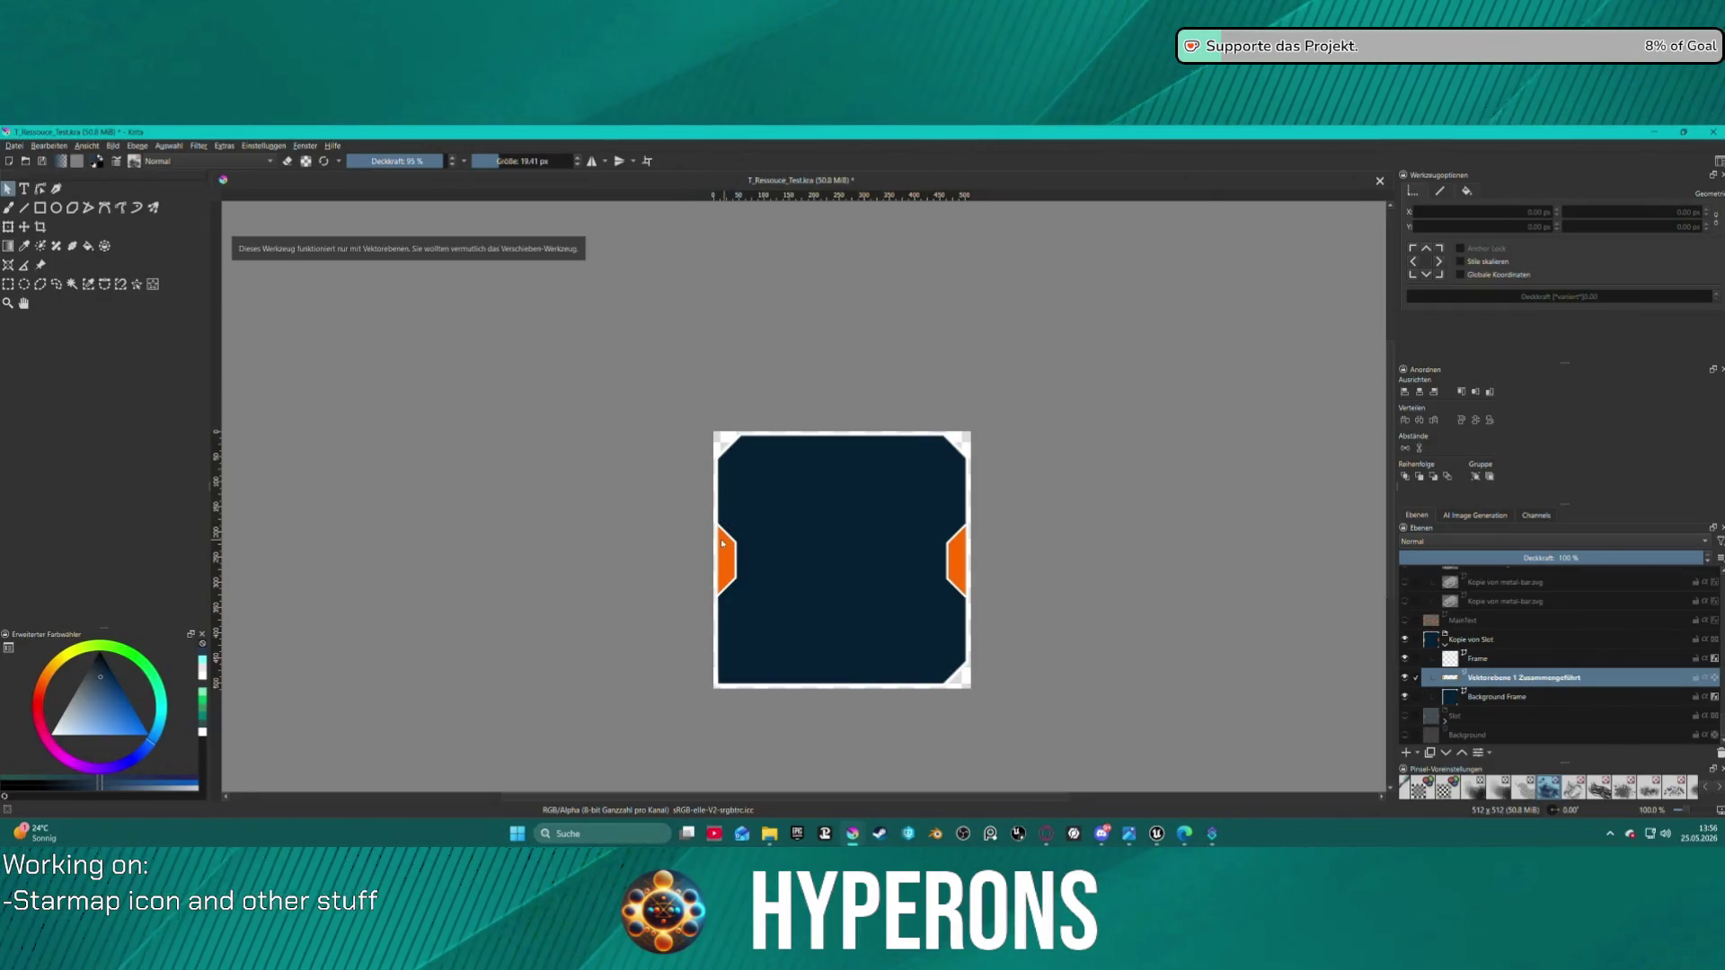
- Undo the vector layer merge and move Vektorebene 1 below its copy
{"action": "key", "text": "ctrl+z"}
{"action": "left_click", "coordinate": [1493, 697]}
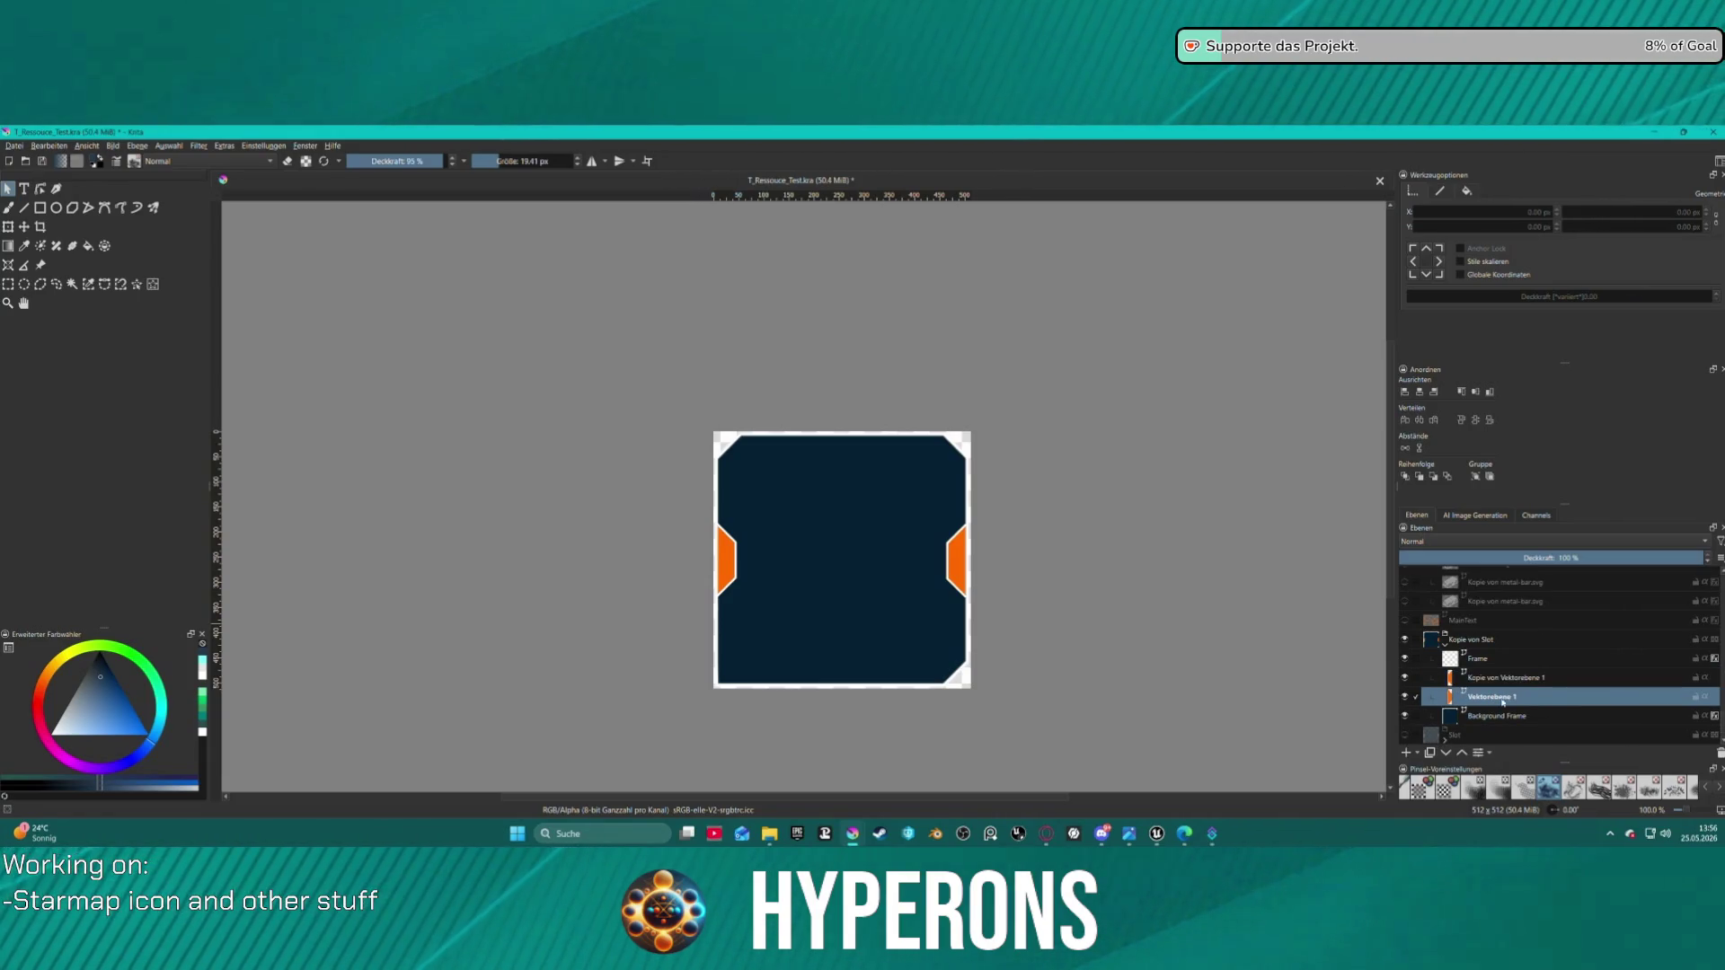
{"action": "key", "text": "shift+Delete"}
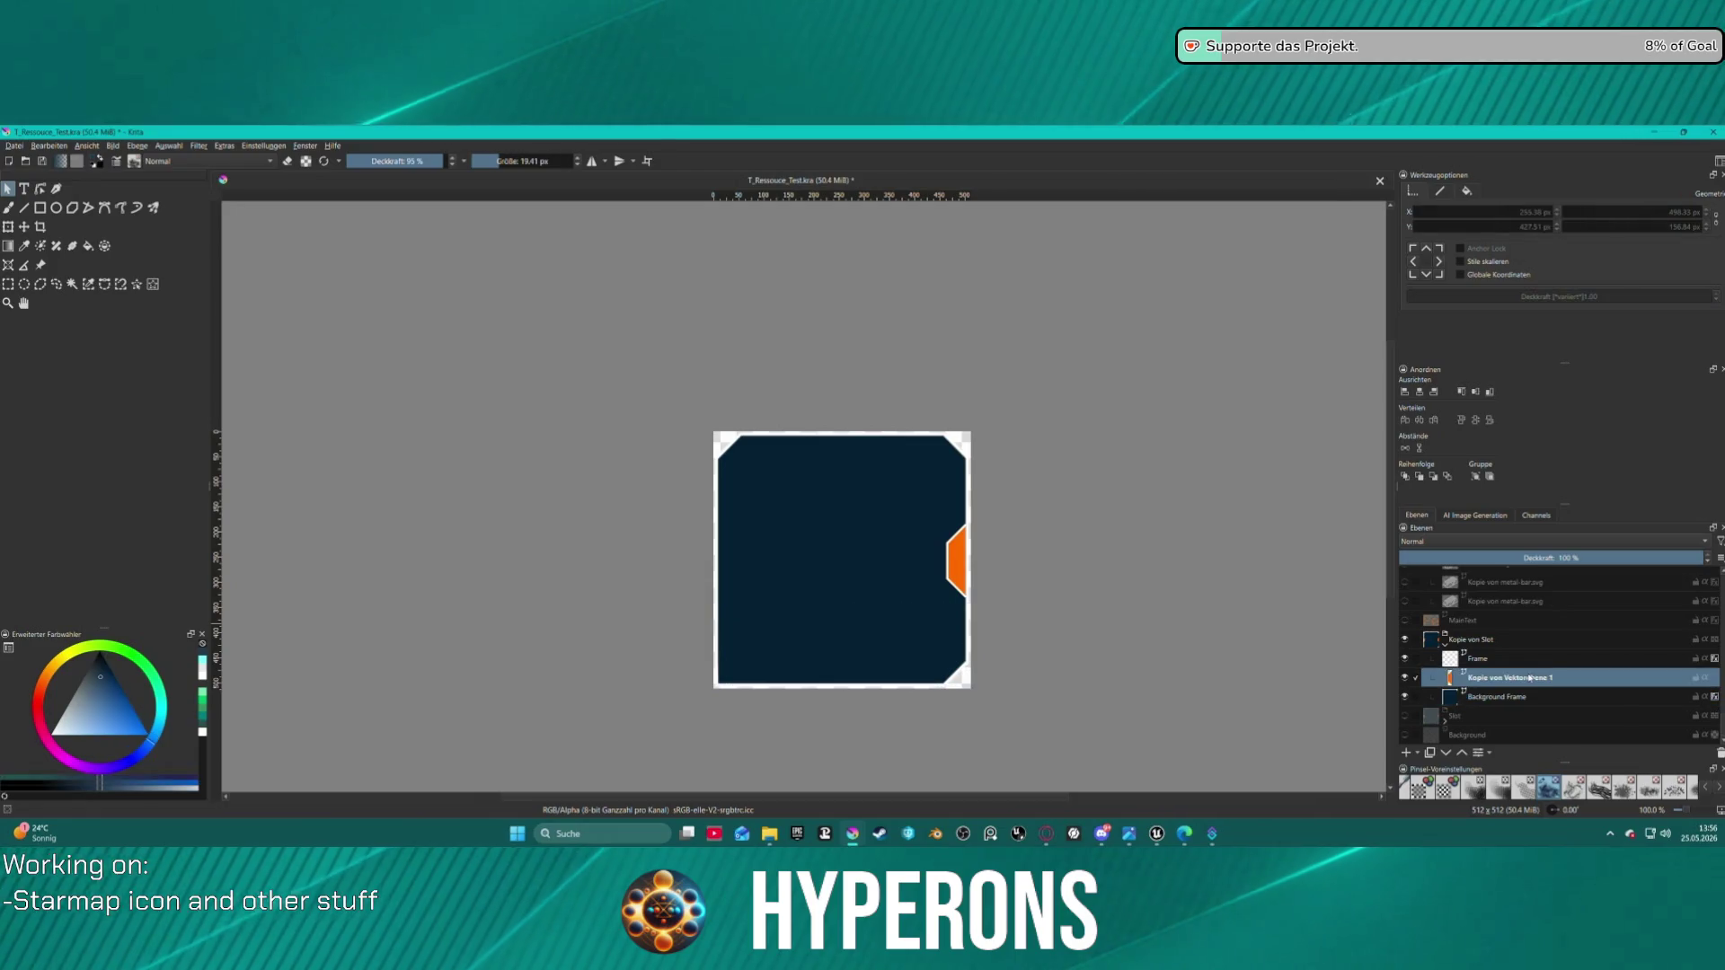
{"action": "key", "text": "ctrl+z"}
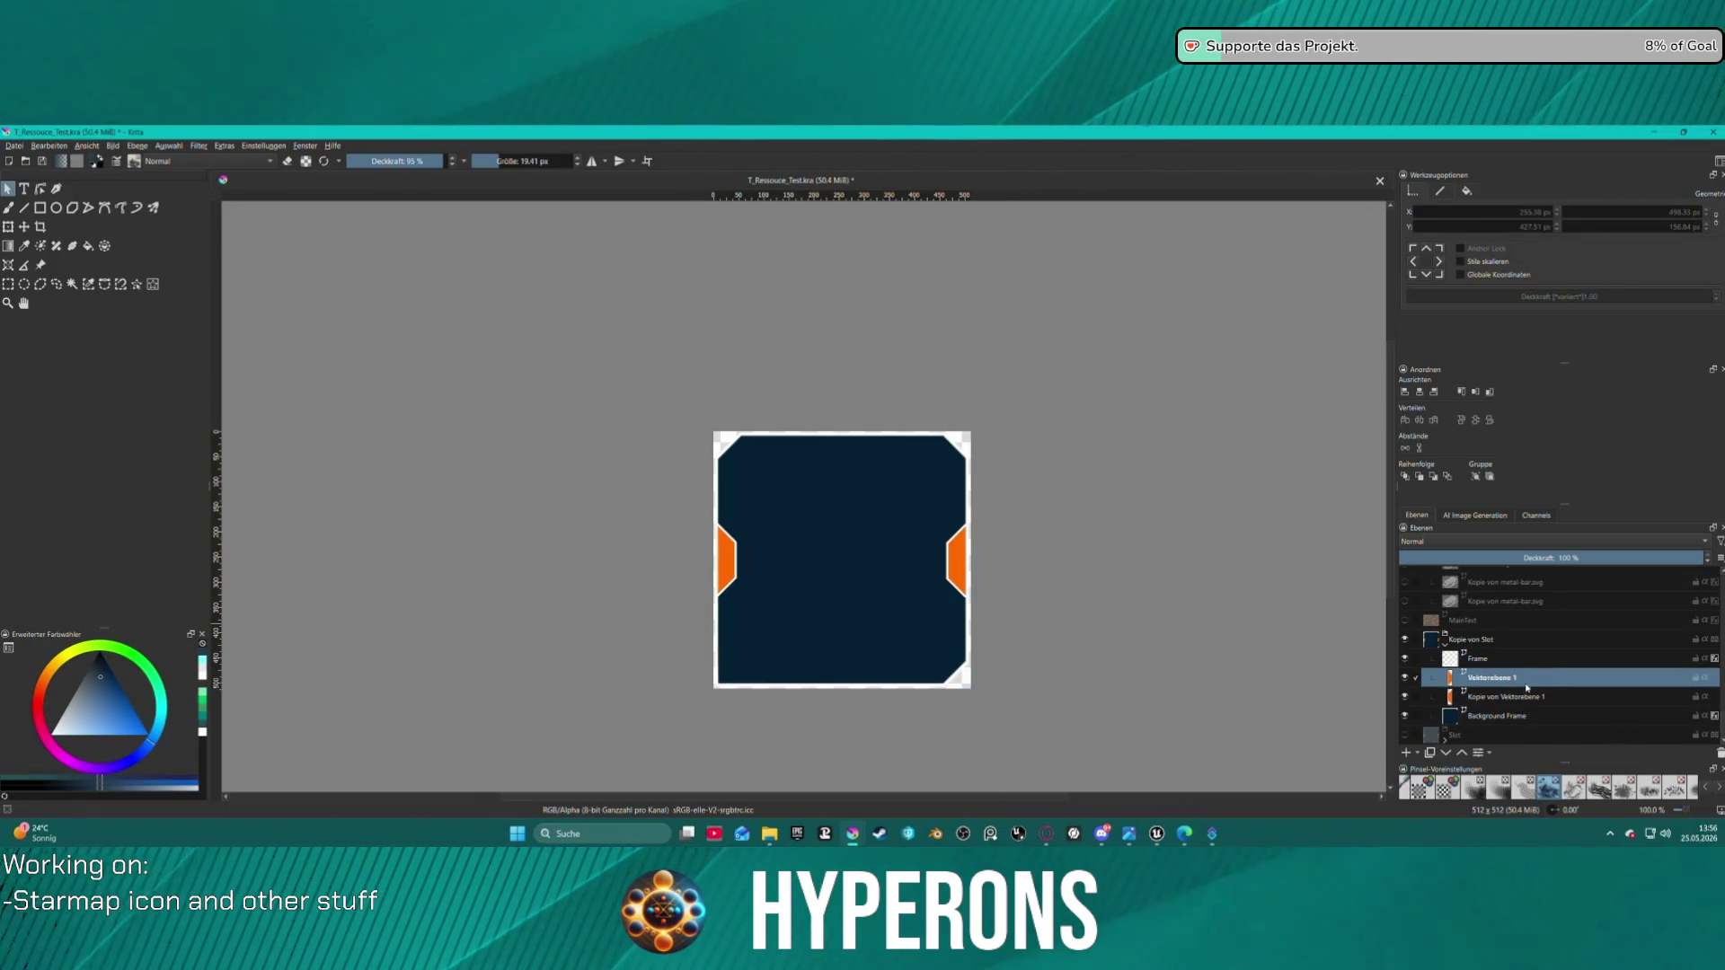
{"action": "key", "text": "shift+Delete"}
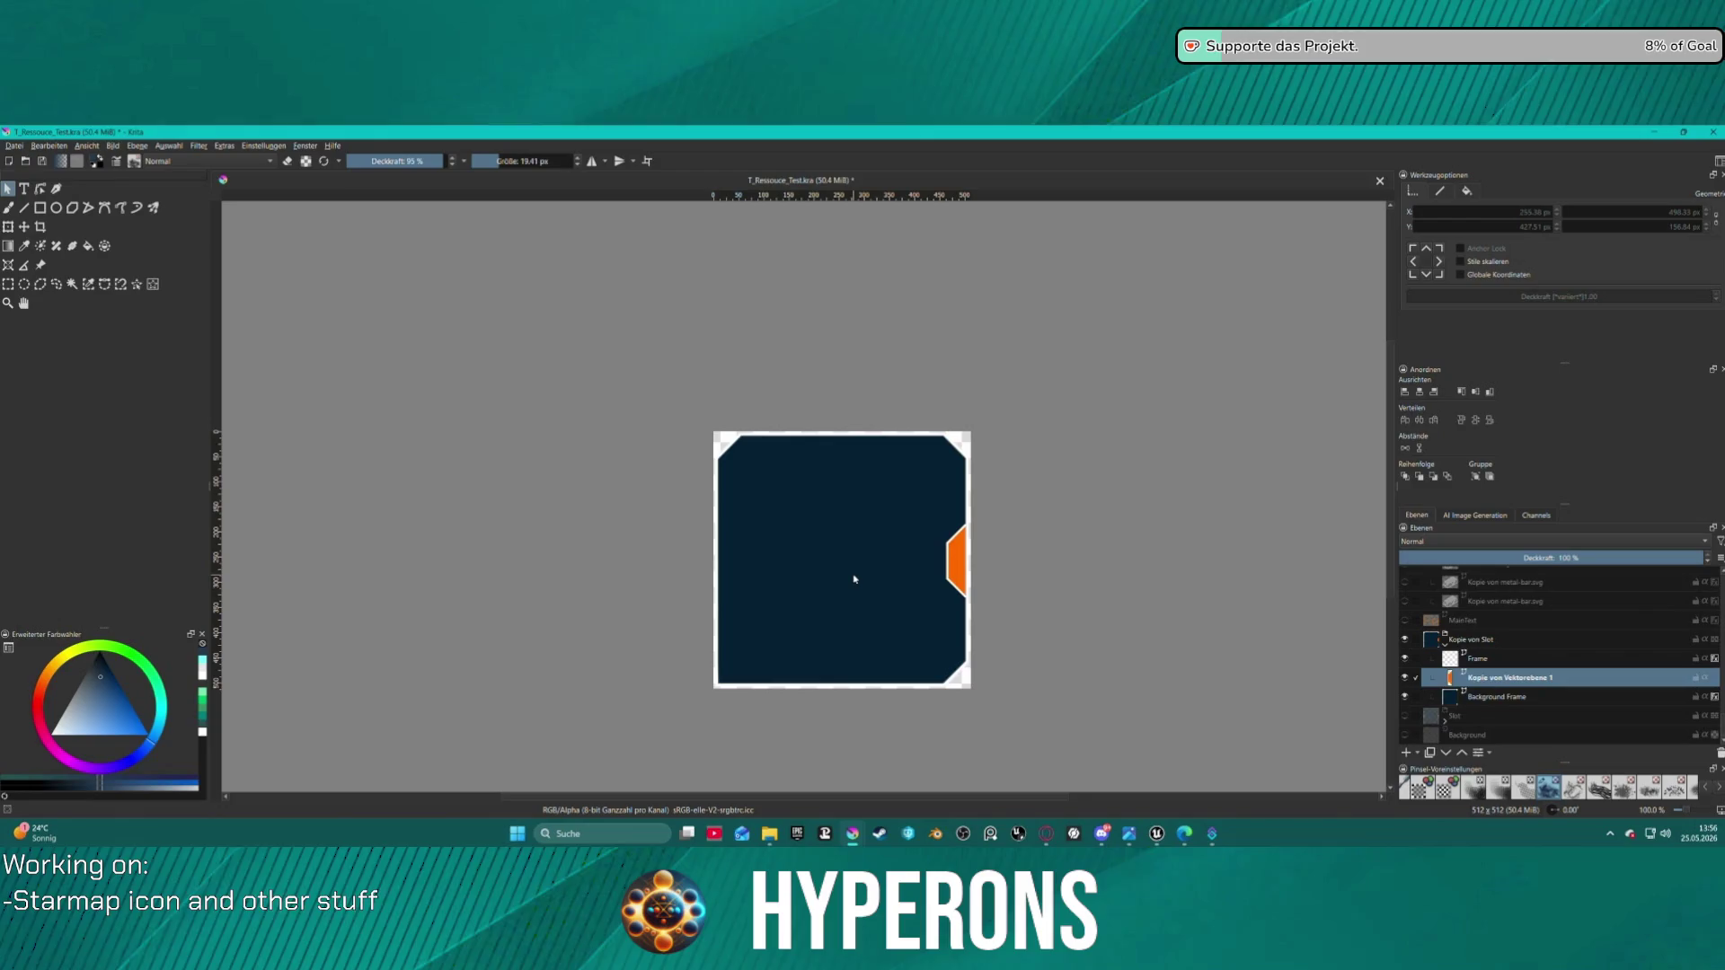
{"action": "key", "text": "ctrl+z"}
{"action": "key", "text": "ctrl+Page_Down"}
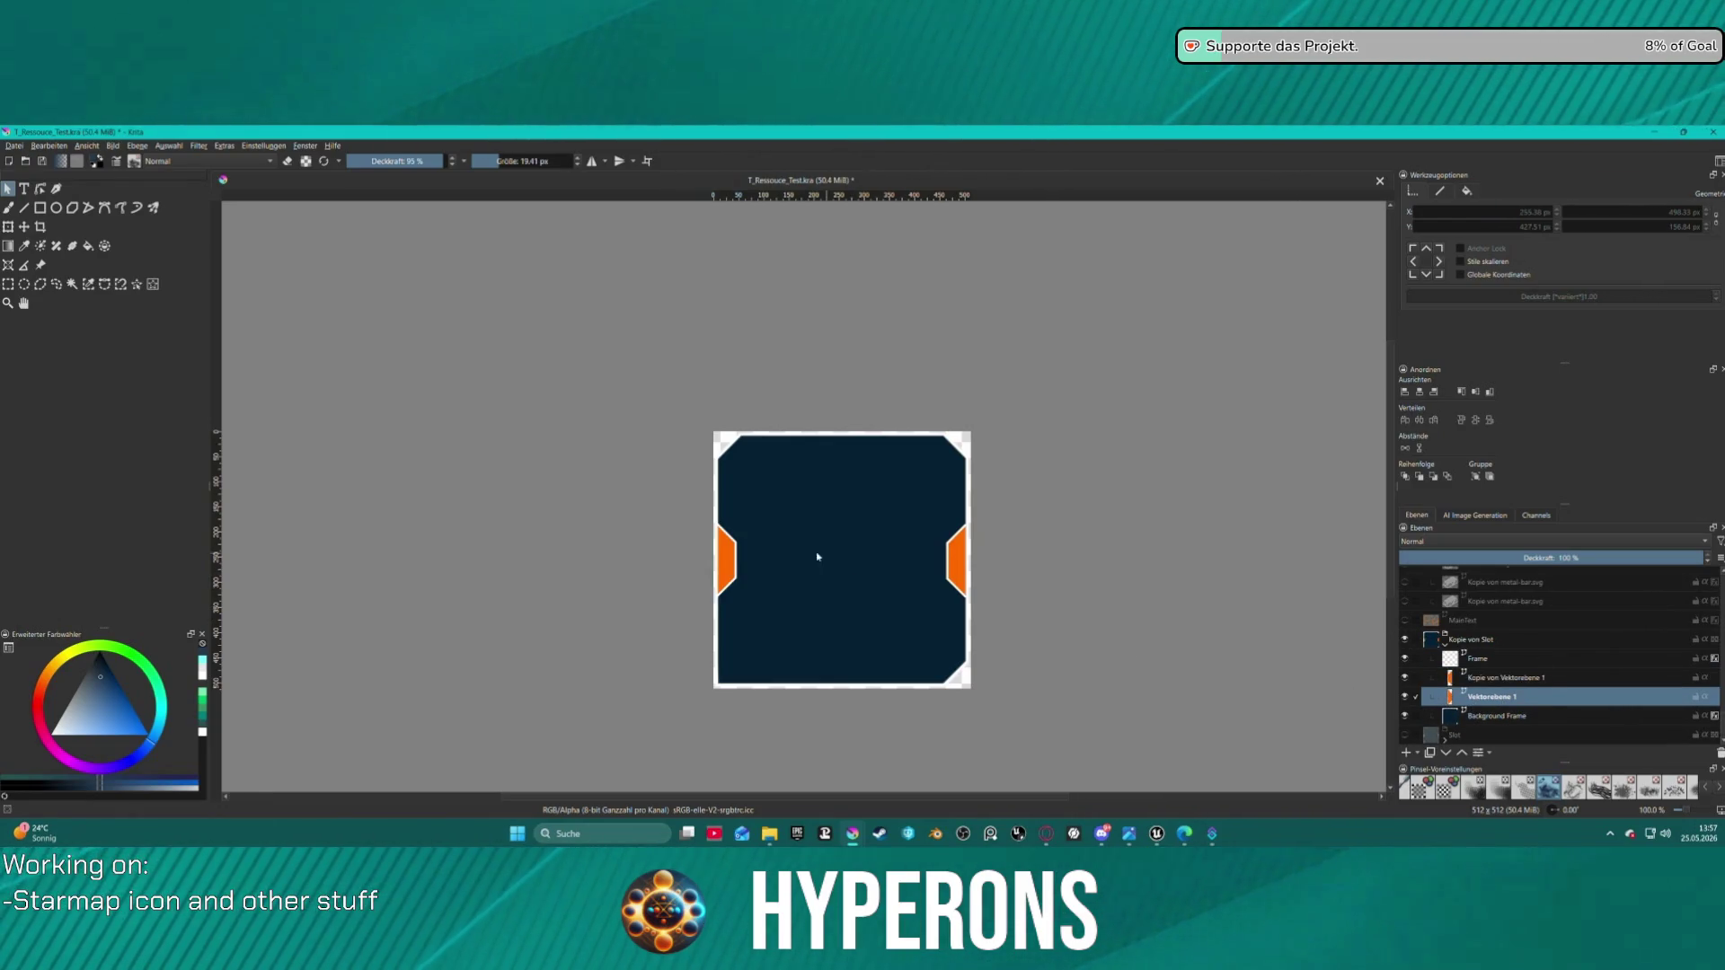
- Delete the leftover Vektorebene 1 layer, keeping both orange shapes on Kopie von Vektorebene 1
{"action": "left_click", "coordinate": [726, 557]}
{"action": "key", "text": "Delete"}
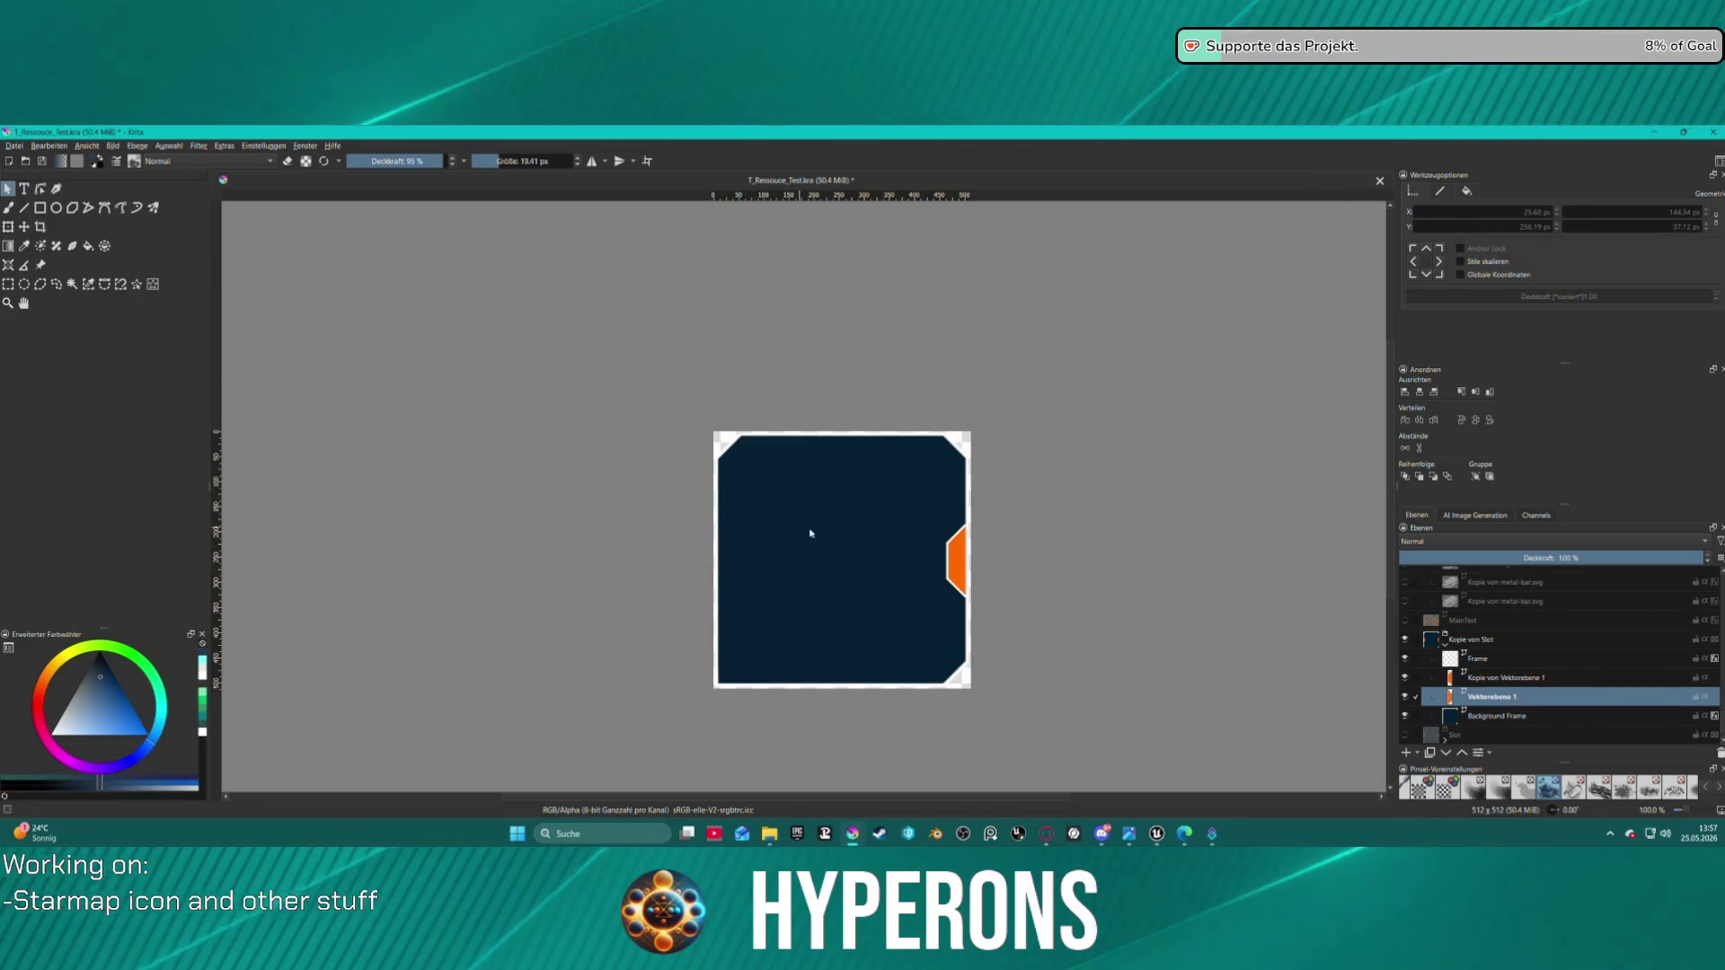
{"action": "left_click", "coordinate": [1402, 675]}
{"action": "key", "text": "ctrl+z"}
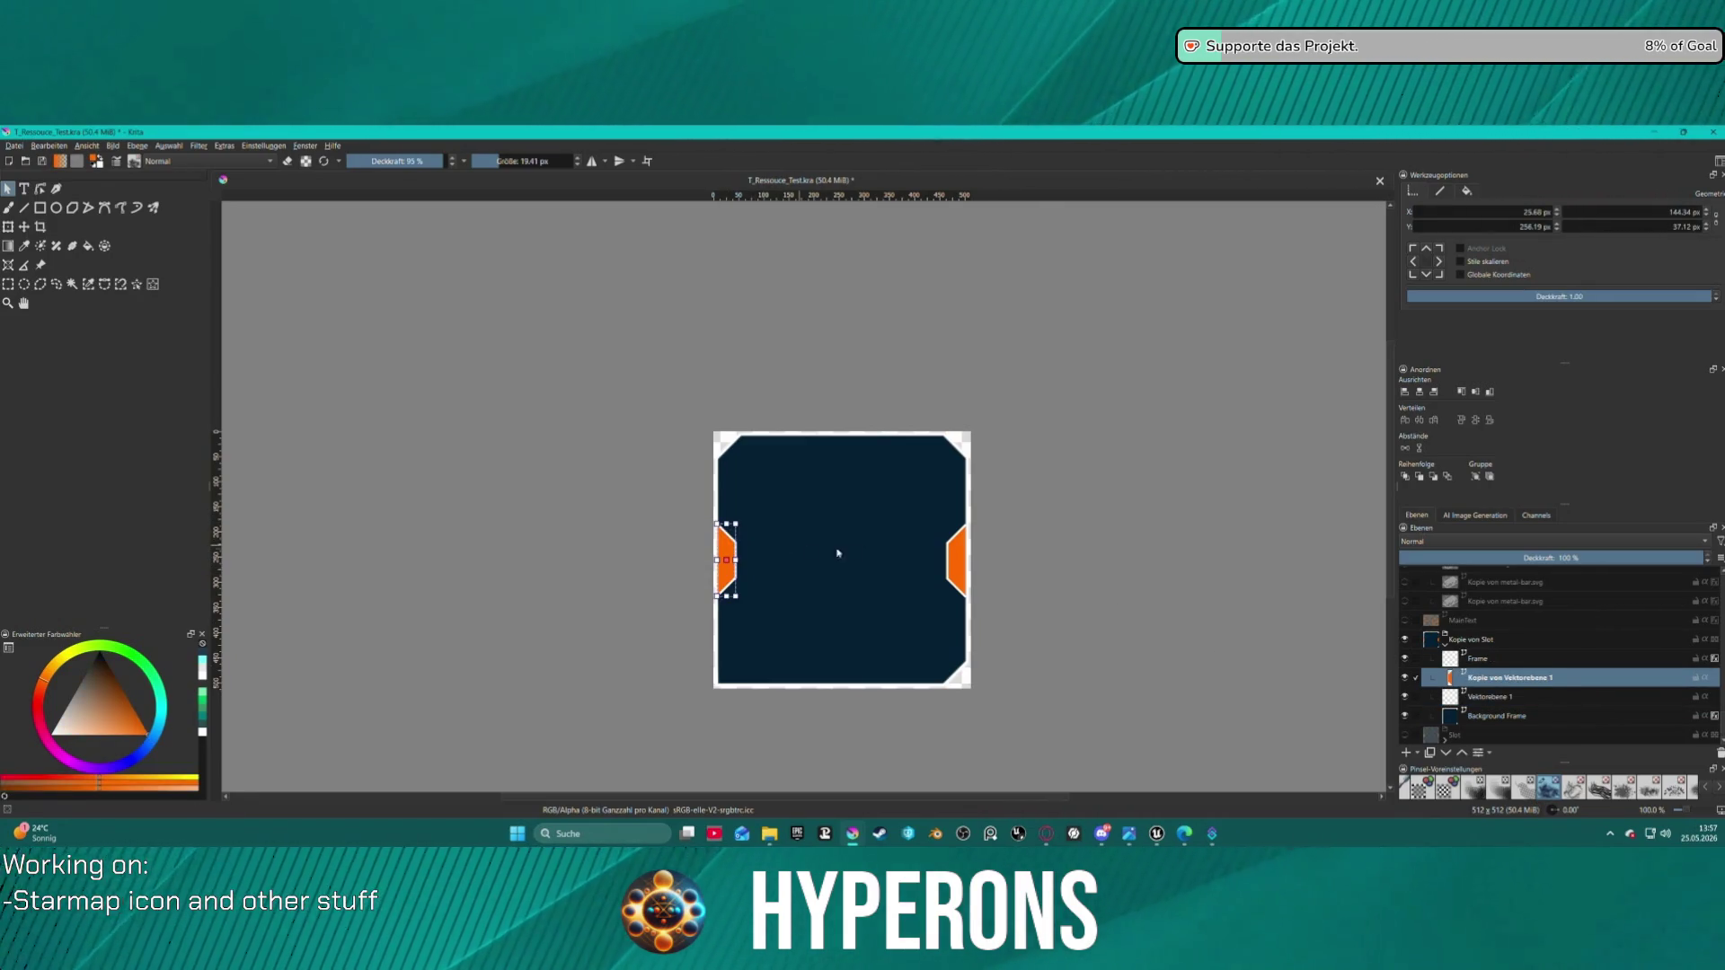
{"action": "left_click", "coordinate": [1509, 696]}
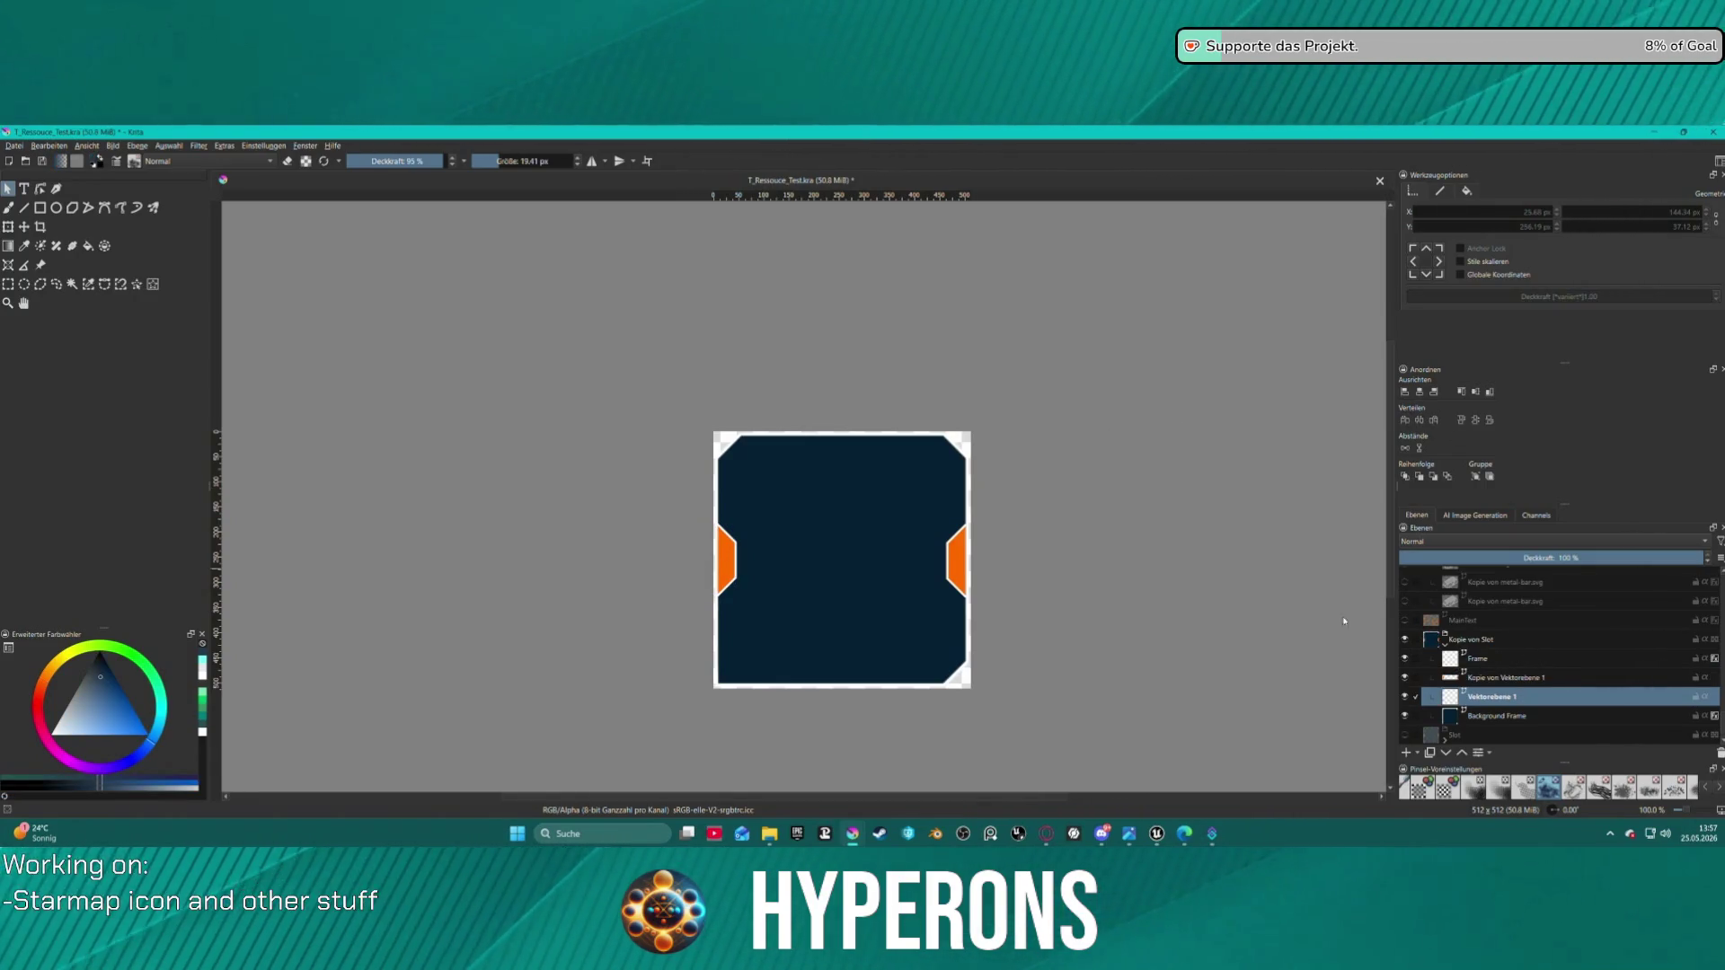
{"action": "left_click", "coordinate": [1719, 753]}
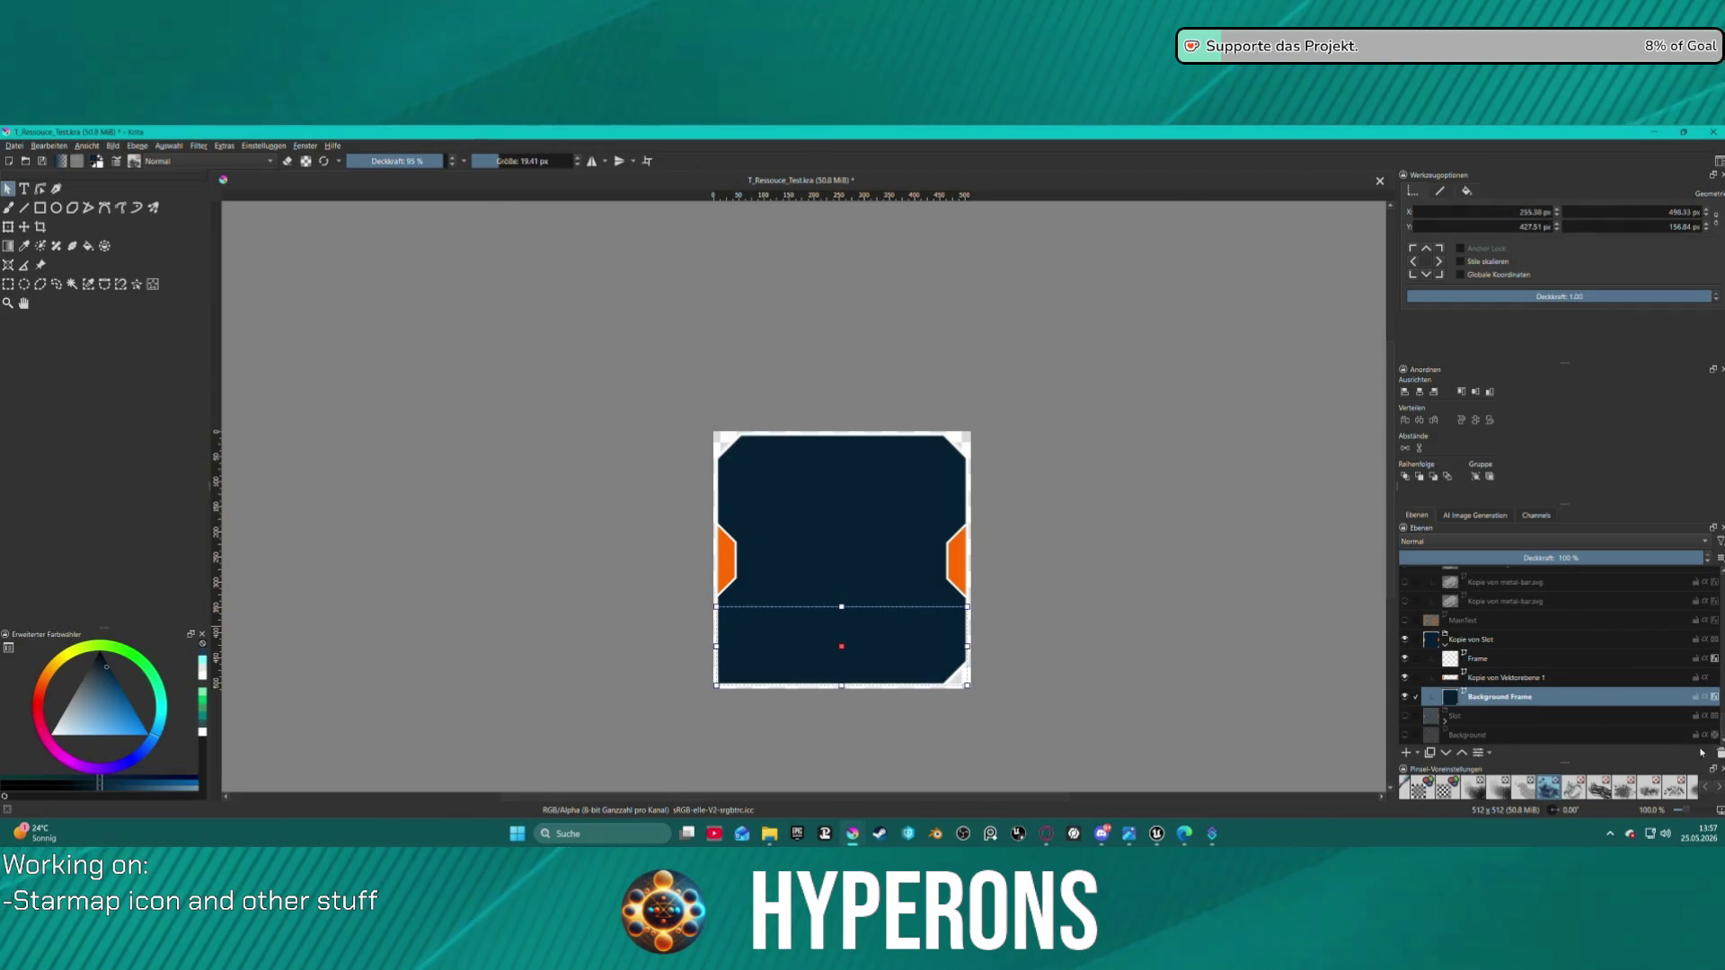
- Select both orange side shapes and give them a brown fill
{"action": "left_click", "coordinate": [726, 559]}
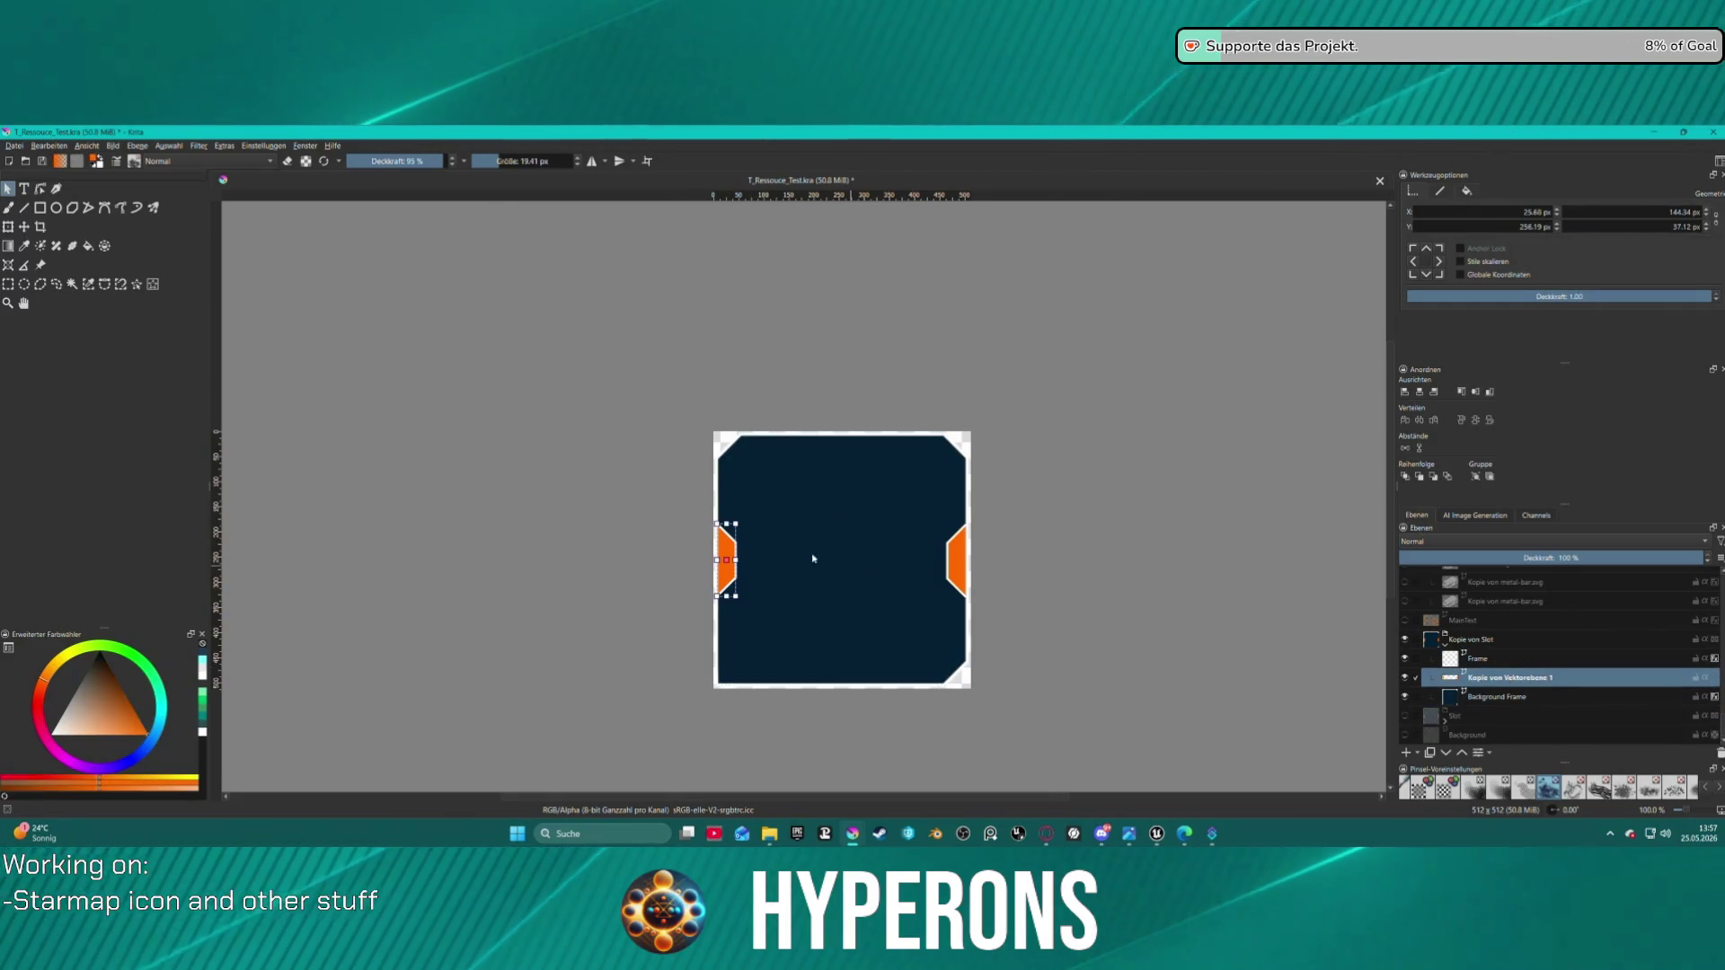
{"action": "left_click", "coordinate": [957, 556], "text": "shift"}
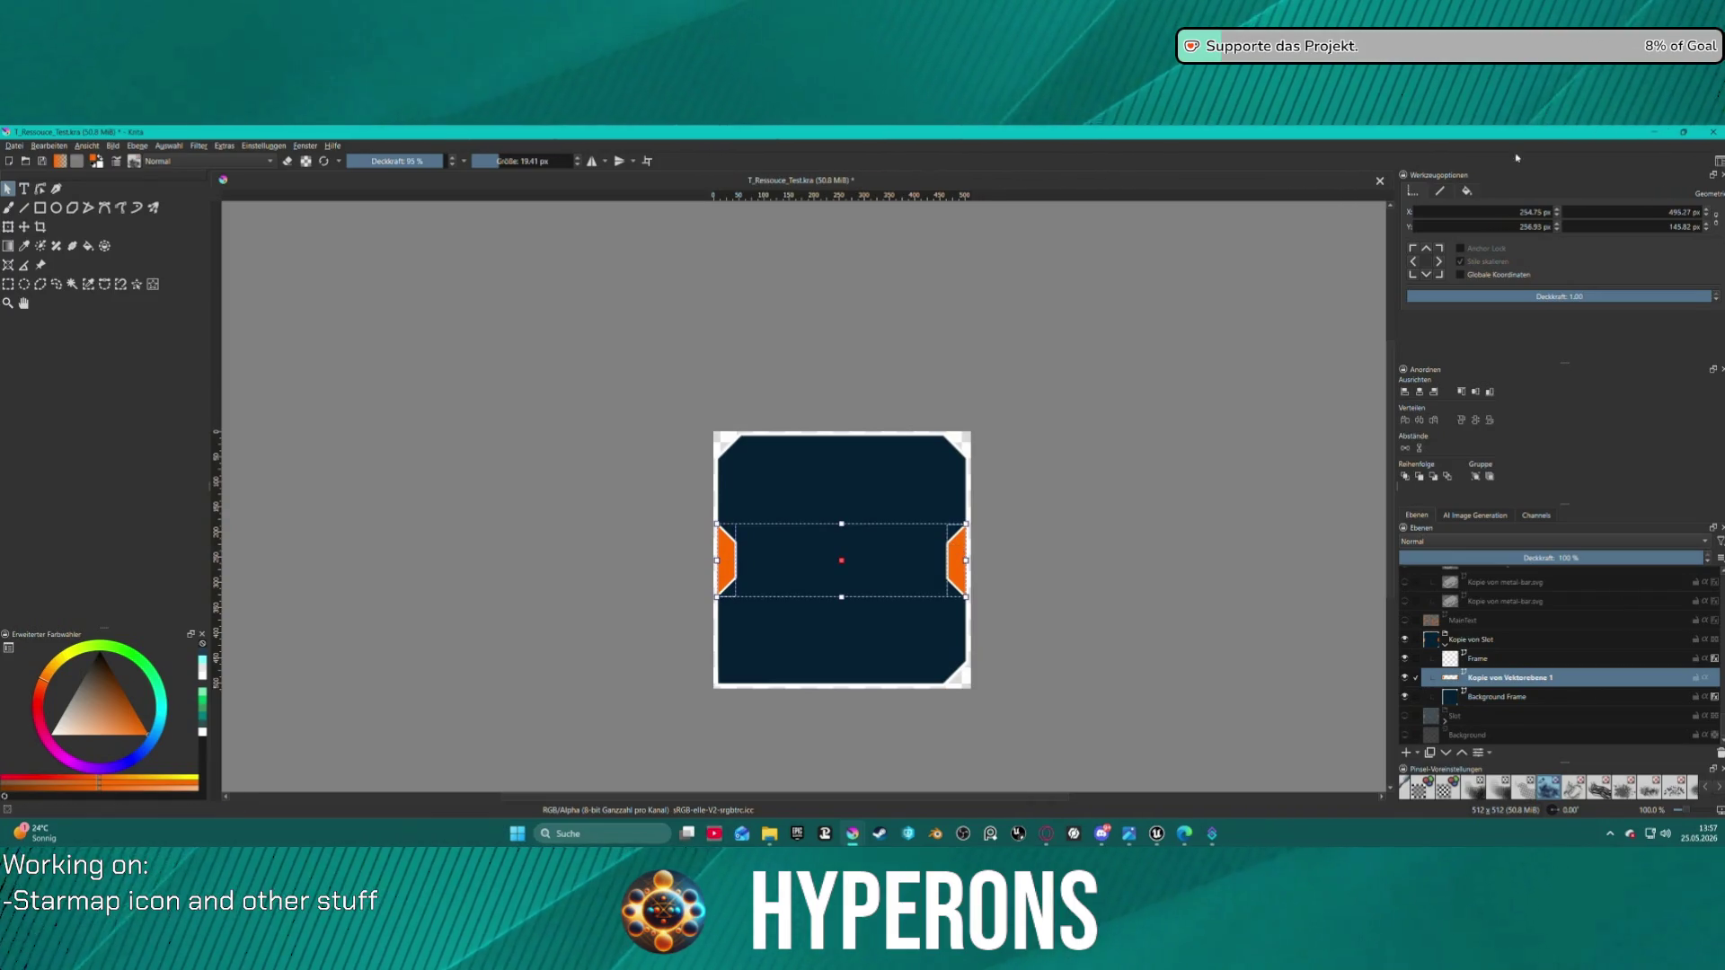
{"action": "left_click", "coordinate": [1467, 190]}
{"action": "left_click", "coordinate": [1483, 226]}
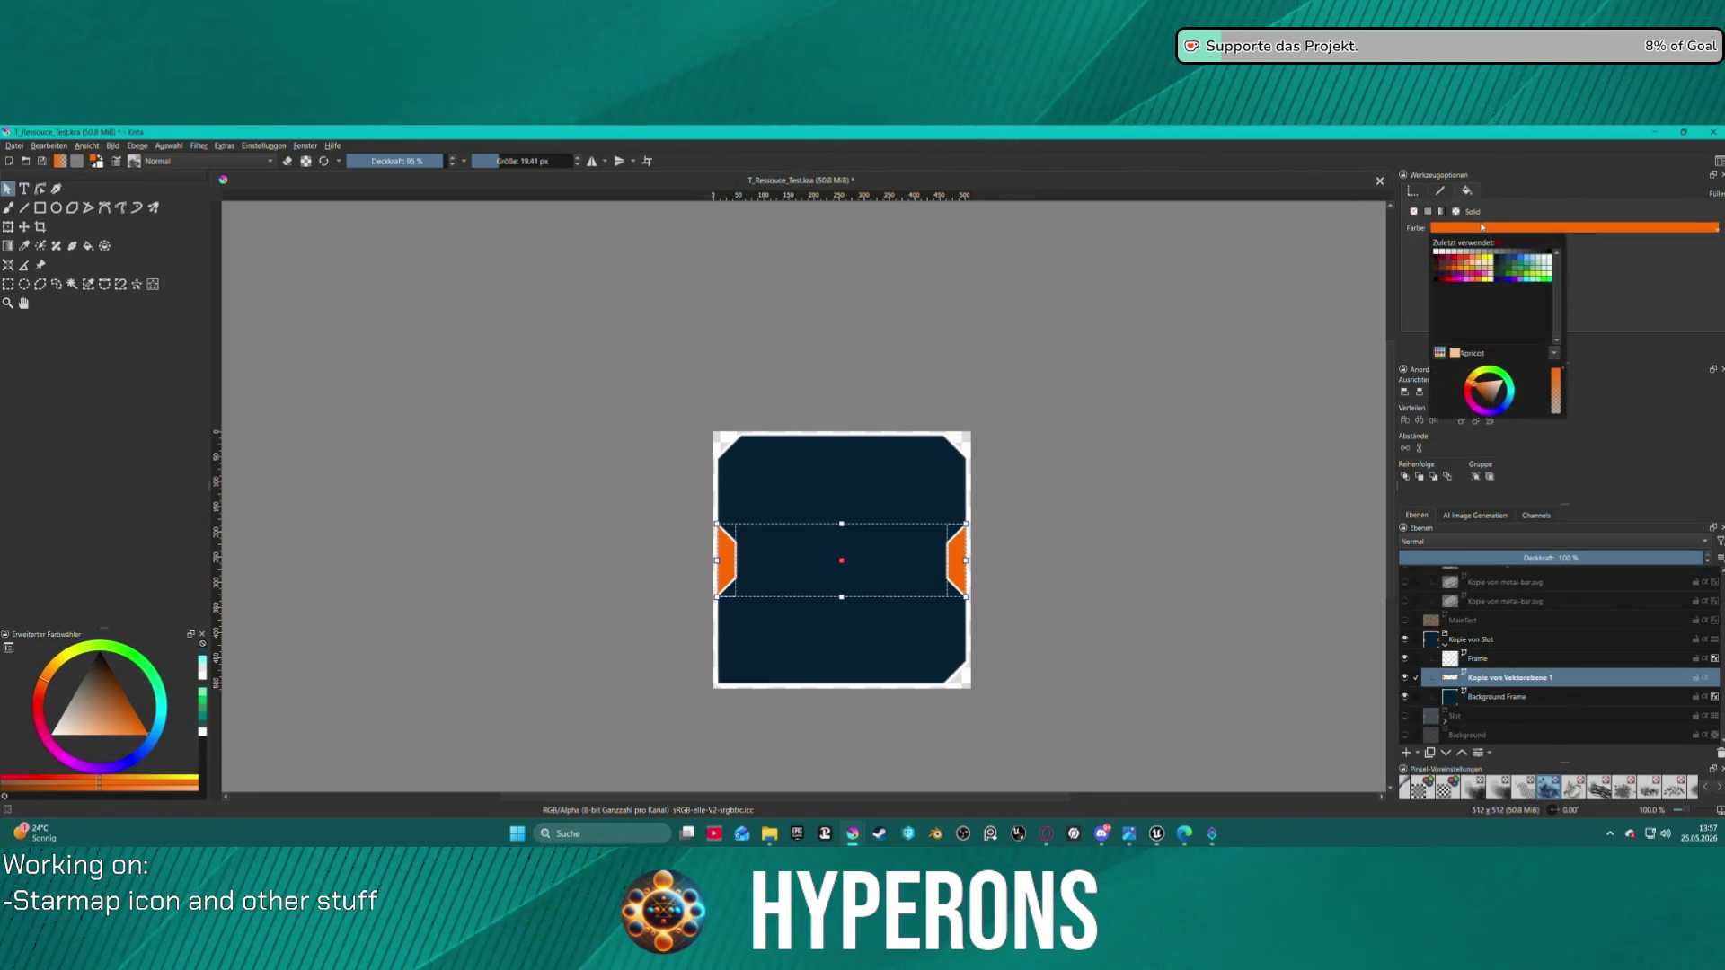
{"action": "left_click", "coordinate": [1445, 270]}
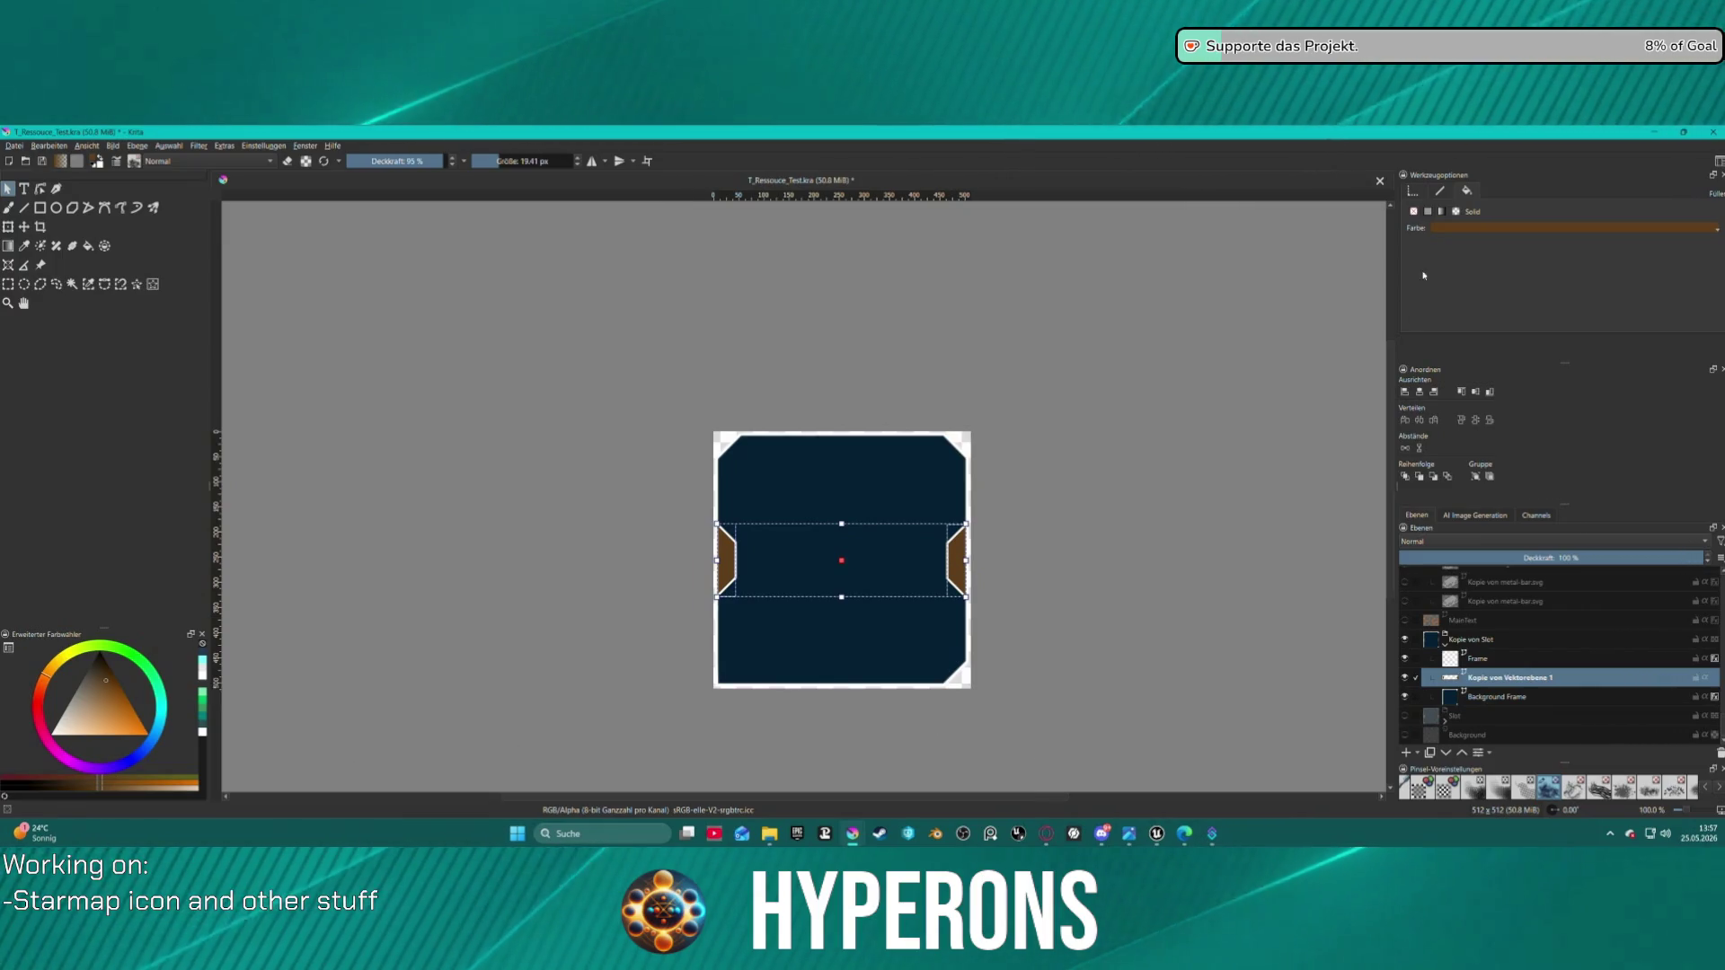
- Try an orange-red fill on the side shapes, then return them to brown
{"action": "left_click", "coordinate": [1449, 232]}
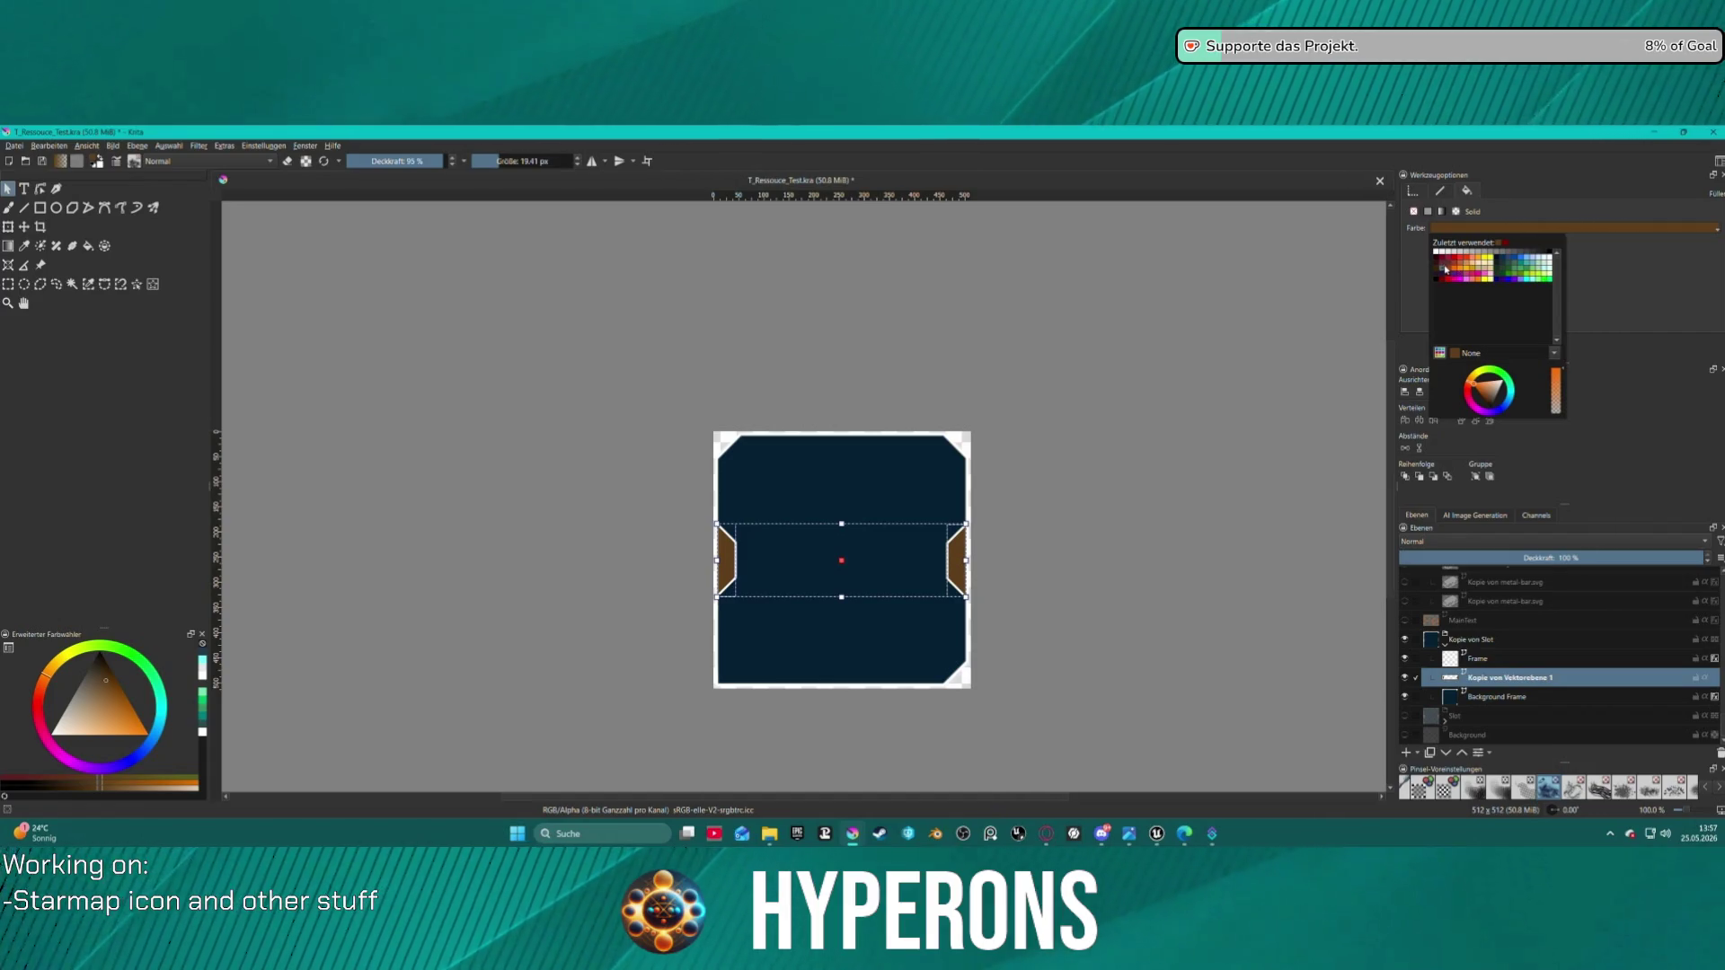
{"action": "left_click", "coordinate": [1457, 270]}
{"action": "left_click", "coordinate": [1483, 230]}
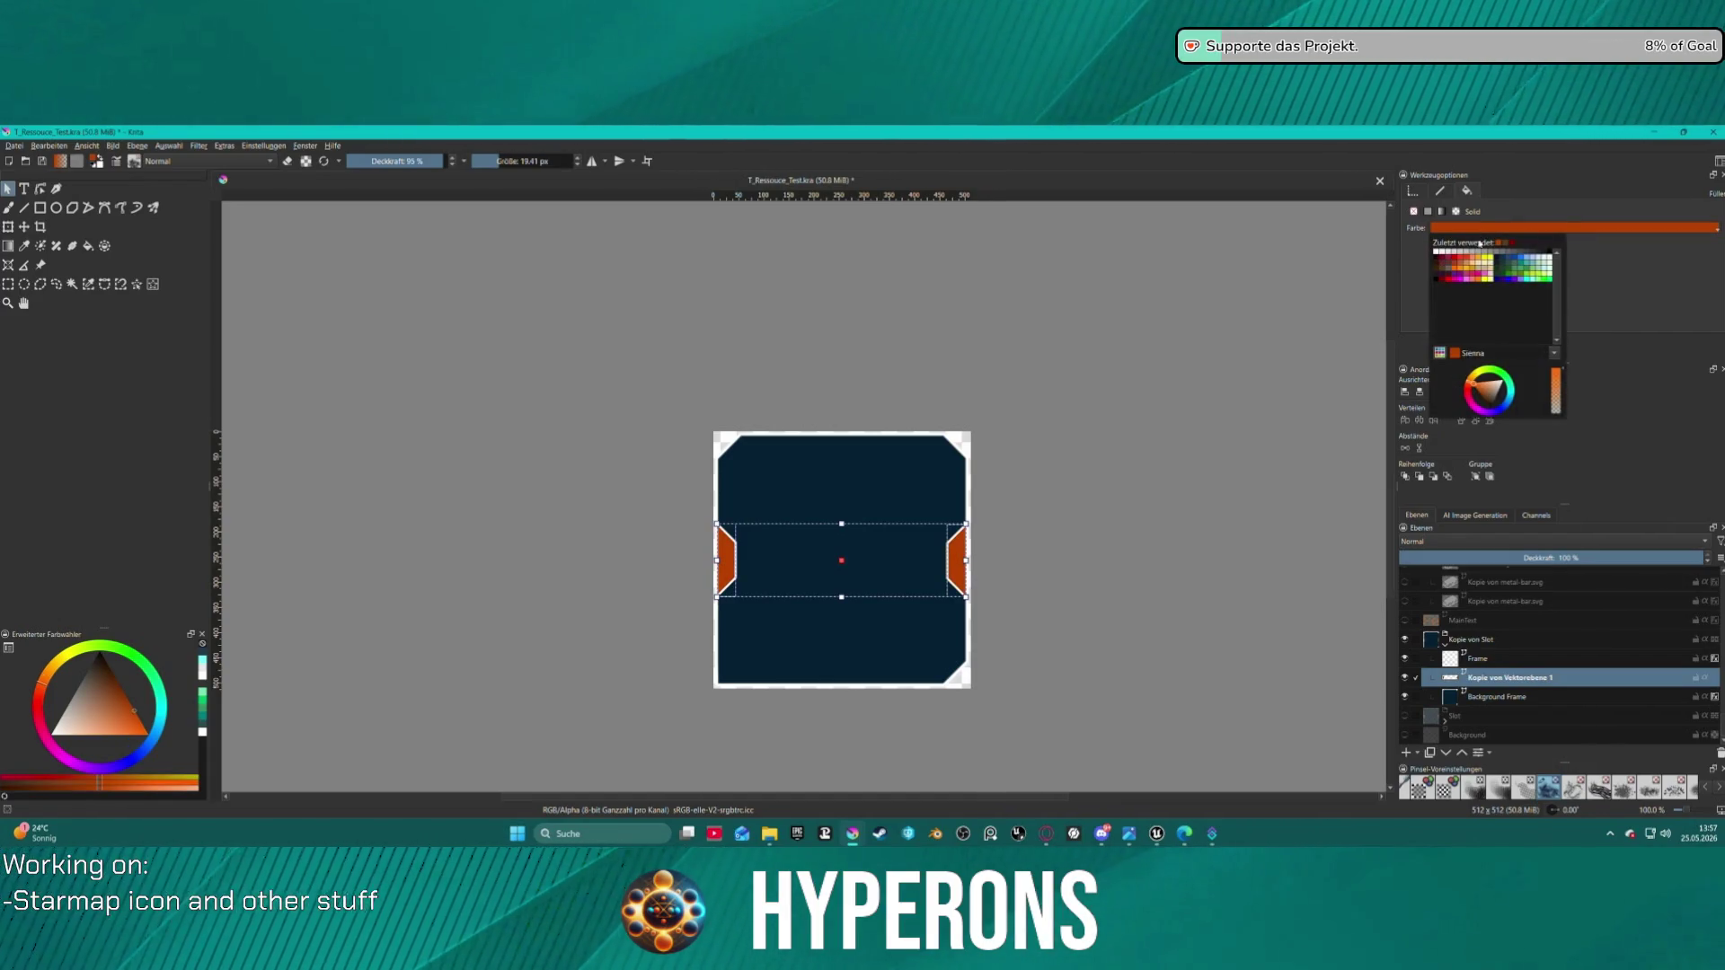
{"action": "left_click", "coordinate": [1445, 269]}
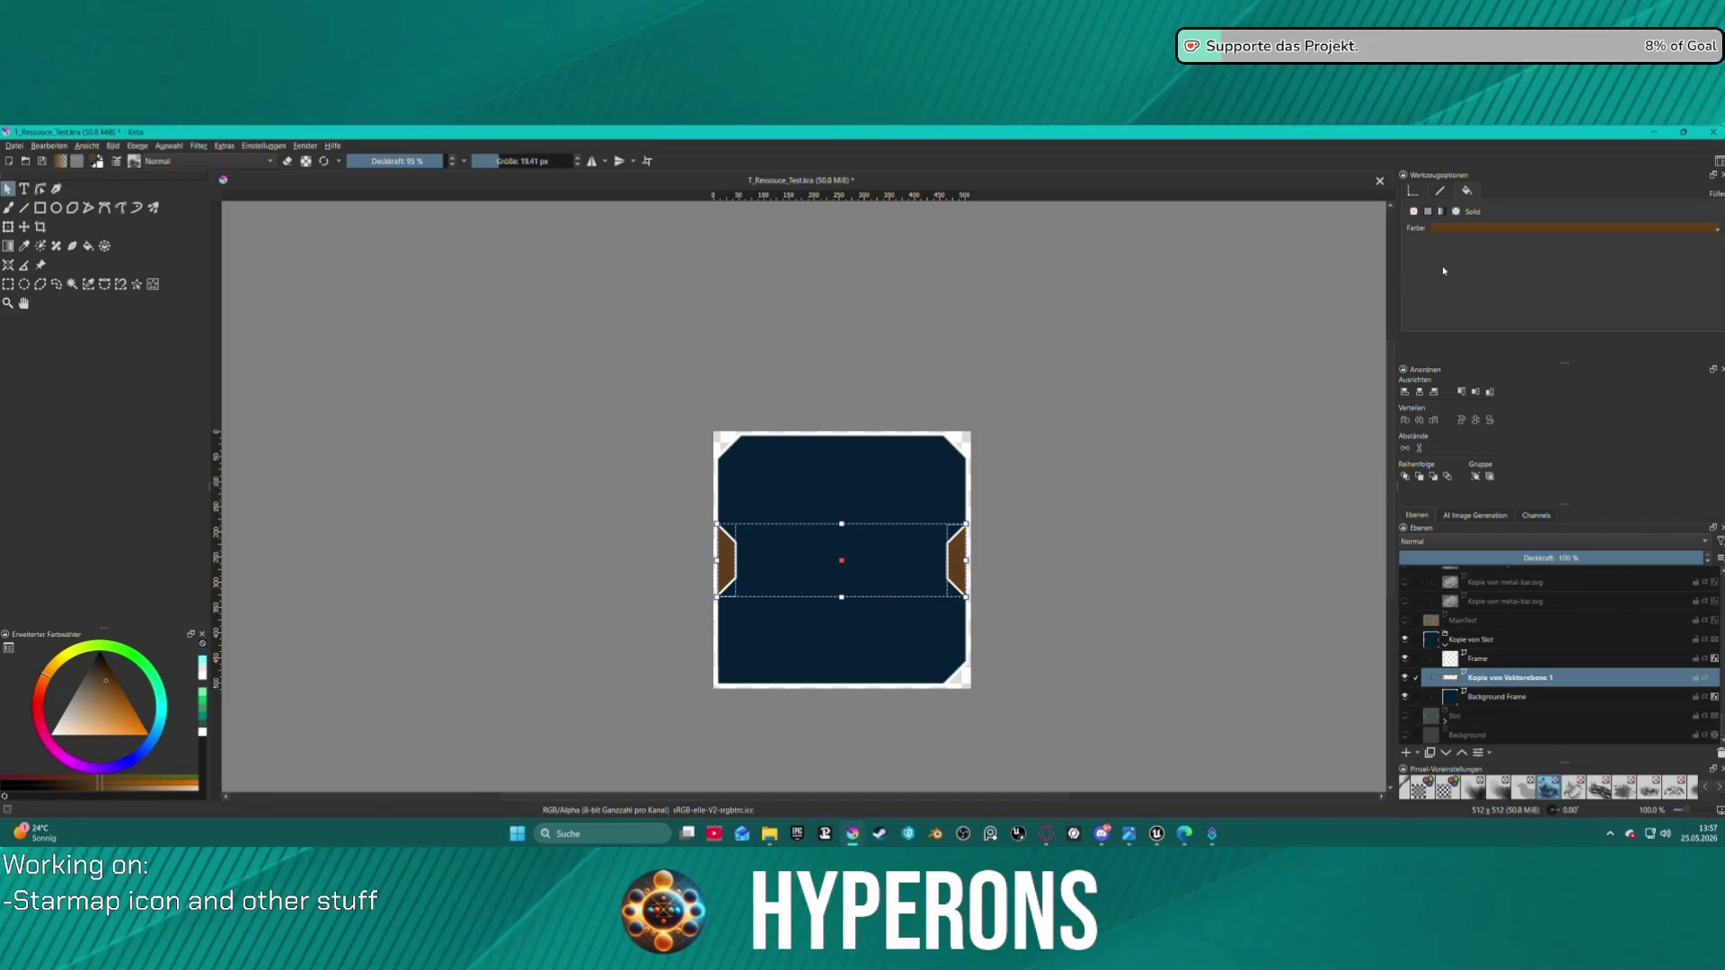
{"action": "left_click", "coordinate": [14, 146]}
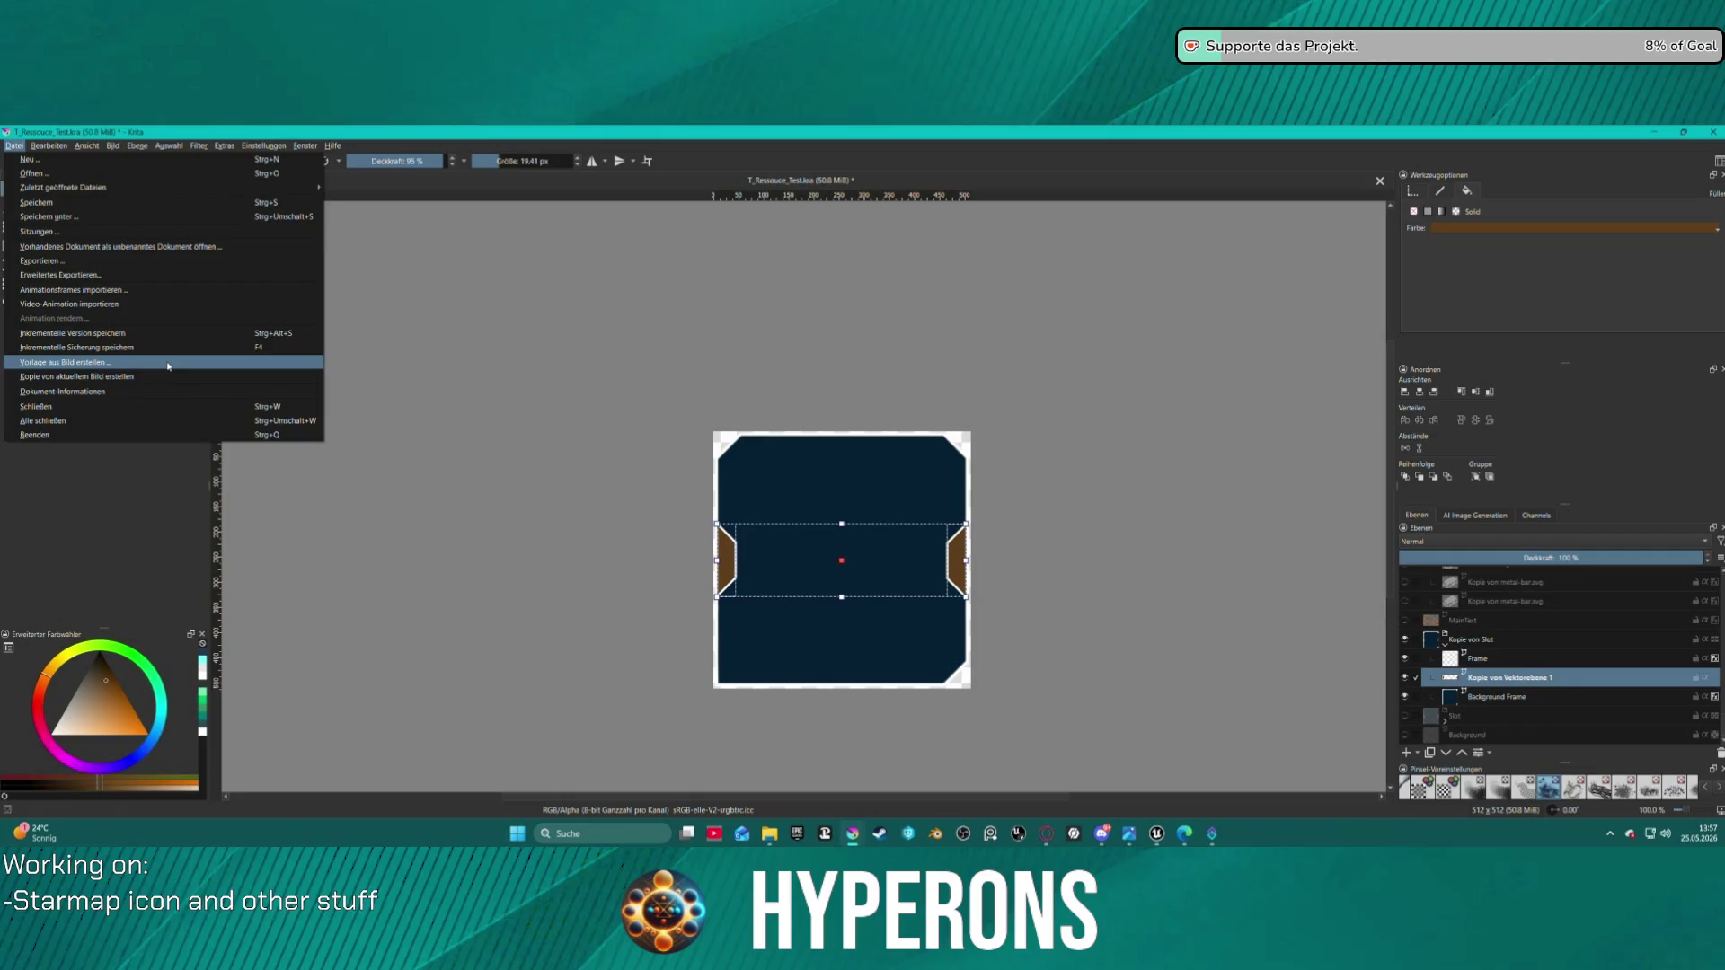
- Export the icon as T_Resource_Test.png with the default PNG options
{"action": "left_click", "coordinate": [123, 268]}
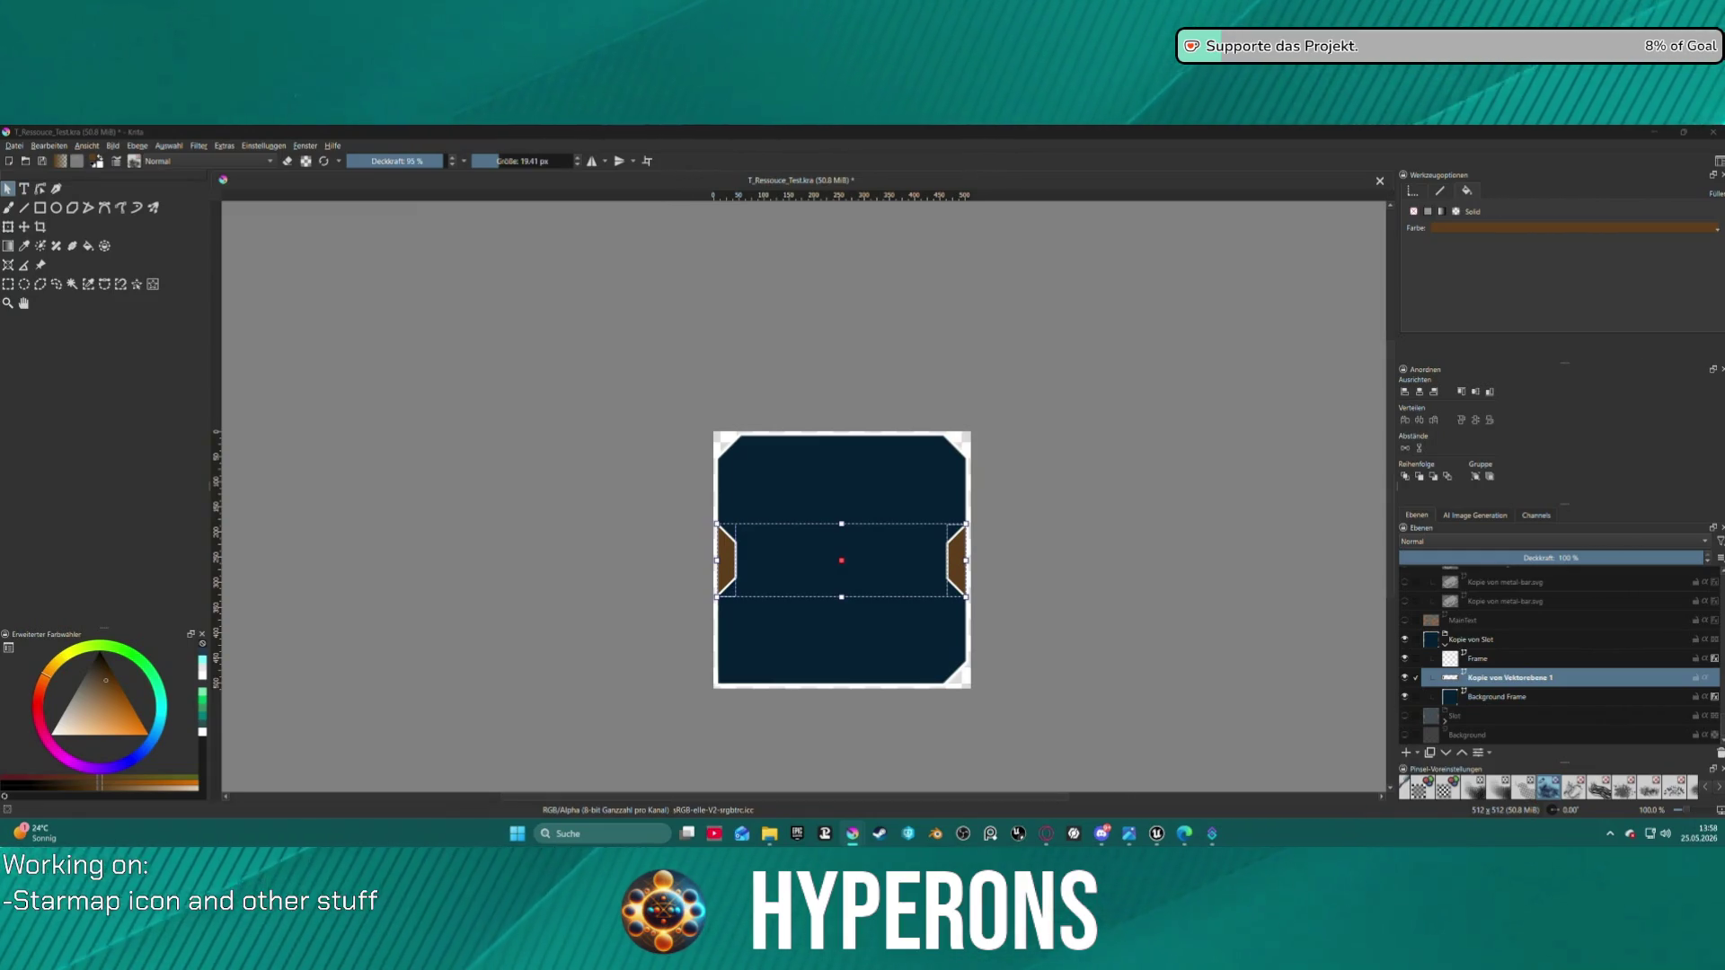
{"action": "key", "text": "Return"}
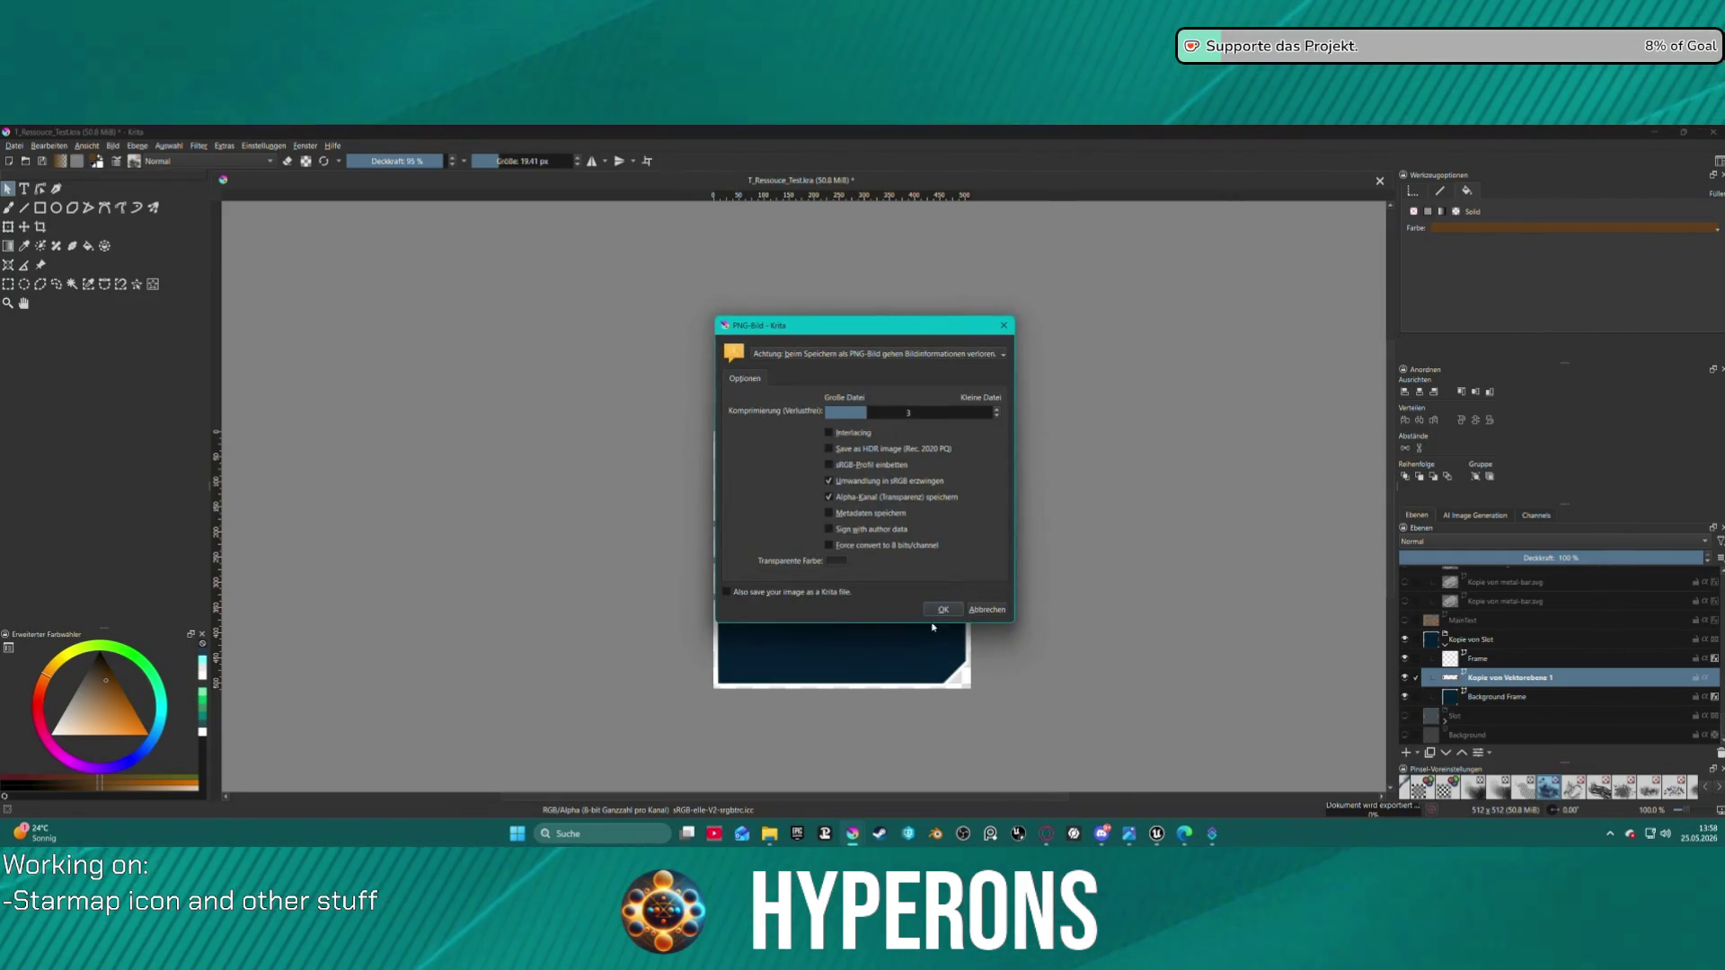
{"action": "left_click", "coordinate": [945, 609]}
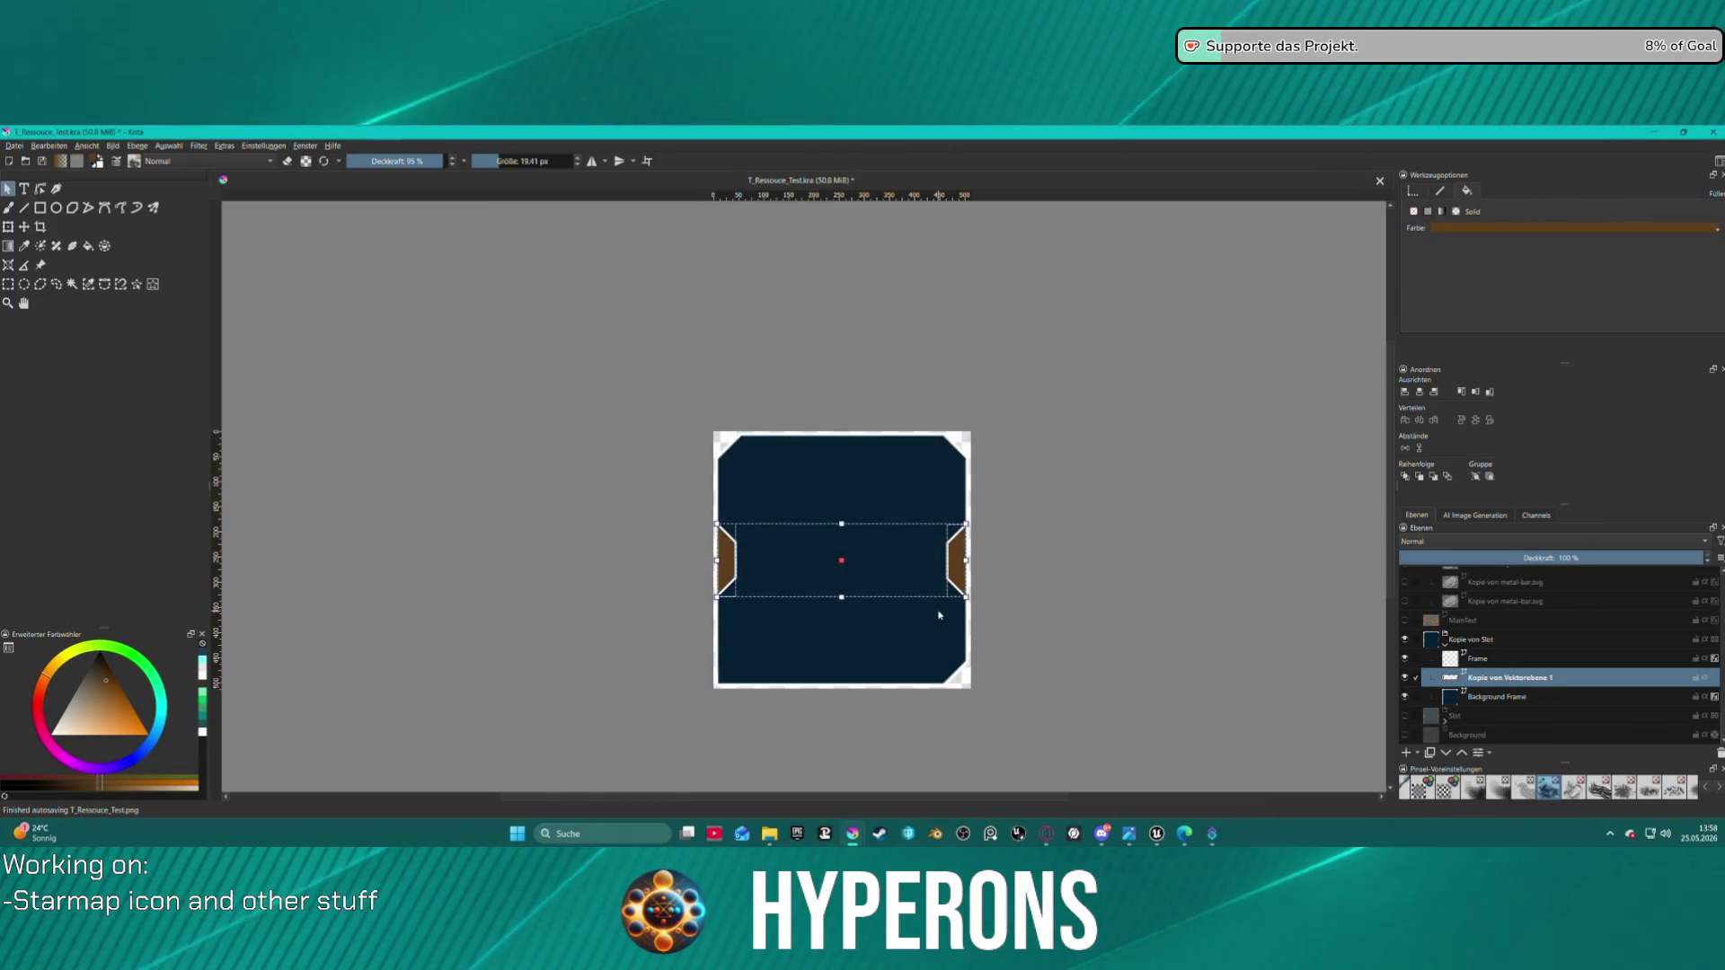
{"action": "mouse_move", "coordinate": [1159, 838]}
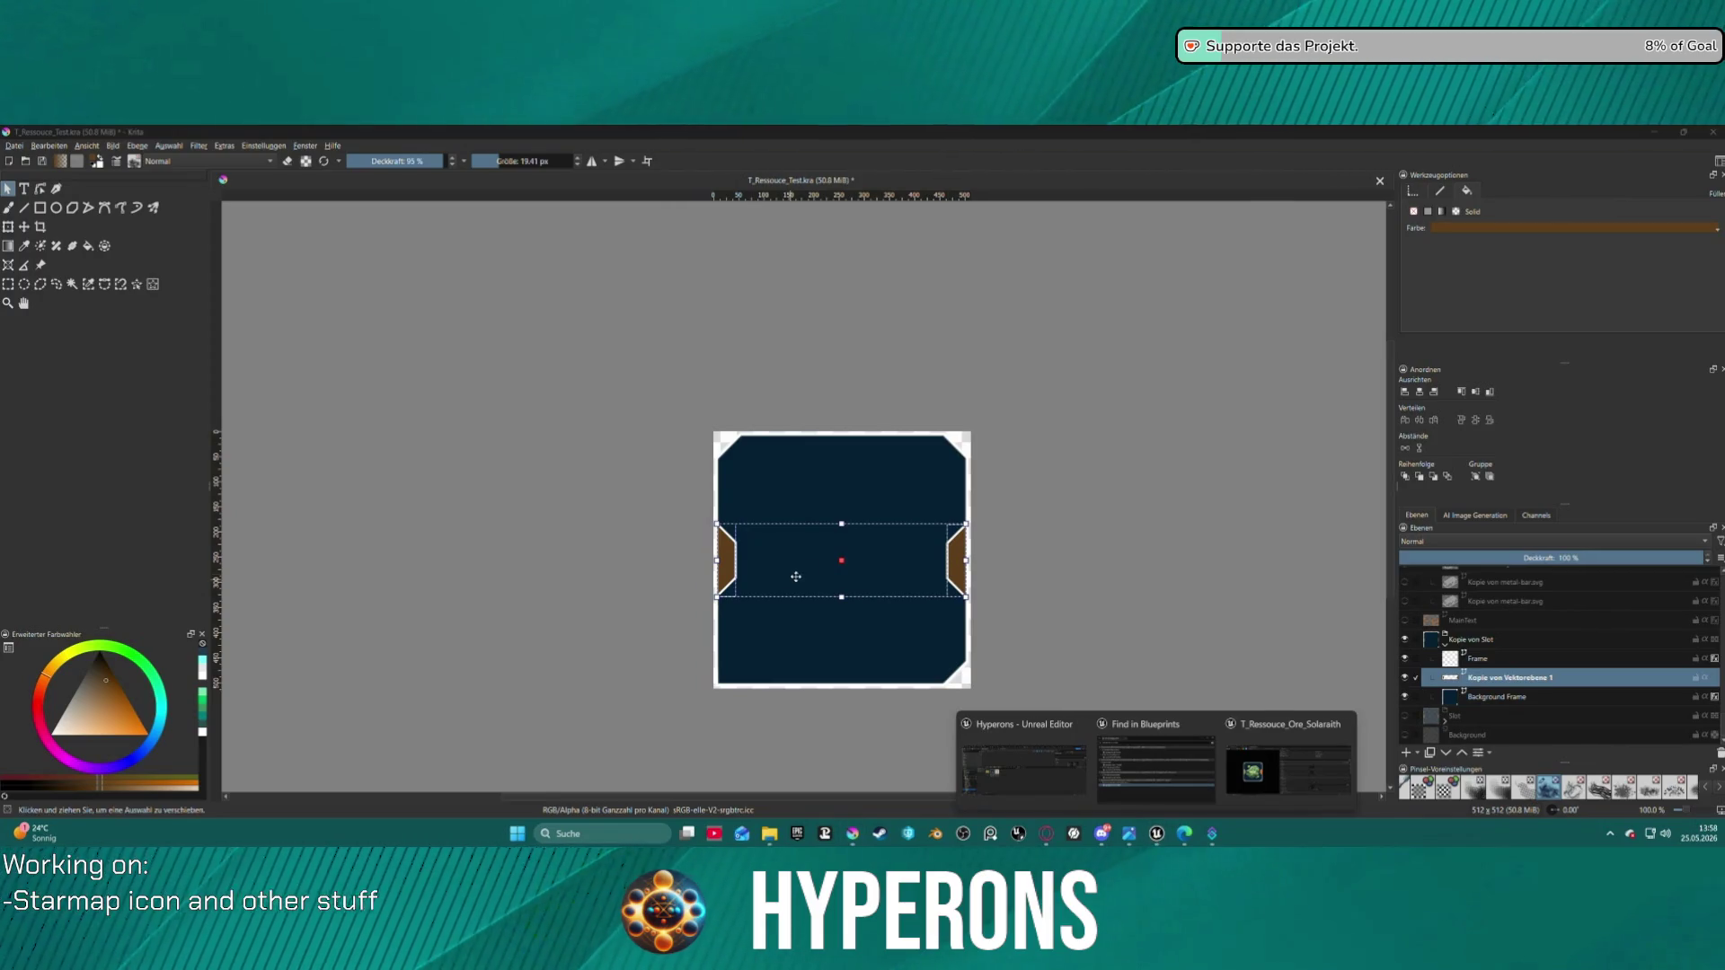
{"action": "left_click", "coordinate": [1022, 764]}
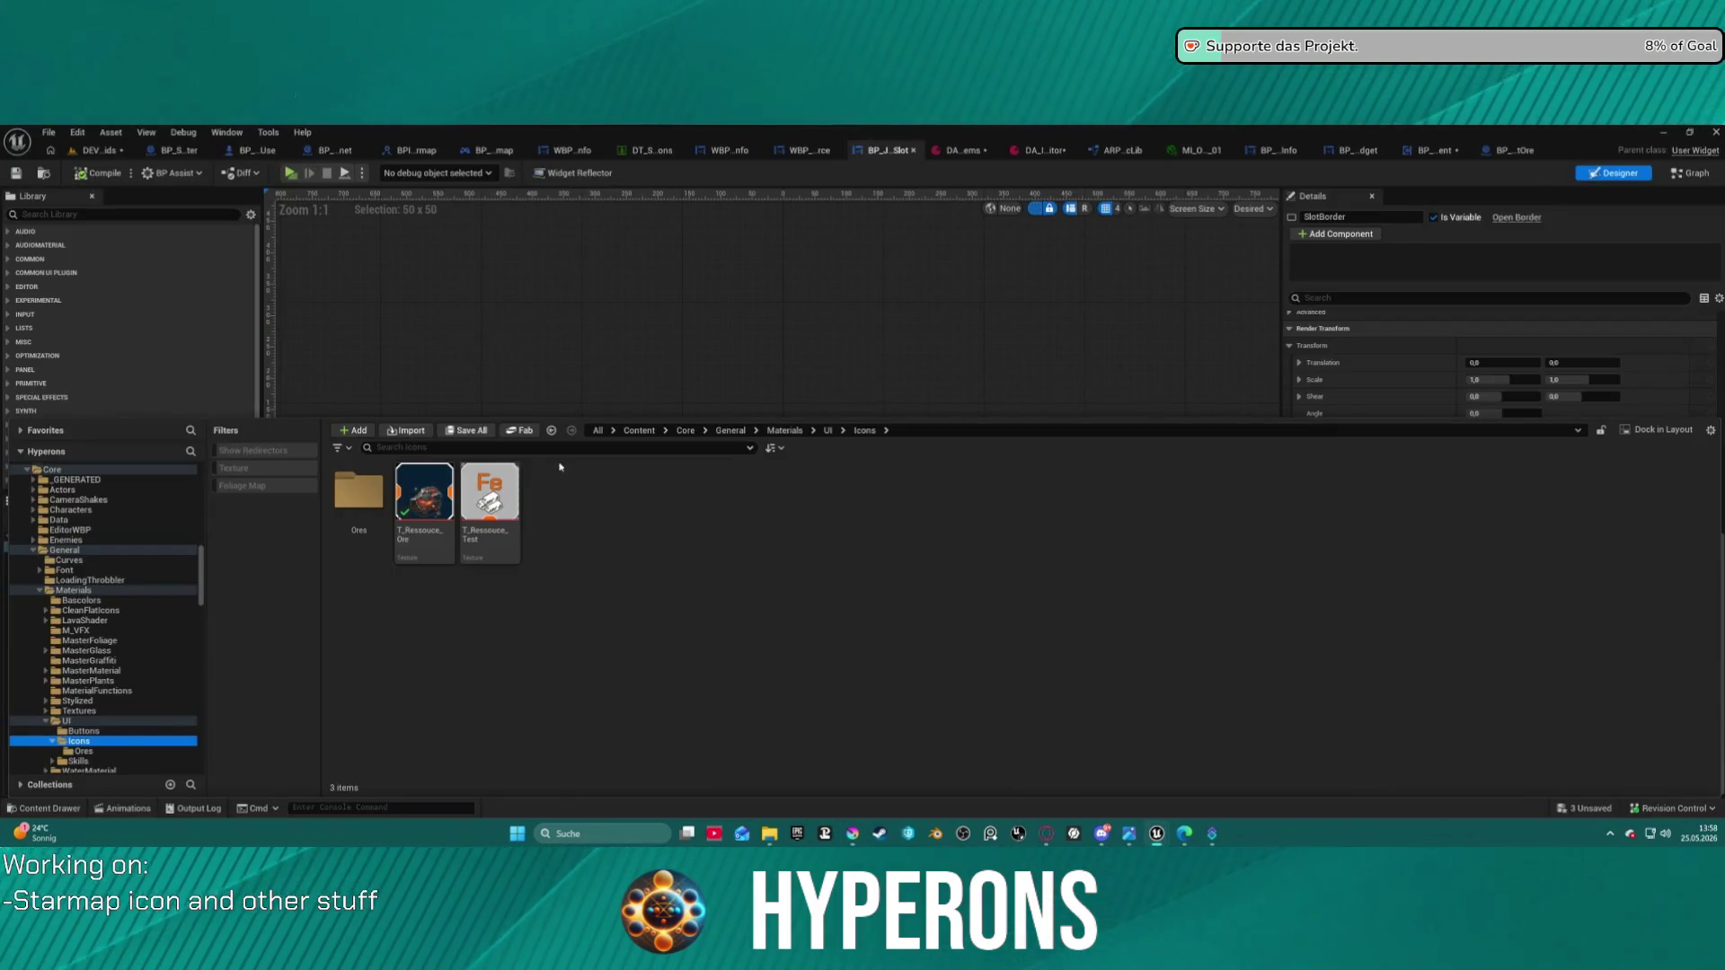
- Browse the Content Browser through Materials > UI into the Icons folder holding T_Ressource_Test
{"action": "left_click", "coordinate": [77, 730]}
{"action": "left_click", "coordinate": [65, 720]}
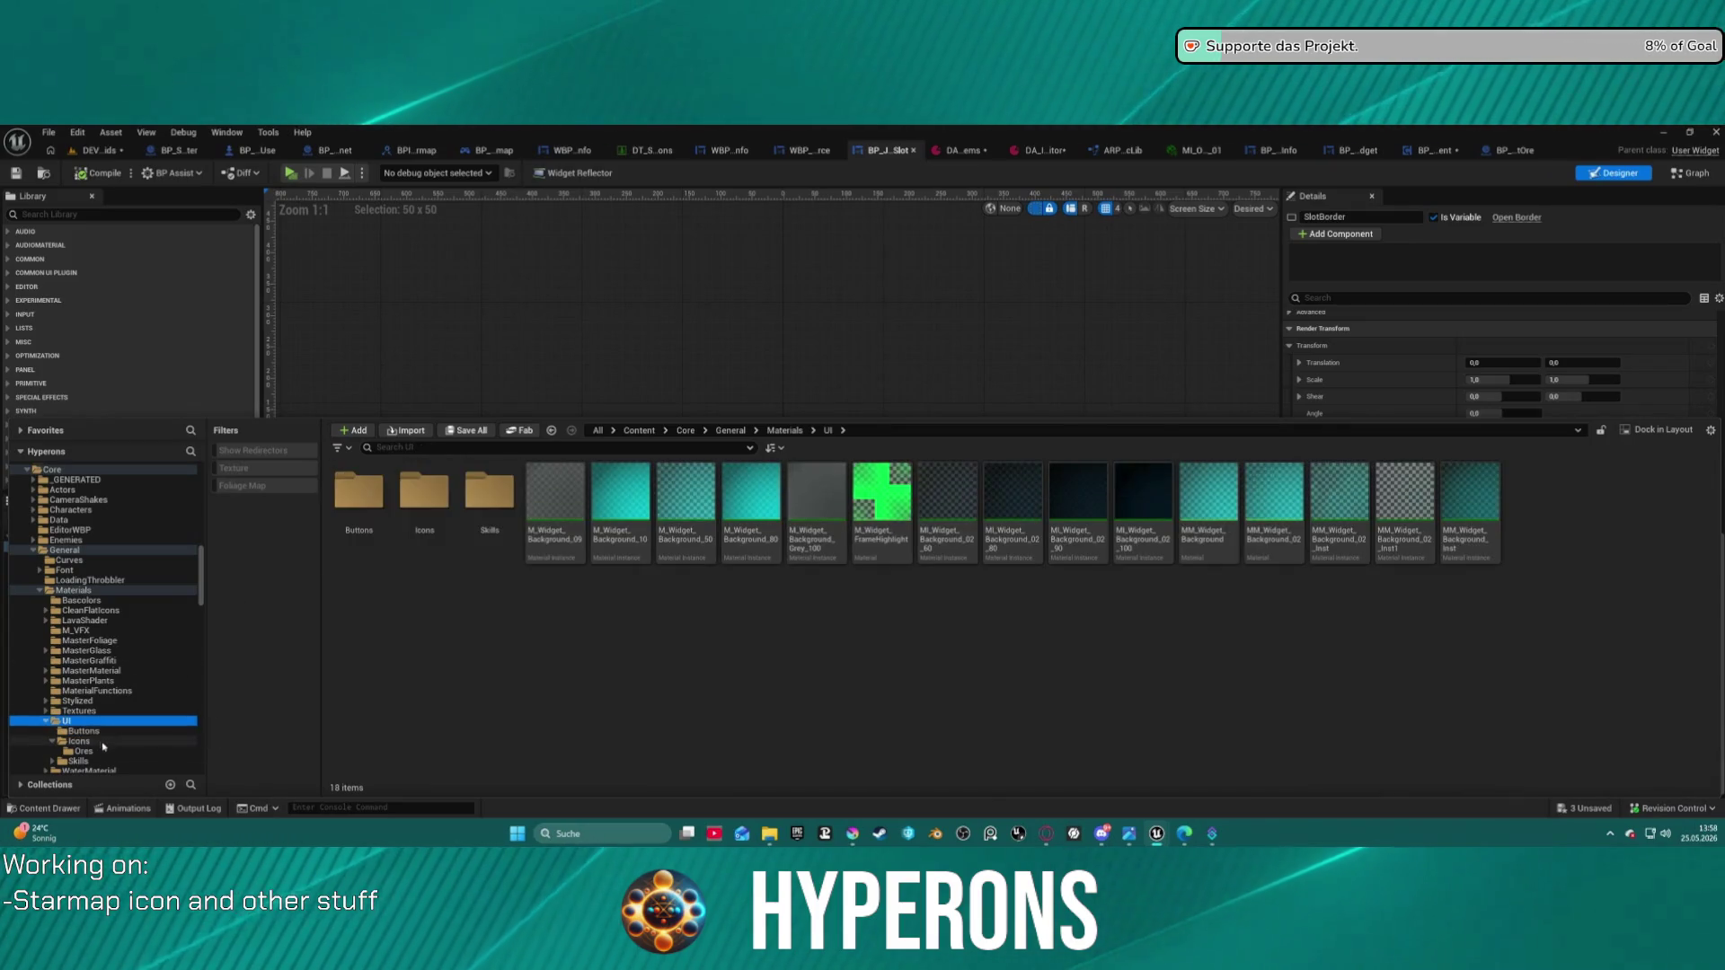
{"action": "left_click", "coordinate": [83, 752]}
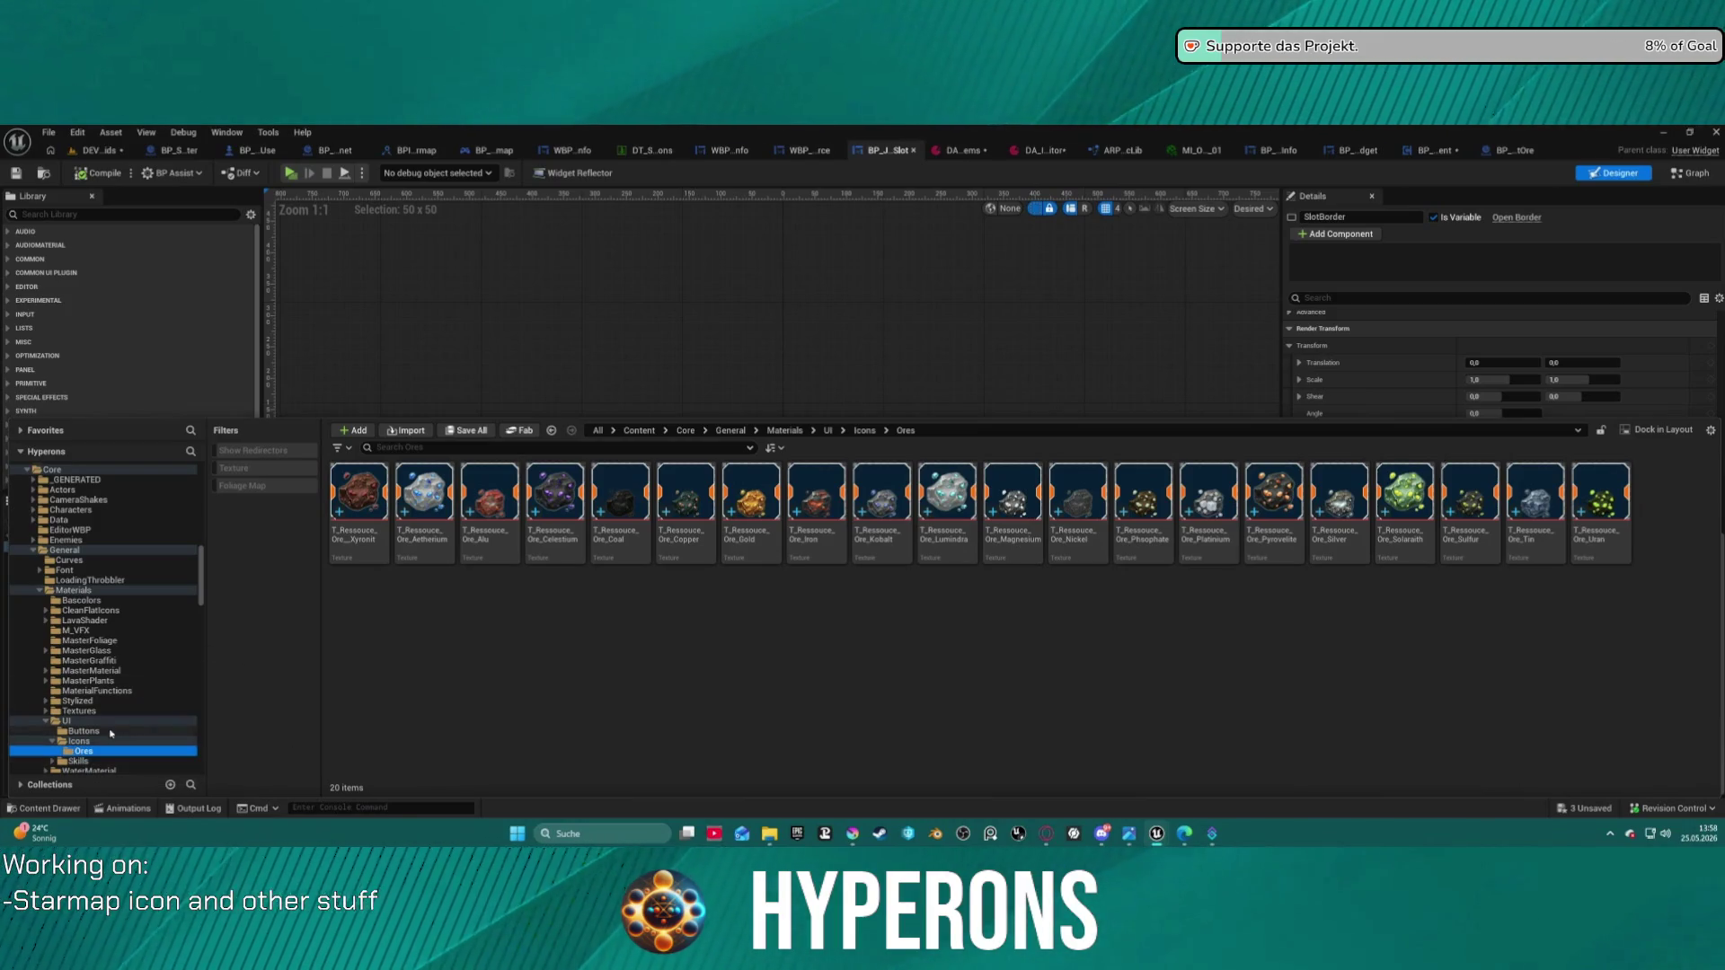
{"action": "left_click", "coordinate": [79, 742]}
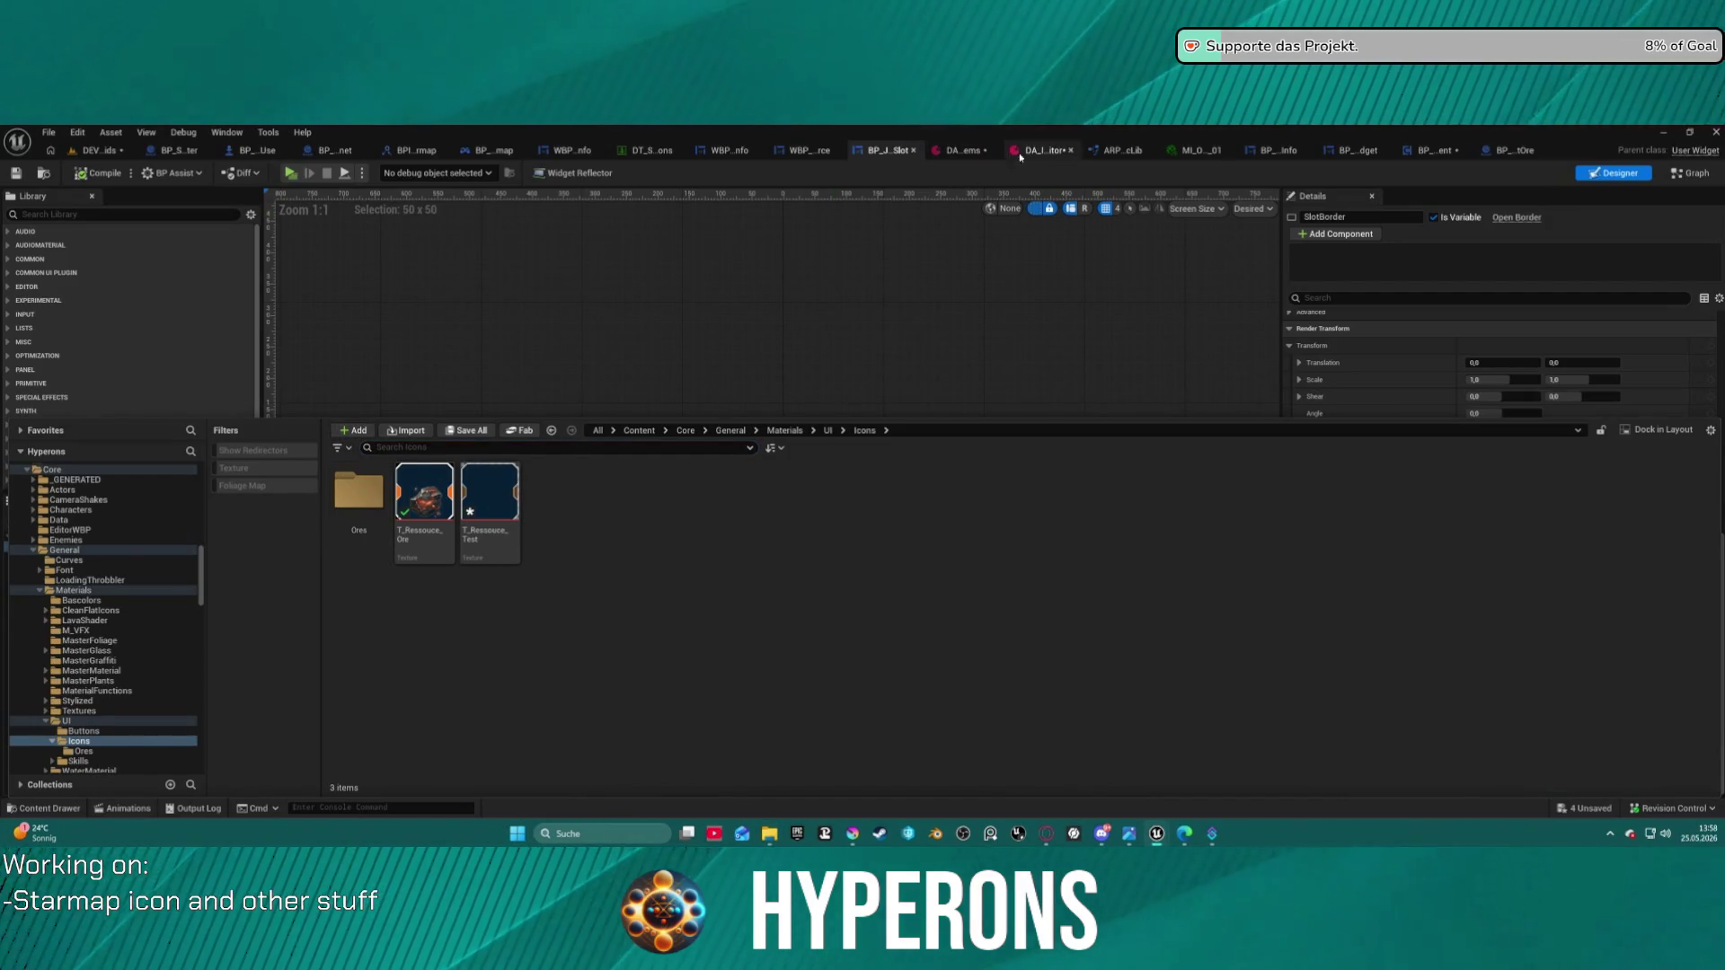
- Set T_Ressource_Test as the visualizer's Background Texture and enable Use Texture?
{"action": "left_click", "coordinate": [101, 150]}
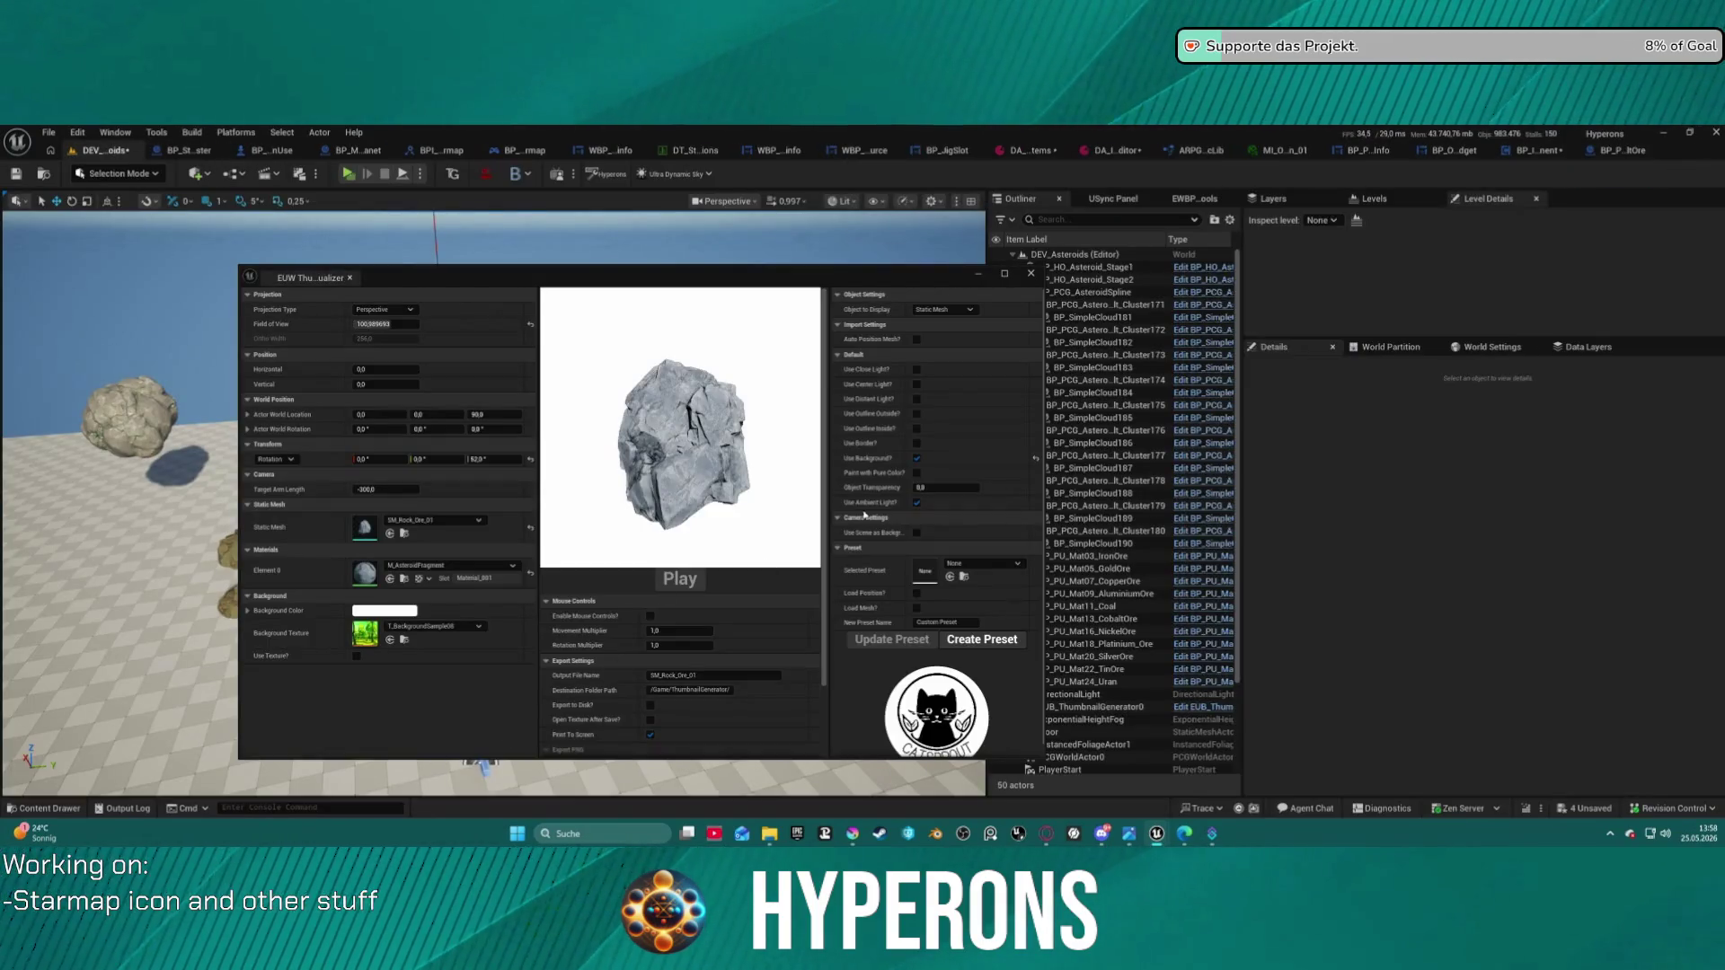
{"action": "left_click", "coordinate": [435, 627]}
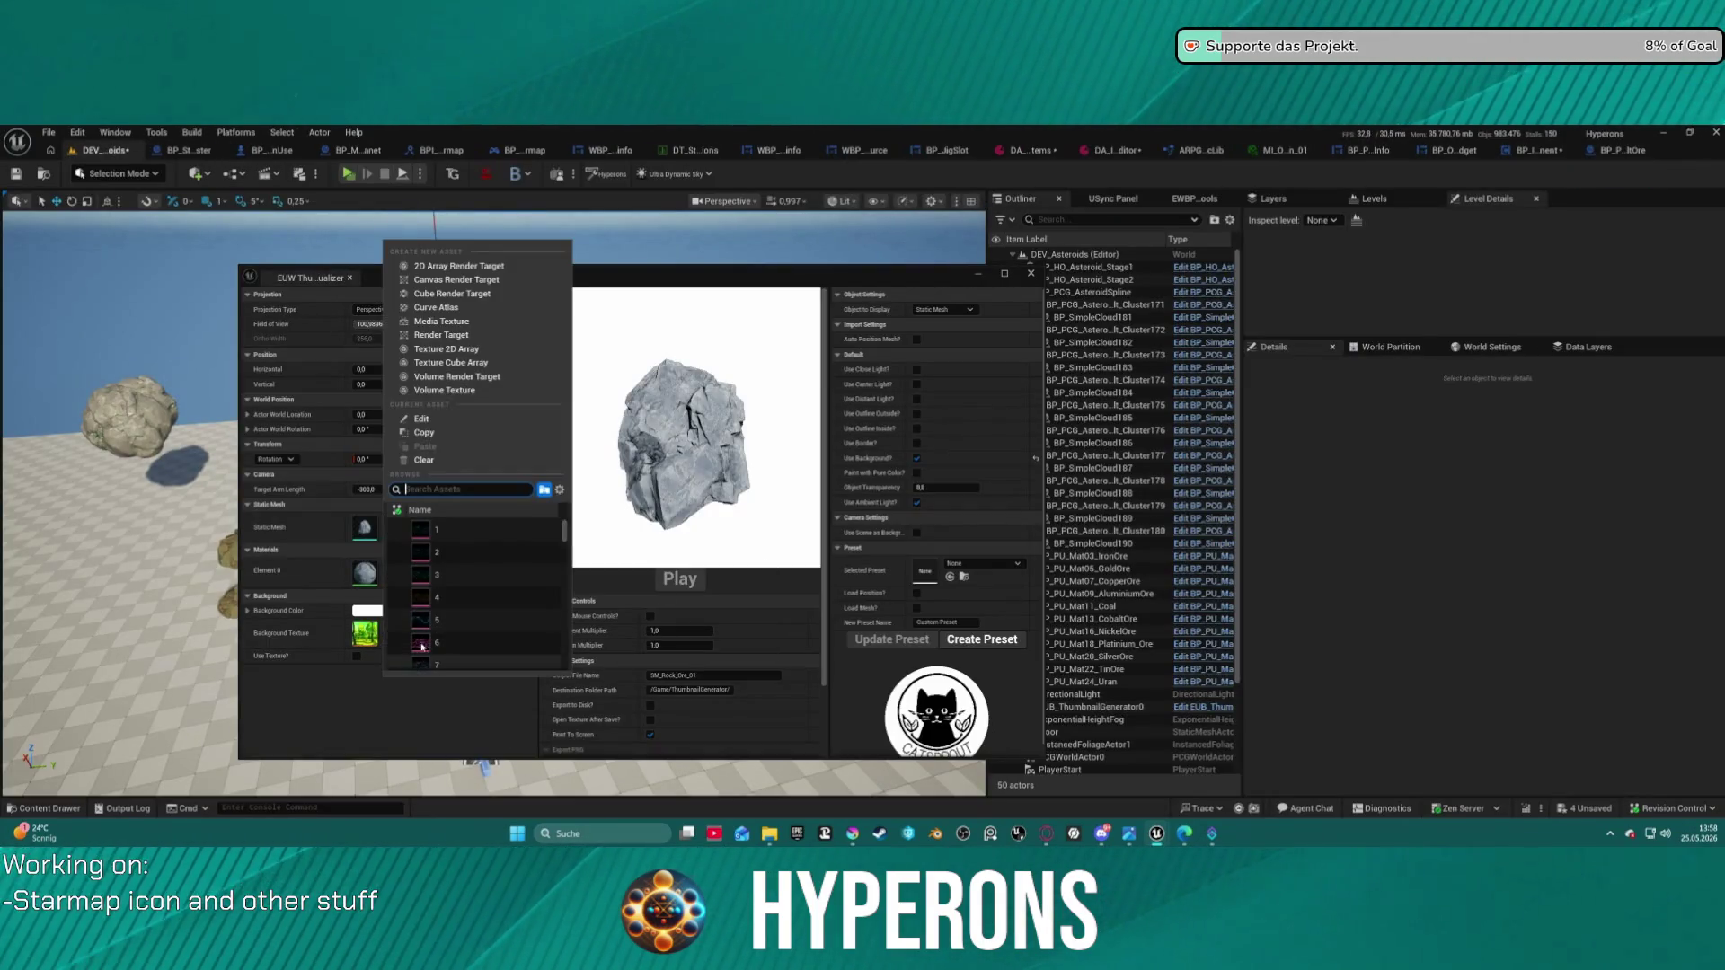
{"action": "left_click", "coordinate": [301, 645]}
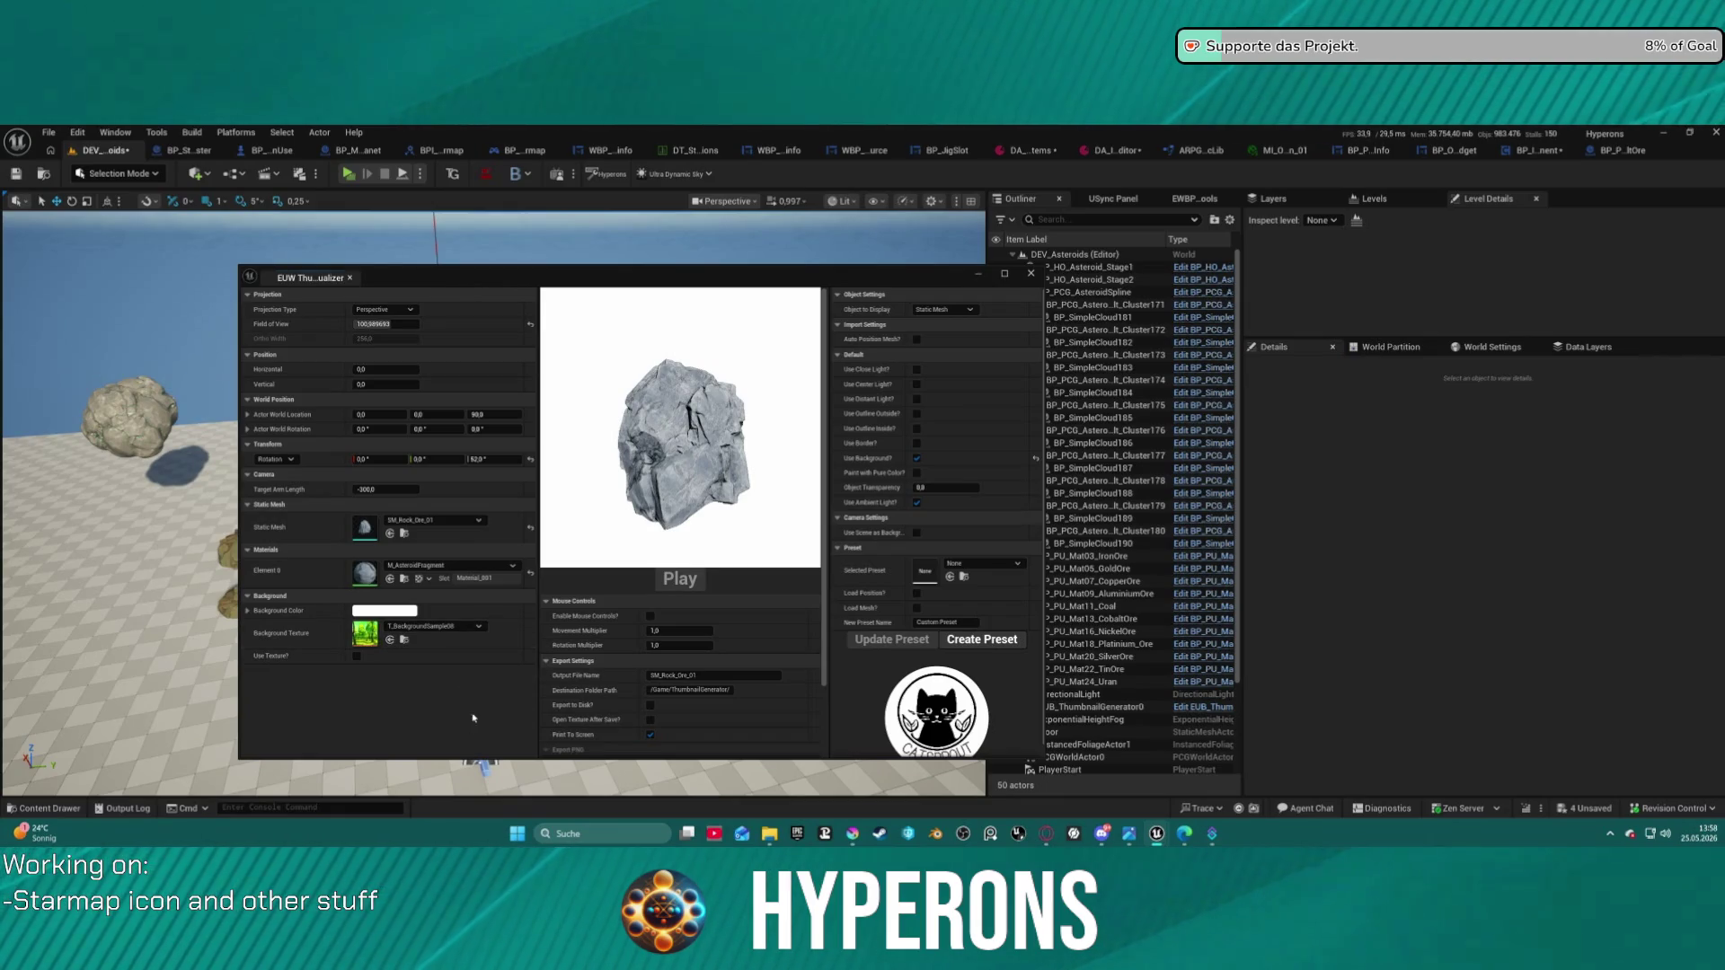
{"action": "left_click", "coordinate": [47, 809]}
{"action": "mouse_move", "coordinate": [629, 278]}
{"action": "left_mouse_down"}
{"action": "mouse_move", "coordinate": [627, 20]}
{"action": "mouse_move", "coordinate": [627, 89]}
{"action": "left_mouse_up"}
{"action": "mouse_move", "coordinate": [477, 631]}
{"action": "left_mouse_down"}
{"action": "mouse_move", "coordinate": [422, 449]}
{"action": "mouse_move", "coordinate": [363, 445]}
{"action": "left_mouse_up"}
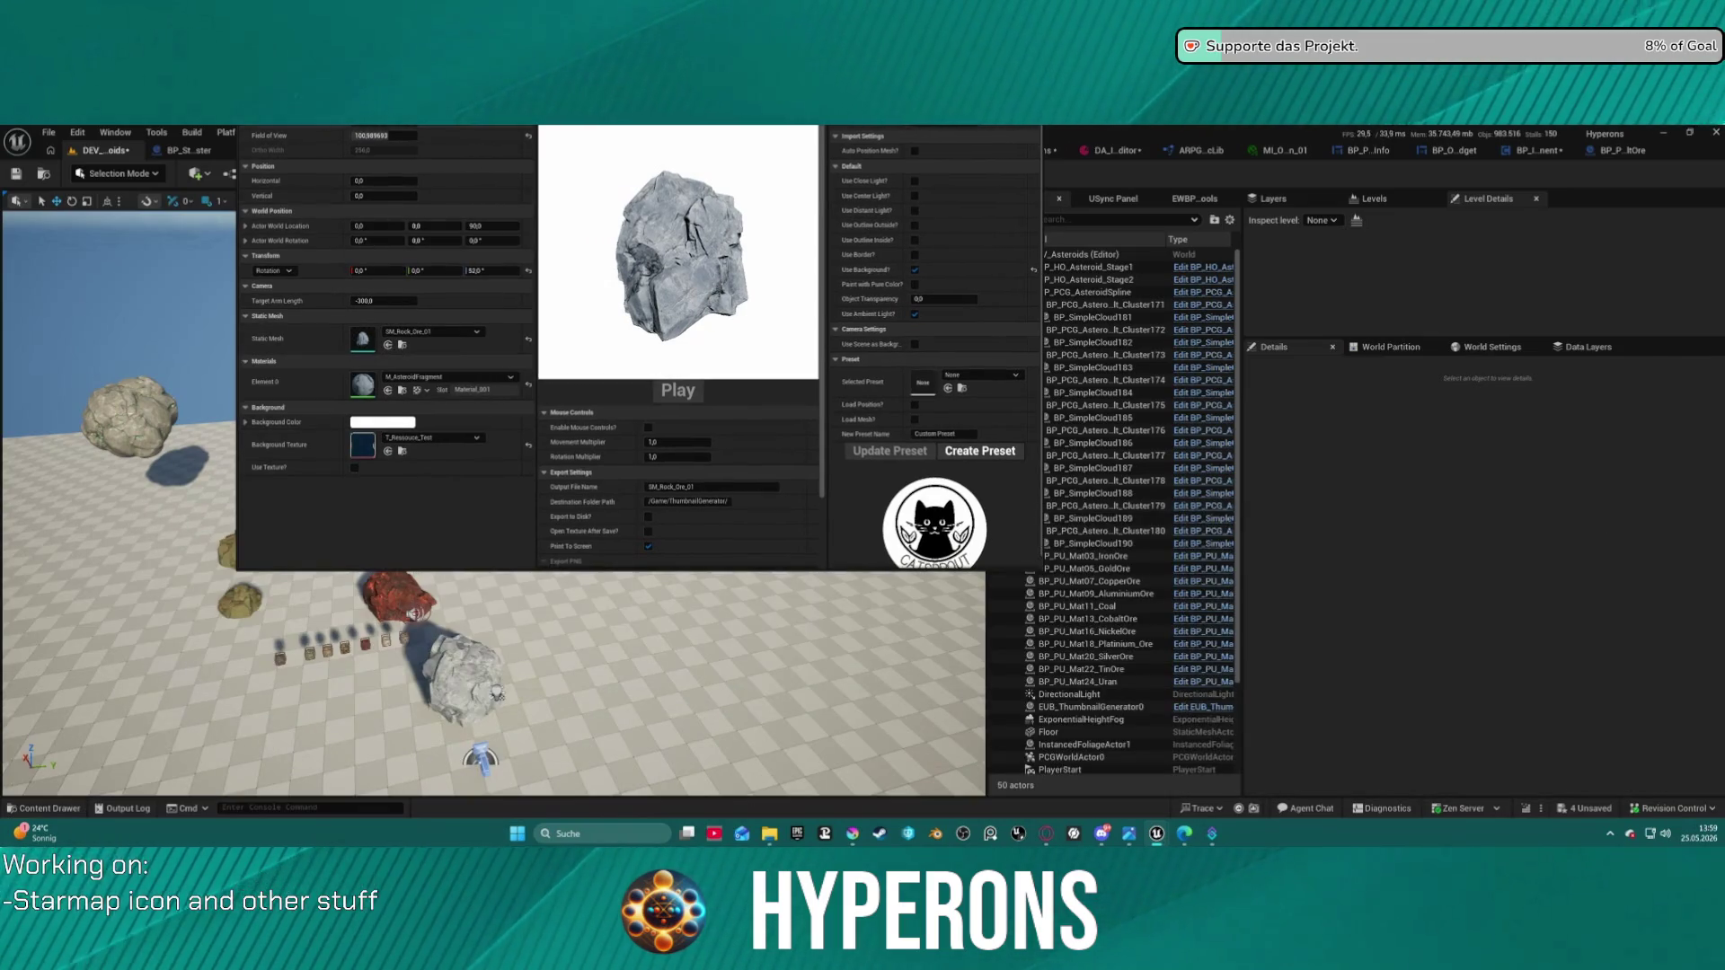
{"action": "mouse_move", "coordinate": [627, 89]}
{"action": "left_mouse_down"}
{"action": "mouse_move", "coordinate": [730, 166]}
{"action": "mouse_move", "coordinate": [710, 348]}
{"action": "mouse_move", "coordinate": [684, 303]}
{"action": "left_mouse_up"}
{"action": "left_click", "coordinate": [412, 682]}
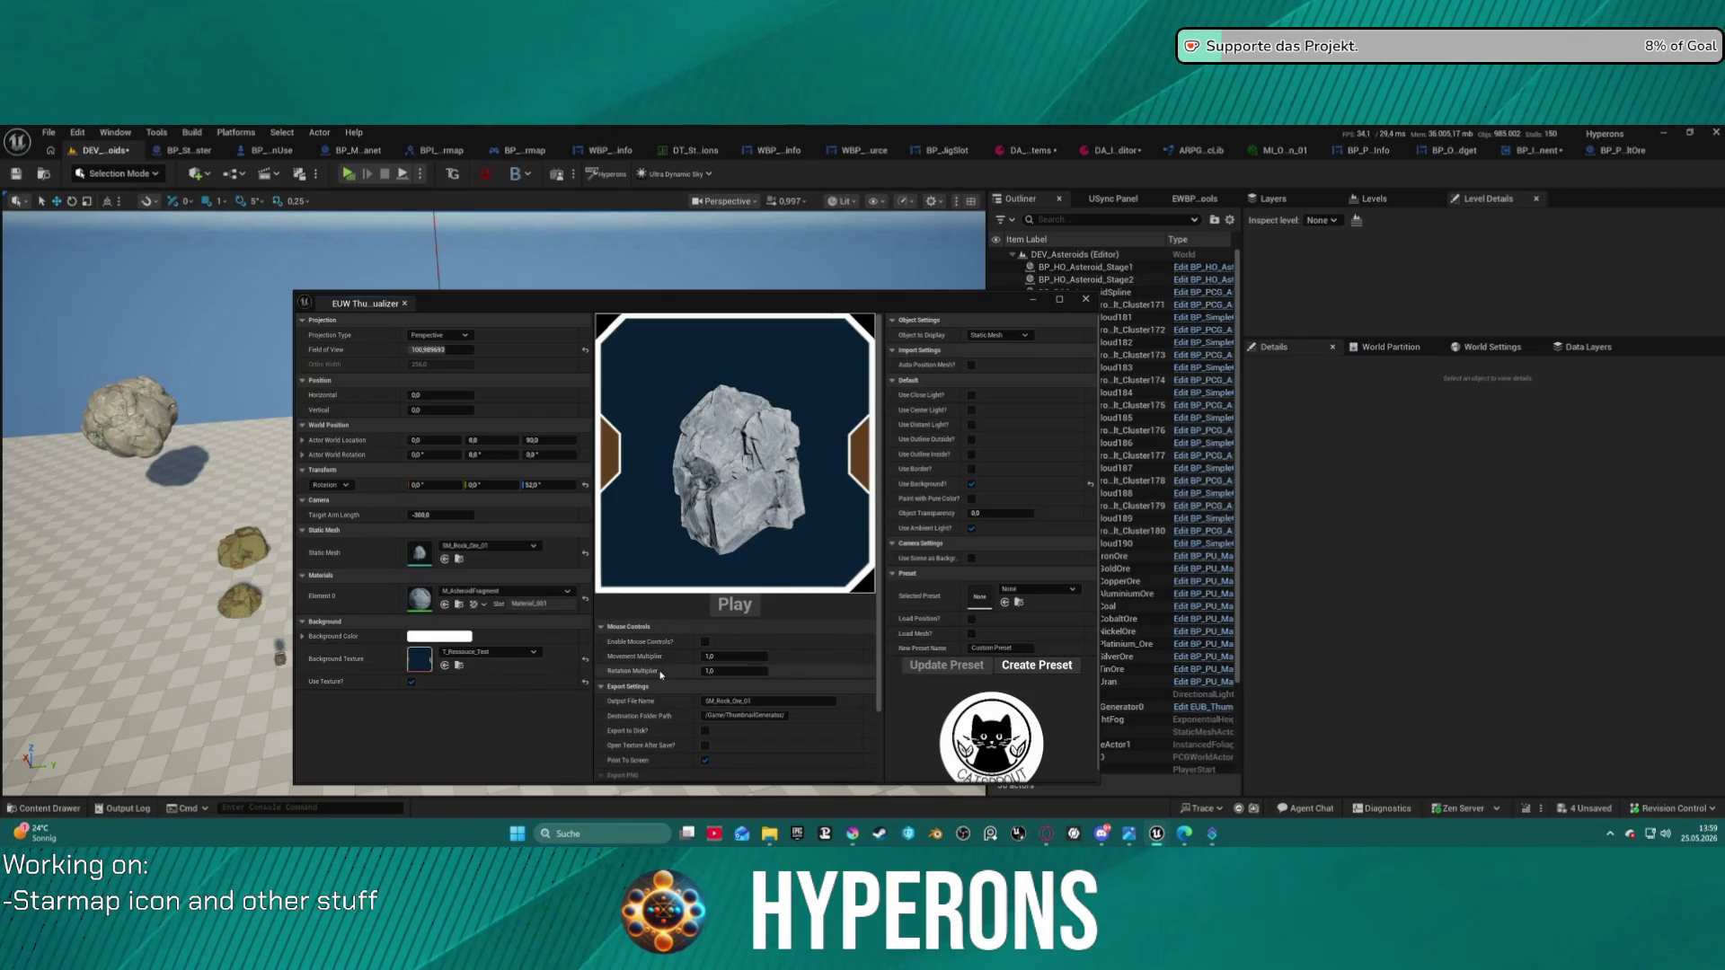
- Enable mouse controls, then rotate and zoom in on the preview rock
{"action": "left_click", "coordinate": [704, 644]}
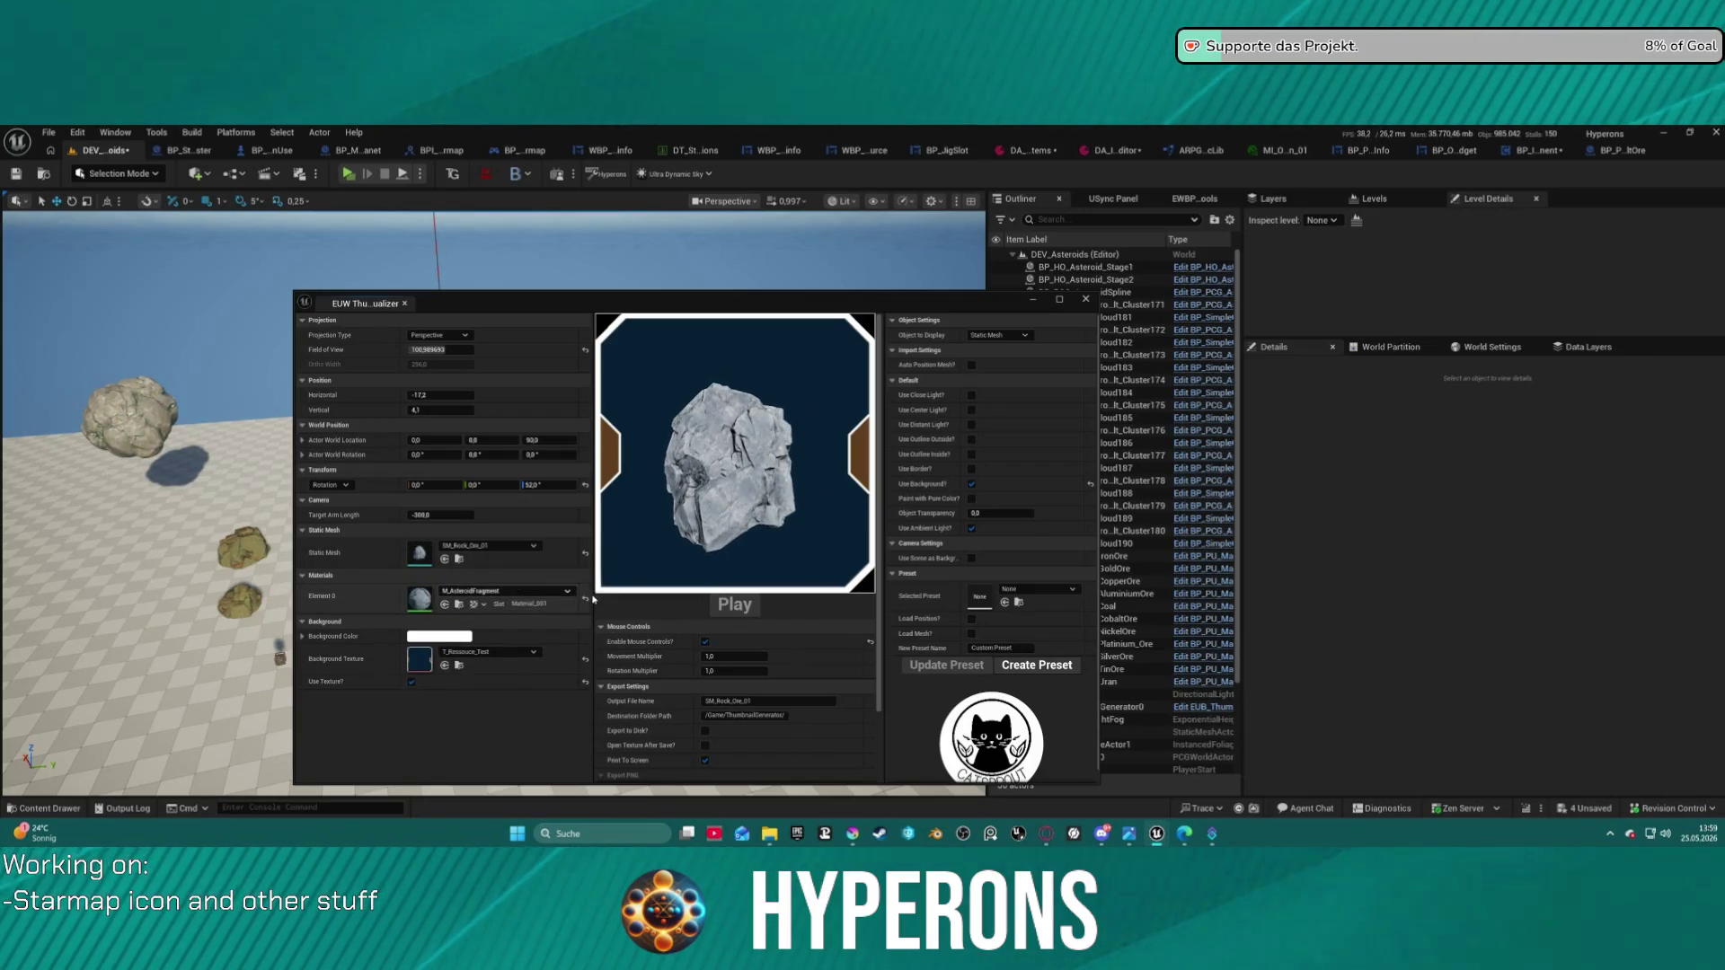
{"action": "left_click_drag", "start_coordinate": [719, 431], "coordinate": [770, 400]}
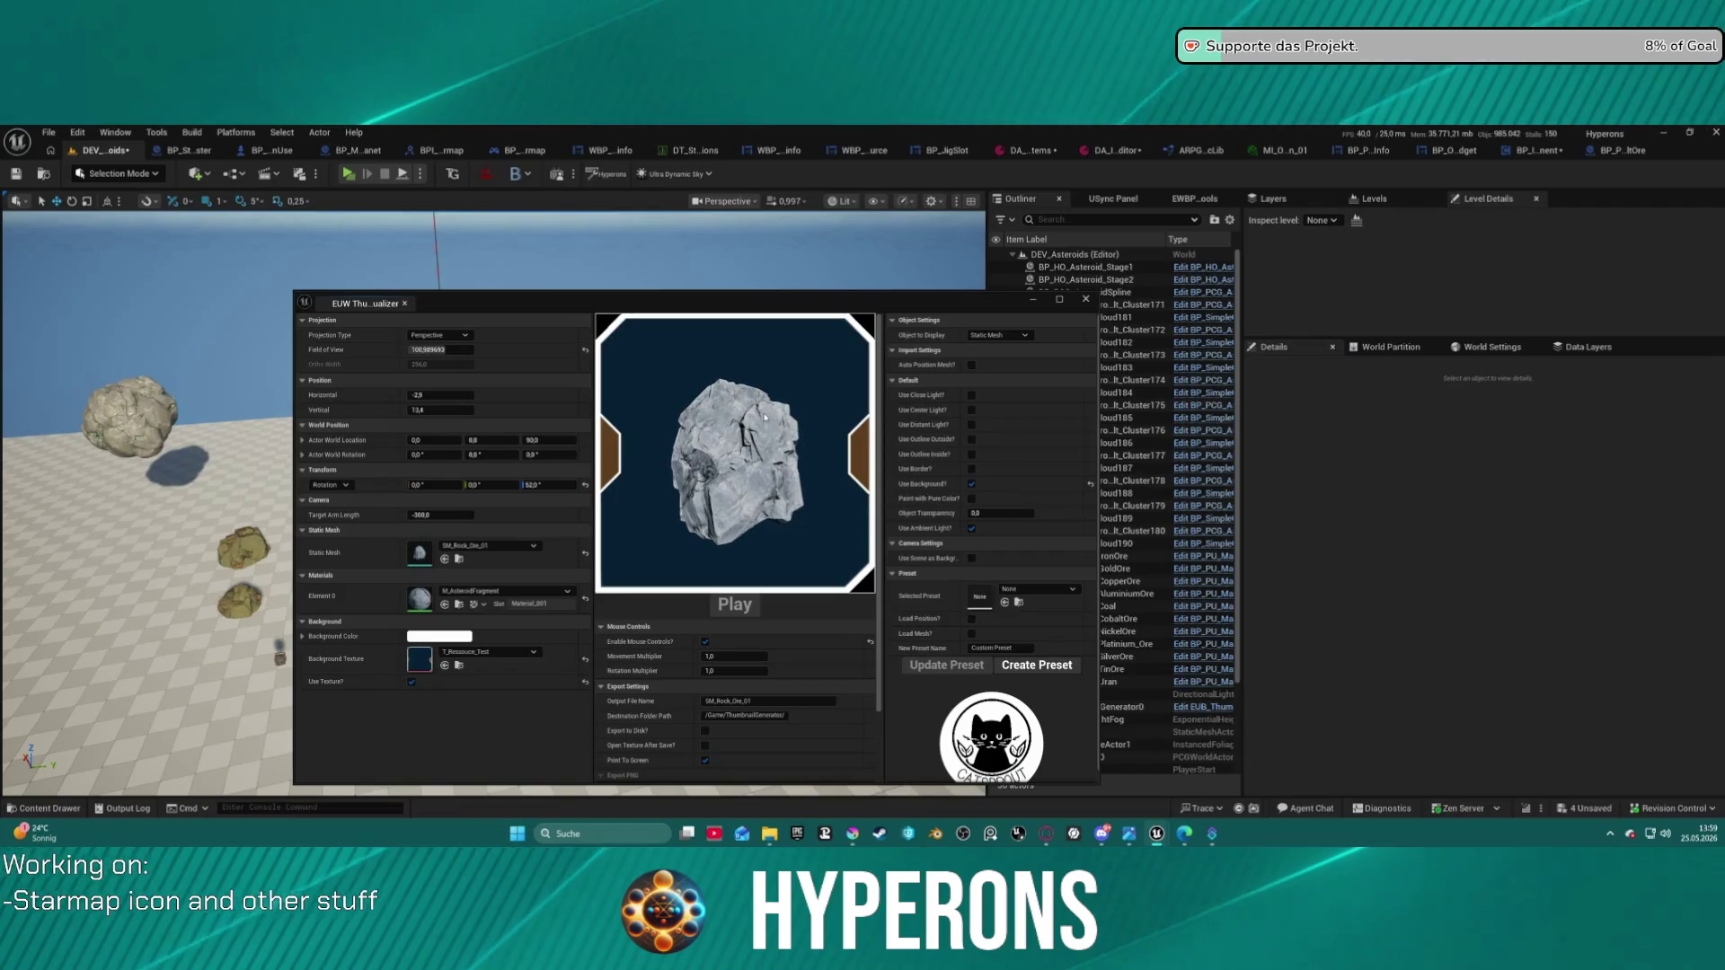
{"action": "scroll", "coordinate": [753, 482], "scroll_direction": "up", "scroll_amount": 2}
{"action": "scroll", "coordinate": [753, 482], "scroll_direction": "up", "scroll_amount": 1}
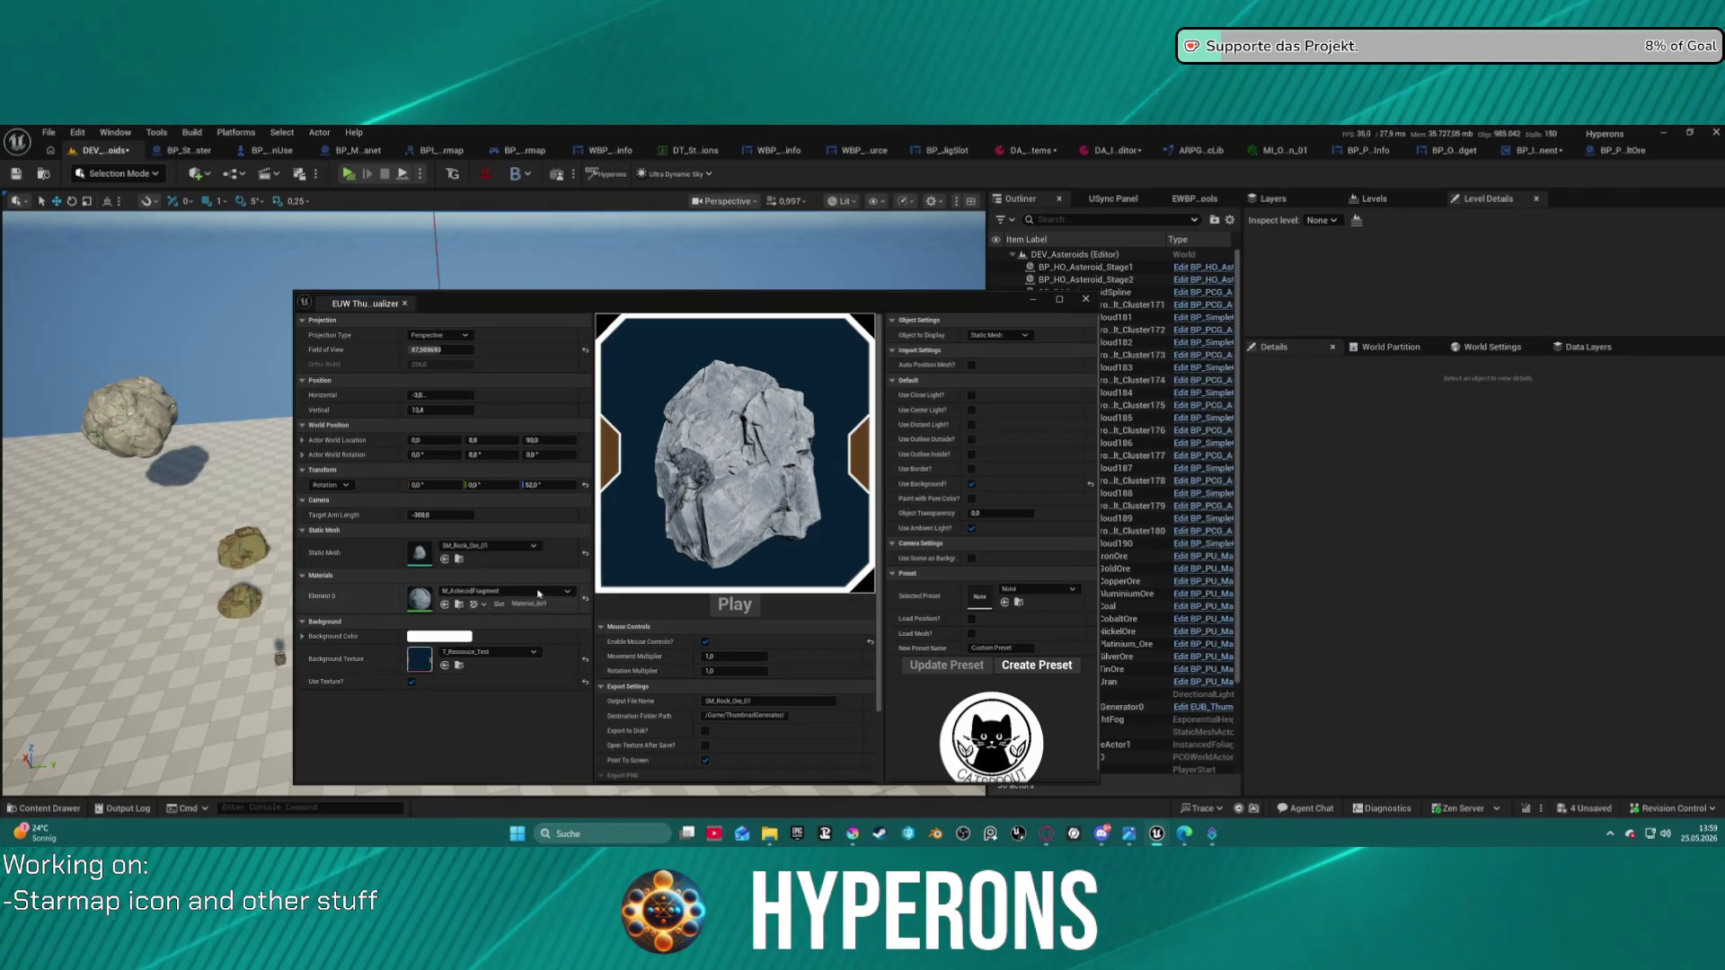
- Apply the yellow-green Solar asteroid material to the rock via Element 0
{"action": "left_click", "coordinate": [508, 590]}
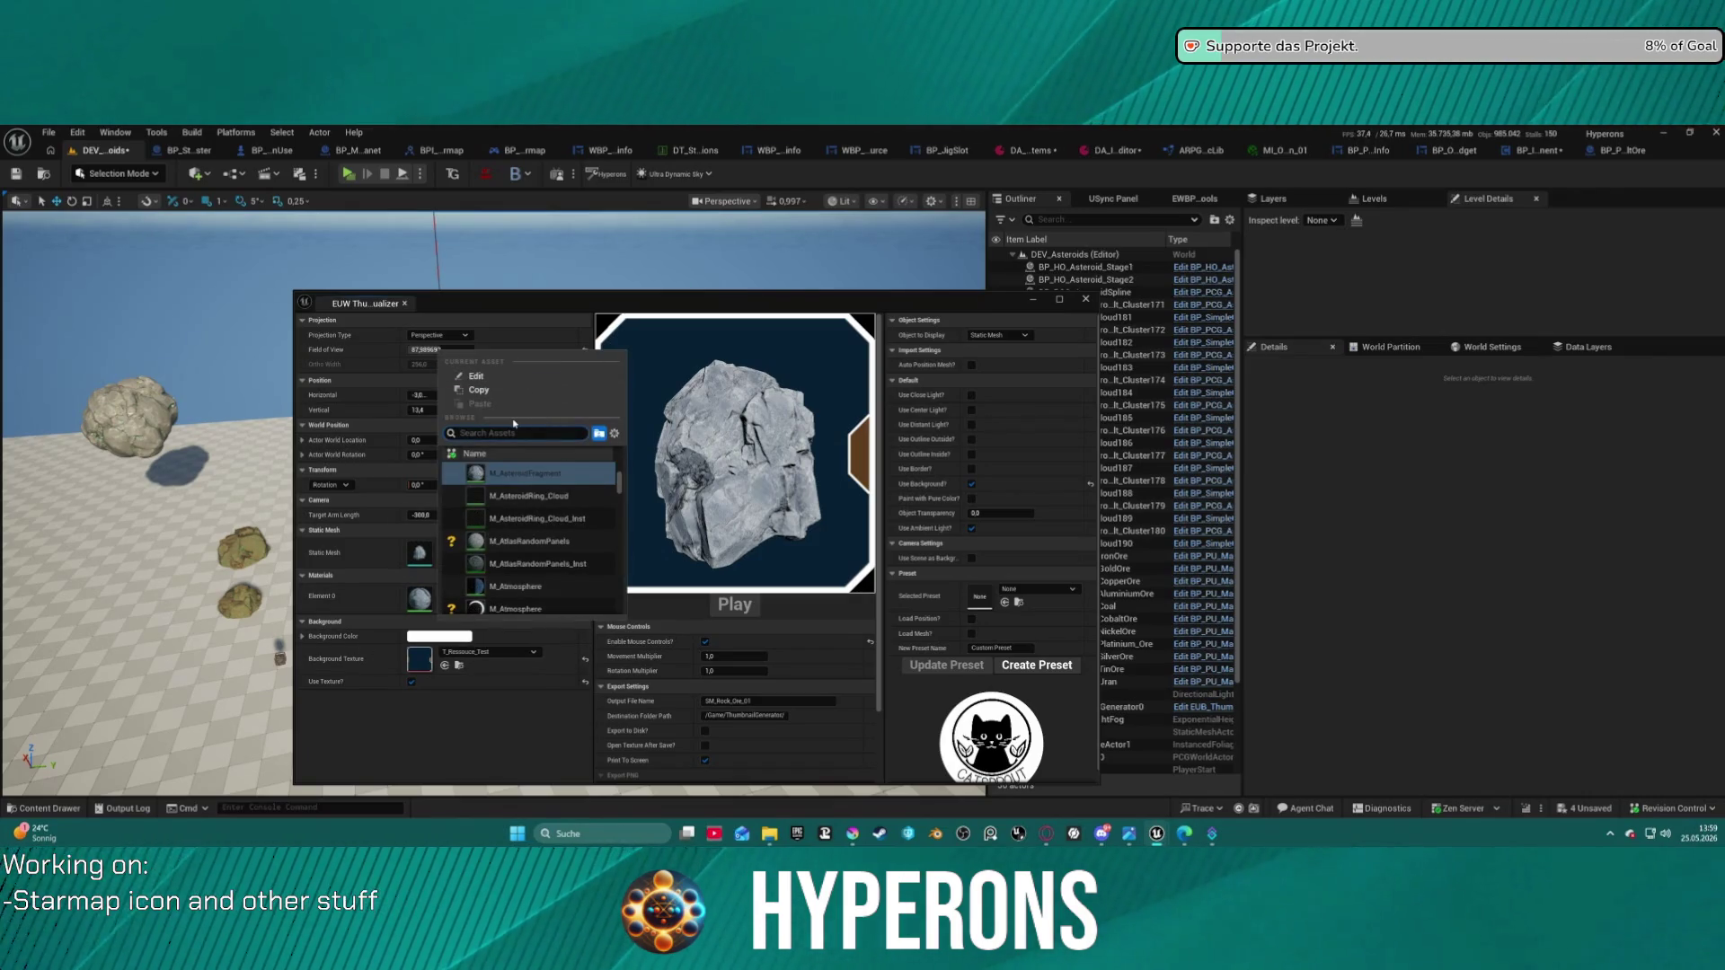
{"action": "type", "text": "solo"}
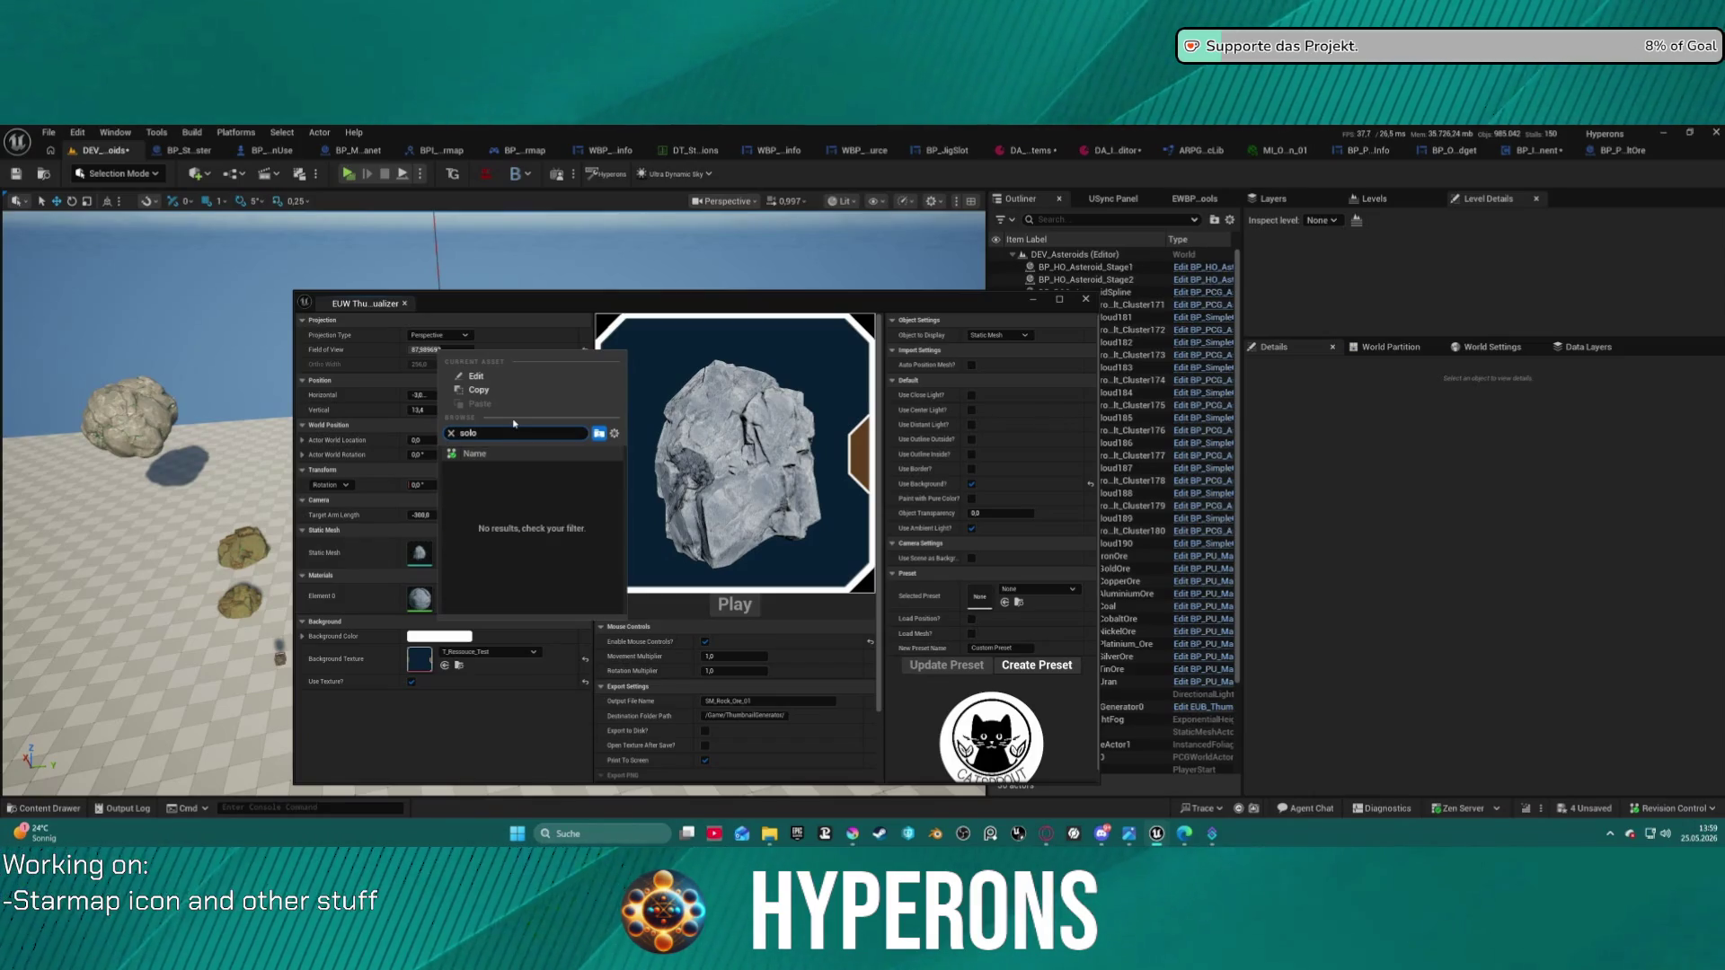
{"action": "key", "text": "BackSpace"}
{"action": "key", "text": "BackSpace"}
{"action": "key", "text": "BackSpace"}
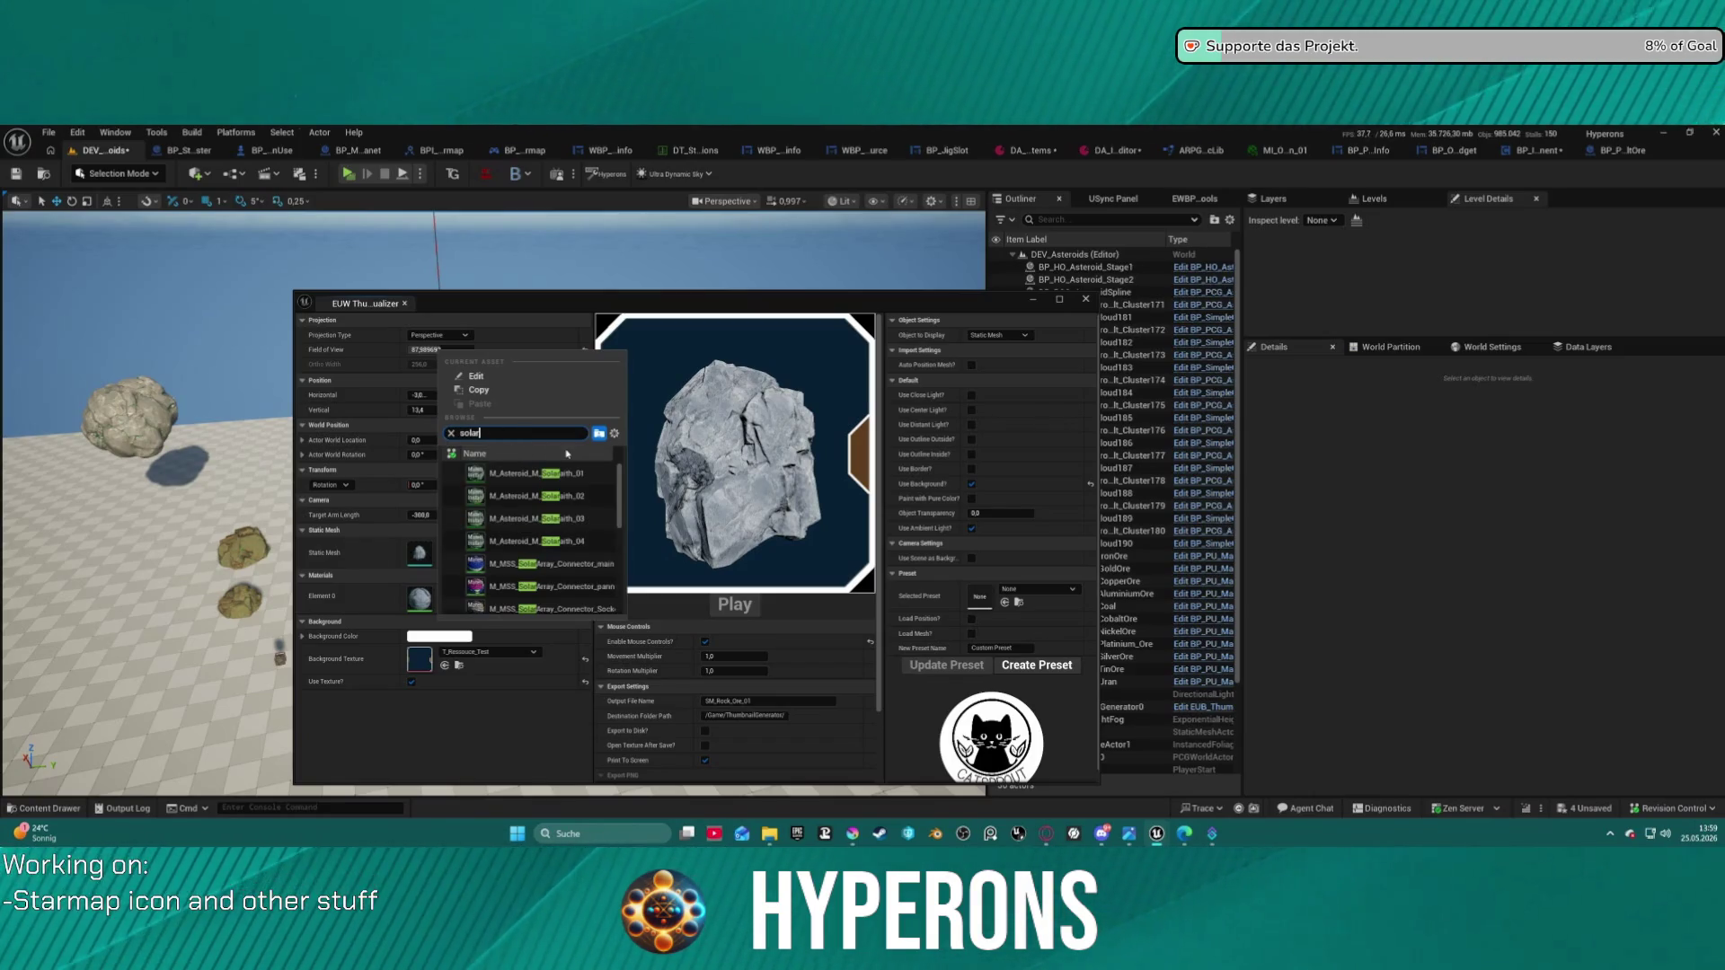
{"action": "left_click", "coordinate": [547, 477]}
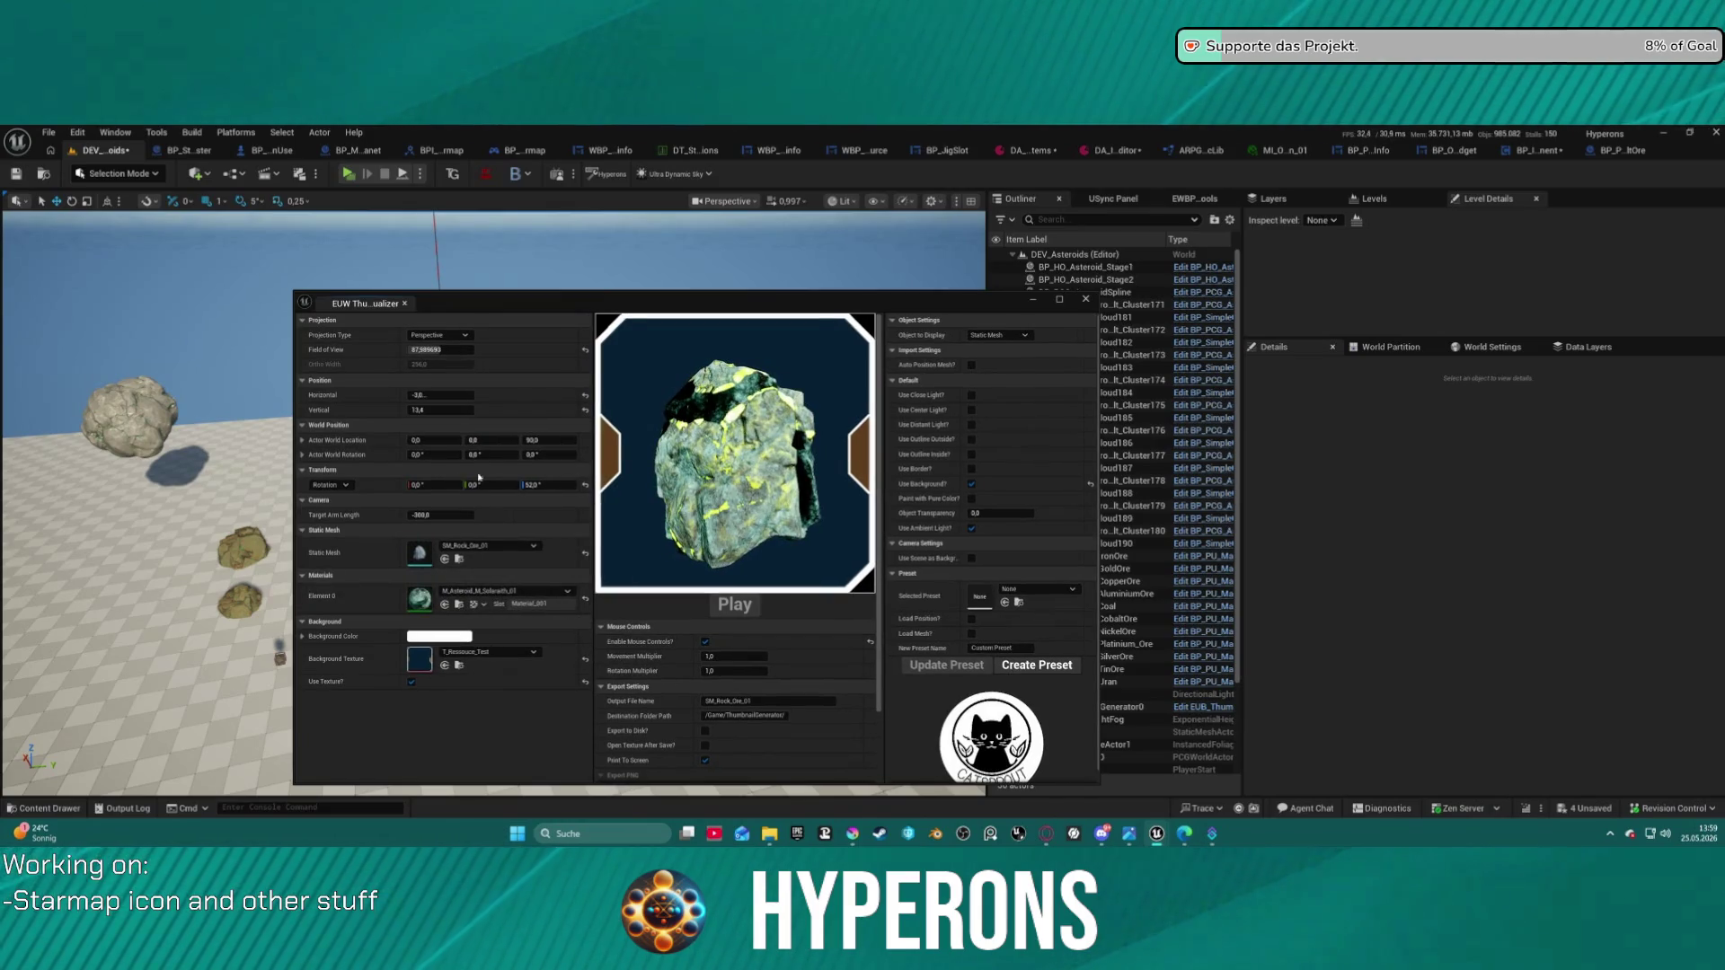
{"action": "left_click", "coordinate": [489, 545]}
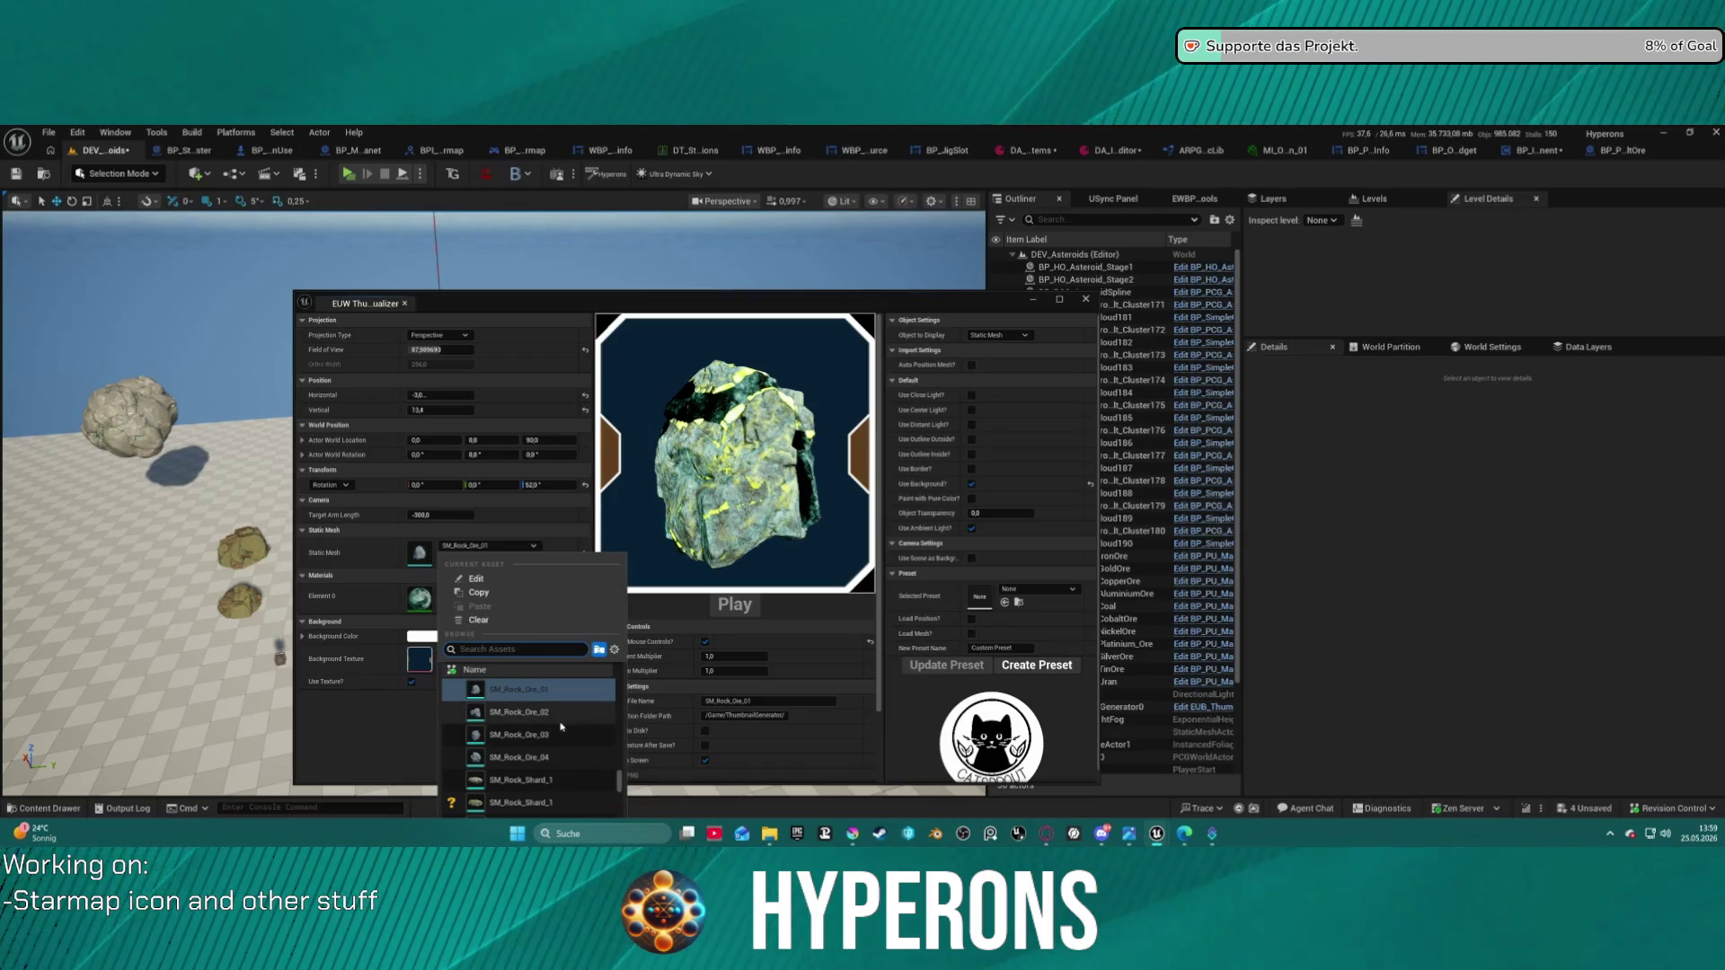
- Swap the preview mesh to SM_AsteroidMineral_1 and reapply the Solar material
{"action": "mouse_move", "coordinate": [540, 720]}
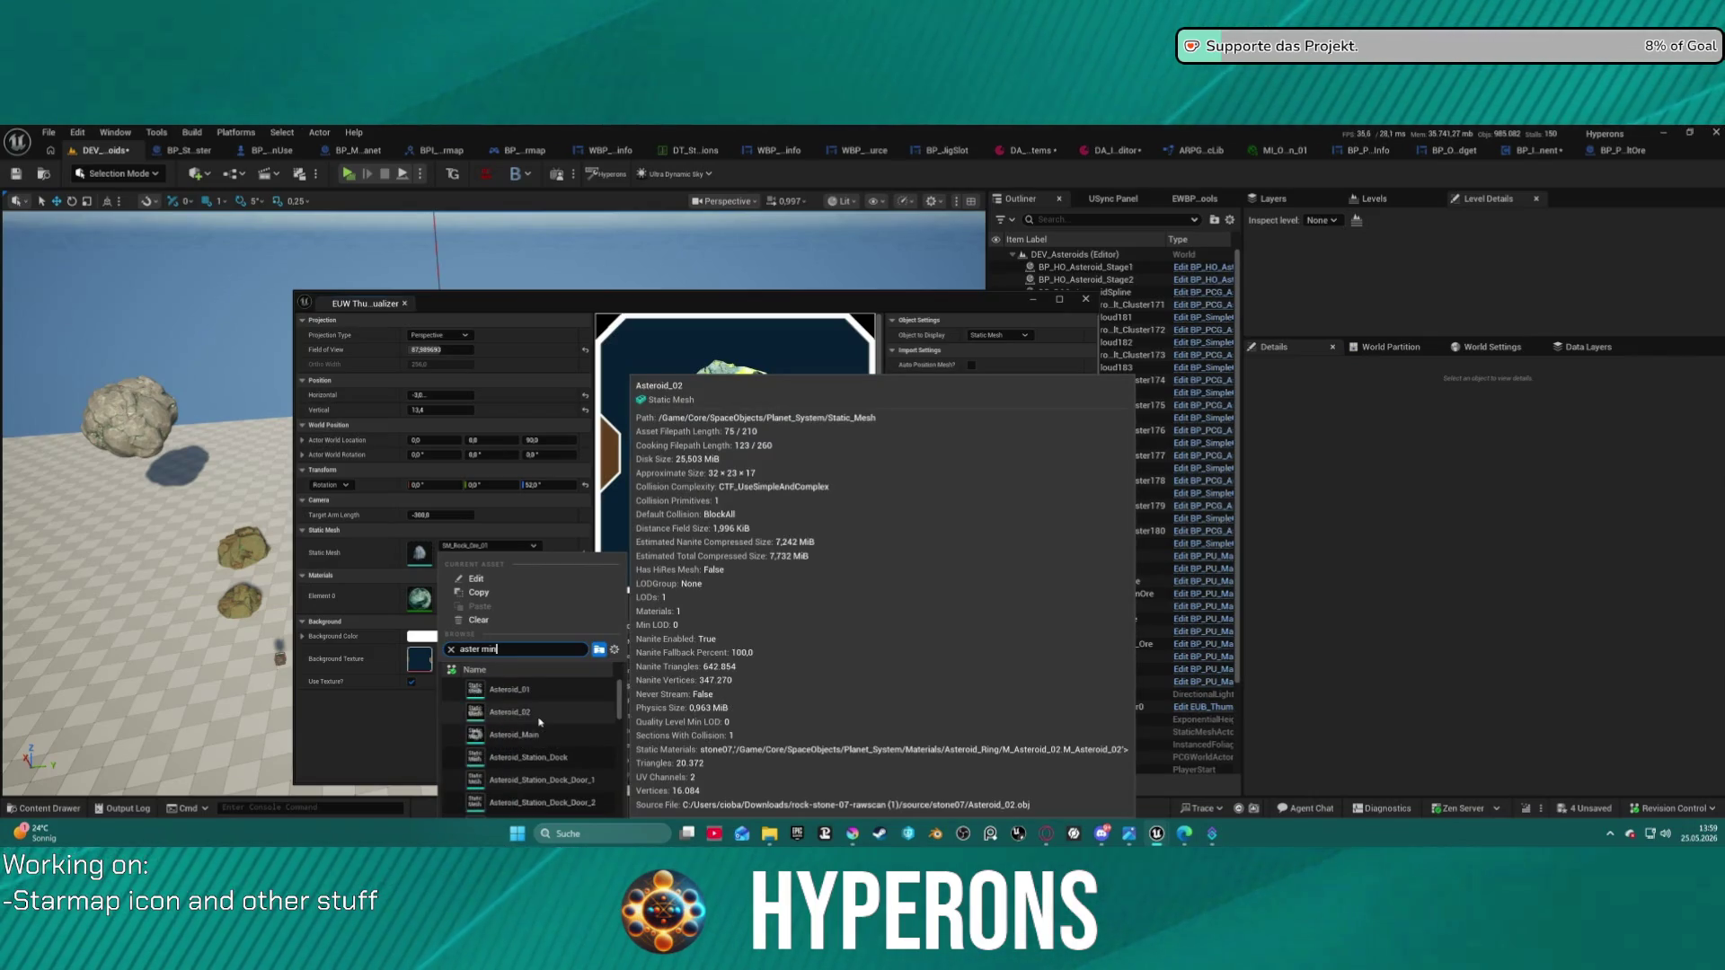
{"action": "left_click", "coordinate": [540, 689]}
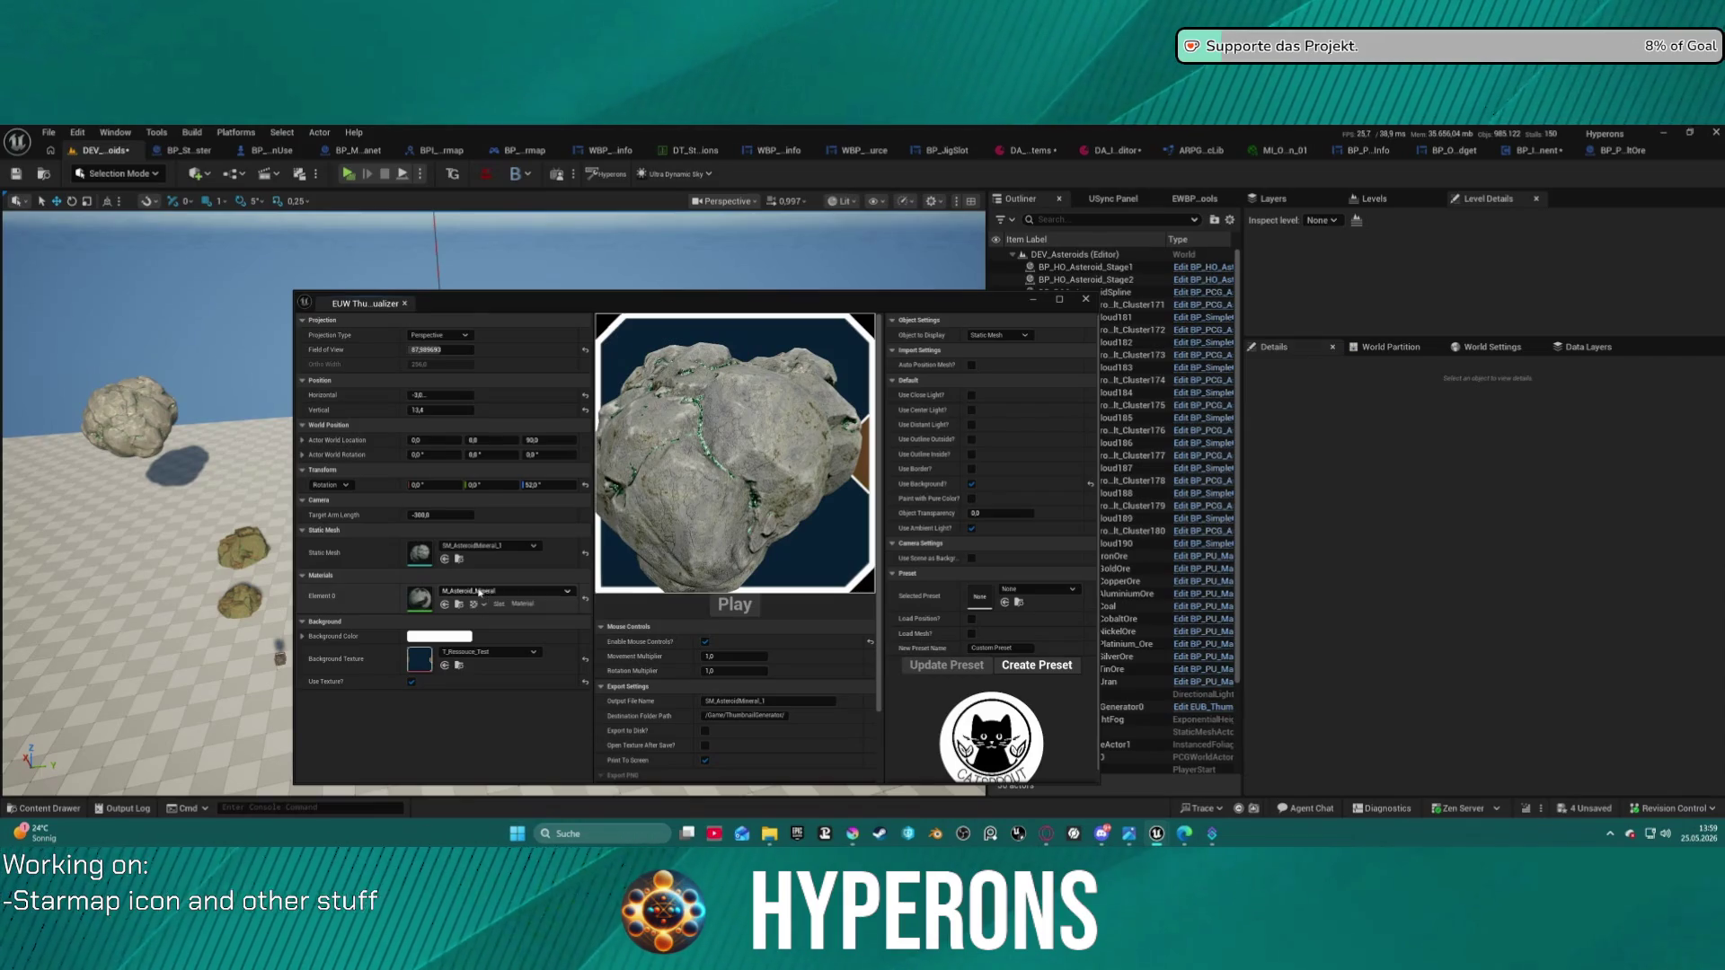
{"action": "left_click", "coordinate": [479, 593]}
{"action": "type", "text": "r"}
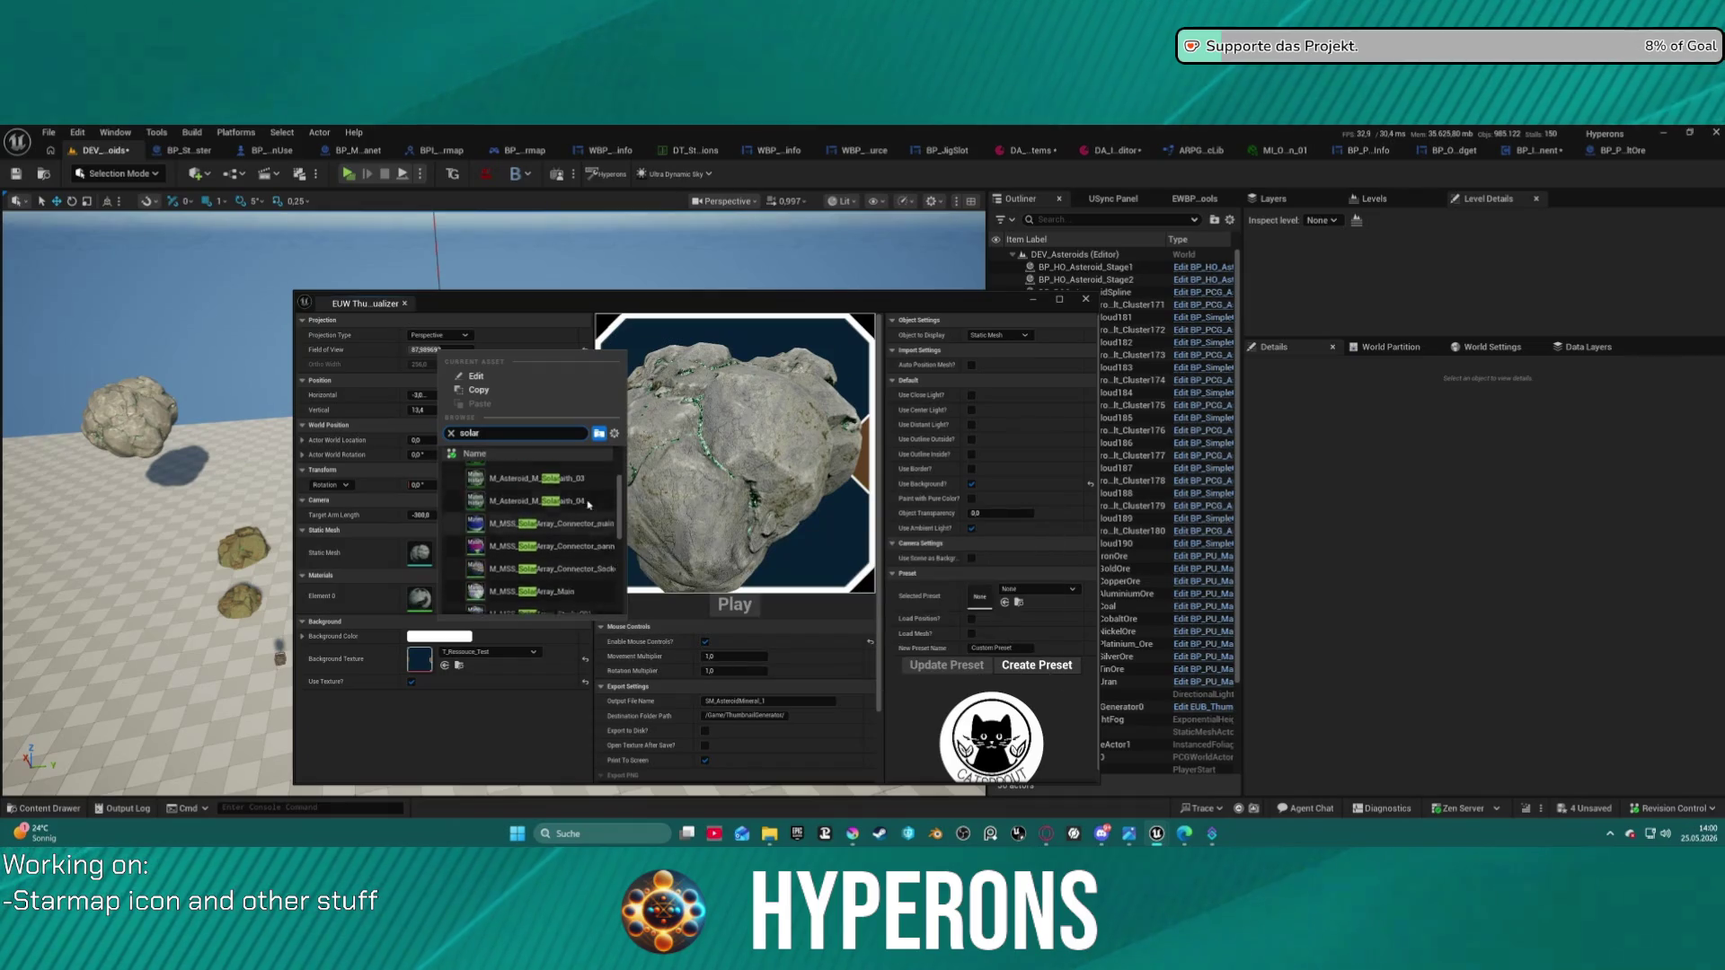
{"action": "left_click", "coordinate": [537, 473]}
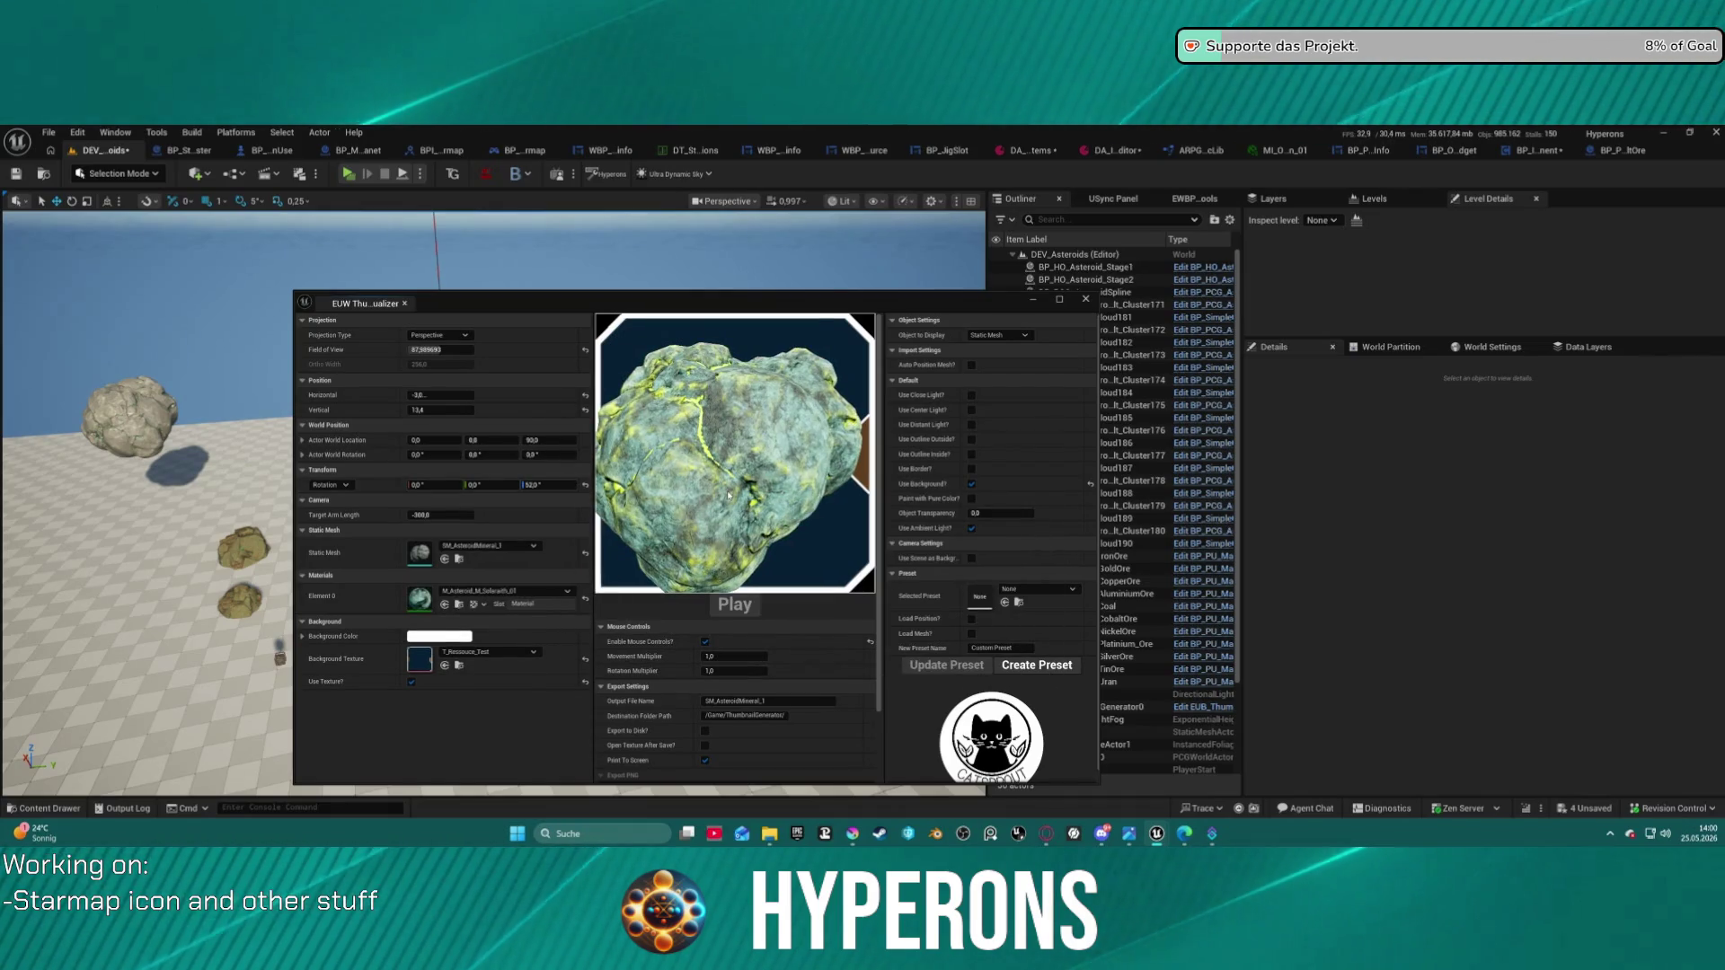
- Turn the asteroid to a better angle, with Rotation Z reset to 0
{"action": "scroll", "coordinate": [726, 456], "scroll_direction": "down", "scroll_amount": 5}
{"action": "scroll", "coordinate": [726, 456], "scroll_direction": "up", "scroll_amount": 5}
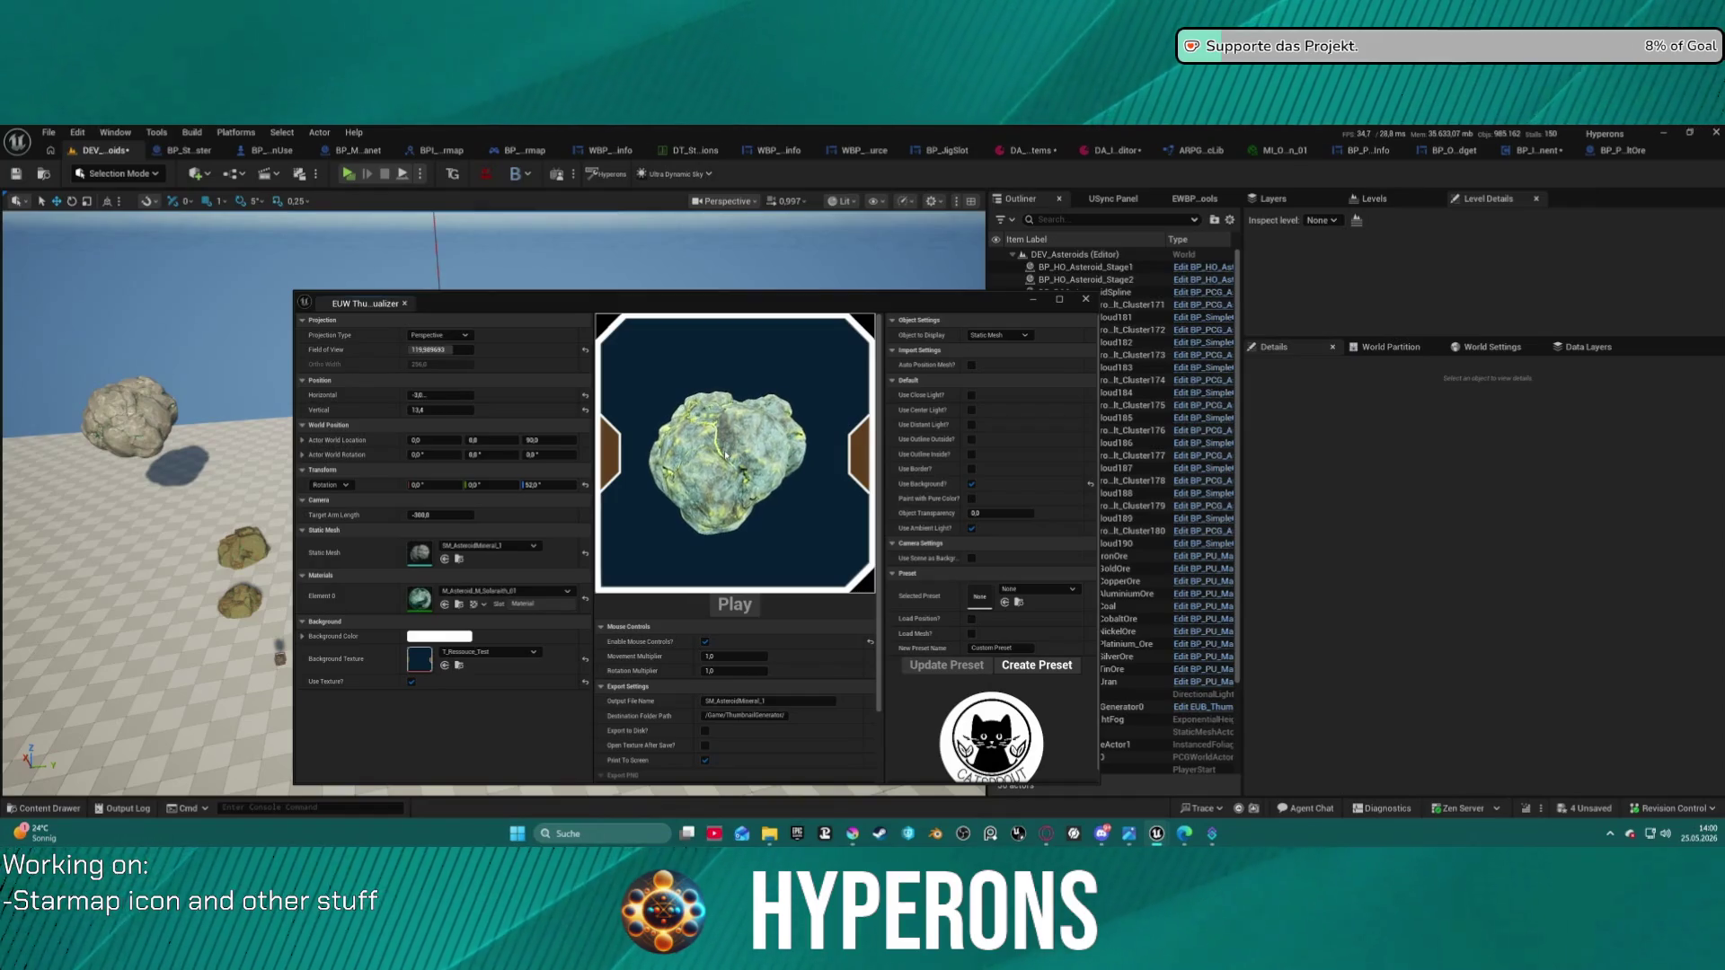
{"action": "mouse_move", "coordinate": [674, 448]}
{"action": "left_mouse_down"}
{"action": "mouse_move", "coordinate": [559, 486]}
{"action": "mouse_move", "coordinate": [574, 485]}
{"action": "left_mouse_up"}
{"action": "left_click", "coordinate": [584, 486]}
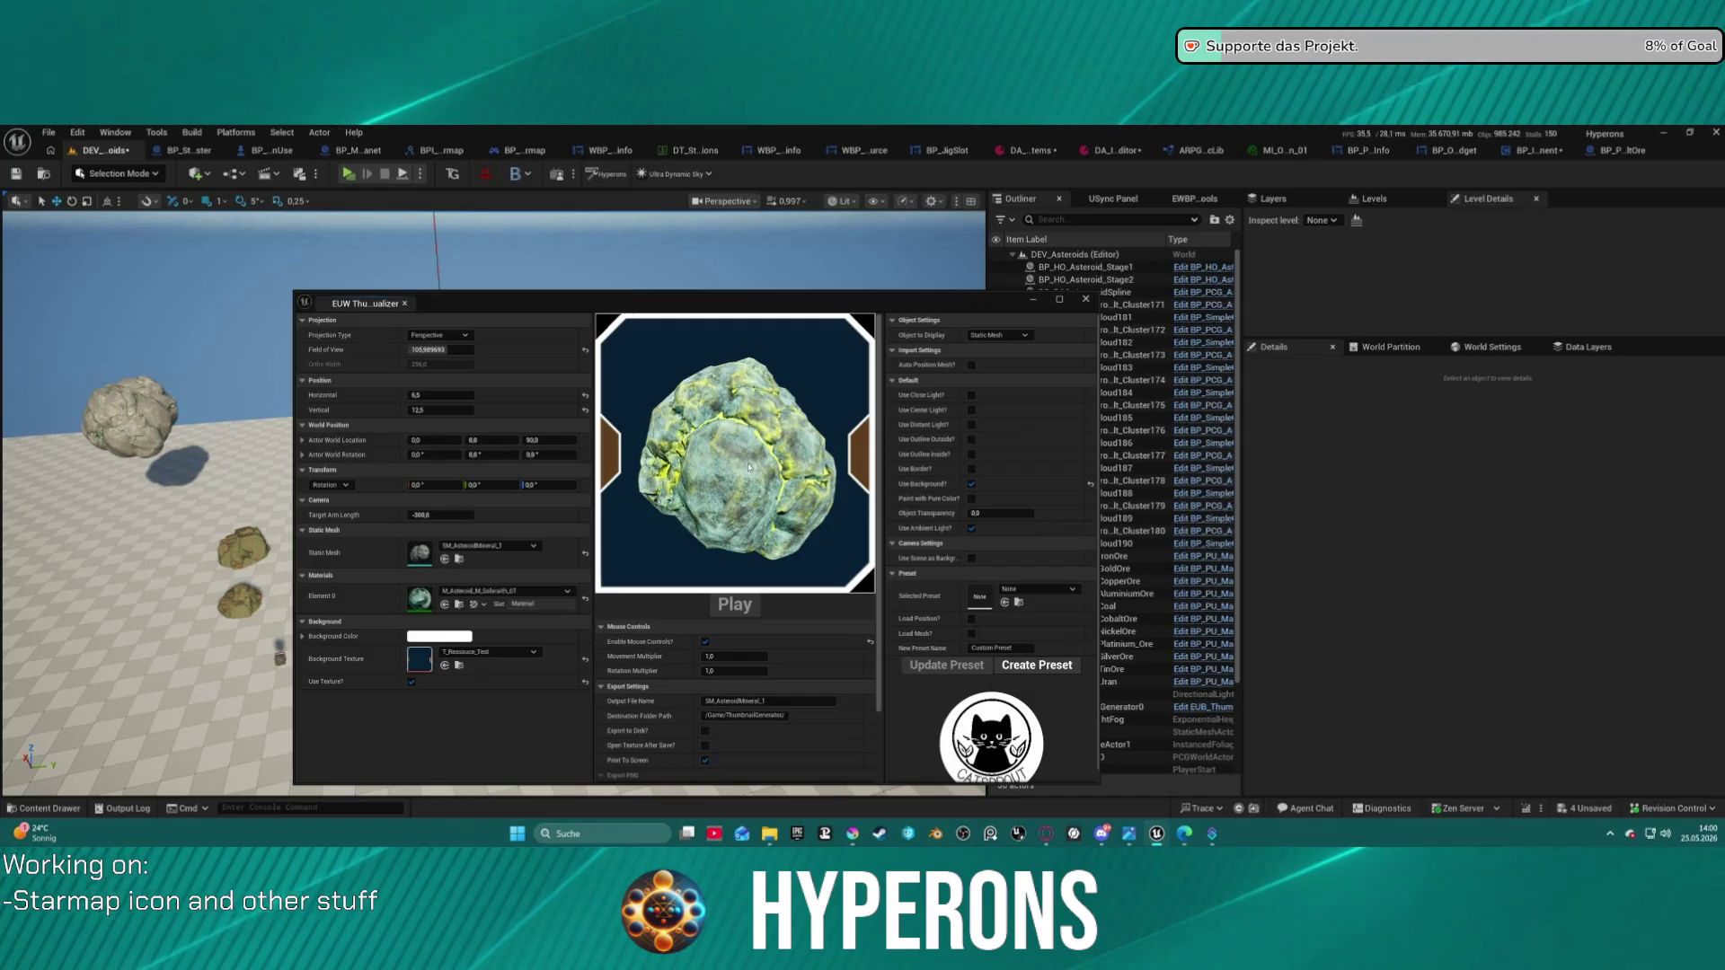
{"action": "left_click_drag", "start_coordinate": [804, 443], "coordinate": [753, 463]}
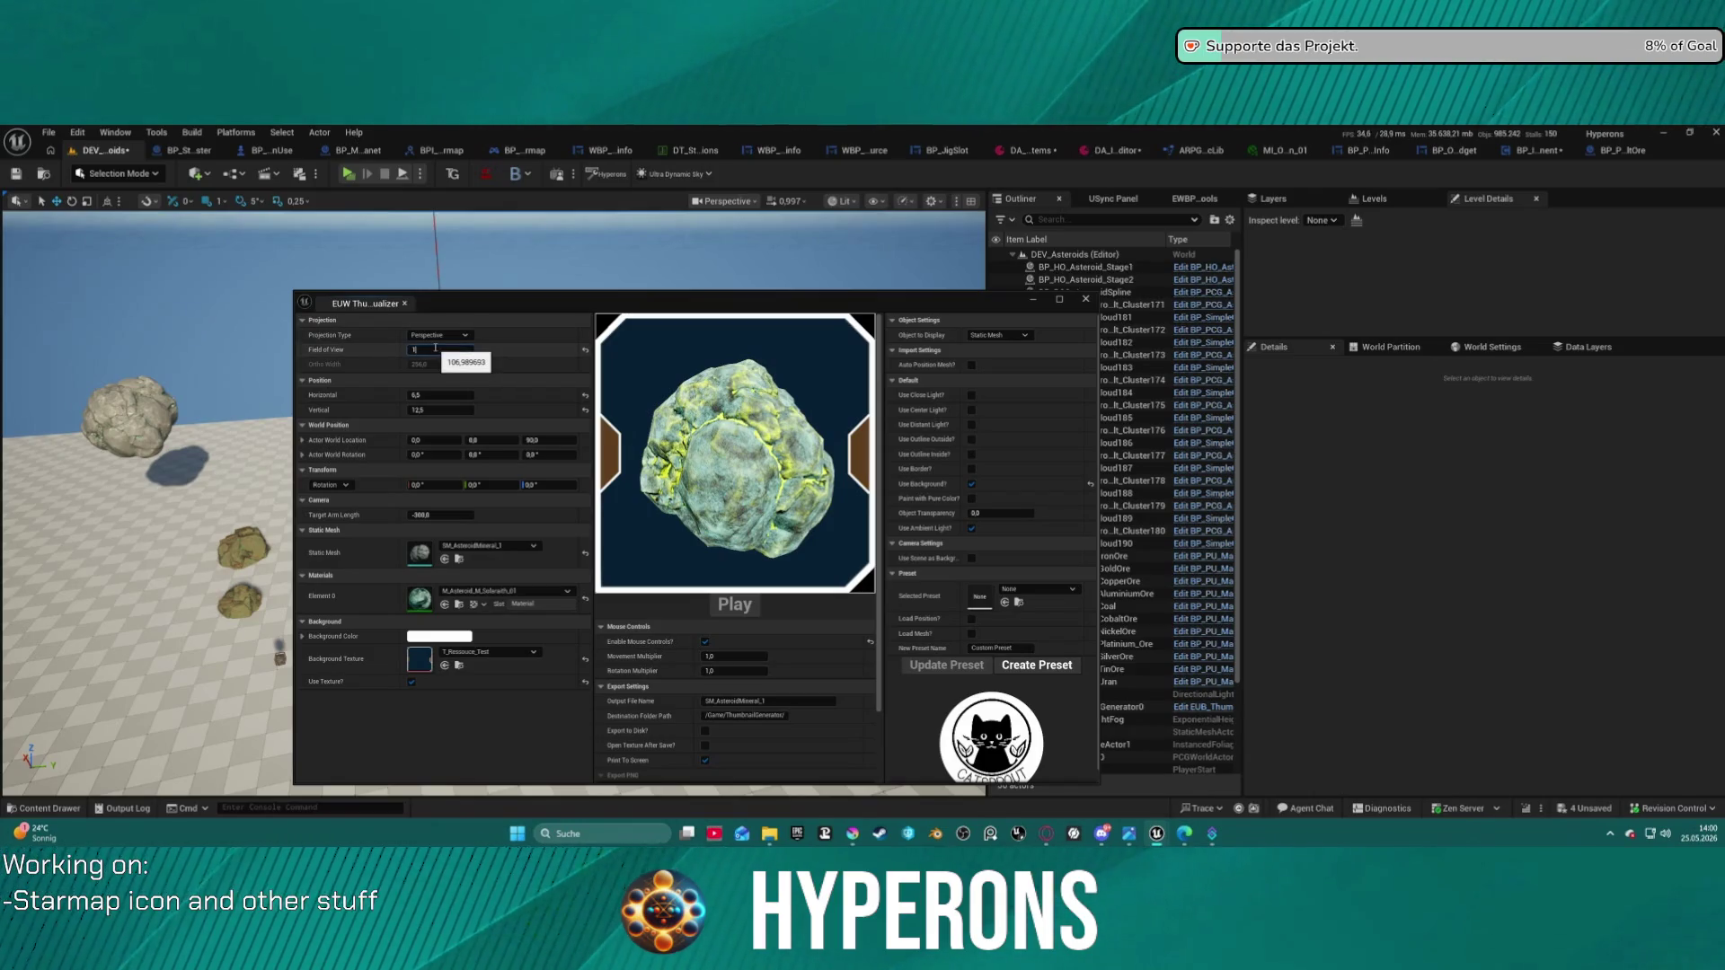
{"action": "type", "text": "00"}
- Try field of view 100 and 90, settle on 110, and move the visualizer window
{"action": "key", "text": "Return"}
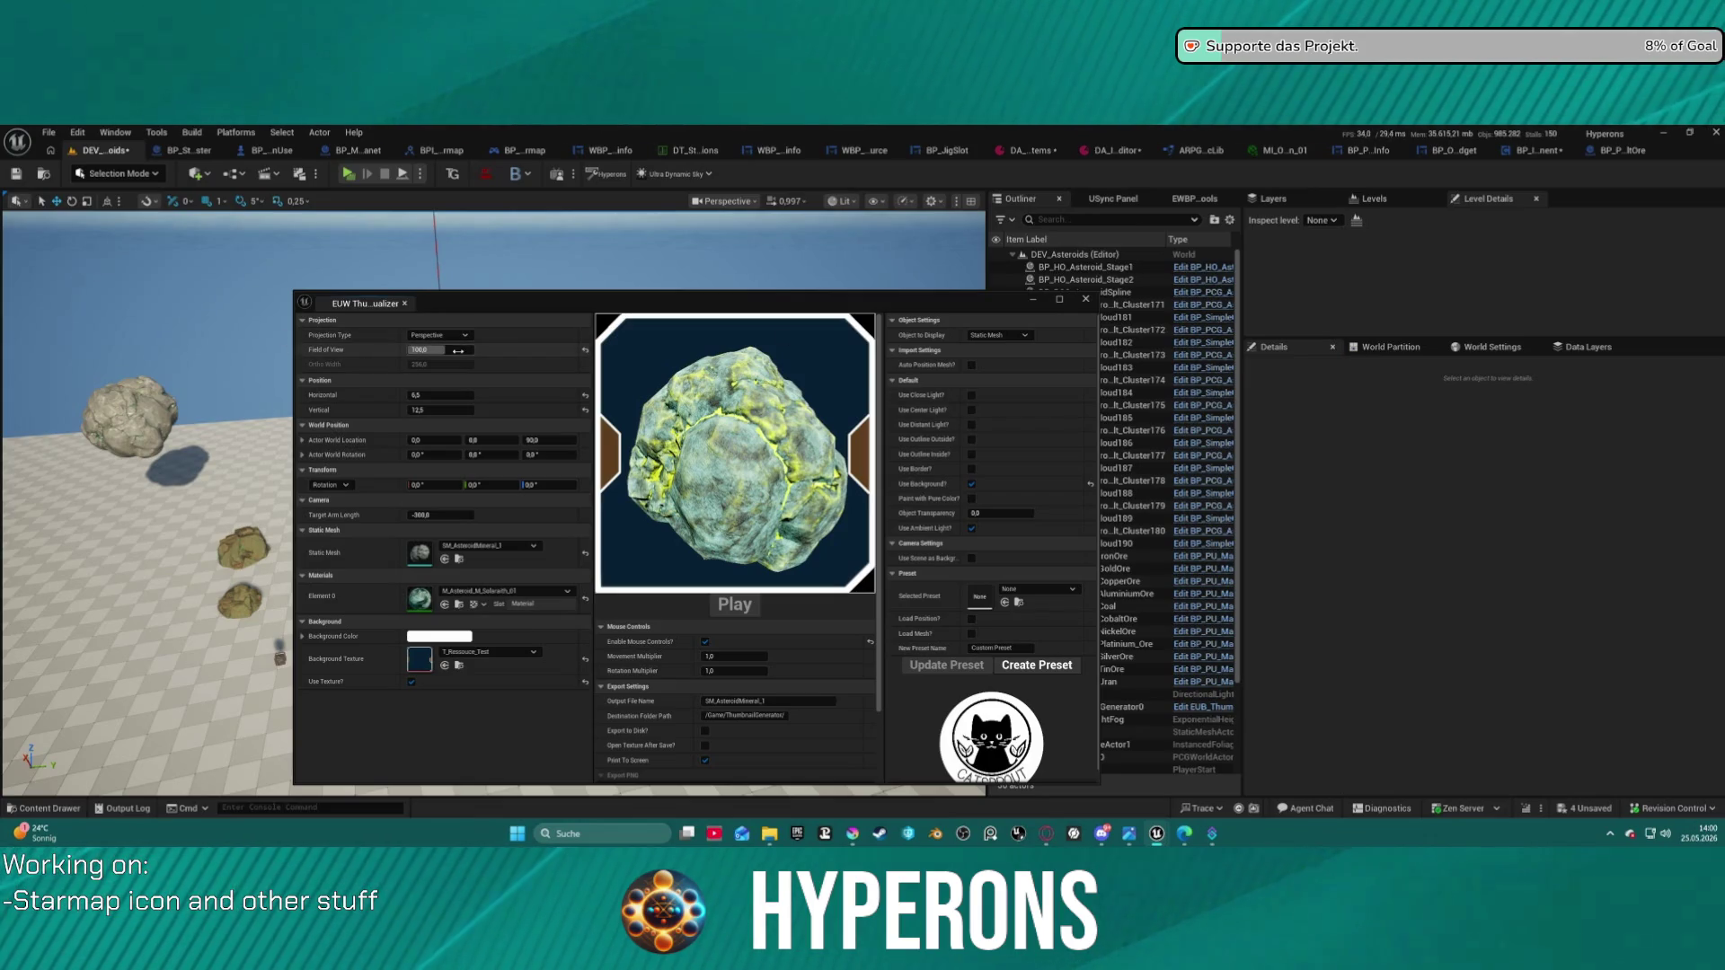
{"action": "type", "text": "90"}
{"action": "key", "text": "Return"}
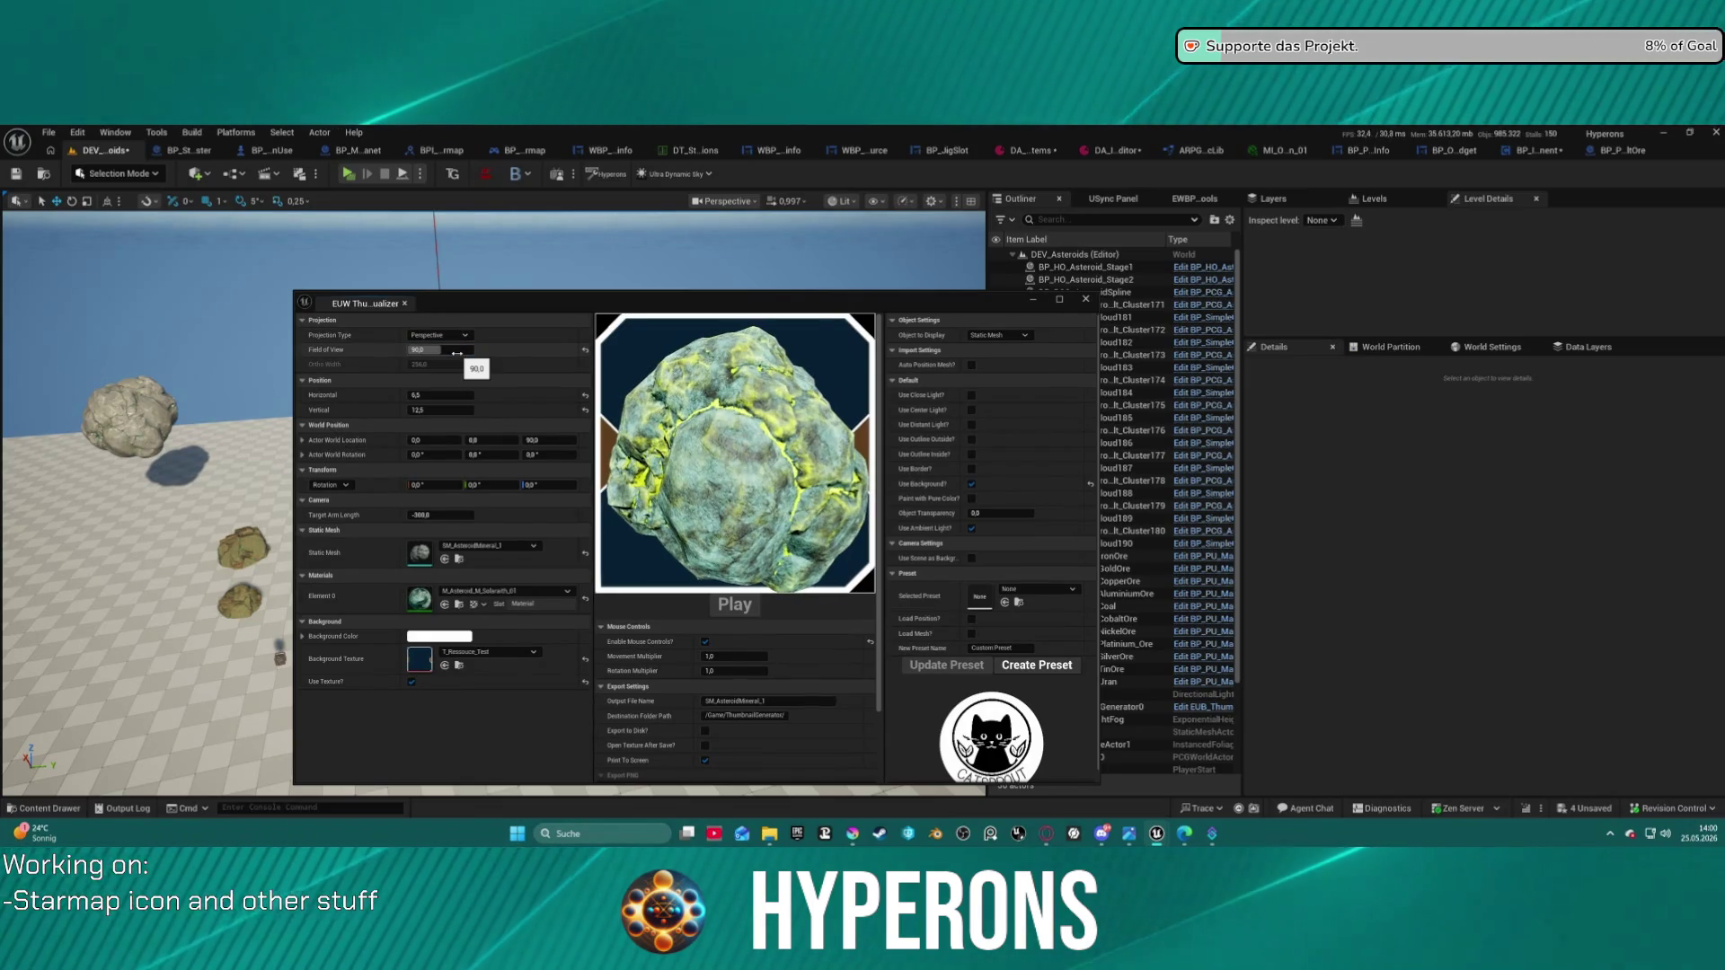
{"action": "left_click", "coordinate": [448, 350]}
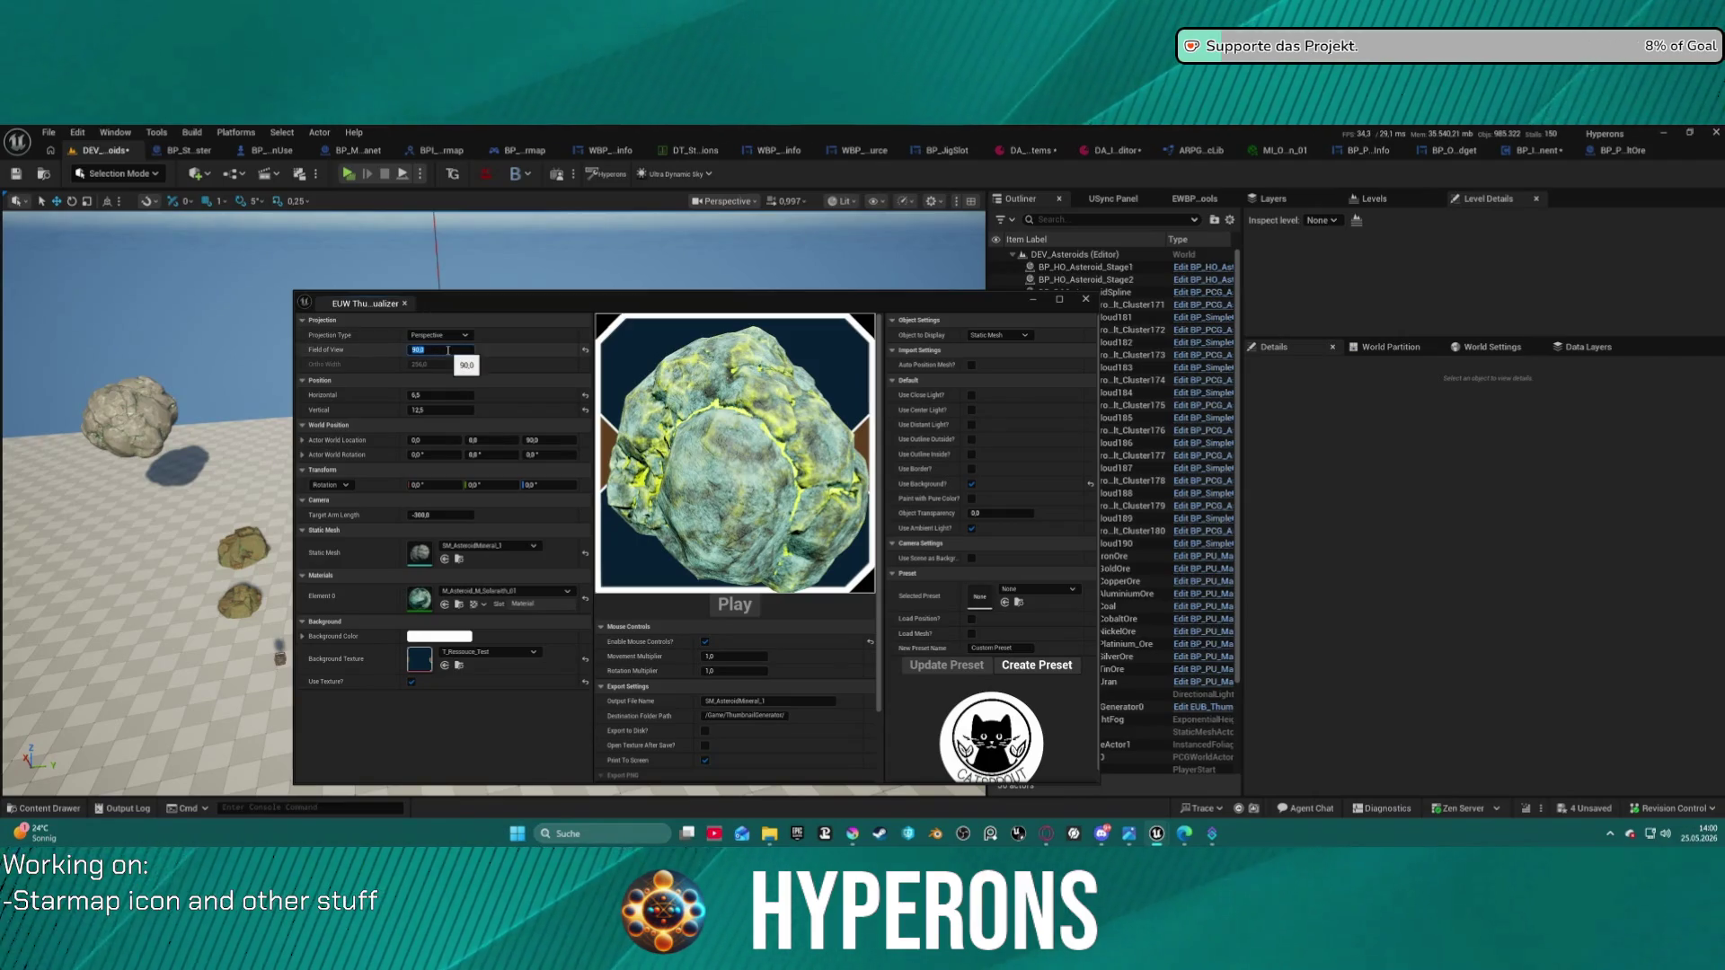
{"action": "type", "text": "110"}
{"action": "key", "text": "Return"}
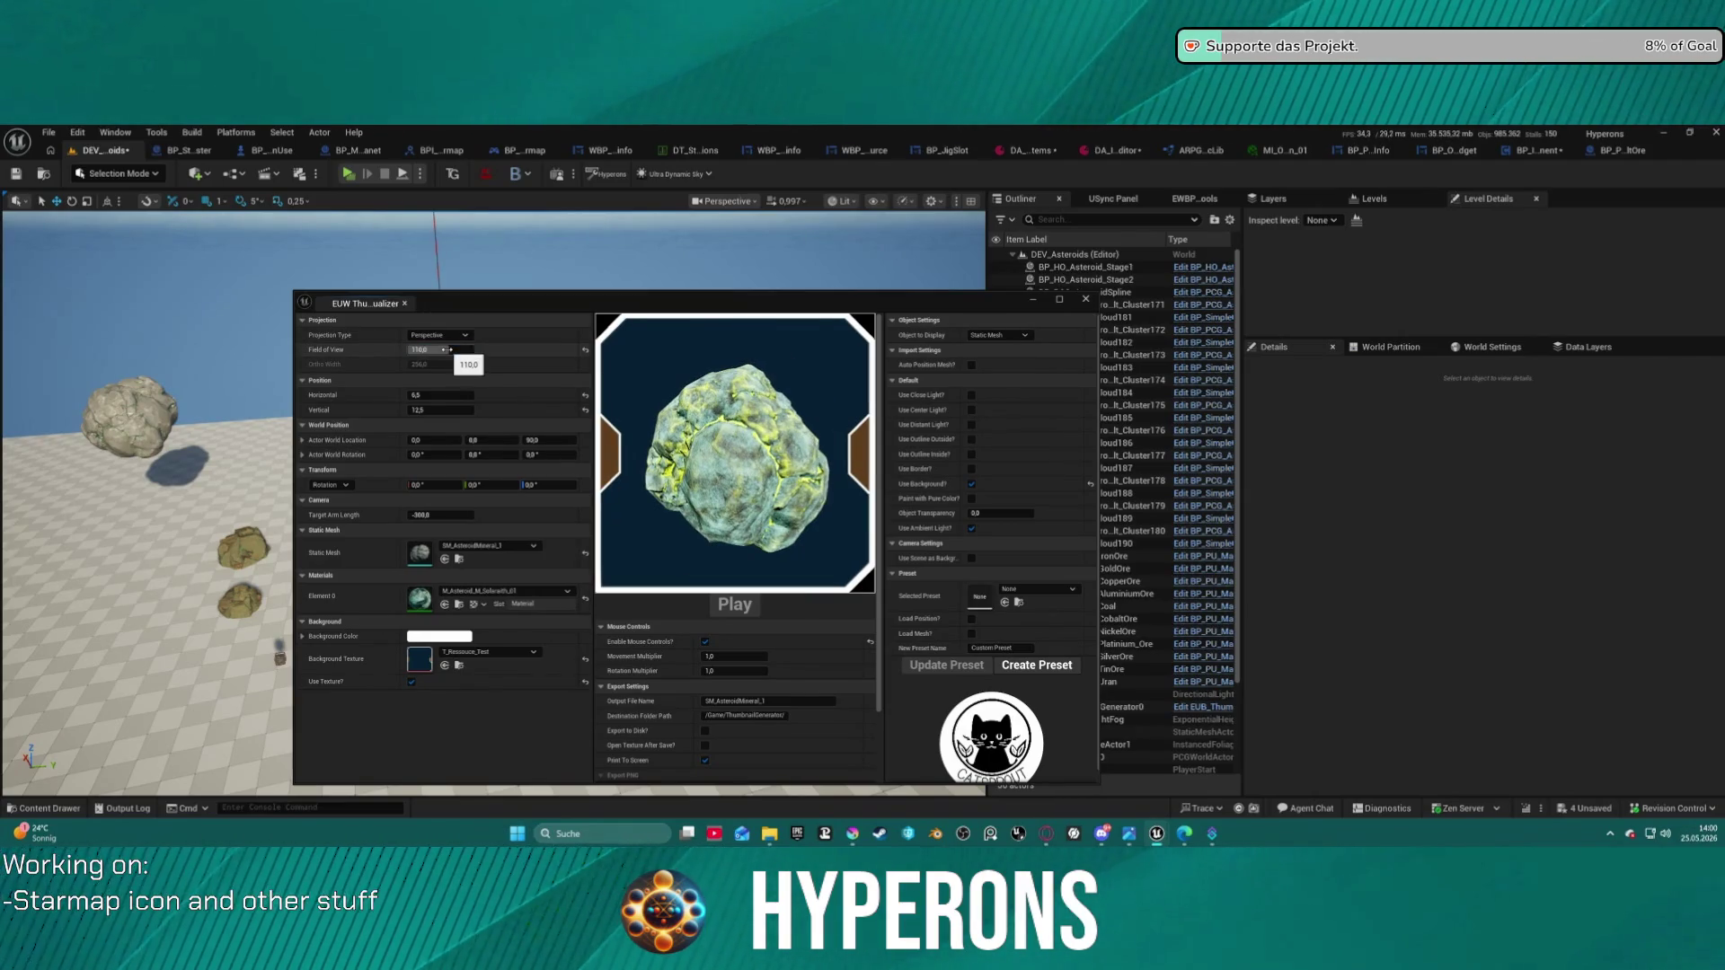
{"action": "mouse_move", "coordinate": [846, 306]}
{"action": "left_mouse_down"}
{"action": "mouse_move", "coordinate": [422, 240]}
{"action": "mouse_move", "coordinate": [918, 567]}
{"action": "mouse_move", "coordinate": [1167, 377]}
{"action": "mouse_move", "coordinate": [1152, 243]}
{"action": "mouse_move", "coordinate": [863, 242]}
{"action": "left_mouse_up"}
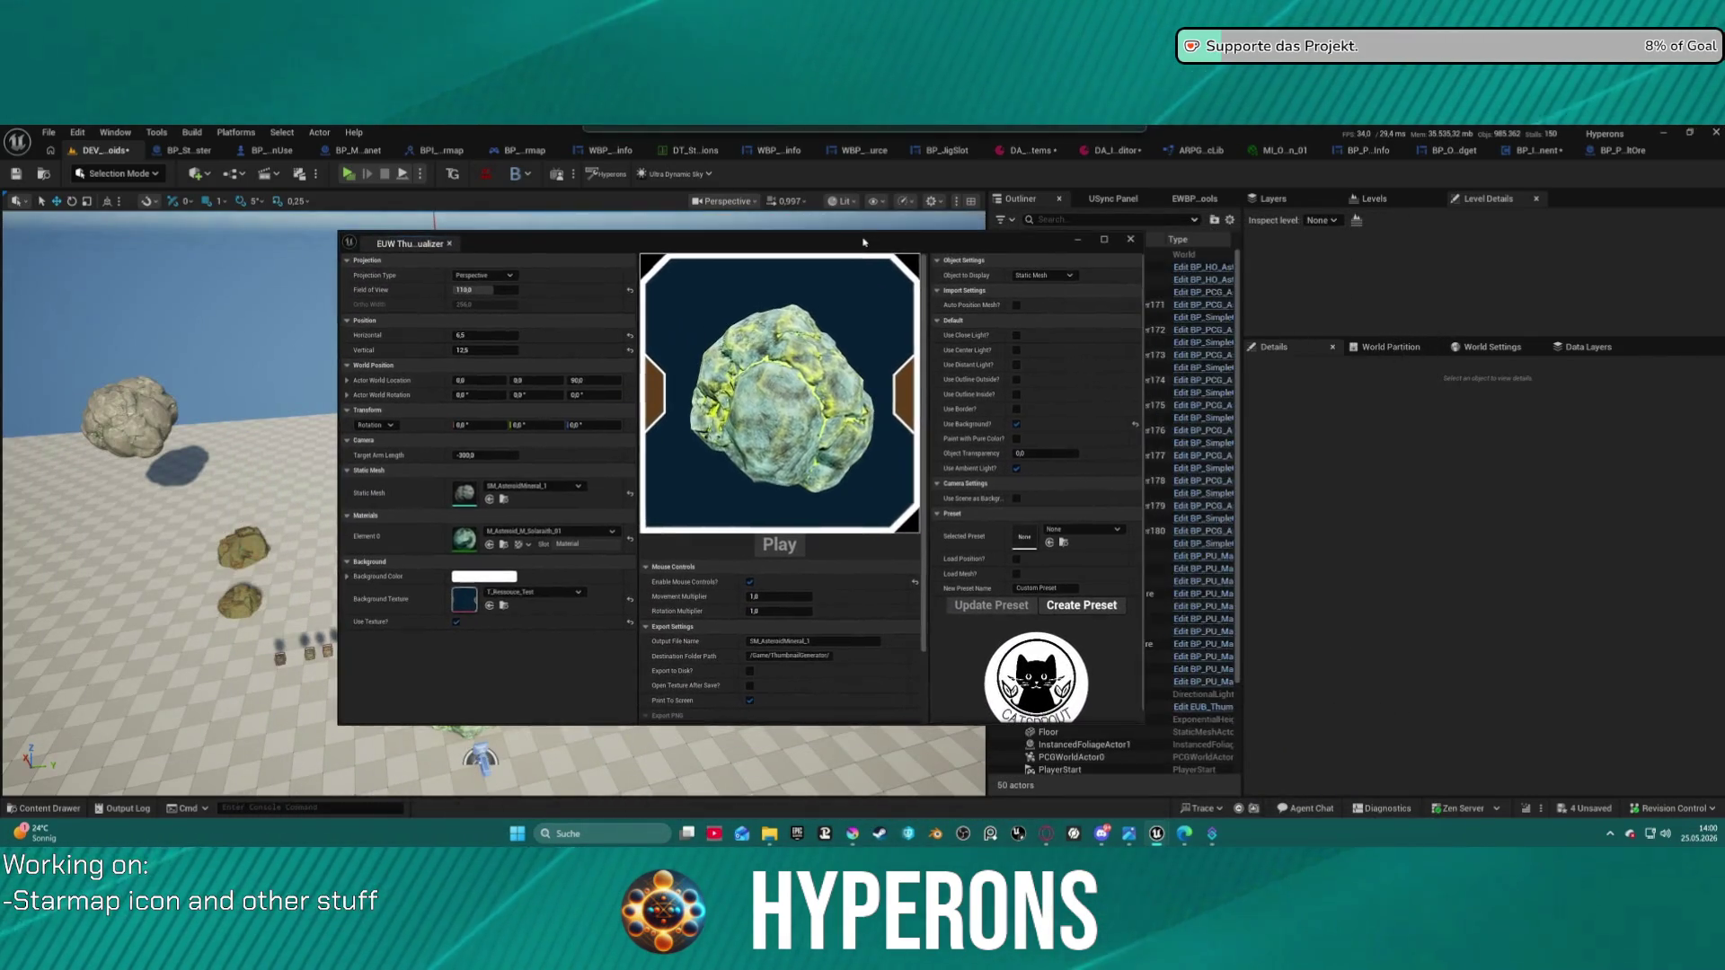
- Search 'uran' in the Element 0 picker and apply MI_Ore_Uran_01 to the asteroid
{"action": "left_click", "coordinate": [502, 534]}
{"action": "type", "text": "uran"}
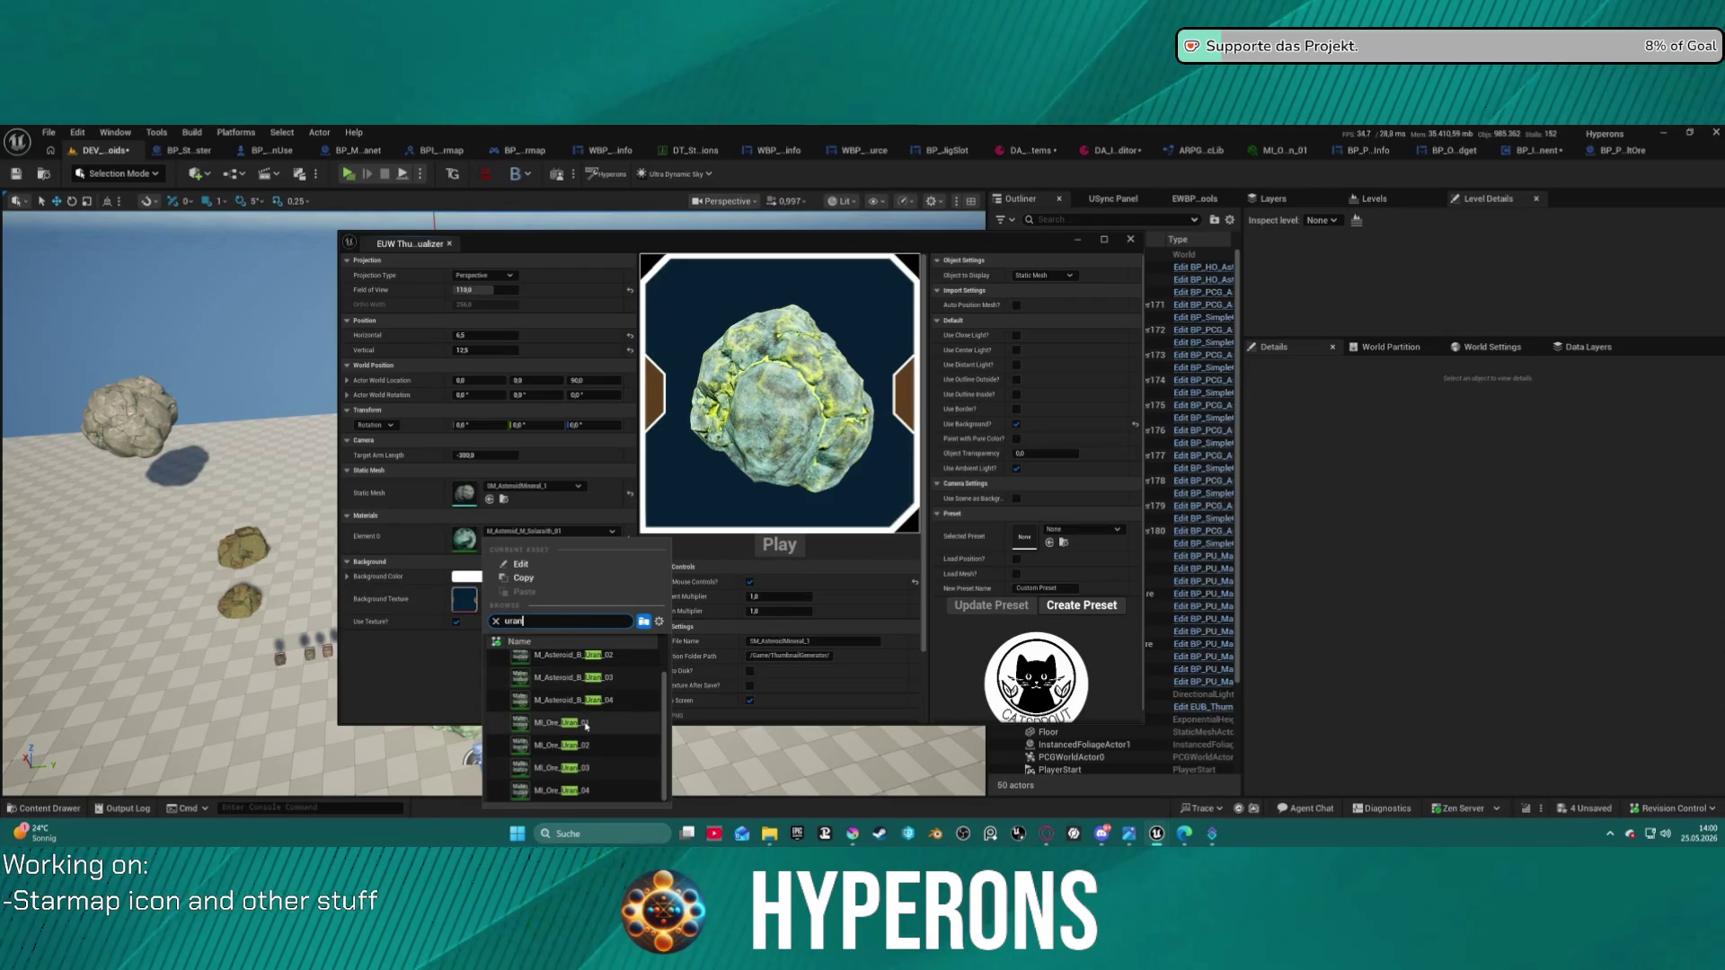
{"action": "left_click", "coordinate": [587, 723]}
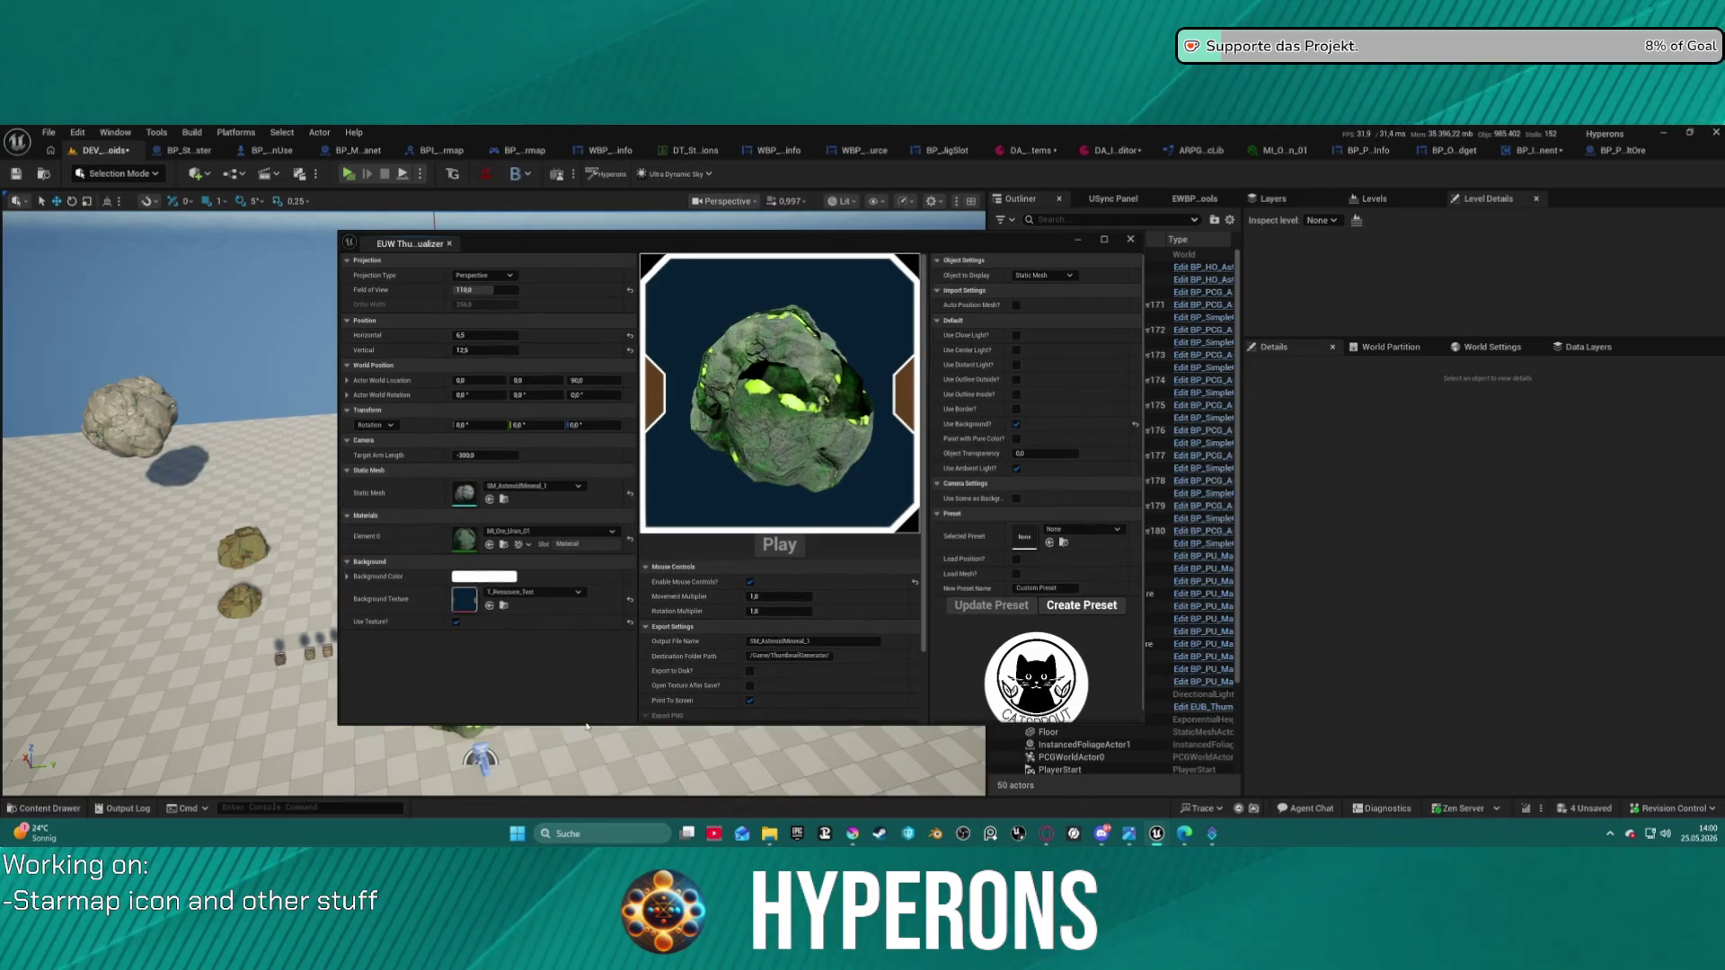
{"action": "left_click", "coordinate": [548, 531]}
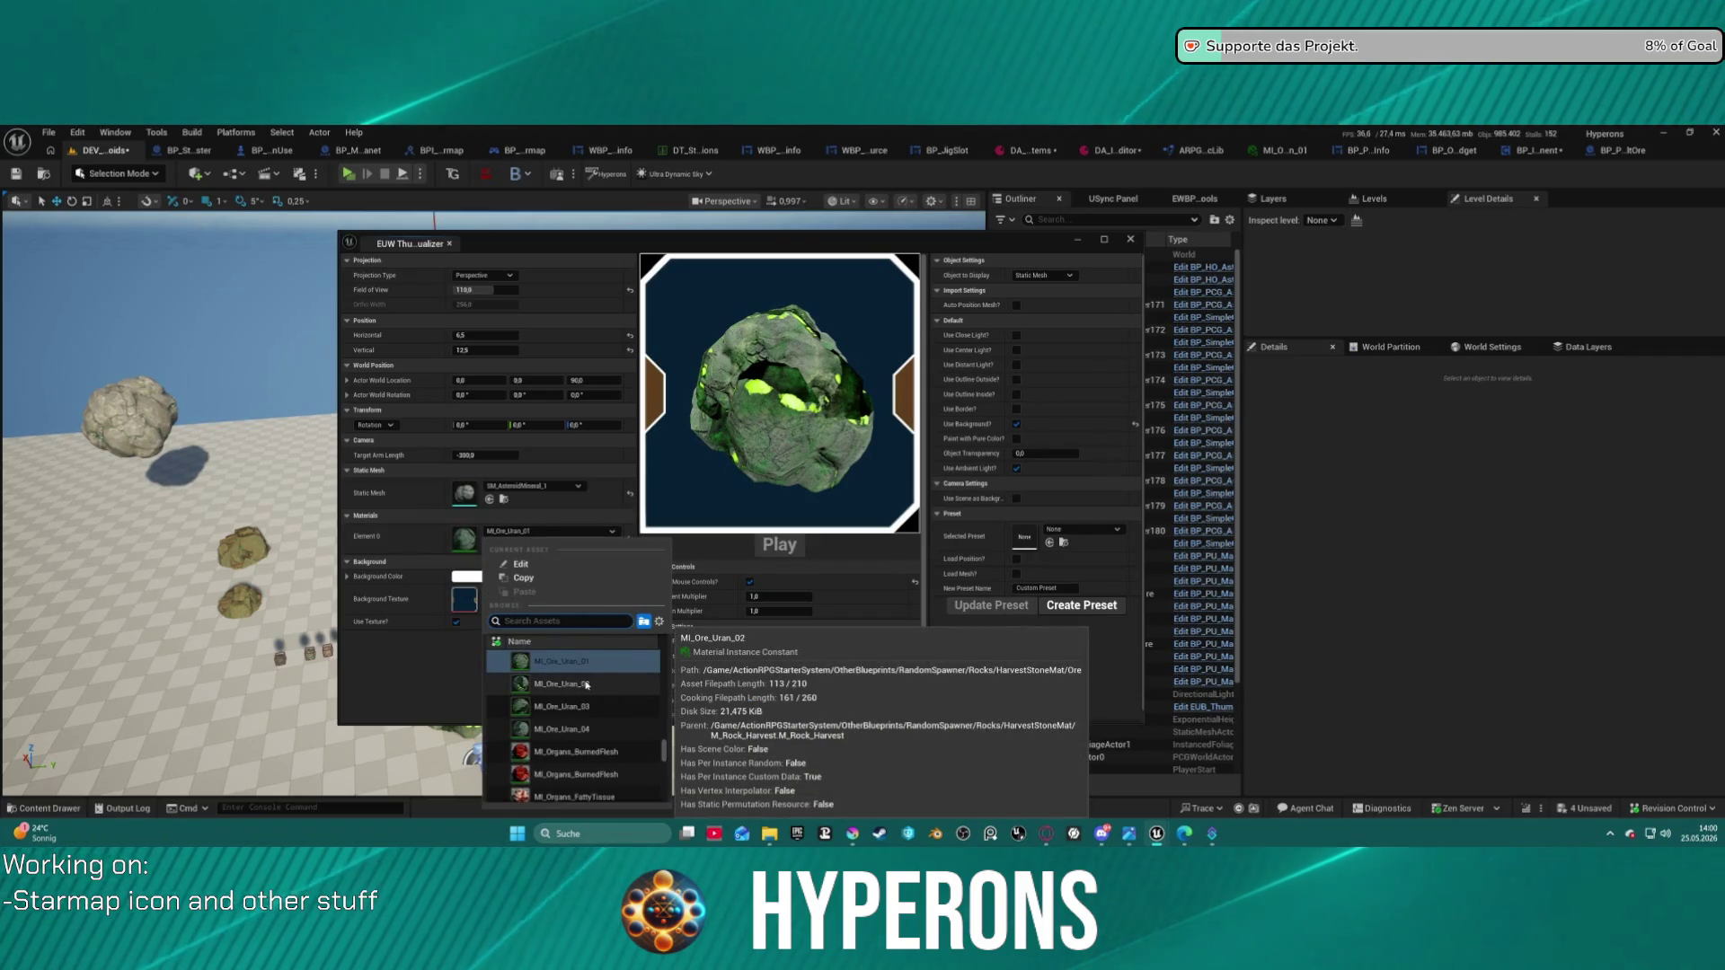
{"action": "left_click", "coordinate": [535, 492]}
{"action": "left_click", "coordinate": [535, 488]}
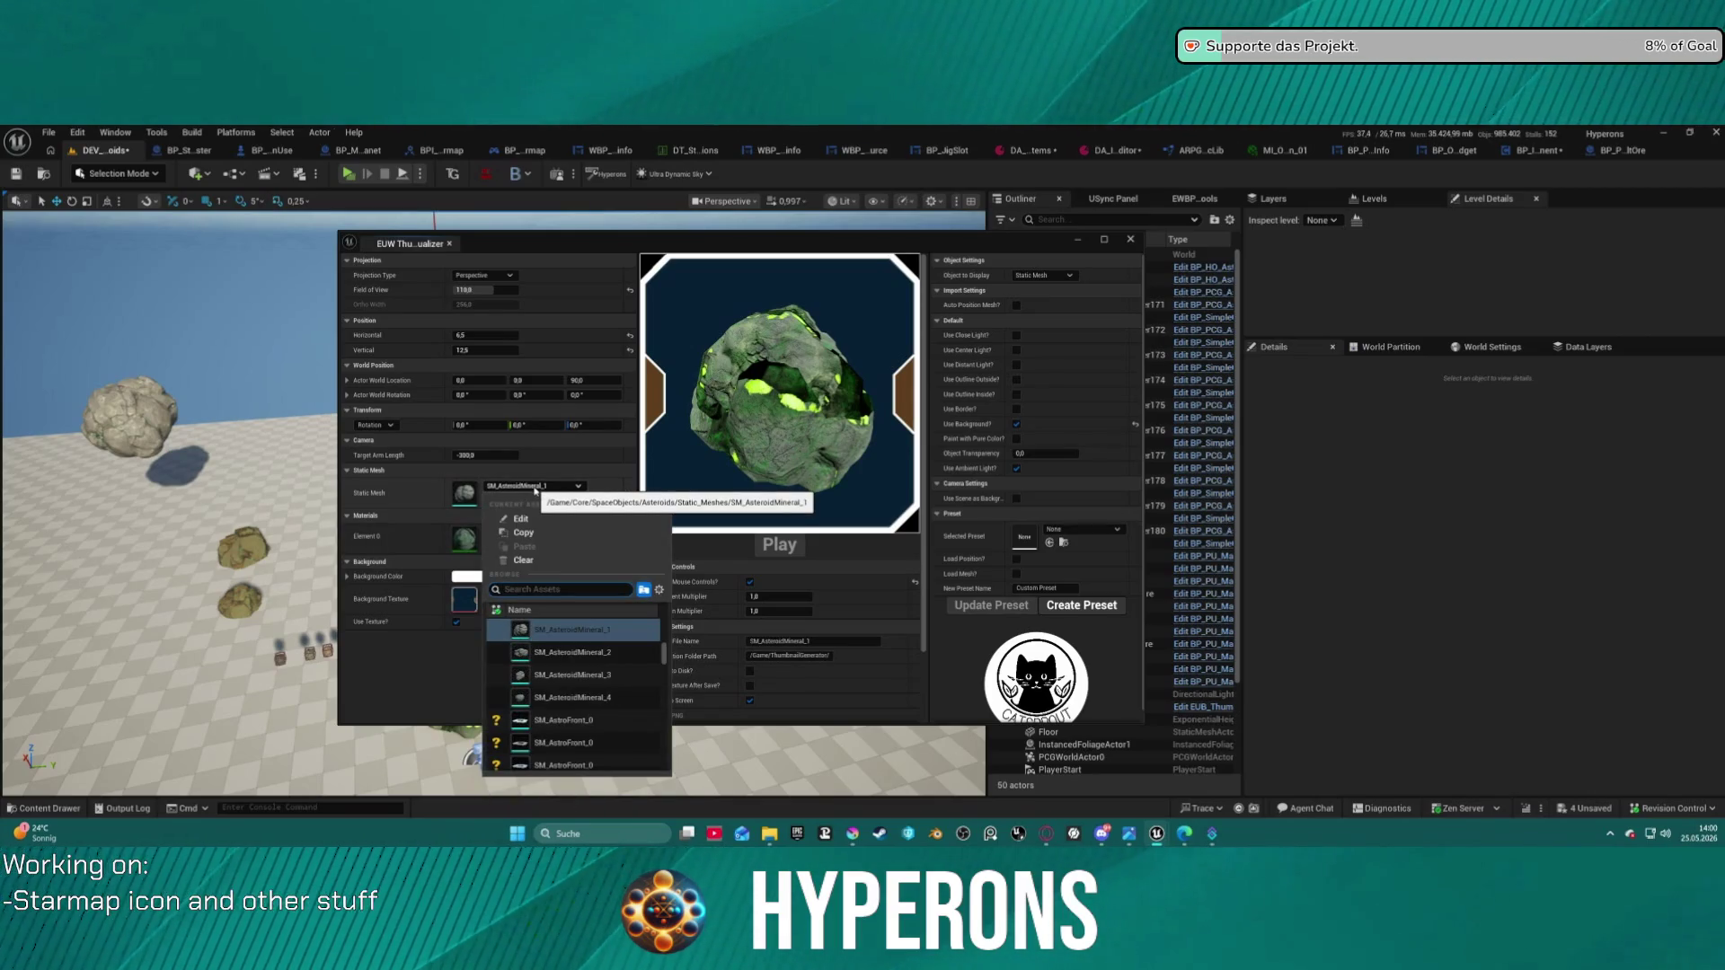
{"action": "type", "text": "a"}
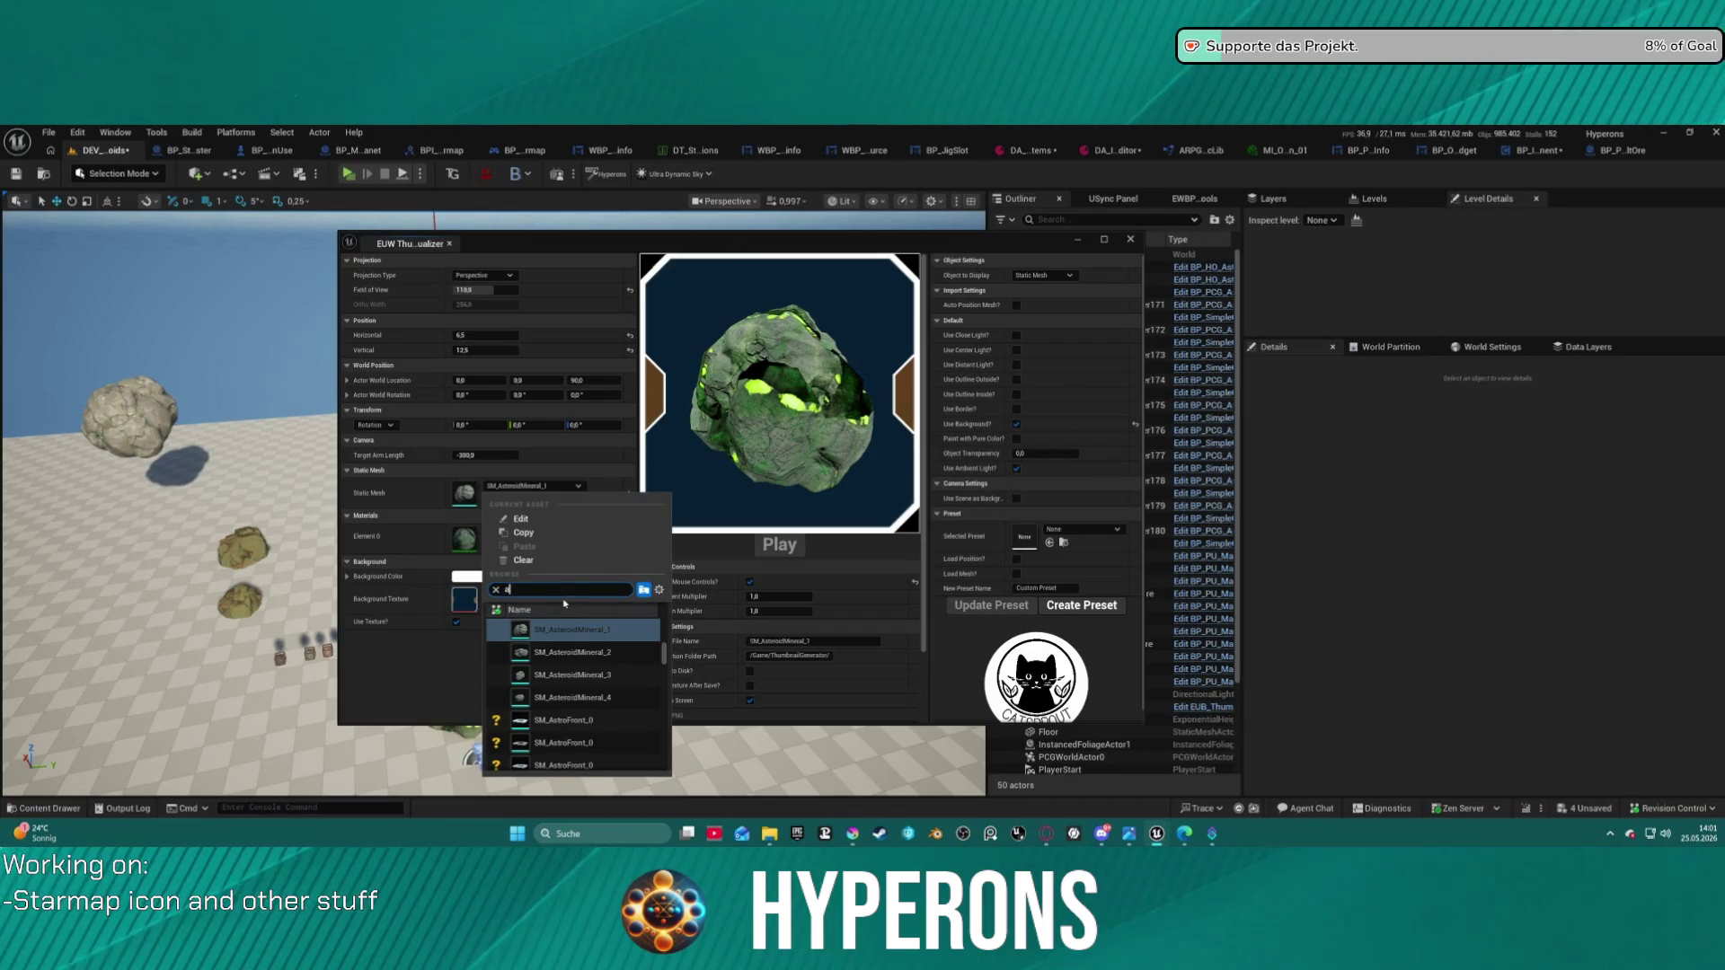
{"action": "type", "text": "steroi fra"}
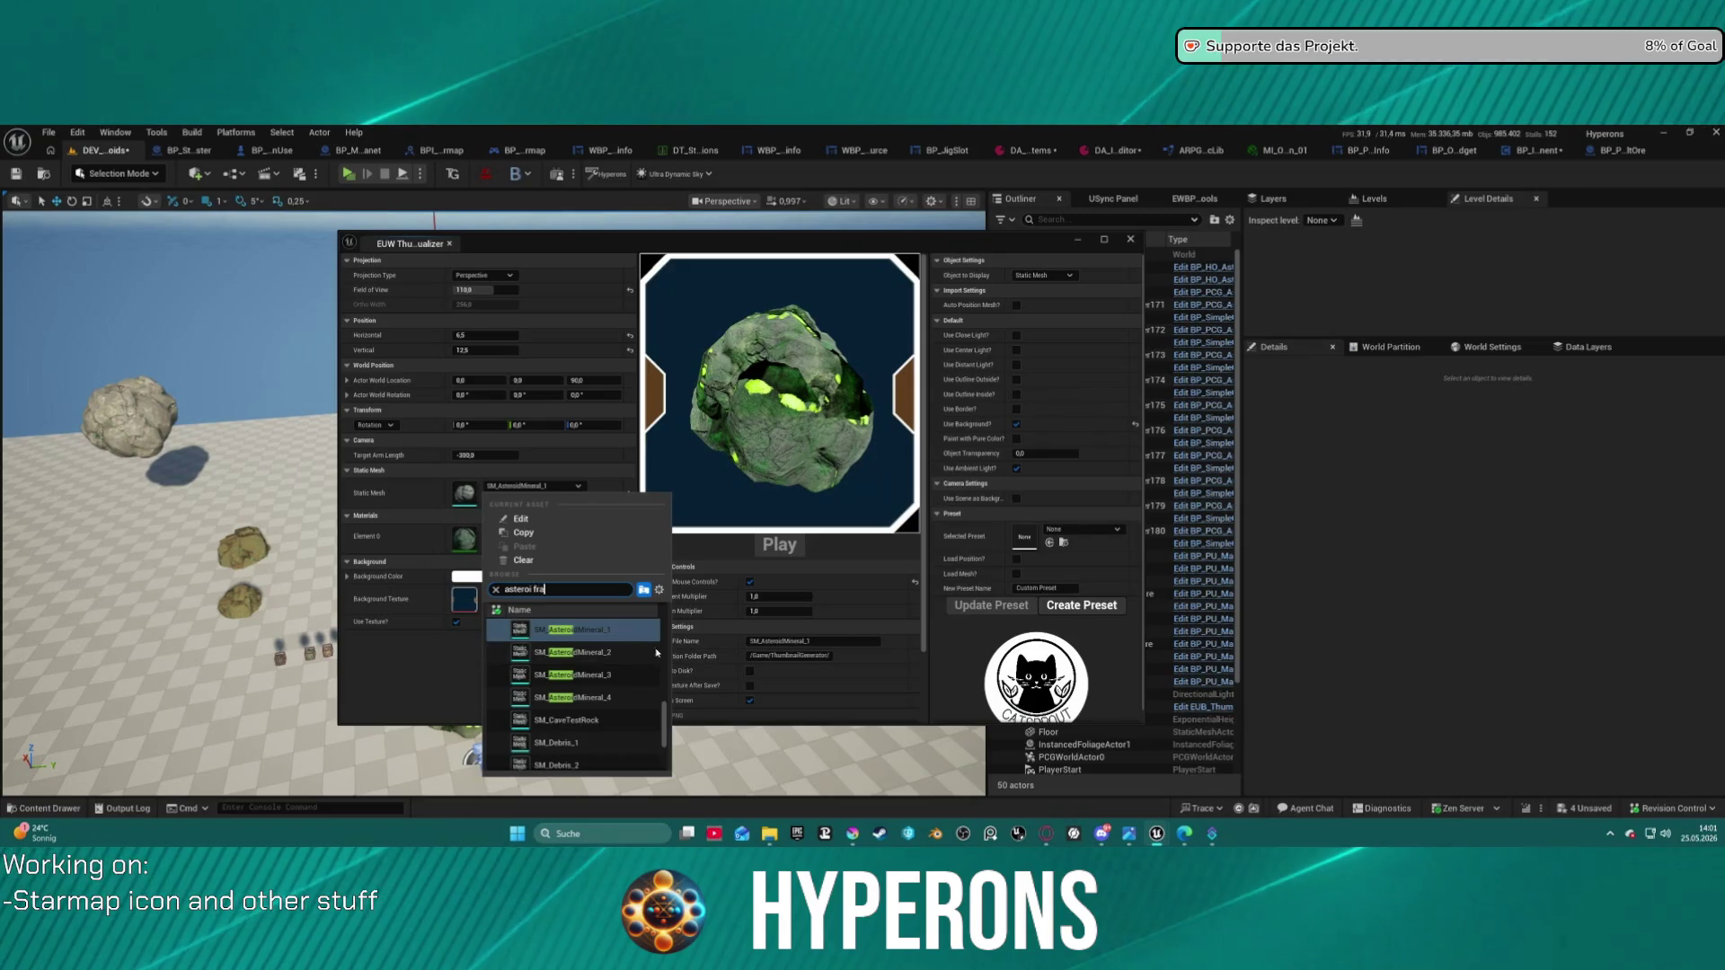
{"action": "type", "text": "dfrag"}
- Swap the preview mesh to SM_AsteroidFragment_1 and apply MI_Ore_Uran_01 to it
{"action": "left_click", "coordinate": [583, 629]}
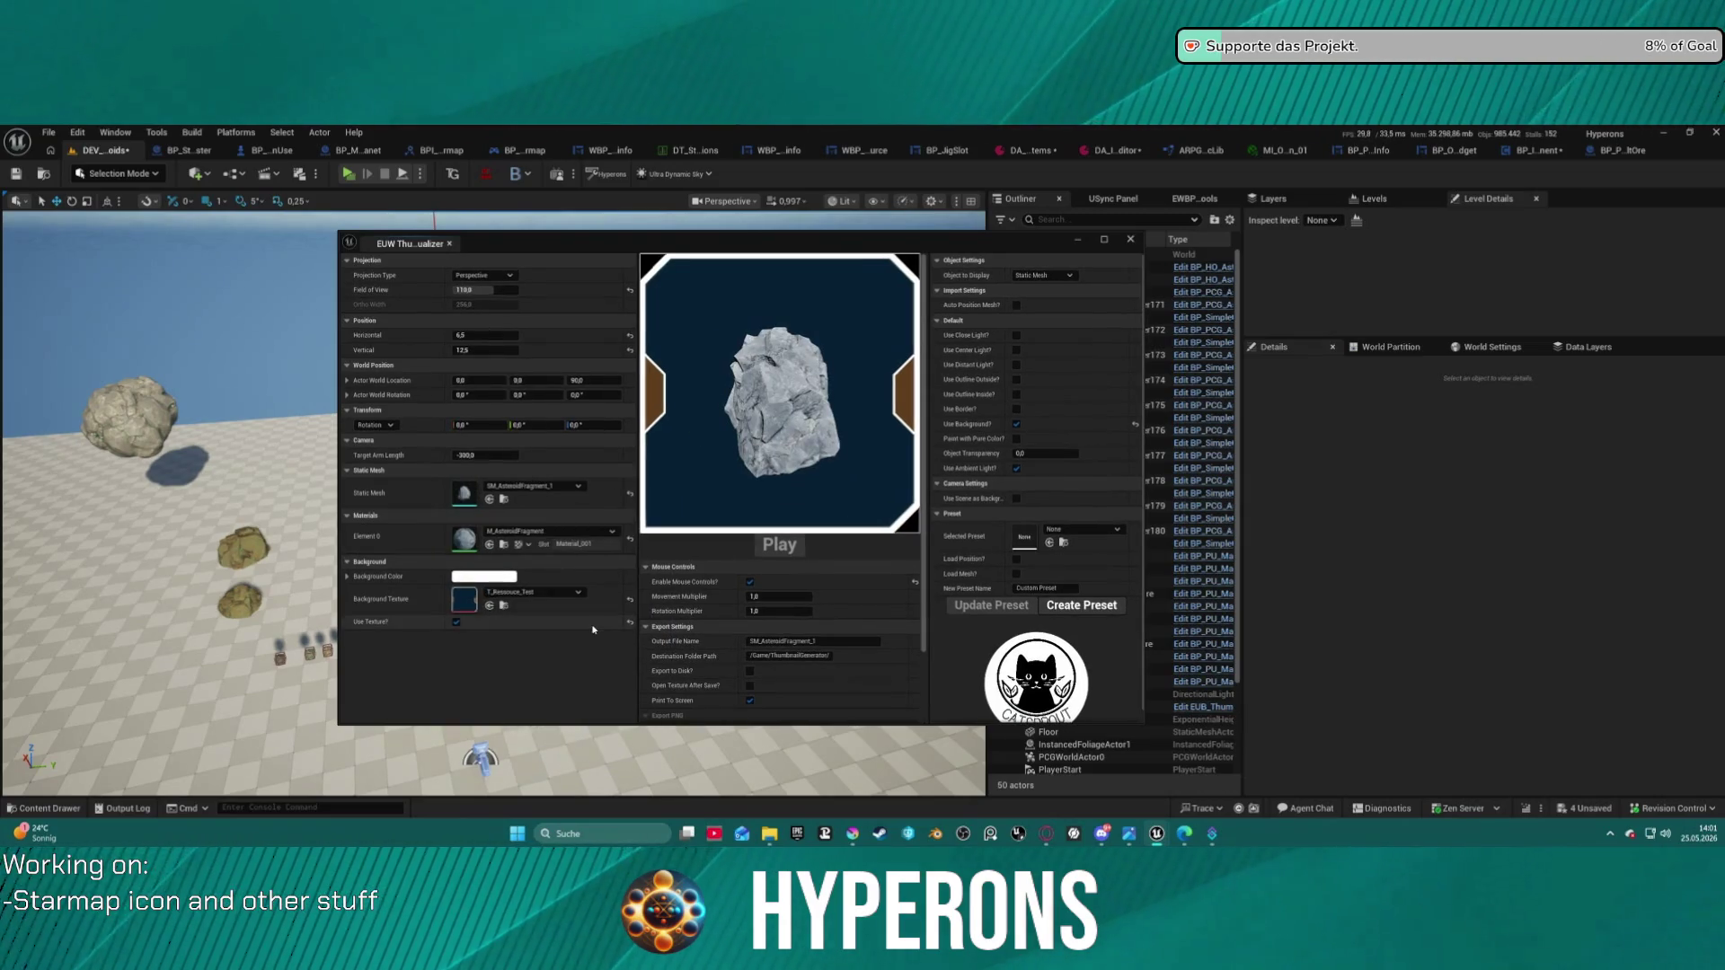
{"action": "left_click", "coordinate": [593, 531]}
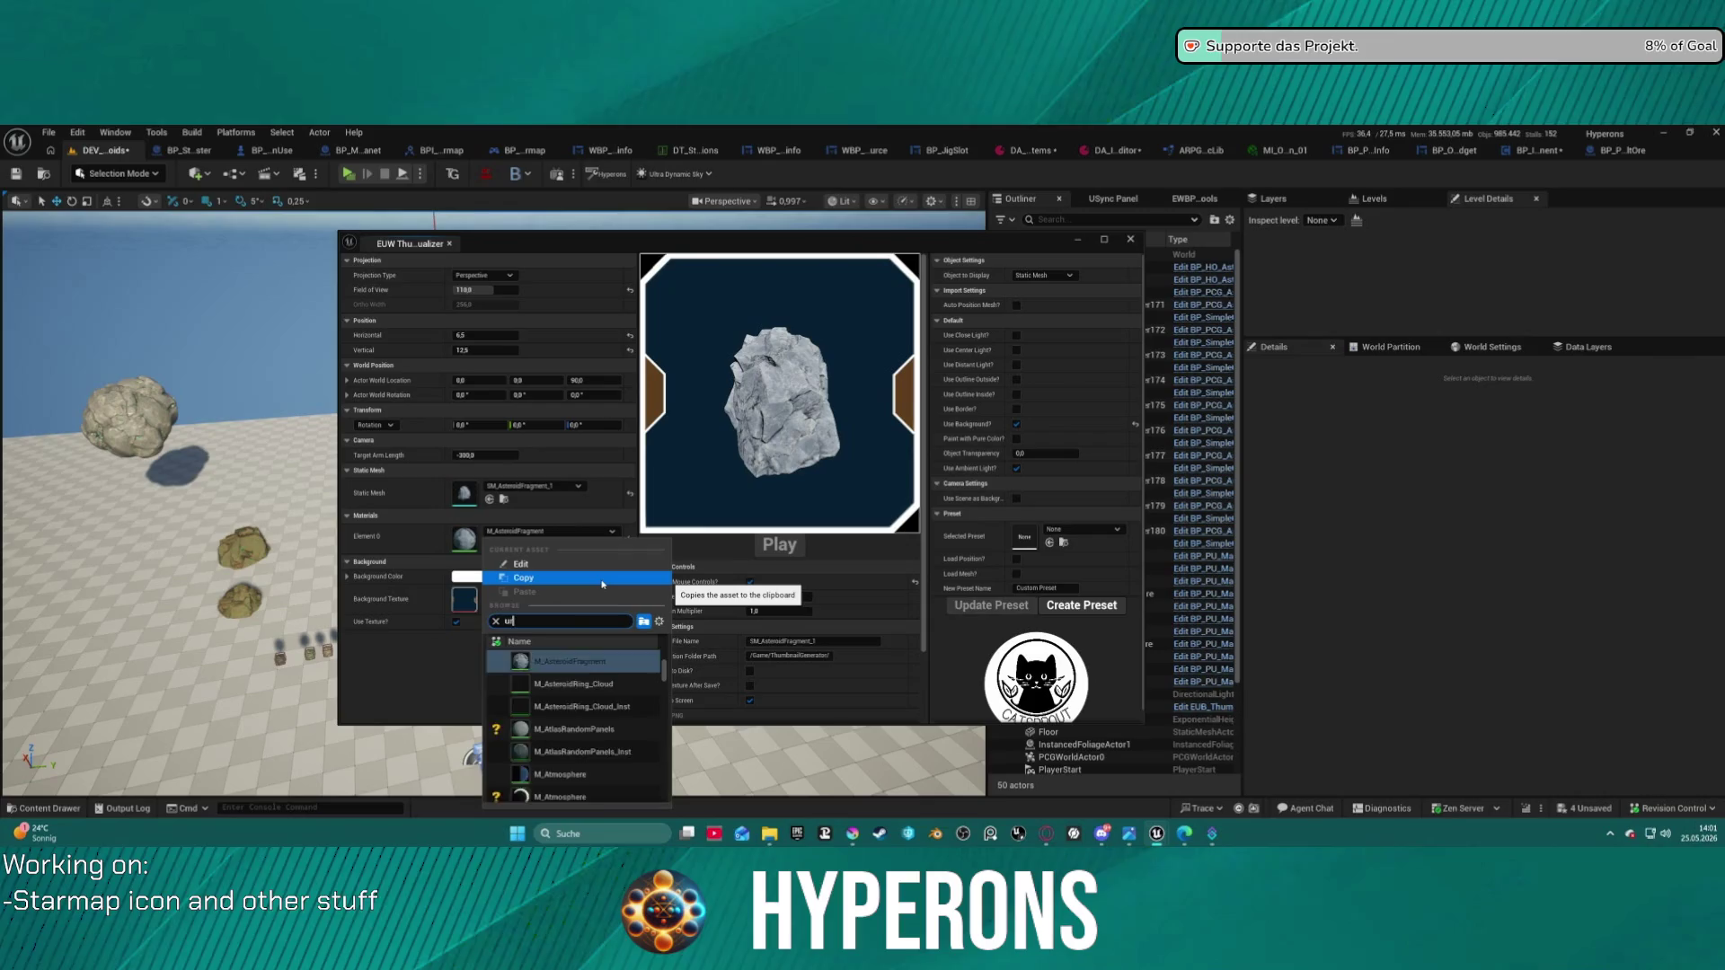
{"action": "type", "text": "an"}
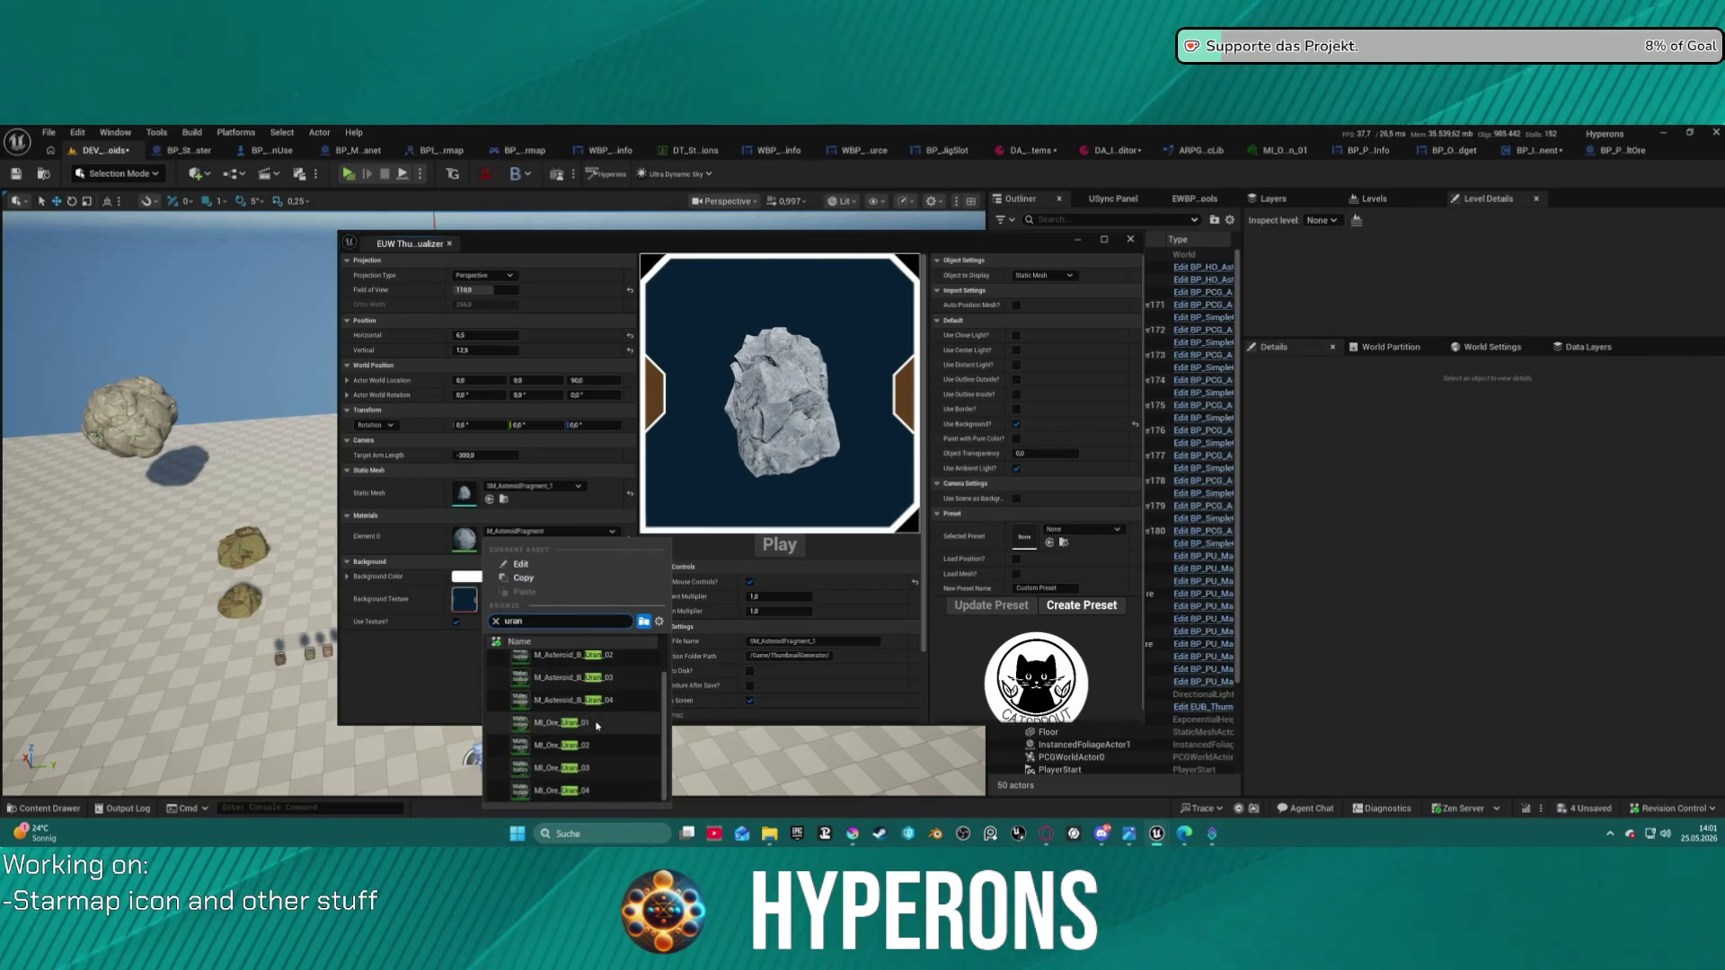
{"action": "left_click", "coordinate": [597, 724]}
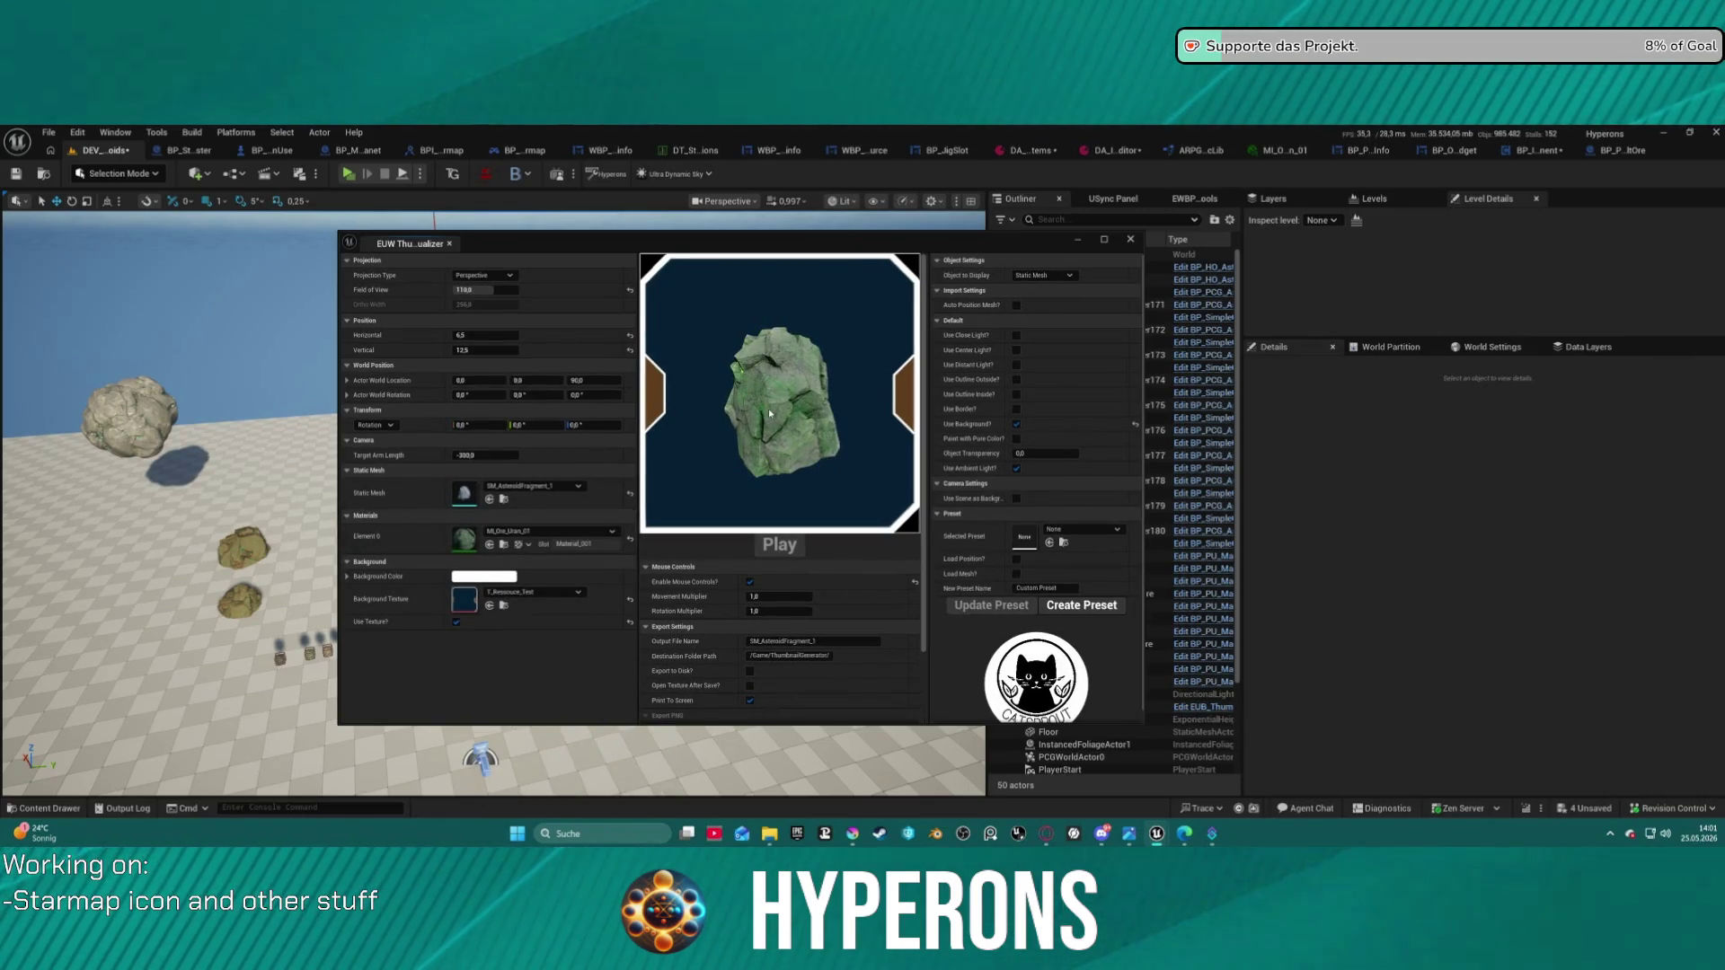
- Set Rotation Z to 160 then scrub to about 200, adjust field of view and lower Y rotation
{"action": "left_click", "coordinate": [593, 425]}
{"action": "type", "text": "160"}
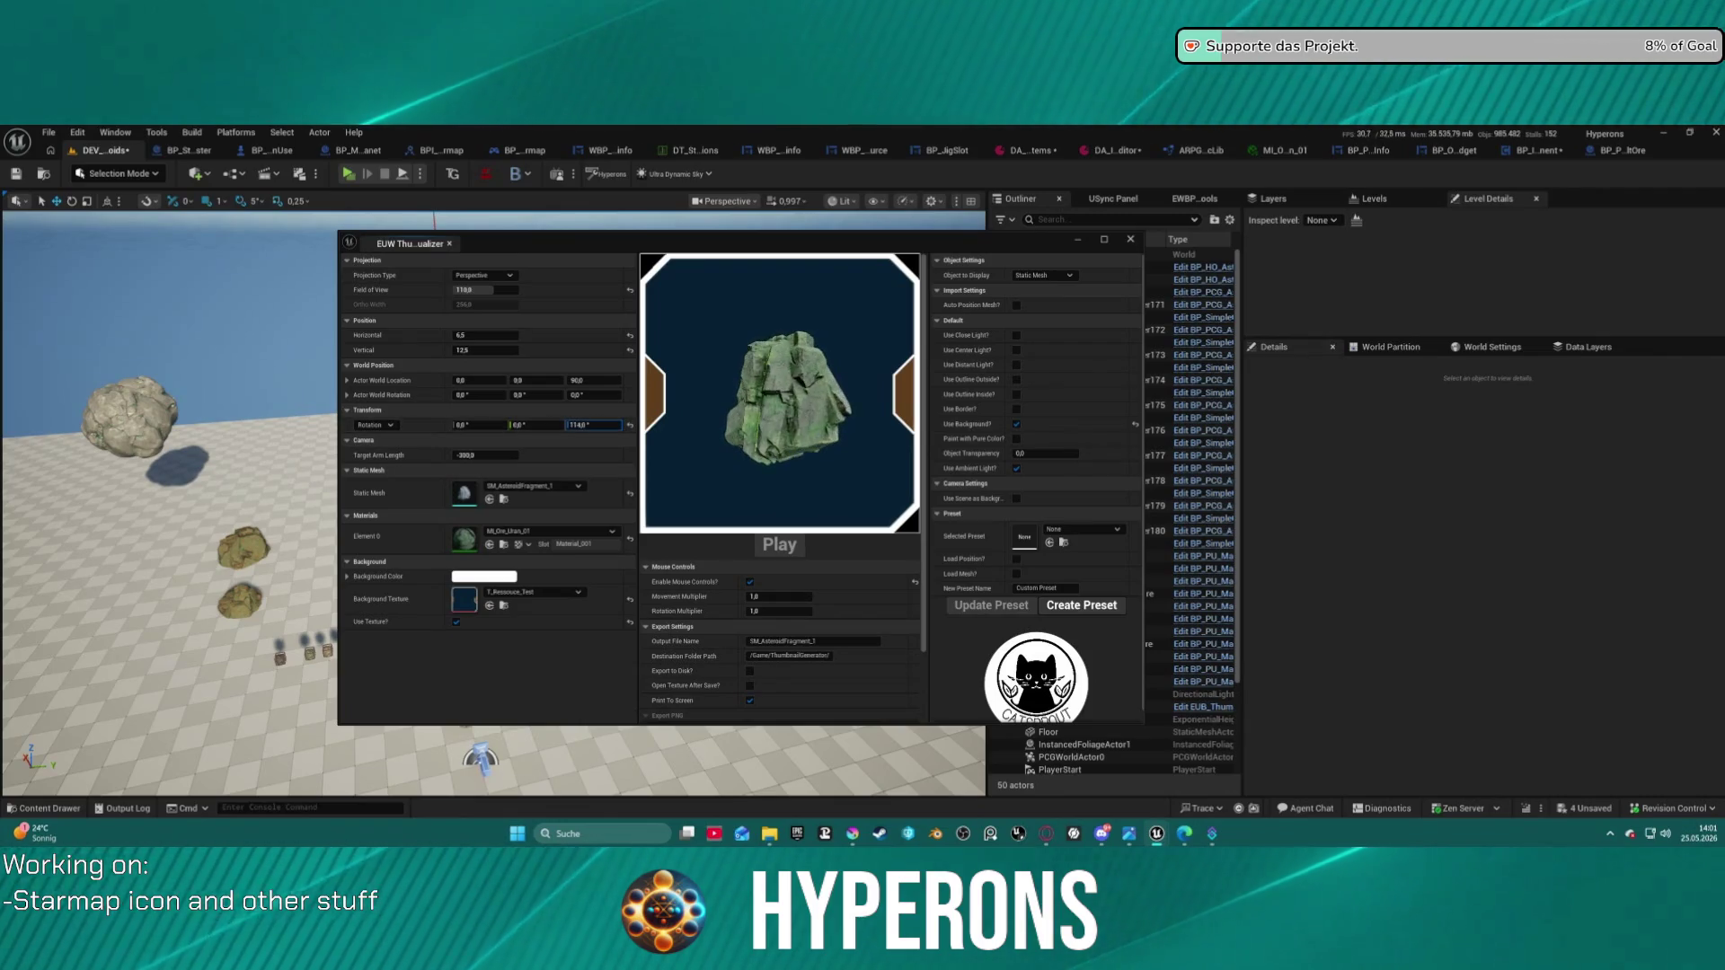
{"action": "left_click_drag", "start_coordinate": [593, 425], "coordinate": [625, 425]}
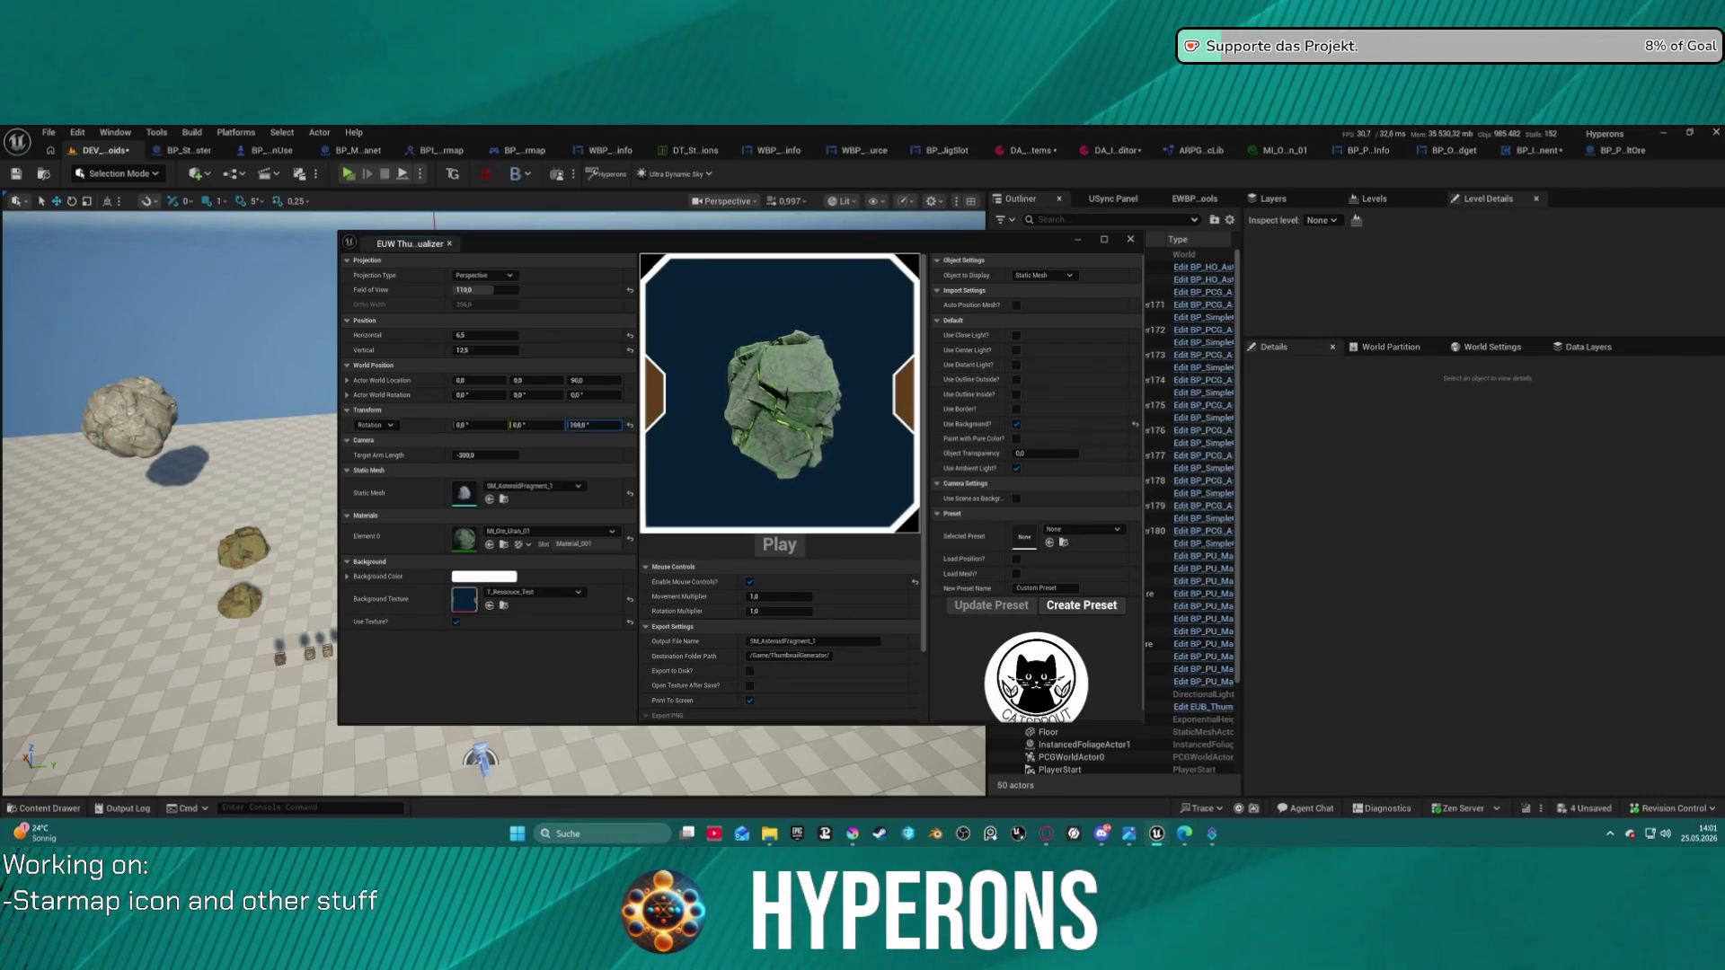
{"action": "left_click_drag", "start_coordinate": [474, 290], "coordinate": [463, 290]}
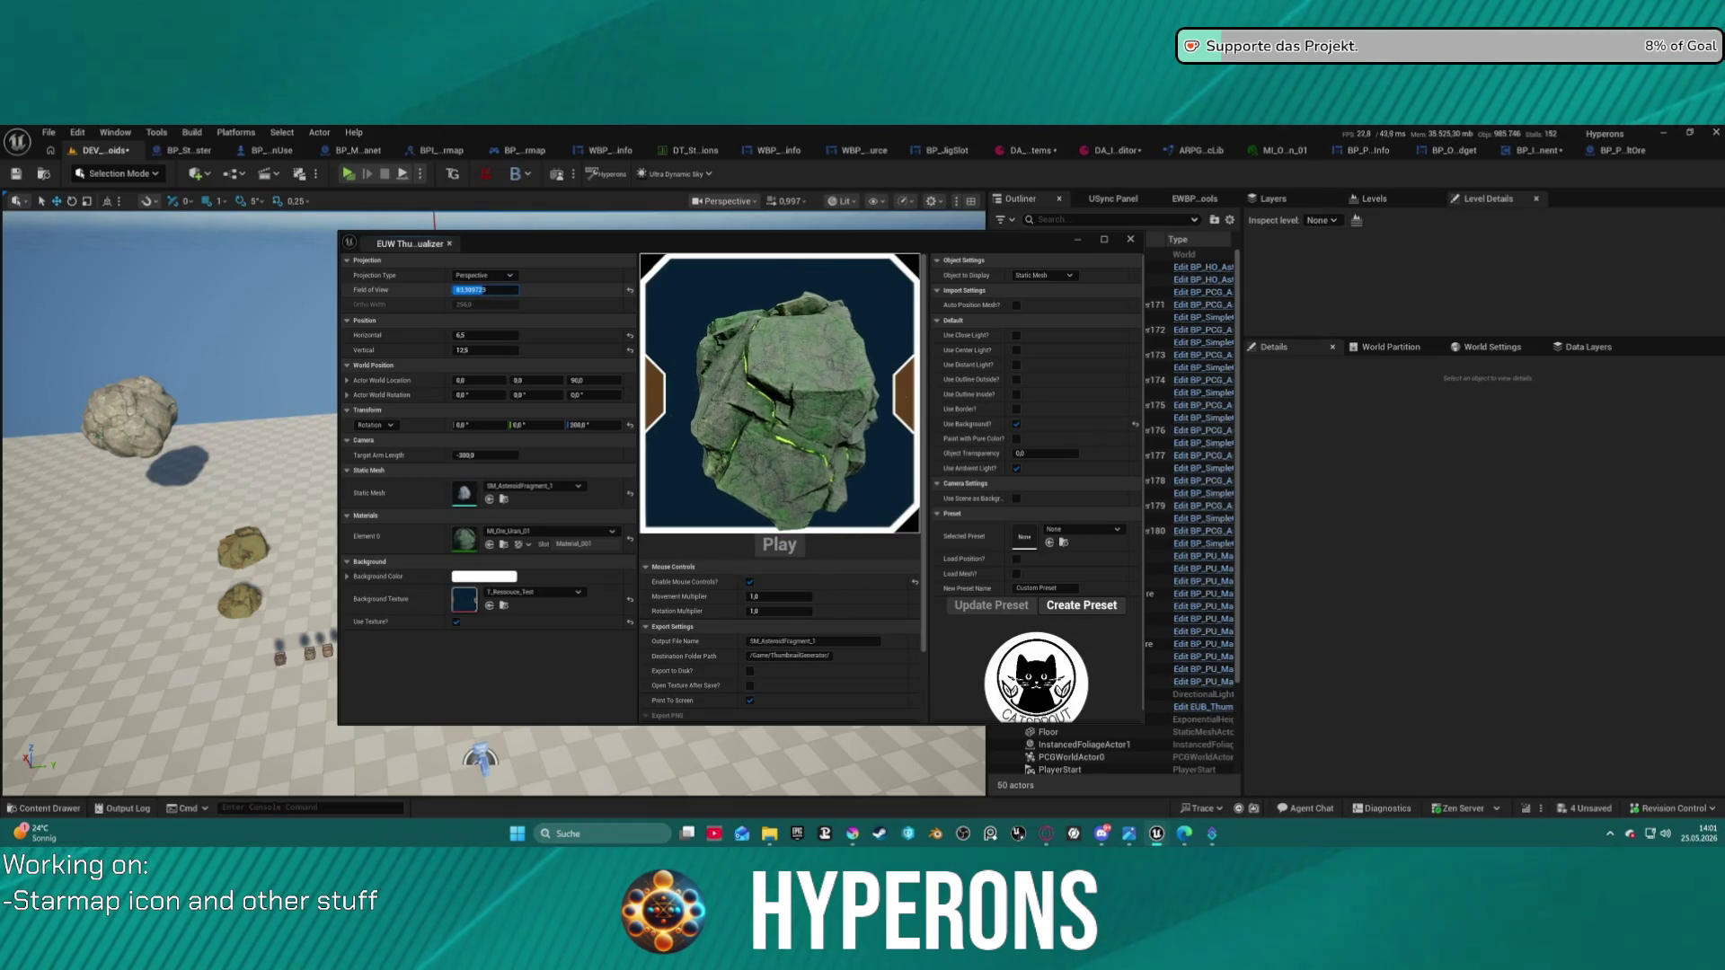
{"action": "scroll", "coordinate": [804, 411], "scroll_direction": "down", "scroll_amount": 2}
{"action": "left_click_drag", "start_coordinate": [793, 397], "coordinate": [804, 410]}
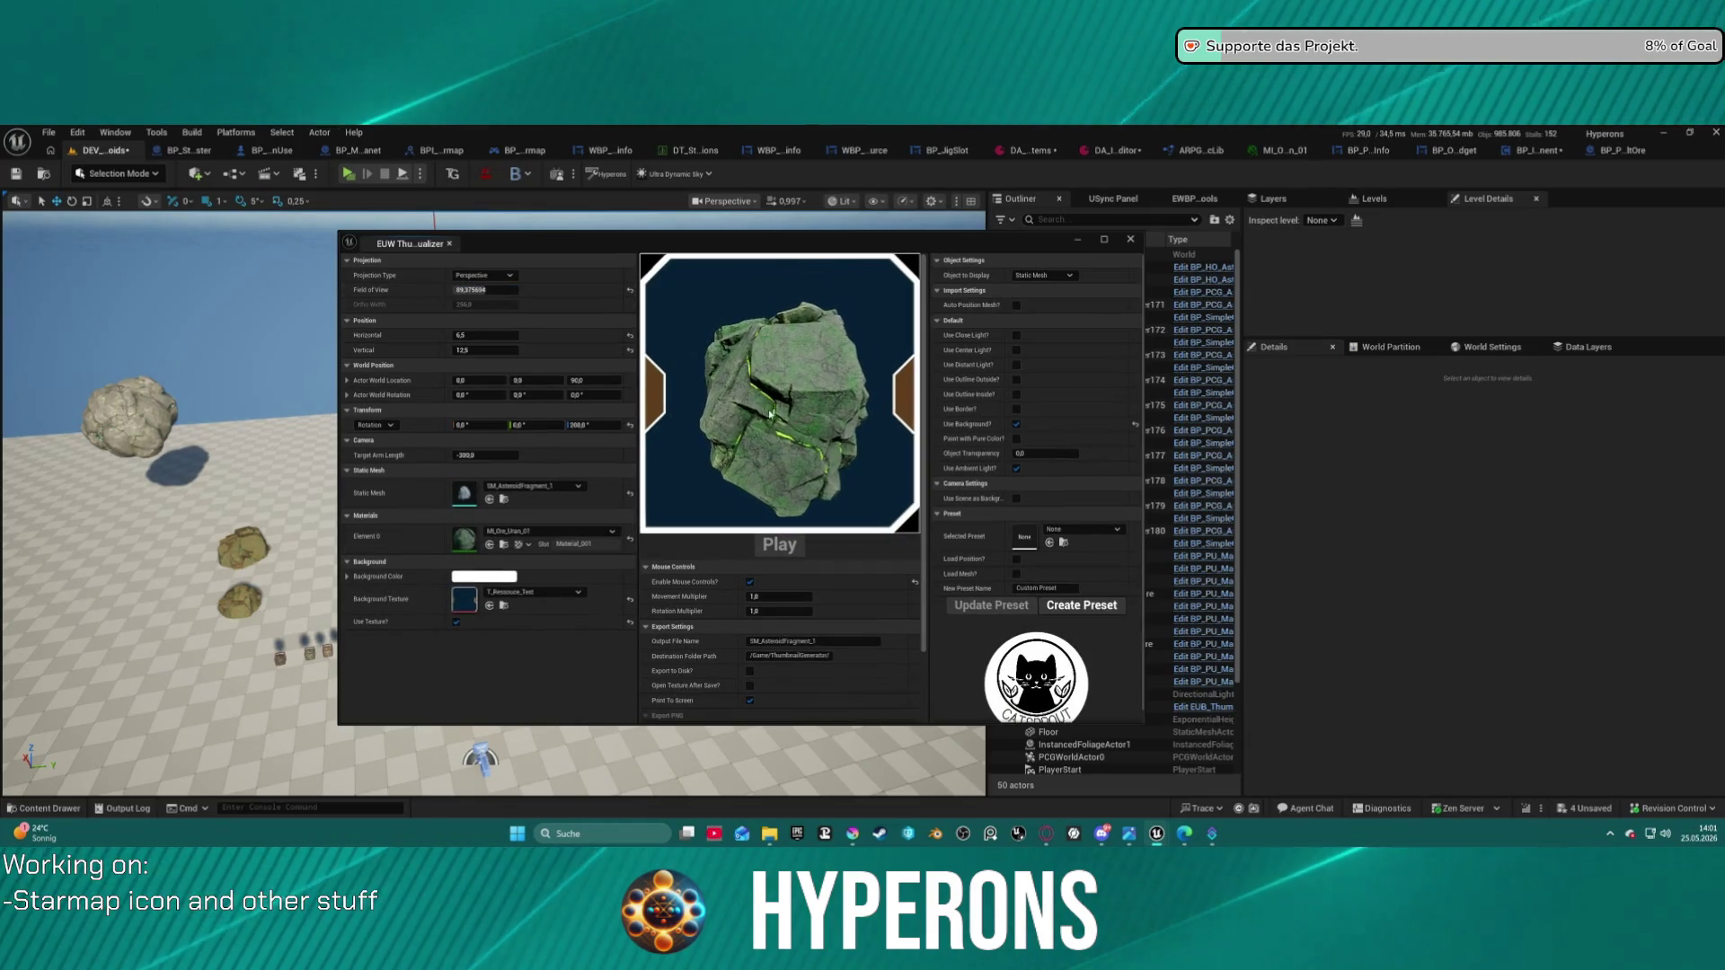
{"action": "left_click_drag", "start_coordinate": [712, 319], "coordinate": [657, 365]}
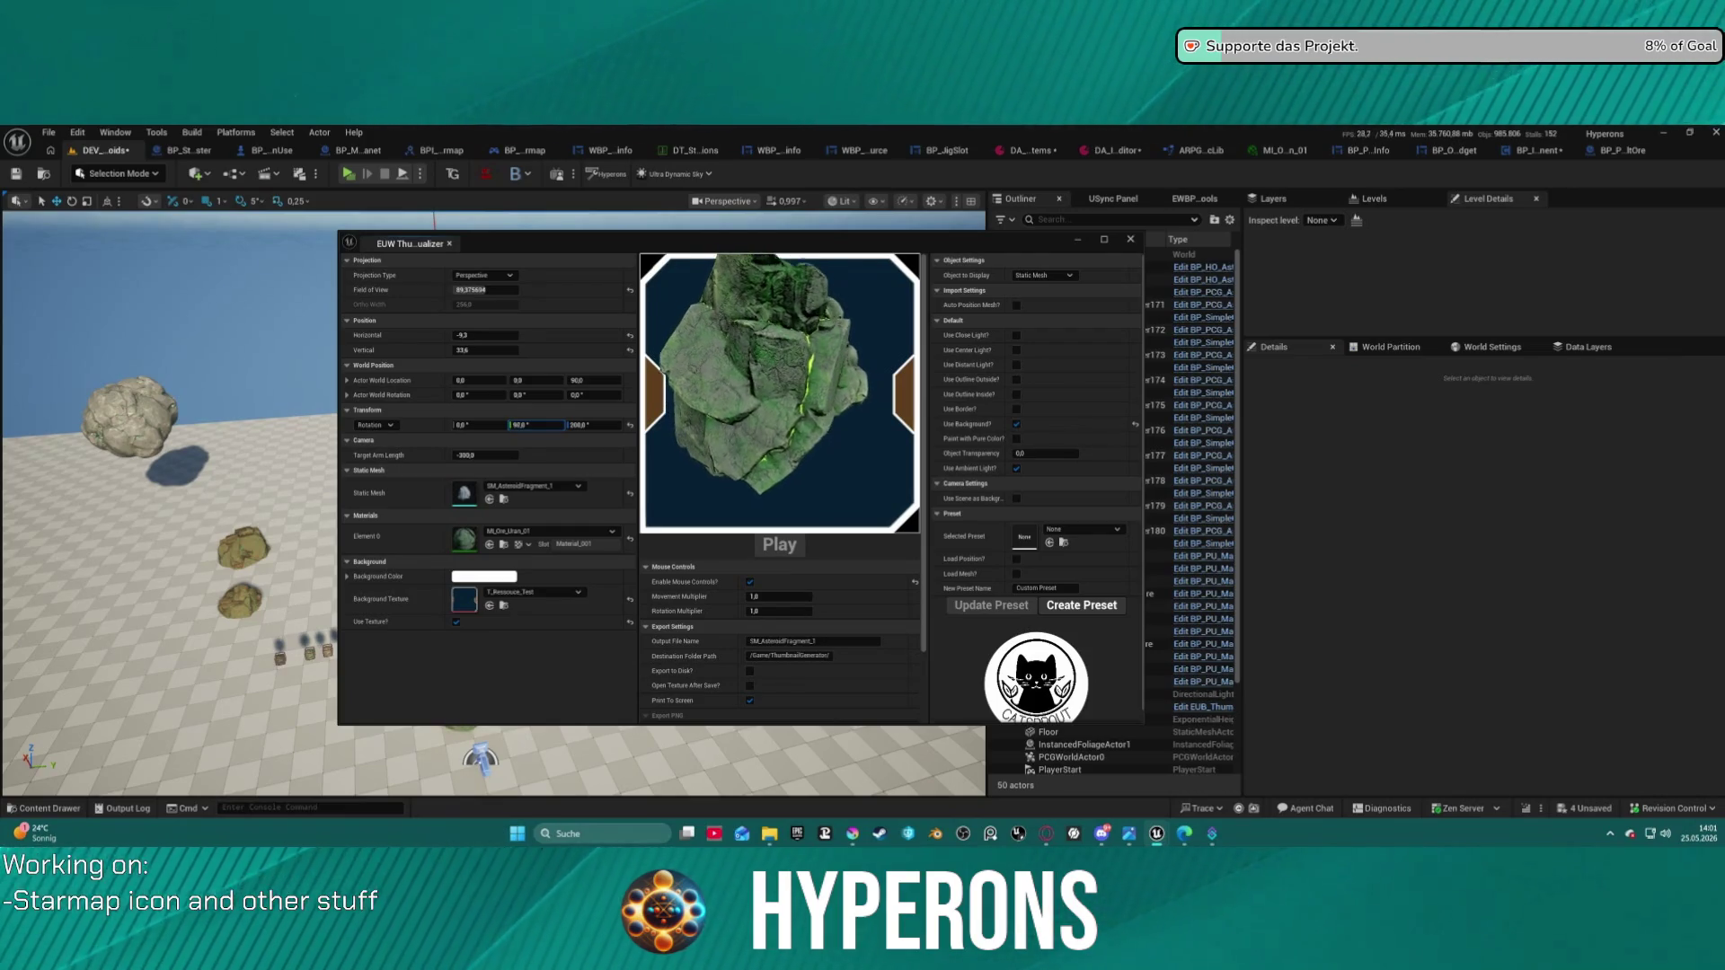
{"action": "mouse_move", "coordinate": [536, 425]}
{"action": "left_mouse_down"}
{"action": "mouse_move", "coordinate": [504, 425]}
{"action": "mouse_move", "coordinate": [529, 423]}
{"action": "left_mouse_up"}
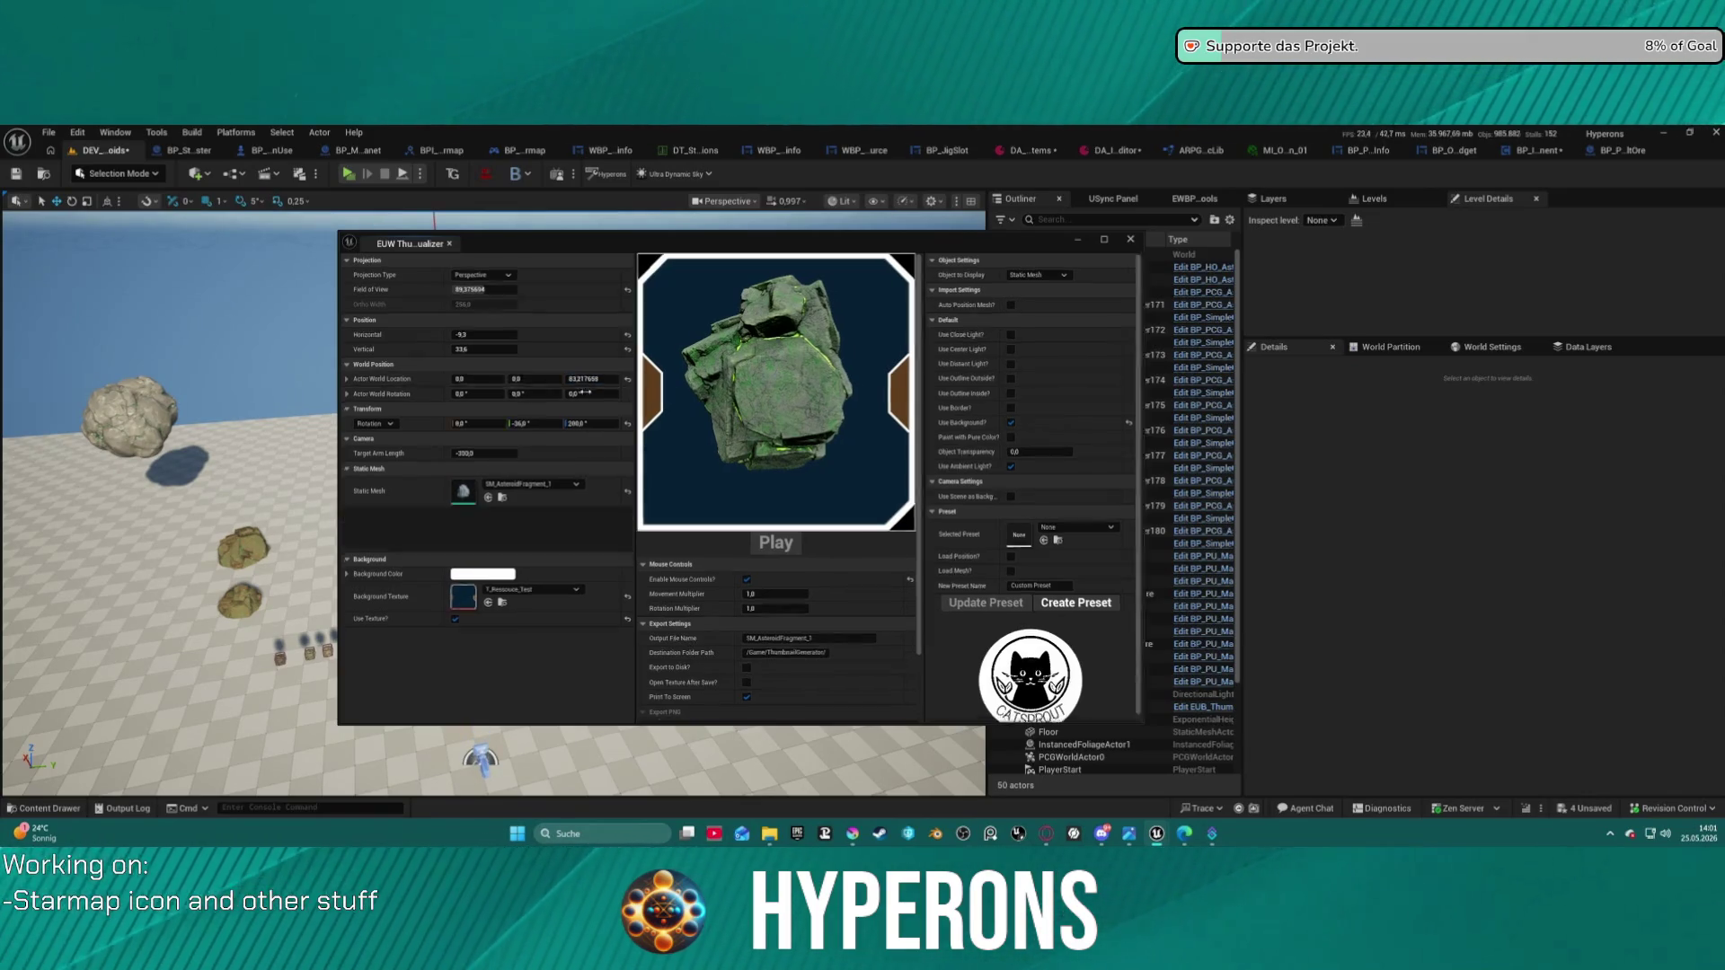
- Reset the Horizontal and Vertical offsets to 0 and move the visualizer window left
{"action": "left_click", "coordinate": [485, 335]}
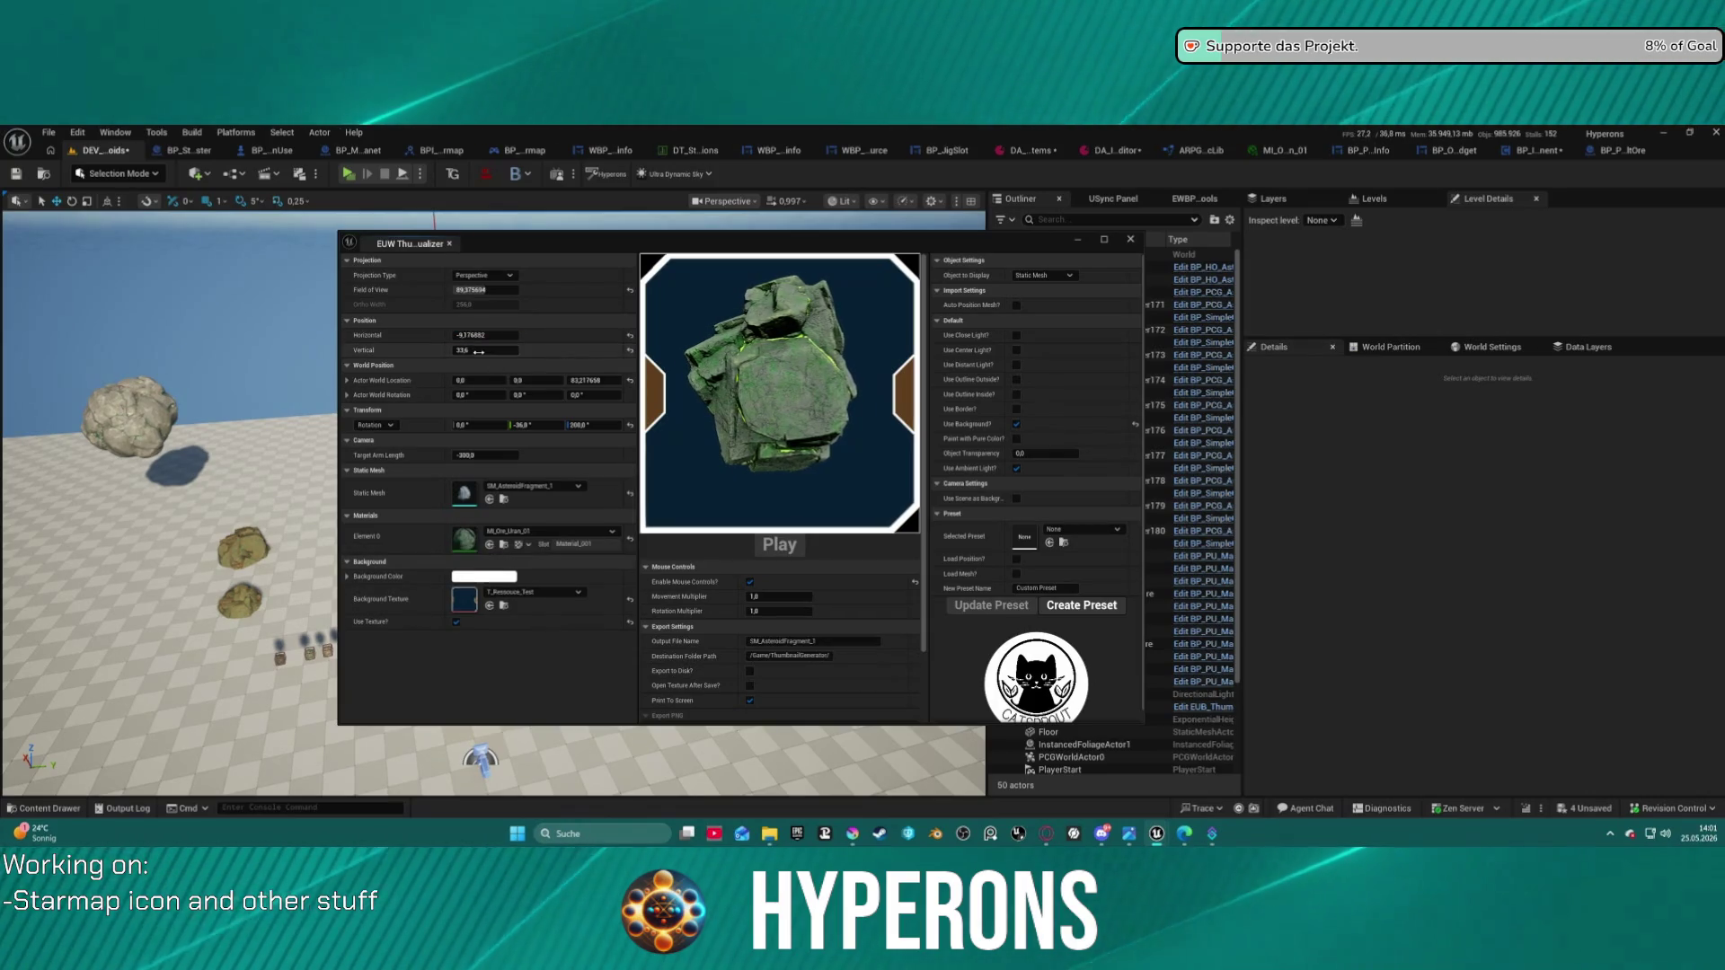
{"action": "left_click_drag", "start_coordinate": [780, 395], "coordinate": [628, 336]}
{"action": "left_click", "coordinate": [628, 336]}
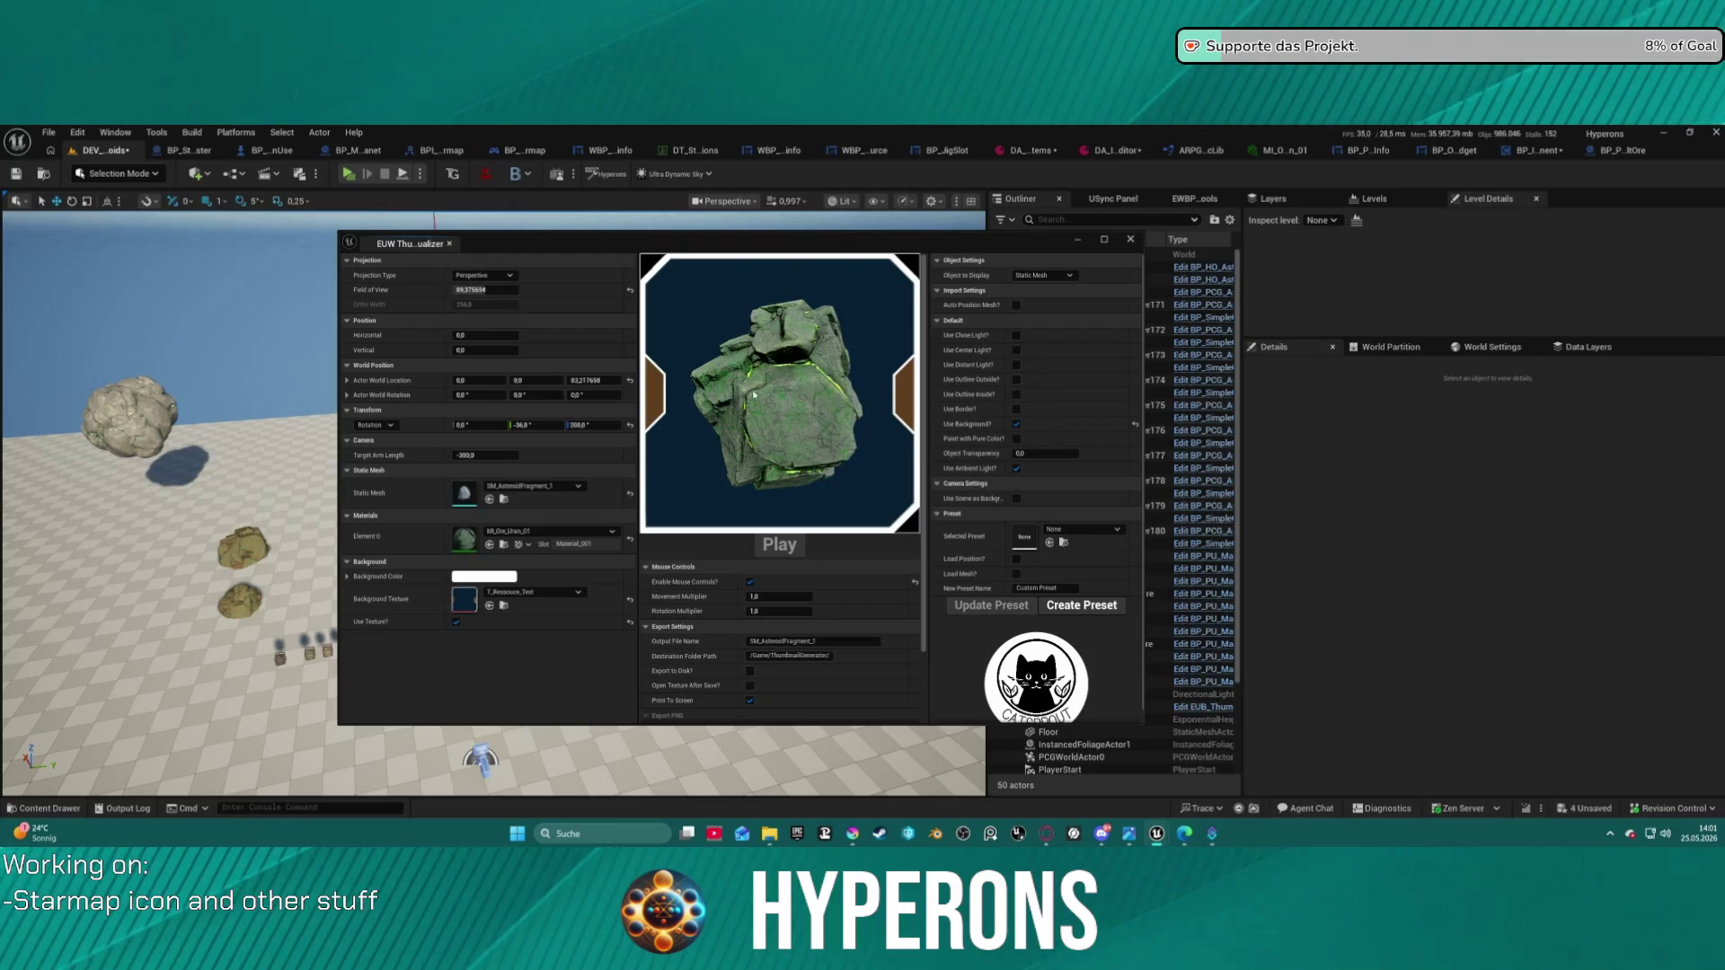
{"action": "left_click_drag", "start_coordinate": [778, 251], "coordinate": [646, 251]}
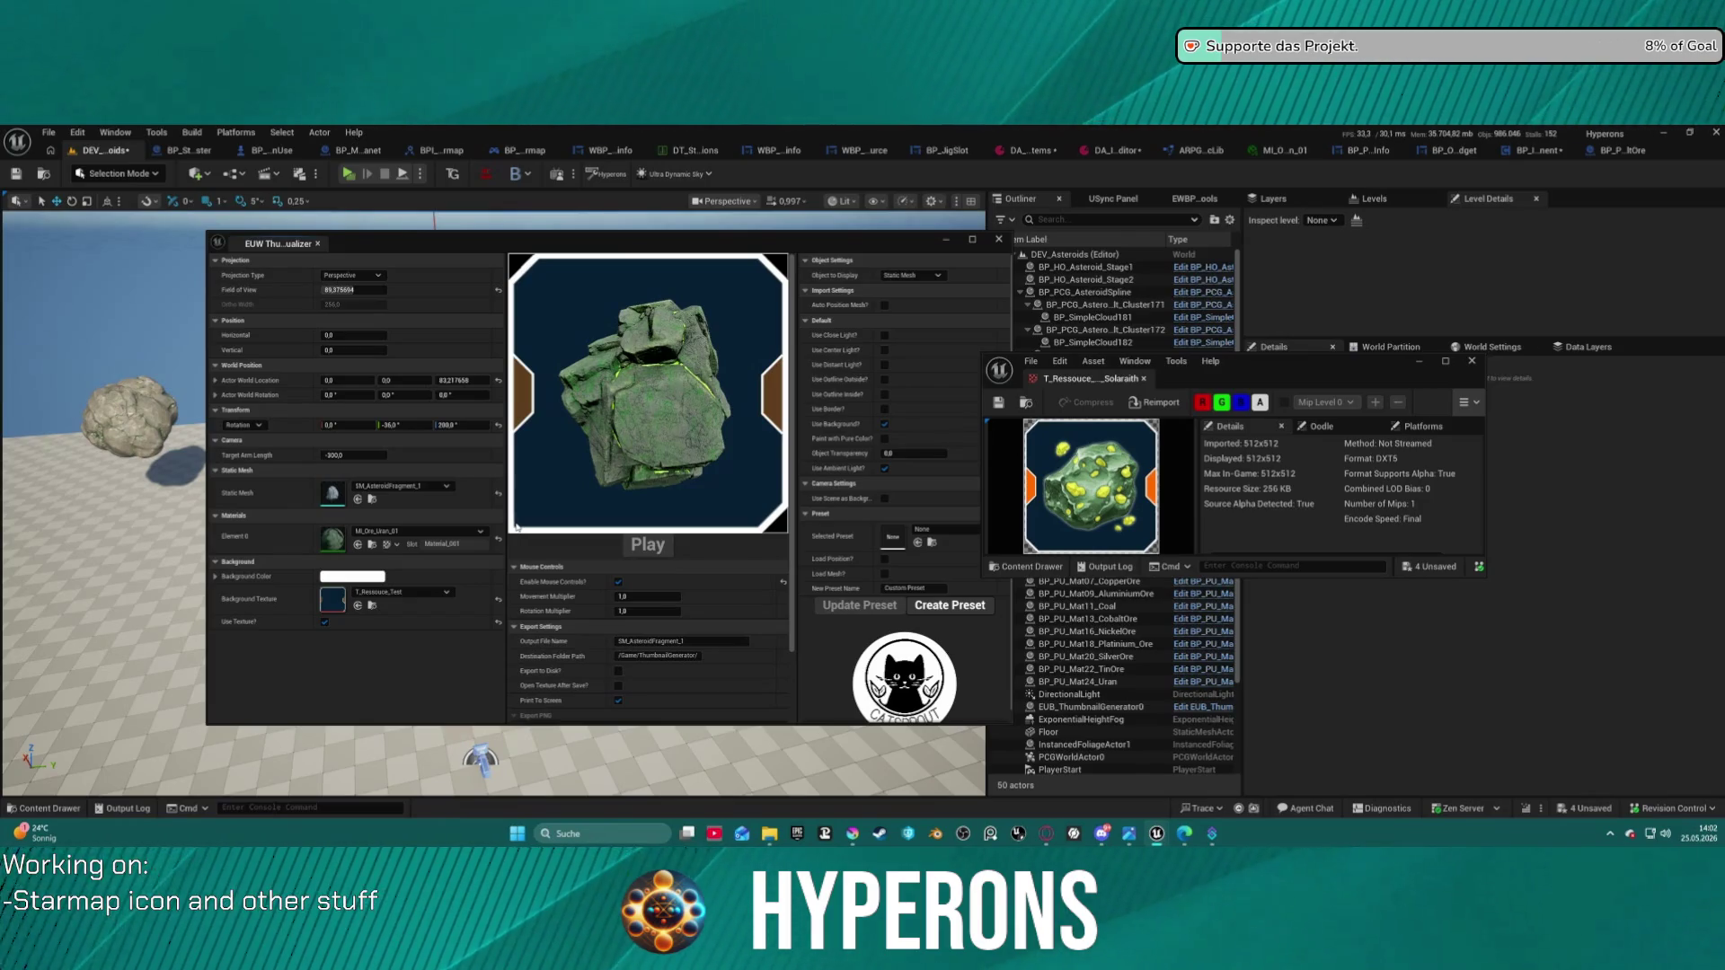
- Nudge the asteroid within the frame and rotate it around its Y axis
{"action": "left_click_drag", "start_coordinate": [667, 387], "coordinate": [679, 290]}
{"action": "left_click_drag", "start_coordinate": [650, 374], "coordinate": [666, 420]}
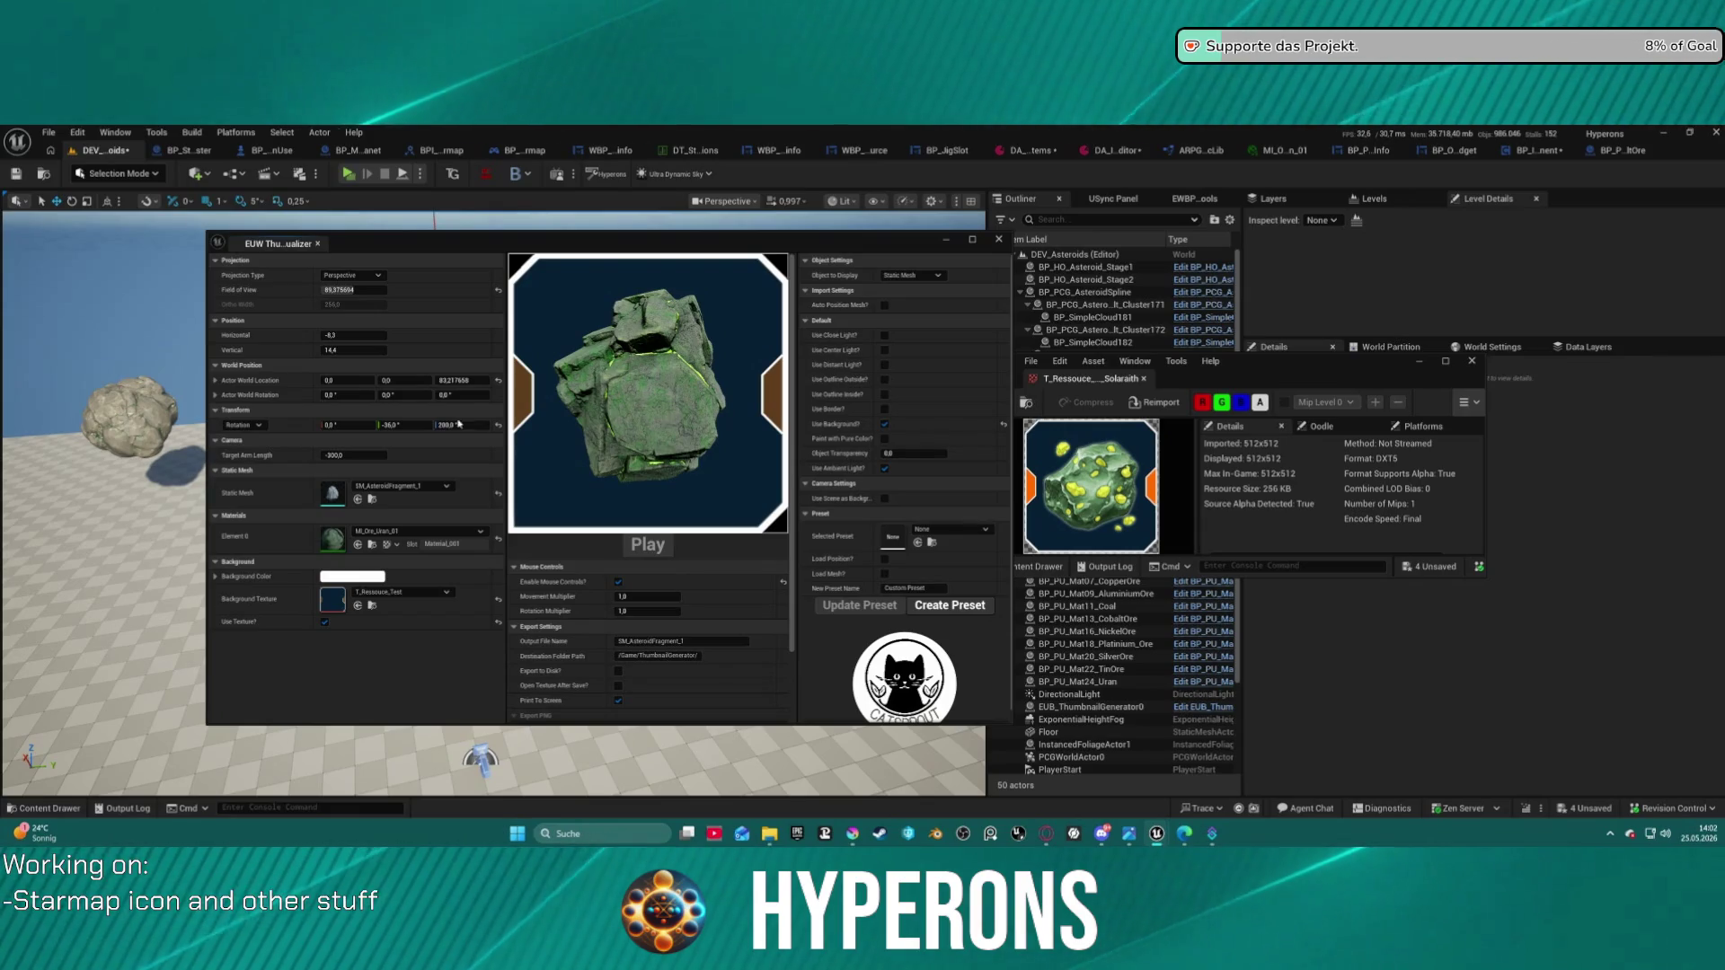
{"action": "mouse_move", "coordinate": [416, 426]}
{"action": "left_mouse_down"}
{"action": "mouse_move", "coordinate": [521, 426]}
{"action": "mouse_move", "coordinate": [449, 426]}
{"action": "left_mouse_up"}
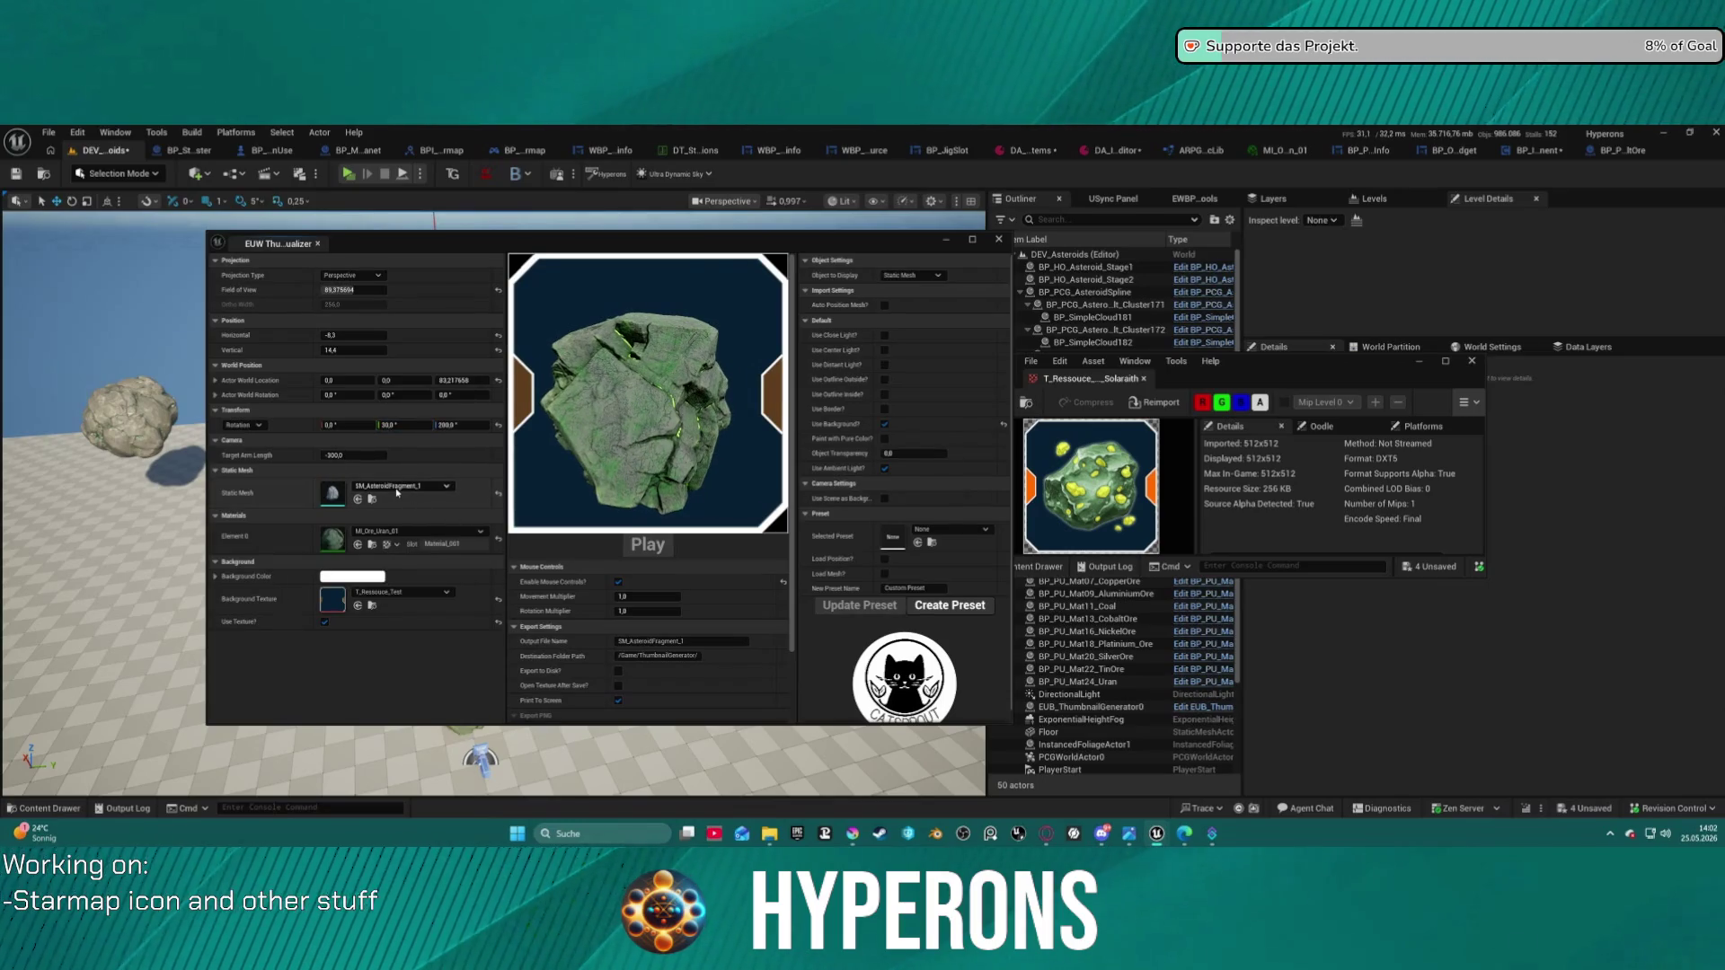
- Swap to SM_AsteroidFragment_2 and apply the MI_Ore_Uran_02 material
{"action": "left_click", "coordinate": [423, 486]}
{"action": "left_click", "coordinate": [445, 652]}
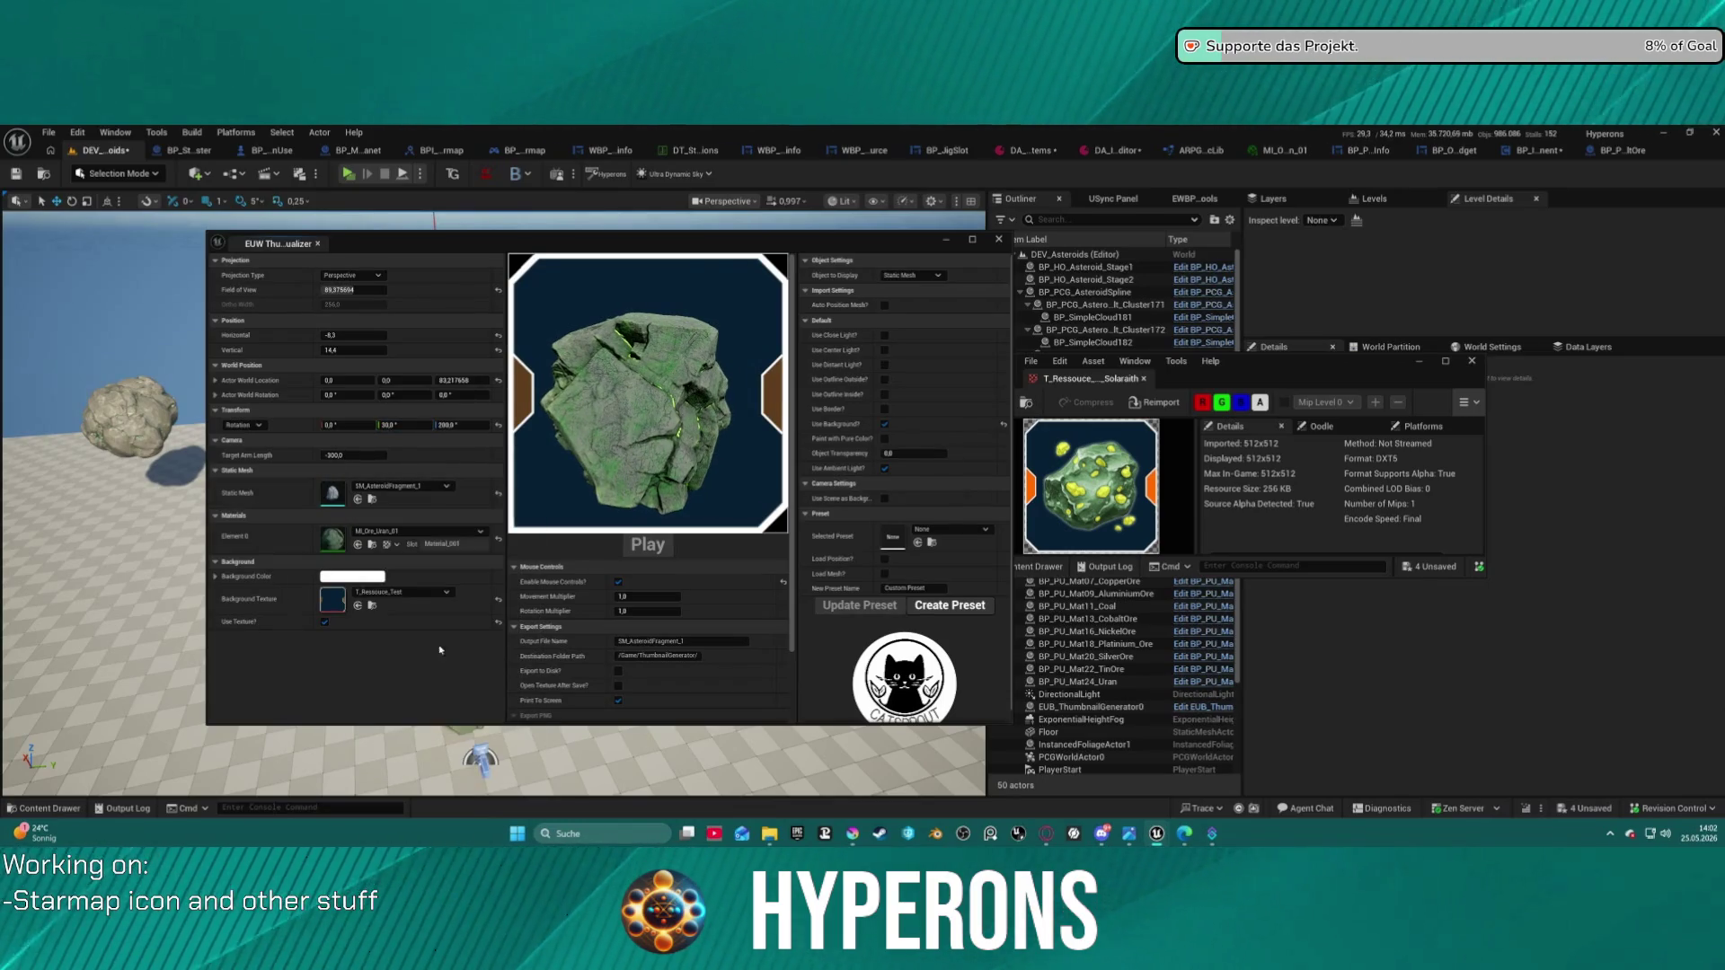
{"action": "left_click", "coordinate": [387, 532]}
{"action": "type", "text": "ran"}
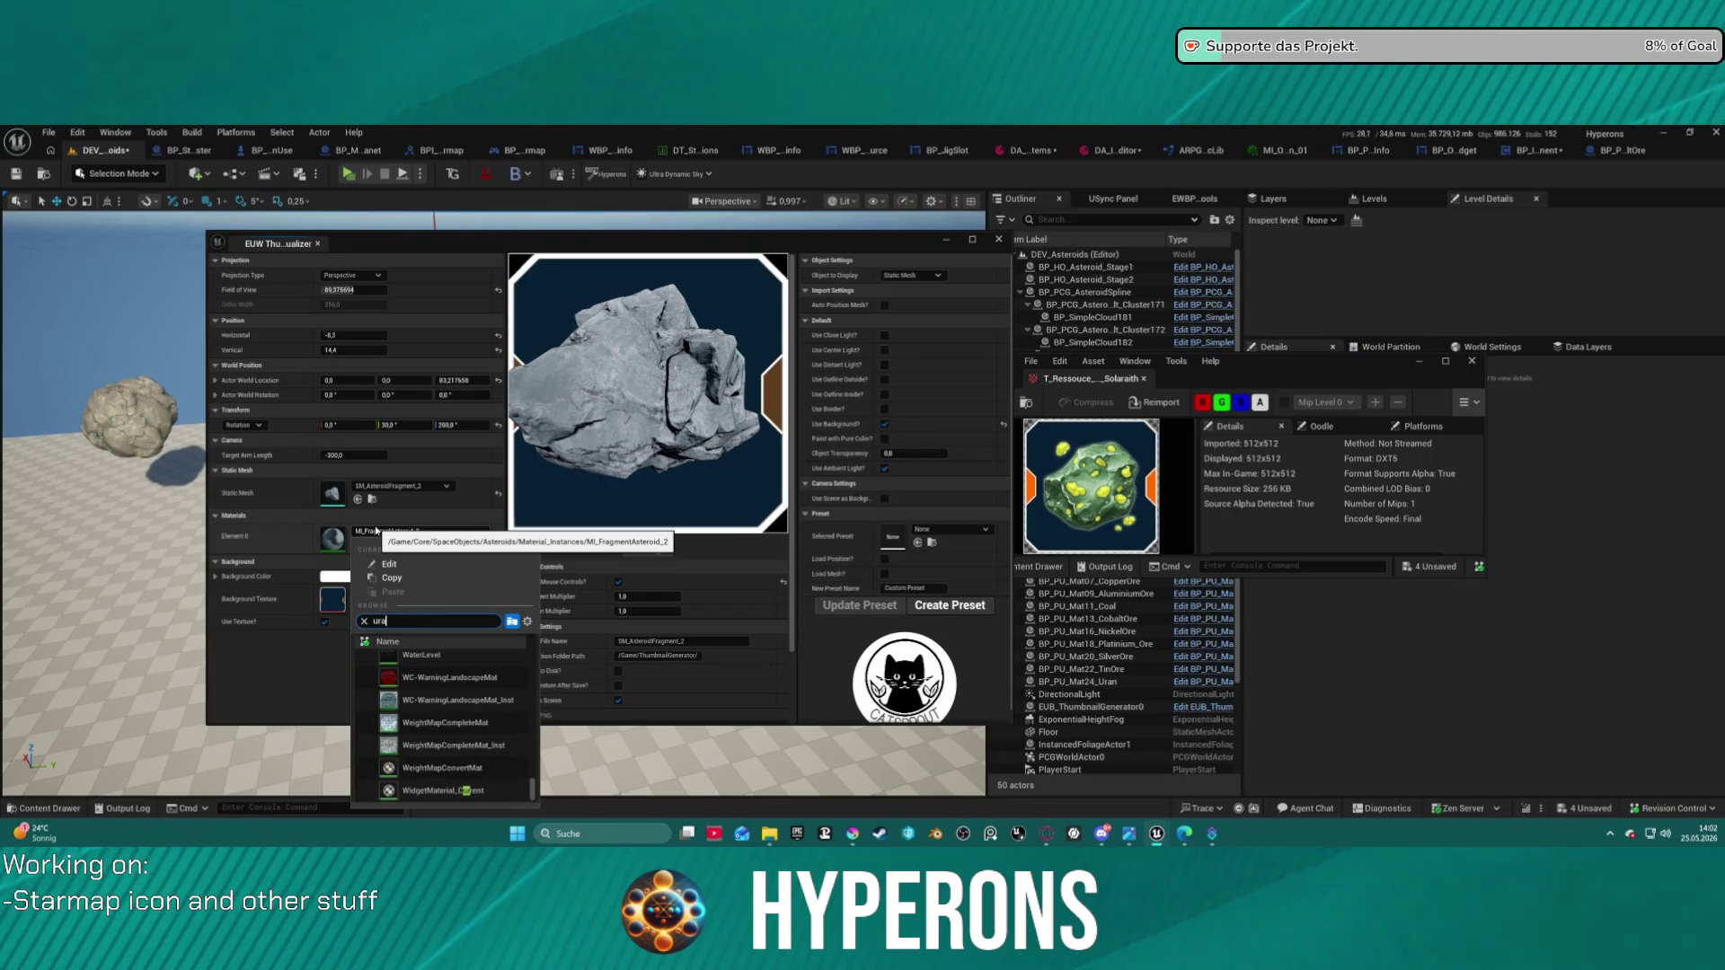
{"action": "left_click", "coordinate": [449, 748]}
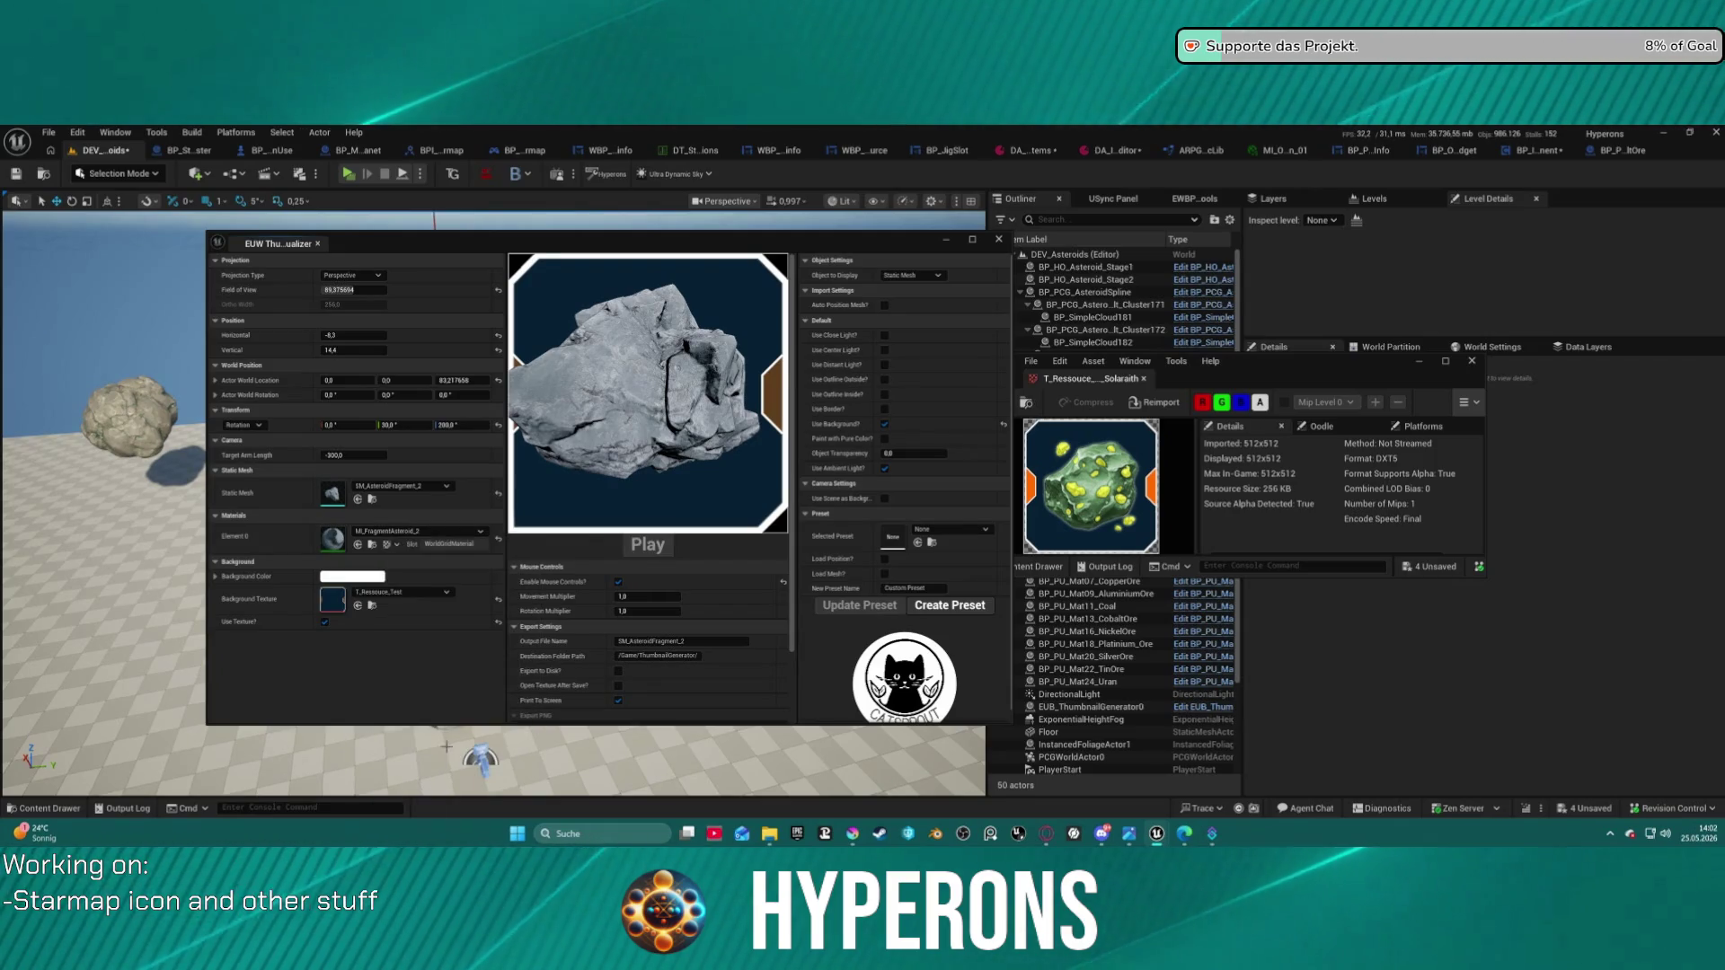
- Reposition the rock, spin it around Z, and narrow the field of view to frame it closer
{"action": "left_click_drag", "start_coordinate": [716, 325], "coordinate": [782, 301]}
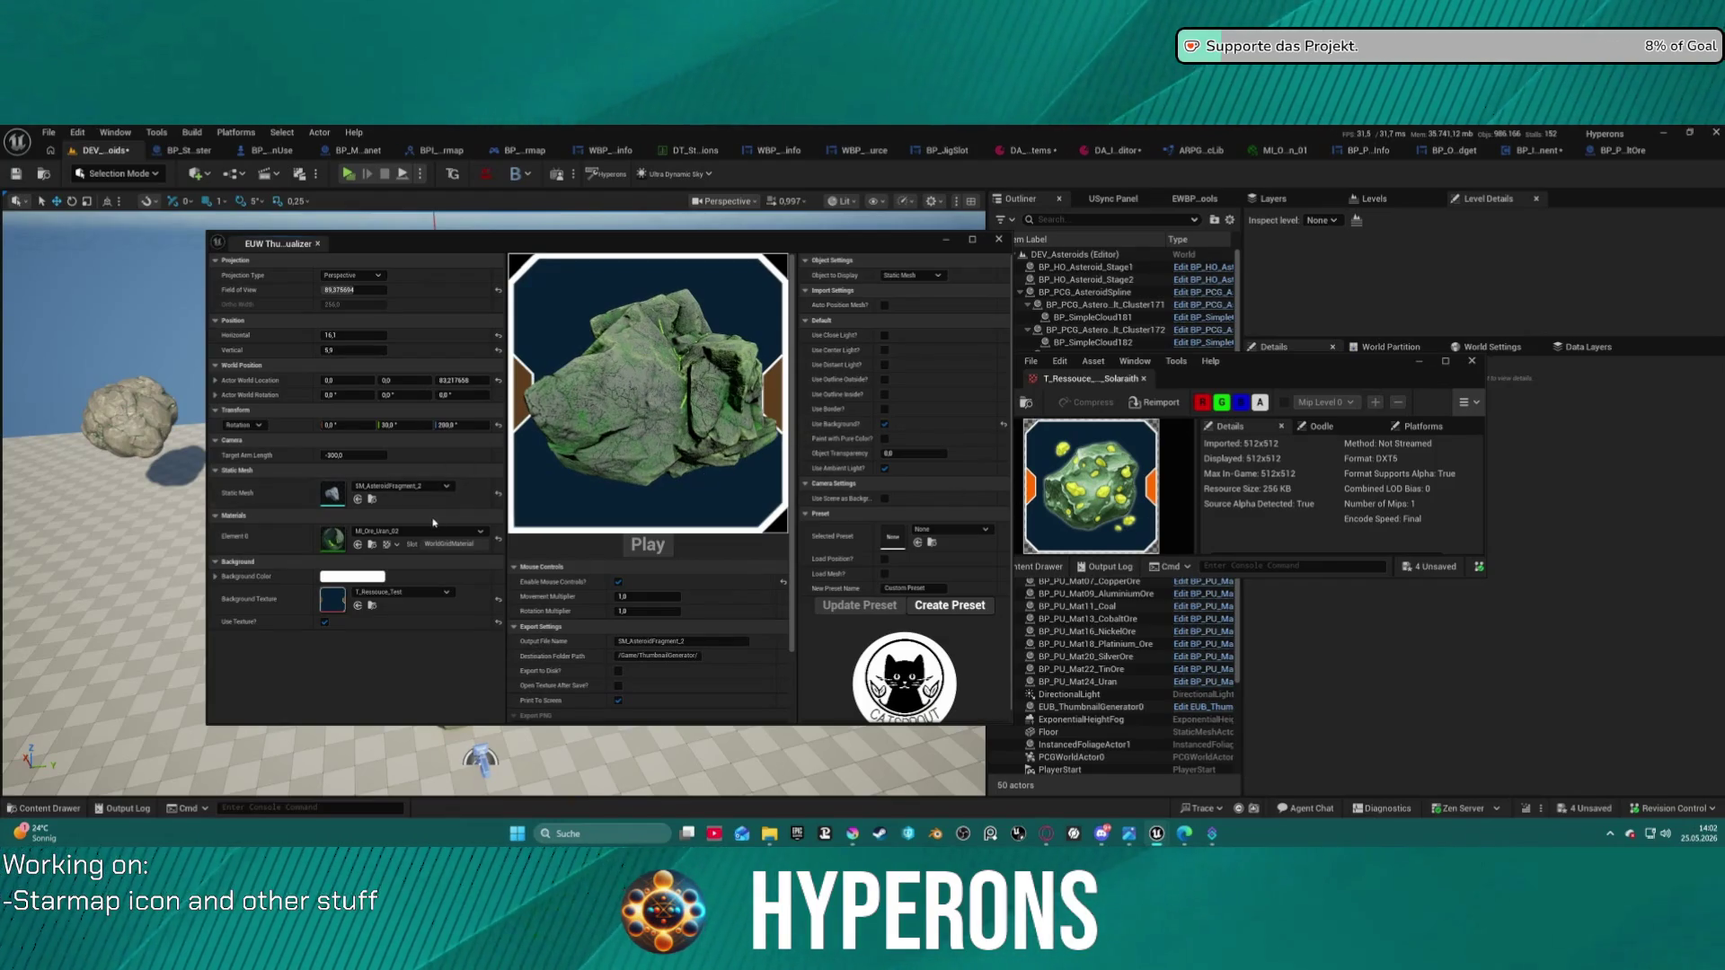
{"action": "left_click_drag", "start_coordinate": [452, 426], "coordinate": [552, 426]}
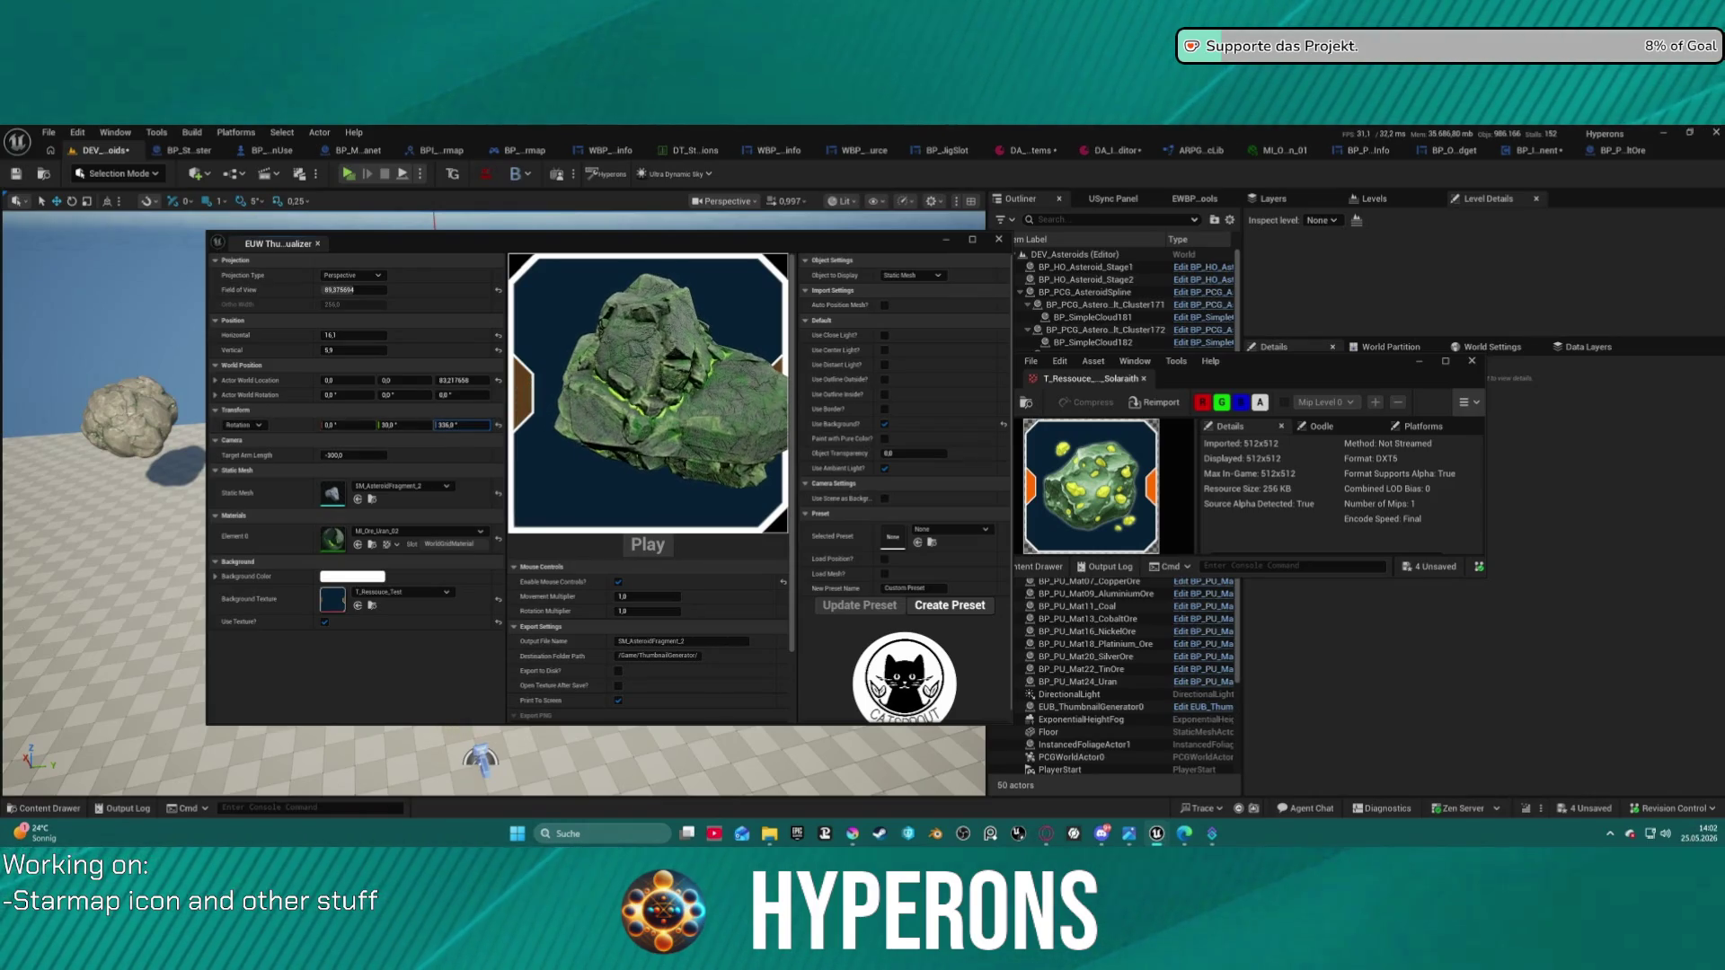
{"action": "mouse_move", "coordinate": [354, 291]}
{"action": "left_mouse_down"}
{"action": "mouse_move", "coordinate": [404, 290]}
{"action": "mouse_move", "coordinate": [343, 290]}
{"action": "left_mouse_up"}
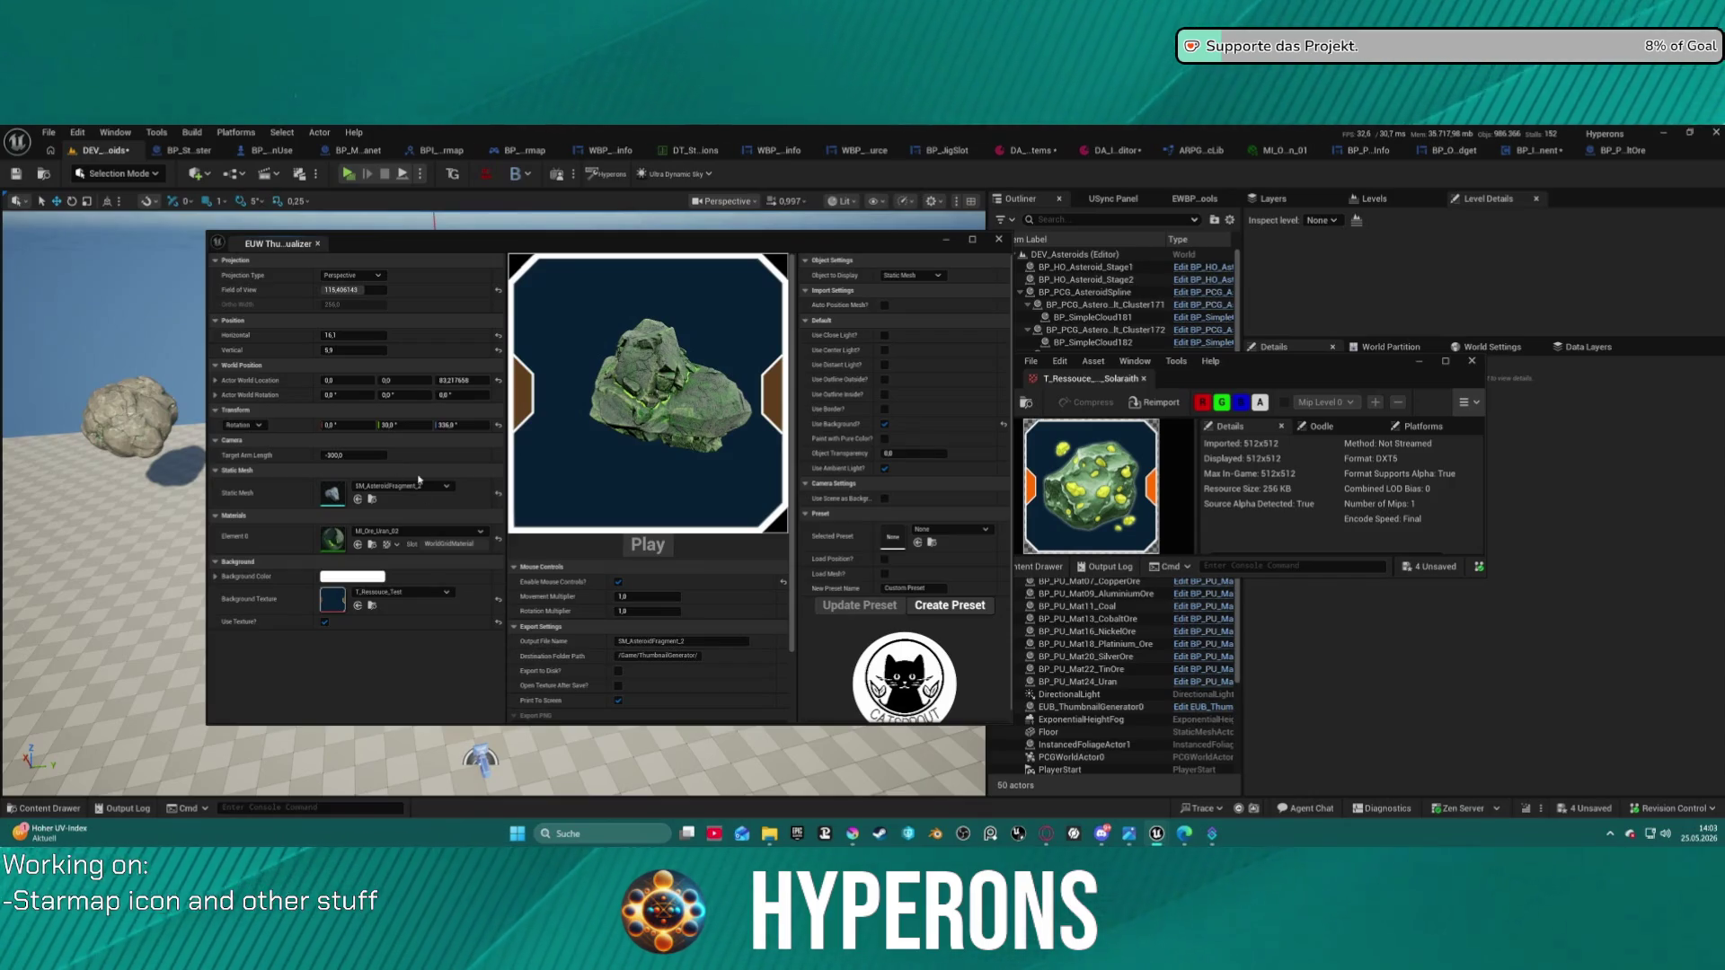
- Apply MI_Ore_Uran_03 to the rock, then swap the mesh to SM_AsteroidFragment_3 with the same material
{"action": "left_click", "coordinate": [406, 536]}
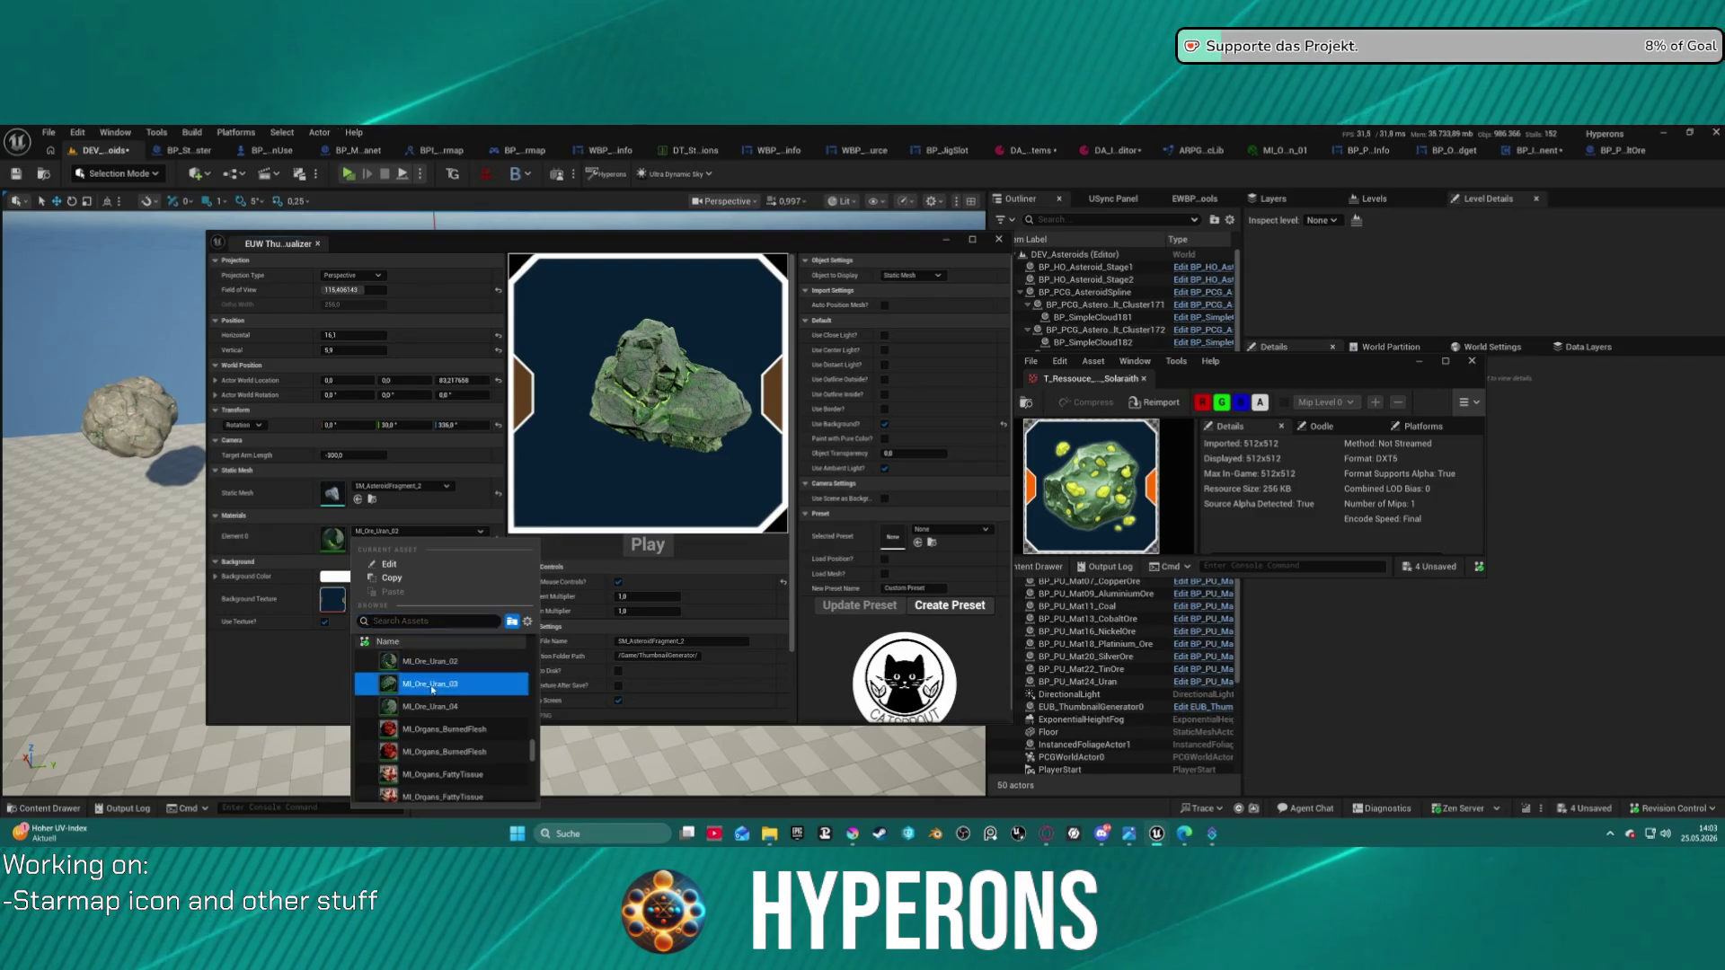
{"action": "left_click", "coordinate": [405, 686]}
{"action": "left_click", "coordinate": [403, 486]}
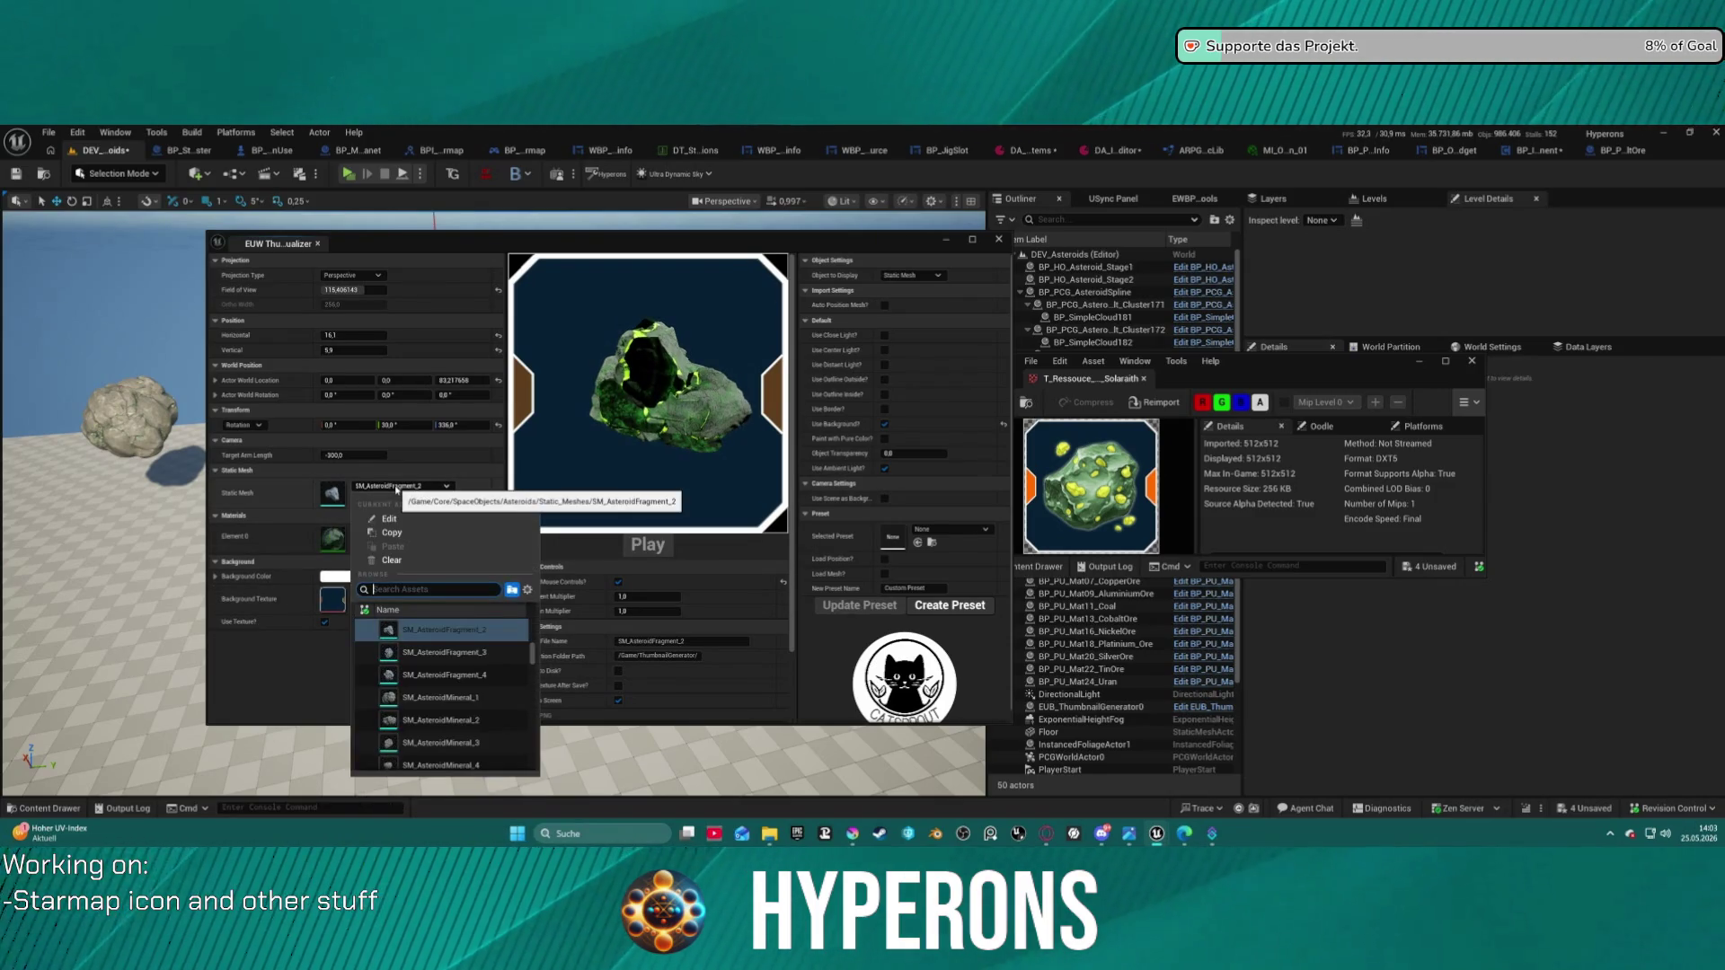
{"action": "left_click", "coordinate": [431, 653]}
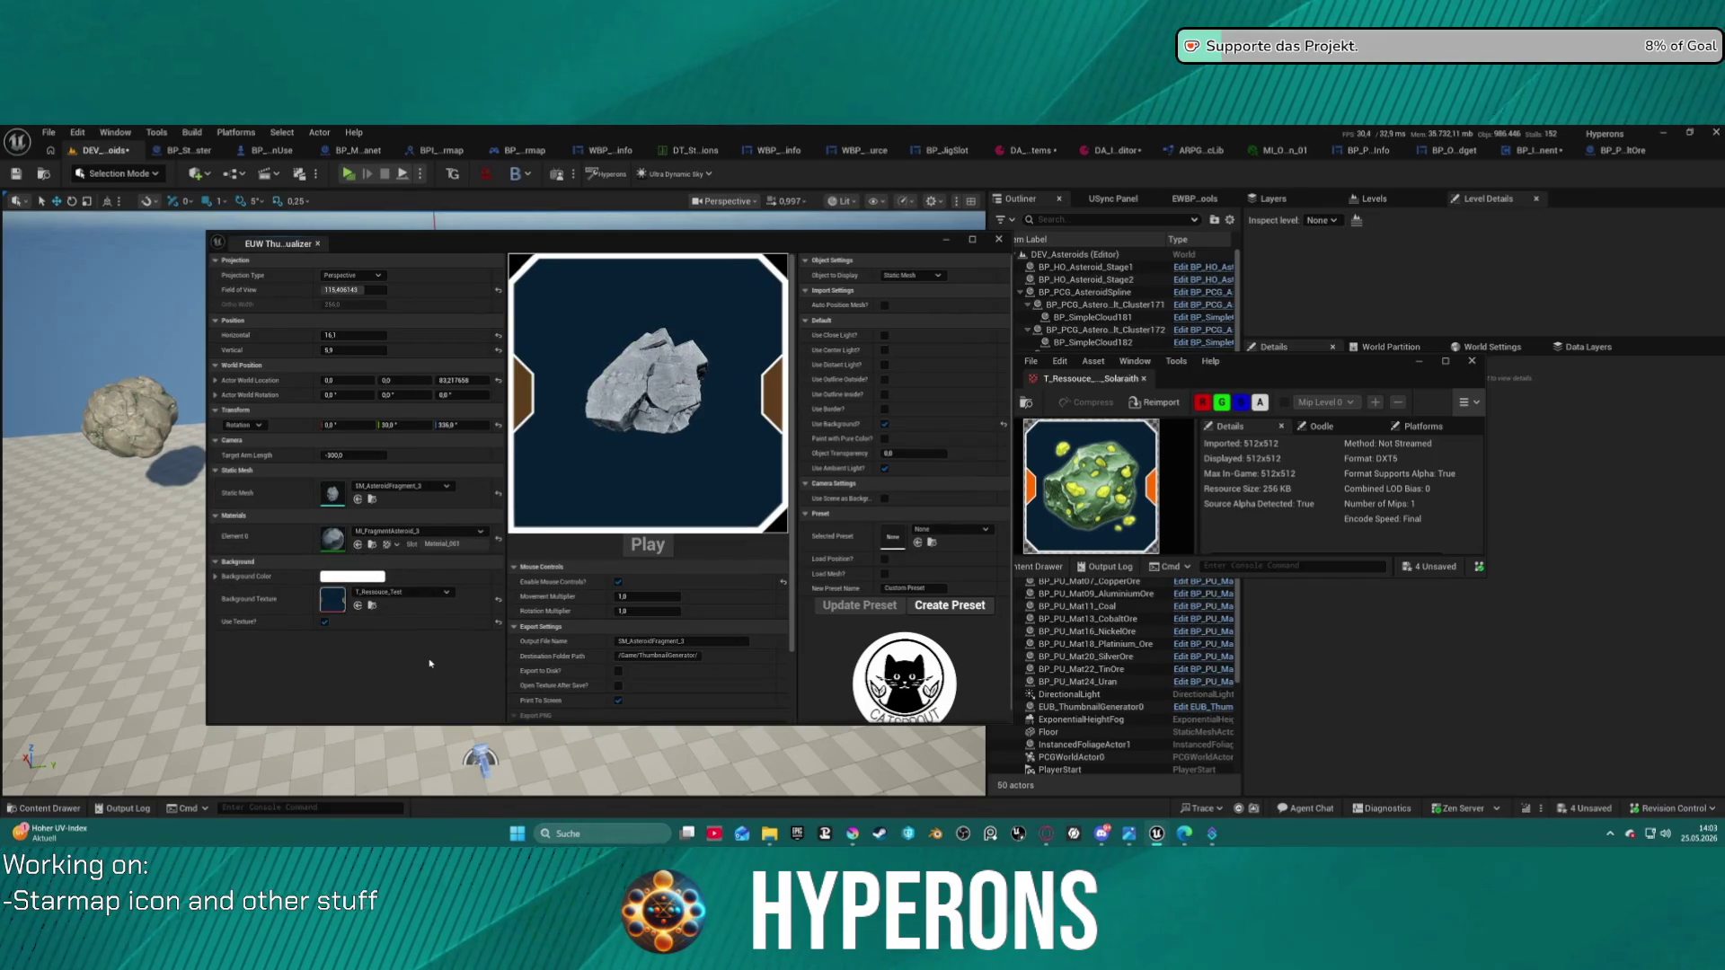
{"action": "left_click", "coordinate": [454, 532]}
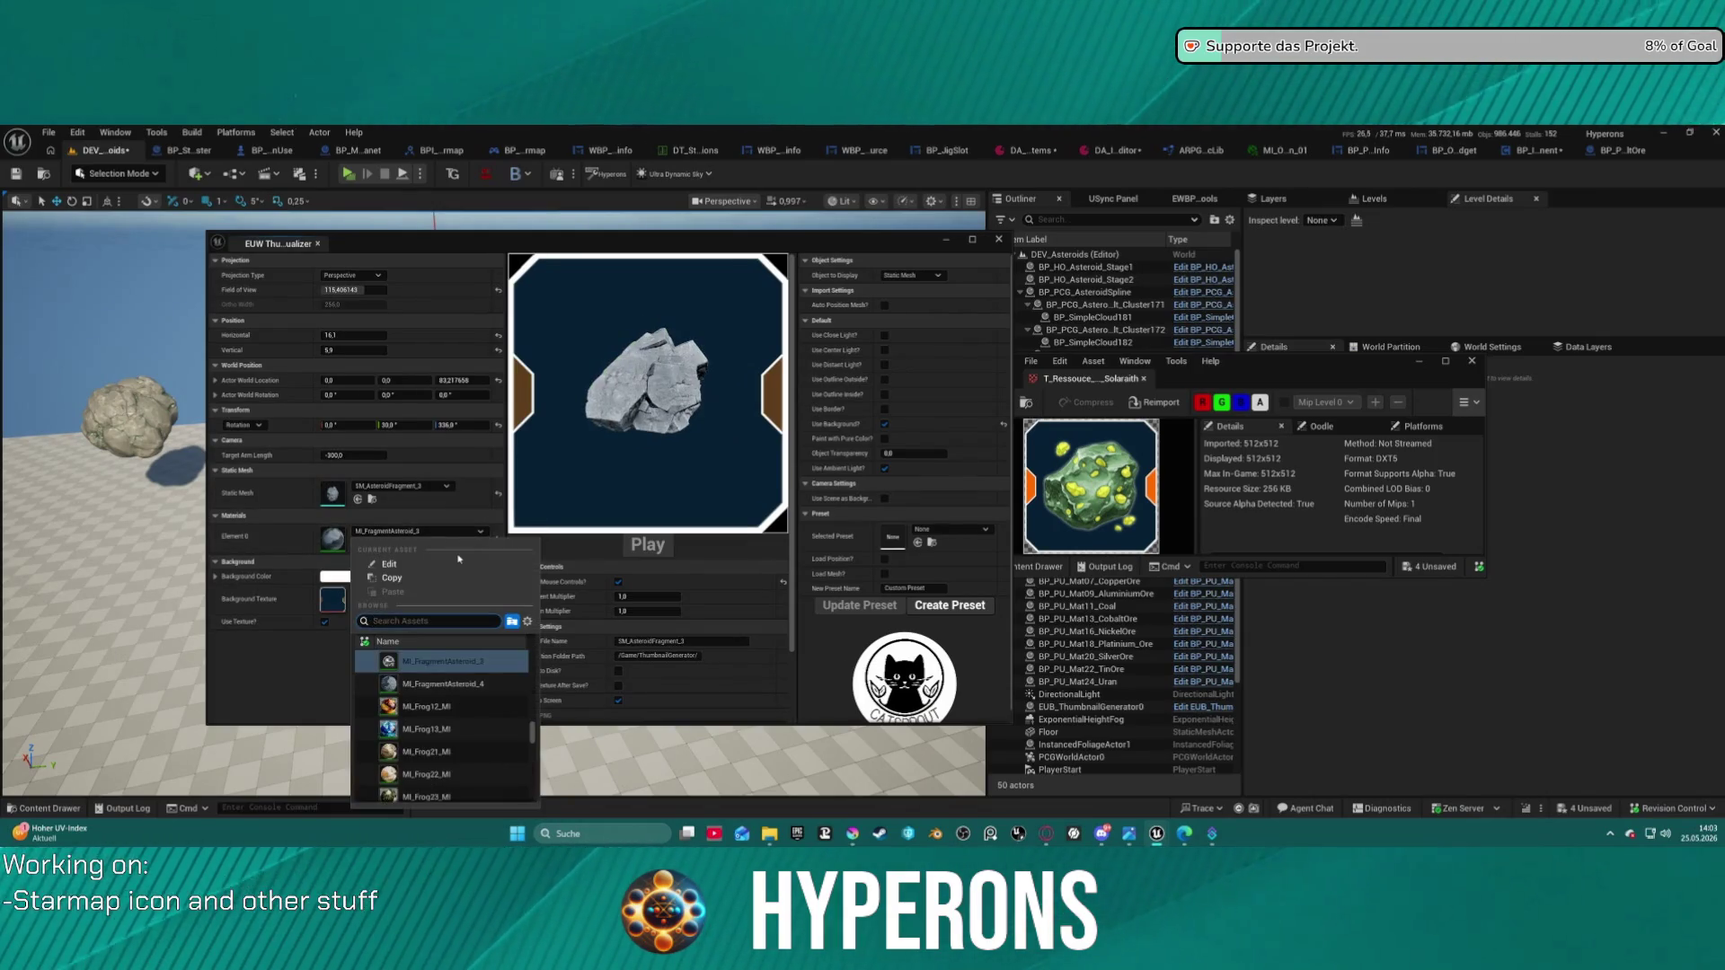
{"action": "type", "text": "simea"}
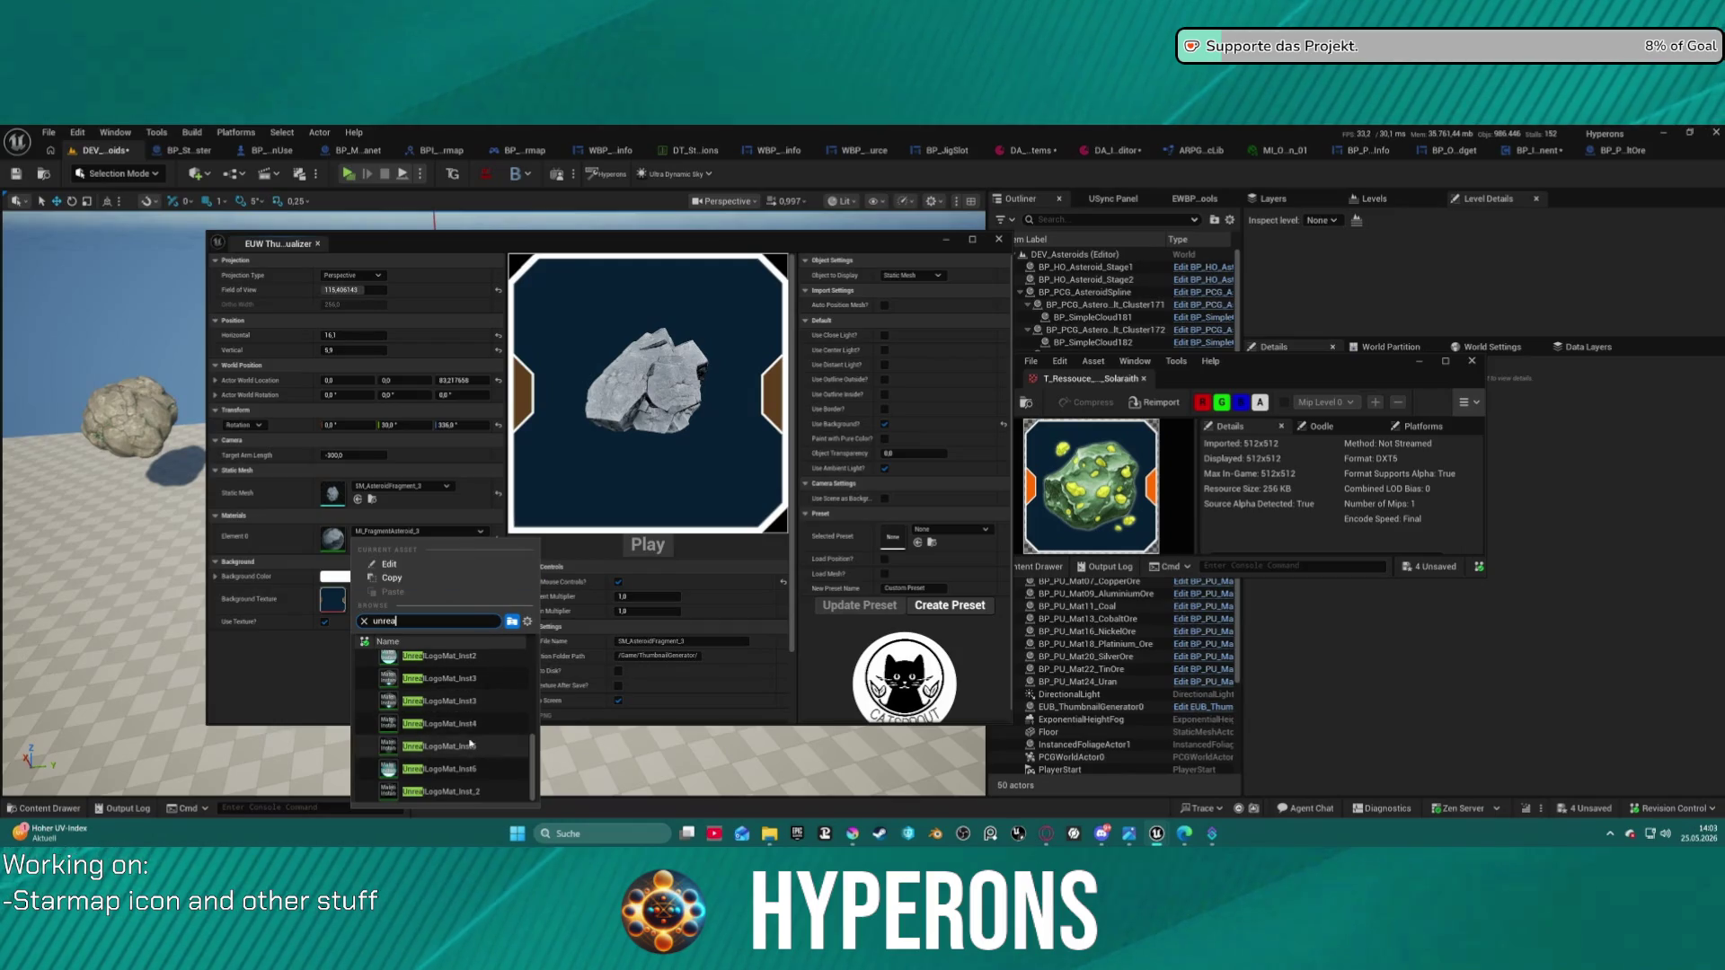
{"action": "key", "text": "BackSpace"}
{"action": "key", "text": "BackSpace"}
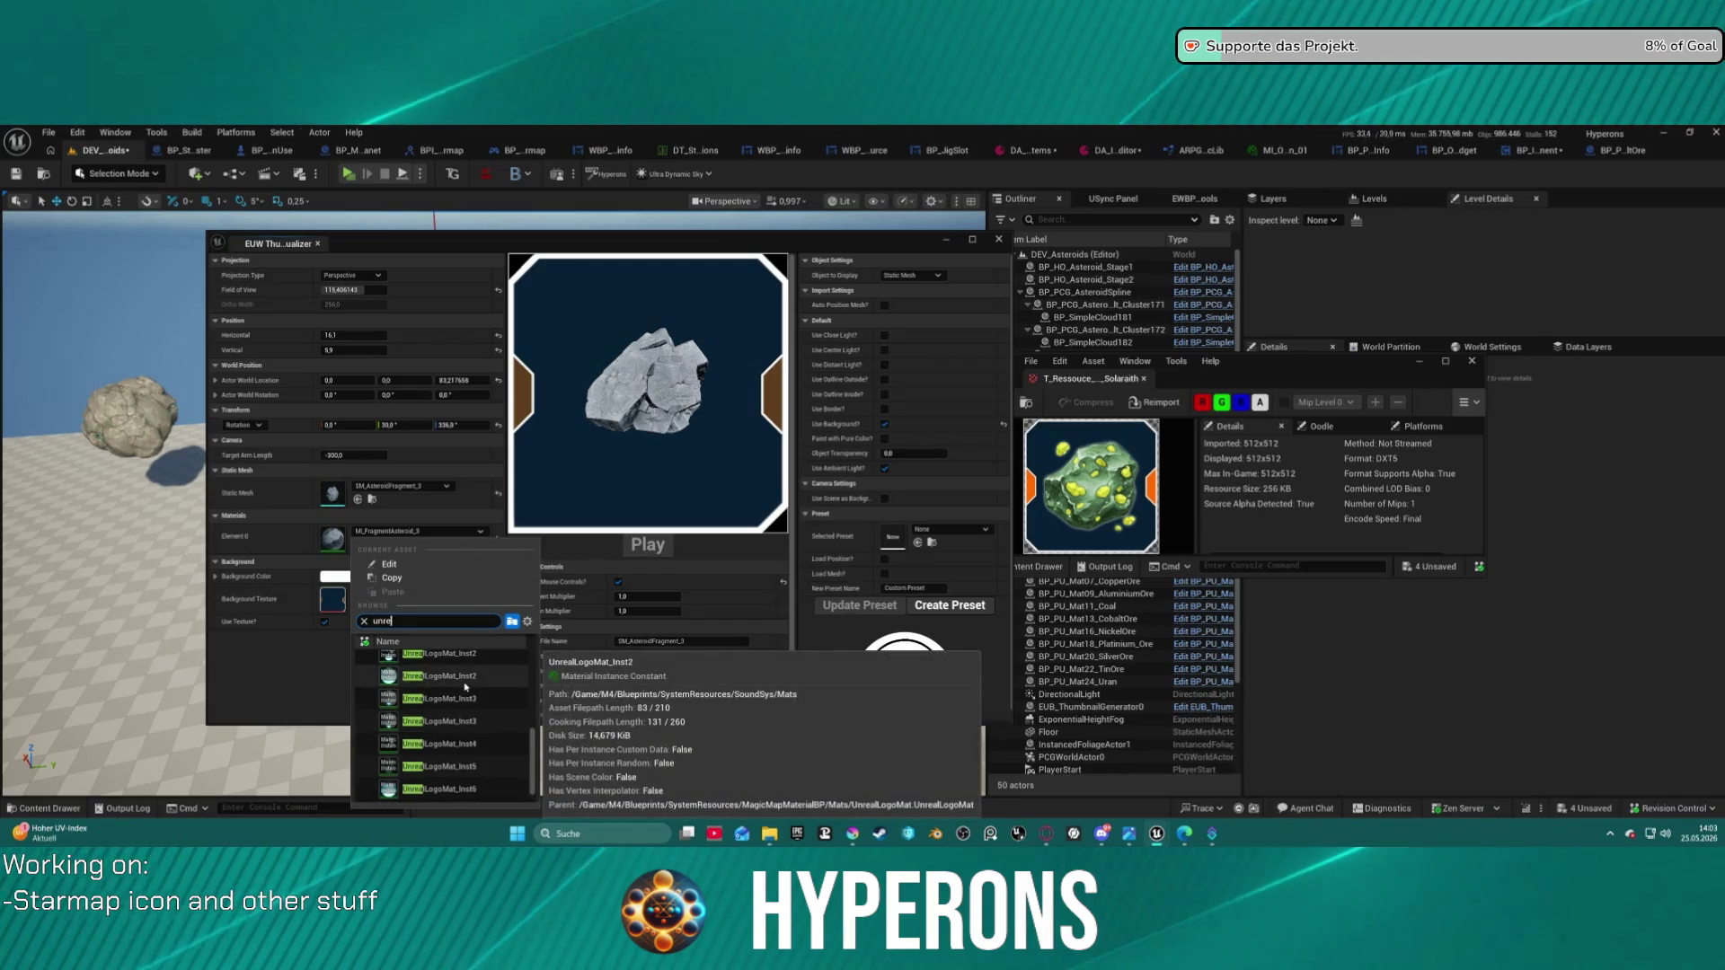
{"action": "type", "text": "an"}
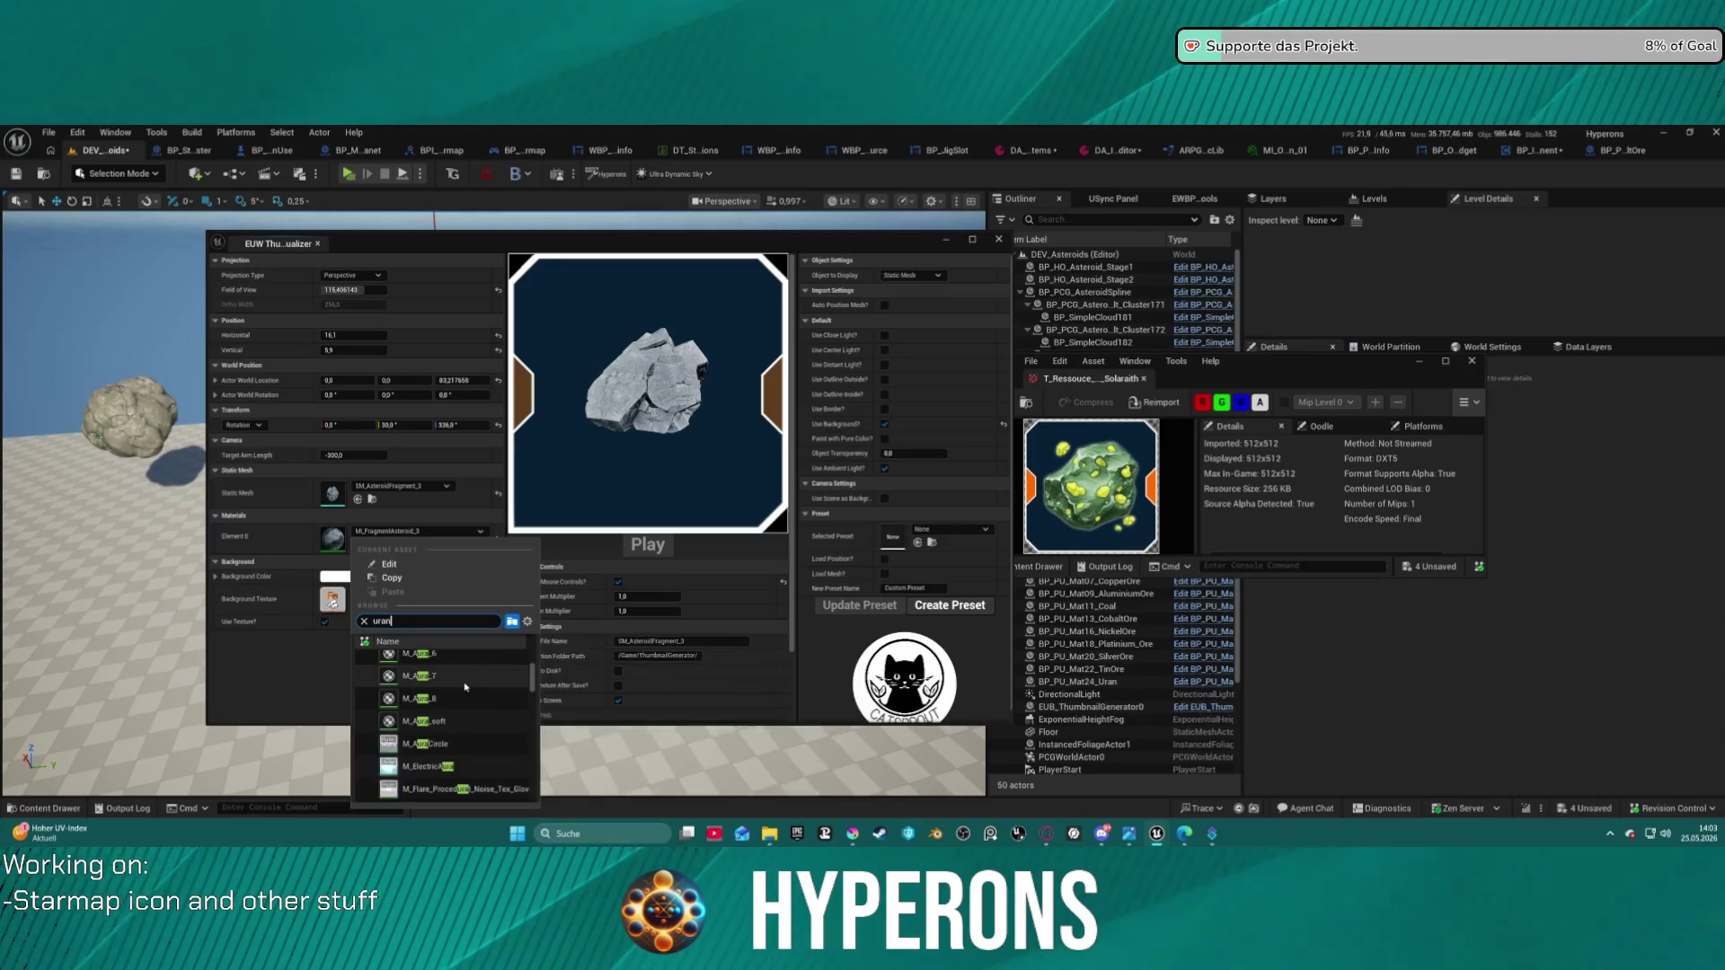
{"action": "left_click", "coordinate": [442, 766]}
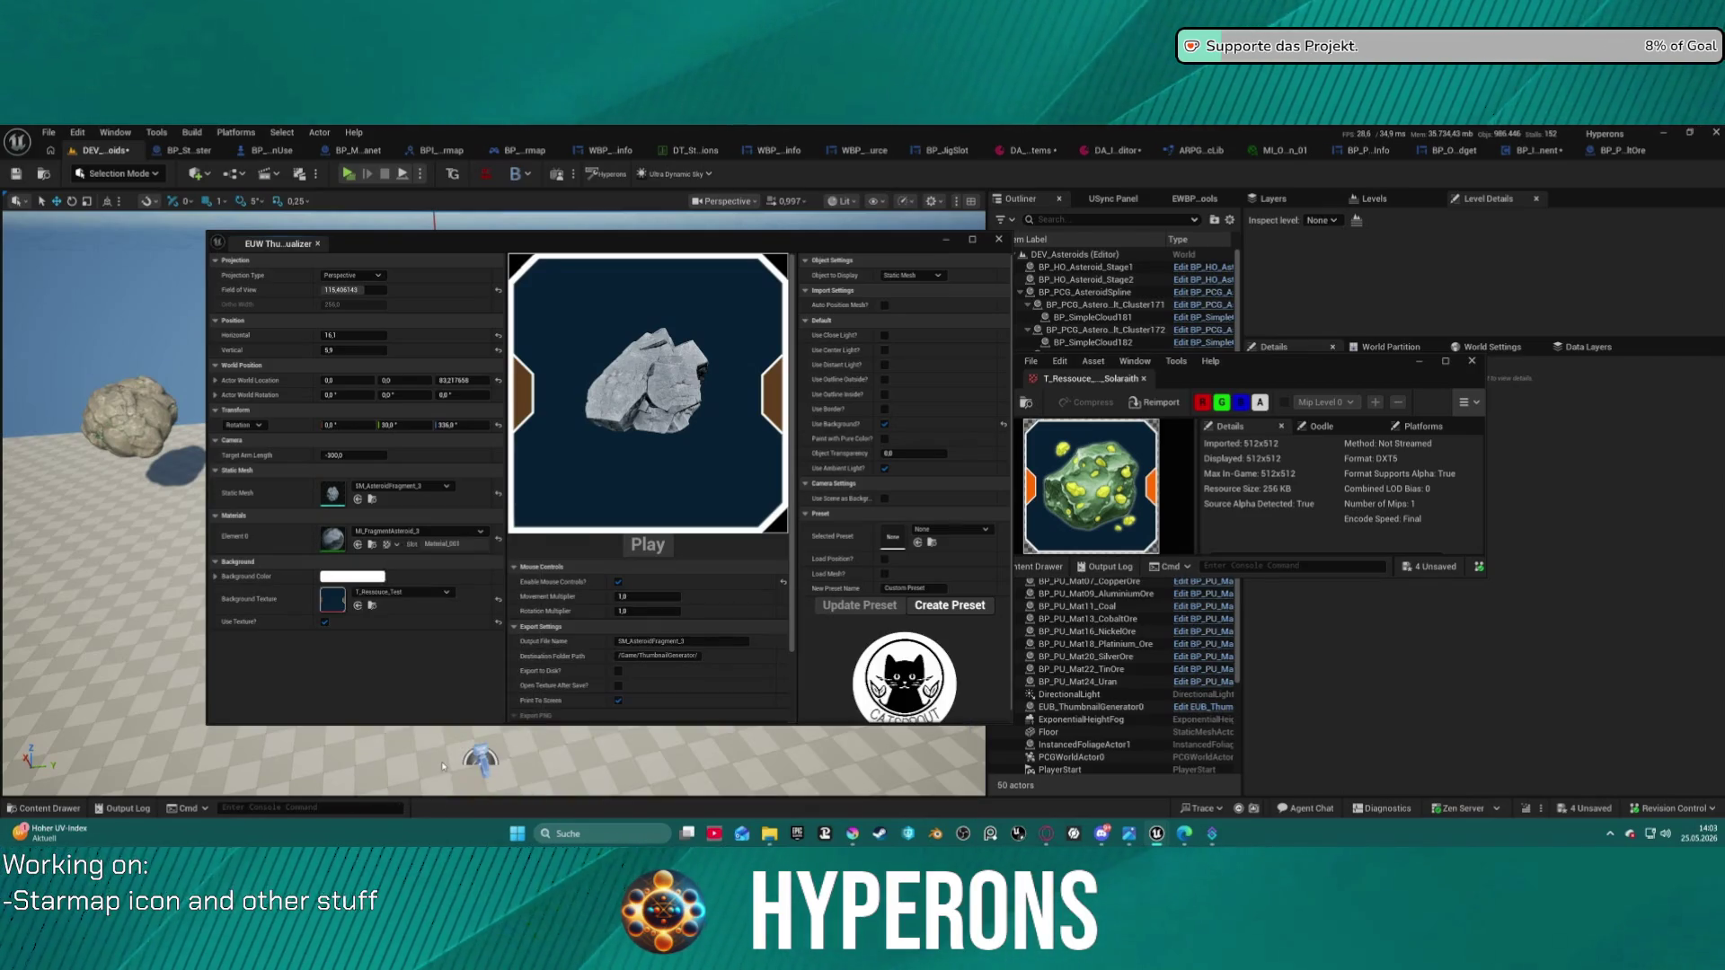
- Re-angle and frame the asteroid in the thumbnail preview
{"action": "left_click_drag", "start_coordinate": [629, 449], "coordinate": [566, 497]}
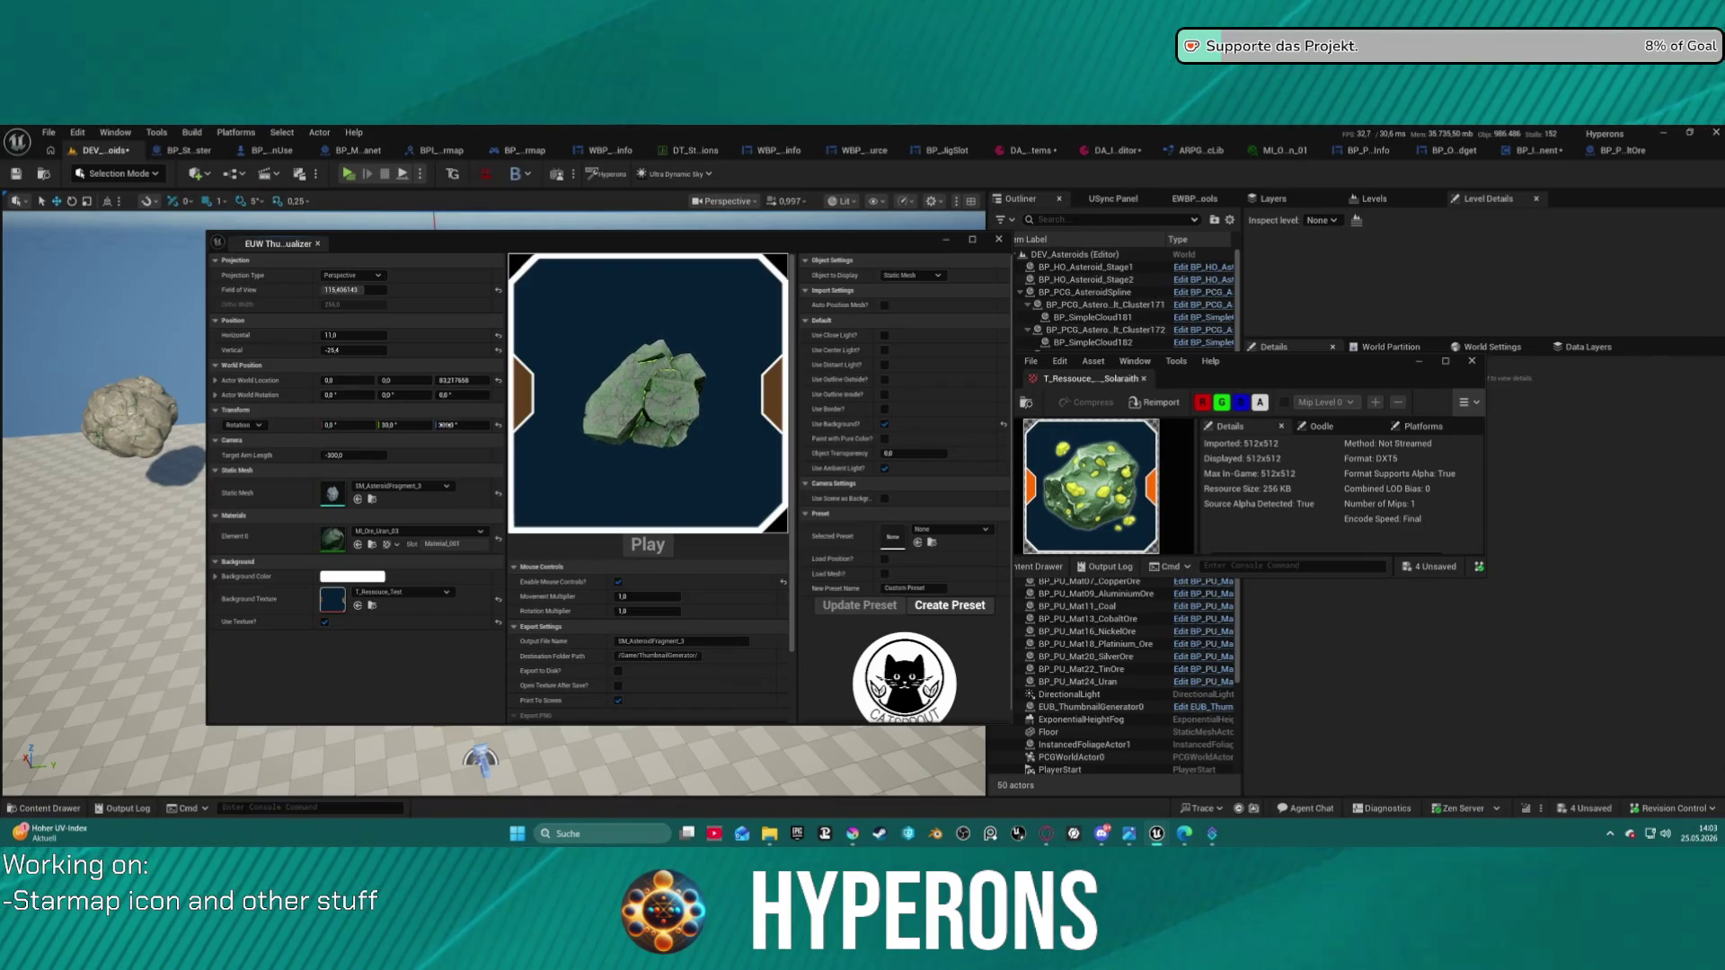
{"action": "left_click_drag", "start_coordinate": [449, 426], "coordinate": [500, 426]}
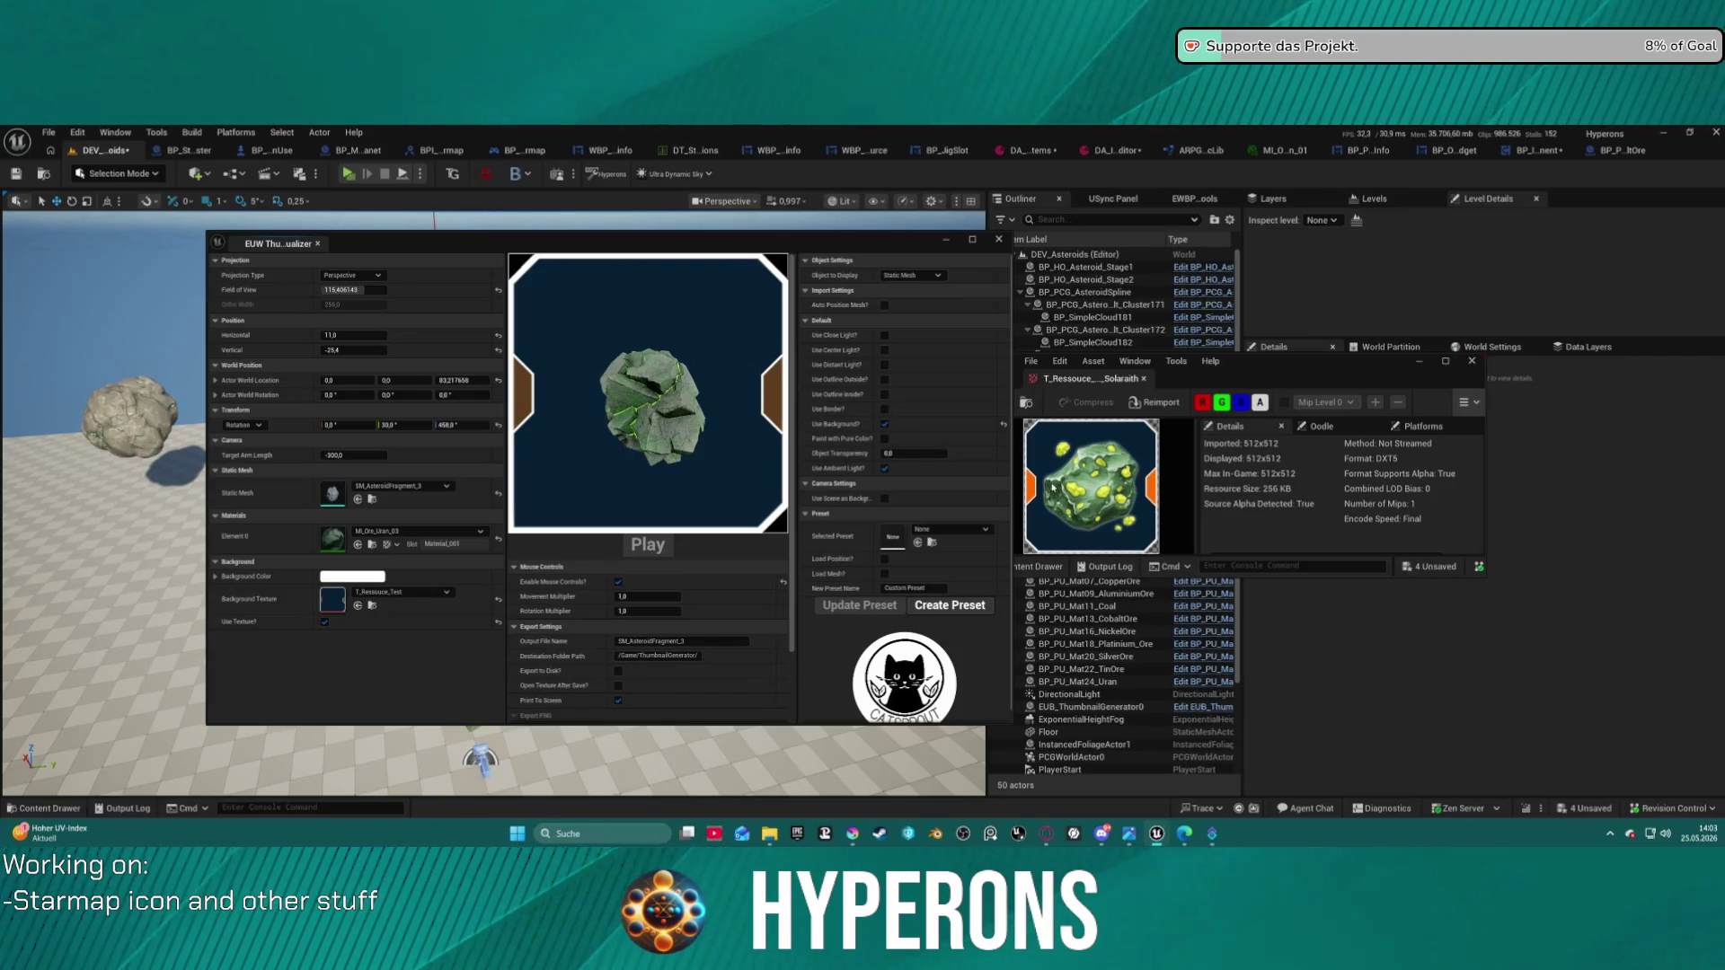
{"action": "scroll", "coordinate": [691, 371], "scroll_direction": "up", "scroll_amount": 4}
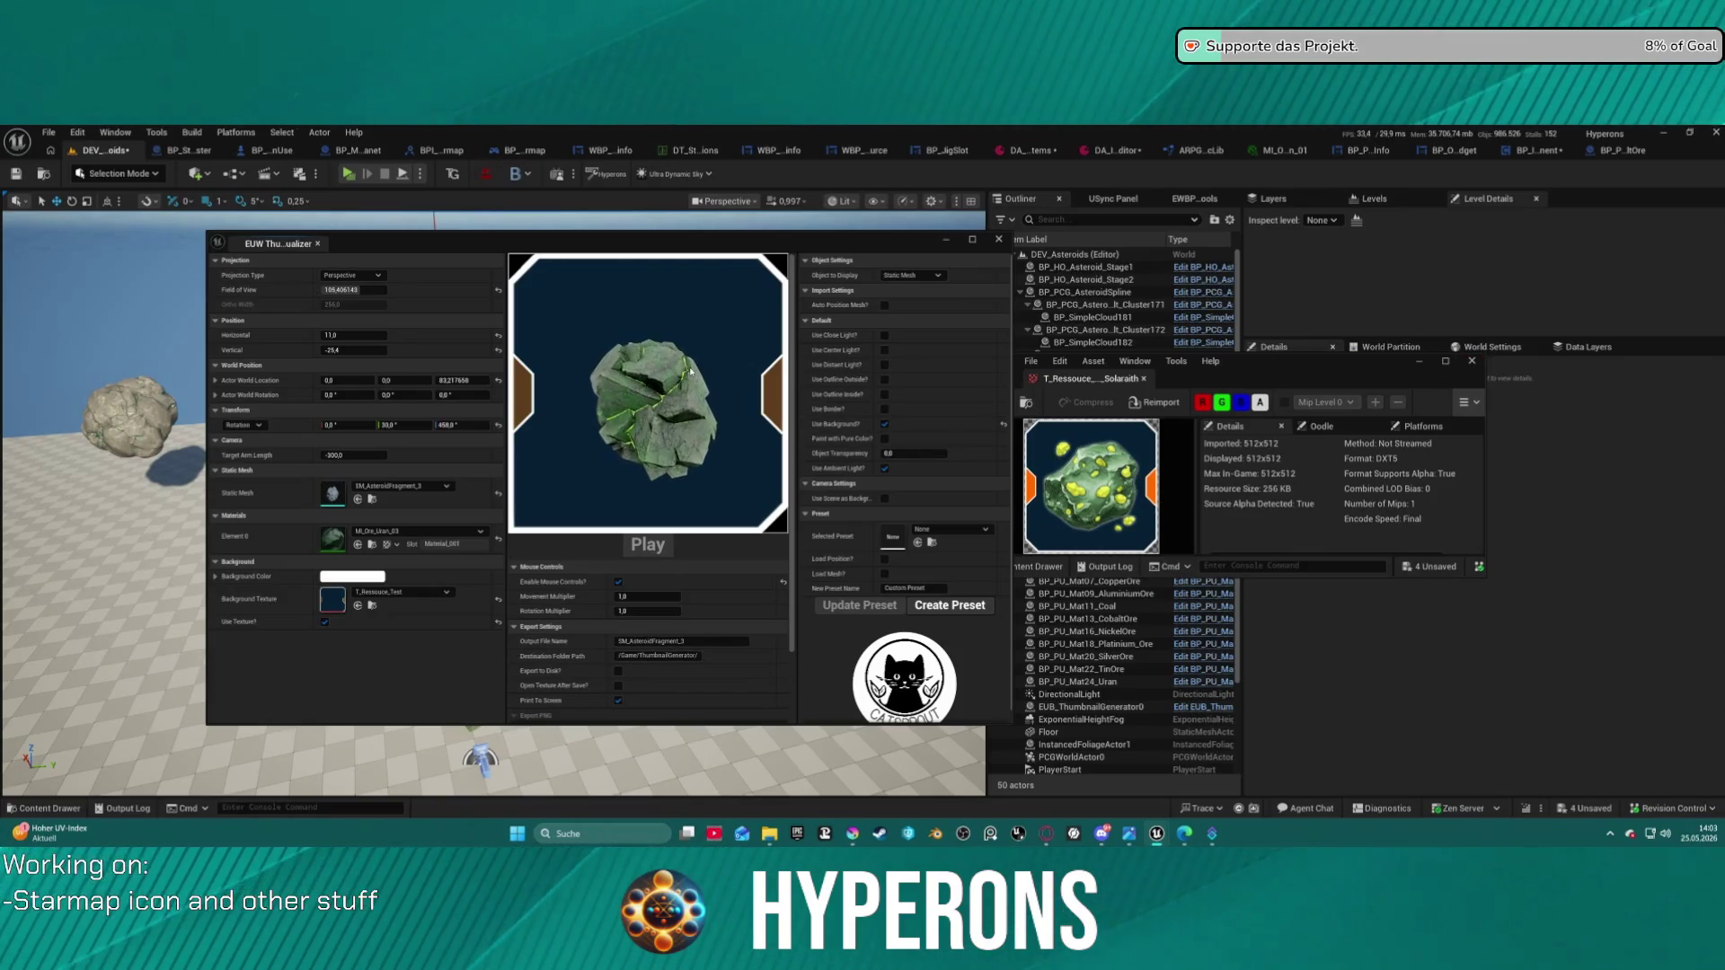
{"action": "scroll", "coordinate": [691, 371], "scroll_direction": "up", "scroll_amount": 10}
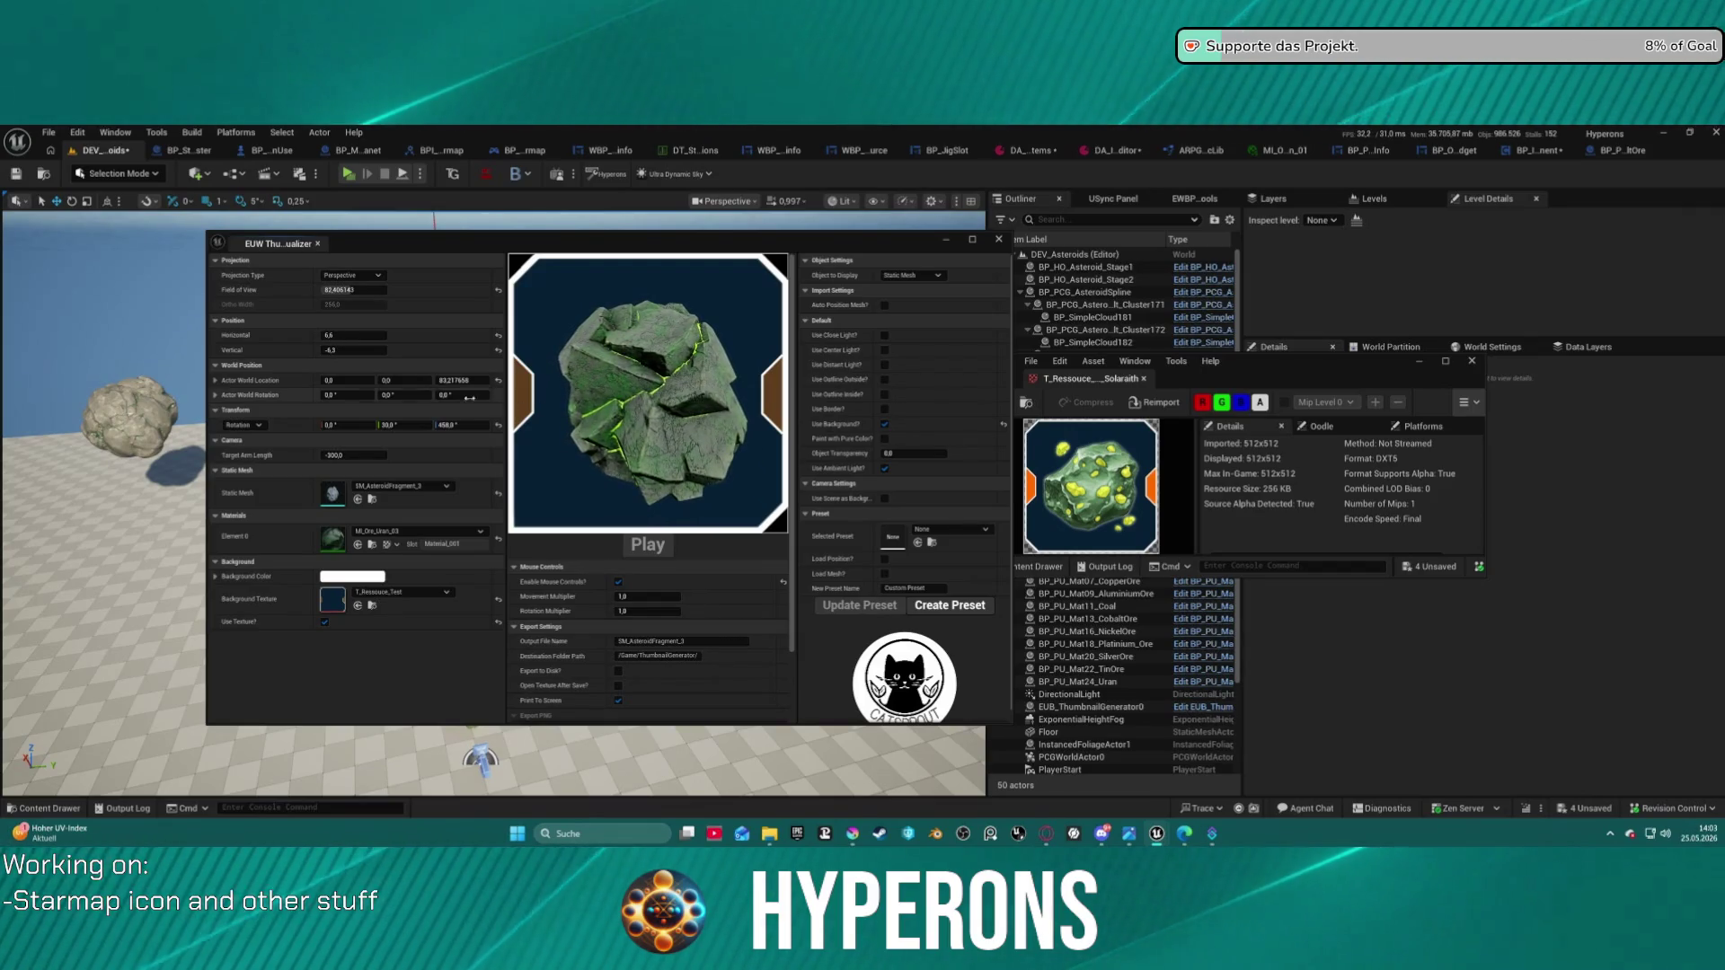
{"action": "mouse_move", "coordinate": [660, 400]}
{"action": "left_mouse_down"}
{"action": "mouse_move", "coordinate": [677, 388]}
{"action": "mouse_move", "coordinate": [578, 405]}
{"action": "left_mouse_up"}
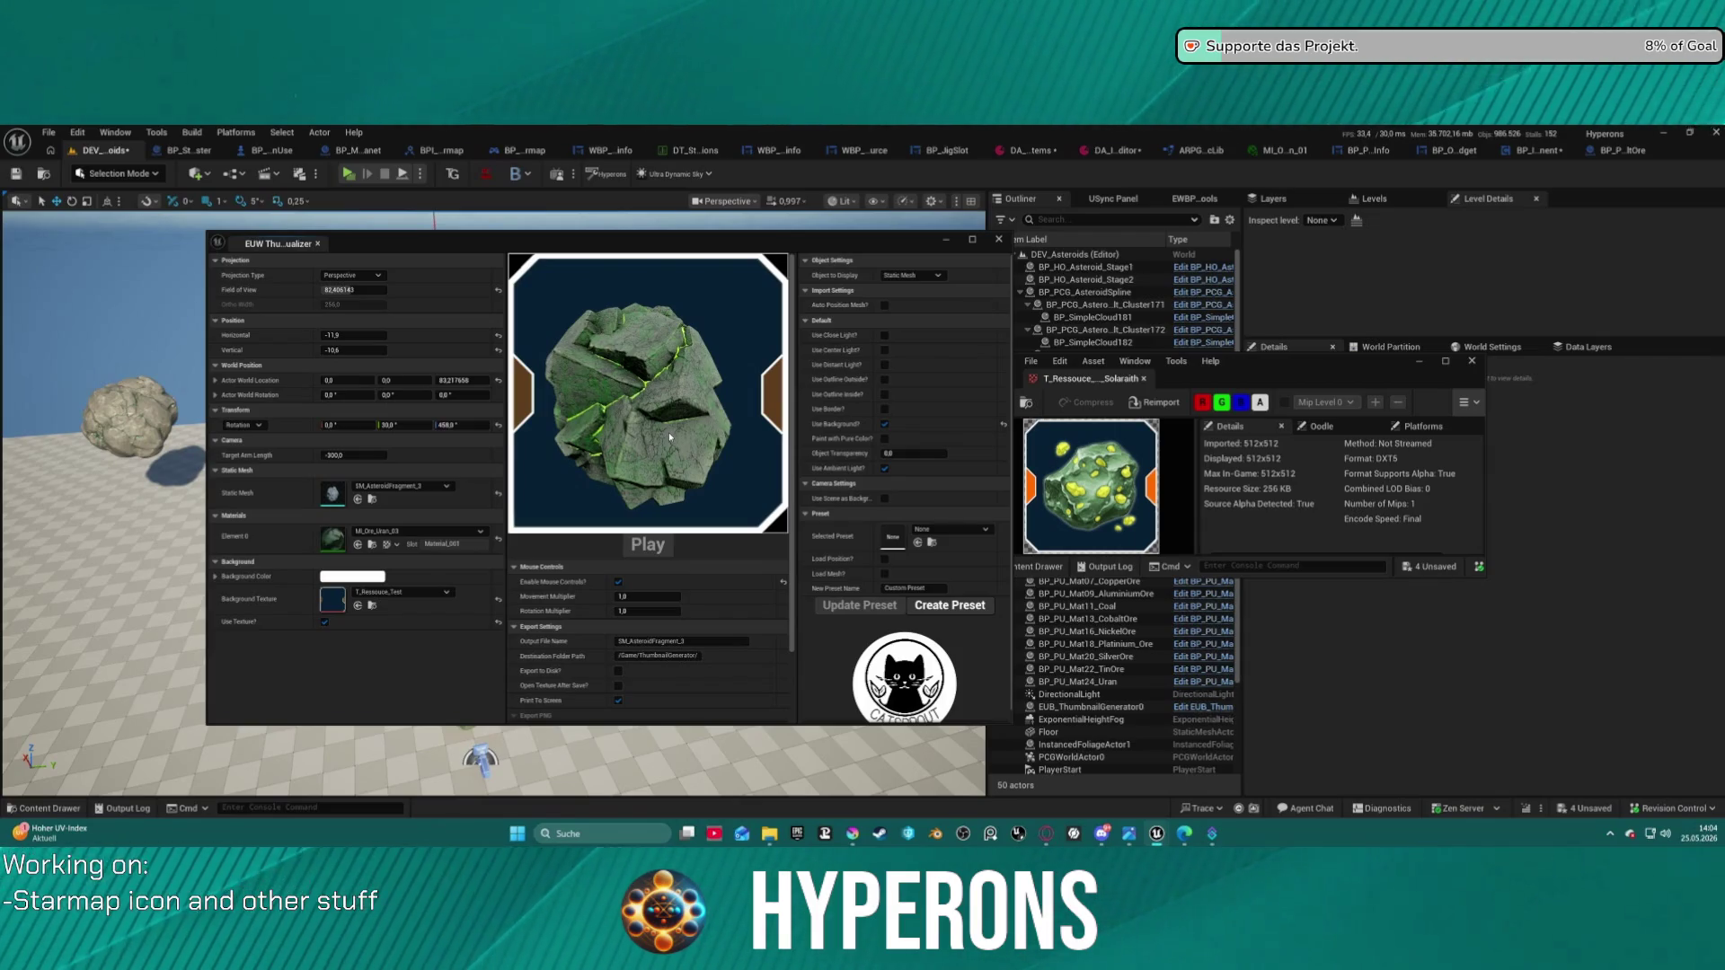
{"action": "left_click_drag", "start_coordinate": [668, 436], "coordinate": [687, 364]}
{"action": "scroll", "coordinate": [687, 364], "scroll_direction": "down", "scroll_amount": 1}
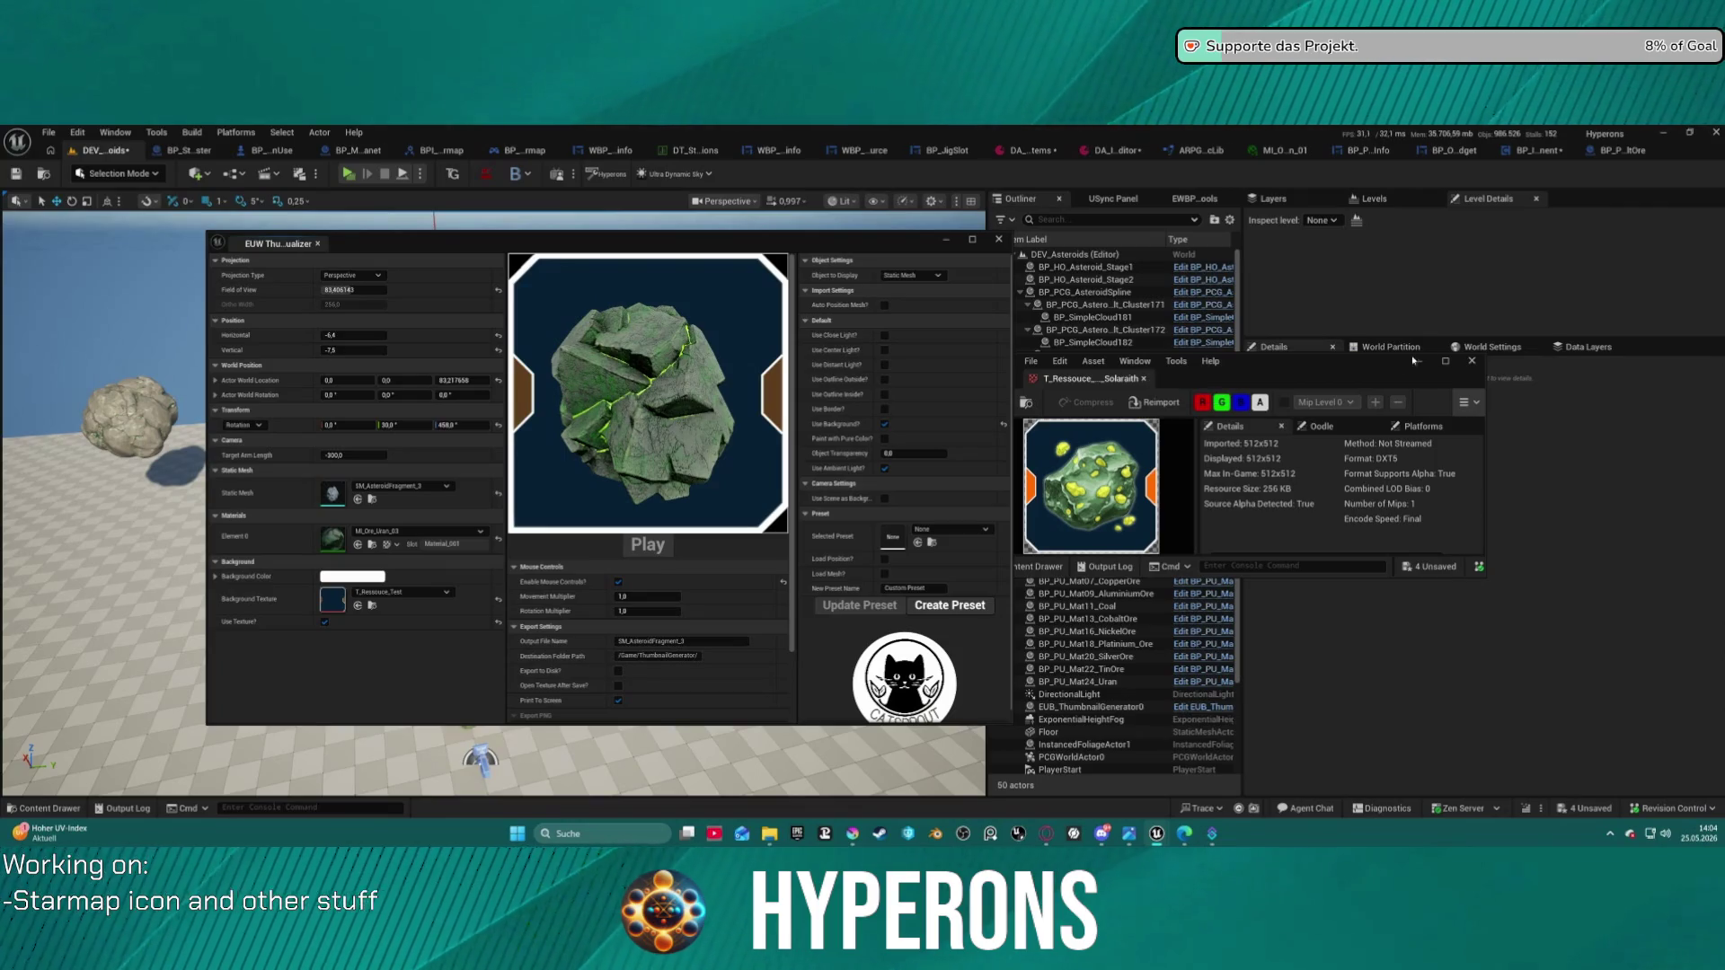
- Close the ore texture preview window and move the thumbnail visualizer further left
{"action": "left_click", "coordinate": [1471, 361]}
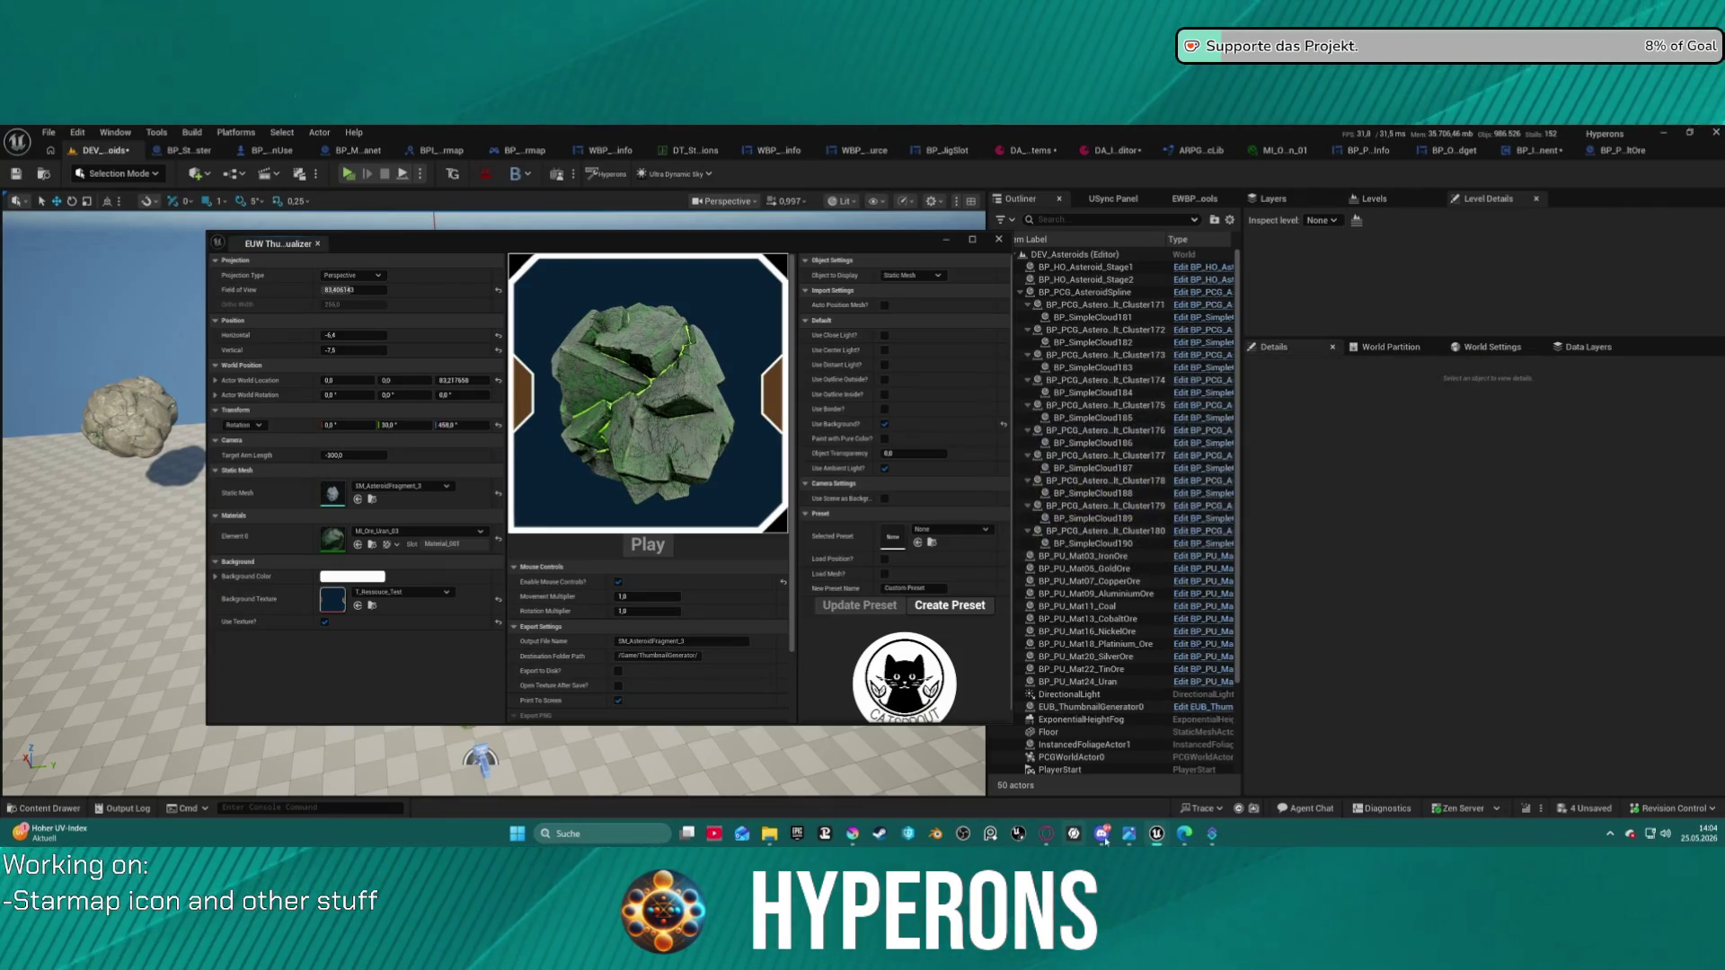
{"action": "key", "text": "ctrl+space"}
{"action": "key", "text": "ctrl+space"}
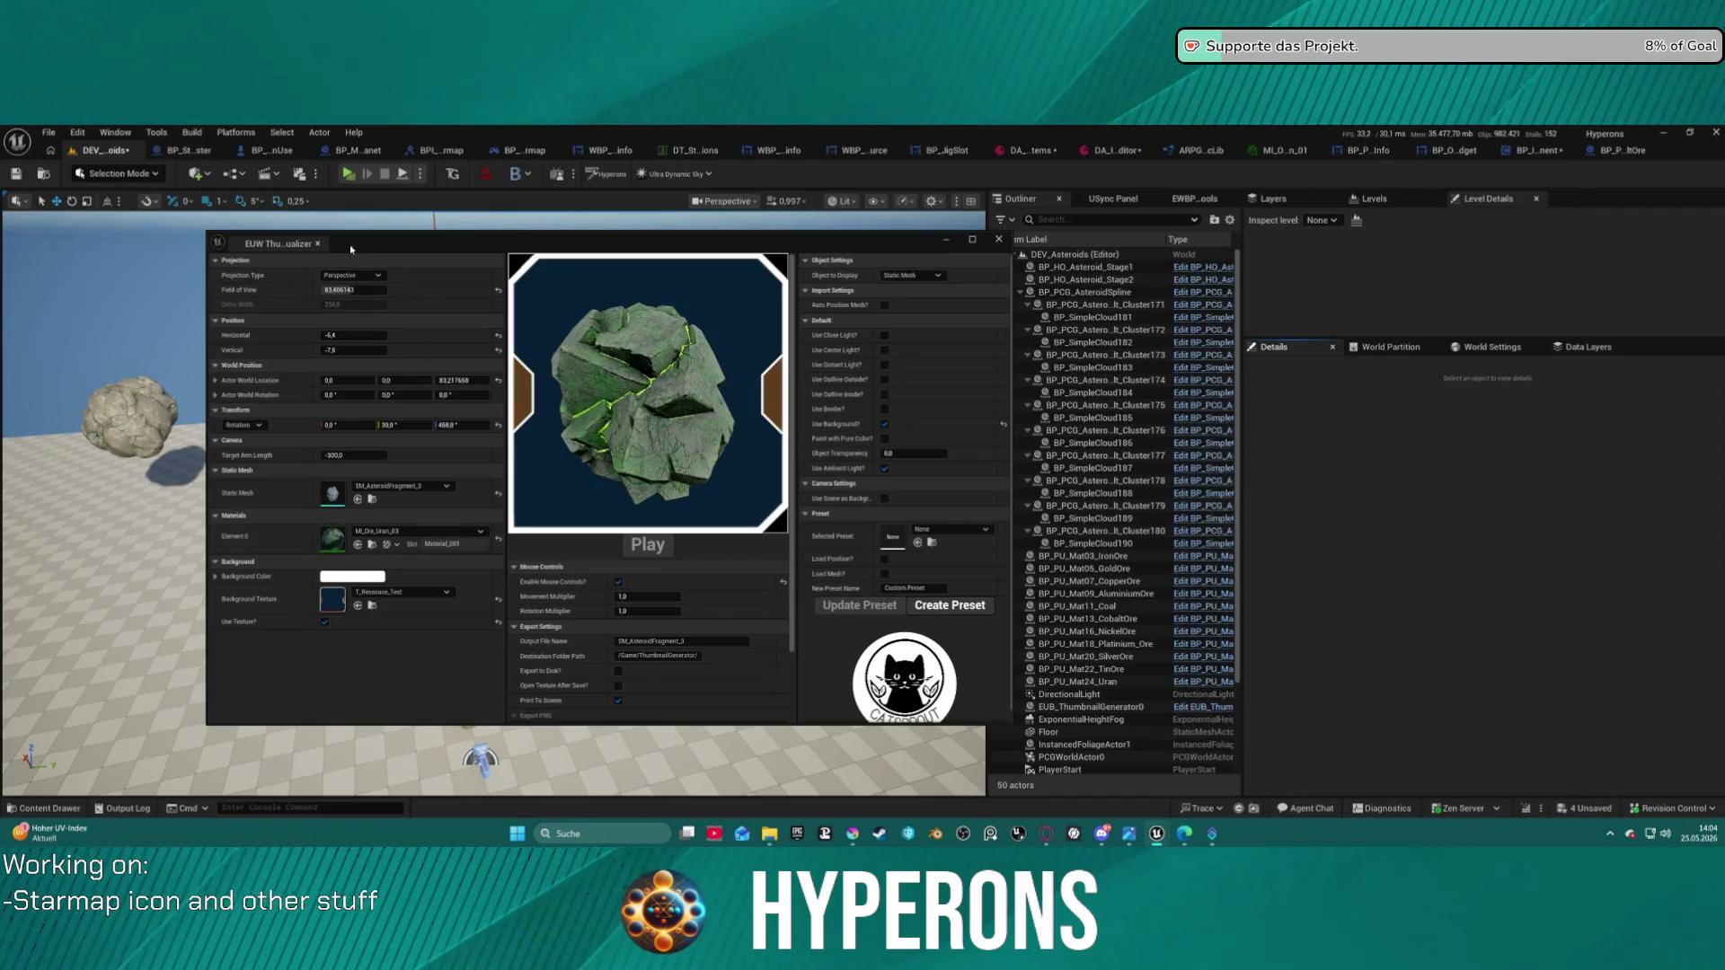
{"action": "left_click_drag", "start_coordinate": [420, 246], "coordinate": [225, 231]}
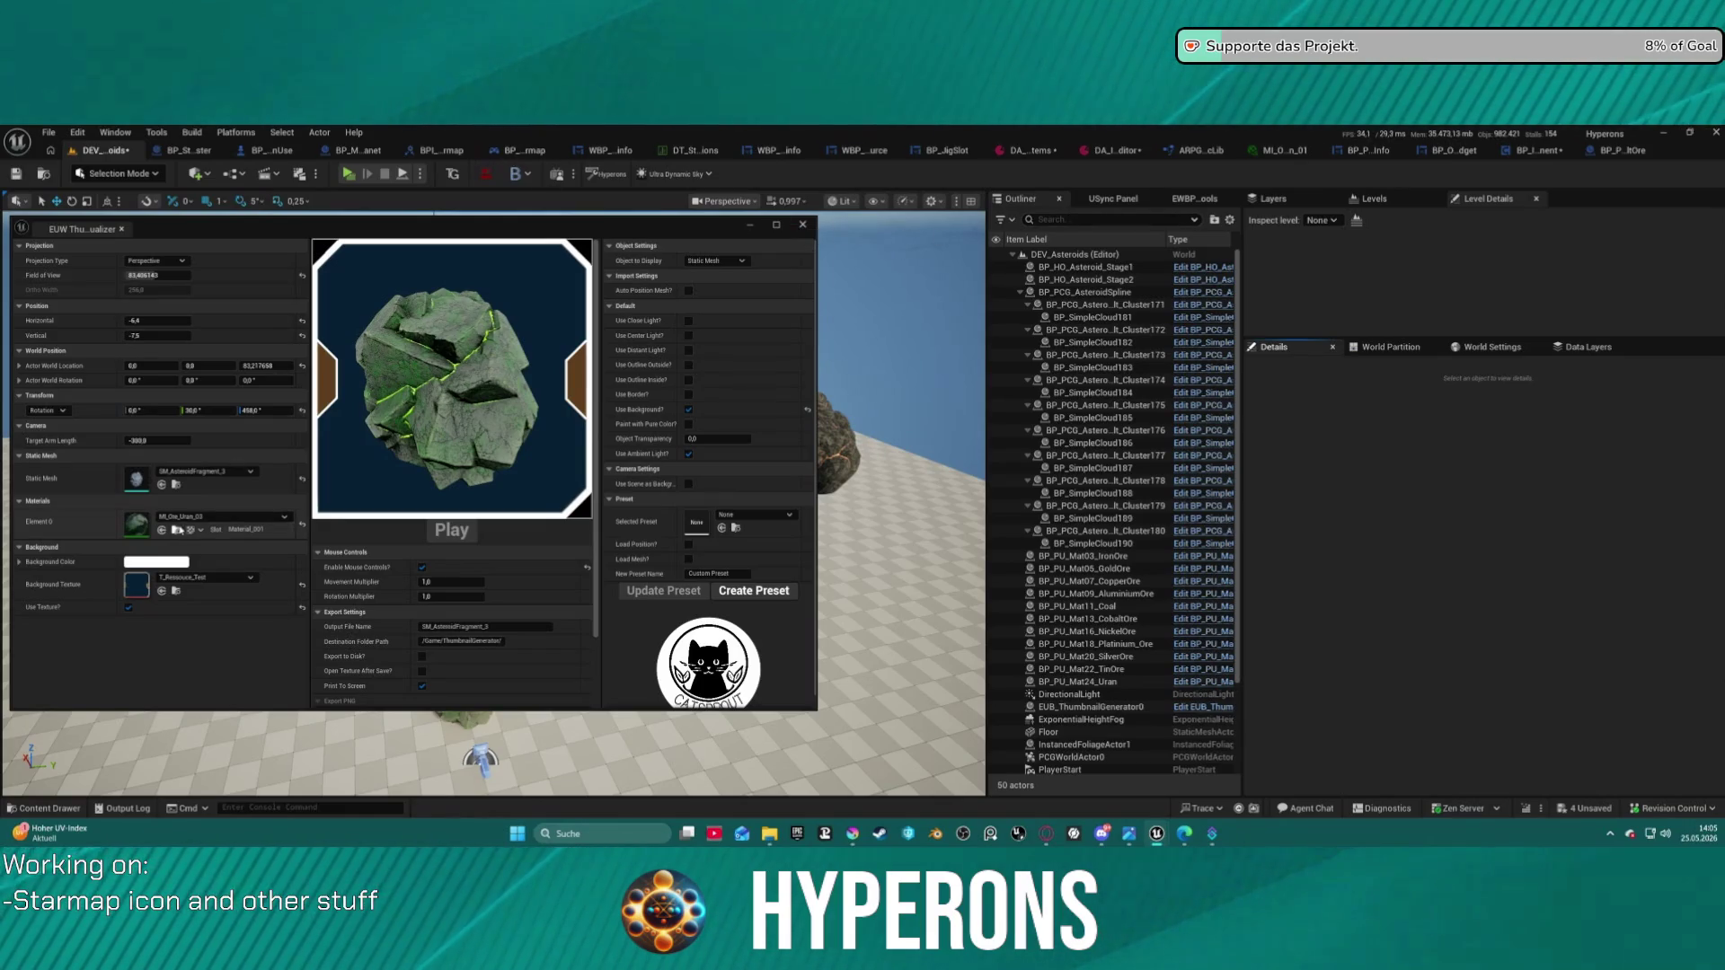
- Swap the visualizer's static mesh to SM_AsteroidMineral_1 by searching 'asteroid m'
{"action": "left_click", "coordinate": [206, 534]}
{"action": "left_click", "coordinate": [193, 517]}
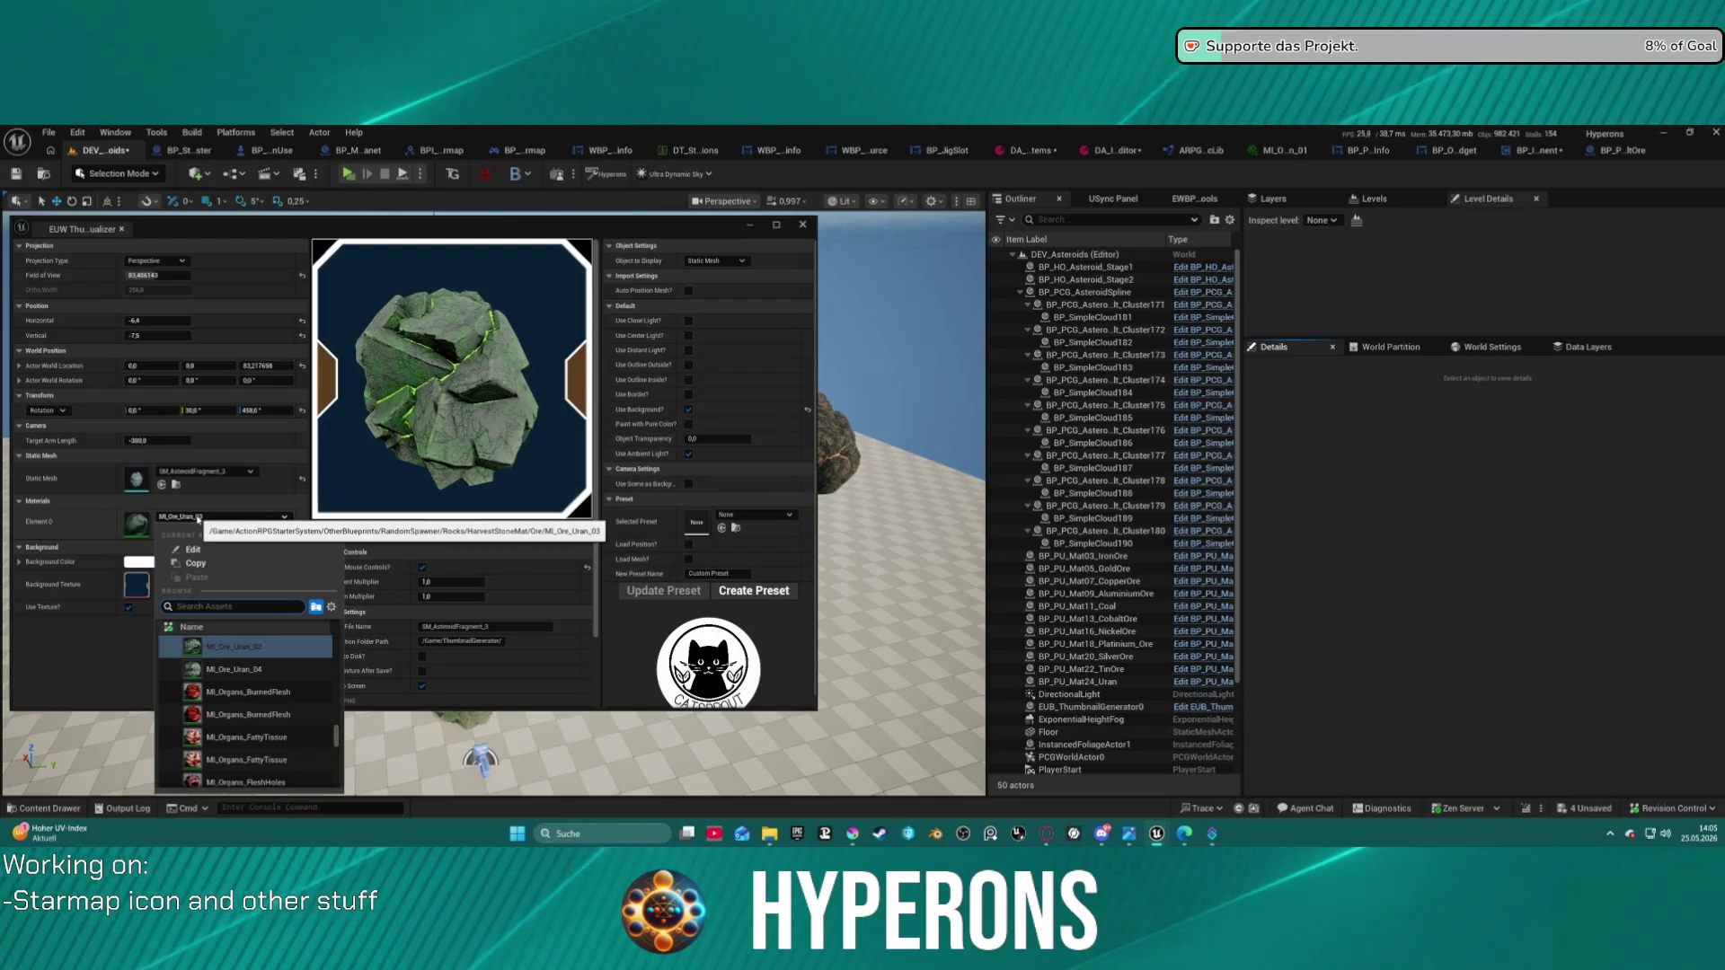
{"action": "left_click", "coordinate": [183, 472]}
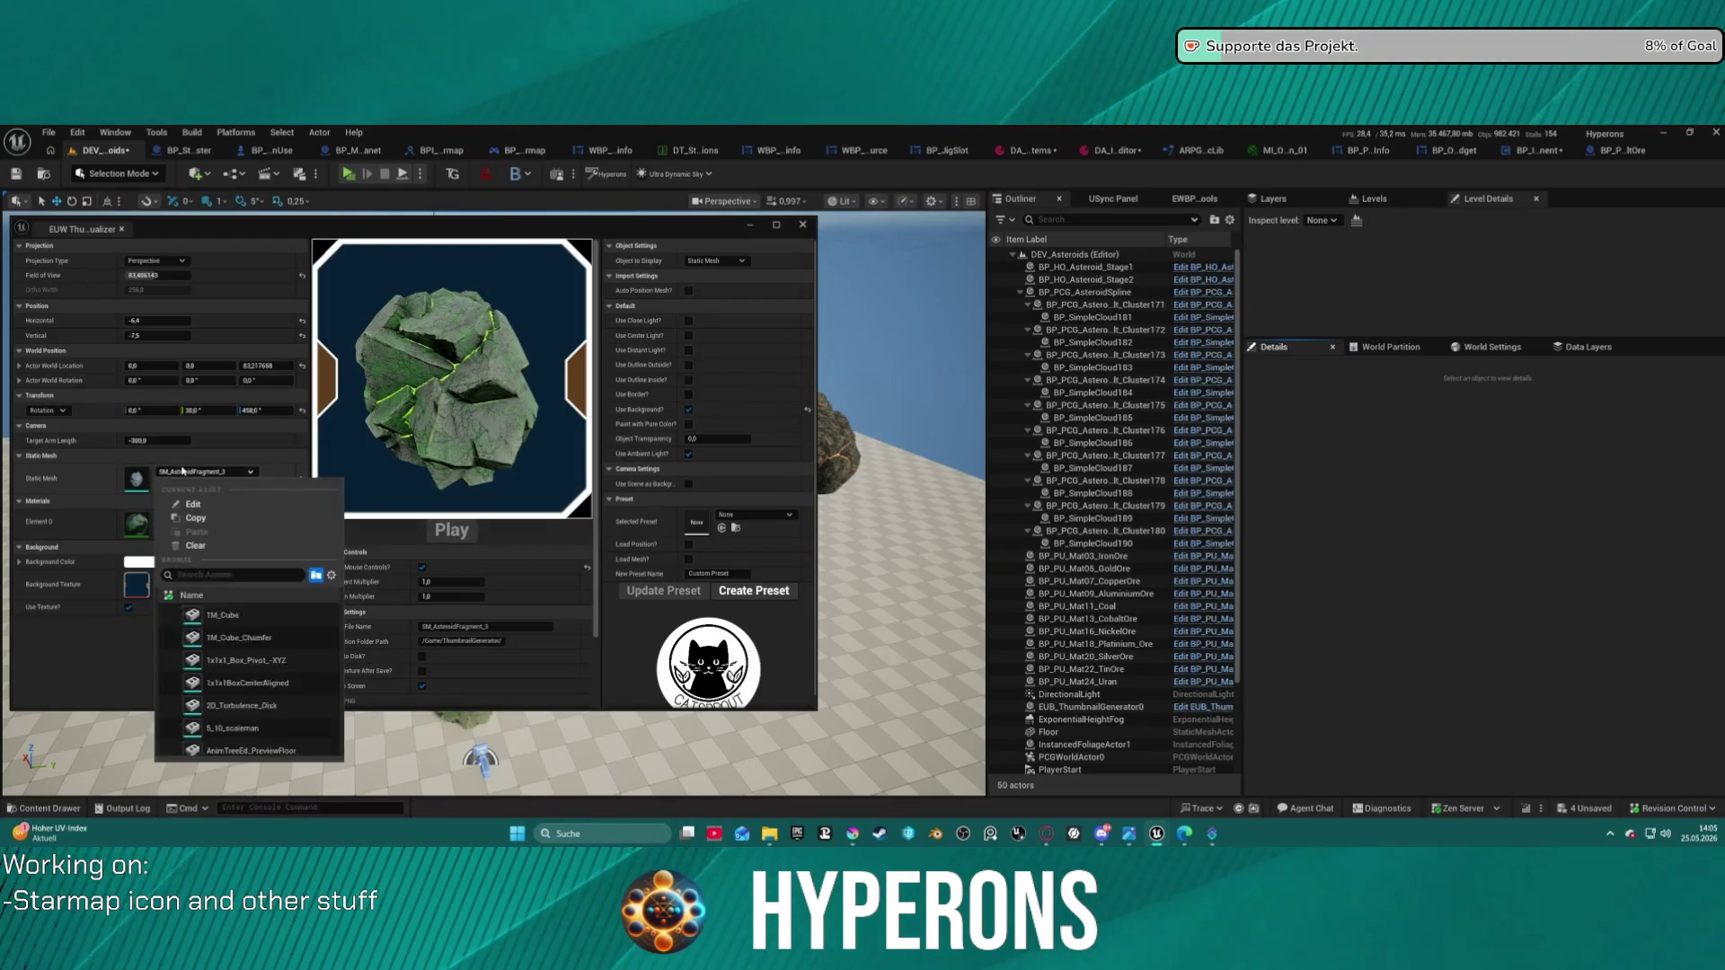
{"action": "type", "text": "aste"}
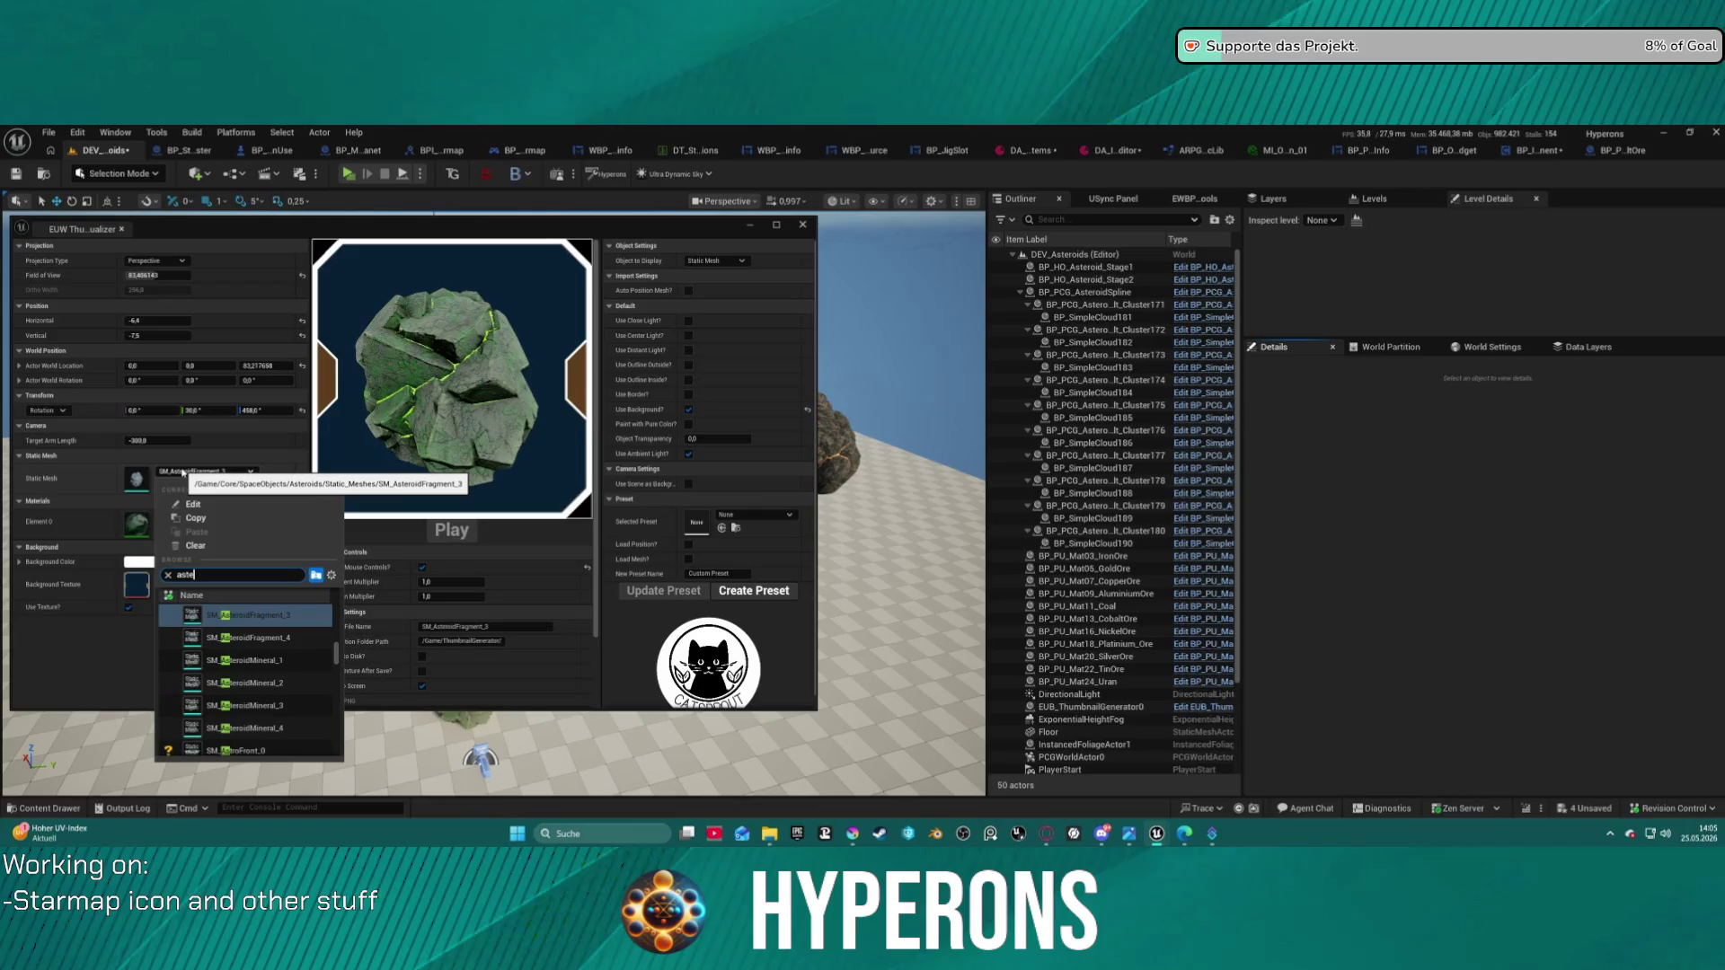
{"action": "type", "text": "roid min"}
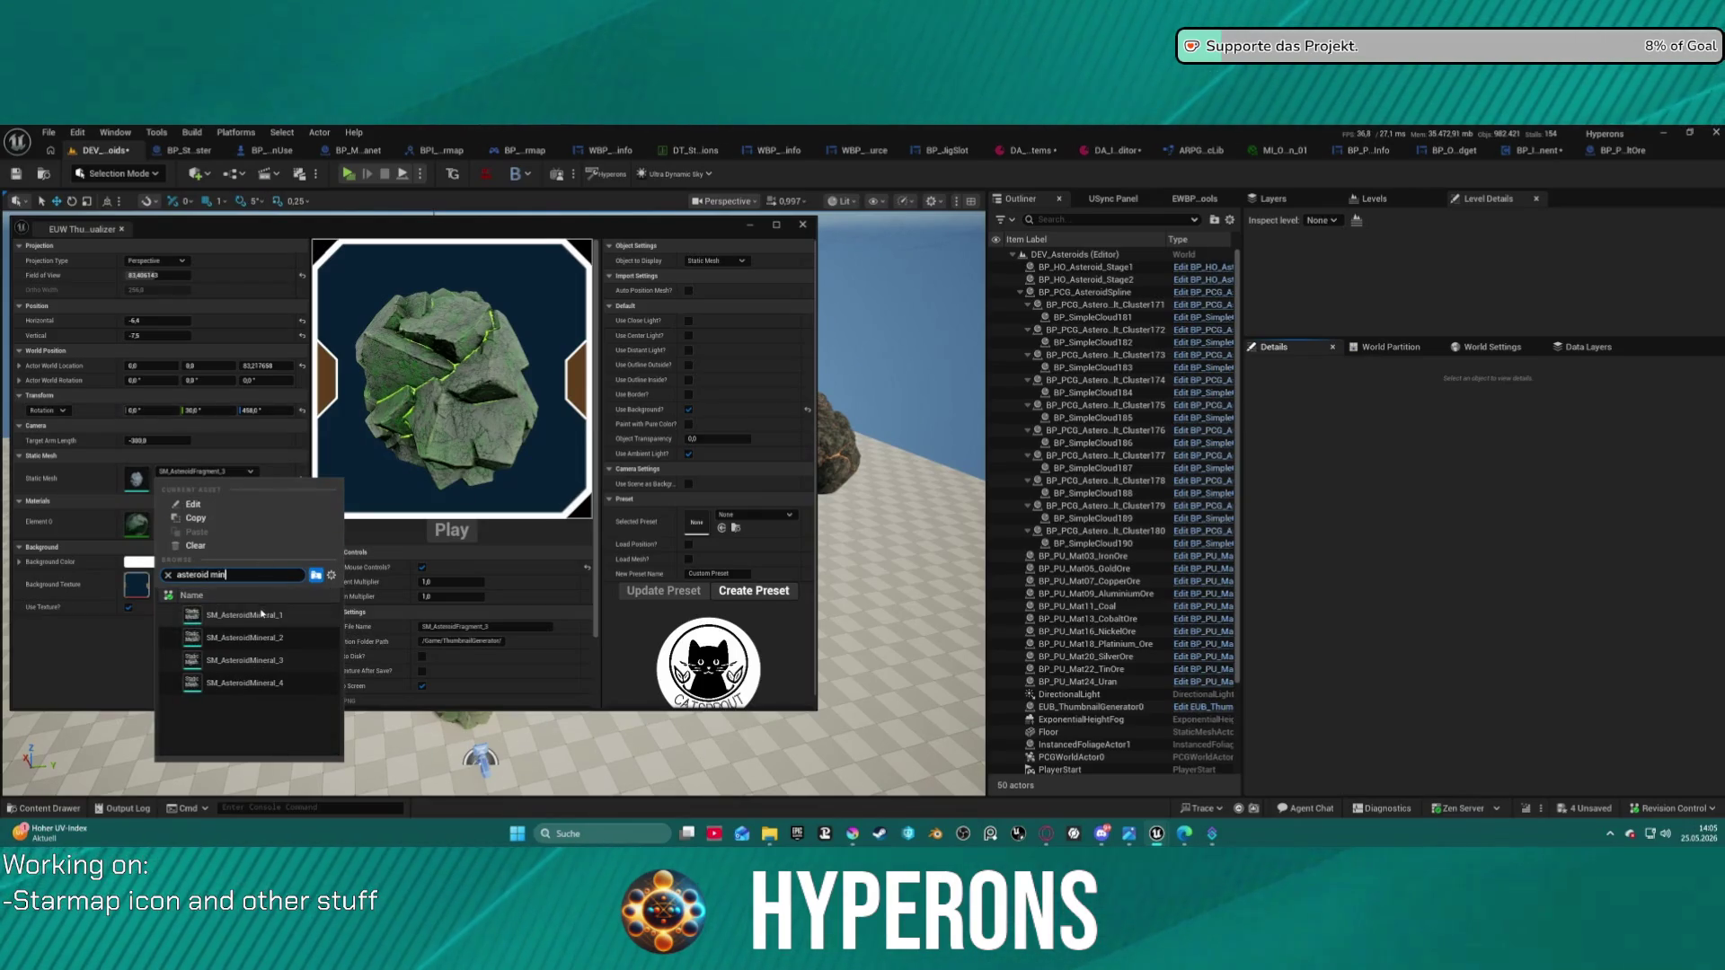
{"action": "key", "text": "Escape"}
{"action": "left_click", "coordinate": [270, 516]}
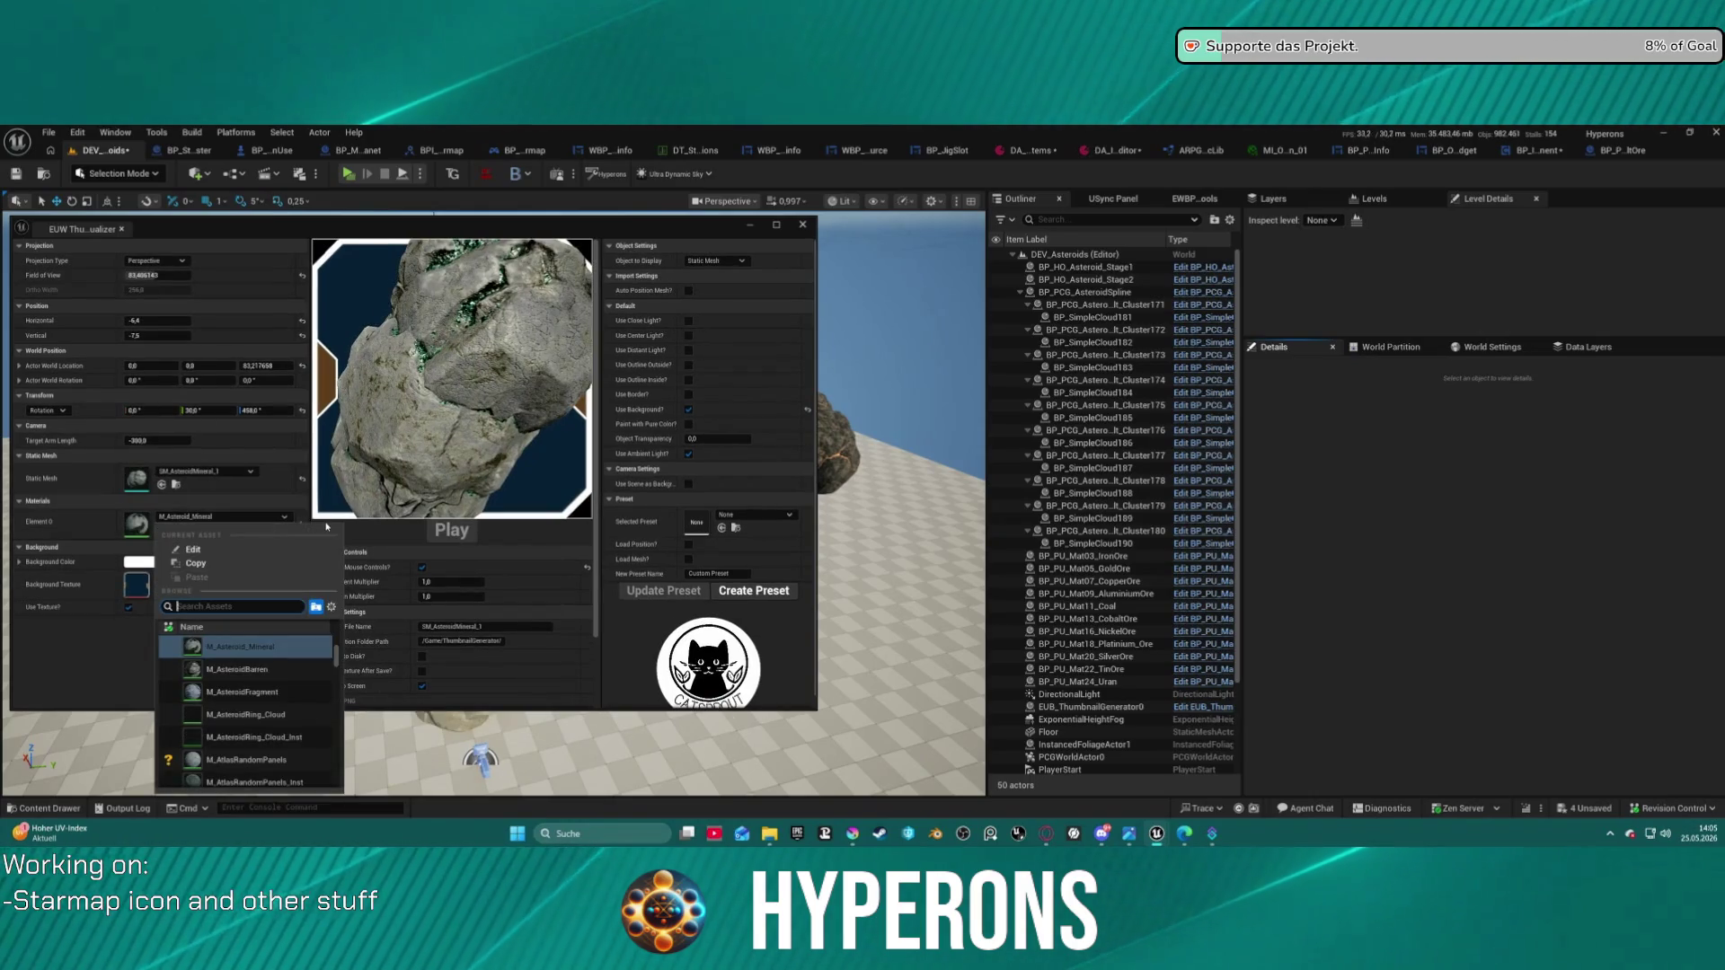
- Apply the red M_Asteroid_M_Xyronit_01 material, pull the preview back, and enable Auto Position Mesh
{"action": "type", "text": "xy"}
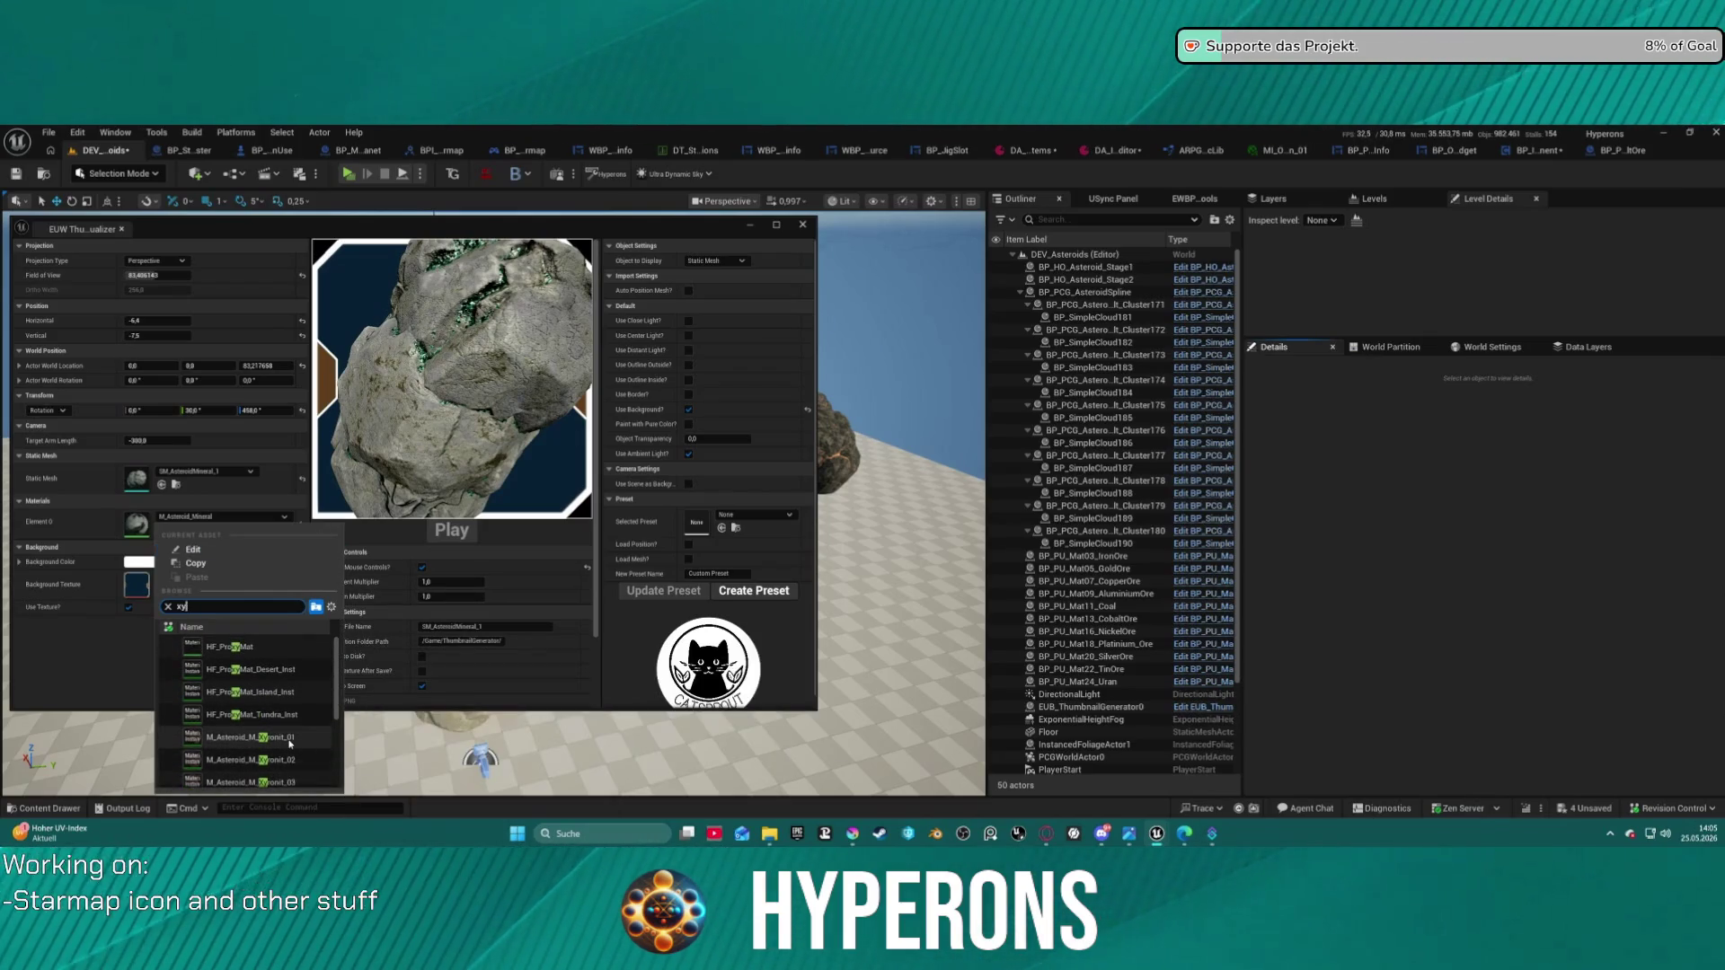
{"action": "left_click", "coordinate": [270, 738]}
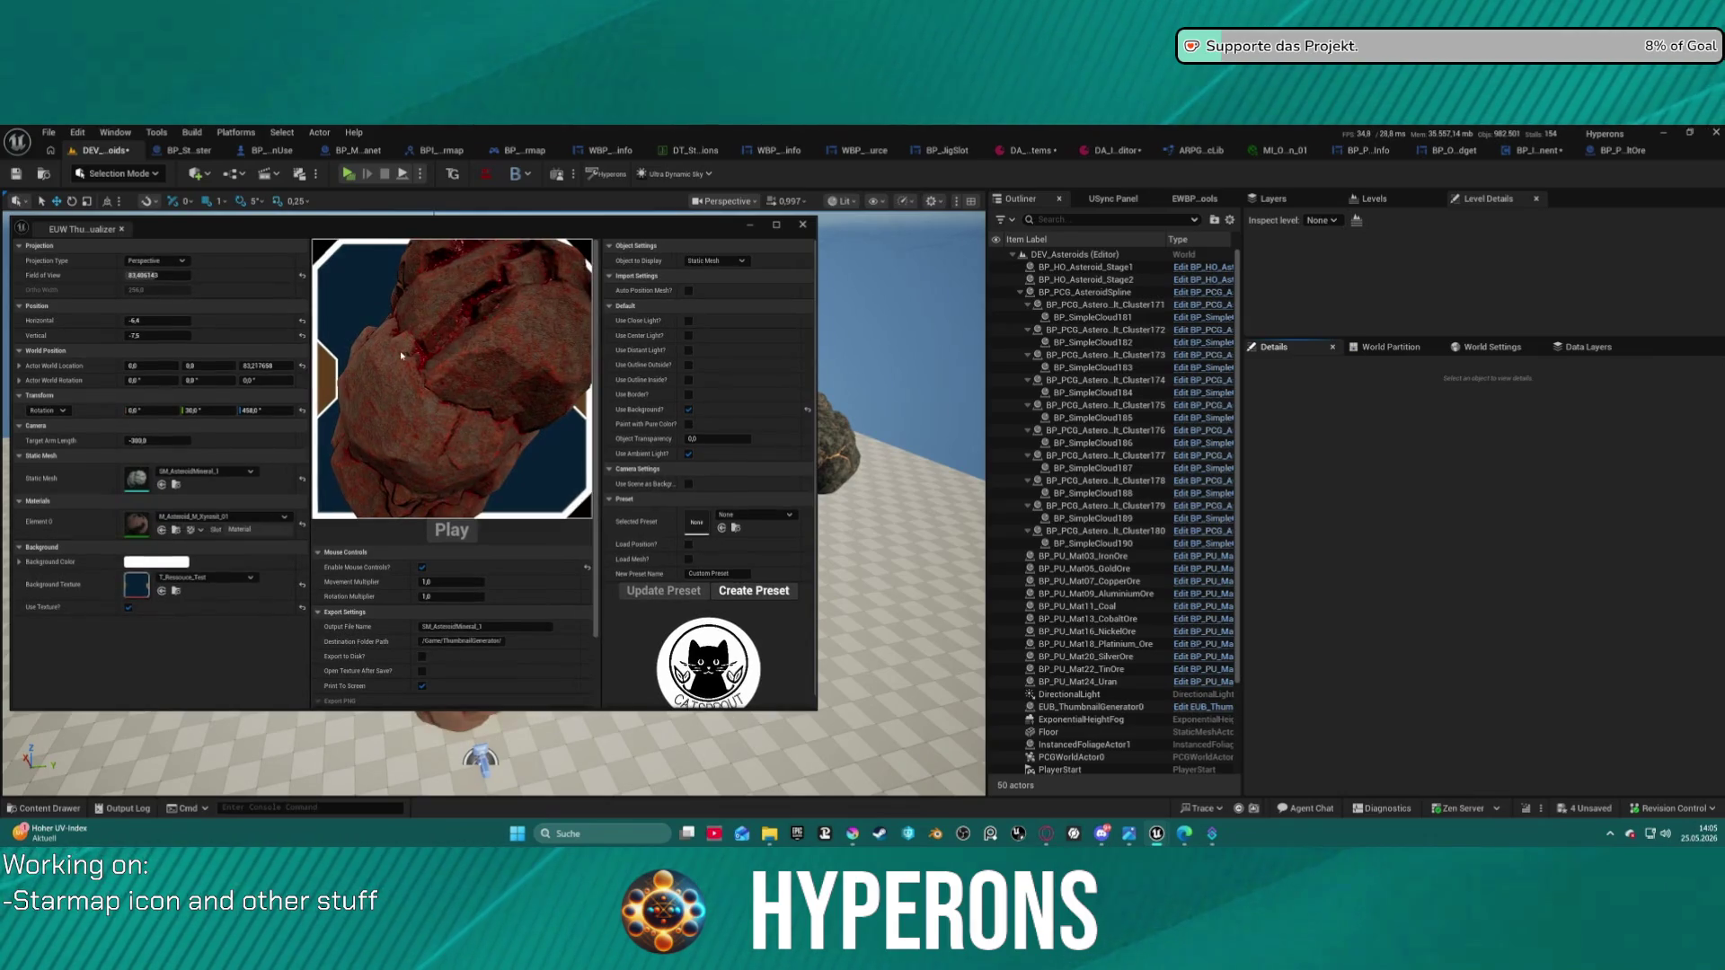
{"action": "scroll", "coordinate": [453, 353], "scroll_direction": "down", "scroll_amount": 3}
{"action": "mouse_move", "coordinate": [453, 353]}
{"action": "left_mouse_down"}
{"action": "mouse_move", "coordinate": [455, 400]}
{"action": "mouse_move", "coordinate": [499, 360]}
{"action": "mouse_move", "coordinate": [417, 355]}
{"action": "left_mouse_up"}
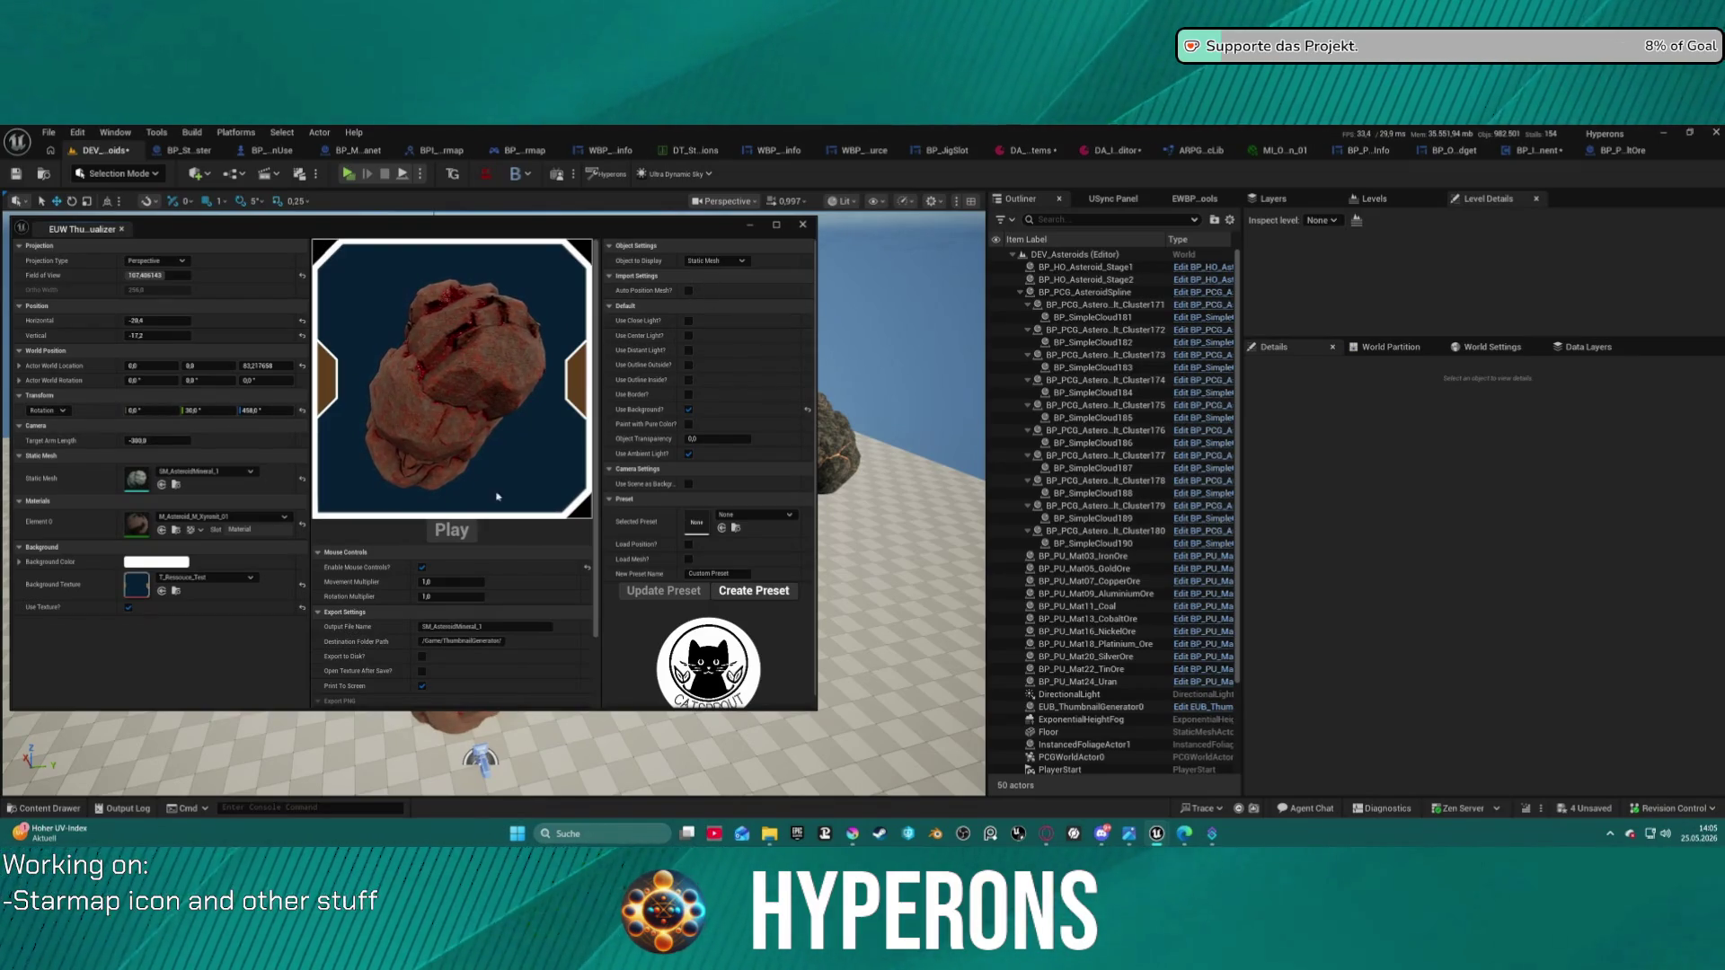
{"action": "left_click", "coordinate": [688, 290]}
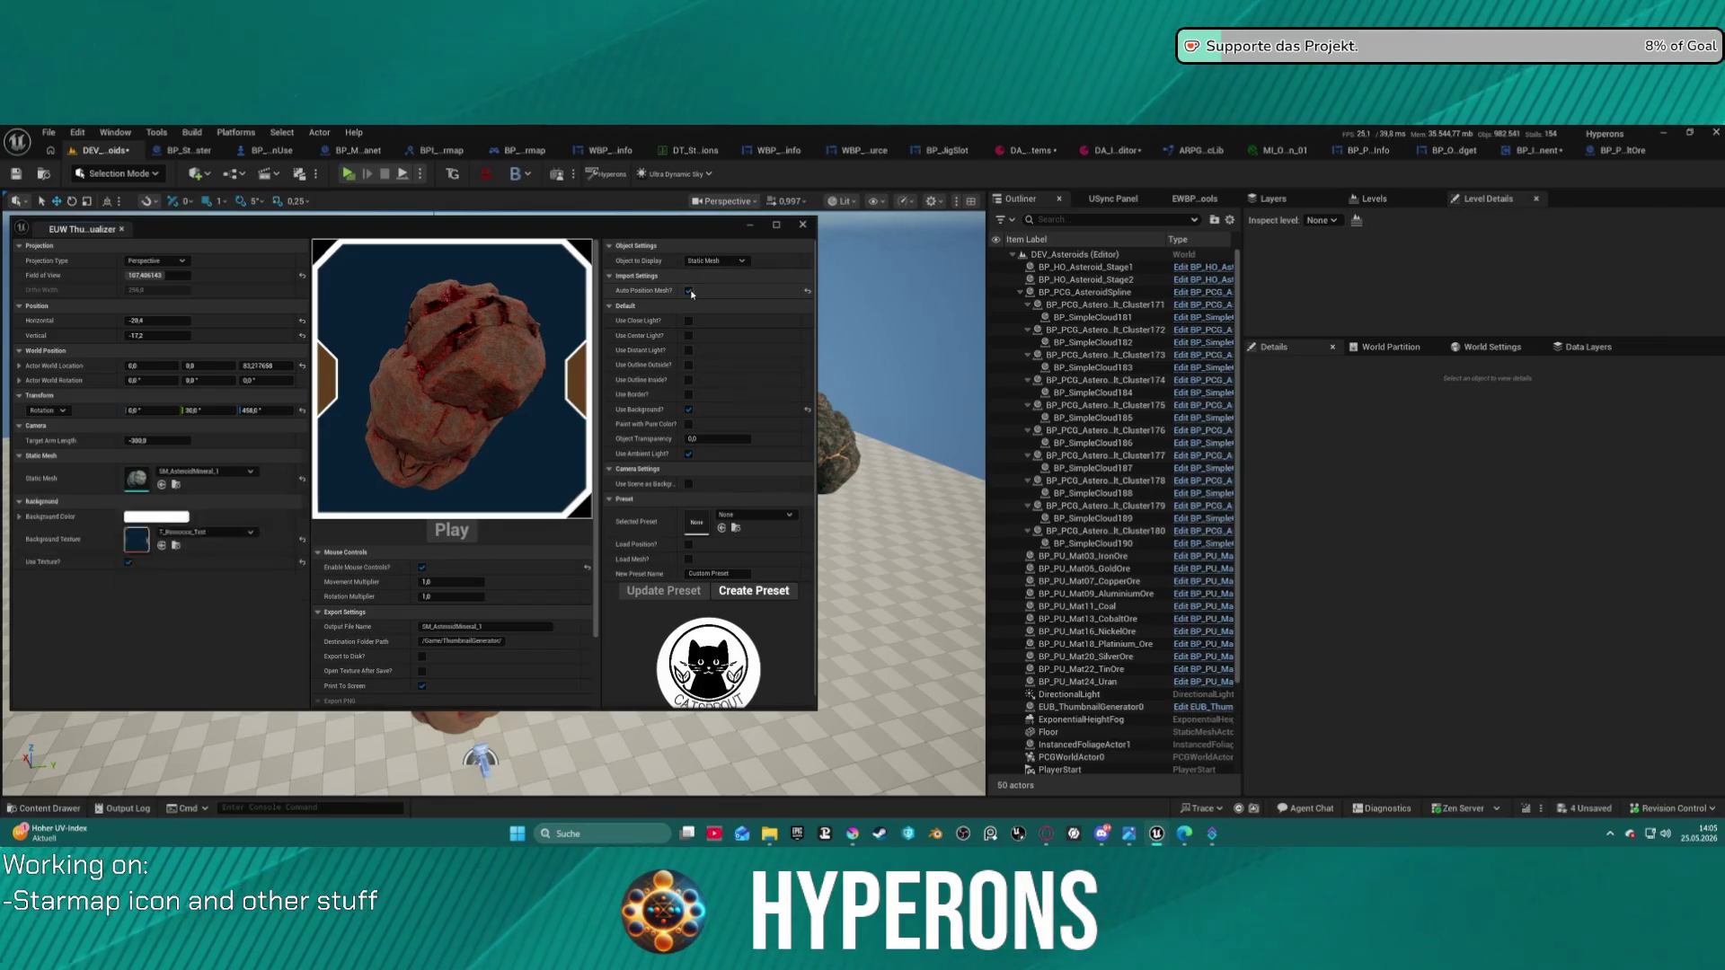
- Rotate the asteroid on Z and reset the Horizontal and Vertical offsets to centre it
{"action": "left_click_drag", "start_coordinate": [272, 412], "coordinate": [205, 413]}
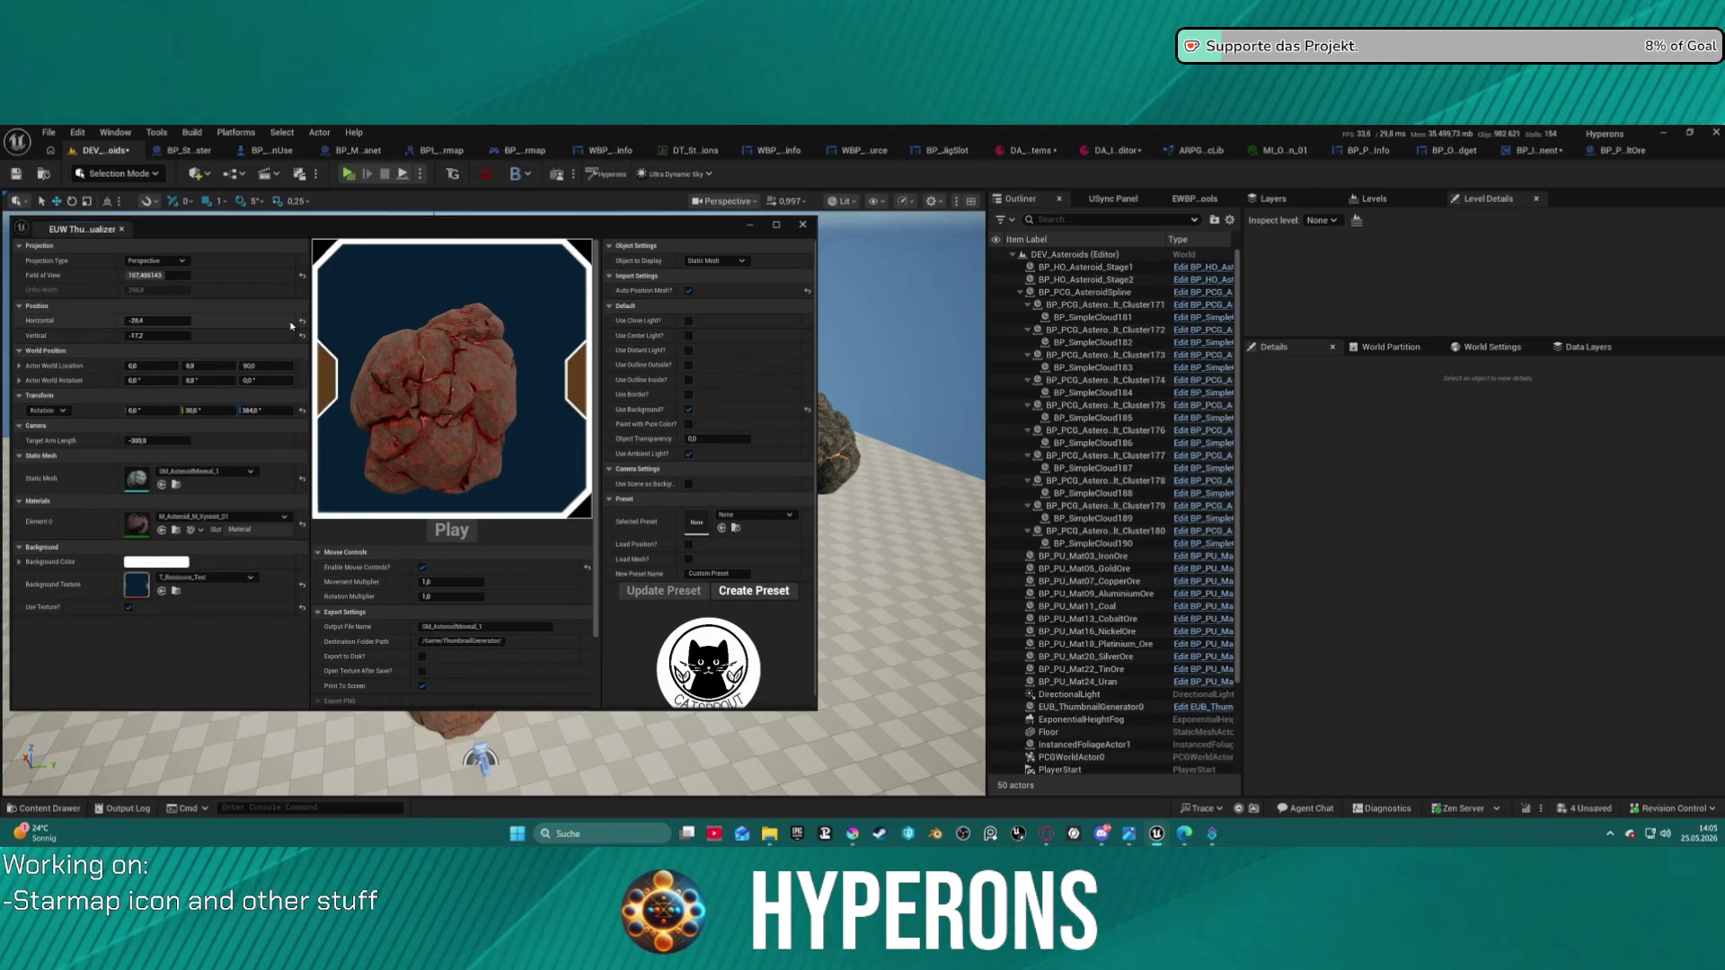
{"action": "left_click", "coordinate": [302, 334]}
{"action": "left_click", "coordinate": [302, 321]}
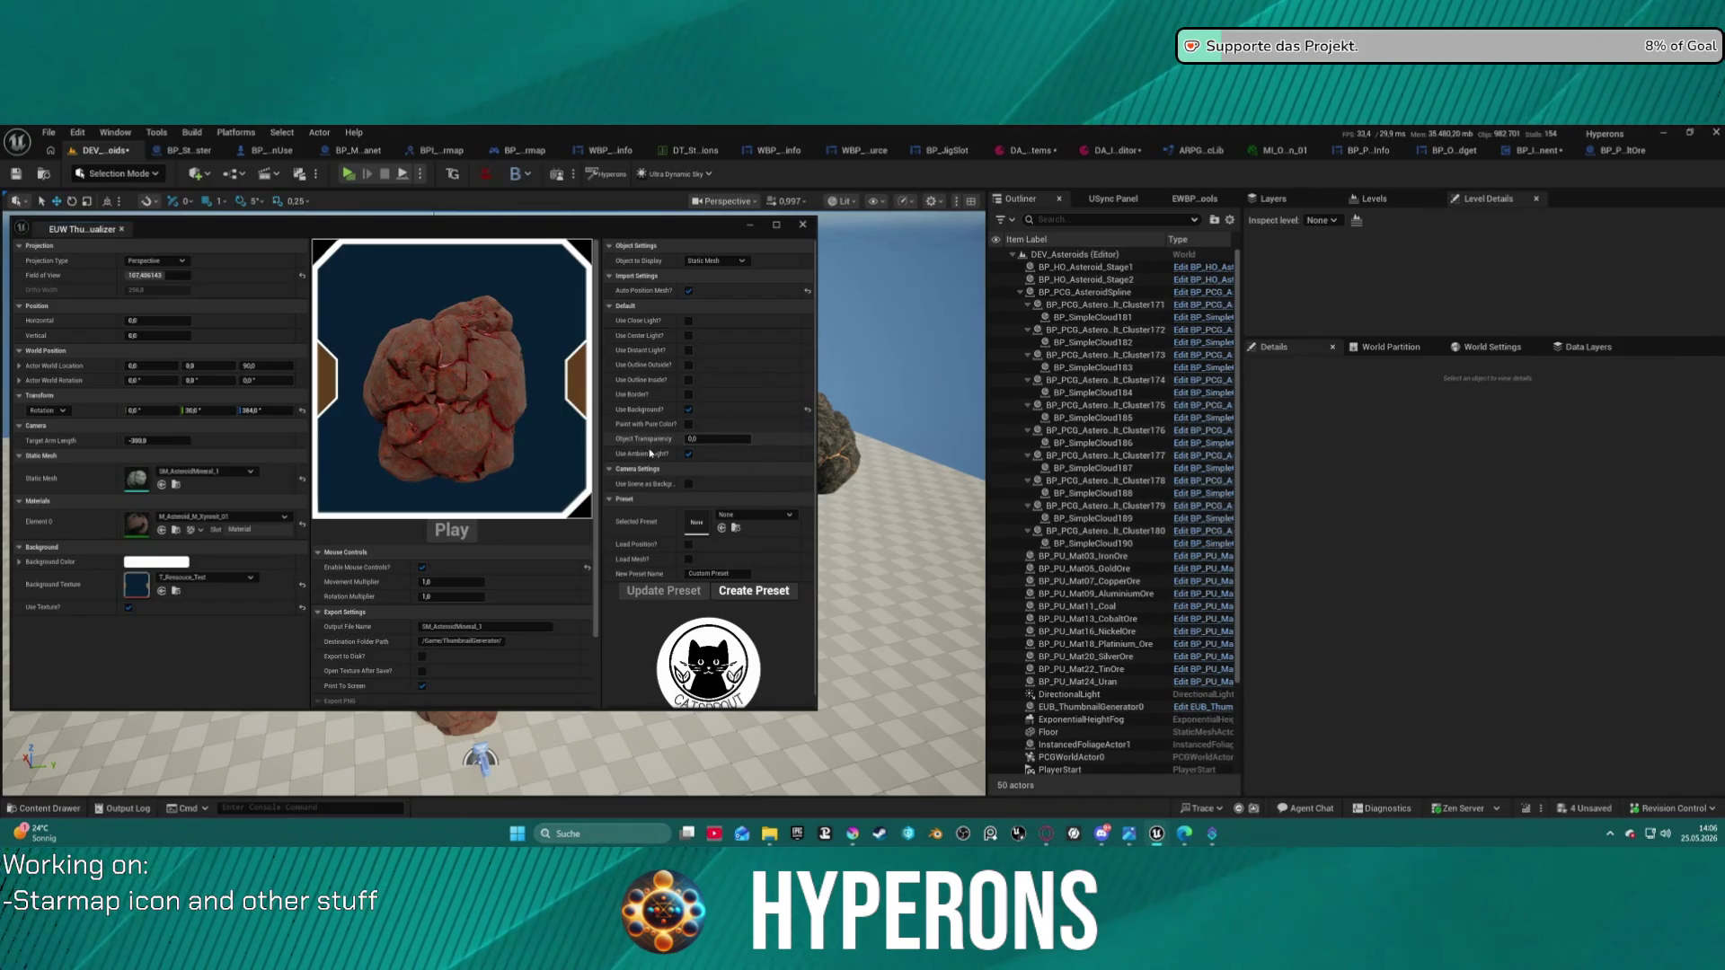
{"action": "scroll", "coordinate": [473, 427], "scroll_direction": "up", "scroll_amount": 1}
{"action": "scroll", "coordinate": [483, 415], "scroll_direction": "up", "scroll_amount": 10}
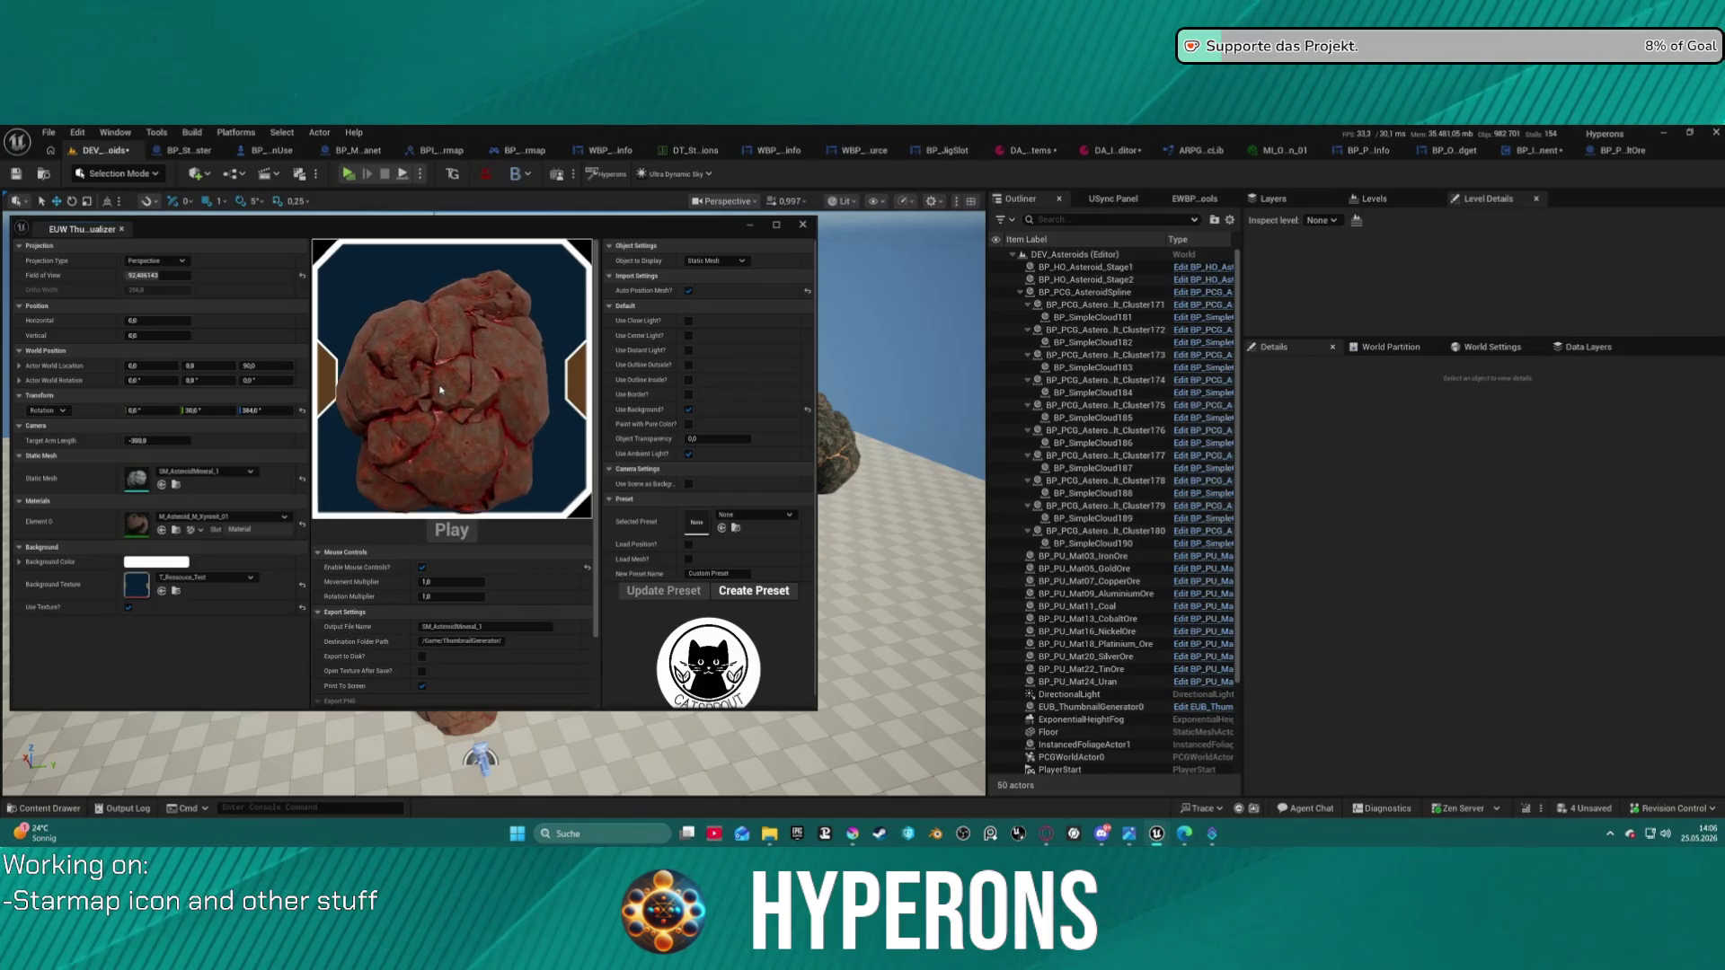
{"action": "scroll", "coordinate": [454, 382], "scroll_direction": "down", "scroll_amount": 10}
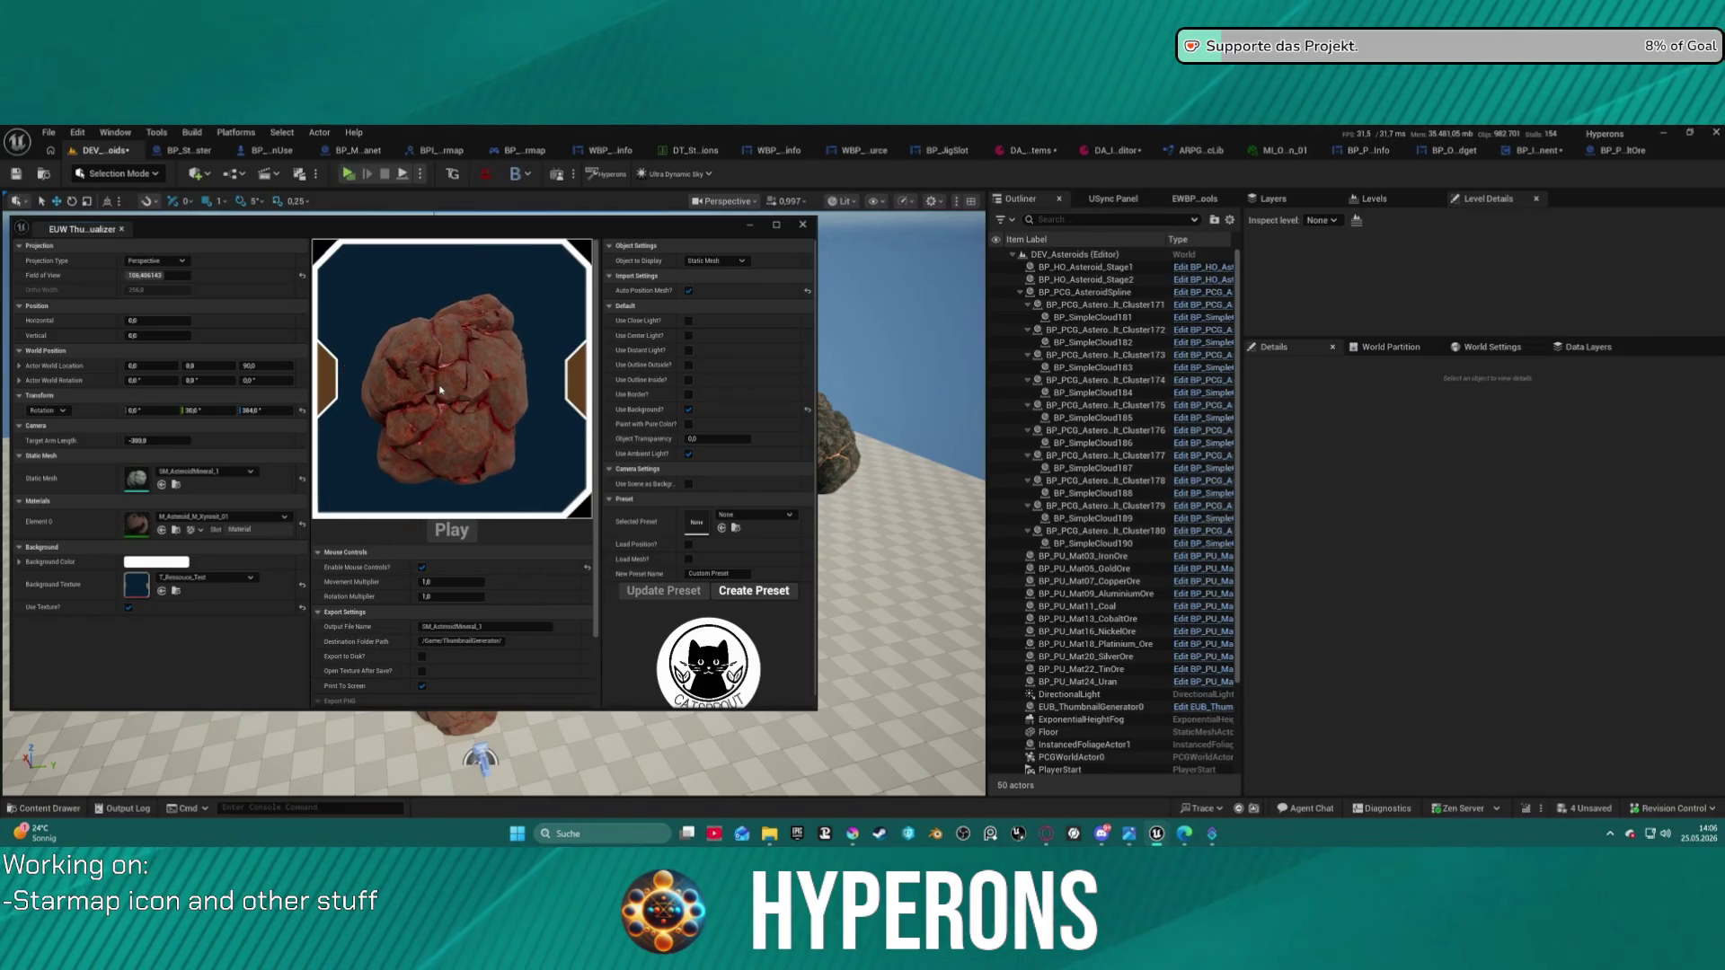
- Leave Center and Close Light off and push Target Arm Length to about -884
{"action": "left_click", "coordinate": [690, 335]}
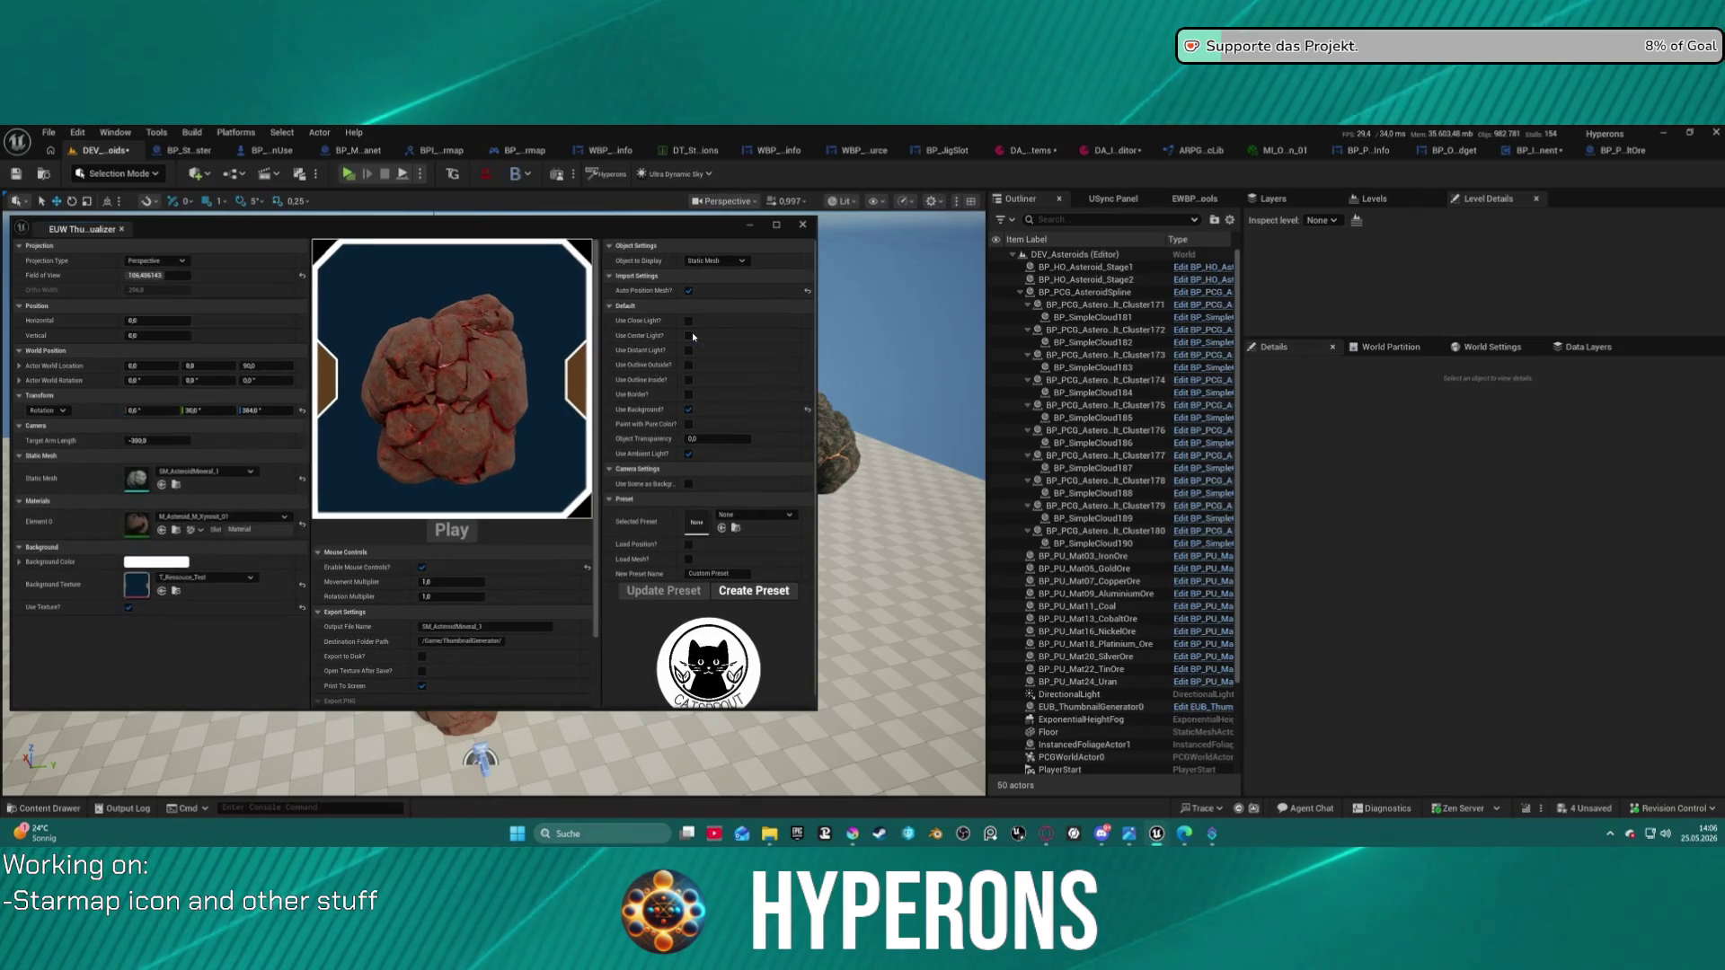
{"action": "left_click", "coordinate": [692, 335]}
{"action": "left_click", "coordinate": [691, 322]}
{"action": "left_click", "coordinate": [691, 321]}
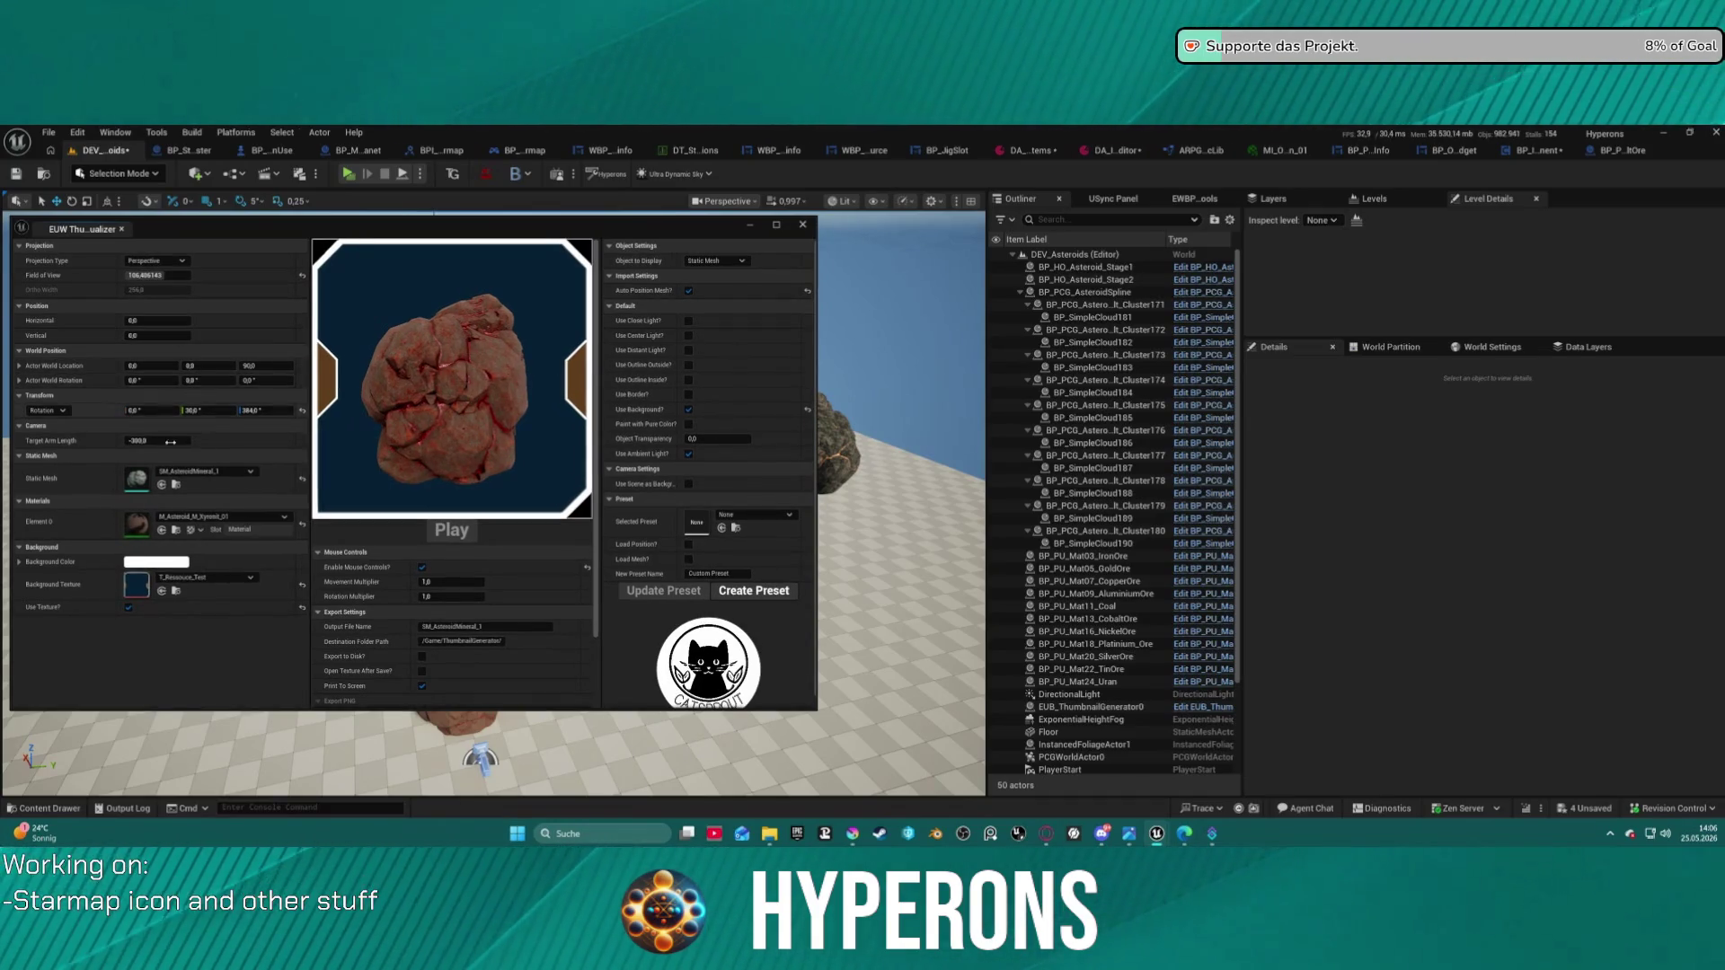
{"action": "mouse_move", "coordinate": [138, 441]}
{"action": "left_mouse_down"}
{"action": "mouse_move", "coordinate": [72, 440]}
{"action": "mouse_move", "coordinate": [134, 440]}
{"action": "left_mouse_up"}
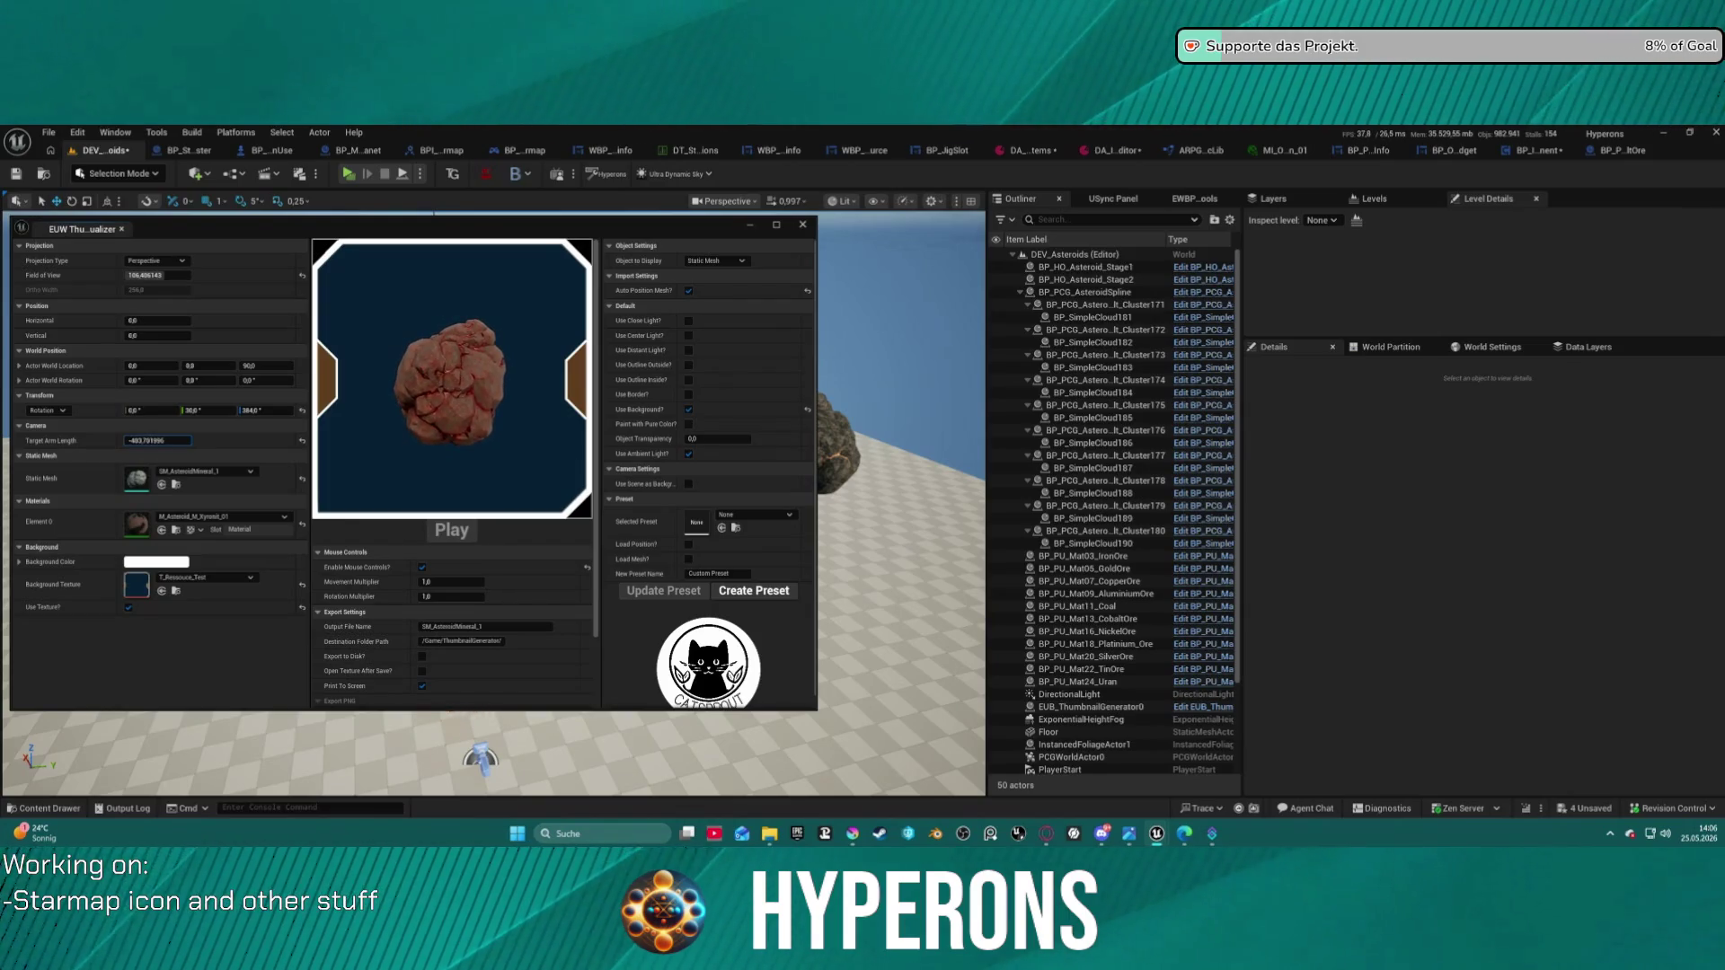
- Switch the preview to Orthographic projection with Ortho Width around 785
{"action": "left_click", "coordinate": [156, 260]}
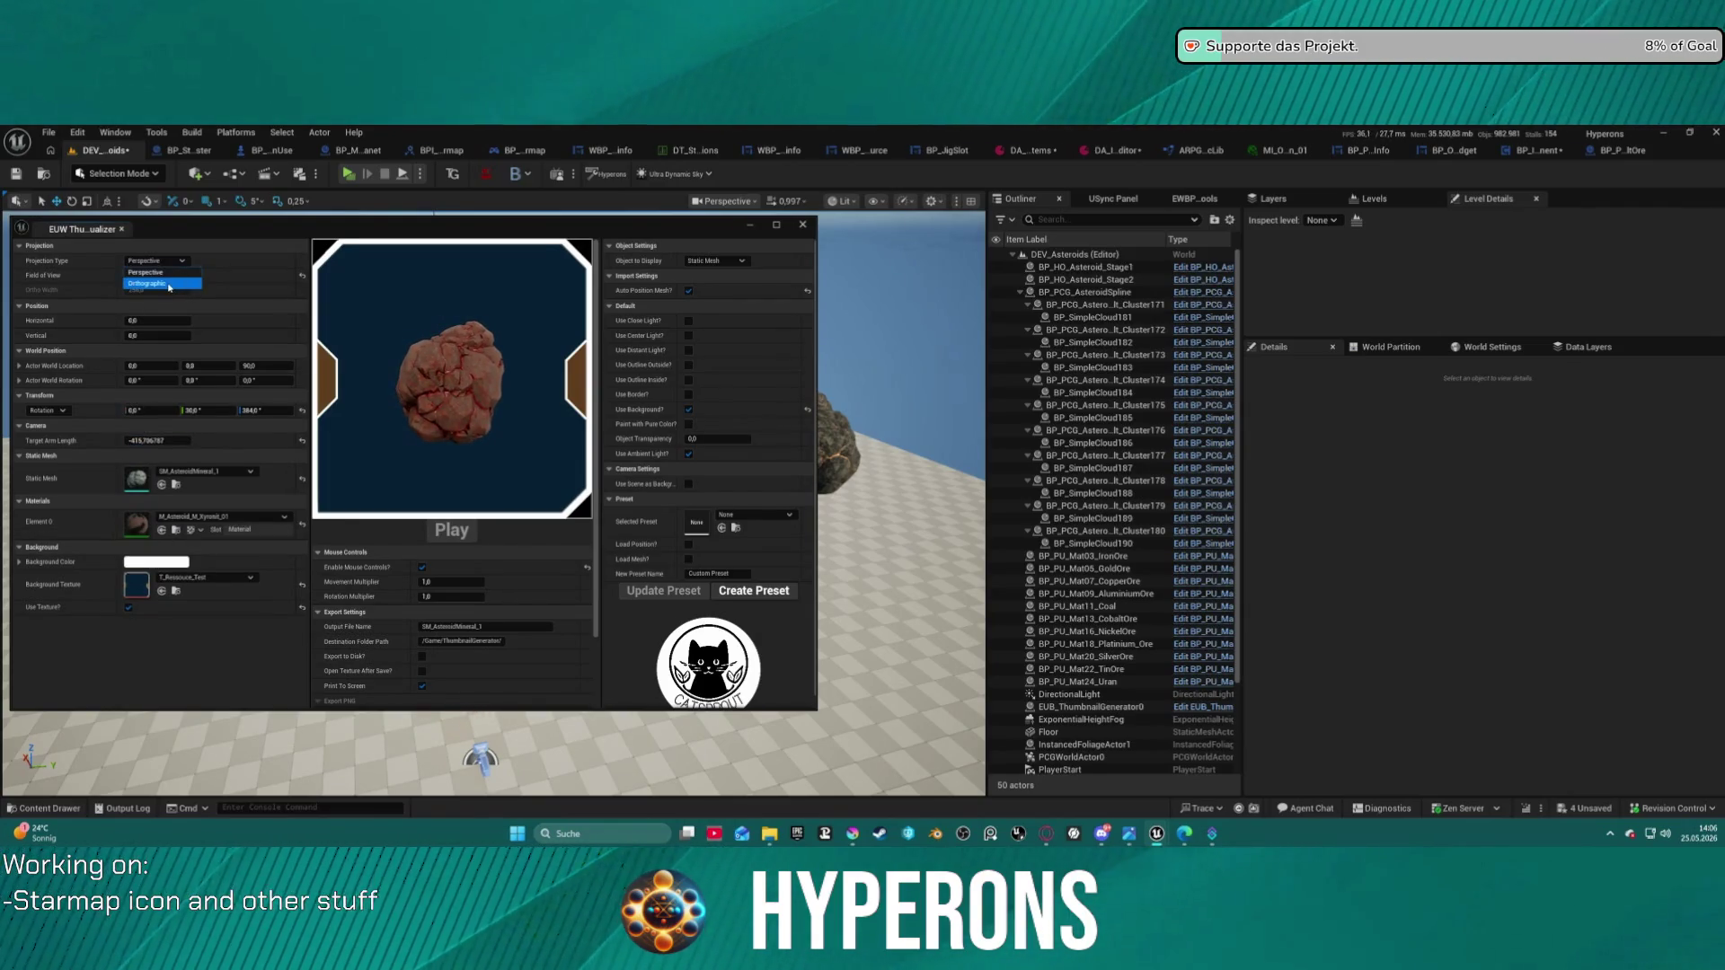
{"action": "left_click", "coordinate": [168, 284]}
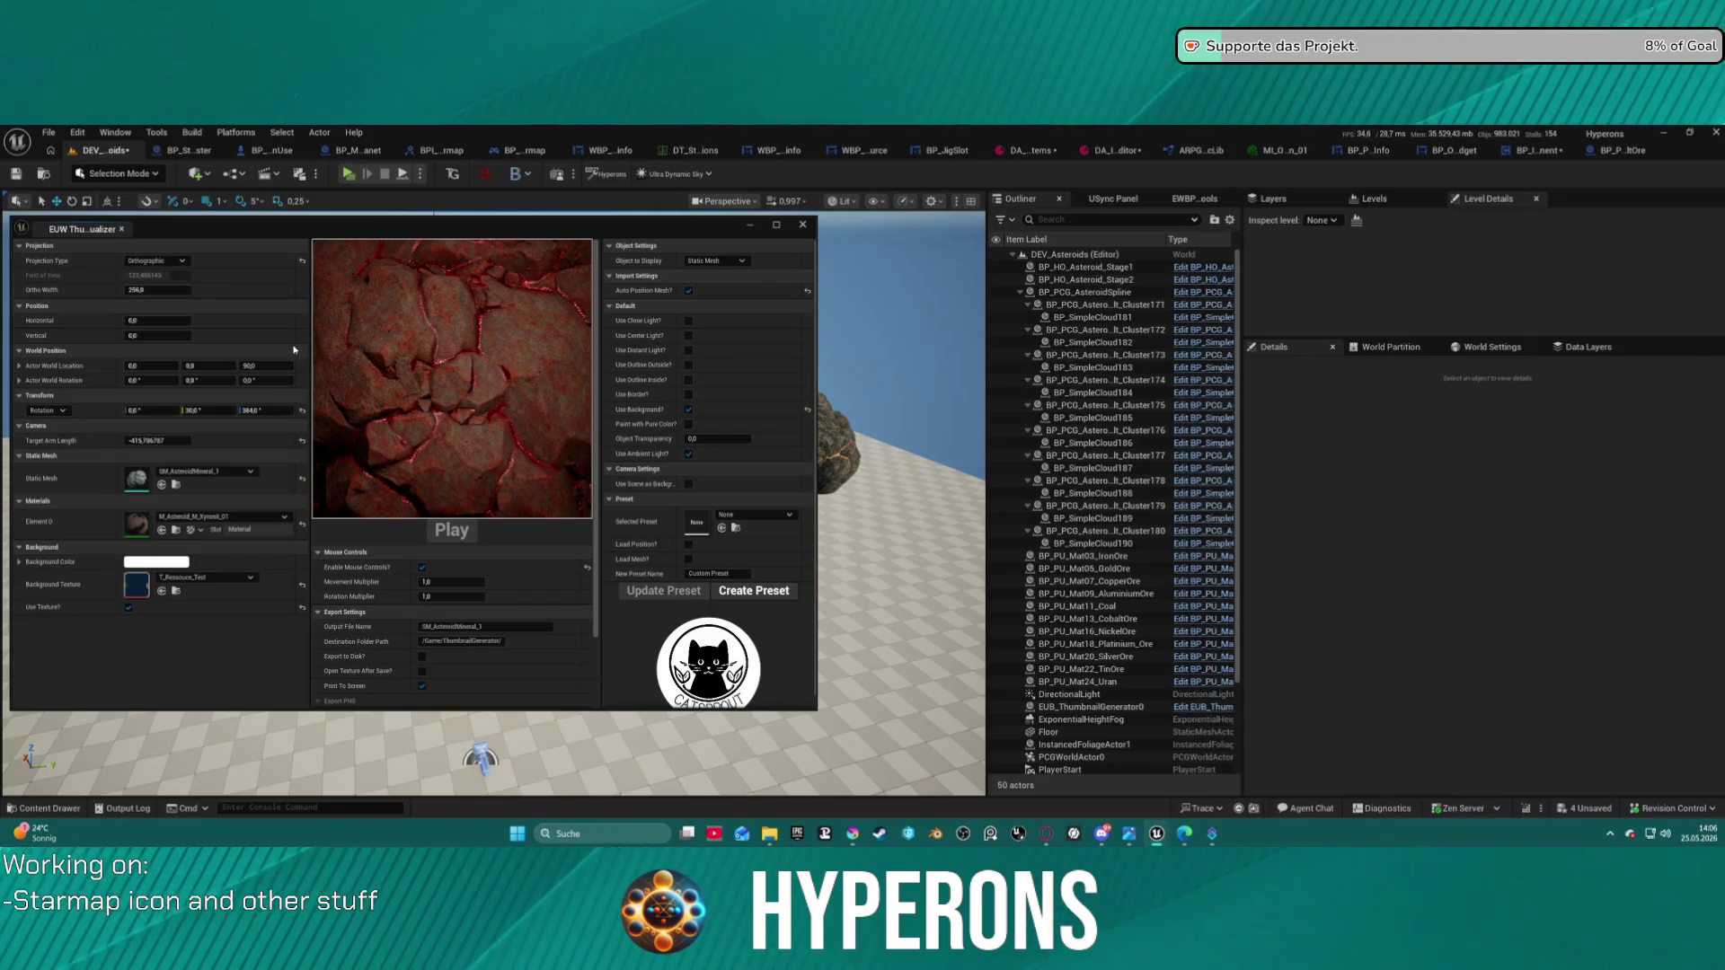
{"action": "mouse_move", "coordinate": [160, 292]}
{"action": "left_mouse_down"}
{"action": "mouse_move", "coordinate": [279, 292]}
{"action": "mouse_move", "coordinate": [227, 292]}
{"action": "left_mouse_up"}
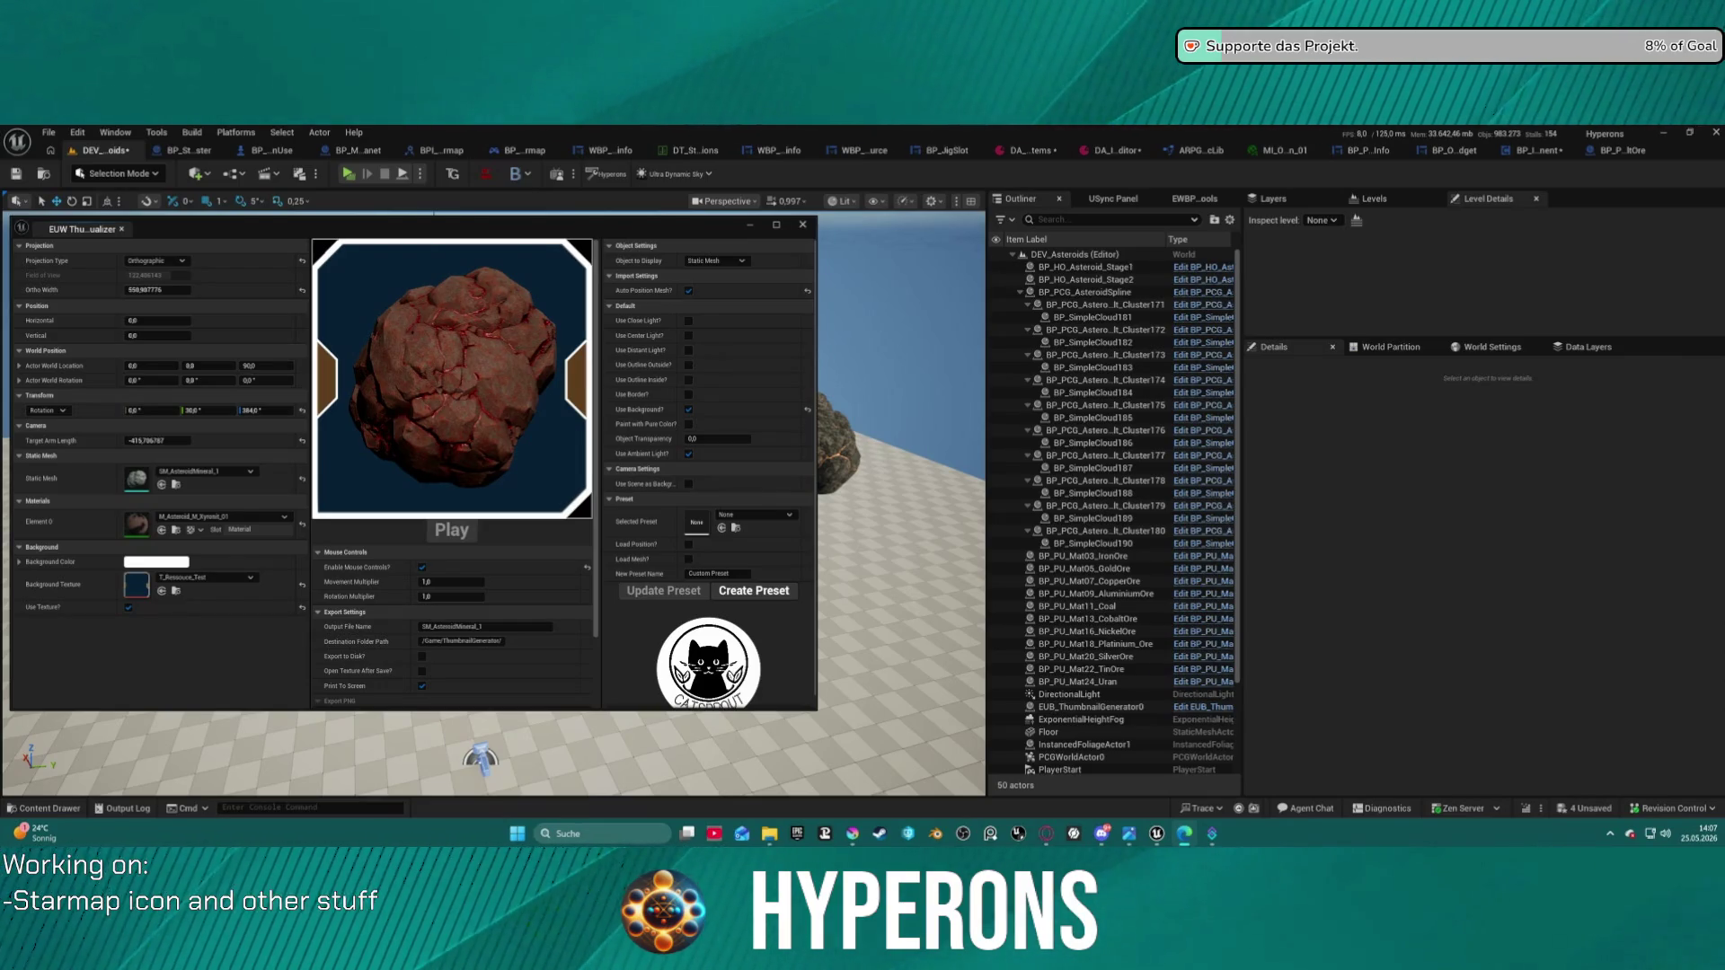
- Check the Windows quick settings, then show the hidden system tray apps
{"action": "left_click", "coordinate": [1651, 835]}
{"action": "left_click", "coordinate": [1651, 835]}
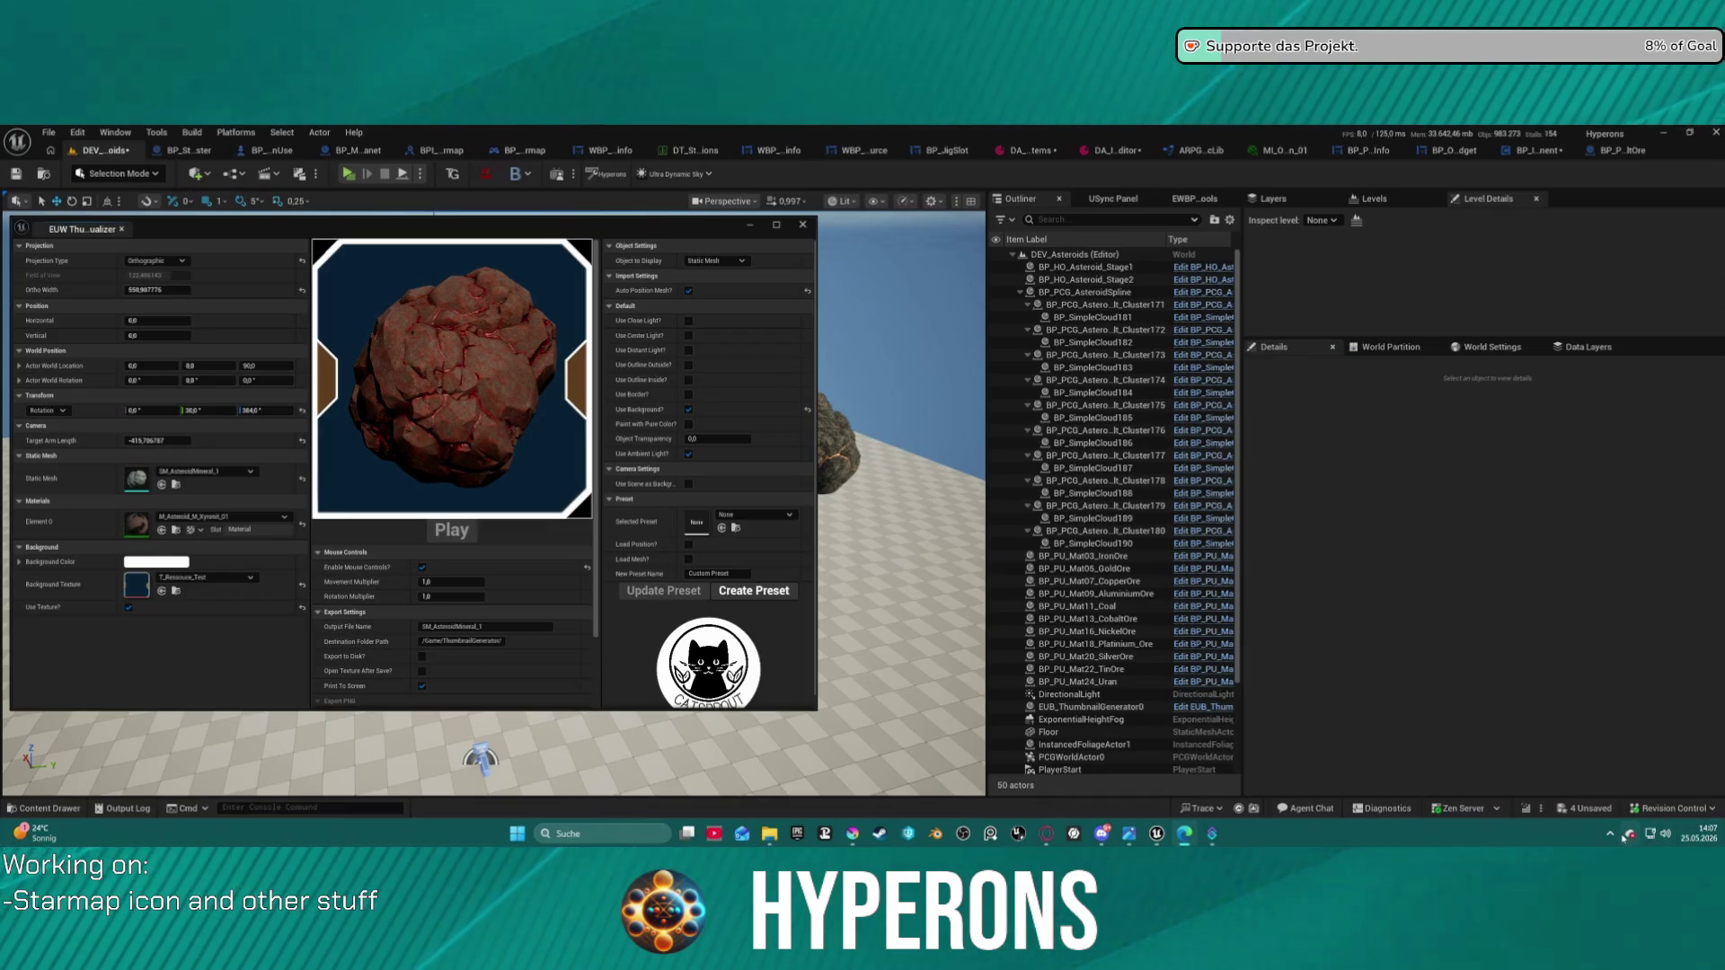
{"action": "left_click", "coordinate": [1609, 834]}
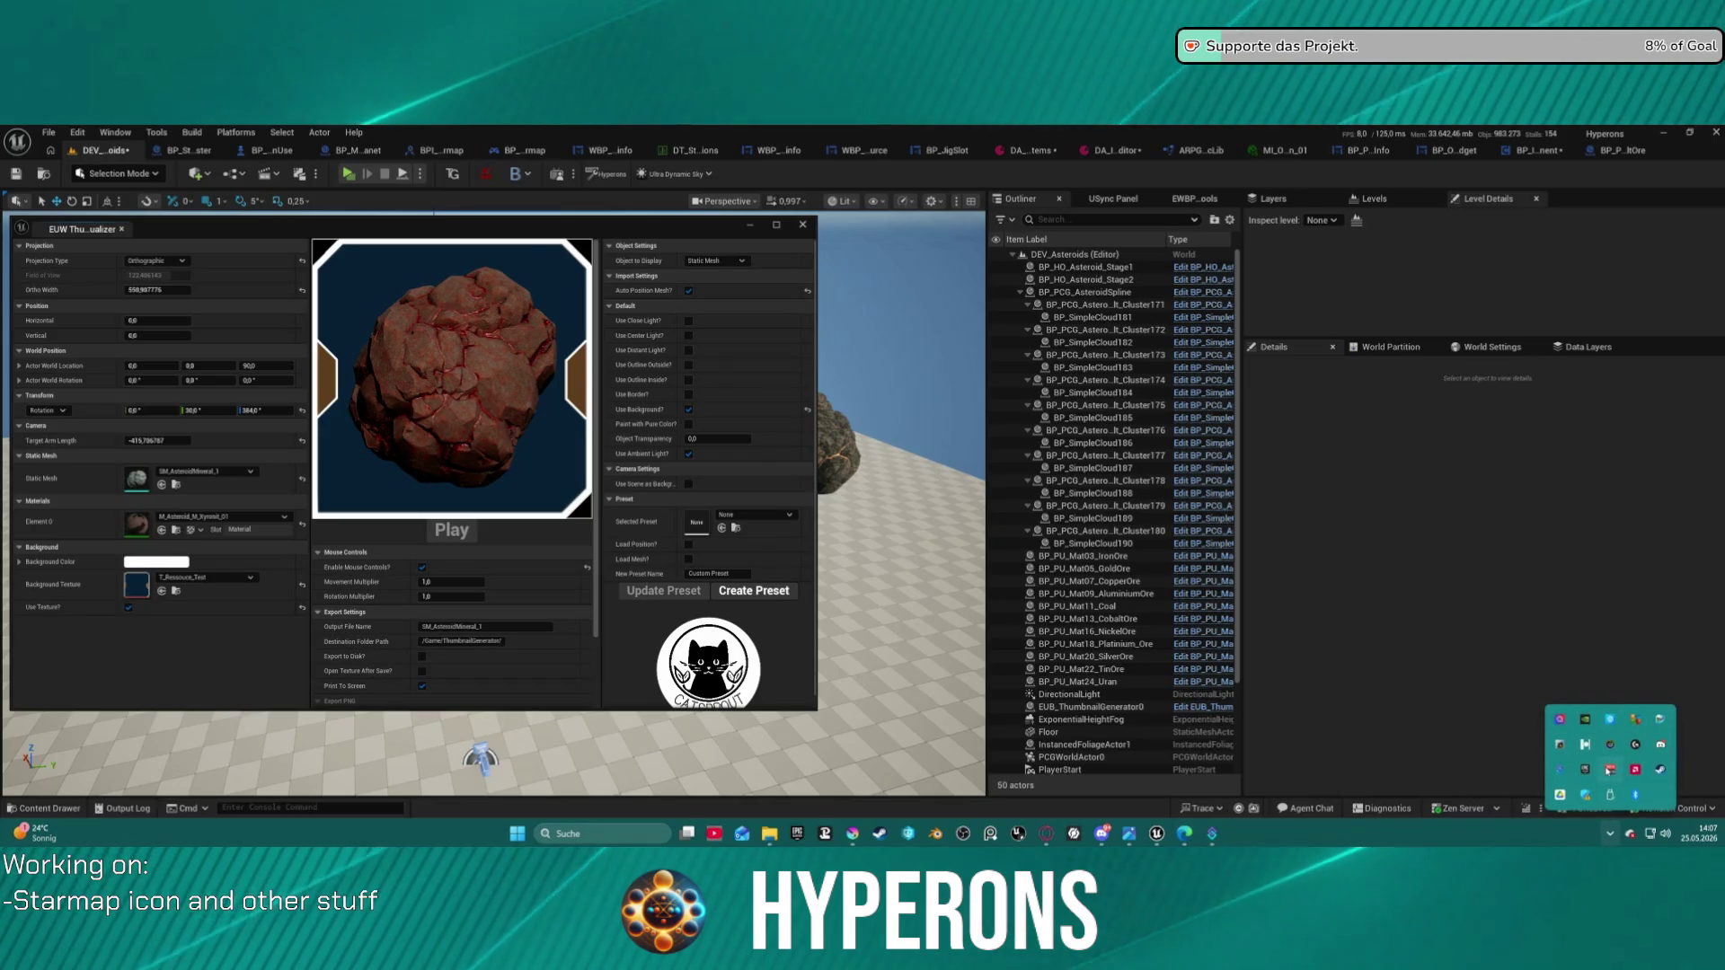
- Restart Voicemeeter Potato's audio engine from its menu and minimize the mixer
{"action": "left_click", "coordinate": [1560, 770]}
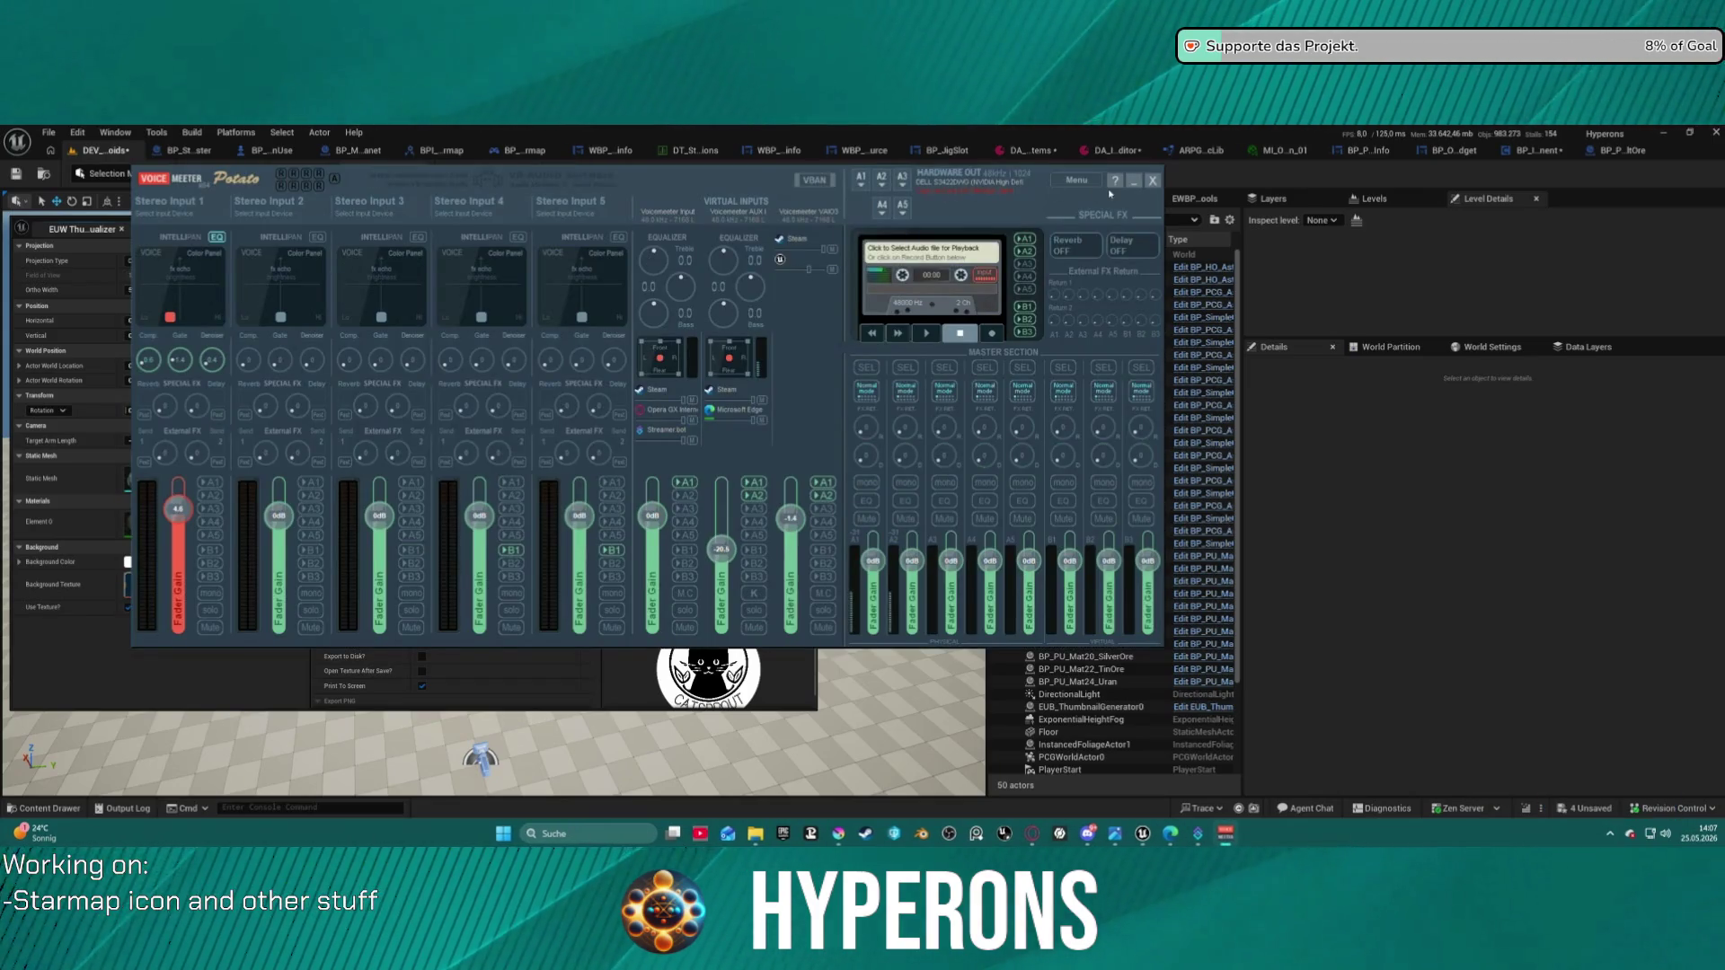
{"action": "left_click", "coordinate": [1077, 179]}
{"action": "left_click", "coordinate": [1114, 208]}
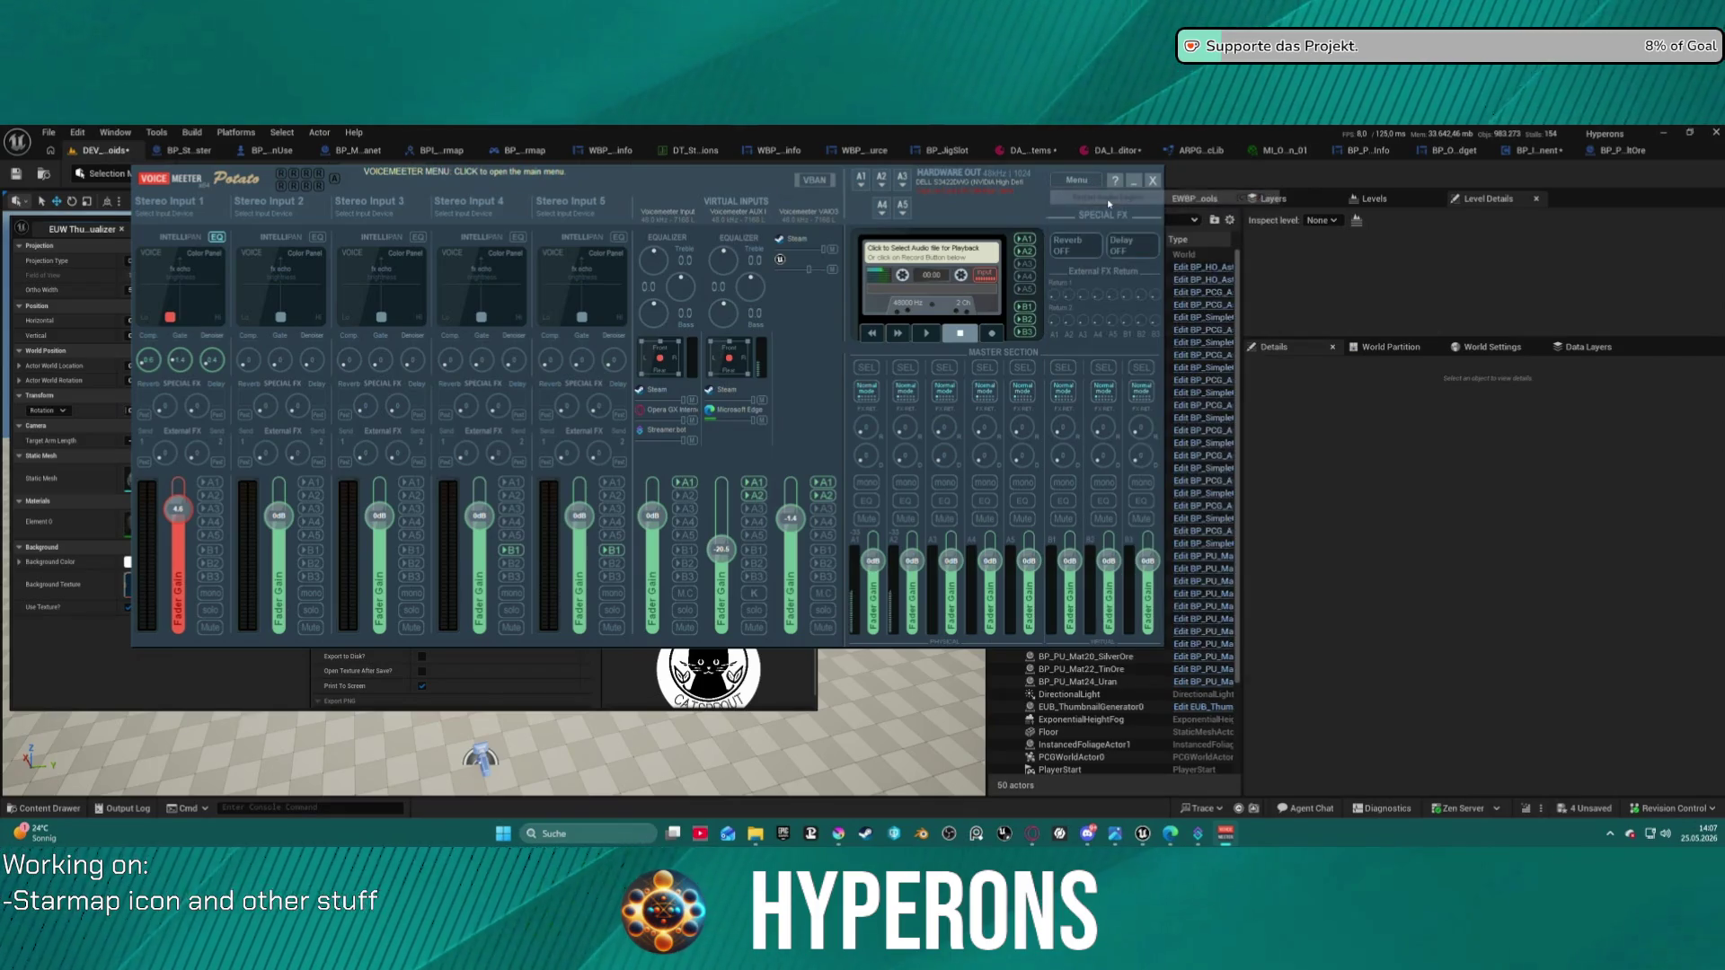
{"action": "left_click", "coordinate": [1136, 181]}
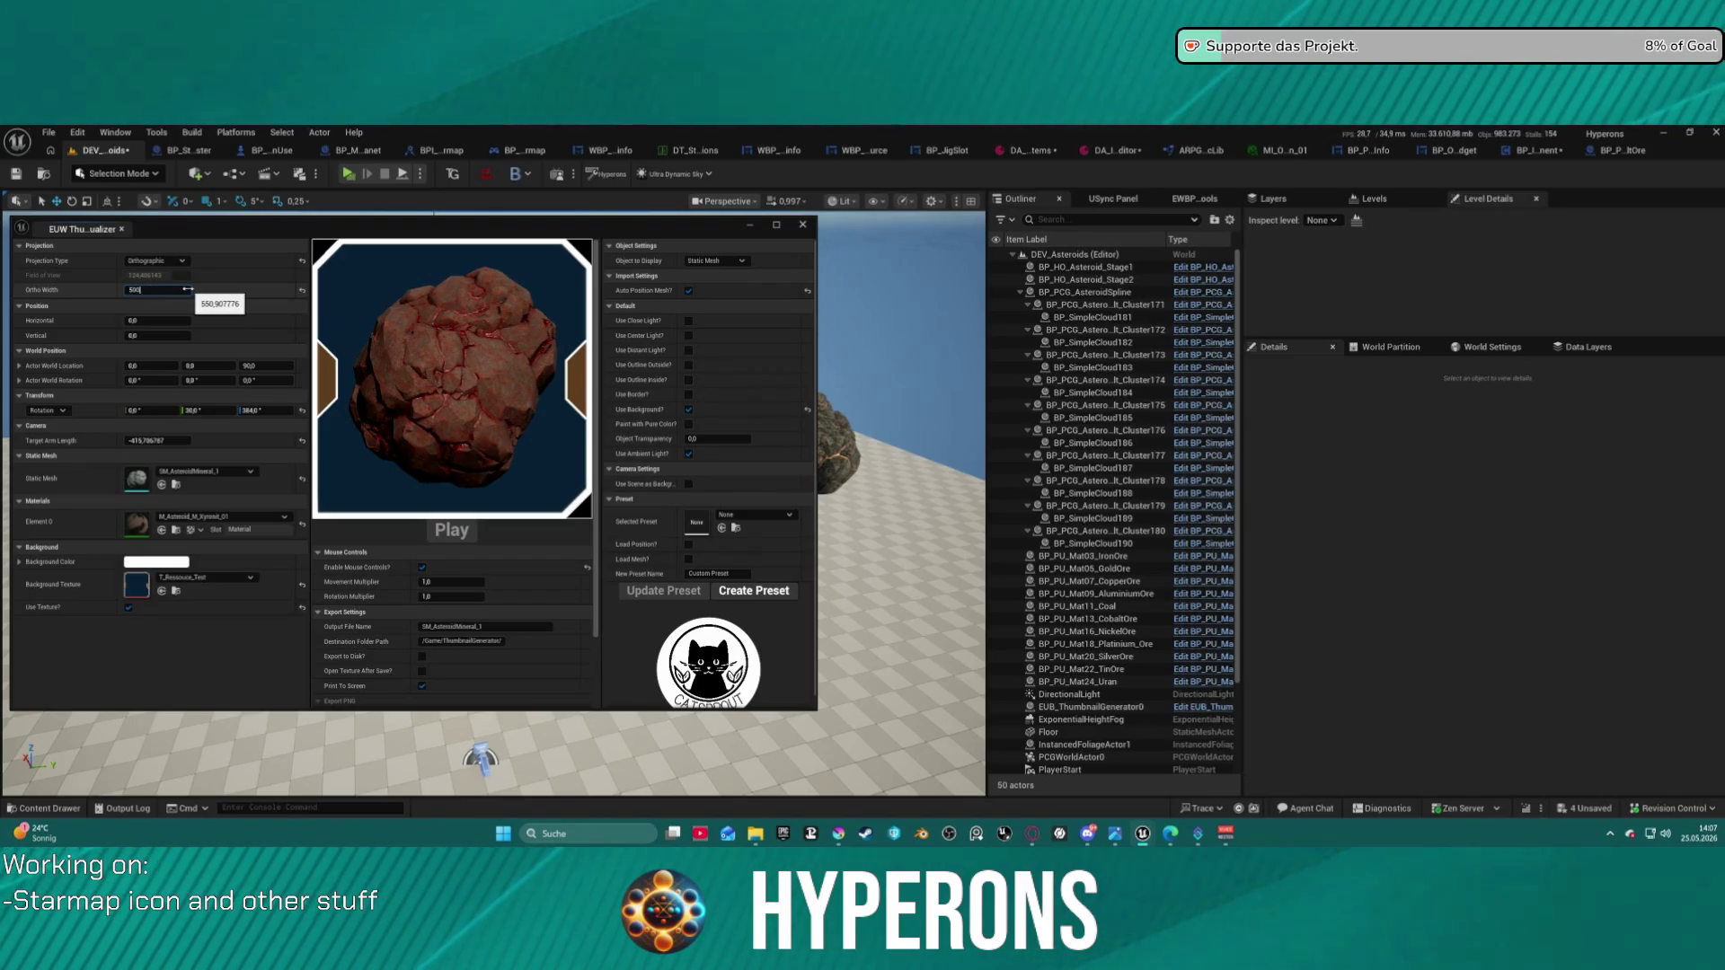
- Commit Ortho Width 500, reselect Orthographic, and scrub the width to about 594.4
{"action": "key", "text": "Return"}
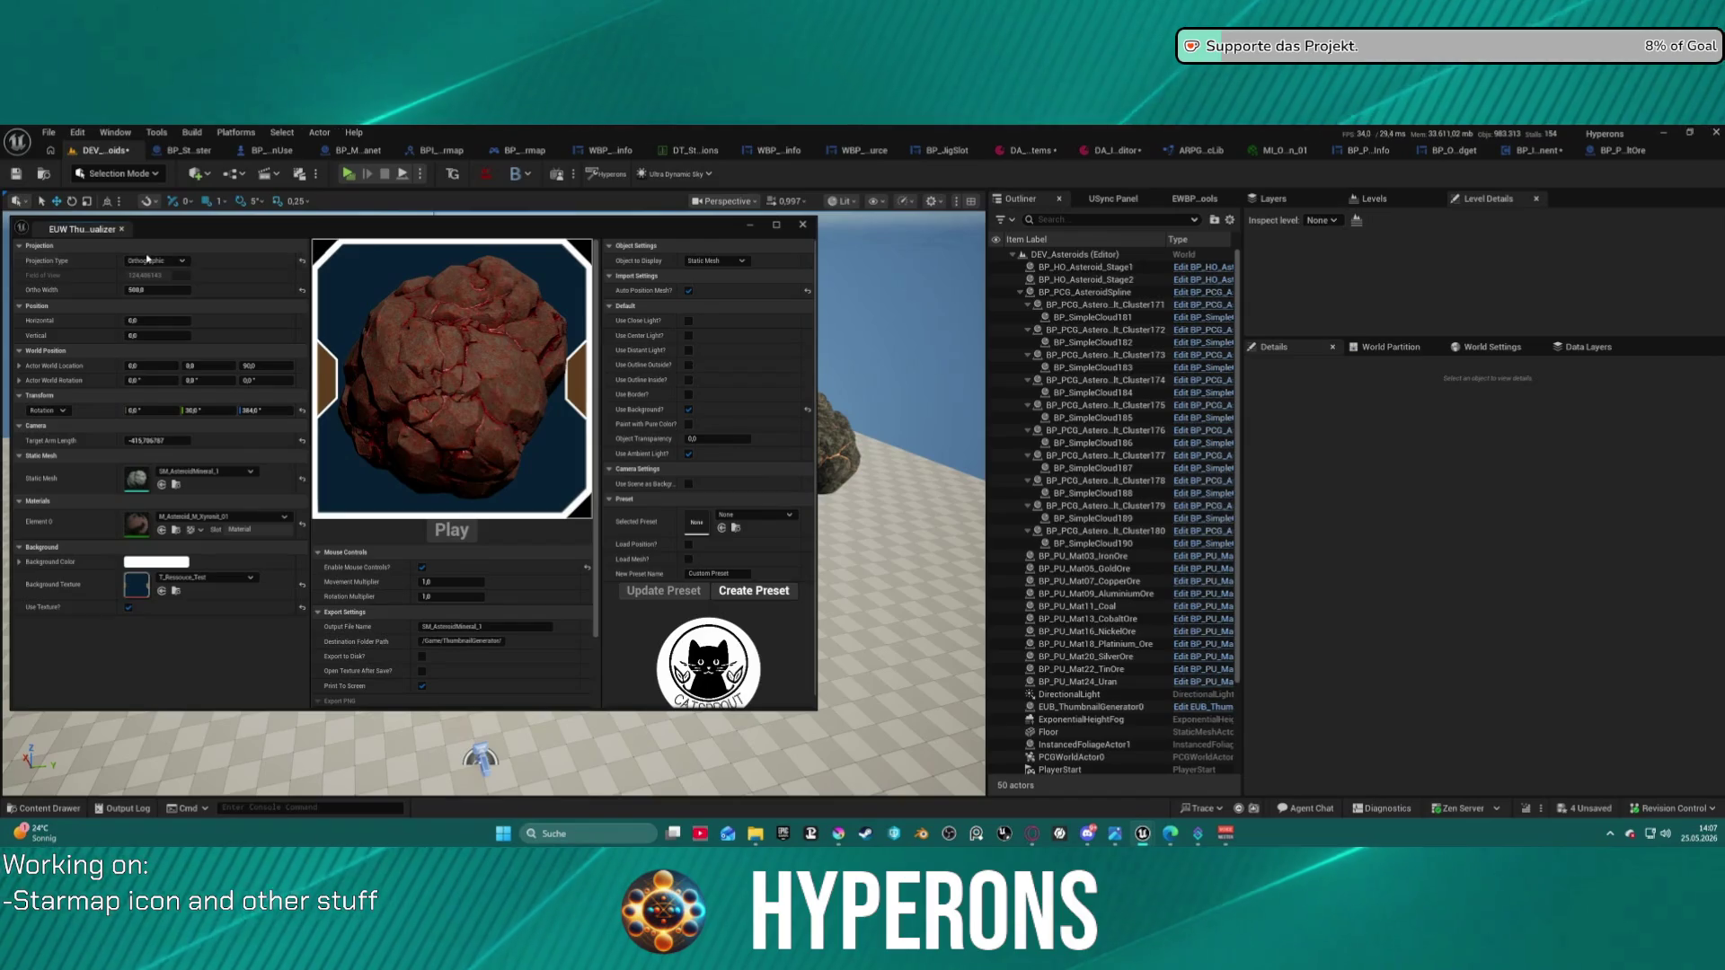
{"action": "left_click", "coordinate": [149, 259]}
{"action": "left_click", "coordinate": [155, 272]}
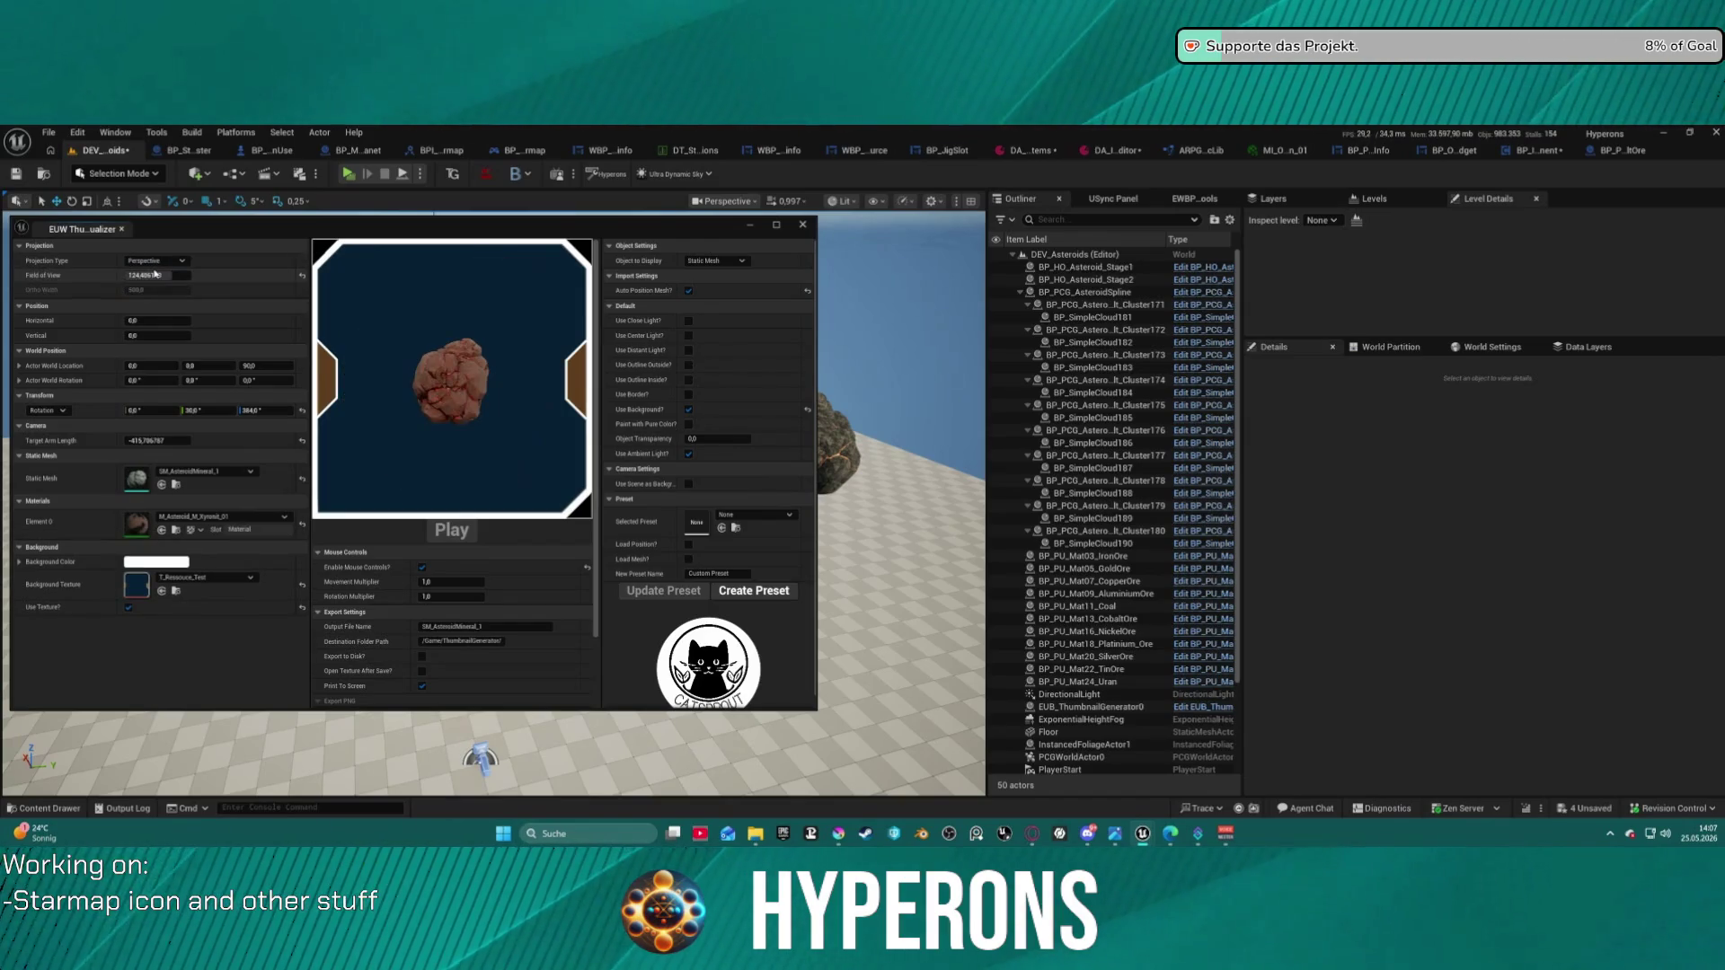
{"action": "left_click", "coordinate": [155, 261]}
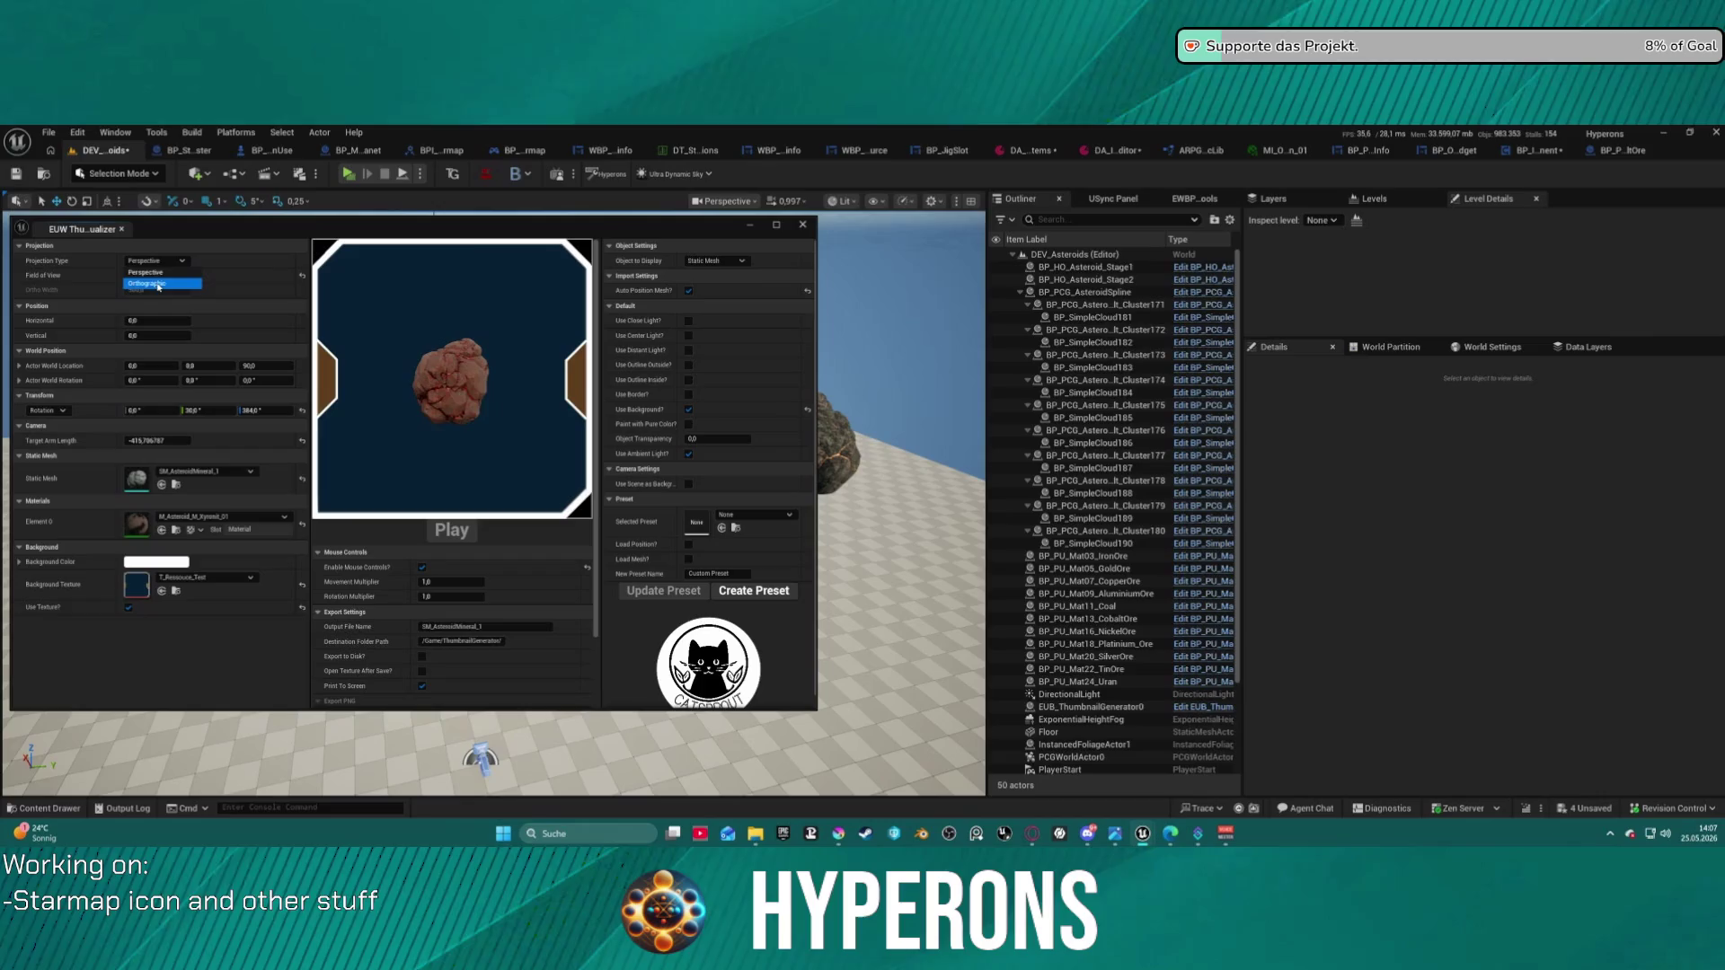
{"action": "left_click", "coordinate": [158, 284]}
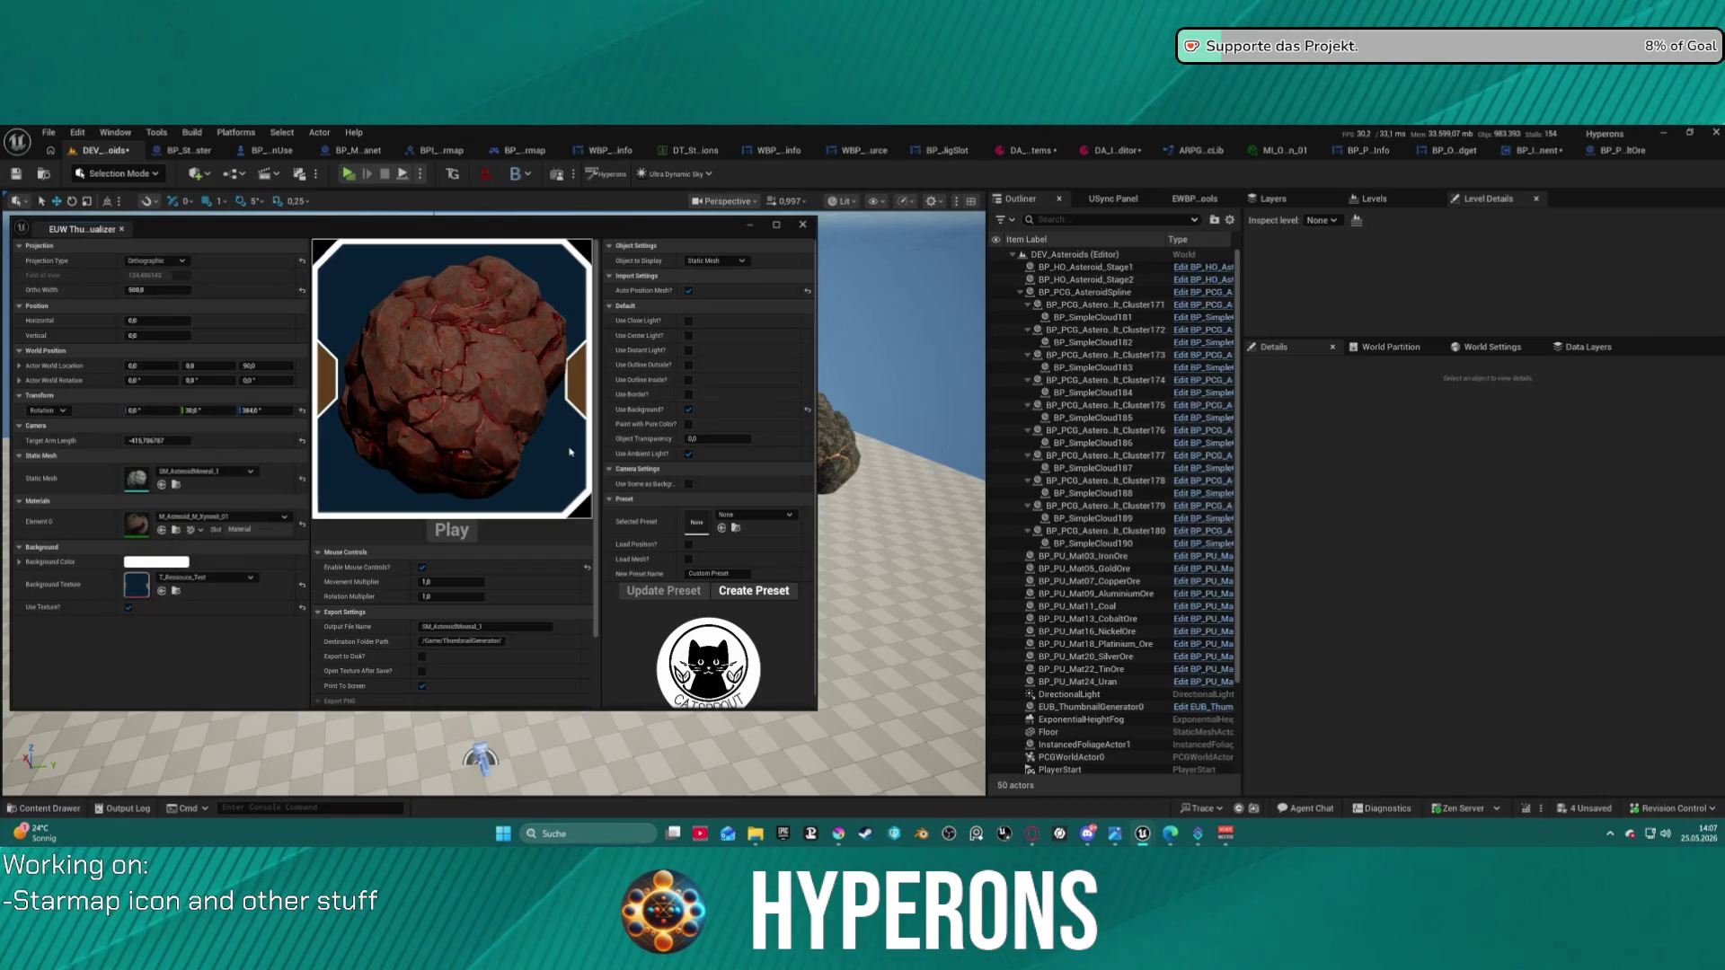
{"action": "mouse_move", "coordinate": [183, 297]}
{"action": "left_mouse_down"}
{"action": "mouse_move", "coordinate": [256, 297]}
{"action": "mouse_move", "coordinate": [217, 289]}
{"action": "left_mouse_up"}
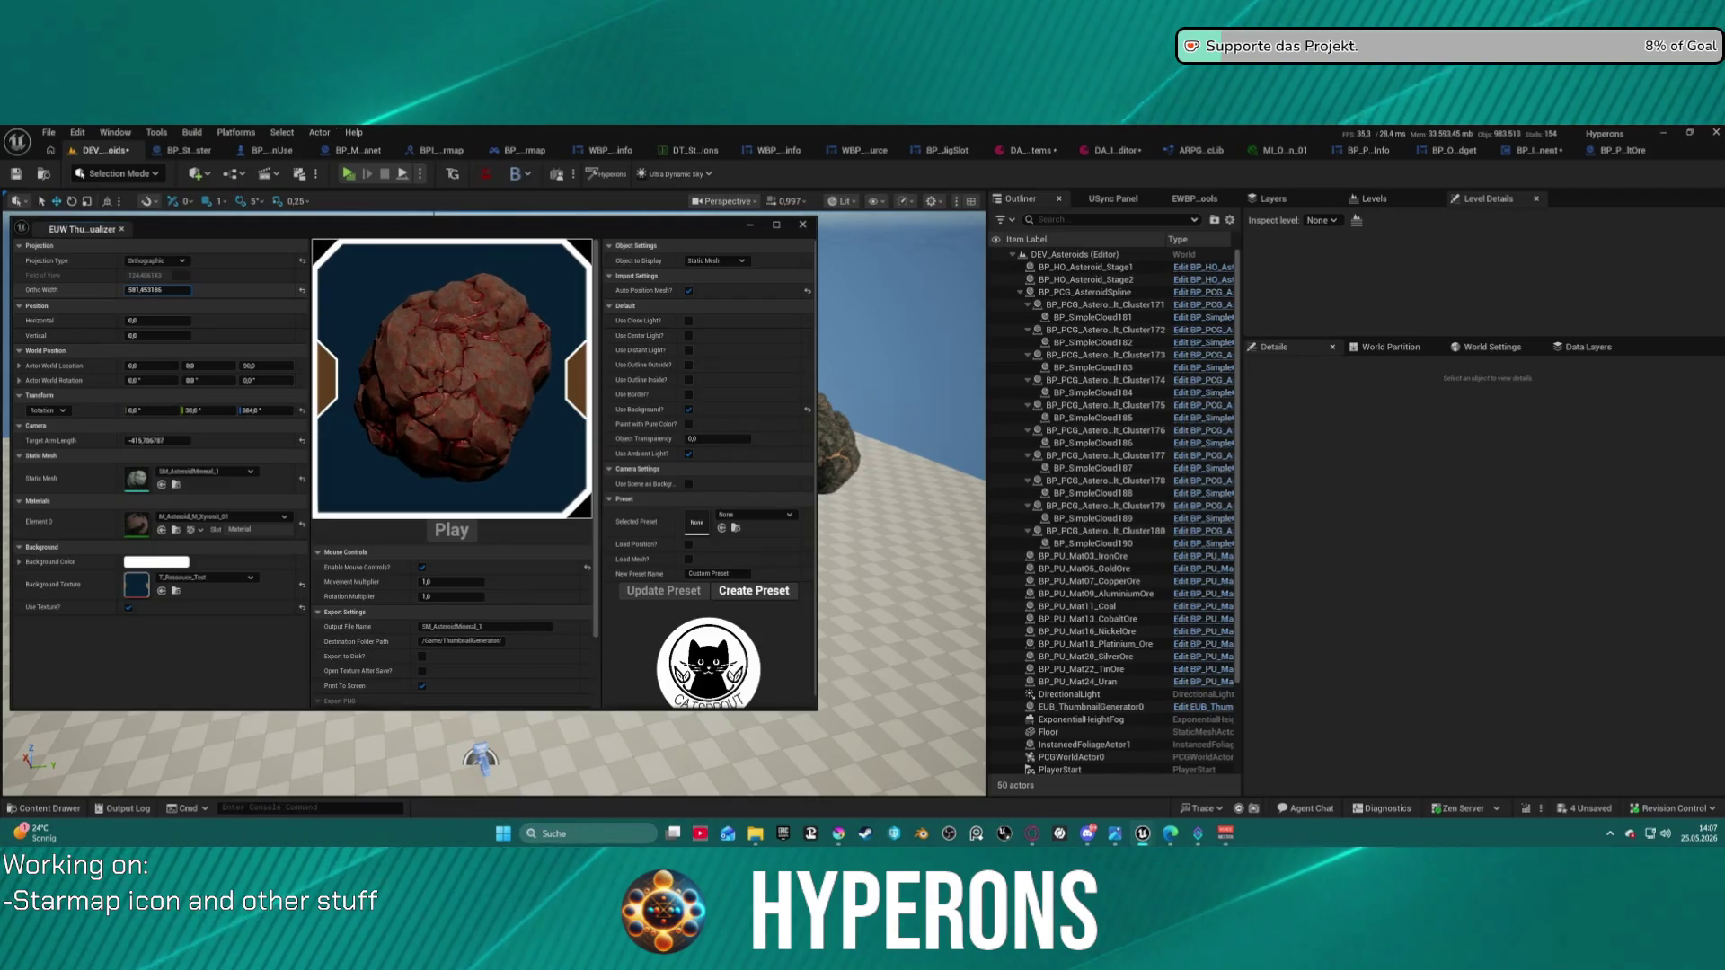
{"action": "left_click_drag", "start_coordinate": [342, 359], "coordinate": [324, 353]}
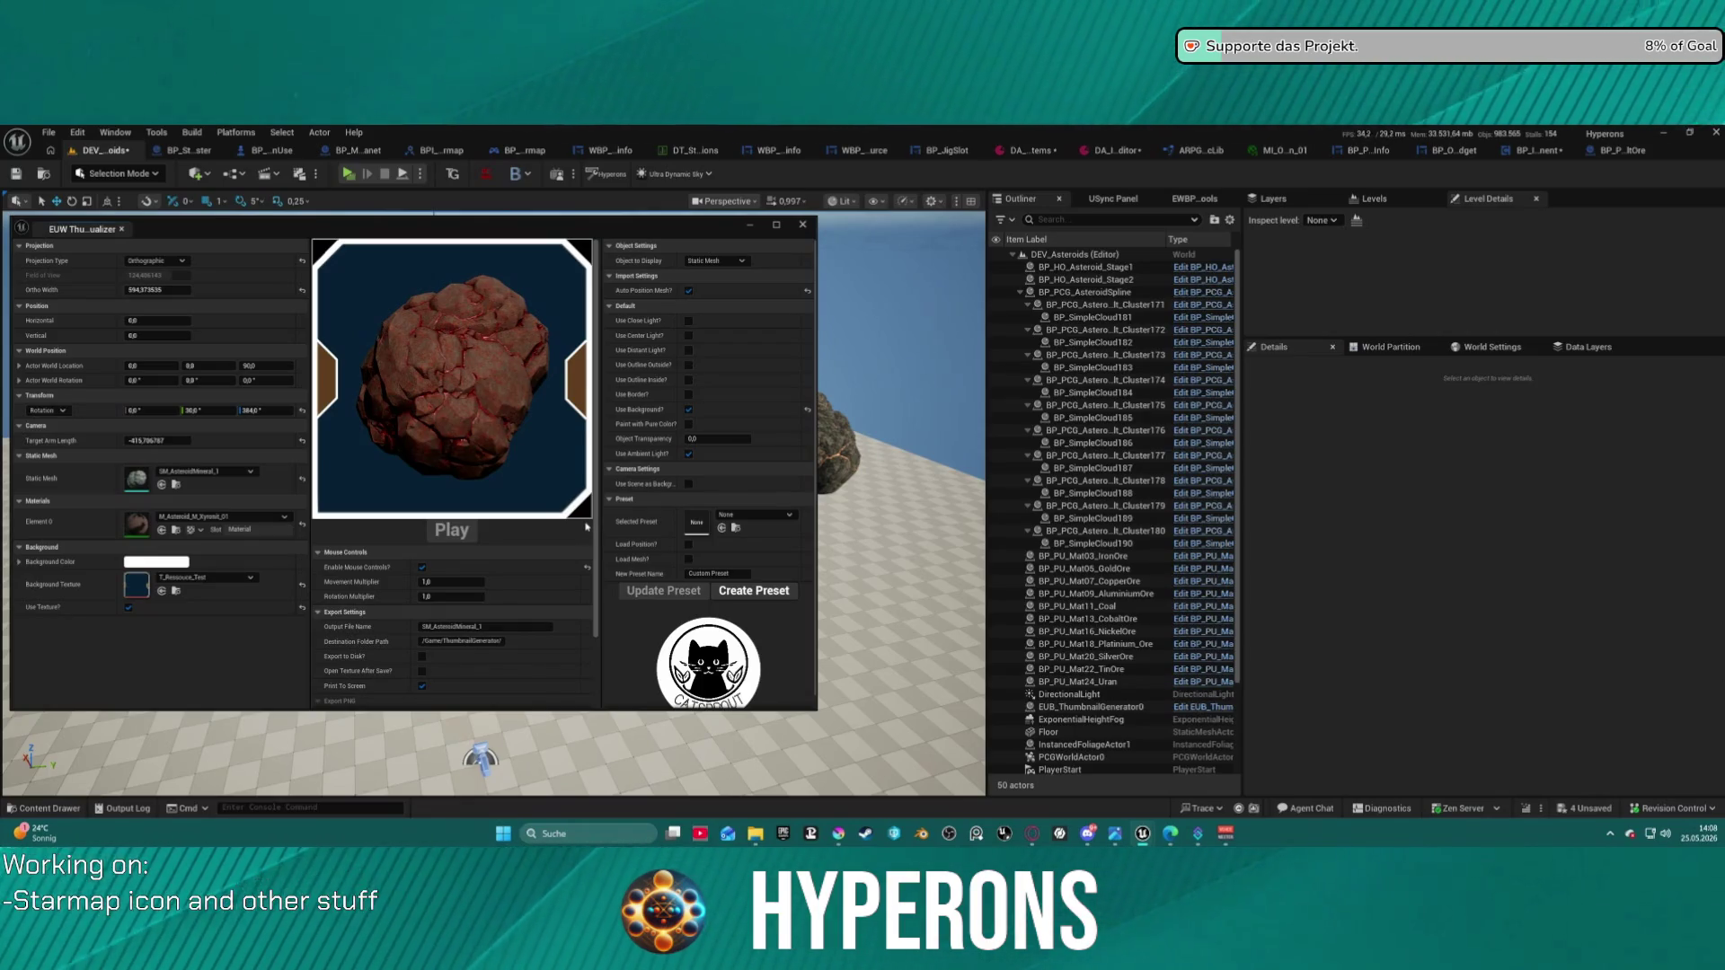
{"action": "mouse_move", "coordinate": [1200, 836]}
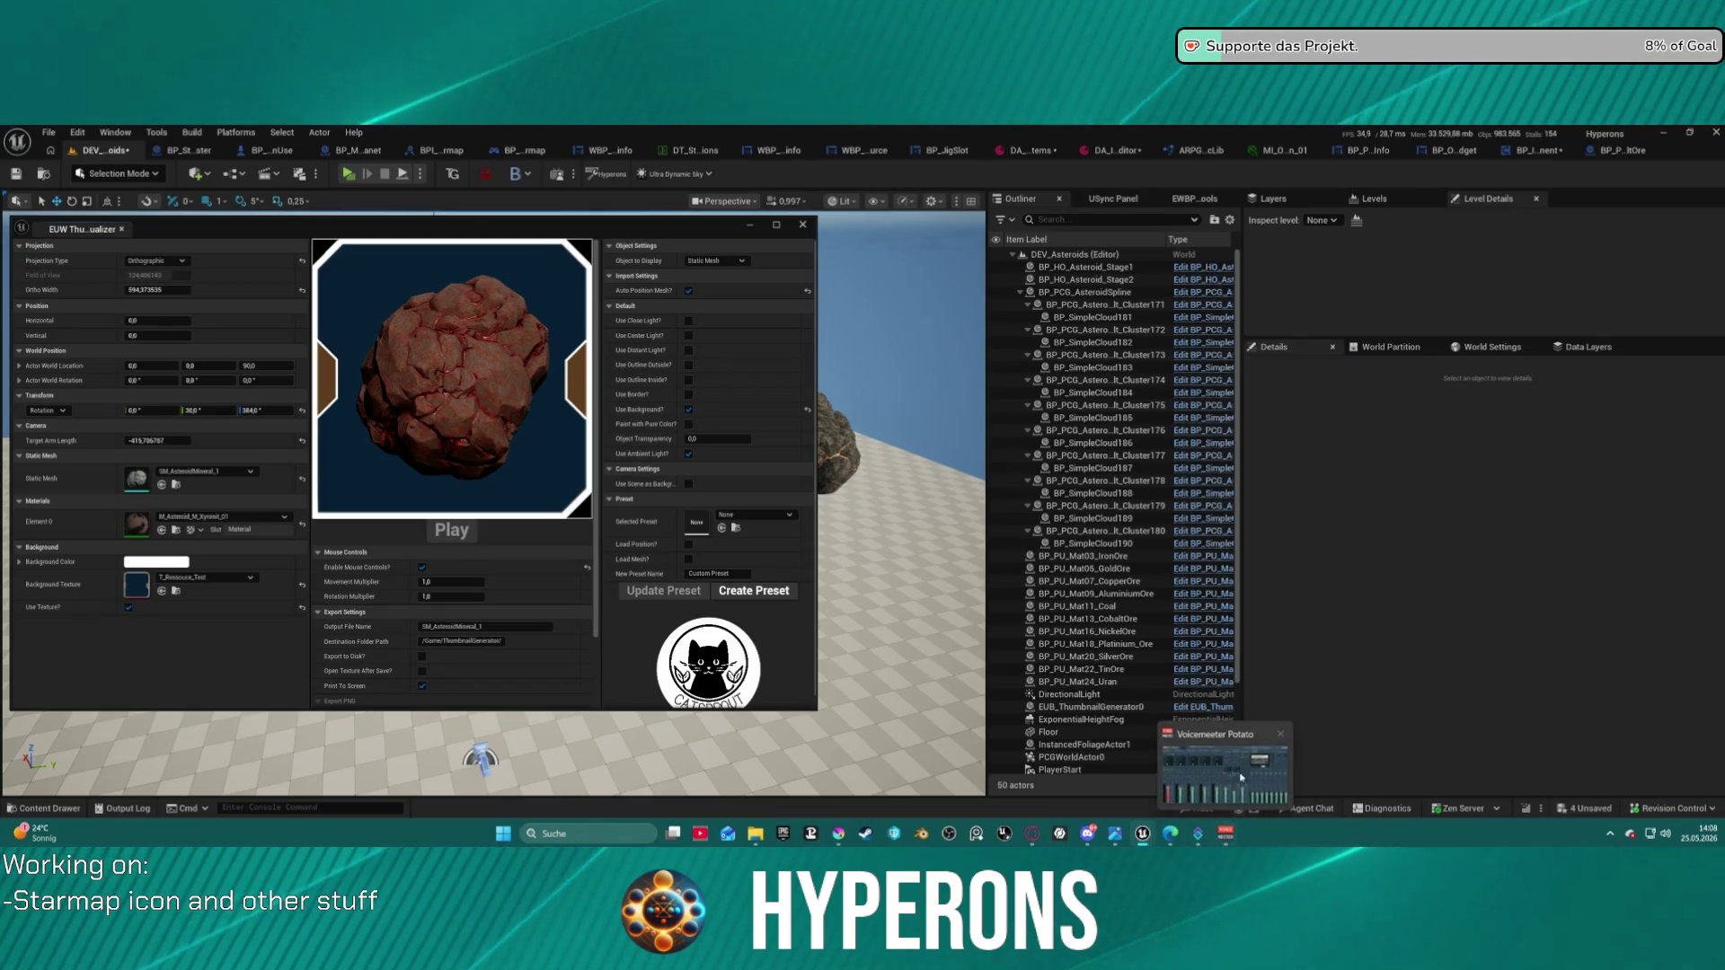
{"action": "left_click", "coordinate": [1241, 787]}
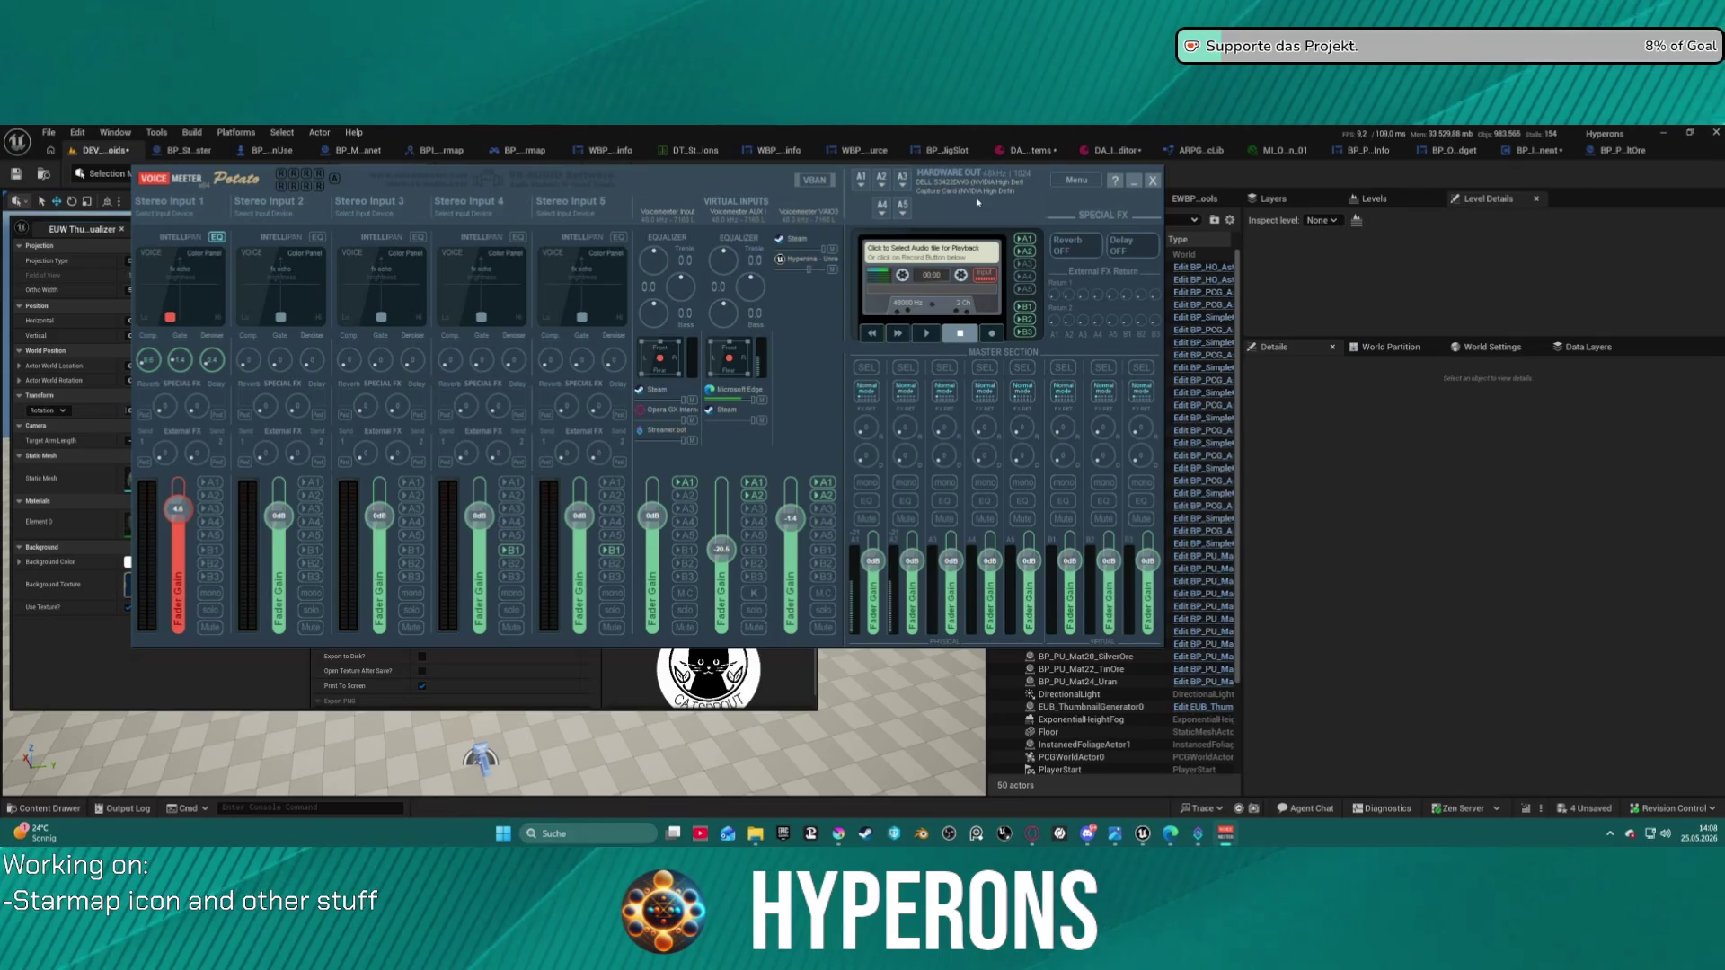
{"action": "left_click", "coordinate": [1135, 182]}
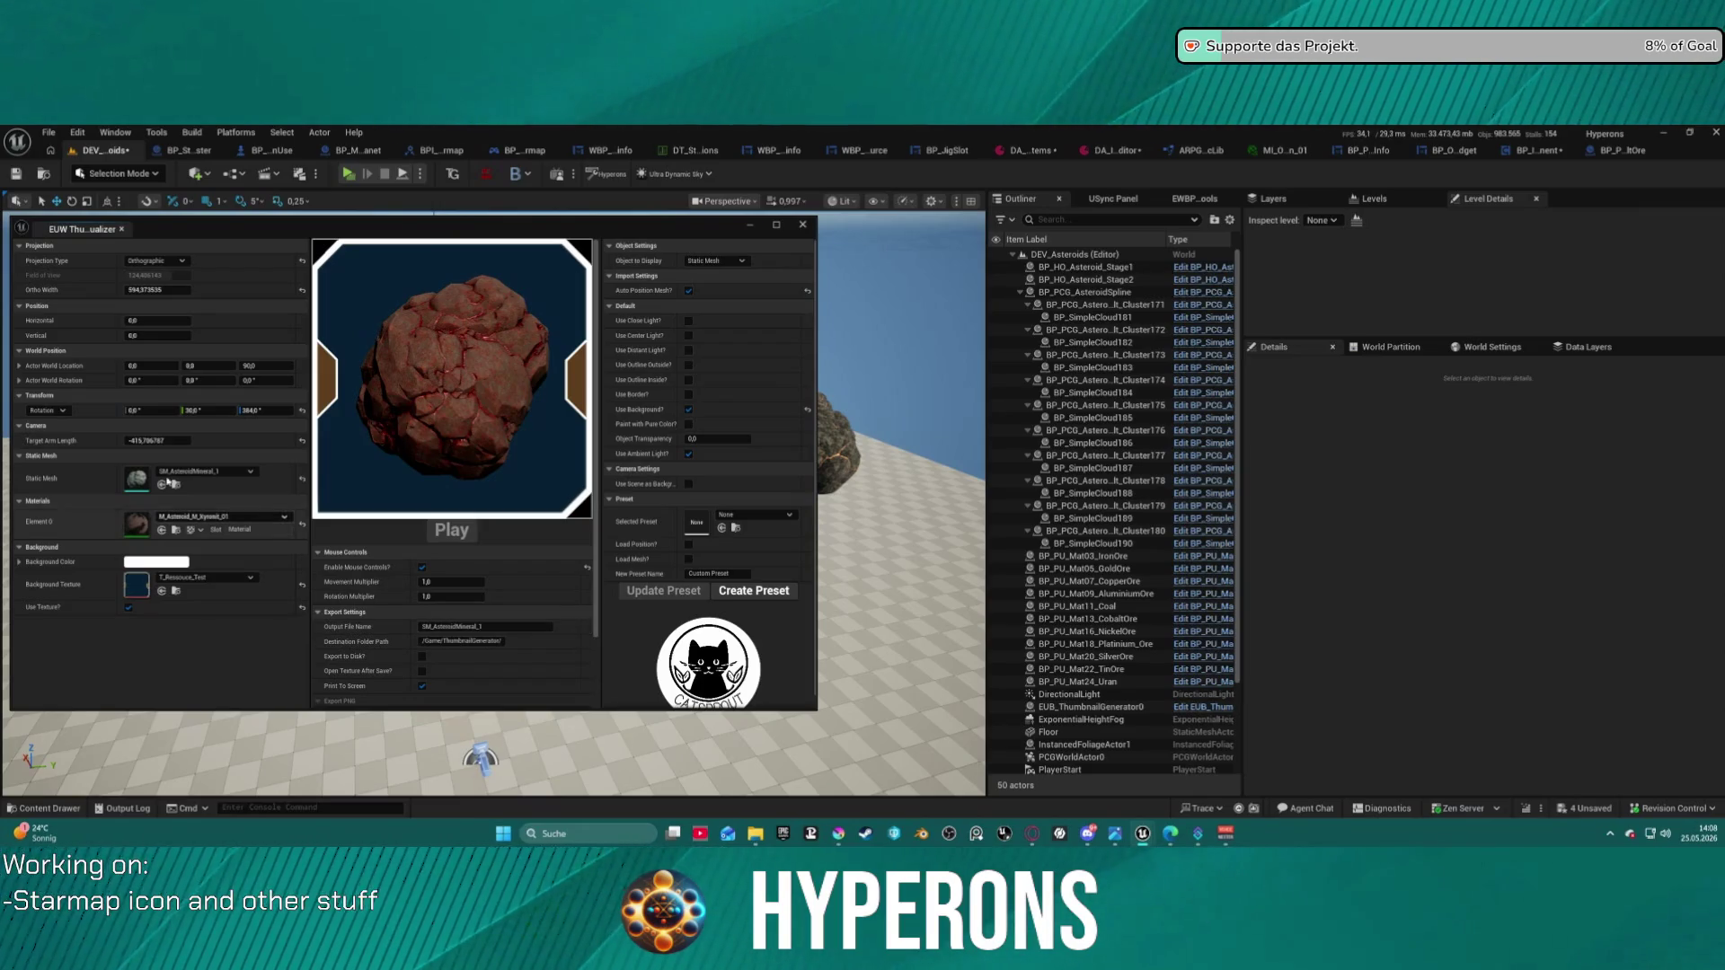
- Try M_Asteroid_M_Solaraith_01, then M_Asteroid_M_Pyrovelite_01 on the asteroid
{"action": "left_click", "coordinate": [221, 516]}
{"action": "scroll", "coordinate": [253, 682], "scroll_direction": "up", "scroll_amount": 3}
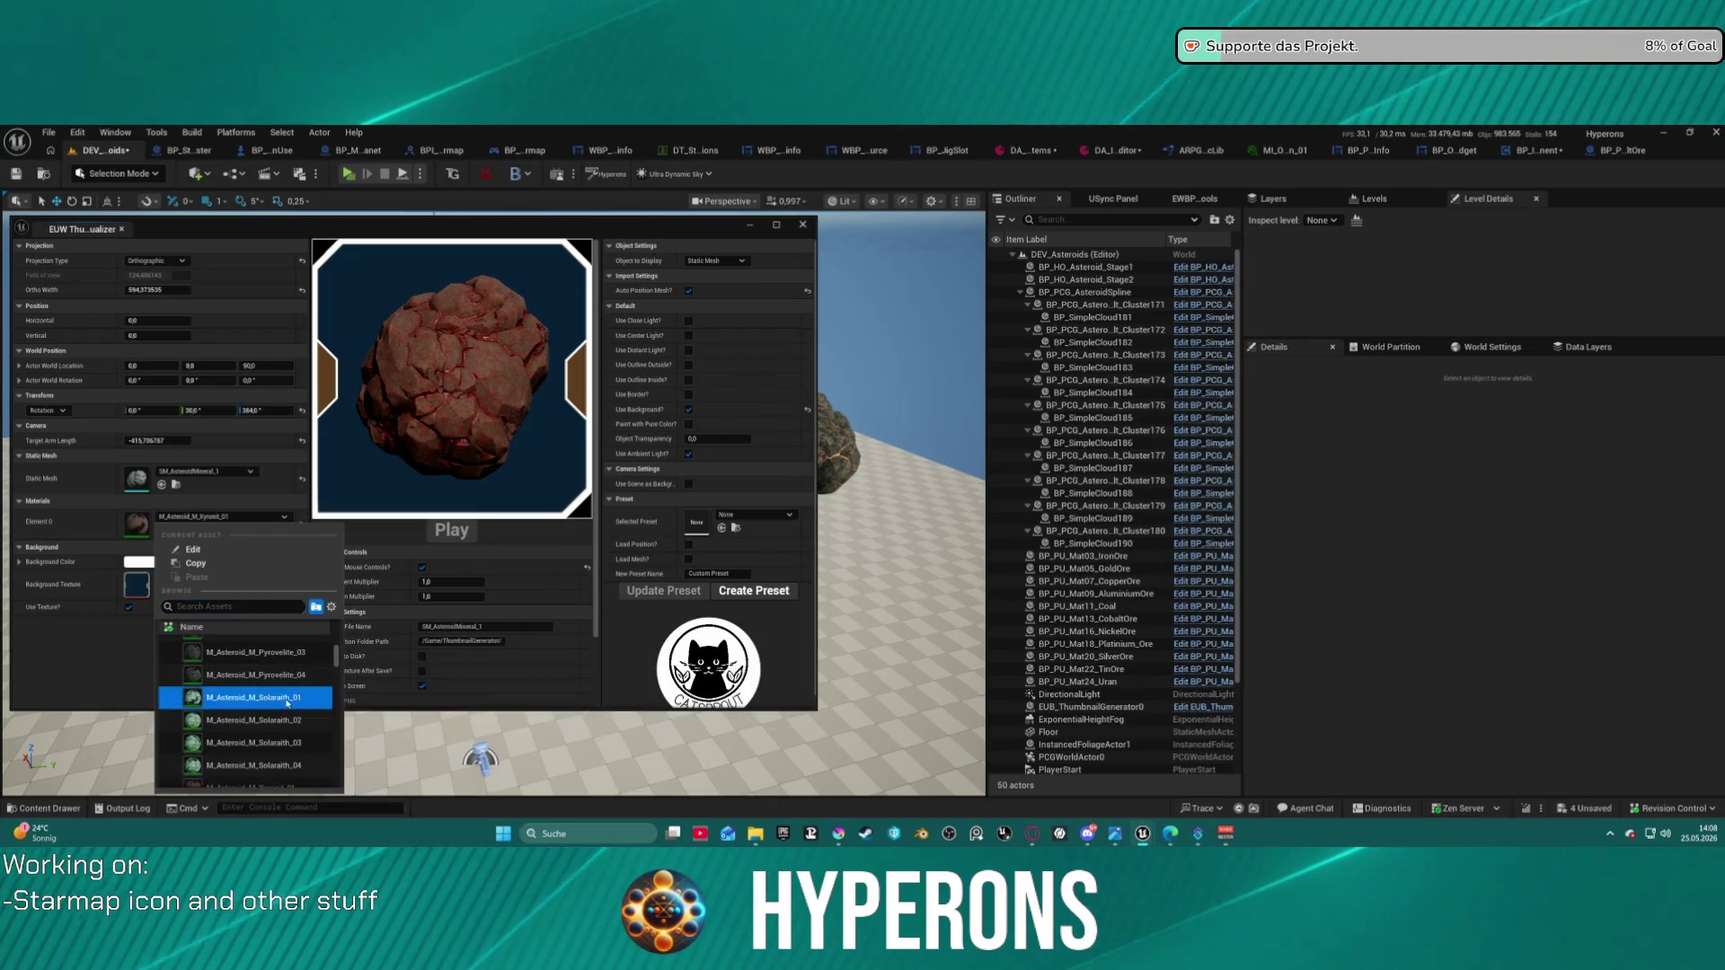
{"action": "left_click", "coordinate": [287, 700]}
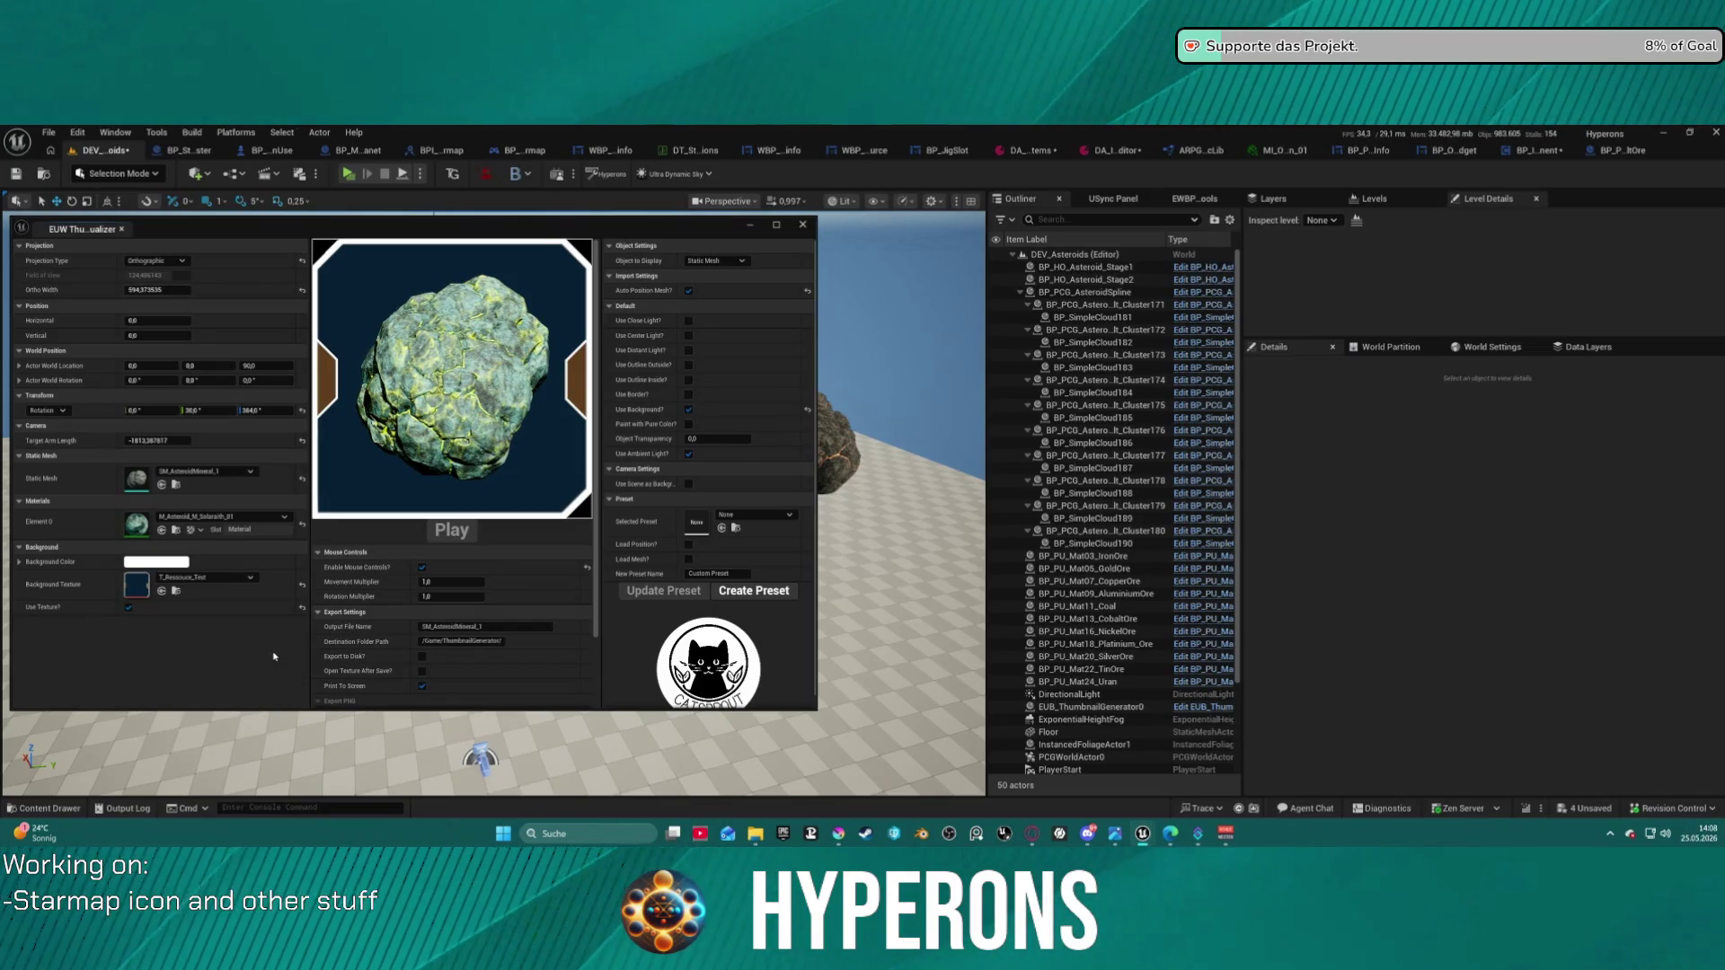
{"action": "left_click", "coordinate": [269, 517]}
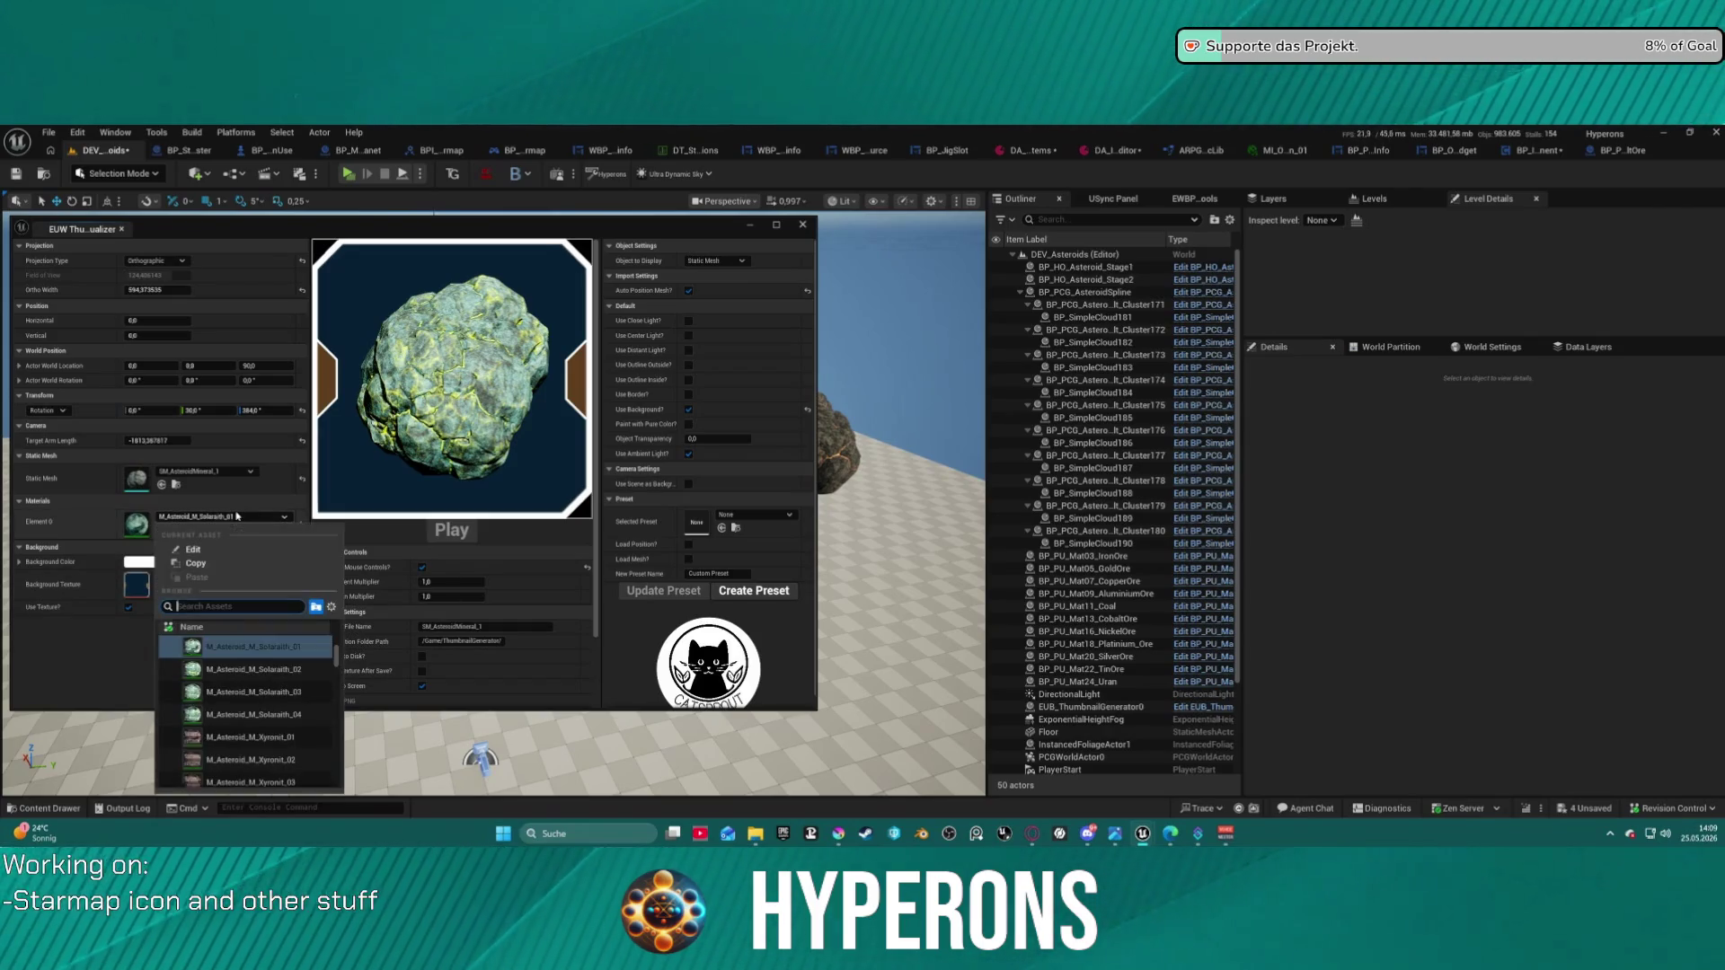
{"action": "scroll", "coordinate": [293, 669], "scroll_direction": "up", "scroll_amount": 4}
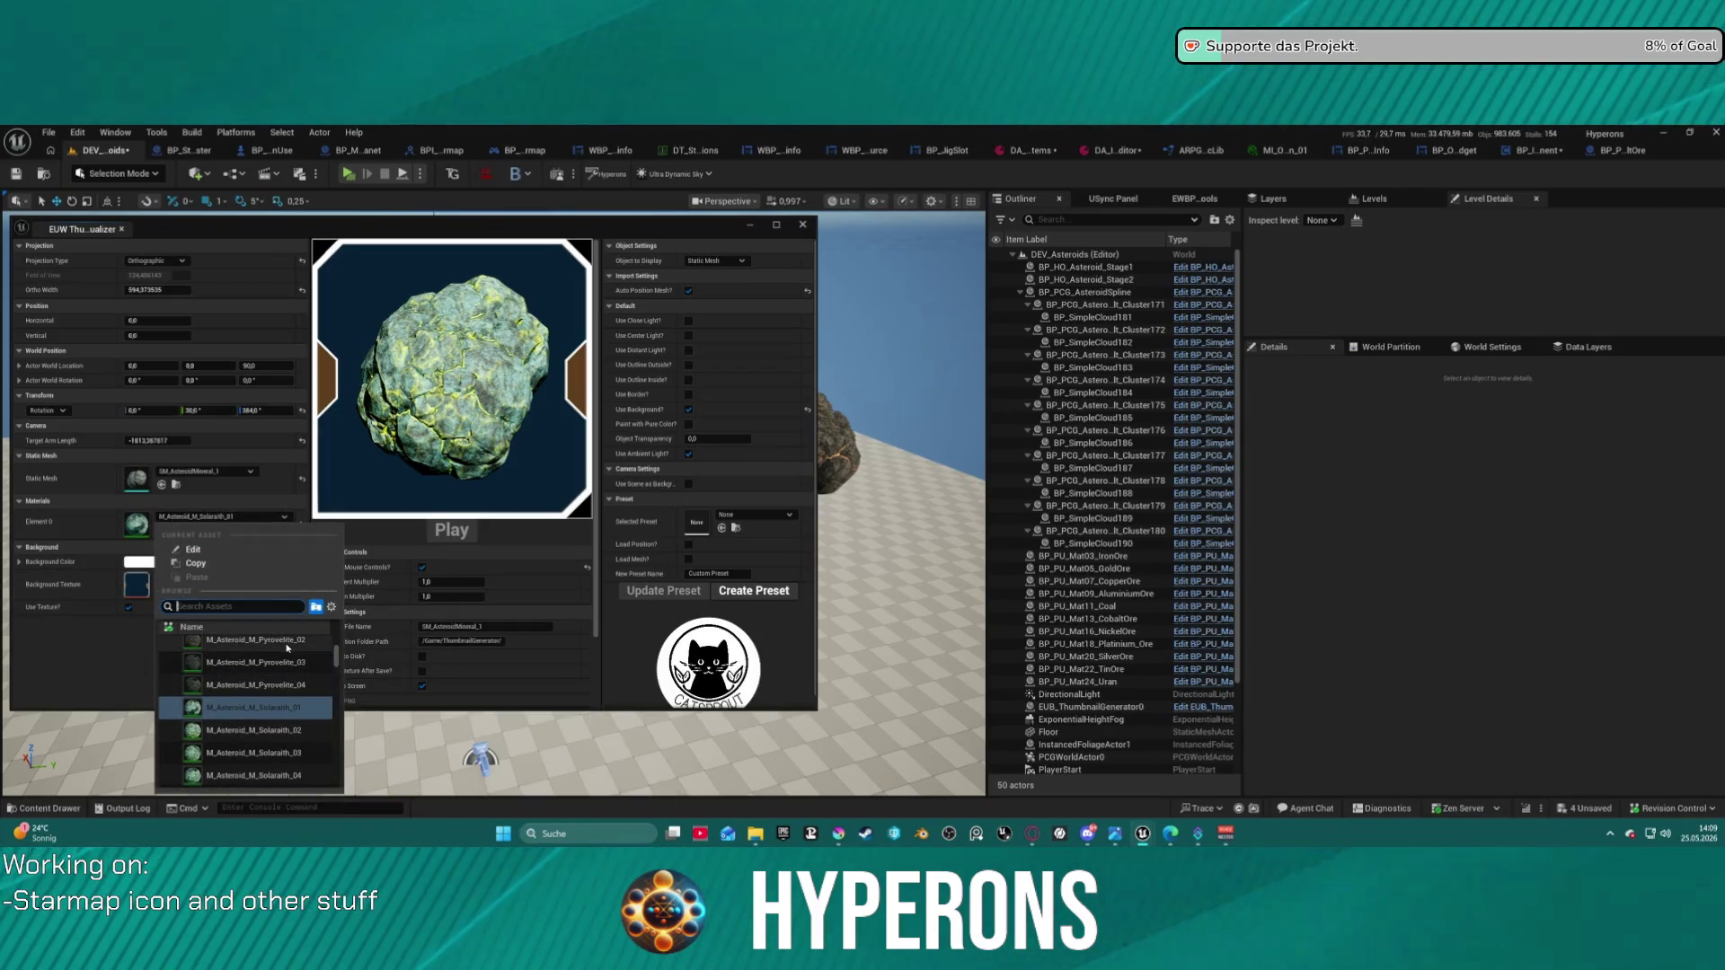
{"action": "left_click", "coordinate": [292, 641]}
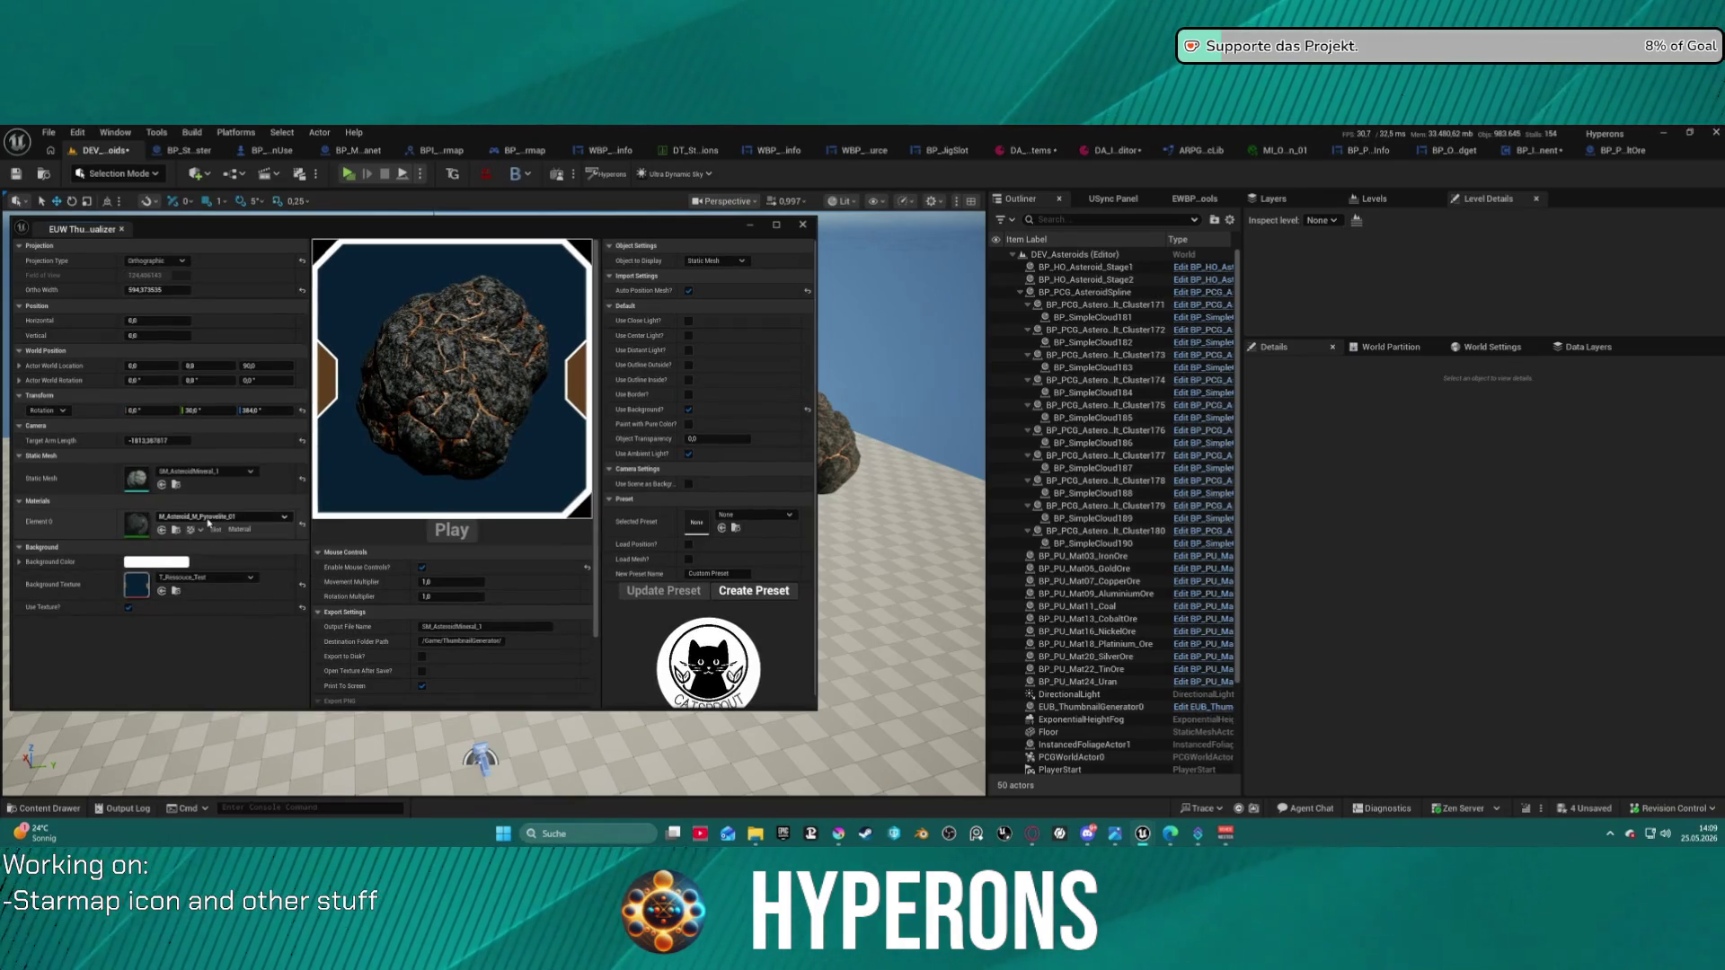
{"action": "left_click", "coordinate": [265, 517]}
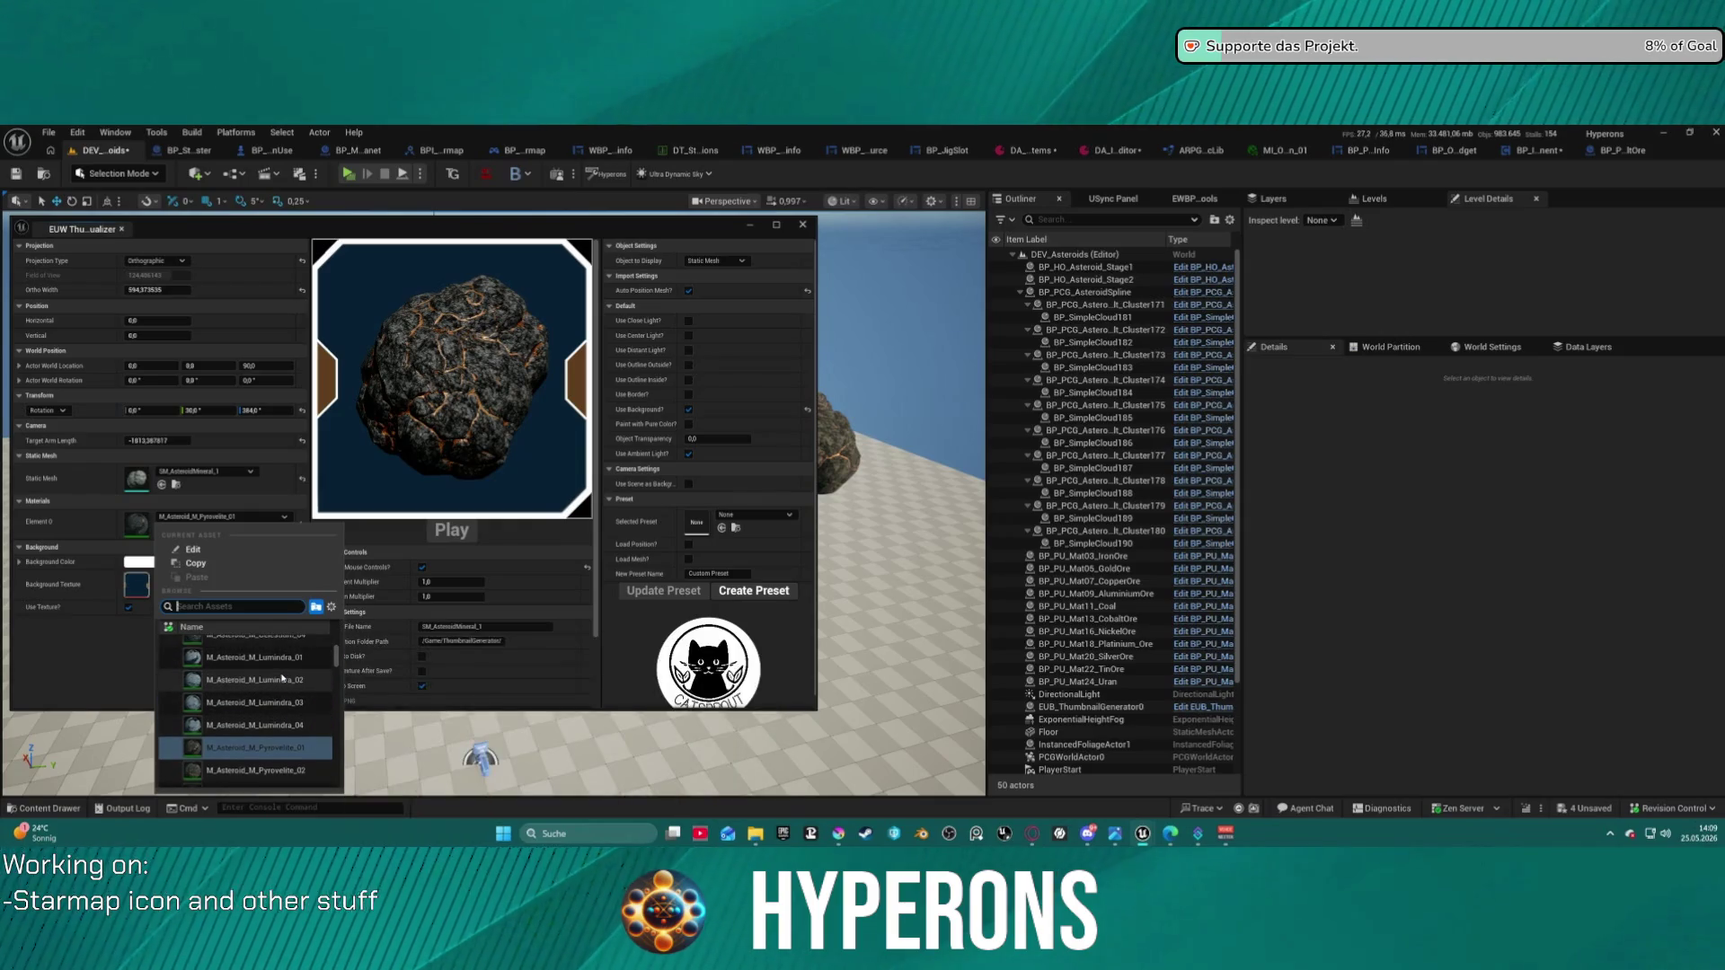
{"action": "left_click", "coordinate": [297, 686]}
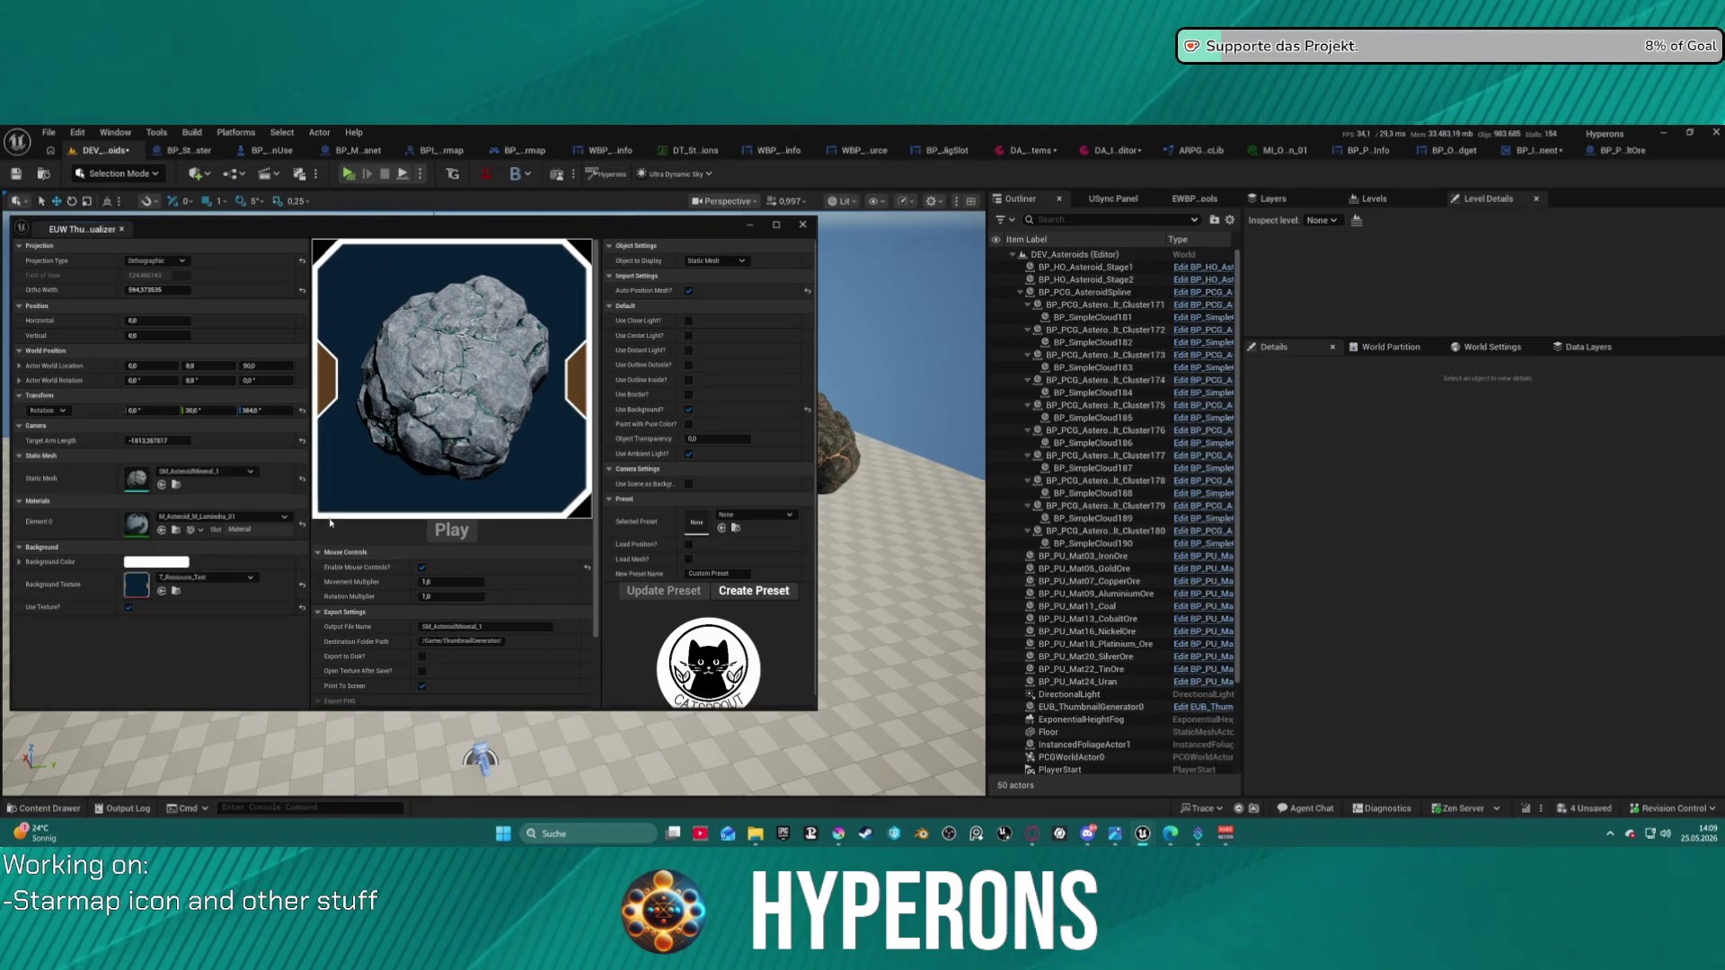
- Bring the T_Ressouce_Test texture in Krita to the front
{"action": "mouse_move", "coordinate": [1170, 836]}
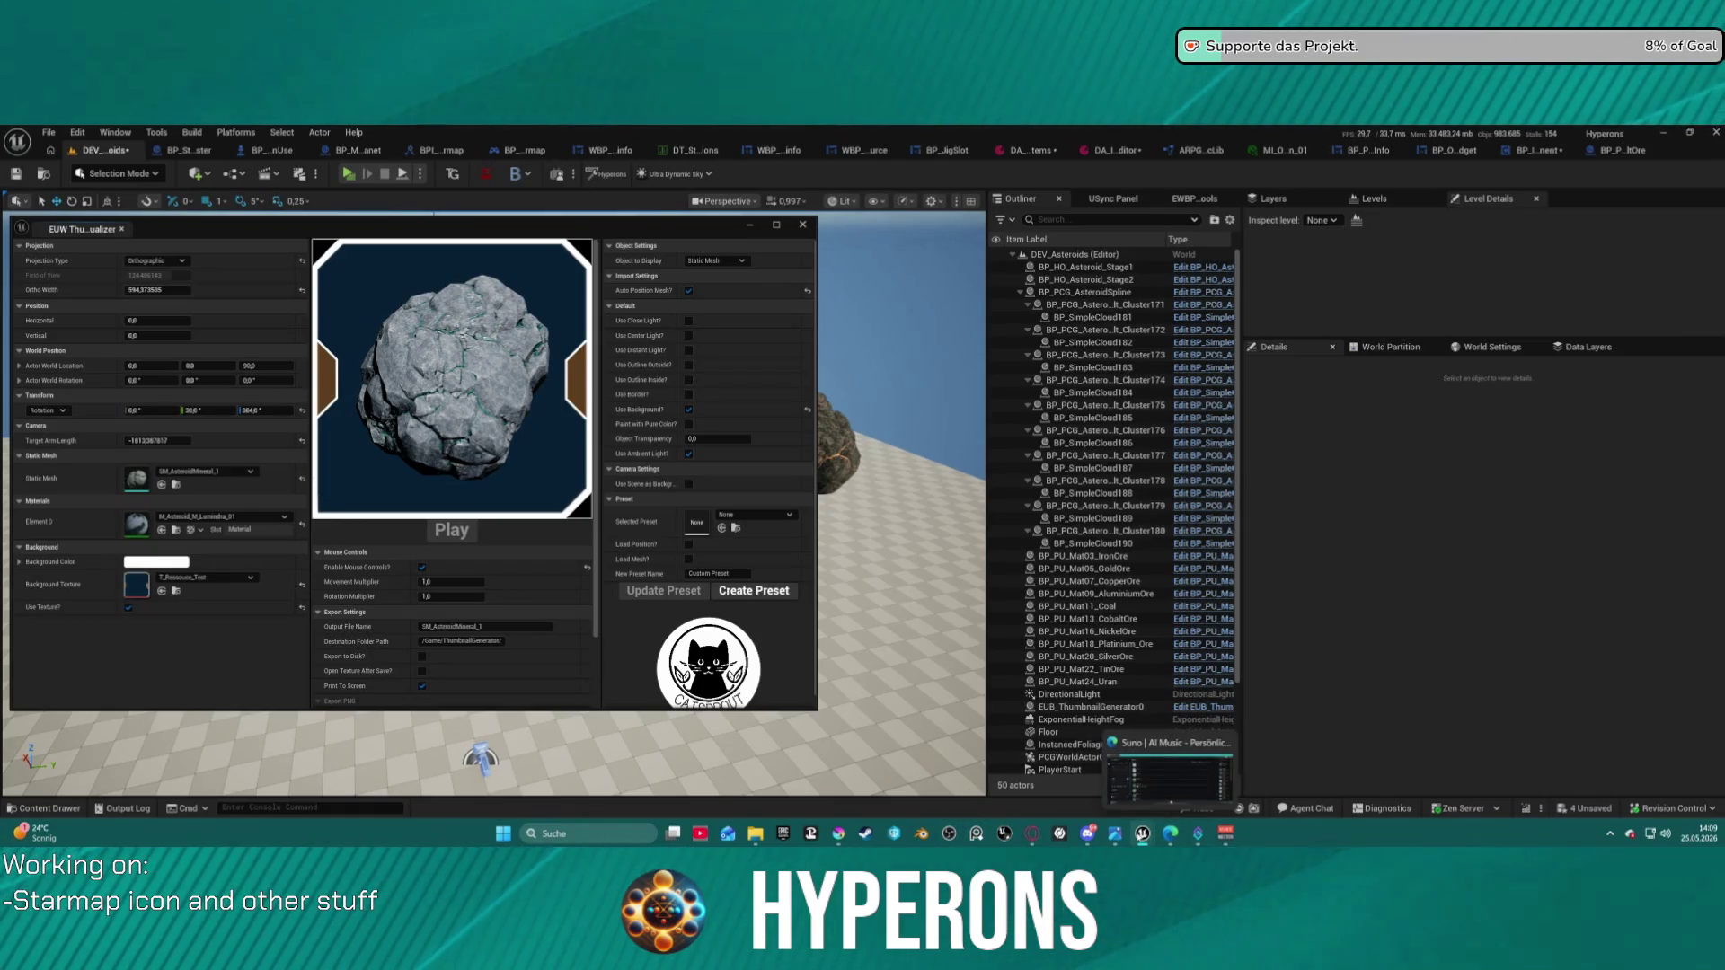
{"action": "mouse_move", "coordinate": [838, 835]}
{"action": "left_click", "coordinate": [926, 782]}
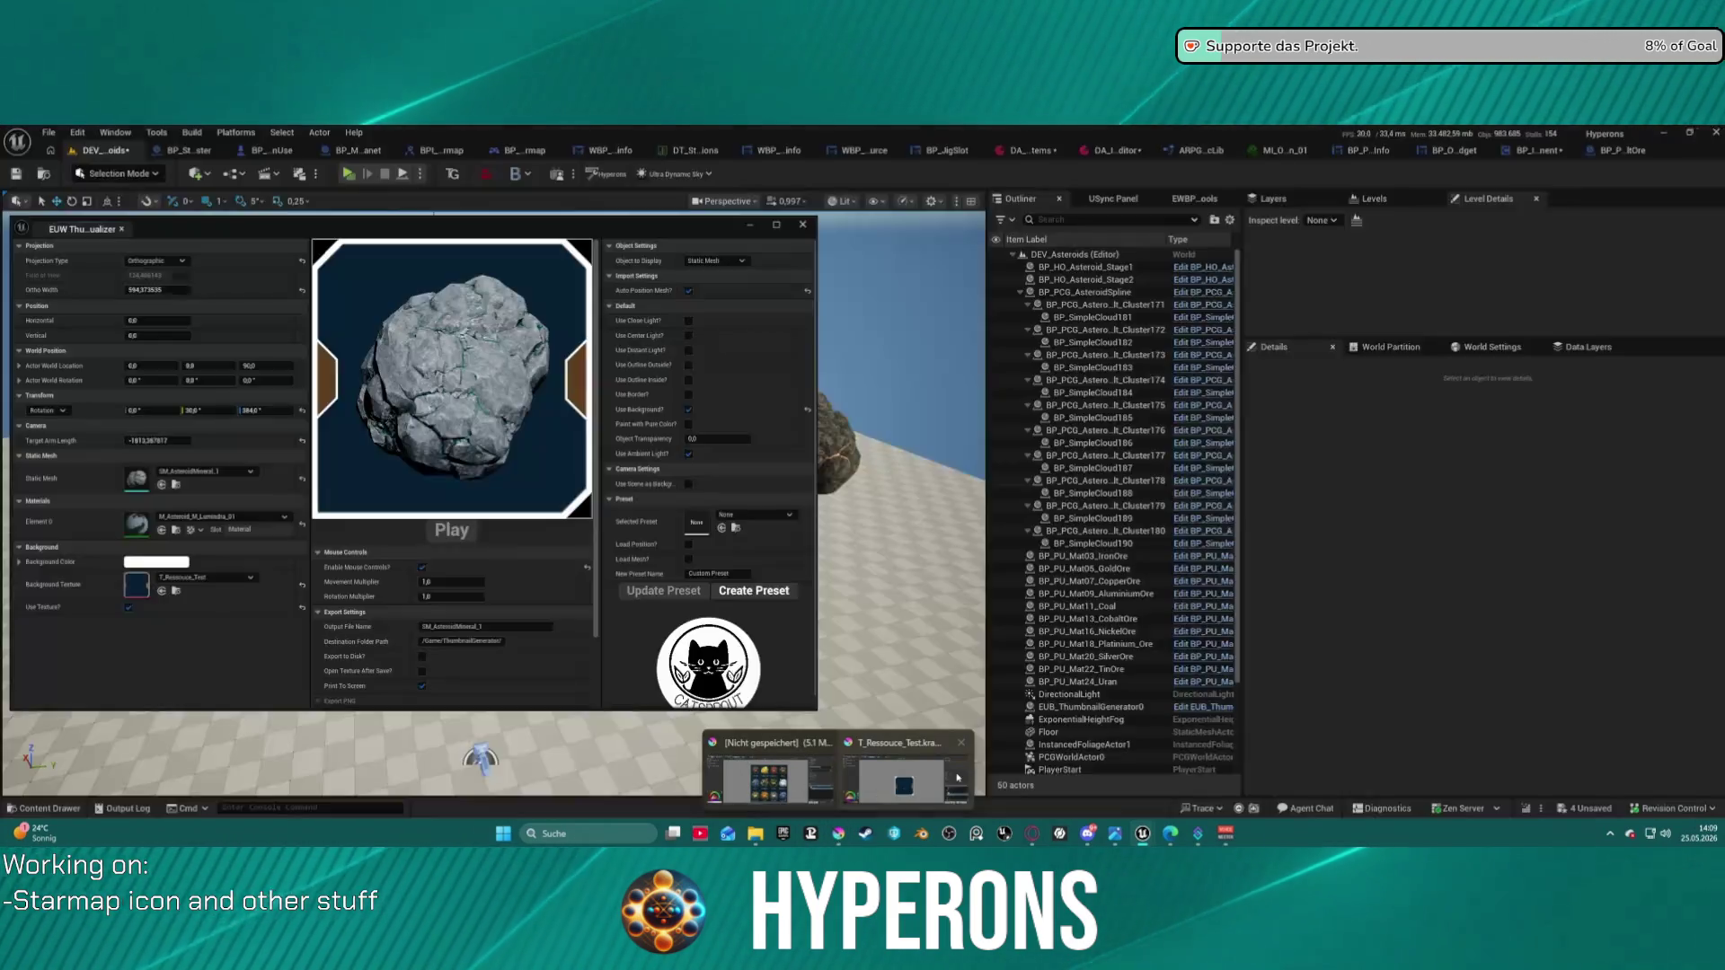
{"action": "left_click", "coordinate": [926, 781]}
- Hide the Frame layer and make Kopie von Slot the active layer
{"action": "scroll", "coordinate": [791, 523], "scroll_direction": "up", "scroll_amount": 2}
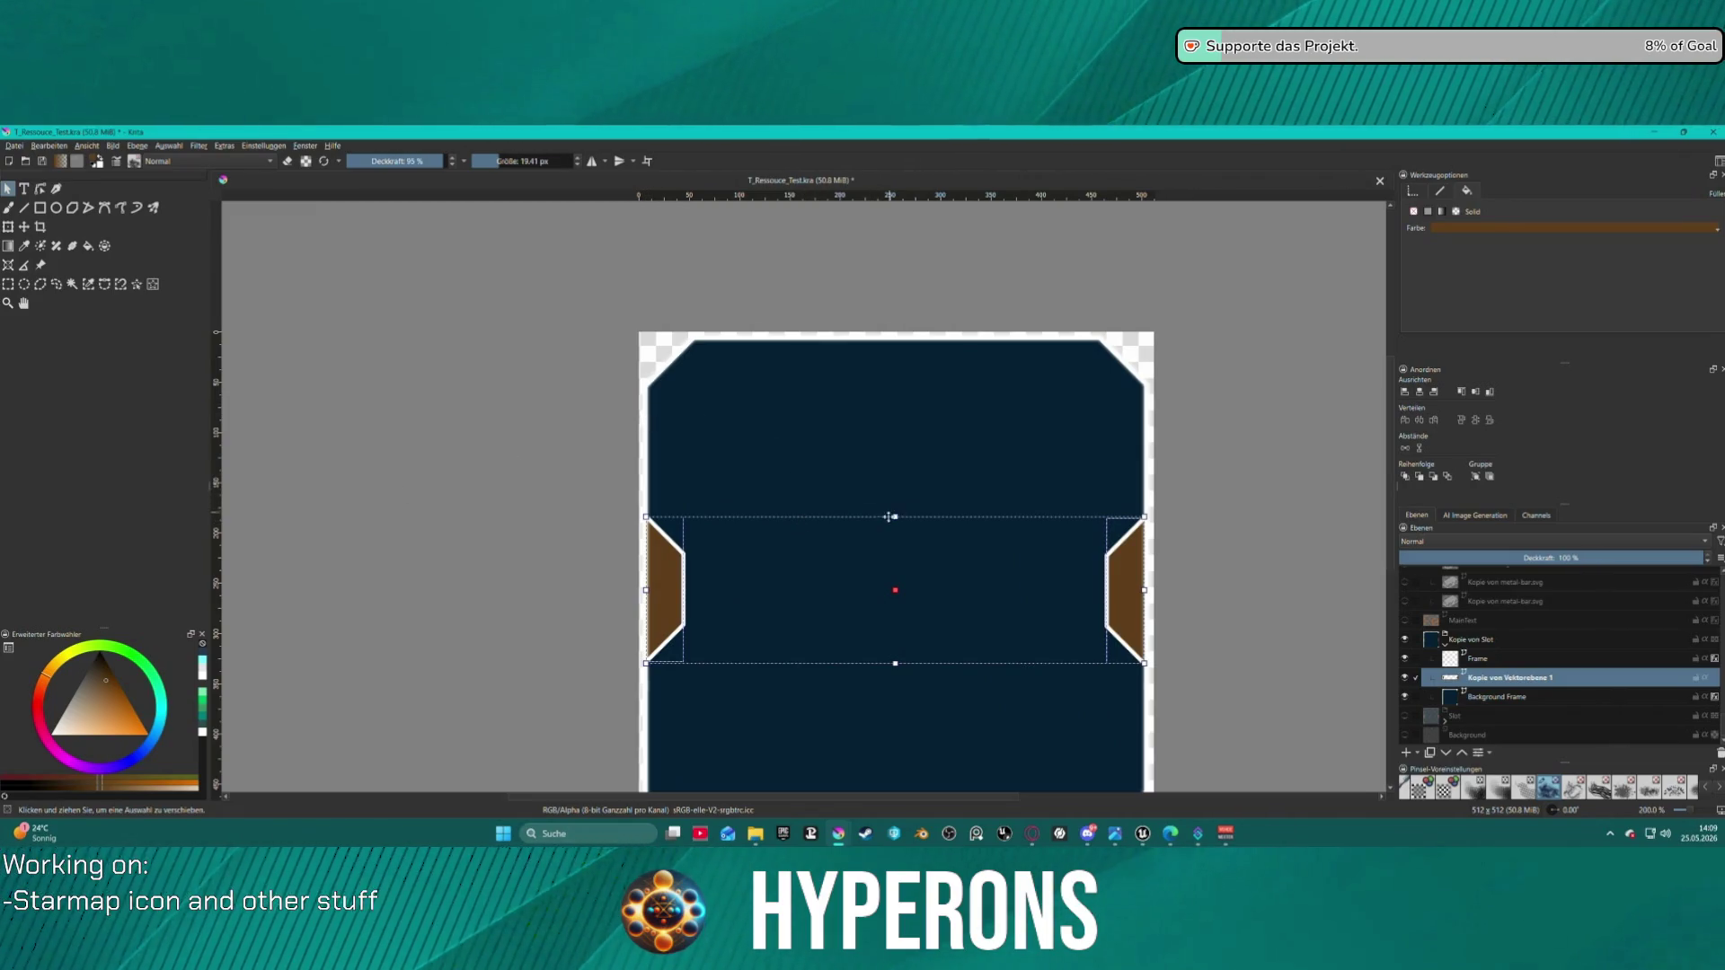
{"action": "scroll", "coordinate": [888, 516], "scroll_direction": "down", "scroll_amount": 2}
{"action": "scroll", "coordinate": [943, 663], "scroll_direction": "up", "scroll_amount": 1}
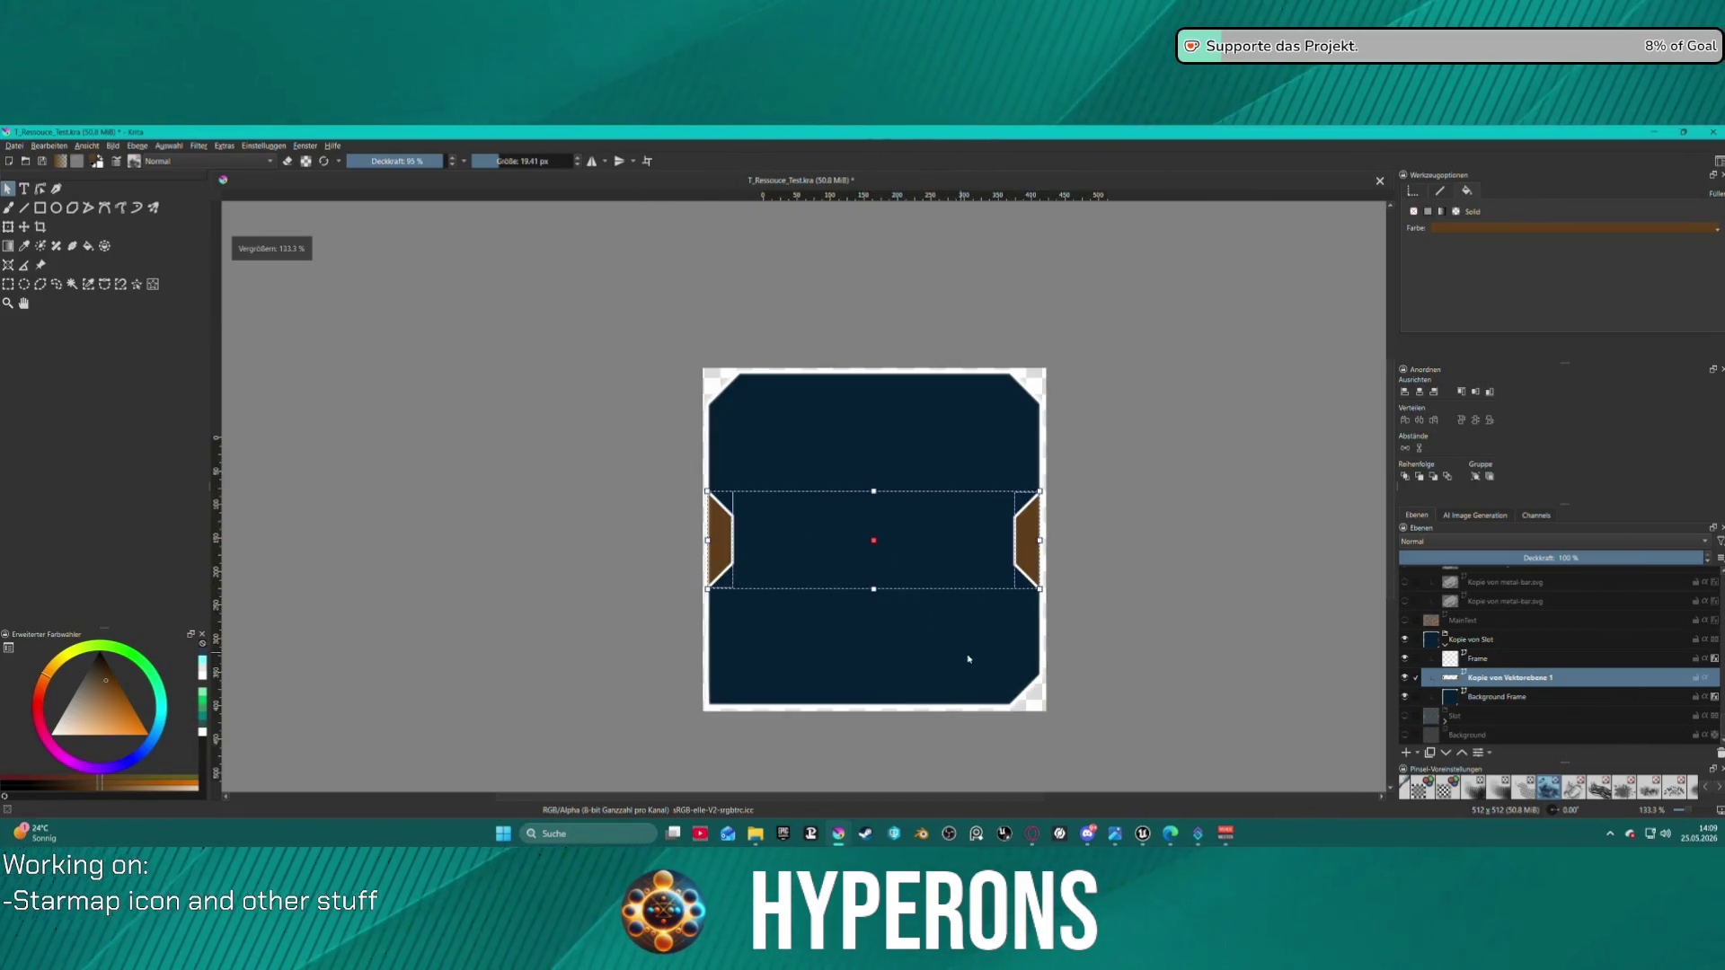
{"action": "left_click", "coordinate": [1405, 658]}
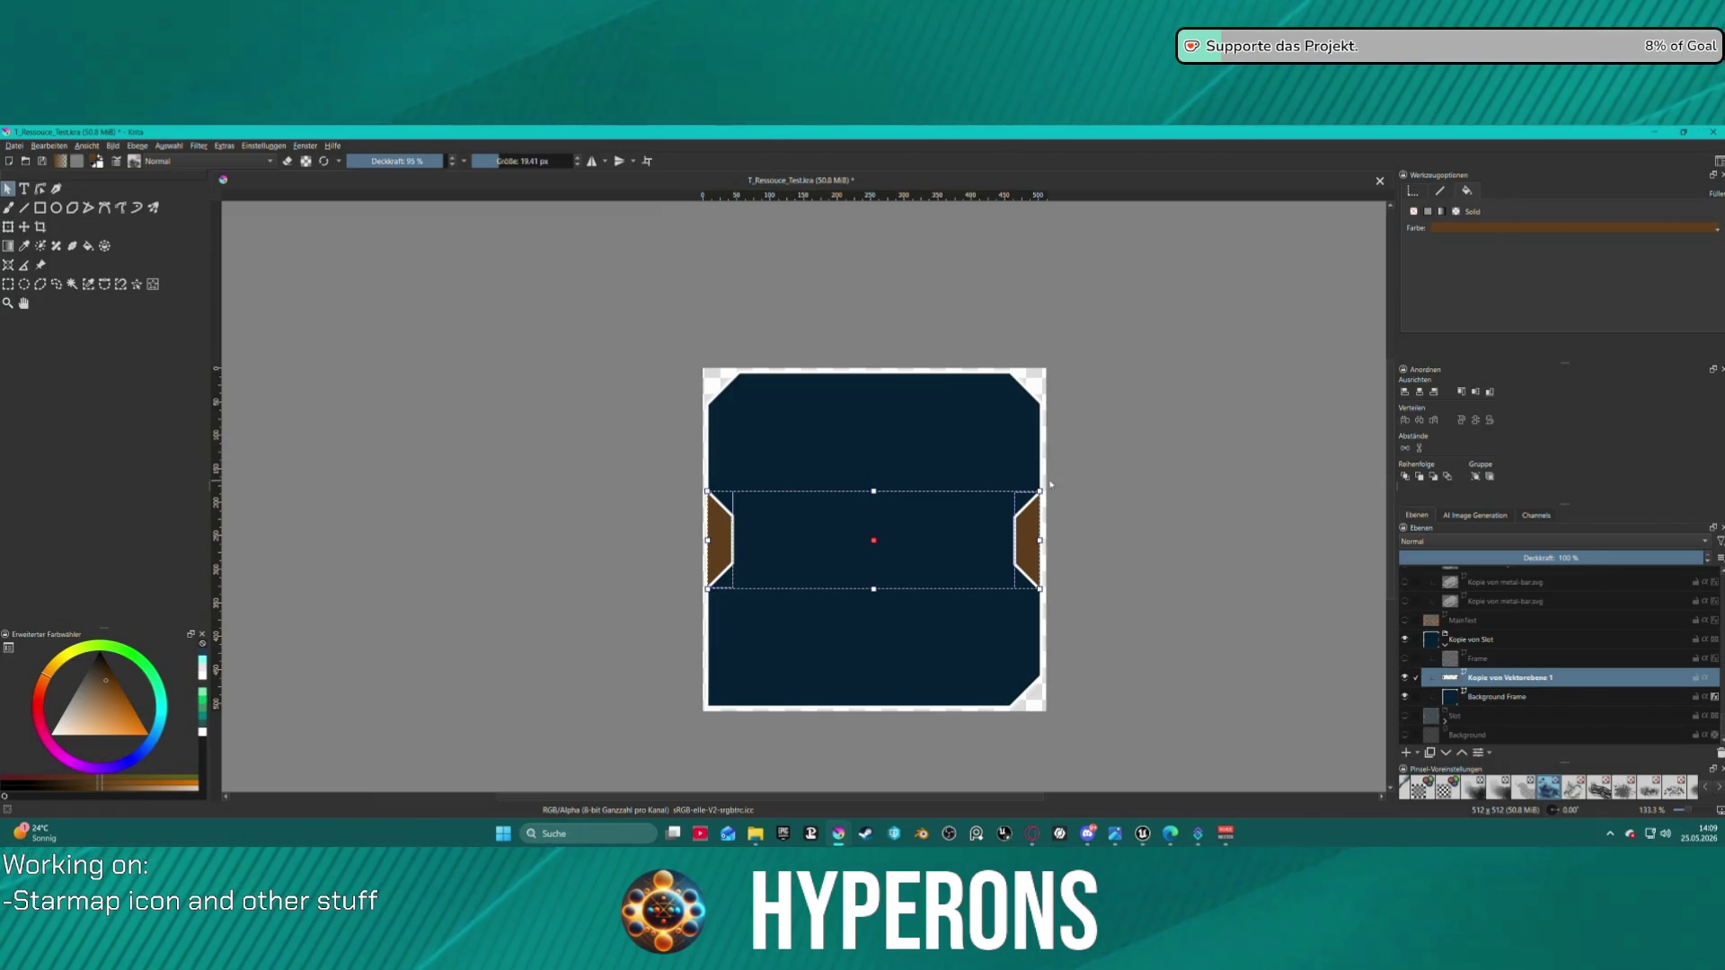
{"action": "scroll", "coordinate": [969, 495], "scroll_direction": "up", "scroll_amount": 1}
{"action": "mouse_move", "coordinate": [501, 236]}
{"action": "left_mouse_down"}
{"action": "mouse_move", "coordinate": [712, 450]}
{"action": "mouse_move", "coordinate": [1185, 793]}
{"action": "mouse_move", "coordinate": [1130, 703]}
{"action": "left_mouse_up"}
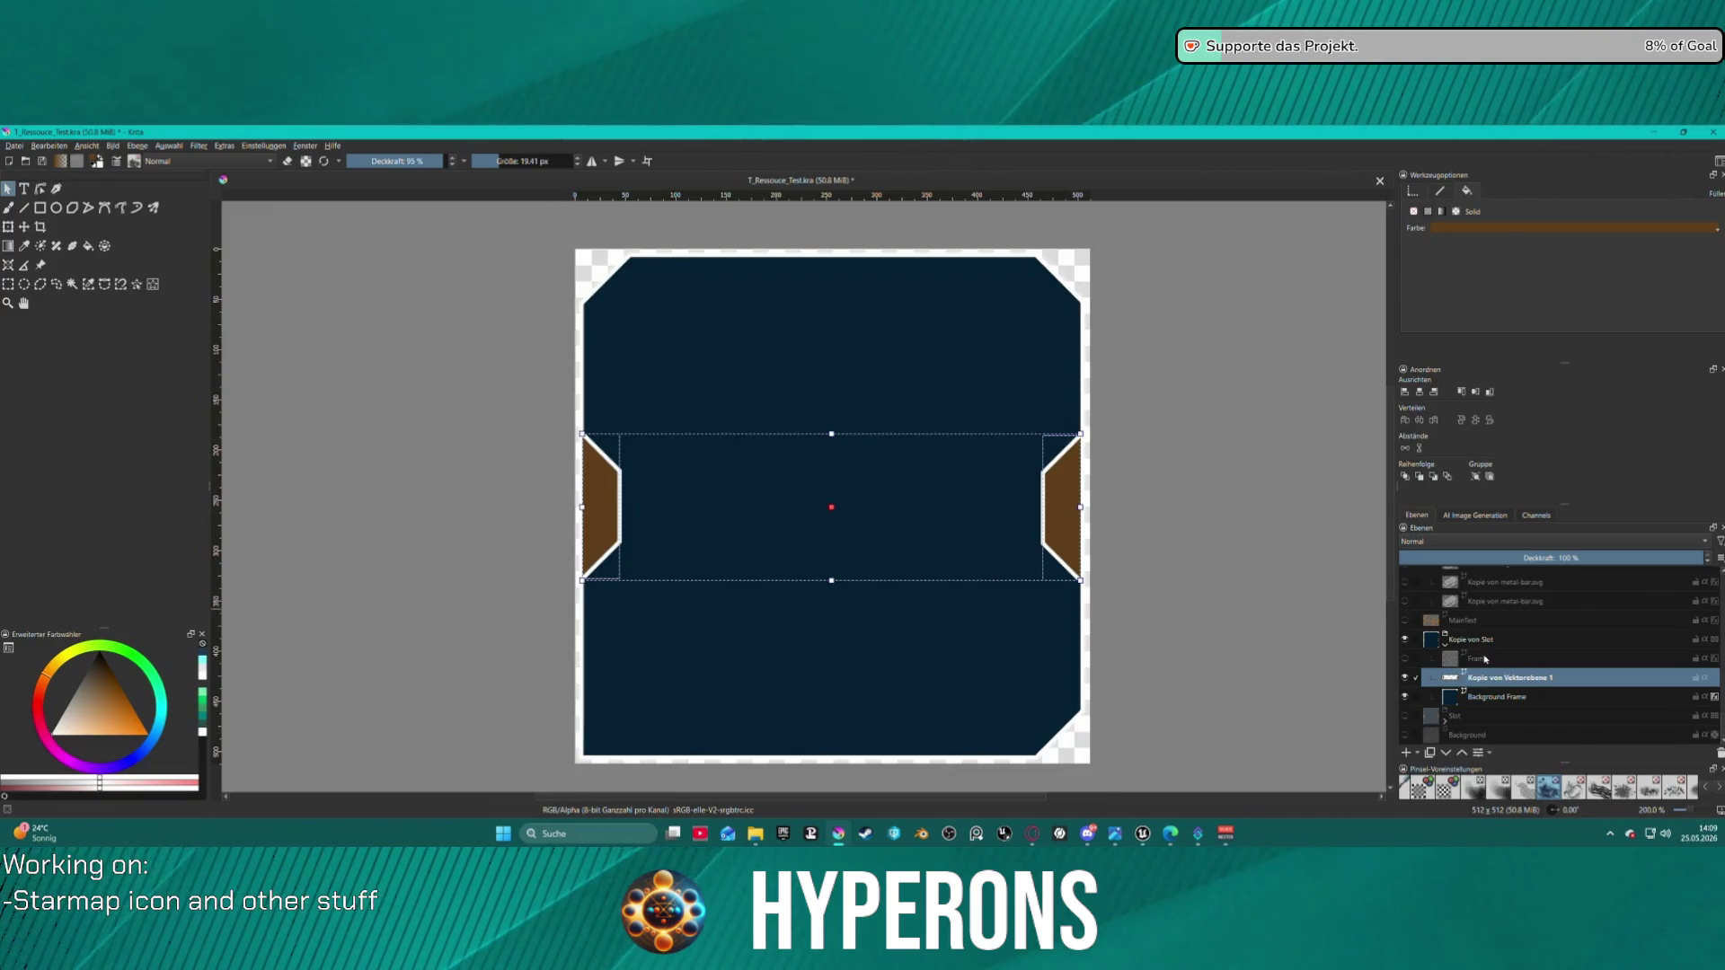
{"action": "key", "text": "Page_Up"}
{"action": "key", "text": "Page_Up"}
{"action": "key", "text": "b"}
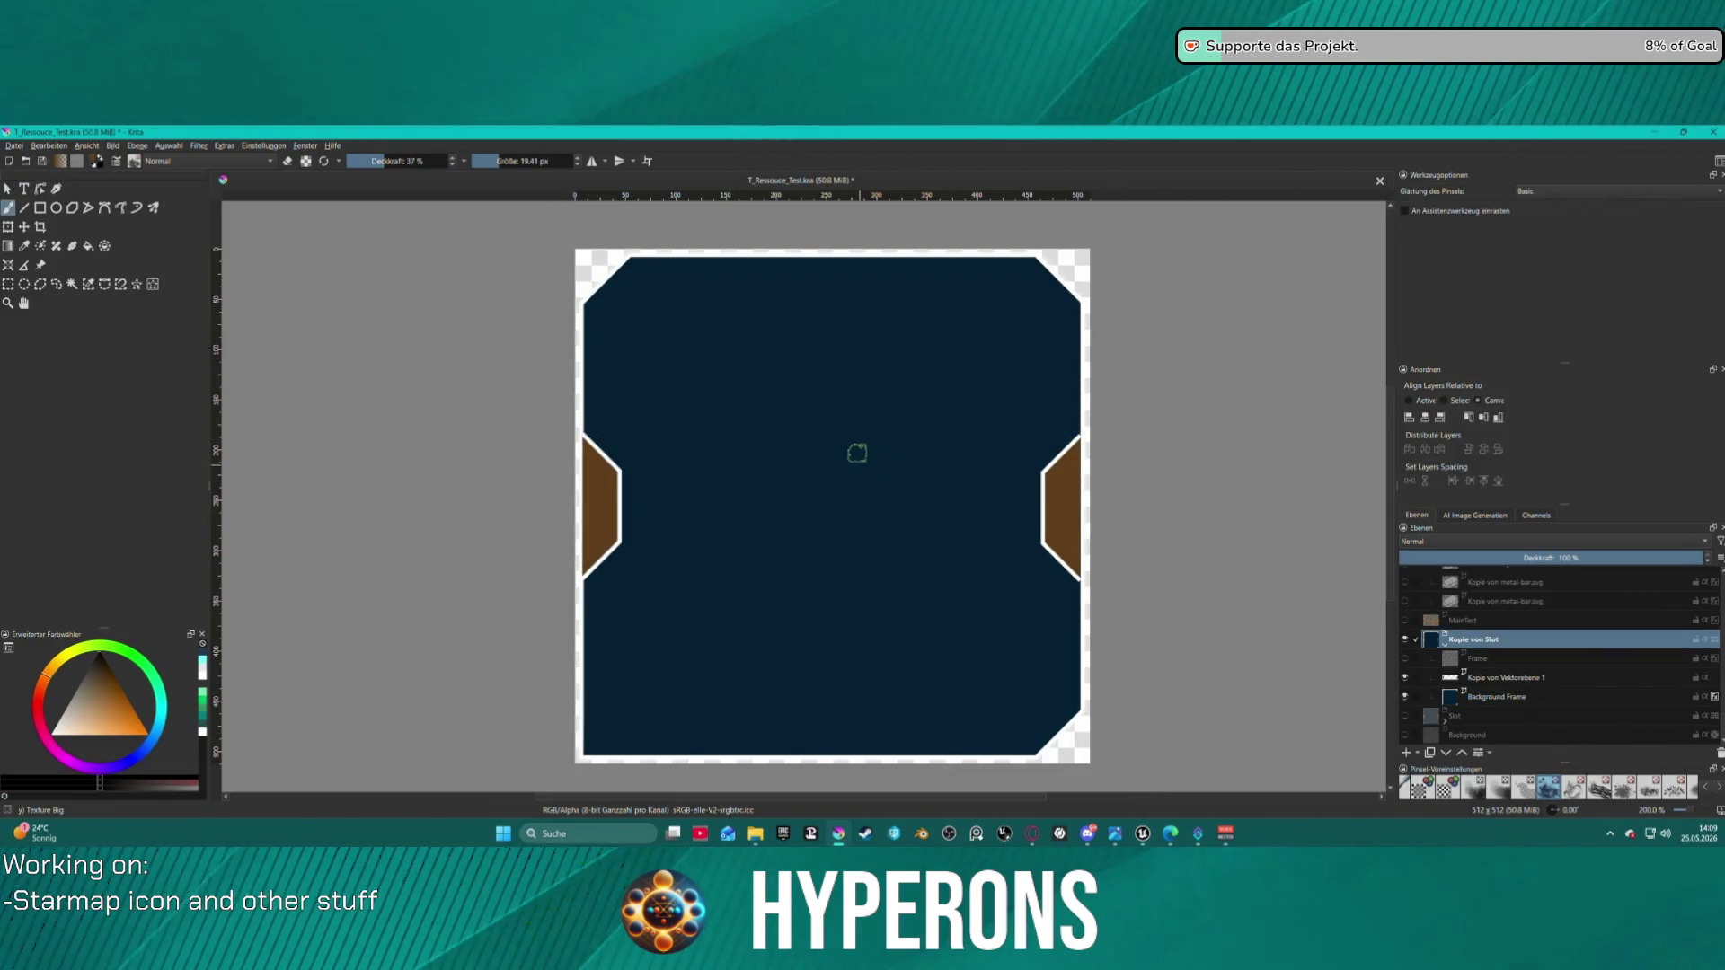
- Slightly enlarge and recentre the slot layer with Ctrl+T, then return to Unreal
{"action": "key", "text": "ctrl+t"}
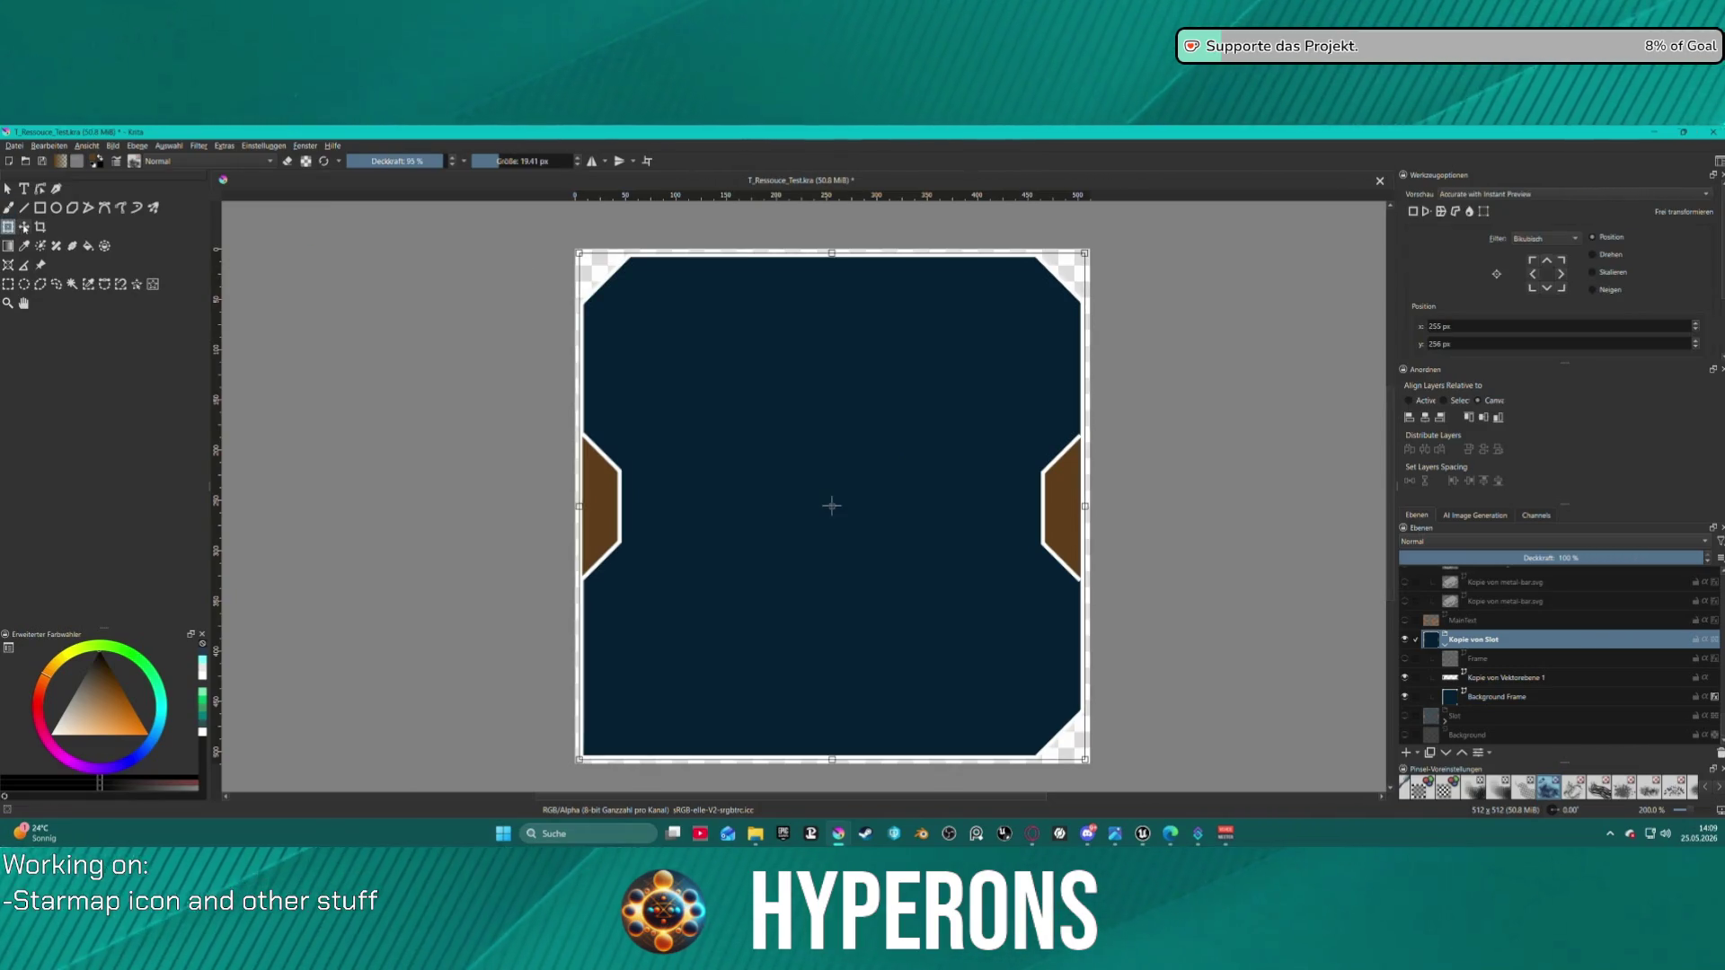
{"action": "left_click_drag", "start_coordinate": [580, 254], "coordinate": [570, 249]}
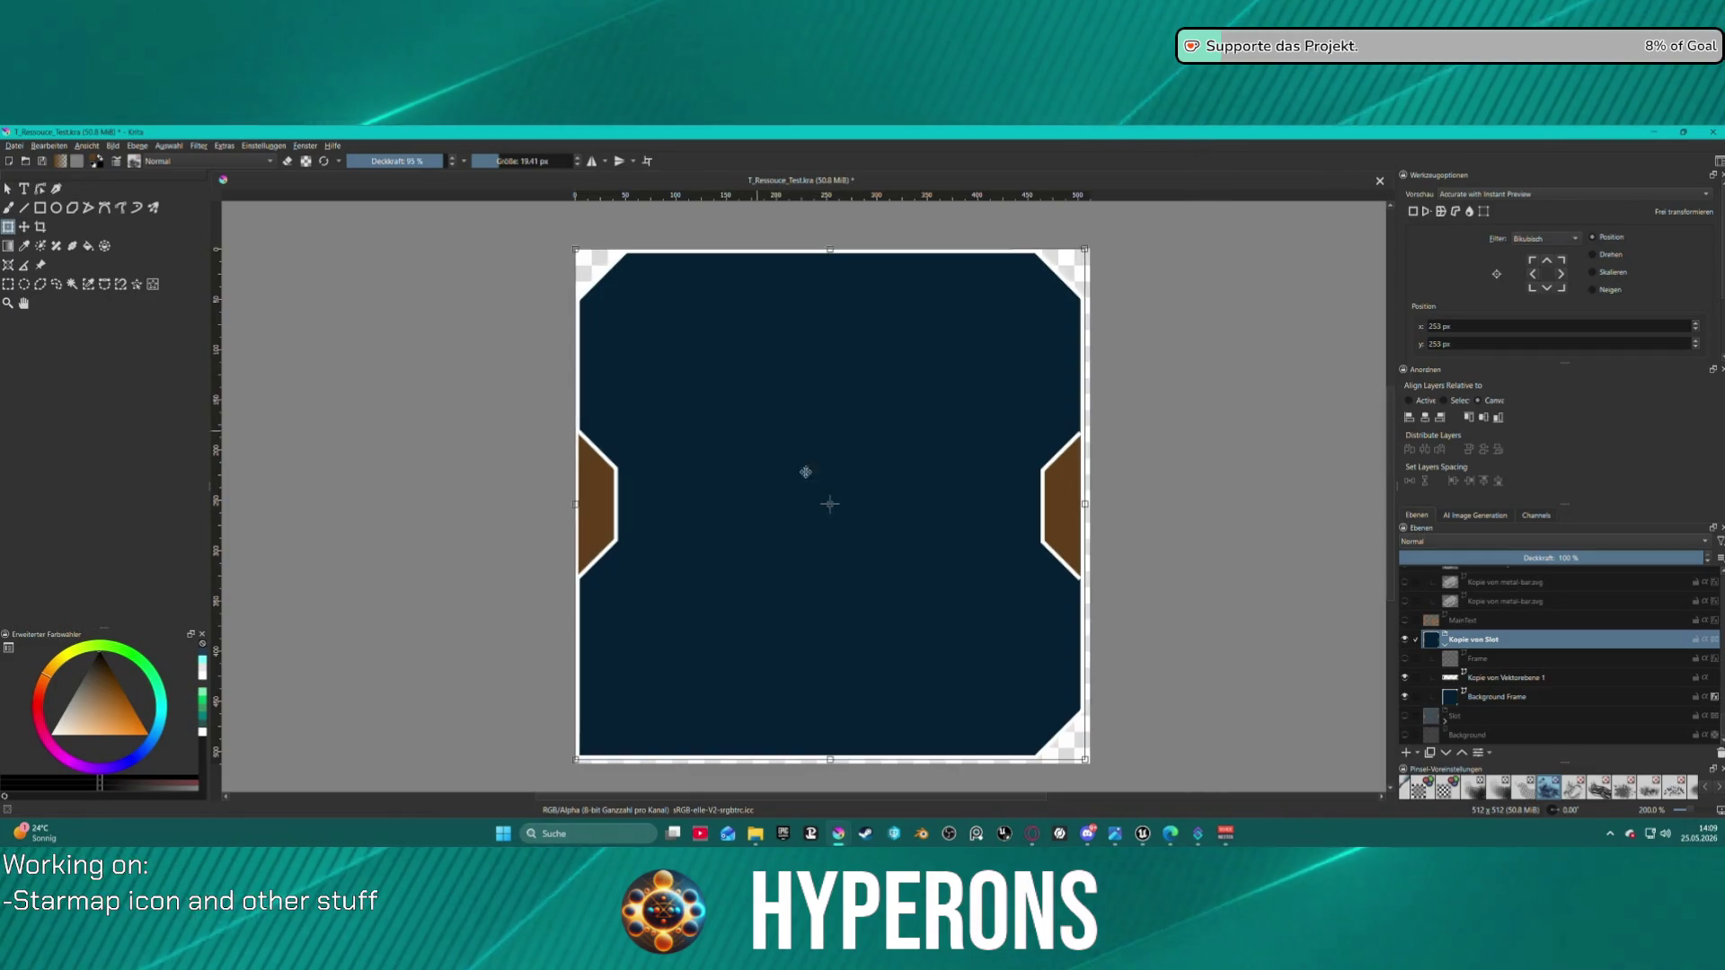
{"action": "left_click_drag", "start_coordinate": [1084, 760], "coordinate": [1089, 764]}
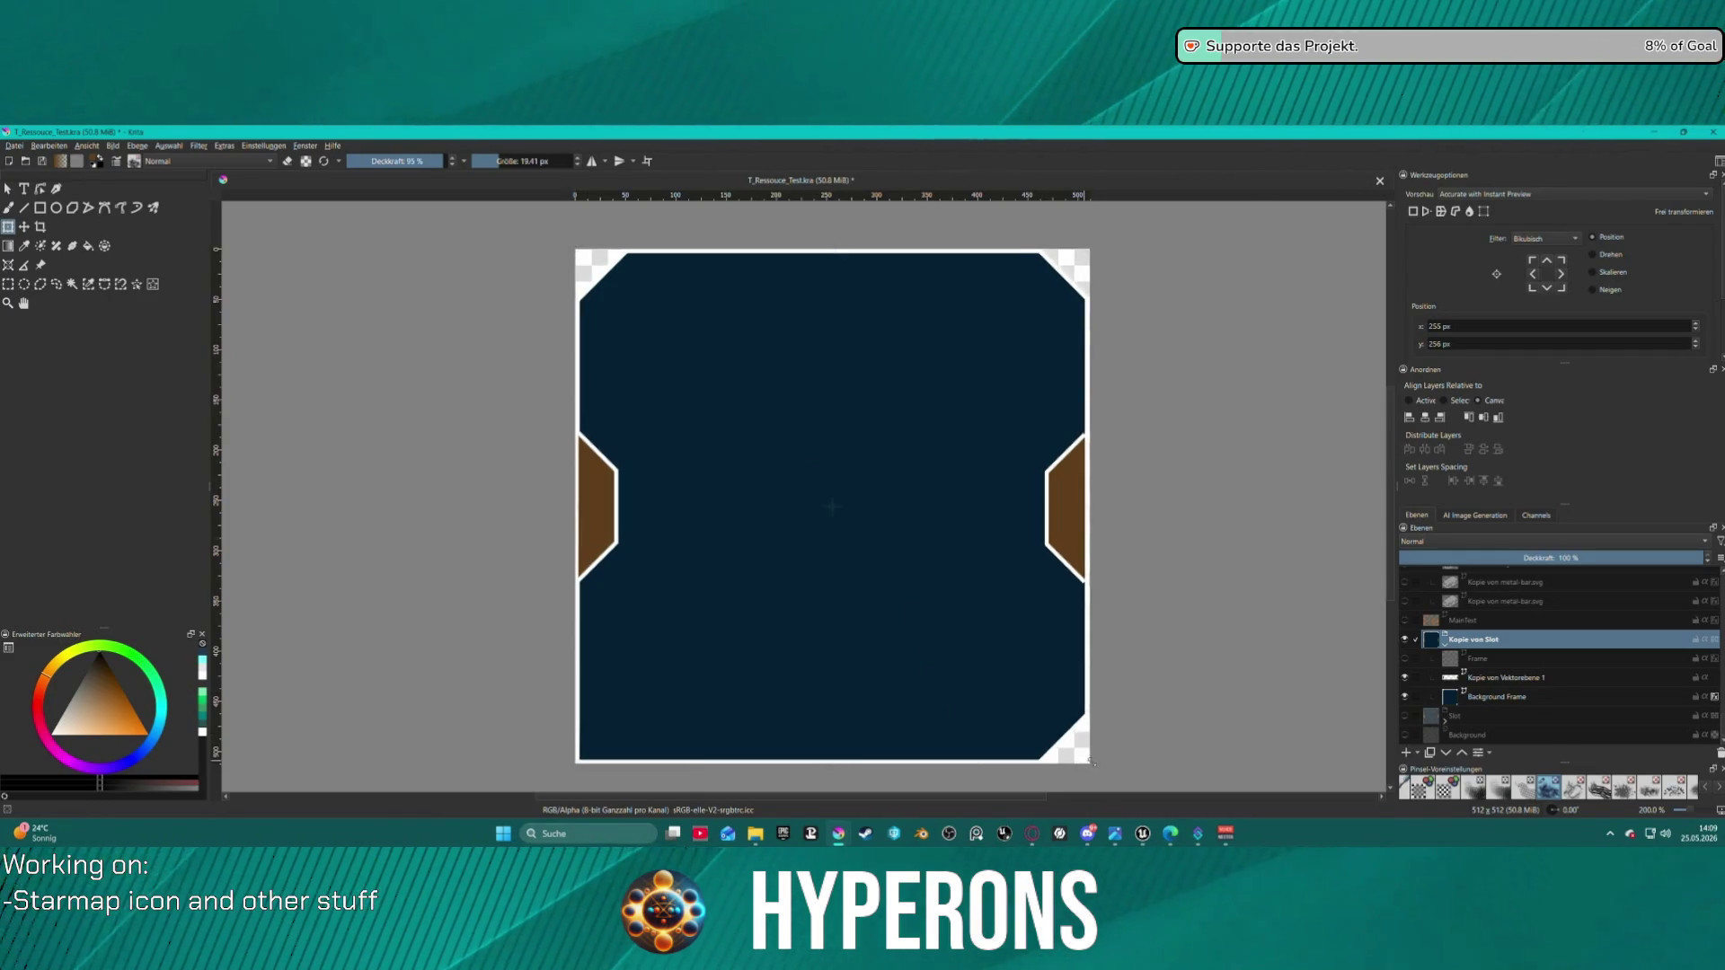
{"action": "key", "text": "alt+d"}
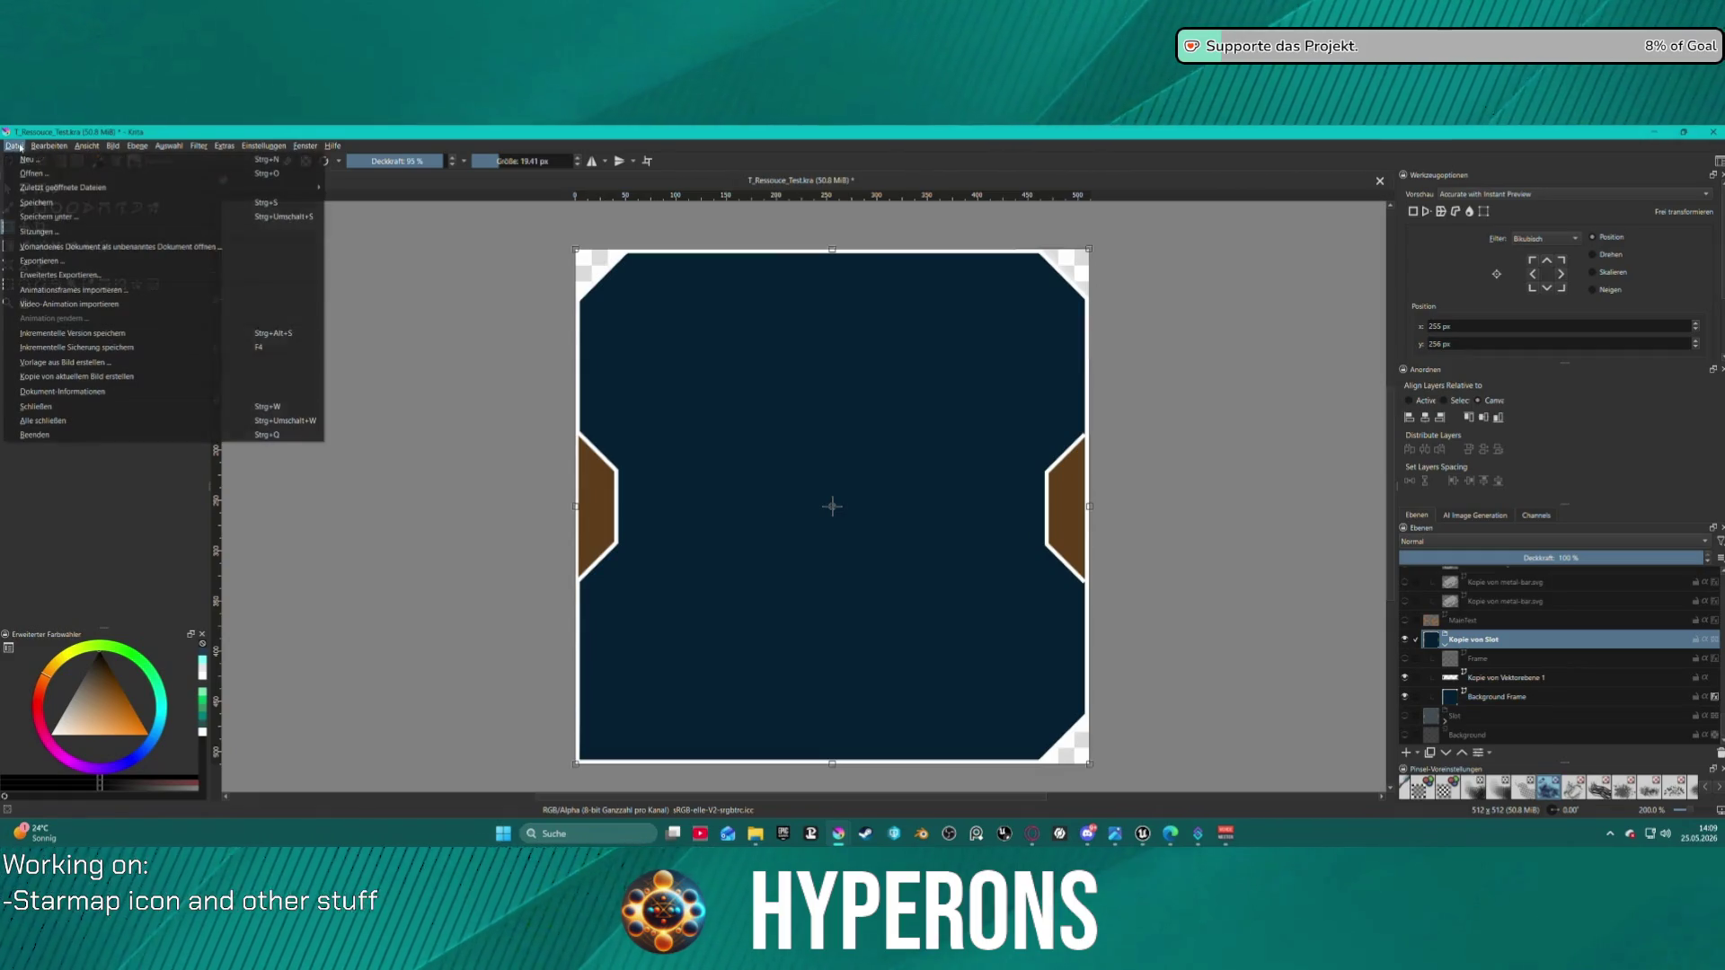
{"action": "key", "text": "Escape"}
{"action": "key", "text": "Return"}
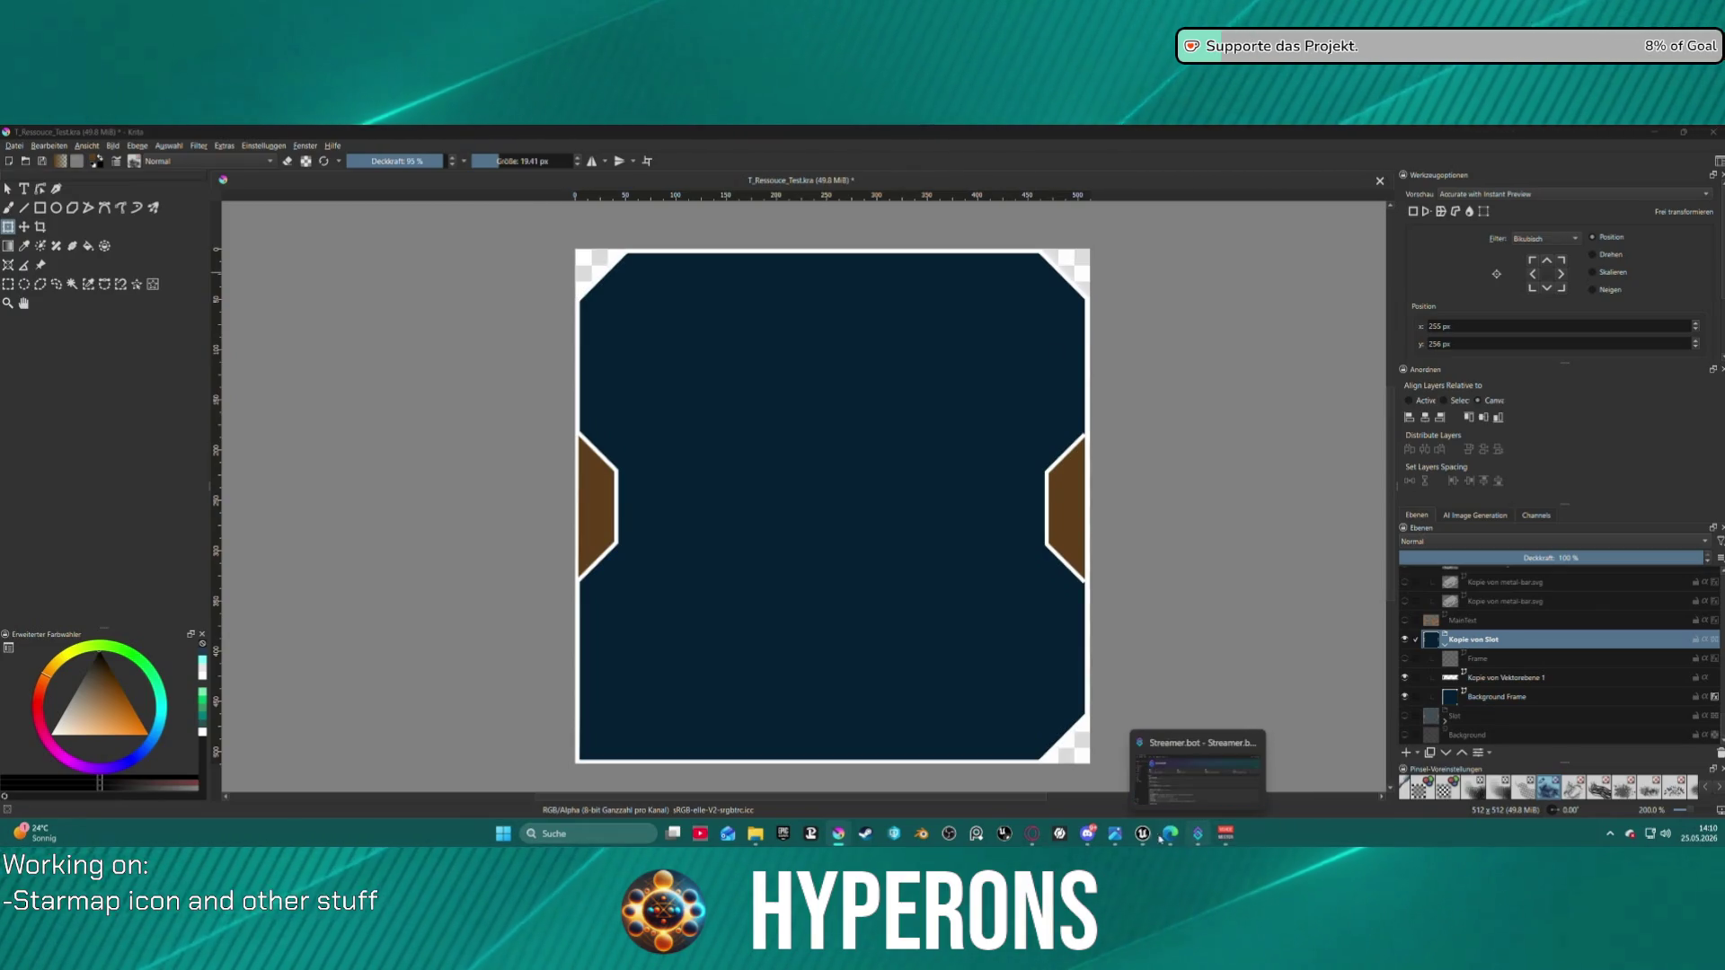
{"action": "mouse_move", "coordinate": [1153, 834]}
{"action": "left_click", "coordinate": [1343, 764]}
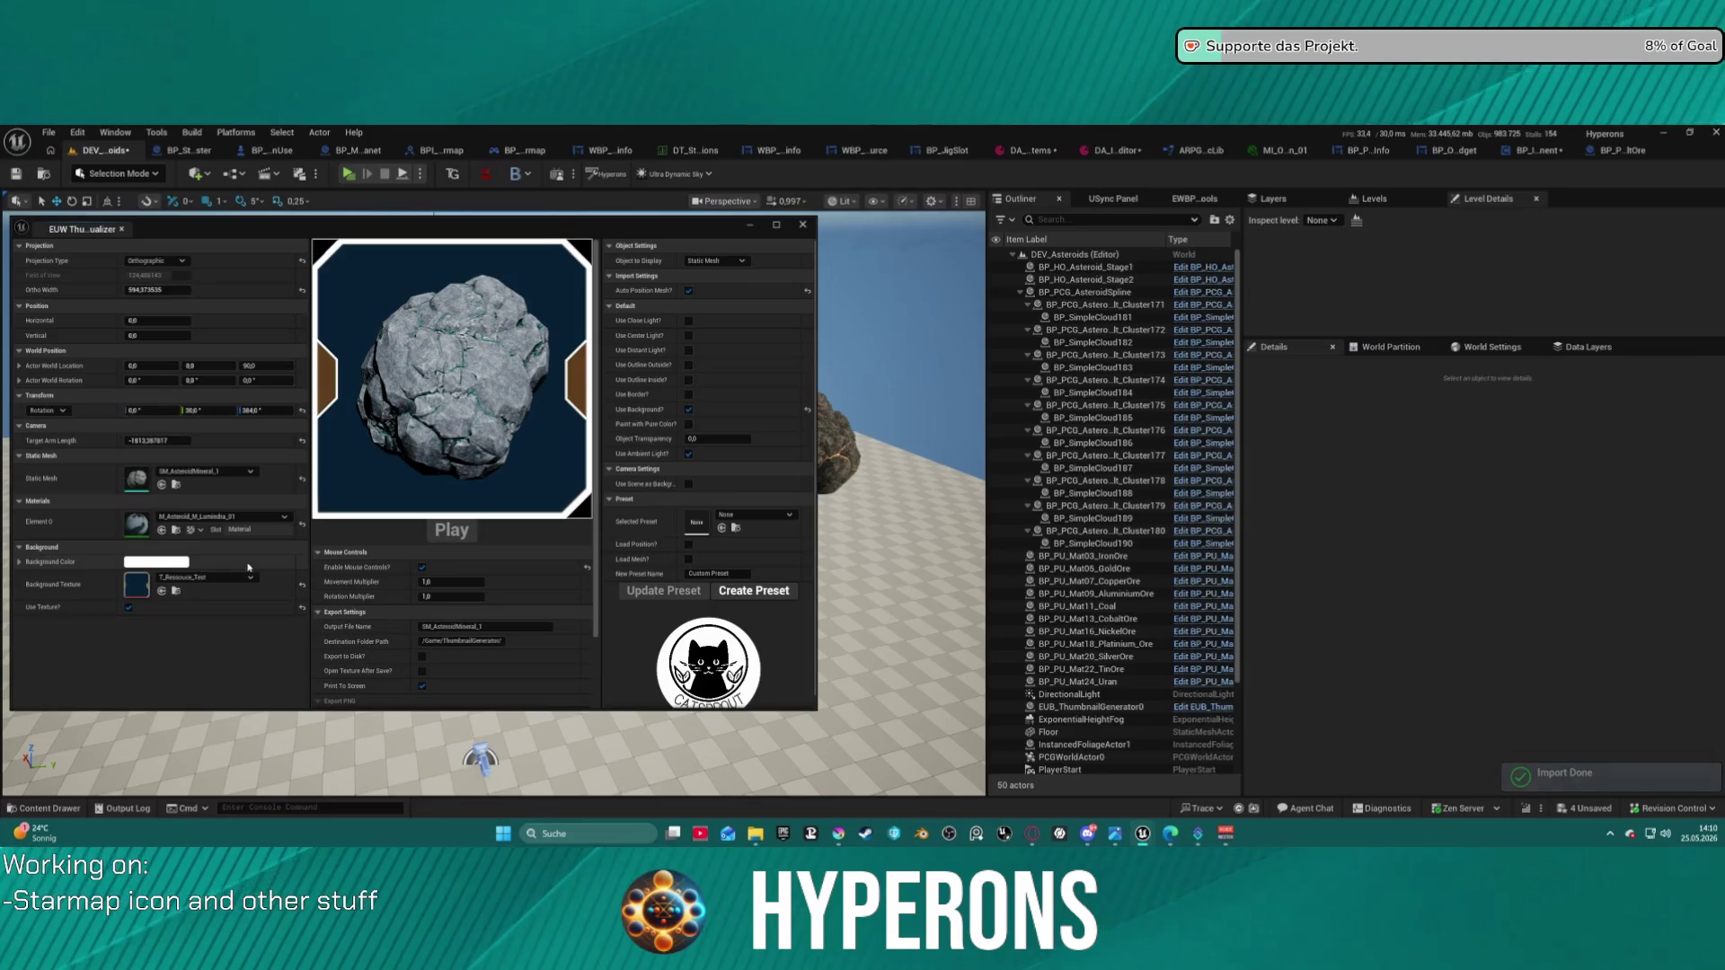
- Set the preview background colour to black with alpha 0 for transparency
{"action": "left_click", "coordinate": [131, 611]}
{"action": "left_click", "coordinate": [131, 610]}
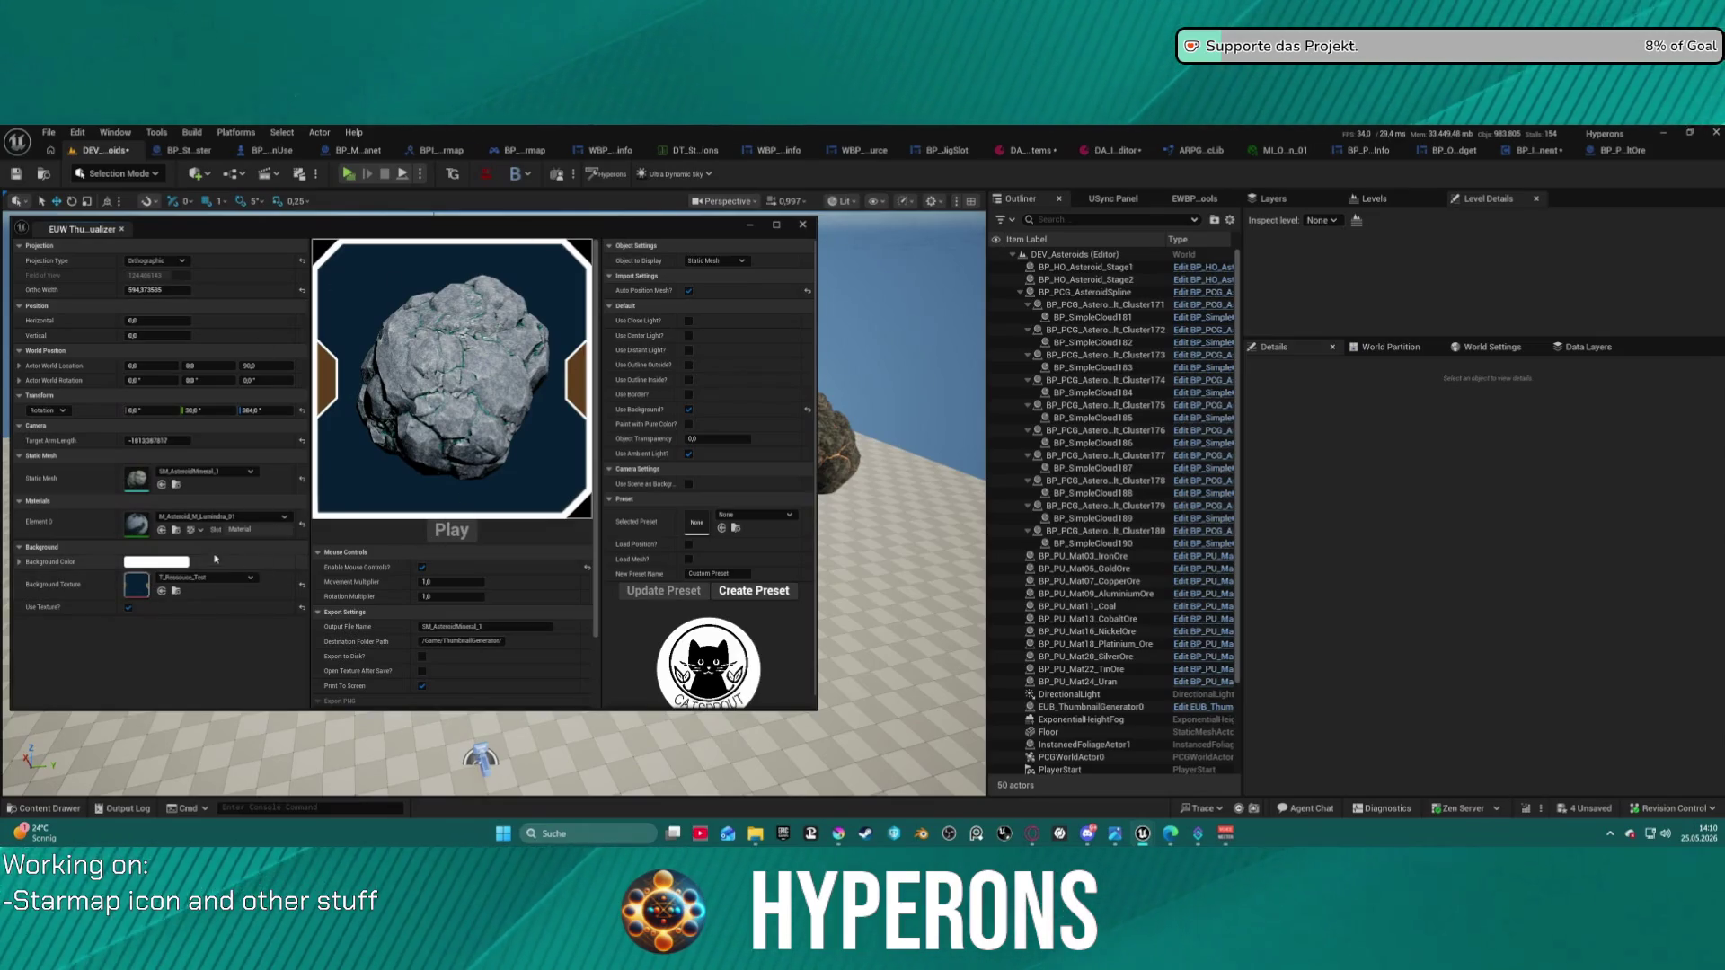
{"action": "left_click", "coordinate": [175, 564]}
{"action": "left_click_drag", "start_coordinate": [370, 510], "coordinate": [364, 613]}
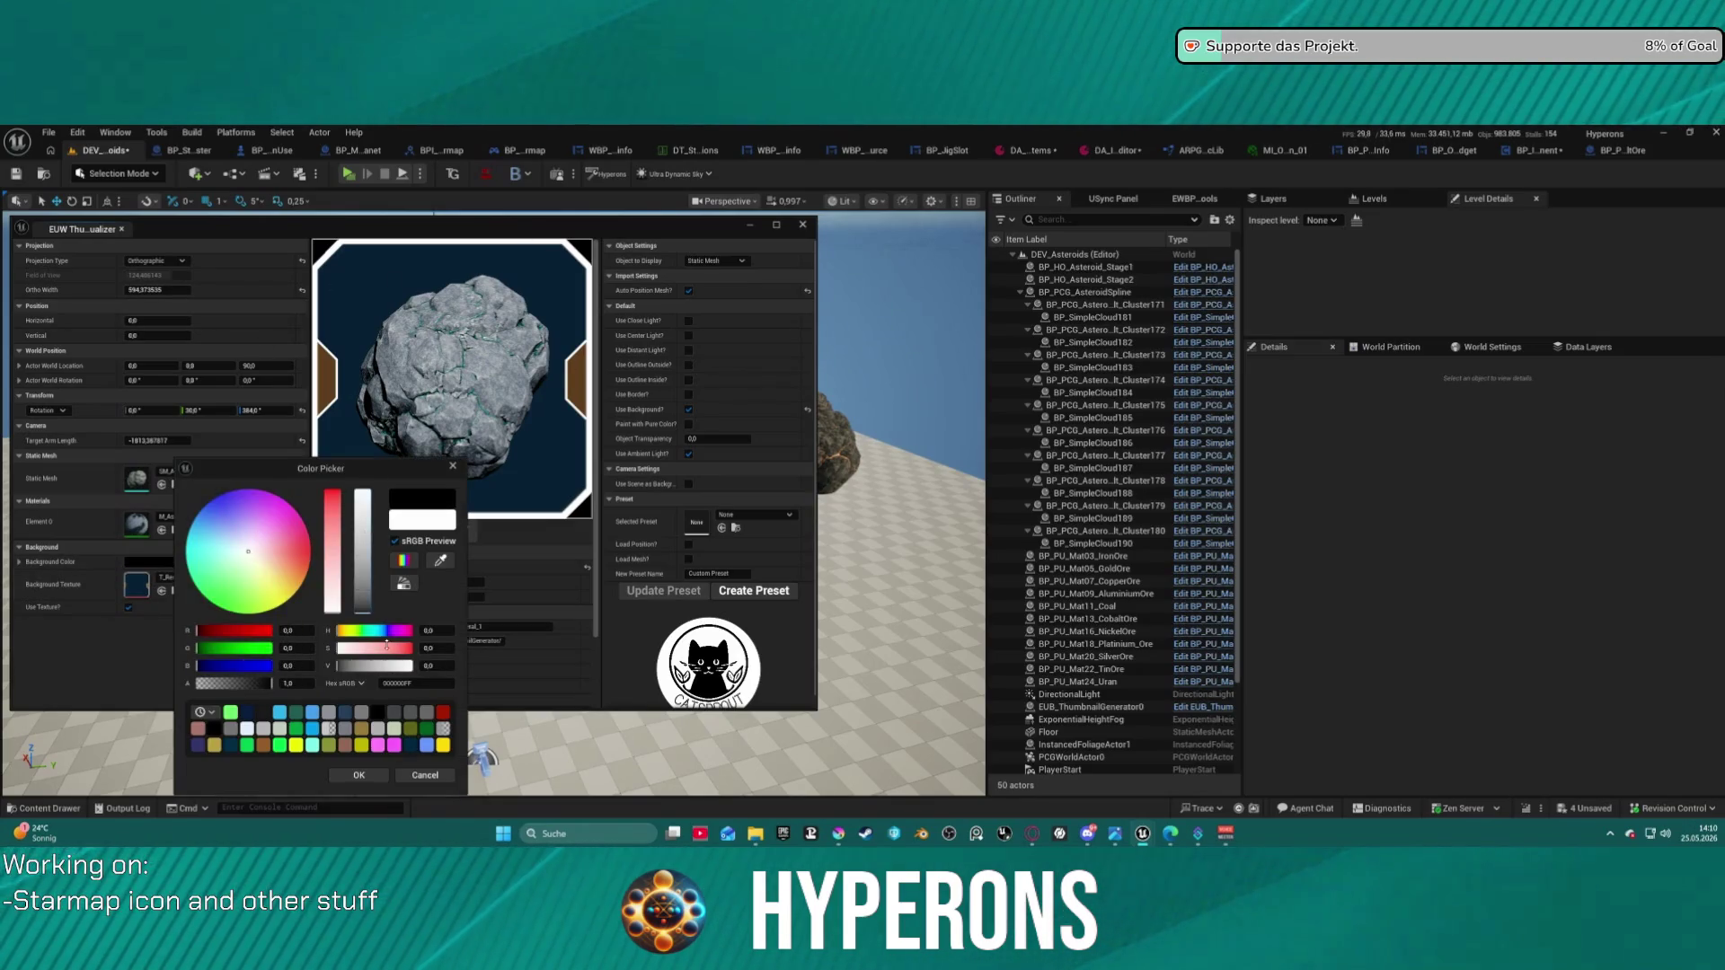
{"action": "left_click", "coordinate": [358, 775]}
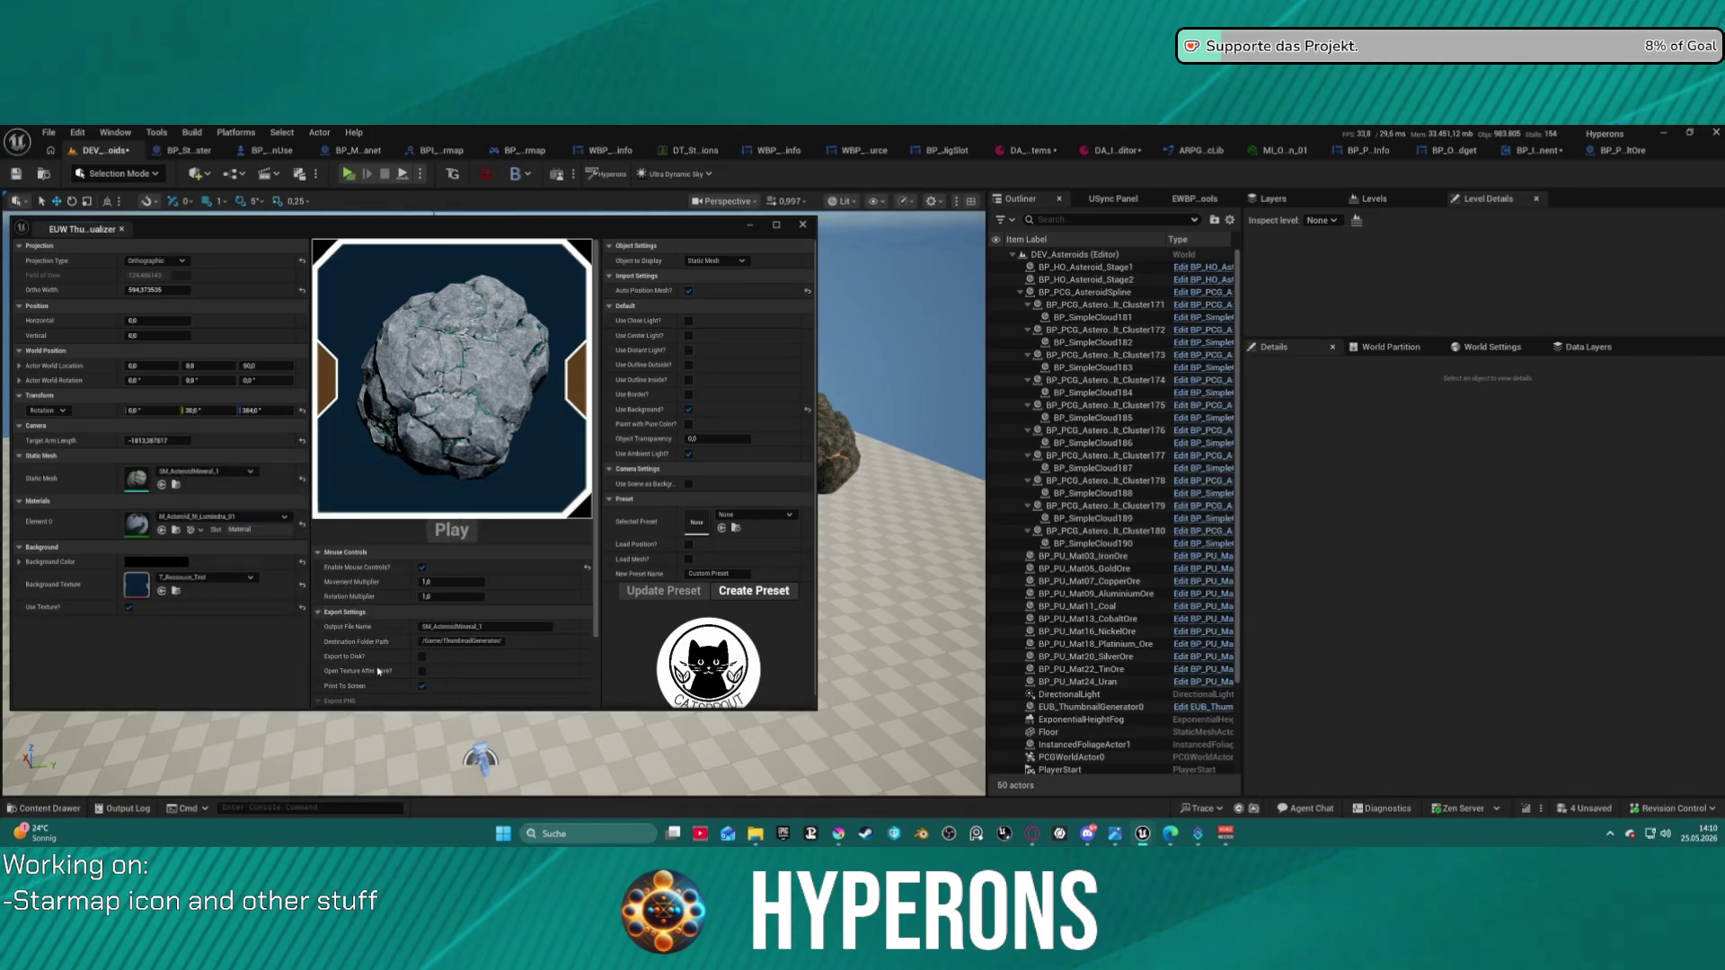
{"action": "left_click", "coordinate": [19, 561]}
{"action": "left_click", "coordinate": [162, 621]}
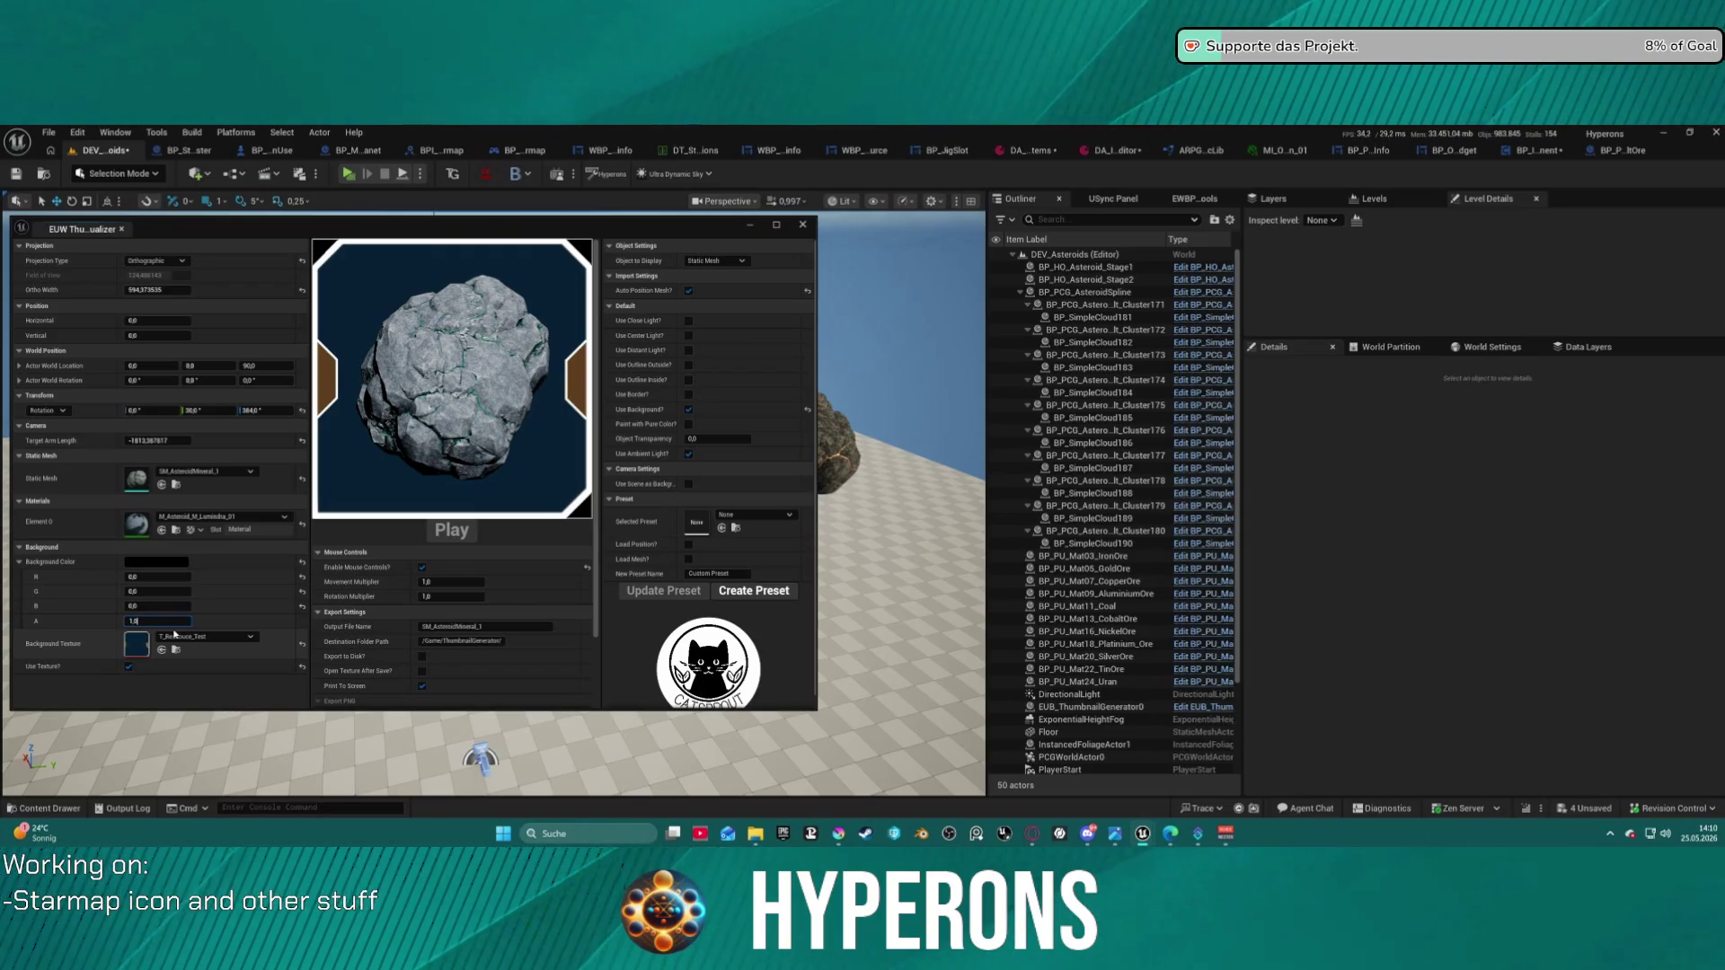
{"action": "type", "text": "0"}
{"action": "key", "text": "Return"}
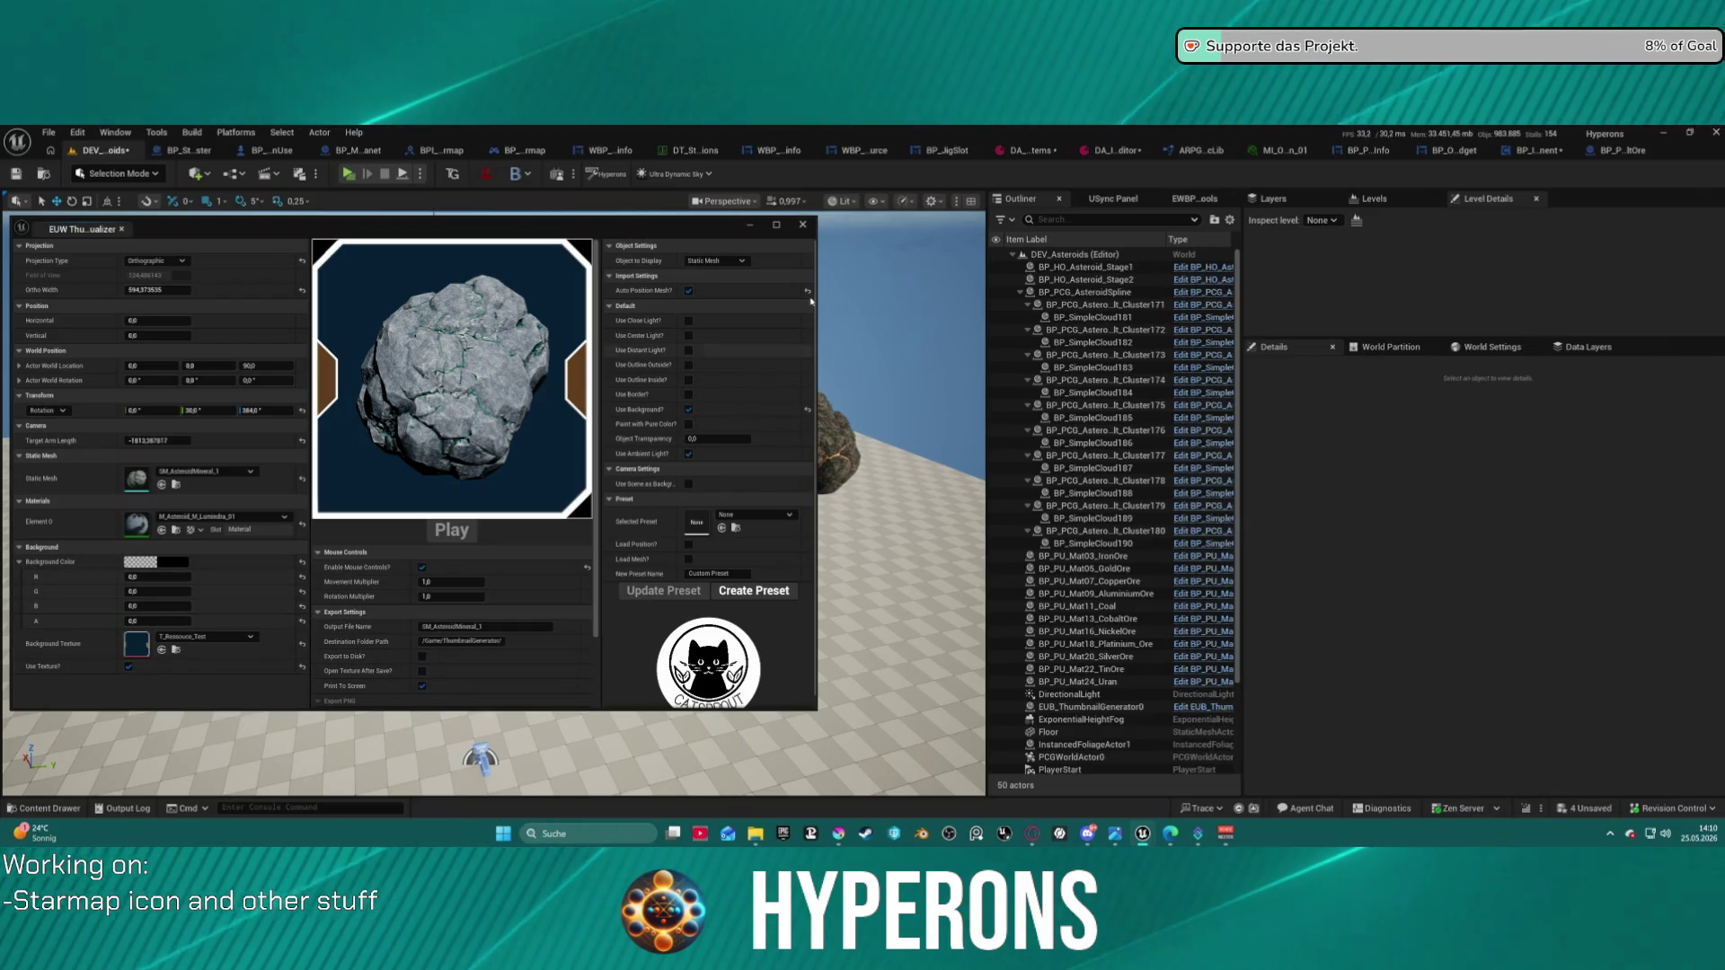
- Tick Use Border on the thumbnail, then untick it again
{"action": "left_click", "coordinate": [688, 396]}
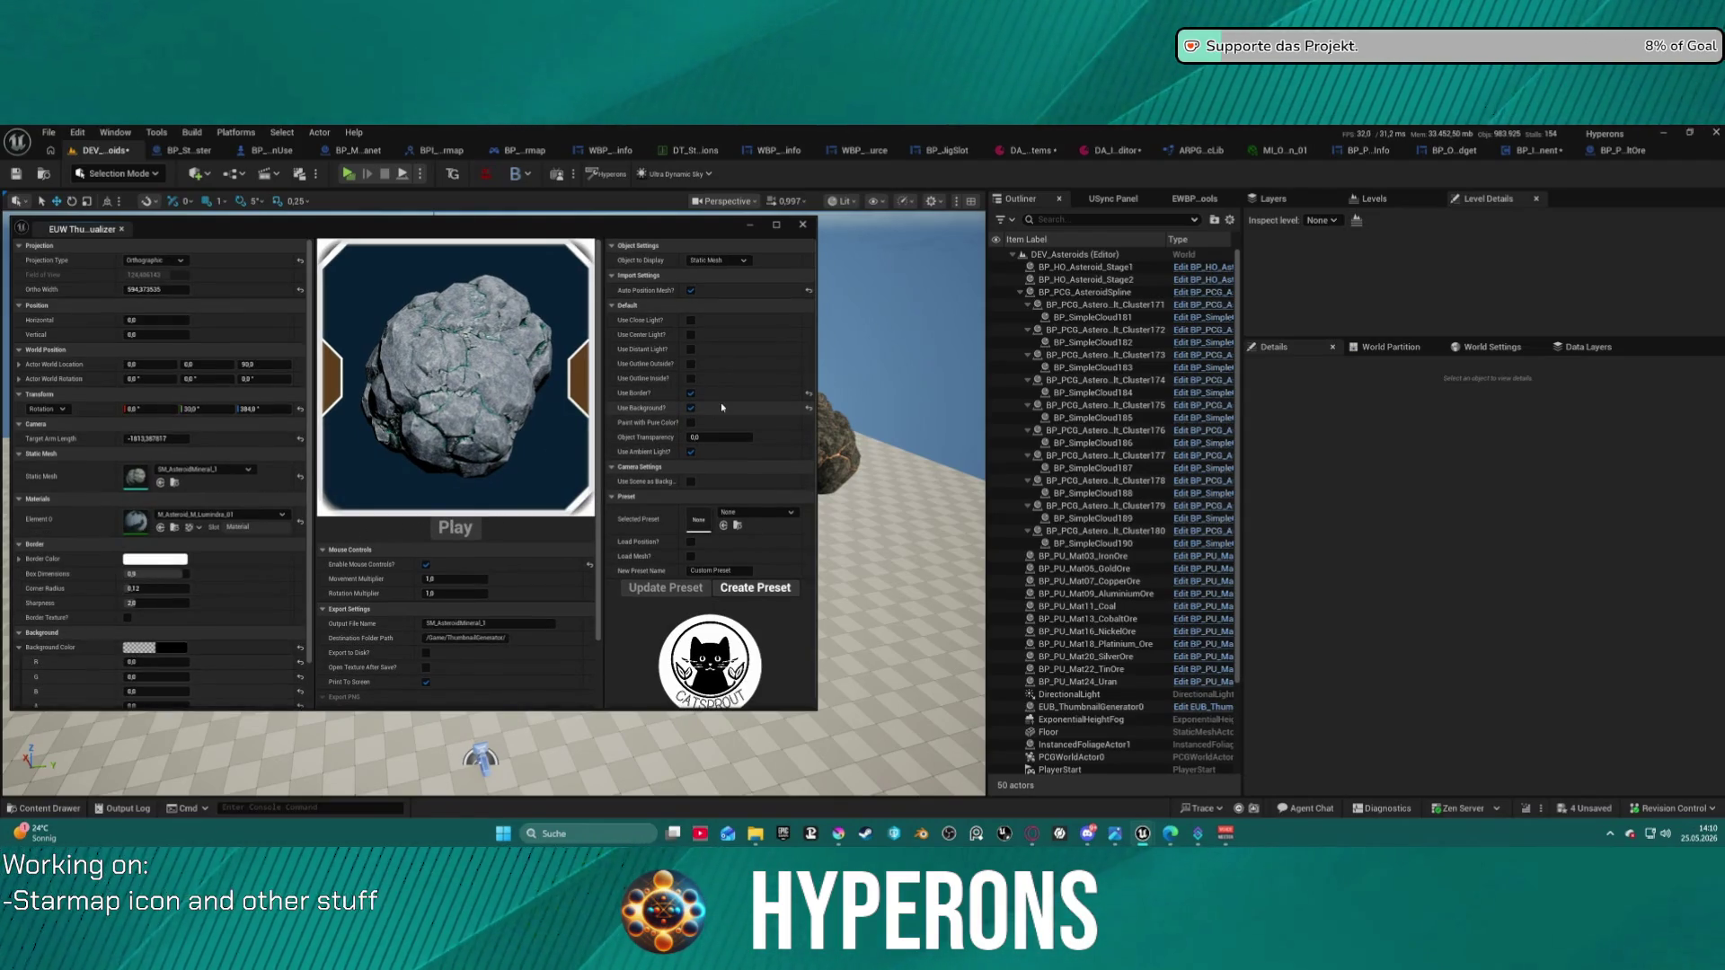
{"action": "scroll", "coordinate": [199, 588], "scroll_direction": "down", "scroll_amount": 2}
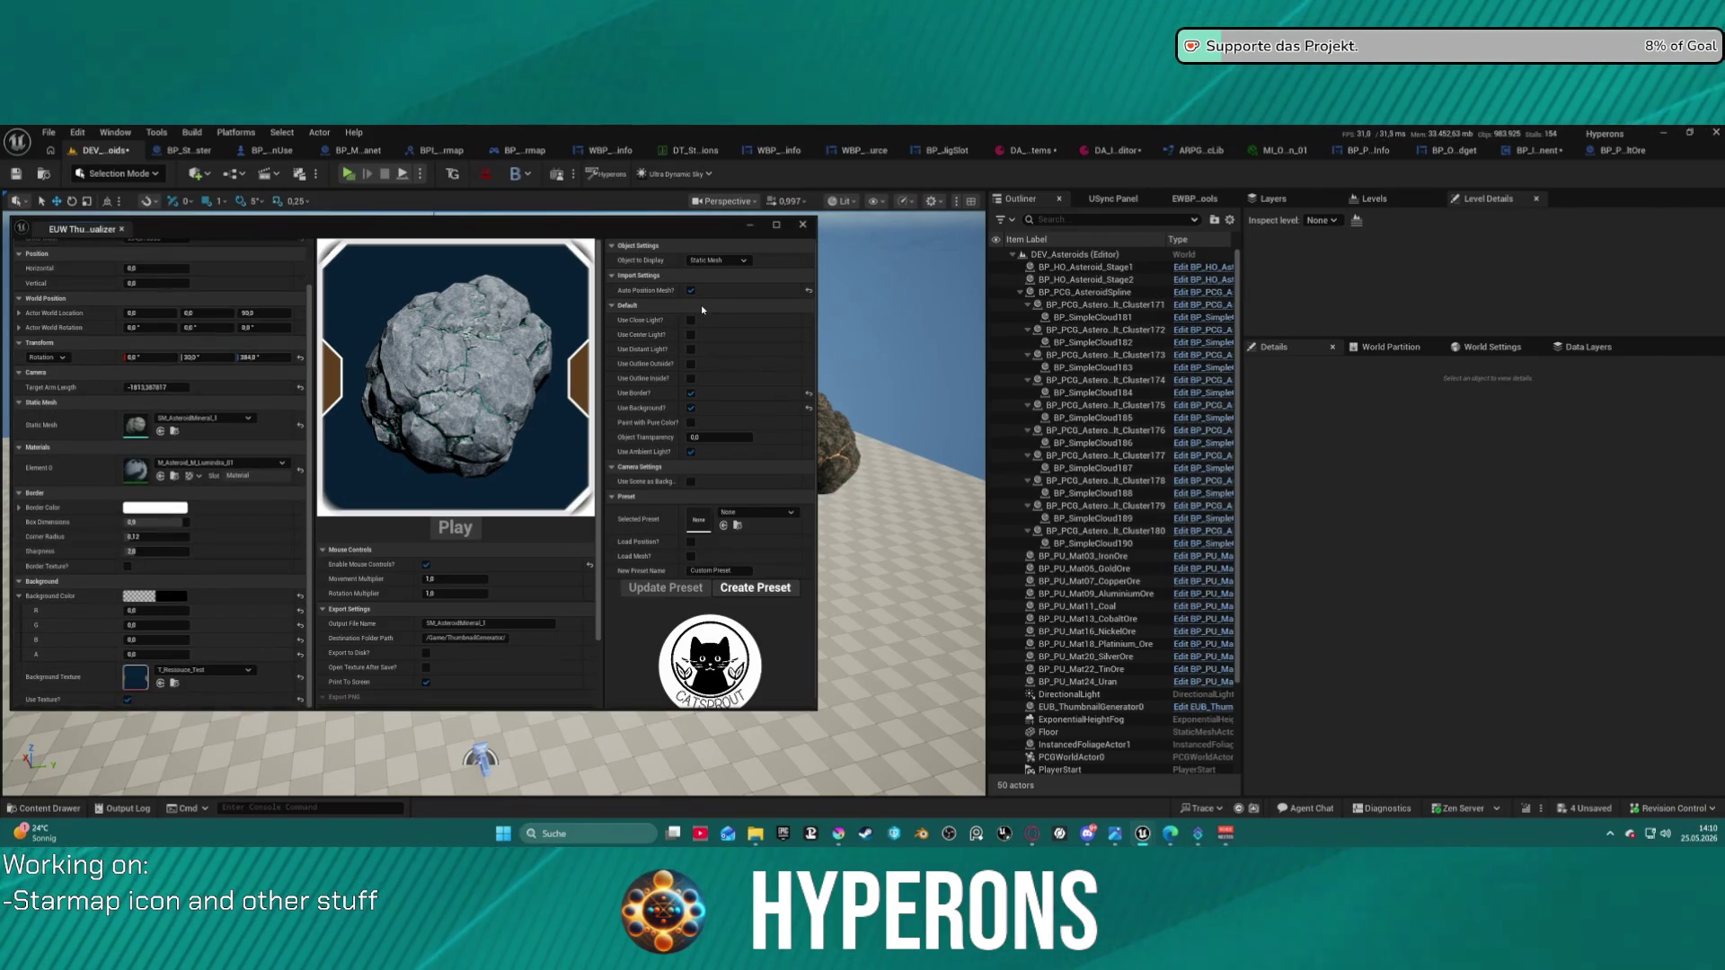
{"action": "left_click", "coordinate": [690, 393]}
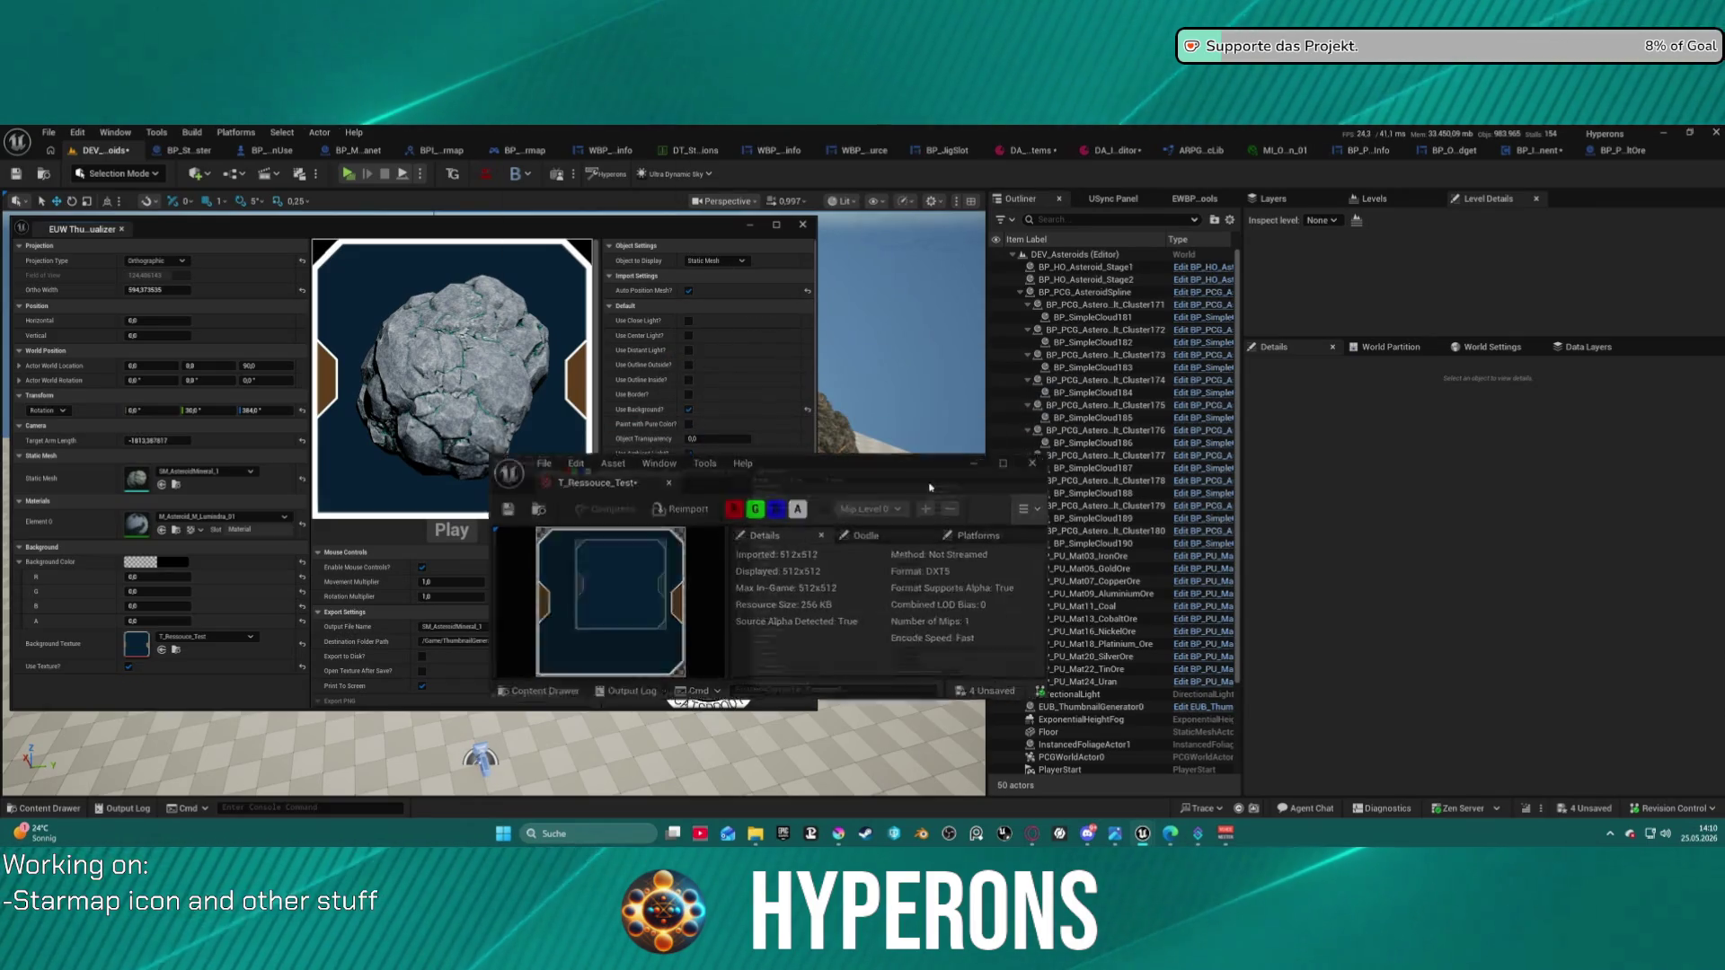
{"action": "double_click", "coordinate": [940, 484]}
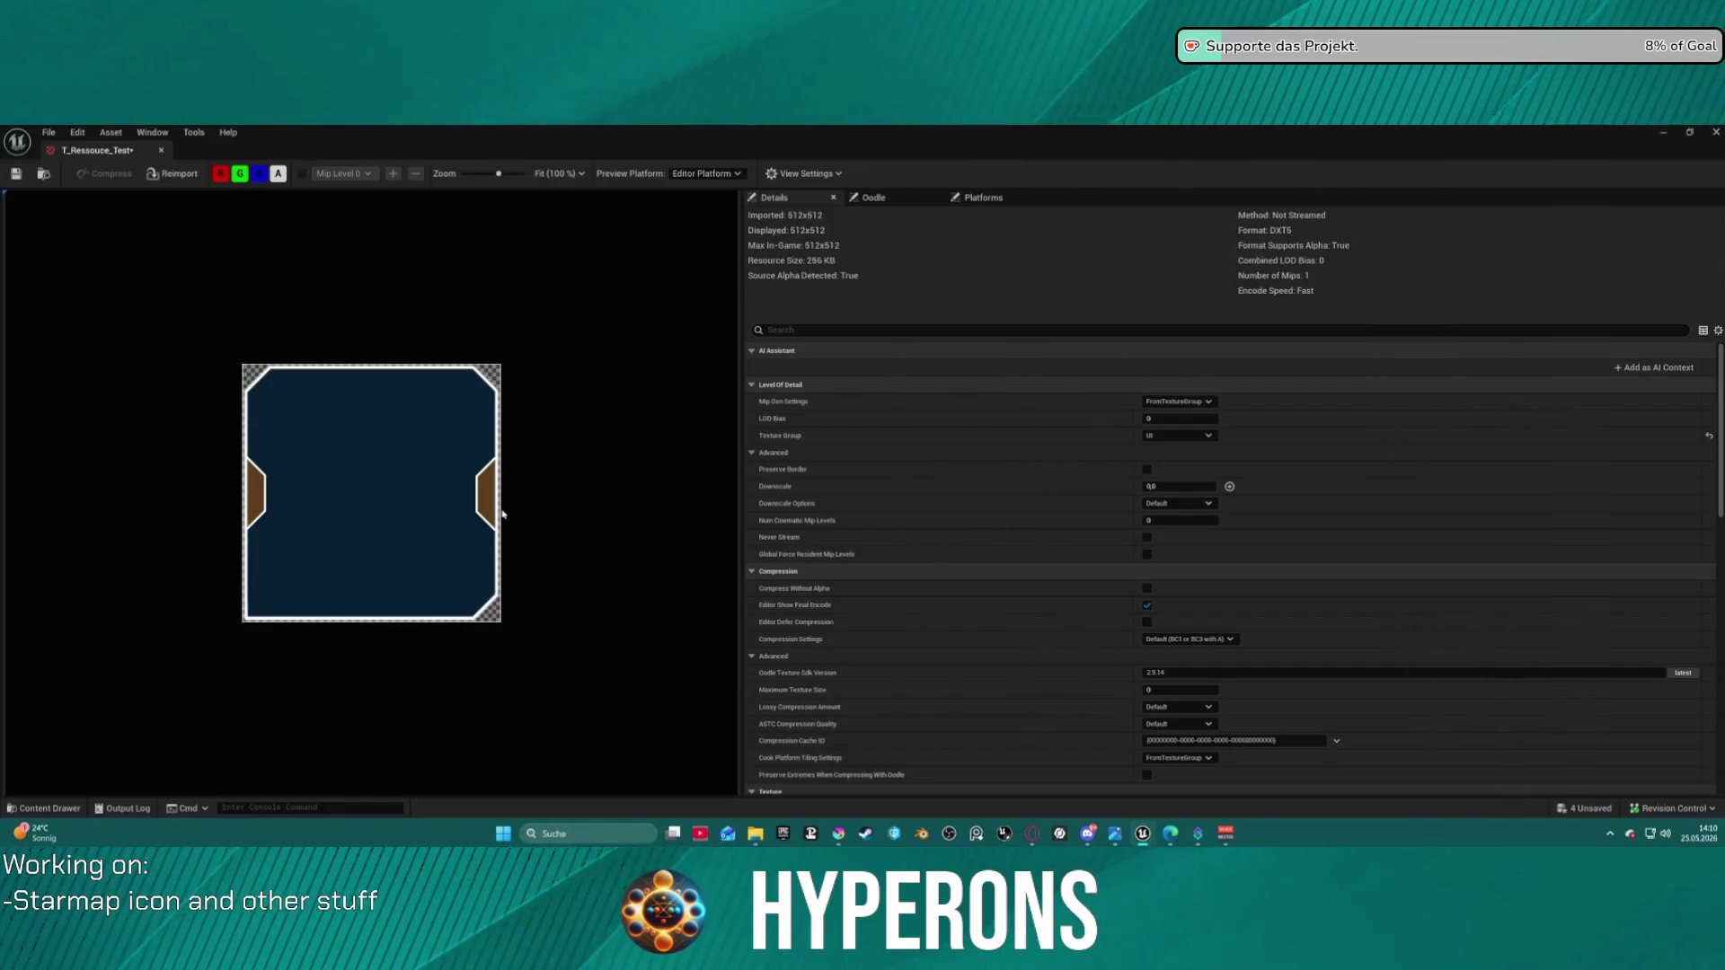
{"action": "left_click", "coordinate": [163, 151]}
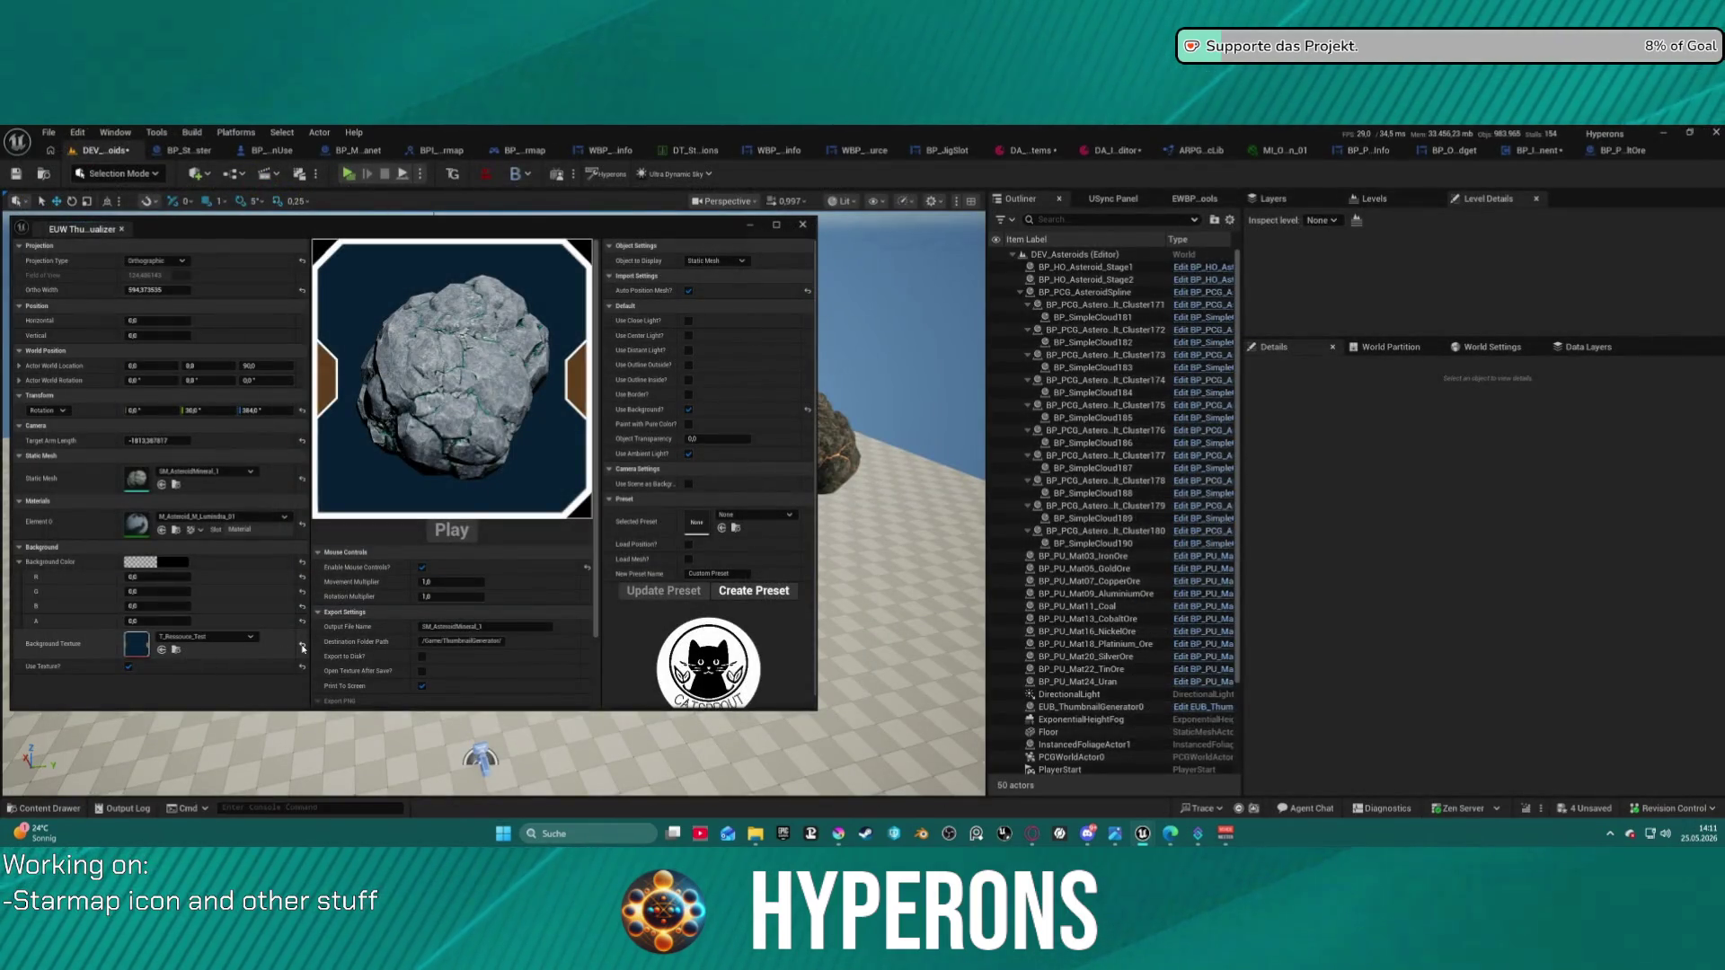
{"action": "left_click", "coordinate": [303, 647]}
{"action": "left_click", "coordinate": [224, 637]}
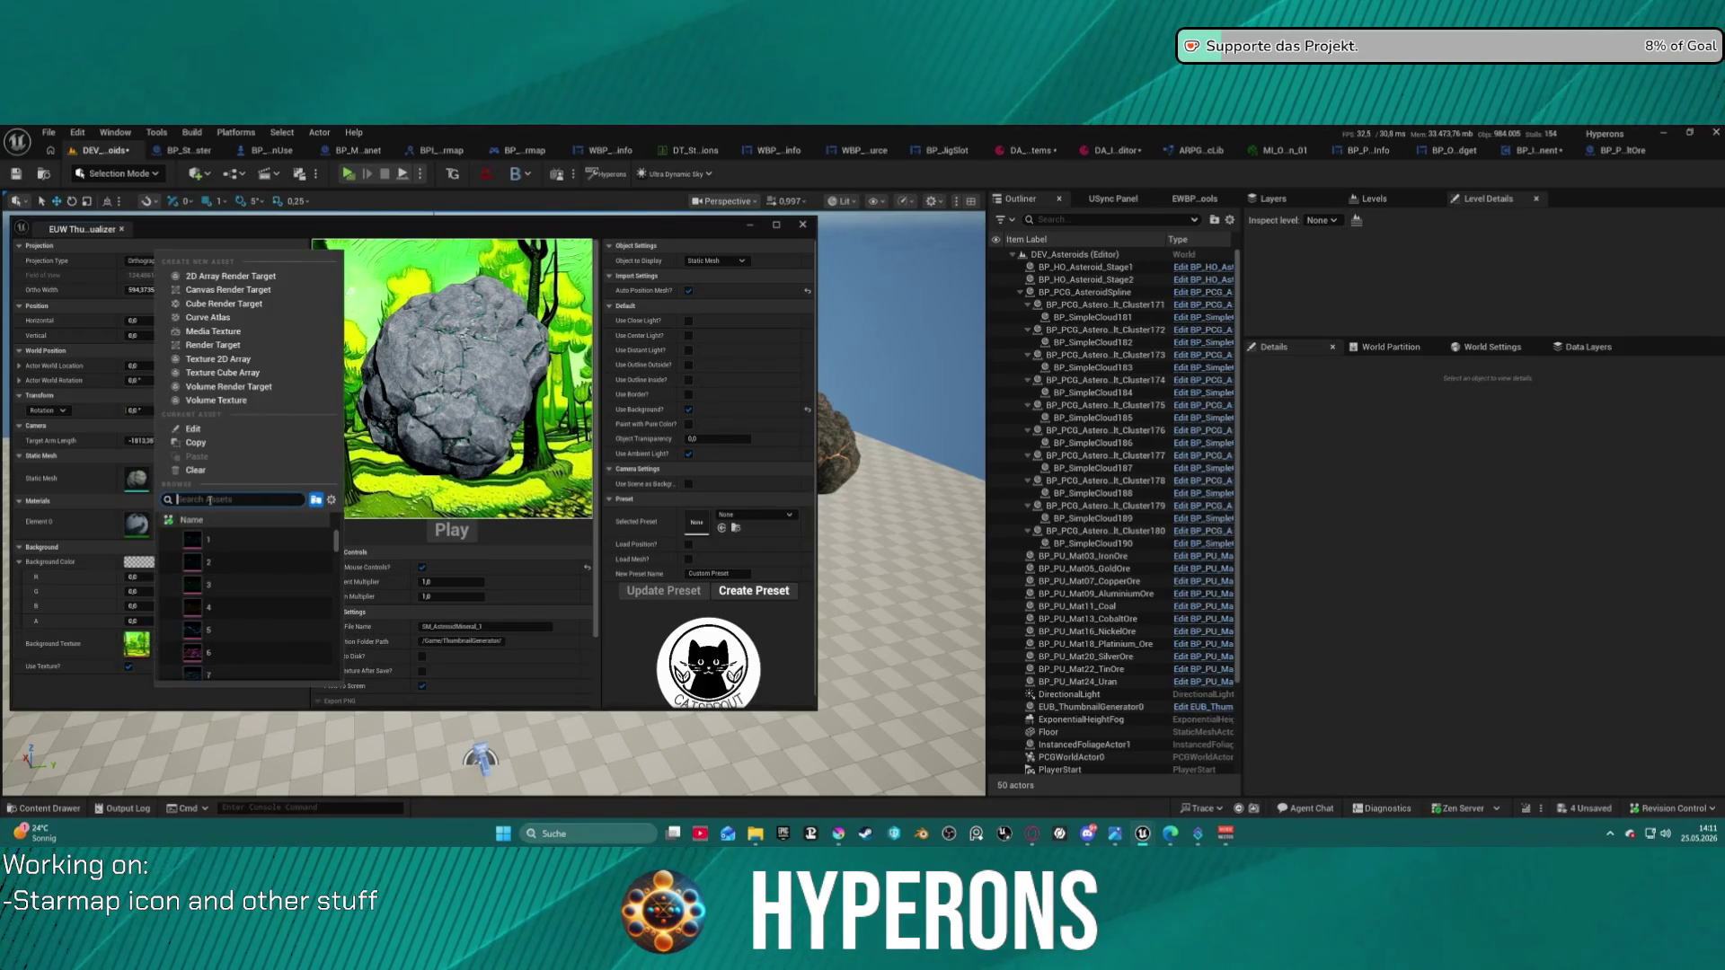
{"action": "left_click", "coordinate": [91, 643]}
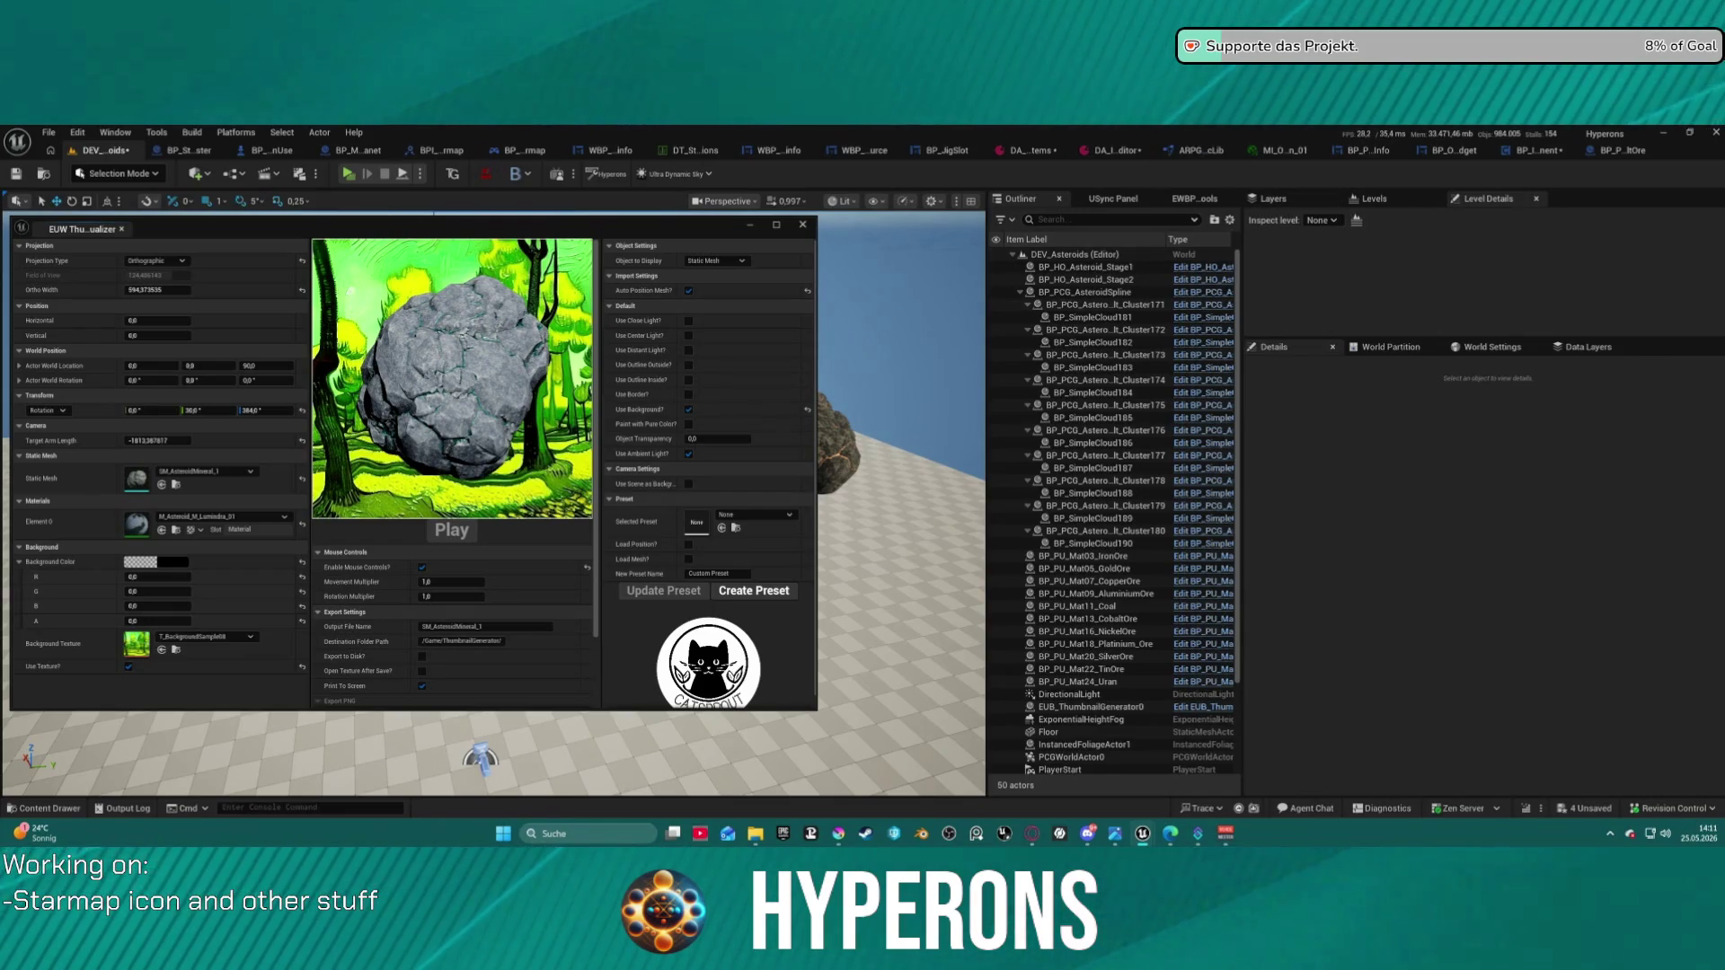
{"action": "left_click", "coordinate": [162, 651]}
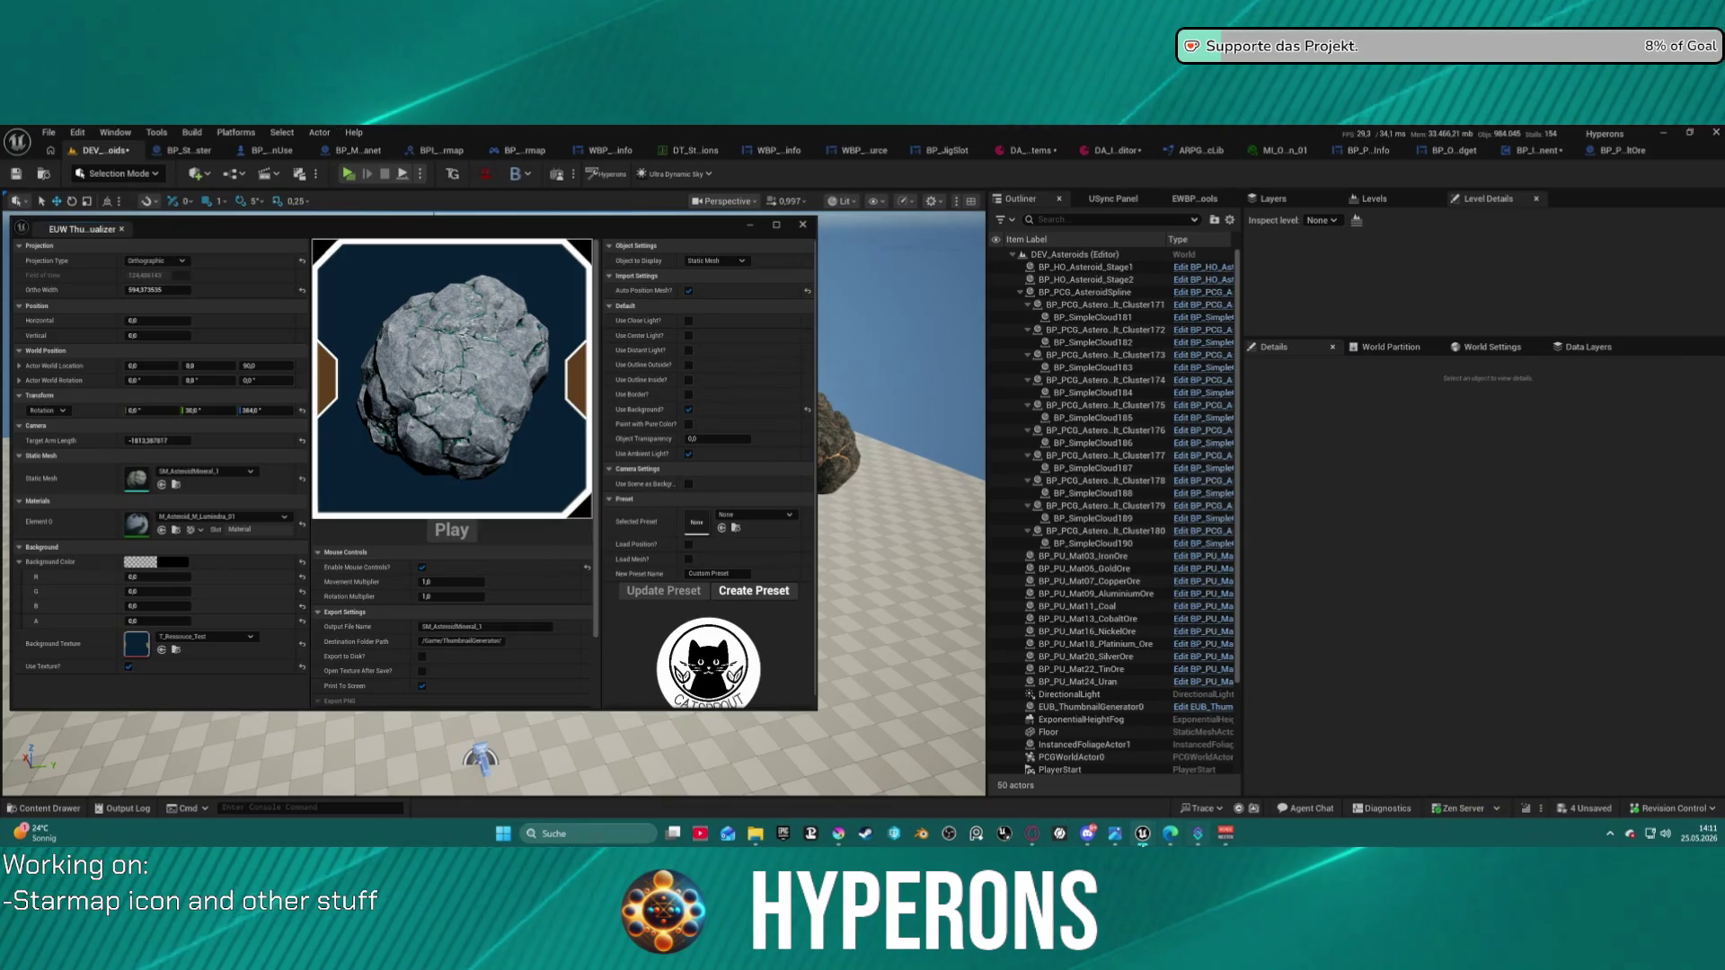
{"action": "mouse_move", "coordinate": [840, 836]}
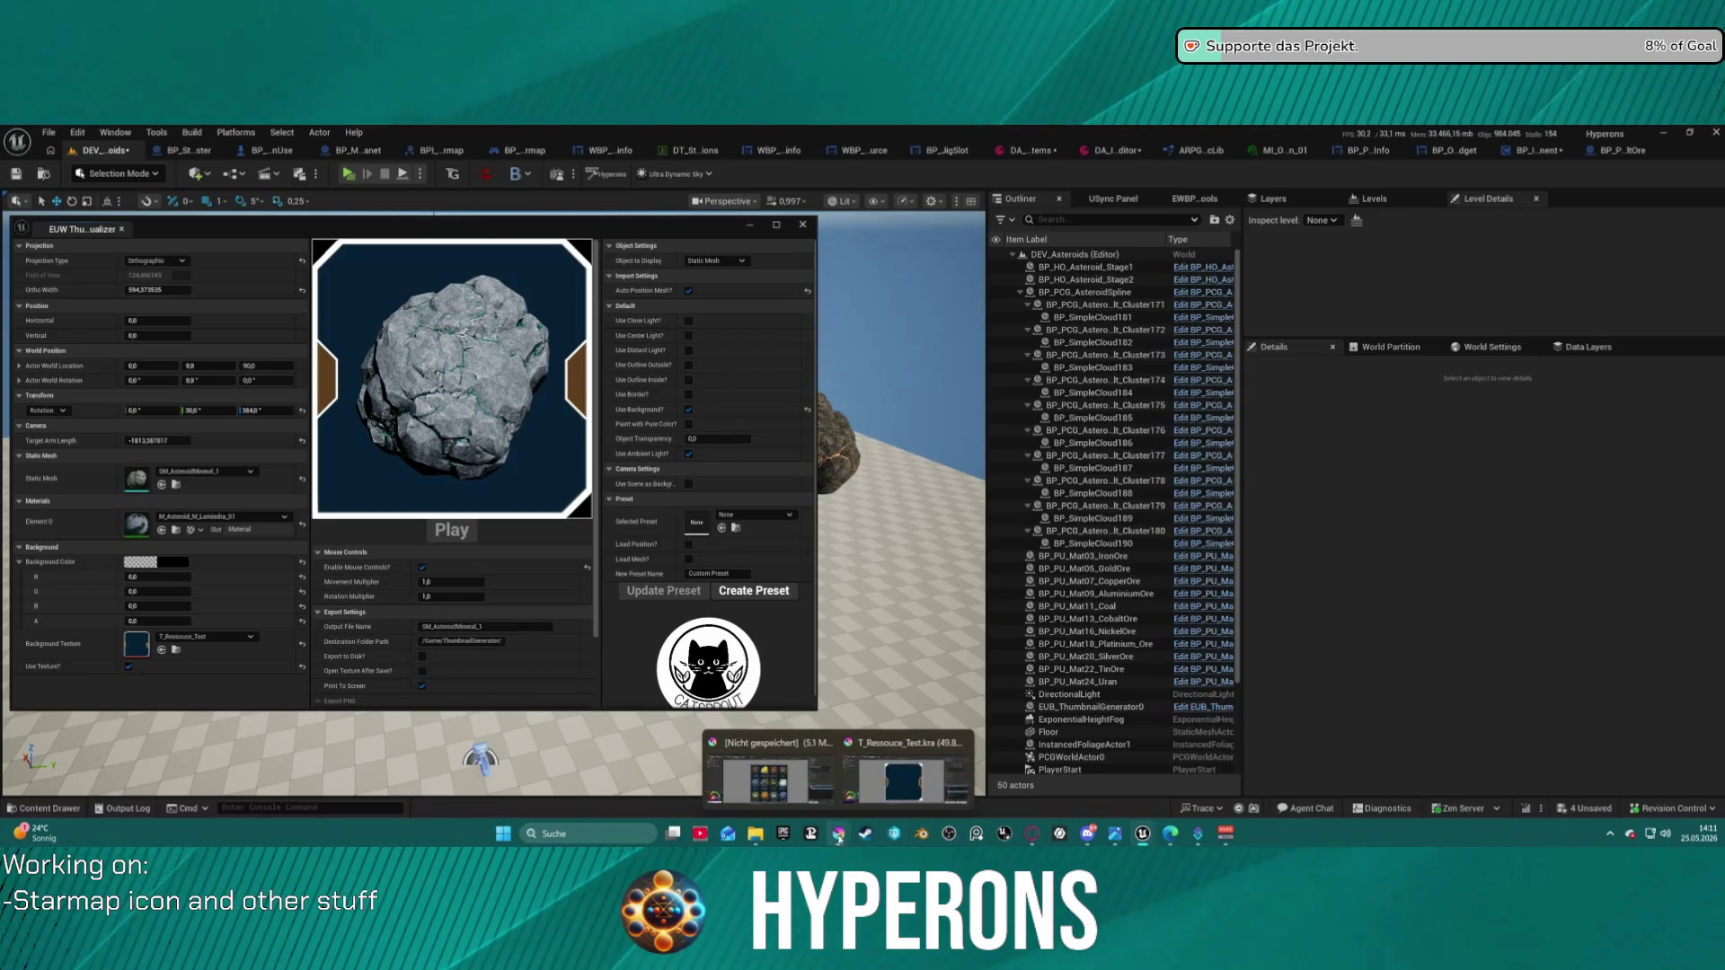
{"action": "left_click", "coordinate": [896, 781]}
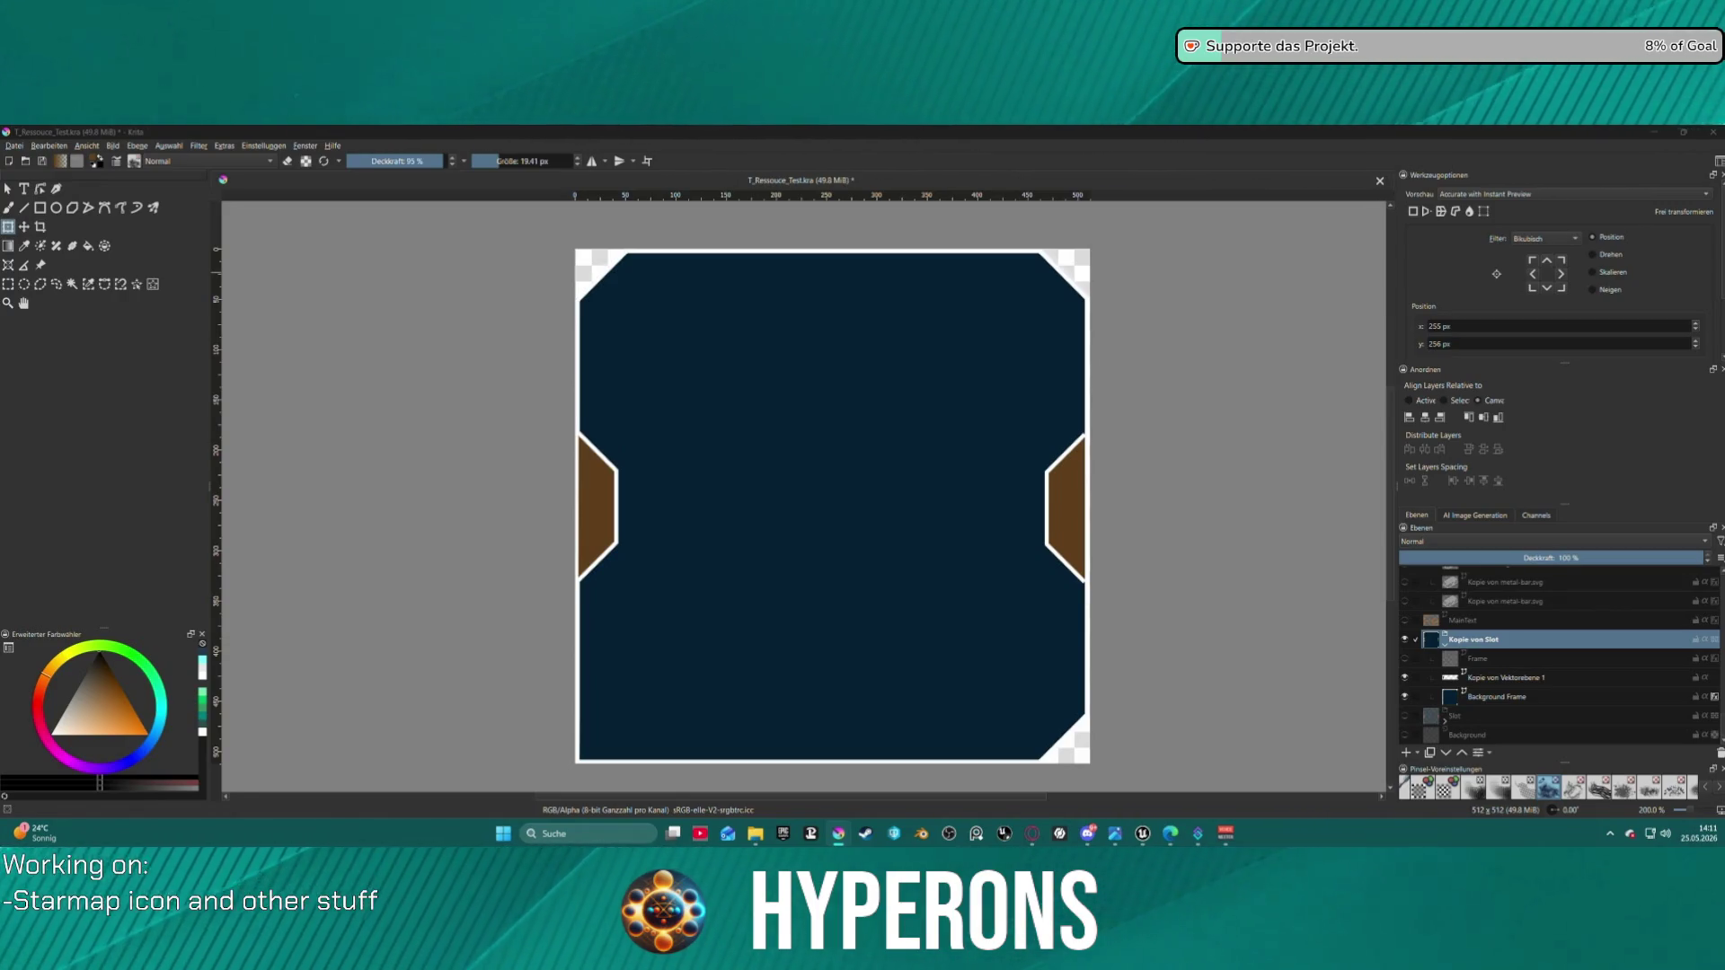
- Export the navy frame image as a PNG with the default options and return to Unreal Editor
{"action": "key", "text": "Return"}
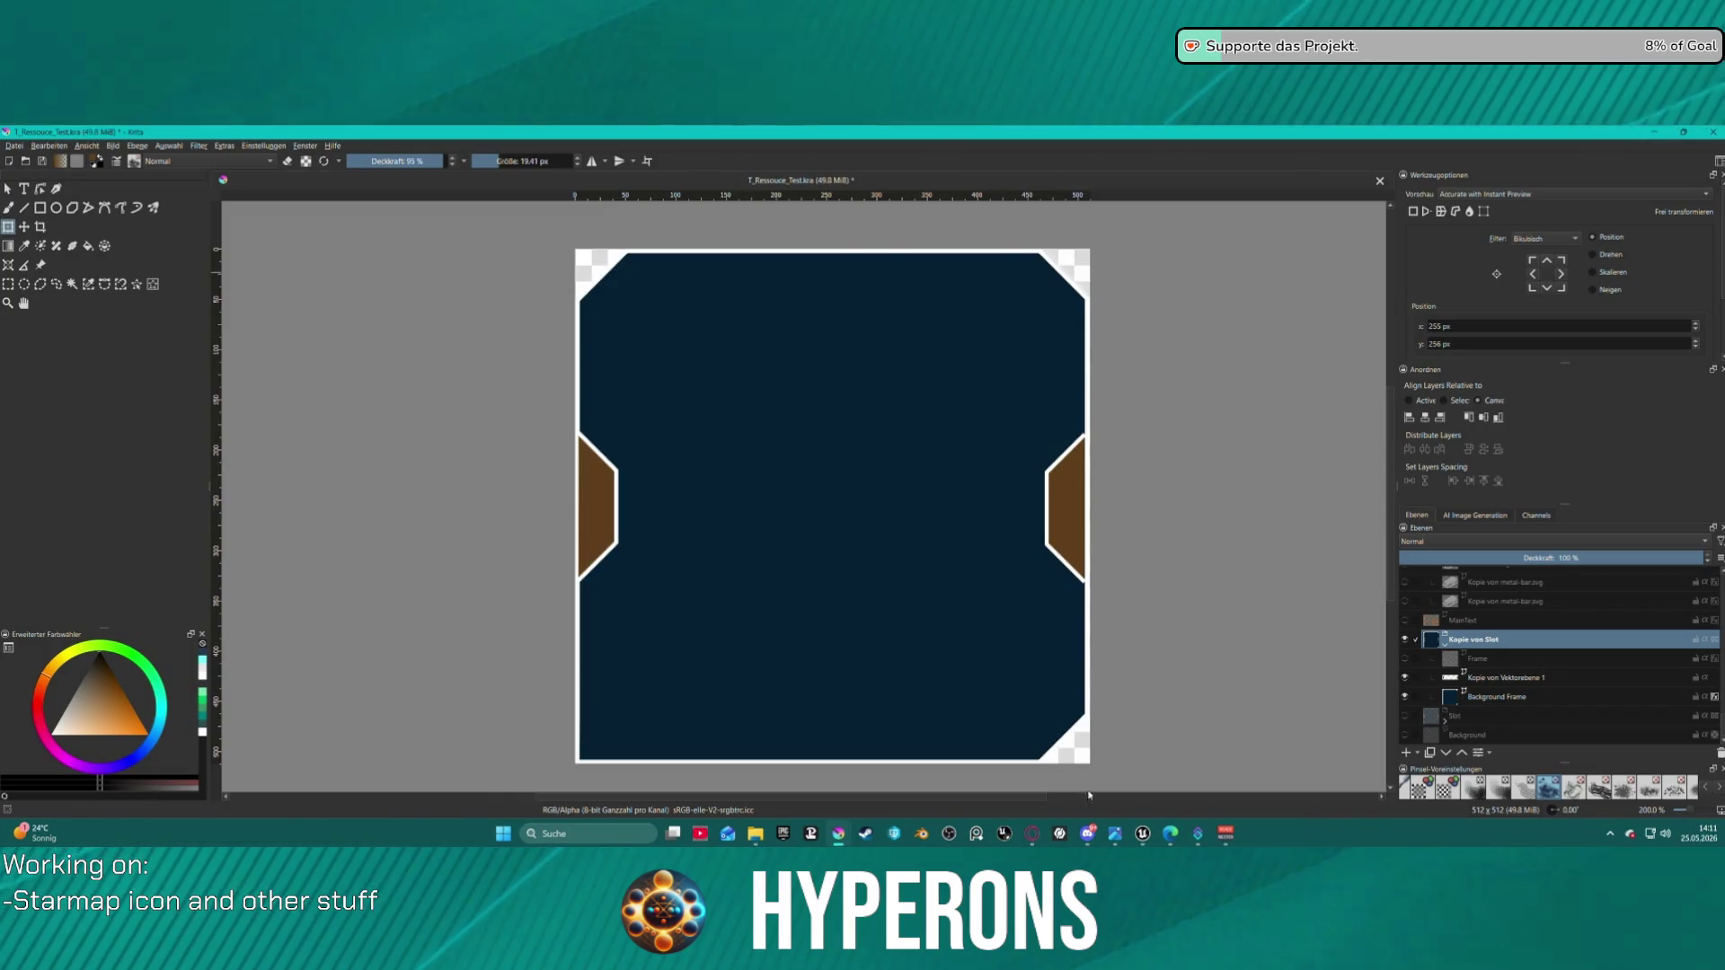
{"action": "left_click", "coordinate": [940, 616]}
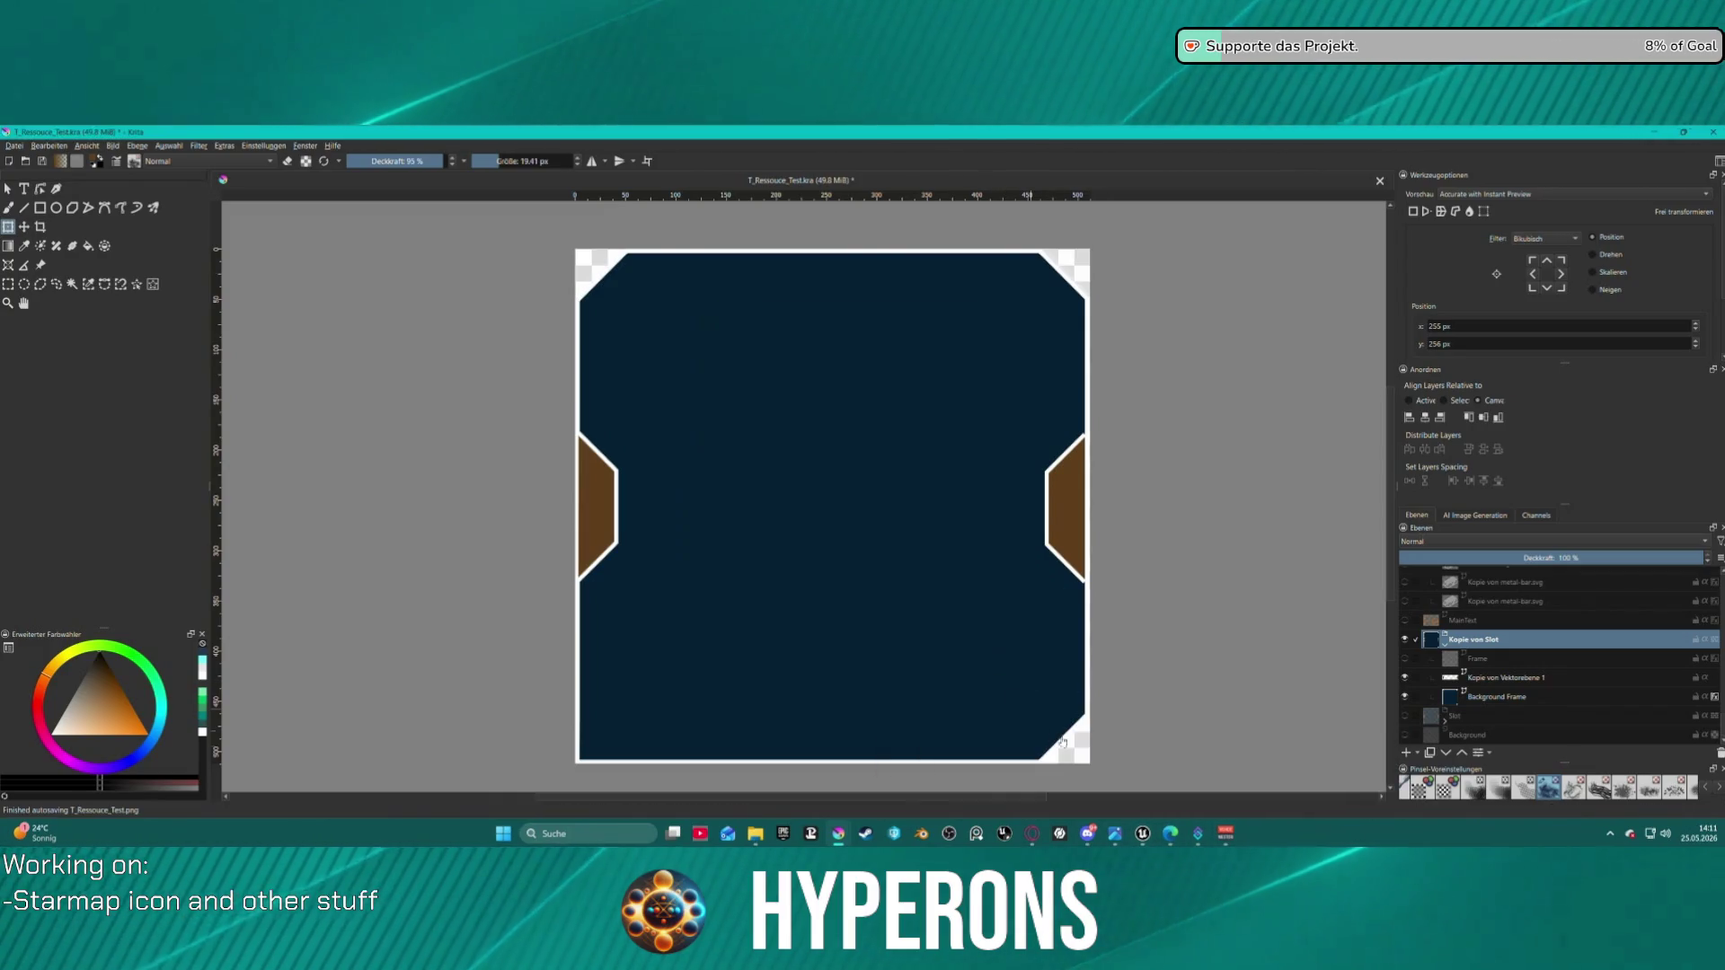
{"action": "left_click", "coordinate": [1287, 778]}
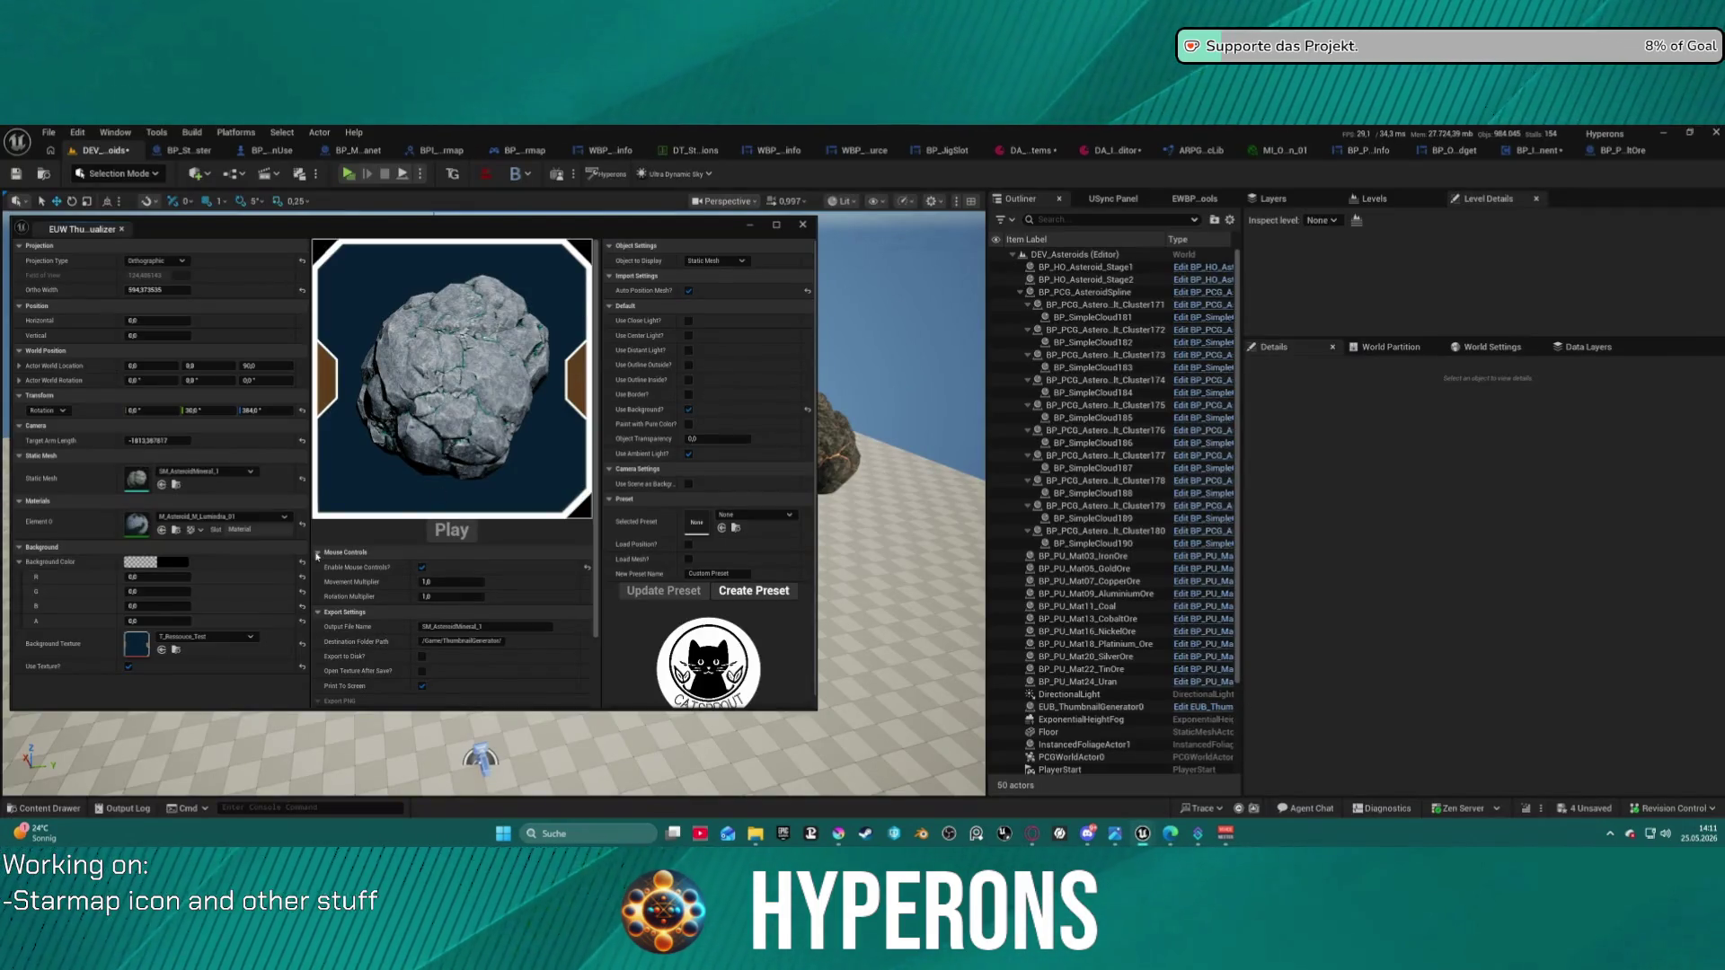
- Reimport the resource test texture from the updated PNG
{"action": "left_click", "coordinate": [179, 651]}
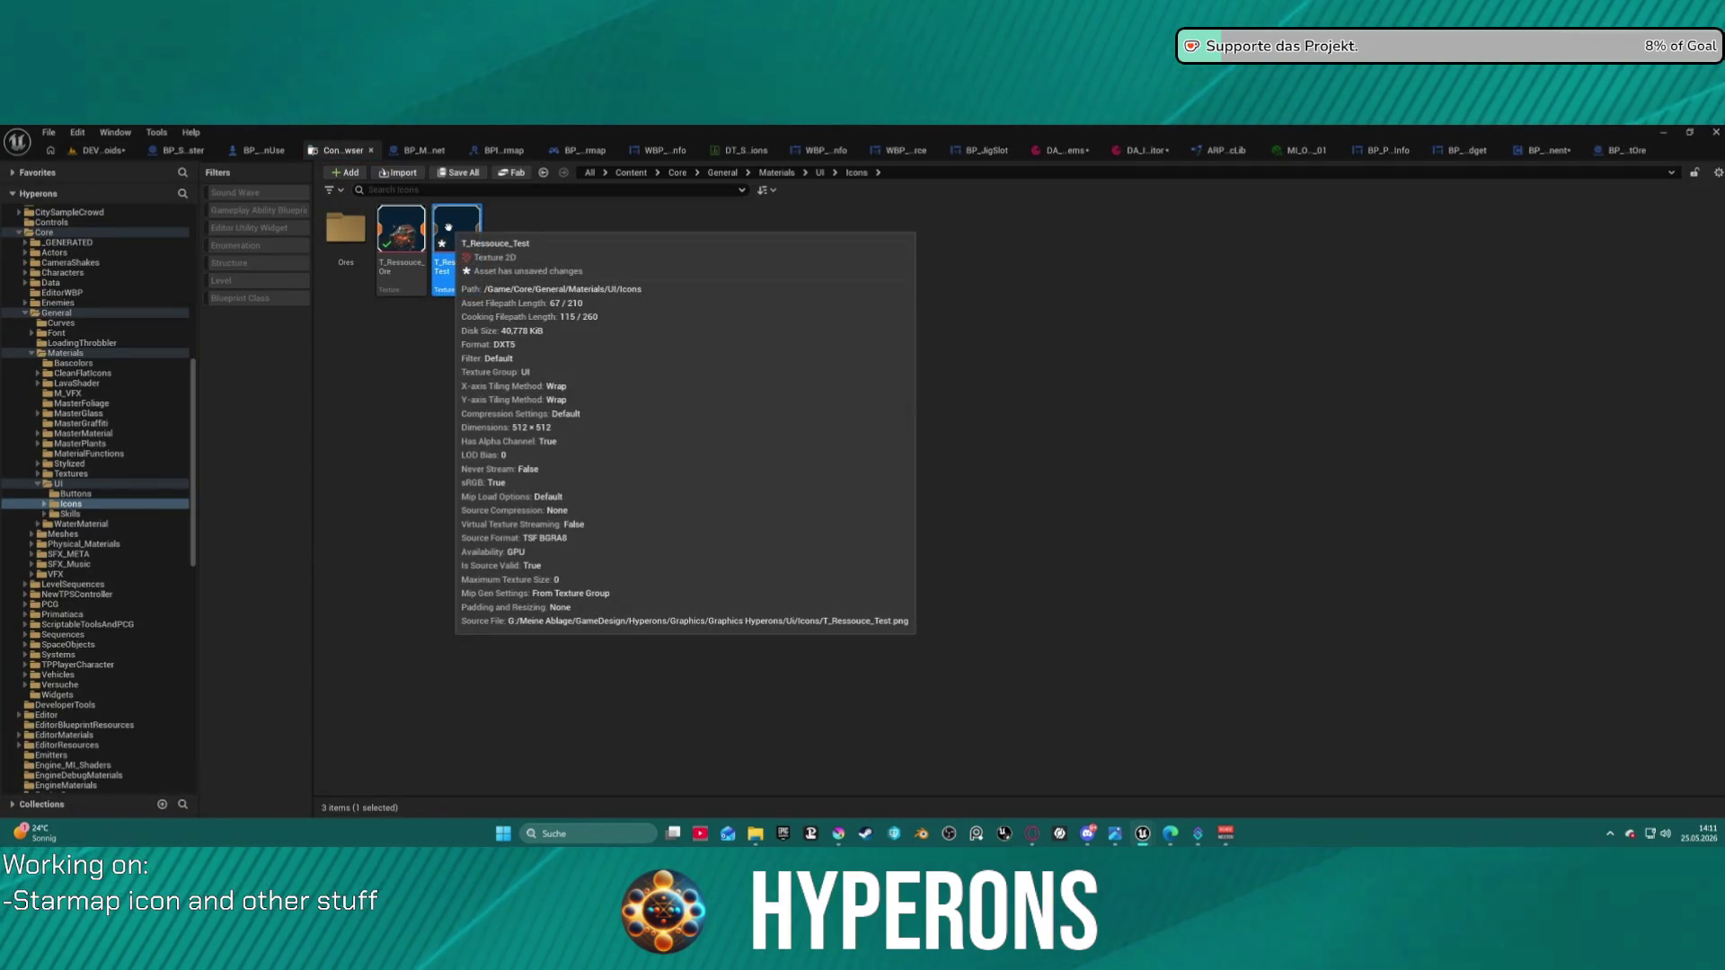
{"action": "right_click", "coordinate": [452, 232]}
{"action": "left_click", "coordinate": [484, 397]}
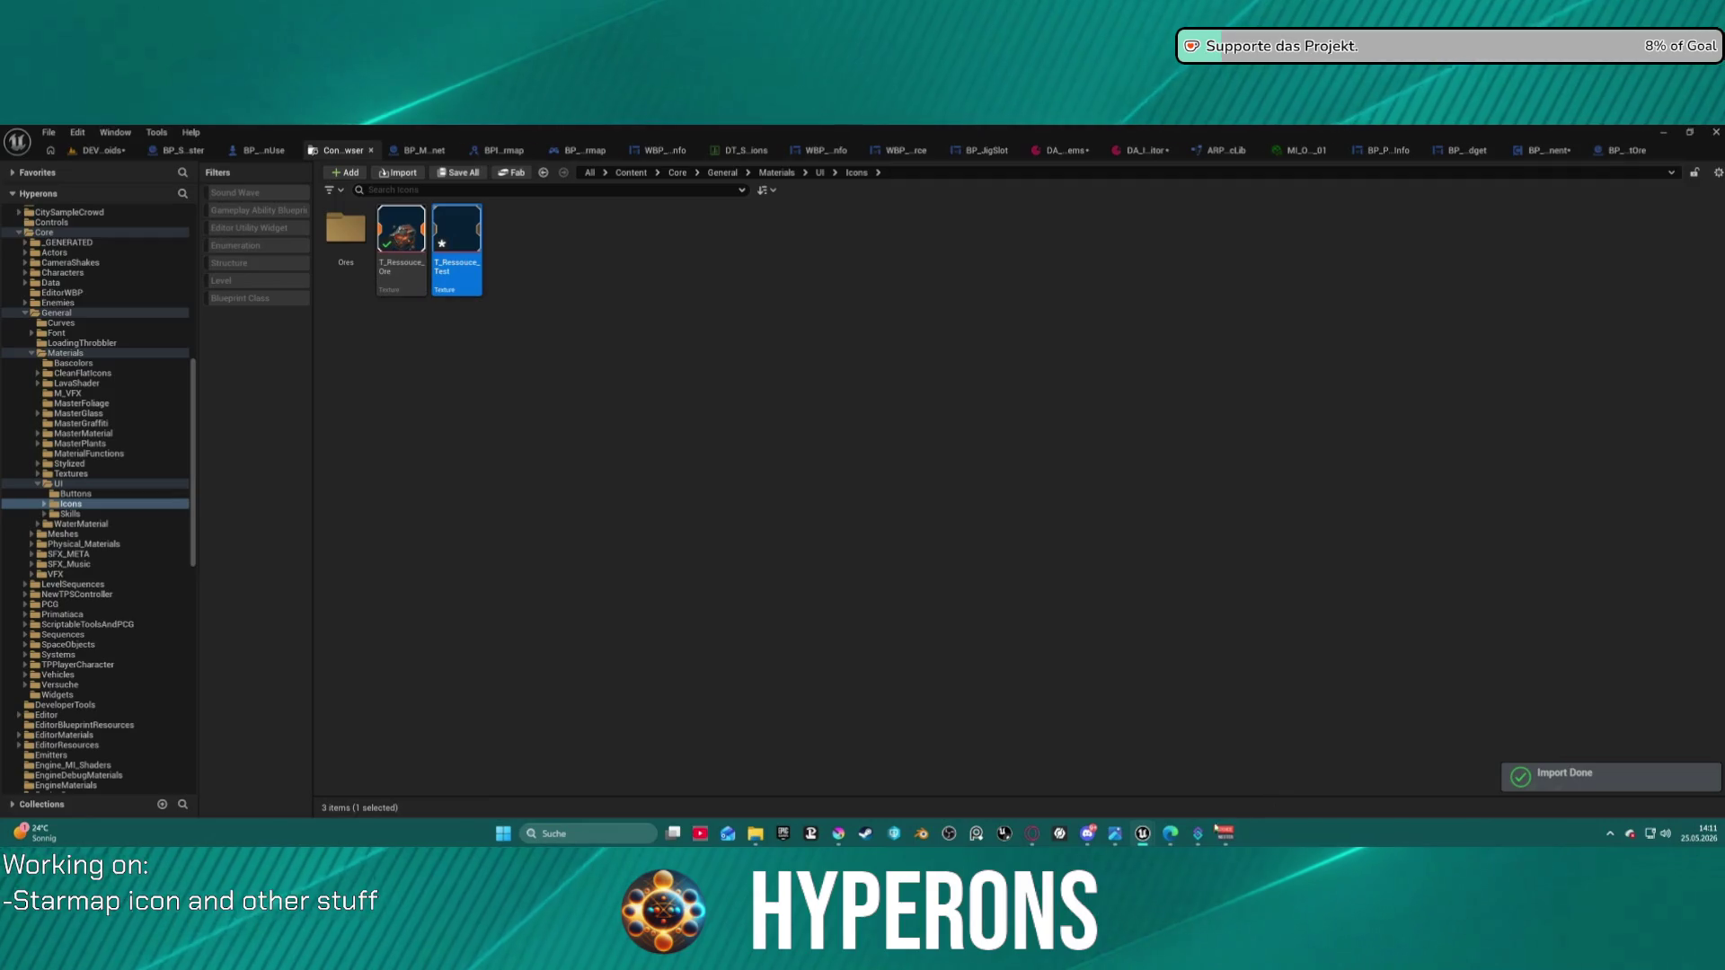
- In the DEV_Asteroids level, switch Background Texture to T_RestrictedArea and back to the resource test texture
{"action": "mouse_move", "coordinate": [1143, 834]}
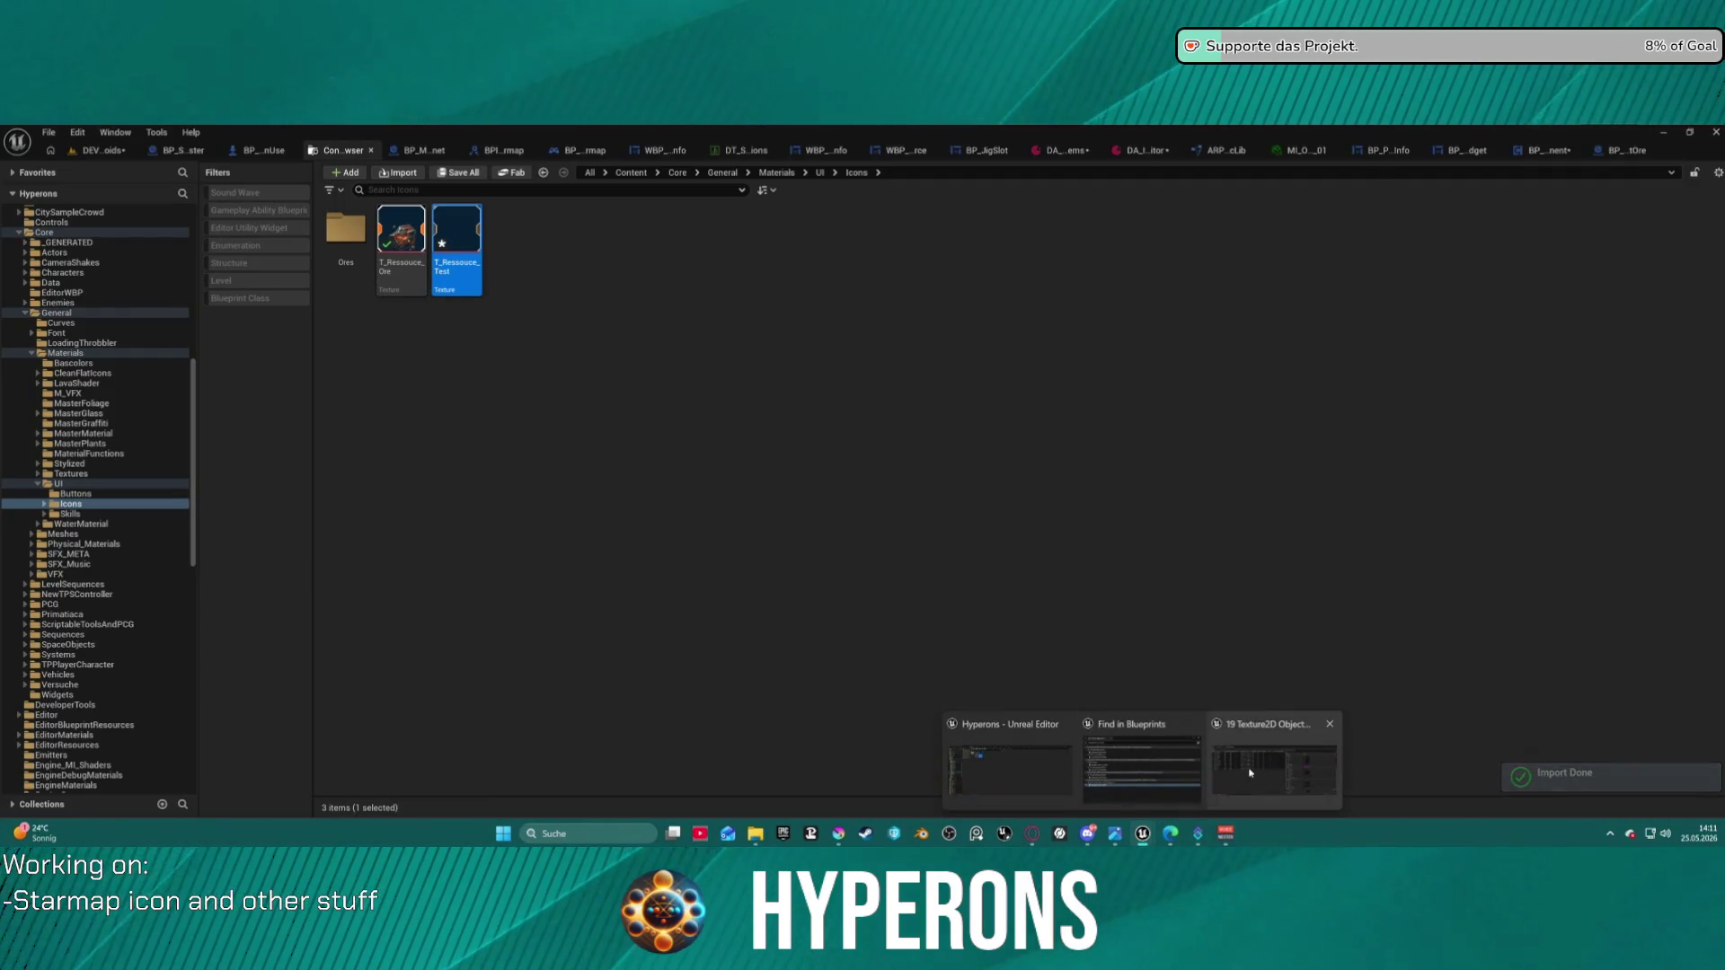
{"action": "left_click", "coordinate": [1271, 768]}
{"action": "left_click", "coordinate": [1034, 778]}
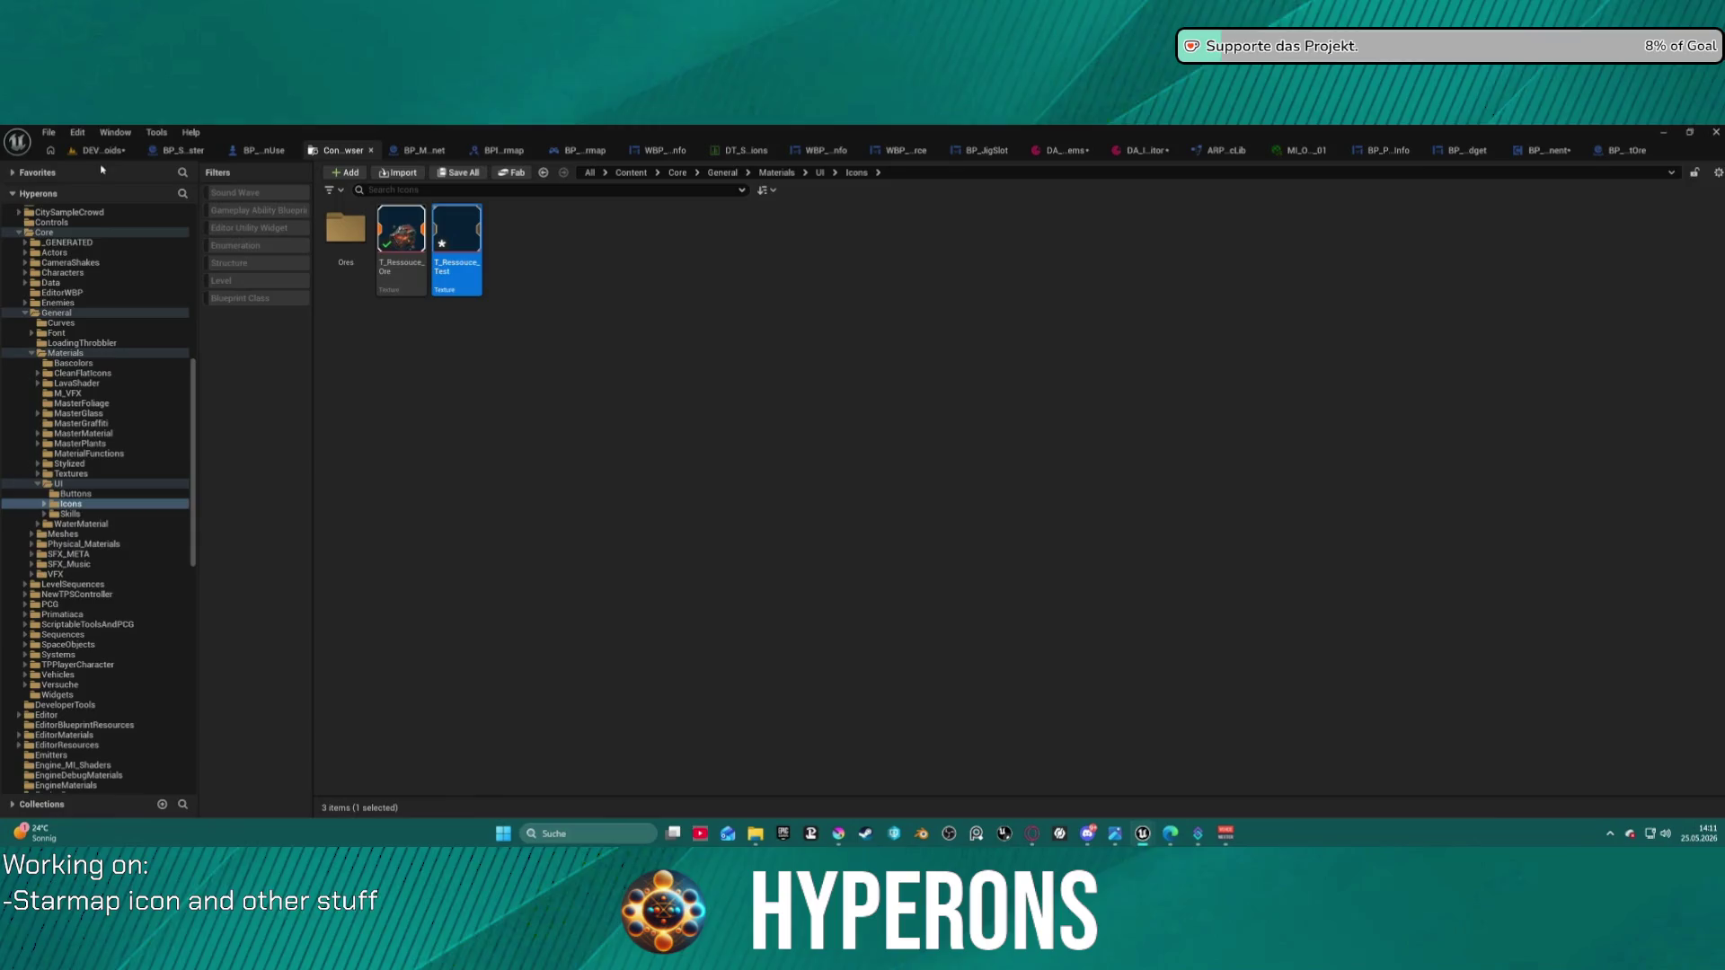
{"action": "left_click", "coordinate": [95, 151]}
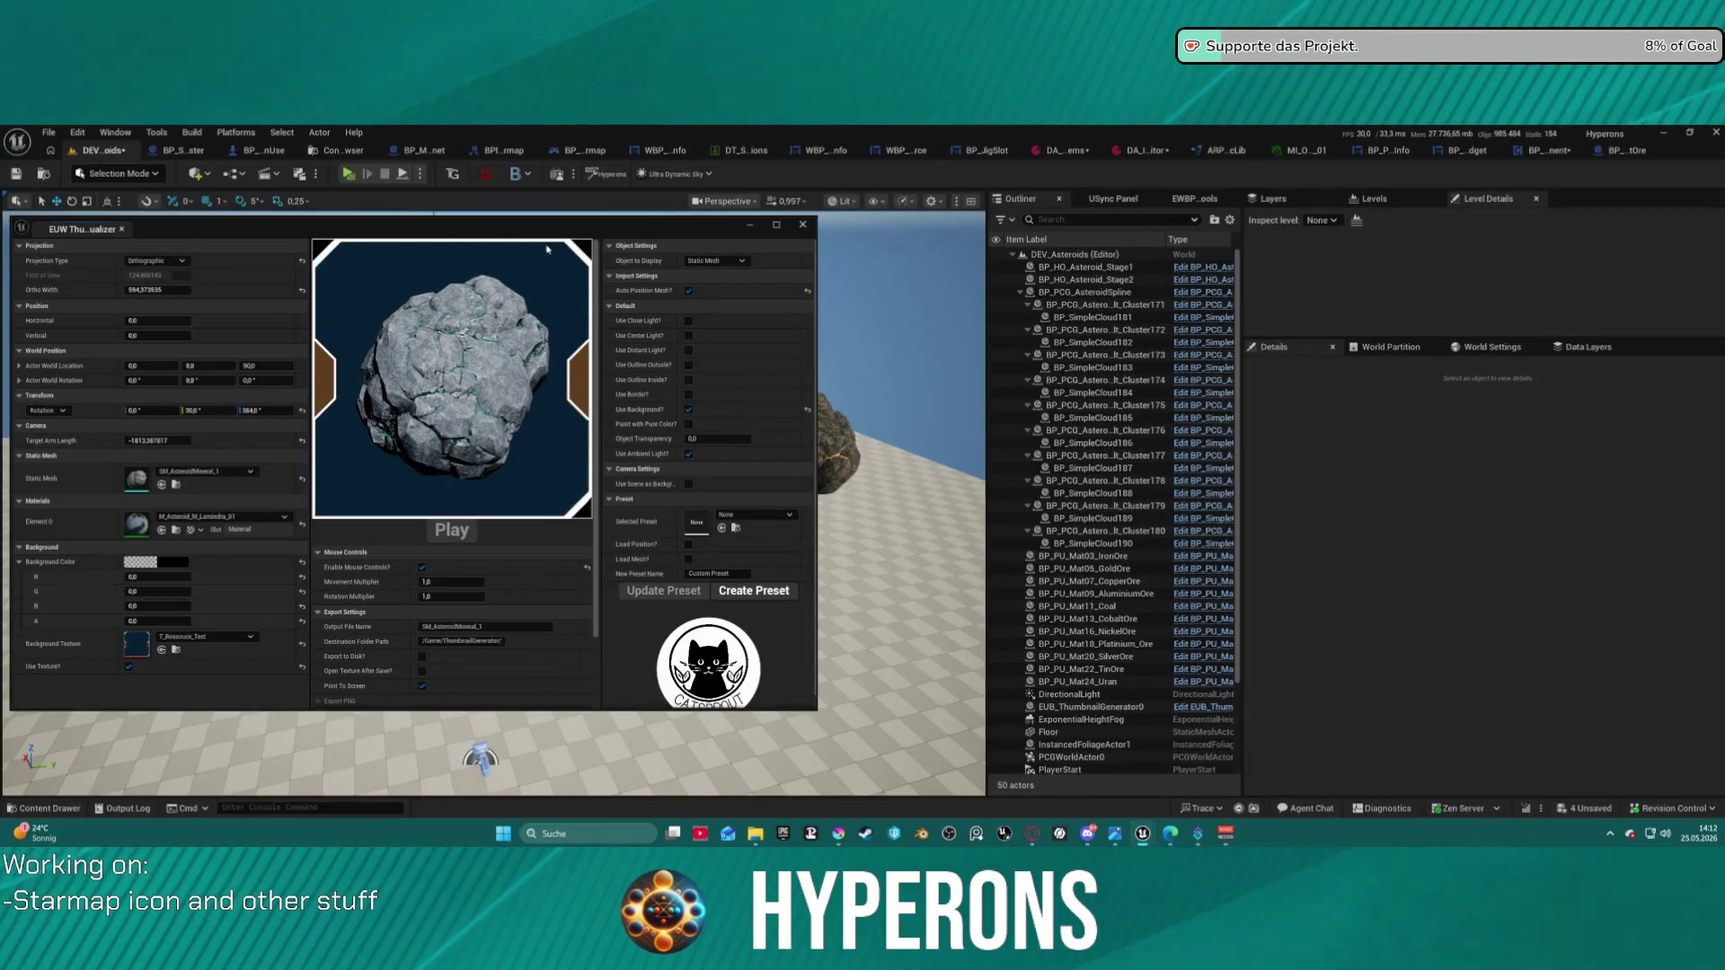
{"action": "left_click", "coordinate": [207, 636]}
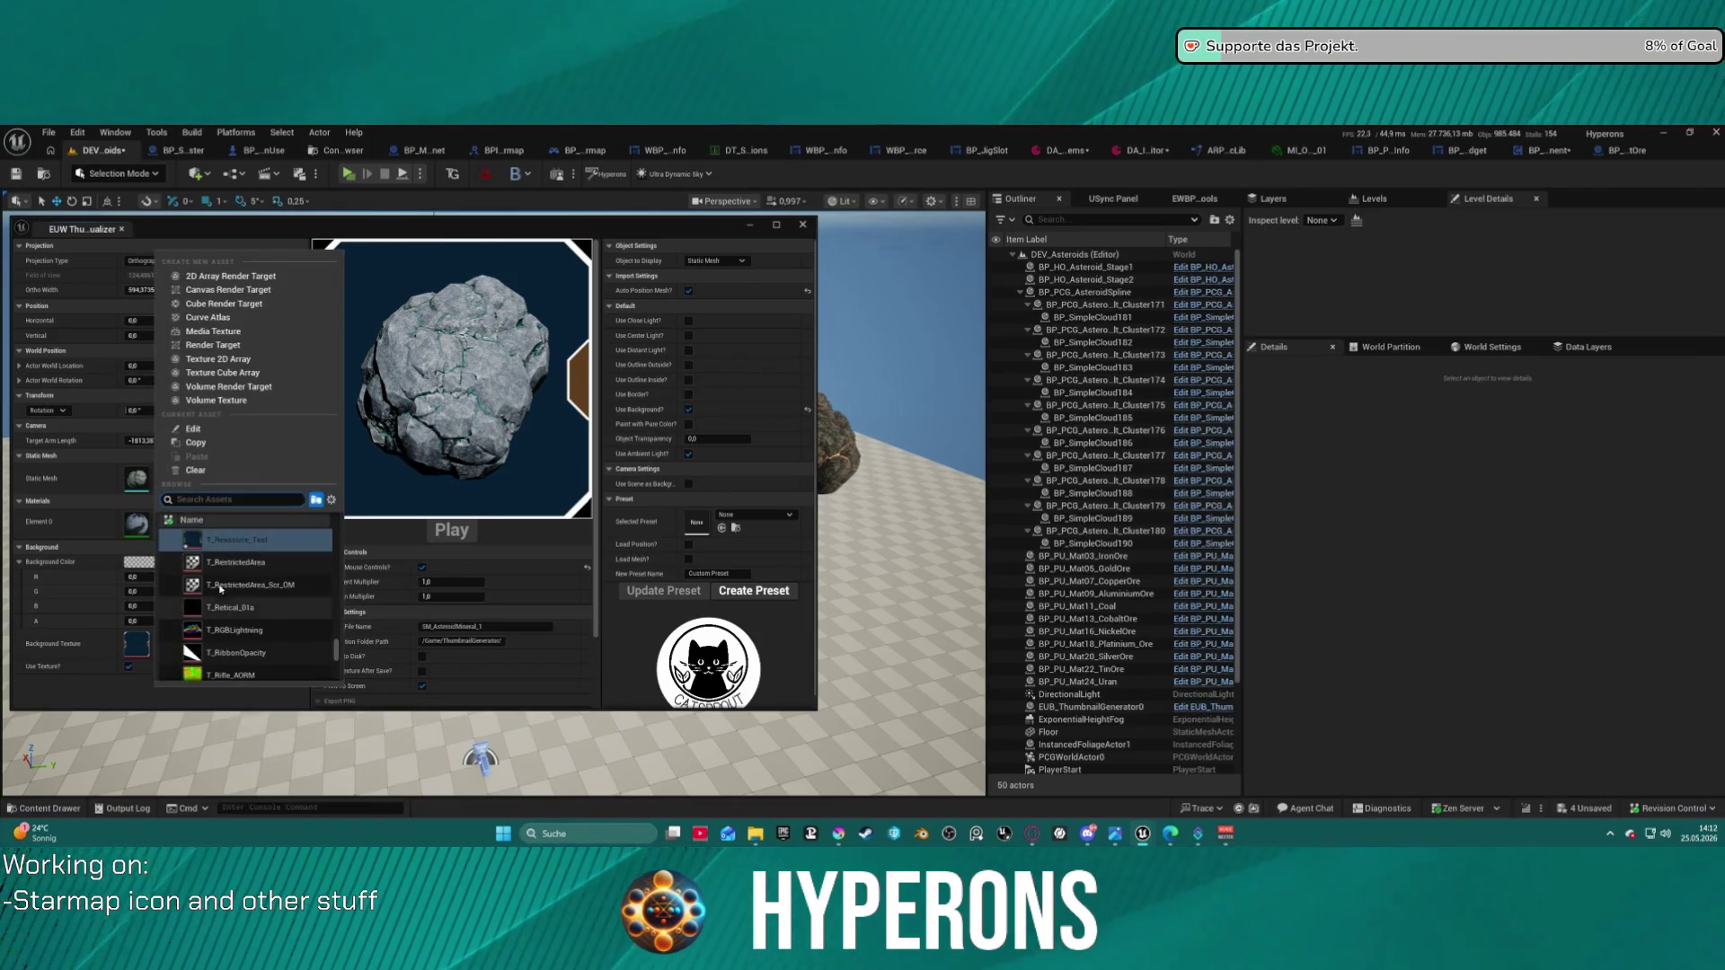
{"action": "left_click", "coordinate": [228, 563]}
{"action": "left_click", "coordinate": [207, 638]}
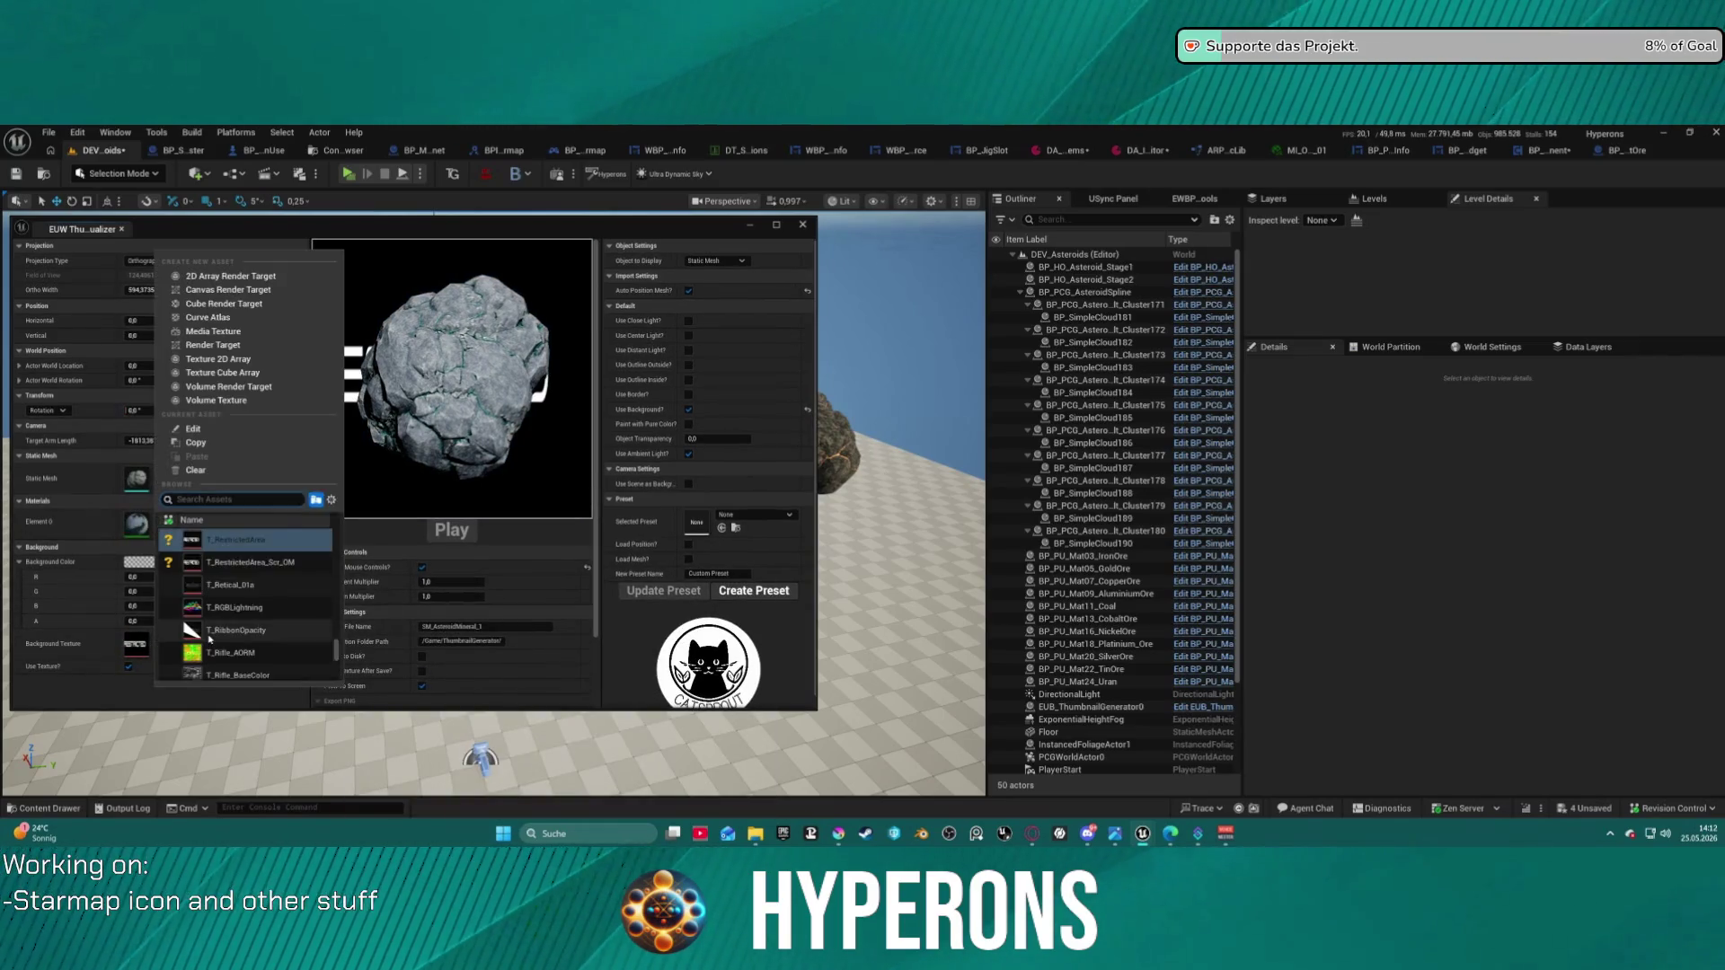
{"action": "left_click", "coordinate": [260, 559]}
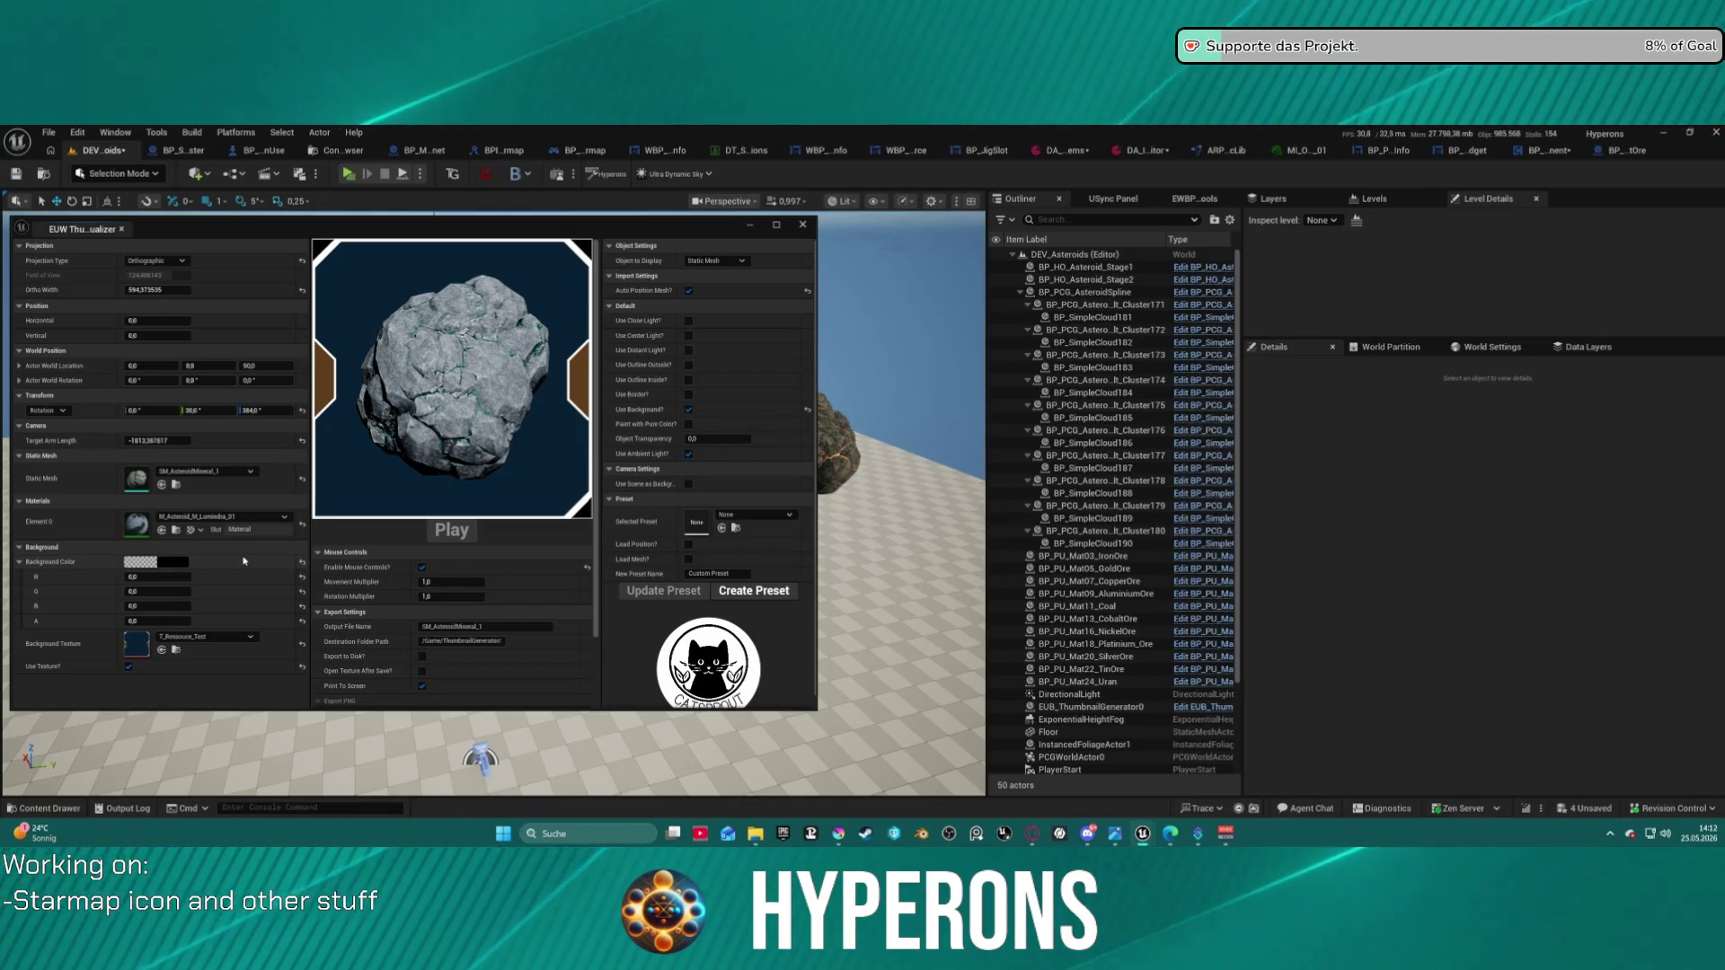
- Move the visualizer window further right and bring Krita to the front
{"action": "mouse_move", "coordinate": [477, 232]}
{"action": "left_mouse_down"}
{"action": "mouse_move", "coordinate": [734, 237]}
{"action": "mouse_move", "coordinate": [703, 236]}
{"action": "left_mouse_up"}
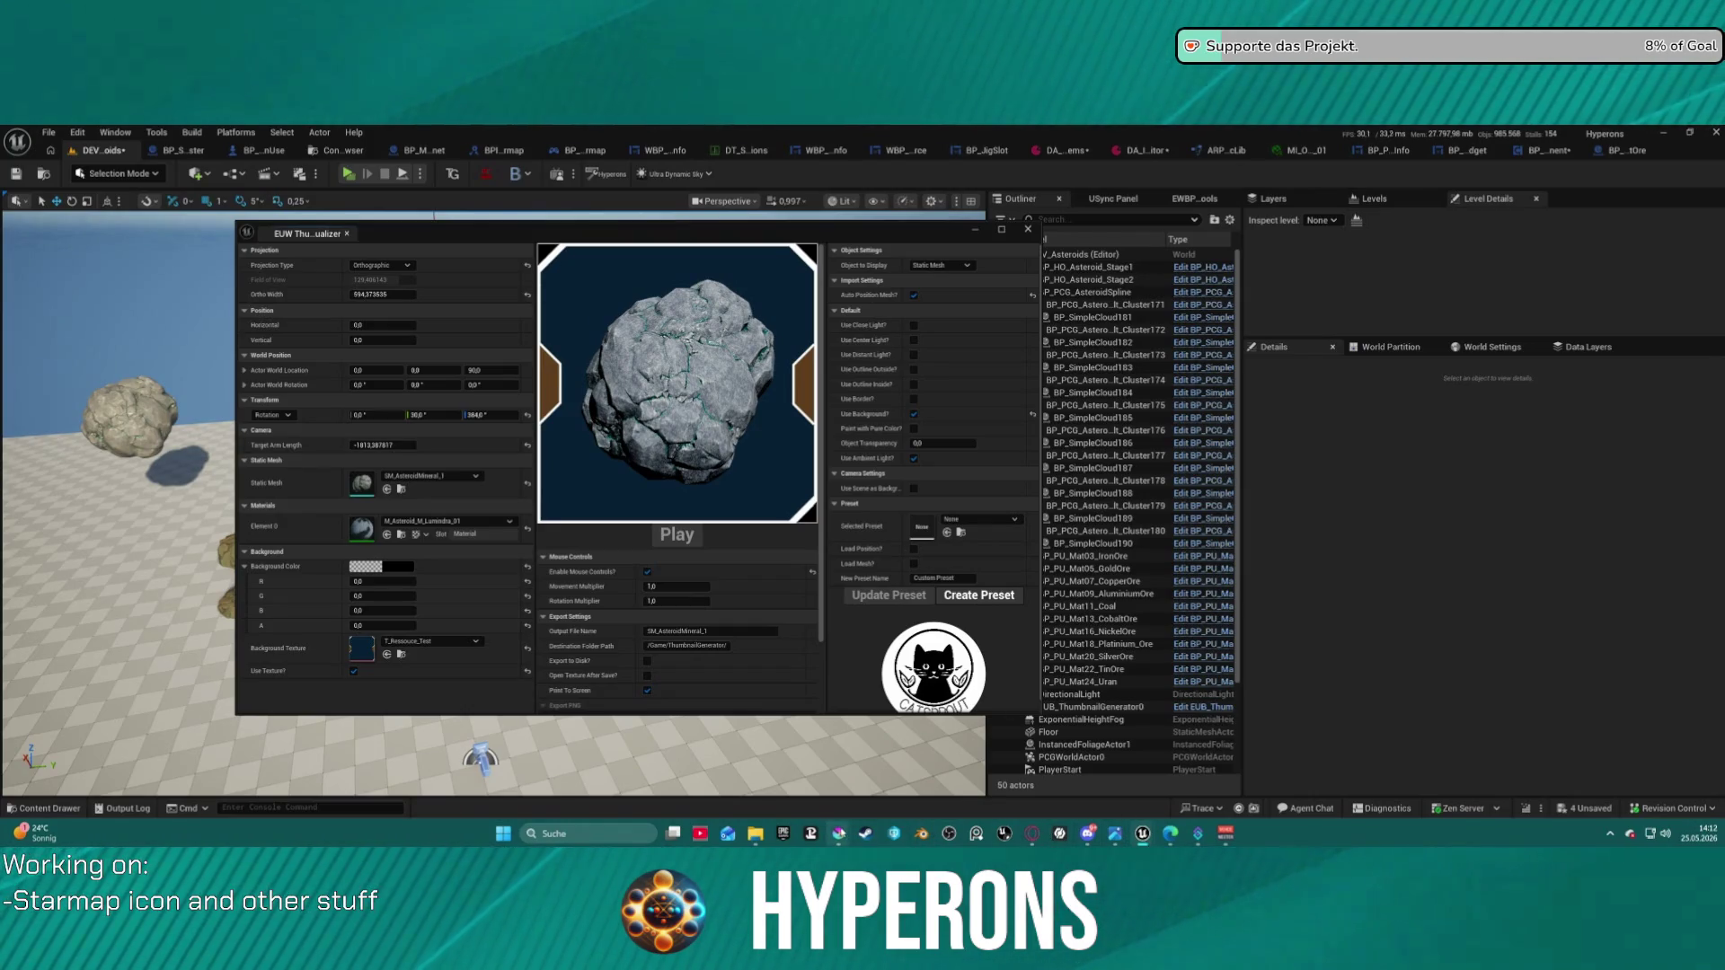
{"action": "mouse_move", "coordinate": [838, 834]}
{"action": "left_click", "coordinate": [907, 768]}
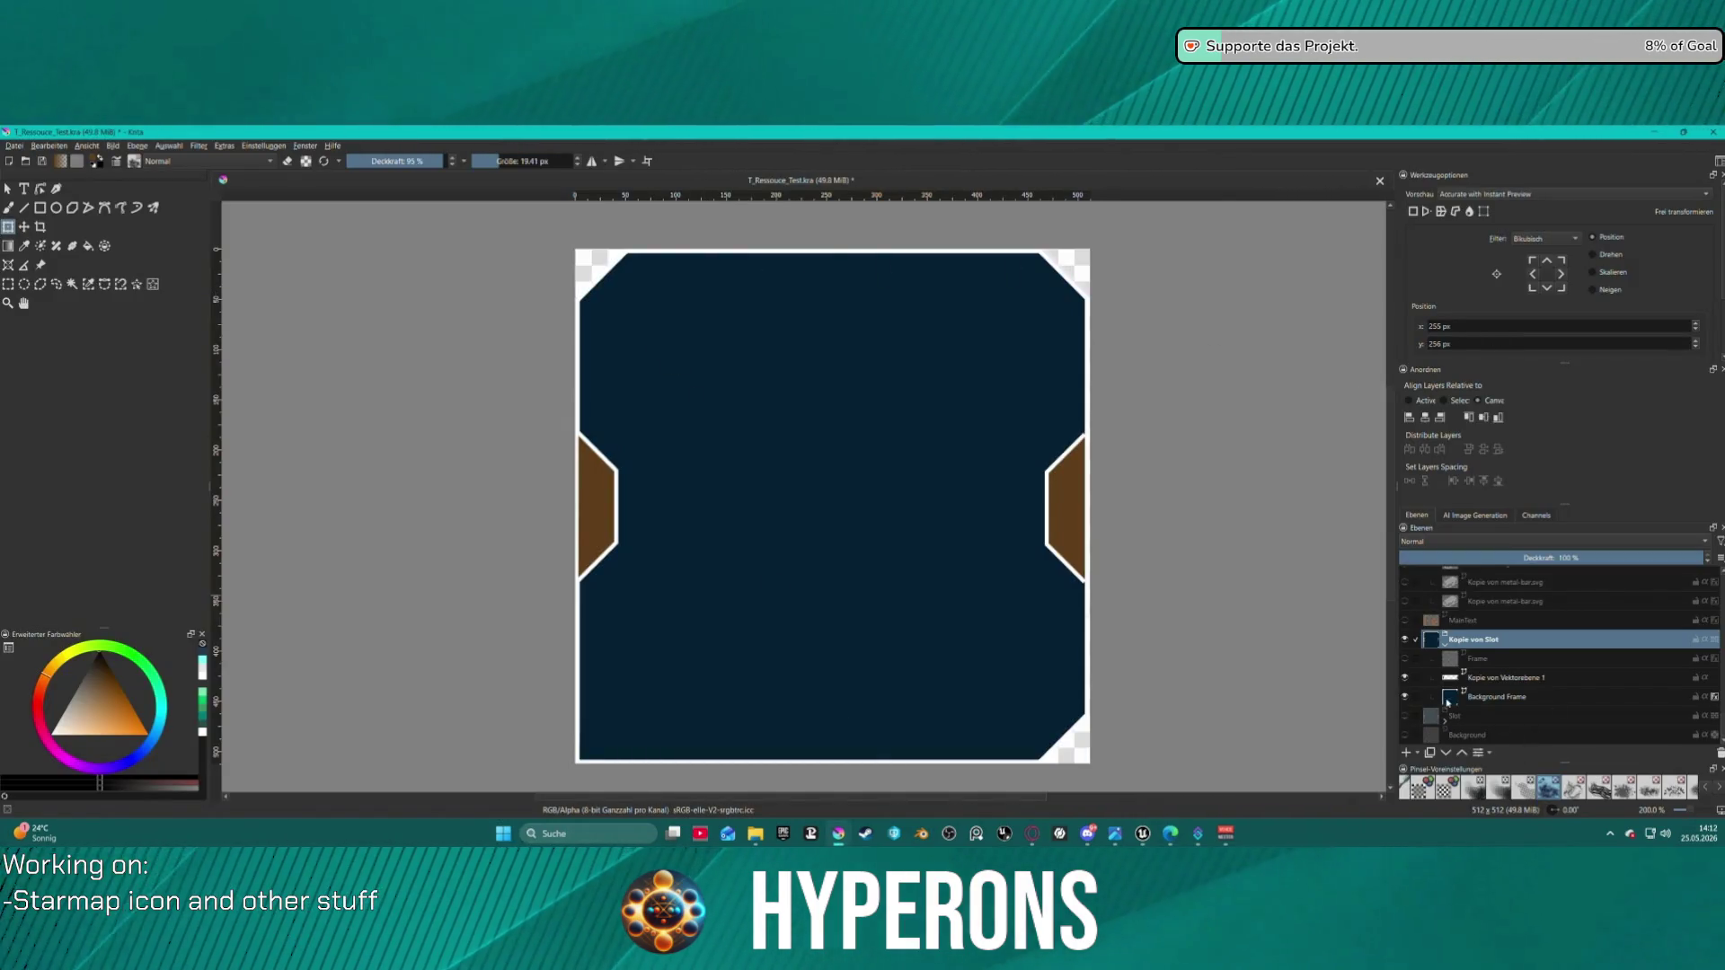
- Make the Background layer visible so the corners turn black, and open Background Frame's layer style
{"action": "left_click", "coordinate": [1405, 735]}
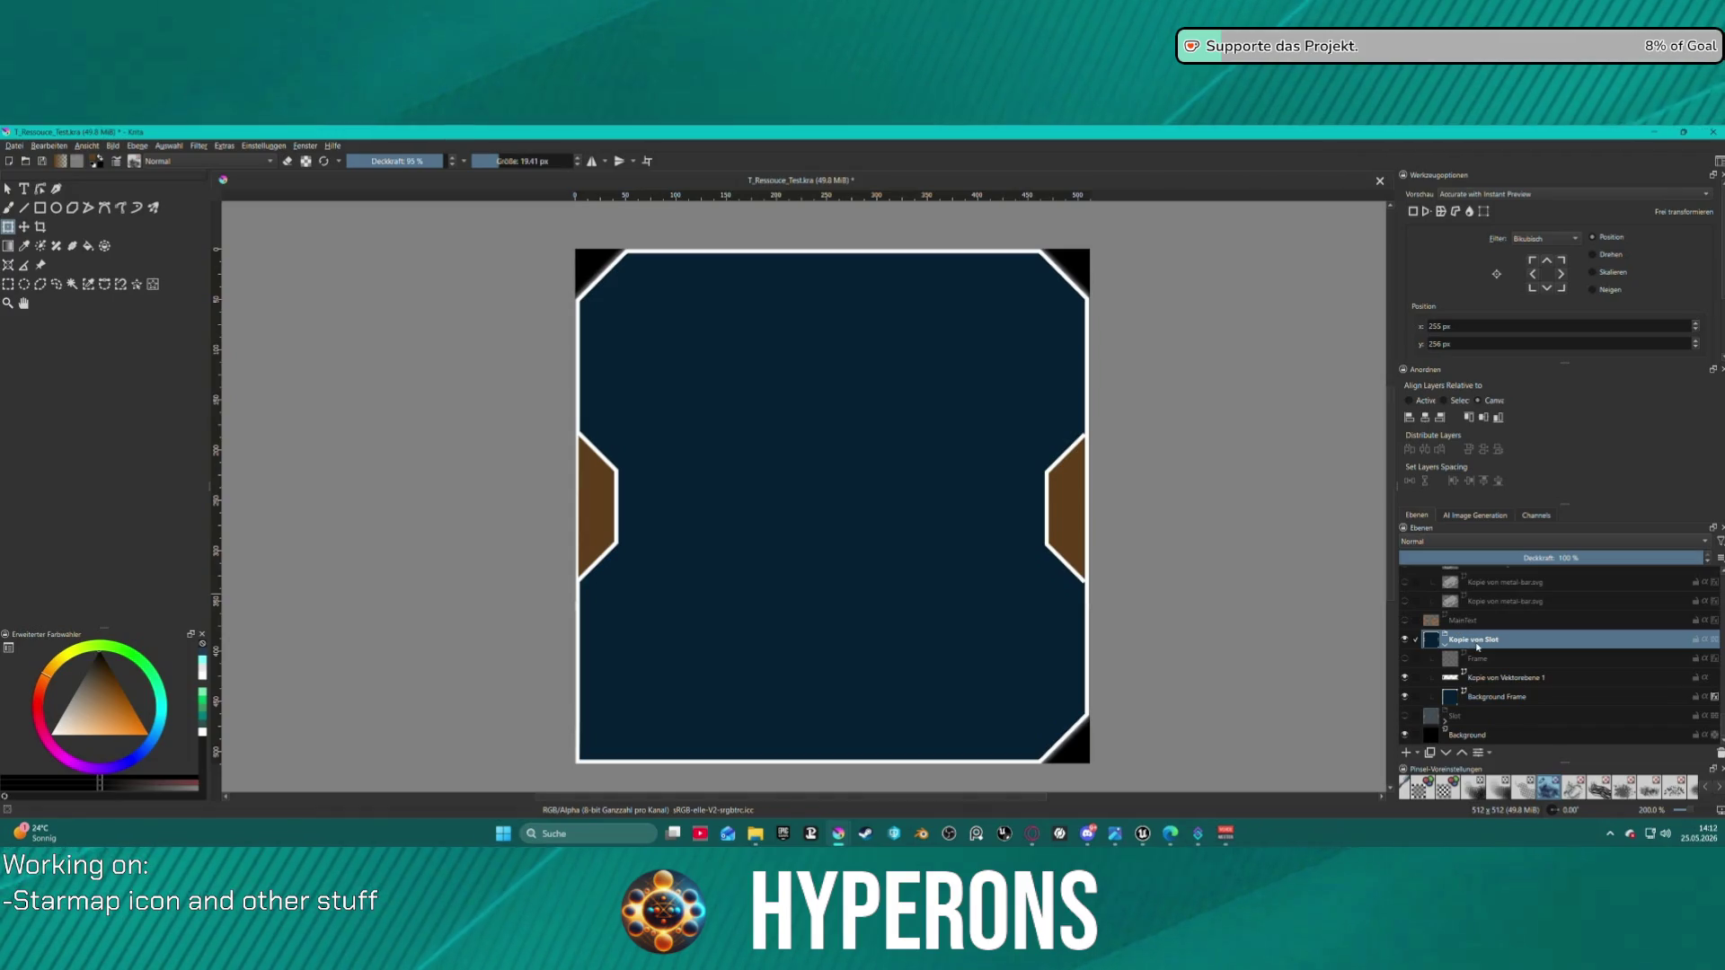
{"action": "left_click", "coordinate": [1489, 700]}
{"action": "right_click", "coordinate": [1489, 699]}
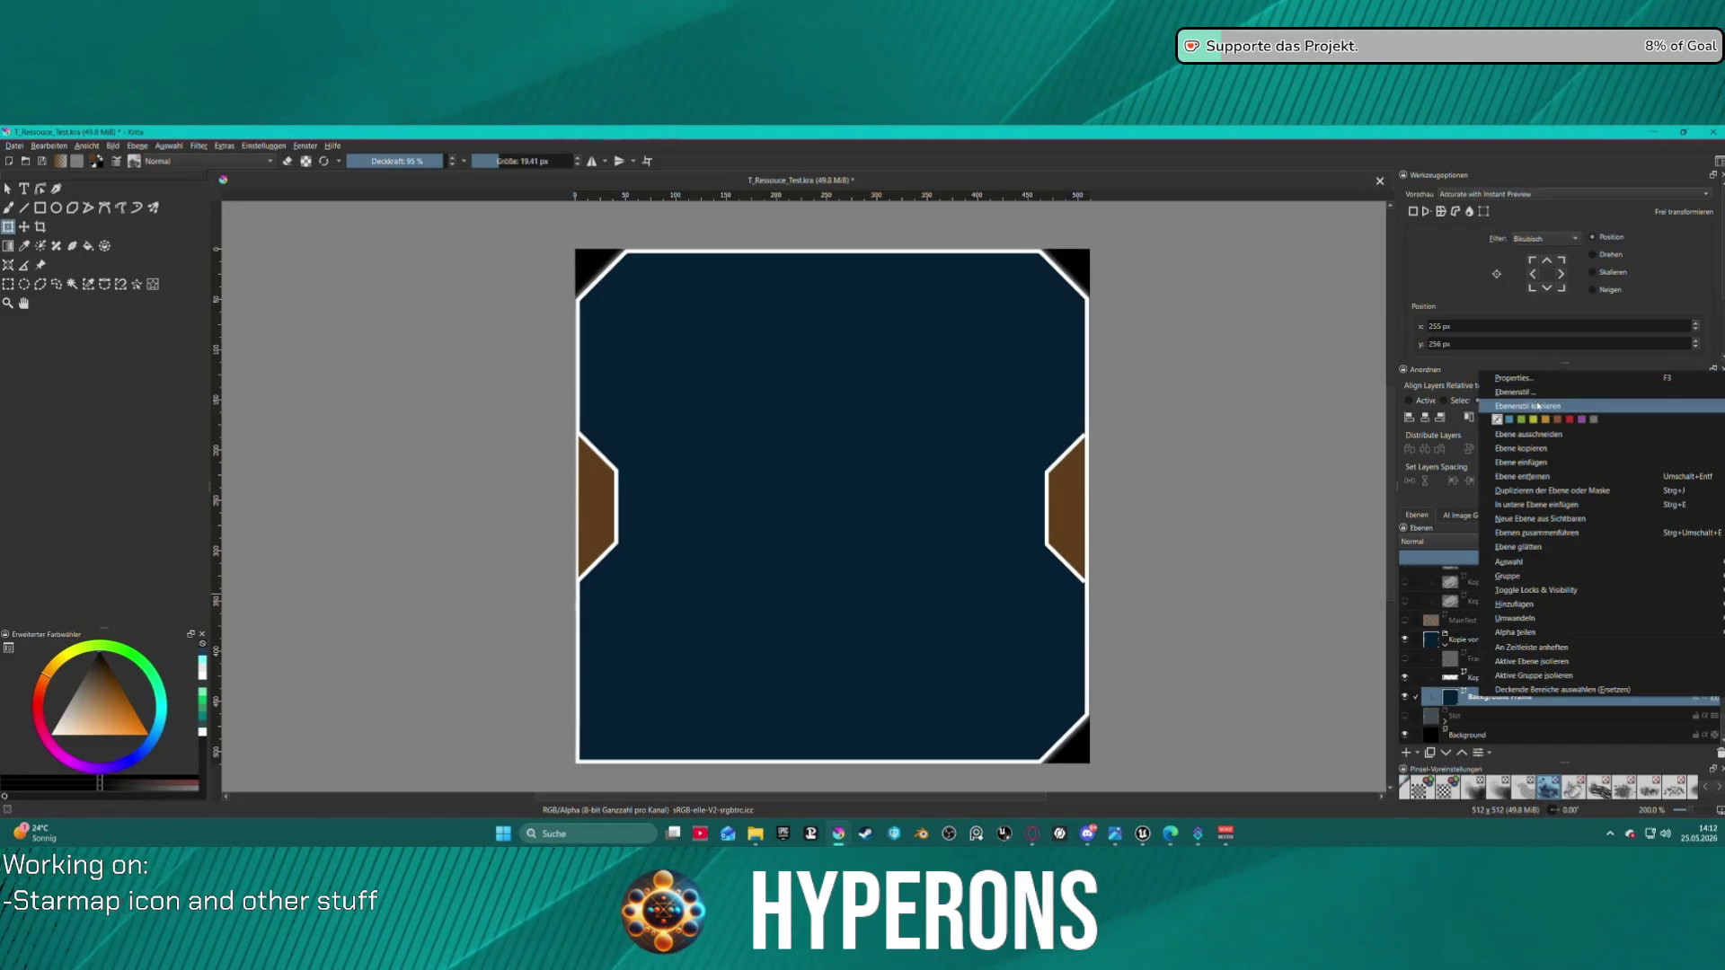
{"action": "left_click", "coordinate": [1518, 392]}
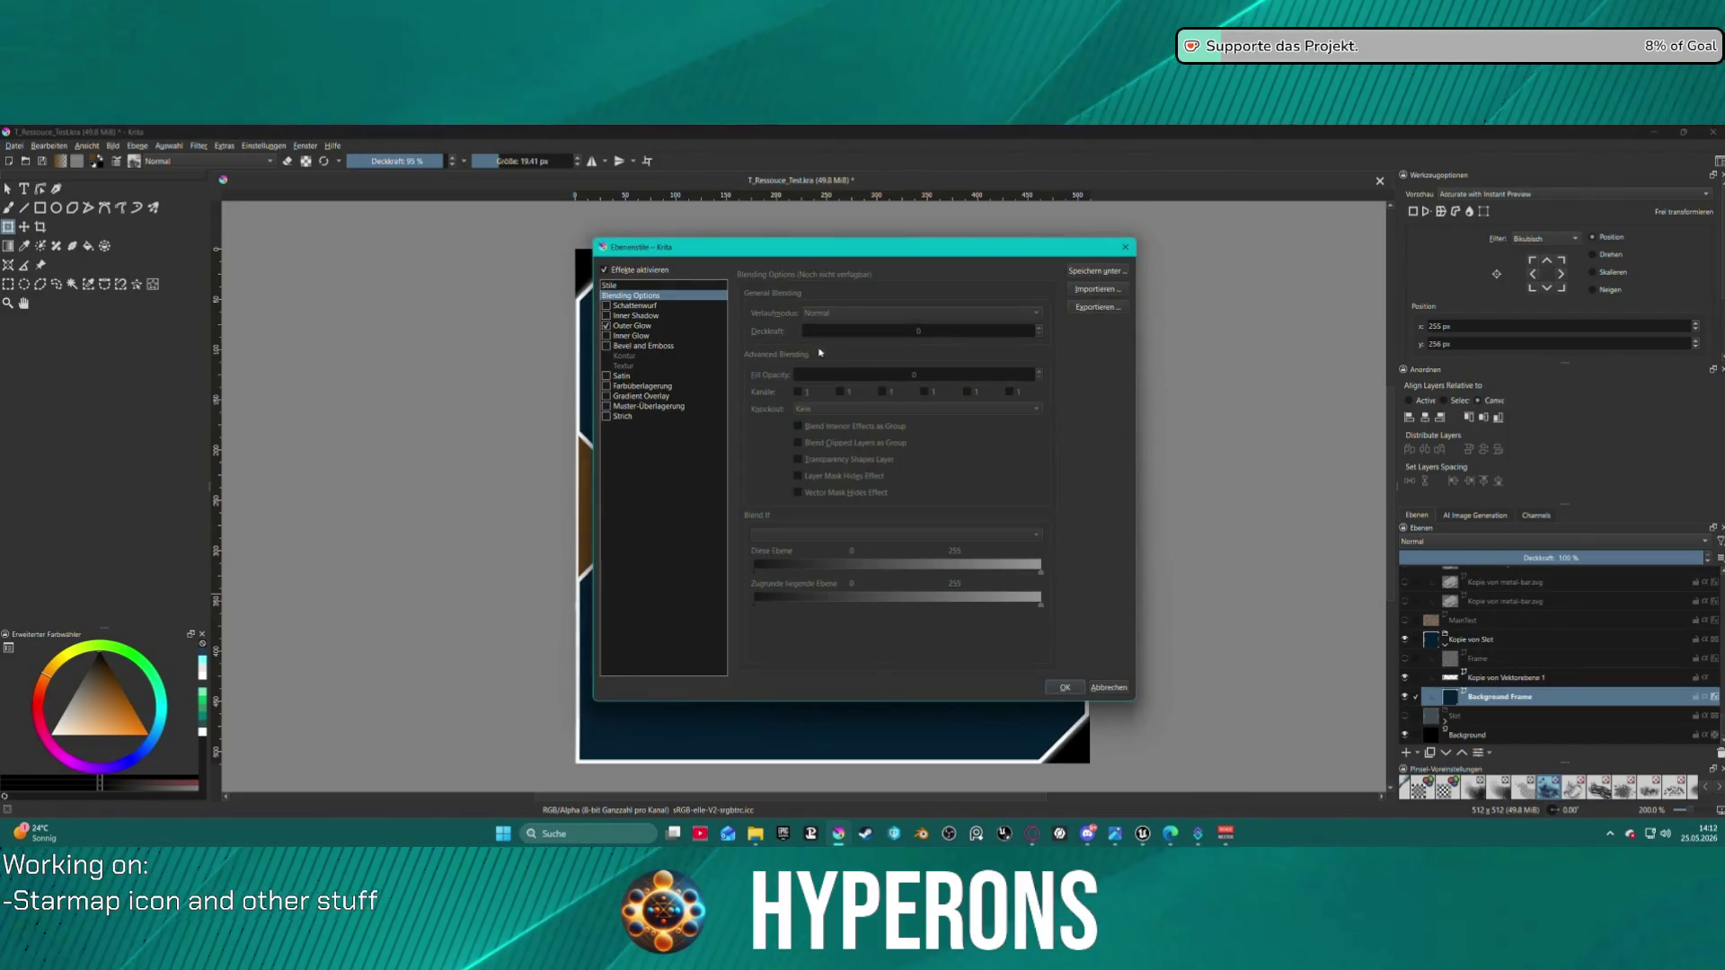
- Review the Outer Glow style settings, then close the layer style window
{"action": "left_click", "coordinate": [611, 326]}
{"action": "mouse_move", "coordinate": [976, 253]}
{"action": "left_mouse_down"}
{"action": "mouse_move", "coordinate": [410, 256]}
{"action": "mouse_move", "coordinate": [295, 225]}
{"action": "left_mouse_up"}
{"action": "left_click", "coordinate": [501, 223]}
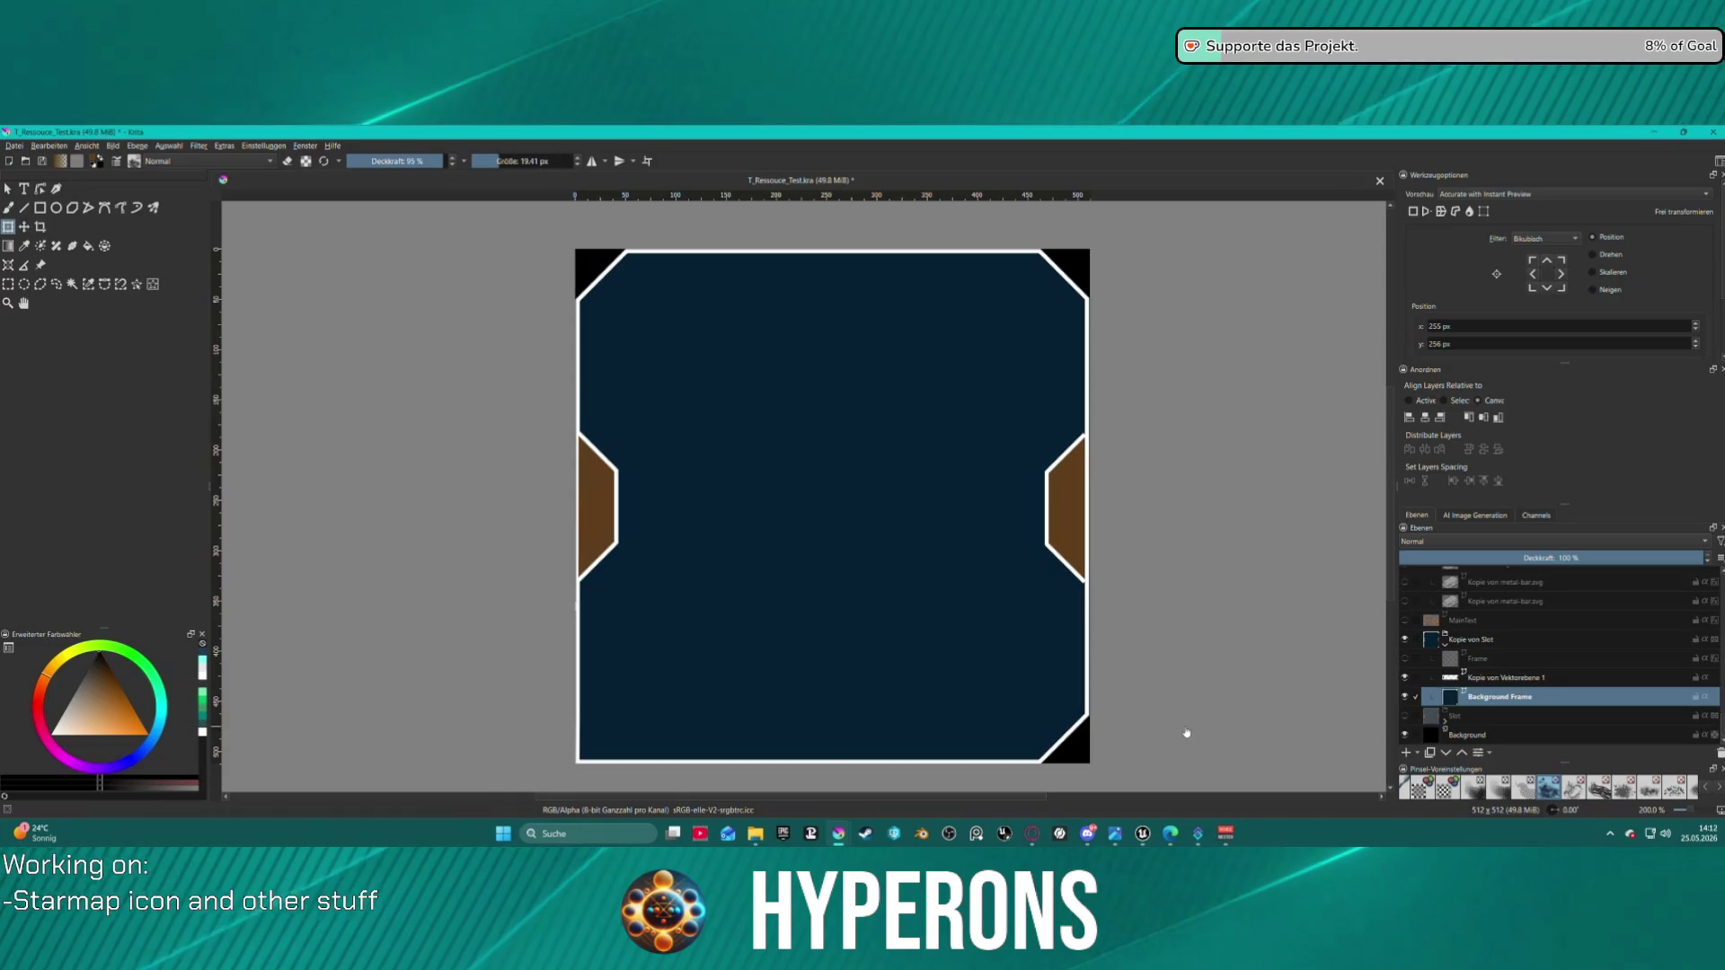
{"action": "left_click", "coordinate": [16, 150]}
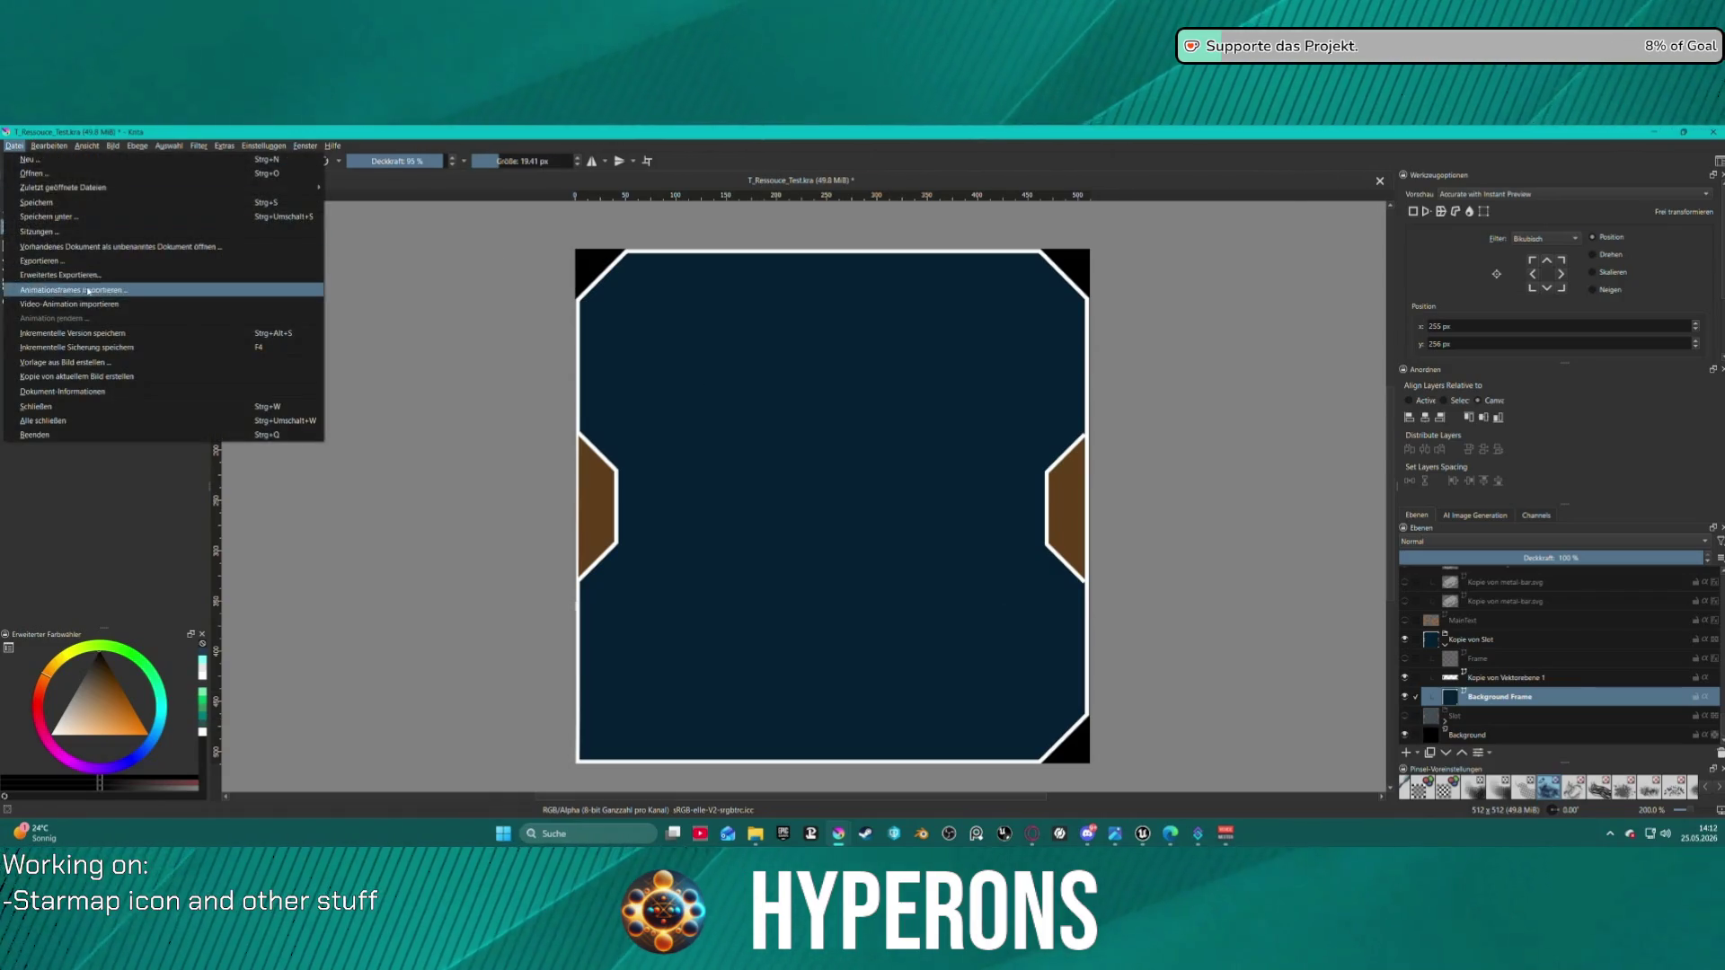
{"action": "left_click", "coordinate": [72, 261]}
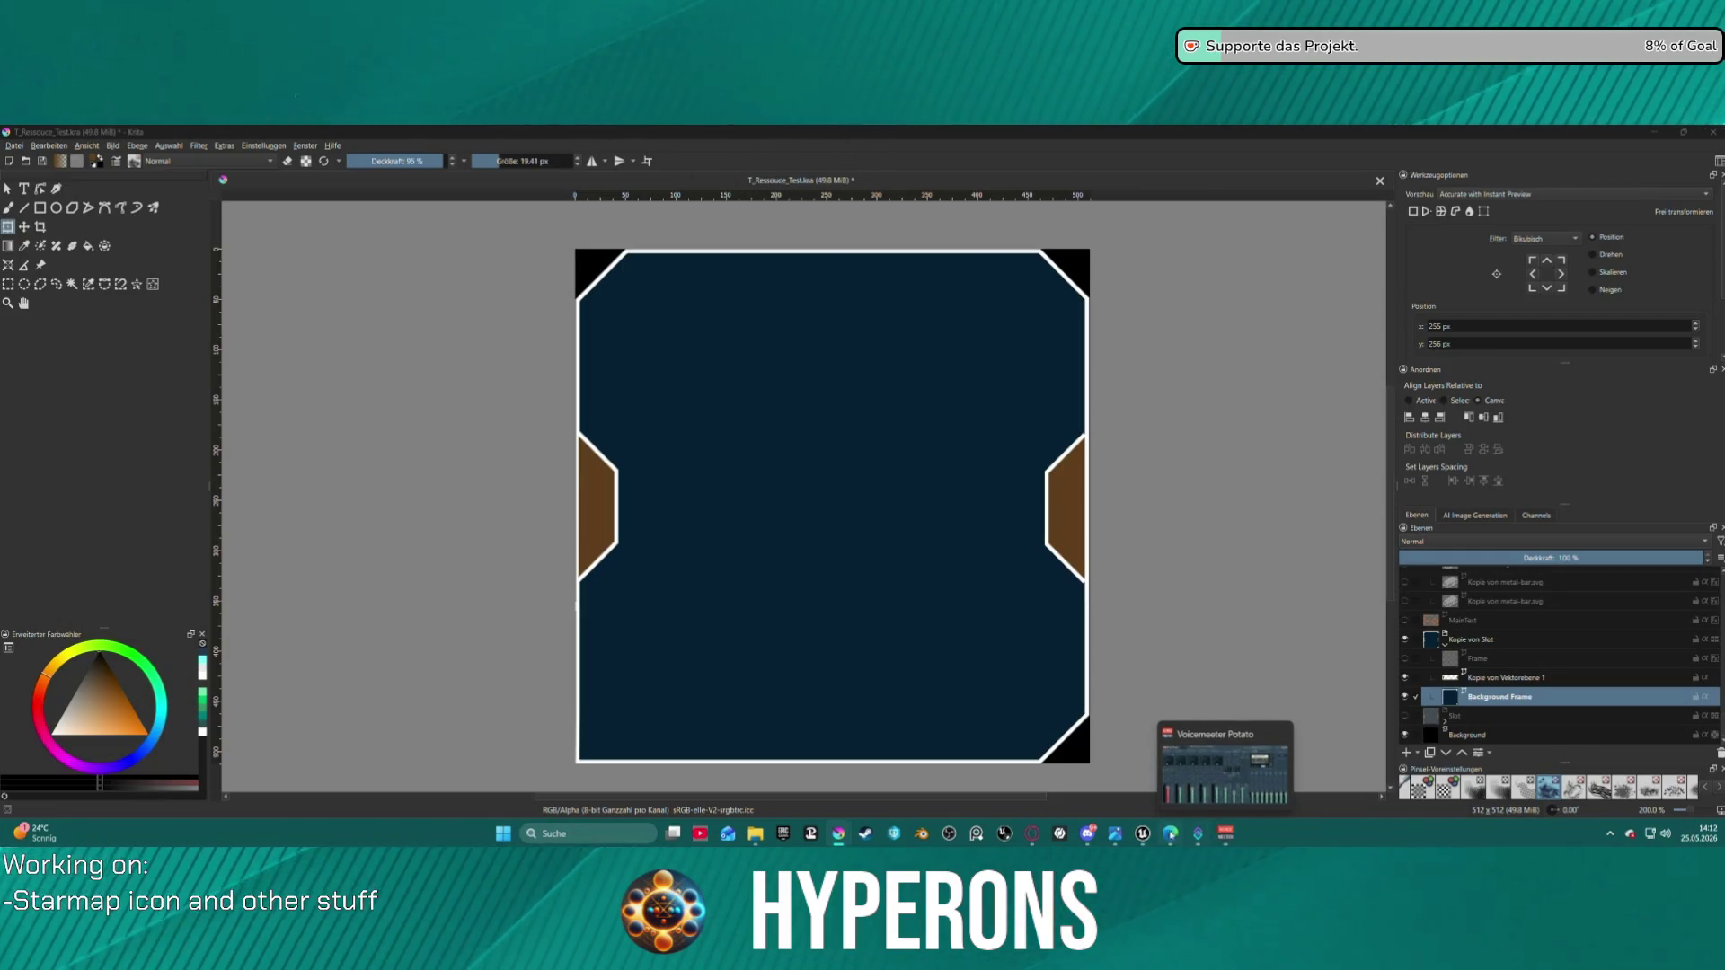
{"action": "mouse_move", "coordinate": [1144, 840]}
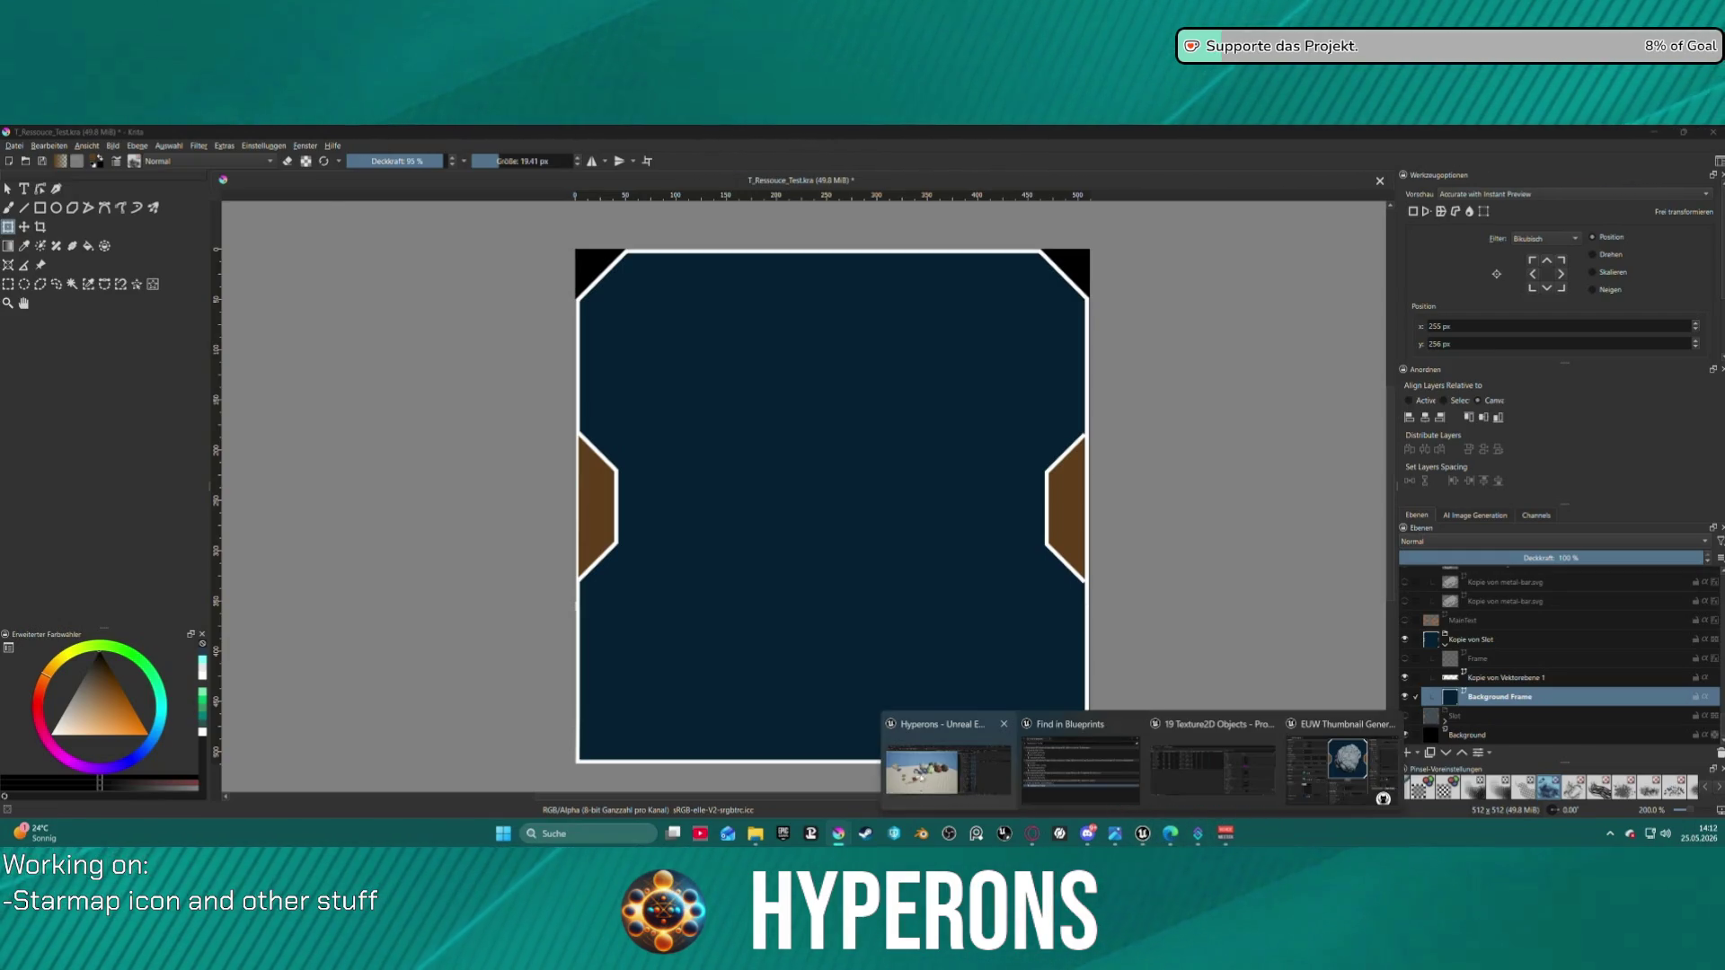
{"action": "mouse_move", "coordinate": [932, 783]}
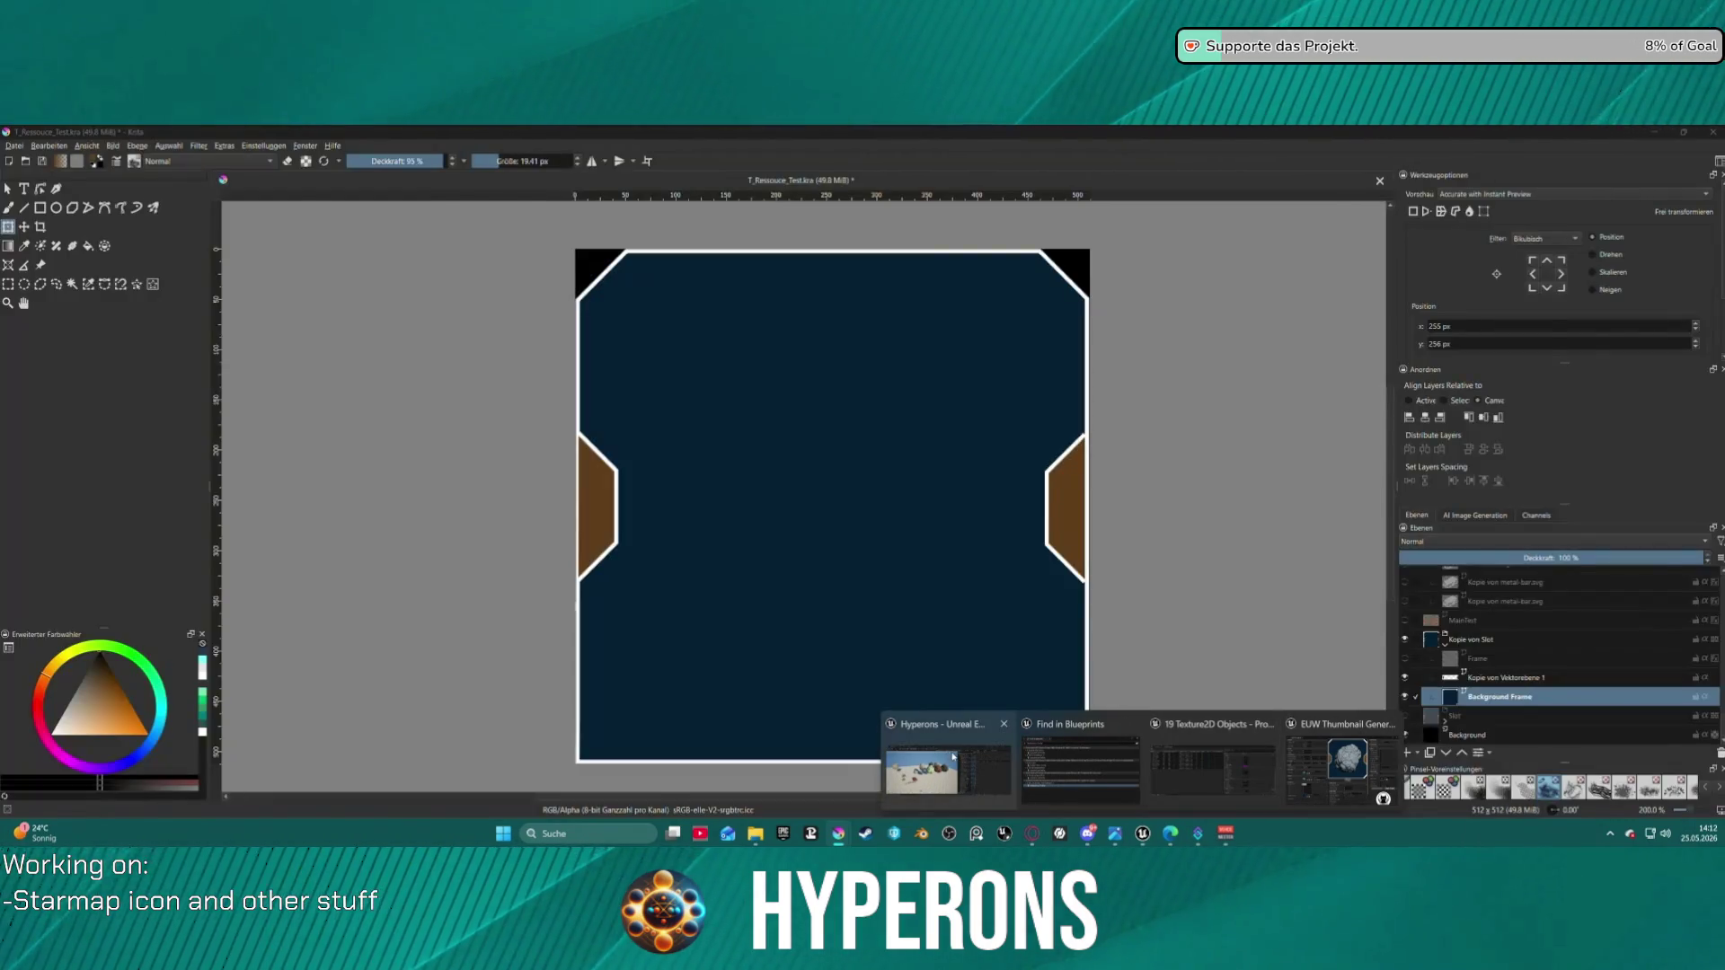
{"action": "left_click", "coordinate": [954, 757]}
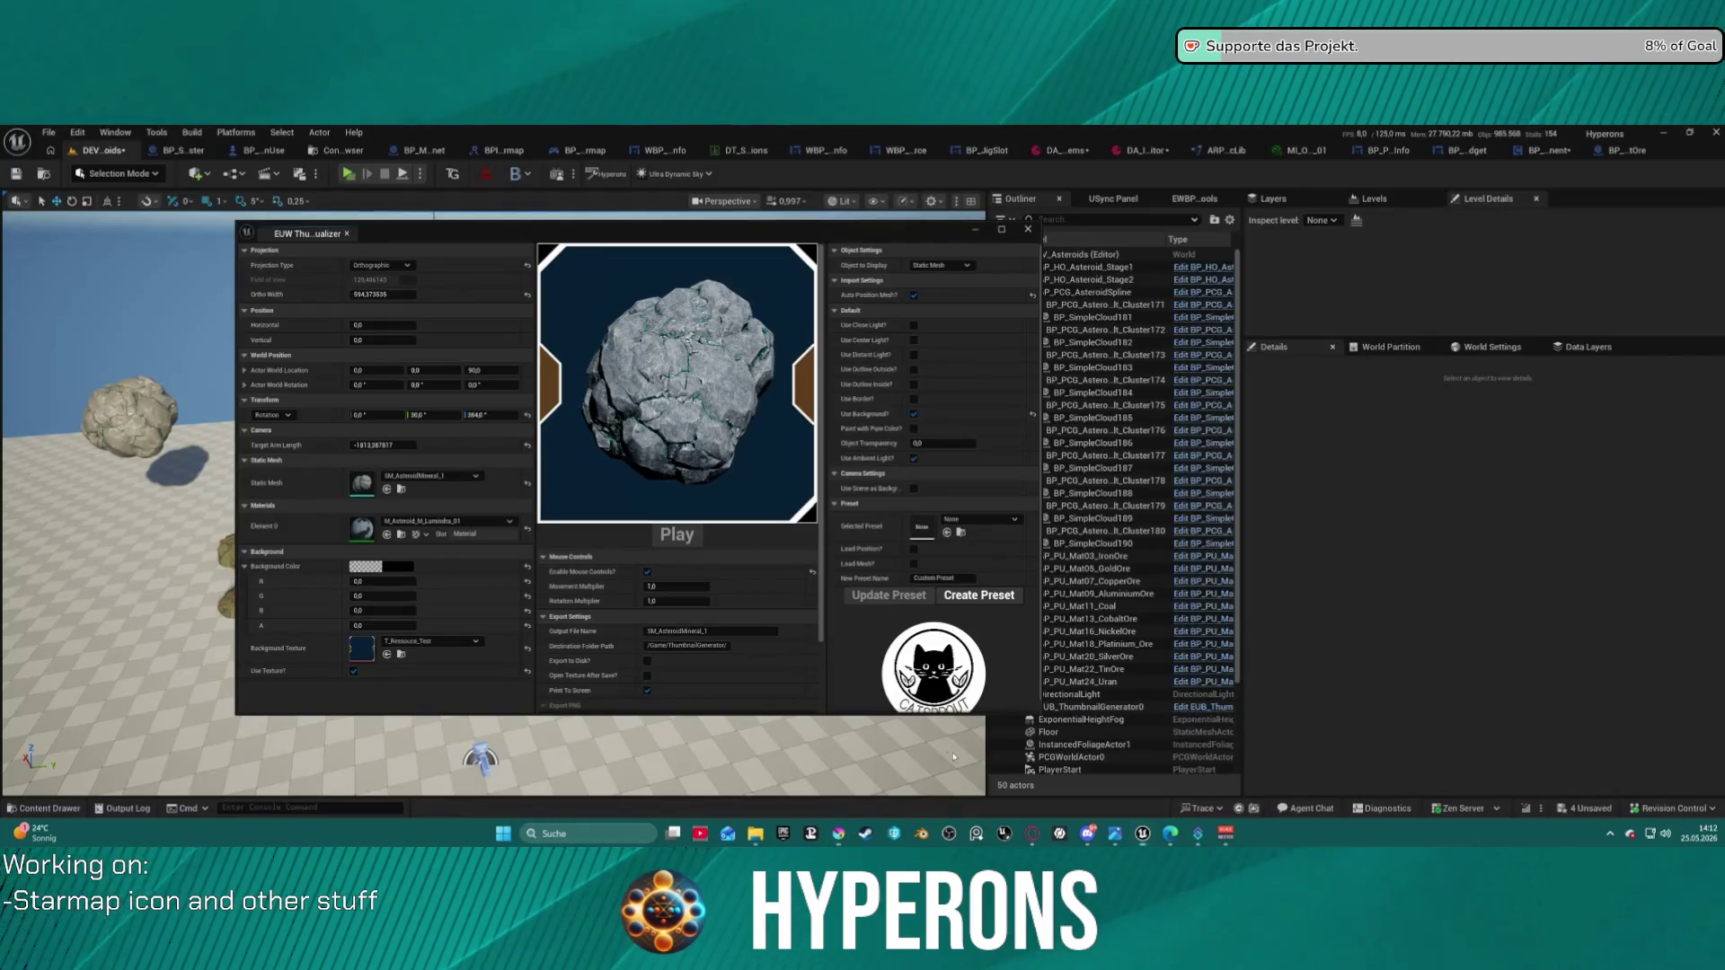
- Reimport T_Ressouce_Test from its updated source image
{"action": "left_click", "coordinate": [400, 655]}
{"action": "right_click", "coordinate": [476, 235]}
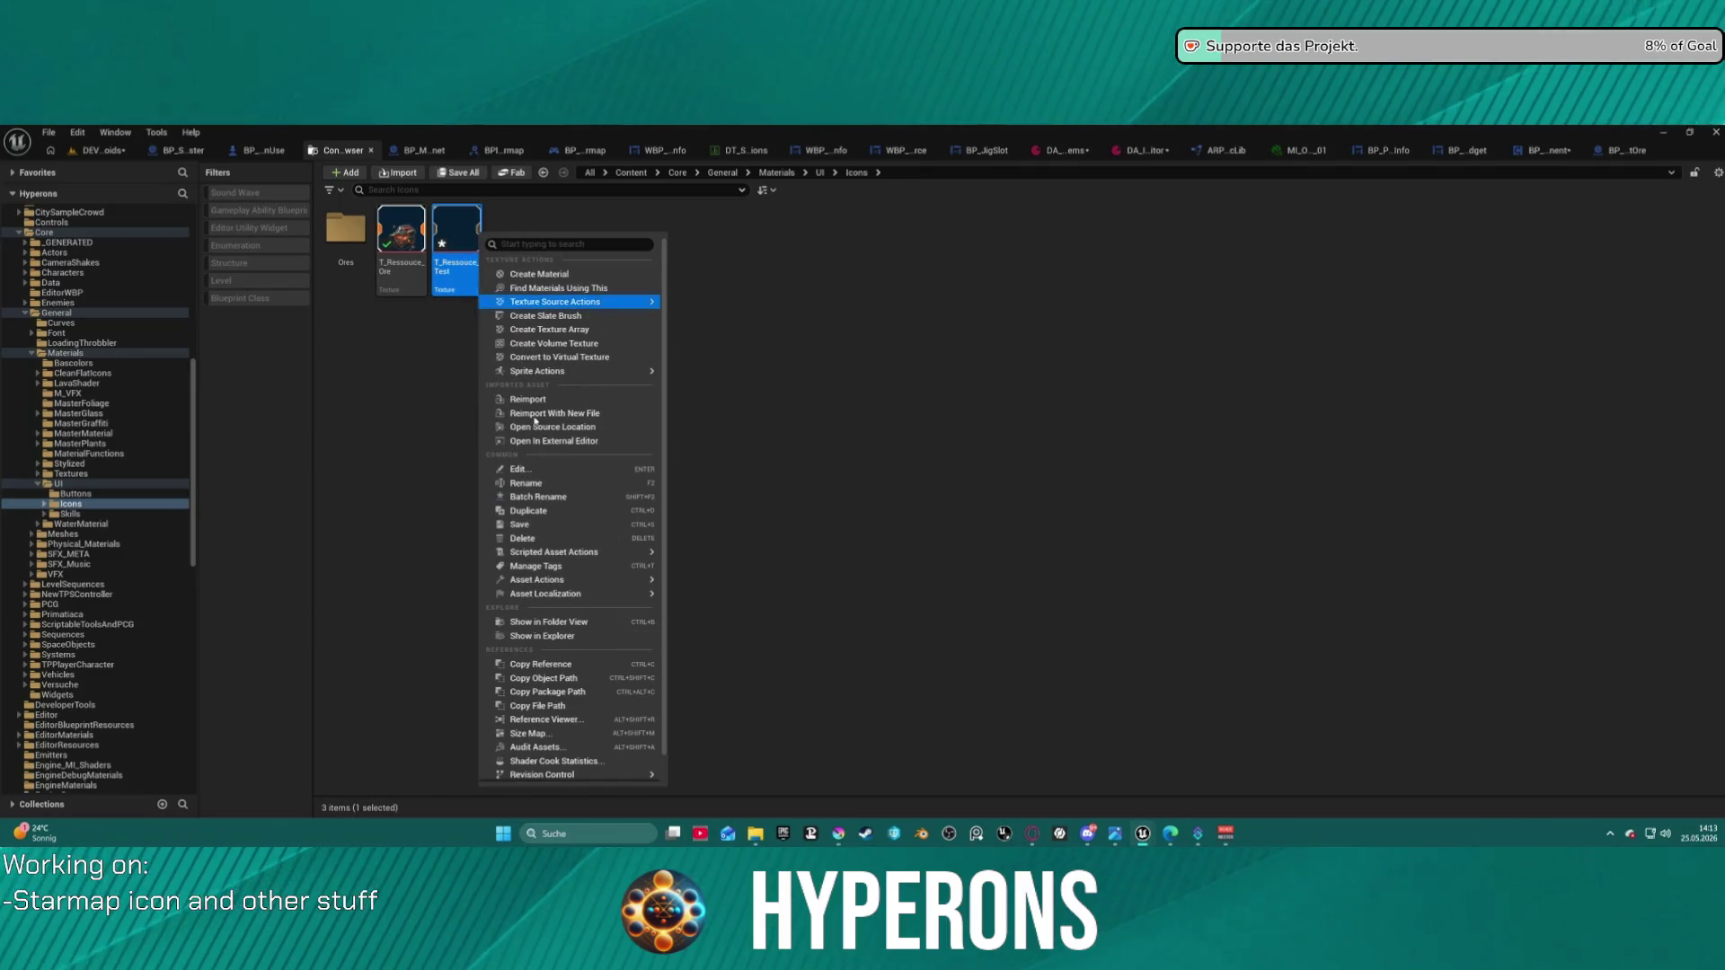
{"action": "left_click", "coordinate": [518, 401]}
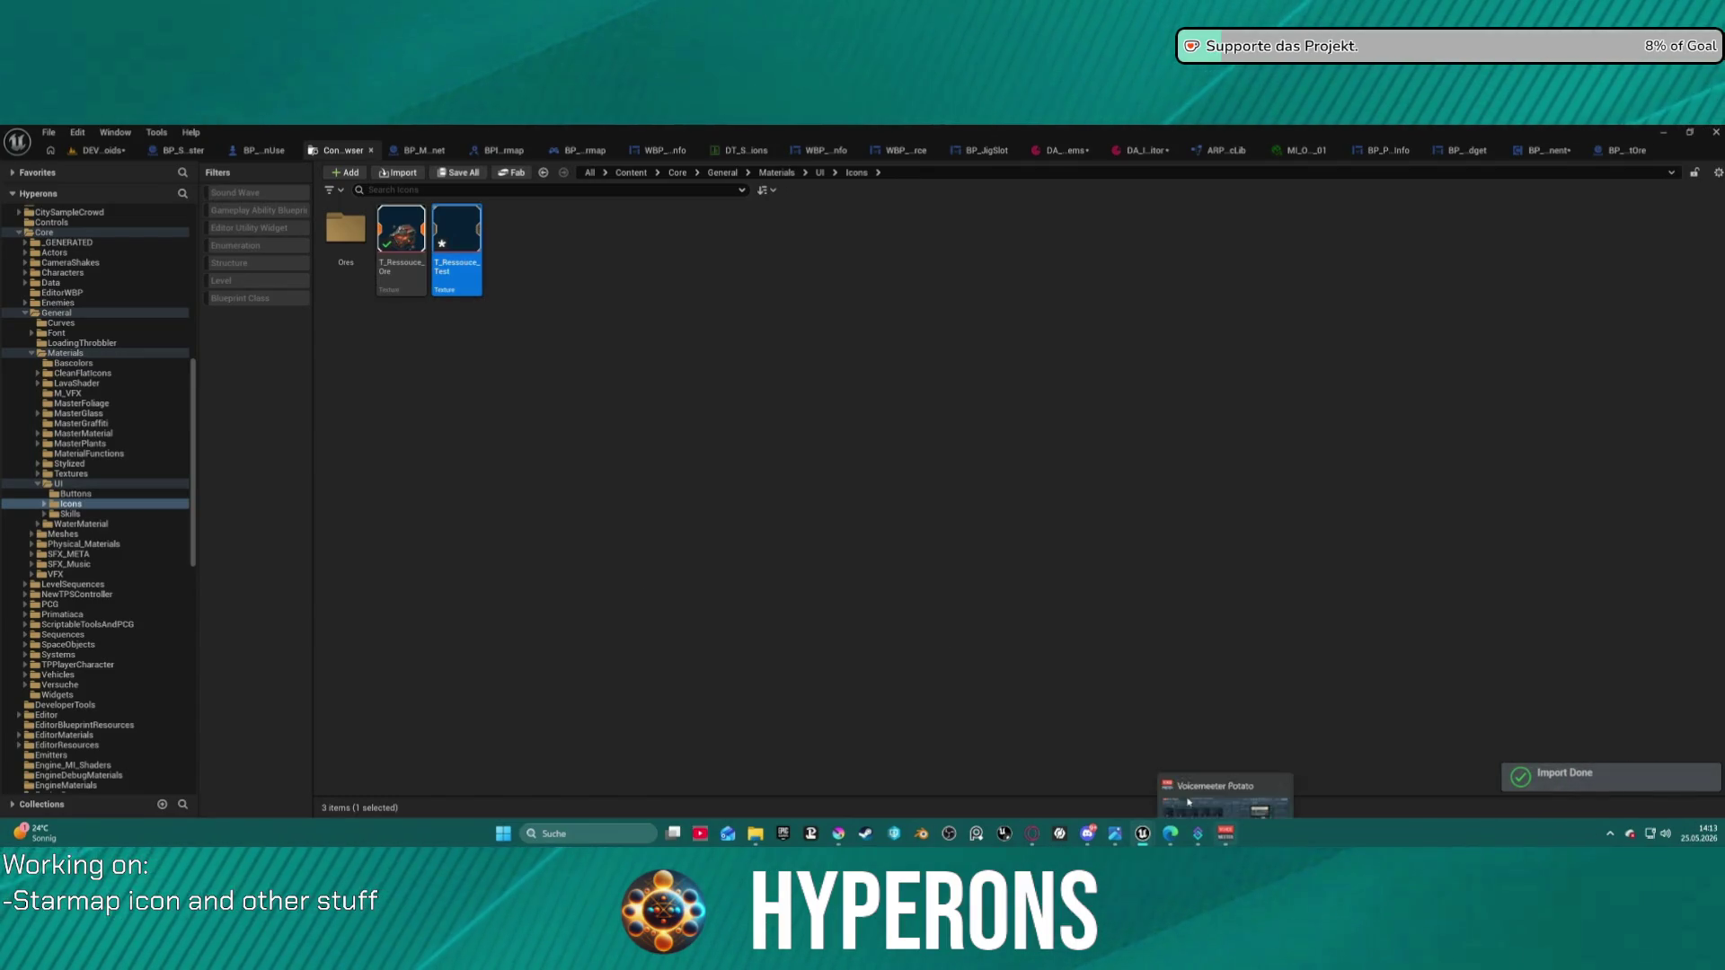
- Set T_Ressouce_Test as the thumbnail visualizer's Background Texture
{"action": "left_click", "coordinate": [100, 150]}
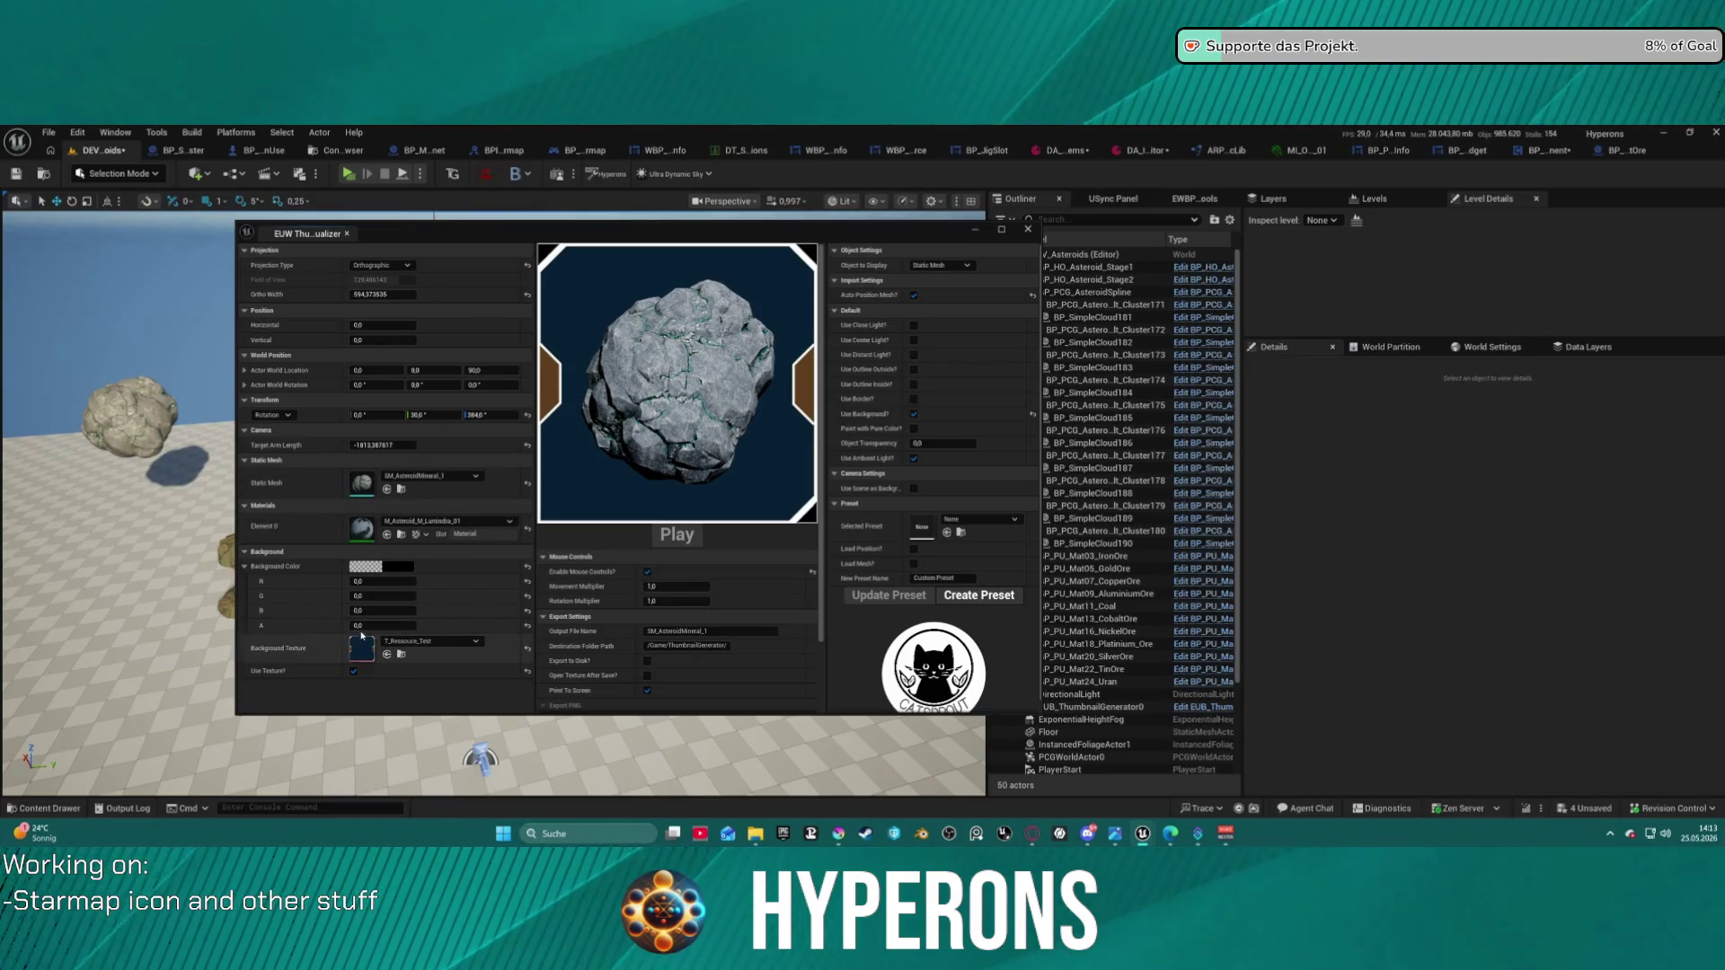
{"action": "left_click", "coordinate": [528, 648]}
{"action": "left_click", "coordinate": [439, 644]}
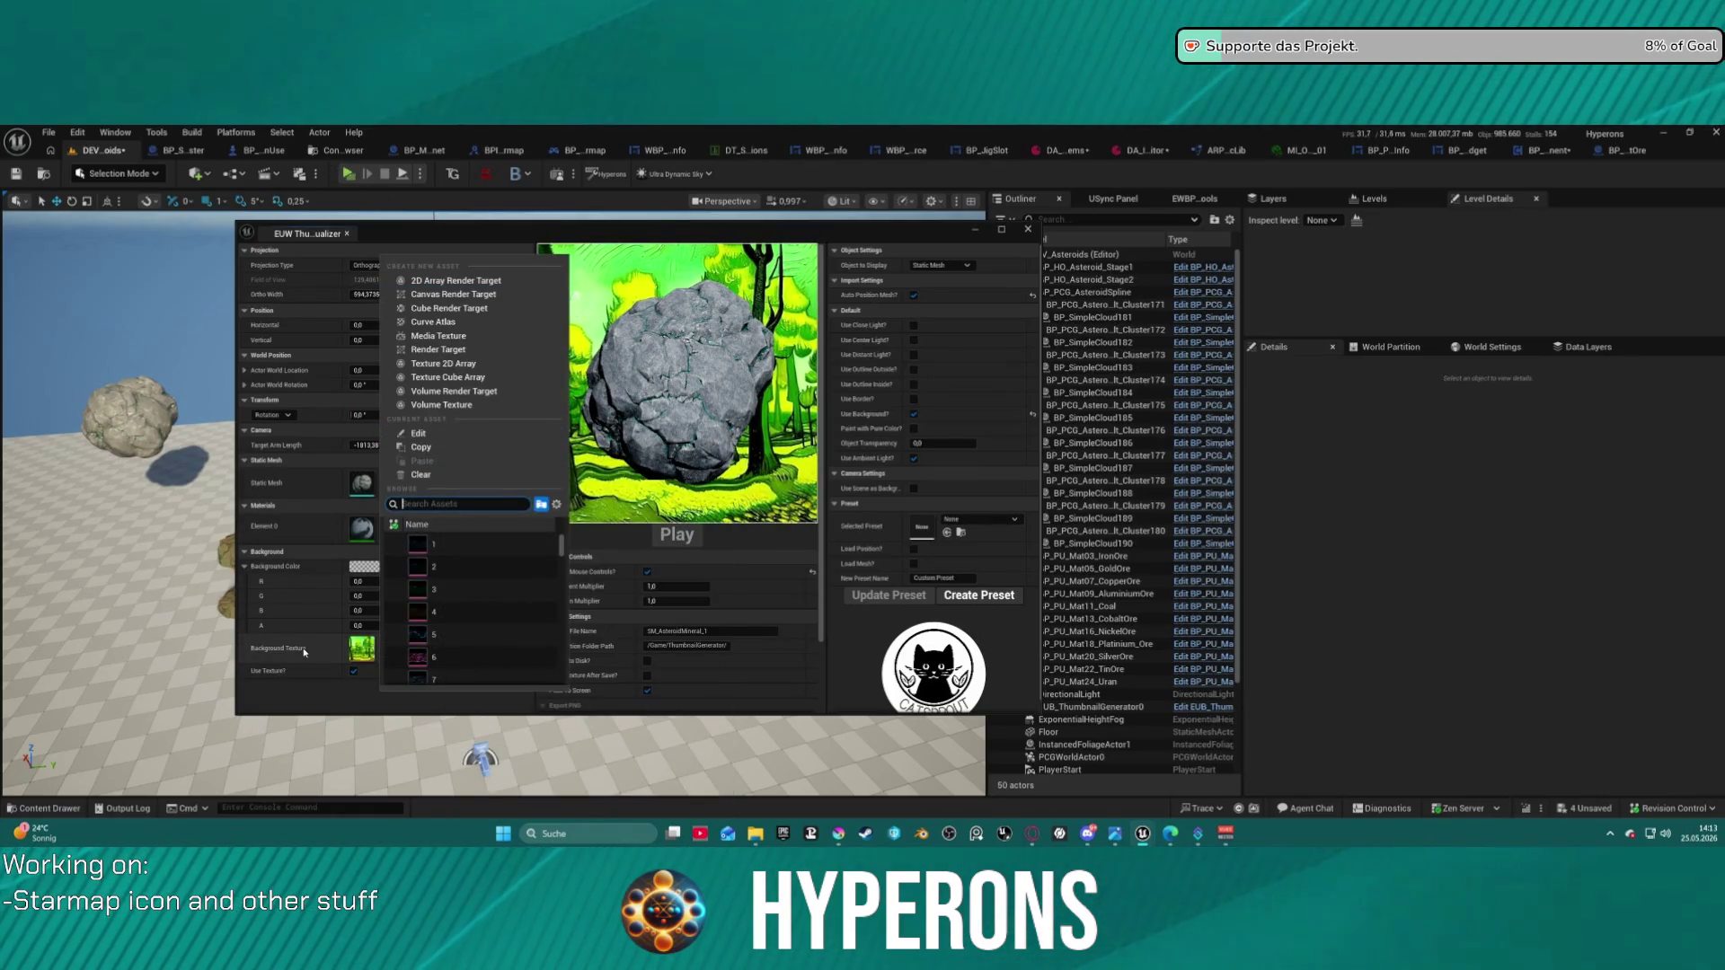
{"action": "left_click", "coordinate": [346, 649]}
{"action": "left_click", "coordinate": [386, 655]}
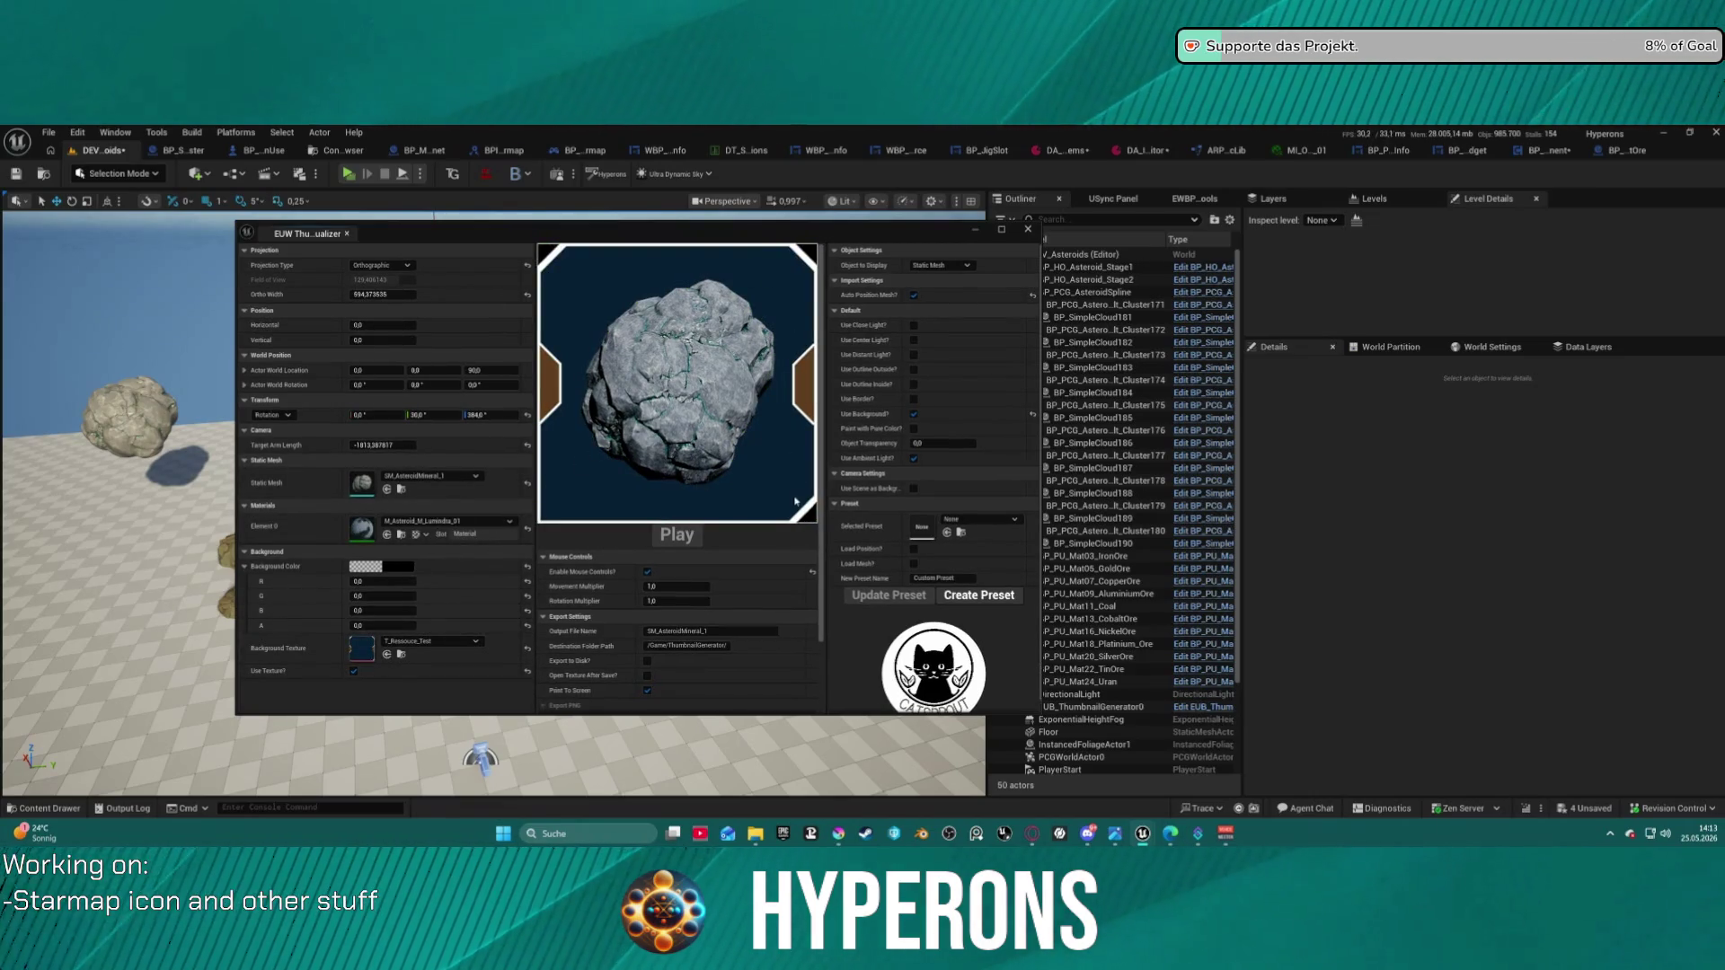
- Re-export the Krita background image as a PNG and return to Unreal Editor
{"action": "mouse_move", "coordinate": [837, 834]}
{"action": "left_click", "coordinate": [903, 777]}
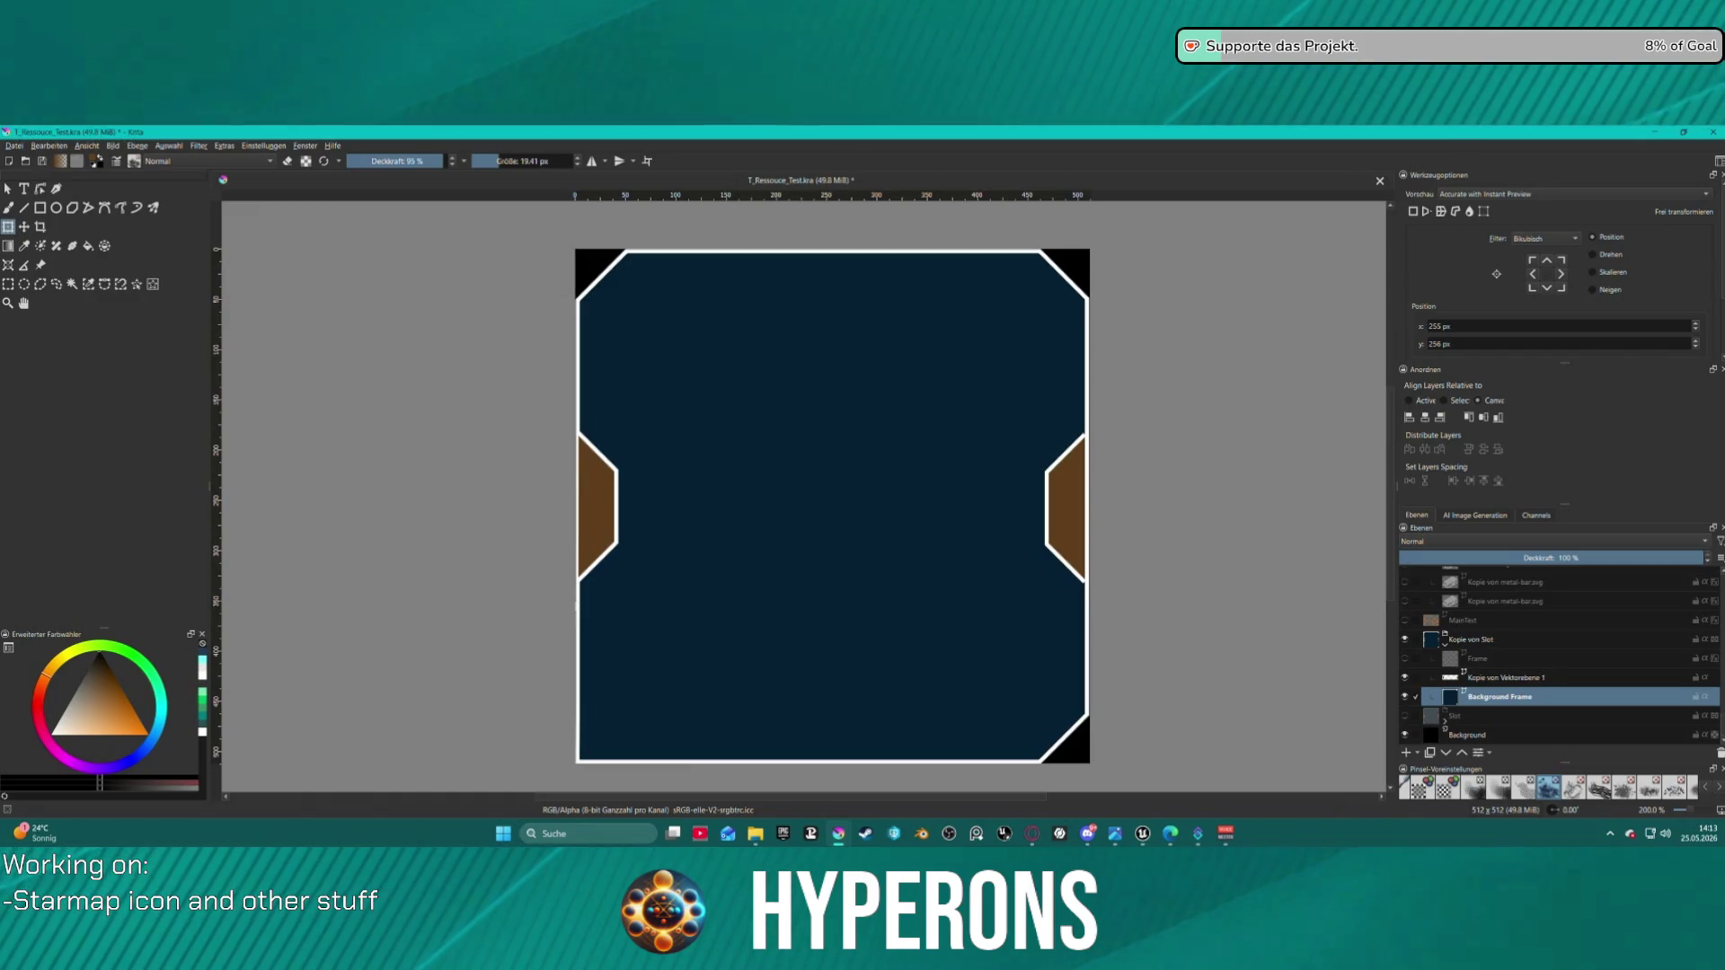
{"action": "key", "text": "ctrl+shift+e"}
{"action": "left_click", "coordinate": [957, 628]}
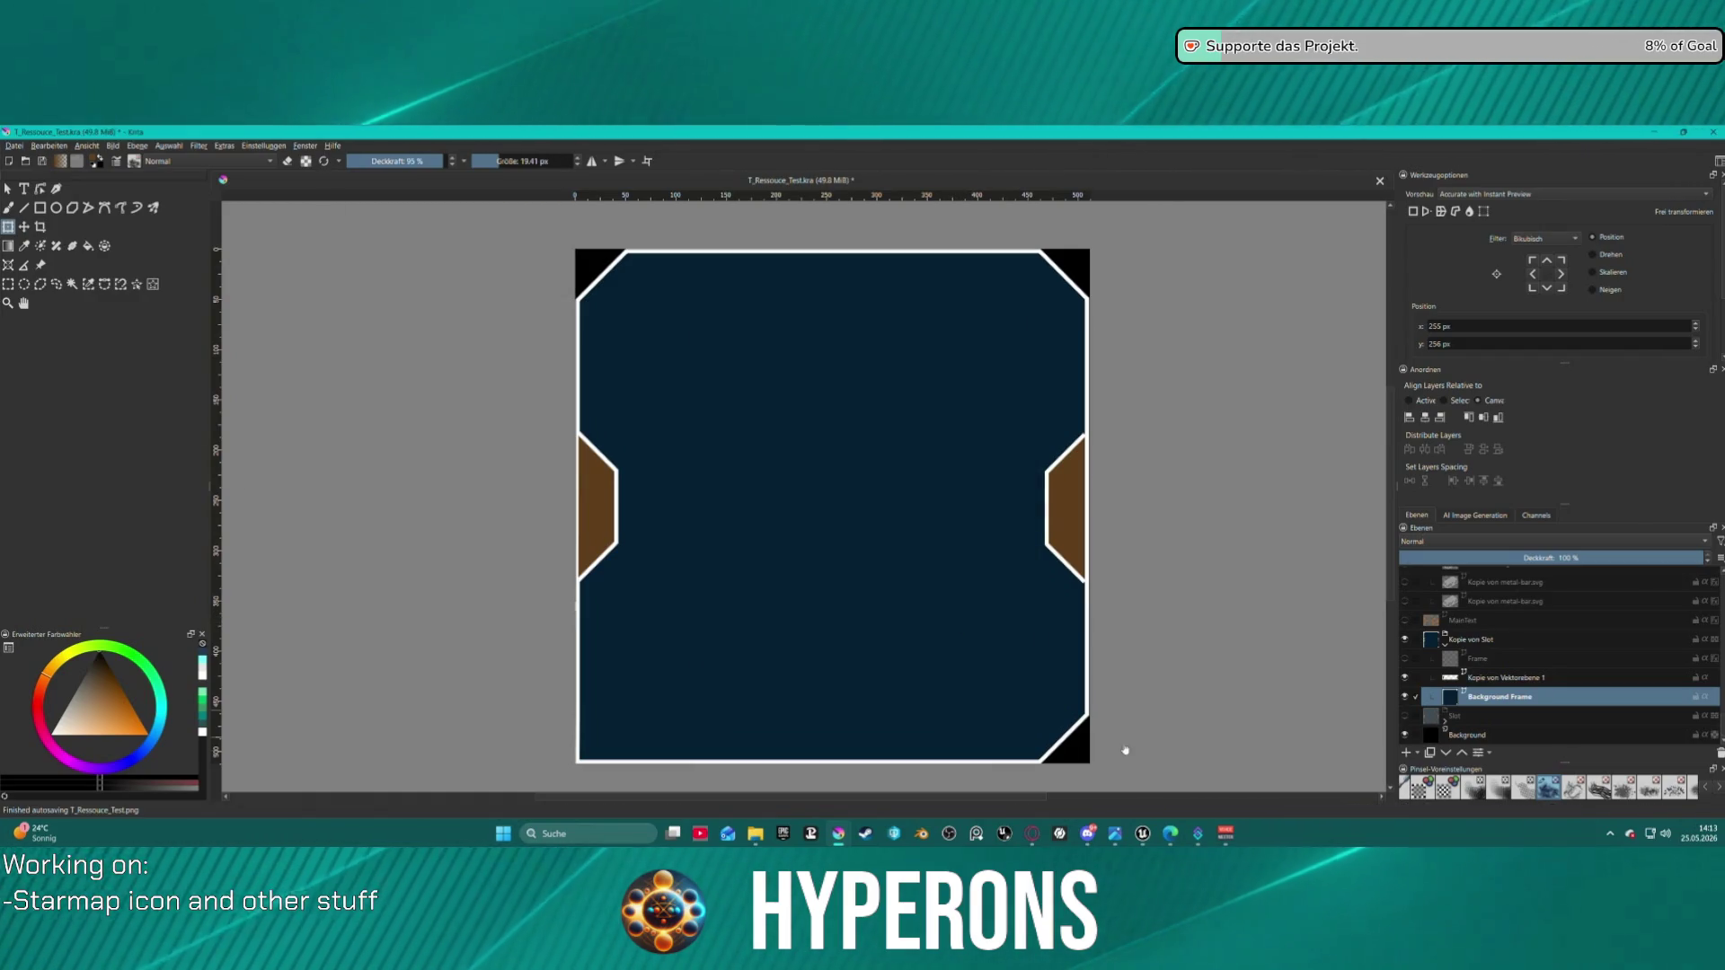
{"action": "mouse_move", "coordinate": [1127, 828]}
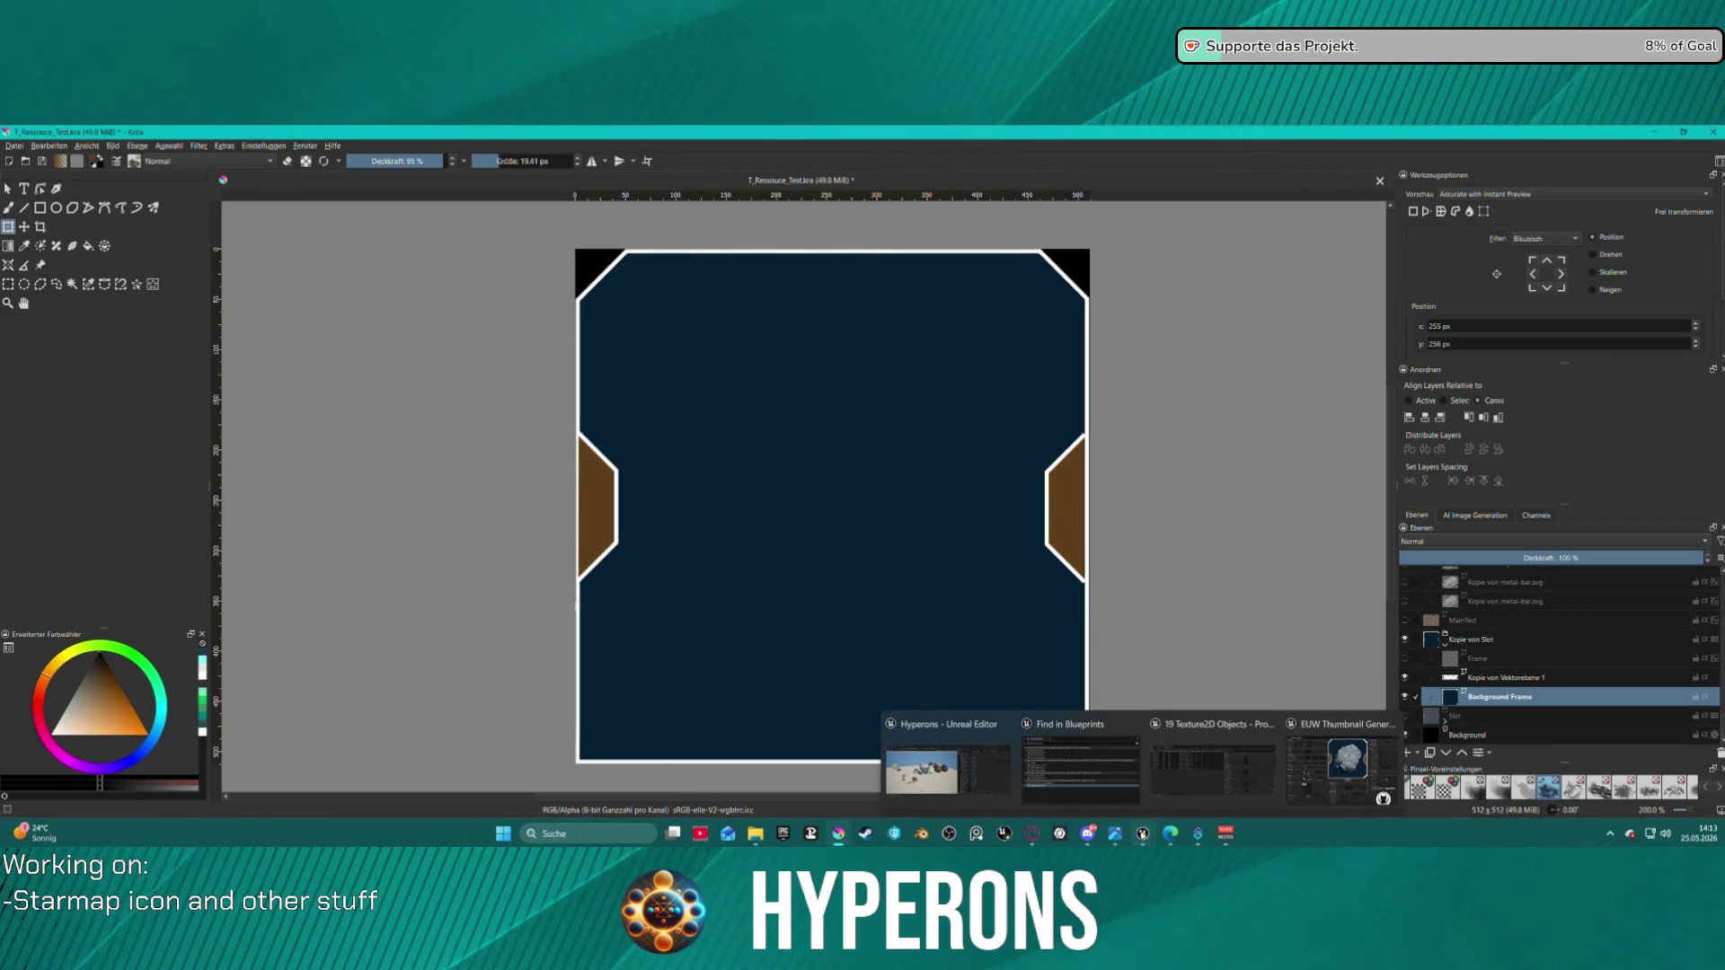
{"action": "left_click", "coordinate": [1357, 759]}
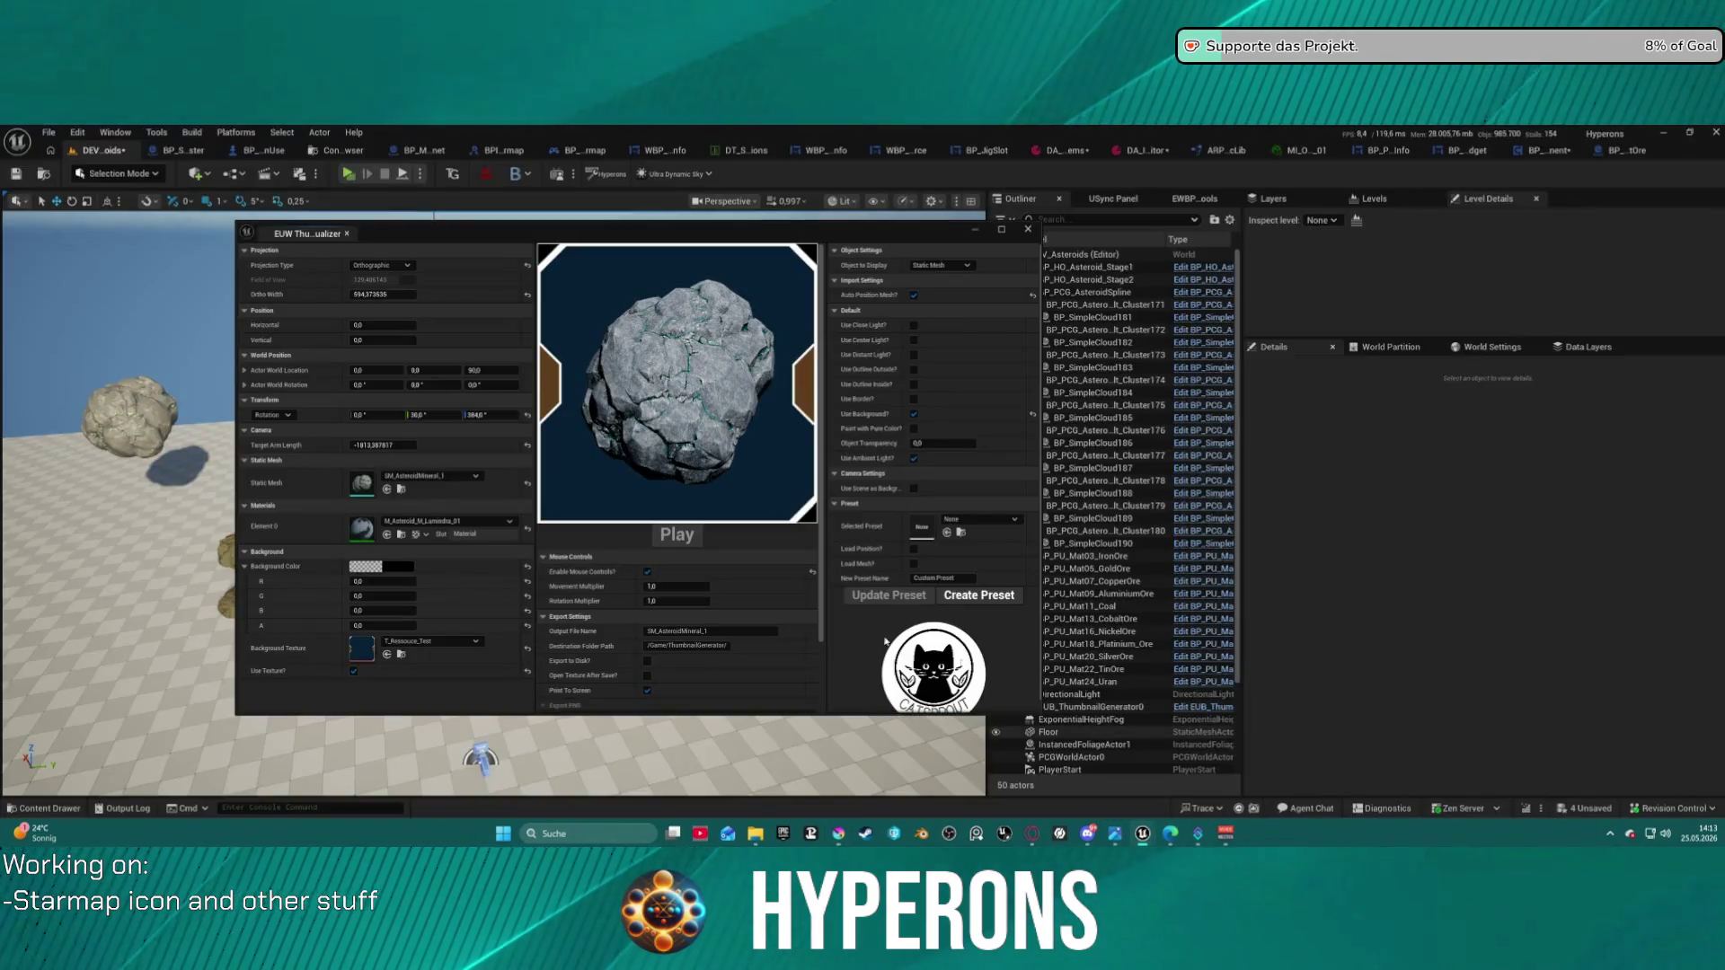
- Reimport T_Ressouce_Test with the newly saved image
{"action": "left_click", "coordinate": [402, 657]}
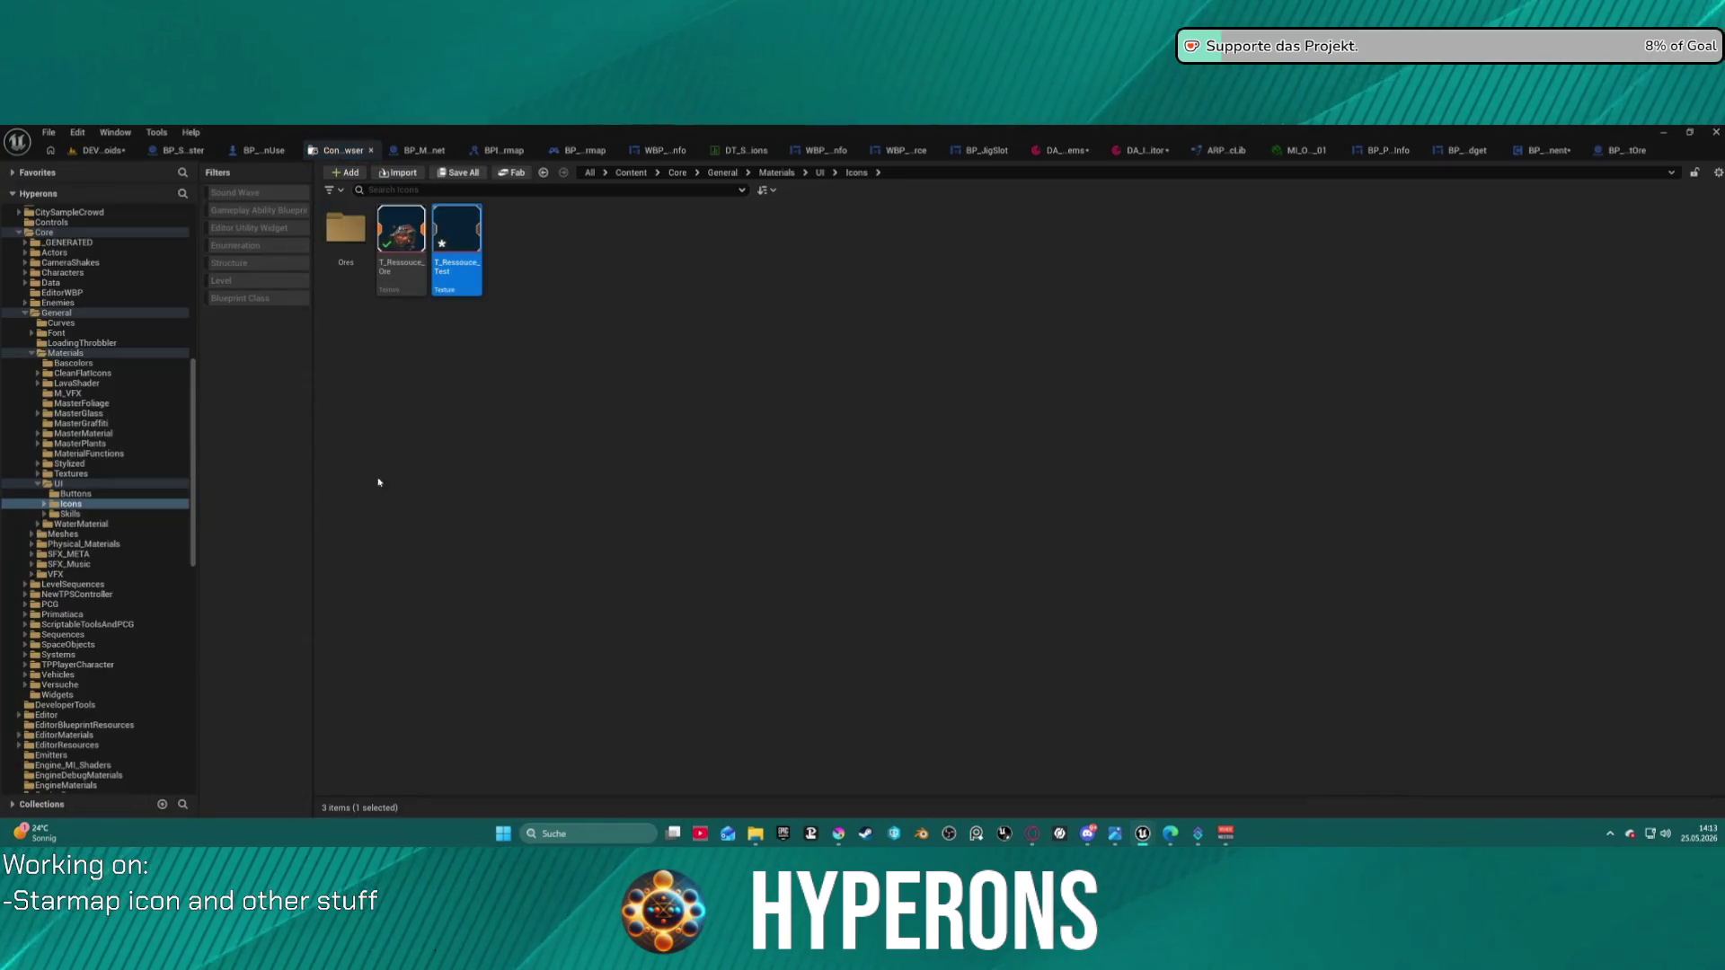
{"action": "right_click", "coordinate": [441, 234]}
{"action": "left_click", "coordinate": [520, 397]}
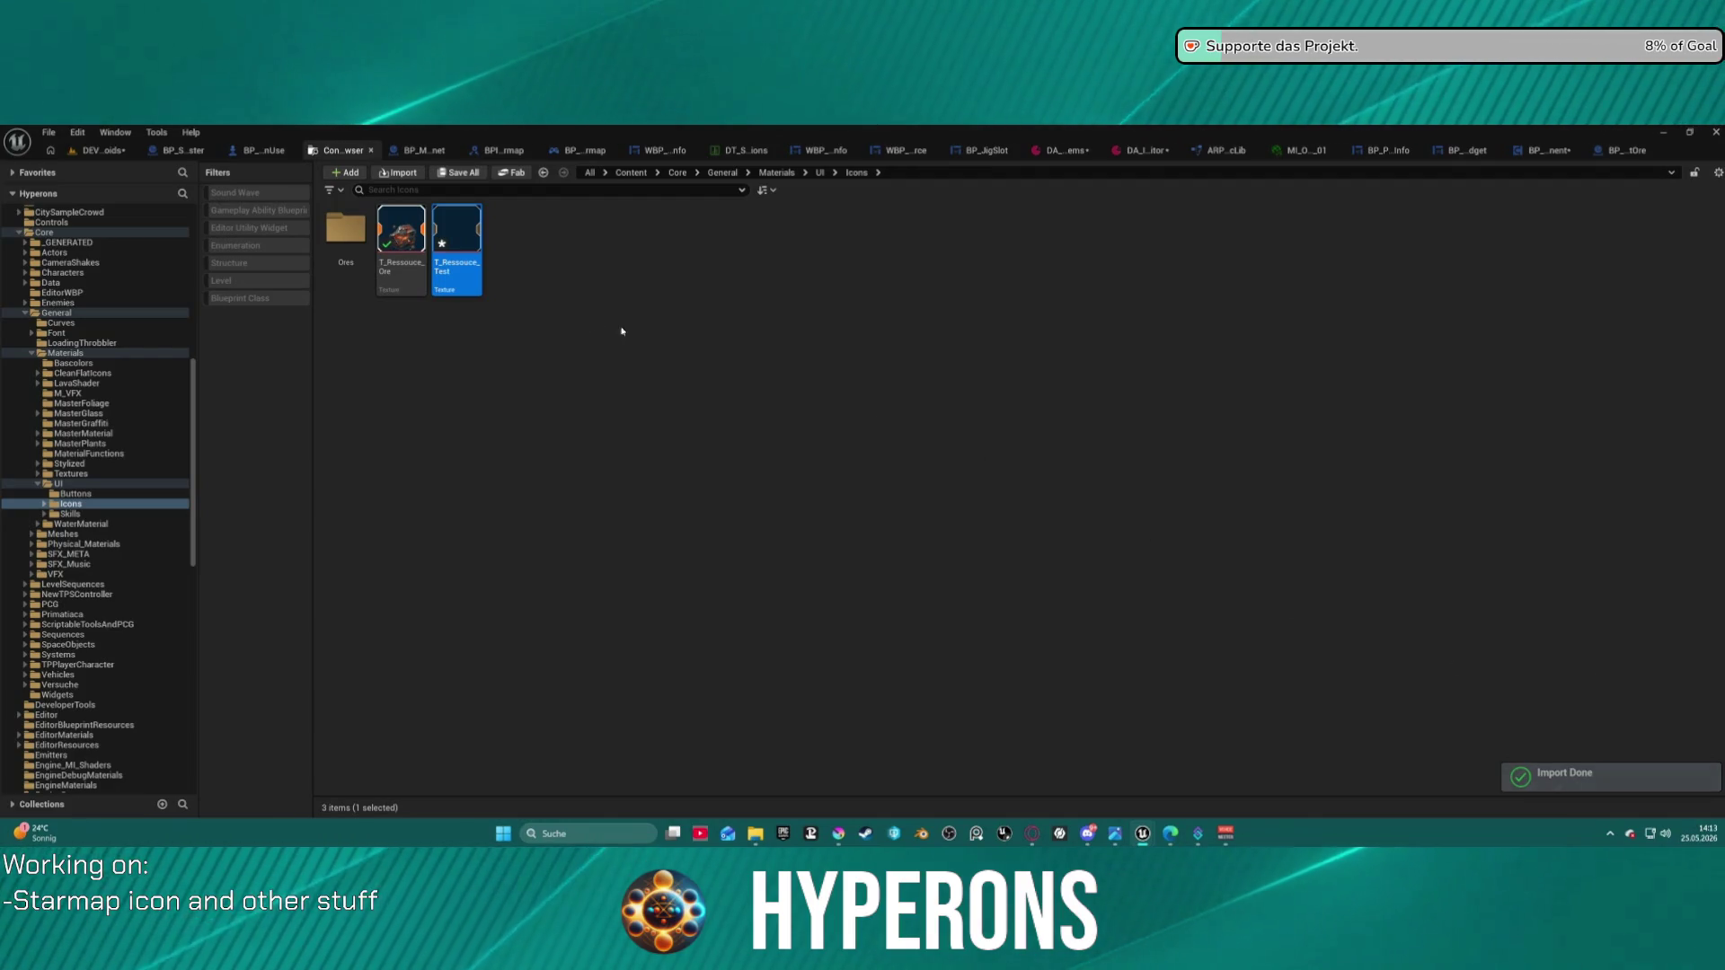
- Uncheck Enable Mouse Controls? in the visualizer and browse to the Crystal asteroid material
{"action": "left_click", "coordinate": [82, 153]}
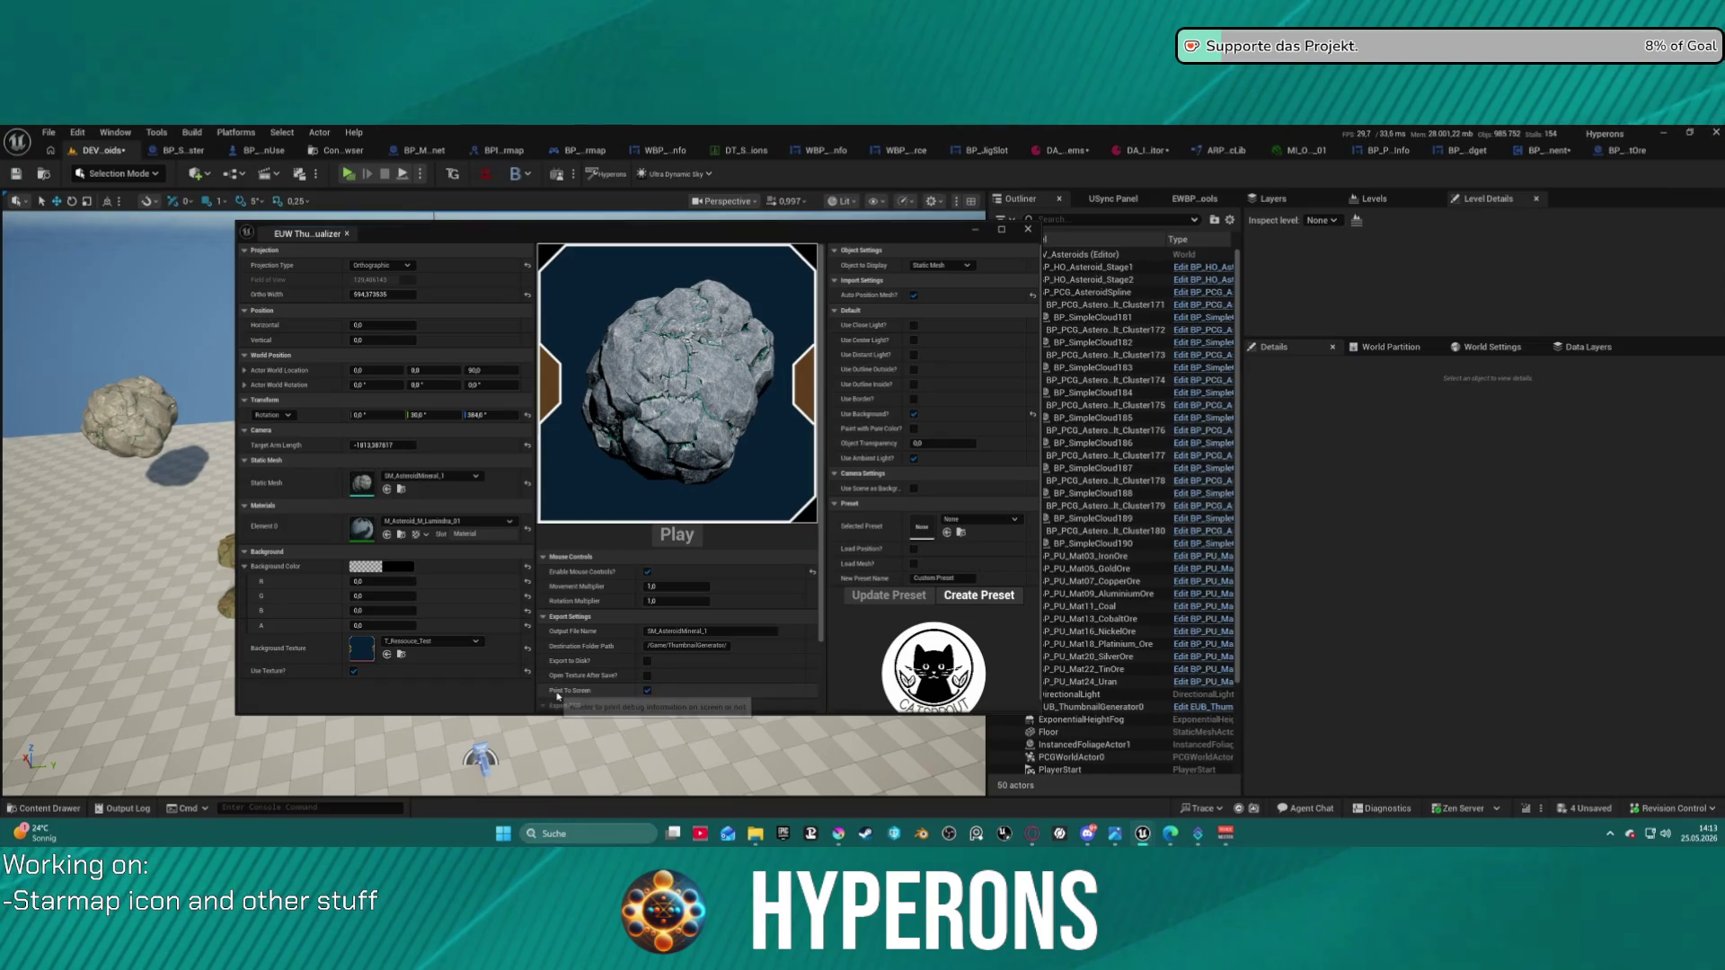
{"action": "left_click", "coordinate": [647, 571]}
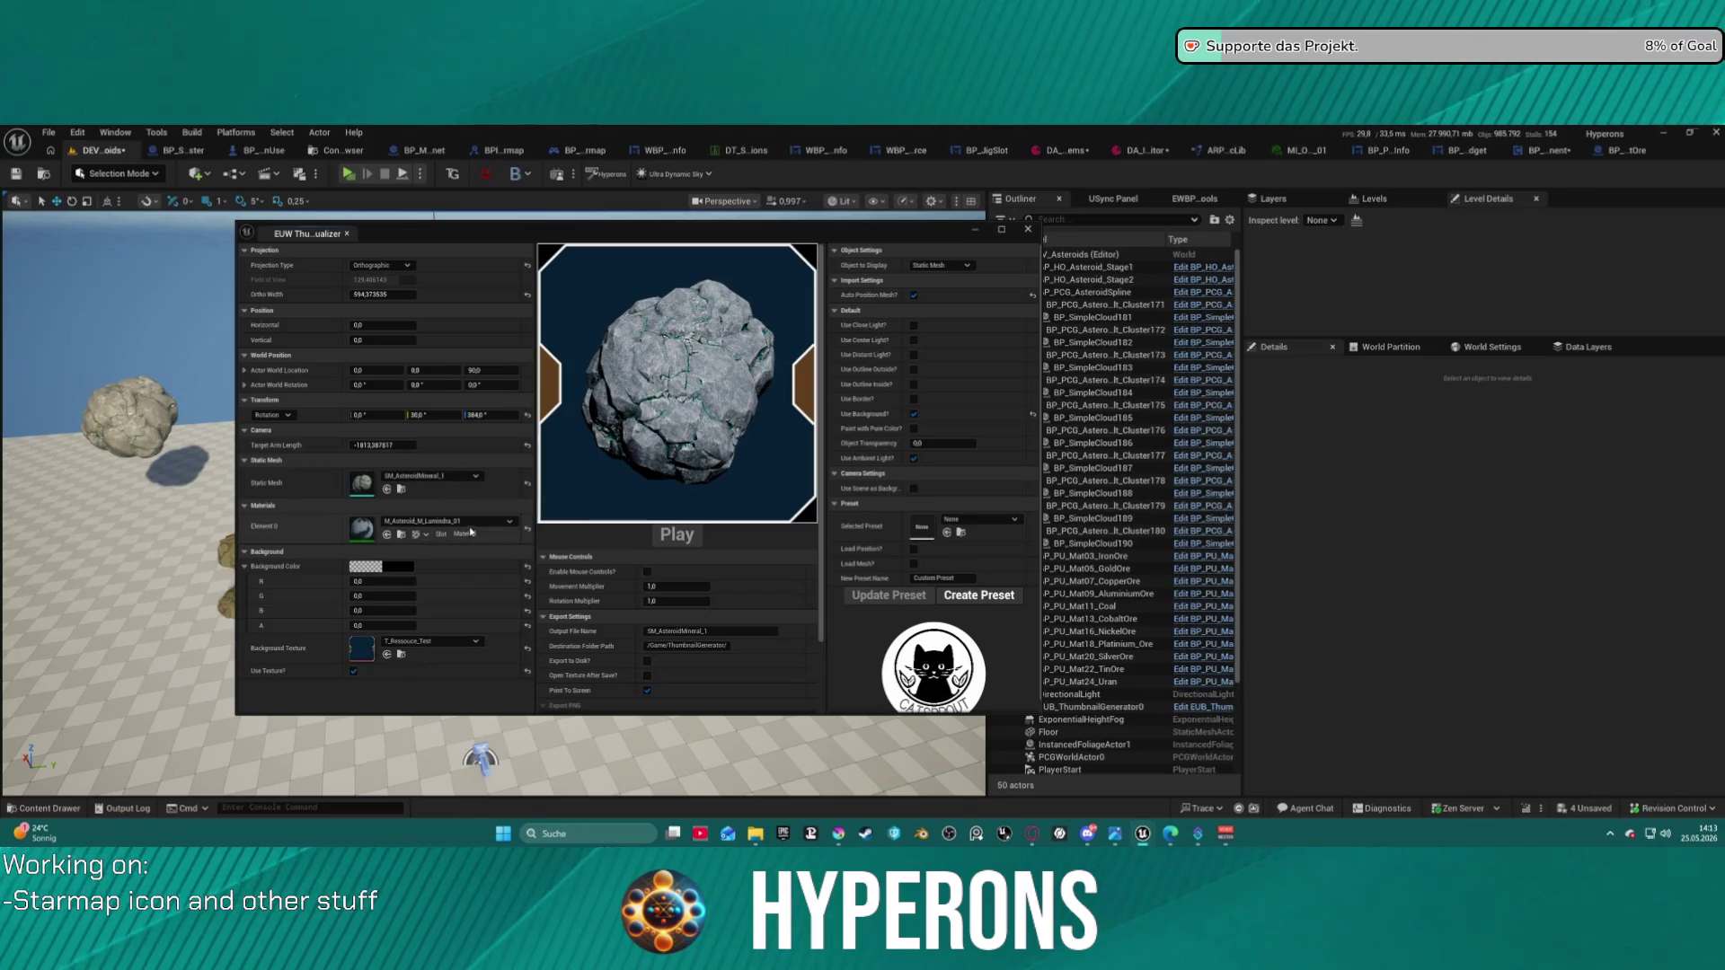
{"action": "left_click", "coordinate": [400, 535]}
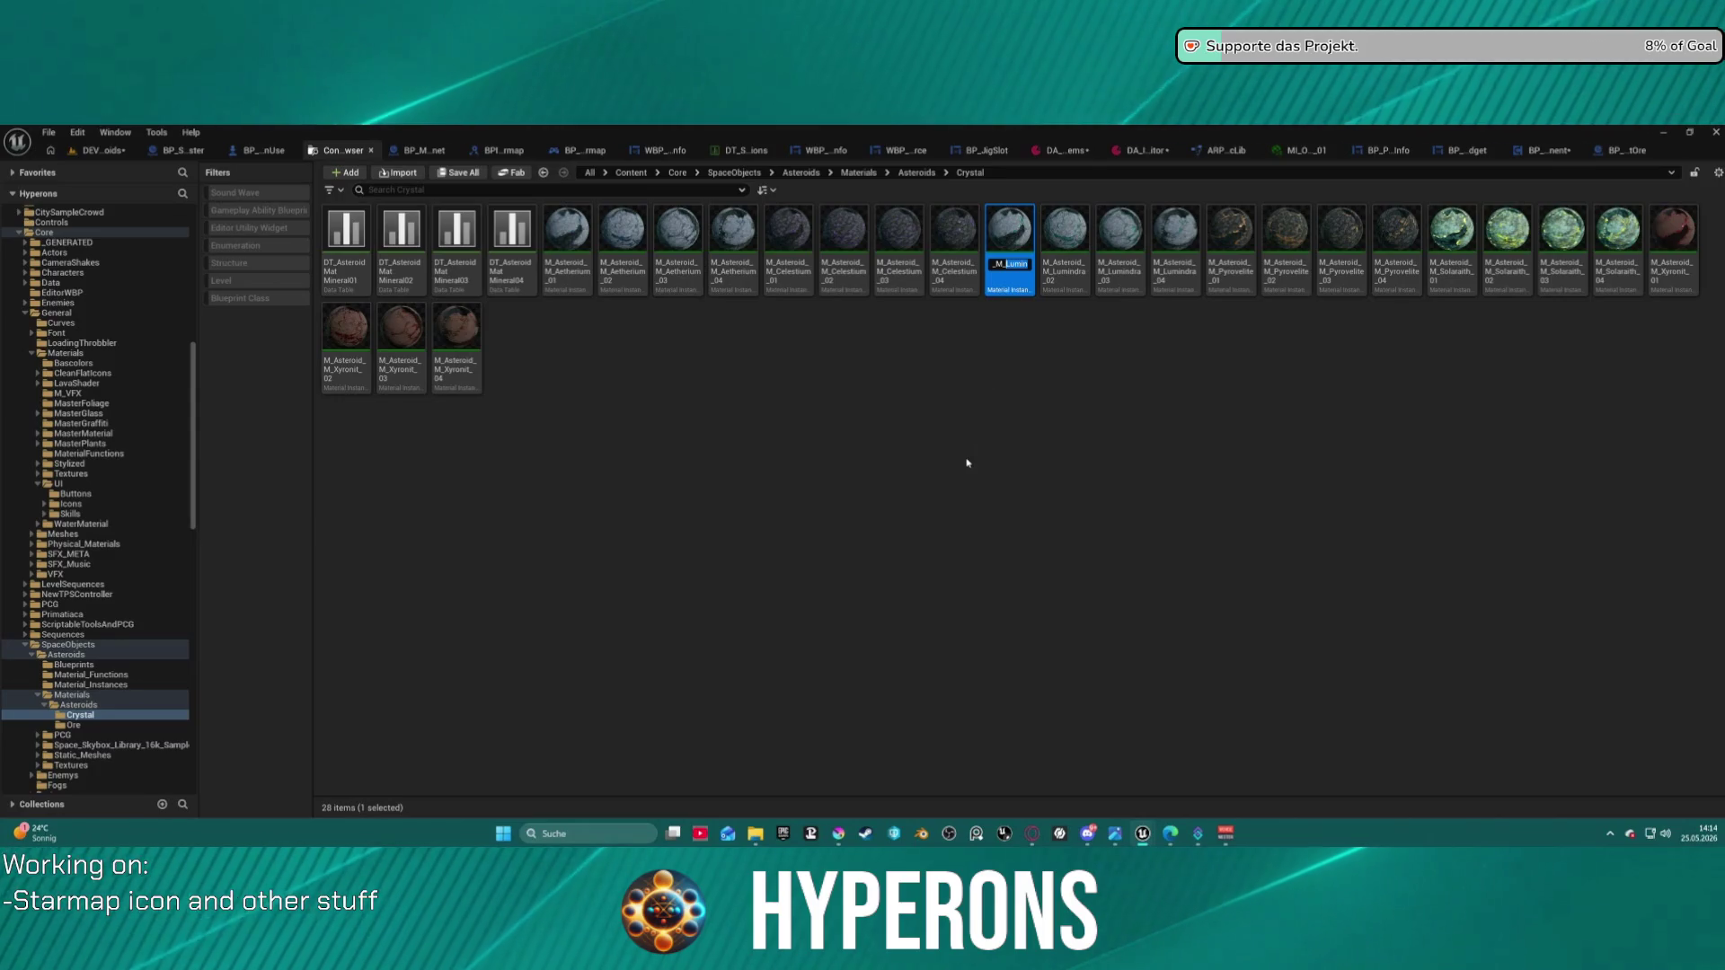
- Cancel the Lumindra material rename and go back to the DEV level's thumbnail visualizer
{"action": "left_click", "coordinate": [1098, 454]}
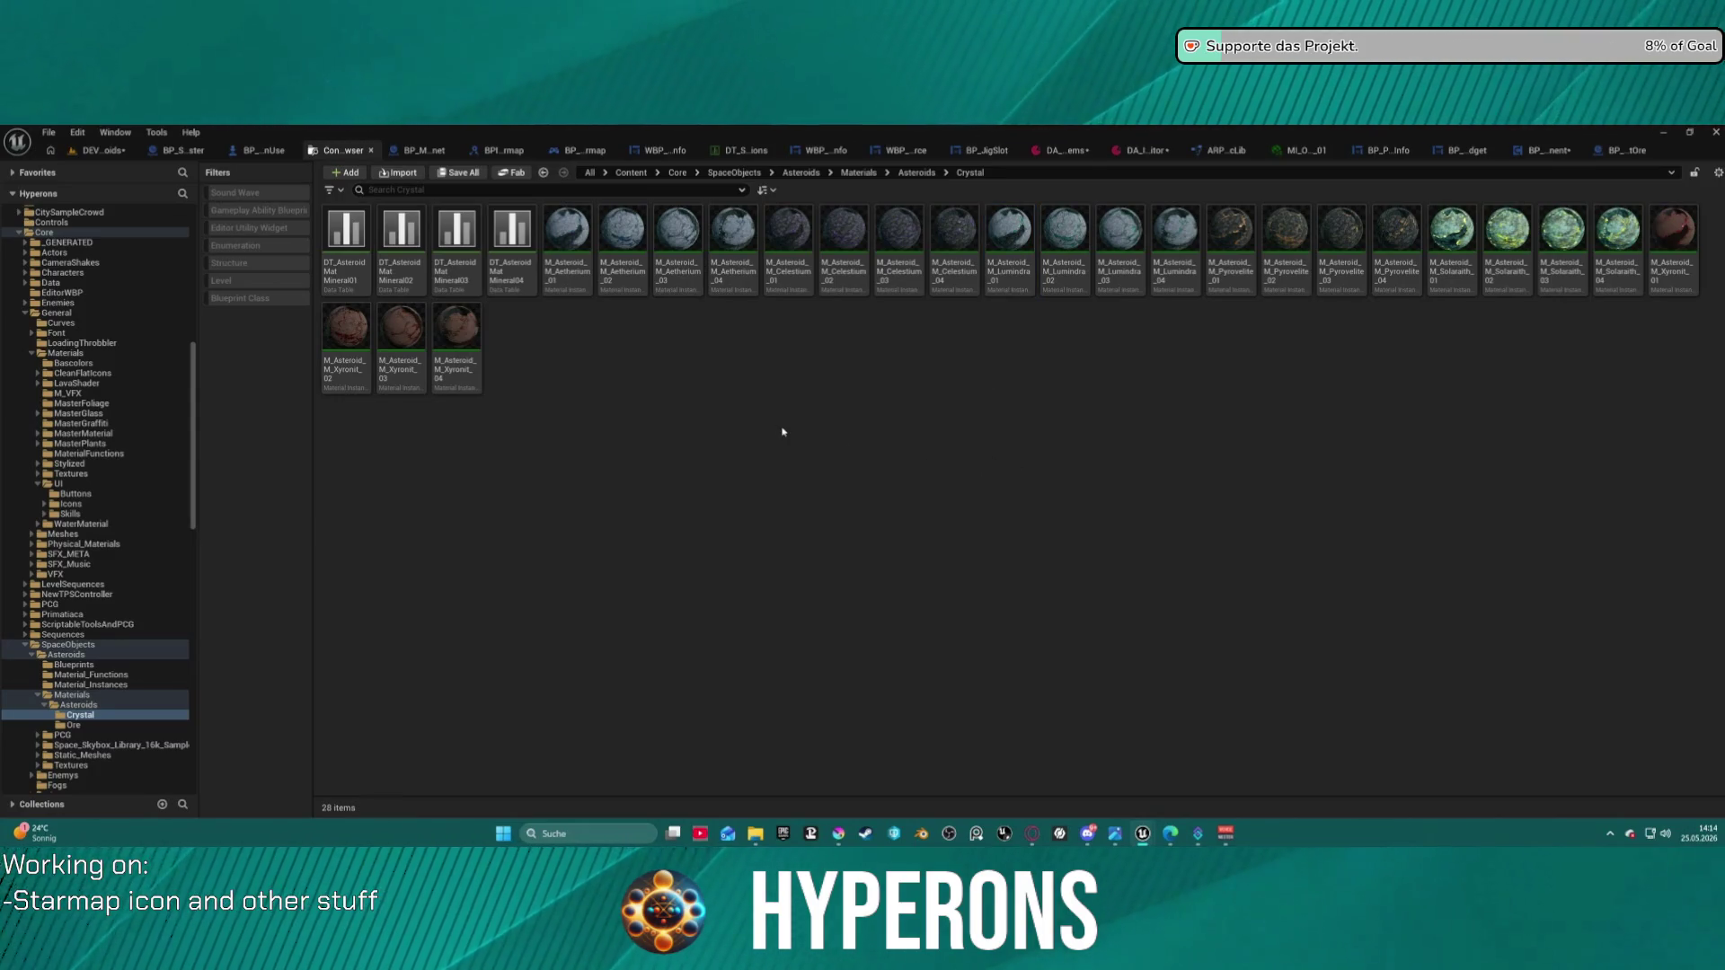
{"action": "left_click", "coordinate": [99, 150]}
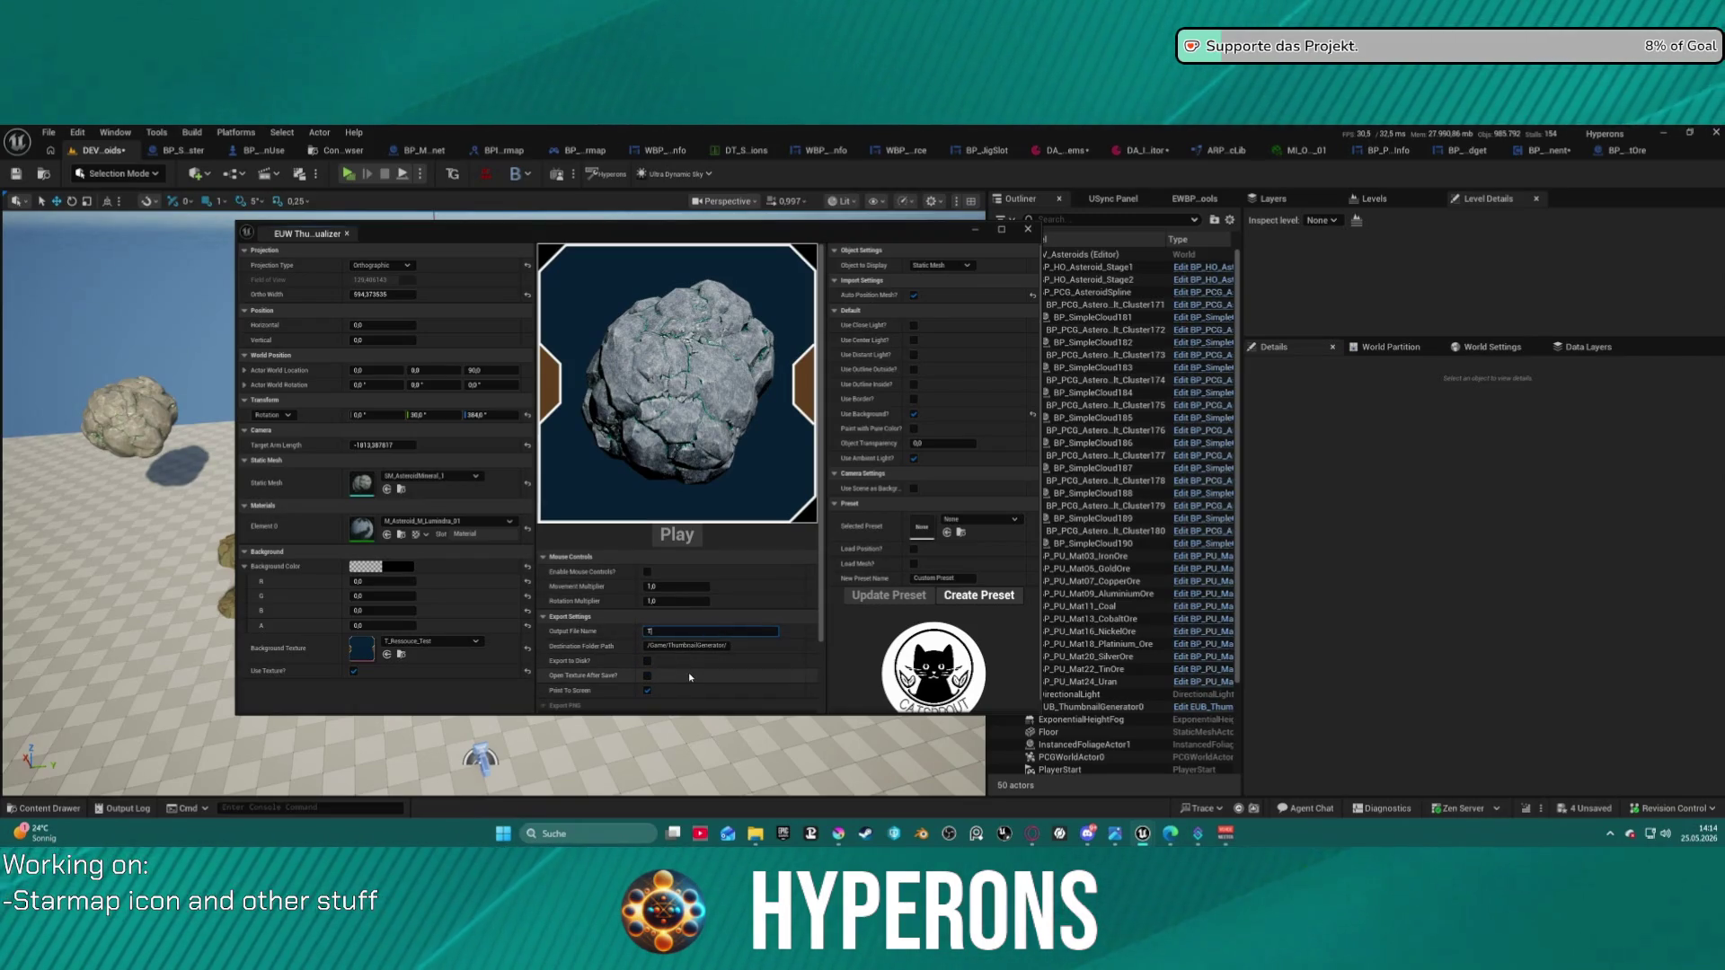
- Name the output file T_Ressource_Ore_Lumindra and open the Content Drawer to choose a destination
{"action": "type", "text": "_Ressou"}
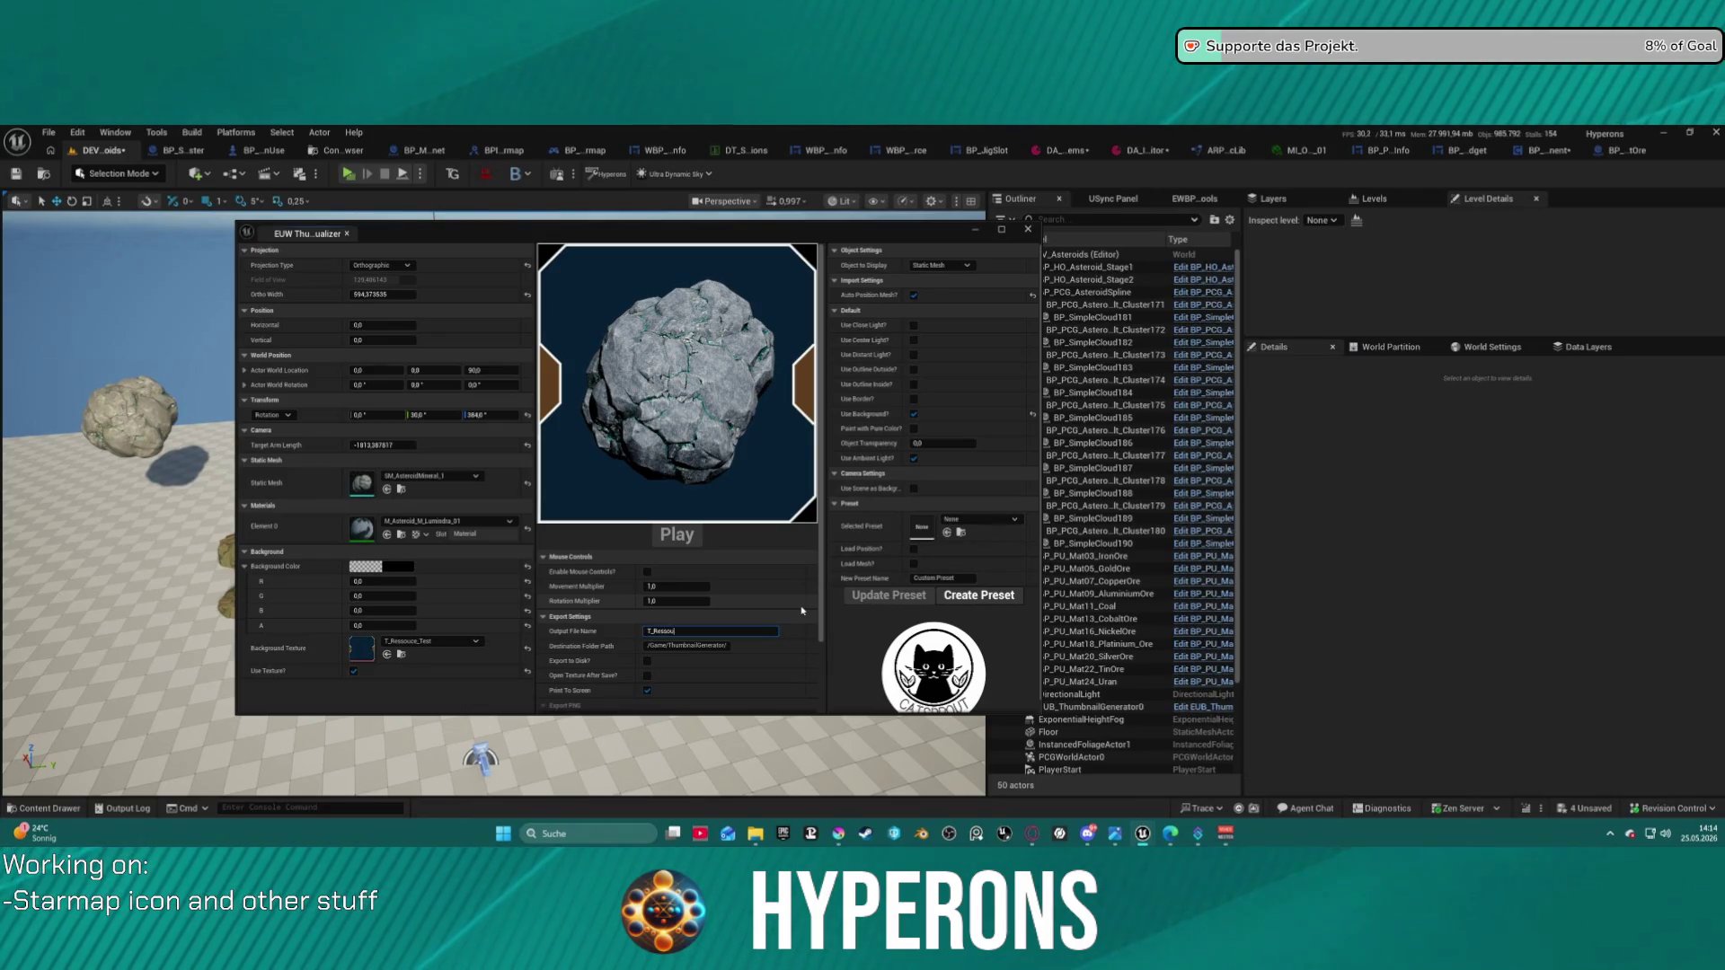
{"action": "key", "text": "BackSpace"}
{"action": "key", "text": "BackSpace"}
{"action": "key", "text": "BackSpace"}
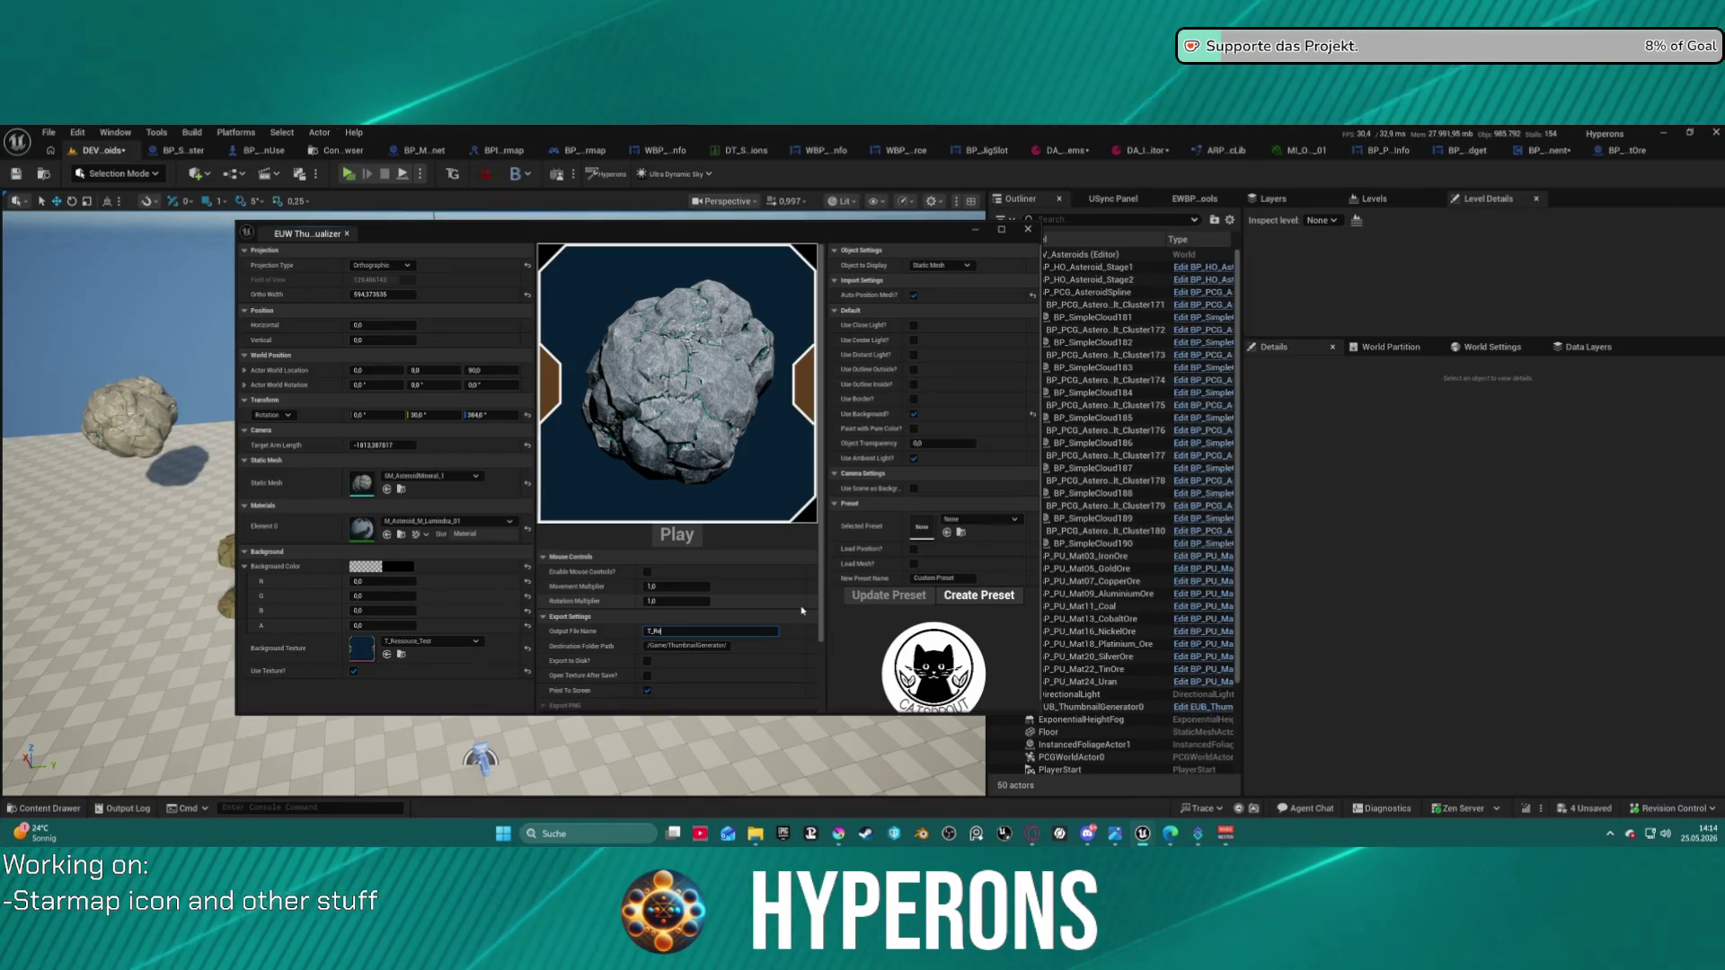
{"action": "type", "text": "source_Ore"}
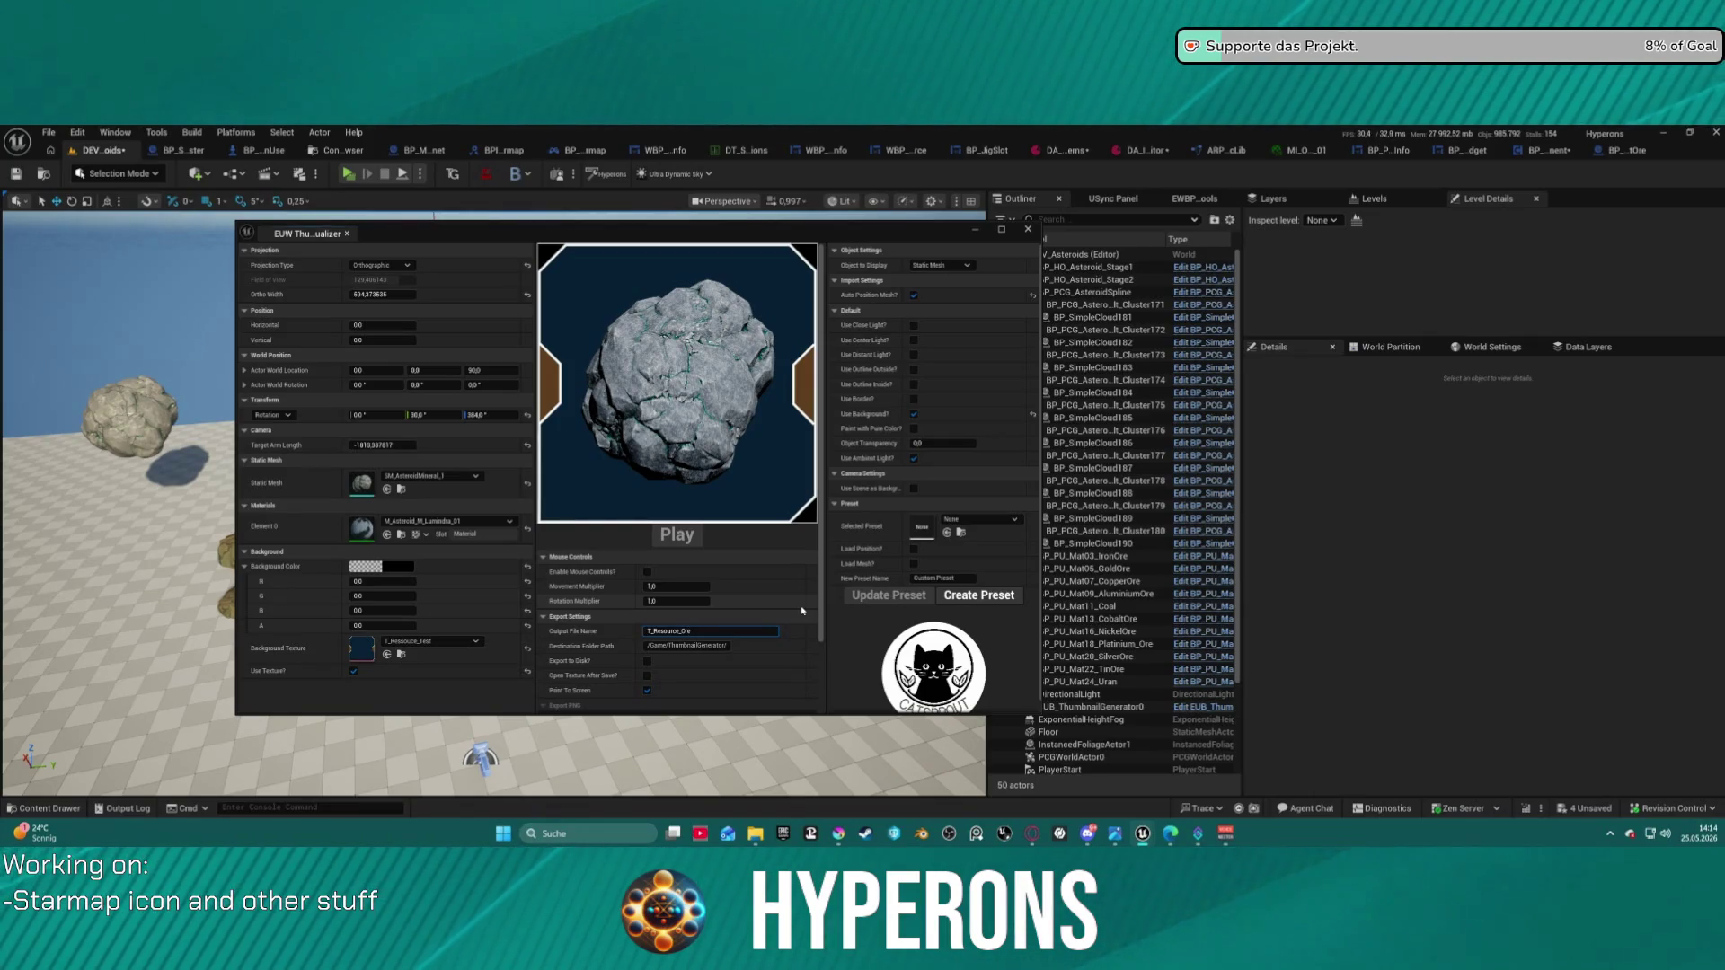
{"action": "type", "text": "_"}
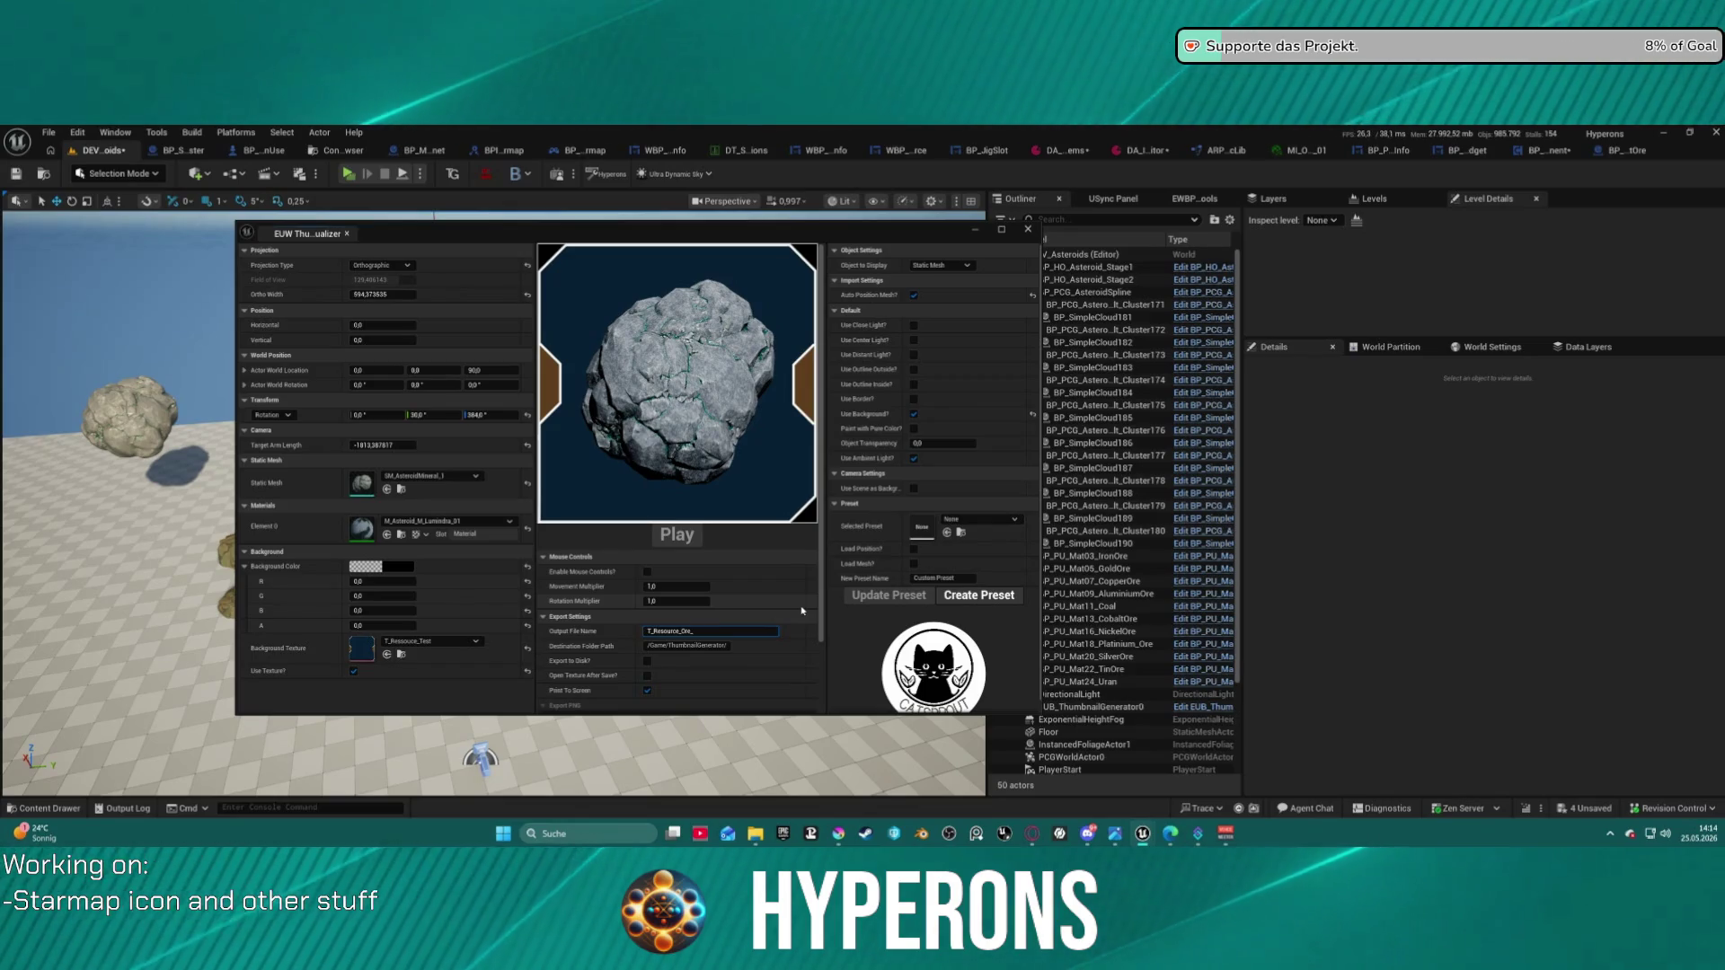
{"action": "type", "text": "Lumin"}
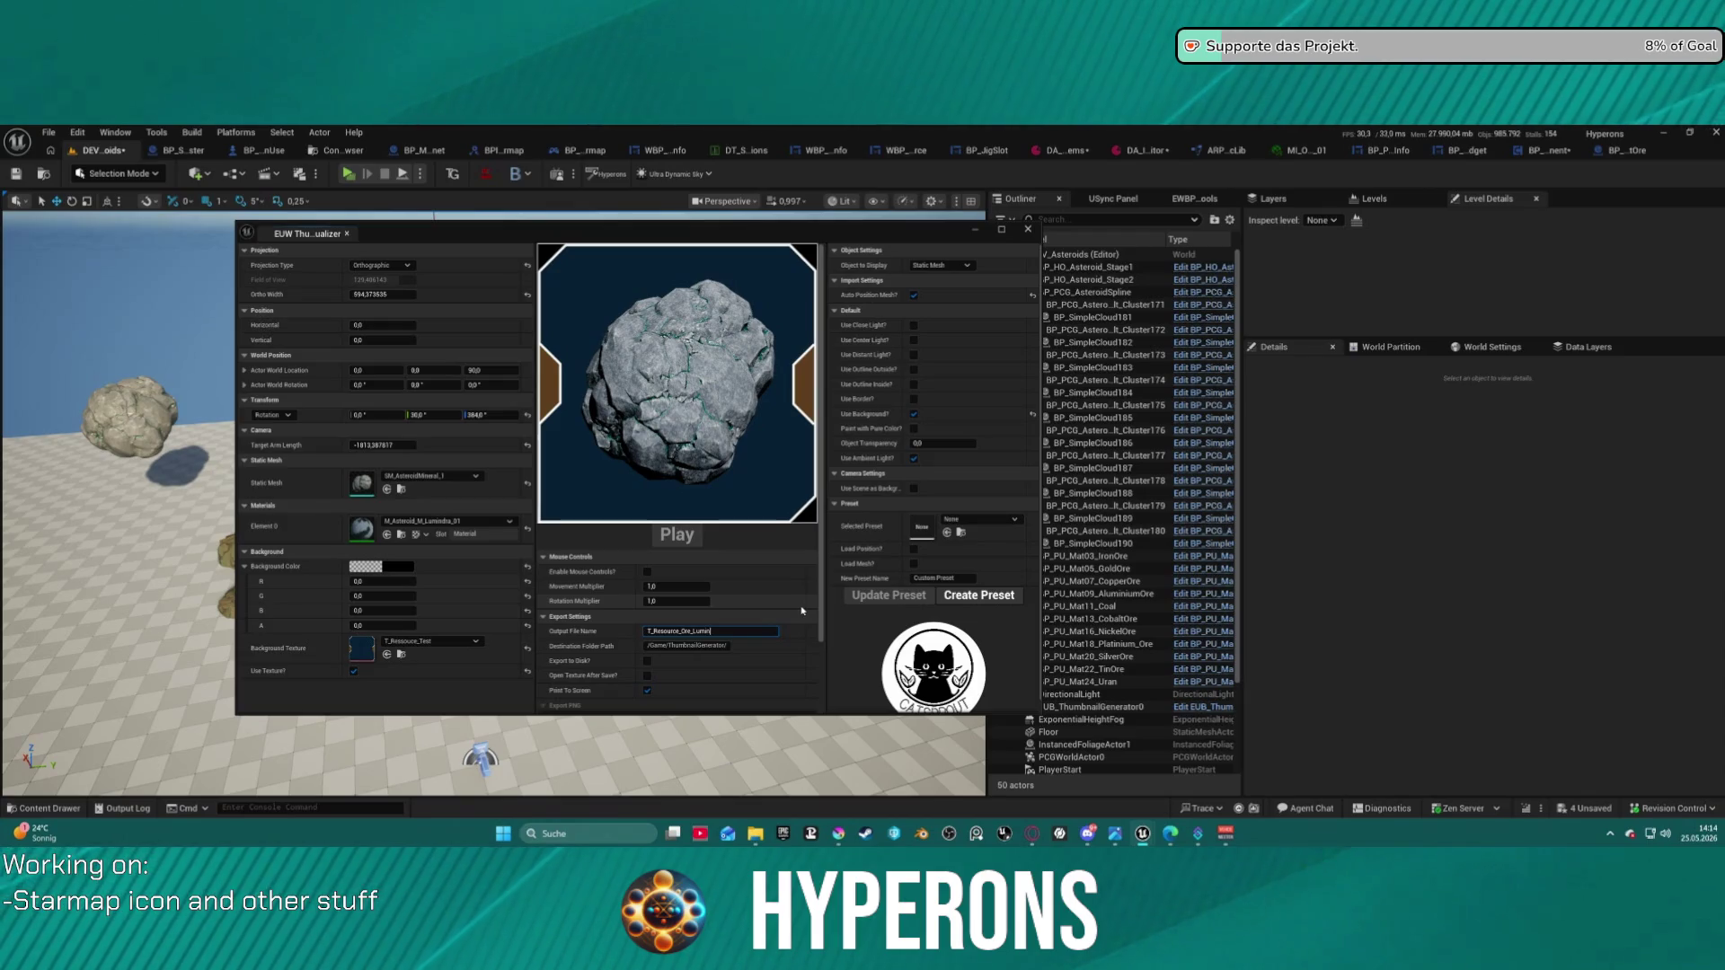
{"action": "type", "text": "dra"}
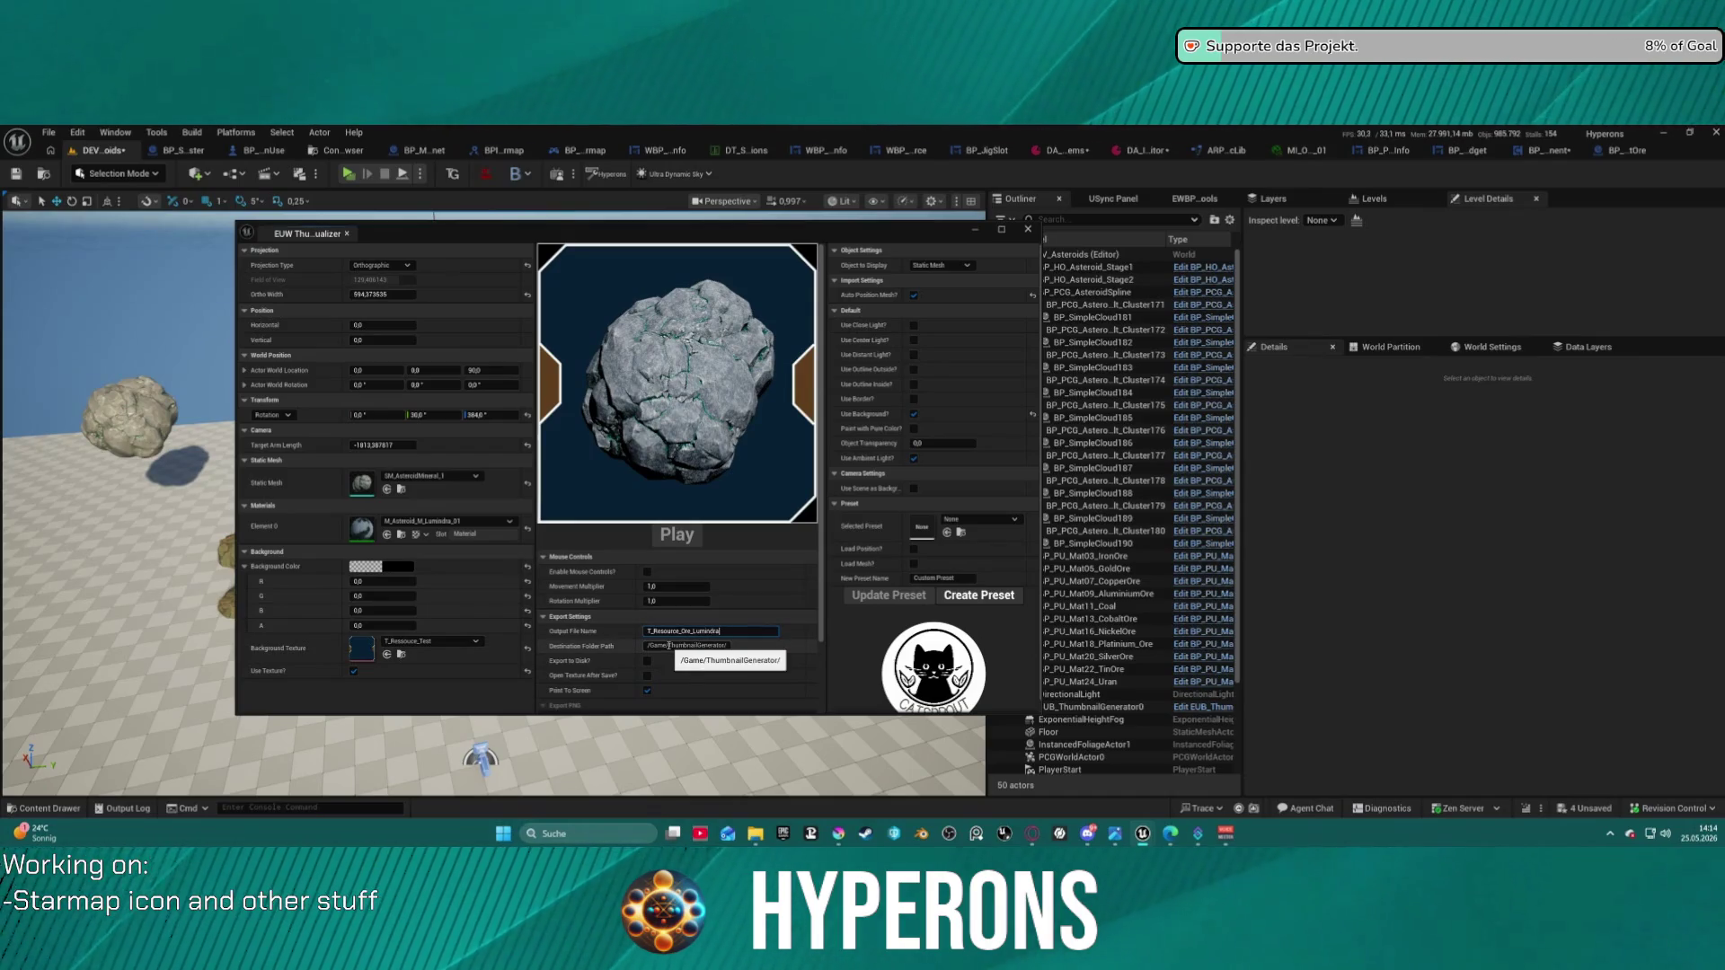
{"action": "left_click", "coordinate": [670, 646]}
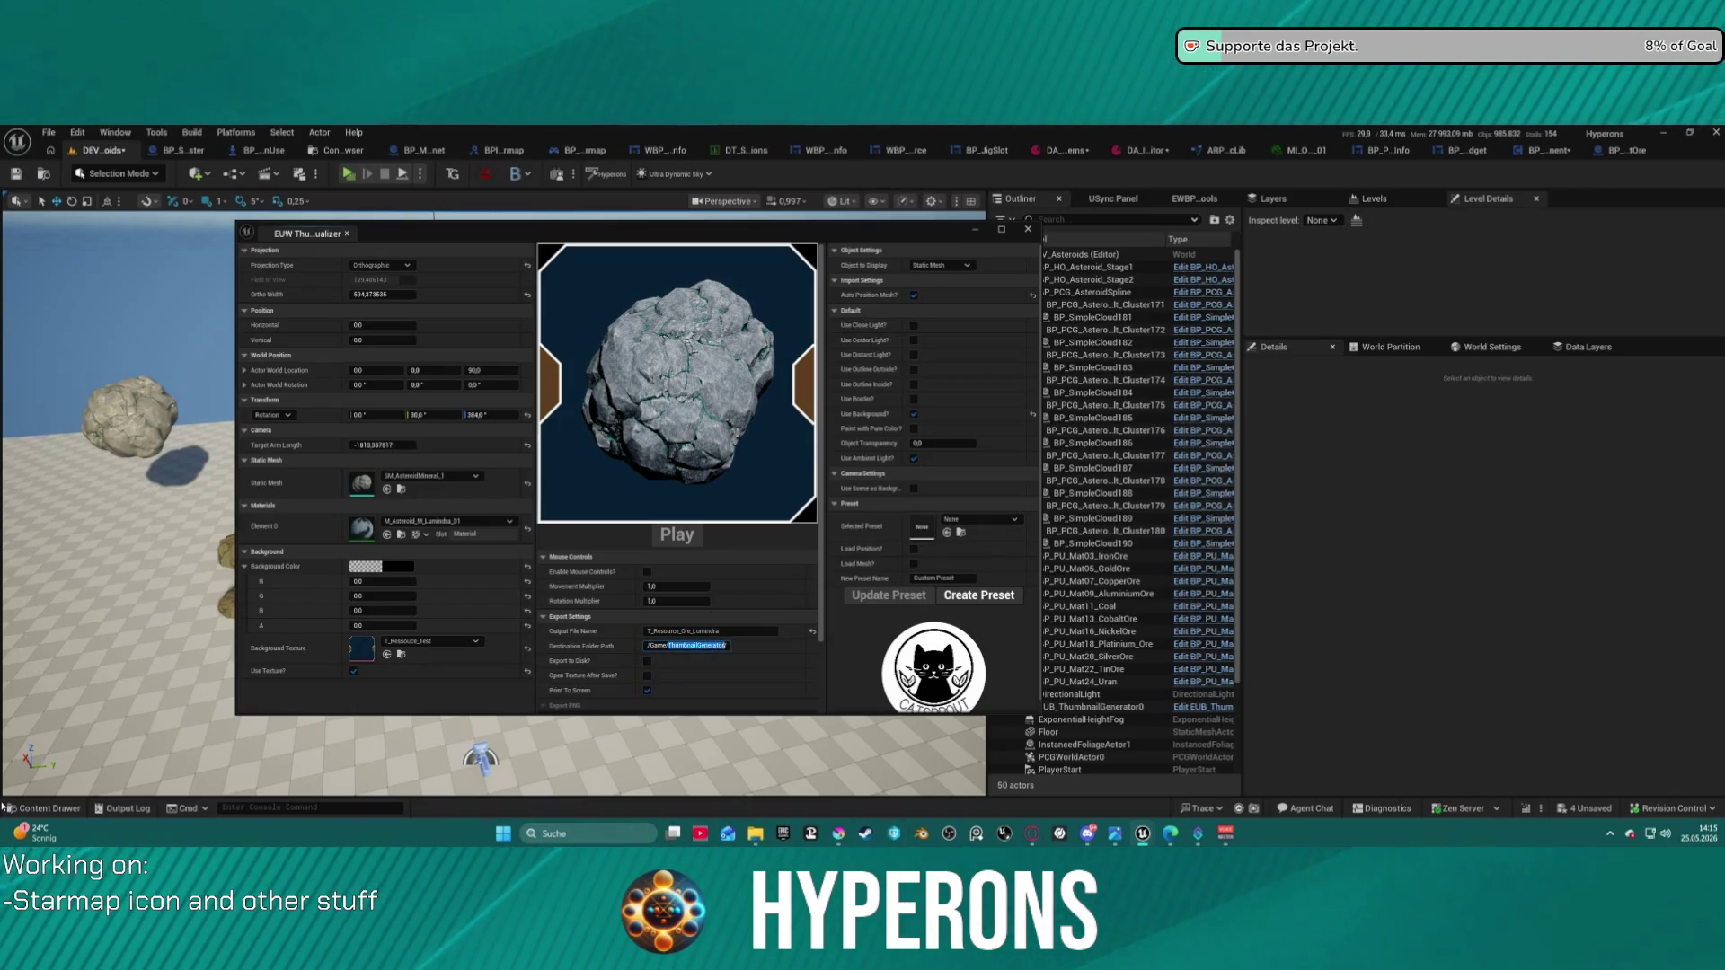
{"action": "key", "text": "ctrl+space"}
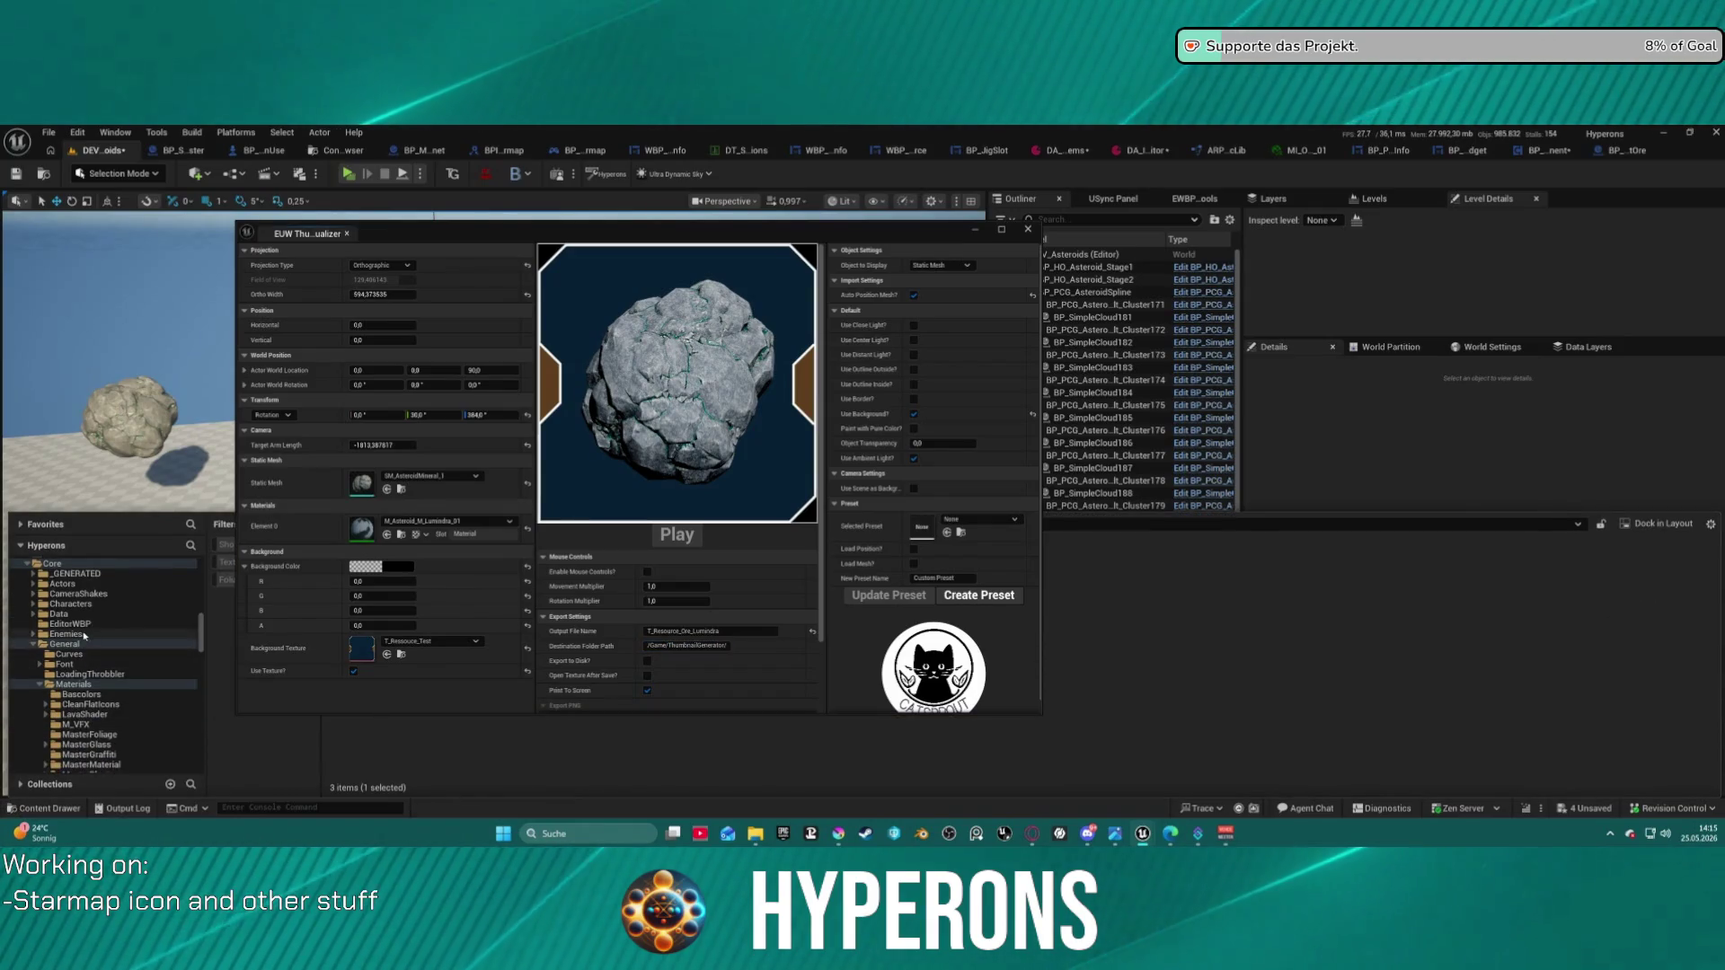
- Collapse the unrelated General, 00_Import and ActionRPGStarterSystem folders in the asset tree
{"action": "left_click", "coordinate": [33, 647]}
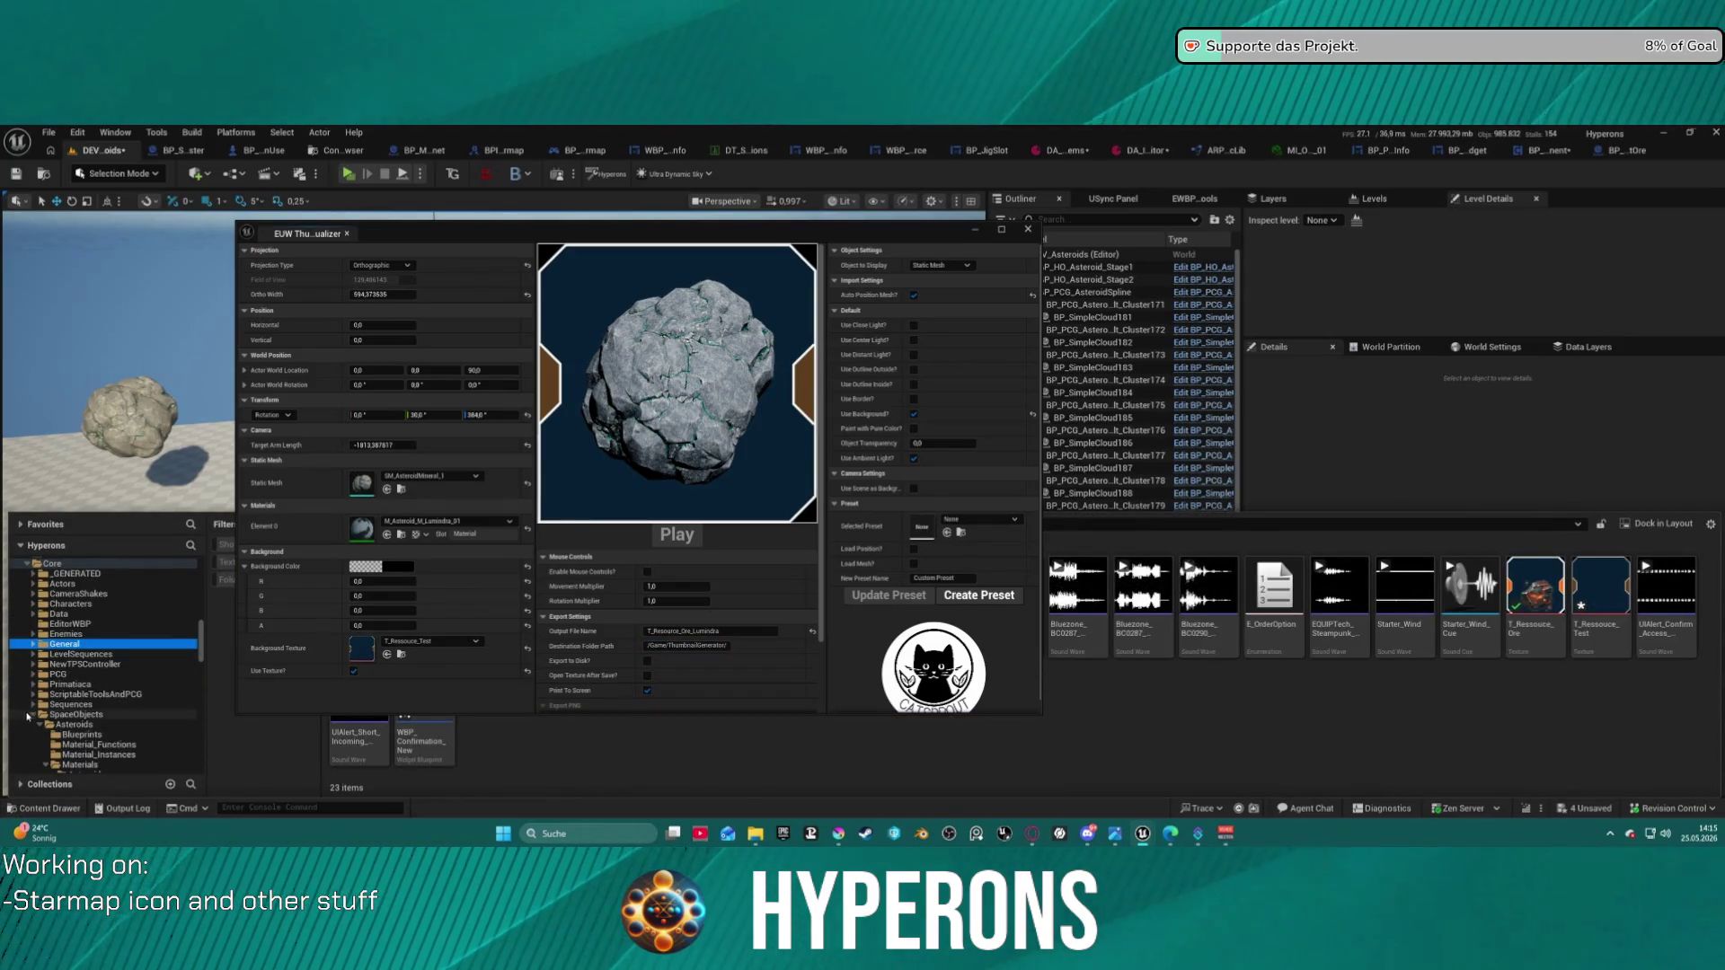
{"action": "scroll", "coordinate": [87, 614], "scroll_direction": "up", "scroll_amount": 5}
{"action": "scroll", "coordinate": [87, 614], "scroll_direction": "down", "scroll_amount": 10}
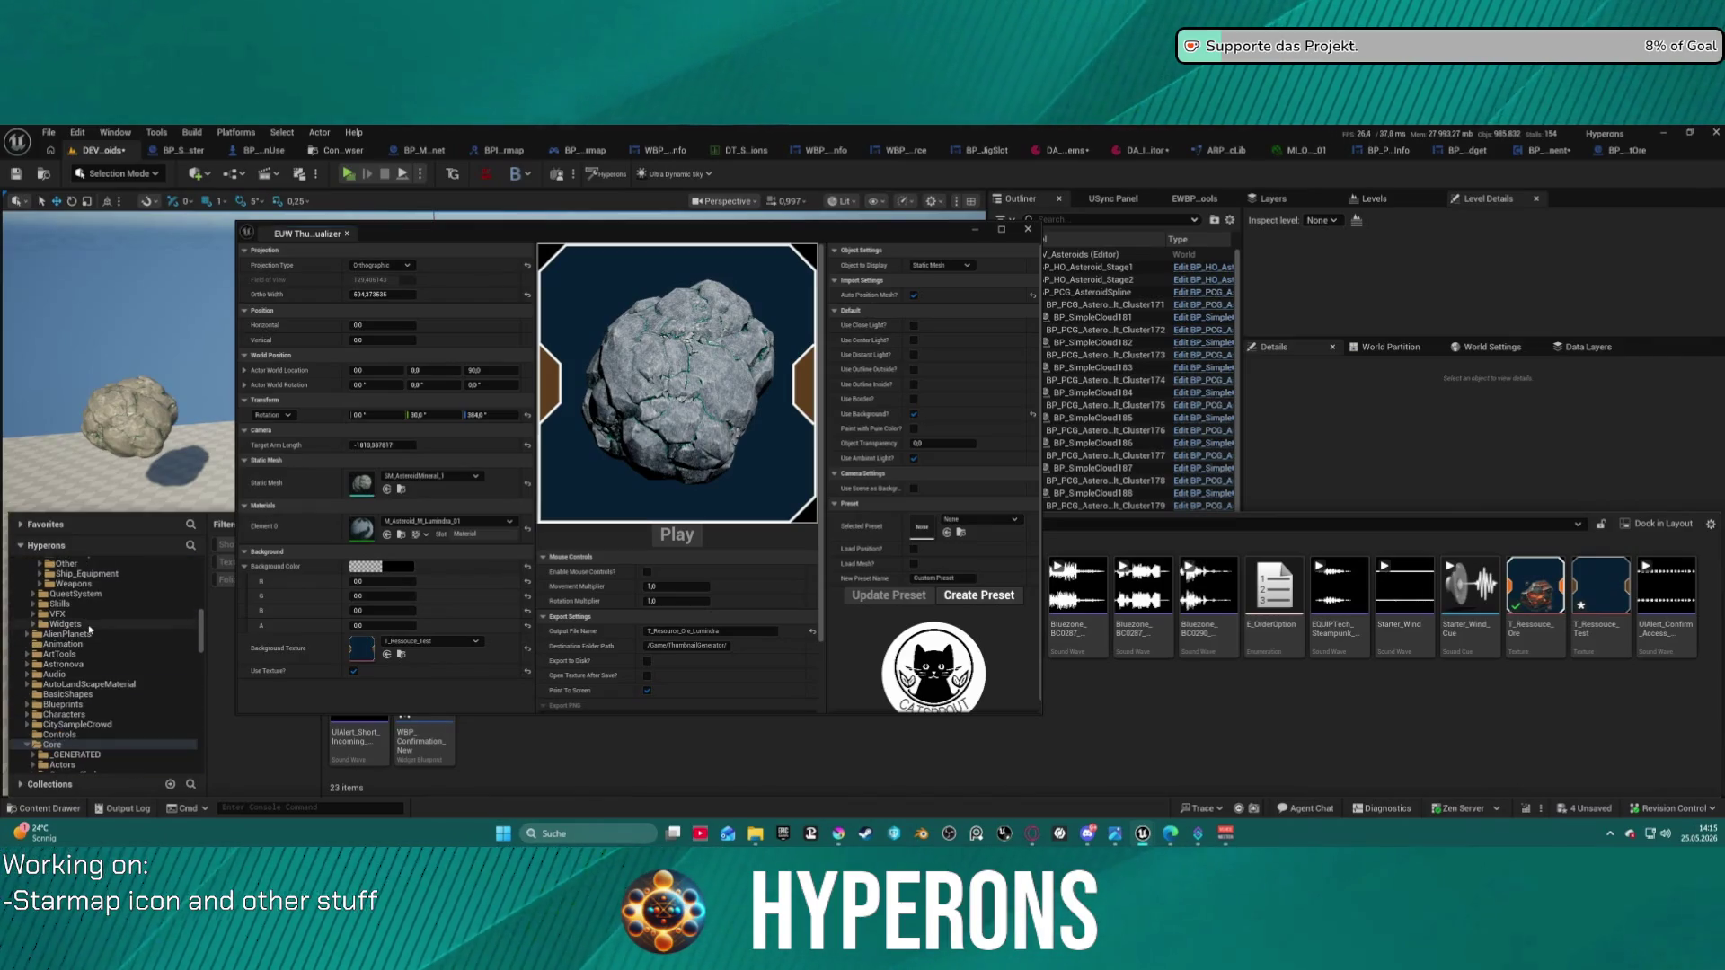
{"action": "scroll", "coordinate": [78, 632], "scroll_direction": "up", "scroll_amount": 6}
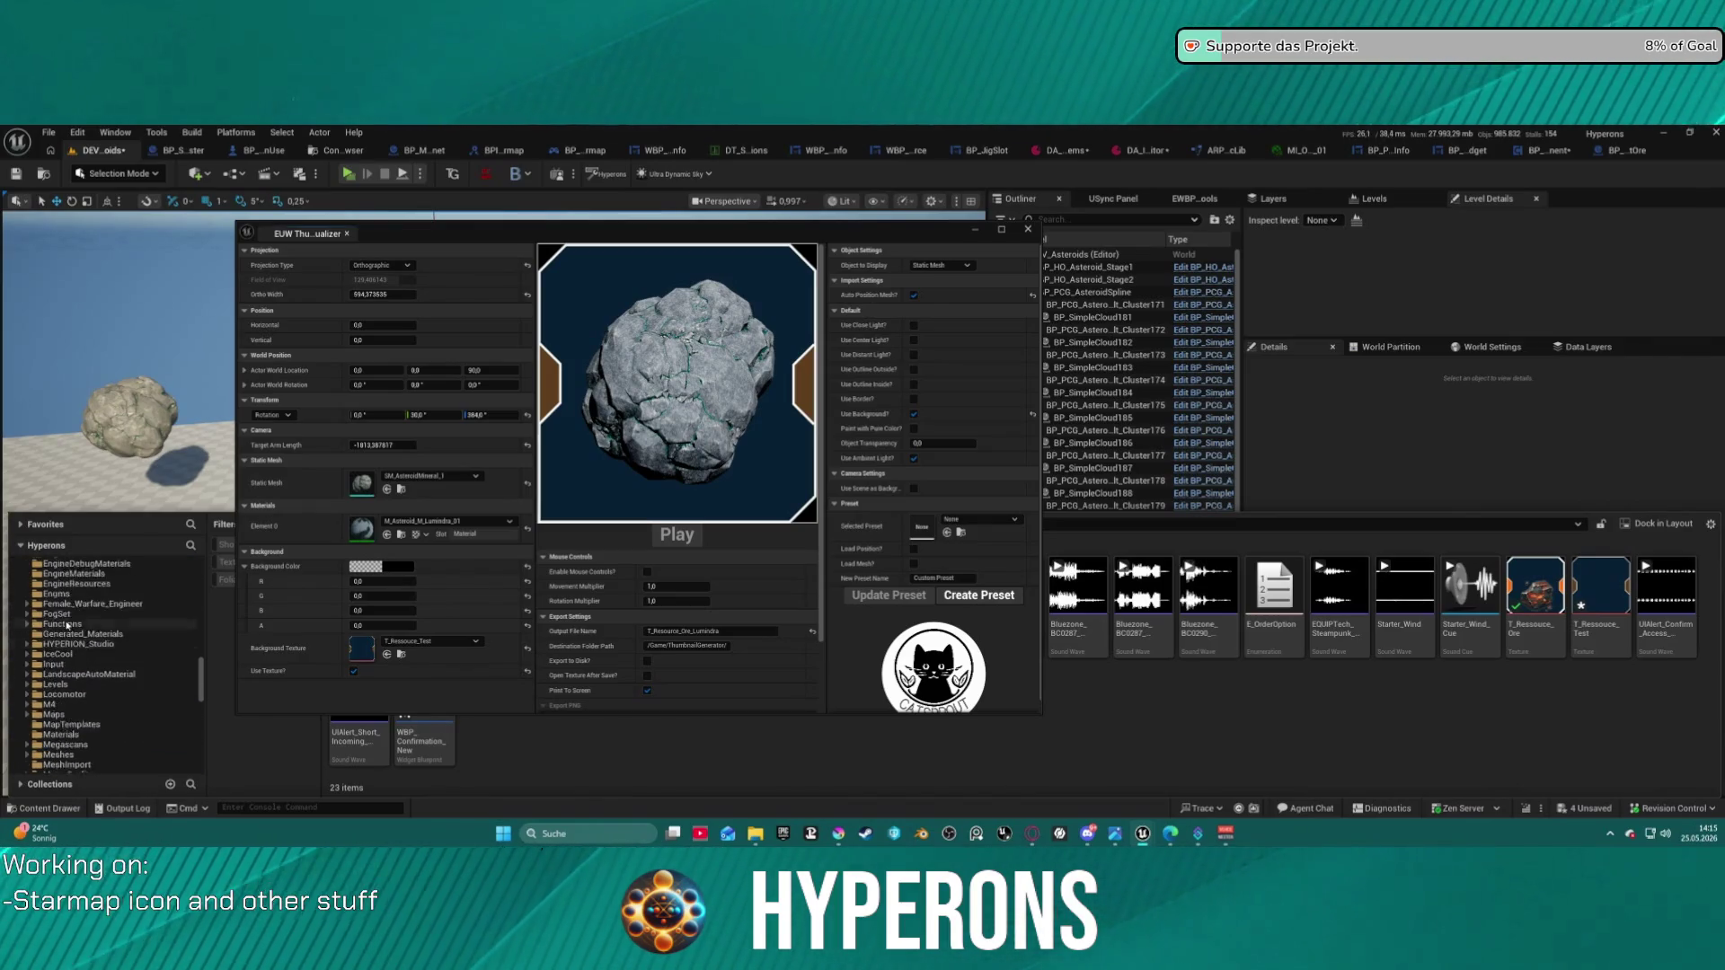
{"action": "scroll", "coordinate": [67, 622], "scroll_direction": "up", "scroll_amount": 3}
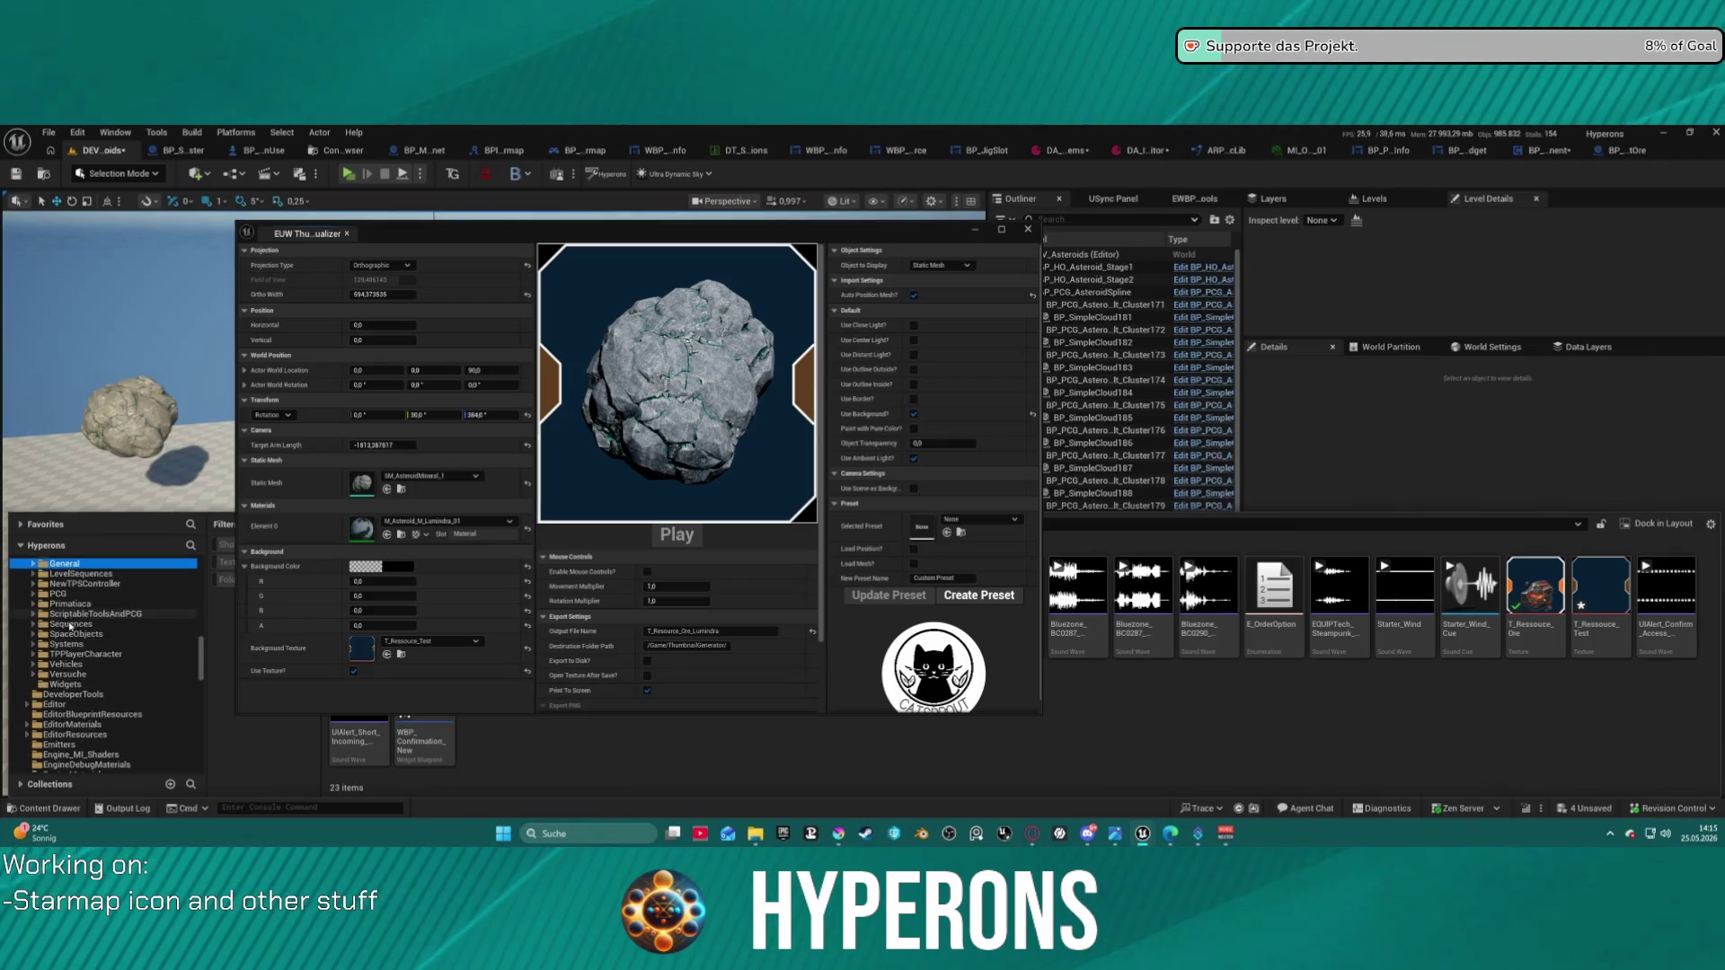
{"action": "scroll", "coordinate": [61, 719], "scroll_direction": "up", "scroll_amount": 10}
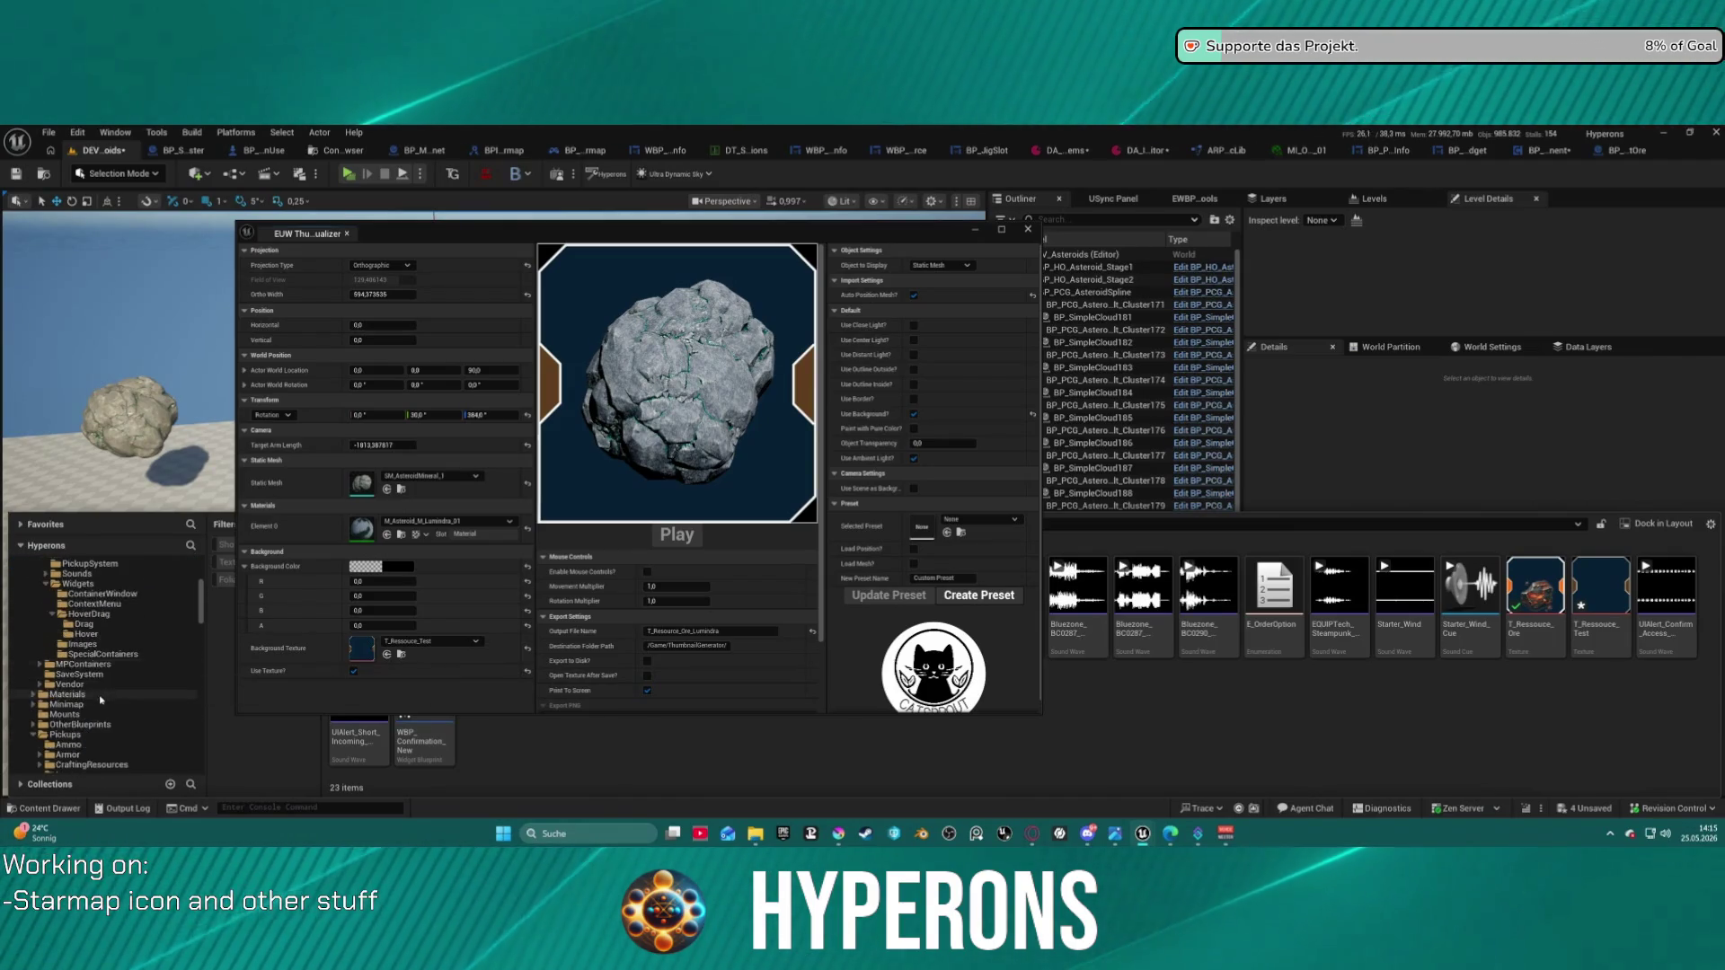
{"action": "left_click", "coordinate": [28, 594]}
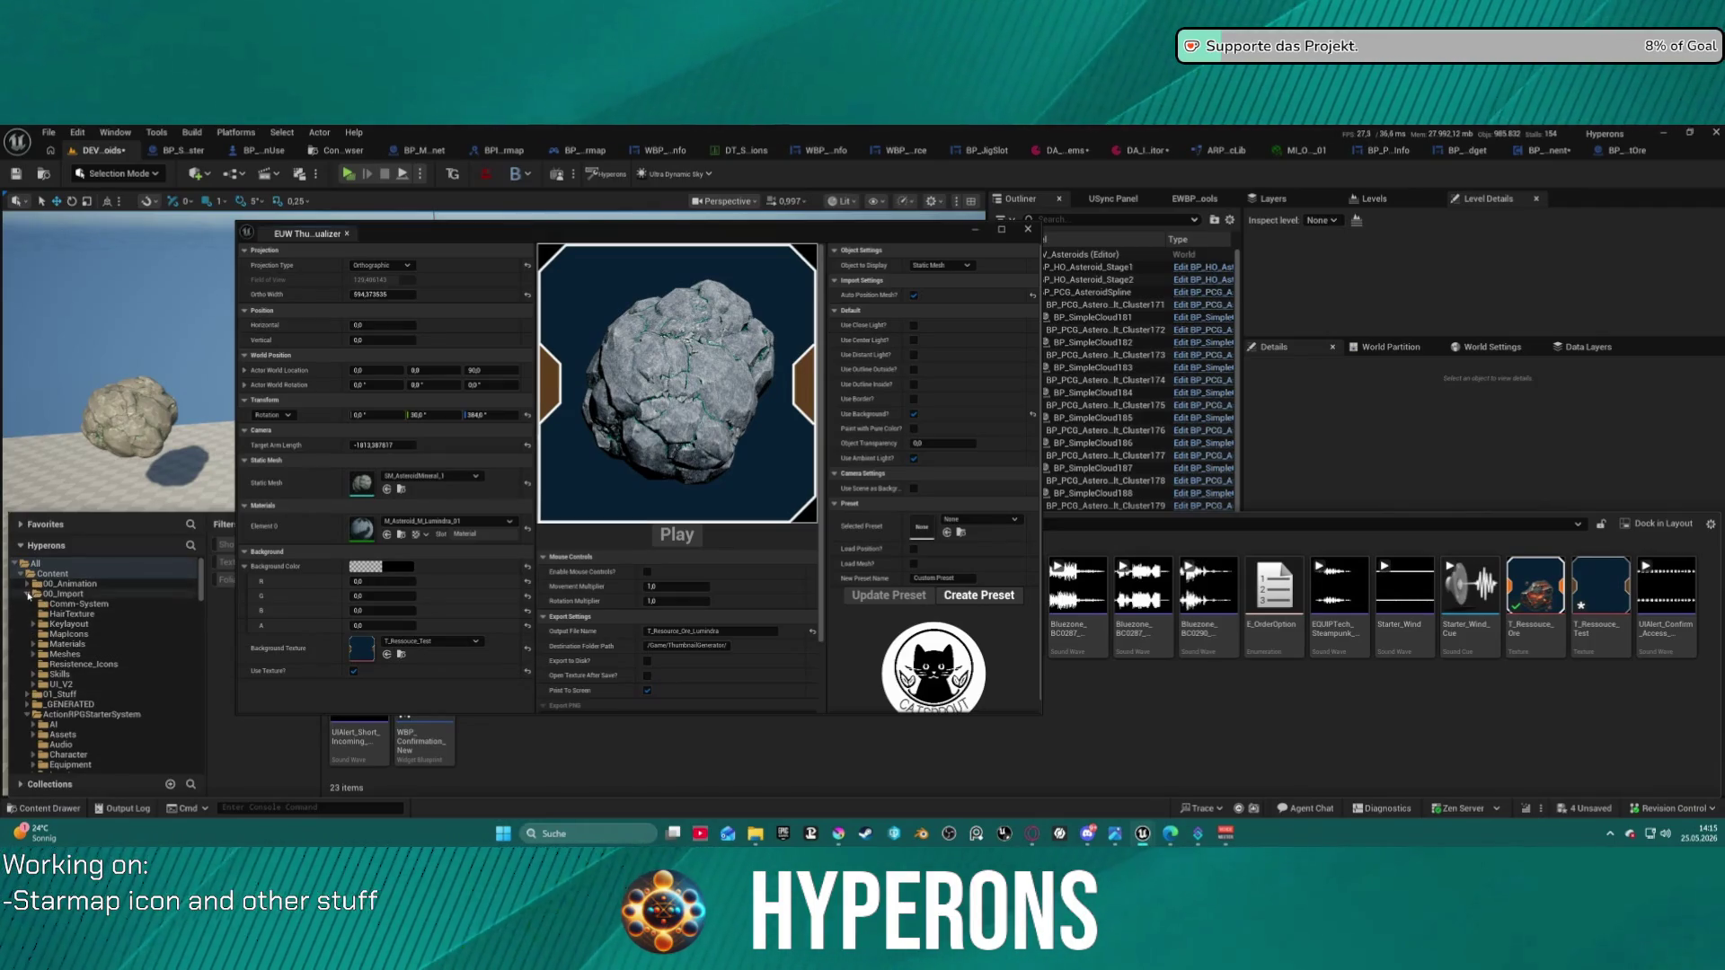
{"action": "left_click", "coordinate": [28, 594]}
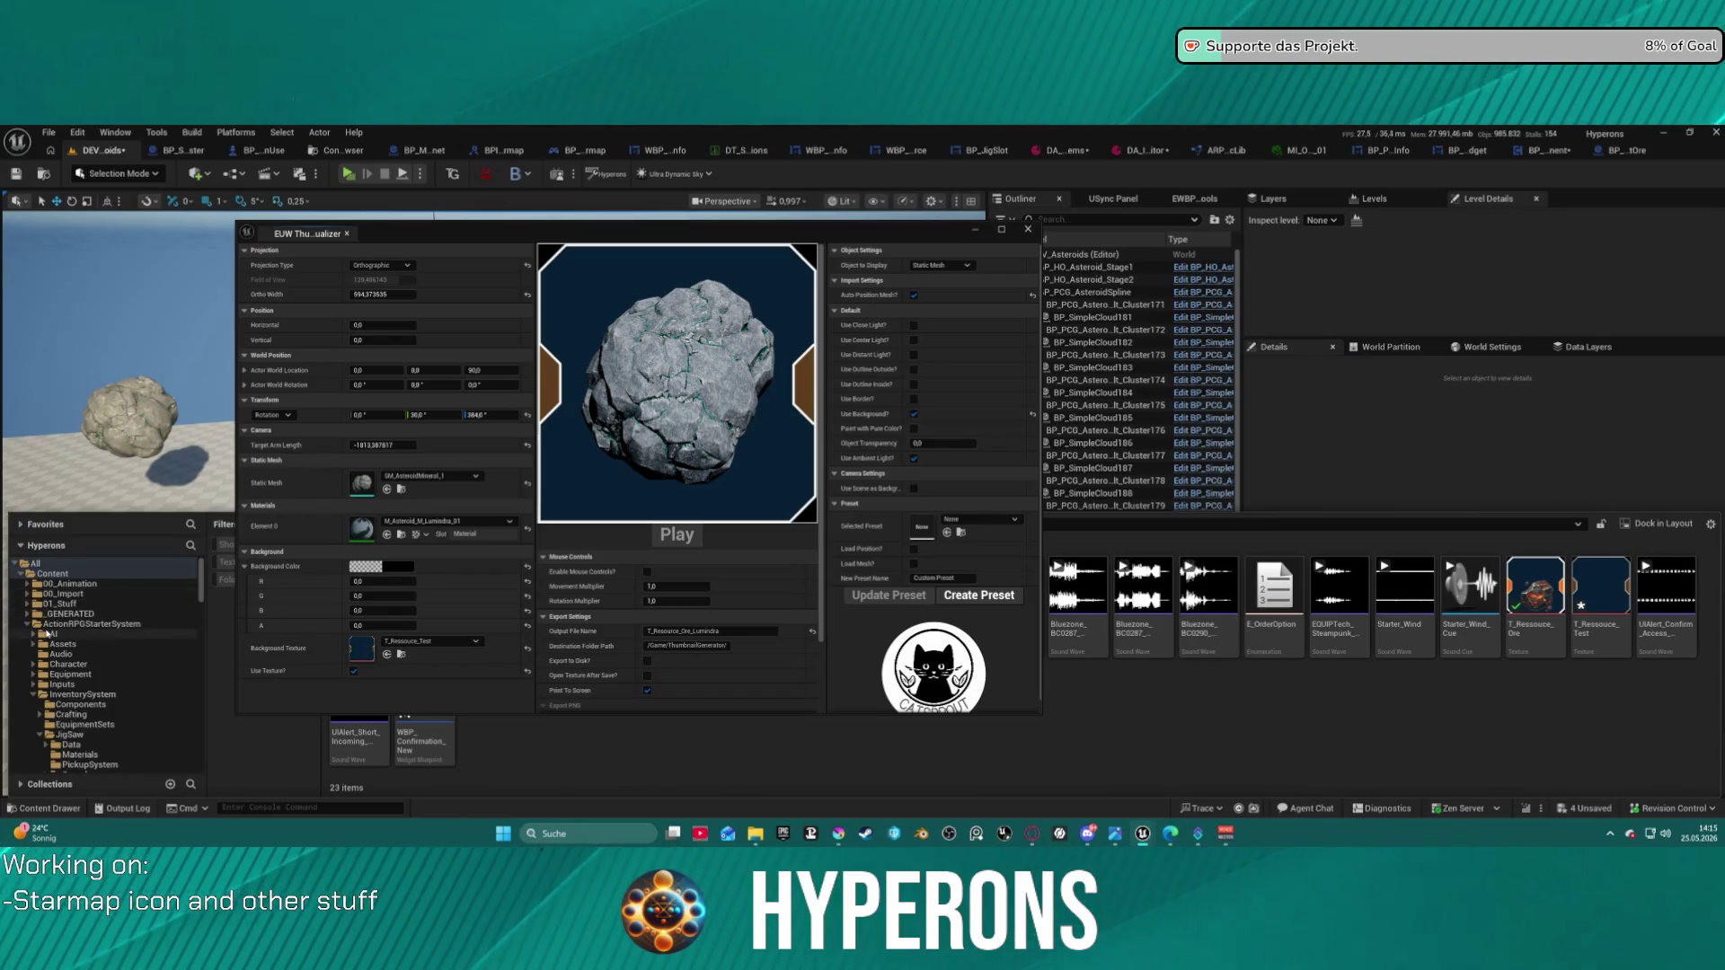
{"action": "left_click", "coordinate": [28, 624]}
{"action": "scroll", "coordinate": [79, 719], "scroll_direction": "down", "scroll_amount": 5}
- Expand Core > General > Materials > UI > Icons down to the Ores folder
{"action": "left_click", "coordinate": [67, 664]}
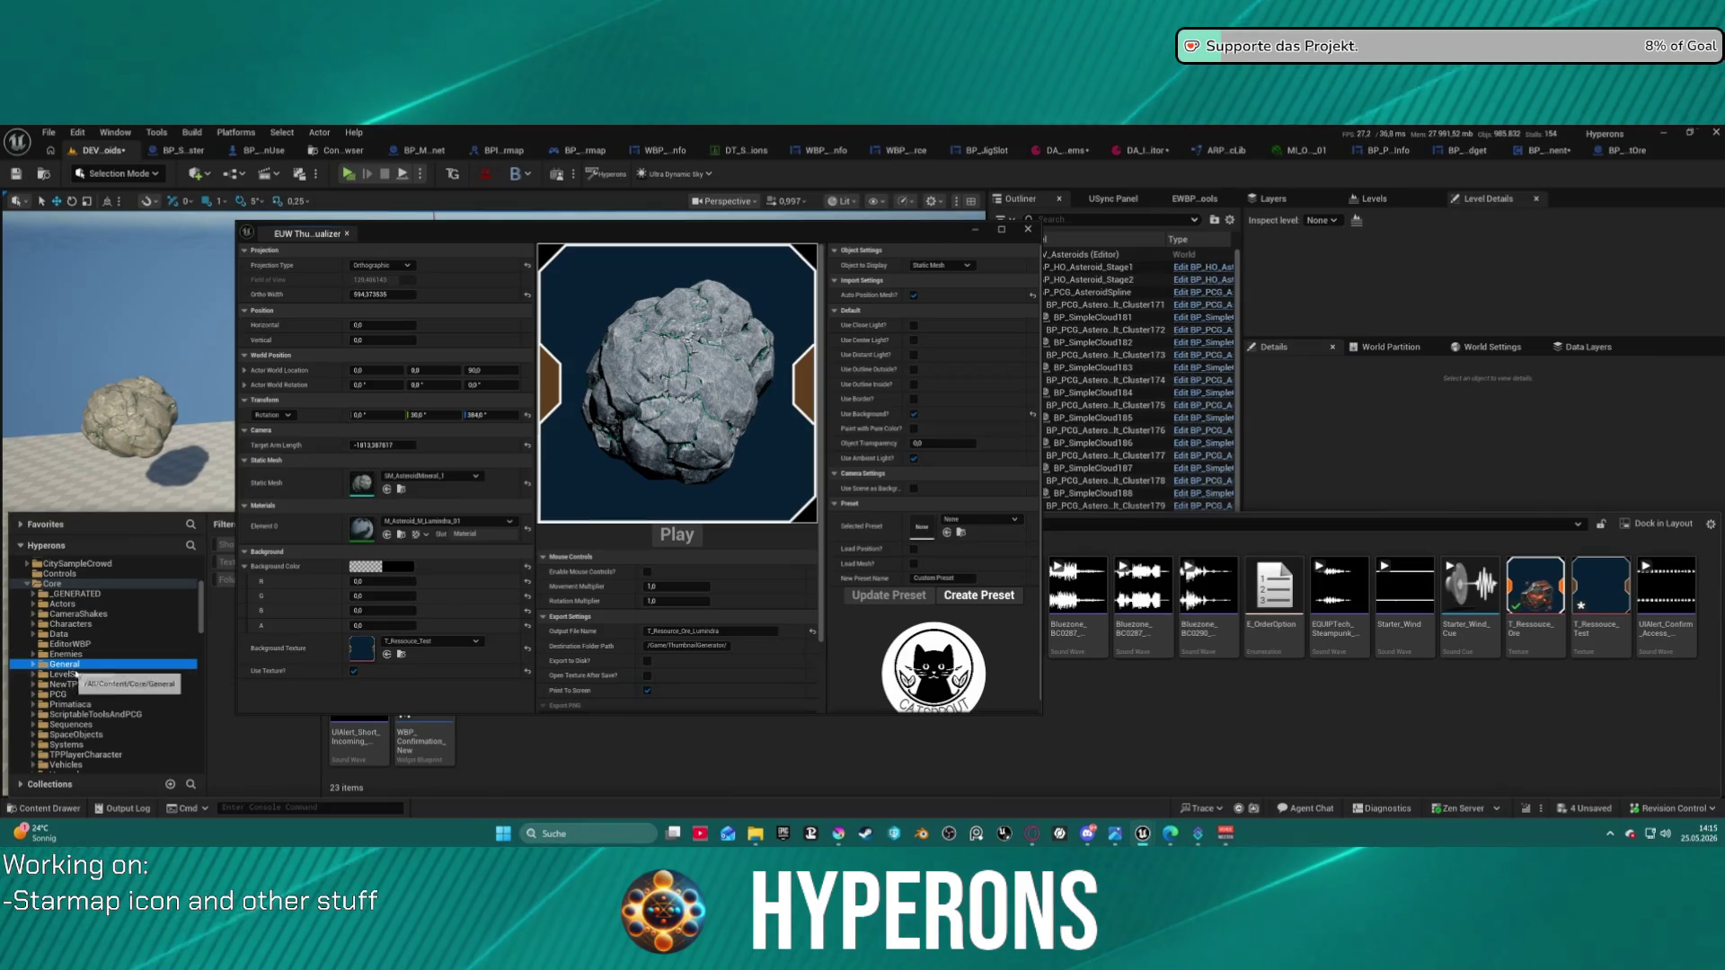
{"action": "left_click", "coordinate": [36, 666]}
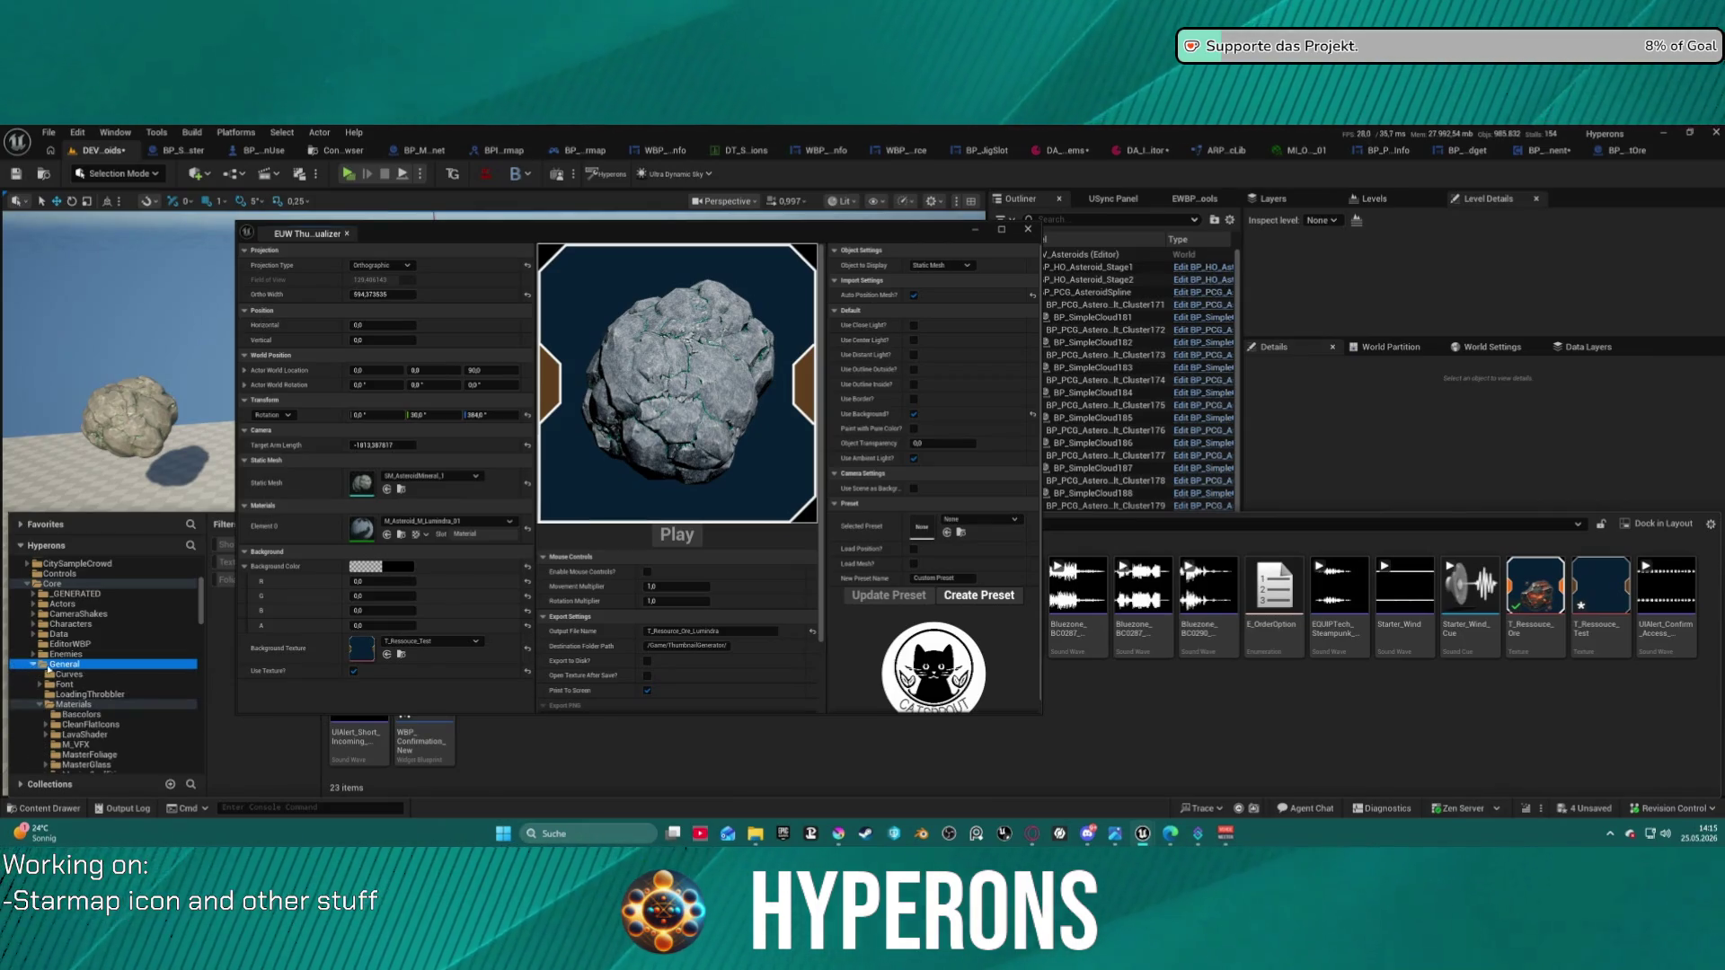
{"action": "scroll", "coordinate": [81, 701], "scroll_direction": "down", "scroll_amount": 5}
{"action": "left_click", "coordinate": [78, 715]}
{"action": "scroll", "coordinate": [79, 719], "scroll_direction": "down", "scroll_amount": 2}
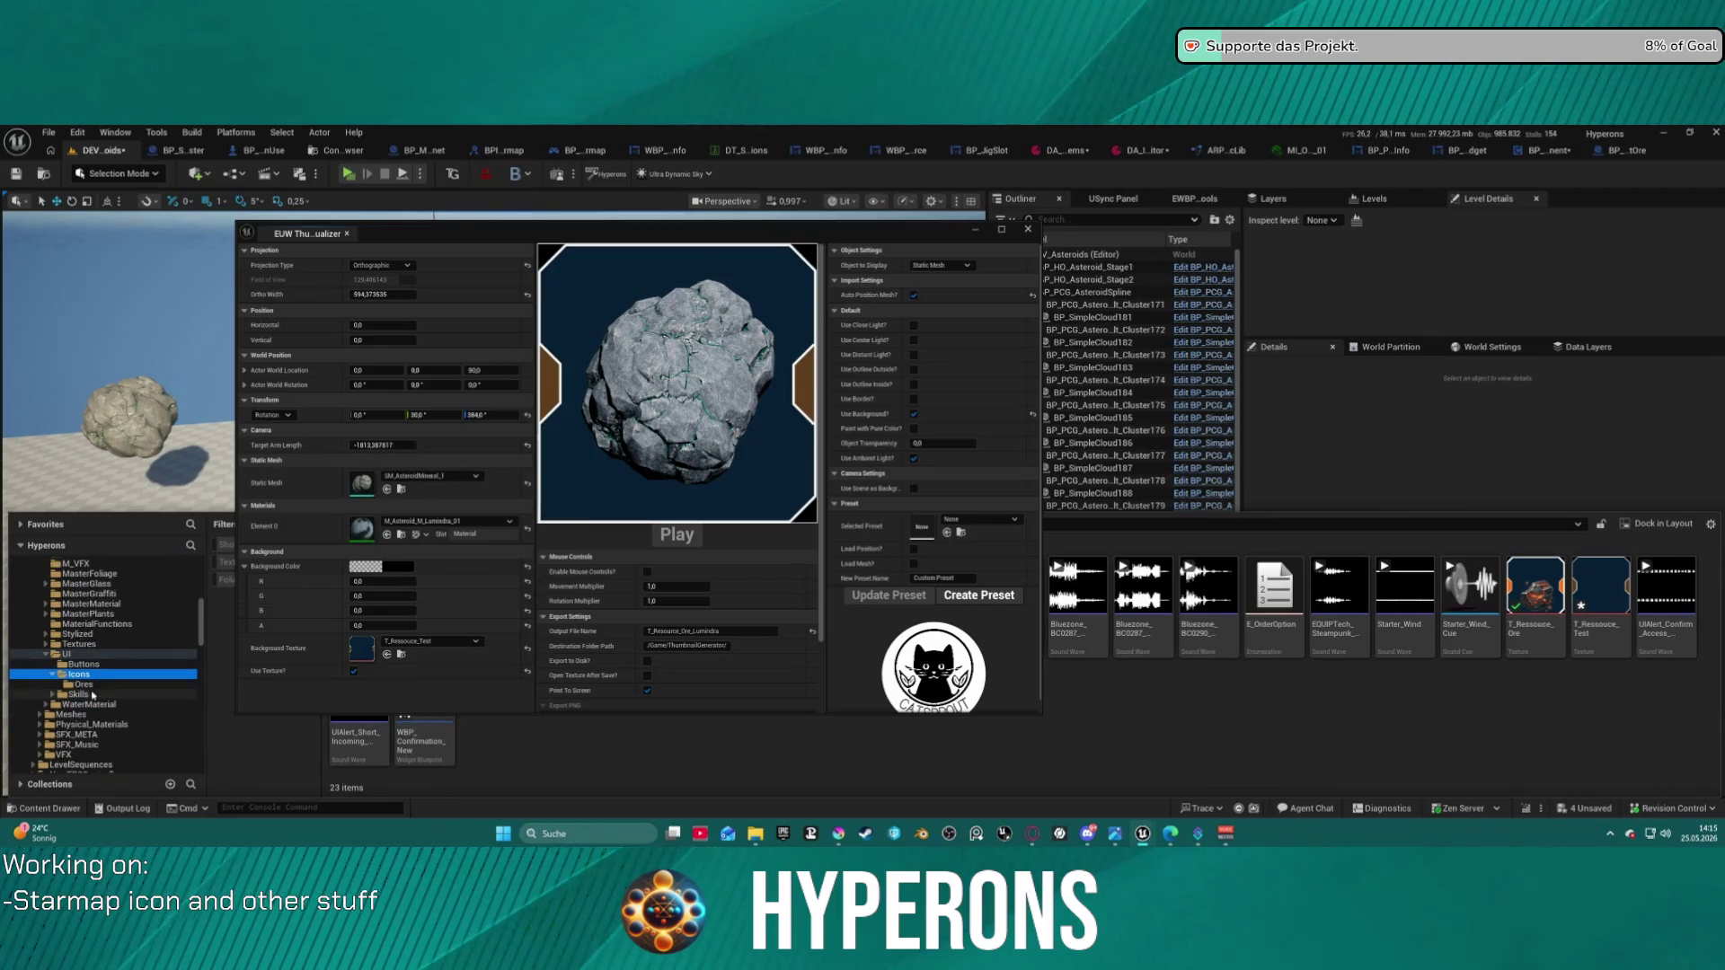
{"action": "left_click", "coordinate": [83, 685]}
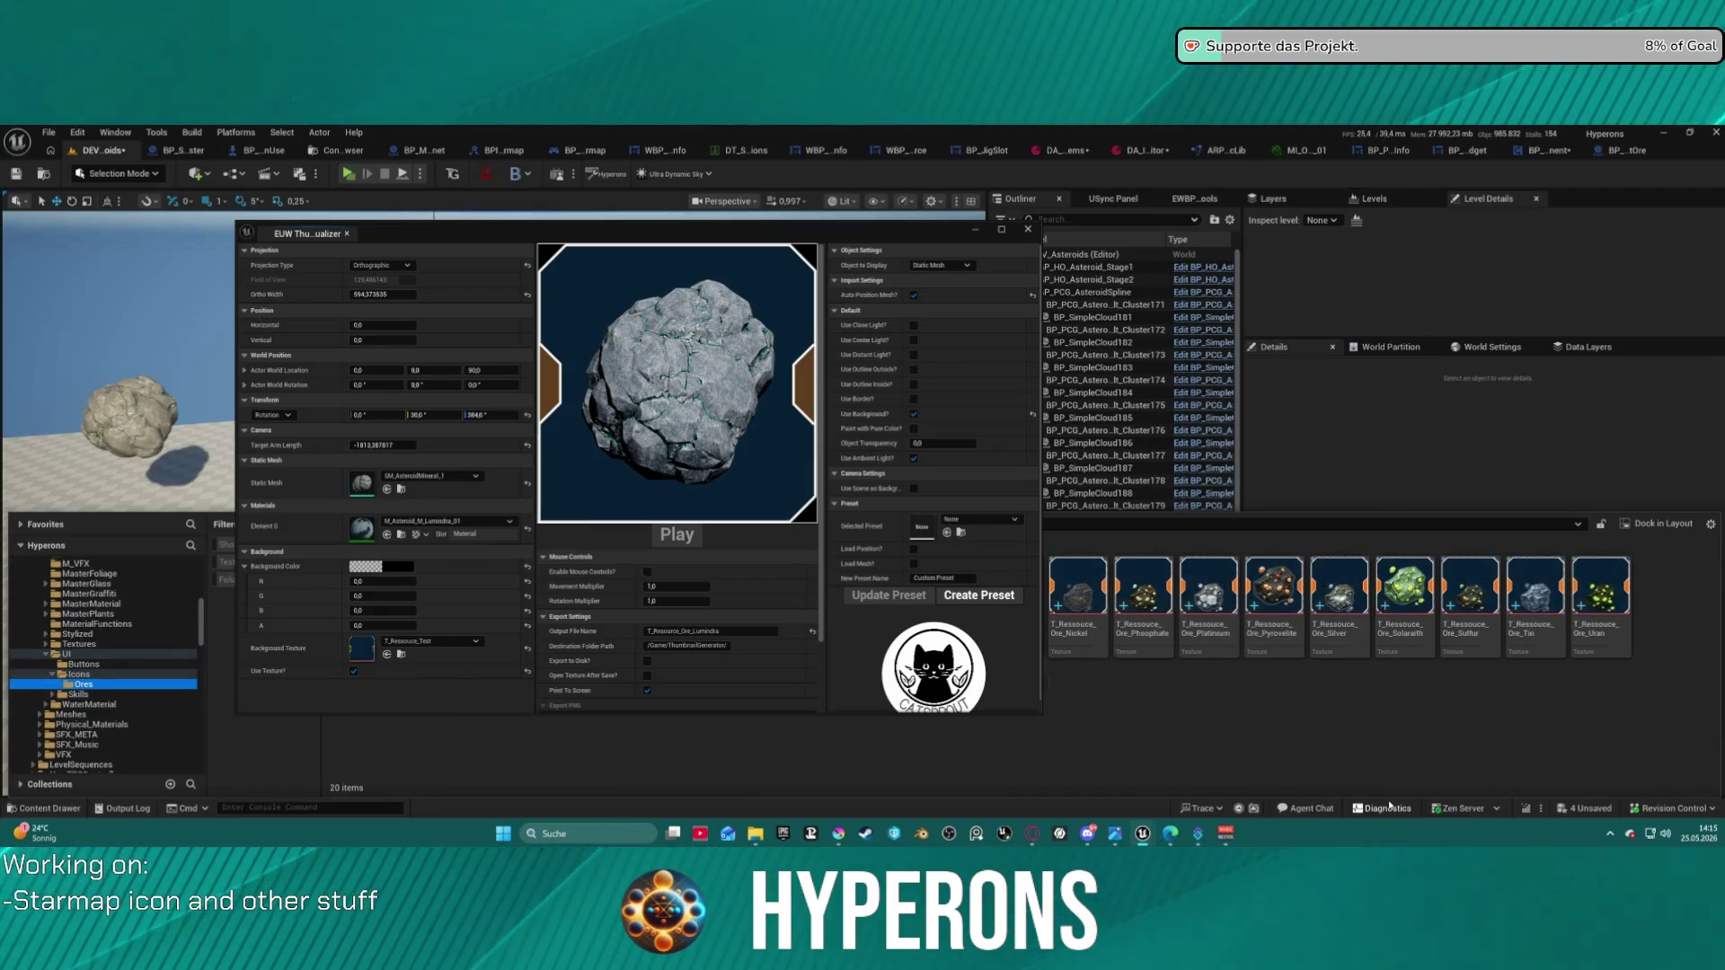
- Close the editor diagnostics window and reopen the Content Drawer on the Icons folder
{"action": "left_click", "coordinate": [1384, 807]}
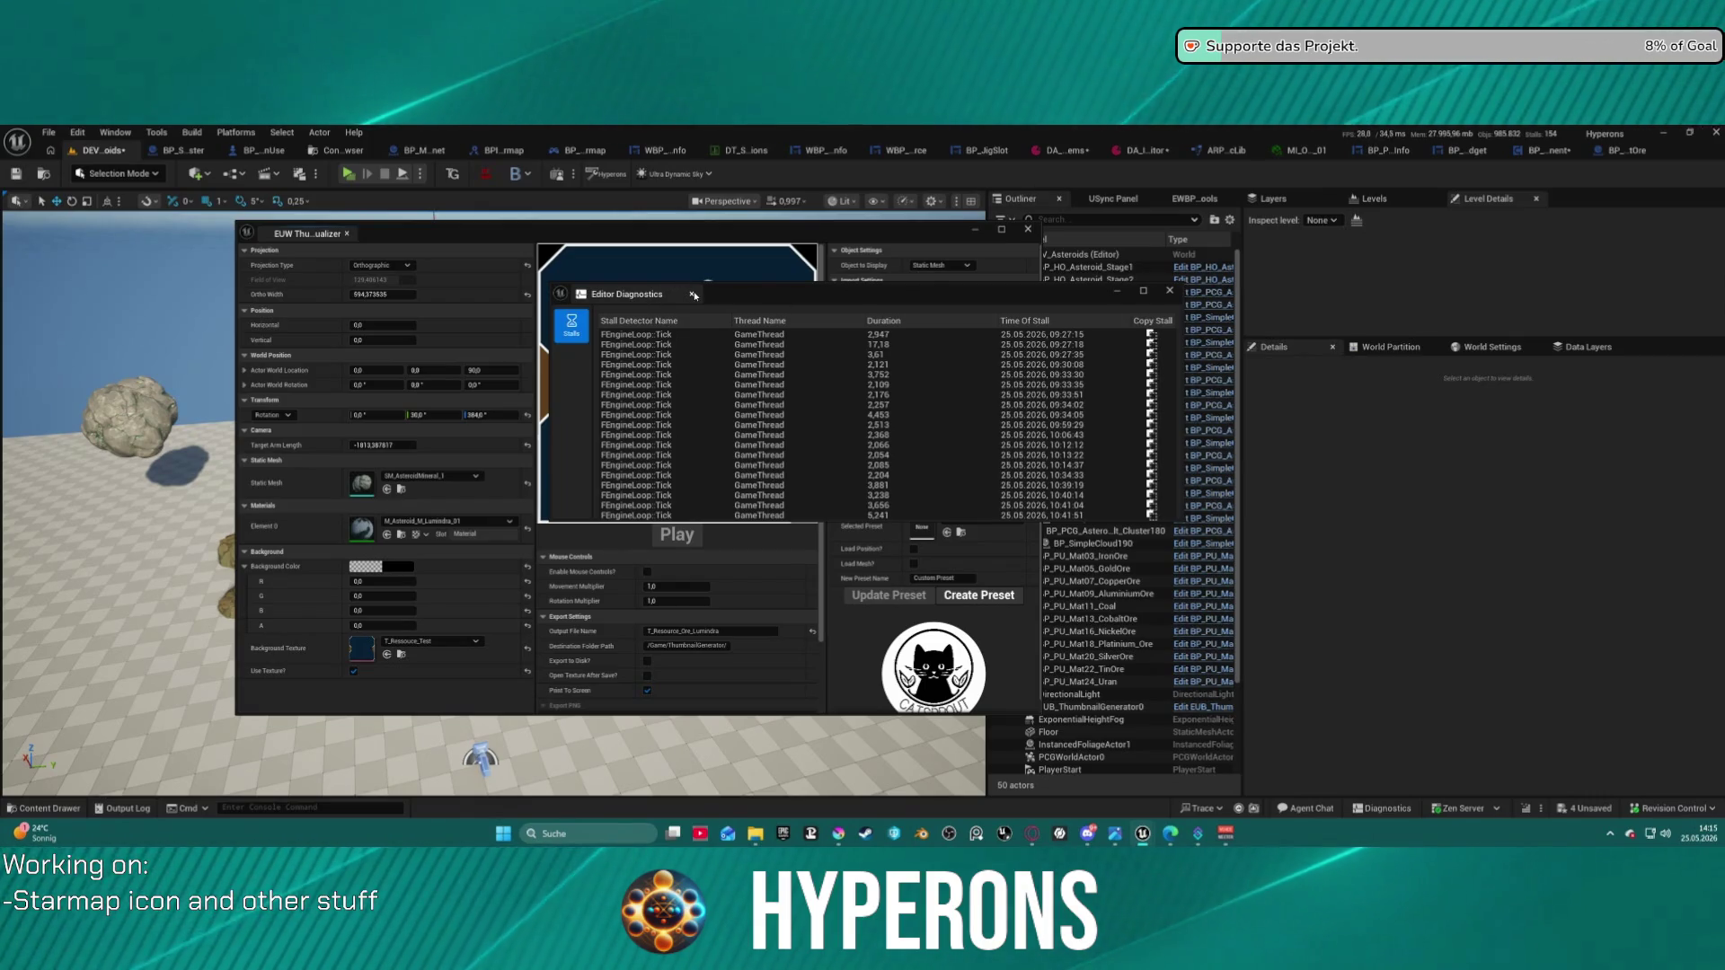
{"action": "left_click", "coordinate": [1168, 290]}
{"action": "key", "text": "ctrl+space"}
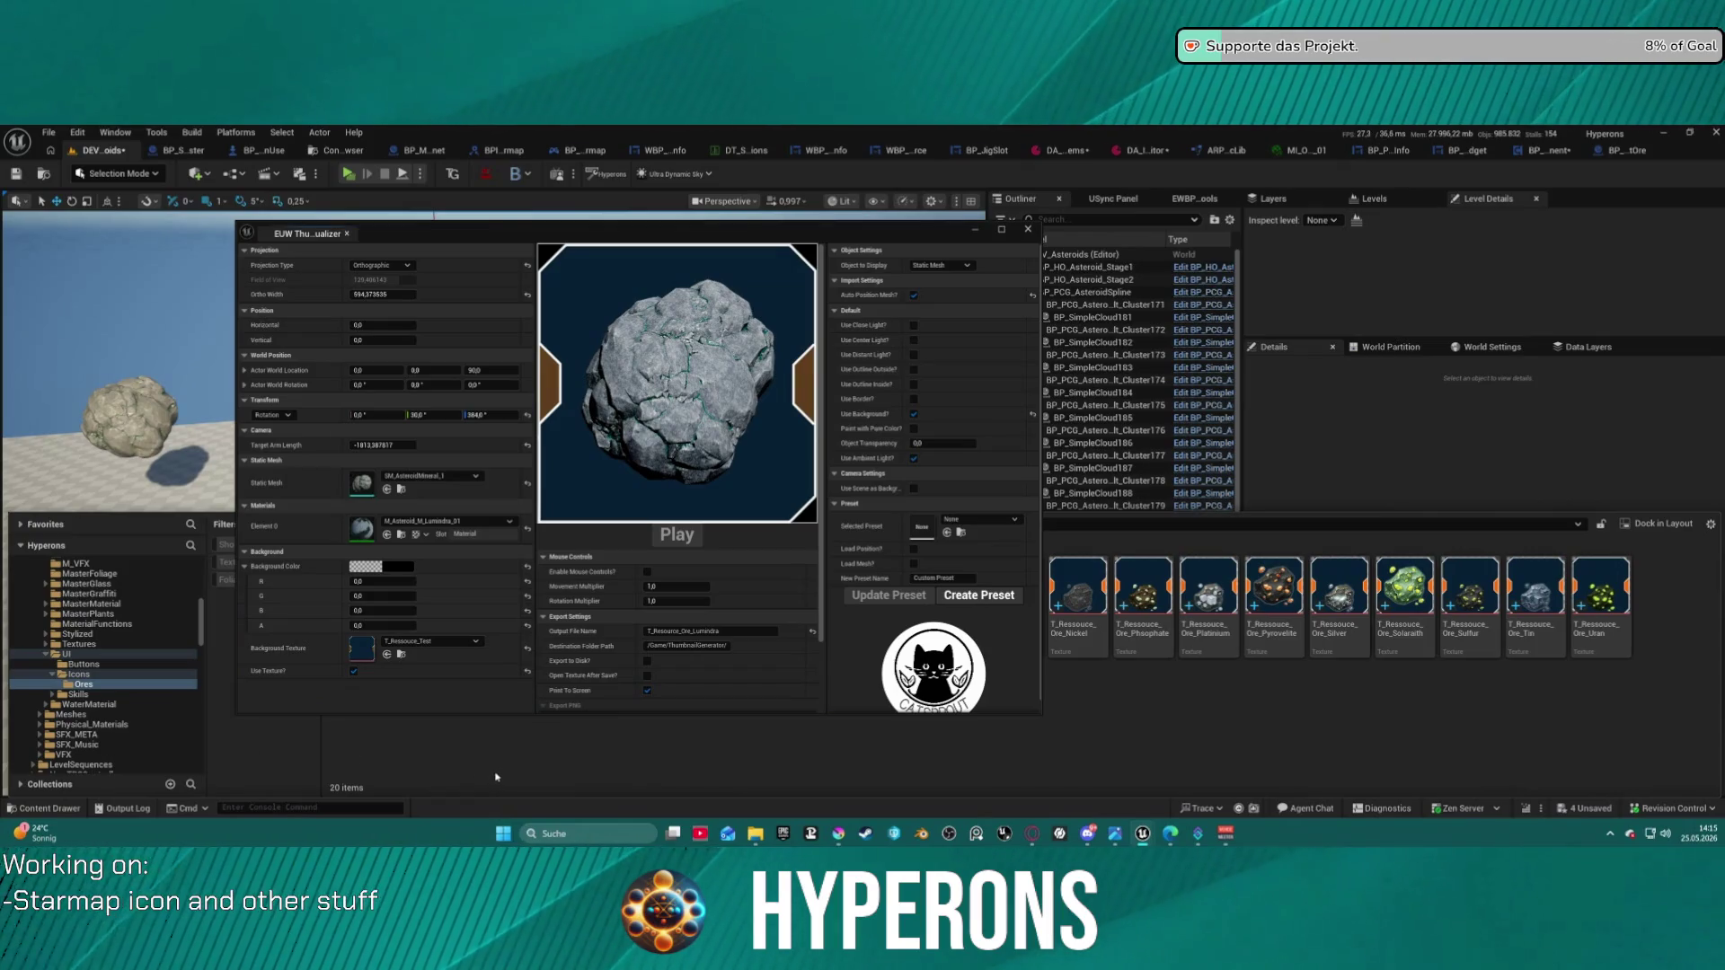
{"action": "key", "text": "Up"}
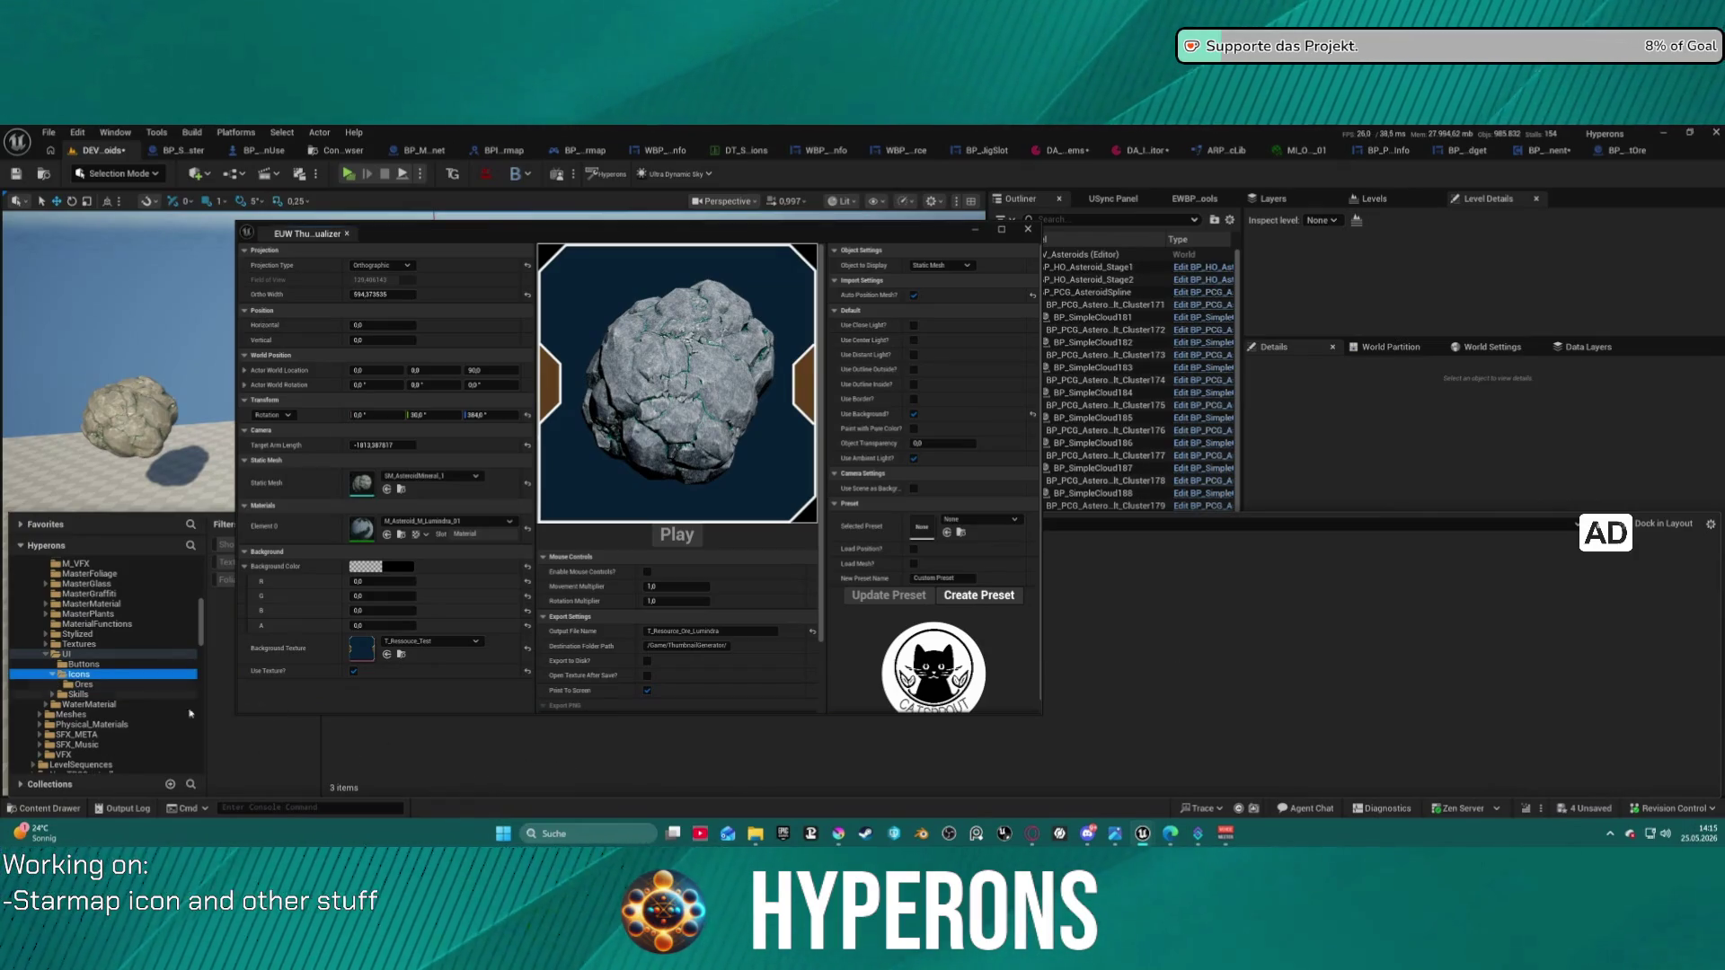
- Create a folder named New inside Icons and copy its path
{"action": "right_click", "coordinate": [455, 756]}
{"action": "left_click", "coordinate": [531, 342]}
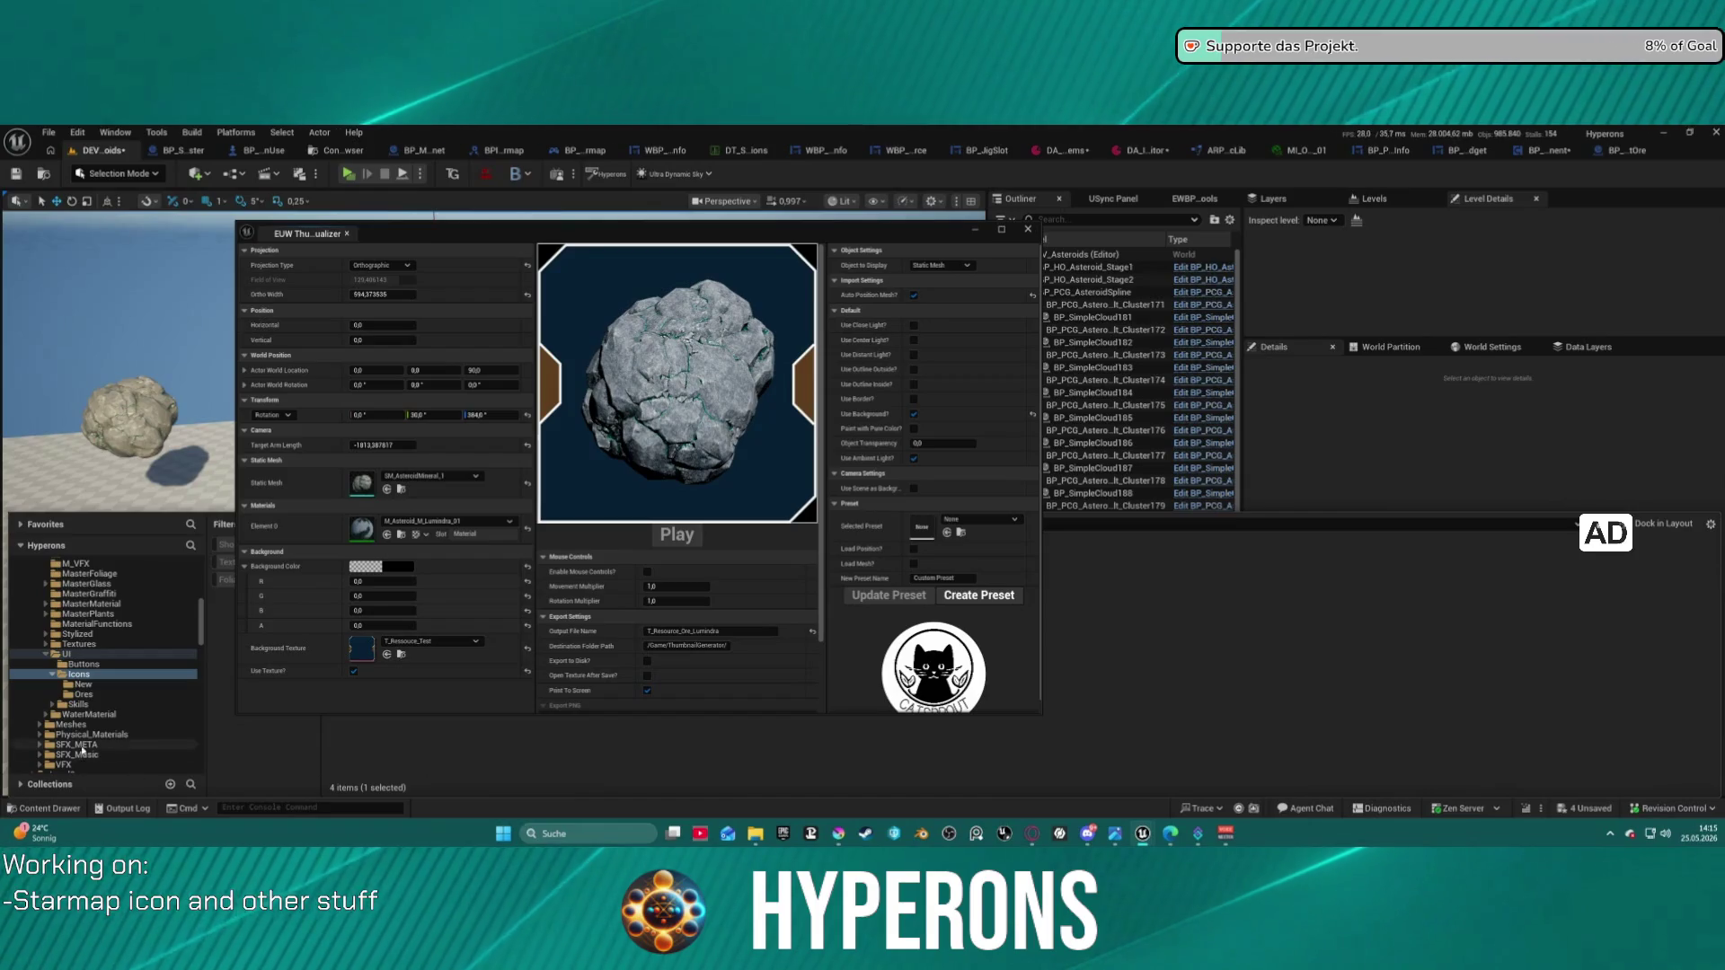
{"action": "right_click", "coordinate": [79, 686]}
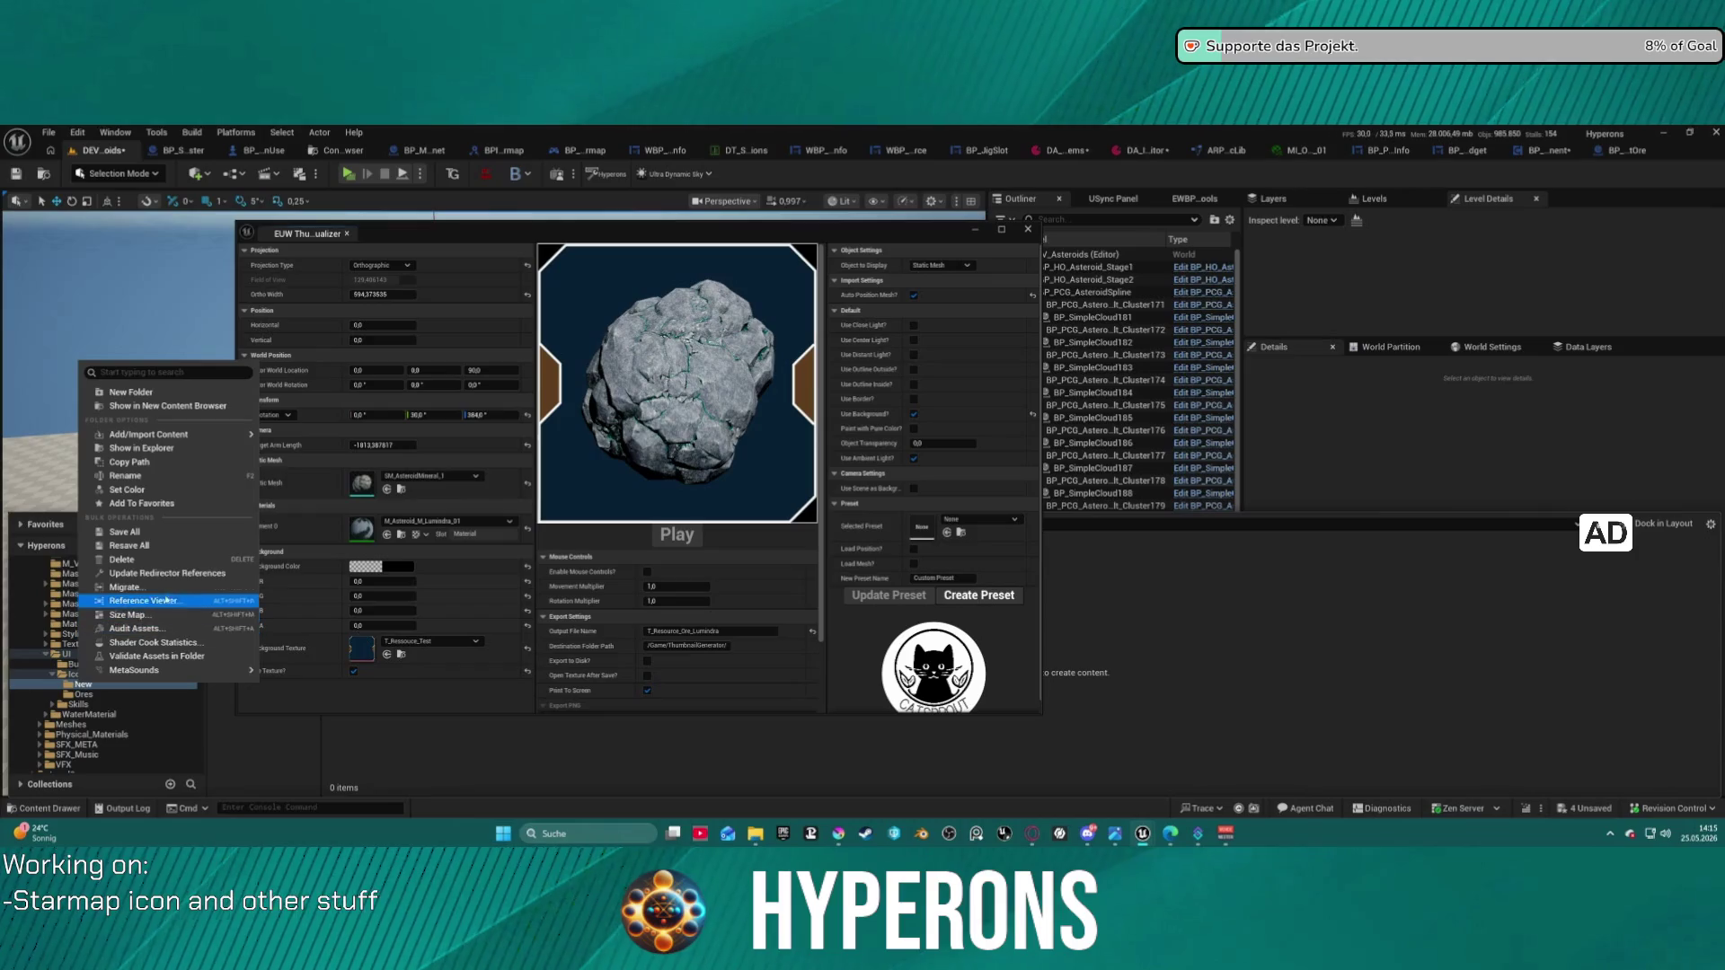
{"action": "left_click", "coordinate": [145, 463]}
- Set Destination Folder Path to /Game/Core/General/Materials/UI/Icons/New
{"action": "double_click", "coordinate": [667, 645]}
{"action": "key", "text": "ctrl+v"}
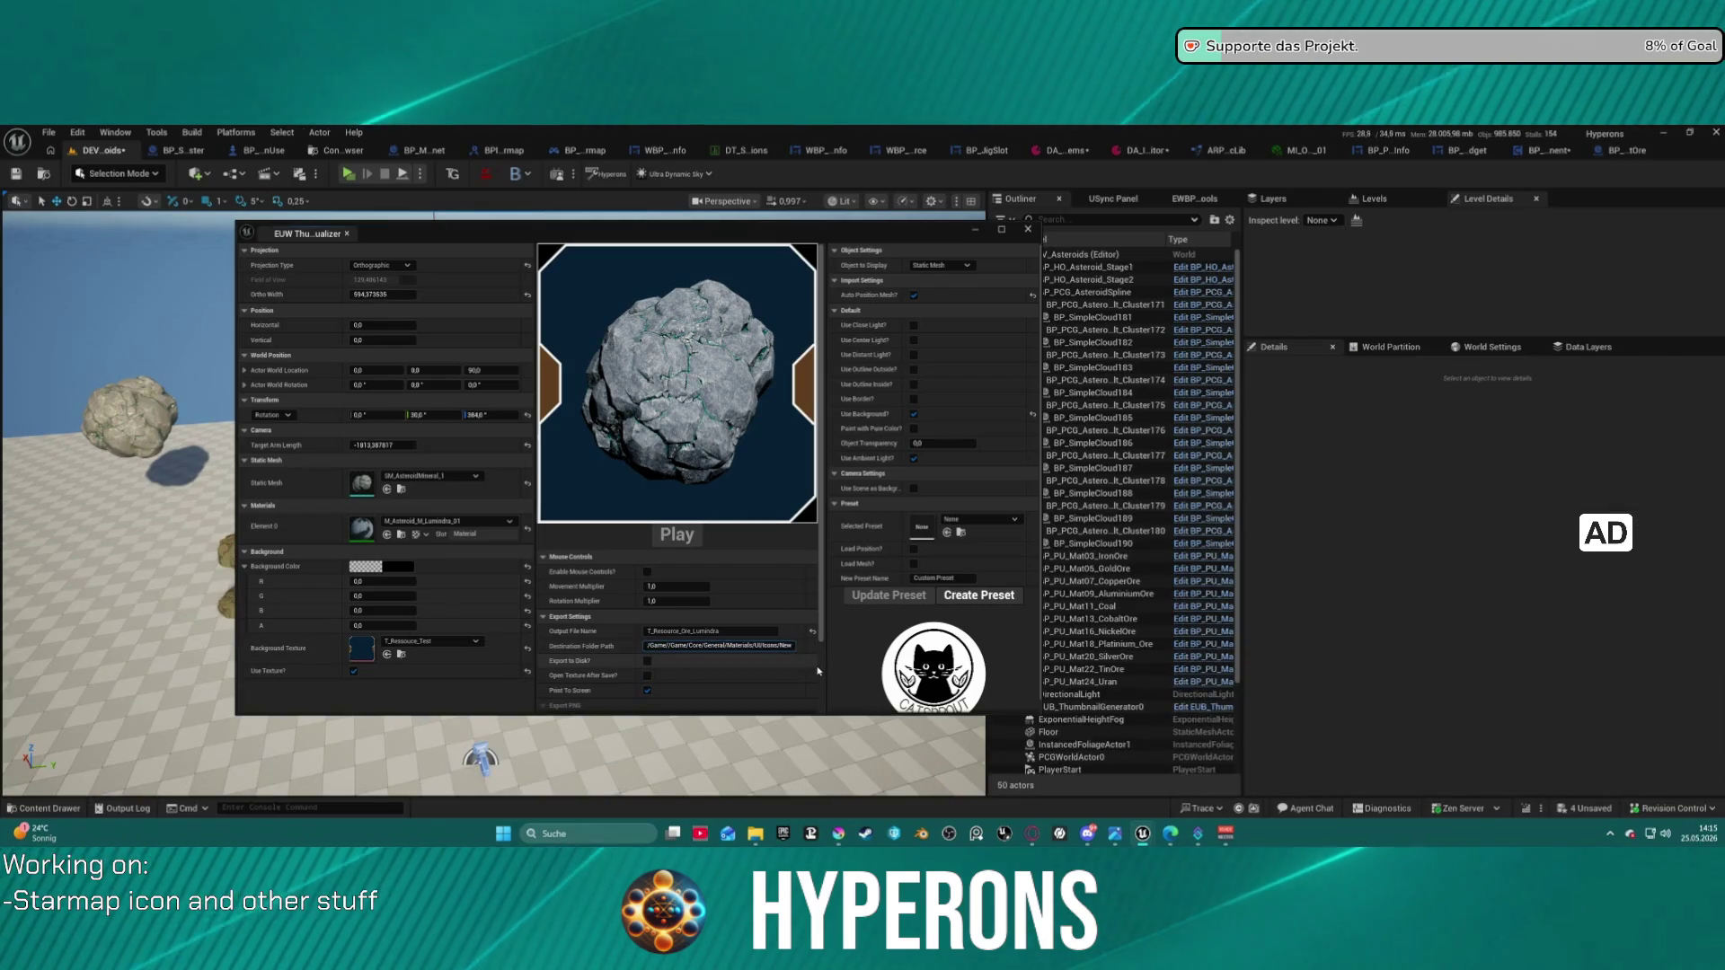
{"action": "key", "text": "BackSpace"}
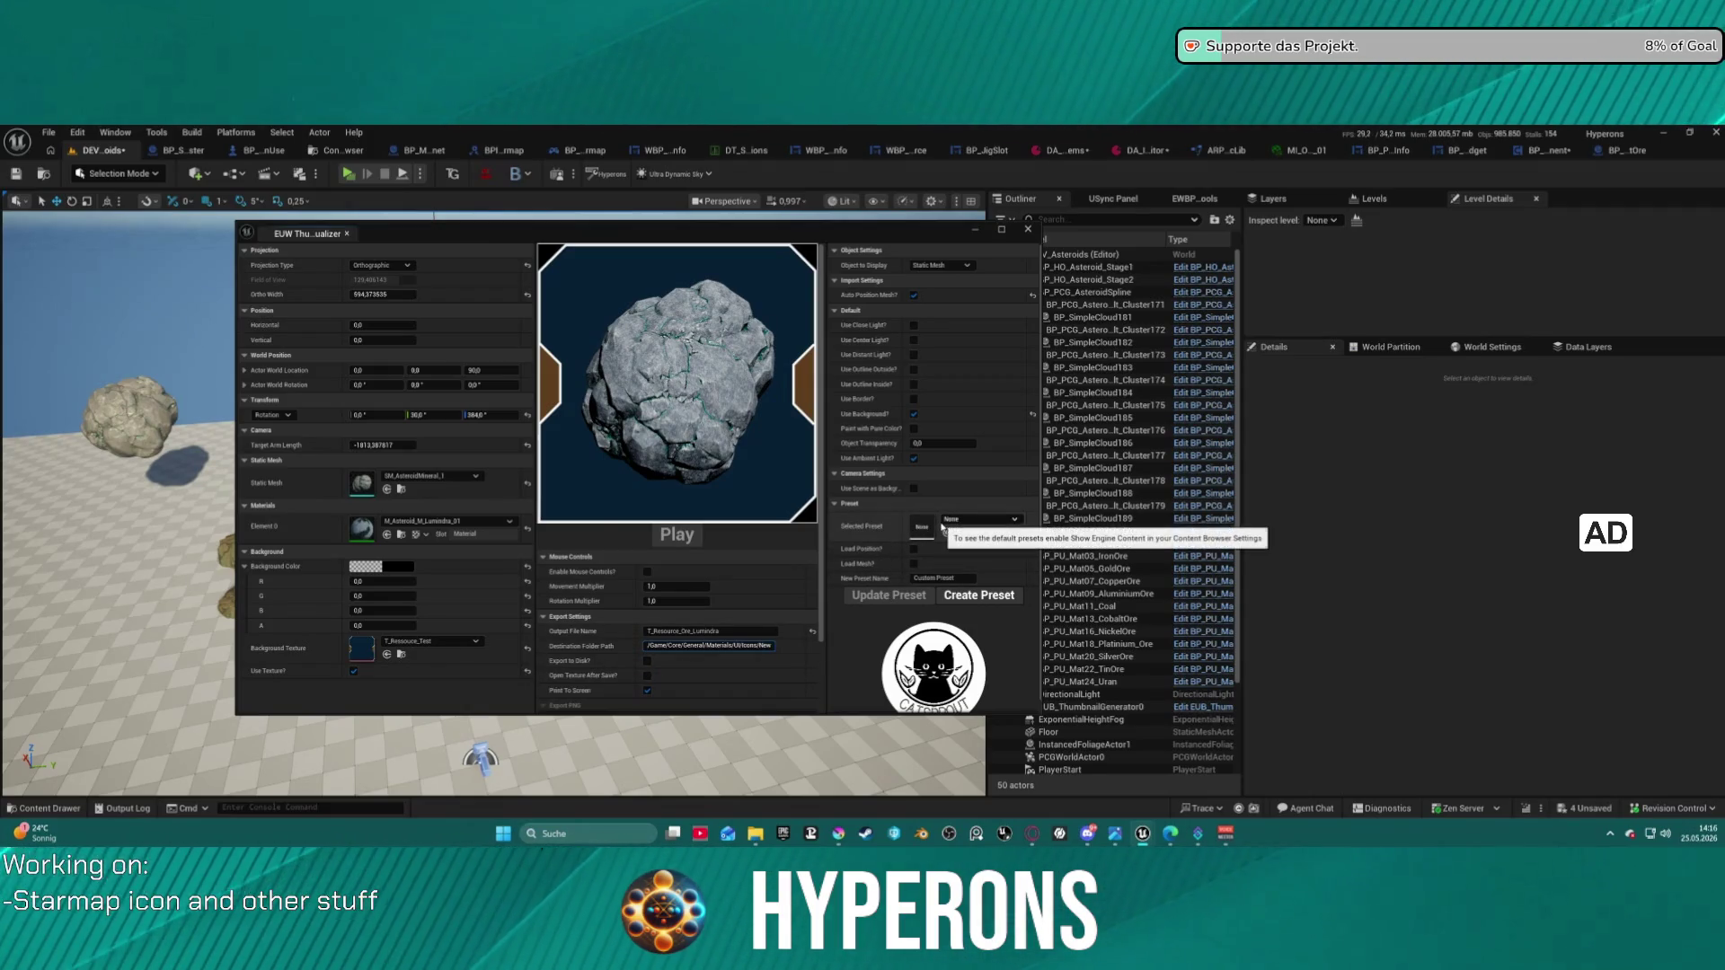
{"action": "key", "text": "Return"}
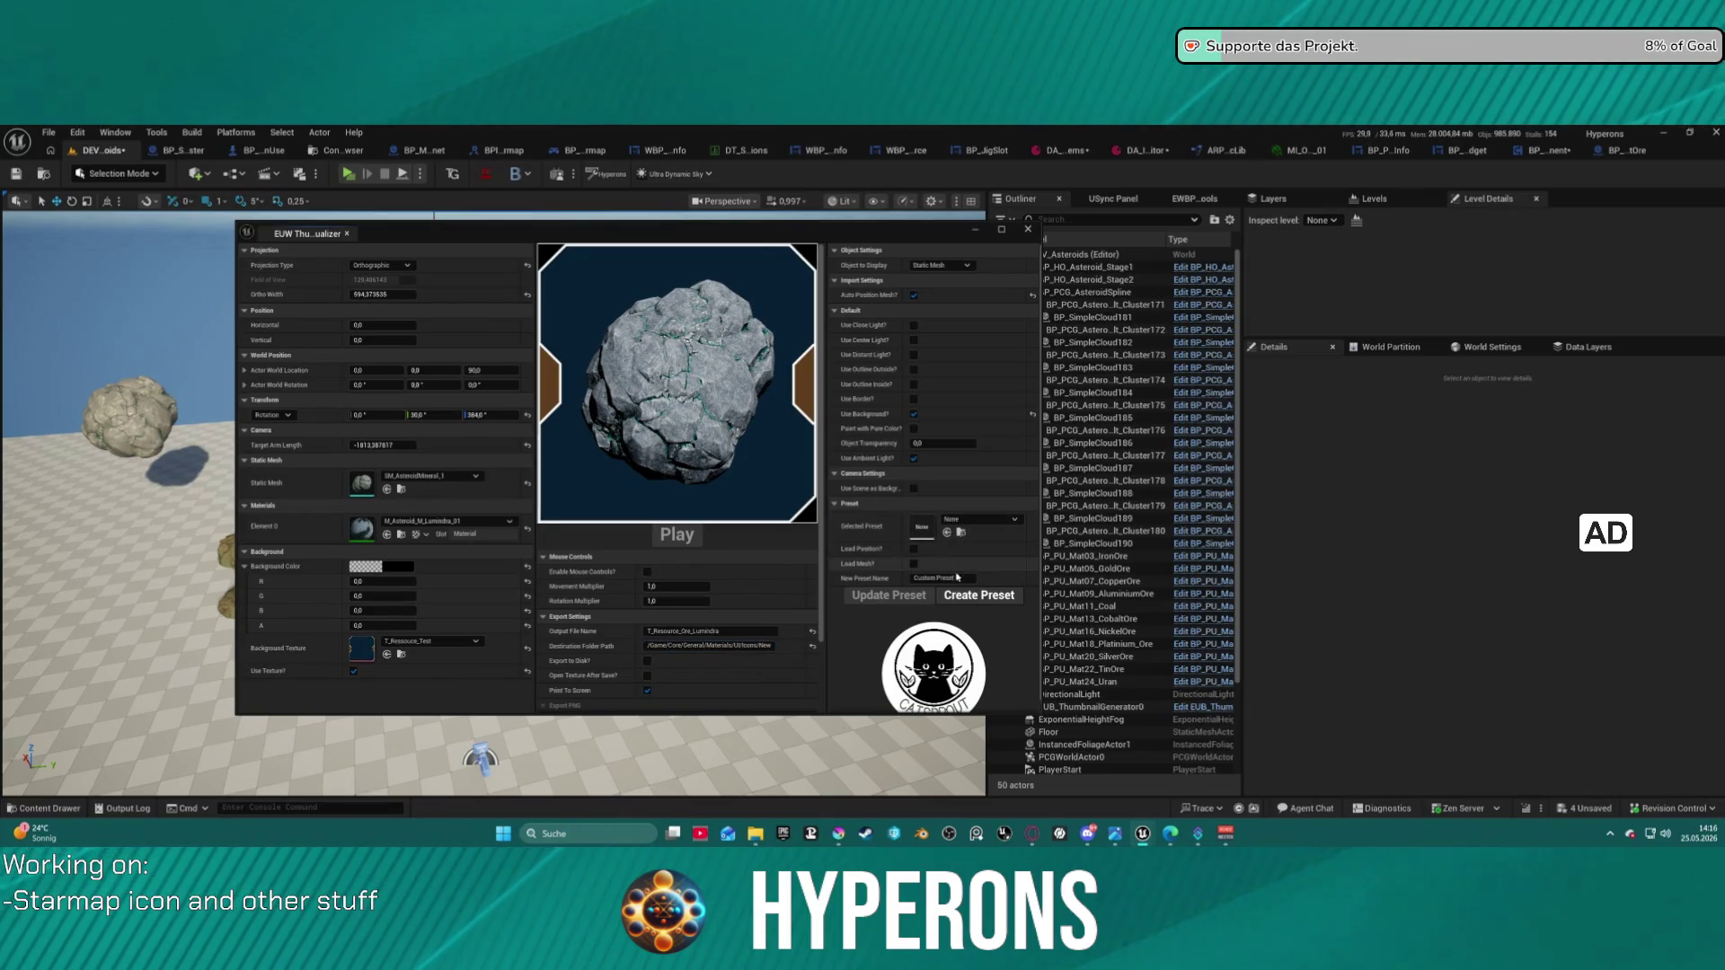
- Name a new preset Resource_Ice and create it from the current settings
{"action": "left_click", "coordinate": [934, 577]}
{"action": "type", "text": "Ressour"}
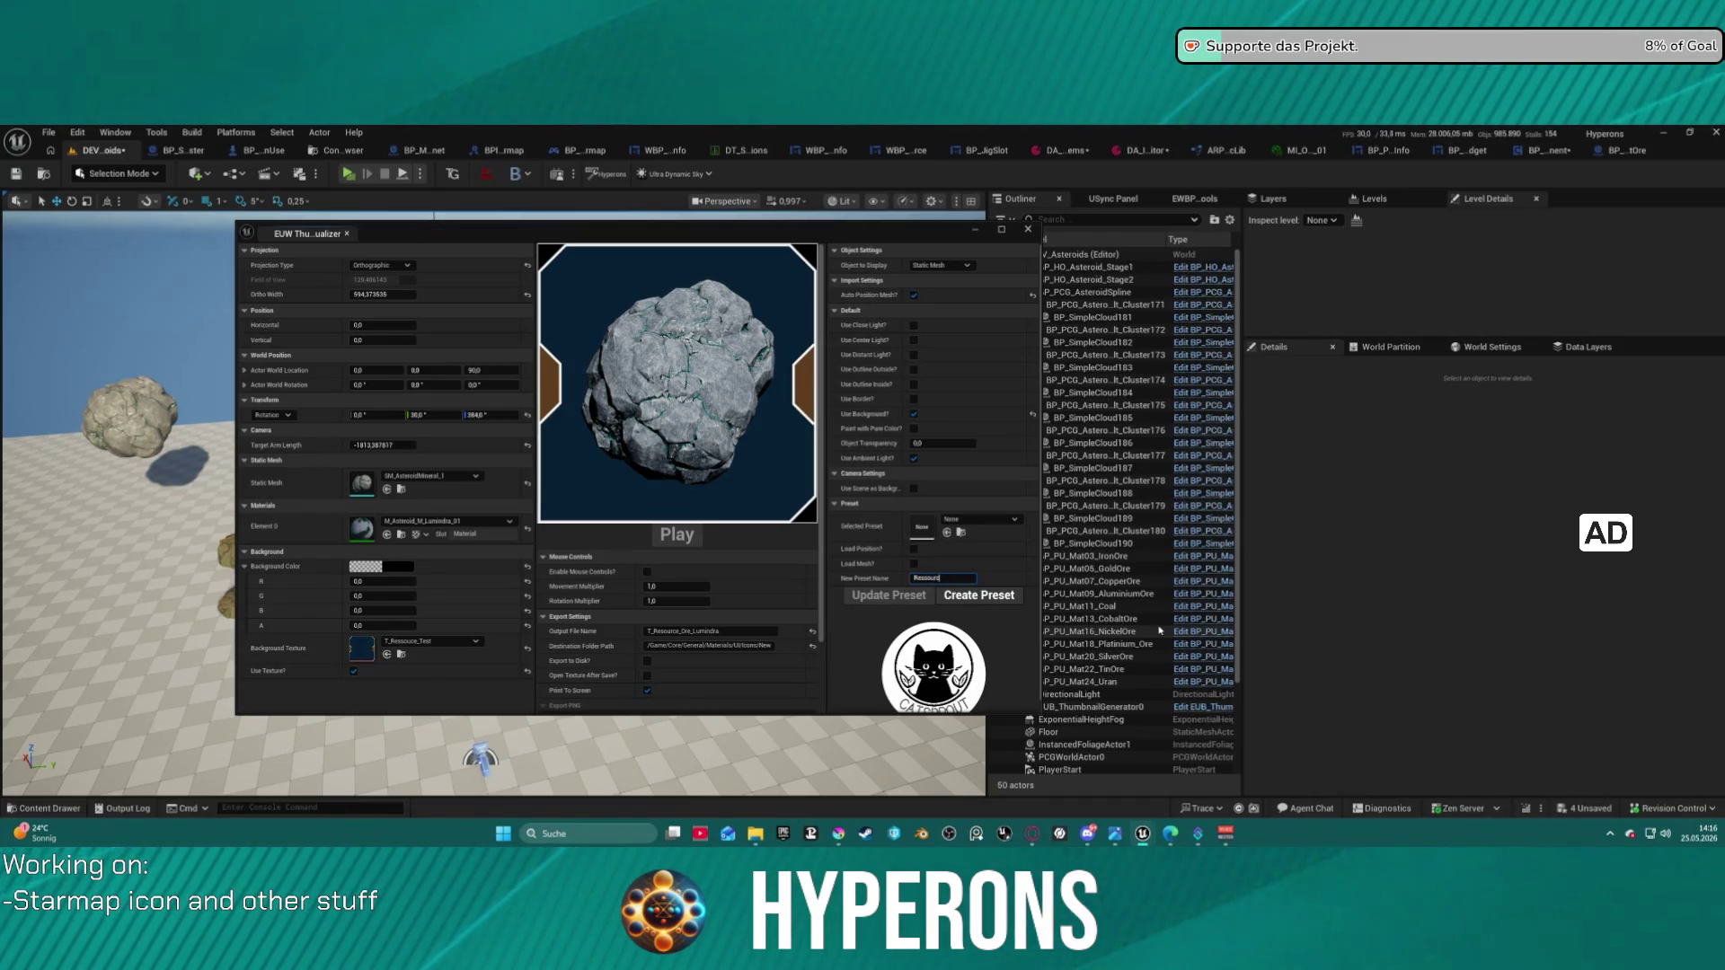
{"action": "type", "text": "e_Icon"}
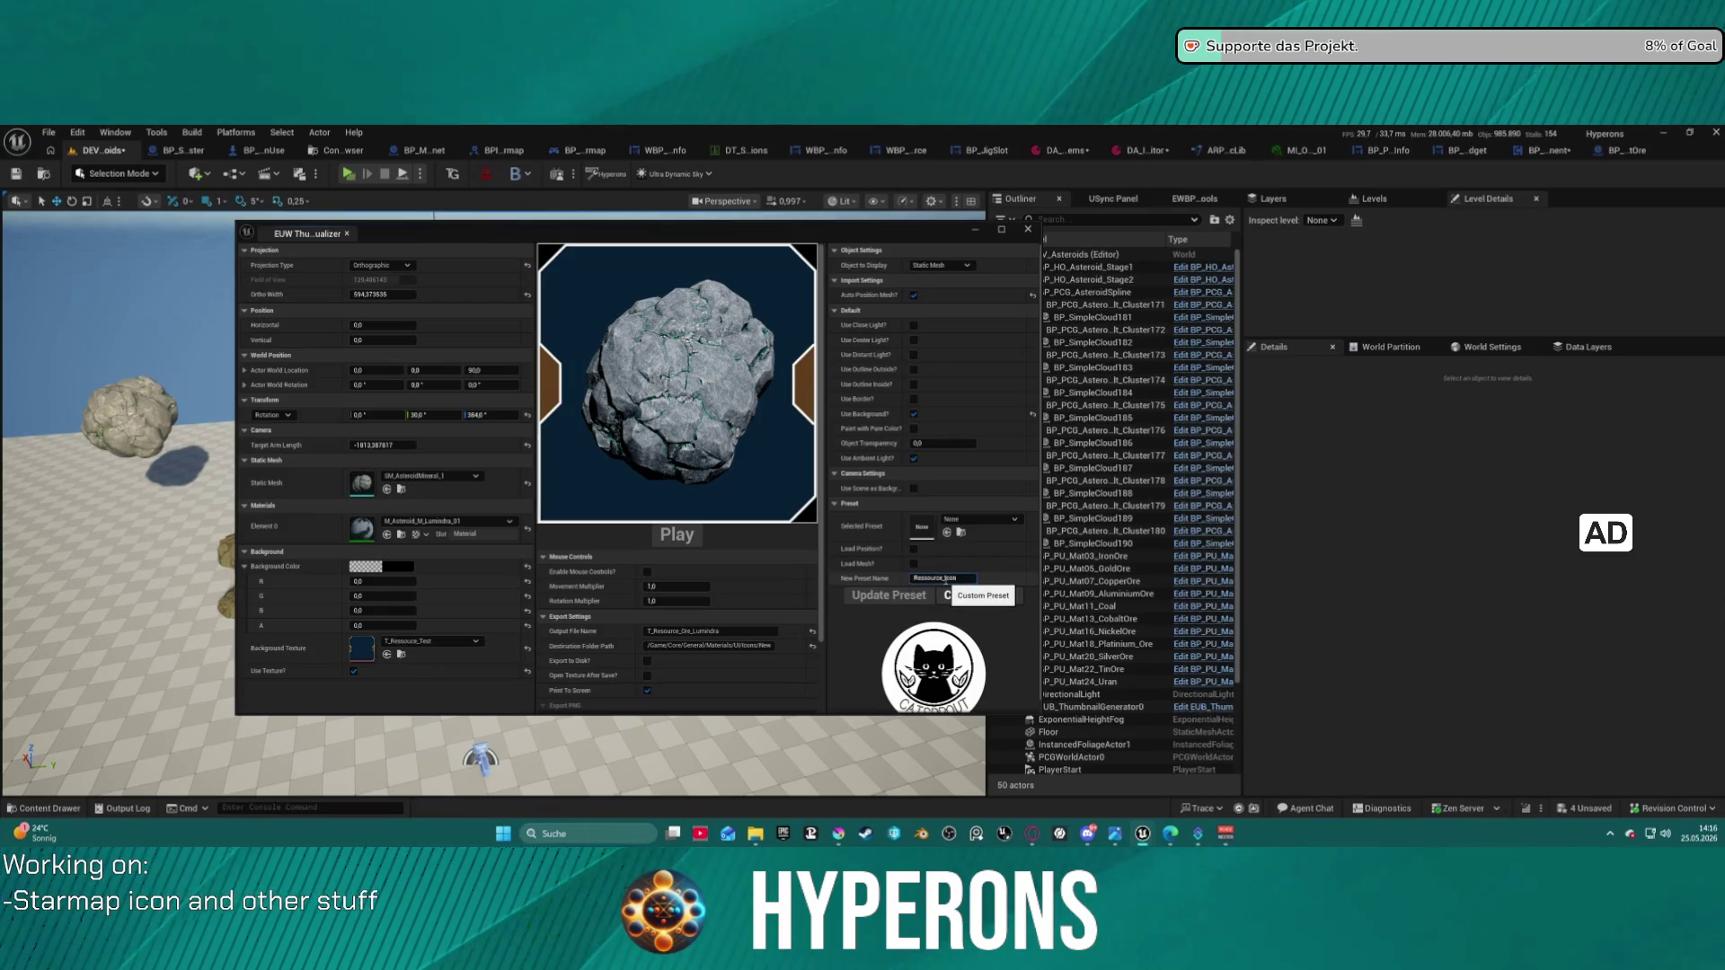
{"action": "left_click", "coordinate": [983, 600]}
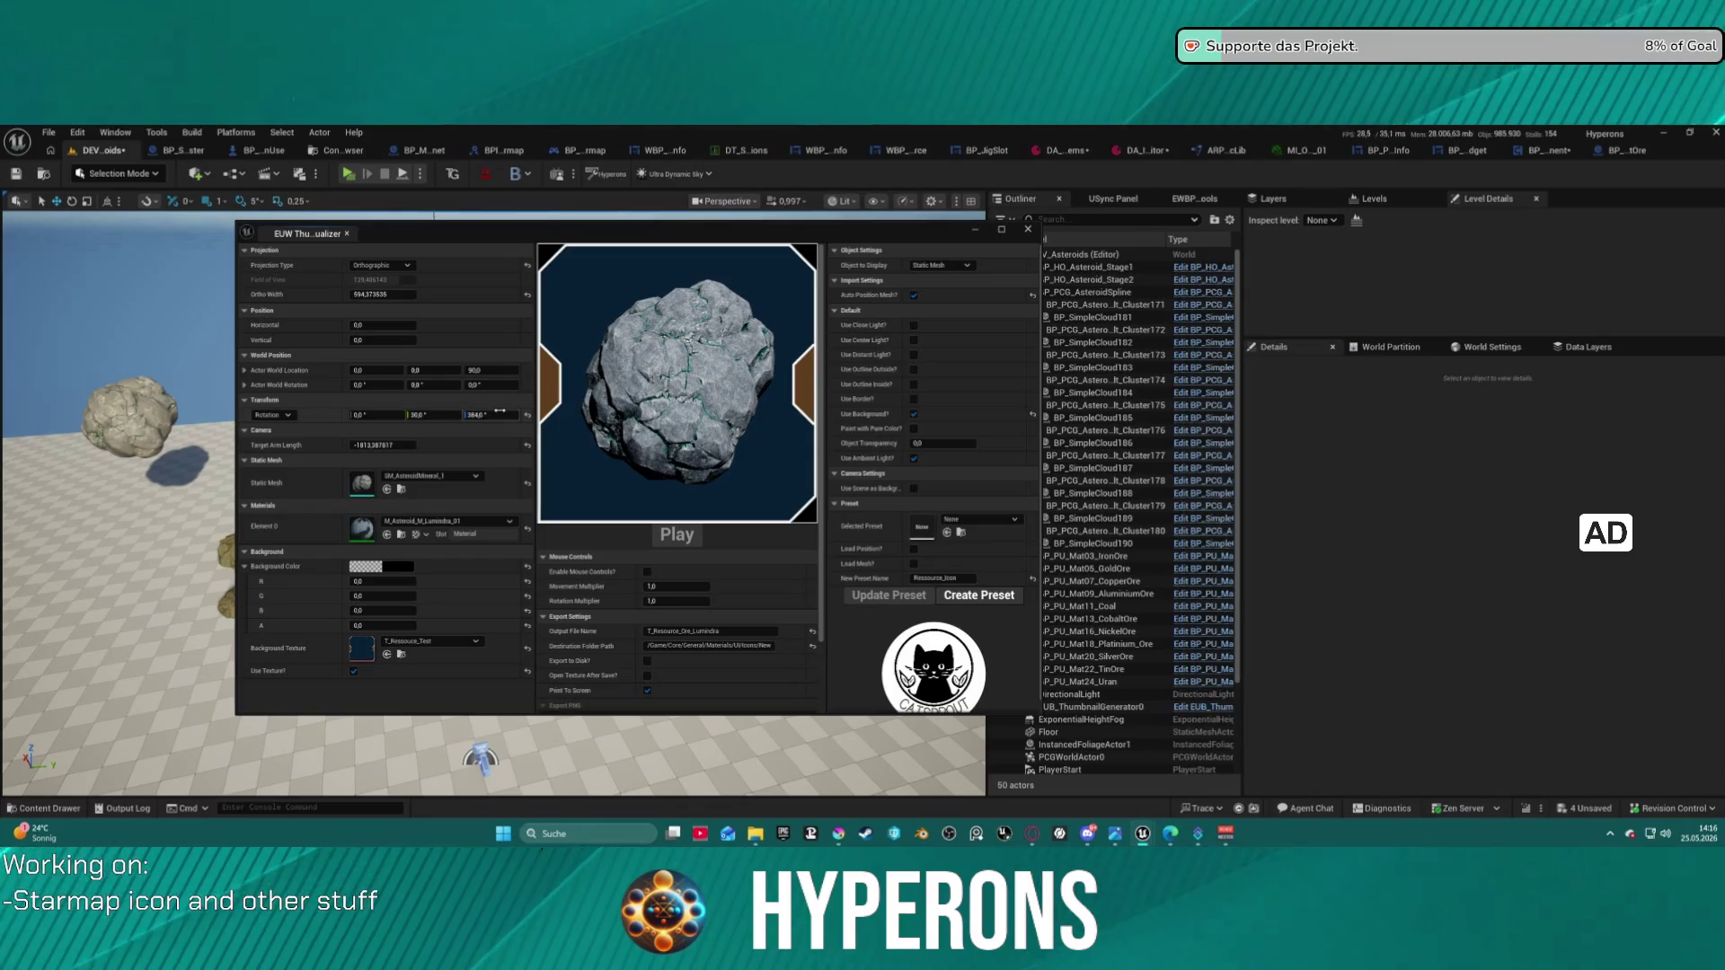
{"action": "left_click", "coordinate": [431, 418]}
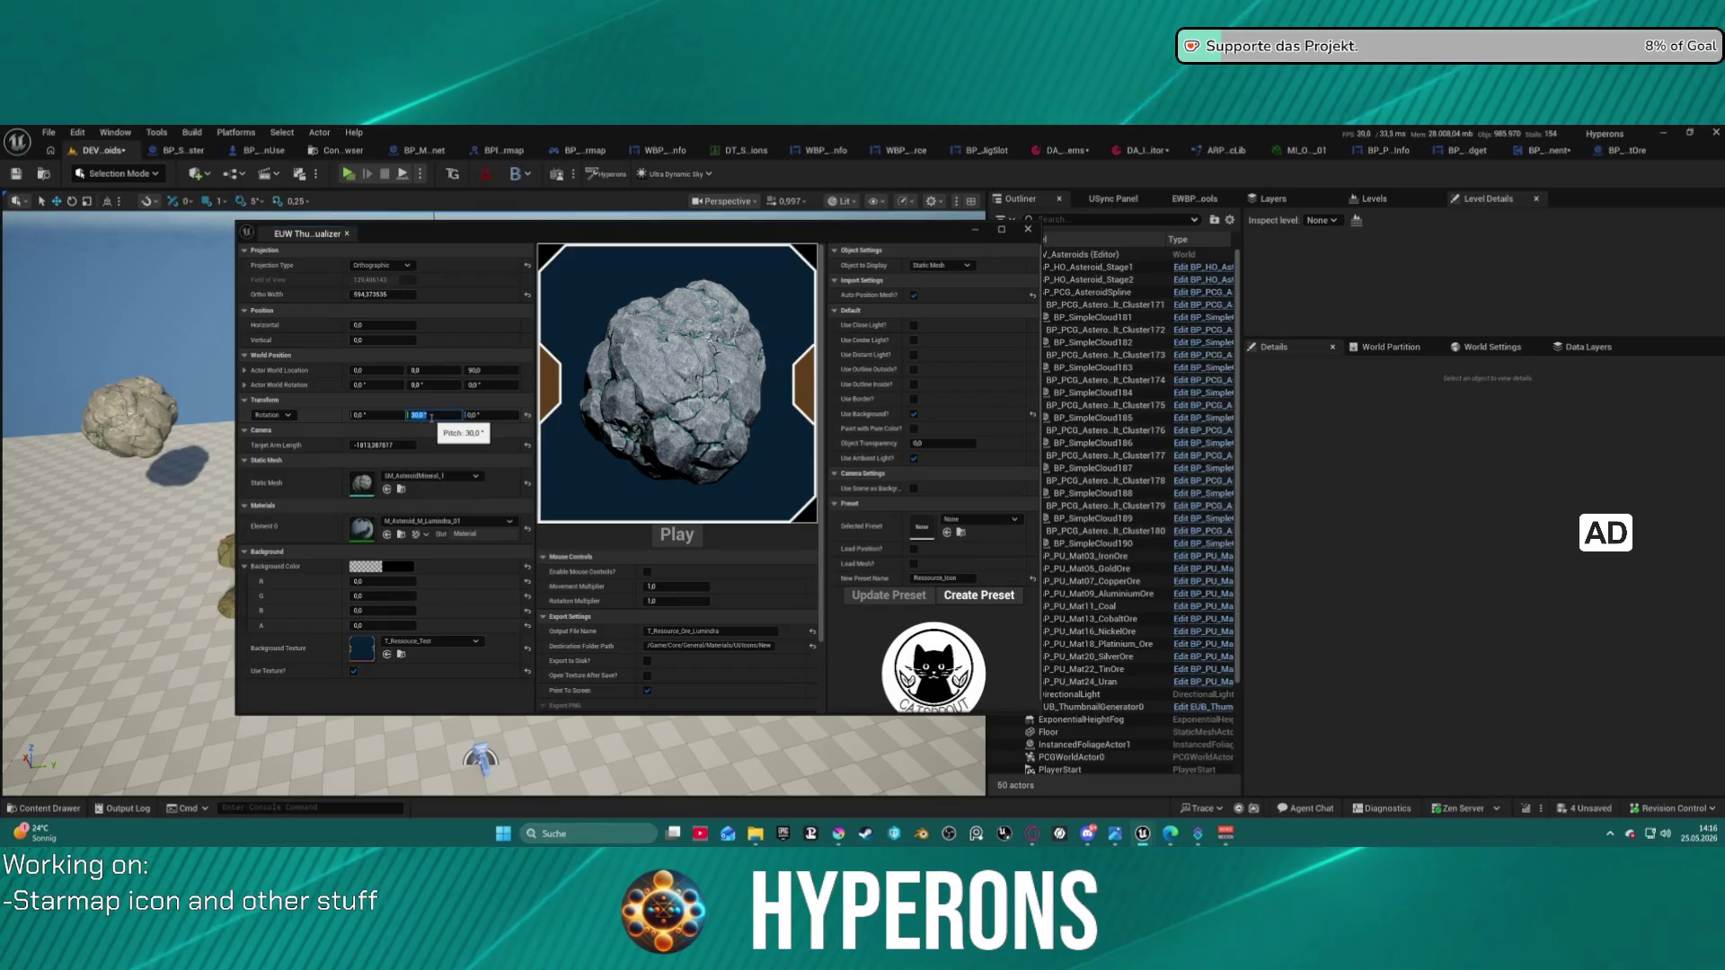
- Set the rock's Y rotation to 0 and adjust its yaw to about -23°
{"action": "type", "text": "0"}
{"action": "key", "text": "Return"}
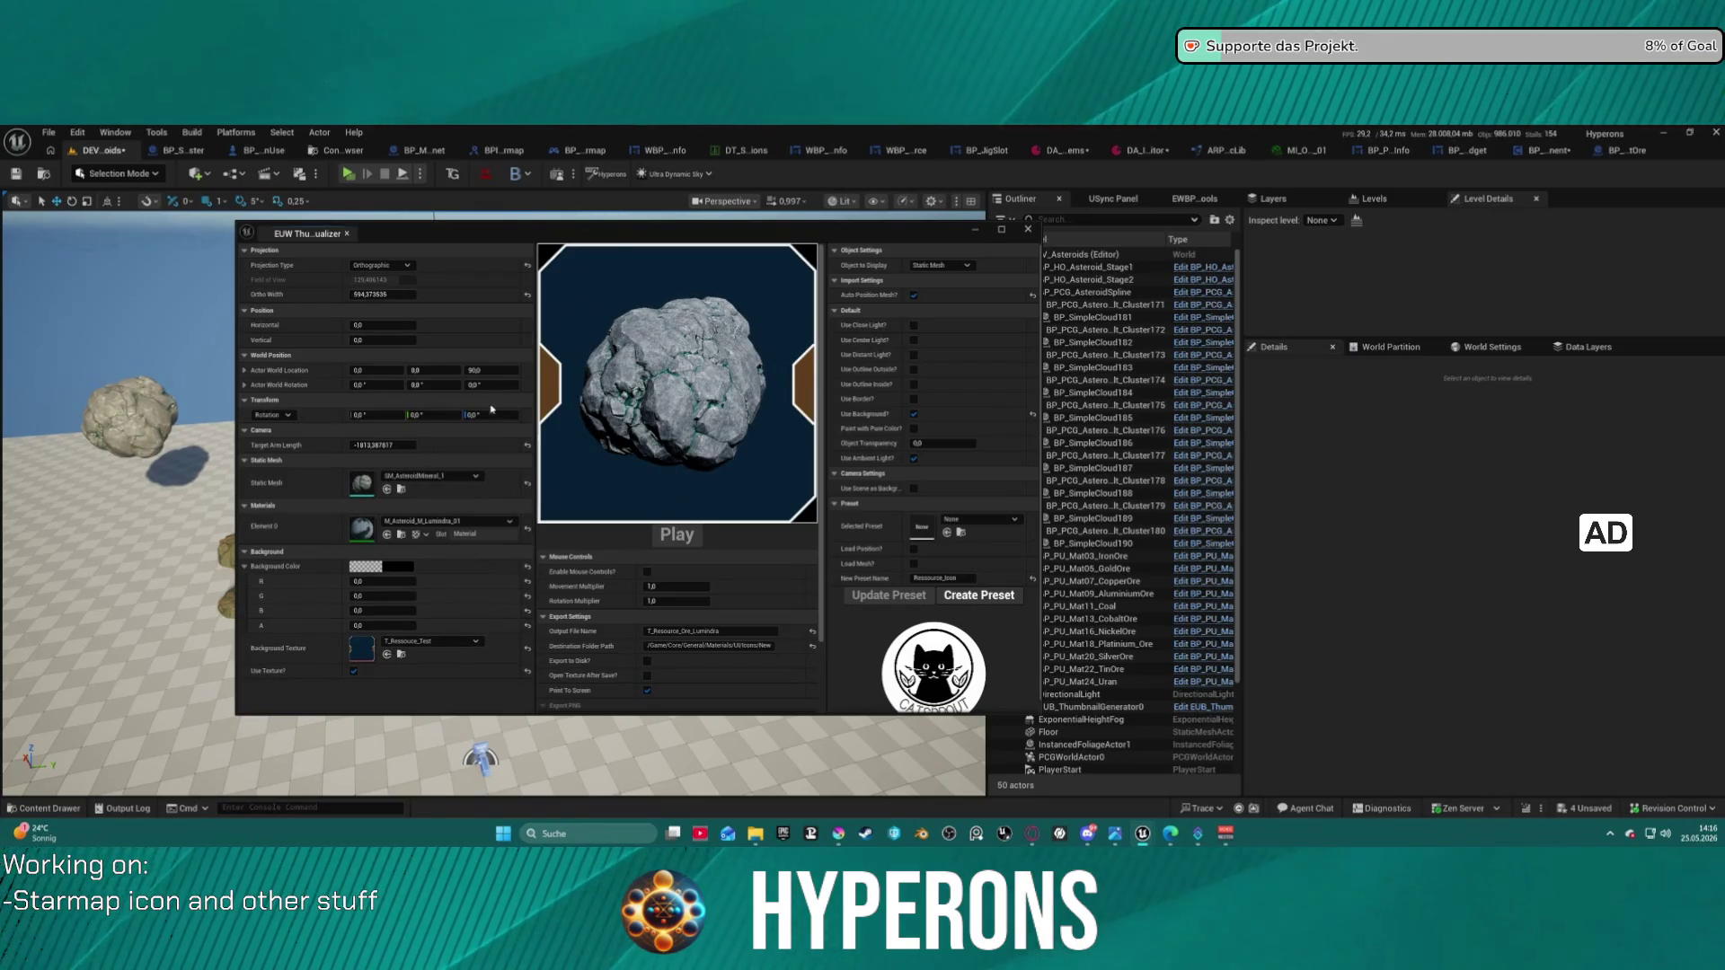
{"action": "left_click", "coordinate": [488, 416]}
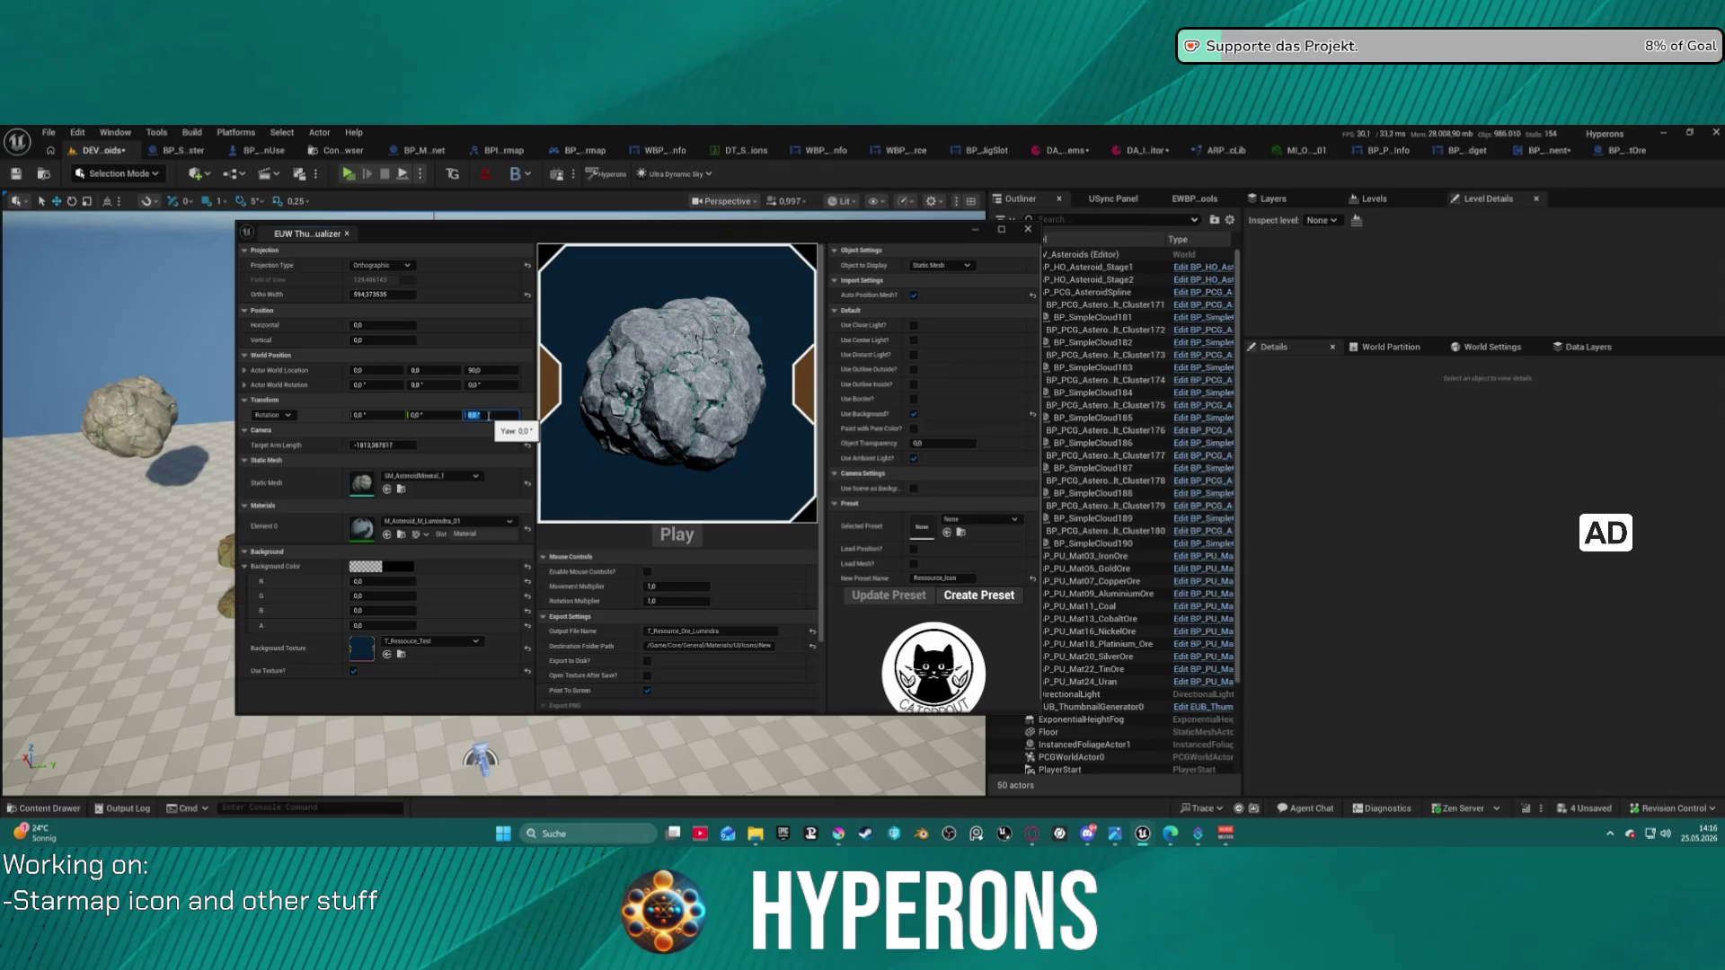
{"action": "type", "text": "10"}
{"action": "type", "text": "30"}
{"action": "key", "text": "Return"}
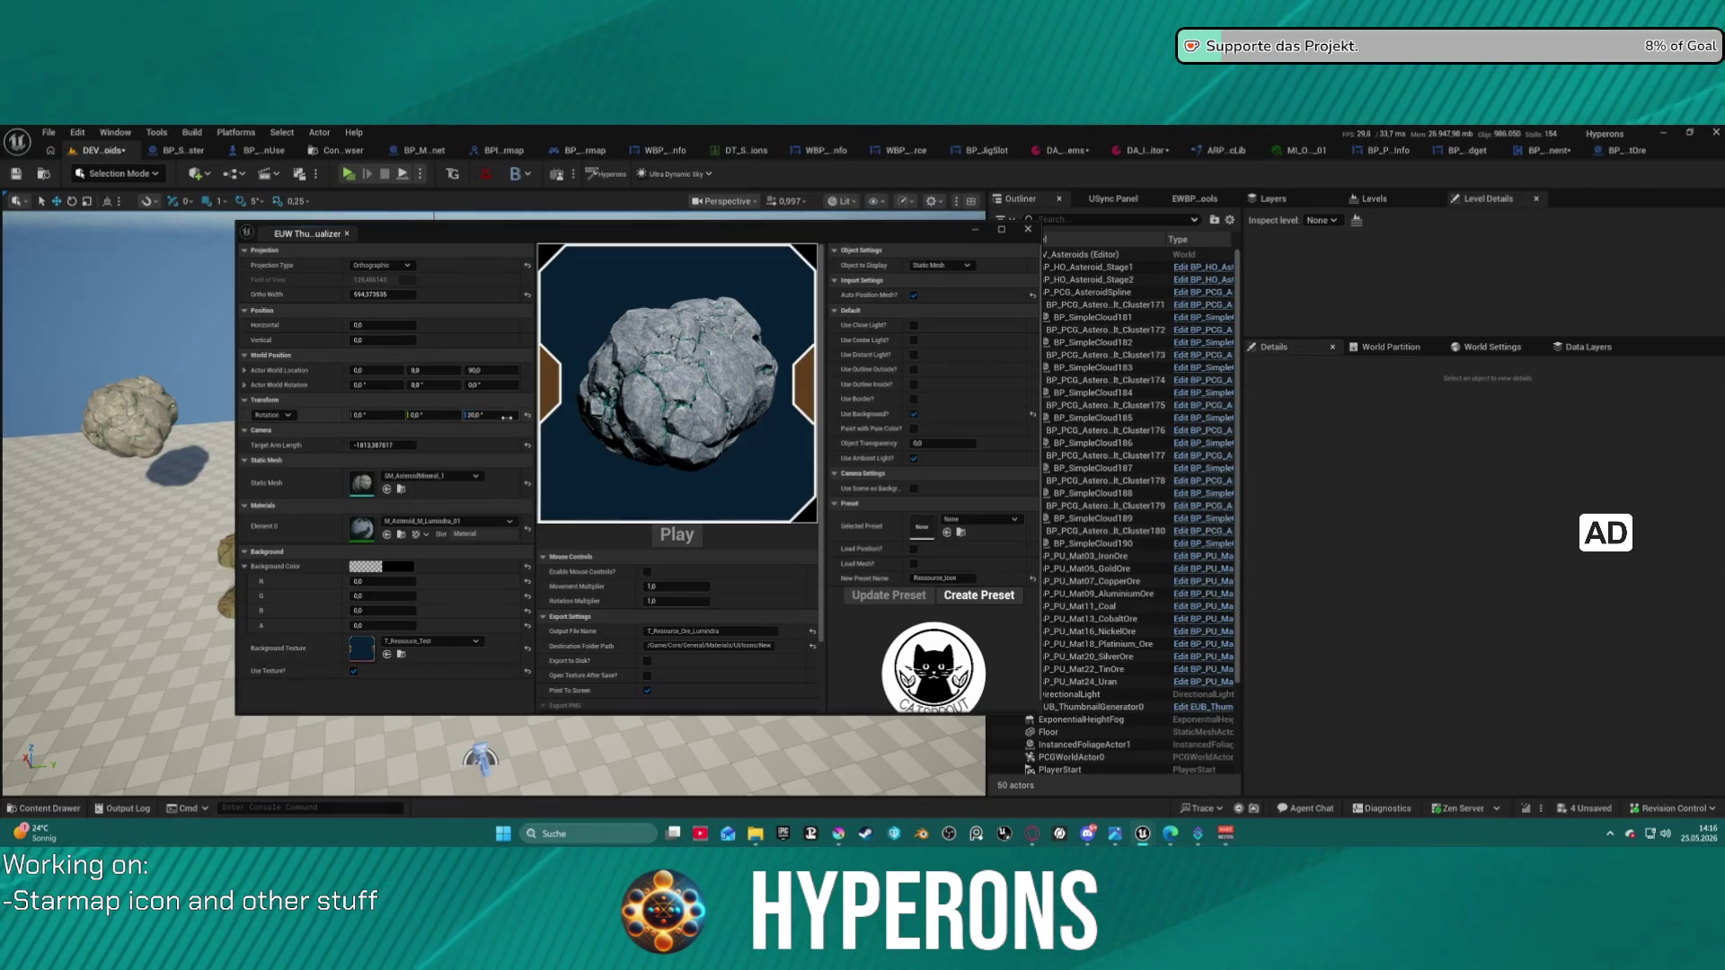
{"action": "left_click_drag", "start_coordinate": [498, 416], "coordinate": [255, 416]}
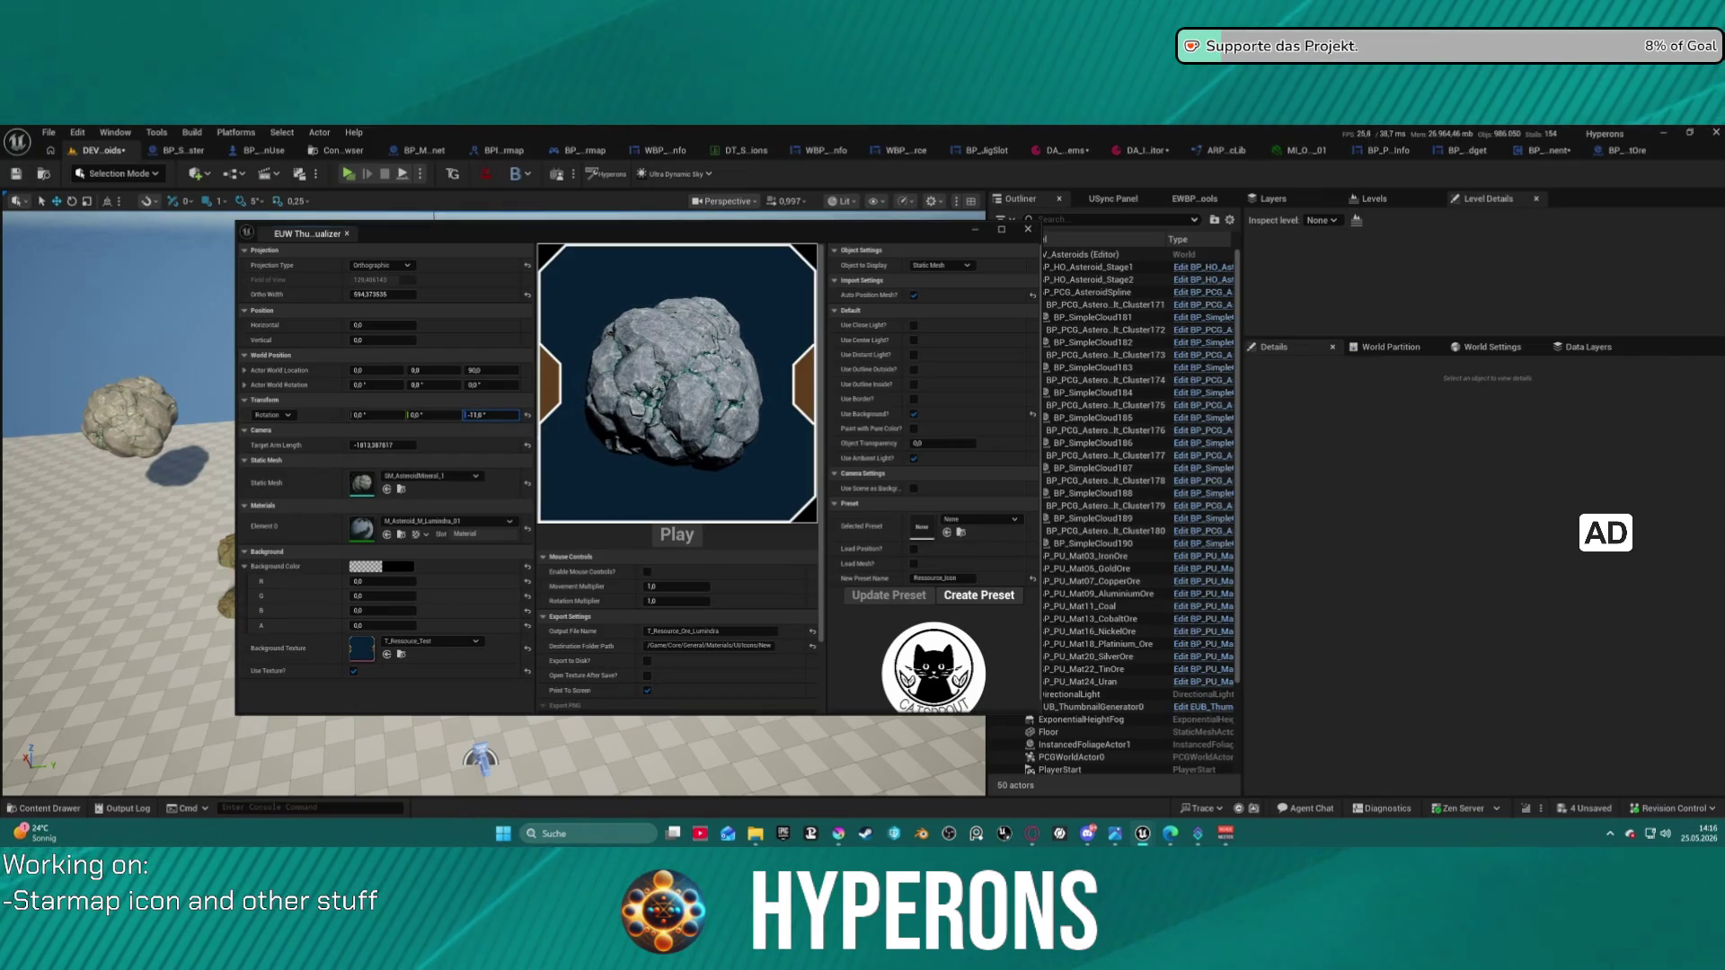
{"action": "left_click_drag", "start_coordinate": [477, 416], "coordinate": [473, 416]}
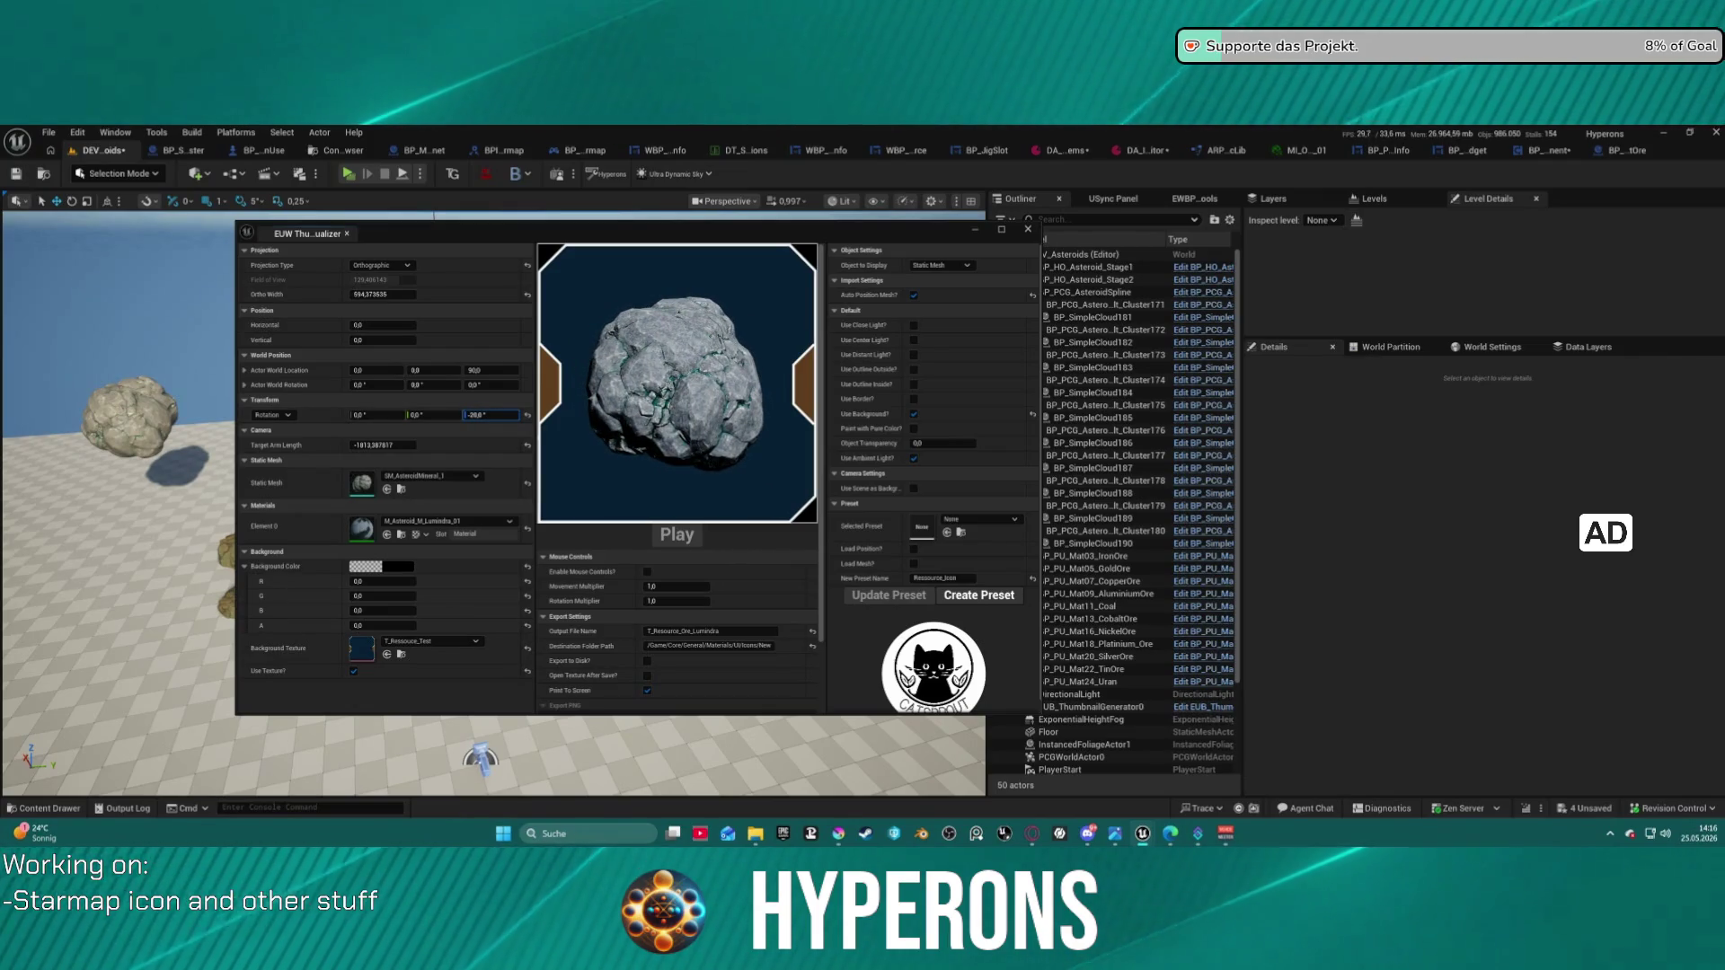
- Try ortho widths of 600, 590 and 580, then settle on 500
{"action": "left_click", "coordinate": [380, 295]}
{"action": "type", "text": "600"}
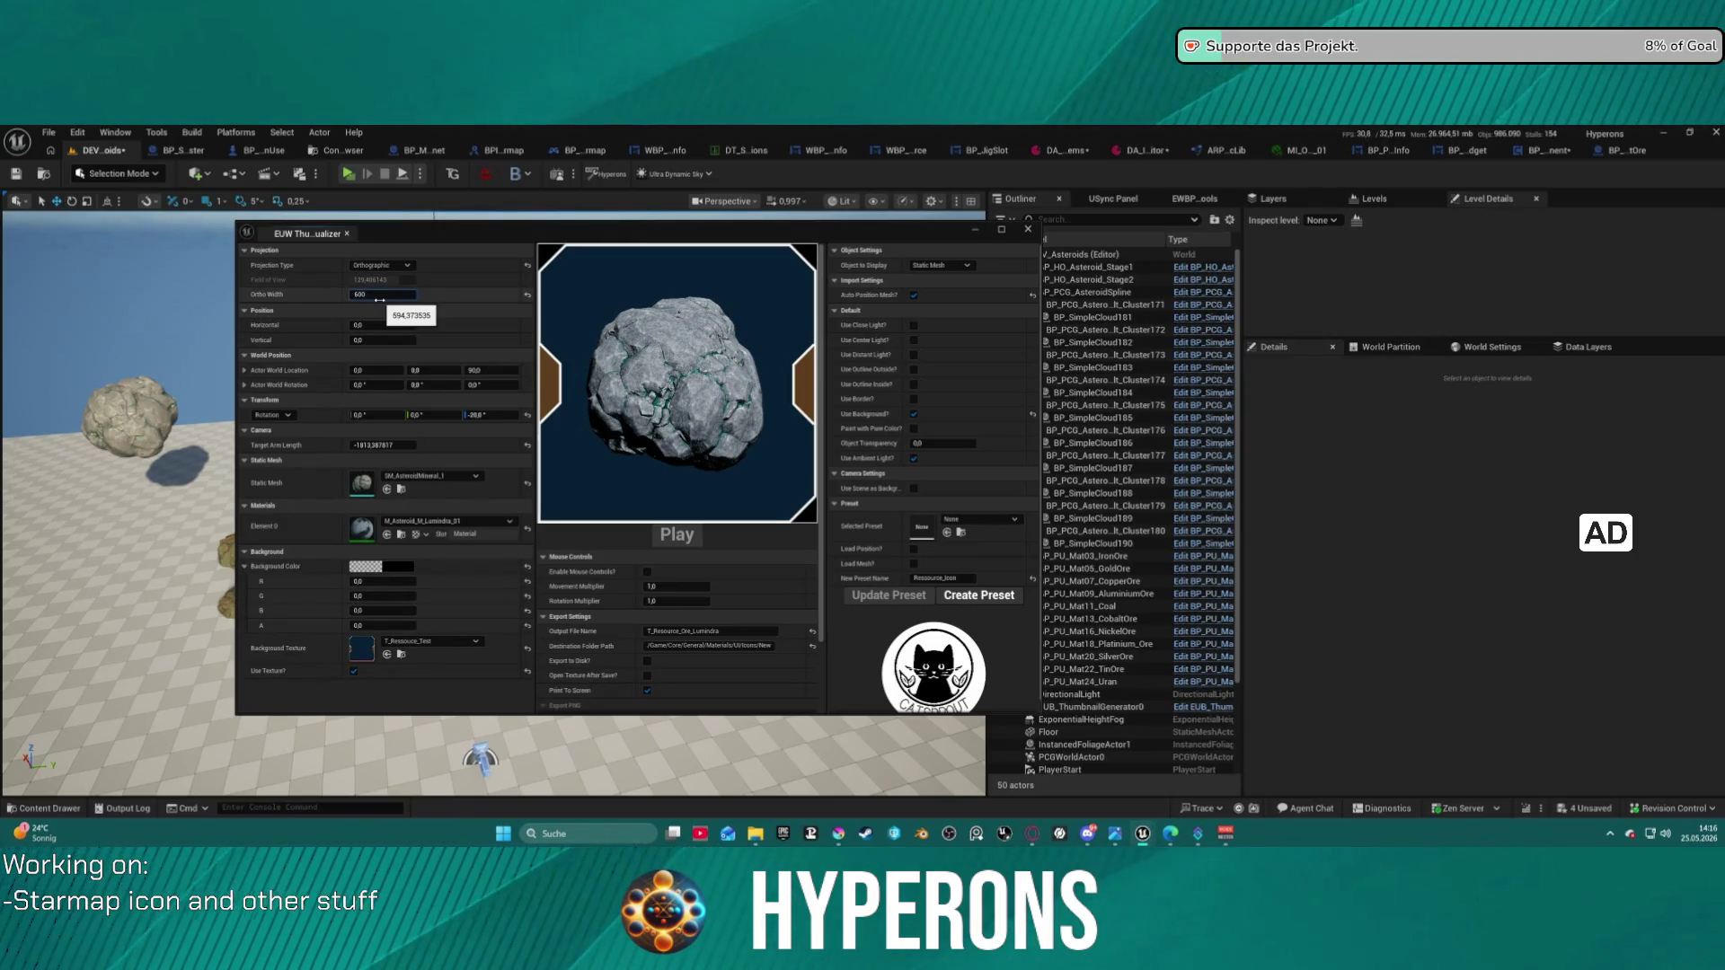
{"action": "key", "text": "Return"}
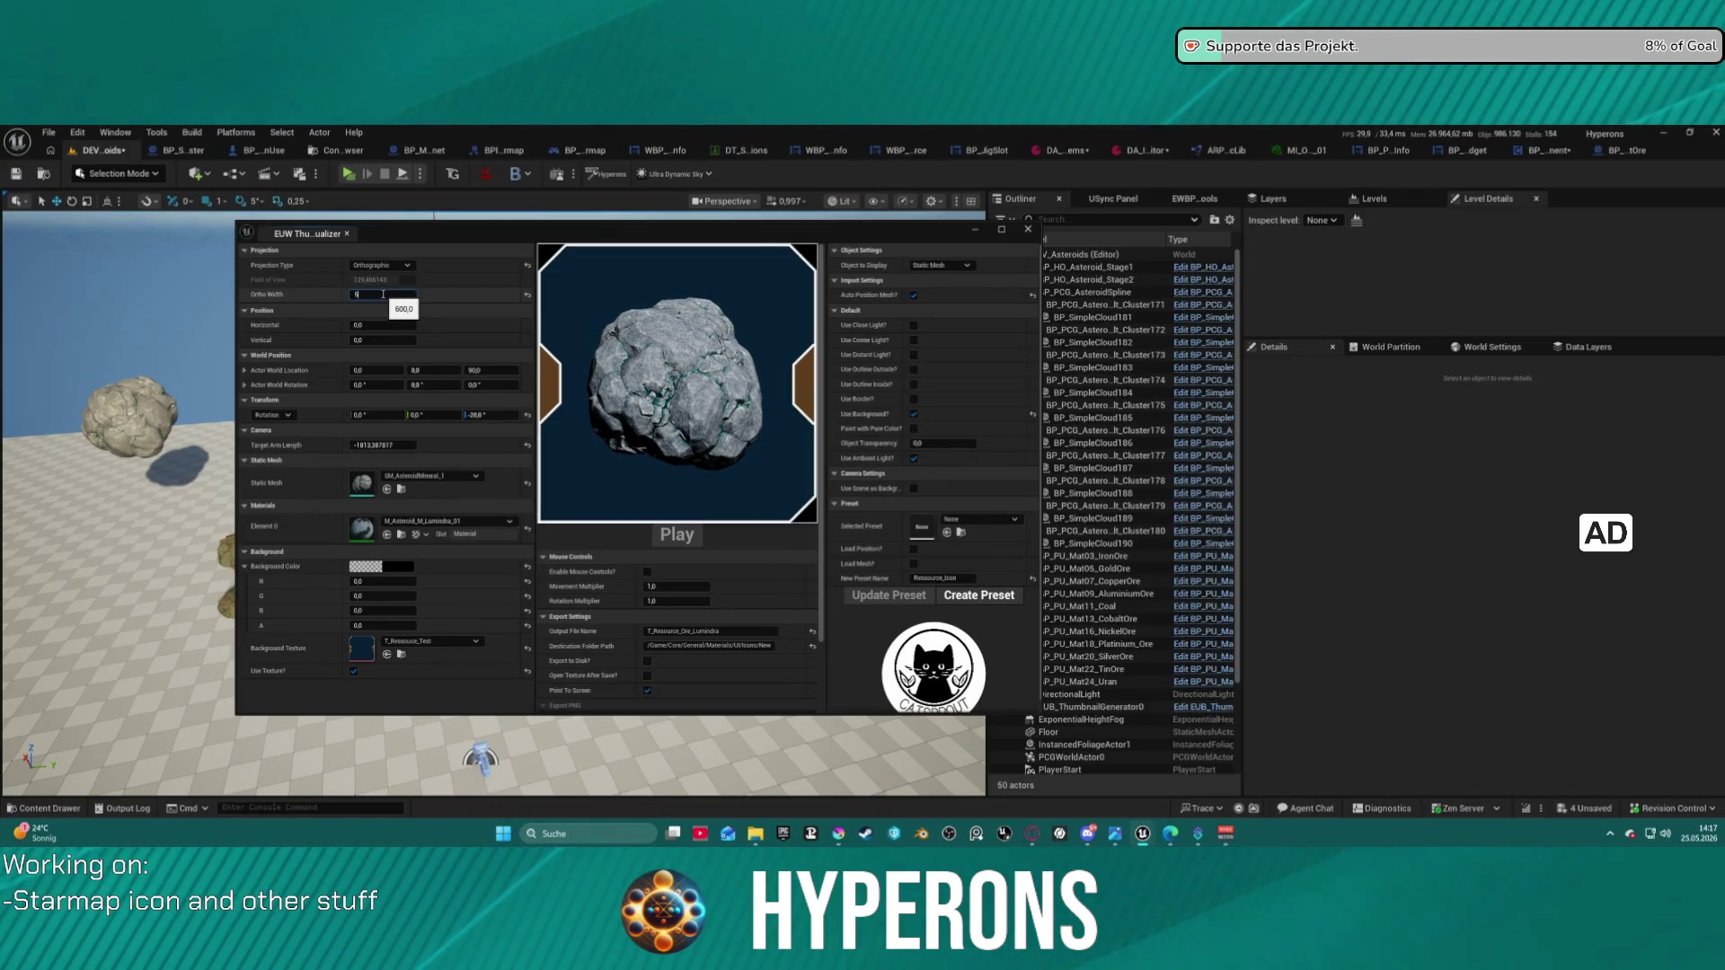
{"action": "key", "text": "Return"}
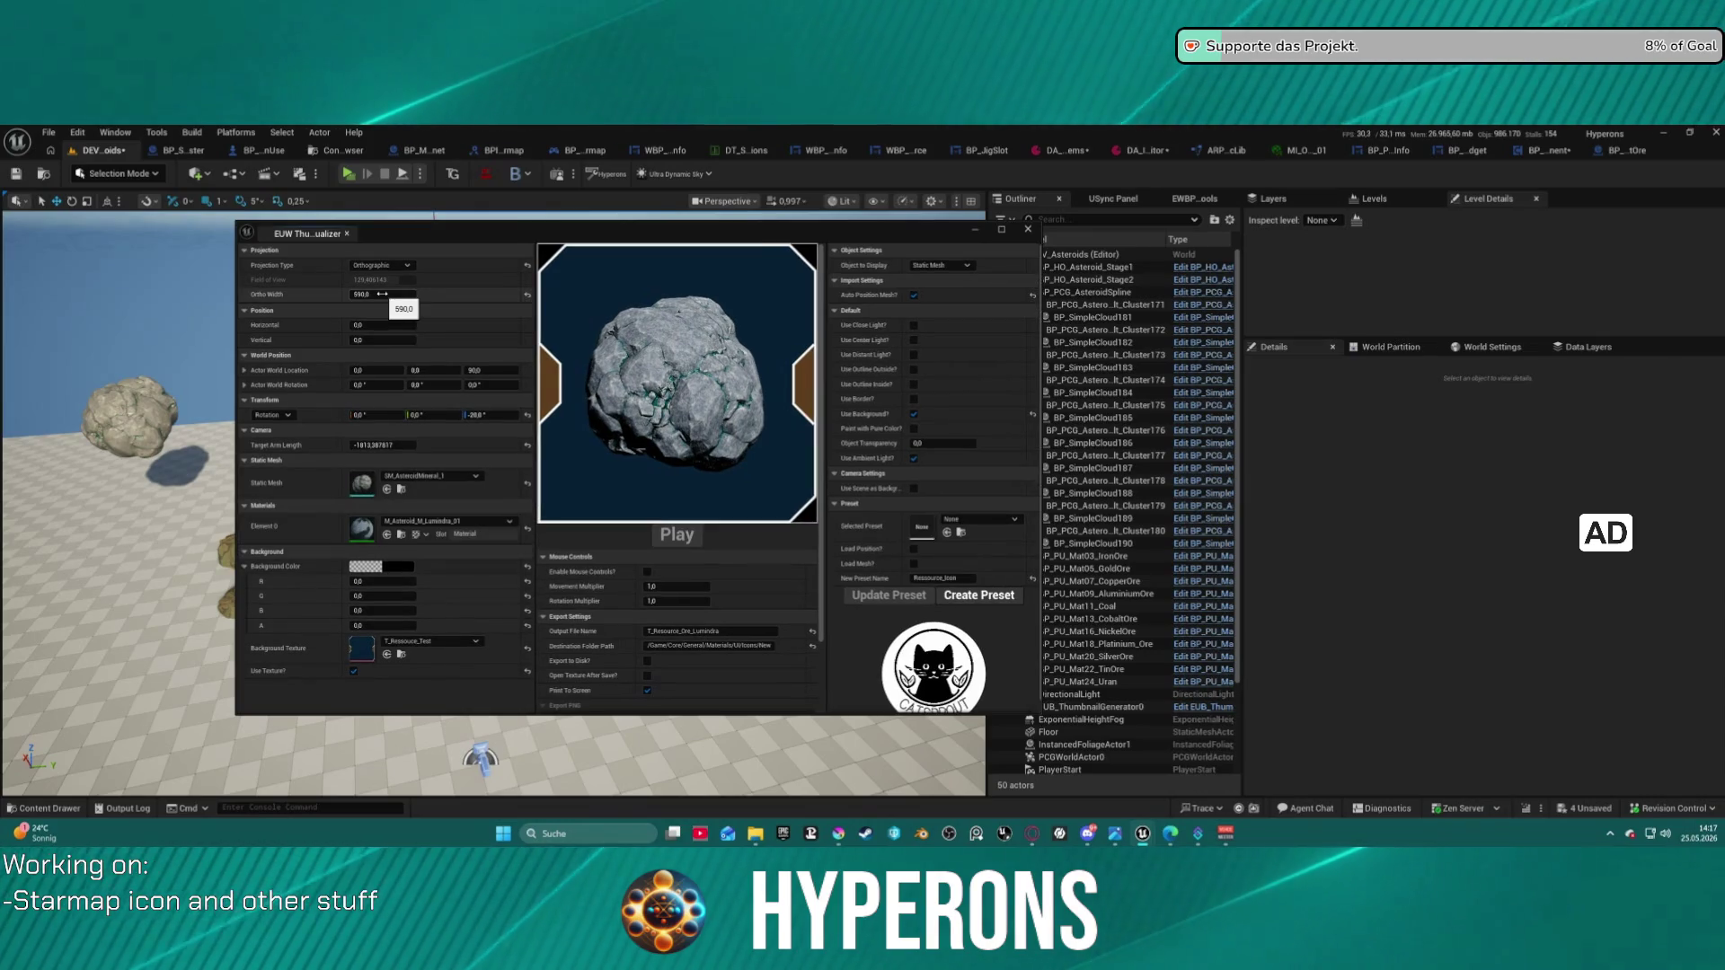
{"action": "type", "text": "0"}
{"action": "key", "text": "Return"}
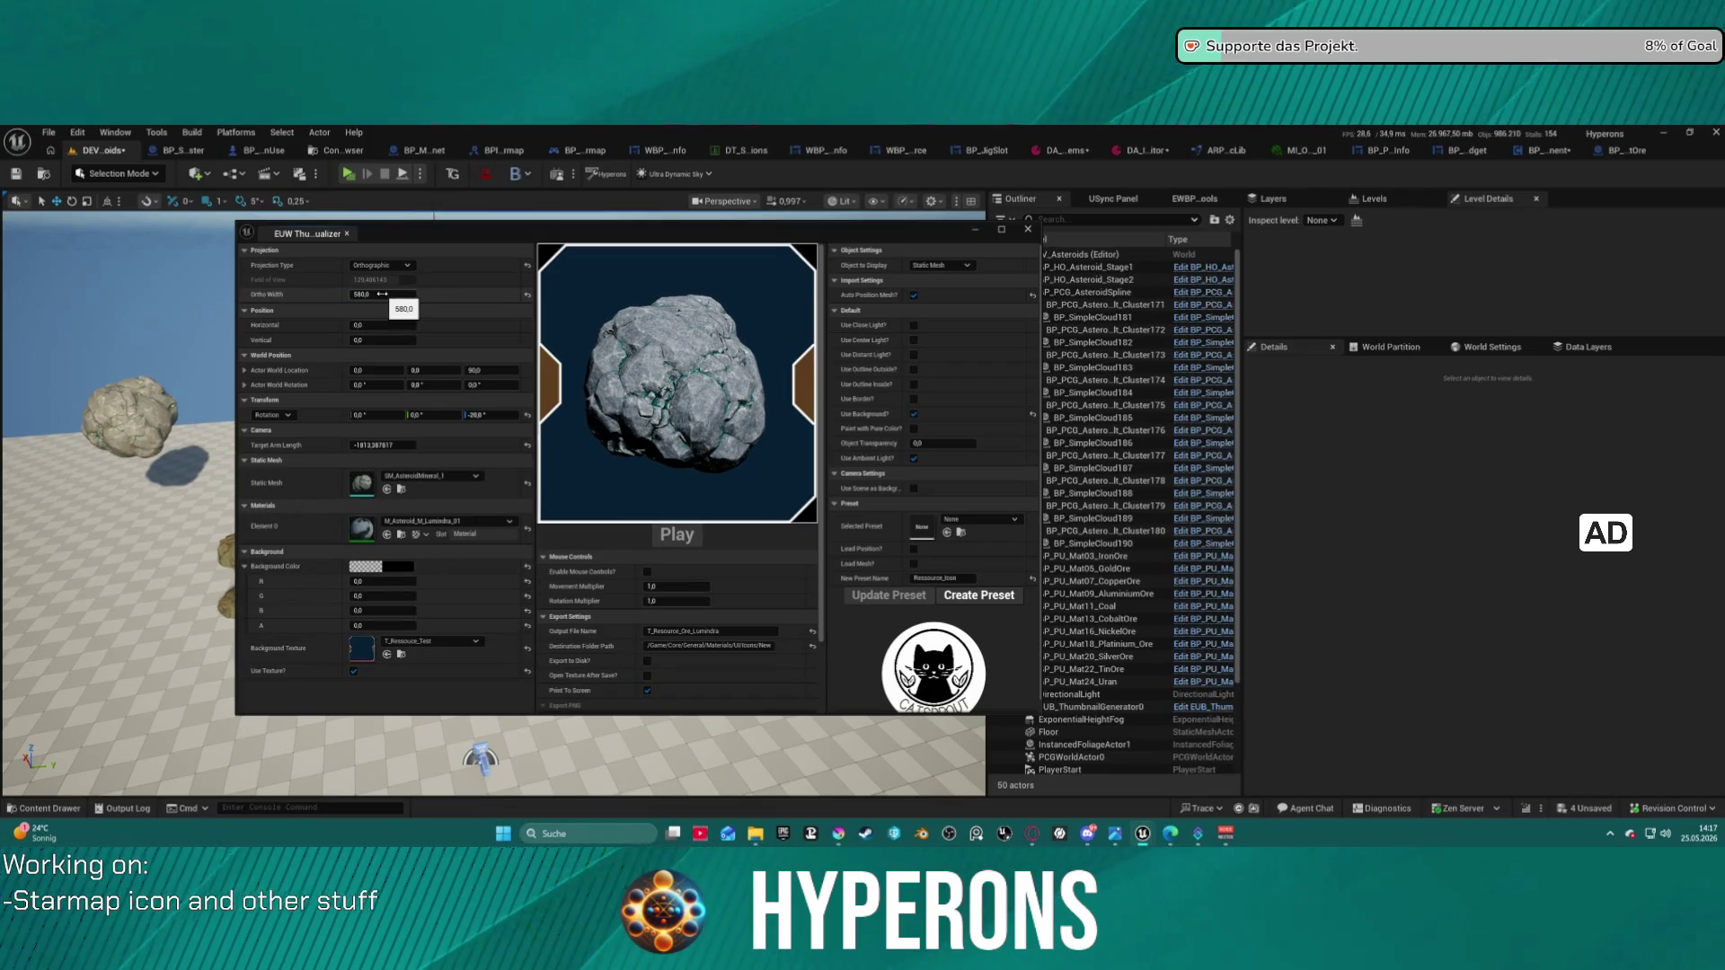
{"action": "mouse_move", "coordinate": [382, 296]}
{"action": "left_mouse_down"}
{"action": "mouse_move", "coordinate": [422, 297]}
{"action": "mouse_move", "coordinate": [354, 294]}
{"action": "mouse_move", "coordinate": [400, 294]}
{"action": "mouse_move", "coordinate": [401, 309]}
{"action": "left_mouse_up"}
{"action": "type", "text": "600"}
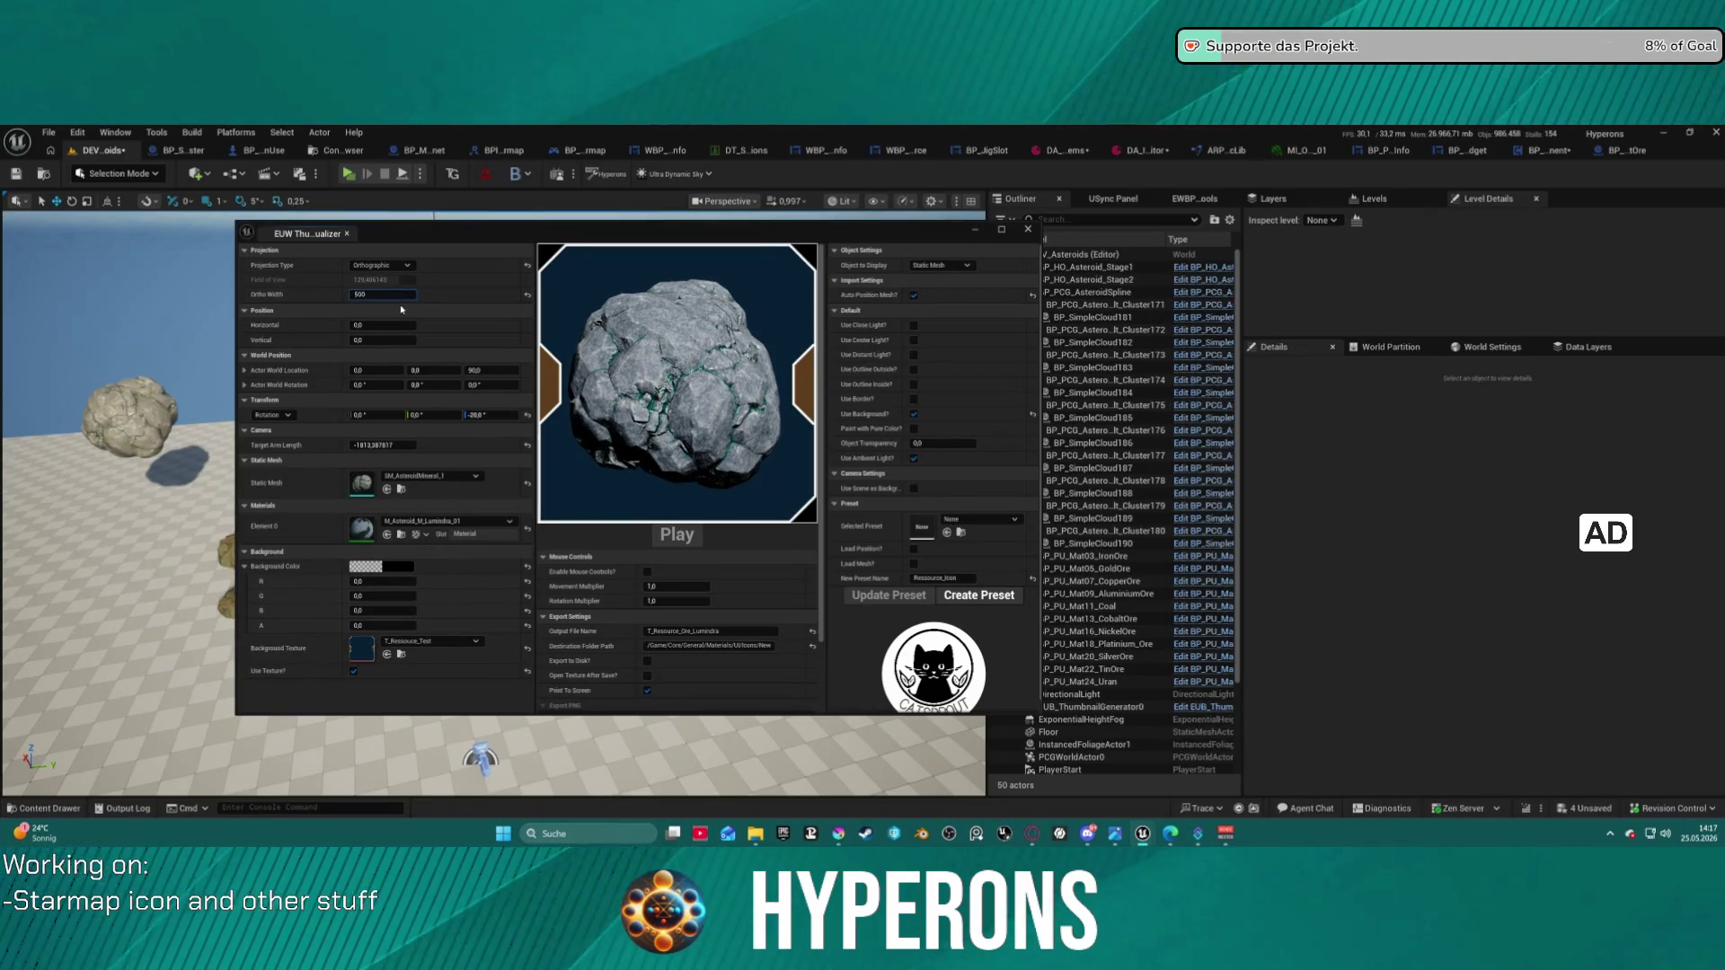
{"action": "key", "text": "Return"}
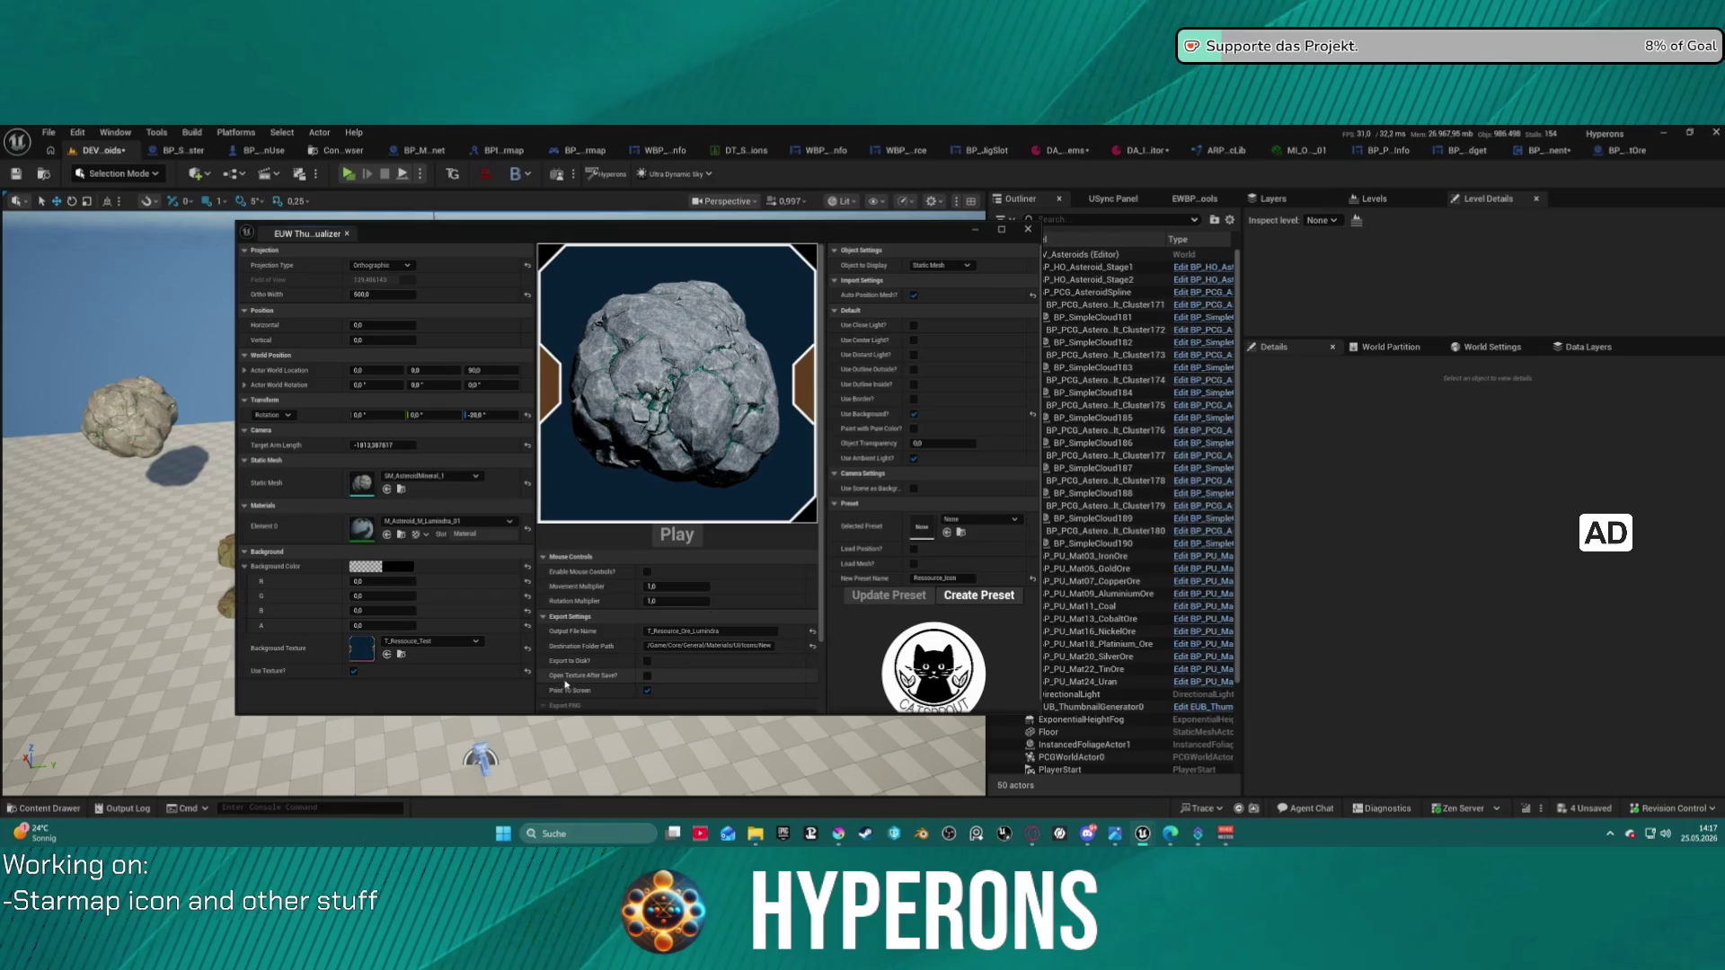
- Save the Resource_Icon preset and save the icon as a texture that opens after saving
{"action": "left_click", "coordinate": [707, 672]}
{"action": "left_click", "coordinate": [972, 597]}
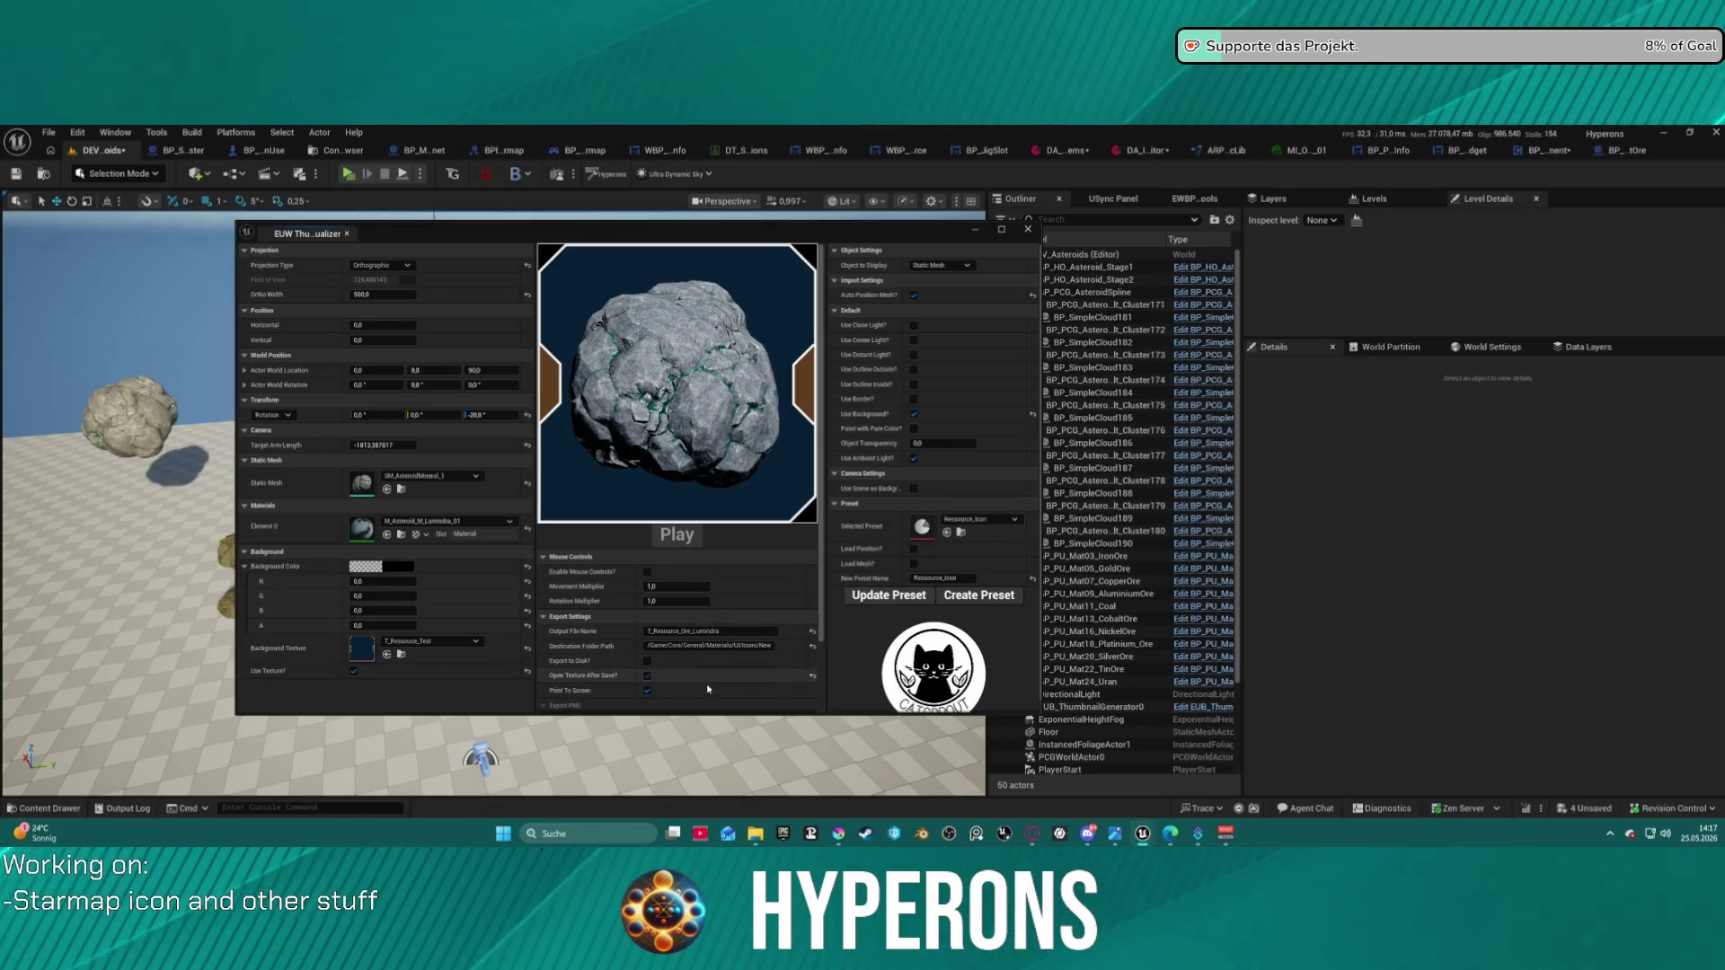
{"action": "left_click", "coordinate": [647, 675]}
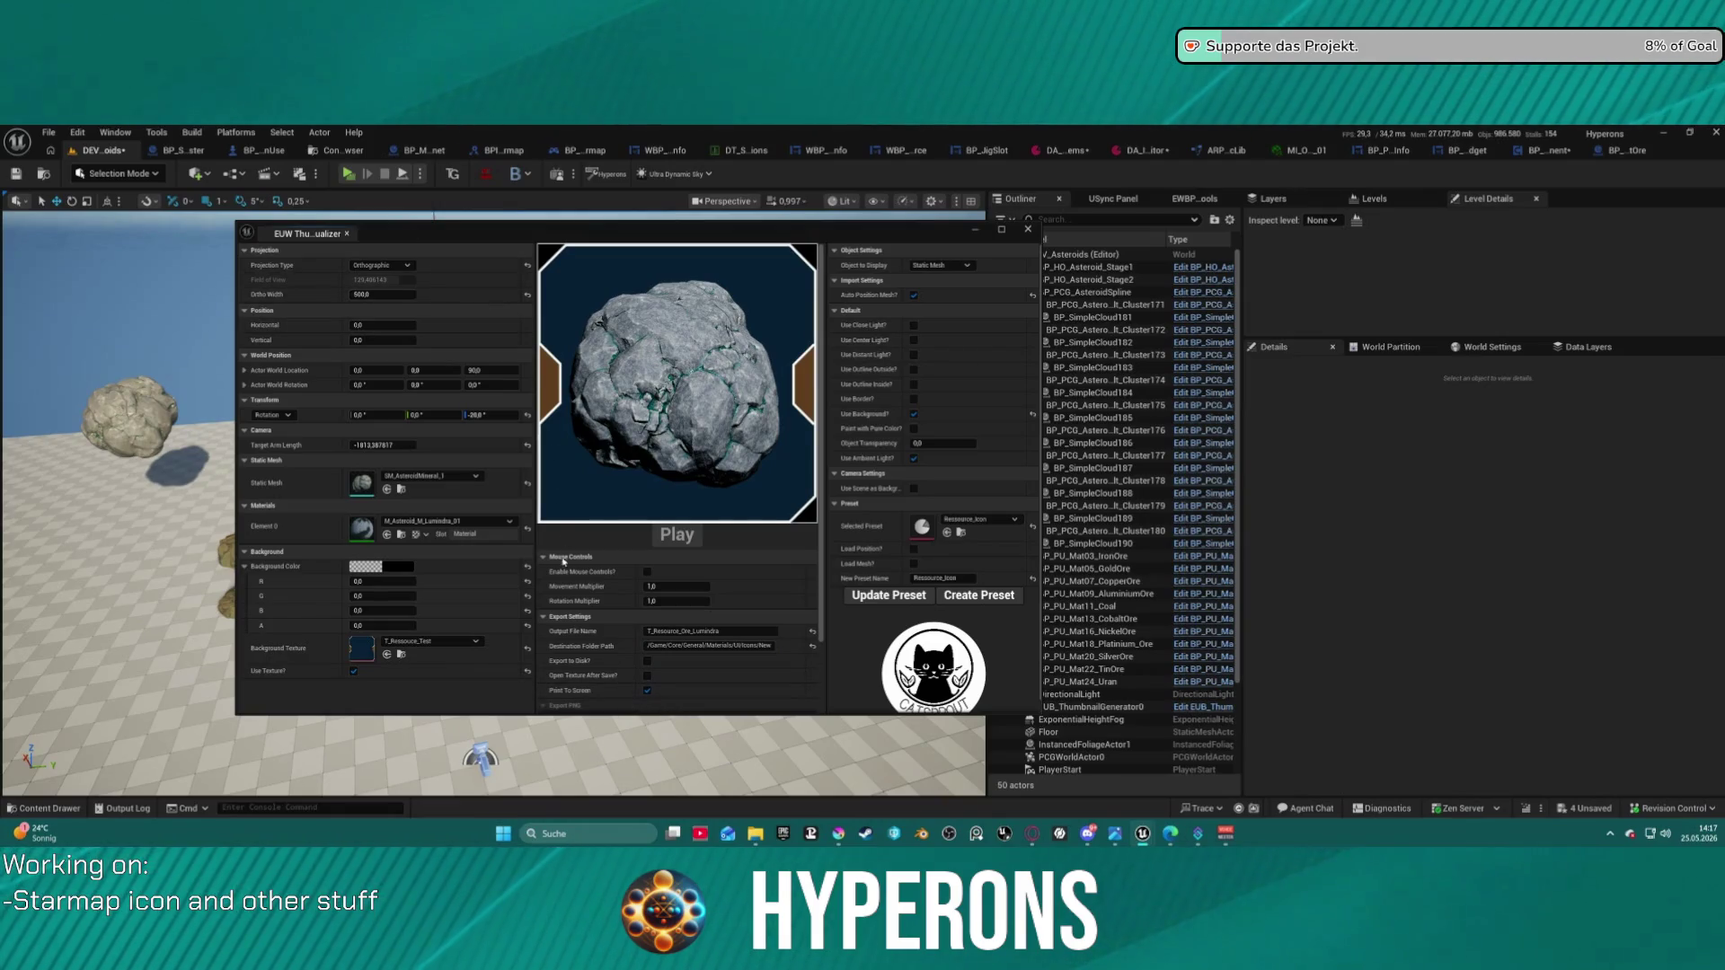
{"action": "scroll", "coordinate": [694, 656], "scroll_direction": "down", "scroll_amount": 2}
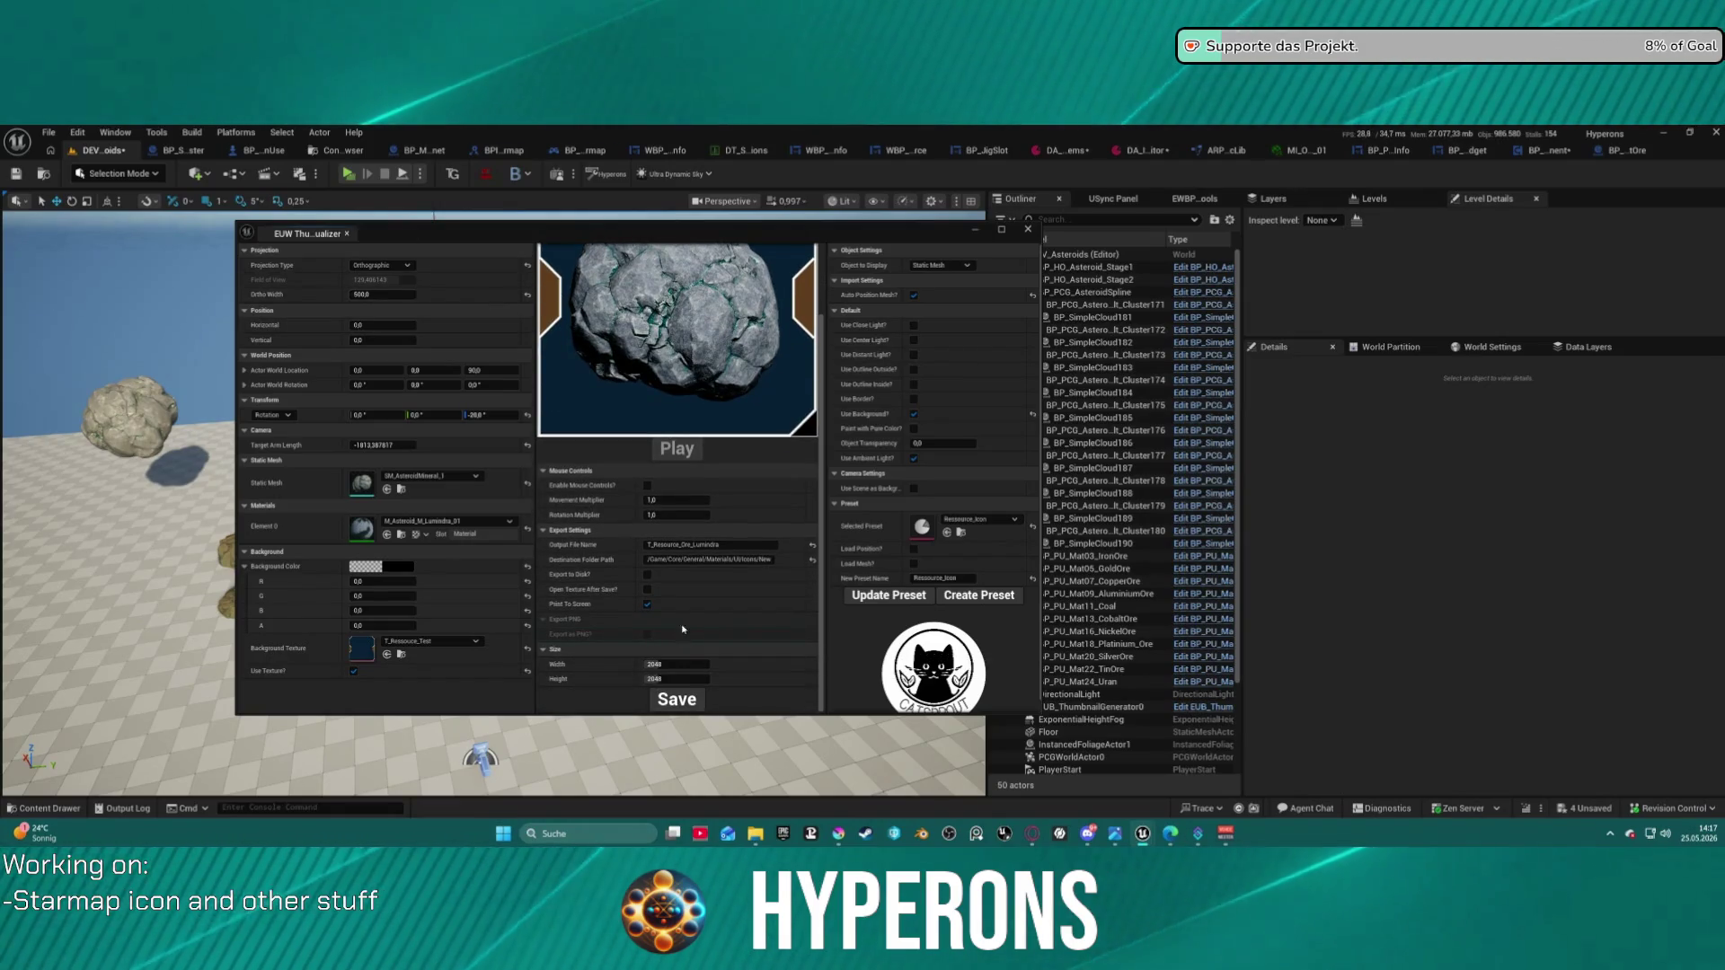
{"action": "left_click", "coordinate": [647, 589]}
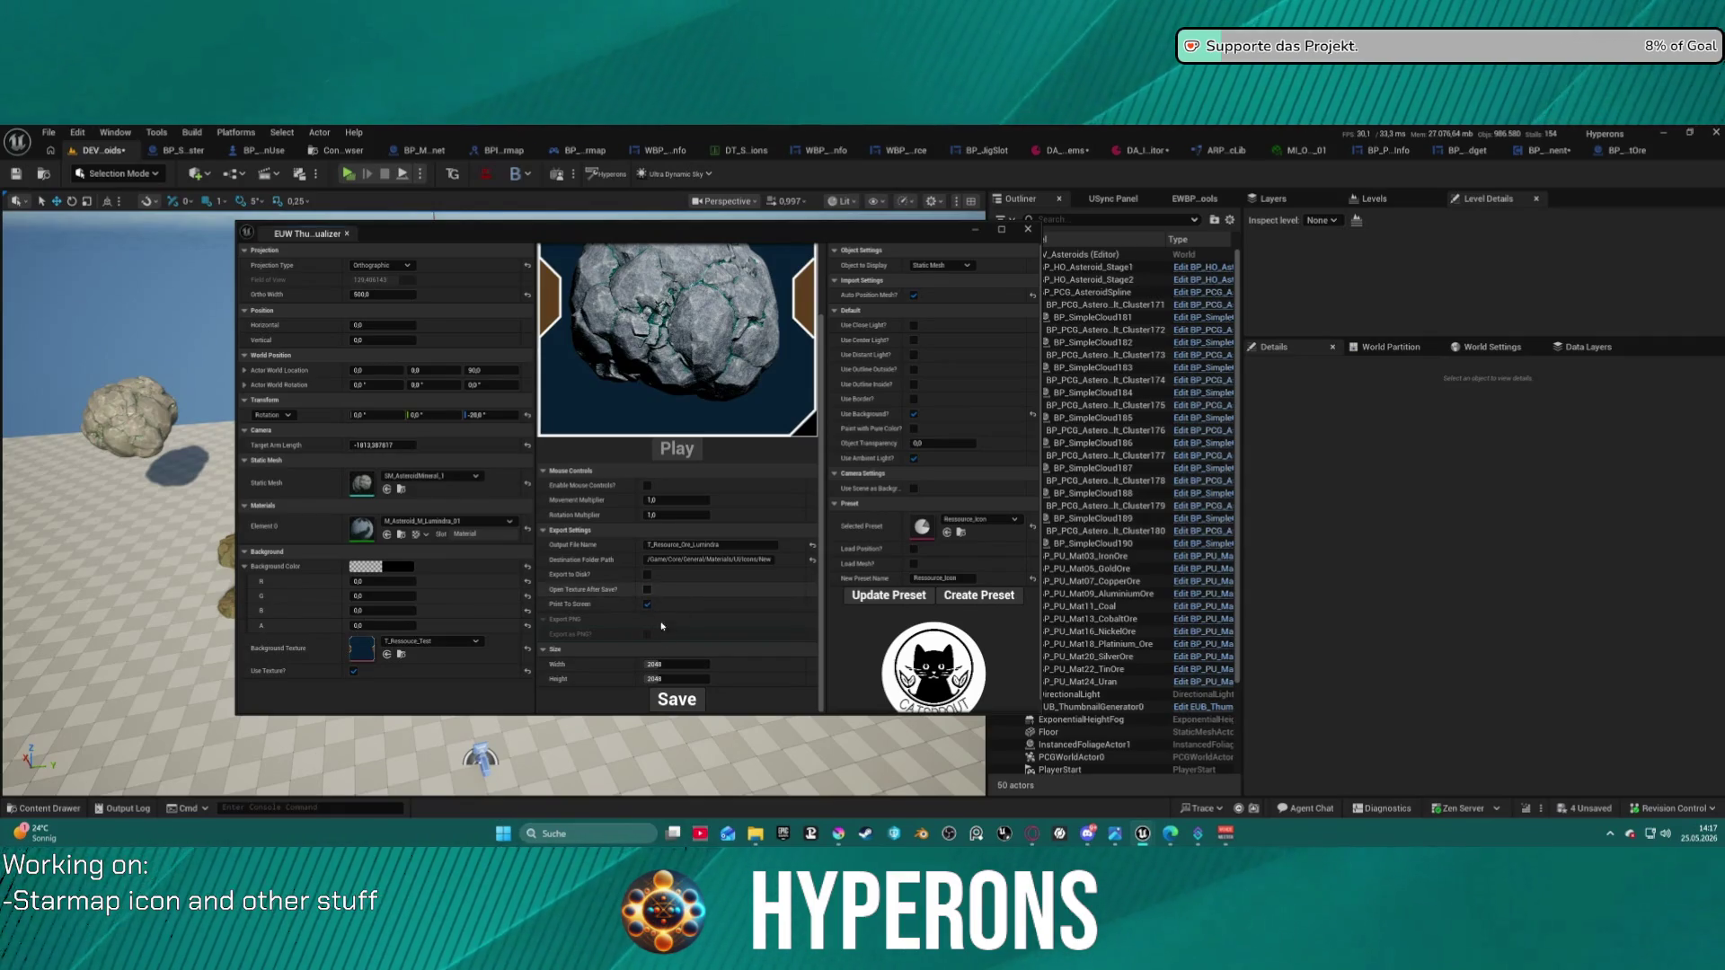
{"action": "left_click", "coordinate": [680, 702]}
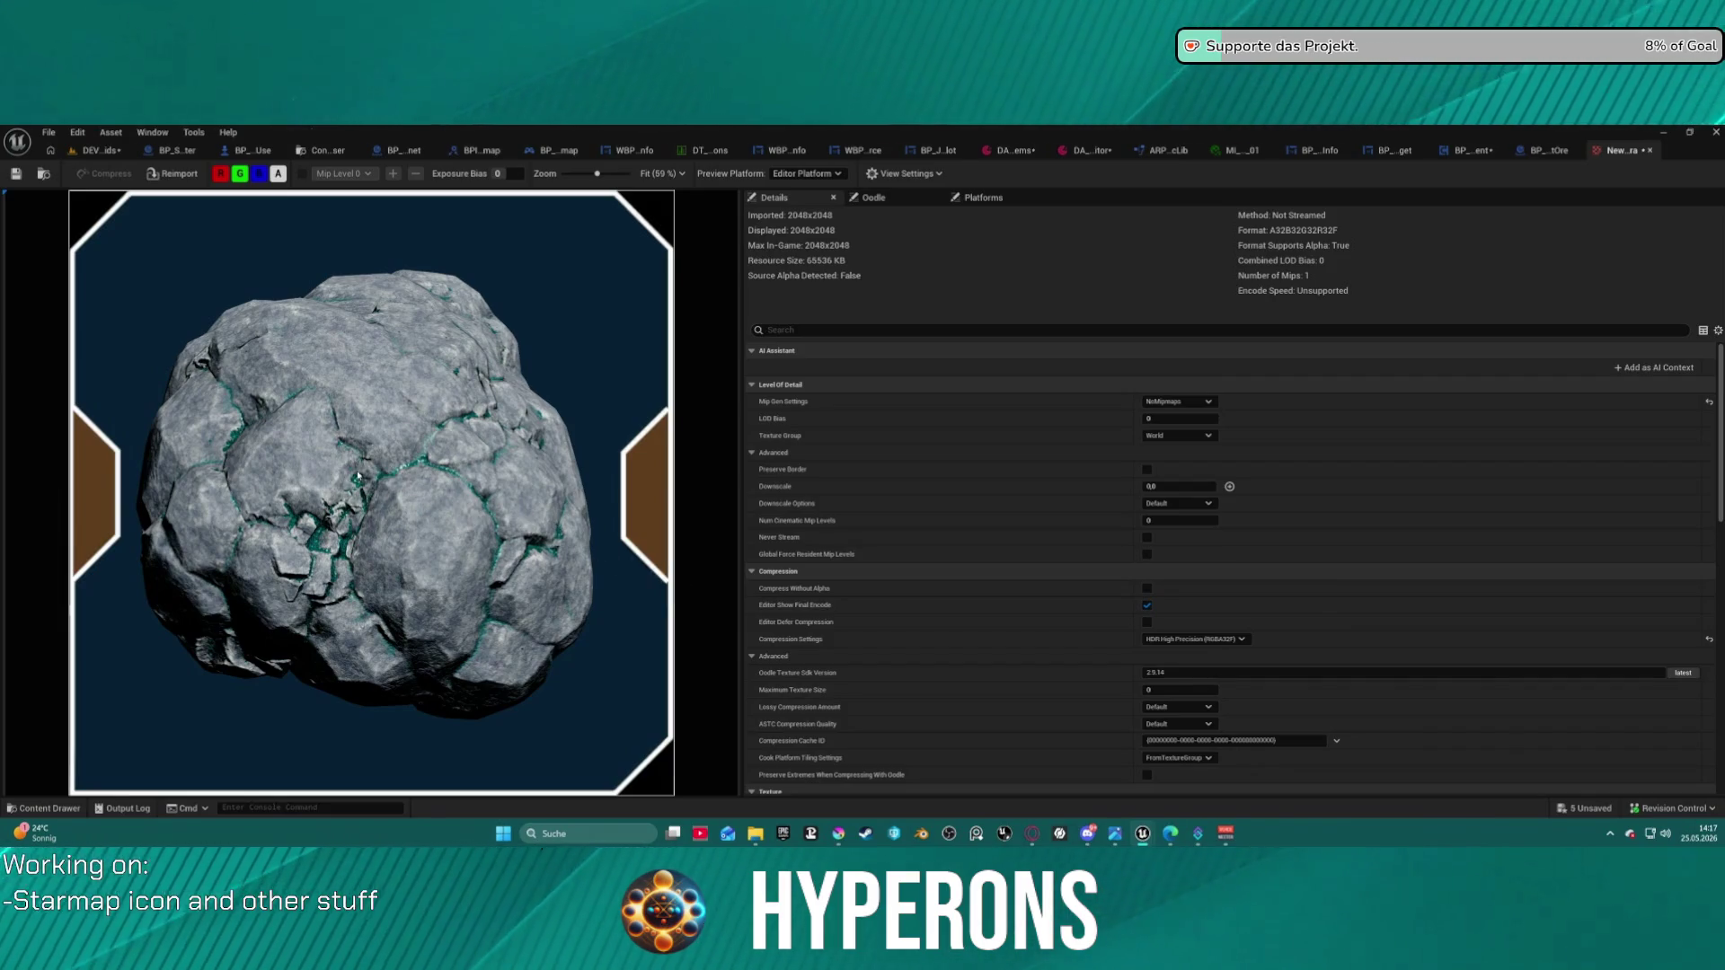
- Put the icon texture in the UI texture group, save it, and return to DA_InventoryItems
{"action": "scroll", "coordinate": [356, 459], "scroll_direction": "down", "scroll_amount": 4}
{"action": "scroll", "coordinate": [355, 437], "scroll_direction": "up", "scroll_amount": 1}
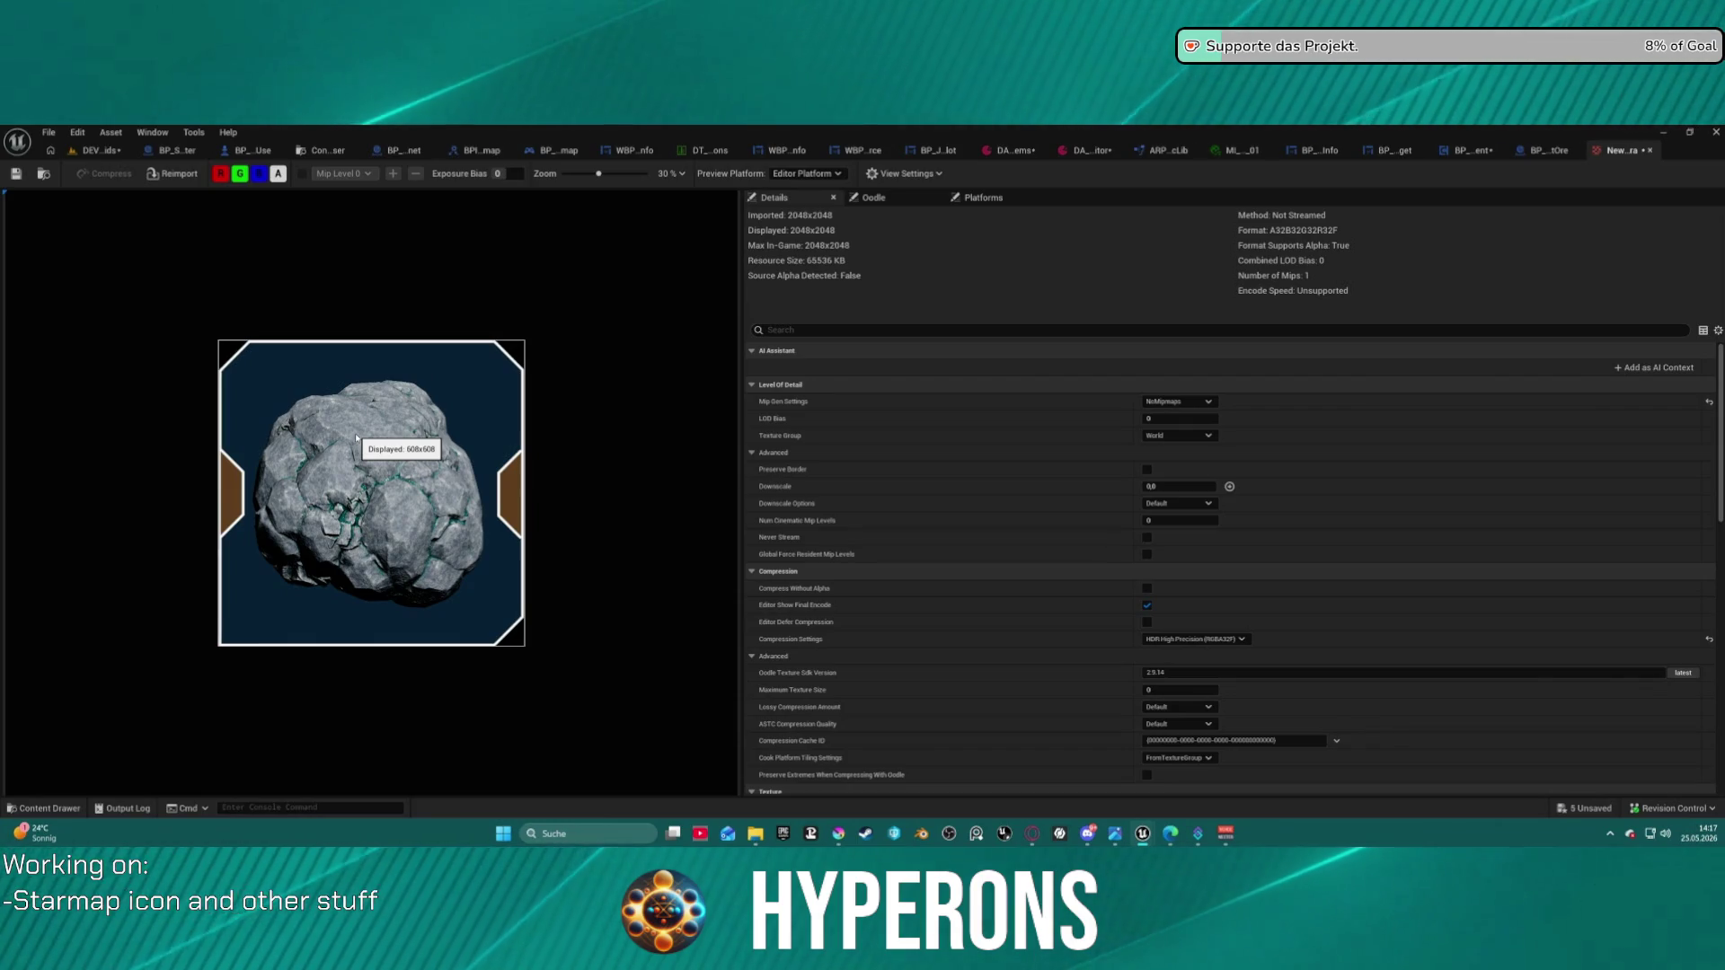
{"action": "left_click", "coordinate": [1178, 436]}
{"action": "left_click", "coordinate": [1175, 644]}
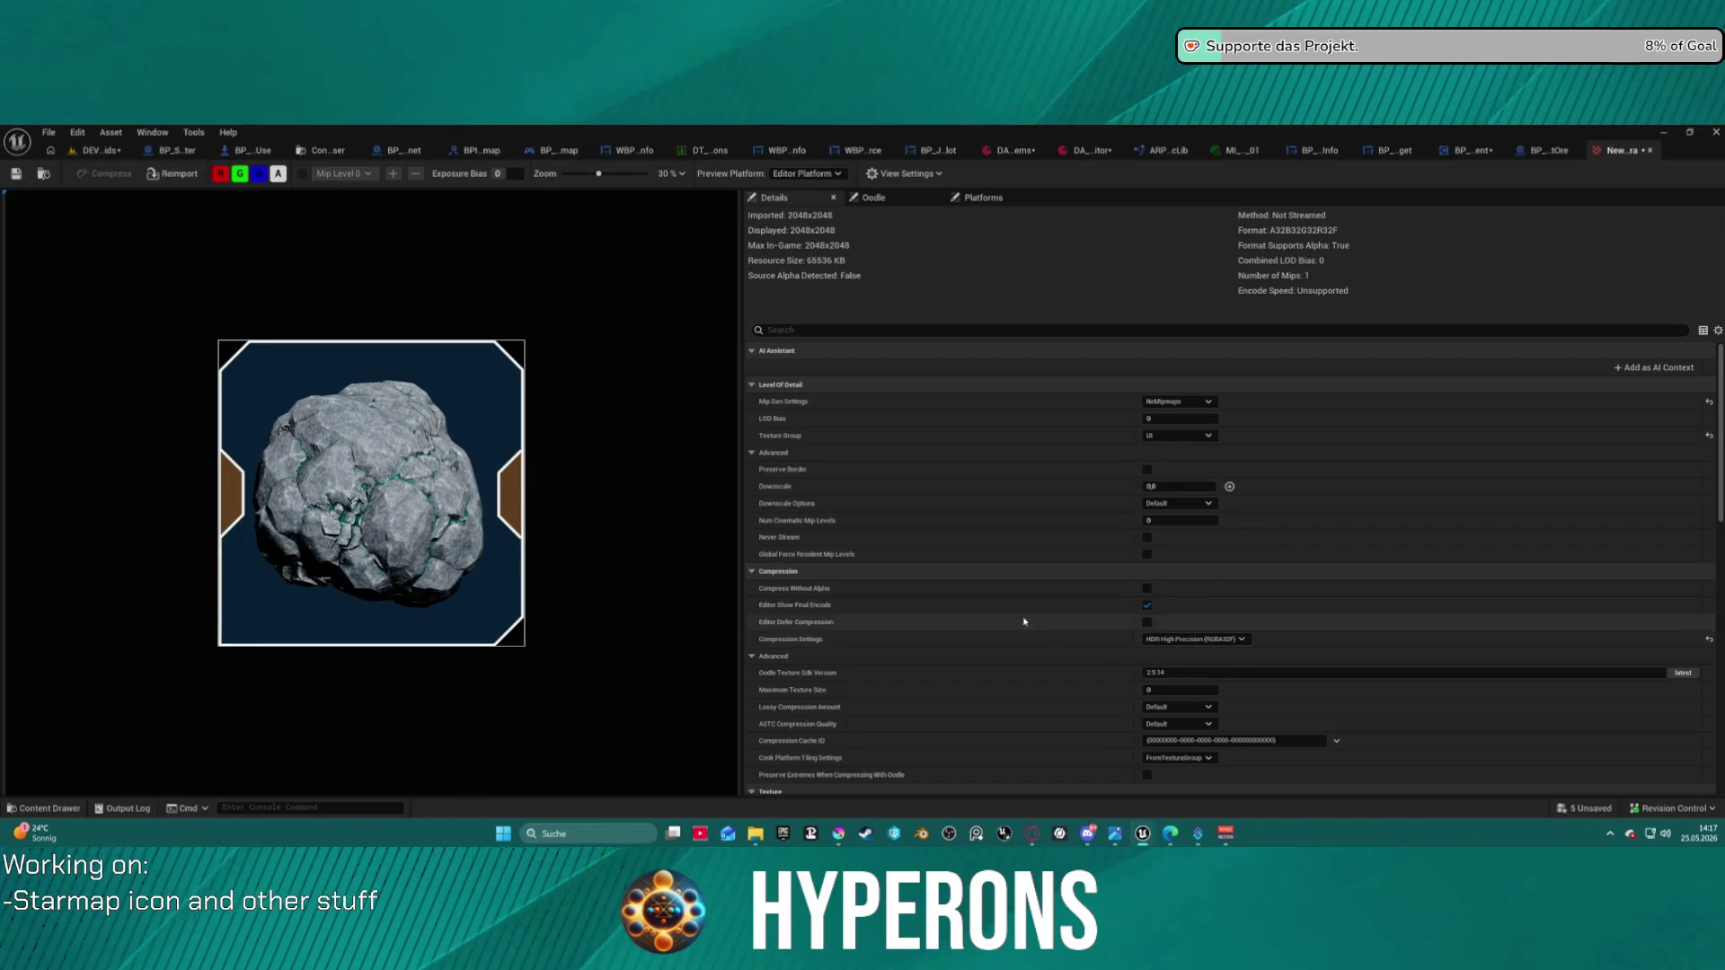
{"action": "left_click", "coordinate": [15, 173]}
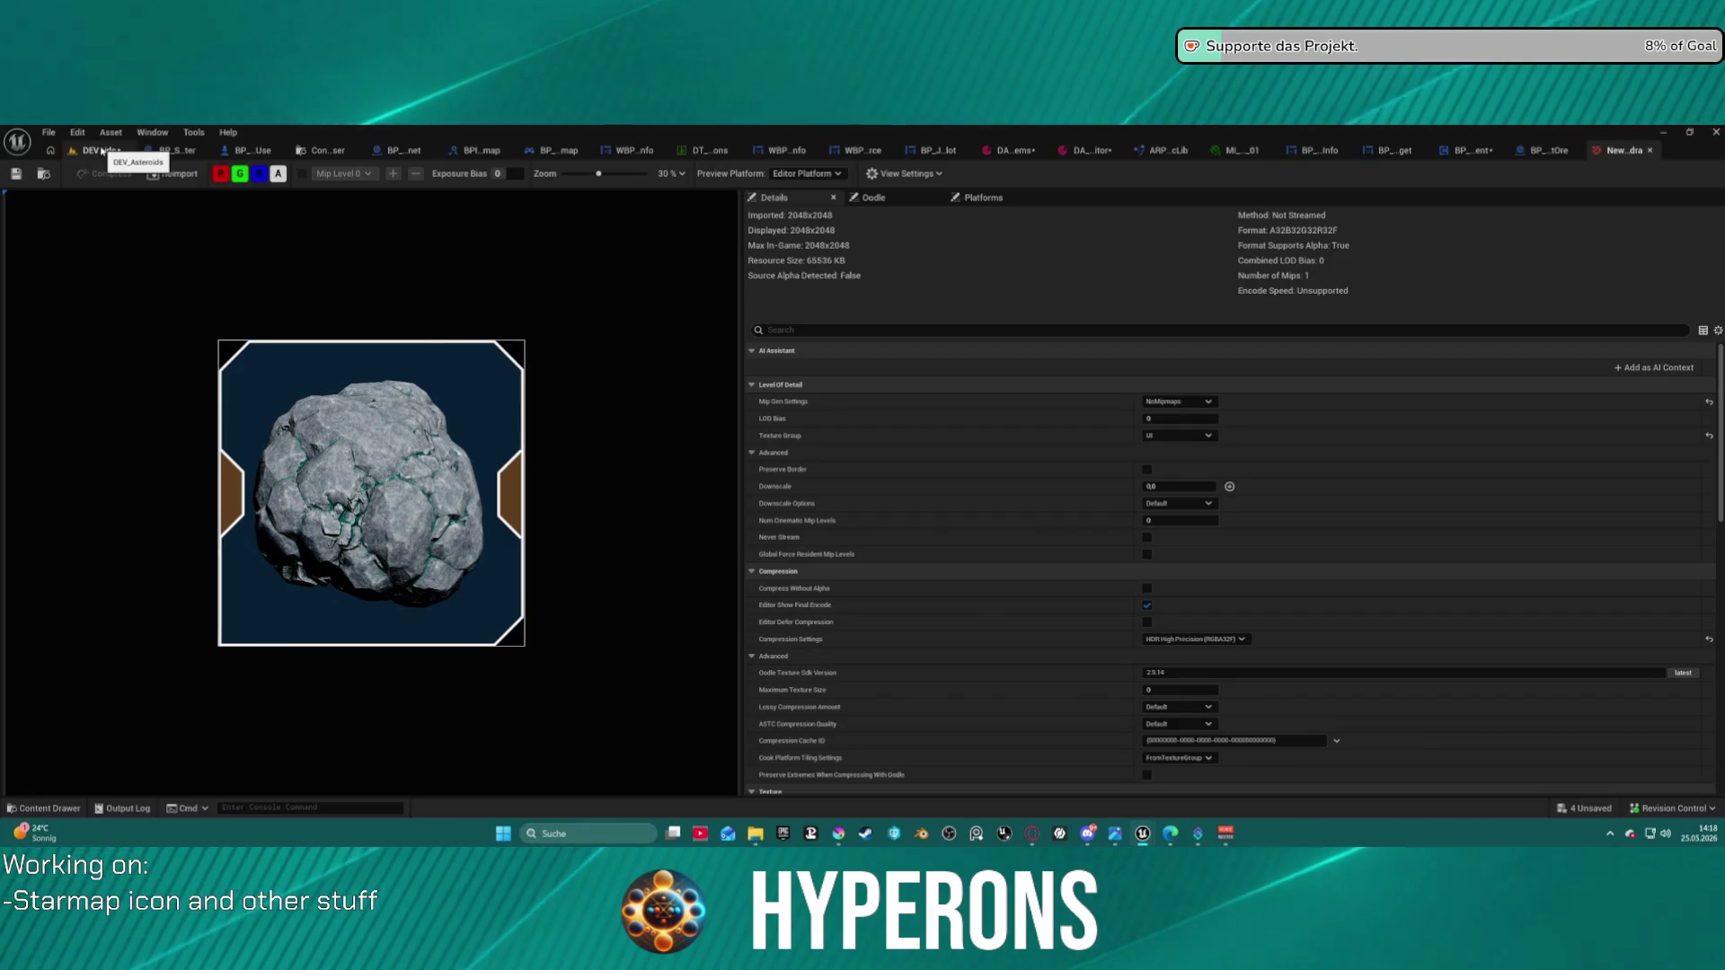
{"action": "left_click", "coordinate": [1097, 150]}
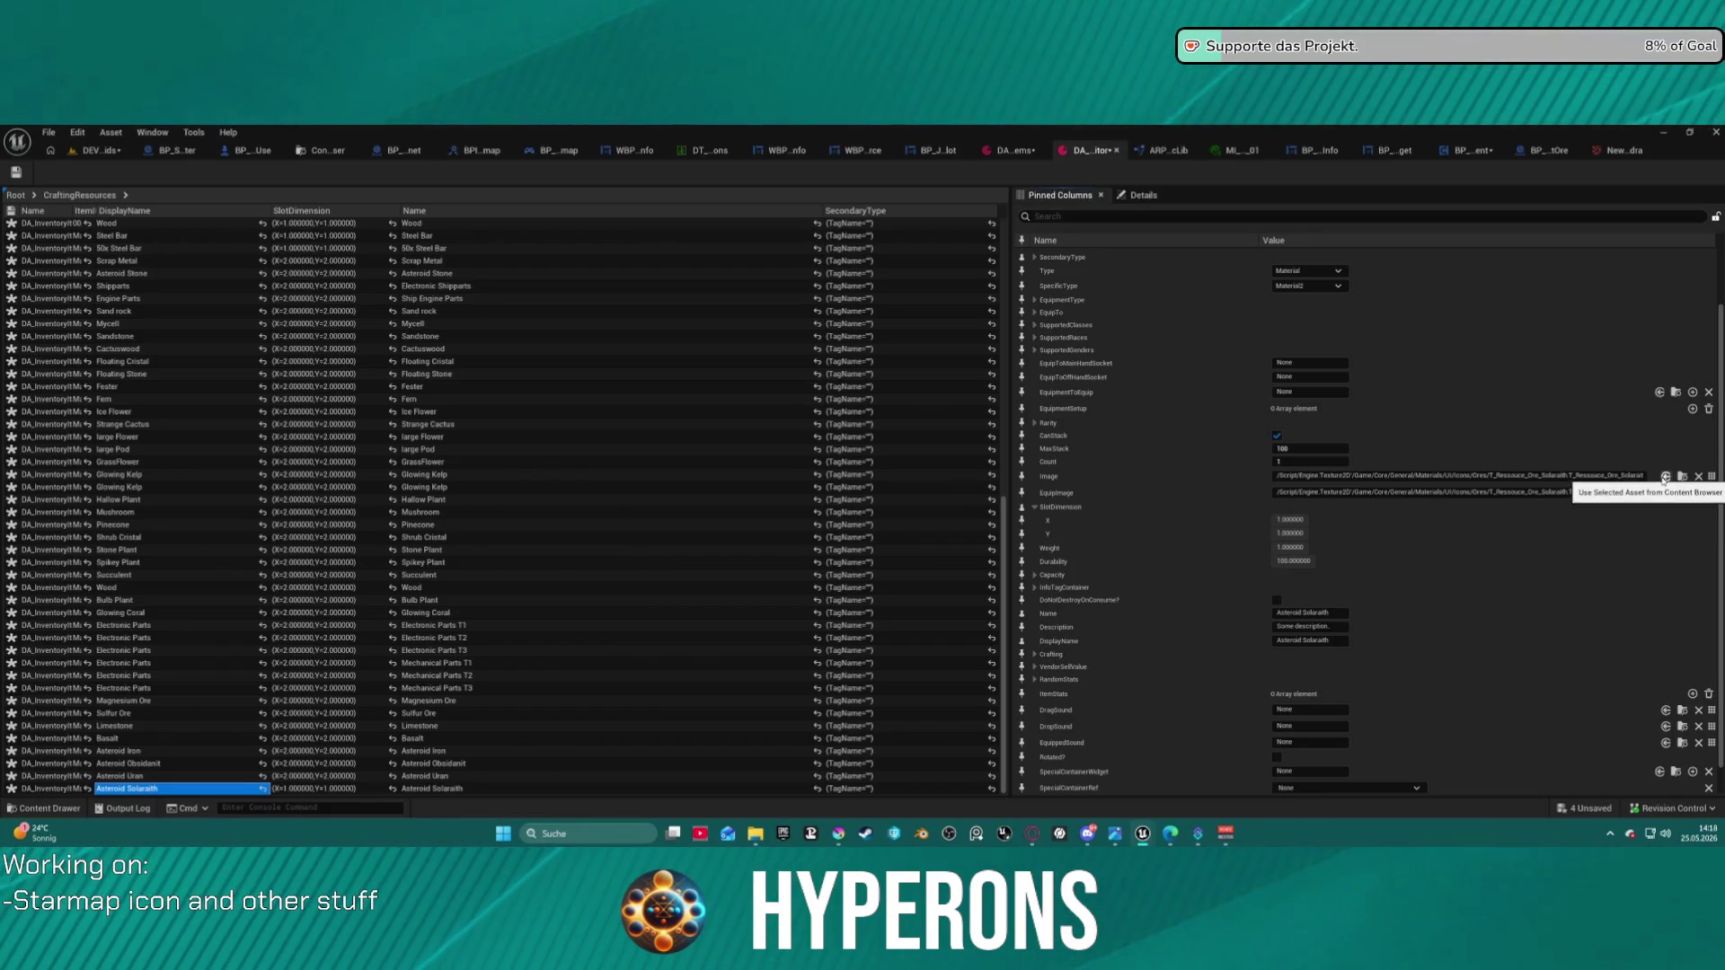
- Locate the new ore texture in the content browser and reference it in the resource's image fields
{"action": "left_click", "coordinate": [1623, 155]}
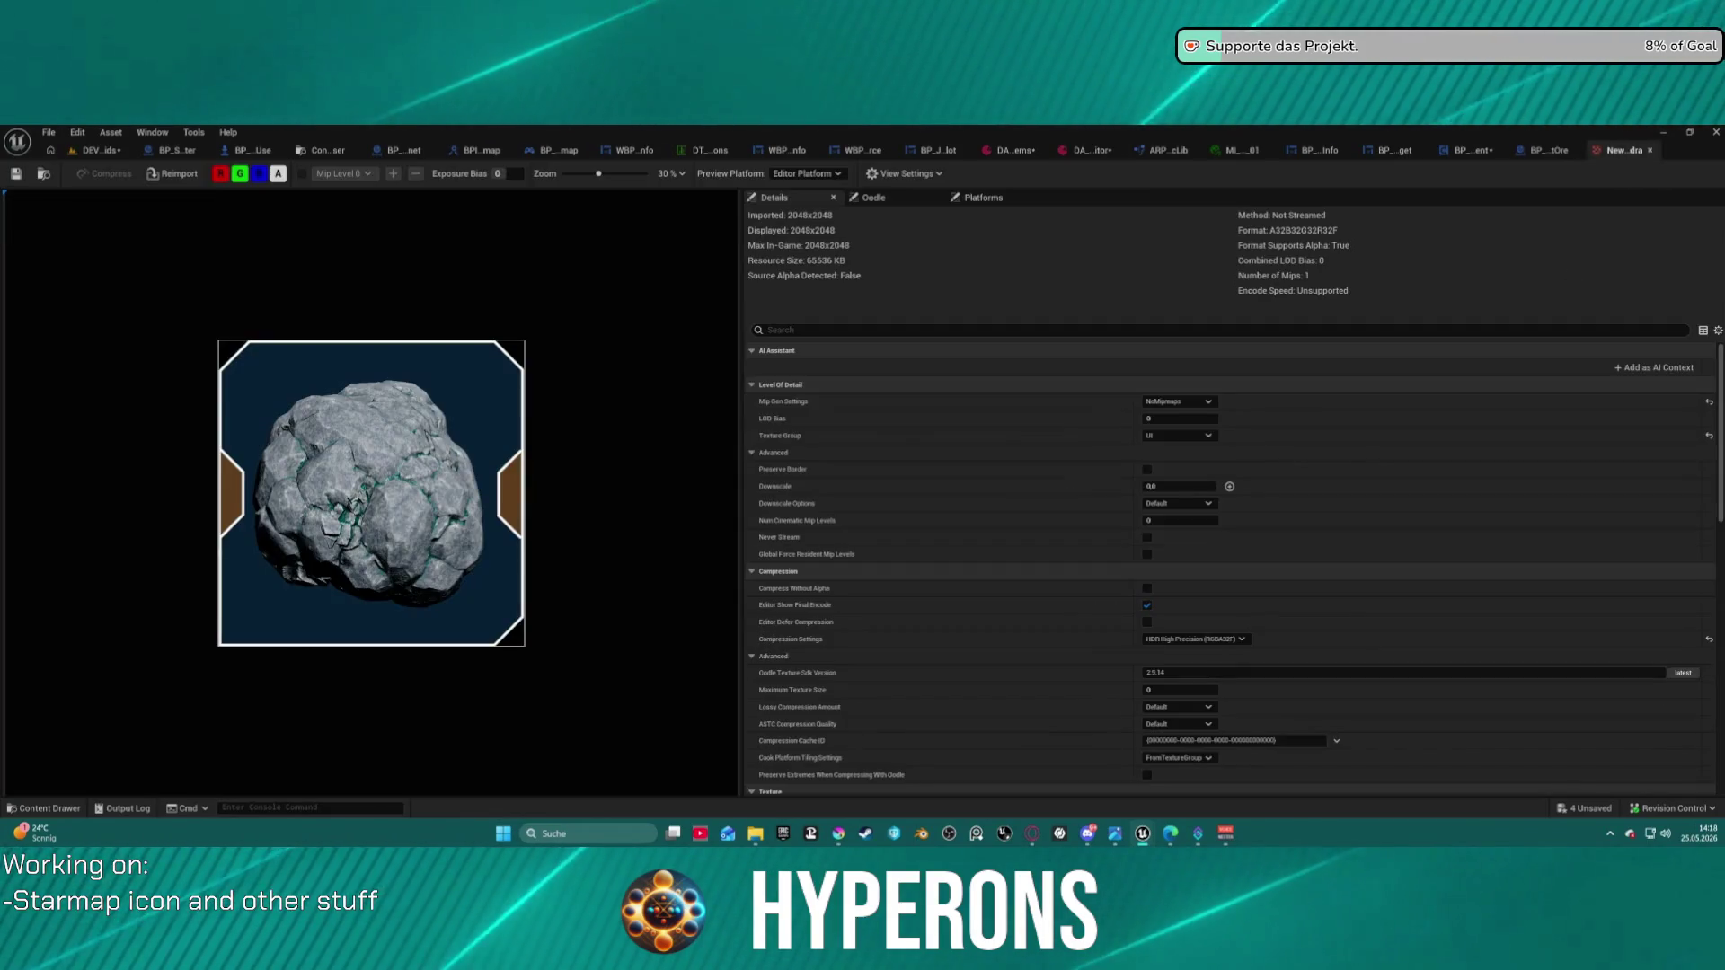
{"action": "left_click", "coordinate": [43, 173]}
{"action": "left_click", "coordinate": [1092, 150]}
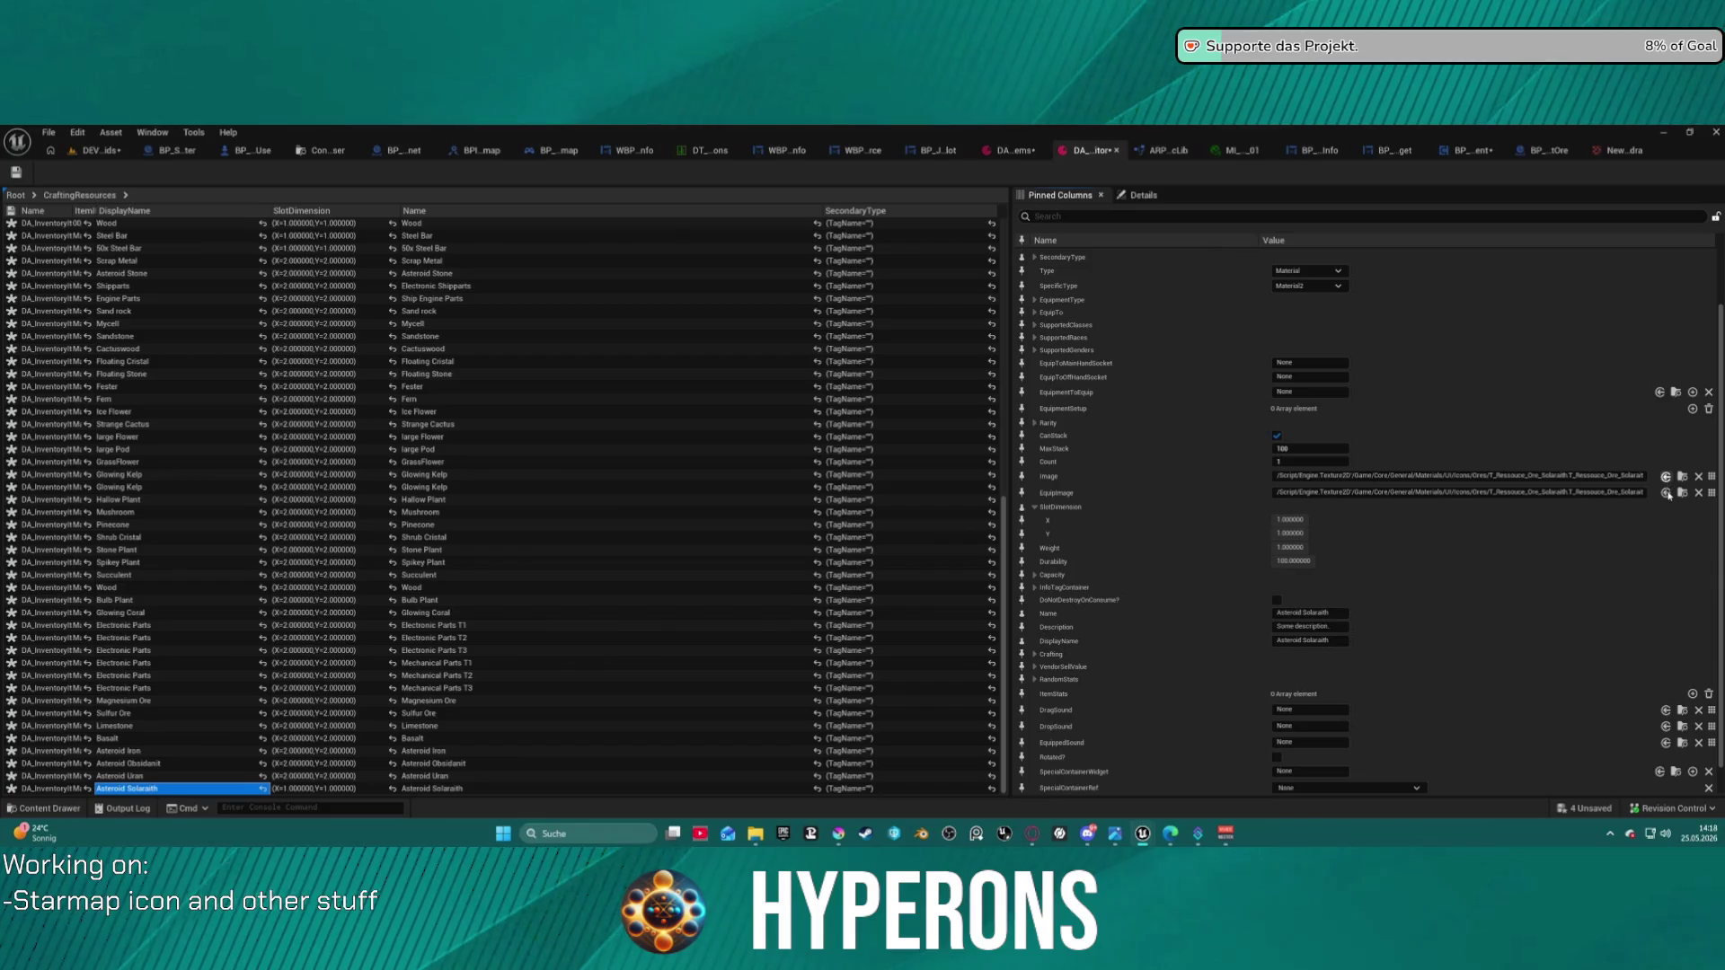
- Close the thumbnail visualizer and switch to Map_Lobby0 from Recent Levels, saving DEV_Asteroids
{"action": "left_click", "coordinate": [139, 155]}
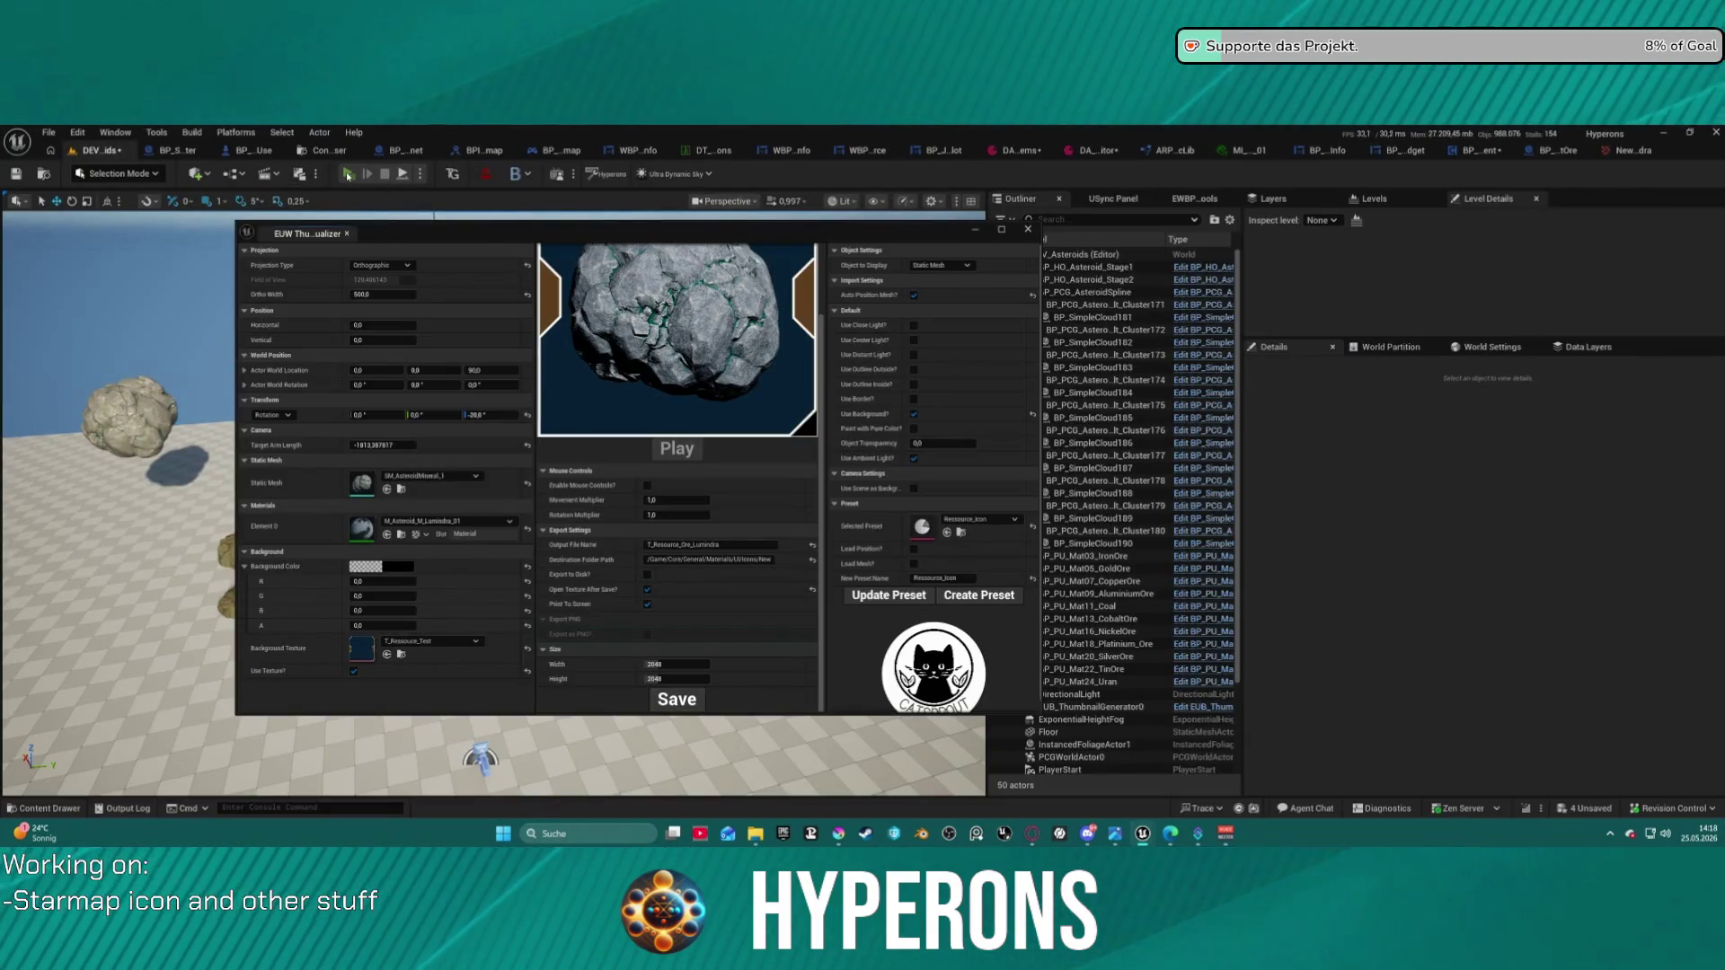
{"action": "left_click", "coordinate": [47, 132]}
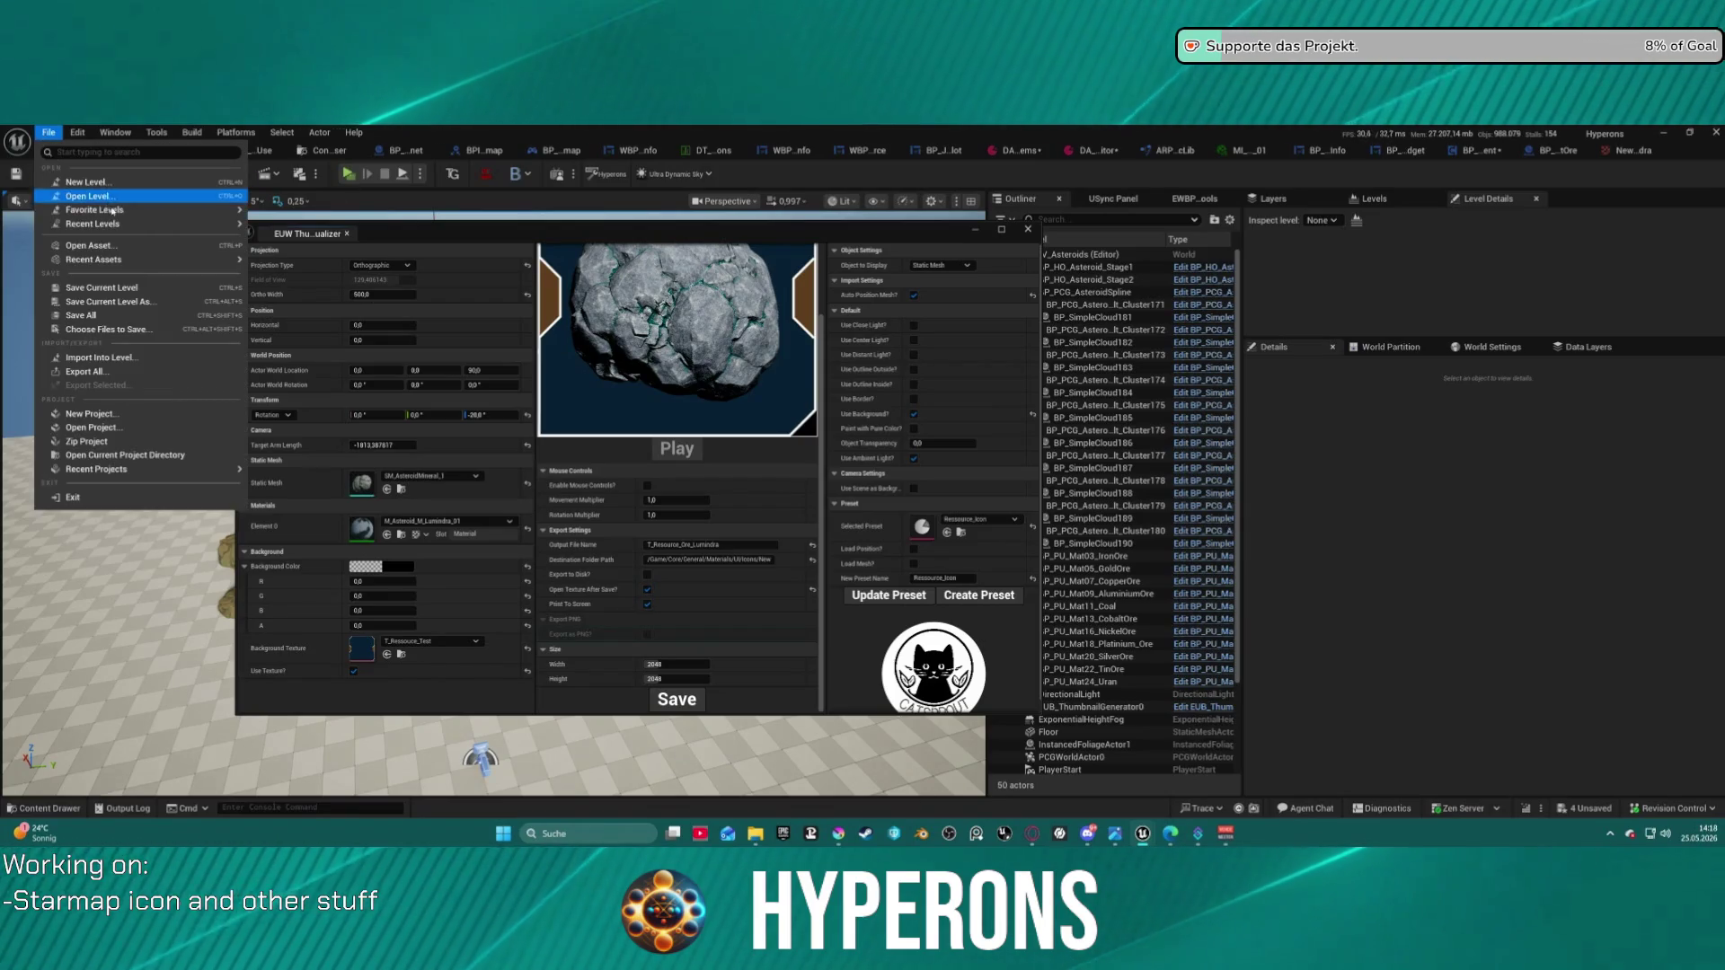
{"action": "mouse_move", "coordinate": [179, 224]}
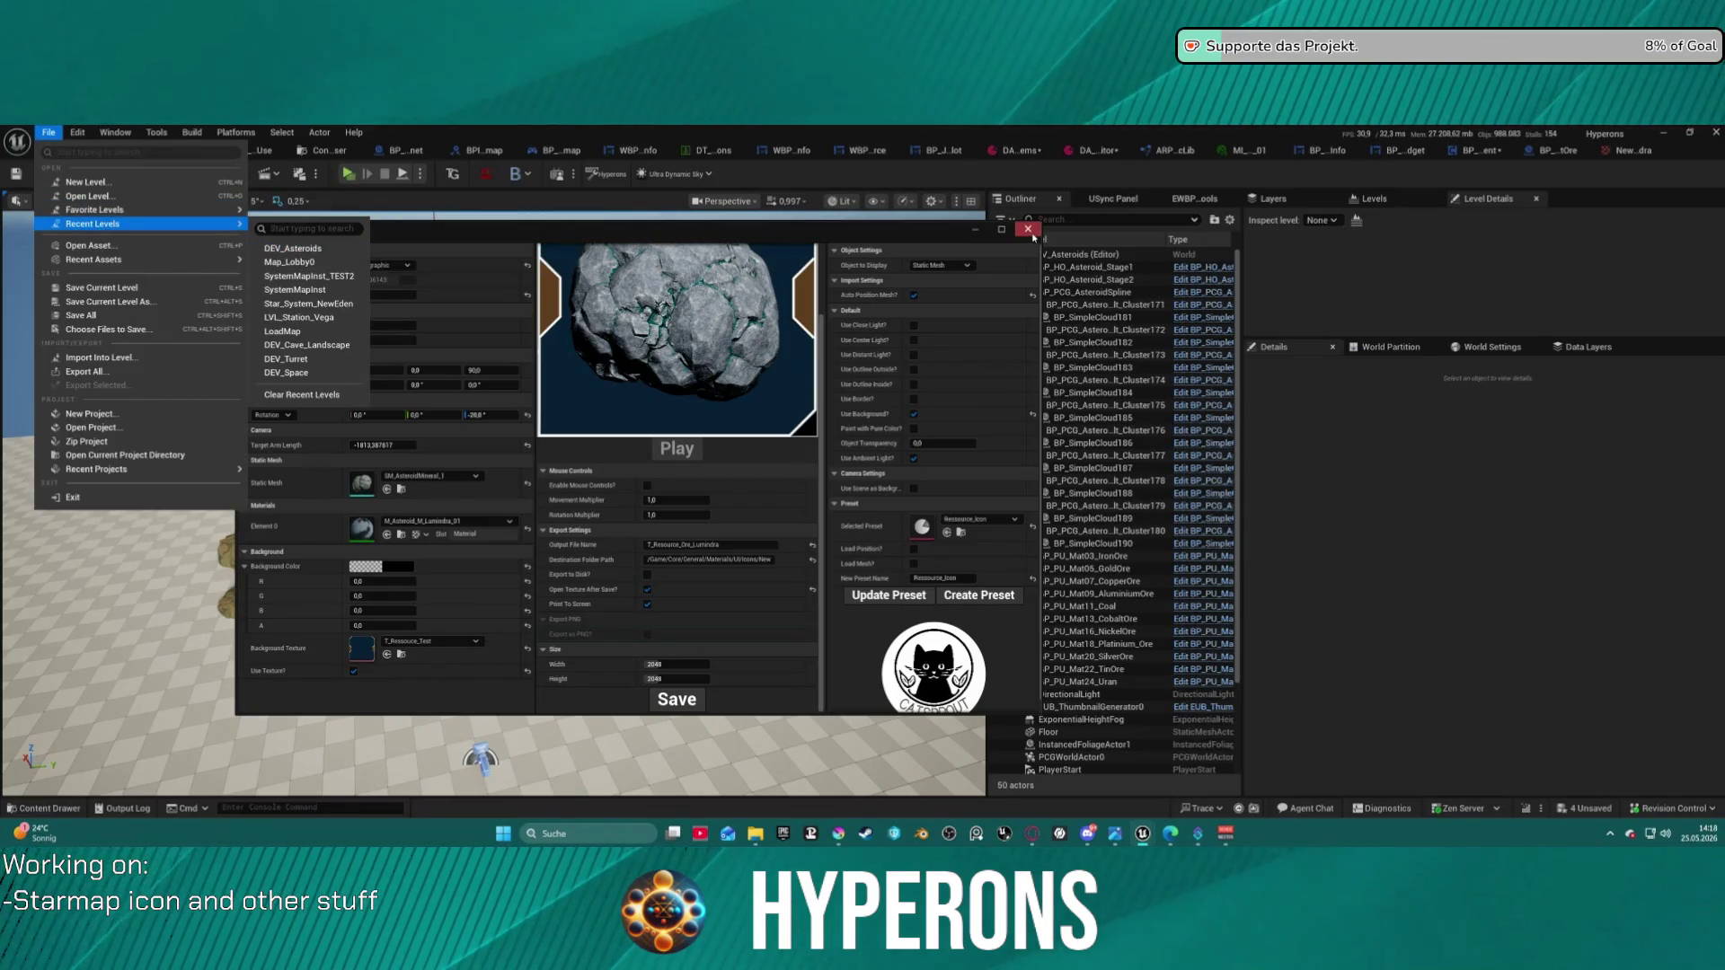
{"action": "left_click", "coordinate": [1031, 232]}
{"action": "left_click", "coordinate": [48, 132]}
{"action": "mouse_move", "coordinate": [173, 226]}
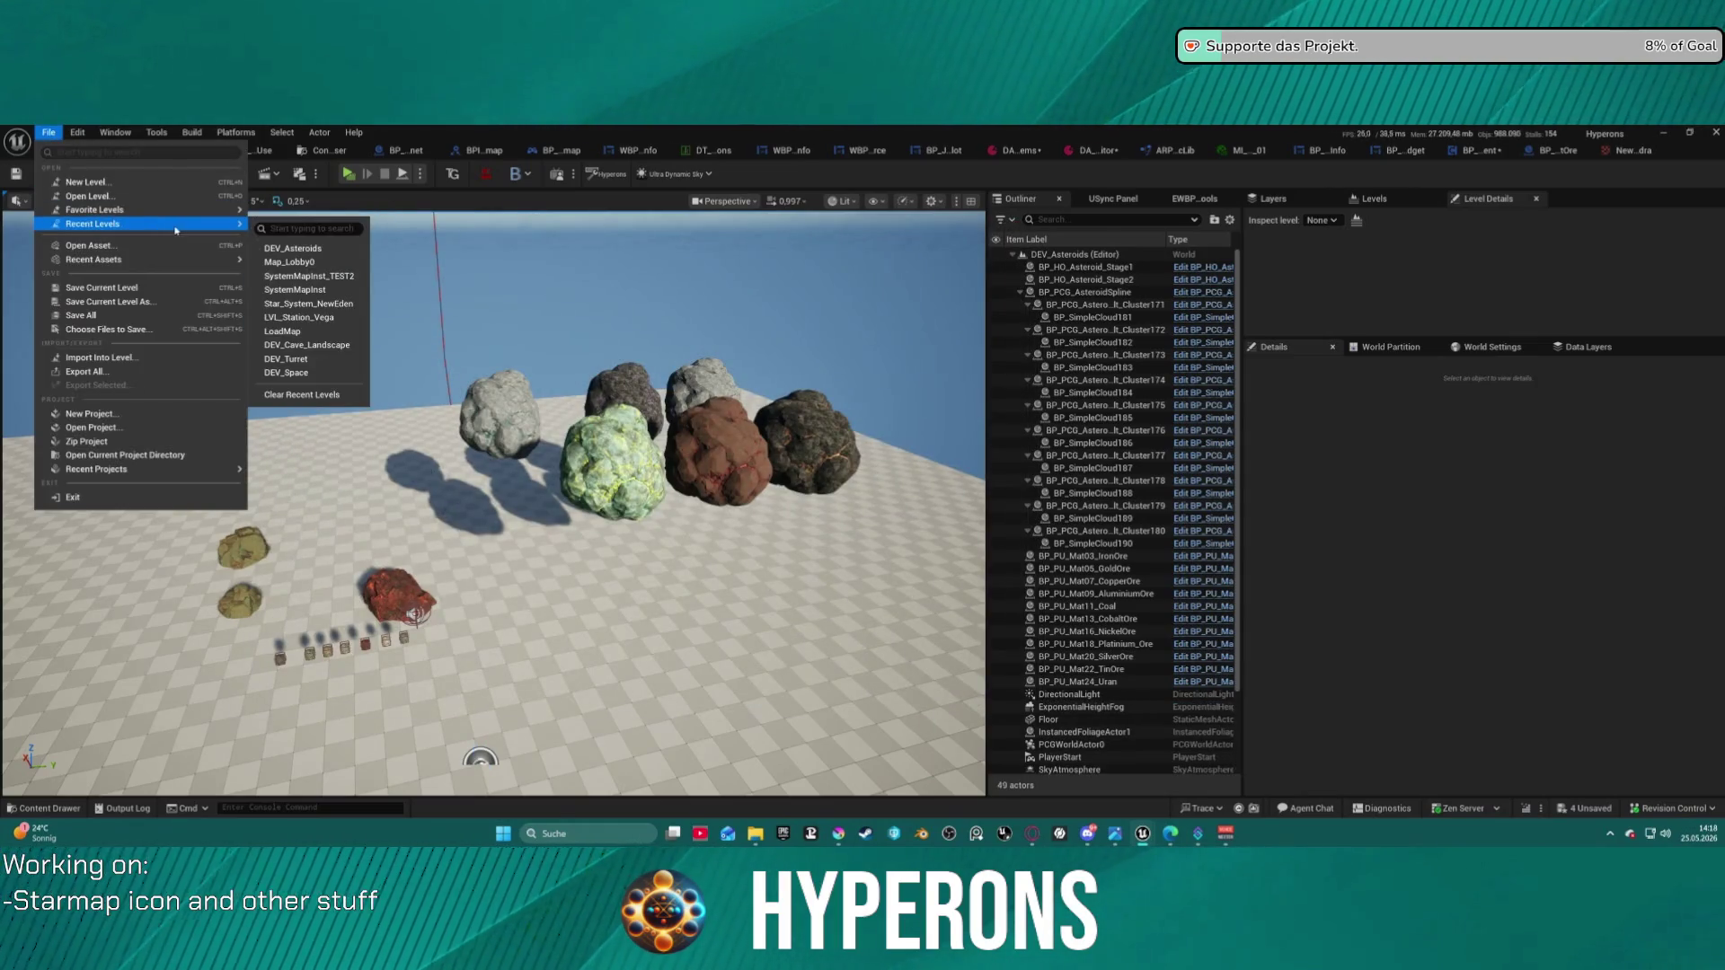
{"action": "left_click", "coordinate": [323, 262]}
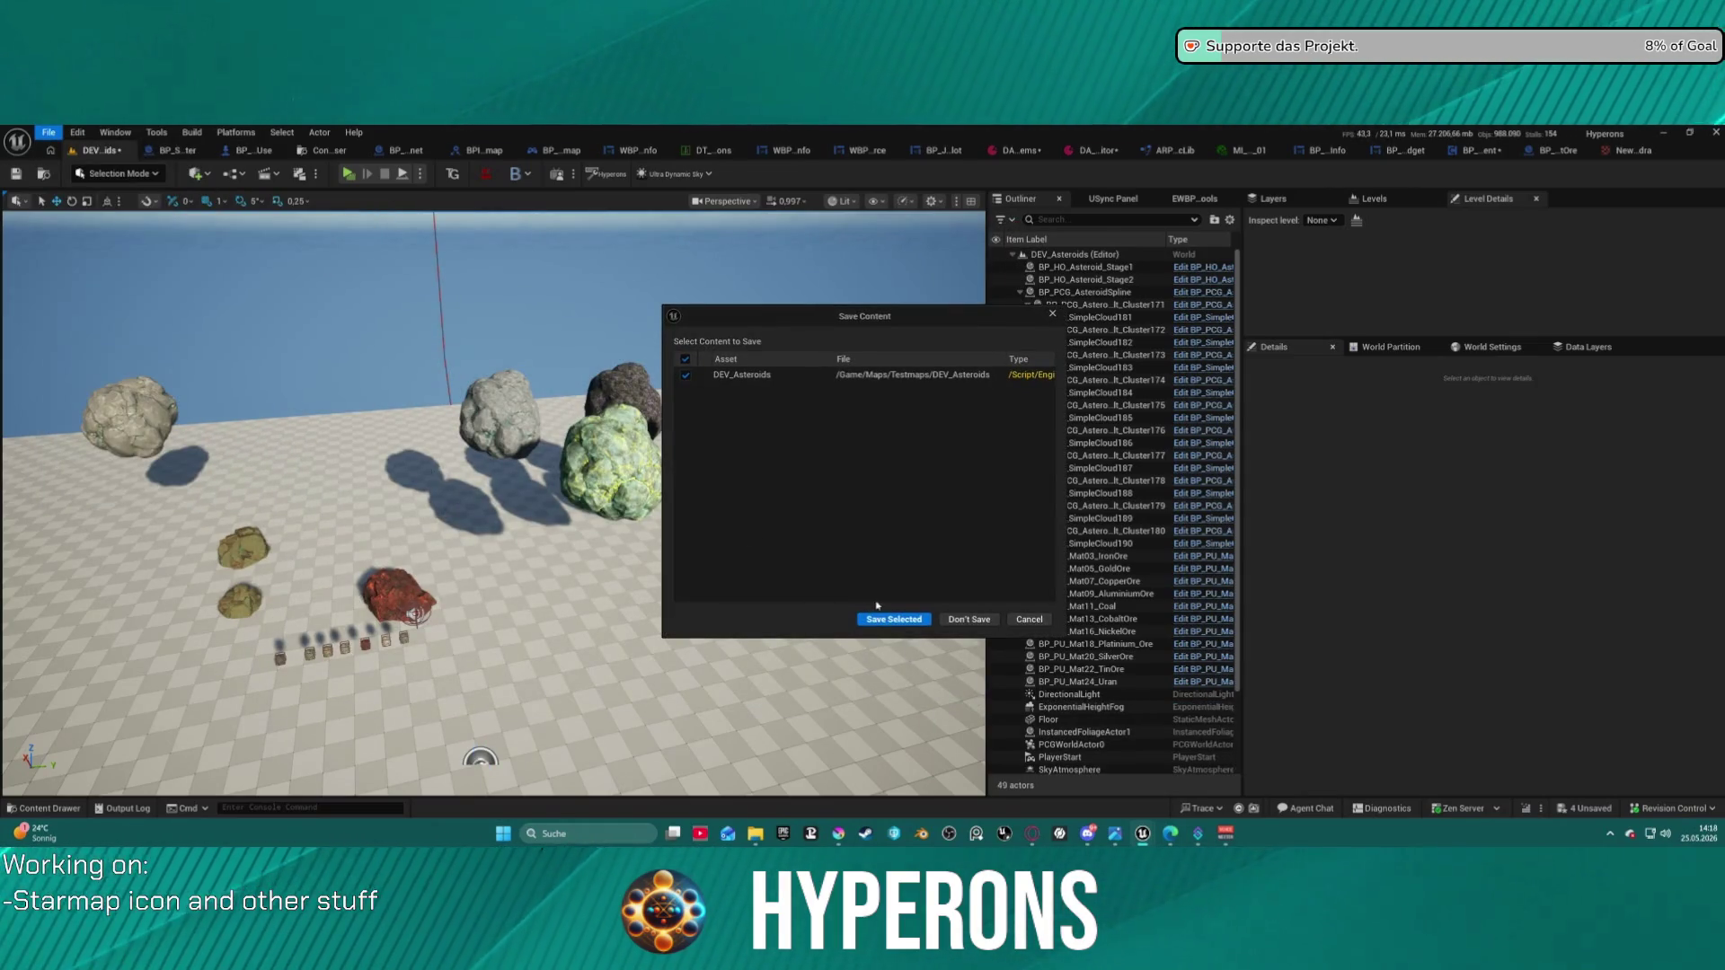
{"action": "left_click", "coordinate": [901, 620]}
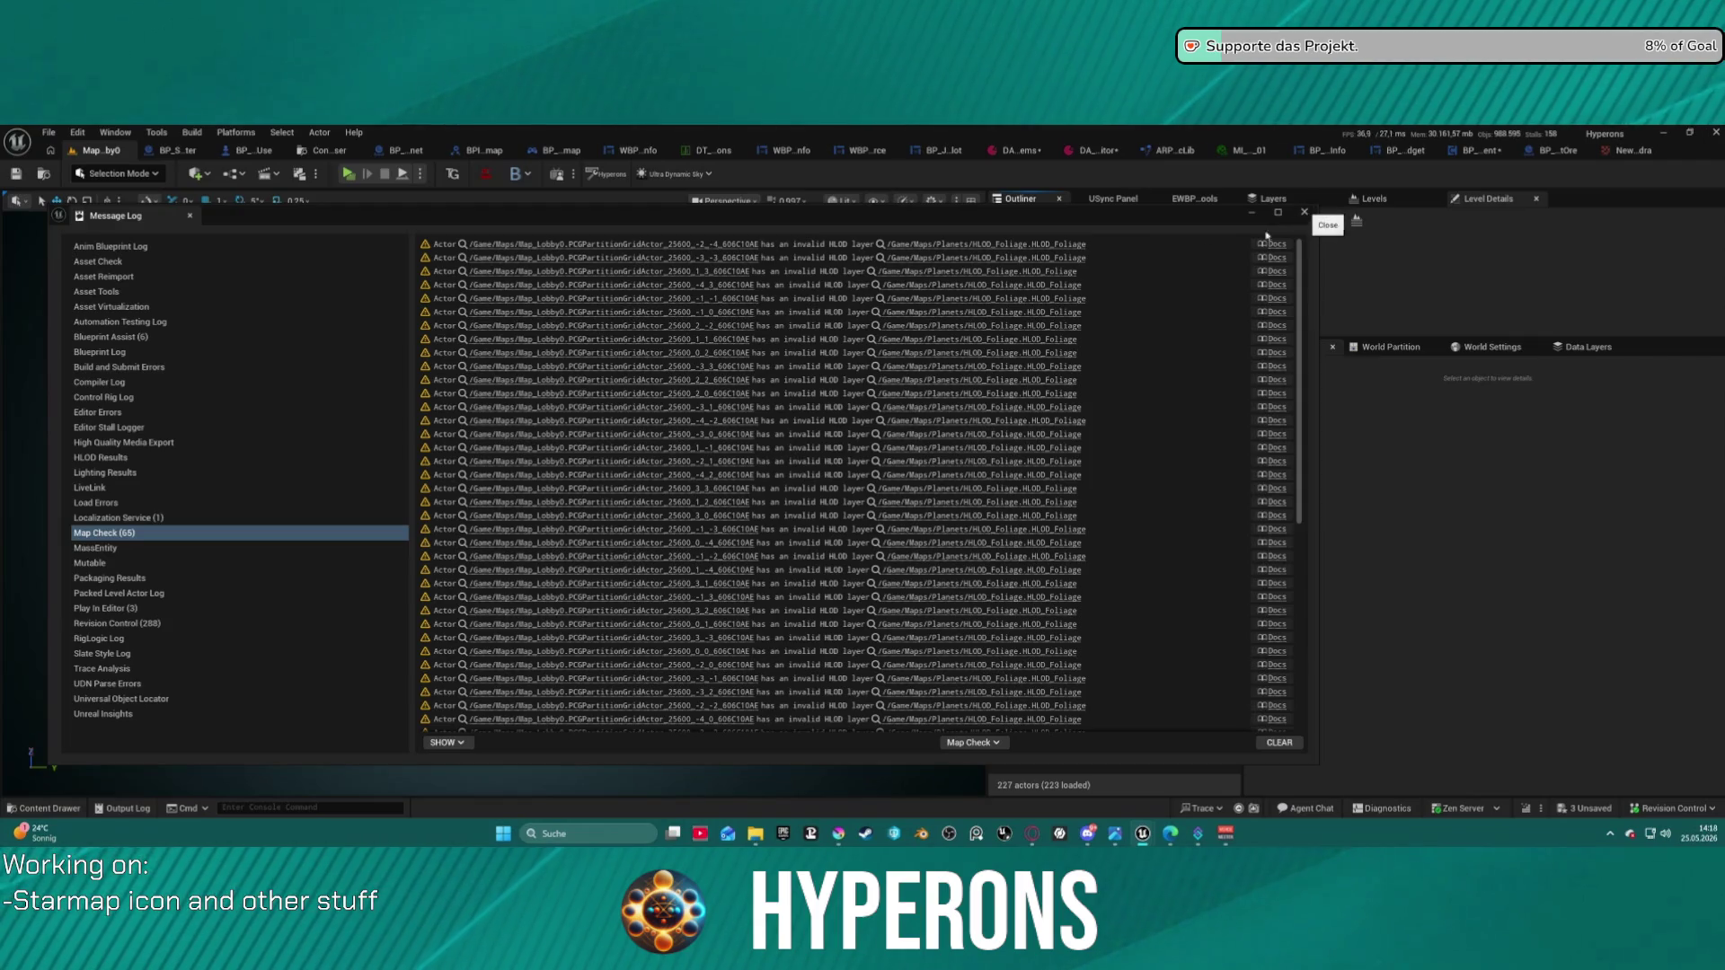
- Dismiss the Message Log and launch the game preview to Character Selection
{"action": "left_click", "coordinate": [1321, 217]}
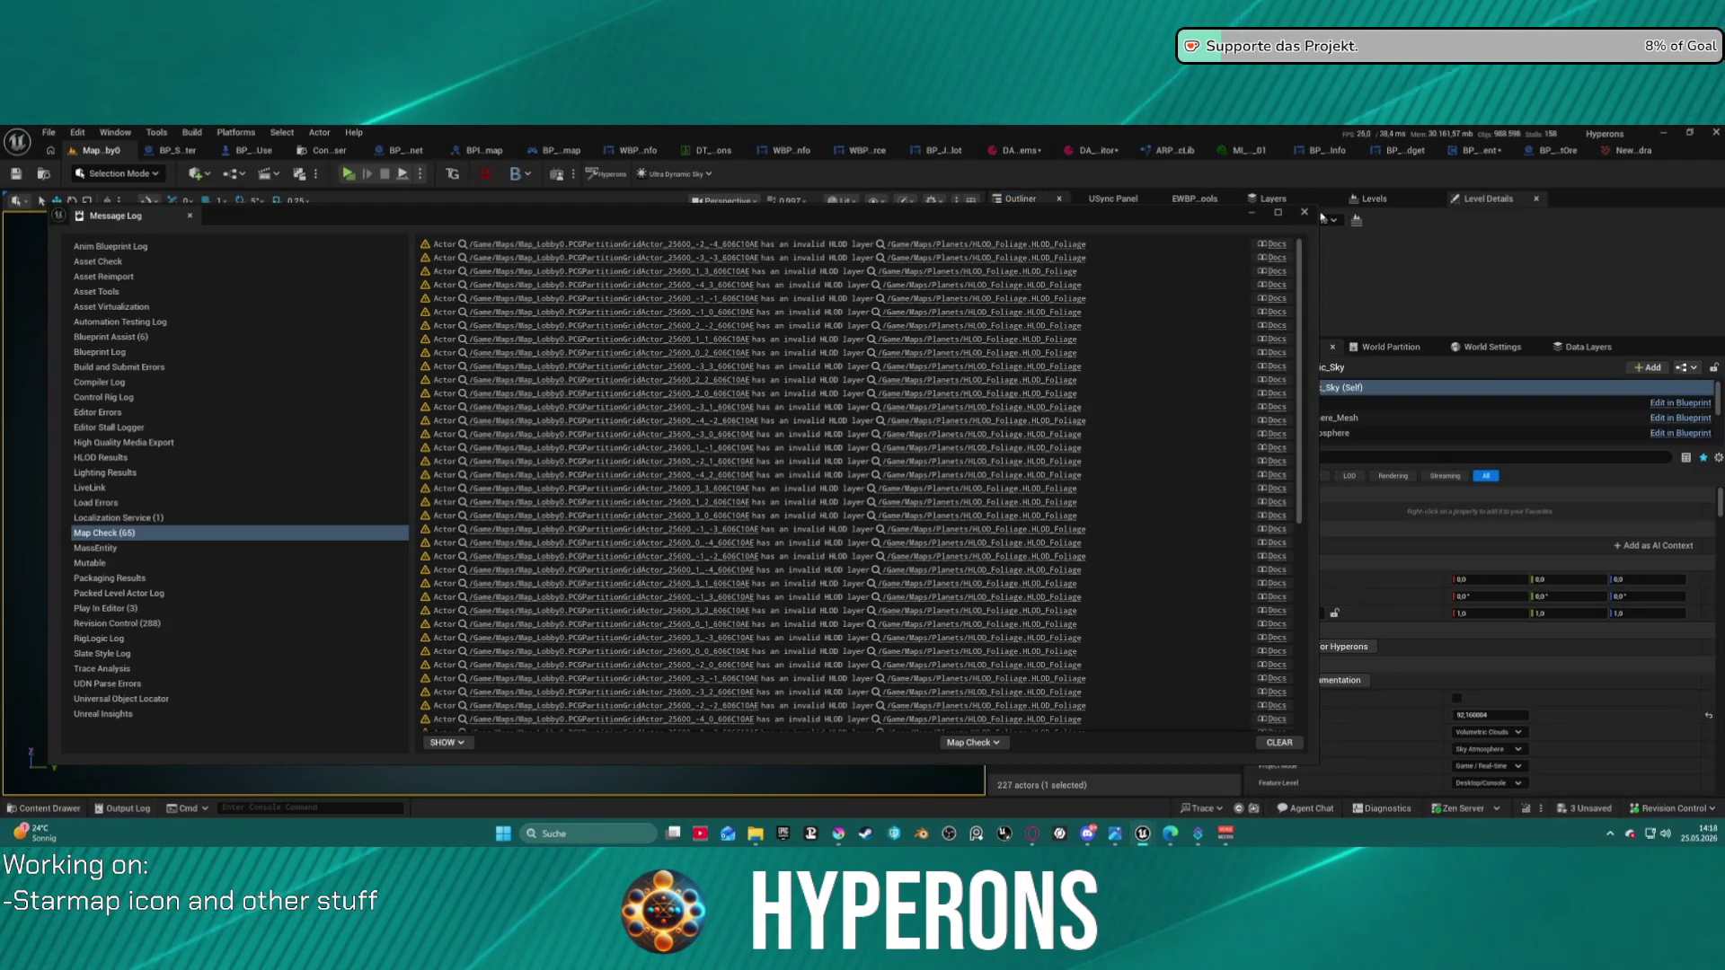
{"action": "left_click", "coordinate": [1305, 212]}
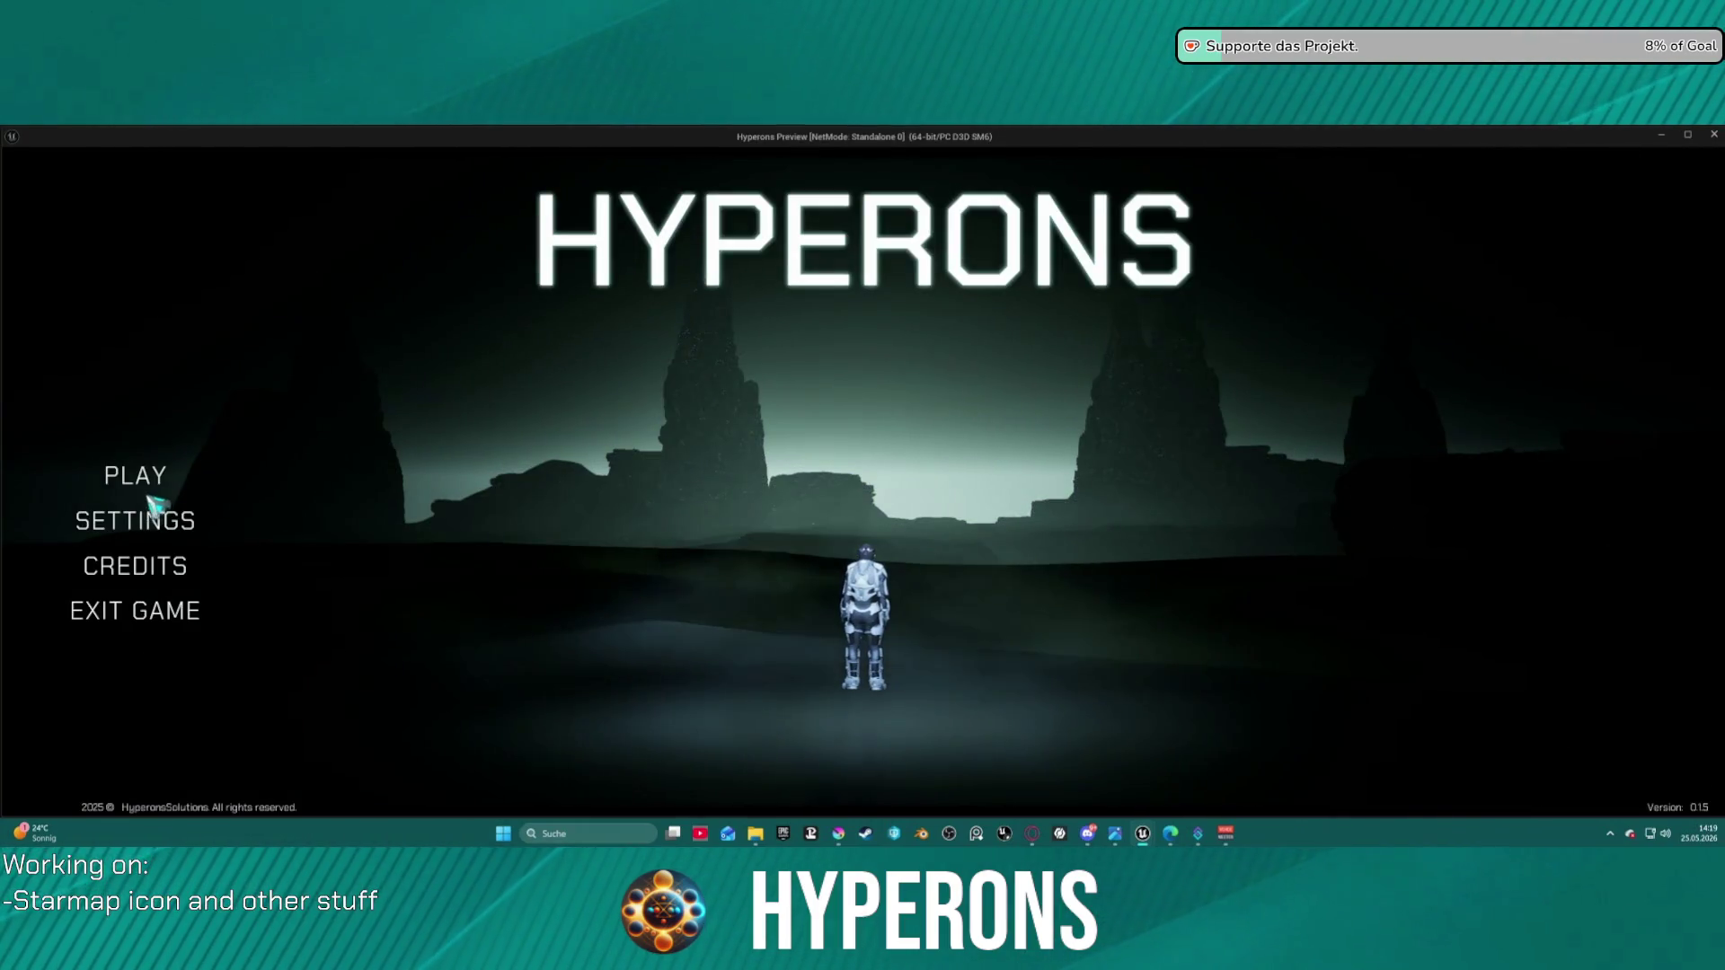
{"action": "left_click", "coordinate": [135, 476]}
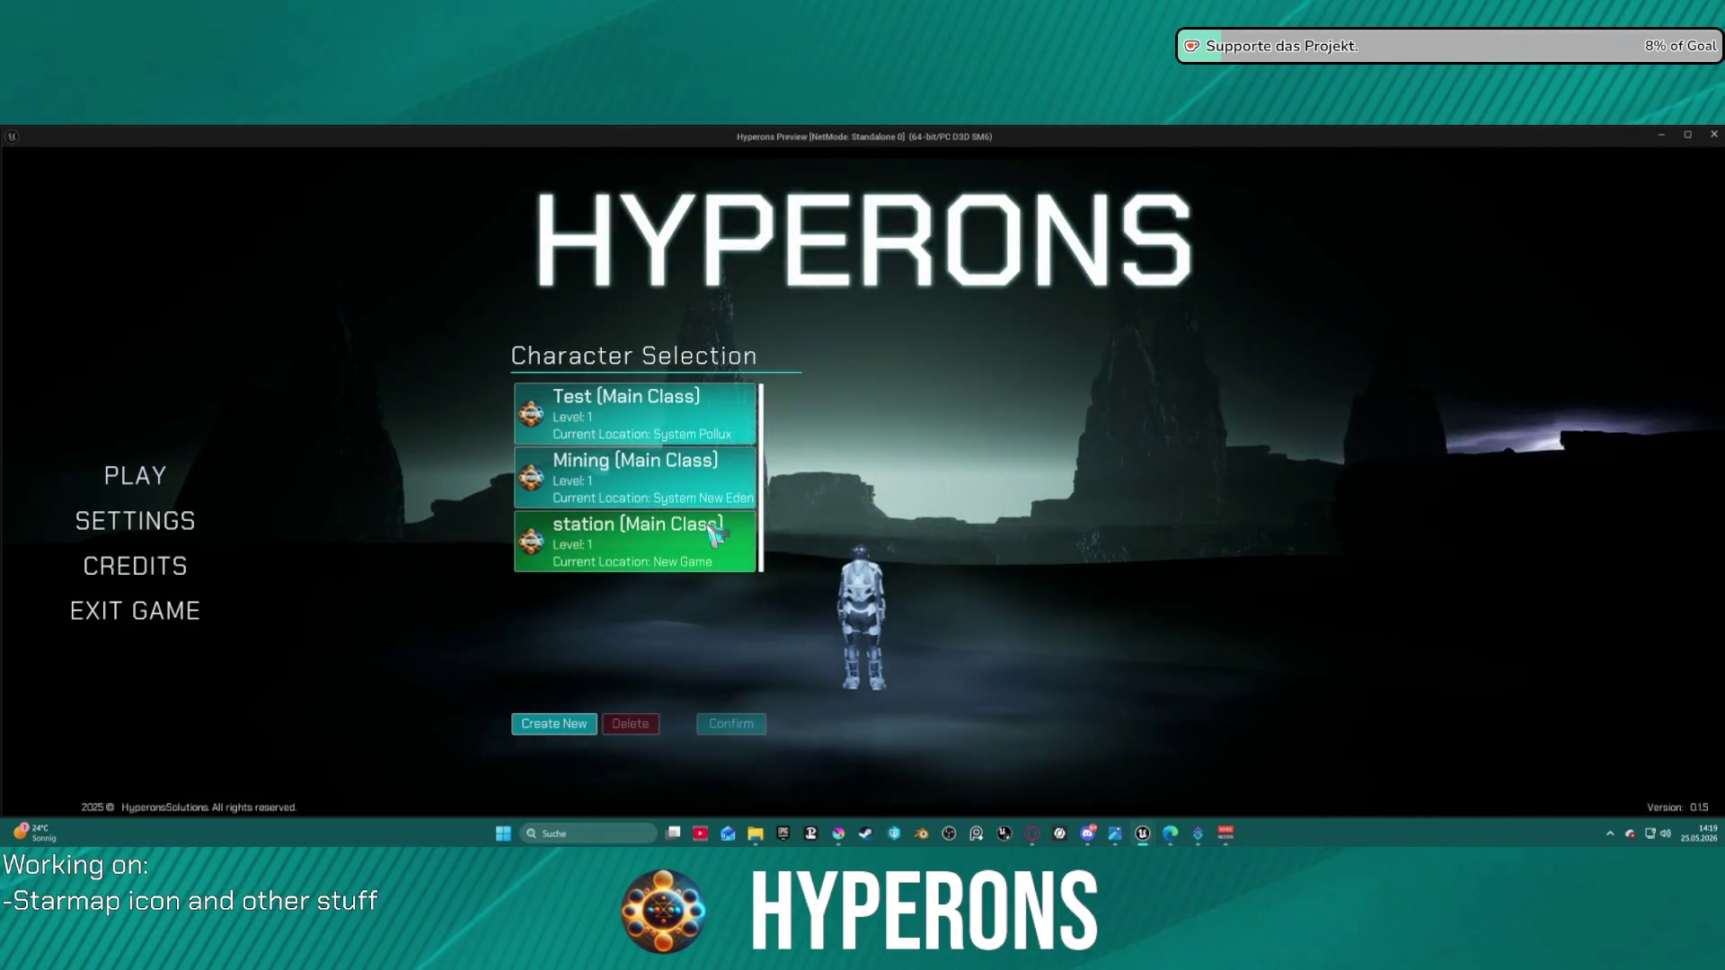
- Pick the Mining character, start the game in System New Eden and fly through the asteroids
{"action": "left_click", "coordinate": [662, 440]}
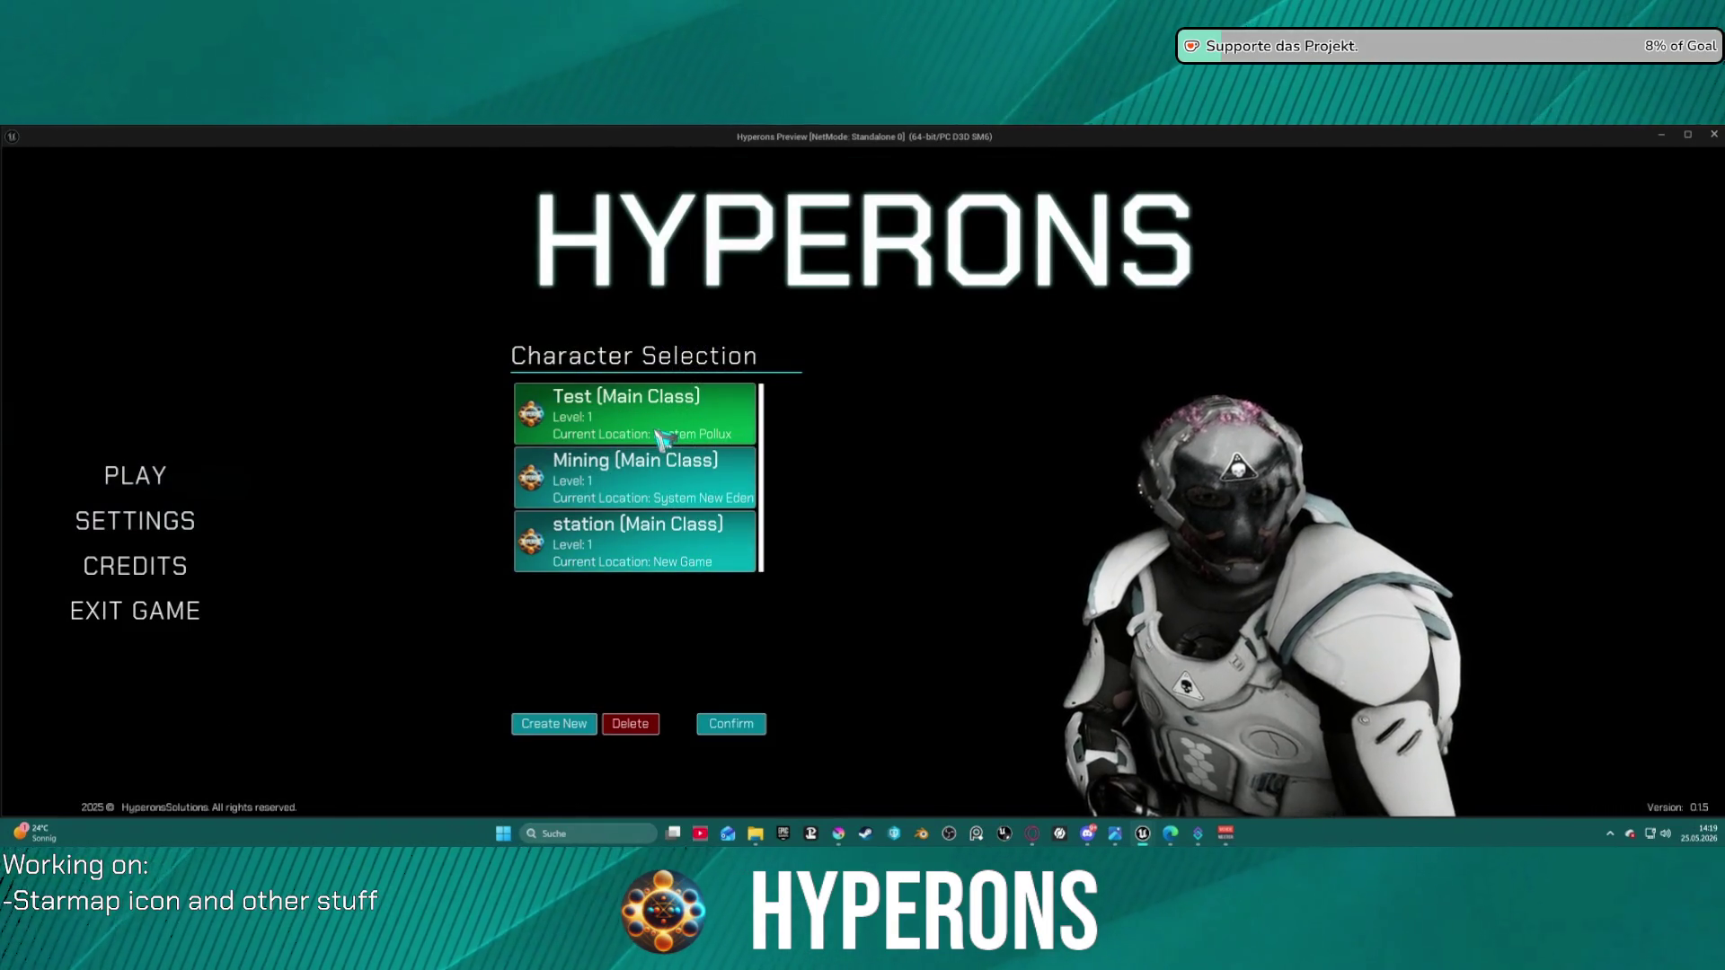
{"action": "double_click", "coordinate": [683, 481]}
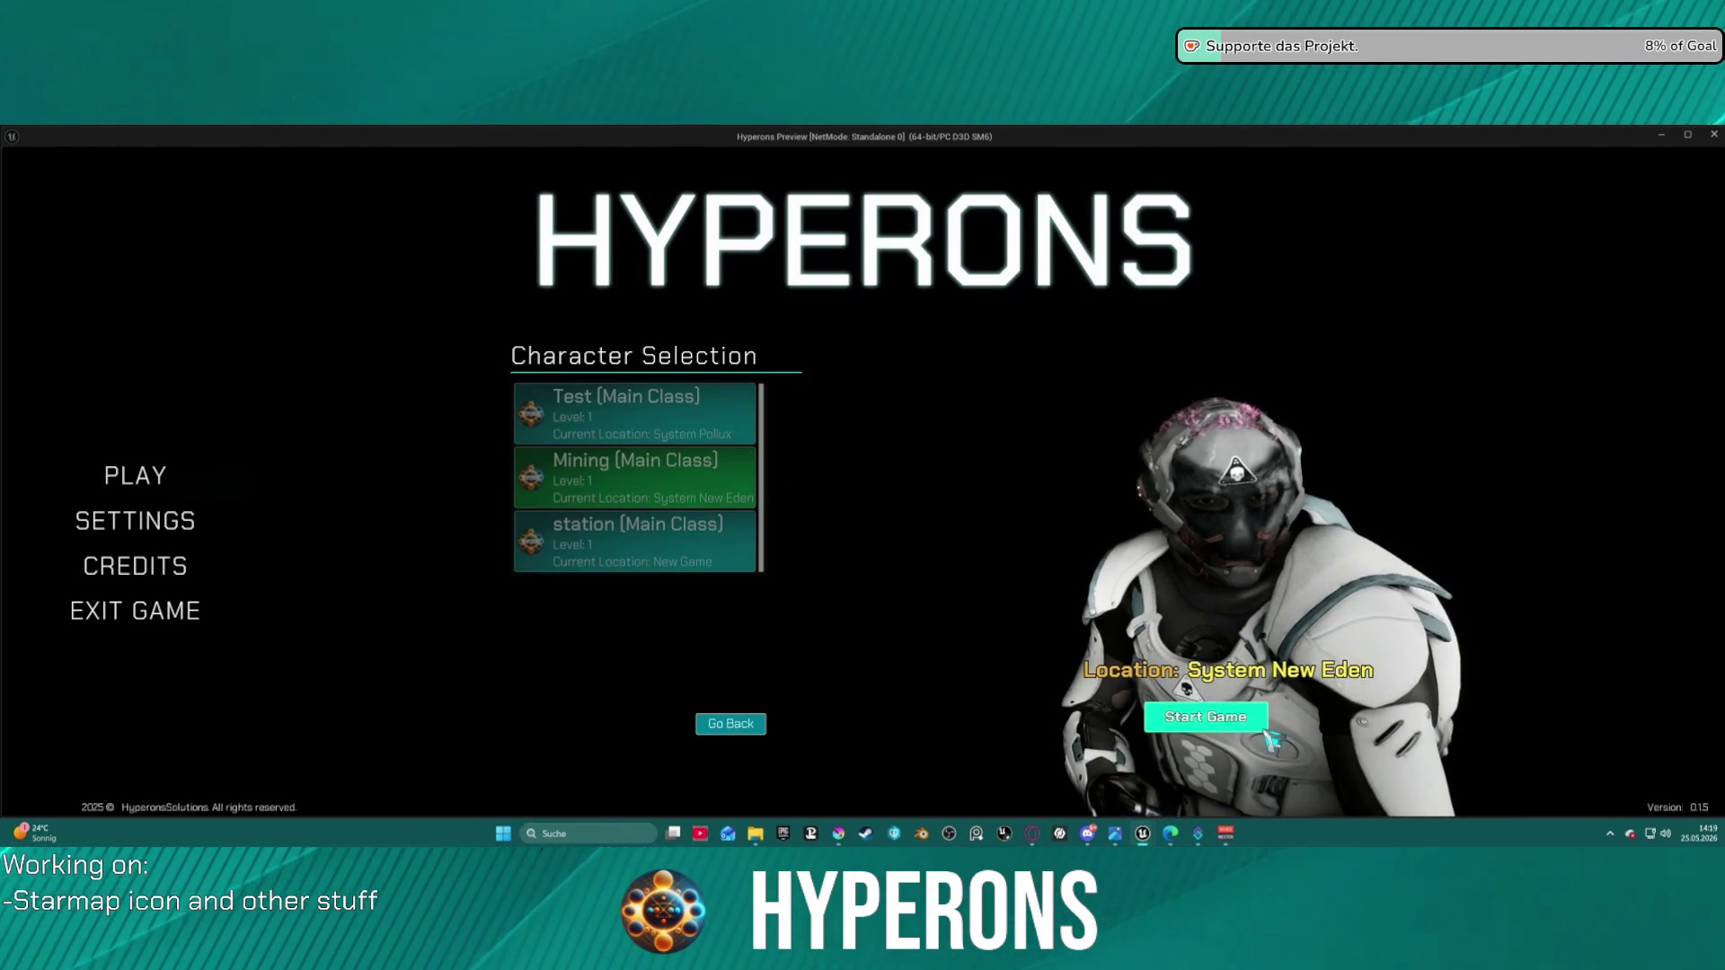
{"action": "left_click", "coordinate": [1206, 716]}
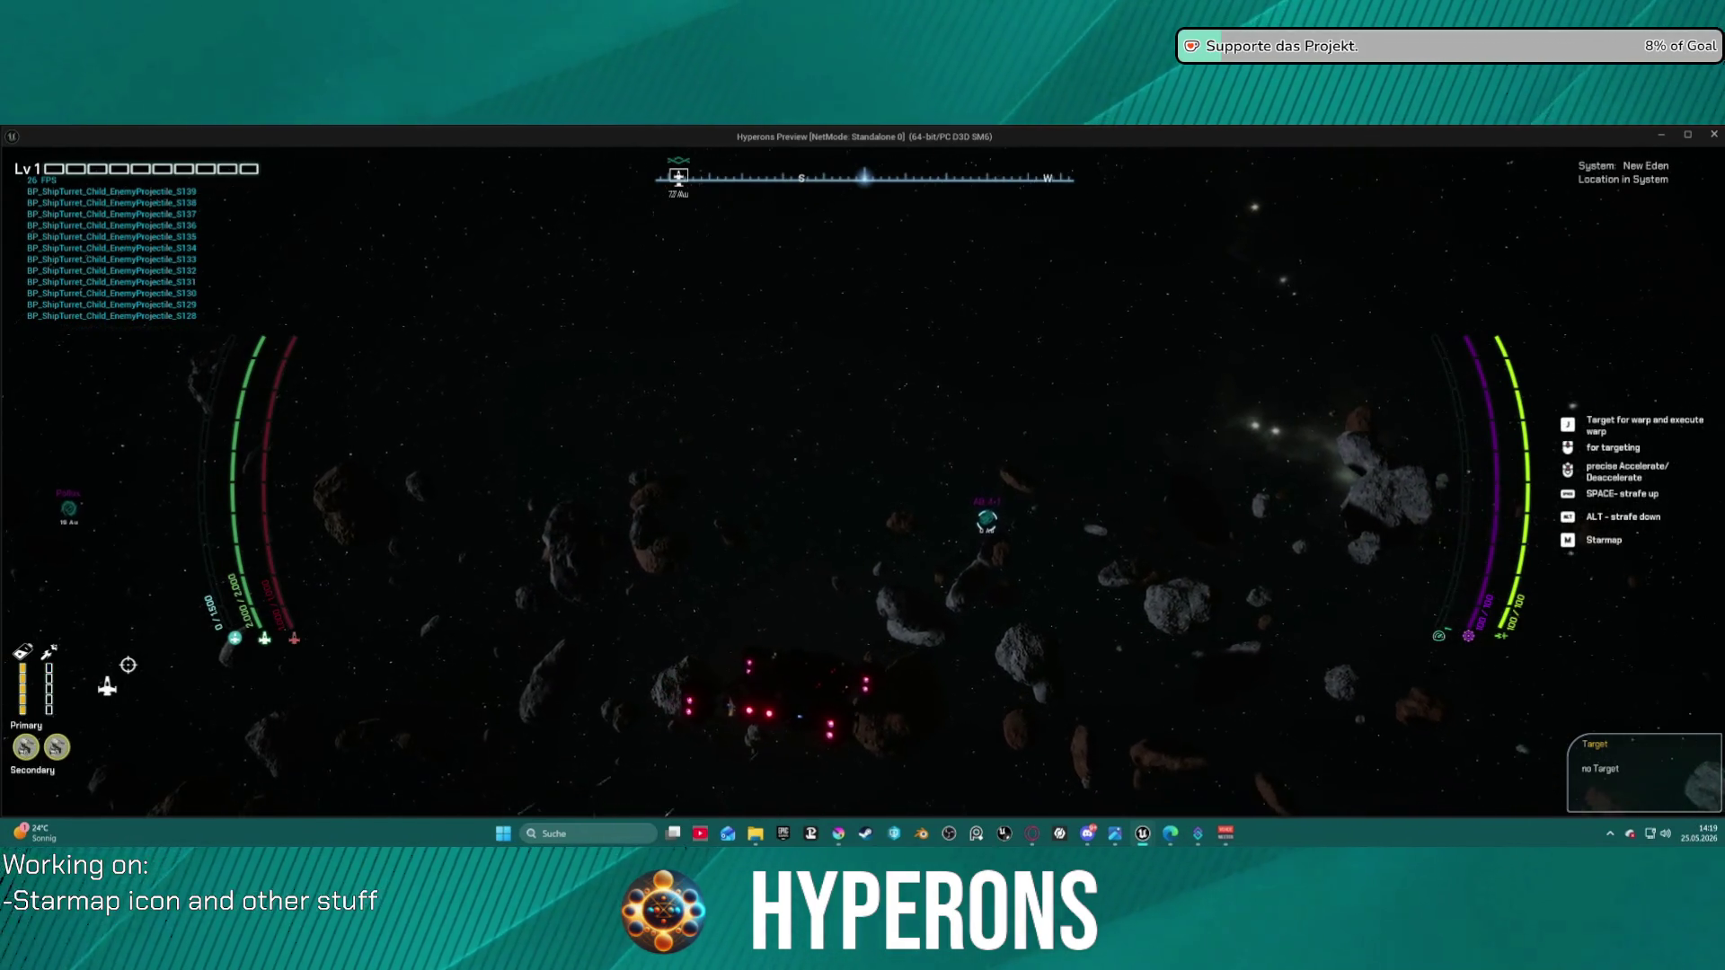
{"action": "scroll", "coordinate": [862, 485], "scroll_direction": "up", "scroll_amount": 3}
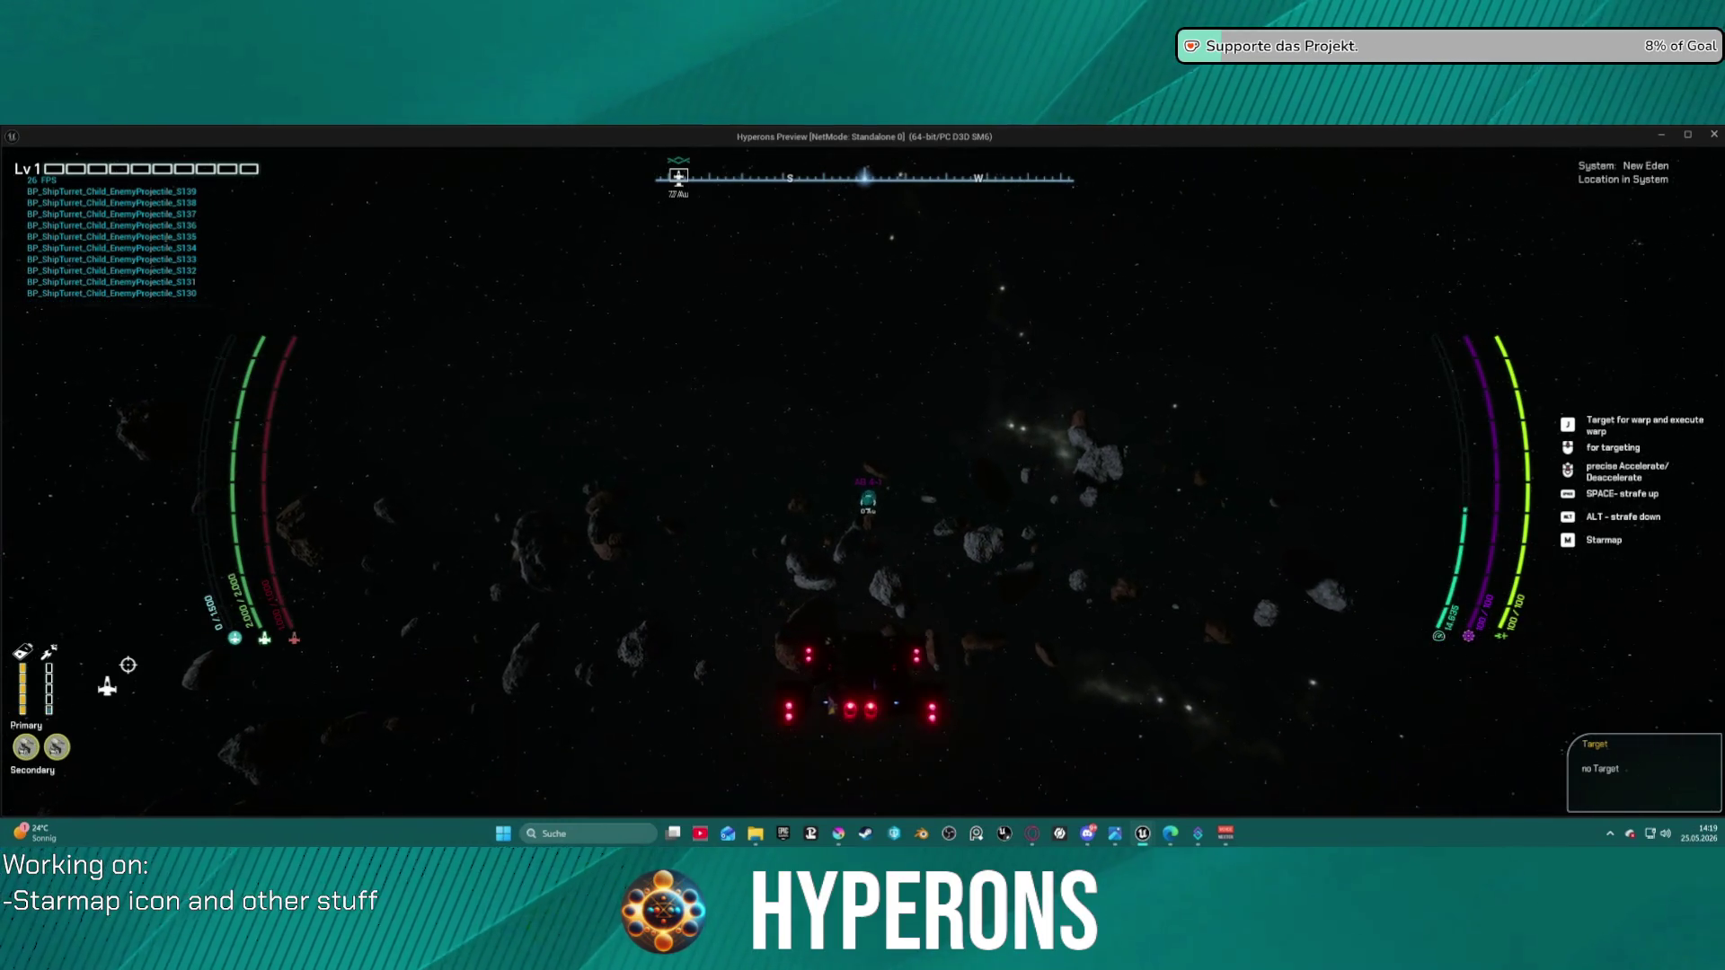
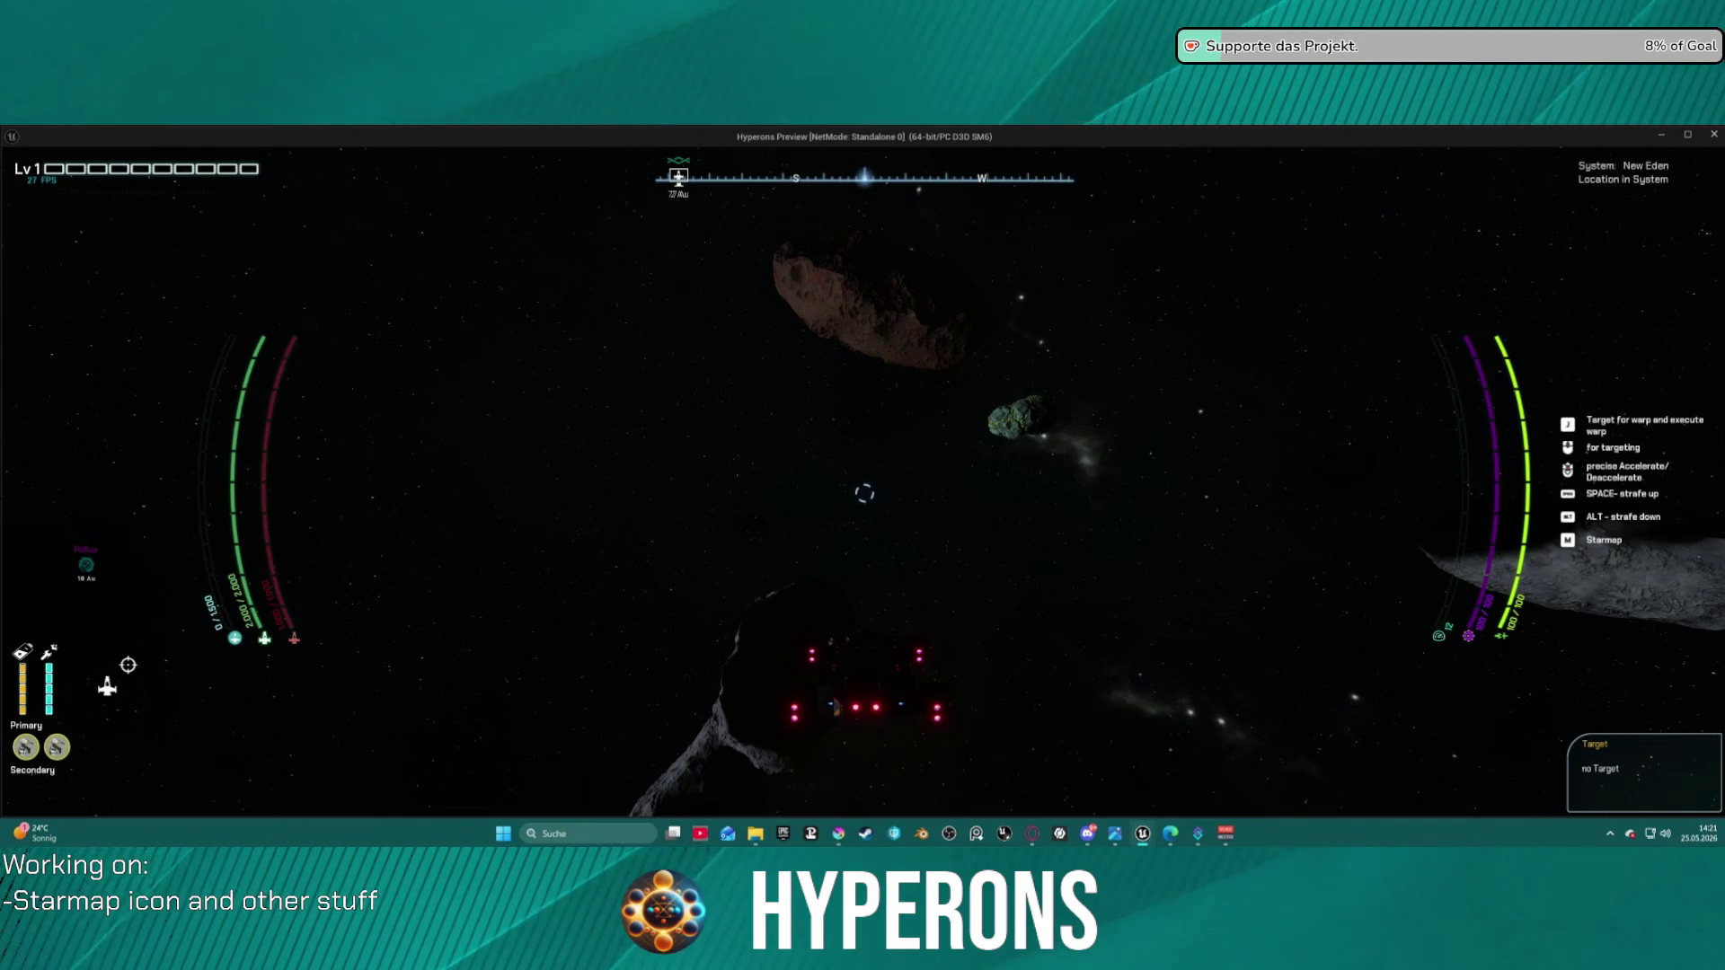
- Check the Asteroid Solaraith card in cargo, quit the preview, and open the item data table
{"action": "key", "text": "i"}
{"action": "mouse_move", "coordinate": [1015, 337]}
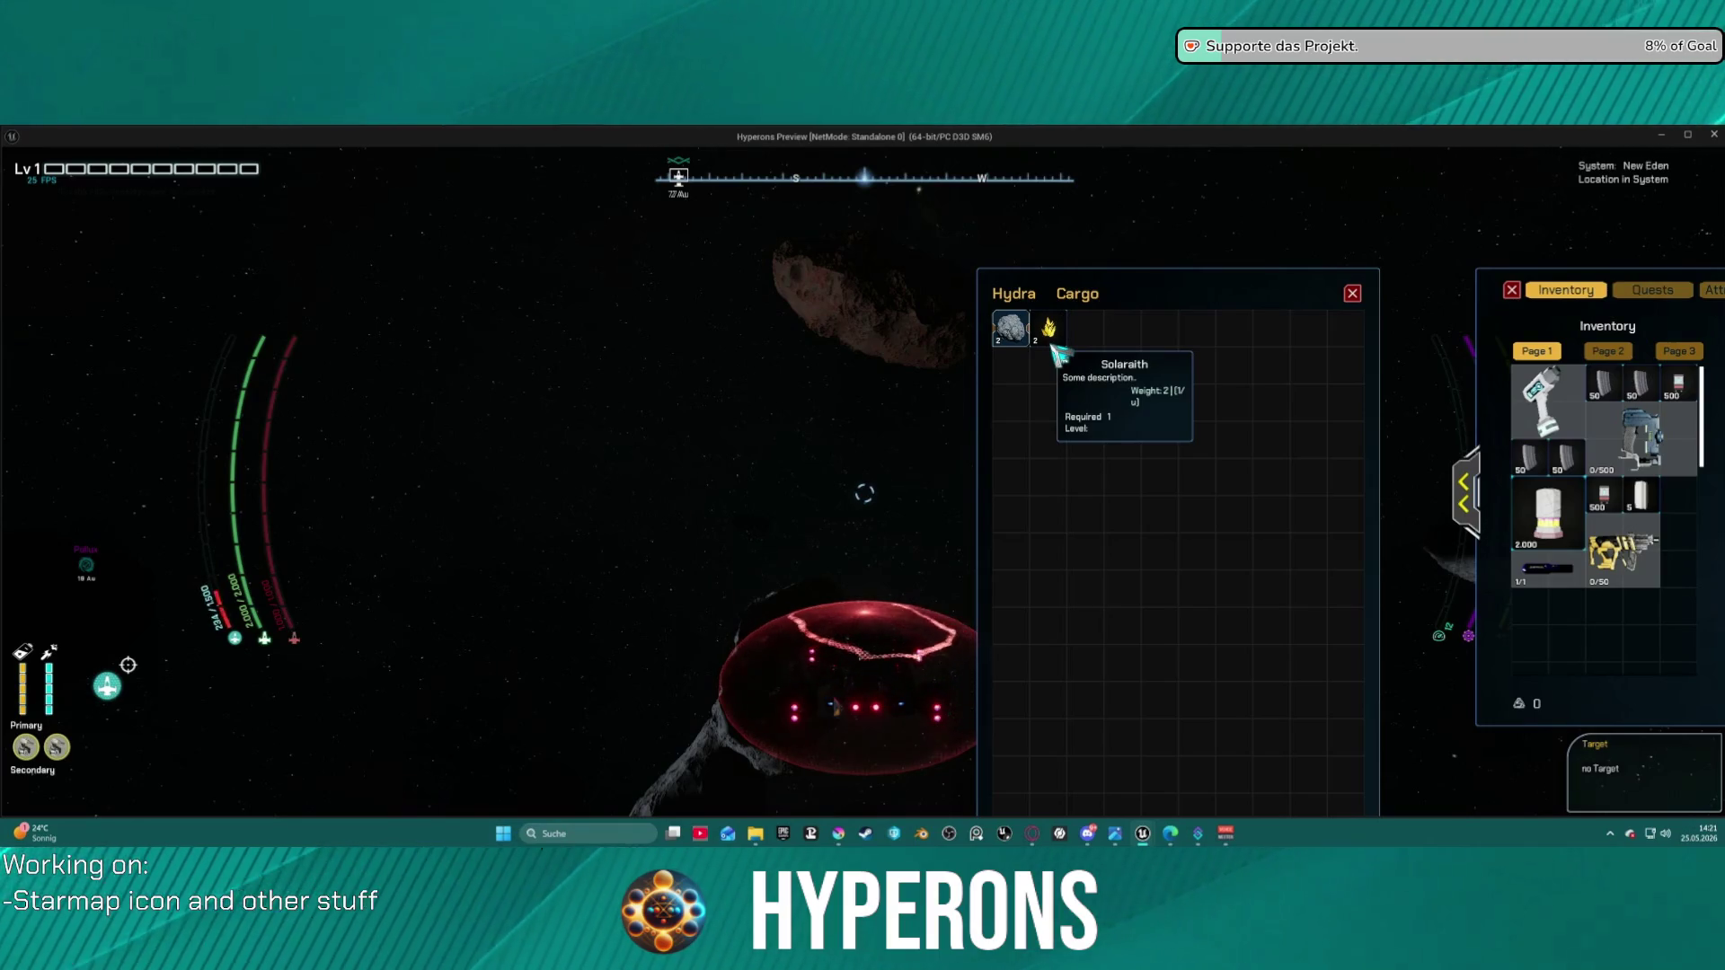
{"action": "key", "text": "Escape"}
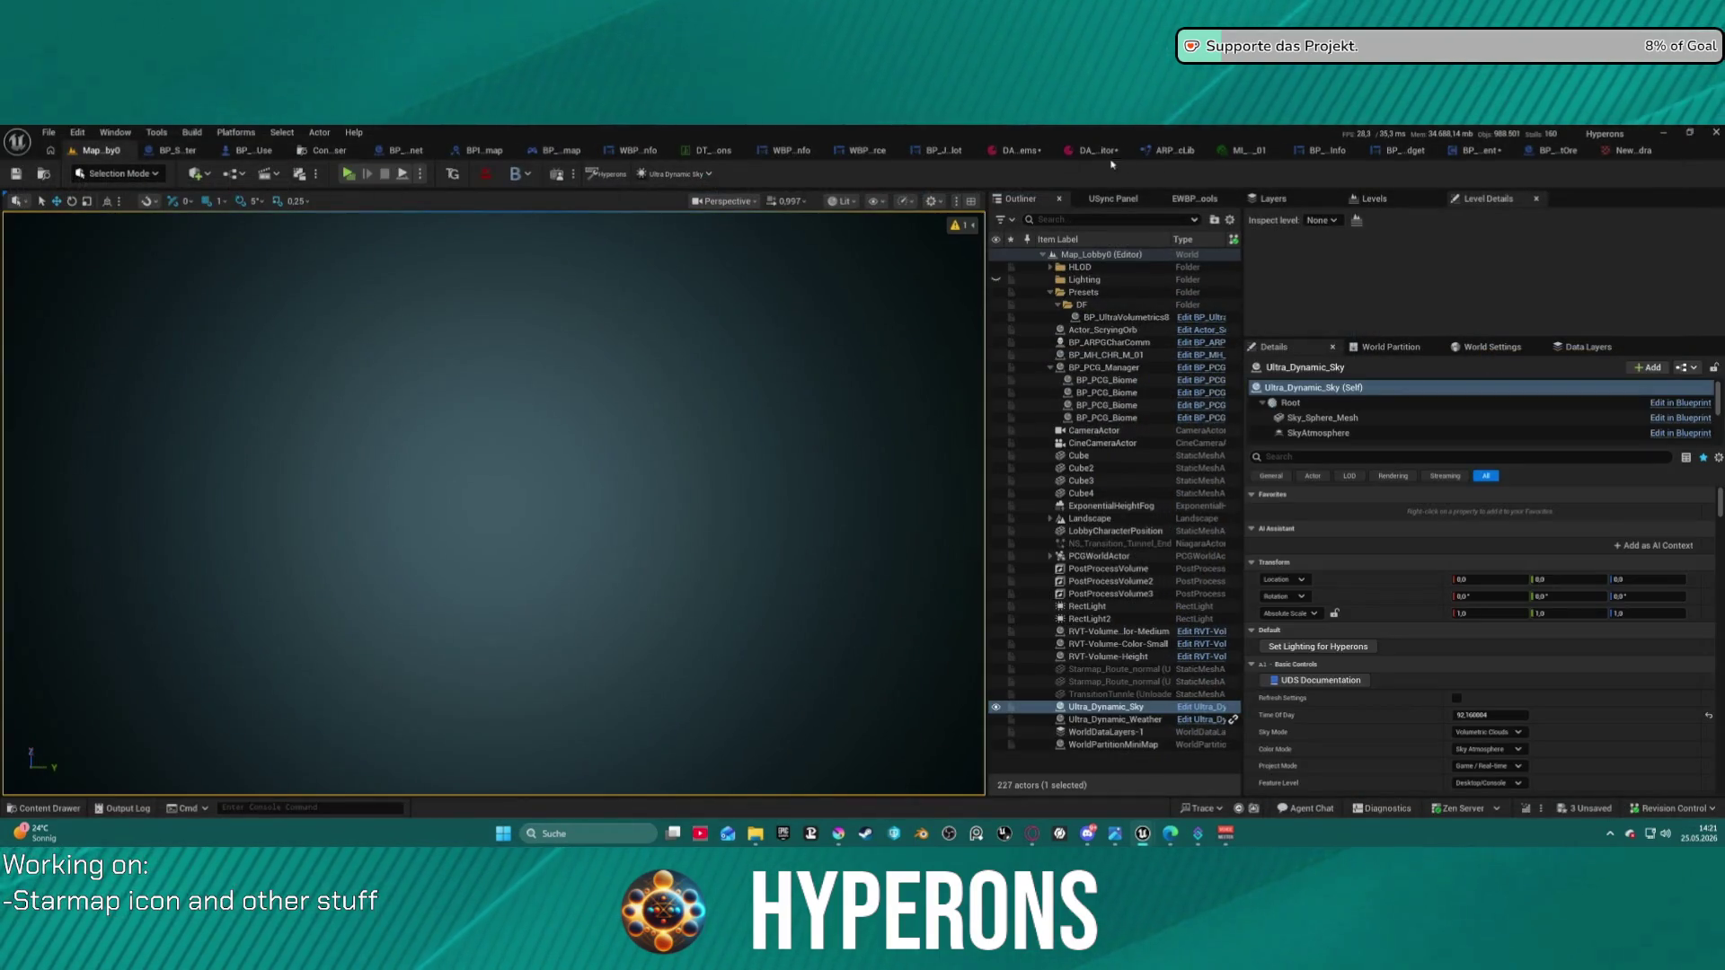
{"action": "left_click", "coordinate": [1085, 156]}
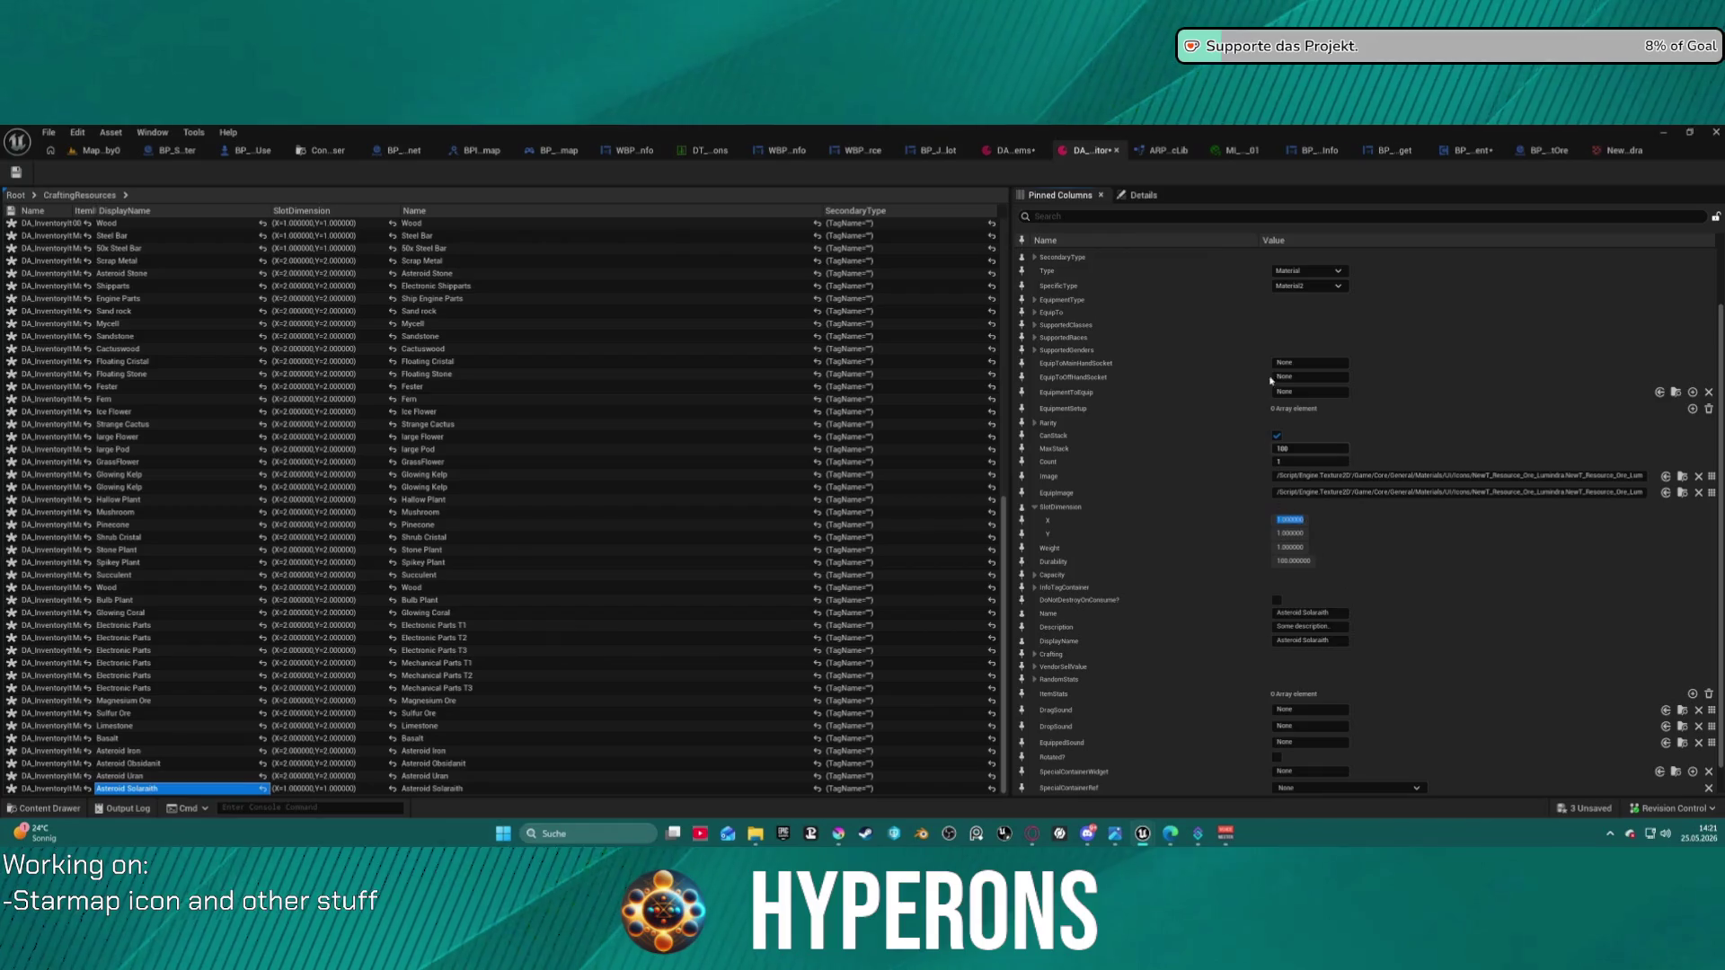
- Review the Asteroid Solaraith entry in DA_InventoryItems, then return to the lobby level
{"action": "left_click", "coordinate": [1013, 154]}
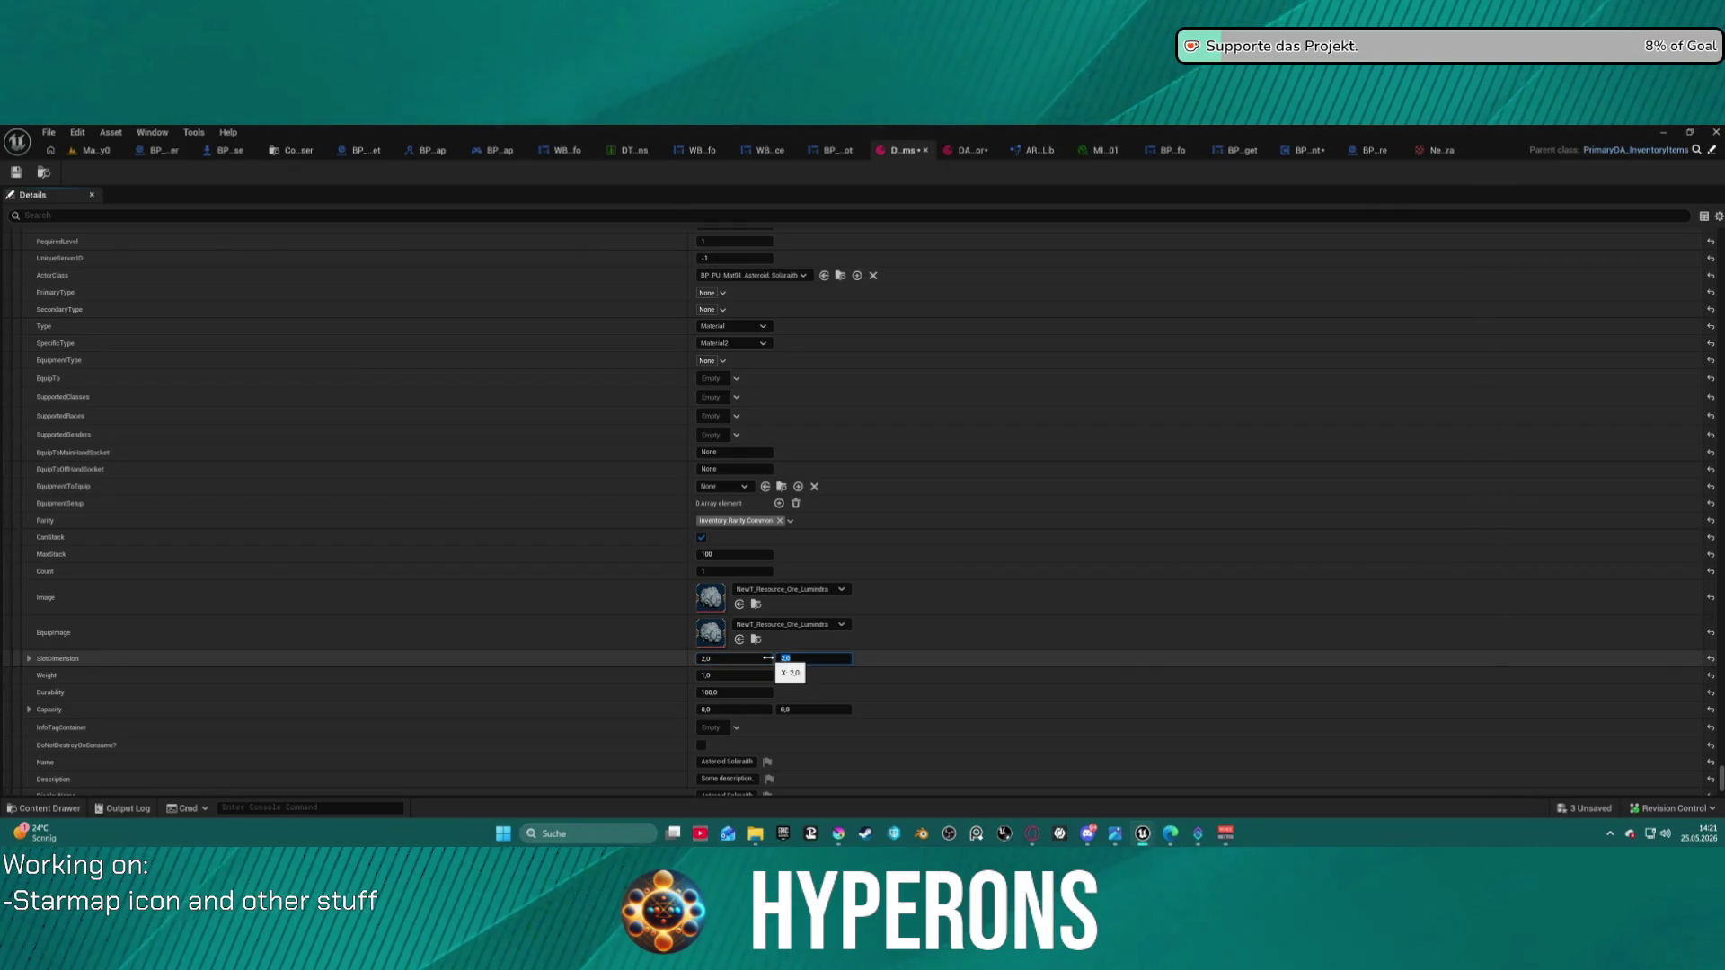
{"action": "left_click", "coordinate": [96, 151]}
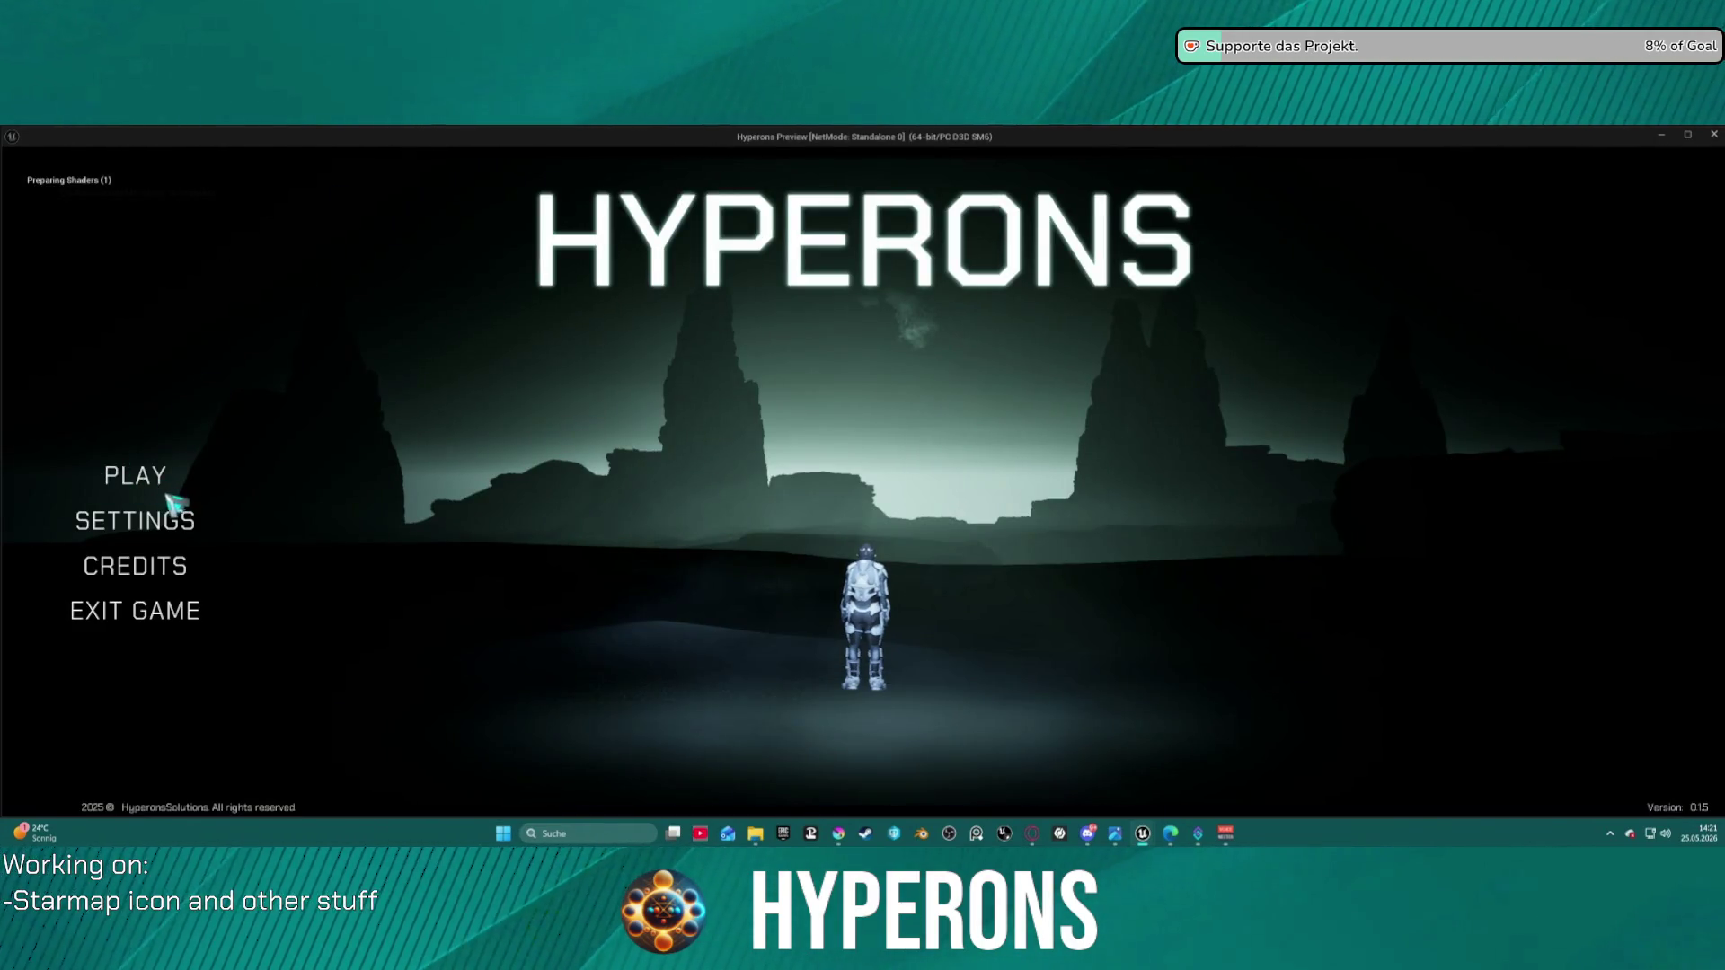
- Pick and confirm the Mining character, then start the game in System New Eden
{"action": "left_click", "coordinate": [148, 477]}
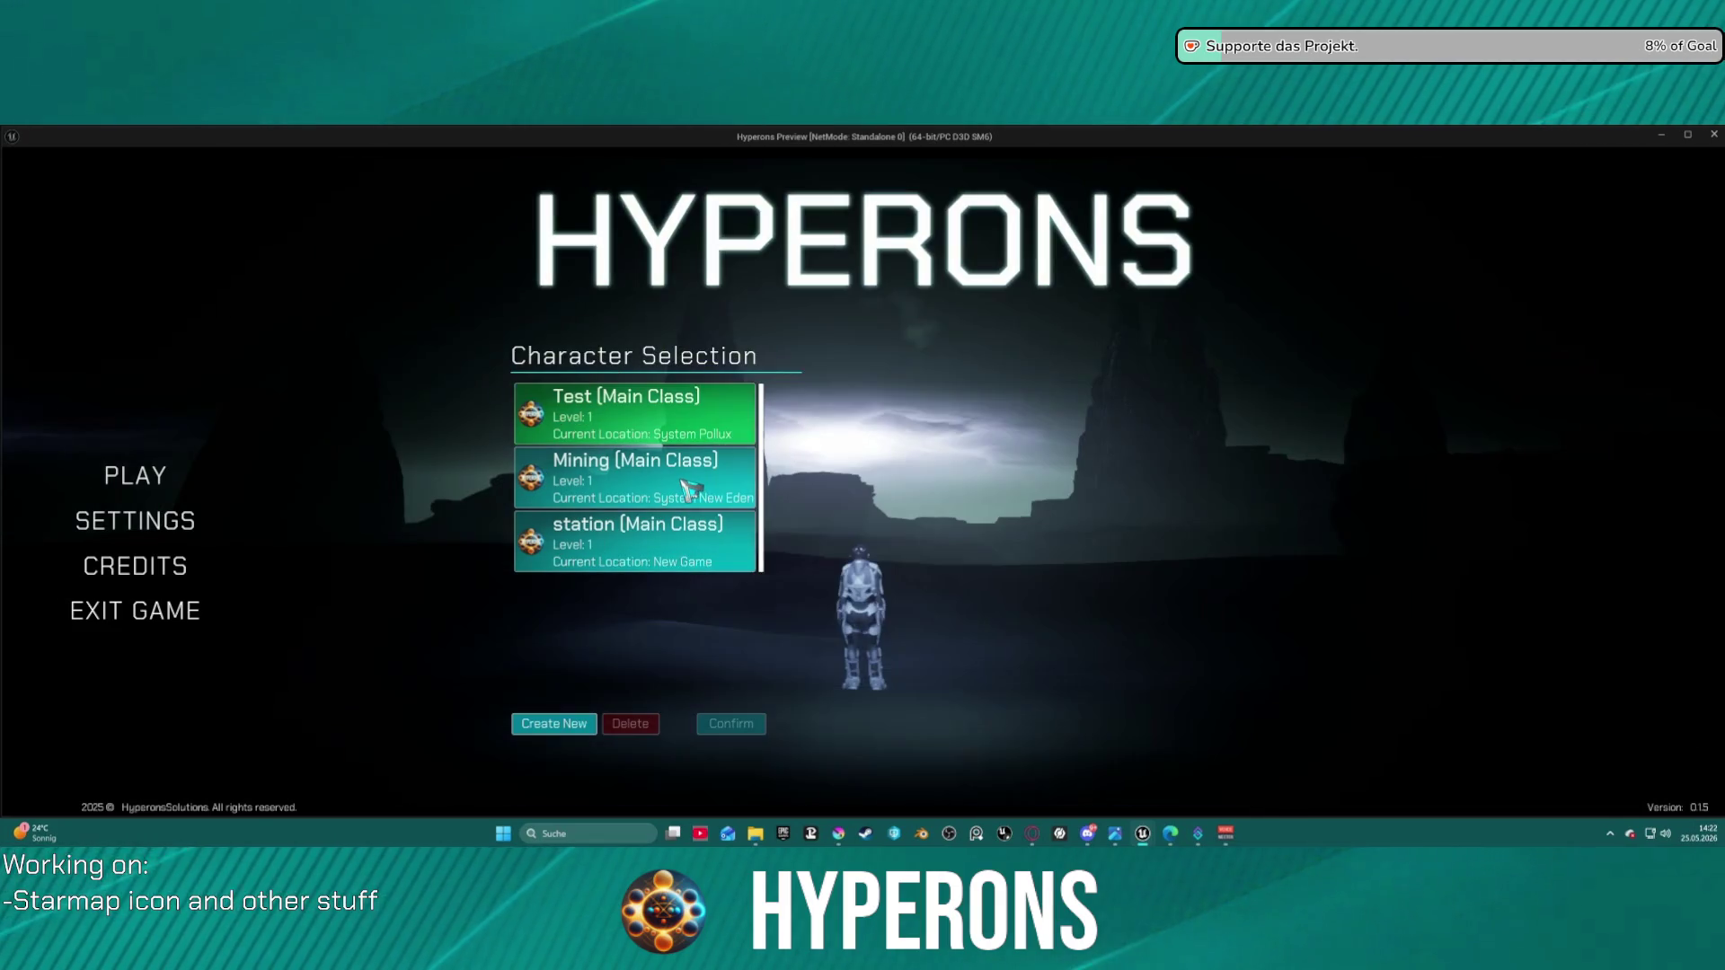
{"action": "left_click", "coordinate": [692, 490]}
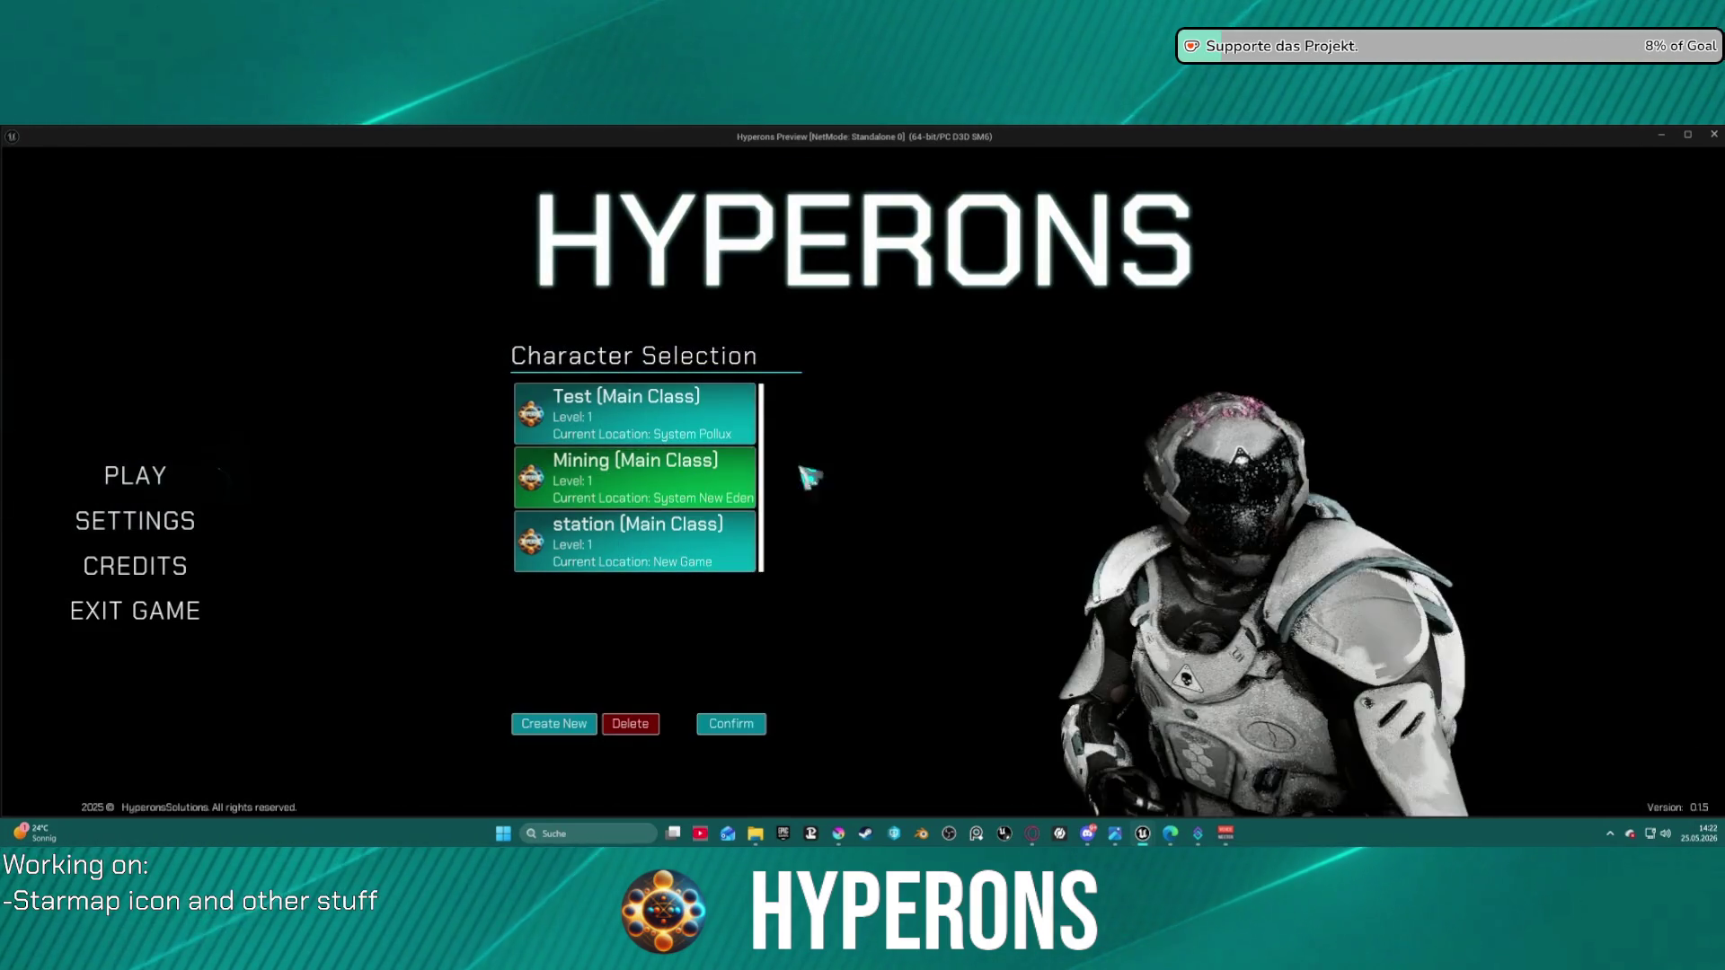
{"action": "left_click", "coordinate": [751, 728]}
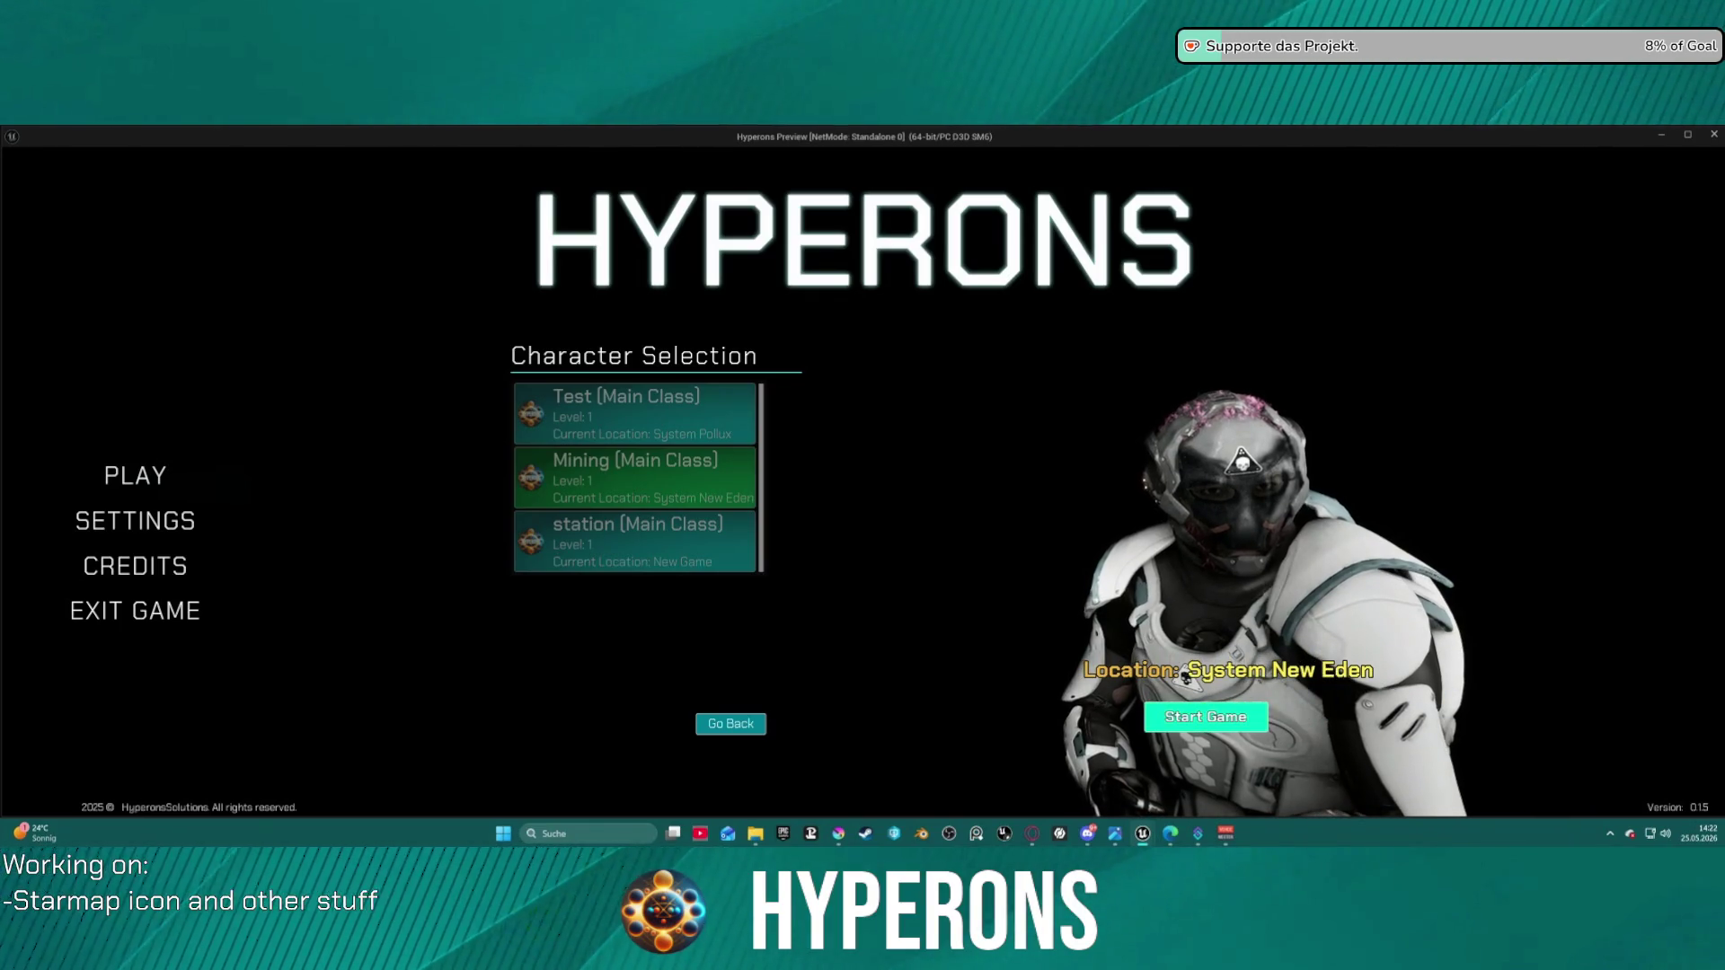
{"action": "left_click", "coordinate": [1206, 717]}
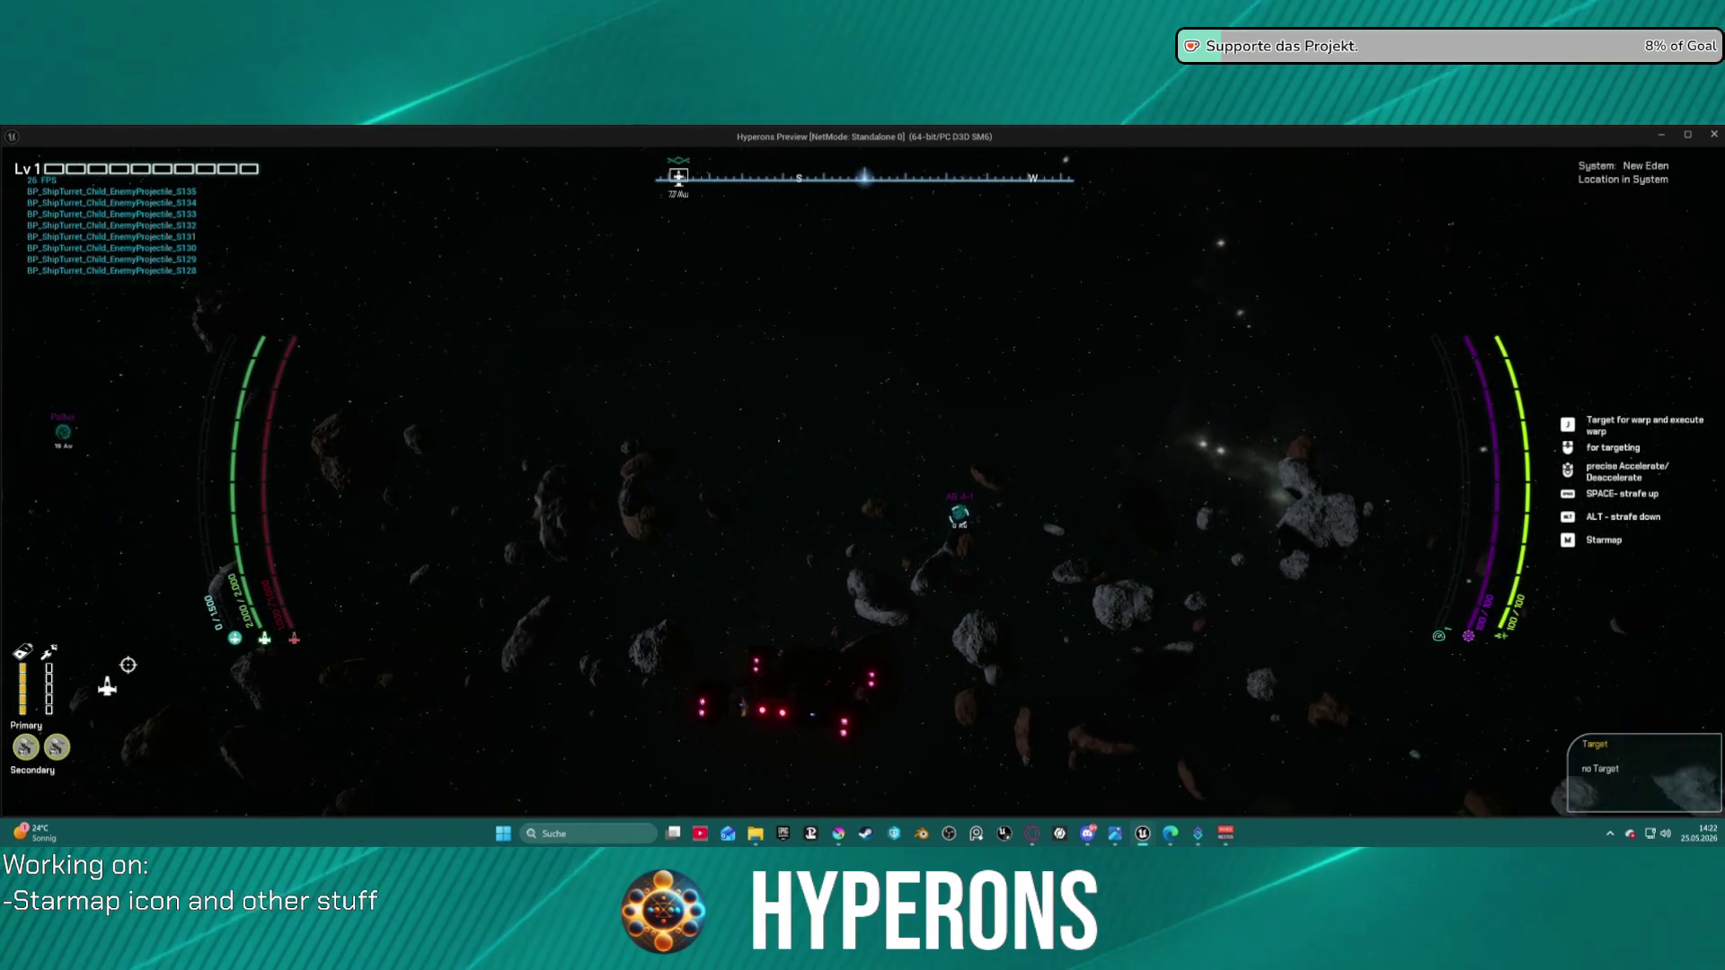
- Raise the ship's shield near the Solaraith asteroids and zoom the camera in and out
{"action": "key", "text": "1"}
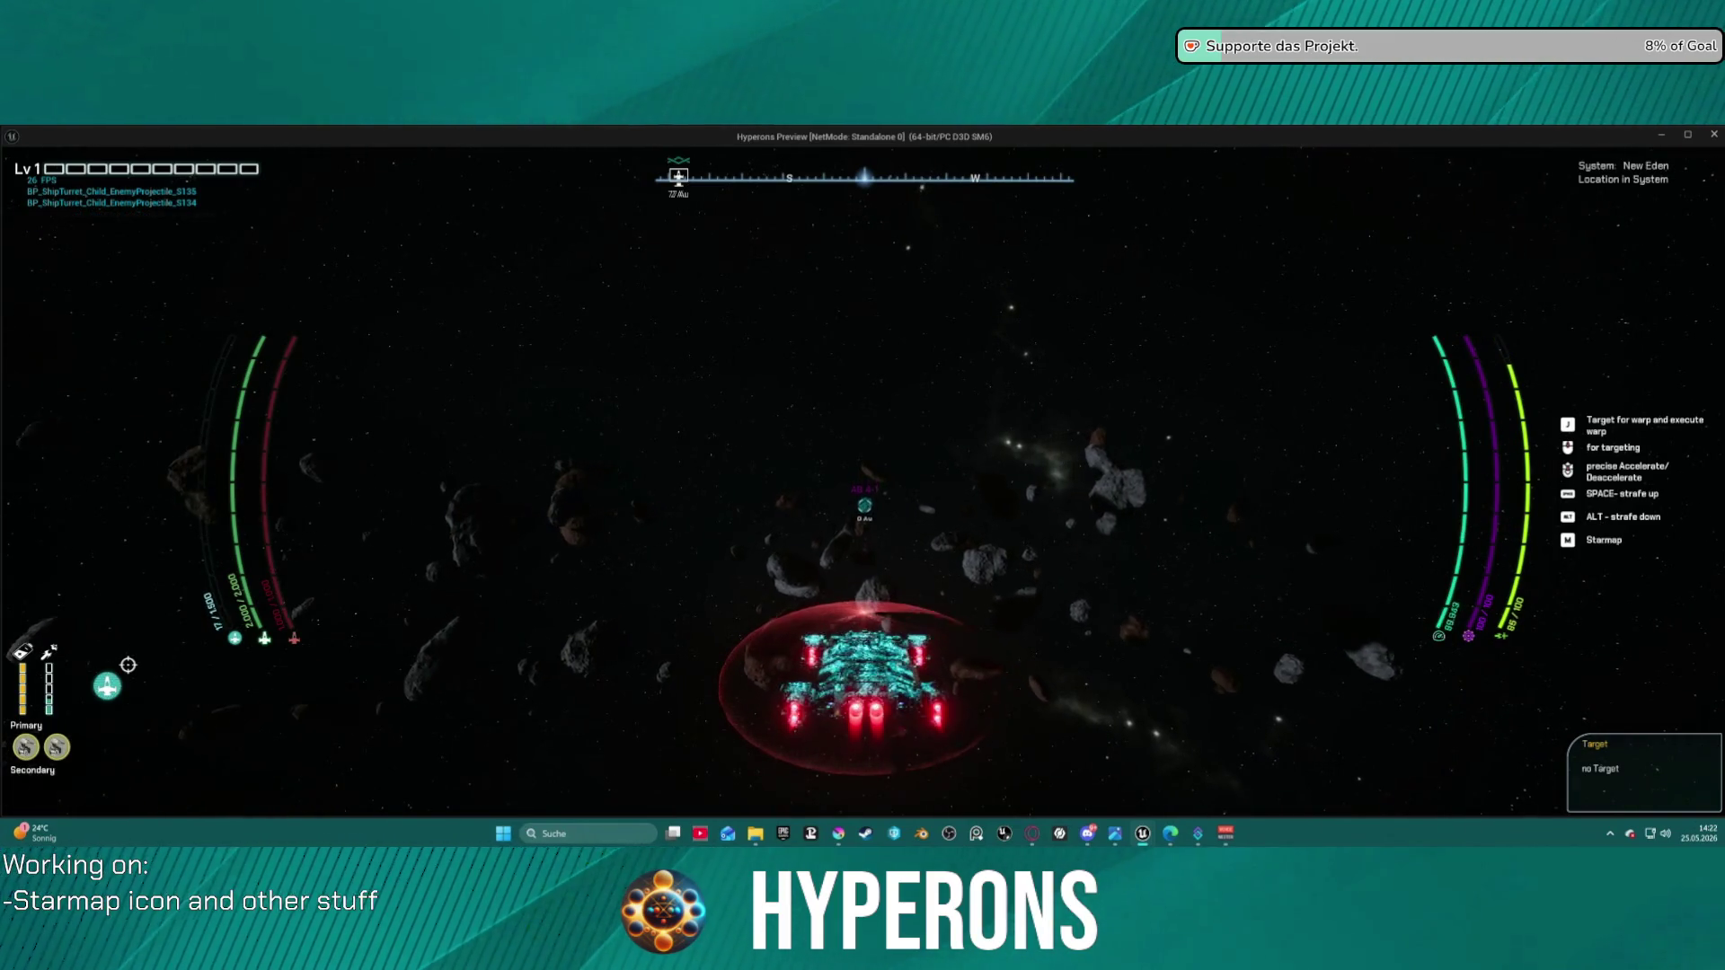
{"action": "scroll", "coordinate": [862, 485], "scroll_direction": "up", "scroll_amount": 3}
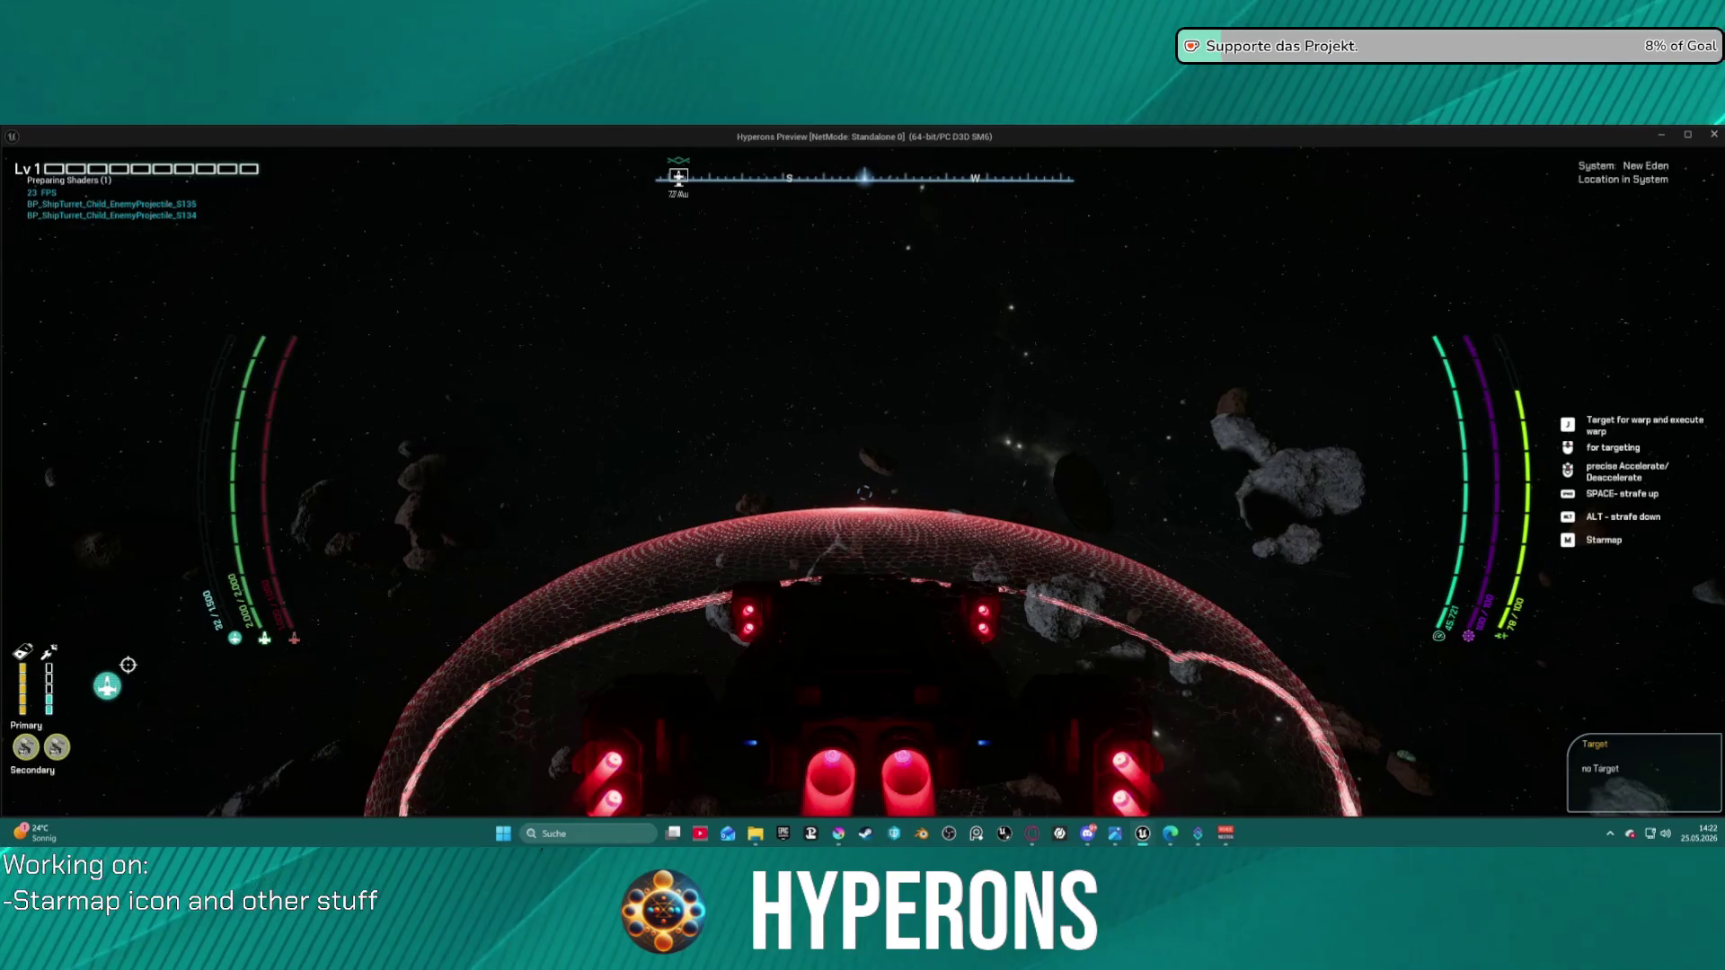
{"action": "scroll", "coordinate": [862, 486], "scroll_direction": "down", "scroll_amount": 3}
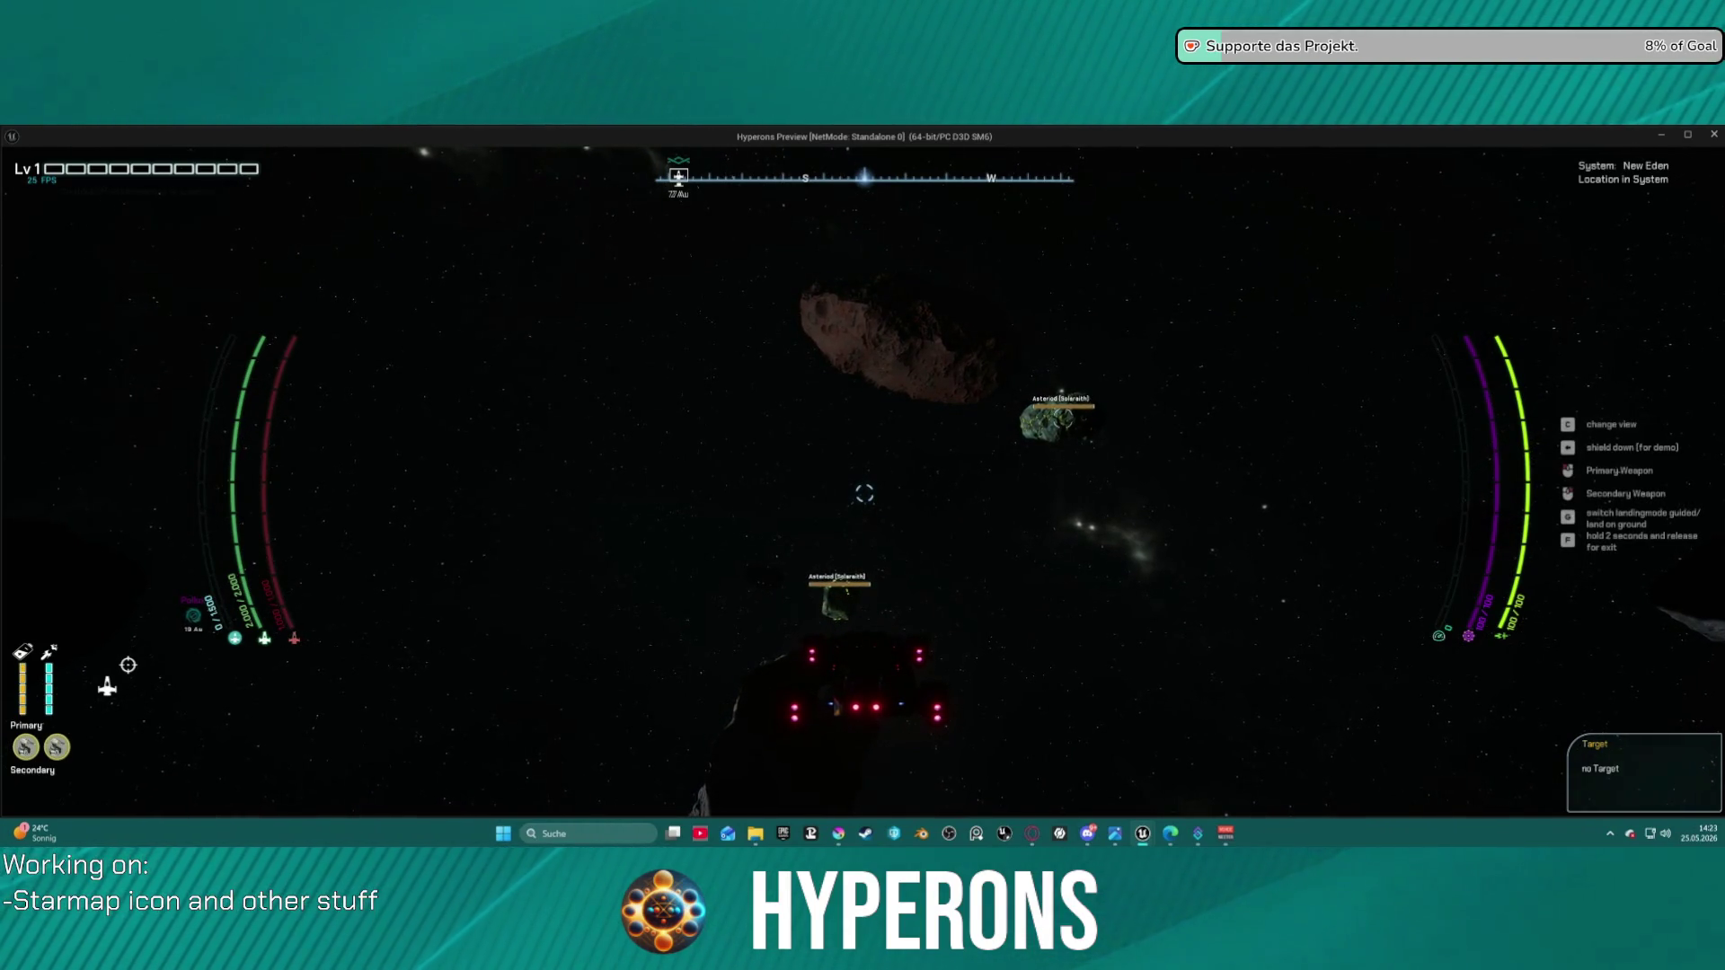
- Inspect the Asteroid Solaraith cargo item, end the play session, and open the asteroid icon texture
{"action": "key", "text": "i"}
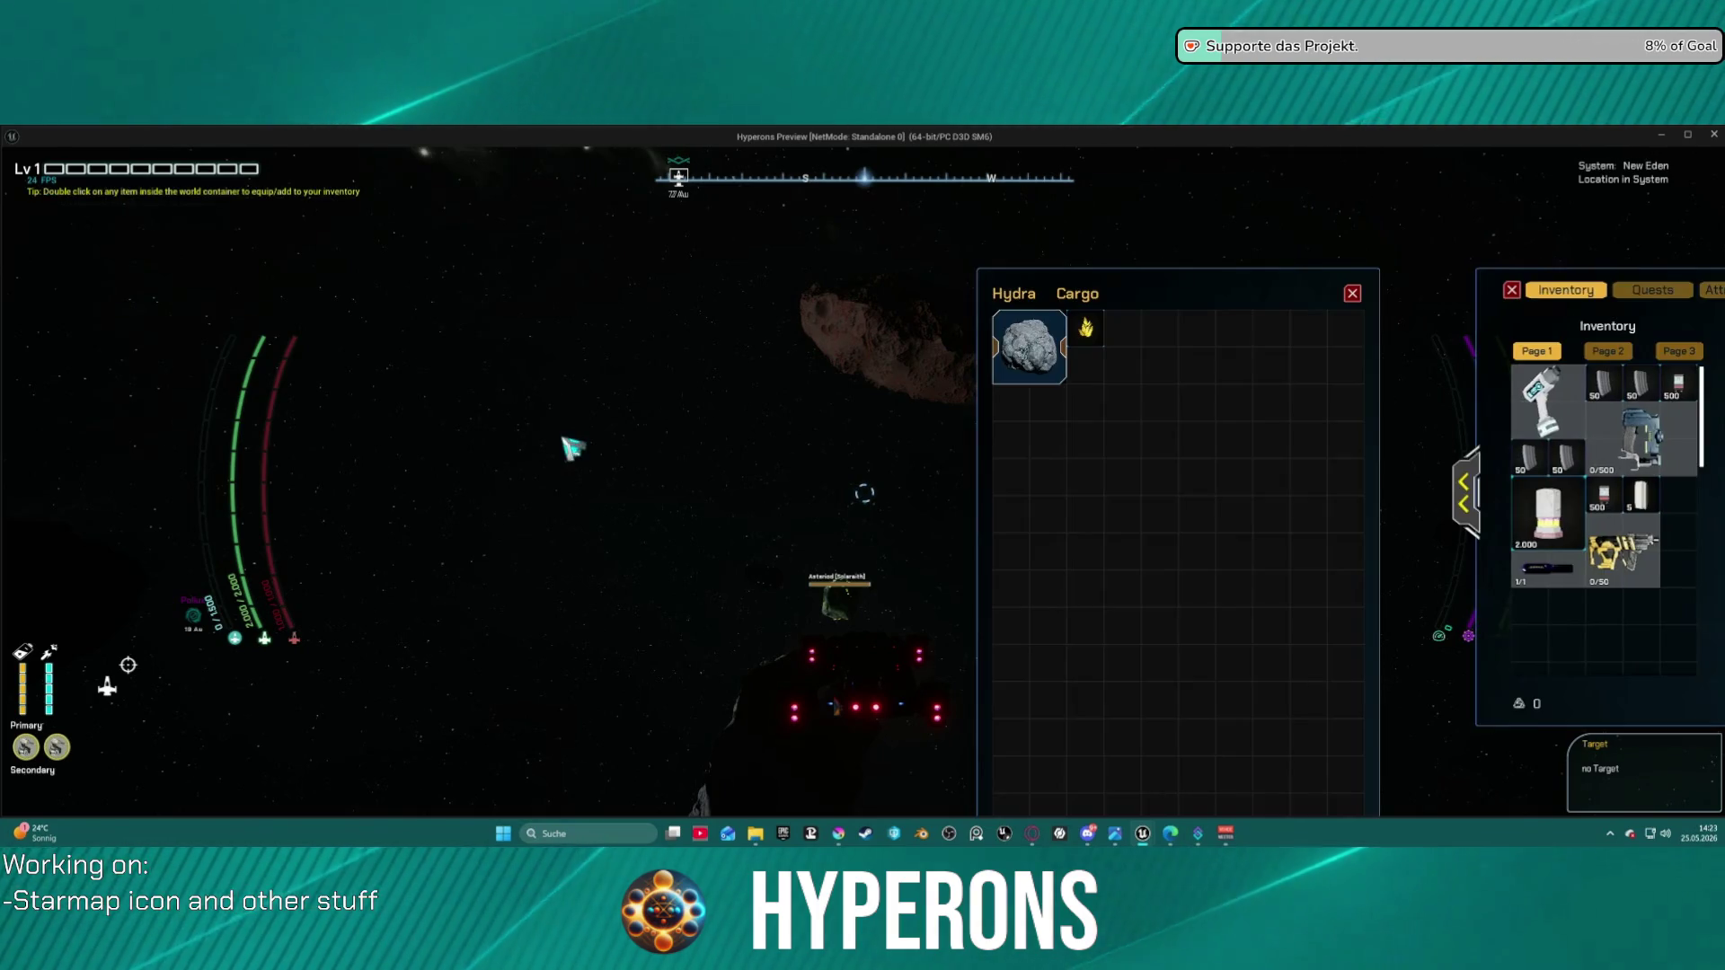
{"action": "mouse_move", "coordinate": [1060, 364]}
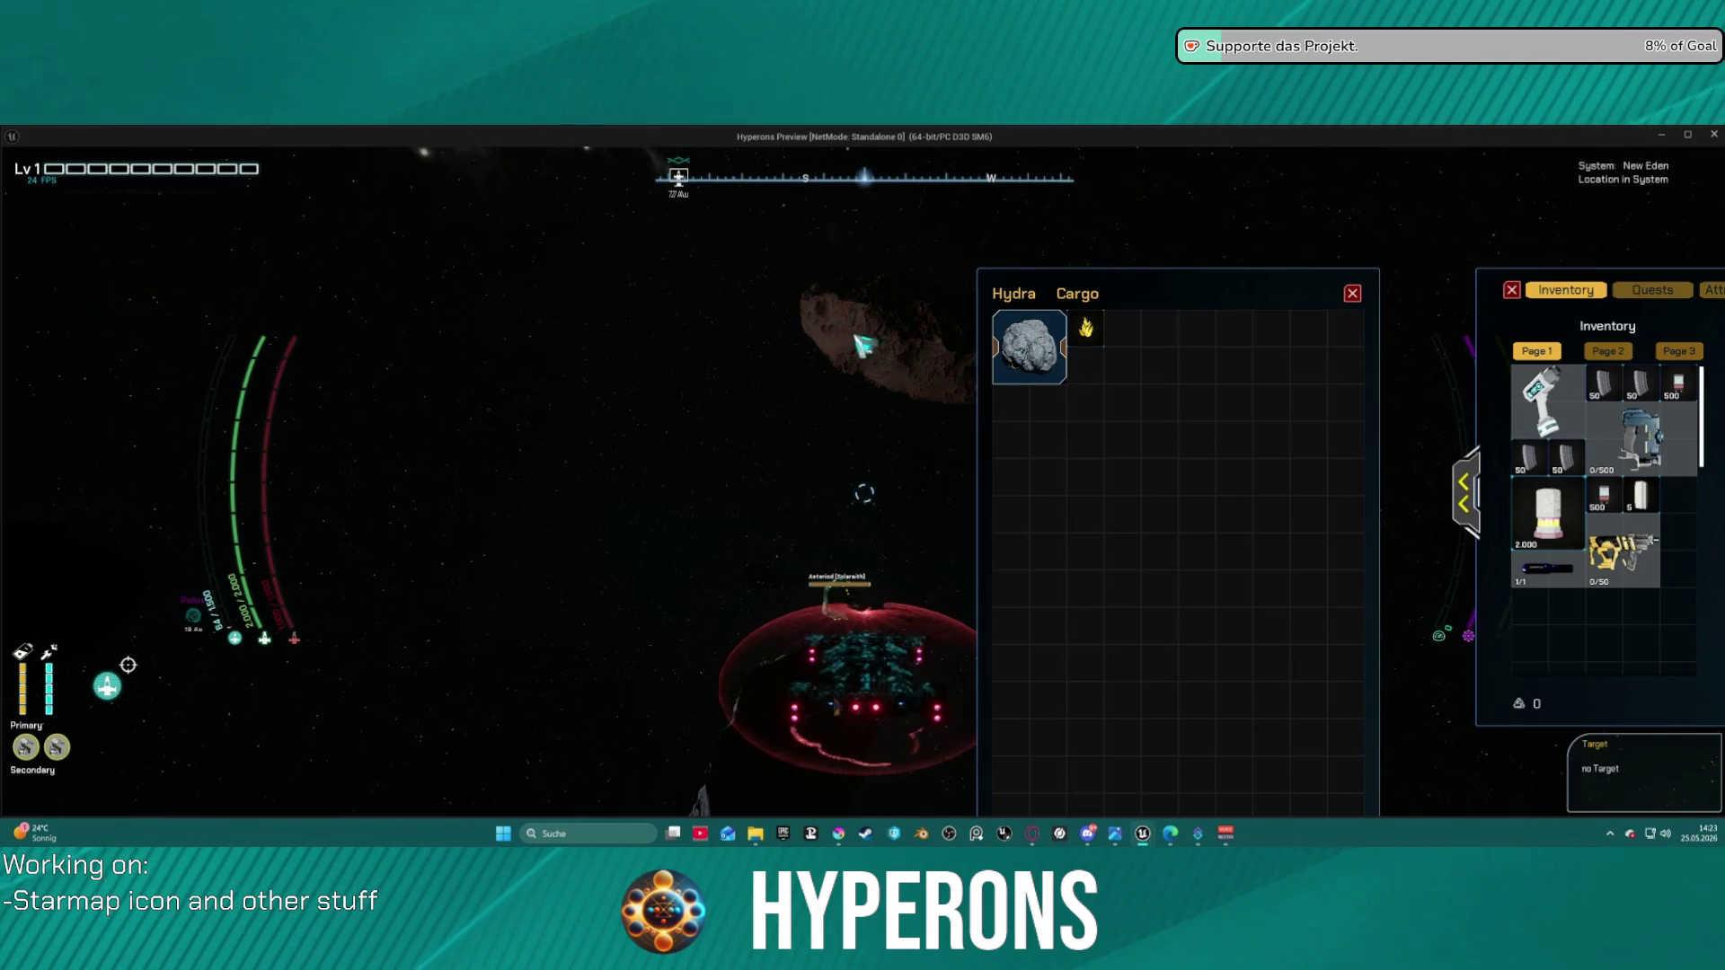
{"action": "mouse_move", "coordinate": [1025, 364]}
{"action": "left_mouse_down"}
{"action": "mouse_move", "coordinate": [1033, 423]}
{"action": "mouse_move", "coordinate": [1579, 629]}
{"action": "mouse_move", "coordinate": [1586, 663]}
{"action": "mouse_move", "coordinate": [1204, 432]}
{"action": "mouse_move", "coordinate": [1036, 373]}
{"action": "left_mouse_up"}
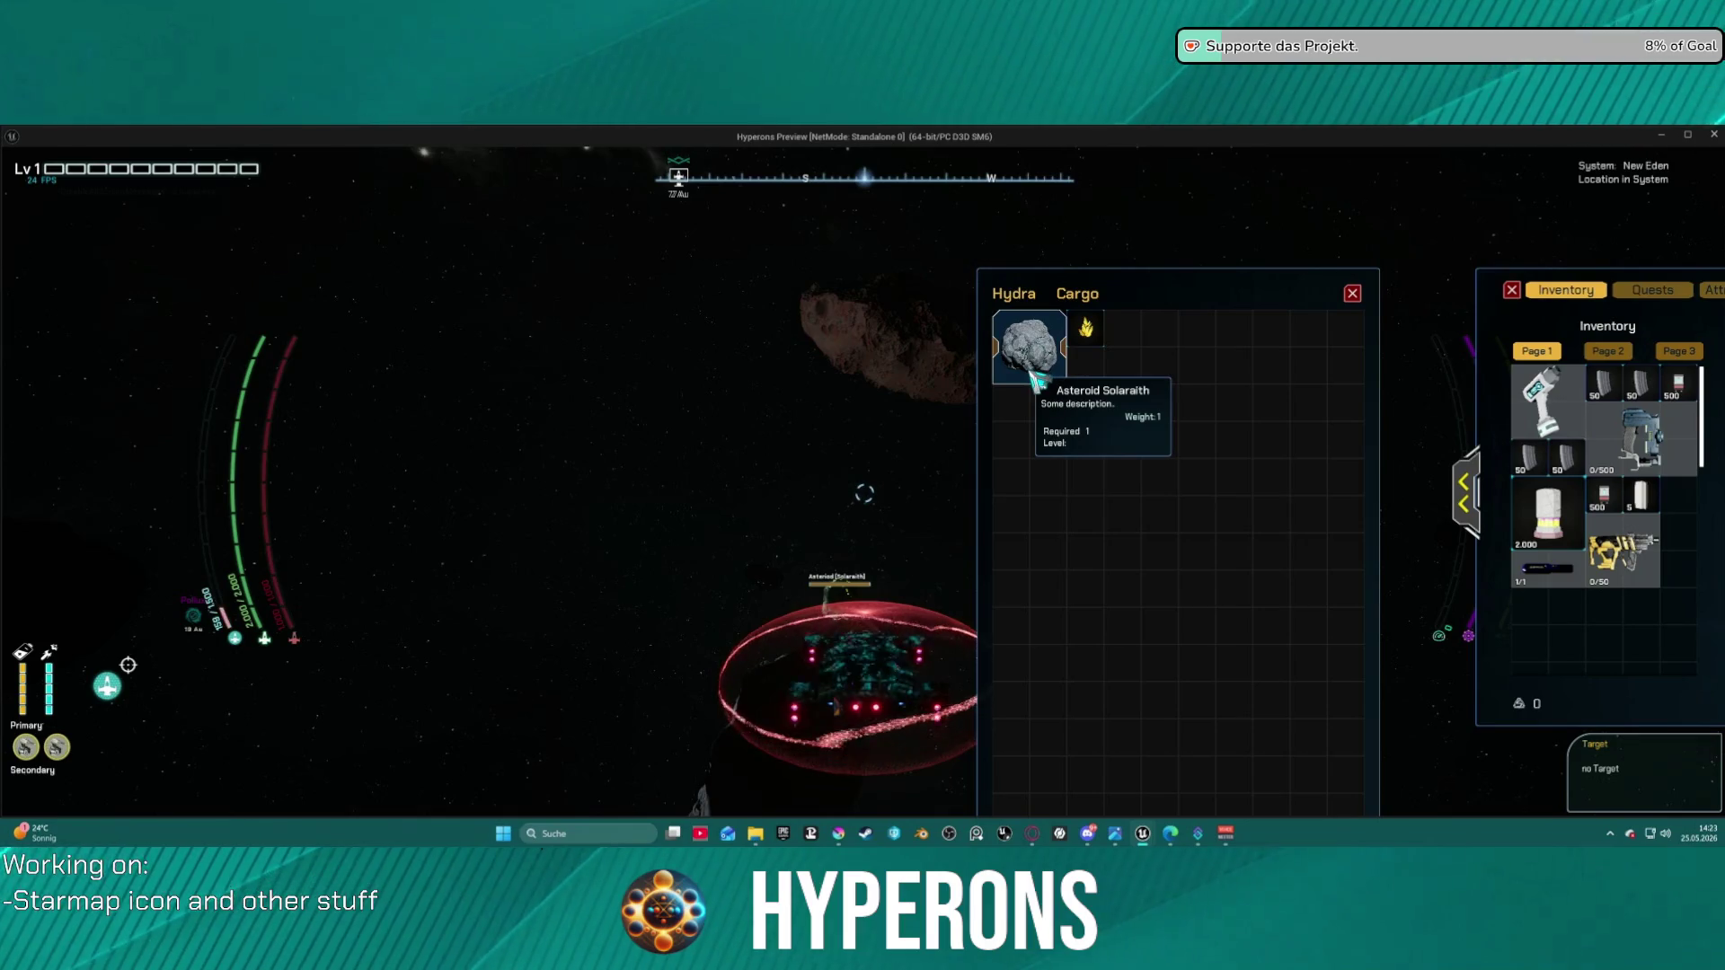
{"action": "left_click", "coordinate": [1044, 355]}
{"action": "key", "text": "Escape"}
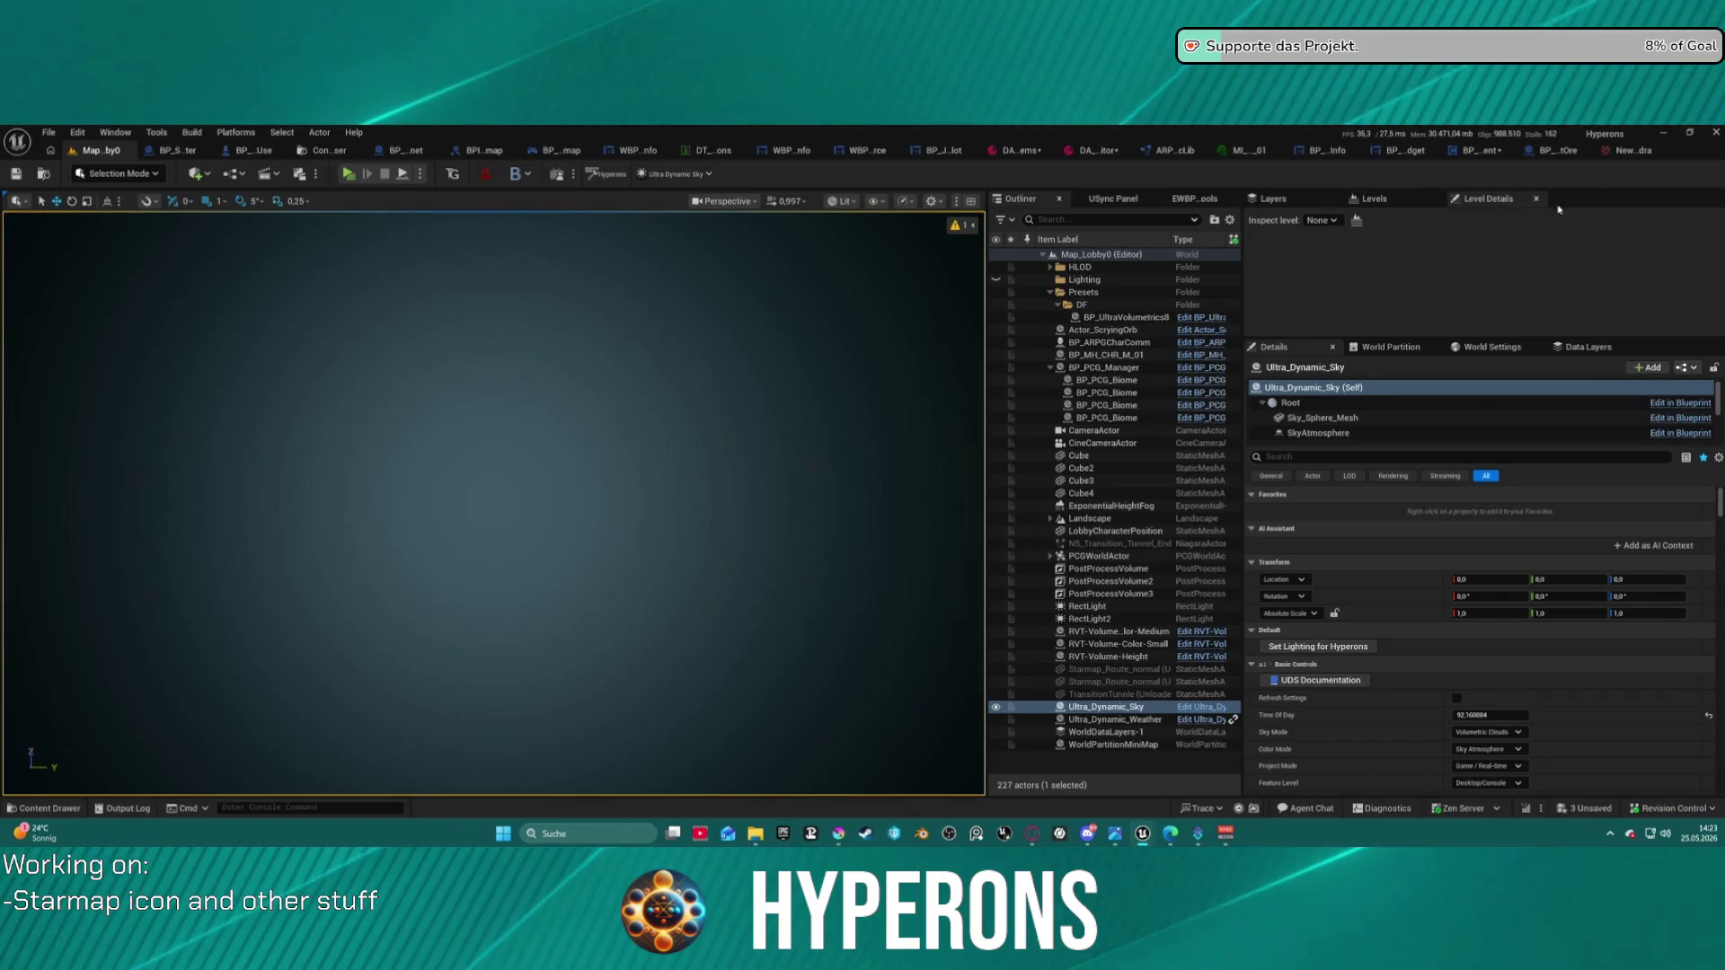
{"action": "left_click", "coordinate": [1630, 151]}
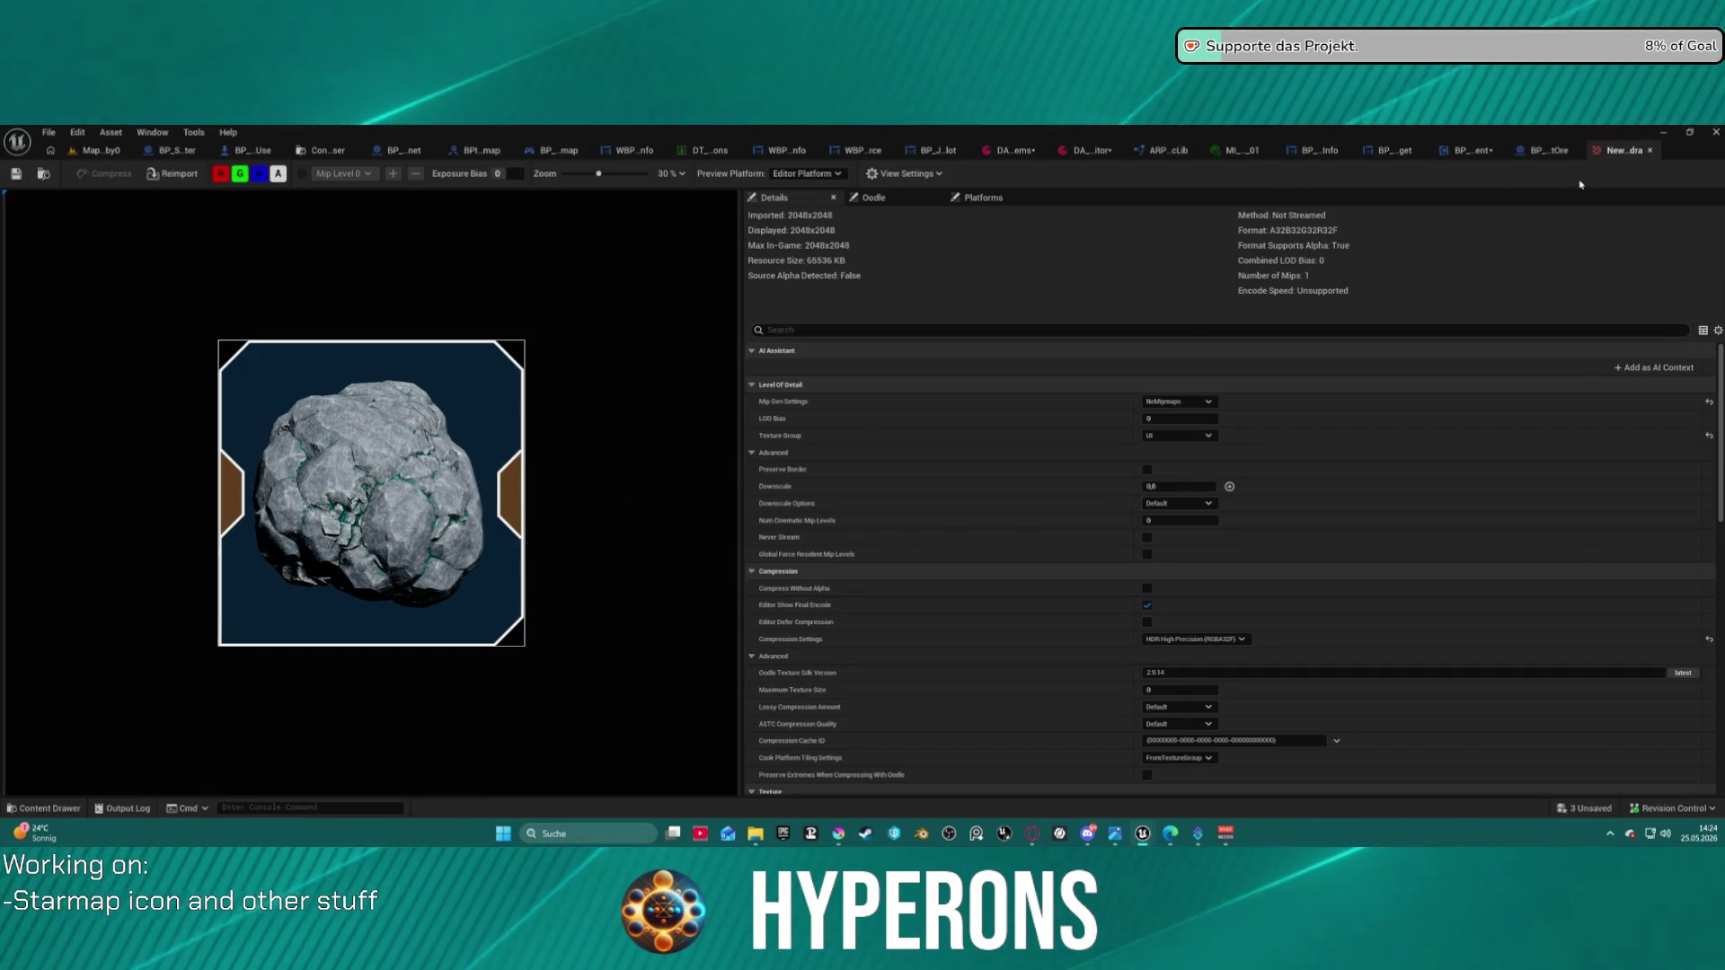
- Check the Icons/New folder in the Content Drawer and reopen the asteroid icon texture
{"action": "key", "text": "ctrl+space"}
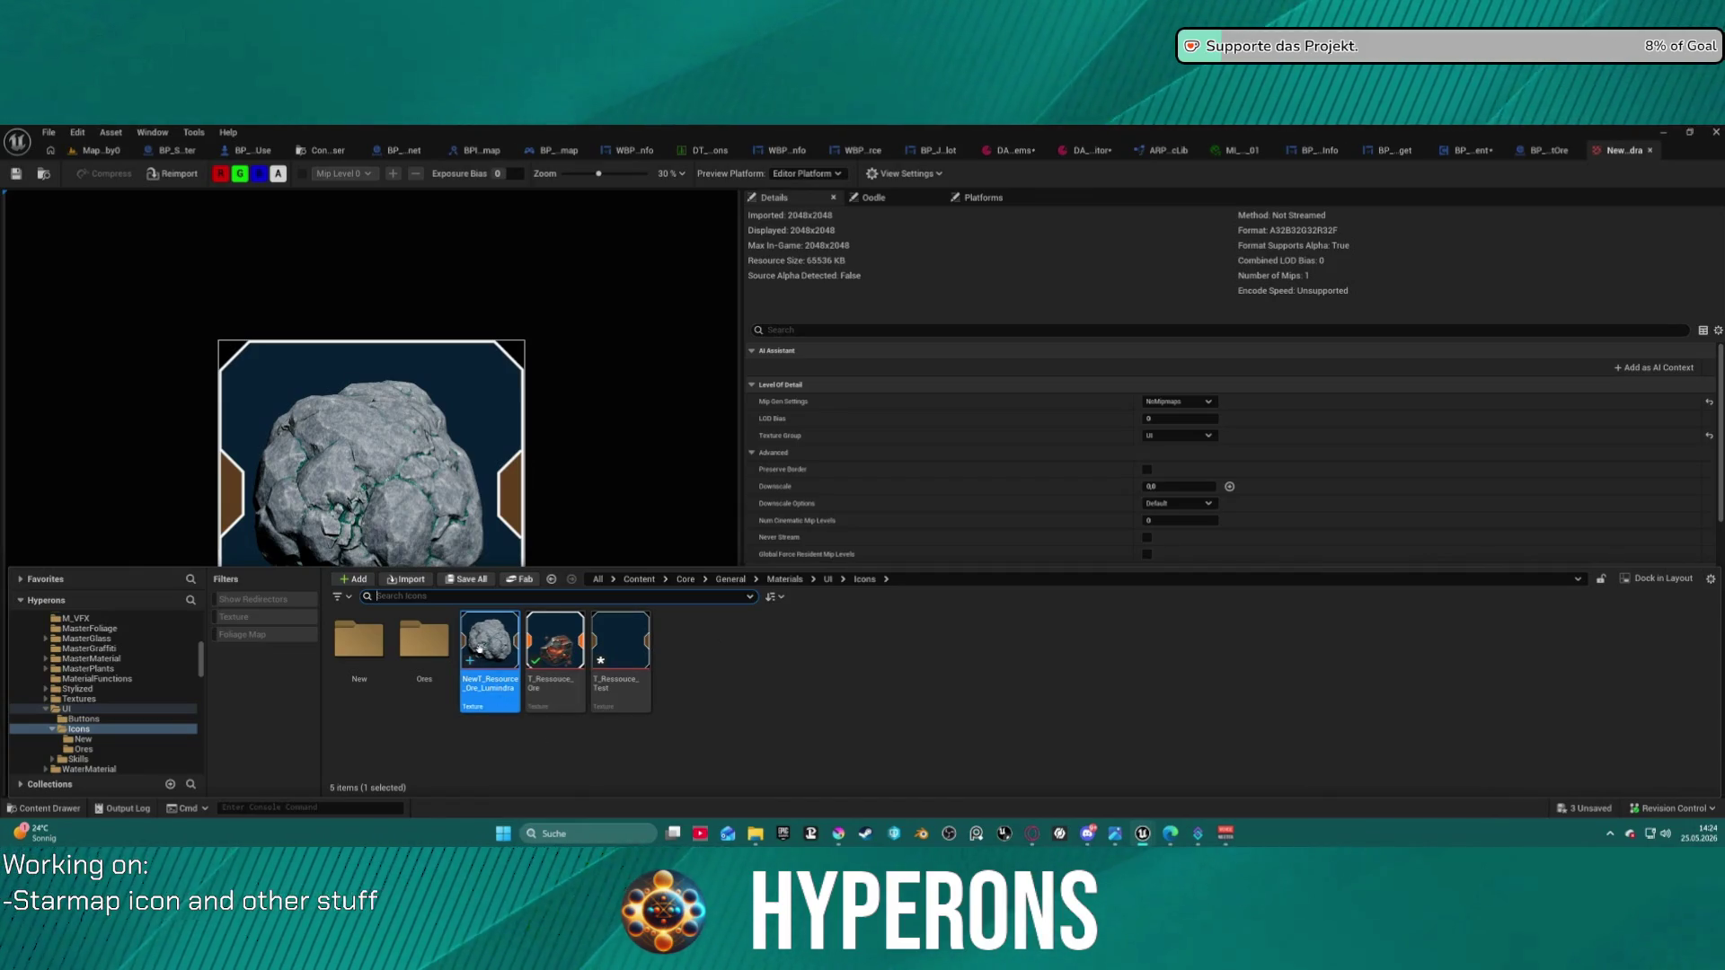
{"action": "double_click", "coordinate": [360, 647]}
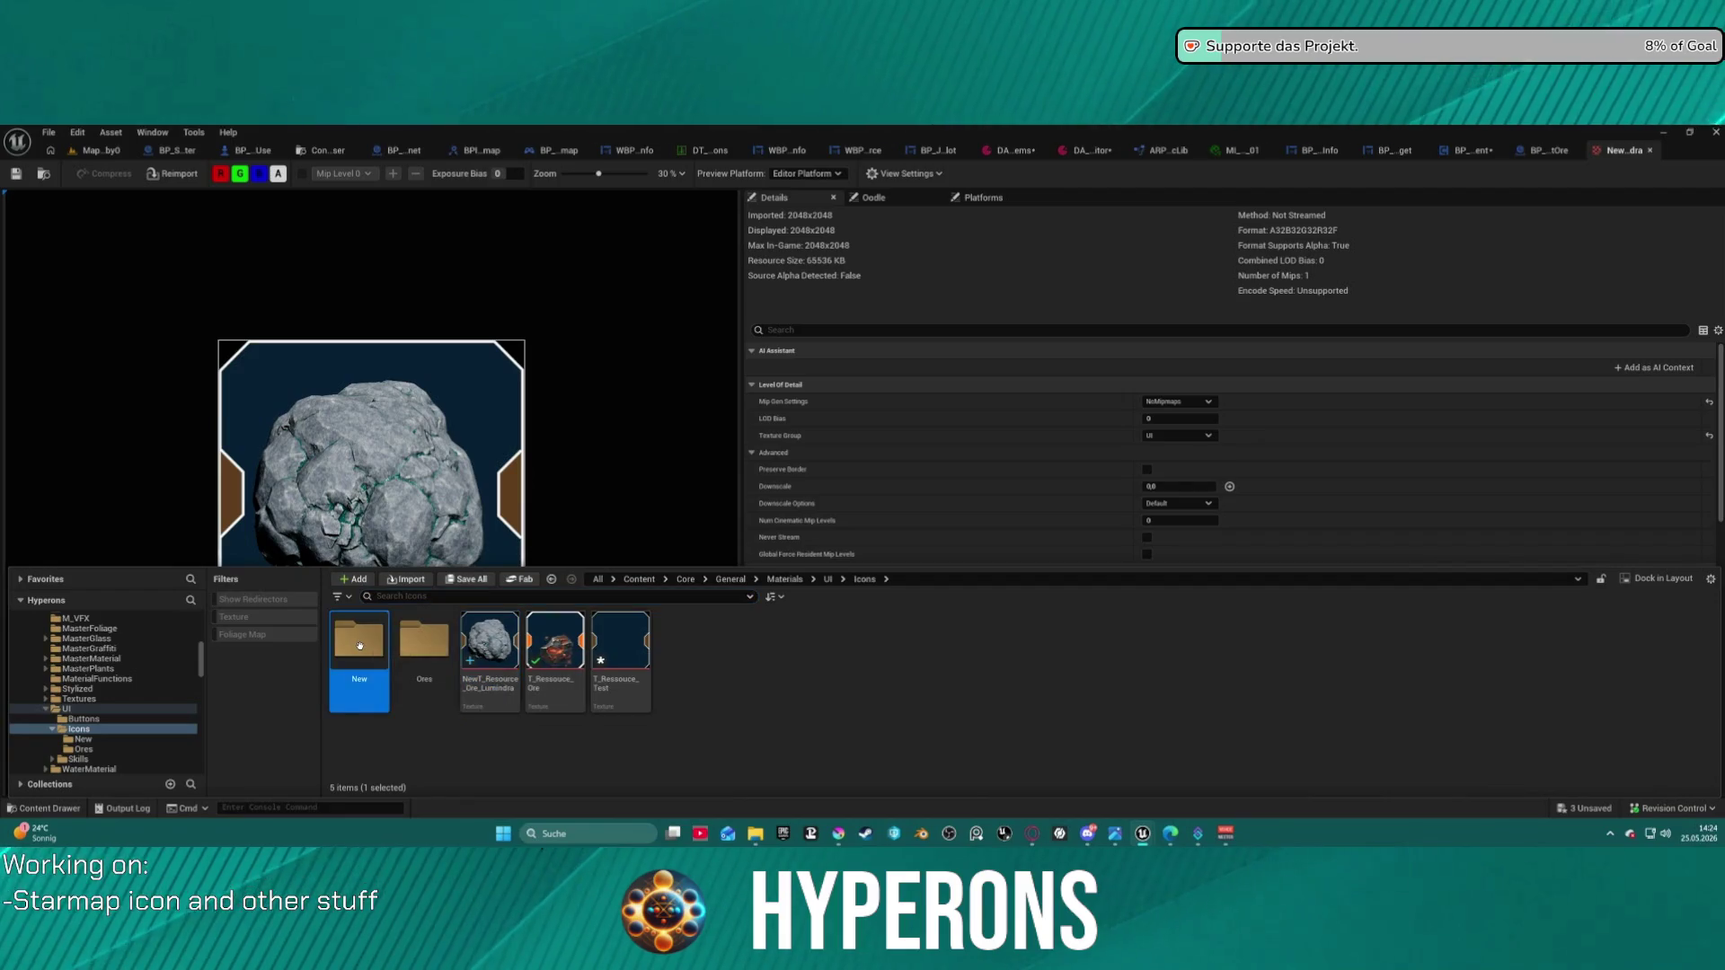
{"action": "left_click", "coordinate": [1622, 159]}
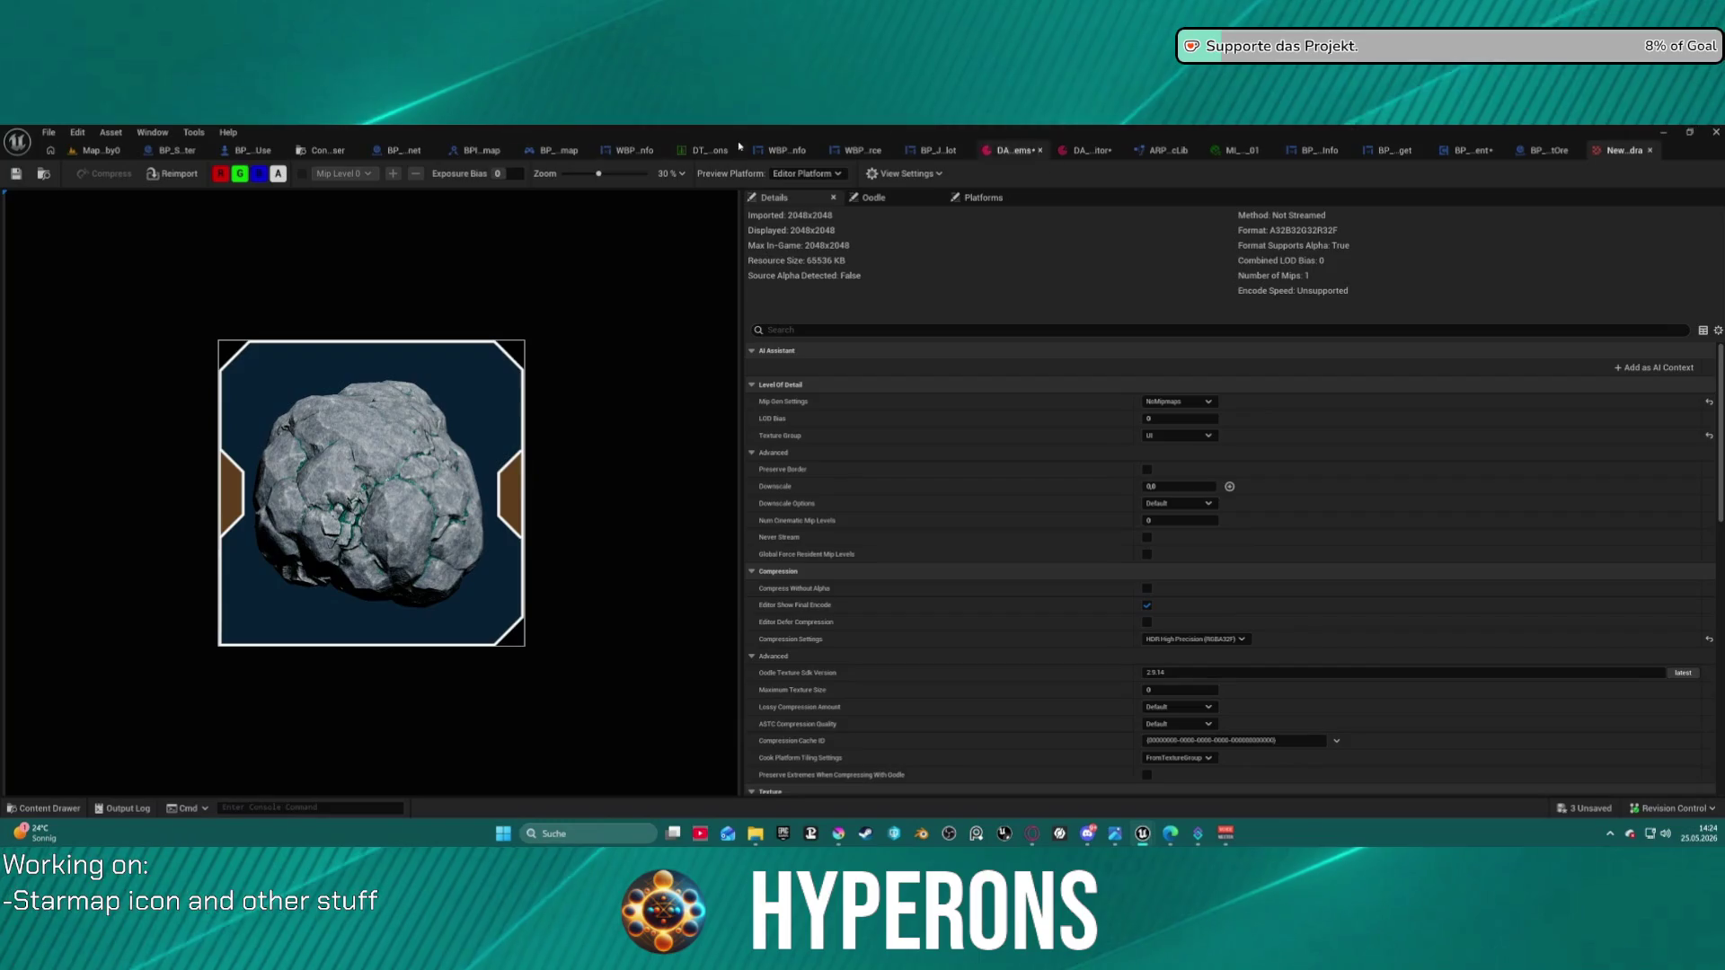
{"action": "left_click", "coordinate": [96, 155]}
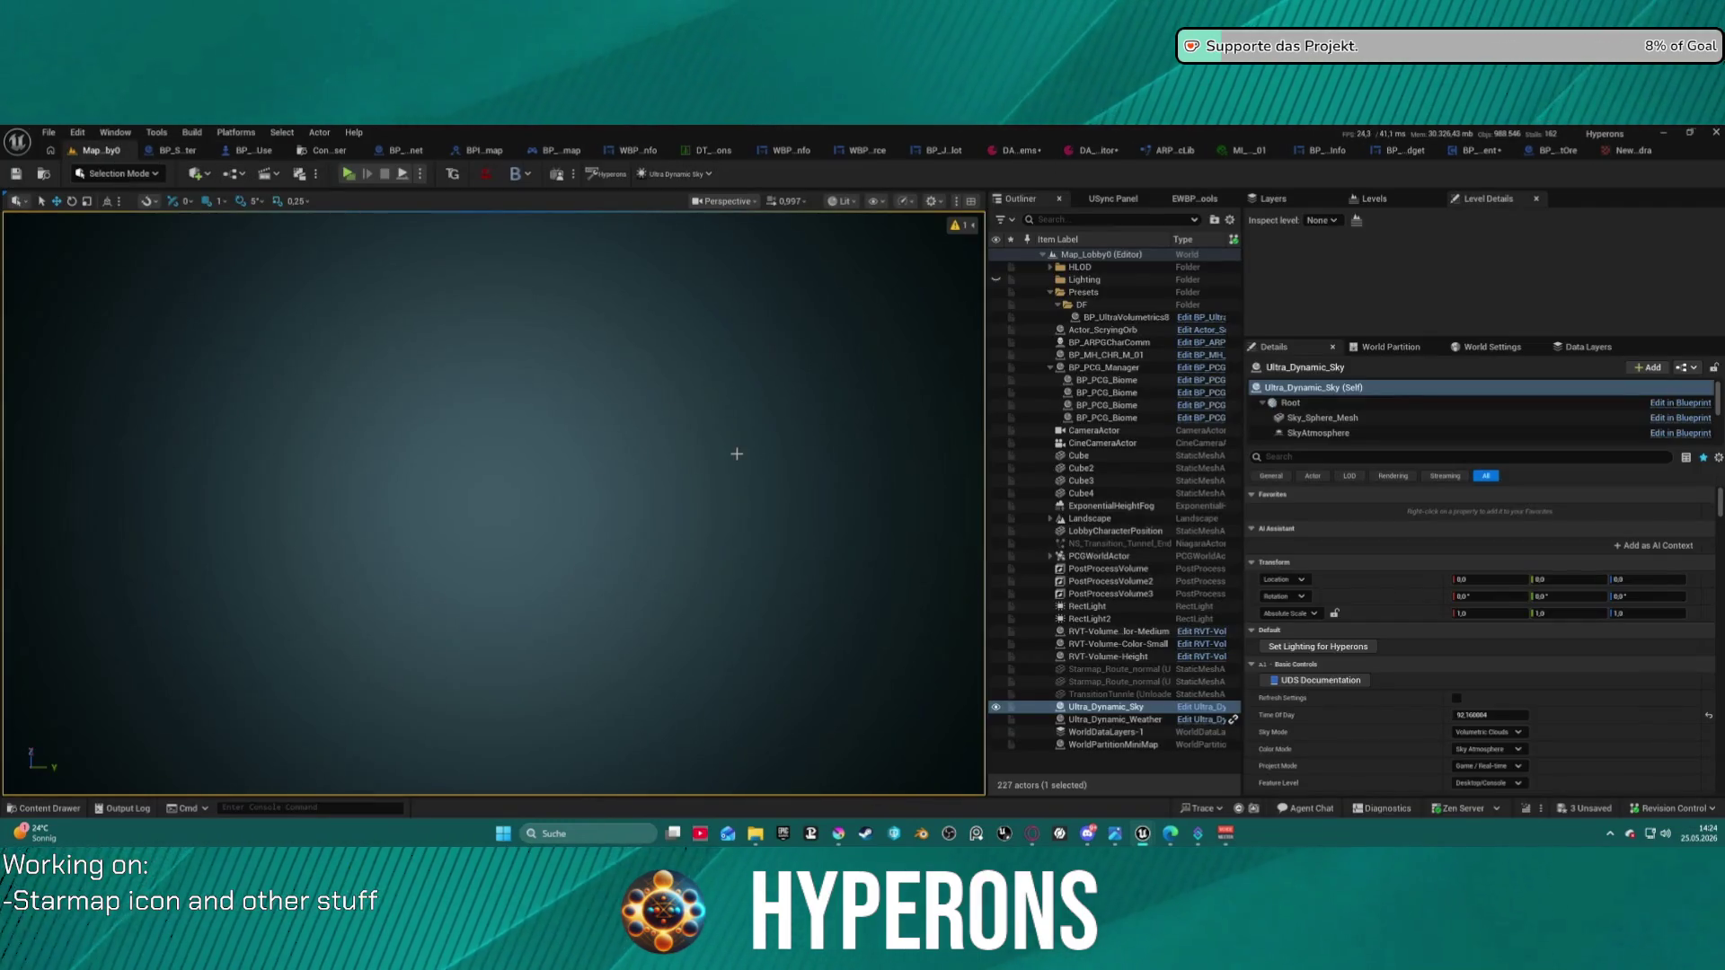
{"action": "key", "text": "ctrl+space"}
{"action": "left_click", "coordinate": [368, 541]}
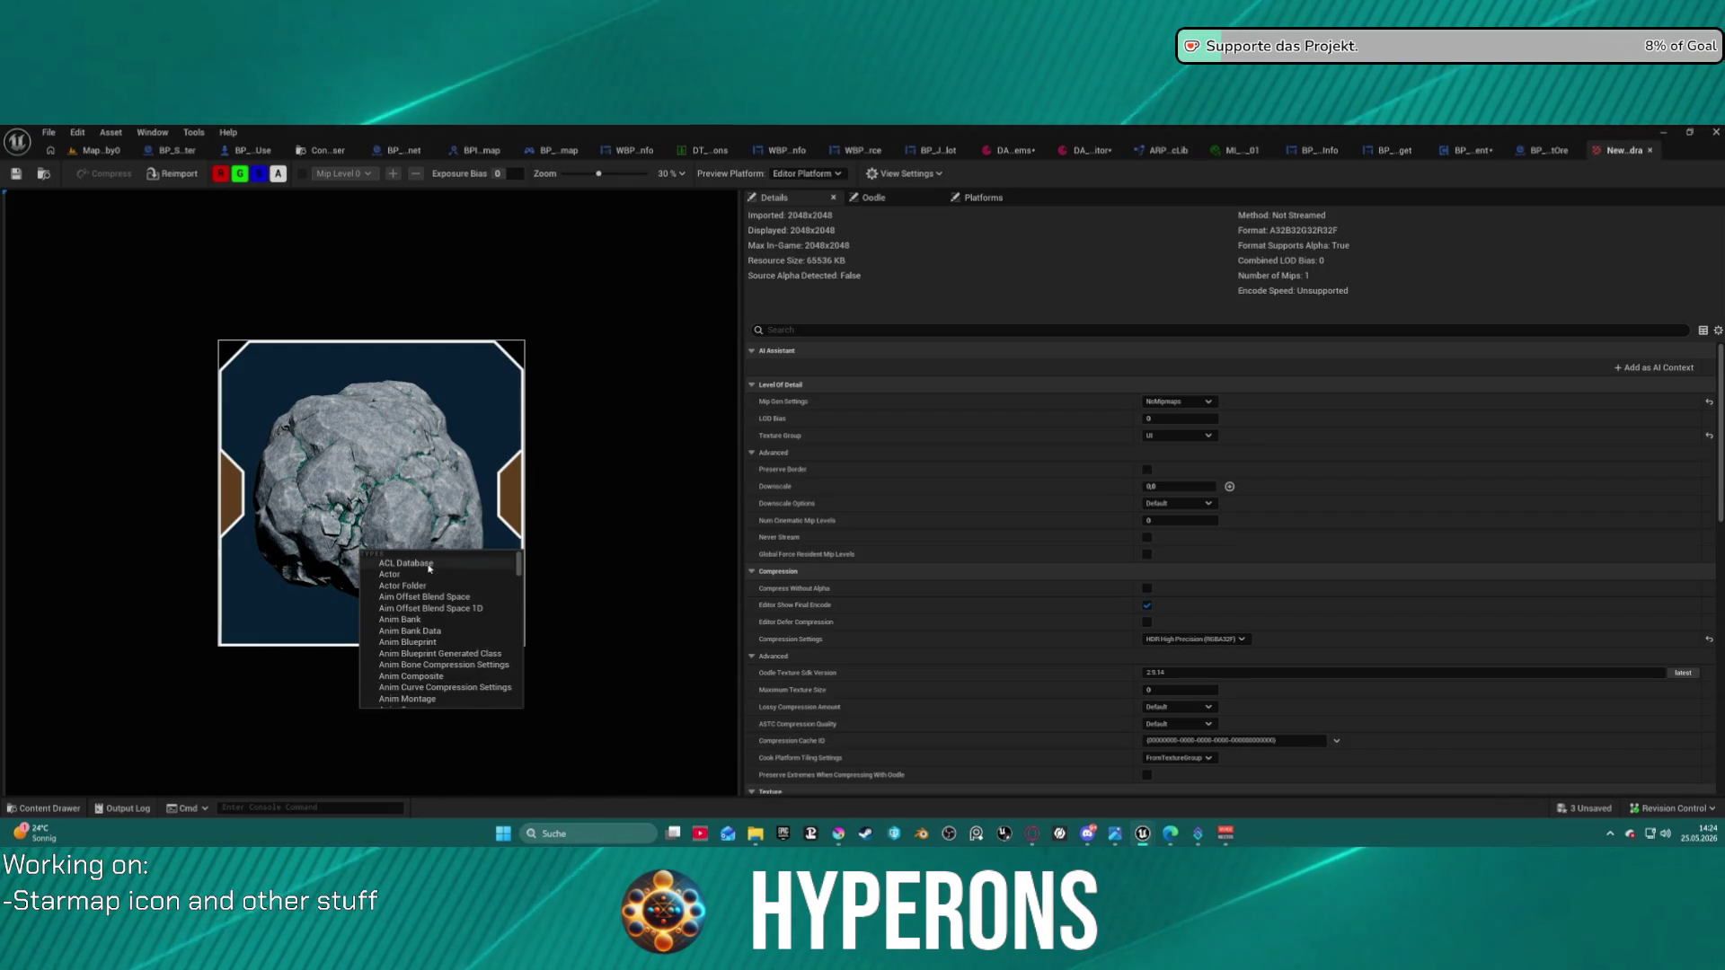
- Dismiss the stray asset type list and bring Krita's dark blue icon frame forward
{"action": "scroll", "coordinate": [410, 626], "scroll_direction": "down", "scroll_amount": 3}
{"action": "scroll", "coordinate": [409, 626], "scroll_direction": "up", "scroll_amount": 3}
{"action": "scroll", "coordinate": [716, 597], "scroll_direction": "up", "scroll_amount": 1}
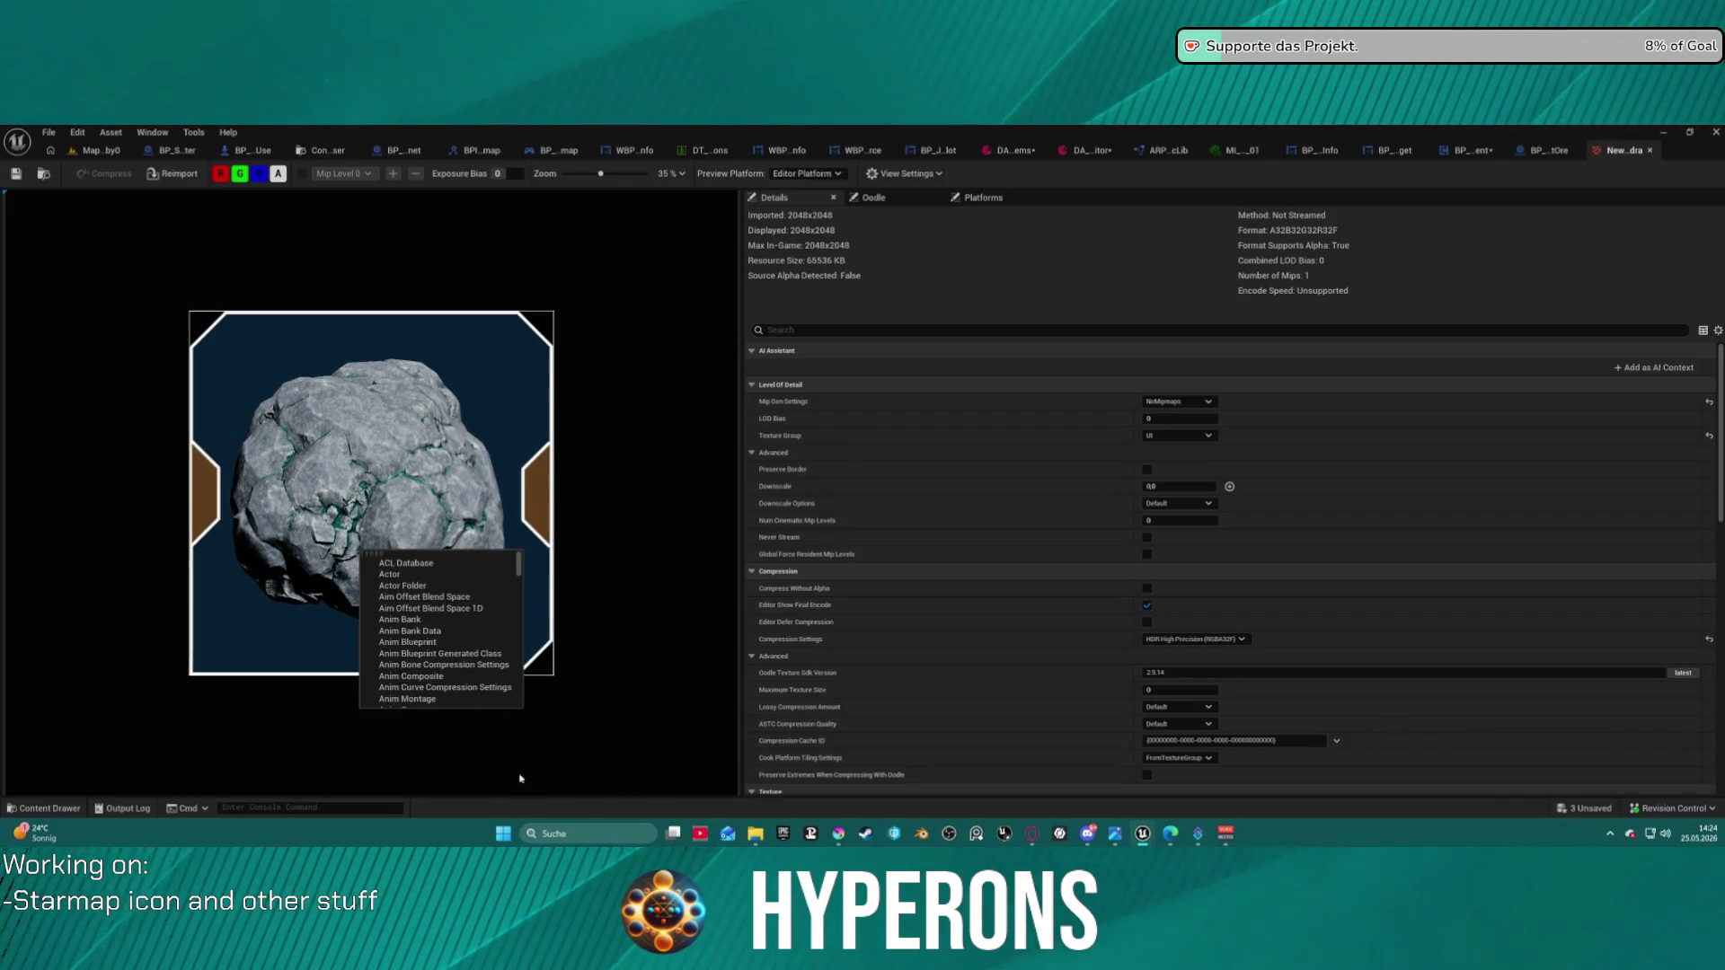
{"action": "left_click", "coordinate": [54, 806]}
{"action": "left_click", "coordinate": [55, 803]}
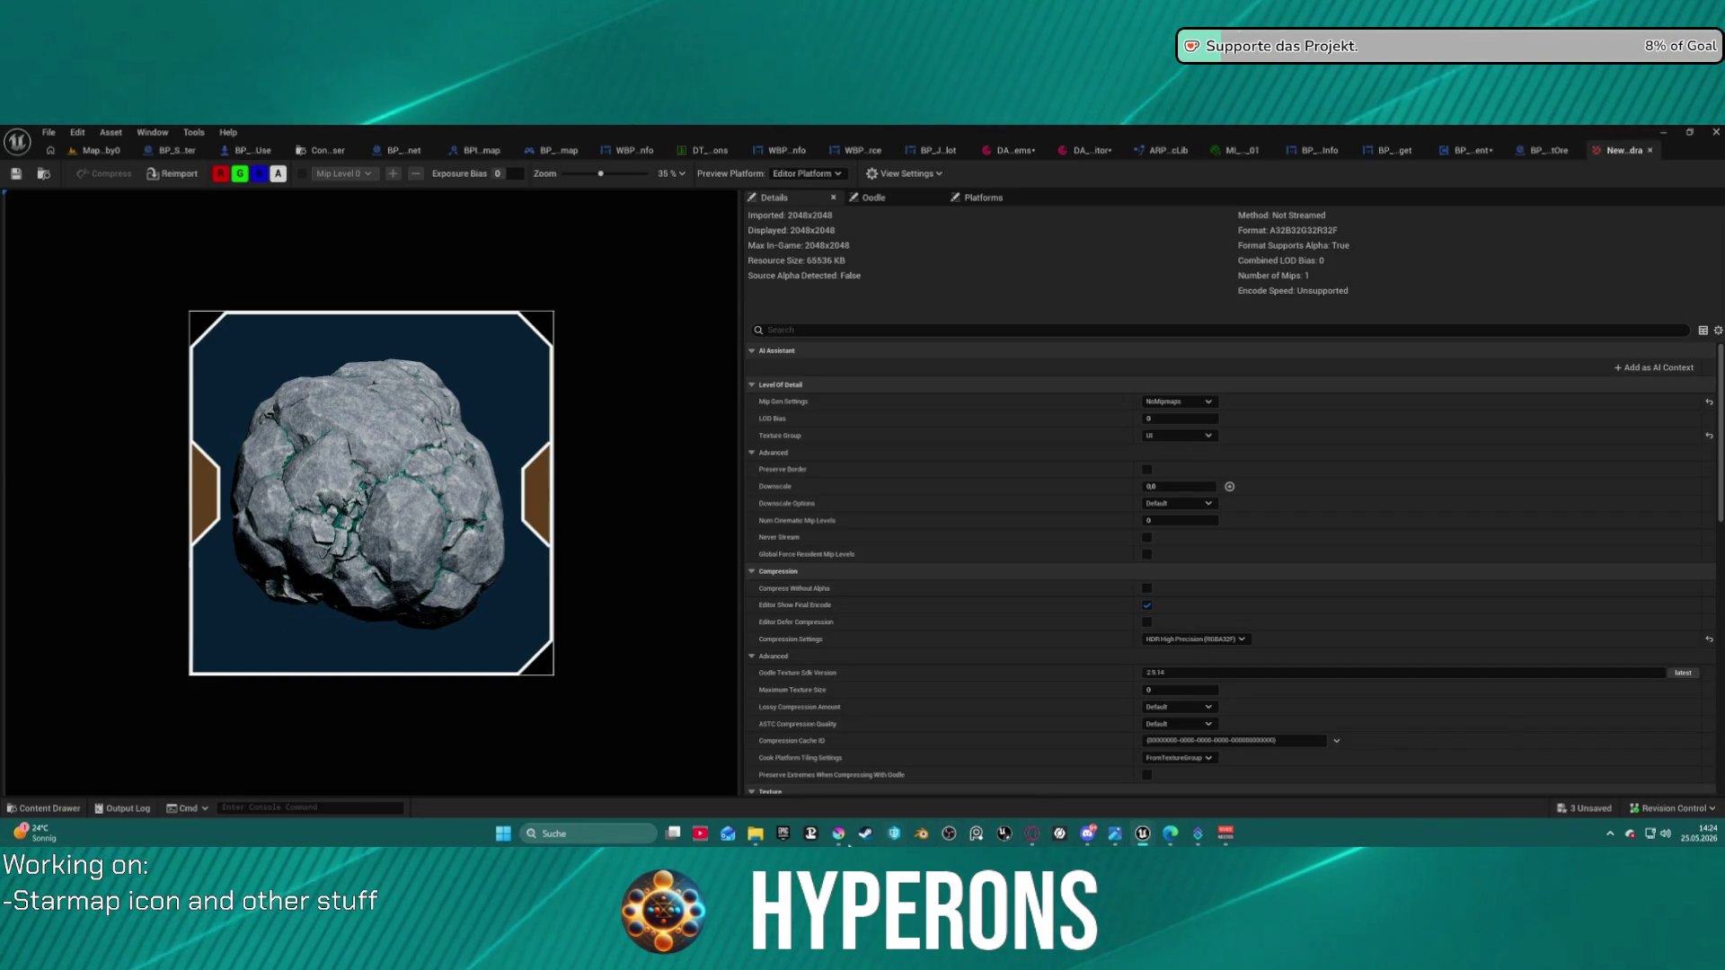
{"action": "mouse_move", "coordinate": [840, 836]}
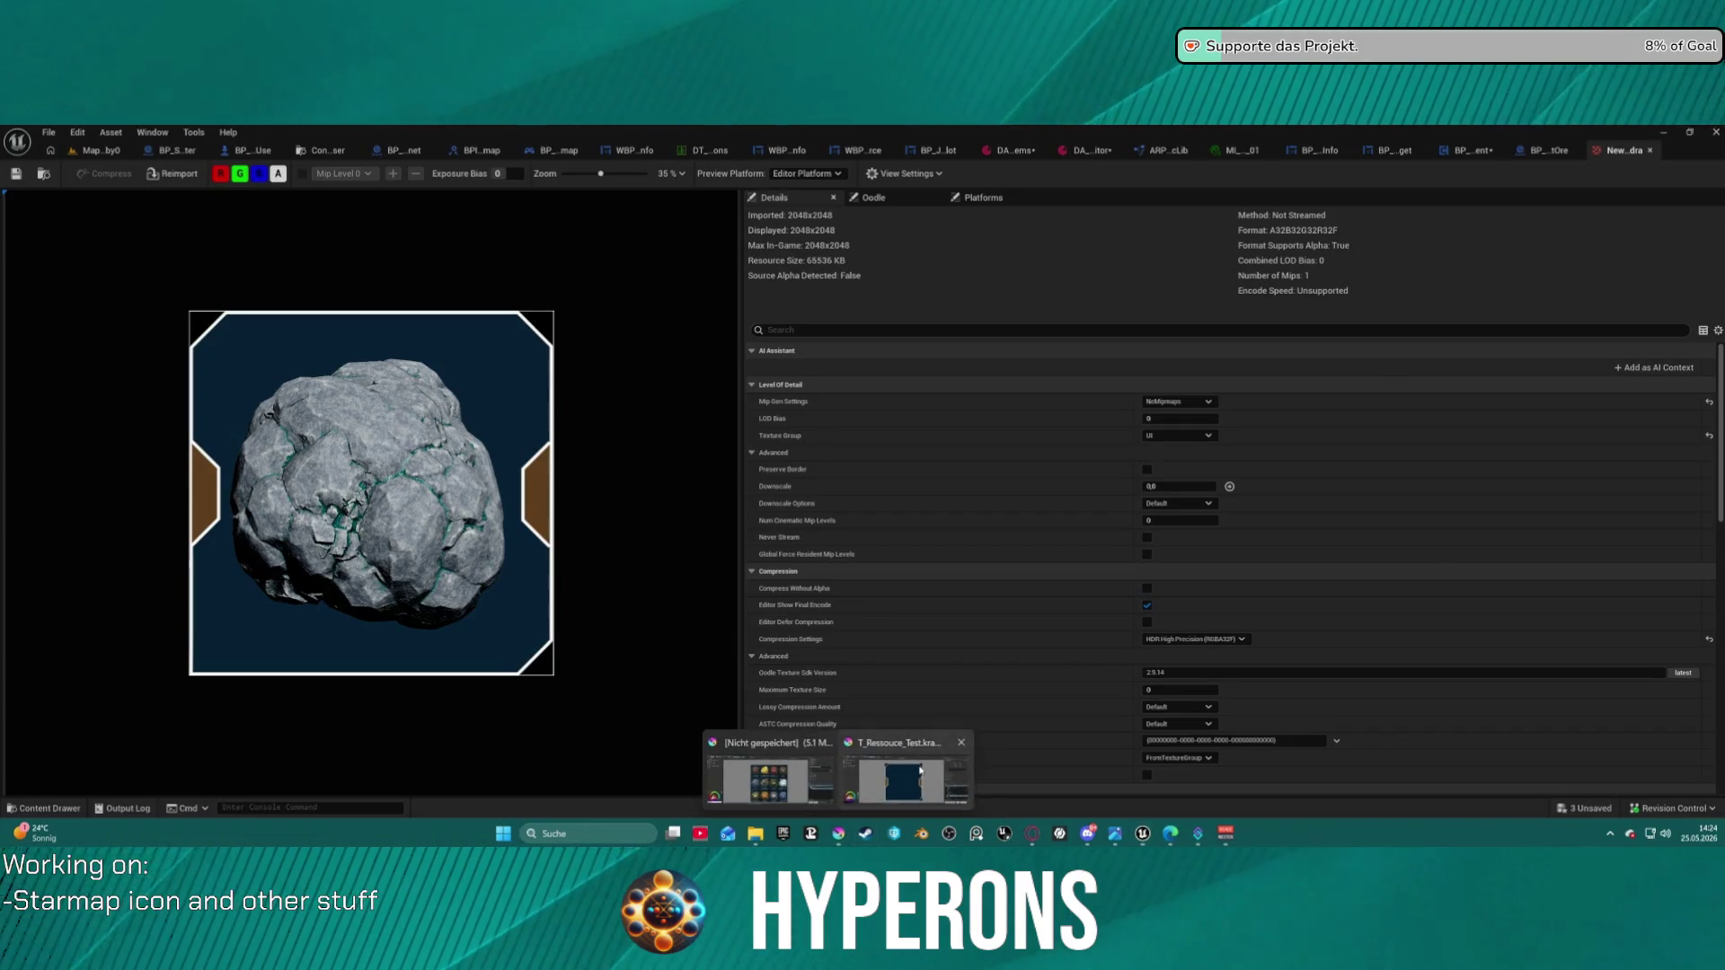
{"action": "left_click", "coordinate": [903, 771]}
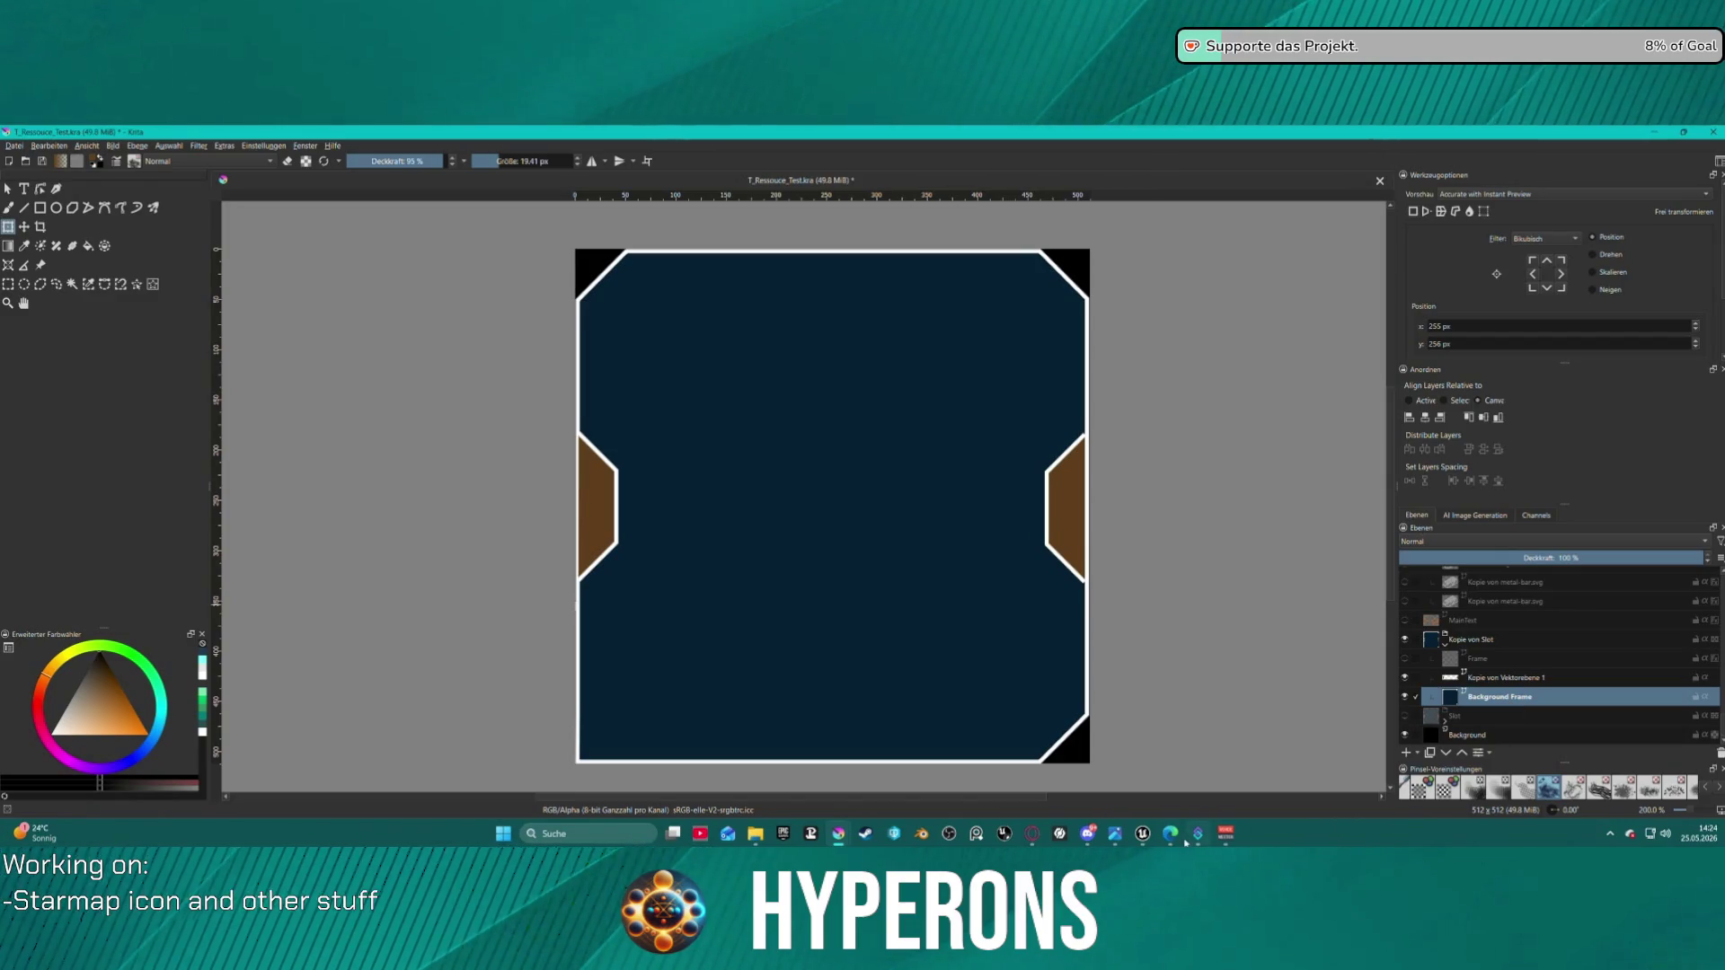
- Return to the Unreal editor and locate the inventory border's background material among the assets
{"action": "mouse_move", "coordinate": [1170, 841]}
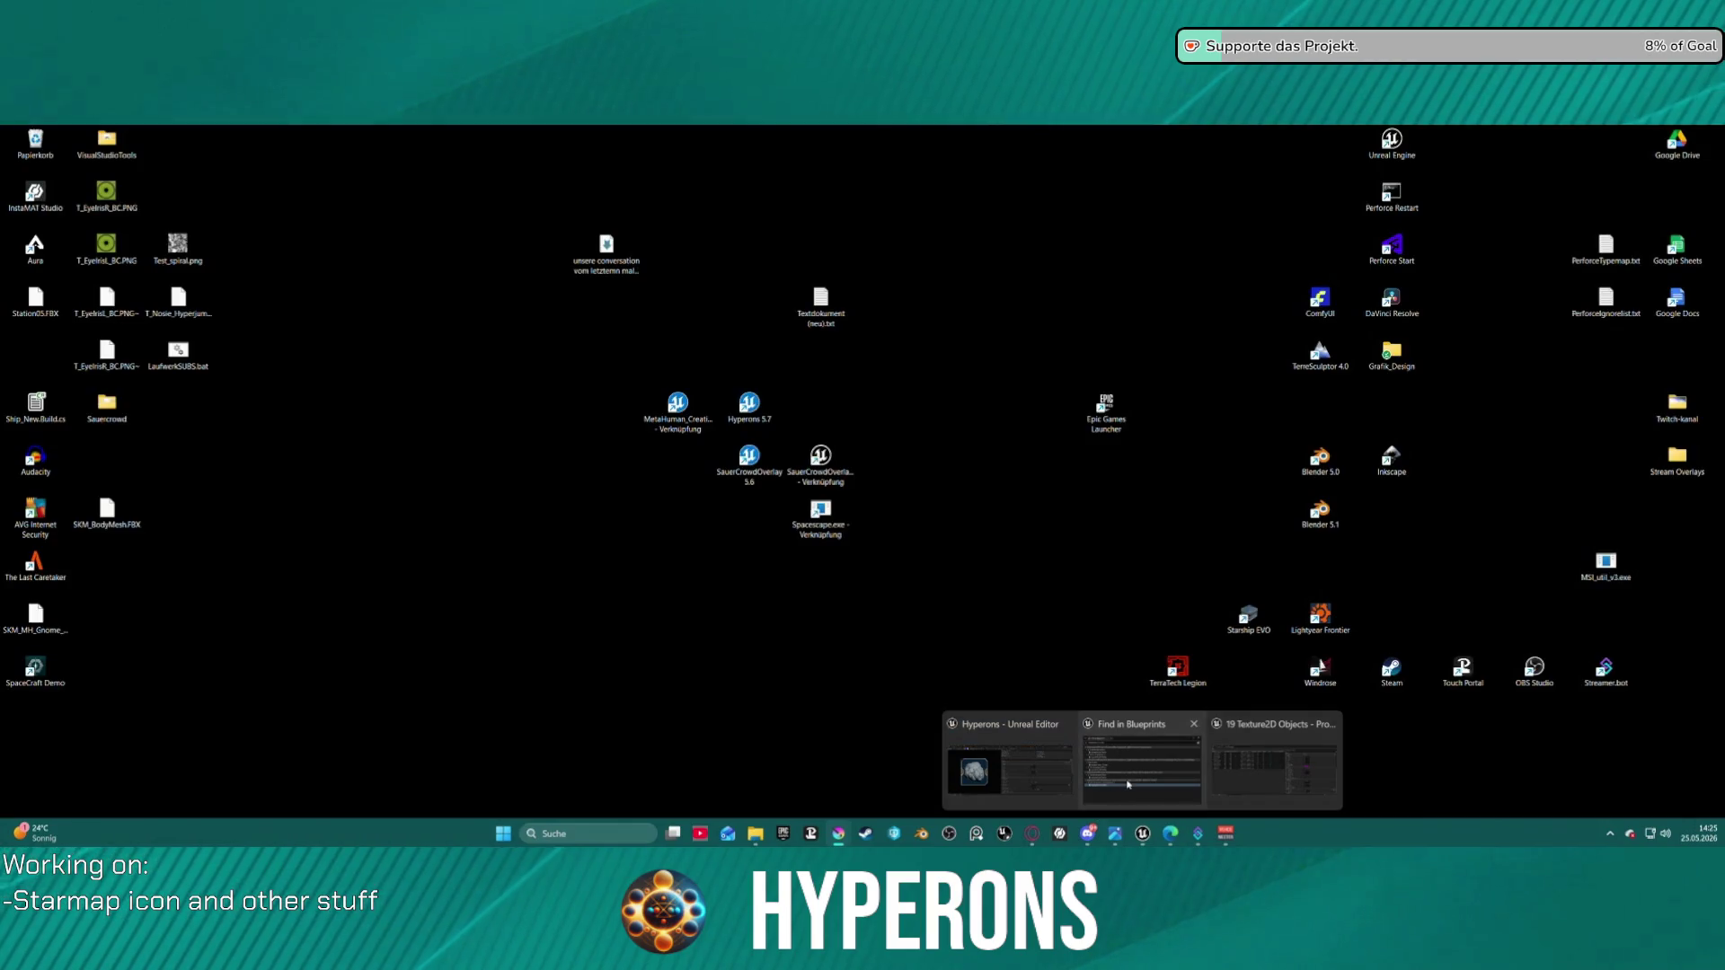
{"action": "left_click", "coordinate": [1276, 759]}
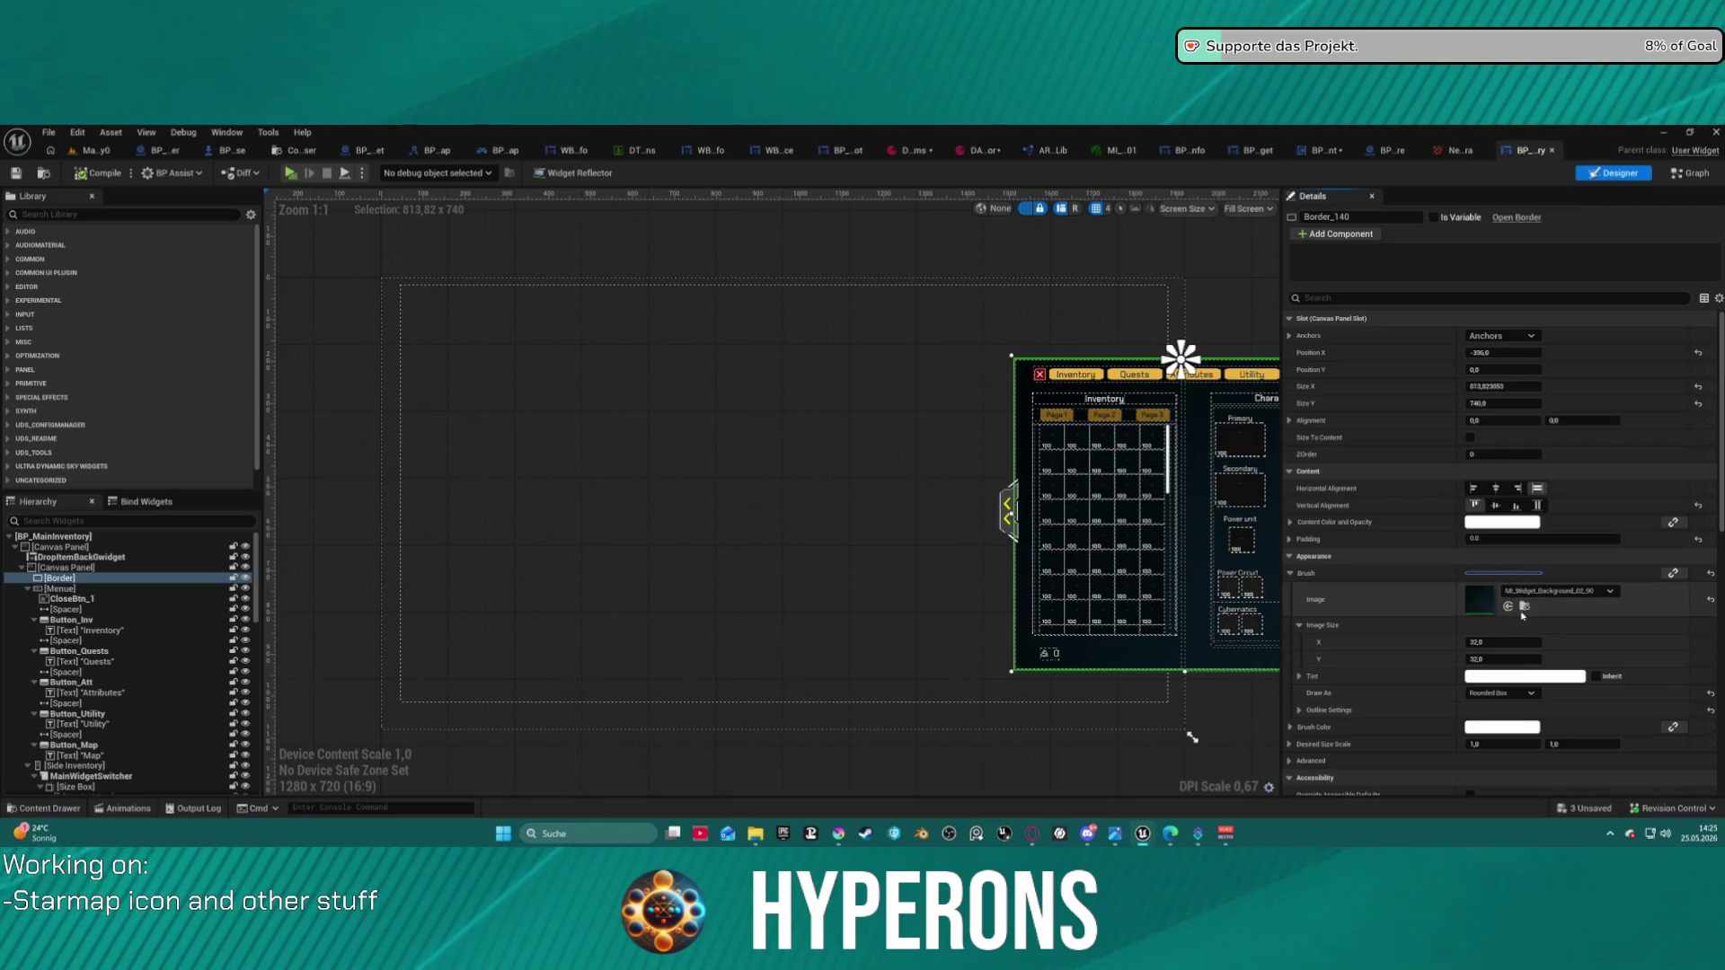
{"action": "left_click", "coordinate": [1525, 609]}
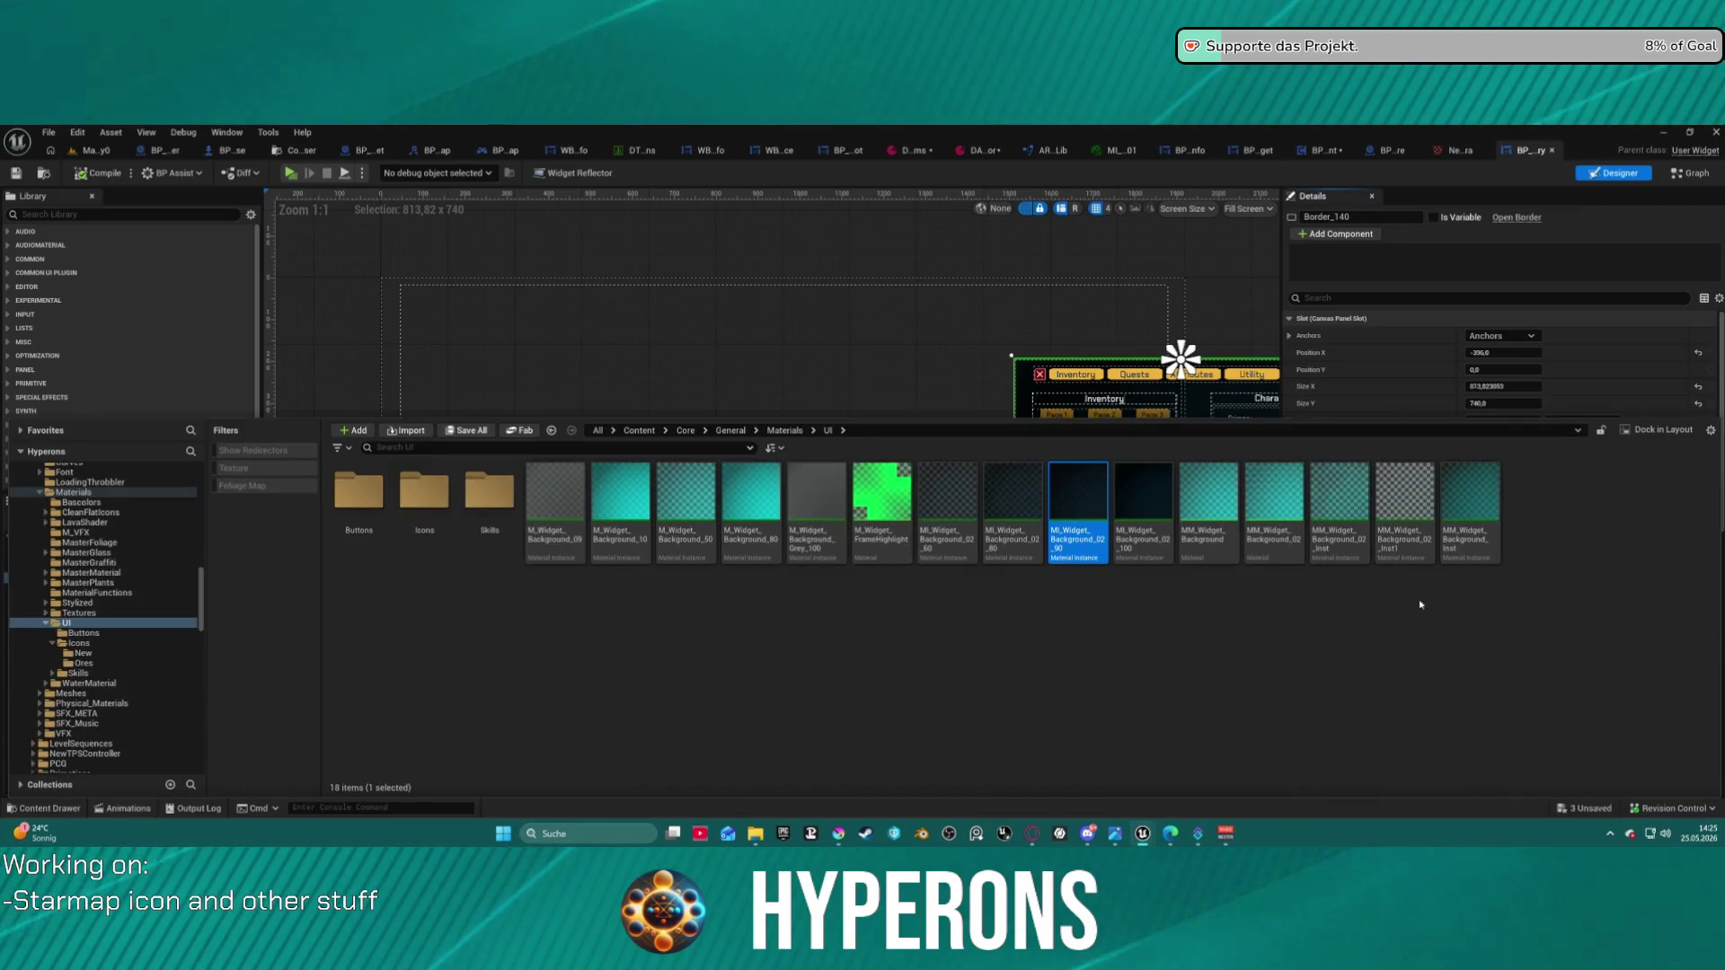
- Open the widget background material instance and expand its Background gradient colour parameters
{"action": "double_click", "coordinate": [1073, 503]}
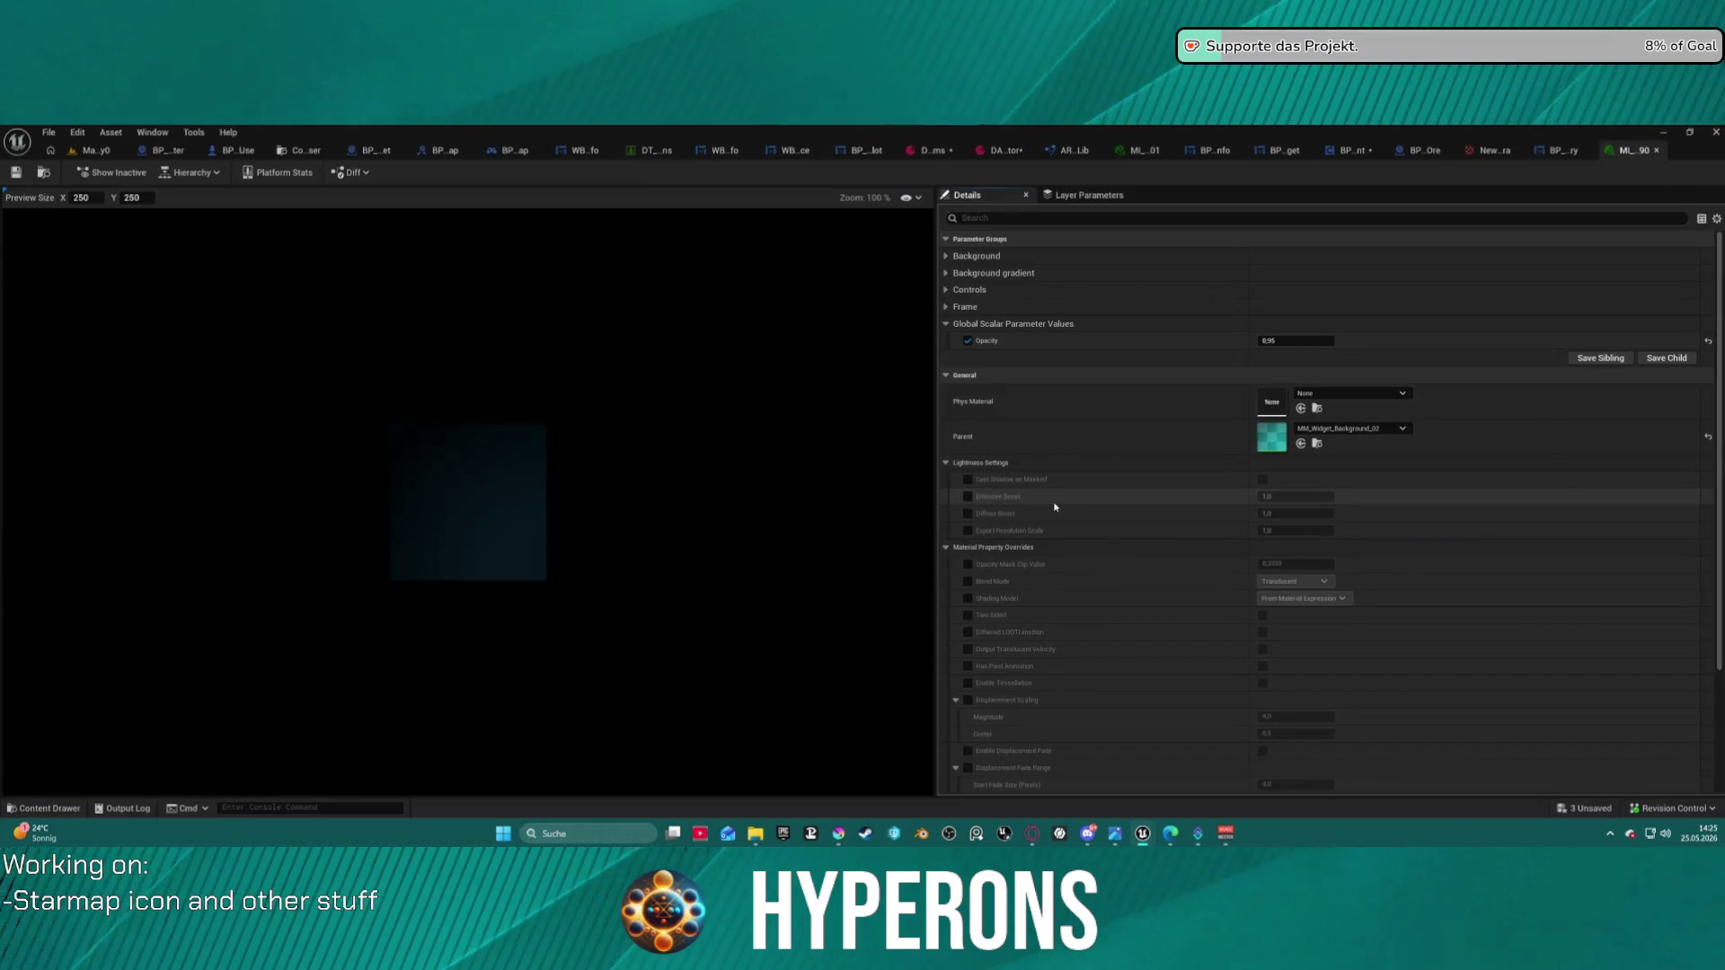
{"action": "left_click", "coordinate": [945, 257]}
{"action": "left_click", "coordinate": [945, 342]}
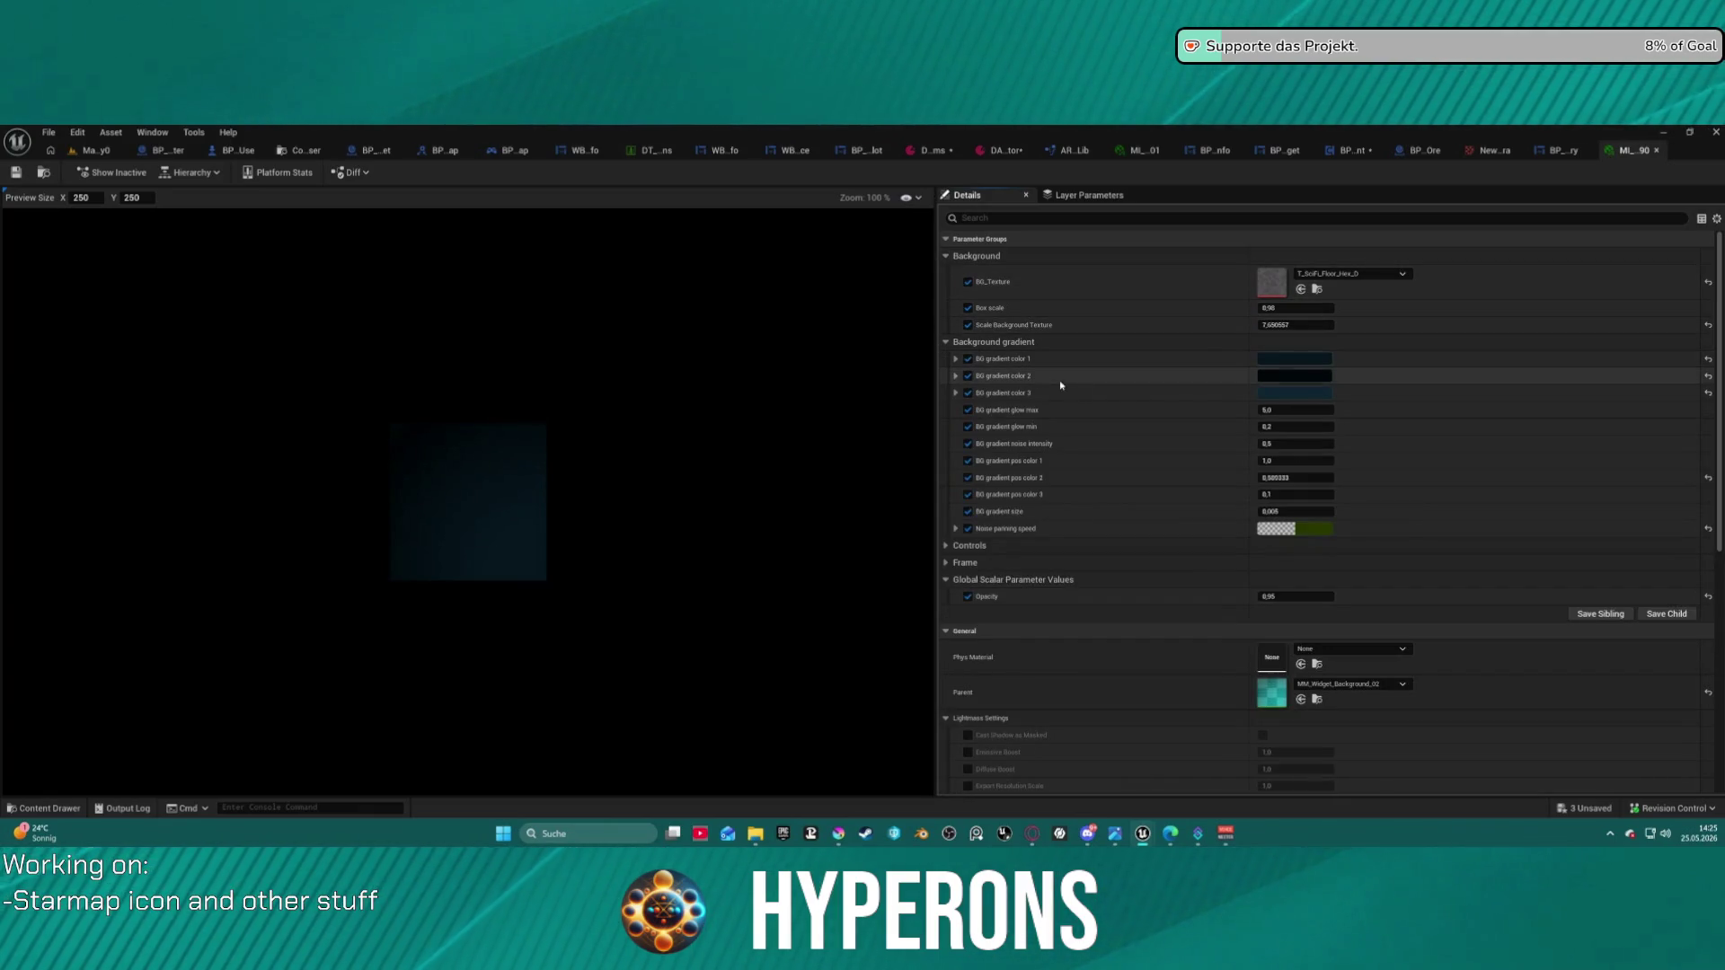
{"action": "left_click", "coordinate": [1294, 358]}
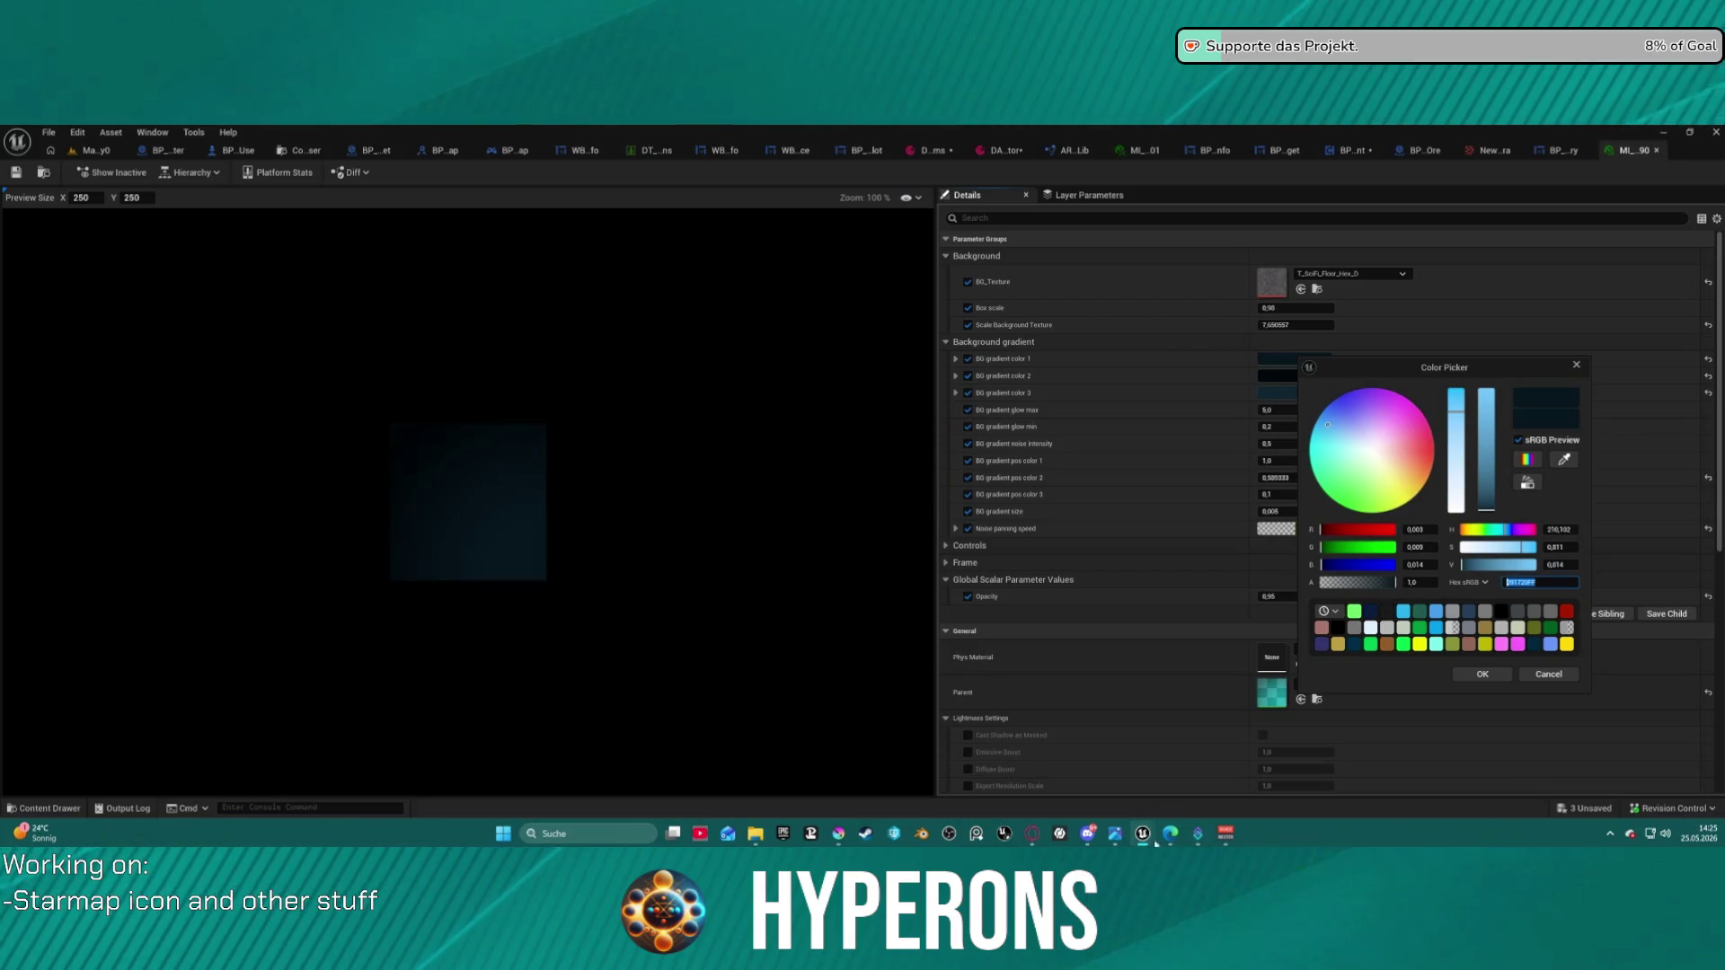
- Read BG gradient color 3's hex value 102533FF, close the picker, and bring Krita forward
{"action": "left_click", "coordinate": [1560, 151]}
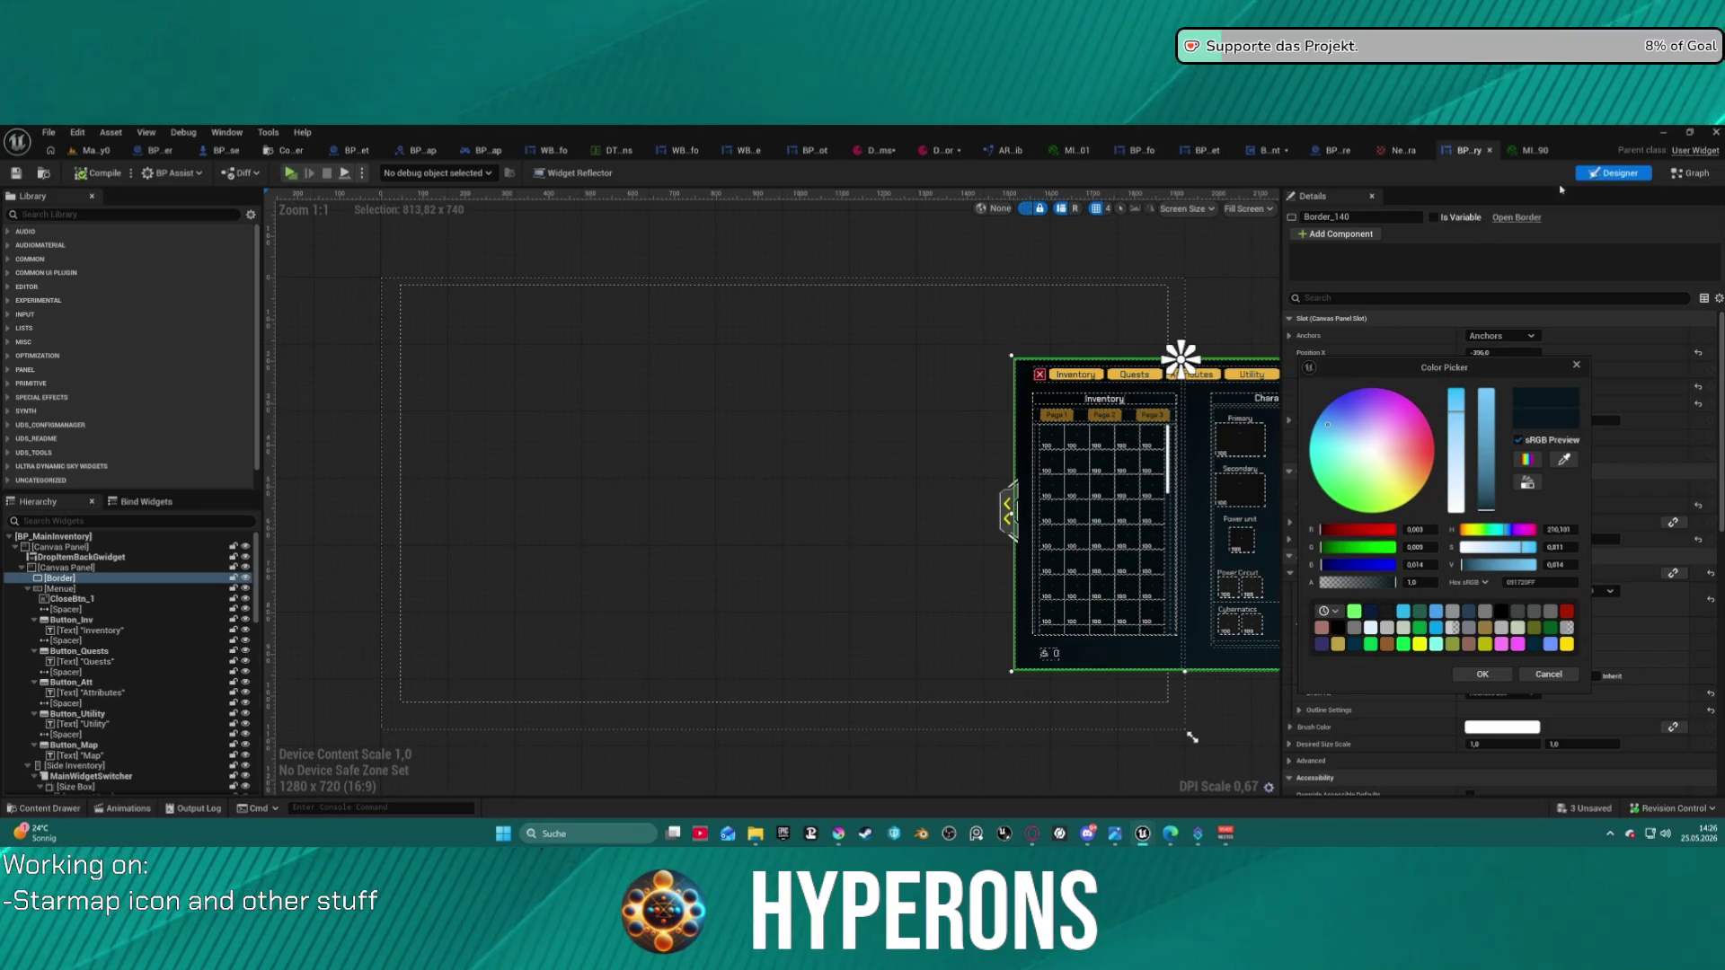
{"action": "left_click", "coordinate": [1518, 153]}
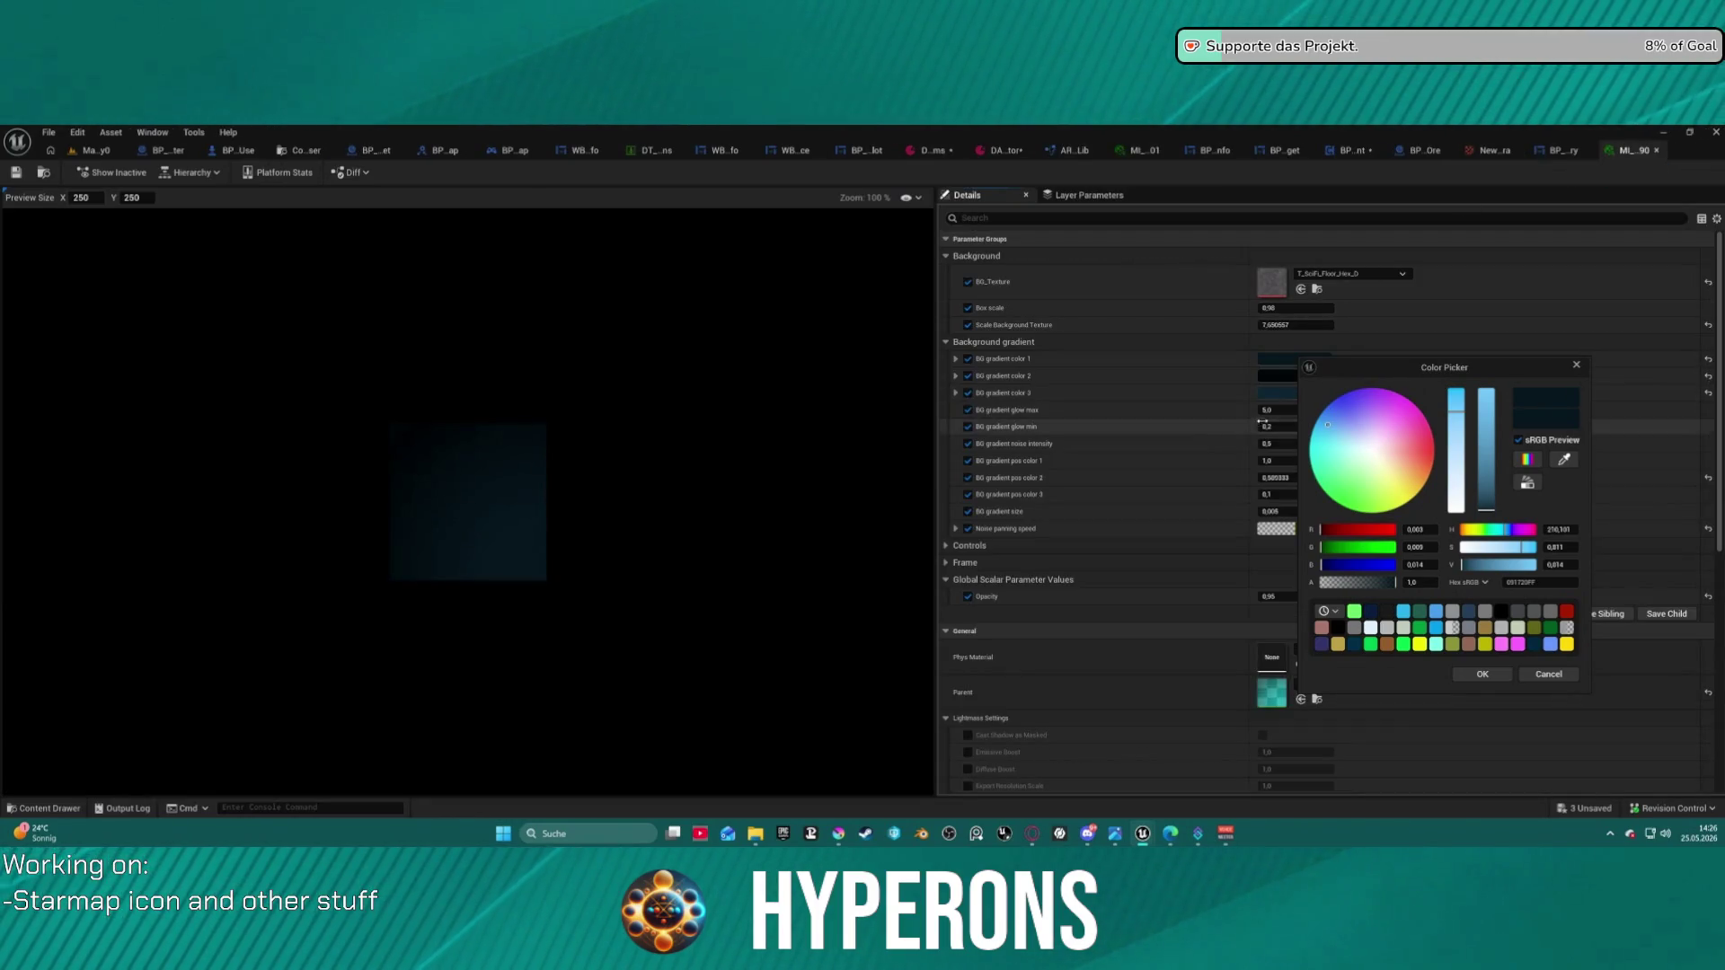
{"action": "left_click", "coordinate": [1280, 393]}
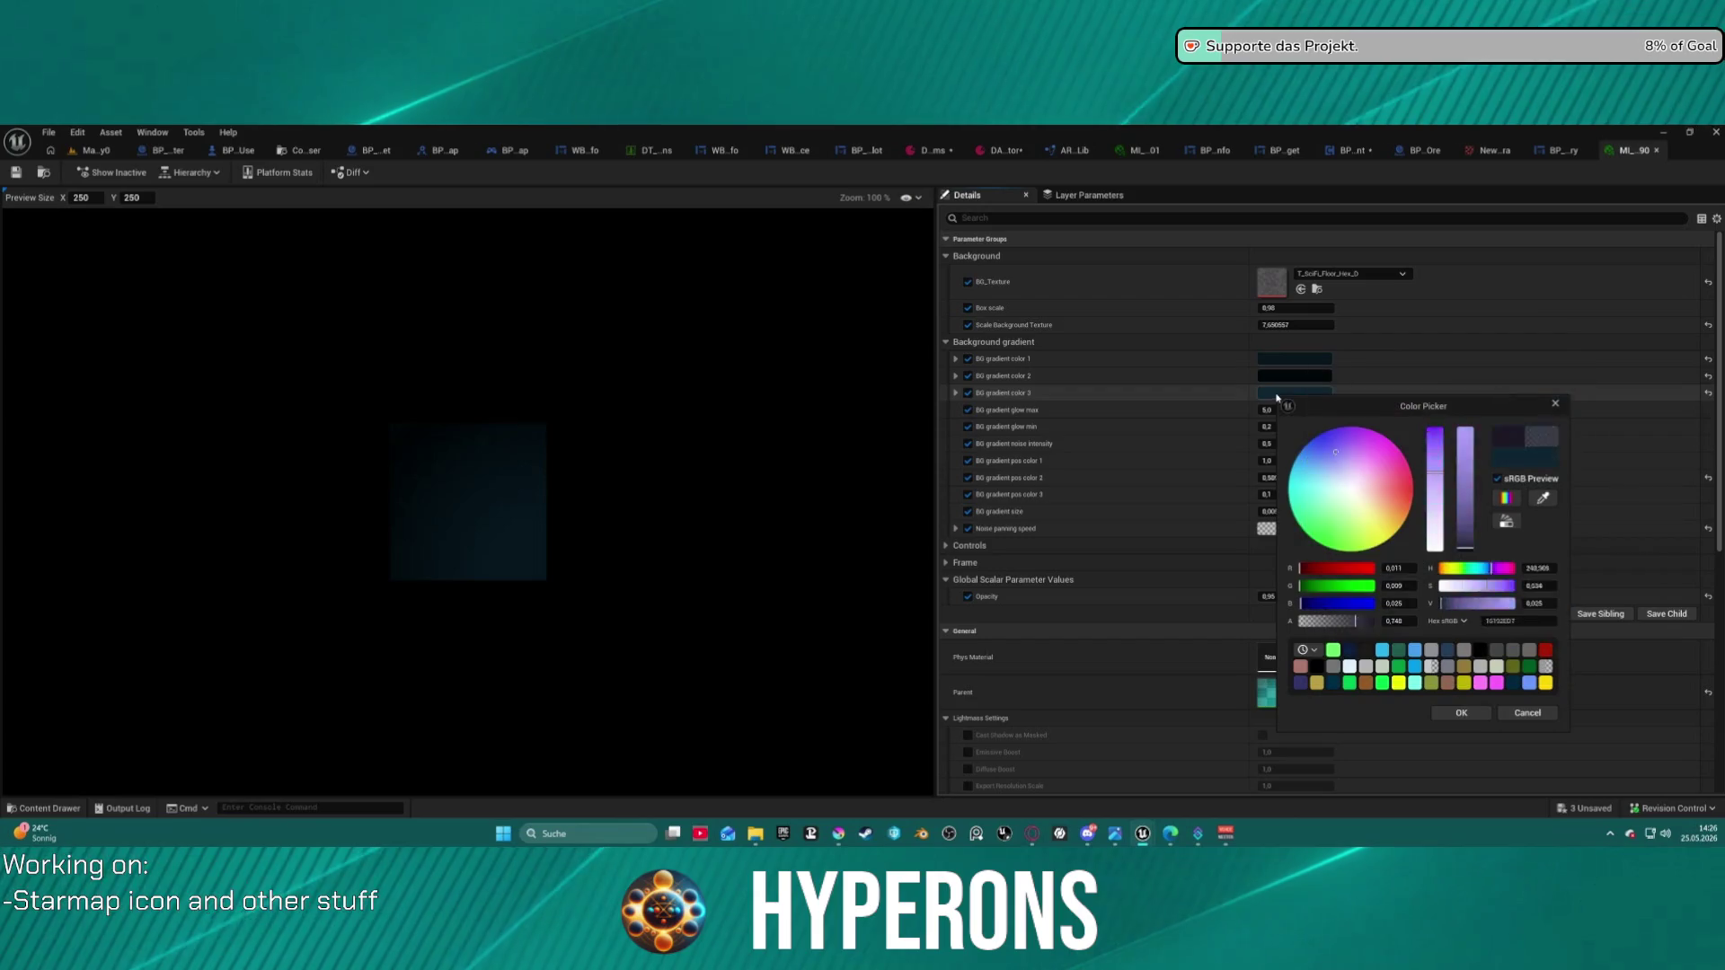
{"action": "double_click", "coordinate": [1534, 622]}
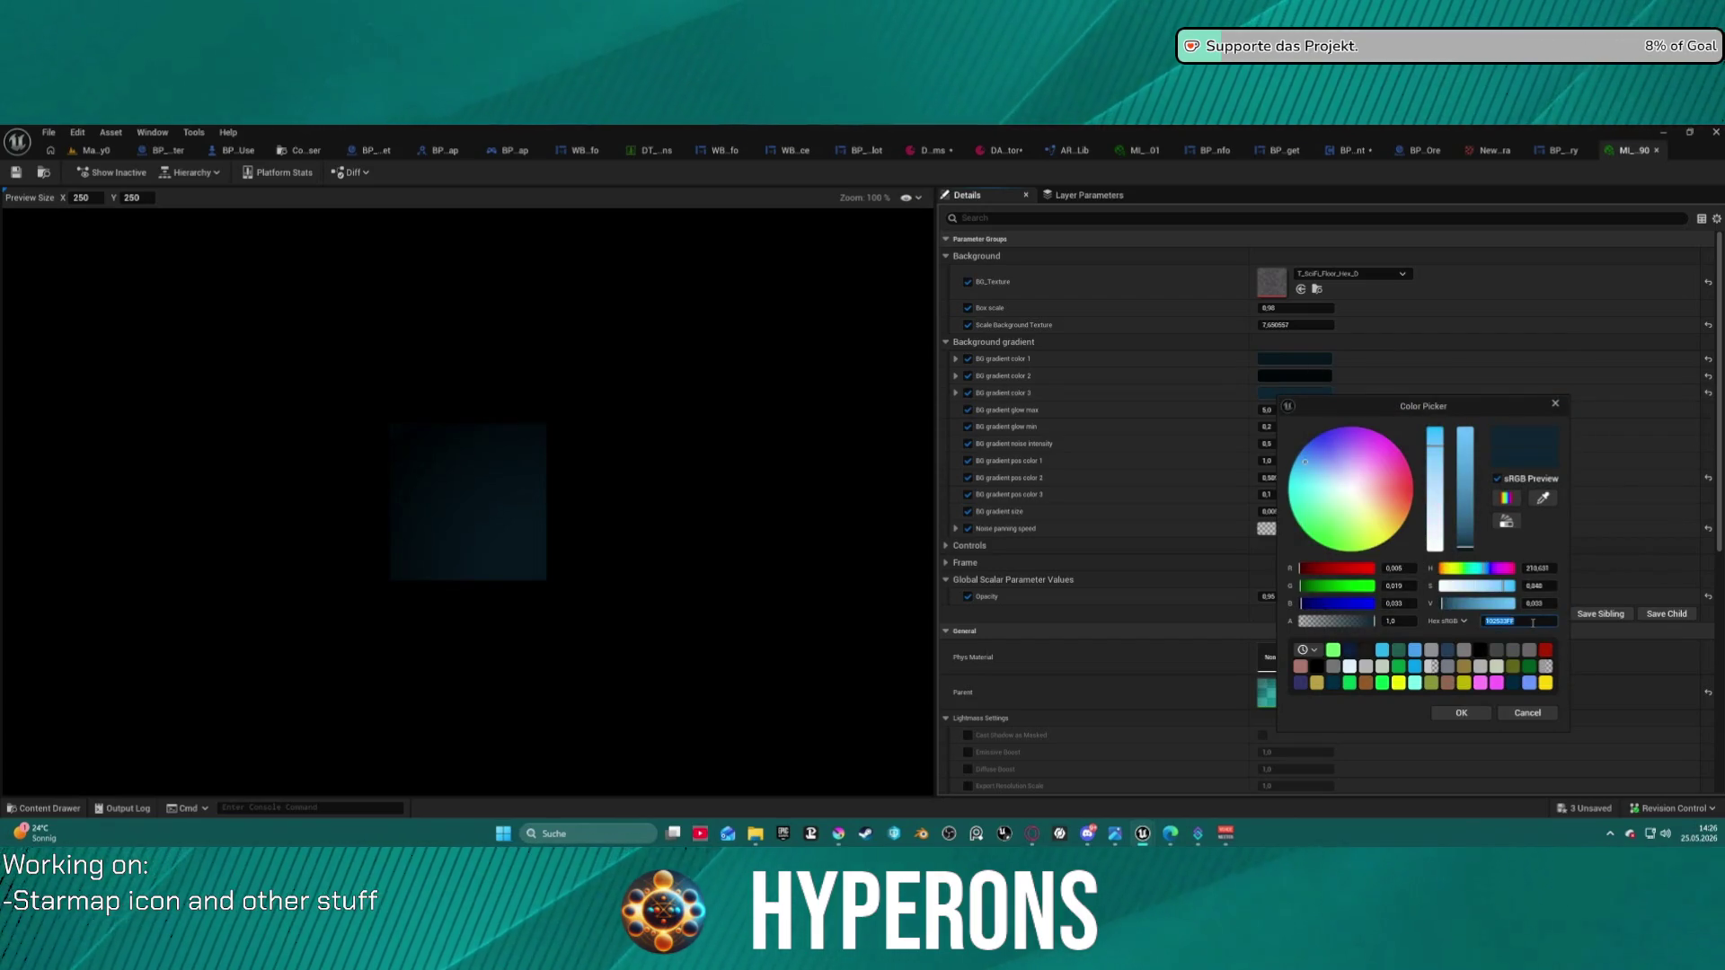
{"action": "left_click", "coordinate": [1530, 712]}
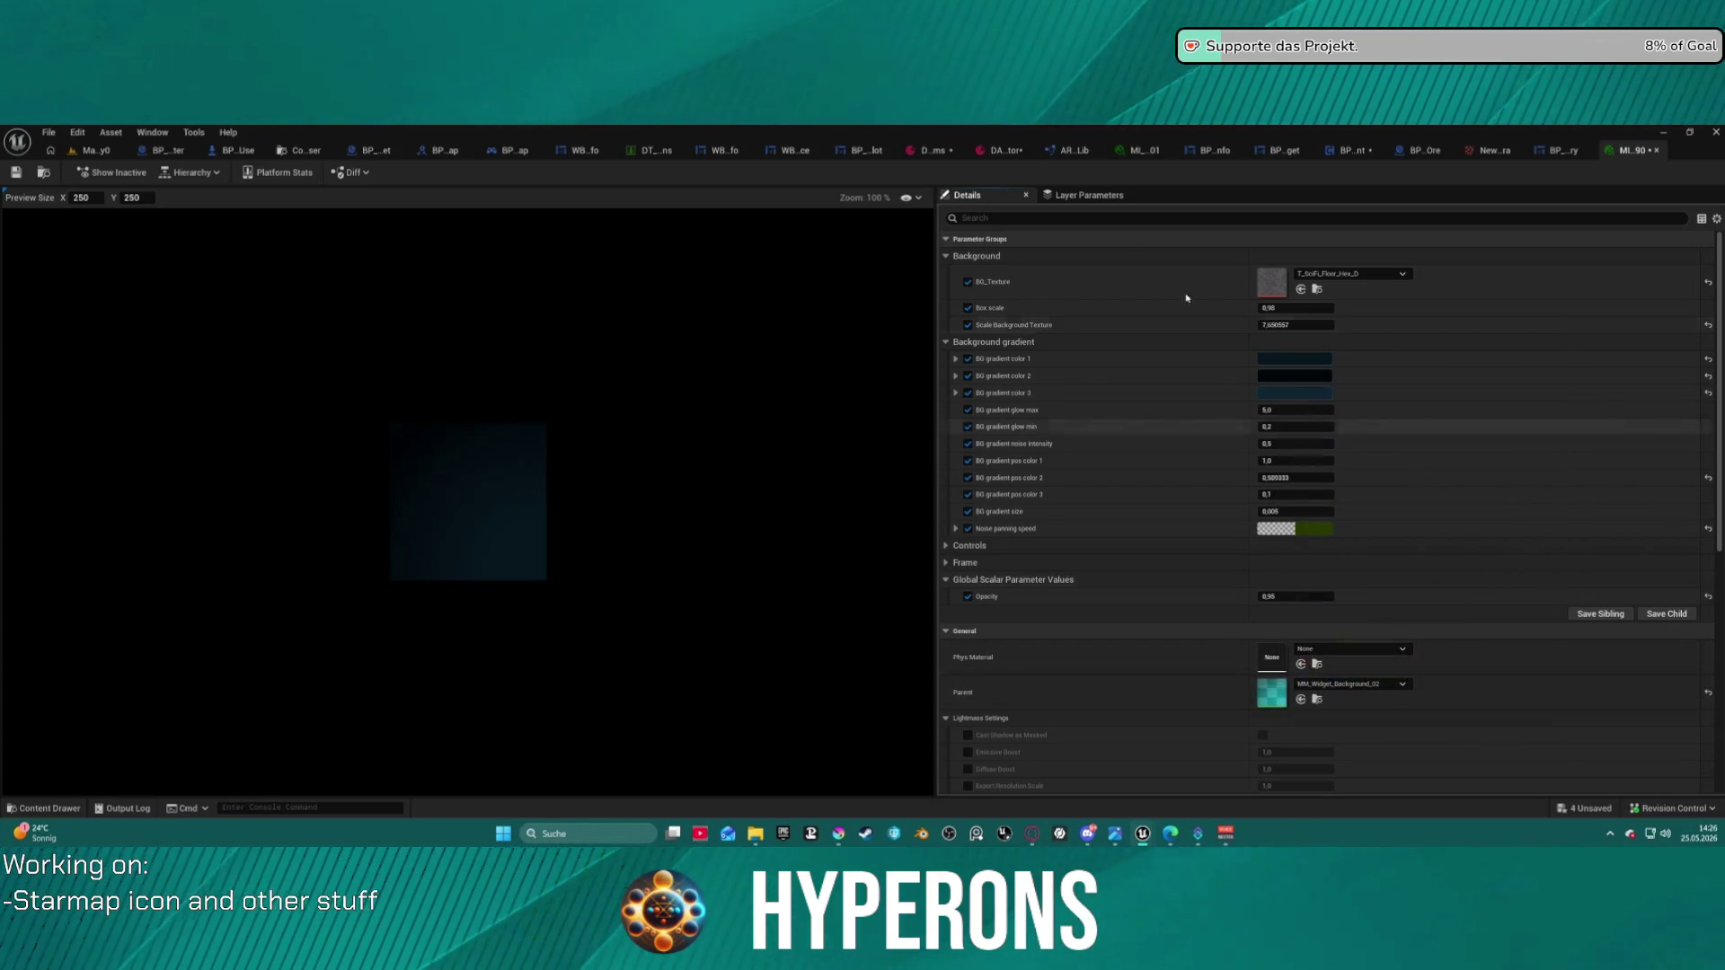
{"action": "mouse_move", "coordinate": [839, 834]}
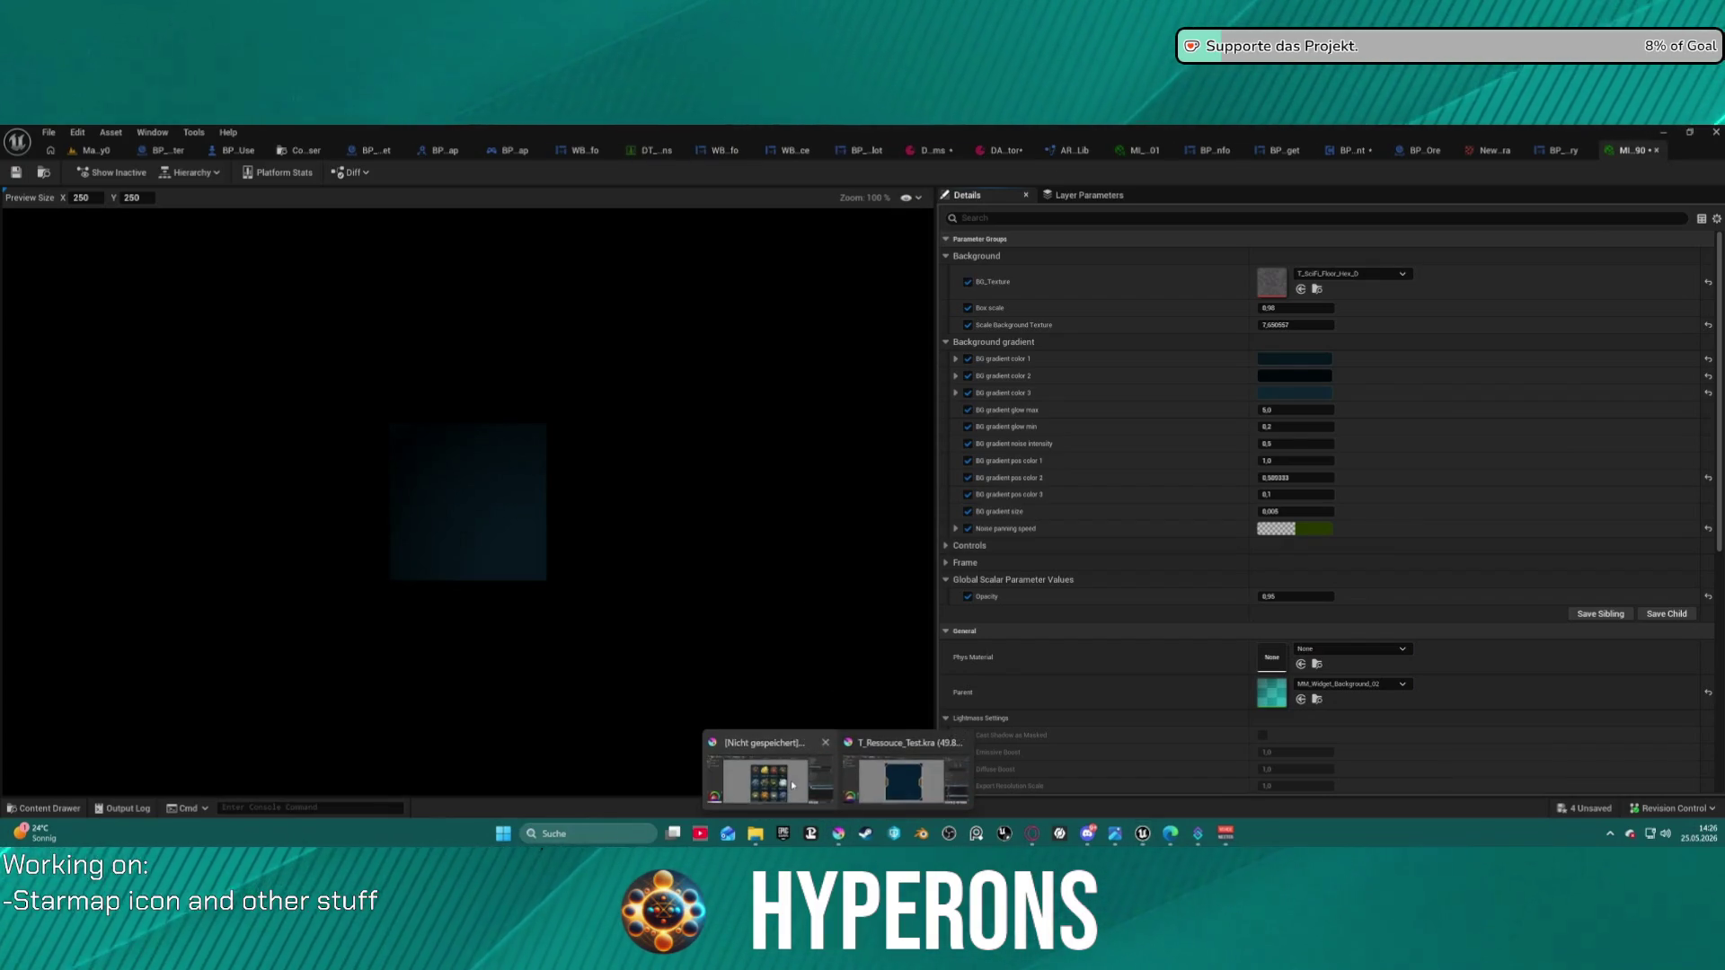
{"action": "left_click", "coordinate": [771, 773]}
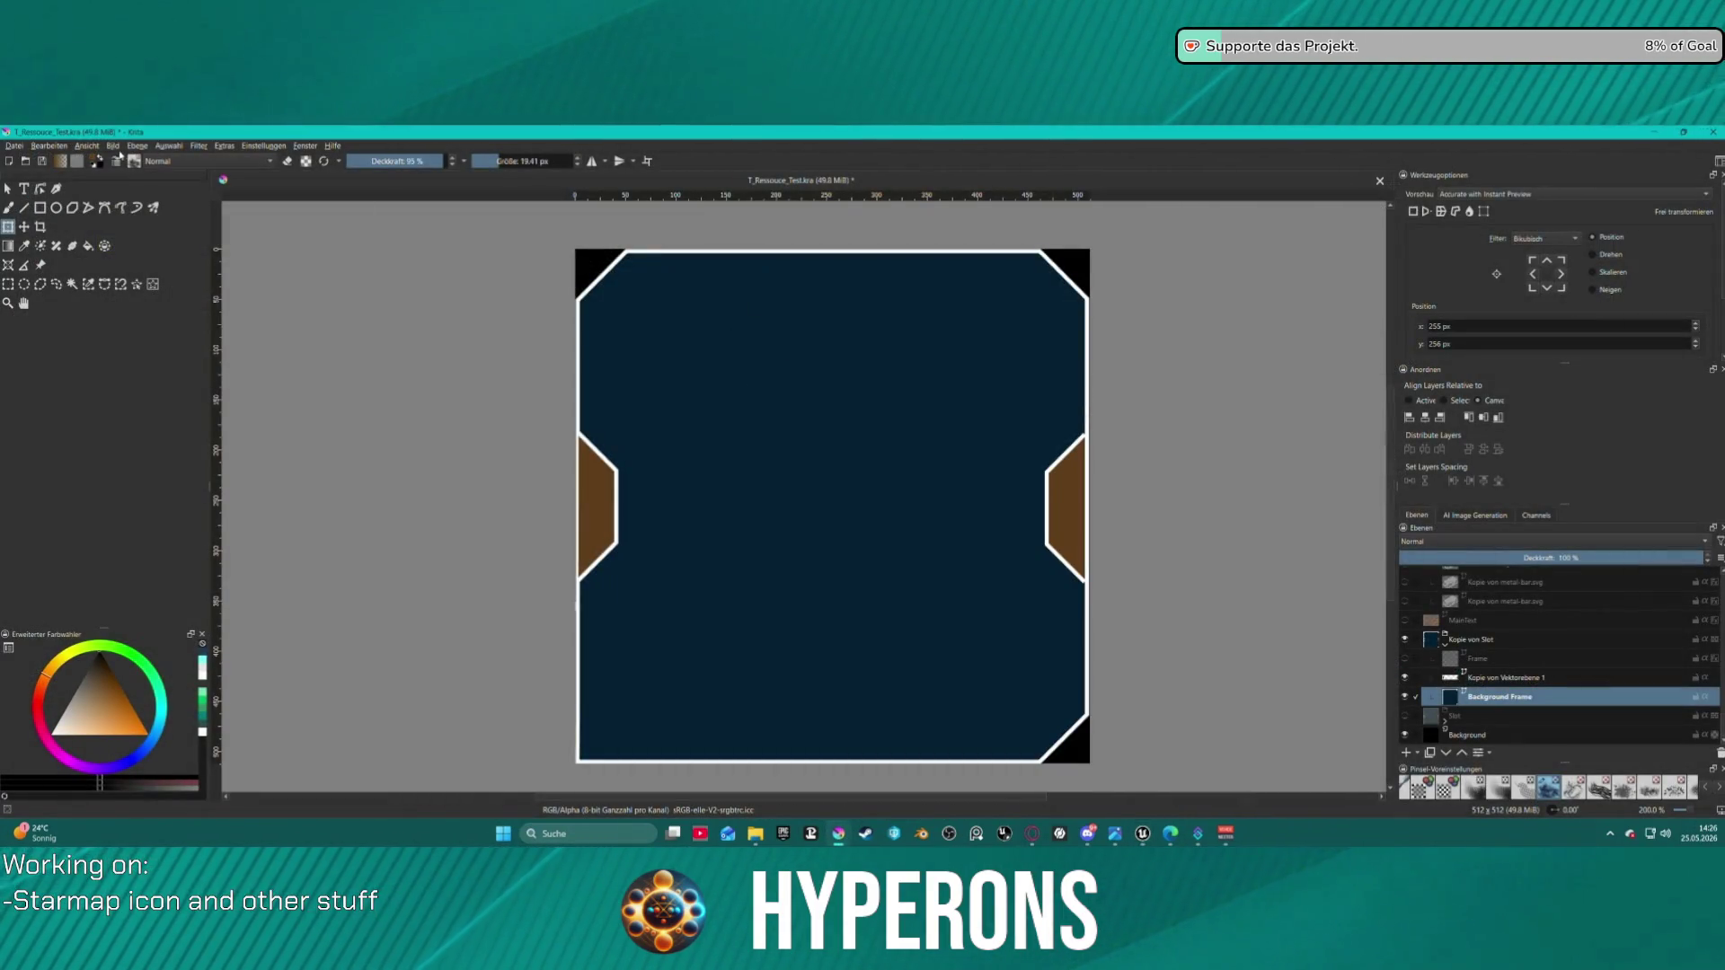
- Inspect Krita's brown foreground colour #5f3e1d as hex and as hue, saturation, value
{"action": "left_click", "coordinate": [93, 161]}
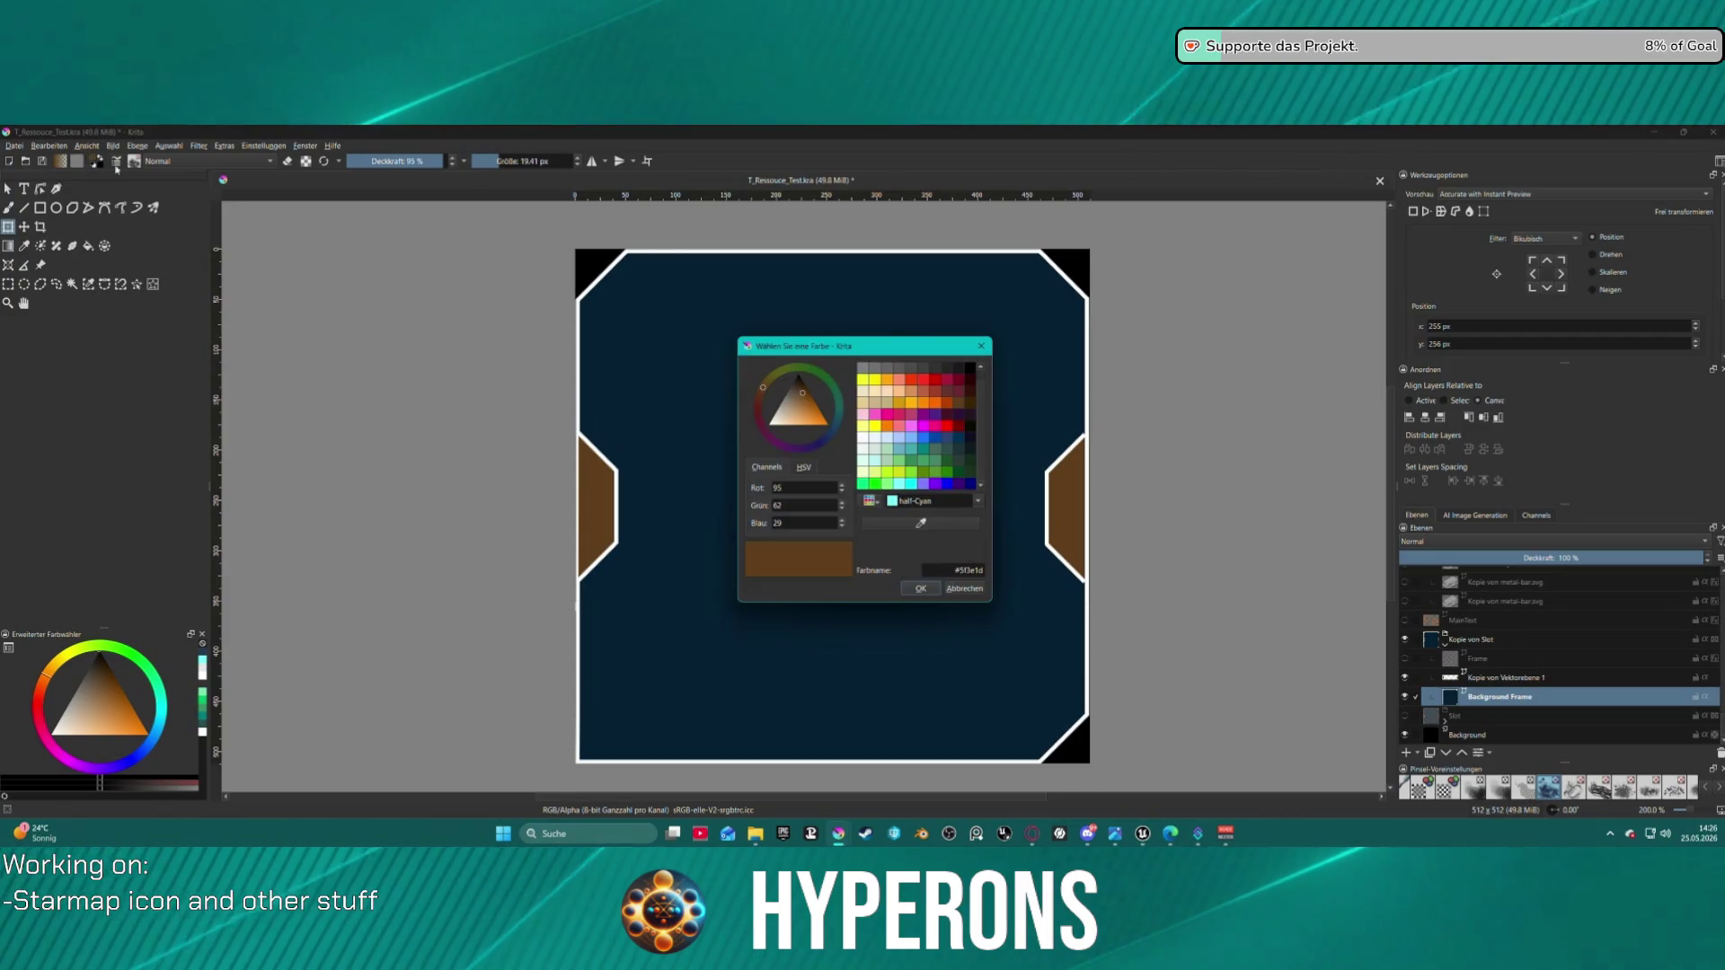
{"action": "double_click", "coordinate": [952, 573]}
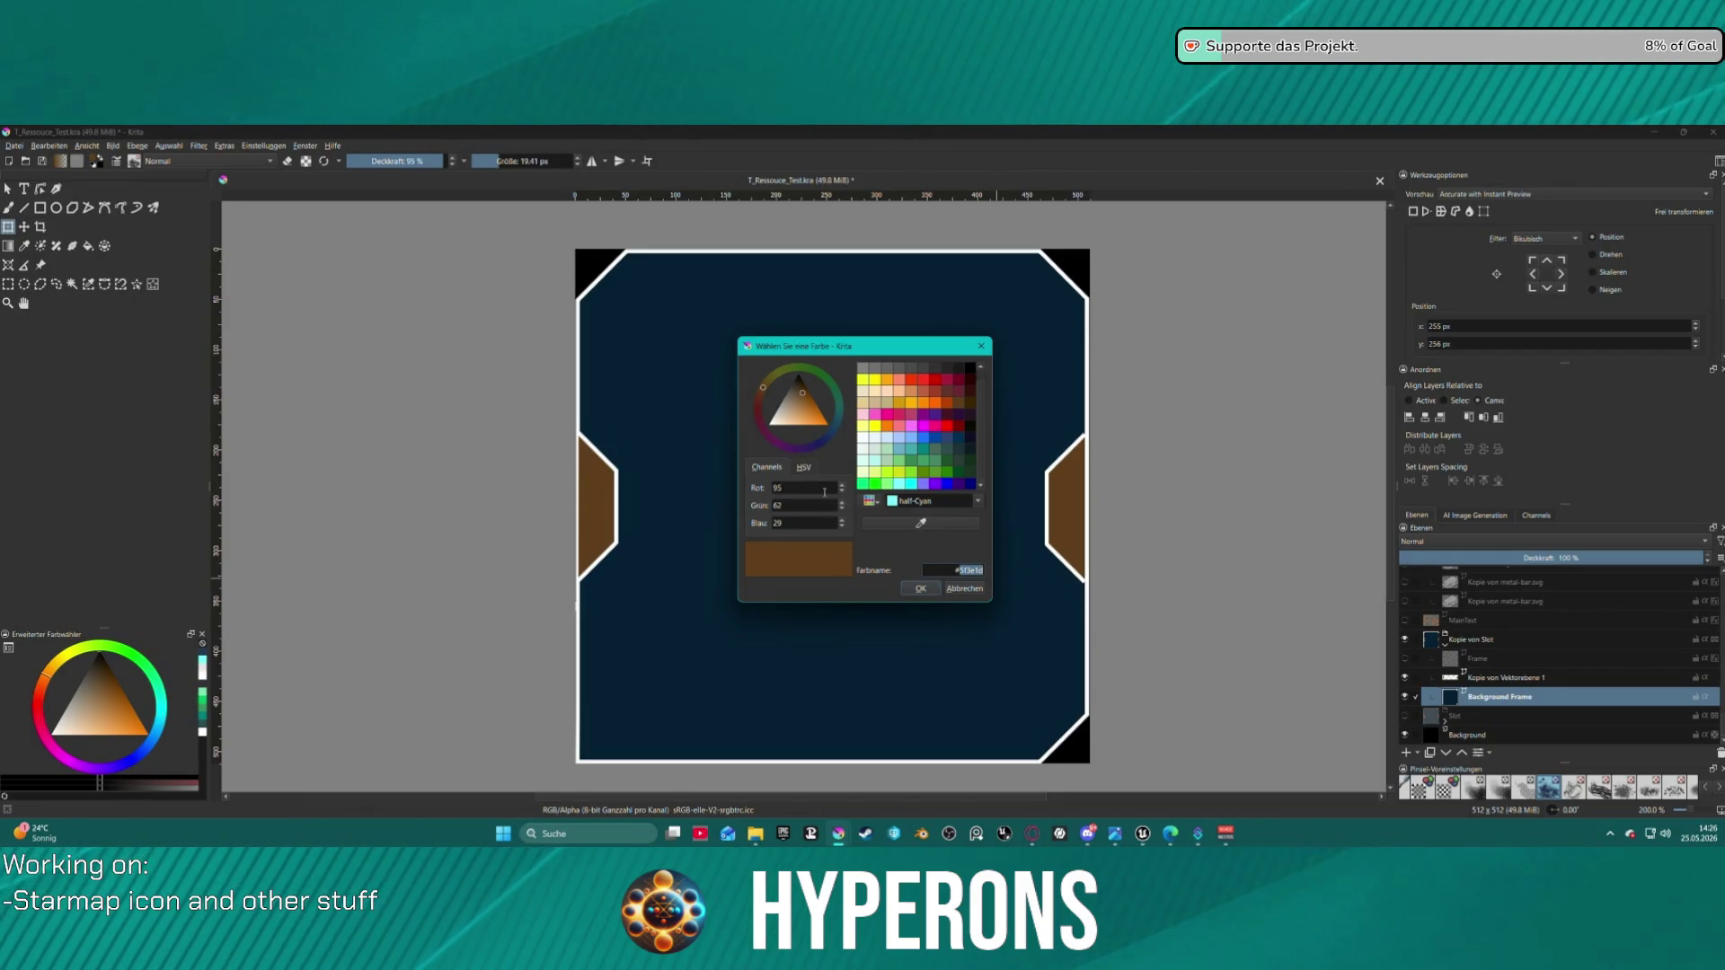
{"action": "left_click", "coordinate": [802, 468]}
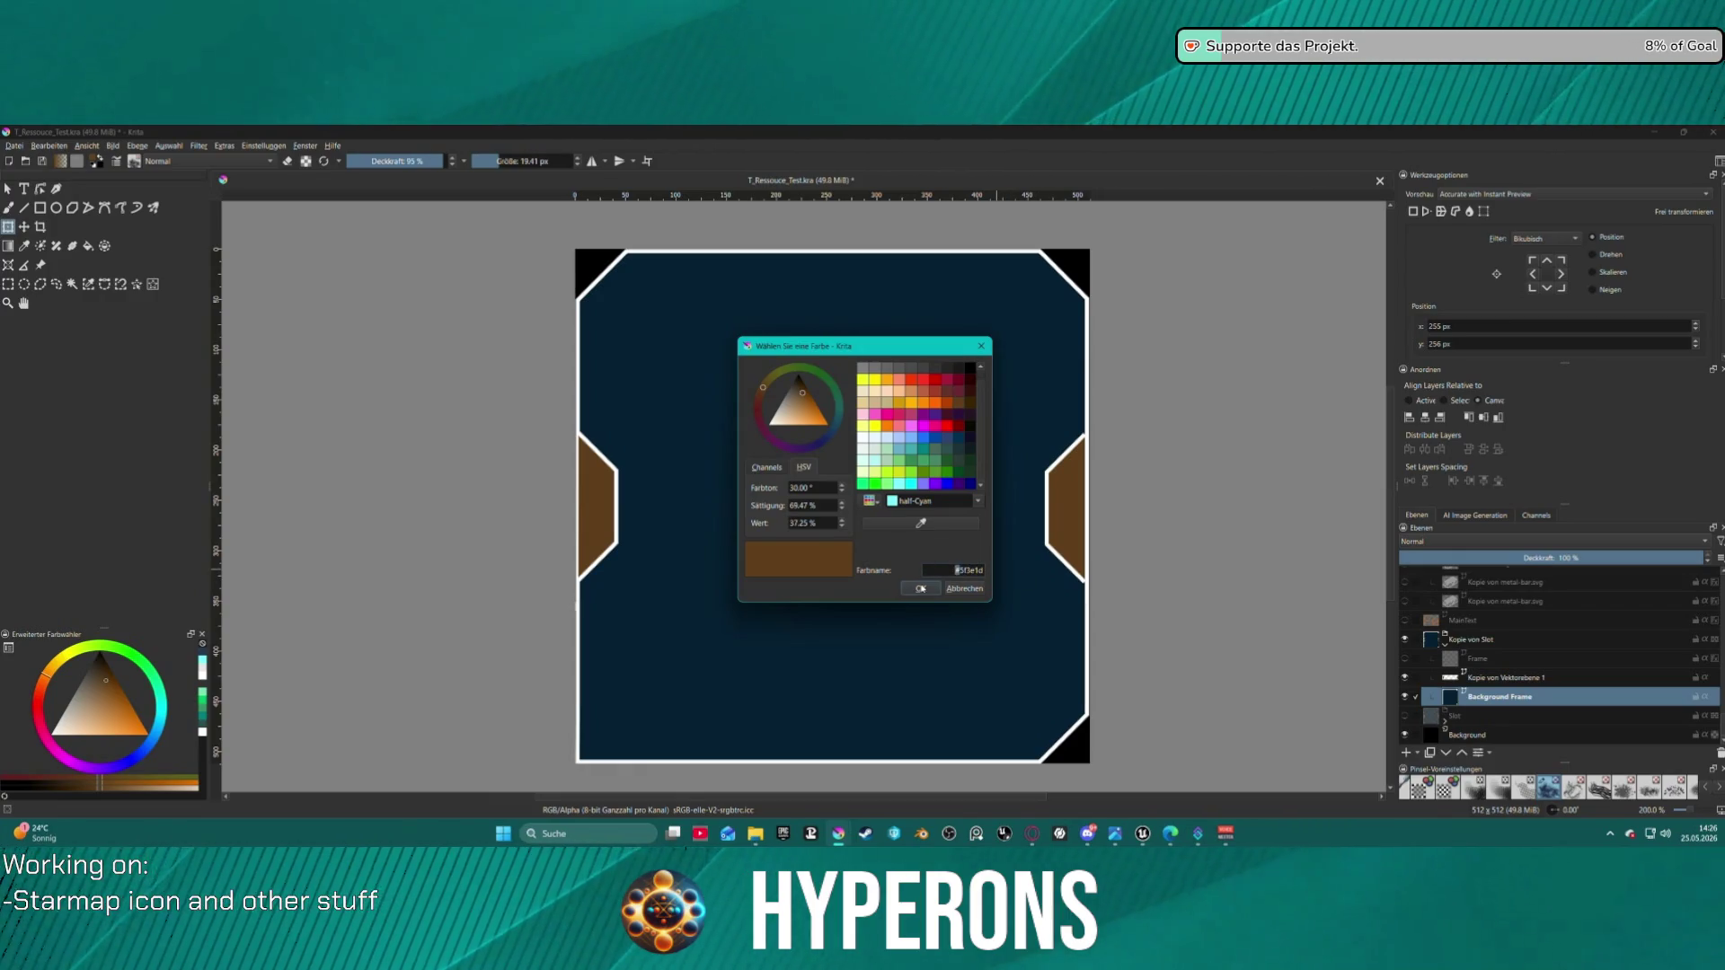
{"action": "mouse_move", "coordinate": [1143, 836]}
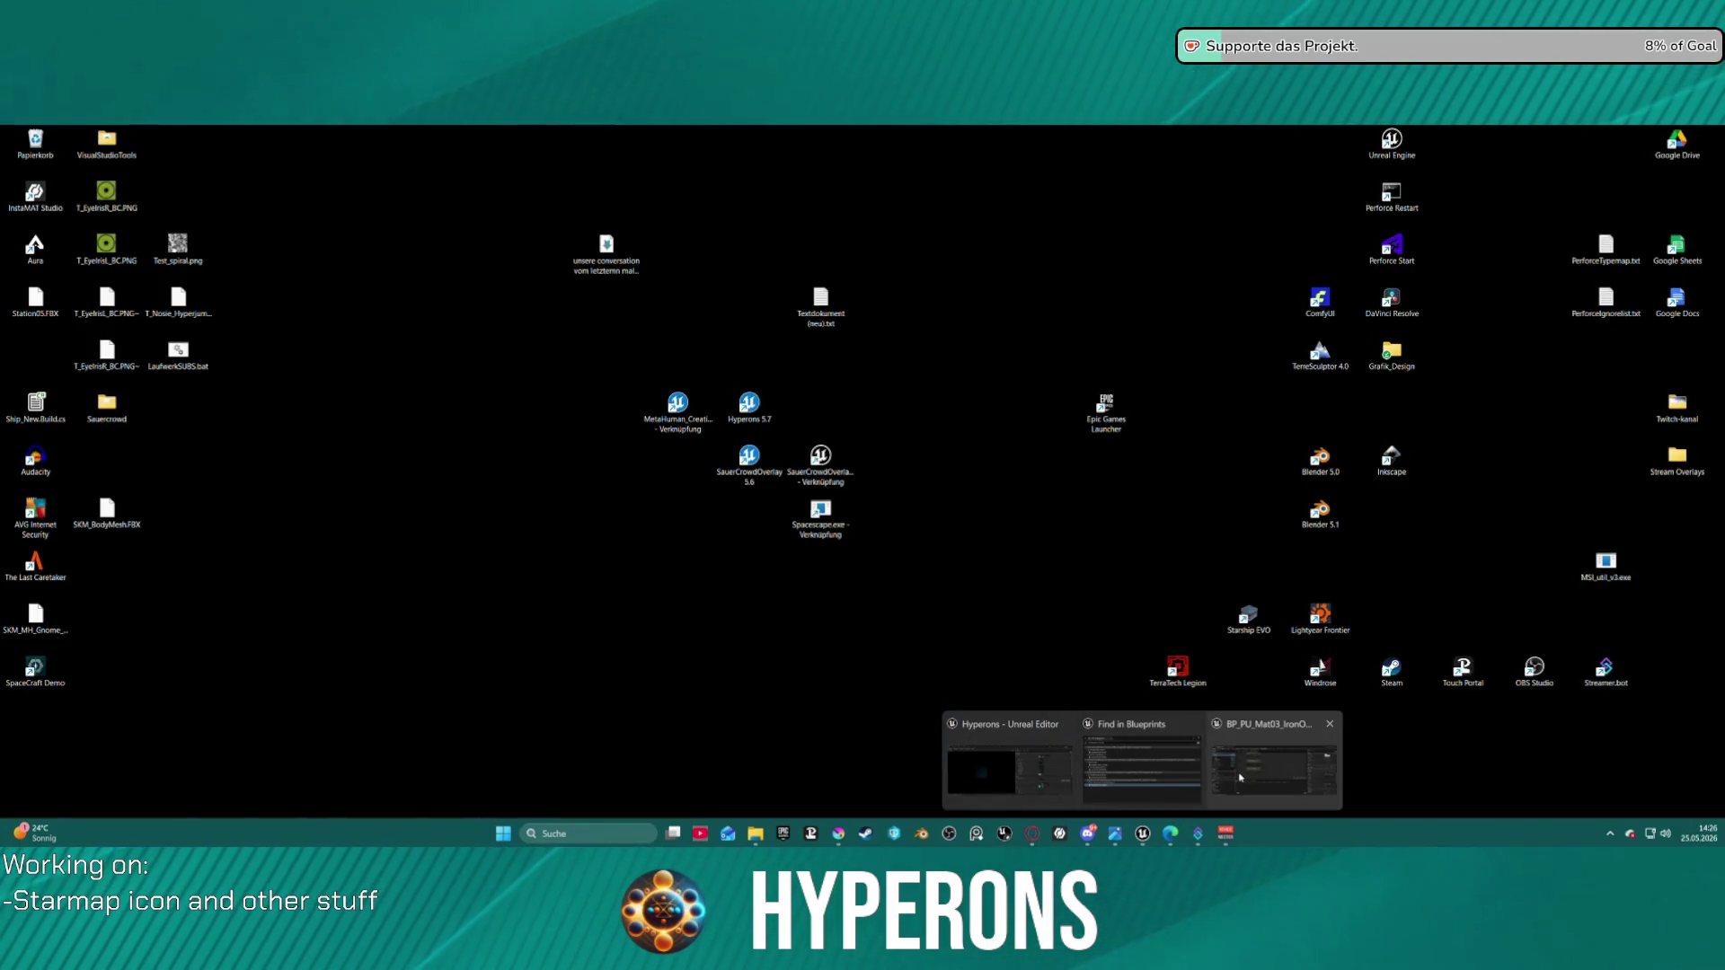
- Copy BG gradient color 3's hex value 102533FF from Unreal's colour picker
{"action": "left_click", "coordinate": [1240, 778]}
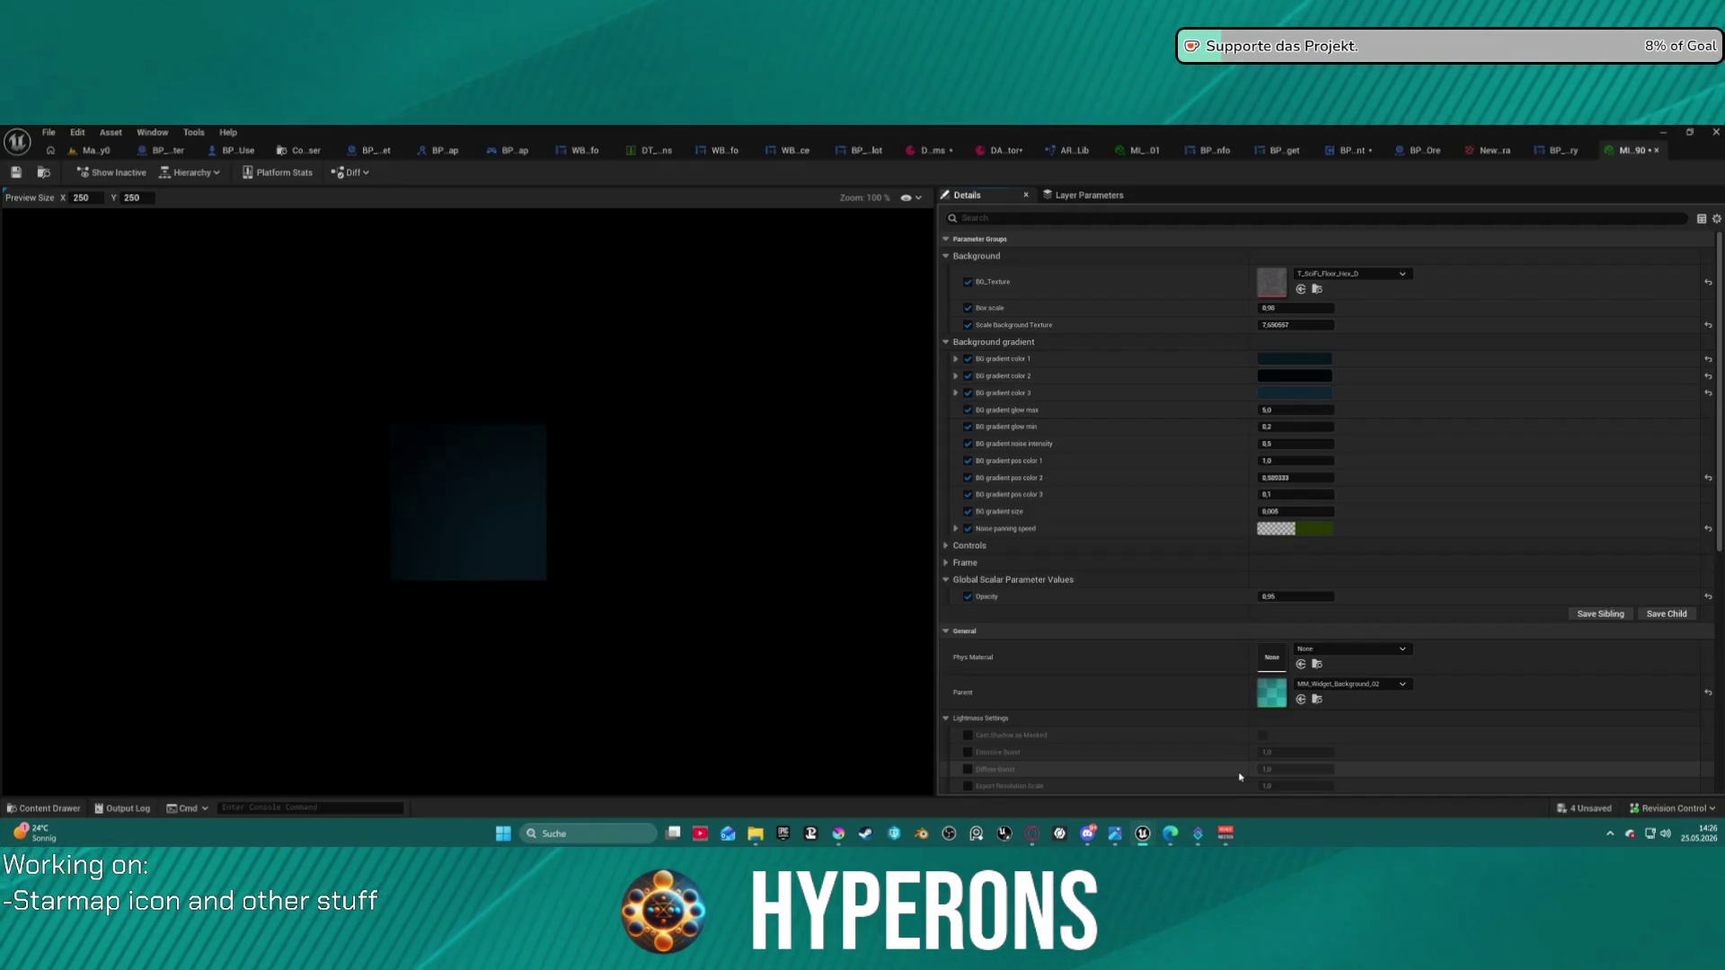
{"action": "left_click", "coordinate": [1292, 396]}
{"action": "left_click", "coordinate": [1535, 621]}
{"action": "key", "text": "ctrl+v"}
{"action": "key", "text": "Return"}
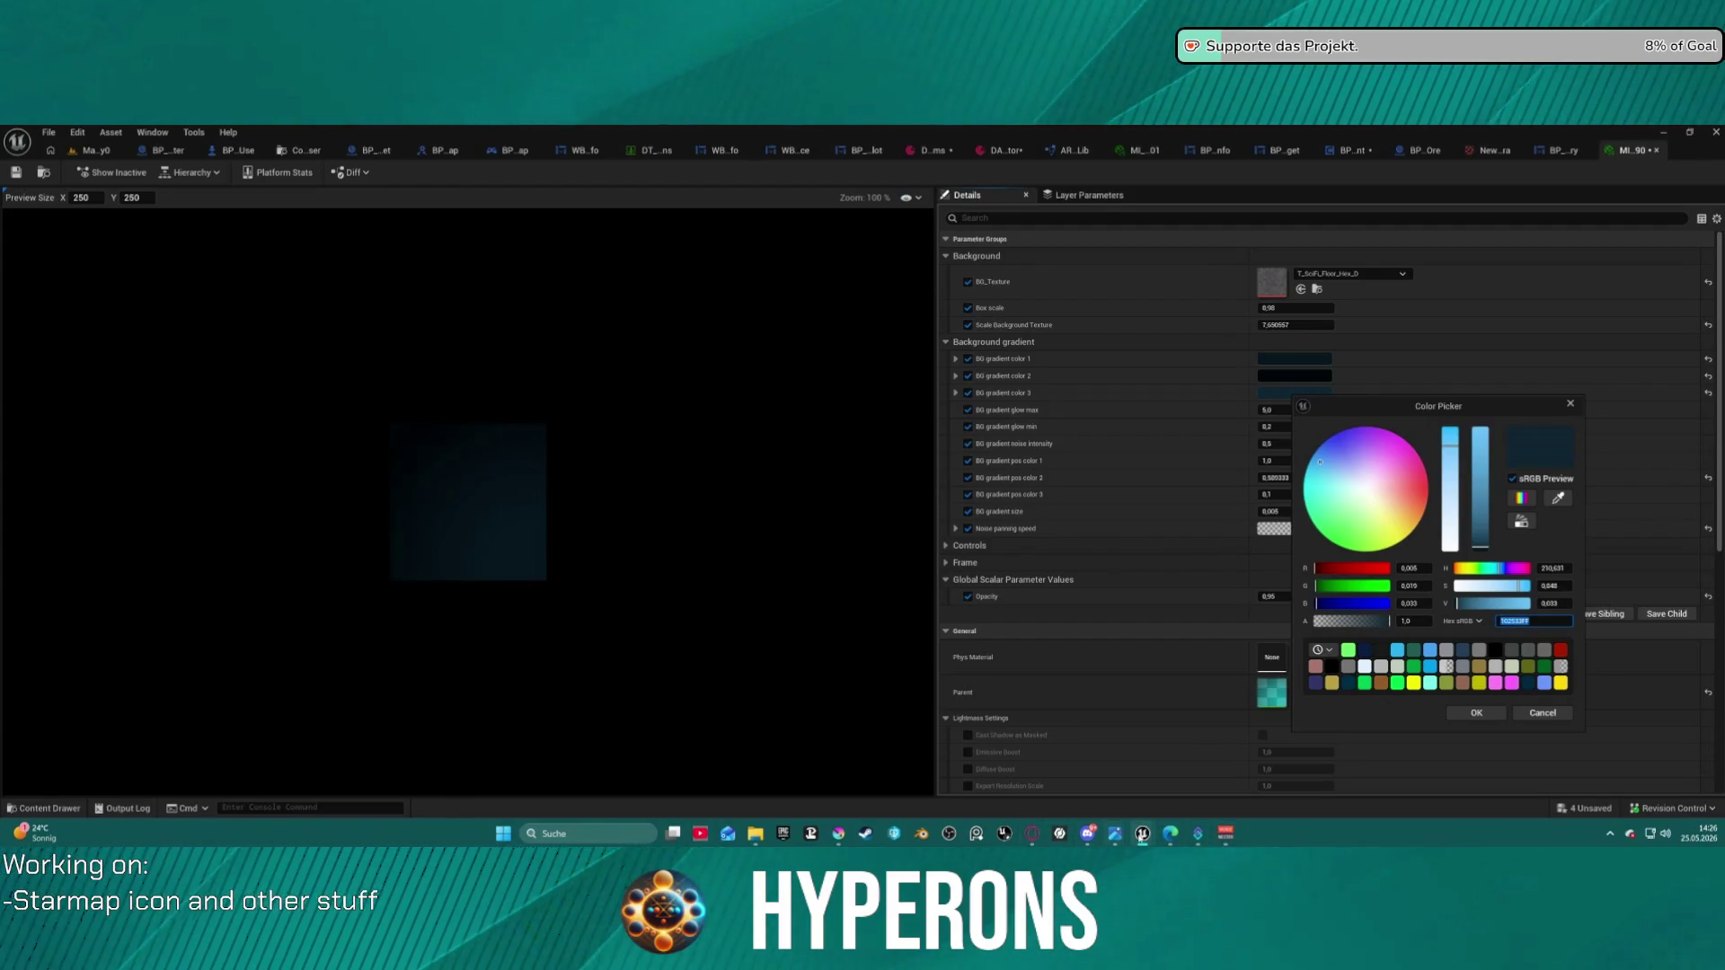
- Bring the Krita colour dialog back, then switch to the StarRupture guide in the browser
{"action": "mouse_move", "coordinate": [839, 833]}
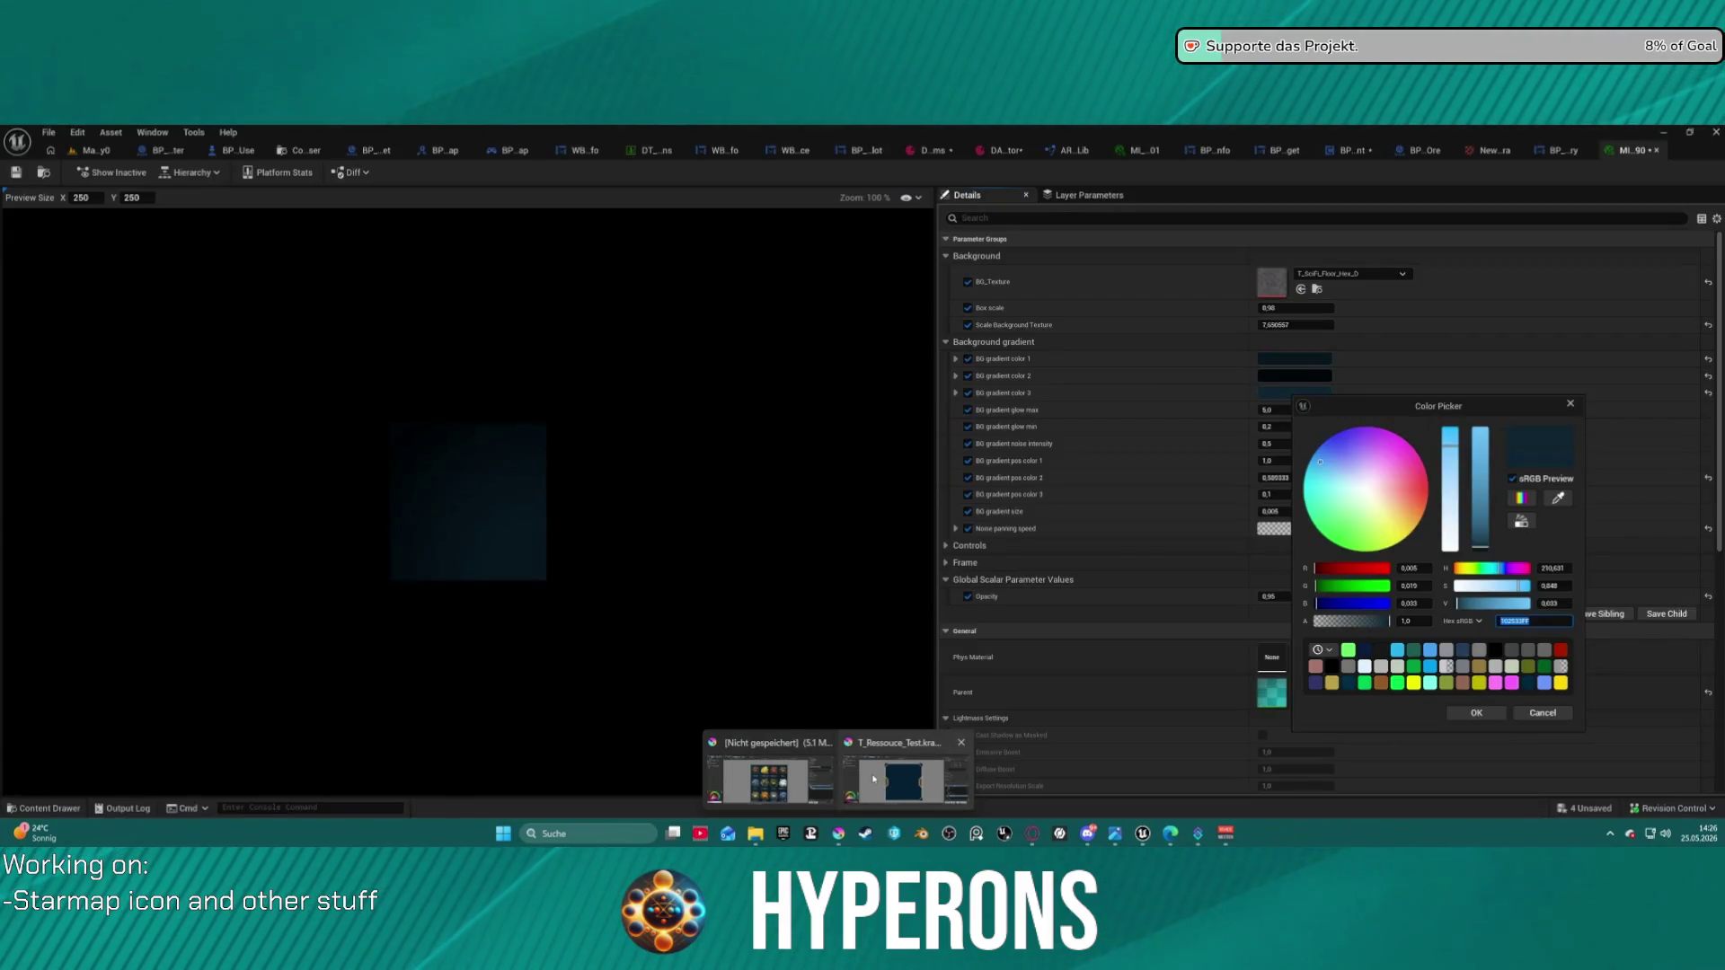
{"action": "left_click", "coordinate": [845, 798]}
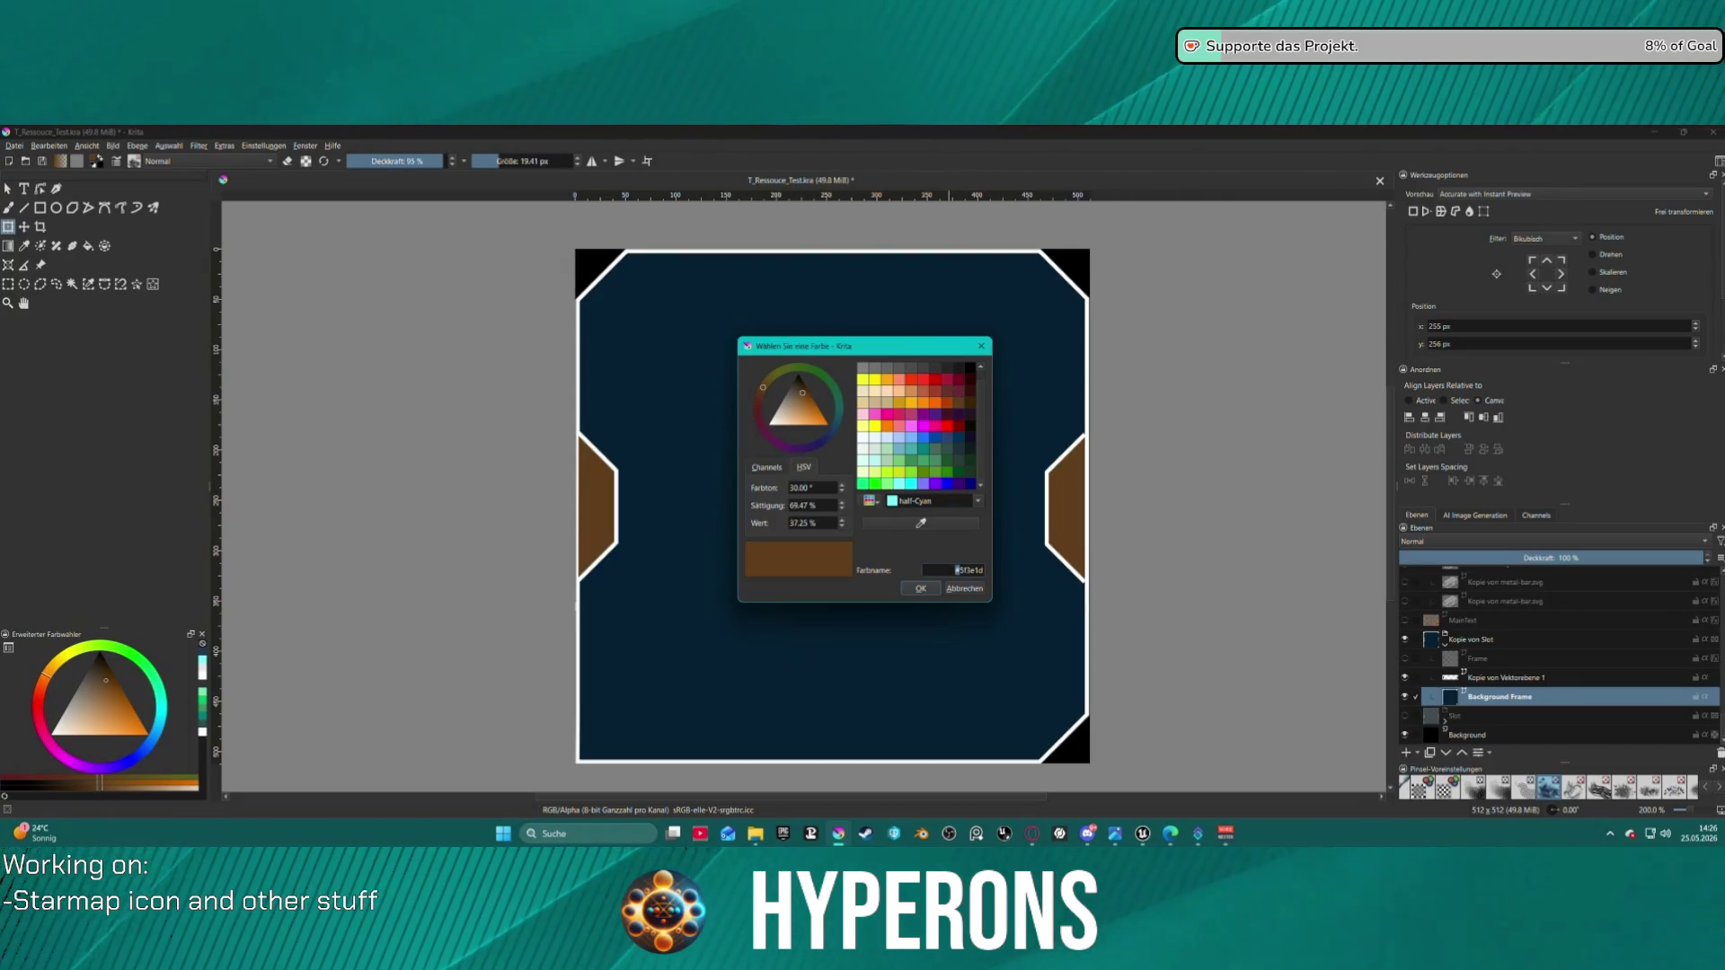
{"action": "key", "text": "alt+Tab"}
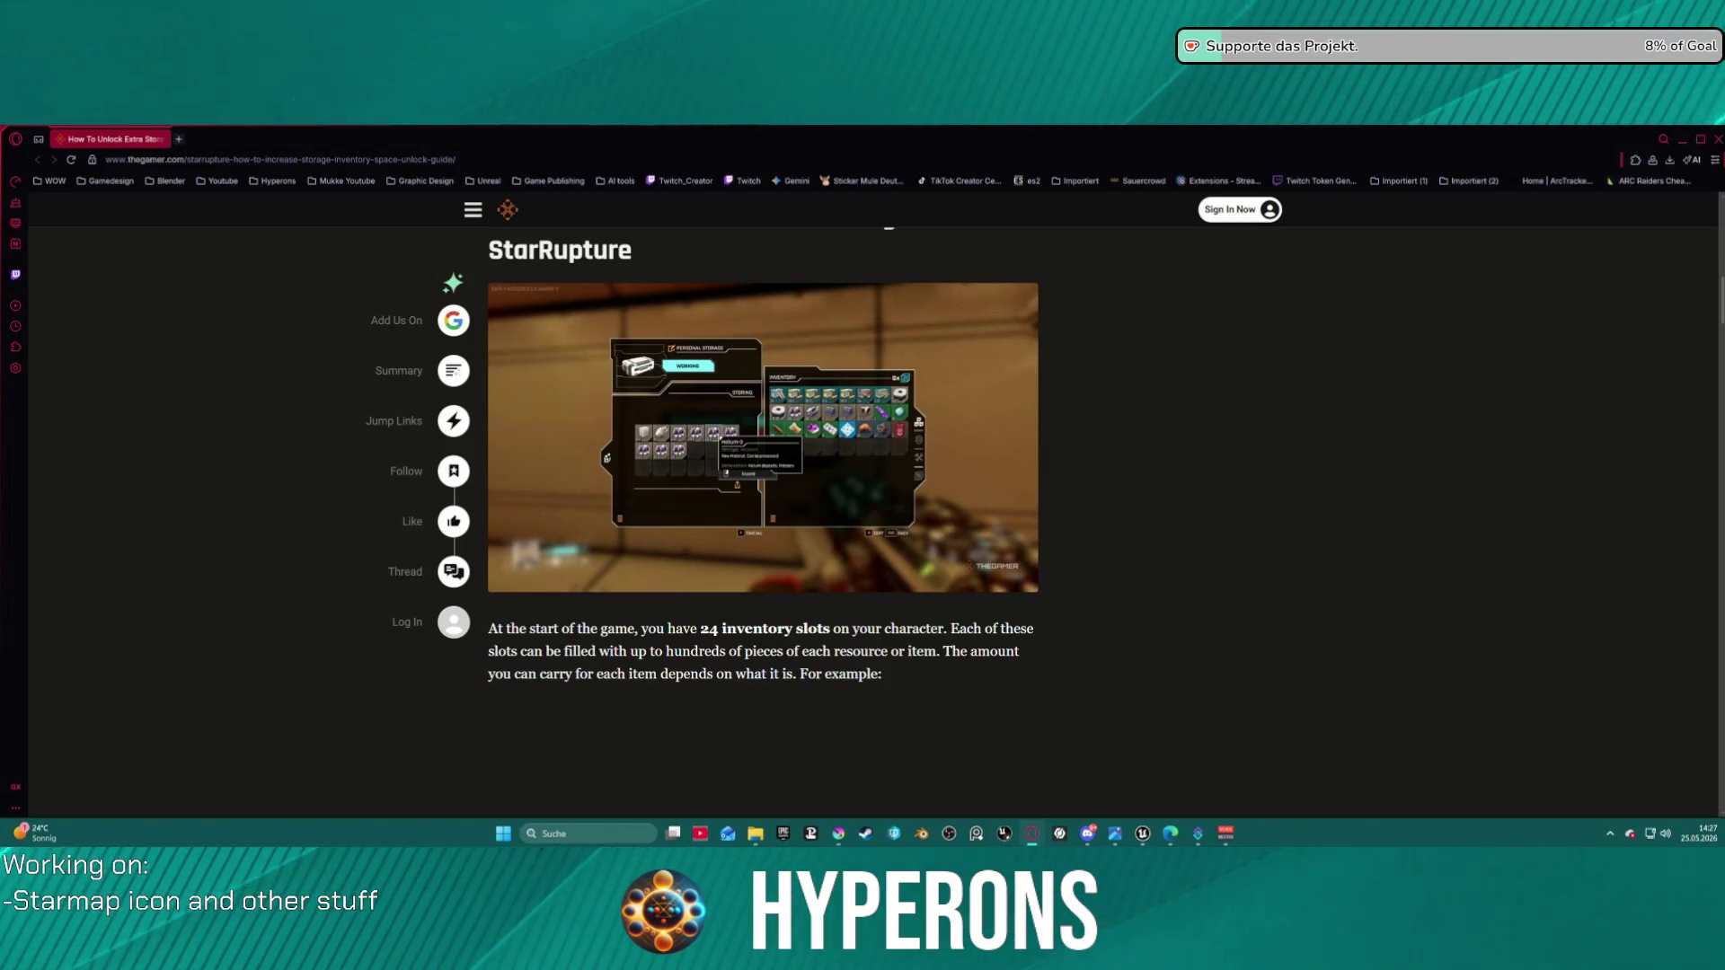
- Close the StarRupture article tab in Opera GX and return to Unreal's colour picker
{"action": "key", "text": "alt+Tab"}
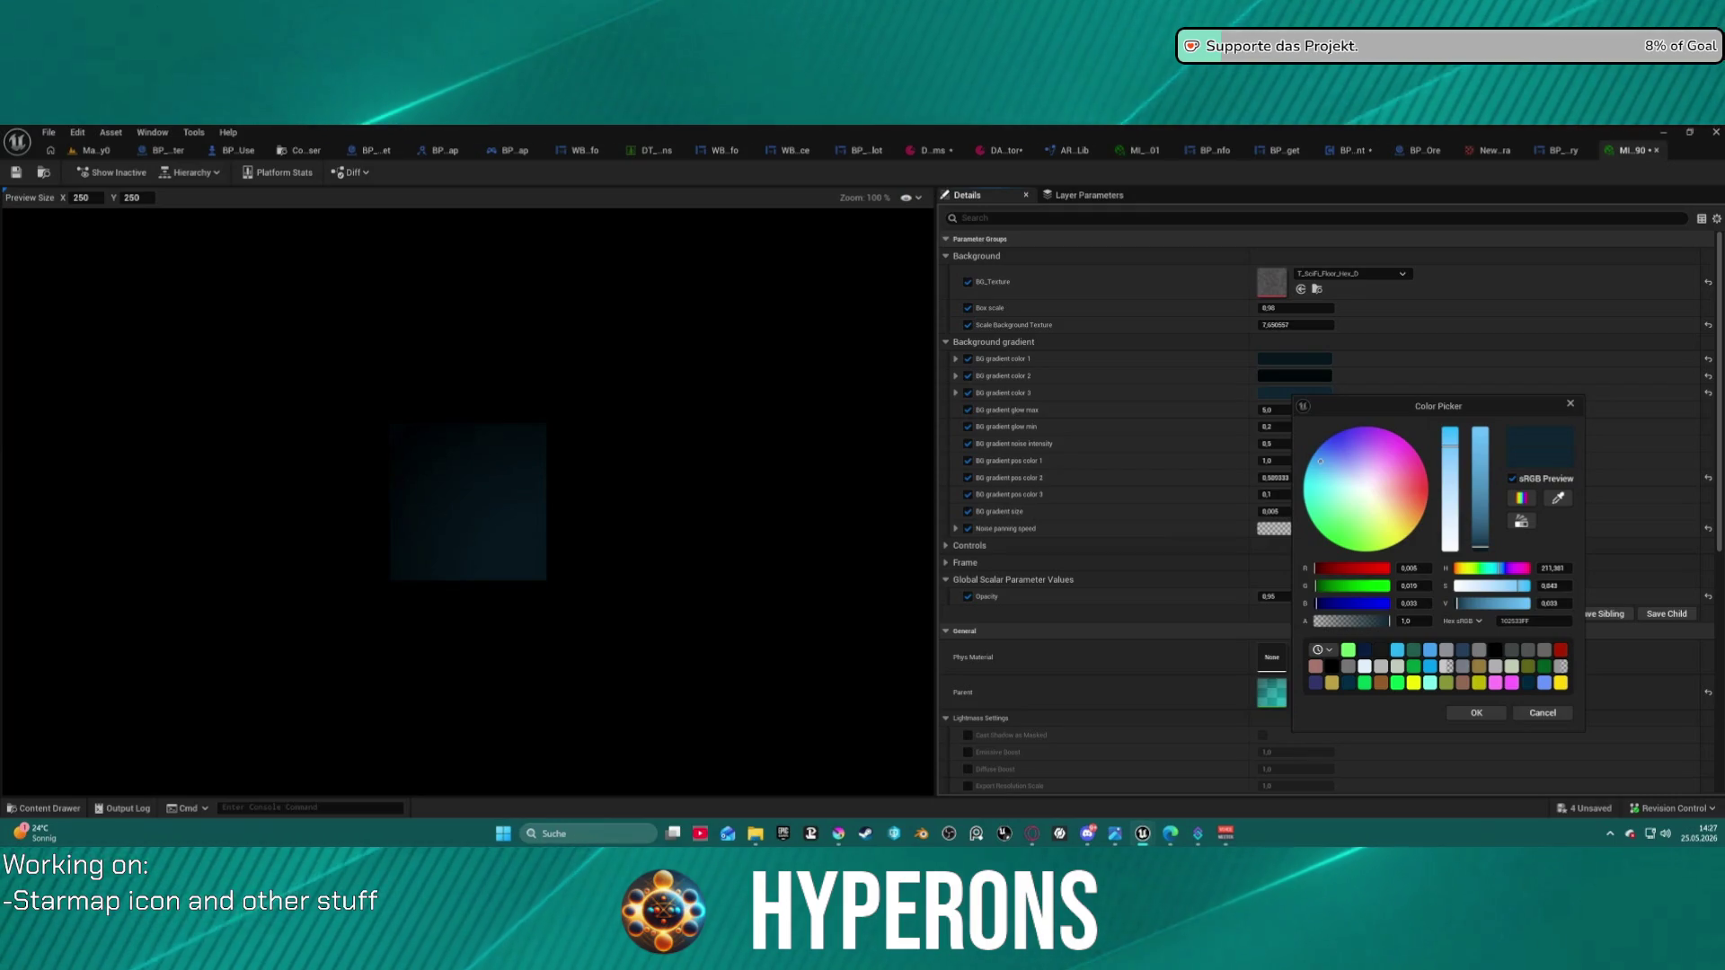
{"action": "key", "text": "alt+Tab"}
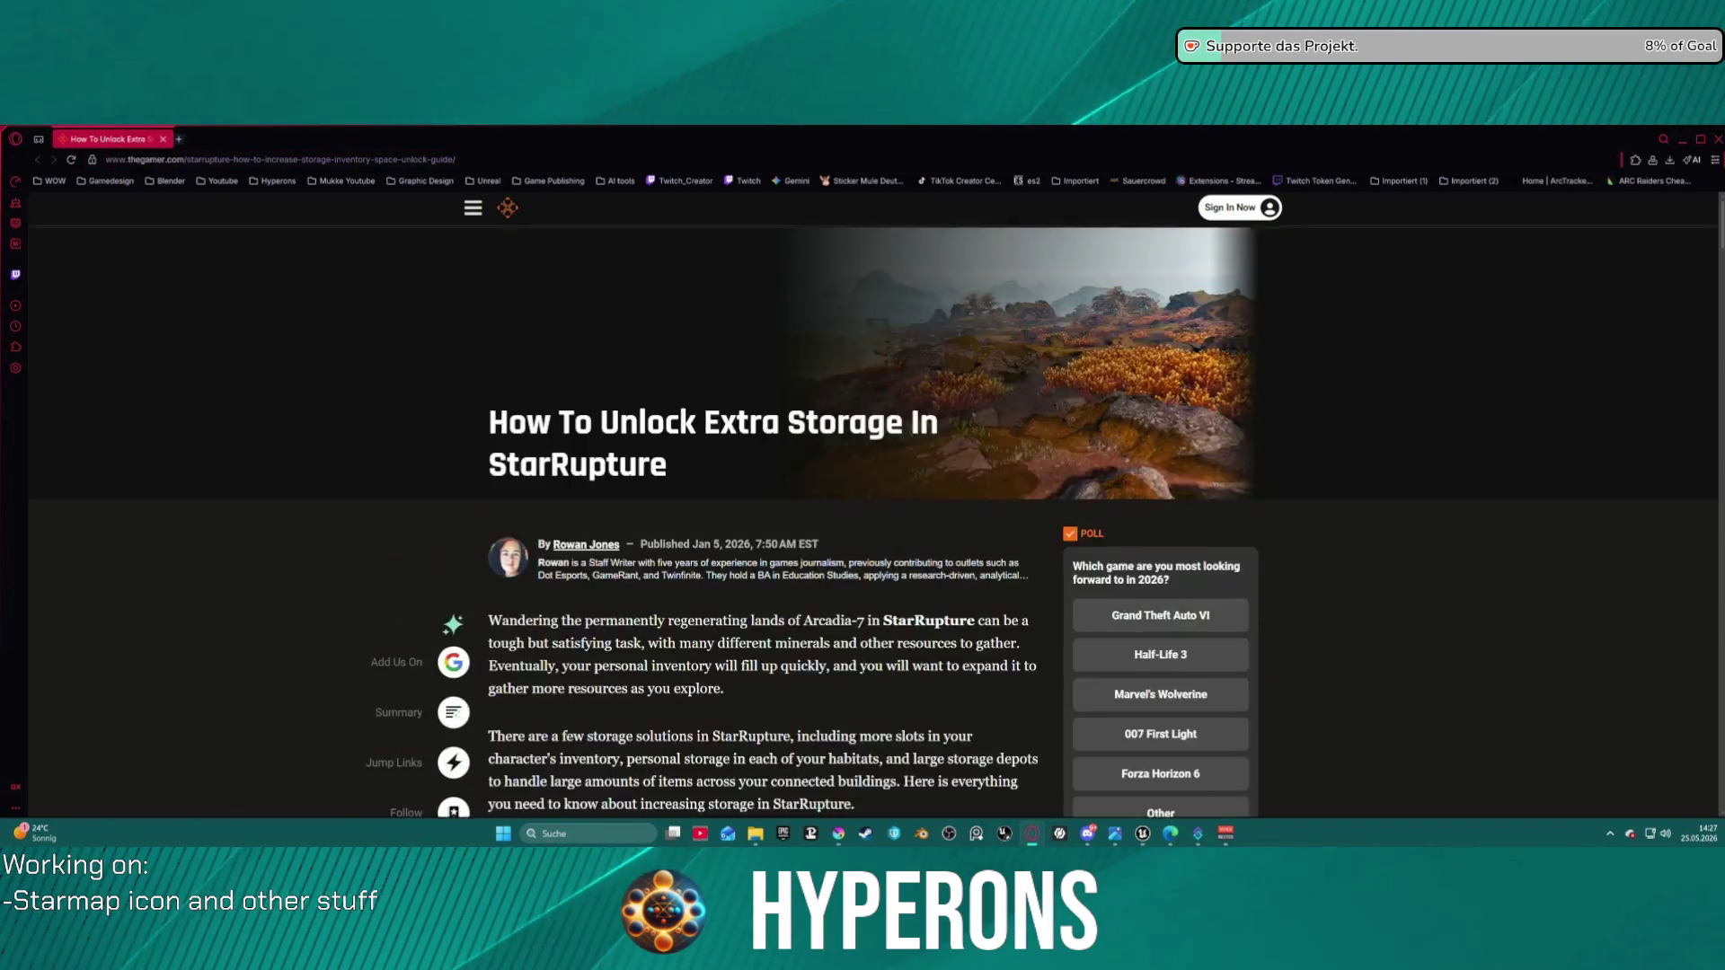
{"action": "left_click", "coordinate": [164, 139]}
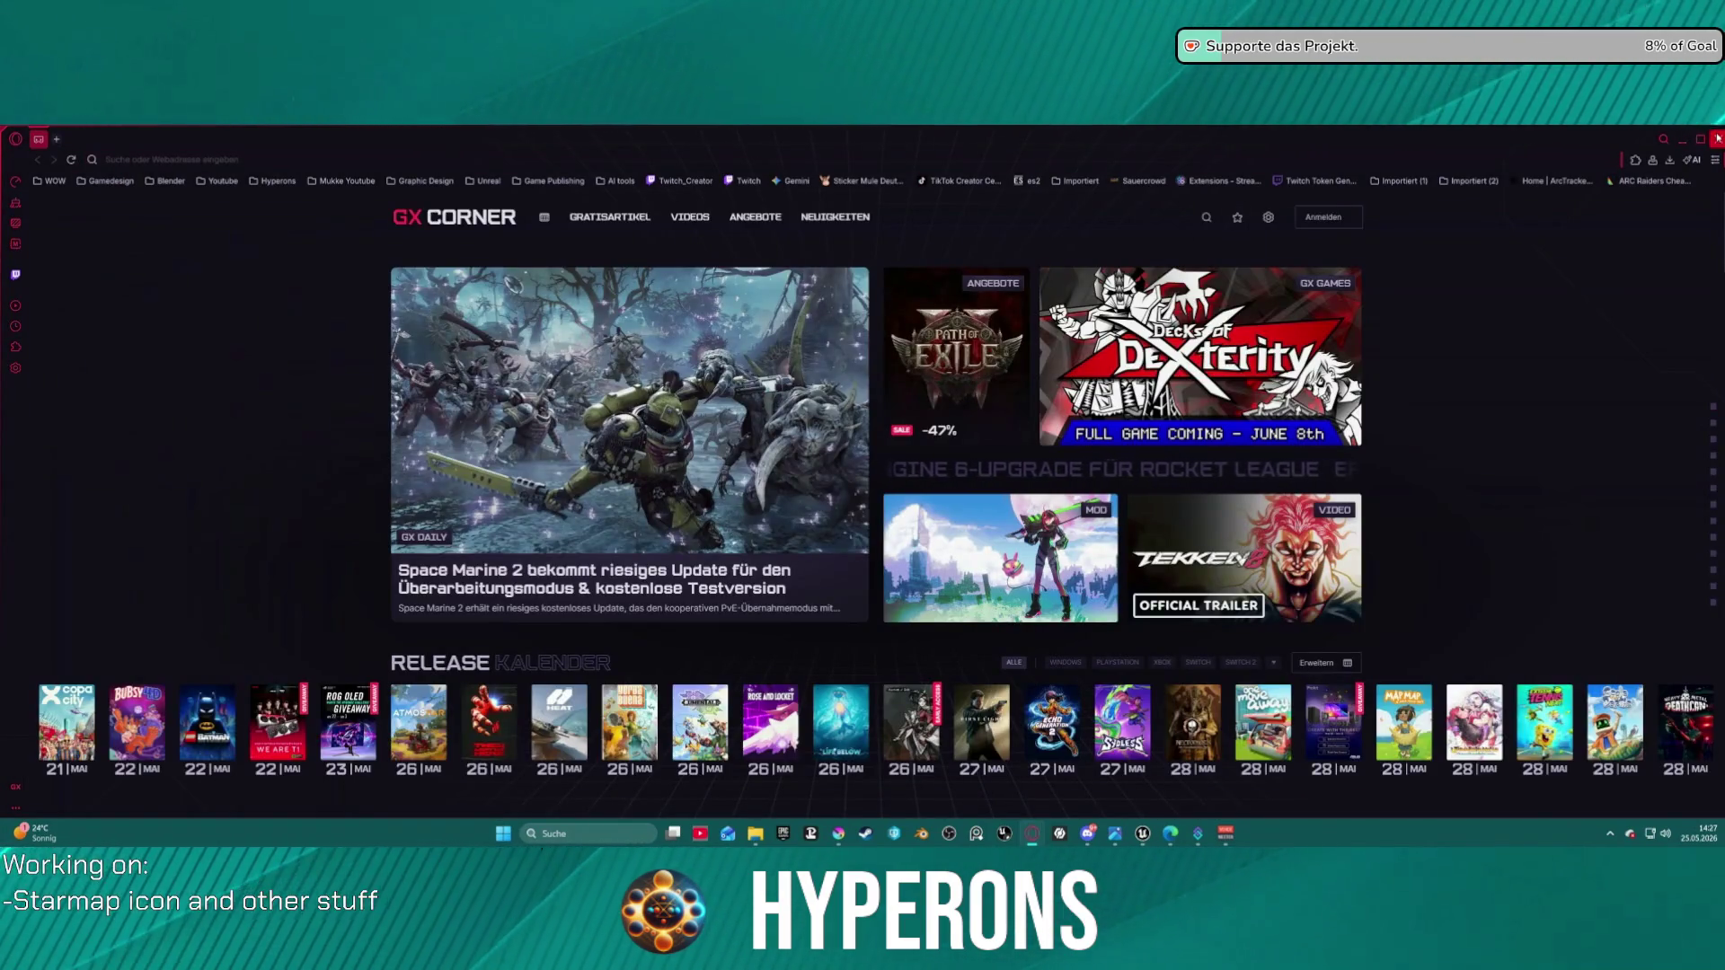
{"action": "key", "text": "alt+Tab"}
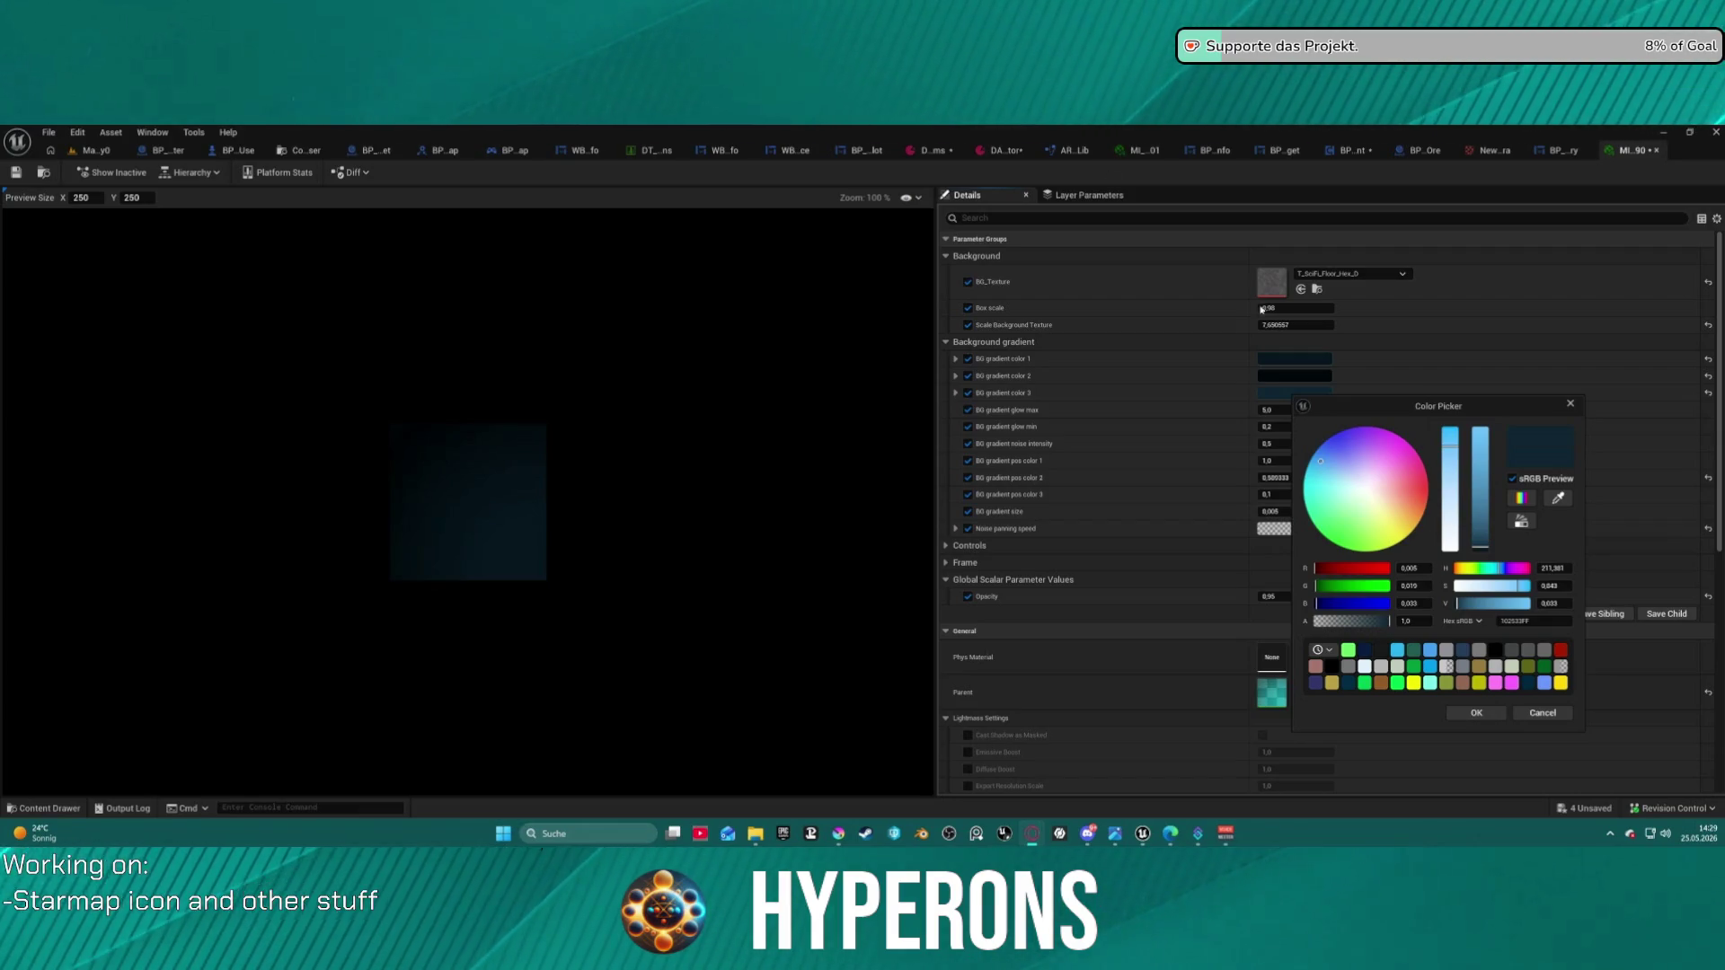
- Cancel Unreal's colour picker and set Krita's foreground colour to dark blue #142c3c
{"action": "left_click", "coordinate": [1542, 712]}
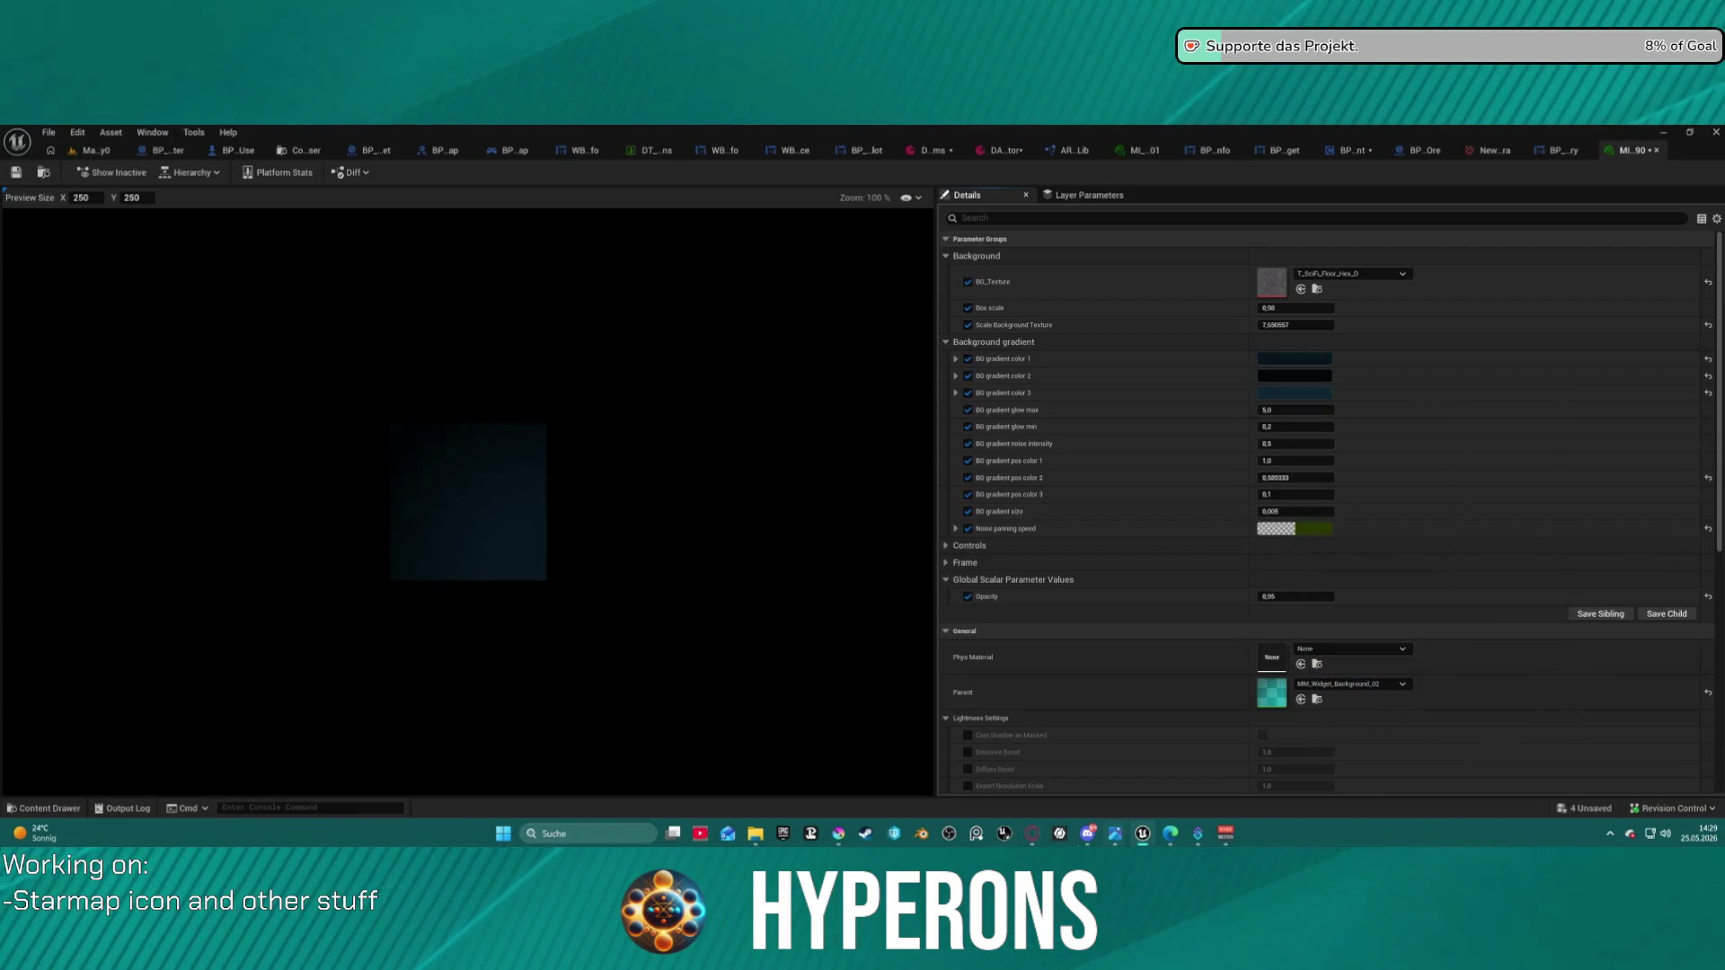
{"action": "mouse_move", "coordinate": [839, 834]}
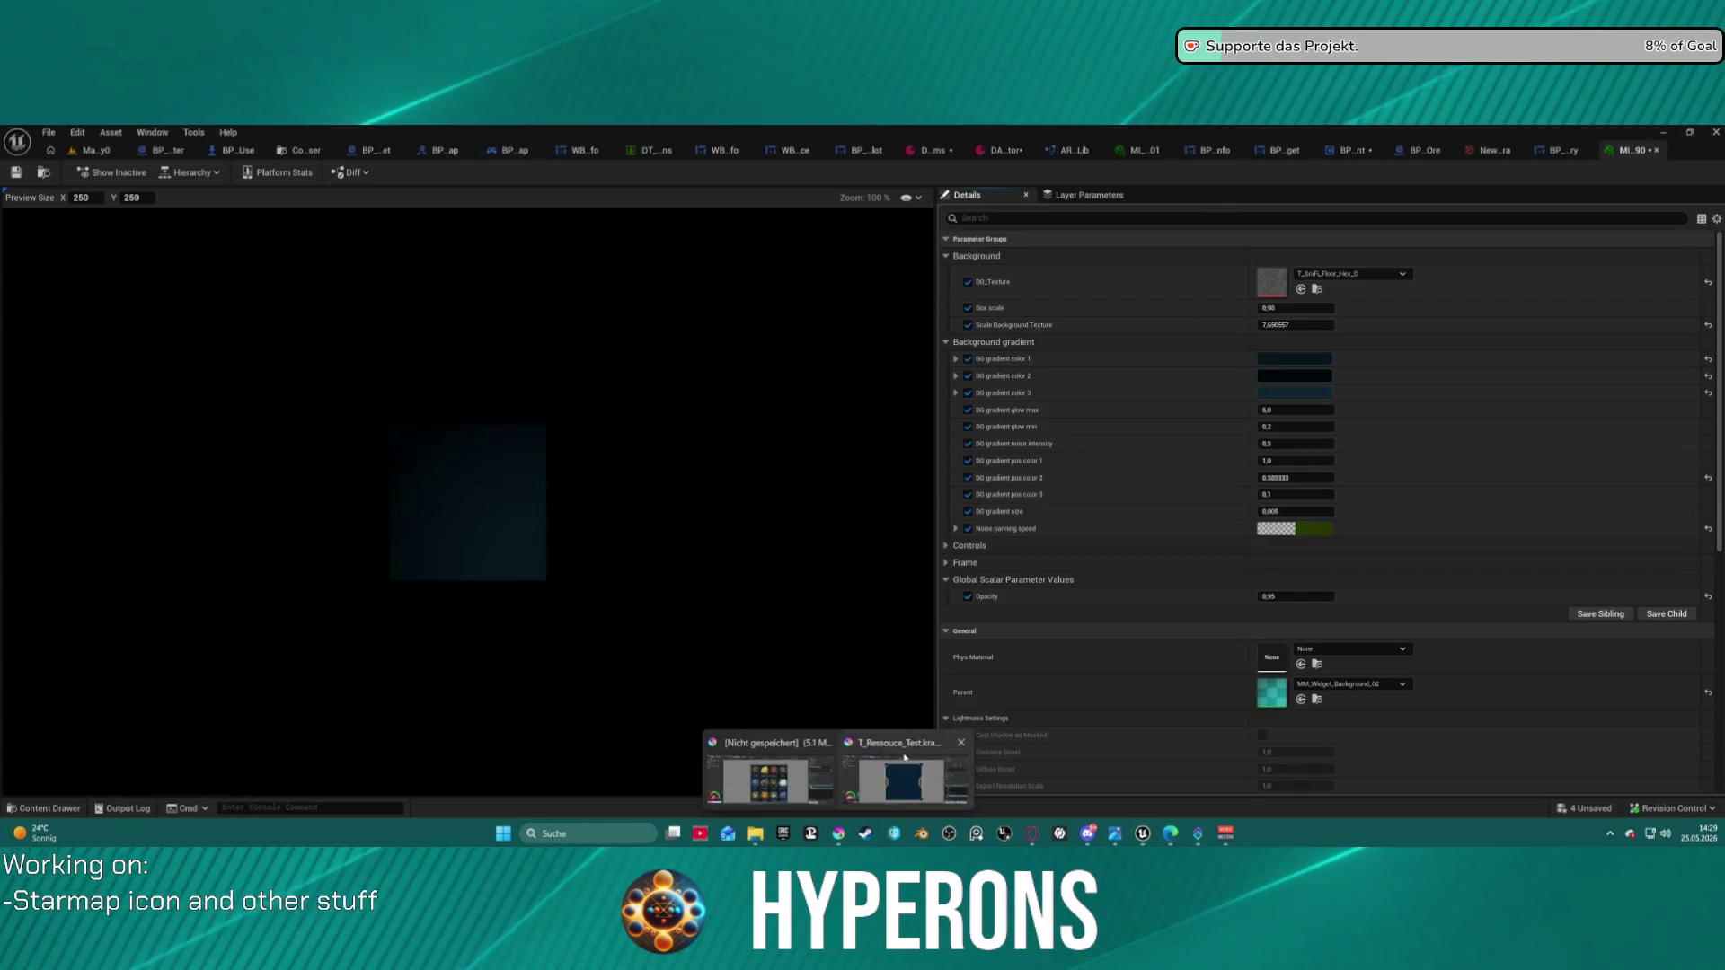
{"action": "left_click", "coordinate": [899, 764]}
{"action": "type", "text": "#142c3c"}
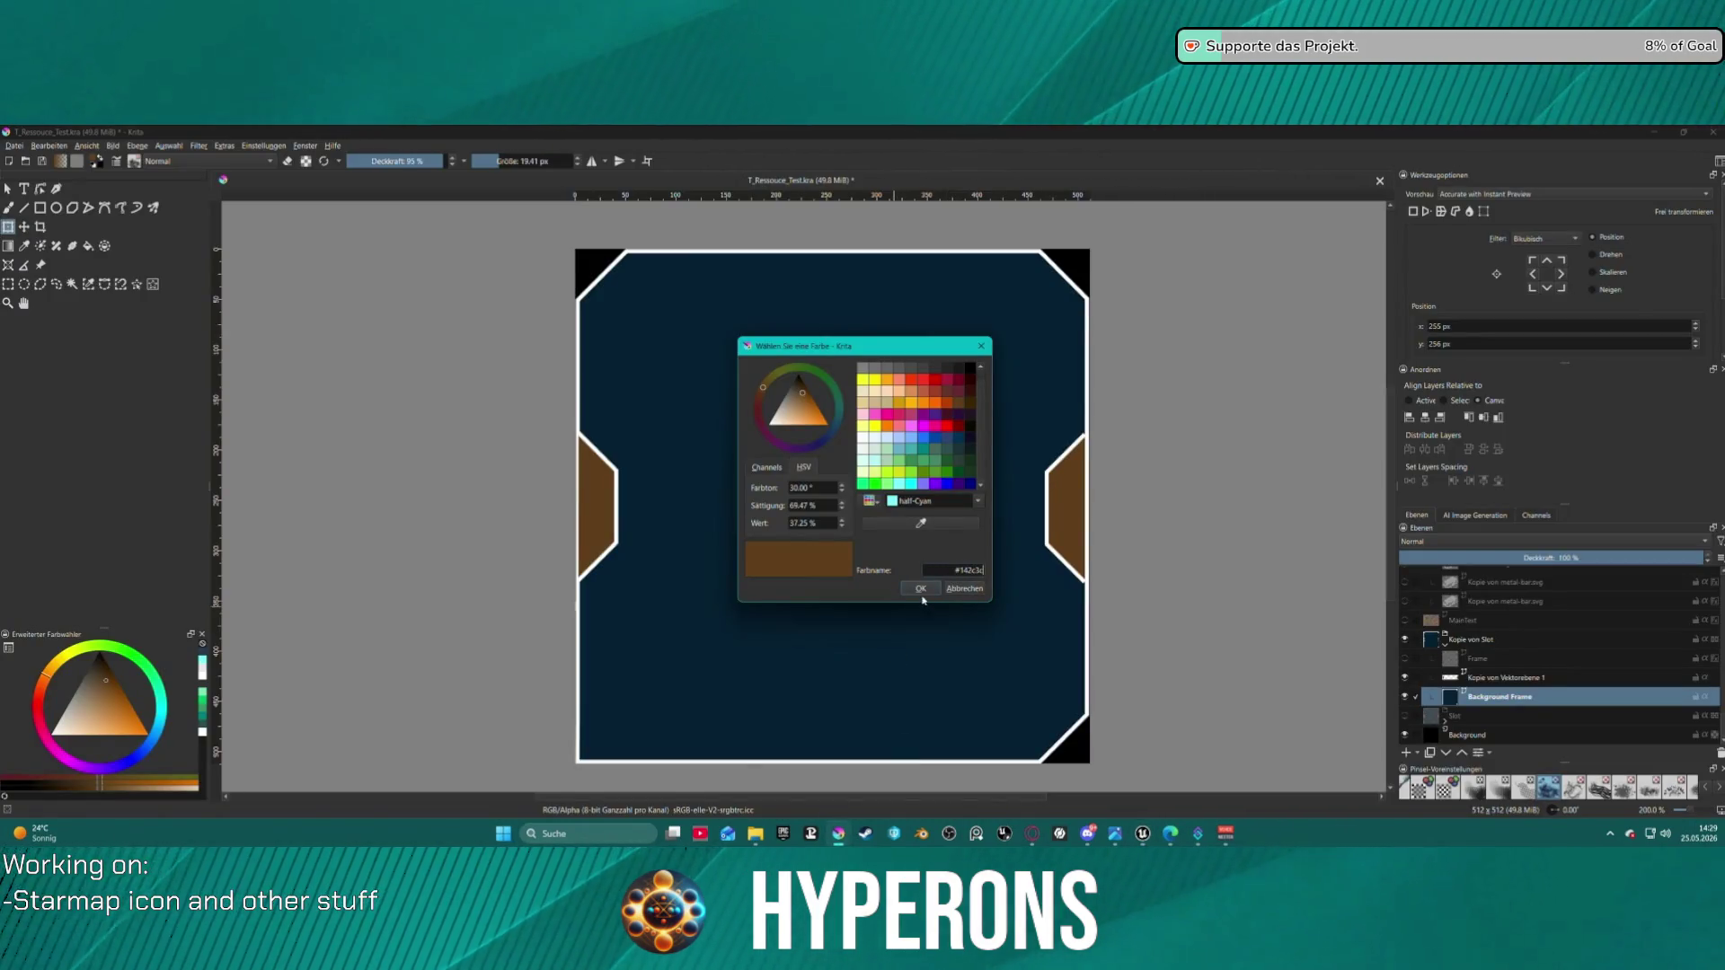
{"action": "left_click", "coordinate": [915, 591]}
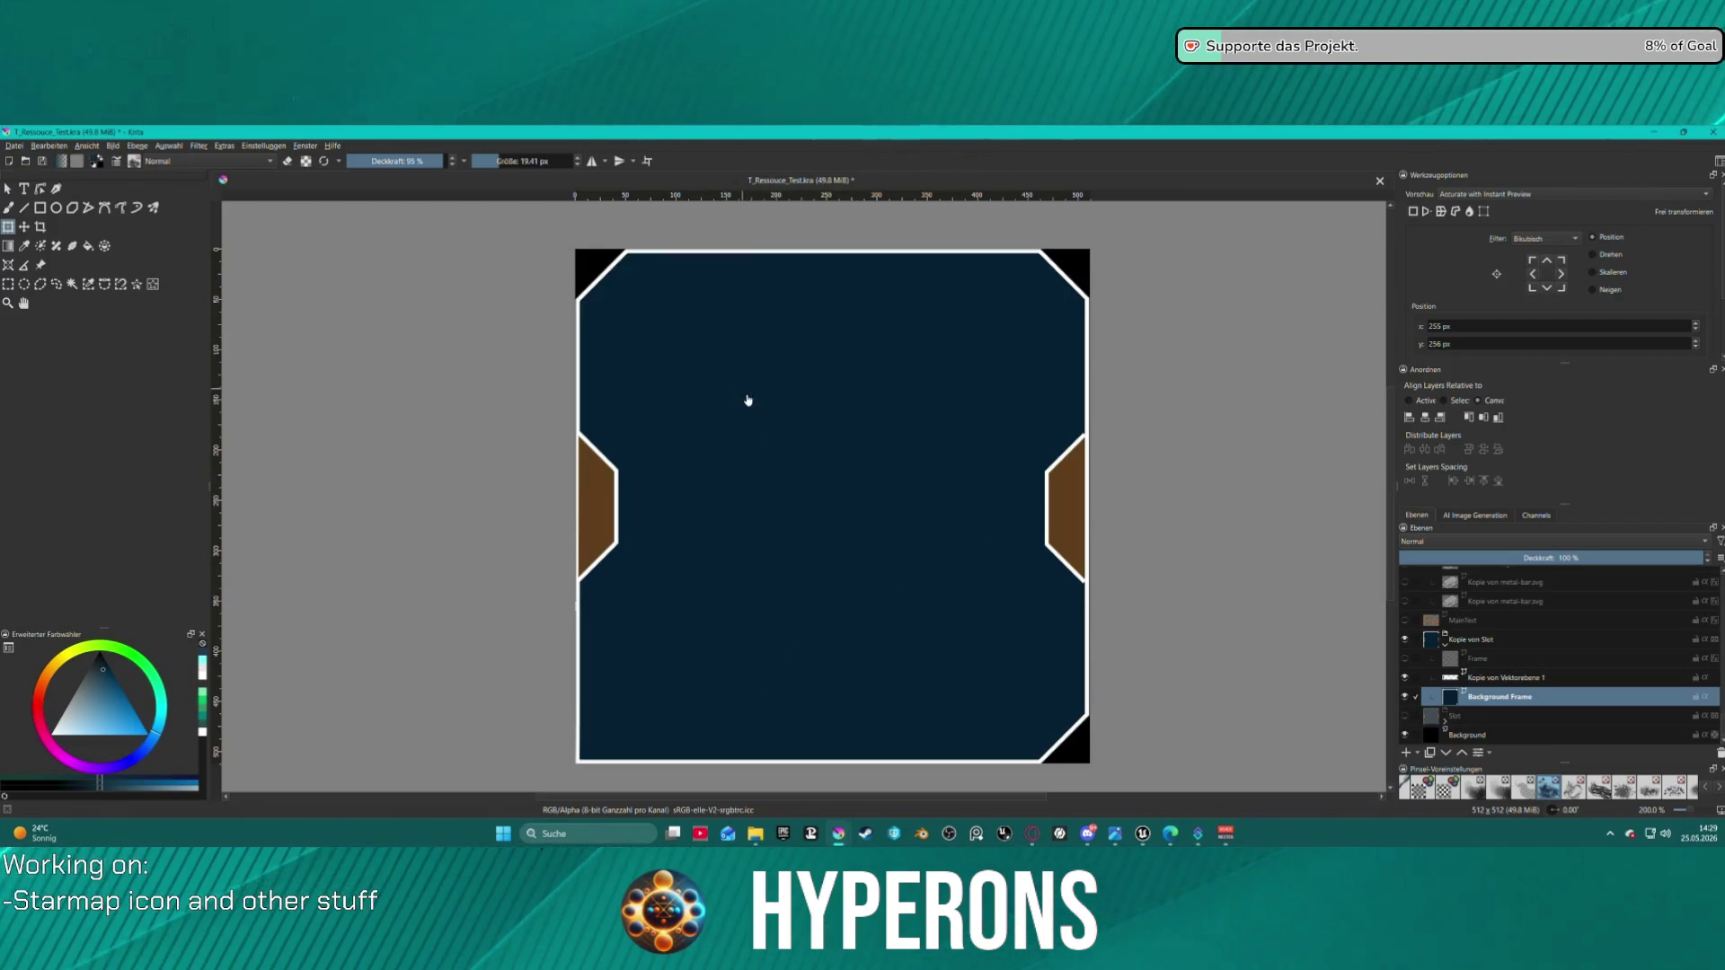
- Try bucket-filling the frame background with the new dark blue
{"action": "scroll", "coordinate": [839, 462], "scroll_direction": "down", "scroll_amount": 4}
{"action": "scroll", "coordinate": [851, 447], "scroll_direction": "up", "scroll_amount": 4}
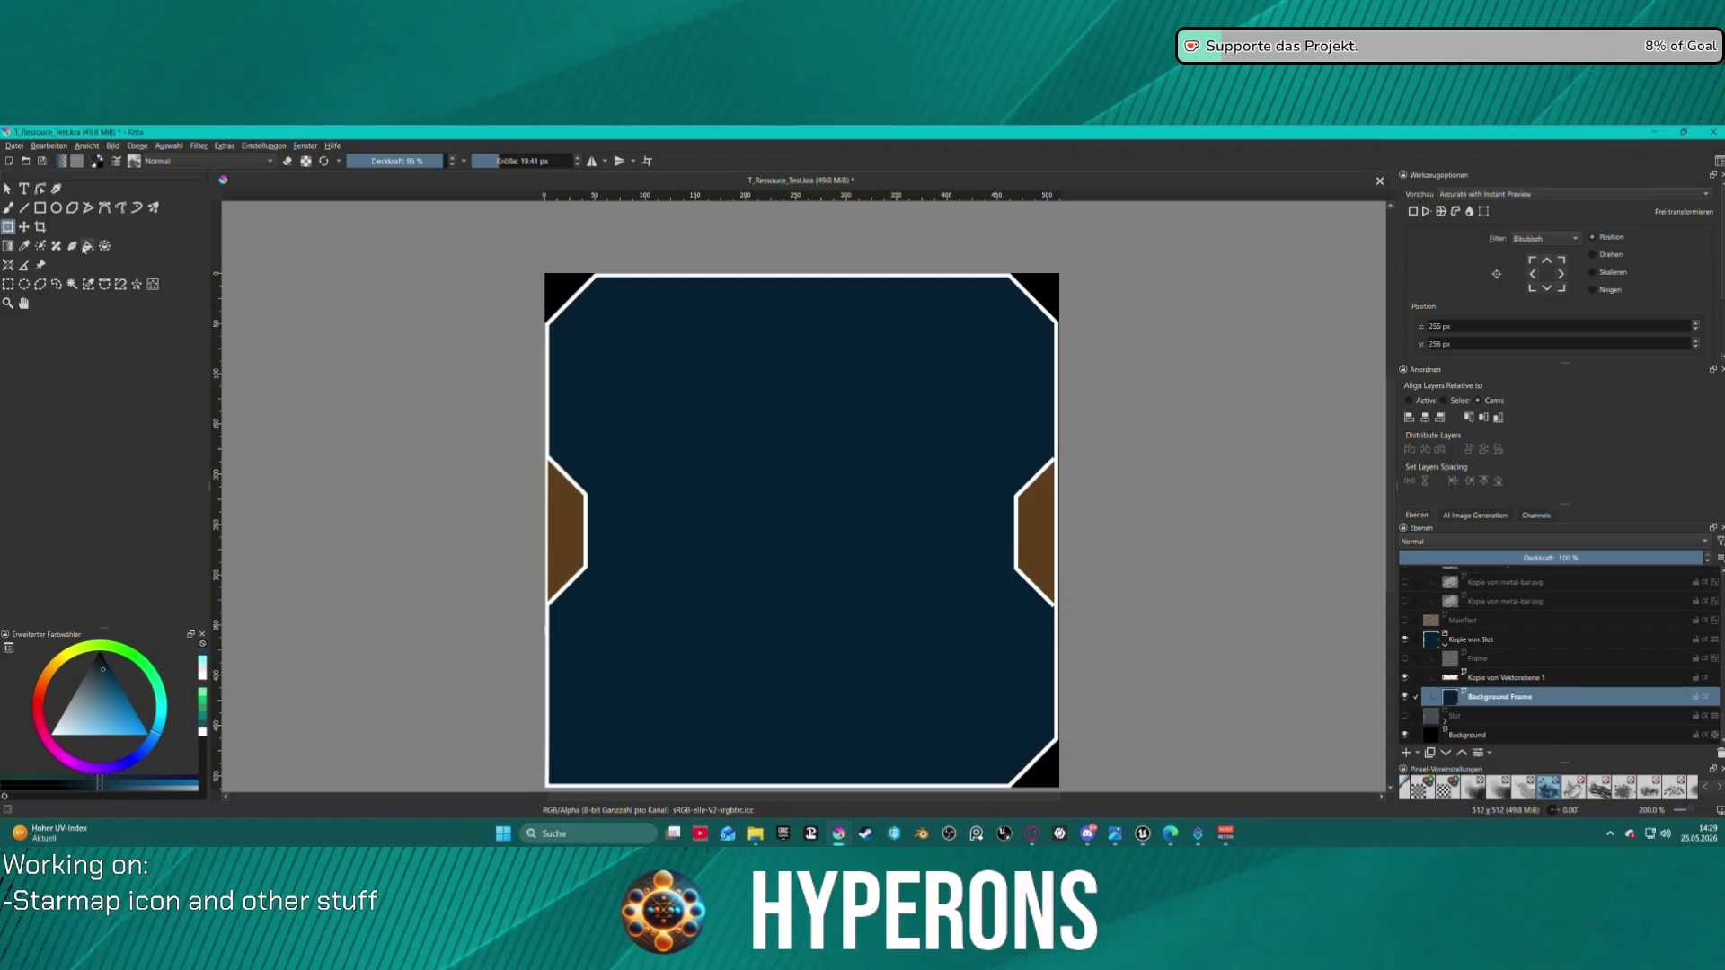
{"action": "left_click", "coordinate": [87, 246]}
{"action": "left_click", "coordinate": [675, 386]}
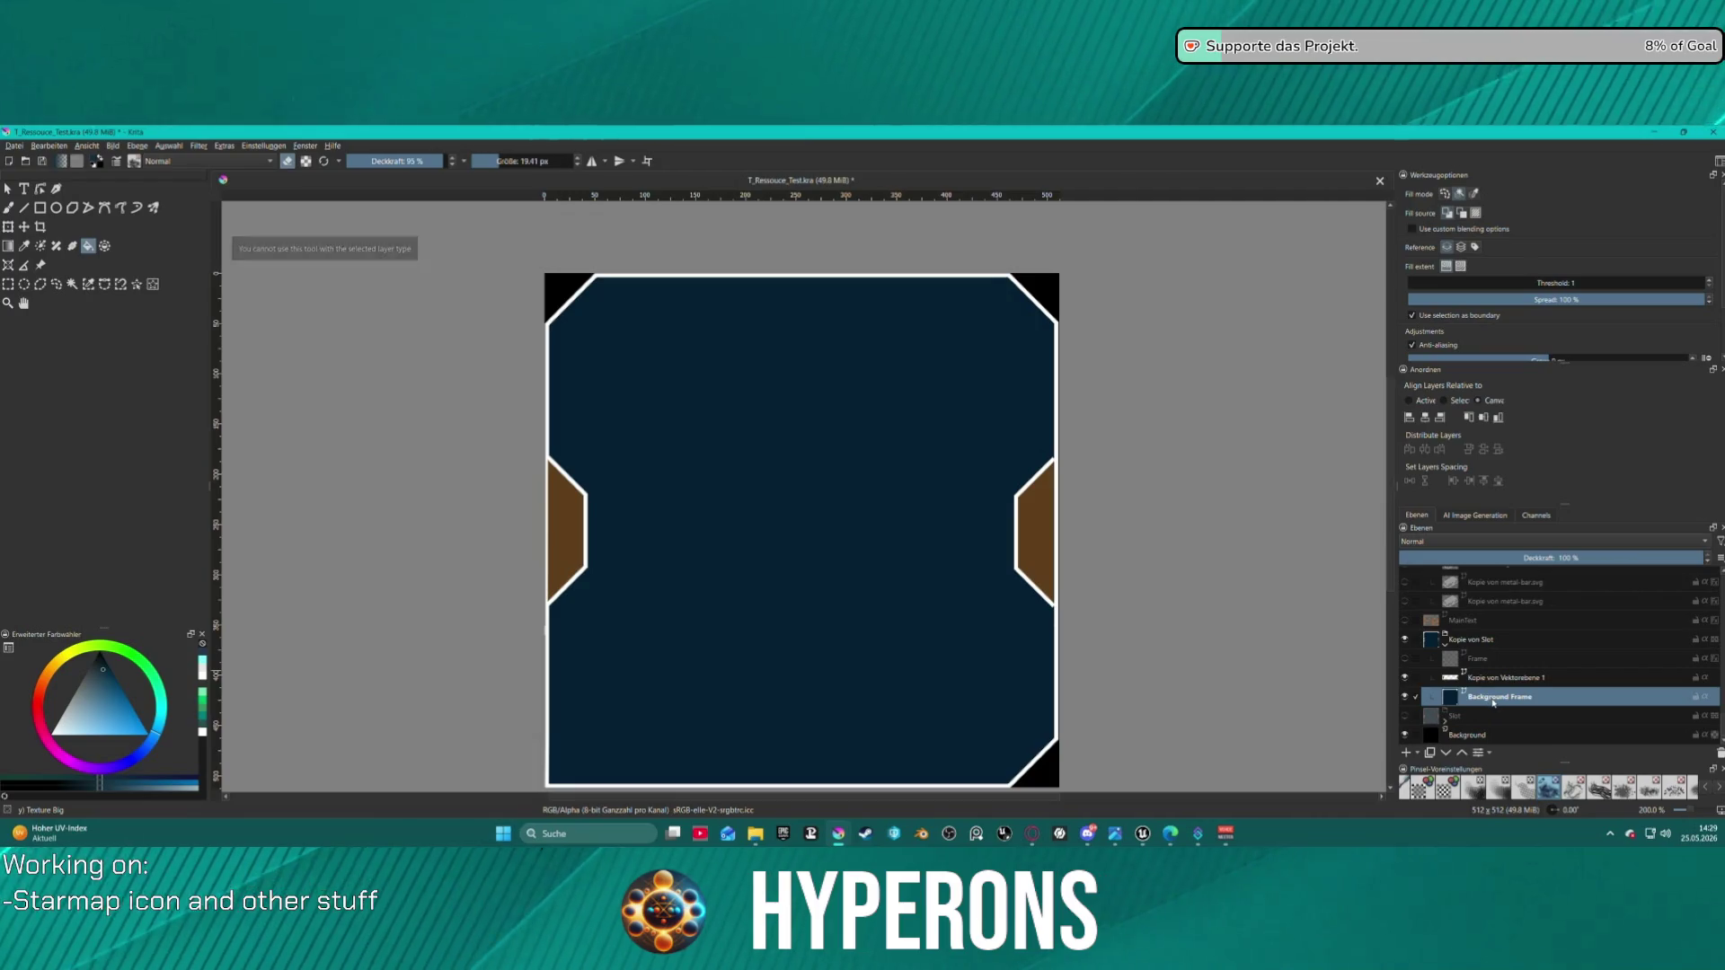
{"action": "left_click", "coordinate": [7, 189]}
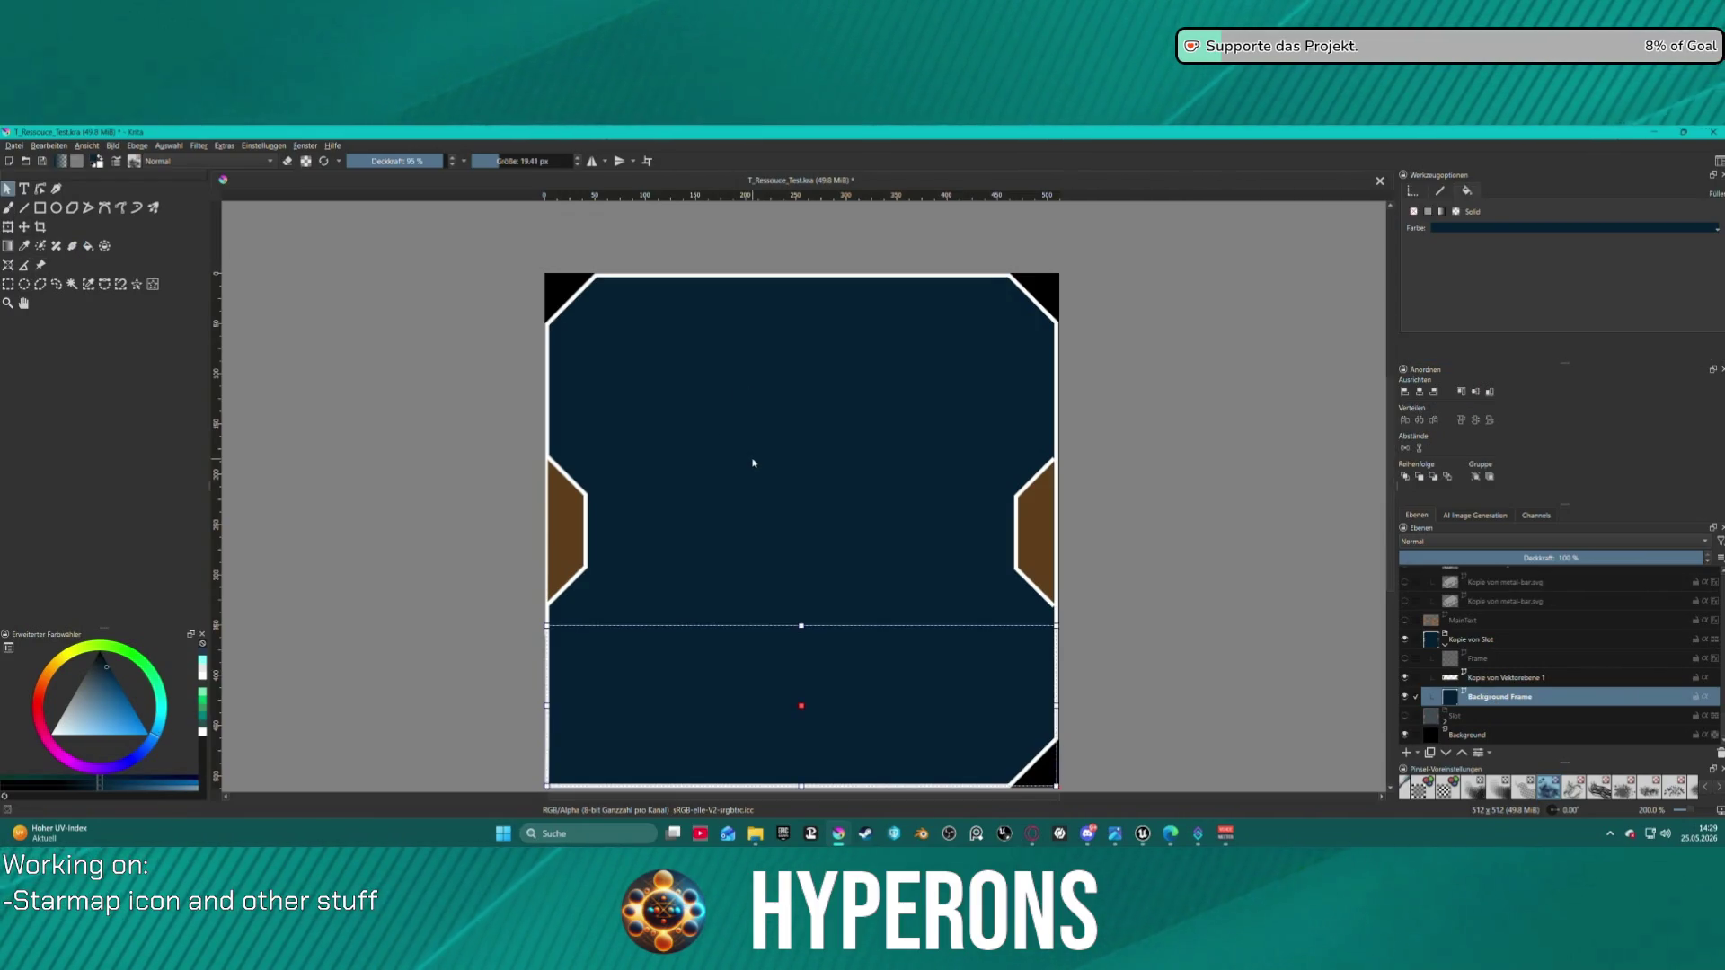
{"action": "left_click", "coordinate": [1516, 231]}
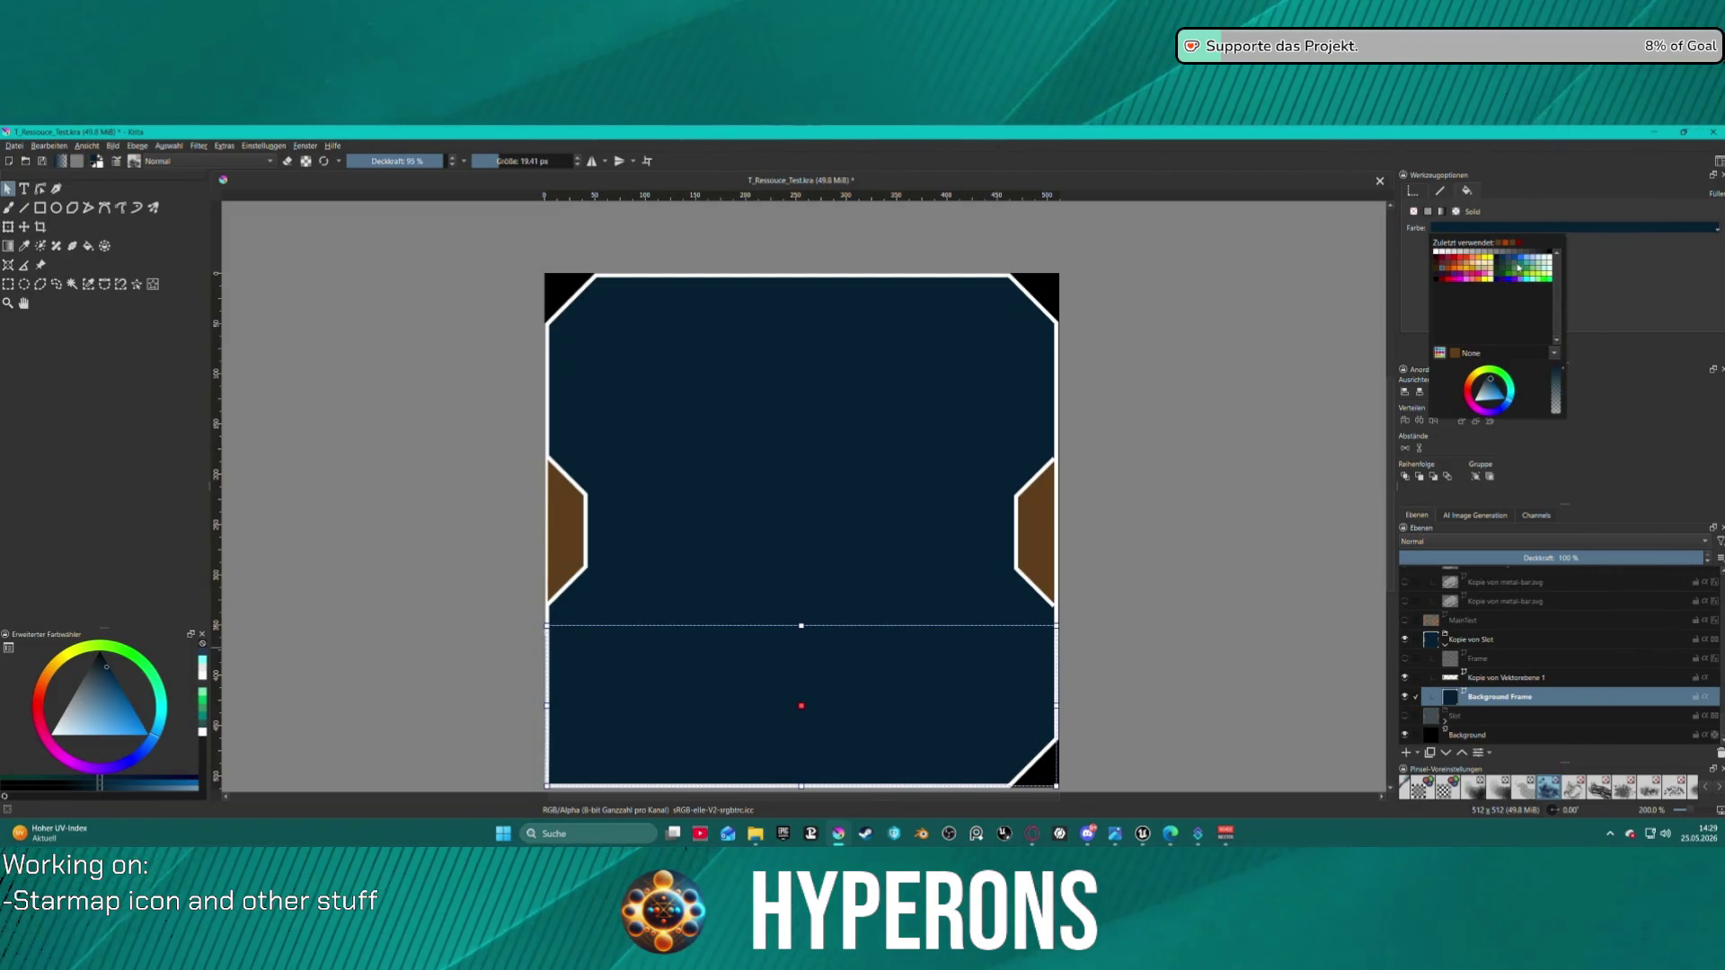
{"action": "left_click", "coordinate": [1386, 284]}
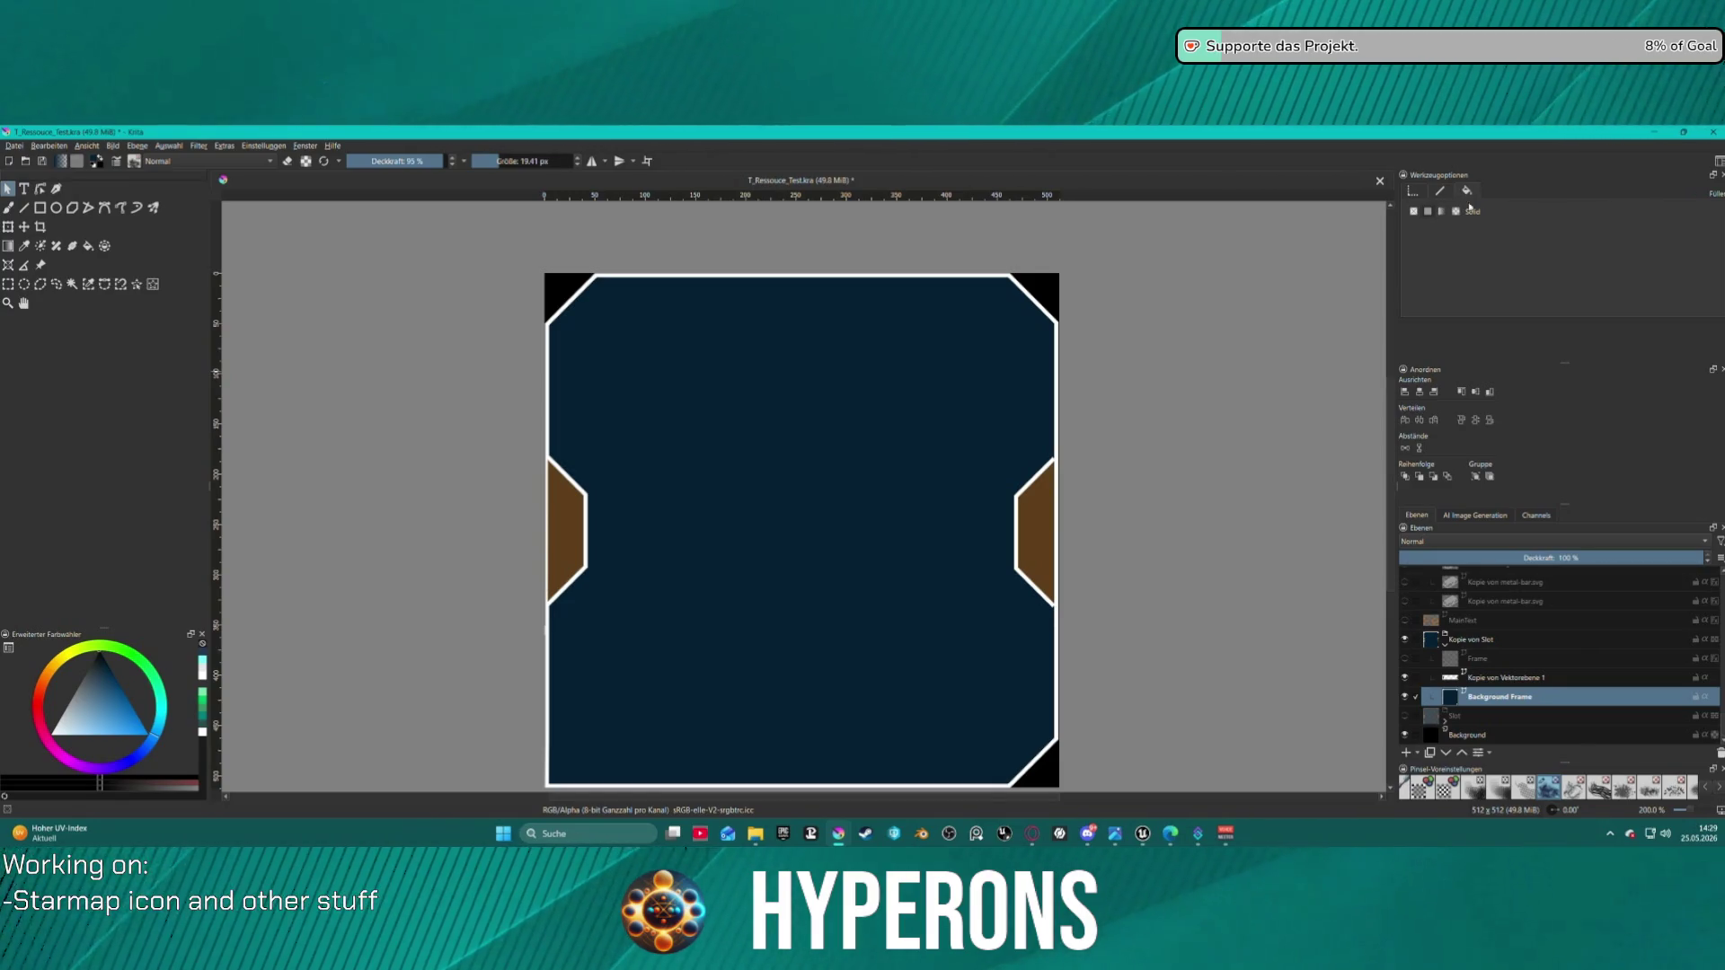
{"action": "left_click", "coordinate": [870, 651]}
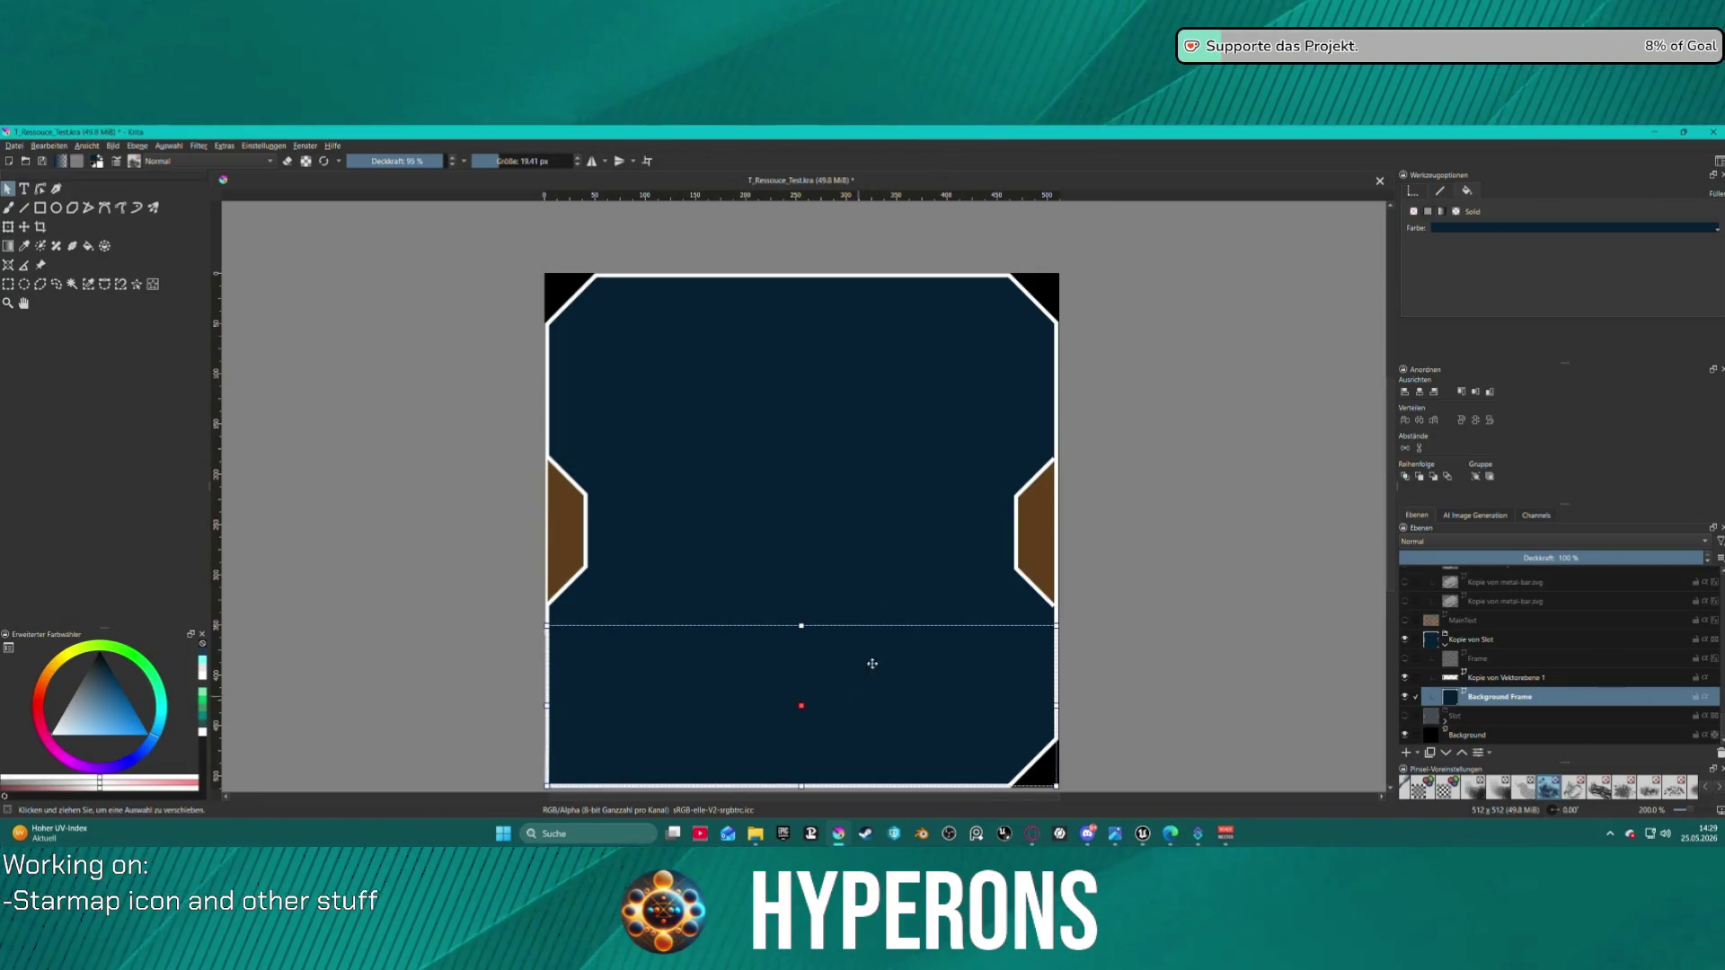
{"action": "left_click", "coordinate": [1475, 226]}
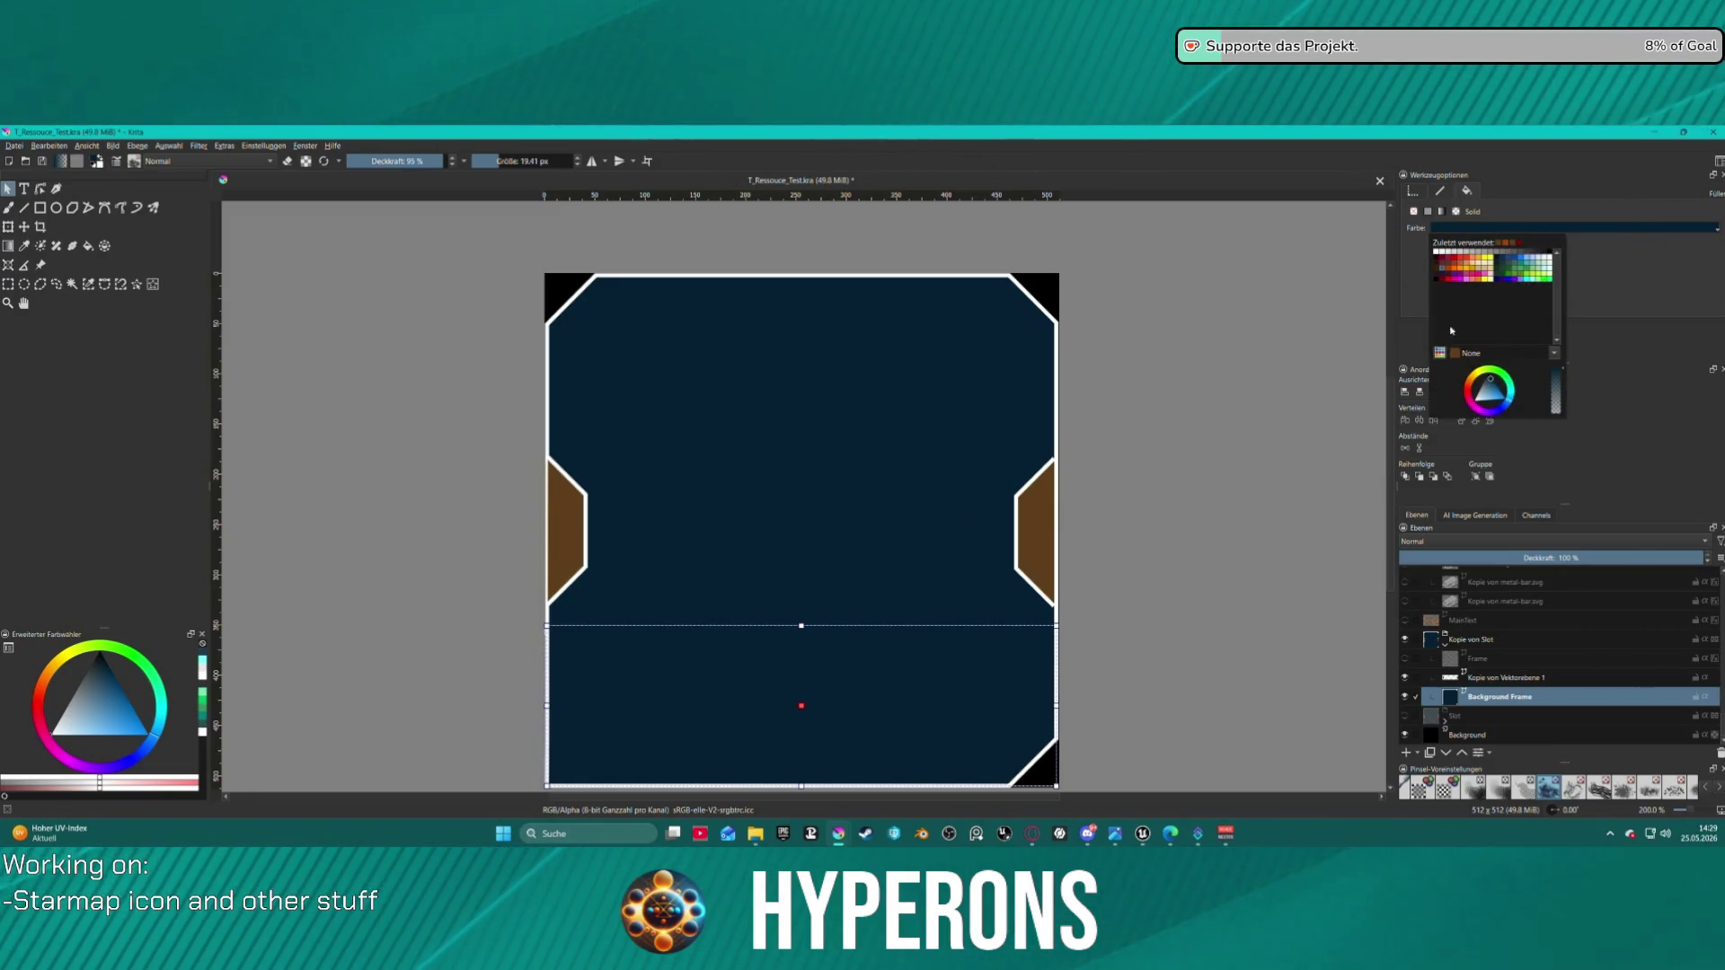
{"action": "left_click", "coordinate": [1554, 351]}
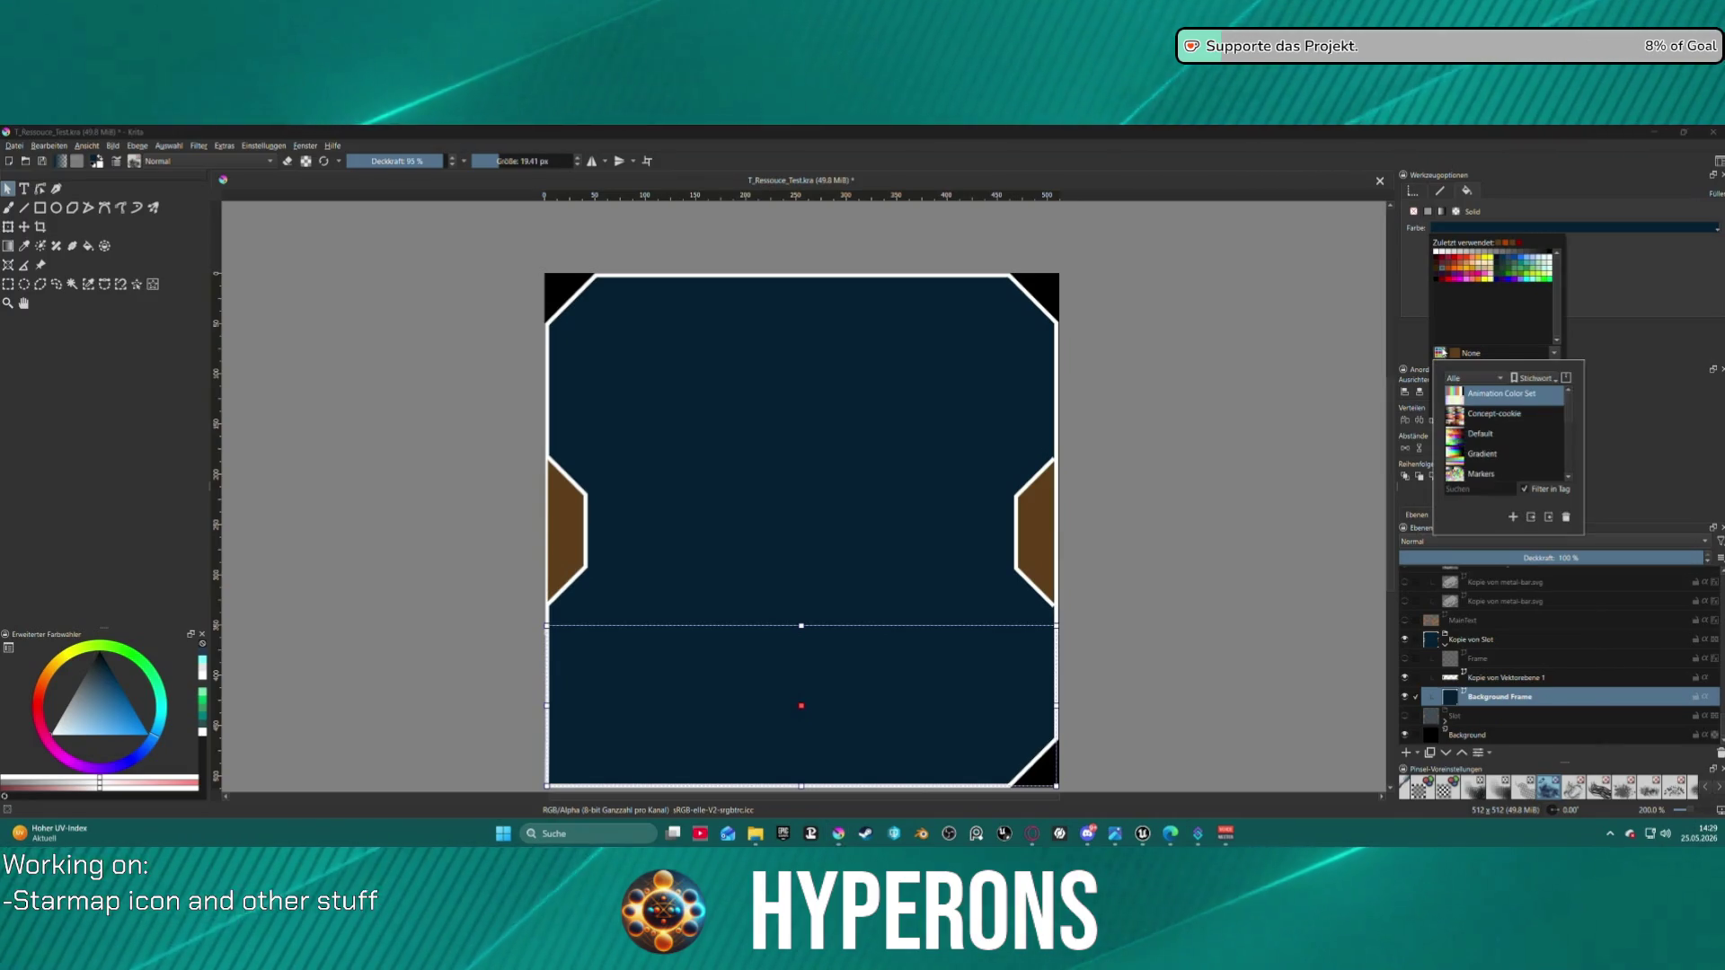
{"action": "left_click", "coordinate": [1553, 351]}
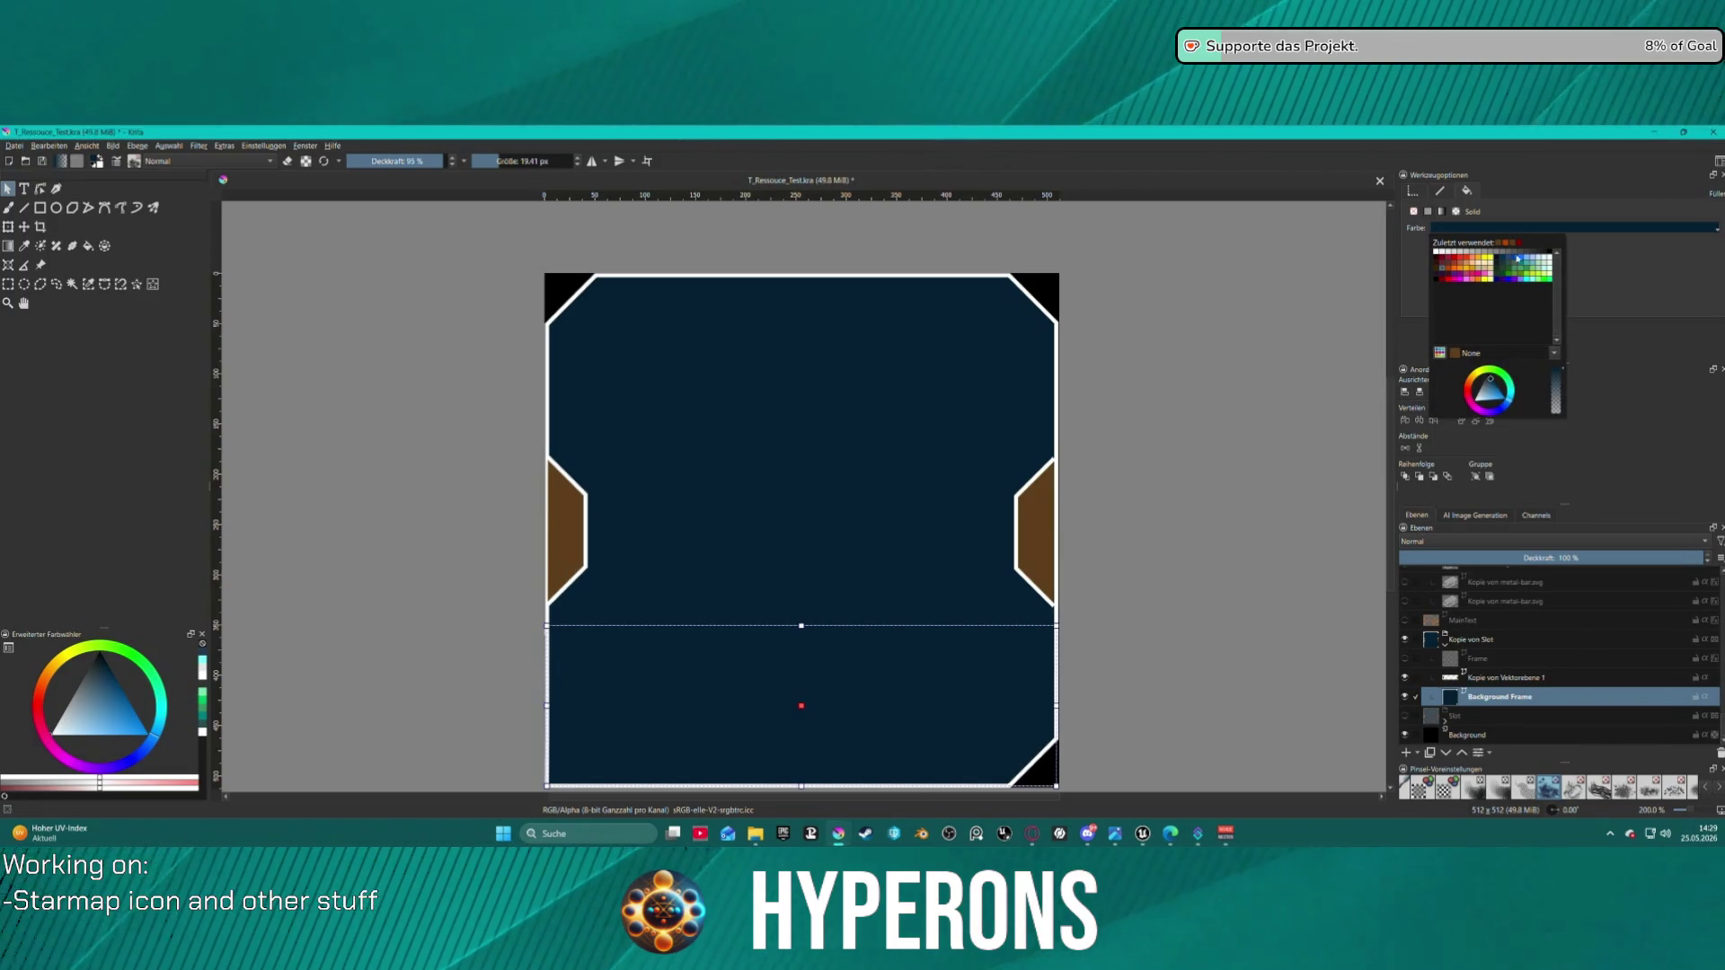
{"action": "left_click", "coordinate": [1457, 357]}
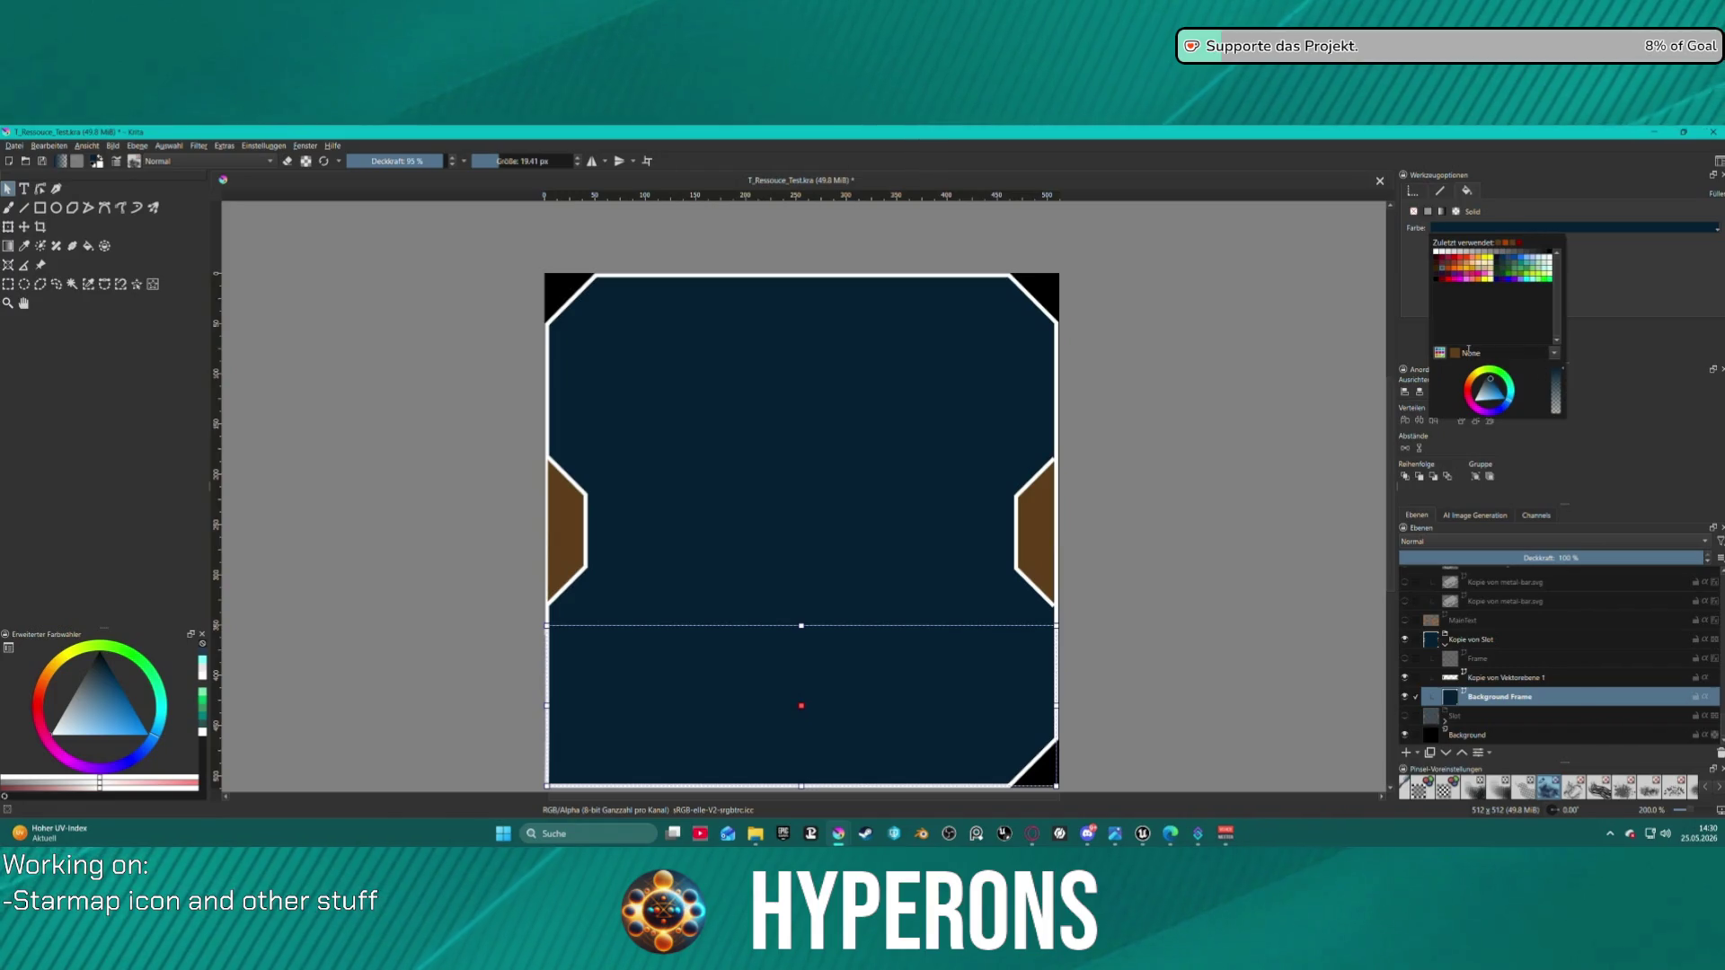
{"action": "left_click", "coordinate": [1556, 353]}
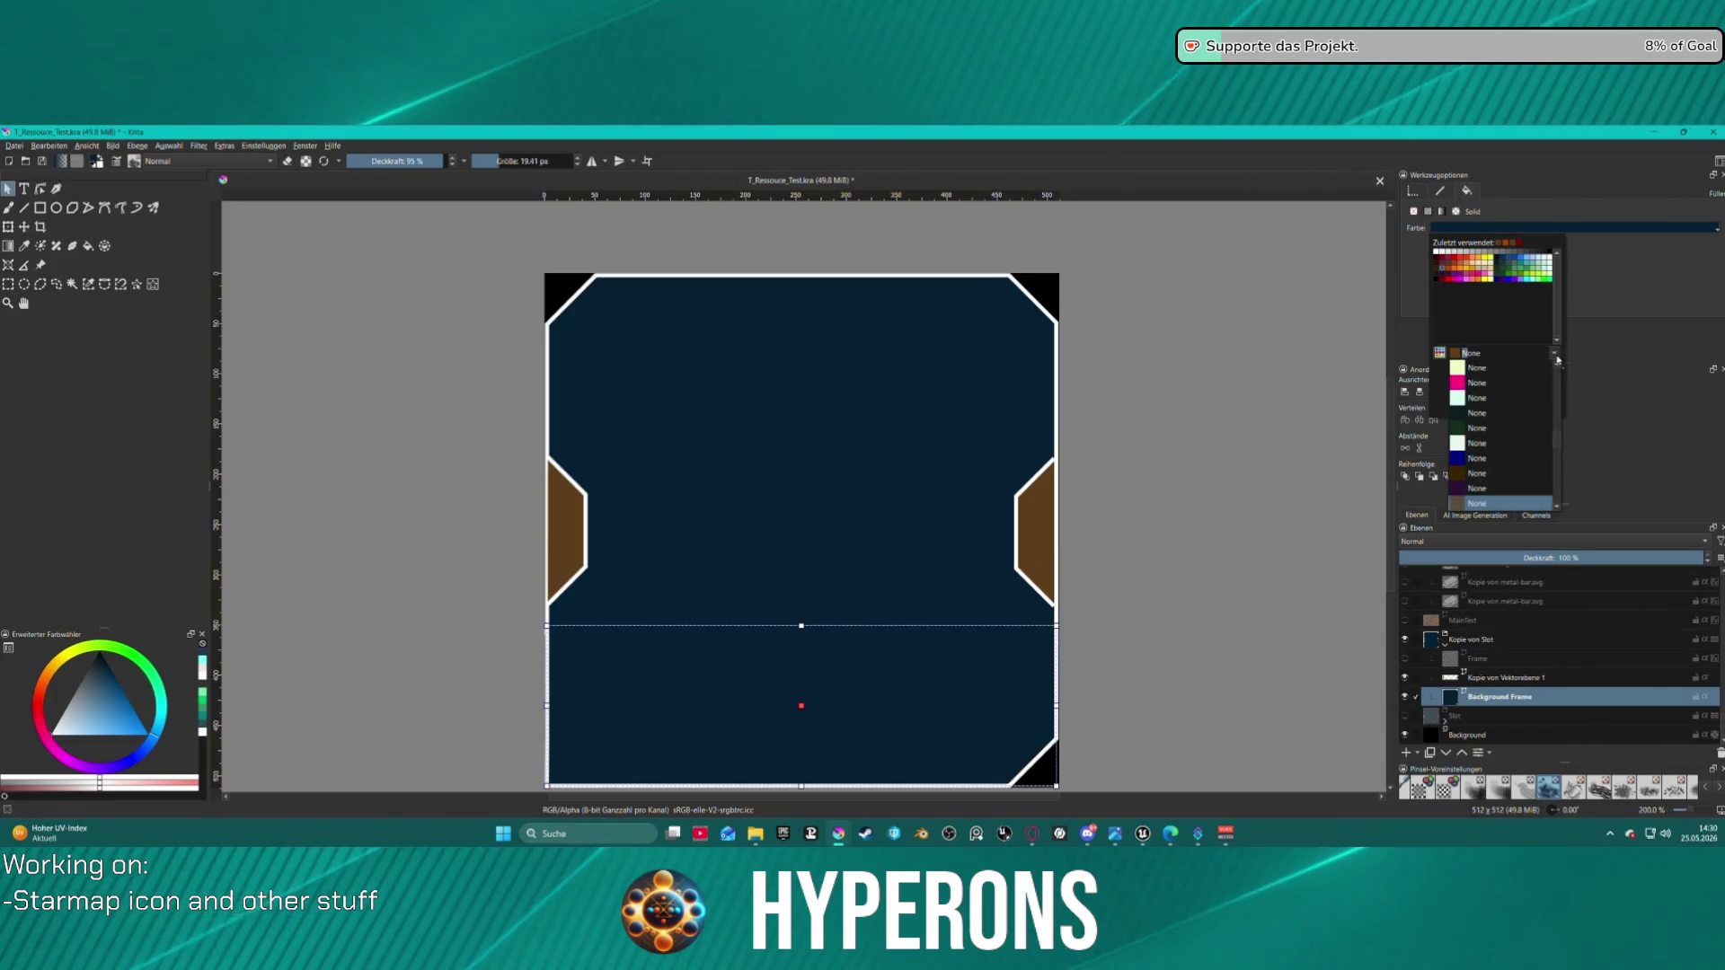
{"action": "scroll", "coordinate": [1519, 418], "scroll_direction": "up", "scroll_amount": 10}
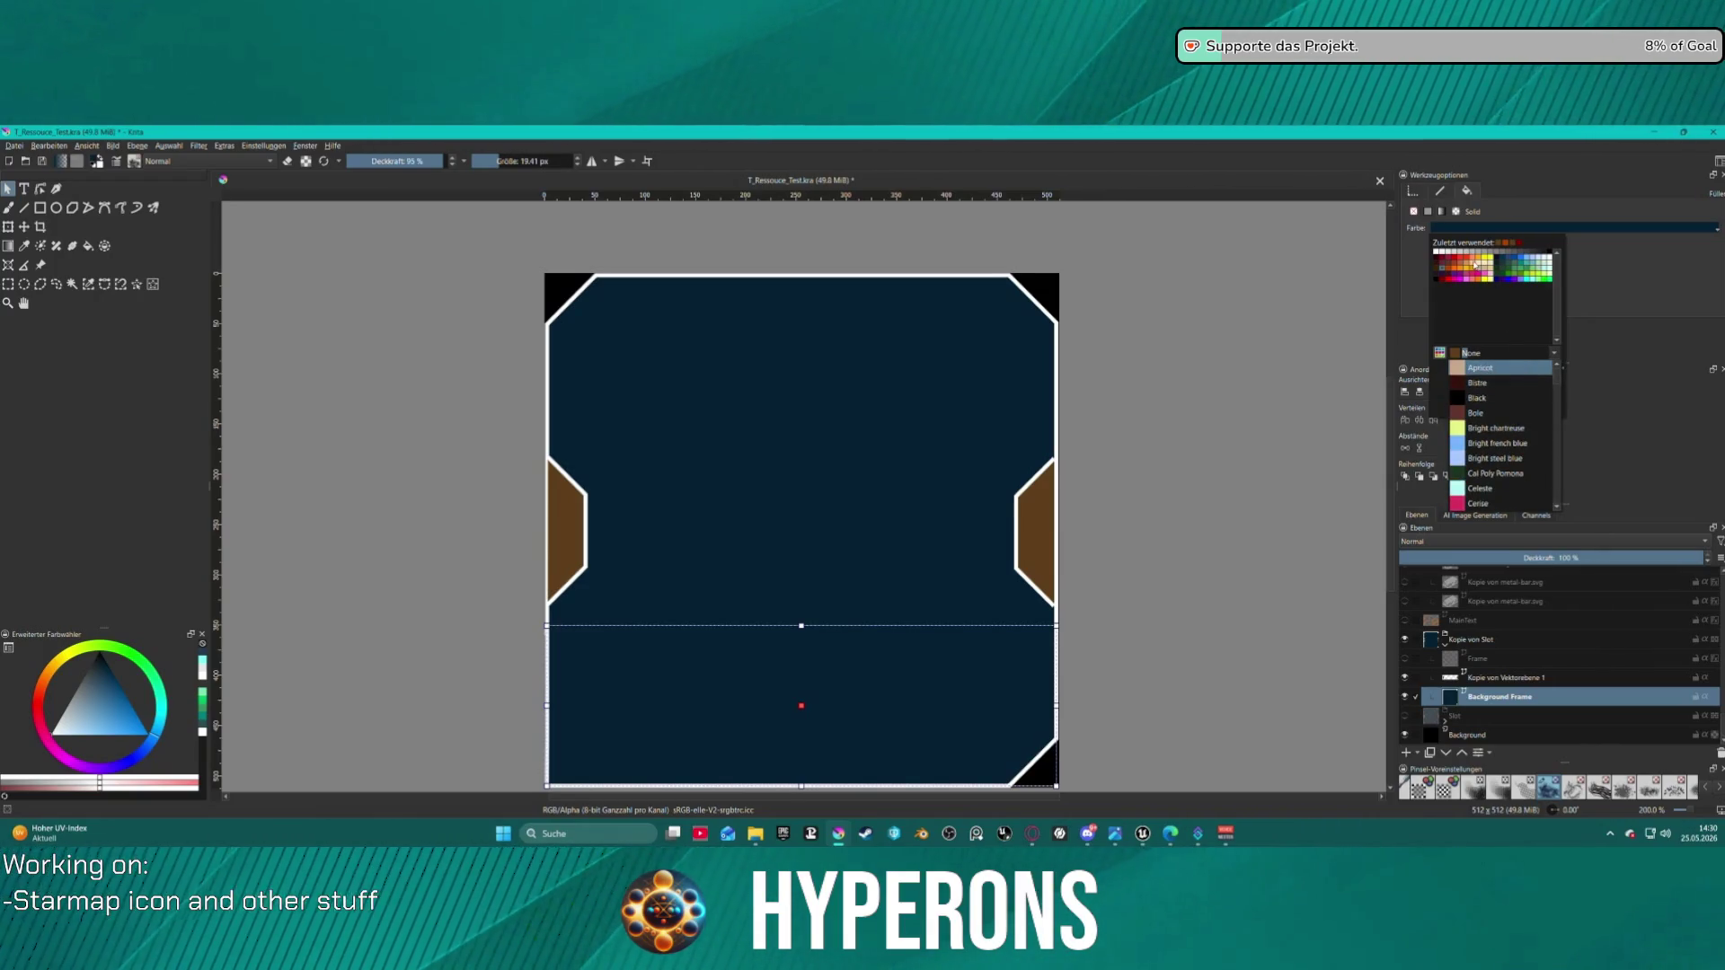
{"action": "left_click", "coordinate": [1518, 369]}
{"action": "left_click", "coordinate": [1444, 356]}
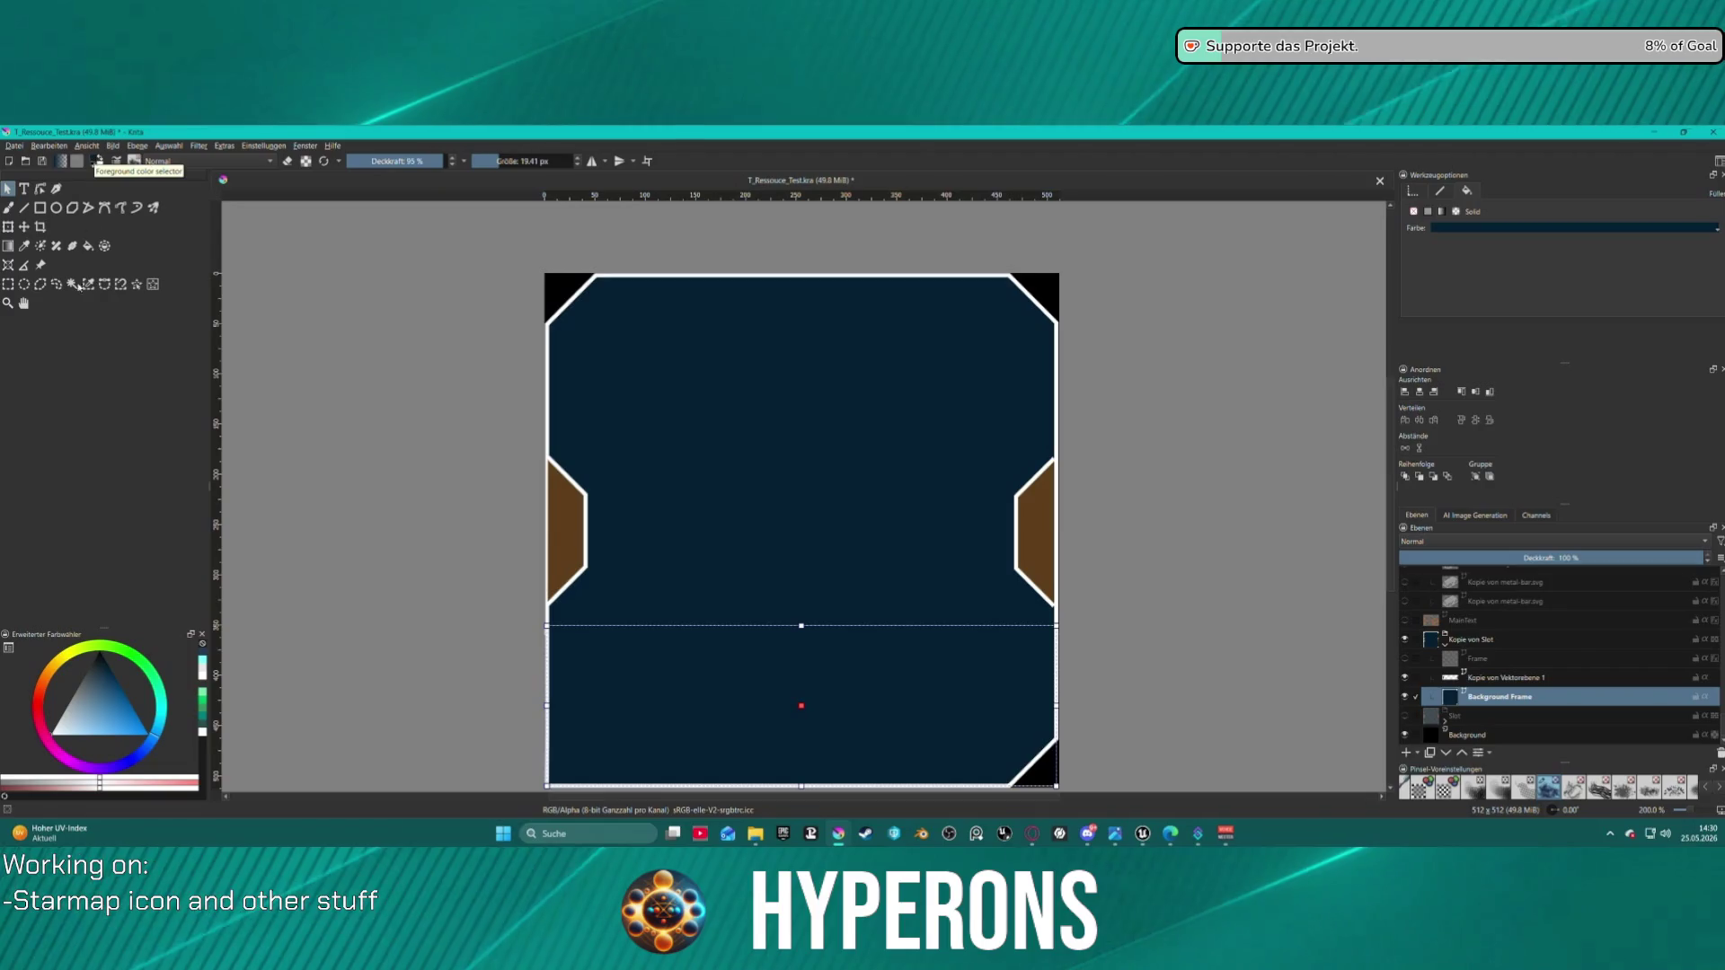
- Fill the lower band rectangle with #142c3c after trying black and light blue
{"action": "left_click", "coordinate": [77, 677]}
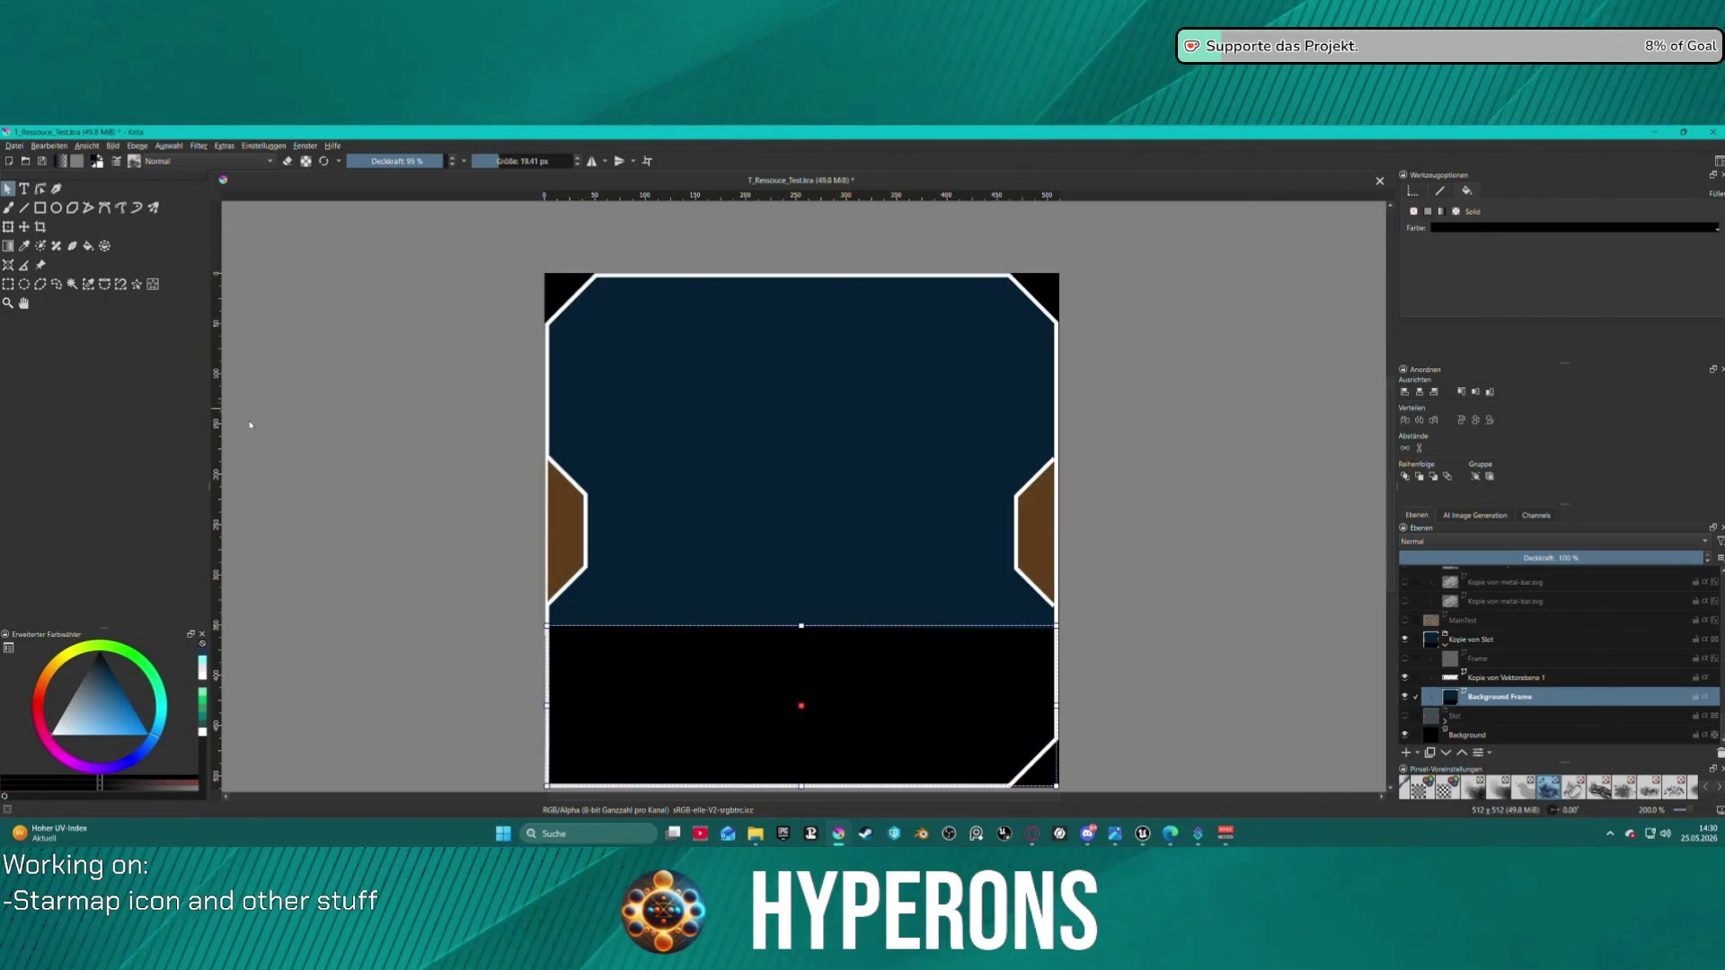
{"action": "left_click", "coordinate": [104, 703]}
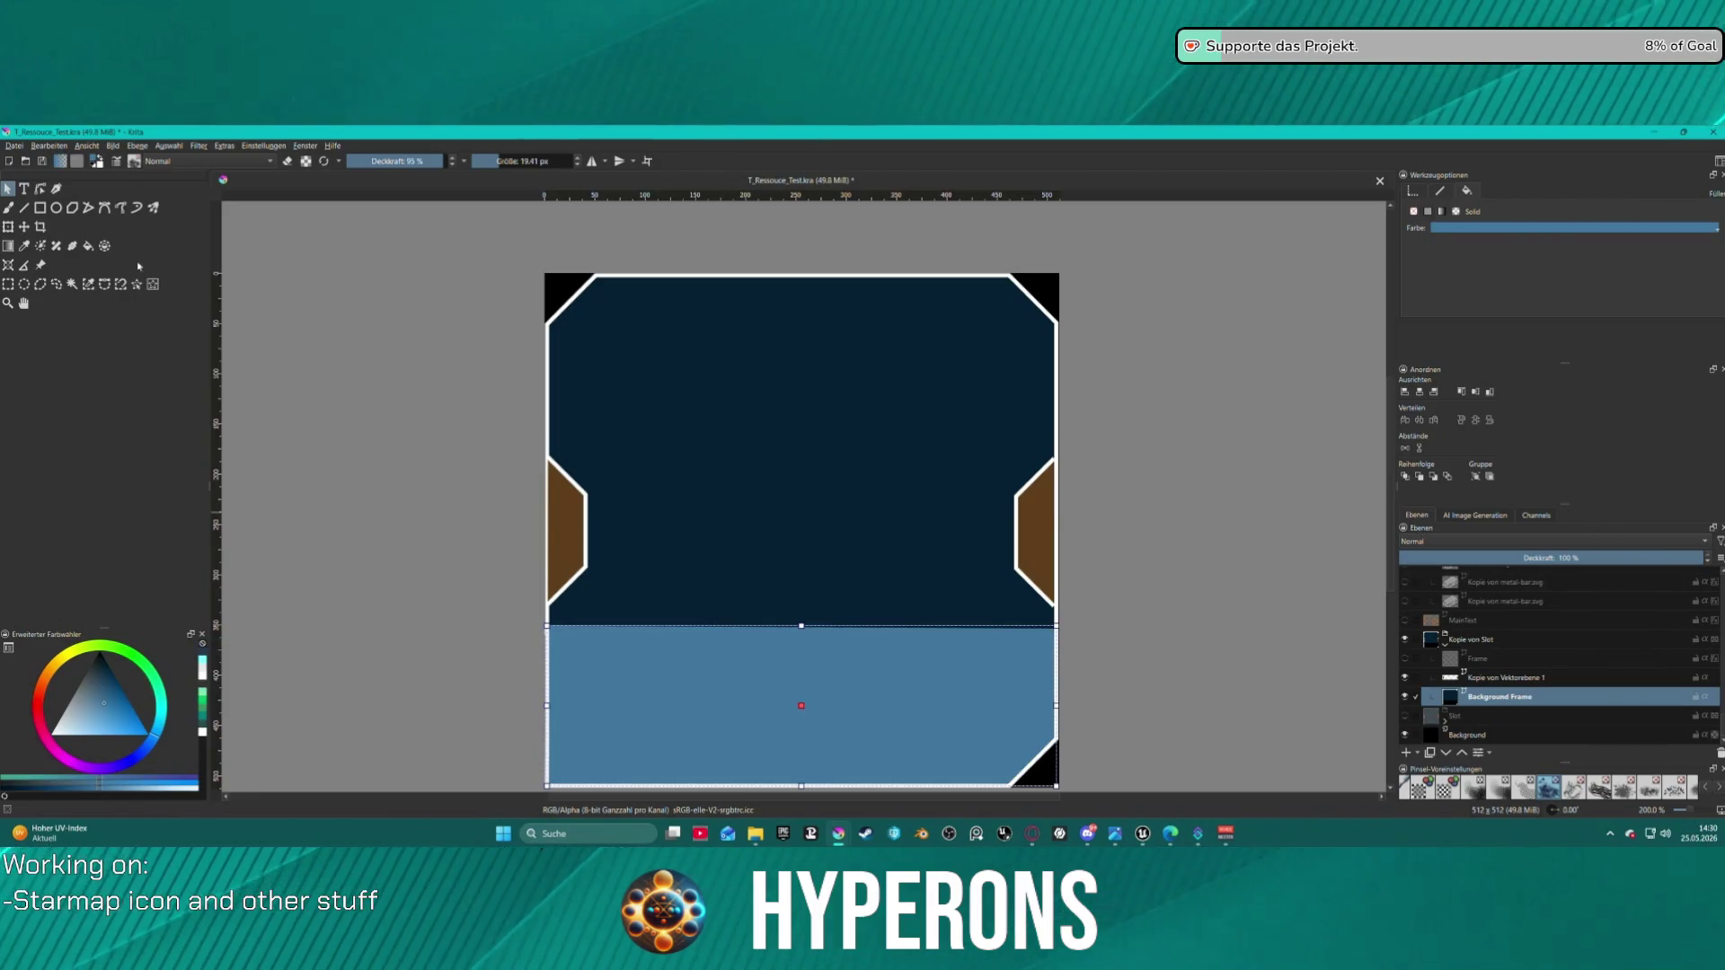
{"action": "key", "text": "ctrl+z"}
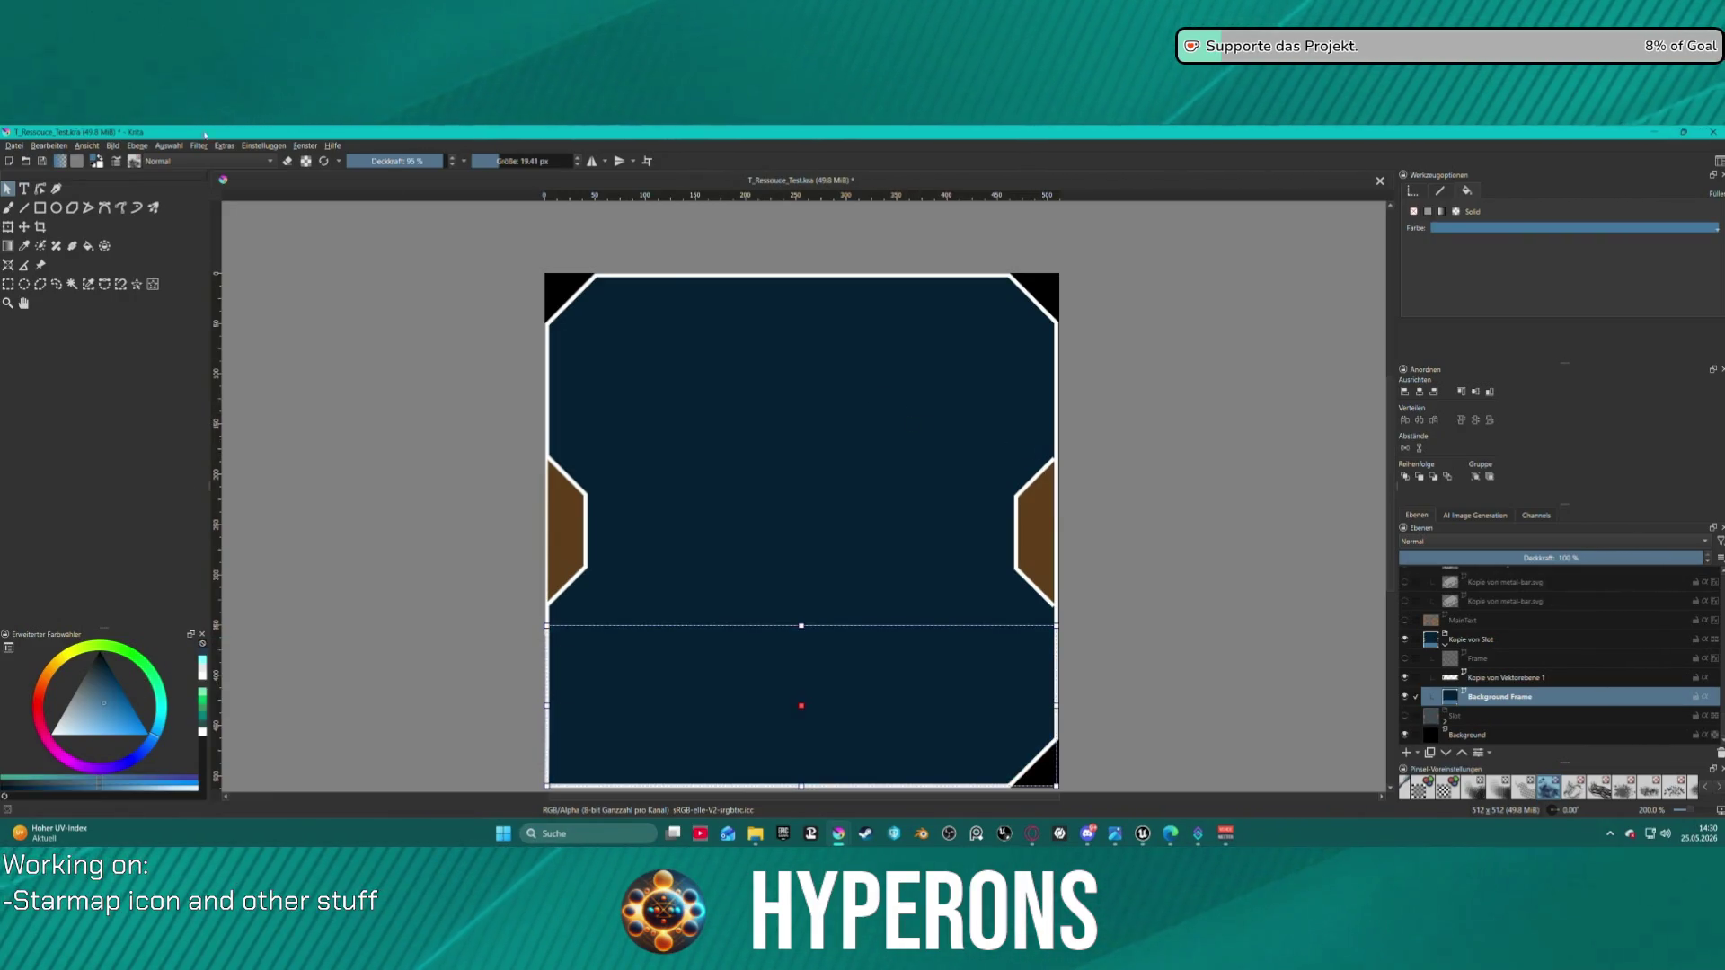
{"action": "left_click", "coordinate": [93, 159]}
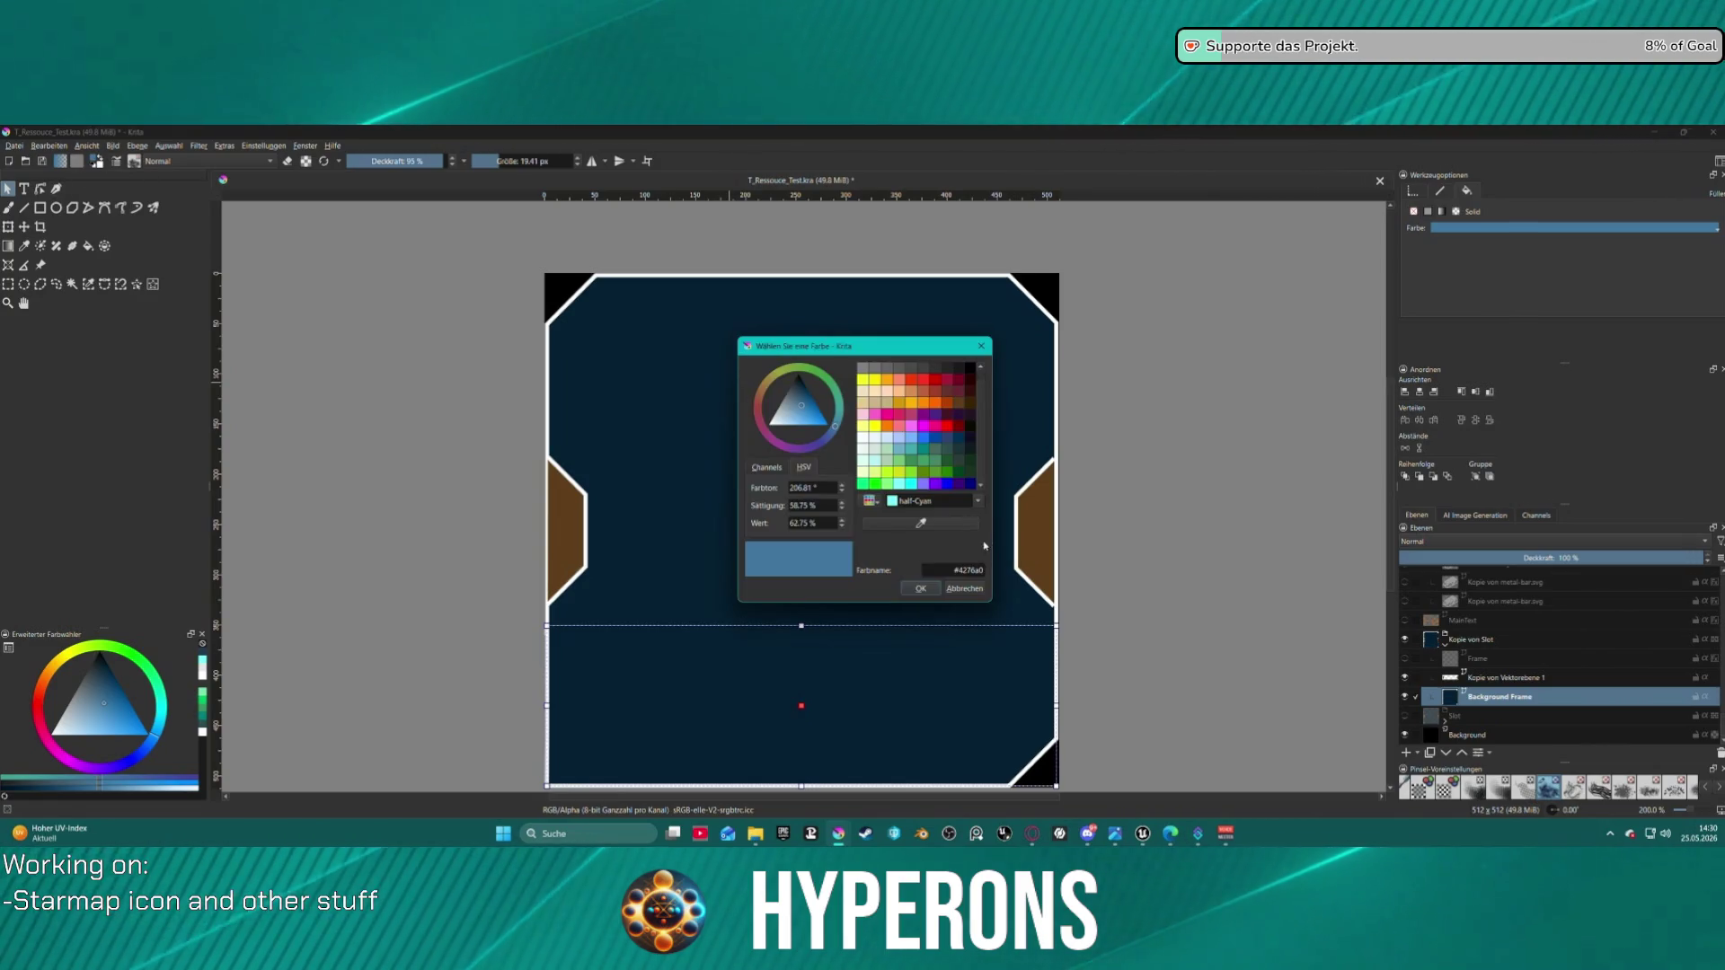
{"action": "type", "text": "#142c3c"}
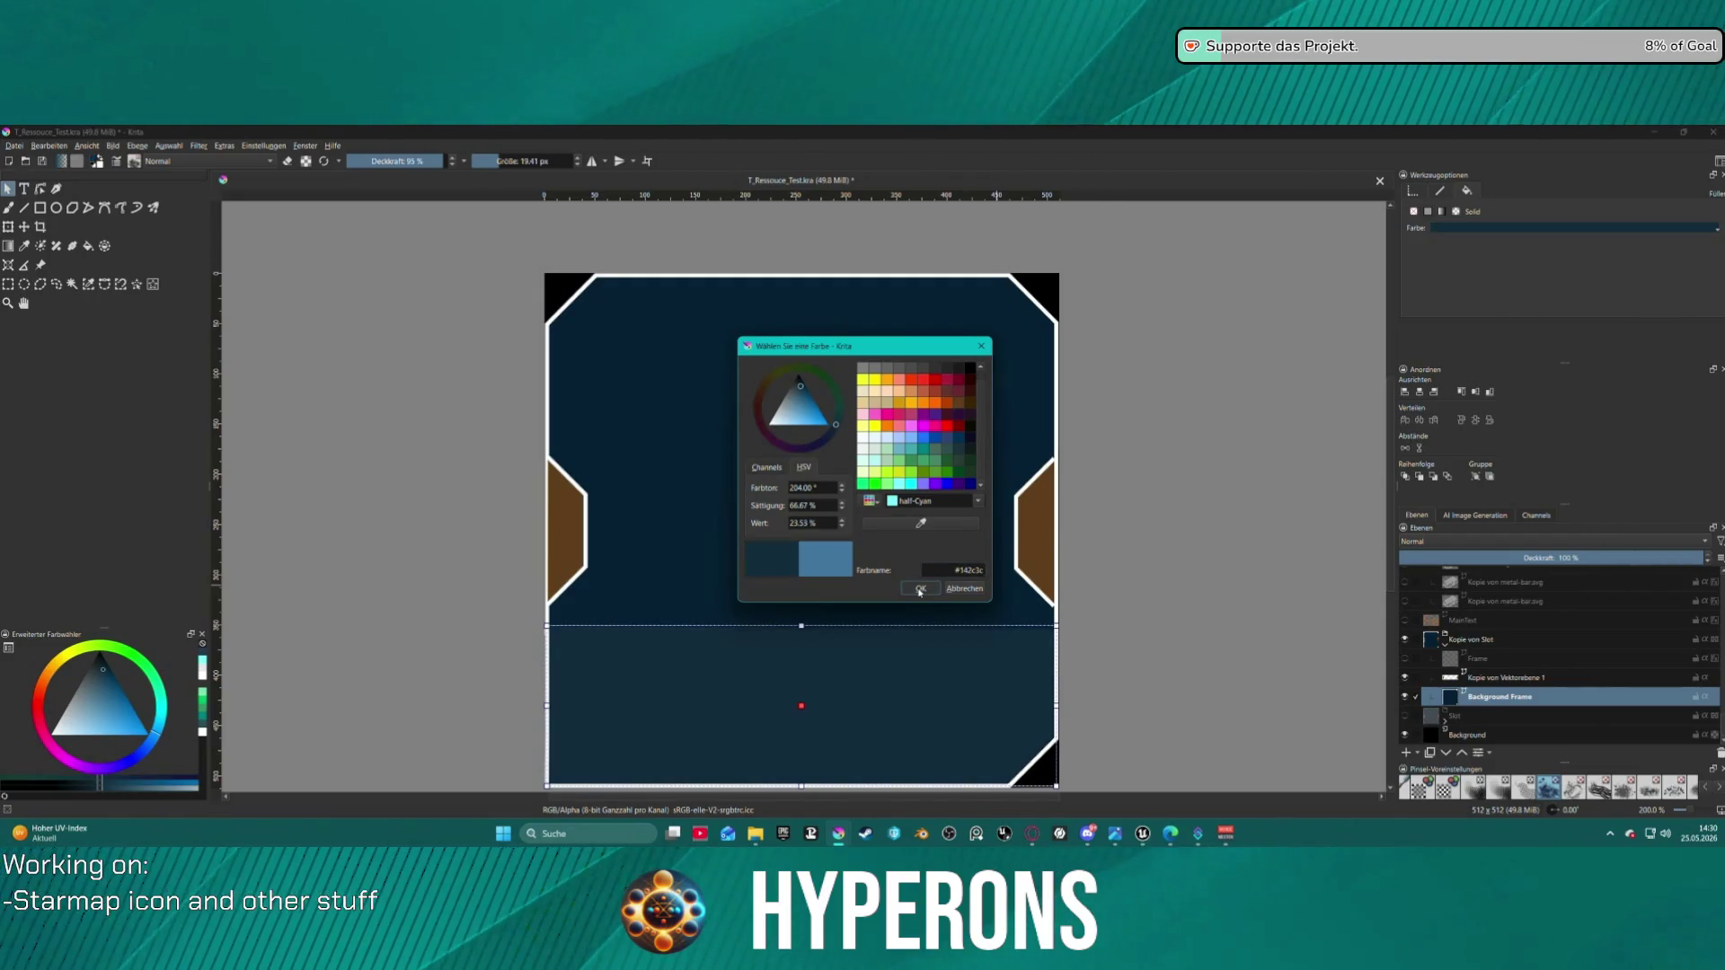
{"action": "left_click", "coordinate": [920, 590]}
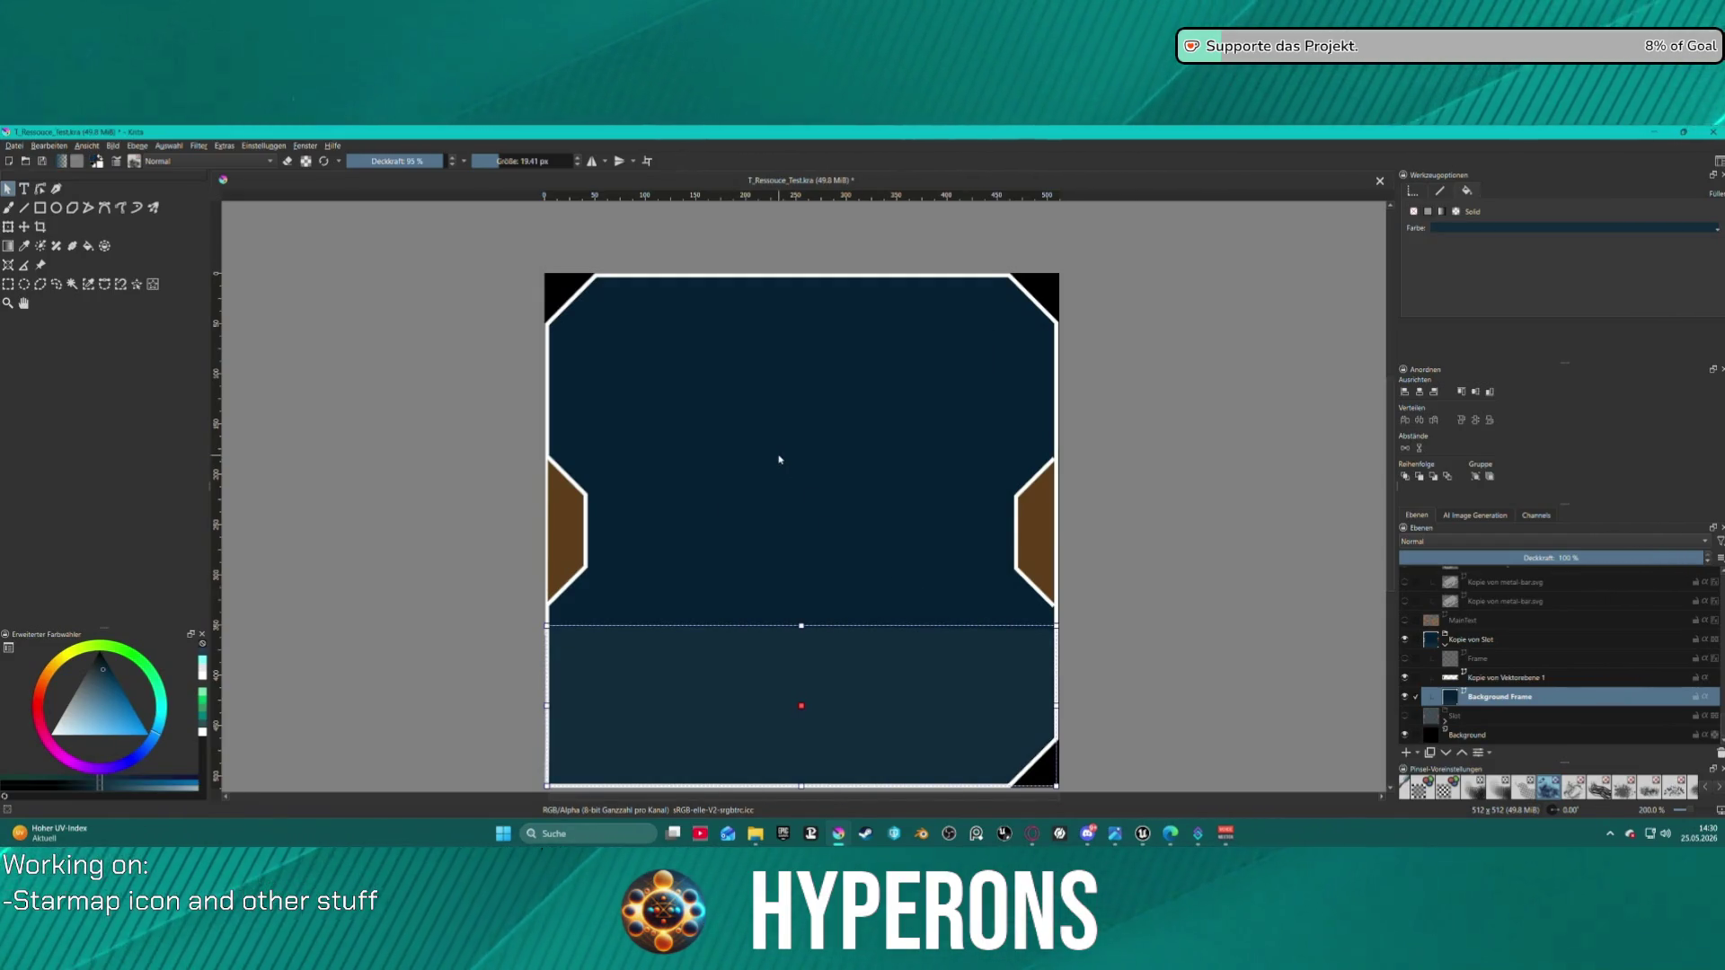
- Give the large frame background shape the same #142c3c fill
{"action": "left_click", "coordinate": [1253, 542]}
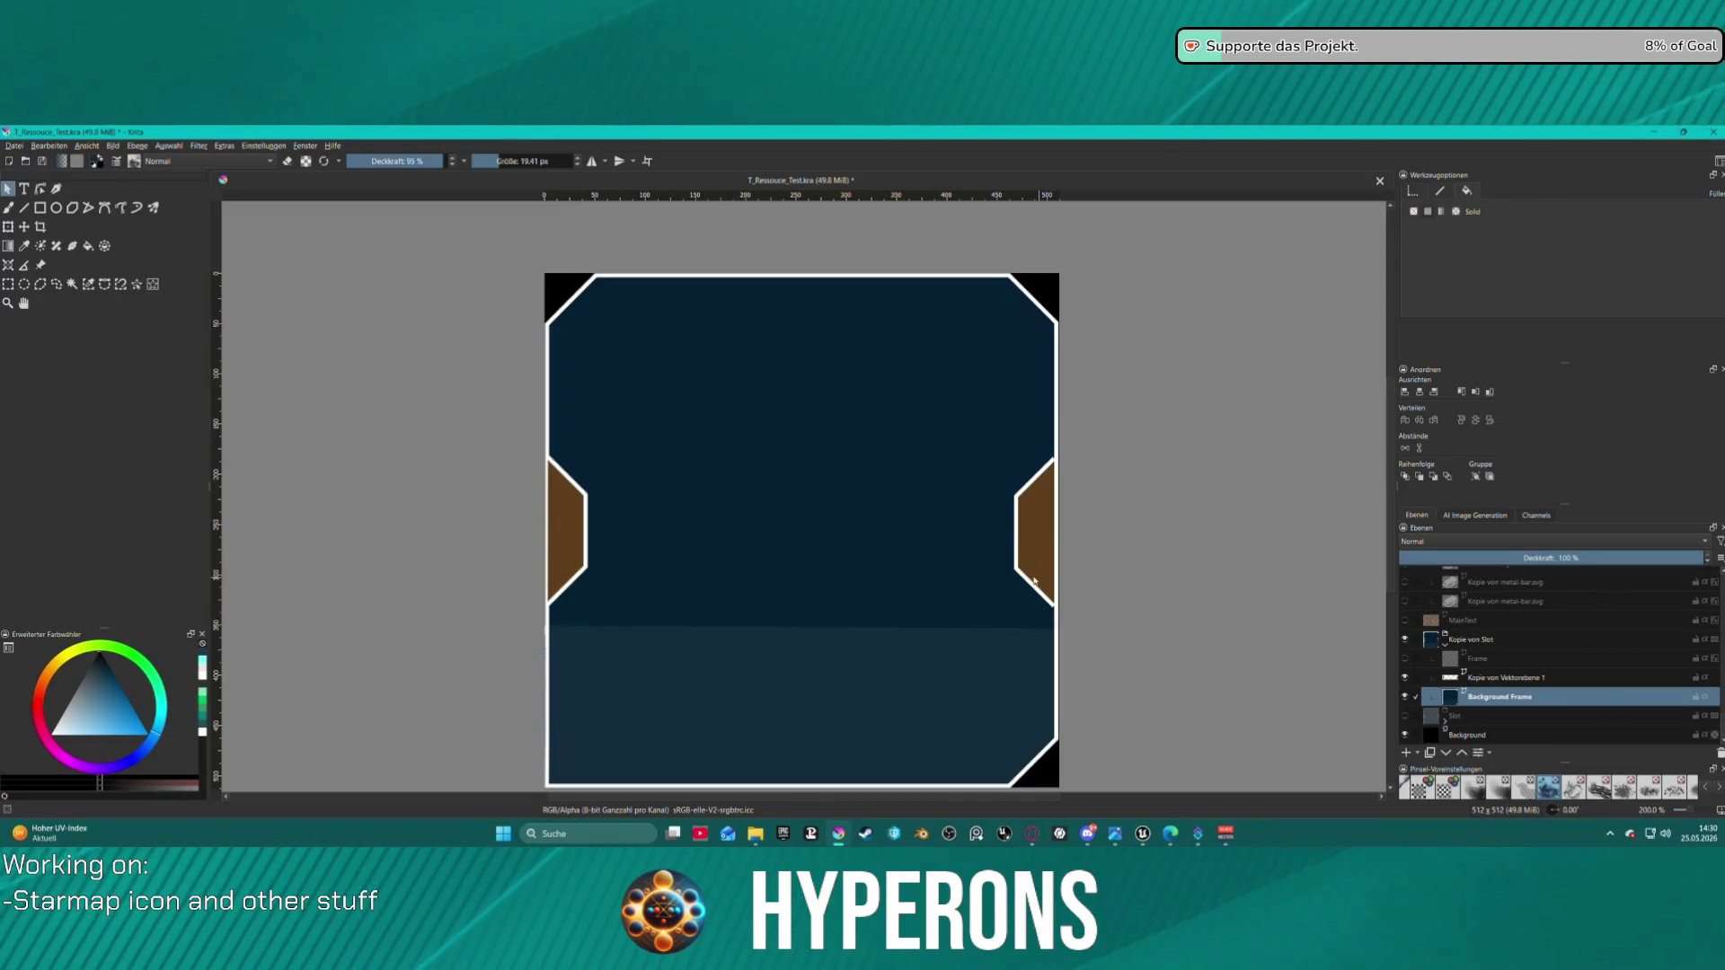
{"action": "left_click", "coordinate": [902, 553]}
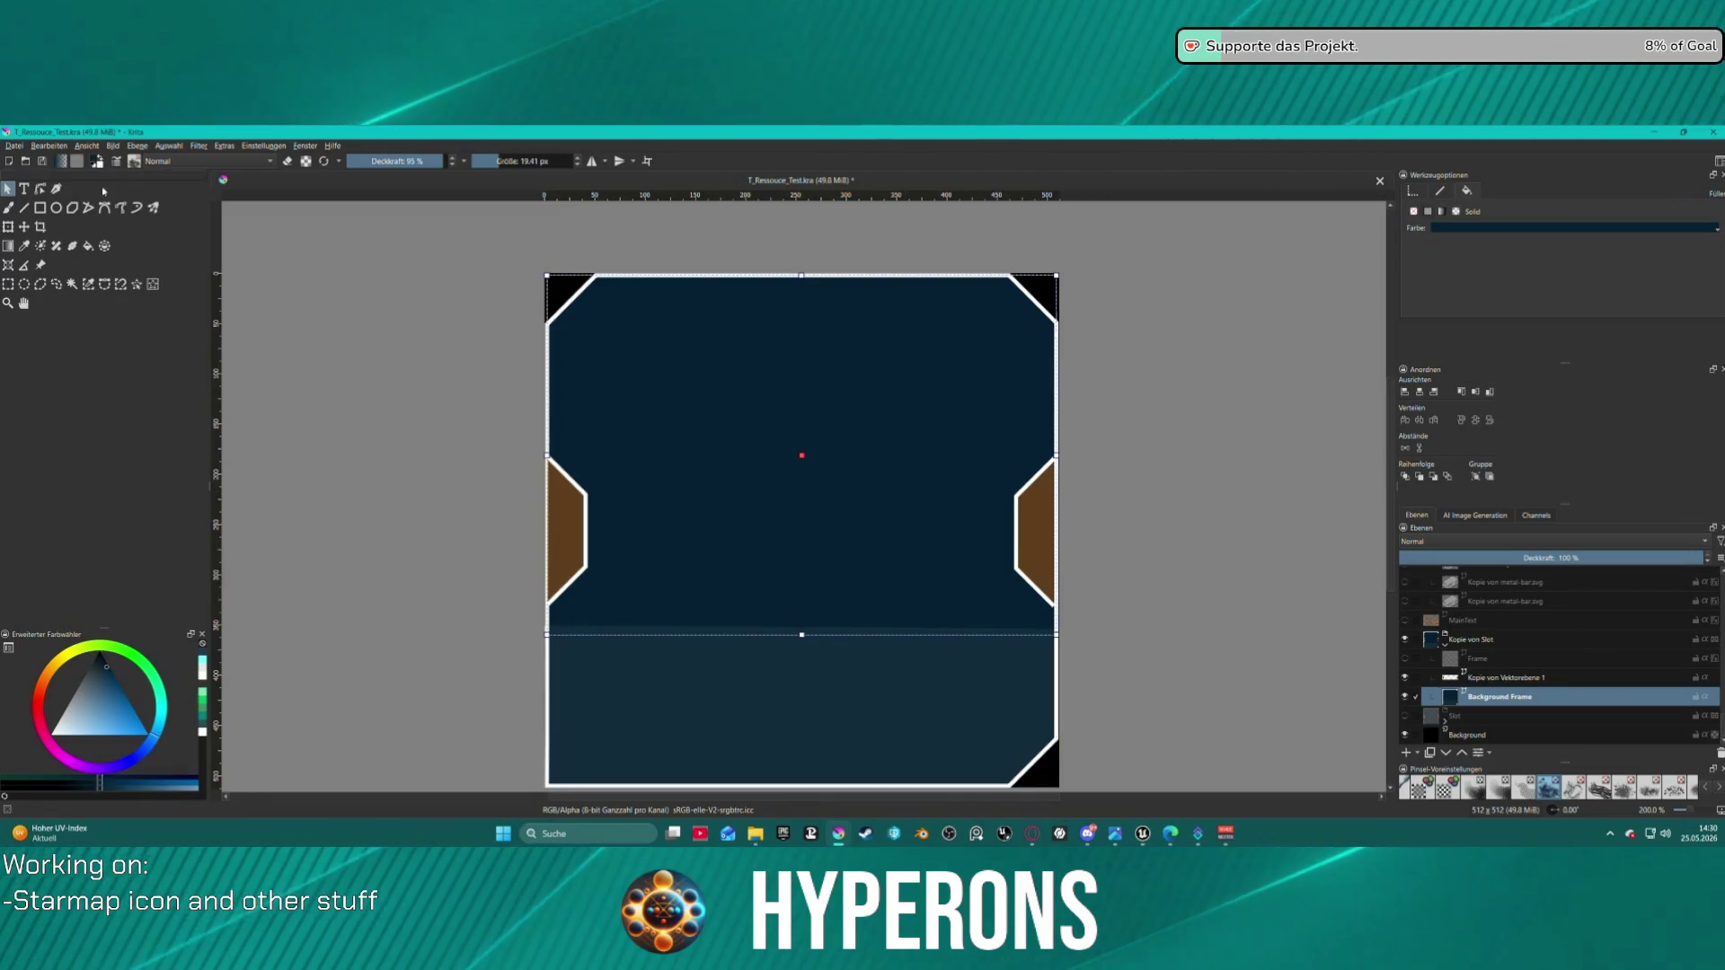
{"action": "left_click", "coordinate": [1572, 228]}
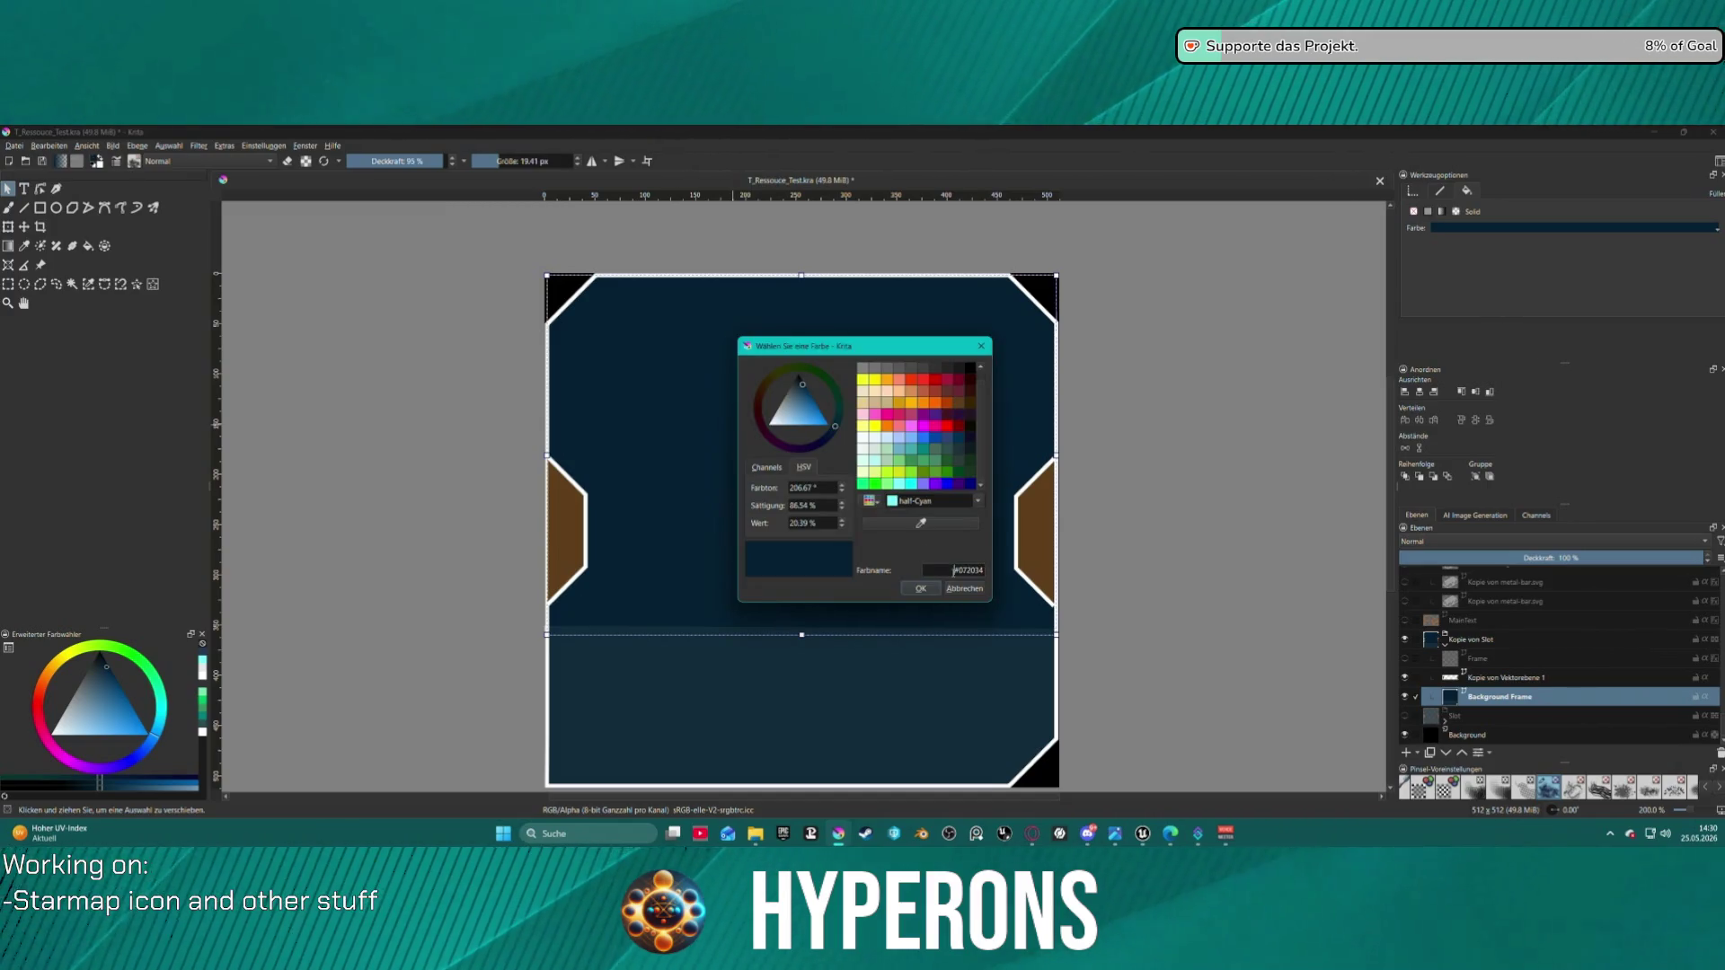
{"action": "left_click", "coordinate": [919, 588]}
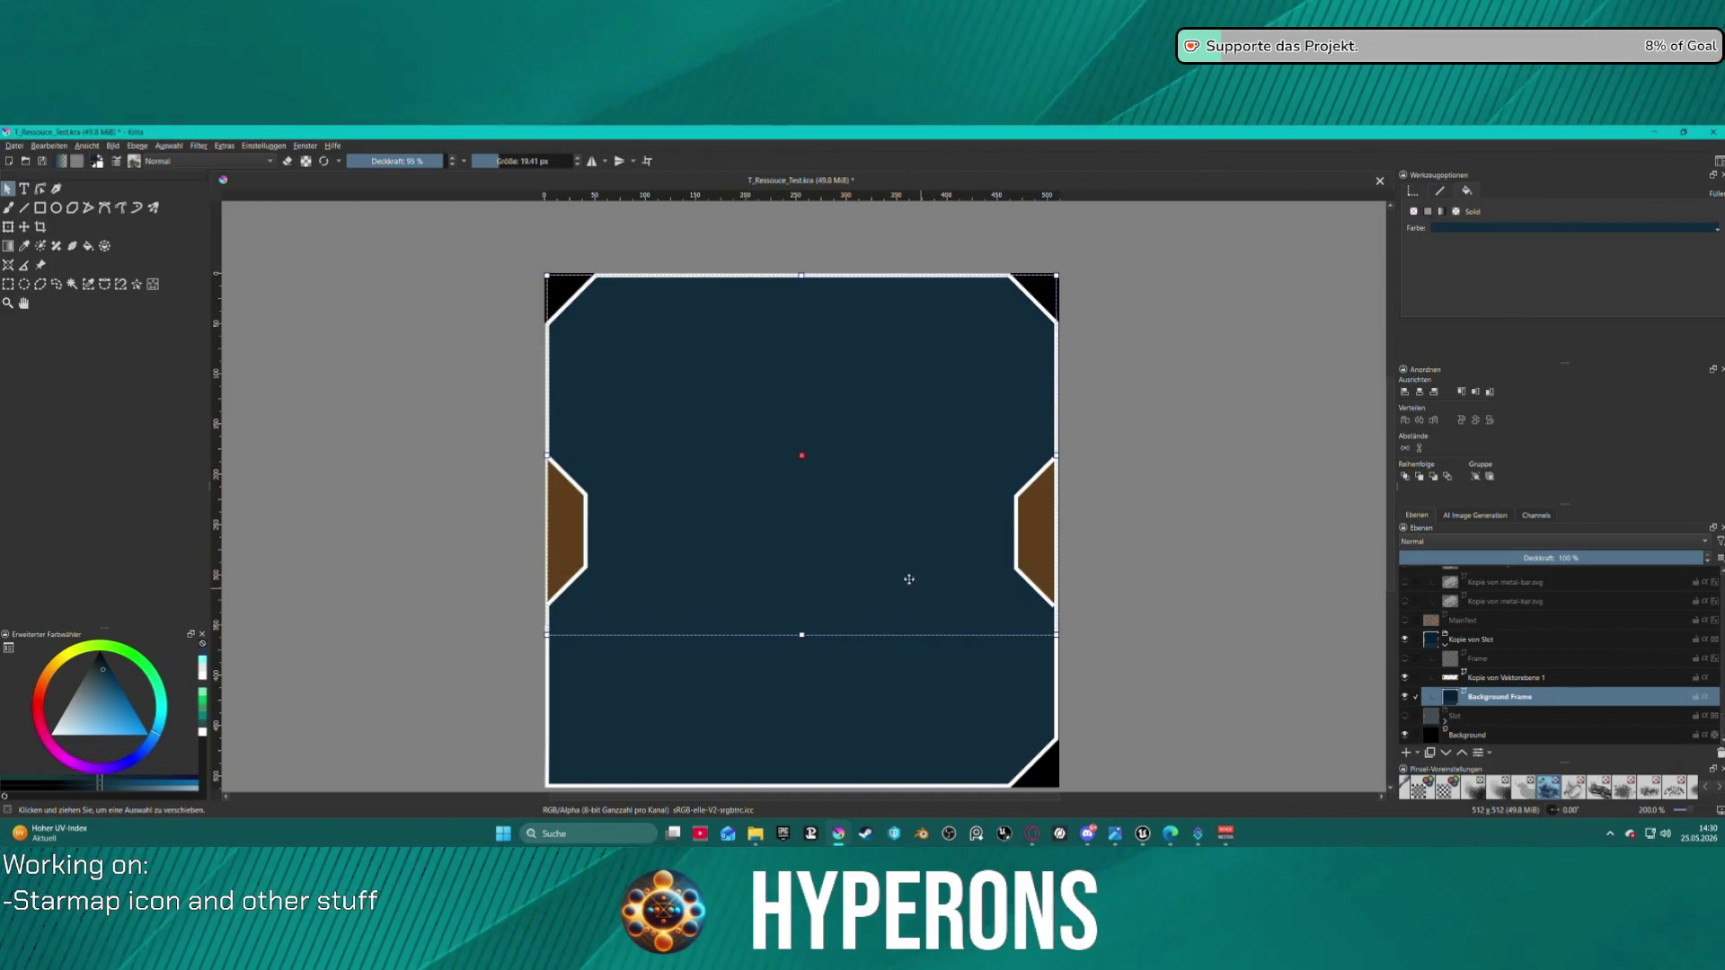
{"action": "scroll", "coordinate": [1272, 384], "scroll_direction": "down", "scroll_amount": 4}
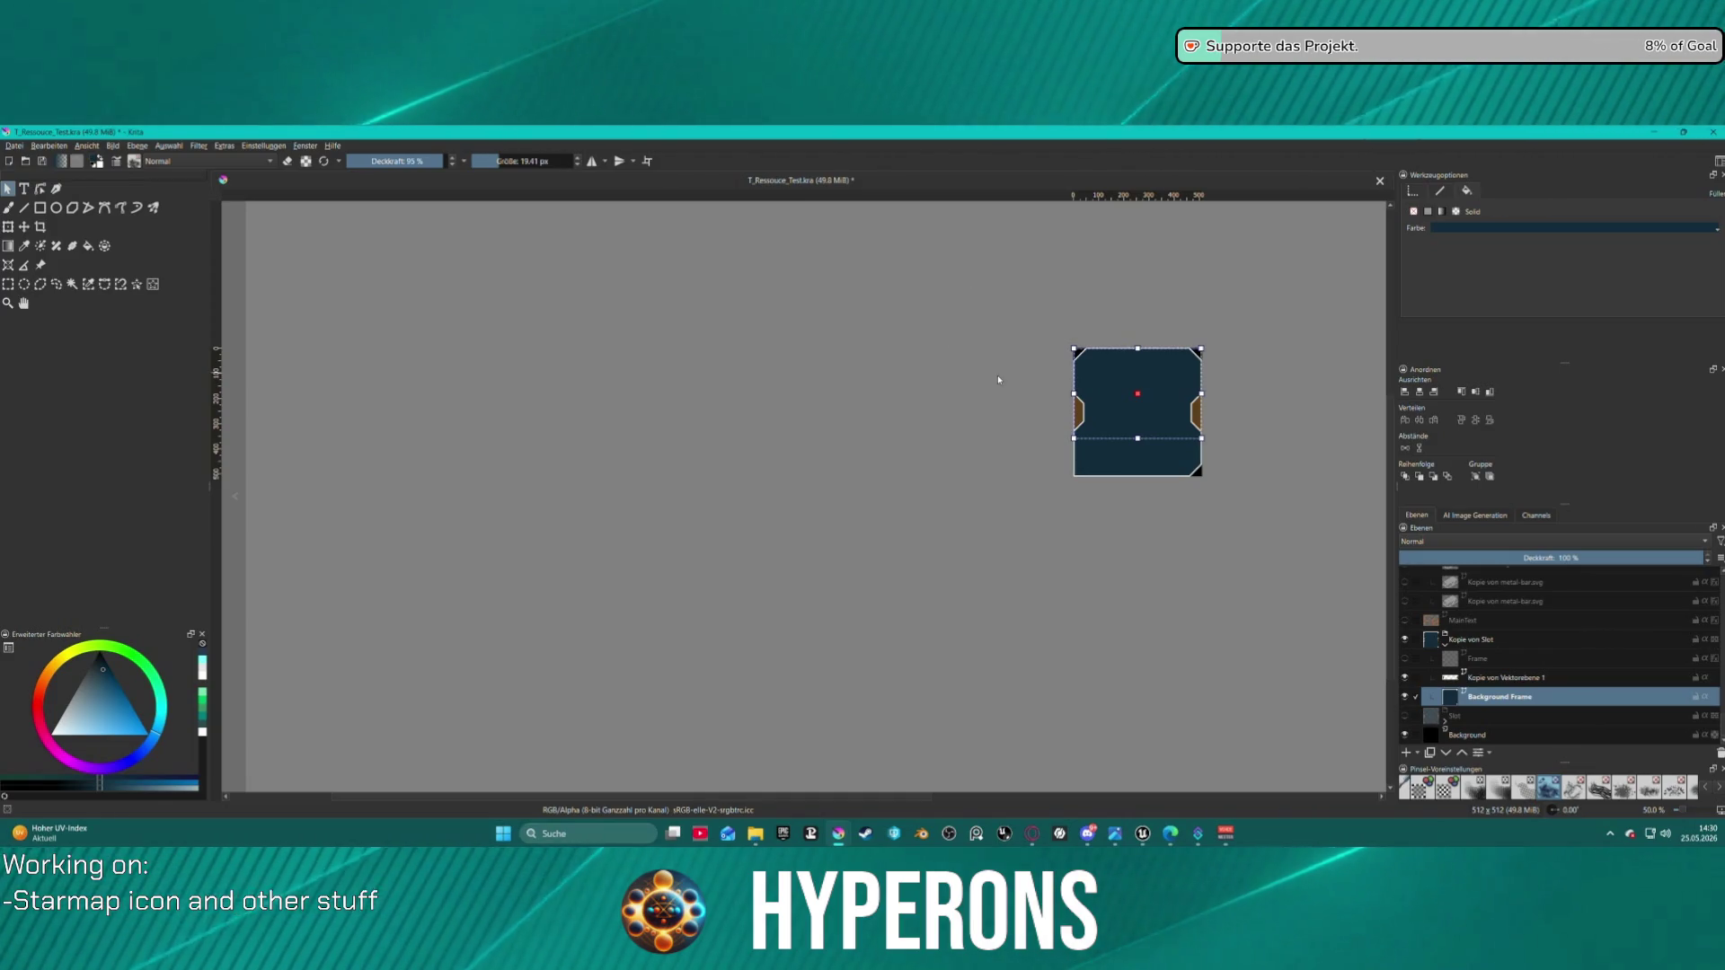
- Start exporting the frame image via Datei > Exportieren… and switch to the Unreal Editor
{"action": "scroll", "coordinate": [1183, 359], "scroll_direction": "up", "scroll_amount": 5}
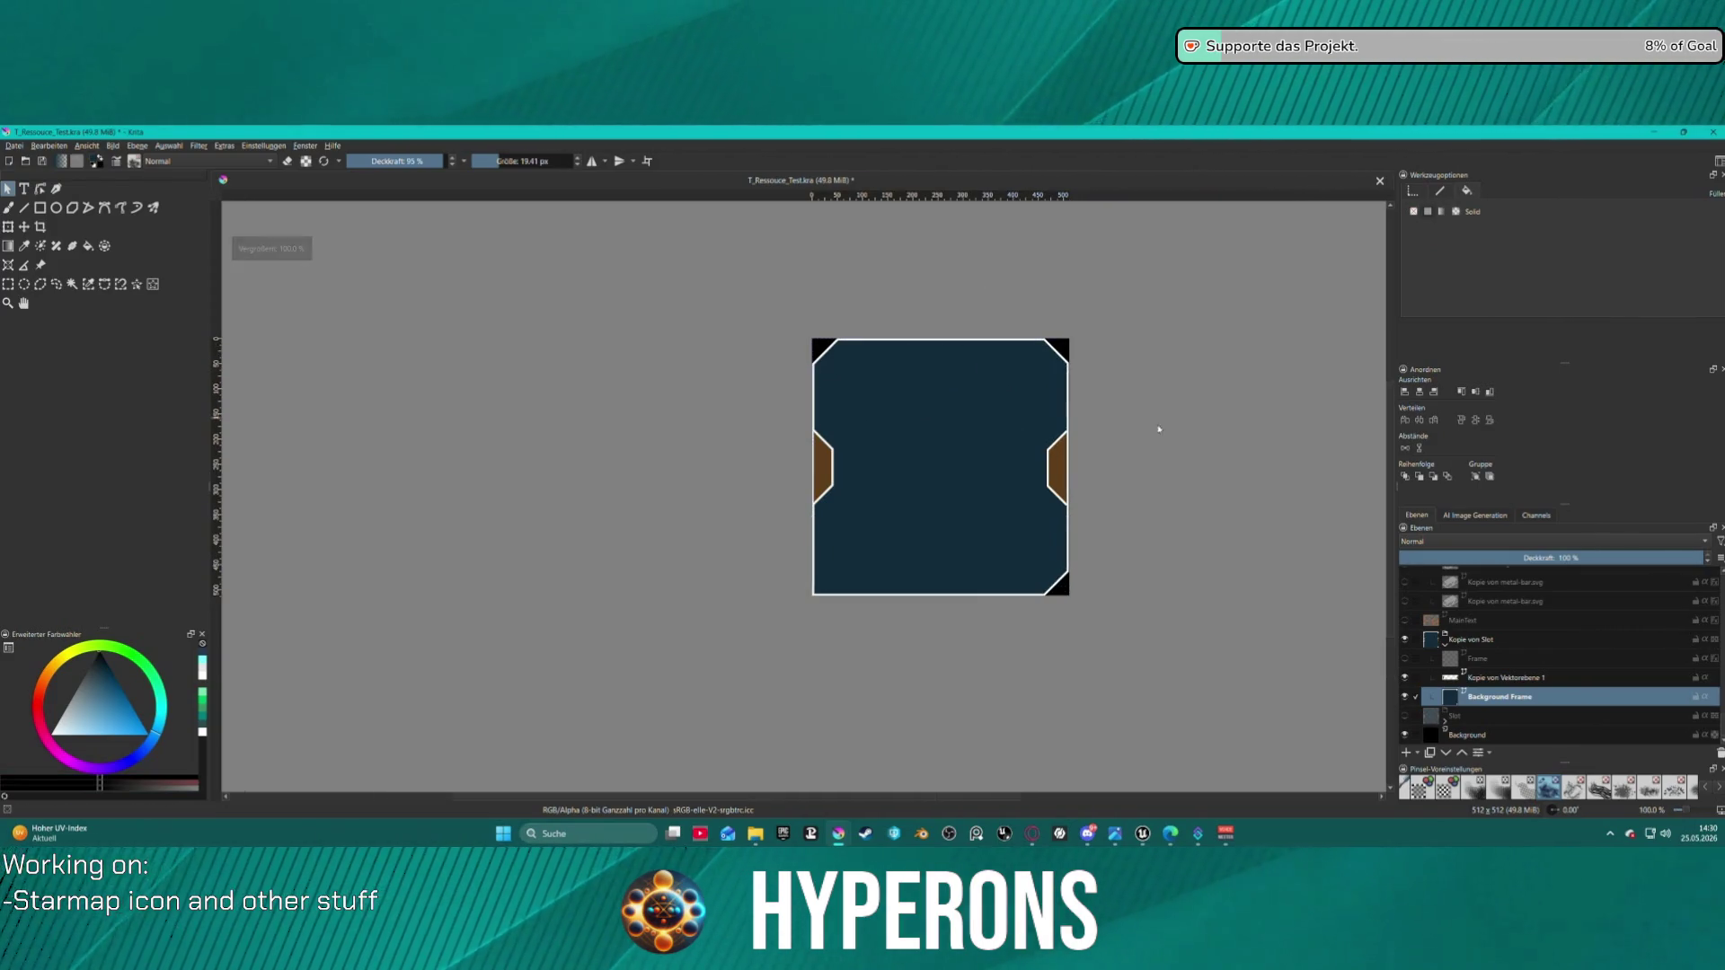
{"action": "scroll", "coordinate": [428, 273], "scroll_direction": "down", "scroll_amount": 1}
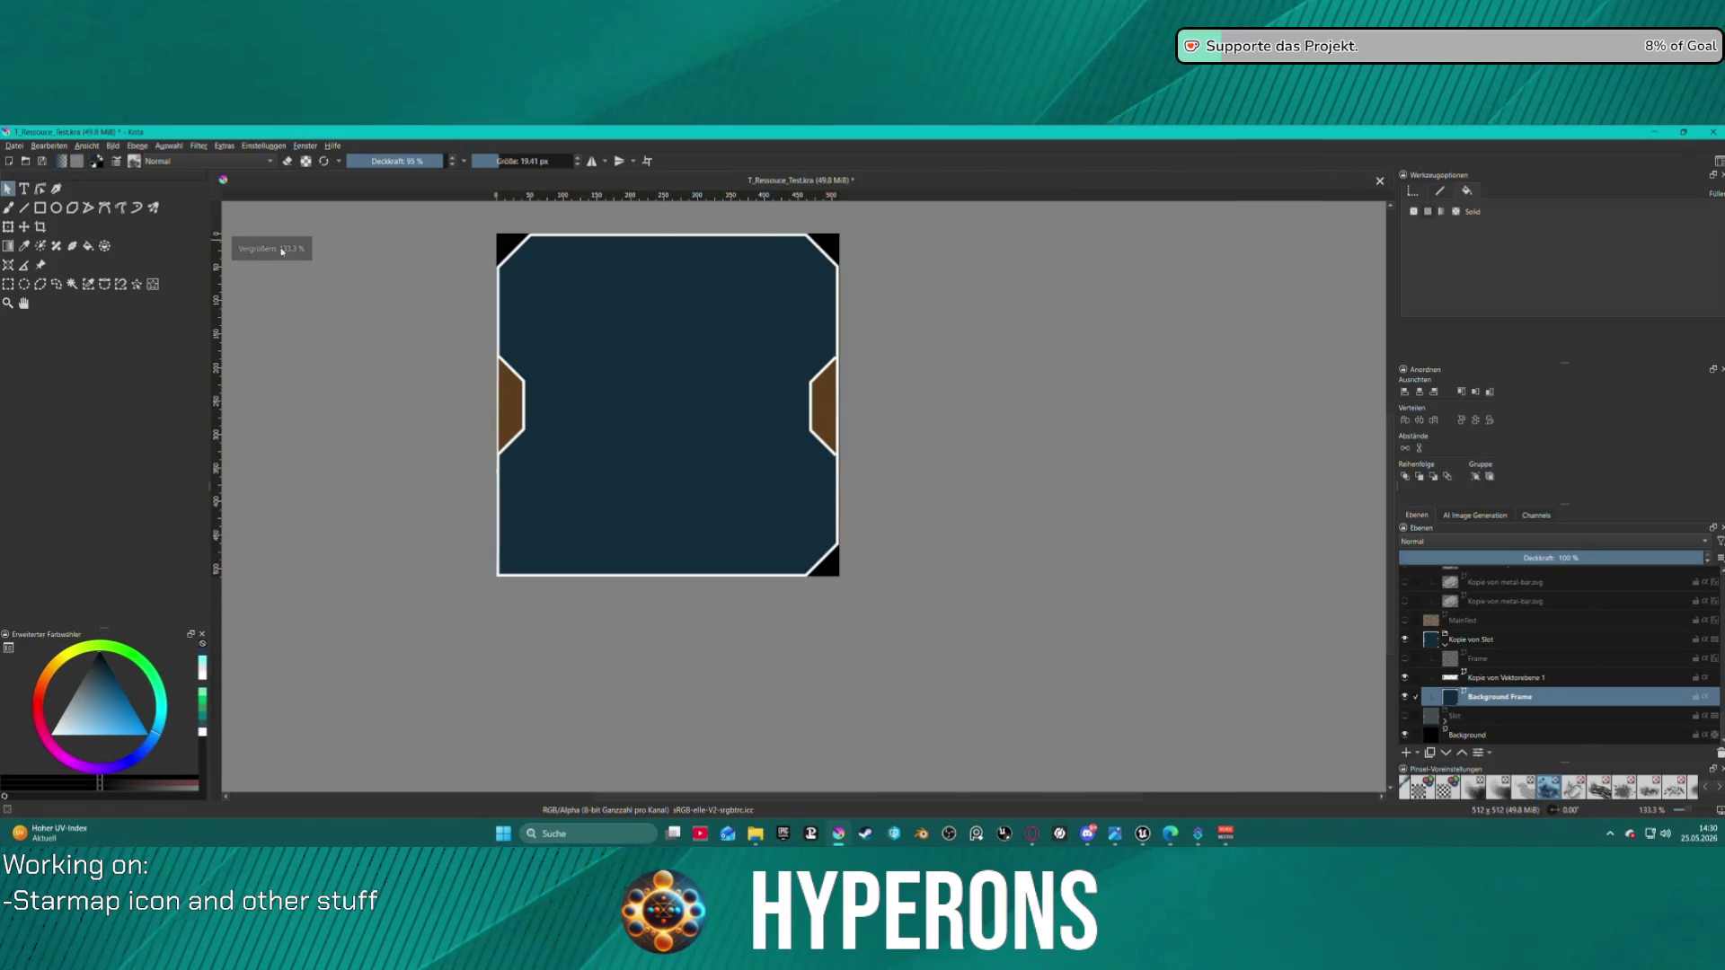
{"action": "left_click", "coordinate": [14, 145]}
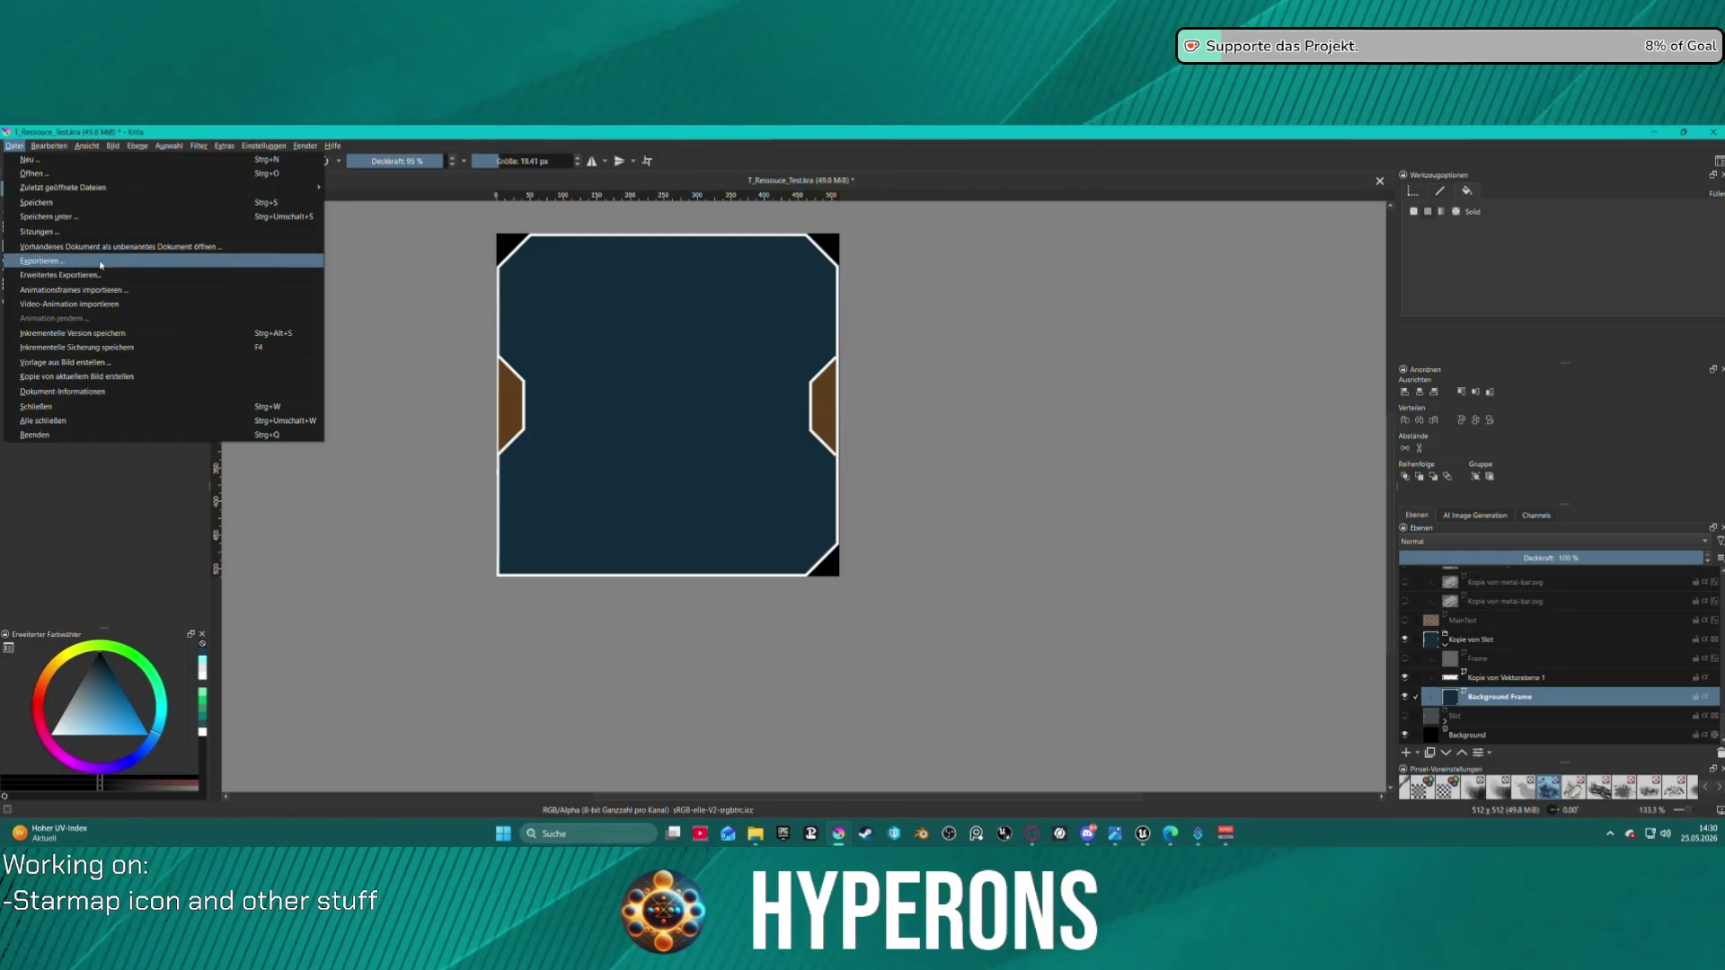
{"action": "left_click", "coordinate": [100, 279]}
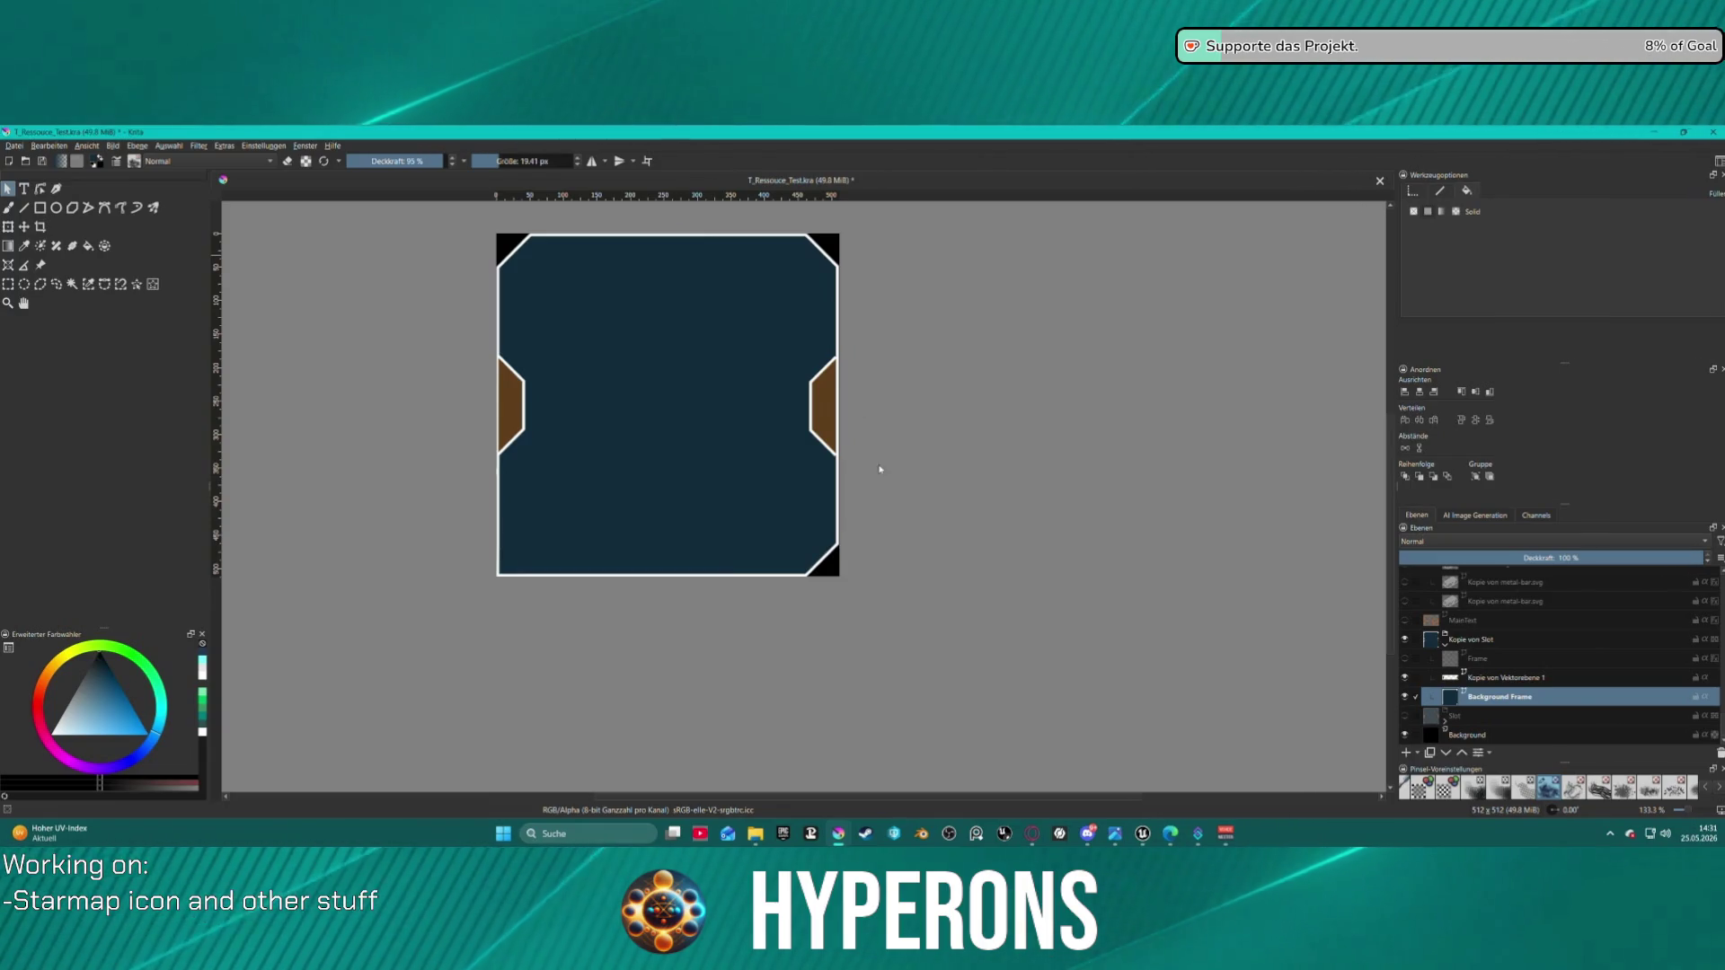
{"action": "mouse_move", "coordinate": [1144, 837]}
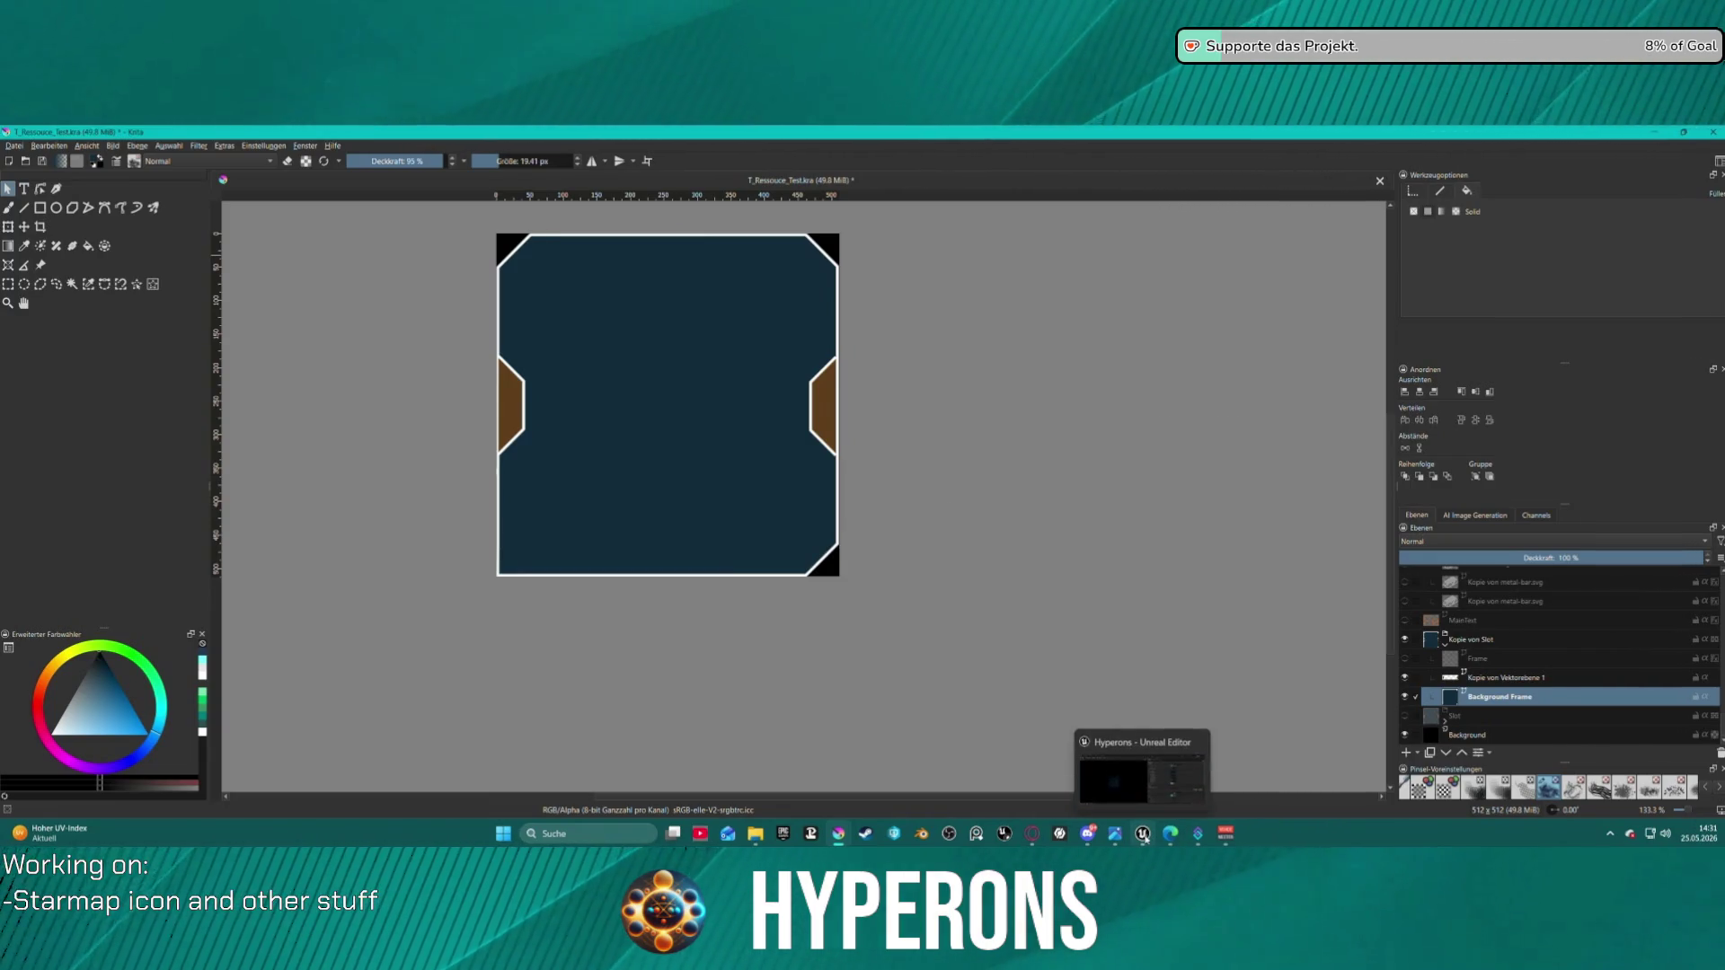
{"action": "left_click", "coordinate": [1127, 798]}
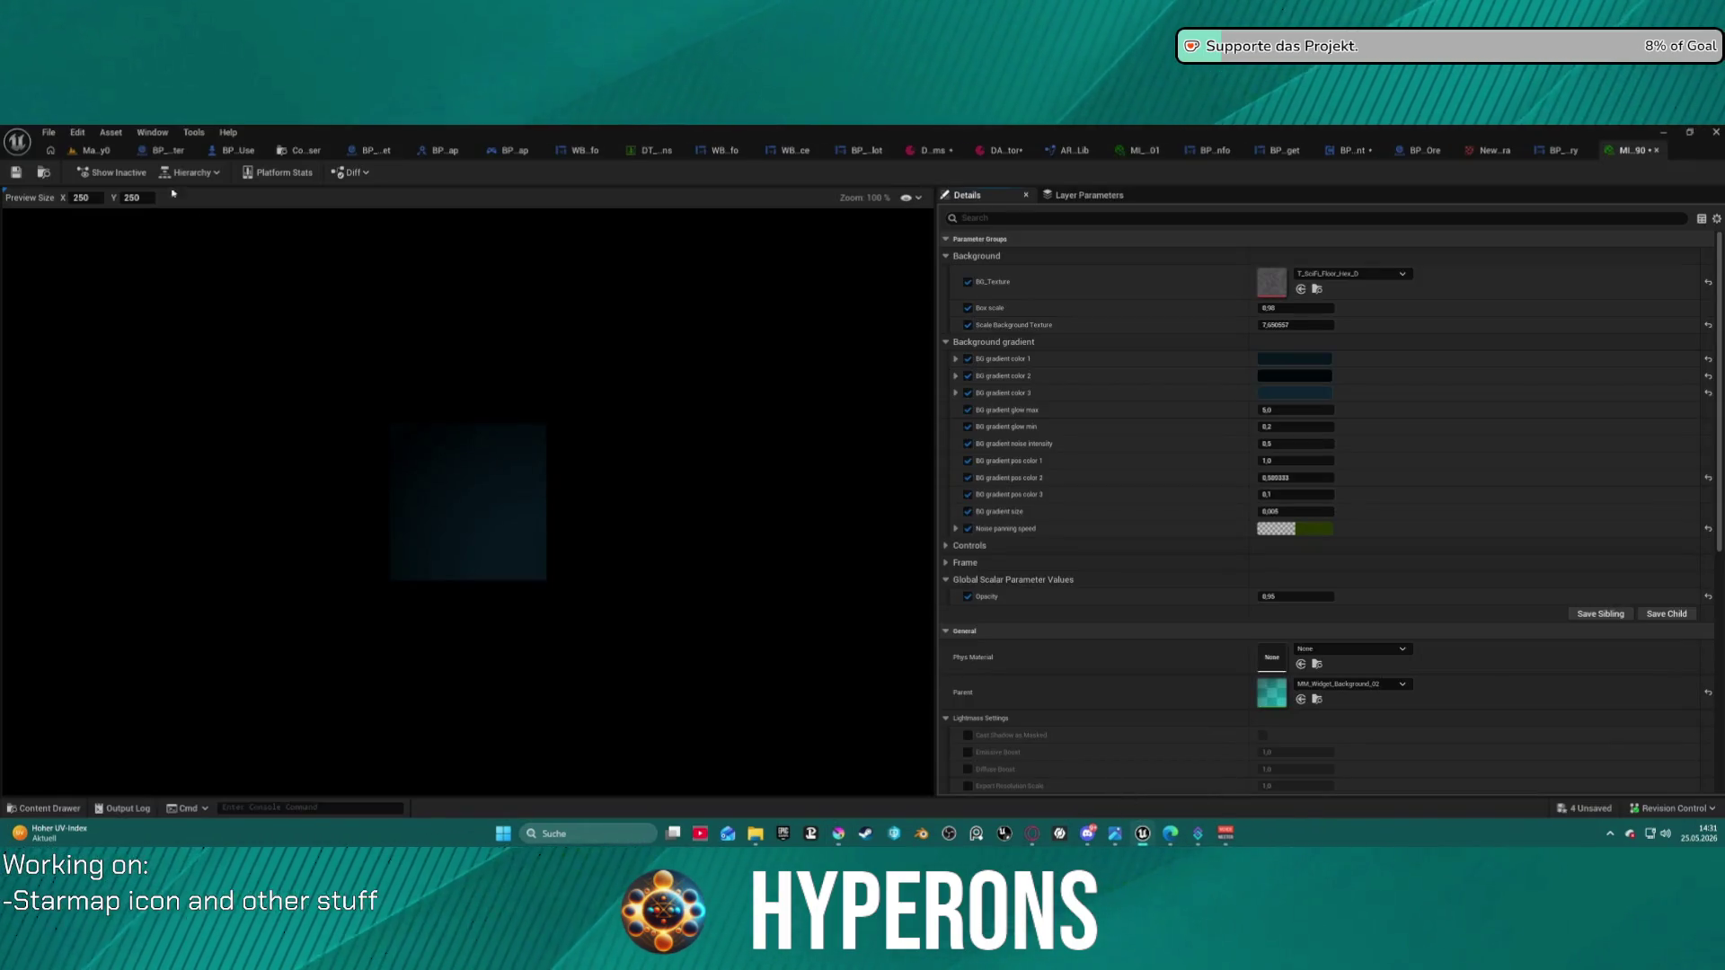
- Load DEV_Asteroids from File > Recent Levels and open the Thumbnail Visualizer
{"action": "left_click", "coordinate": [96, 150]}
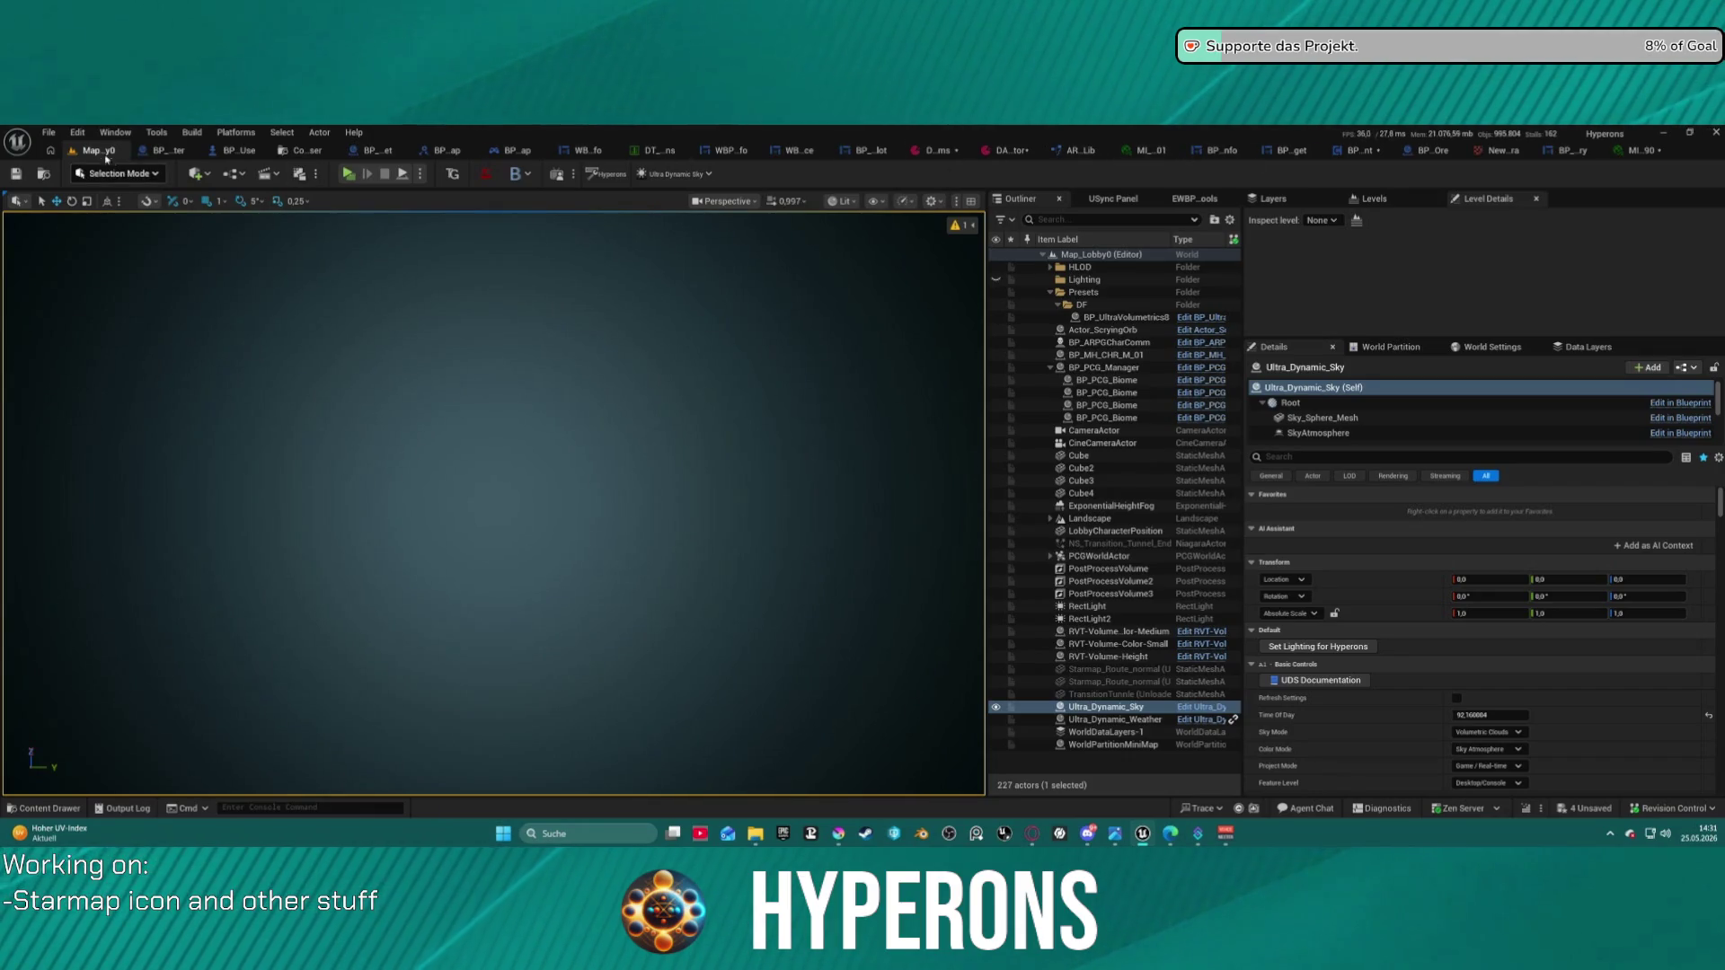
{"action": "left_click", "coordinate": [50, 137]}
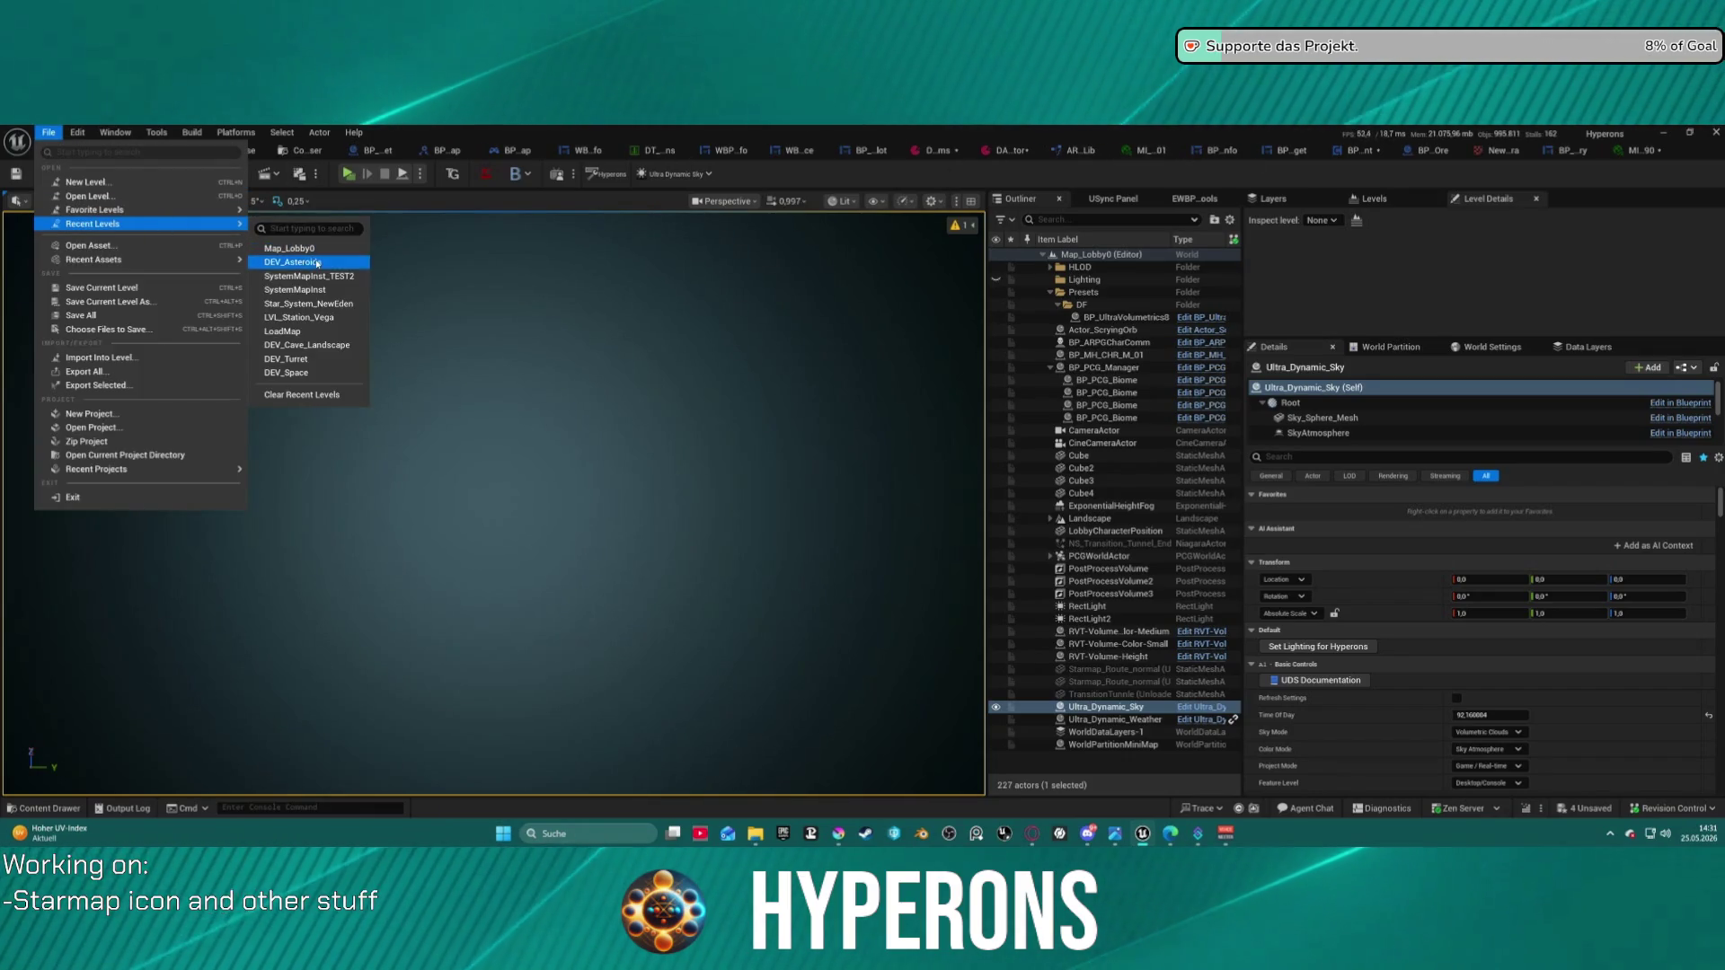
{"action": "left_click", "coordinate": [766, 419]}
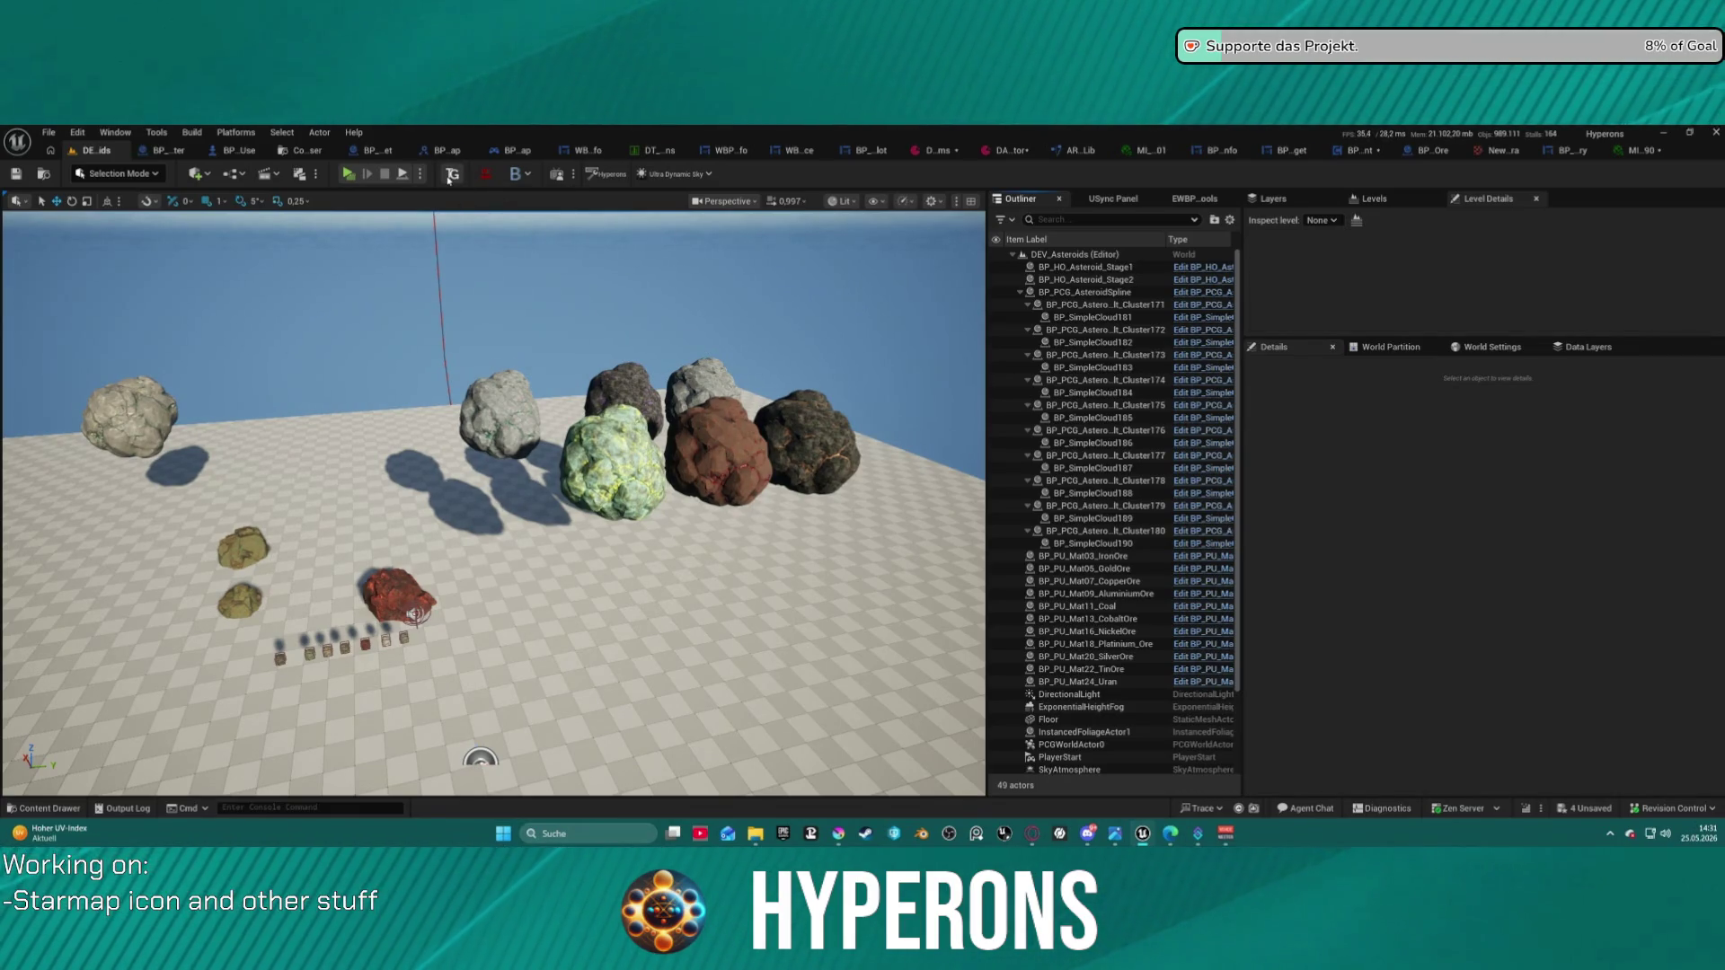
{"action": "left_click", "coordinate": [451, 176]}
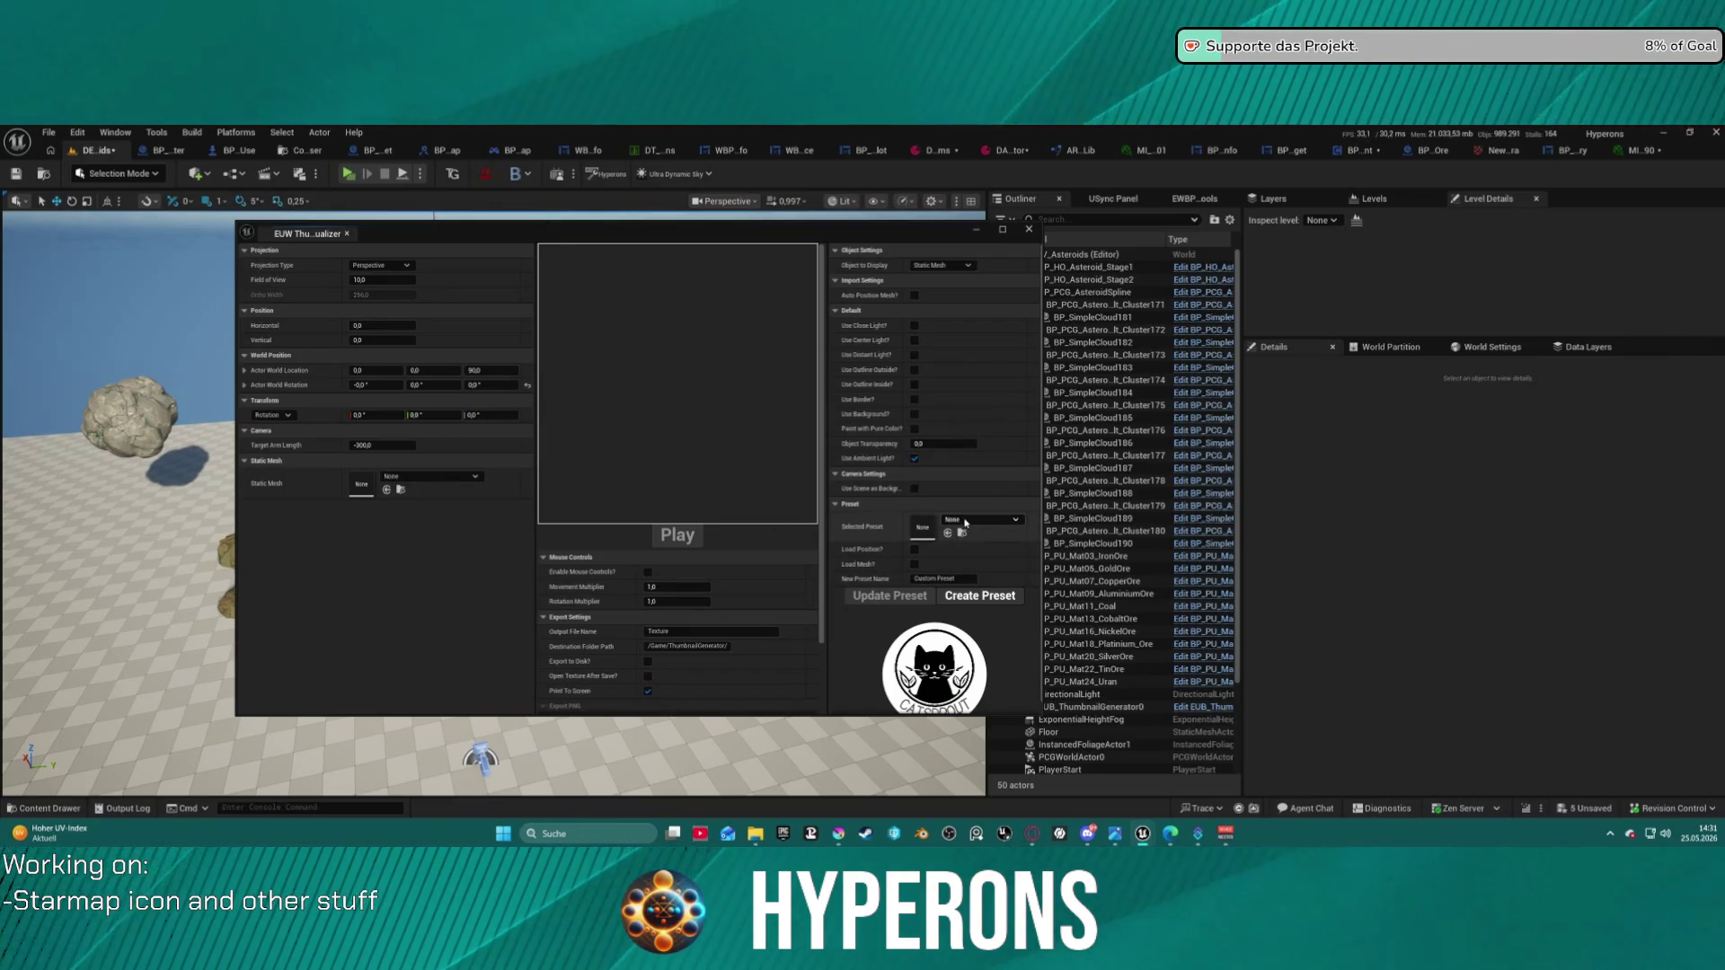
- Load the Resource_Icon preset and browse 'res ore' background textures without changing it
{"action": "left_click", "coordinate": [979, 519]}
{"action": "left_click", "coordinate": [1020, 694]}
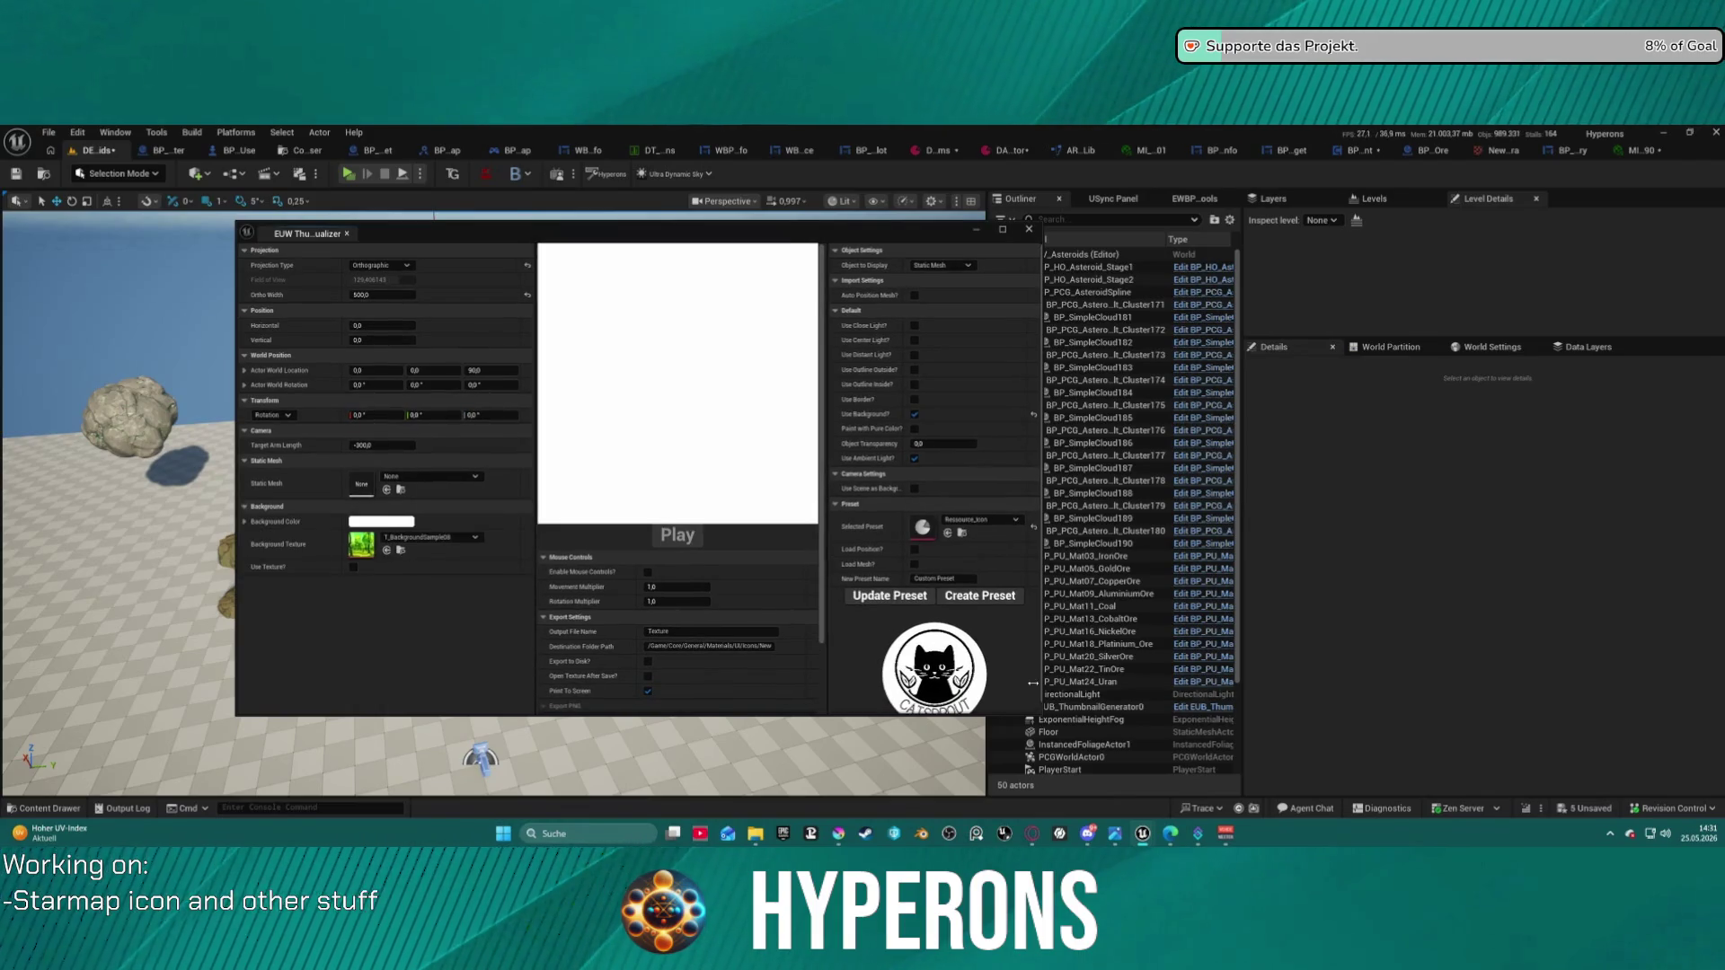
{"action": "left_click", "coordinate": [420, 538]}
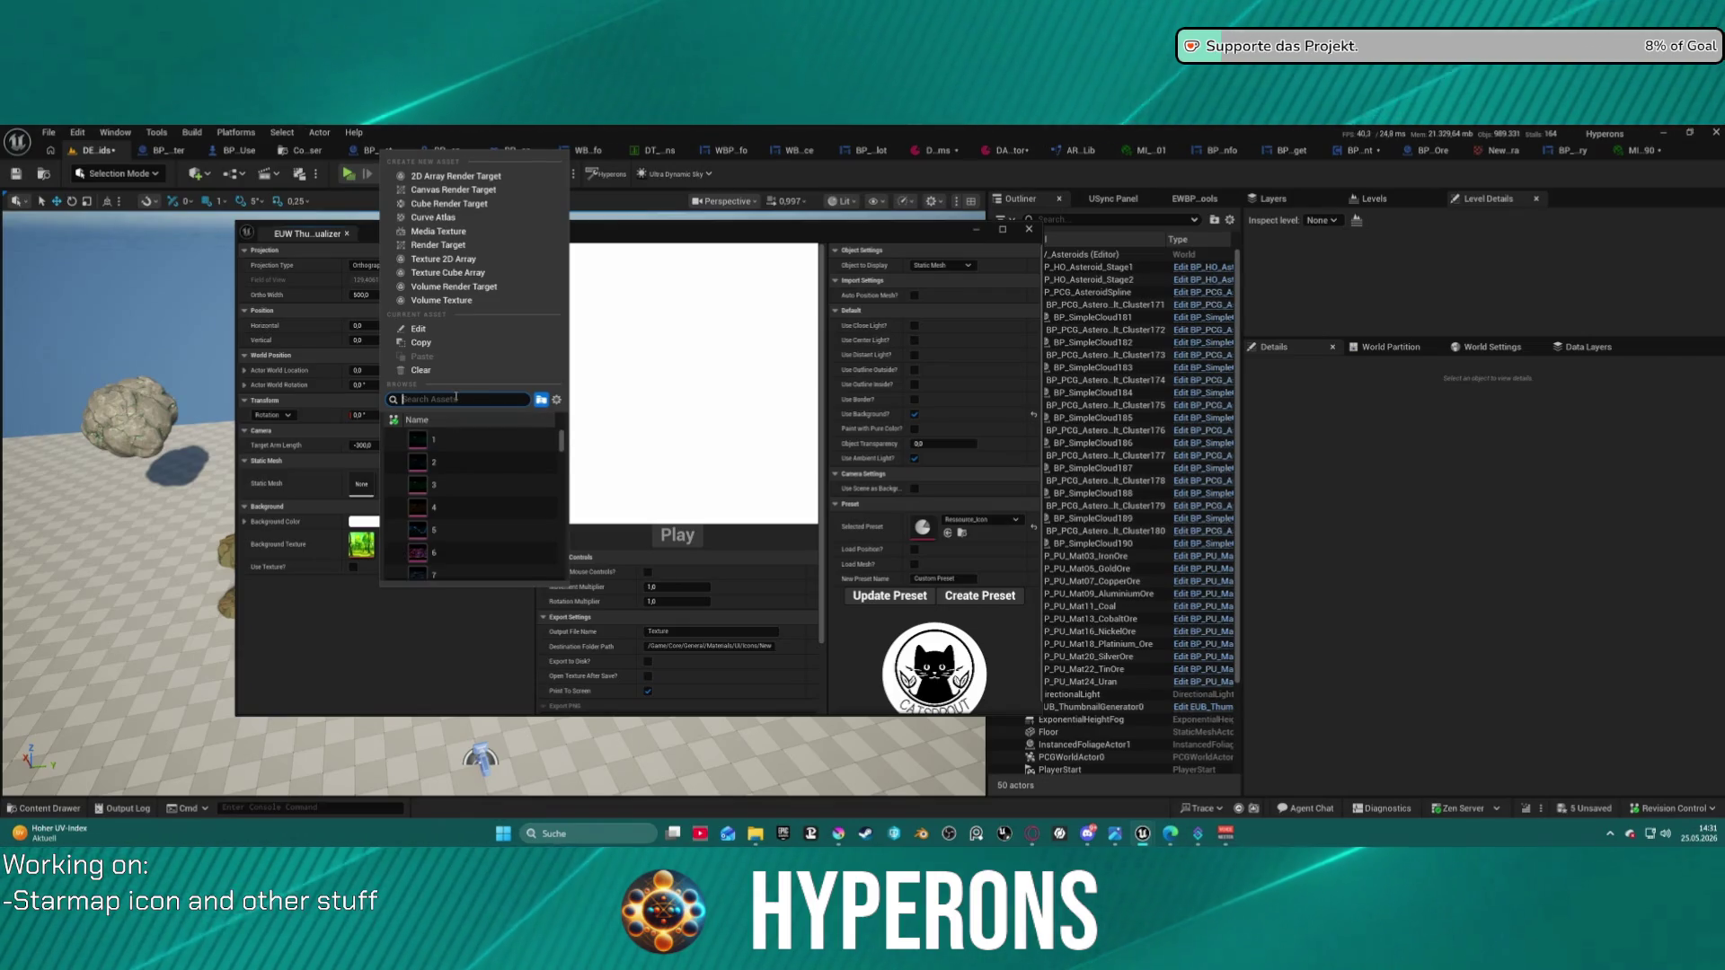
{"action": "type", "text": "Hres "}
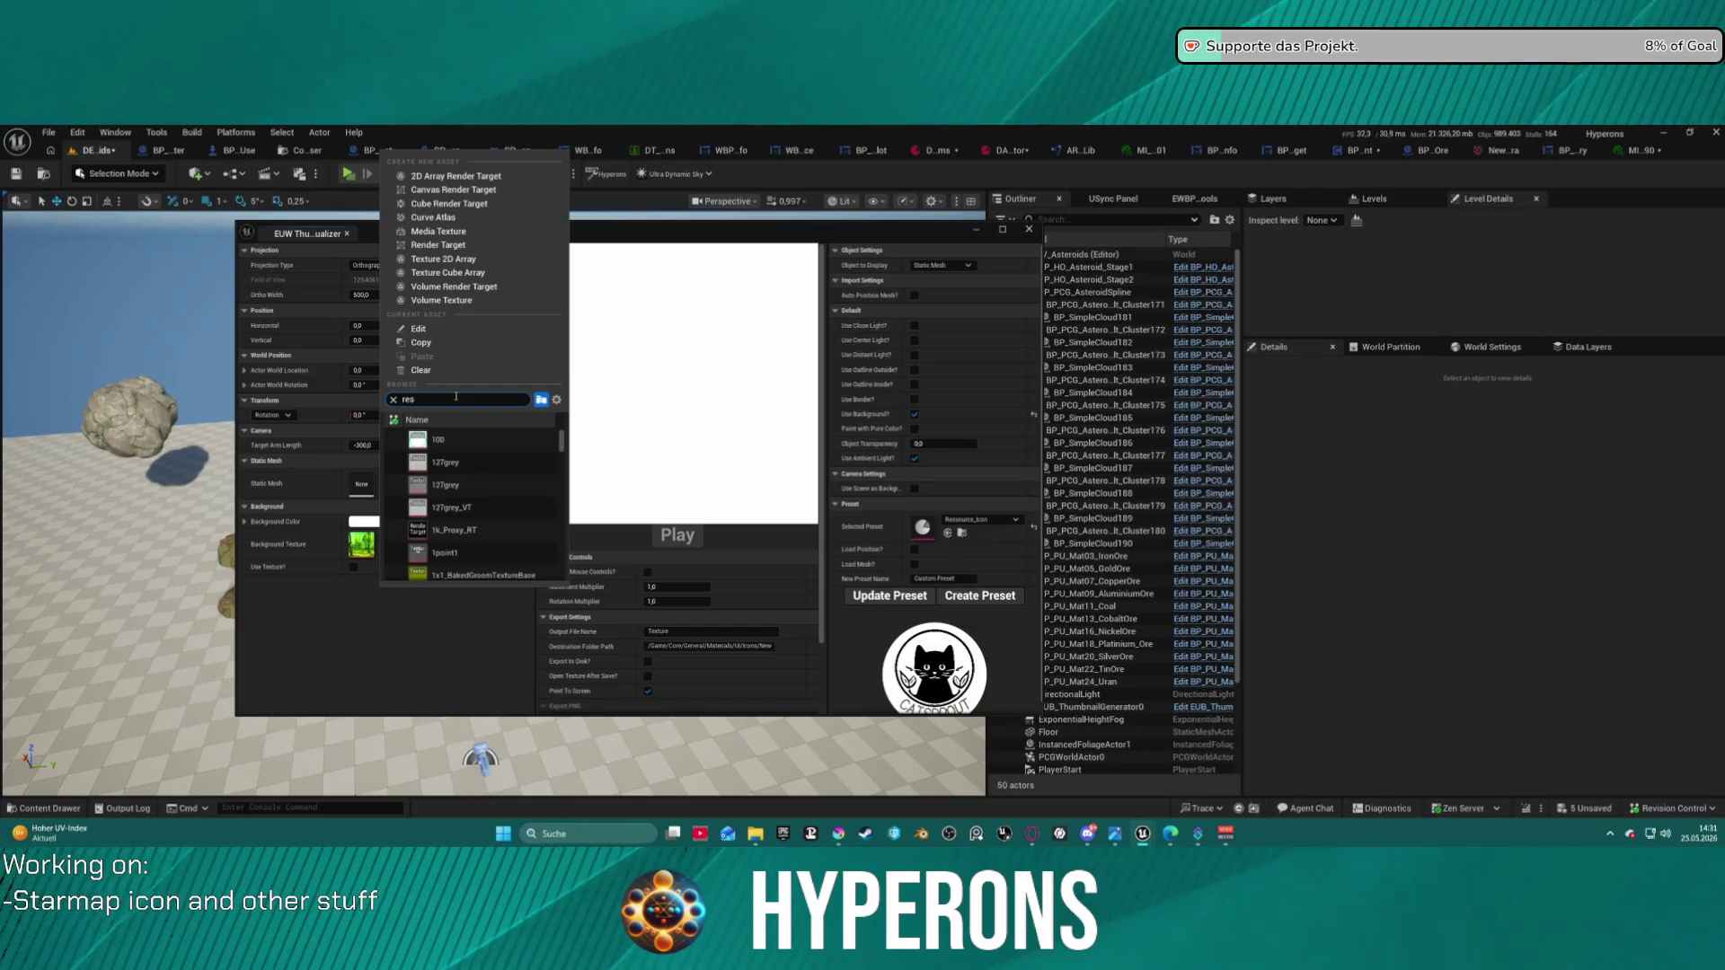
{"action": "type", "text": "ore"}
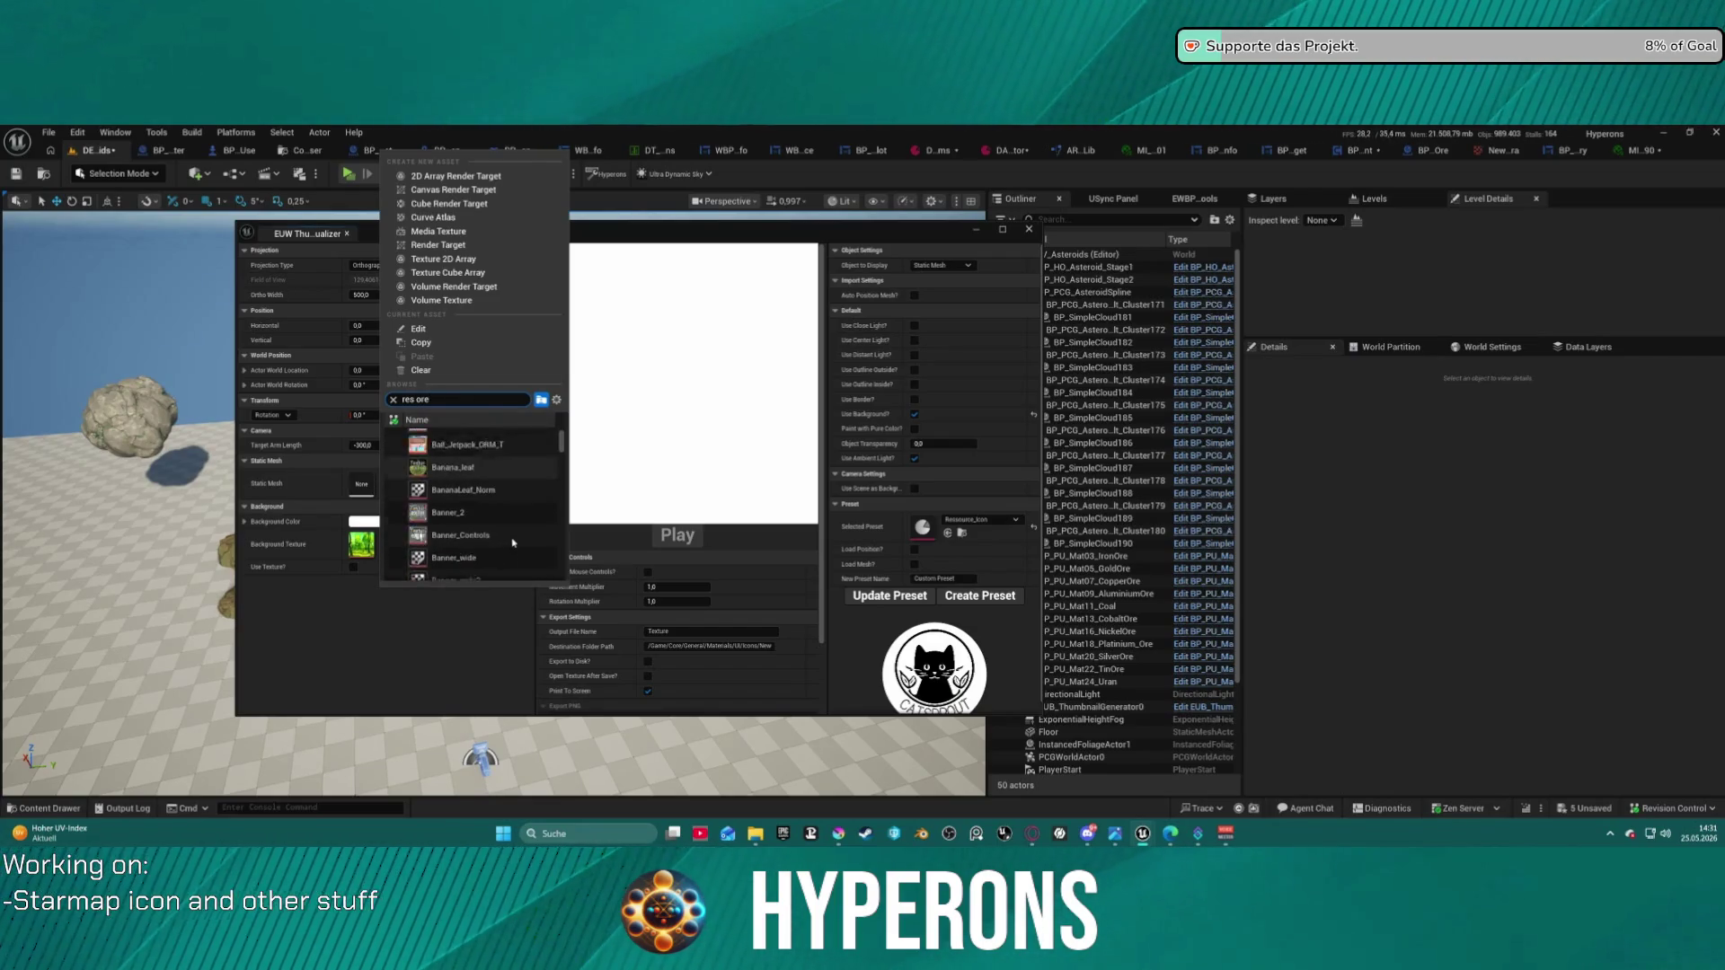
{"action": "scroll", "coordinate": [518, 437], "scroll_direction": "down", "scroll_amount": 1}
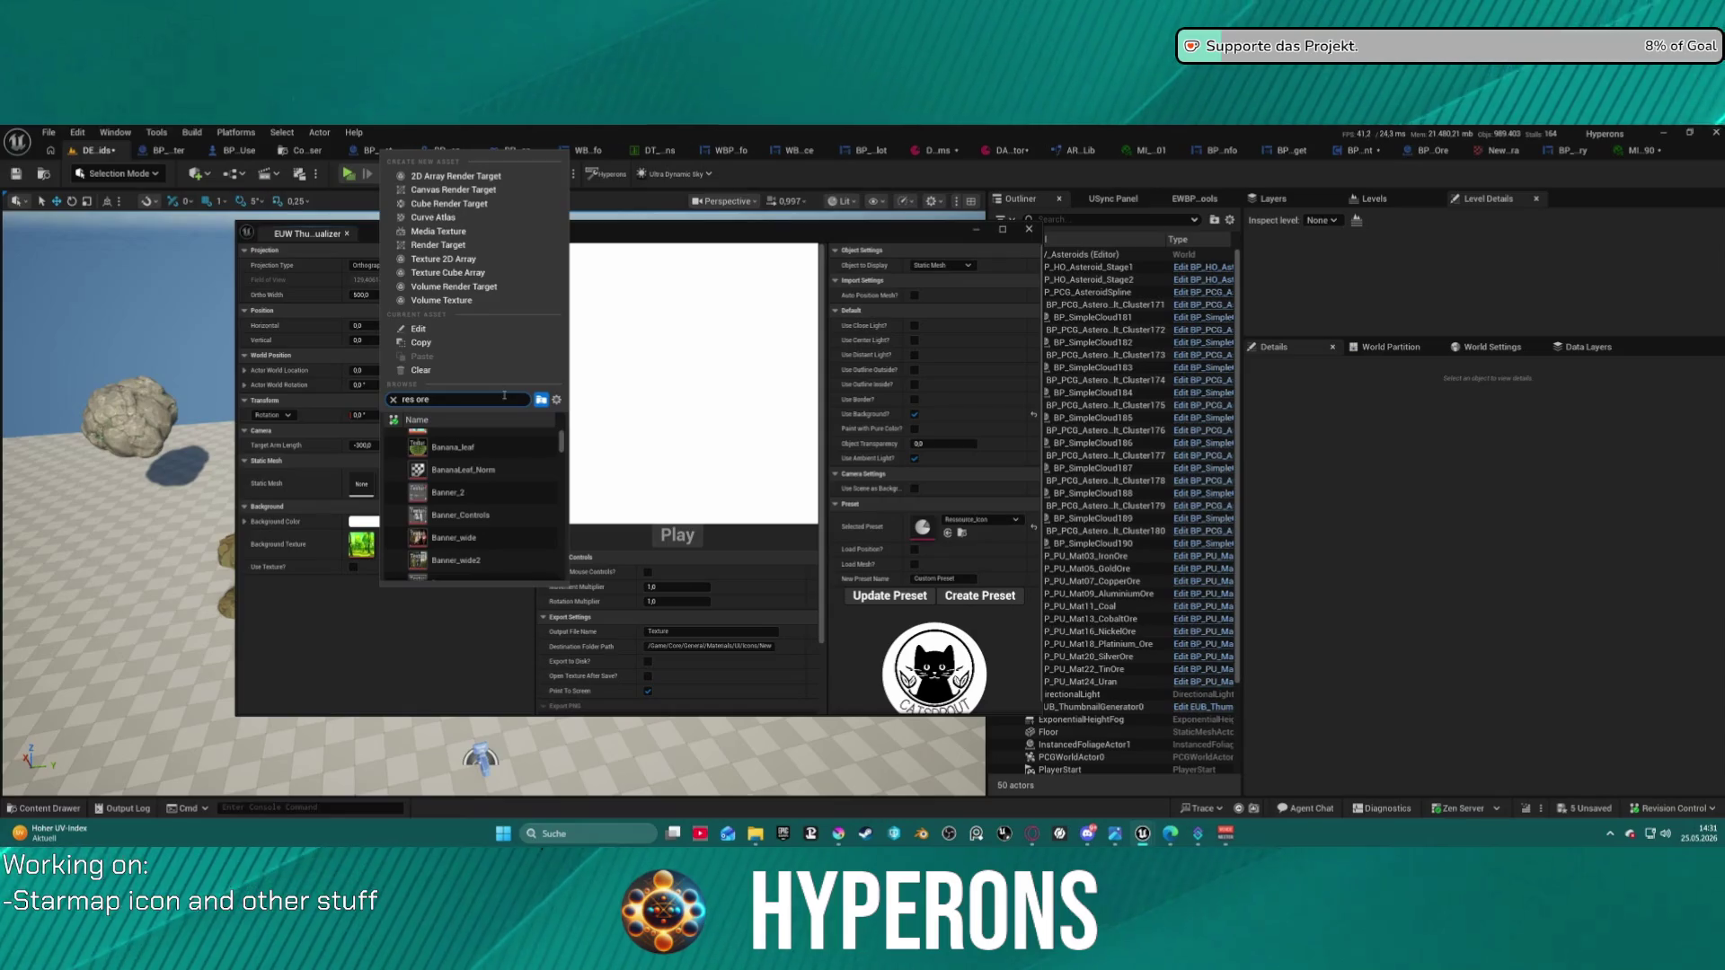
{"action": "key", "text": "Escape"}
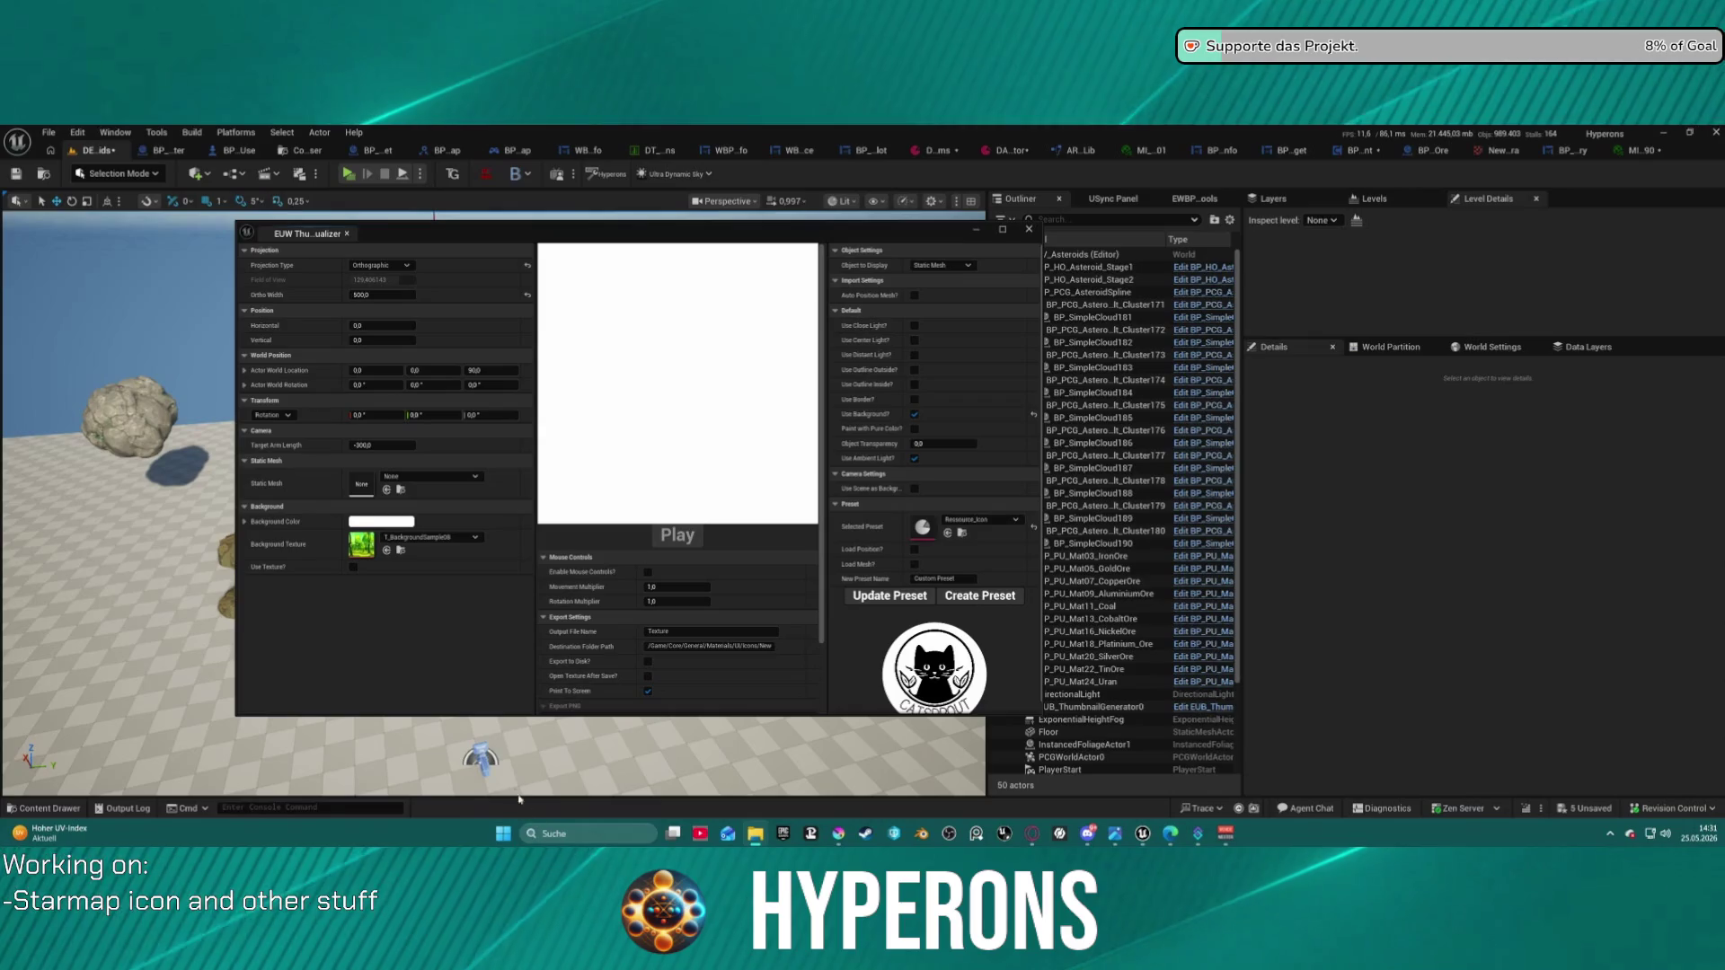
- Browse the Ores, New and Icons folders in the Content Drawer
{"action": "key", "text": "ctrl+space"}
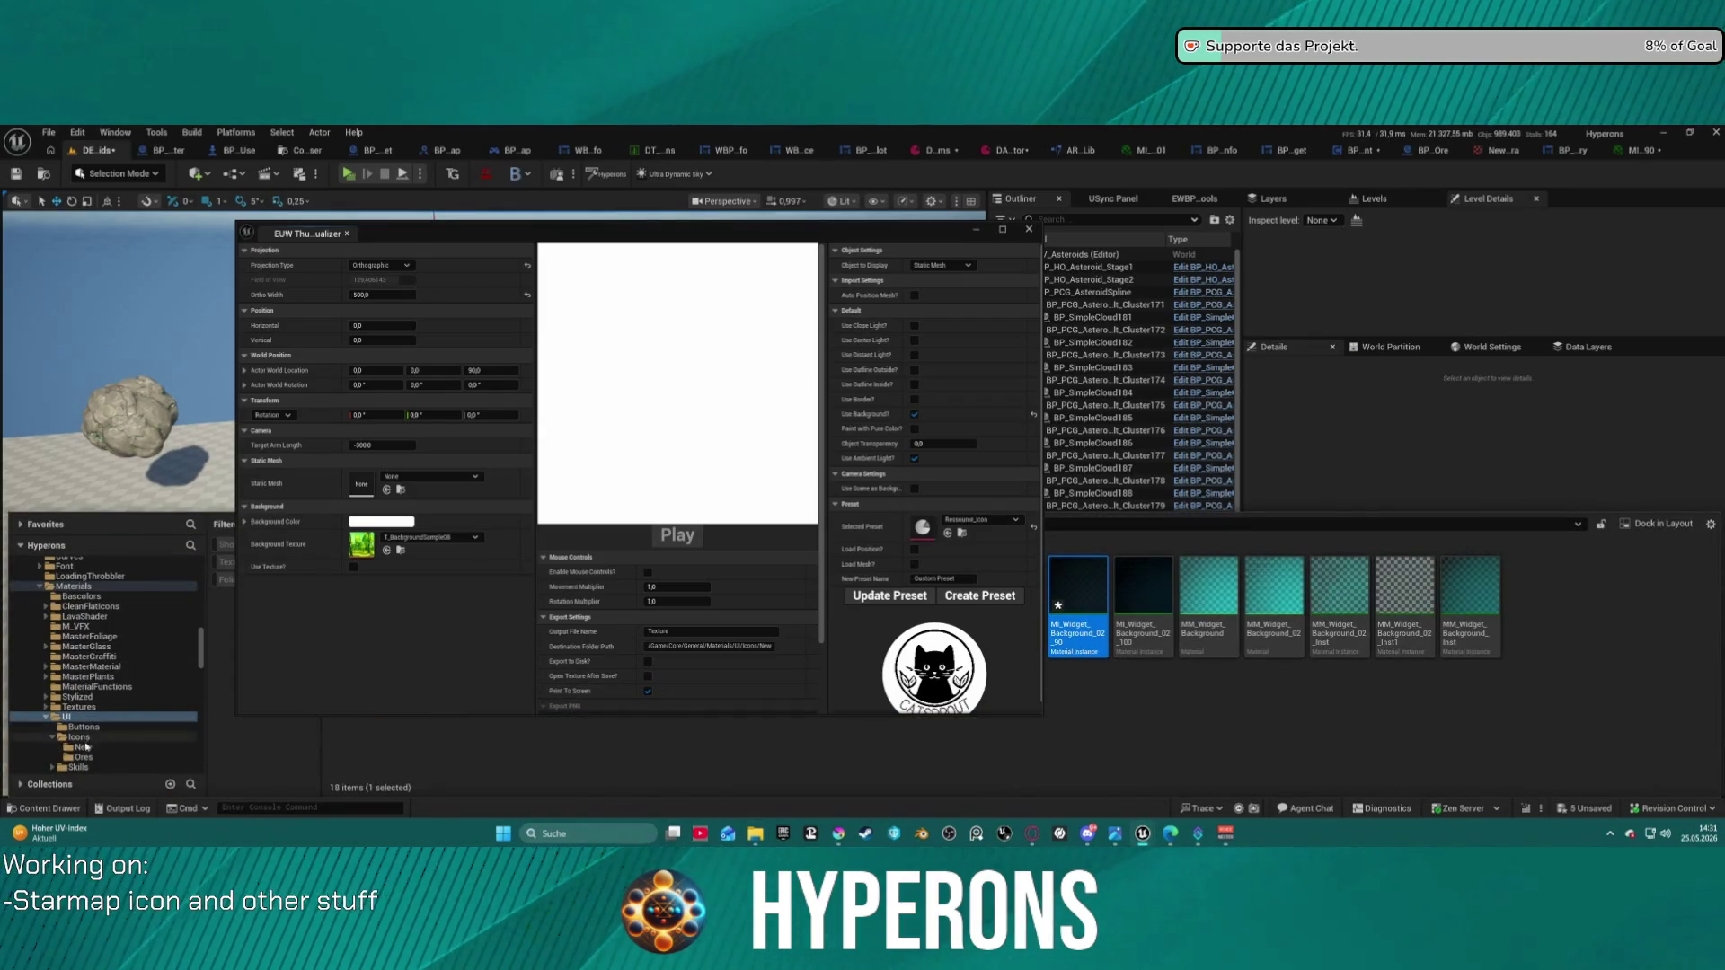
{"action": "left_click", "coordinate": [88, 759]}
{"action": "left_click", "coordinate": [83, 746]}
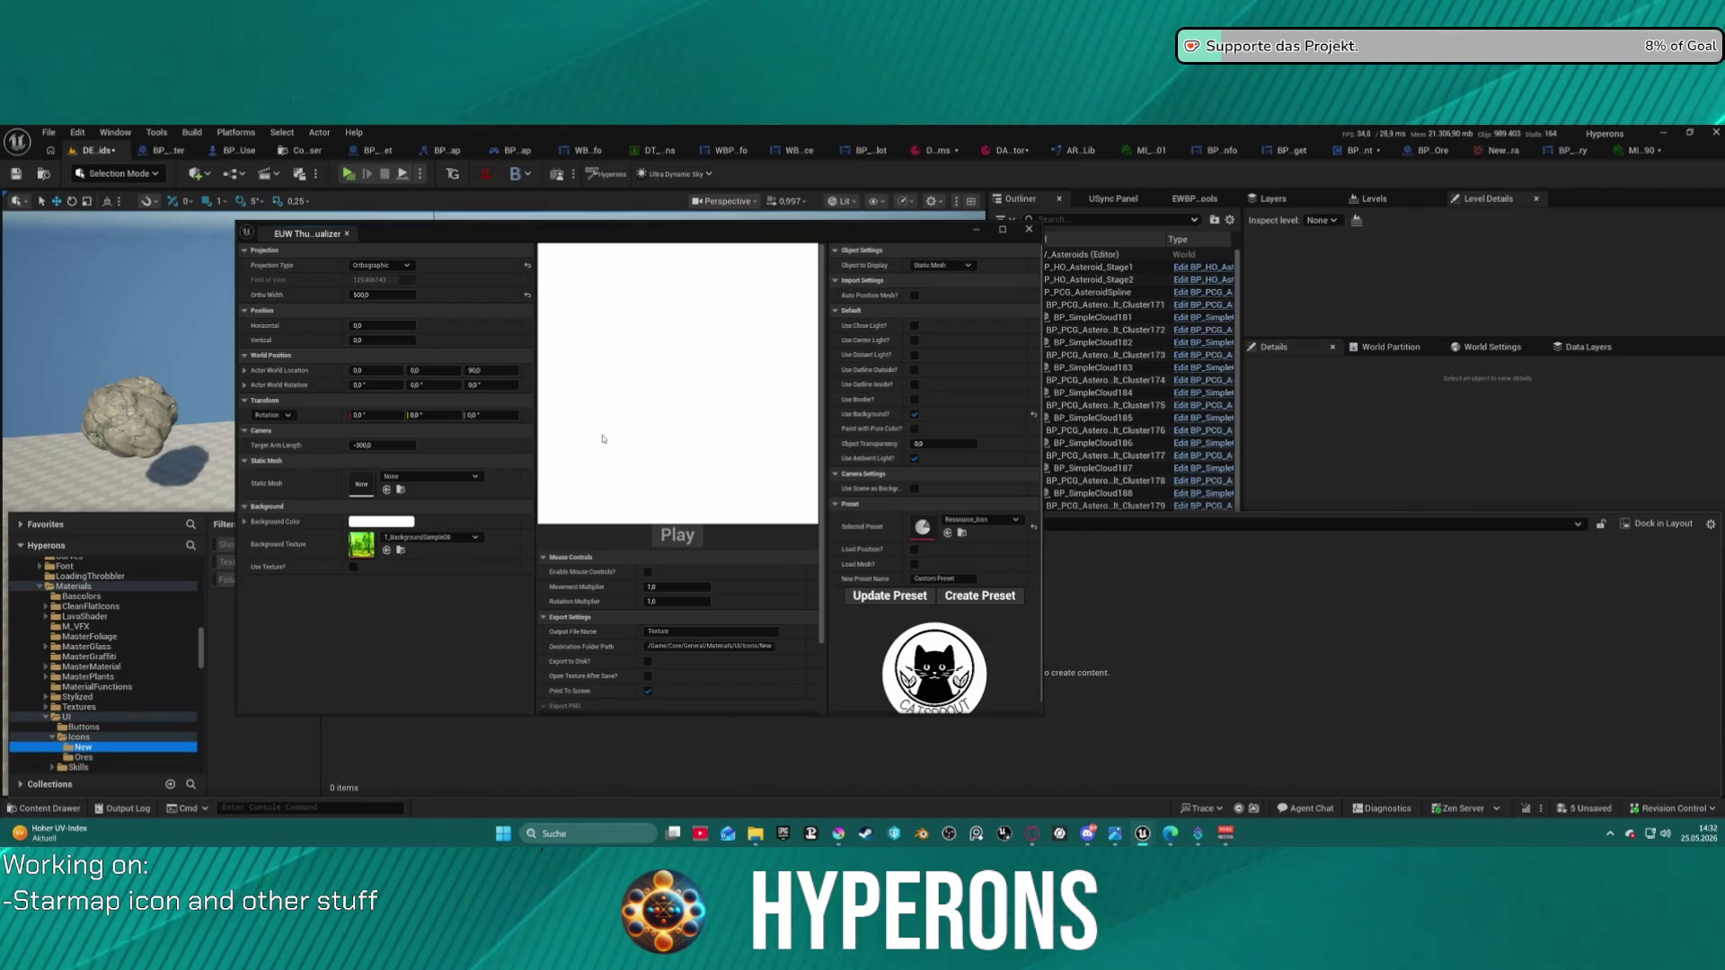
{"action": "left_click", "coordinate": [80, 736]}
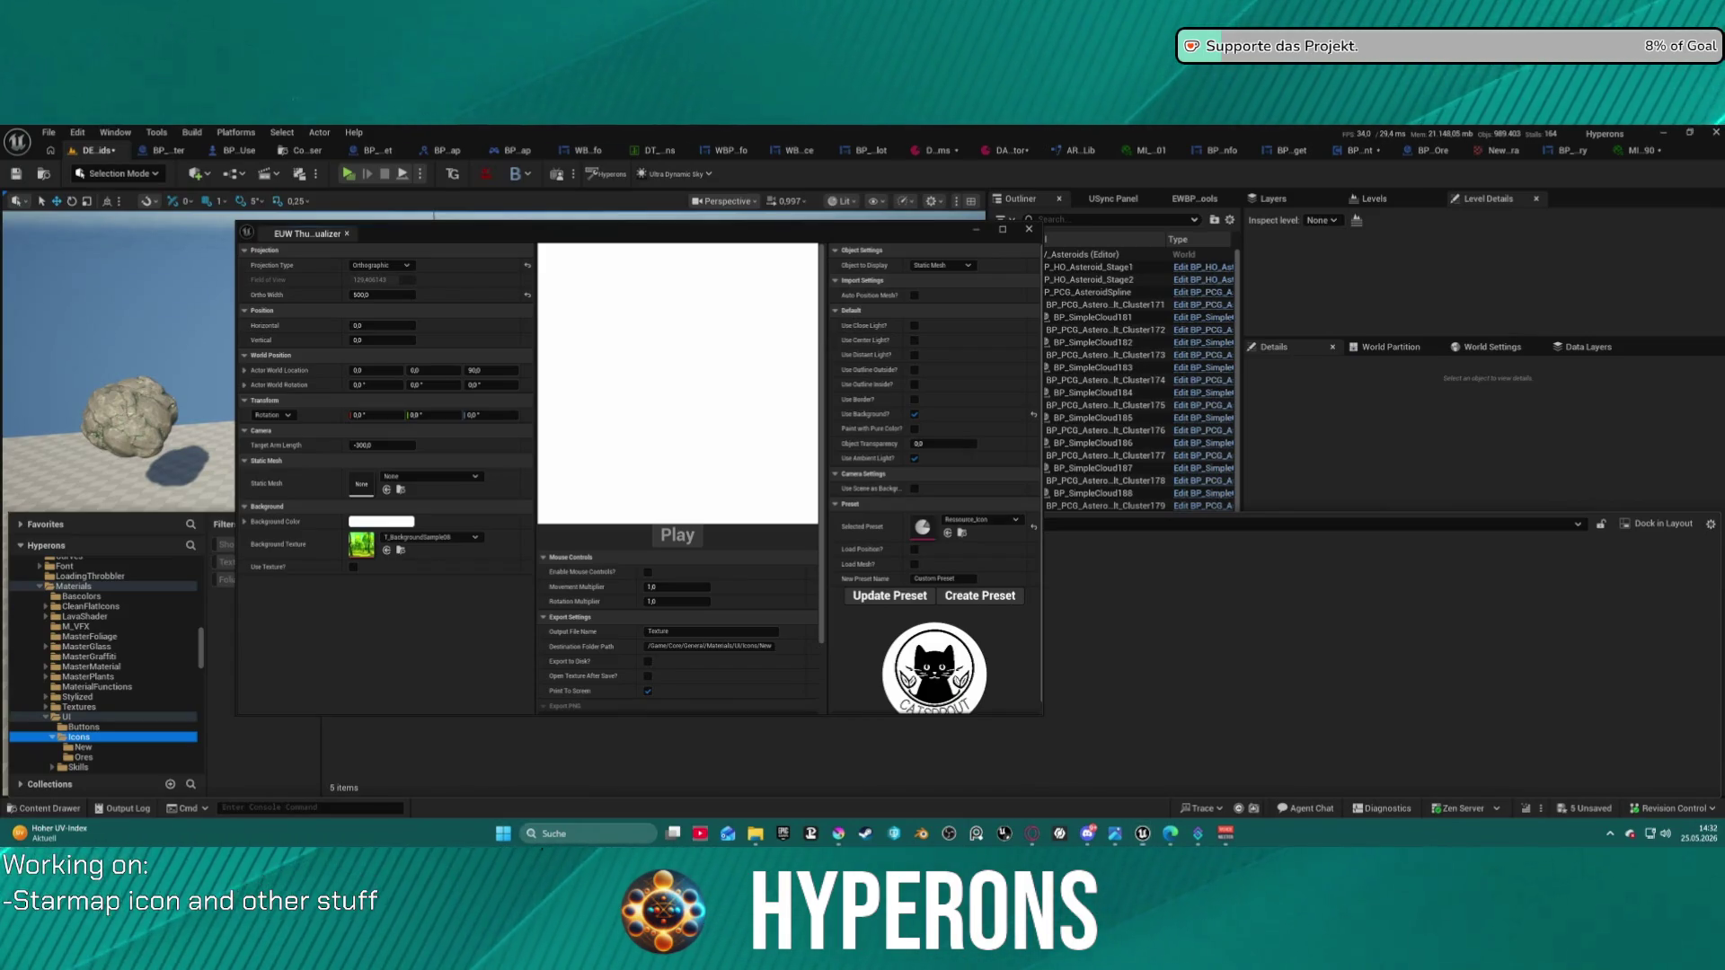
- Confirm Krita's PNG export of the frame image and return to Unreal
{"action": "key", "text": "alt+Tab"}
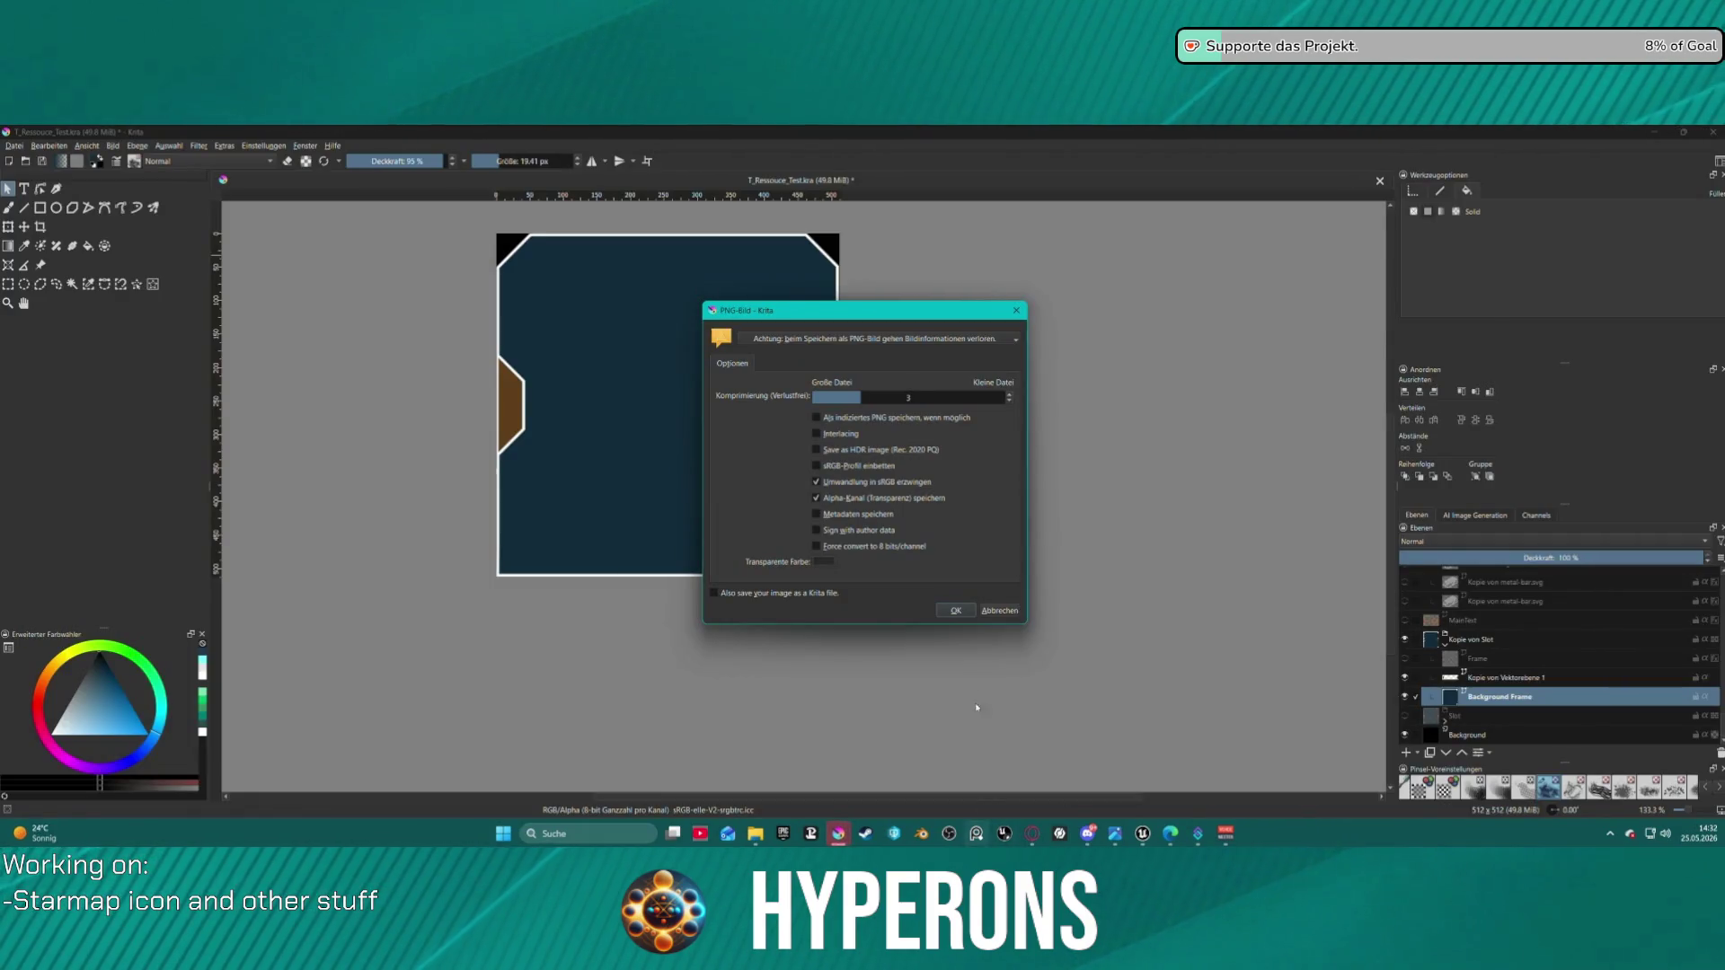
{"action": "left_click", "coordinate": [956, 611]}
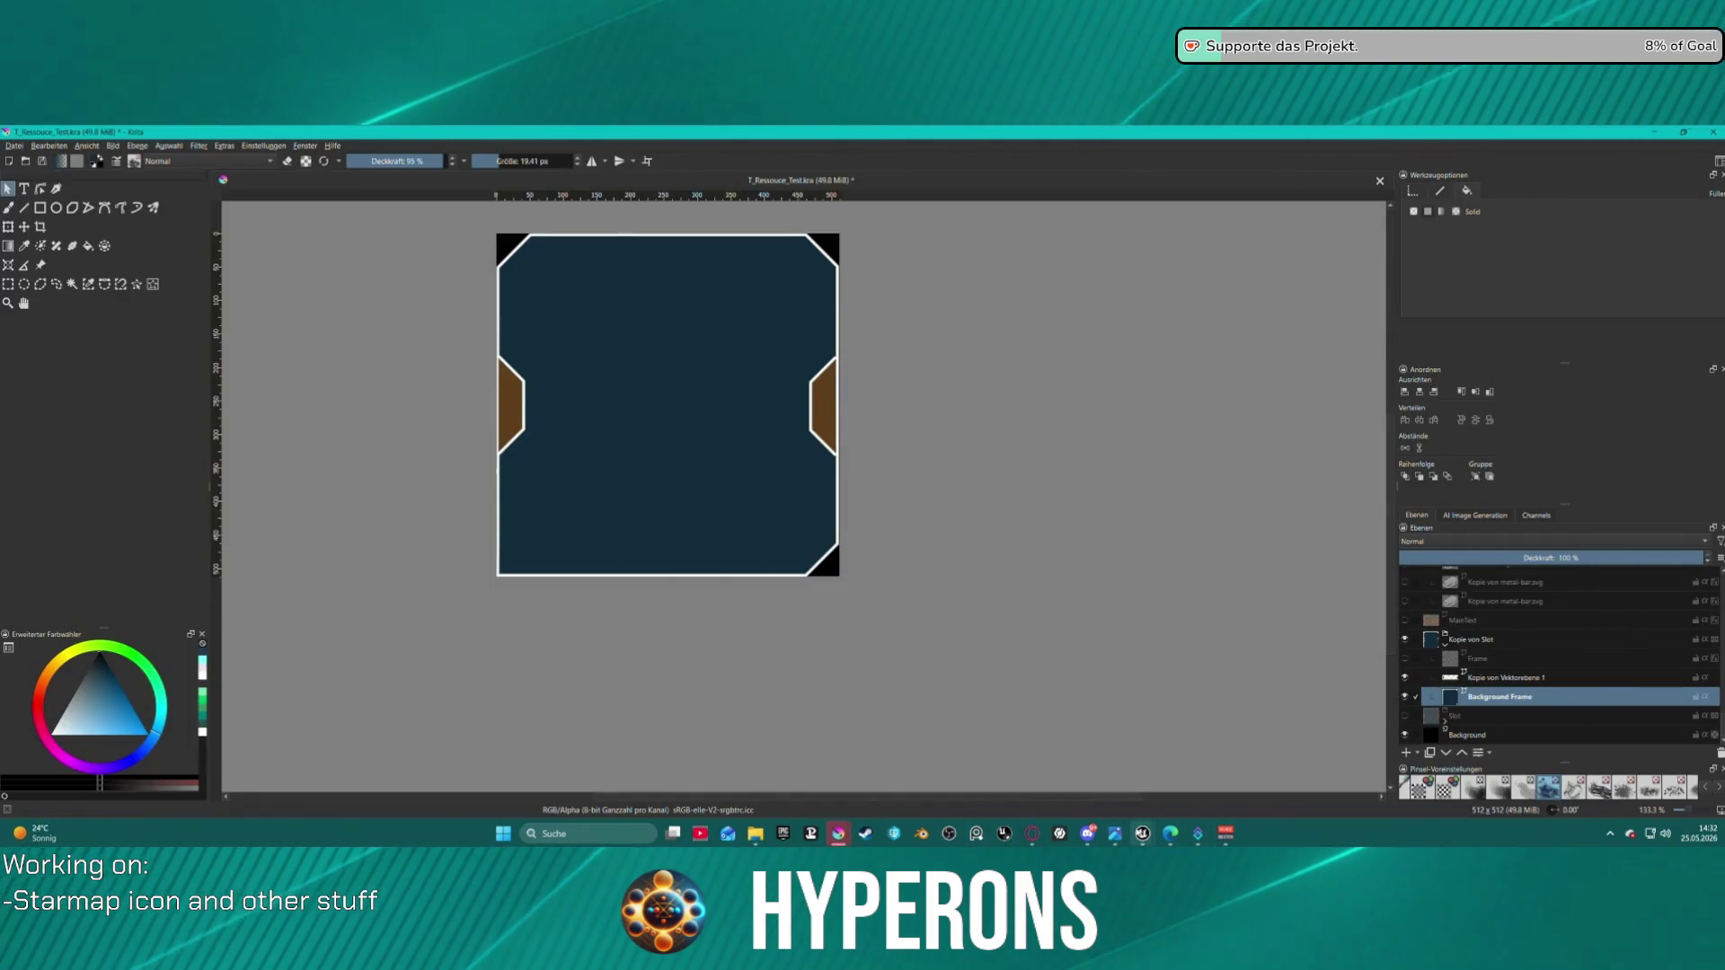
{"action": "mouse_move", "coordinate": [1143, 834]}
{"action": "left_click", "coordinate": [1078, 768]}
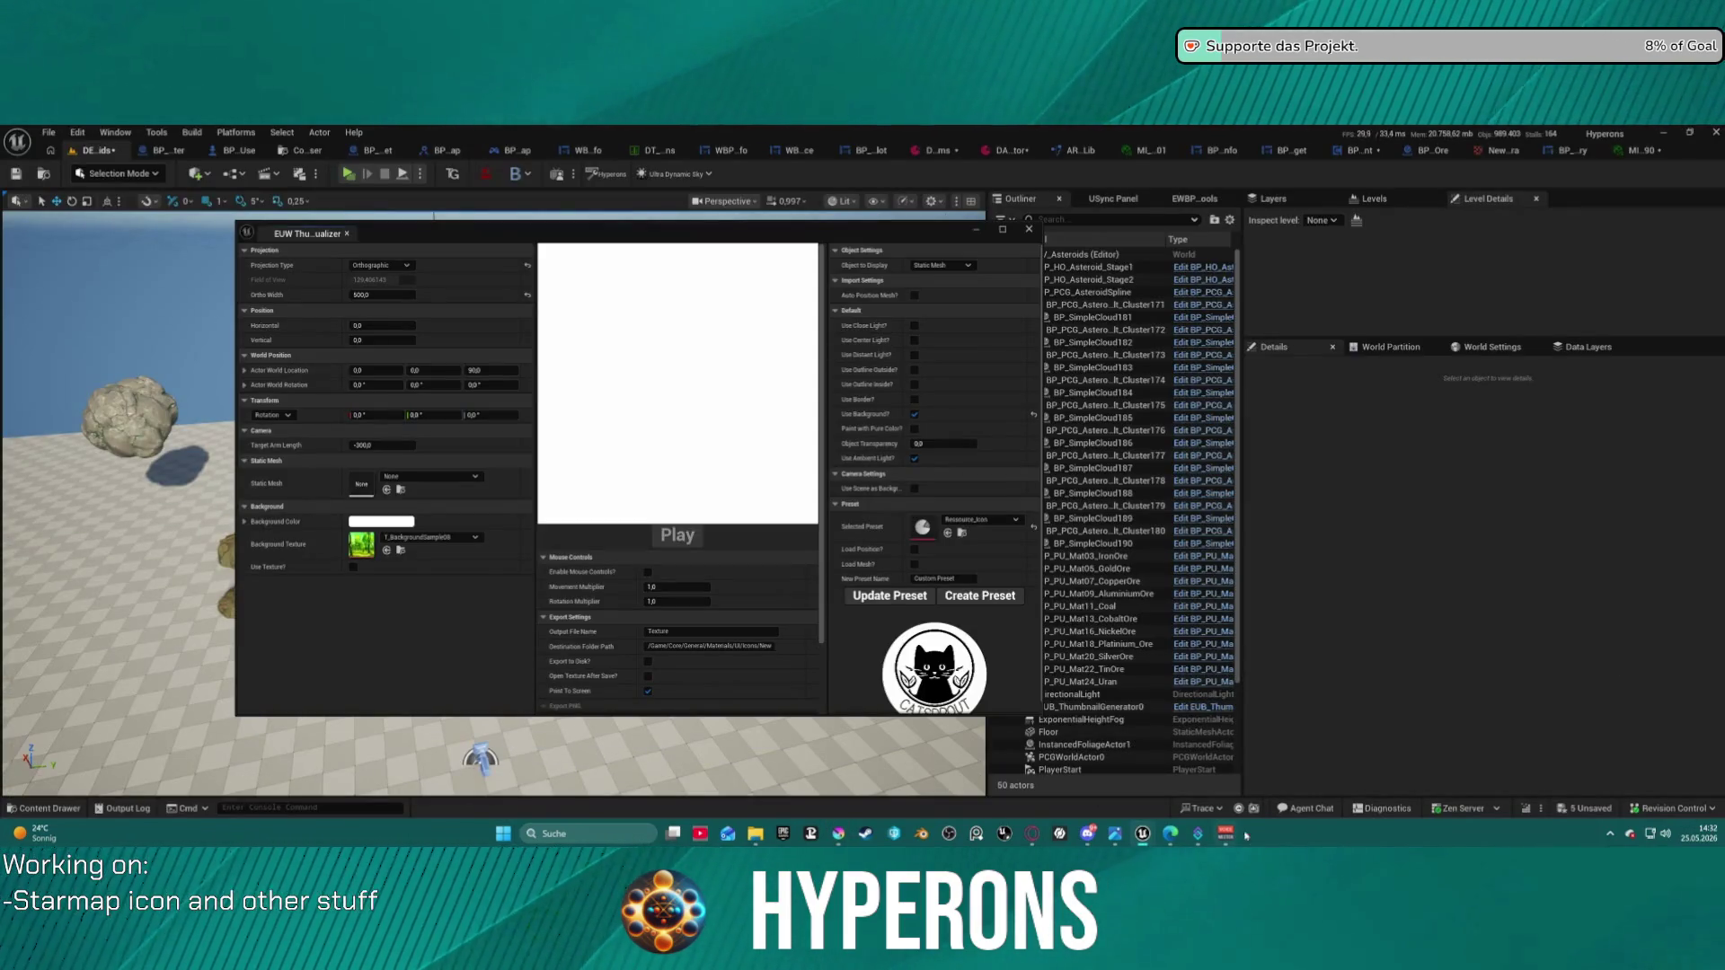
{"action": "left_click", "coordinate": [999, 150]}
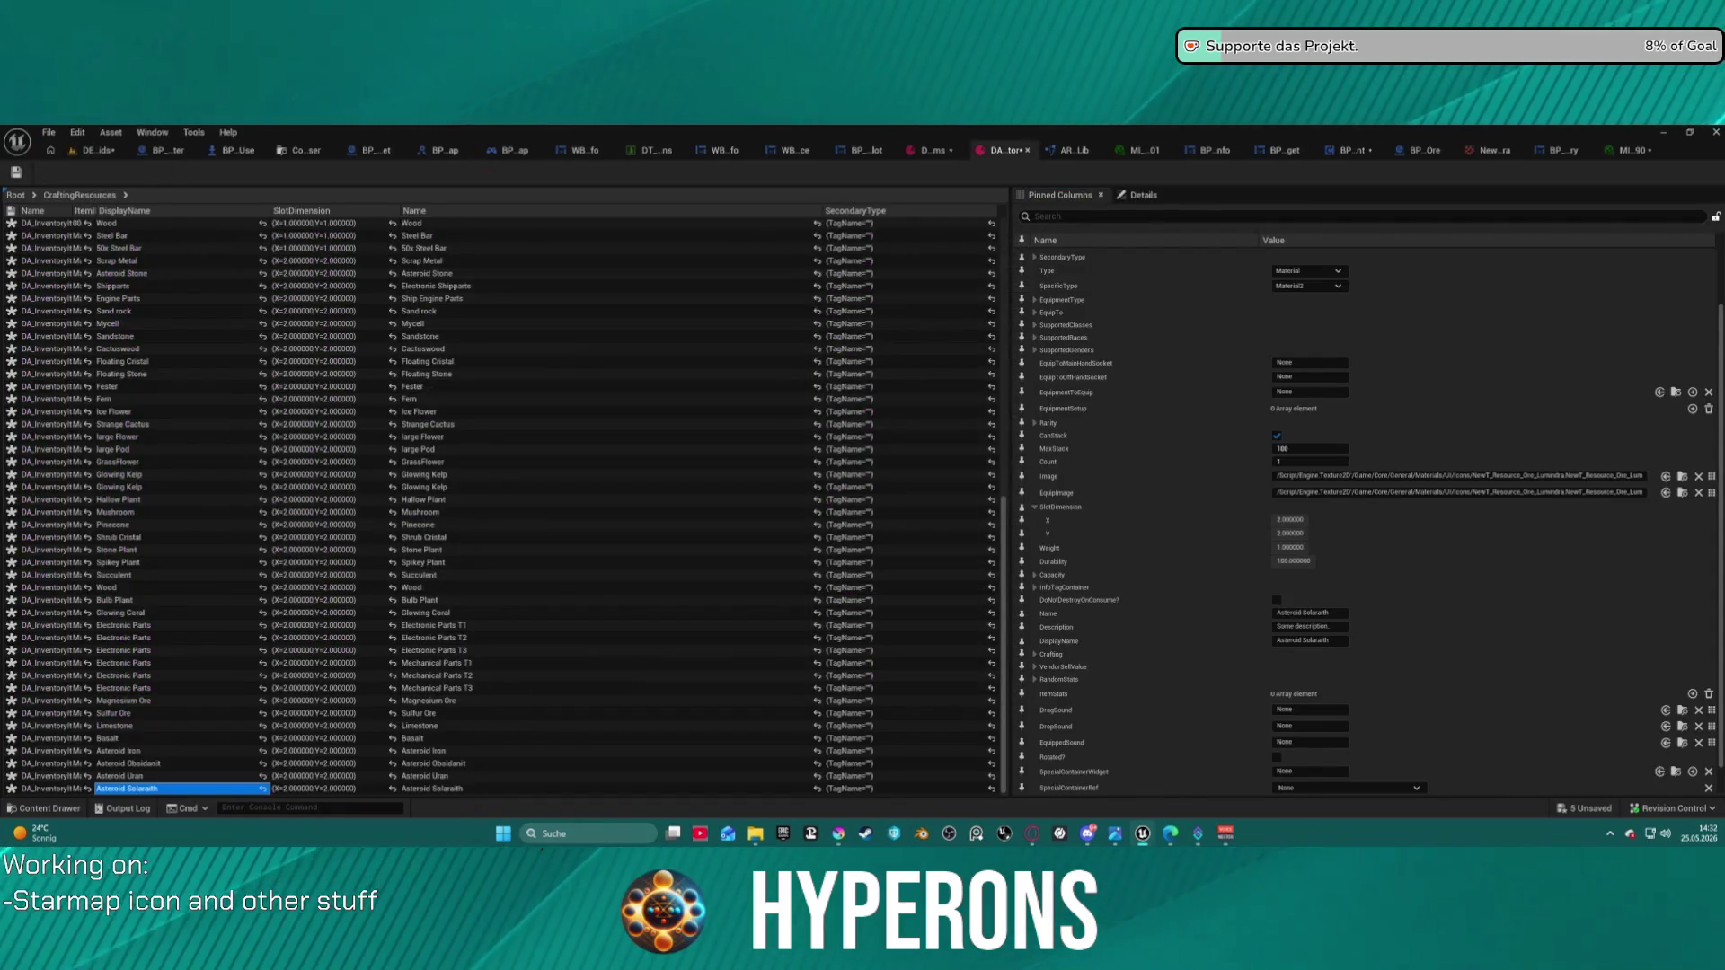
{"action": "key", "text": "ctrl+space"}
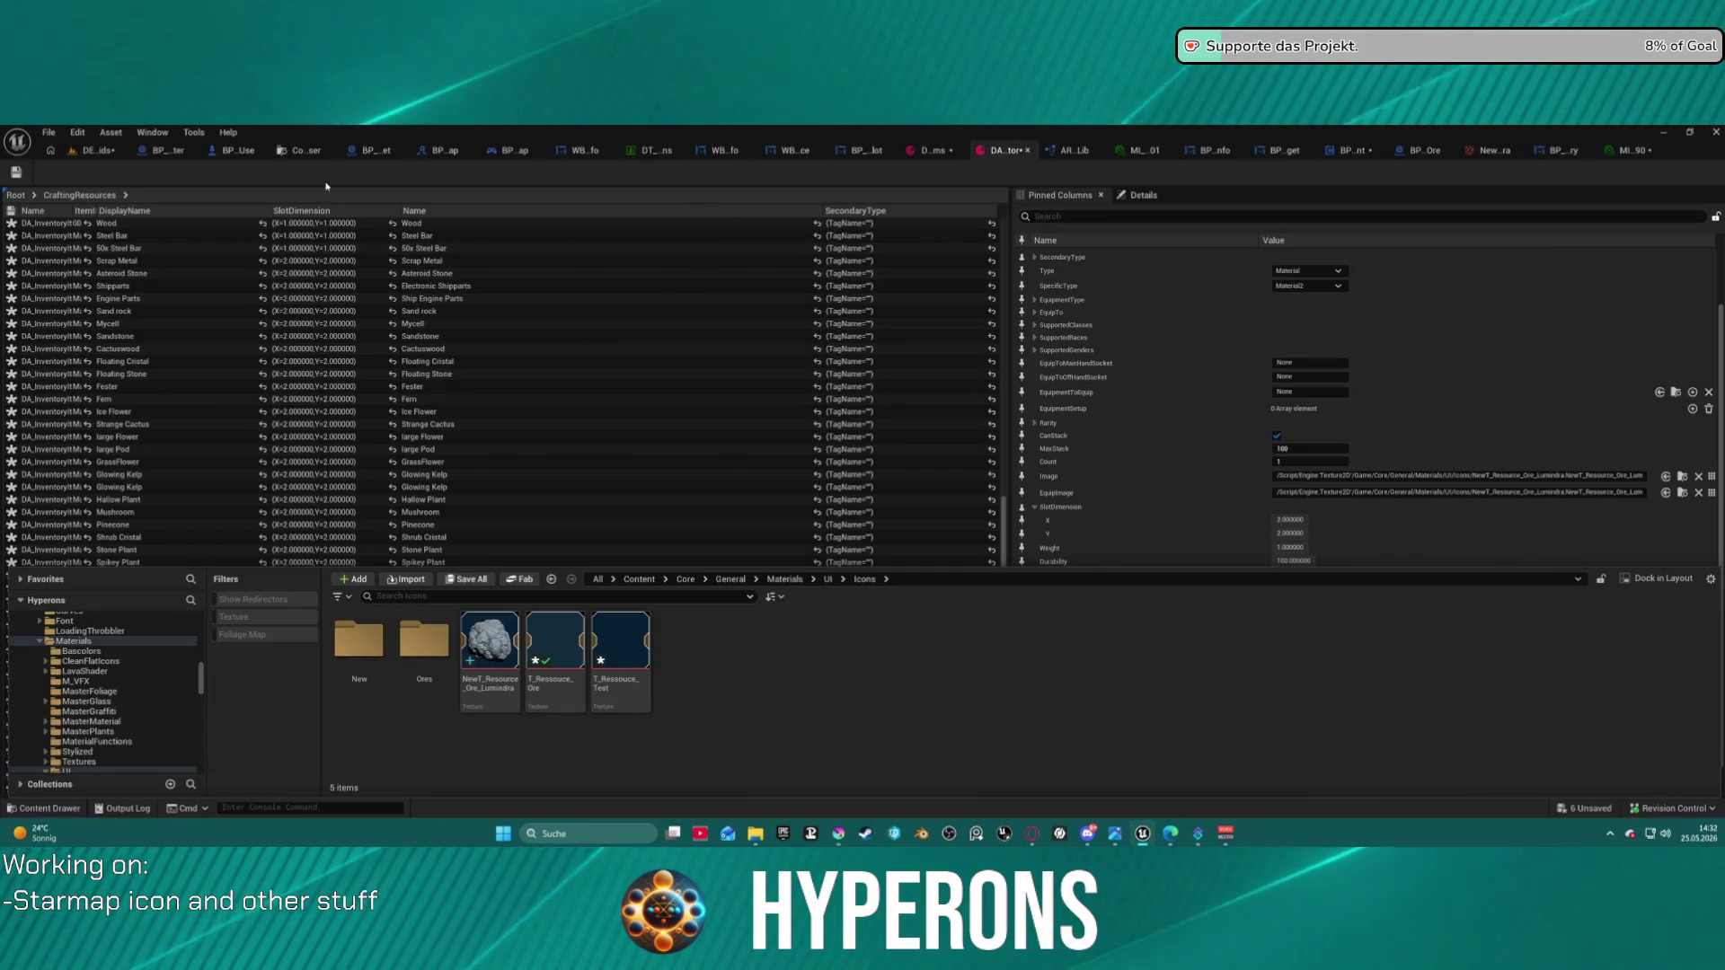
{"action": "left_click", "coordinate": [106, 153]}
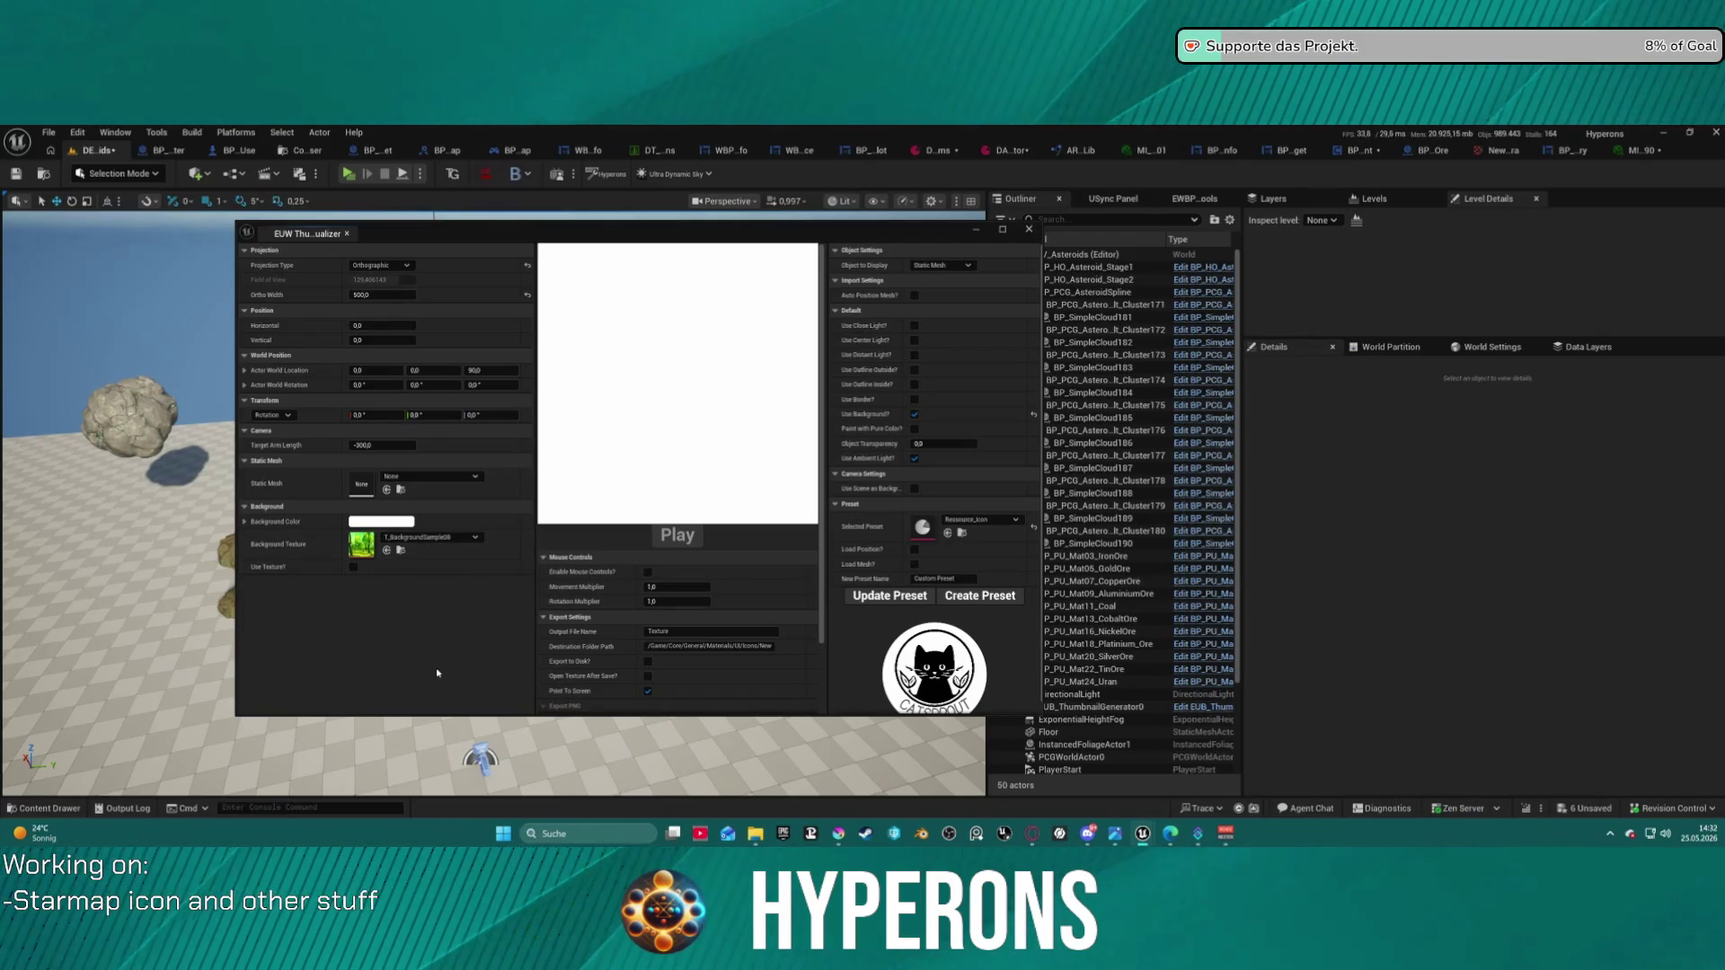
- Assign the ore frame texture from the Icons folder as the visualizer's Background Texture
{"action": "double_click", "coordinate": [560, 237]}
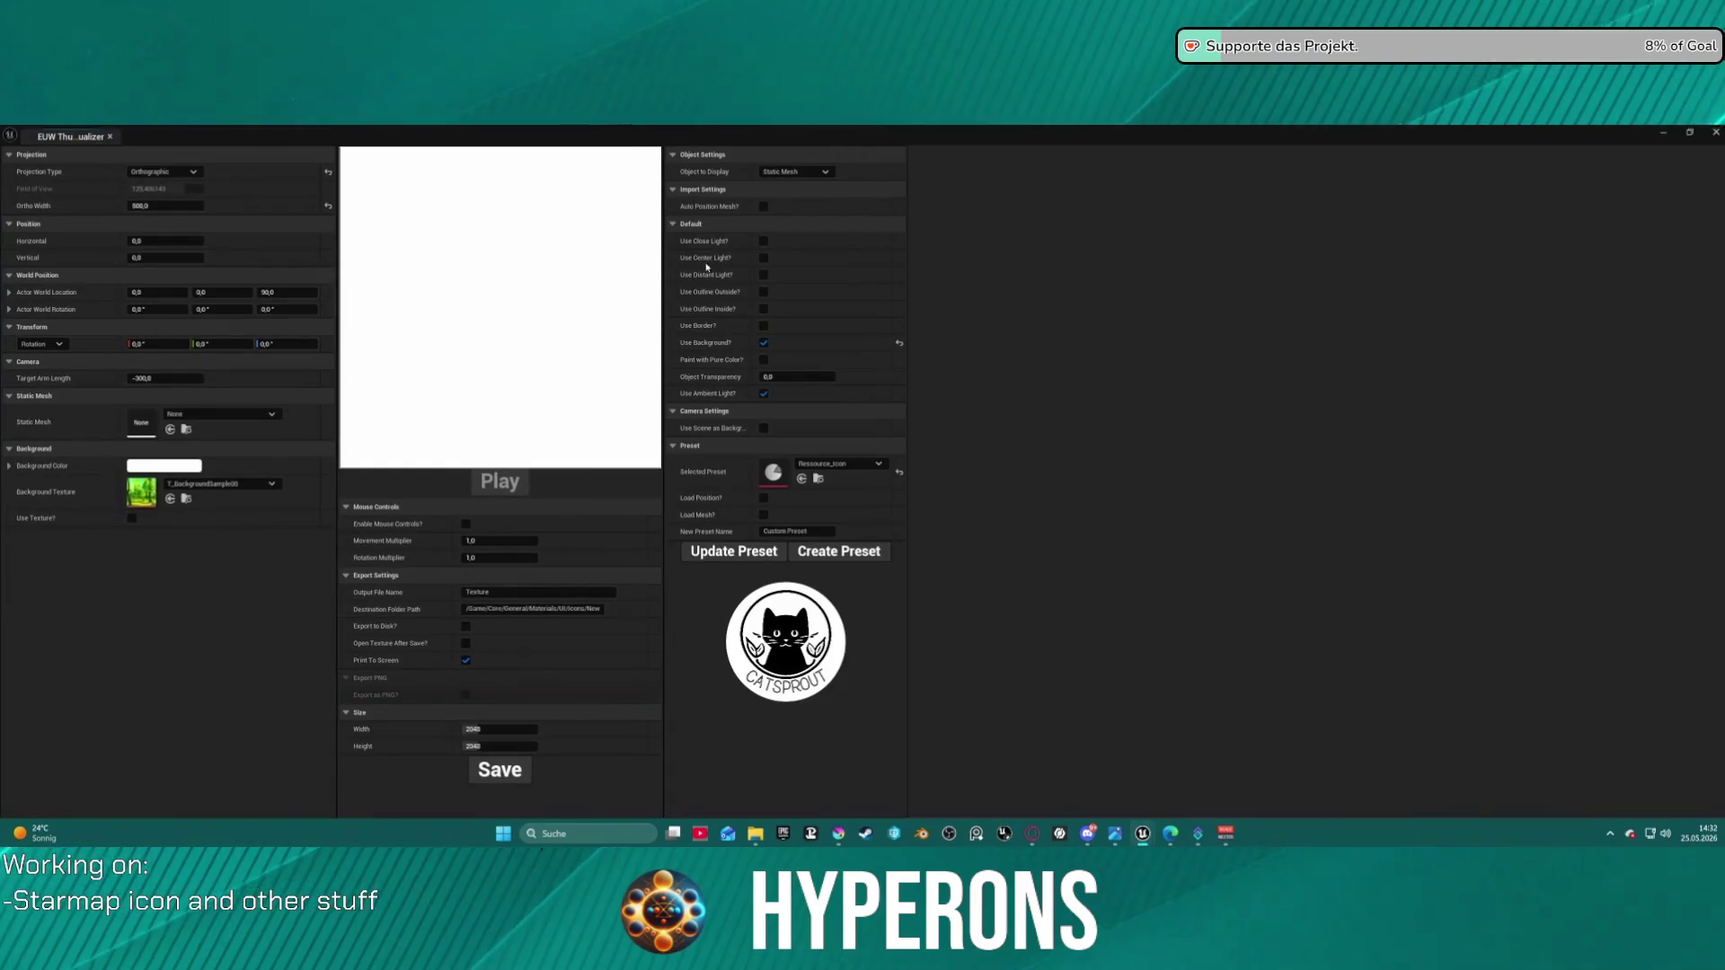
{"action": "mouse_move", "coordinate": [1512, 135]}
{"action": "left_mouse_down"}
{"action": "mouse_move", "coordinate": [1652, 208]}
{"action": "mouse_move", "coordinate": [1587, 208]}
{"action": "mouse_move", "coordinate": [1581, 192]}
{"action": "left_mouse_up"}
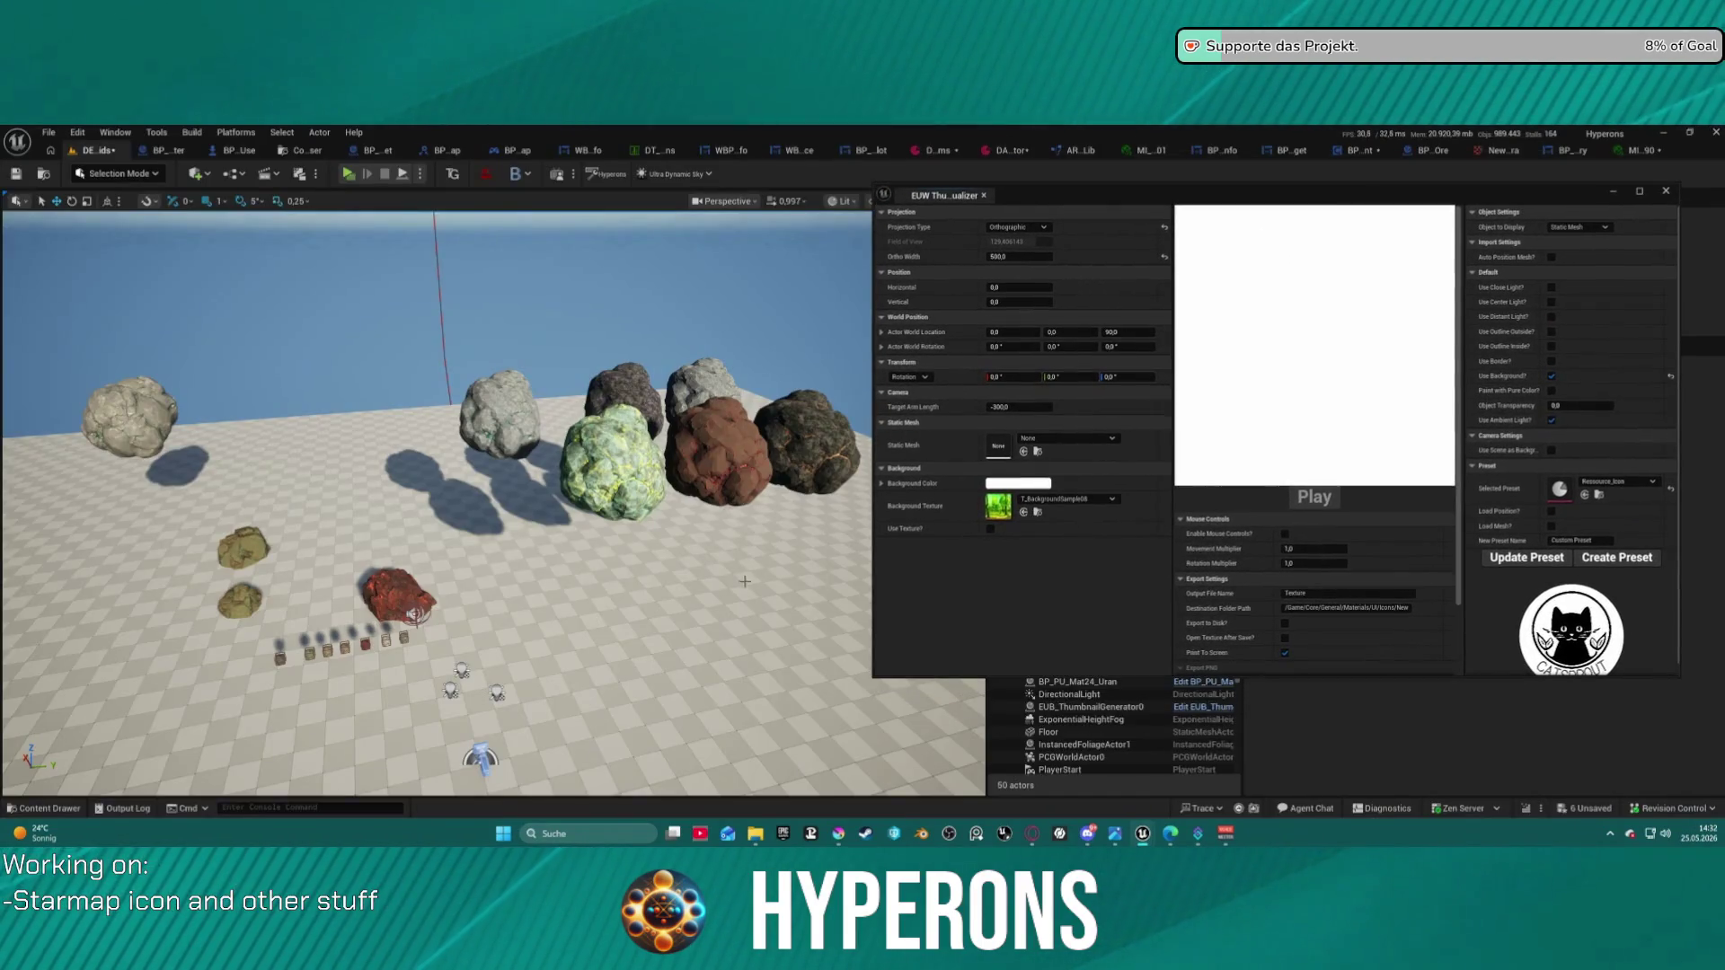
{"action": "key", "text": "ctrl+space"}
{"action": "left_click", "coordinate": [555, 593]}
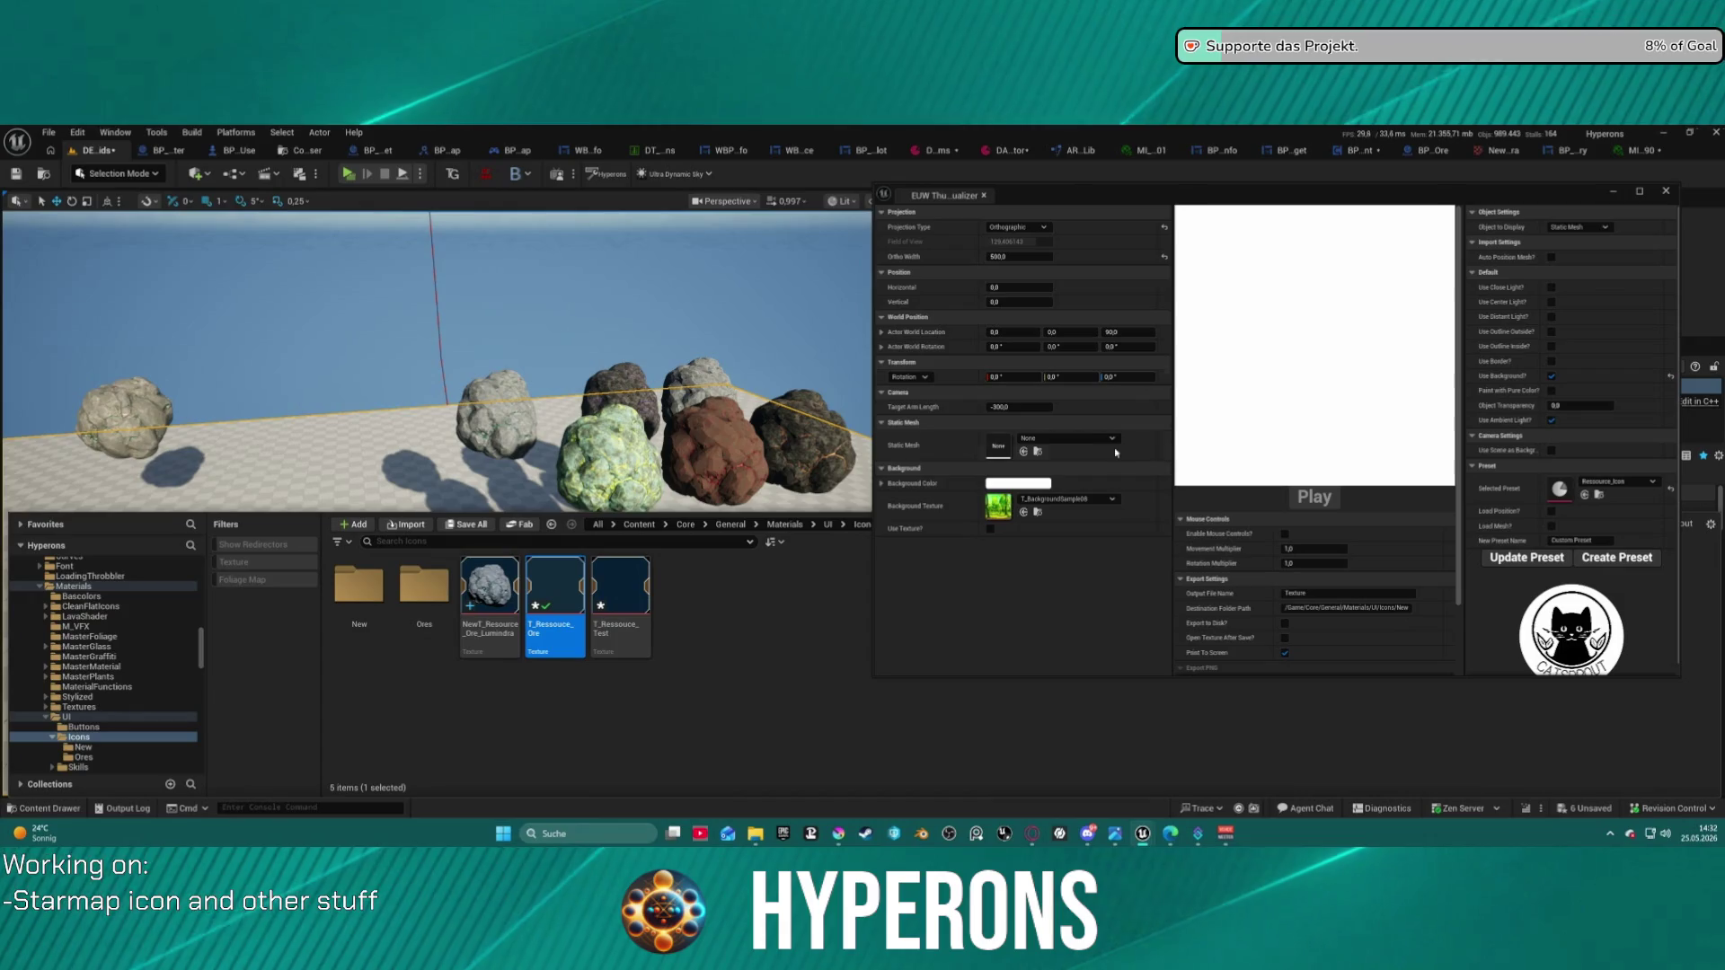
{"action": "left_click", "coordinate": [1023, 514]}
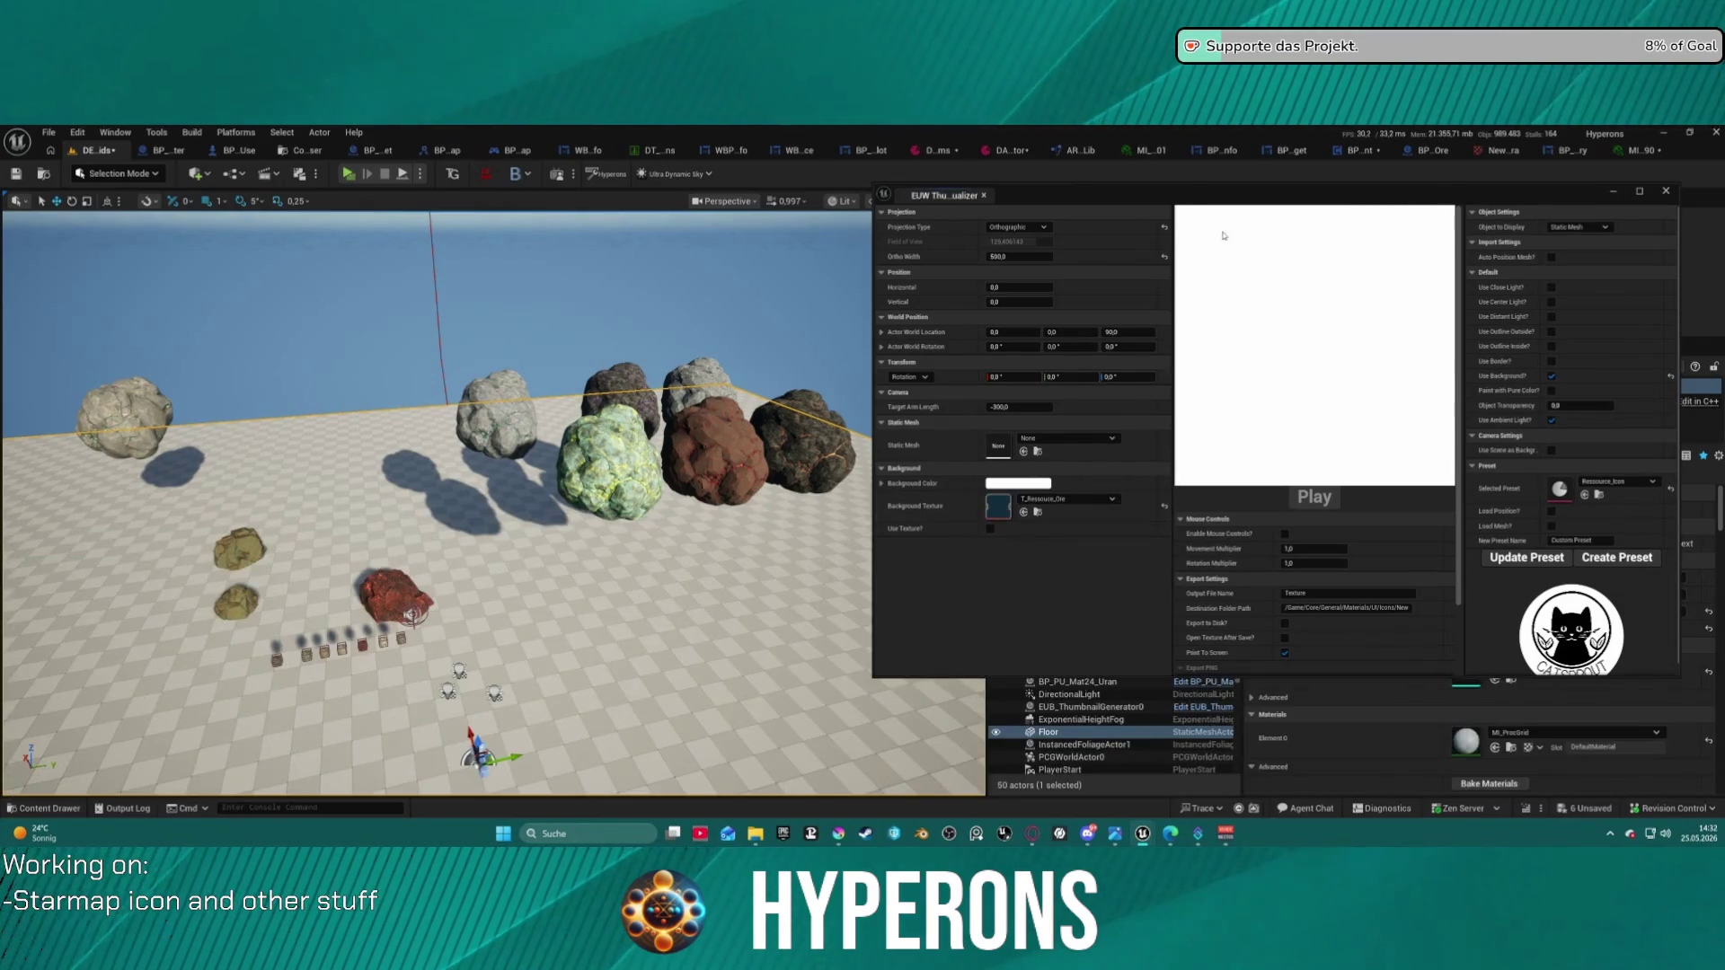
{"action": "mouse_move", "coordinate": [1156, 200]}
{"action": "left_mouse_down"}
{"action": "mouse_move", "coordinate": [806, 221]}
{"action": "mouse_move", "coordinate": [547, 210]}
{"action": "left_mouse_up"}
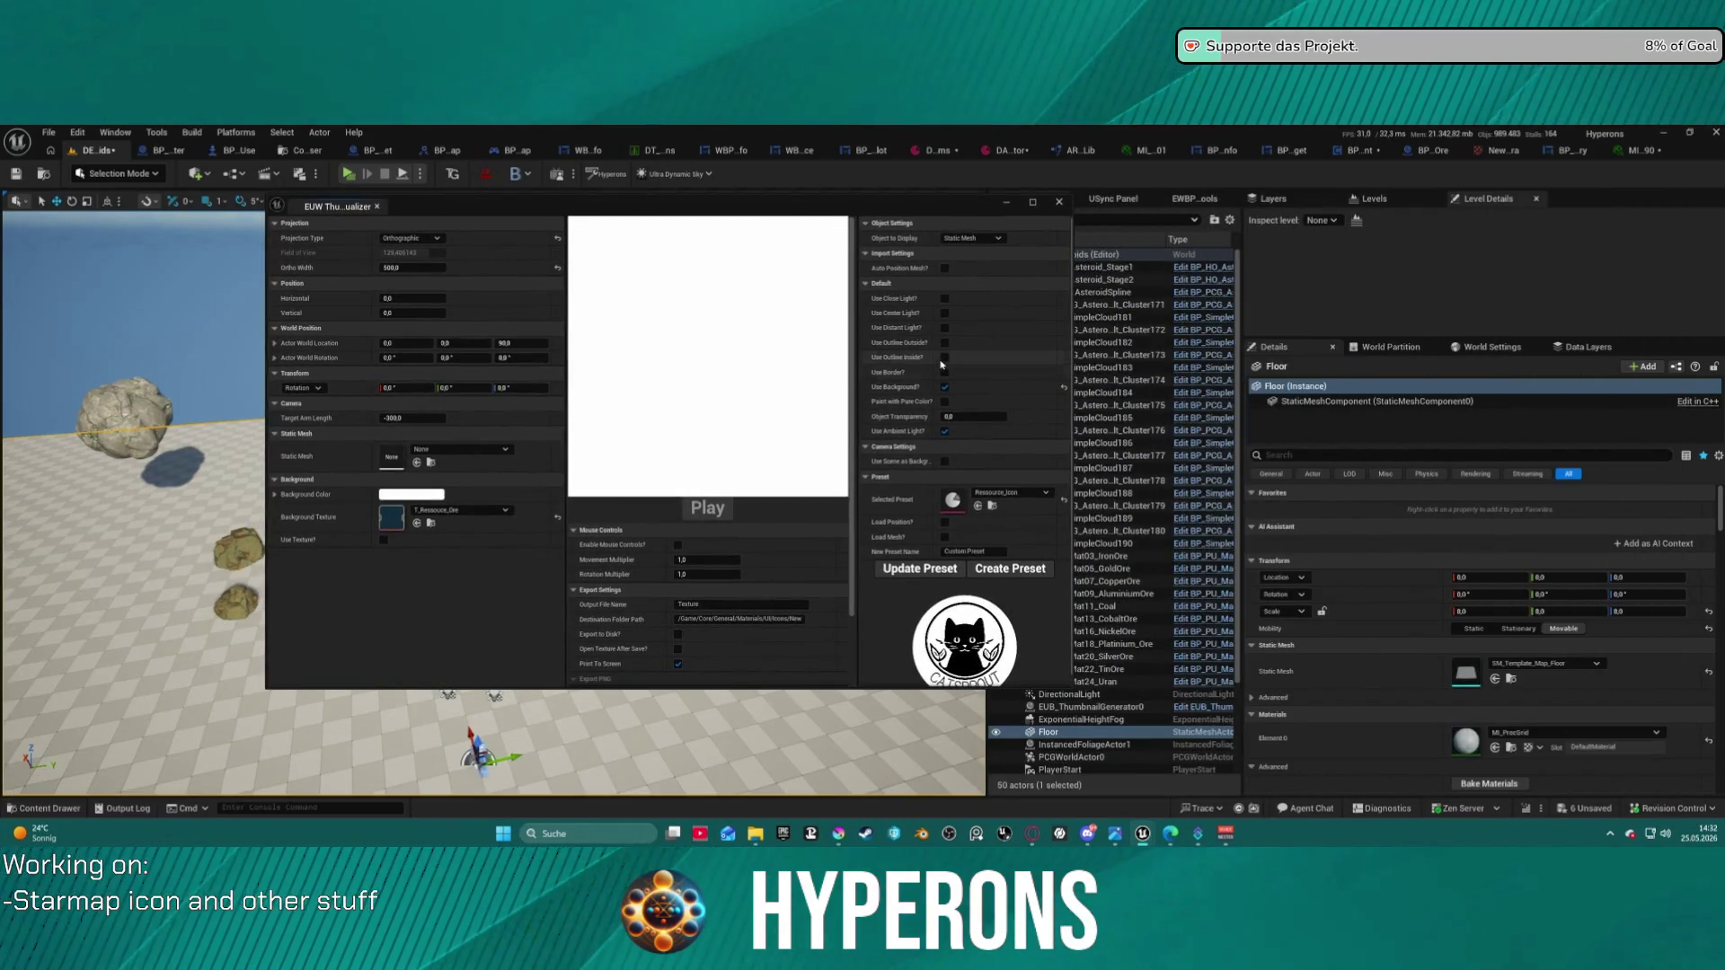
- Re-toggle Use Background and tick Use Texture so the frame shows in the preview
{"action": "left_click", "coordinate": [944, 388]}
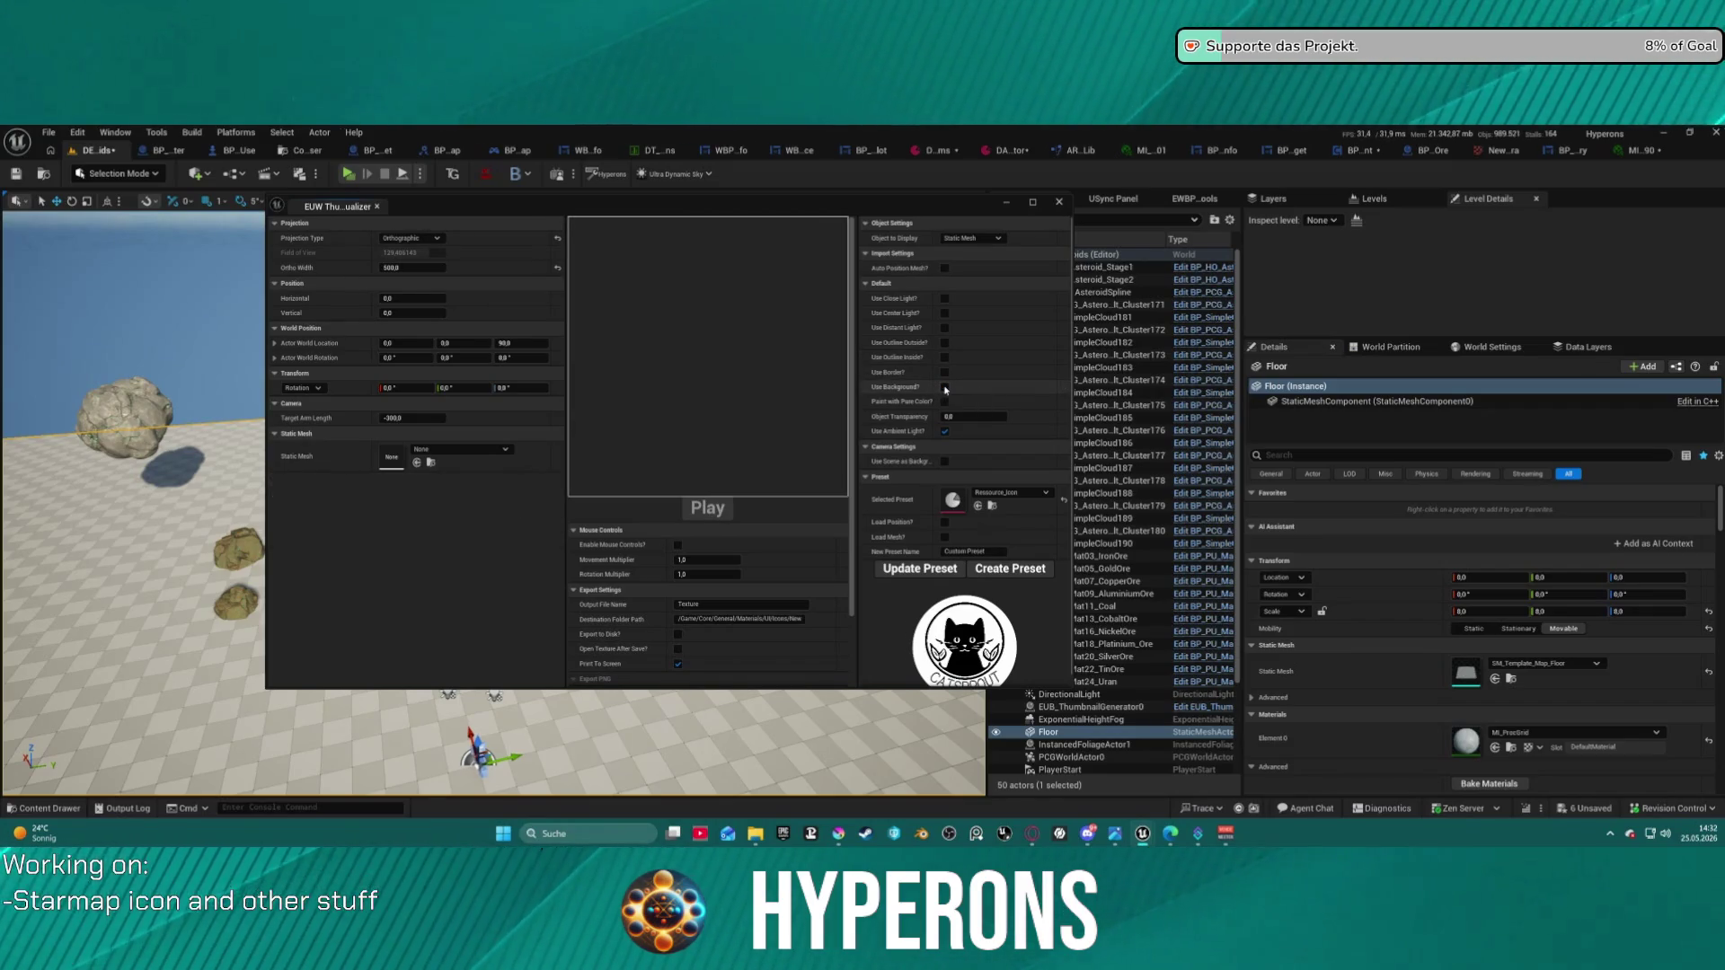
{"action": "left_click", "coordinate": [944, 388]}
{"action": "left_click", "coordinate": [396, 495]}
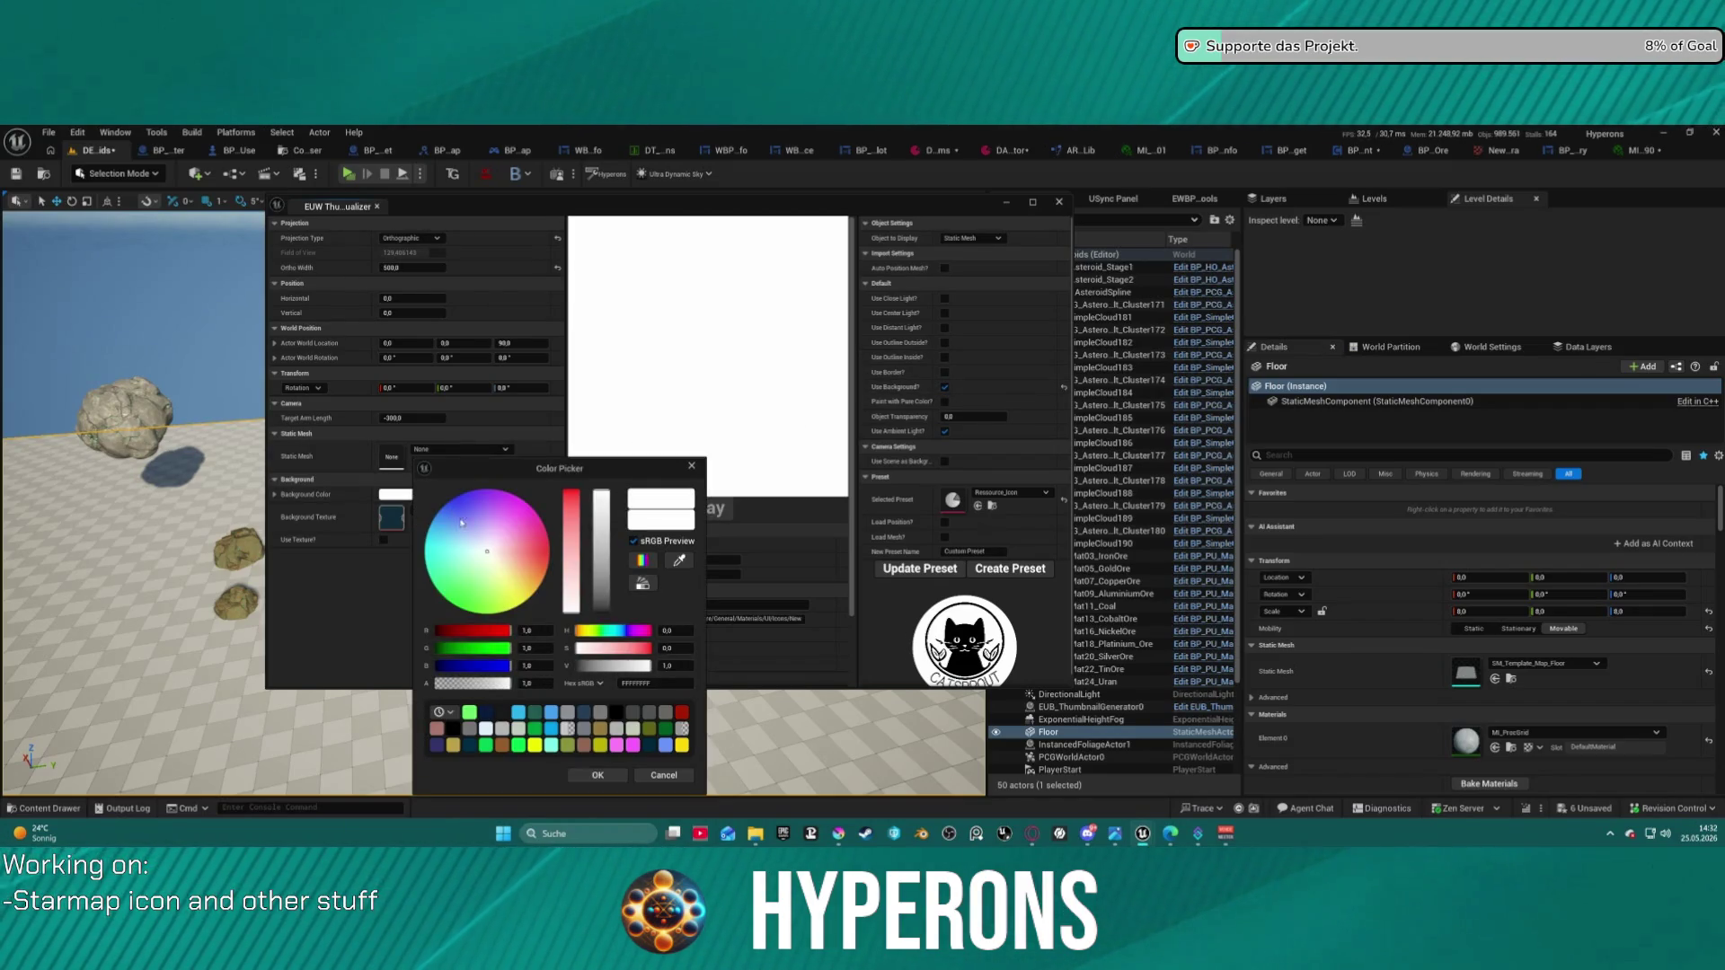
{"action": "left_click", "coordinate": [383, 540]}
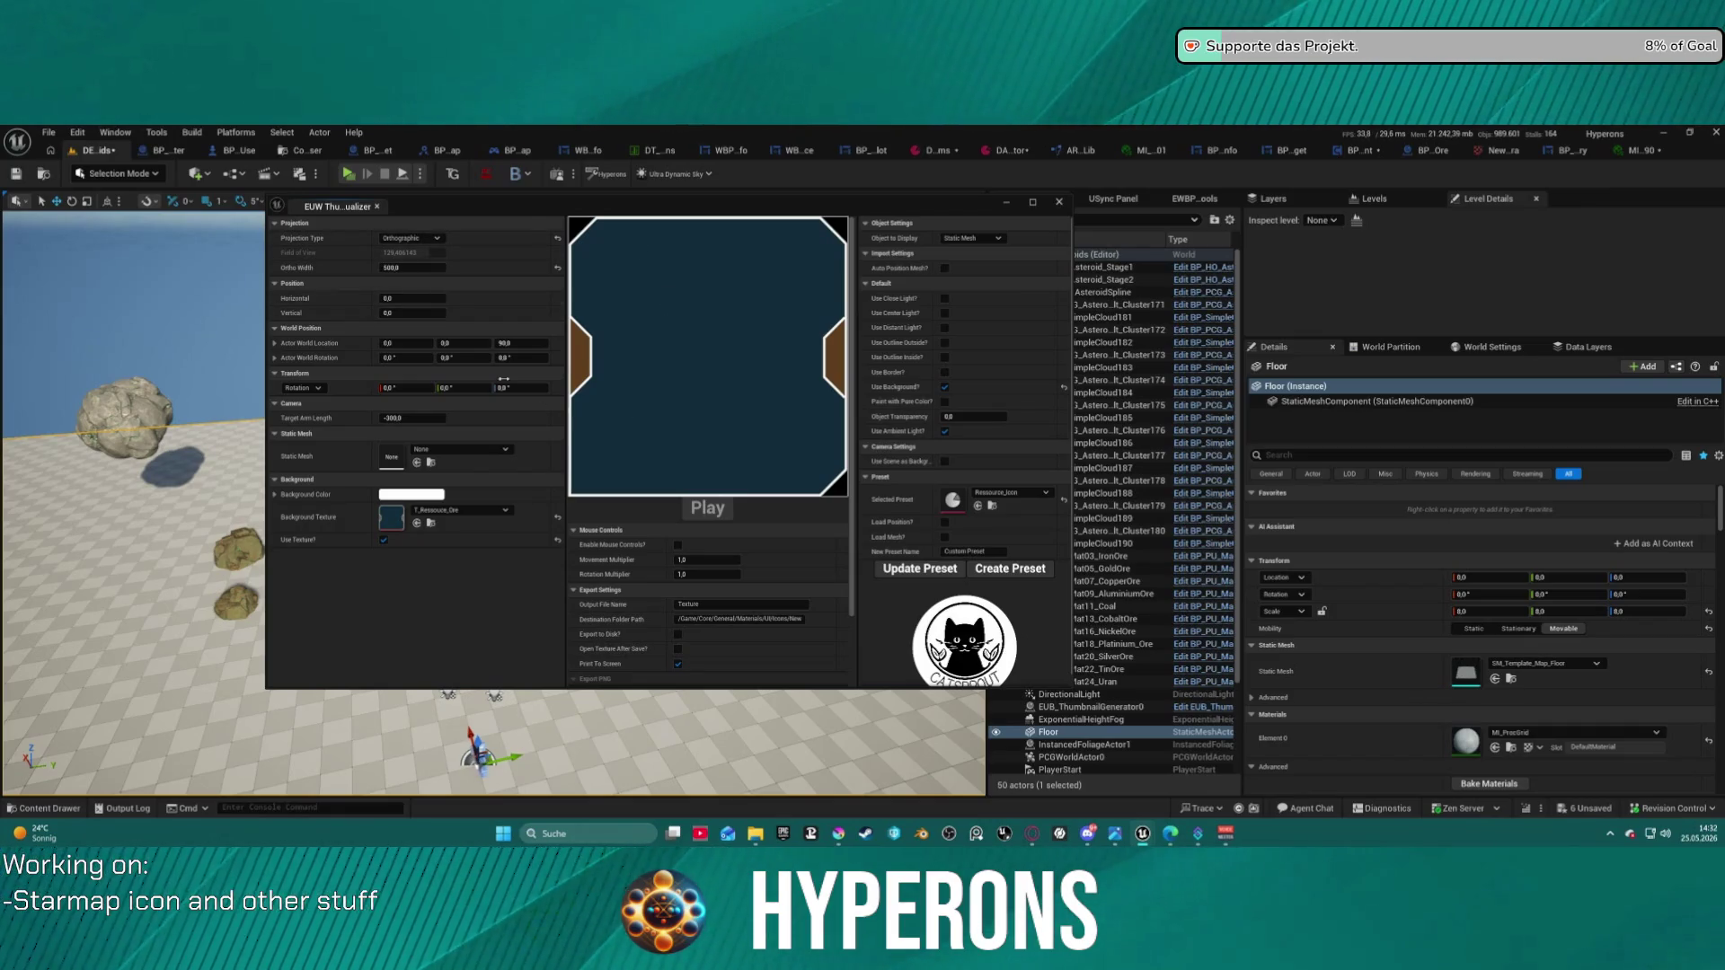
{"action": "left_click", "coordinate": [481, 449]}
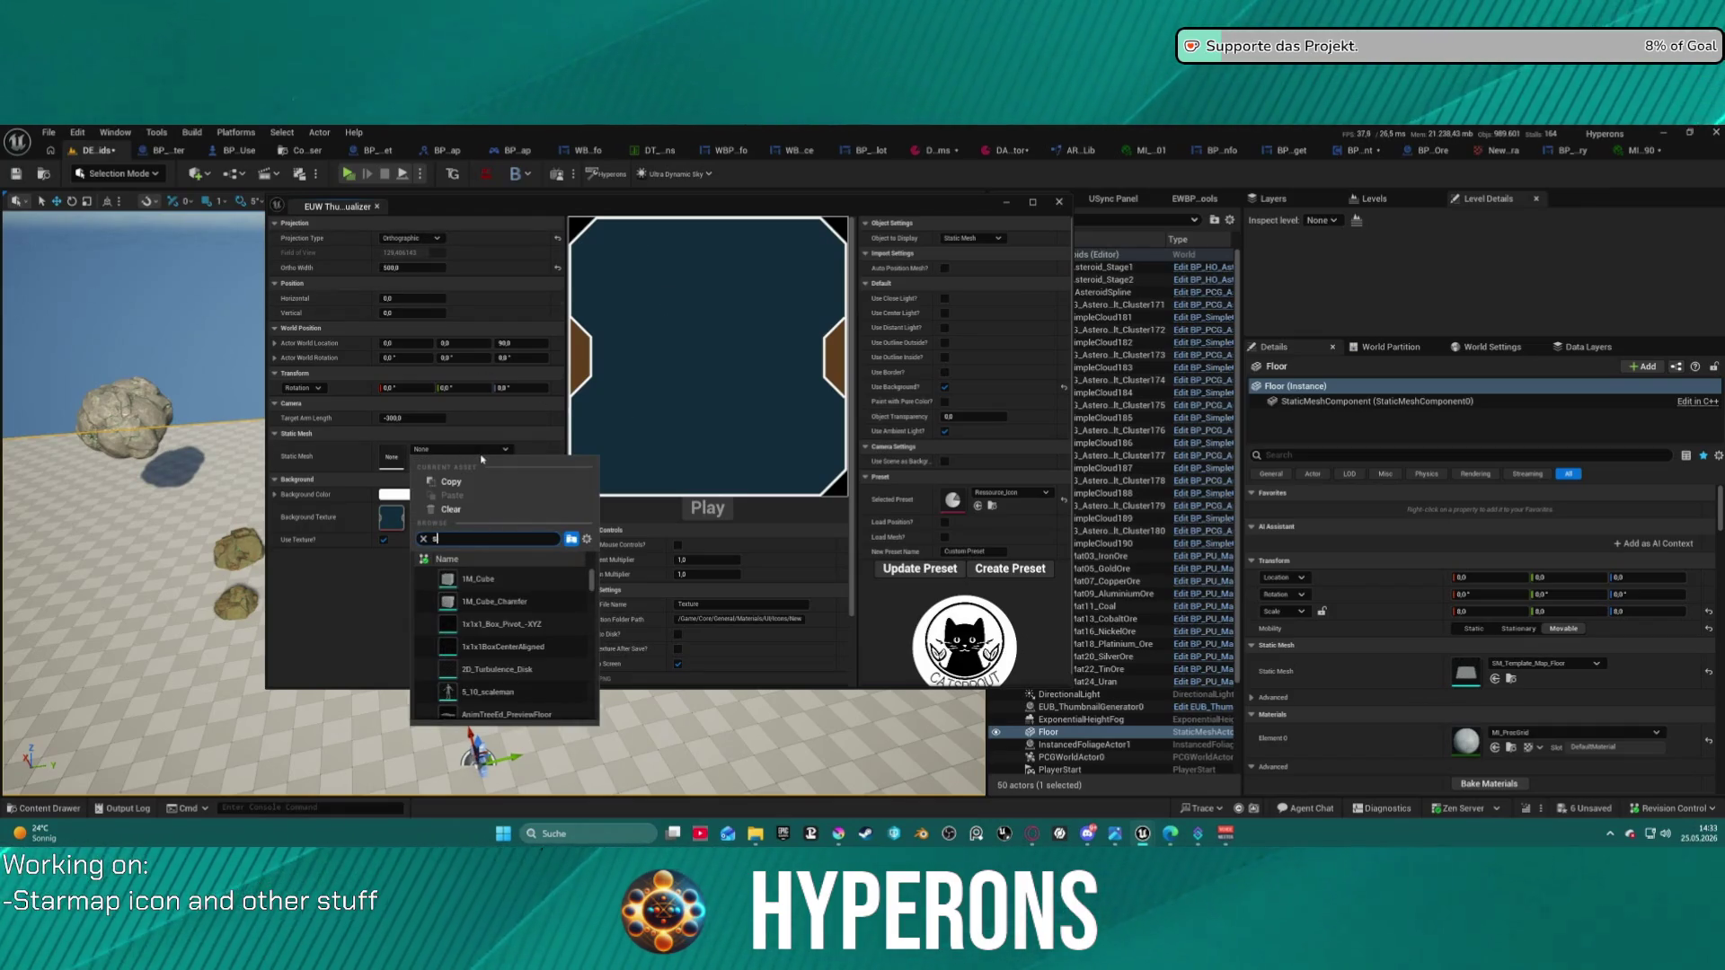
- Display SM_AsteroidMineral_1 with M_Asteroid_M_Lumindra_01 as its Element 0 material
{"action": "type", "text": "te"}
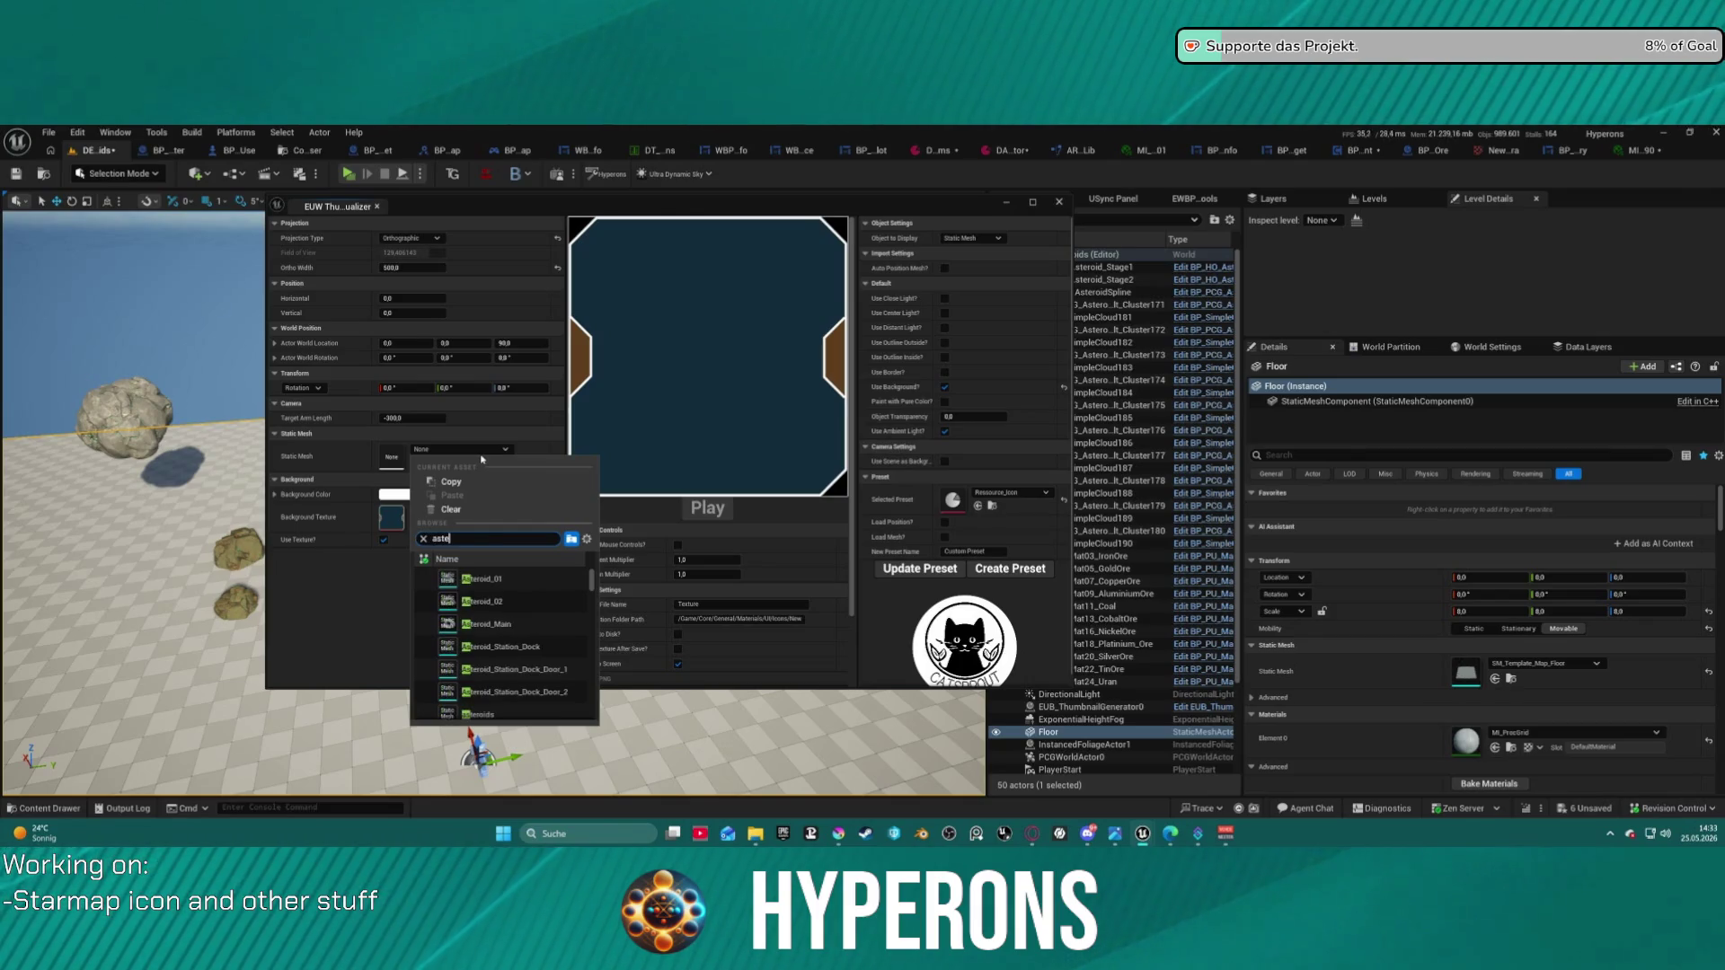
{"action": "type", "text": "roid"}
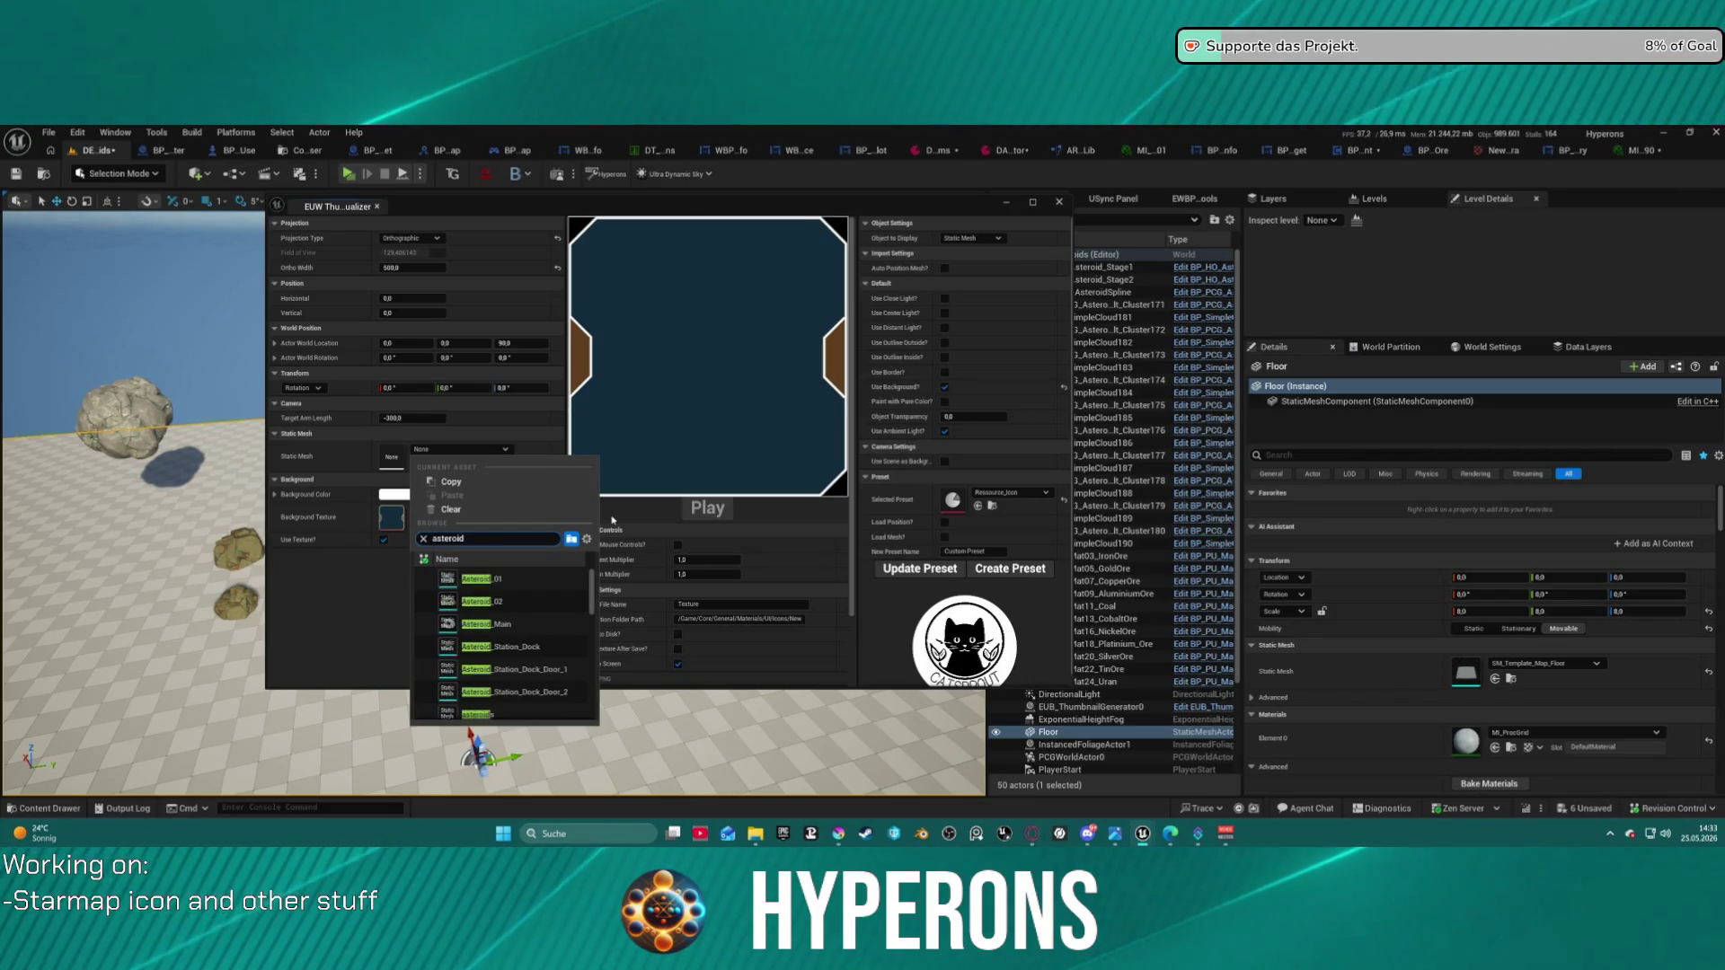
{"action": "type", "text": " mine"}
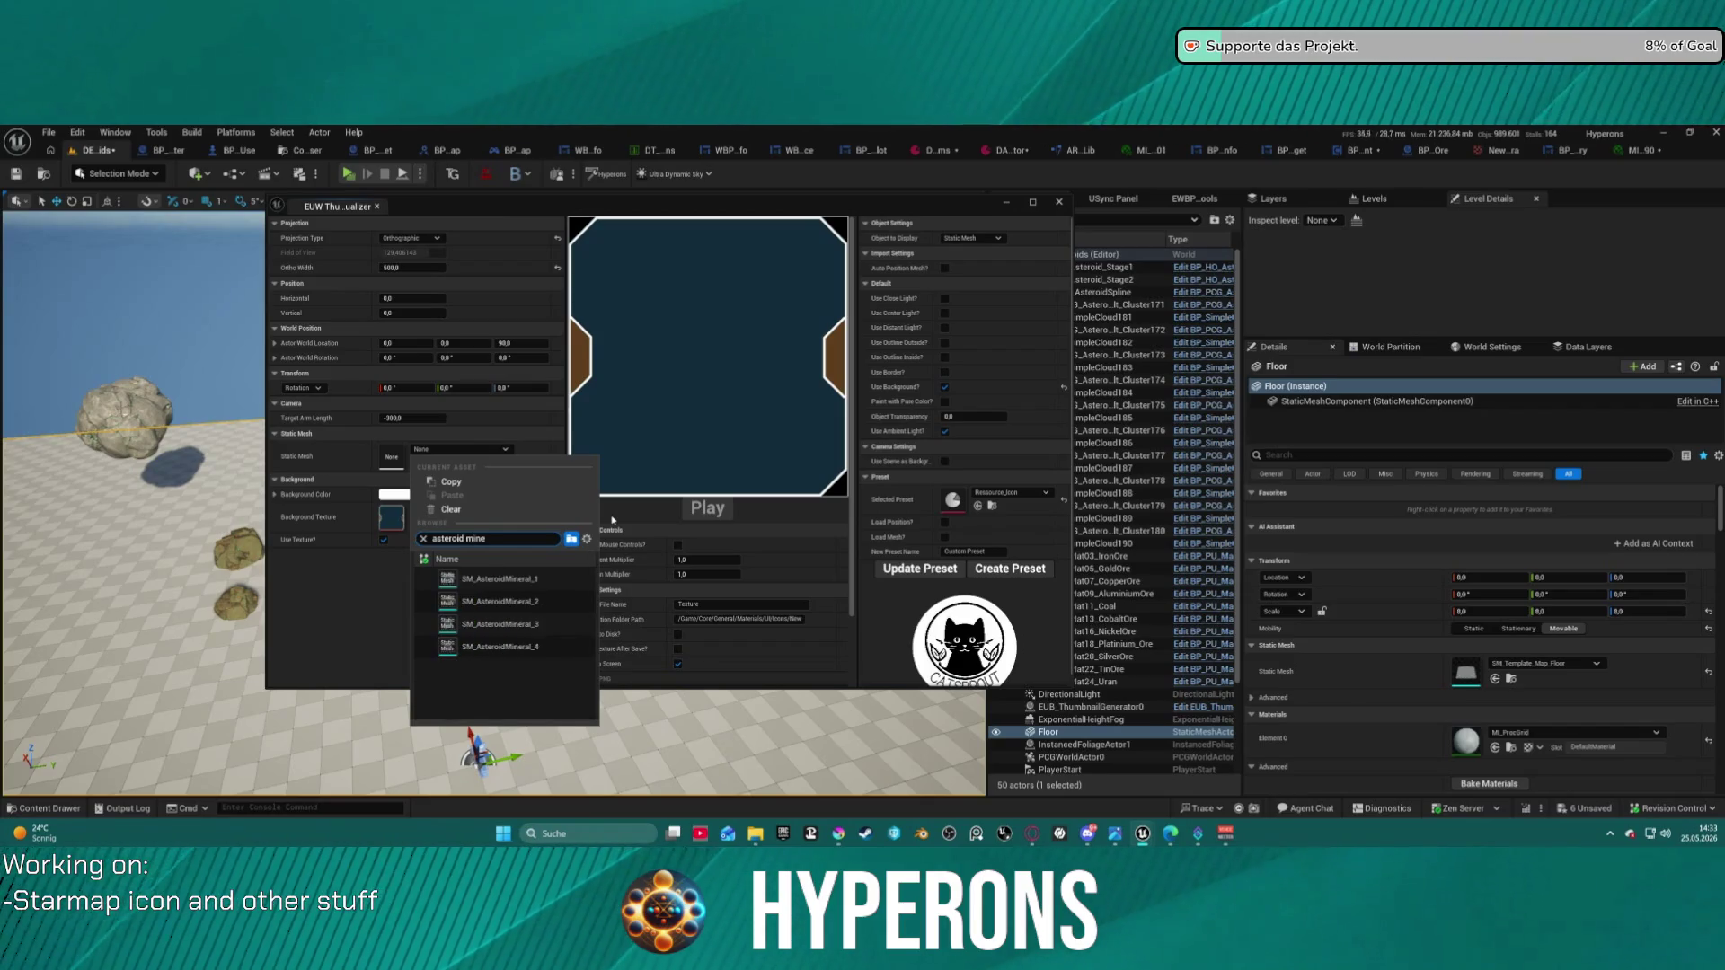
{"action": "left_click", "coordinate": [567, 575]}
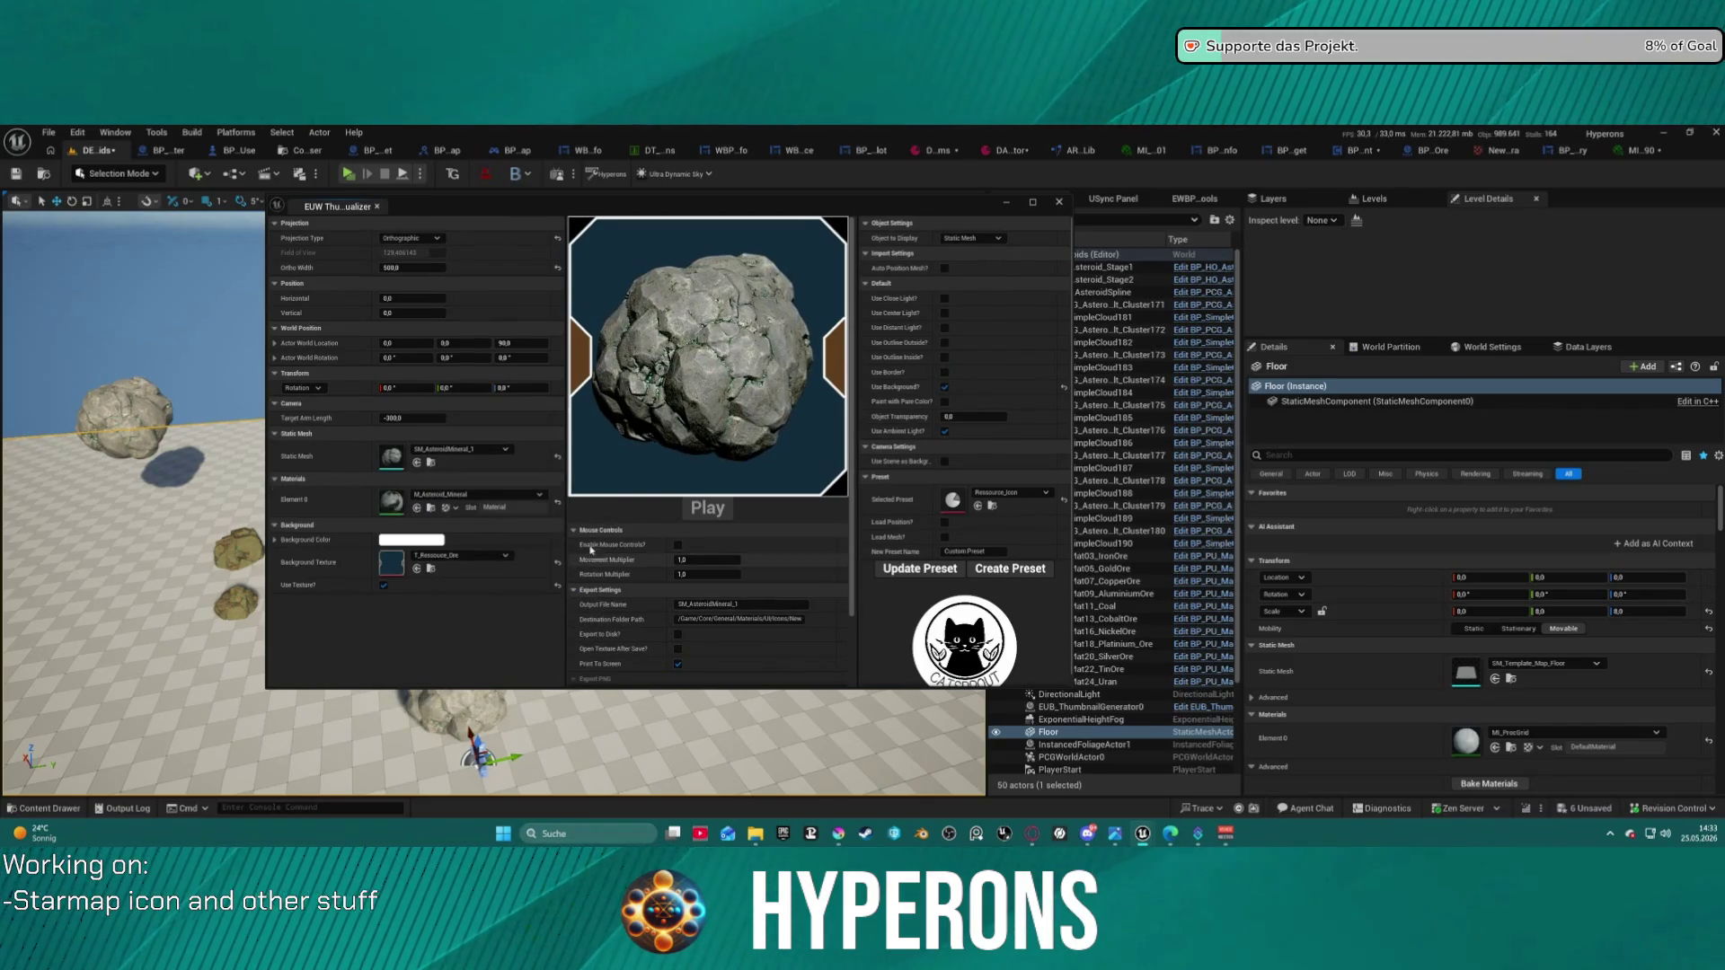
{"action": "left_click", "coordinate": [459, 494]}
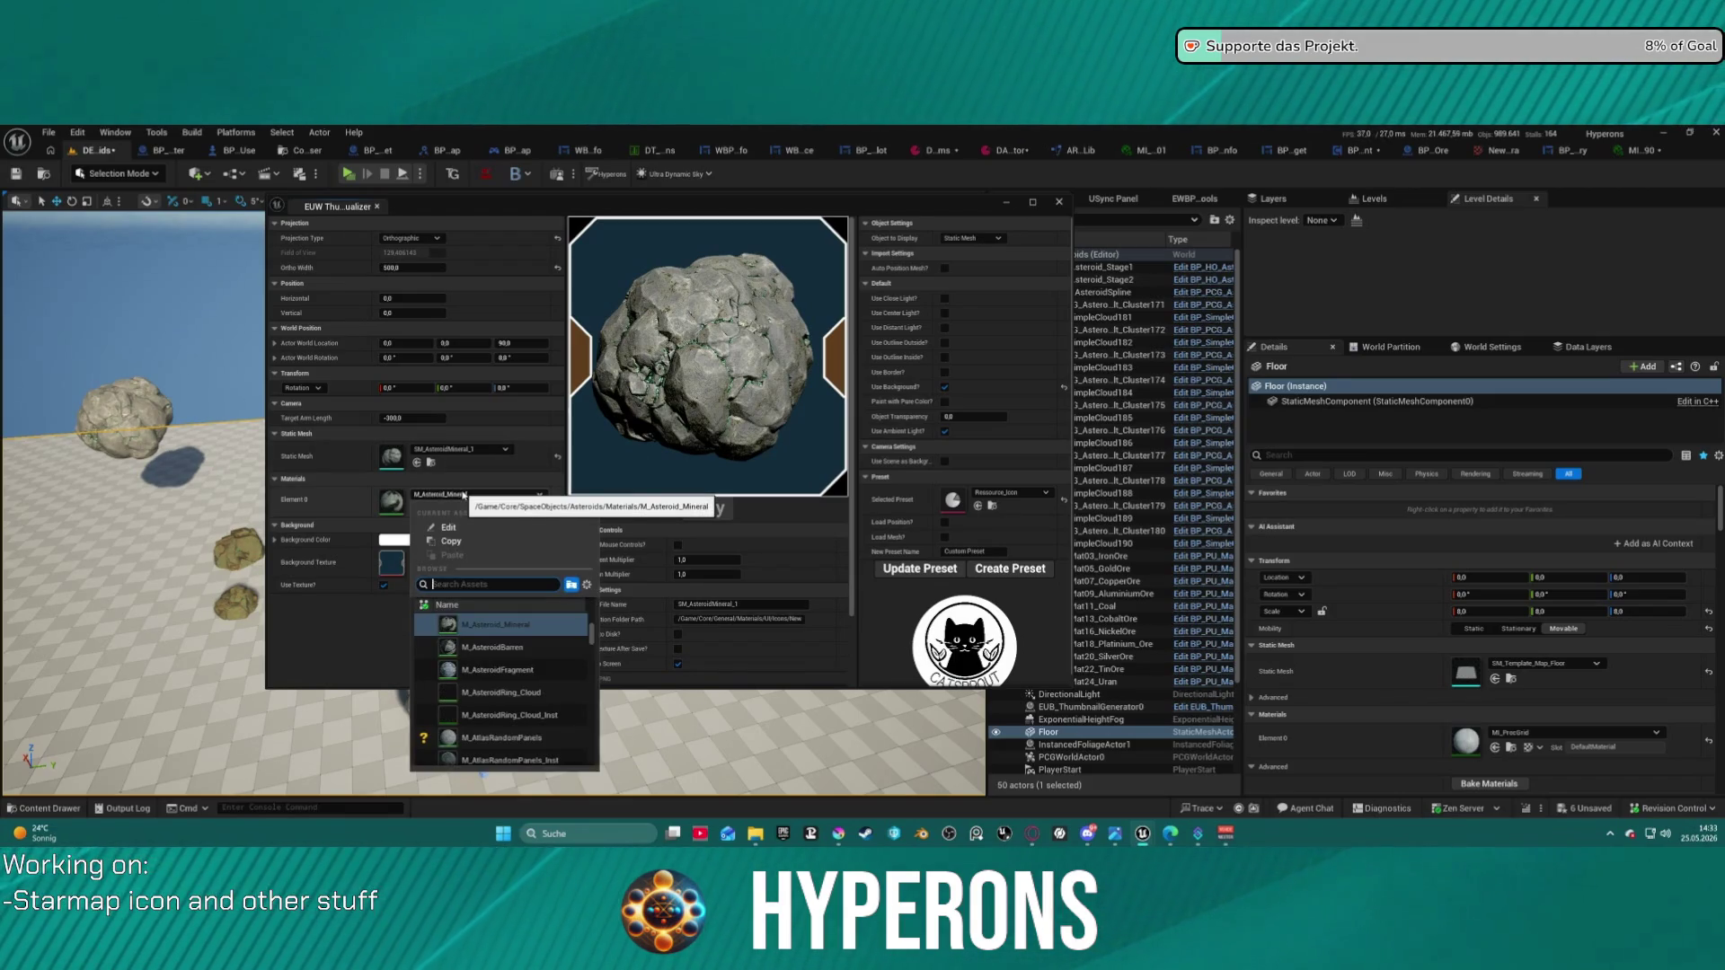
{"action": "type", "text": "lumin"}
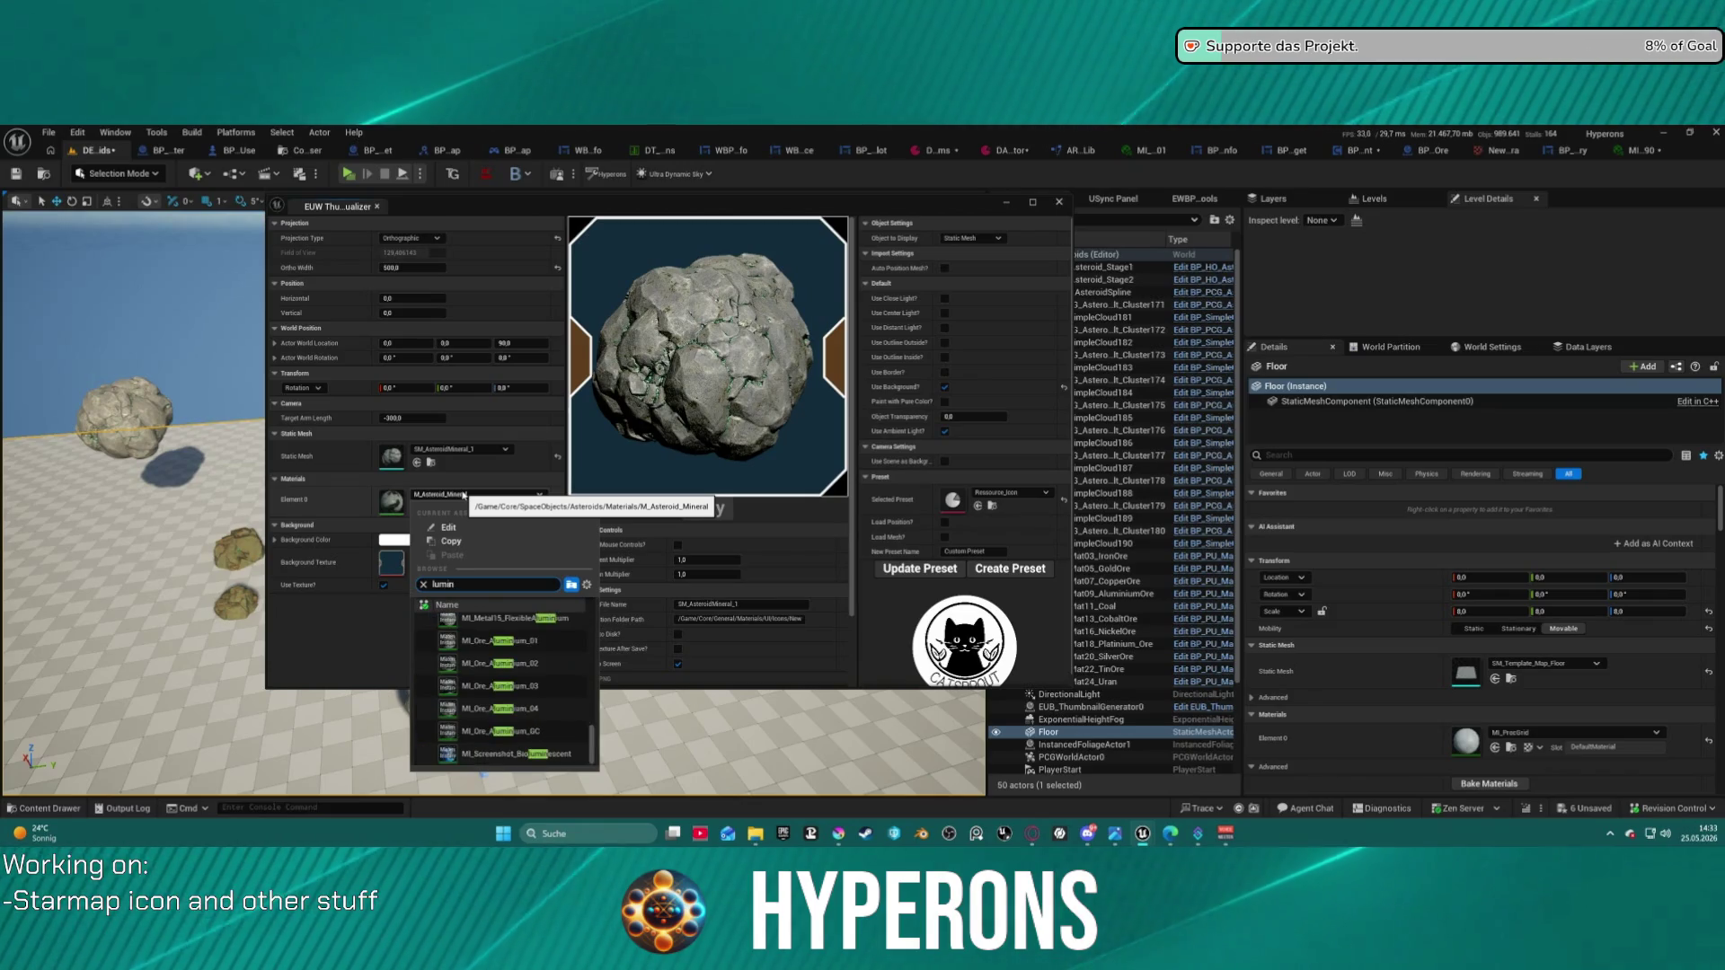
{"action": "scroll", "coordinate": [586, 644], "scroll_direction": "up", "scroll_amount": 10}
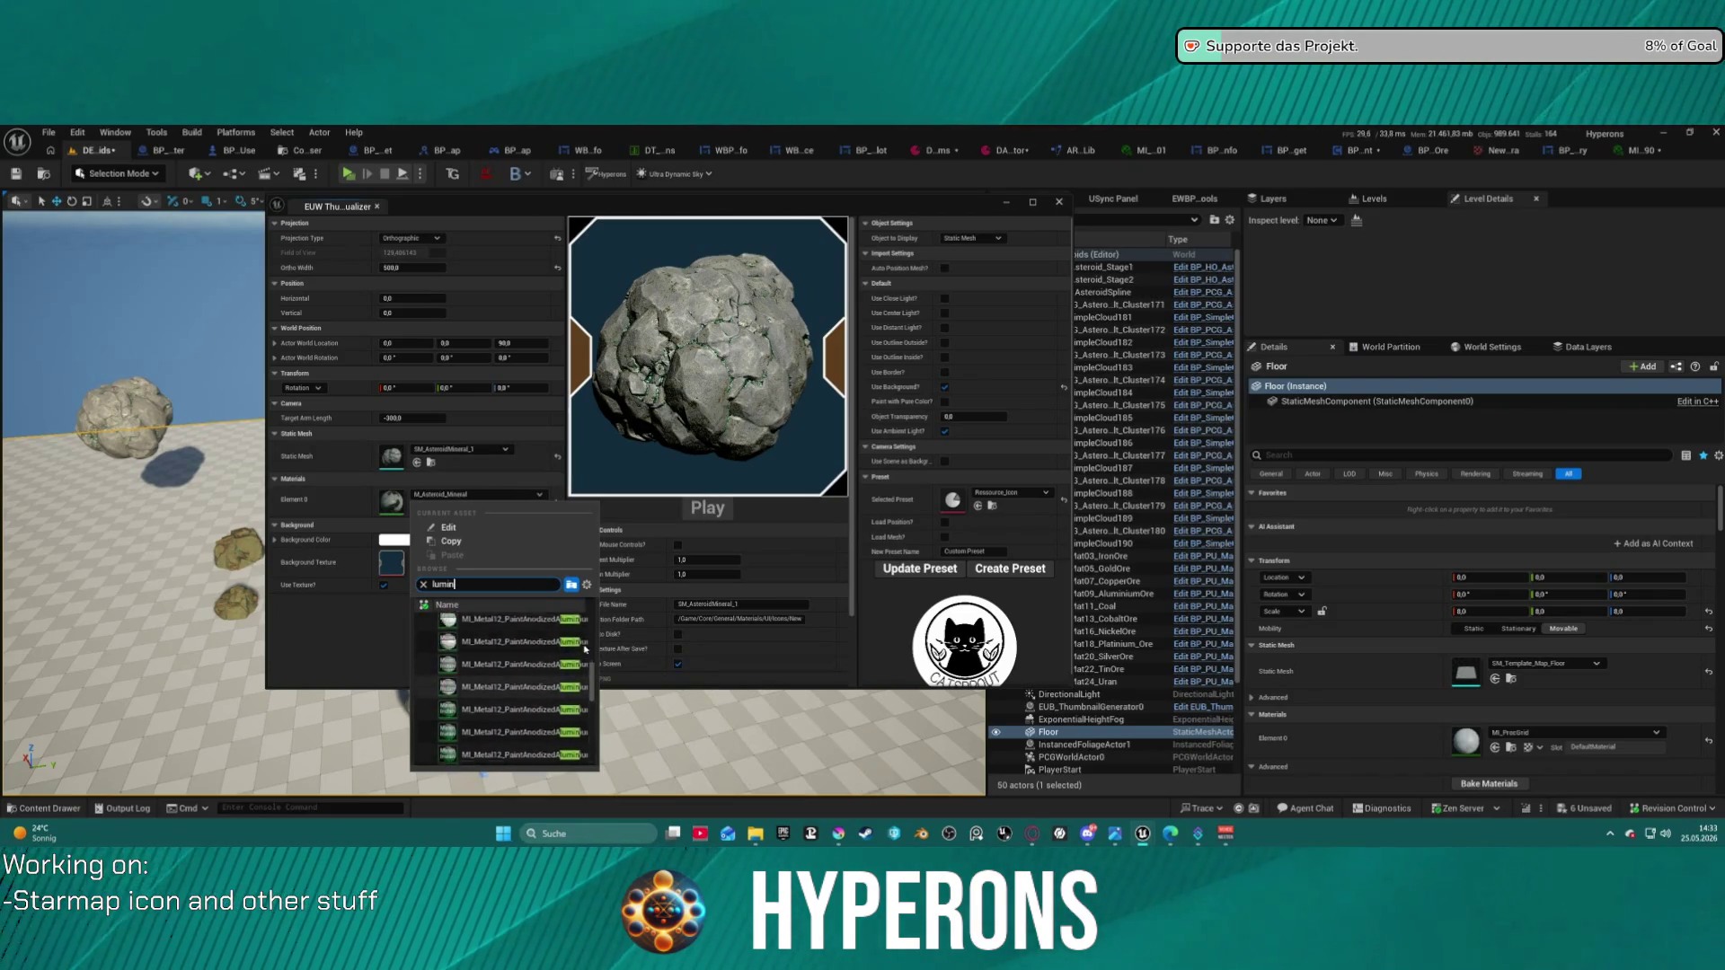
{"action": "left_click", "coordinate": [544, 631]}
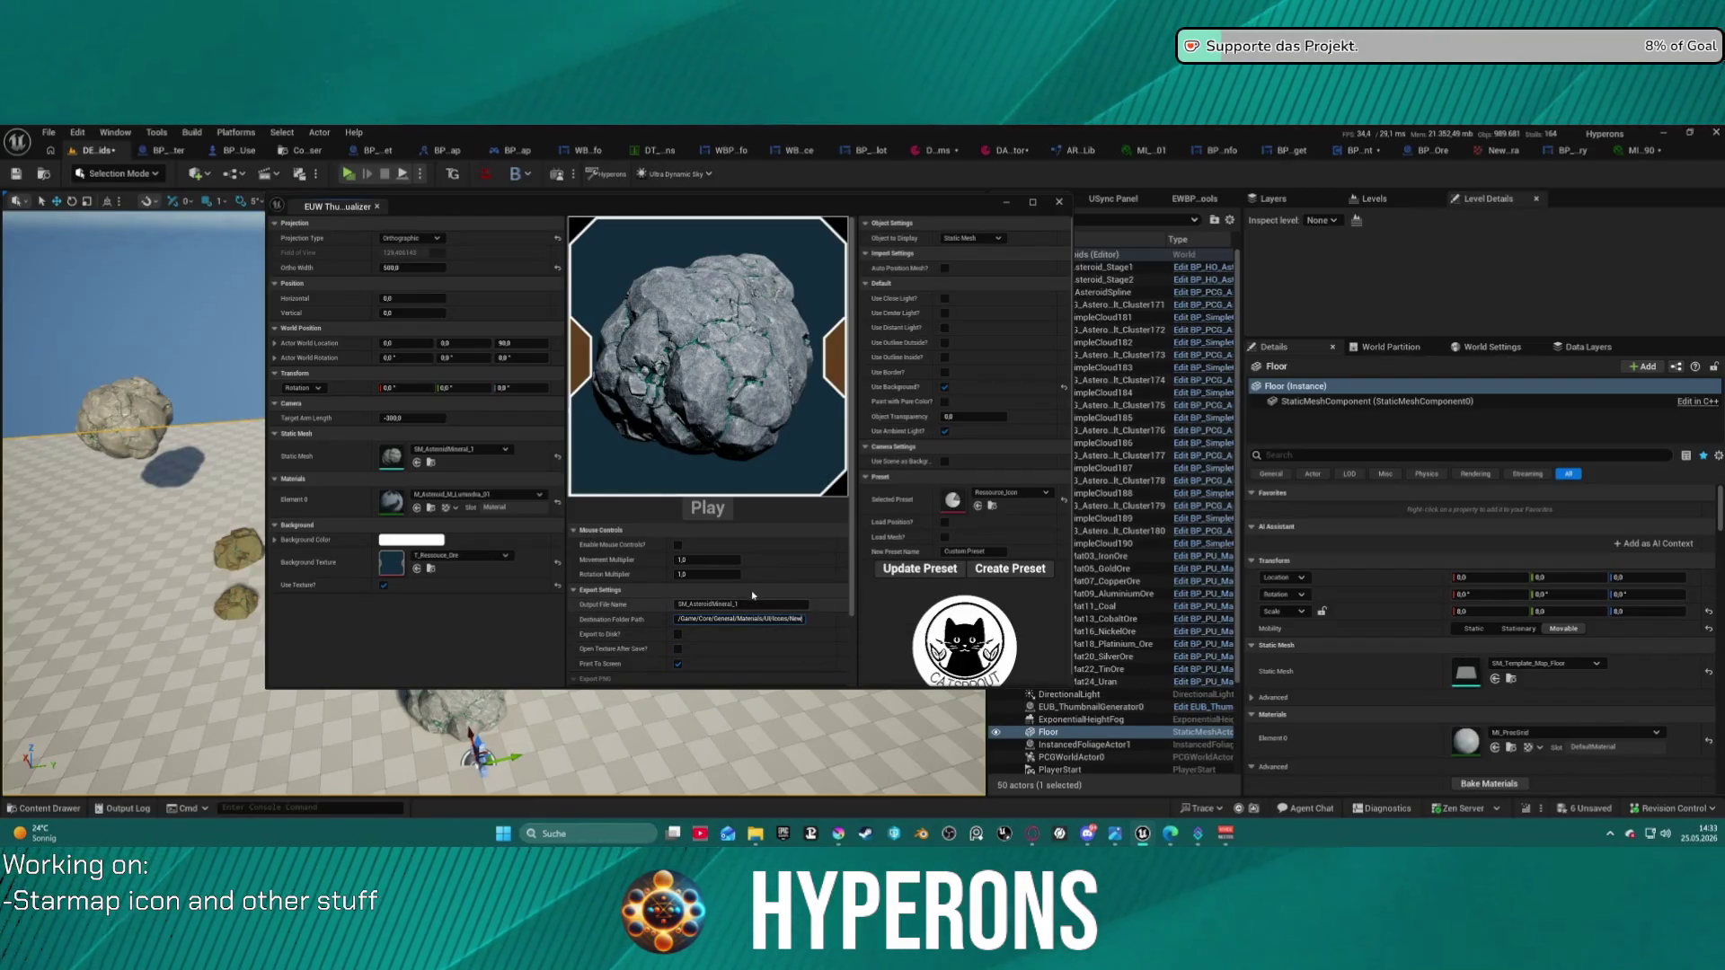
- Enable the Output File Name setting in the visualizer
{"action": "left_click", "coordinate": [743, 604]}
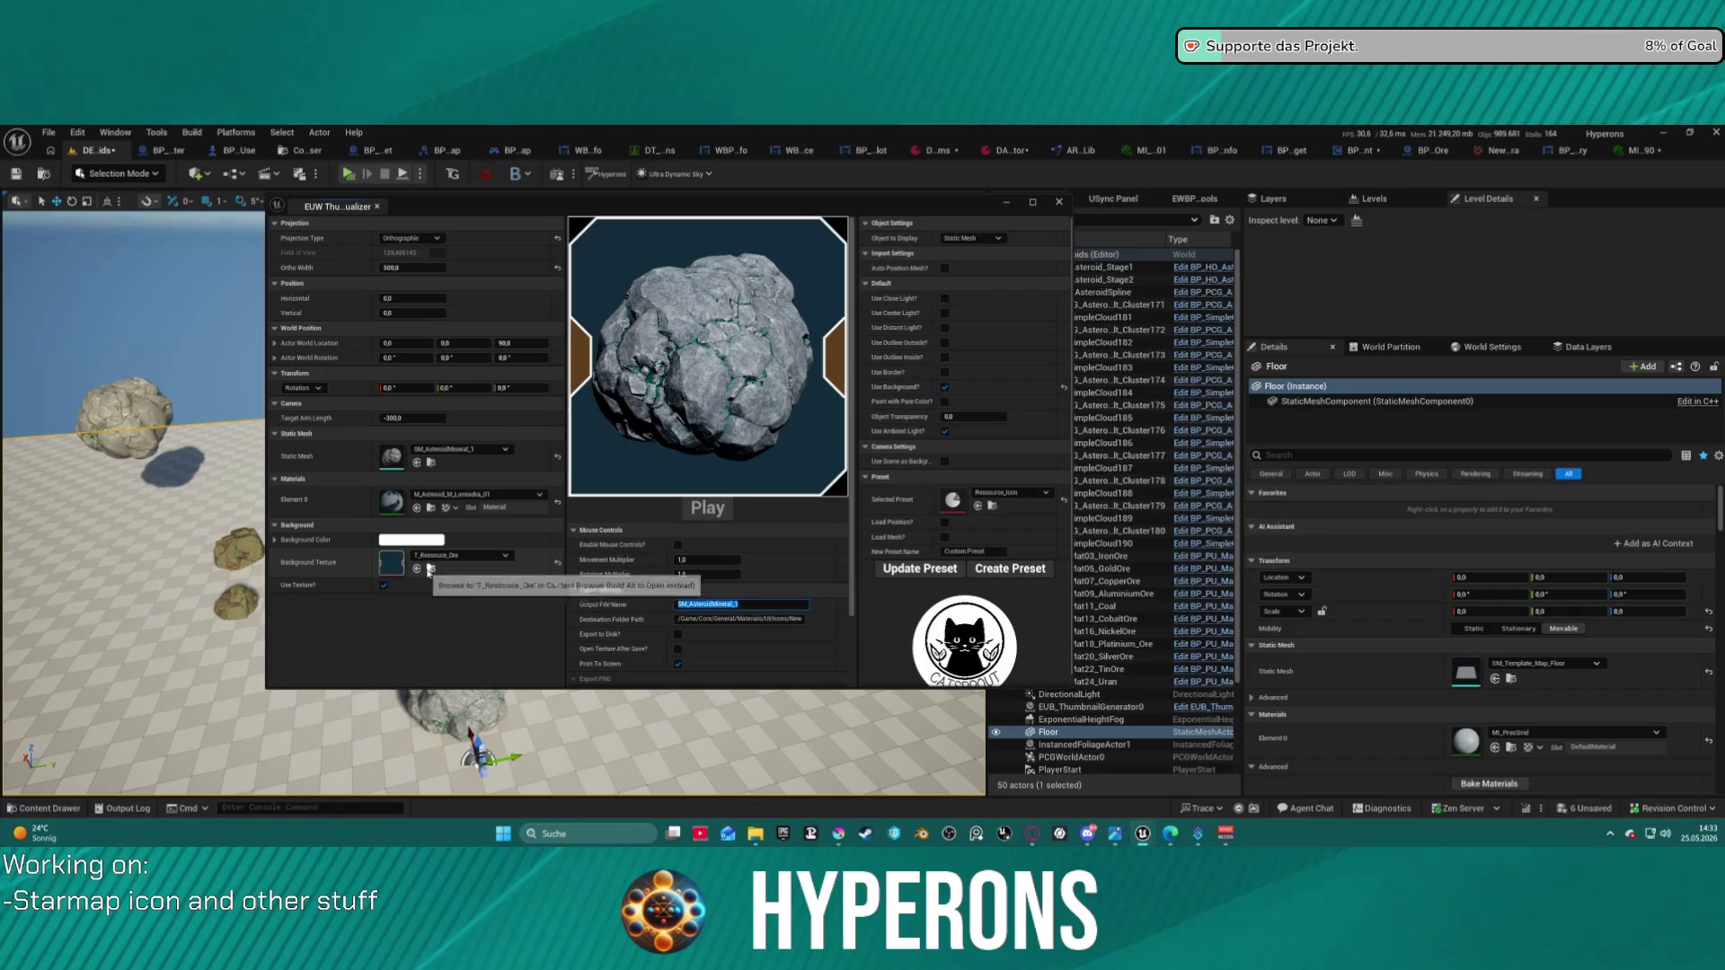
{"action": "left_click", "coordinate": [715, 791]}
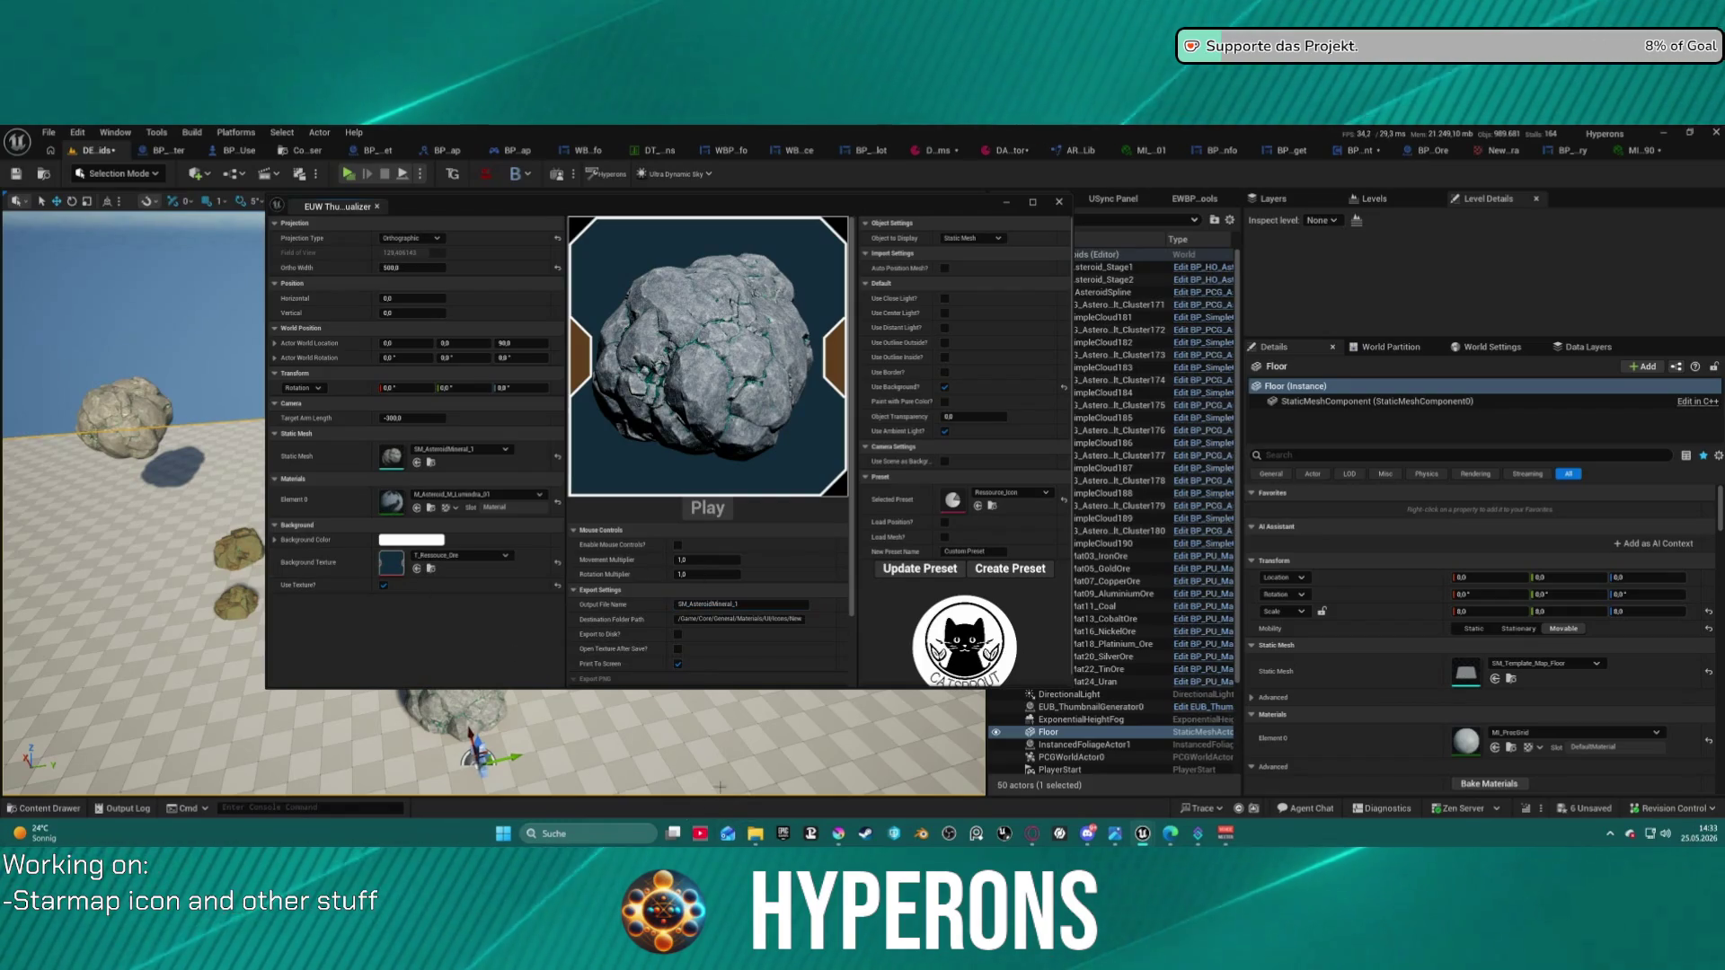
{"action": "key", "text": "ctrl+space"}
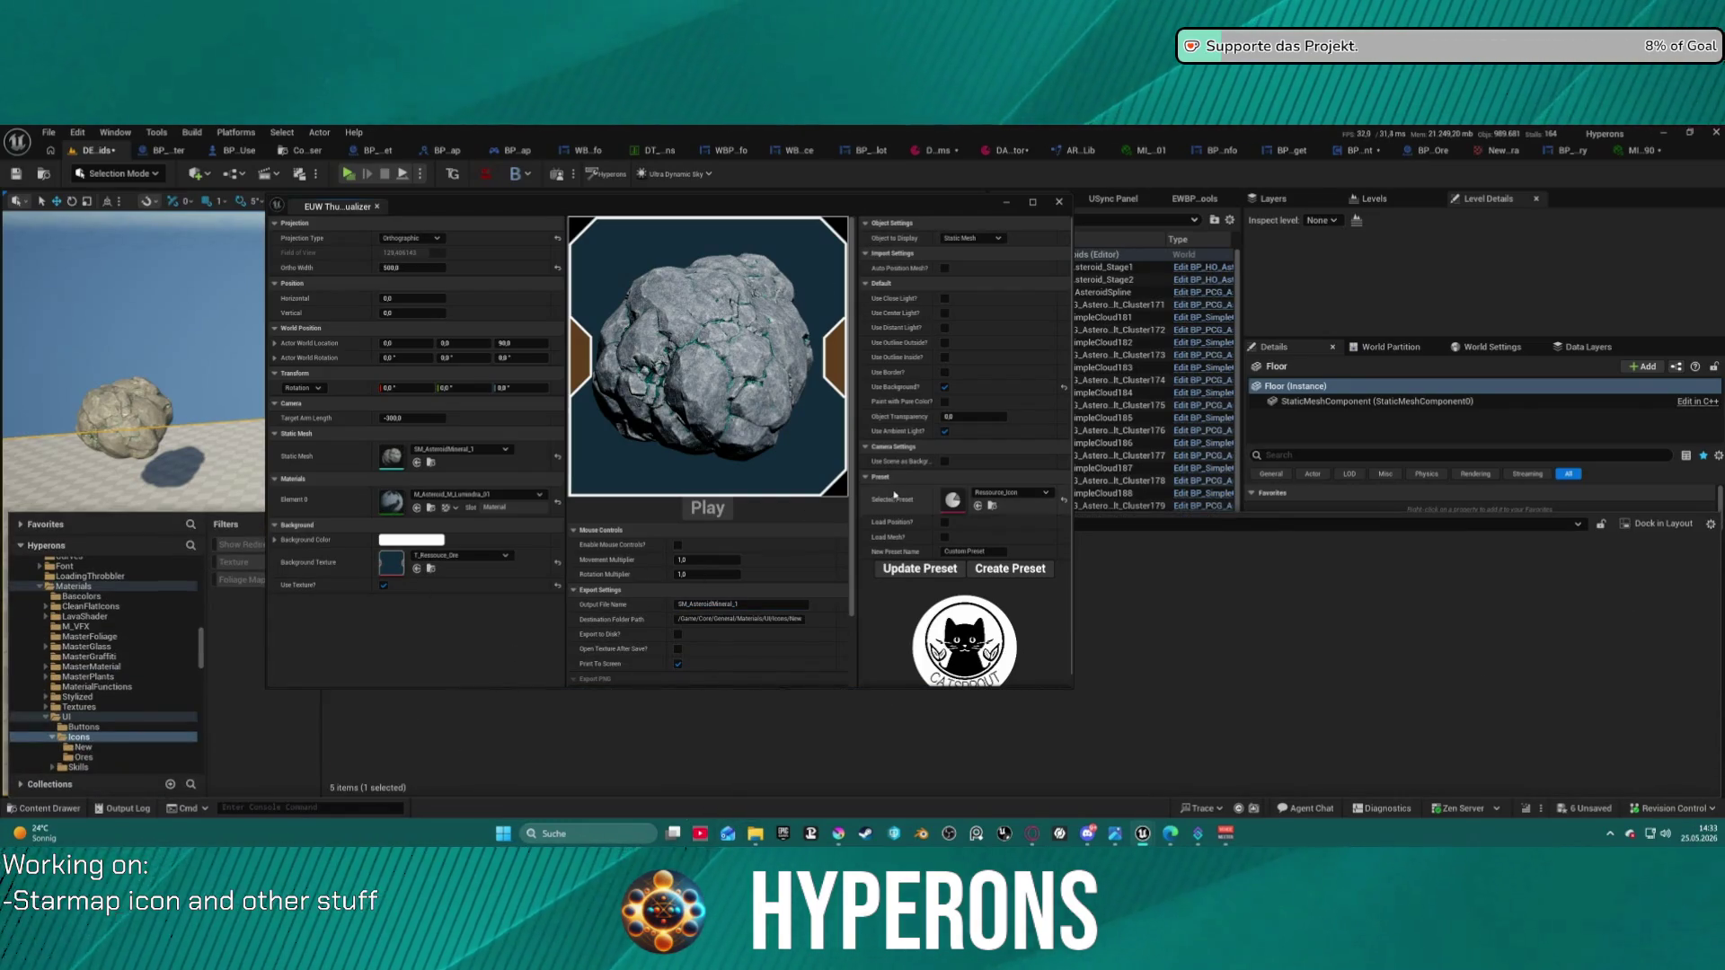
- Browse the Icons, Ores and New folders and select the existing ore icon texture
{"action": "mouse_move", "coordinate": [741, 208]}
{"action": "left_mouse_down"}
{"action": "mouse_move", "coordinate": [1094, 234]}
{"action": "mouse_move", "coordinate": [1271, 220]}
{"action": "mouse_move", "coordinate": [1005, 215]}
{"action": "left_mouse_up"}
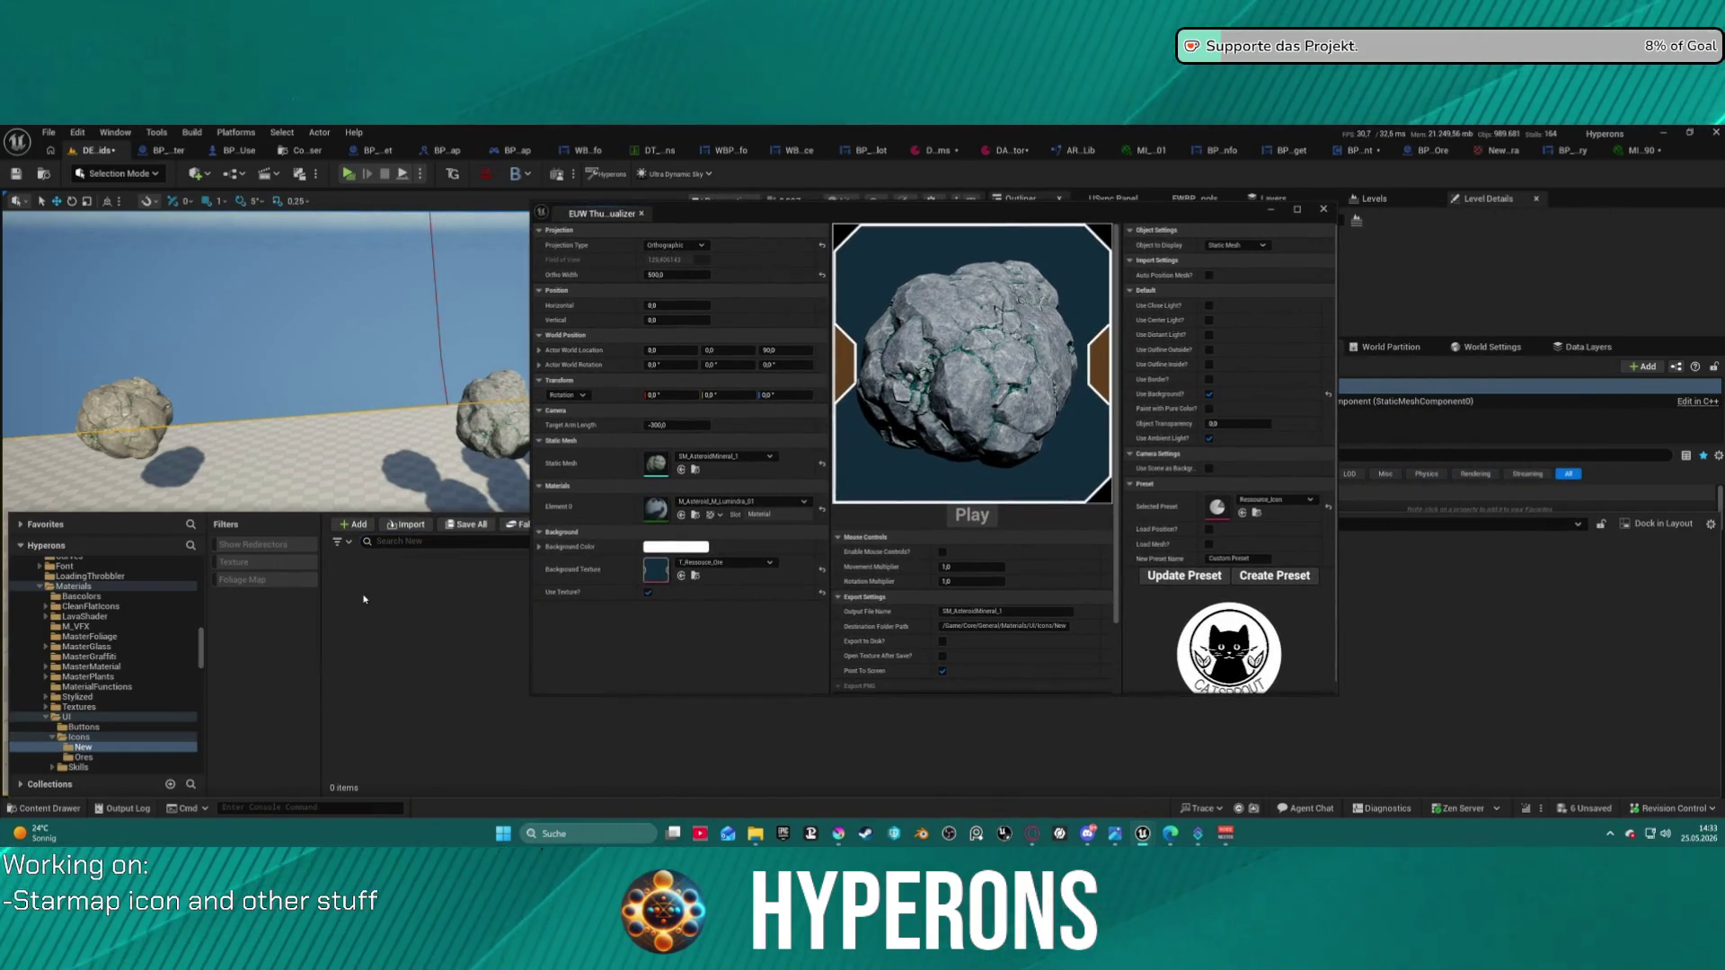
{"action": "mouse_move", "coordinate": [750, 217]}
{"action": "left_mouse_down"}
{"action": "mouse_move", "coordinate": [1117, 226]}
{"action": "mouse_move", "coordinate": [690, 245]}
{"action": "mouse_move", "coordinate": [1117, 258]}
{"action": "mouse_move", "coordinate": [708, 283]}
{"action": "left_mouse_up"}
{"action": "left_click", "coordinate": [85, 738]}
{"action": "double_click", "coordinate": [396, 589]}
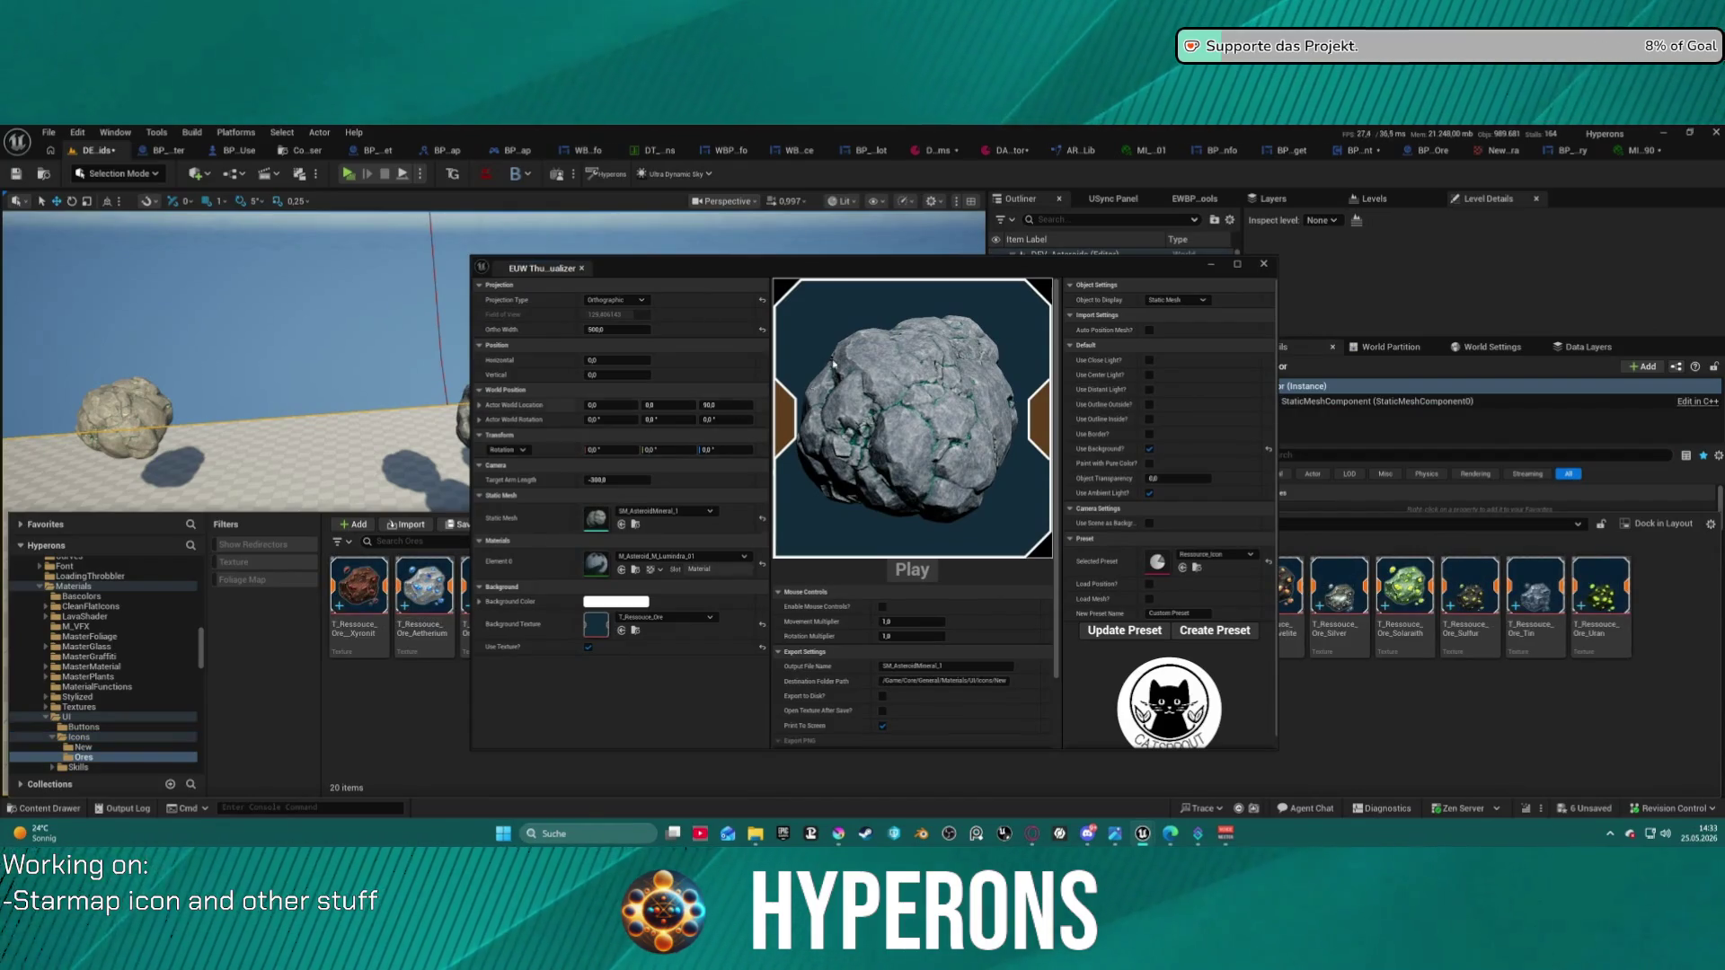
{"action": "mouse_move", "coordinate": [837, 264]}
{"action": "left_mouse_down"}
{"action": "mouse_move", "coordinate": [18, 206]}
{"action": "mouse_move", "coordinate": [549, 150]}
{"action": "mouse_move", "coordinate": [878, 172]}
{"action": "left_mouse_up"}
{"action": "left_click", "coordinate": [83, 747]}
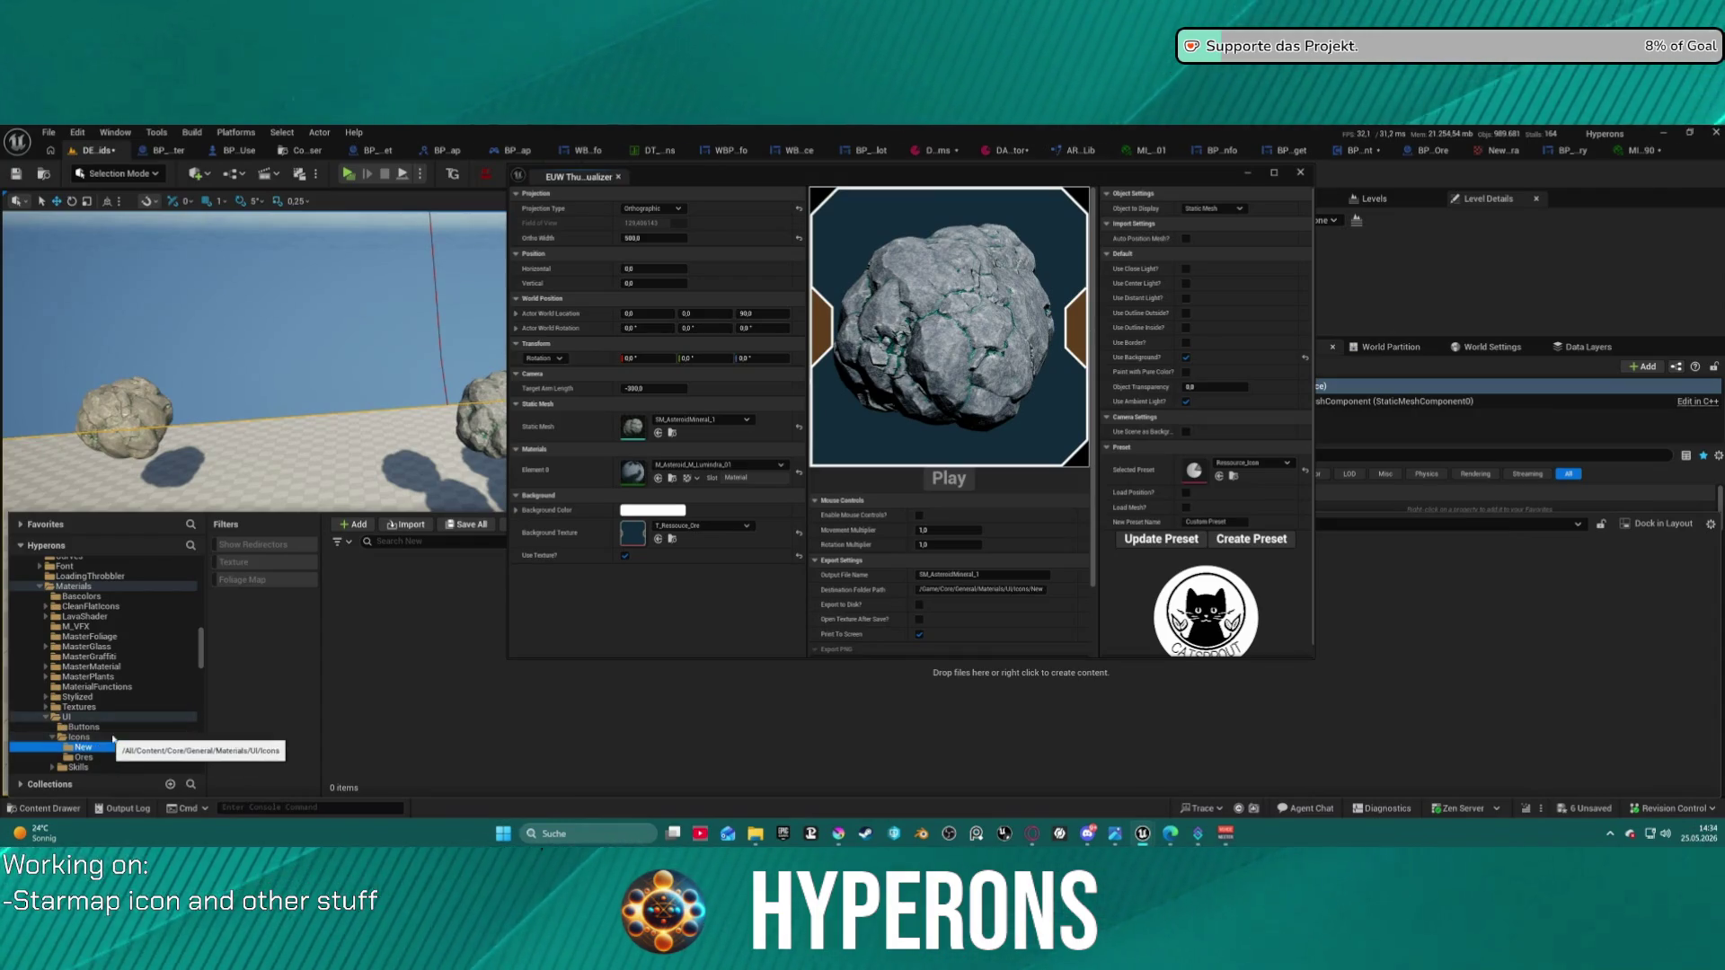
{"action": "double_click", "coordinate": [89, 737]}
{"action": "mouse_move", "coordinate": [817, 177]}
{"action": "left_mouse_down"}
{"action": "mouse_move", "coordinate": [1204, 180]}
{"action": "mouse_move", "coordinate": [950, 224]}
{"action": "mouse_move", "coordinate": [843, 217]}
{"action": "left_mouse_up"}
{"action": "left_click", "coordinate": [487, 634]}
- Set the output file name to the ore texture's name, T_Resource_Ore_Lumindra
{"action": "left_click", "coordinate": [488, 640]}
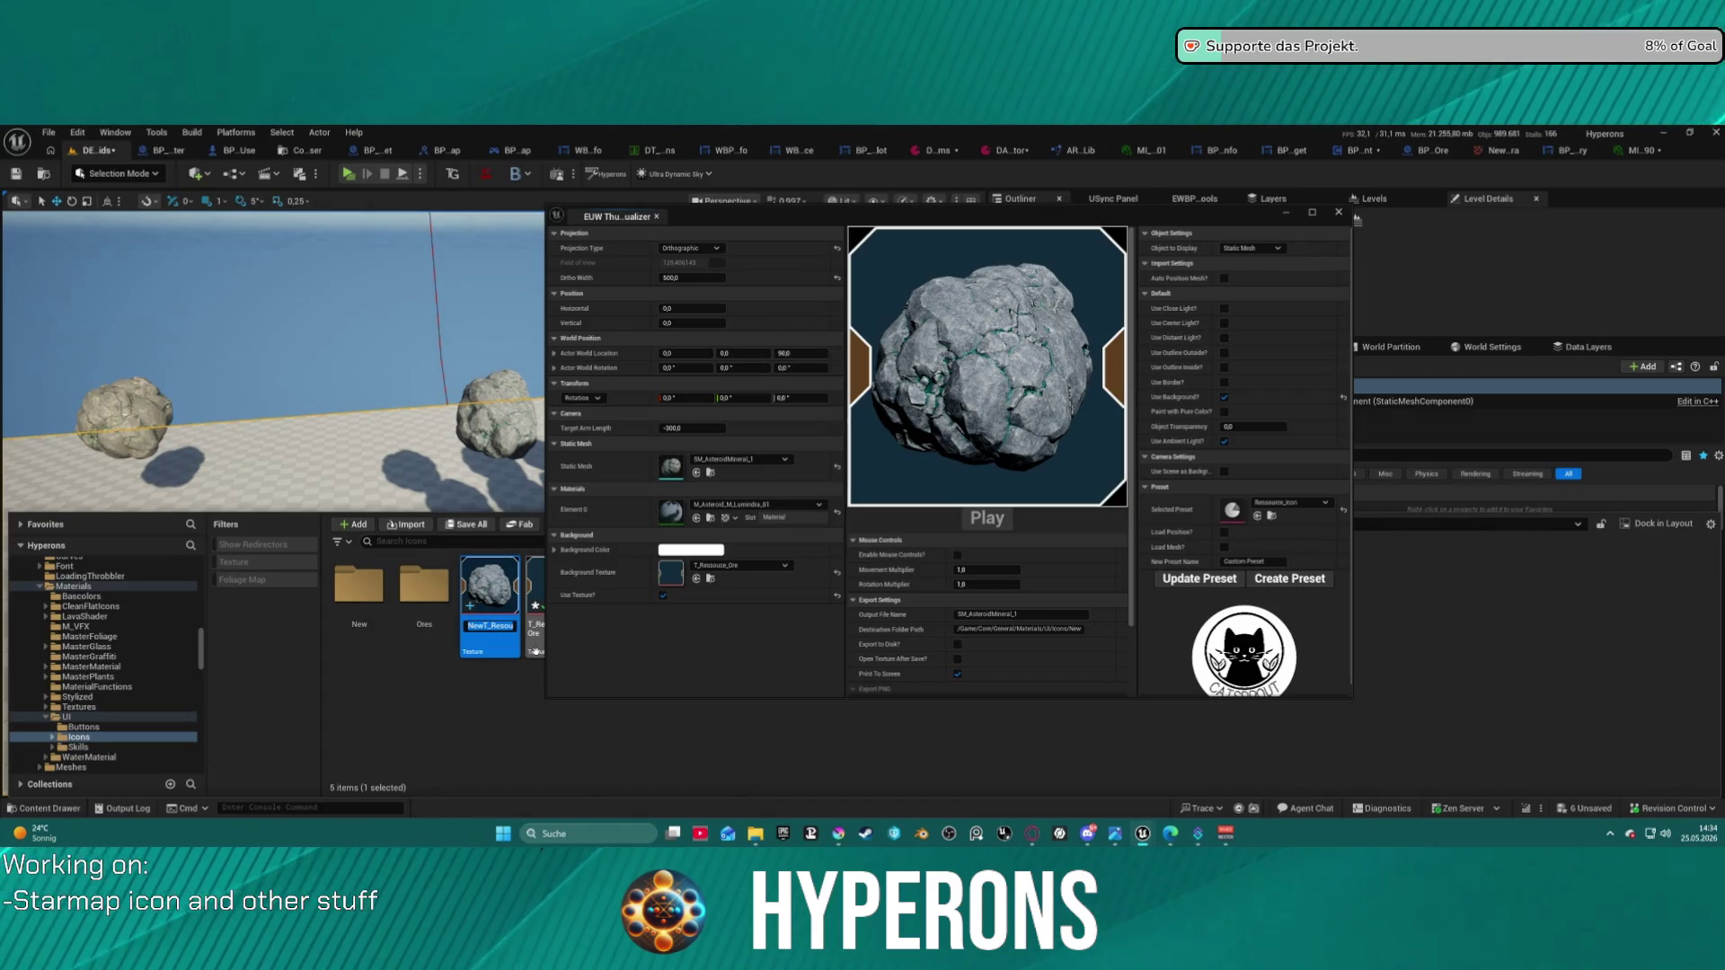
{"action": "left_click_drag", "start_coordinate": [764, 216], "coordinate": [465, 203]}
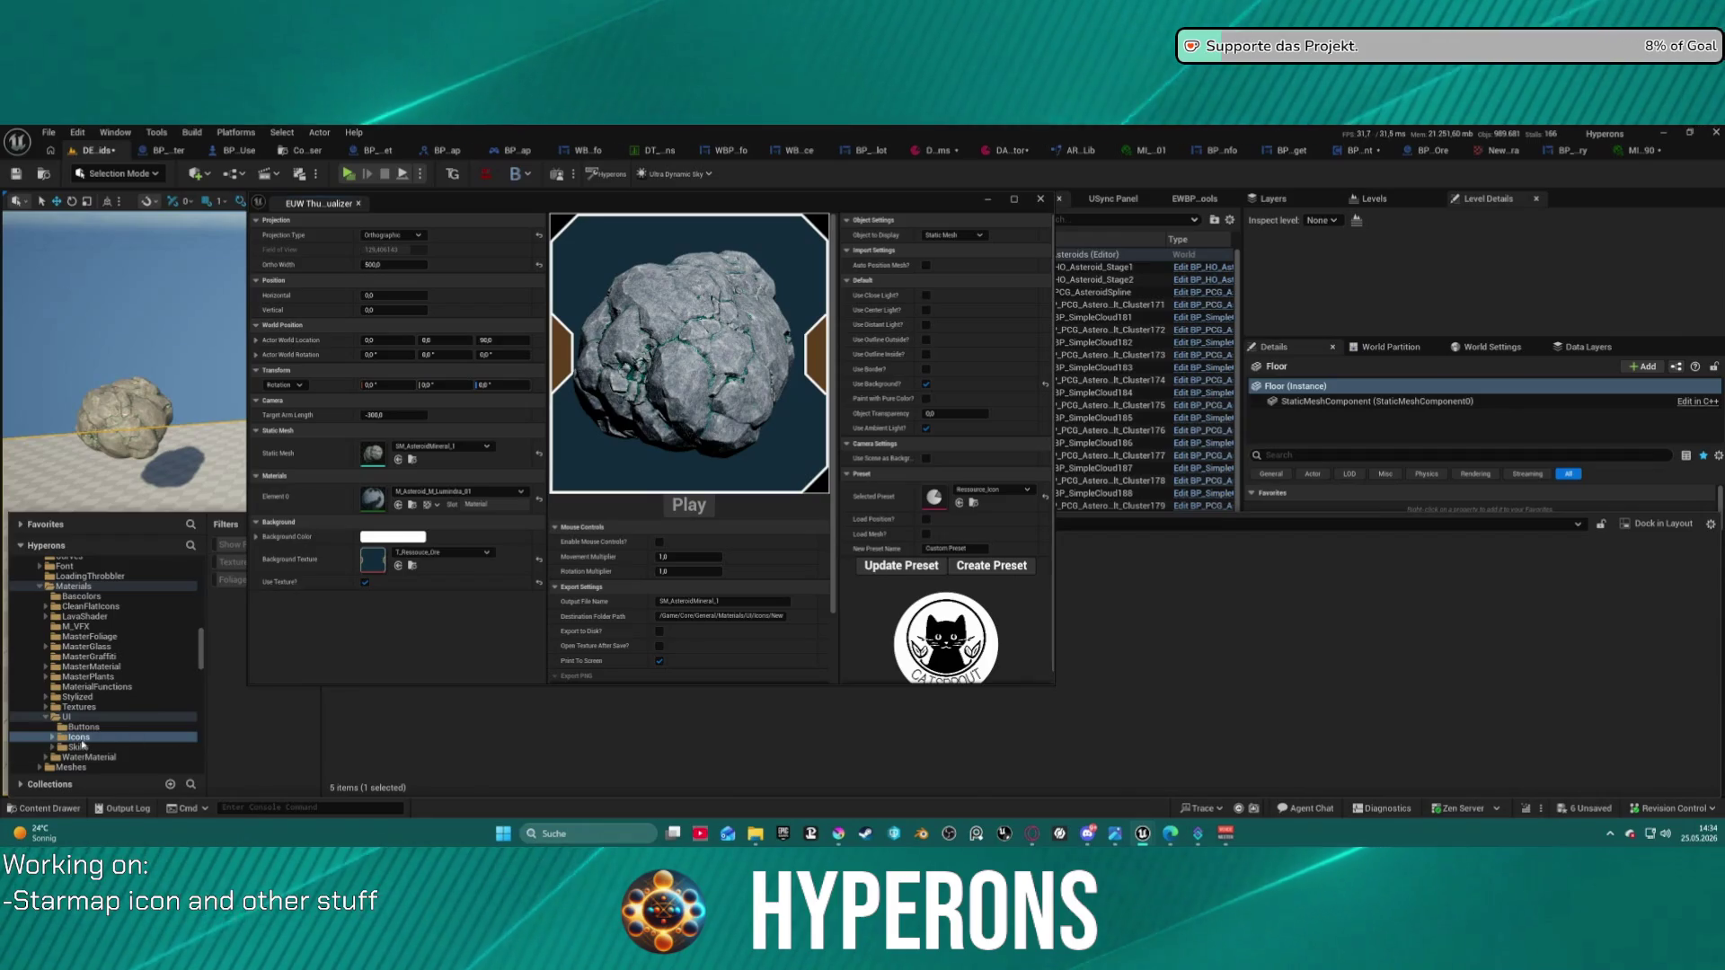
{"action": "left_click", "coordinate": [722, 601]}
{"action": "double_click", "coordinate": [721, 601]}
{"action": "left_click", "coordinate": [658, 663]}
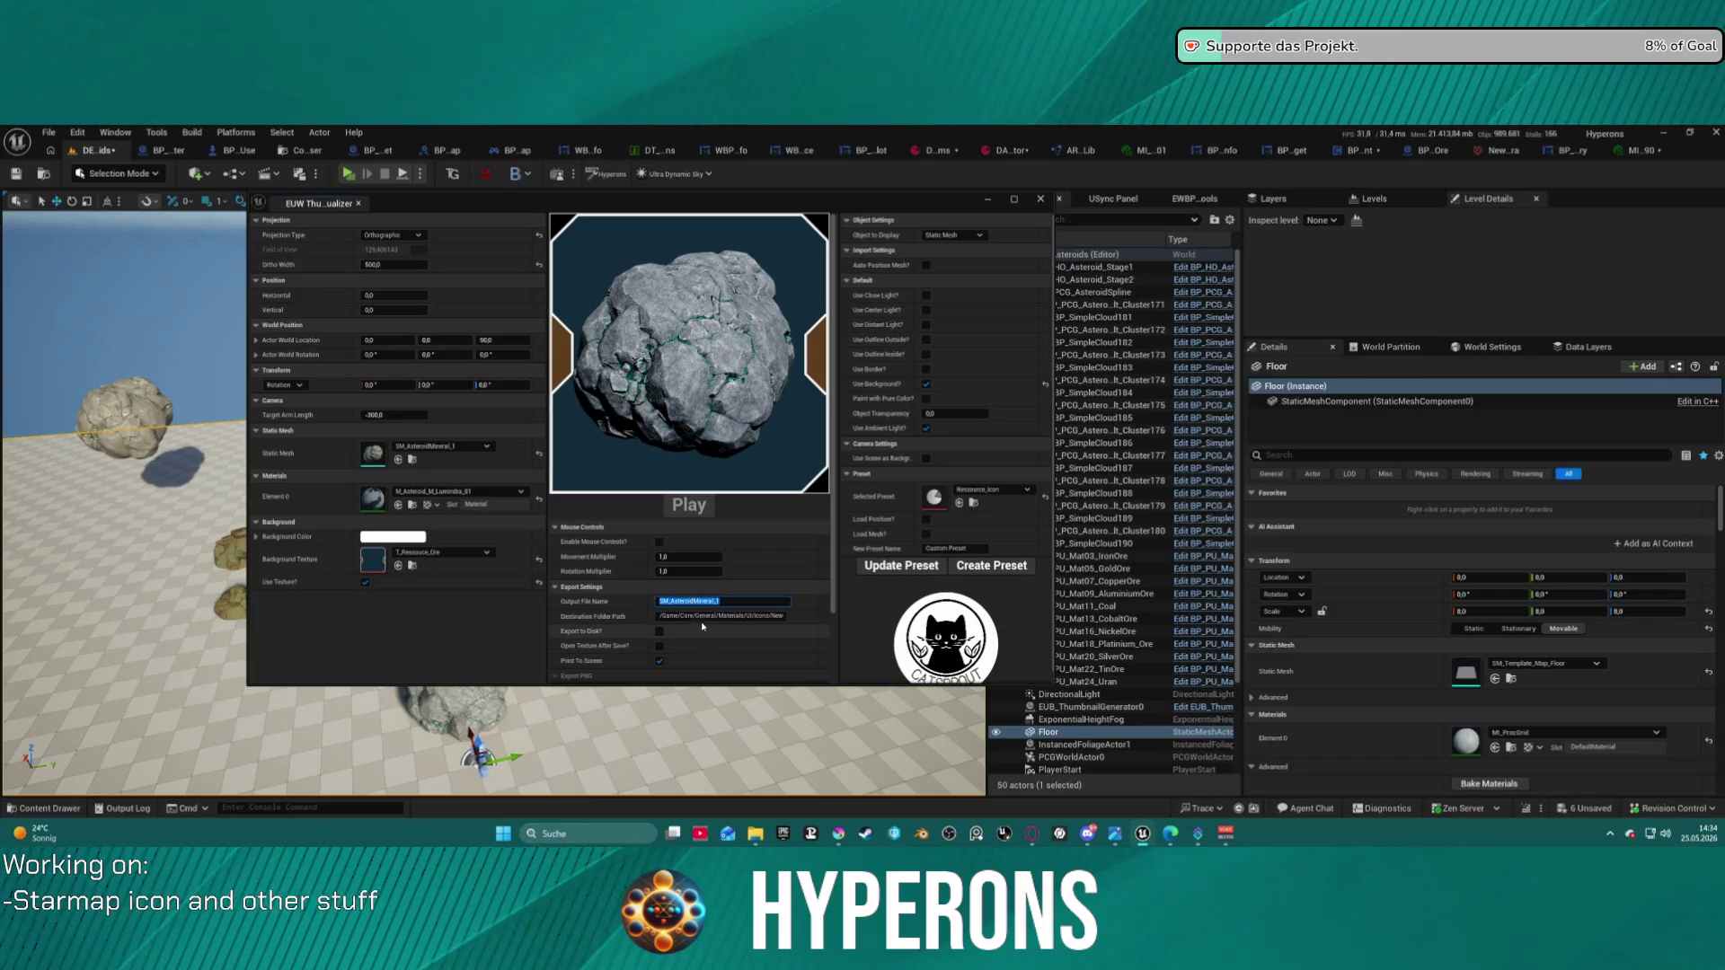
{"action": "type", "text": "New_Resource_Ore_Lumindral"}
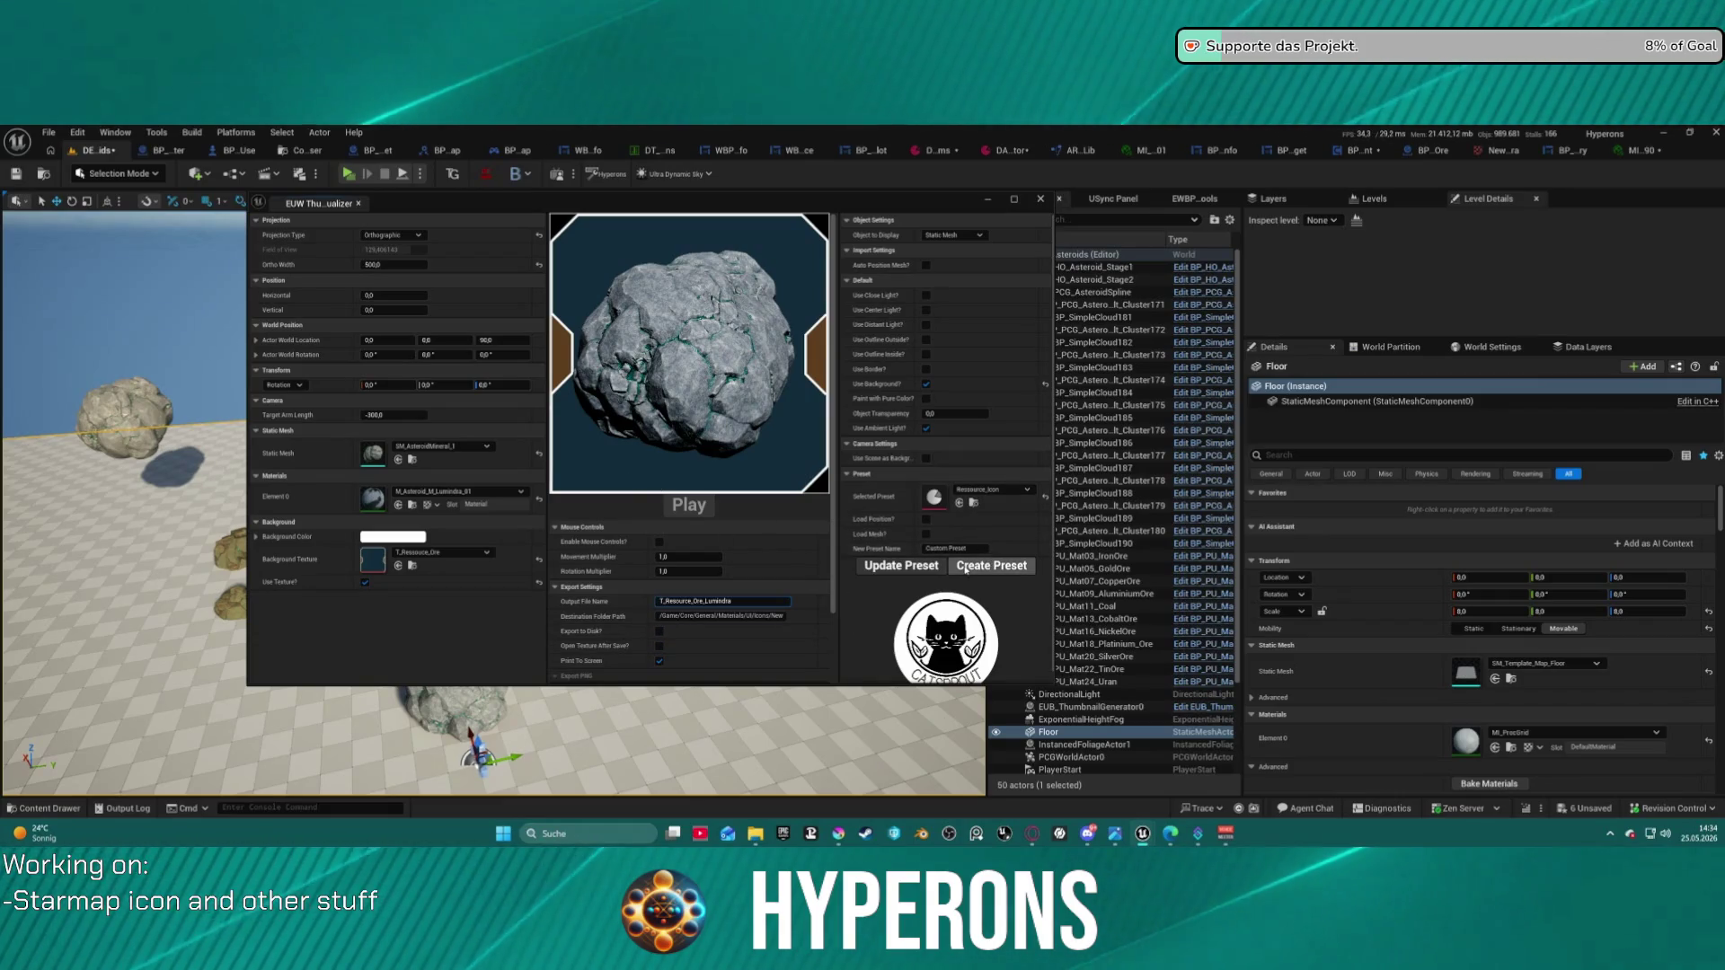
- Update the selected preset and scroll to the 2048×2048 output size settings
{"action": "left_click", "coordinate": [915, 567]}
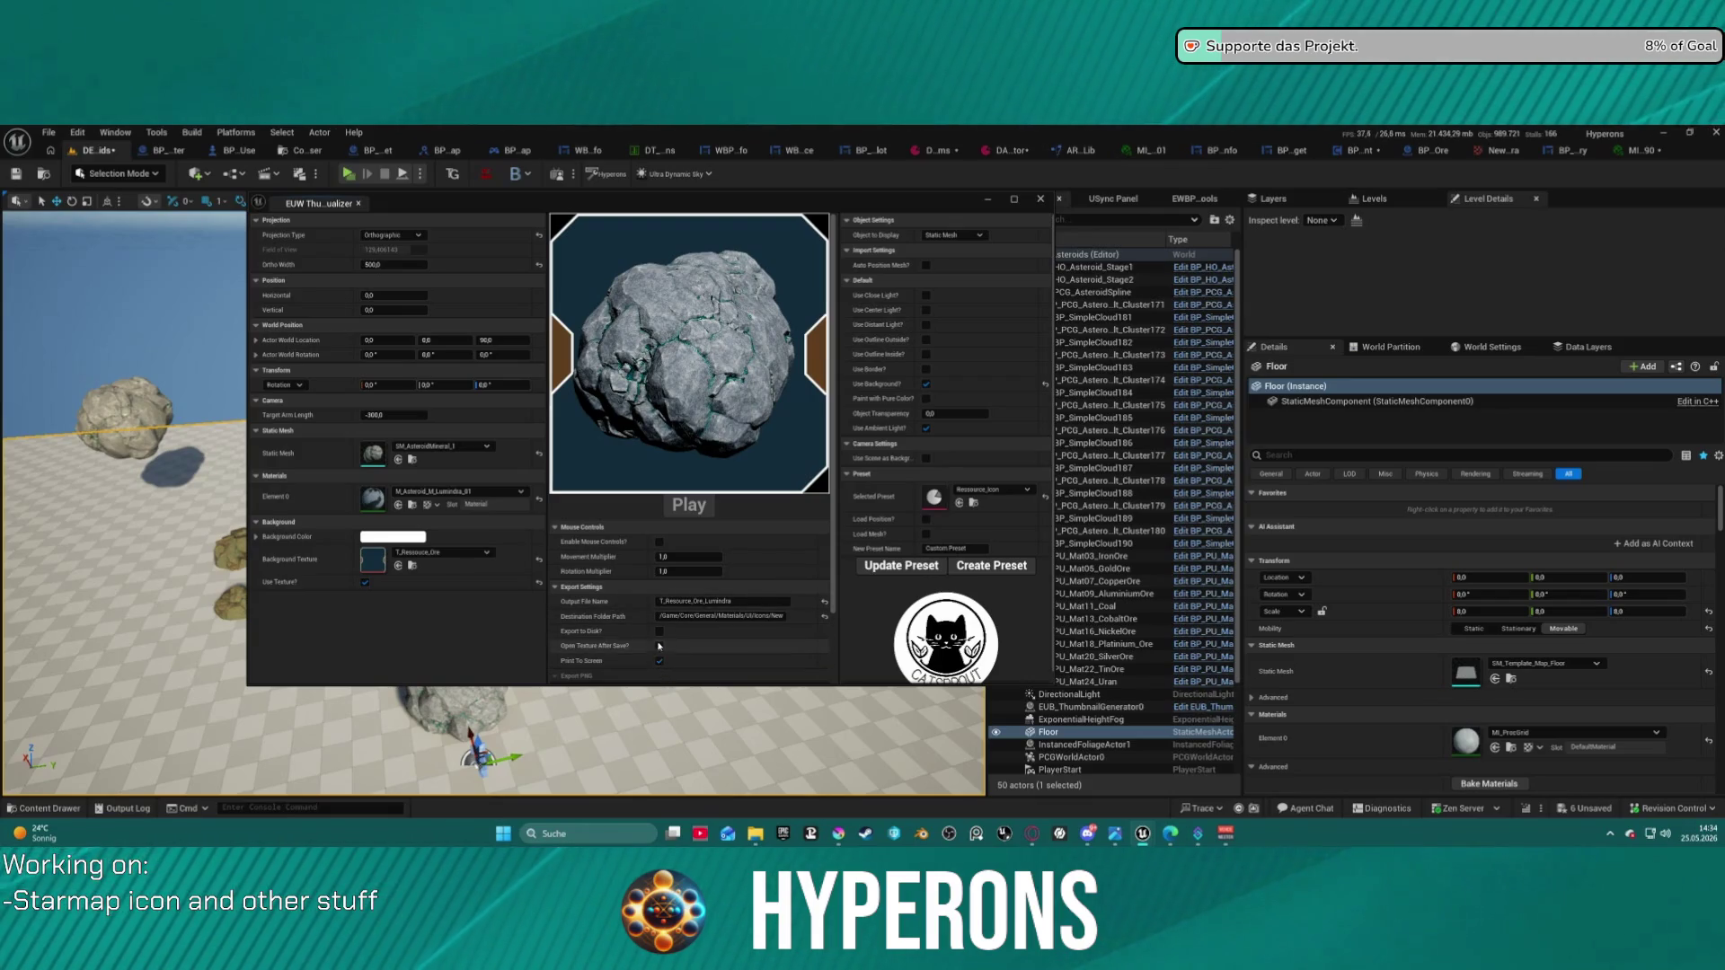
{"action": "scroll", "coordinate": [632, 630], "scroll_direction": "down", "scroll_amount": 1}
{"action": "scroll", "coordinate": [632, 628], "scroll_direction": "down", "scroll_amount": 1}
{"action": "type", "text": "51"}
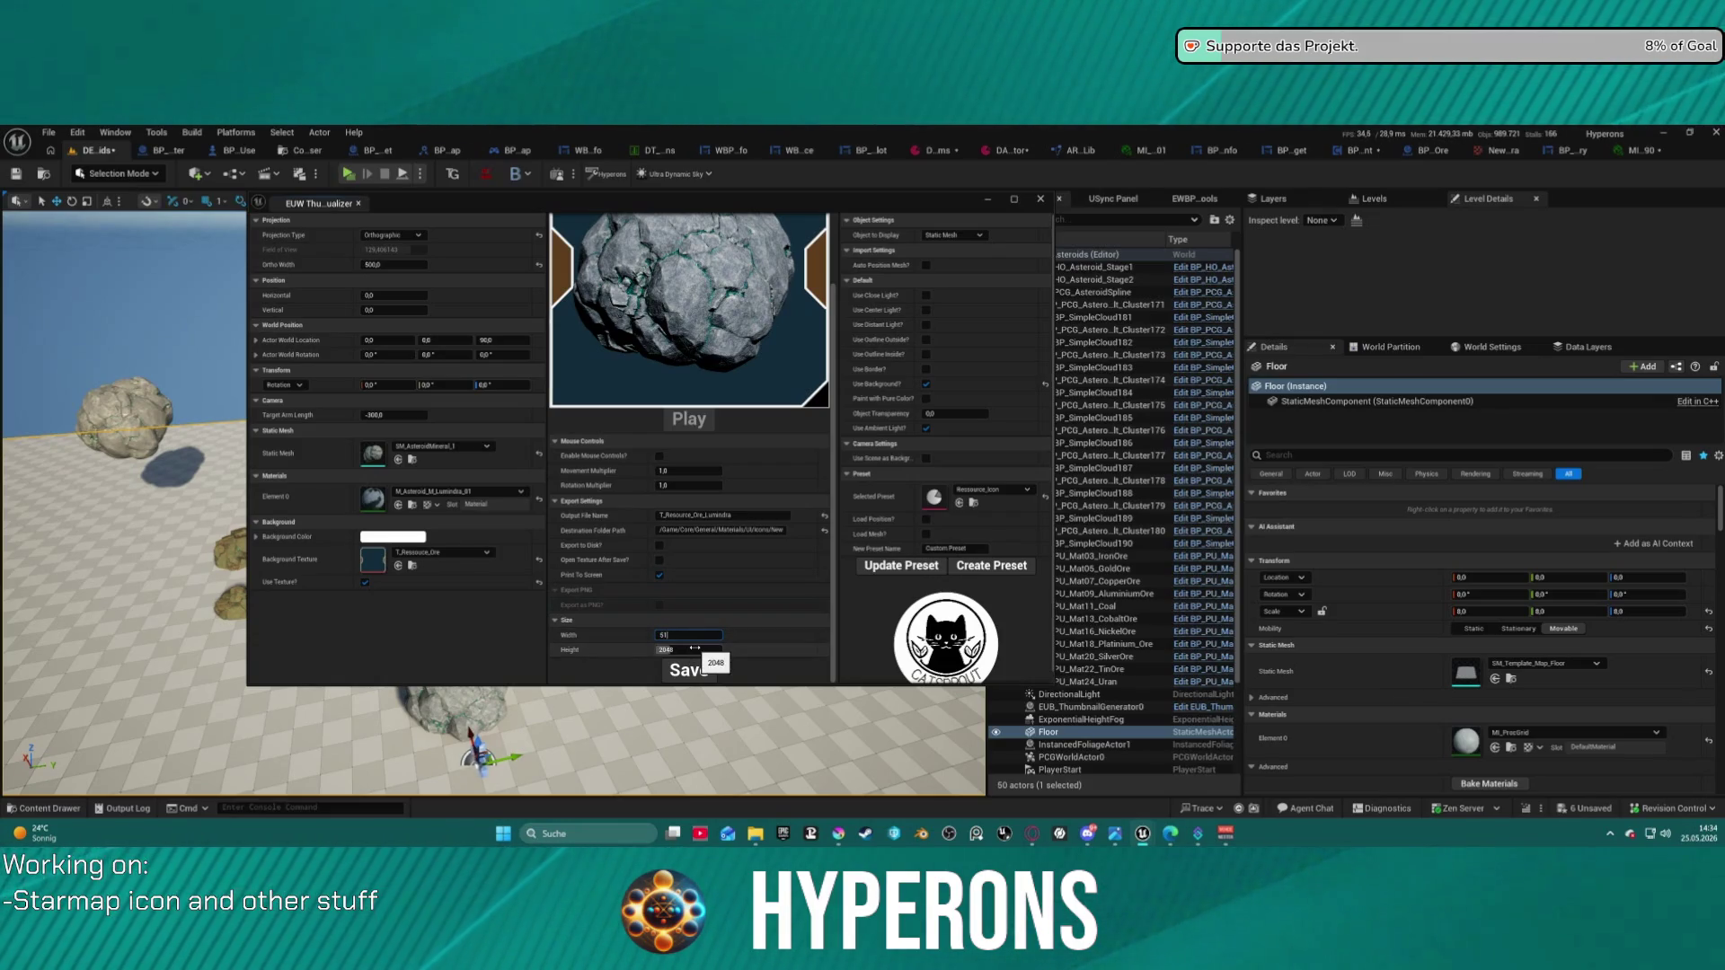
- Set the export Width and Height to 512 and save the ore icon texture
{"action": "type", "text": "2"}
{"action": "key", "text": "Return"}
{"action": "type", "text": "215"}
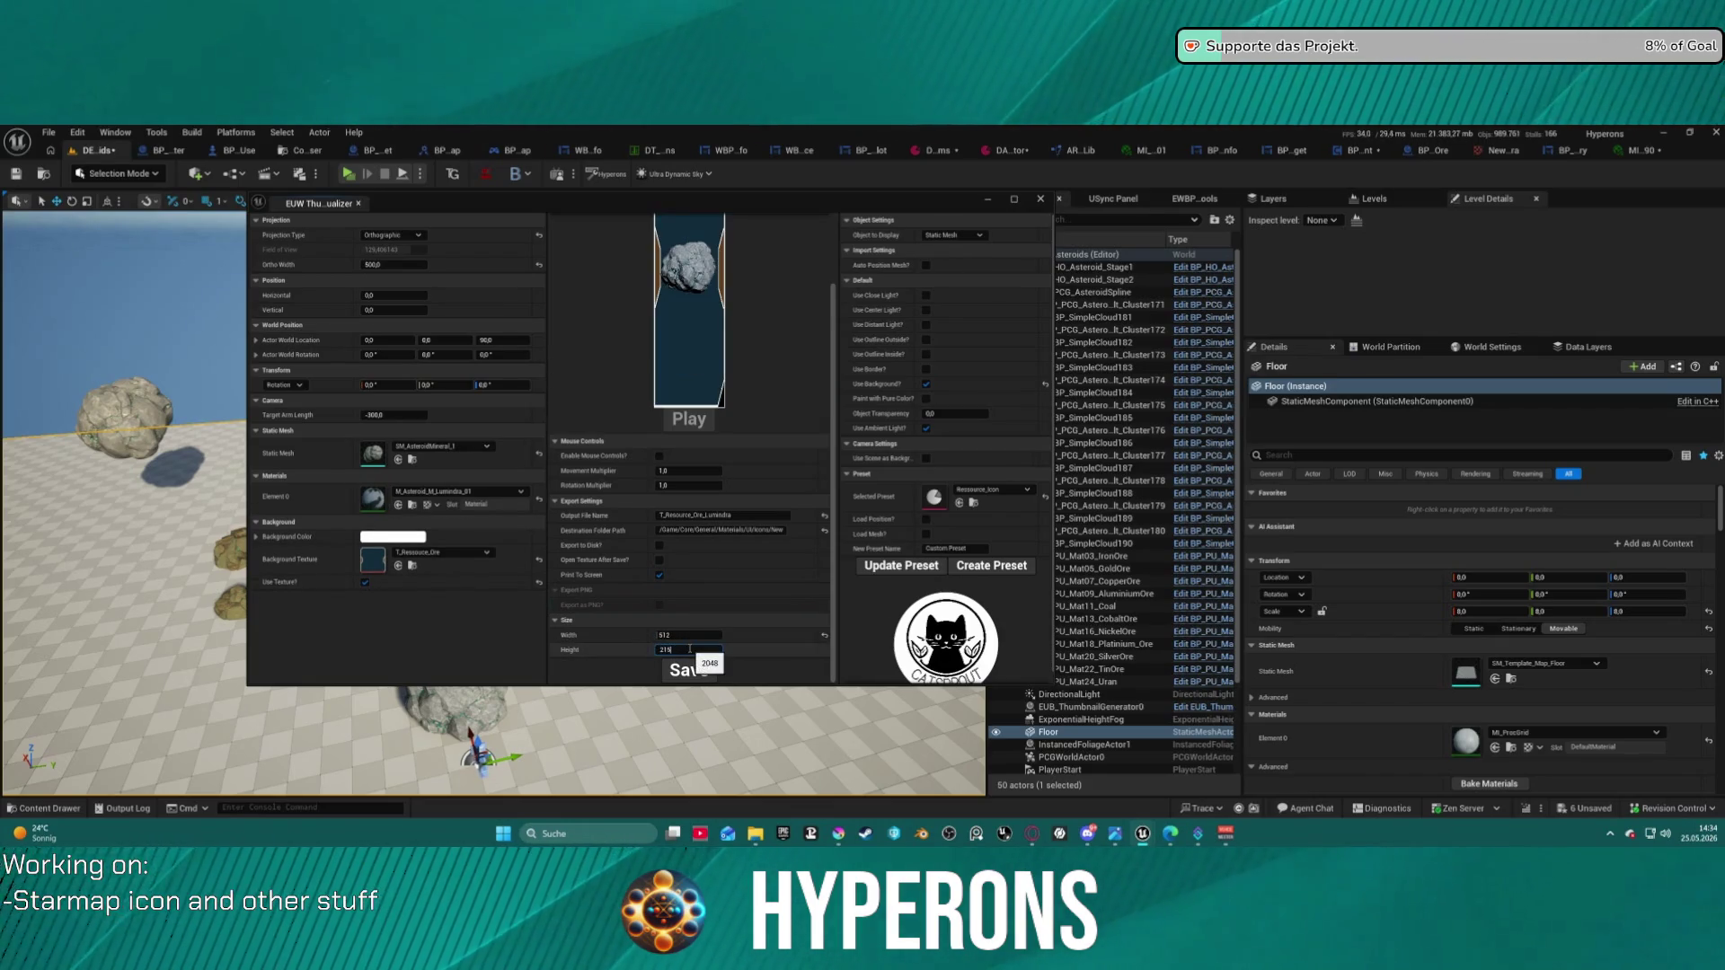
{"action": "key", "text": "Return"}
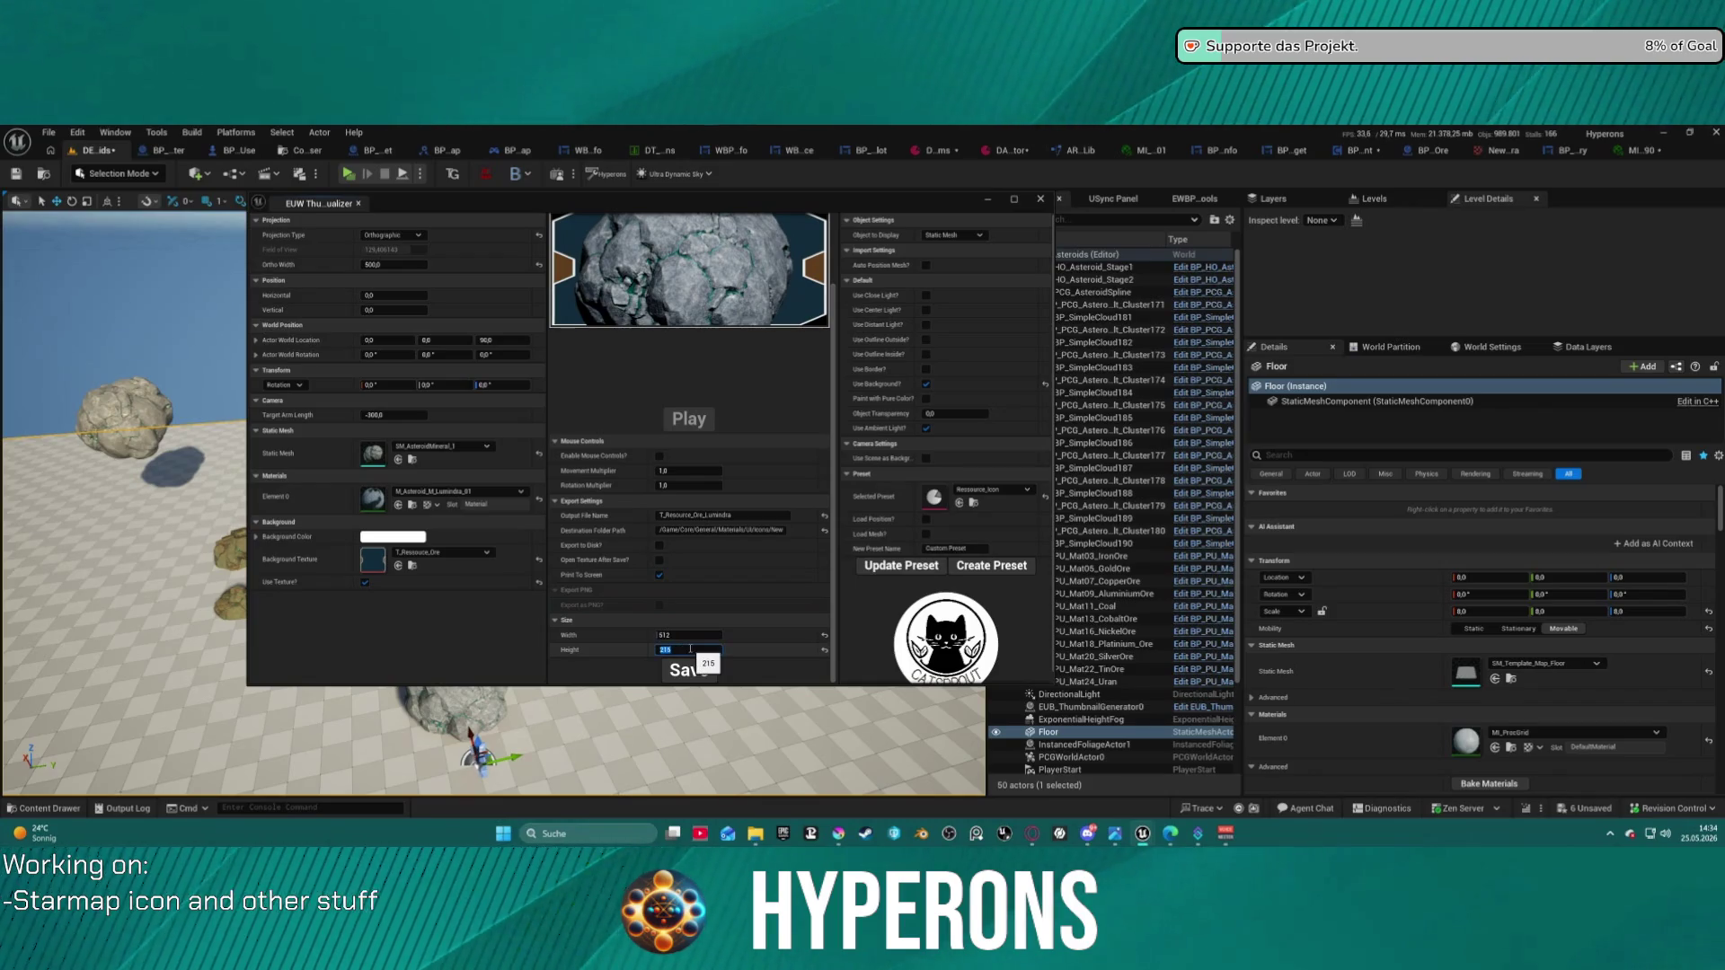
{"action": "type", "text": "512"}
{"action": "key", "text": "Return"}
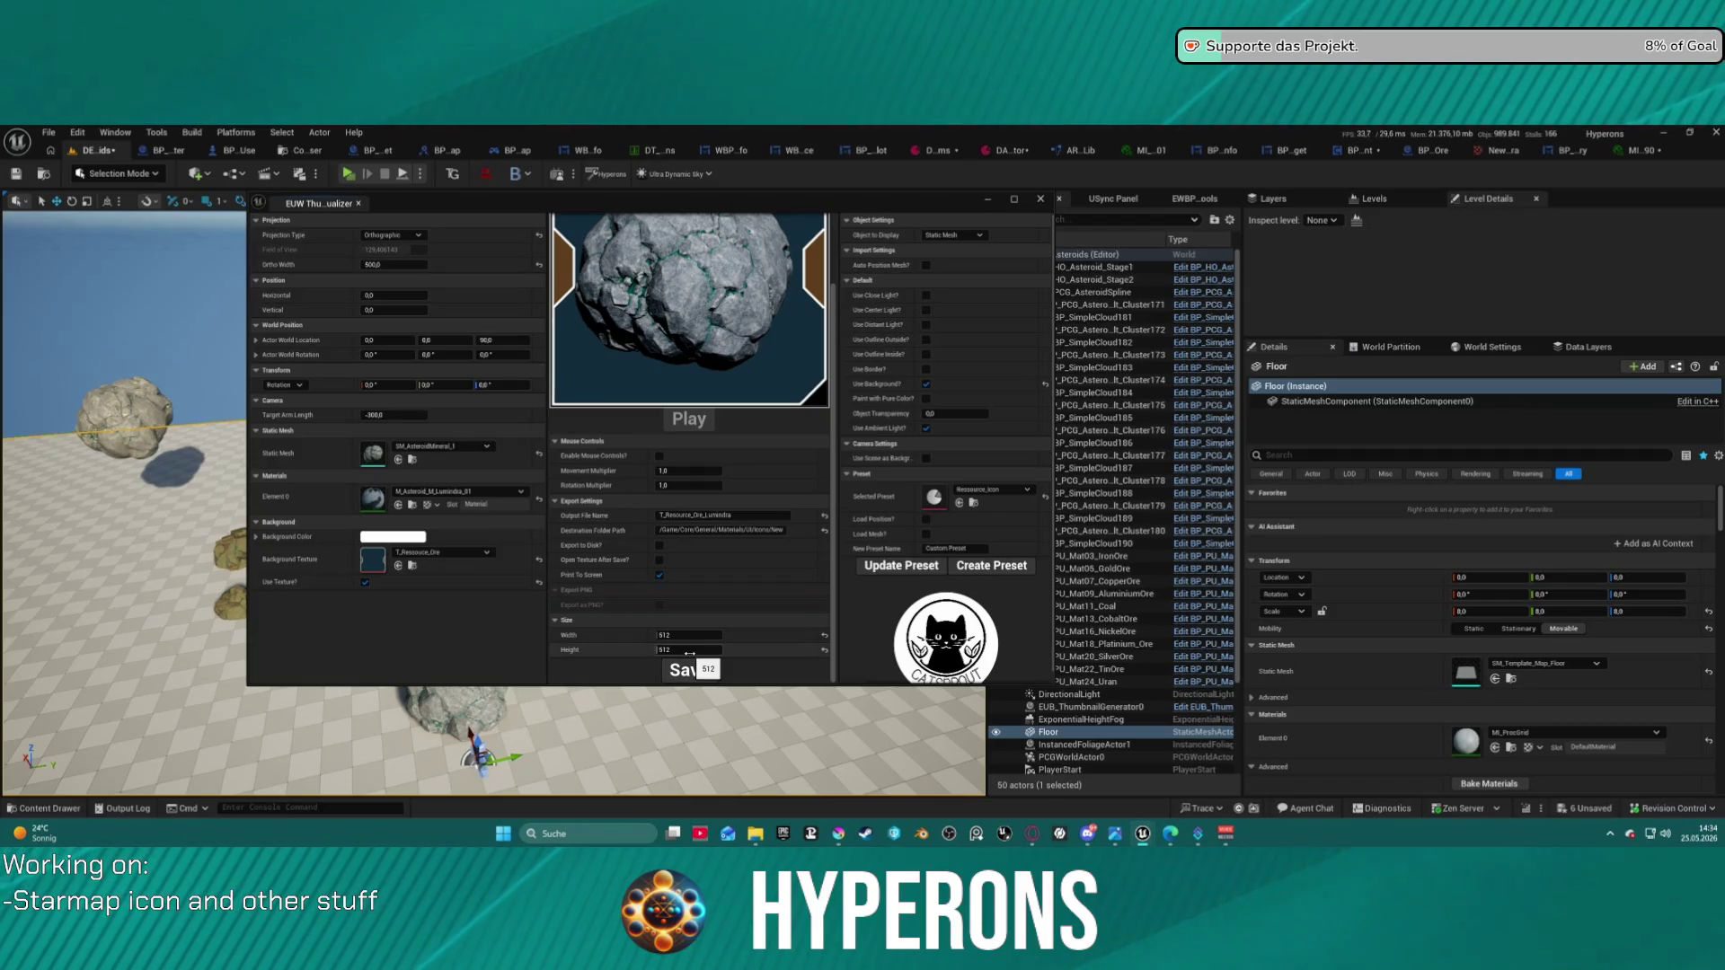
{"action": "left_click", "coordinate": [706, 671]}
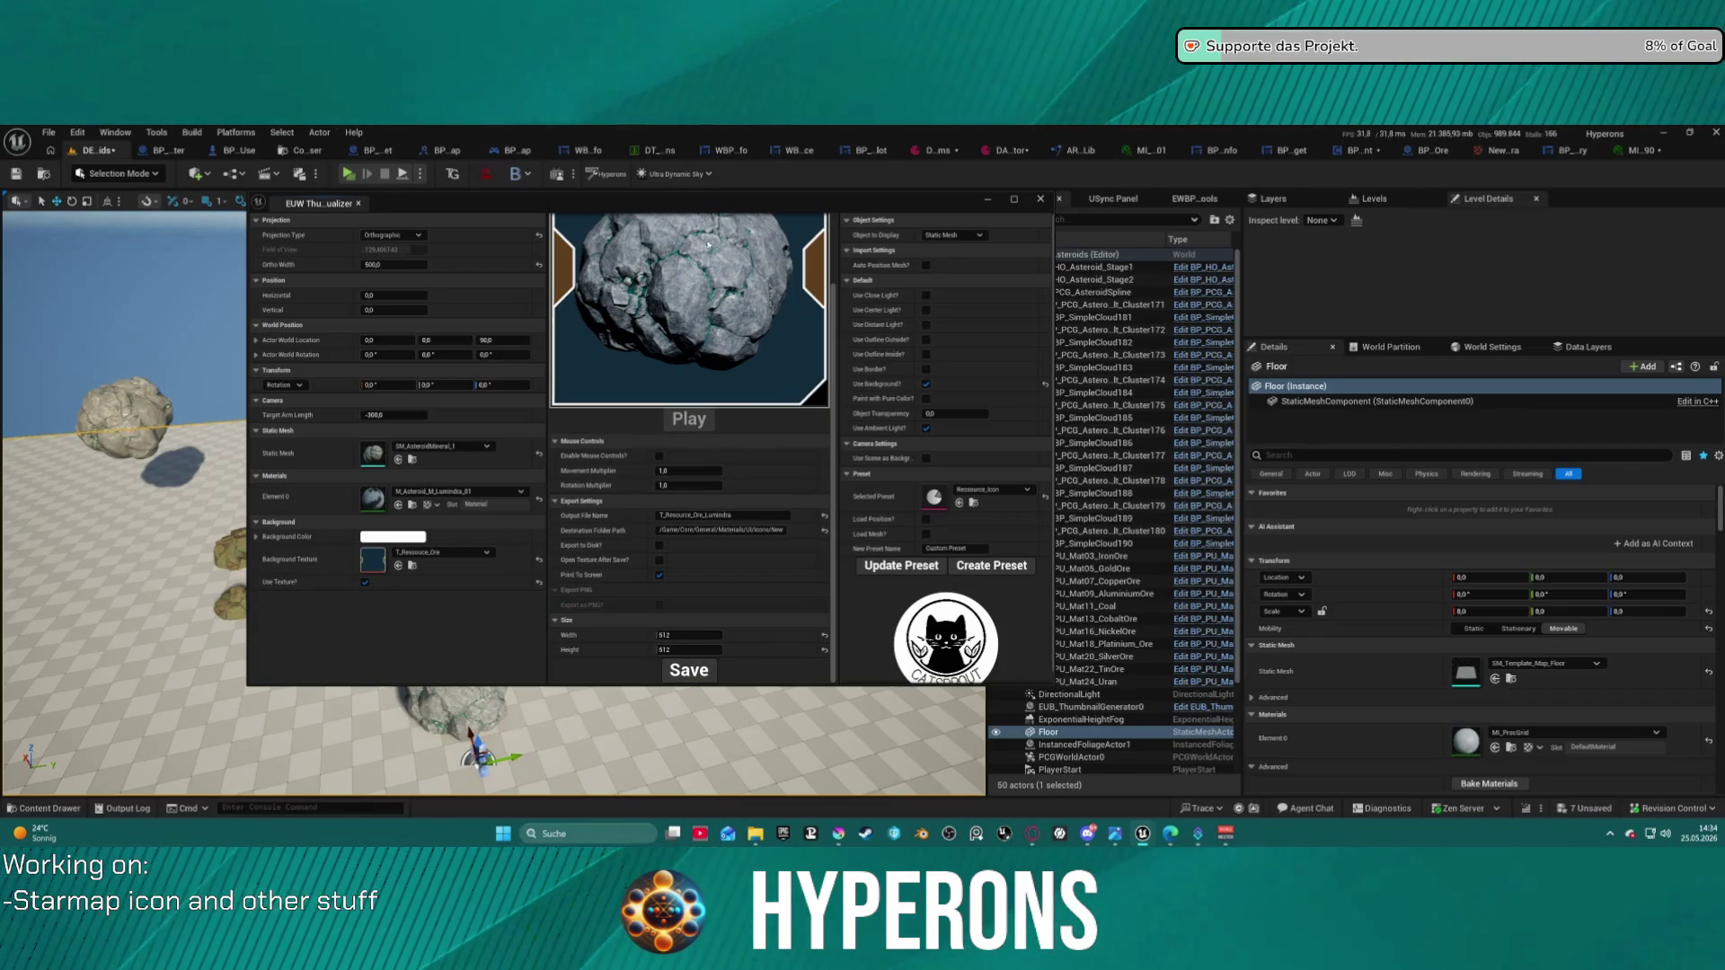
- Check the new icon in the Icons folder, then edit the Destination Folder Path field
{"action": "left_click_drag", "start_coordinate": [773, 204], "coordinate": [918, 250]}
{"action": "key", "text": "ctrl+space"}
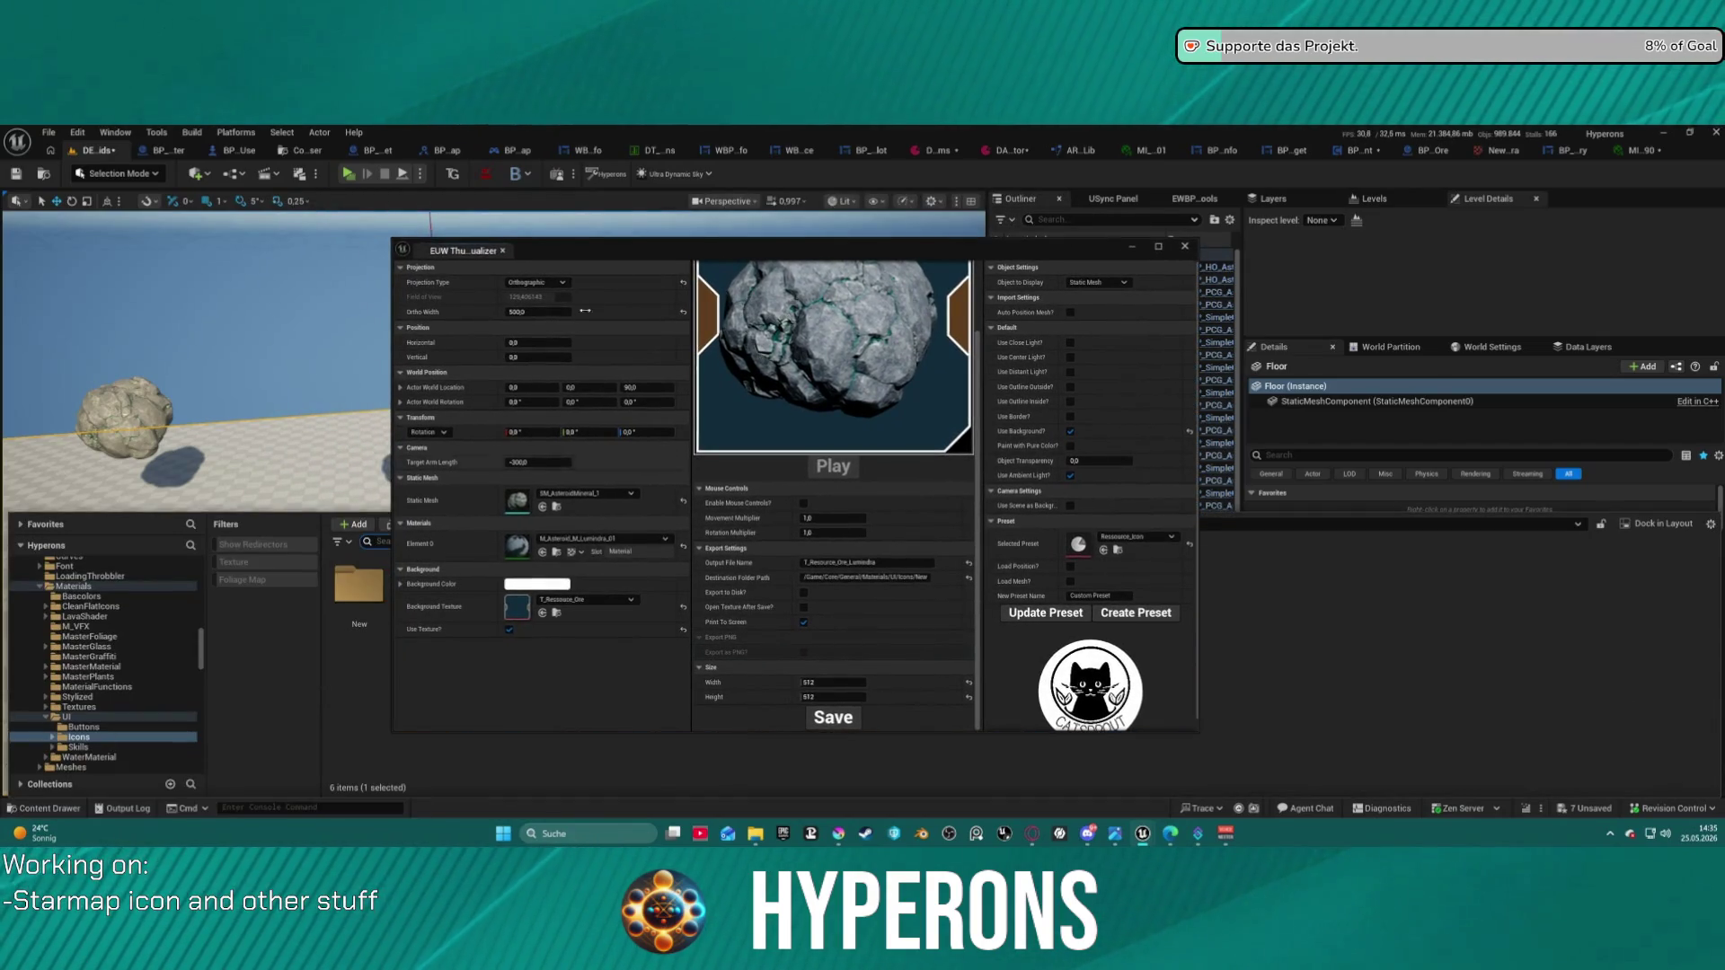
{"action": "mouse_move", "coordinate": [615, 255]}
{"action": "left_mouse_down"}
{"action": "mouse_move", "coordinate": [1078, 212]}
{"action": "mouse_move", "coordinate": [791, 237]}
{"action": "left_mouse_up"}
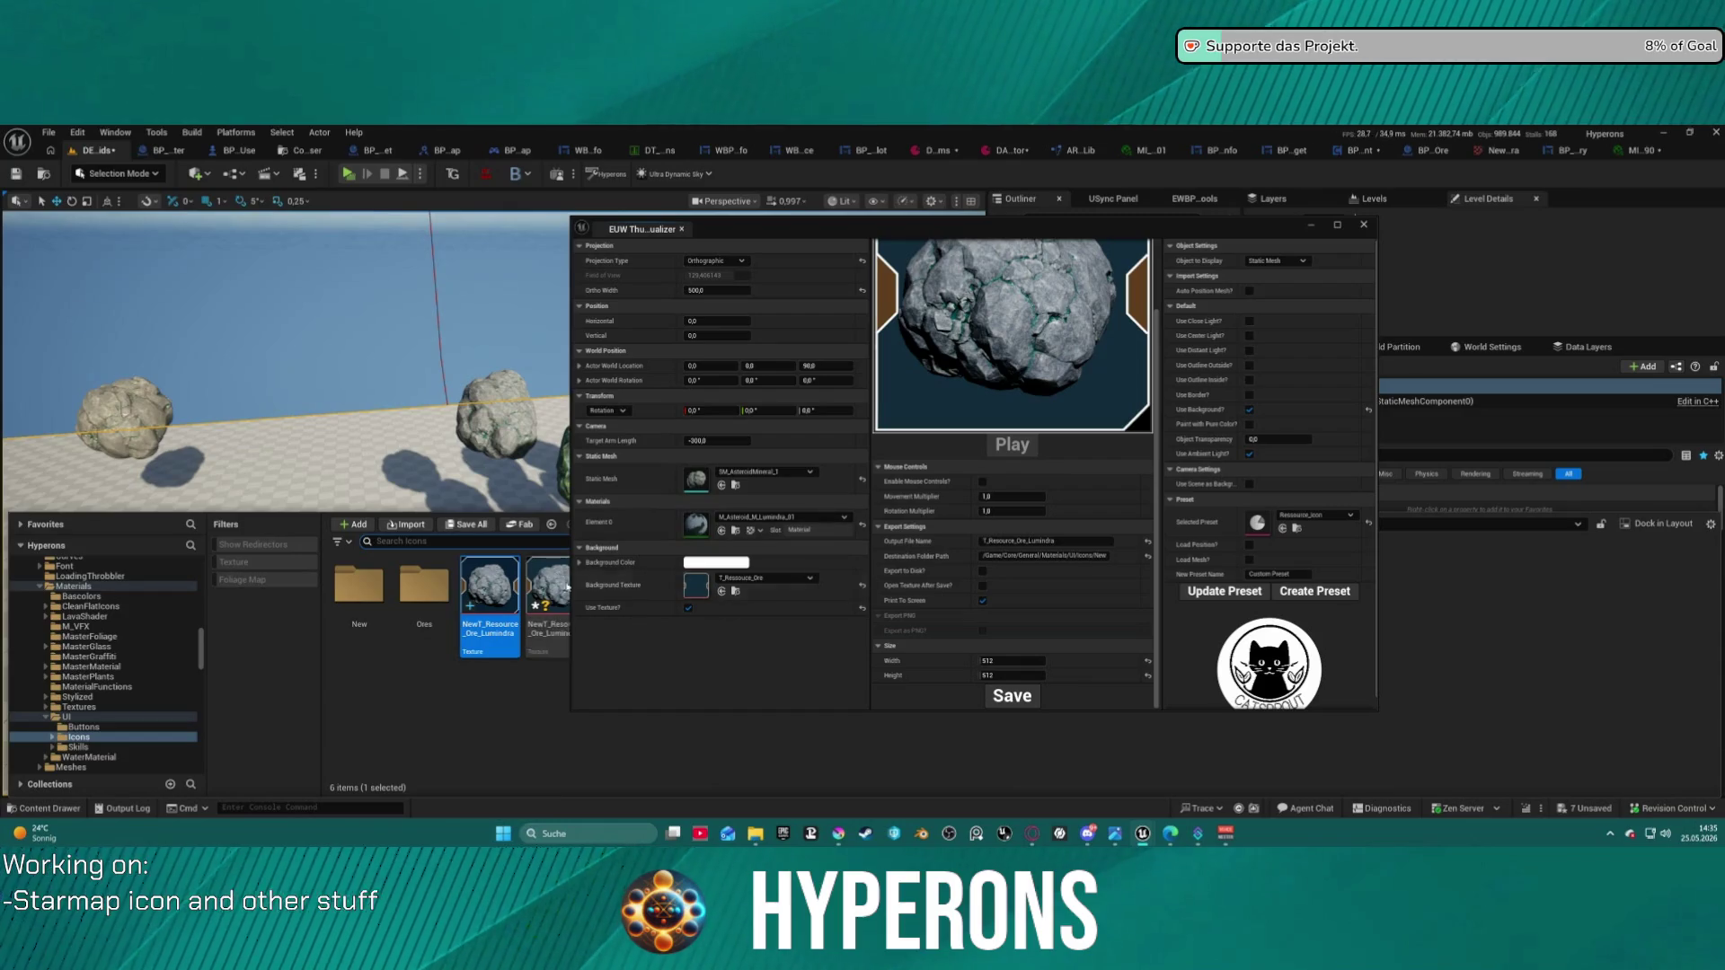
{"action": "left_click", "coordinate": [1070, 540]}
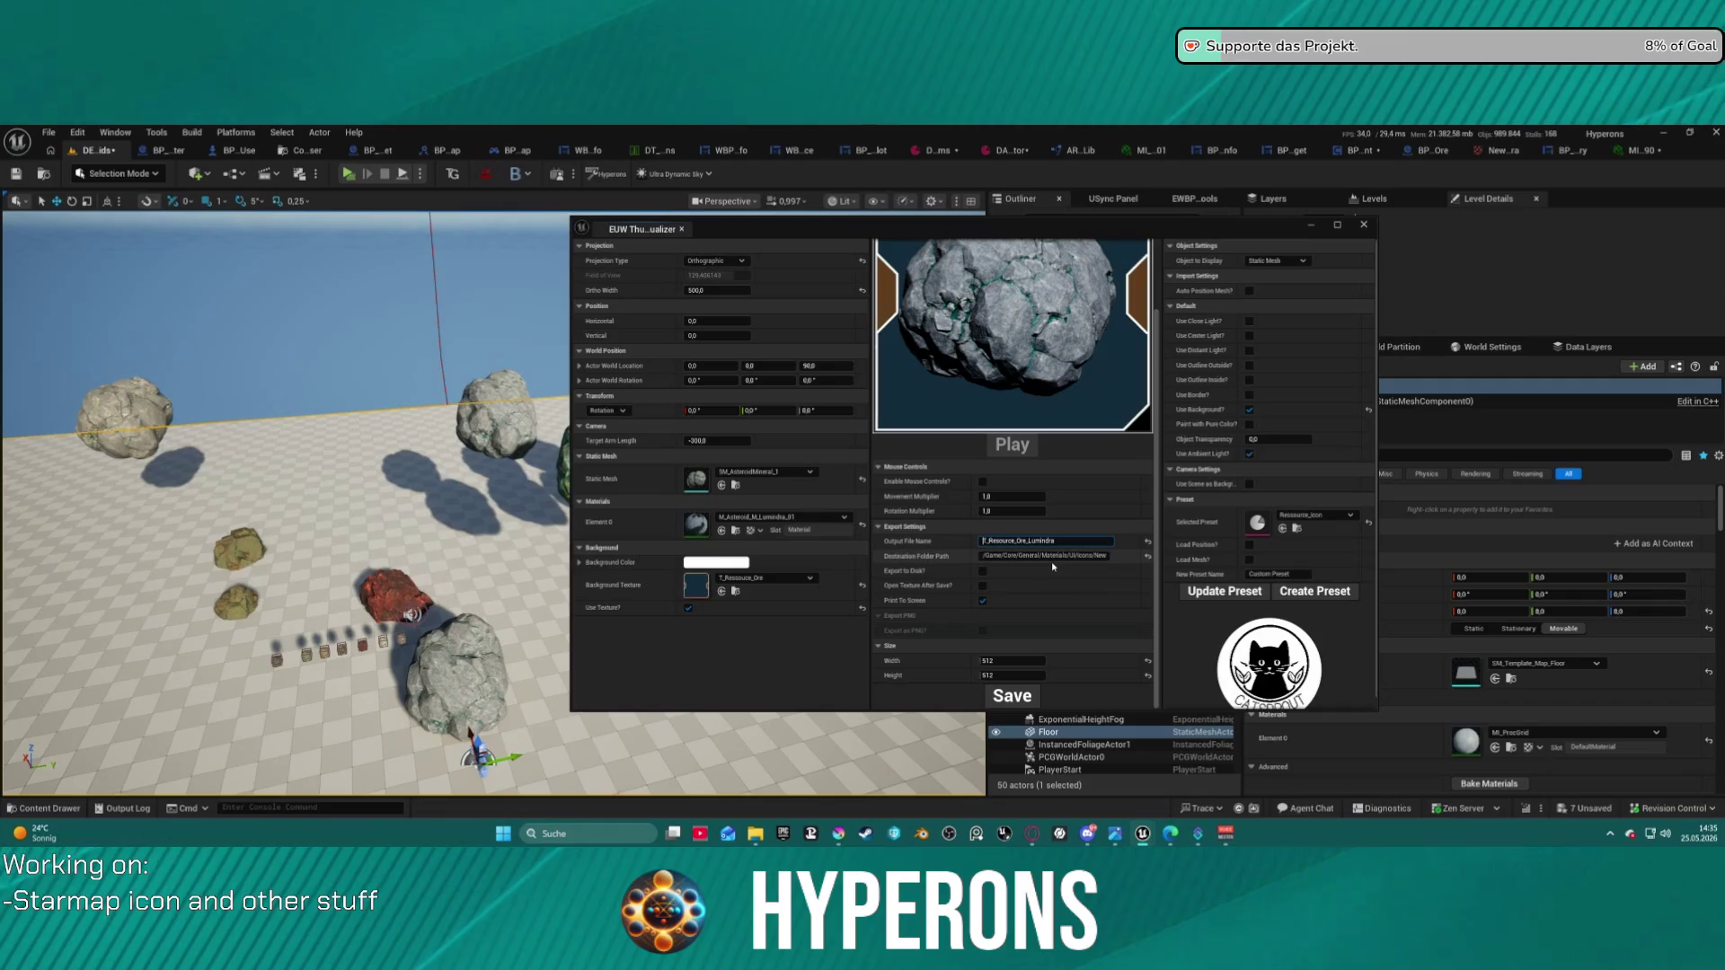
{"action": "left_click", "coordinate": [1058, 556]}
{"action": "key", "text": "ctrl+a"}
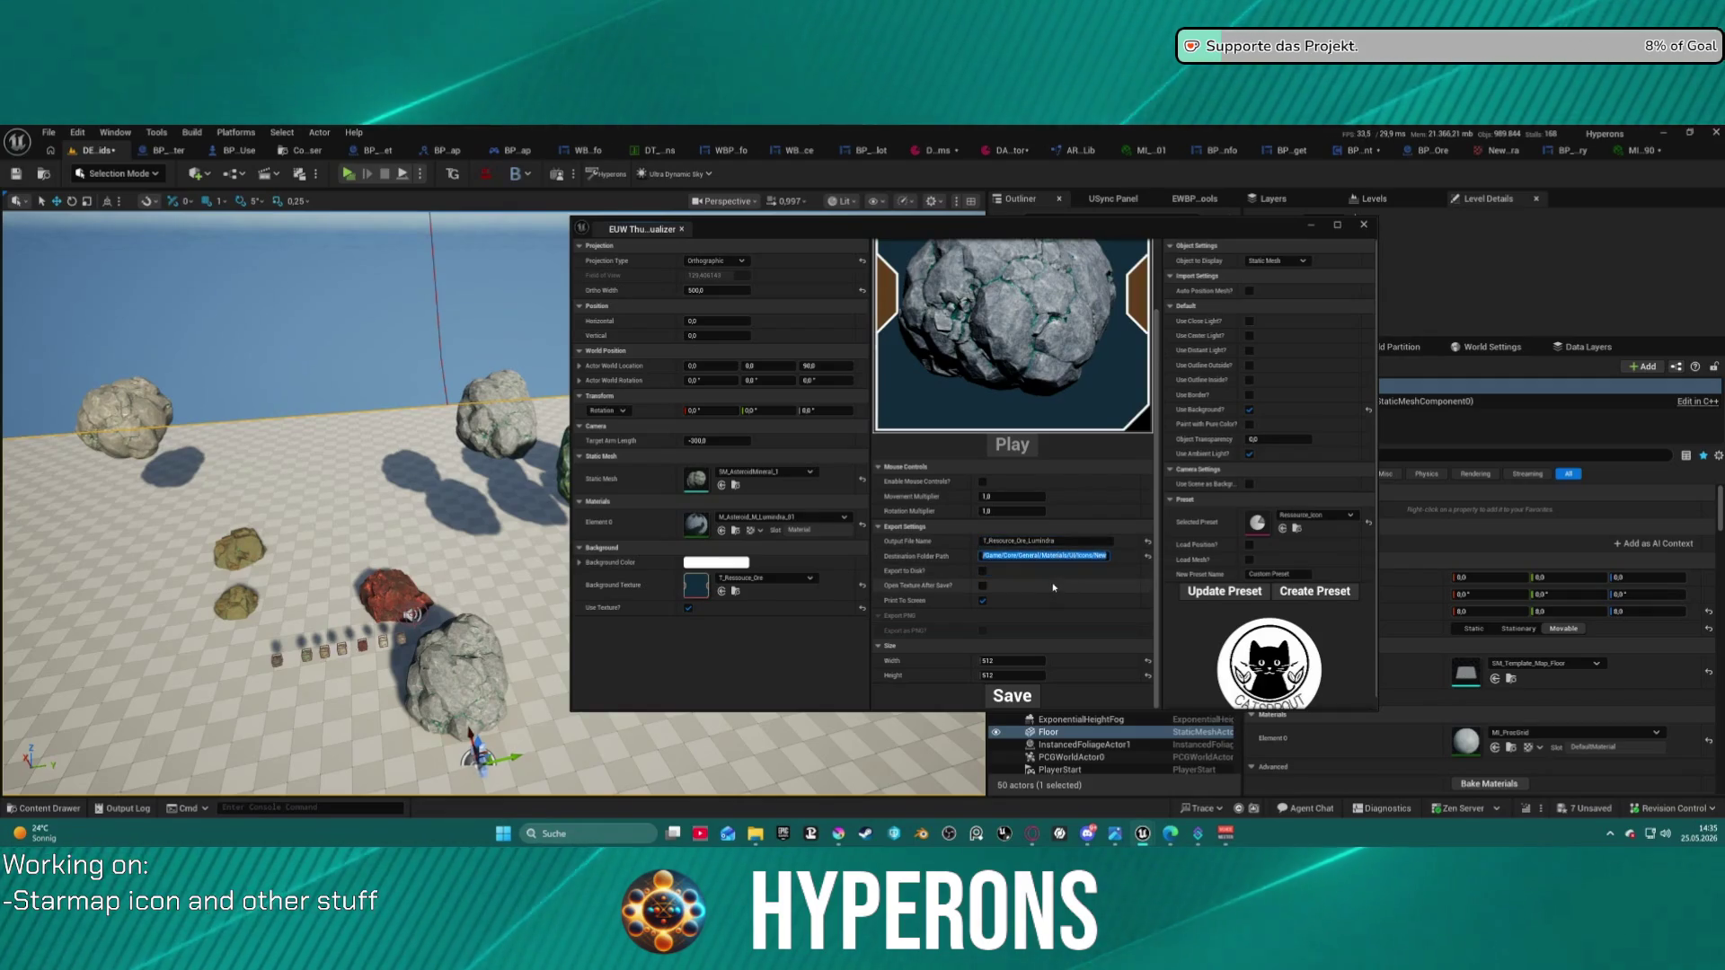
{"action": "key", "text": "Return"}
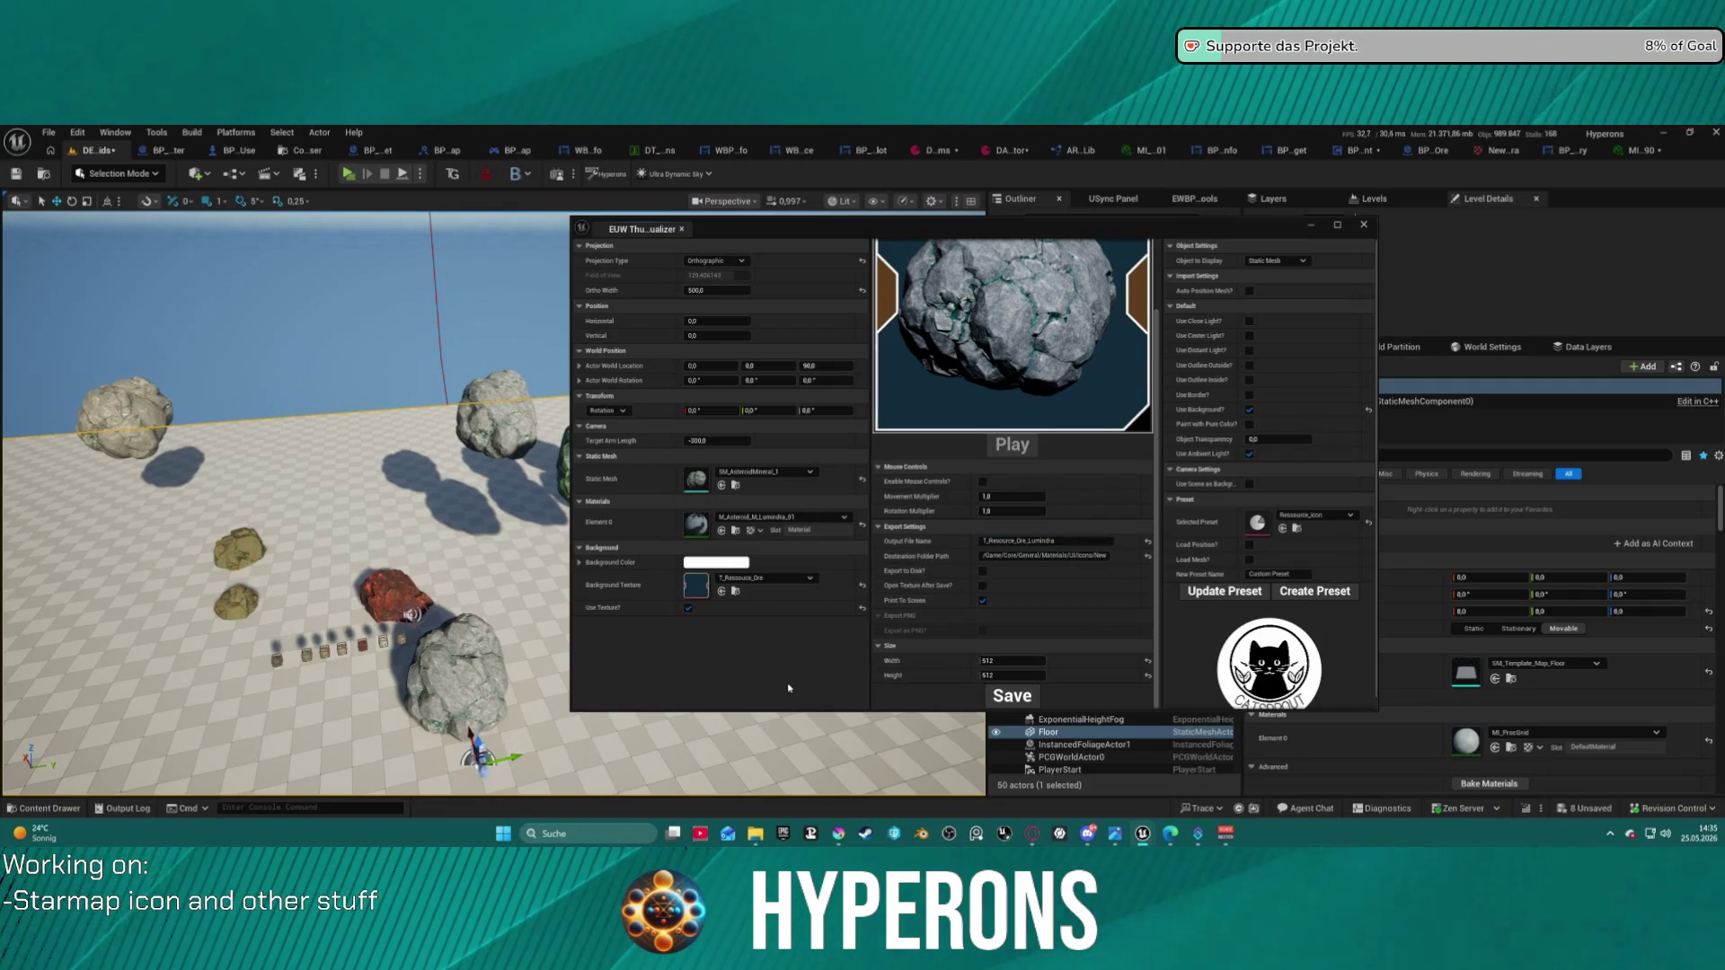
{"action": "left_click", "coordinate": [44, 811]}
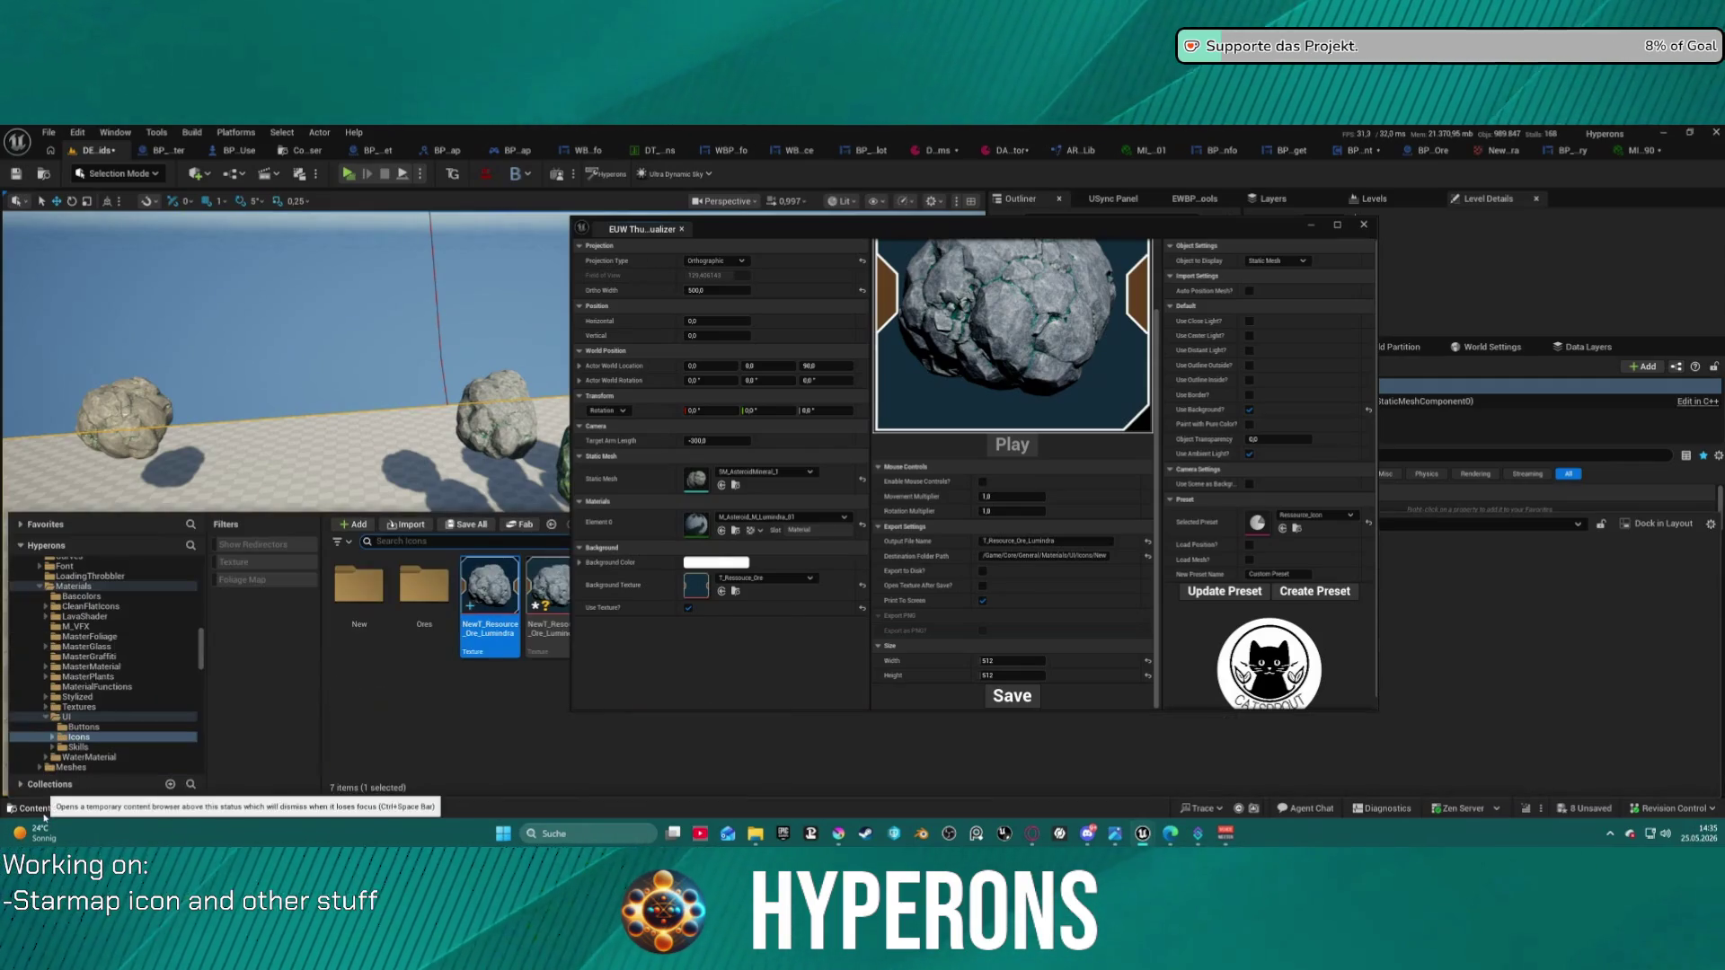
- Add a trailing slash to the destination path (…/Icons/New/) and save the icon
{"action": "double_click", "coordinate": [359, 586]}
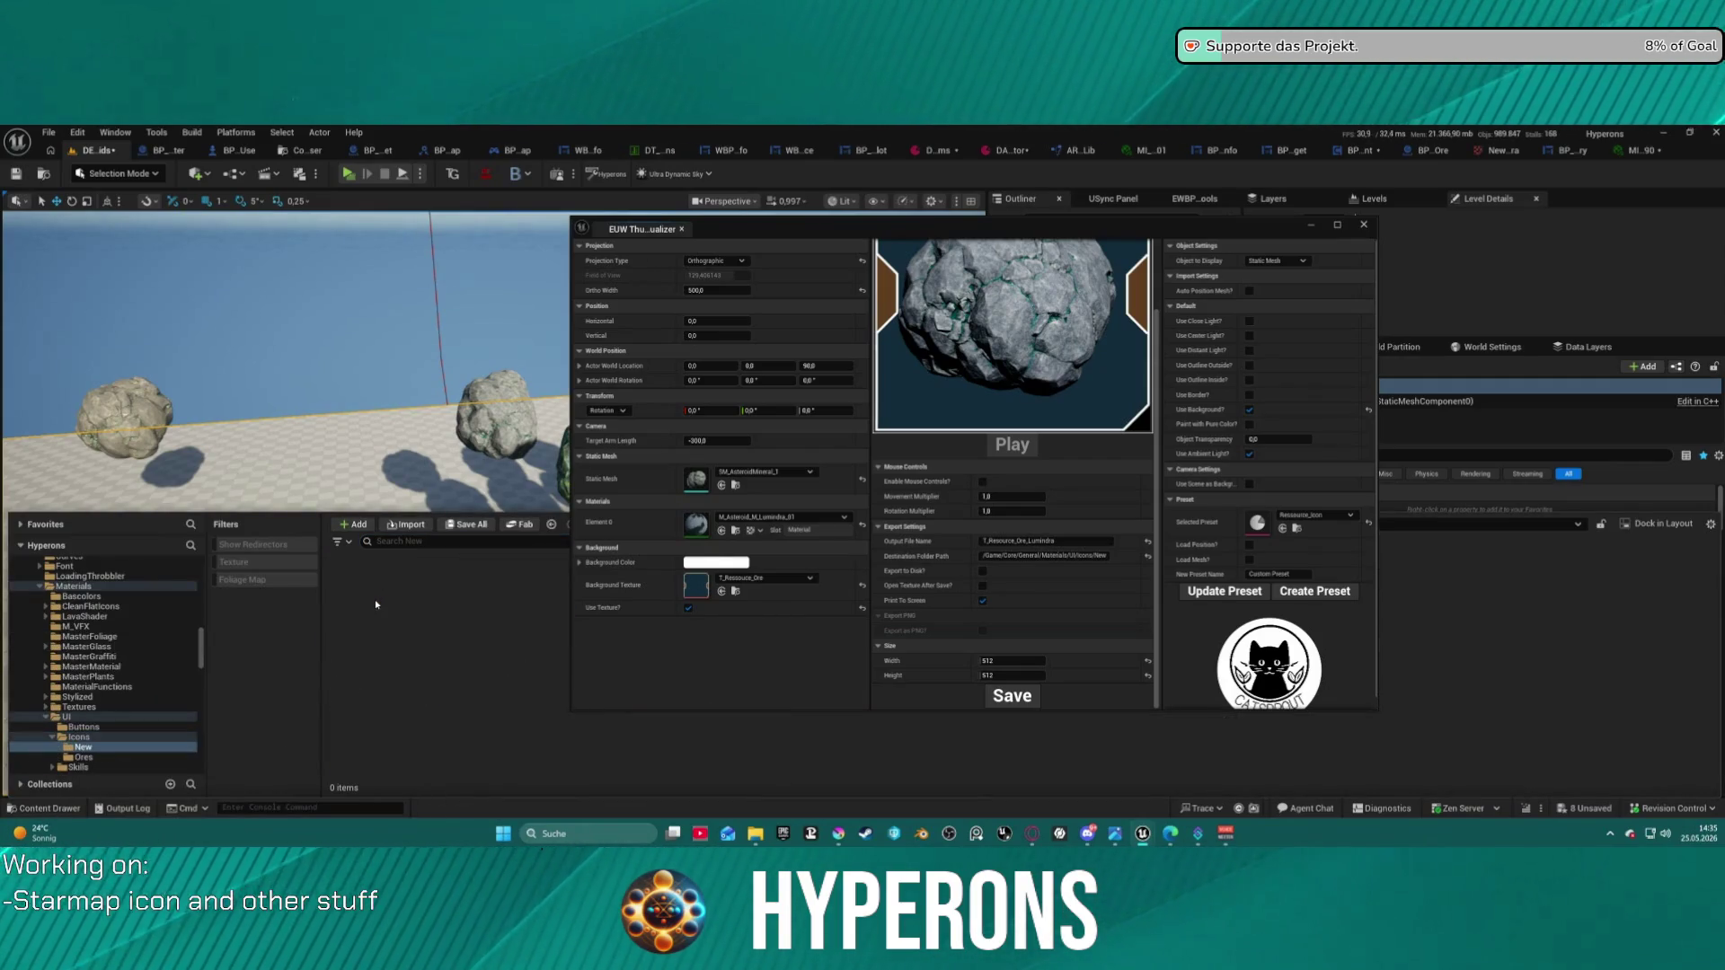
{"action": "left_click_drag", "start_coordinate": [1021, 555], "coordinate": [1216, 551]}
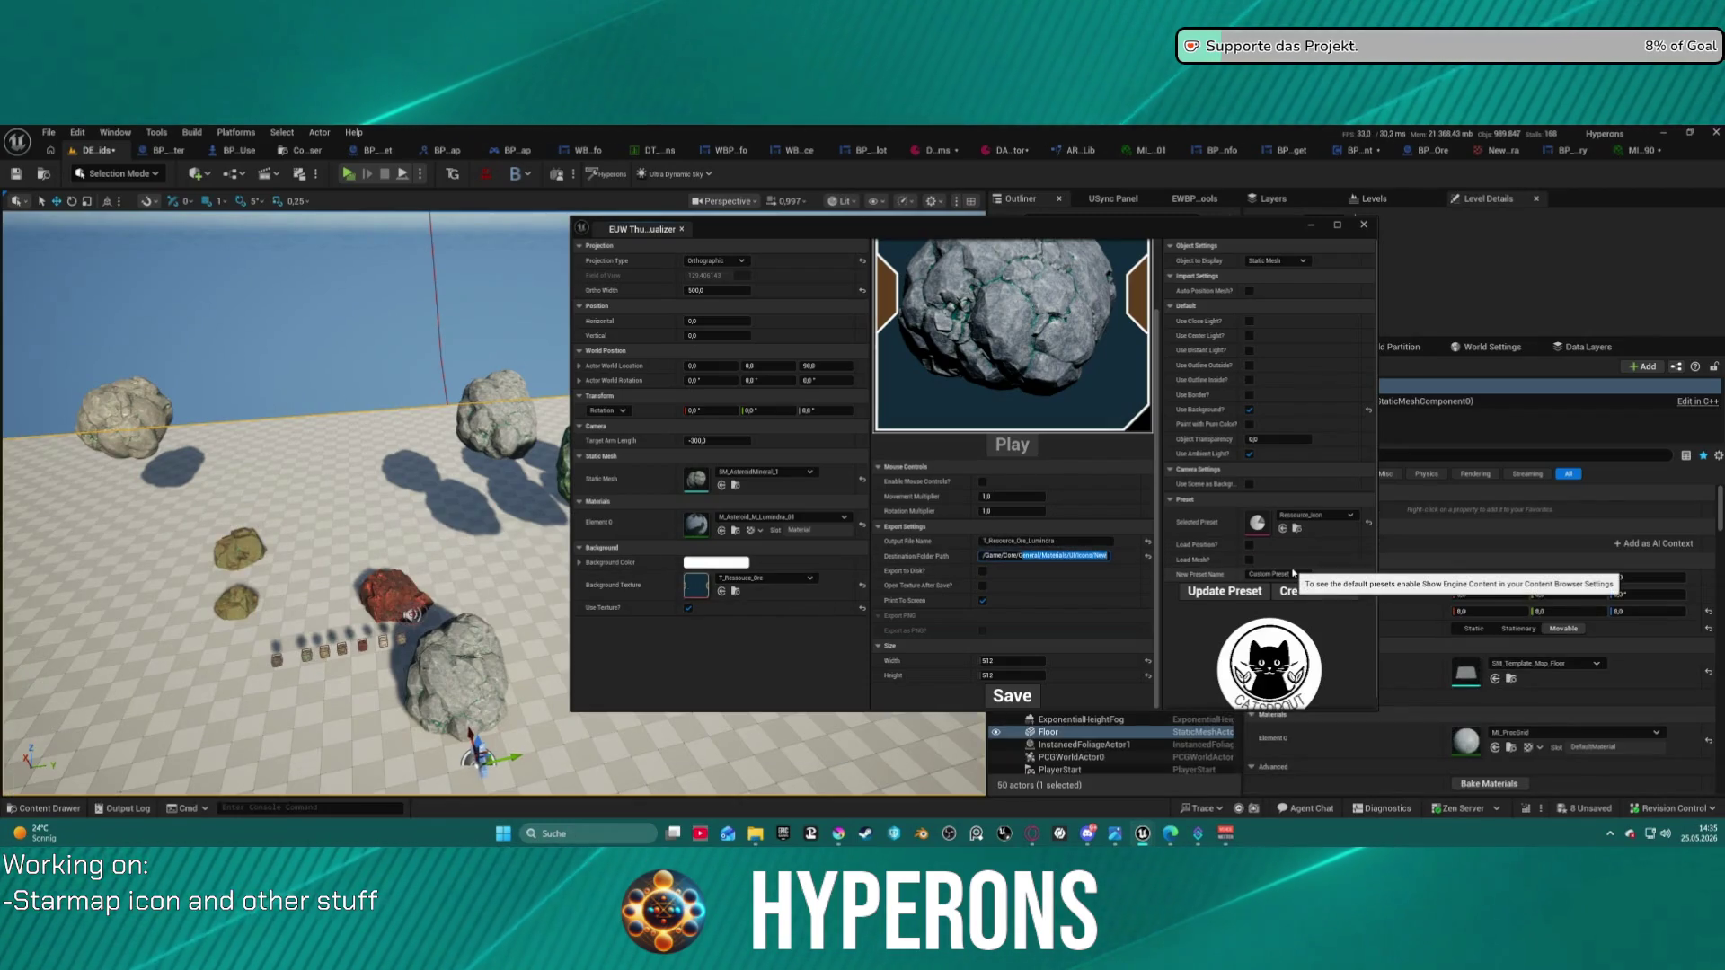
{"action": "key", "text": "End"}
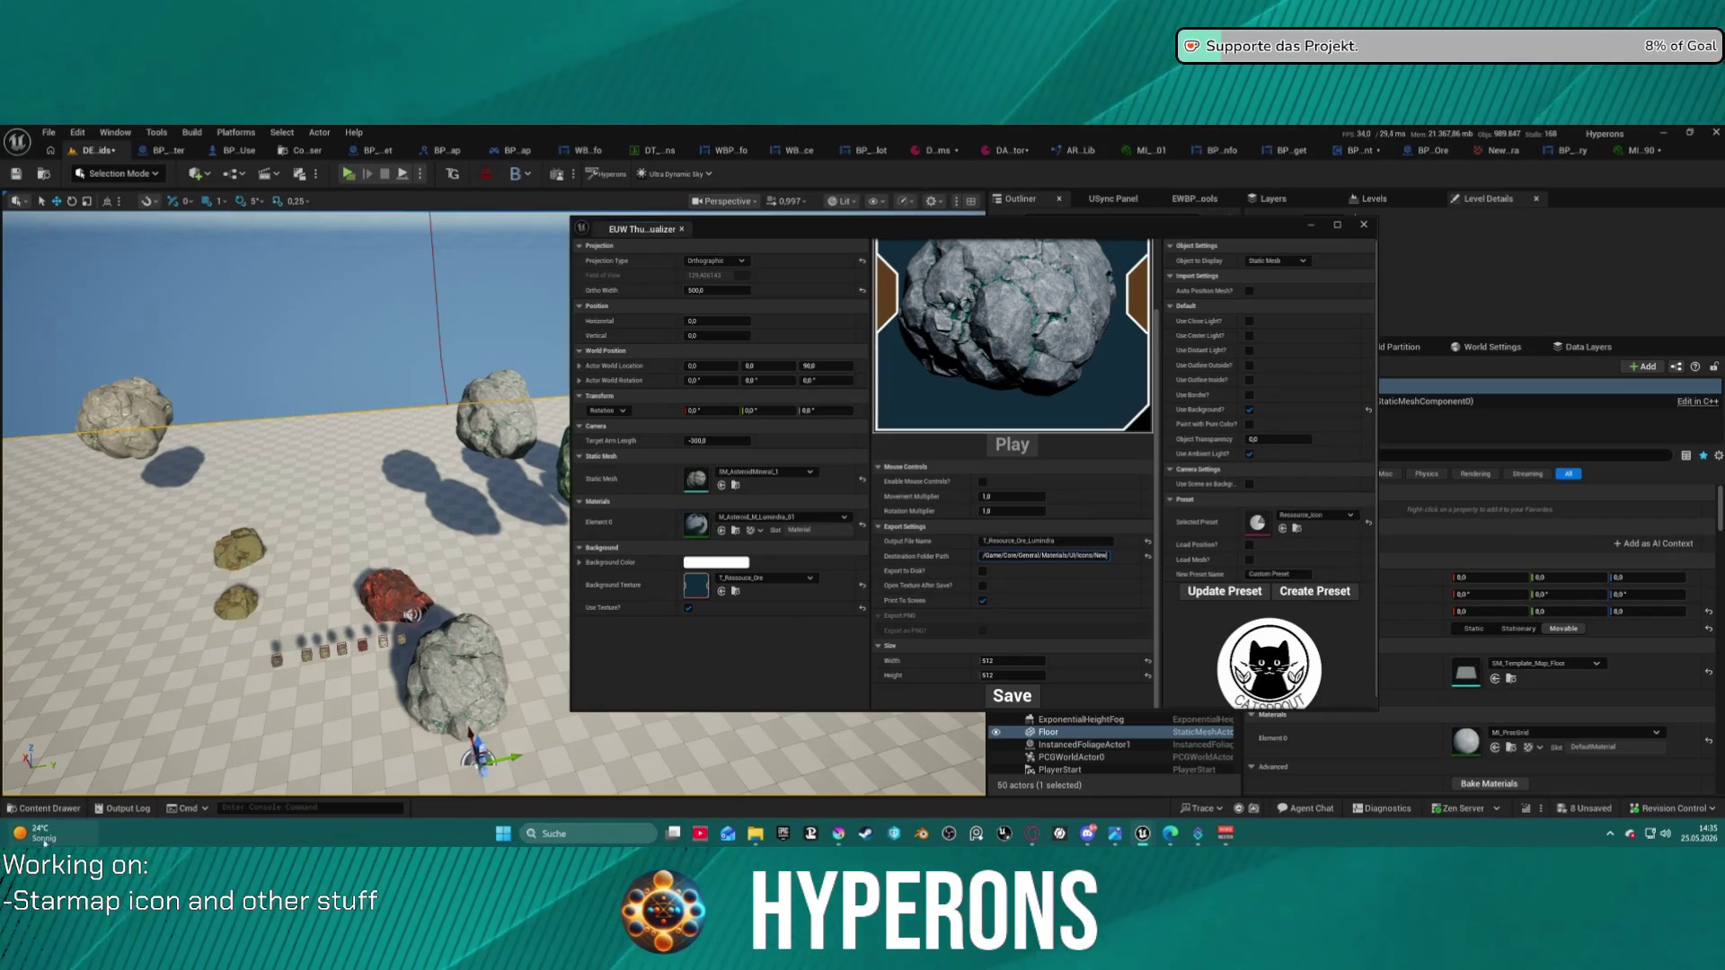
{"action": "left_click", "coordinate": [22, 811]}
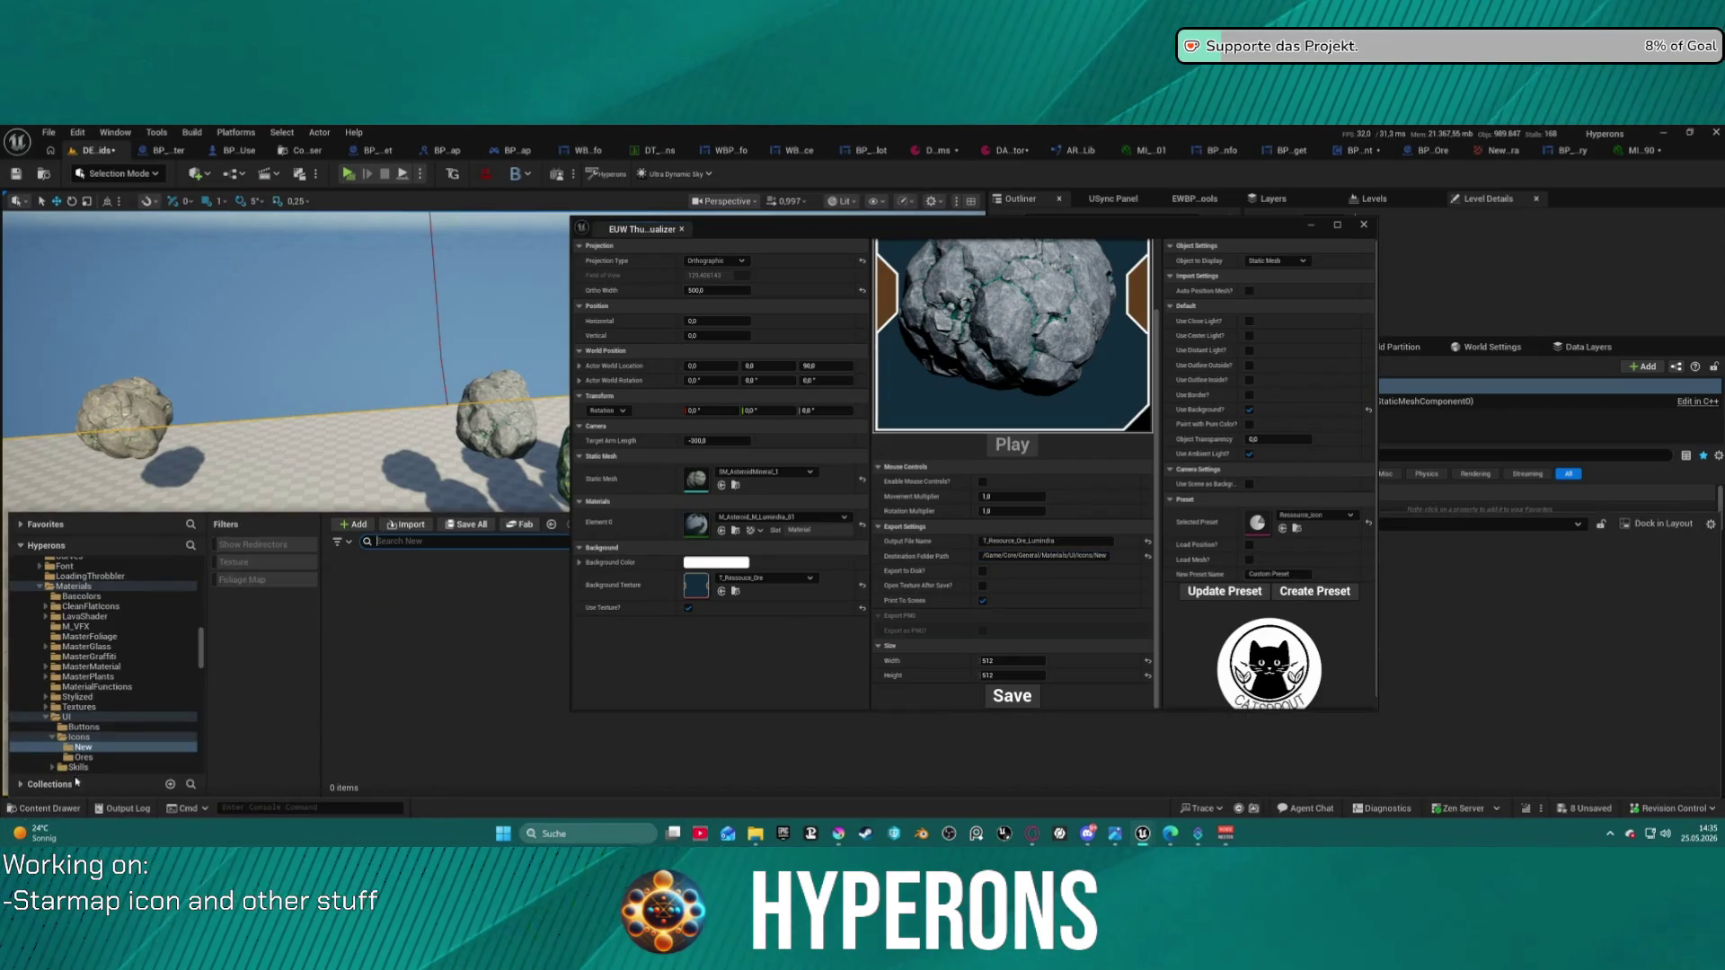
{"action": "left_click_drag", "start_coordinate": [1056, 556], "coordinate": [1204, 548]}
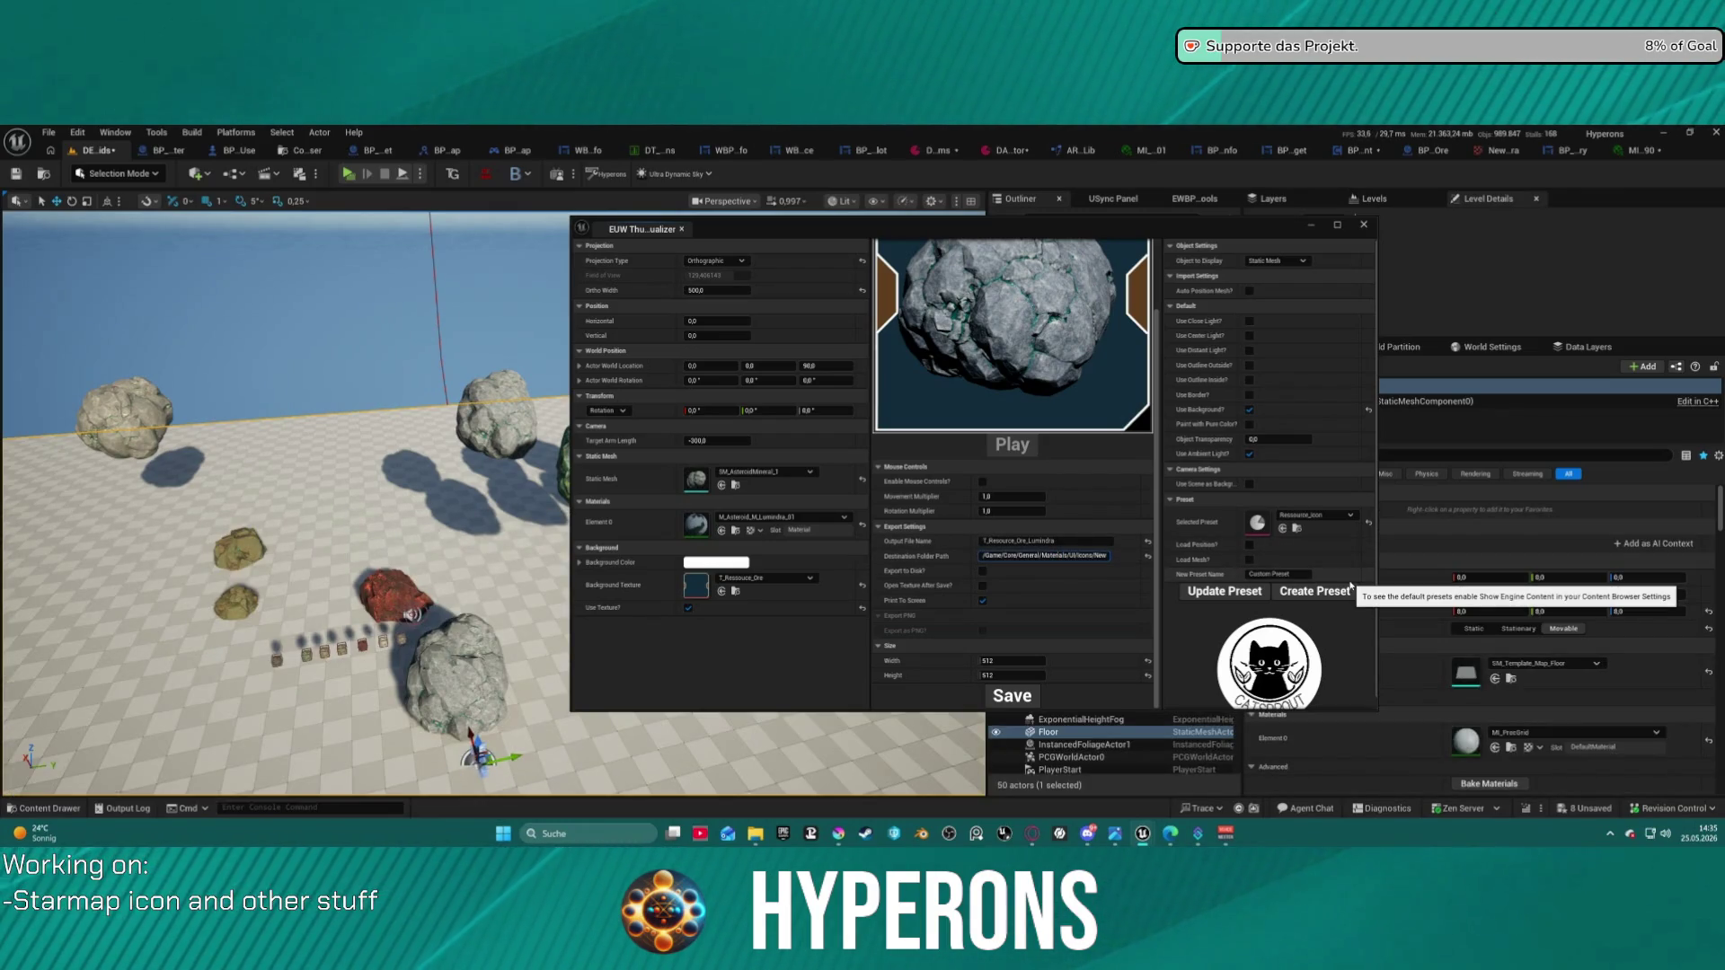
{"action": "type", "text": "/"}
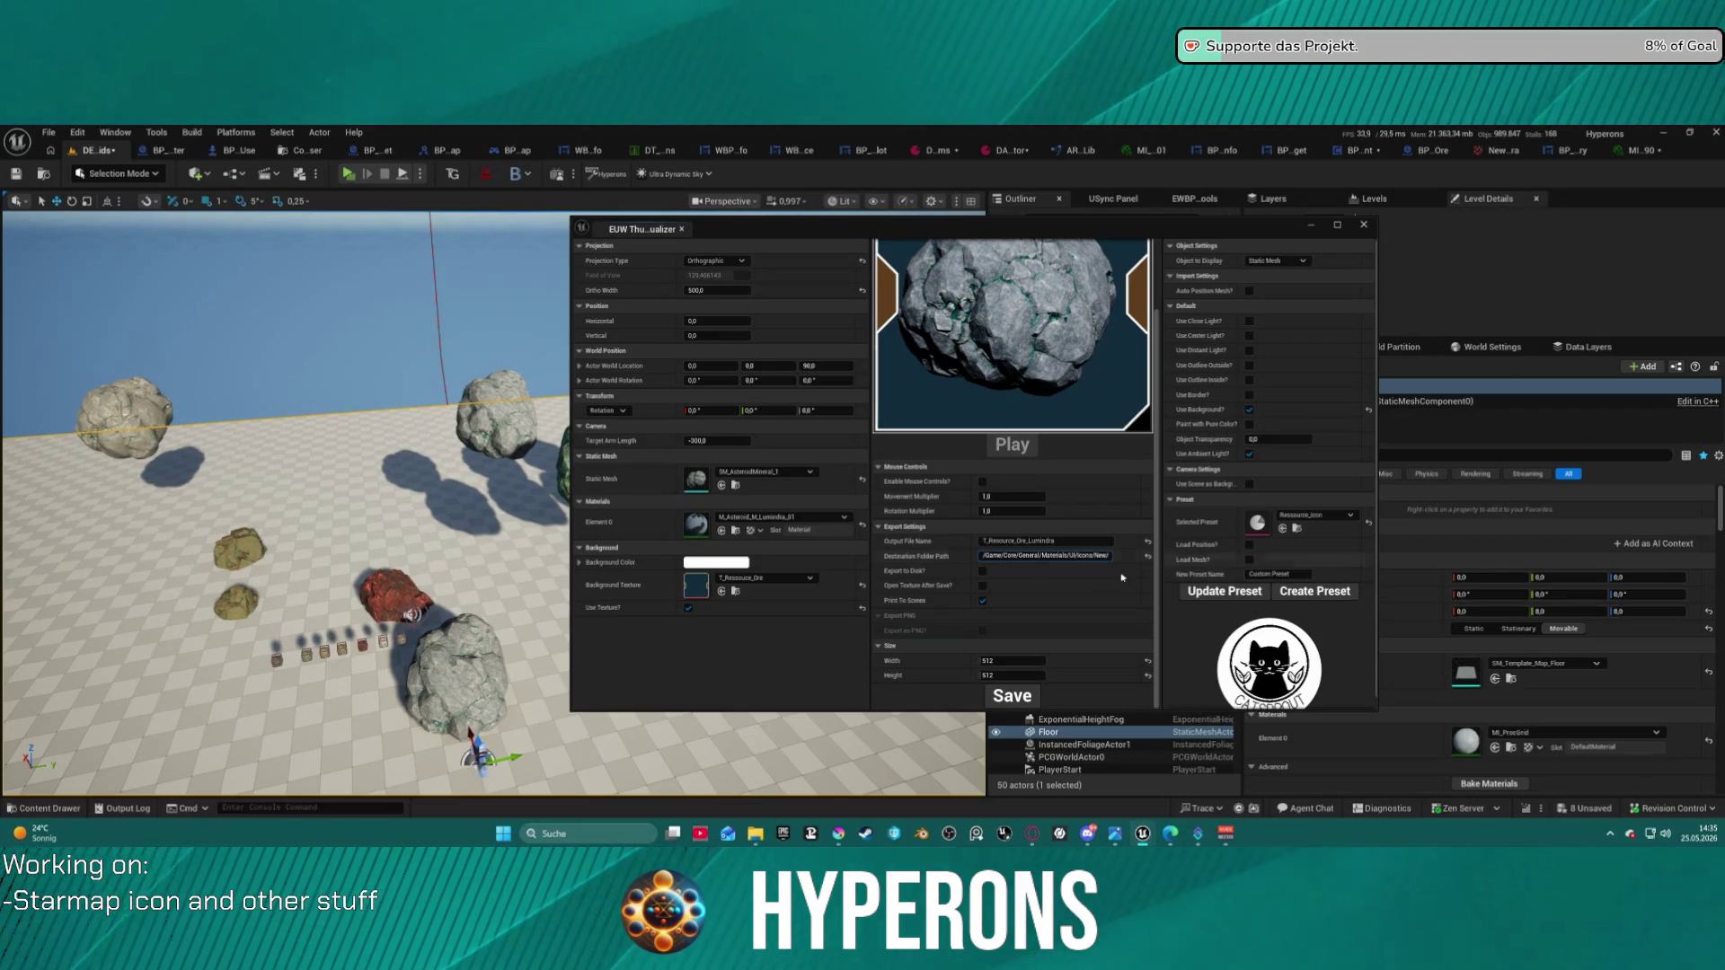
{"action": "left_click", "coordinate": [1004, 704]}
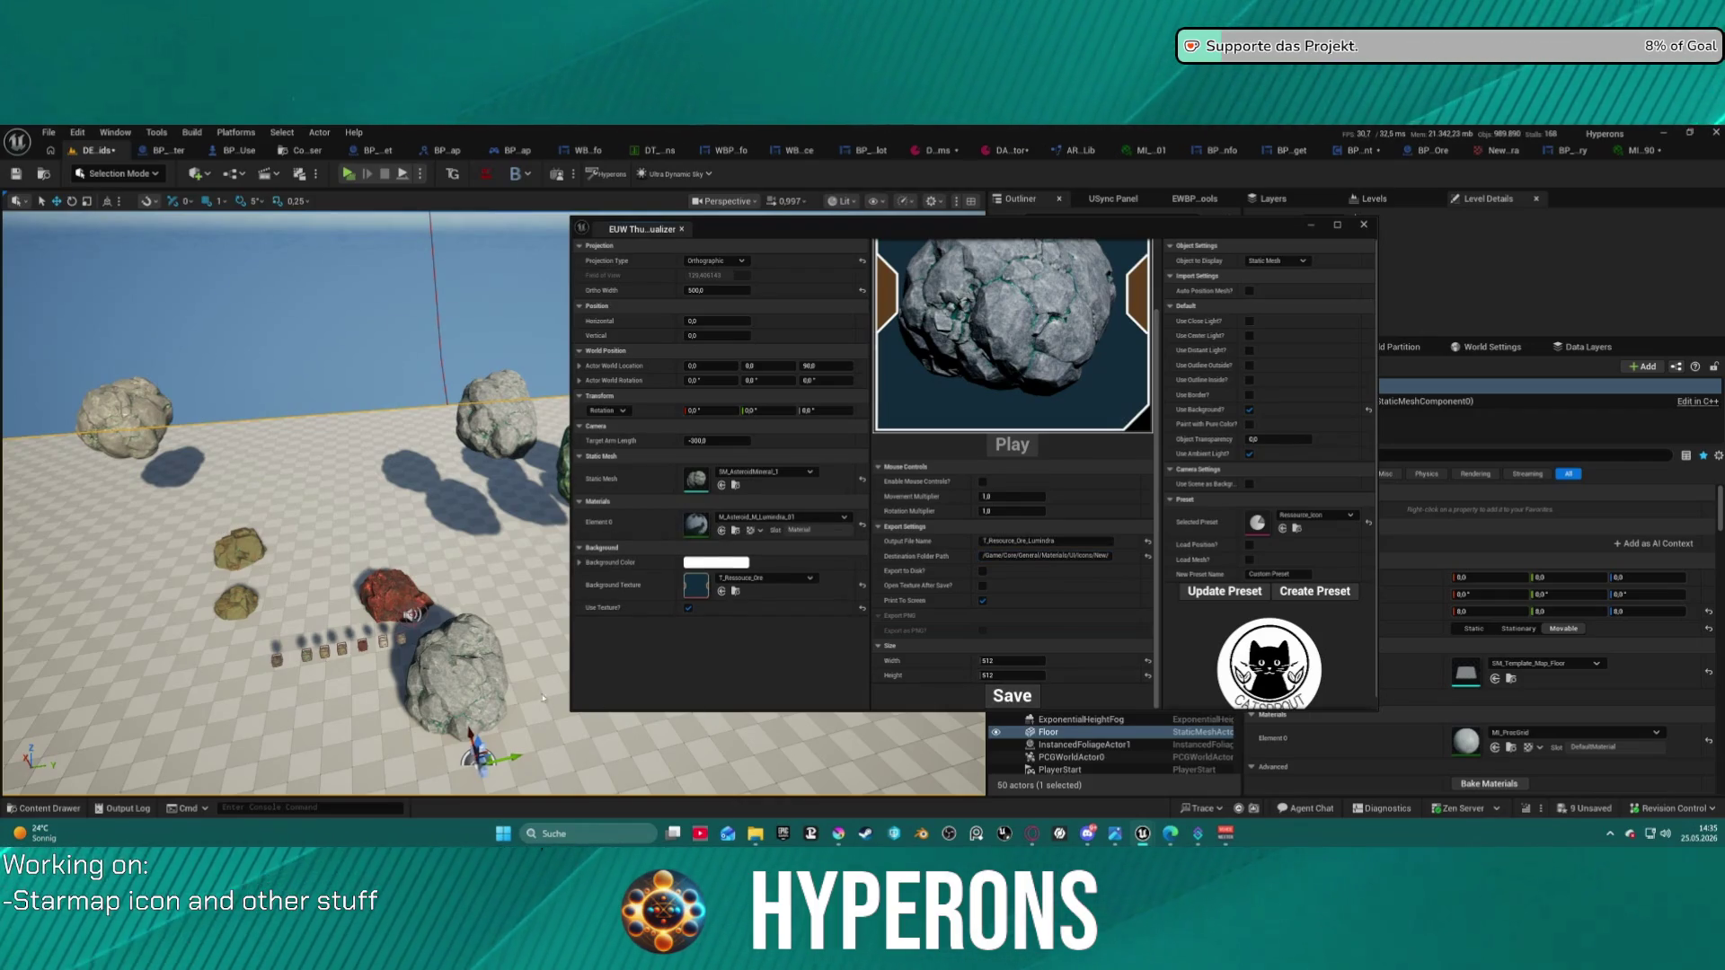
- Check the New folder, correct the destination path, and re-save T_Resource_Ore_Lumindra
{"action": "left_click", "coordinate": [50, 808]}
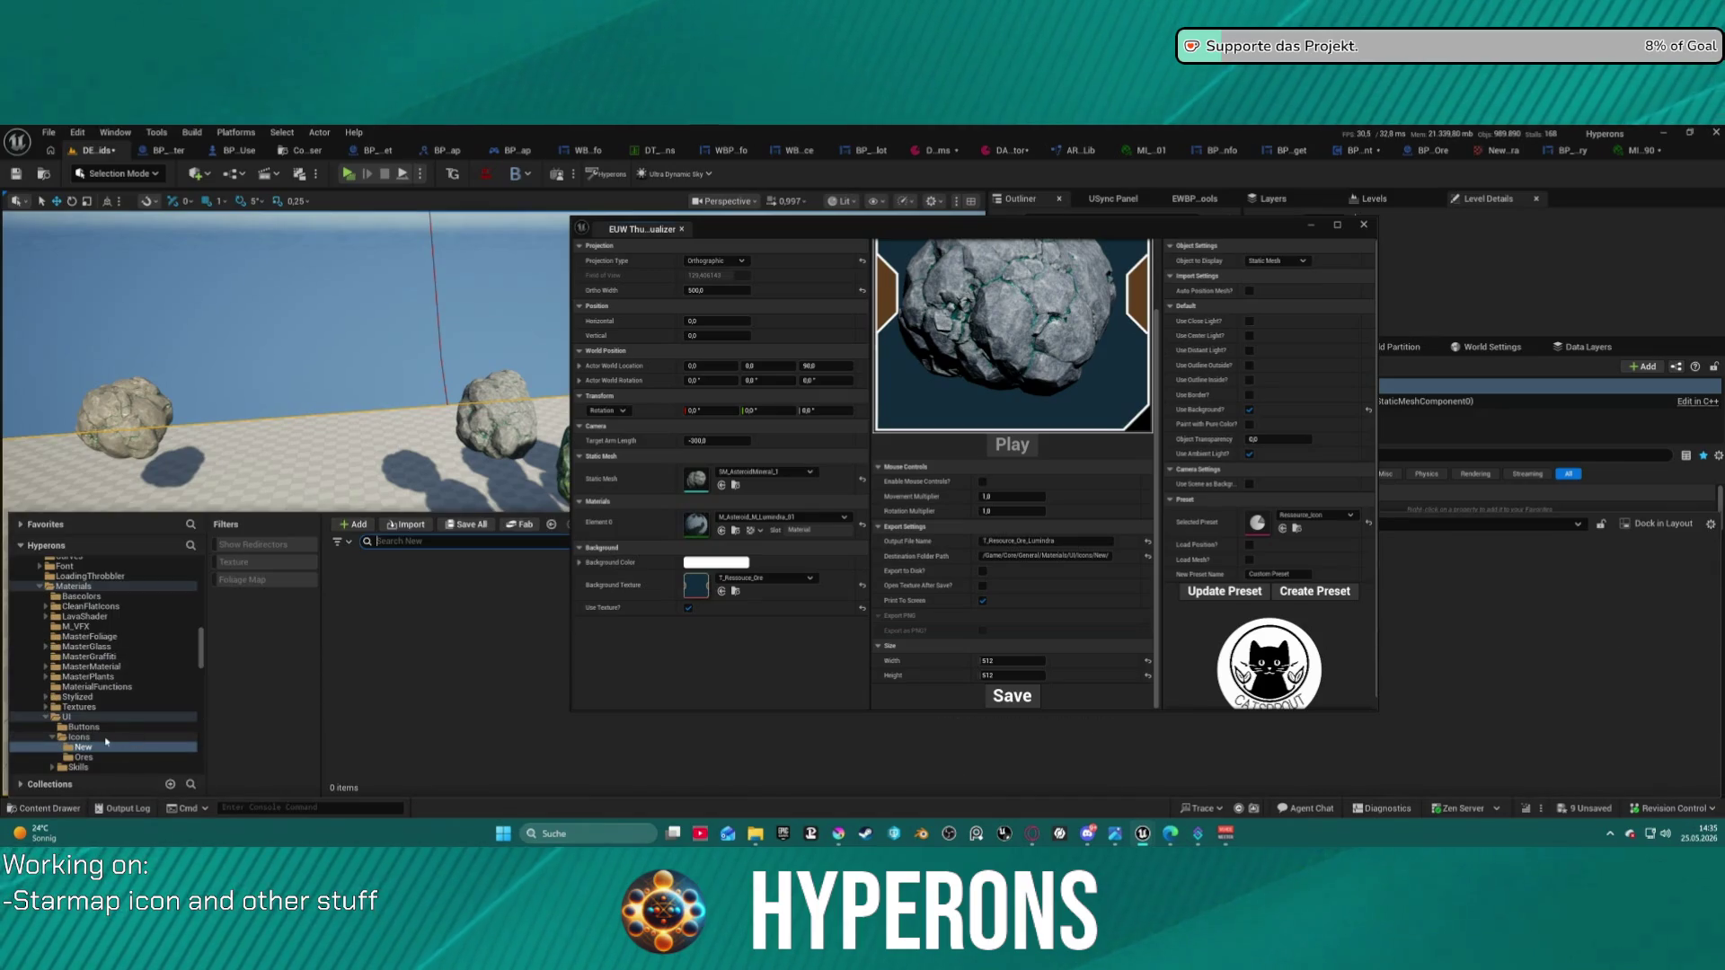
{"action": "left_click", "coordinate": [83, 758]}
{"action": "left_click", "coordinate": [83, 747]}
{"action": "left_click", "coordinate": [79, 737]}
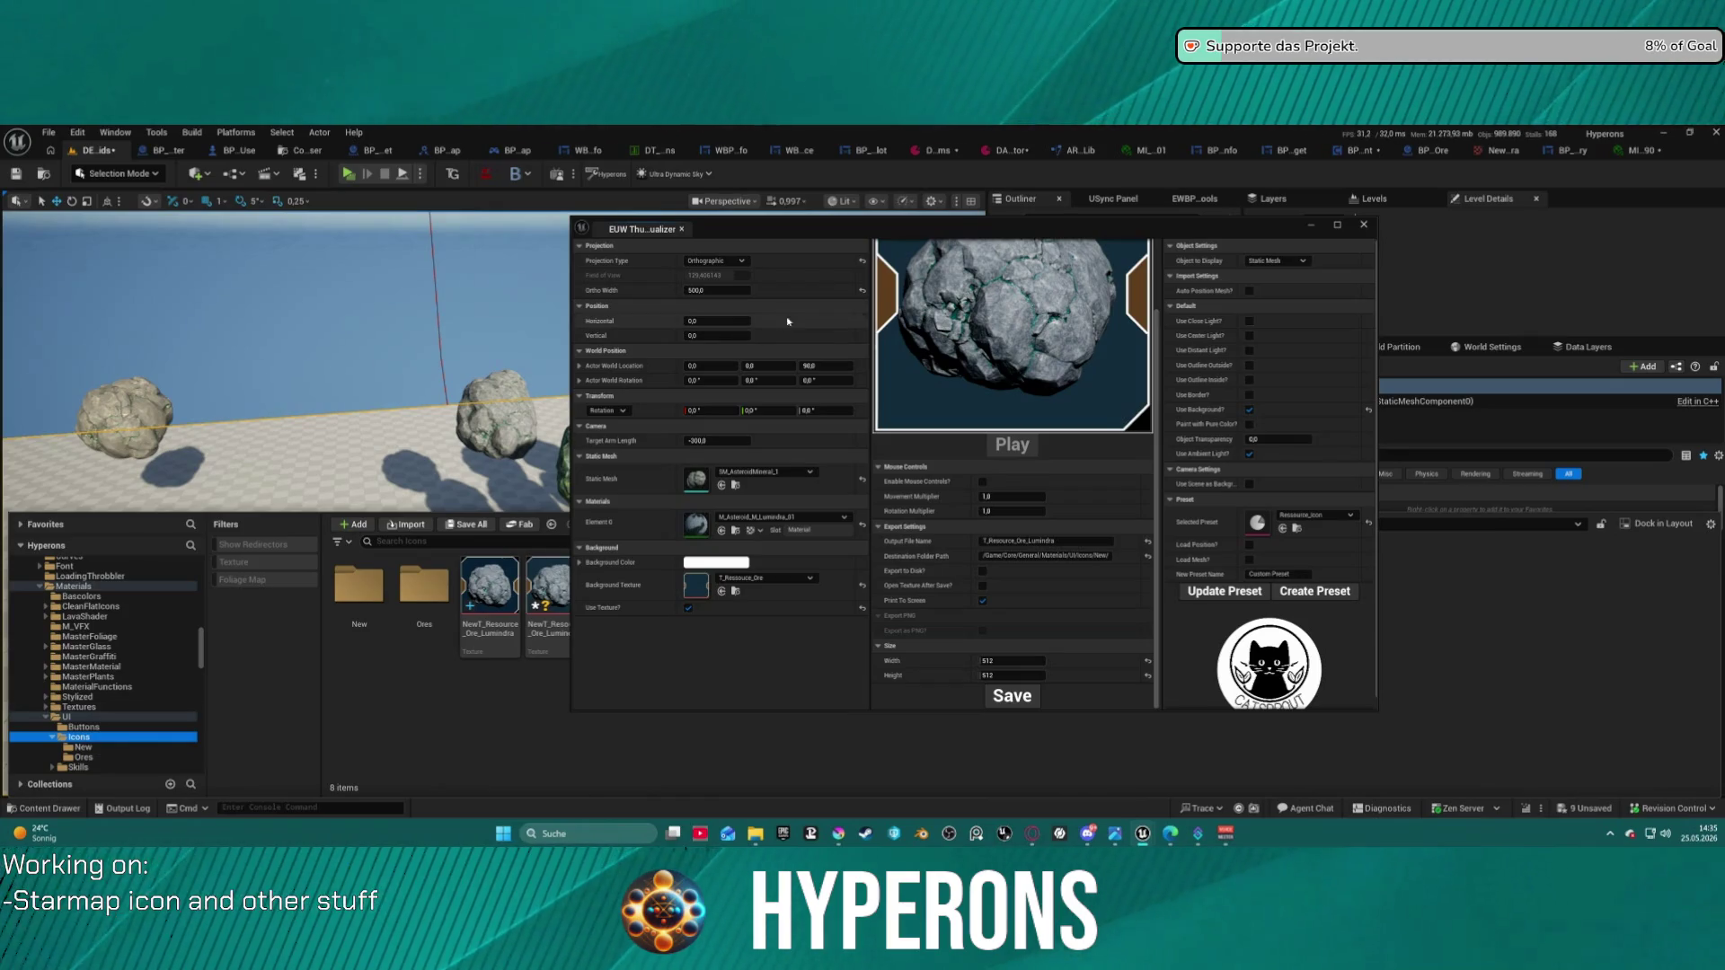
{"action": "mouse_move", "coordinate": [802, 229]}
{"action": "left_mouse_down"}
{"action": "mouse_move", "coordinate": [1315, 224]}
{"action": "mouse_move", "coordinate": [761, 242]}
{"action": "left_mouse_up"}
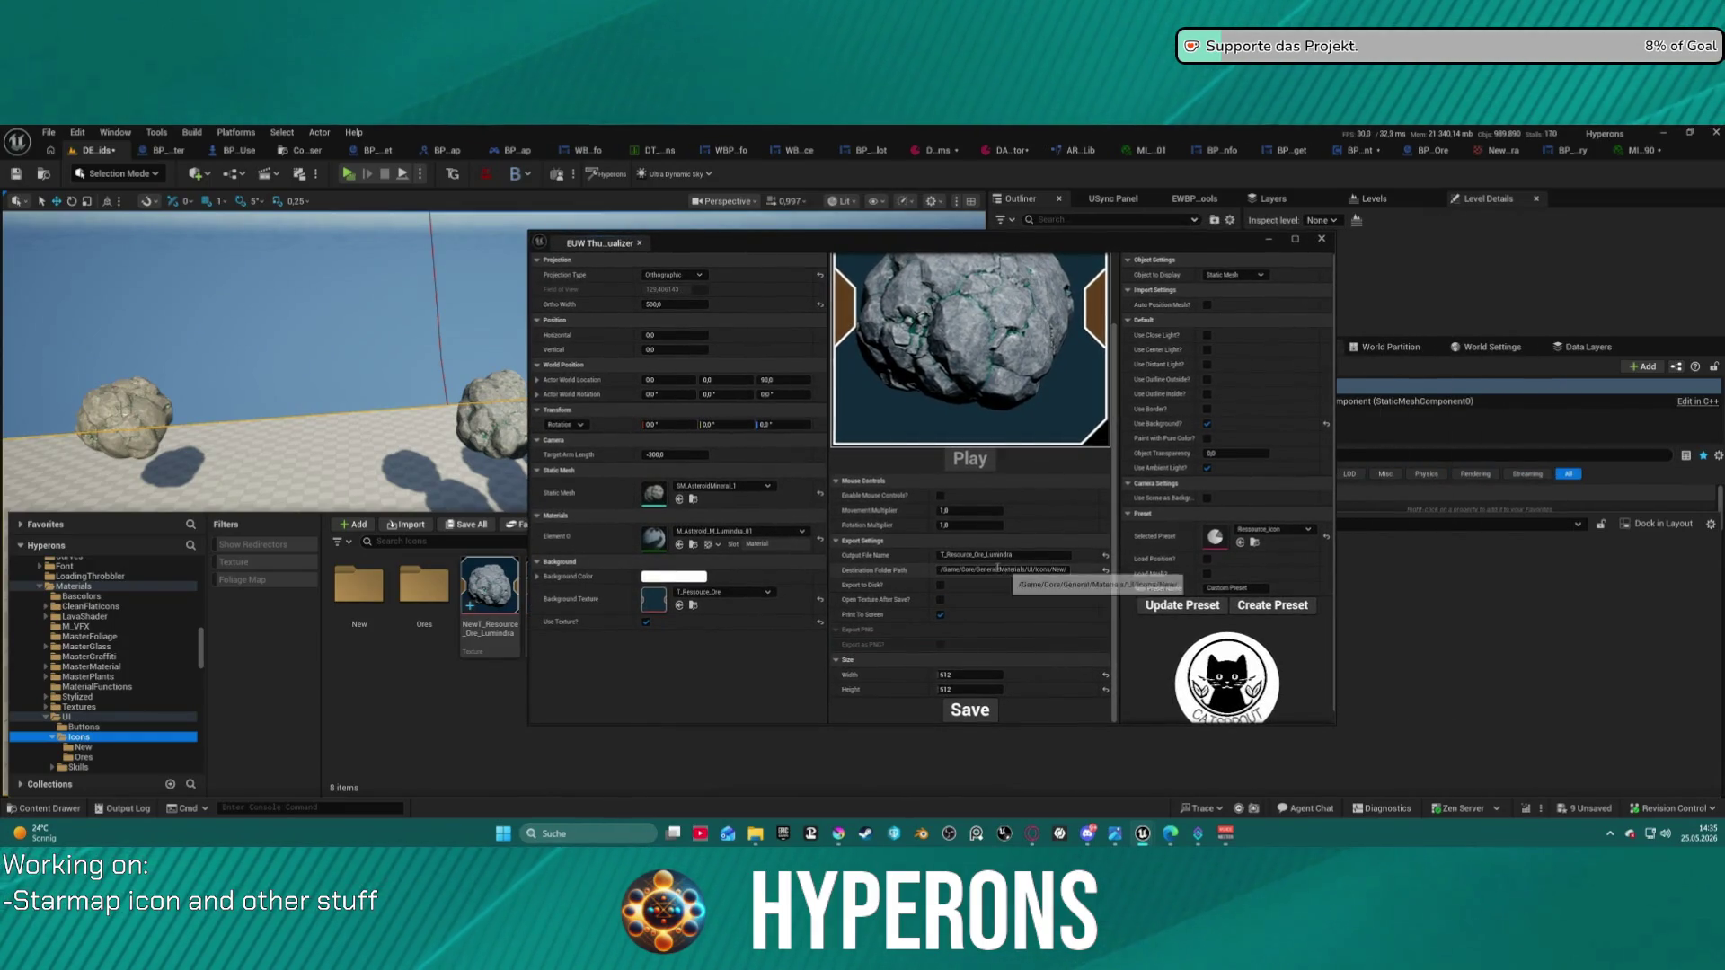
{"action": "left_click_drag", "start_coordinate": [996, 570], "coordinate": [753, 574]}
{"action": "left_click_drag", "start_coordinate": [999, 569], "coordinate": [1075, 571]}
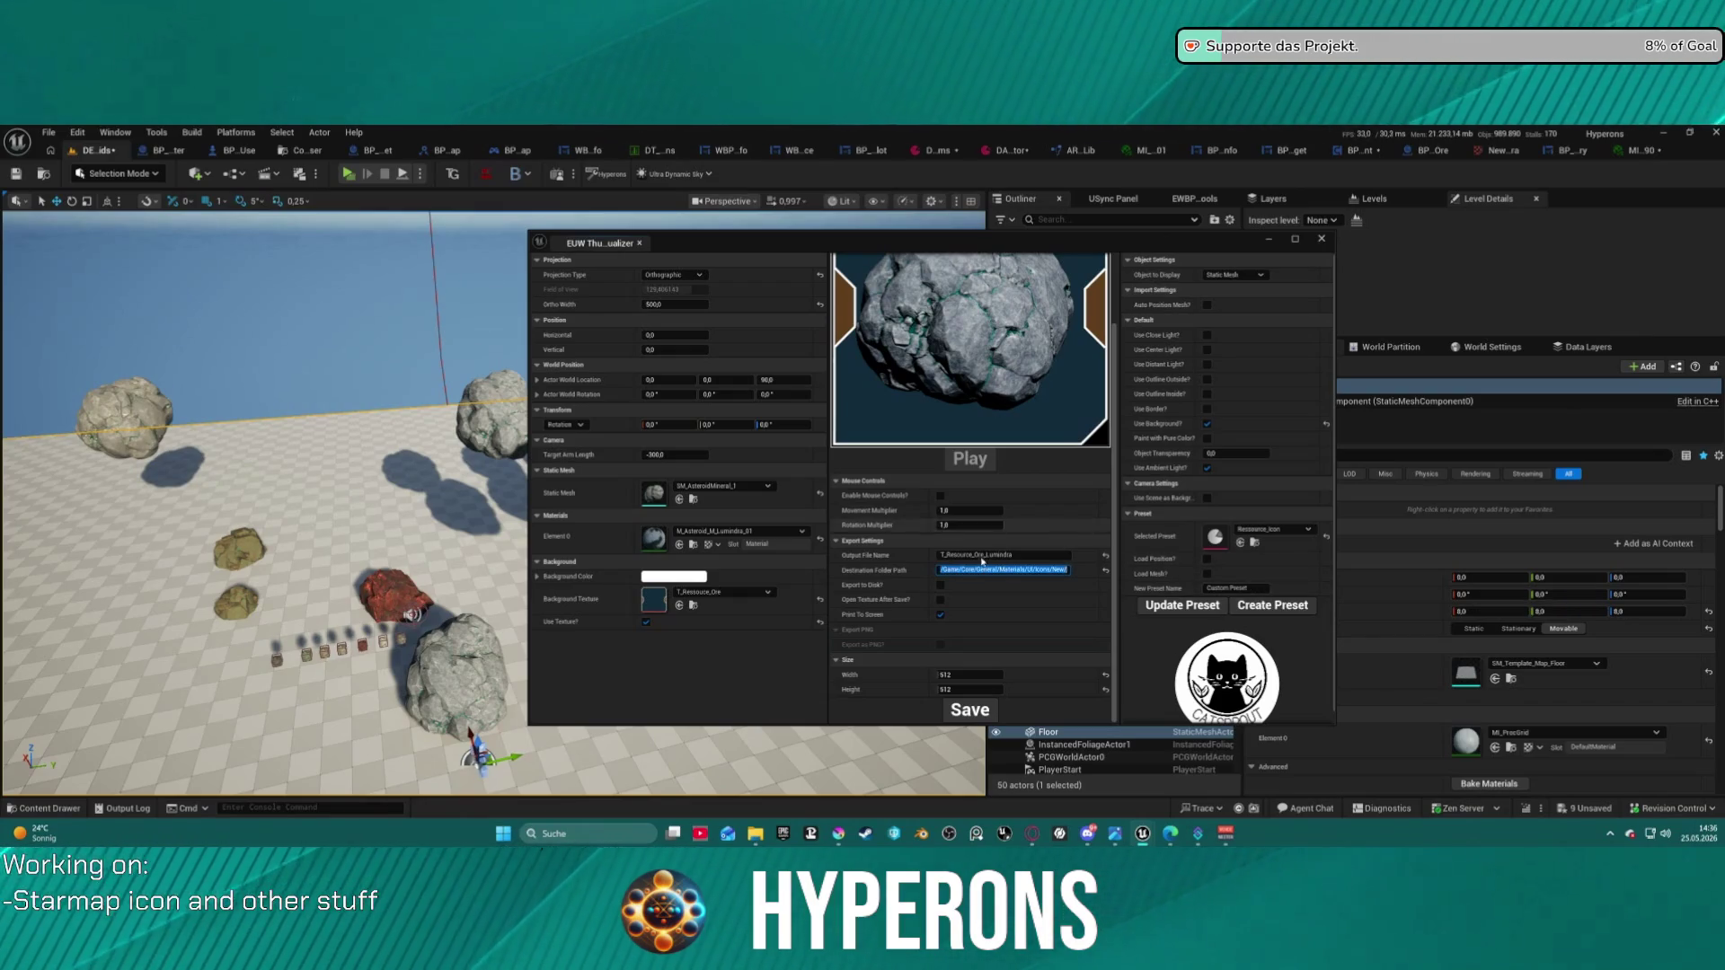
{"action": "left_click", "coordinate": [980, 711]}
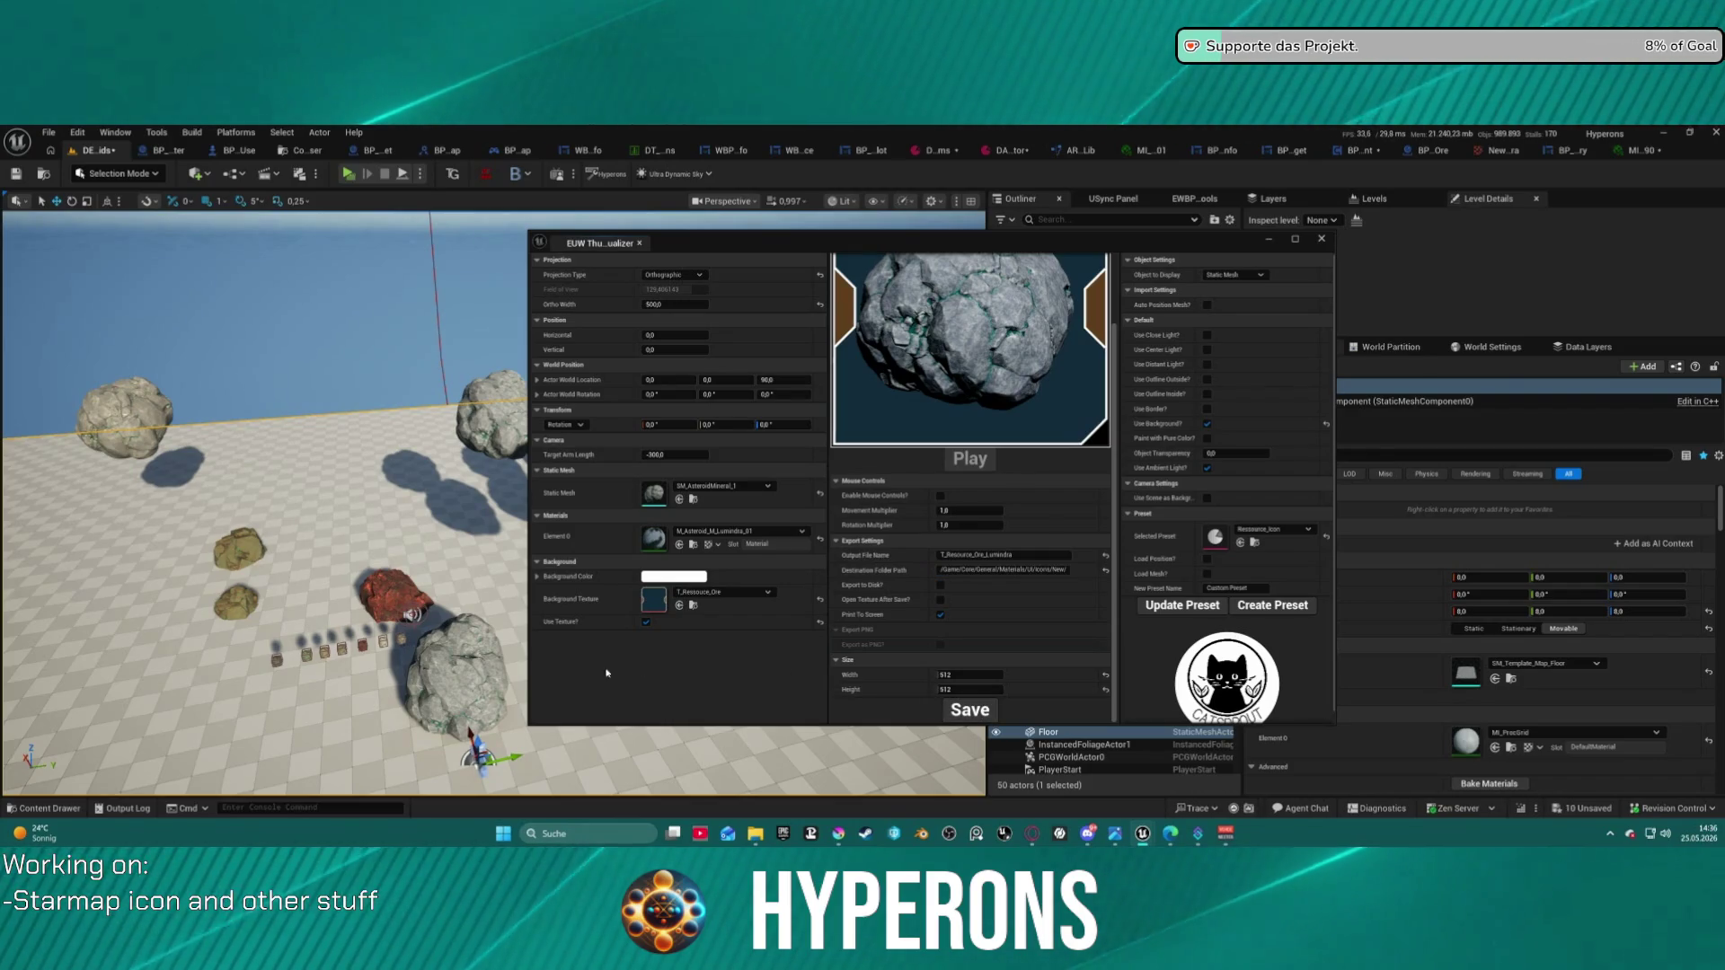
{"action": "left_click", "coordinate": [43, 809]}
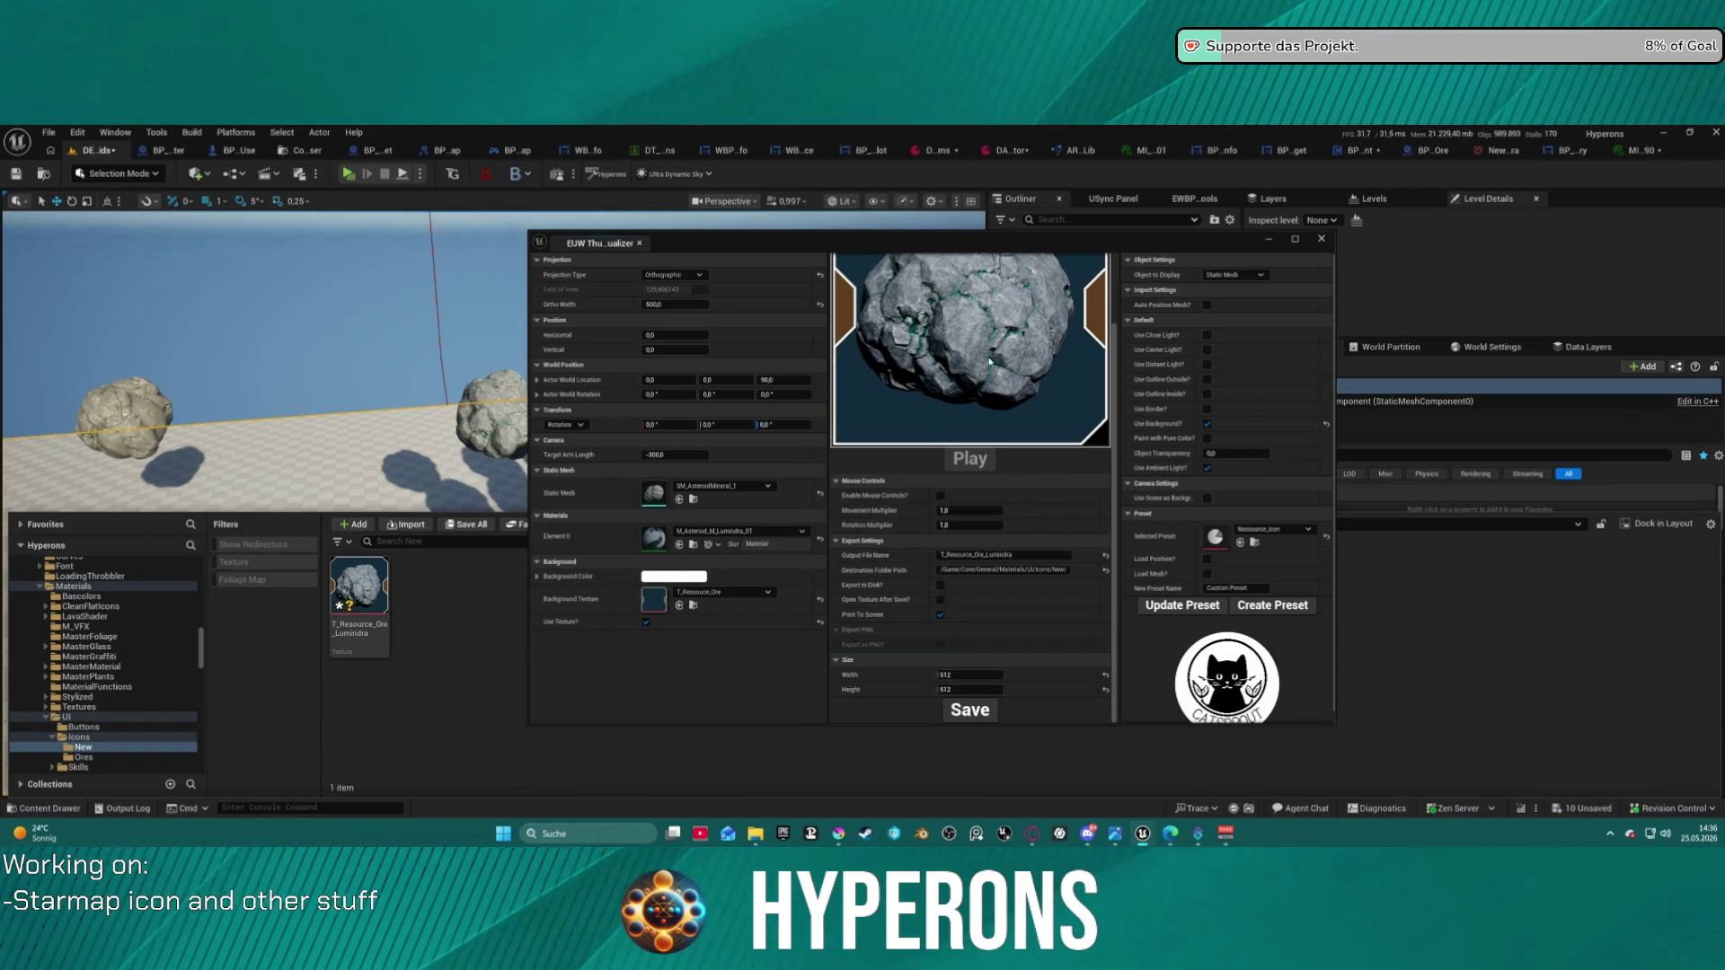
- Delete the old T_Resource_Ore_Lumindra icon texture
{"action": "mouse_move", "coordinate": [953, 246]}
{"action": "left_mouse_down"}
{"action": "mouse_move", "coordinate": [930, 322]}
{"action": "mouse_move", "coordinate": [956, 316]}
{"action": "left_mouse_up"}
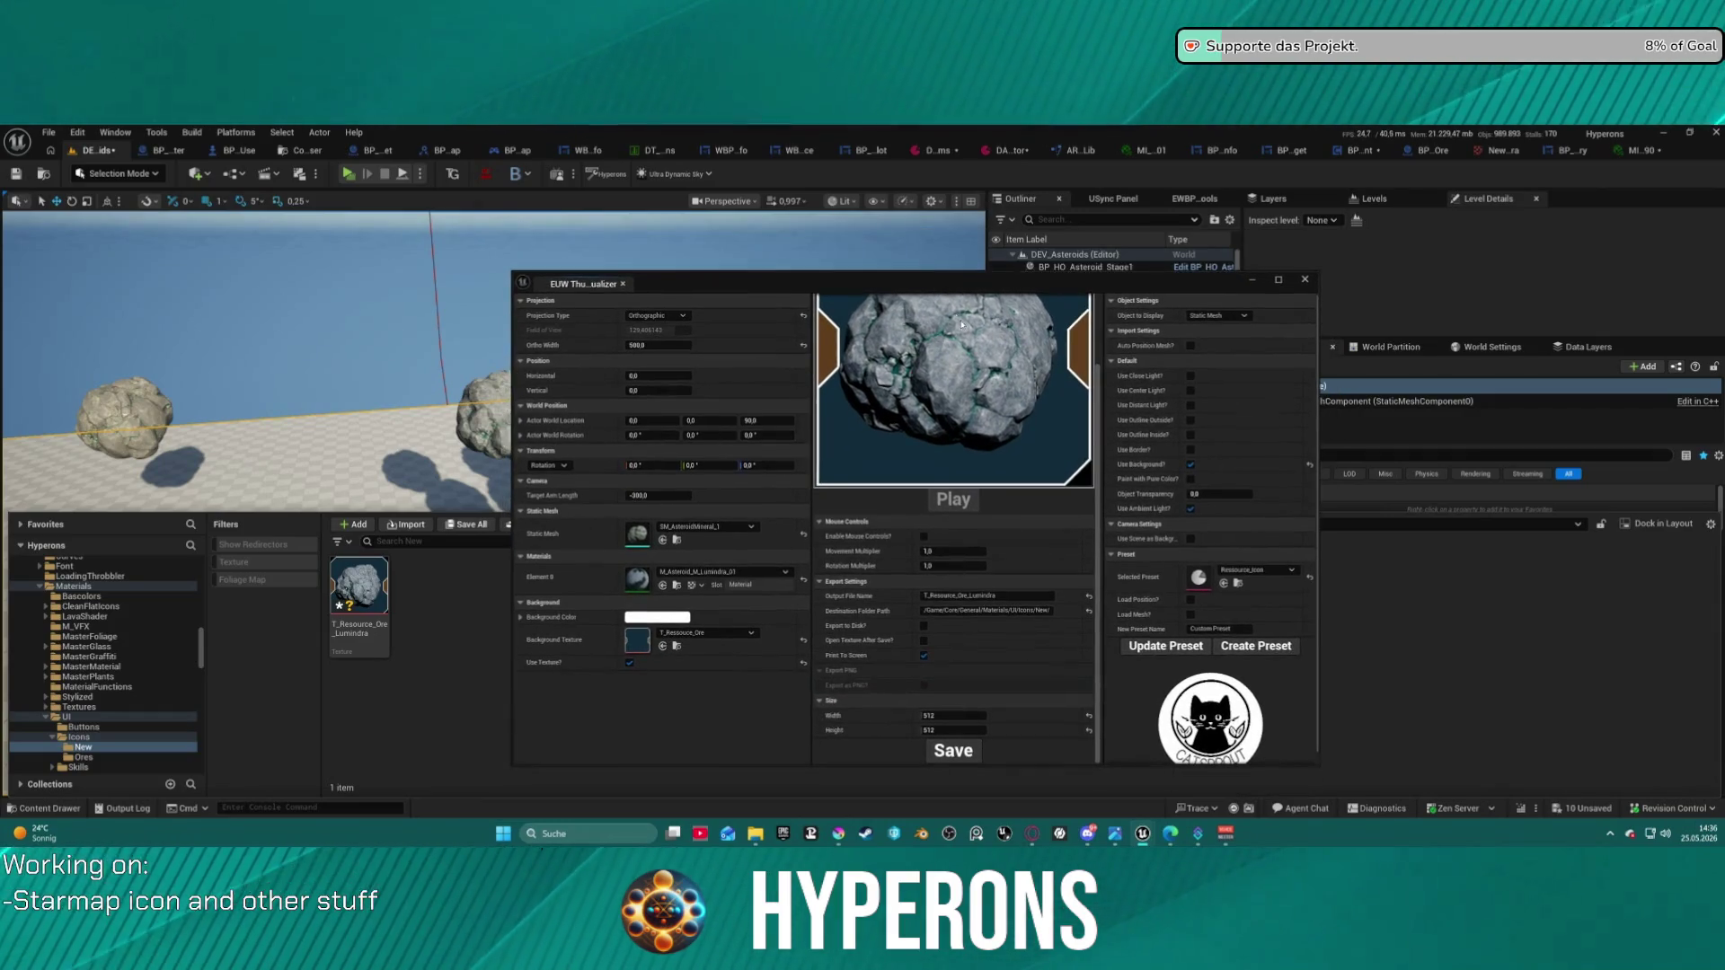
{"action": "left_click", "coordinate": [381, 593]}
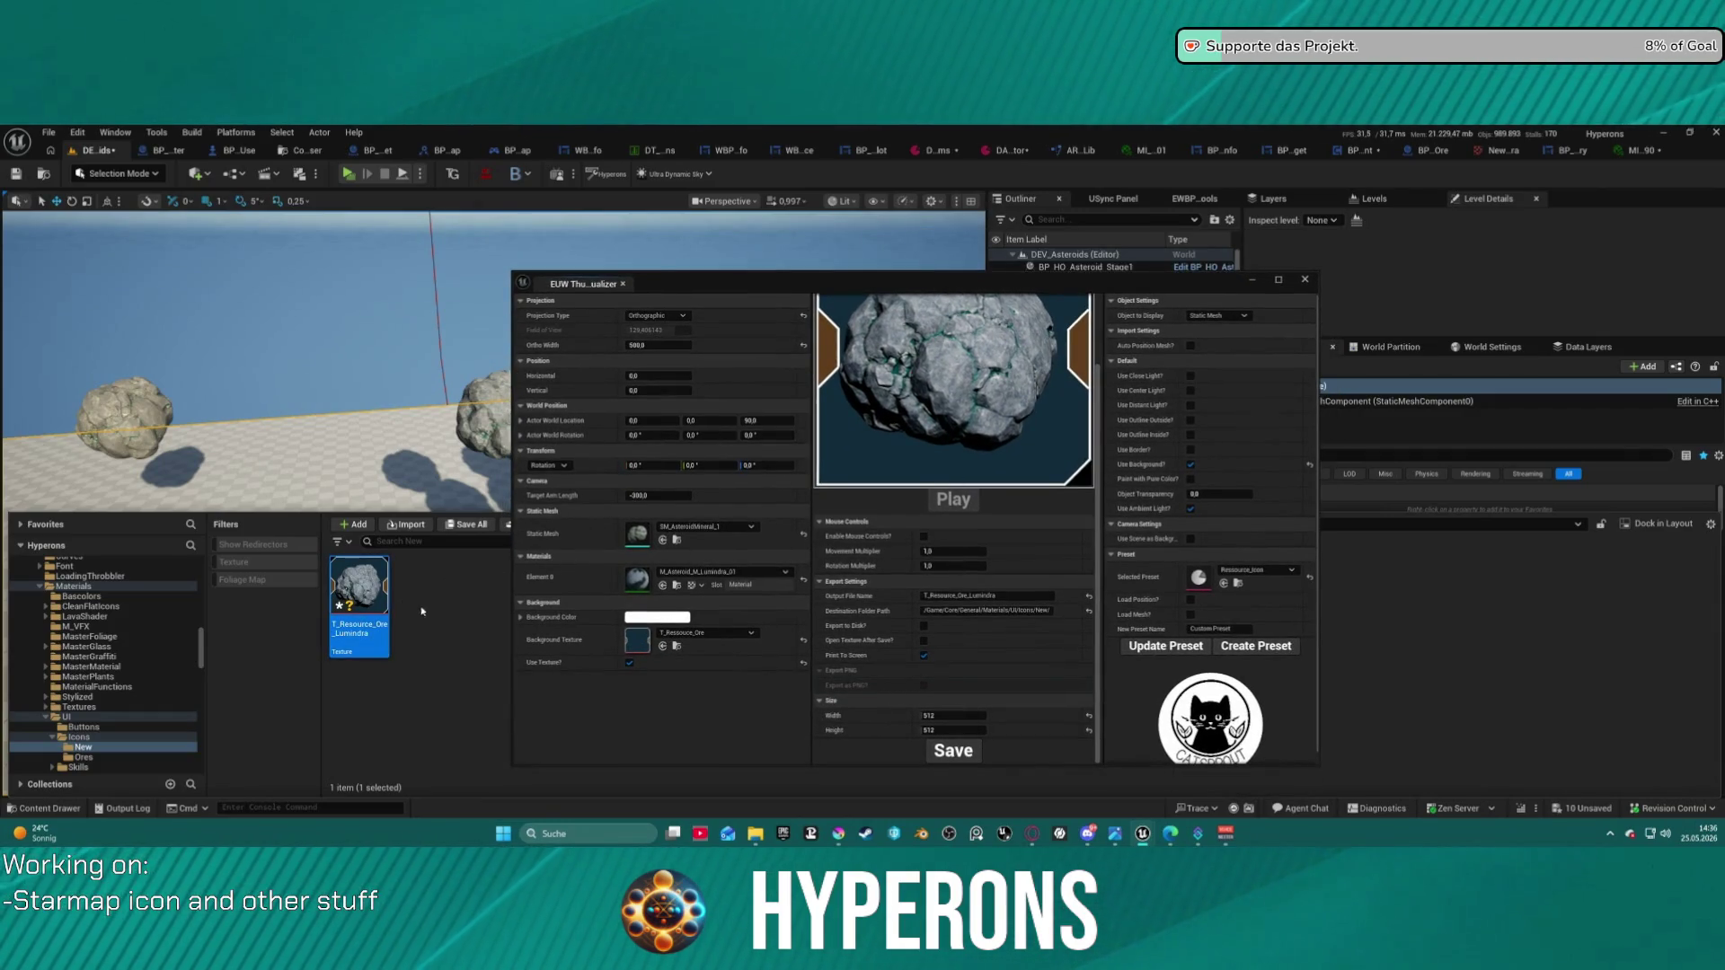
{"action": "key", "text": "Delete"}
{"action": "left_click", "coordinate": [796, 685]}
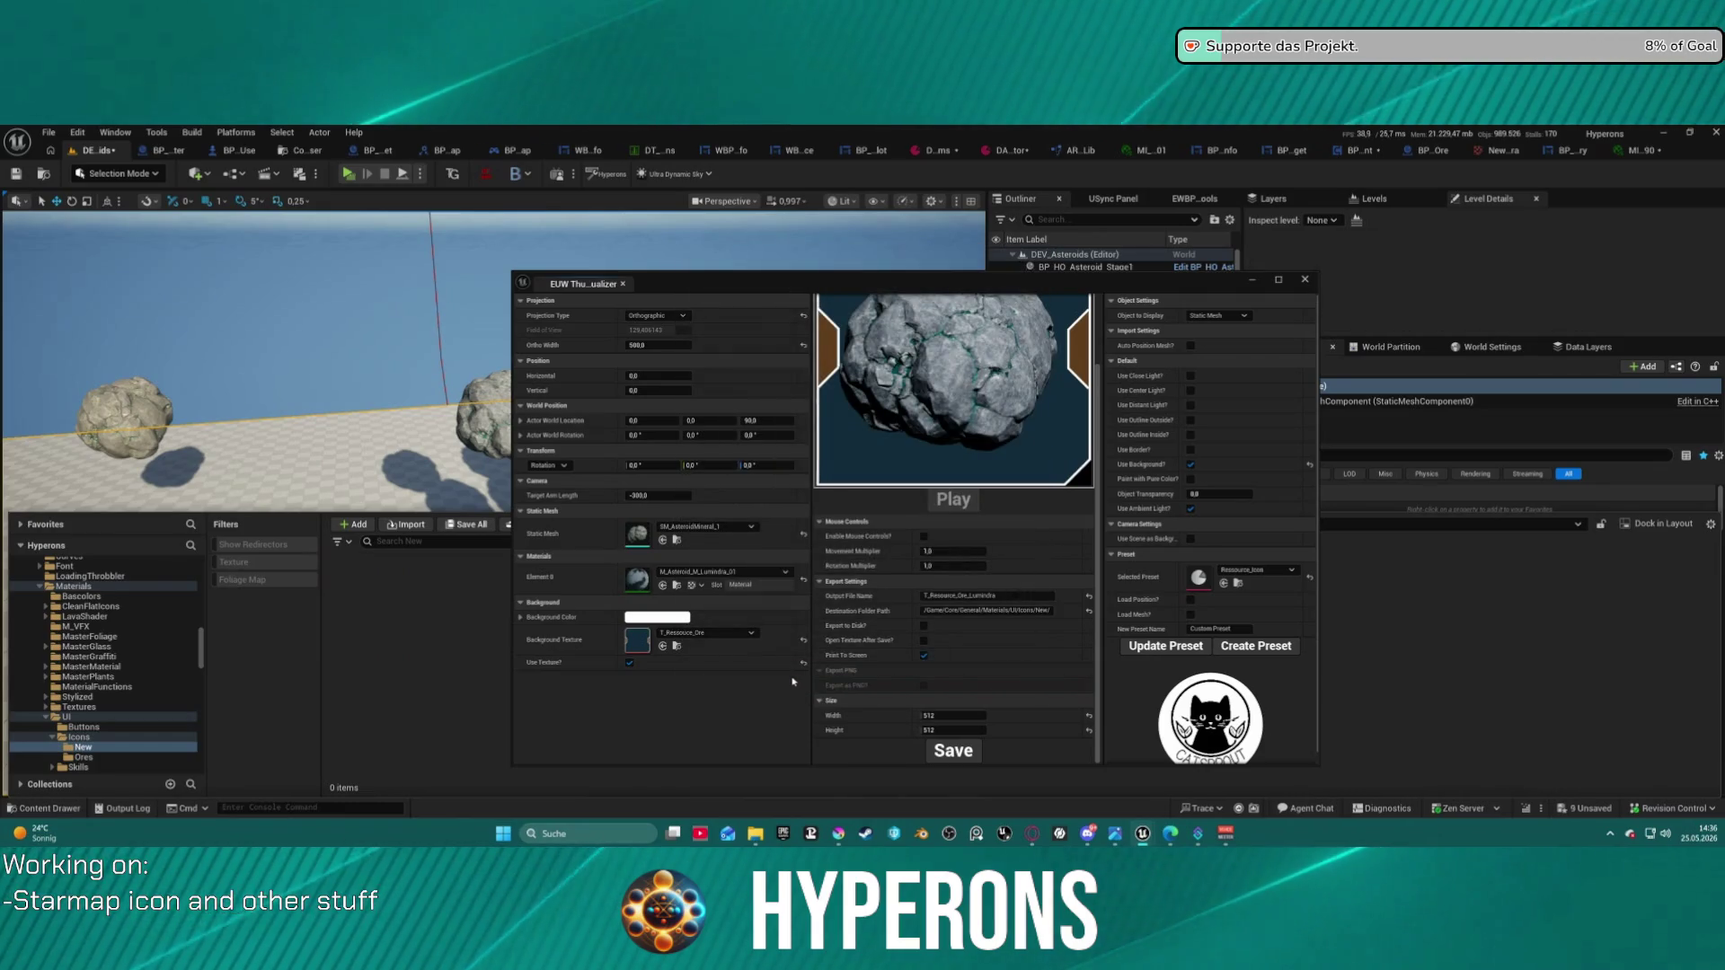
- Set the camera Ortho Width to 550 and check the re-saved icon in Icons/New
{"action": "left_click", "coordinate": [674, 346]}
{"action": "type", "text": "450"}
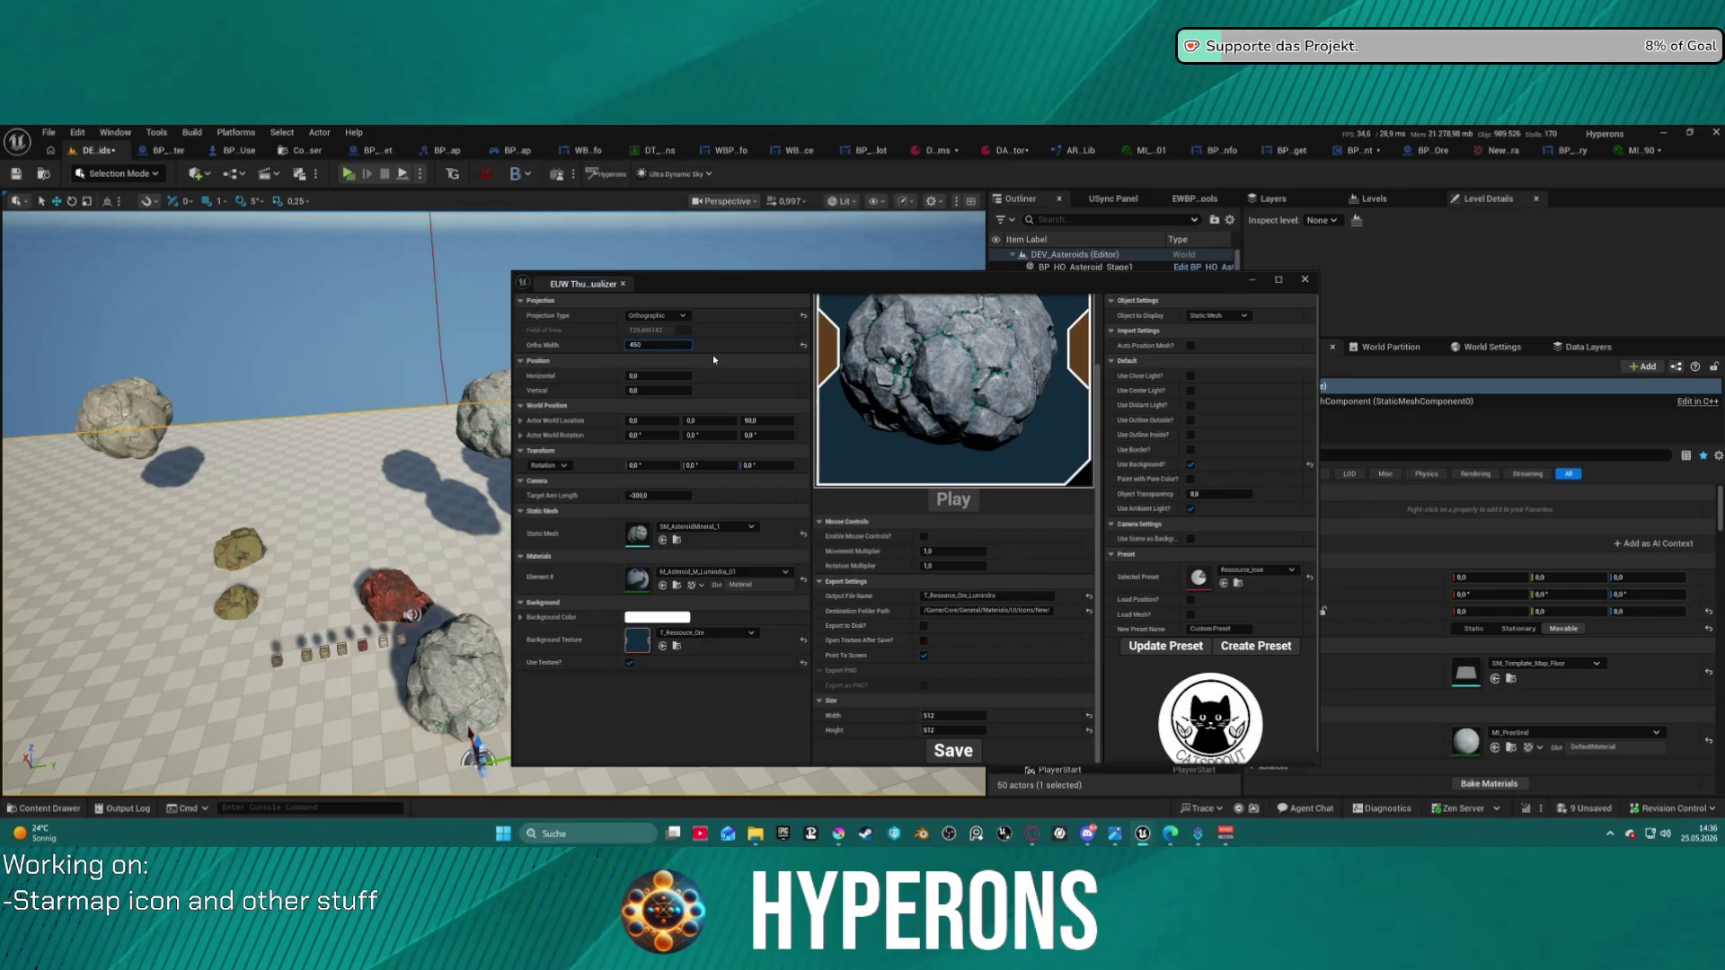
{"action": "key", "text": "Return"}
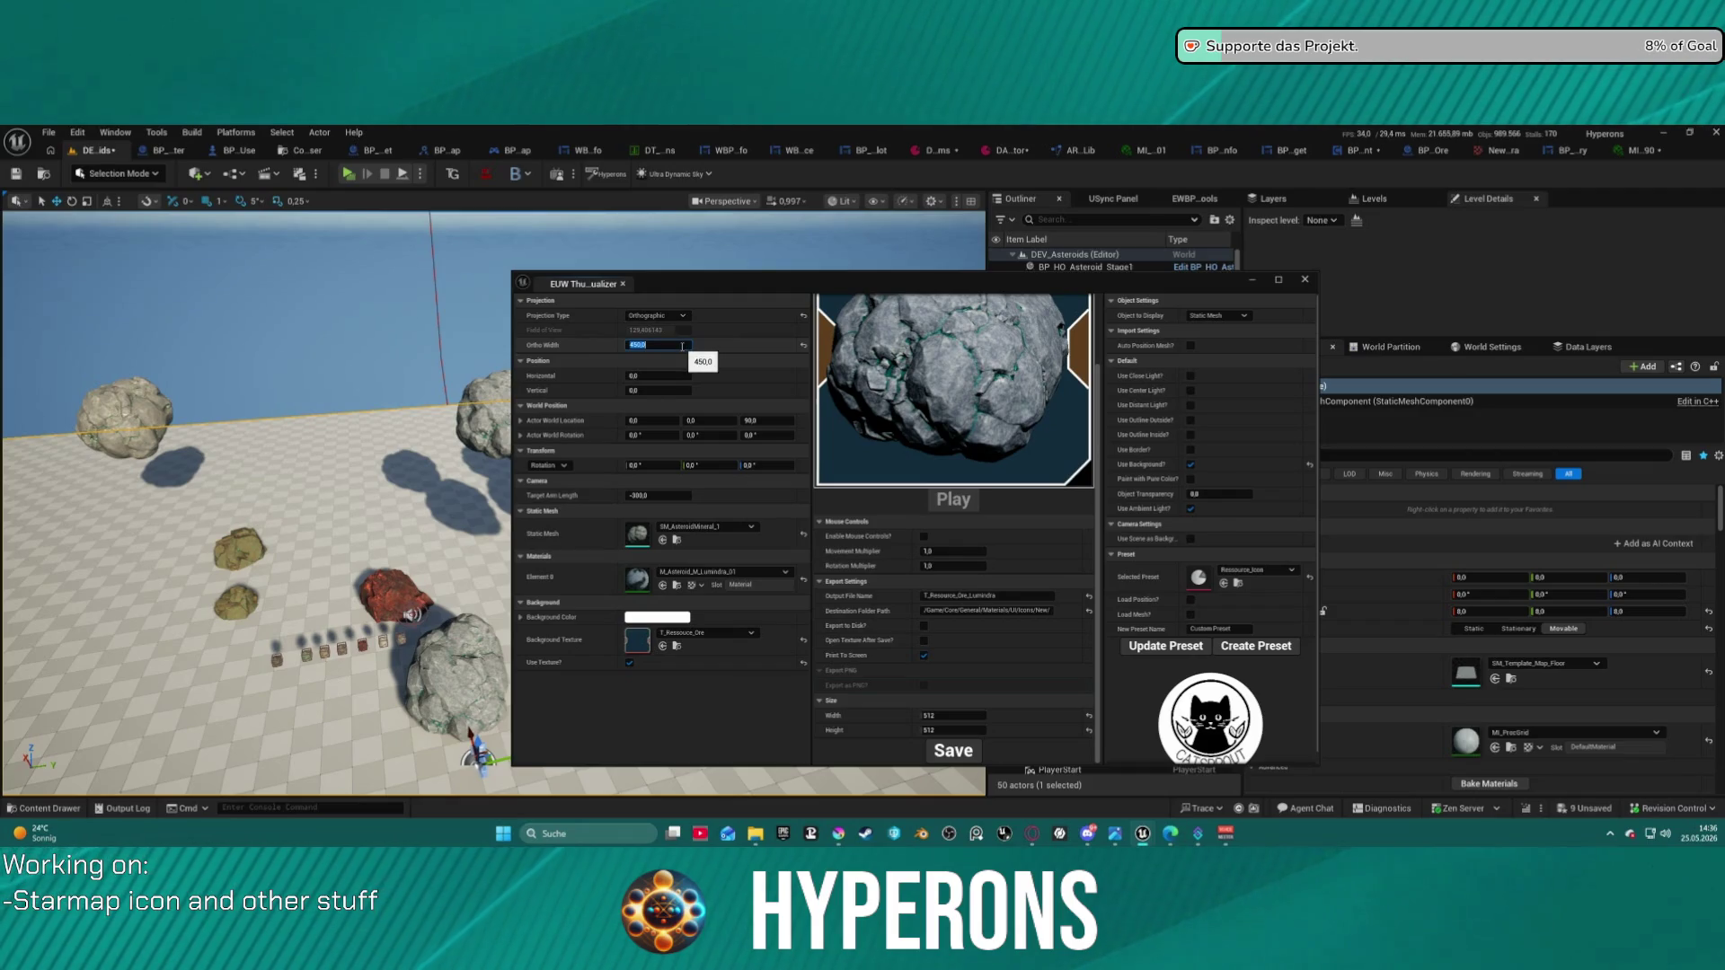
{"action": "type", "text": "0"}
{"action": "key", "text": "Return"}
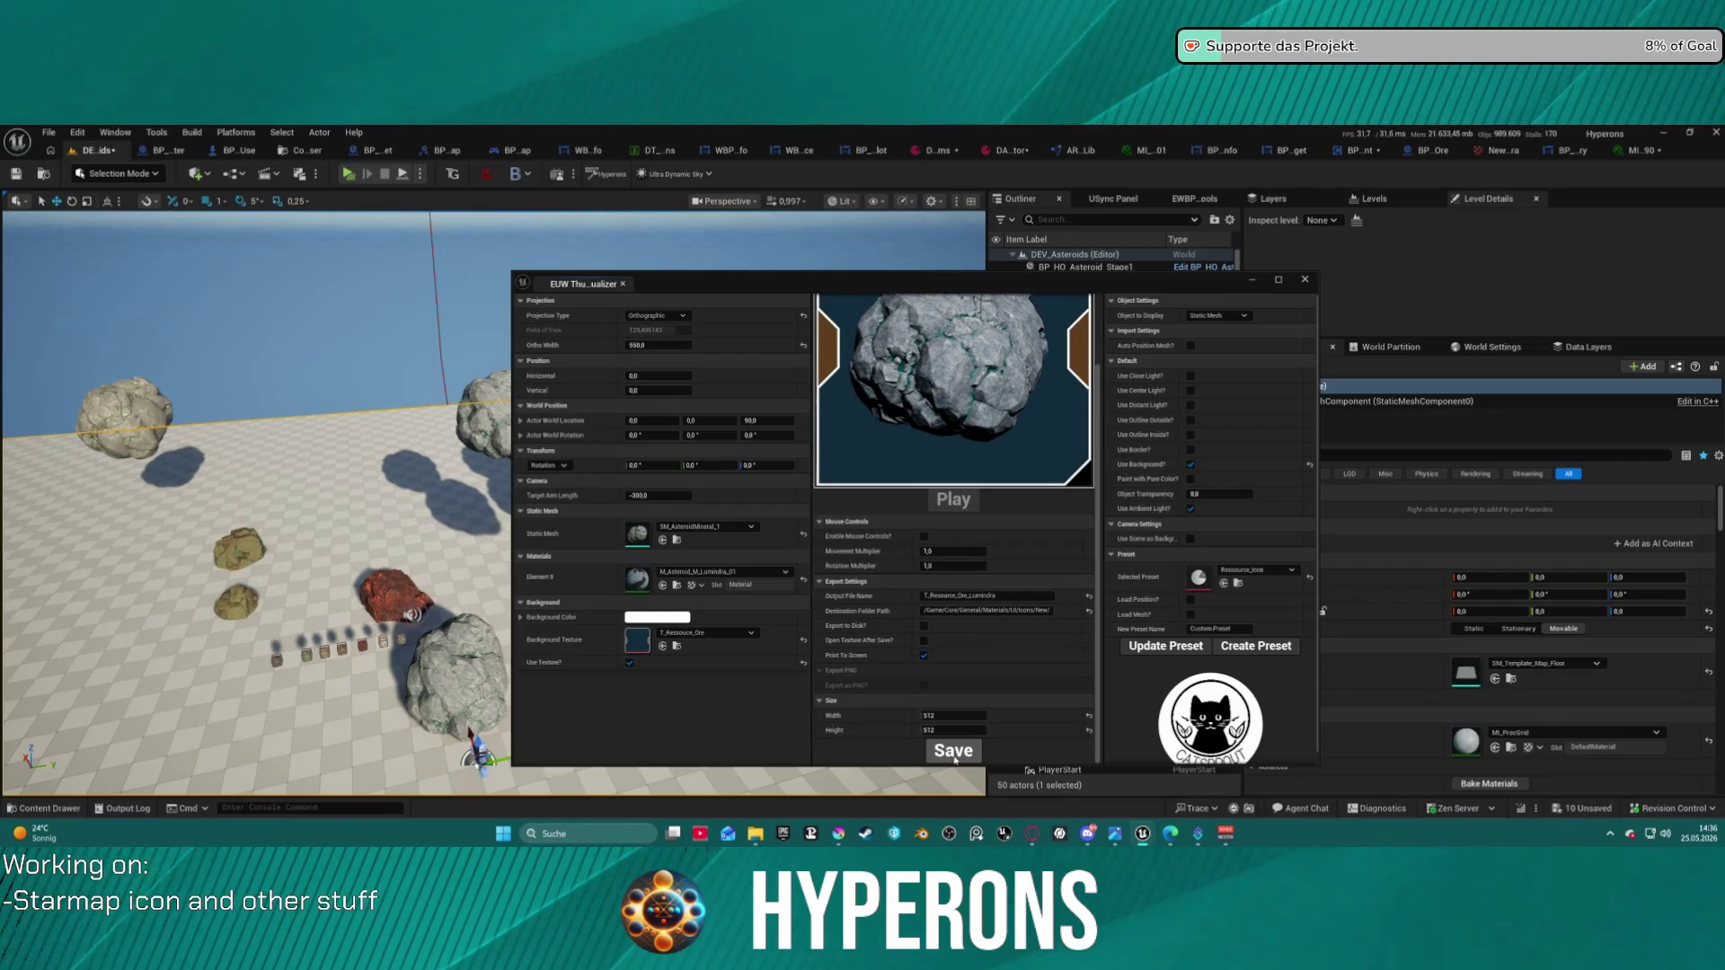
{"action": "left_click", "coordinate": [49, 807]}
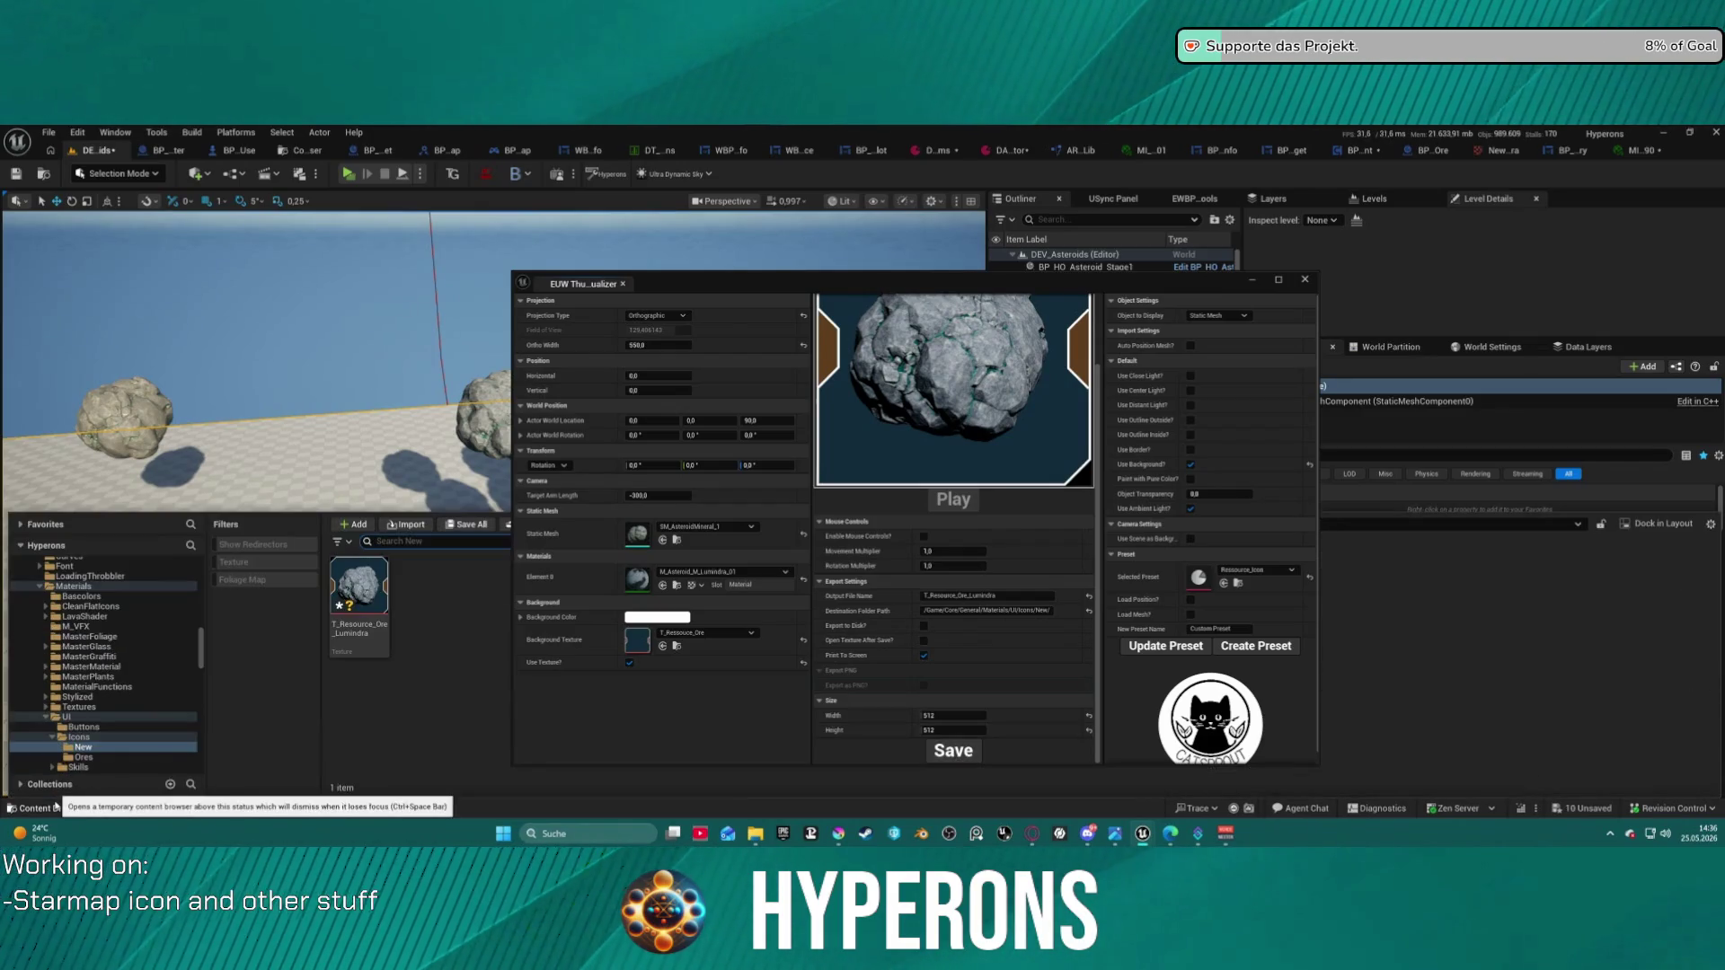
{"action": "left_click", "coordinate": [72, 808]}
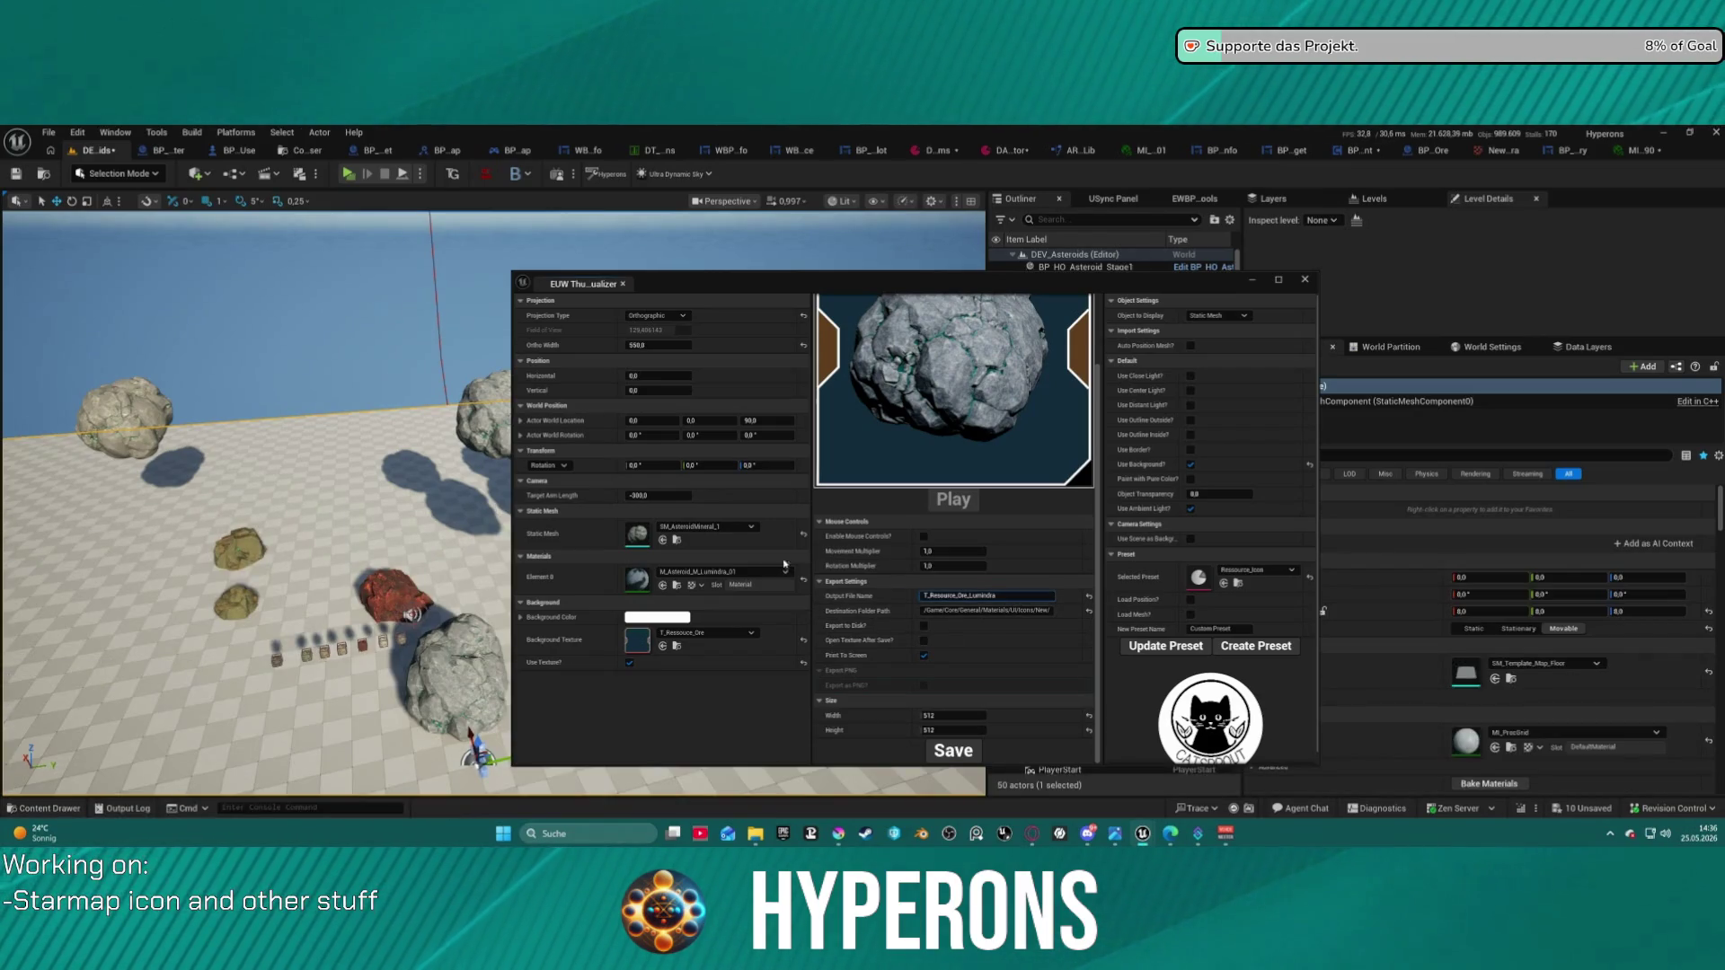
{"action": "left_click", "coordinate": [710, 572]}
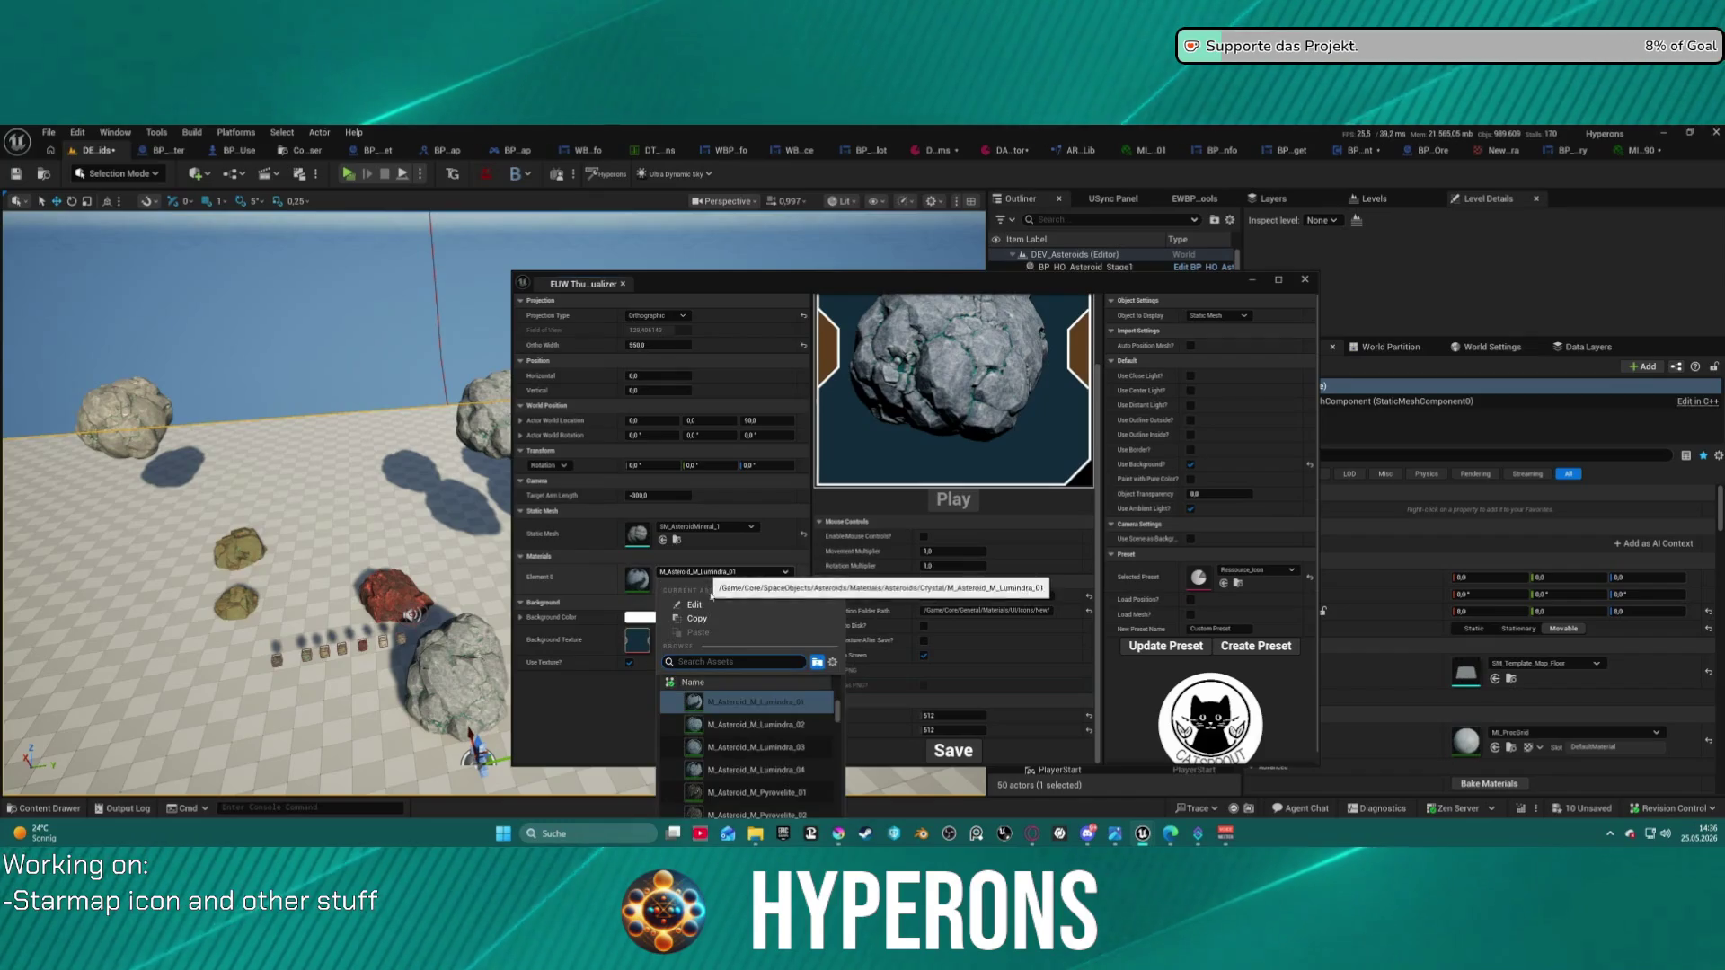
- Save the Pyrovelite asteroid as T_Resource_Ore_Pyrovelite, then apply the Solaraith material
{"action": "key", "text": "Escape"}
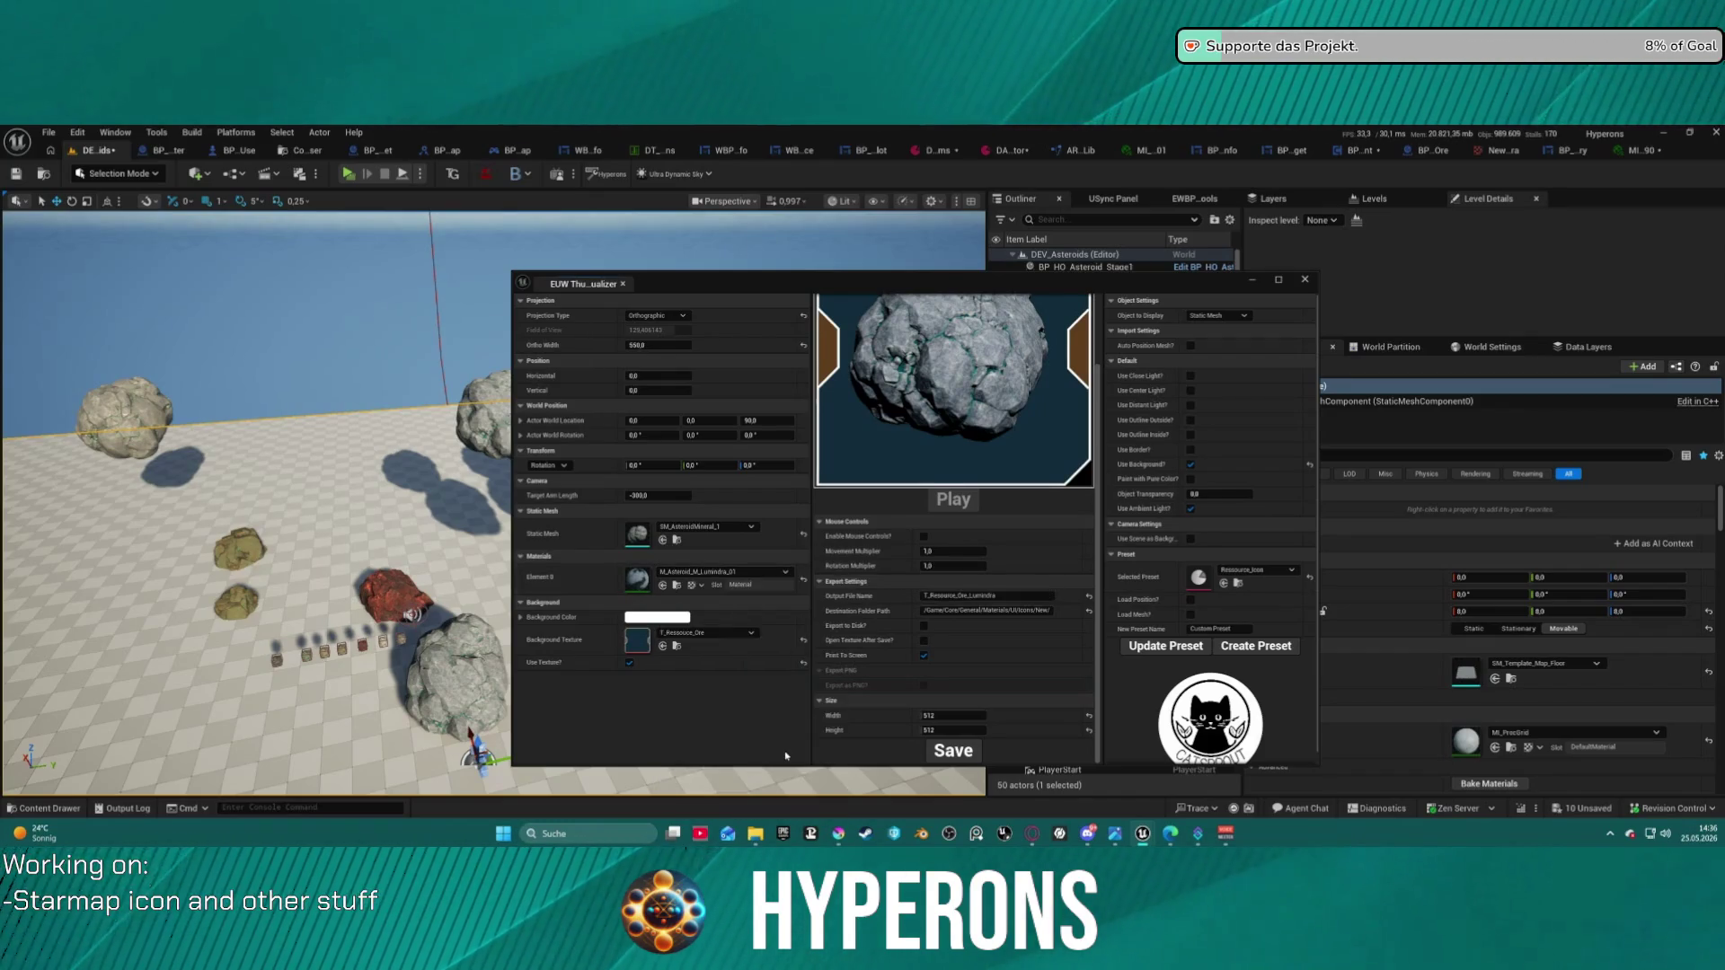
{"action": "key", "text": "ctrl+z"}
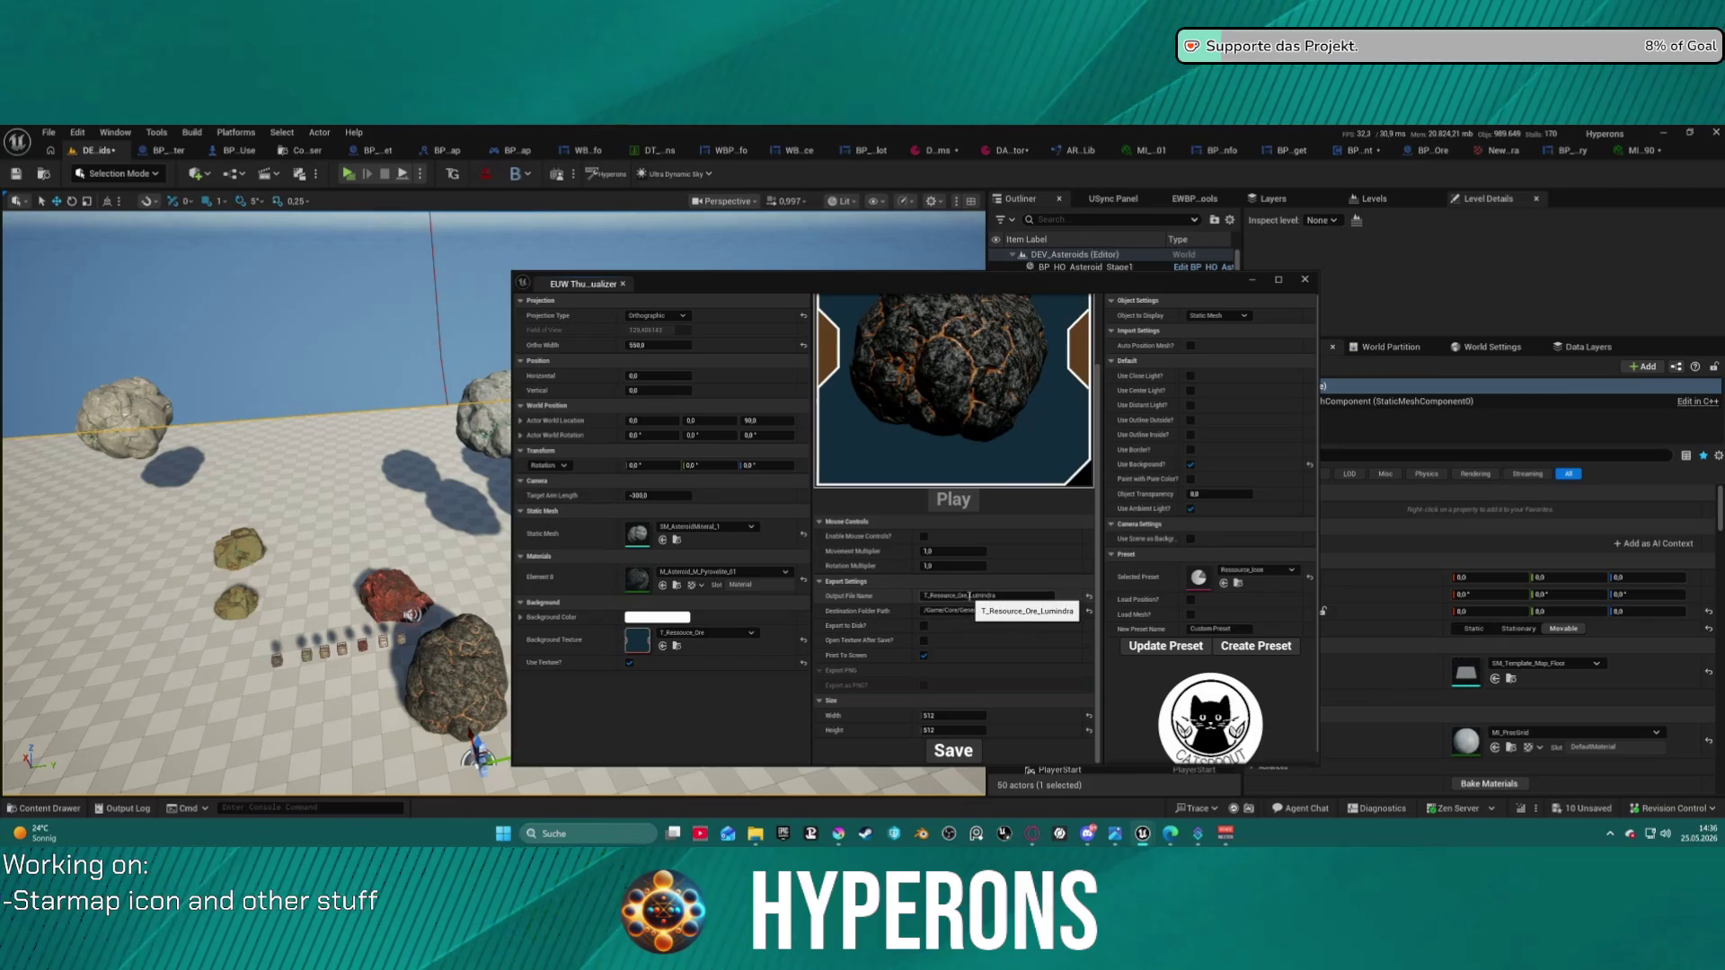
{"action": "left_click", "coordinate": [971, 596]}
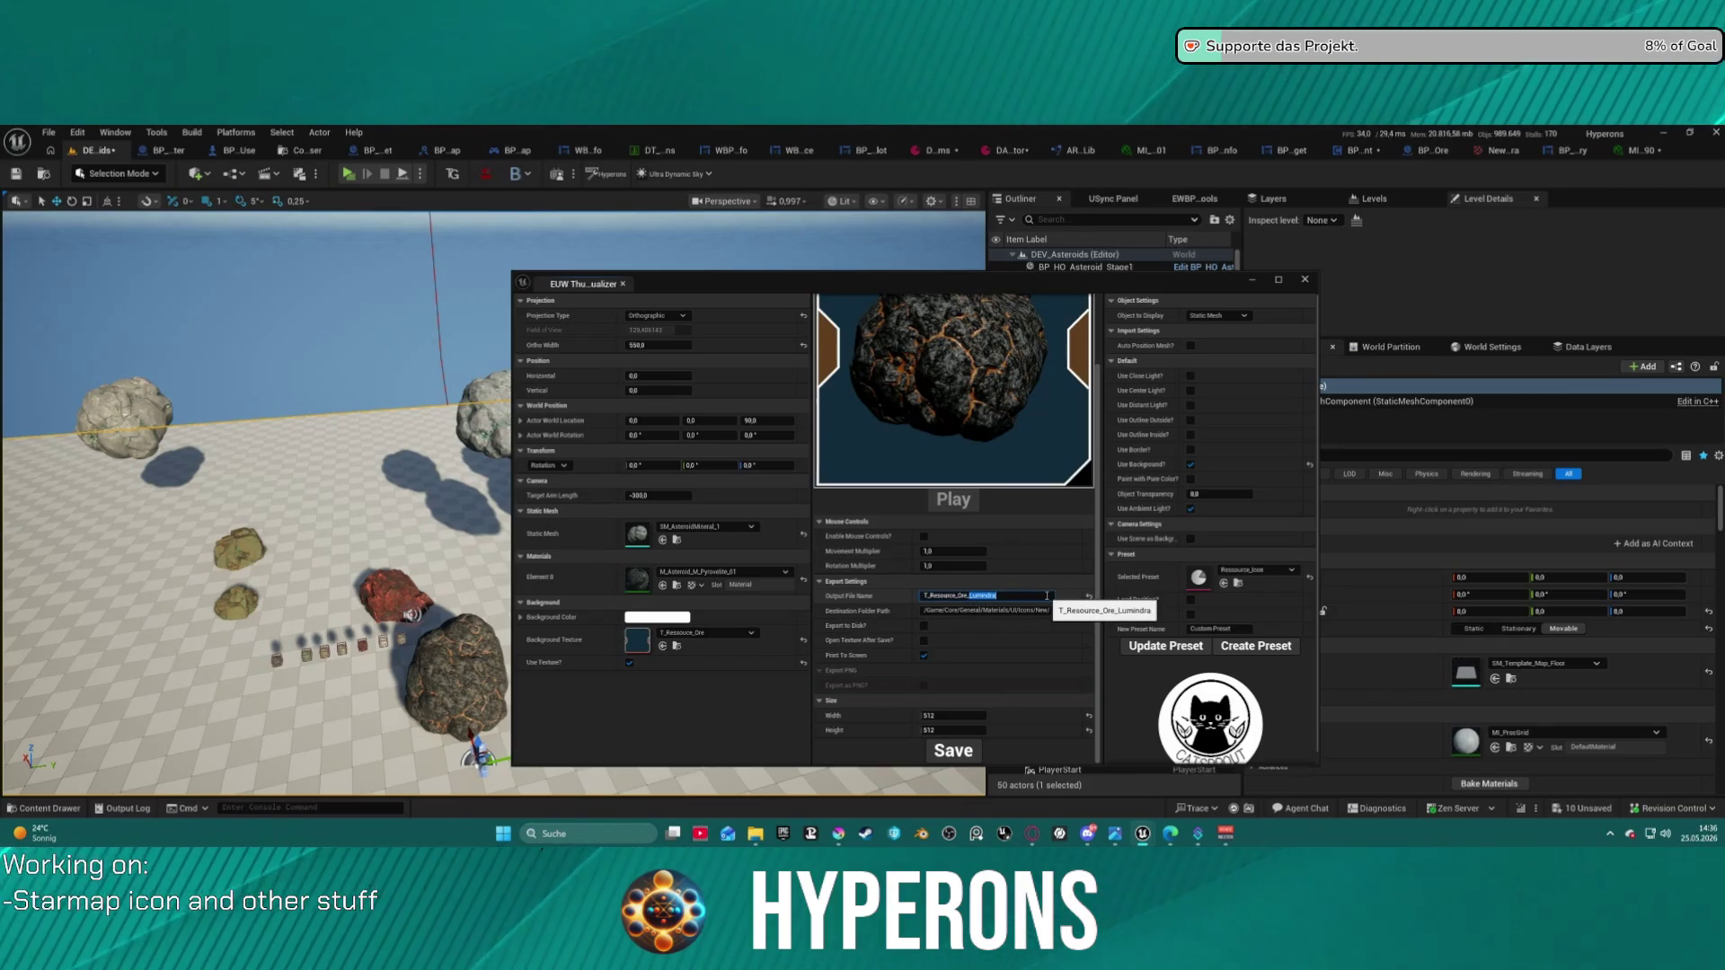
{"action": "type", "text": "Pyrovit"}
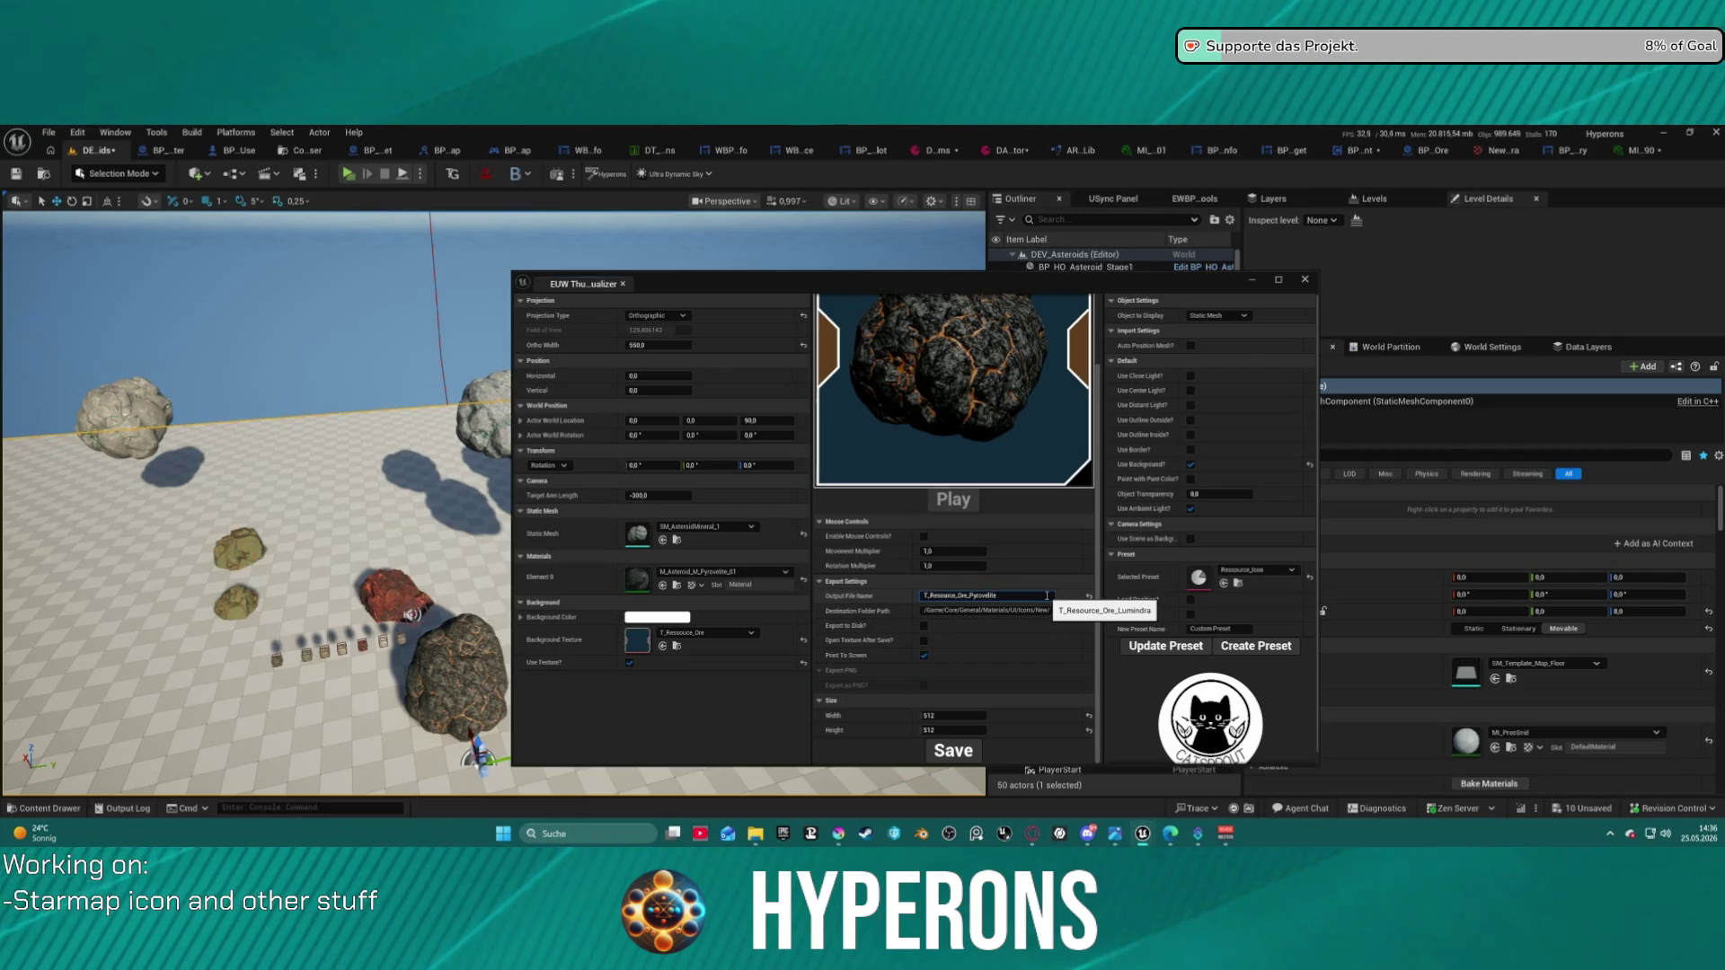
{"action": "type", "text": "e"}
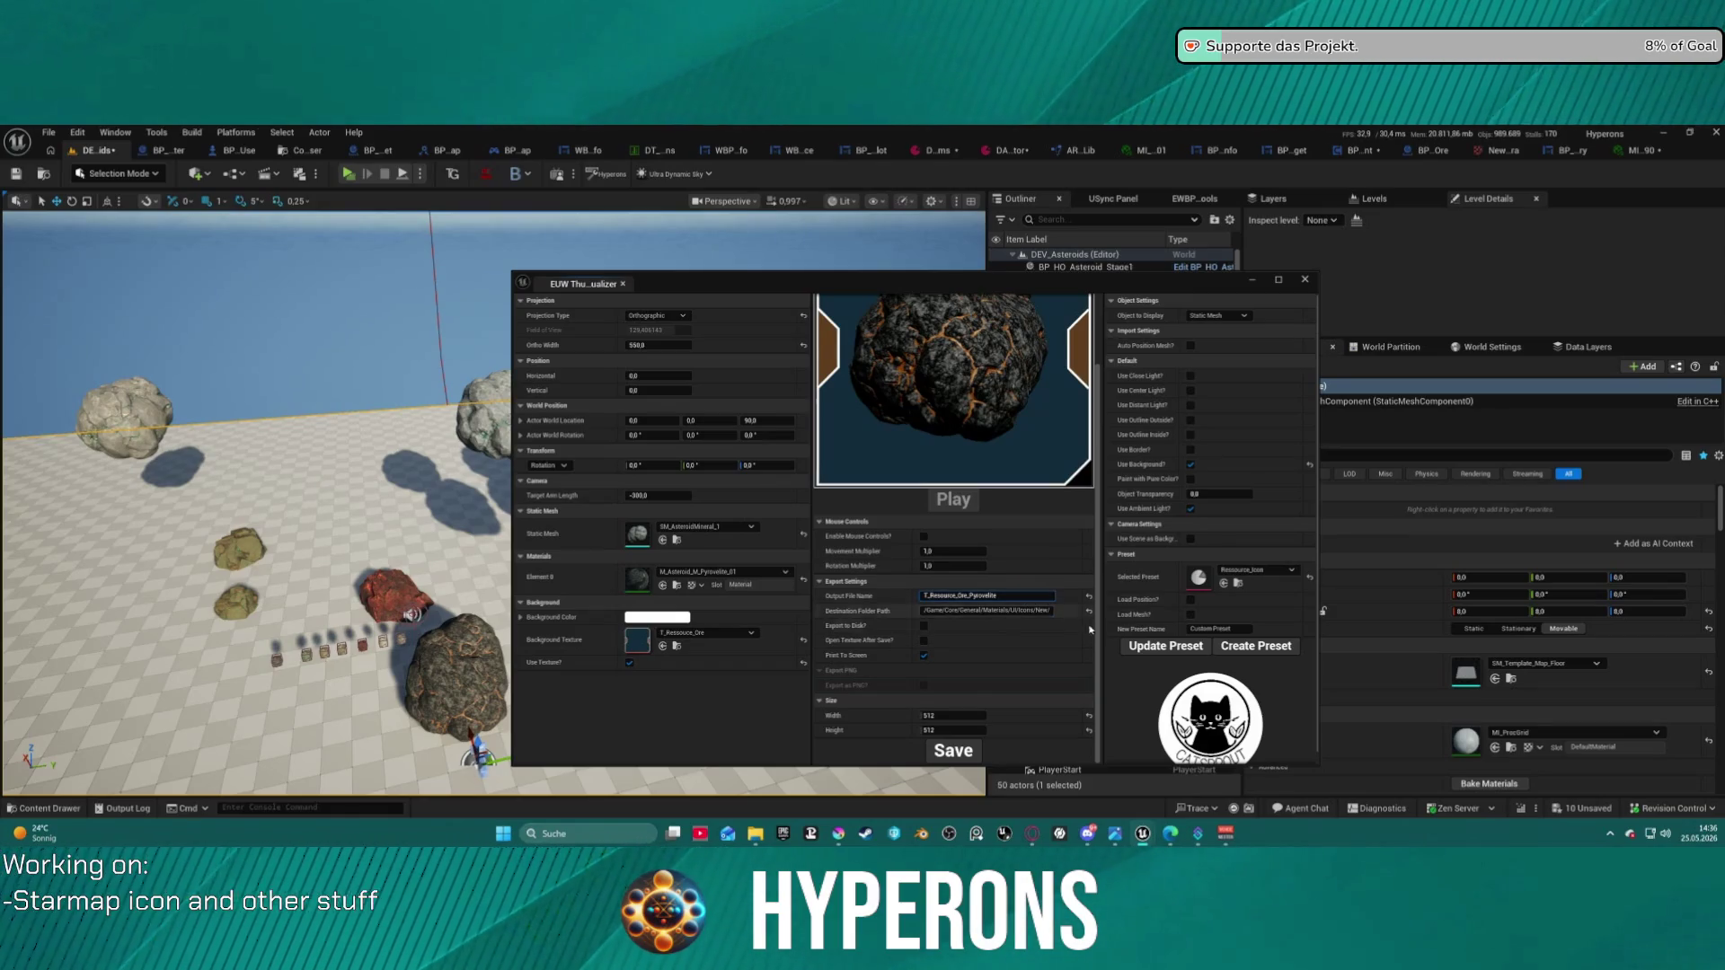
{"action": "left_click", "coordinate": [956, 749]}
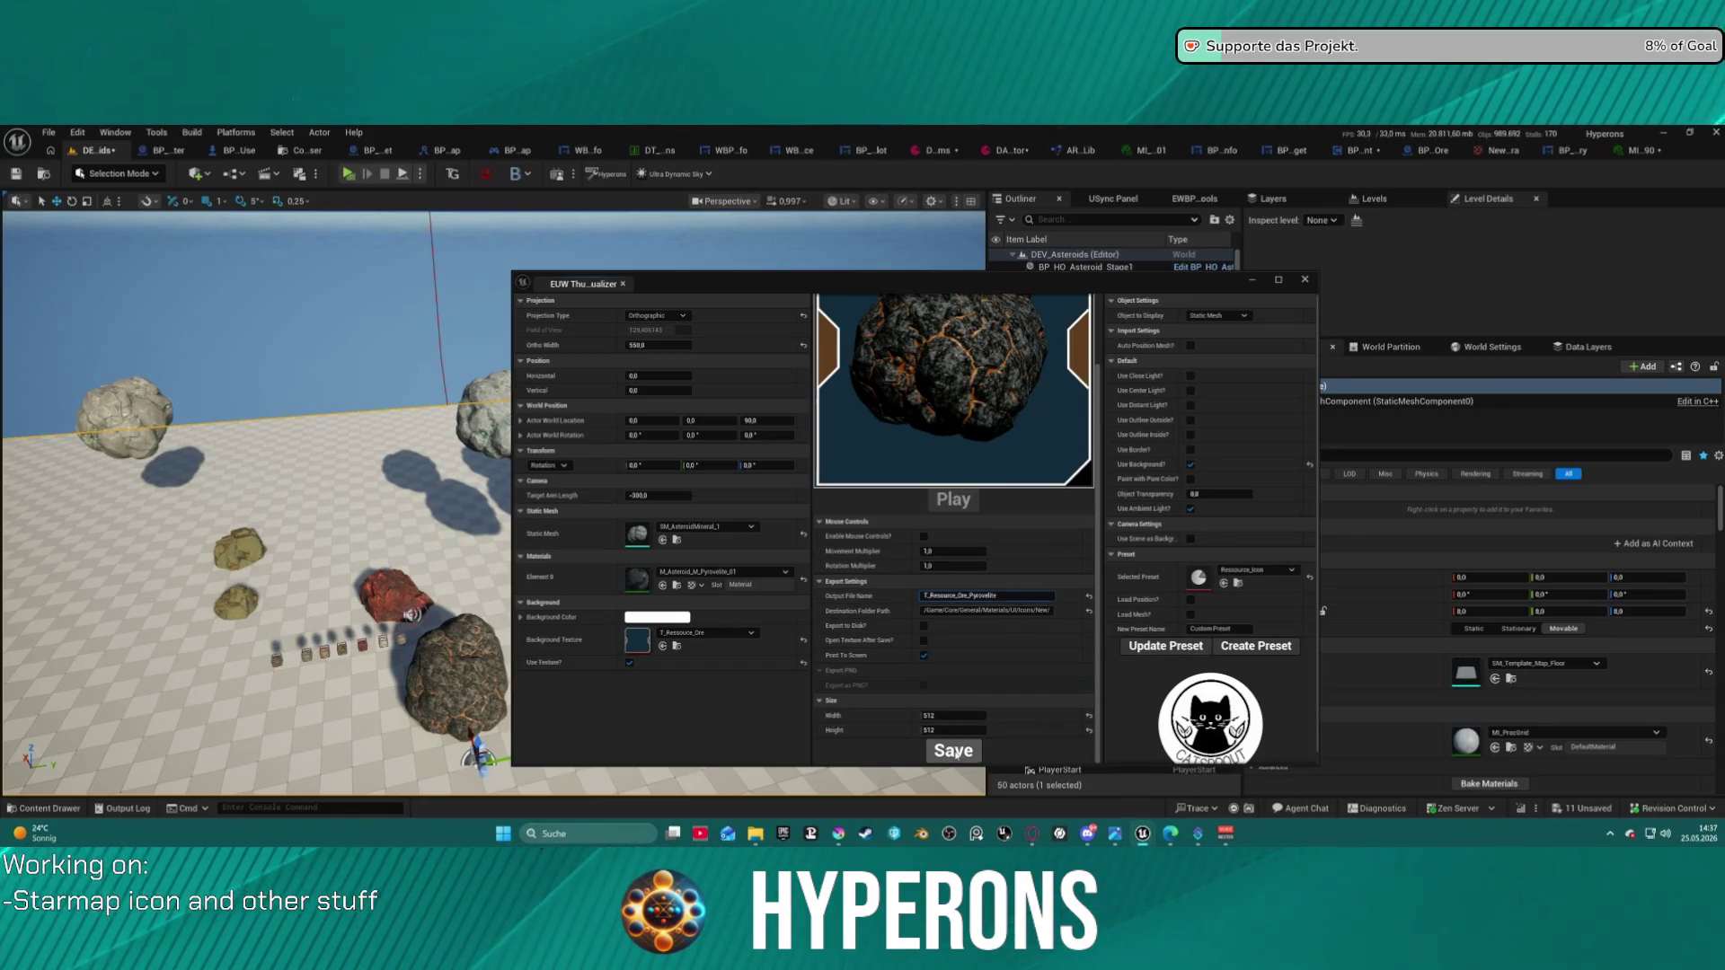
{"action": "left_click", "coordinate": [723, 572]}
{"action": "left_click", "coordinate": [761, 792]}
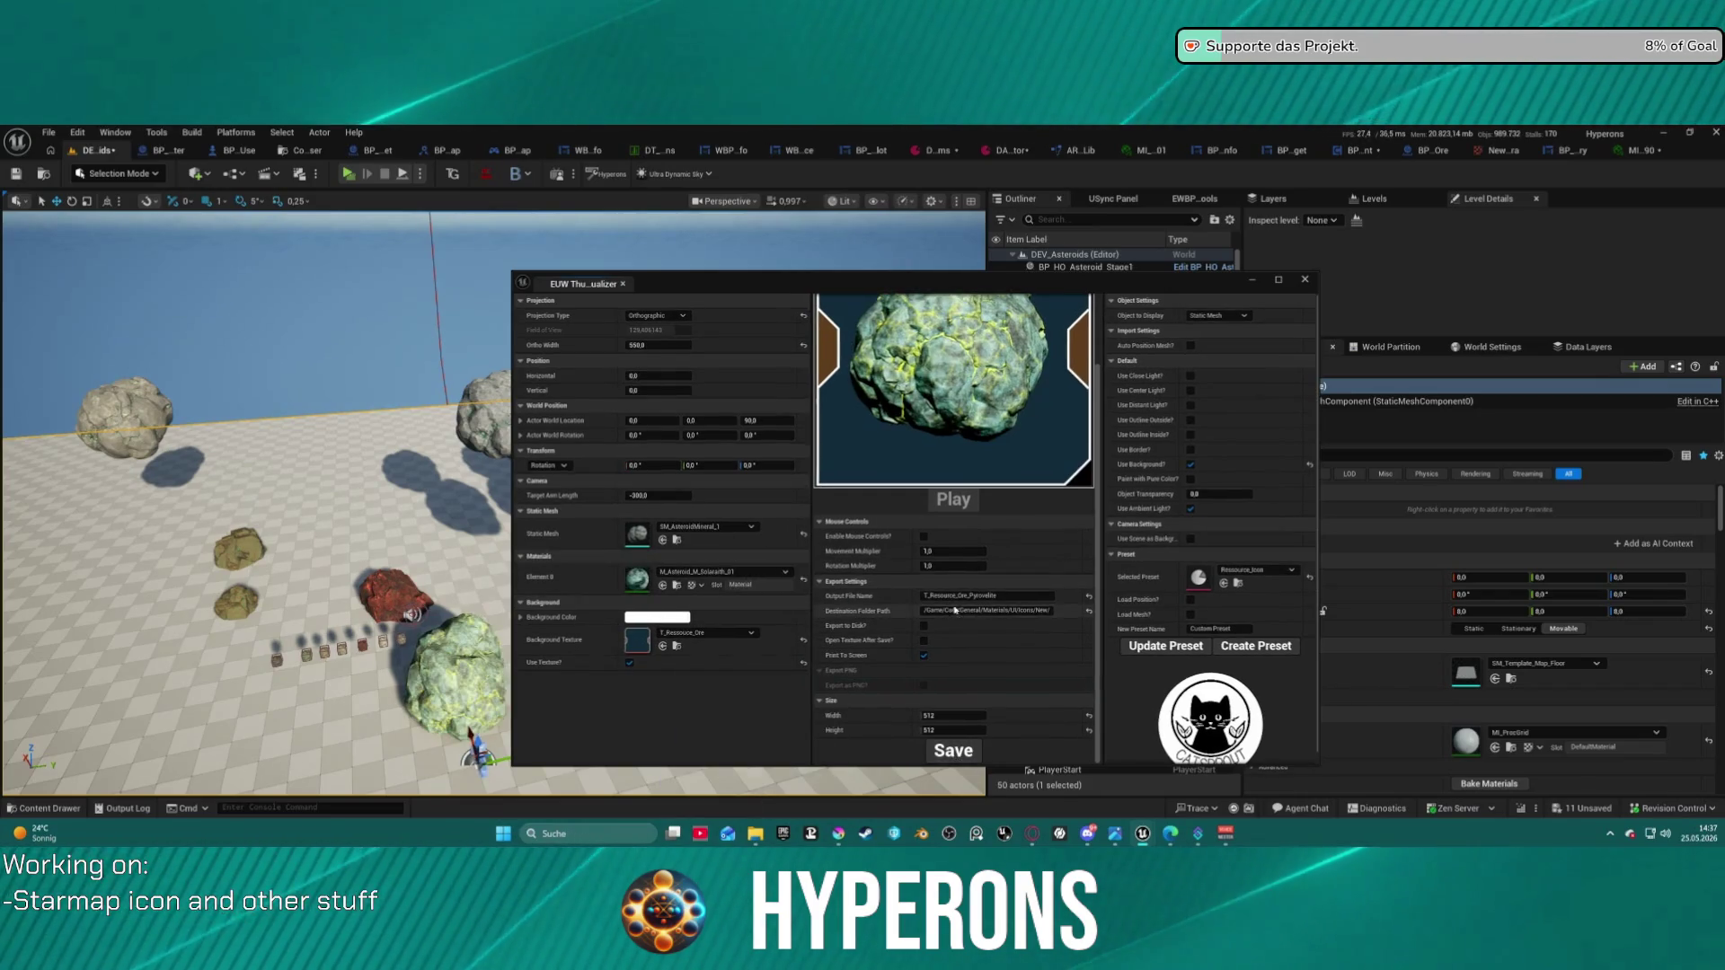
- Enlarge the thumbnail tool, rename the output to T_Resource_Ore_Solaraith, and check Icons/New
{"action": "mouse_move", "coordinate": [914, 288]}
{"action": "left_mouse_down"}
{"action": "mouse_move", "coordinate": [819, 263]}
{"action": "mouse_move", "coordinate": [630, 257]}
{"action": "left_mouse_up"}
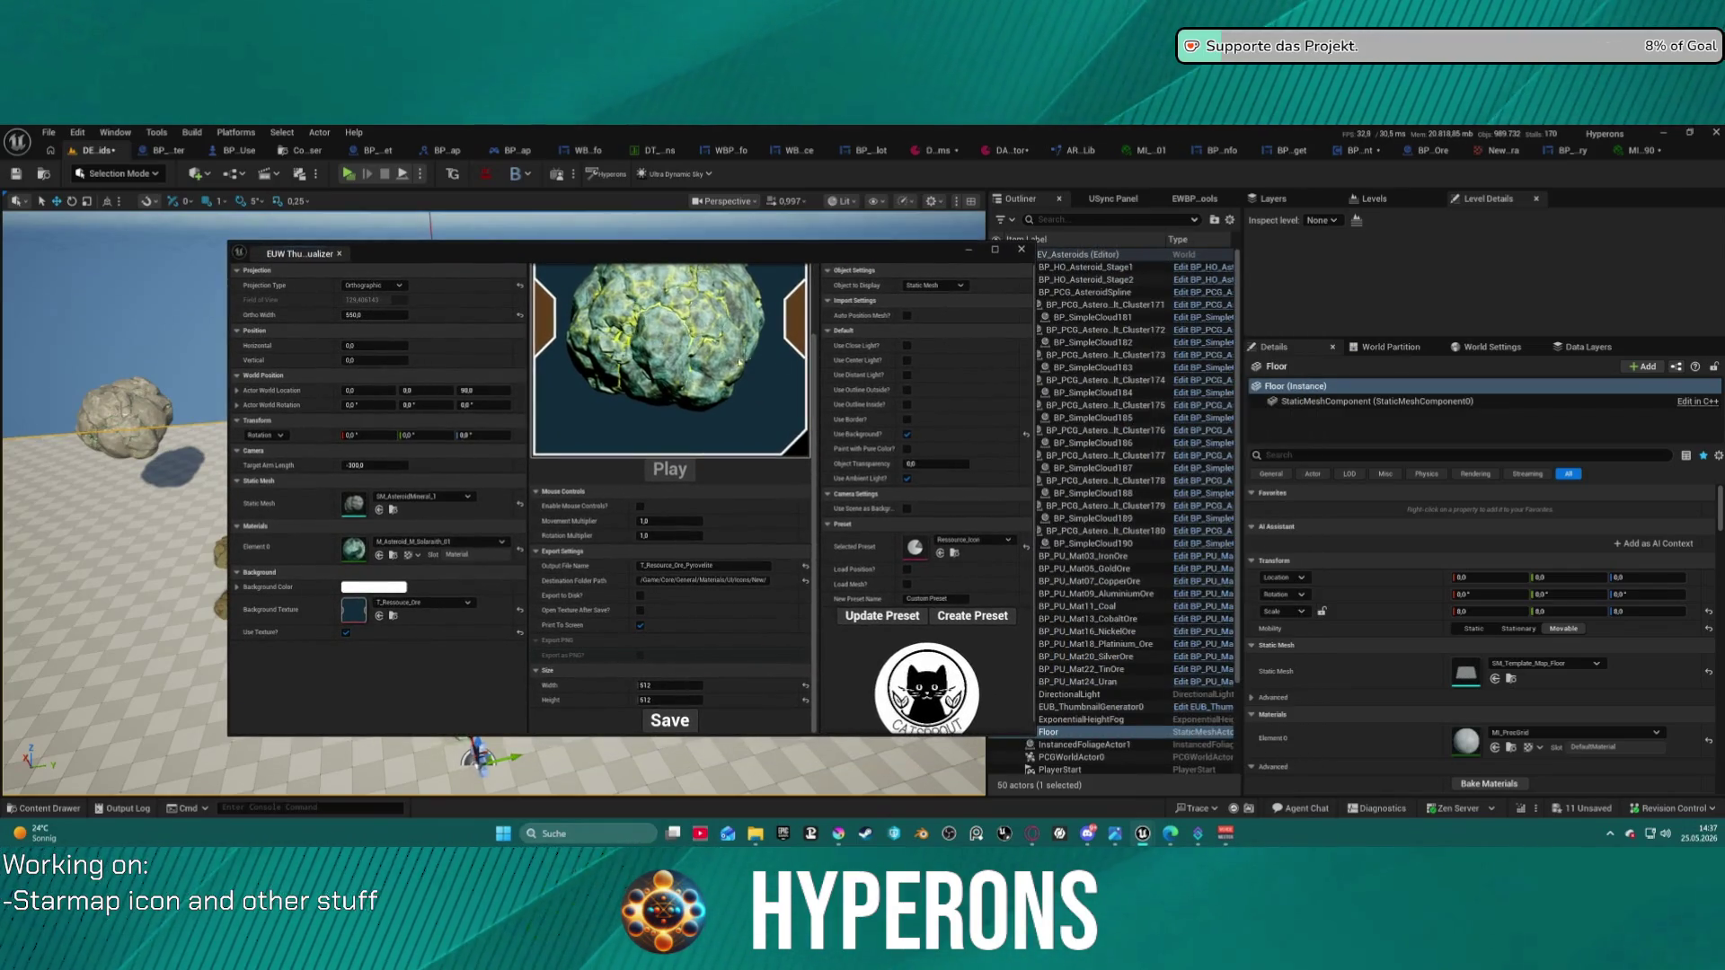
{"action": "left_click_drag", "start_coordinate": [828, 735], "coordinate": [829, 816]}
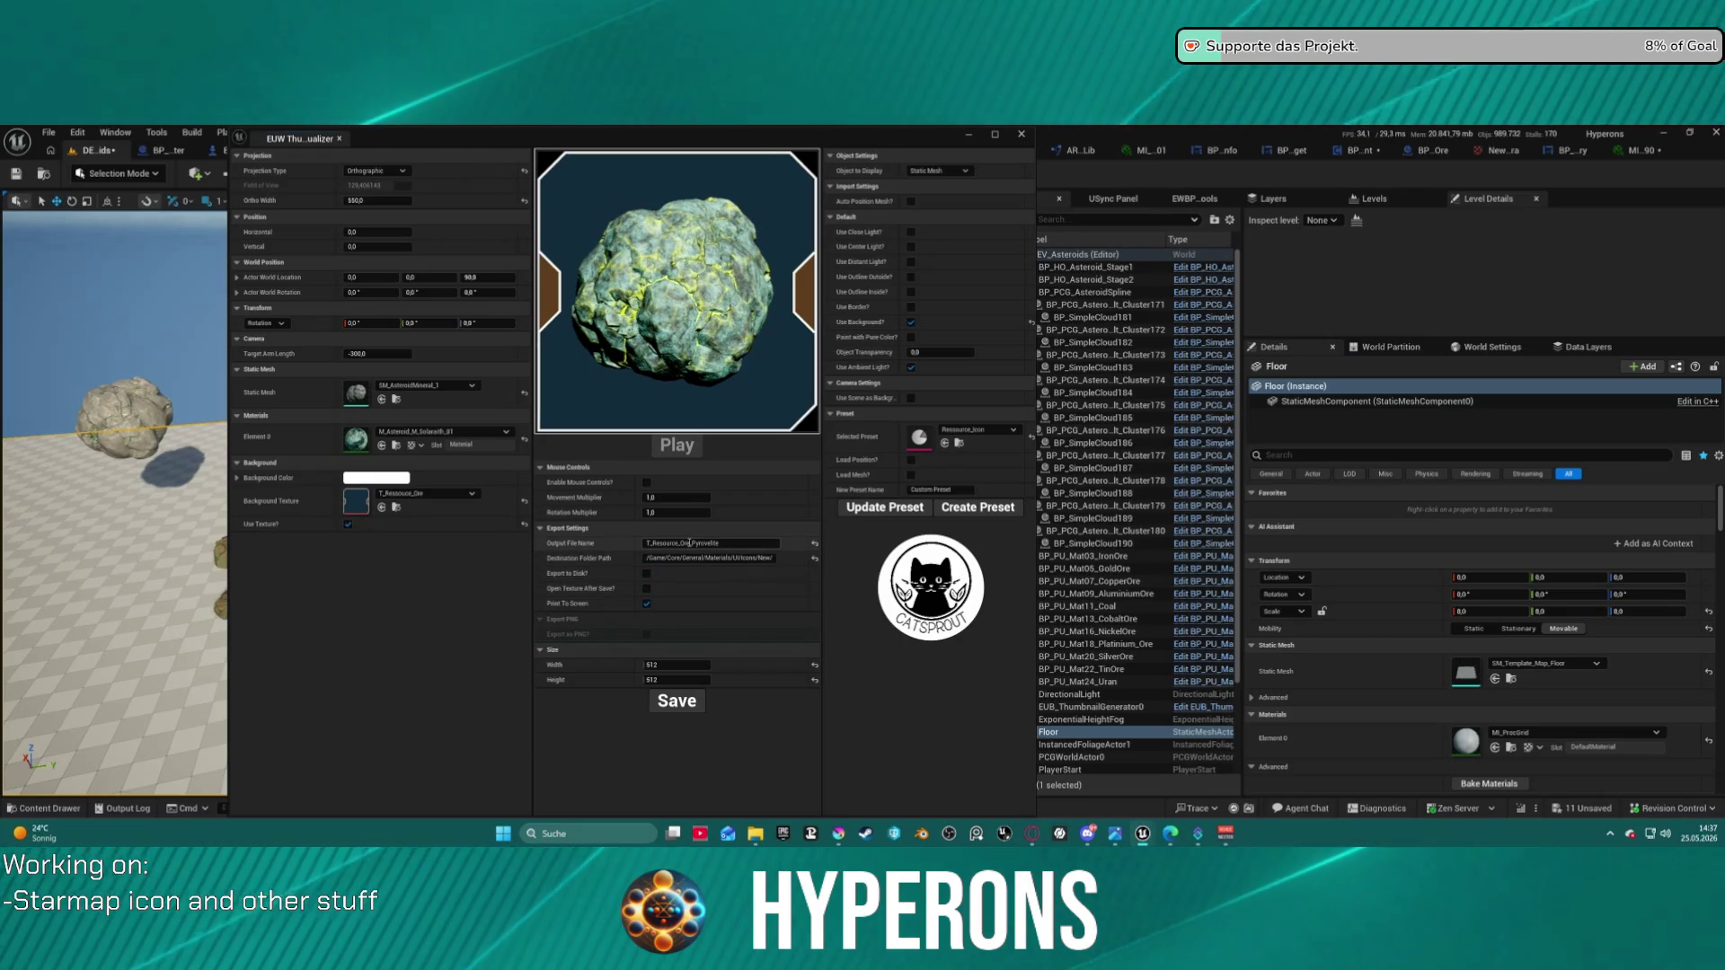
{"action": "left_click_drag", "start_coordinate": [694, 543], "coordinate": [778, 544]}
{"action": "type", "text": "S"}
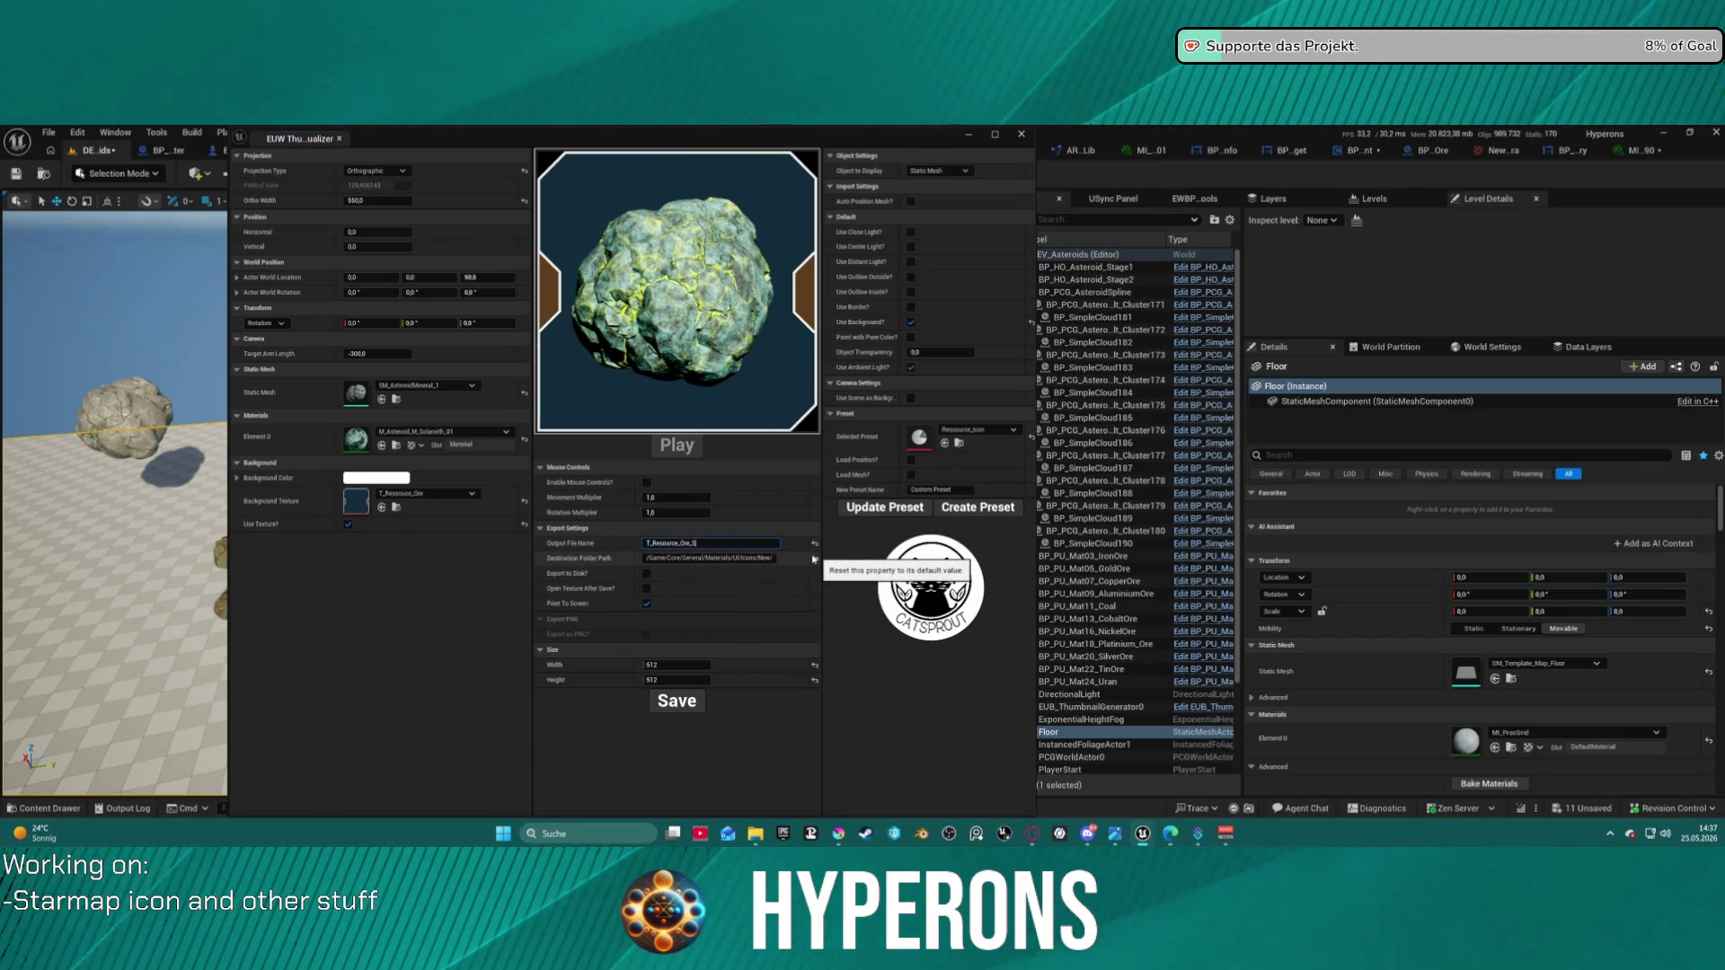
{"action": "type", "text": "olaraith"}
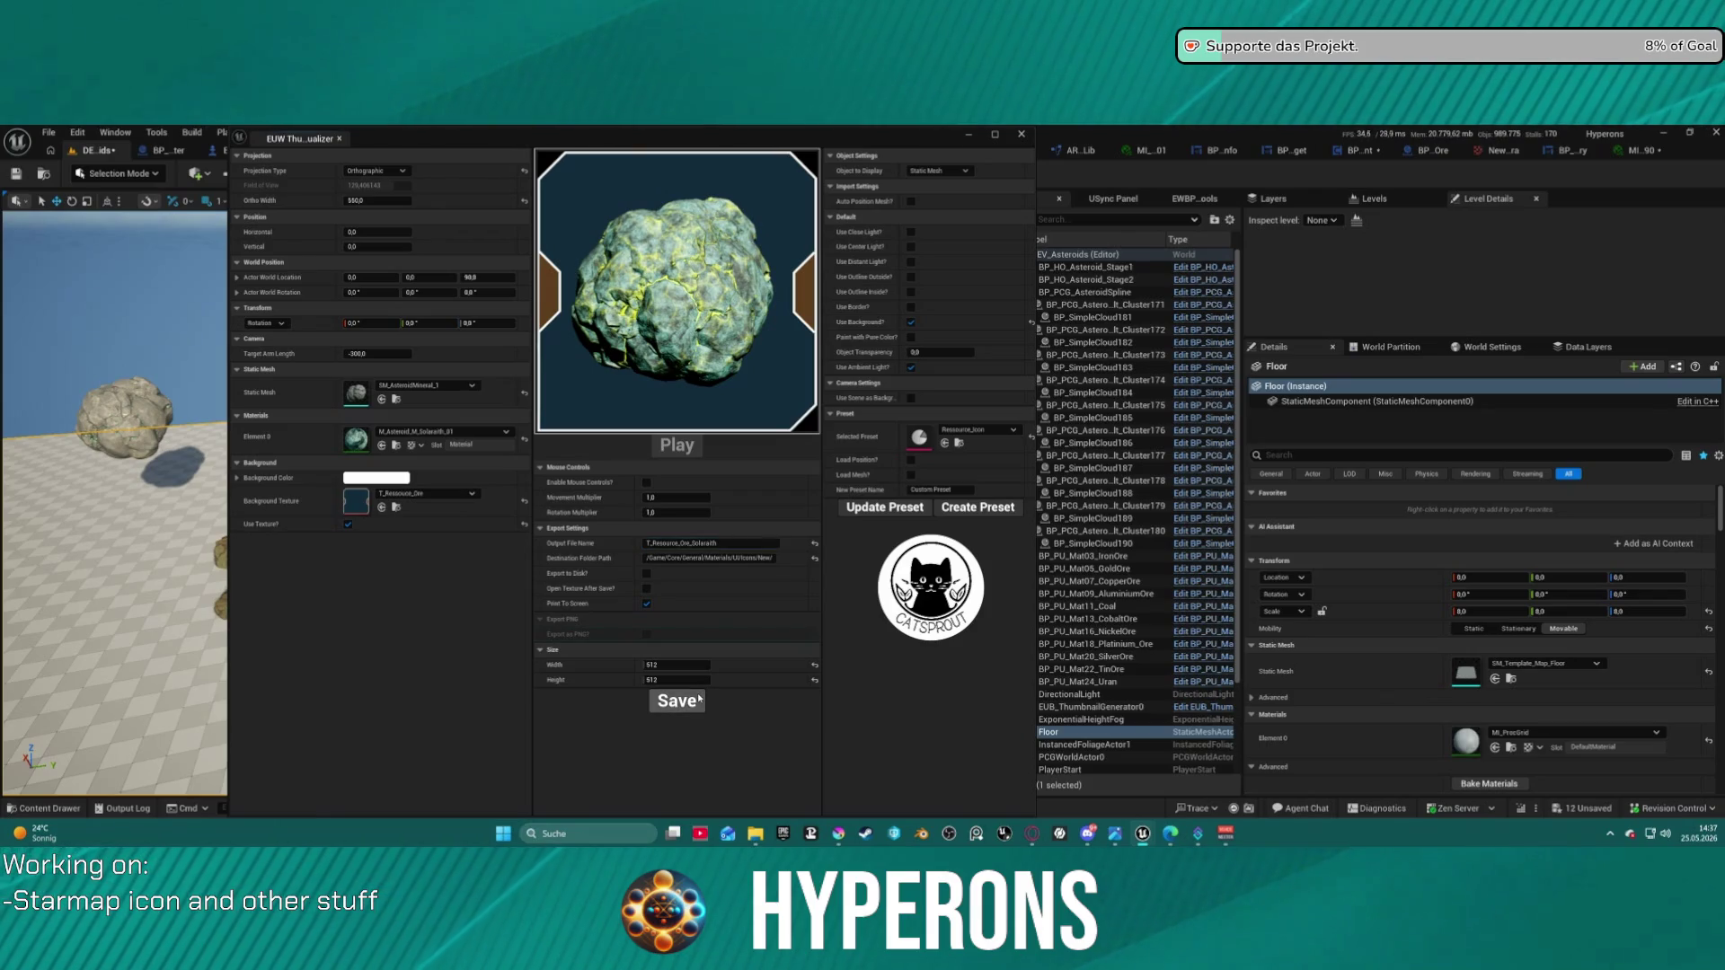
{"action": "left_click", "coordinate": [57, 800]}
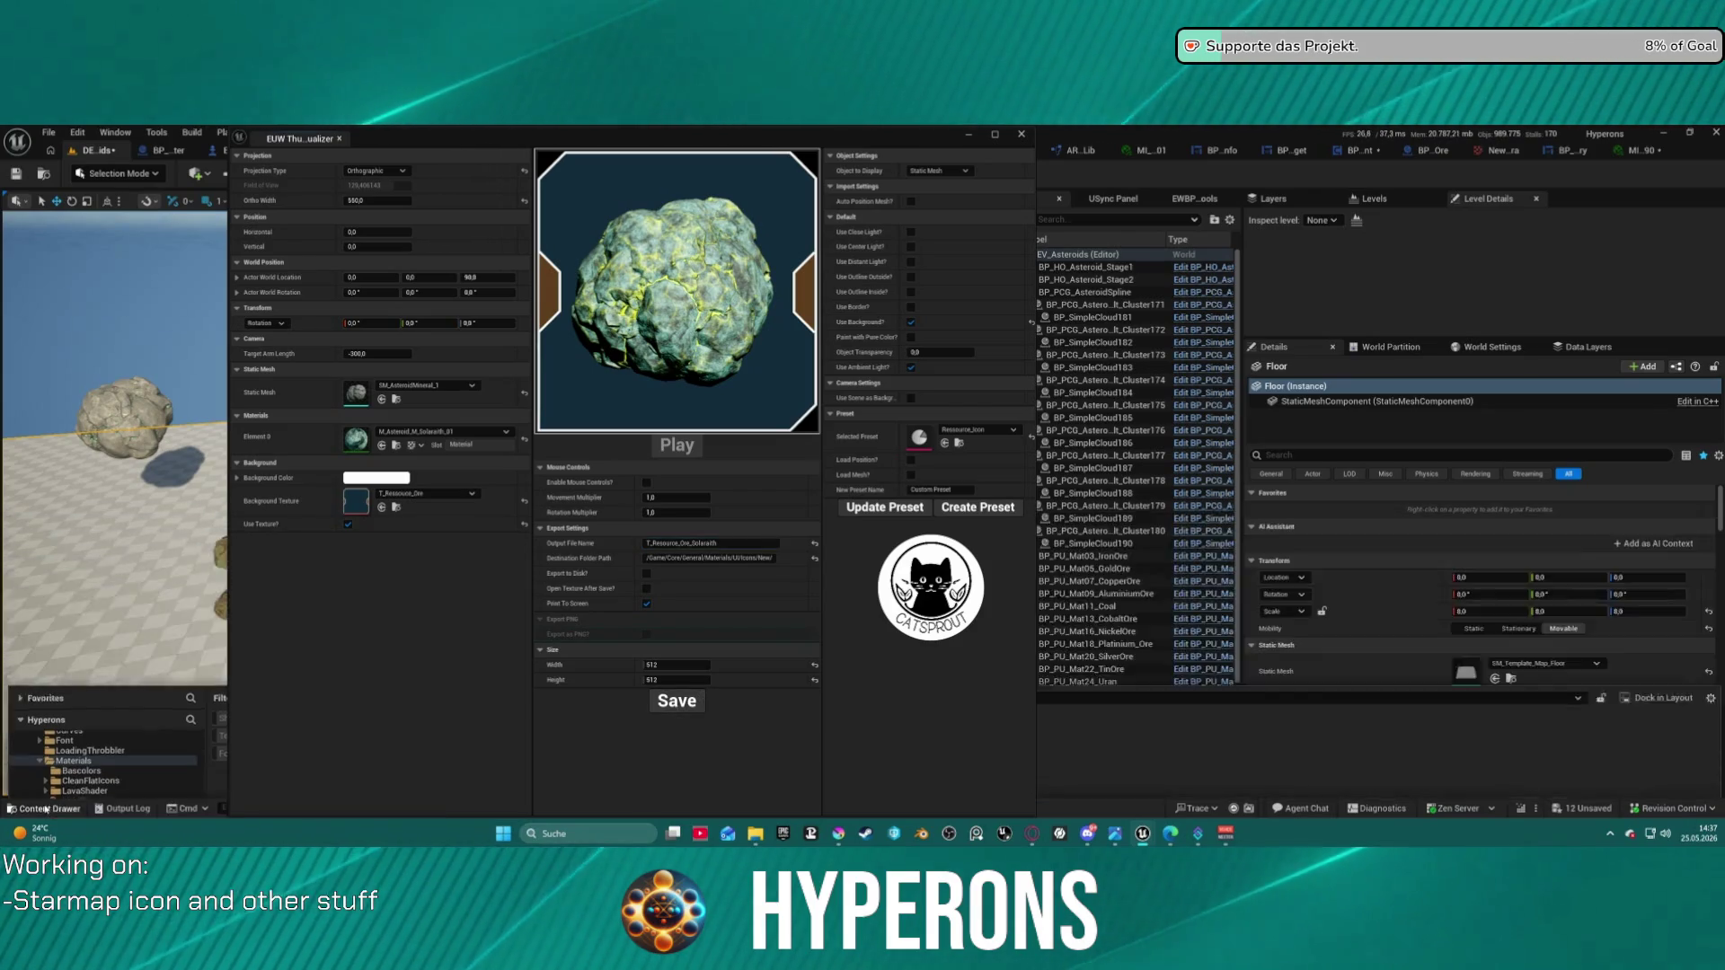
- Move the Thumbnail Visualizer to the right side and stretch it taller
{"action": "left_click_drag", "start_coordinate": [596, 148], "coordinate": [1213, 175]}
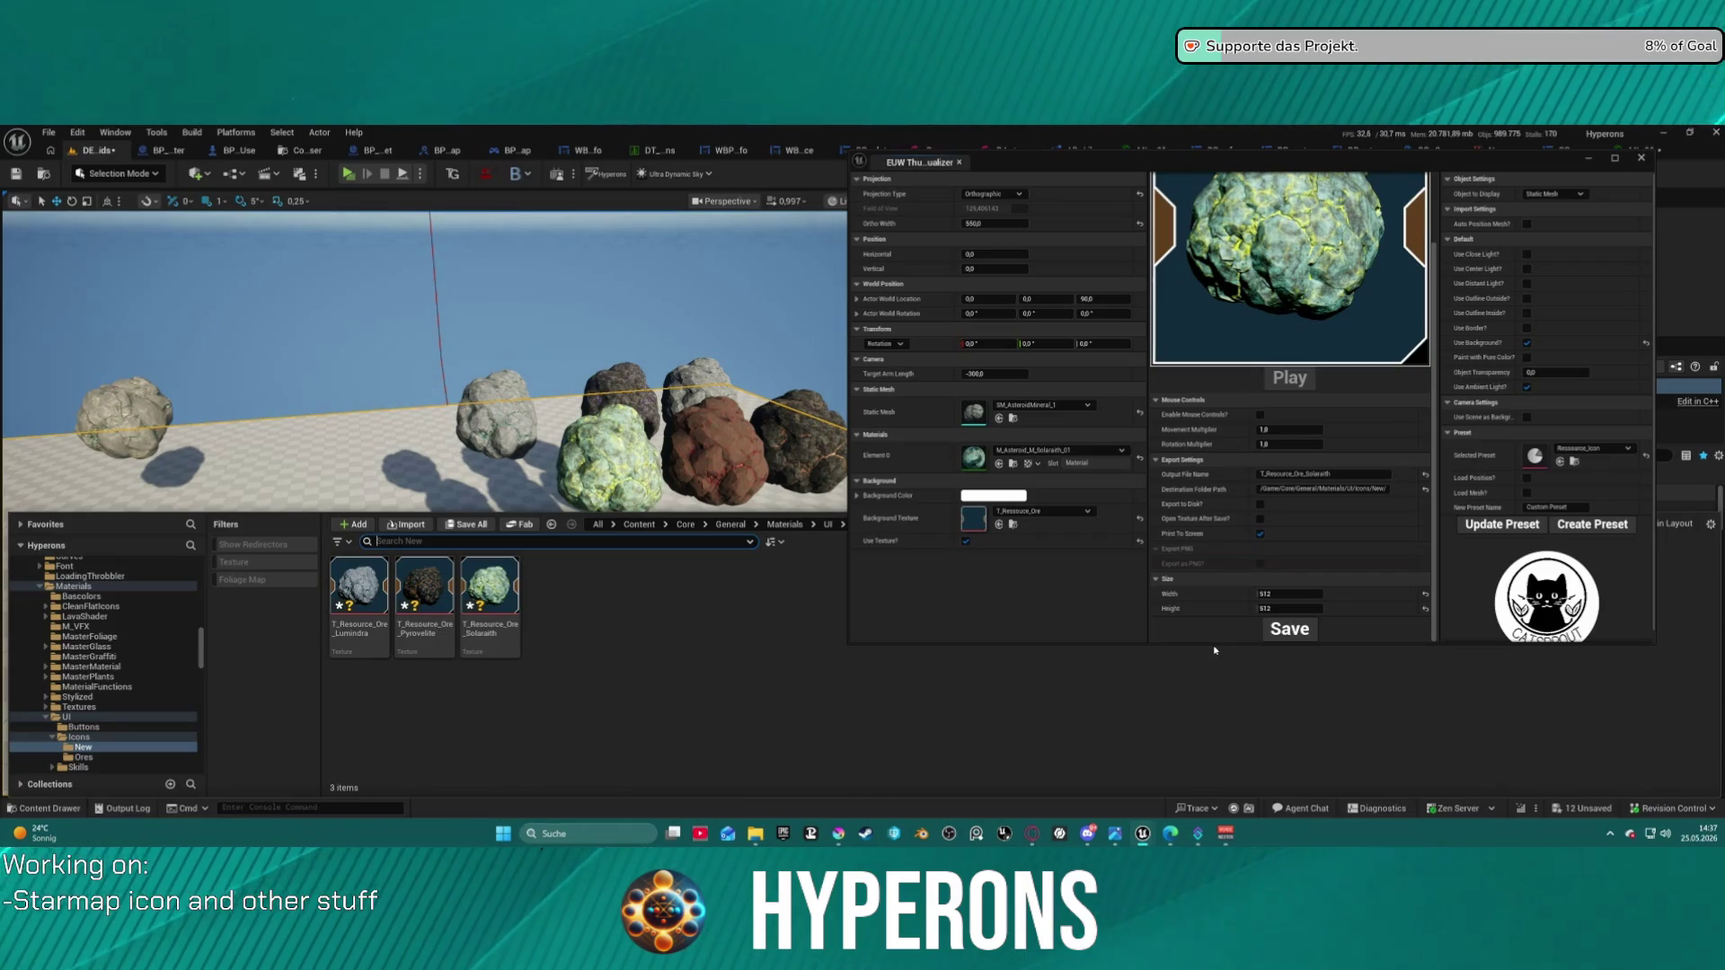
{"action": "left_click_drag", "start_coordinate": [1209, 643], "coordinate": [1222, 790]}
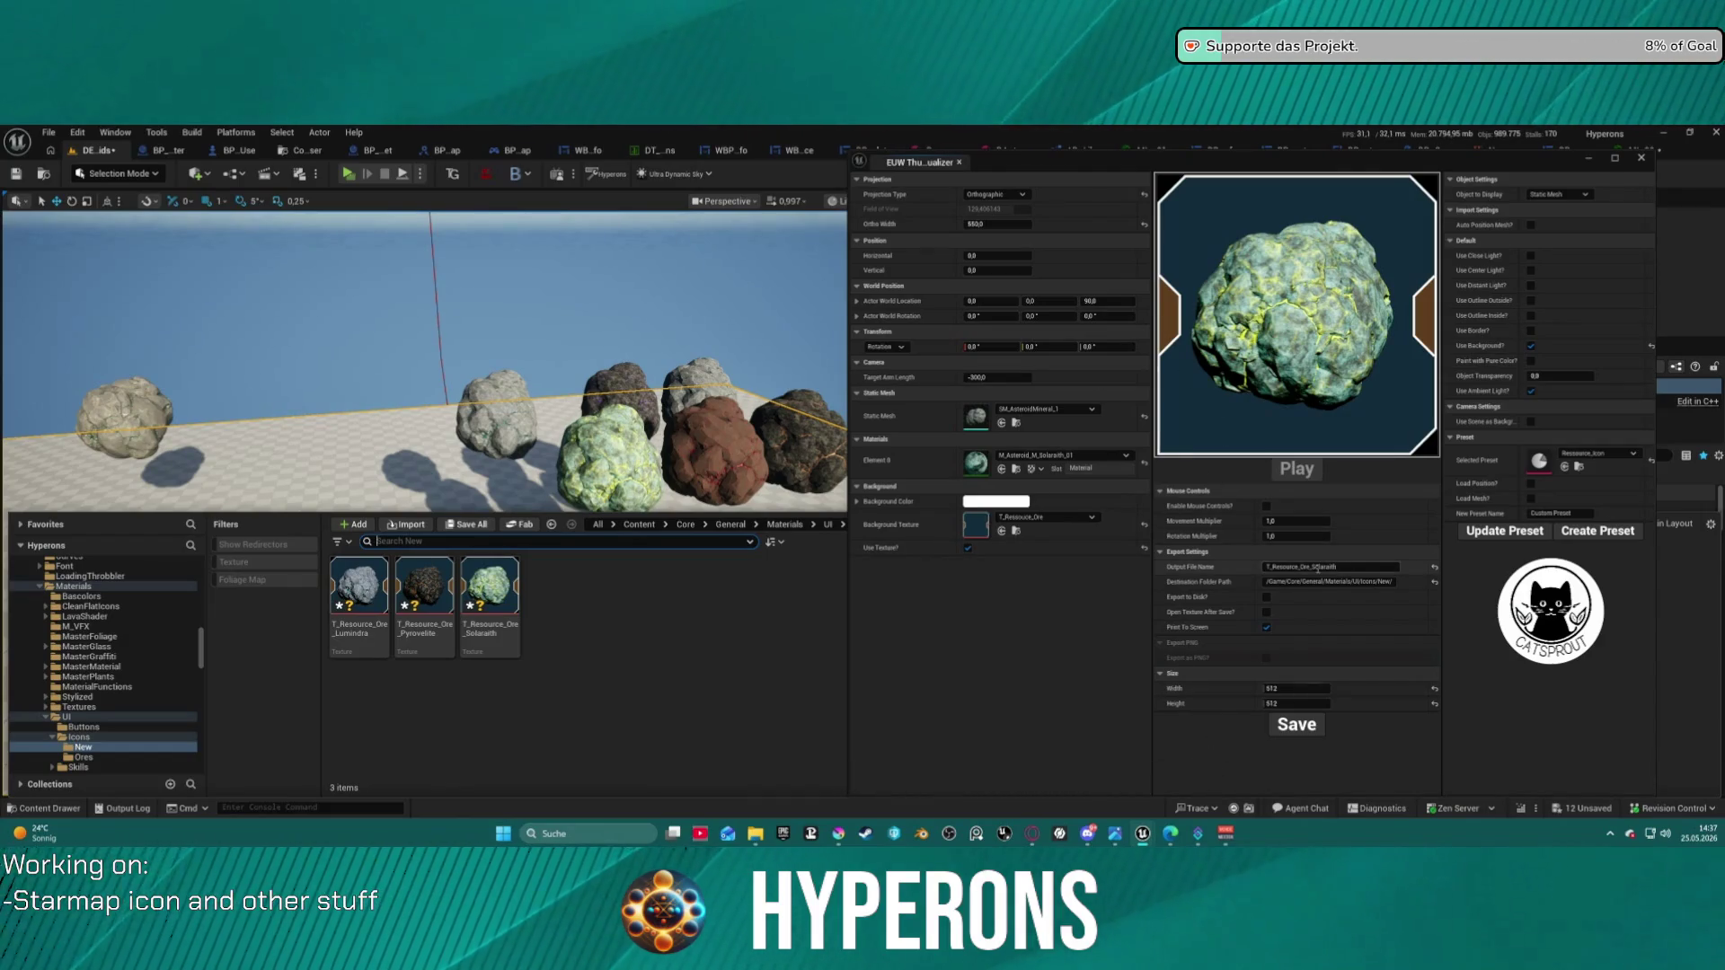
- Apply the red Xyronit material, rename the output to T_Resource_Ore_Xyronit, and verify in Icons/New
{"action": "left_click", "coordinate": [1042, 457]}
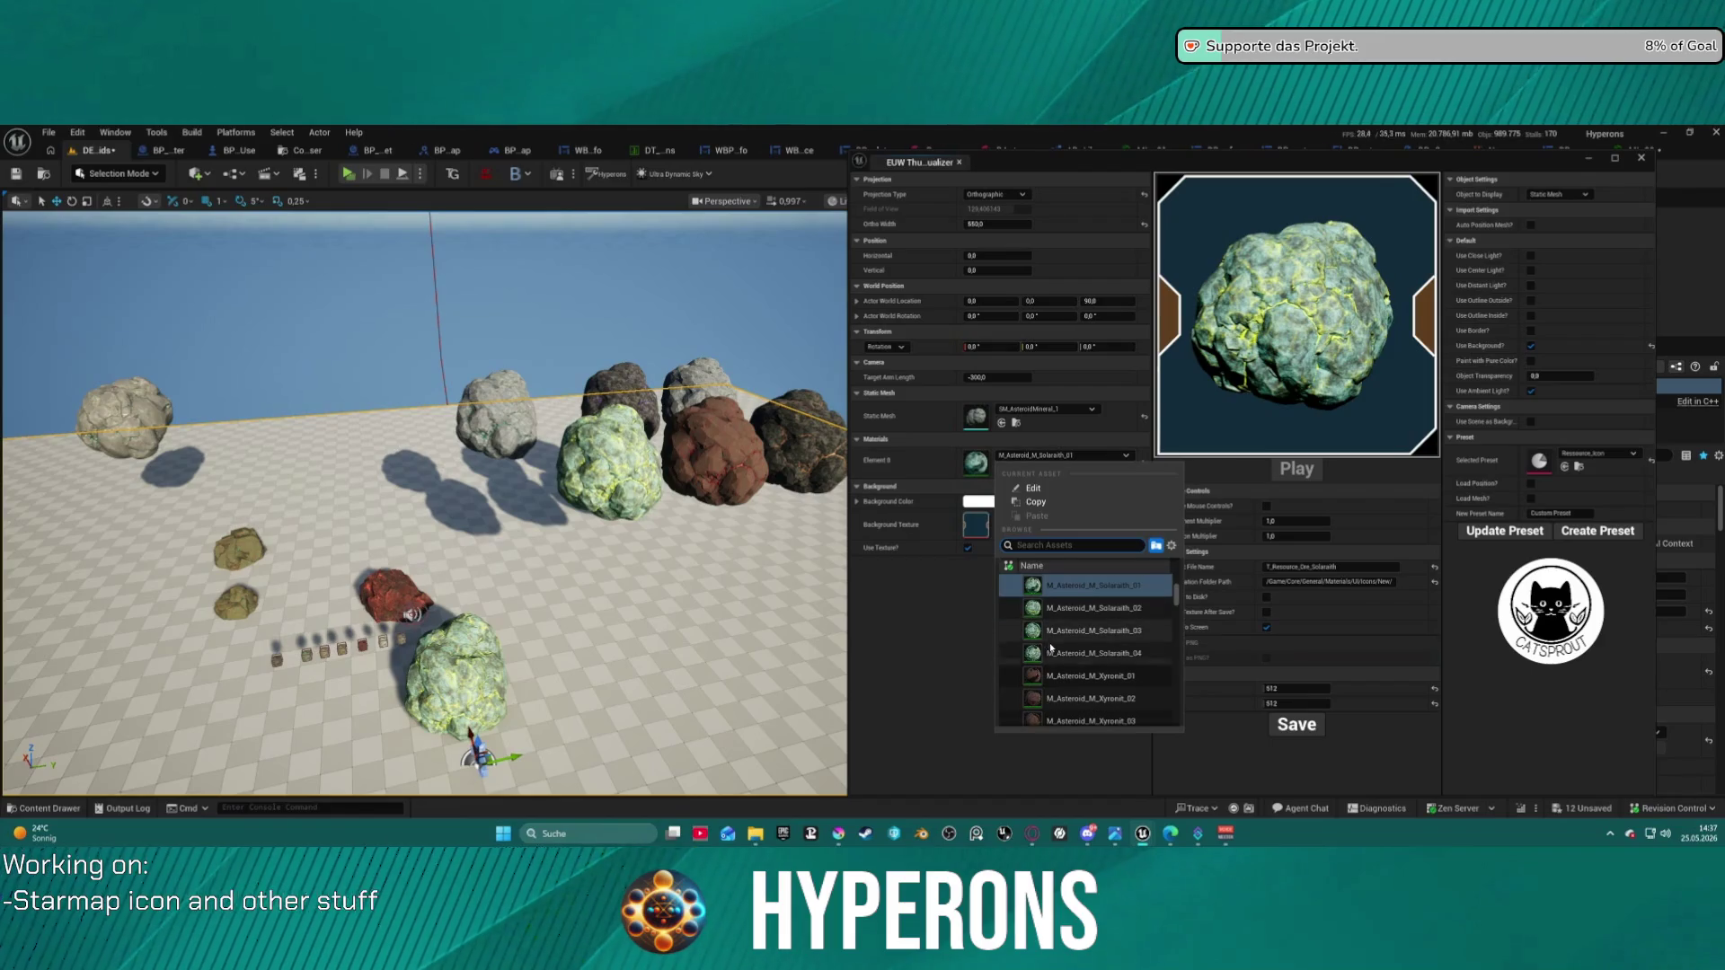
{"action": "left_click", "coordinate": [1112, 634]}
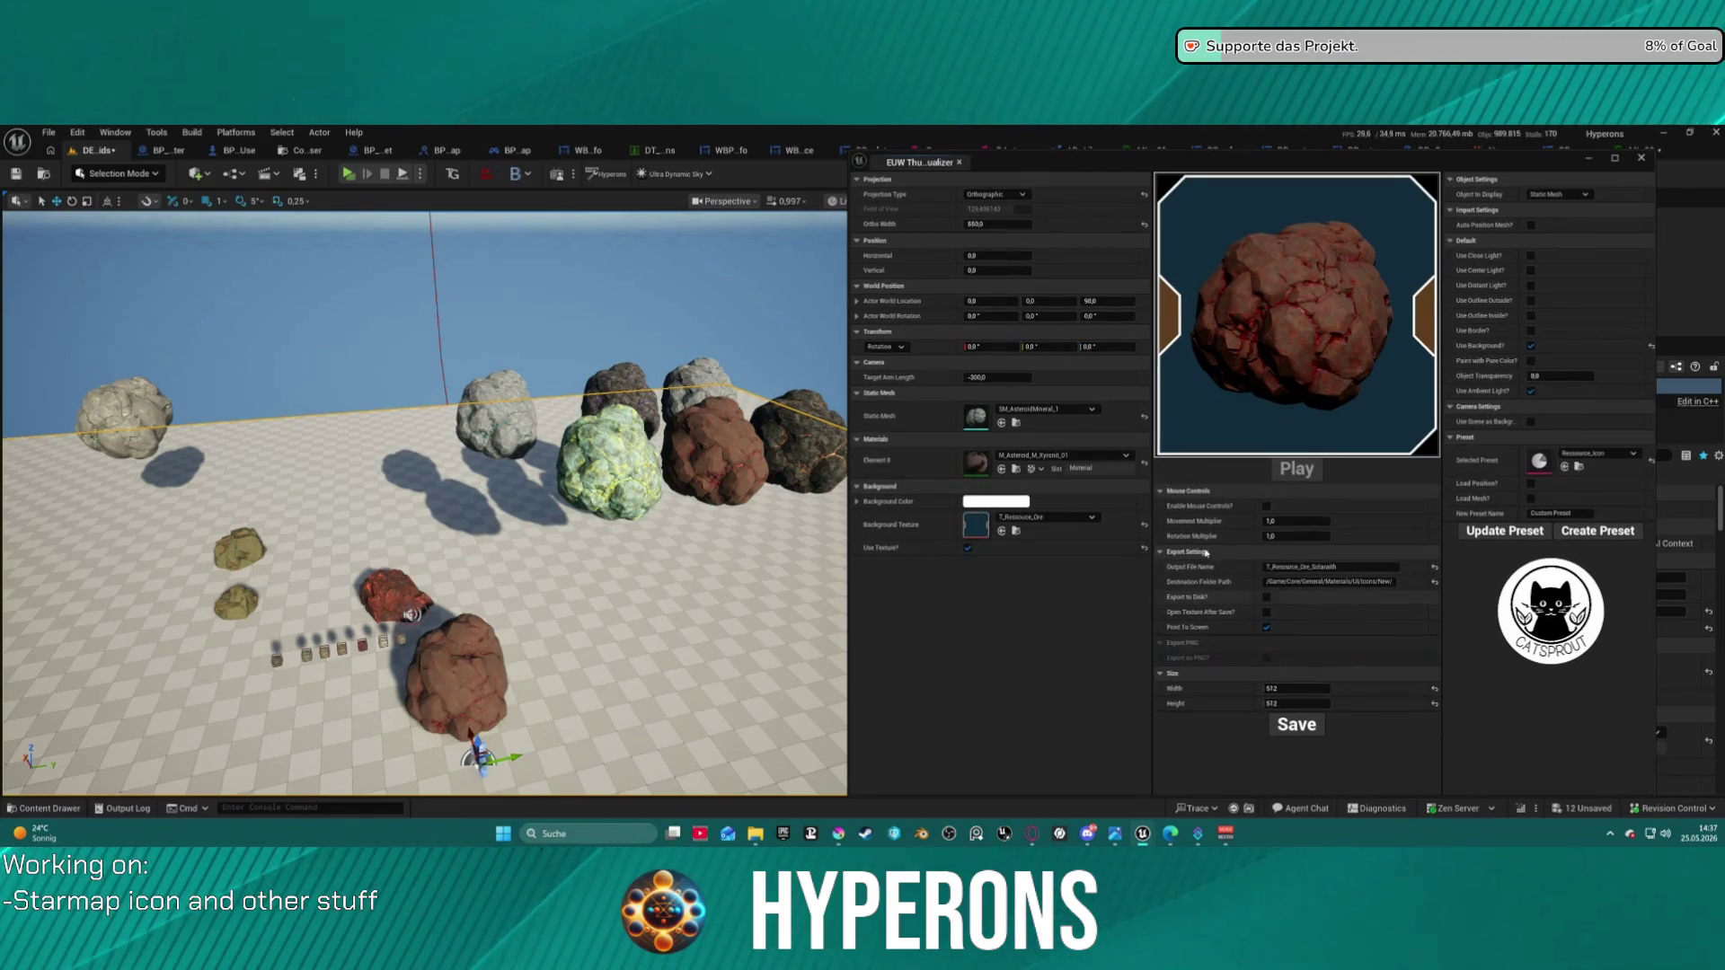
{"action": "left_click", "coordinate": [1330, 567]}
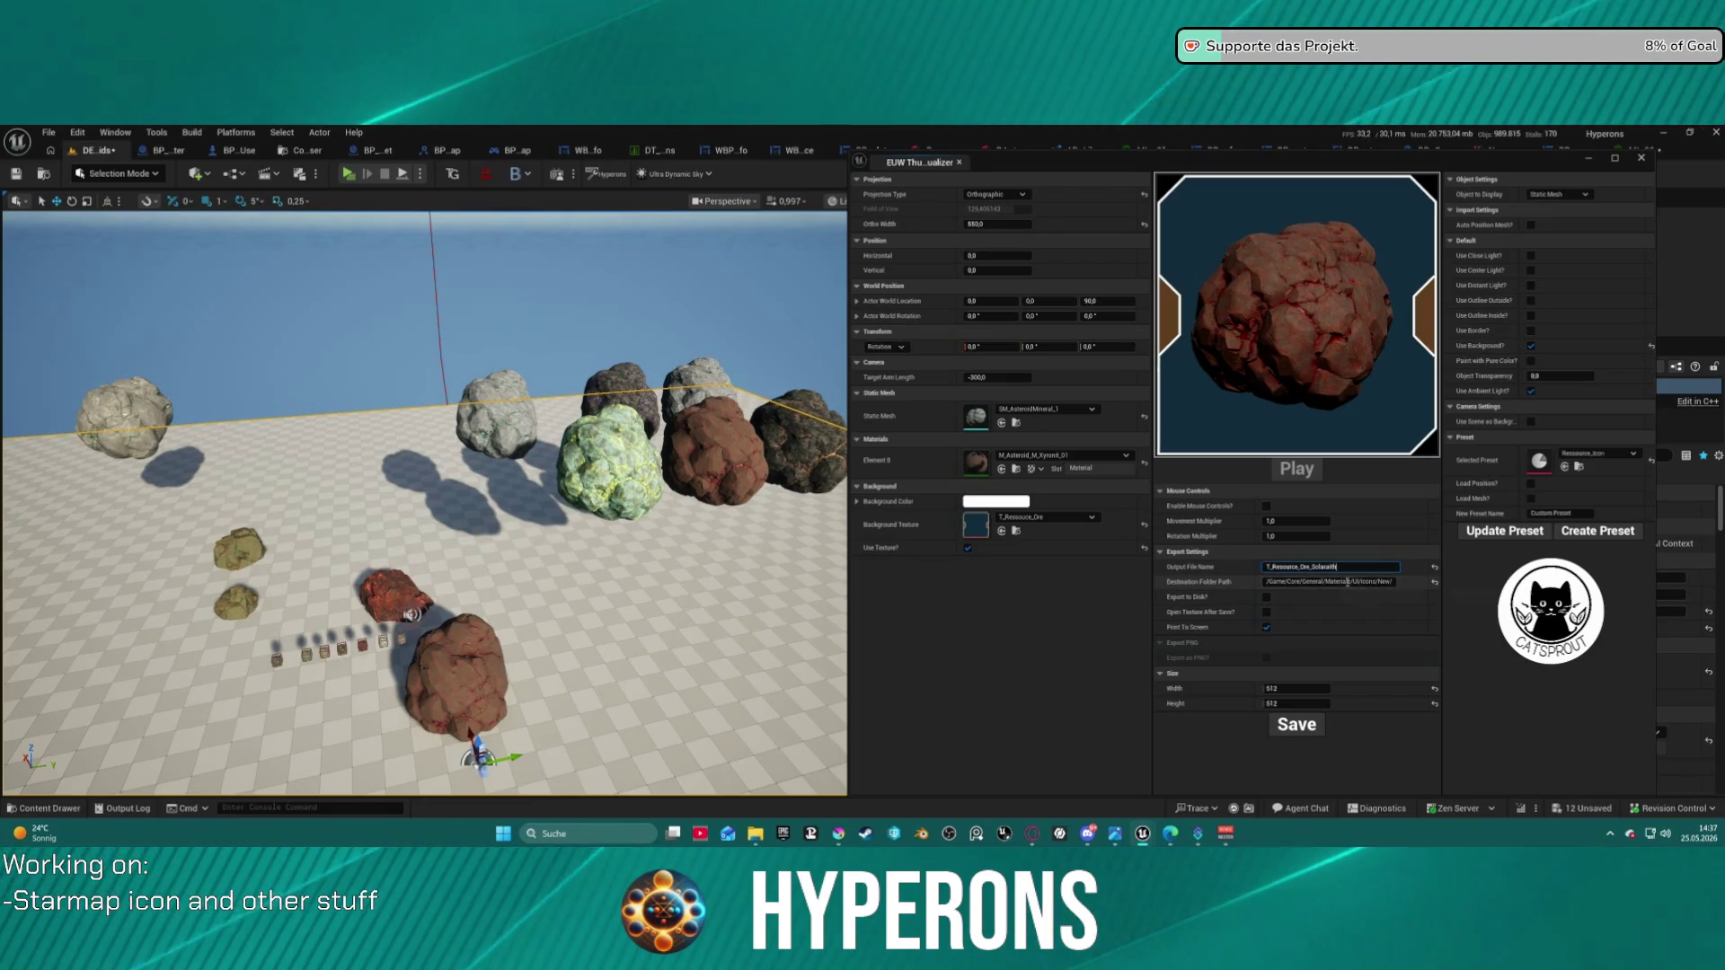
{"action": "left_click_drag", "start_coordinate": [1343, 566], "coordinate": [1313, 566]}
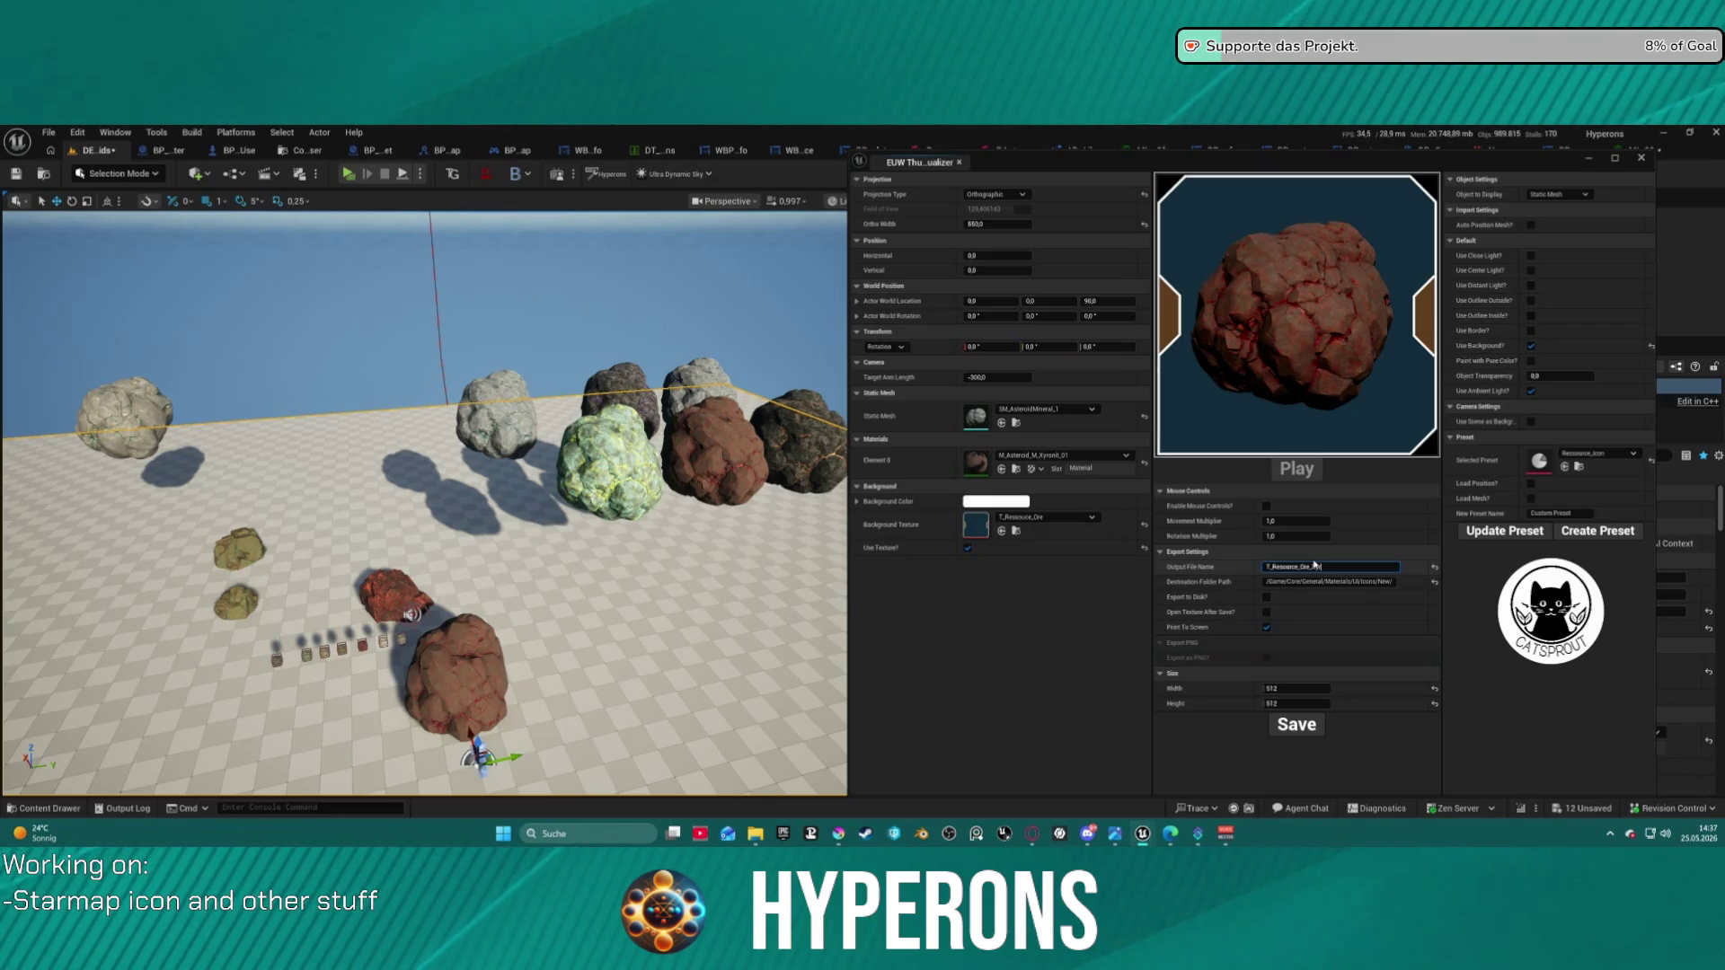
{"action": "type", "text": "ronit"}
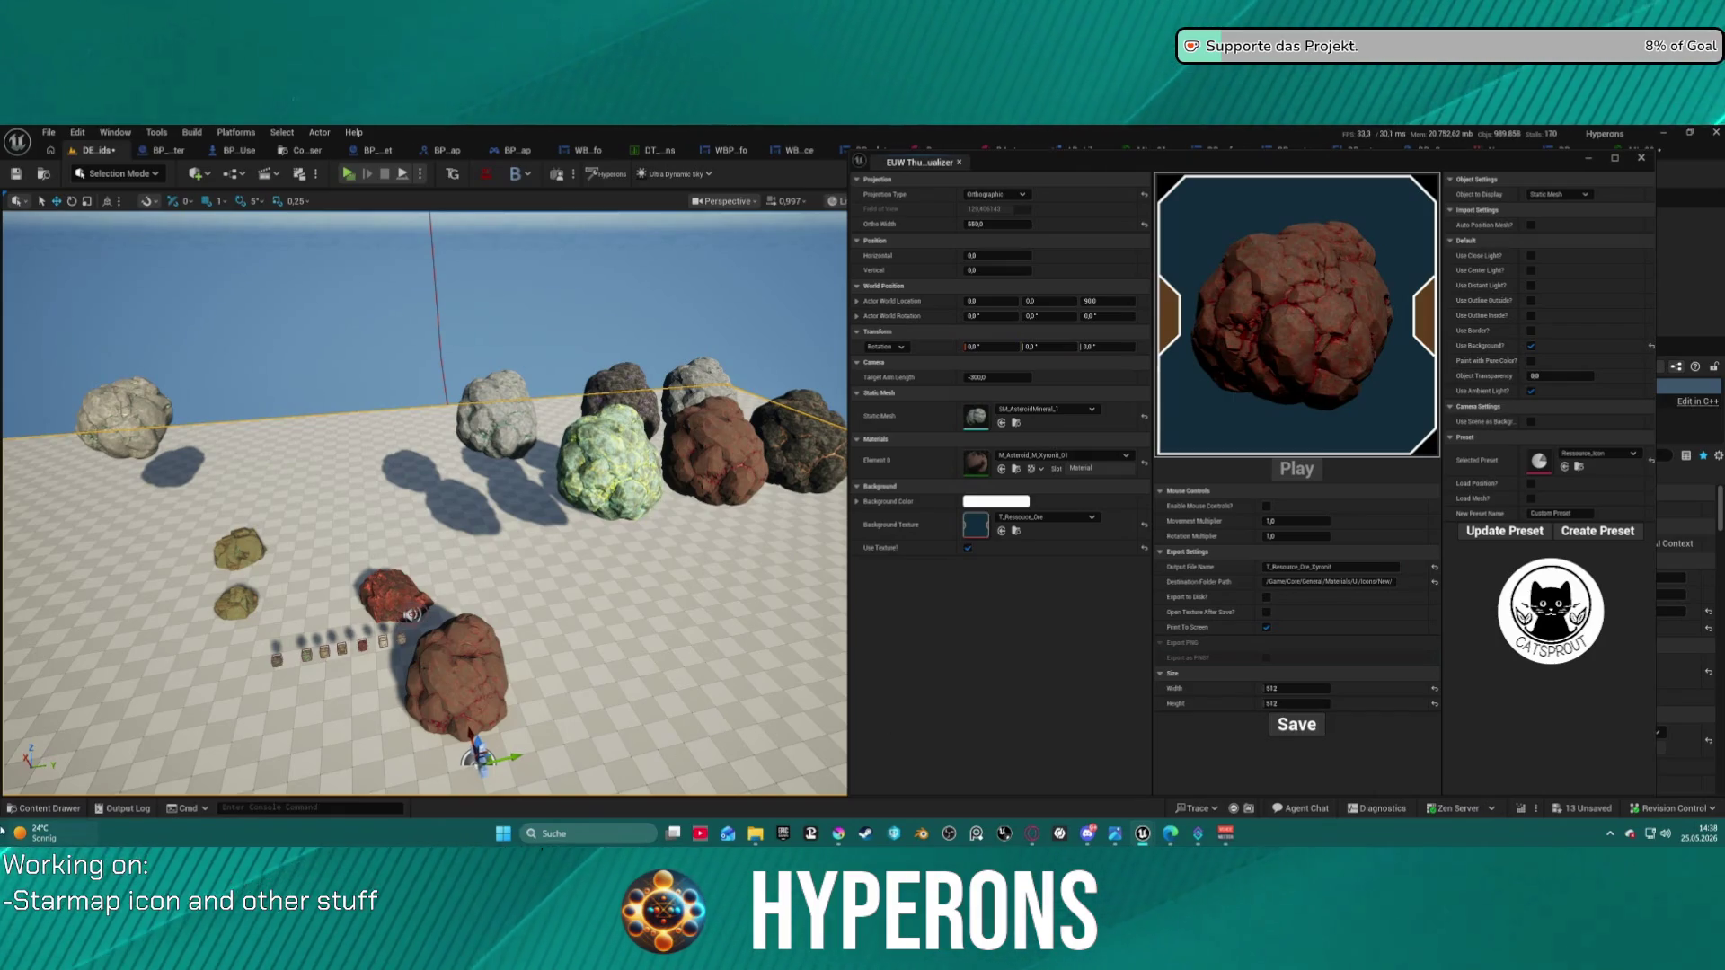
{"action": "left_click", "coordinate": [39, 812]}
{"action": "left_click", "coordinate": [39, 811]}
{"action": "left_click", "coordinate": [38, 811]}
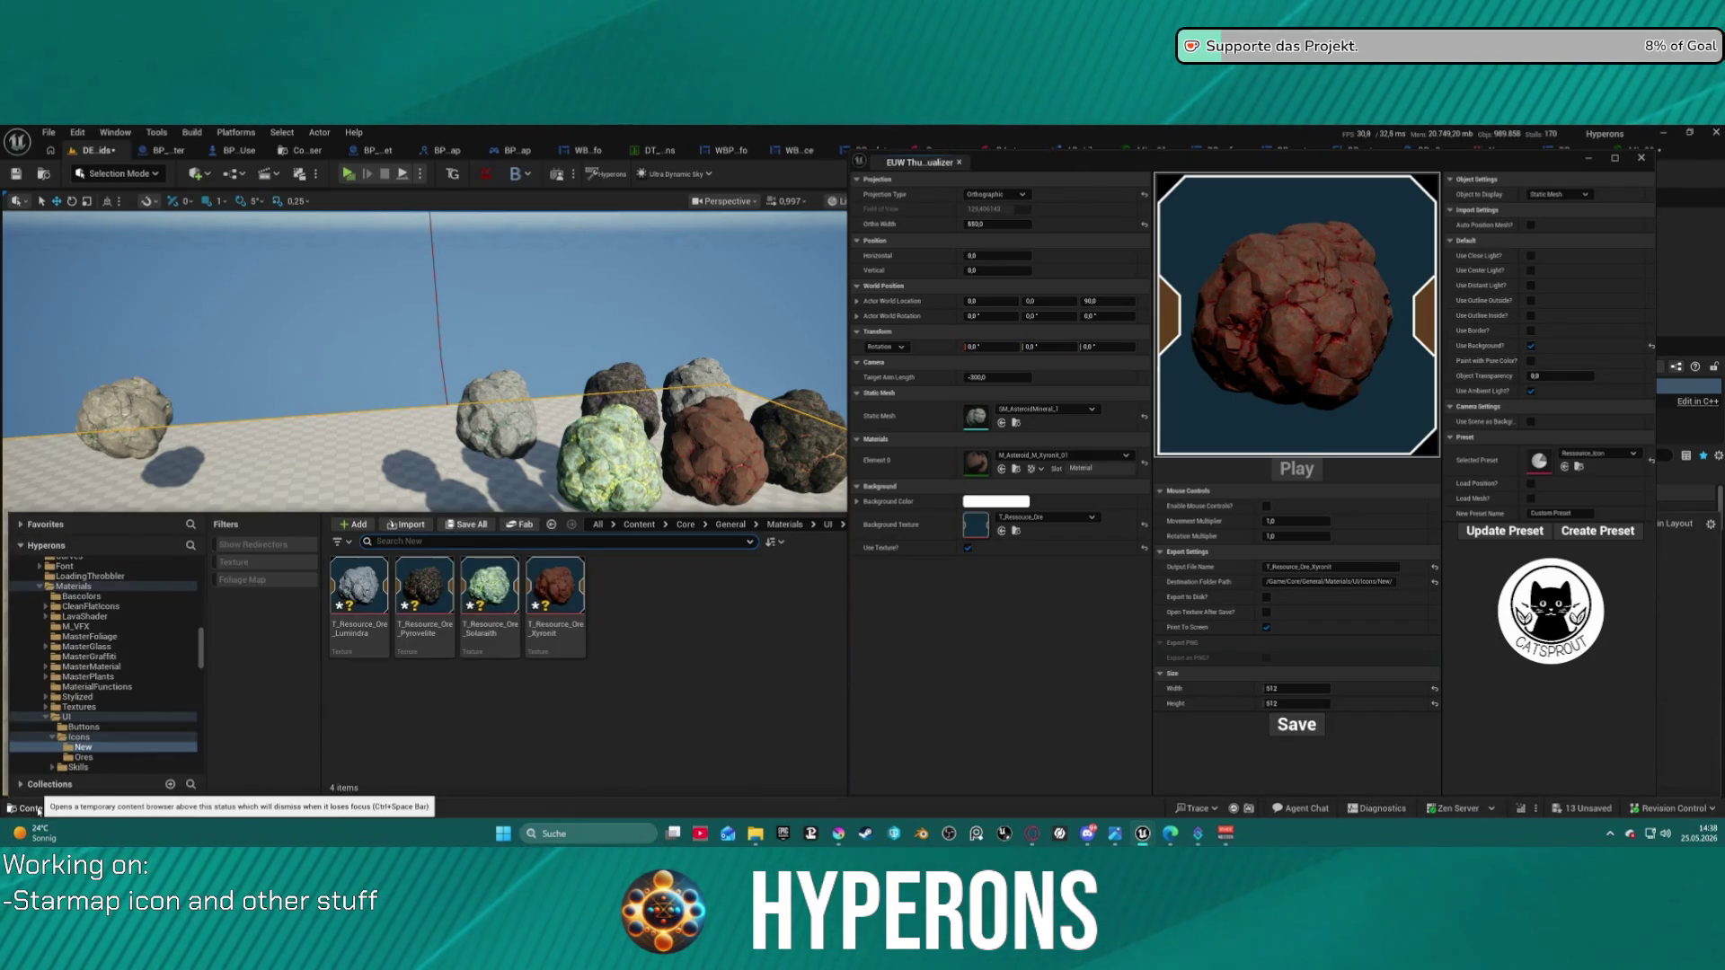
{"action": "left_click", "coordinate": [1013, 644]}
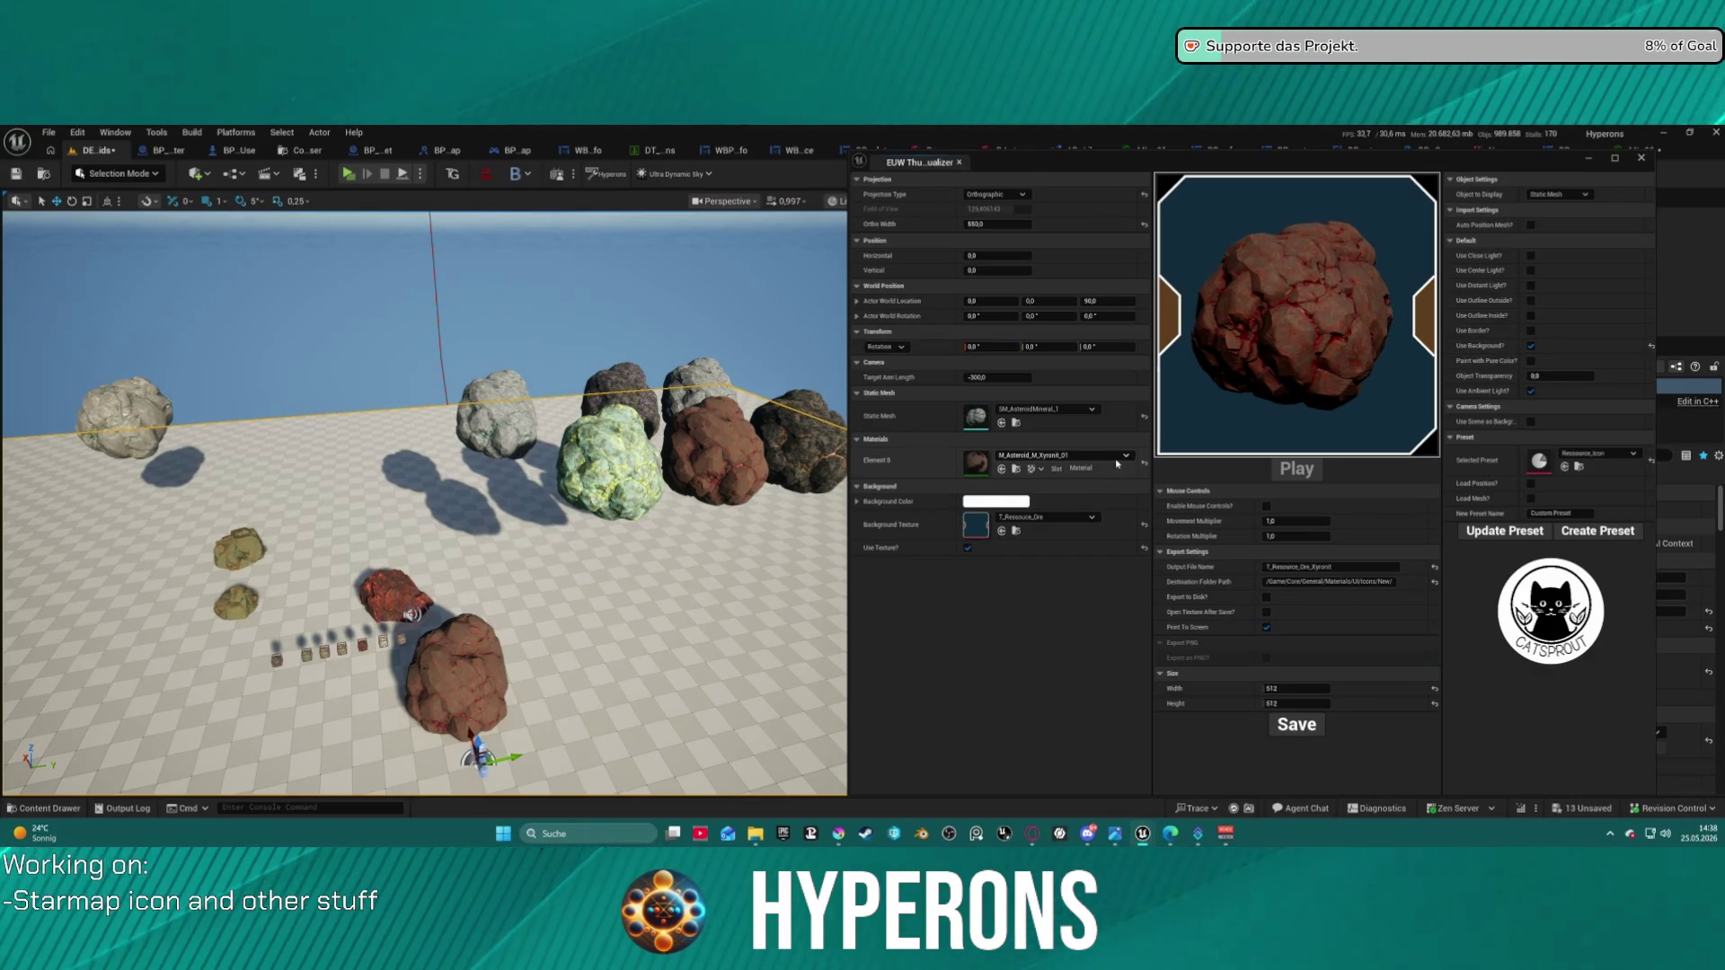
- Browse the material and static mesh lists, searching 'aid', without changing anything
{"action": "left_click", "coordinate": [1061, 456]}
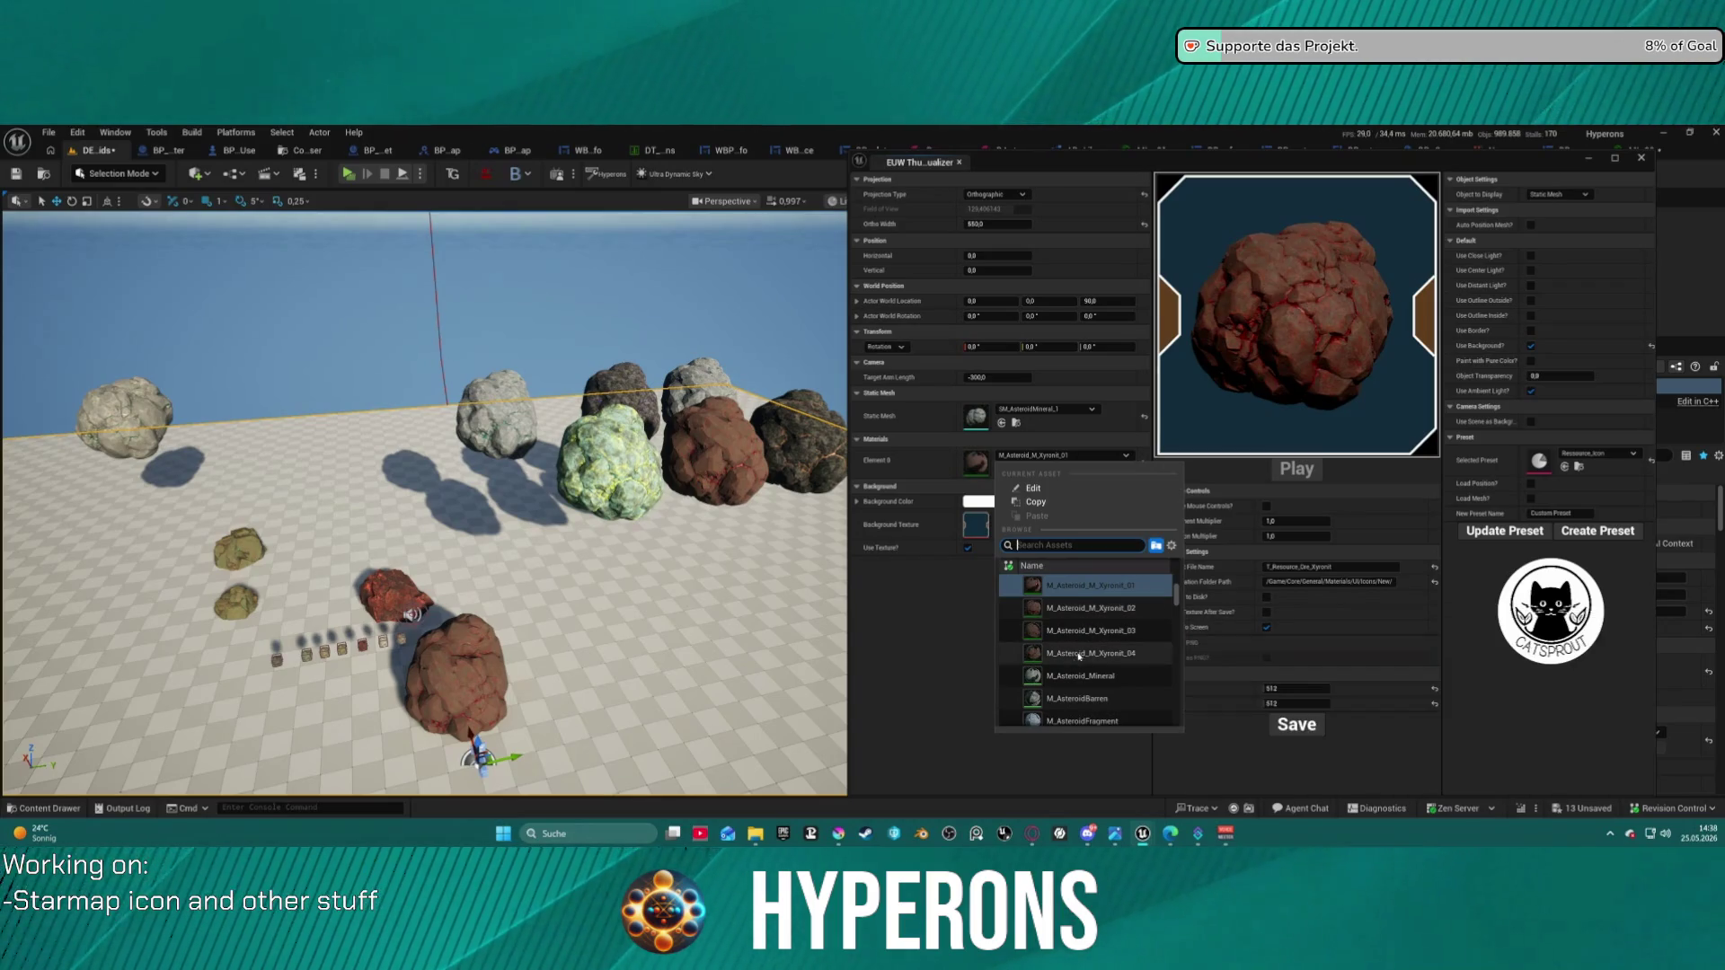
{"action": "scroll", "coordinate": [1106, 638], "scroll_direction": "up", "scroll_amount": 2}
{"action": "scroll", "coordinate": [1106, 638], "scroll_direction": "down", "scroll_amount": 2}
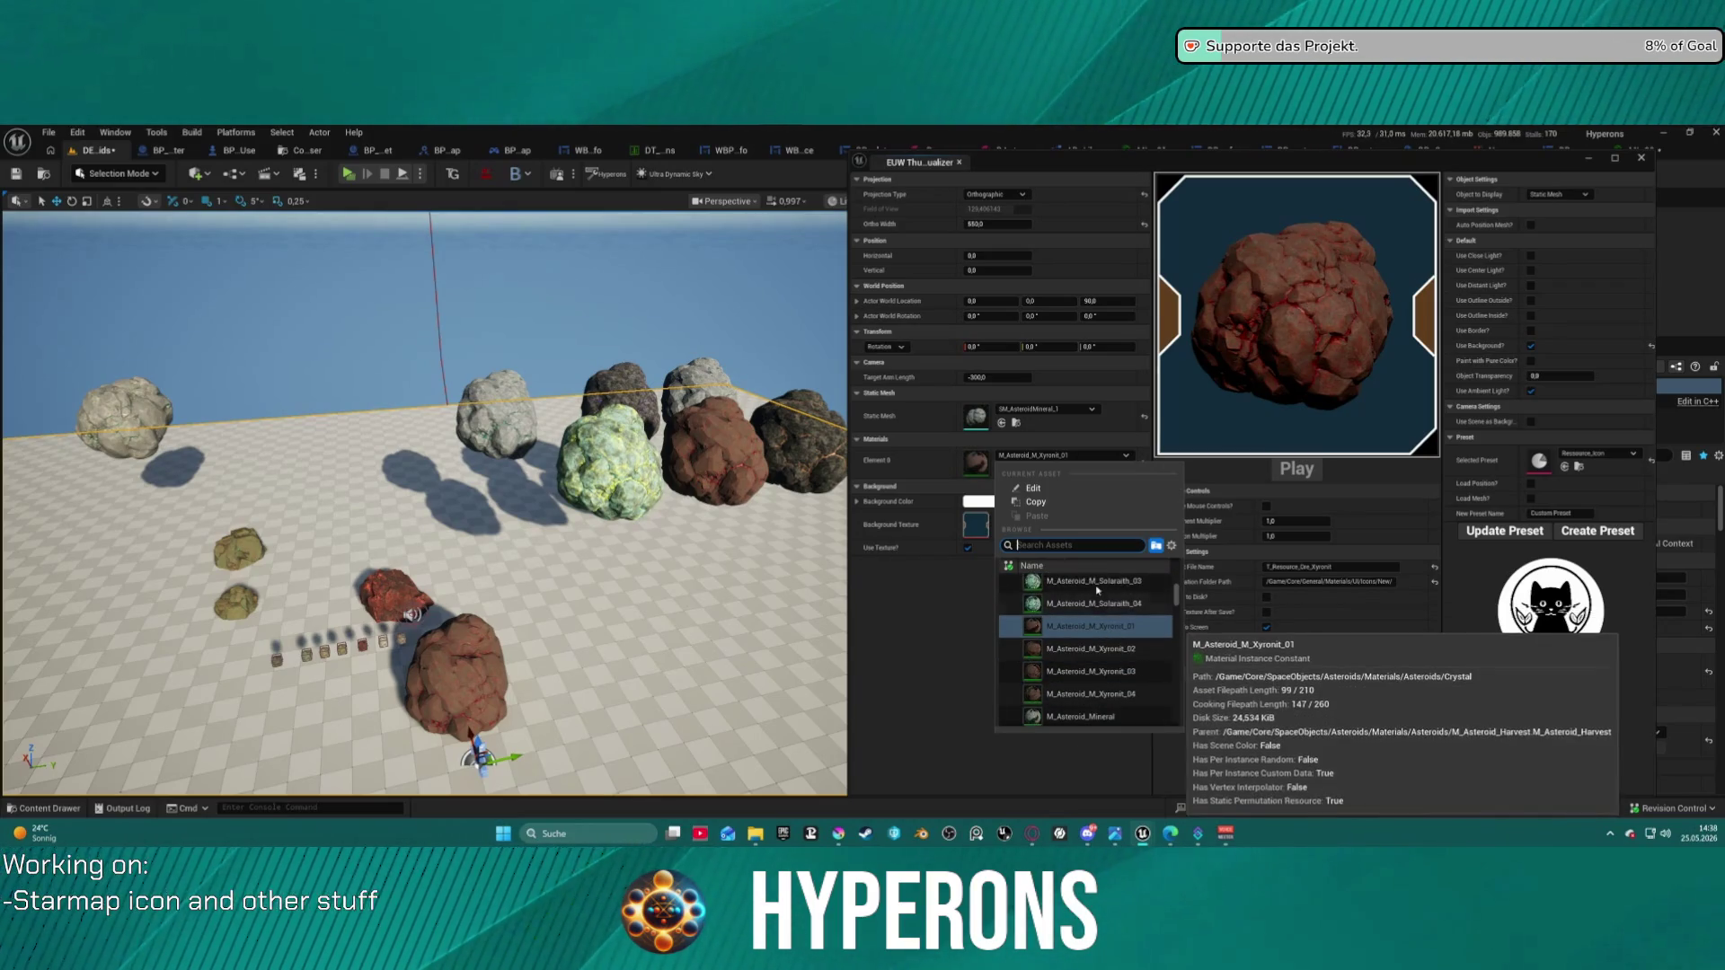
{"action": "left_click", "coordinate": [1015, 412]}
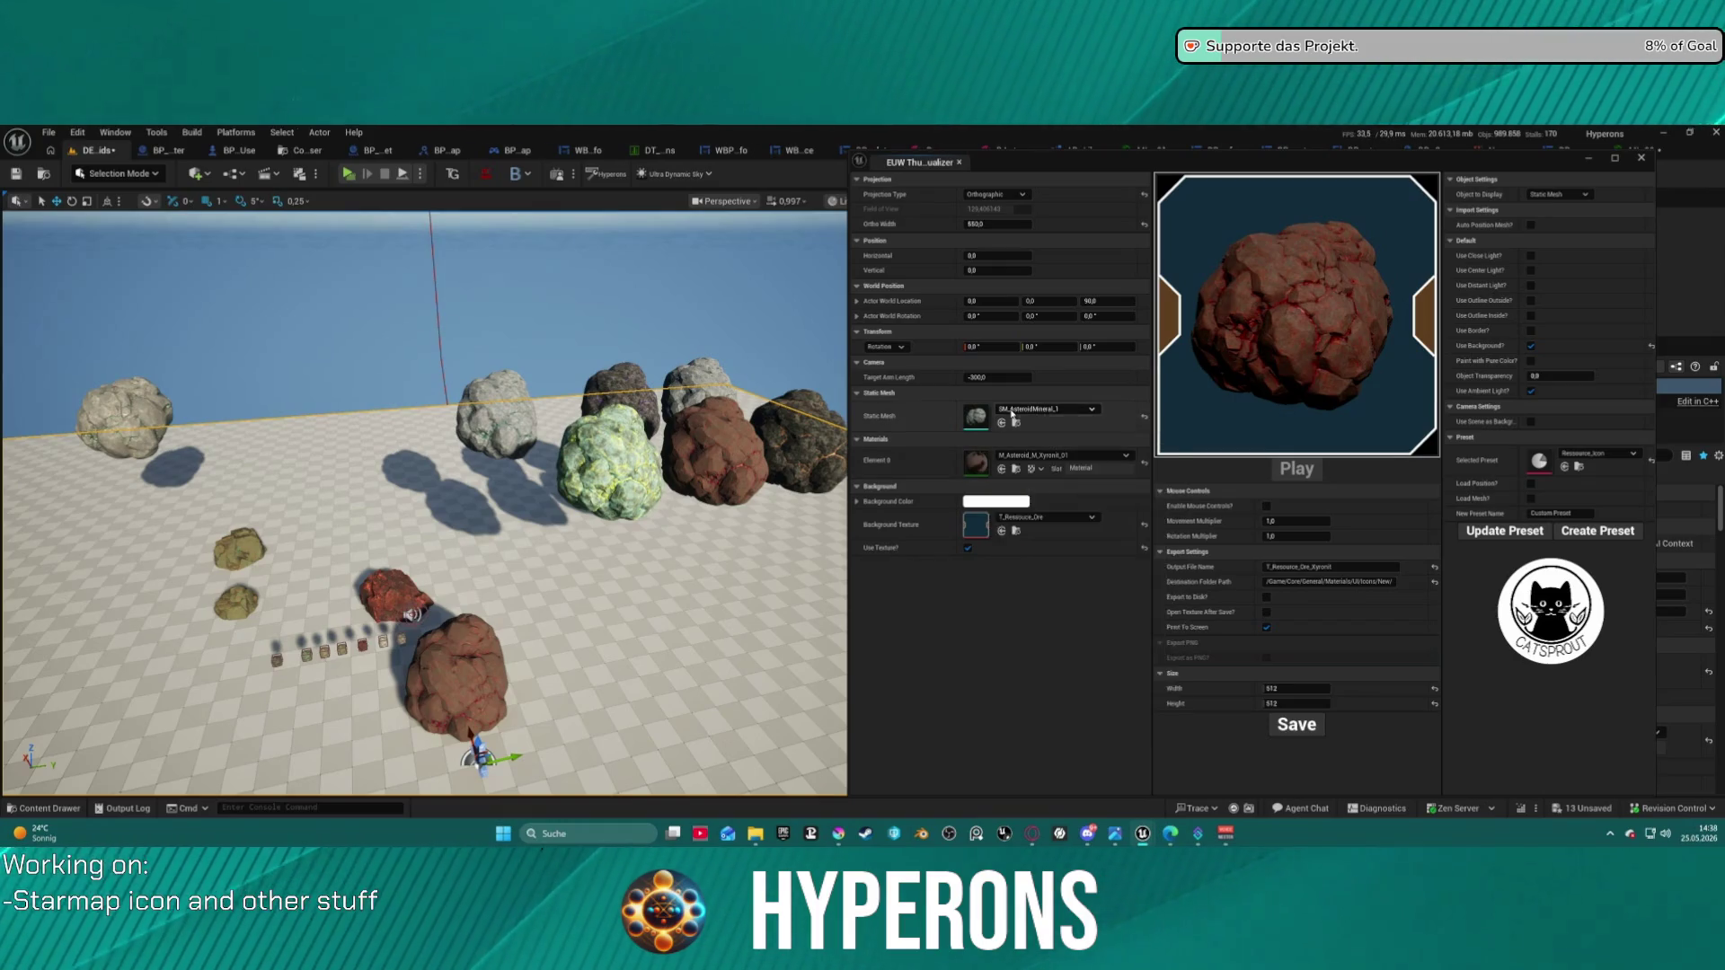
{"action": "left_click", "coordinate": [1015, 411]}
{"action": "type", "text": "a"}
{"action": "type", "text": "id"}
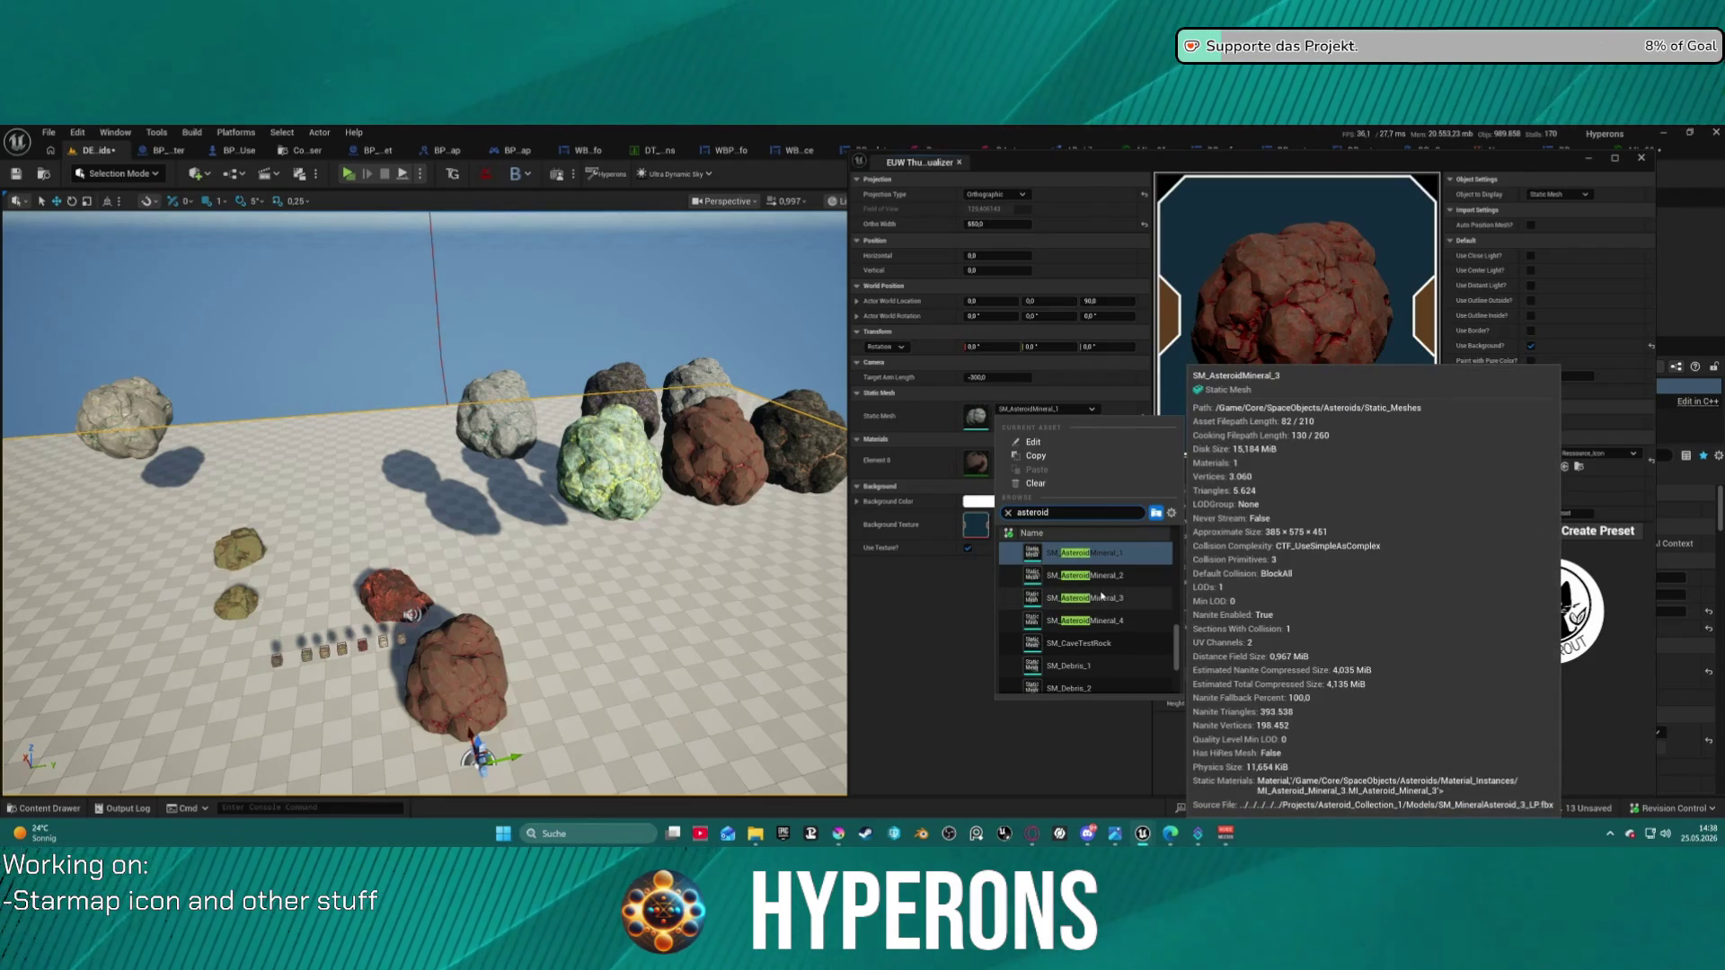
{"action": "key", "text": "Escape"}
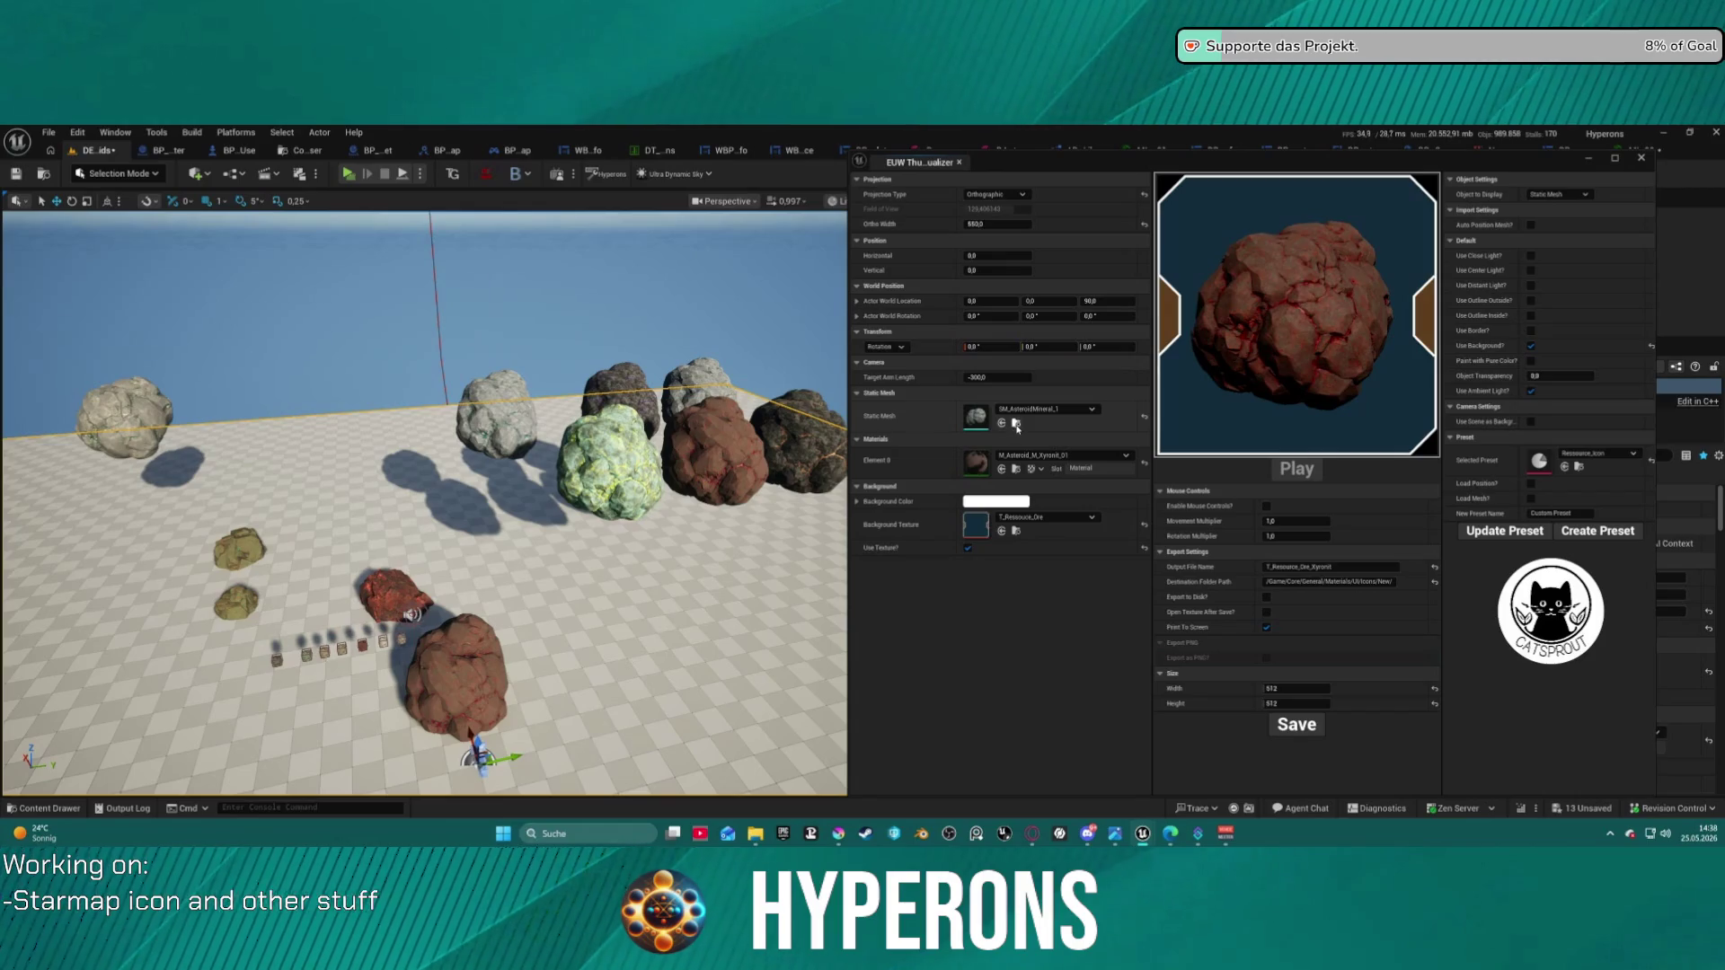
- Pick SM_Asteroid_Barren_4 in the Content Browser and assign it as the thumbnail mesh
{"action": "left_click", "coordinate": [1017, 423]}
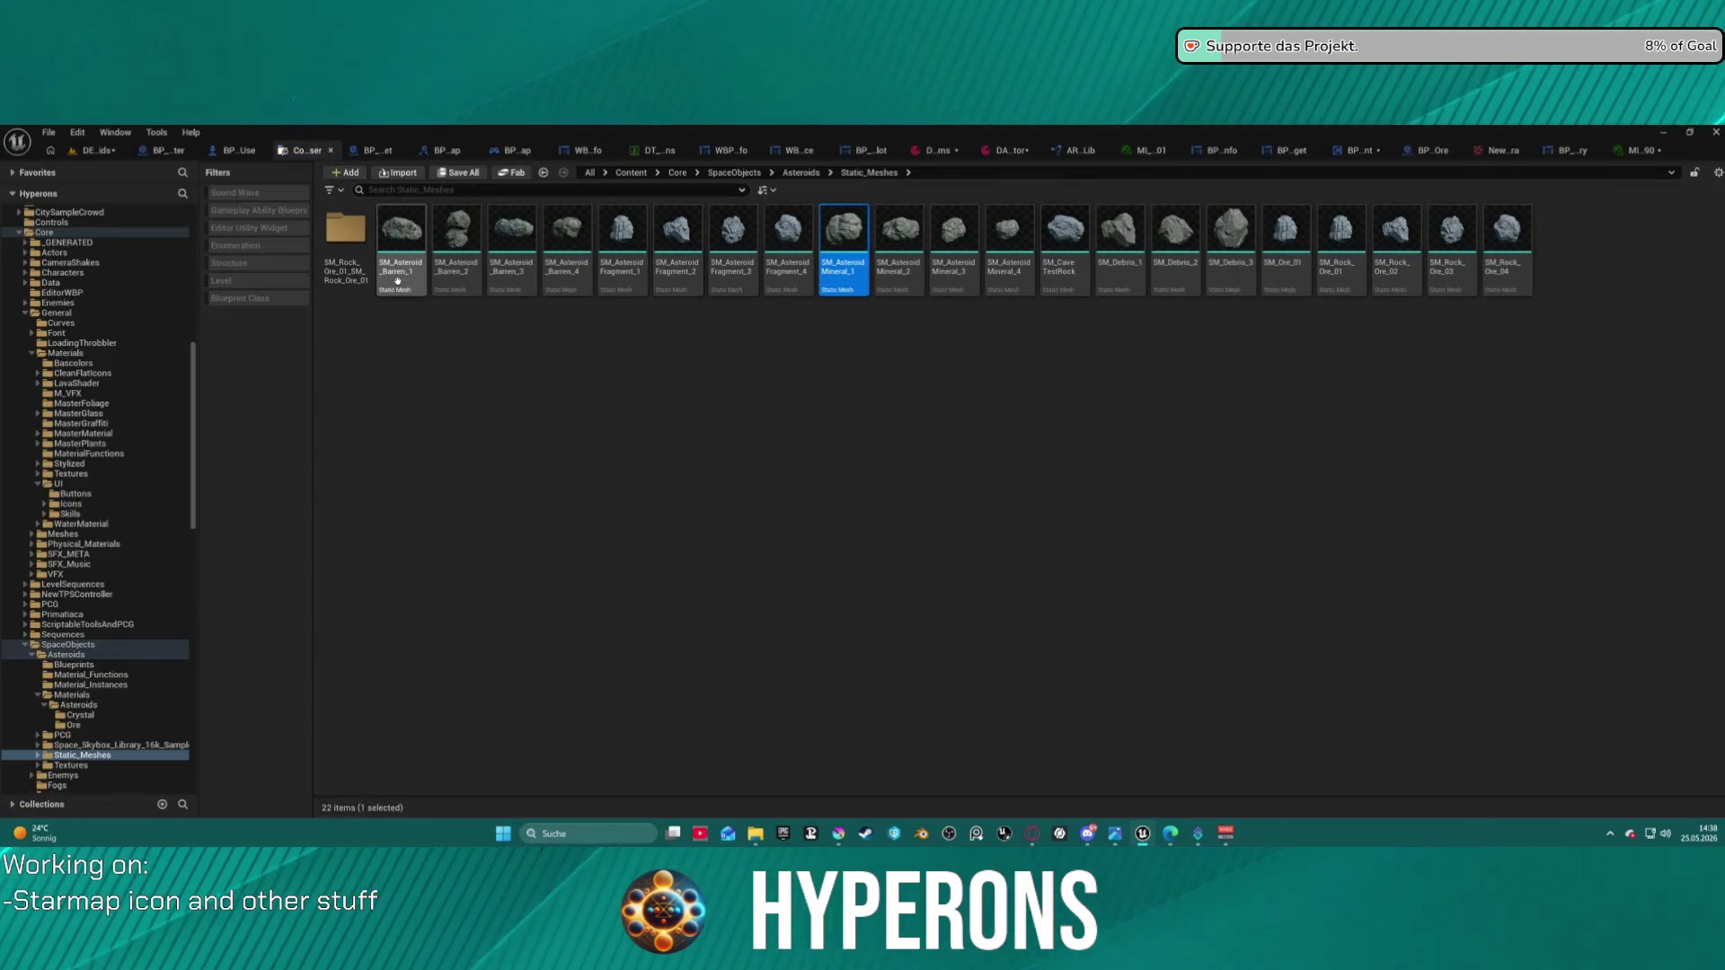
{"action": "left_click", "coordinate": [566, 267]}
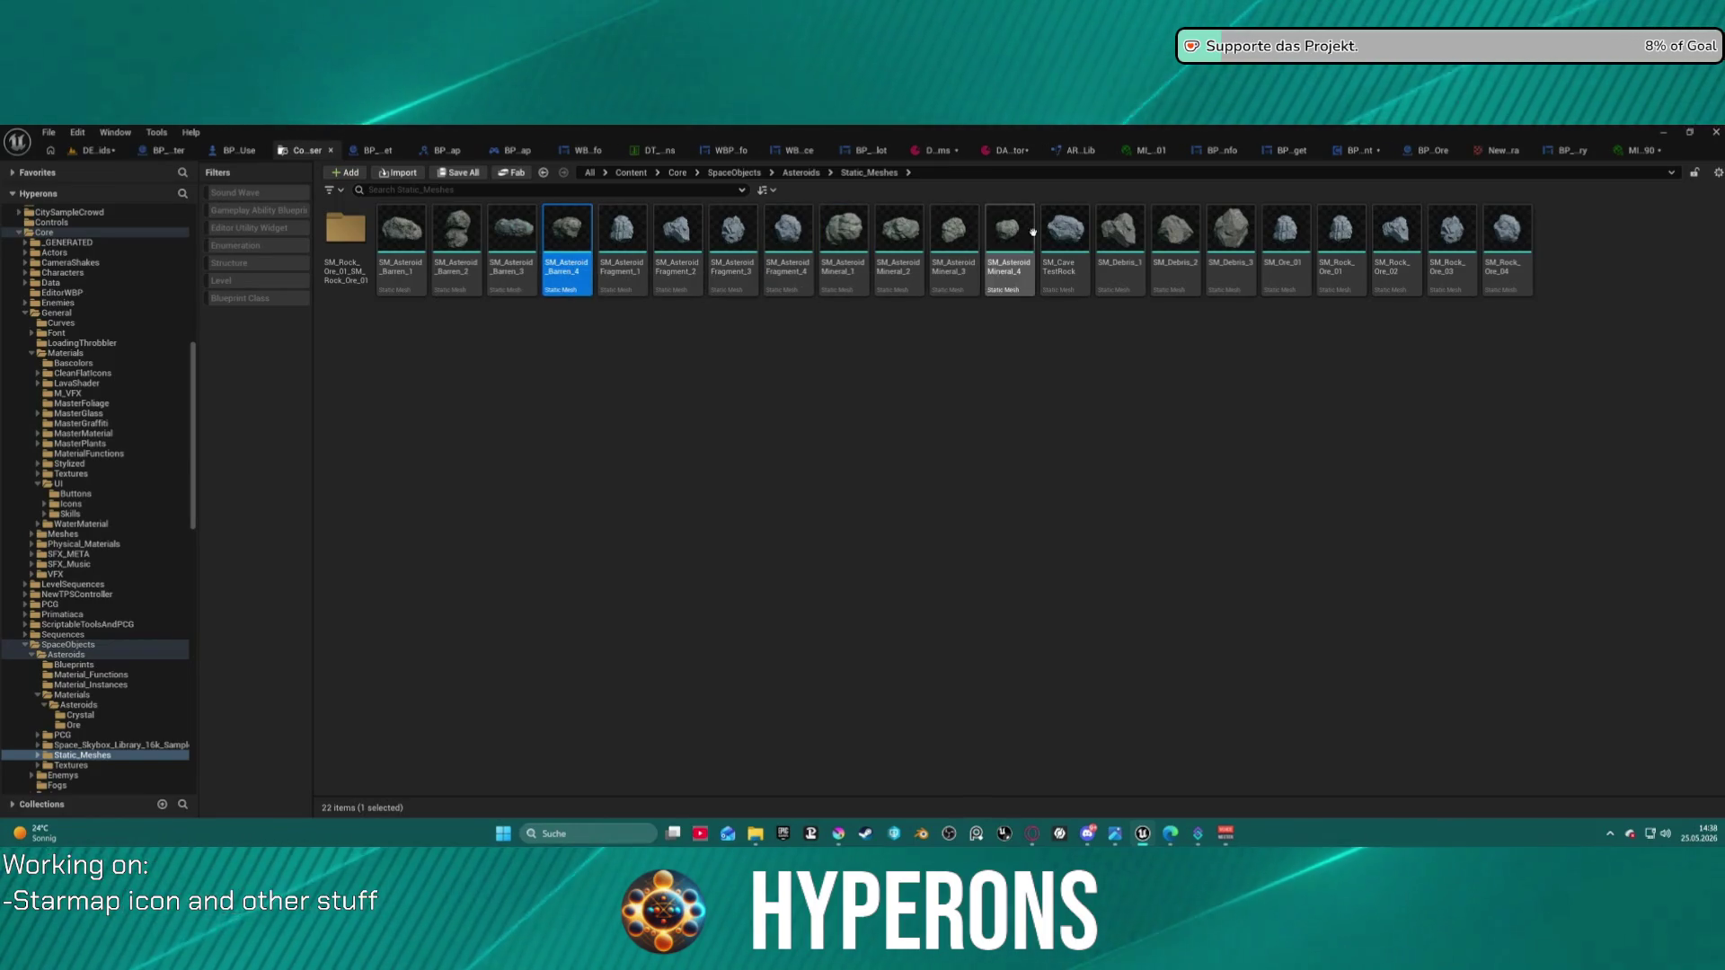
{"action": "left_click", "coordinate": [97, 151]}
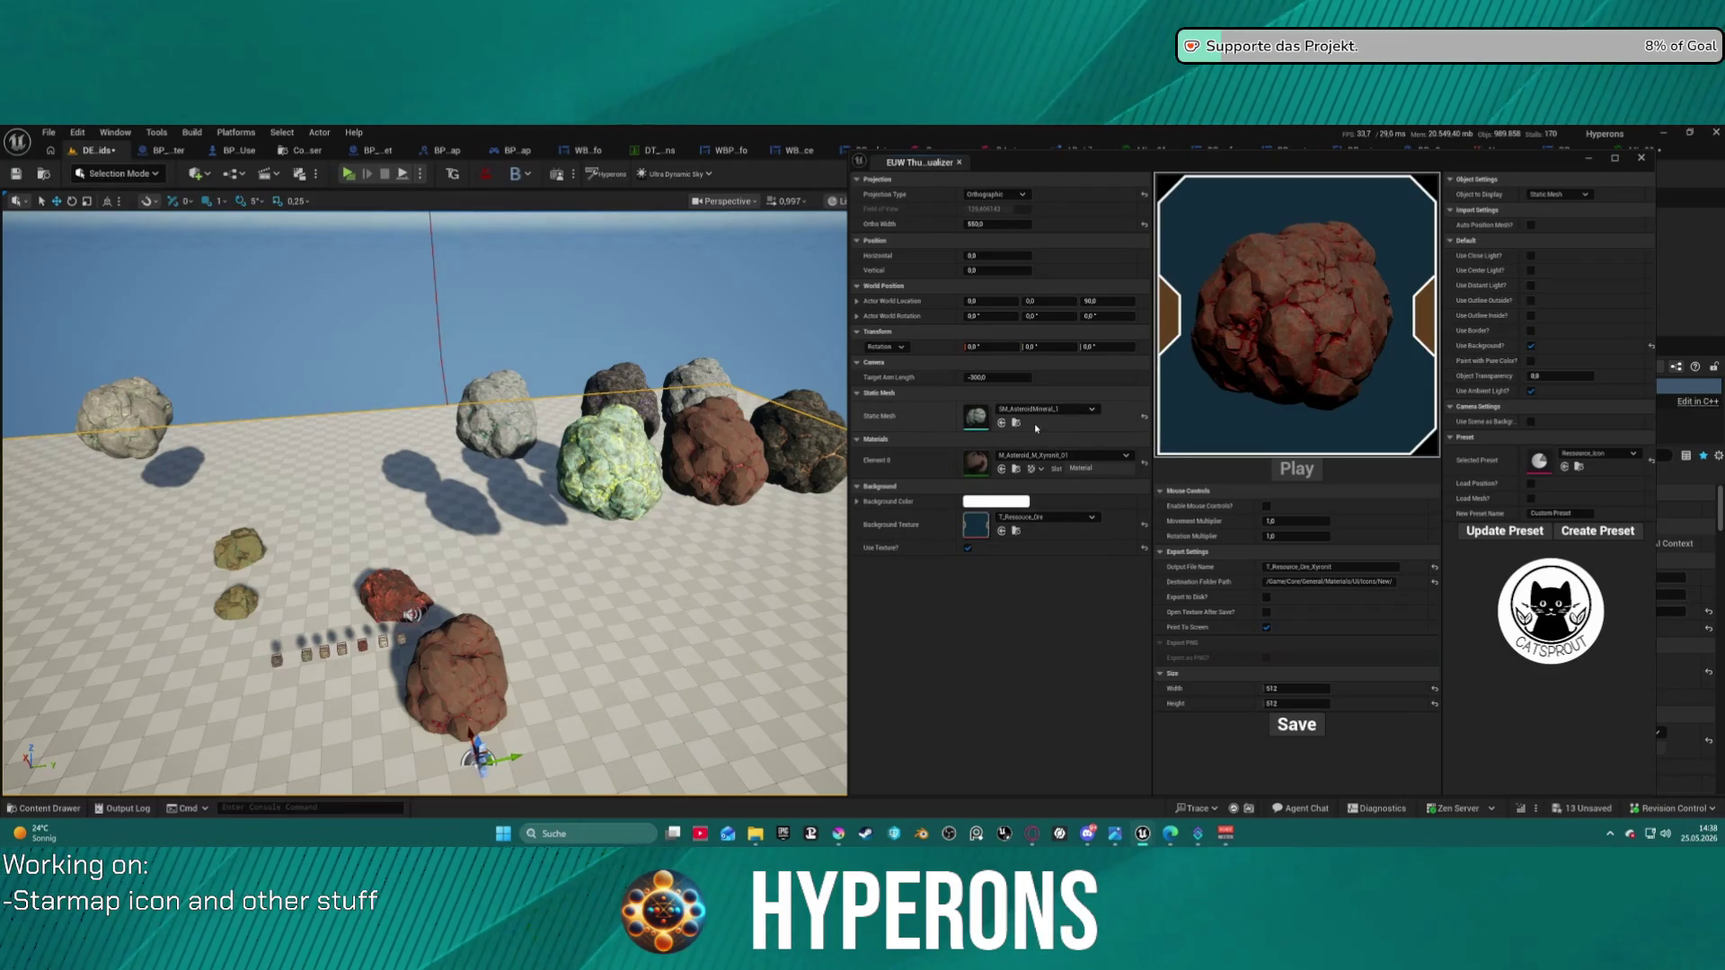
{"action": "left_click", "coordinate": [1002, 423]}
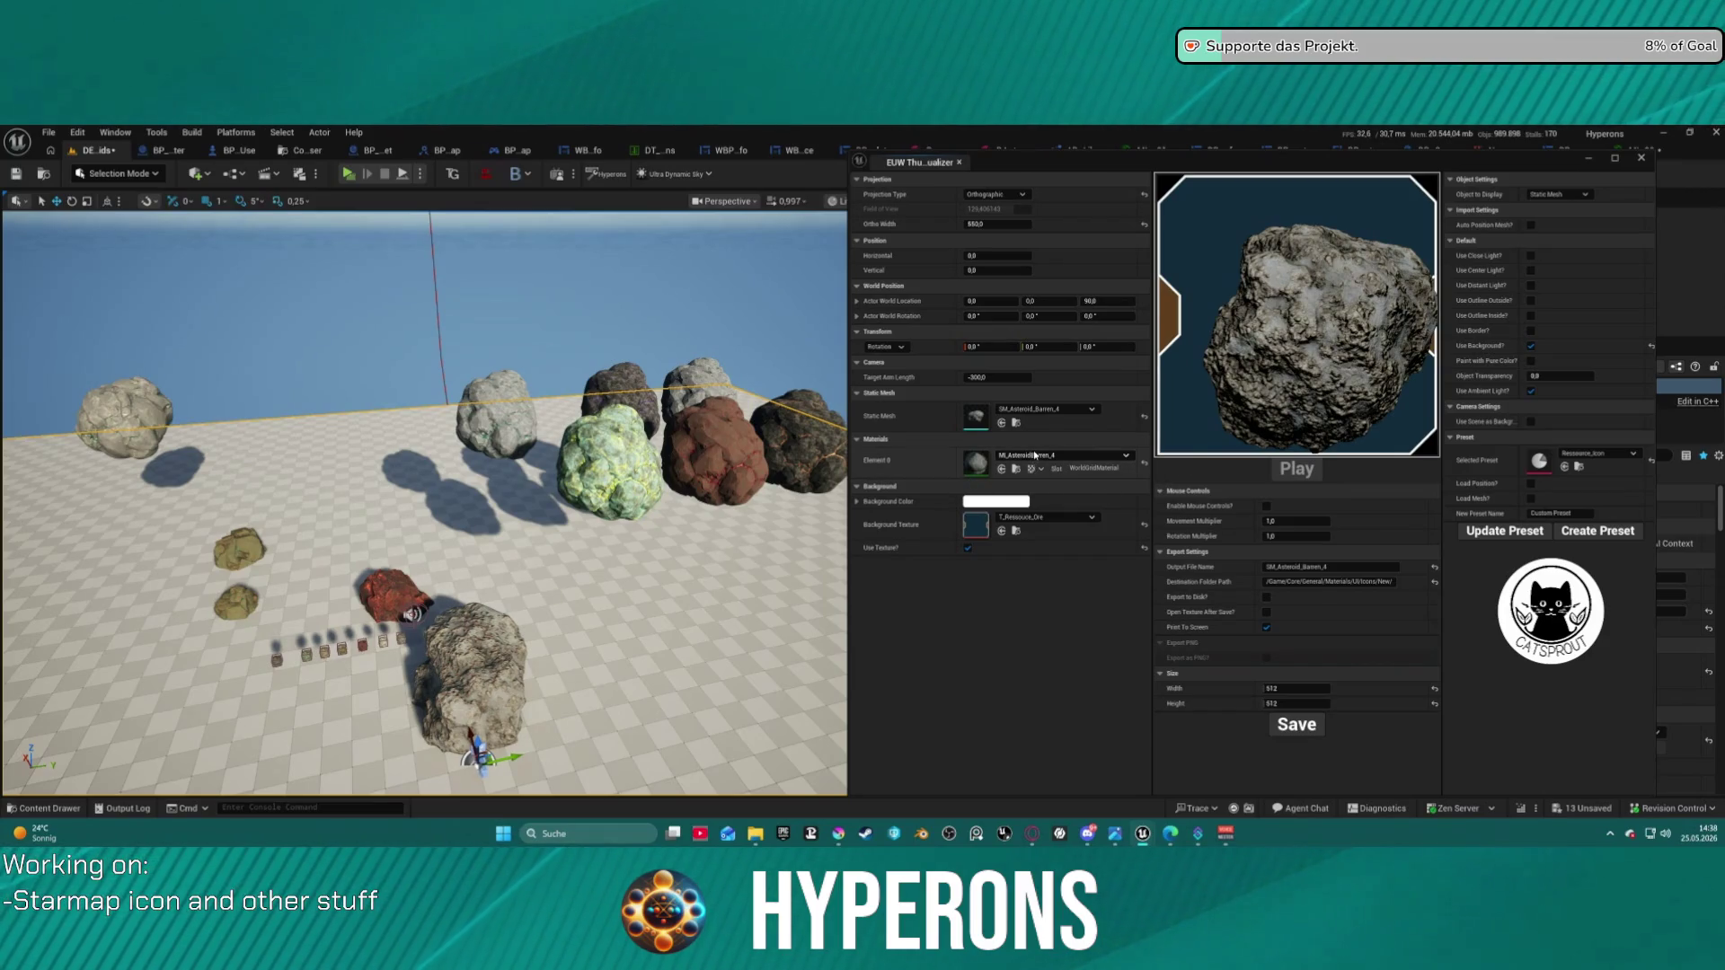
- Search the material list for 'lar' and apply Solaraith_01 to the asteroid
{"action": "left_click", "coordinate": [1035, 456]}
{"action": "scroll", "coordinate": [1129, 634], "scroll_direction": "up", "scroll_amount": 2}
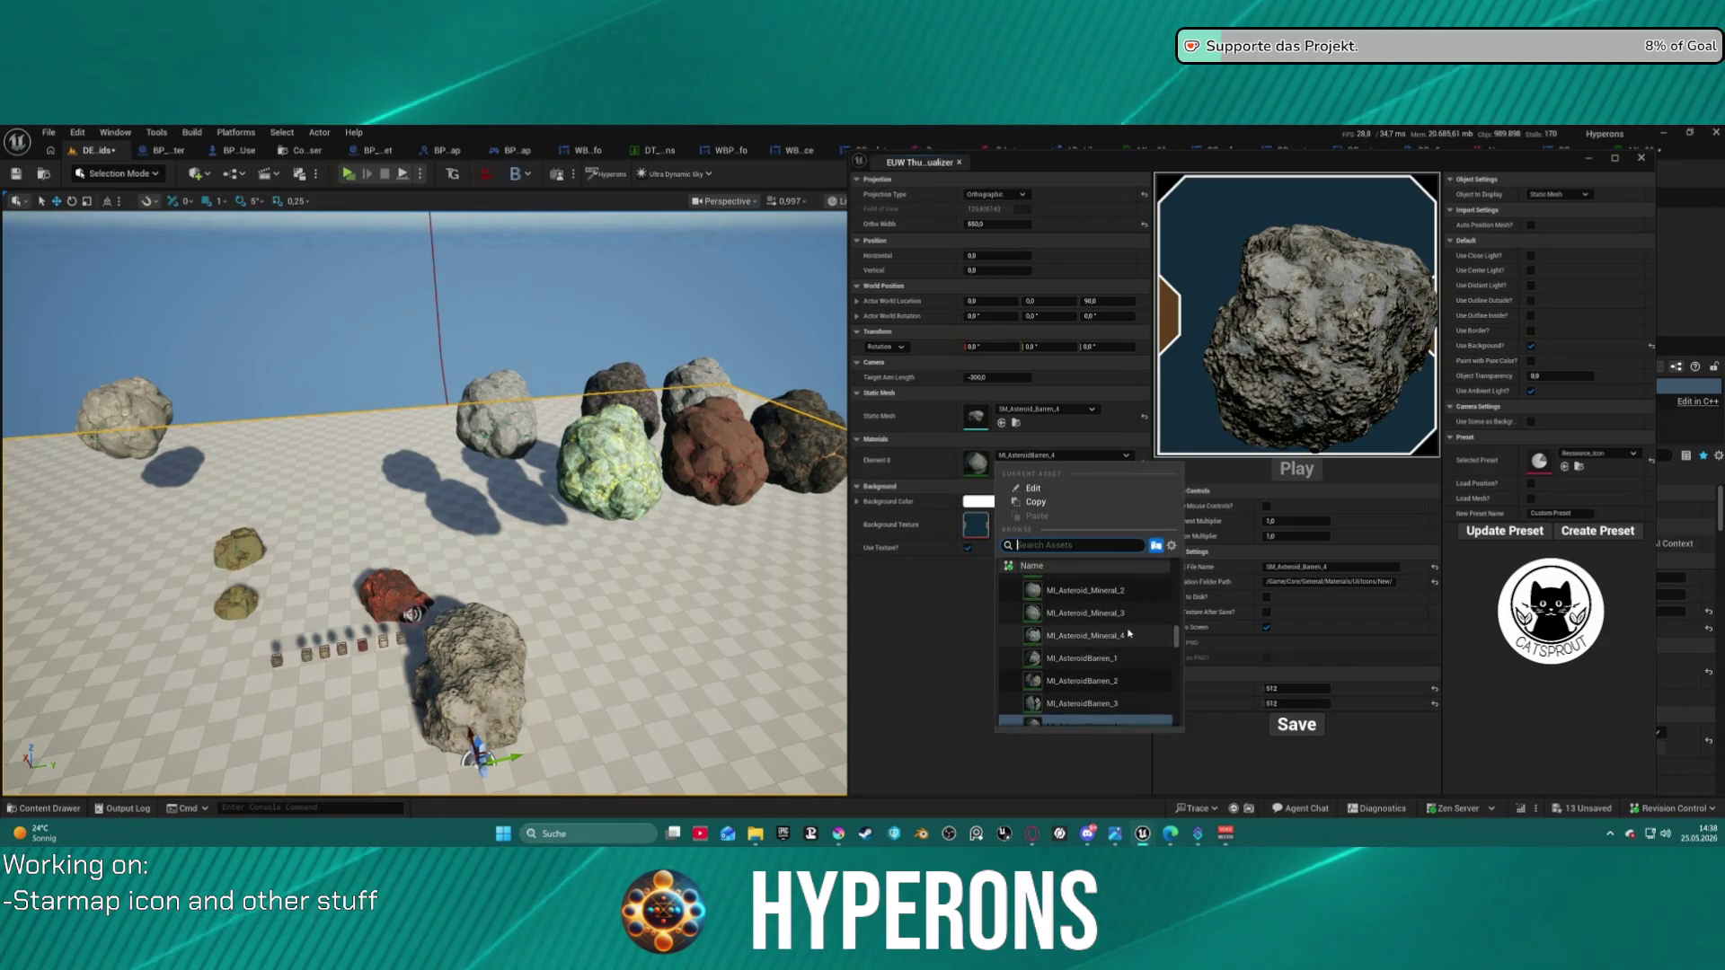
{"action": "left_click", "coordinate": [995, 512]}
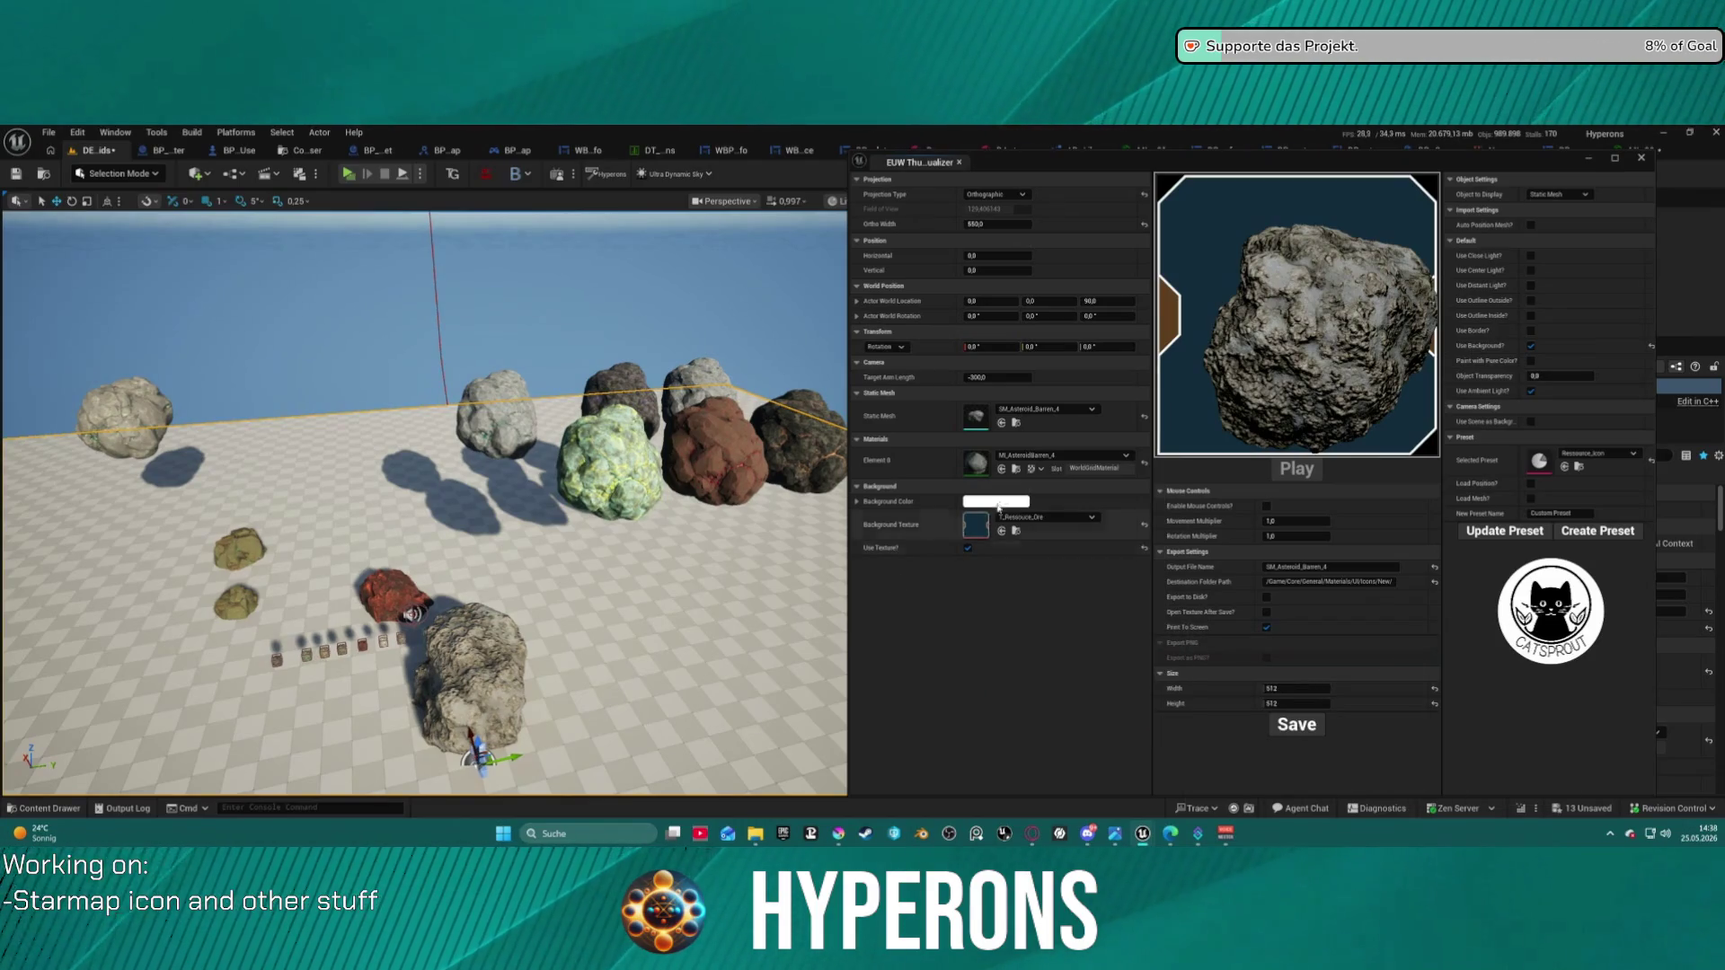
{"action": "left_click", "coordinate": [1008, 456]}
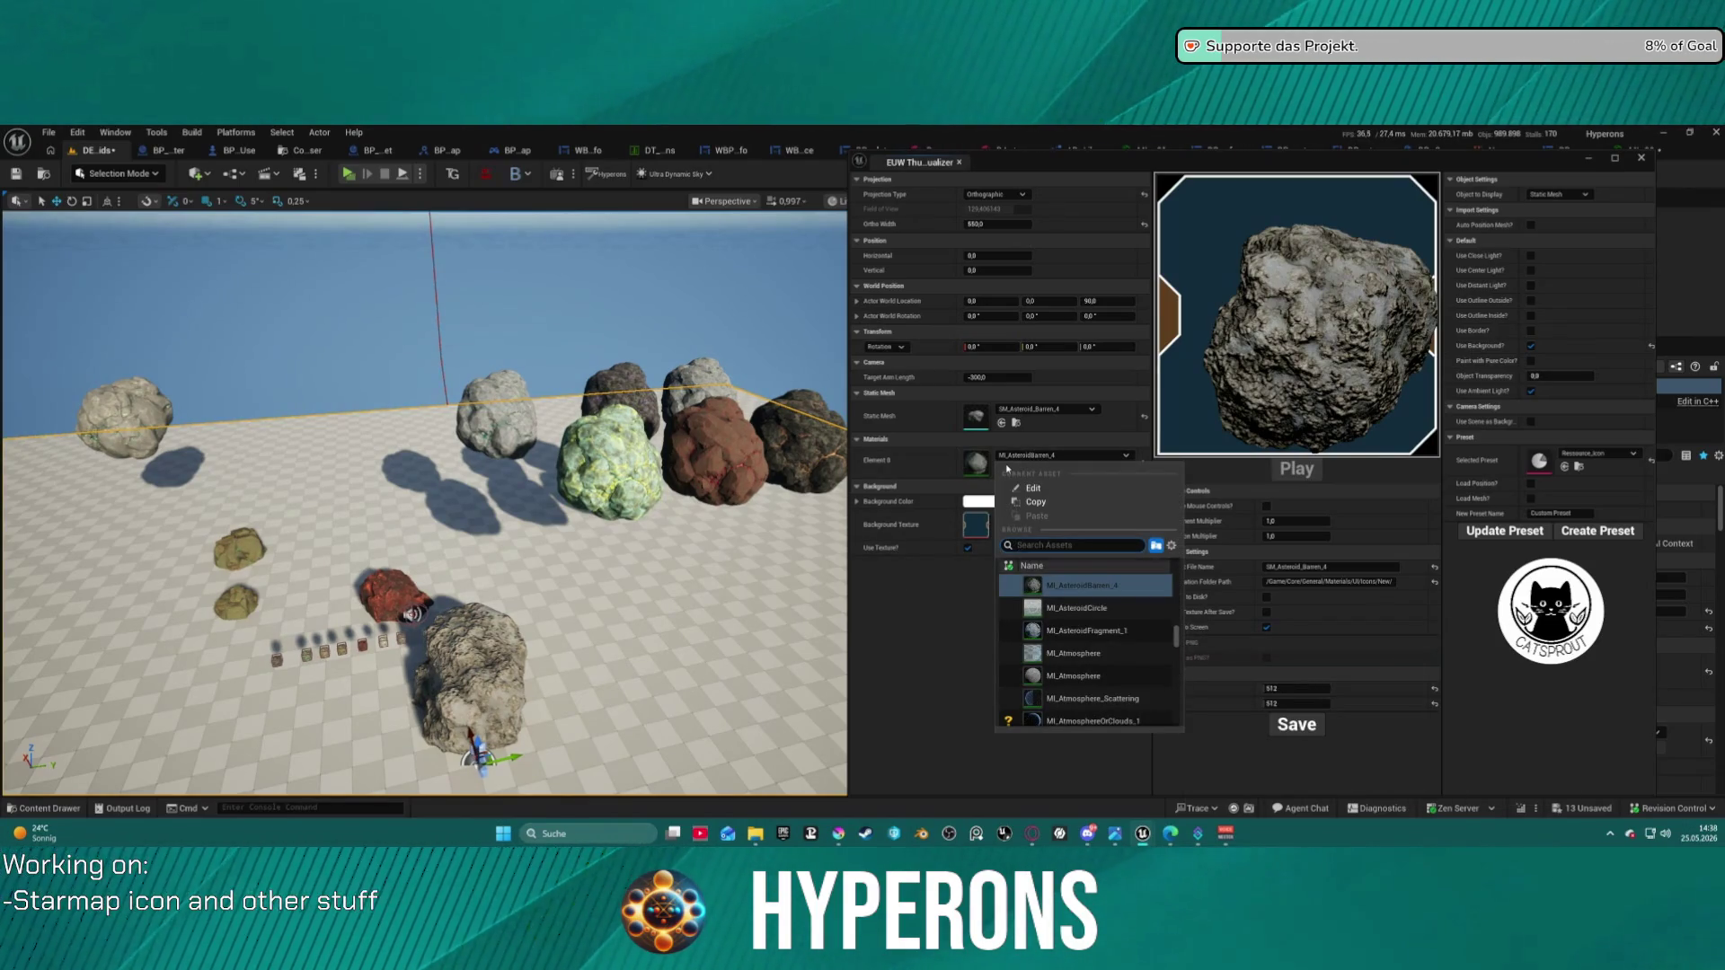
{"action": "type", "text": "oakla"}
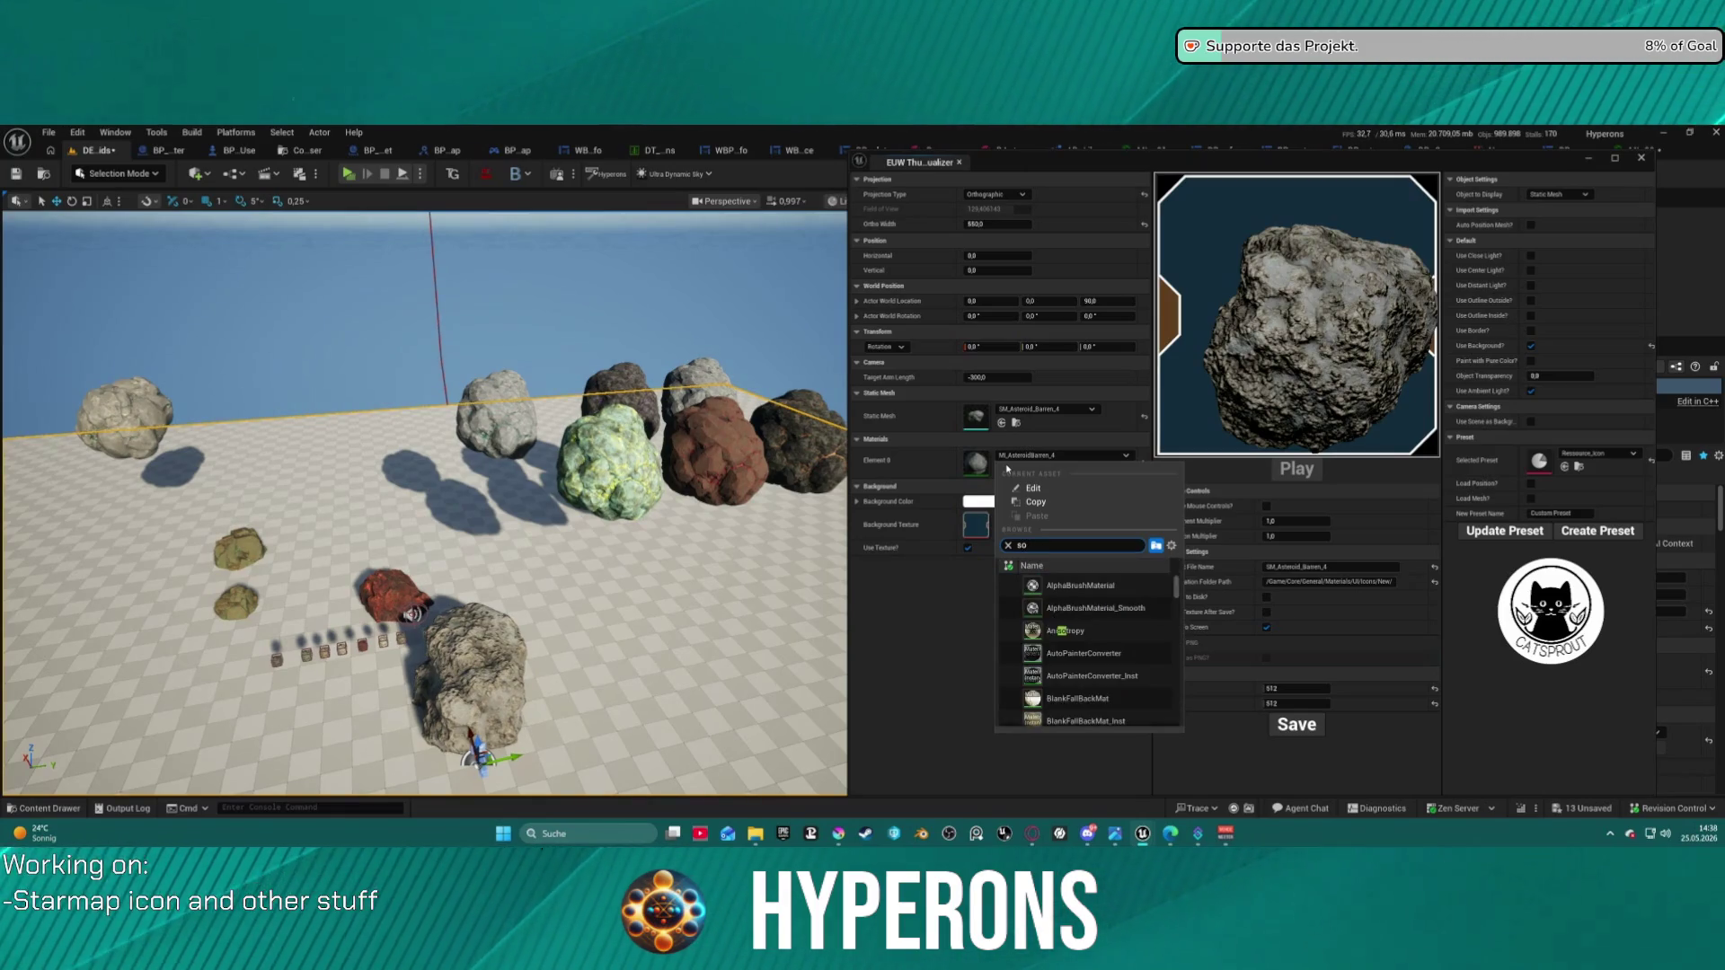
{"action": "type", "text": "r"}
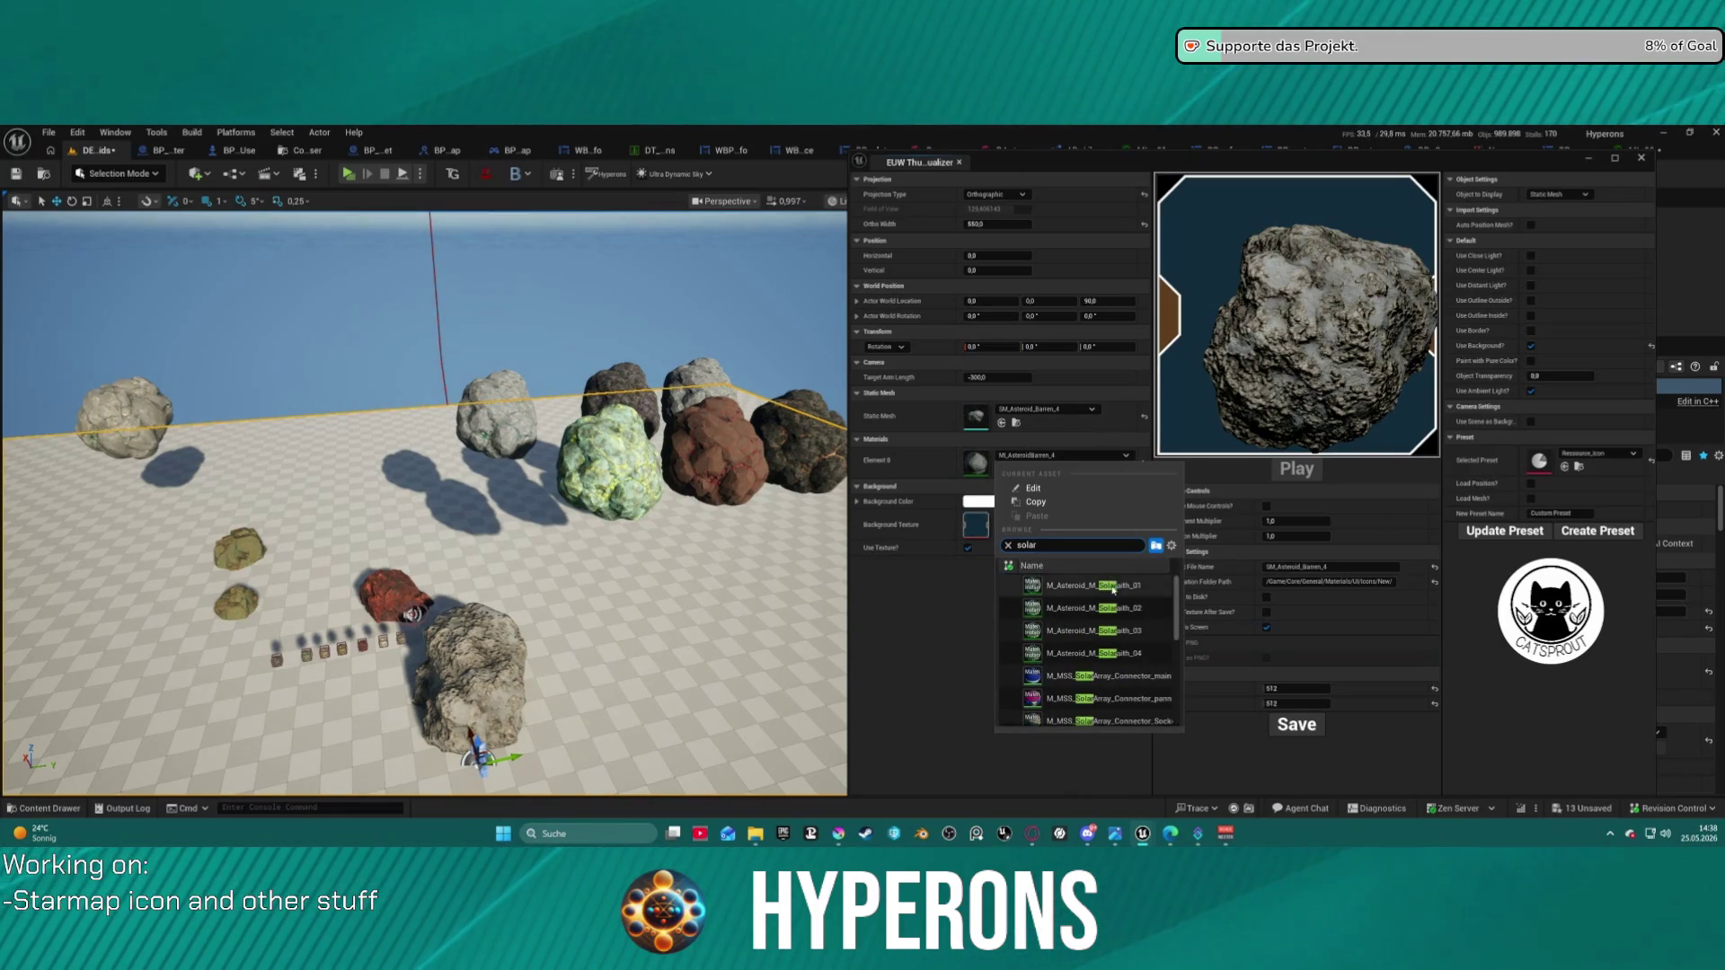
{"action": "left_click", "coordinate": [1114, 590]}
- Browse to the Ore materials and assign M_Asteroid_B_Iron_01 to Element 0
{"action": "left_click", "coordinate": [1016, 471]}
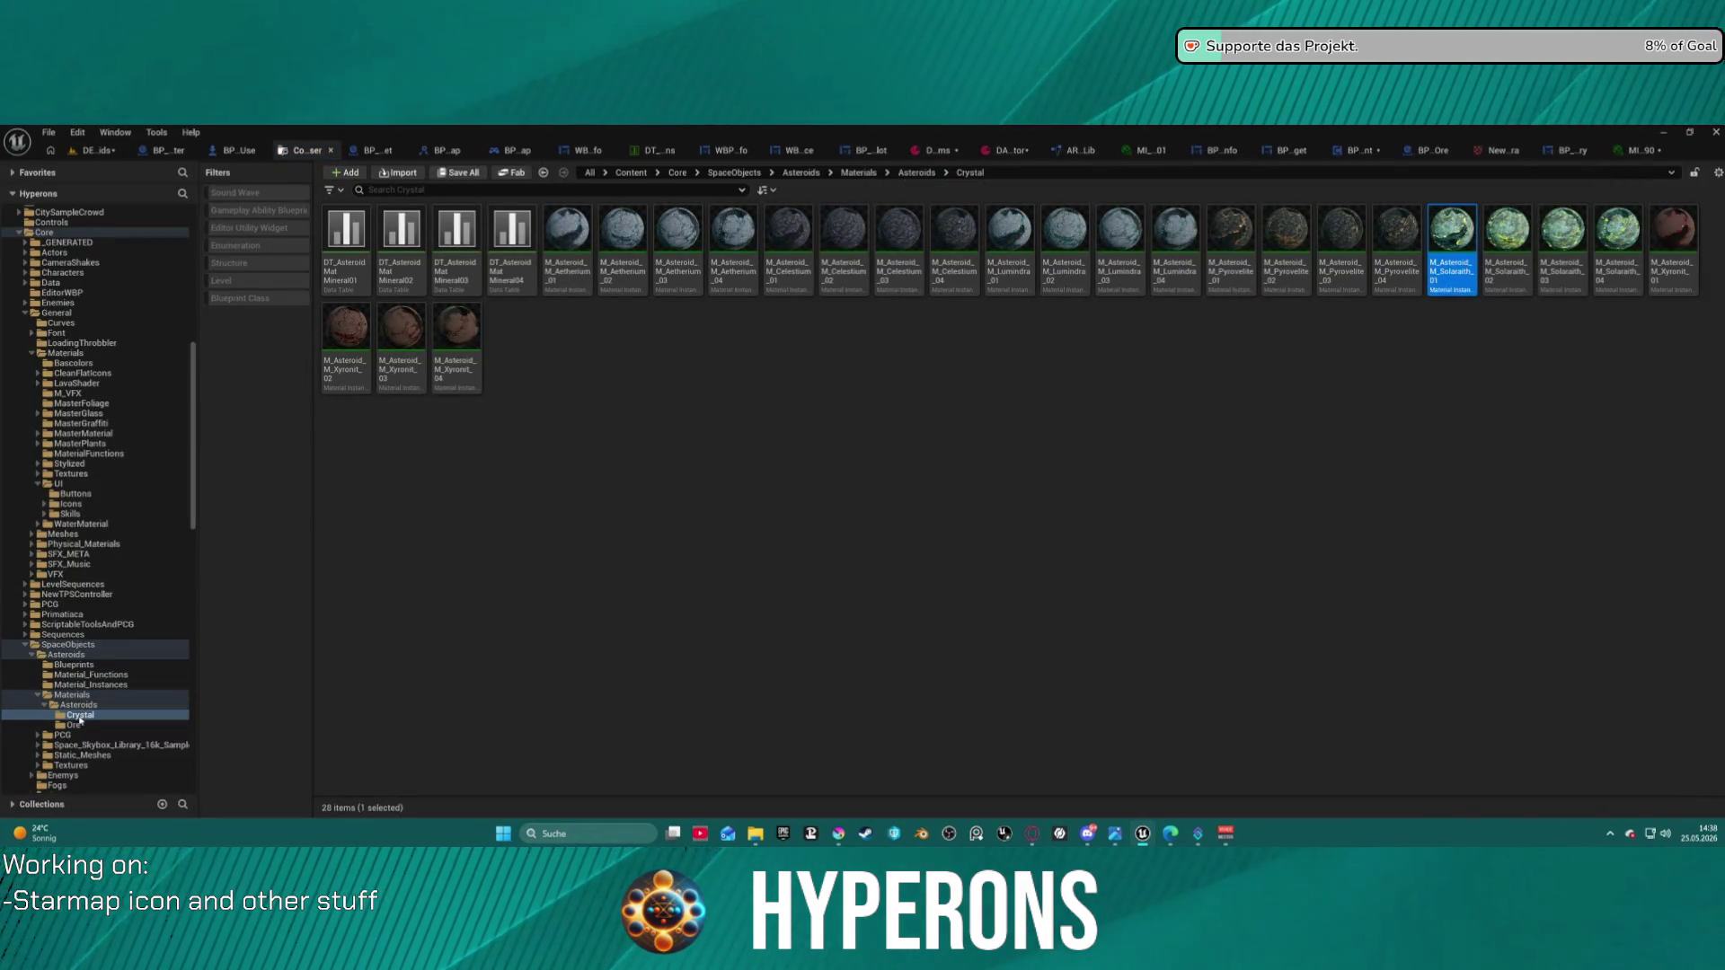
{"action": "left_click", "coordinate": [73, 725]}
{"action": "left_click", "coordinate": [569, 274]}
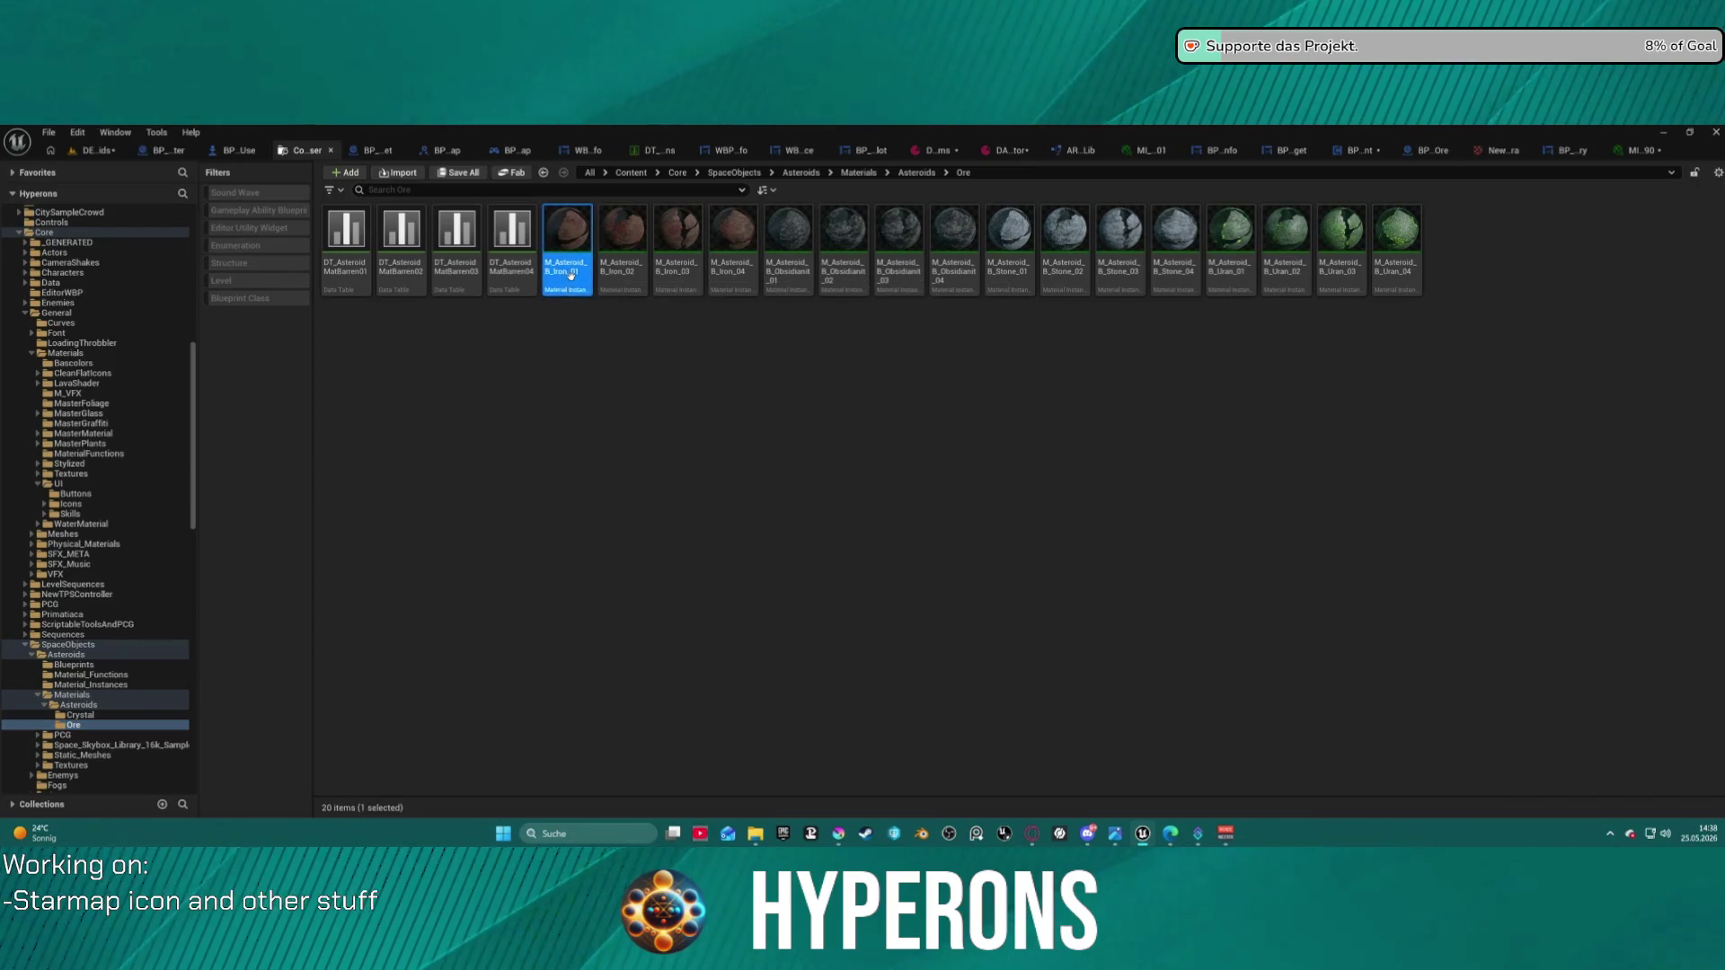
{"action": "left_click", "coordinate": [96, 154]}
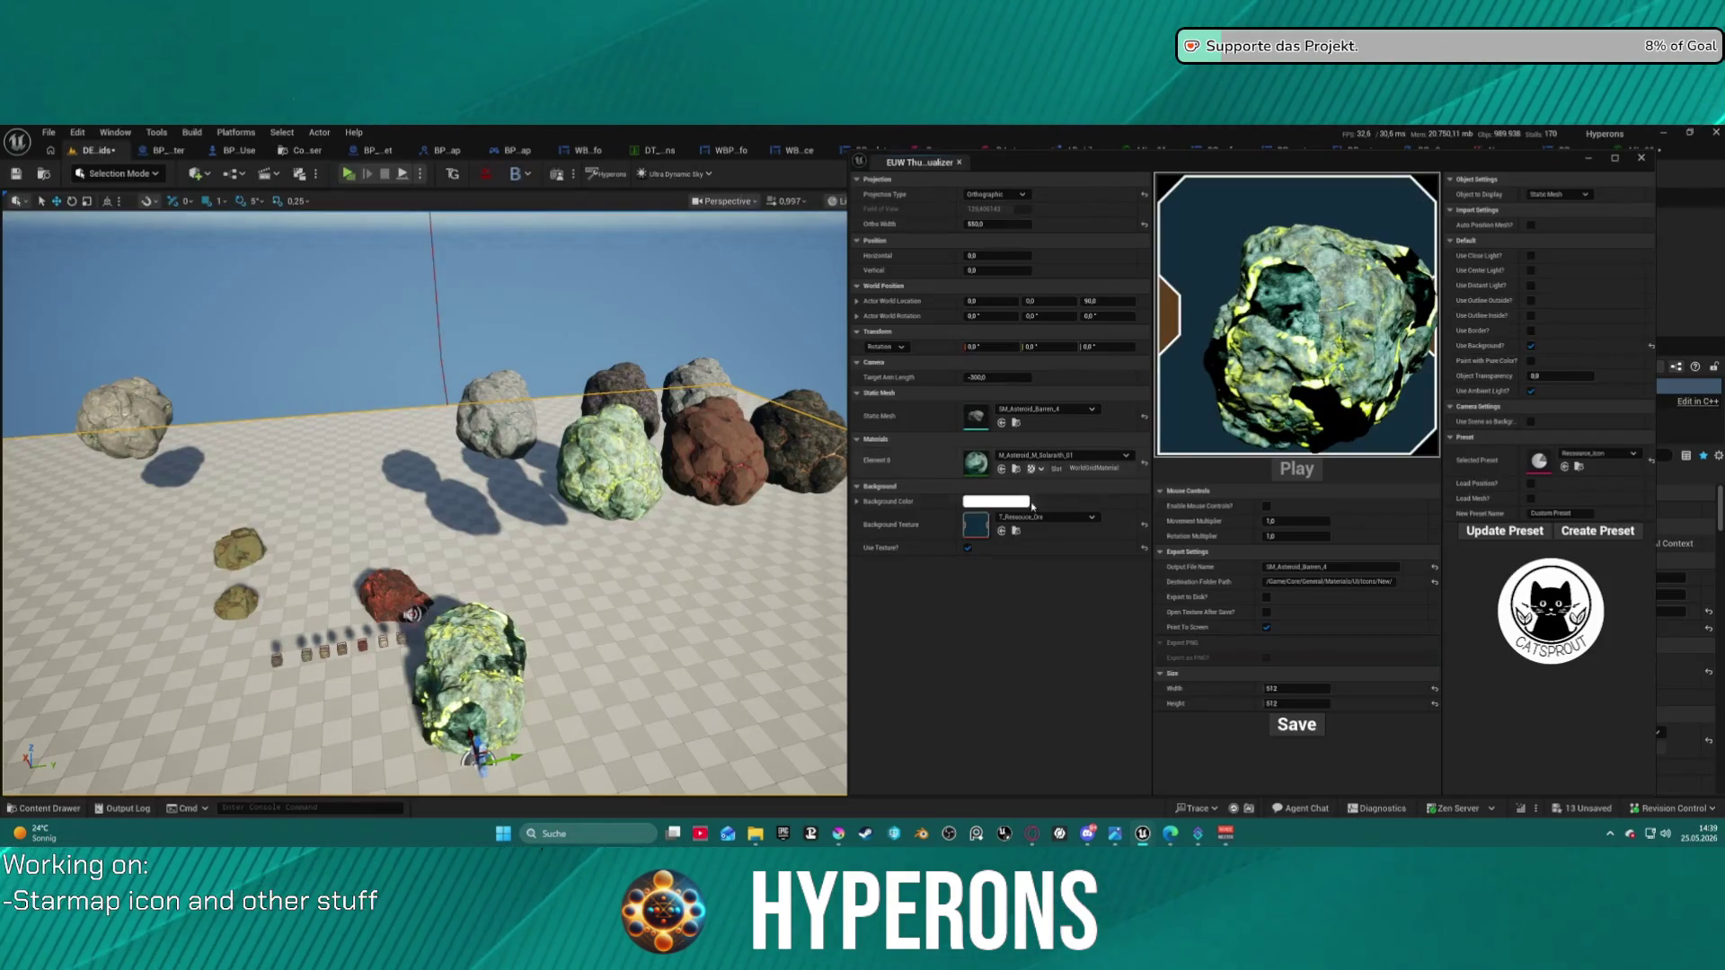
{"action": "left_click", "coordinate": [1001, 469]}
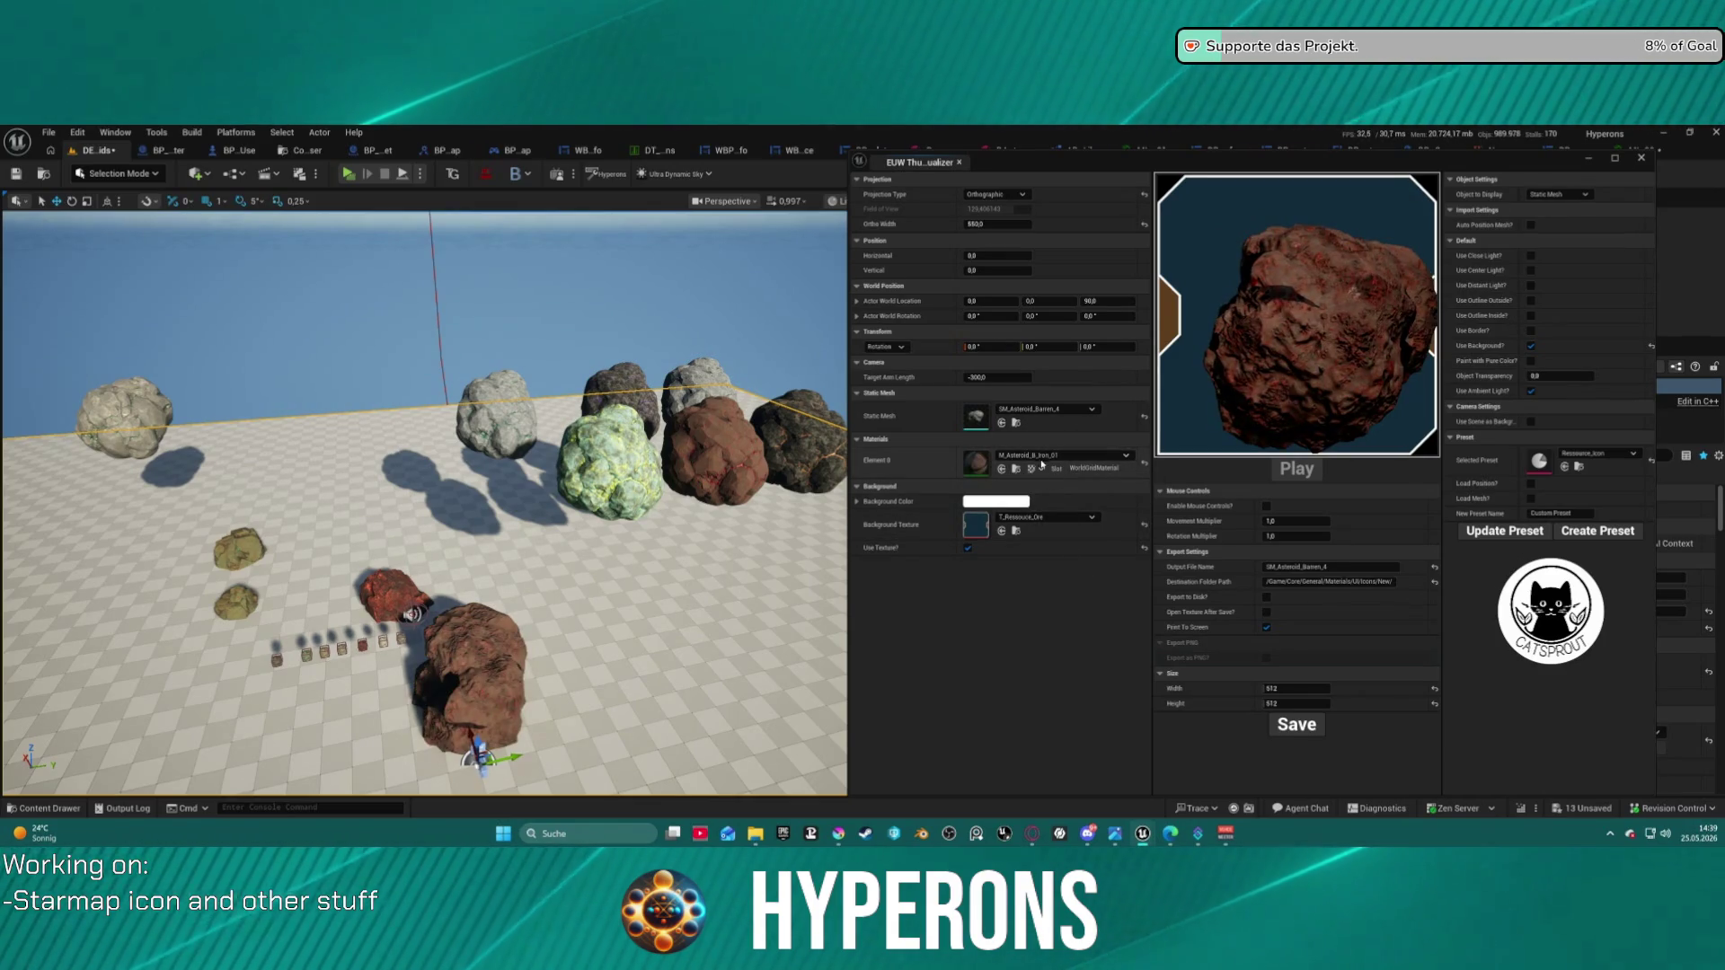
- Switch the asteroid's Element 0 material to M_Asteroid_B_Iron_04
{"action": "left_click", "coordinate": [1062, 456]}
{"action": "key", "text": "Escape"}
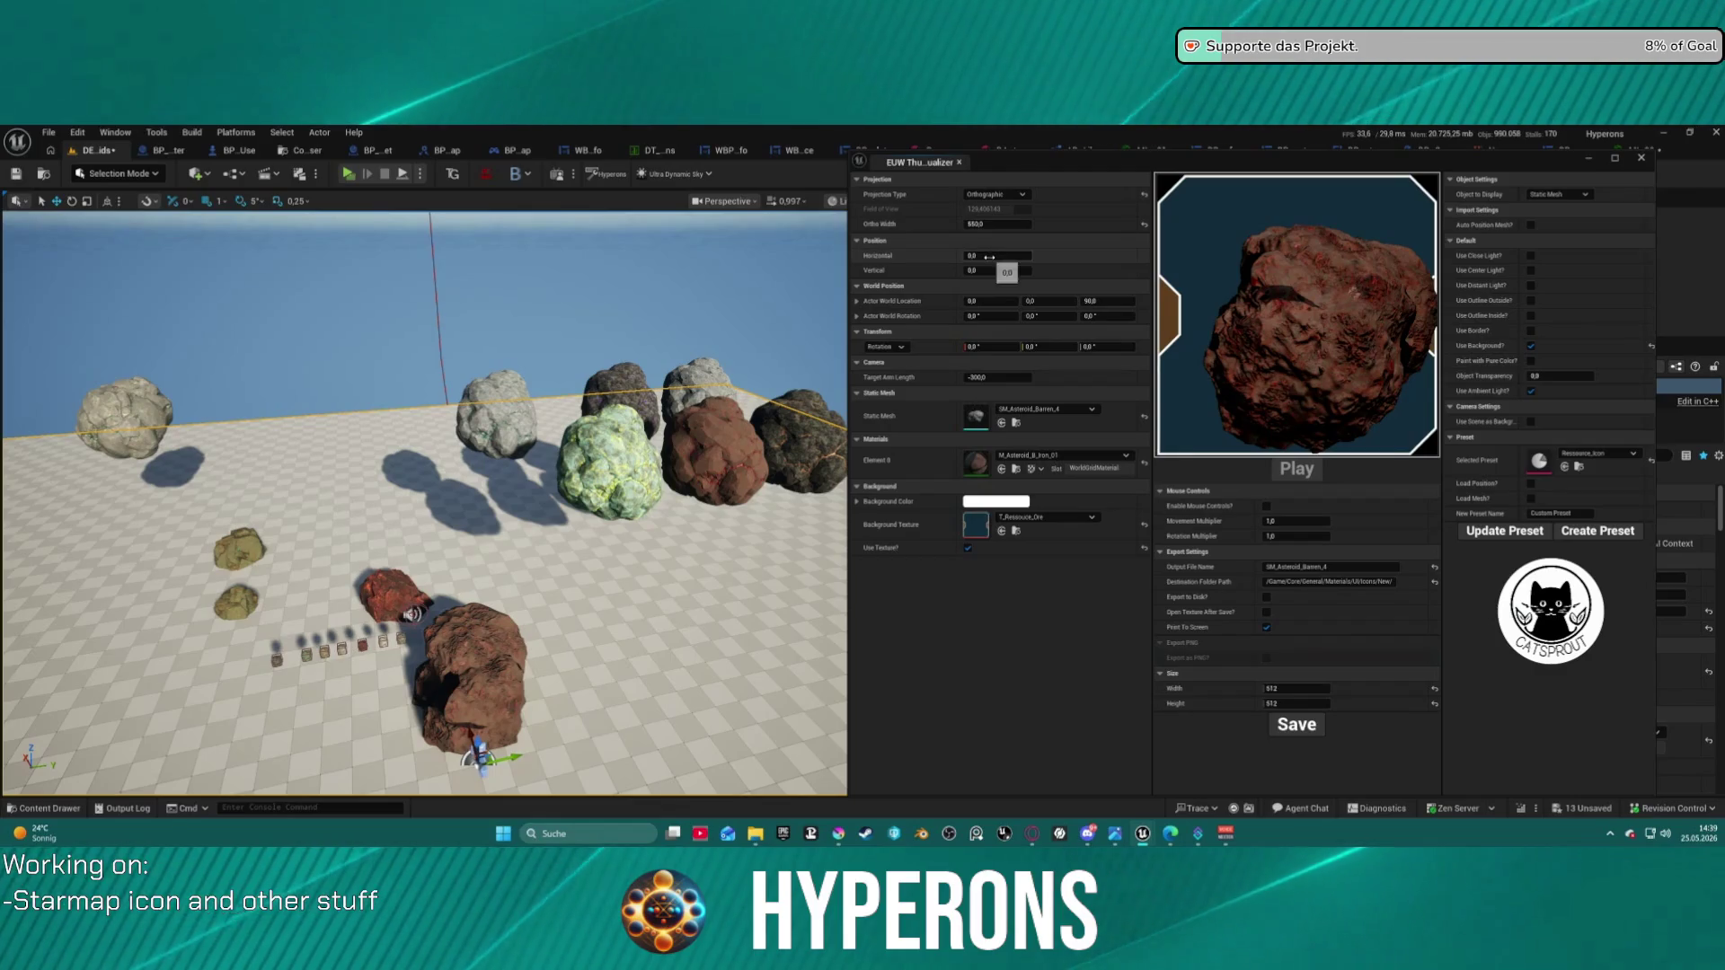
{"action": "mouse_move", "coordinate": [997, 270]}
{"action": "left_mouse_down"}
{"action": "mouse_move", "coordinate": [1008, 258]}
{"action": "mouse_move", "coordinate": [979, 255]}
{"action": "mouse_move", "coordinate": [1016, 223]}
{"action": "mouse_move", "coordinate": [982, 224]}
{"action": "left_mouse_up"}
{"action": "left_click", "coordinate": [1063, 456]}
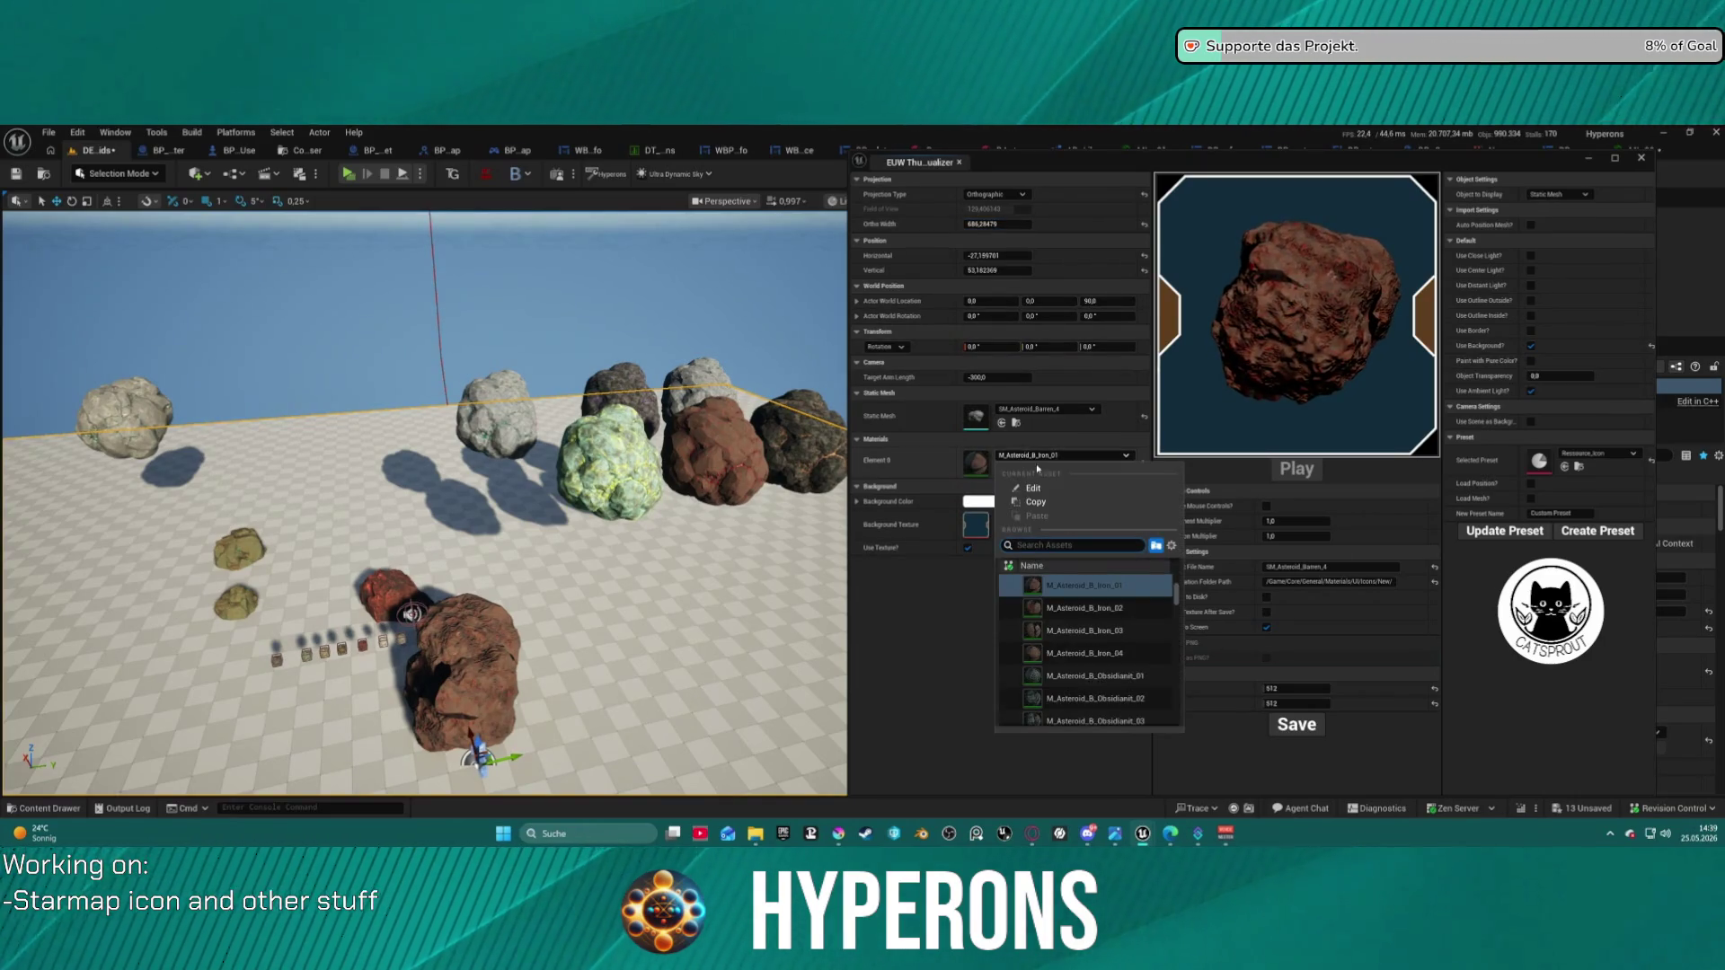
{"action": "left_click", "coordinate": [1097, 654]}
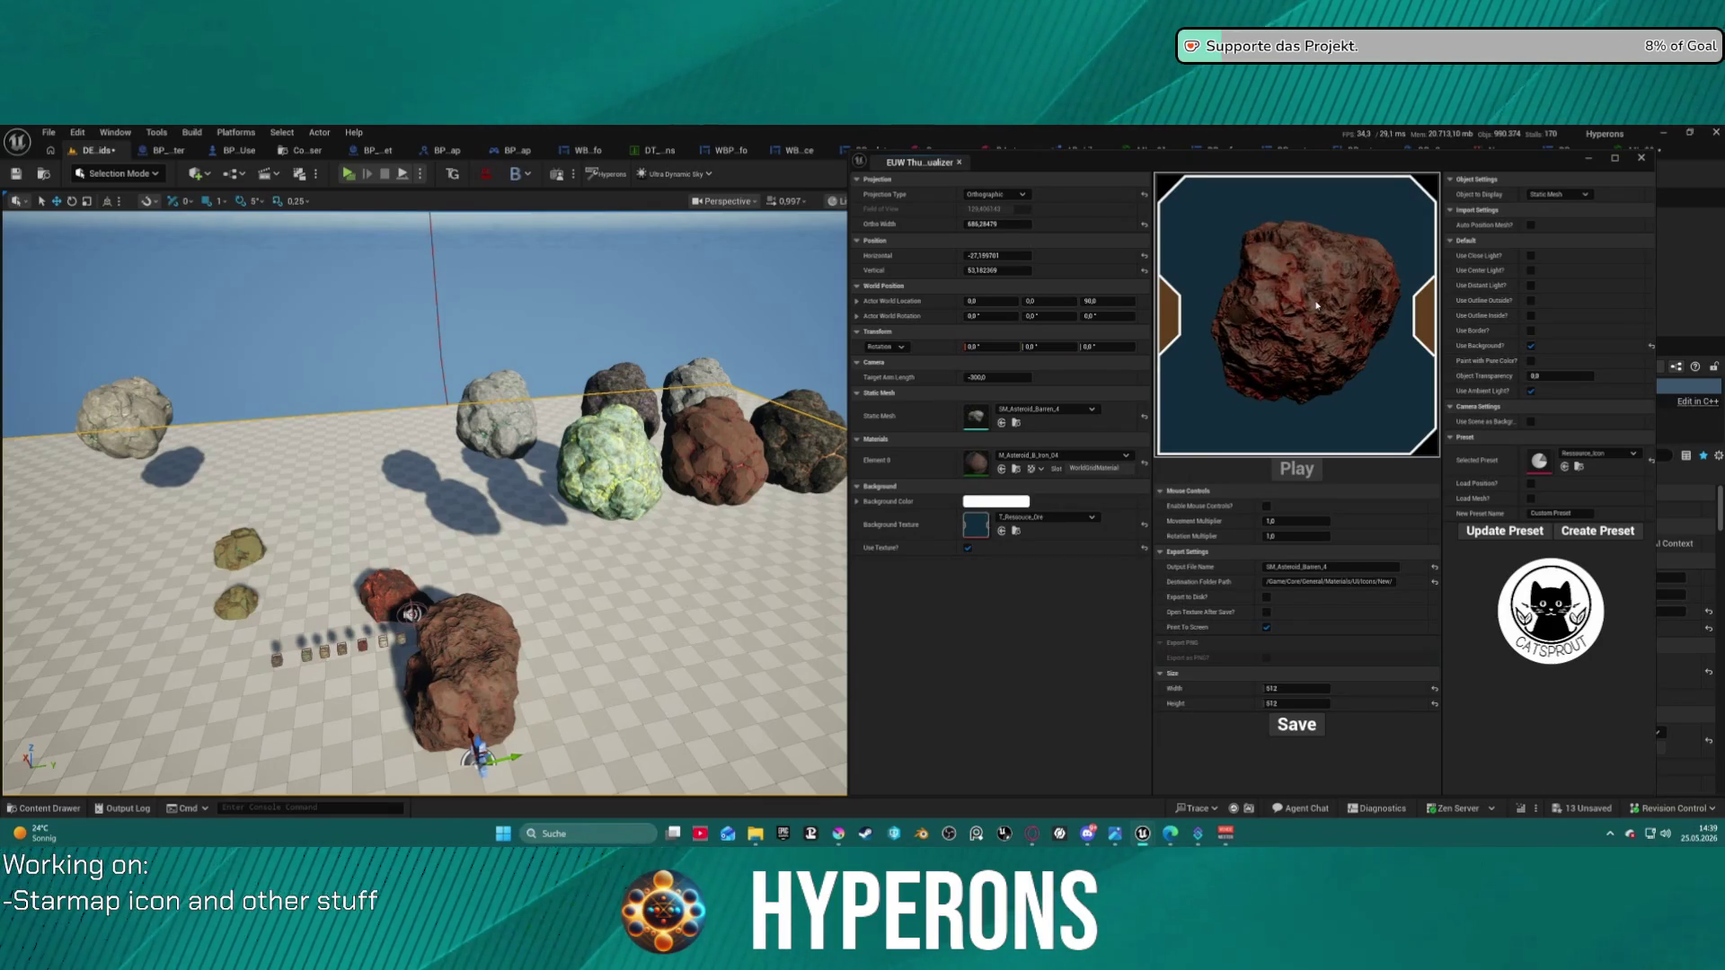
- Rotate the asteroid around Z, entering 120° and then scrubbing further
{"action": "mouse_move", "coordinate": [1094, 347]}
{"action": "left_mouse_down"}
{"action": "mouse_move", "coordinate": [1130, 347]}
{"action": "mouse_move", "coordinate": [1107, 347]}
{"action": "left_mouse_up"}
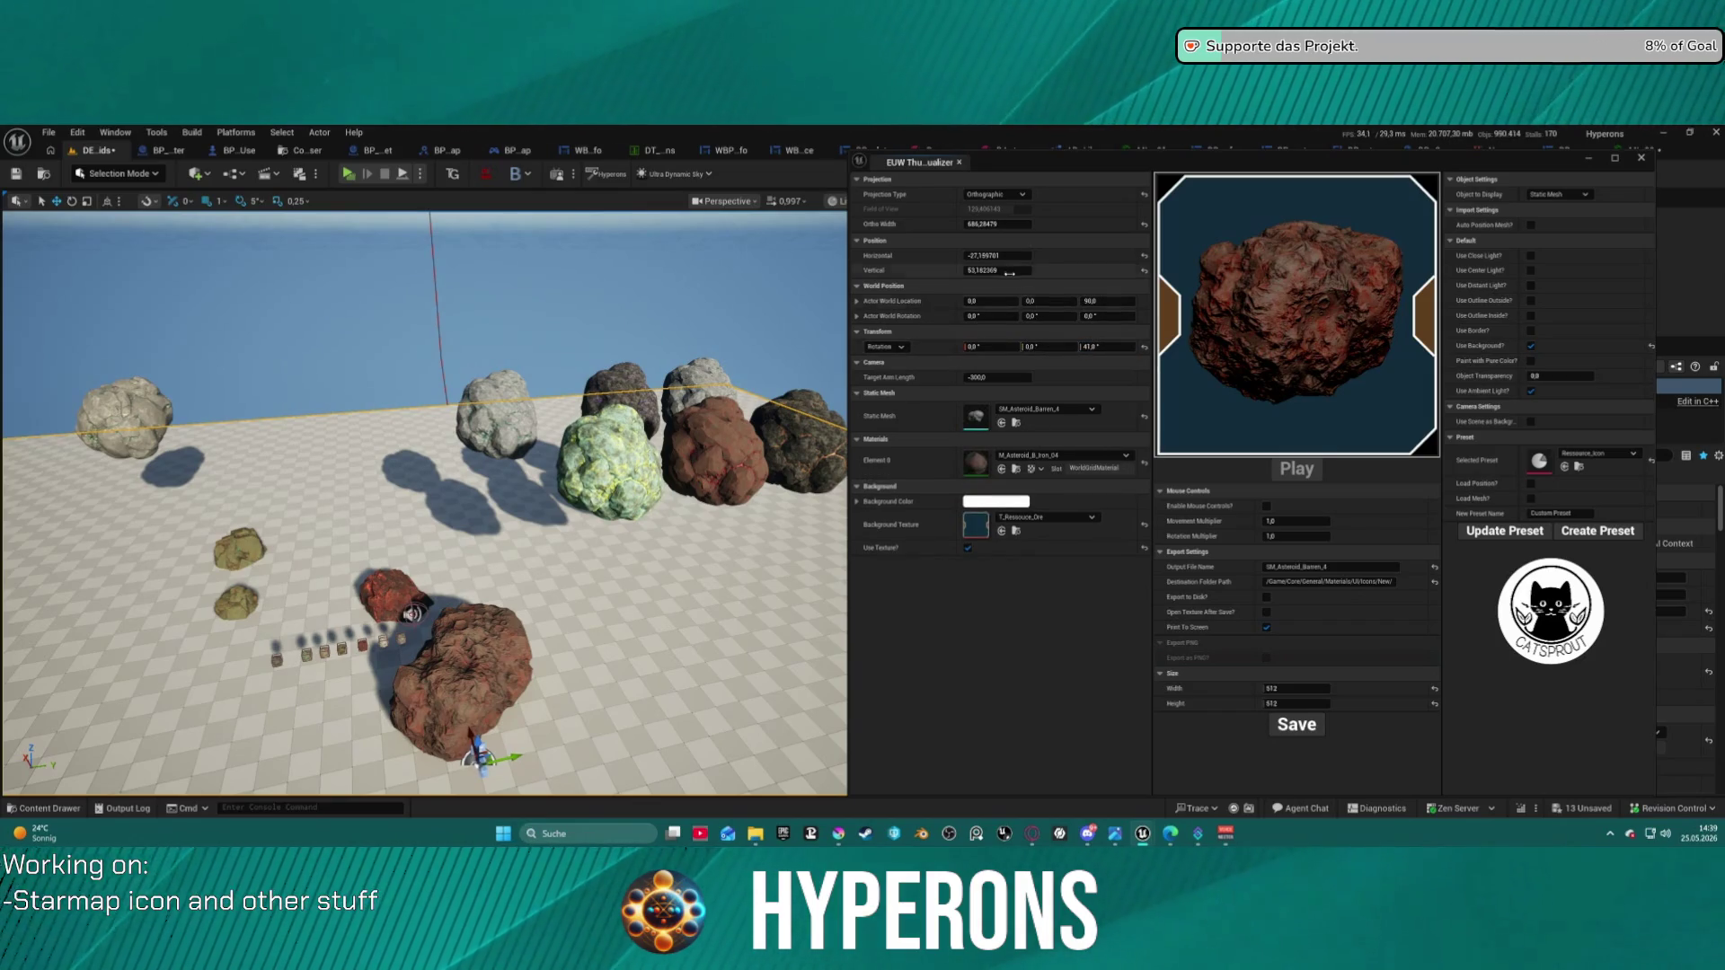
{"action": "left_click", "coordinate": [1105, 347]}
{"action": "type", "text": "120"}
{"action": "key", "text": "Return"}
{"action": "mouse_move", "coordinate": [1105, 347]}
{"action": "left_mouse_down"}
{"action": "mouse_move", "coordinate": [1154, 347]}
{"action": "mouse_move", "coordinate": [1060, 347]}
{"action": "mouse_move", "coordinate": [1189, 347]}
{"action": "left_mouse_up"}
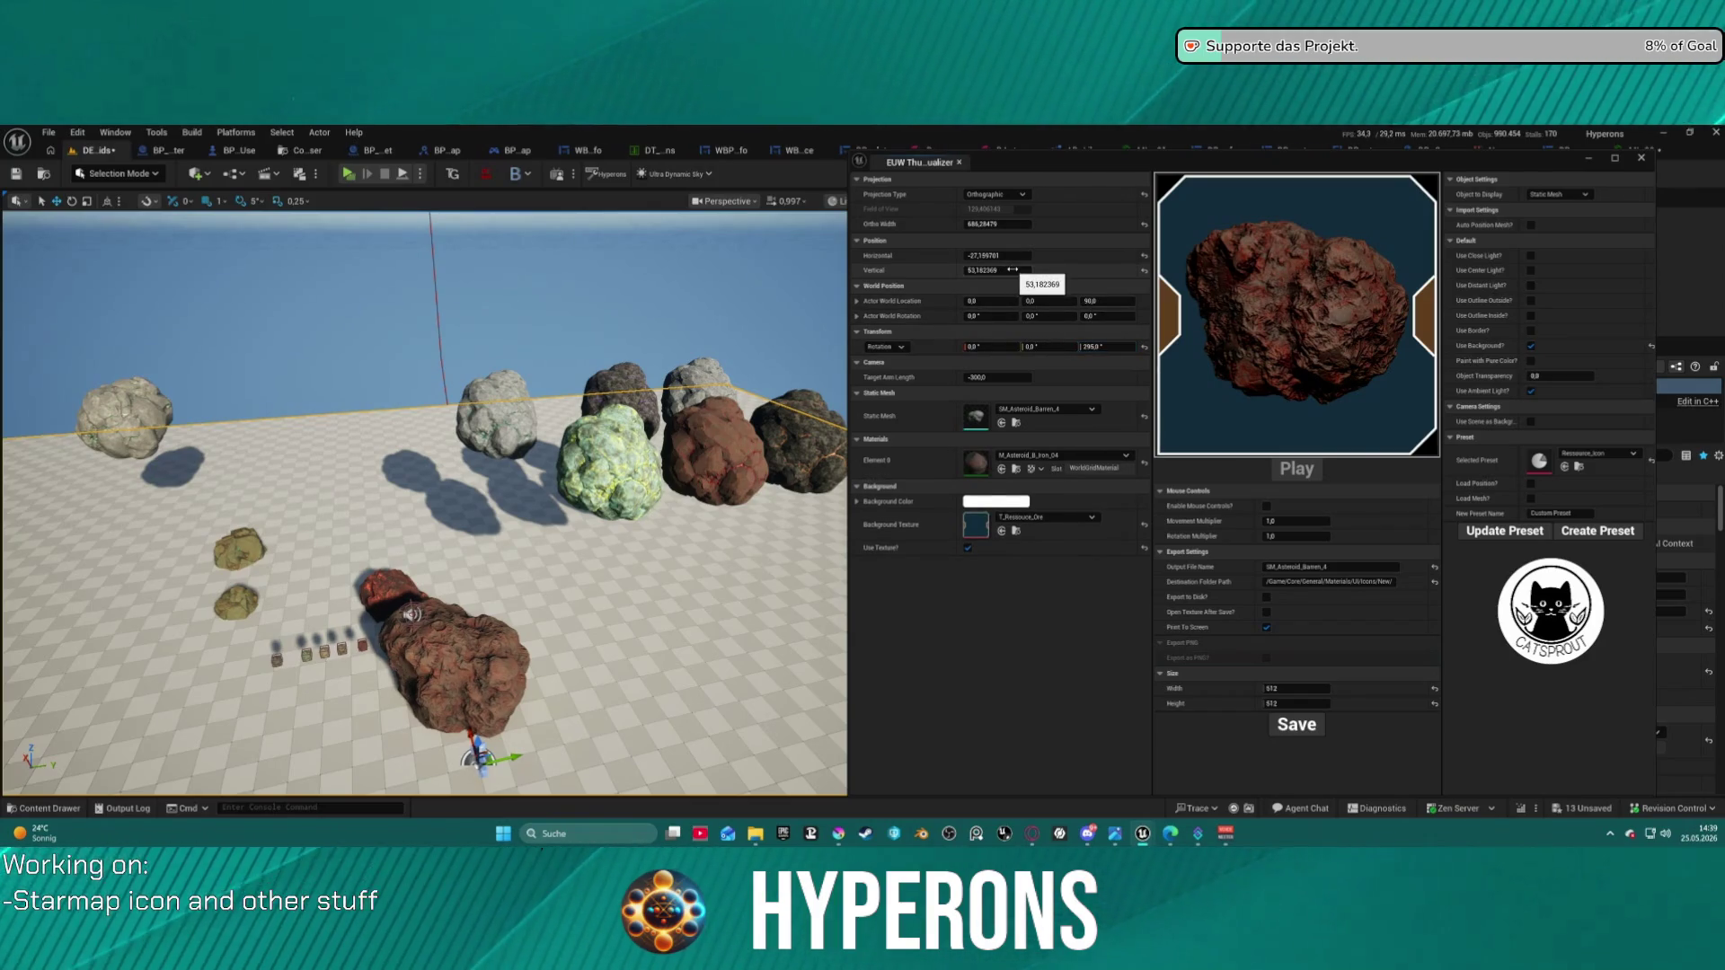
- Adjust the position offsets, ending at -35 horizontal and 50 vertical
{"action": "left_click", "coordinate": [1144, 270]}
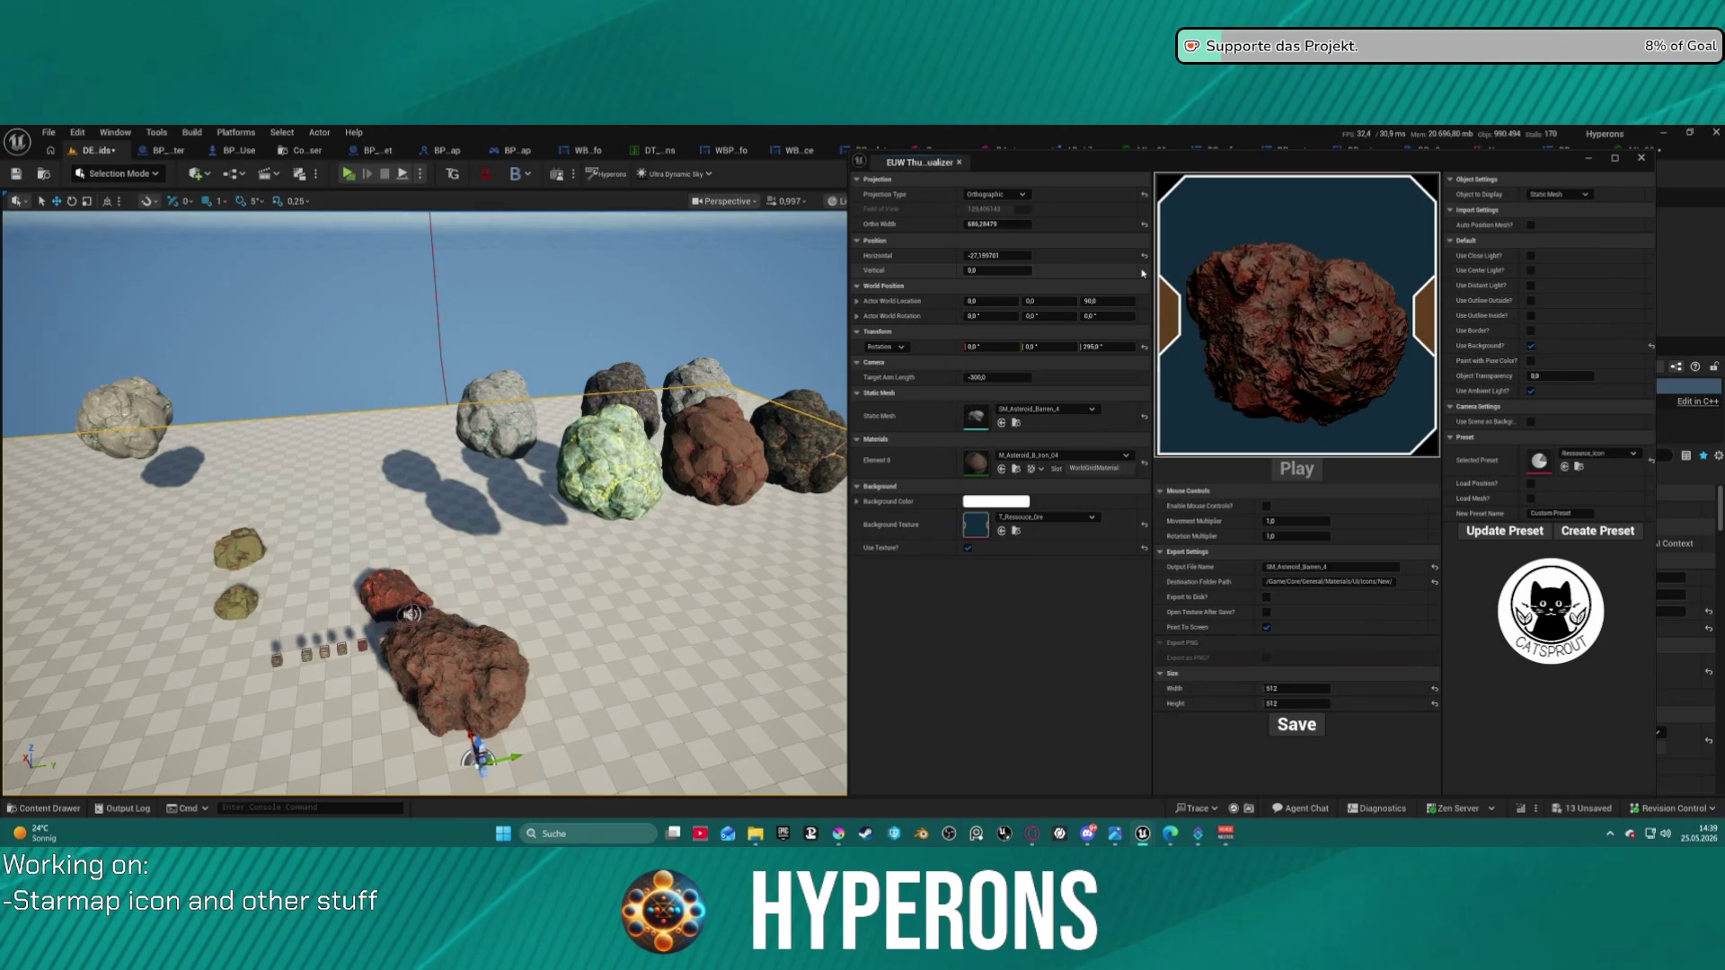
{"action": "left_click", "coordinate": [1144, 256]}
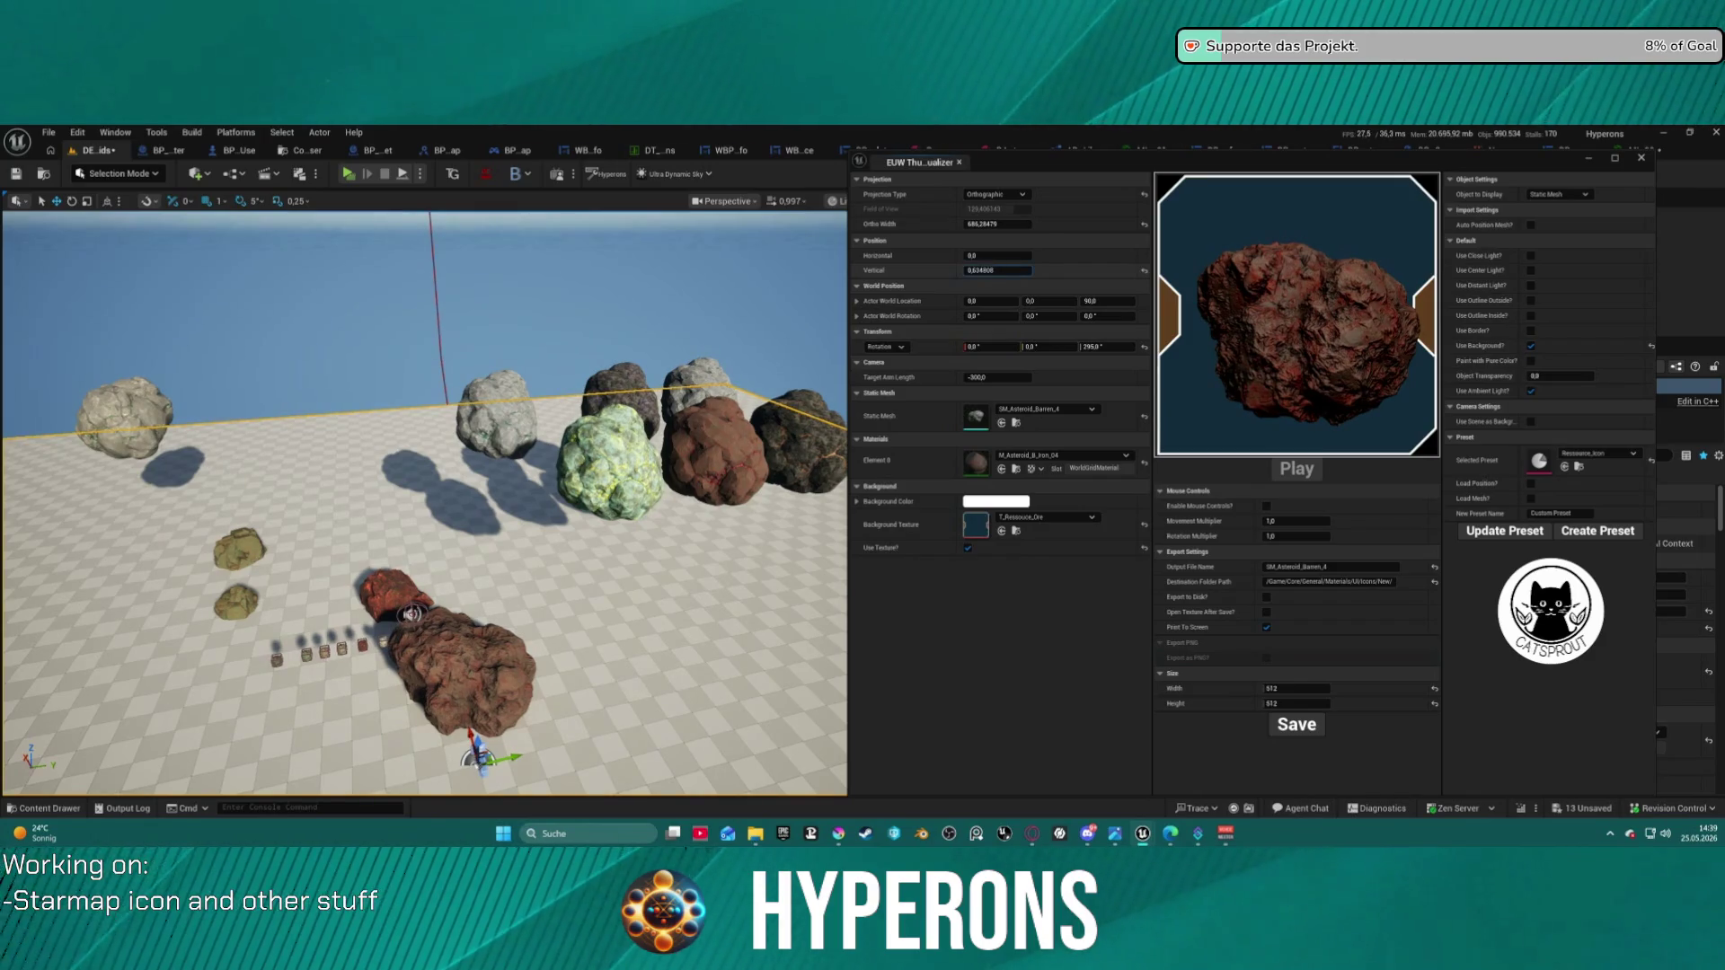
{"action": "mouse_move", "coordinate": [997, 270]}
{"action": "left_mouse_down"}
{"action": "mouse_move", "coordinate": [1053, 270]}
{"action": "mouse_move", "coordinate": [997, 267]}
{"action": "left_mouse_up"}
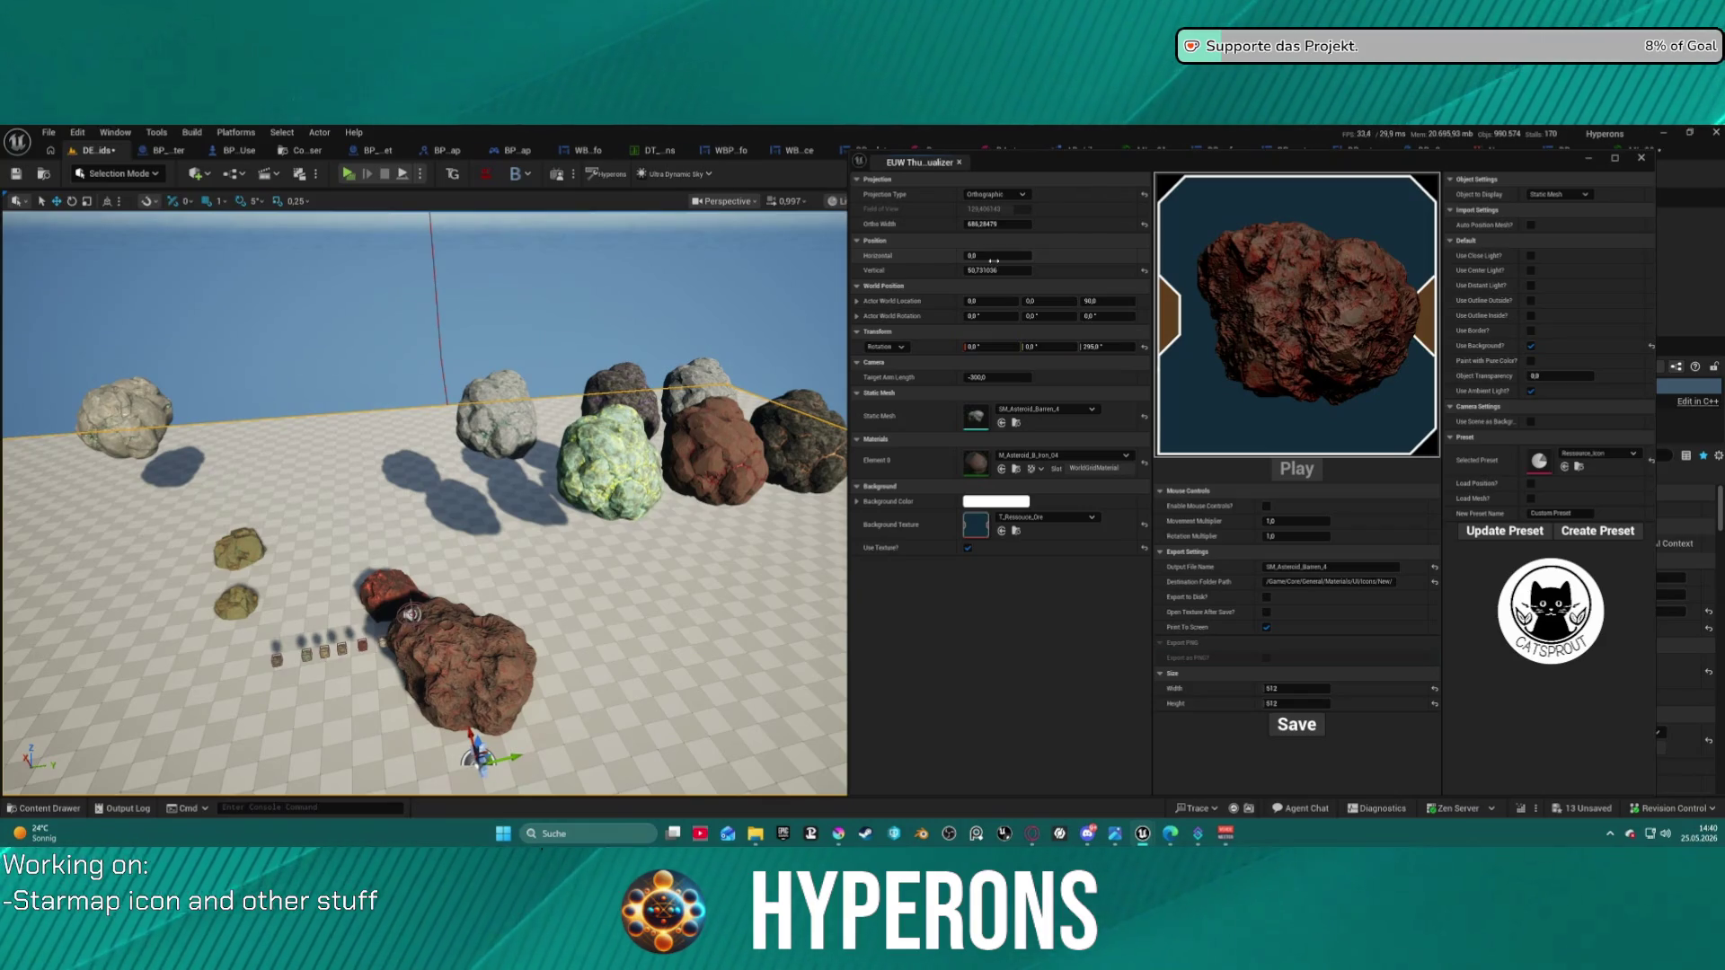
{"action": "left_click", "coordinate": [988, 270]}
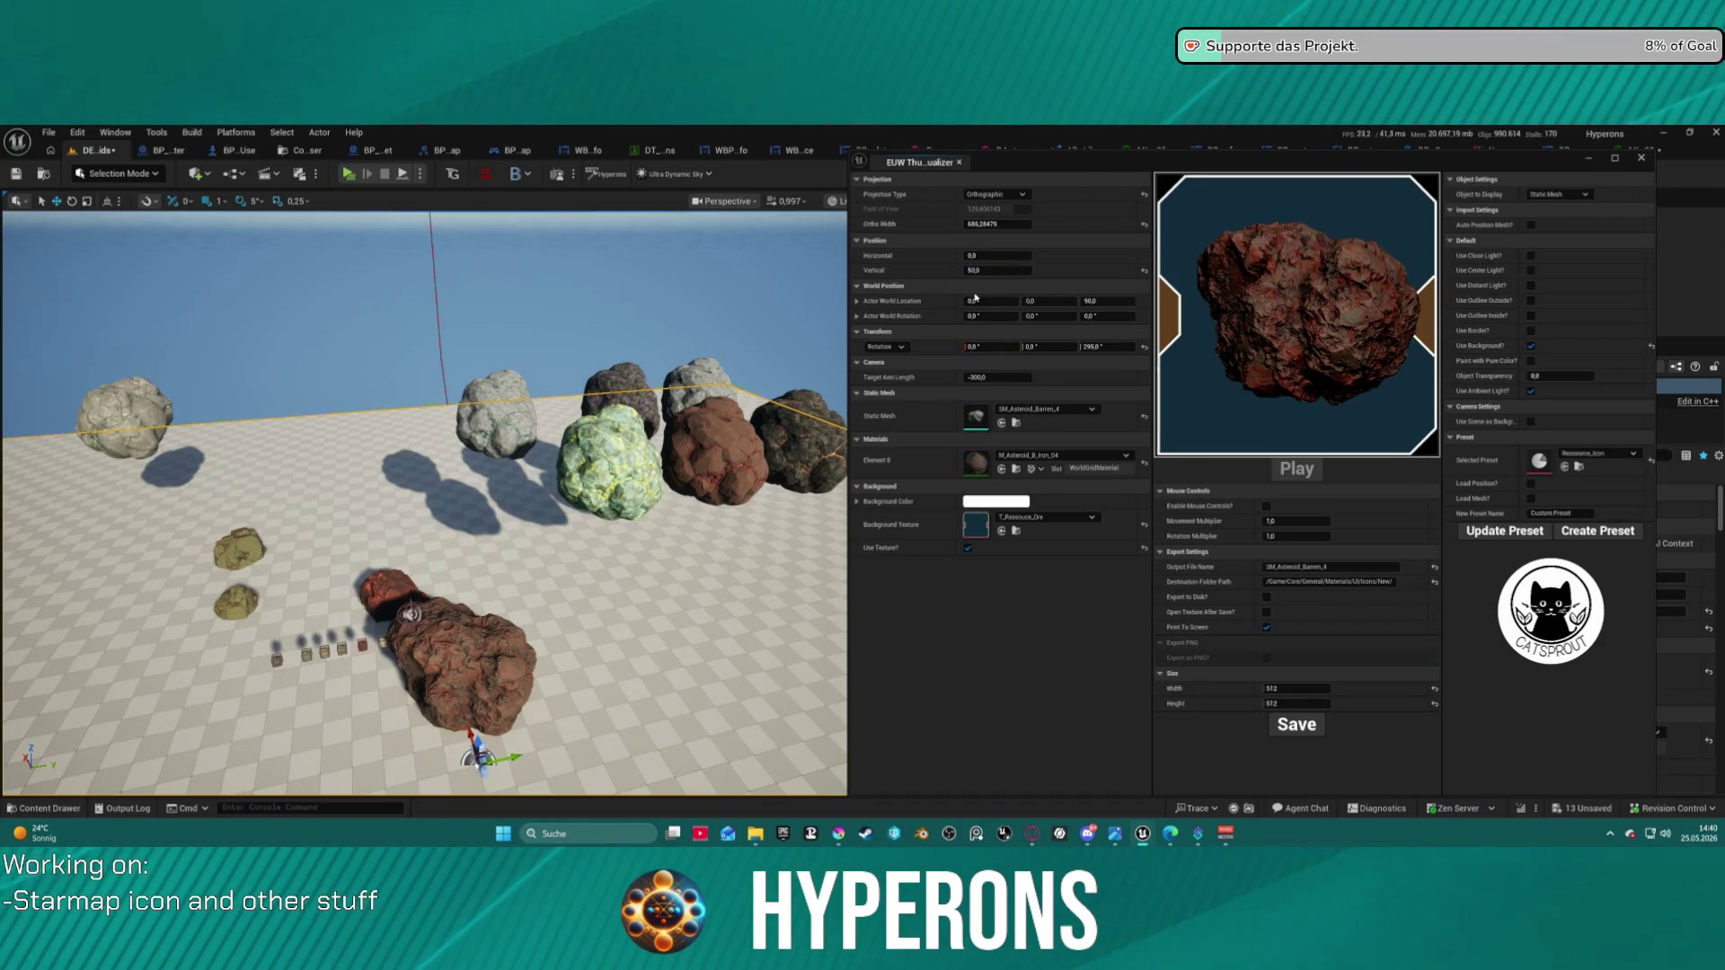
{"action": "left_click", "coordinate": [1002, 258]}
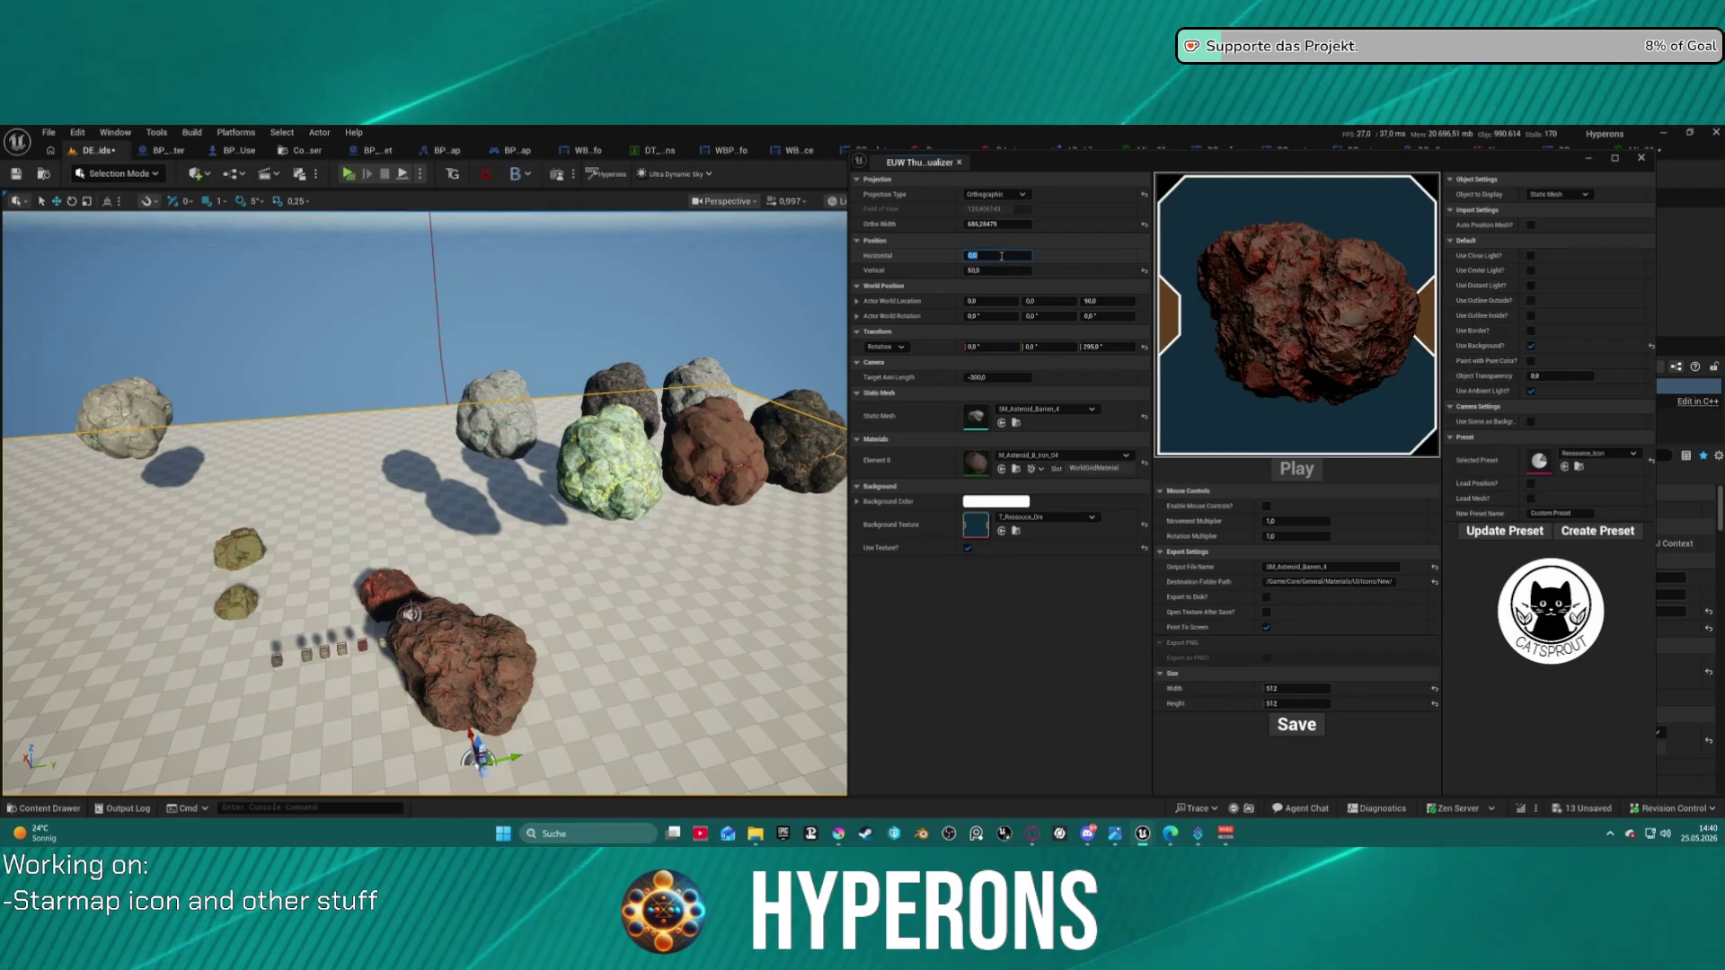
{"action": "type", "text": "90"}
{"action": "type", "text": "-50"}
{"action": "key", "text": "Return"}
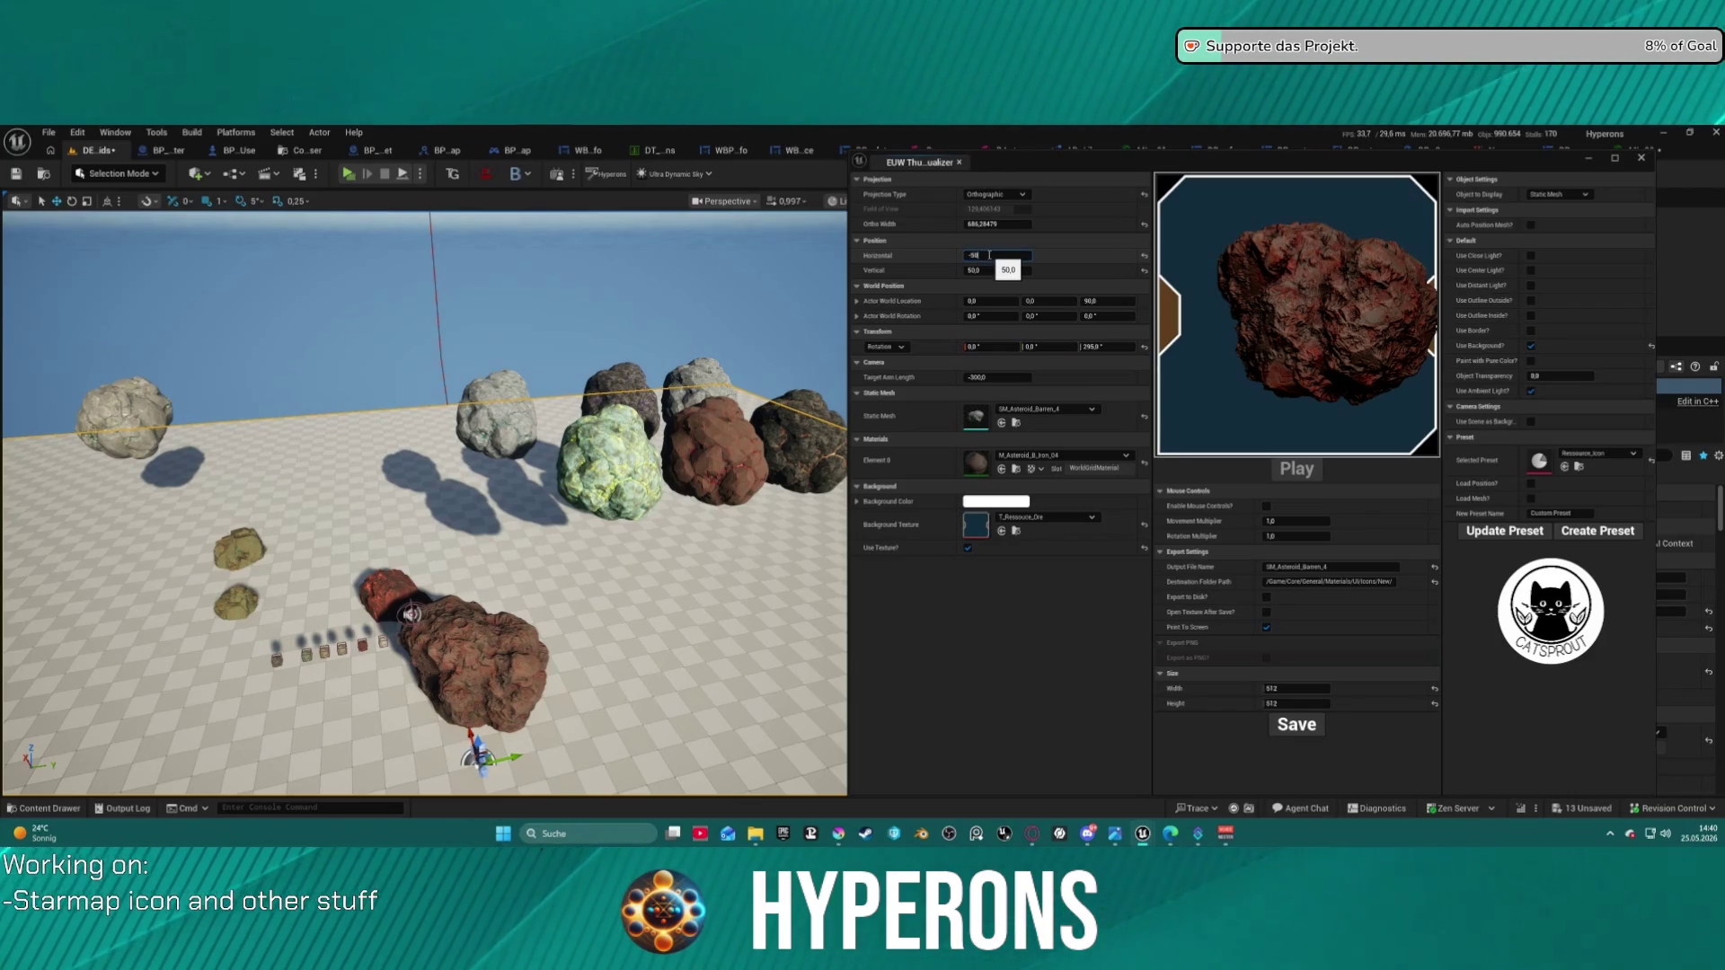
{"action": "key", "text": "Return"}
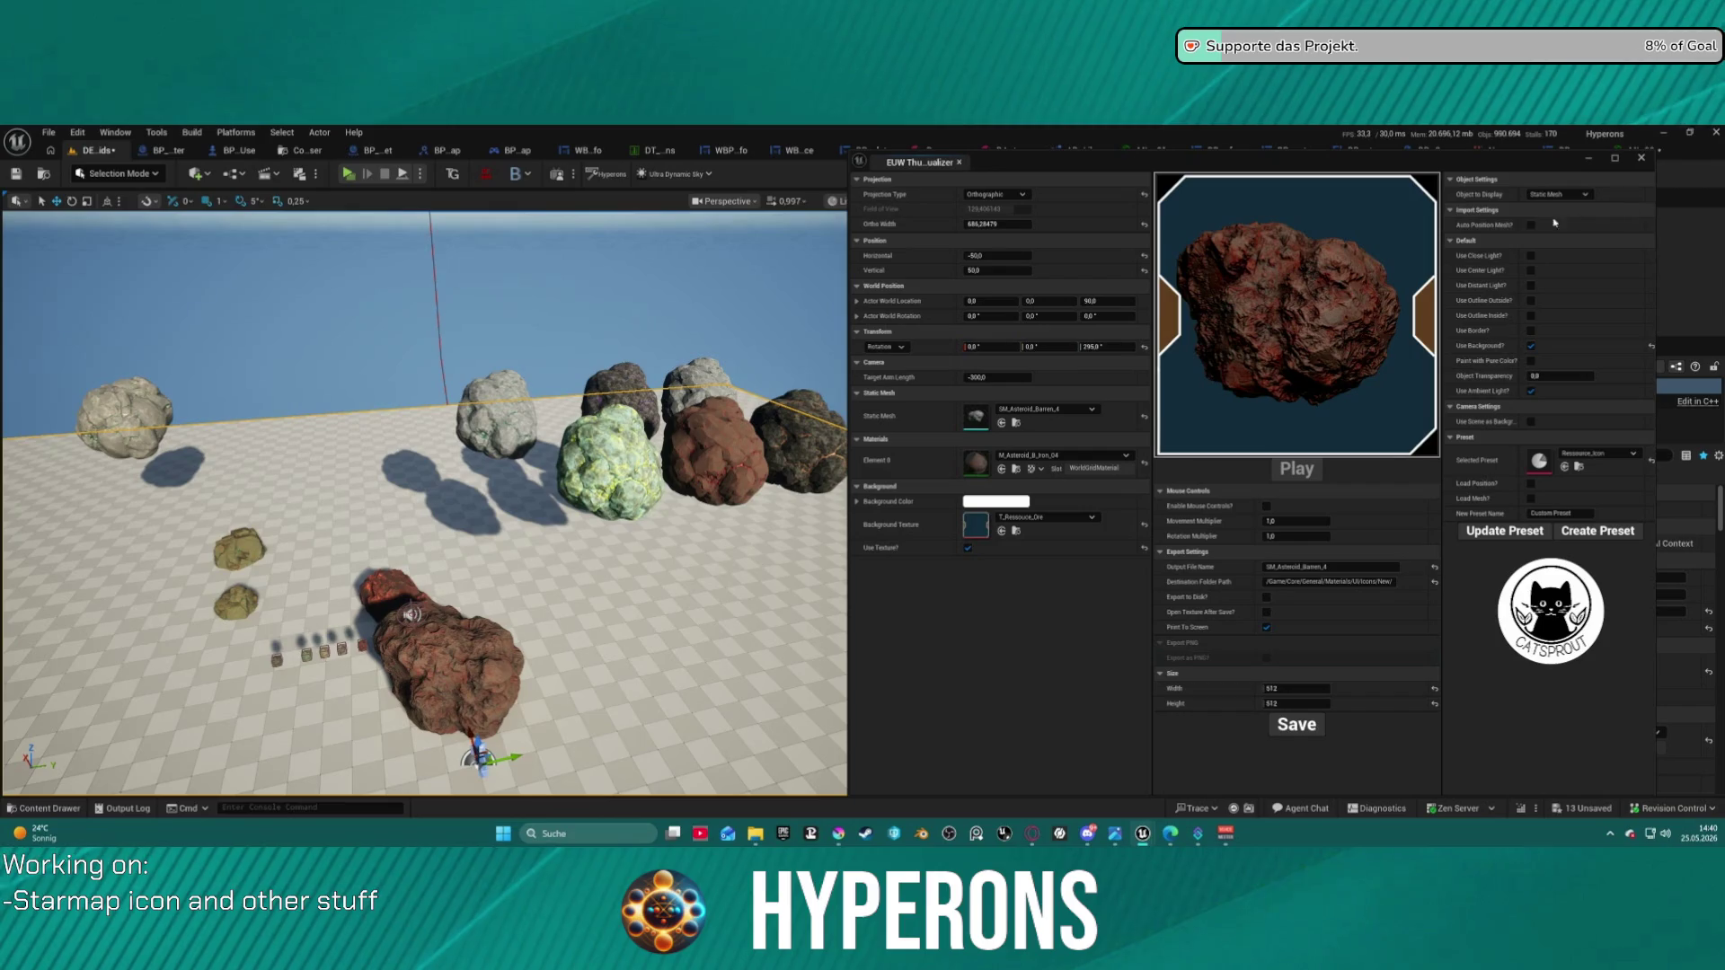
{"action": "left_click", "coordinate": [1530, 226]}
{"action": "left_click", "coordinate": [996, 256]}
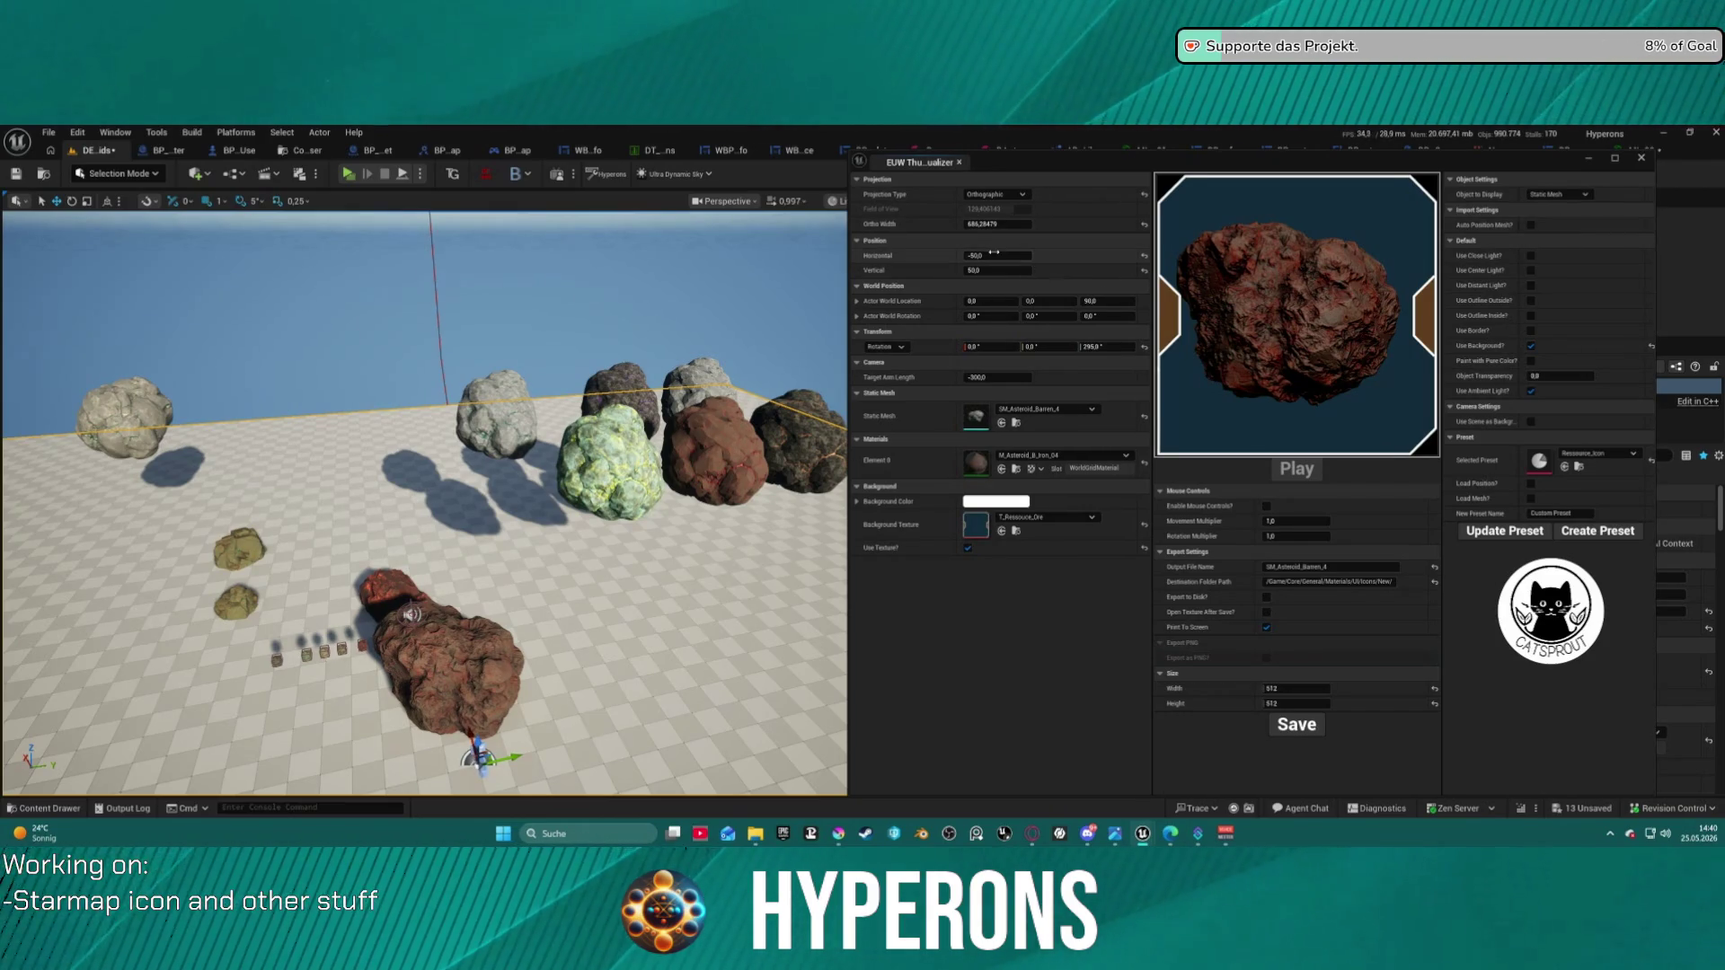
{"action": "type", "text": "-35"}
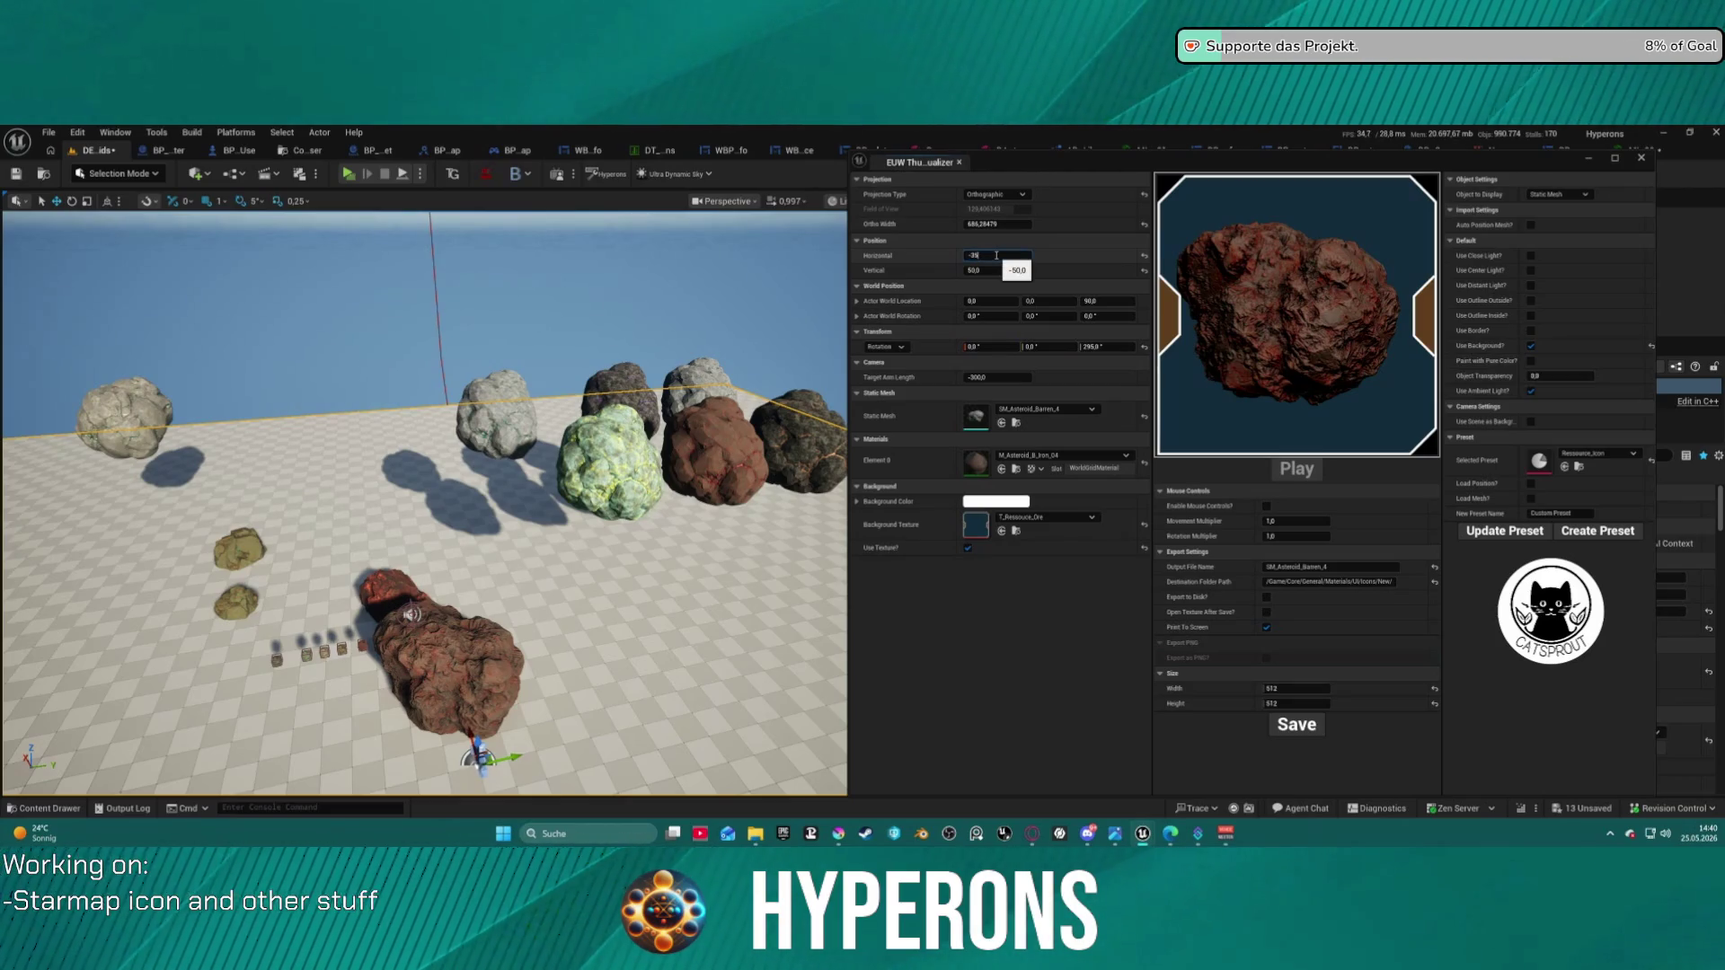
{"action": "key", "text": "Return"}
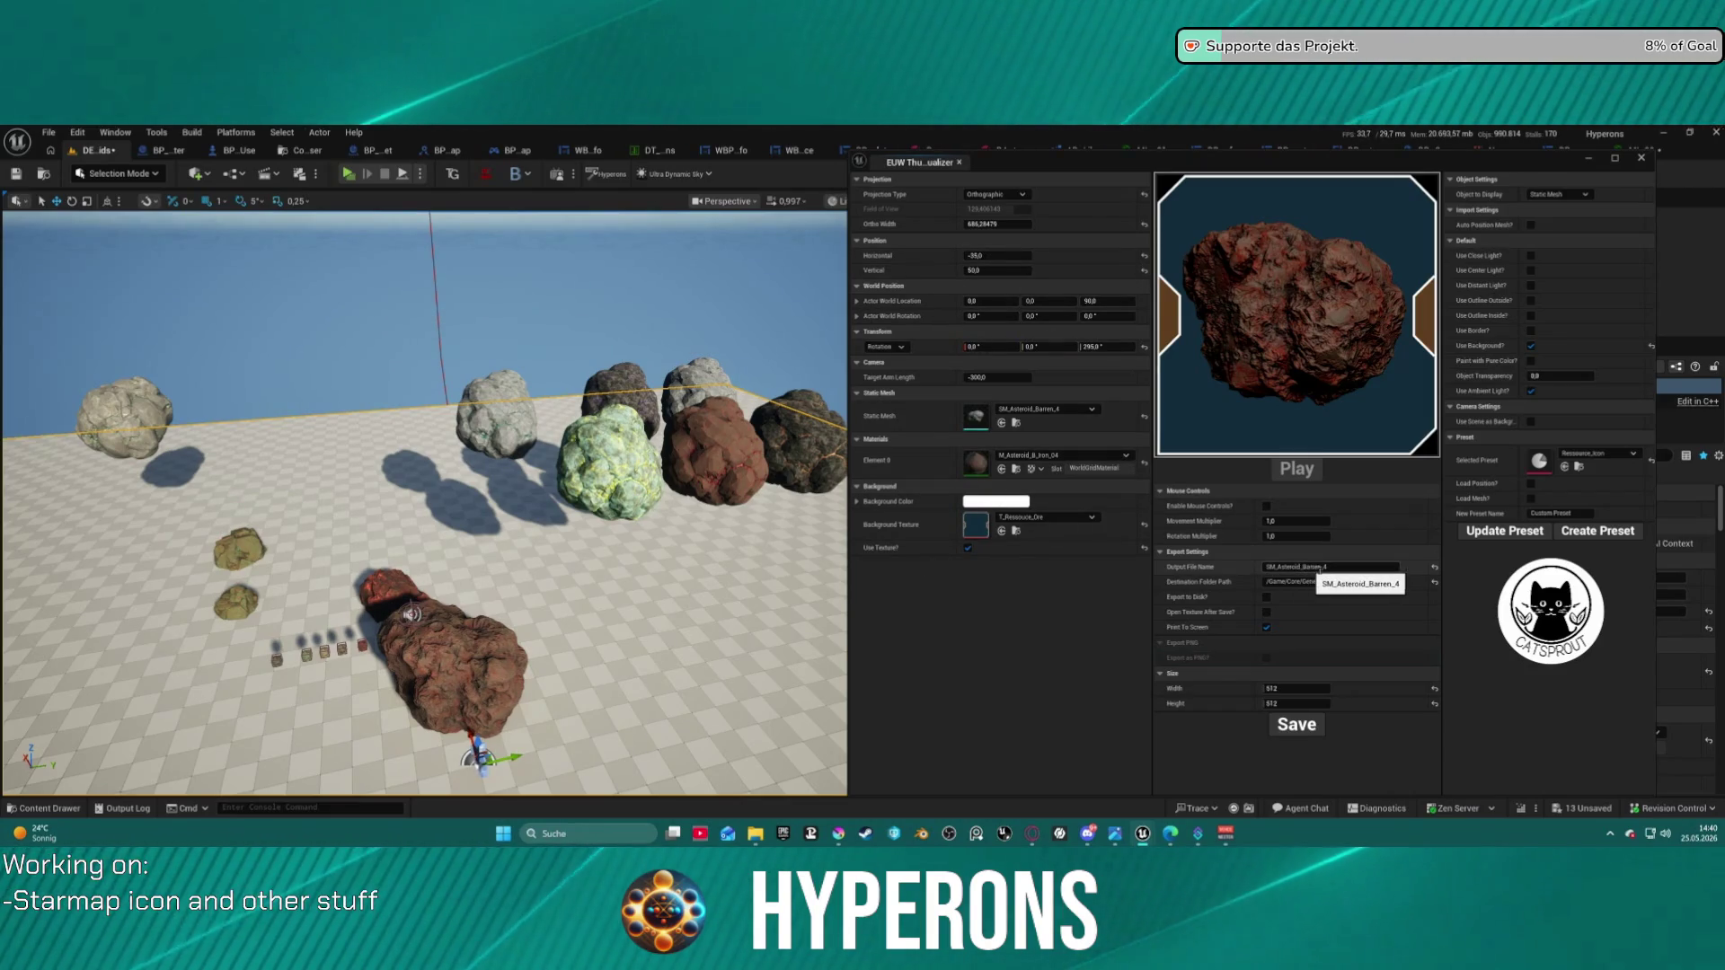
- Rename the iron asteroid's output file to T_Resource_Ore_B_Iron, save it, and check Icons/New
{"action": "left_click", "coordinate": [1351, 566]}
{"action": "key", "text": "ctrl+v"}
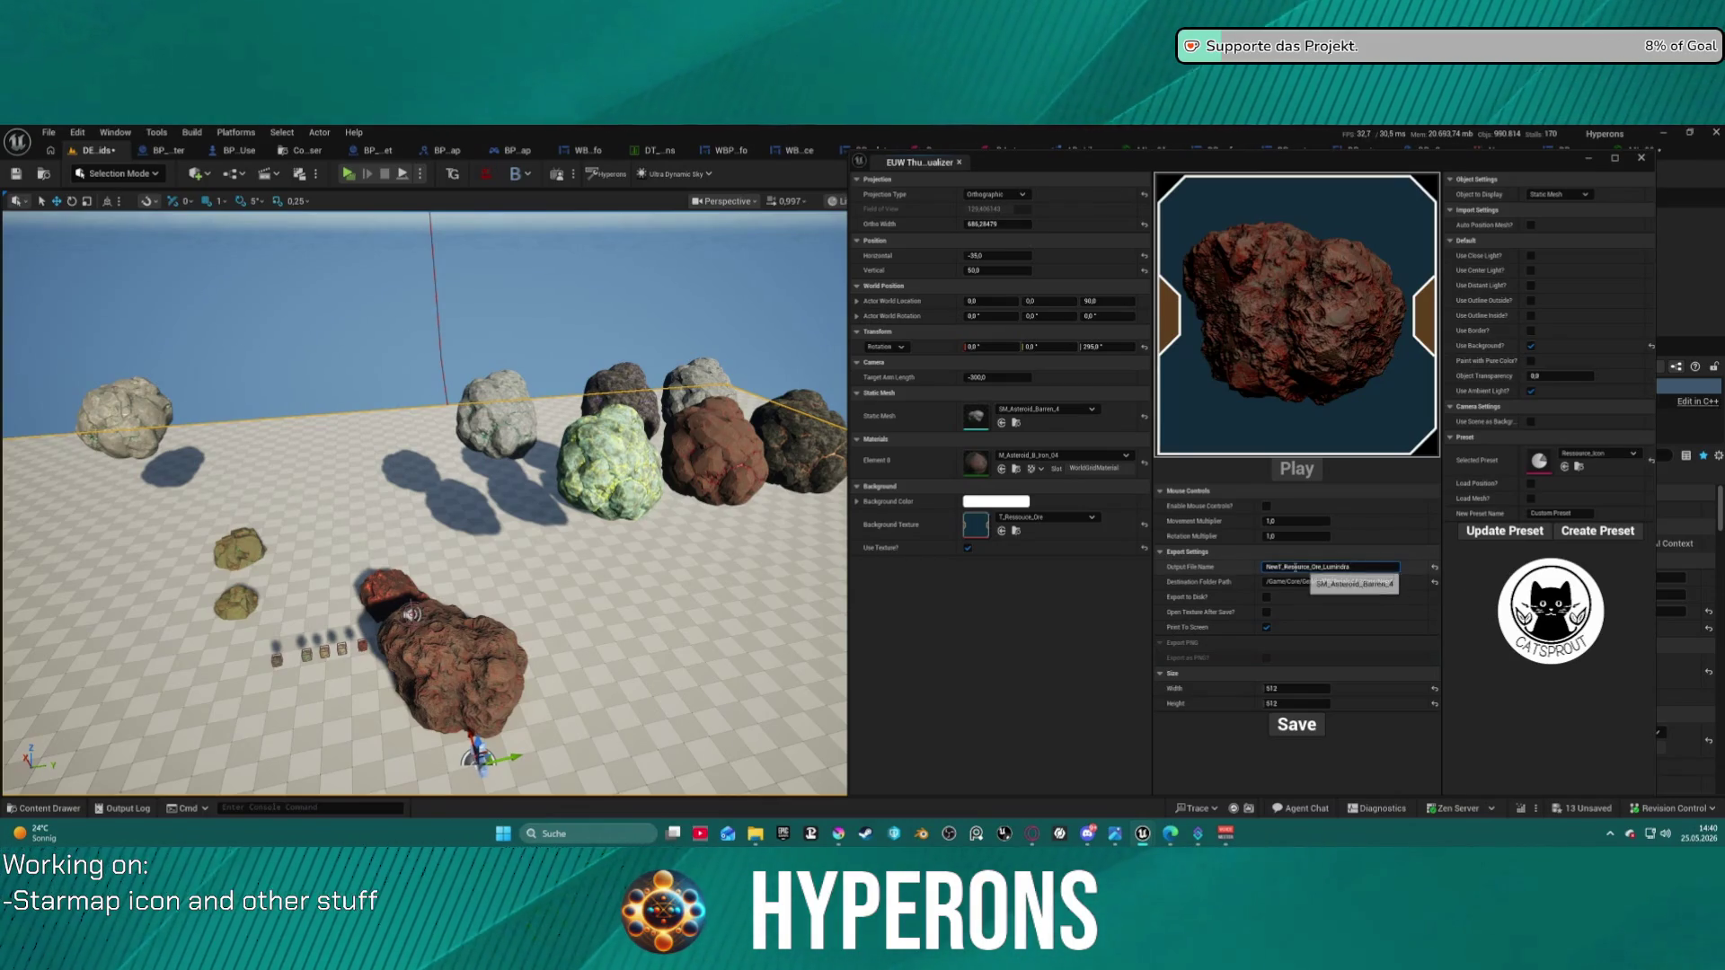
{"action": "left_click_drag", "start_coordinate": [1280, 567], "coordinate": [1236, 575]}
{"action": "key", "text": "BackSpace"}
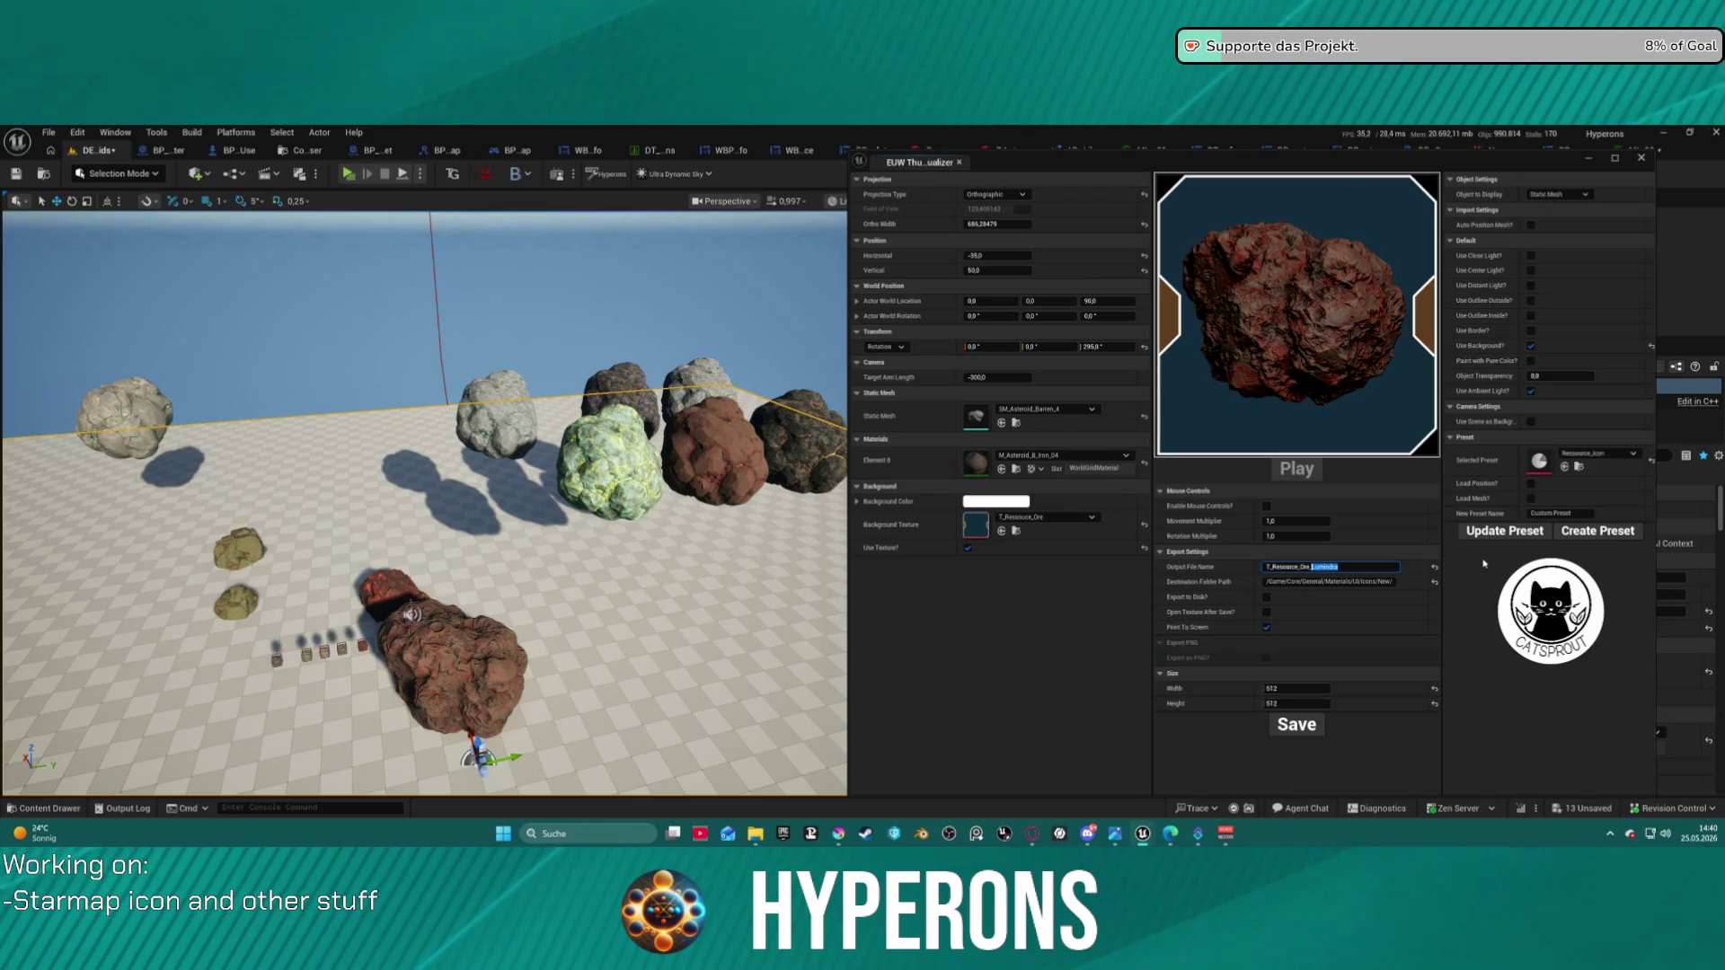
{"action": "type", "text": "A"}
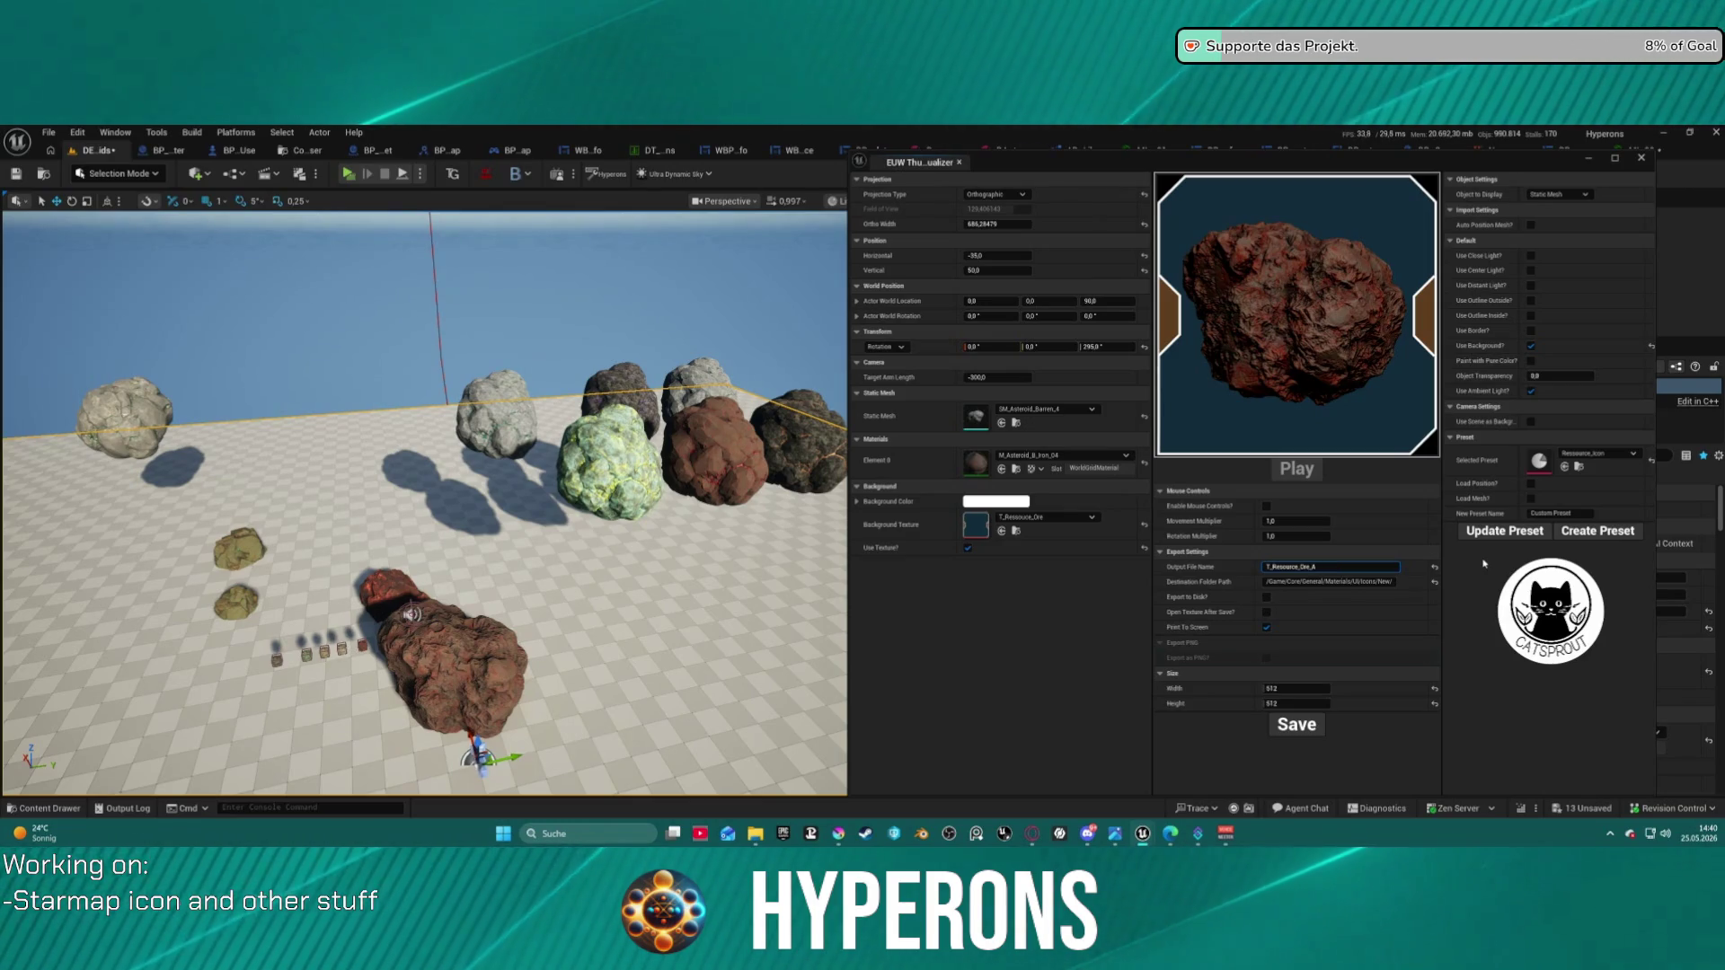
{"action": "type", "text": "iron"}
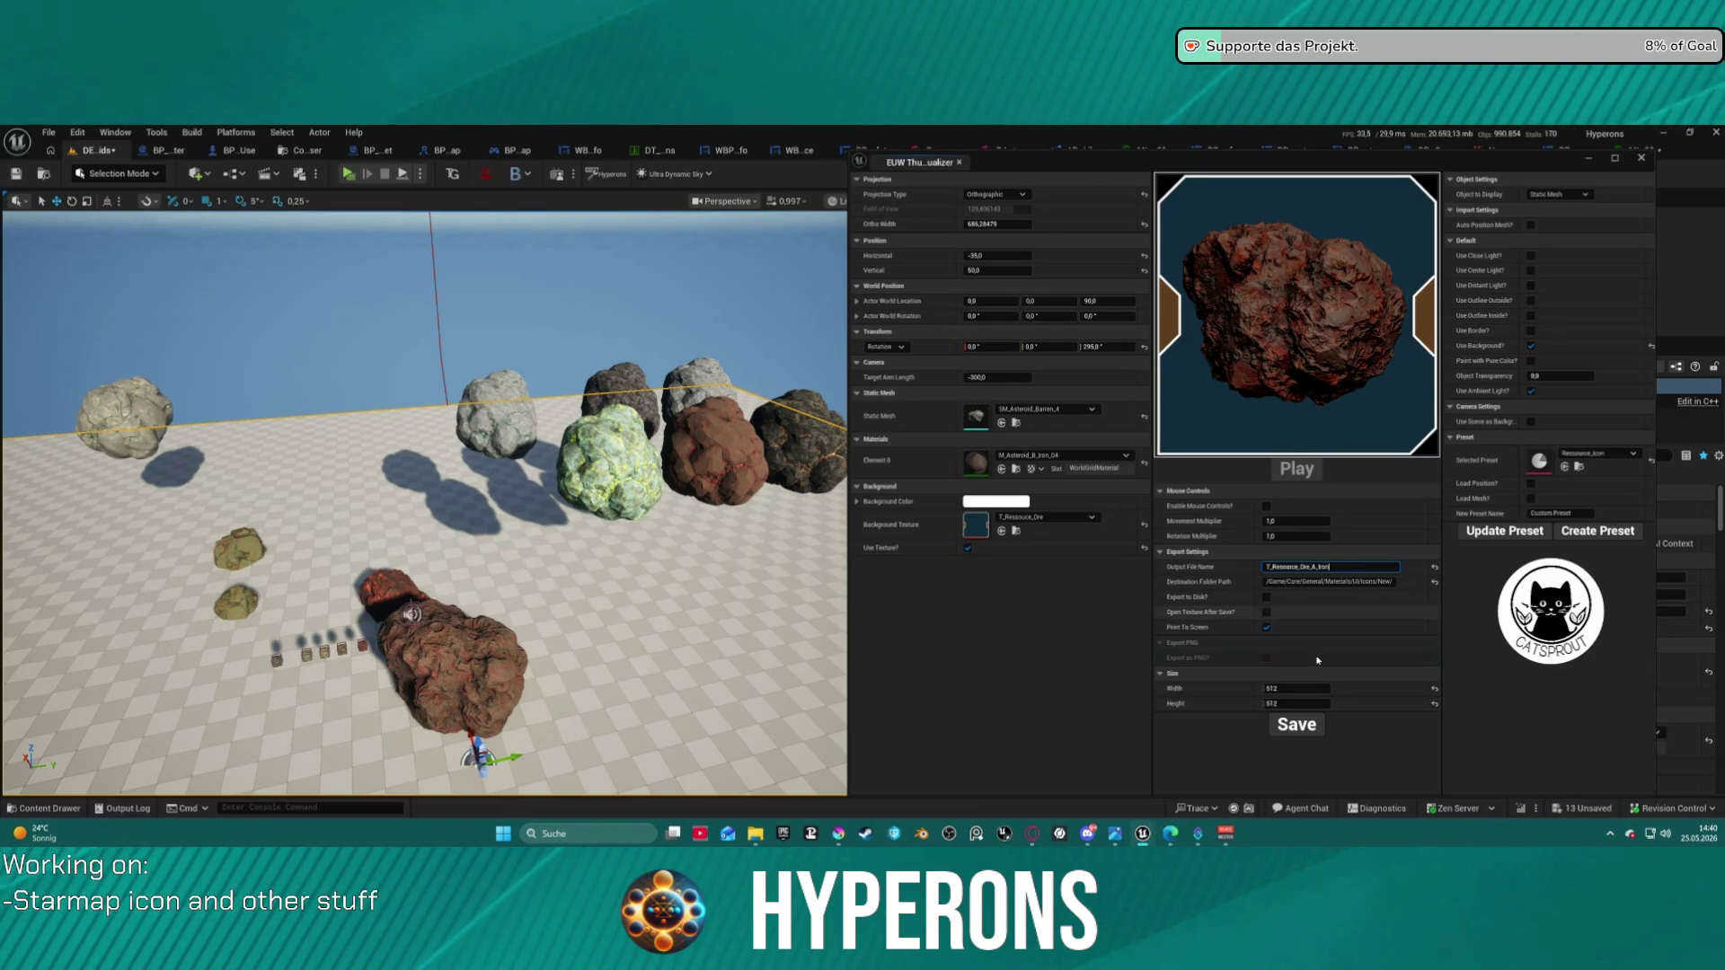
{"action": "left_click", "coordinate": [1297, 725]}
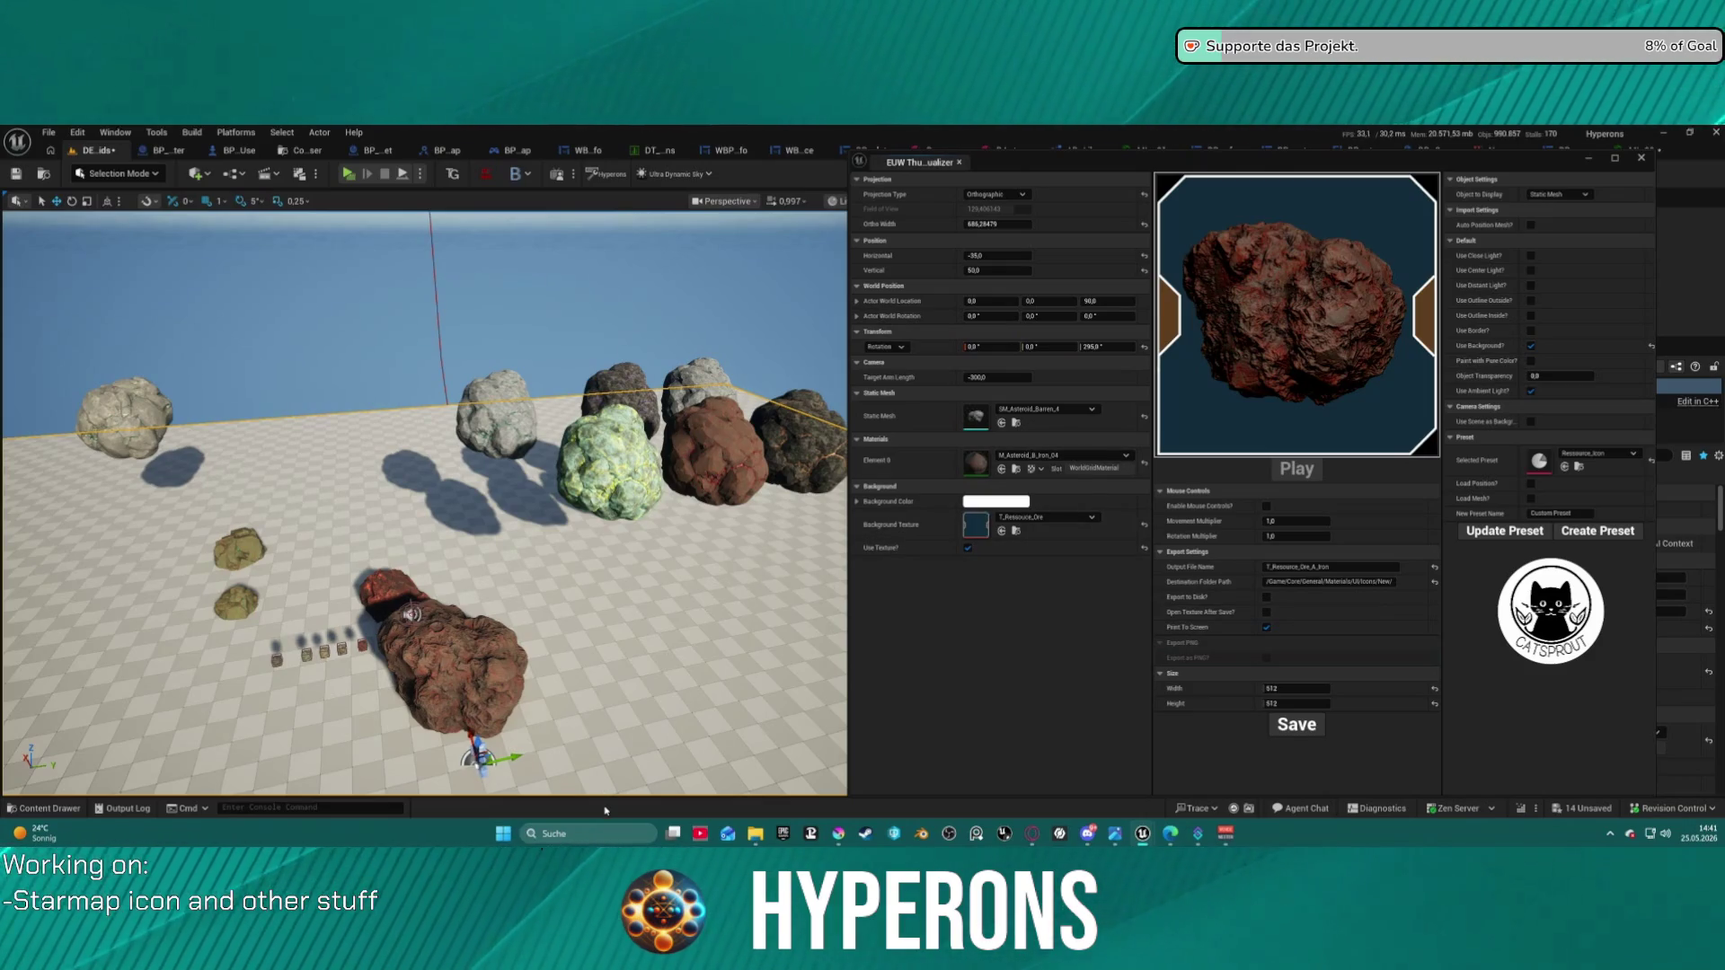
{"action": "key", "text": "ctrl+space"}
{"action": "key", "text": "ctrl+space"}
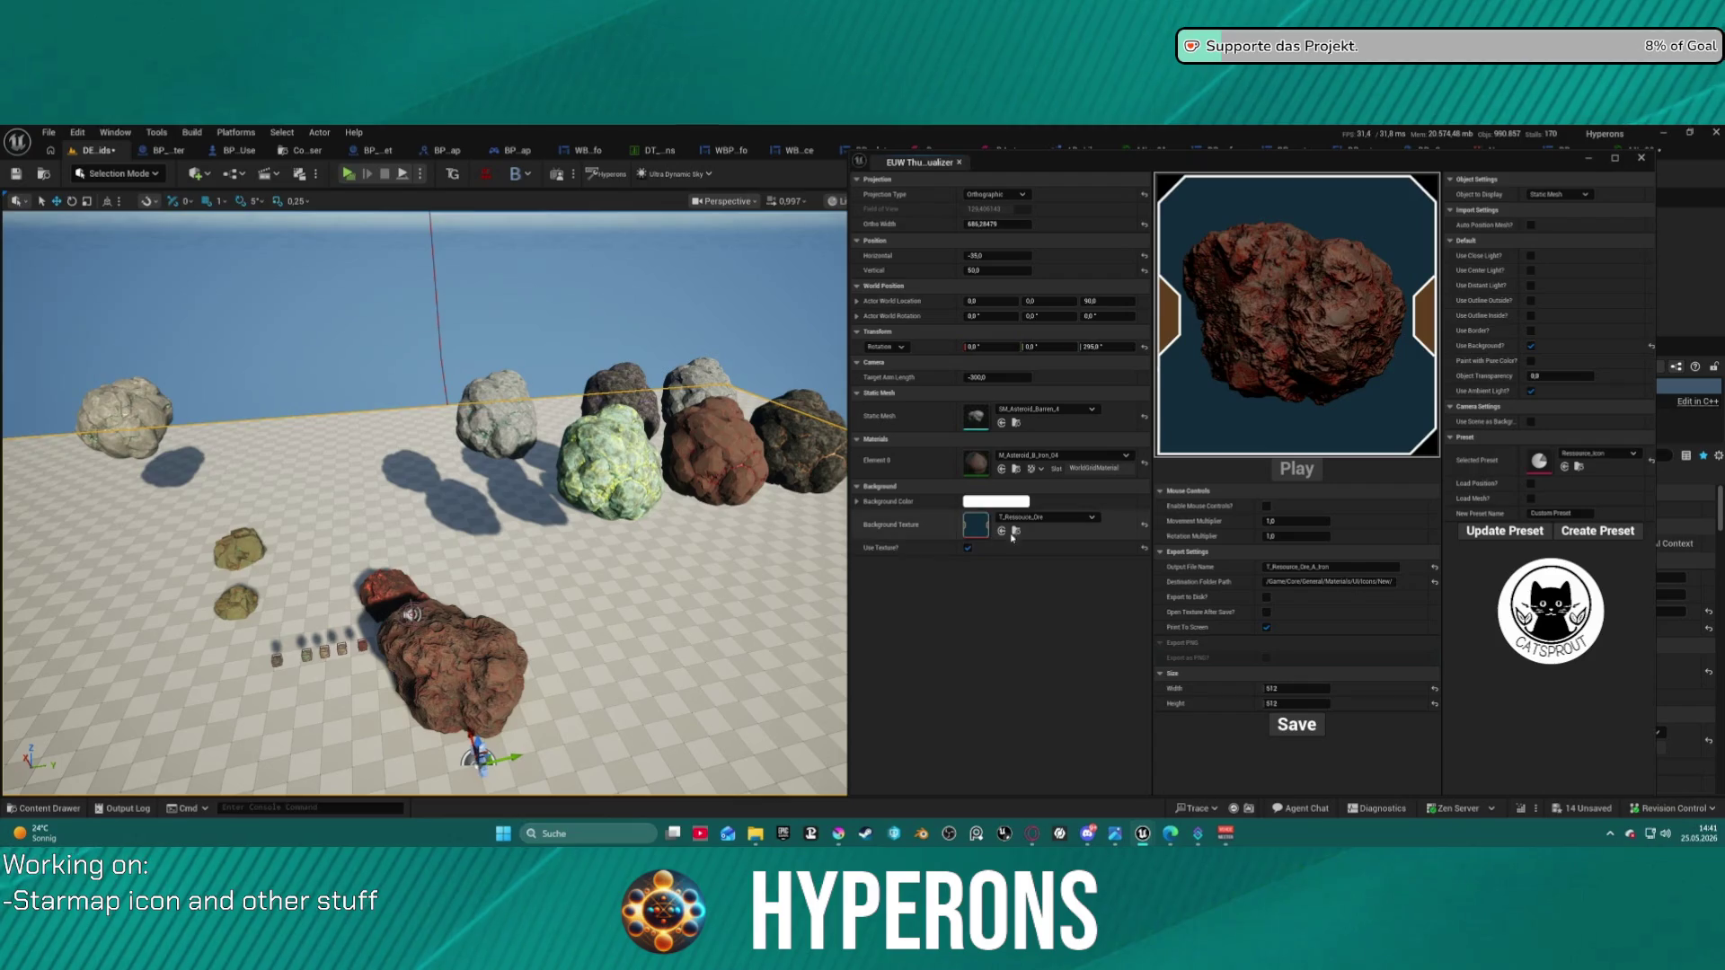
- Apply the dark obsidian material and save the icon with an Obsidian file-name suffix
{"action": "left_click", "coordinate": [1044, 459]}
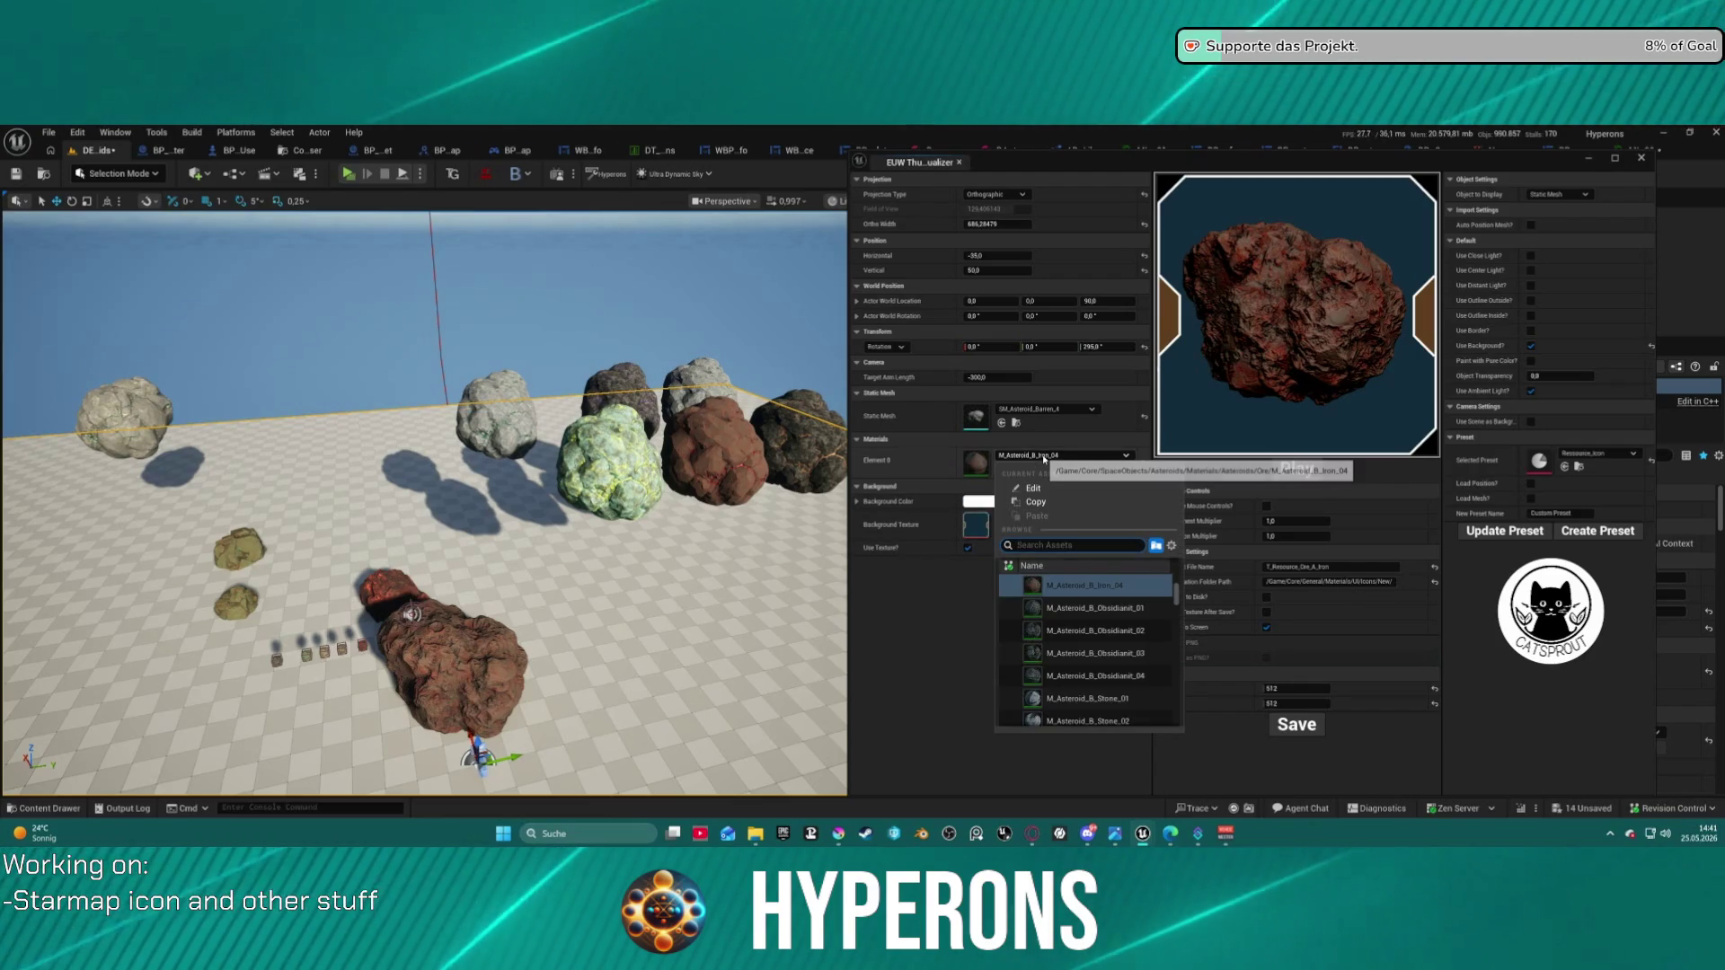
{"action": "left_click", "coordinate": [1107, 680]}
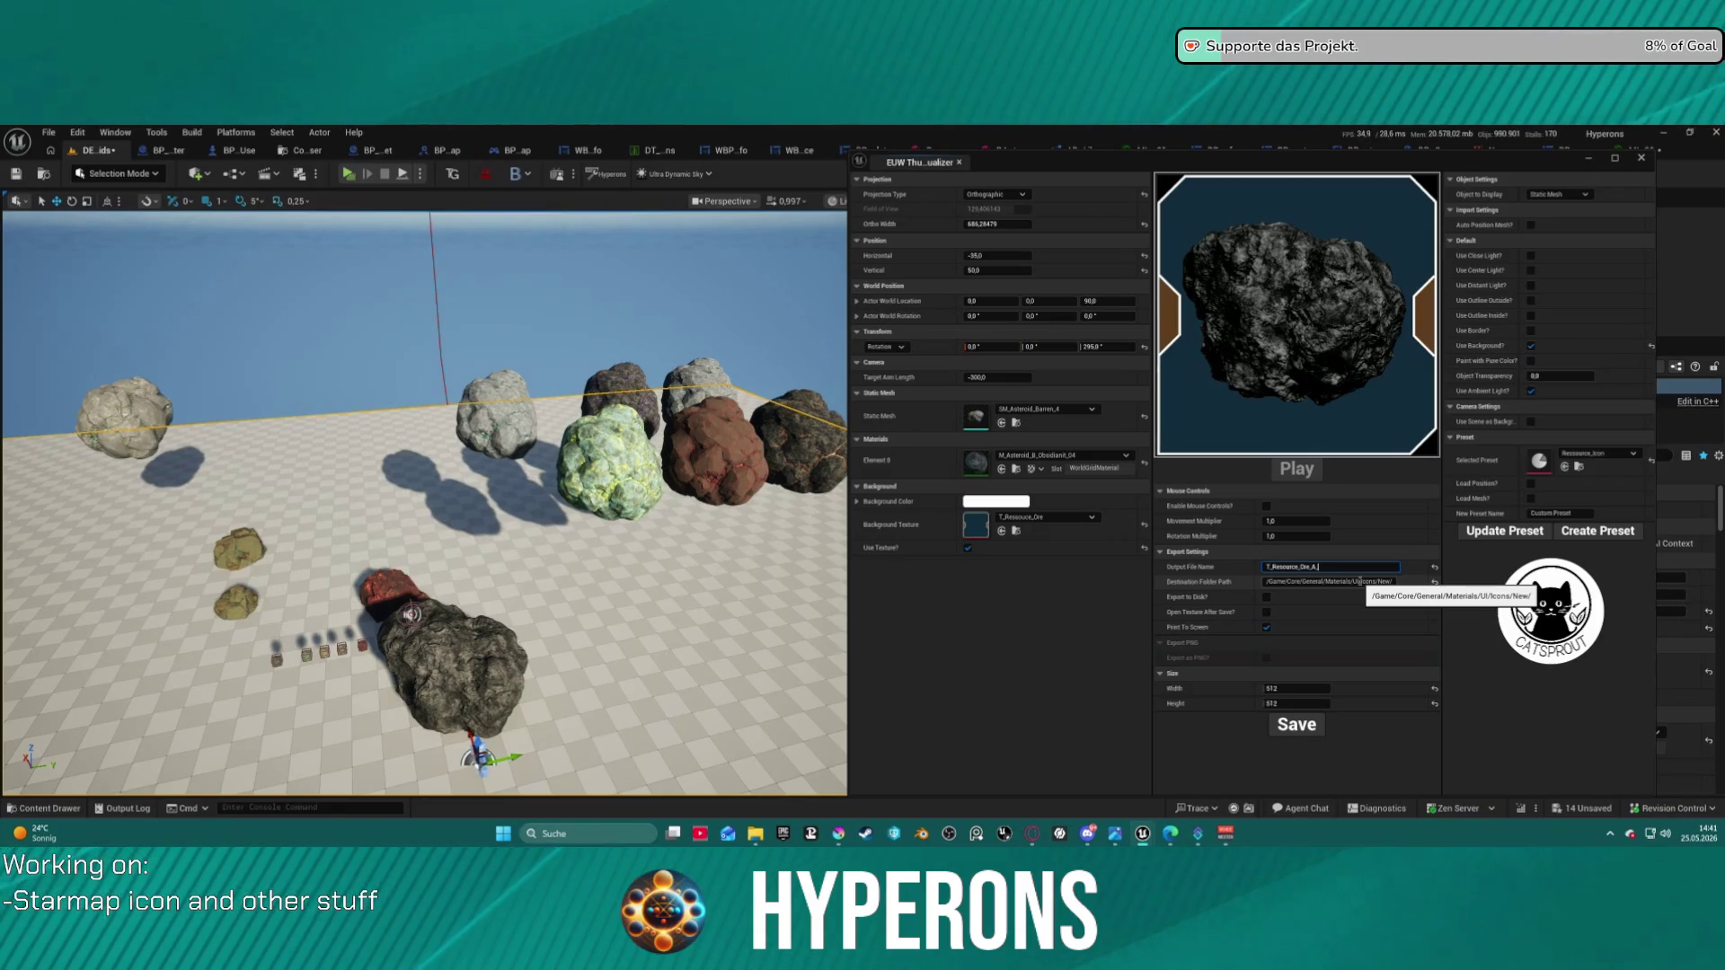
{"action": "left_click", "coordinate": [1332, 567]}
{"action": "type", "text": "Obsidia"}
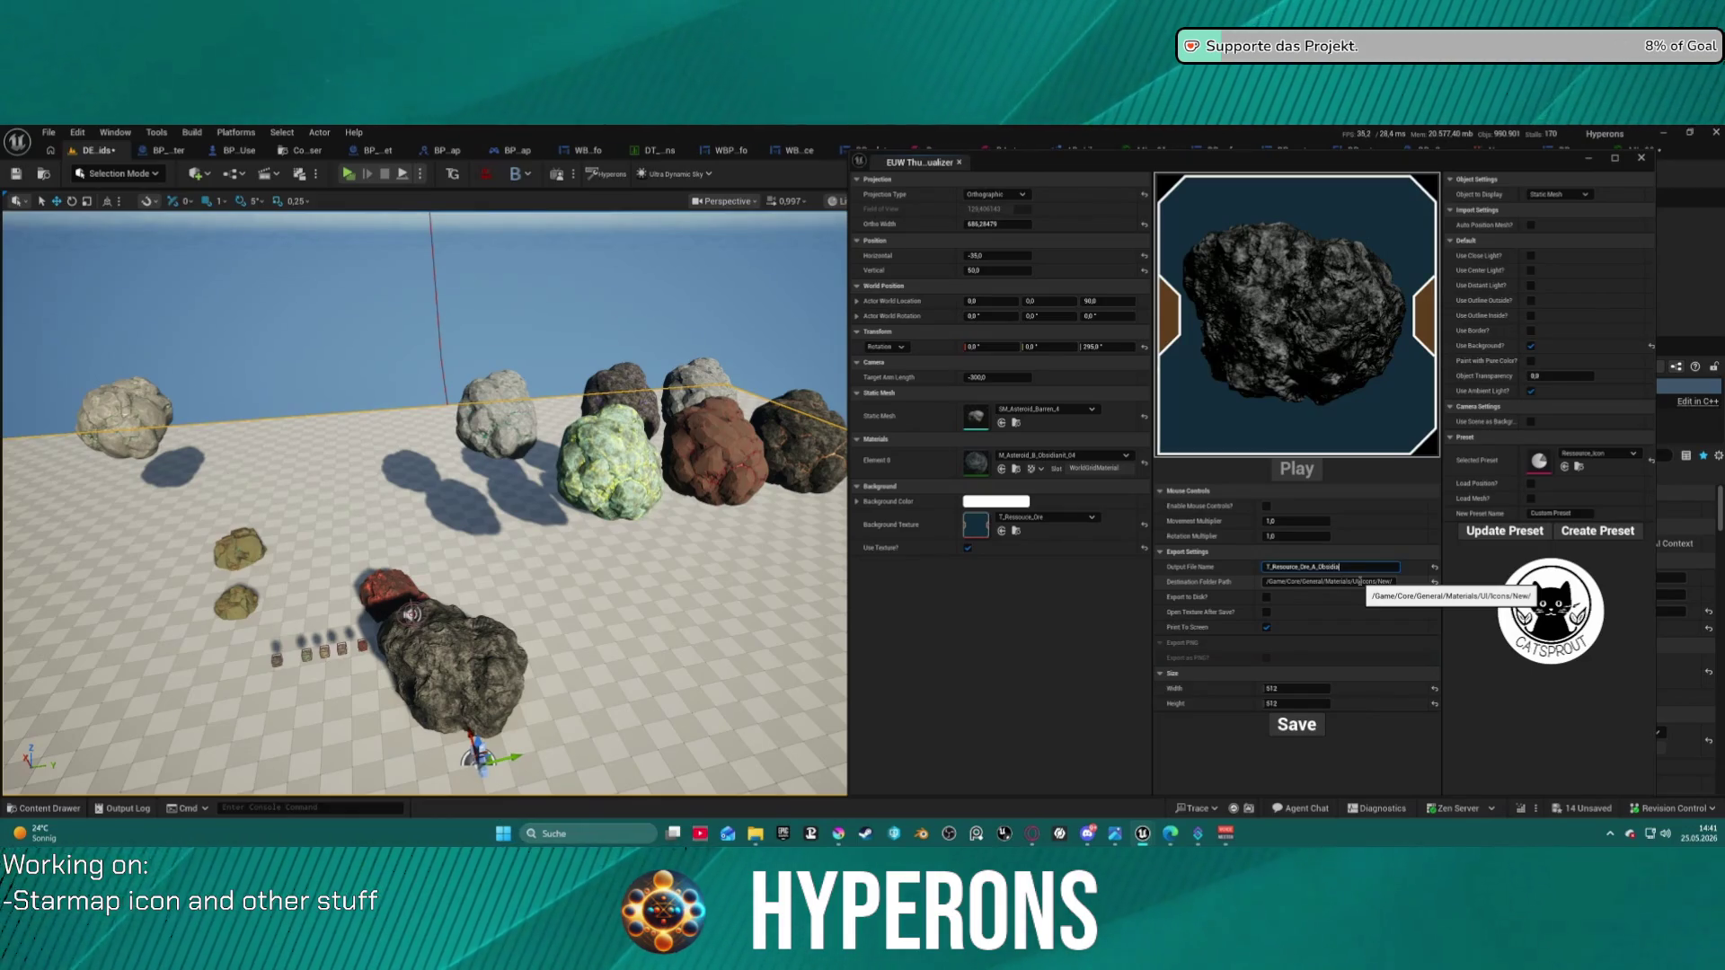
{"action": "type", "text": "nit"}
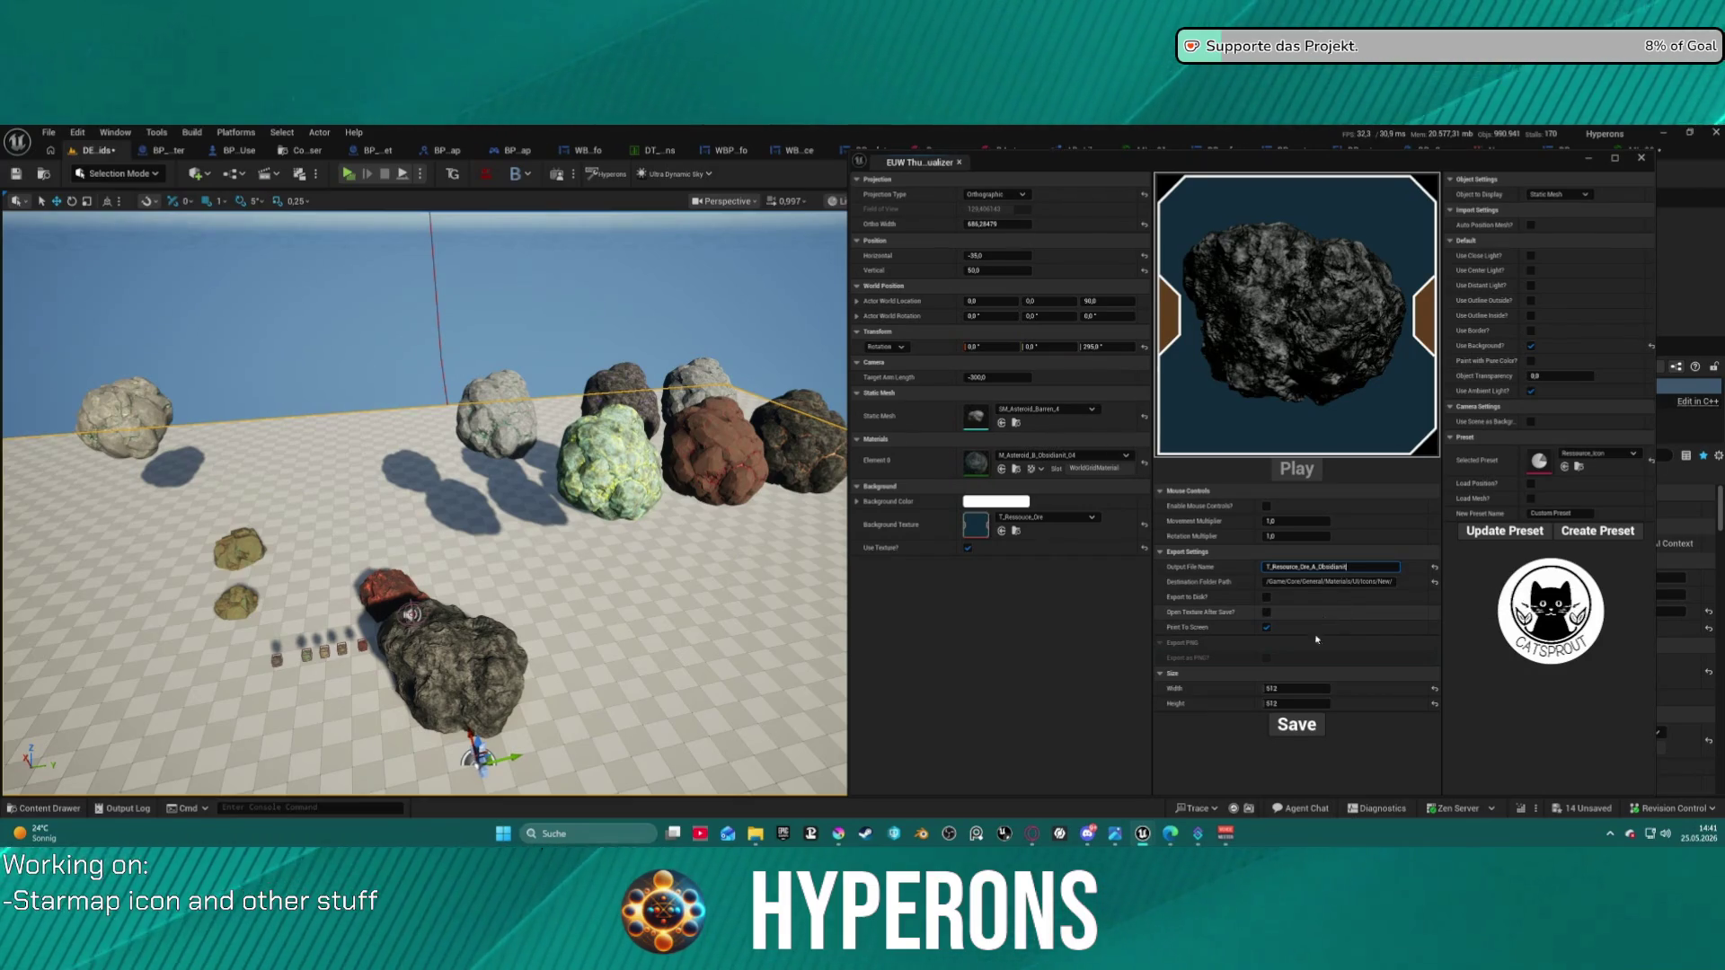
{"action": "left_click", "coordinate": [1296, 726]}
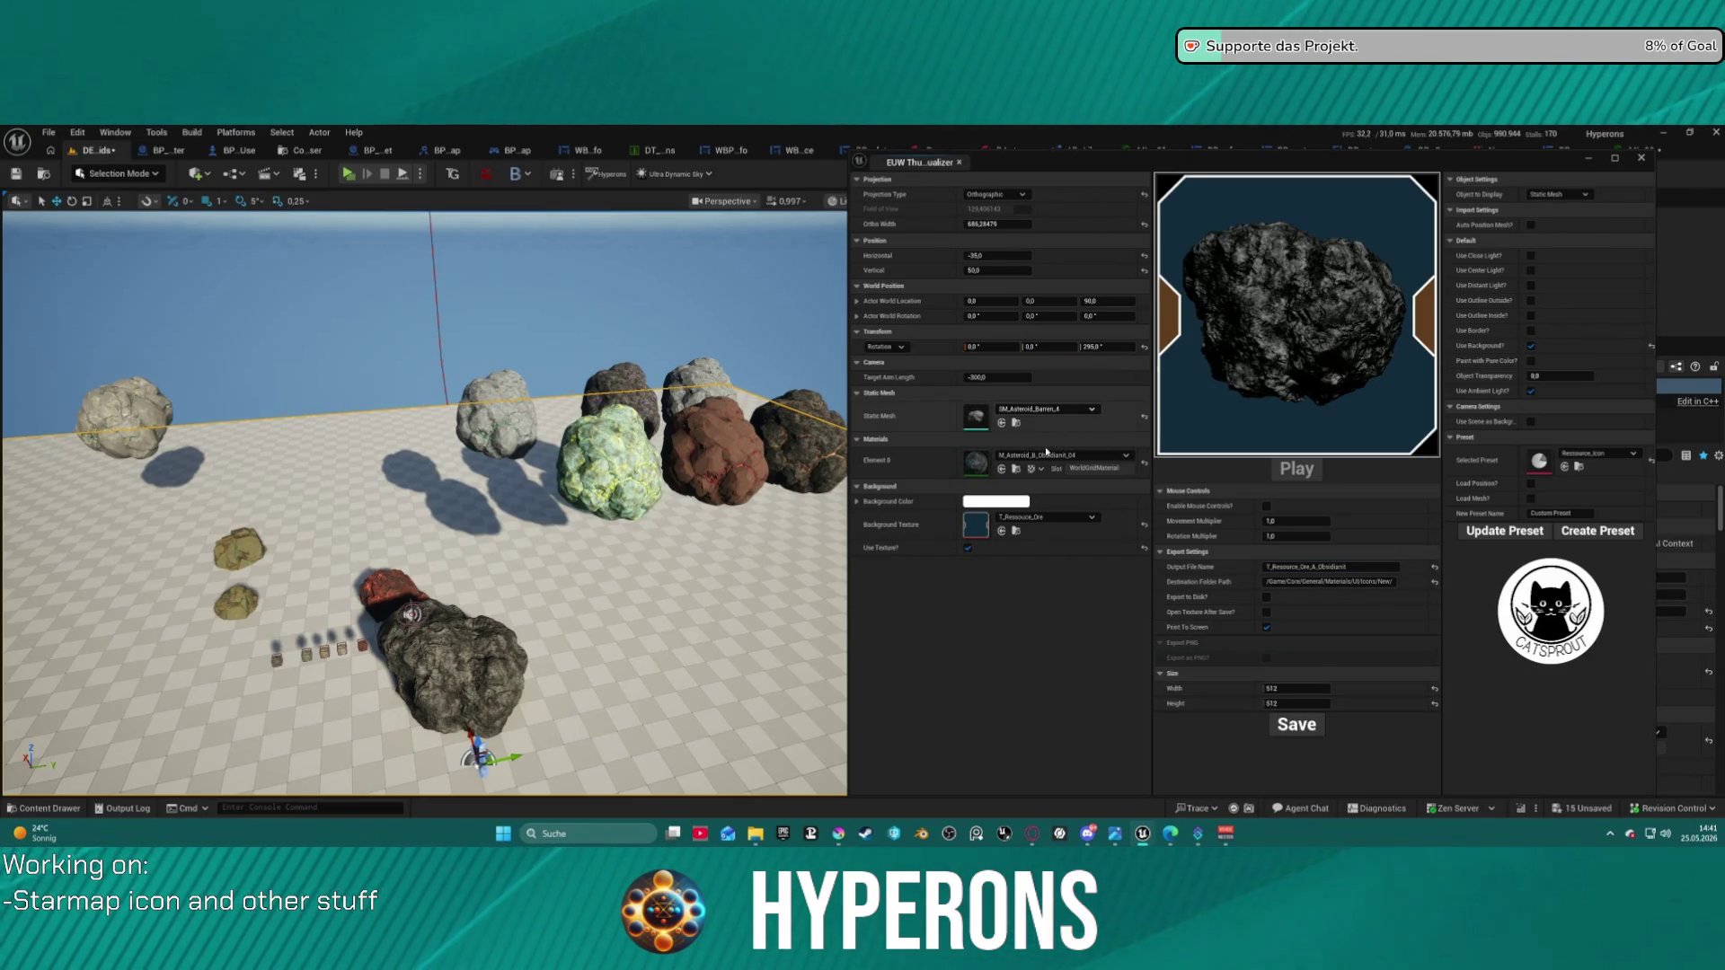
- Apply M_Asteroid_B_Stone_04 and save the grey stone asteroid icon with a Stone suffix
{"action": "left_click", "coordinate": [1078, 456]}
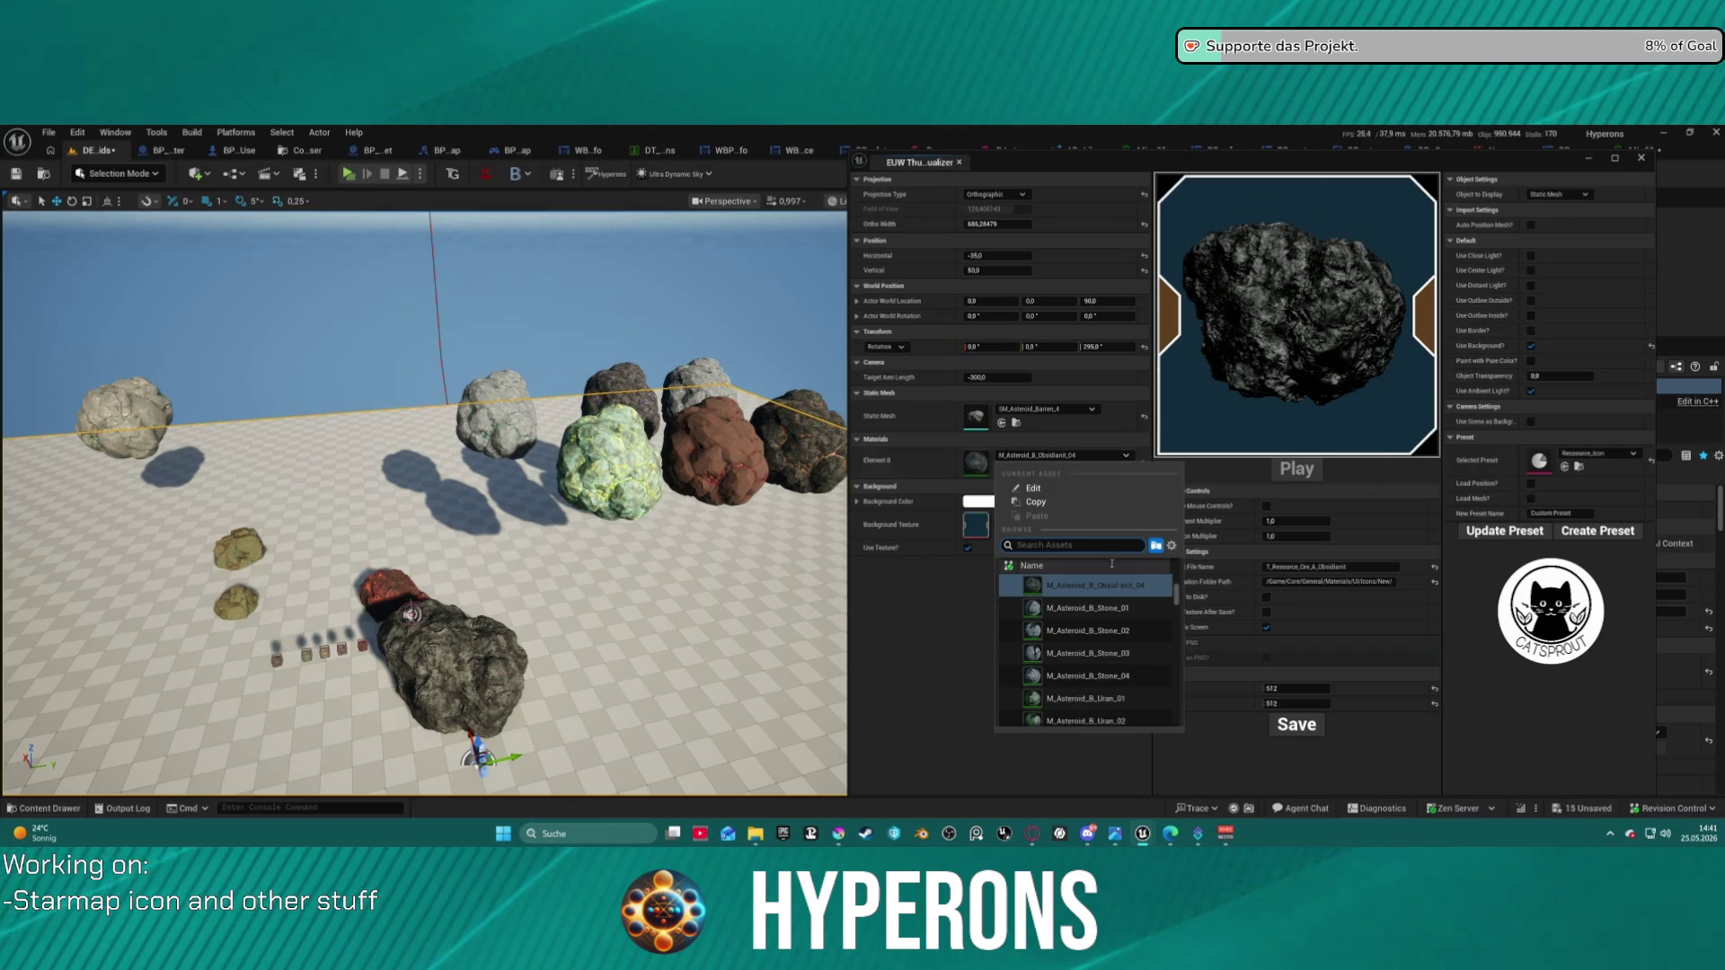
{"action": "left_click", "coordinate": [1112, 674]}
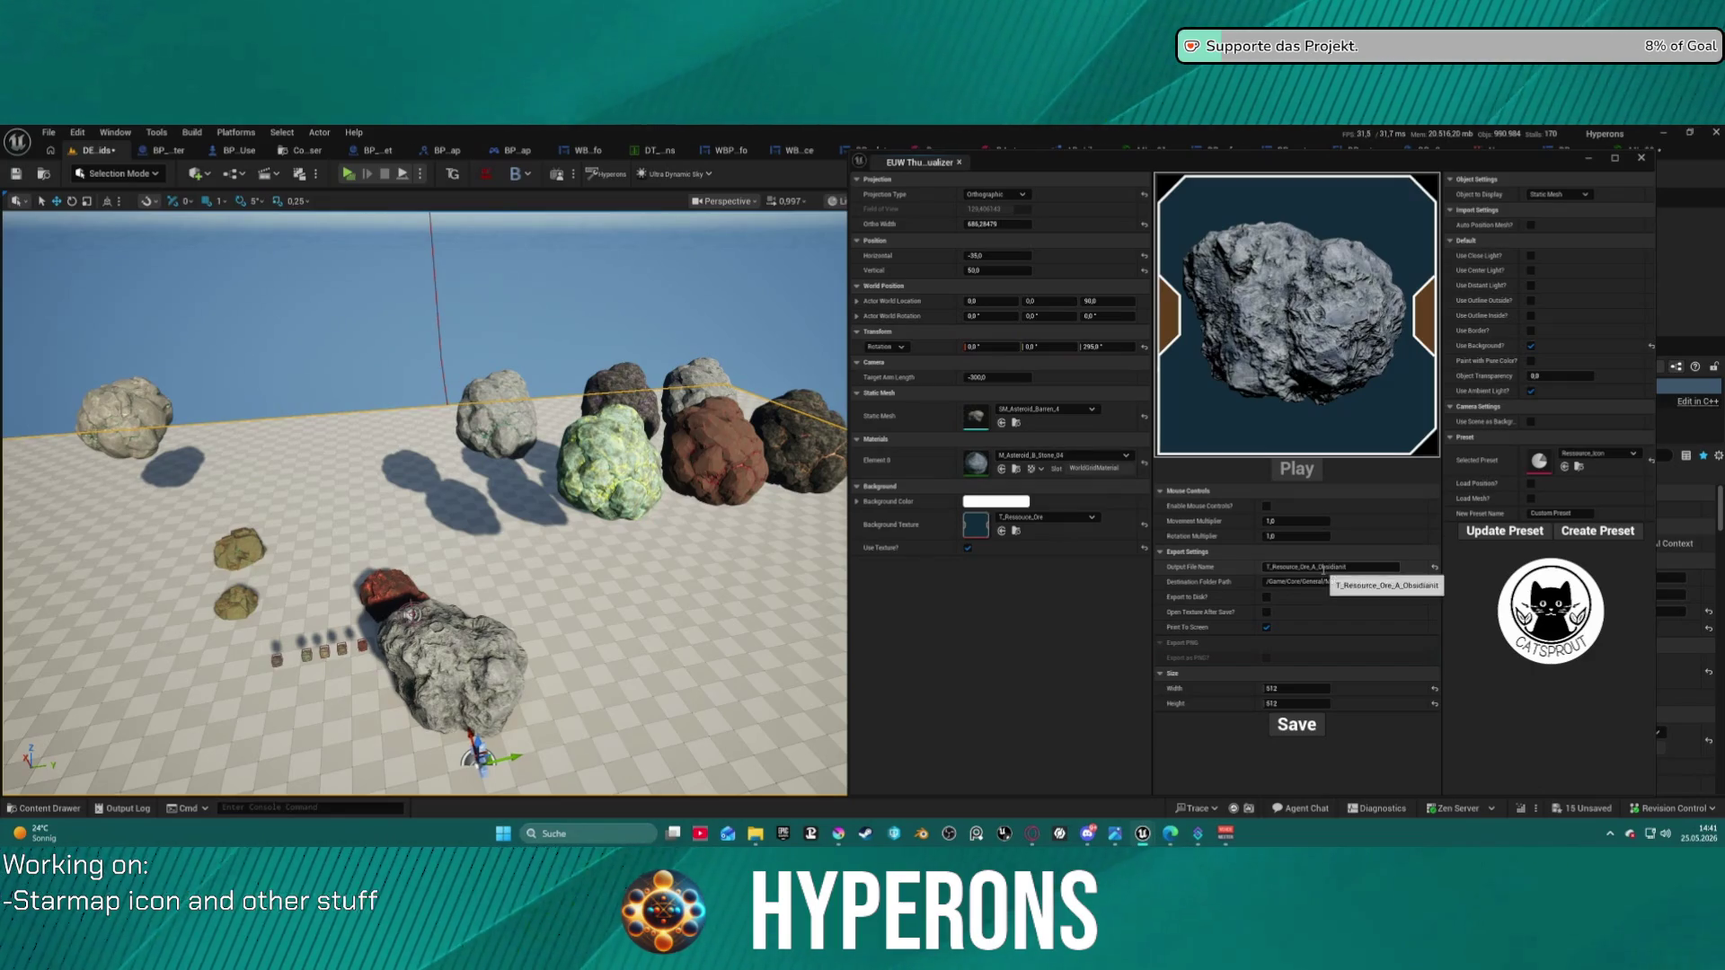
{"action": "left_click", "coordinate": [1320, 568]}
{"action": "type", "text": "Stone"}
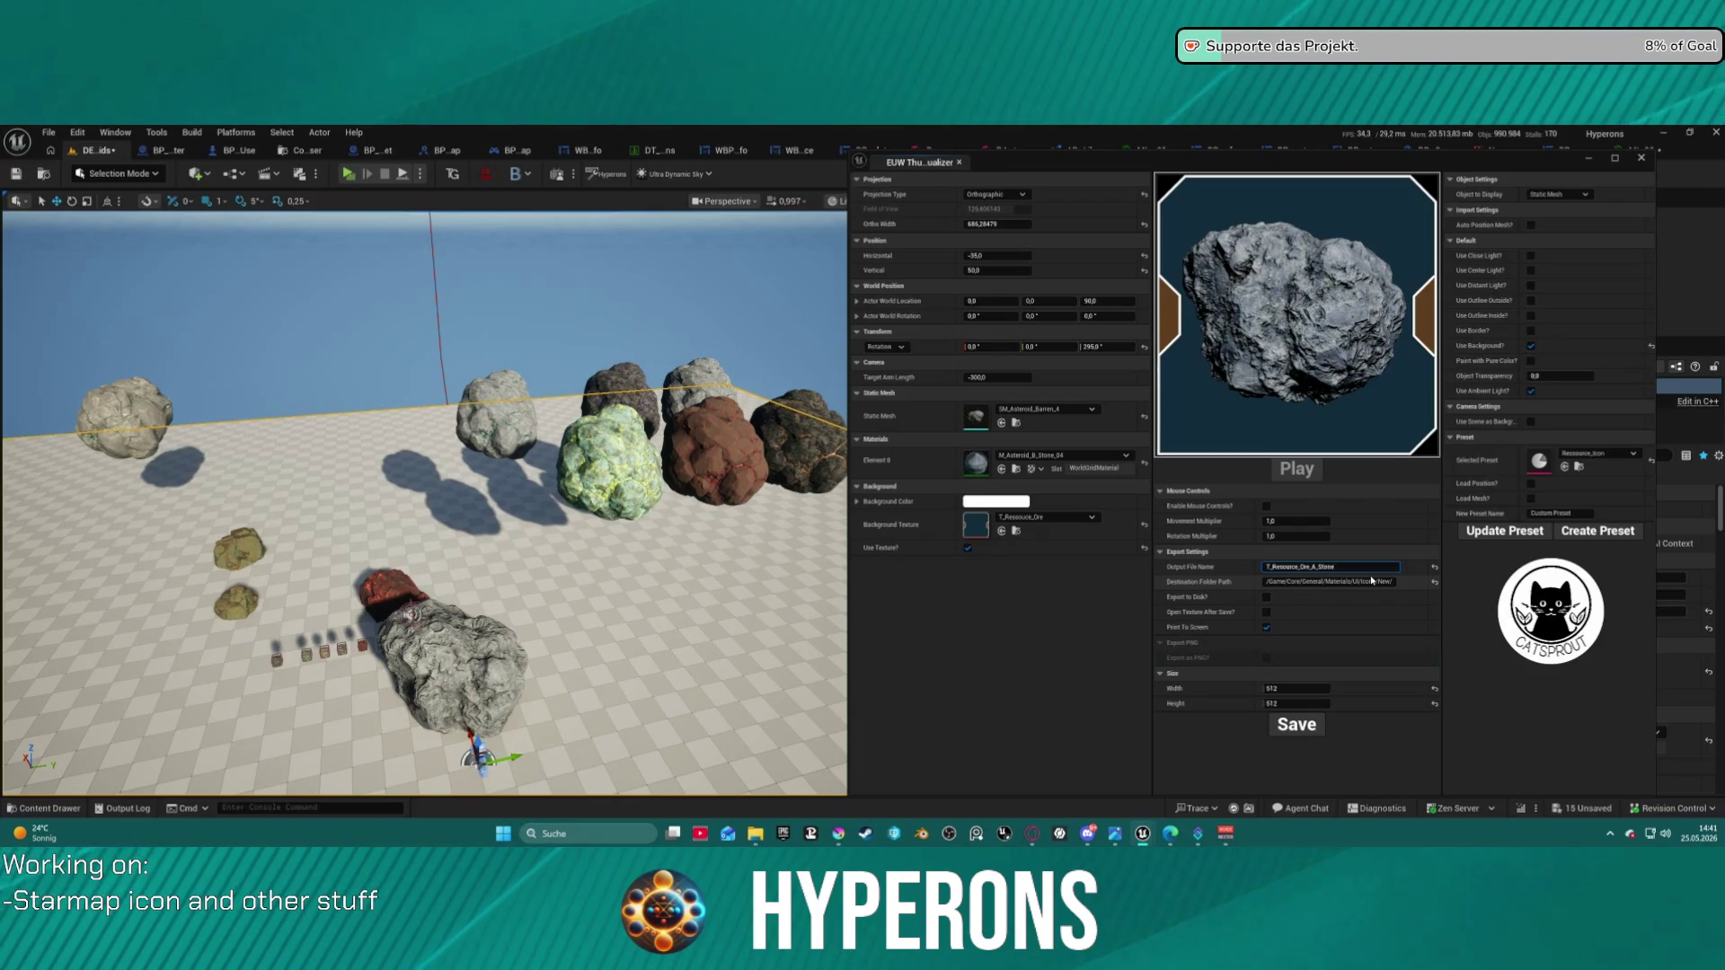
{"action": "left_click", "coordinate": [1311, 726]}
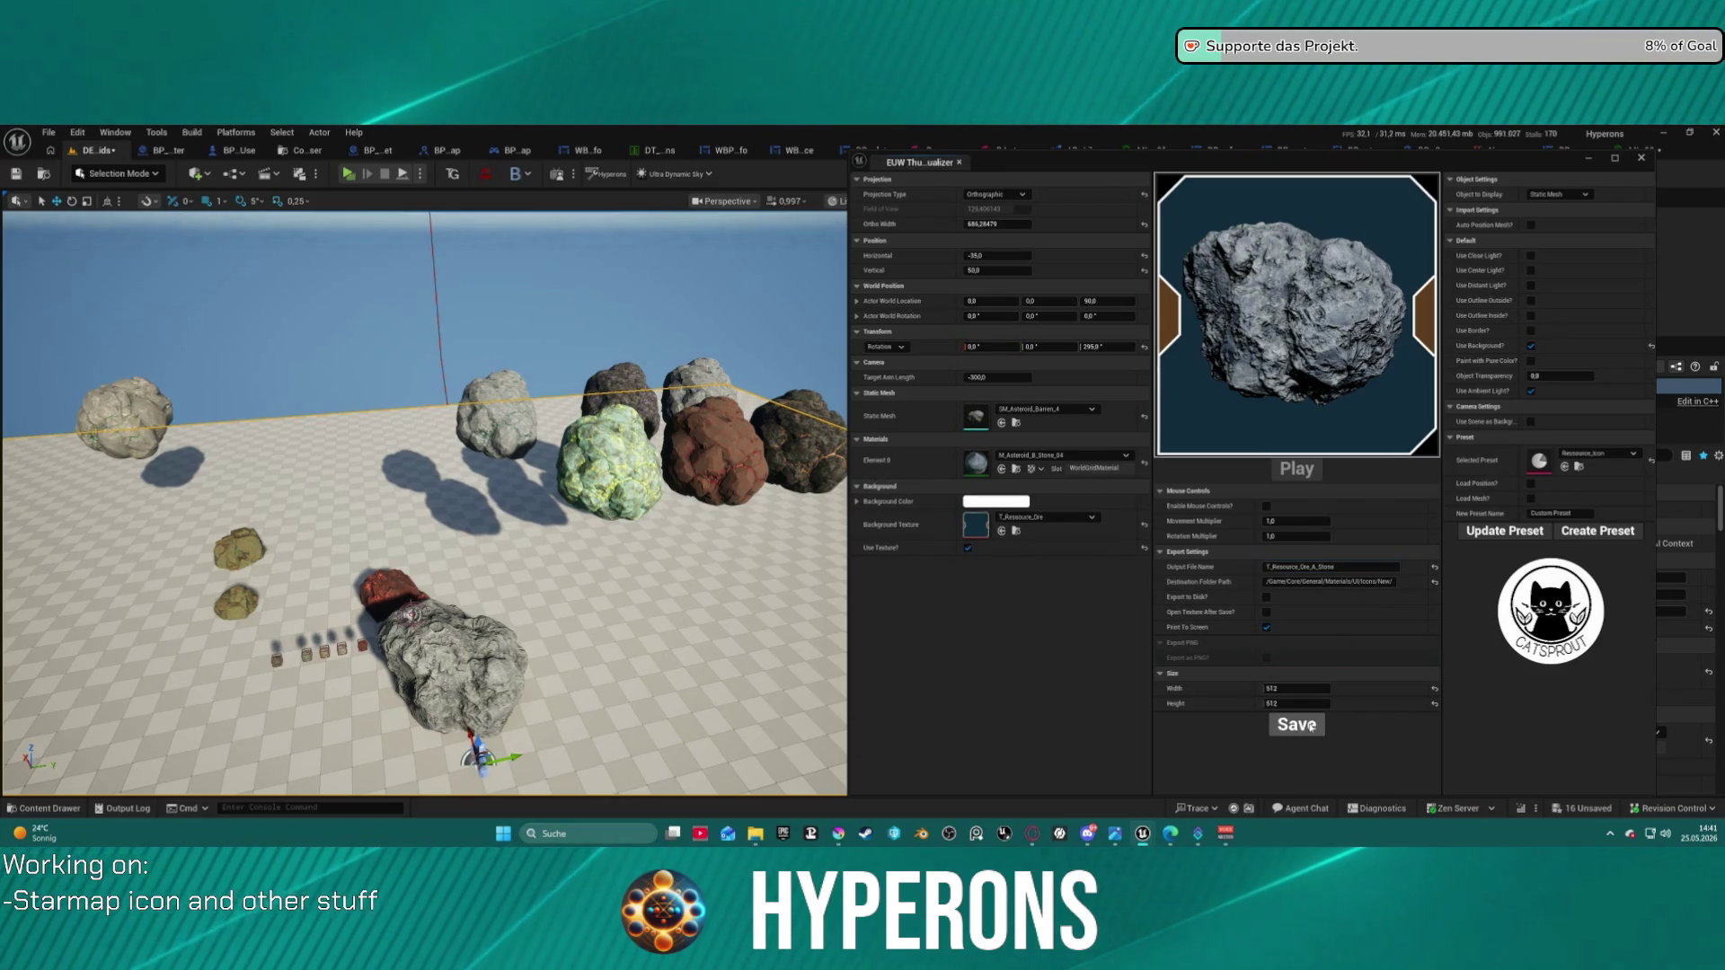
- Apply green M_Asteroid_B_Uran_04 and save the icon as T_Resource_Ore_B_Uran
{"action": "left_click", "coordinate": [1060, 456]}
{"action": "left_click", "coordinate": [1098, 678]}
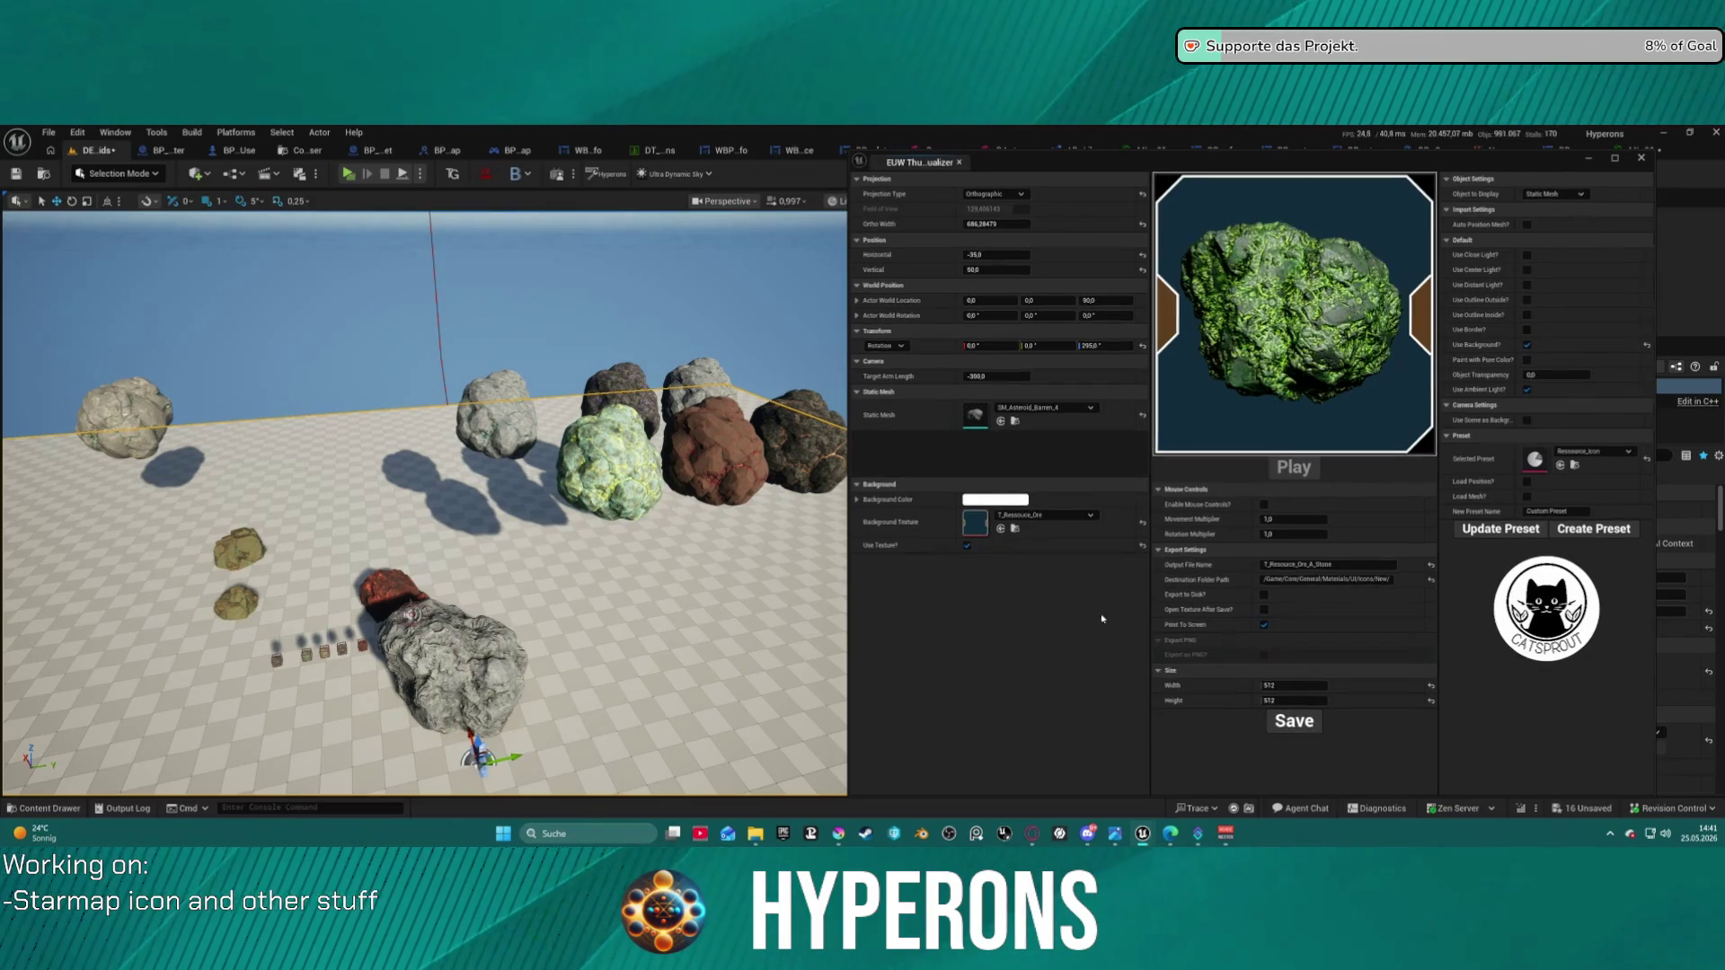
{"action": "double_click", "coordinate": [1320, 566]}
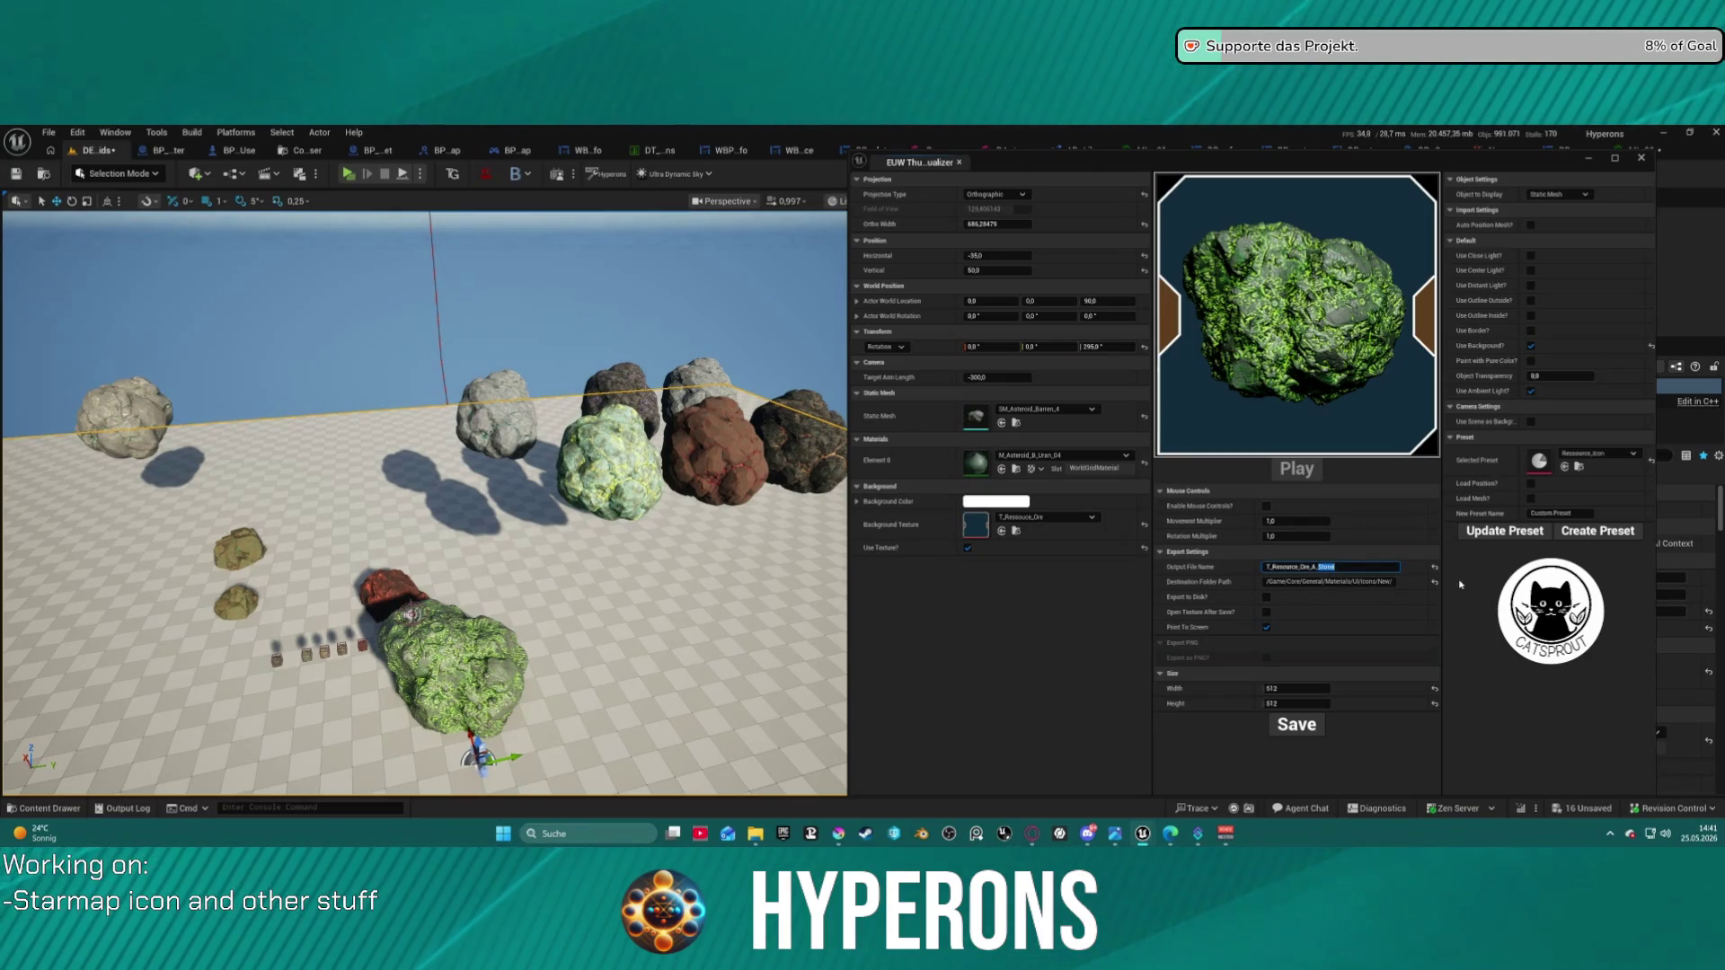
{"action": "type", "text": "an"}
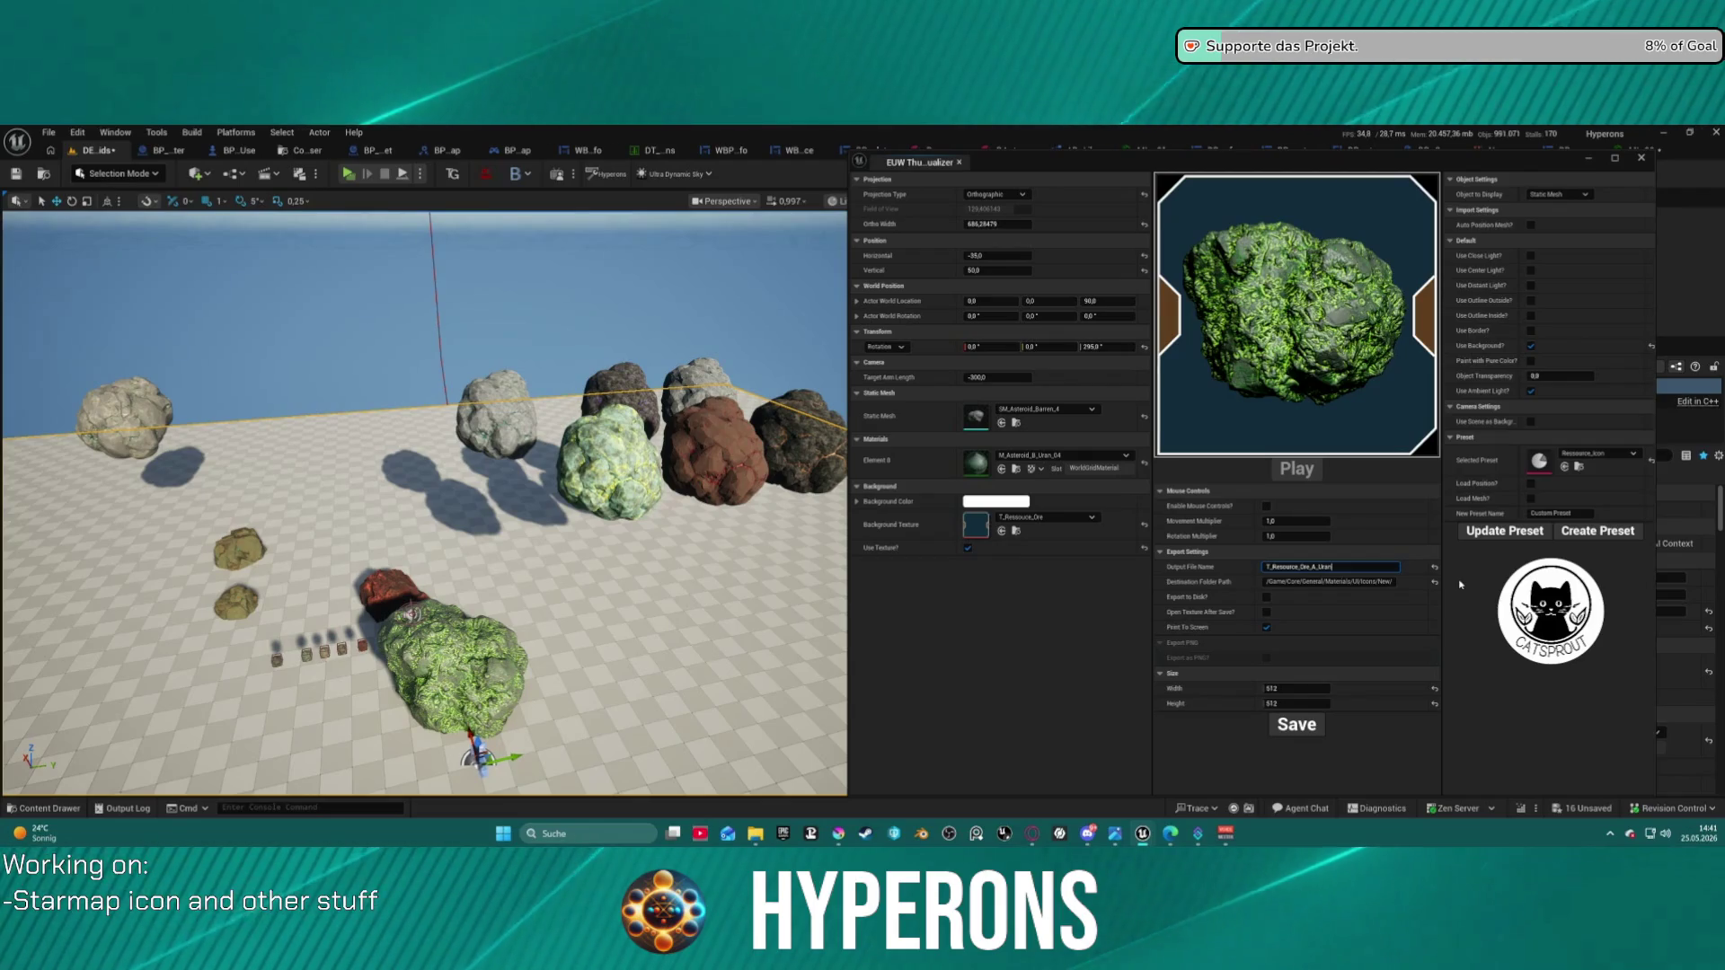
{"action": "left_click", "coordinate": [1308, 732]}
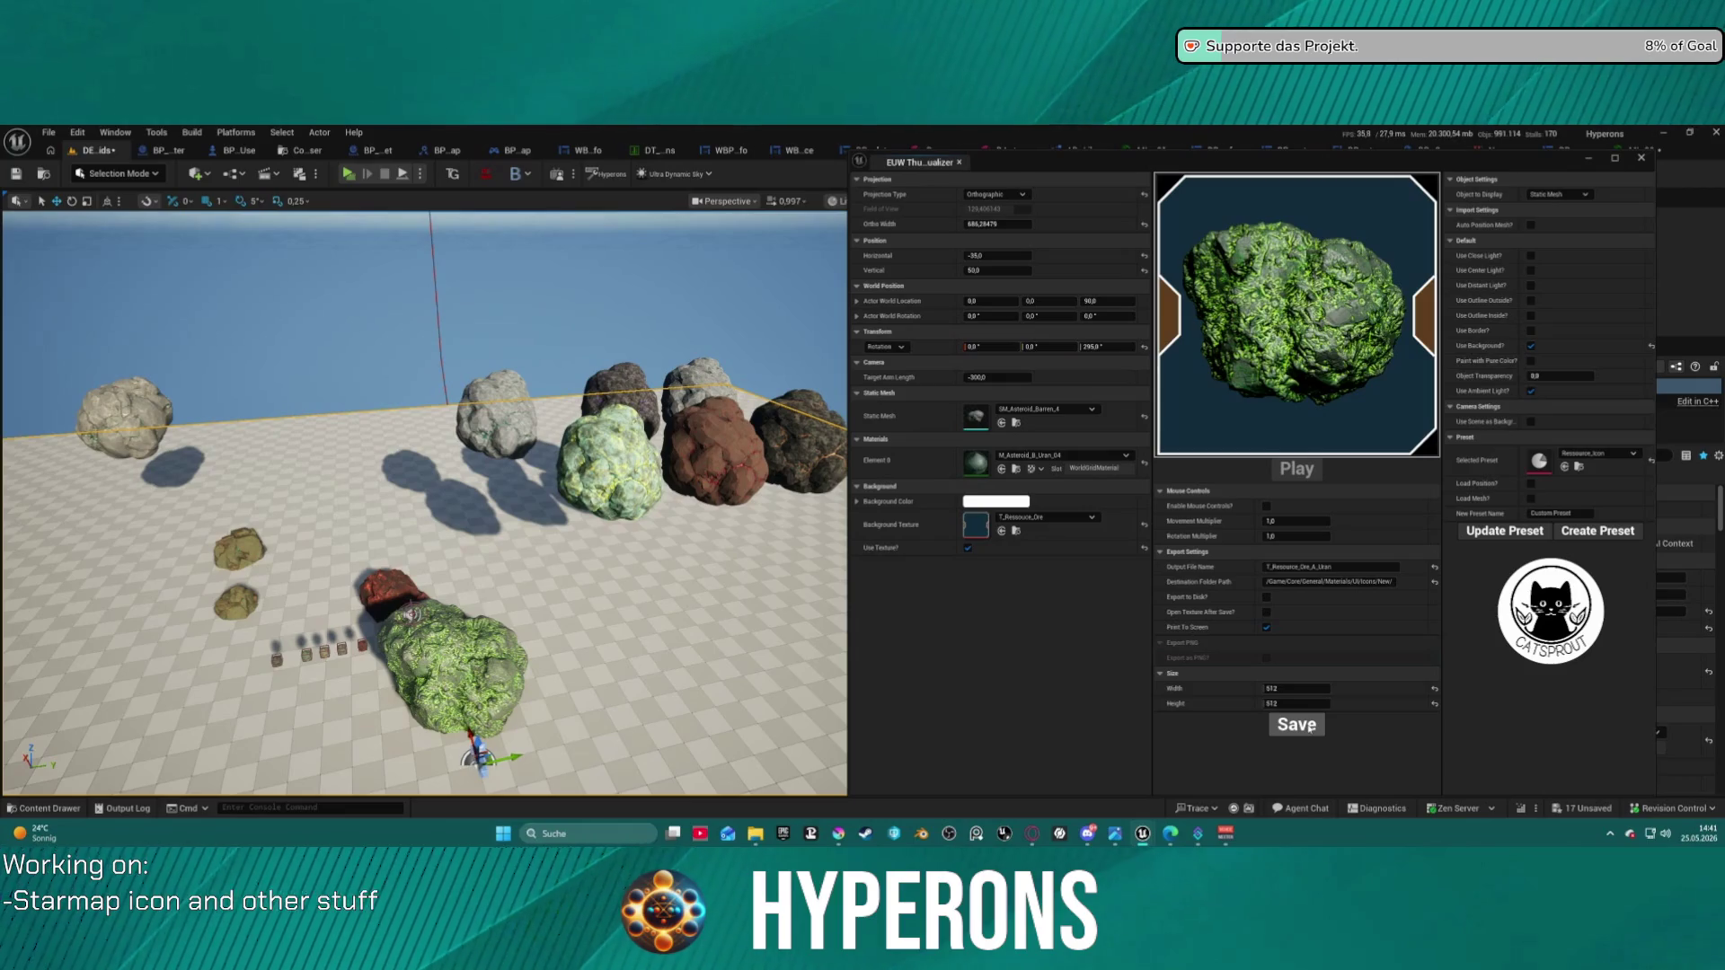
{"action": "left_click", "coordinate": [1017, 411]}
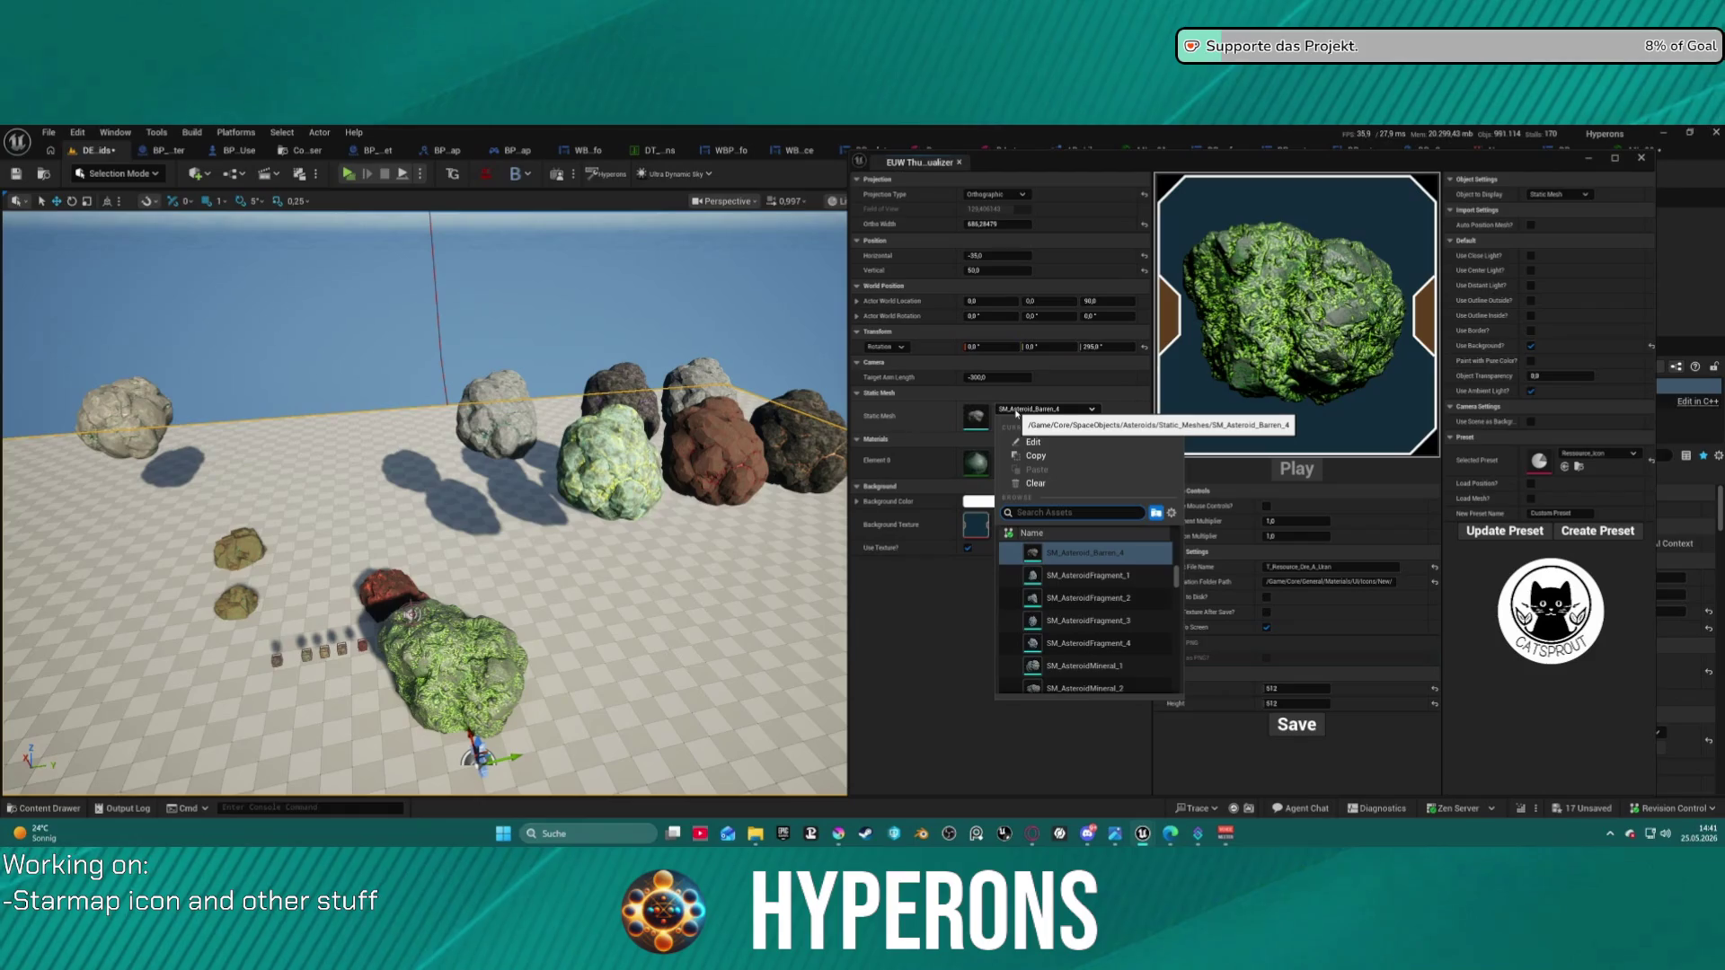
- Swap the mesh to SM_AsteroidFragment_1 and give it the iron ore rock material MI_Ore_Iron_01
{"action": "left_click", "coordinate": [1019, 413]}
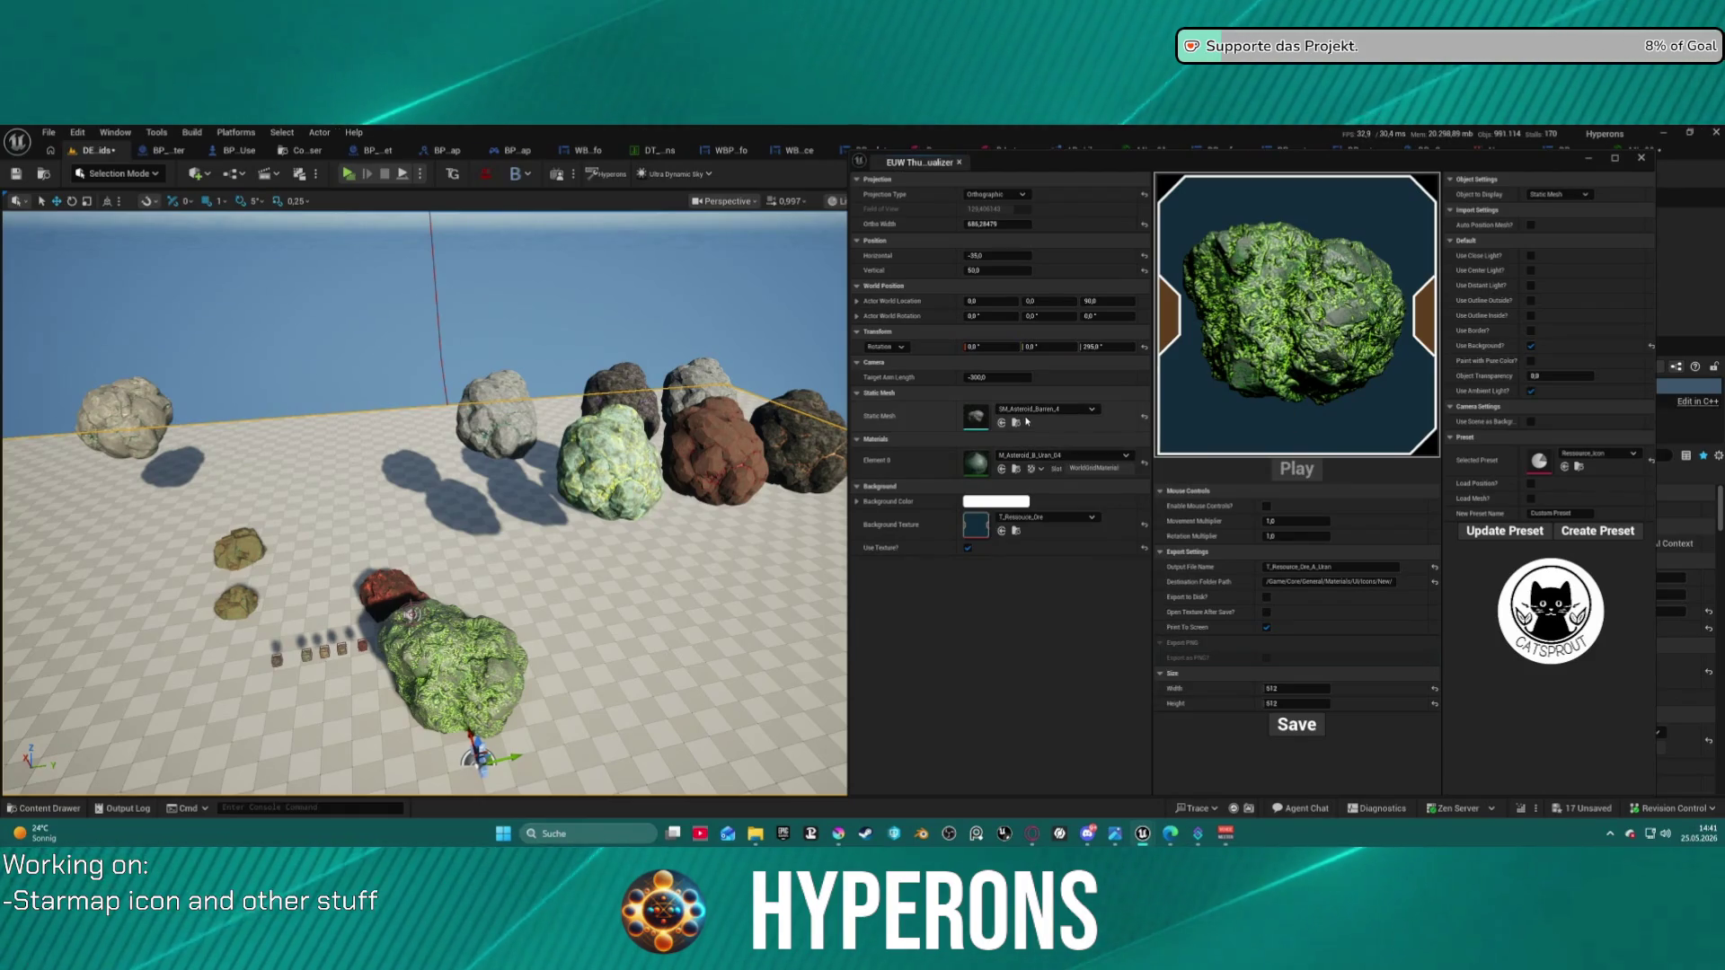
{"action": "left_click", "coordinate": [1025, 411]}
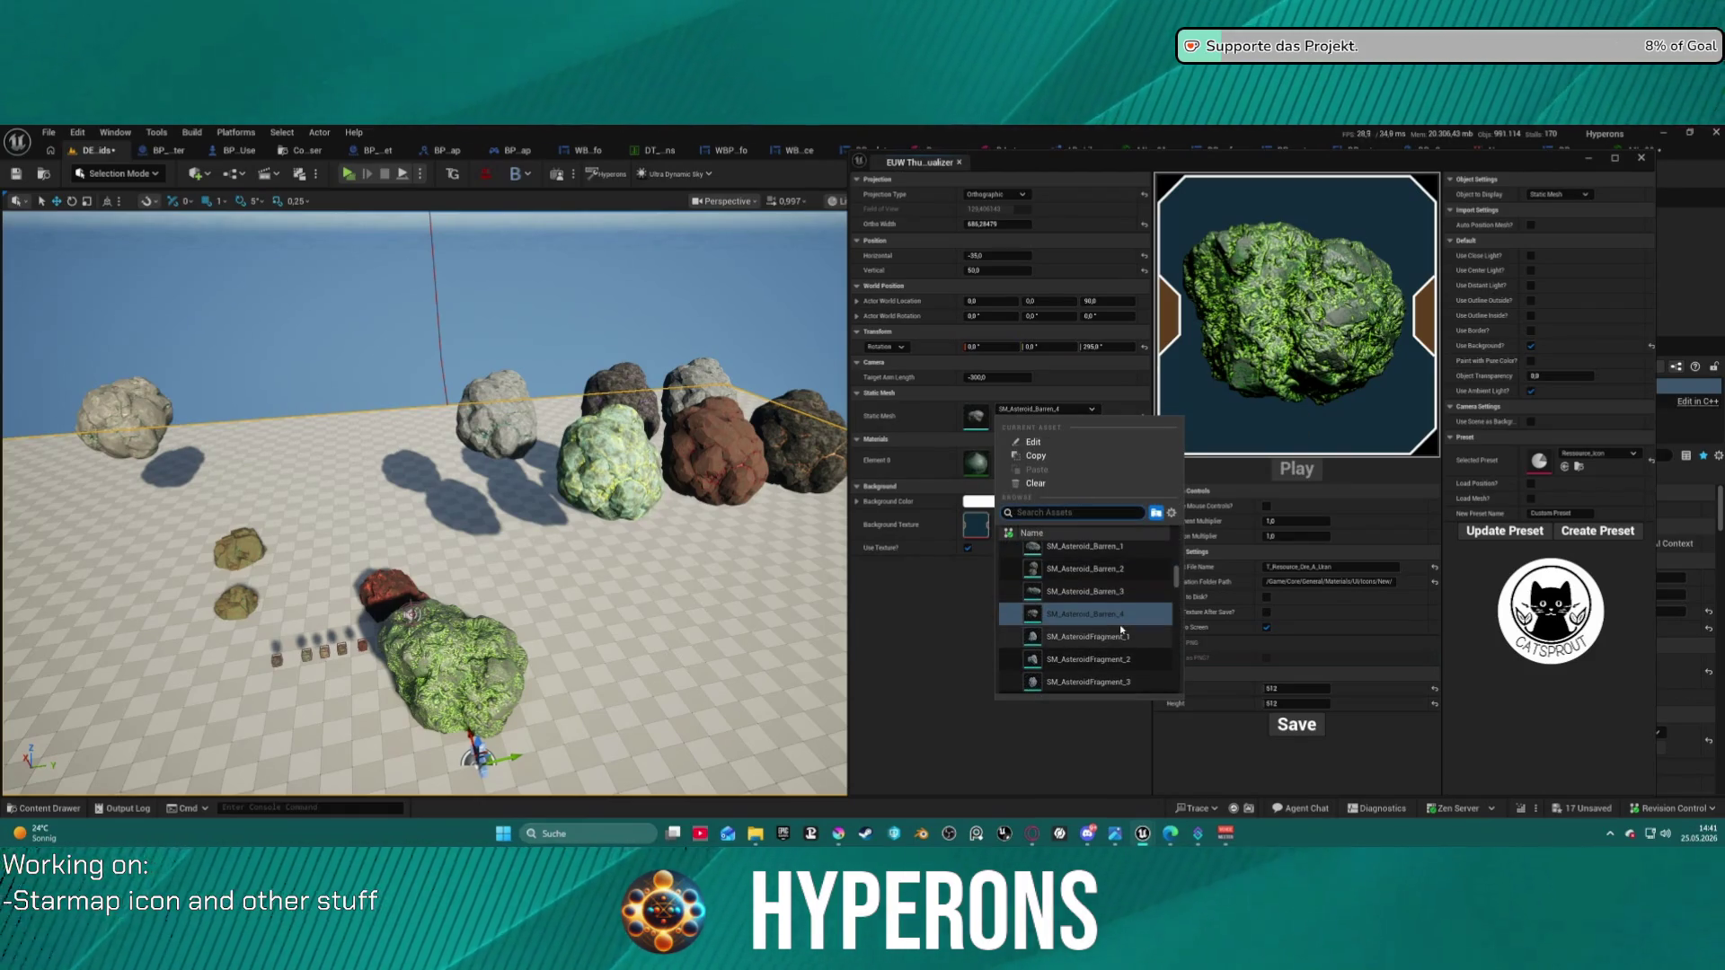
{"action": "scroll", "coordinate": [1096, 611], "scroll_direction": "down", "scroll_amount": 1}
{"action": "left_click", "coordinate": [1065, 577]}
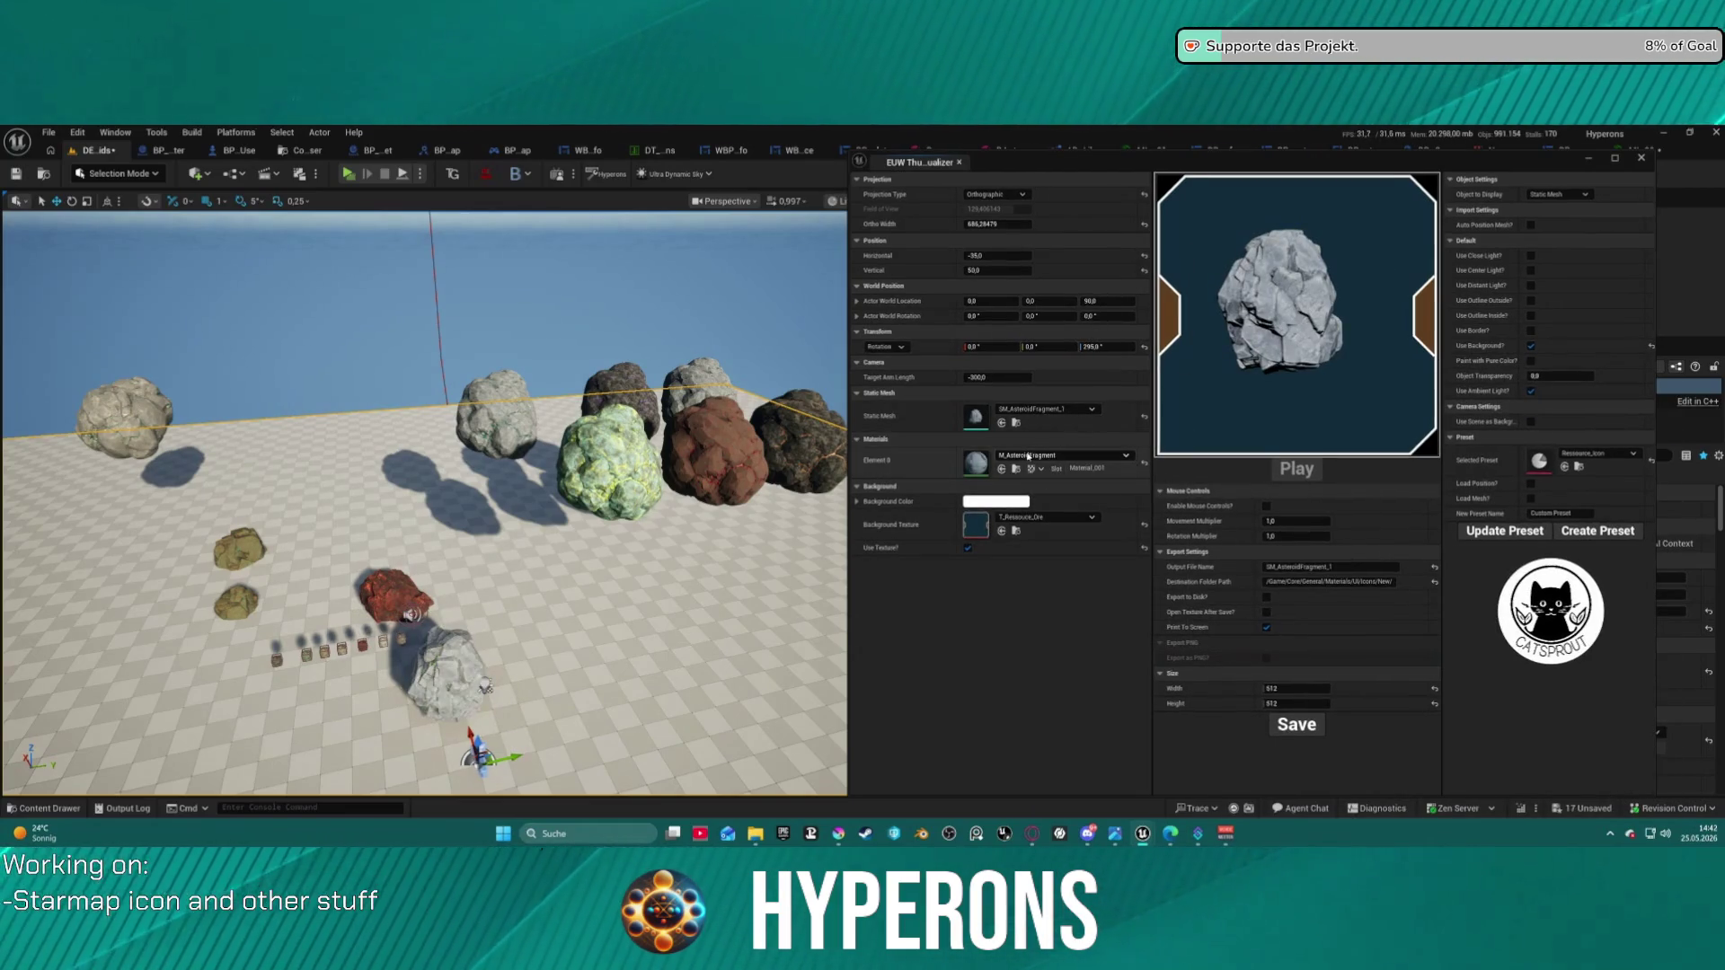
{"action": "left_click", "coordinate": [1028, 455]}
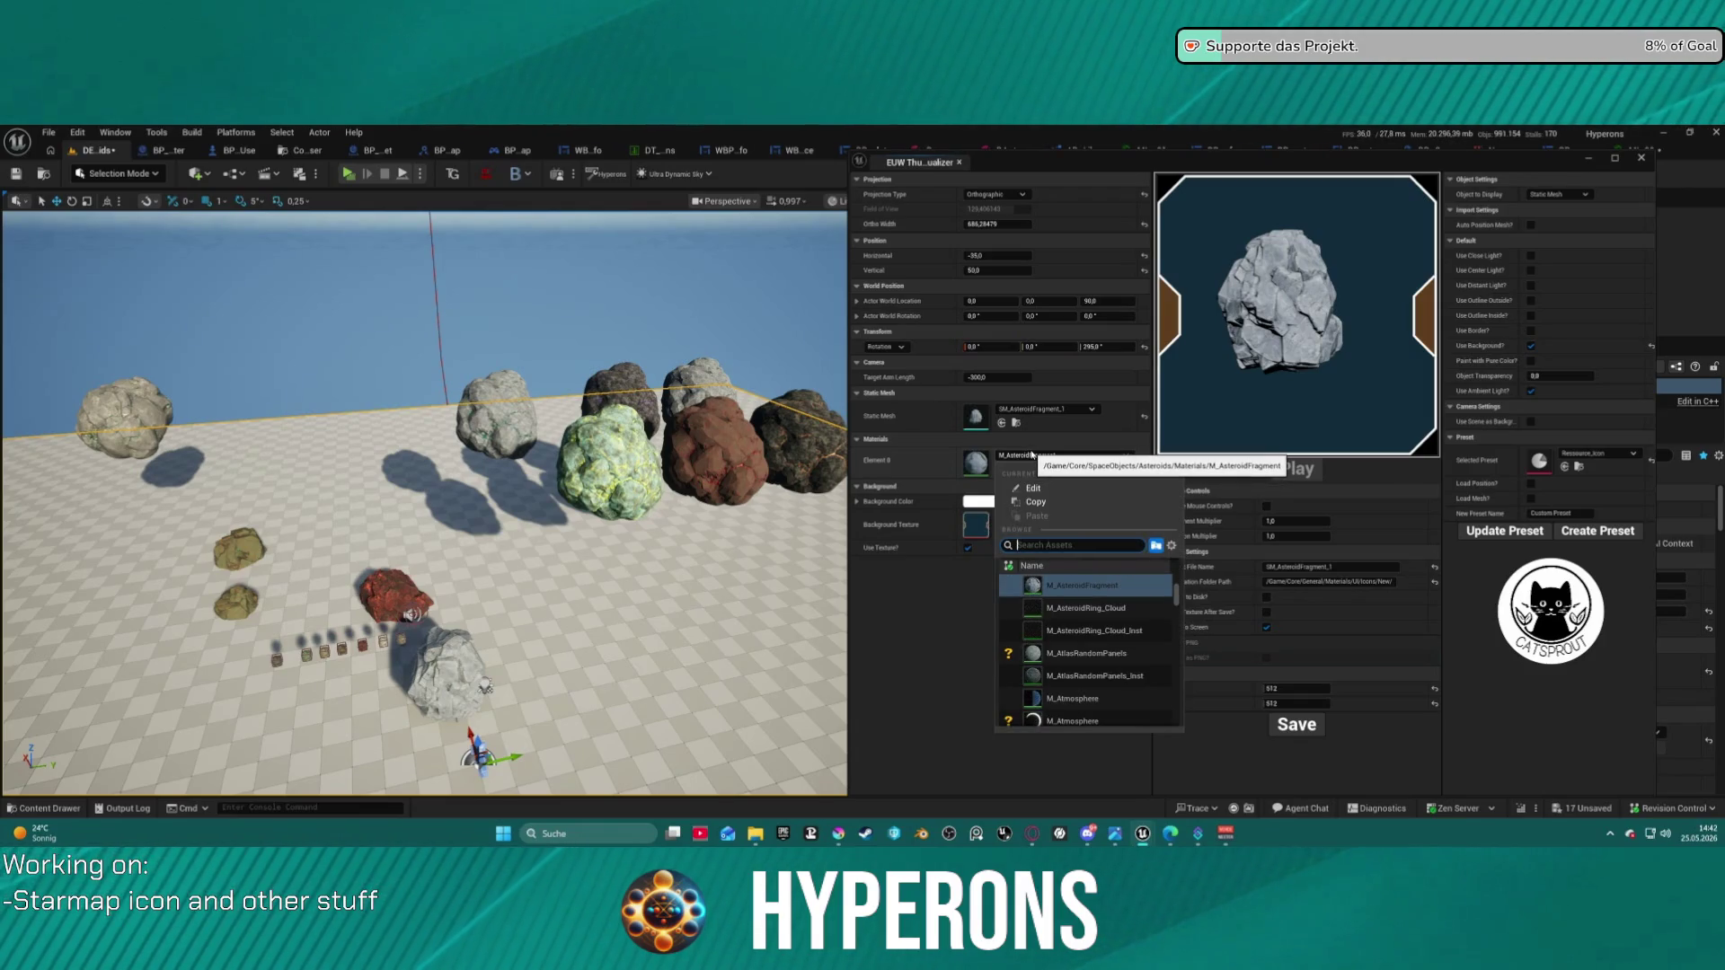
{"action": "type", "text": "iron ore"}
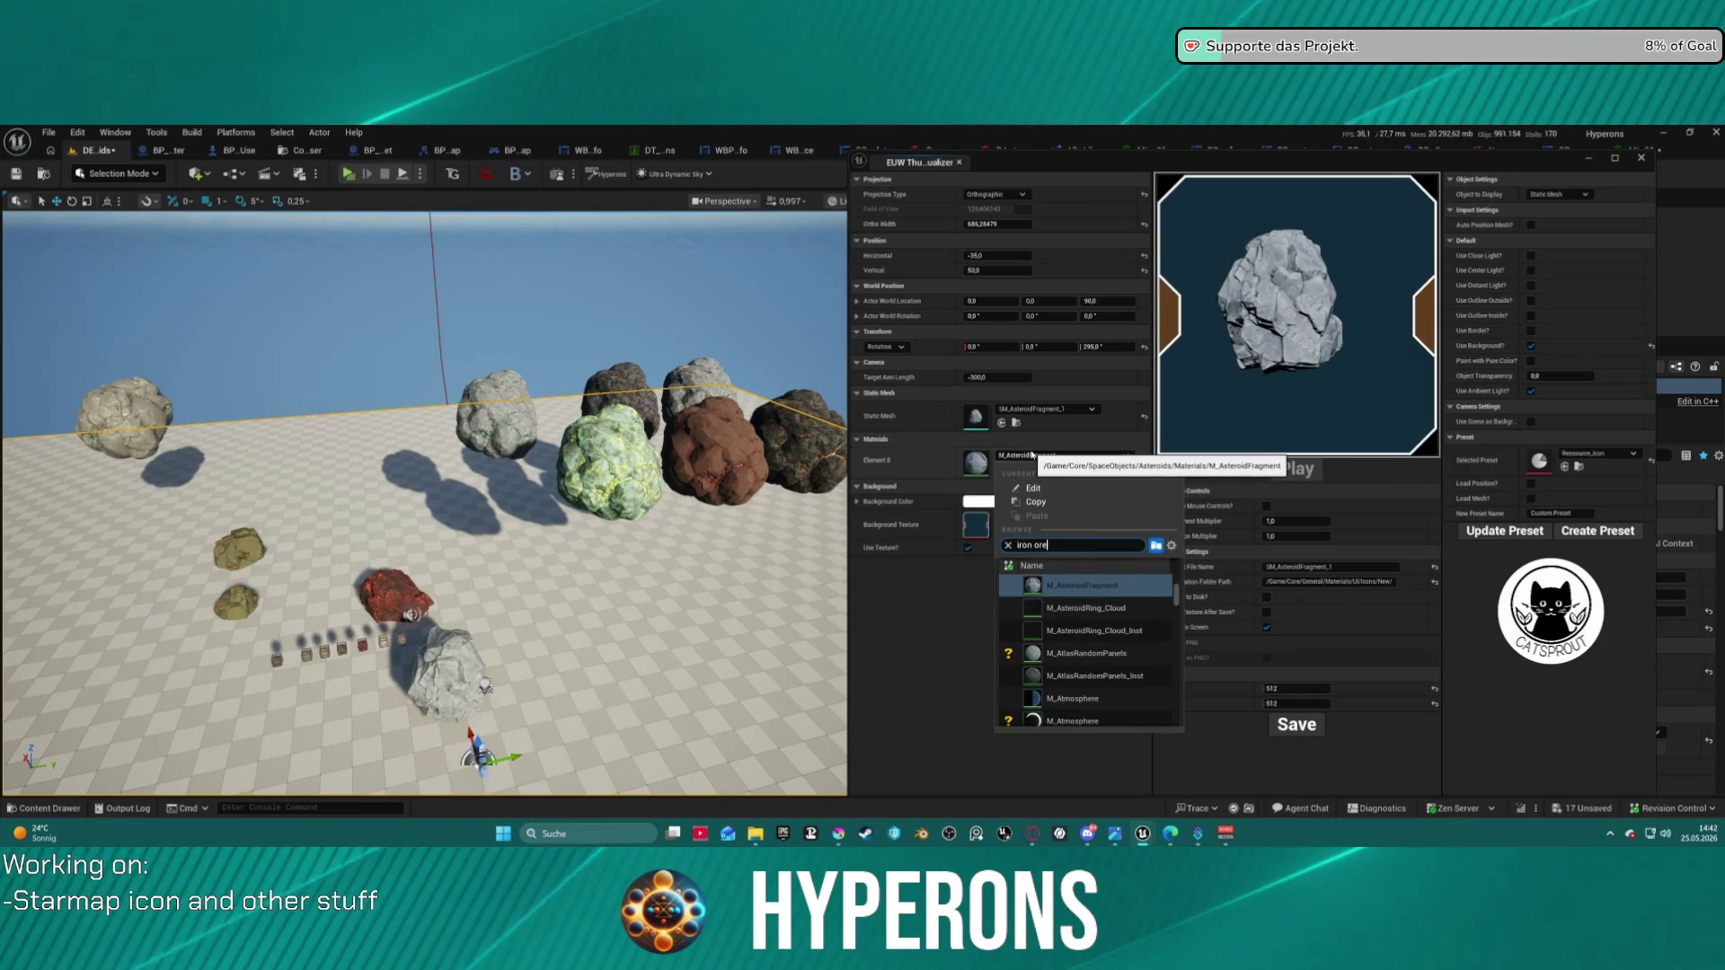
{"action": "scroll", "coordinate": [1179, 692], "scroll_direction": "up", "scroll_amount": 10}
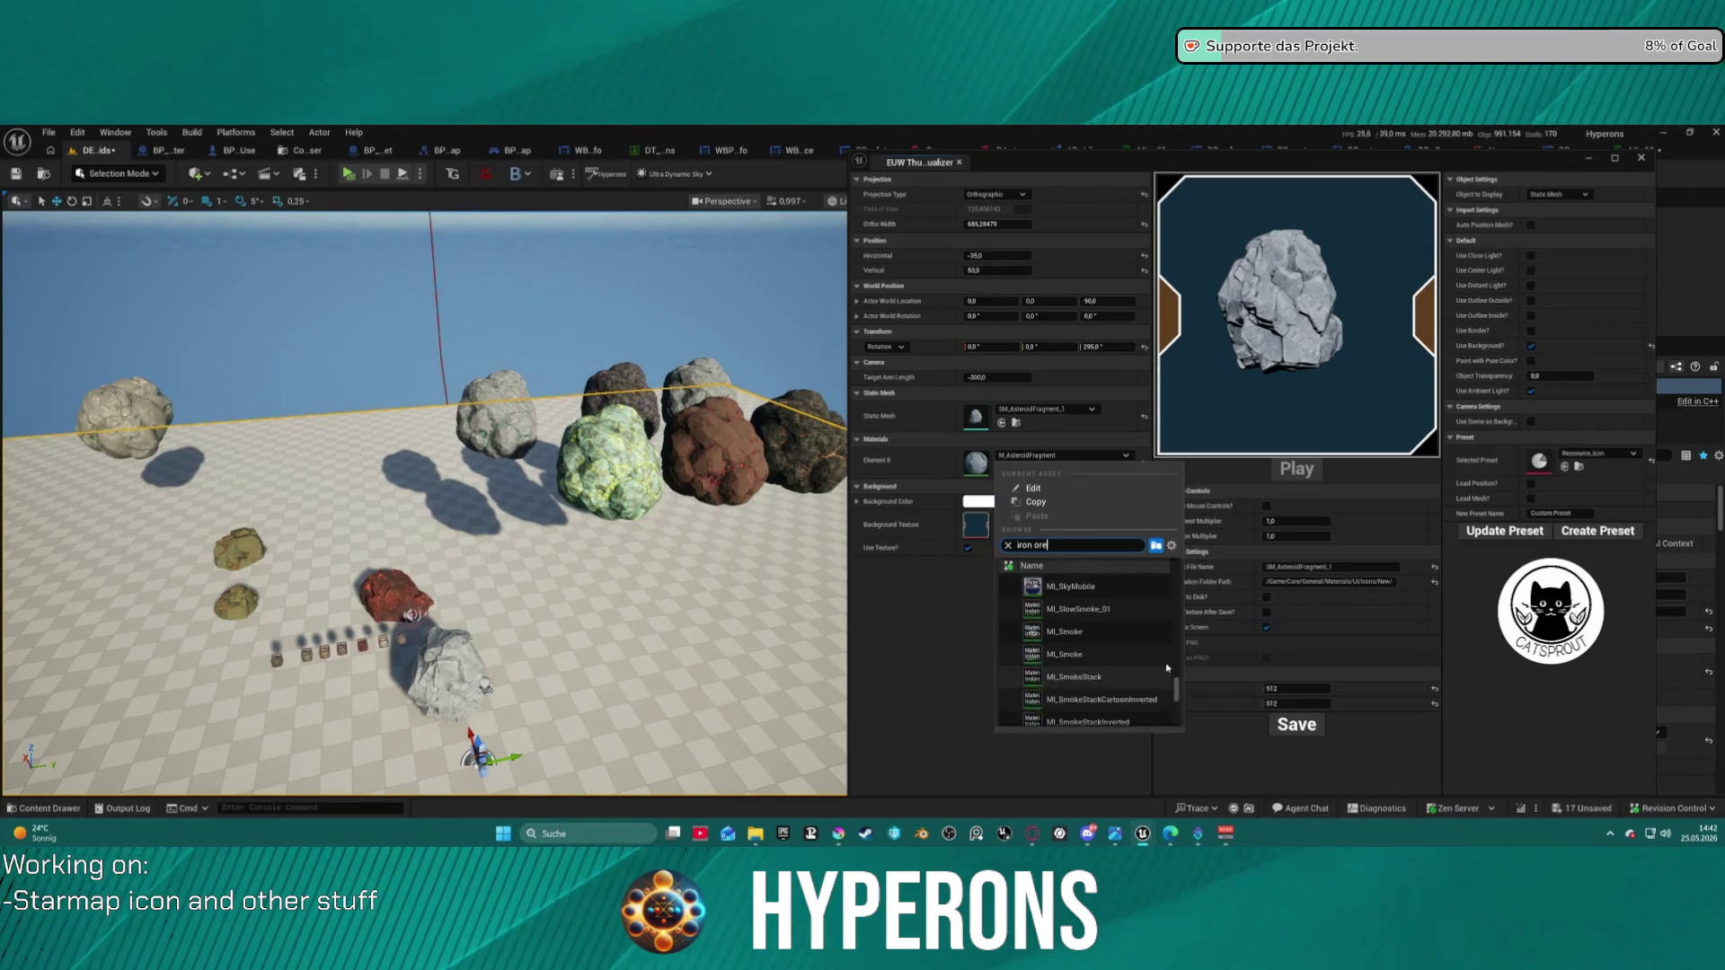
{"action": "left_click_drag", "start_coordinate": [1180, 691], "coordinate": [1186, 737]}
{"action": "type", "text": "roc"}
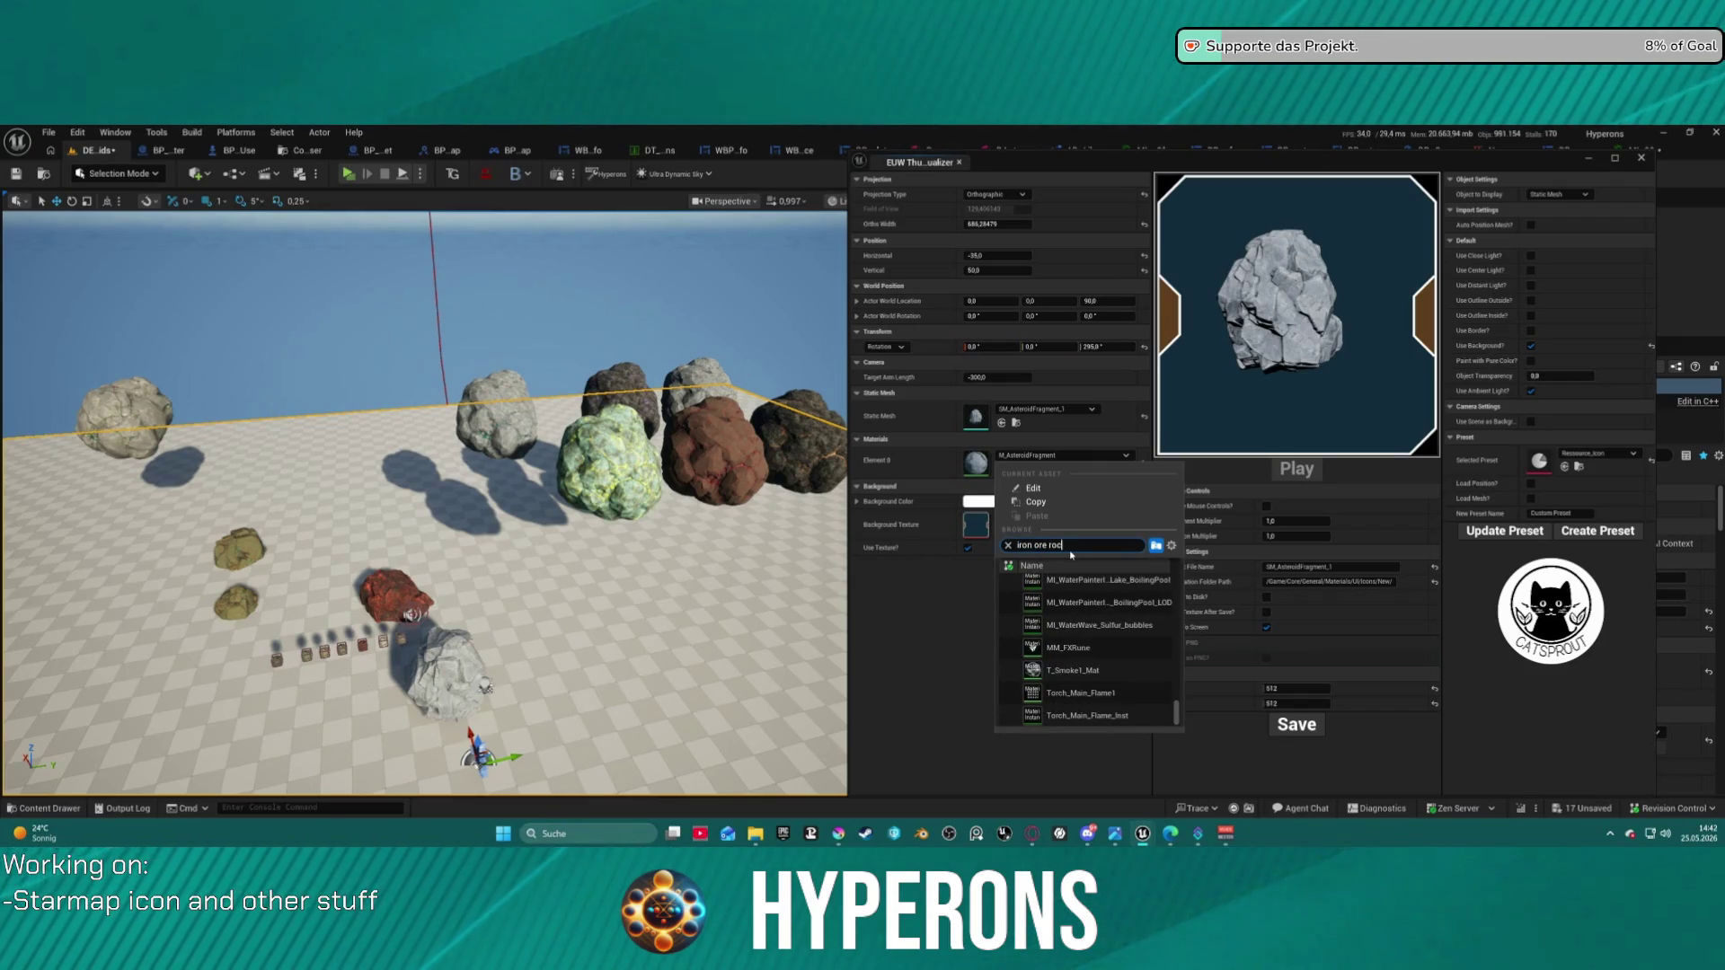
{"action": "type", "text": "k"}
{"action": "scroll", "coordinate": [1179, 703], "scroll_direction": "up", "scroll_amount": 3}
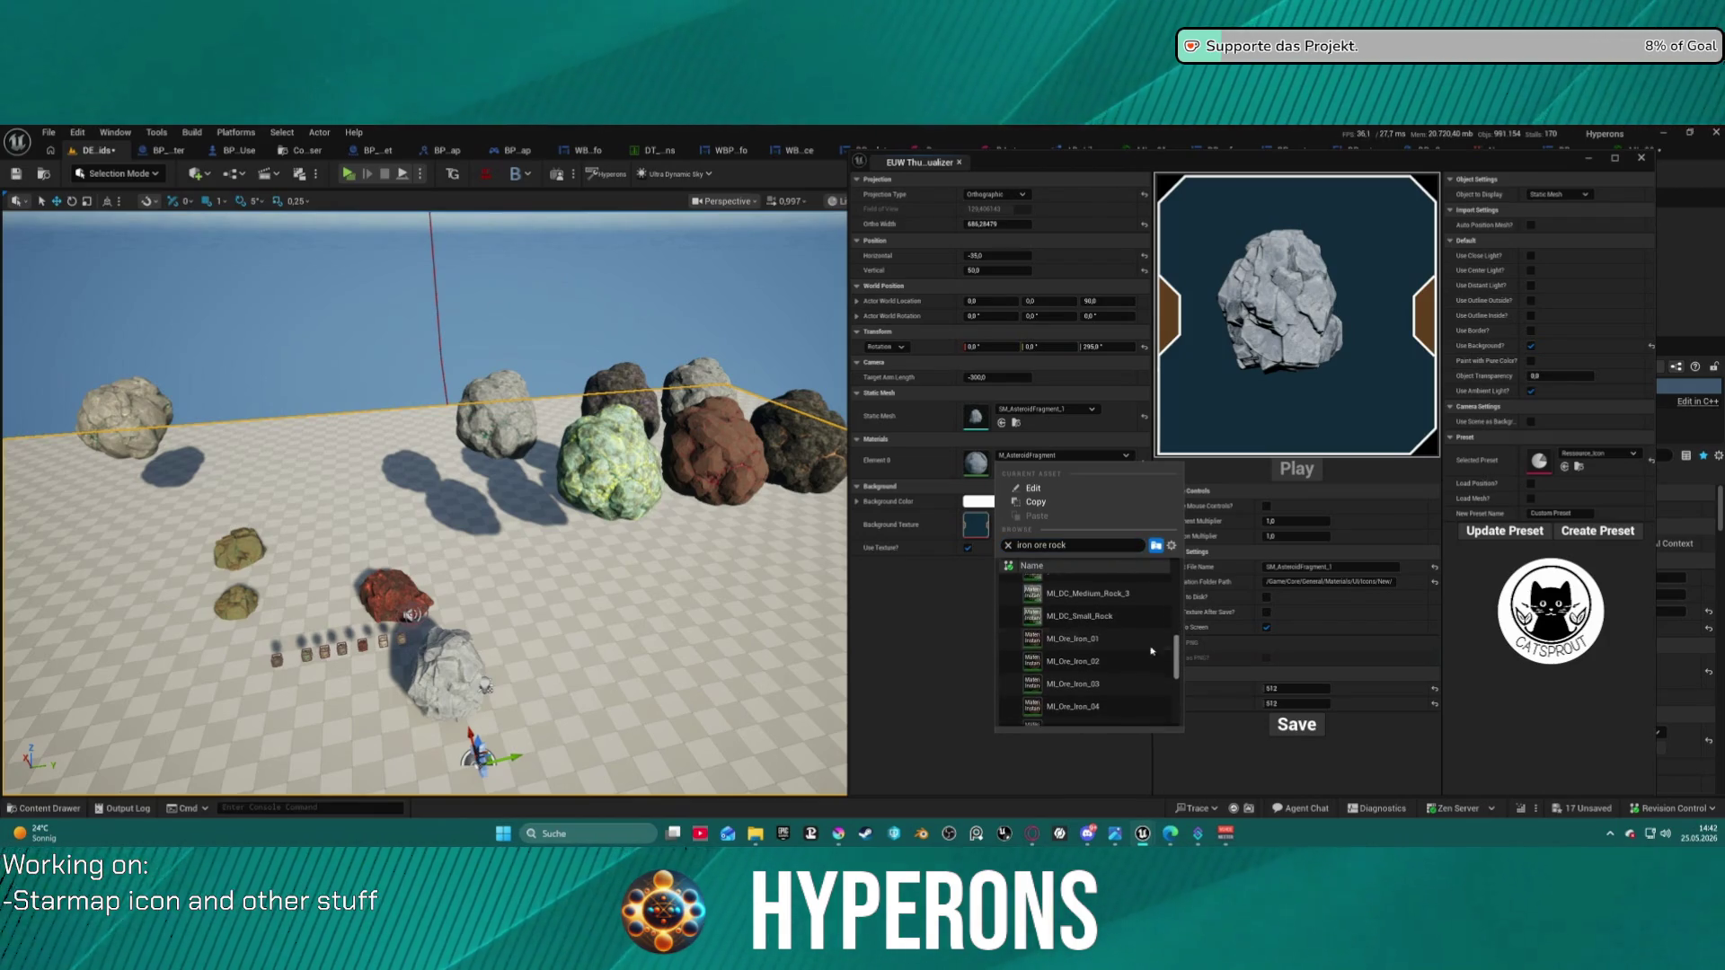
{"action": "left_click", "coordinate": [1095, 646]}
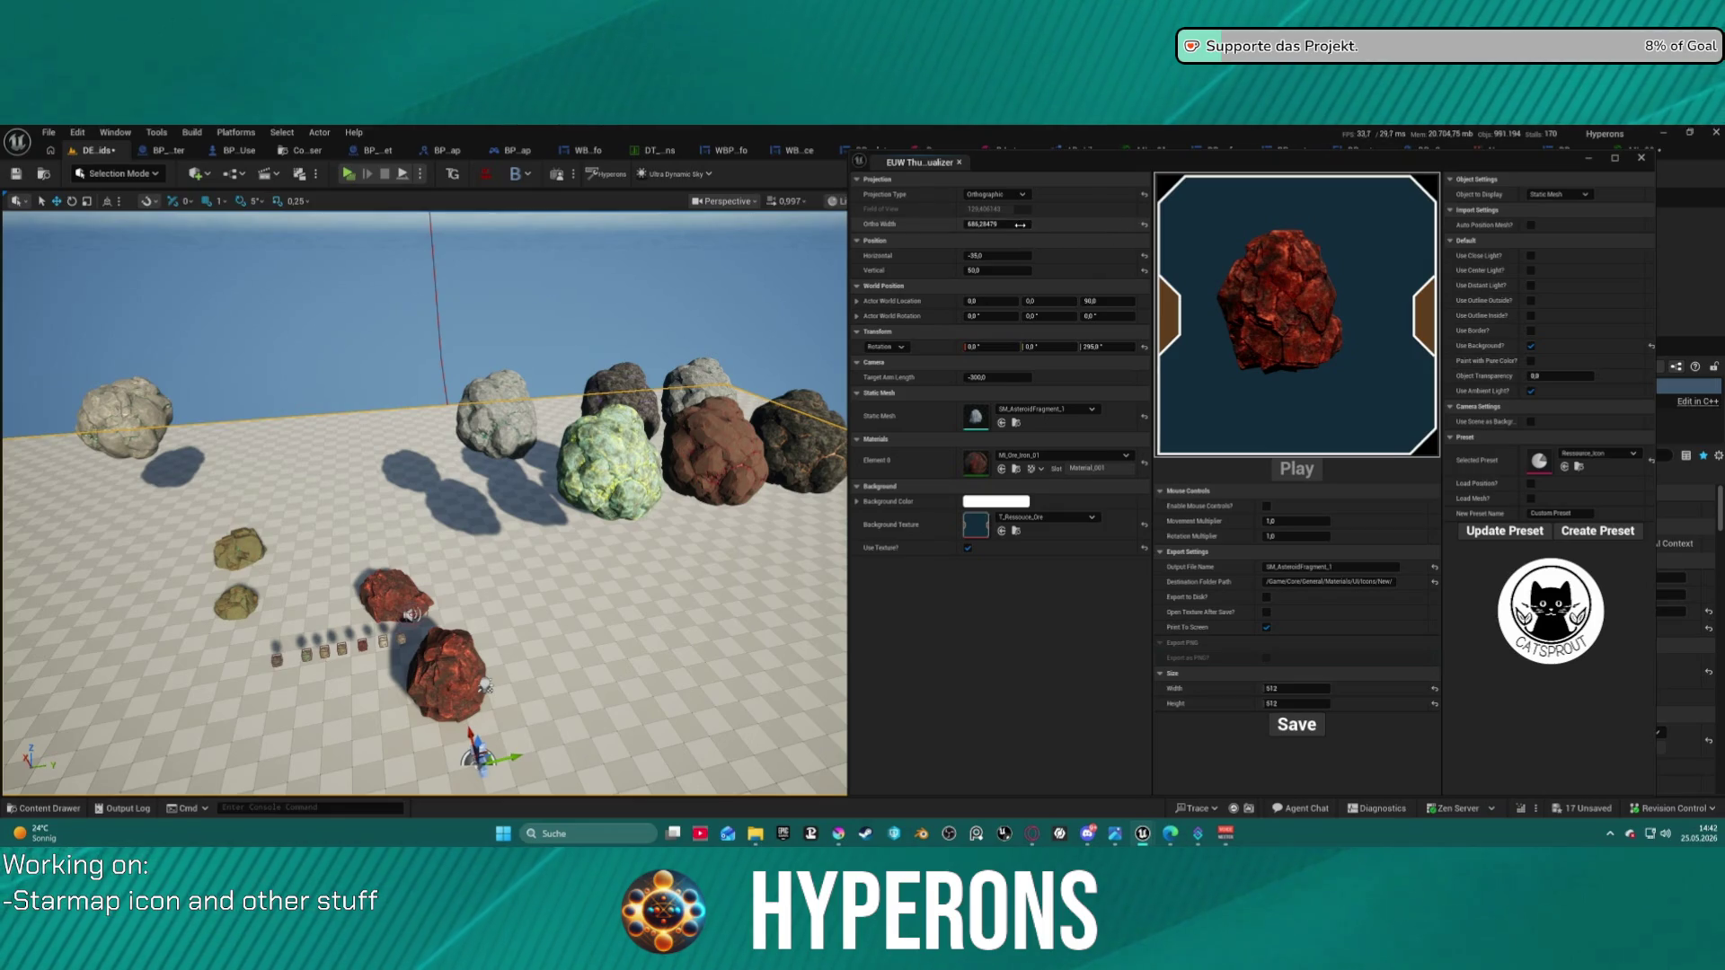
- Set Ortho Width to 500, zero both offsets, then widen the view and lower the rock
{"action": "type", "text": "60500"}
{"action": "key", "text": "Return"}
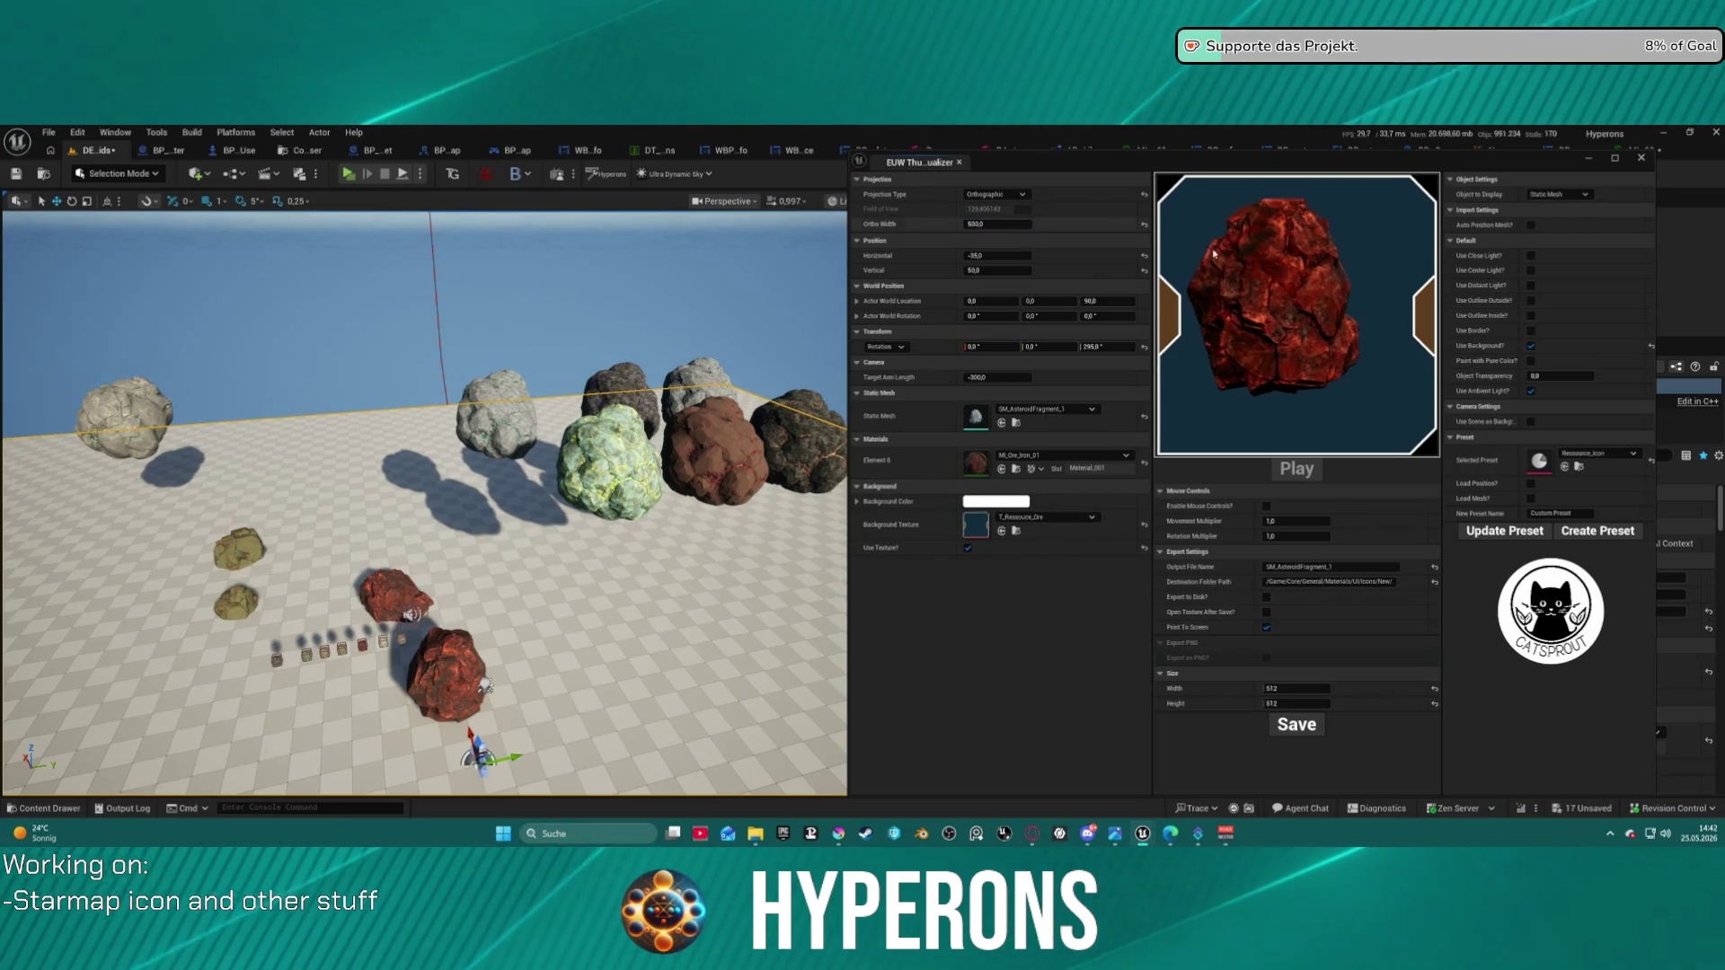
{"action": "left_click", "coordinate": [1144, 258]}
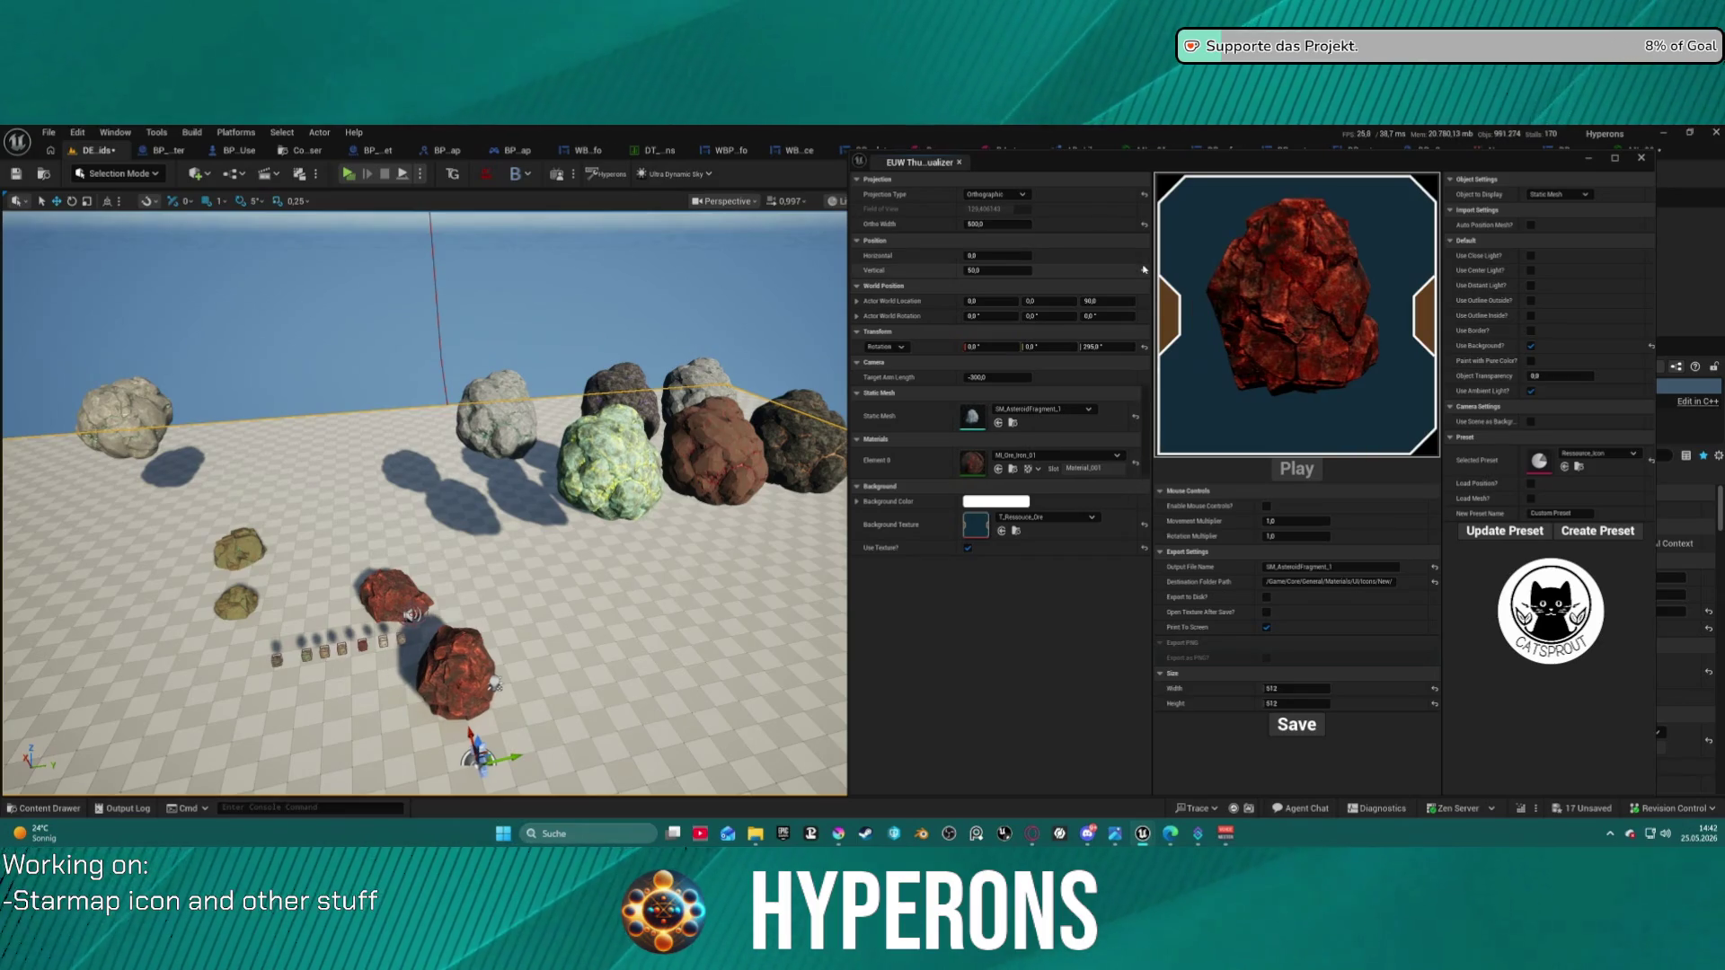
{"action": "left_click", "coordinate": [1143, 273]}
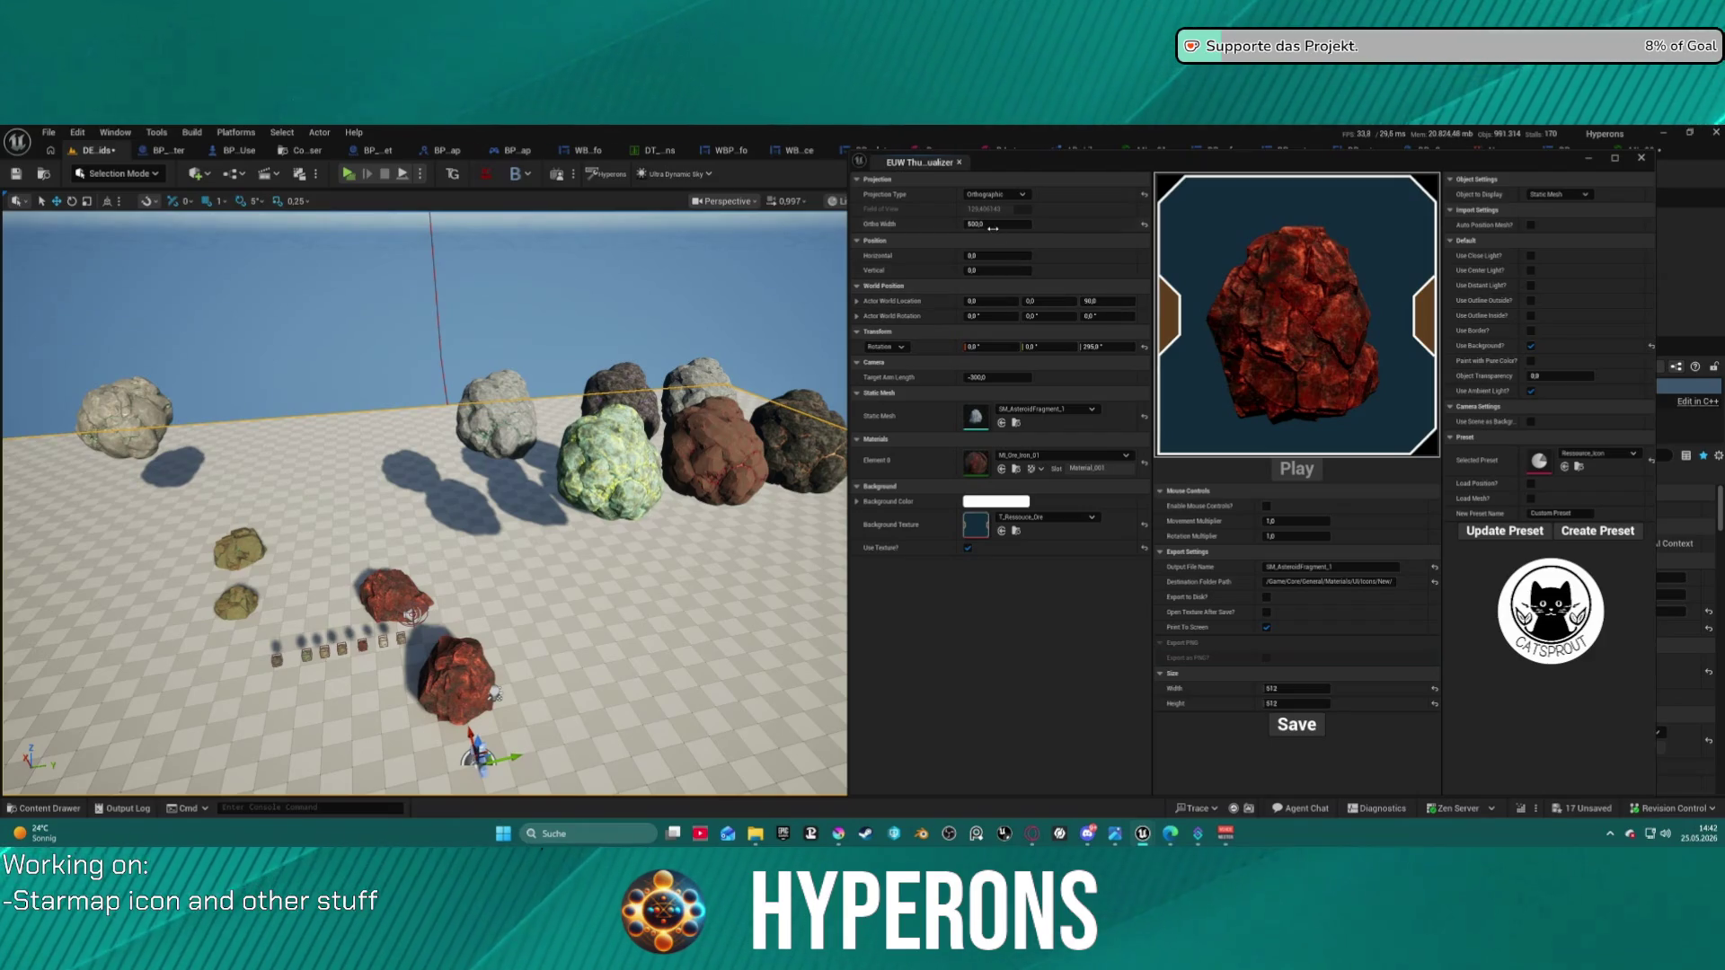
{"action": "left_click_drag", "start_coordinate": [992, 224], "coordinate": [991, 253]}
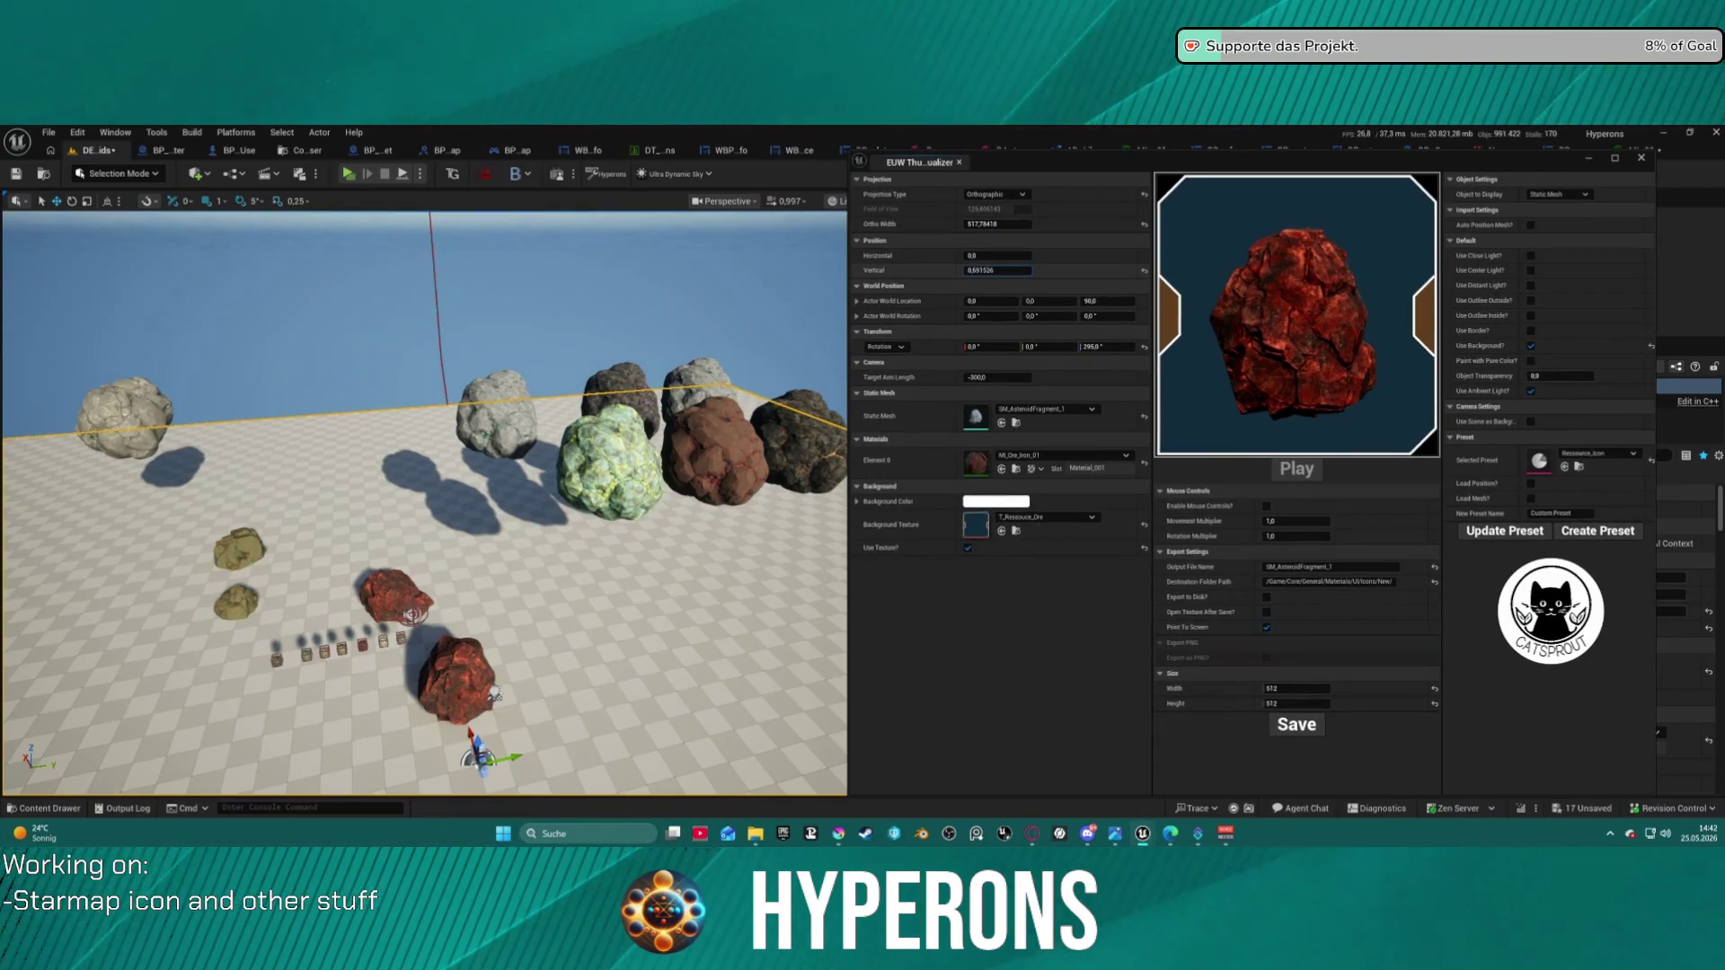
{"action": "mouse_move", "coordinate": [997, 269]}
{"action": "left_mouse_down"}
{"action": "mouse_move", "coordinate": [1024, 255]}
{"action": "mouse_move", "coordinate": [1006, 224]}
{"action": "mouse_move", "coordinate": [977, 225]}
{"action": "left_mouse_up"}
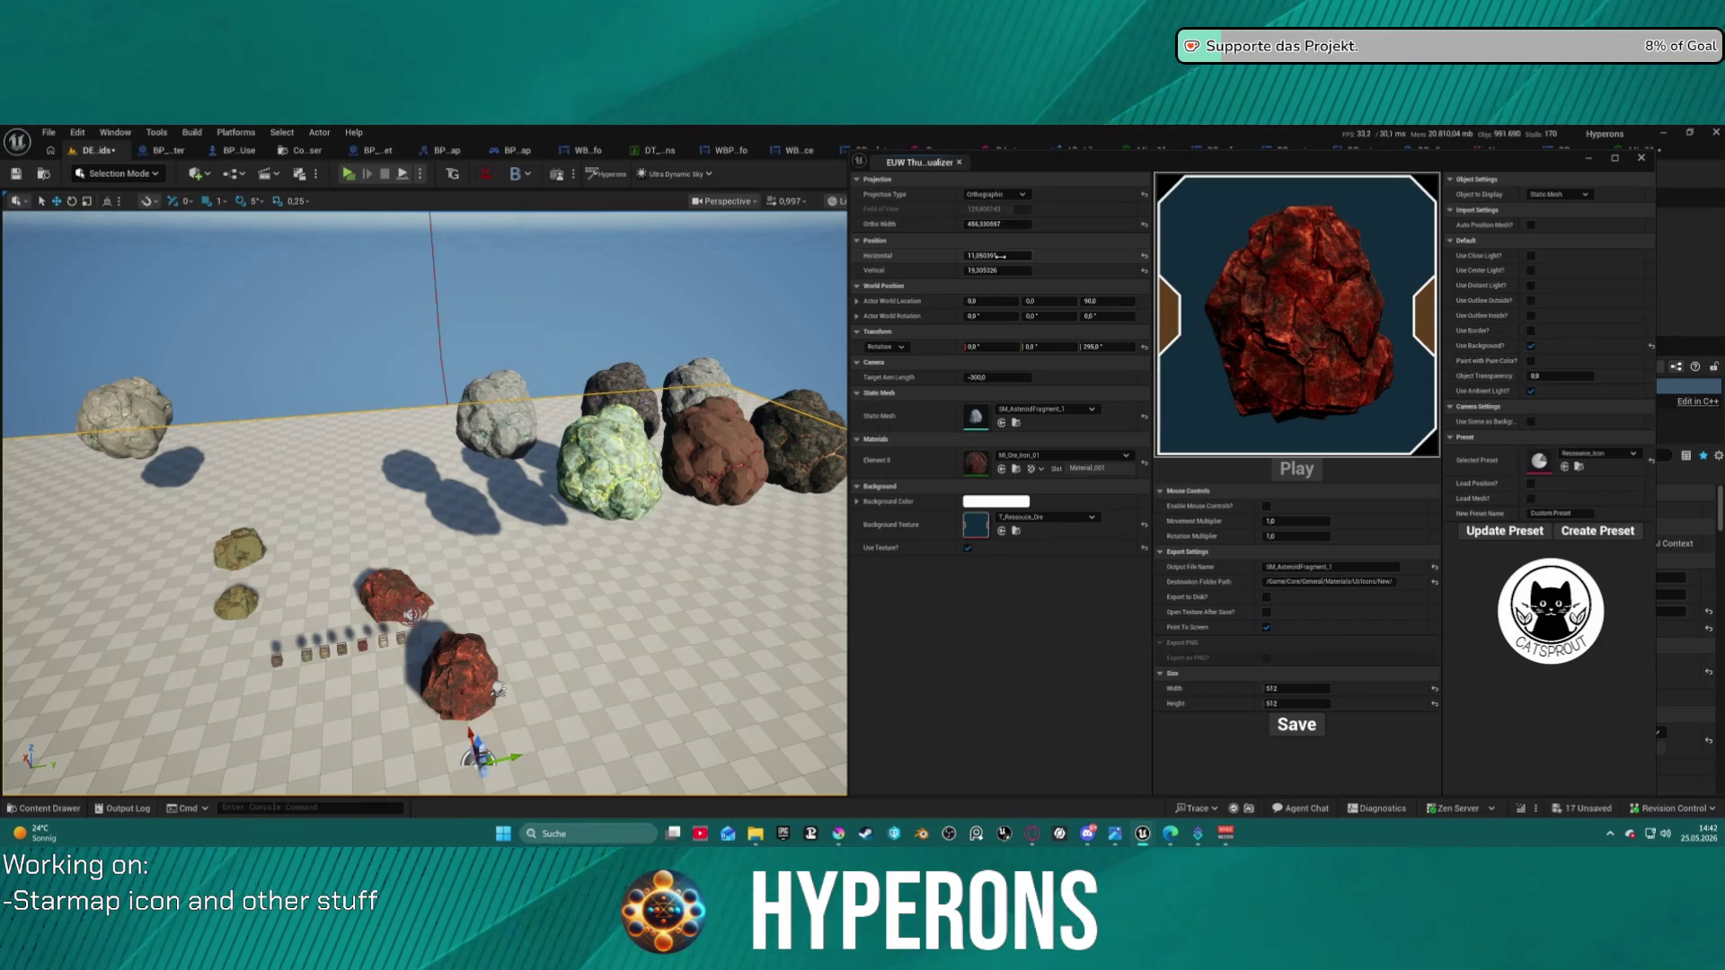
{"action": "mouse_move", "coordinate": [993, 224]}
{"action": "left_mouse_down"}
{"action": "mouse_move", "coordinate": [1070, 223]}
{"action": "mouse_move", "coordinate": [969, 235]}
{"action": "left_mouse_up"}
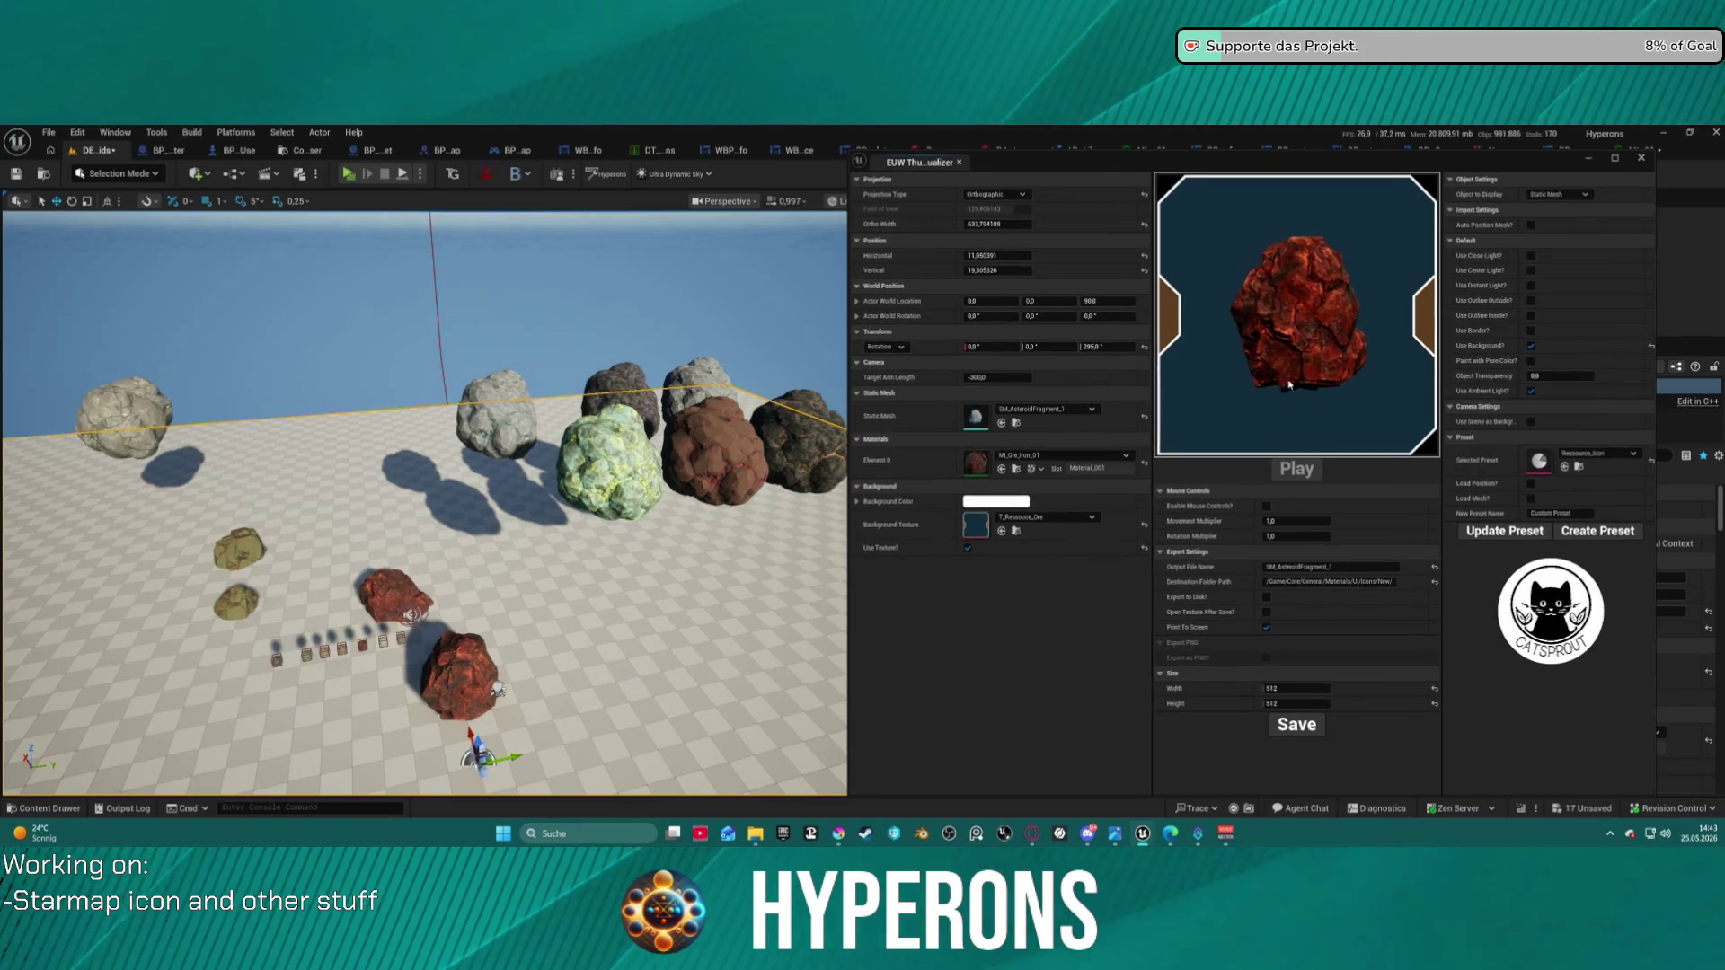
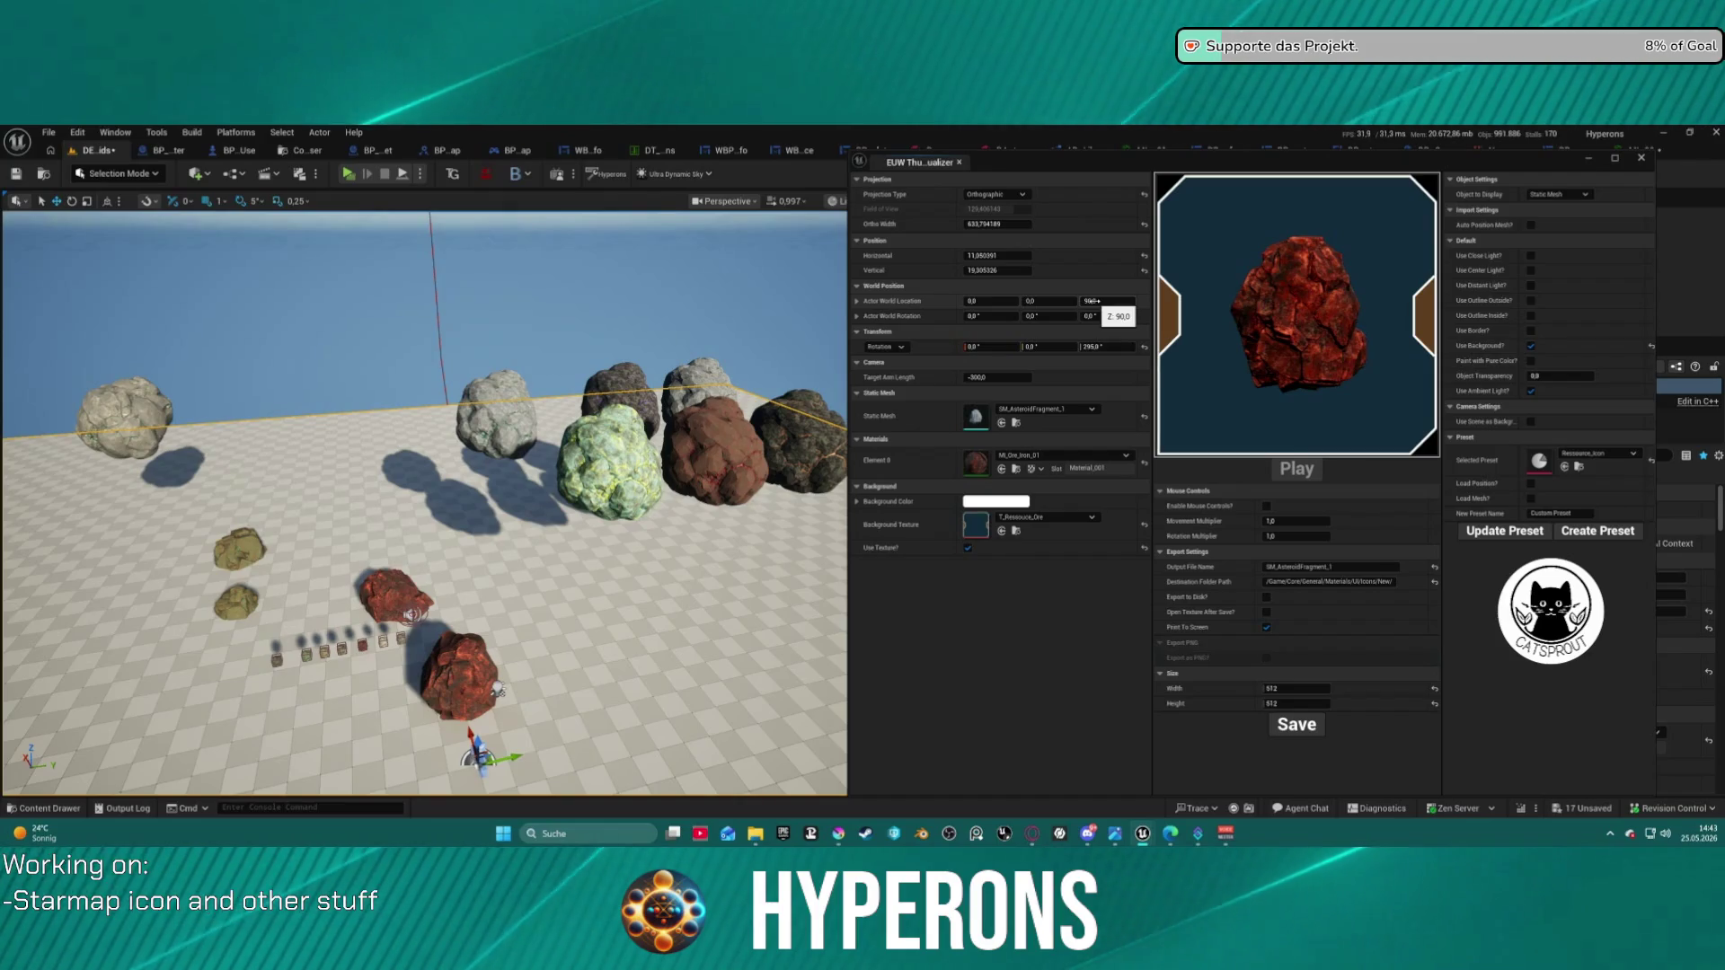
- Shift the red rock to a vertical offset of -94.10 and set the camera's ortho width to 650
{"action": "mouse_move", "coordinate": [997, 269]}
{"action": "left_mouse_down"}
{"action": "mouse_move", "coordinate": [881, 270]}
{"action": "mouse_move", "coordinate": [1015, 269]}
{"action": "left_mouse_up"}
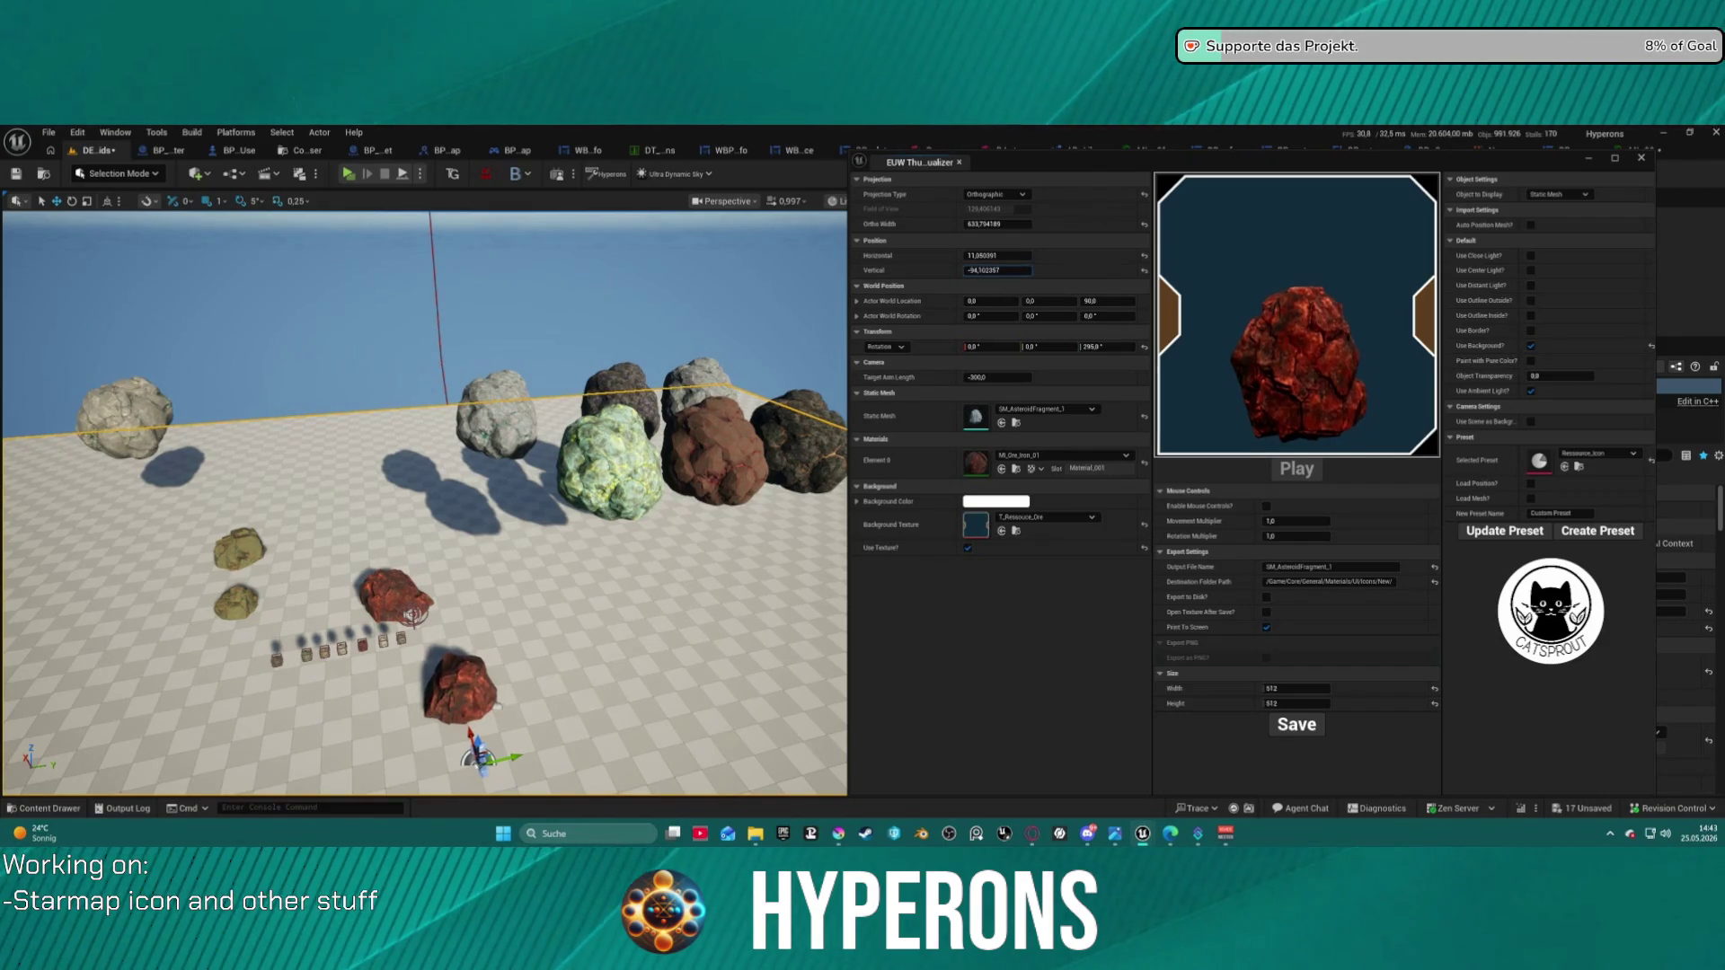
{"action": "left_click", "coordinate": [1015, 226]}
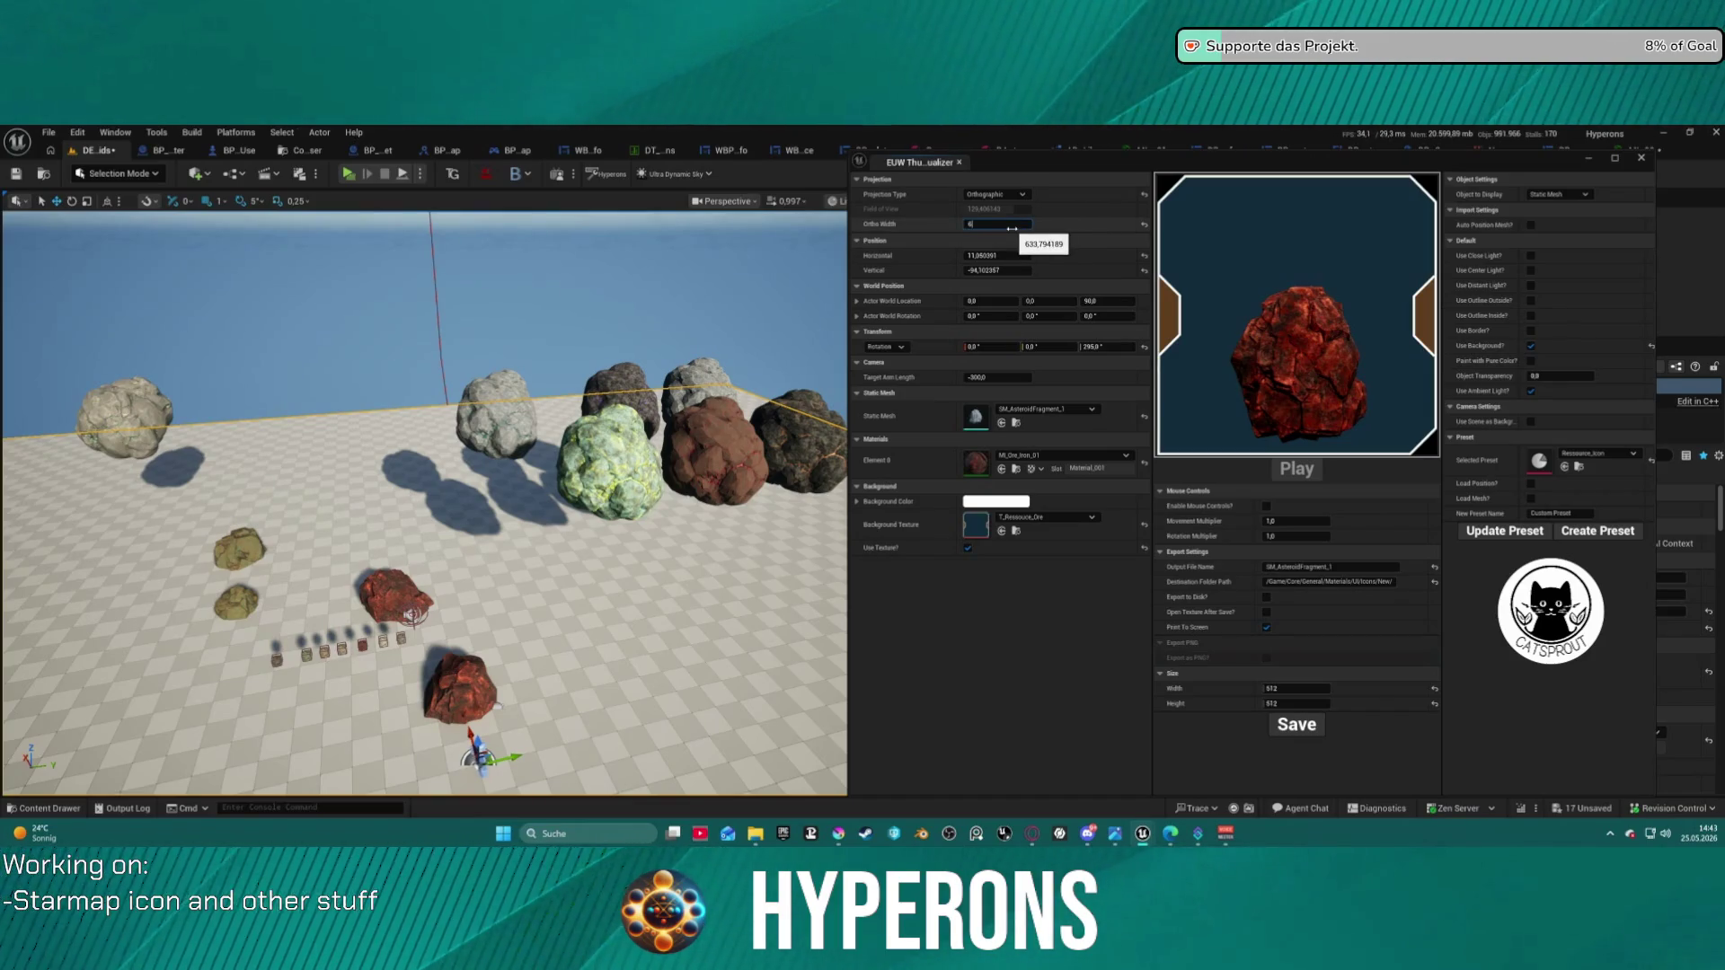
{"action": "type", "text": "00"}
{"action": "type", "text": "650"}
{"action": "key", "text": "Return"}
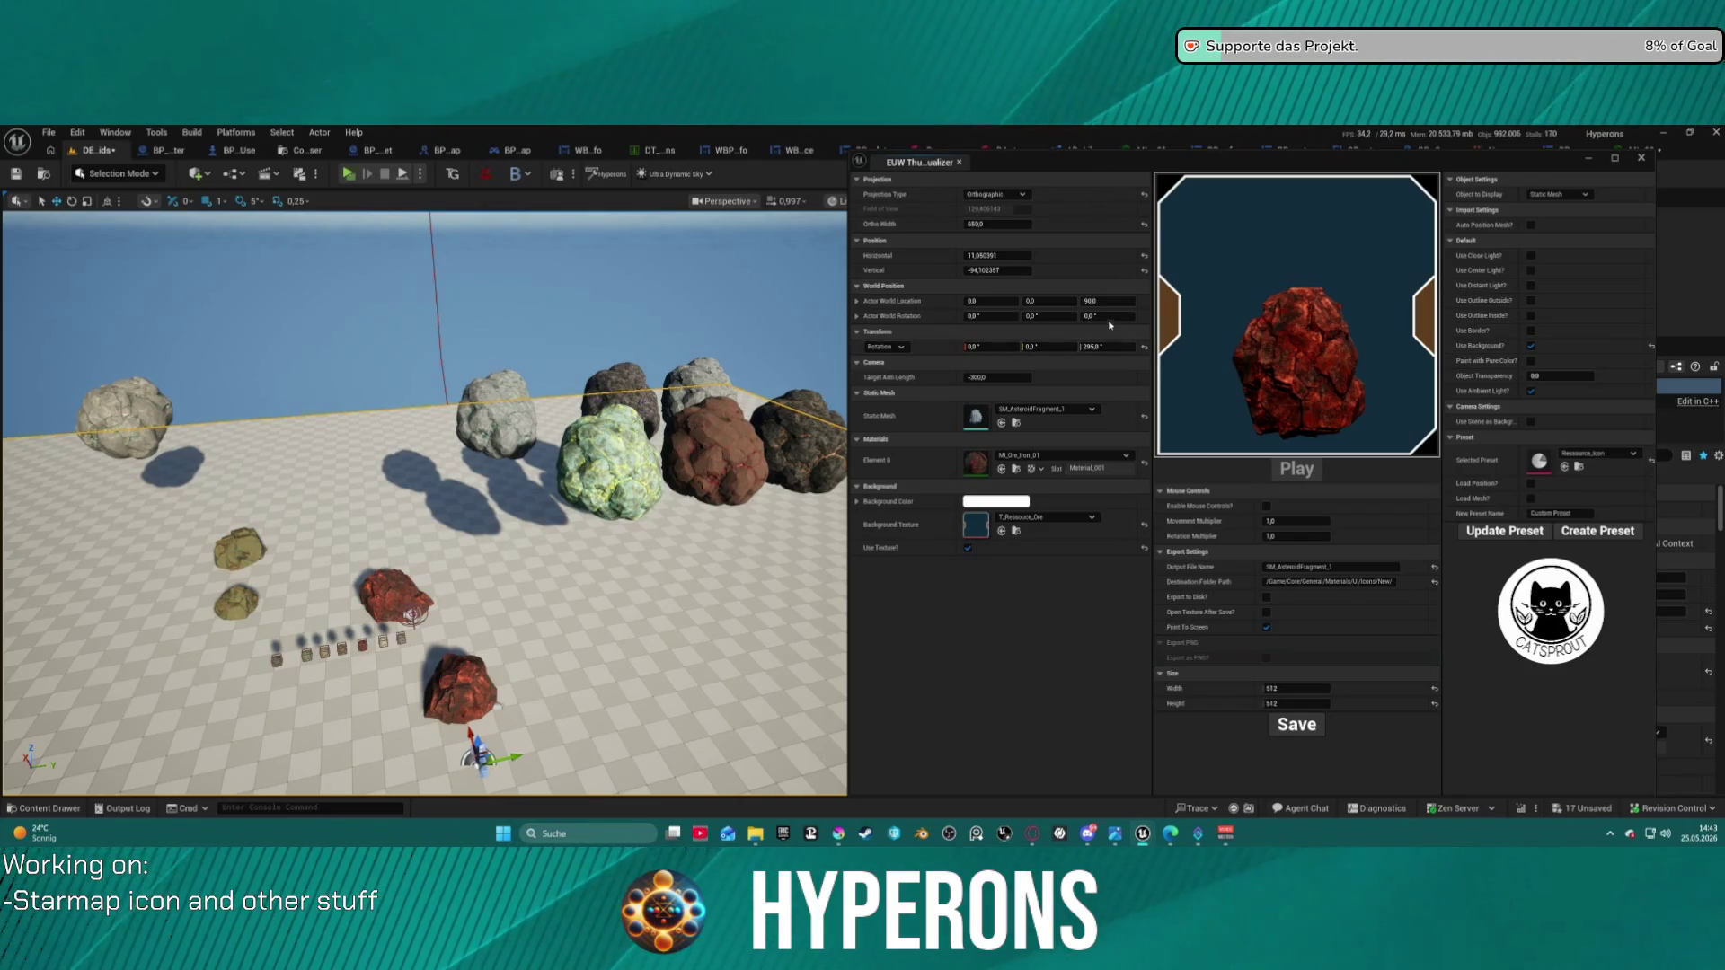
{"action": "left_click", "coordinate": [1047, 409]}
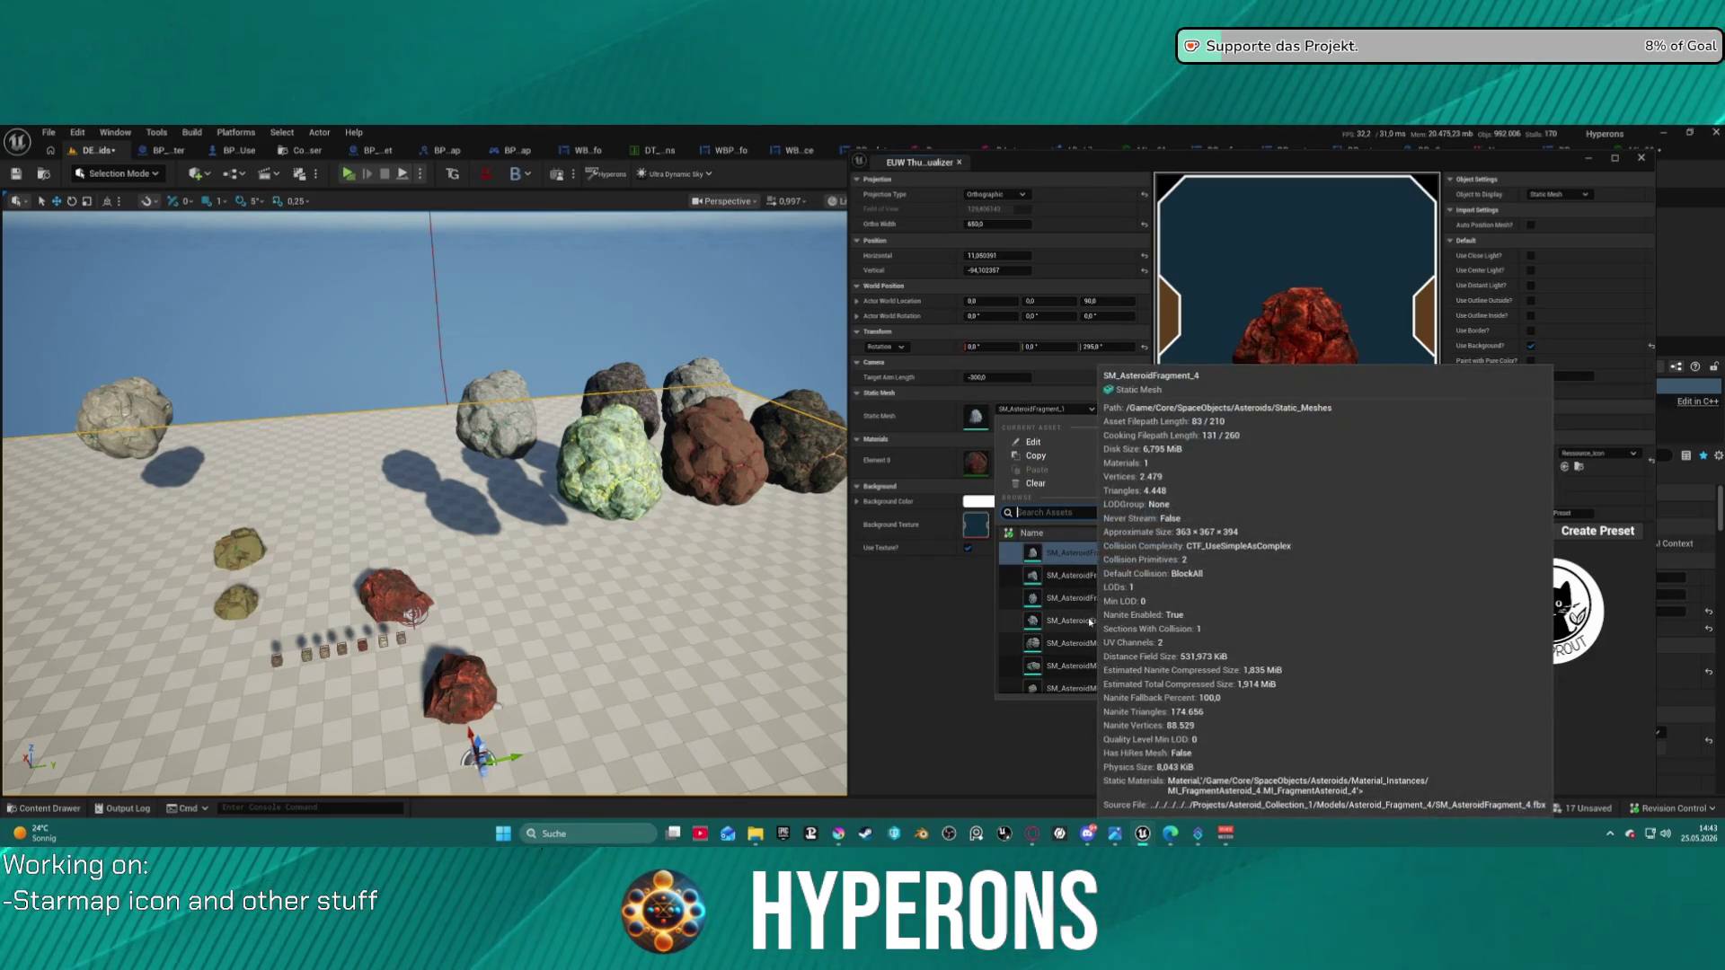
- Try SM_AsteroidFragment_4 and then SM_AsteroidMineral_2 as the preview mesh
{"action": "left_click", "coordinate": [1071, 621]}
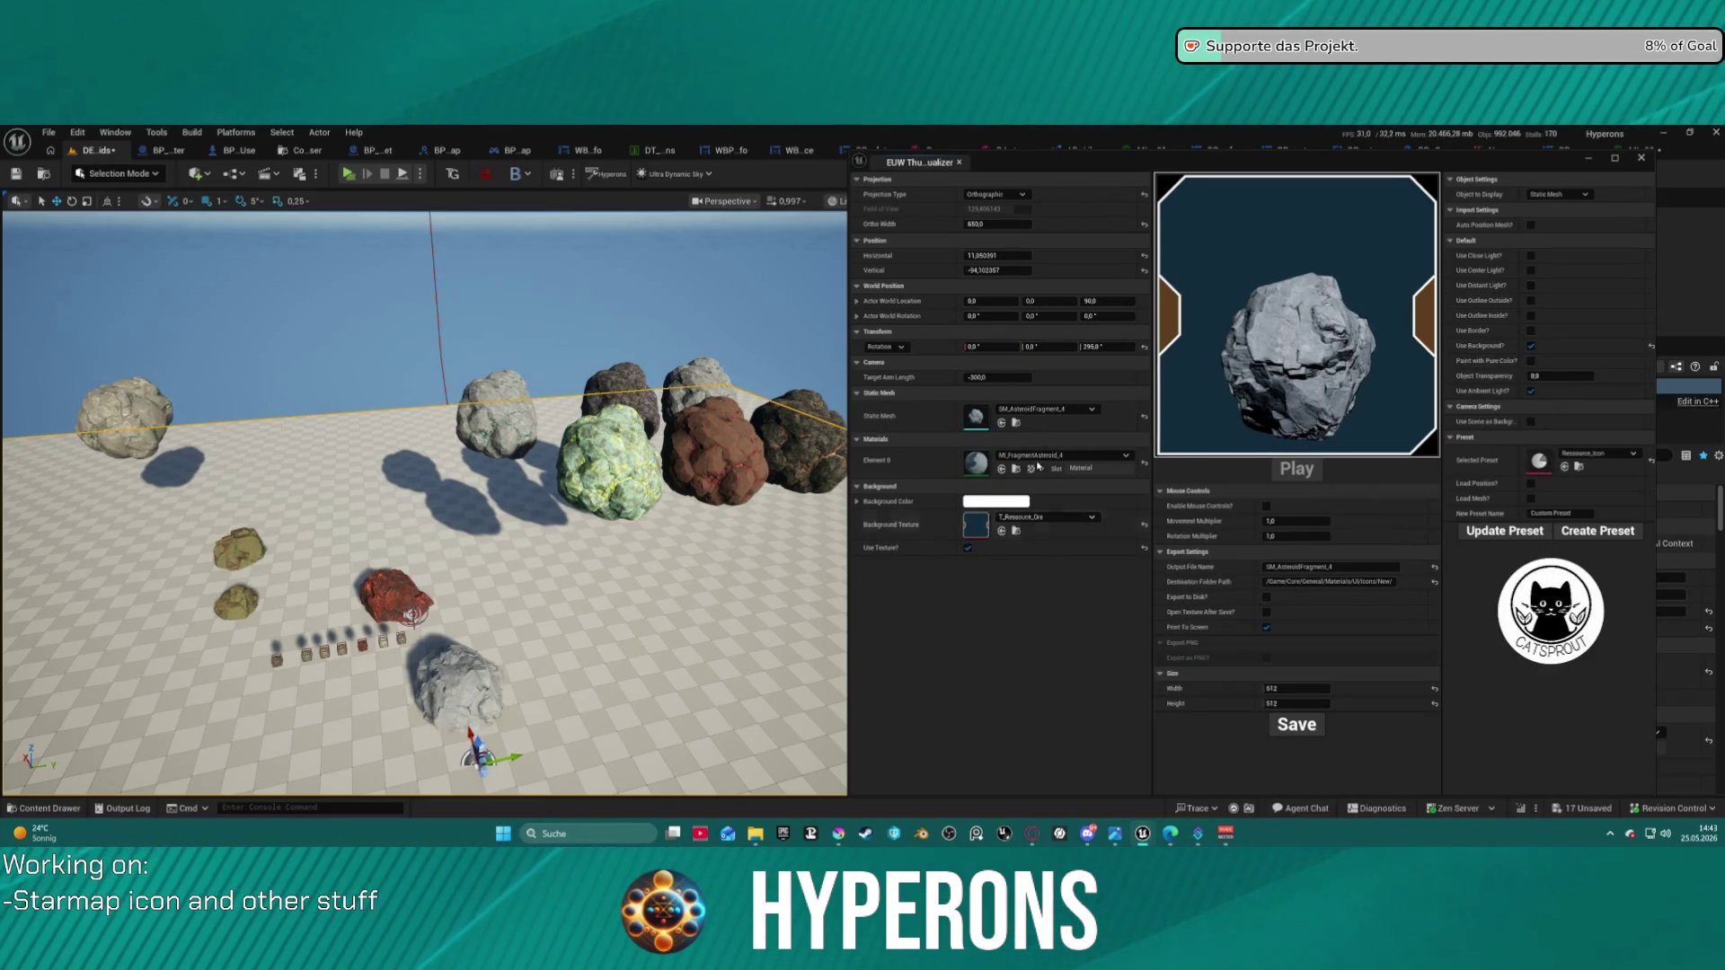
{"action": "left_click", "coordinate": [1070, 411]}
{"action": "left_click", "coordinate": [1063, 411]}
{"action": "left_click", "coordinate": [1061, 411]}
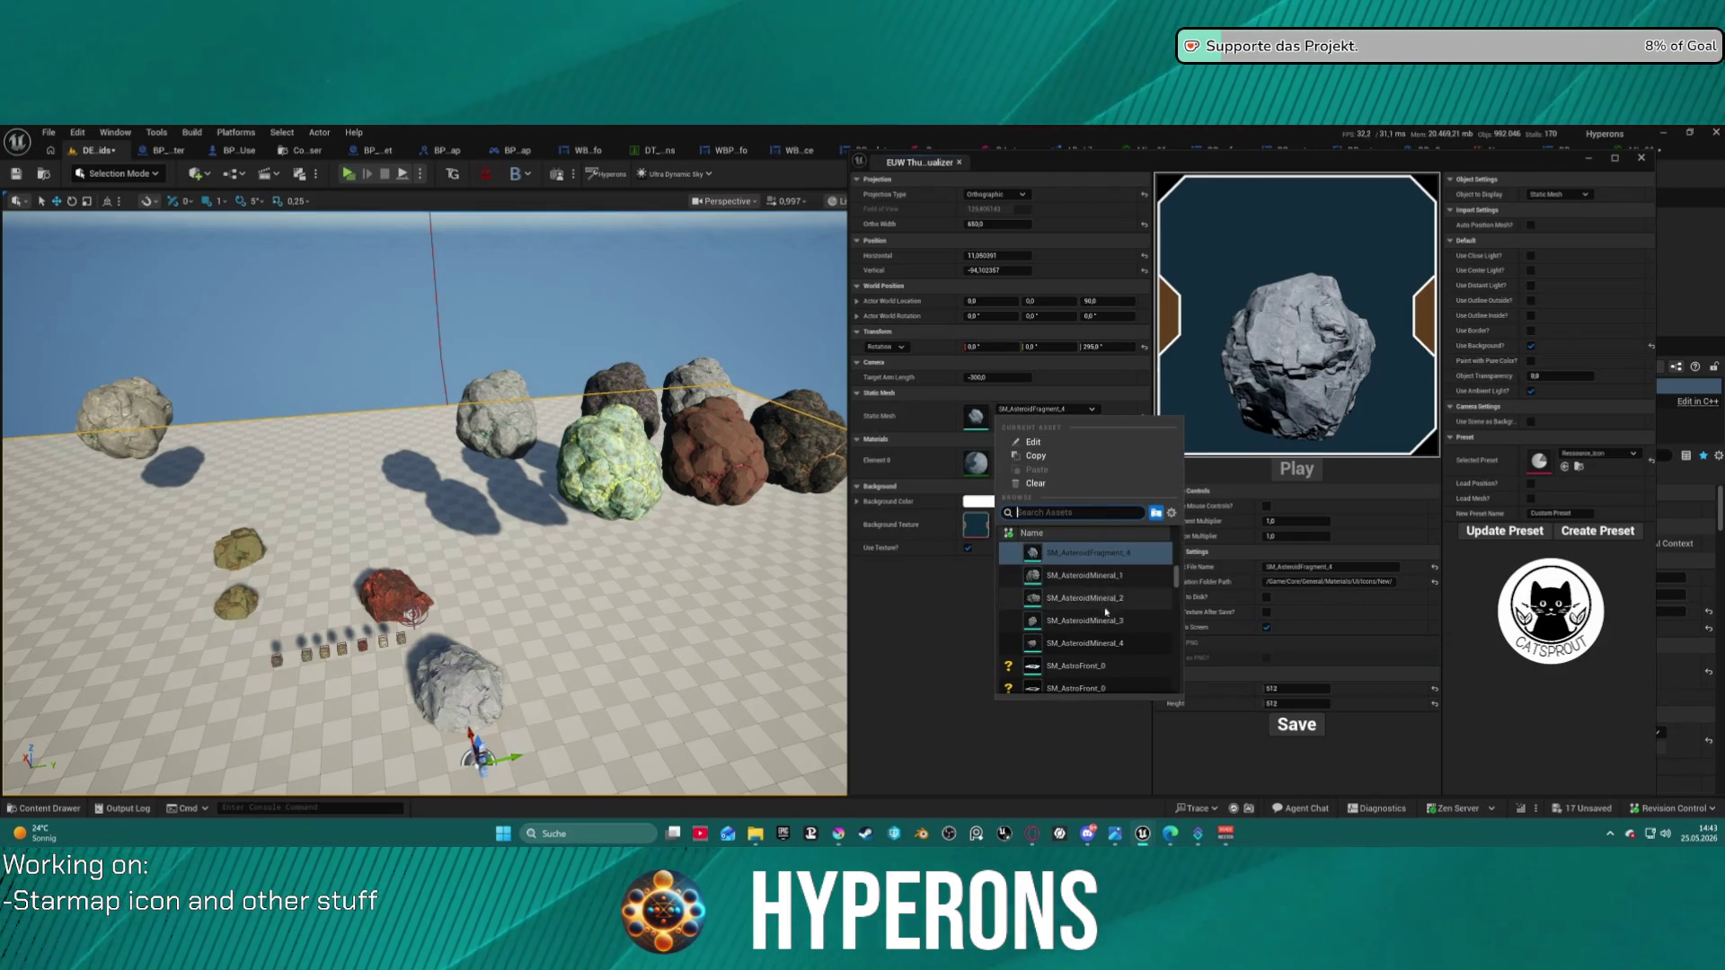
{"action": "left_click", "coordinate": [1100, 603]}
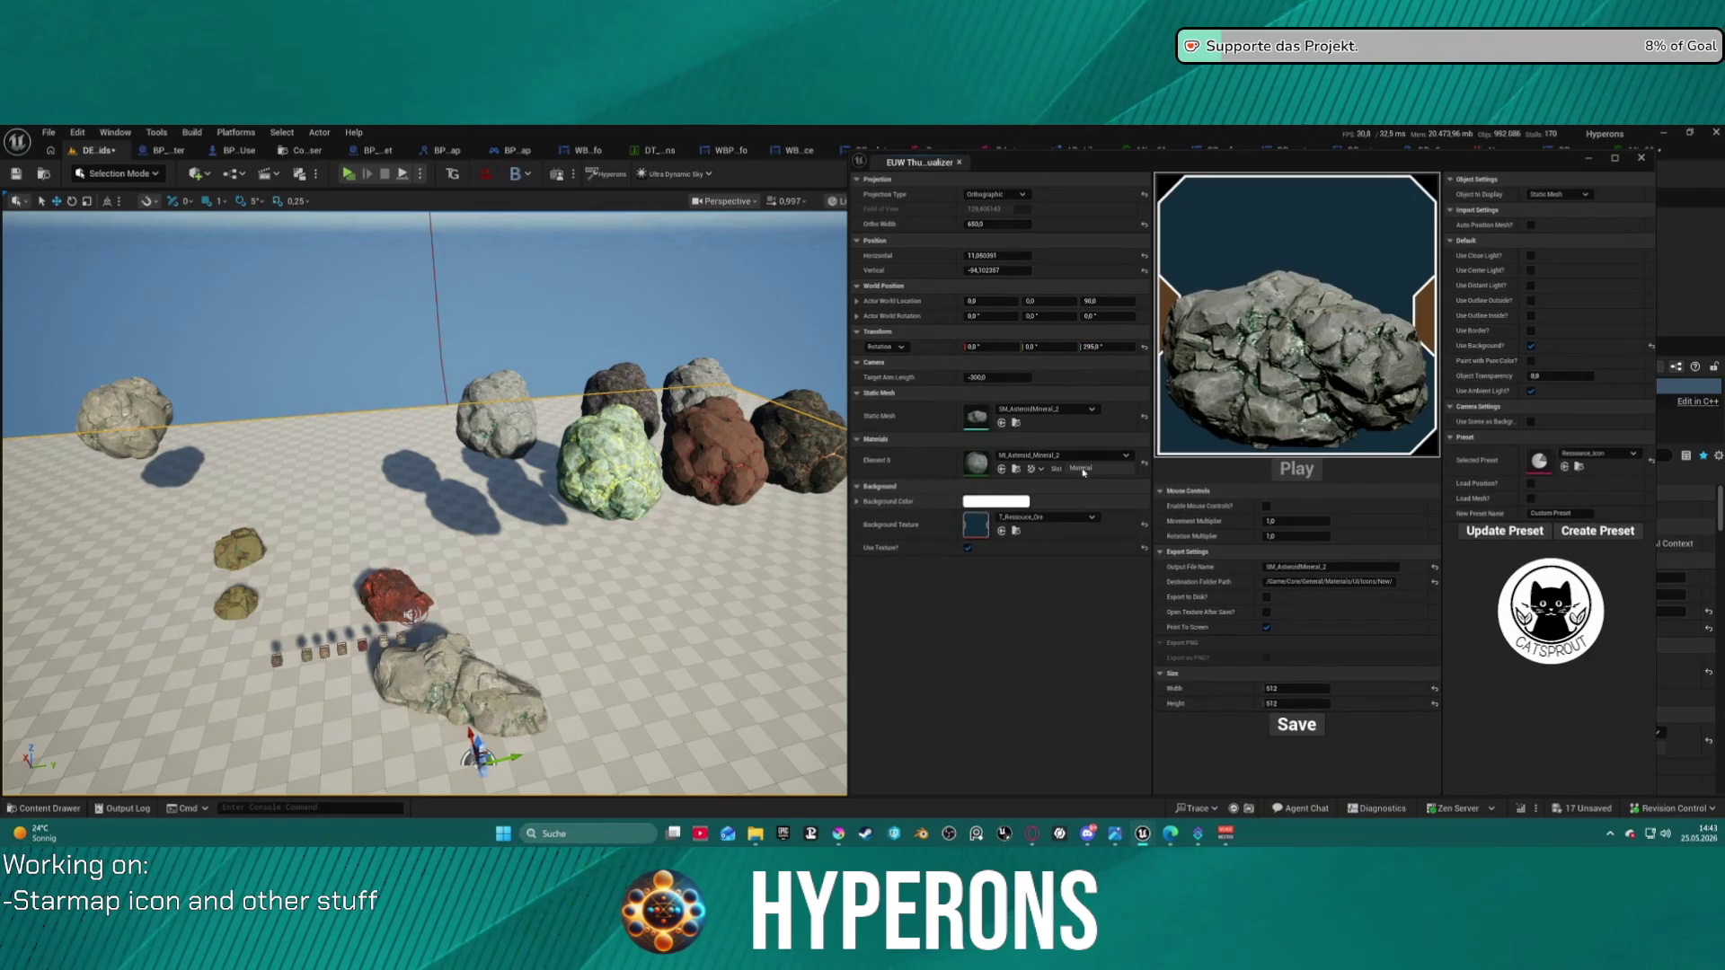
- Browse the materials without changing them, then preview SM_AsteroidFragment_2 with MI_FragmentAsteroid_2
{"action": "left_click", "coordinate": [1064, 456]}
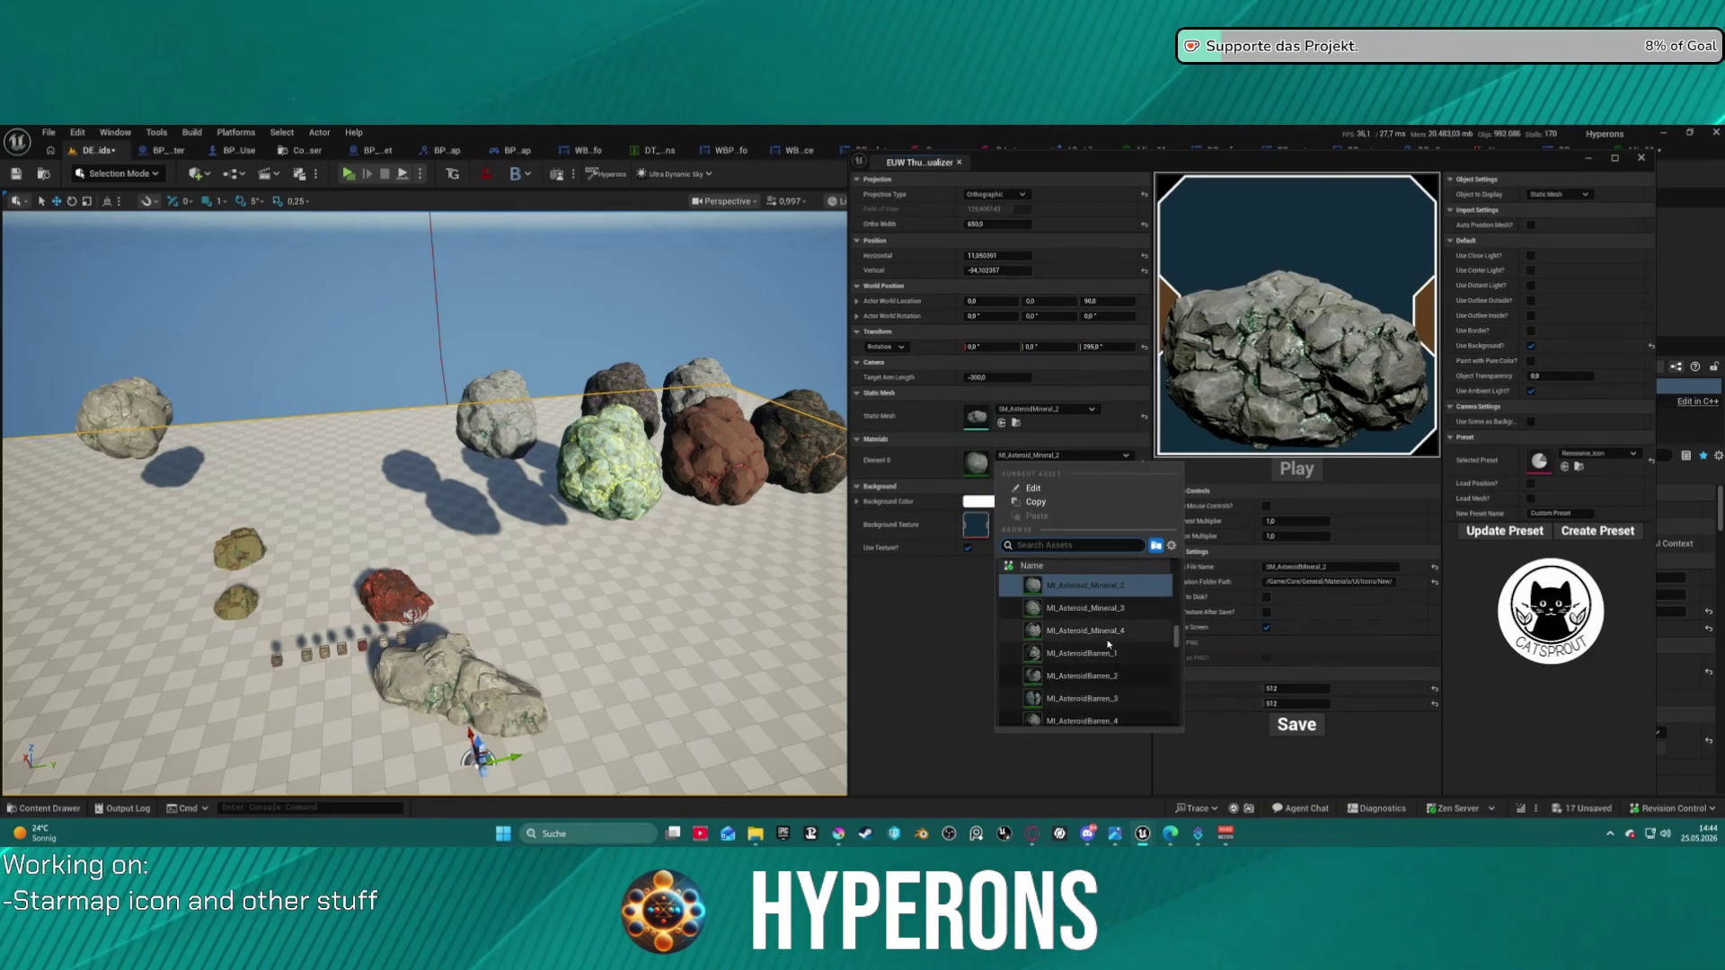
{"action": "scroll", "coordinate": [1107, 632], "scroll_direction": "up", "scroll_amount": 2}
{"action": "scroll", "coordinate": [1107, 632], "scroll_direction": "down", "scroll_amount": 1}
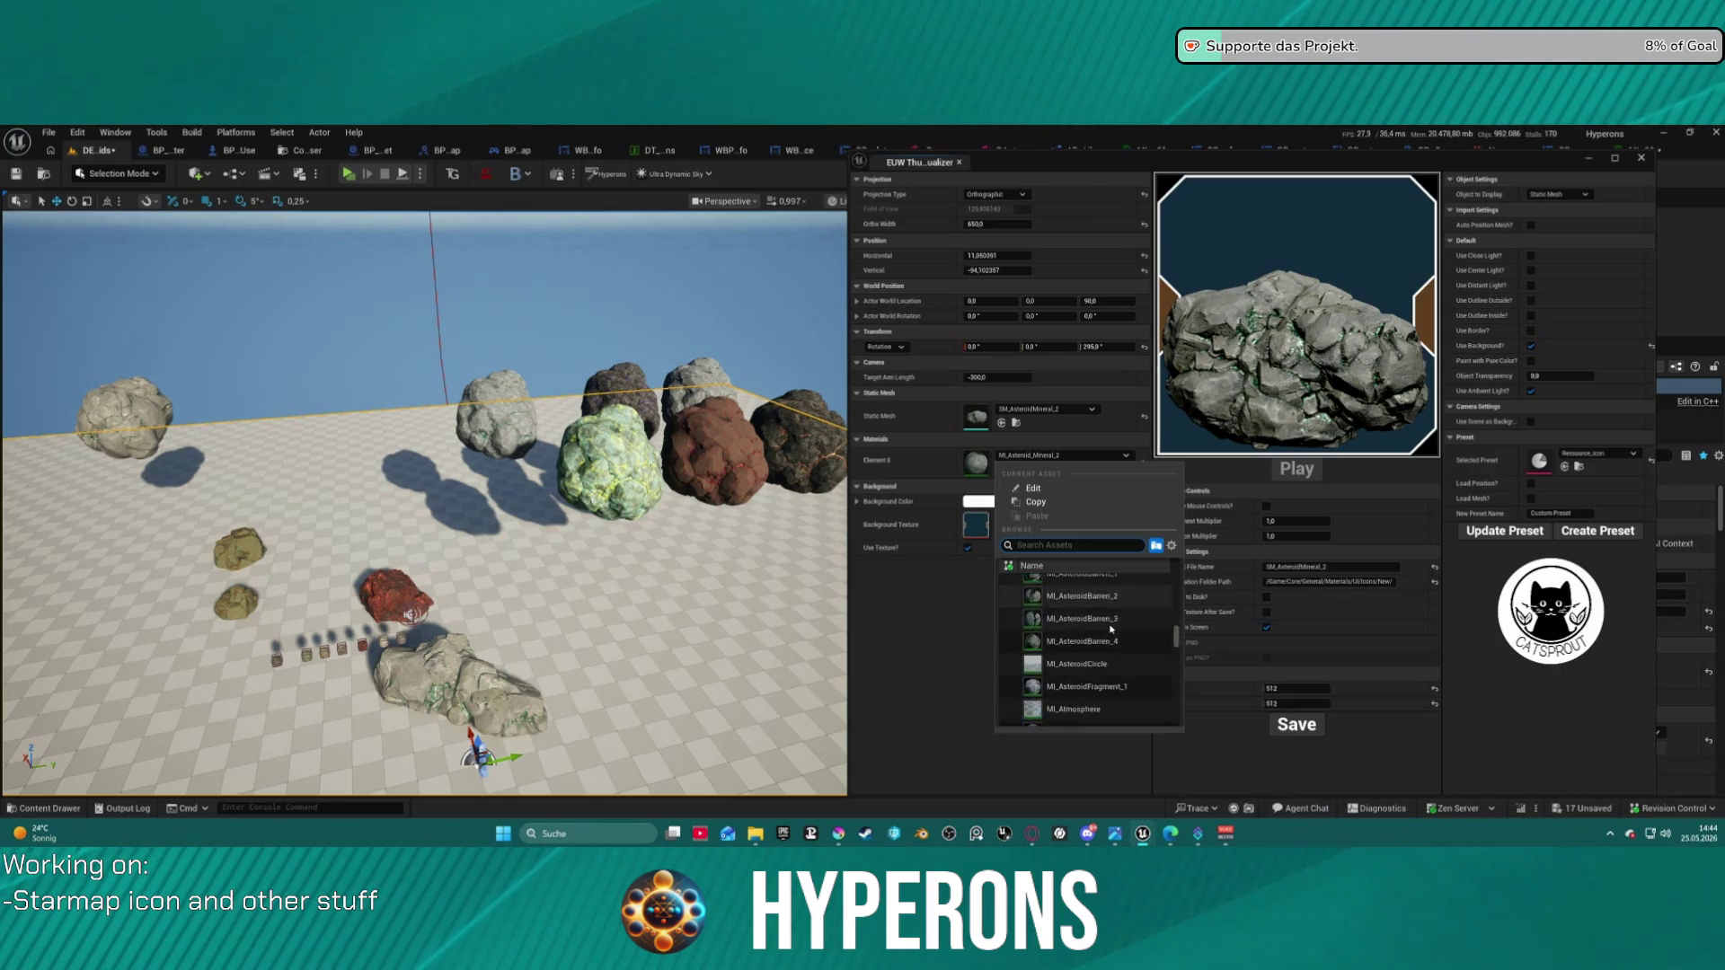
{"action": "scroll", "coordinate": [1114, 629], "scroll_direction": "down", "scroll_amount": 6}
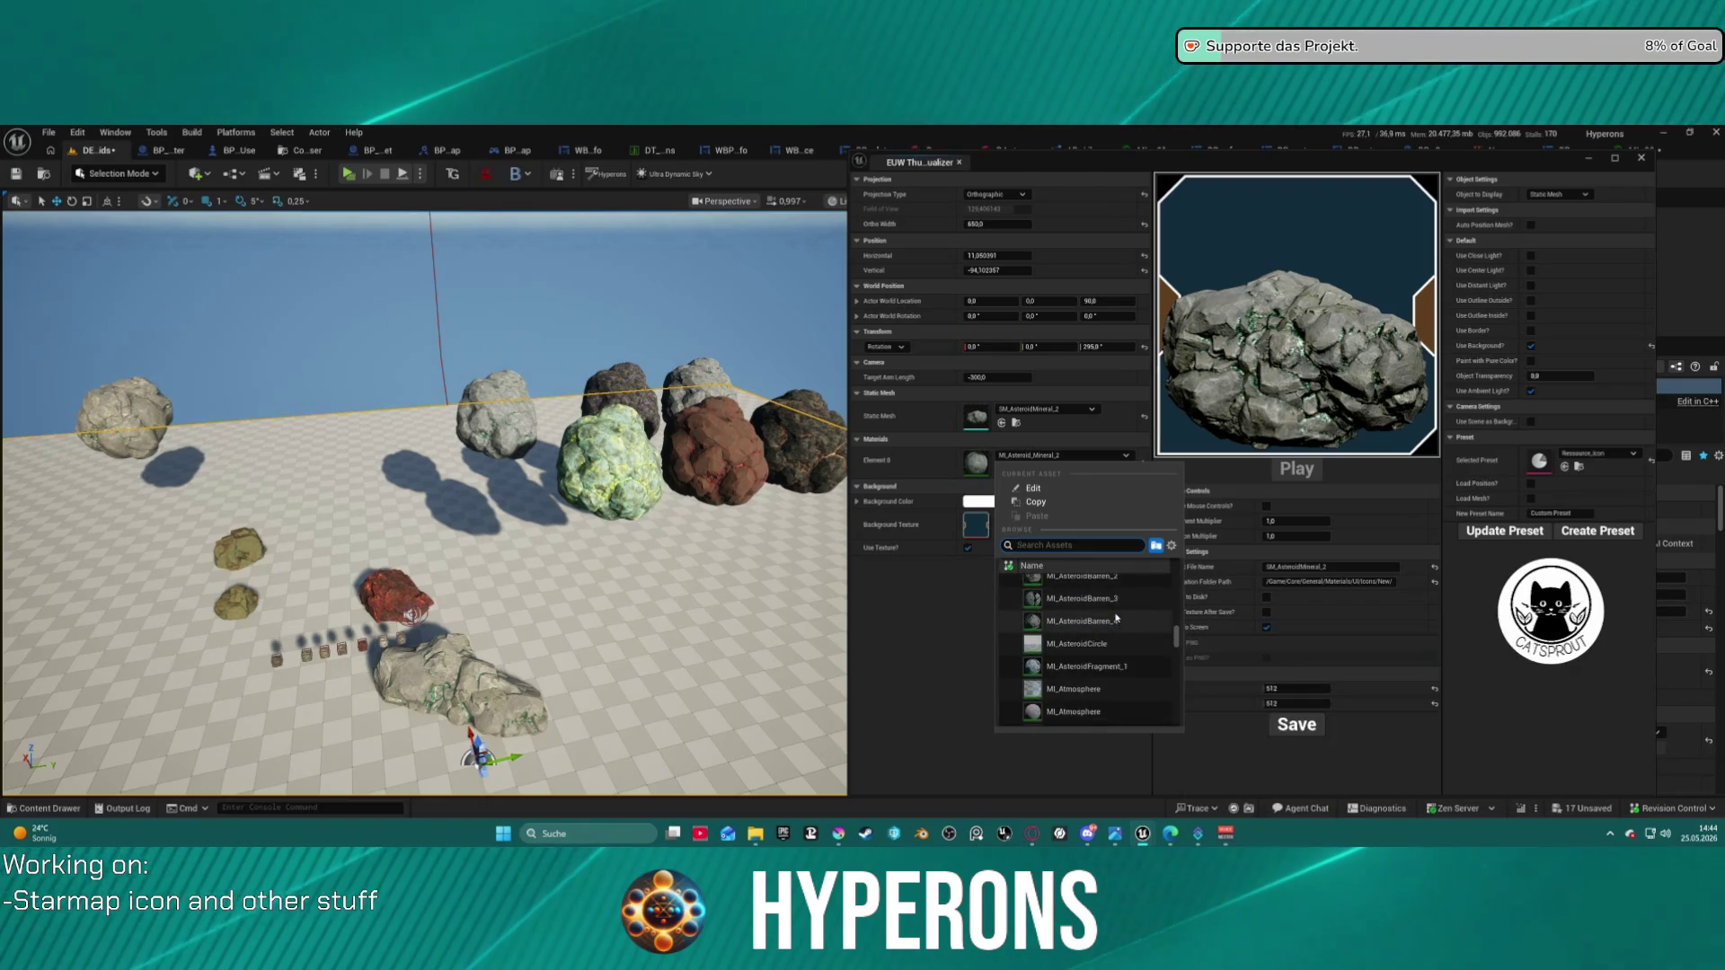
{"action": "scroll", "coordinate": [1109, 634], "scroll_direction": "up", "scroll_amount": 5}
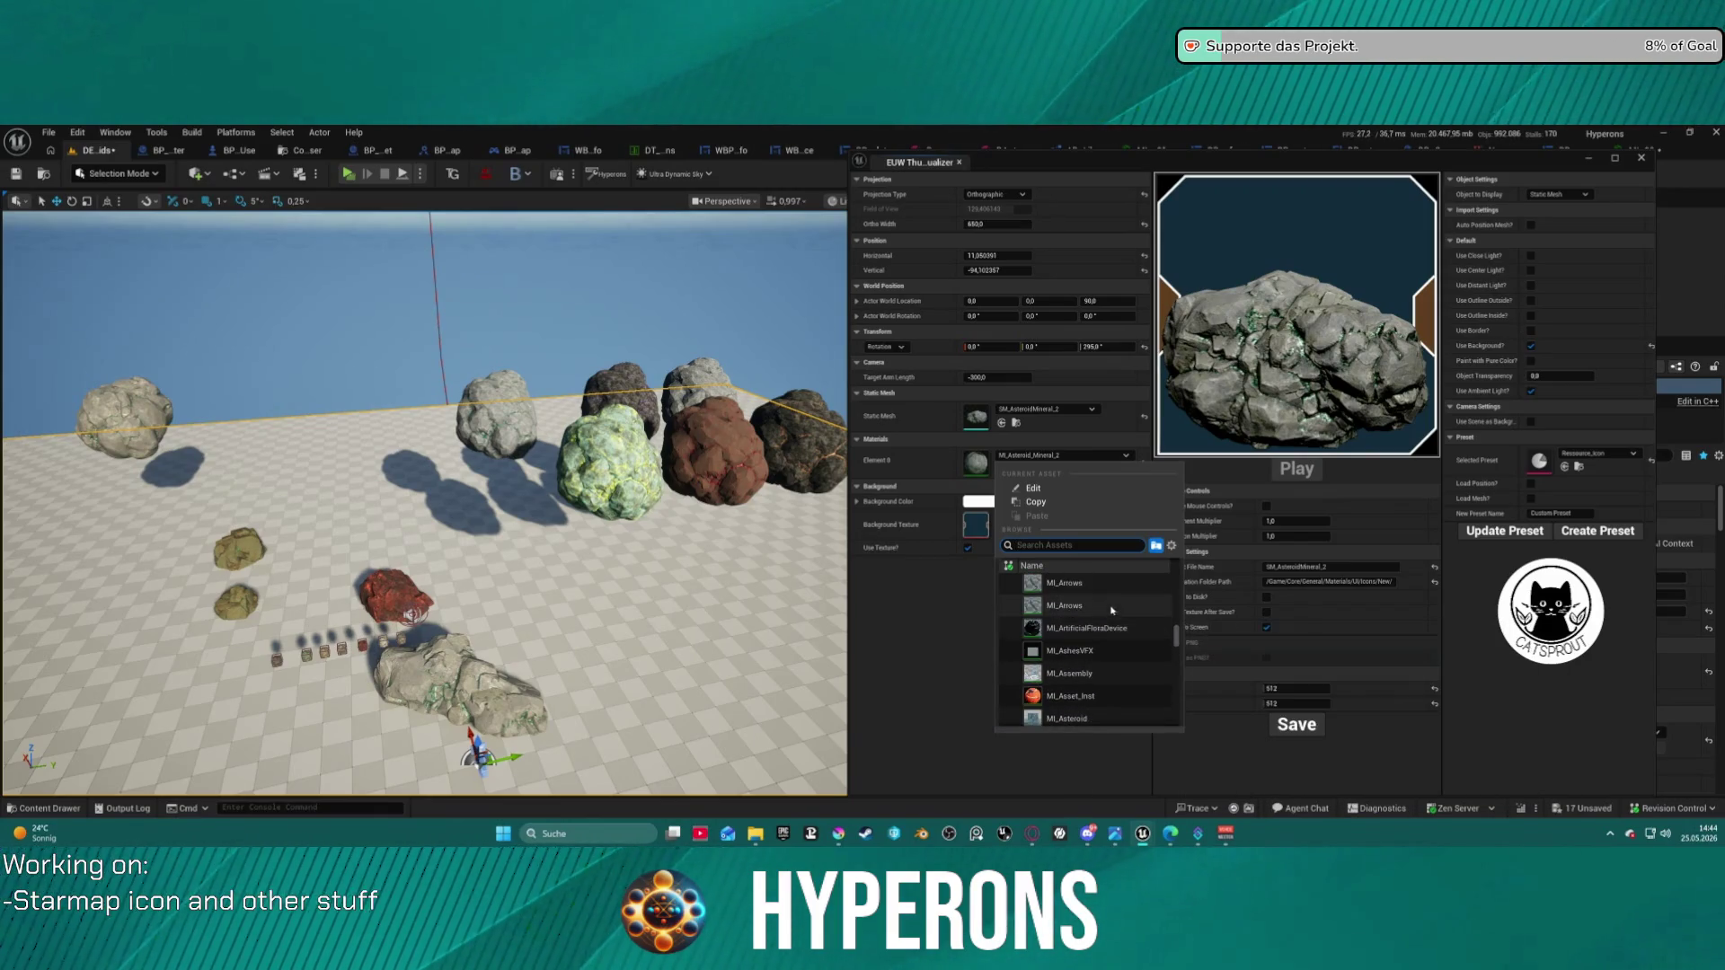
{"action": "left_click", "coordinate": [947, 656]}
{"action": "left_click", "coordinate": [1045, 408]}
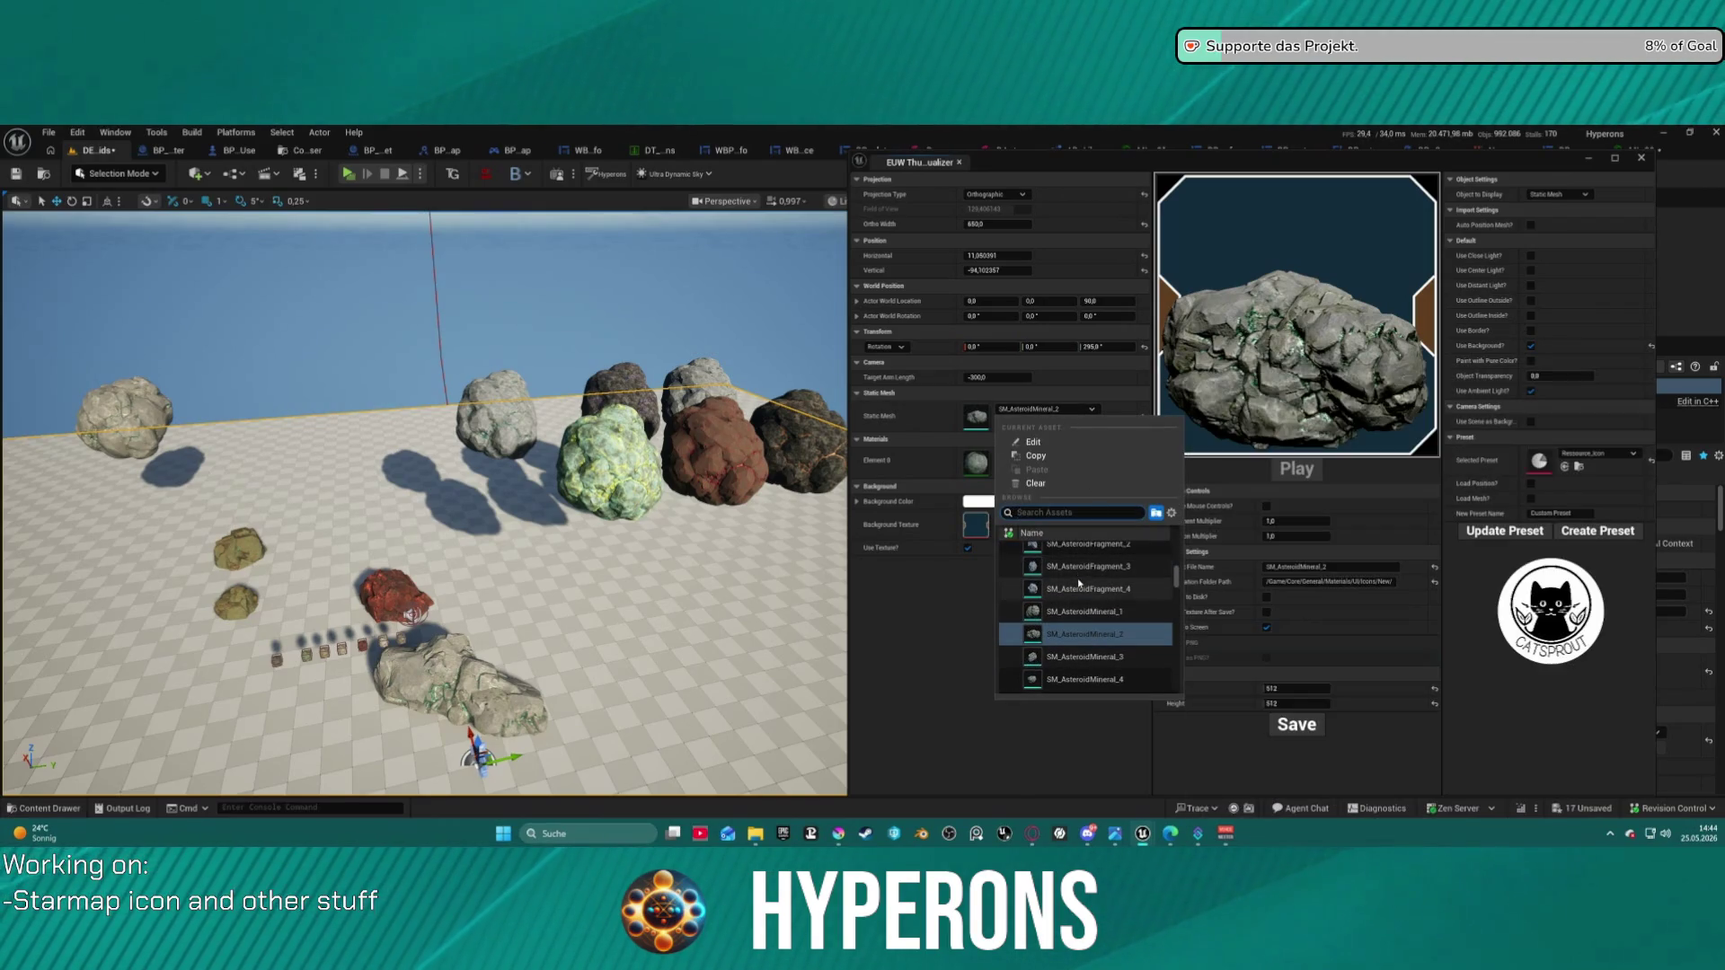
{"action": "scroll", "coordinate": [1094, 579], "scroll_direction": "up", "scroll_amount": 1}
{"action": "left_click", "coordinate": [1107, 570]}
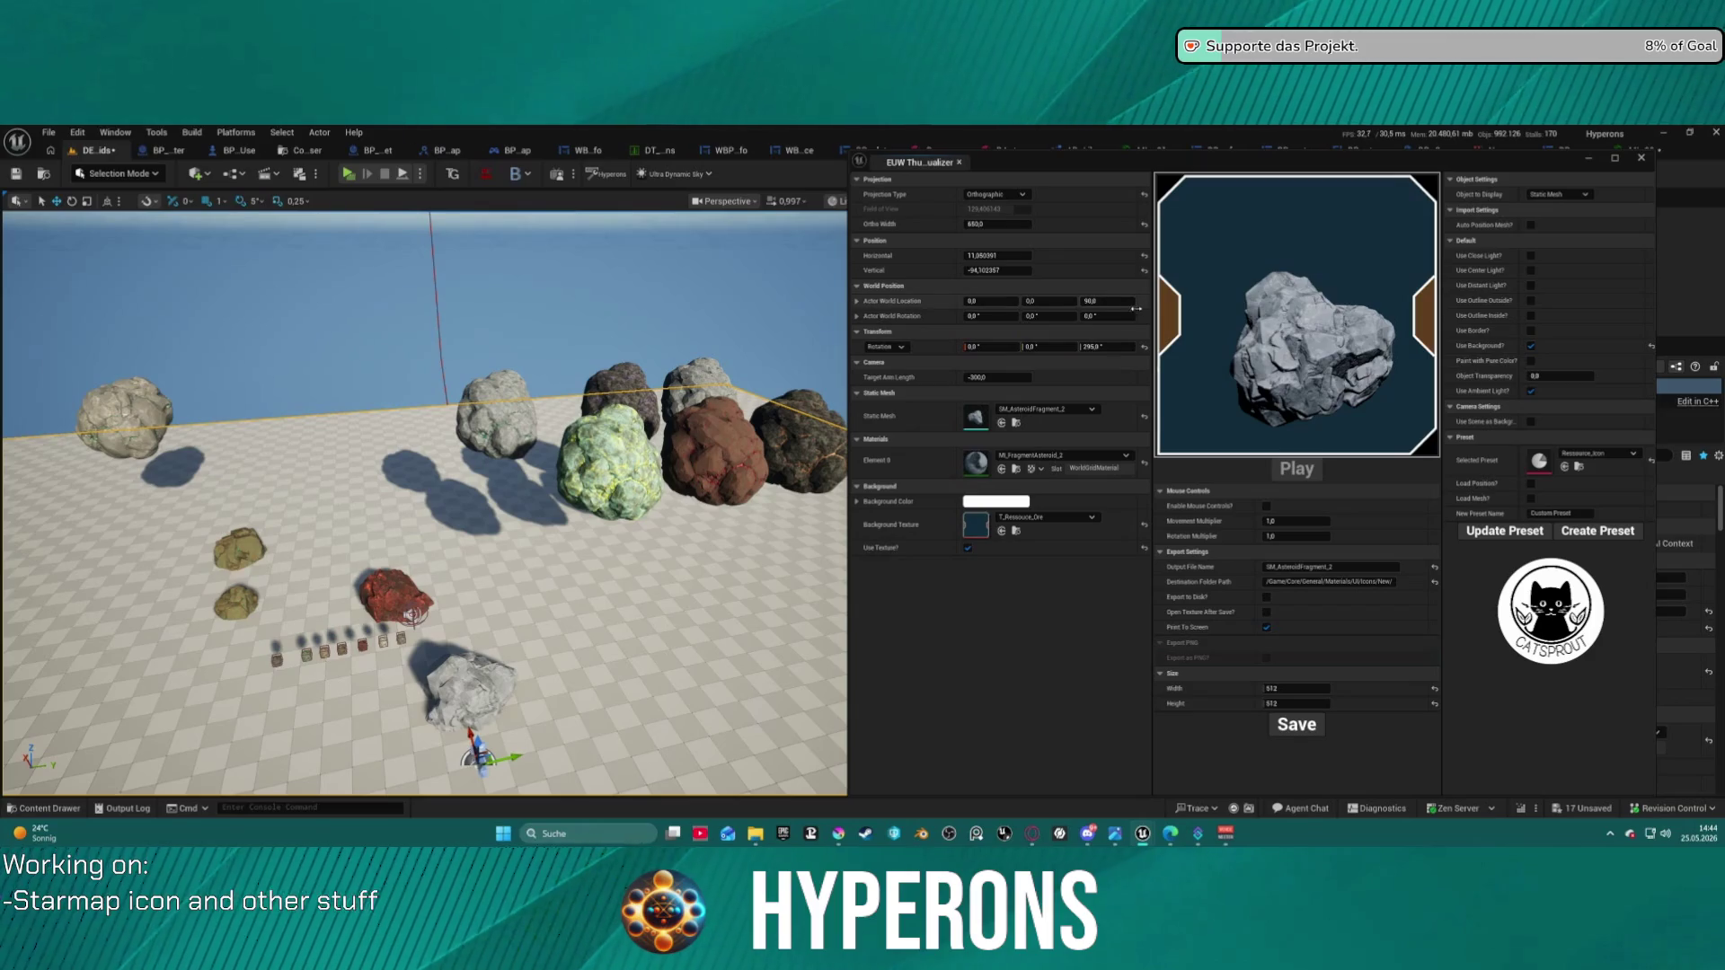
- Reset horizontal and rotation, turn the asteroid's yaw, and fine-tune the horizontal offset to about -8.65
{"action": "left_click", "coordinate": [1146, 256]}
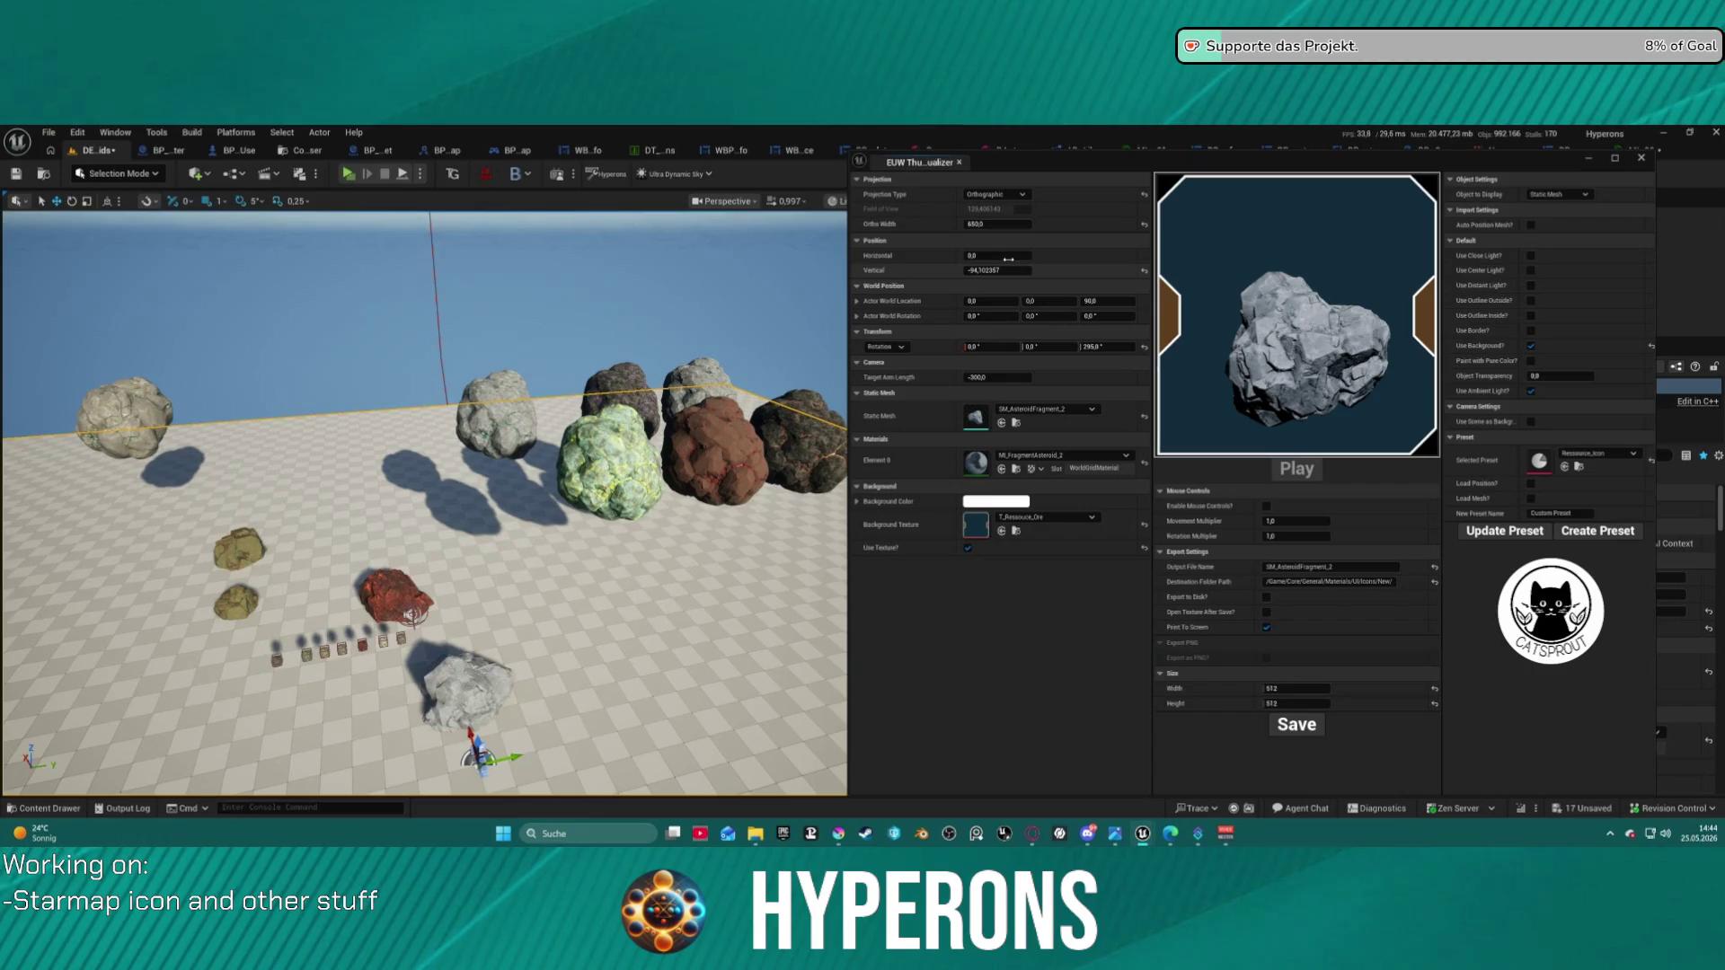
{"action": "mouse_move", "coordinate": [997, 256]}
{"action": "left_mouse_down"}
{"action": "mouse_move", "coordinate": [957, 256]}
{"action": "mouse_move", "coordinate": [984, 271]}
{"action": "mouse_move", "coordinate": [963, 271]}
{"action": "left_mouse_up"}
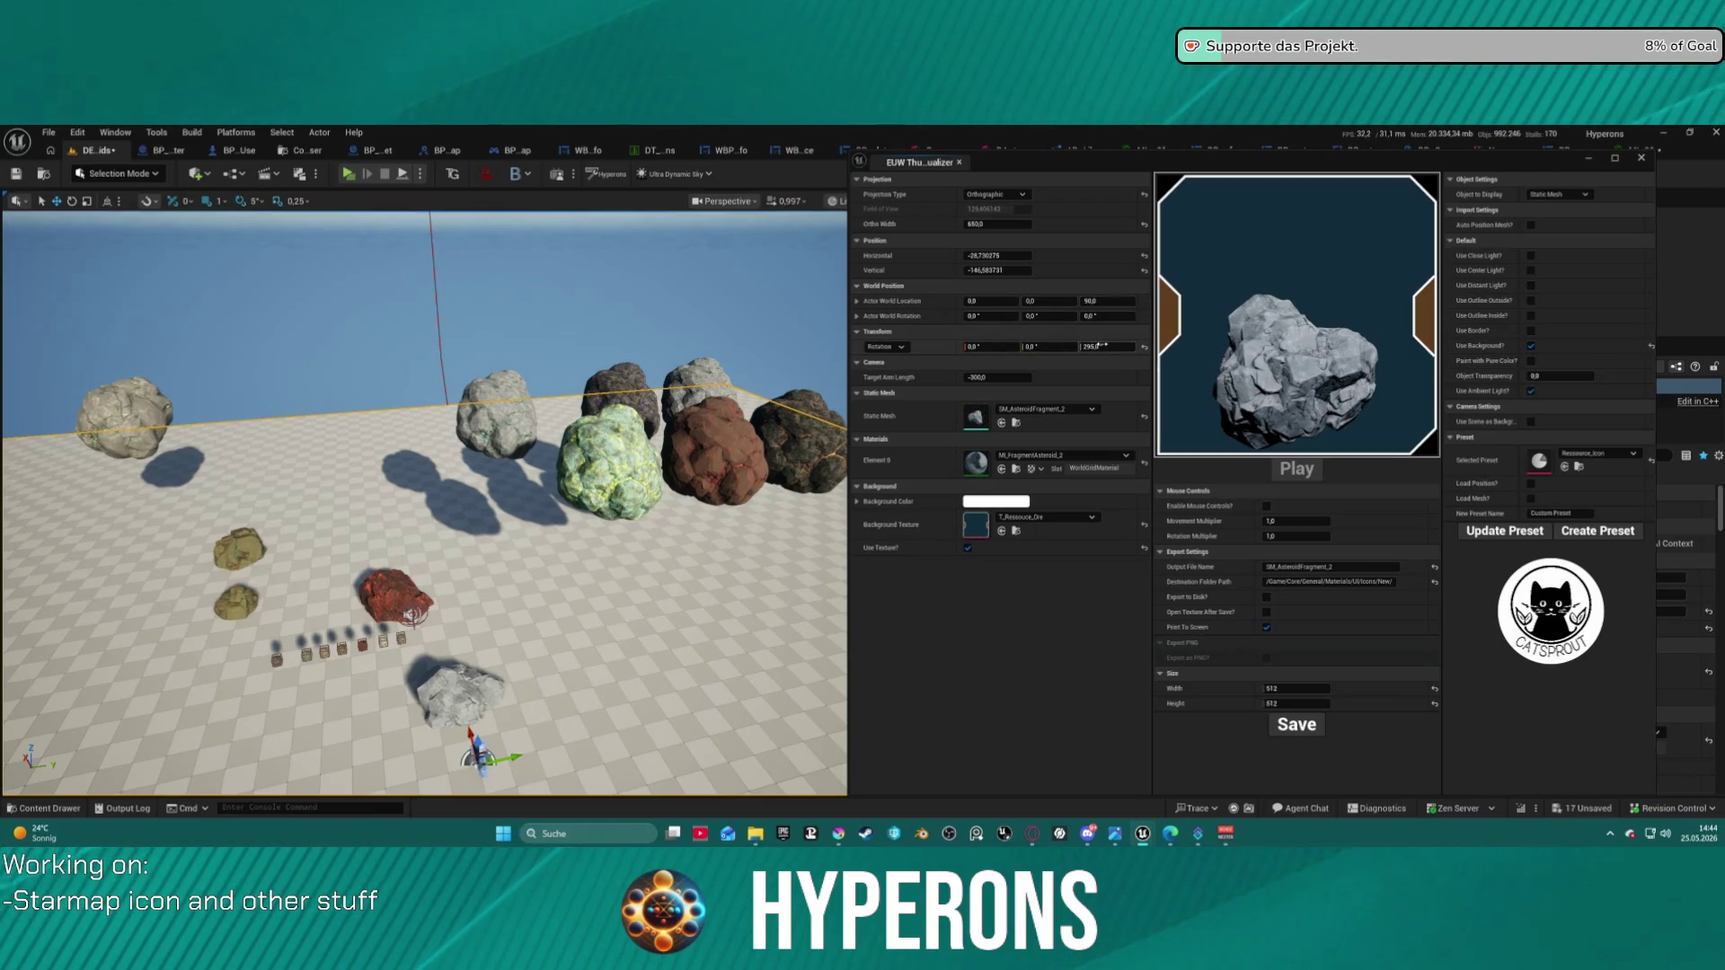
{"action": "left_click", "coordinate": [1144, 348]}
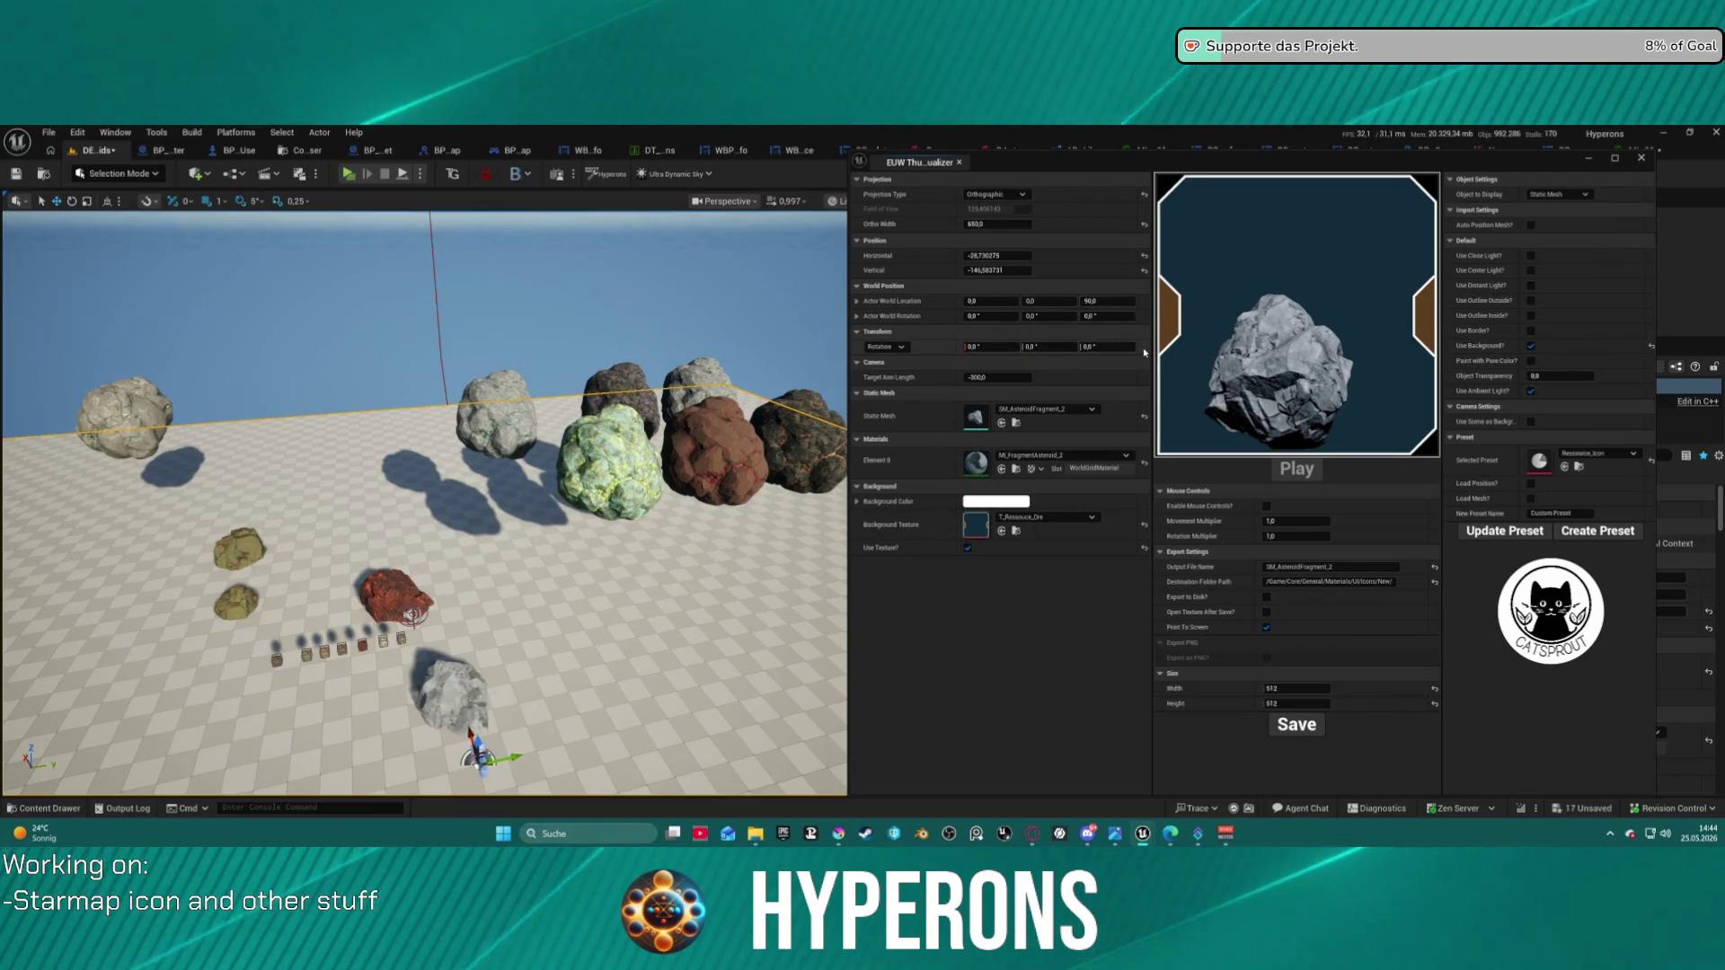
{"action": "mouse_move", "coordinate": [1123, 348]}
{"action": "left_mouse_down"}
{"action": "mouse_move", "coordinate": [1002, 348]}
{"action": "mouse_move", "coordinate": [1033, 348]}
{"action": "left_mouse_up"}
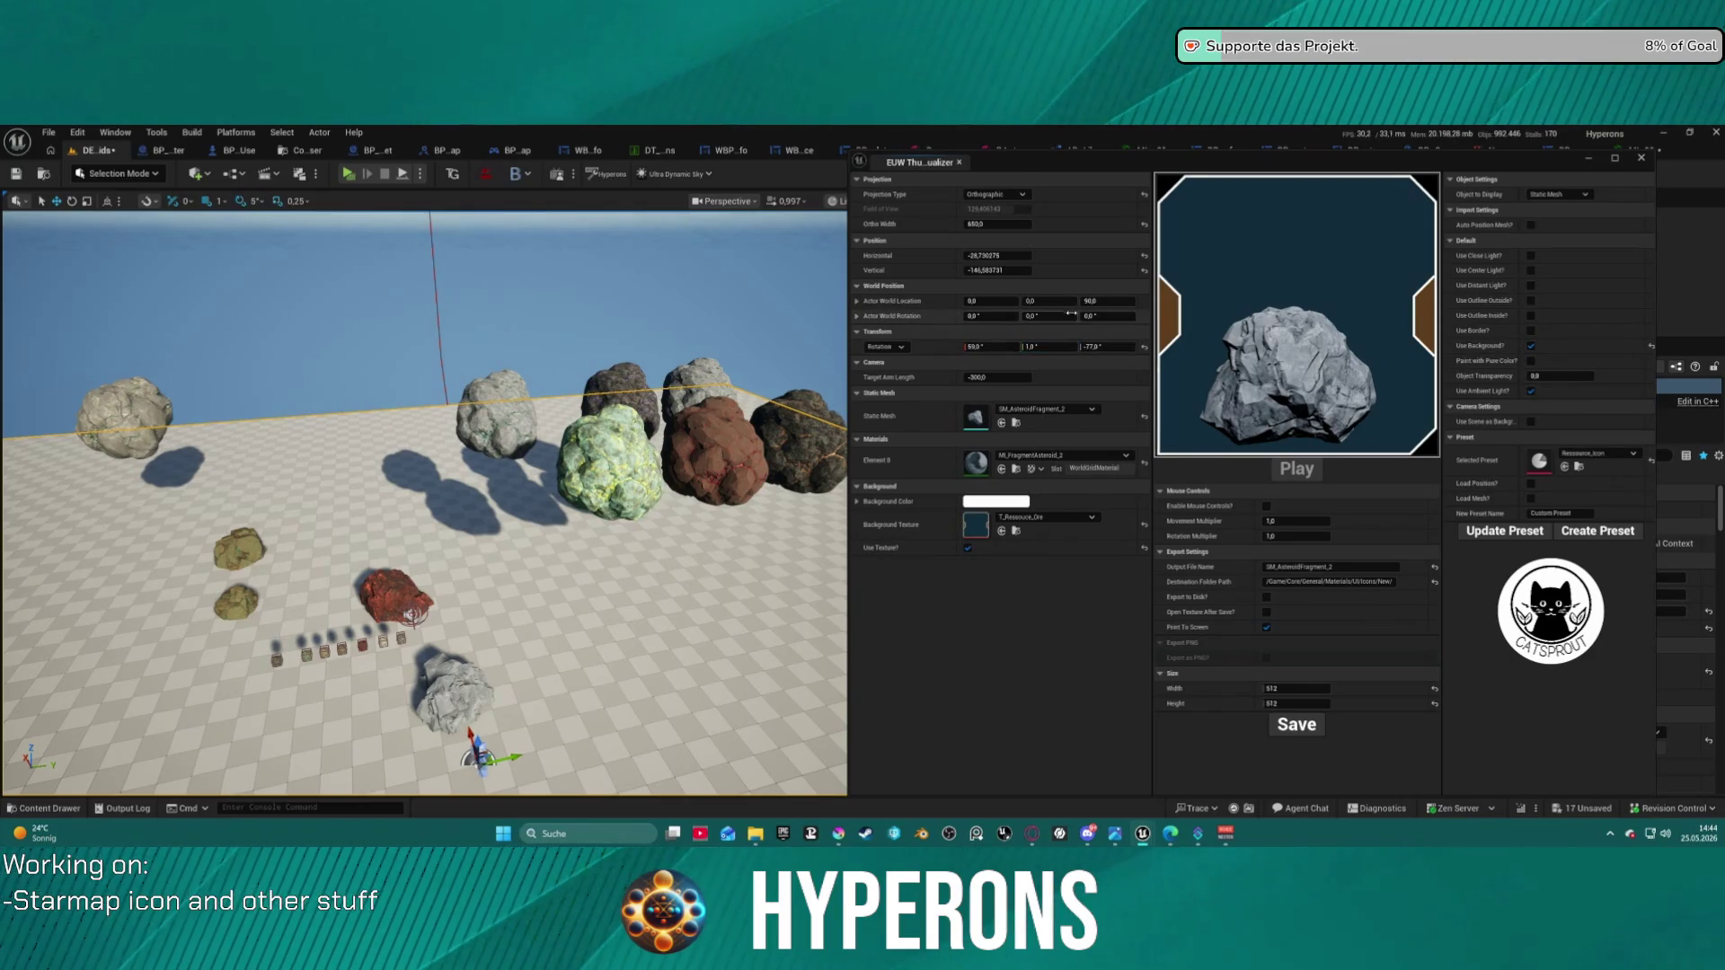
{"action": "left_click_drag", "start_coordinate": [989, 256], "coordinate": [999, 256]}
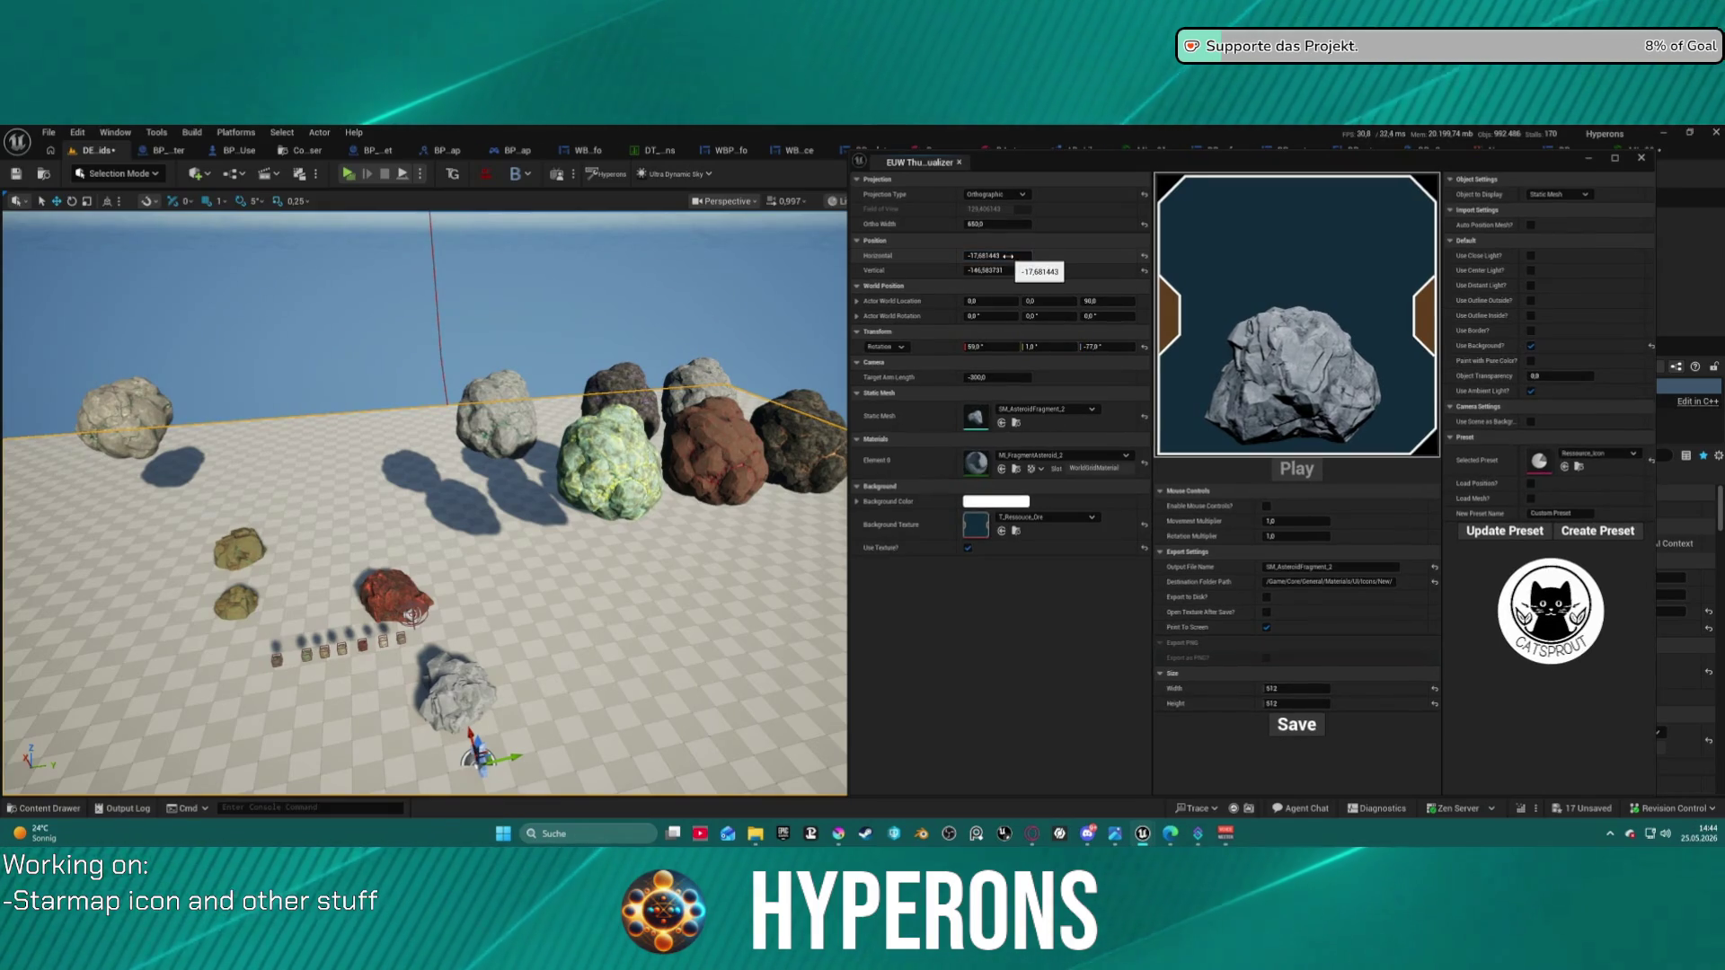
{"action": "left_click_drag", "start_coordinate": [999, 256], "coordinate": [1010, 256]}
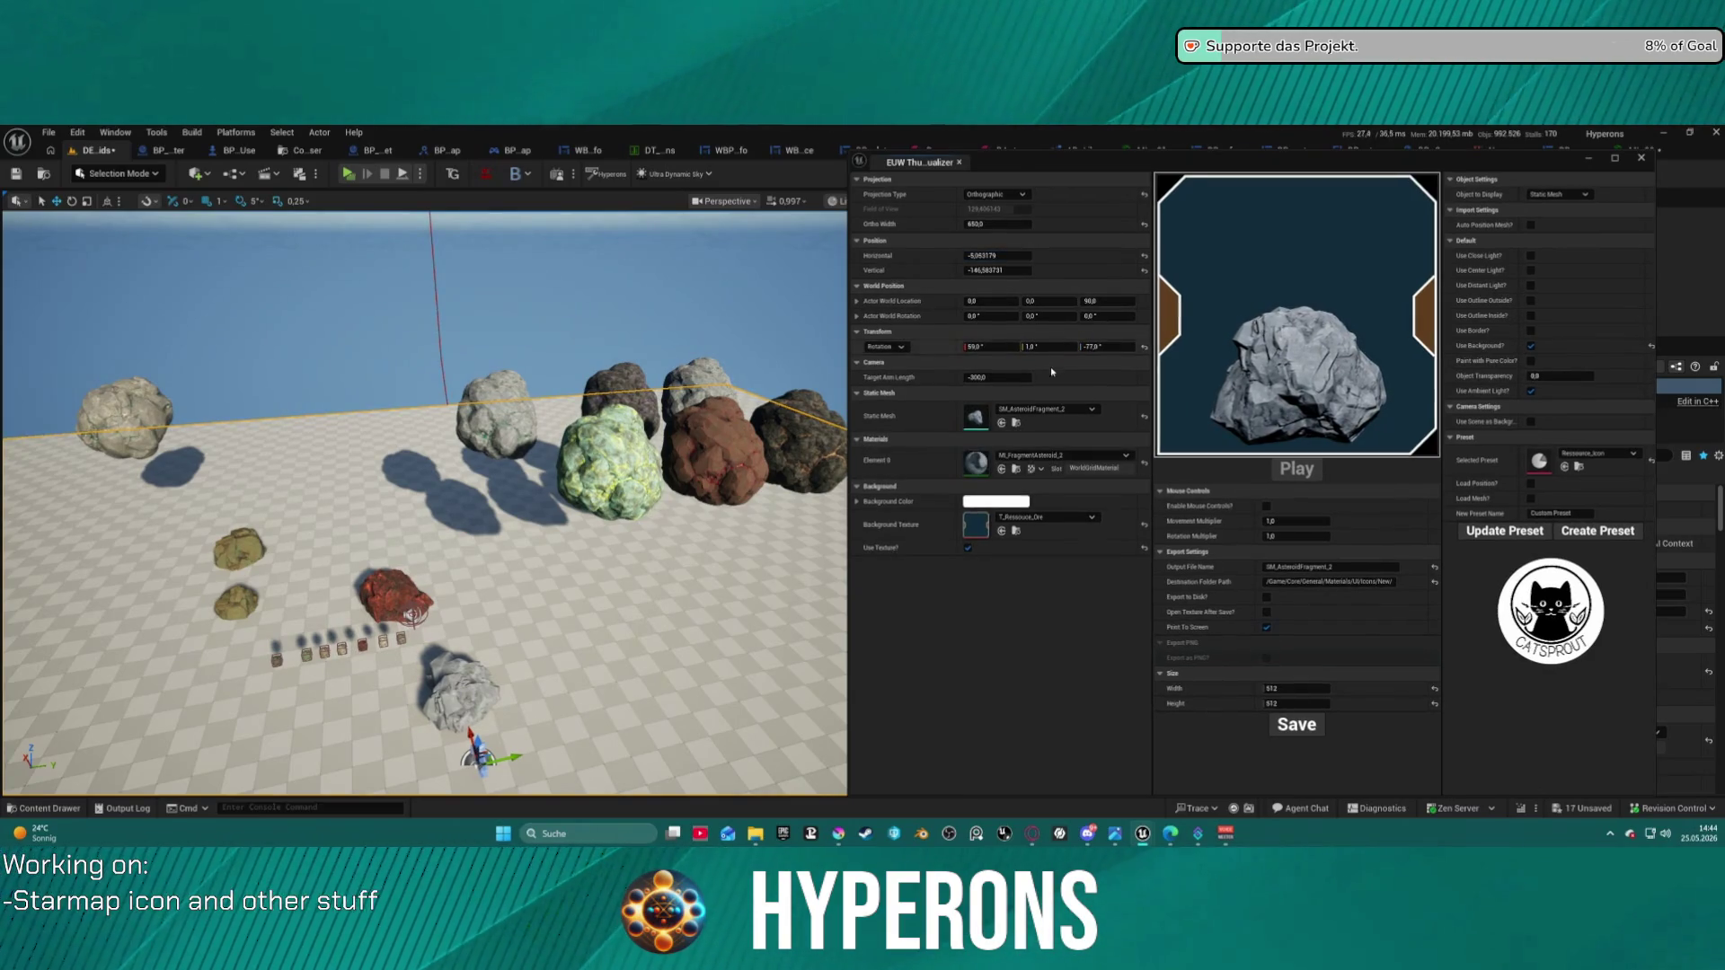
{"action": "left_click", "coordinate": [1074, 459]}
{"action": "type", "text": "ro"}
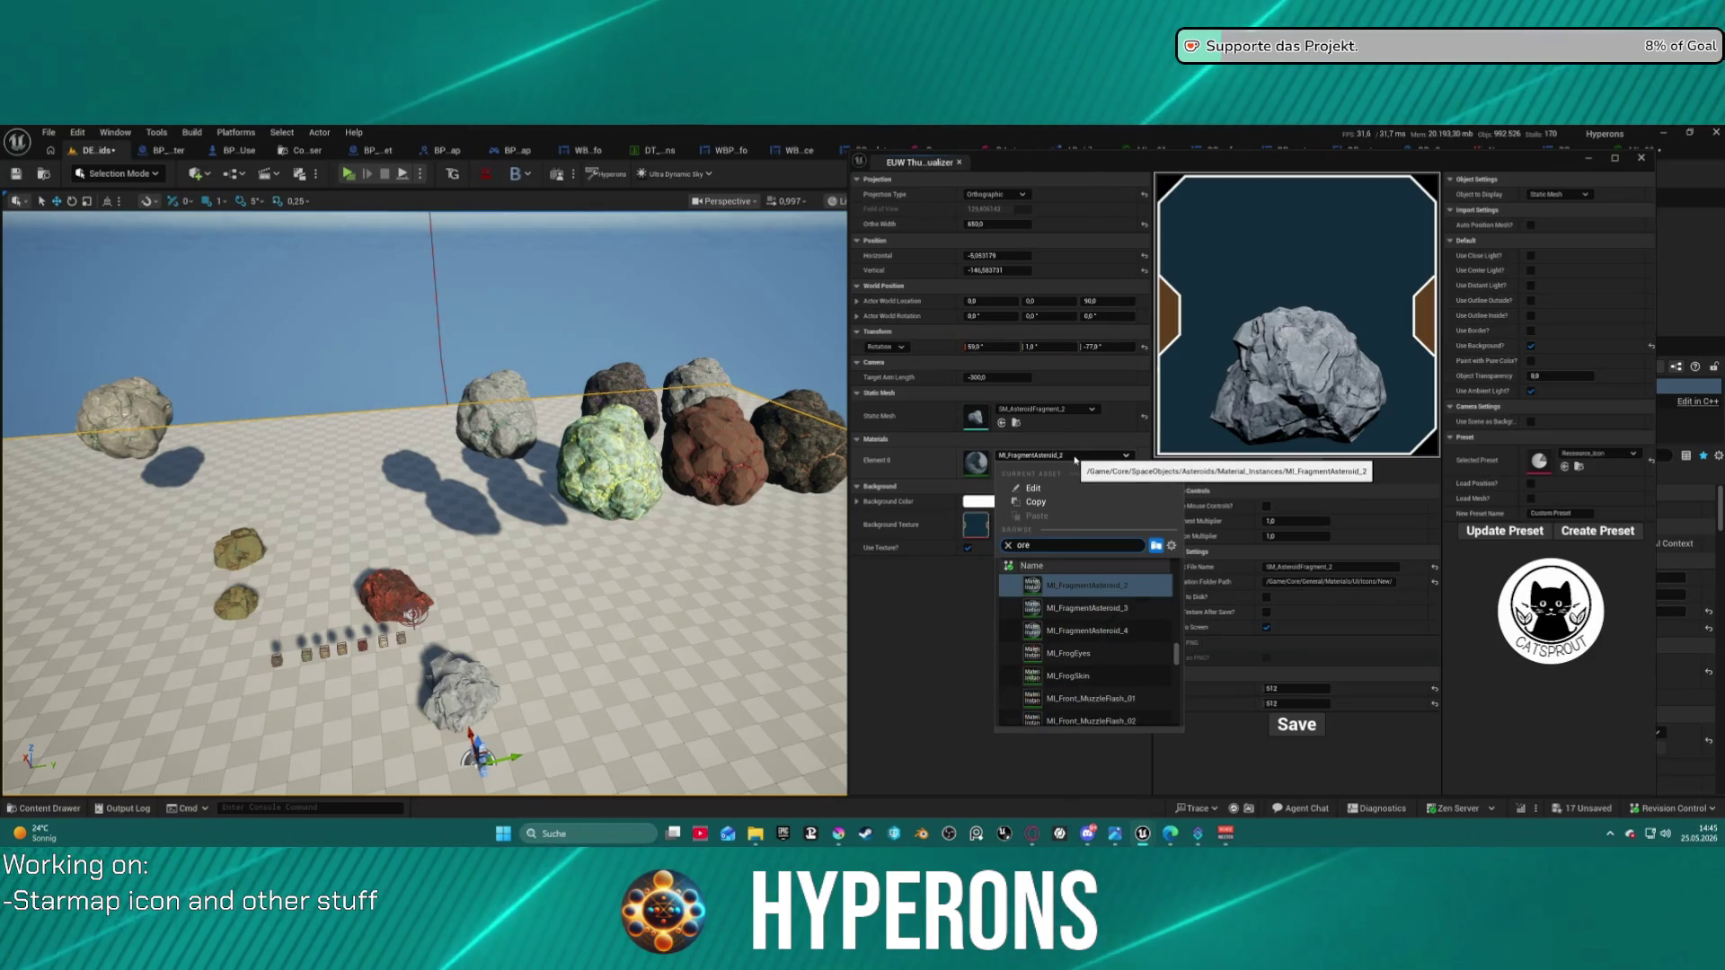
- Apply MI_Ore_Iron_02 to the asteroid and rename the output file to T_Resource_Ore_Iron
{"action": "type", "text": "e_iron"}
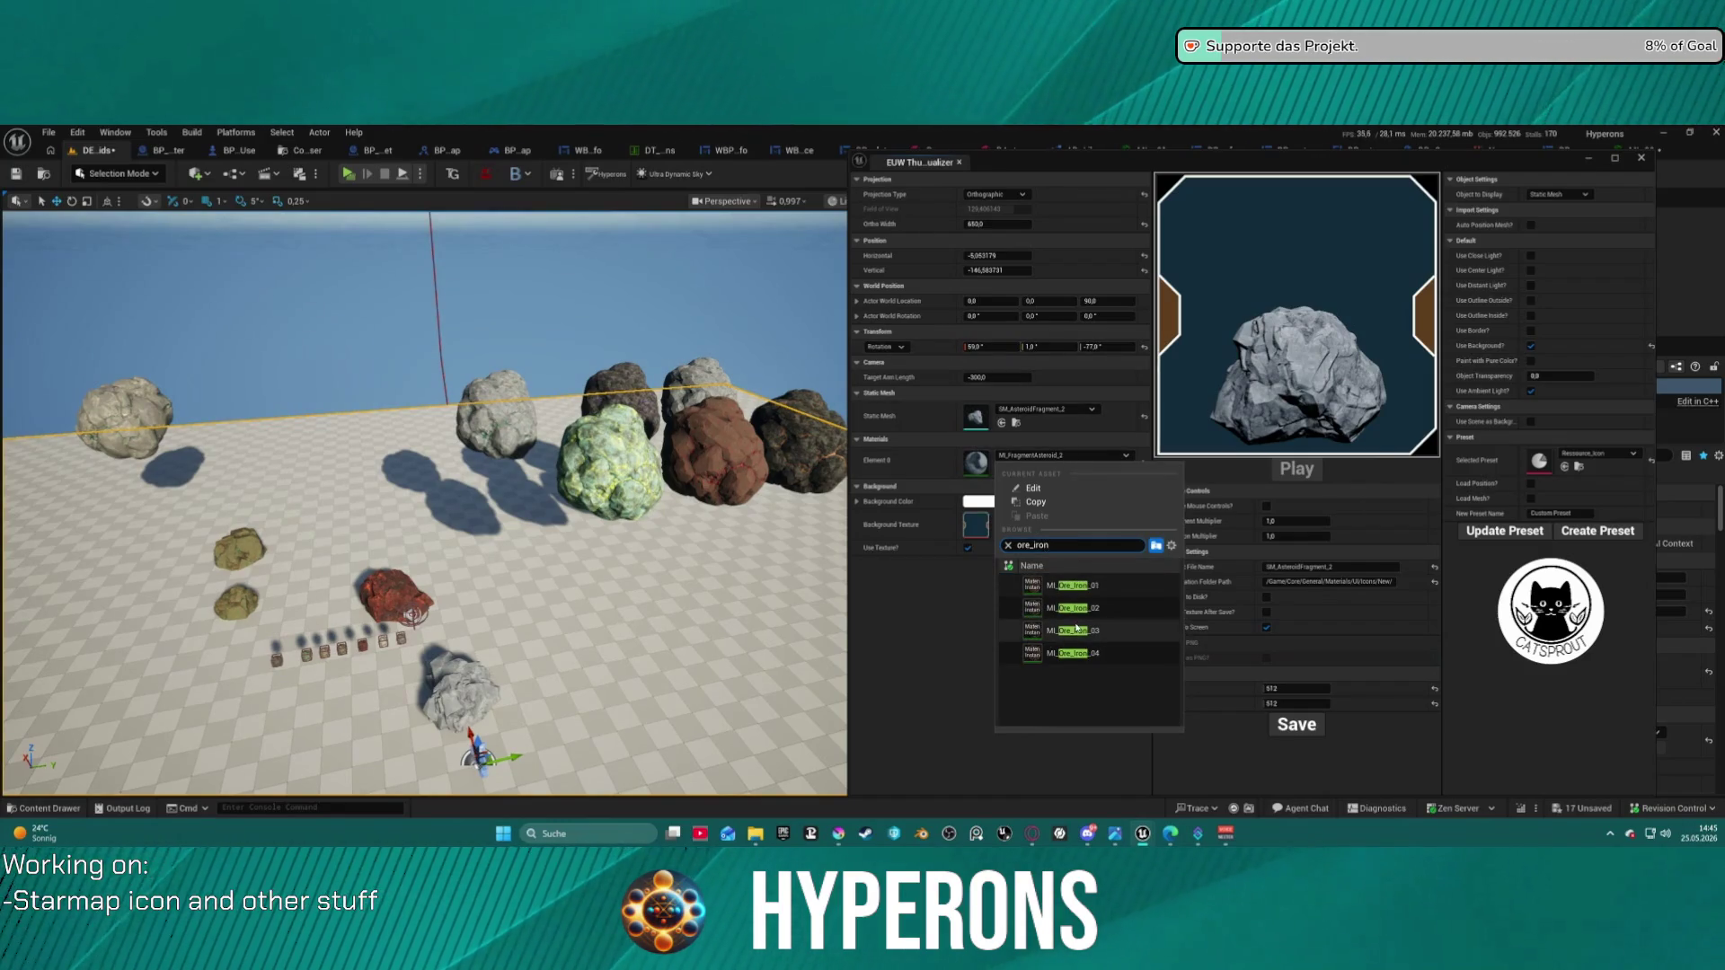
{"action": "left_click", "coordinate": [1074, 608]}
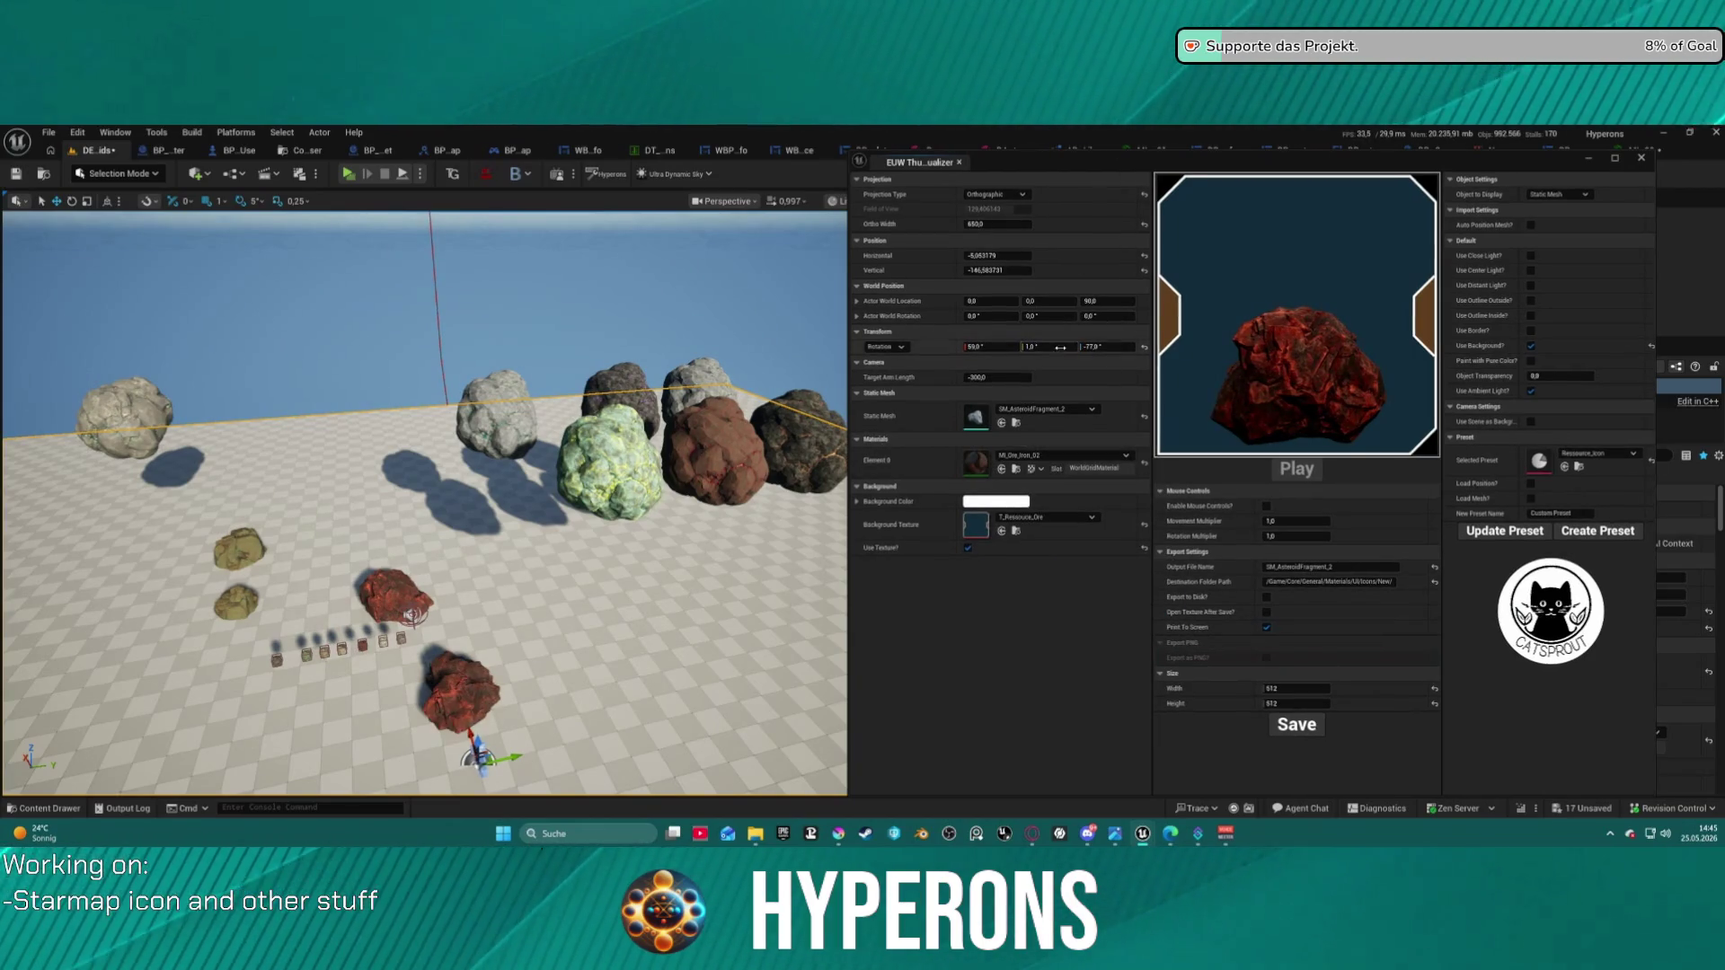
{"action": "left_click", "coordinate": [1337, 570]}
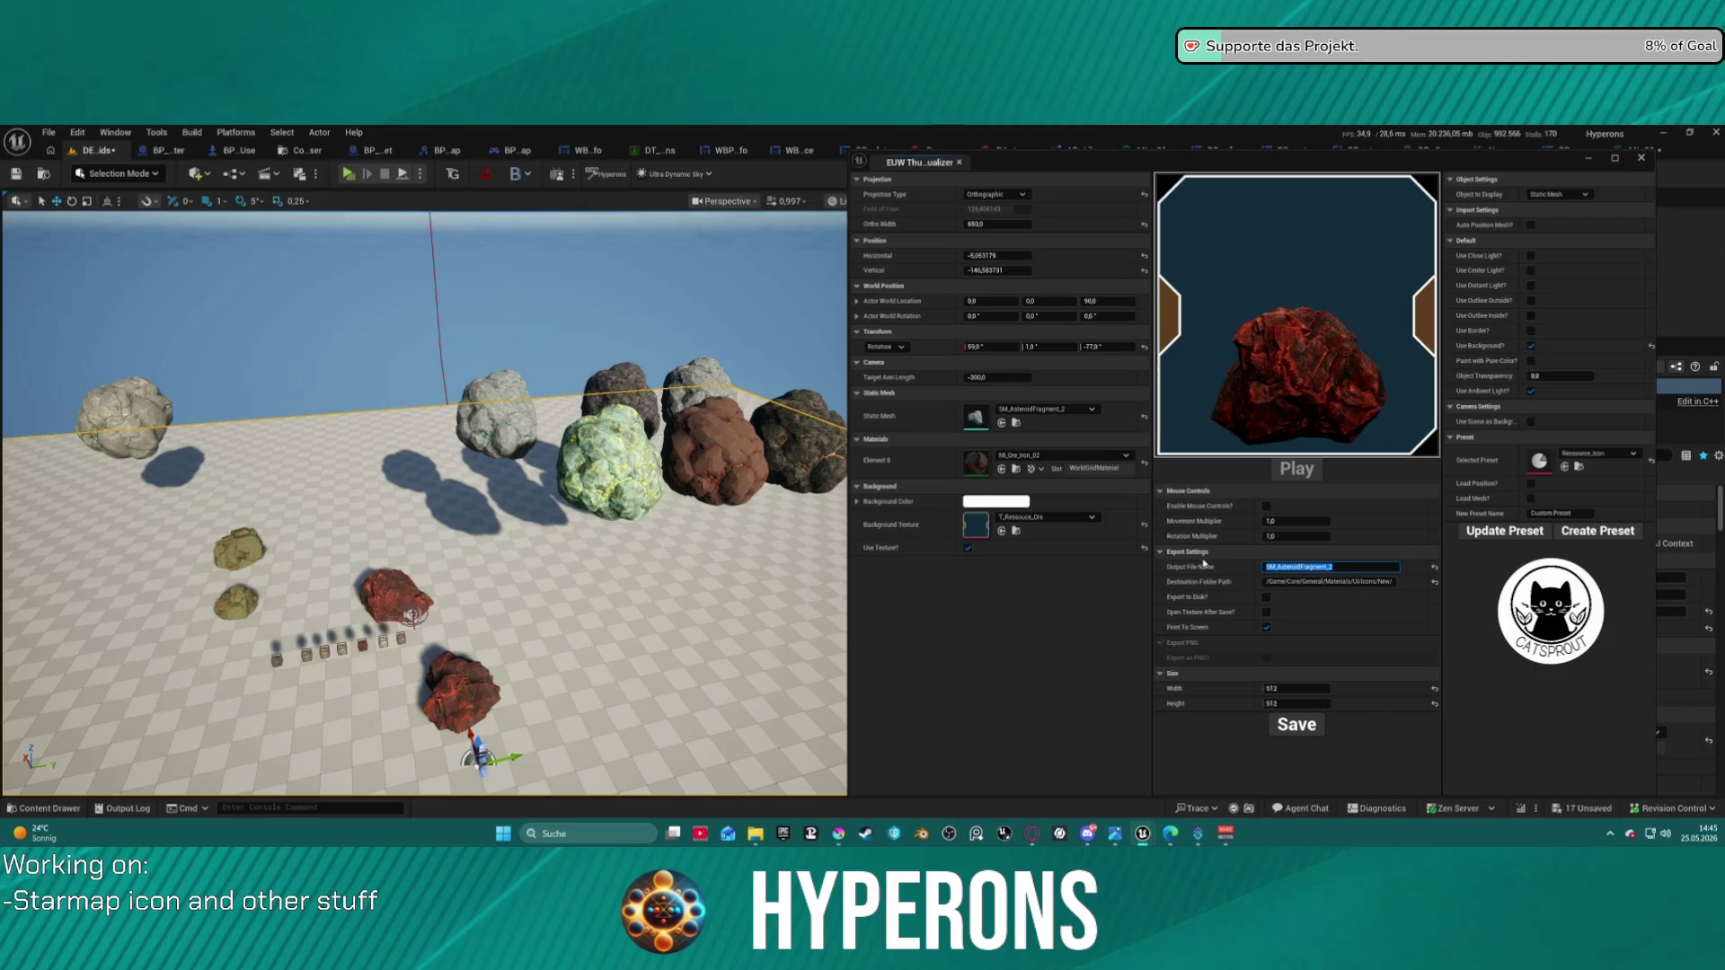
{"action": "left_click_drag", "start_coordinate": [1323, 567], "coordinate": [1400, 565]}
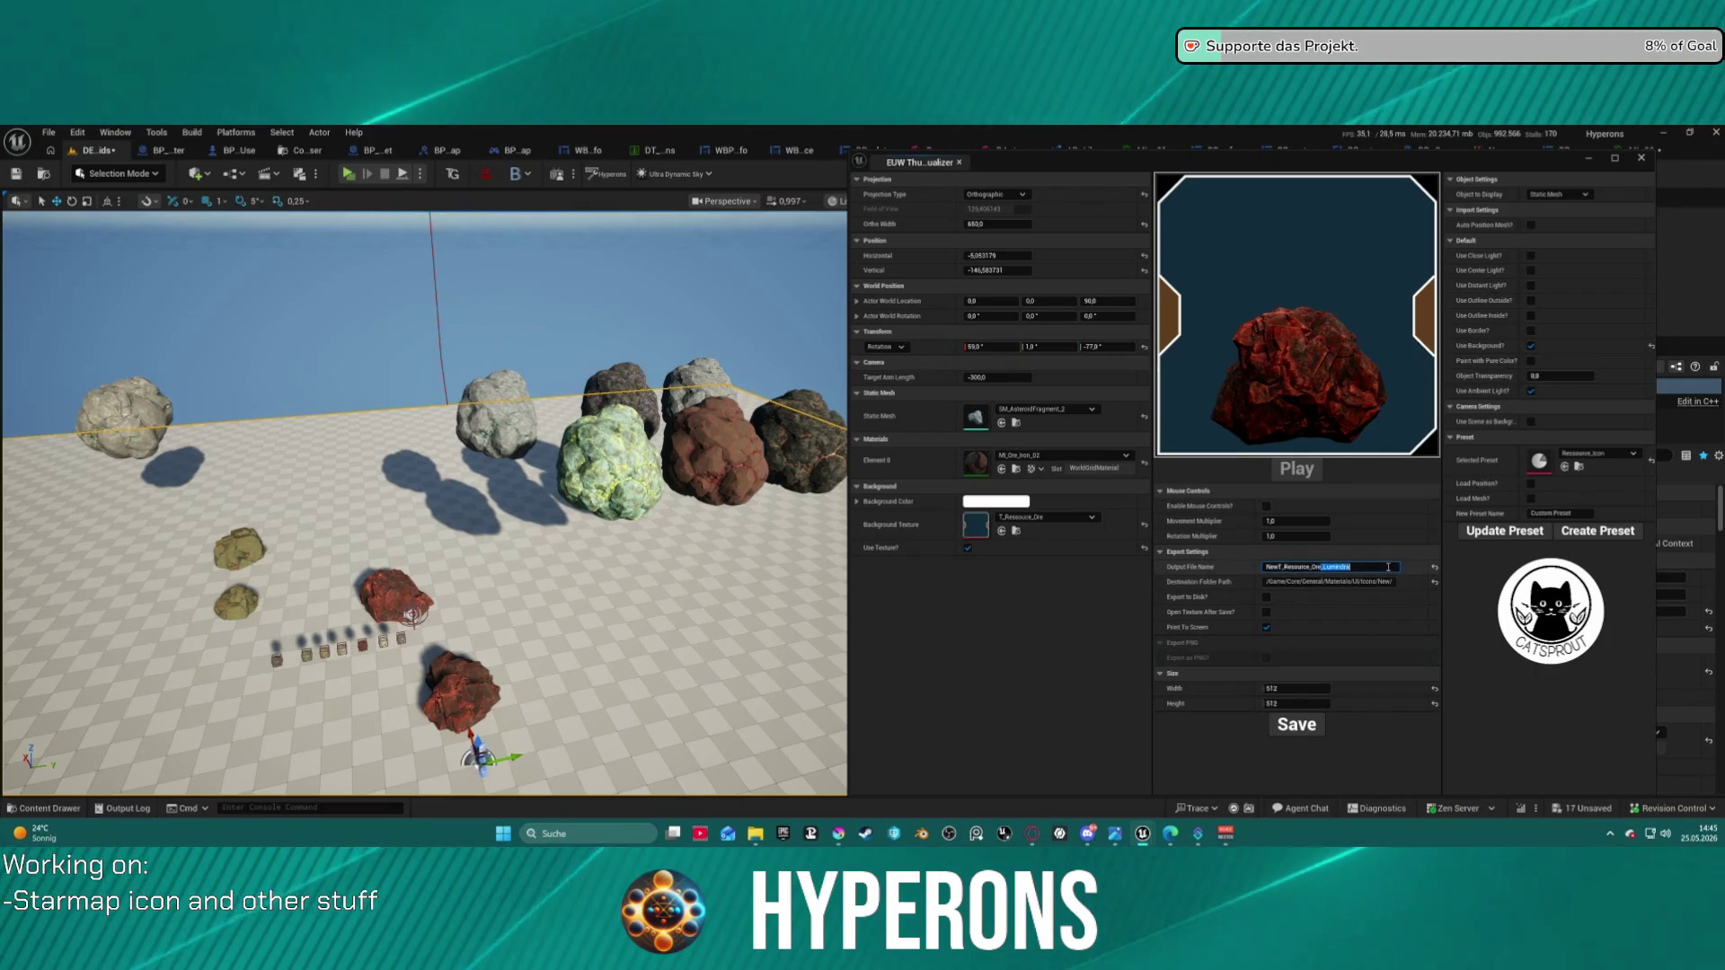
{"action": "key", "text": "BackSpace"}
{"action": "left_click", "coordinate": [1281, 567]}
{"action": "key", "text": "BackSpace"}
{"action": "key", "text": "BackSpace"}
{"action": "key", "text": "BackSpace"}
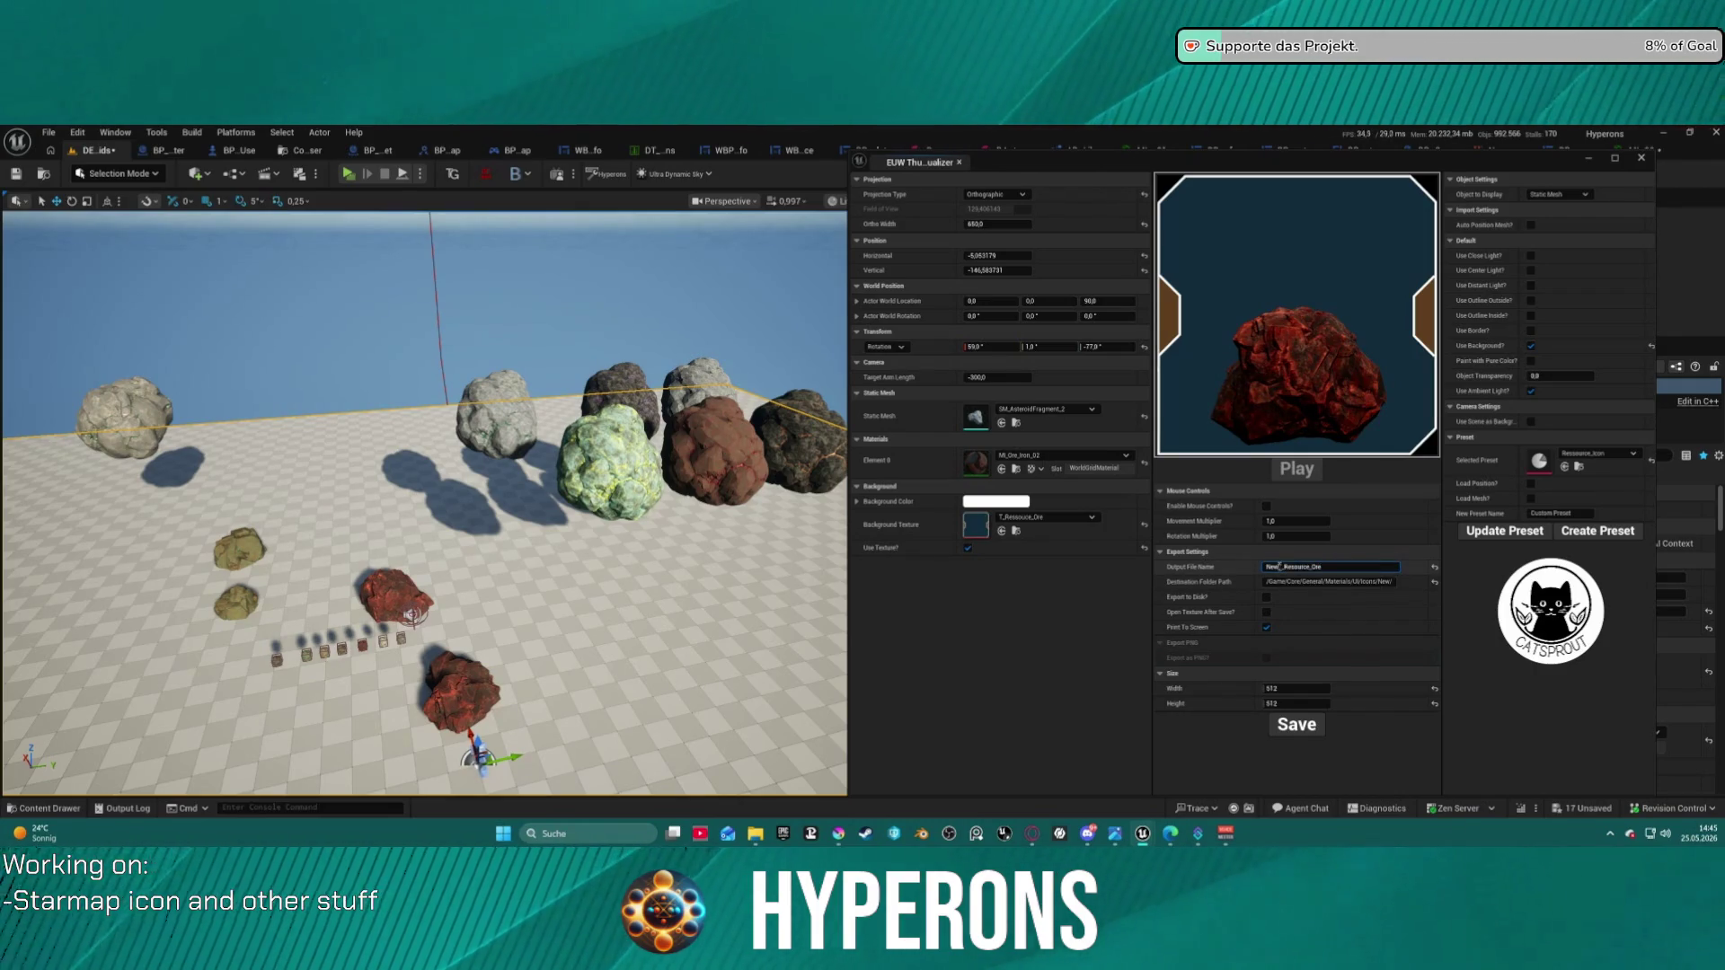
{"action": "type", "text": "T_Iron"}
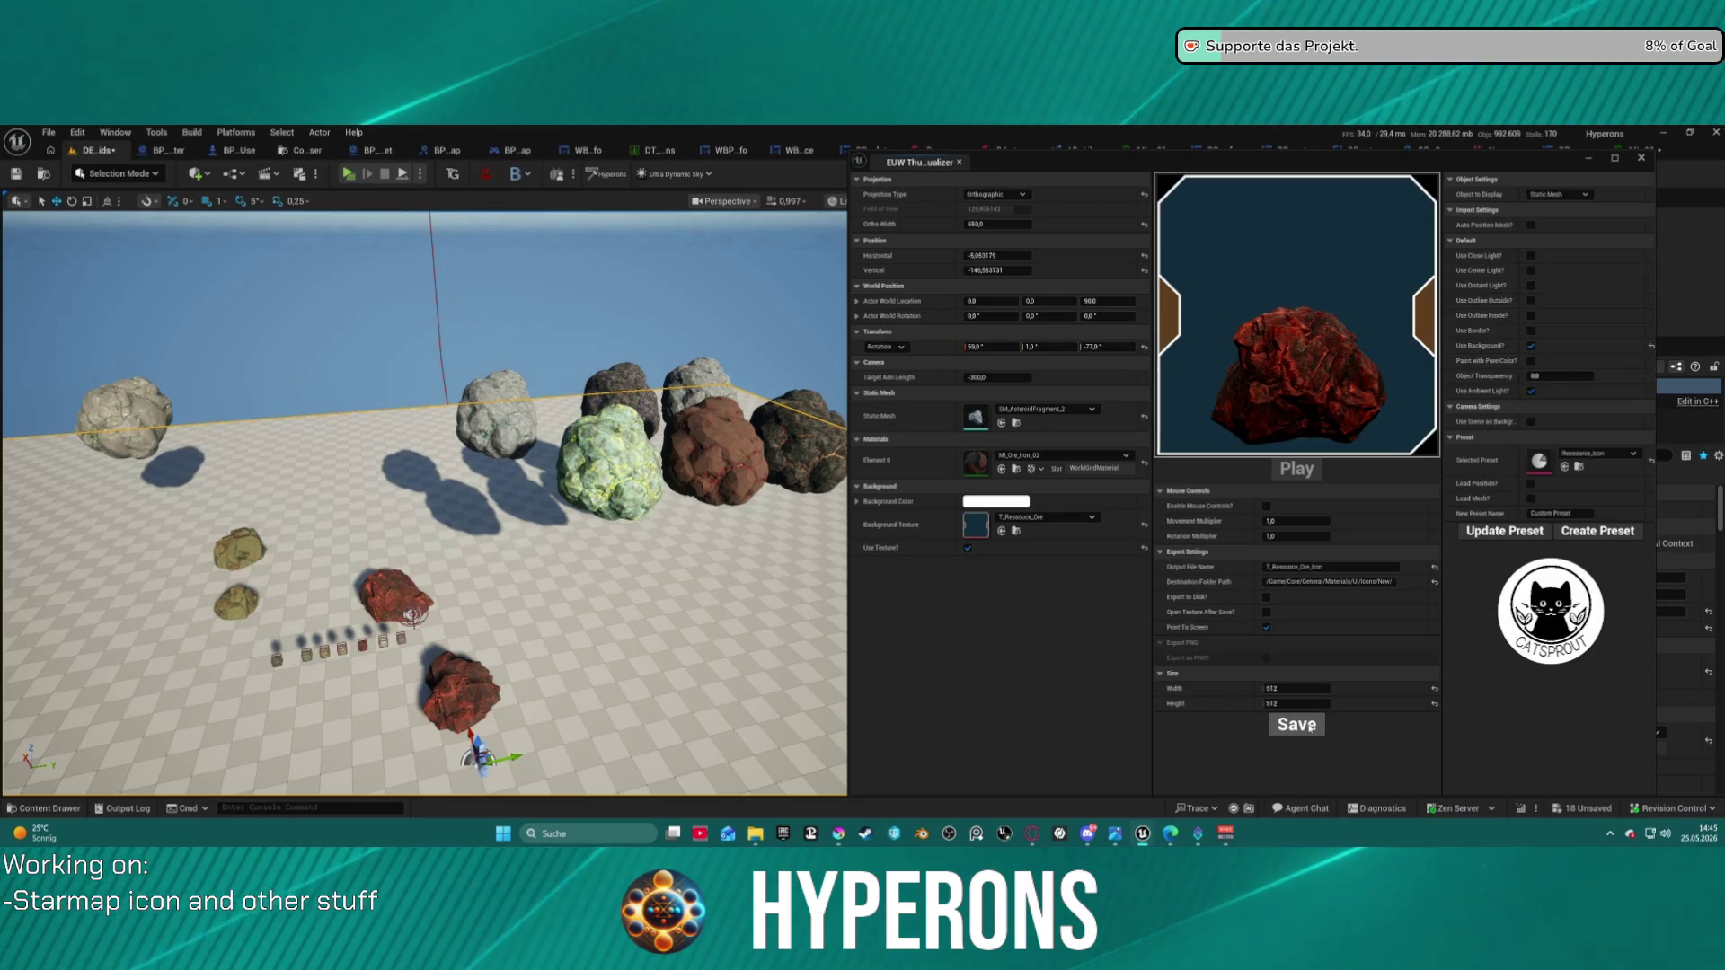
- Apply MI_Ore_Aluminium_02 to the rock and save its icon as T_Resource_Ore_Aluminium
{"action": "left_click", "coordinate": [1036, 458]}
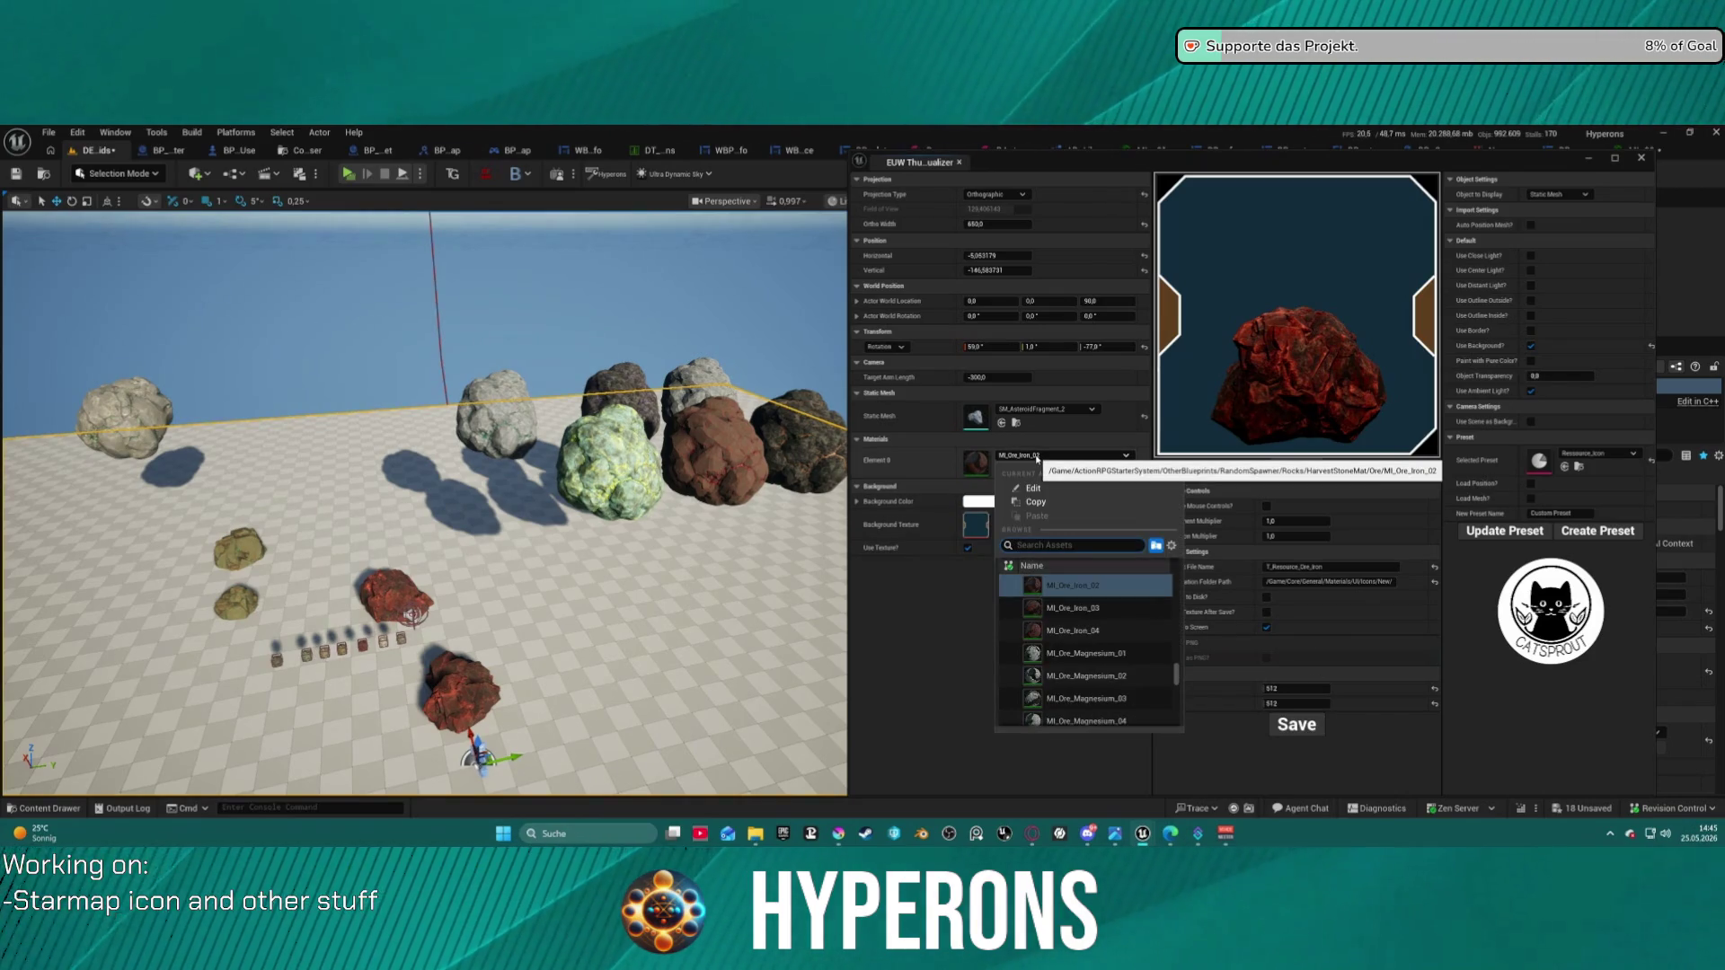
{"action": "scroll", "coordinate": [1110, 629], "scroll_direction": "up", "scroll_amount": 3}
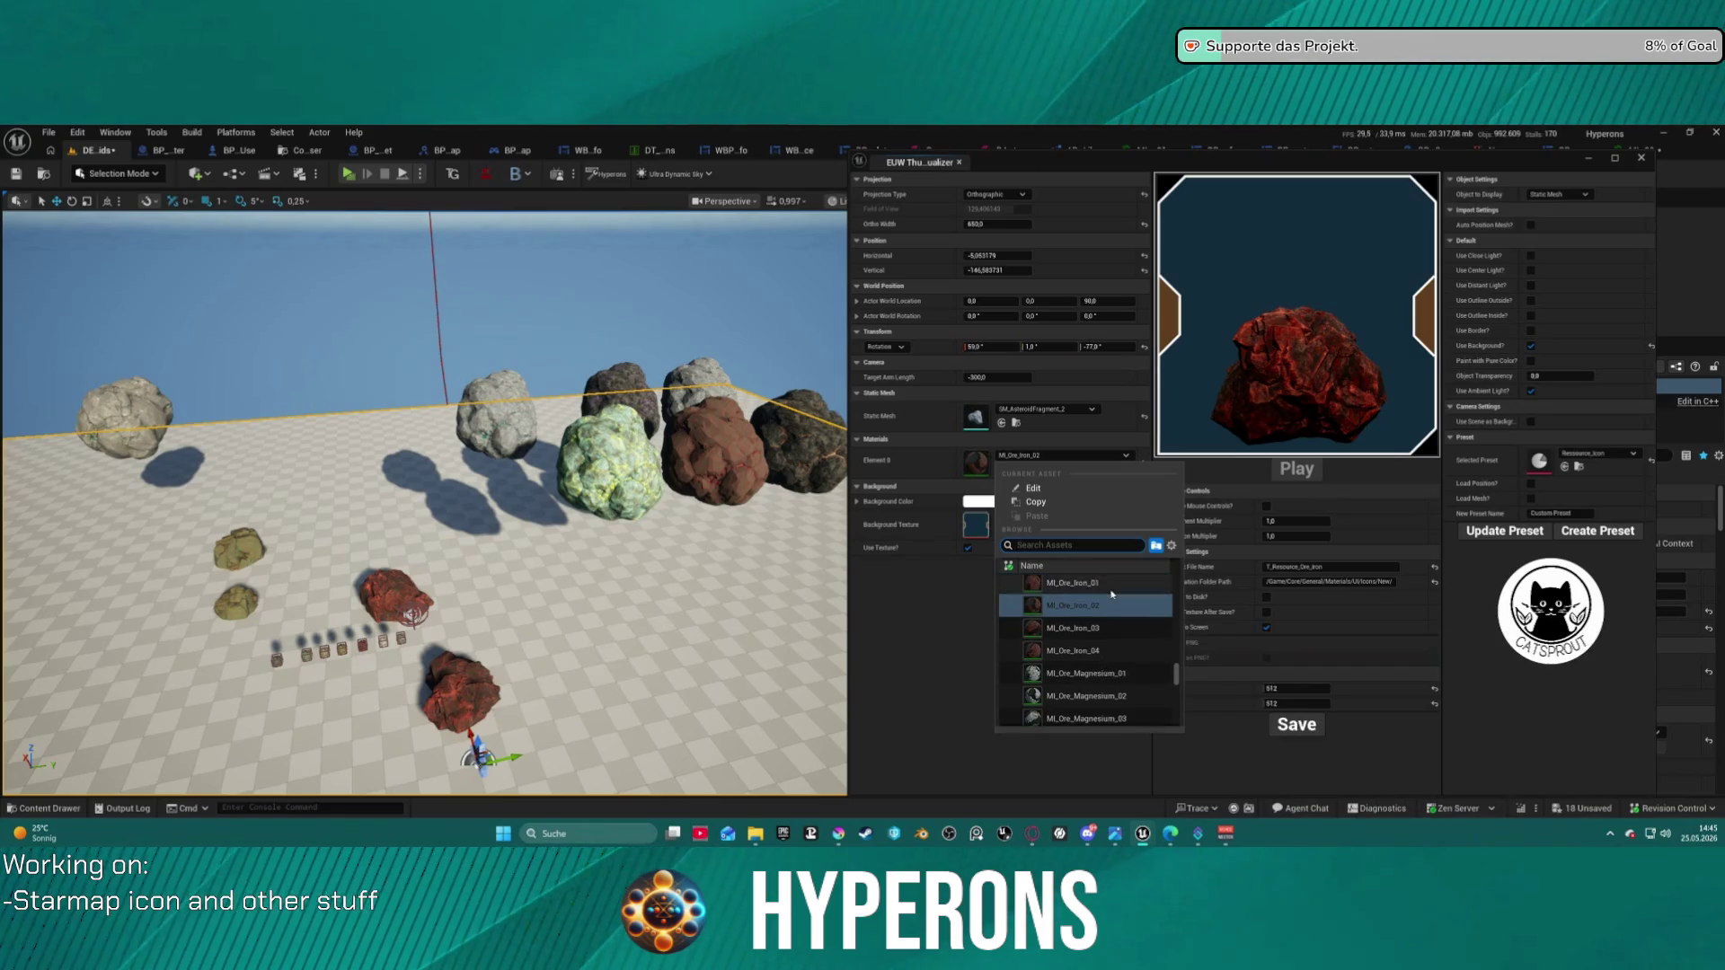
{"action": "scroll", "coordinate": [1122, 599], "scroll_direction": "up", "scroll_amount": 5}
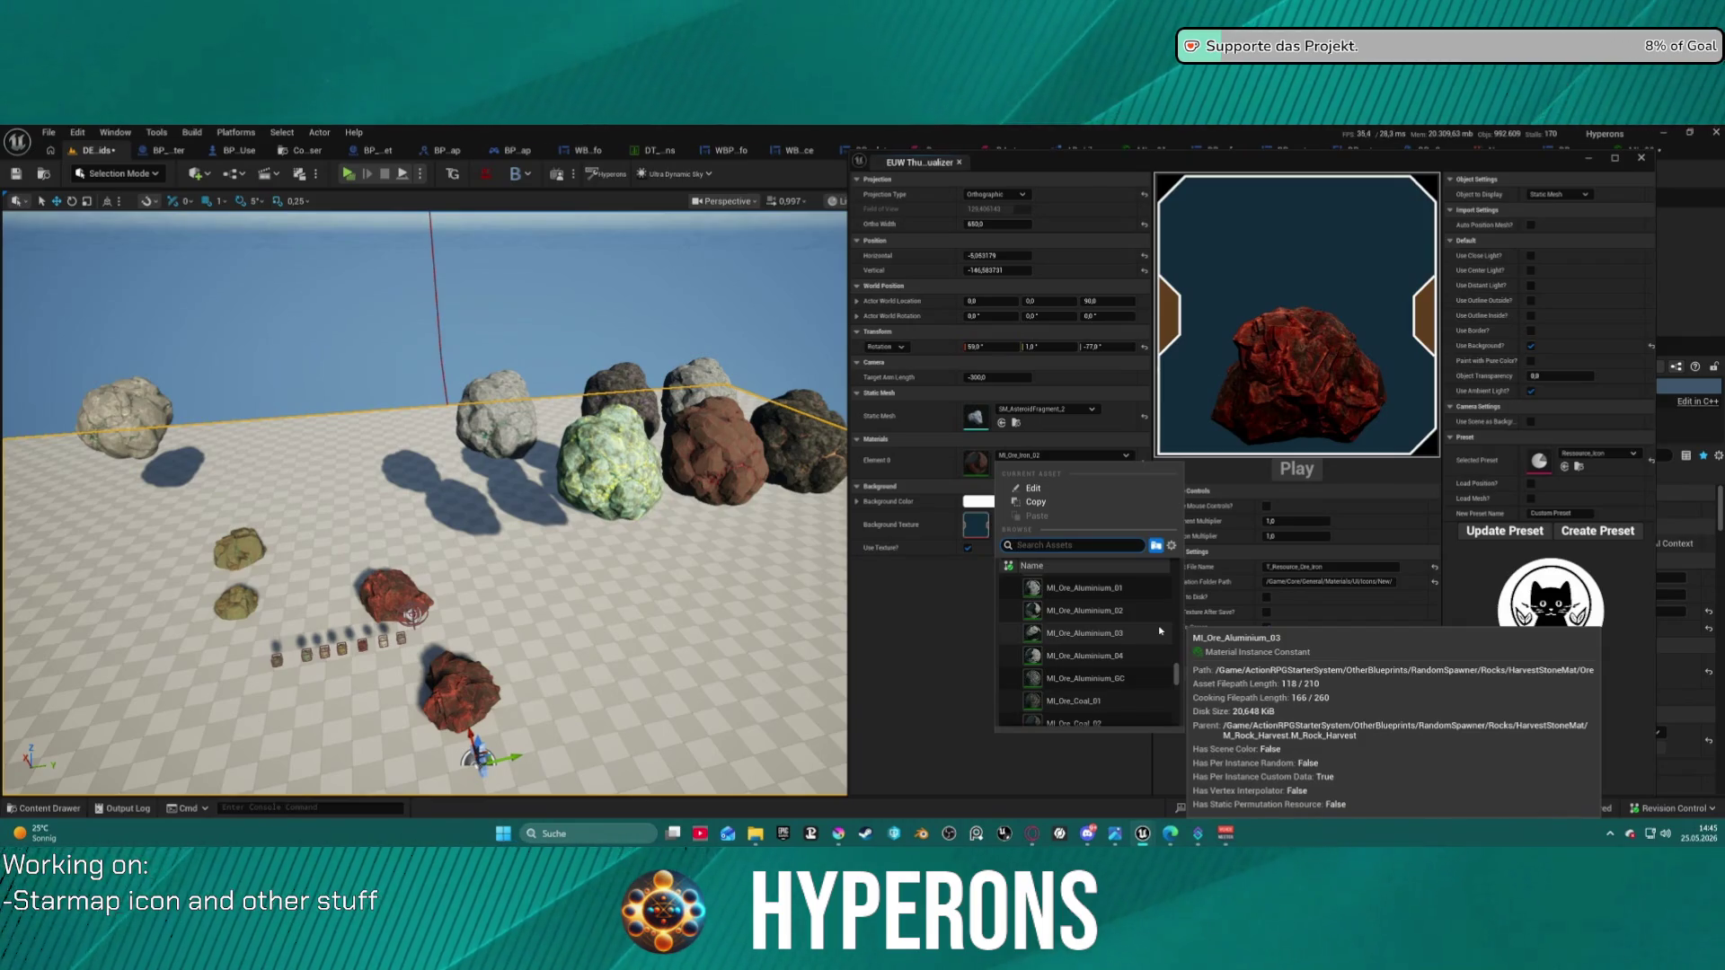
{"action": "left_click", "coordinate": [1093, 620]}
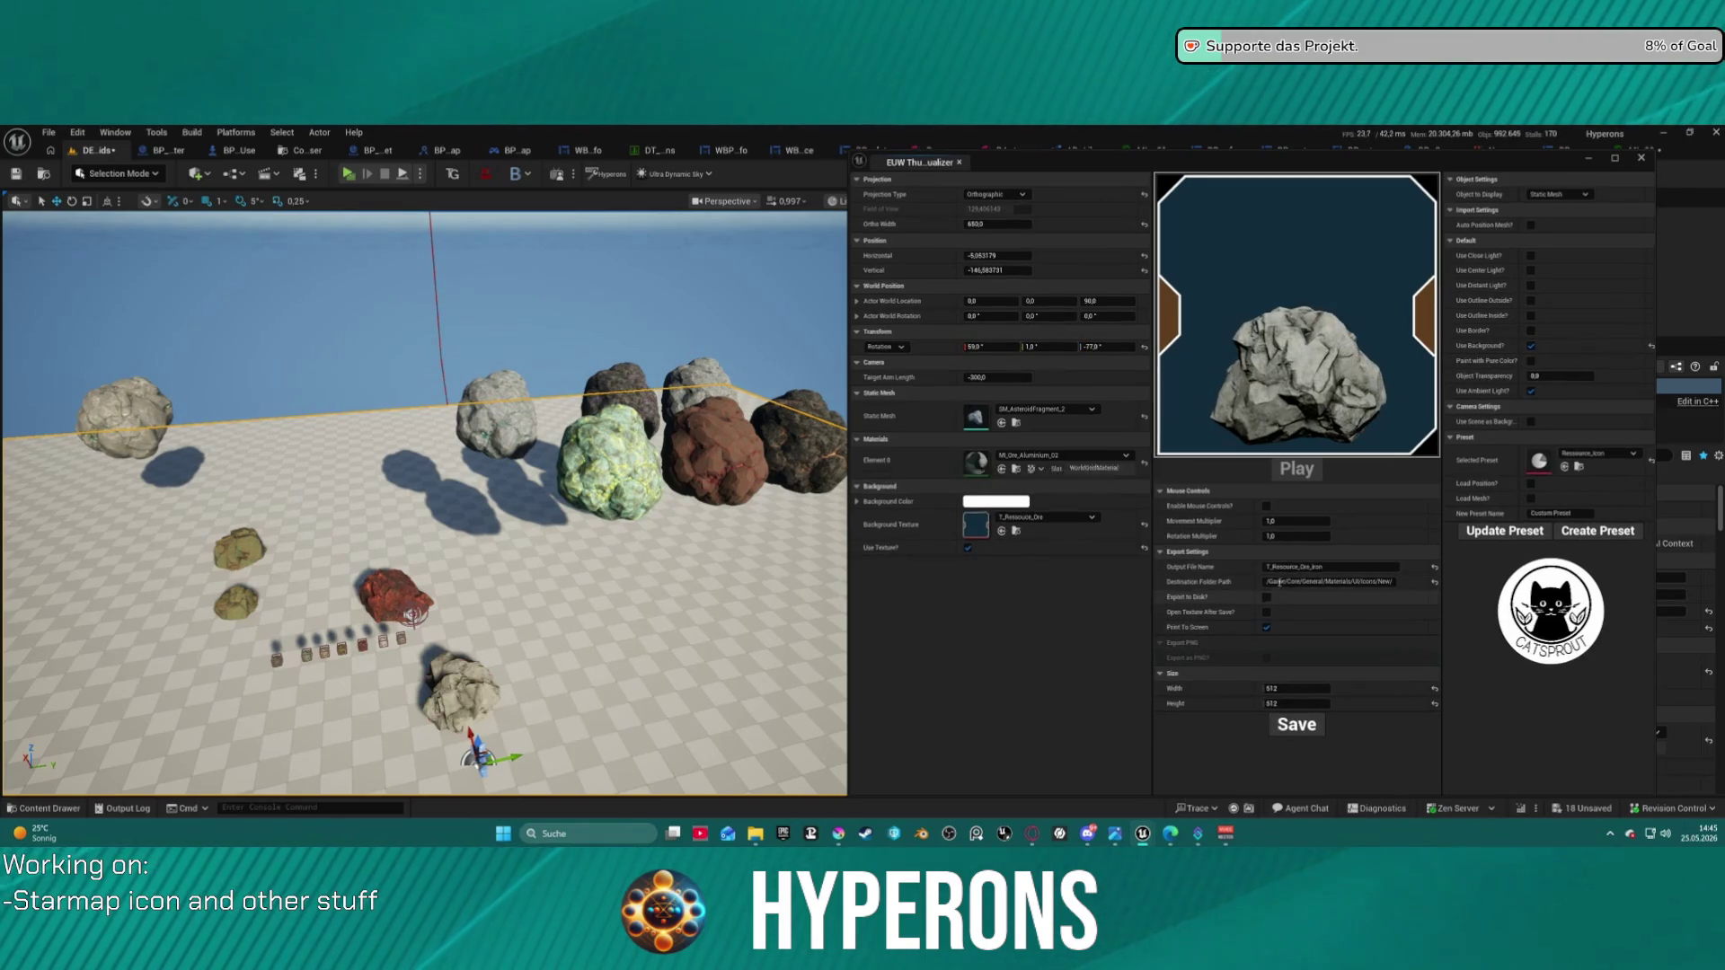
{"action": "left_click", "coordinate": [1330, 566]}
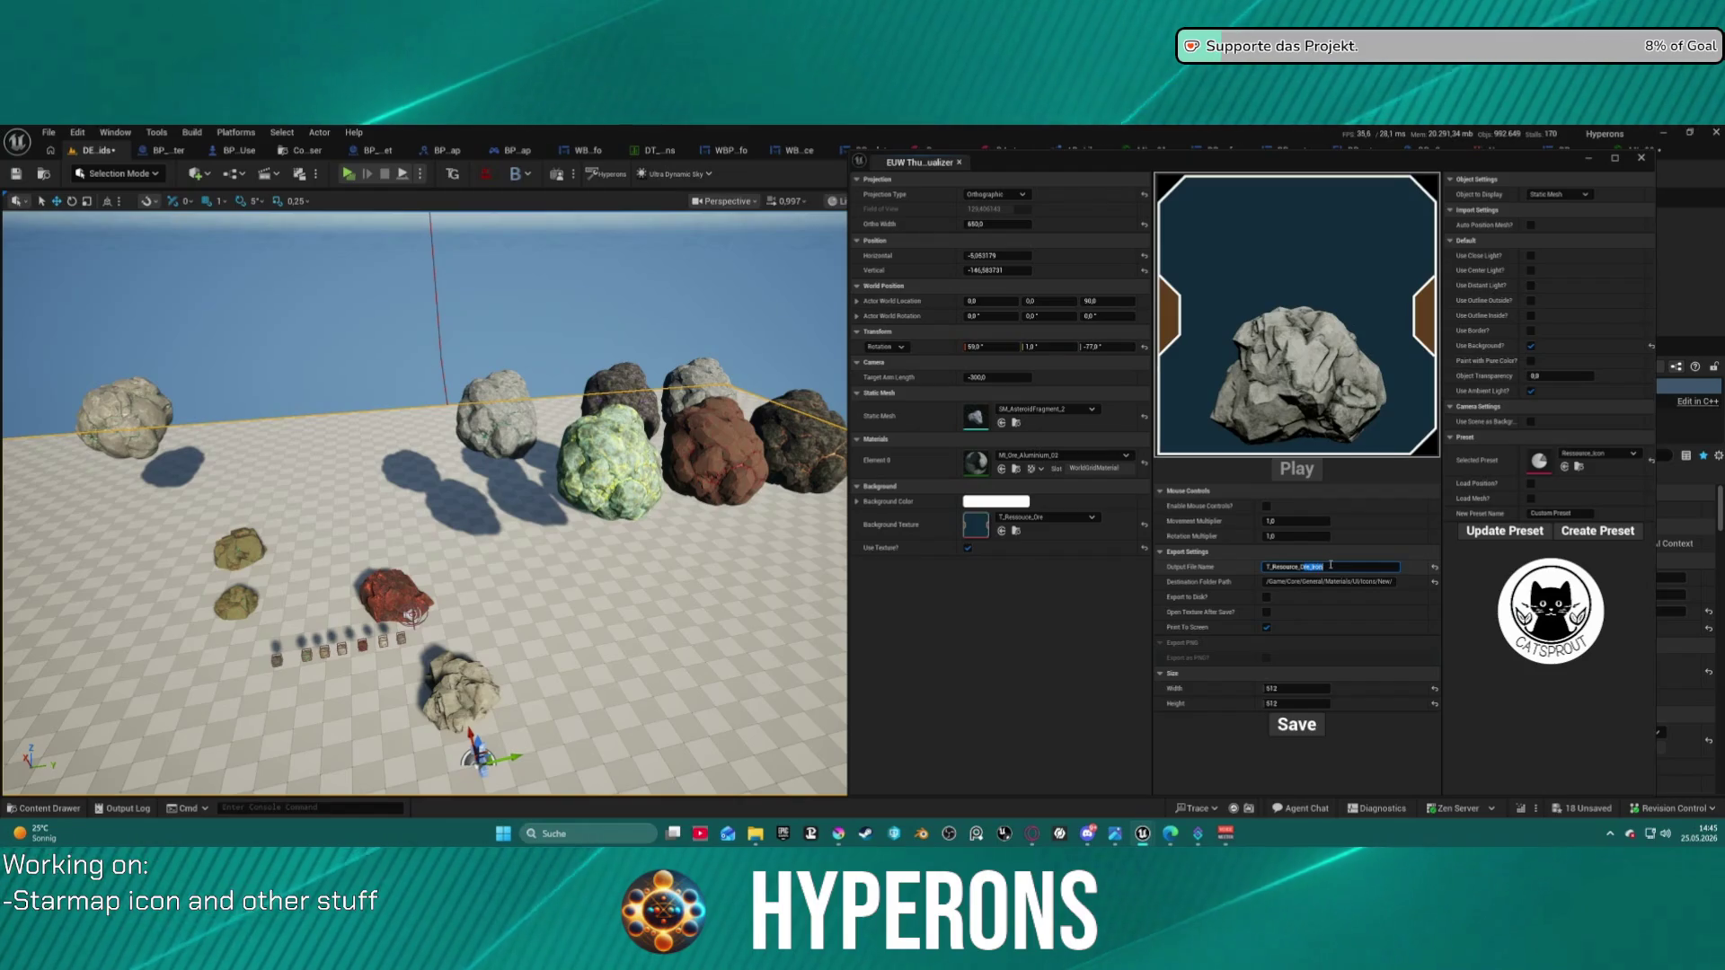
{"action": "type", "text": "Aluminium"}
{"action": "left_click_drag", "start_coordinate": [1317, 561], "coordinate": [1313, 559]}
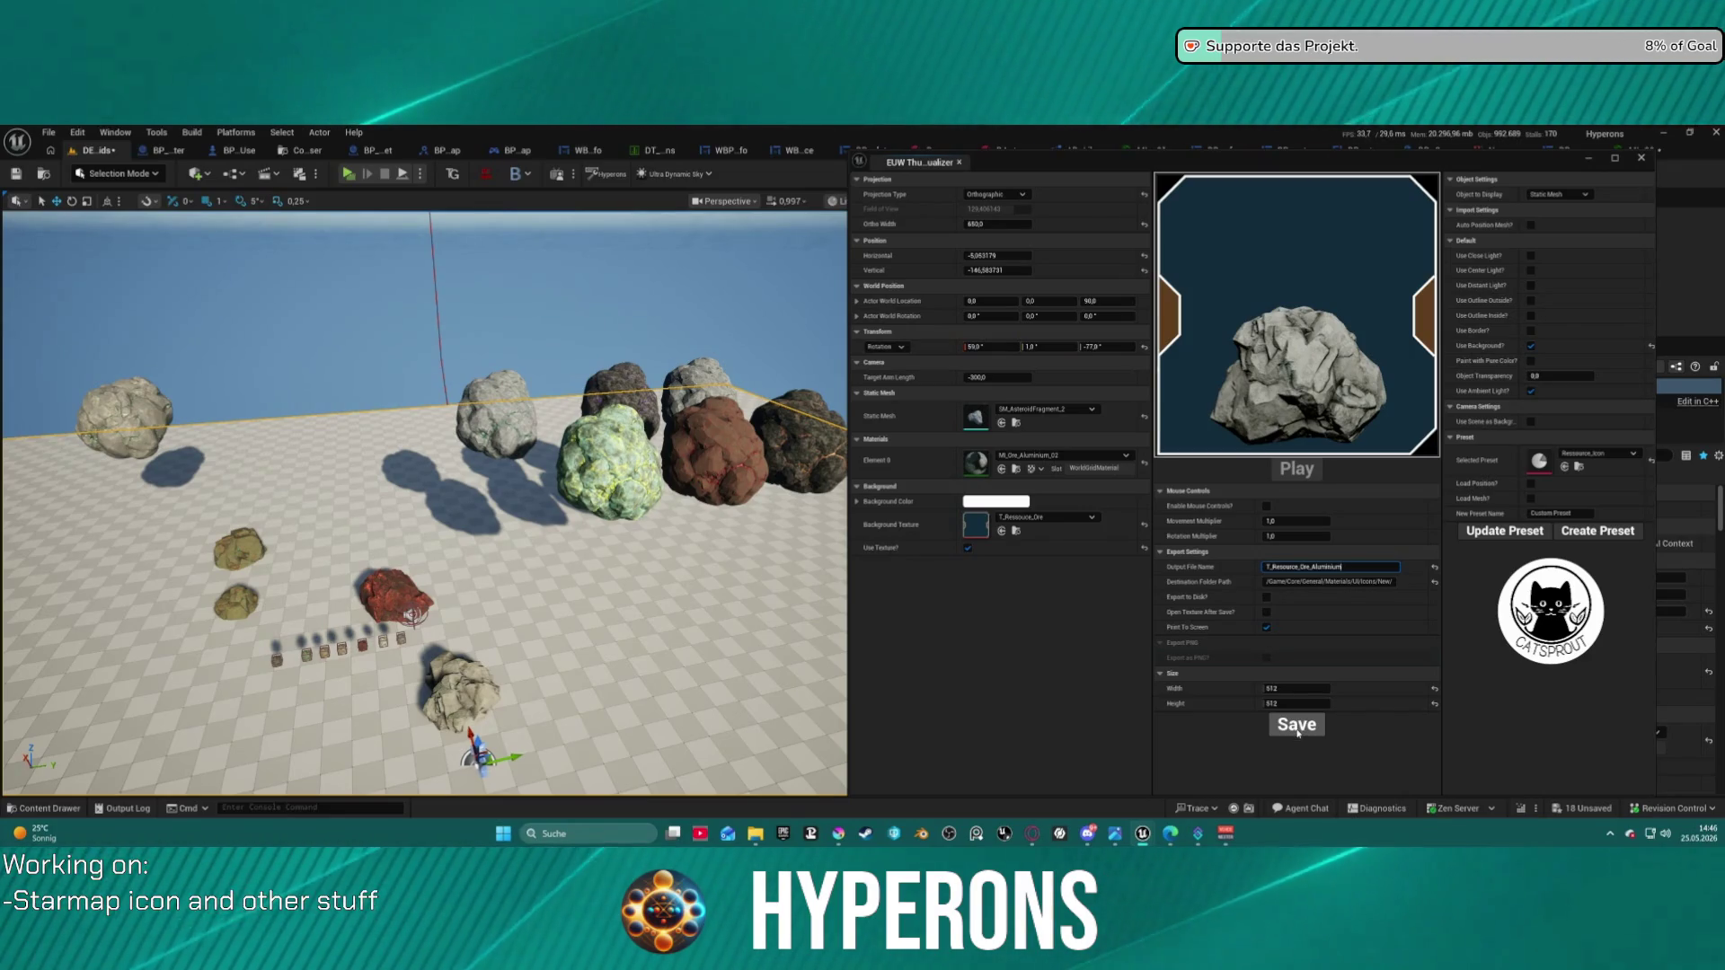
{"action": "left_click", "coordinate": [1298, 733]}
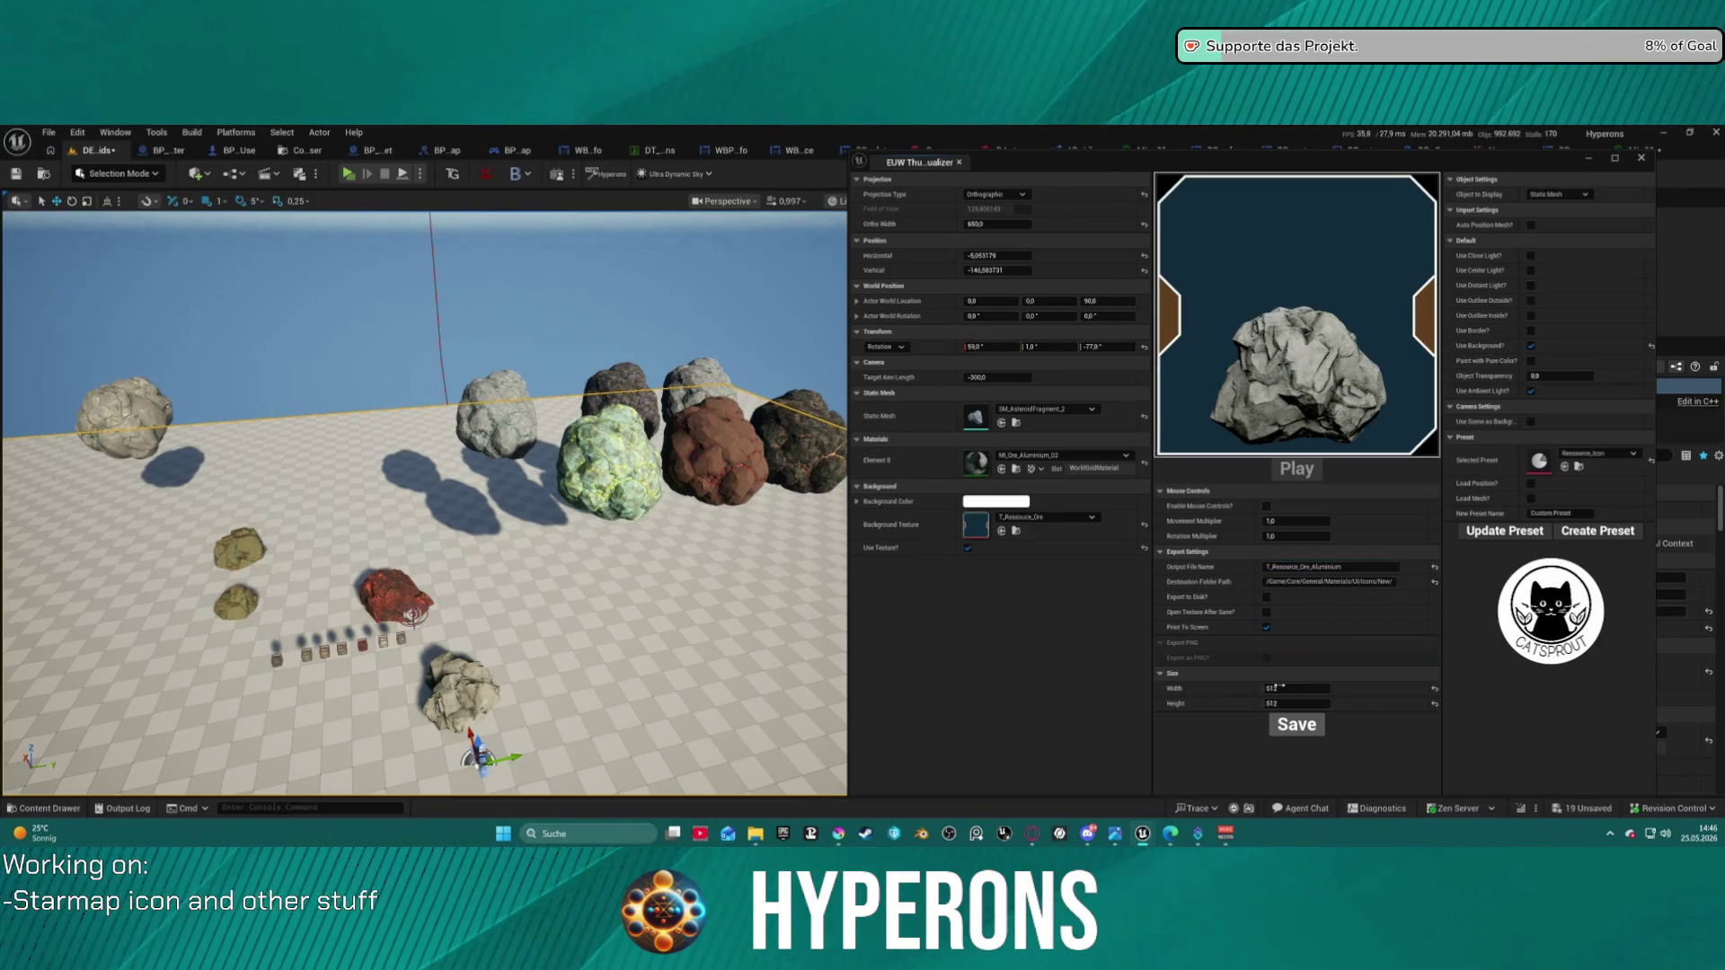
- Apply MI_Ore_Coal_02 and save the icon texture as T_Resource_Ore_Coal
{"action": "left_click", "coordinate": [1054, 454]}
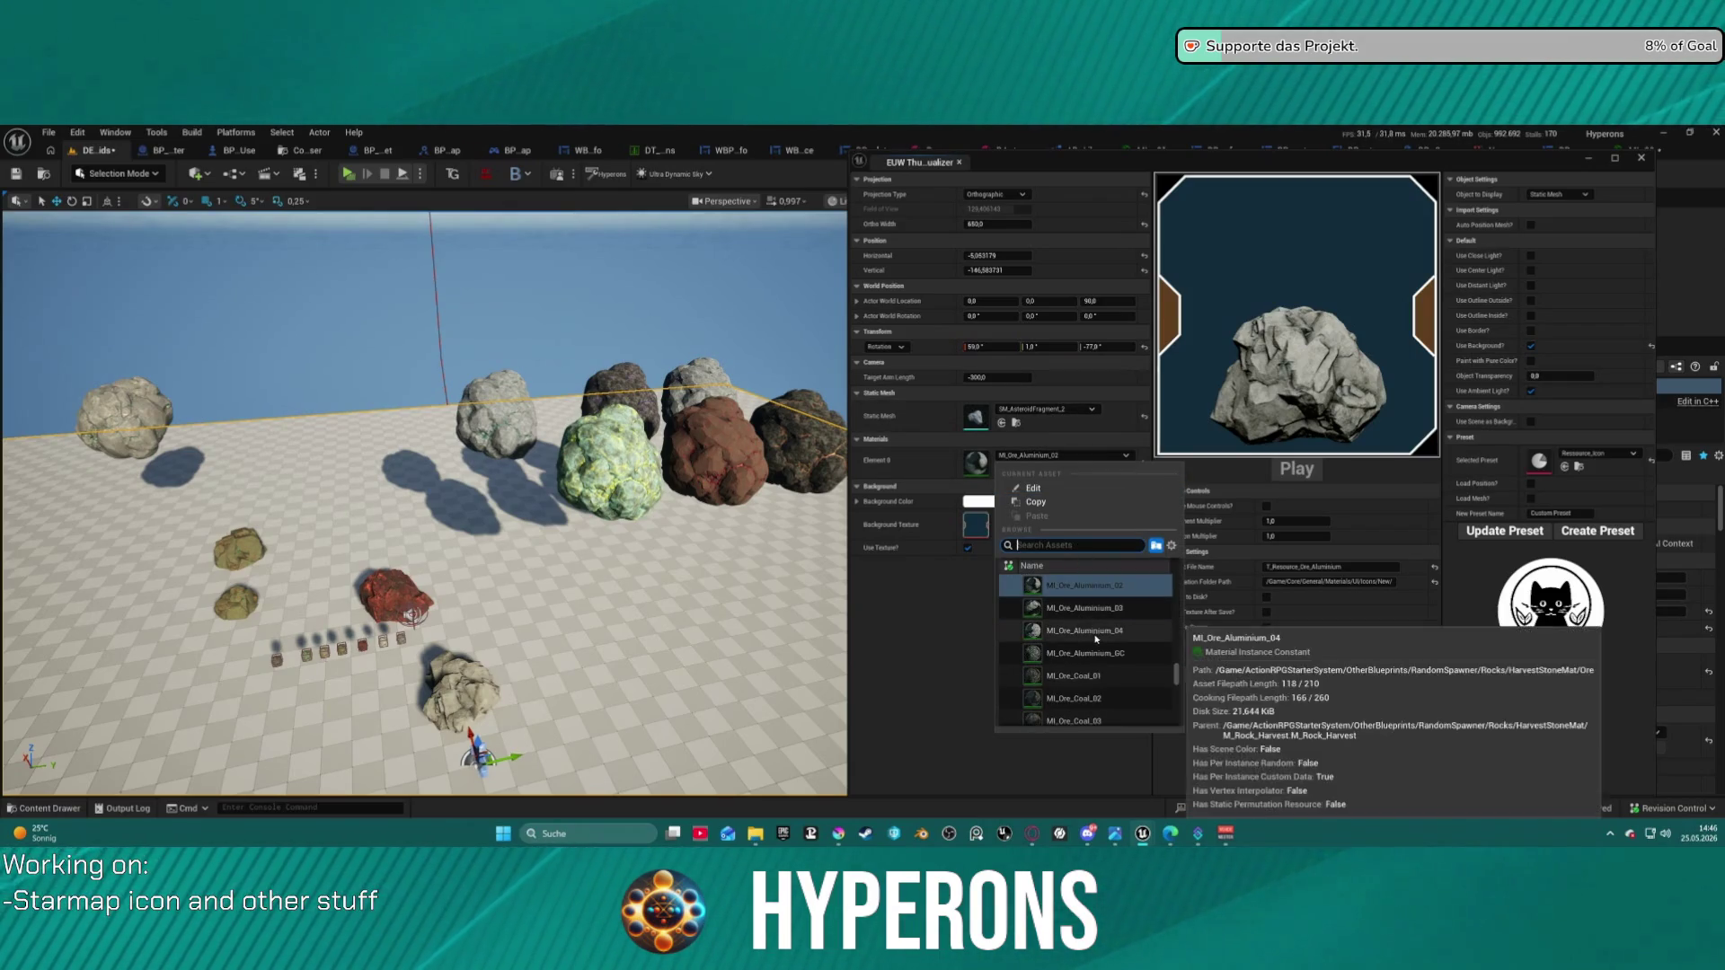
{"action": "left_click", "coordinate": [1083, 698]}
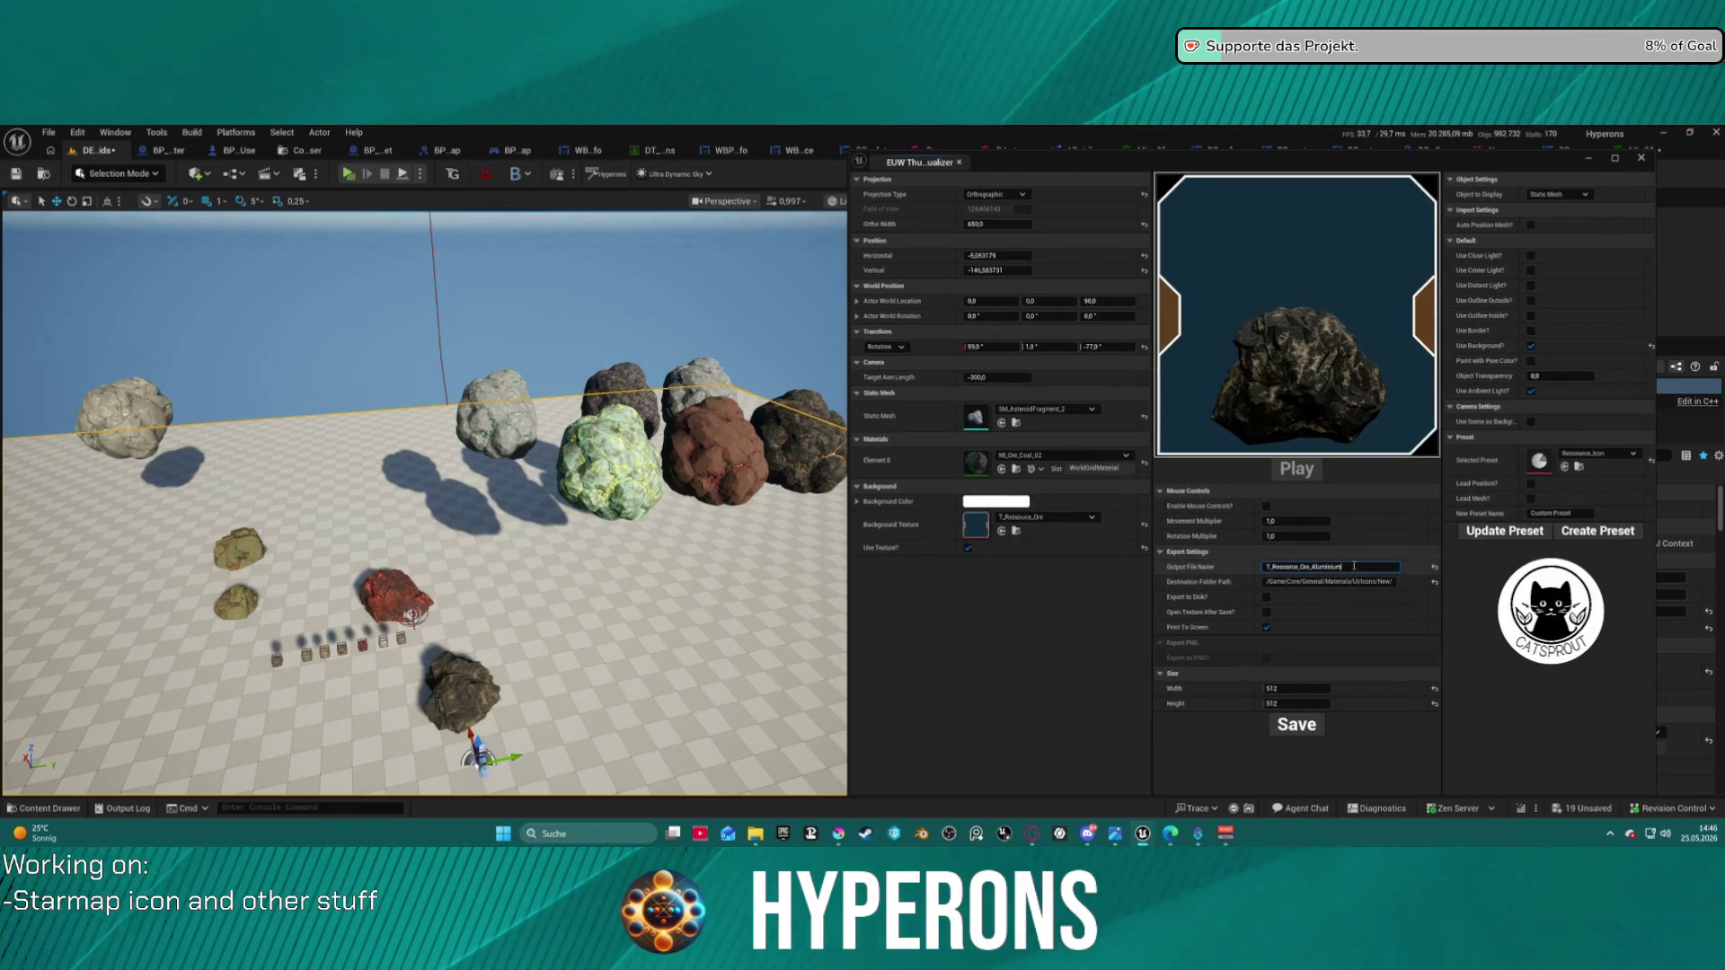
{"action": "left_click_drag", "start_coordinate": [1343, 567], "coordinate": [1311, 567]}
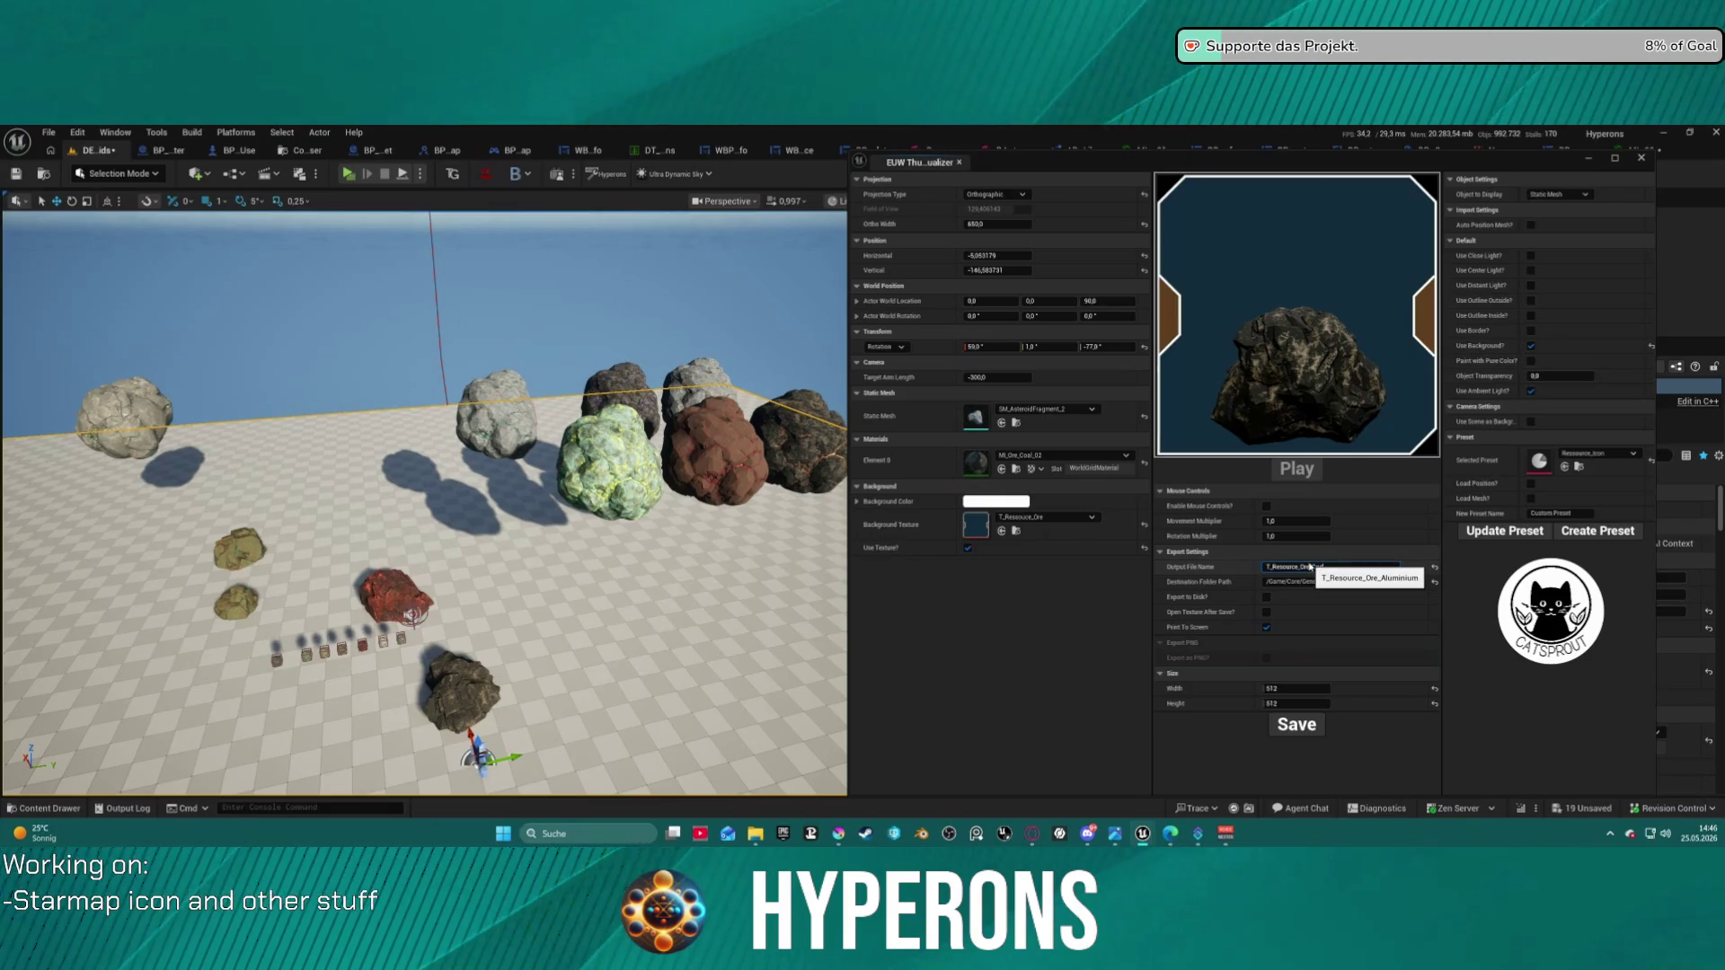
{"action": "type", "text": "Coal"}
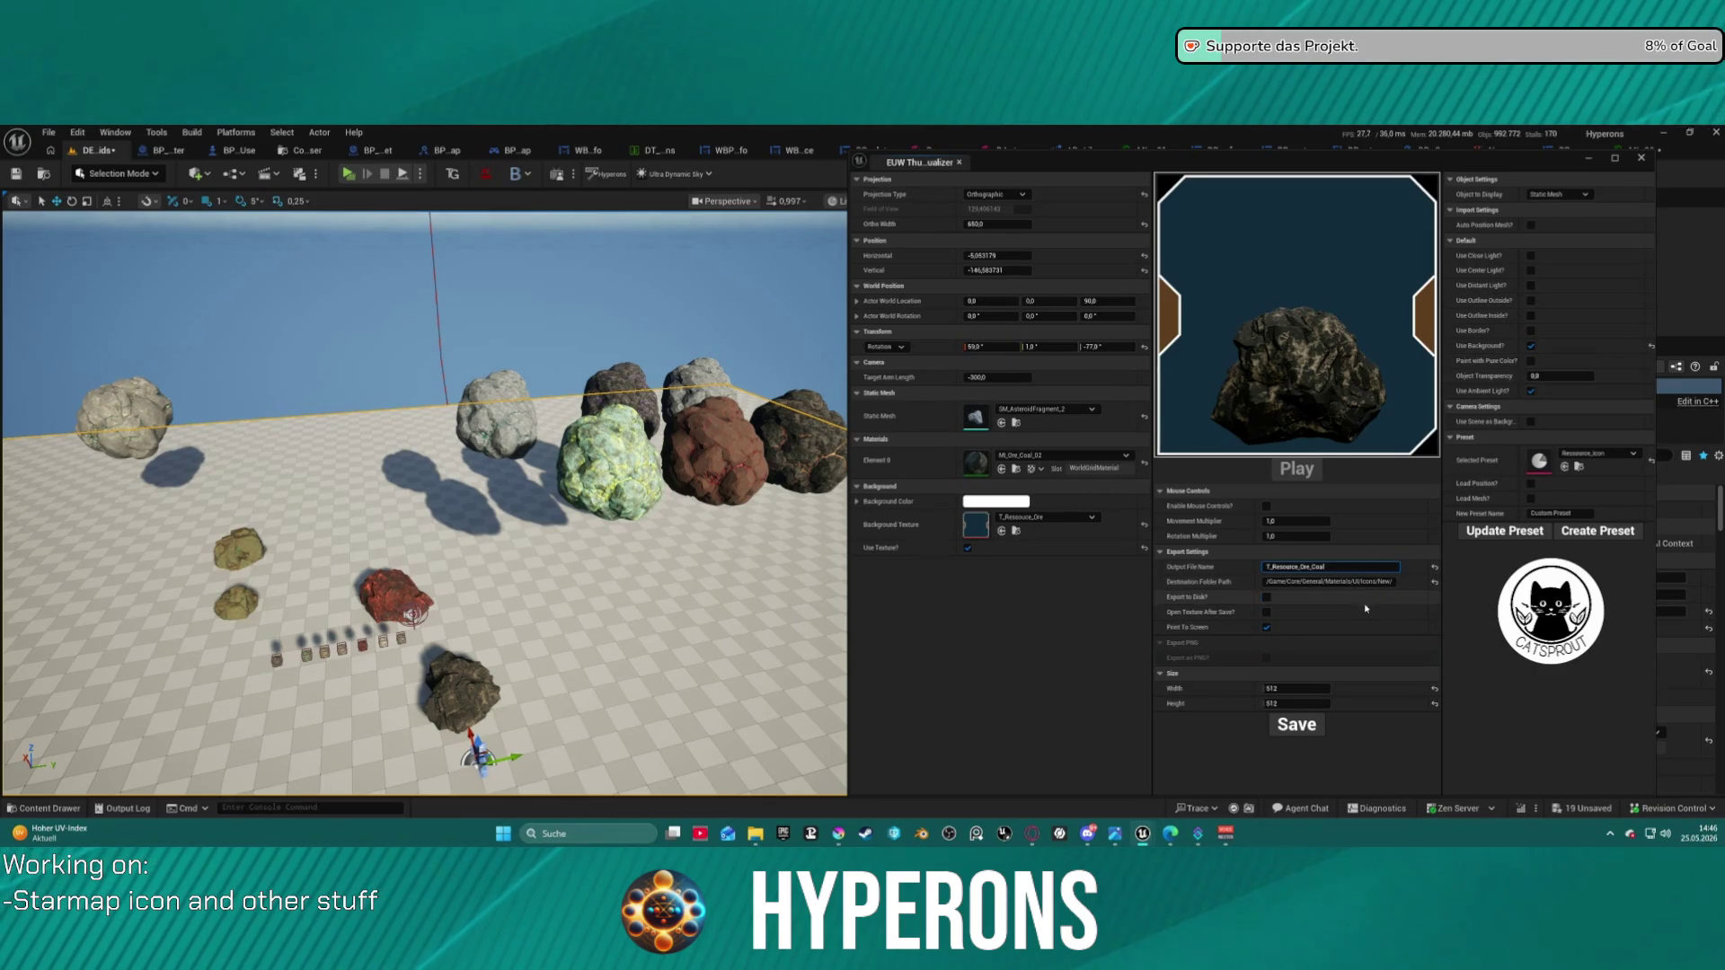
{"action": "left_click", "coordinate": [1307, 737]}
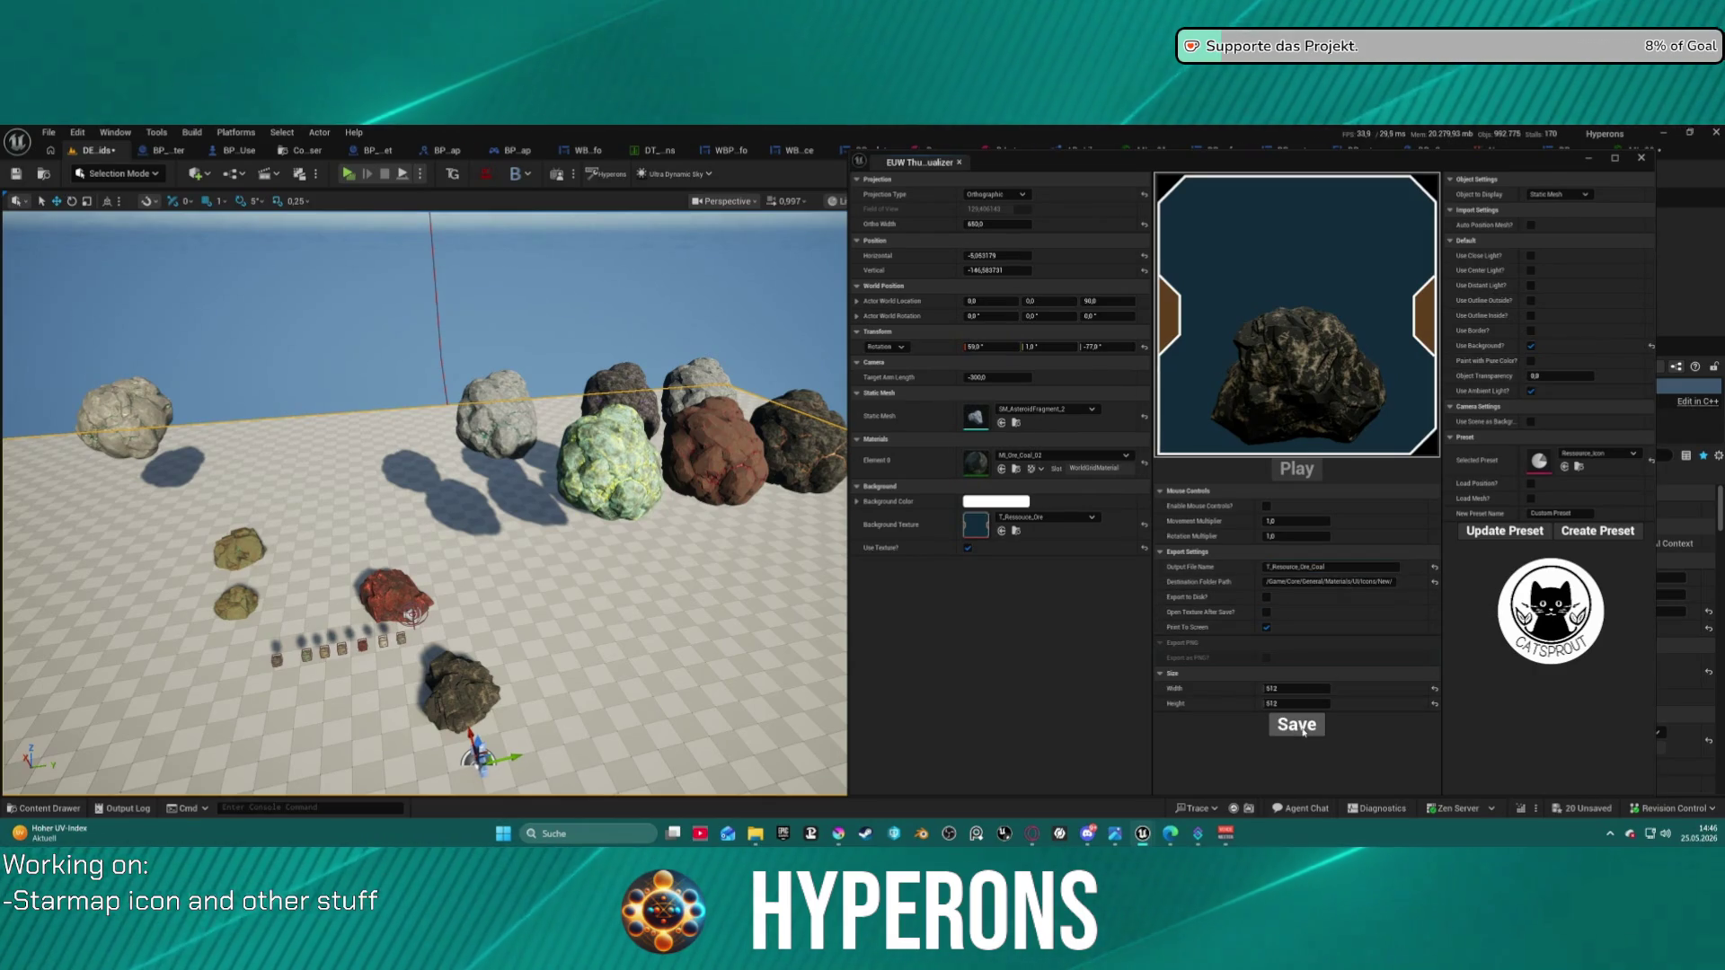
- Apply MI_Ore_Cobalt_02 and rename the output file to T_Resource_Ore_Cobalt
{"action": "left_click", "coordinate": [1065, 455]}
{"action": "left_click", "coordinate": [1076, 676]}
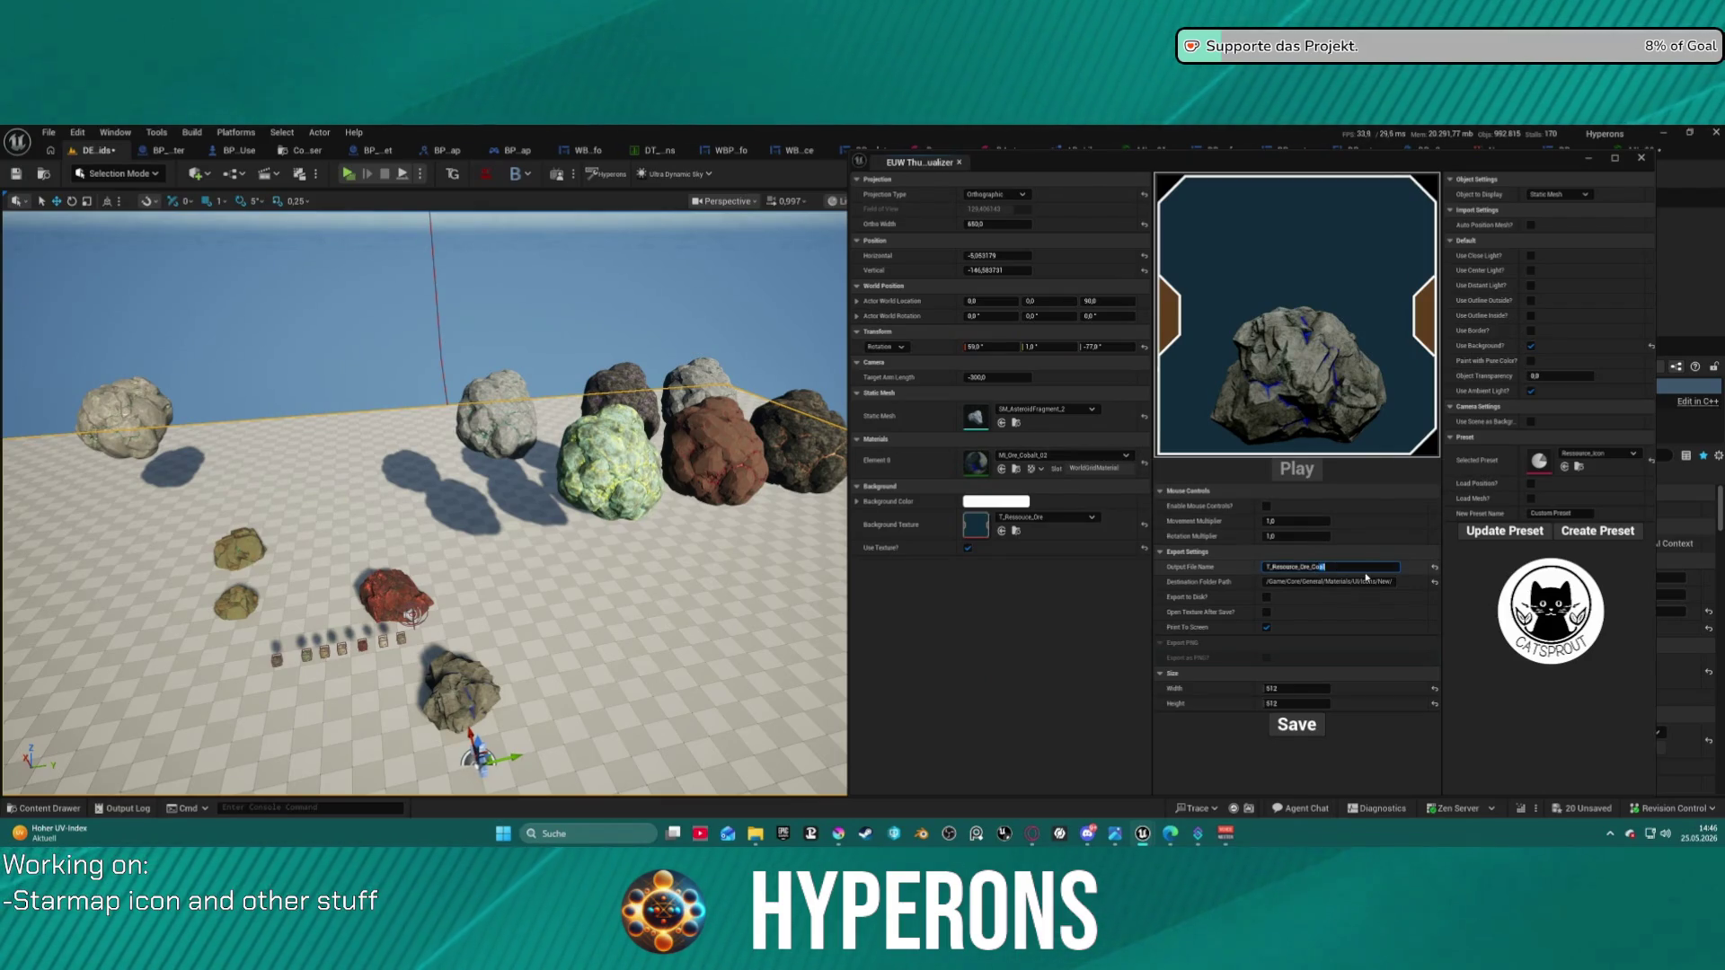
{"action": "type", "text": "balt"}
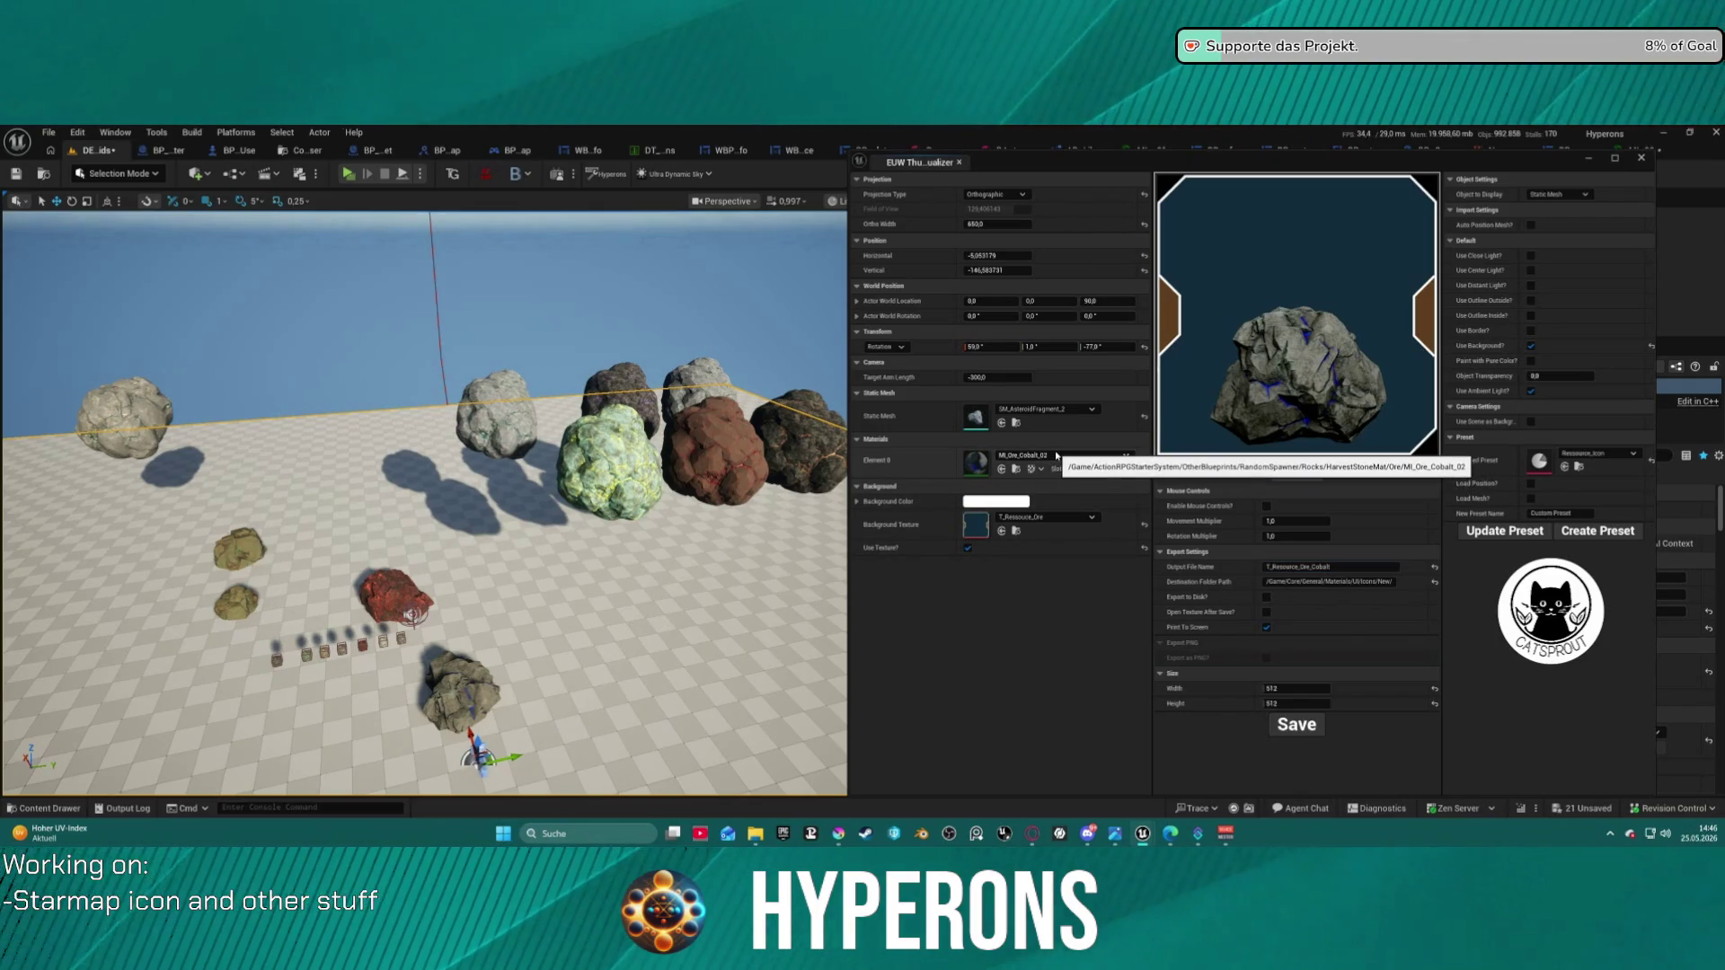
- Apply MI_Ore_Copper_02 and save the icon texture as T_Resource_Ore_Copper
{"action": "left_click", "coordinate": [1059, 413]}
{"action": "left_click", "coordinate": [1062, 413]}
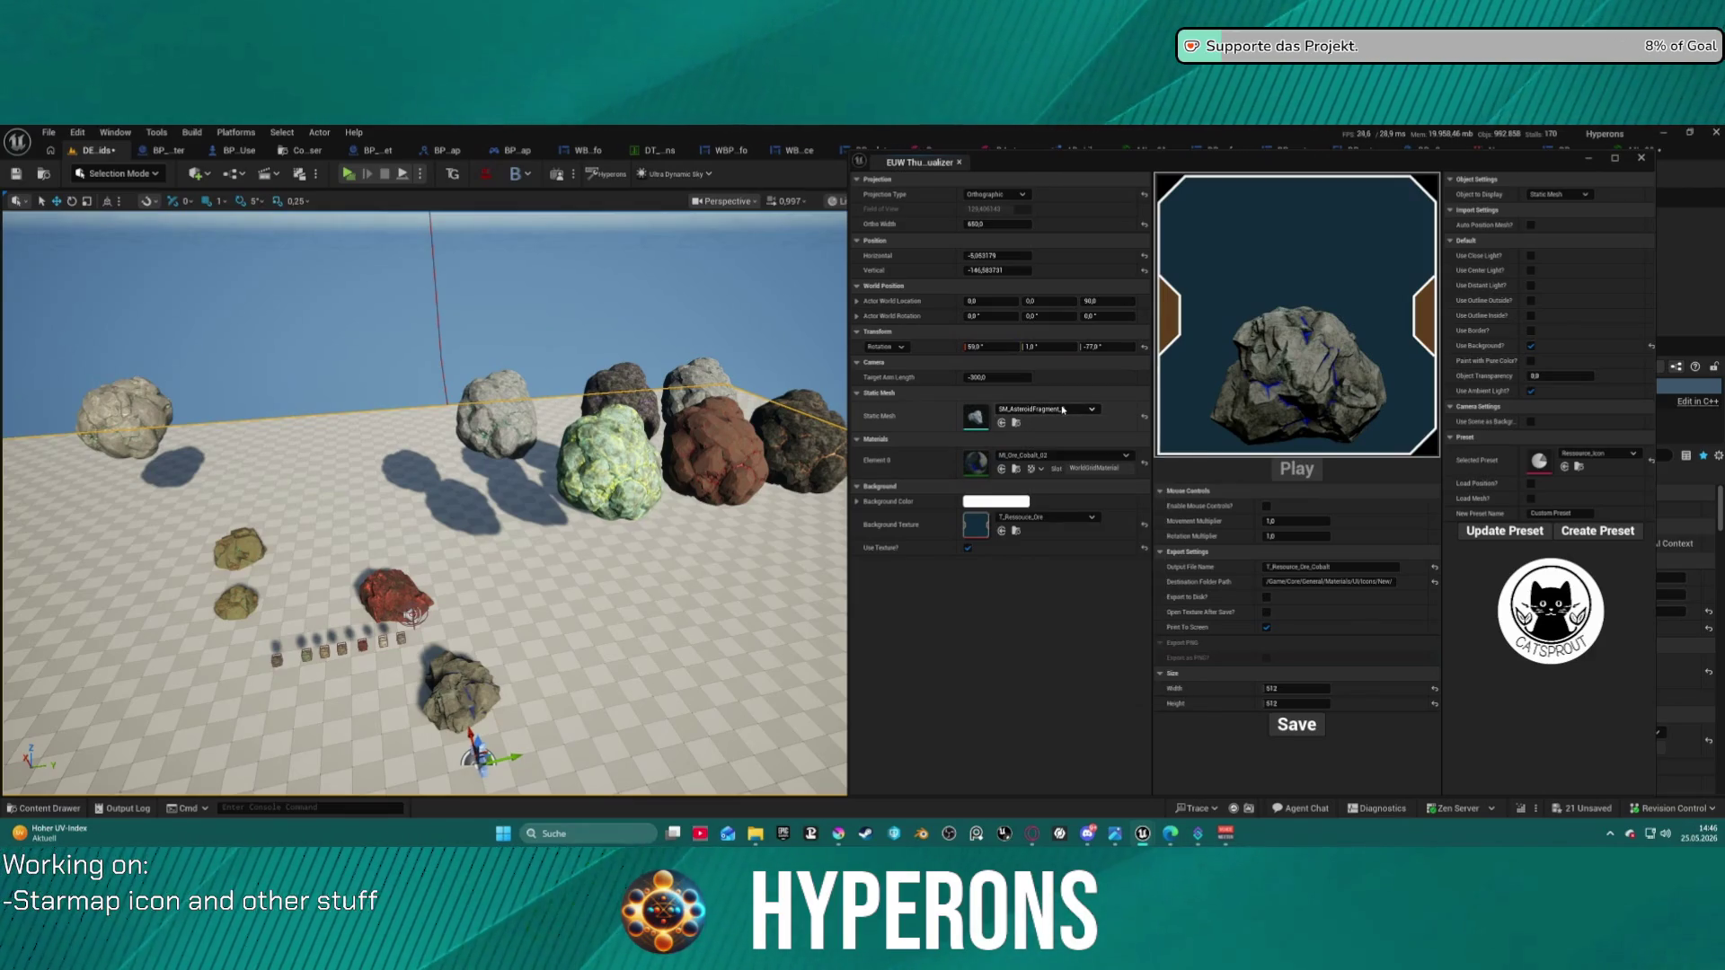
{"action": "left_click", "coordinate": [1050, 455]}
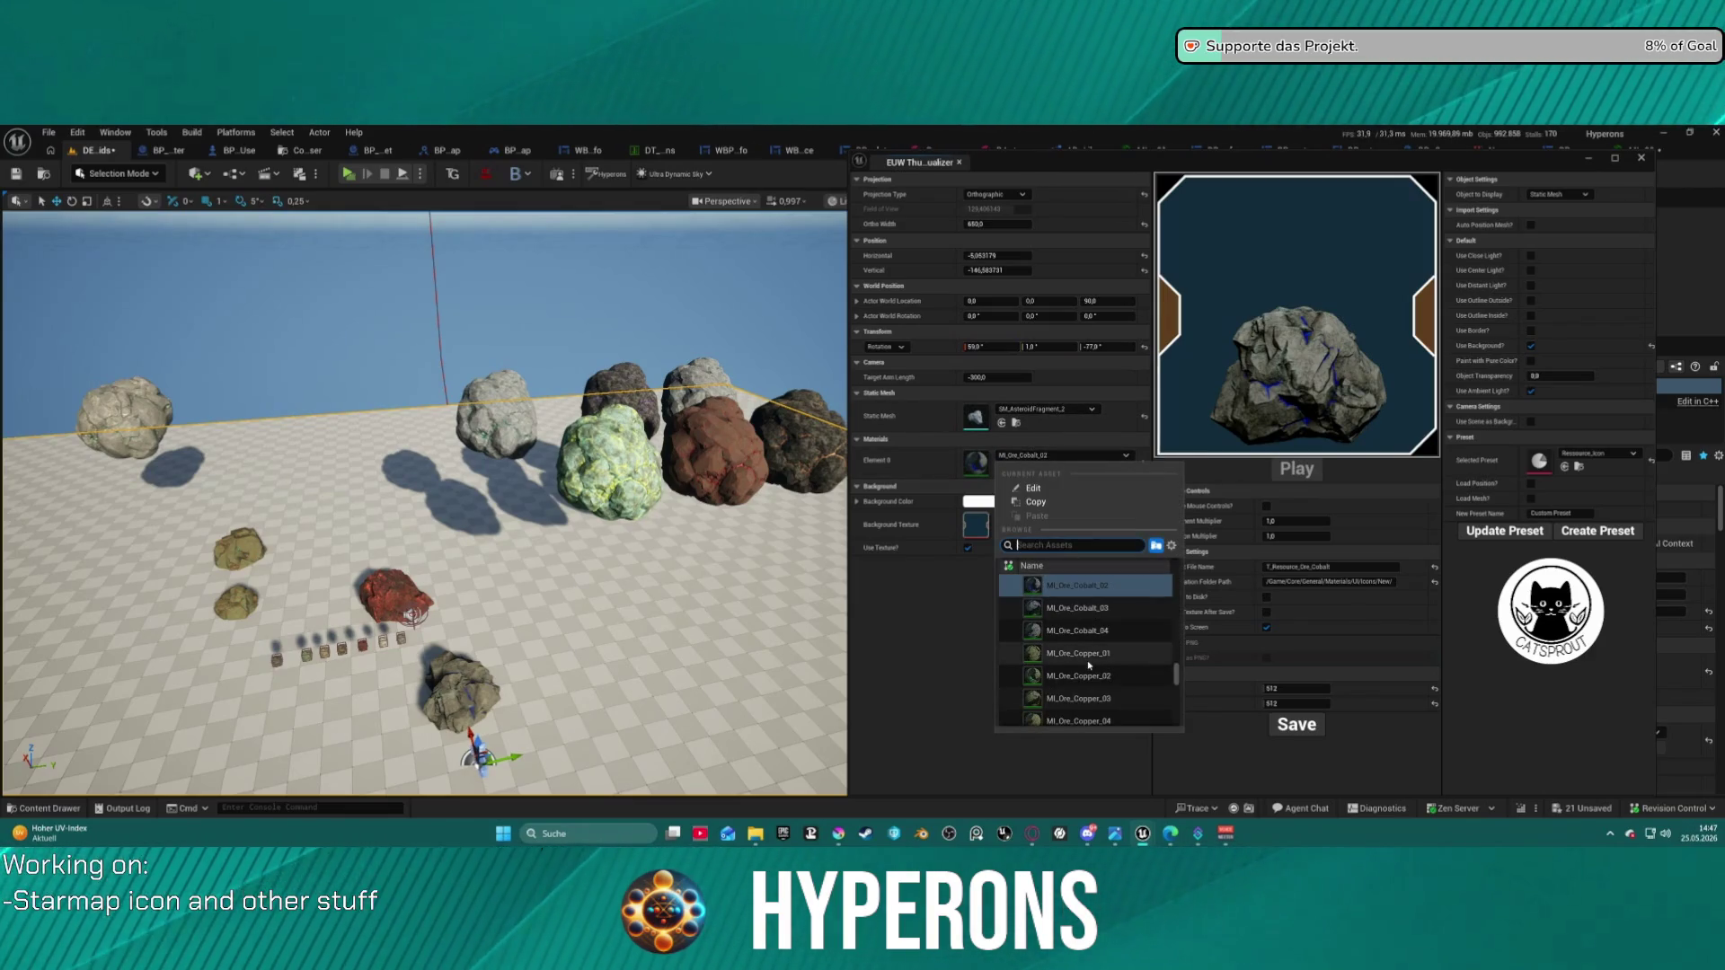
{"action": "key", "text": "Escape"}
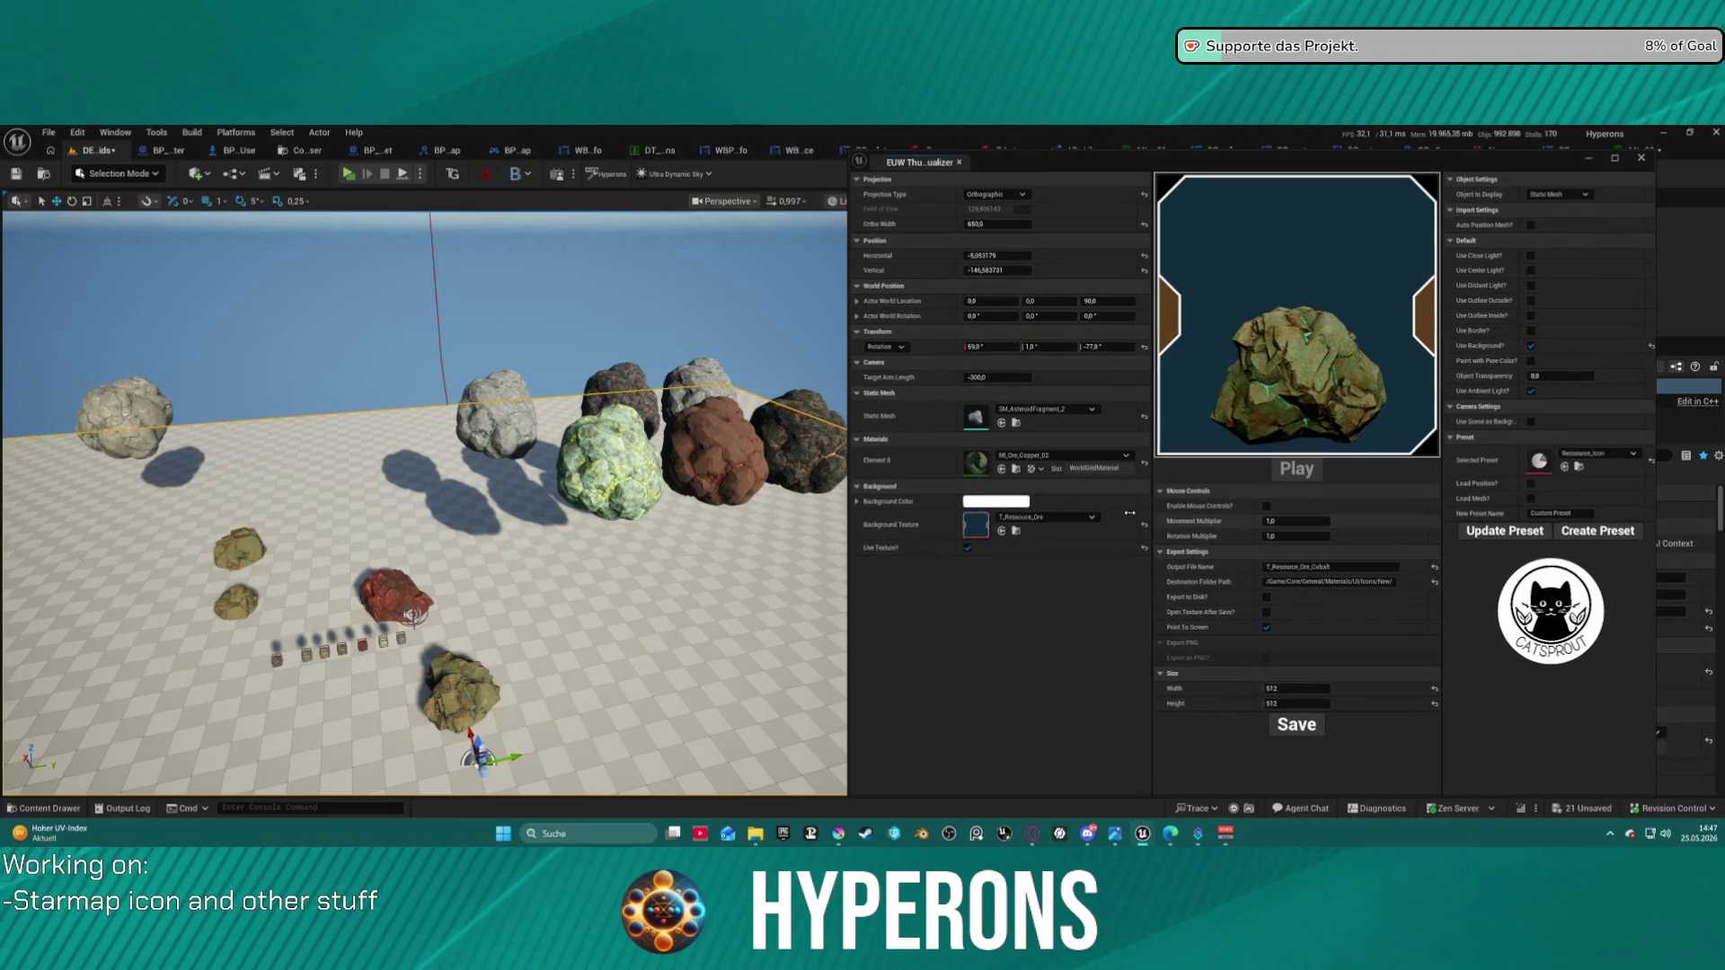
{"action": "left_click_drag", "start_coordinate": [1318, 566], "coordinate": [1415, 575]}
{"action": "type", "text": "pper"}
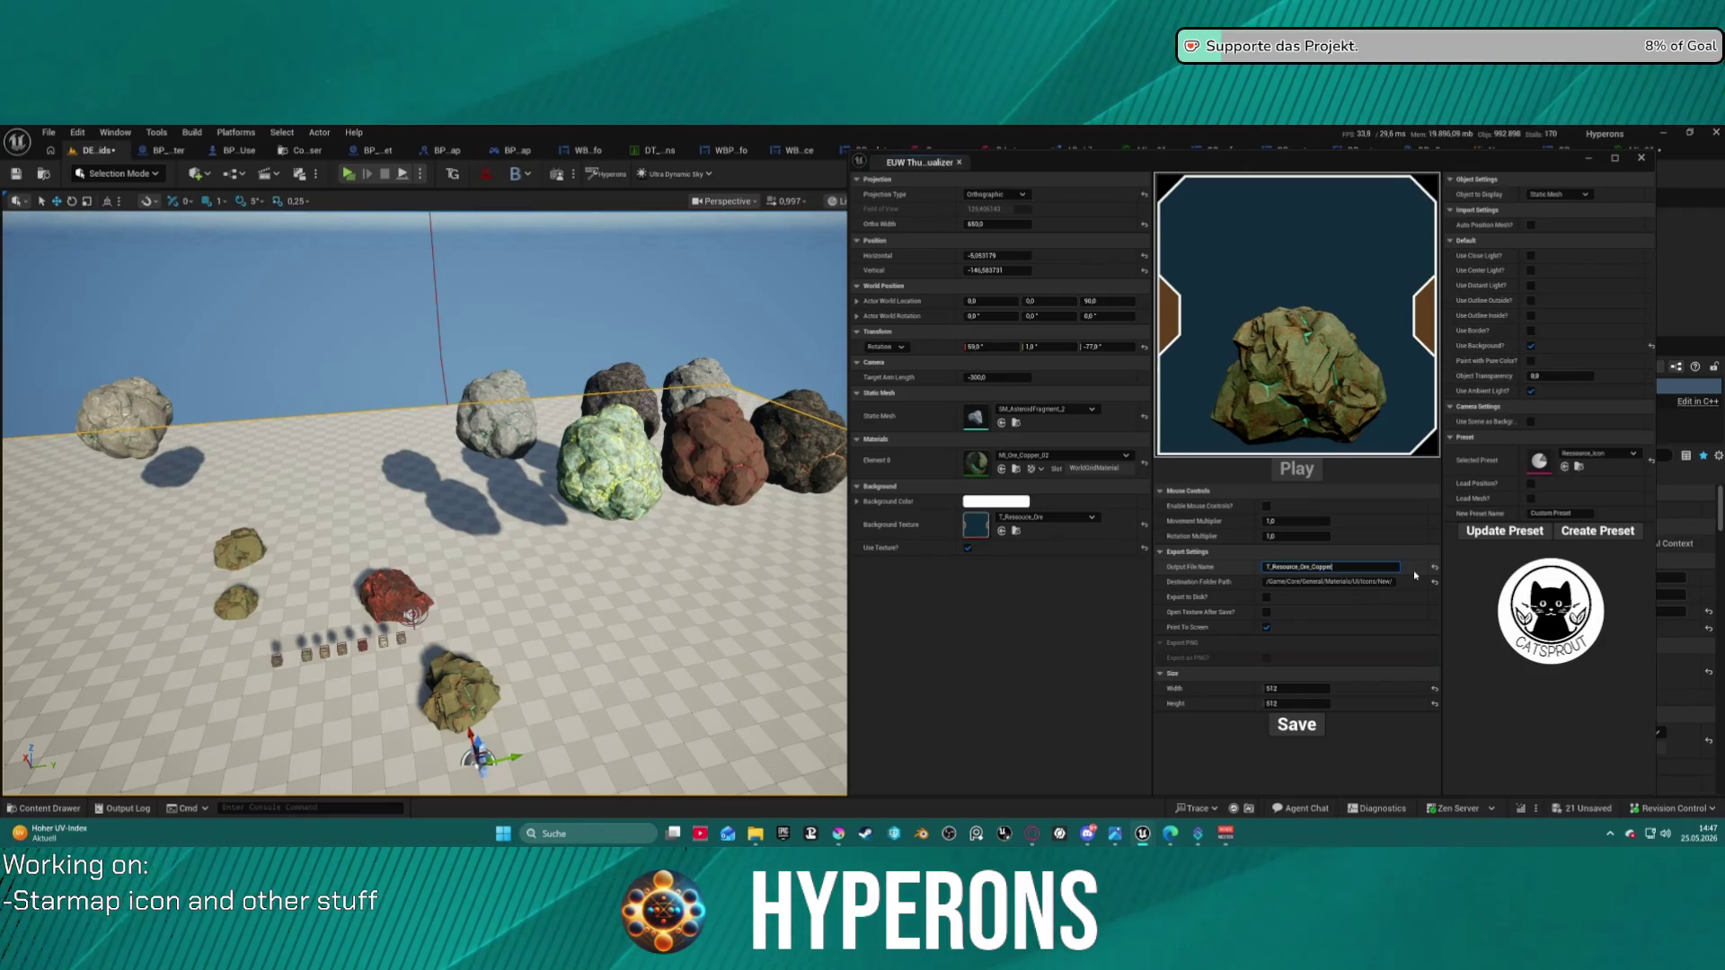
{"action": "key", "text": "Return"}
{"action": "left_click", "coordinate": [1296, 725]}
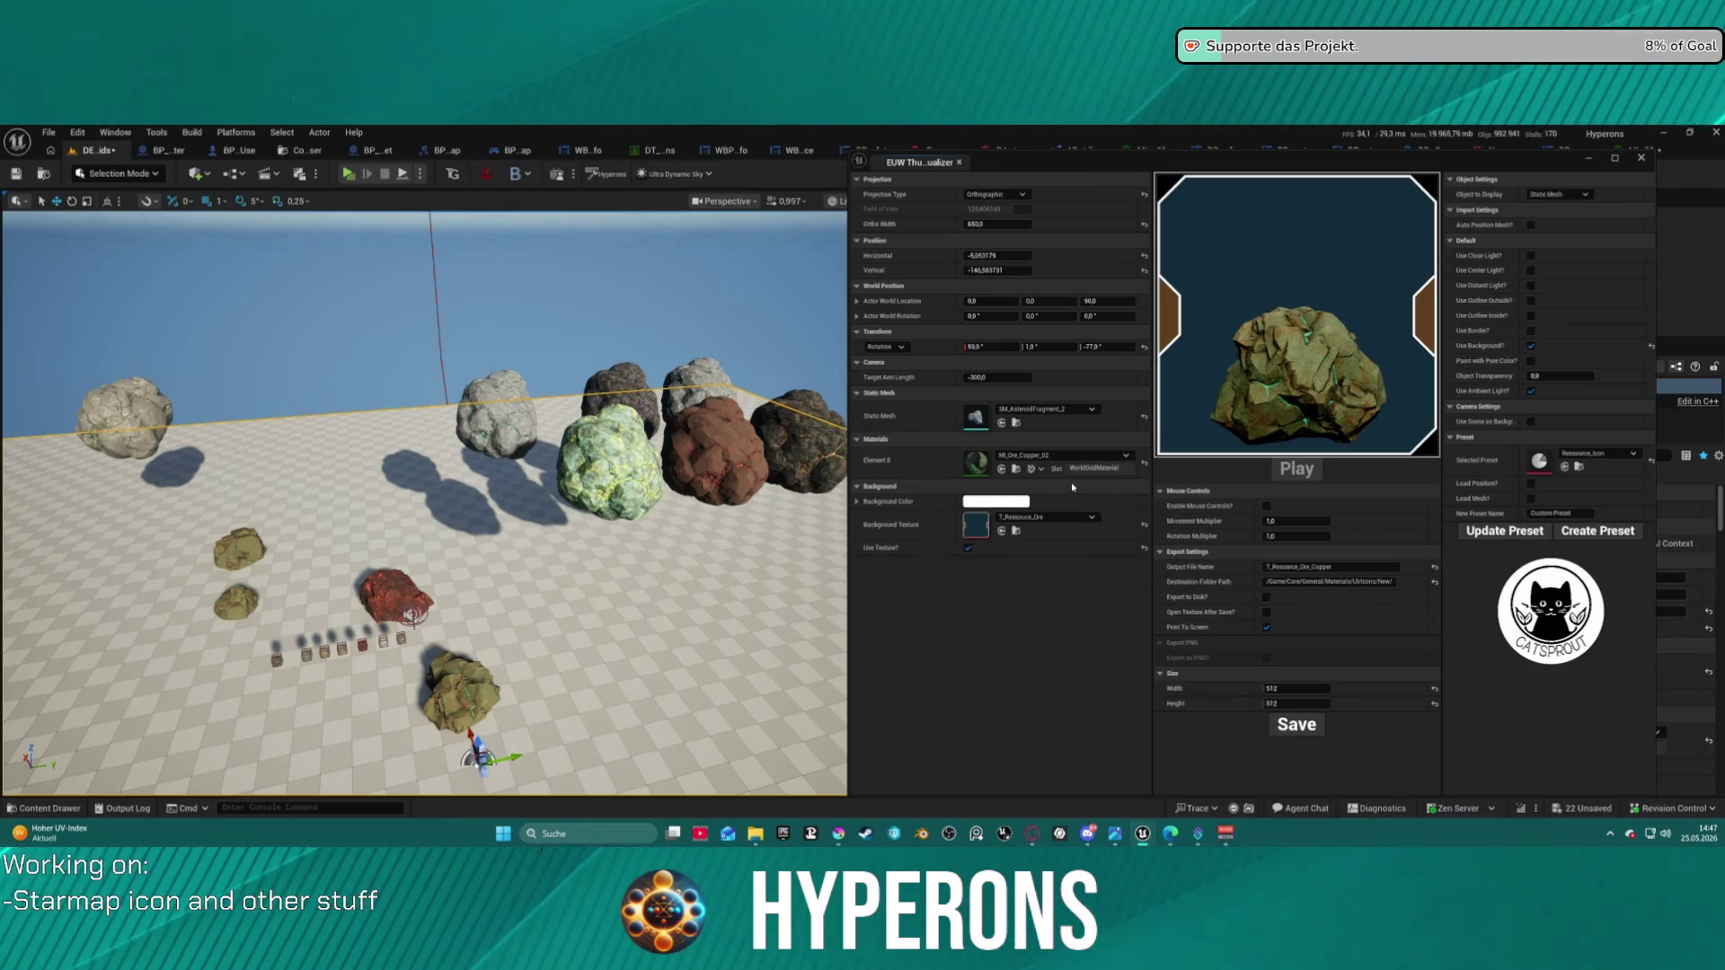
- Show the Icons/New folder of resource textures in the Content Drawer
{"action": "left_click", "coordinate": [25, 808]}
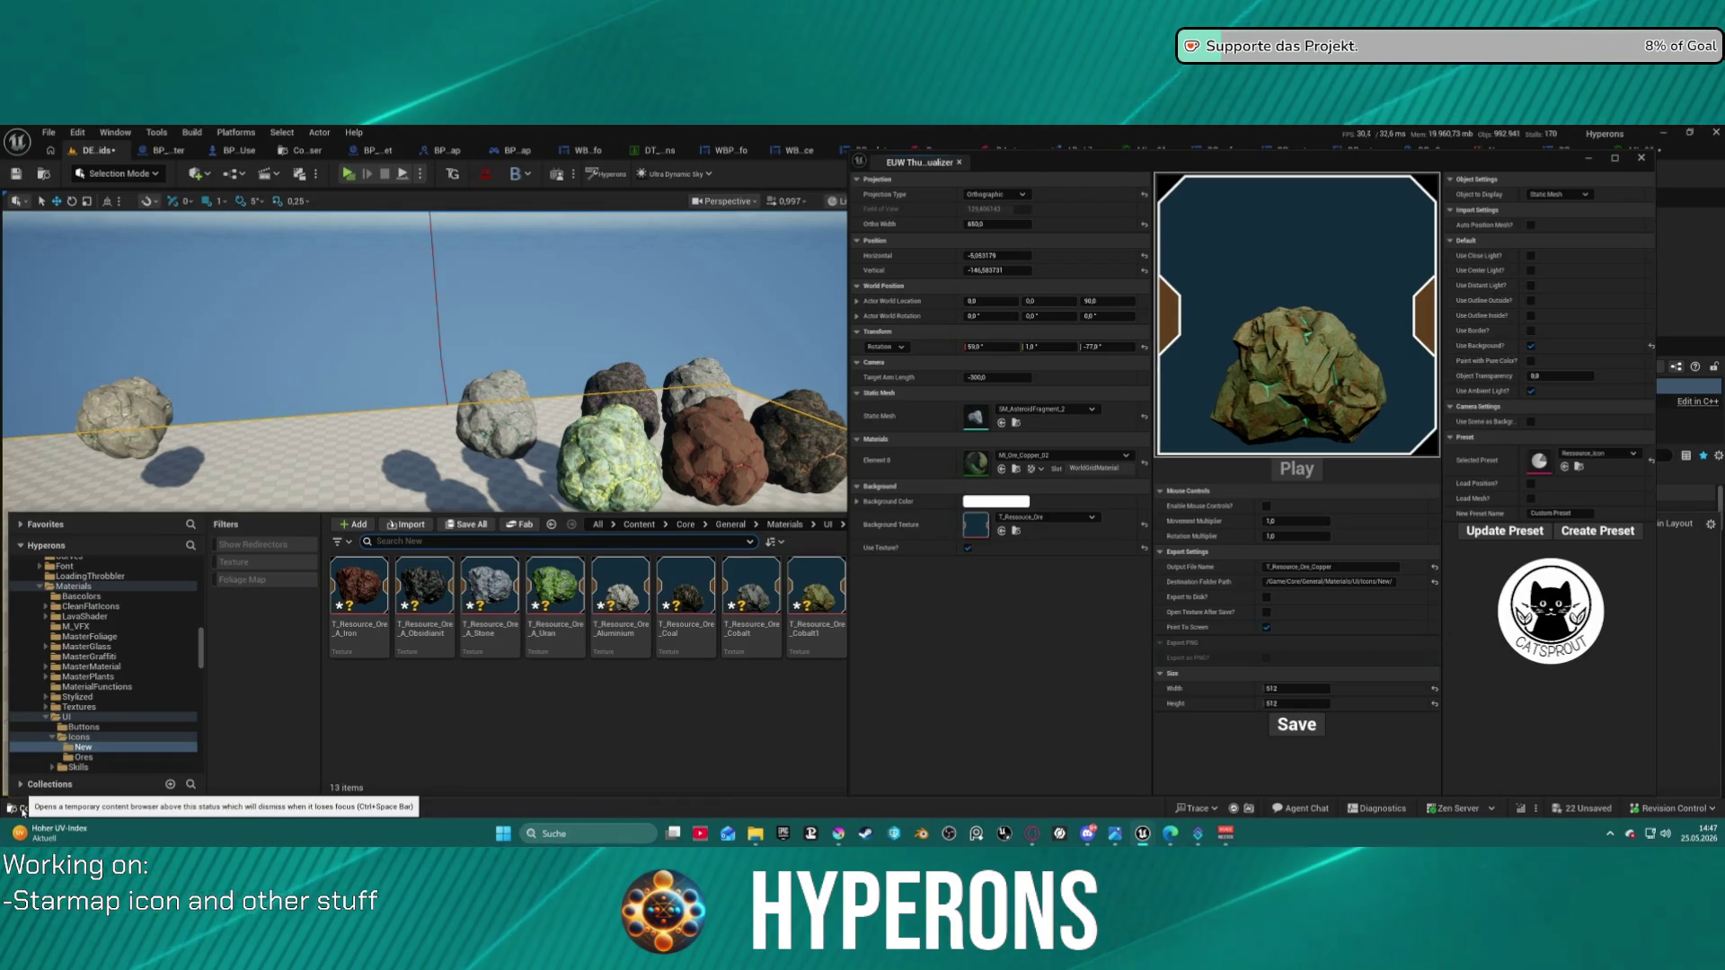
{"action": "left_click", "coordinate": [24, 808]}
{"action": "key", "text": "ctrl+space"}
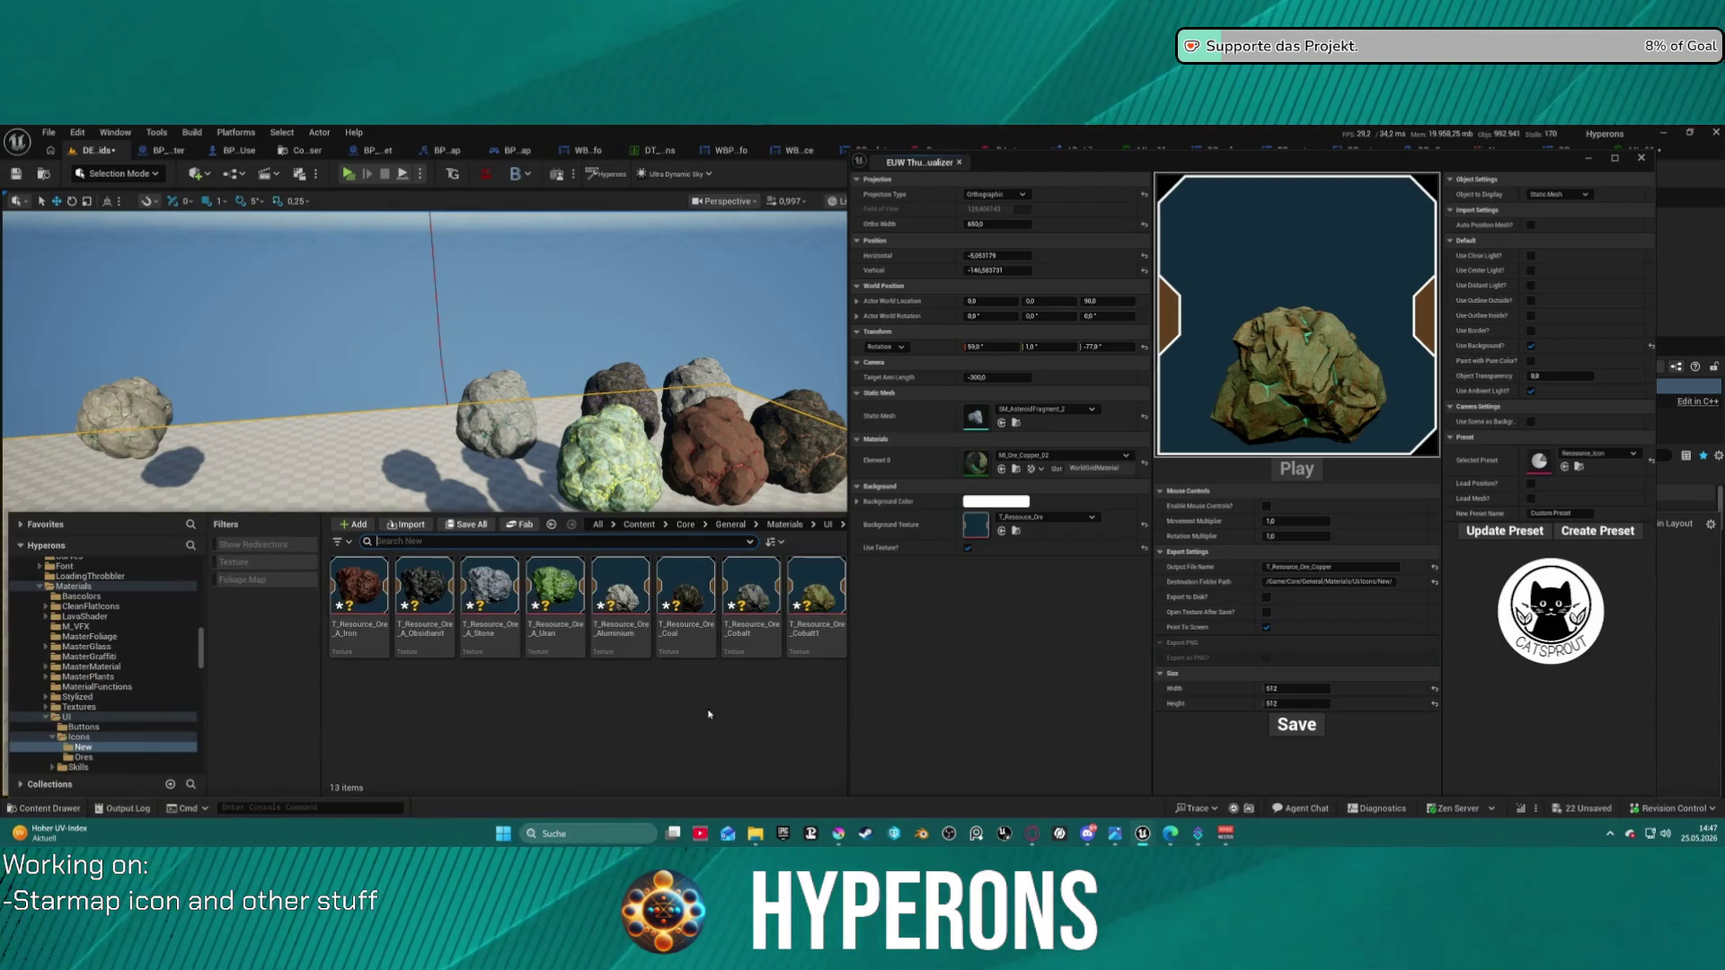
- Apply MI_Ore_Gold_02, save it as T_Resource_Ore_Gold, and check the 14-item icons folder
{"action": "left_click", "coordinate": [943, 424]}
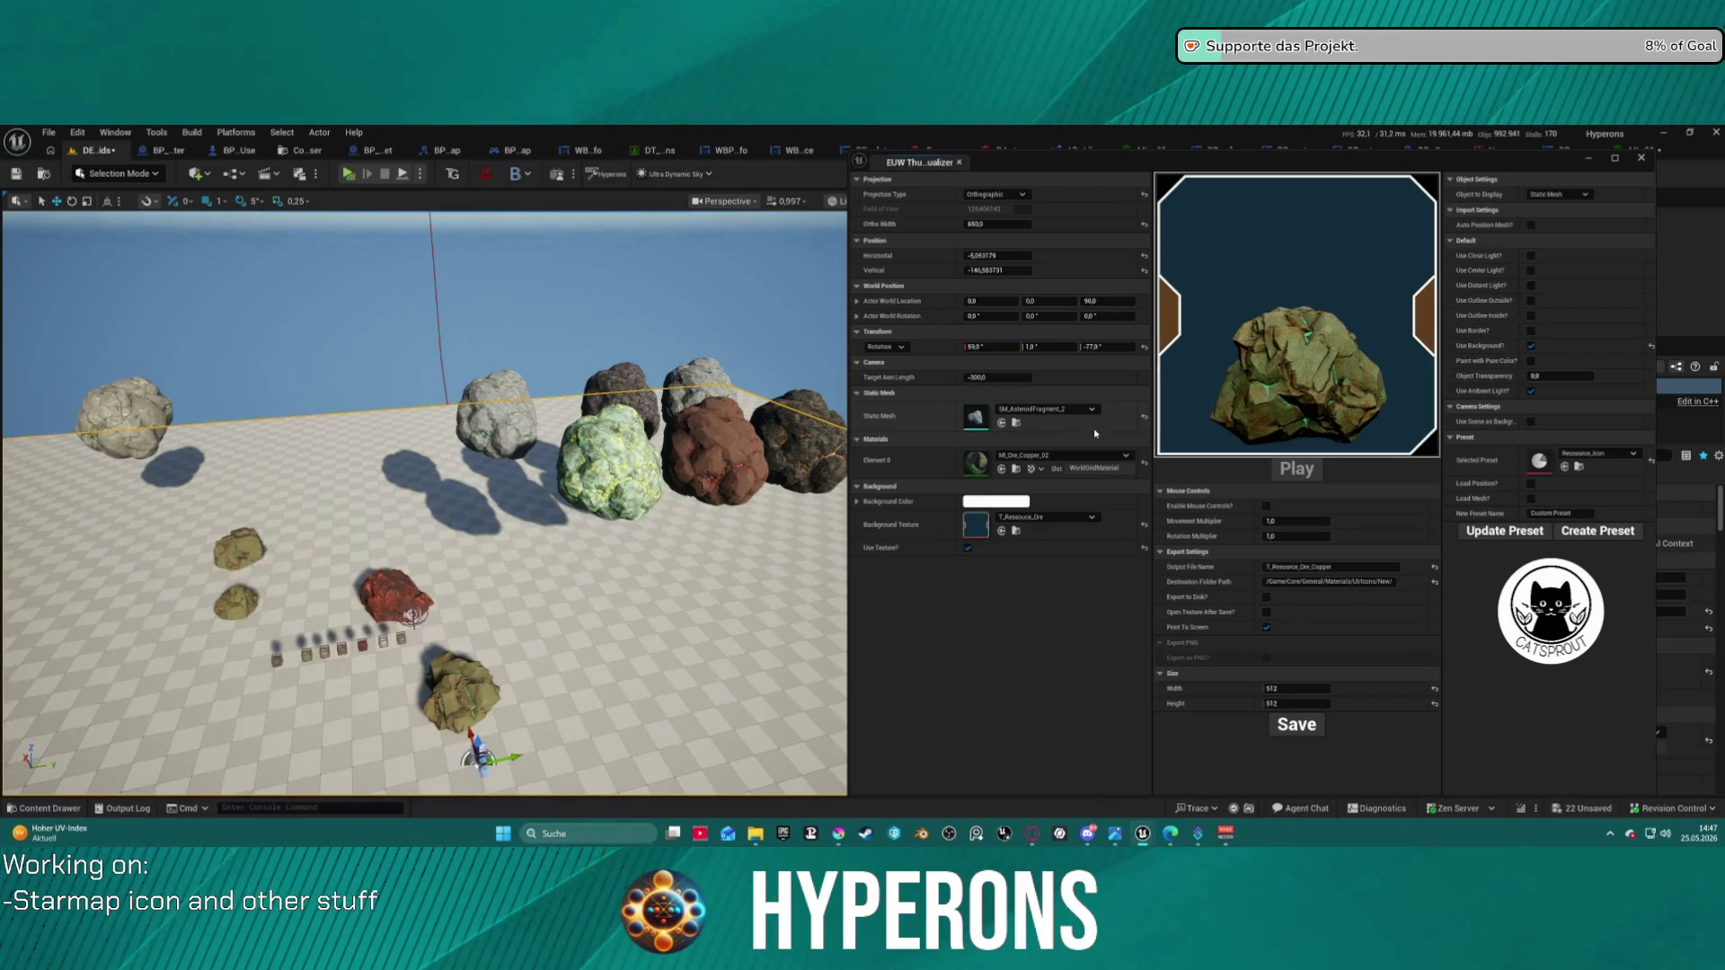
{"action": "left_click", "coordinate": [1070, 455]}
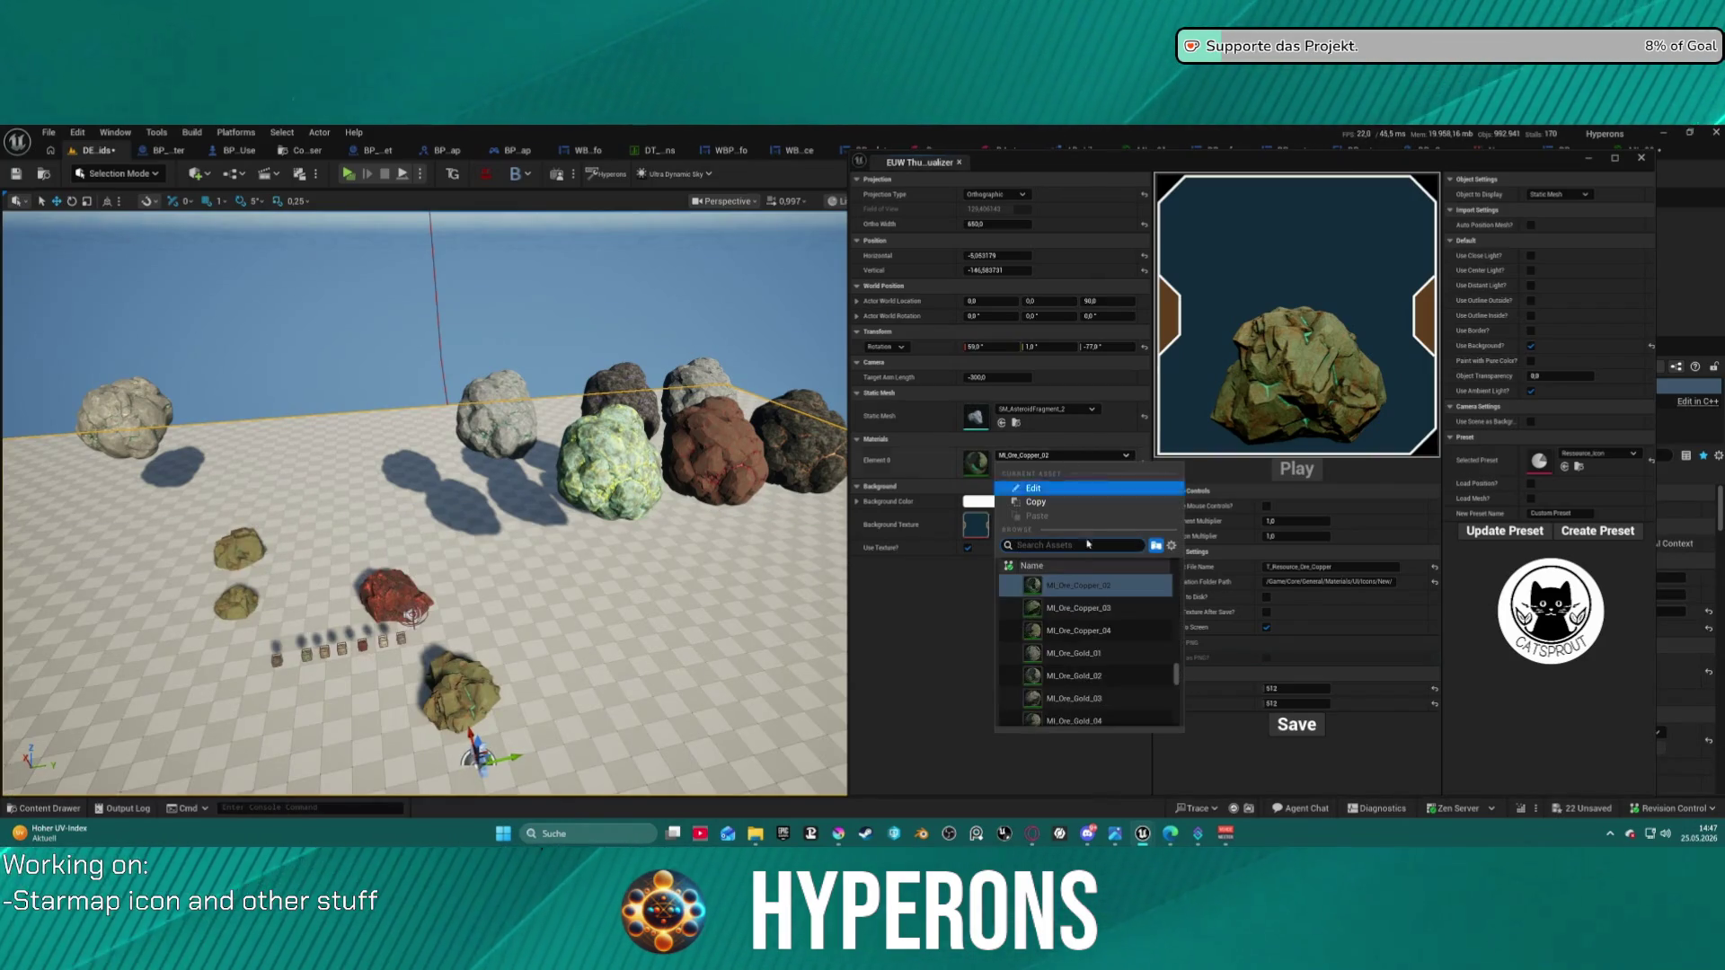
{"action": "key", "text": "Escape"}
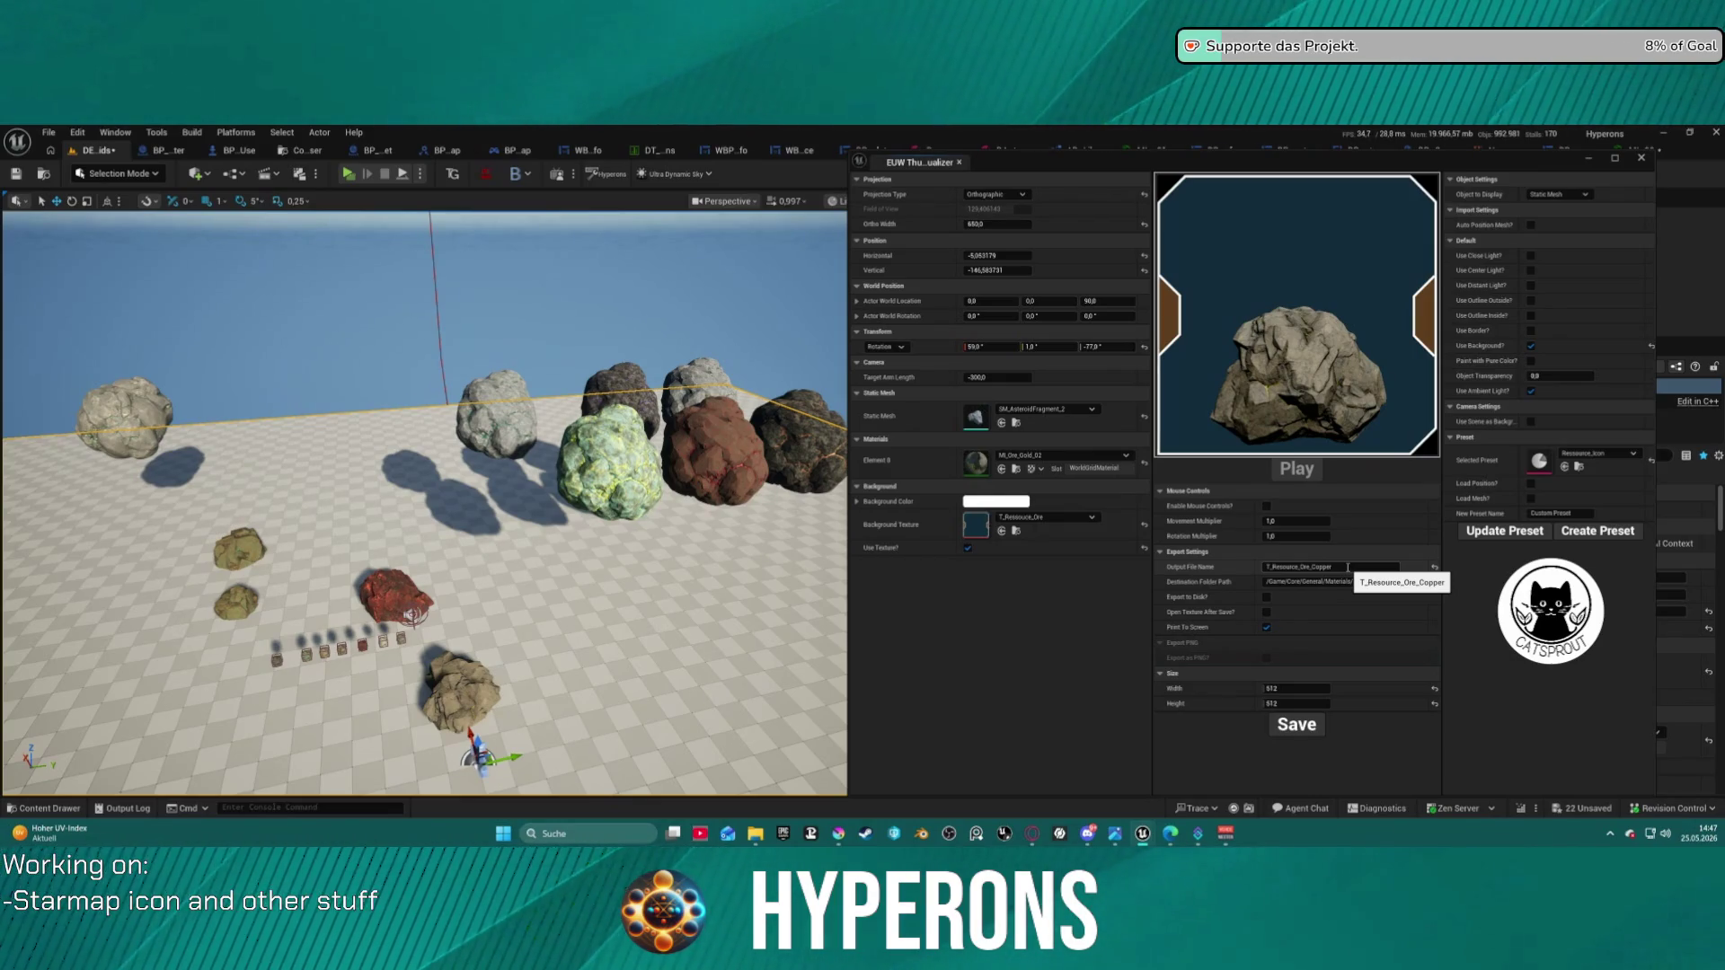
{"action": "left_click", "coordinate": [1348, 567]}
{"action": "type", "text": "Gold"}
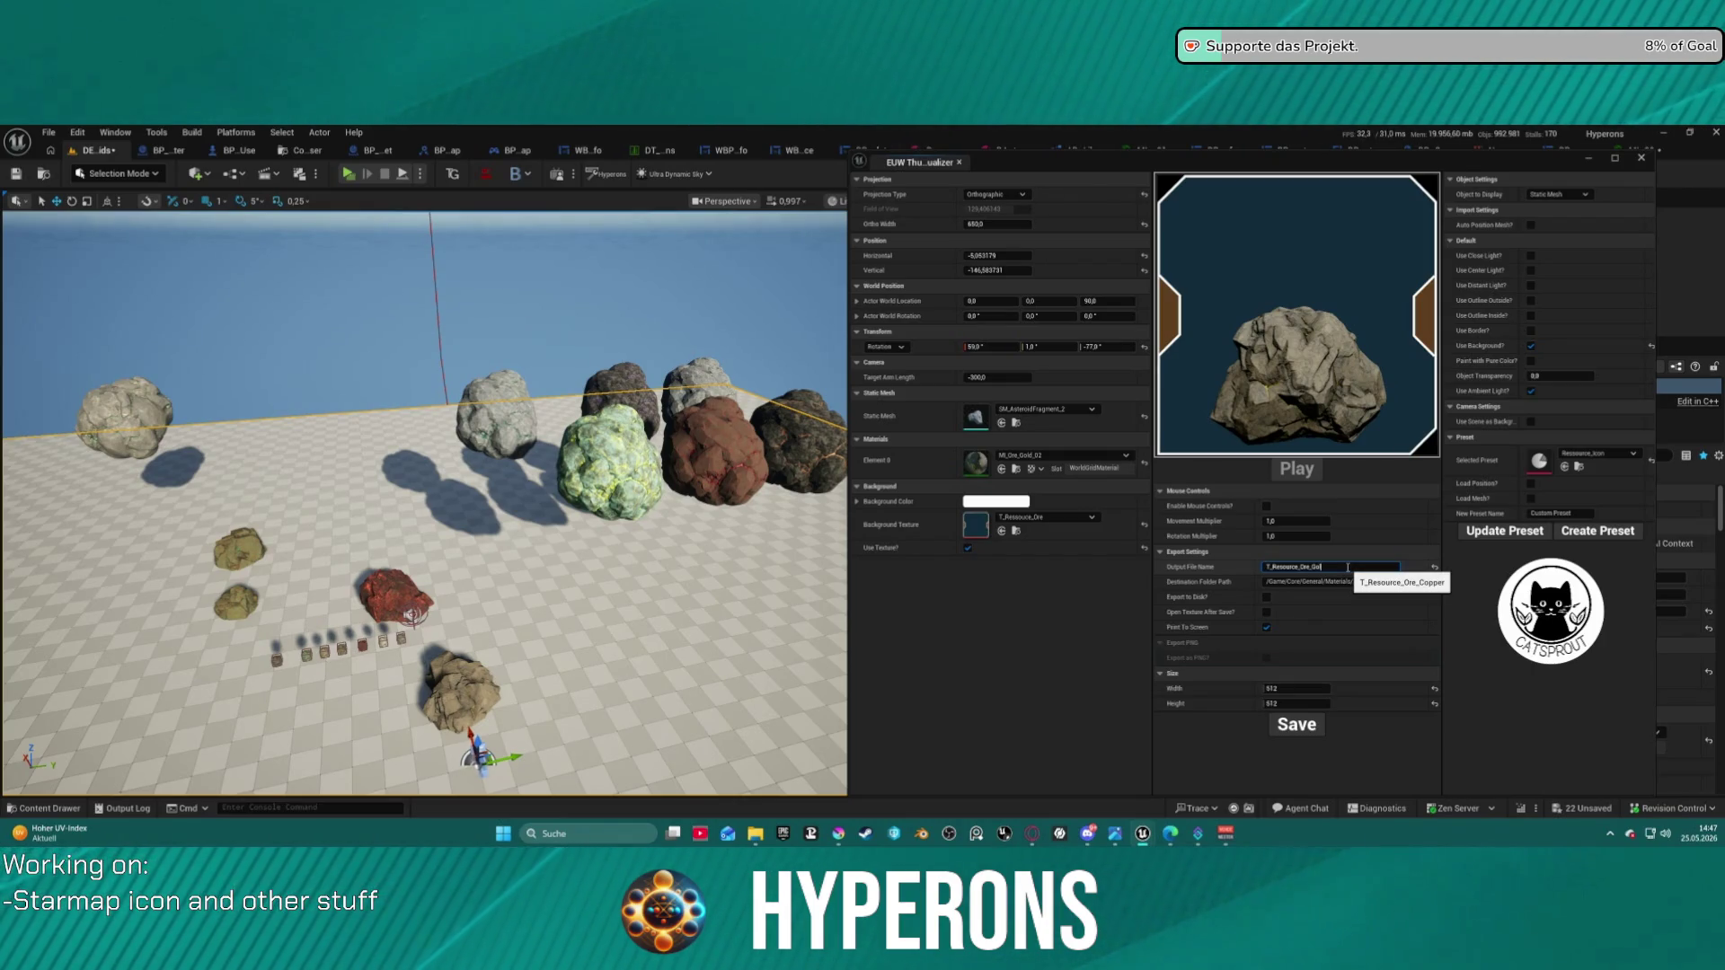
{"action": "left_click", "coordinate": [1311, 725]}
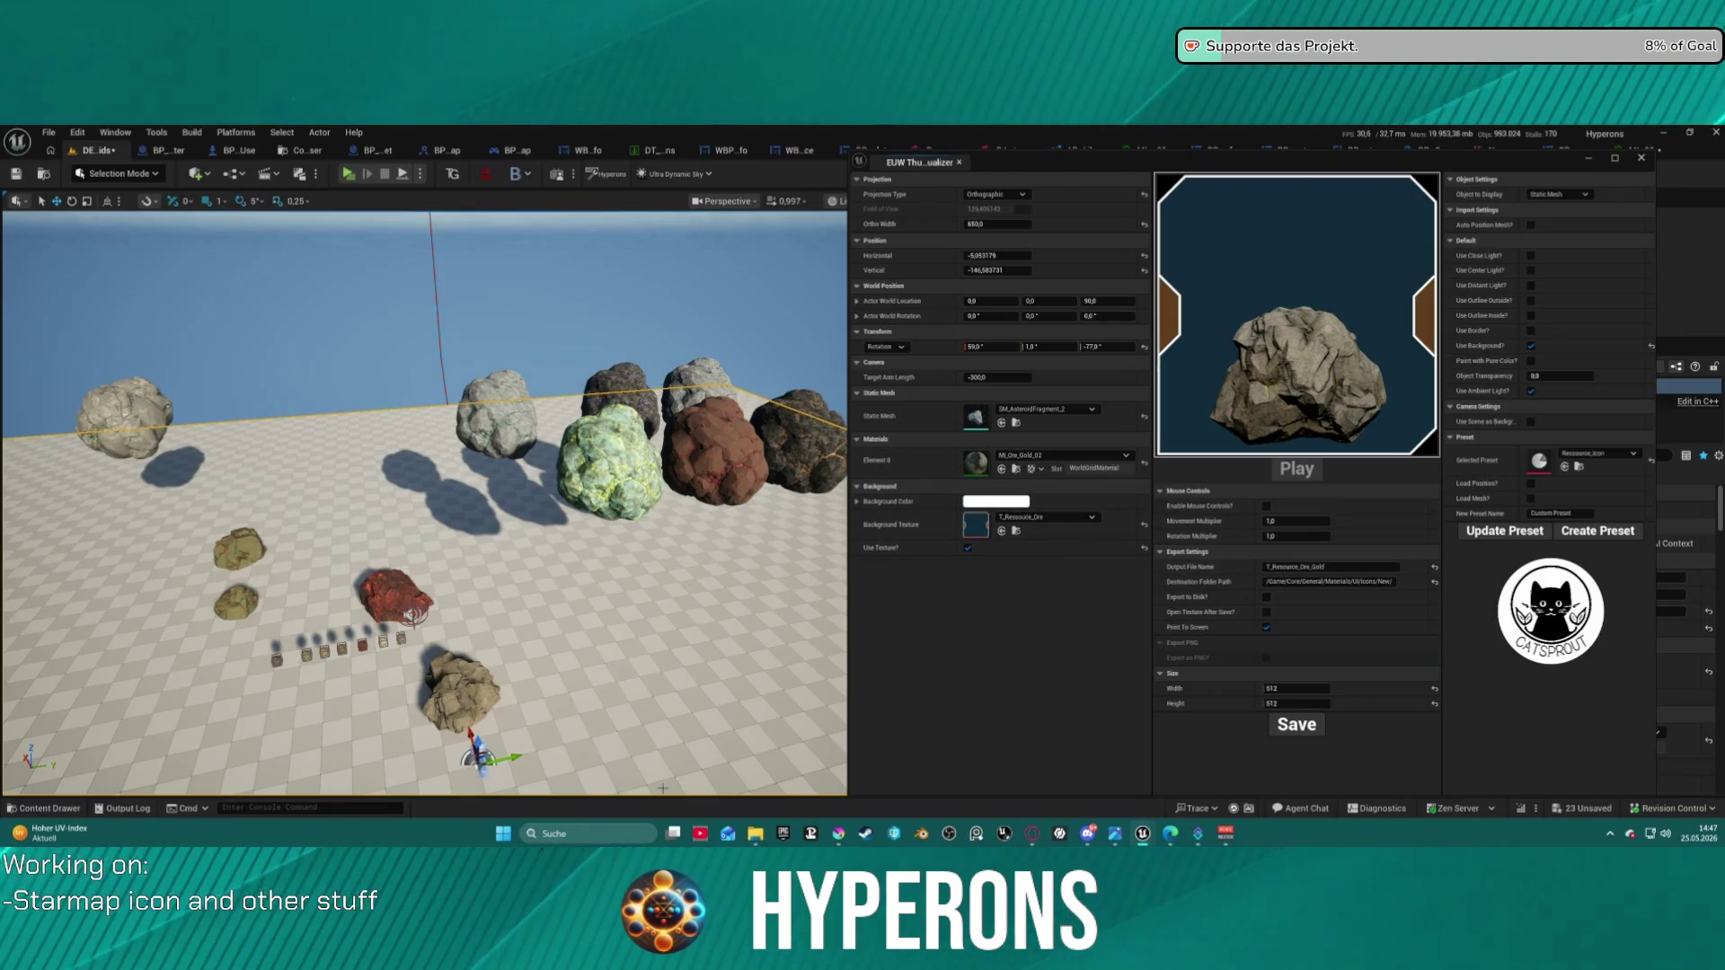
{"action": "left_click", "coordinate": [43, 808]}
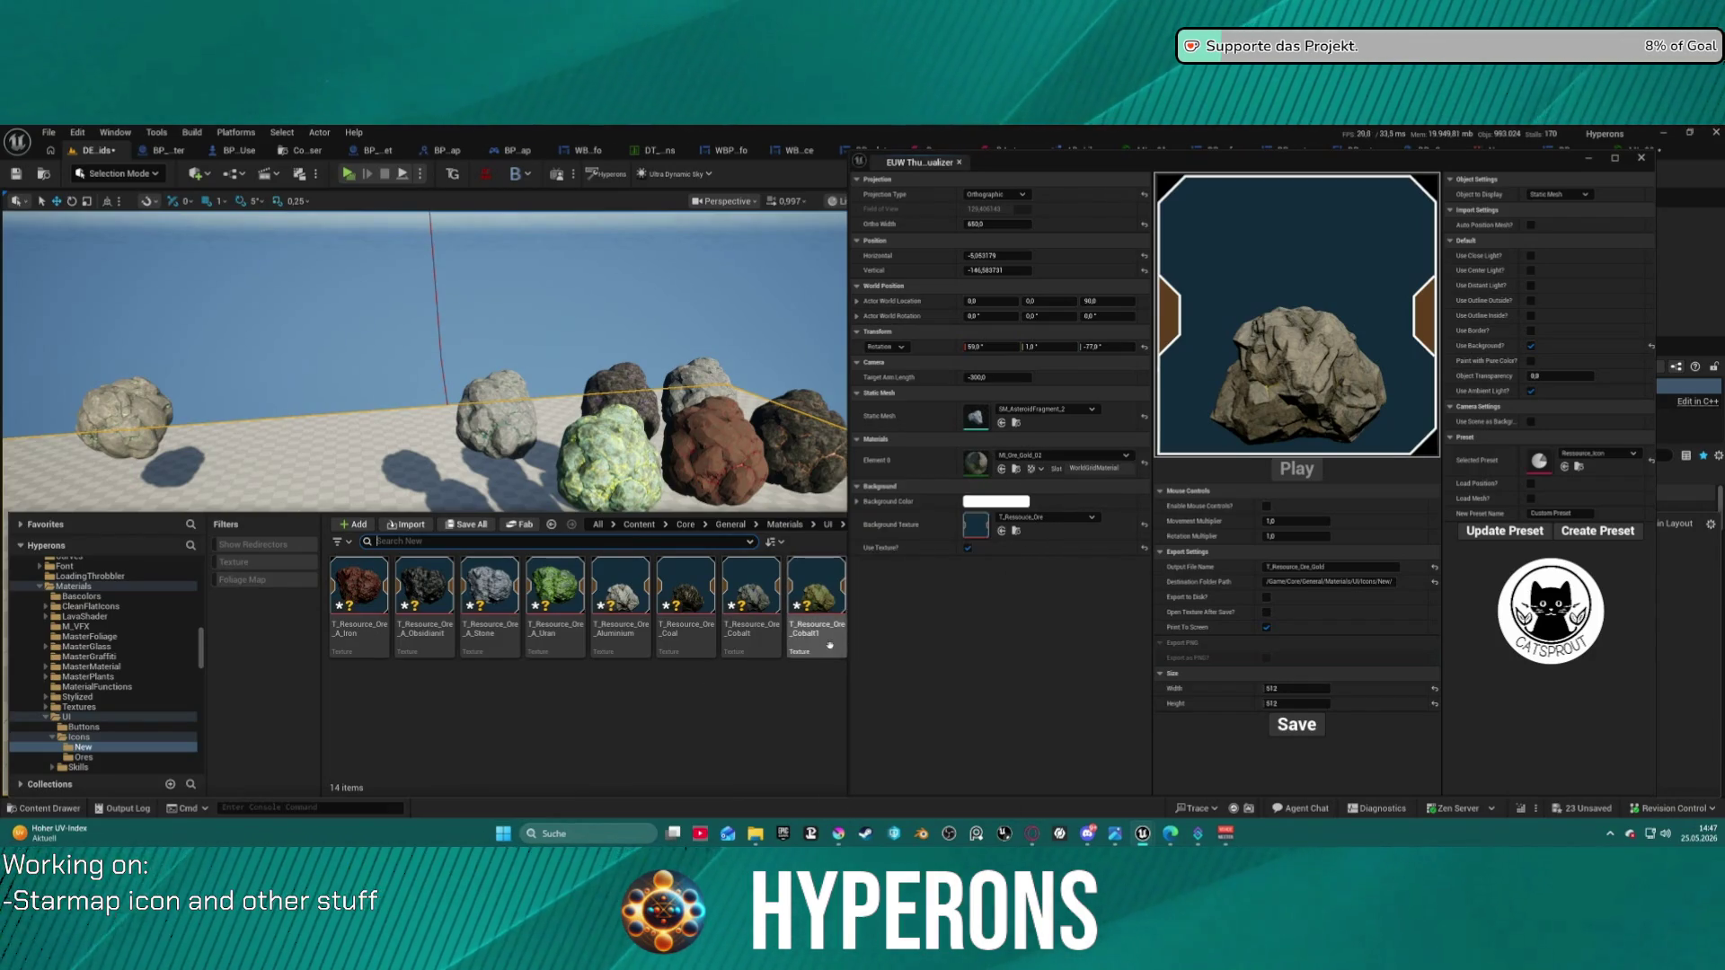
{"action": "mouse_move", "coordinate": [1038, 163]}
{"action": "left_mouse_down"}
{"action": "mouse_move", "coordinate": [1315, 160]}
{"action": "mouse_move", "coordinate": [765, 150]}
{"action": "mouse_move", "coordinate": [791, 147]}
{"action": "left_mouse_up"}
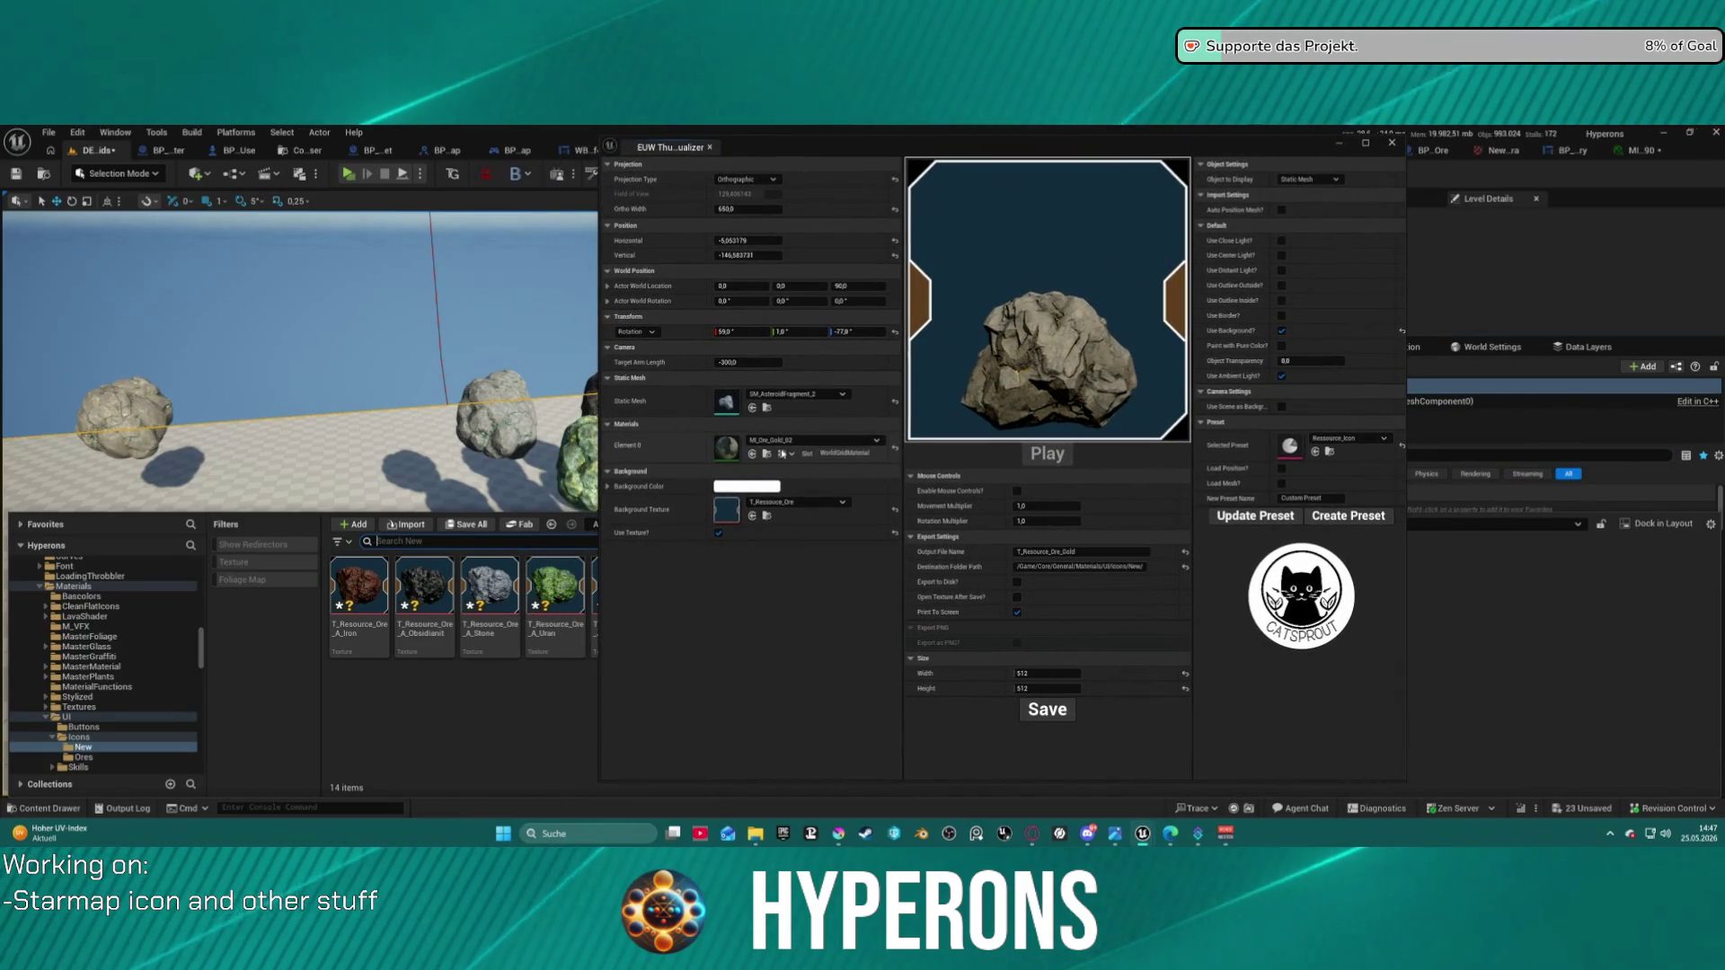
- Apply the magnesium ore material and type Magnesium into the output file name
{"action": "left_click", "coordinate": [806, 442]}
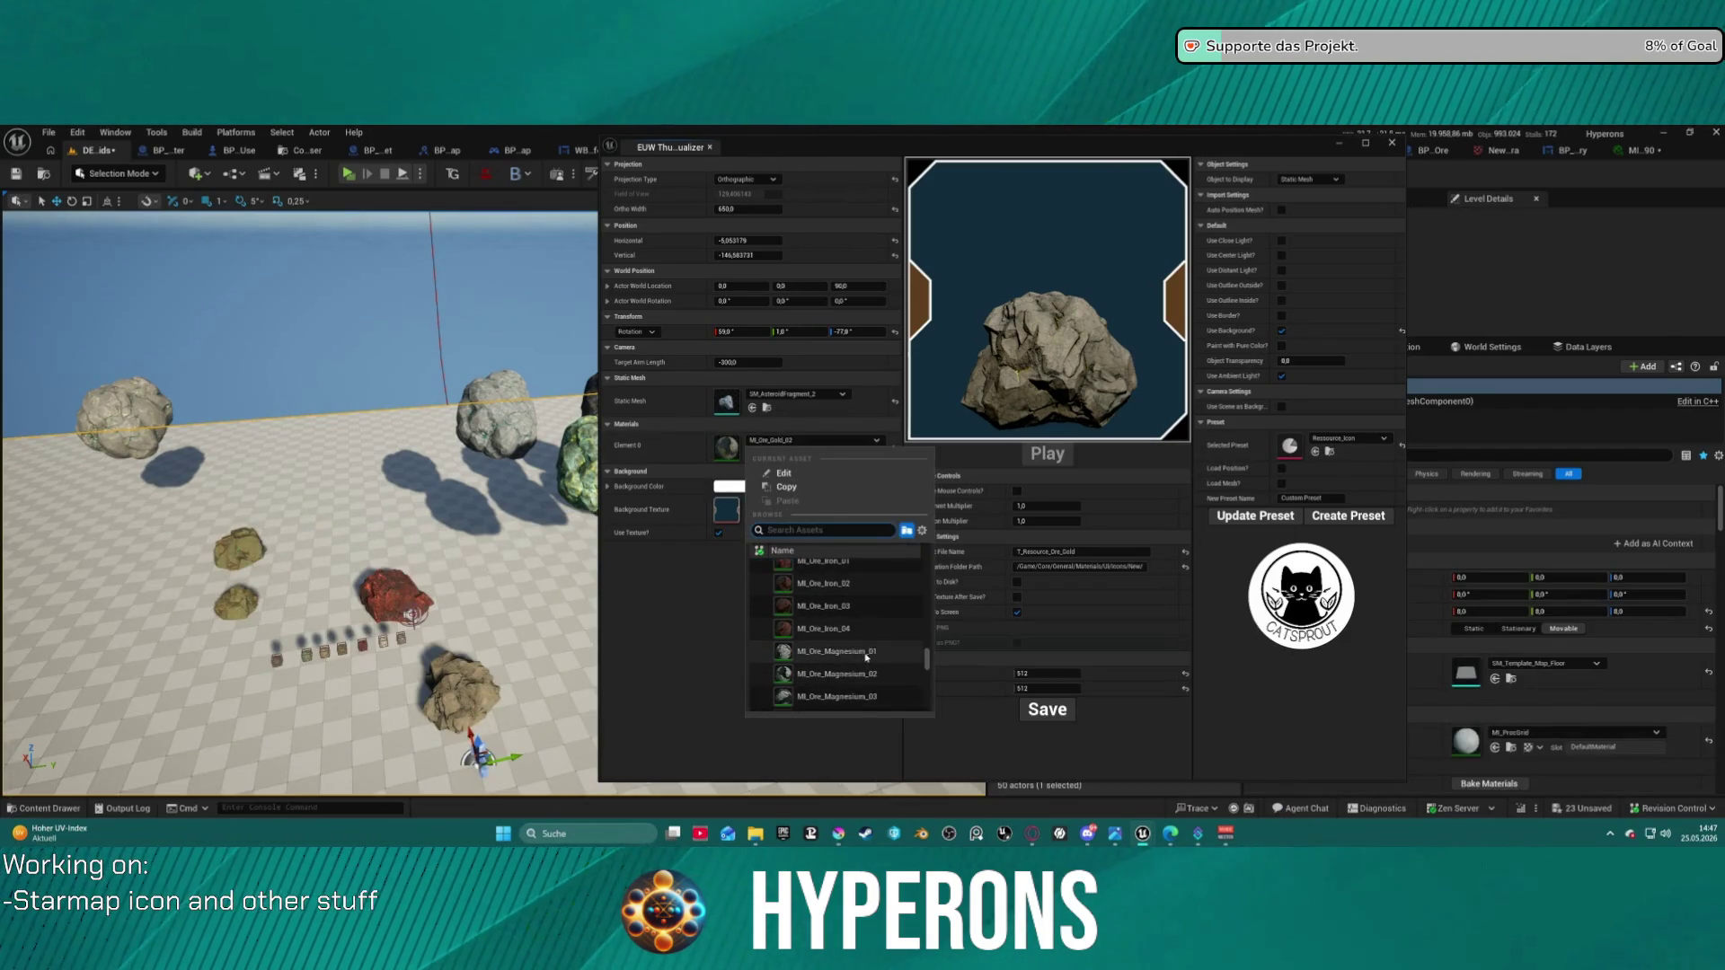
{"action": "left_click", "coordinate": [873, 674]}
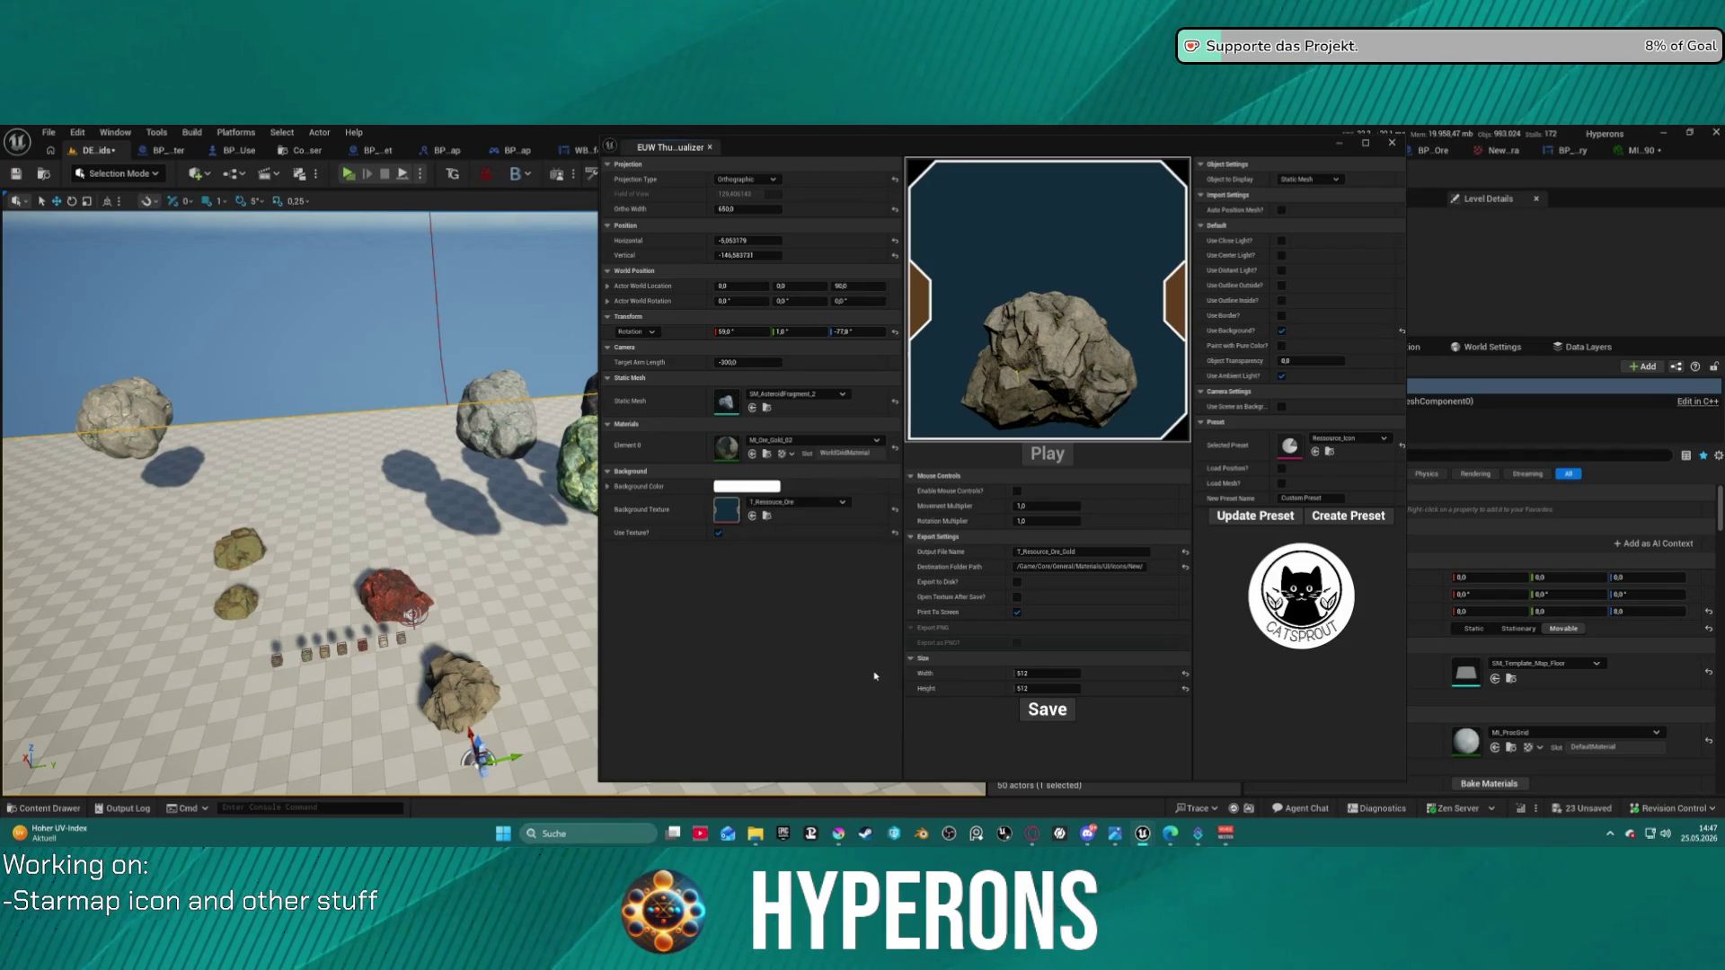
{"action": "left_click", "coordinate": [1066, 552]}
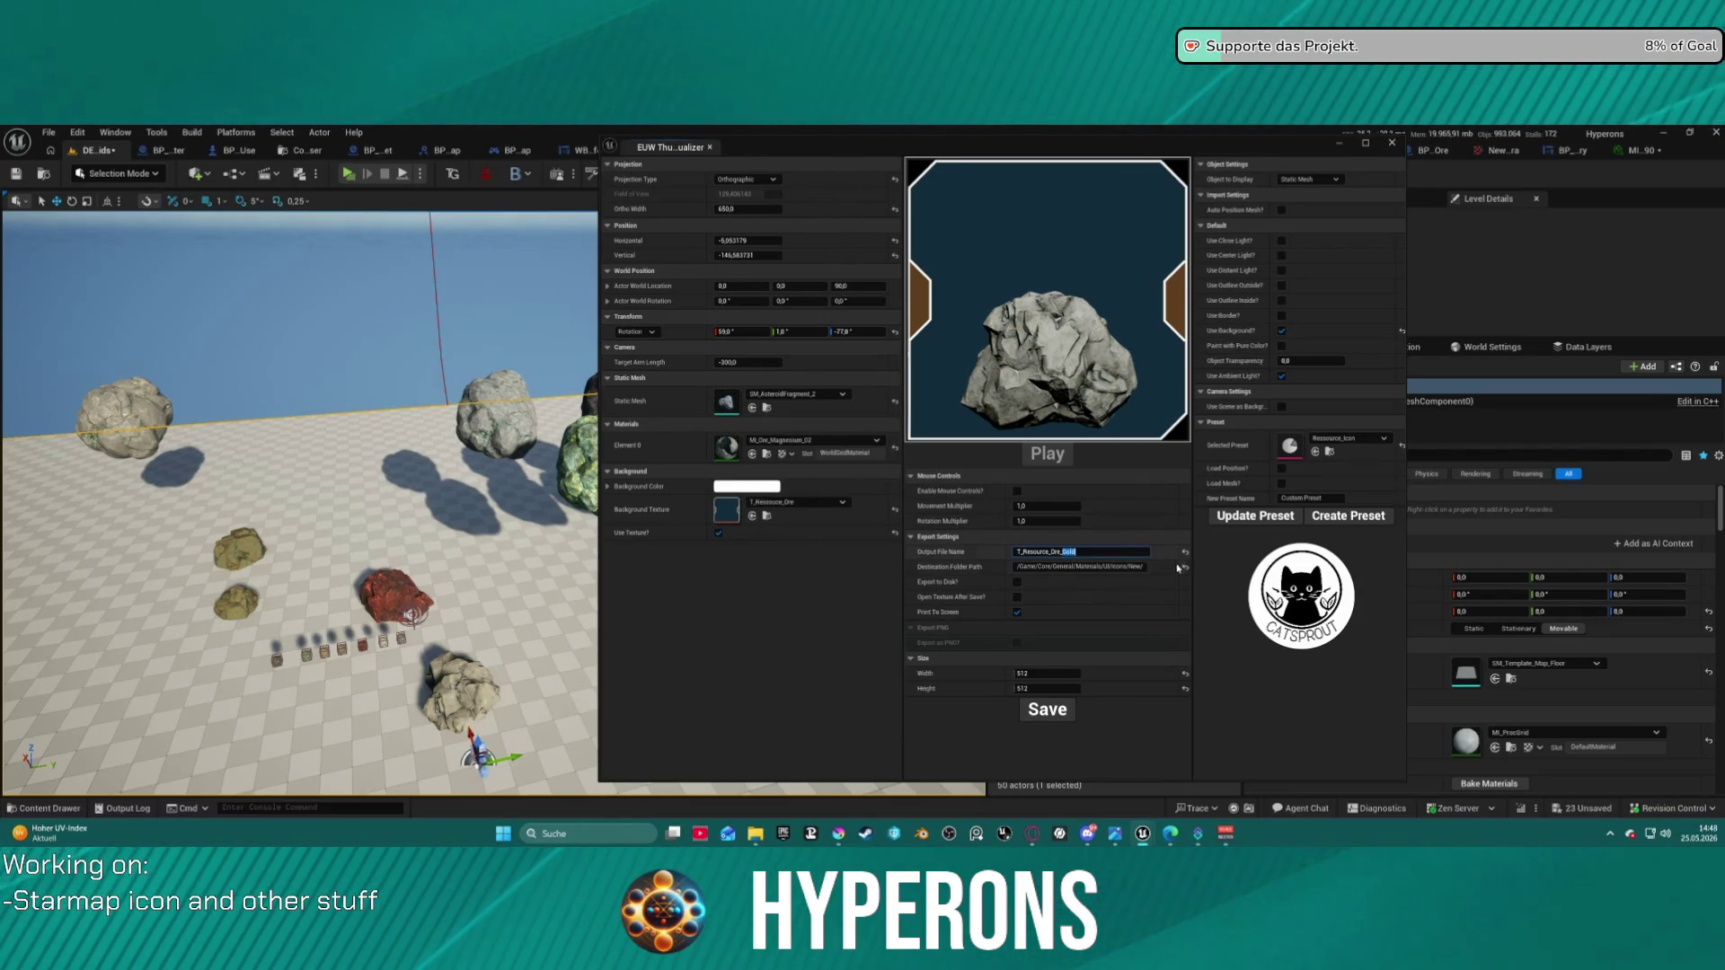
{"action": "type", "text": "MAgnesium"}
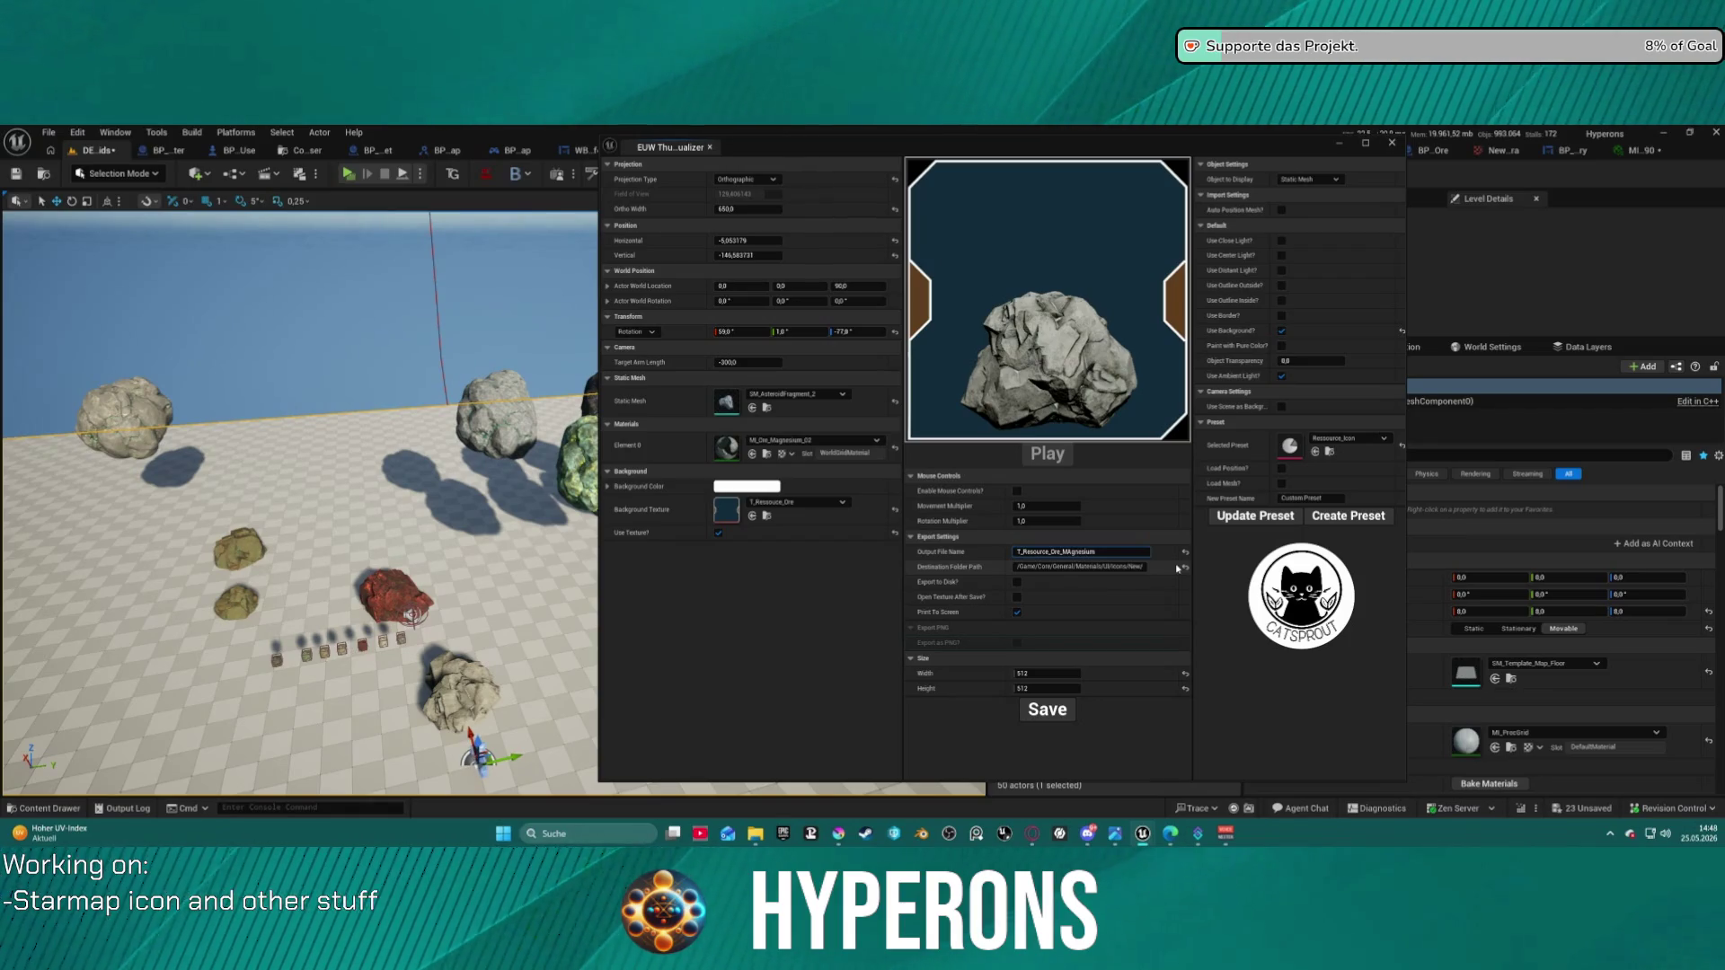
{"action": "key", "text": "End"}
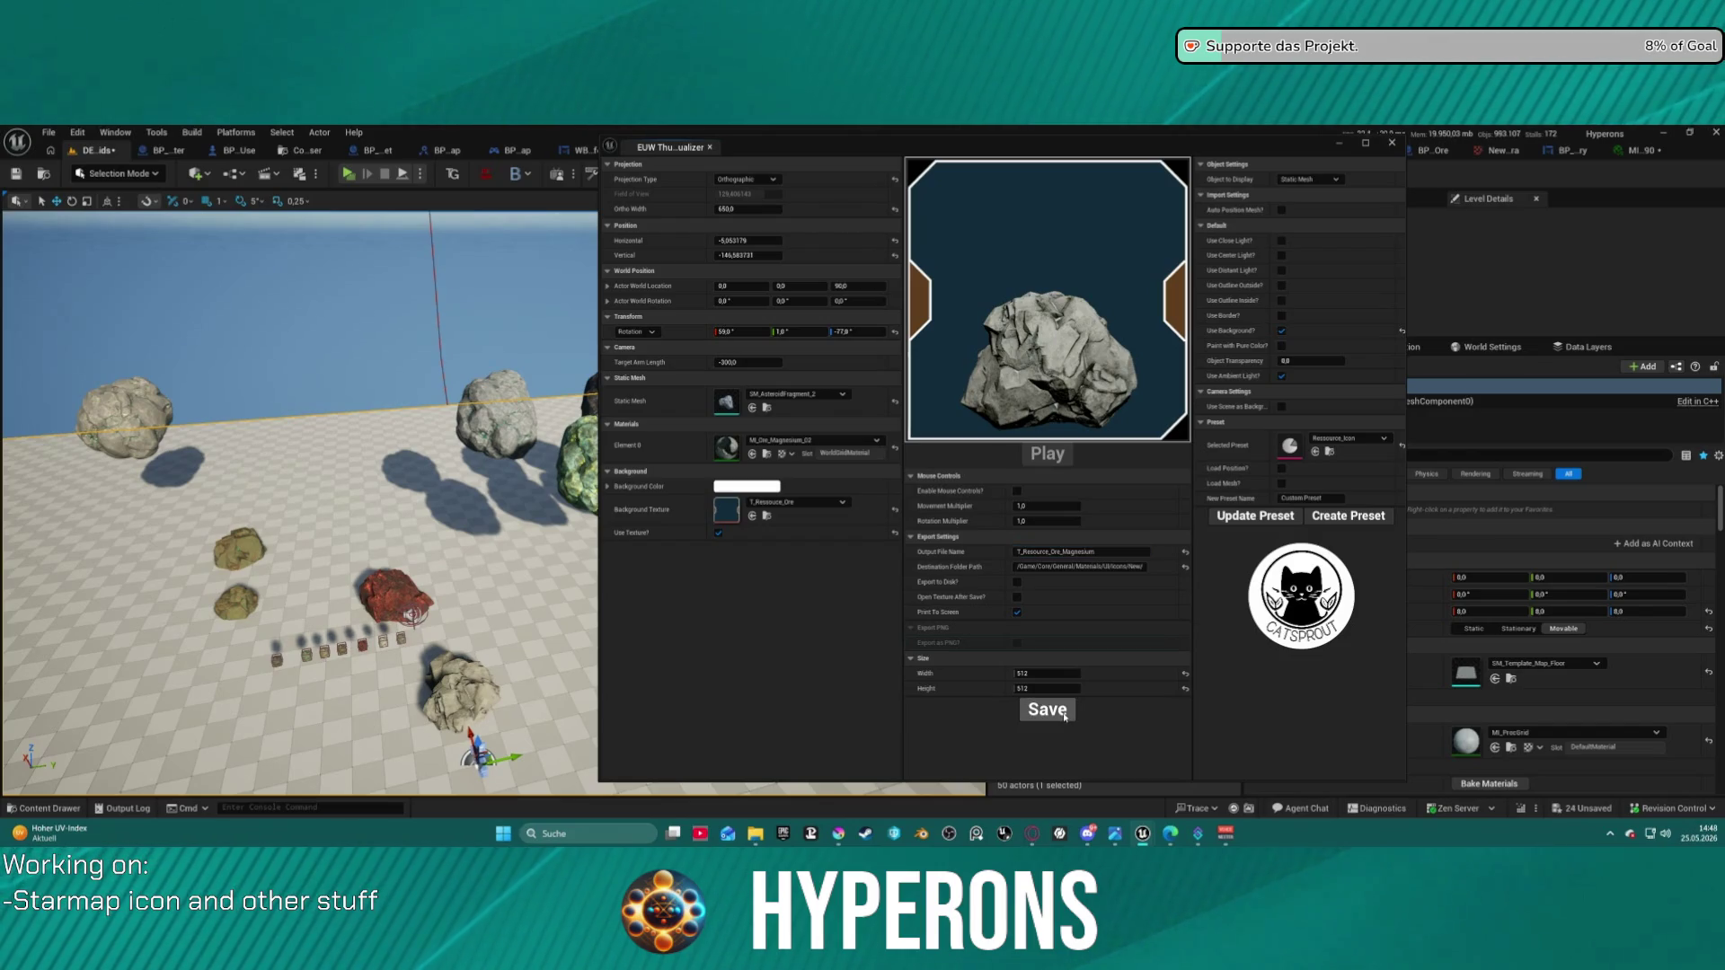
- Apply MI_Ore_Nickel_02 and save the icon texture as T_Resource_Ore_Nickel
{"action": "left_click", "coordinate": [835, 440]}
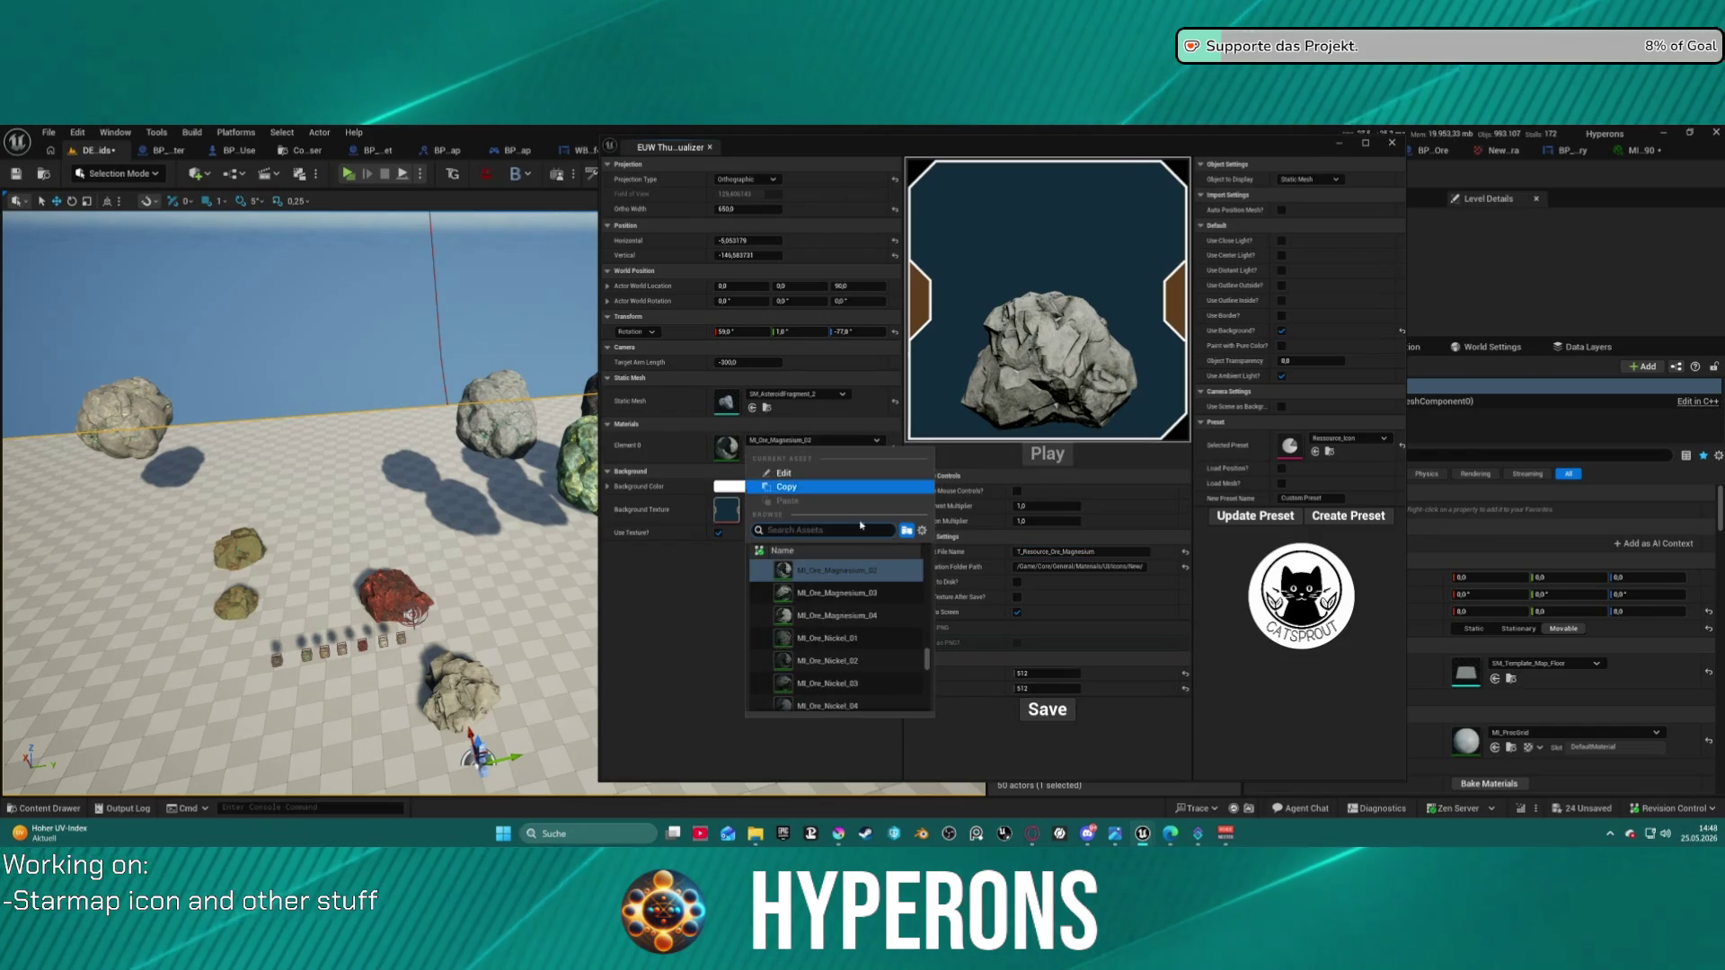
{"action": "left_click", "coordinate": [854, 661]}
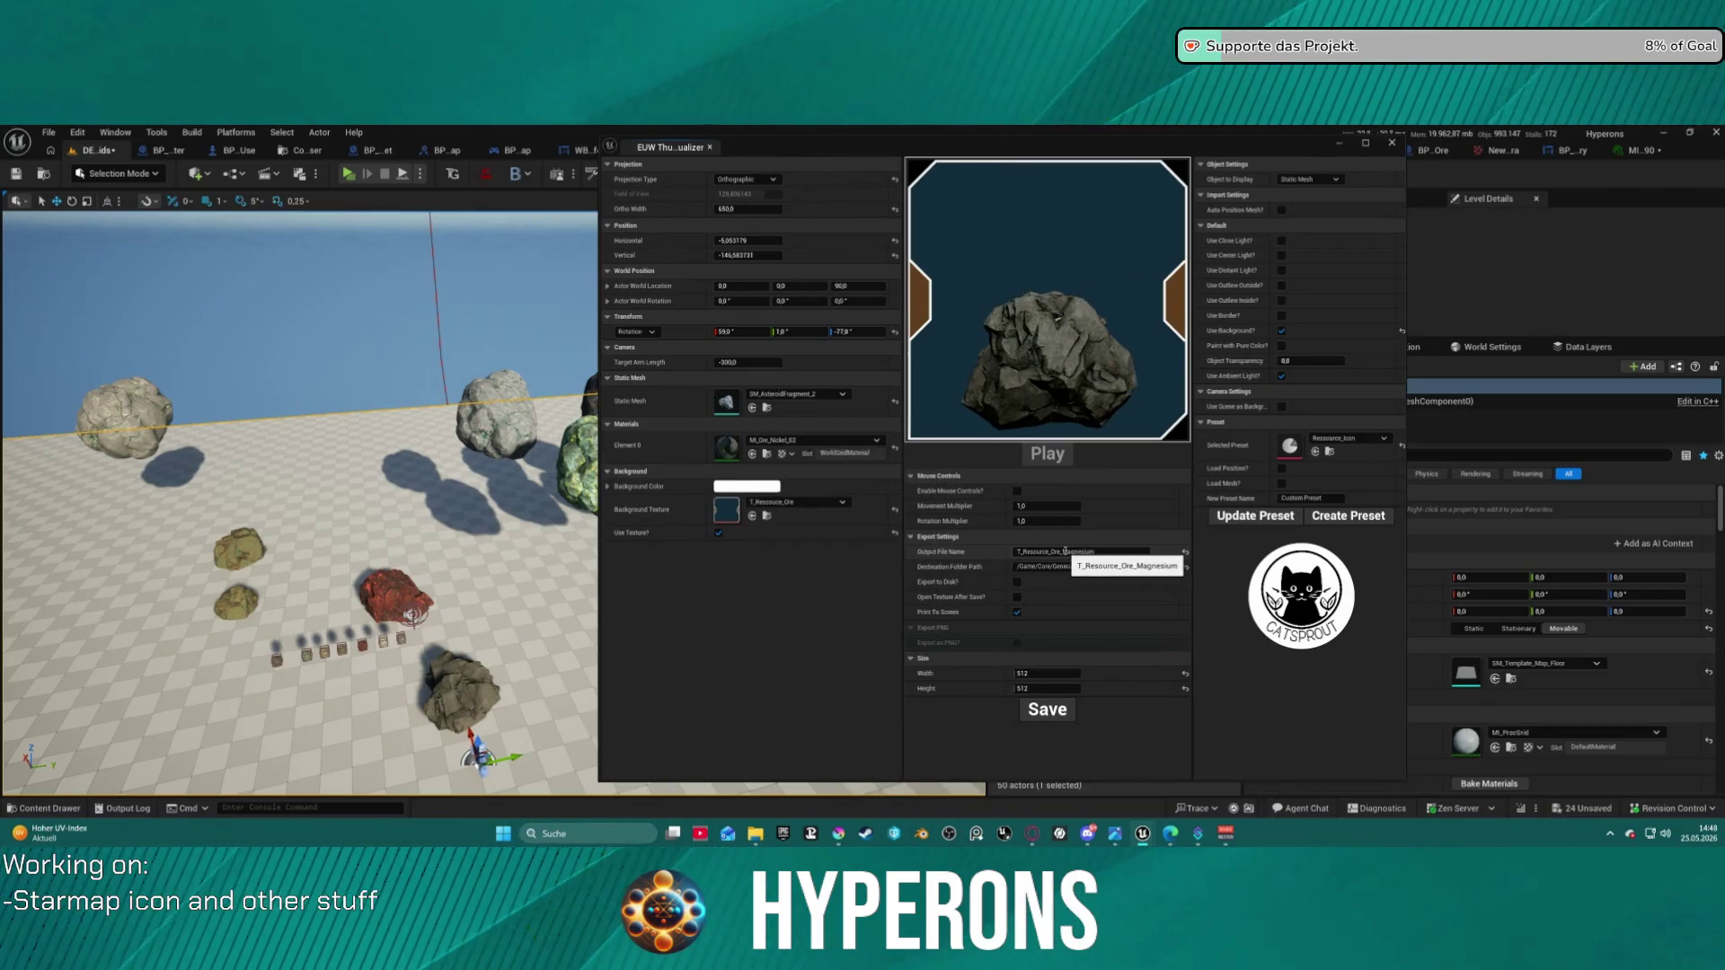
{"action": "left_click_drag", "start_coordinate": [1062, 551], "coordinate": [1110, 552]}
{"action": "type", "text": "Nickel"}
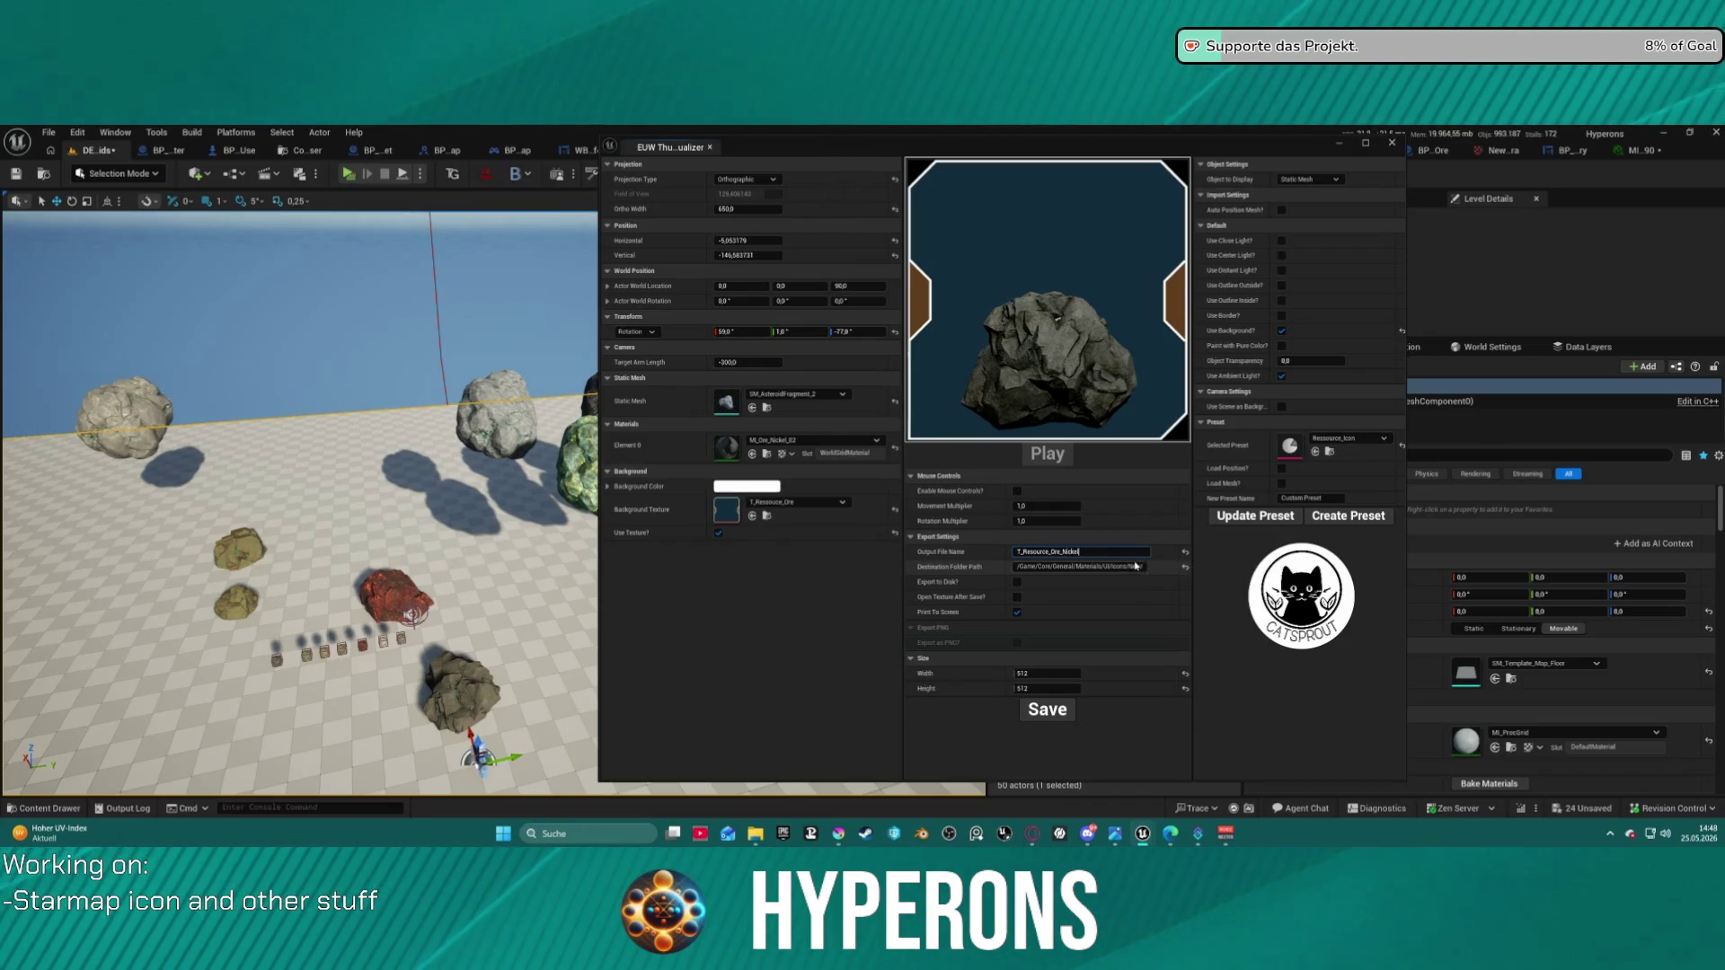
{"action": "left_click", "coordinate": [1058, 716]}
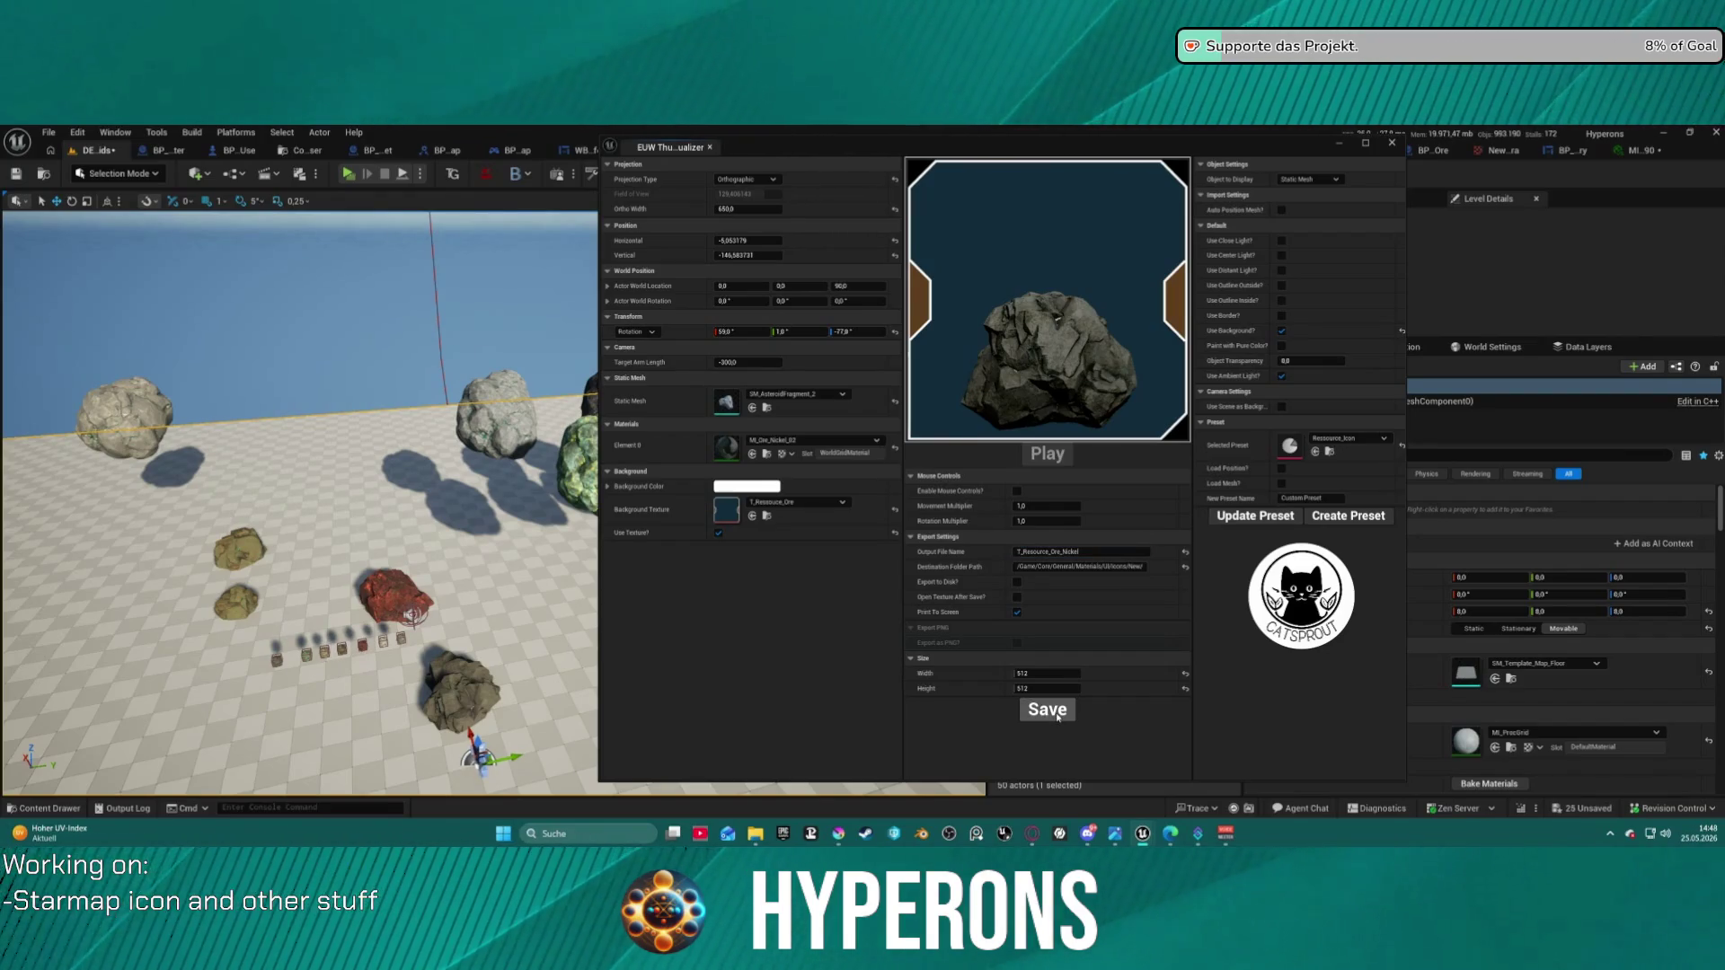
- Apply MI_Ore_Platinium_02, name the output T_Resource_Ore_Platinum, and check the Content Drawer
{"action": "left_click", "coordinate": [809, 441]}
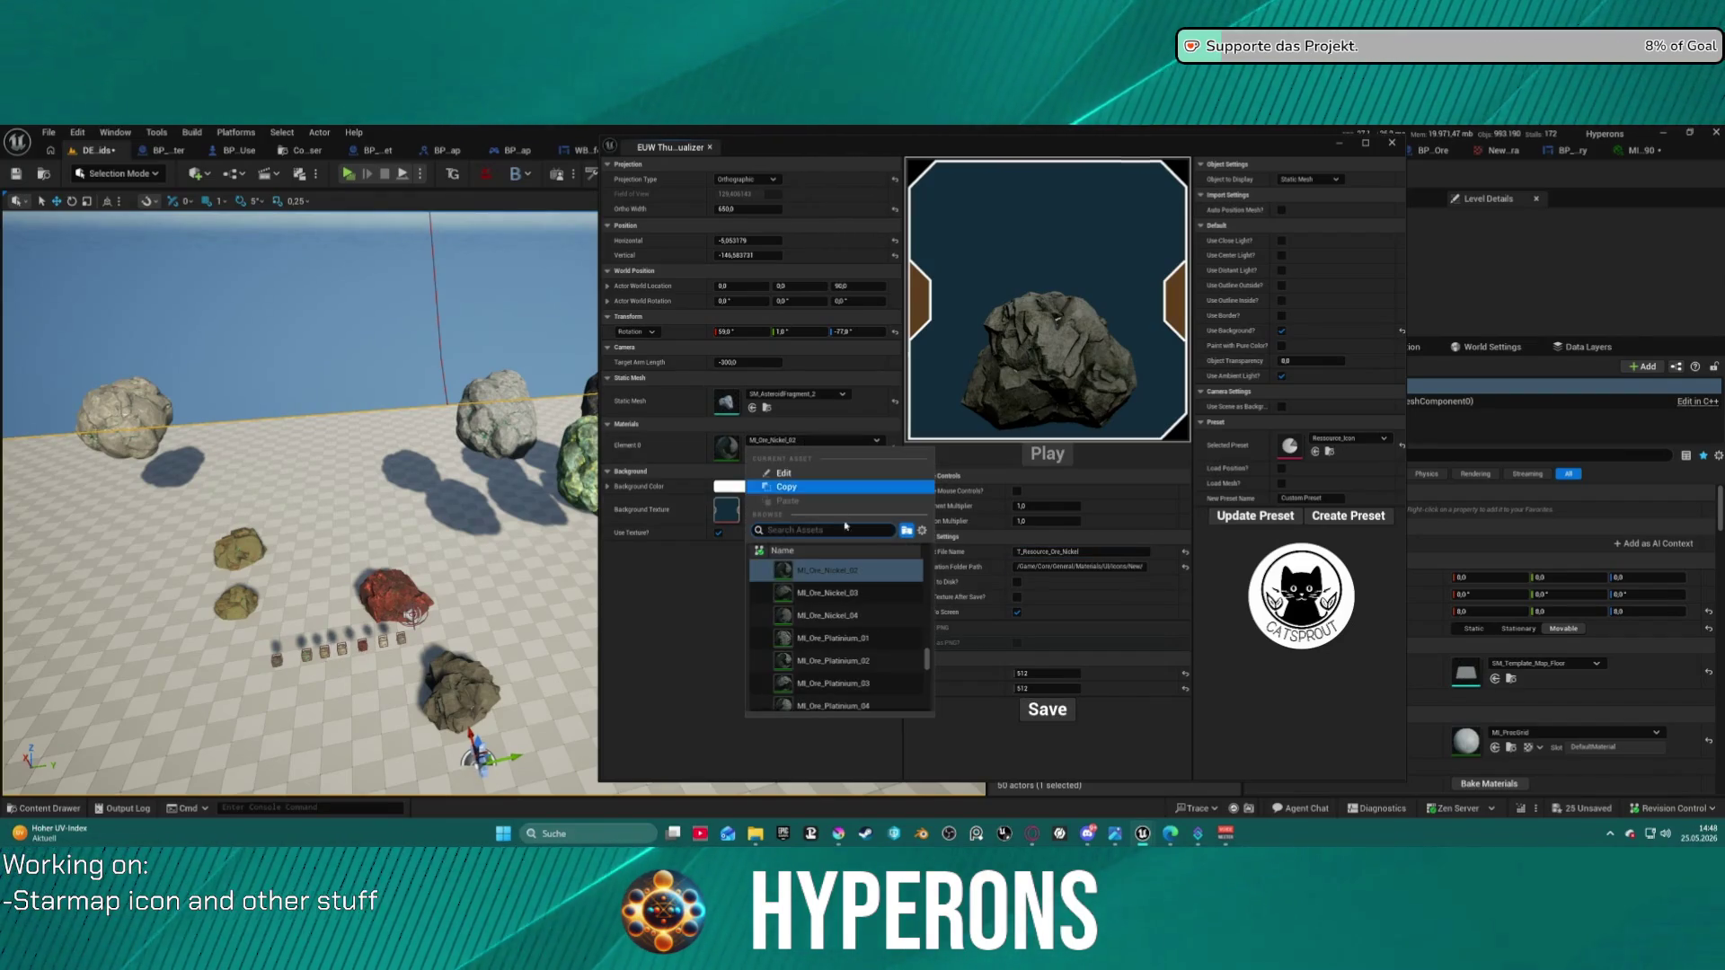
{"action": "left_click", "coordinate": [876, 660]}
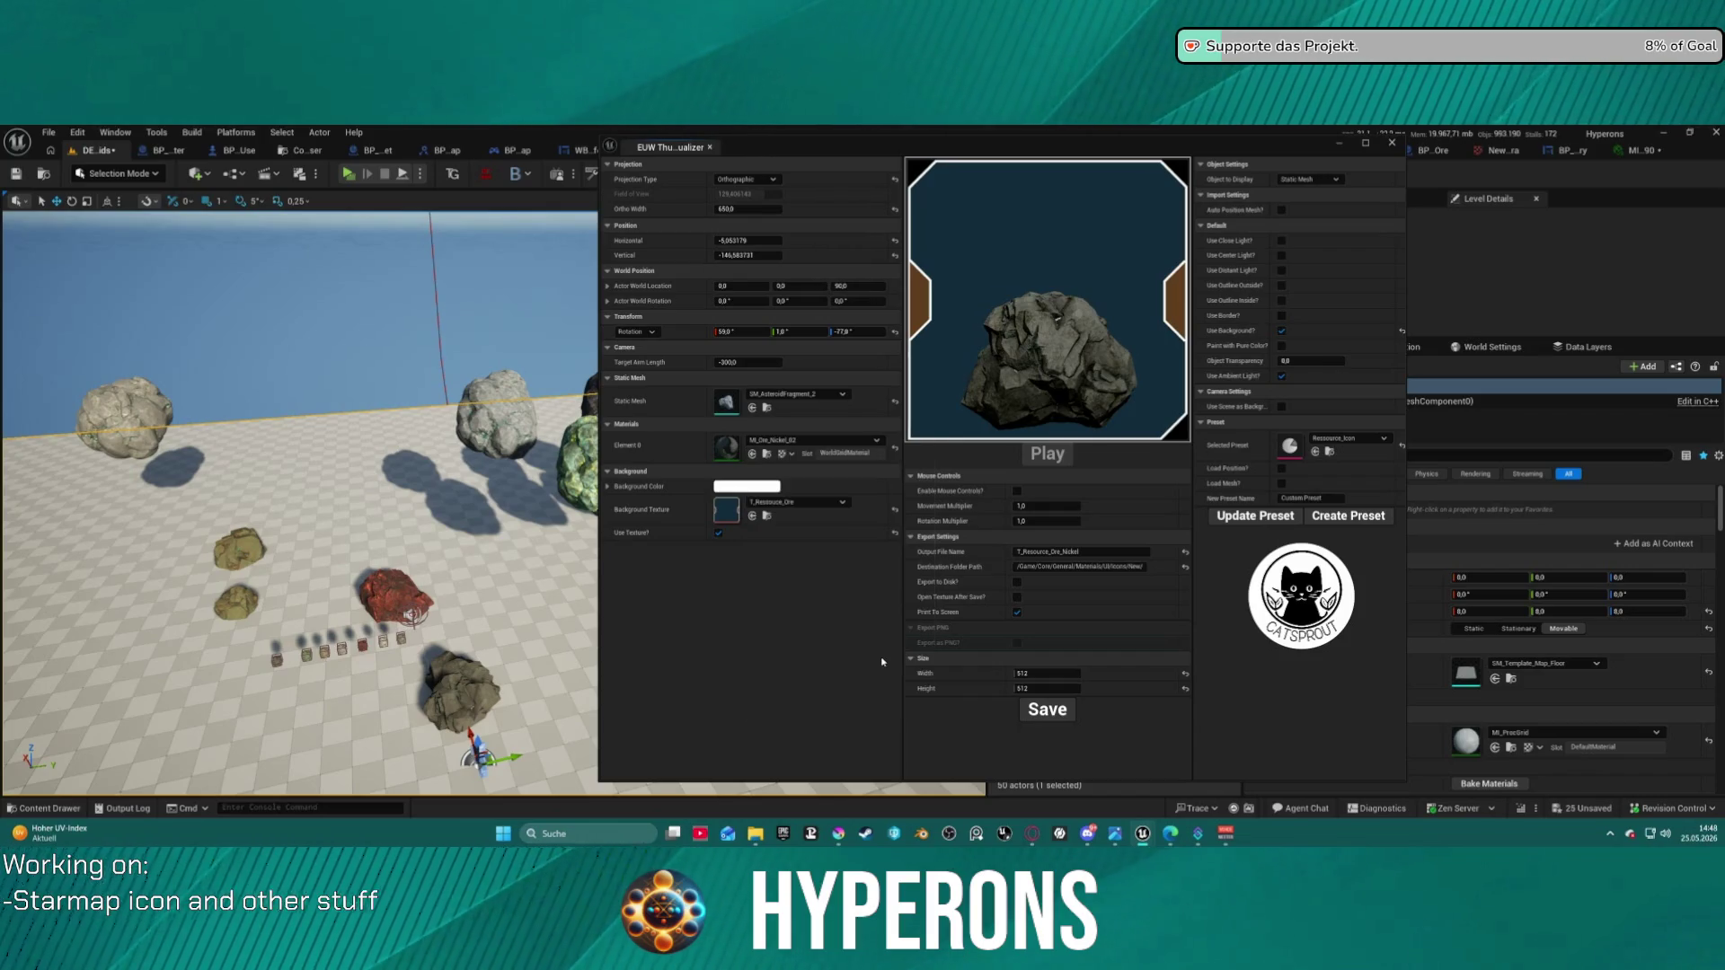
{"action": "left_click", "coordinate": [1064, 551]}
{"action": "type", "text": "Plat"}
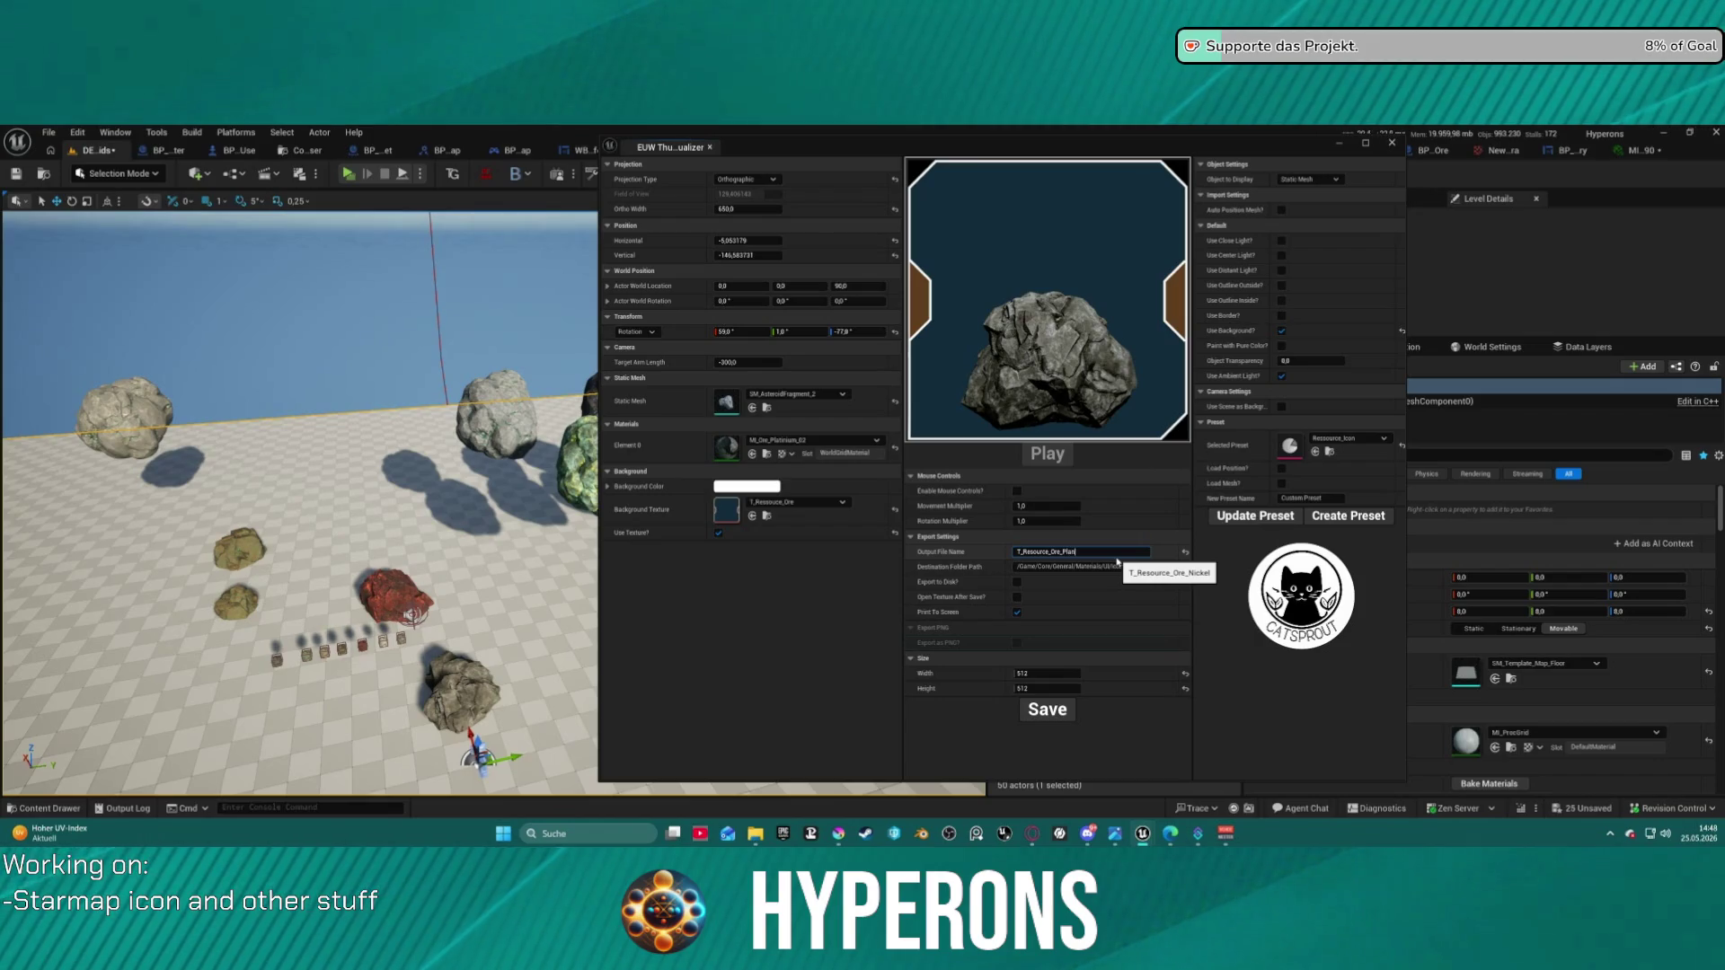
{"action": "type", "text": "inium"}
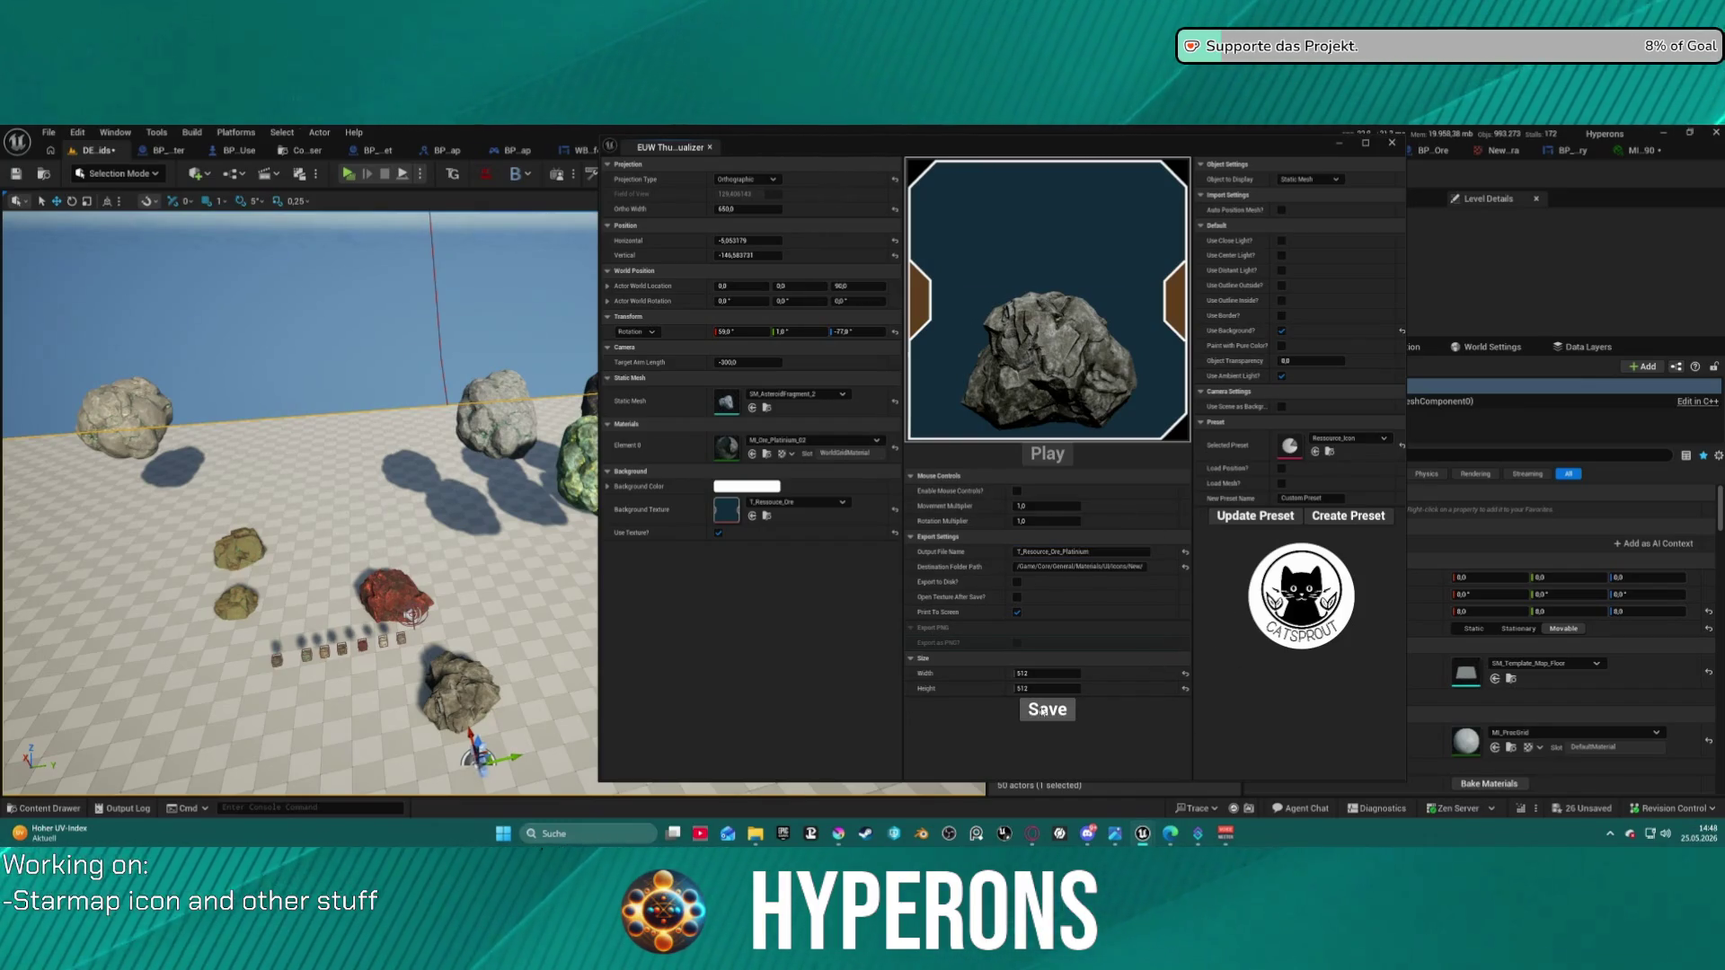
{"action": "left_click", "coordinate": [84, 809]}
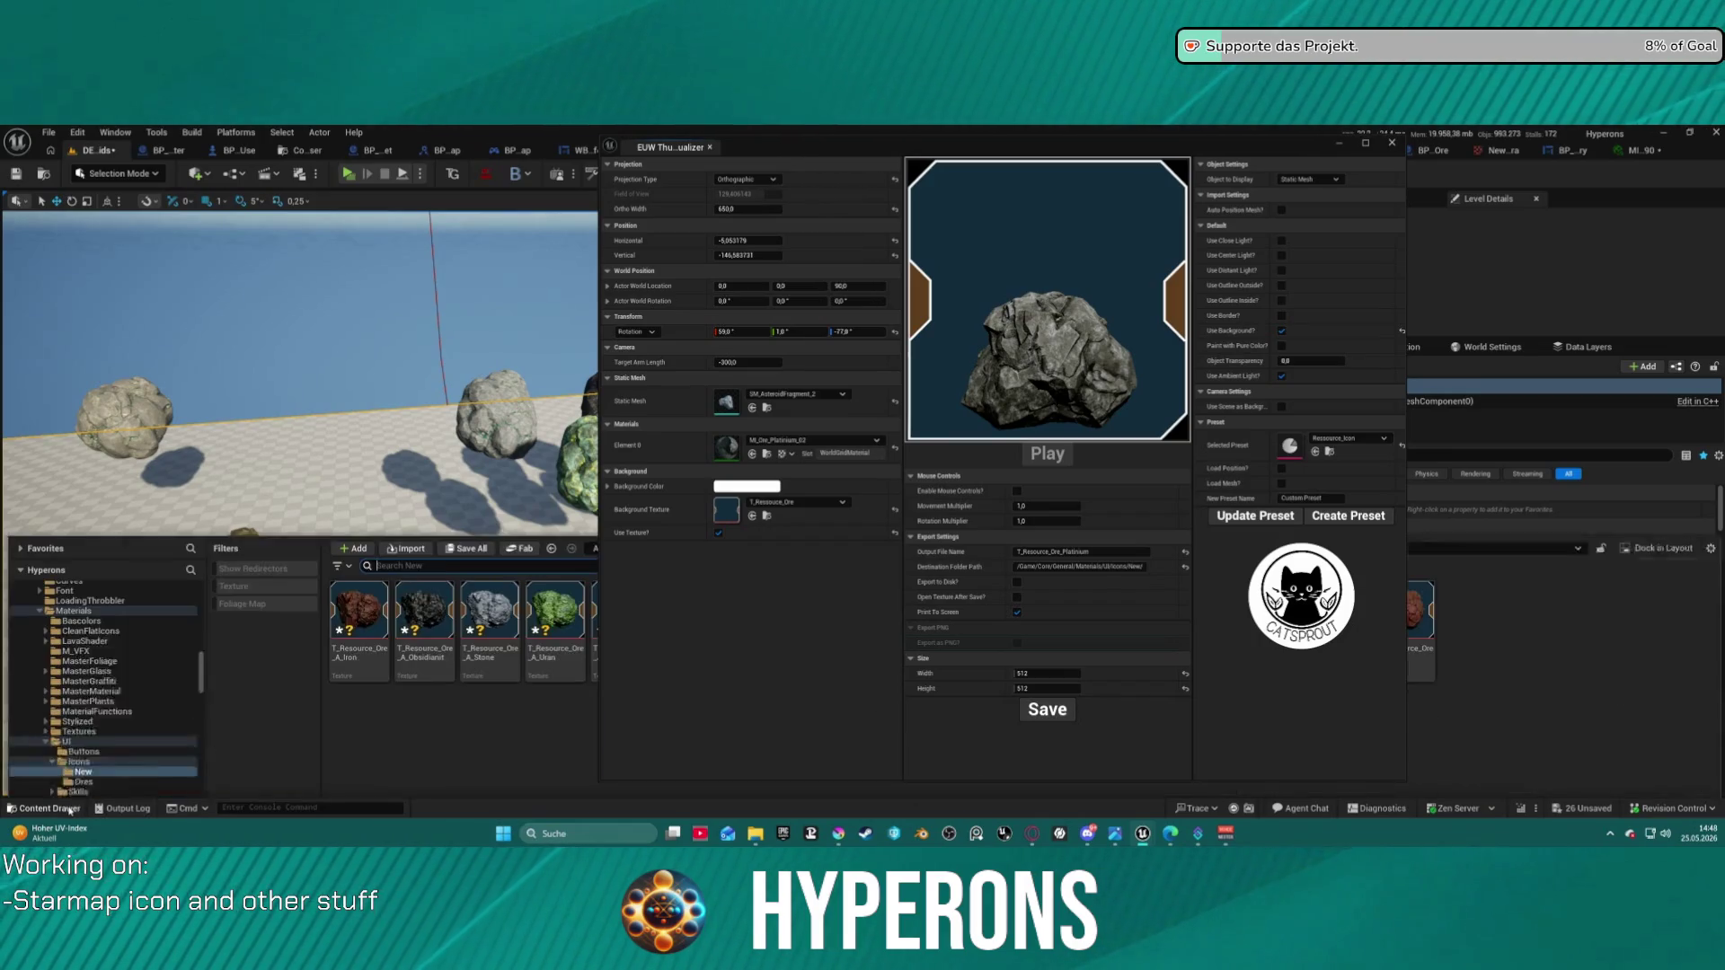
- Apply MI_Ore_Silver_02 and name the output file T_Resource_Ore_Silver
{"action": "mouse_move", "coordinate": [927, 150]}
{"action": "left_mouse_down"}
{"action": "mouse_move", "coordinate": [446, 151]}
{"action": "mouse_move", "coordinate": [979, 153]}
{"action": "left_mouse_up"}
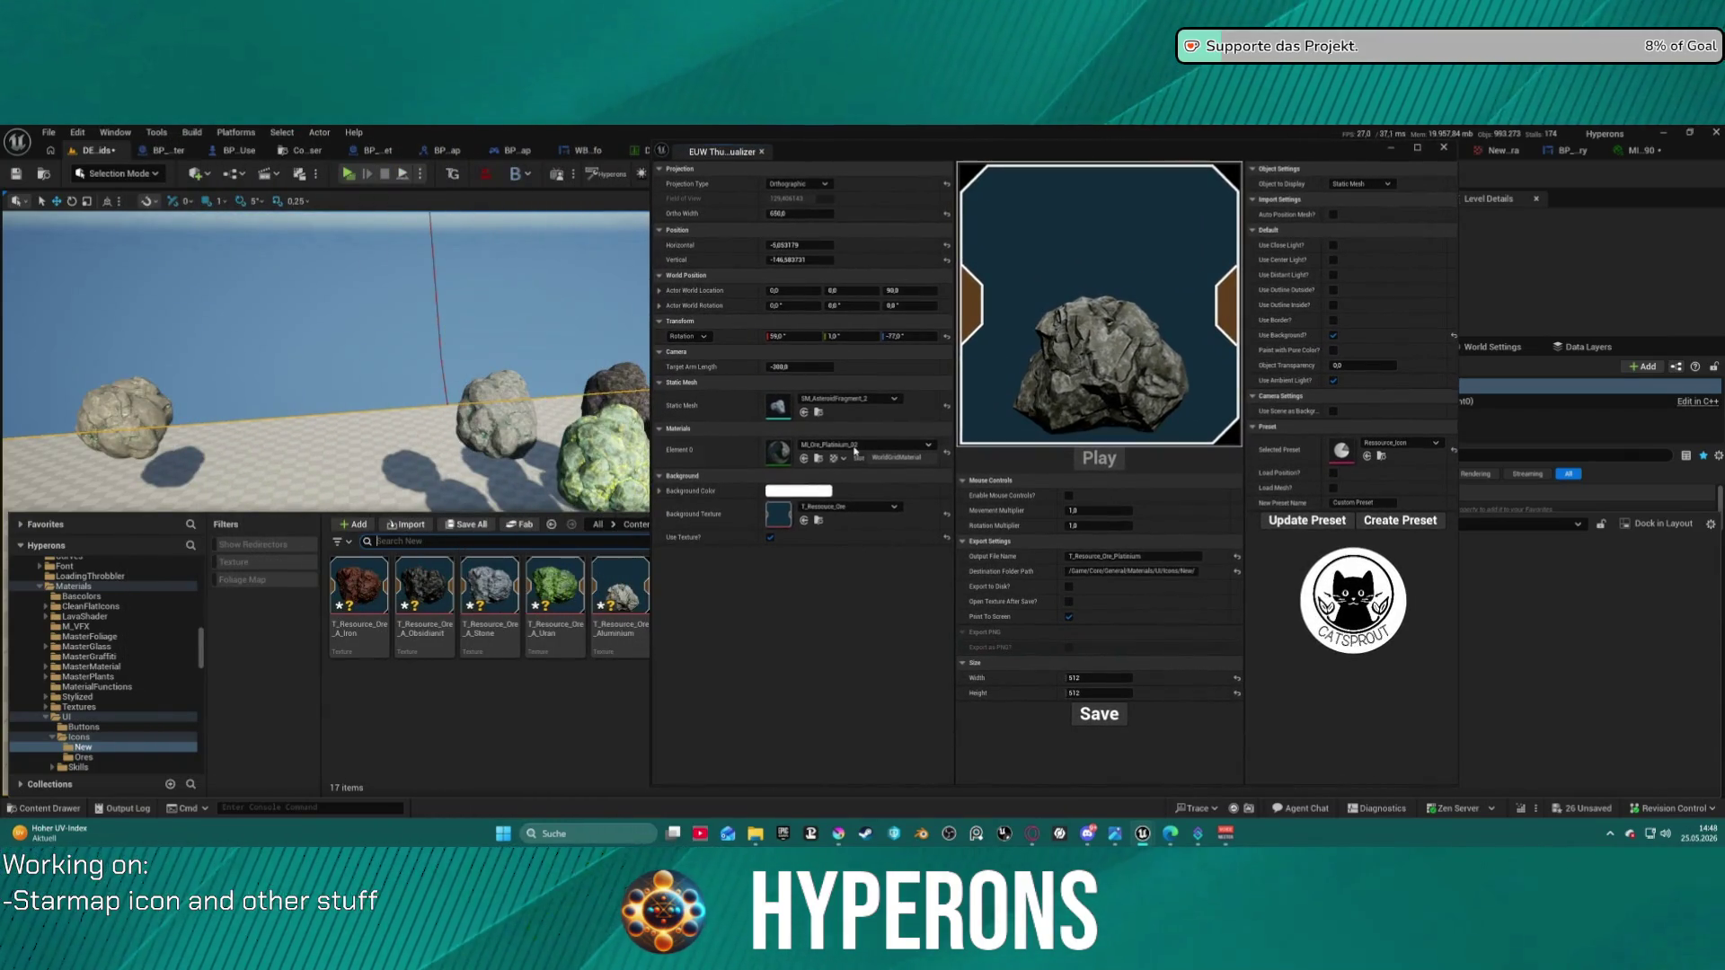
{"action": "left_click", "coordinate": [885, 445]}
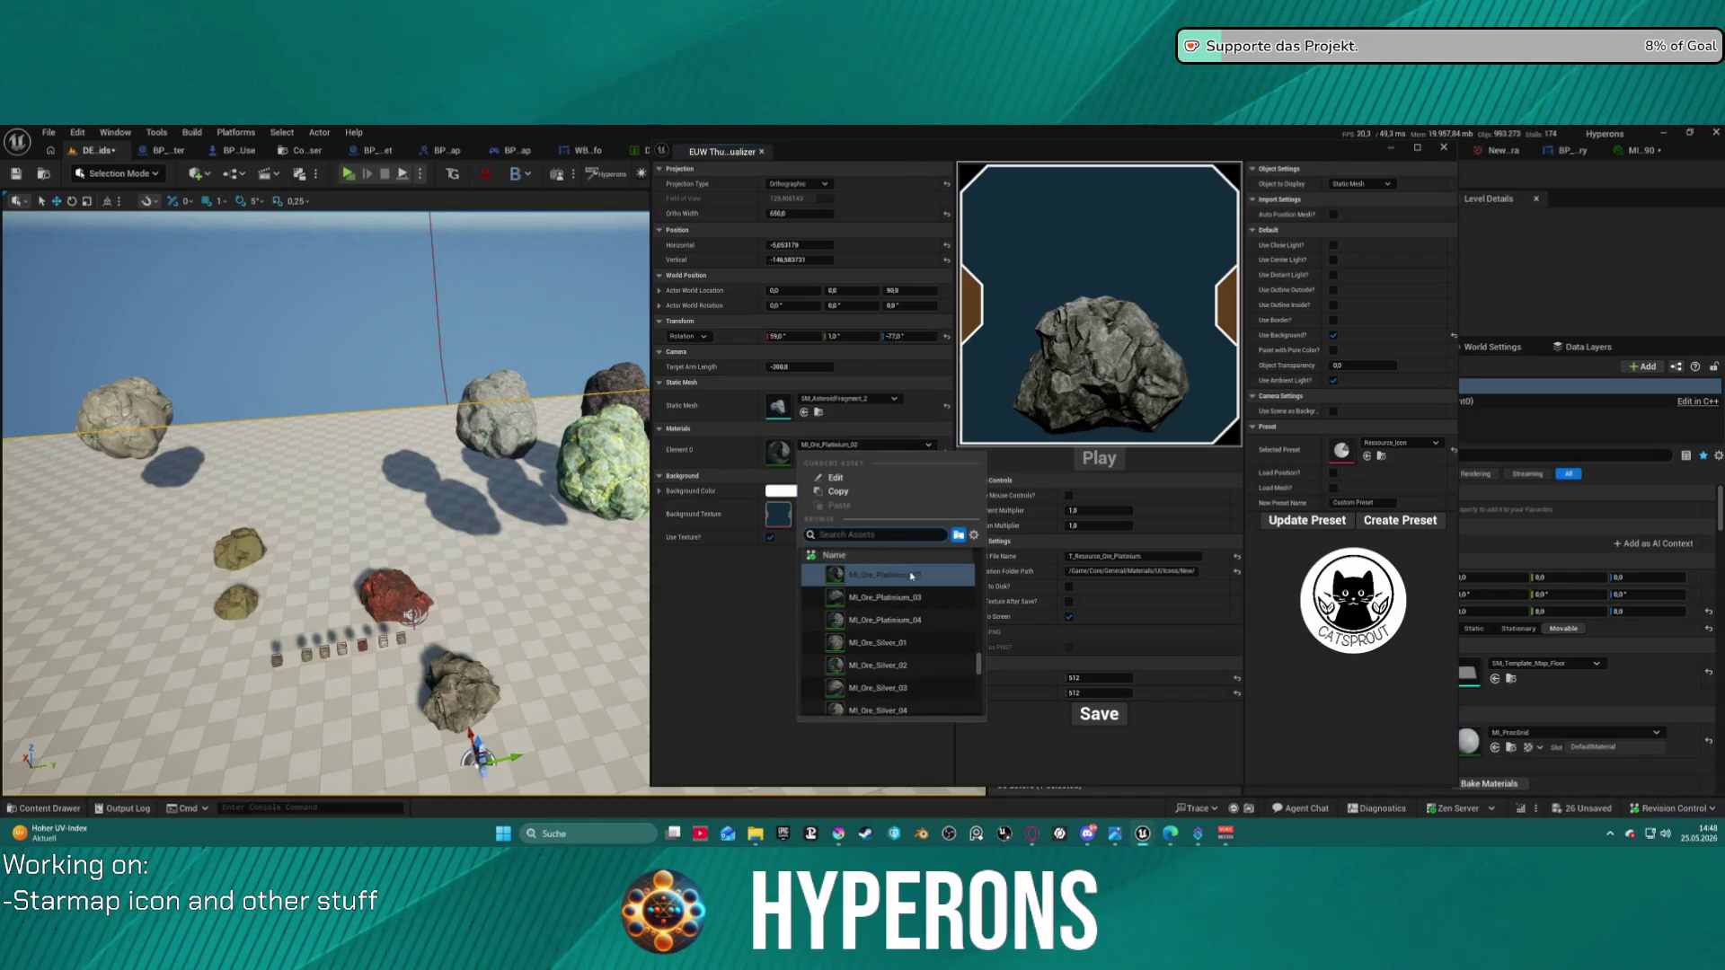
{"action": "left_click", "coordinate": [885, 665]}
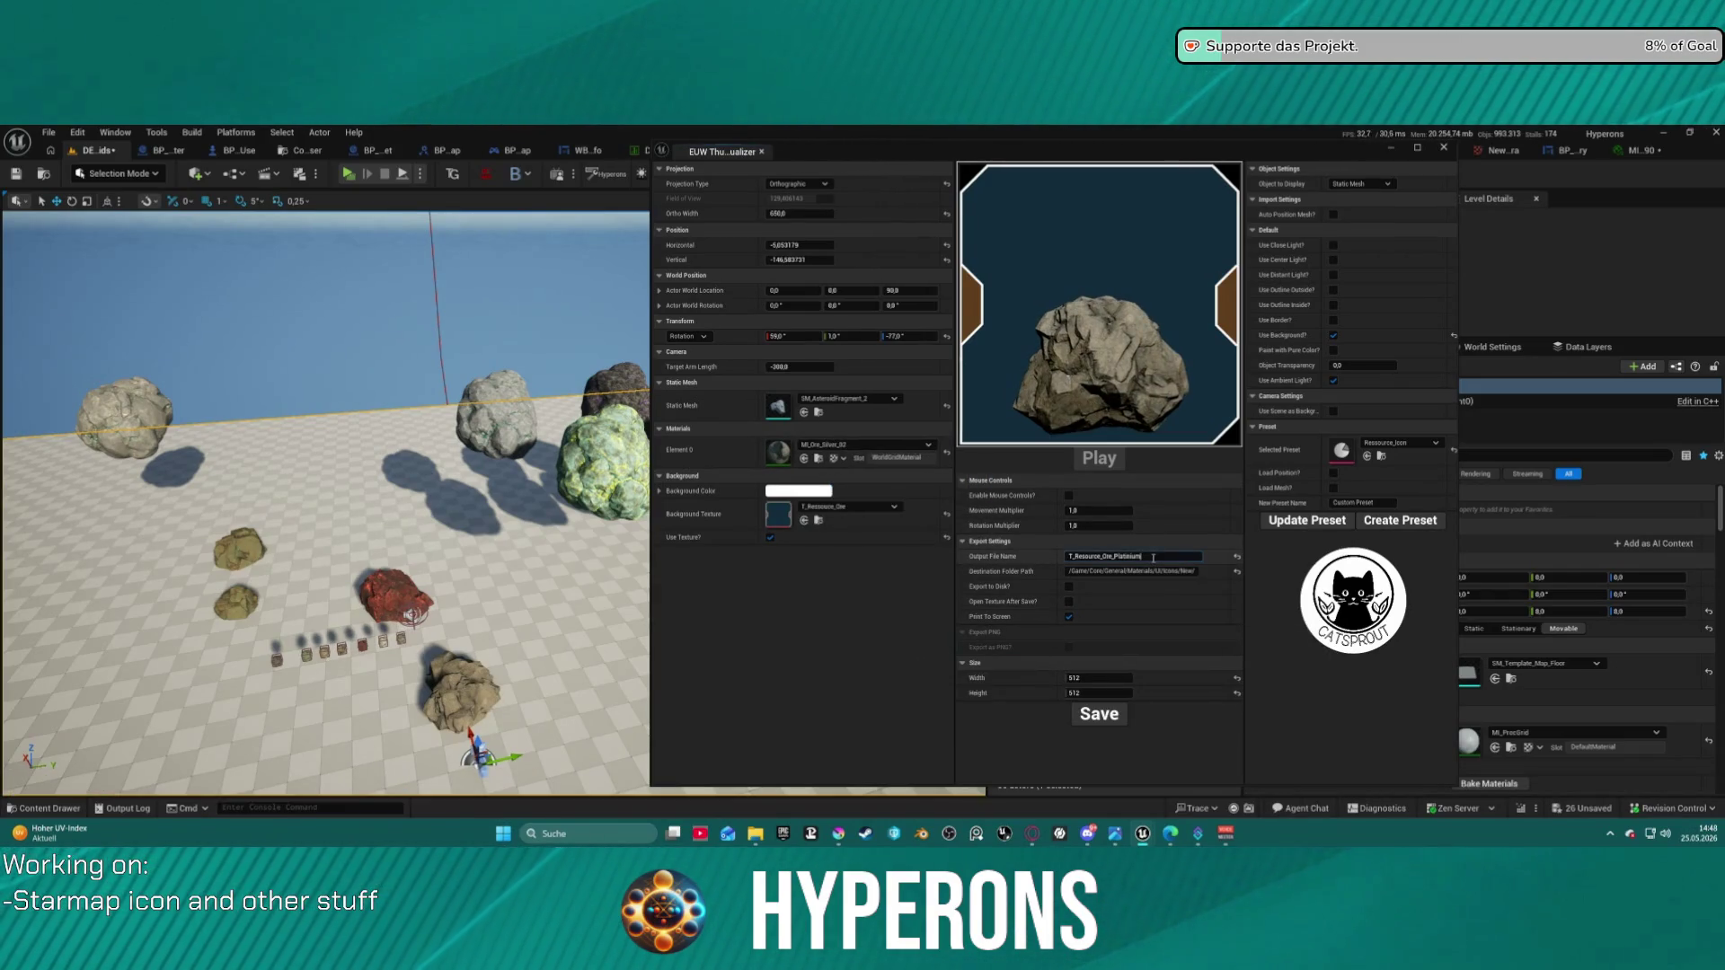
{"action": "left_click", "coordinate": [1121, 549]}
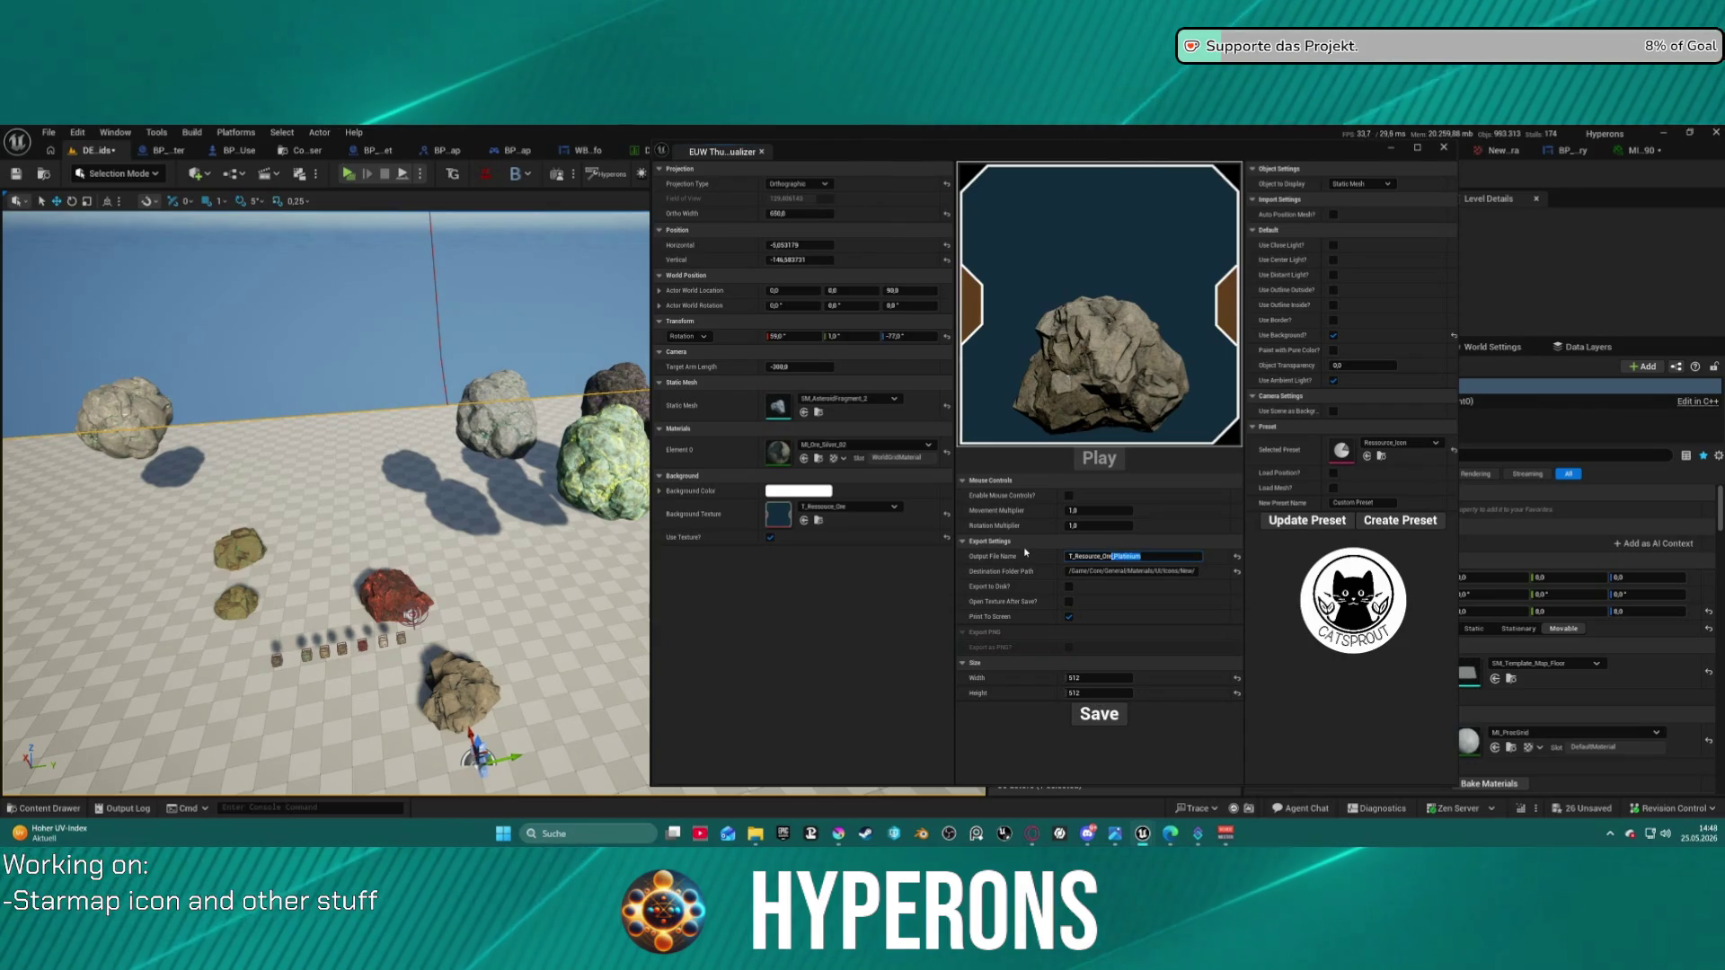
{"action": "type", "text": "Silver"}
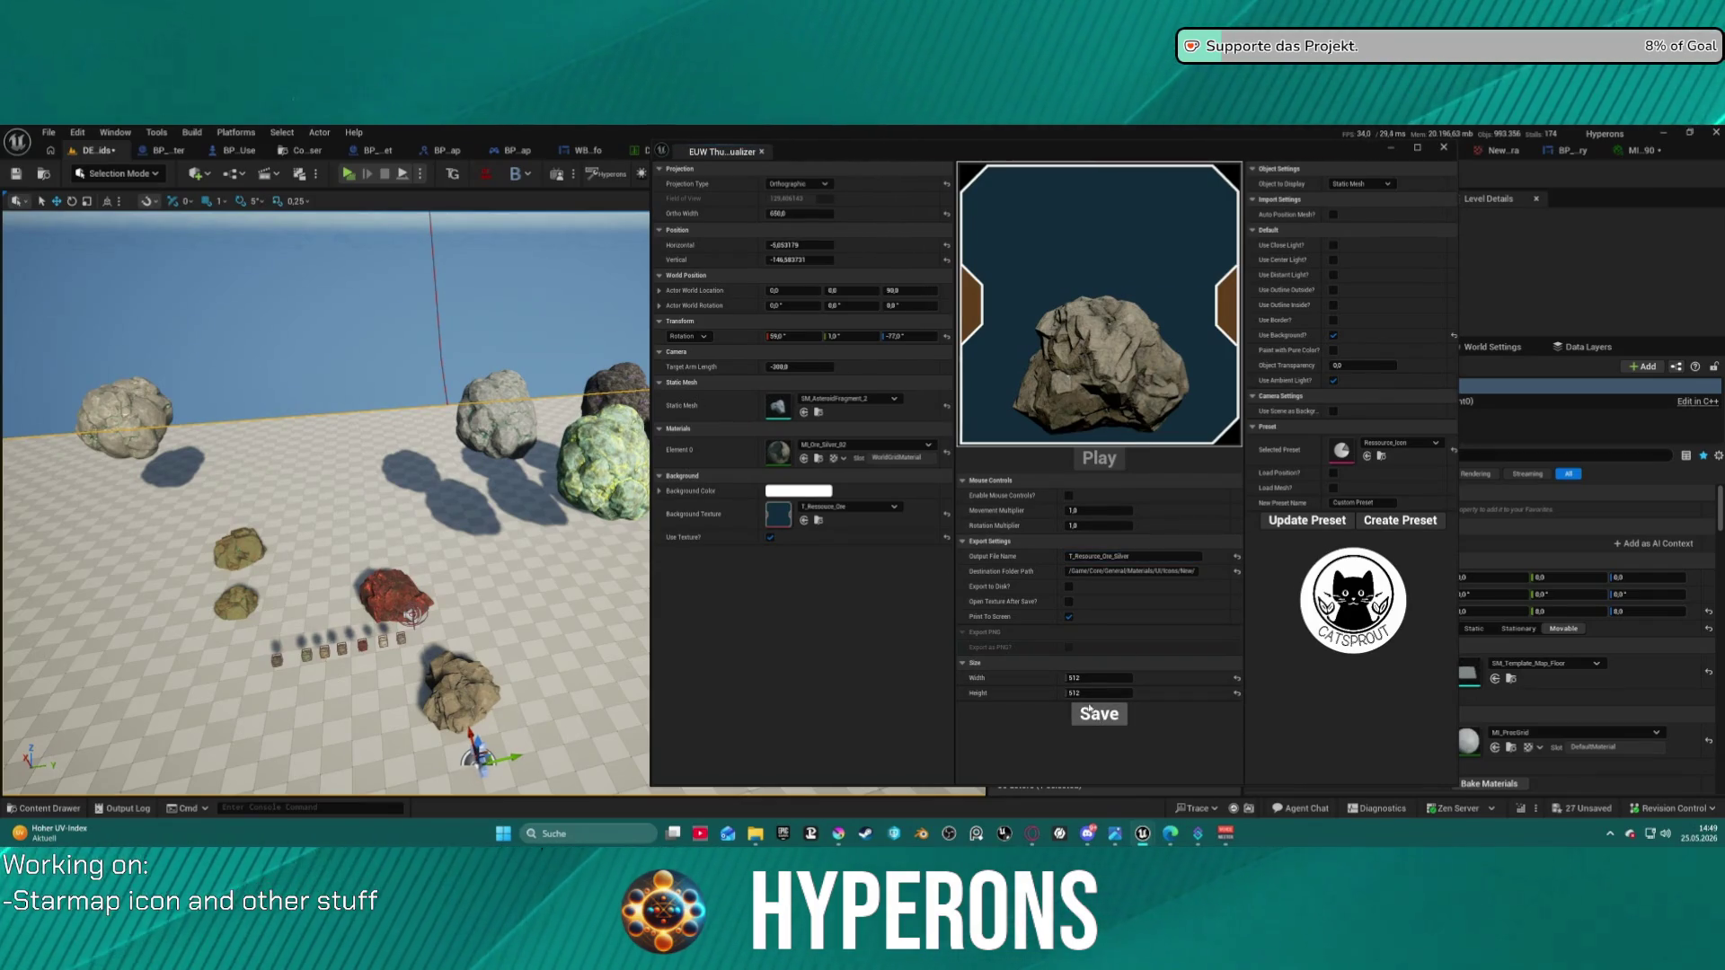
- Apply MI_Ore_Sulfur_02 and save the icon texture as T_Resource_Ore_Sulfur
{"action": "left_click", "coordinate": [864, 445]}
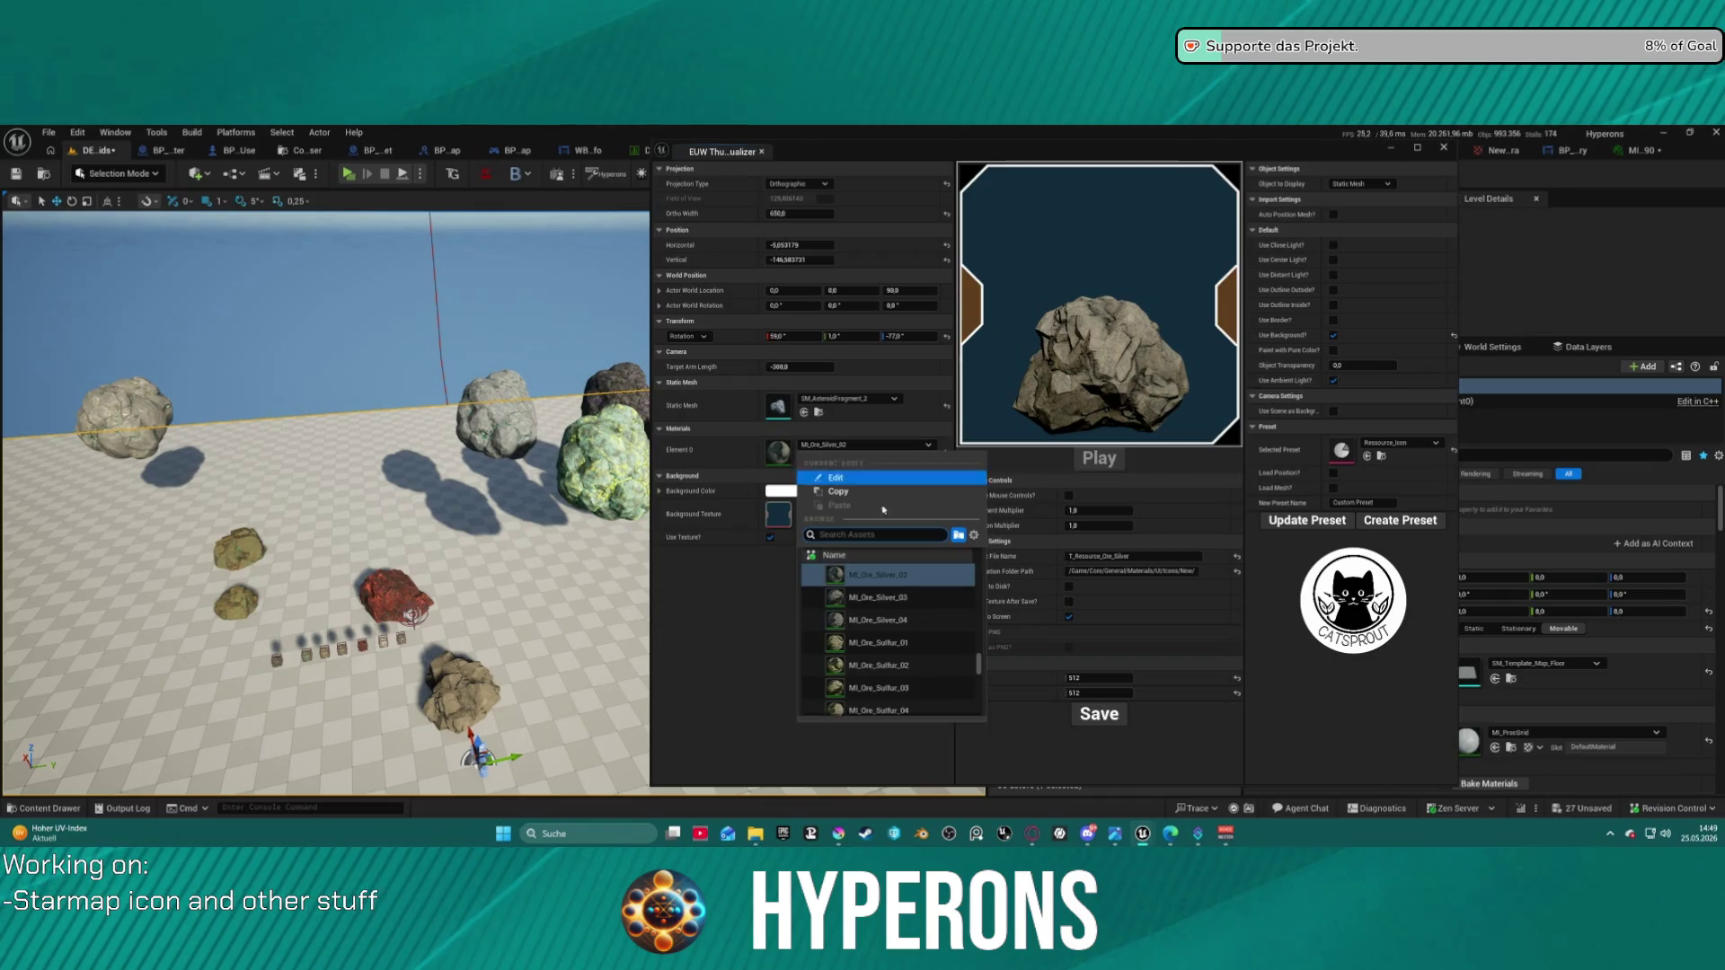
{"action": "left_click", "coordinate": [915, 663]}
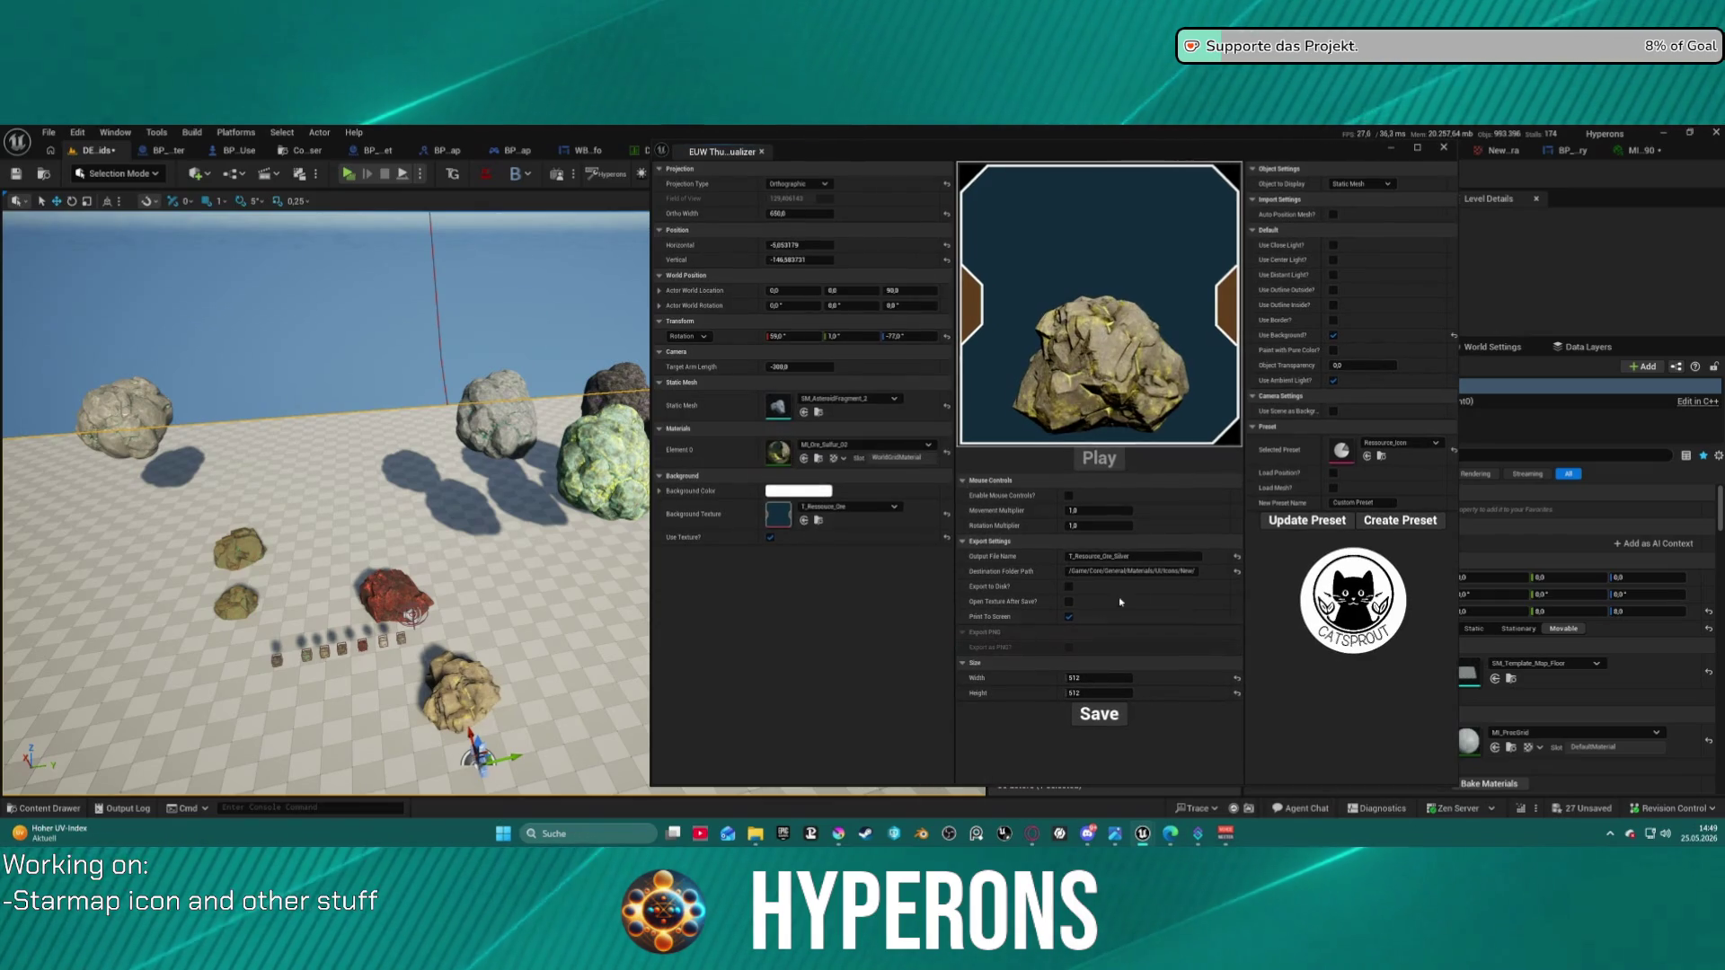
{"action": "left_click", "coordinate": [1135, 557]}
{"action": "key", "text": "BackSpace"}
{"action": "key", "text": "BackSpace"}
{"action": "key", "text": "BackSpace"}
{"action": "type", "text": "ulfu"}
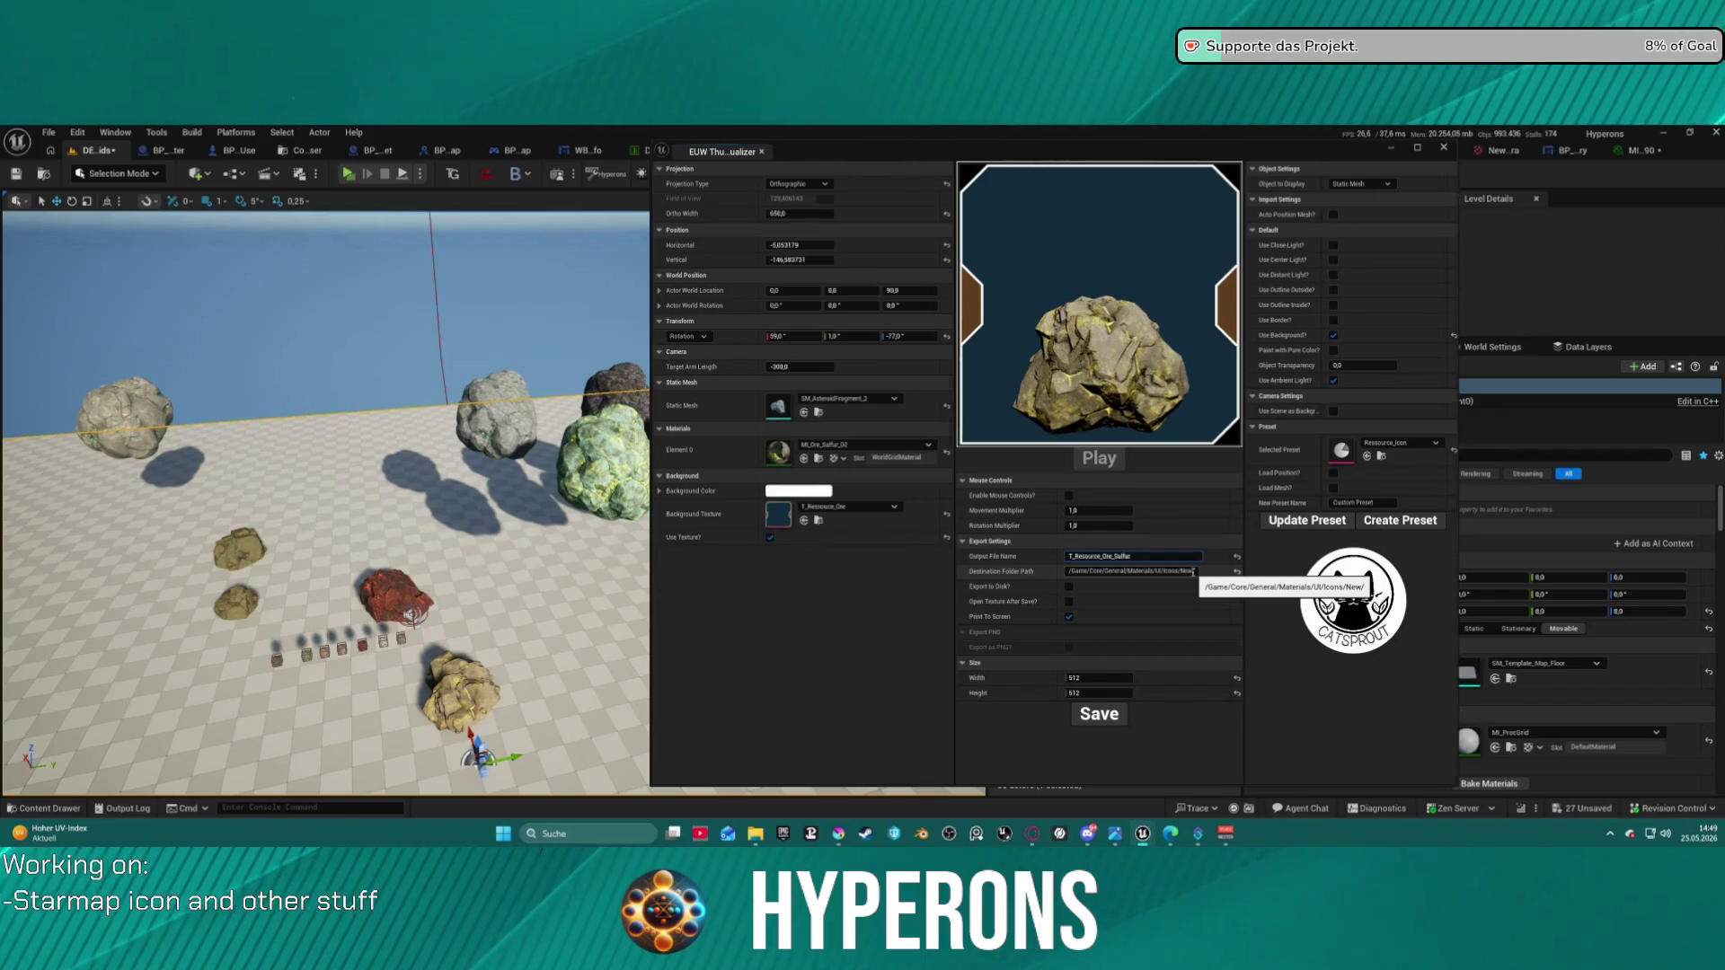
{"action": "left_click", "coordinate": [1101, 719]}
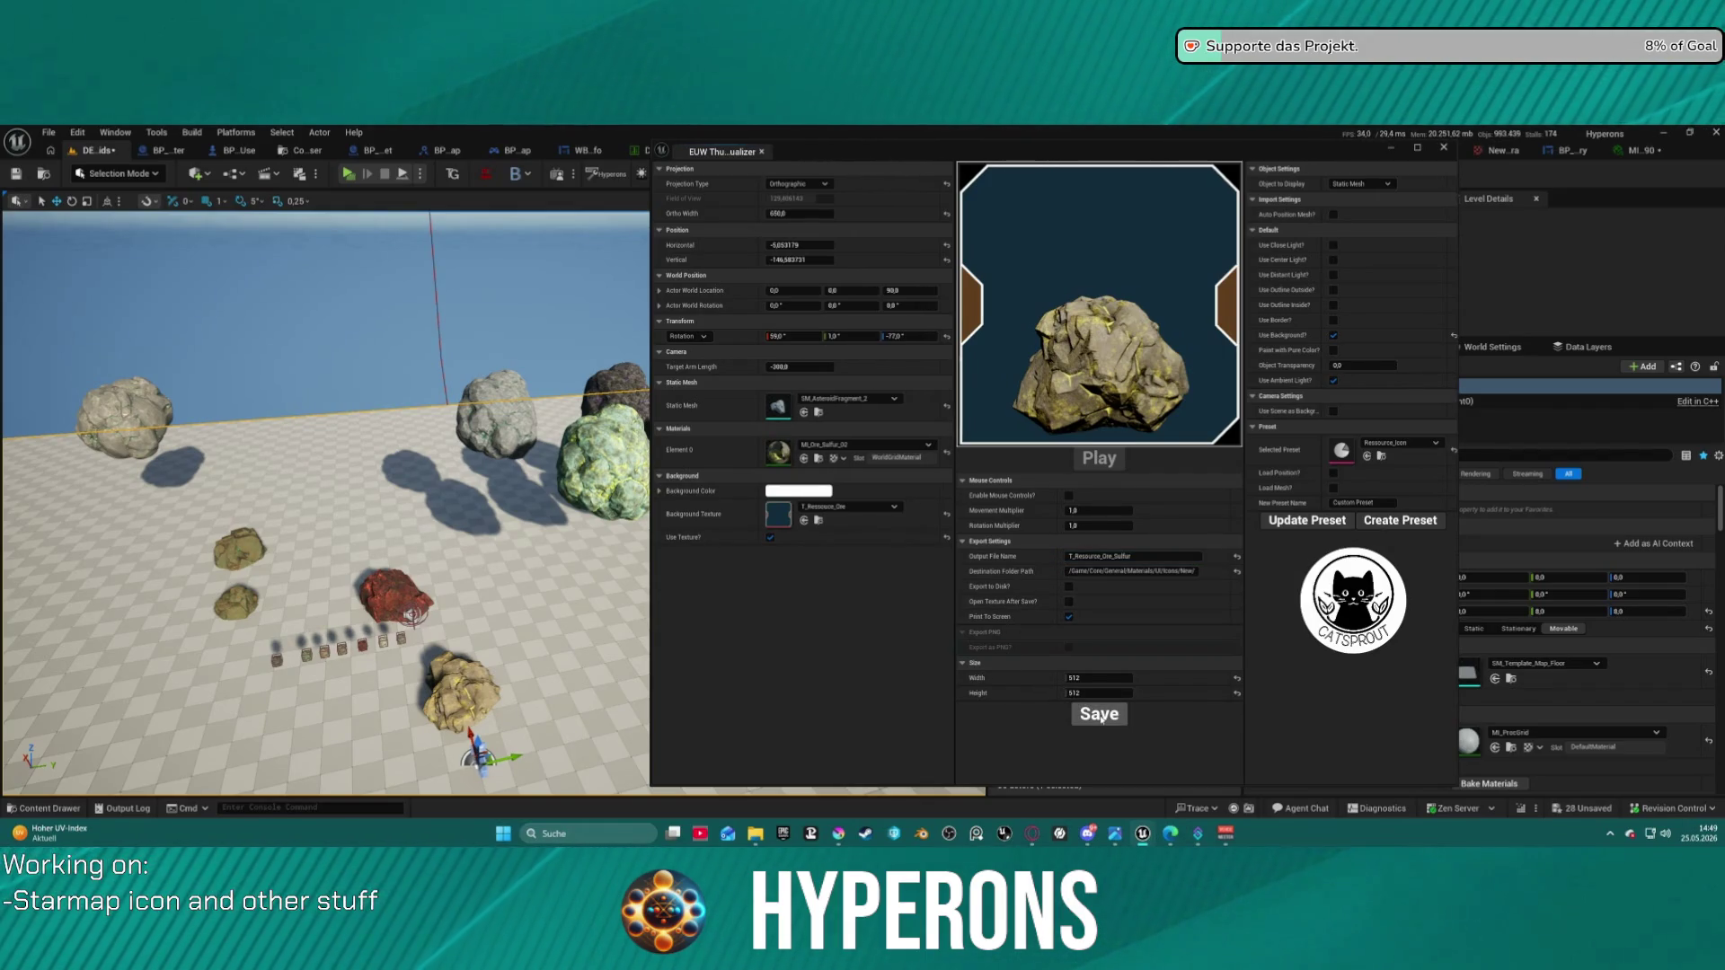
- Apply MI_Ore_Tin_02, name the output T_Resource_Ore_Tin, and view the saved icons
{"action": "left_click", "coordinate": [842, 446]}
{"action": "left_click", "coordinate": [873, 665]}
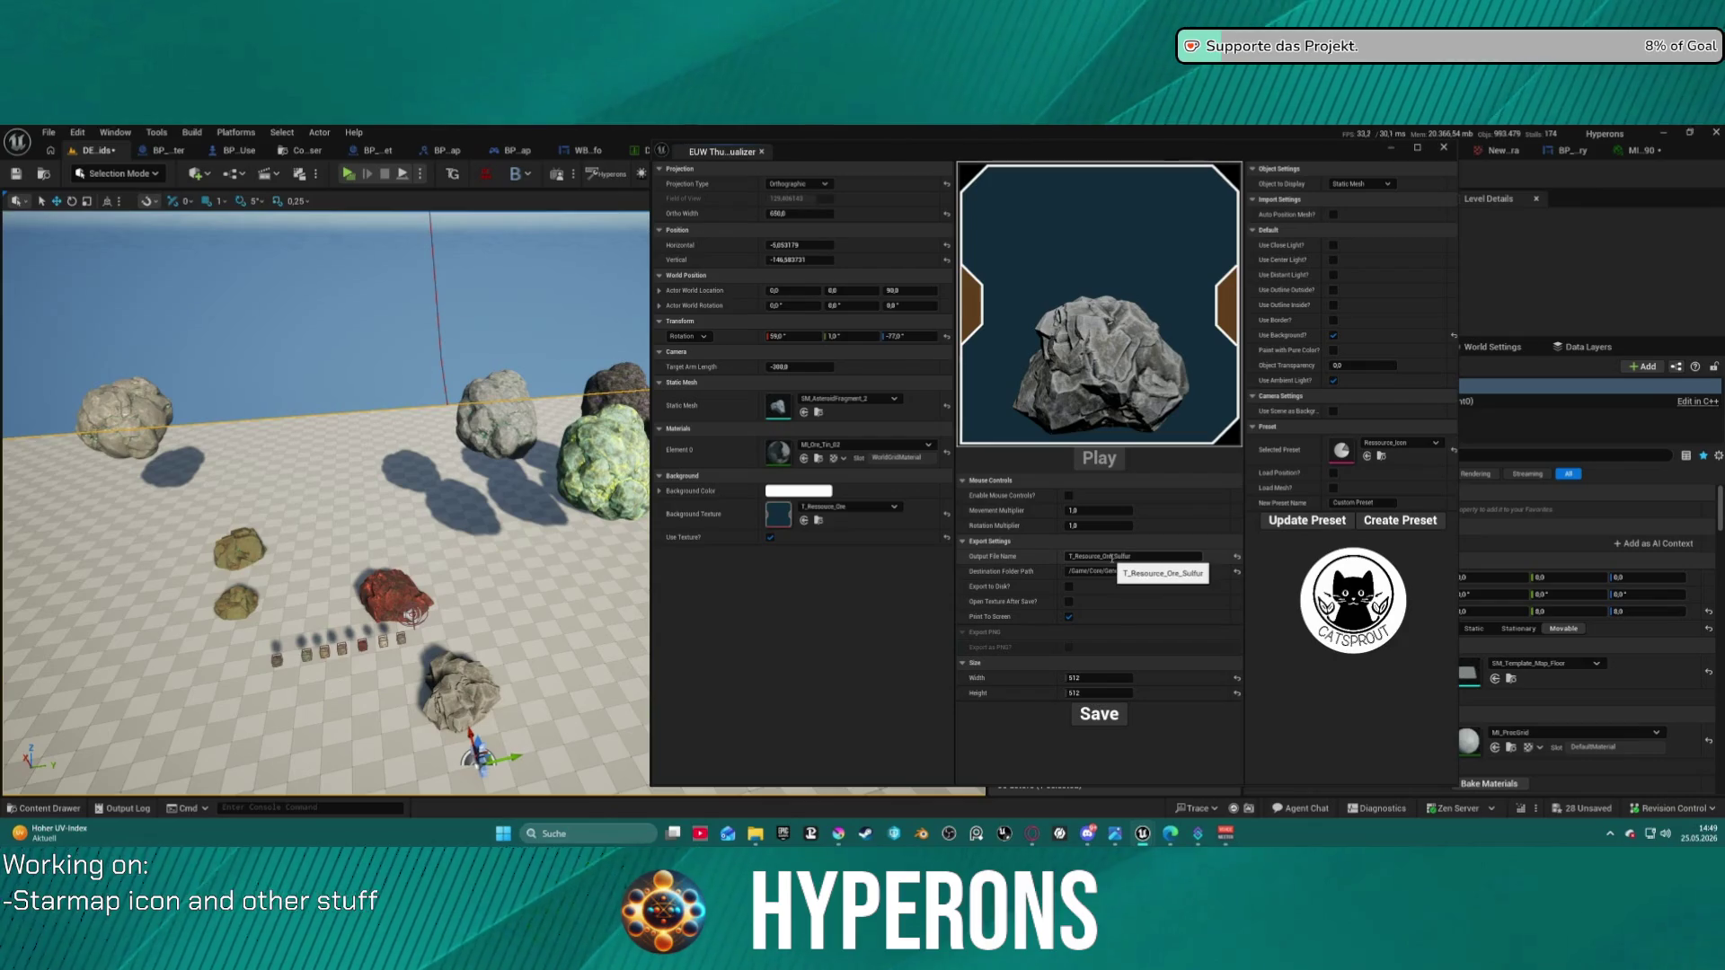
{"action": "left_click_drag", "start_coordinate": [1115, 558], "coordinate": [1159, 557]}
{"action": "type", "text": "Tin"}
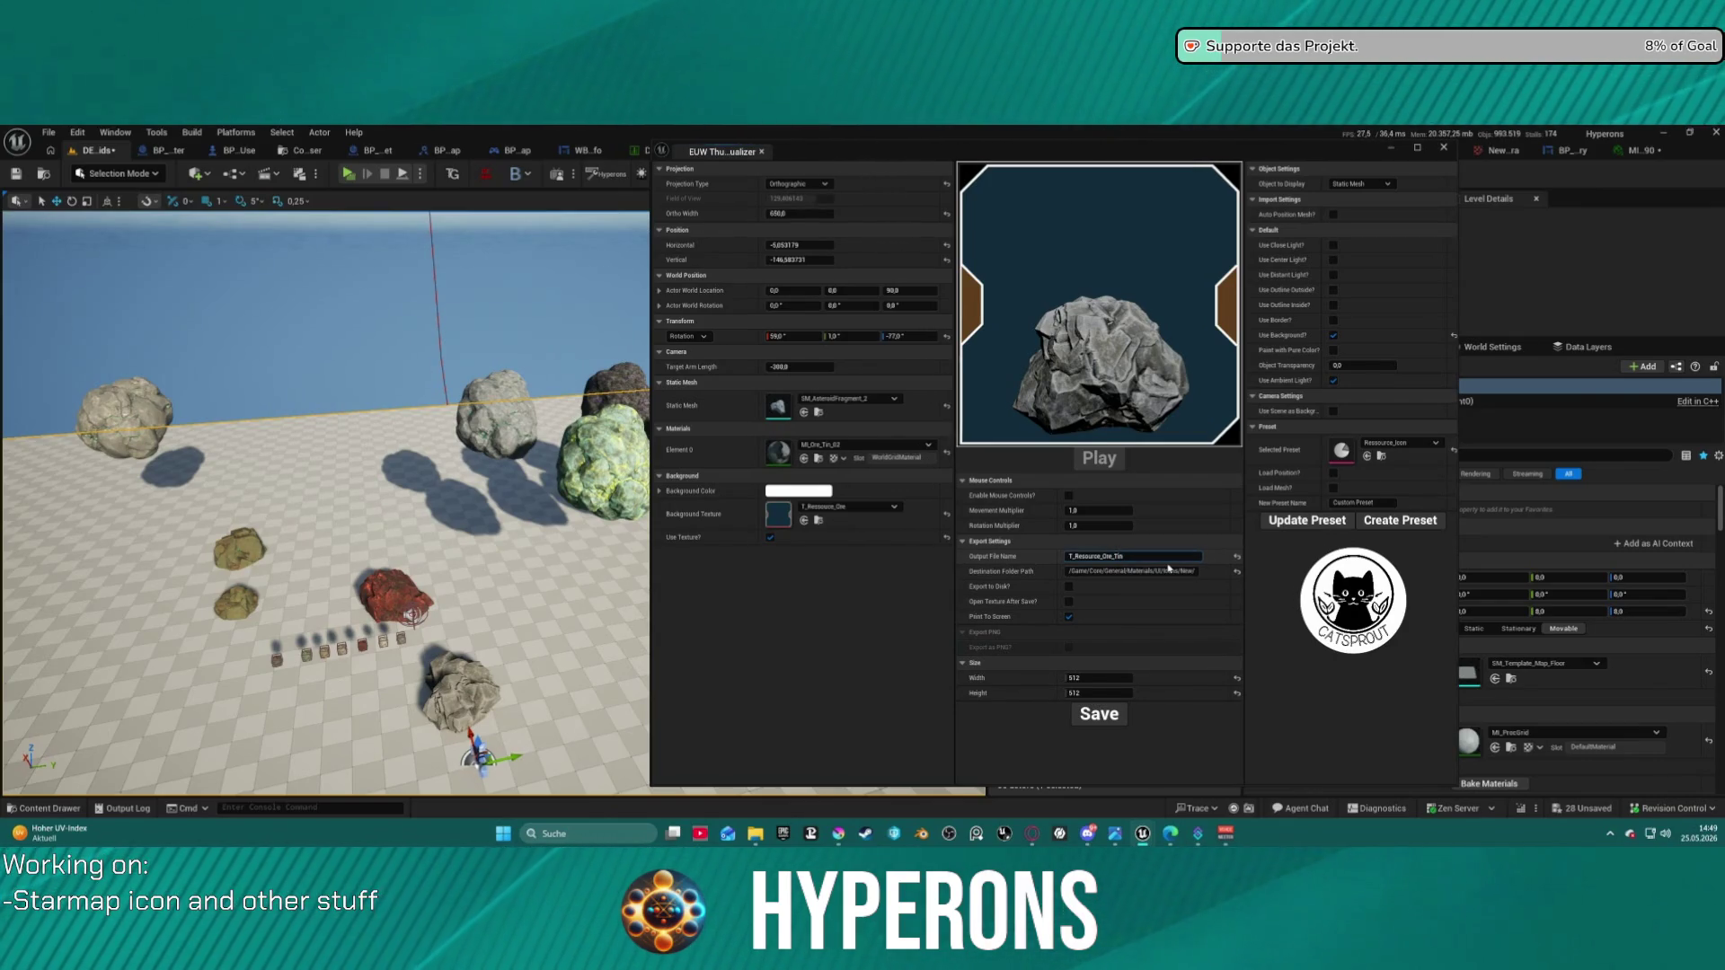
{"action": "key", "text": "Return"}
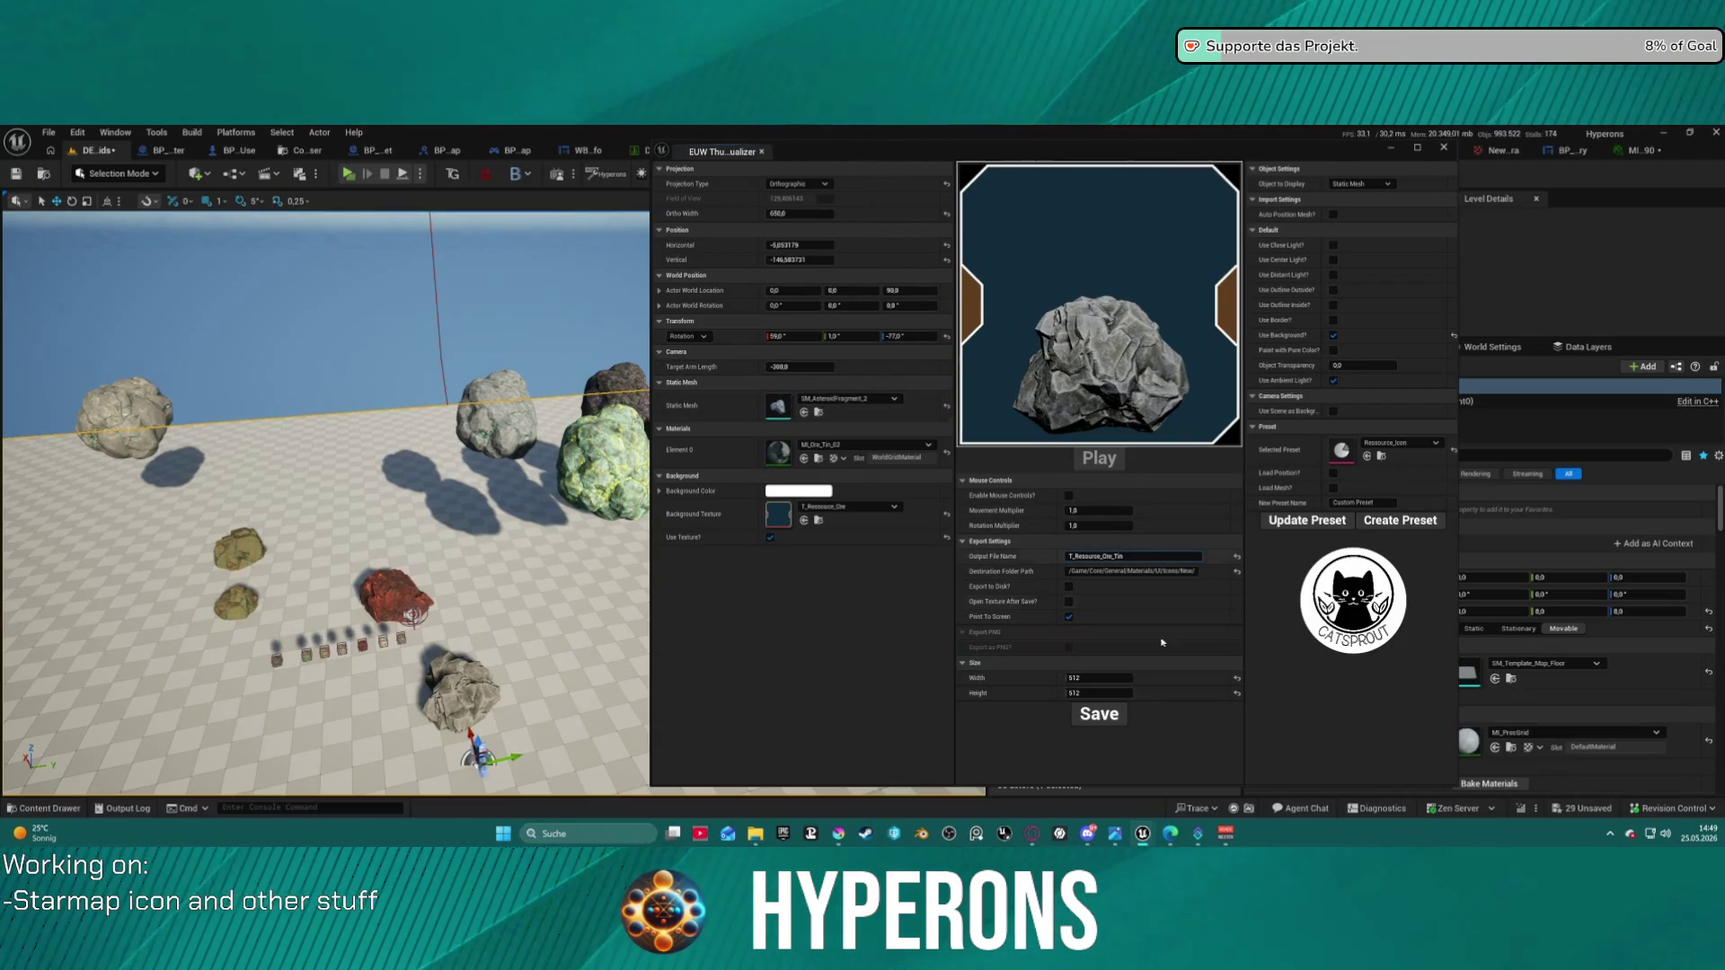
{"action": "mouse_move", "coordinate": [1032, 149]}
{"action": "left_mouse_down"}
{"action": "mouse_move", "coordinate": [843, 144]}
{"action": "mouse_move", "coordinate": [905, 139]}
{"action": "mouse_move", "coordinate": [1042, 179]}
{"action": "mouse_move", "coordinate": [1069, 235]}
{"action": "mouse_move", "coordinate": [1214, 271]}
{"action": "mouse_move", "coordinate": [1111, 185]}
{"action": "mouse_move", "coordinate": [879, 162]}
{"action": "left_mouse_up"}
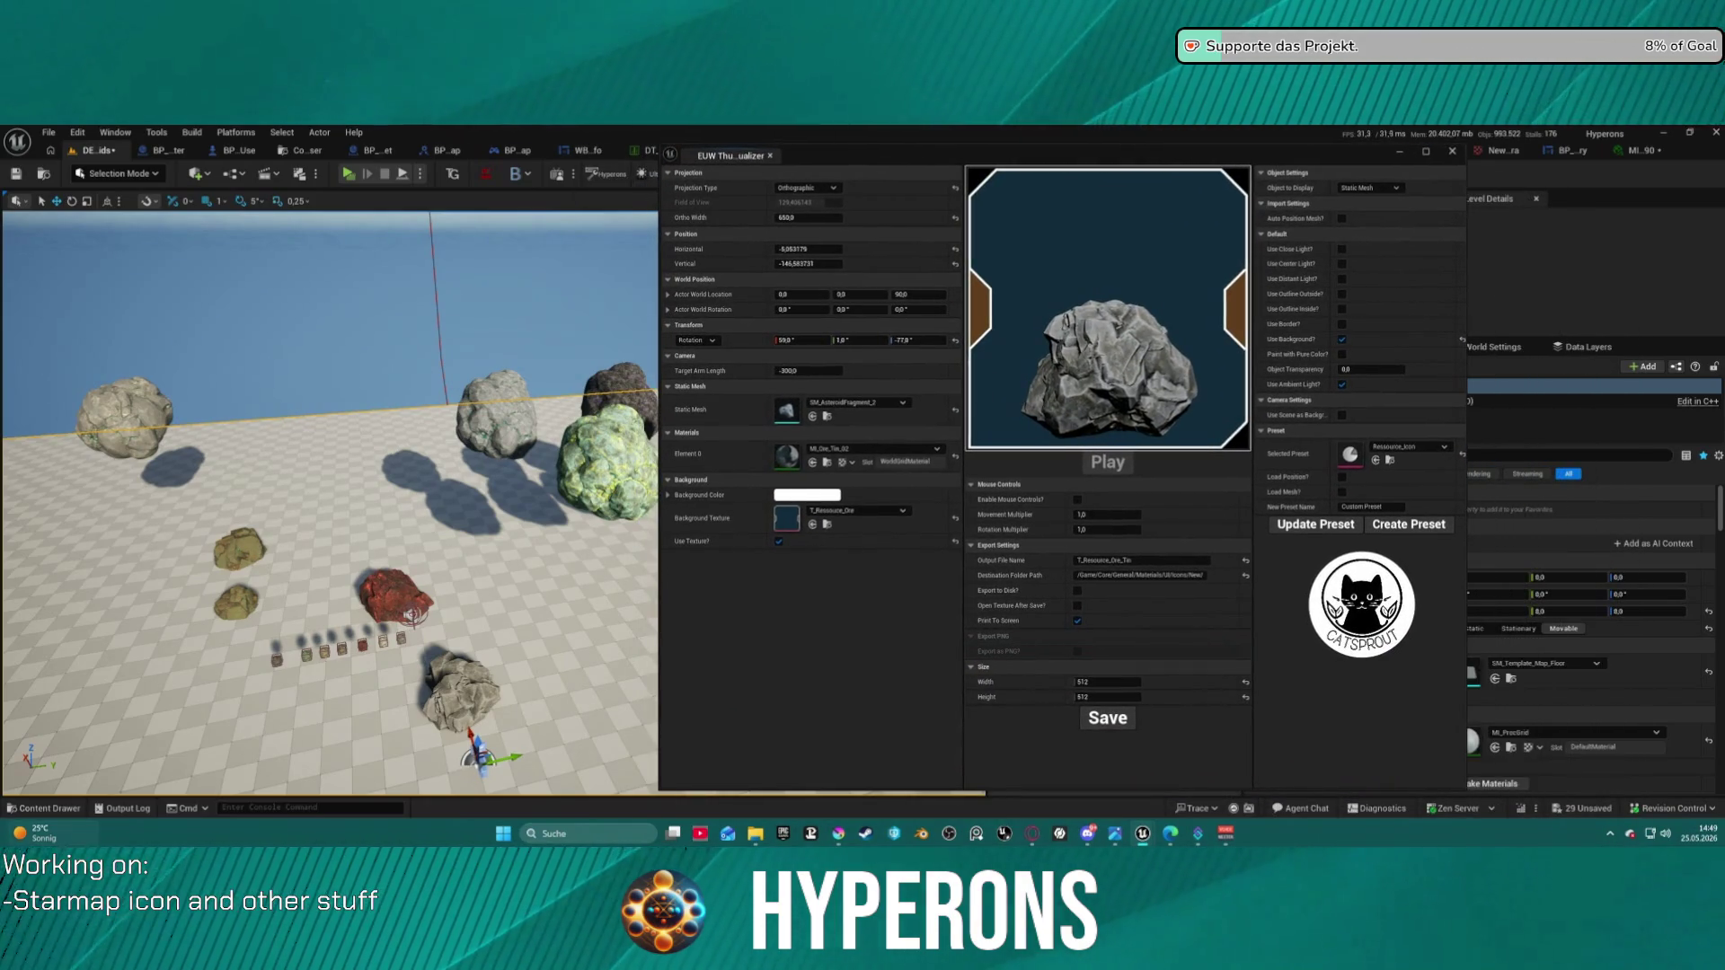
{"action": "left_click", "coordinate": [36, 808]}
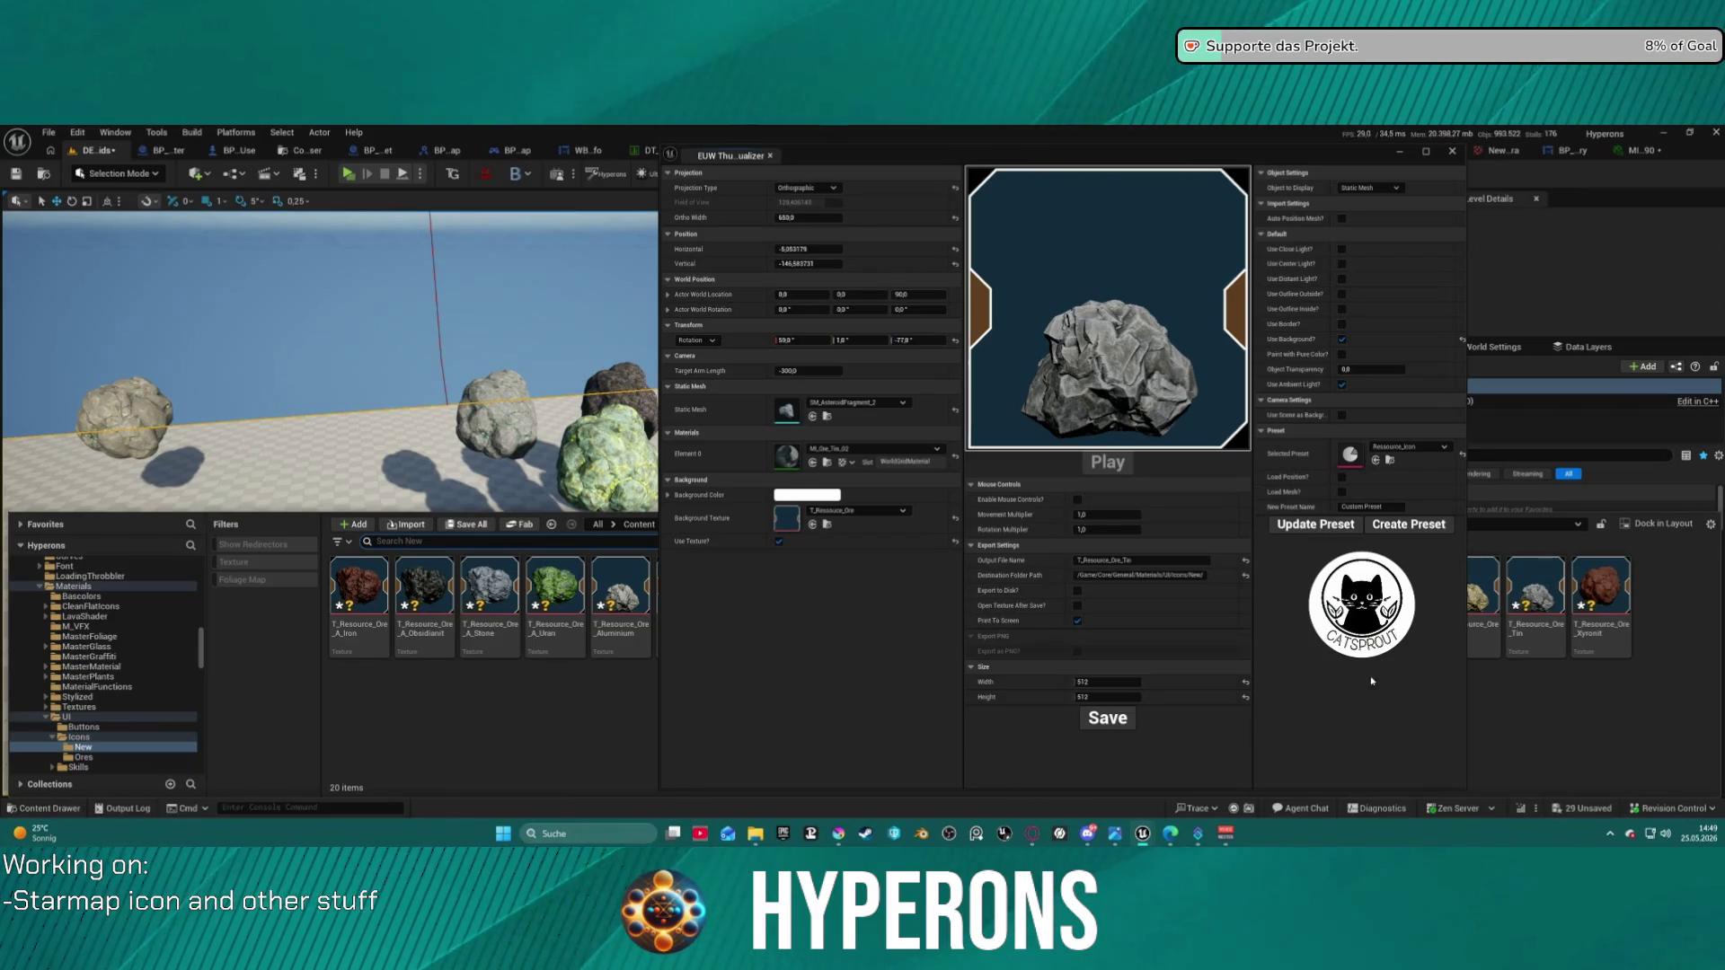
- Render the rock with MI_Ore_Uran_02 and save the icon as T_Resource_Ore_Uran
{"action": "left_click", "coordinate": [835, 448]}
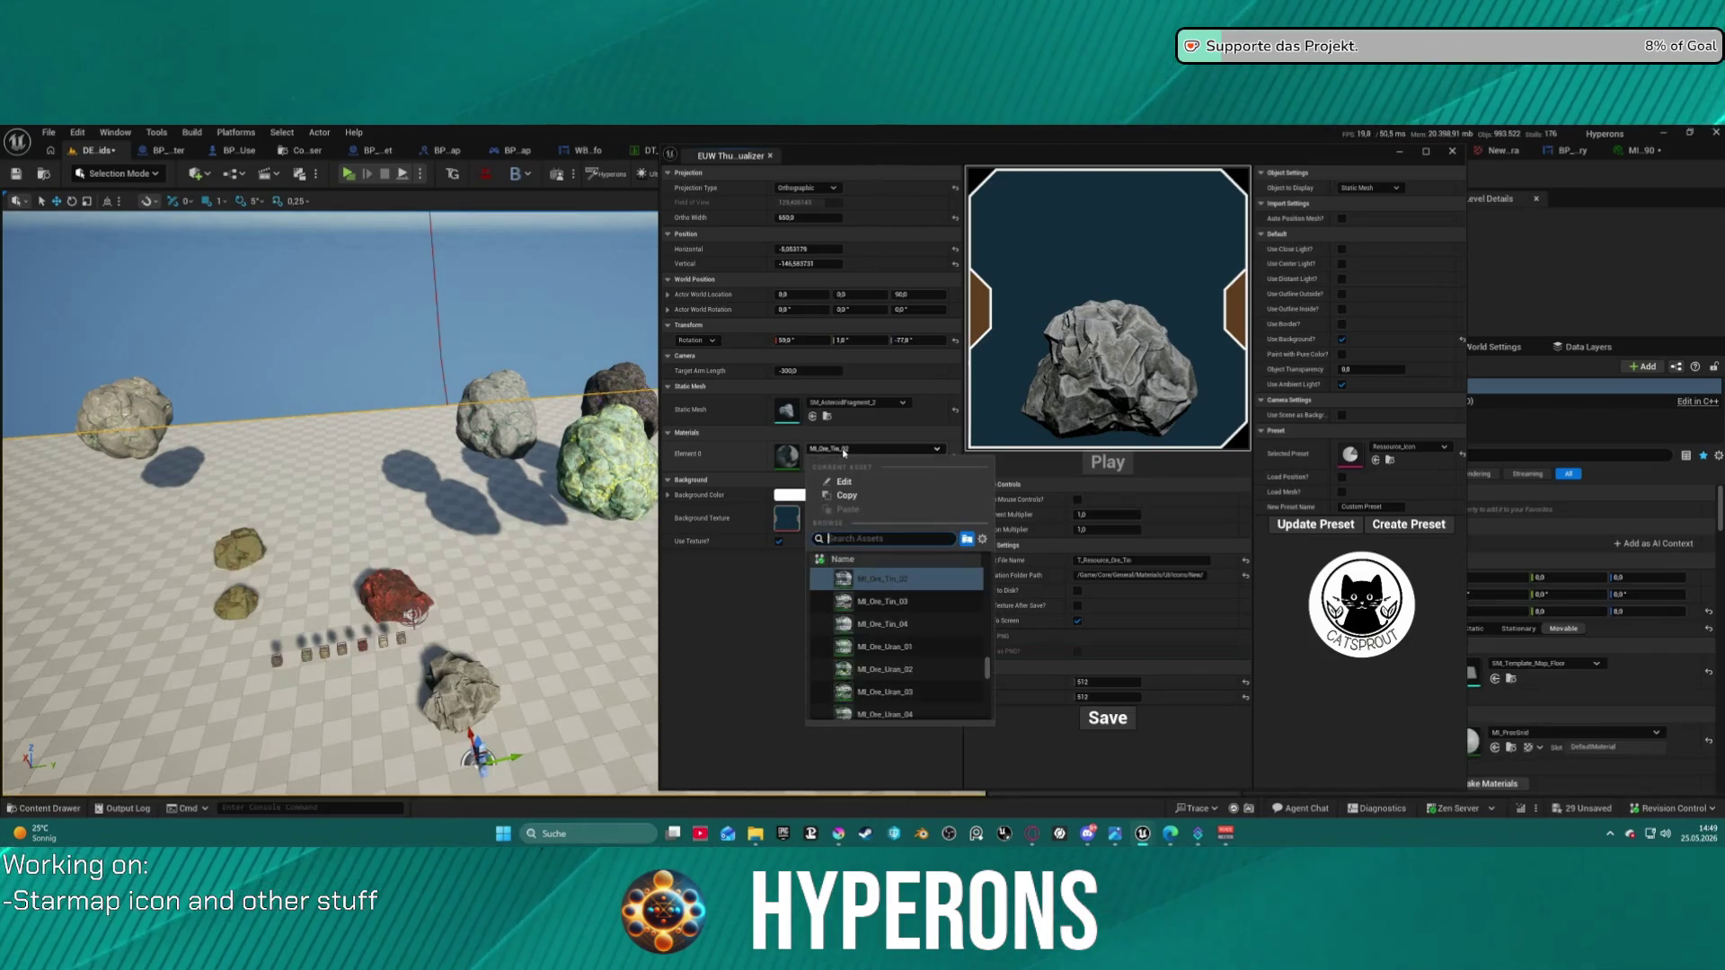
{"action": "left_click", "coordinate": [916, 670]}
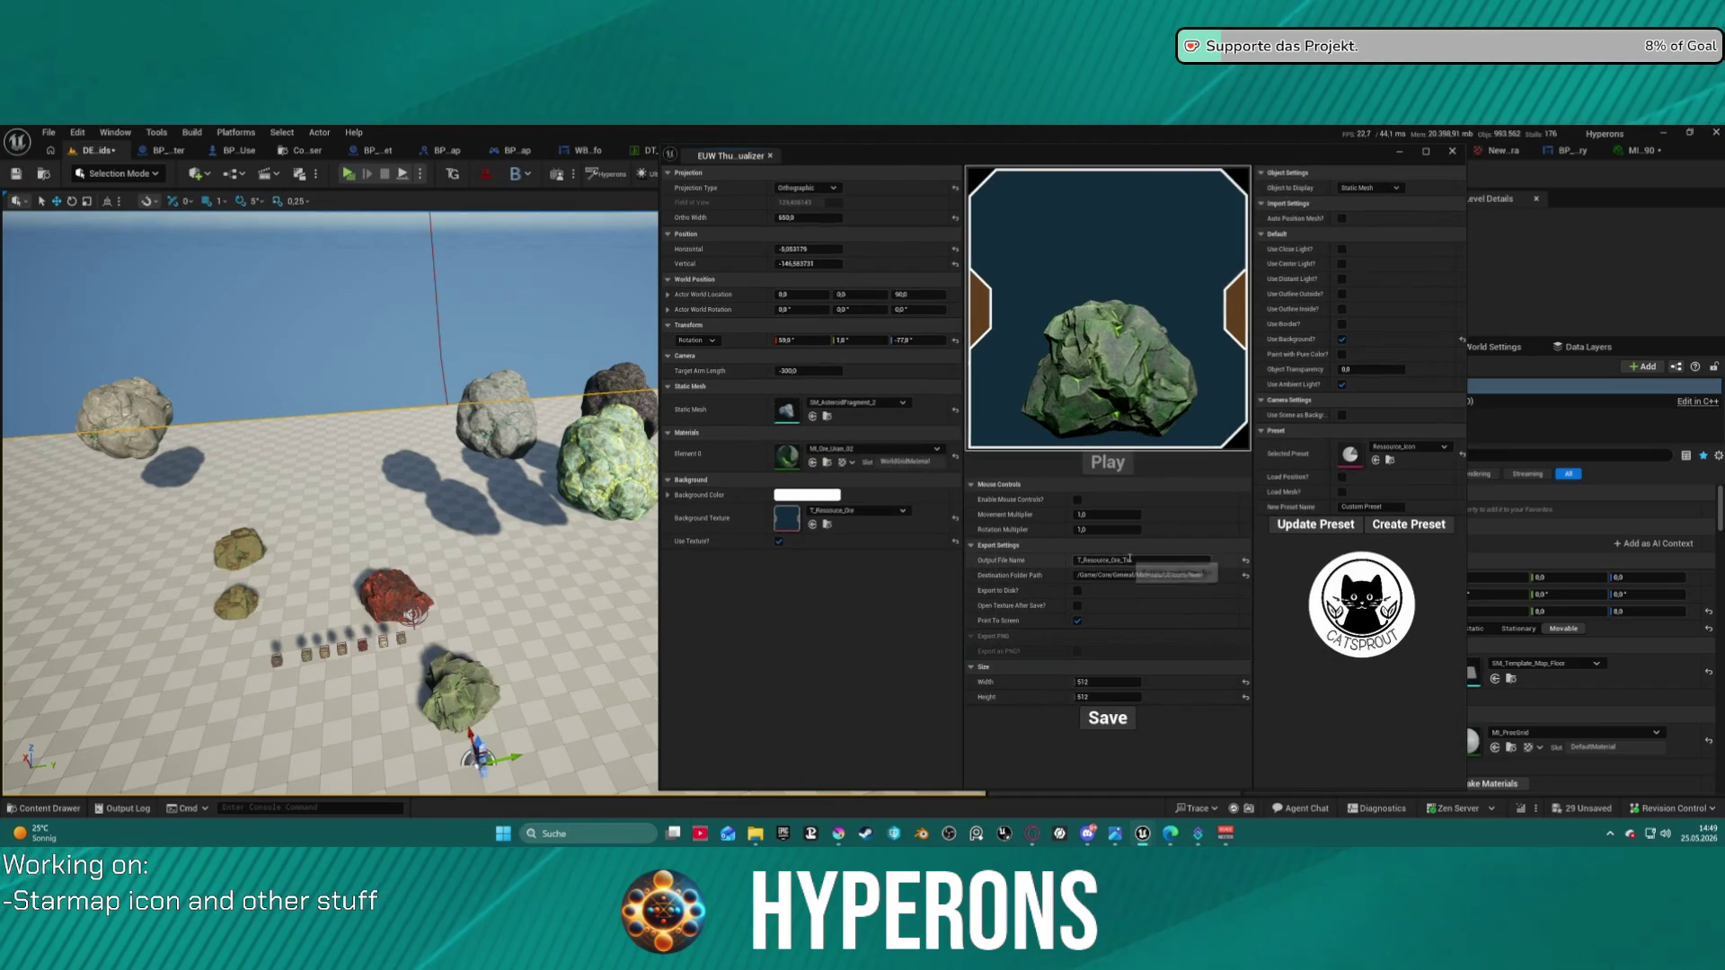
{"action": "left_click", "coordinate": [1122, 560]}
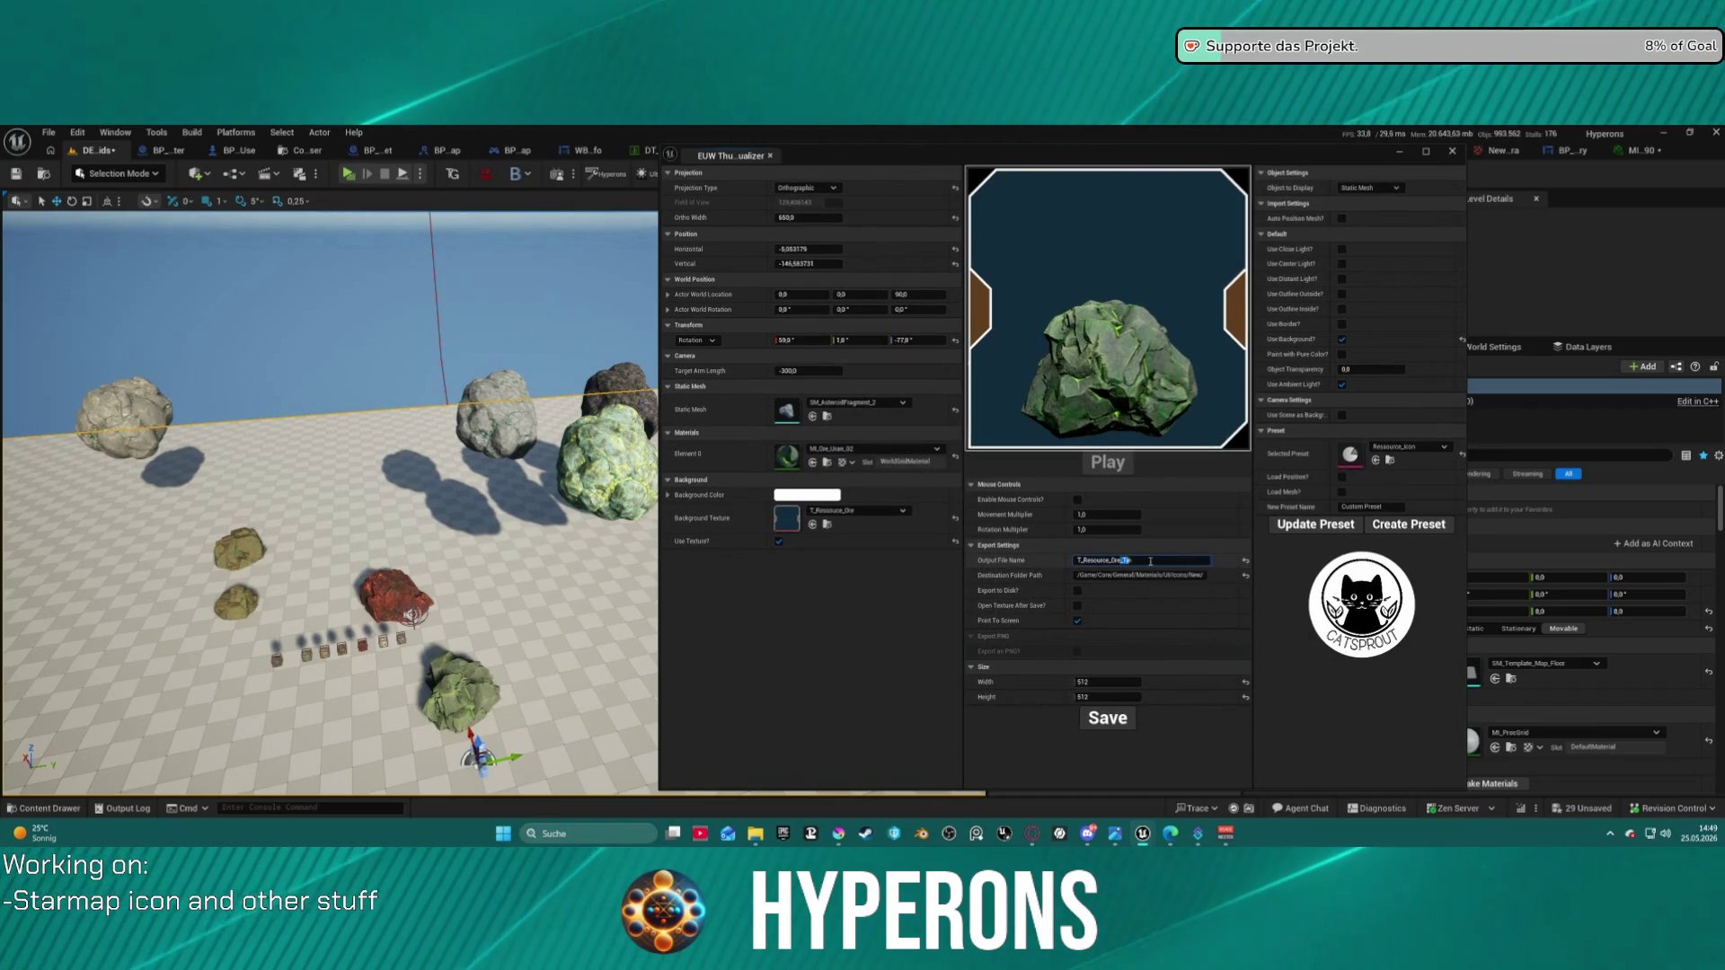
{"action": "type", "text": "UI"}
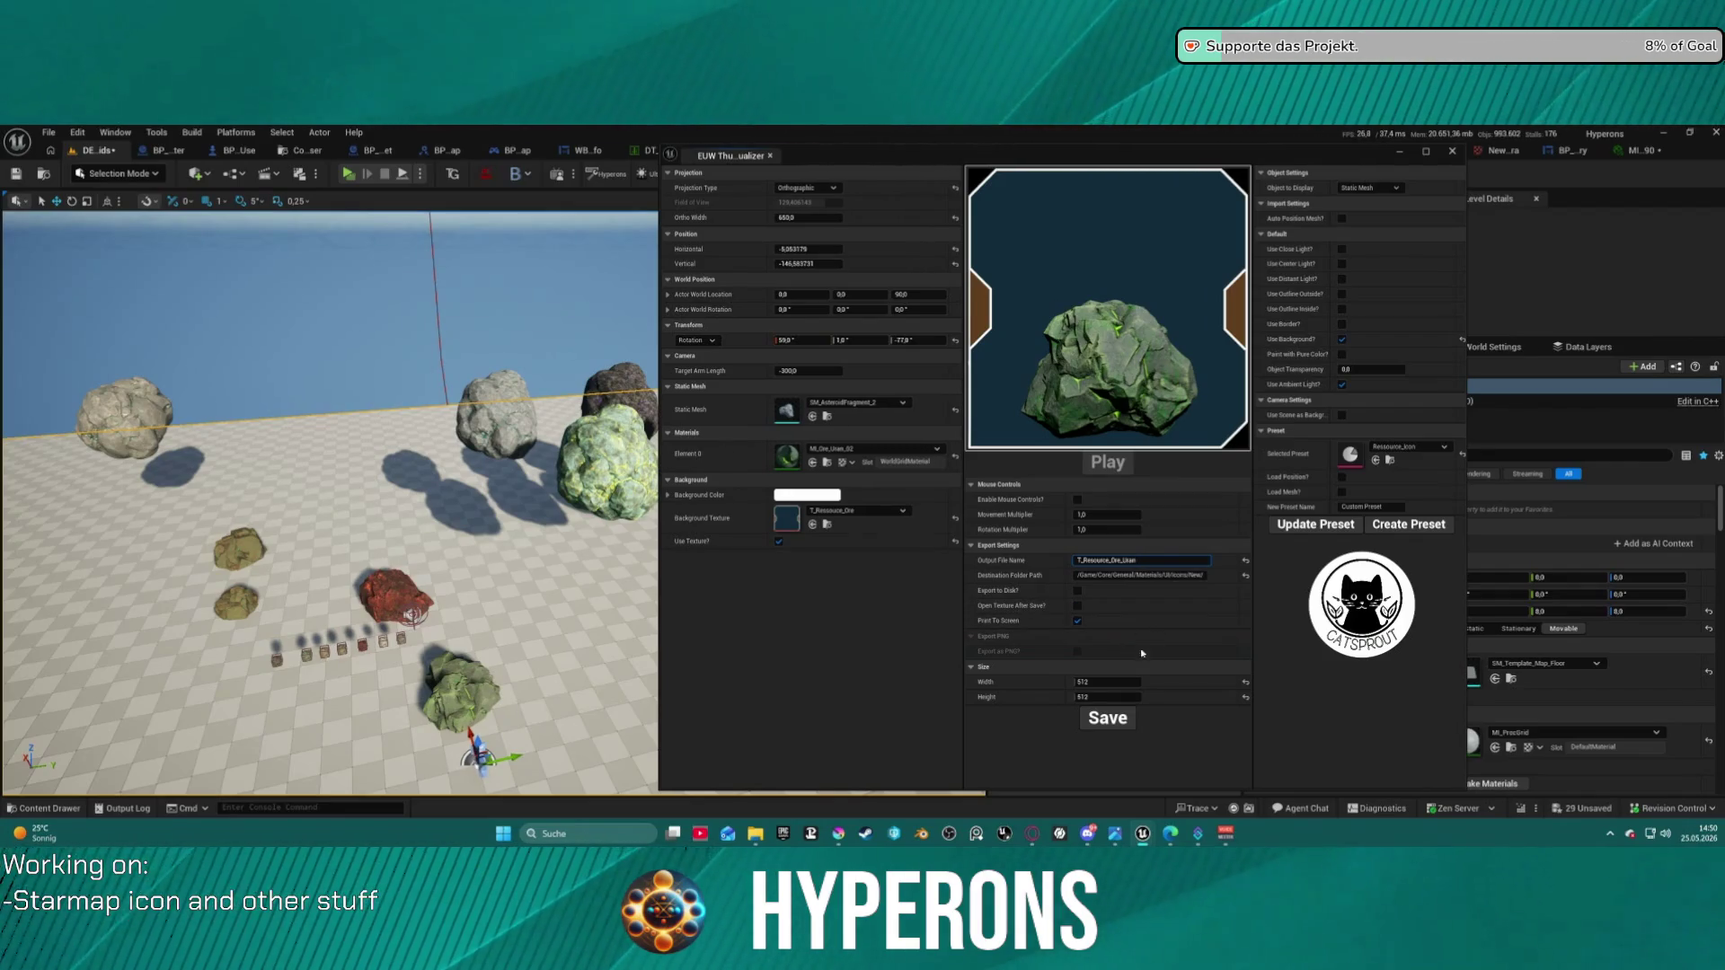
{"action": "left_click", "coordinate": [1114, 719]}
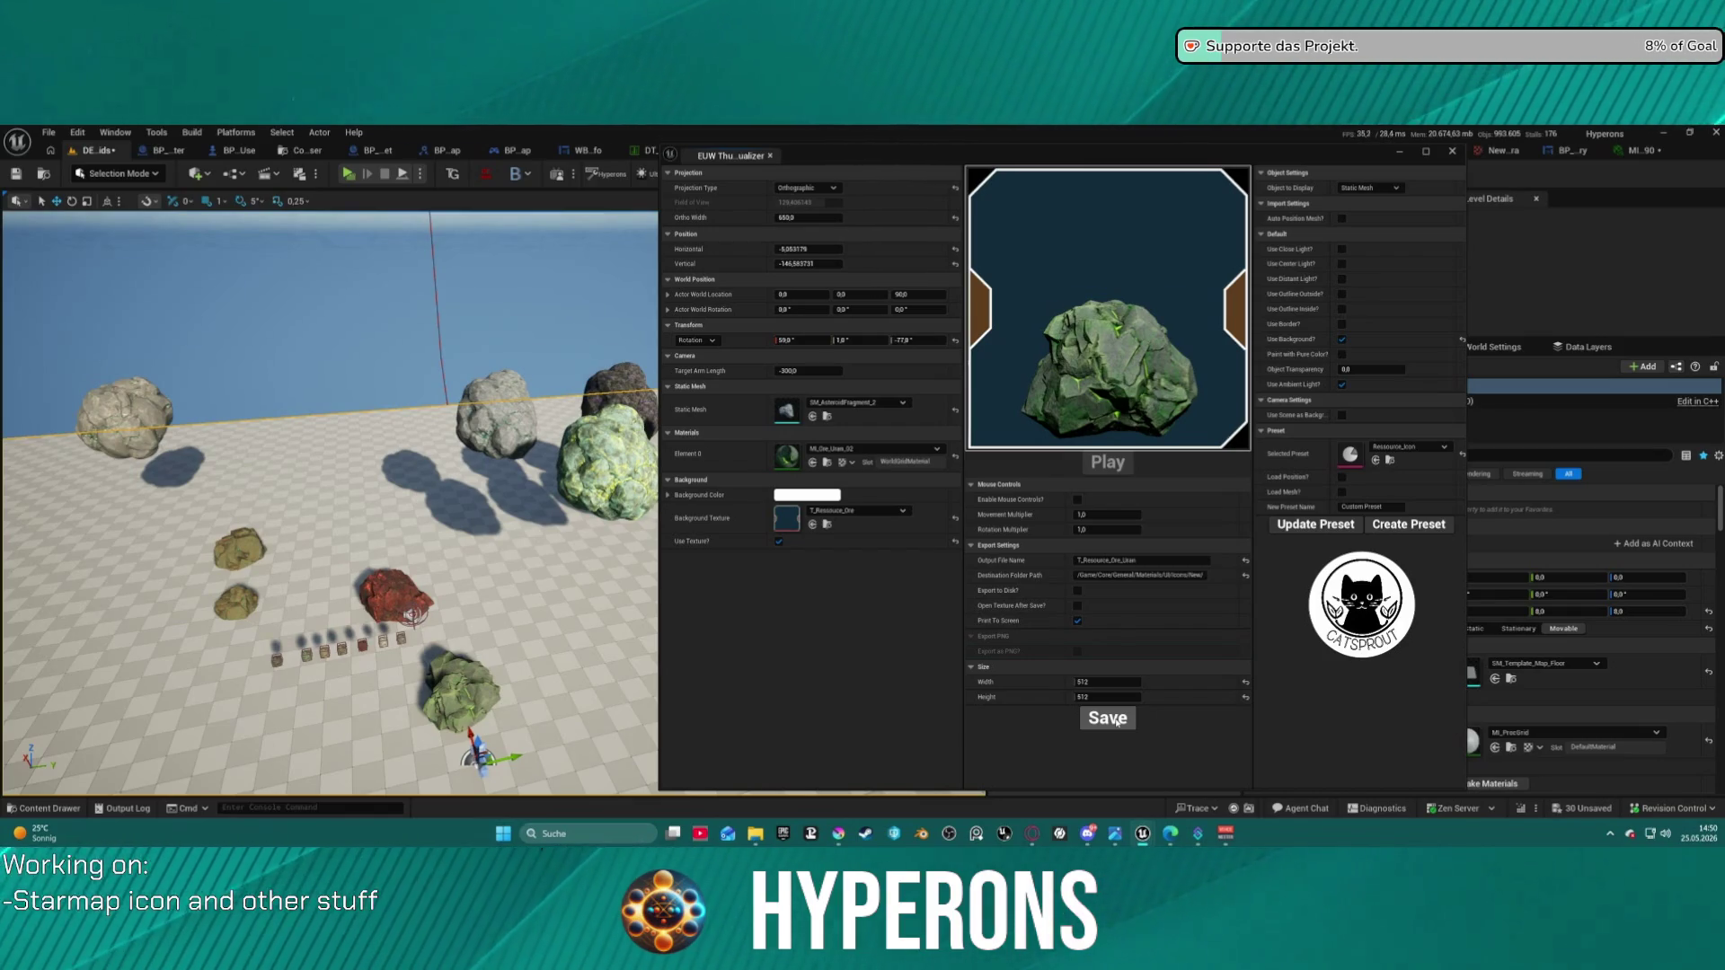
- Save all modified assets at the autosave prompt and close the Thumbnail Visualizer
{"action": "mouse_move", "coordinate": [1116, 841]}
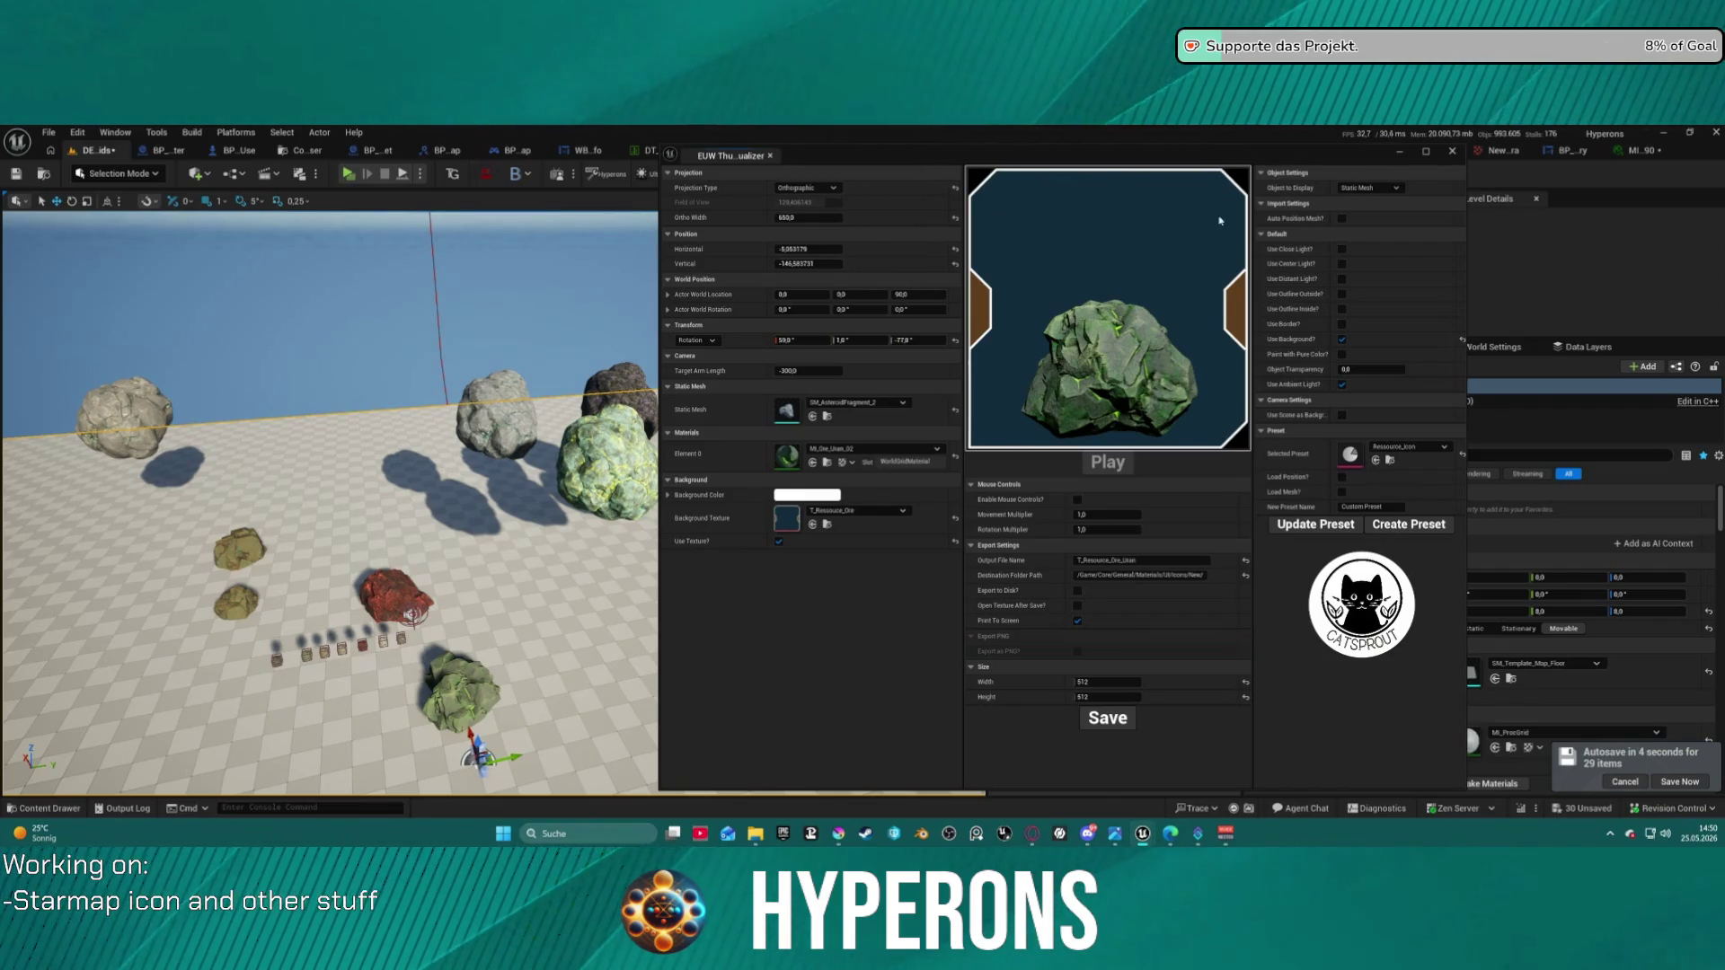
{"action": "left_click", "coordinate": [1665, 783]}
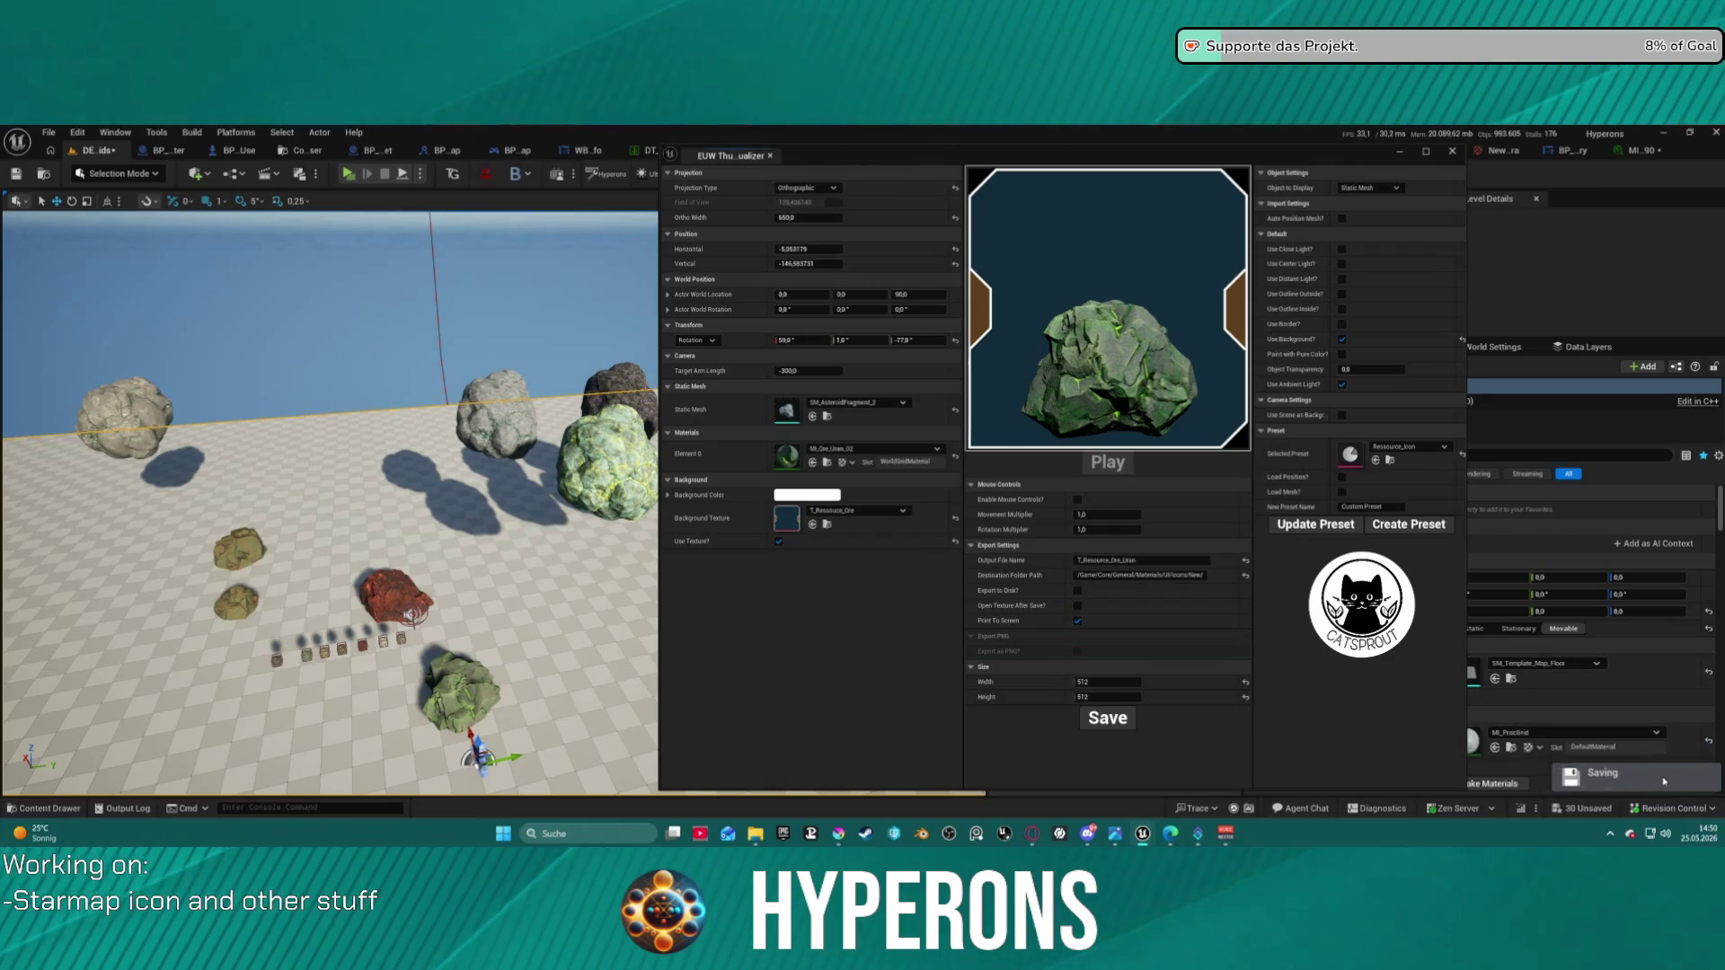
{"action": "left_click", "coordinate": [1450, 153]}
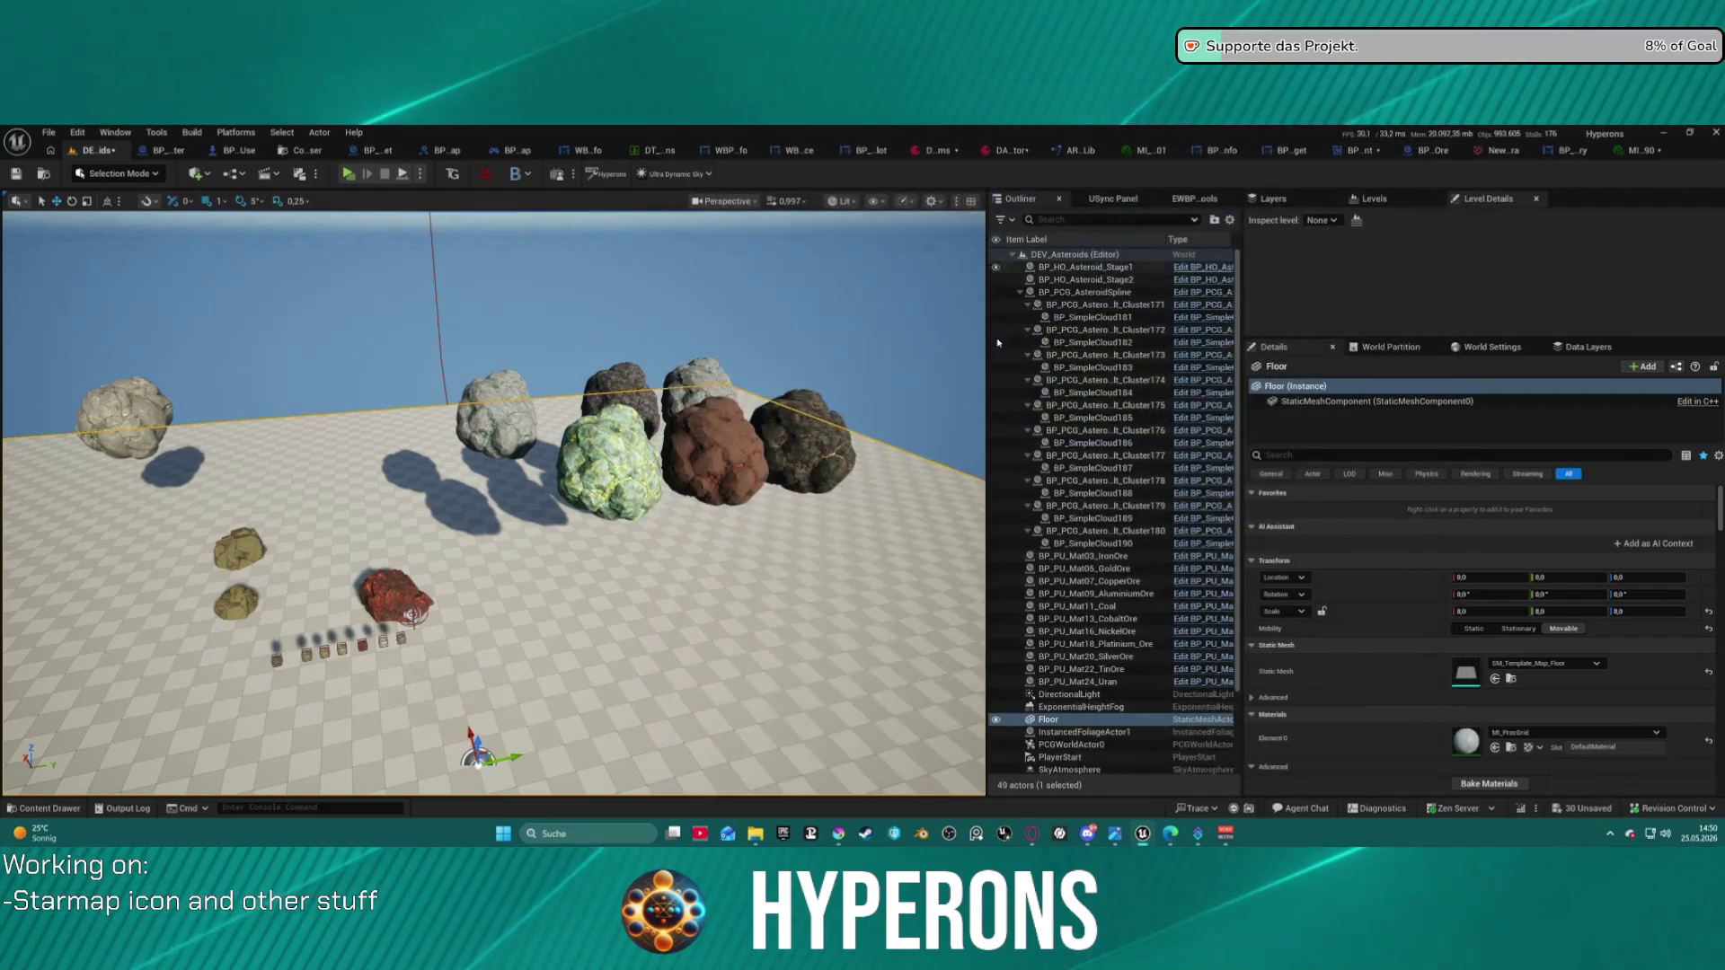
- Rename the copper icon texture to T_Resource_Ore_Copper and bring up DA_InventoryItems
{"action": "key", "text": "ctrl+space"}
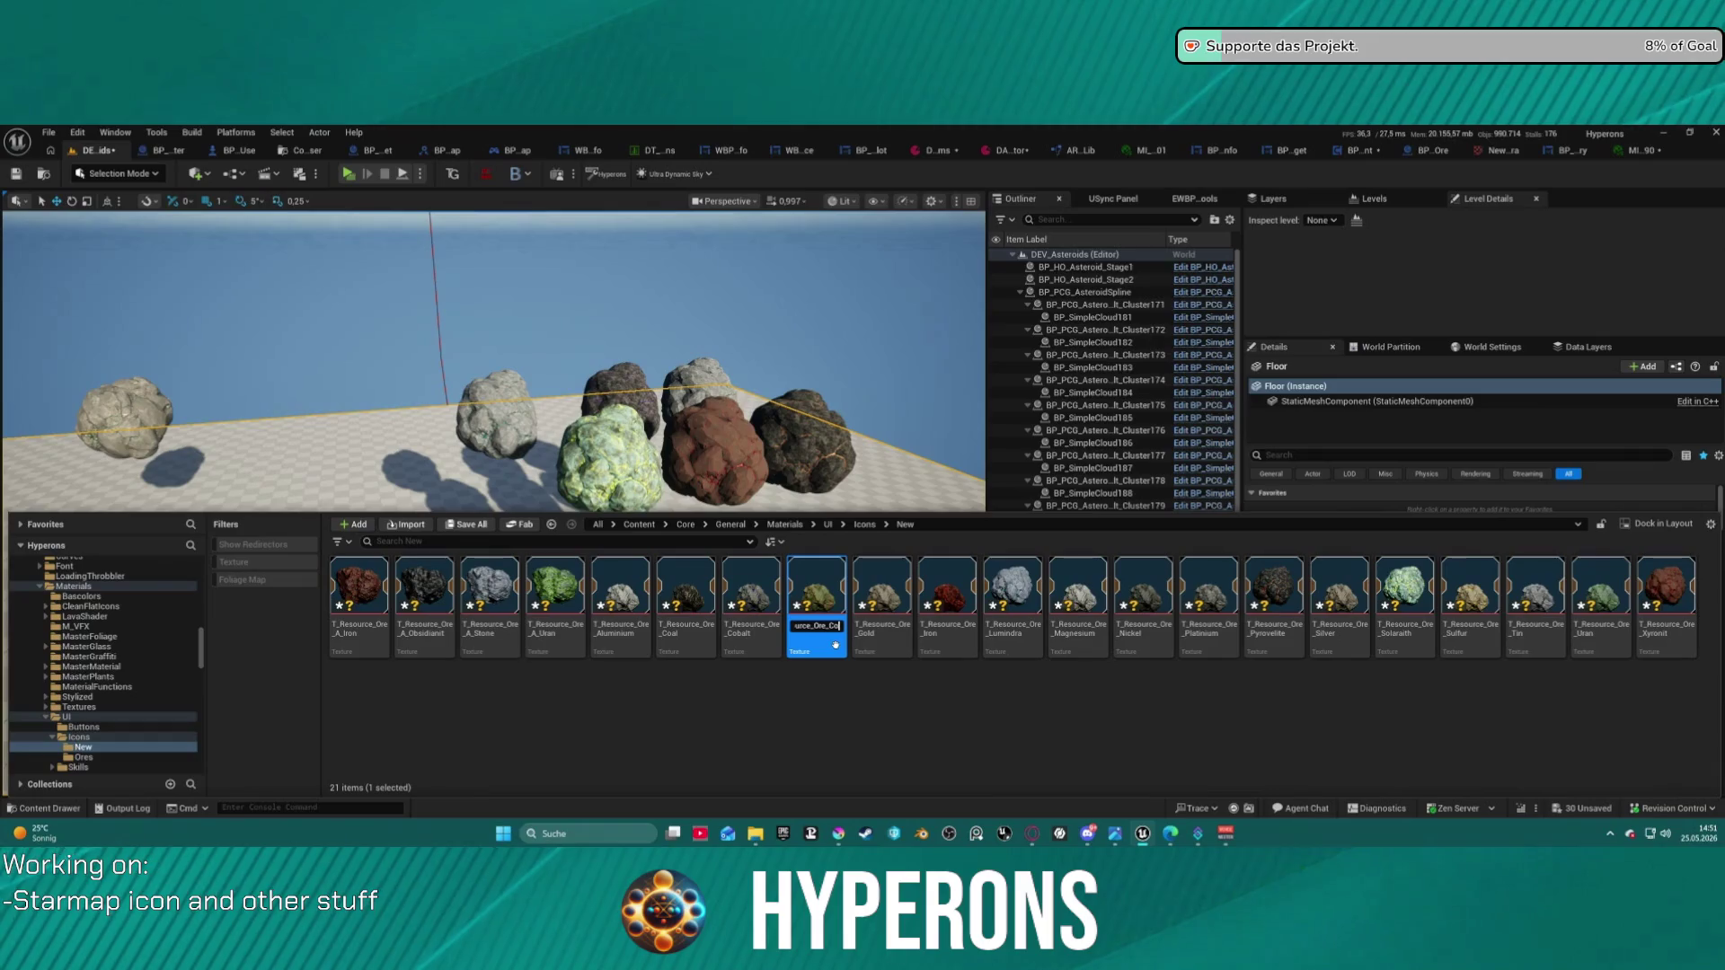
{"action": "type", "text": "opper"}
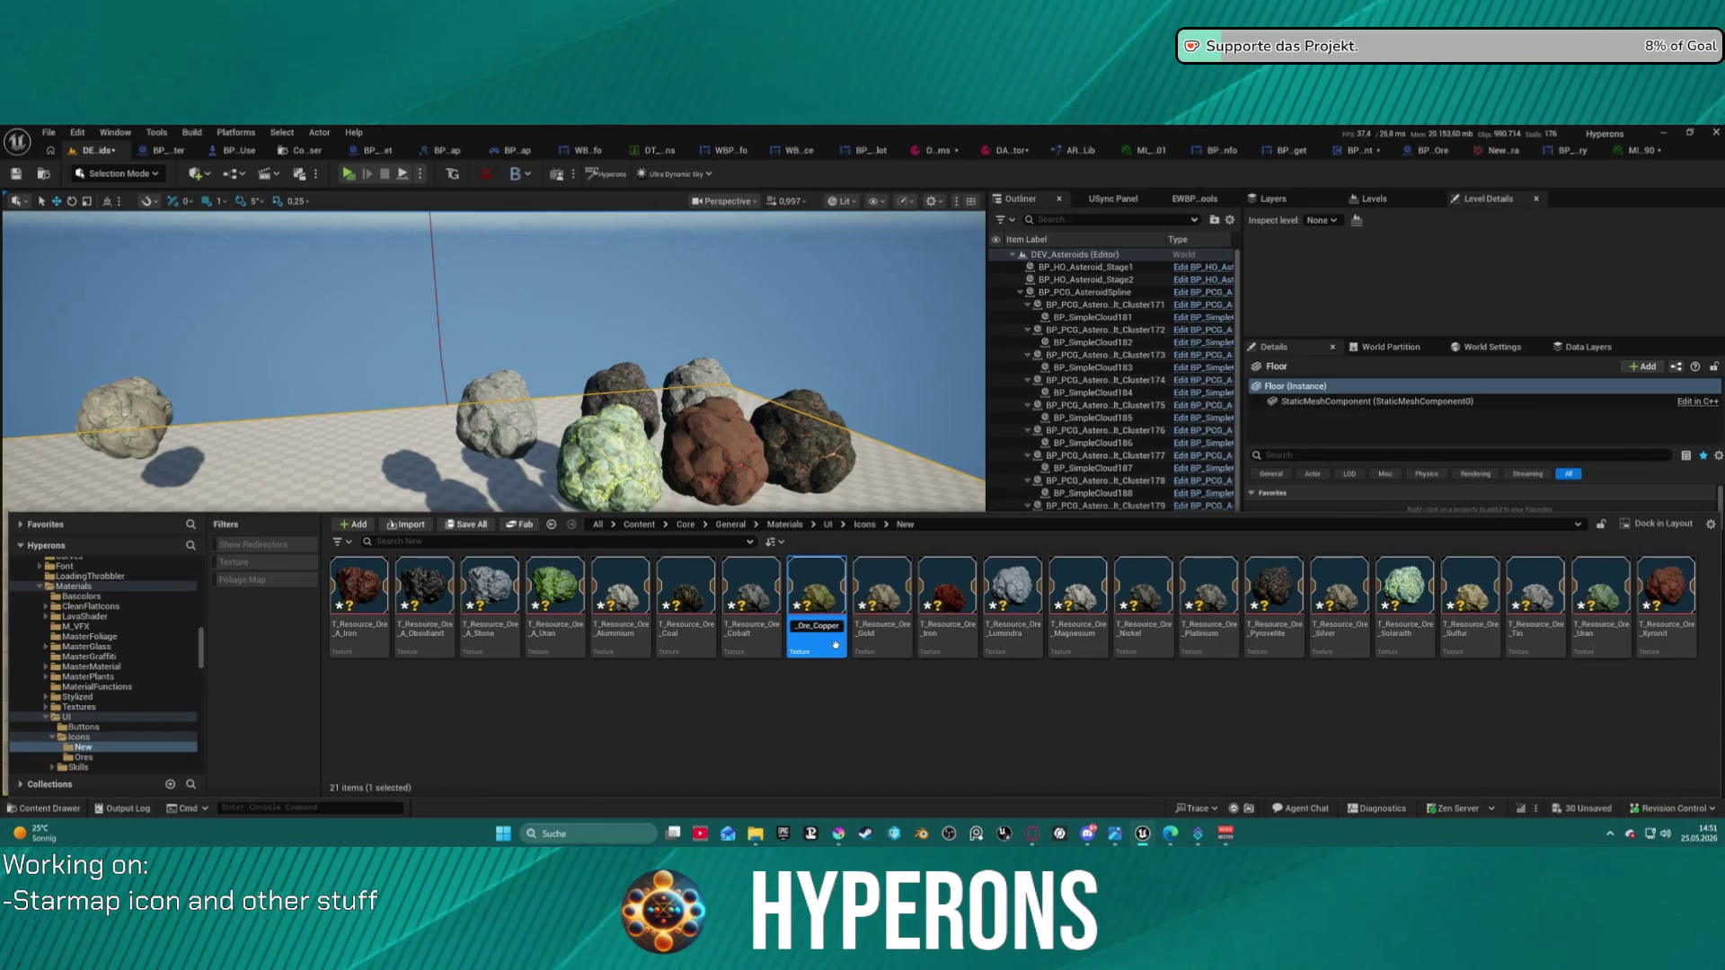
{"action": "key", "text": "Return"}
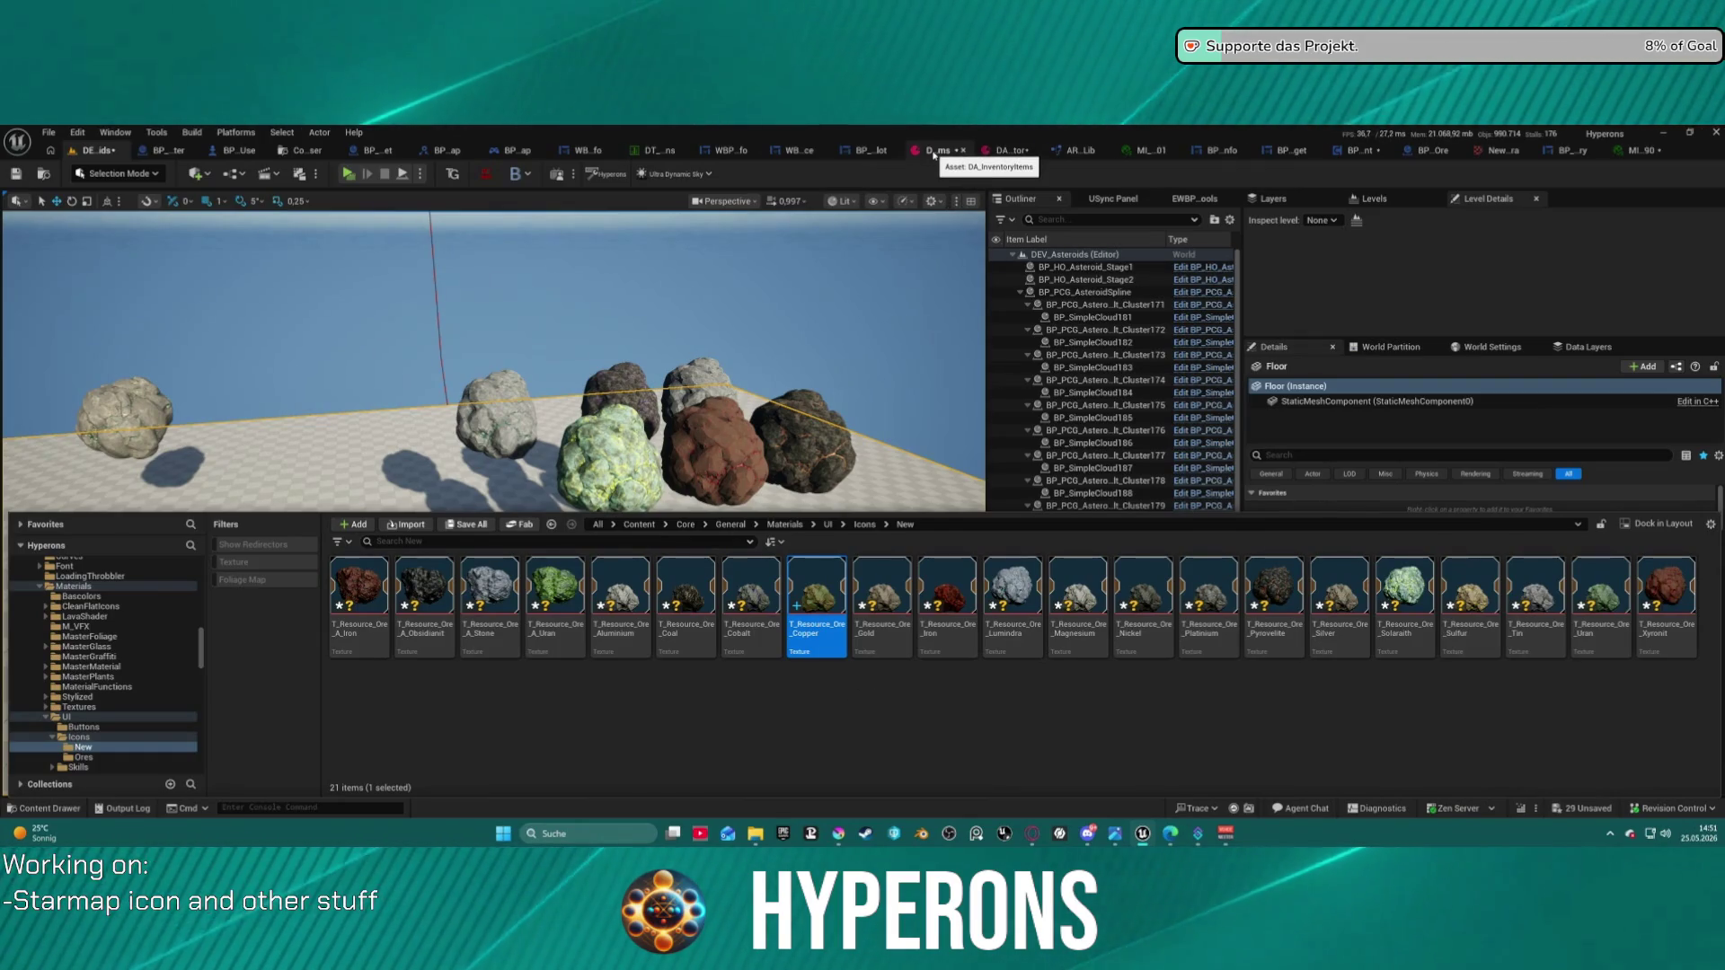
{"action": "left_click", "coordinate": [1011, 151]}
{"action": "left_click", "coordinate": [951, 153]}
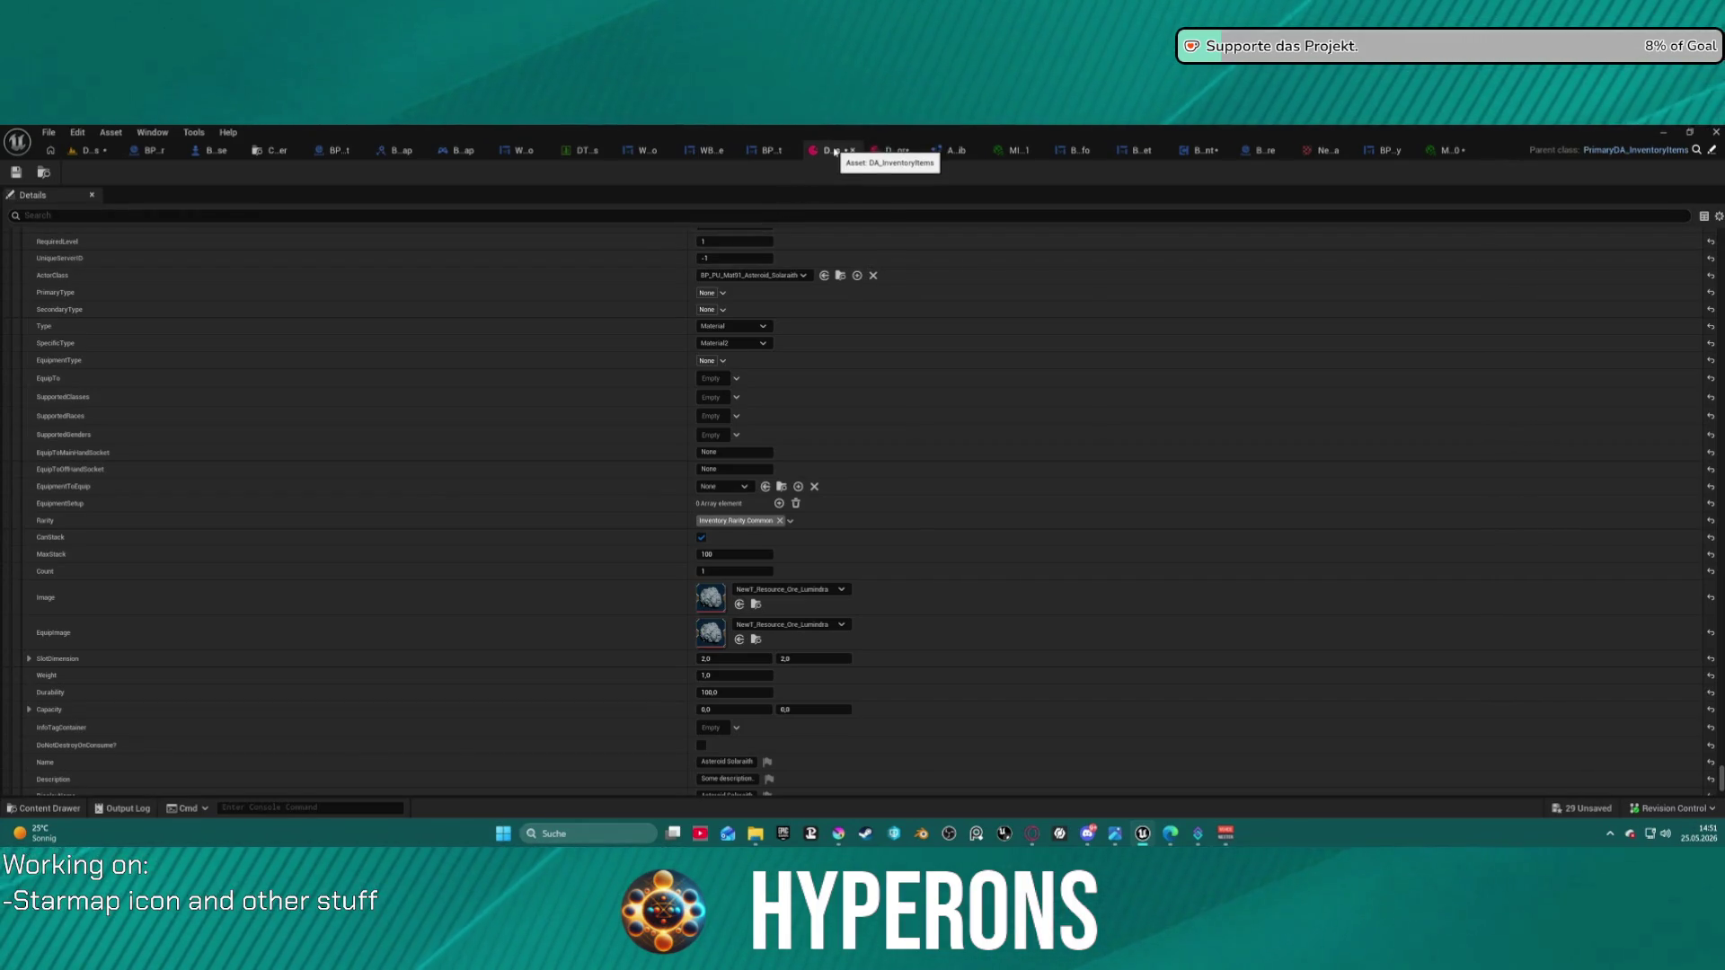
- Scroll to the Asteroid Solarath item and inspect its Image texture choices without changing them
{"action": "scroll", "coordinate": [649, 384], "scroll_direction": "up", "scroll_amount": 8}
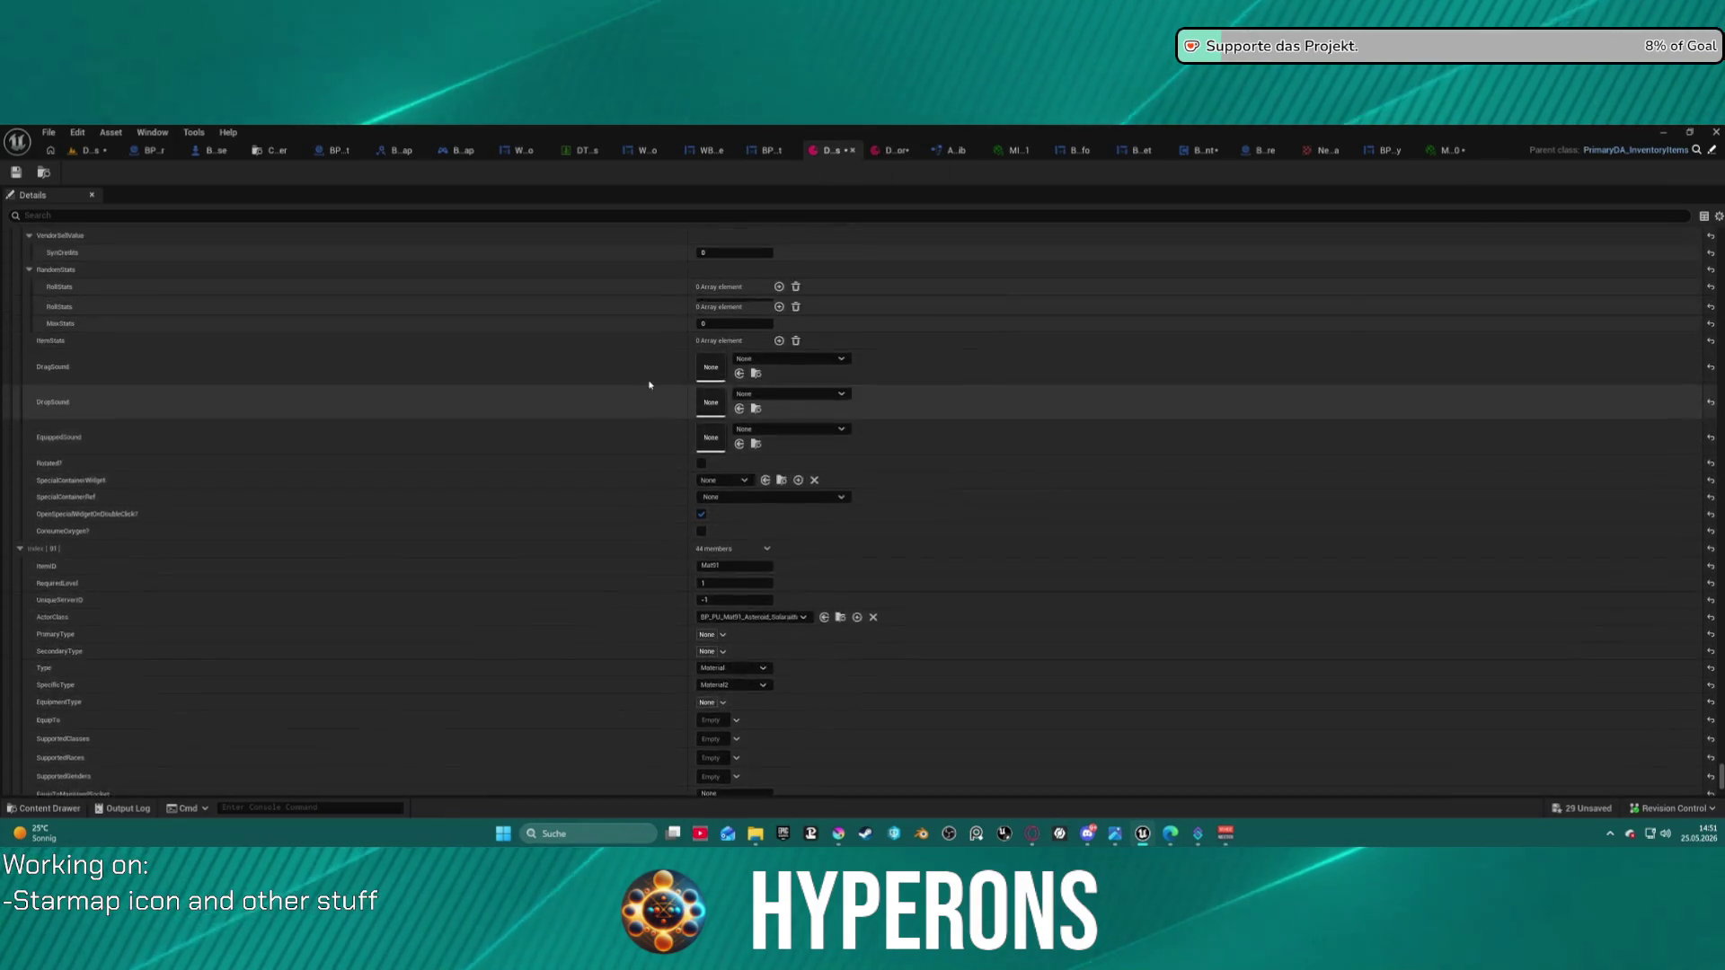
{"action": "scroll", "coordinate": [649, 382], "scroll_direction": "up", "scroll_amount": 9}
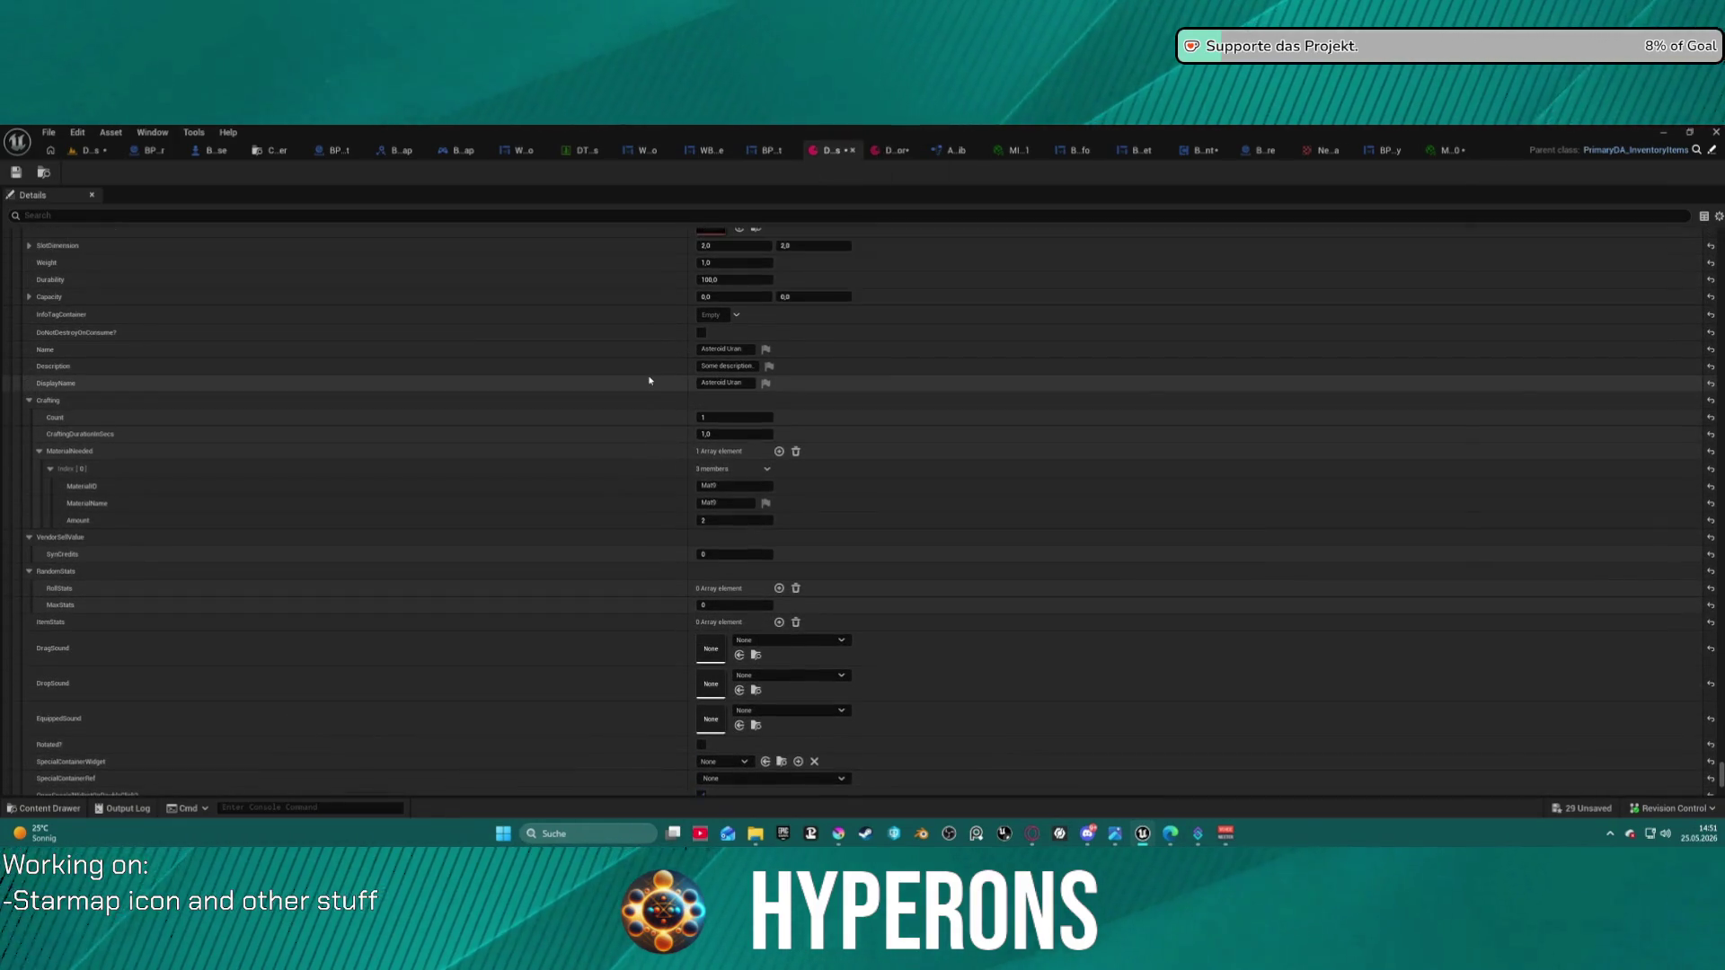
{"action": "scroll", "coordinate": [619, 390], "scroll_direction": "up", "scroll_amount": 3}
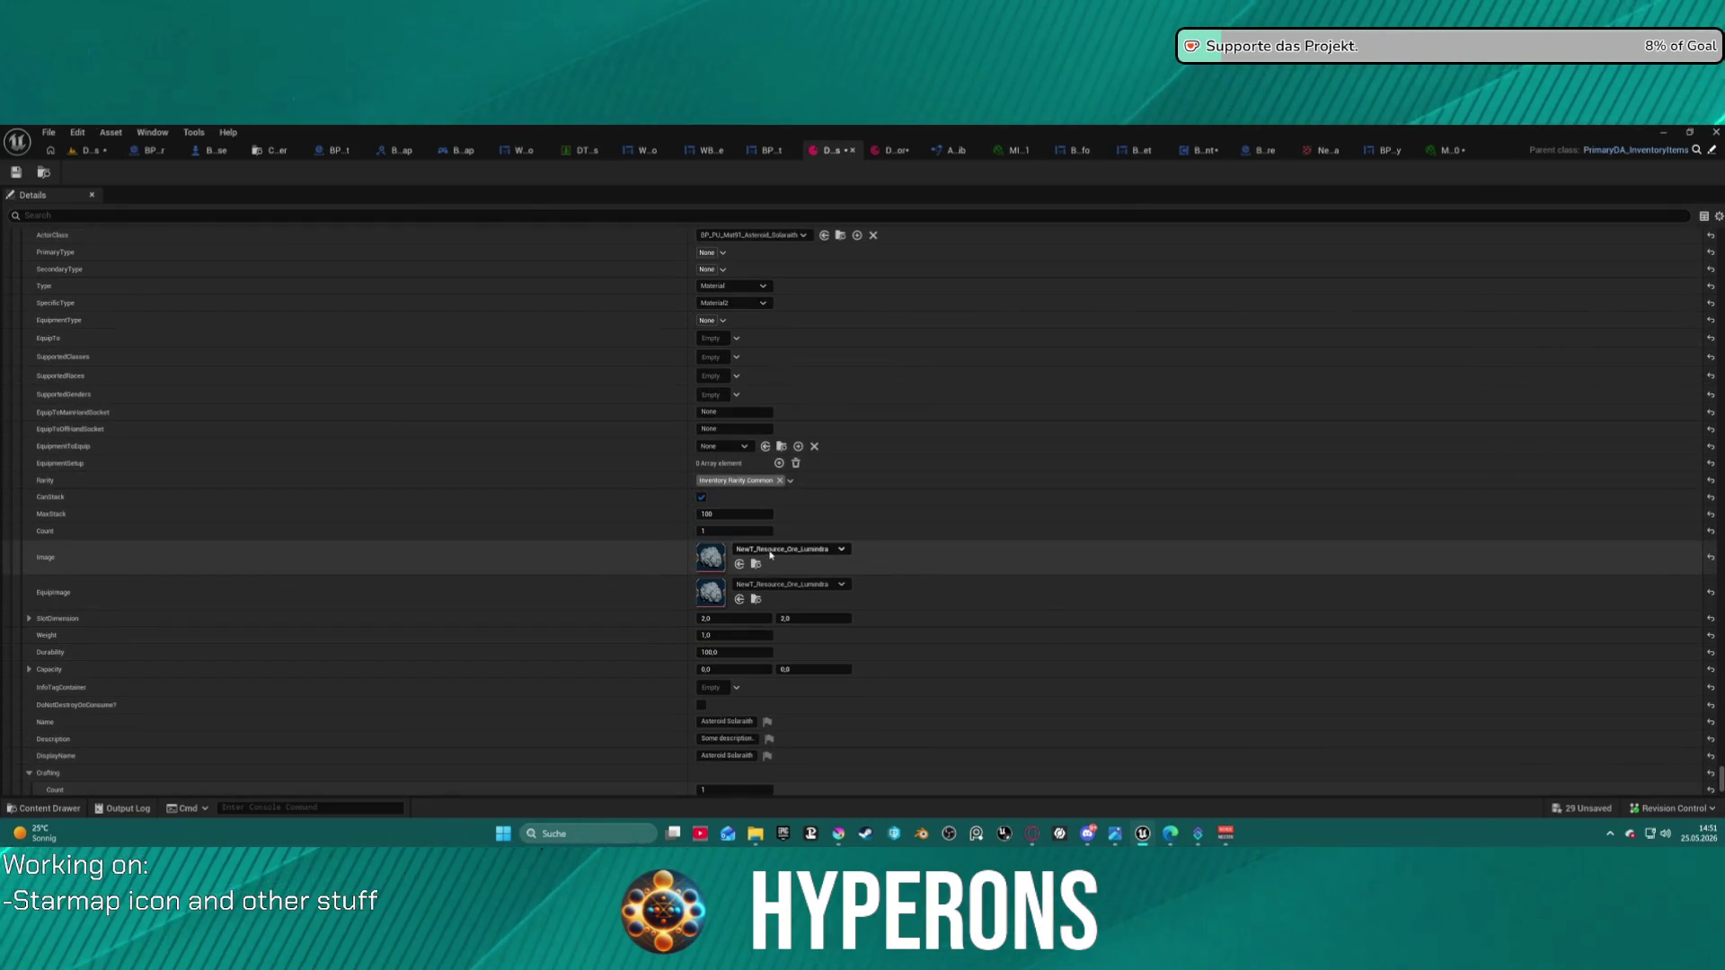
{"action": "left_click", "coordinate": [770, 551]}
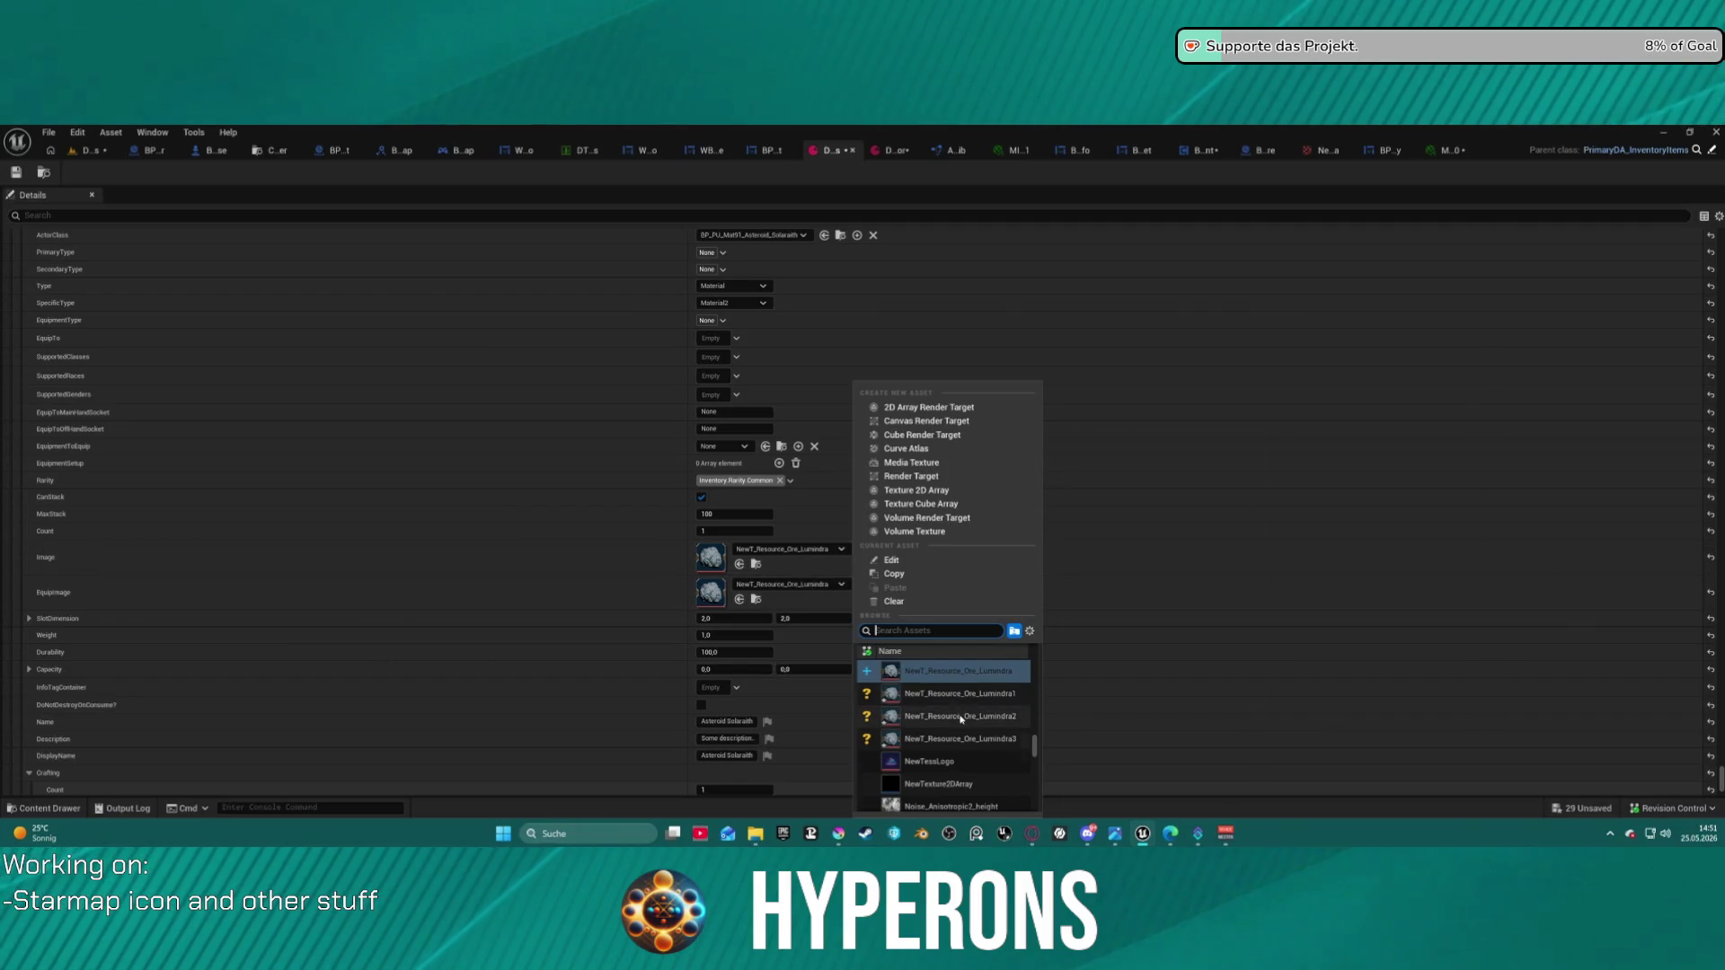
{"action": "scroll", "coordinate": [960, 719], "scroll_direction": "up", "scroll_amount": 2}
{"action": "scroll", "coordinate": [961, 719], "scroll_direction": "down", "scroll_amount": 2}
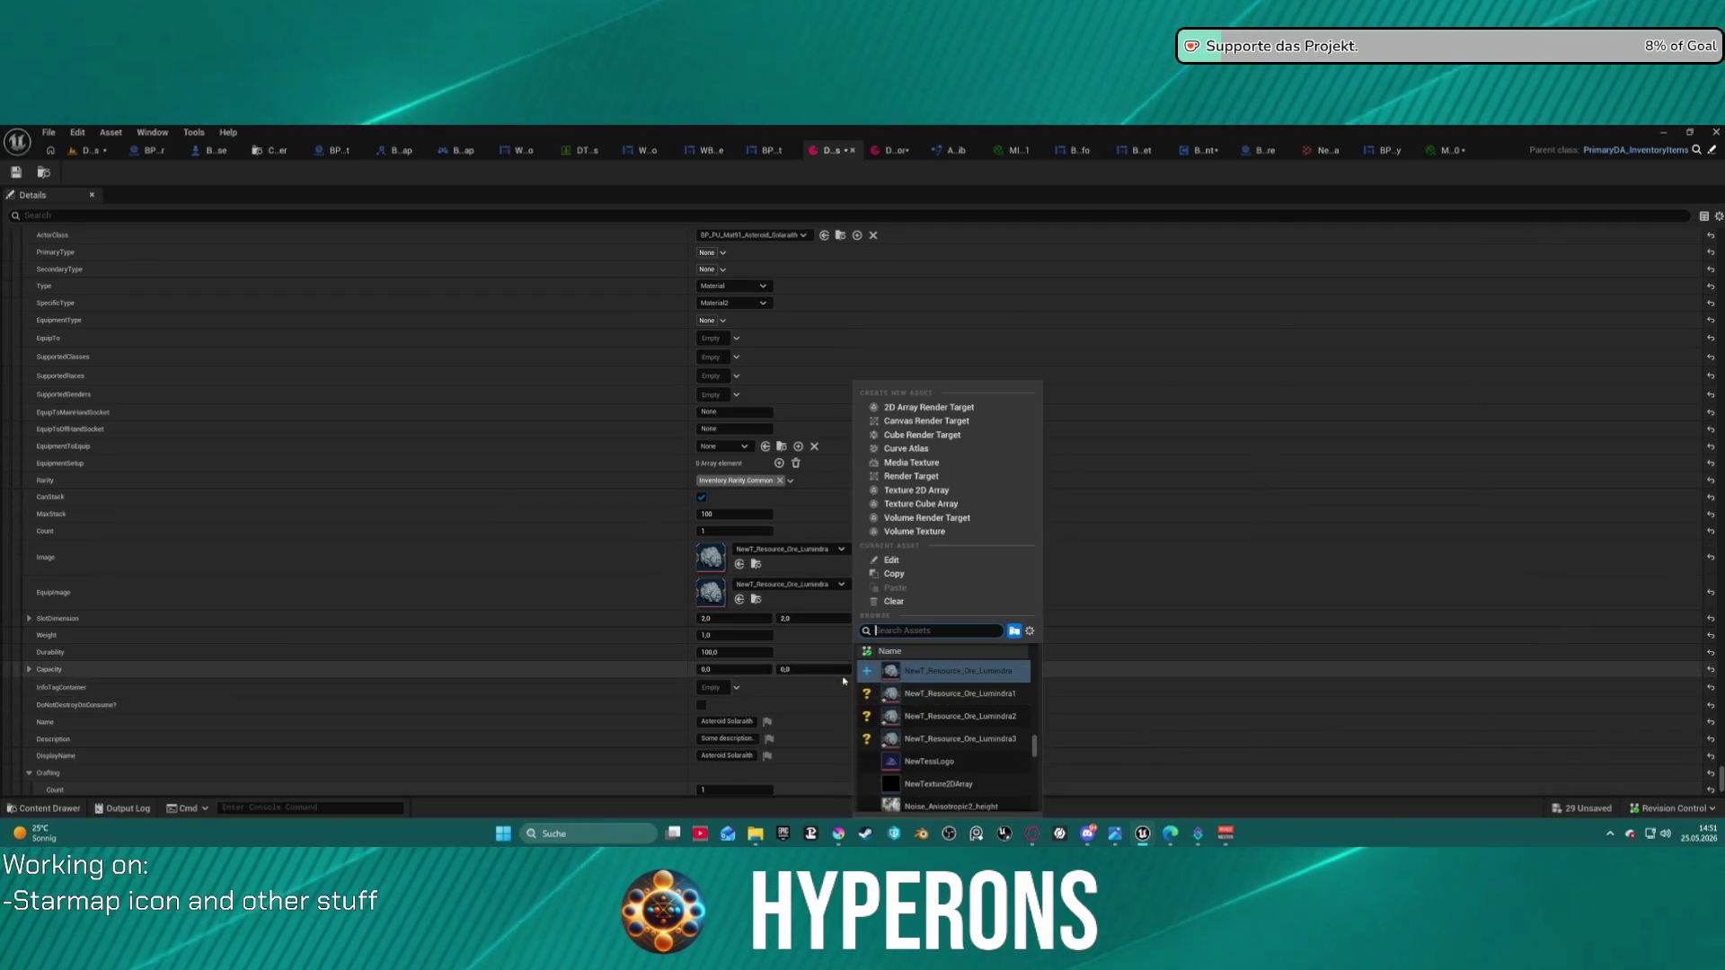
{"action": "scroll", "coordinate": [844, 681], "scroll_direction": "up", "scroll_amount": 1}
{"action": "left_click", "coordinate": [617, 623]}
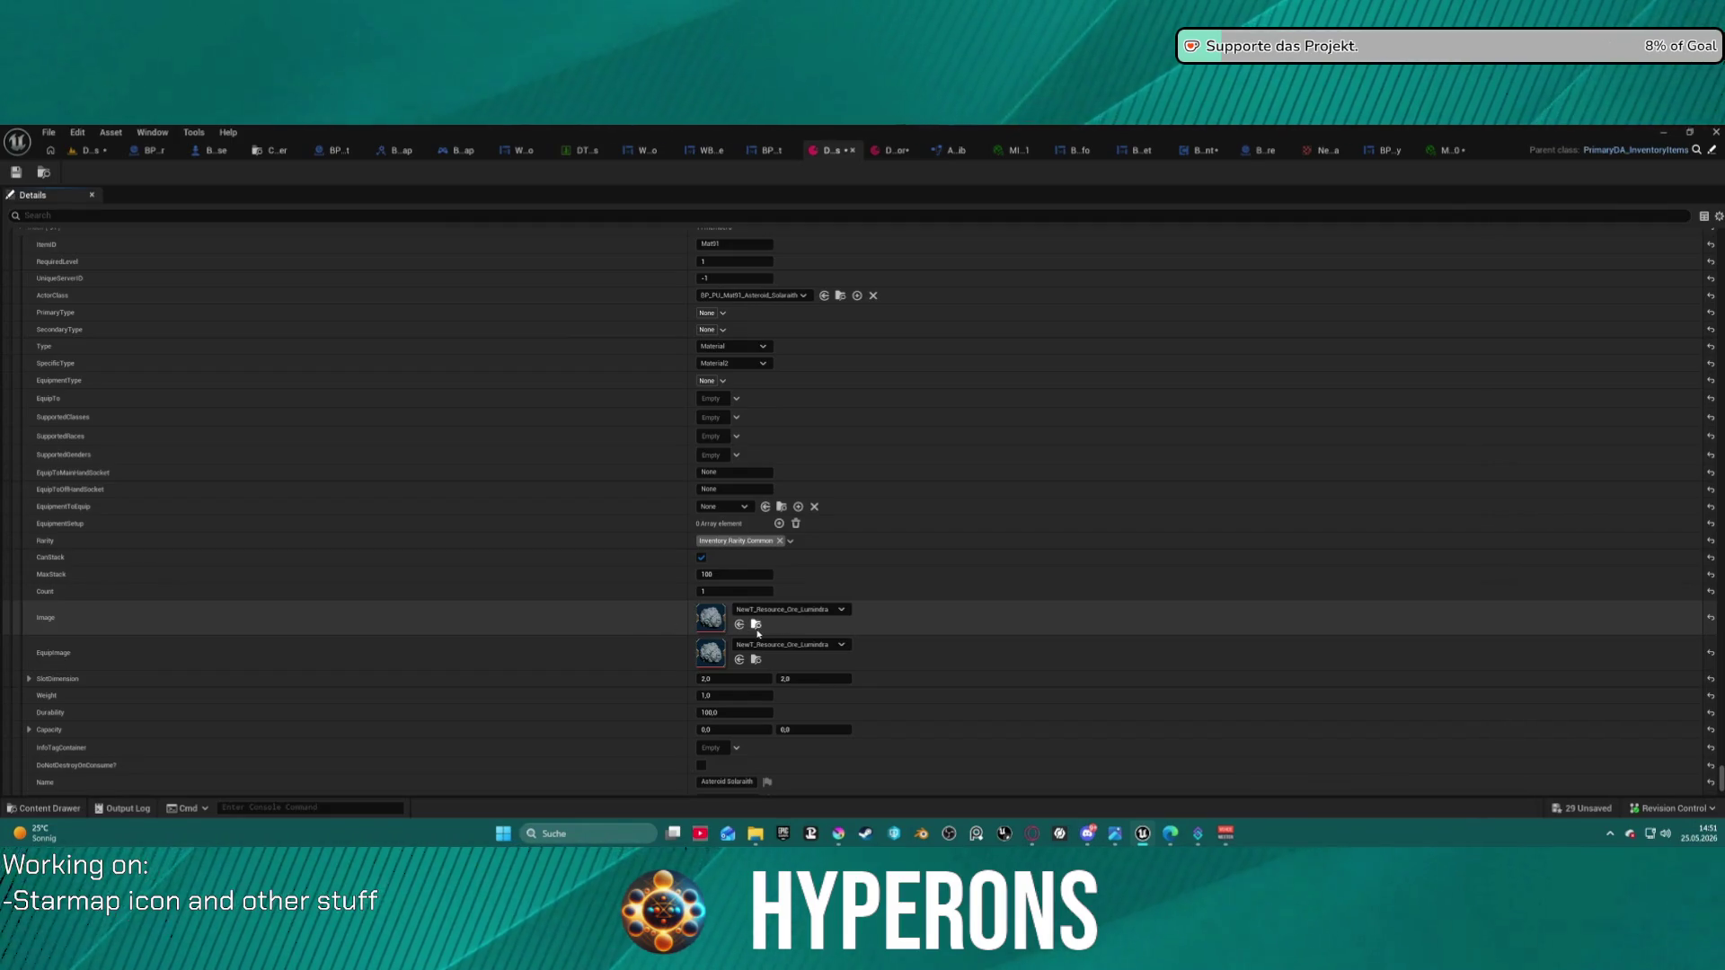
- Set the Asteroid Solarath Image to T_Resource_Ore_Solarath from the Icons/New folder
{"action": "left_click", "coordinate": [756, 627]}
{"action": "left_click", "coordinate": [360, 647]}
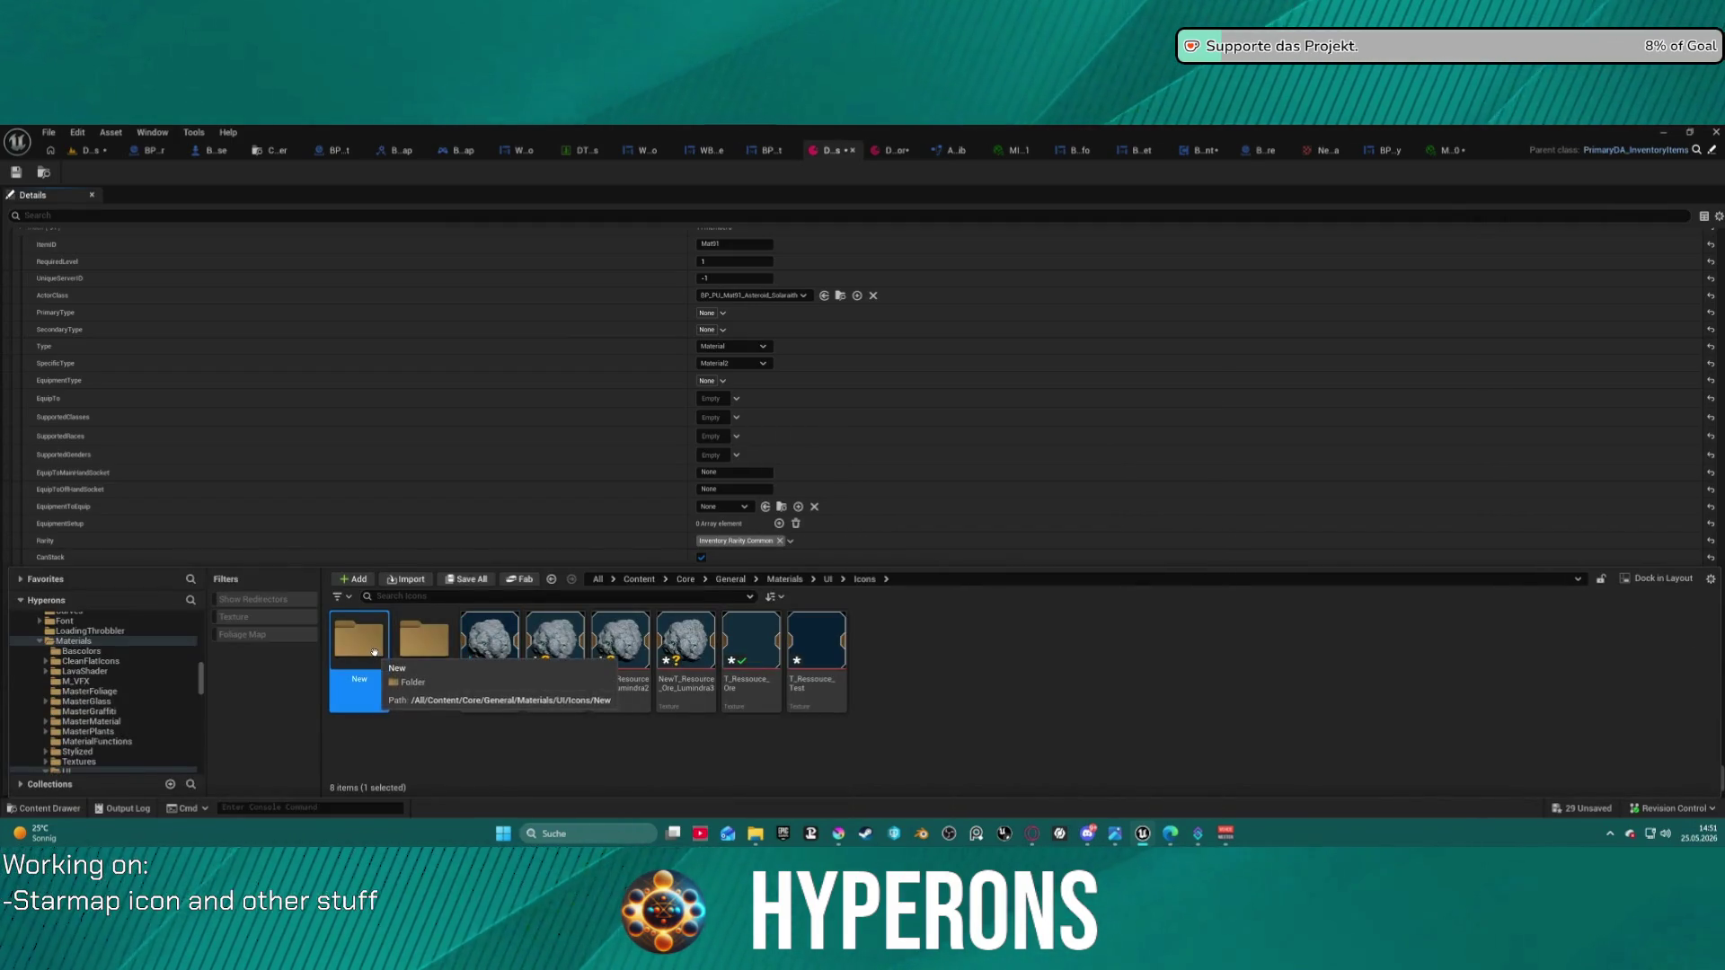
{"action": "double_click", "coordinate": [374, 653]}
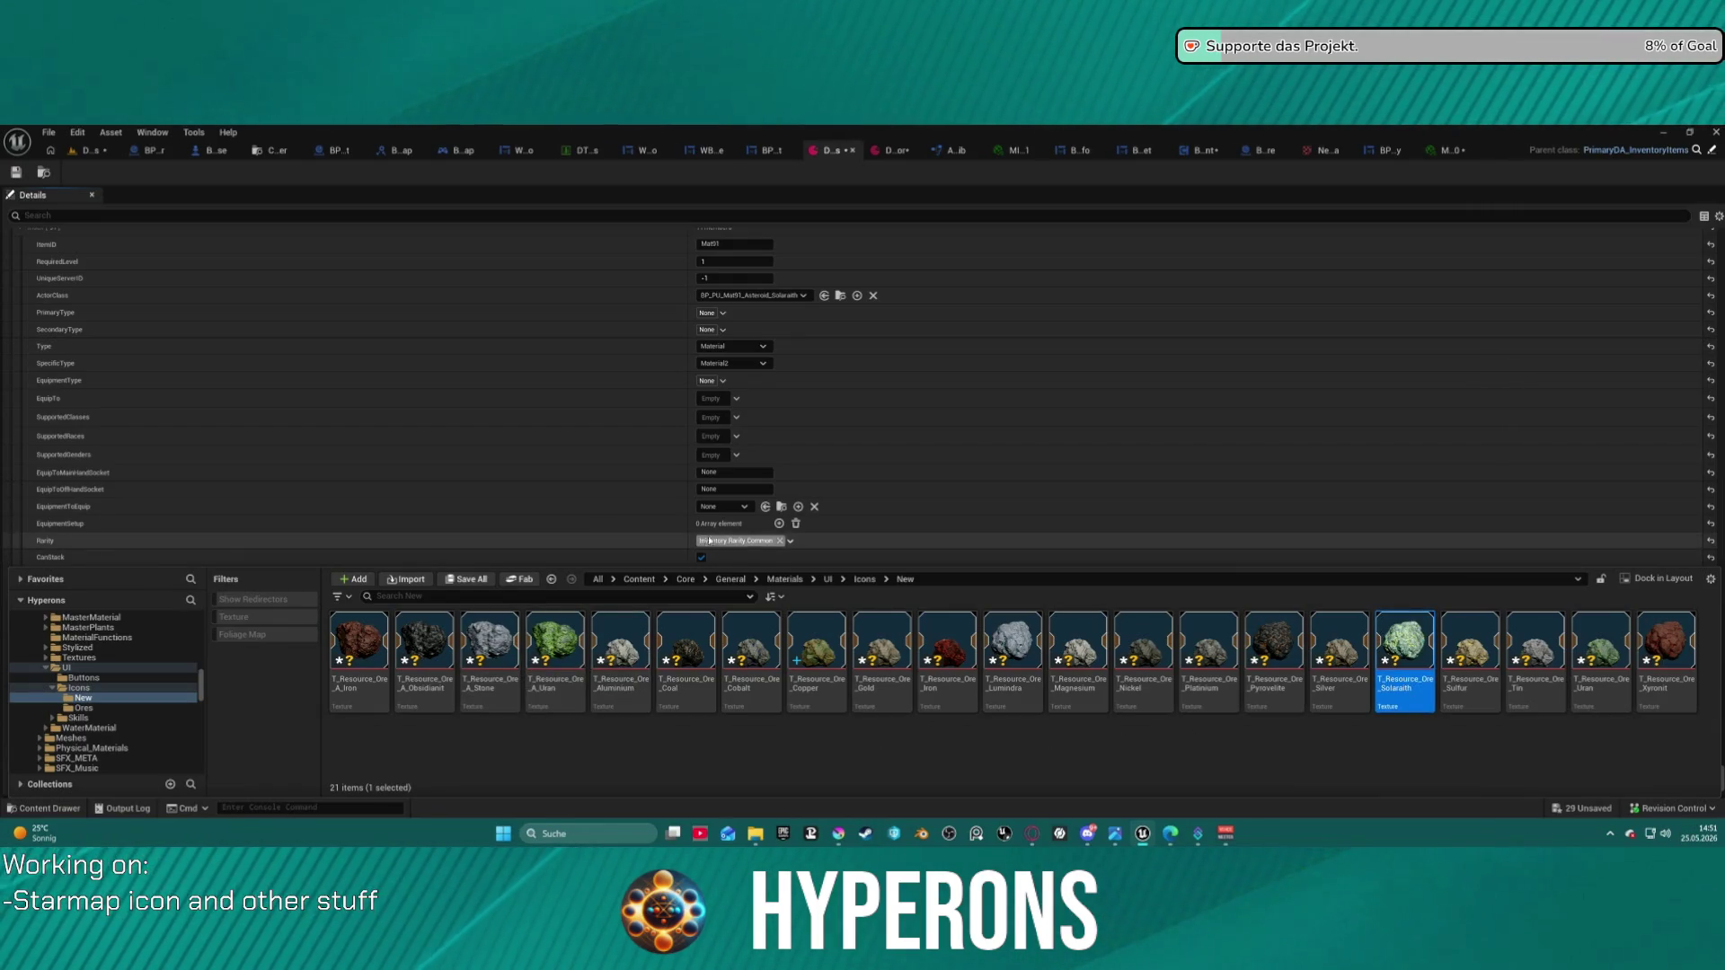
{"action": "left_click", "coordinate": [788, 609]}
{"action": "left_click", "coordinate": [740, 638]}
{"action": "left_click", "coordinate": [740, 627]}
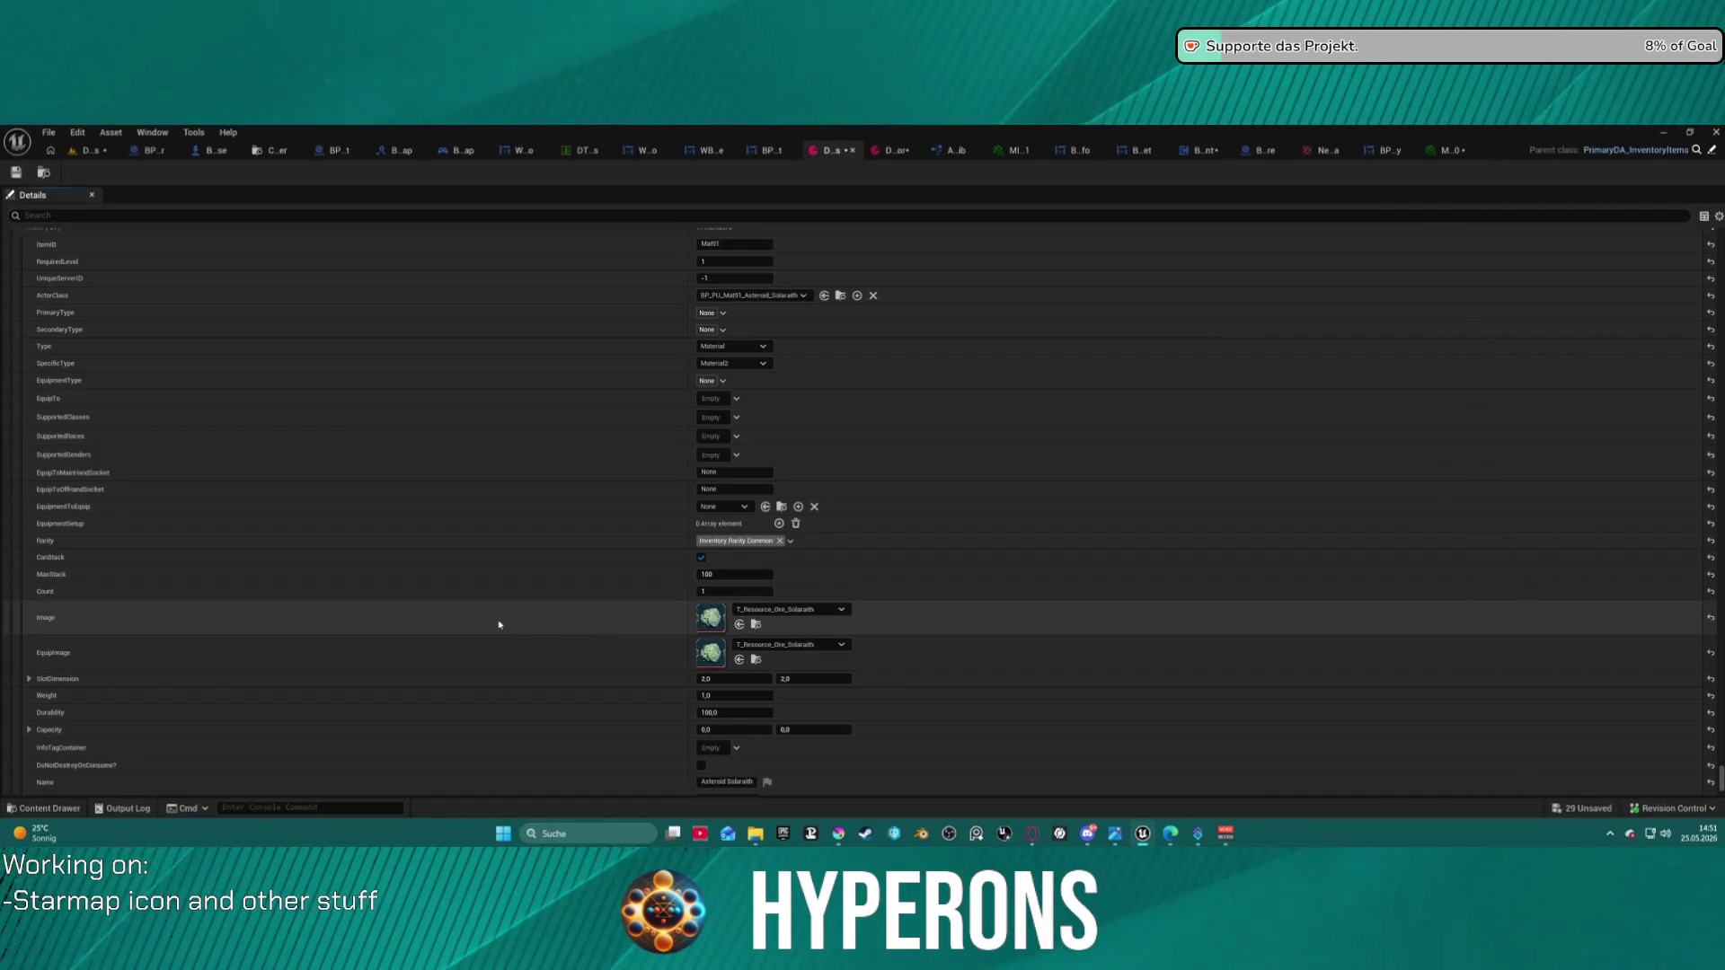
{"action": "scroll", "coordinate": [439, 449], "scroll_direction": "up", "scroll_amount": 5}
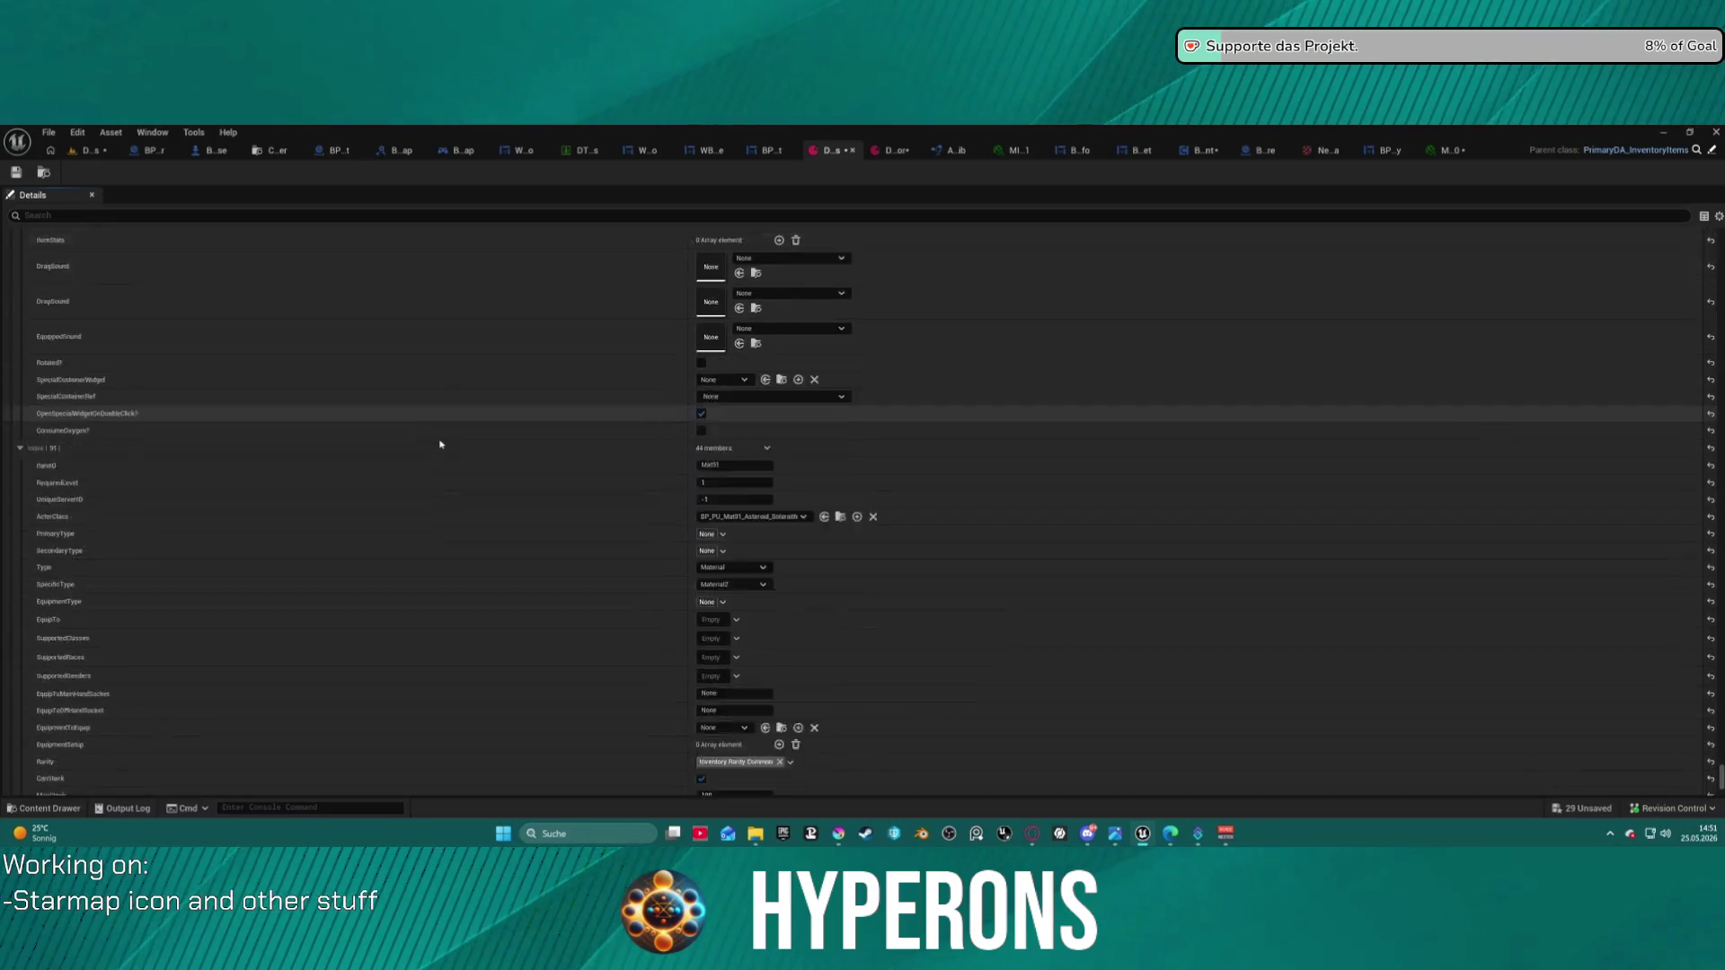
- Apply T_Resource_Ore_Solarath to the Asteroid Solarath item's EquipImage as well
{"action": "scroll", "coordinate": [440, 449], "scroll_direction": "up", "scroll_amount": 4}
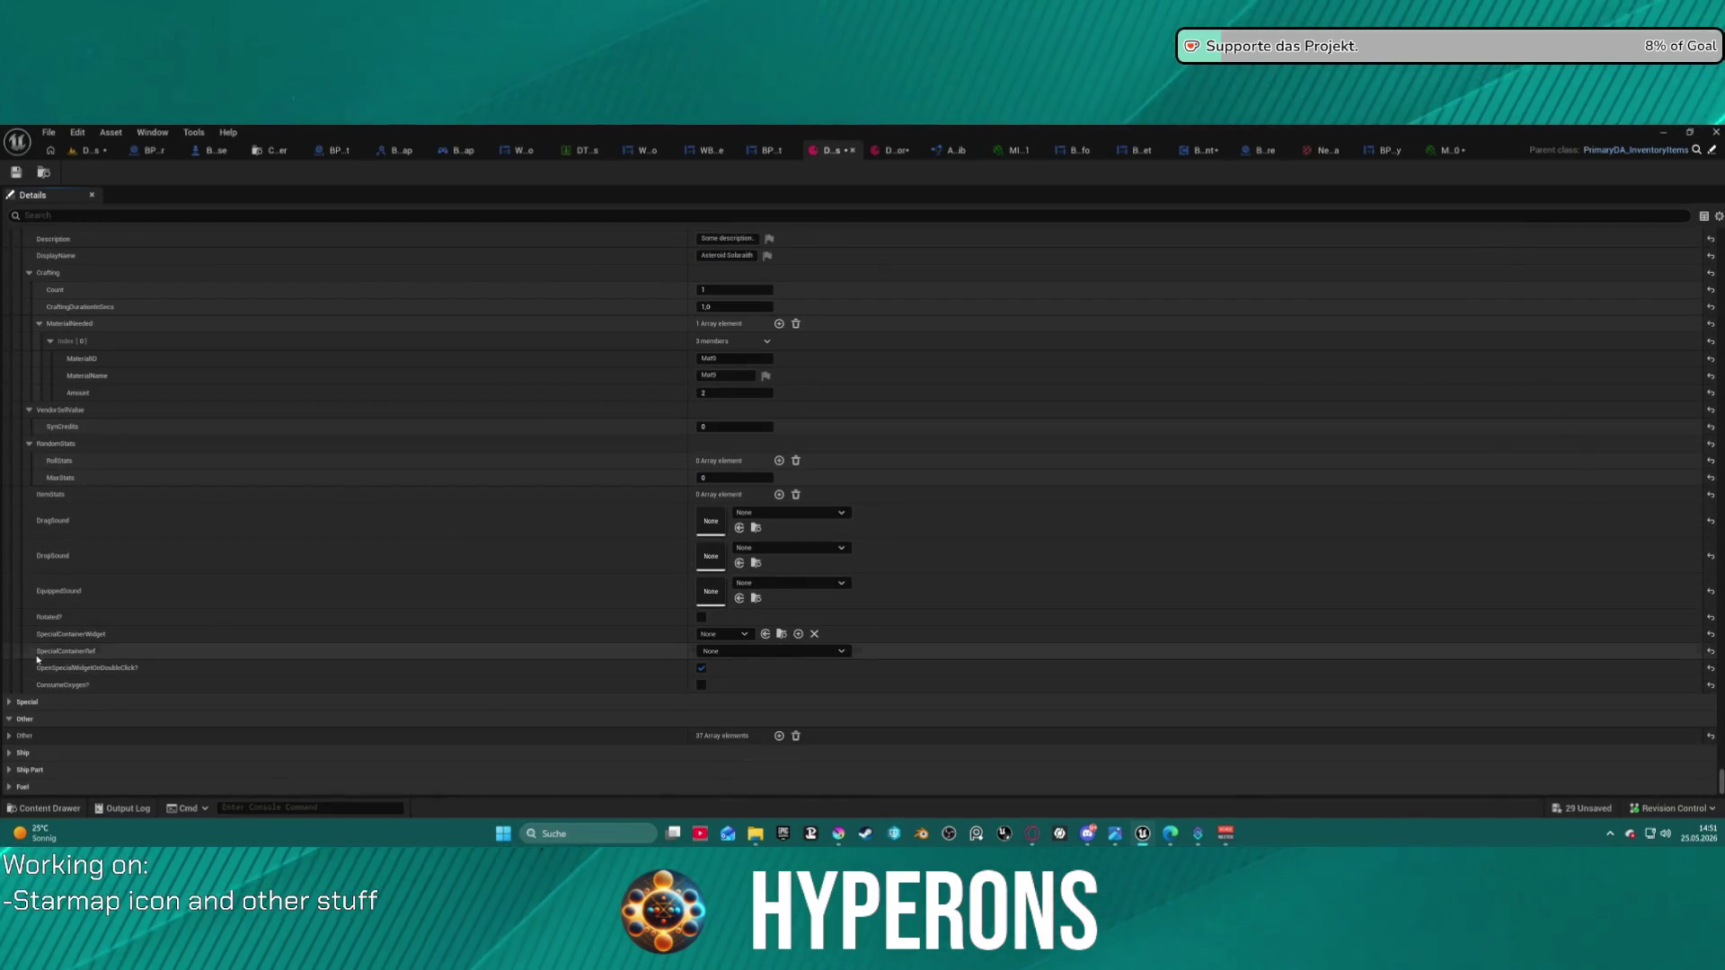
{"action": "scroll", "coordinate": [223, 501], "scroll_direction": "up", "scroll_amount": 10}
{"action": "scroll", "coordinate": [188, 439], "scroll_direction": "up", "scroll_amount": 6}
{"action": "scroll", "coordinate": [191, 443], "scroll_direction": "up", "scroll_amount": 6}
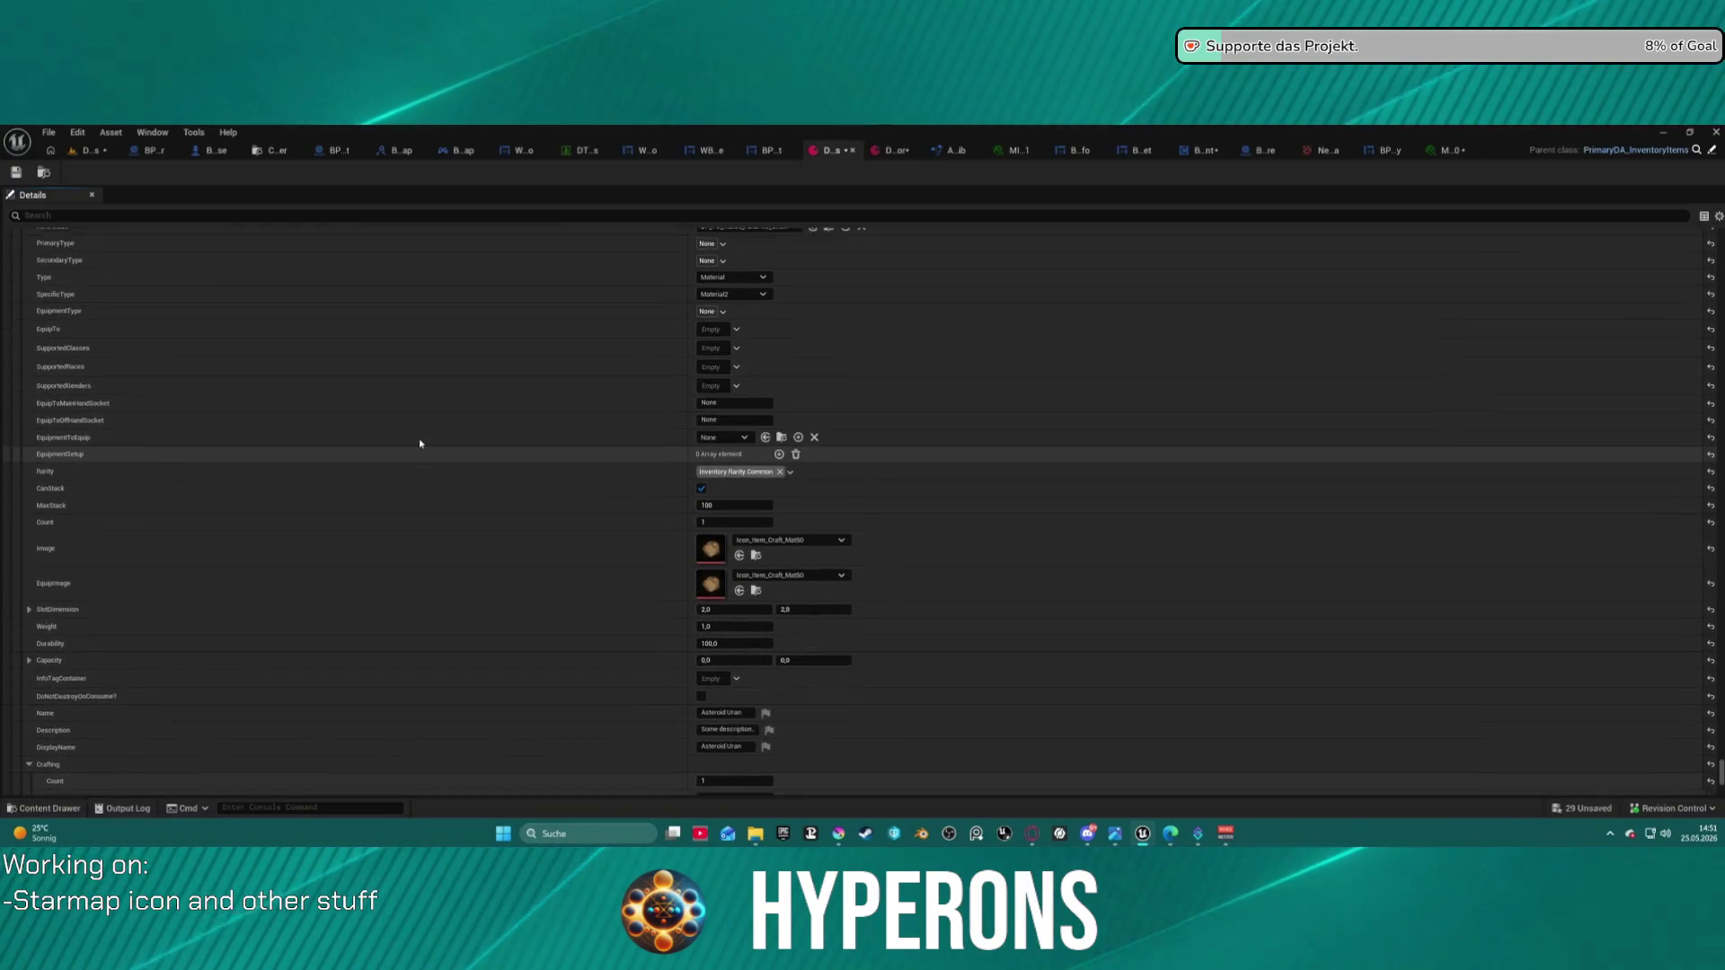
{"action": "scroll", "coordinate": [435, 439], "scroll_direction": "down", "scroll_amount": 5}
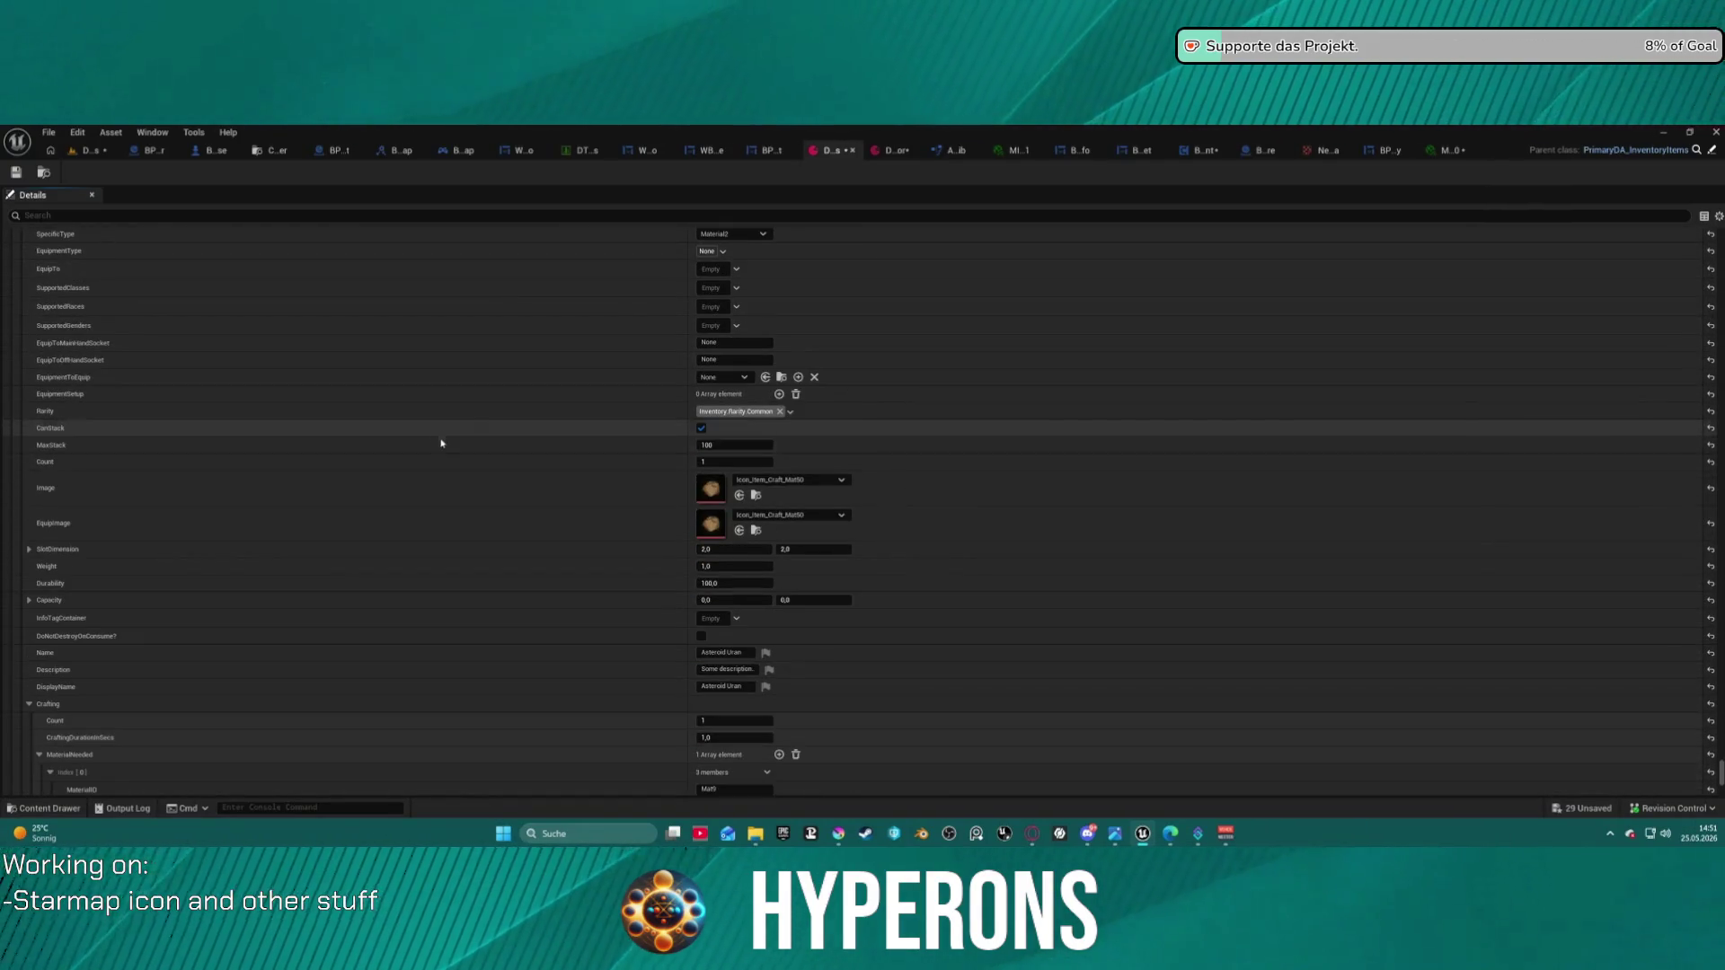
{"action": "key", "text": "ctrl+v"}
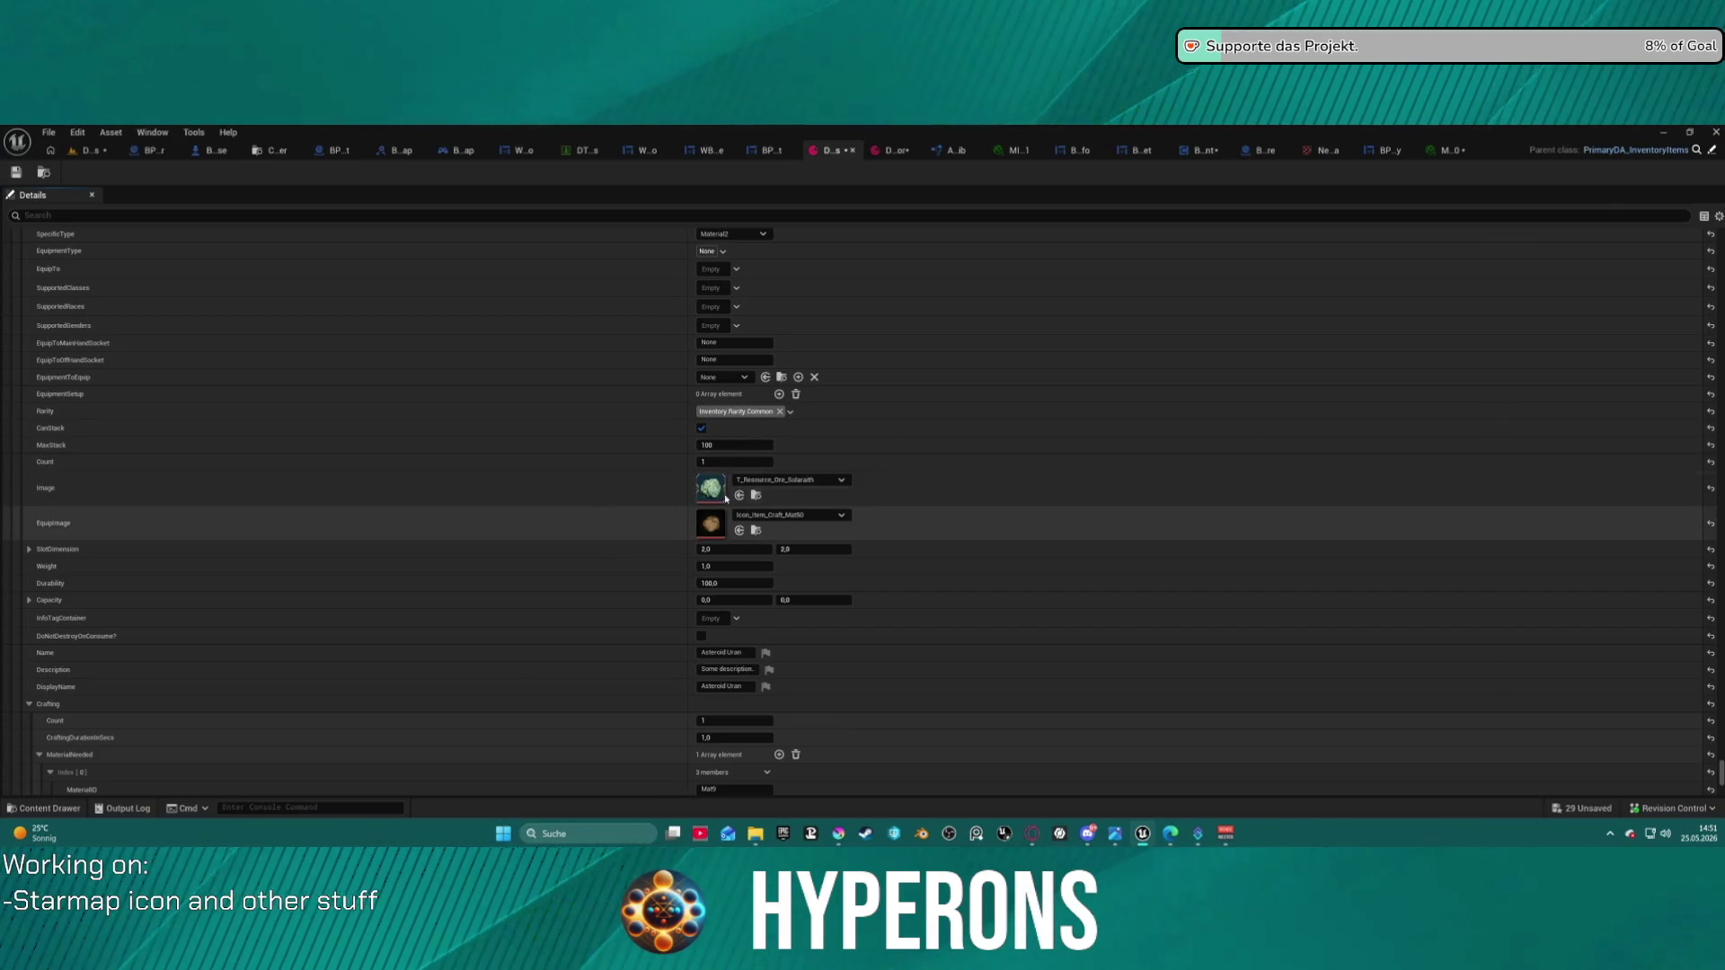
{"action": "left_click", "coordinate": [755, 495]}
- Set Asteroid Uran and Asteroid Obsidiant Images to T_Resource_Ore_A_Uran and T_Resource_Ore_A_Obsidianit
{"action": "left_click", "coordinate": [740, 530]}
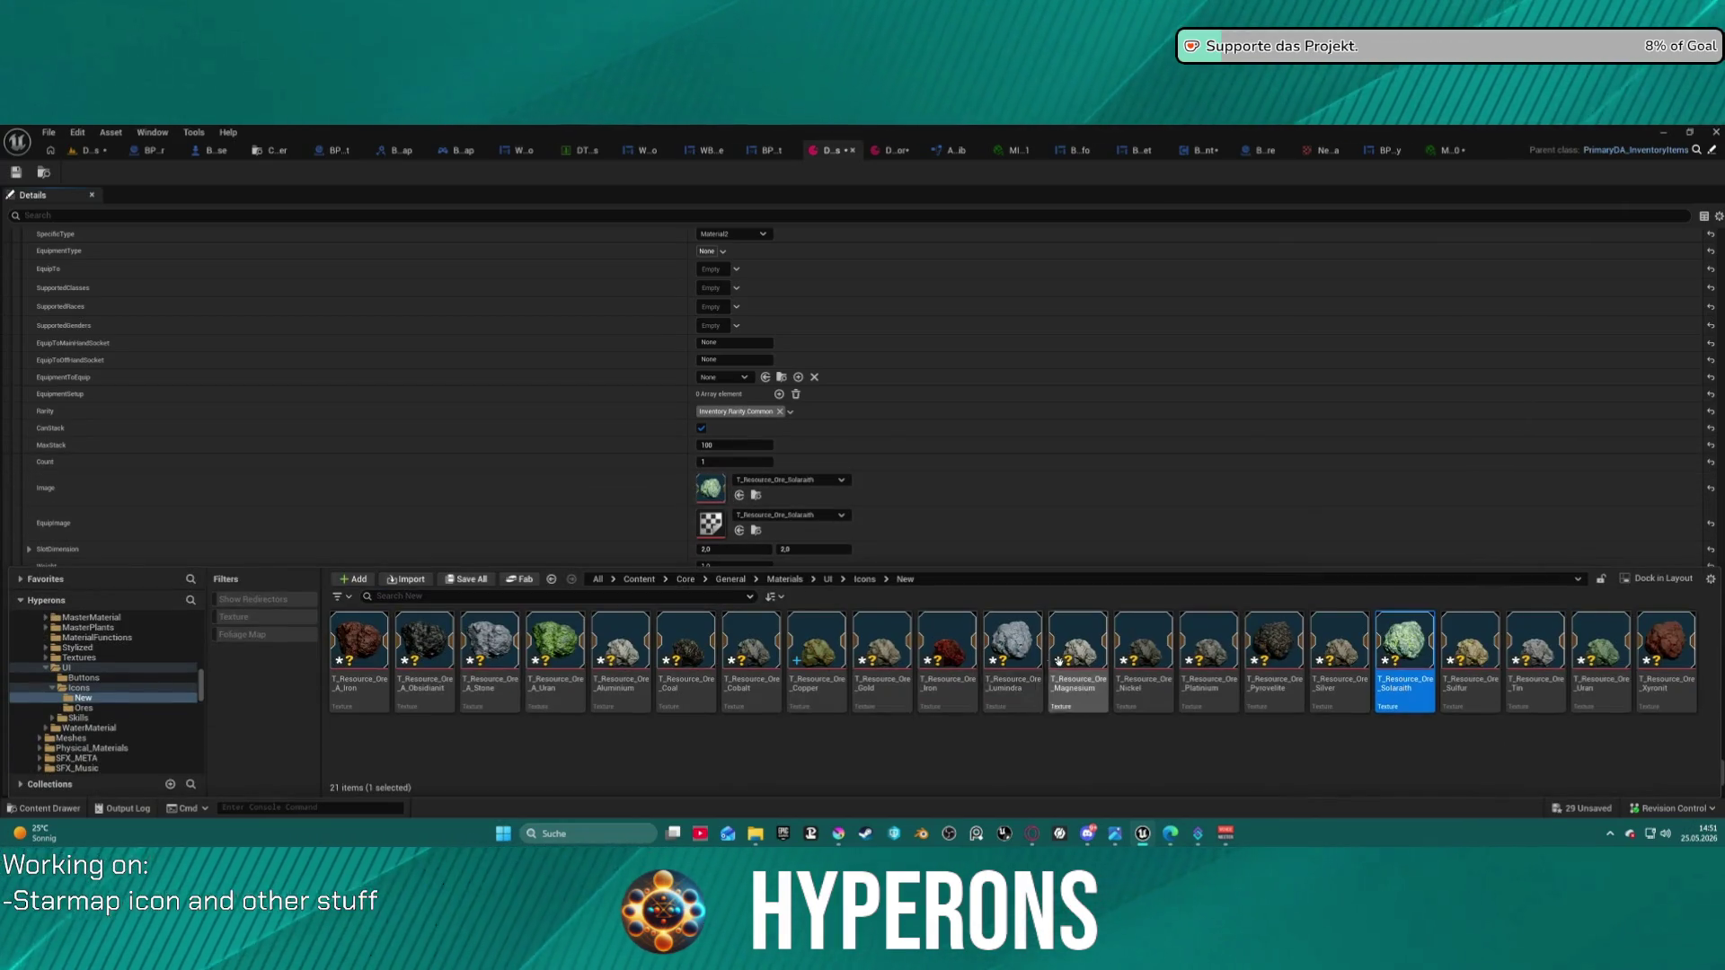
{"action": "left_click", "coordinate": [565, 644]}
{"action": "left_click", "coordinate": [740, 495]}
{"action": "scroll", "coordinate": [741, 540], "scroll_direction": "up", "scroll_amount": 1}
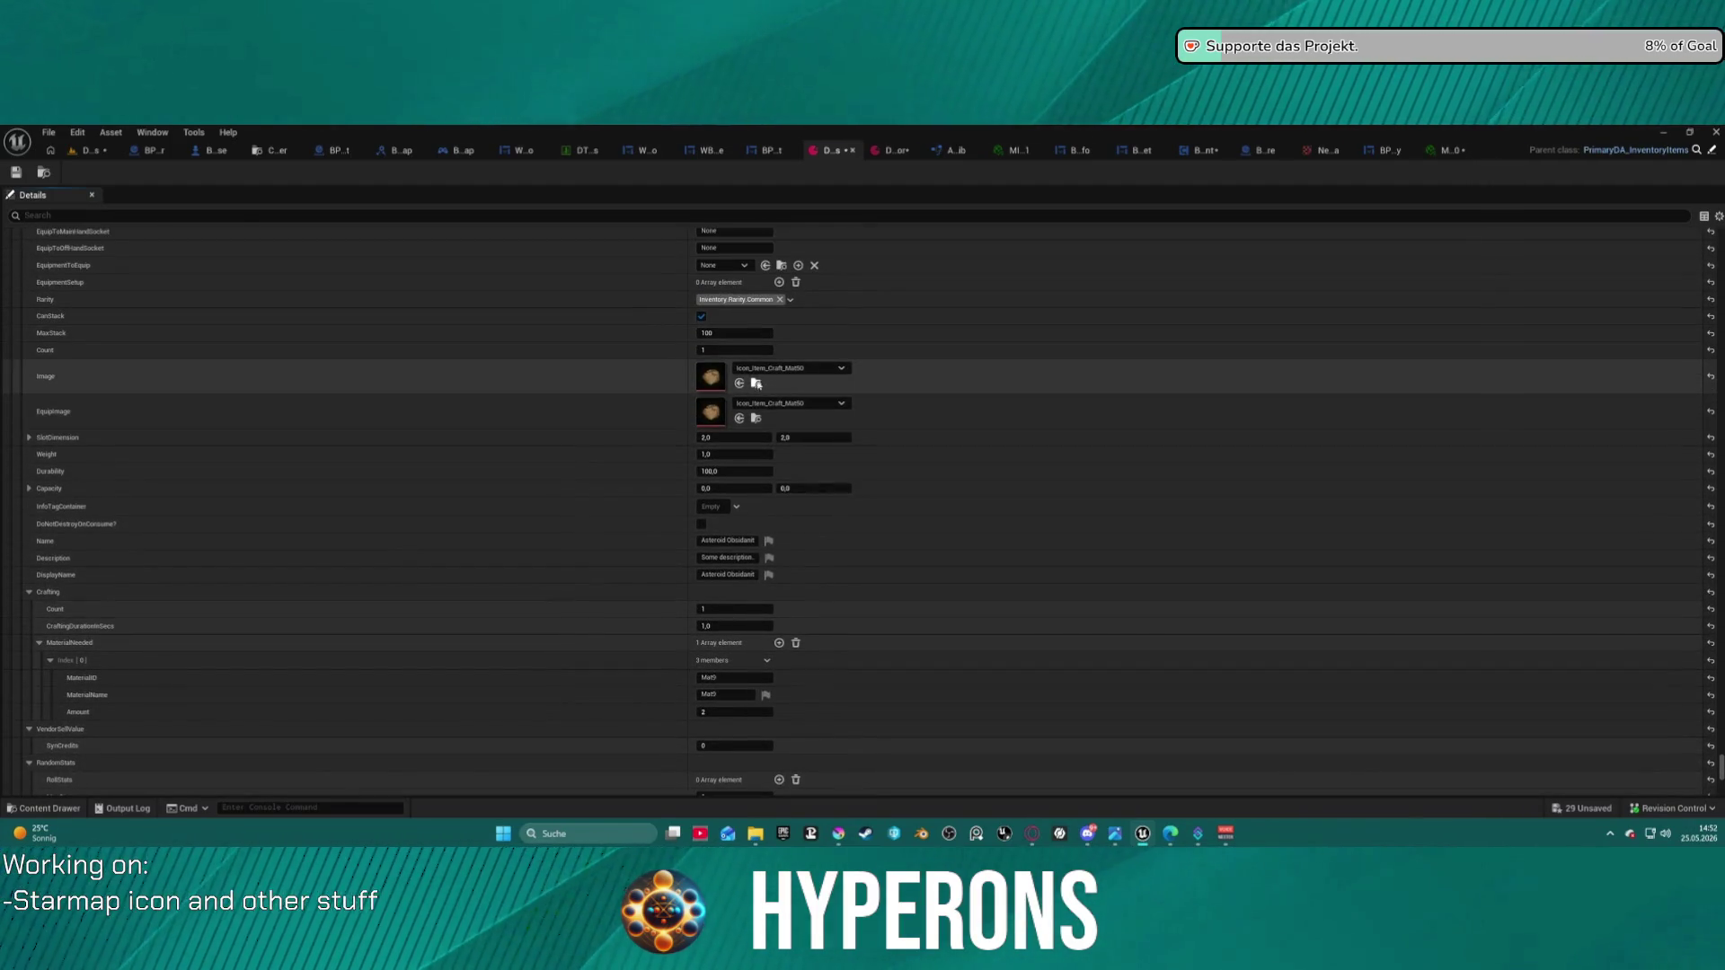
{"action": "scroll", "coordinate": [733, 676], "scroll_direction": "up", "scroll_amount": 6}
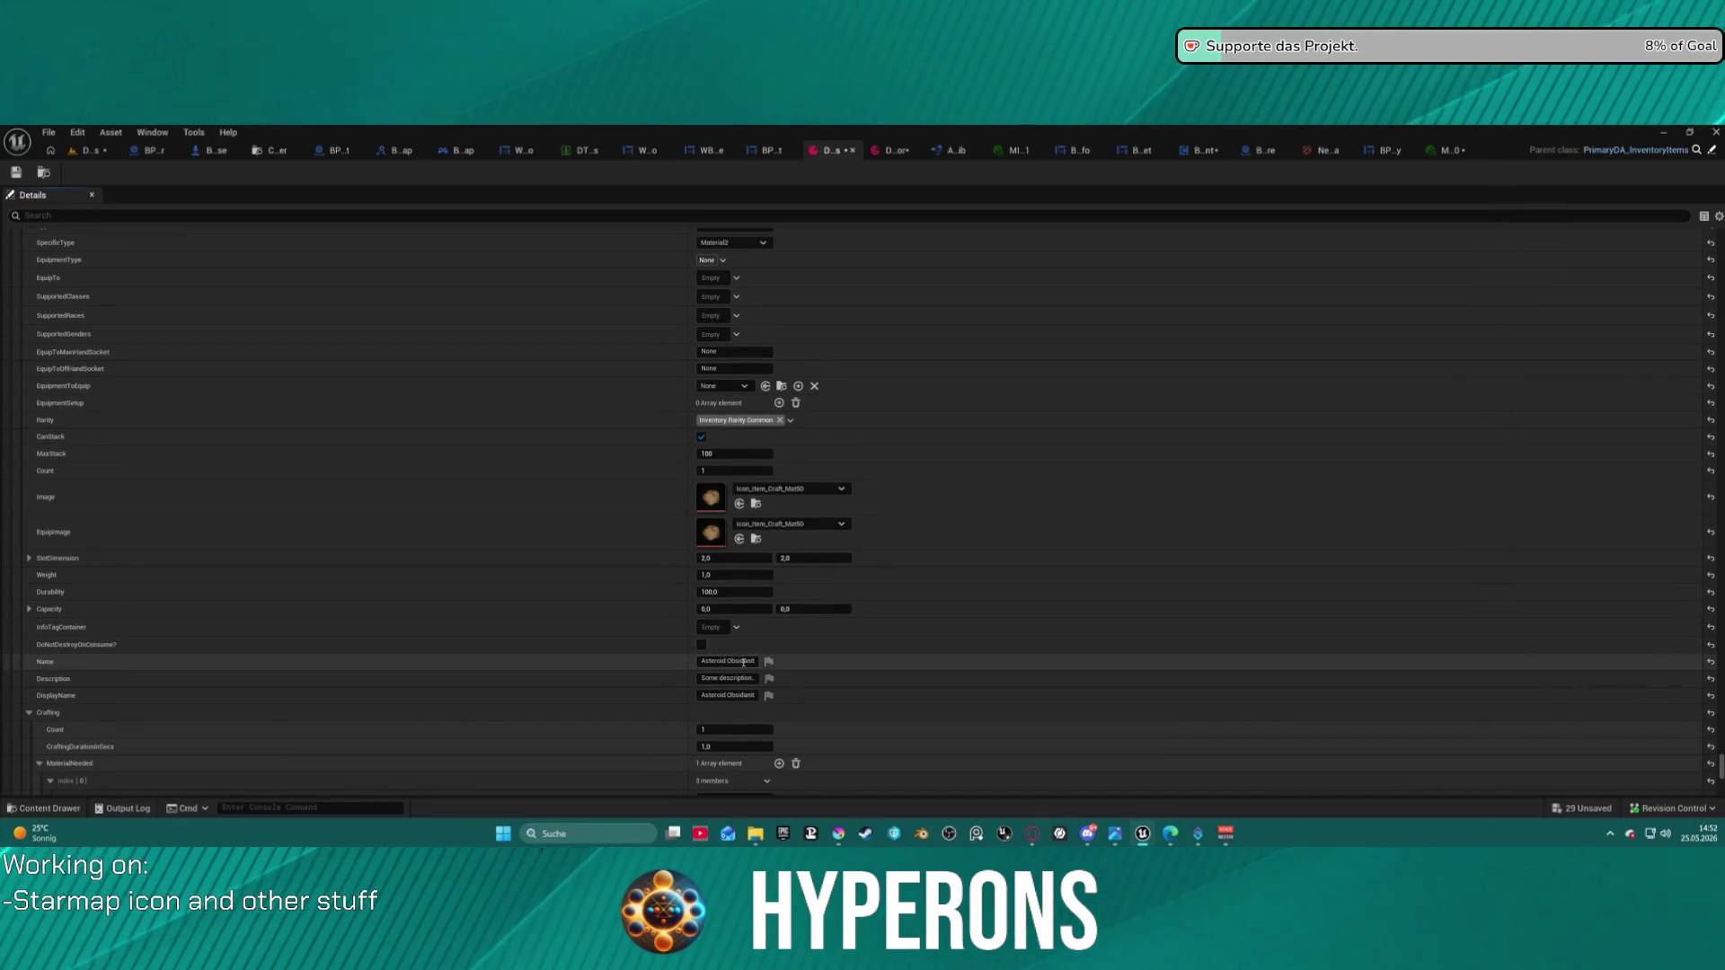
{"action": "left_click", "coordinate": [757, 506]}
{"action": "left_click", "coordinate": [424, 643]}
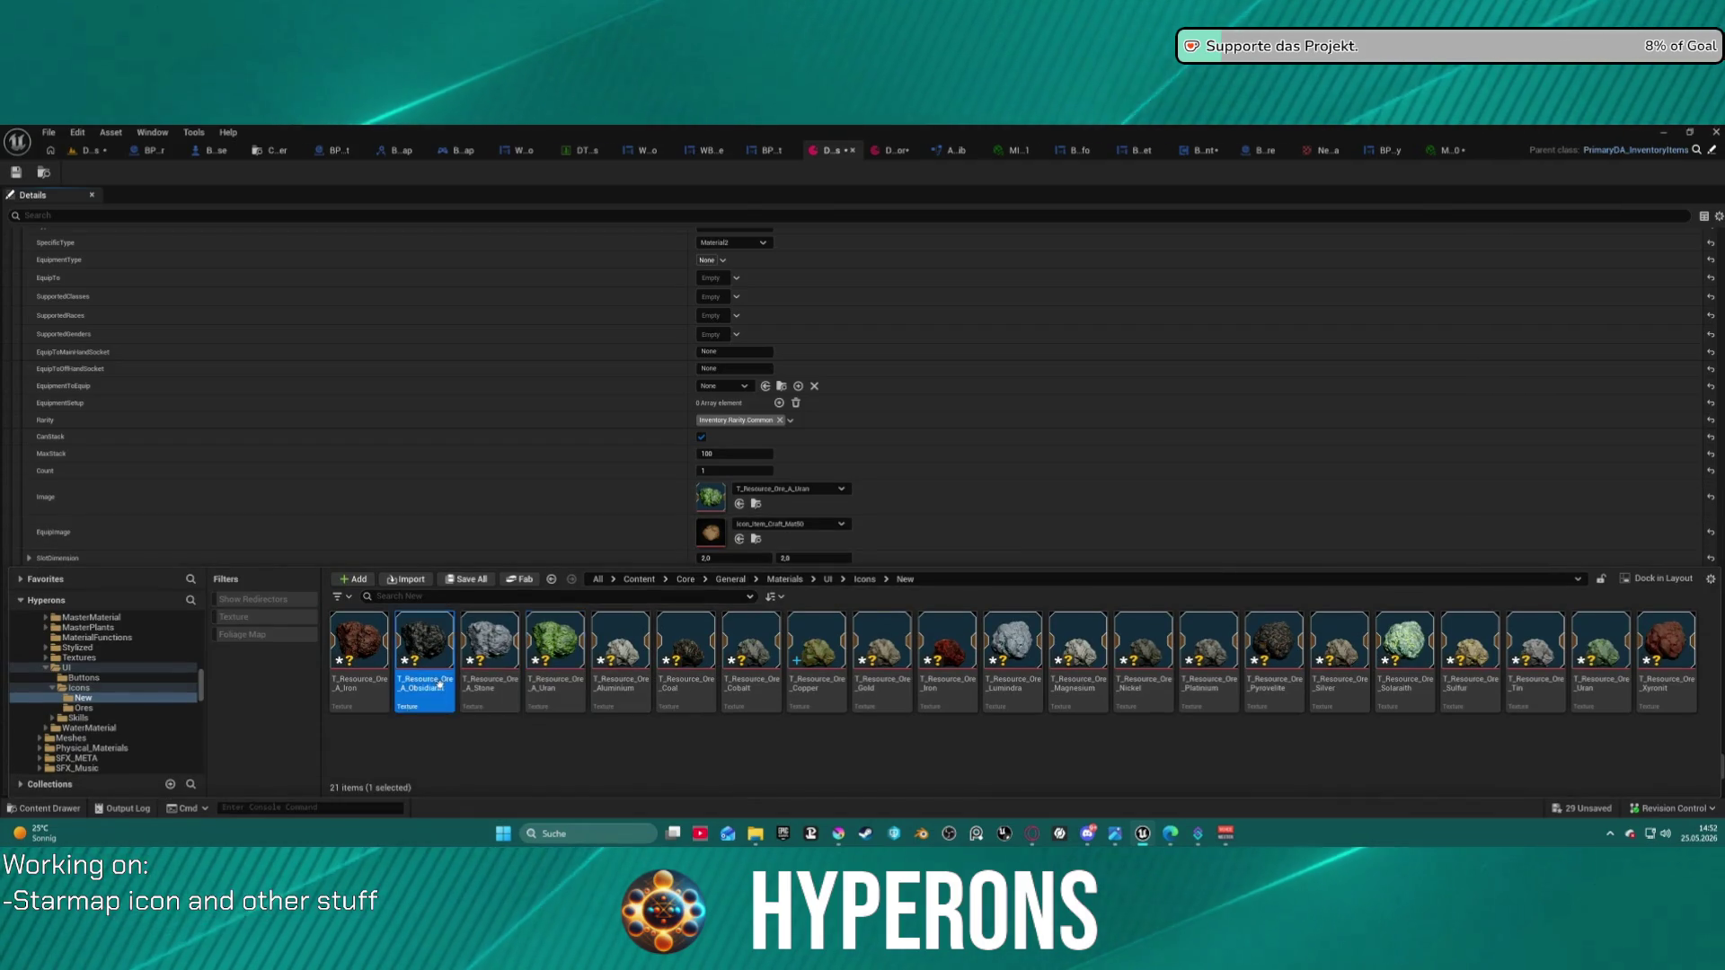
{"action": "left_click", "coordinate": [755, 506]}
{"action": "left_click", "coordinate": [739, 504]}
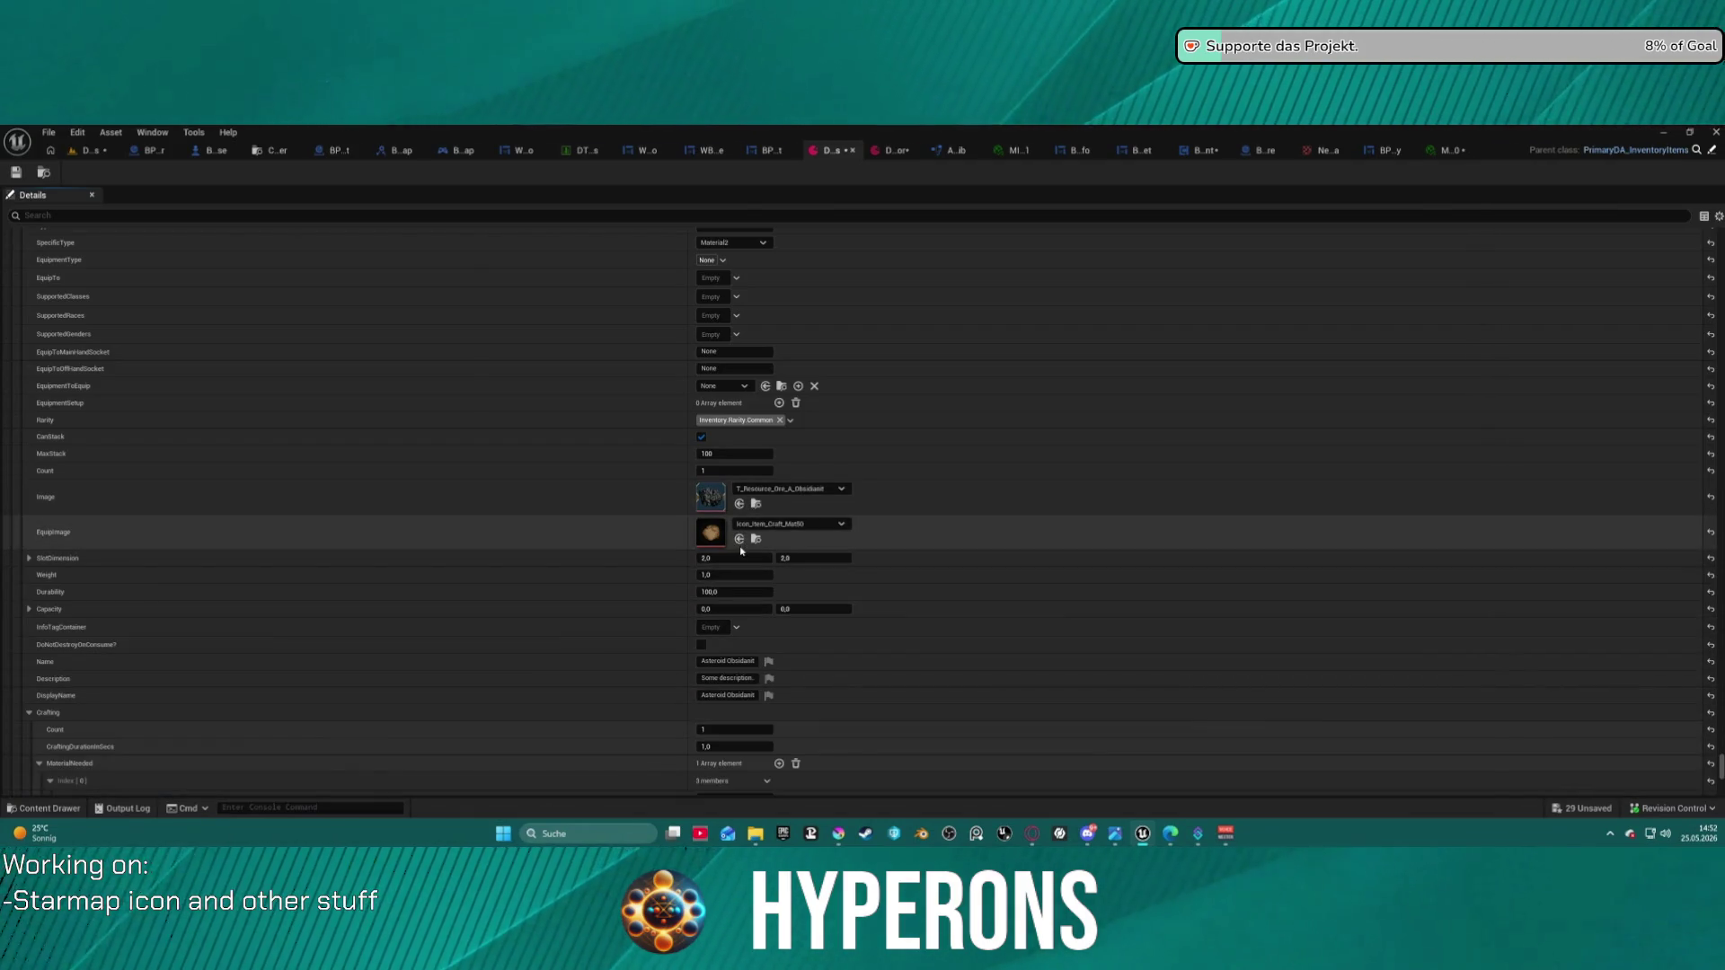
- Give Asteroid Iron the T_Resource_Ore_A_Iron Image and collapse the Index [88] entry
{"action": "scroll", "coordinate": [750, 485], "scroll_direction": "down", "scroll_amount": 1}
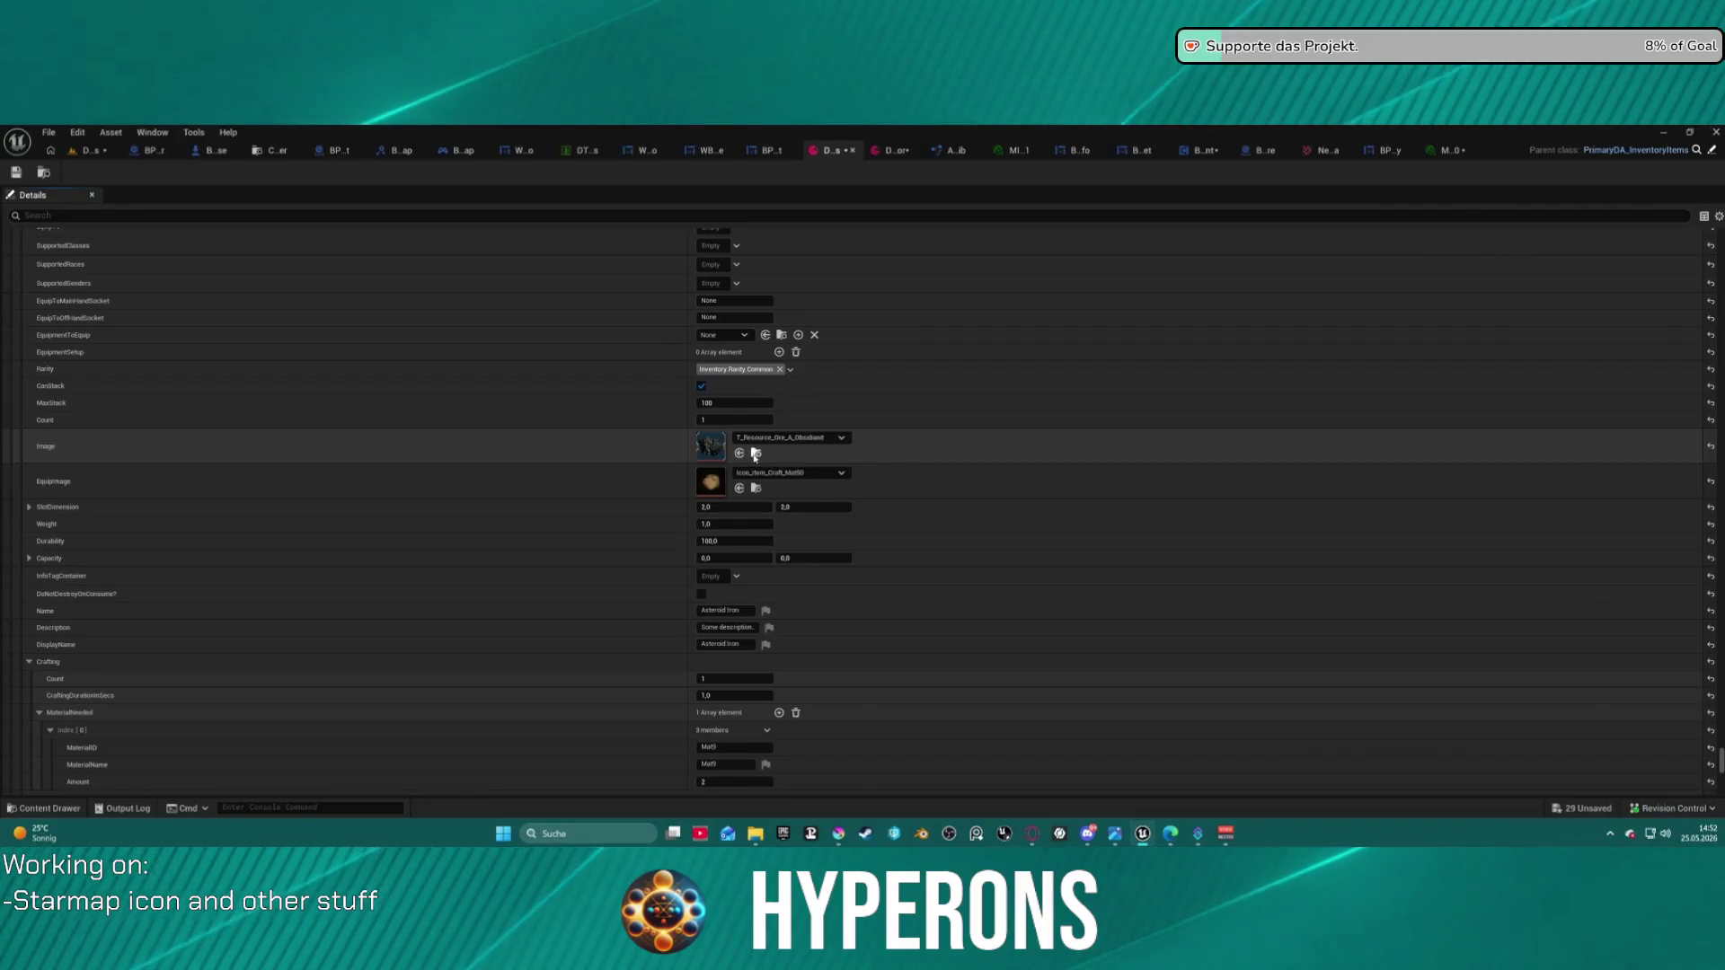
{"action": "left_click", "coordinate": [754, 453]}
{"action": "left_click", "coordinate": [359, 647]}
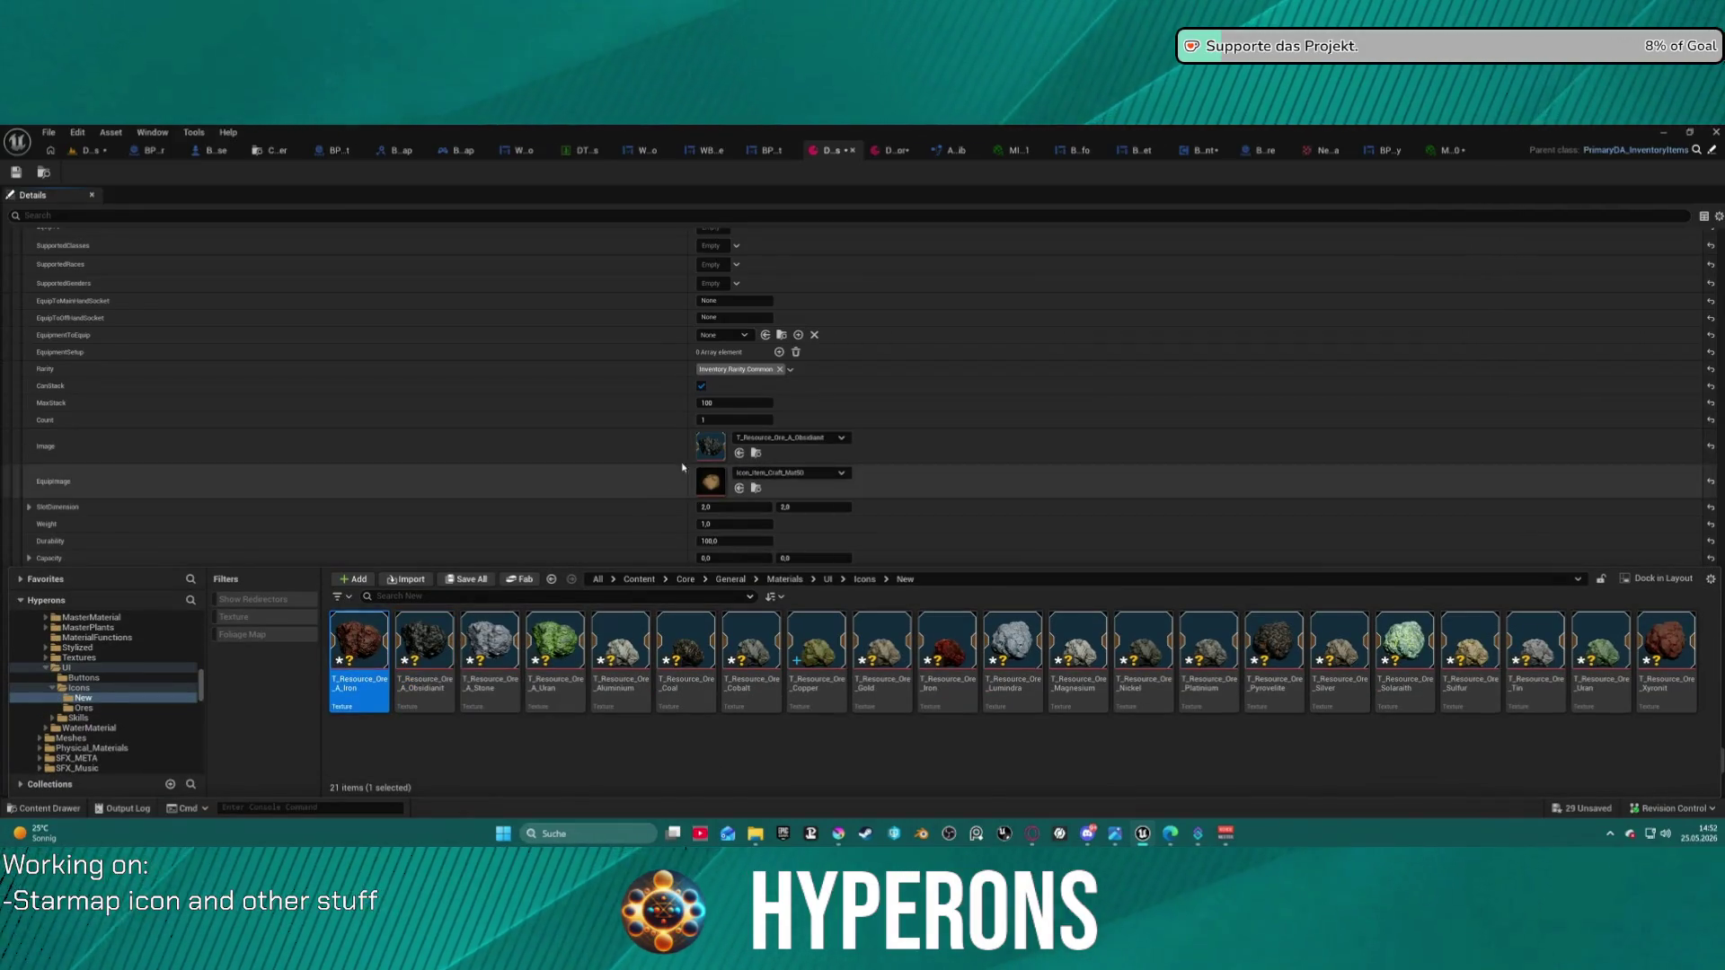
{"action": "left_click", "coordinate": [739, 453]}
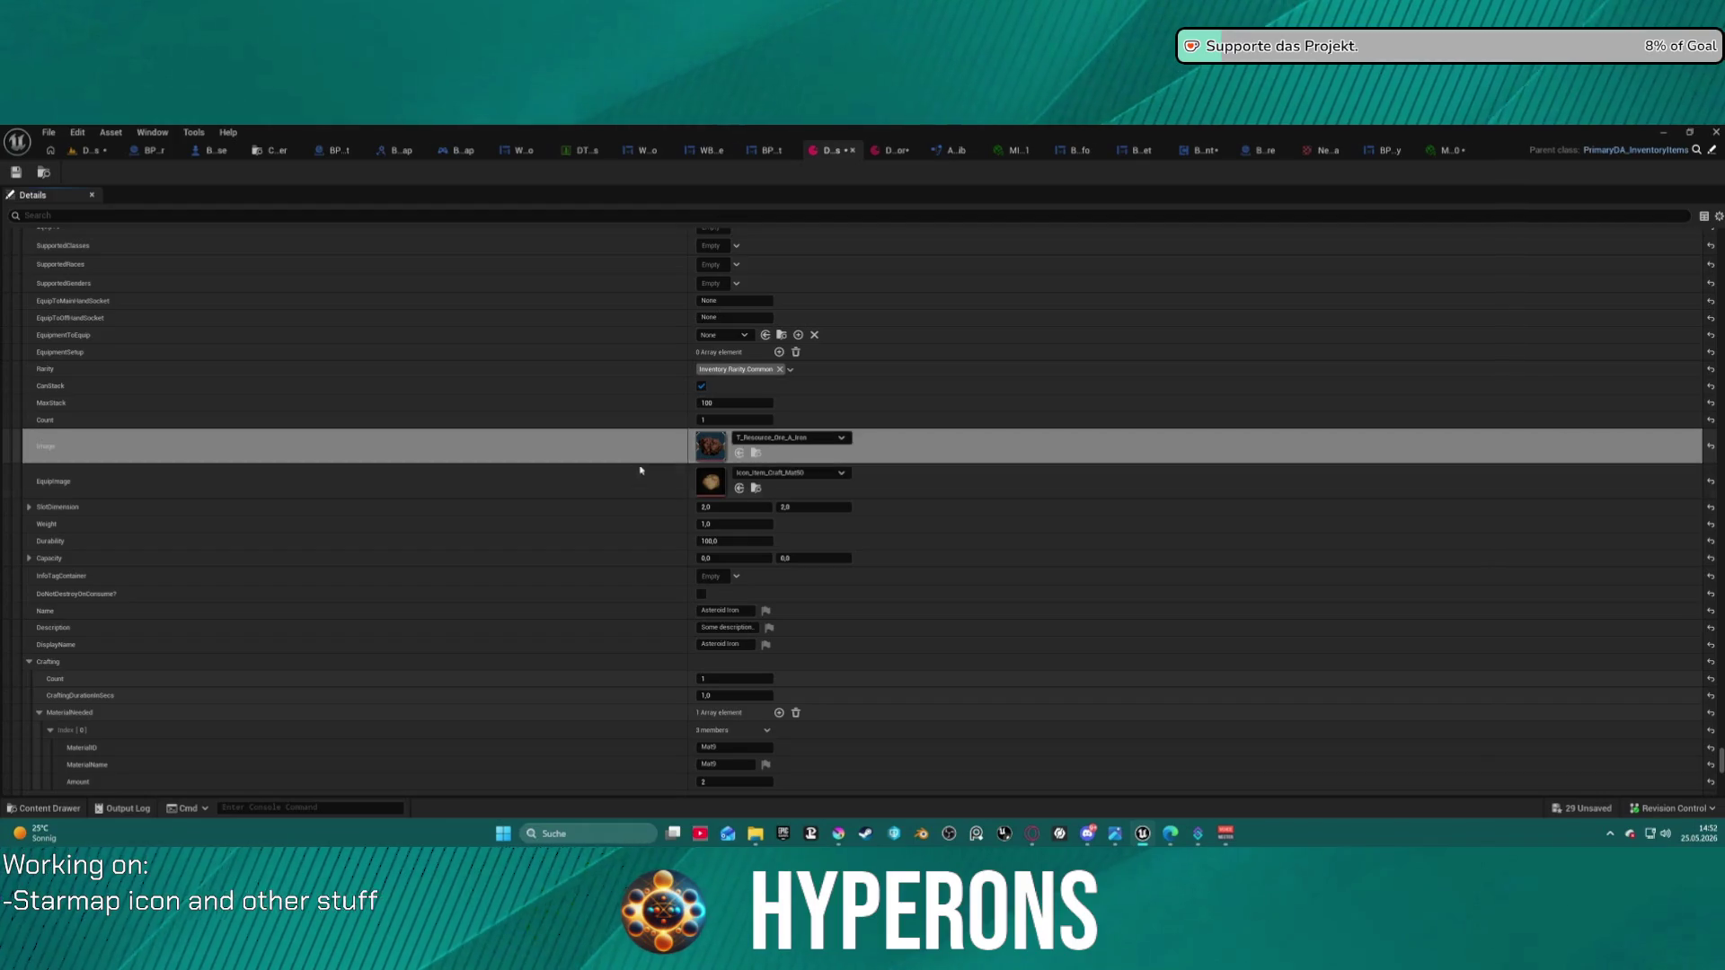
{"action": "scroll", "coordinate": [615, 469], "scroll_direction": "down", "scroll_amount": 12}
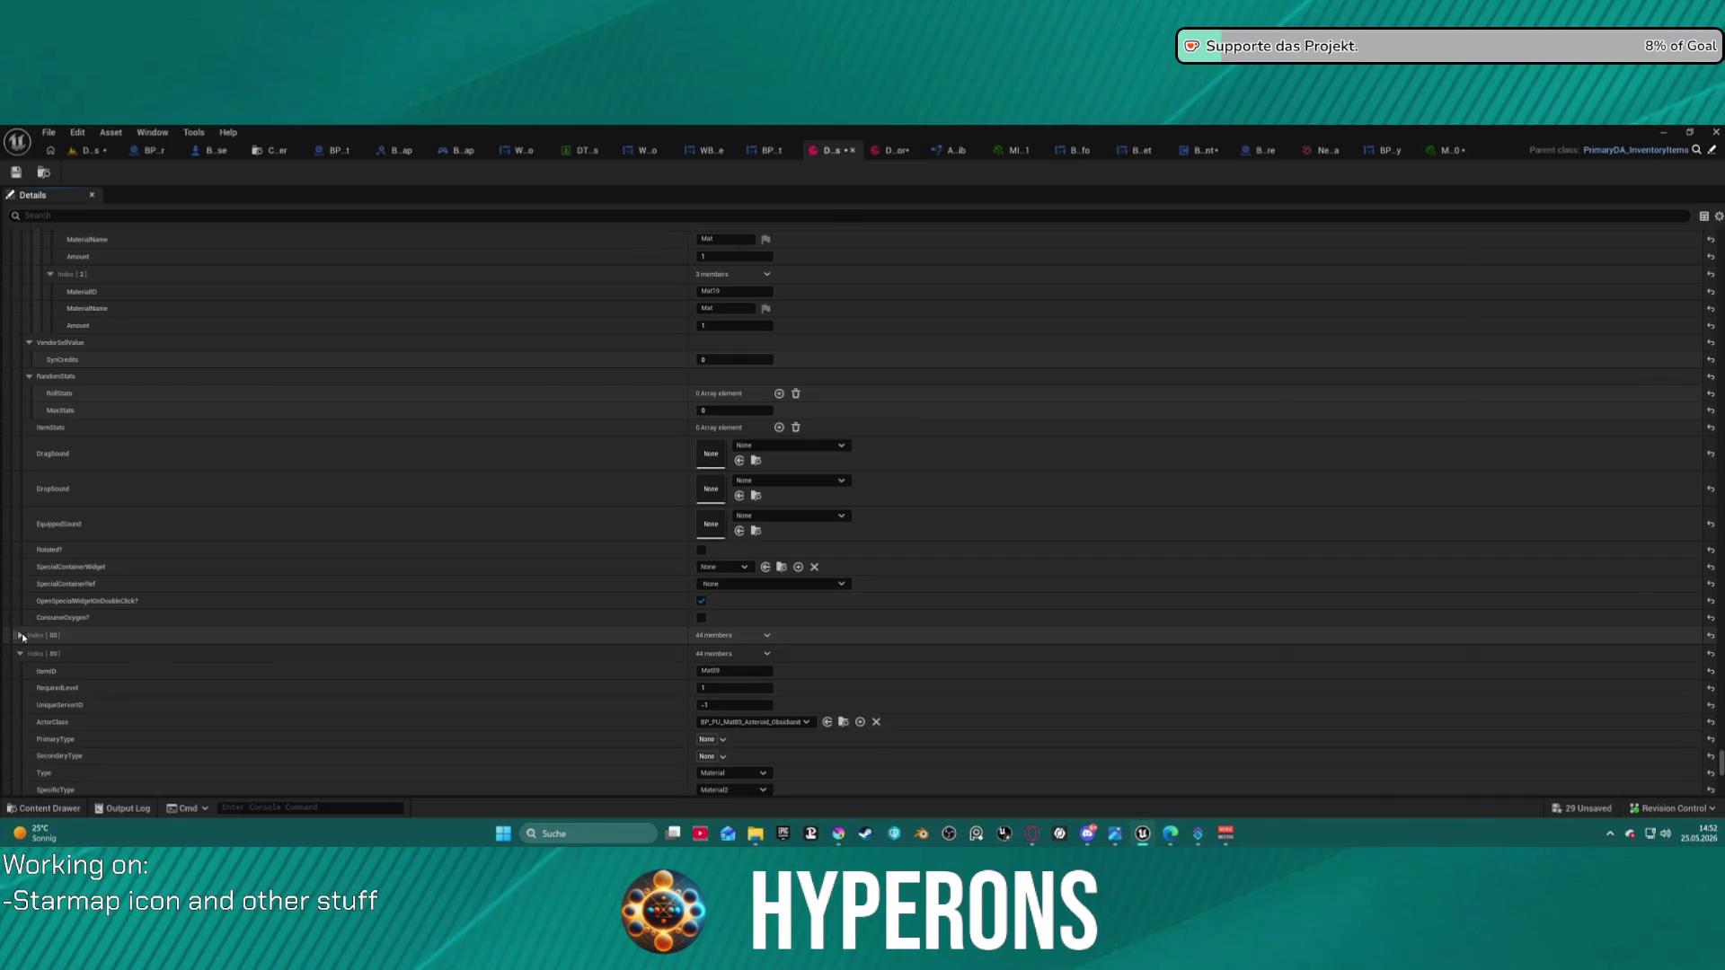
{"action": "left_click", "coordinate": [20, 635]}
{"action": "scroll", "coordinate": [435, 431], "scroll_direction": "down", "scroll_amount": 8}
{"action": "scroll", "coordinate": [567, 414], "scroll_direction": "down", "scroll_amount": 10}
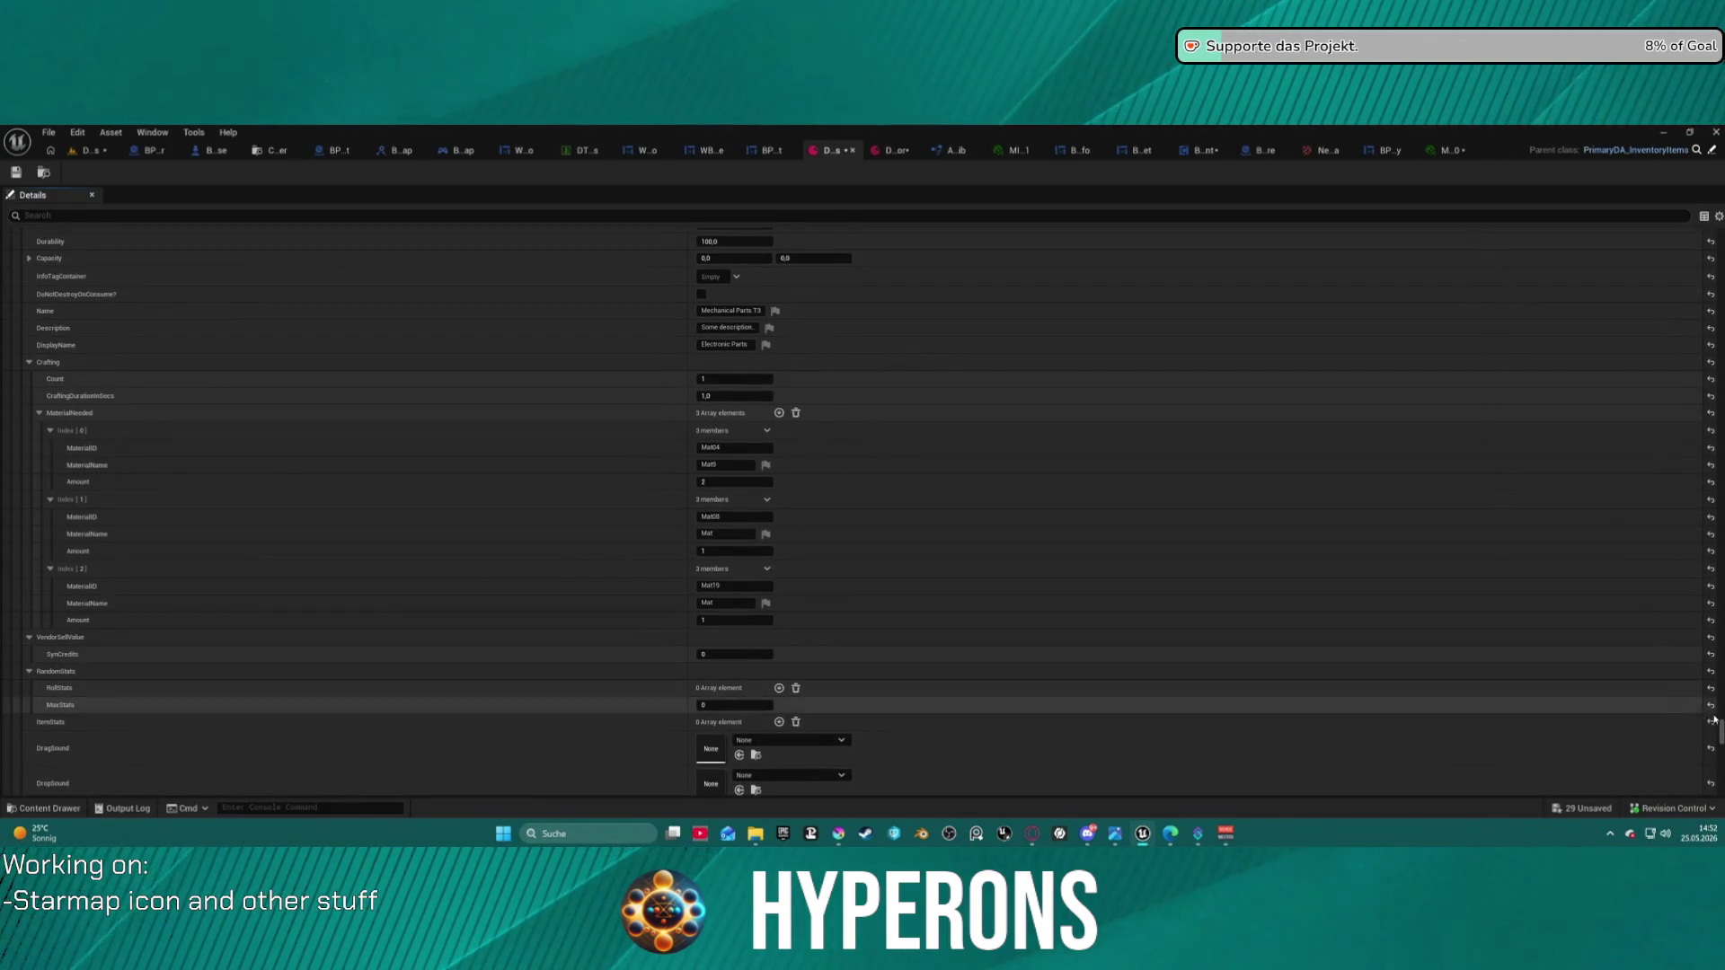
{"action": "left_click_drag", "start_coordinate": [1720, 732], "coordinate": [1714, 215]}
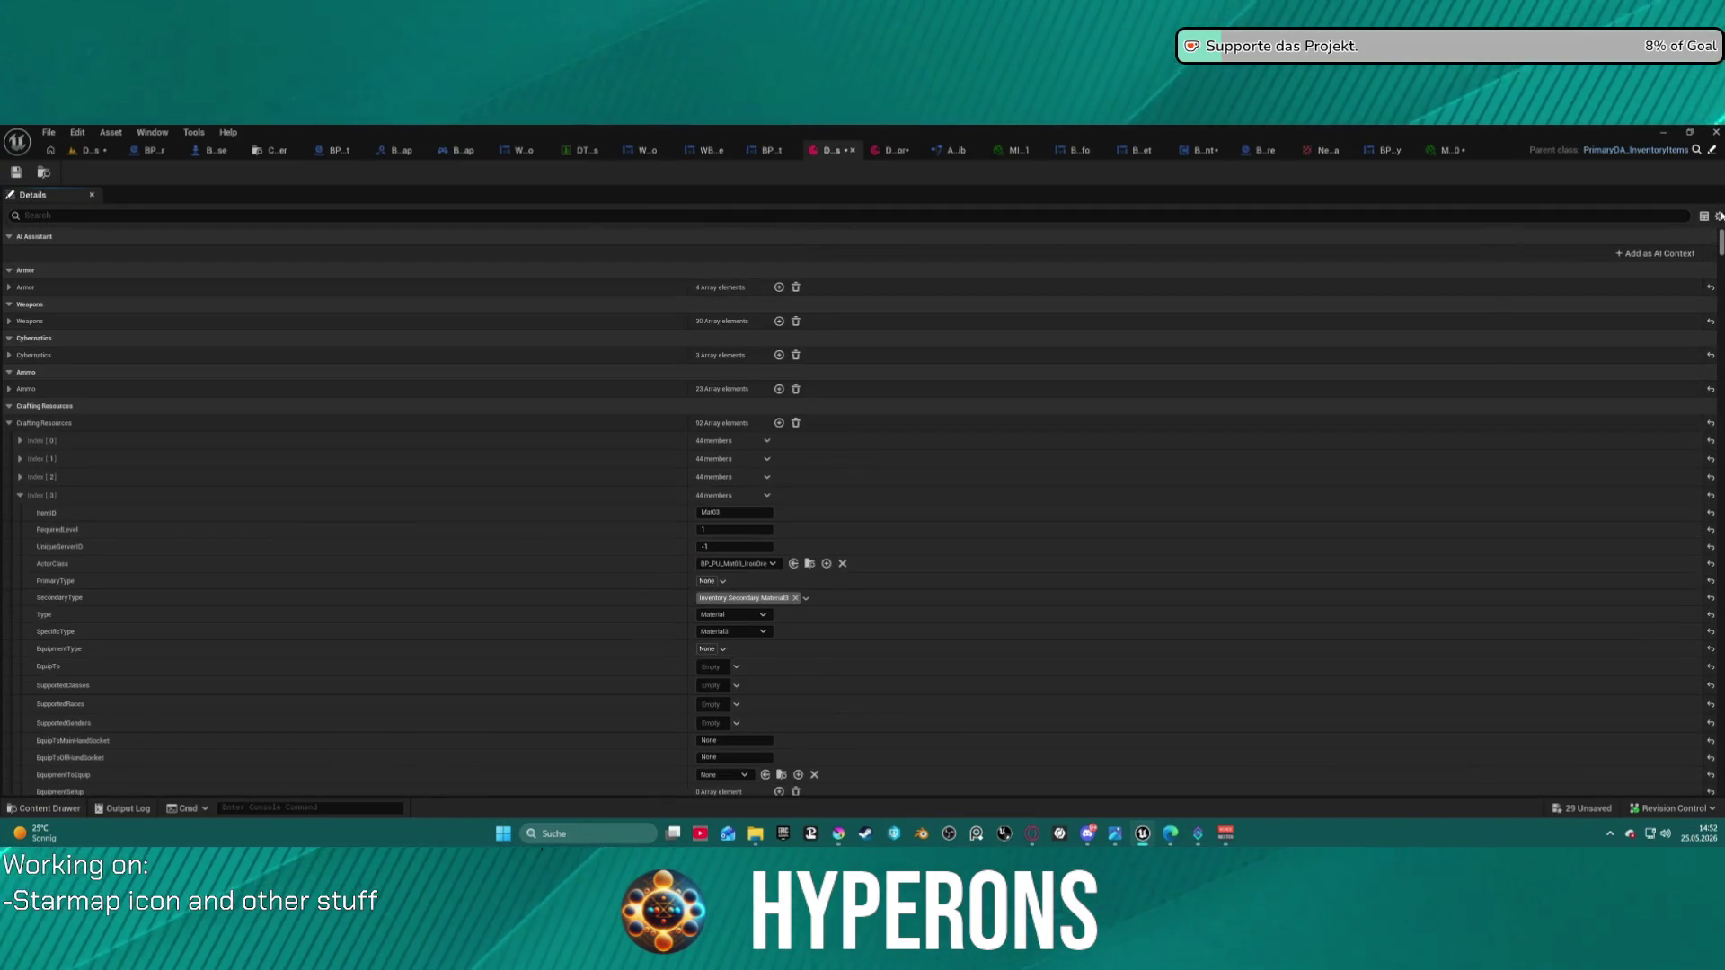
- Set the Iron Ore item's Image to T_Resource_Ore_Iron
{"action": "scroll", "coordinate": [270, 436], "scroll_direction": "down", "scroll_amount": 2}
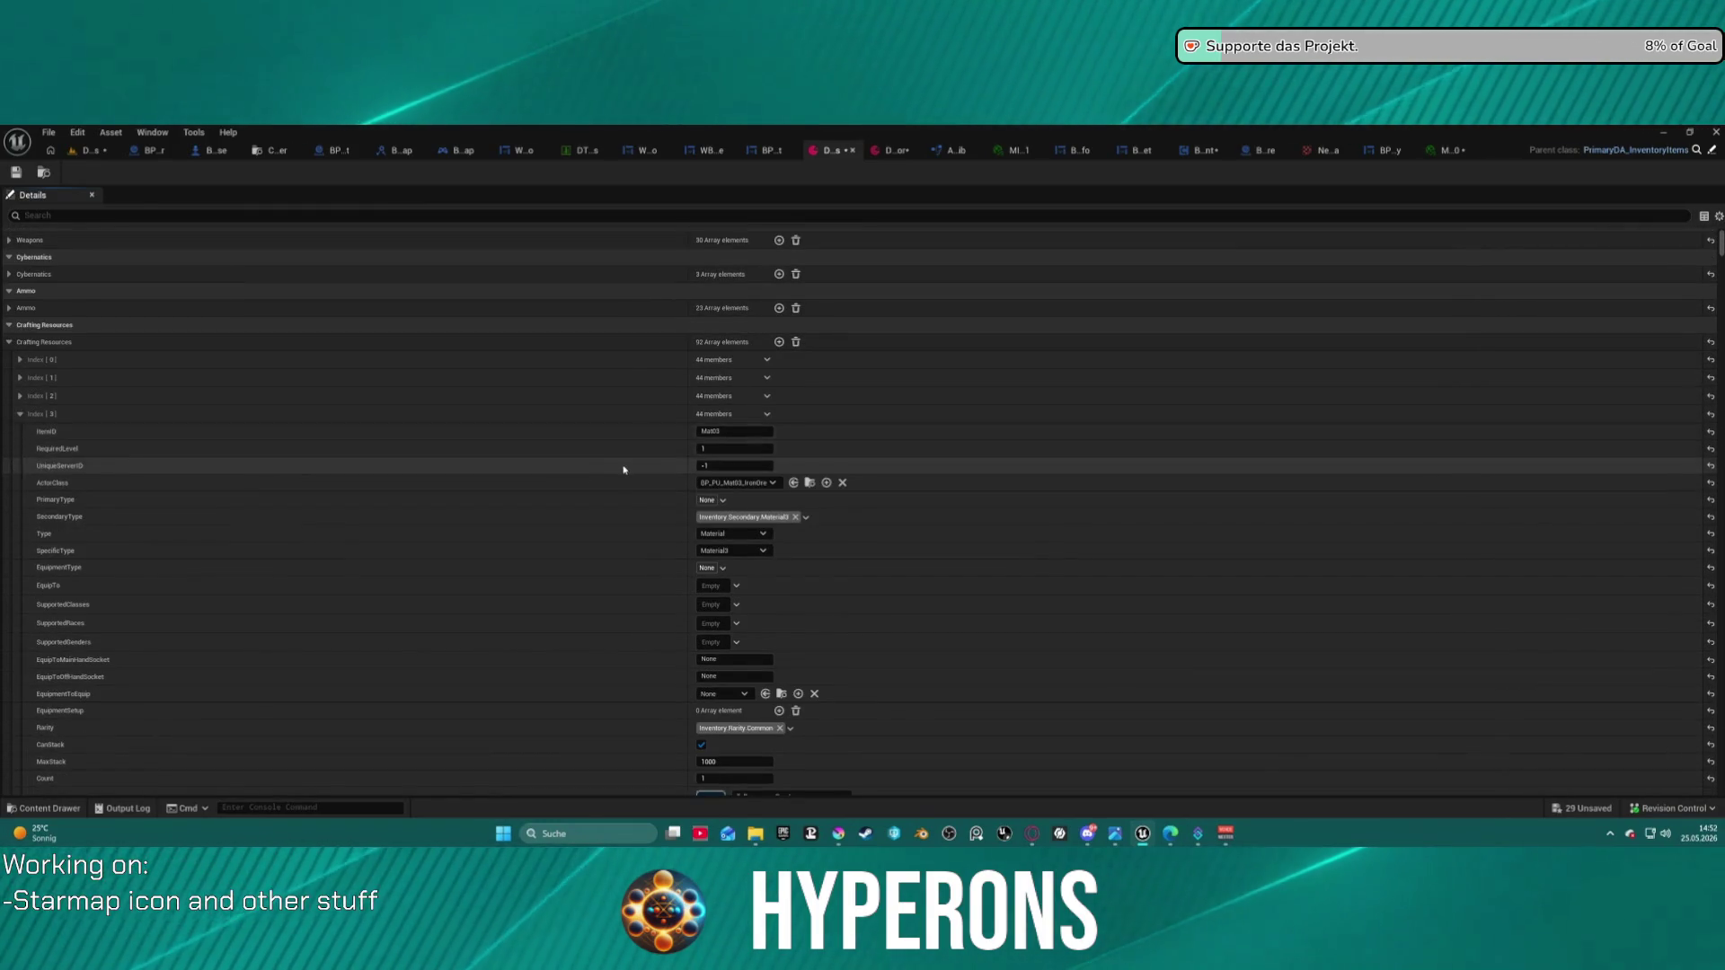
{"action": "scroll", "coordinate": [635, 476], "scroll_direction": "down", "scroll_amount": 6}
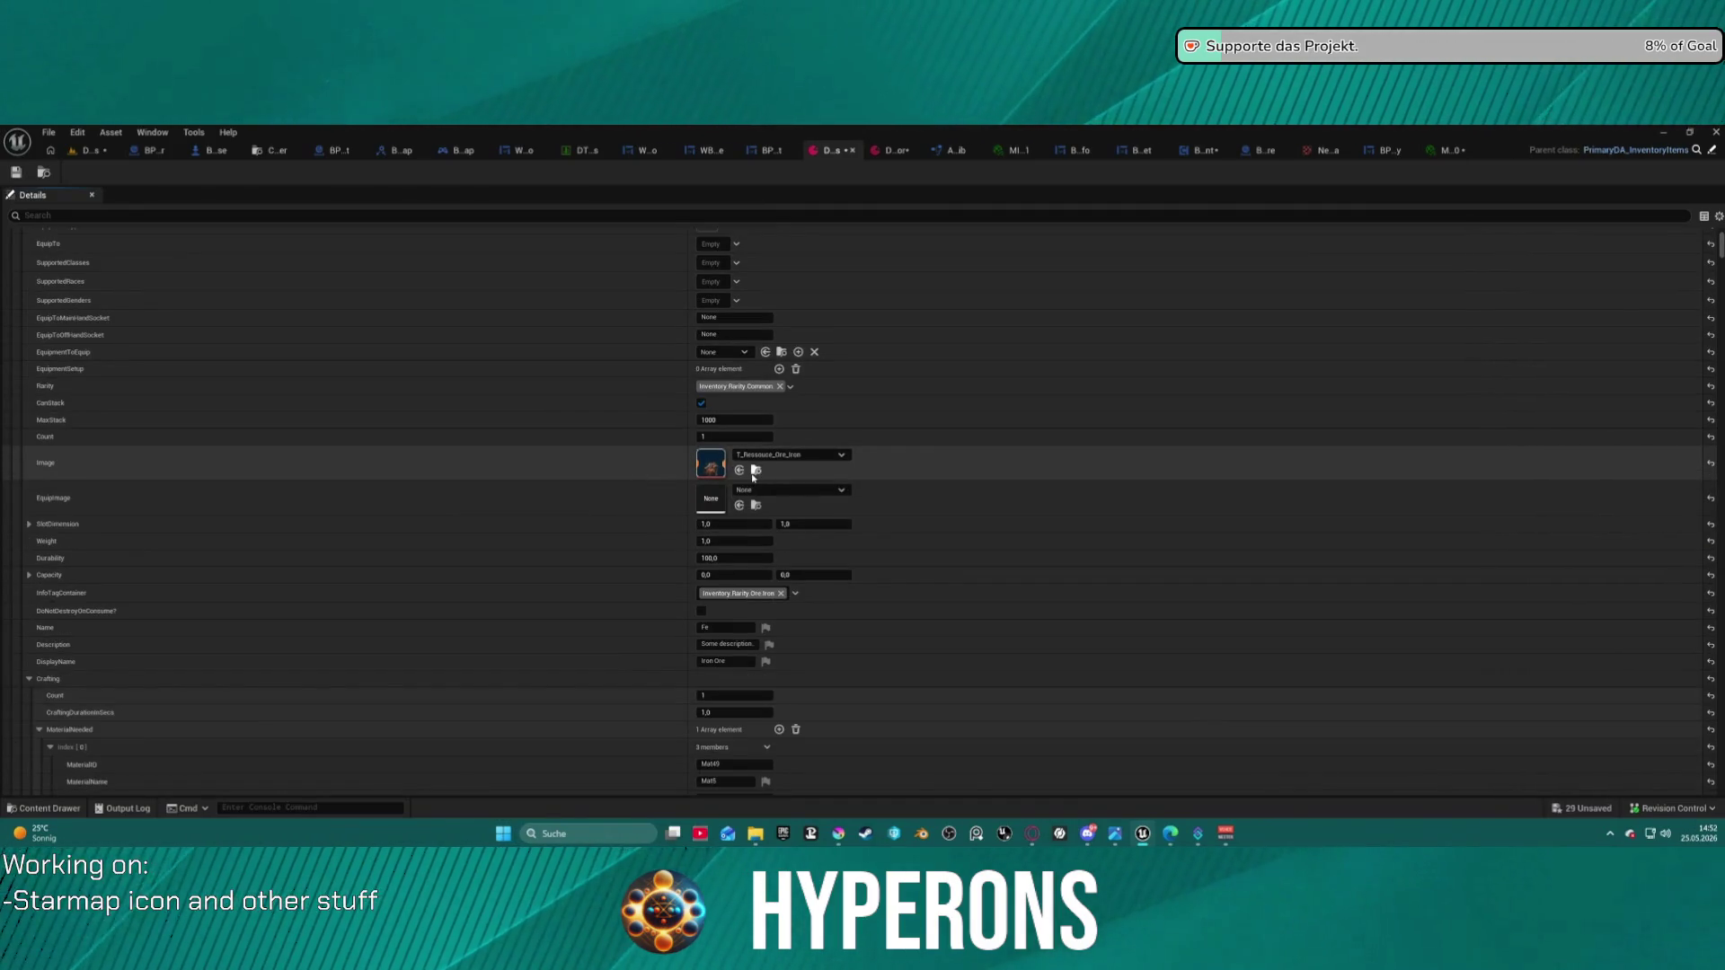
{"action": "left_click", "coordinate": [755, 472]}
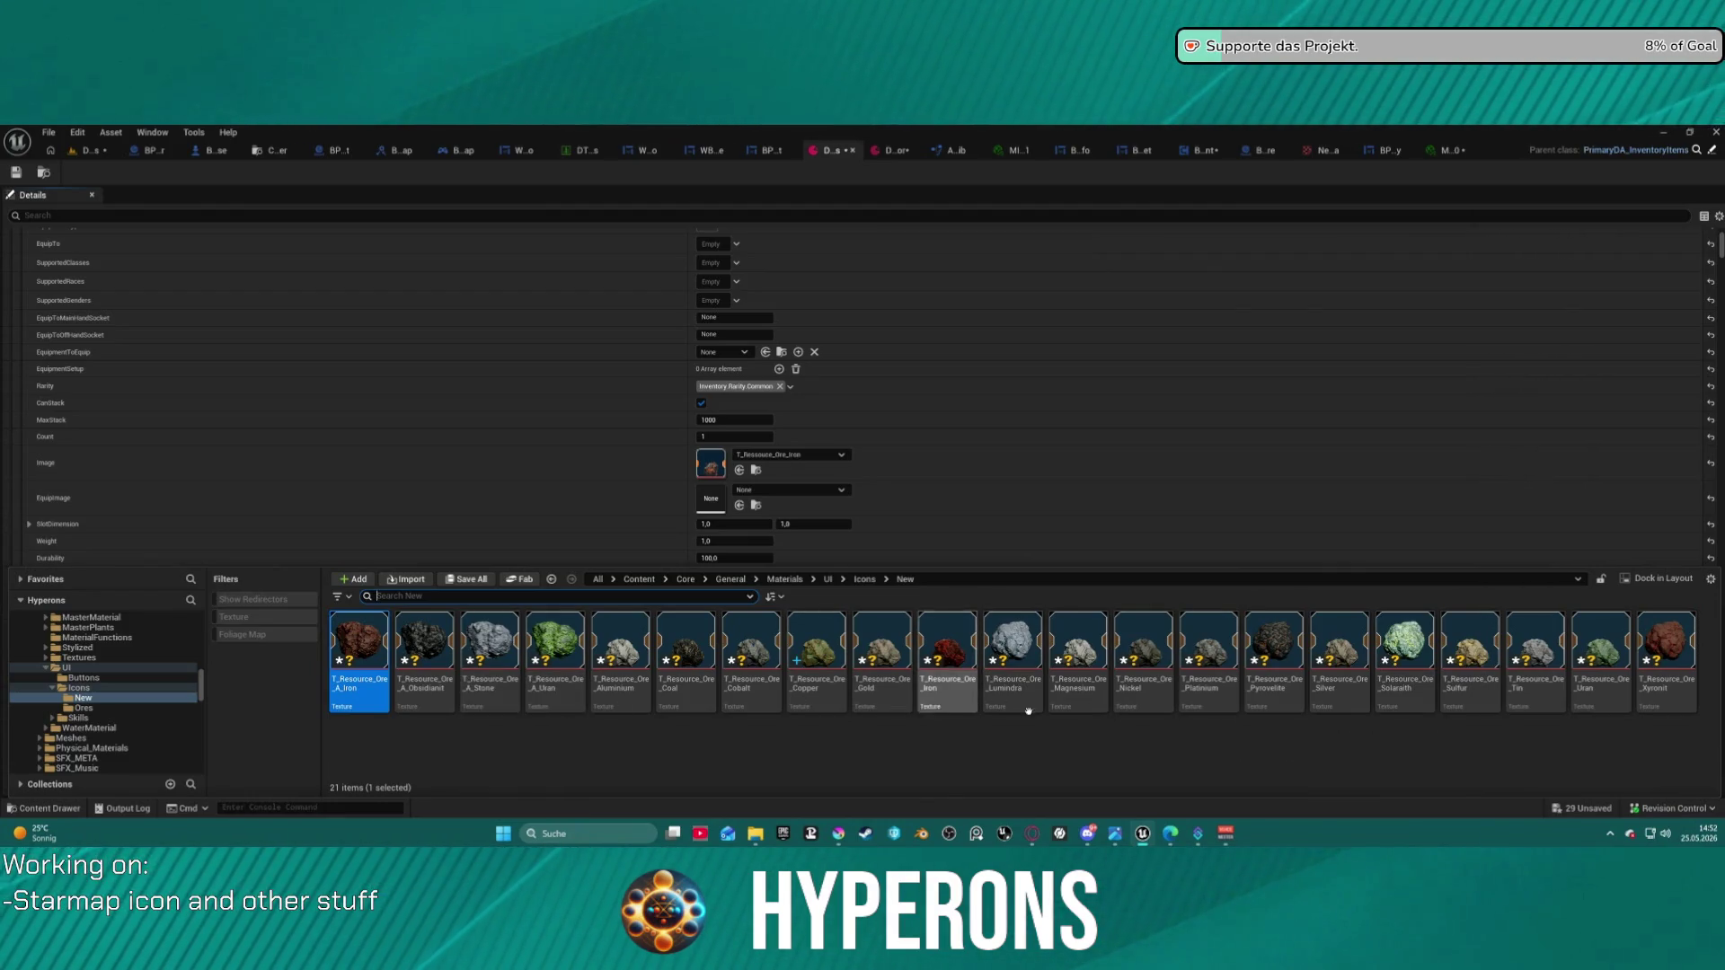
{"action": "left_click", "coordinate": [947, 643]}
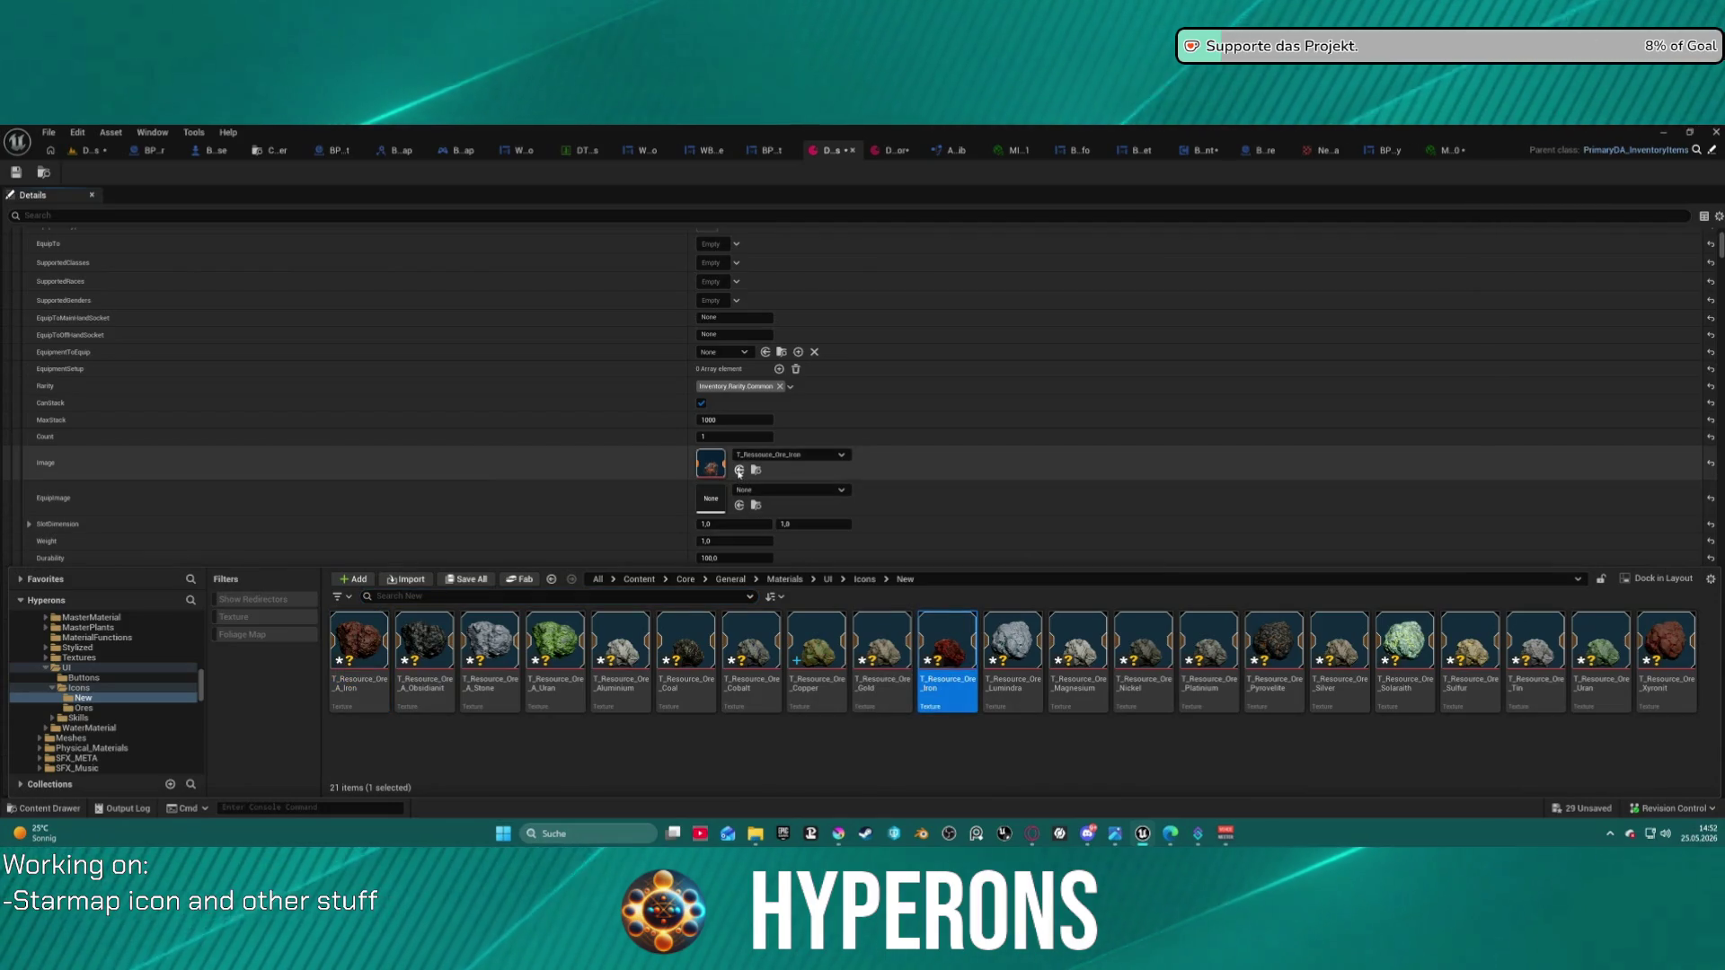
{"action": "left_click", "coordinate": [738, 471]}
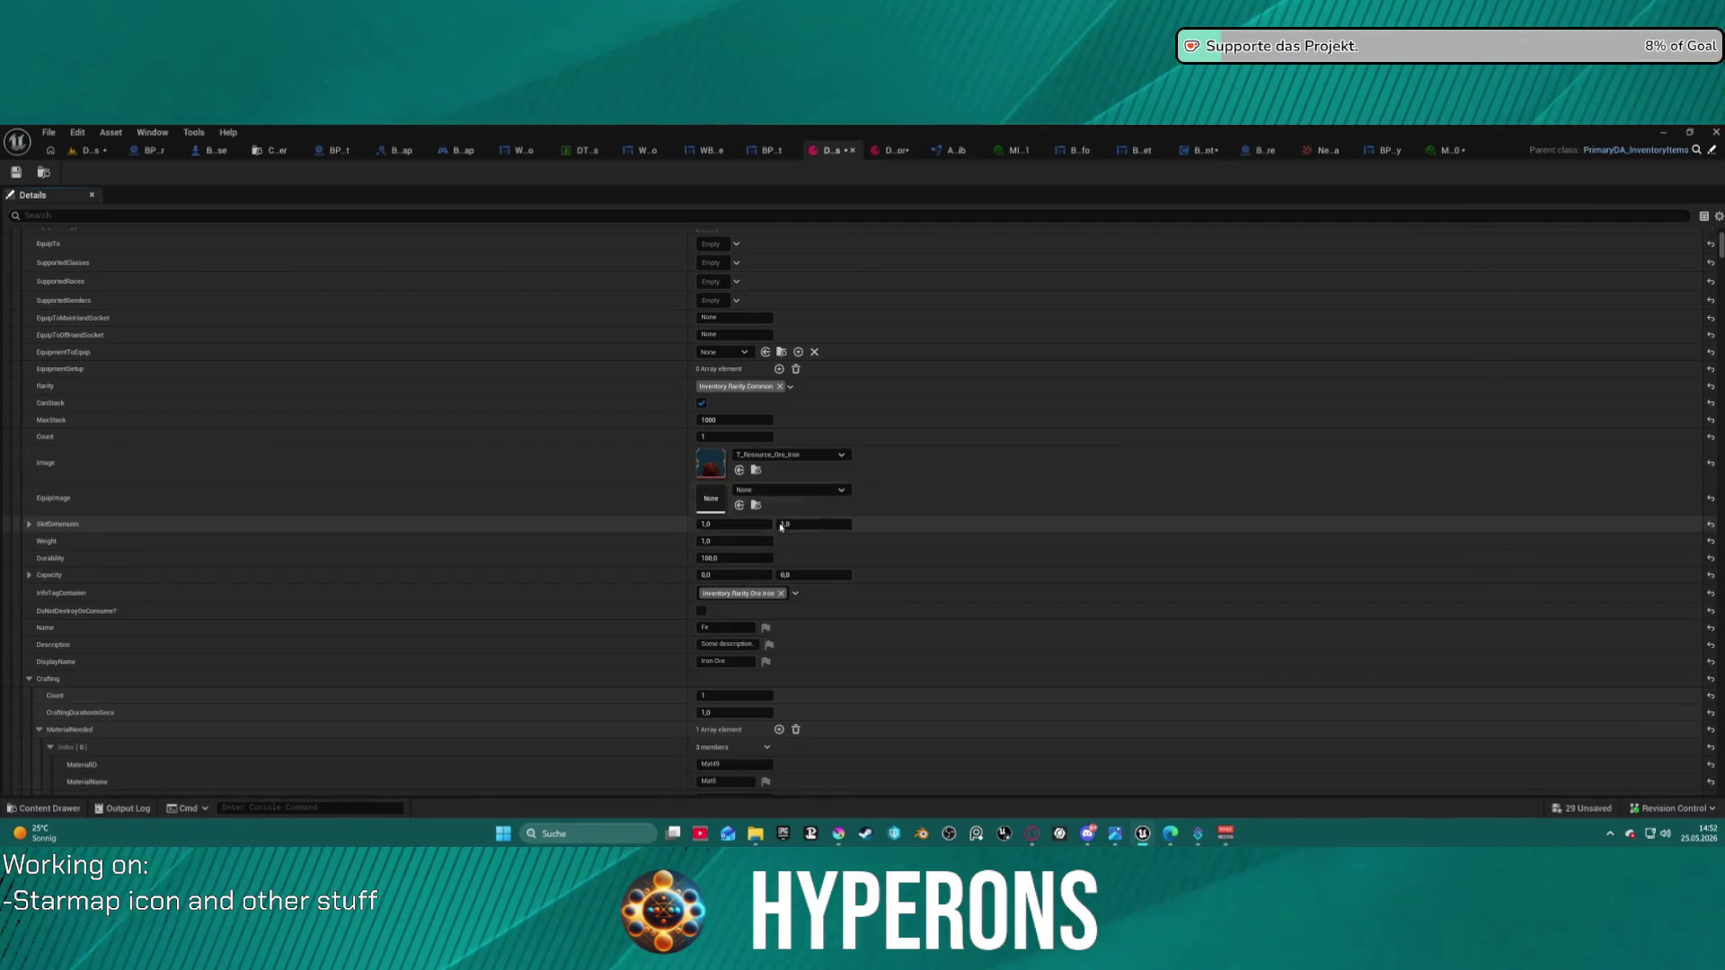
- Set the Gold Ore item's Image to T_Resource_Ore_Gold
{"action": "key", "text": "ctrl+space"}
{"action": "scroll", "coordinate": [803, 553], "scroll_direction": "down", "scroll_amount": 3}
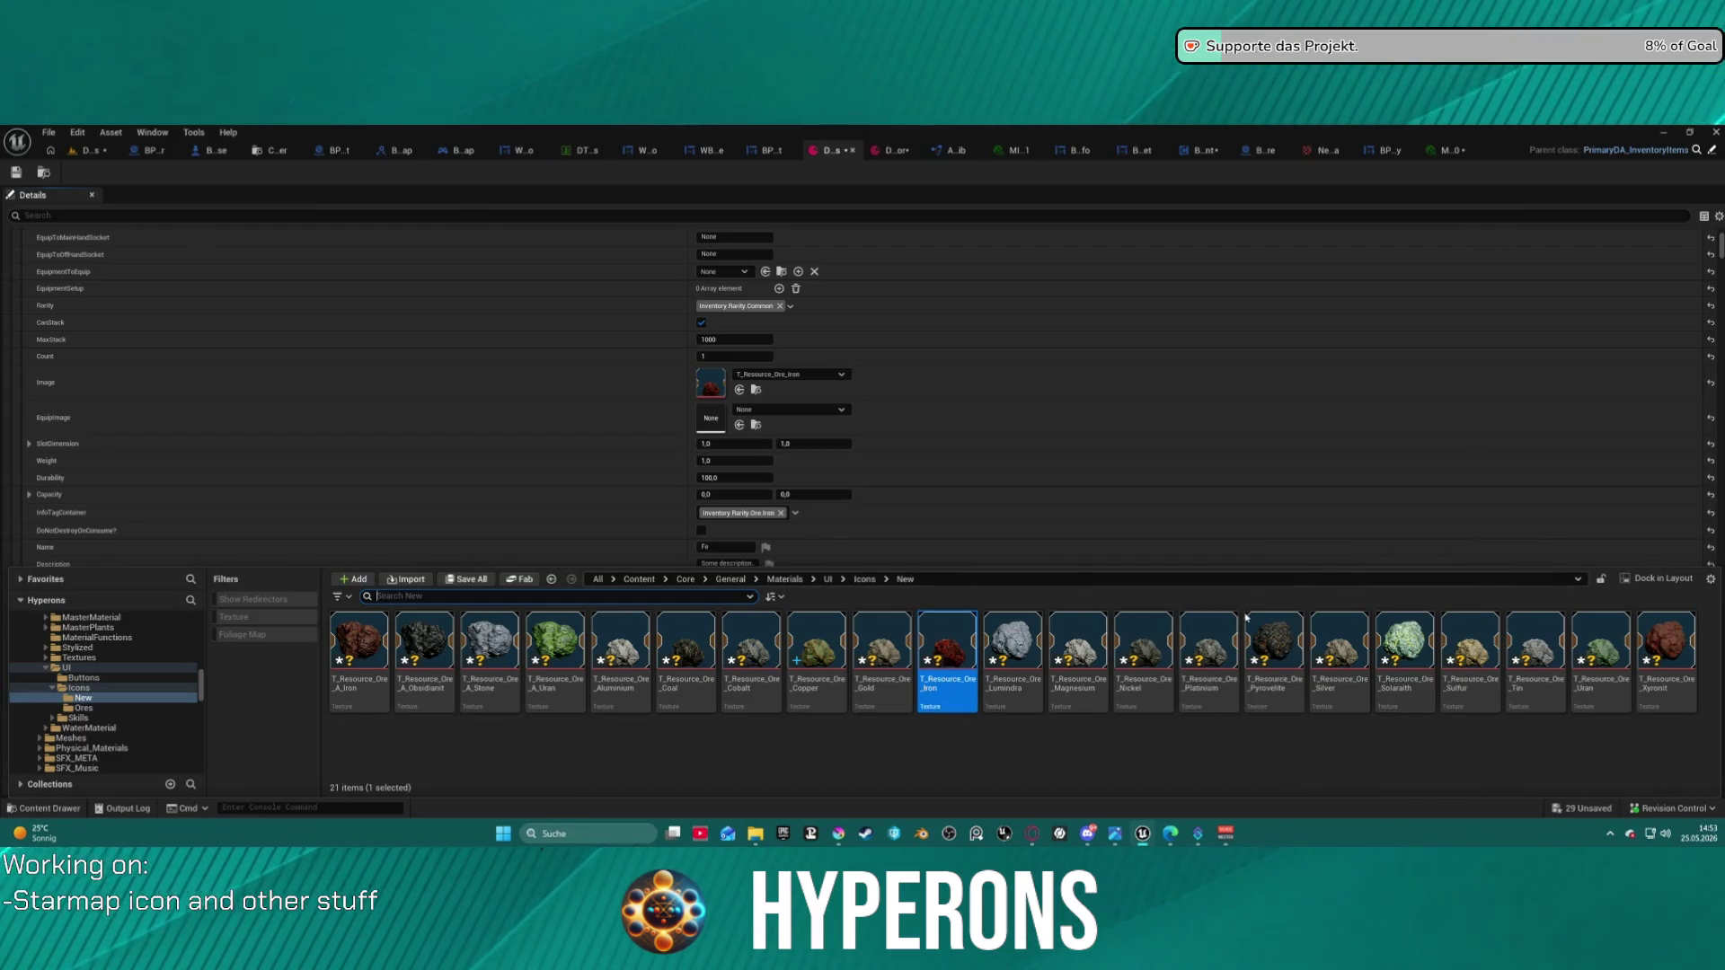
{"action": "scroll", "coordinate": [795, 437], "scroll_direction": "up", "scroll_amount": 6}
{"action": "scroll", "coordinate": [795, 438], "scroll_direction": "down", "scroll_amount": 6}
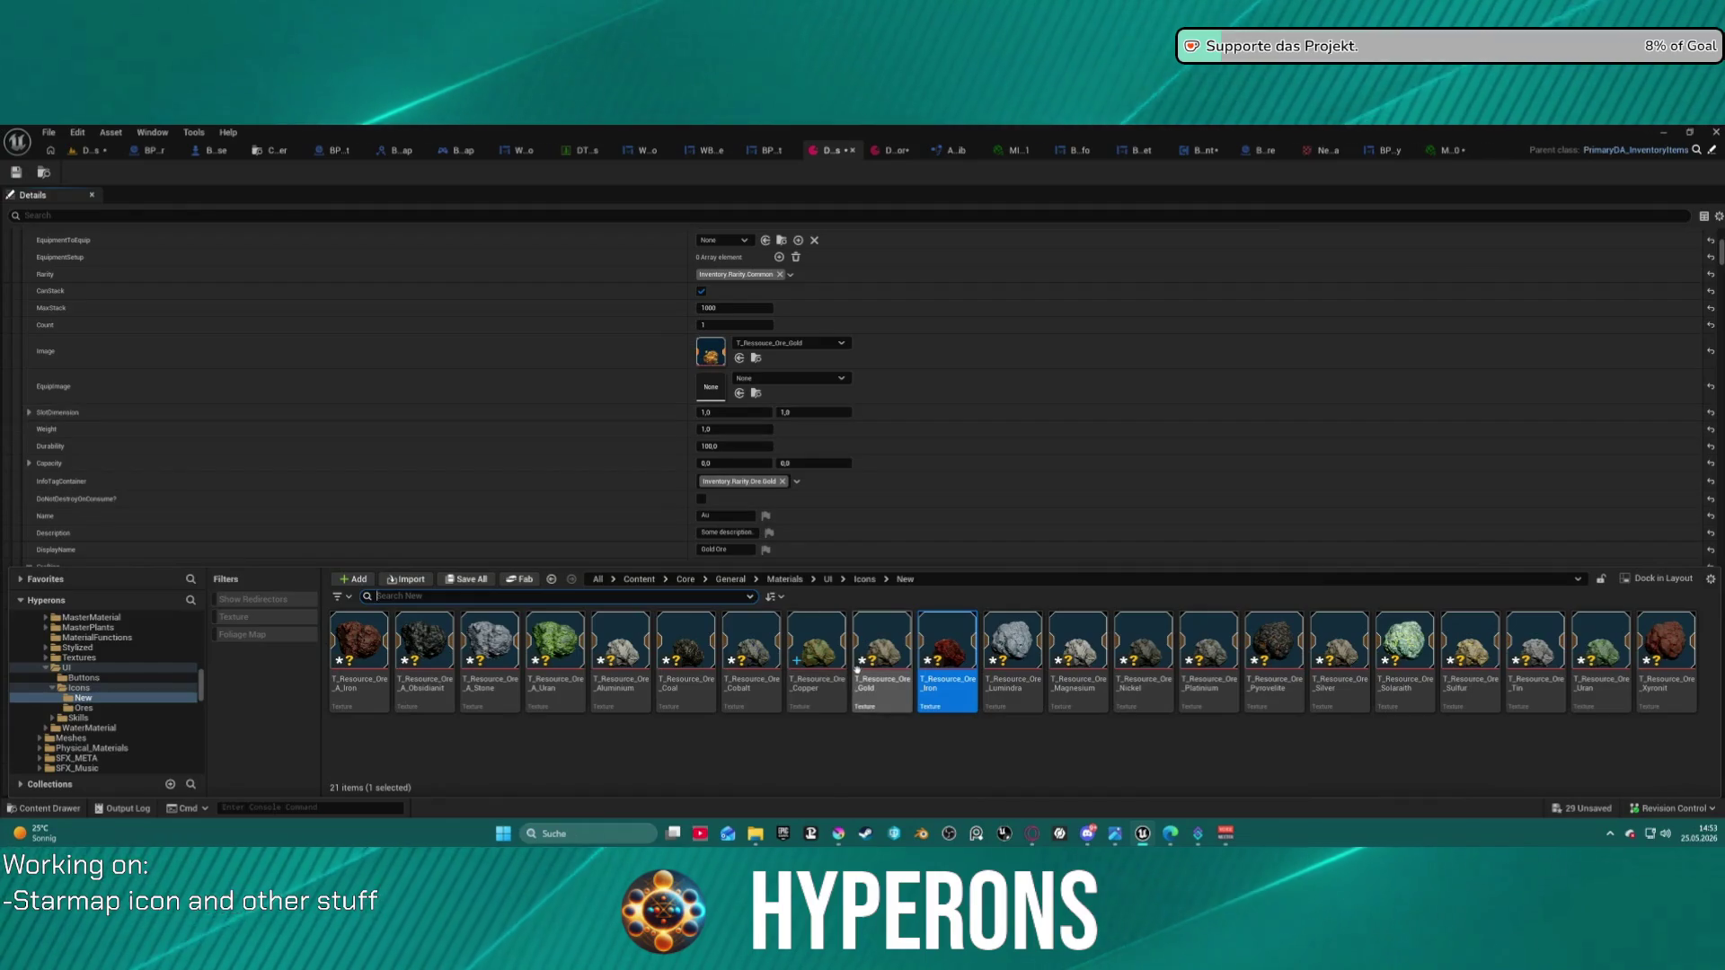
{"action": "left_click", "coordinate": [882, 652]}
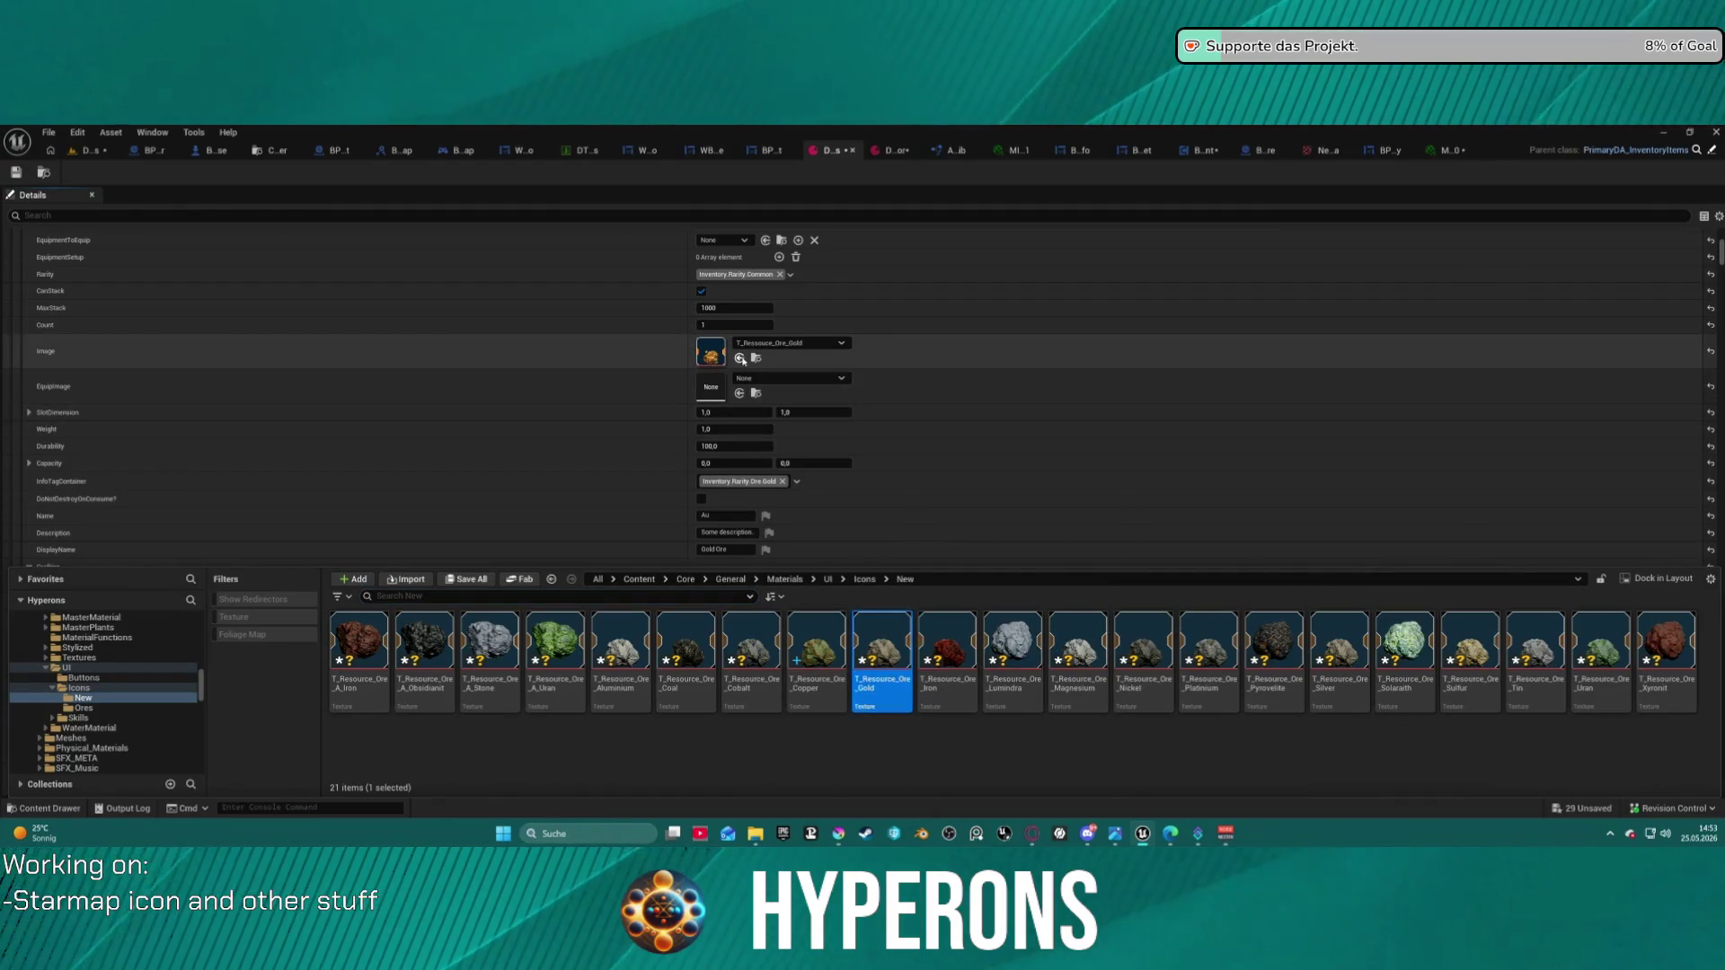
{"action": "left_click", "coordinate": [740, 358]}
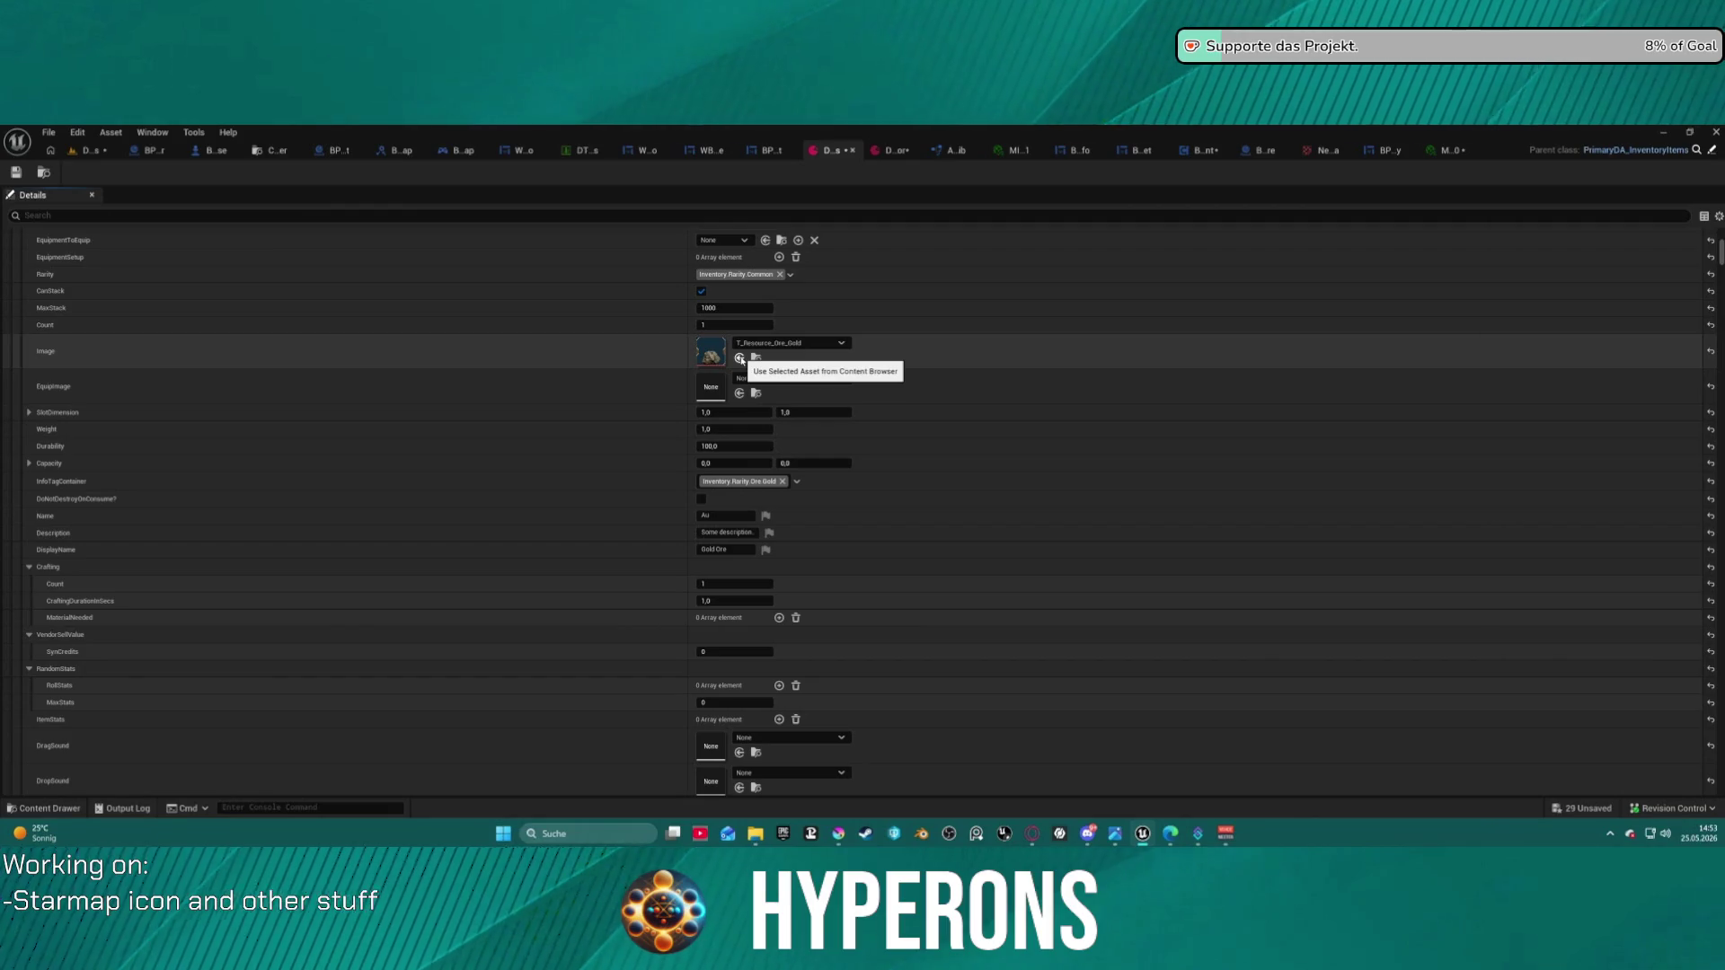
{"action": "key", "text": "ctrl+space"}
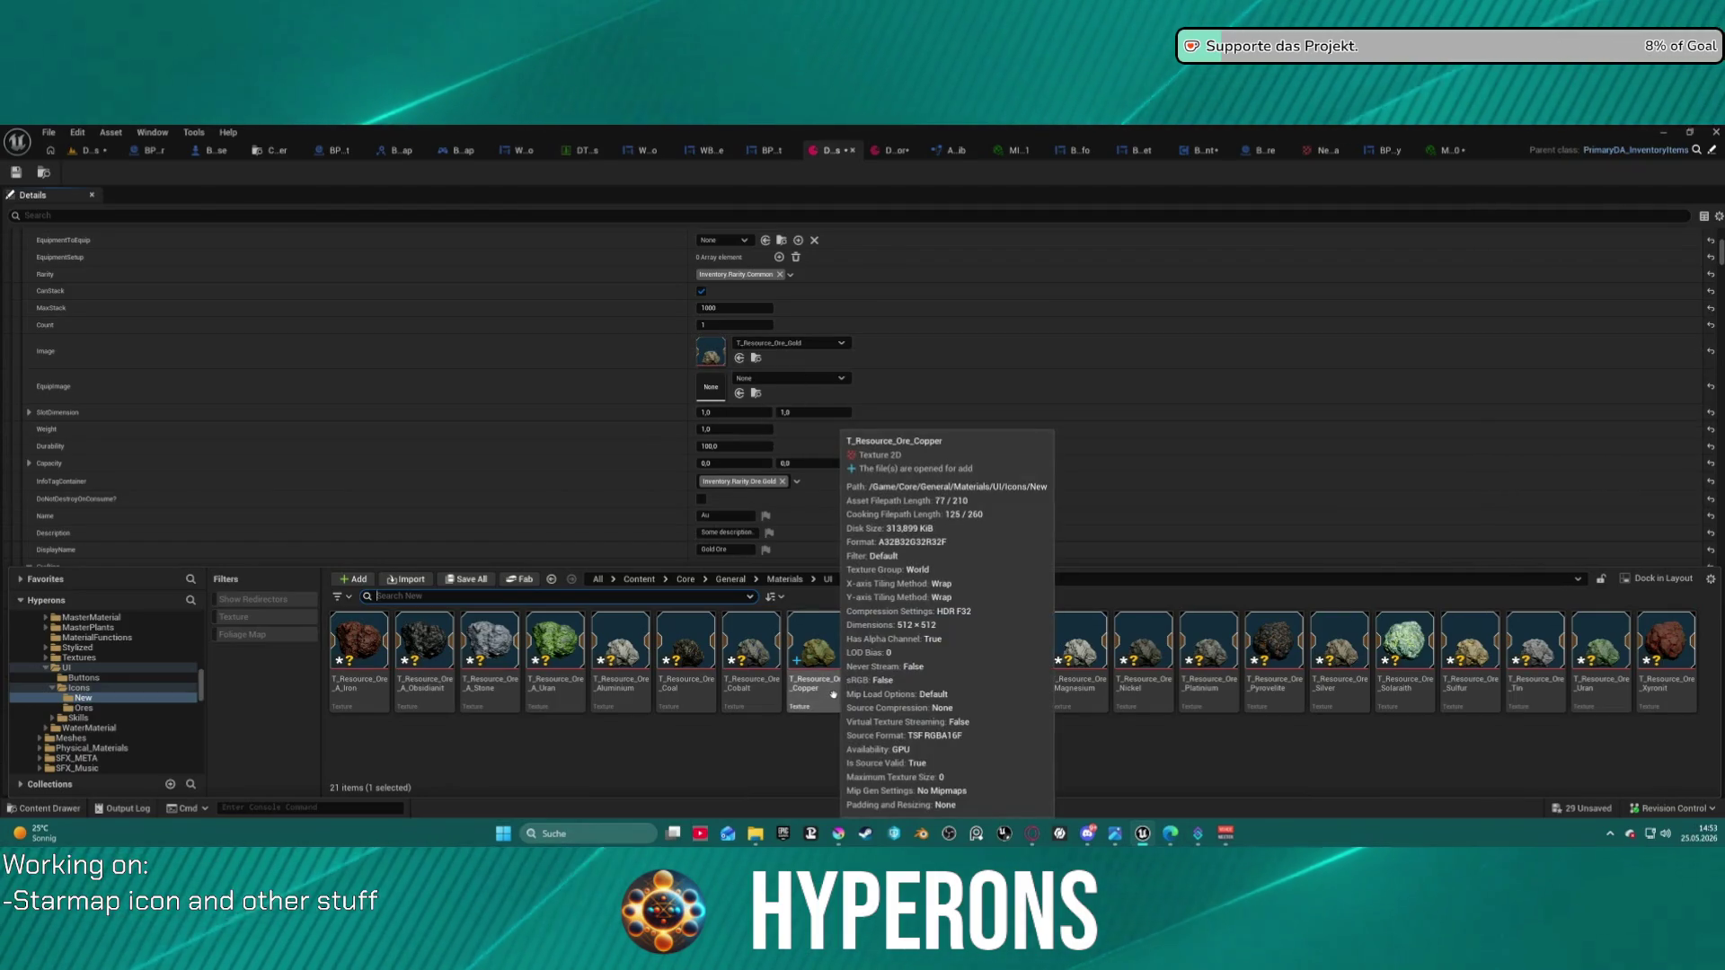
- Assign the Copper and Aluminium ore icons to the Copper Ore and Aluminium items' Images
{"action": "left_click", "coordinate": [880, 656]}
{"action": "scroll", "coordinate": [840, 373], "scroll_direction": "down", "scroll_amount": 10}
{"action": "scroll", "coordinate": [840, 376], "scroll_direction": "down", "scroll_amount": 10}
{"action": "scroll", "coordinate": [840, 382], "scroll_direction": "down", "scroll_amount": 6}
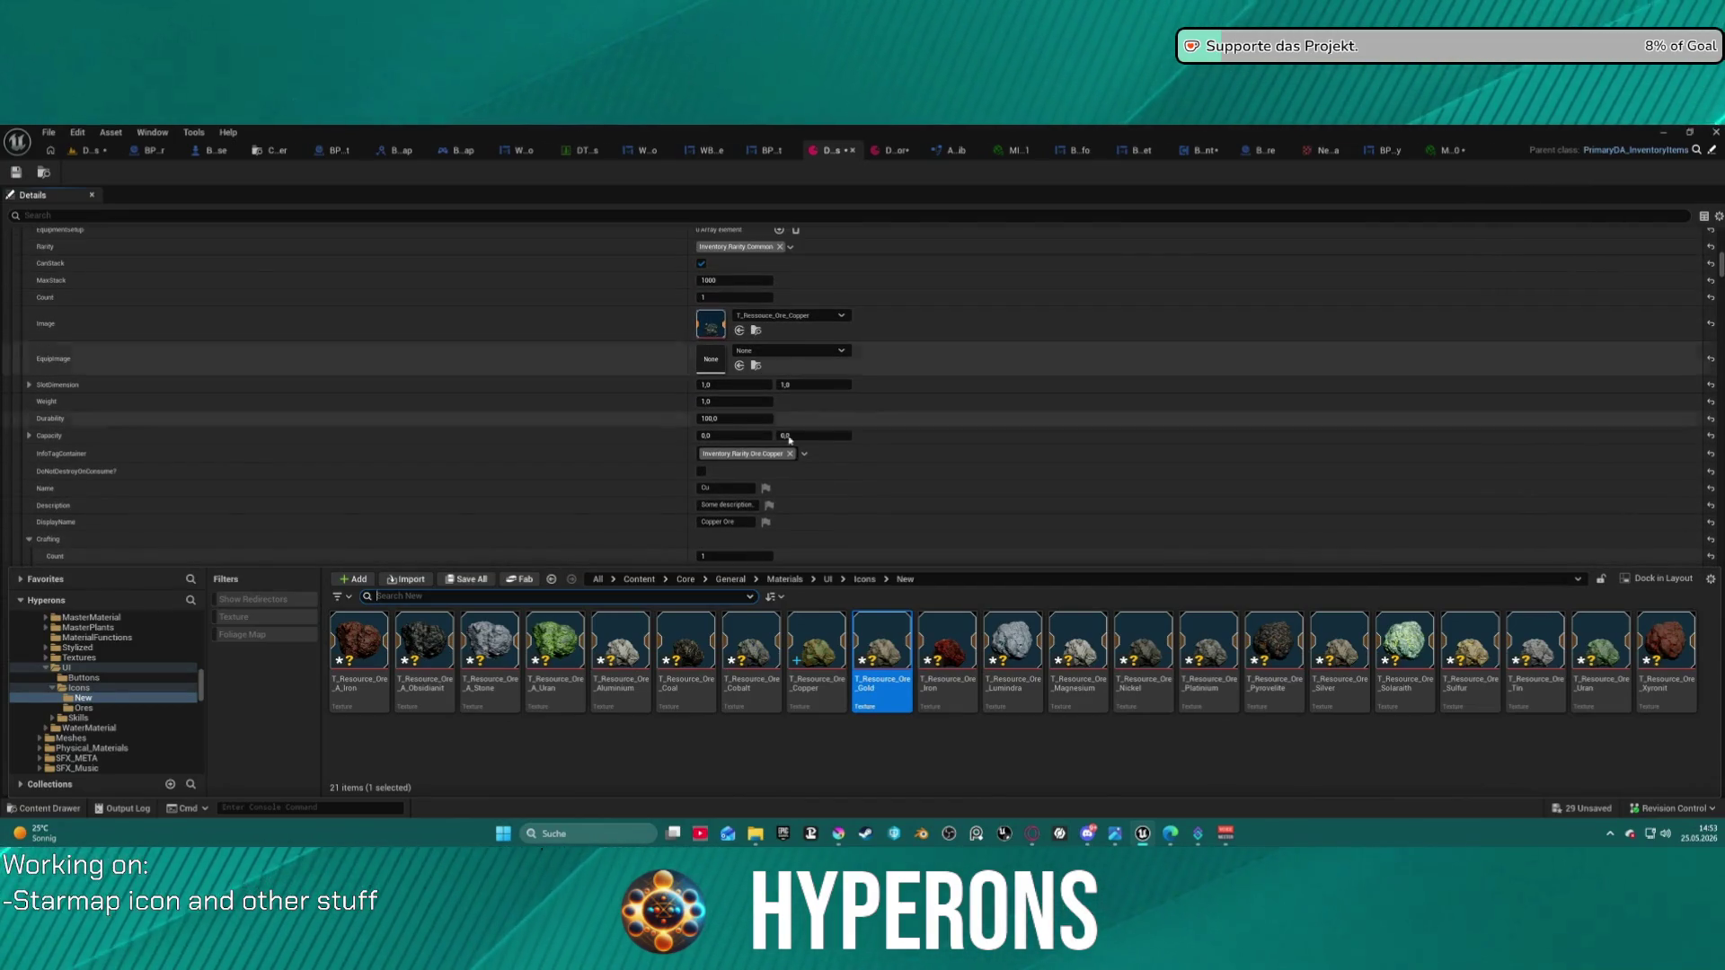
{"action": "key", "text": "Left"}
{"action": "left_click", "coordinate": [740, 331]}
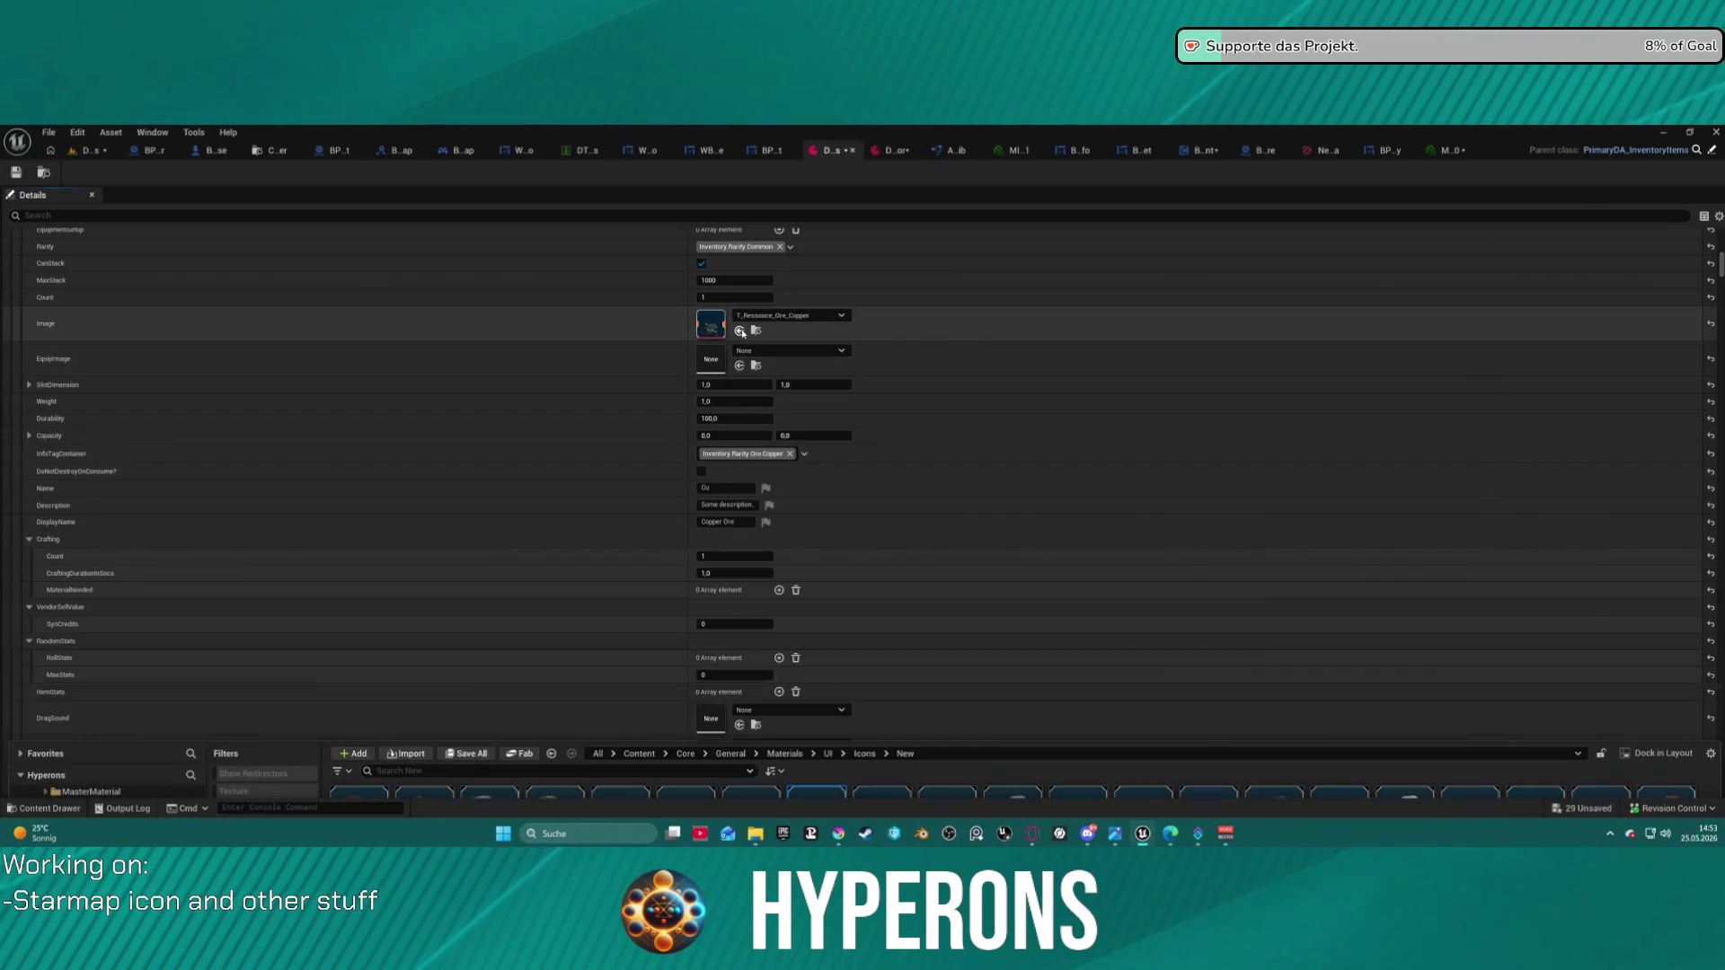
{"action": "scroll", "coordinate": [864, 564], "scroll_direction": "down", "scroll_amount": 5}
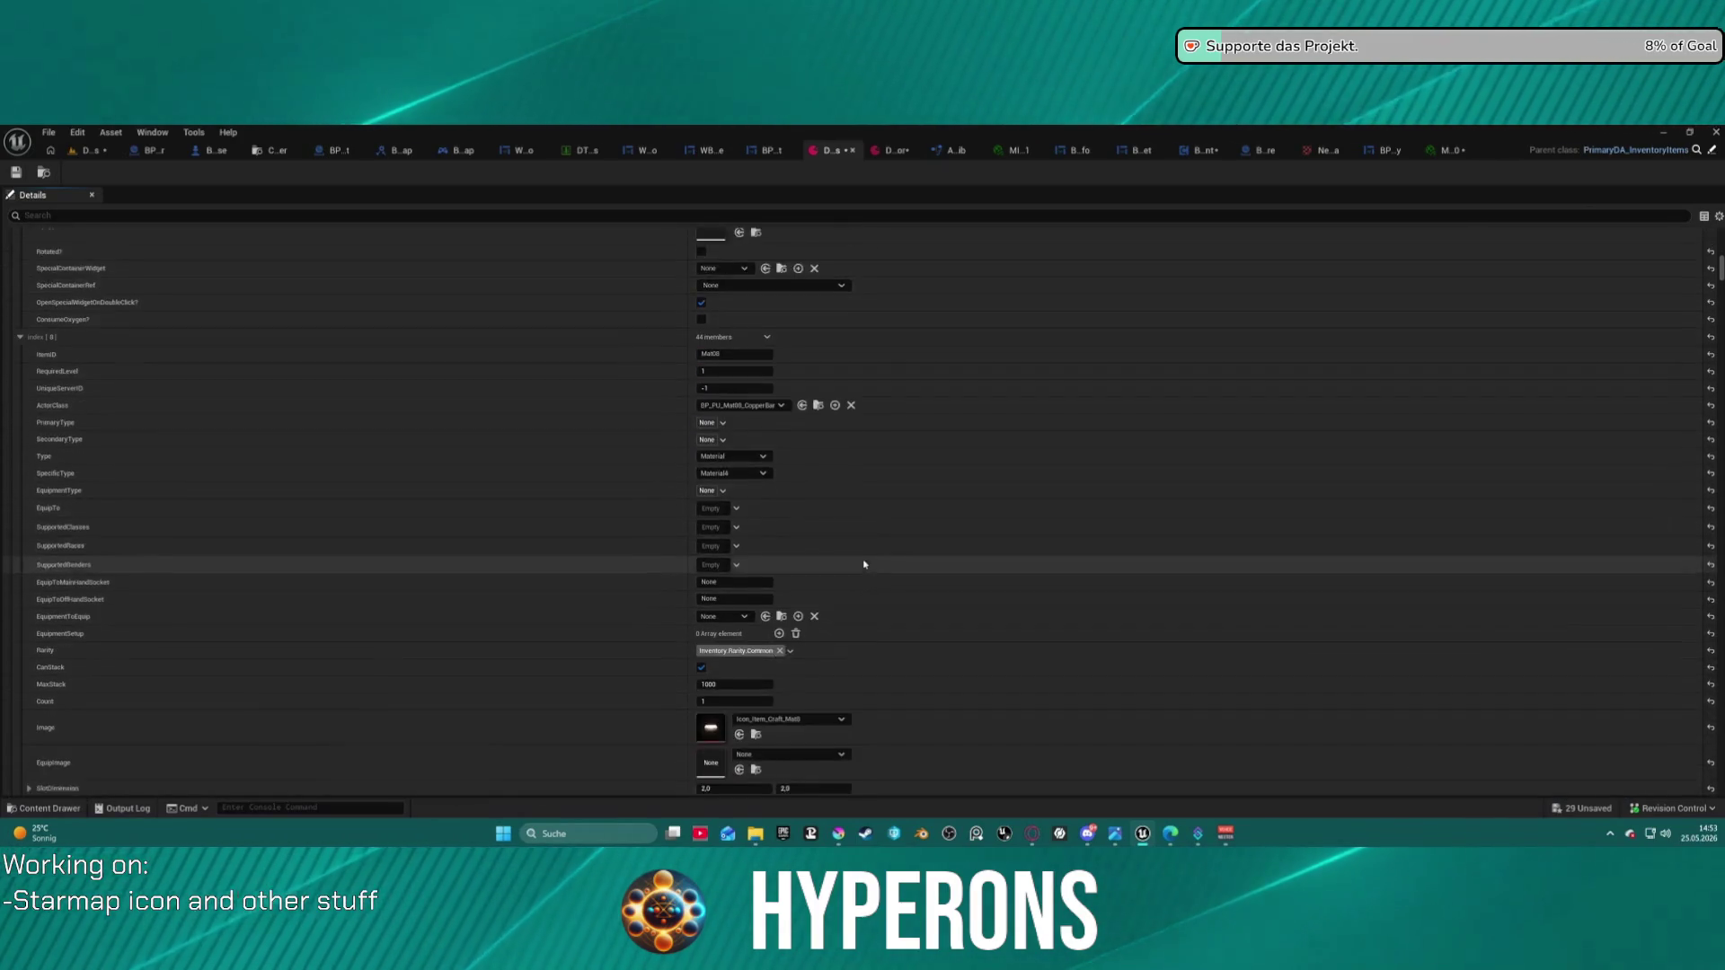
{"action": "scroll", "coordinate": [865, 564], "scroll_direction": "down", "scroll_amount": 5}
{"action": "scroll", "coordinate": [860, 552], "scroll_direction": "down", "scroll_amount": 10}
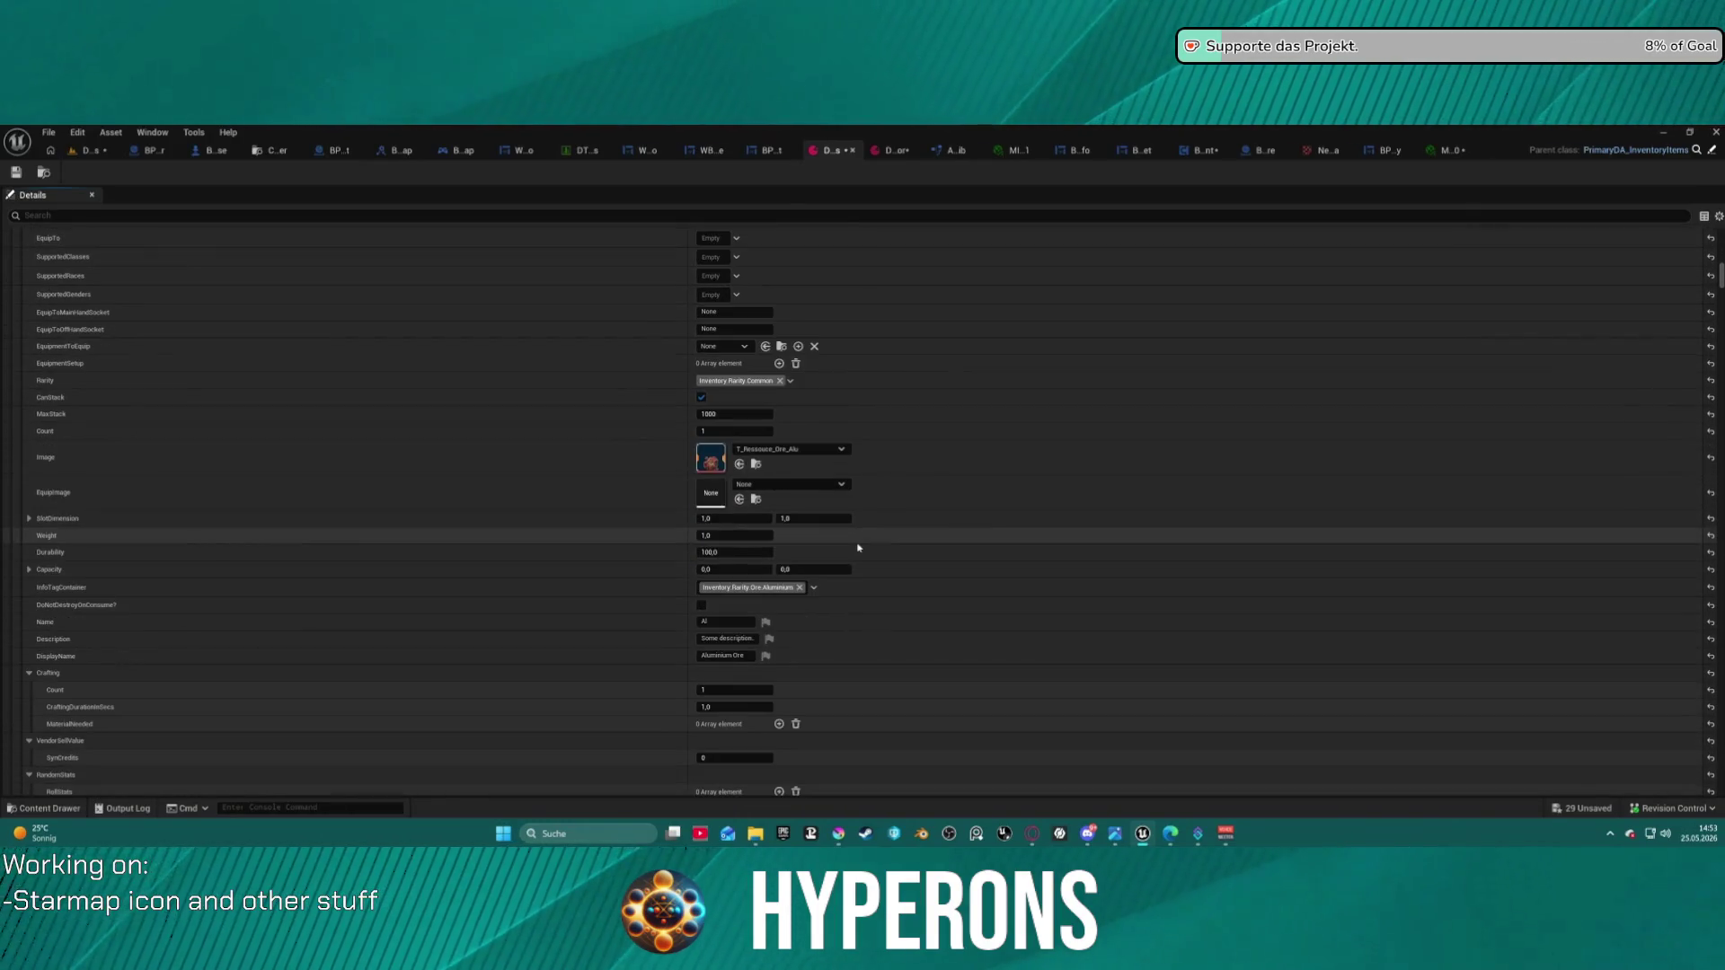
{"action": "key", "text": "ctrl+space"}
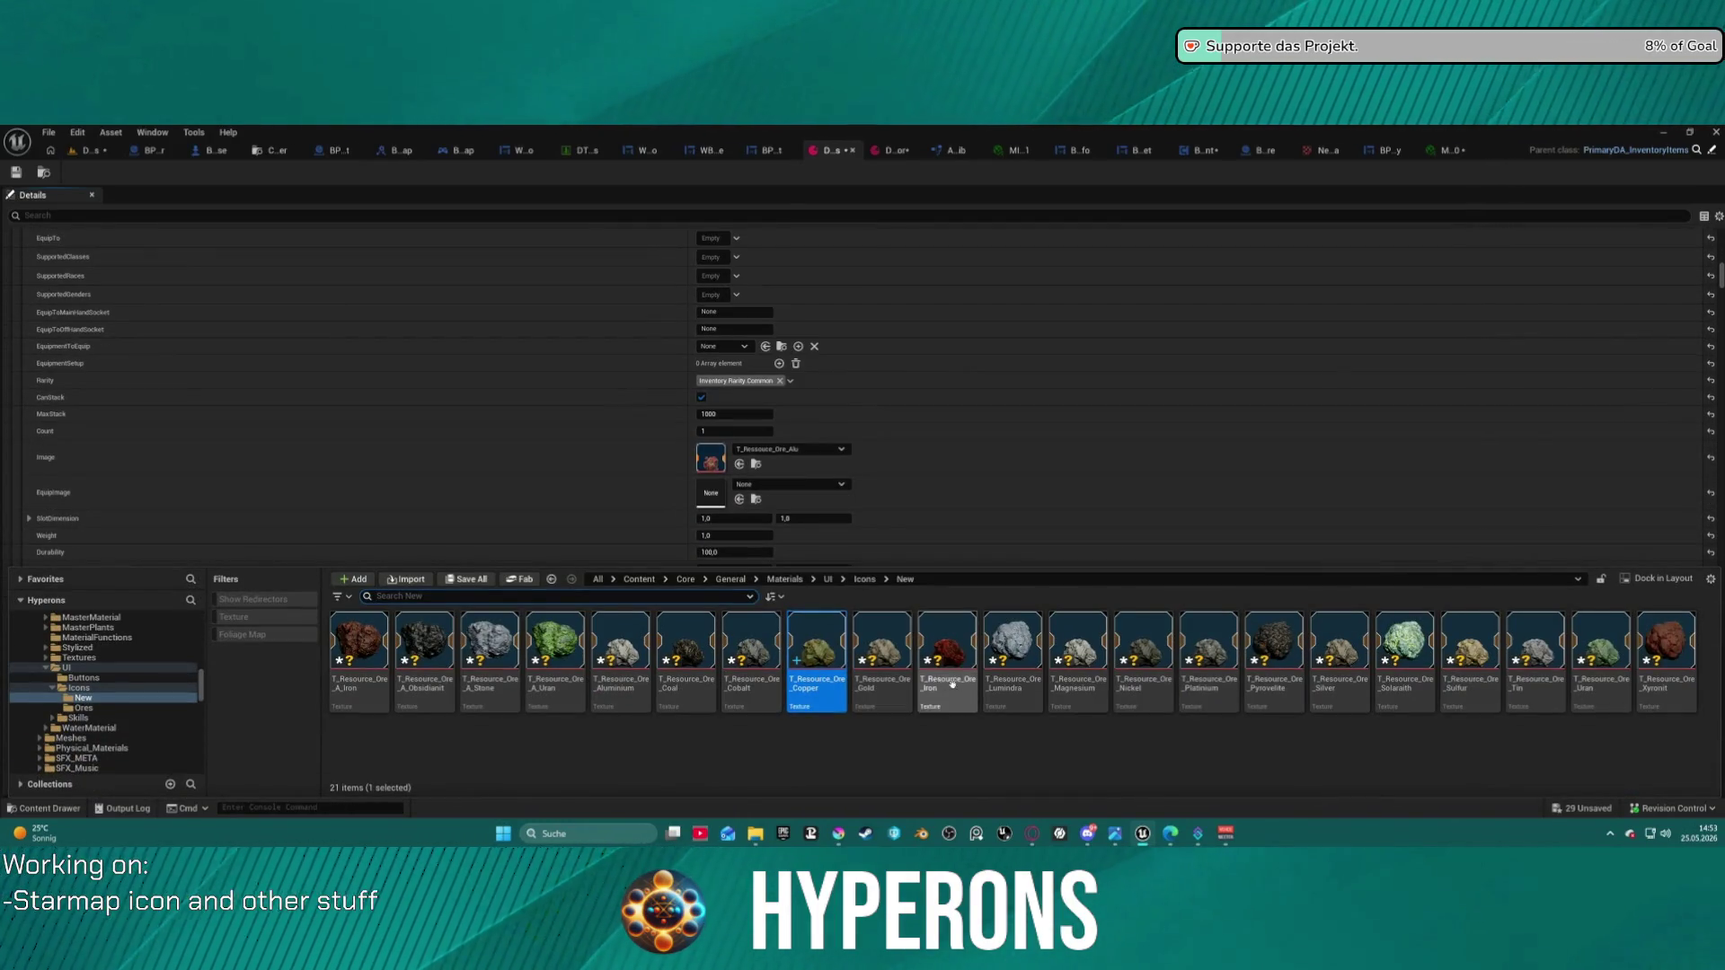
{"action": "left_click_drag", "start_coordinate": [611, 699], "coordinate": [781, 458]}
- Assign the Coal and Cobalt ore icons to the Coal and Cobalt Ore Images
{"action": "scroll", "coordinate": [783, 486], "scroll_direction": "down", "scroll_amount": 10}
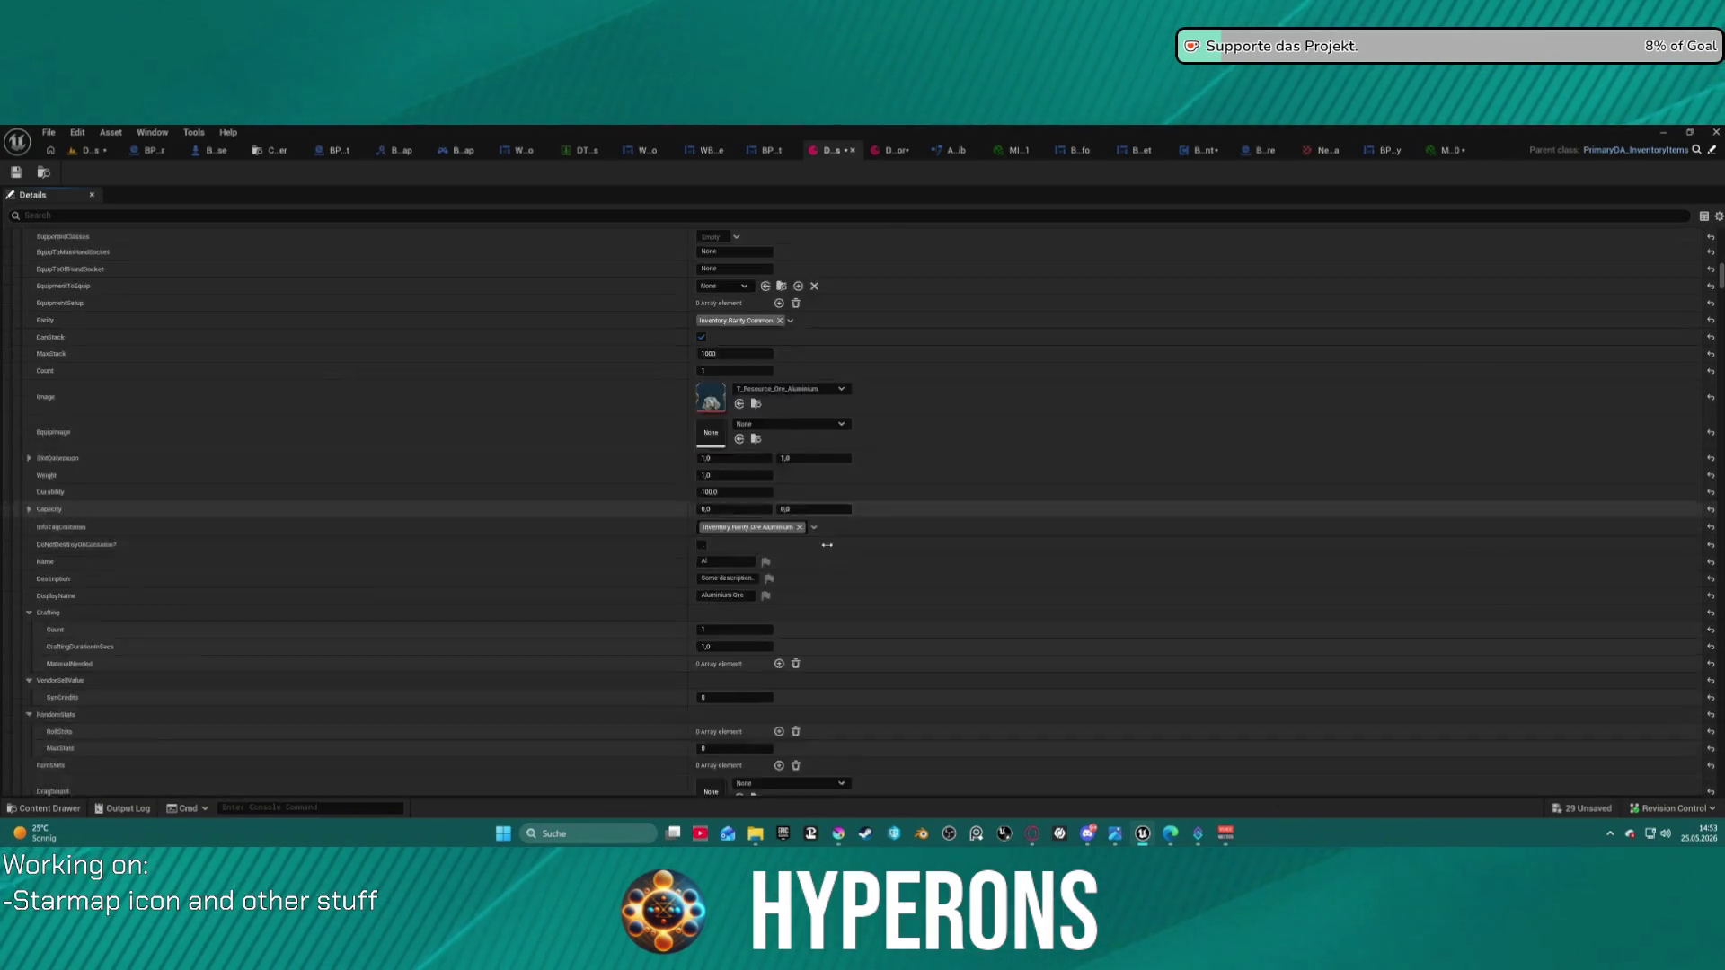
{"action": "scroll", "coordinate": [813, 566], "scroll_direction": "down", "scroll_amount": 10}
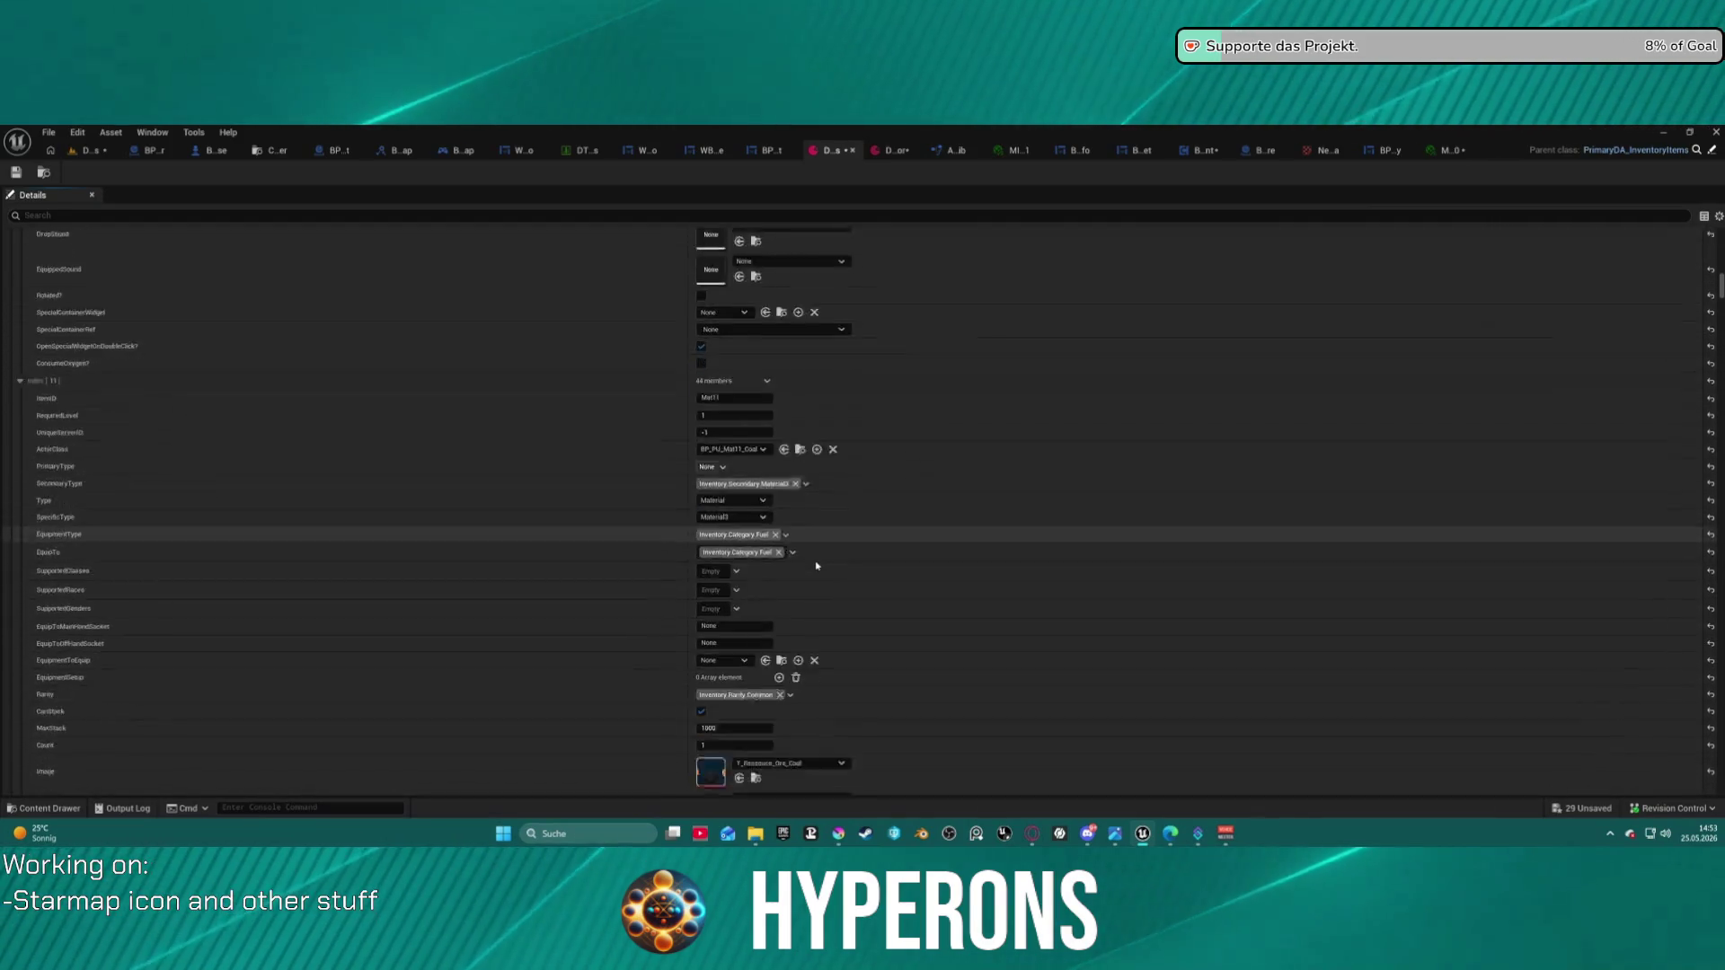
{"action": "key", "text": "ctrl+space"}
{"action": "mouse_move", "coordinate": [691, 648]}
{"action": "left_mouse_down"}
{"action": "mouse_move", "coordinate": [710, 530]}
{"action": "mouse_move", "coordinate": [721, 606]}
{"action": "left_mouse_up"}
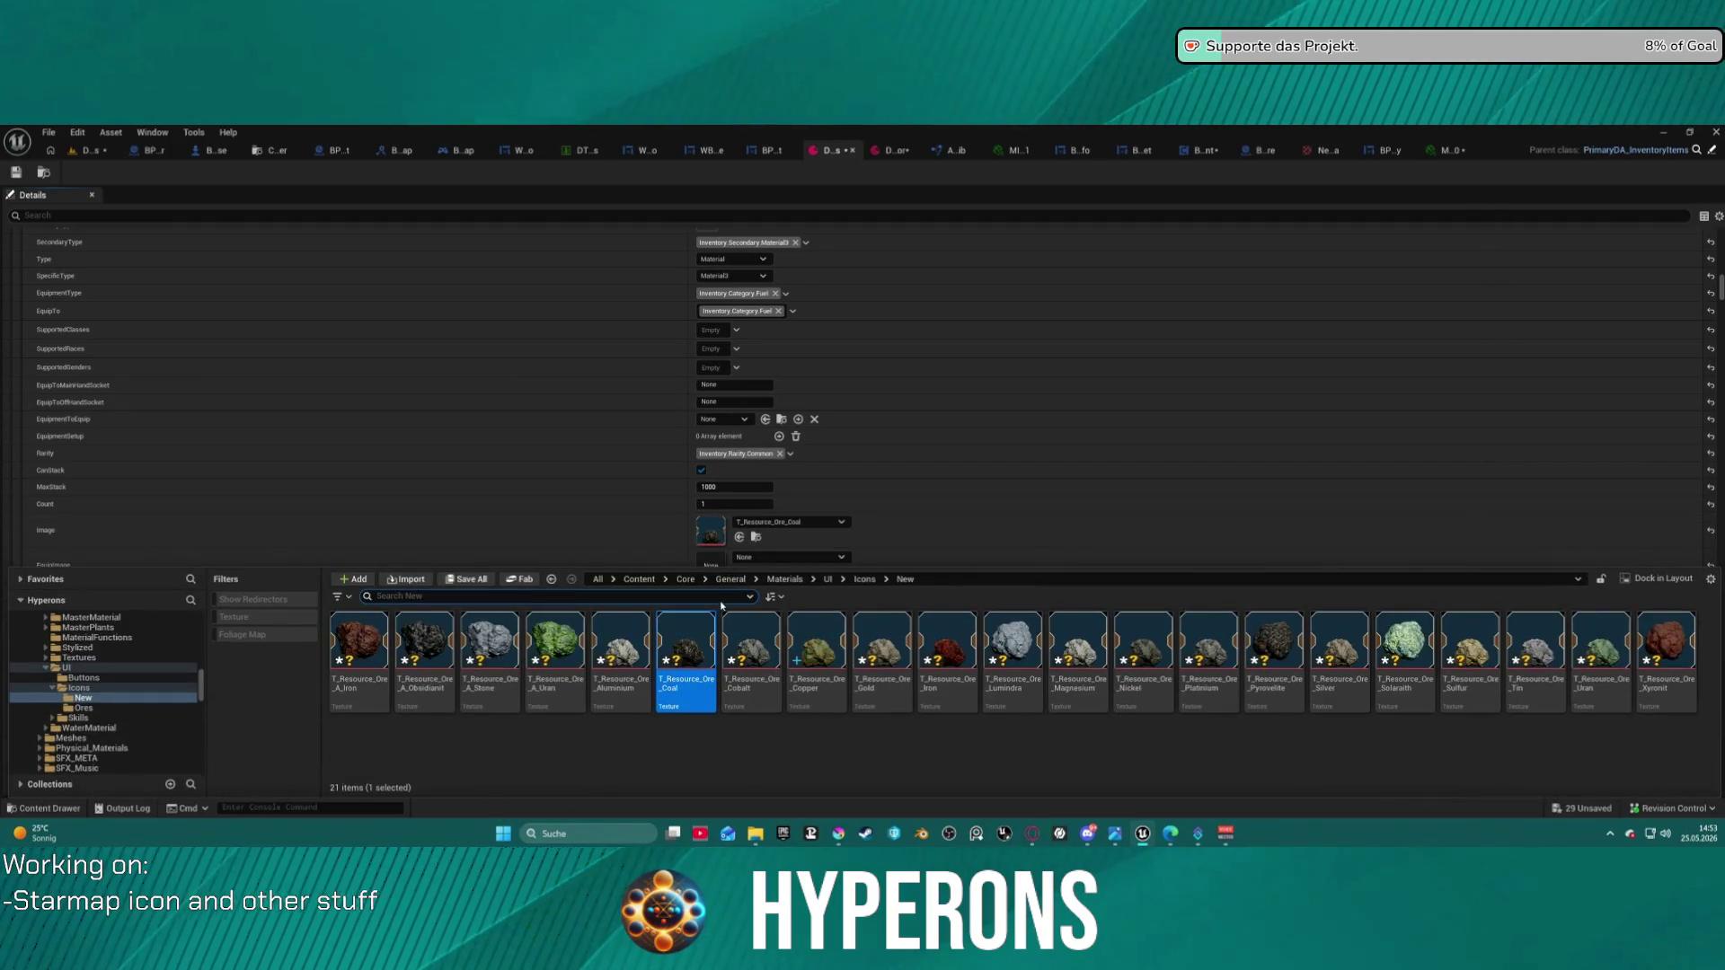
{"action": "scroll", "coordinate": [621, 519], "scroll_direction": "down", "scroll_amount": 10}
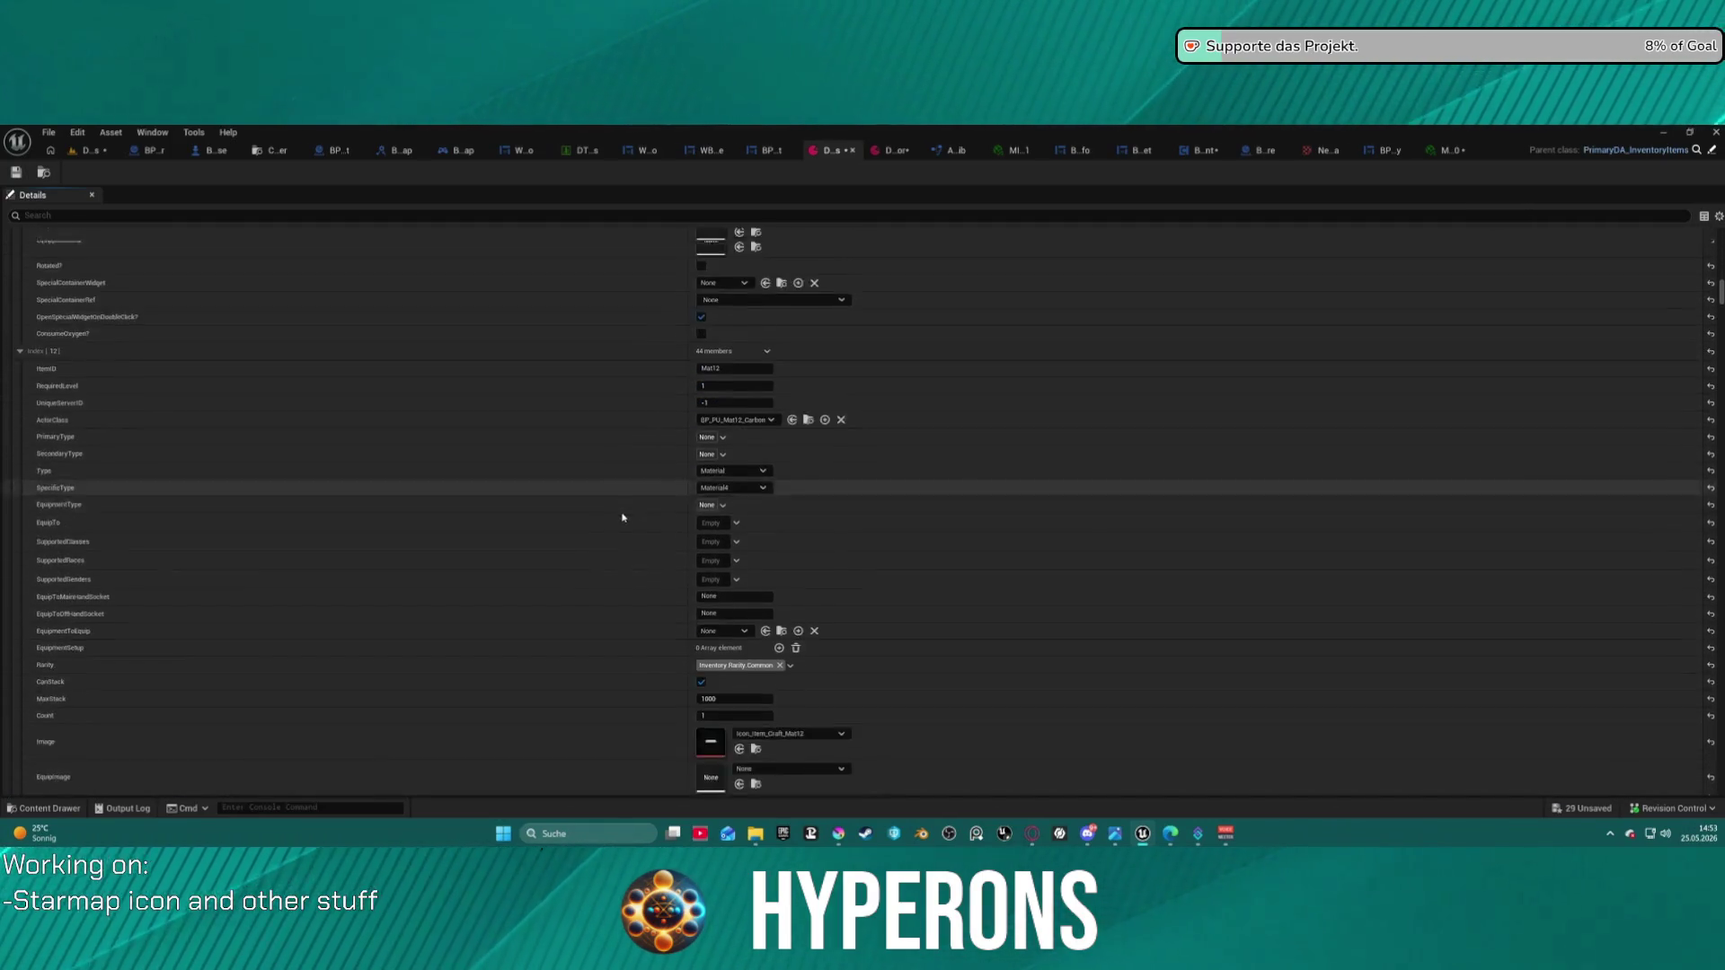
{"action": "scroll", "coordinate": [622, 518], "scroll_direction": "down", "scroll_amount": 15}
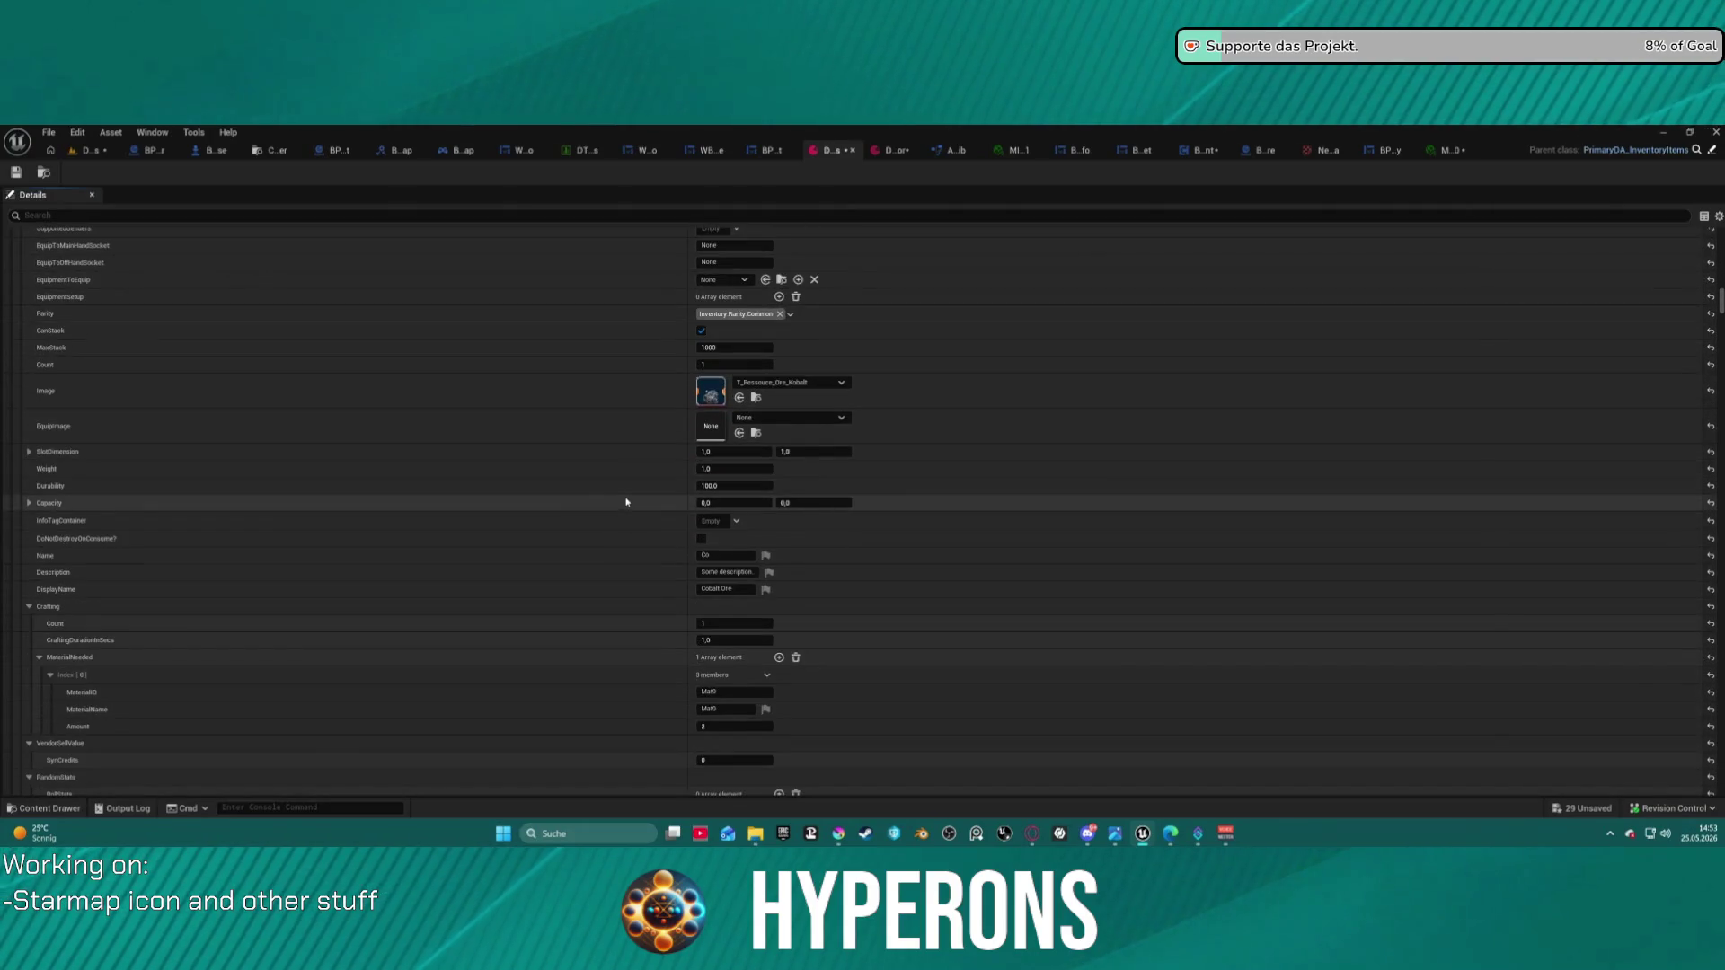
{"action": "key", "text": "ctrl+space"}
{"action": "left_click", "coordinate": [751, 643]}
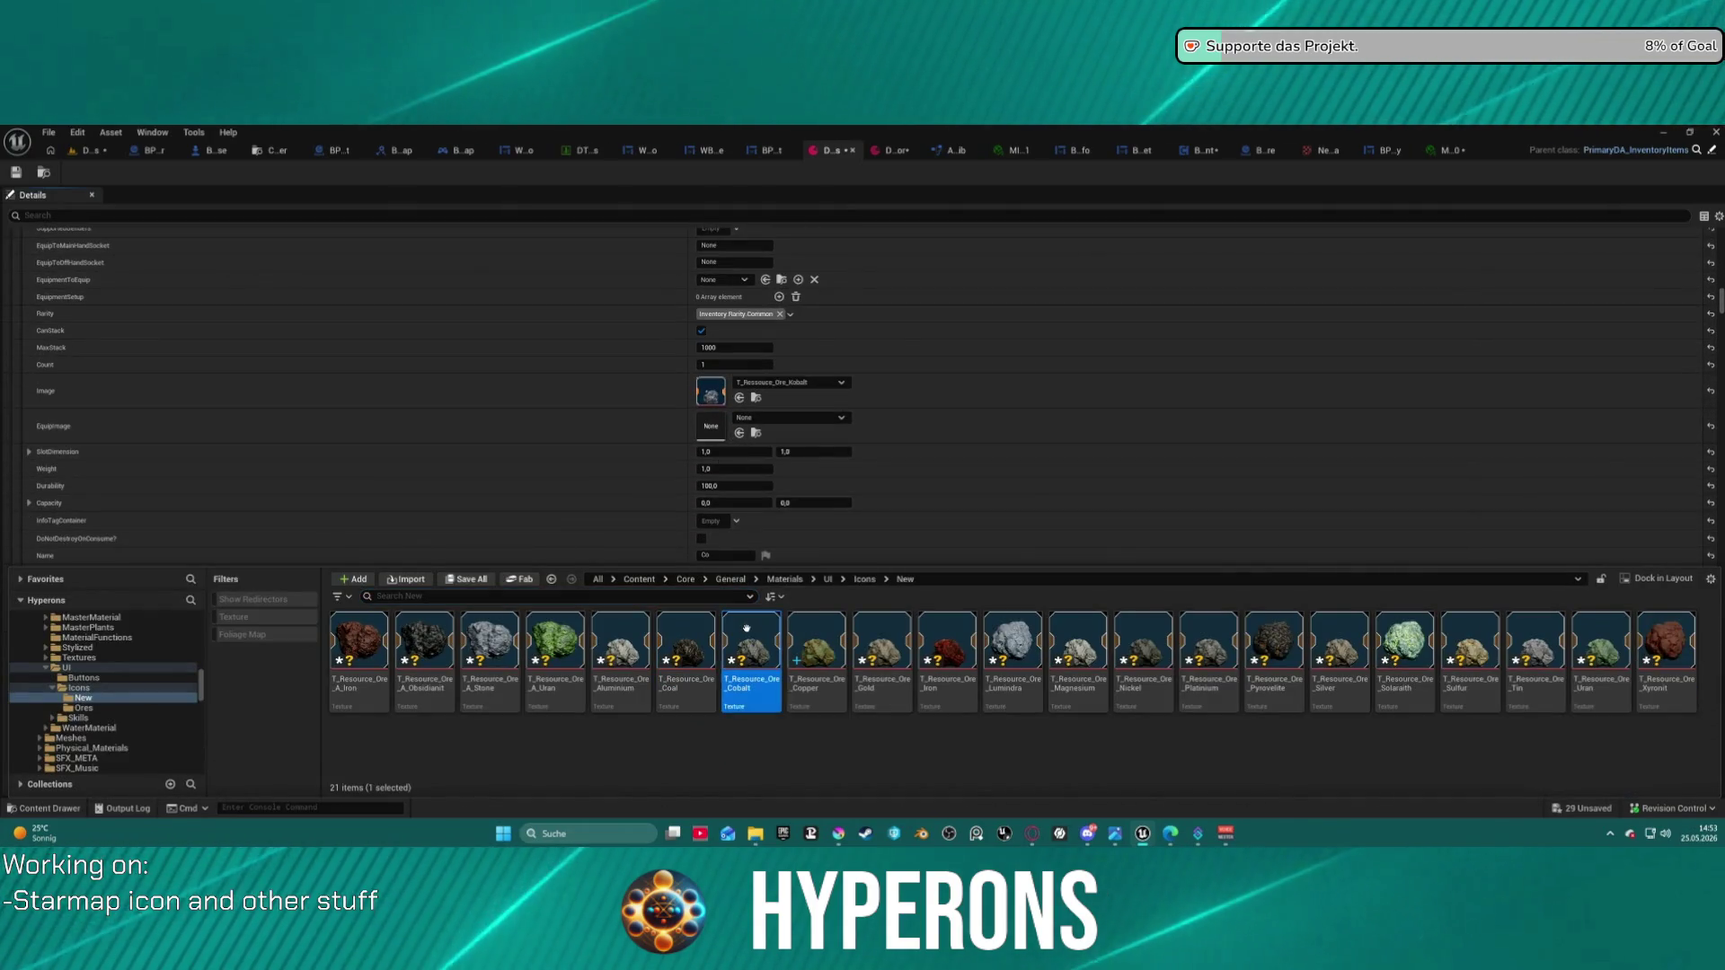
{"action": "left_click", "coordinate": [738, 398]}
- Assign the Magnesium and Nickel ore icons to the Magnesium and Nickel Ore Images
{"action": "key", "text": "ctrl+space"}
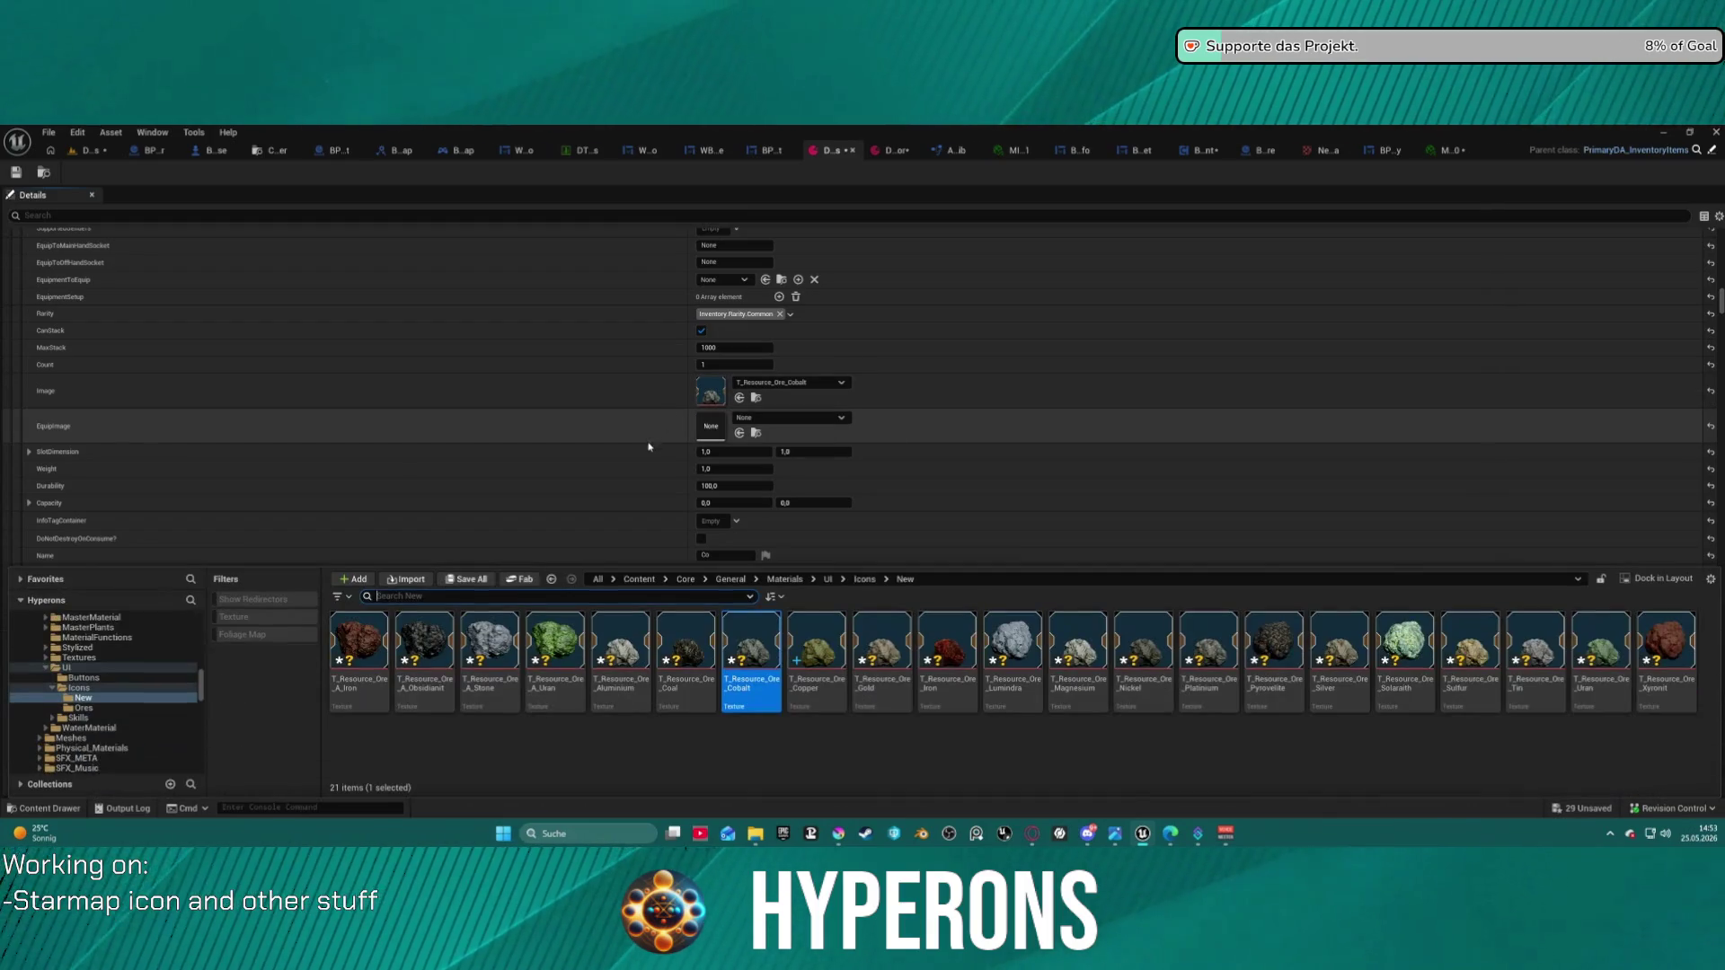
{"action": "scroll", "coordinate": [629, 459], "scroll_direction": "down", "scroll_amount": 5}
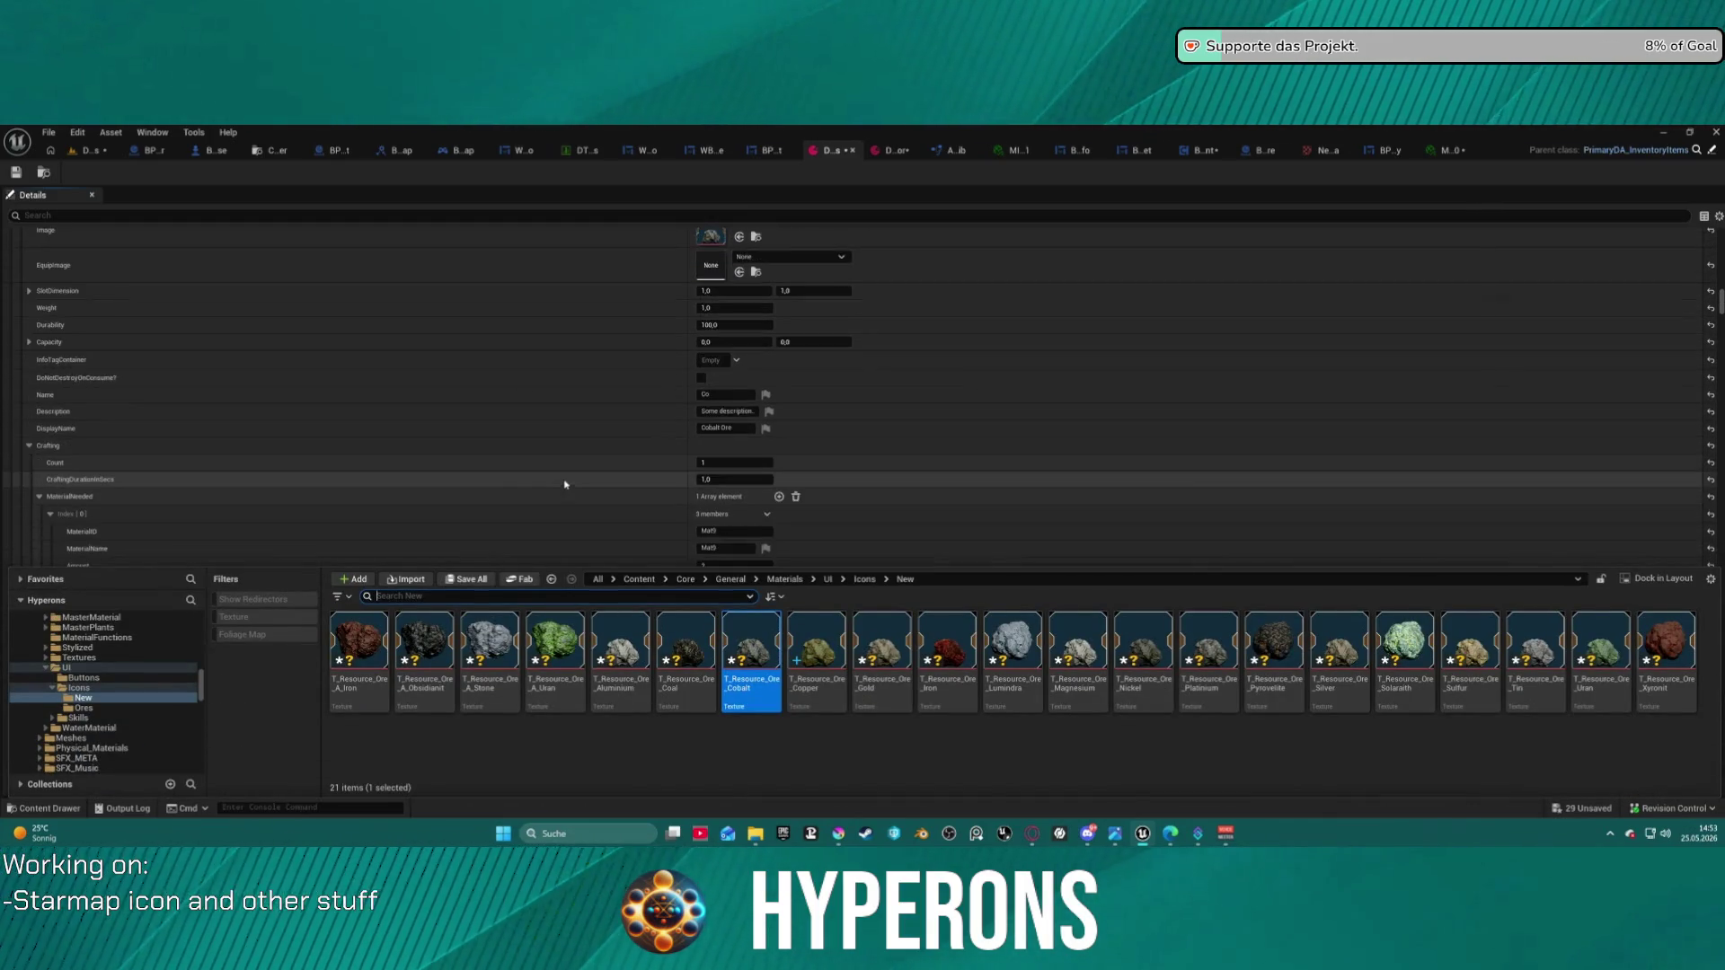
{"action": "scroll", "coordinate": [575, 467], "scroll_direction": "down", "scroll_amount": 15}
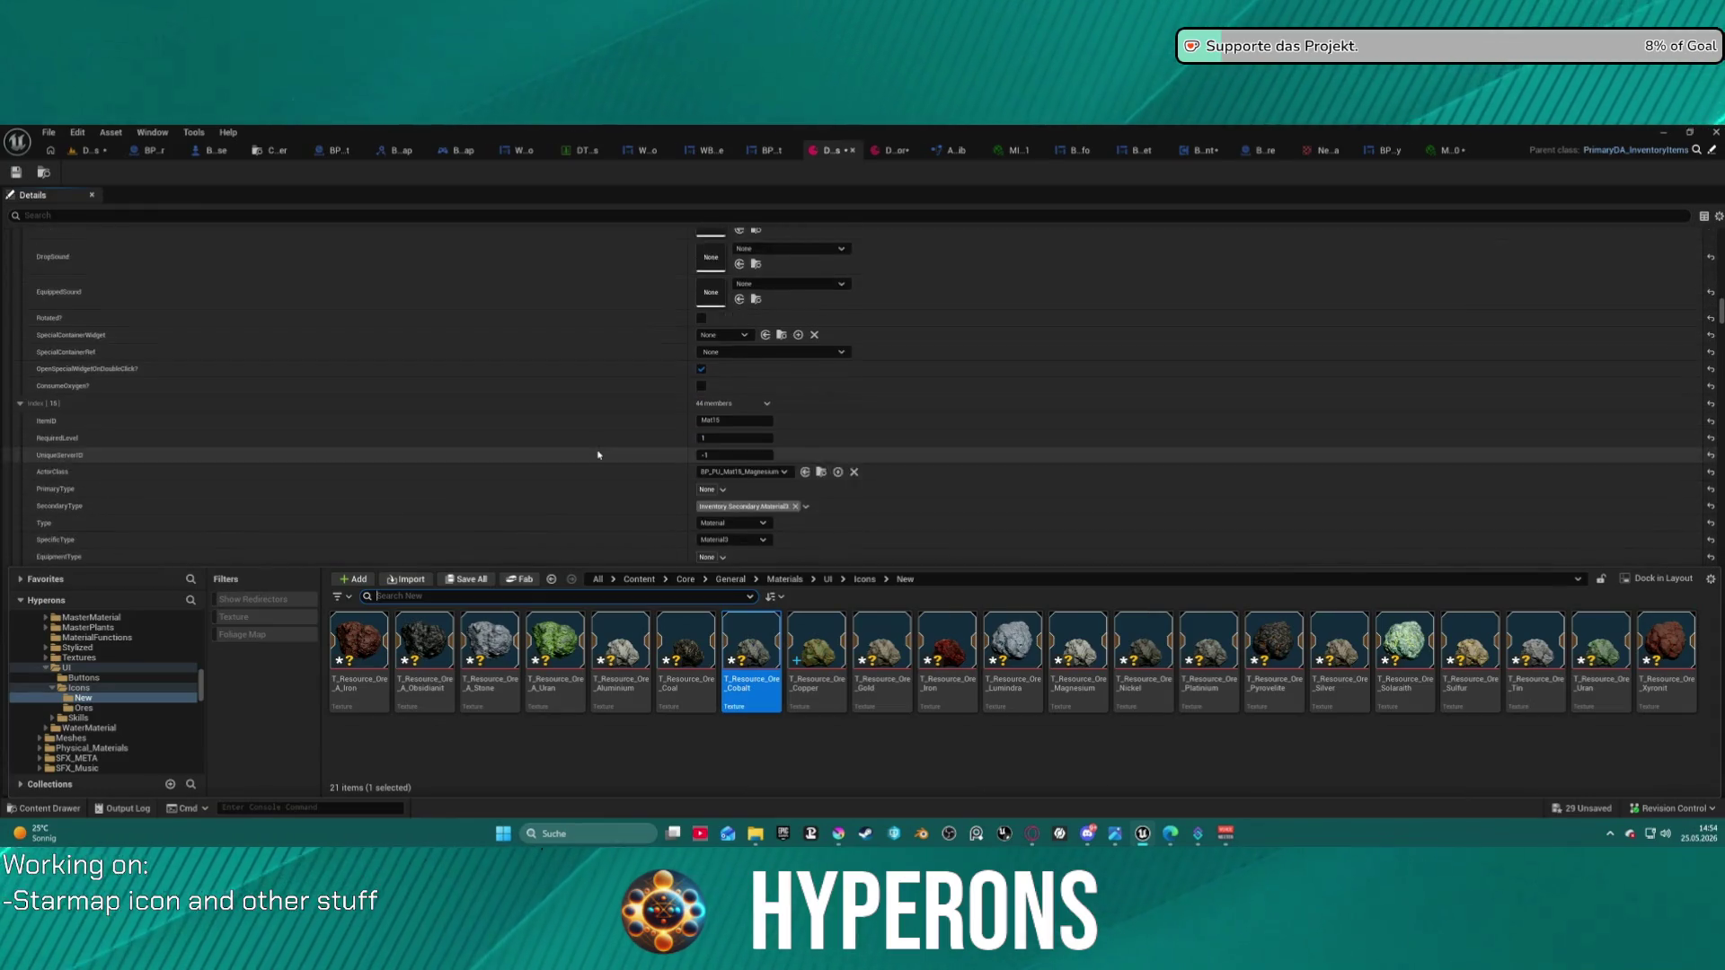
{"action": "scroll", "coordinate": [598, 454], "scroll_direction": "down", "scroll_amount": 3}
{"action": "scroll", "coordinate": [601, 445], "scroll_direction": "down", "scroll_amount": 10}
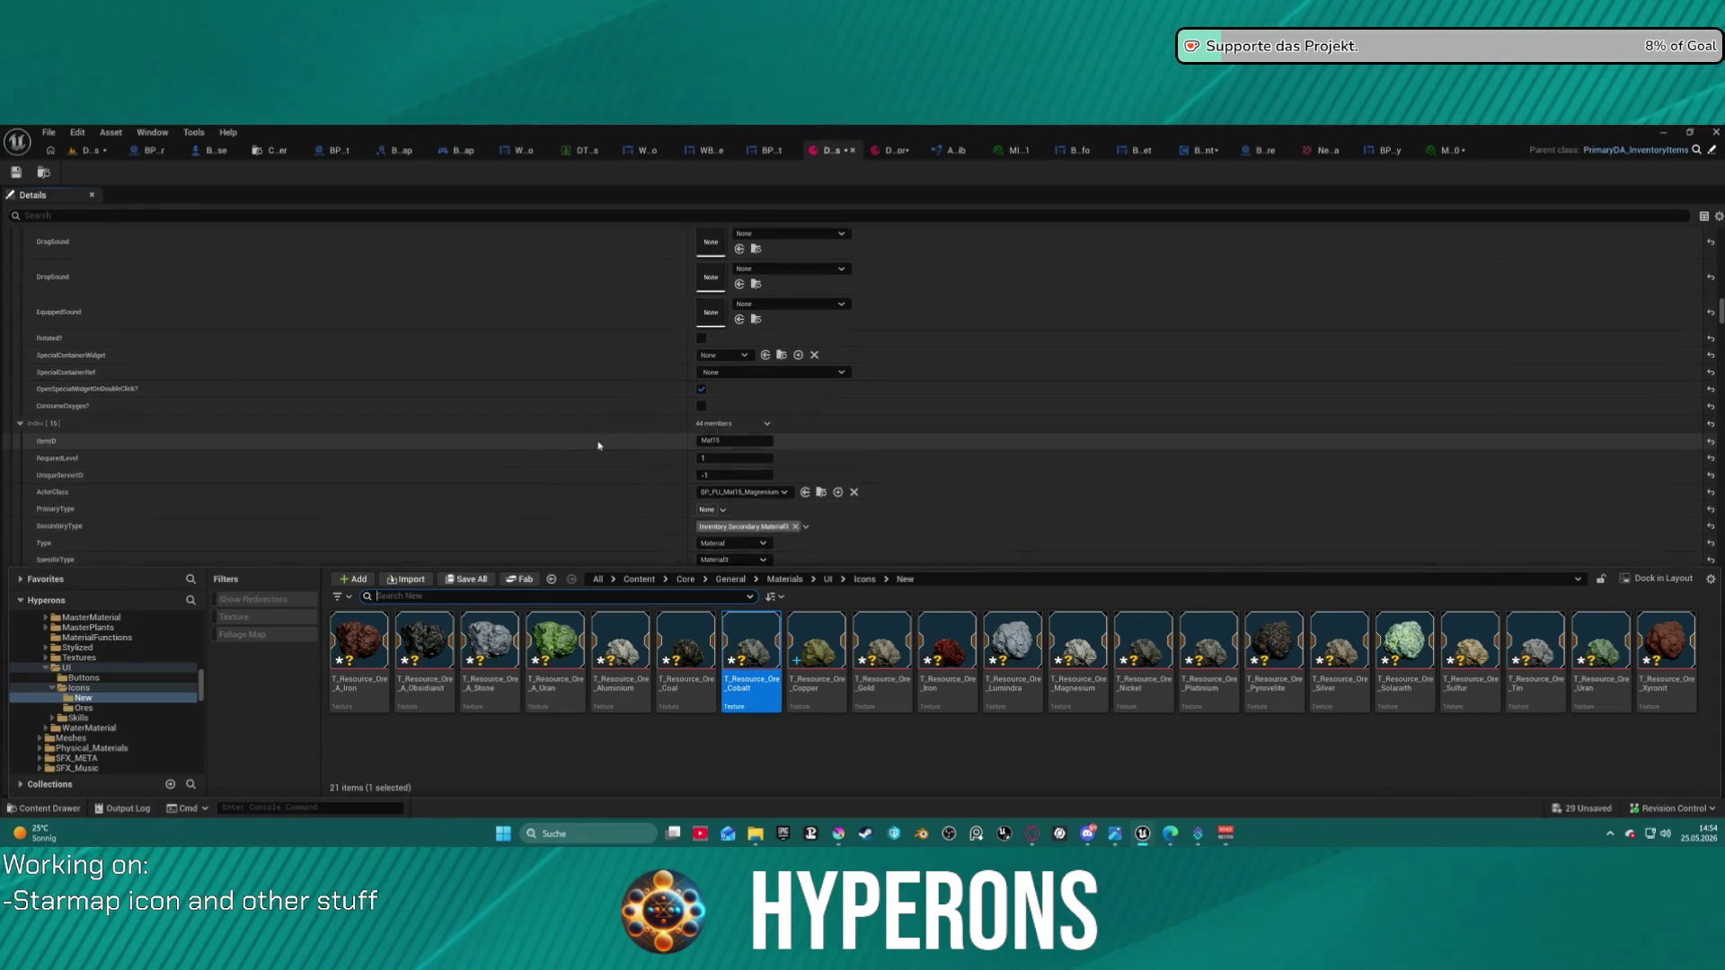
{"action": "scroll", "coordinate": [606, 442], "scroll_direction": "down", "scroll_amount": 2}
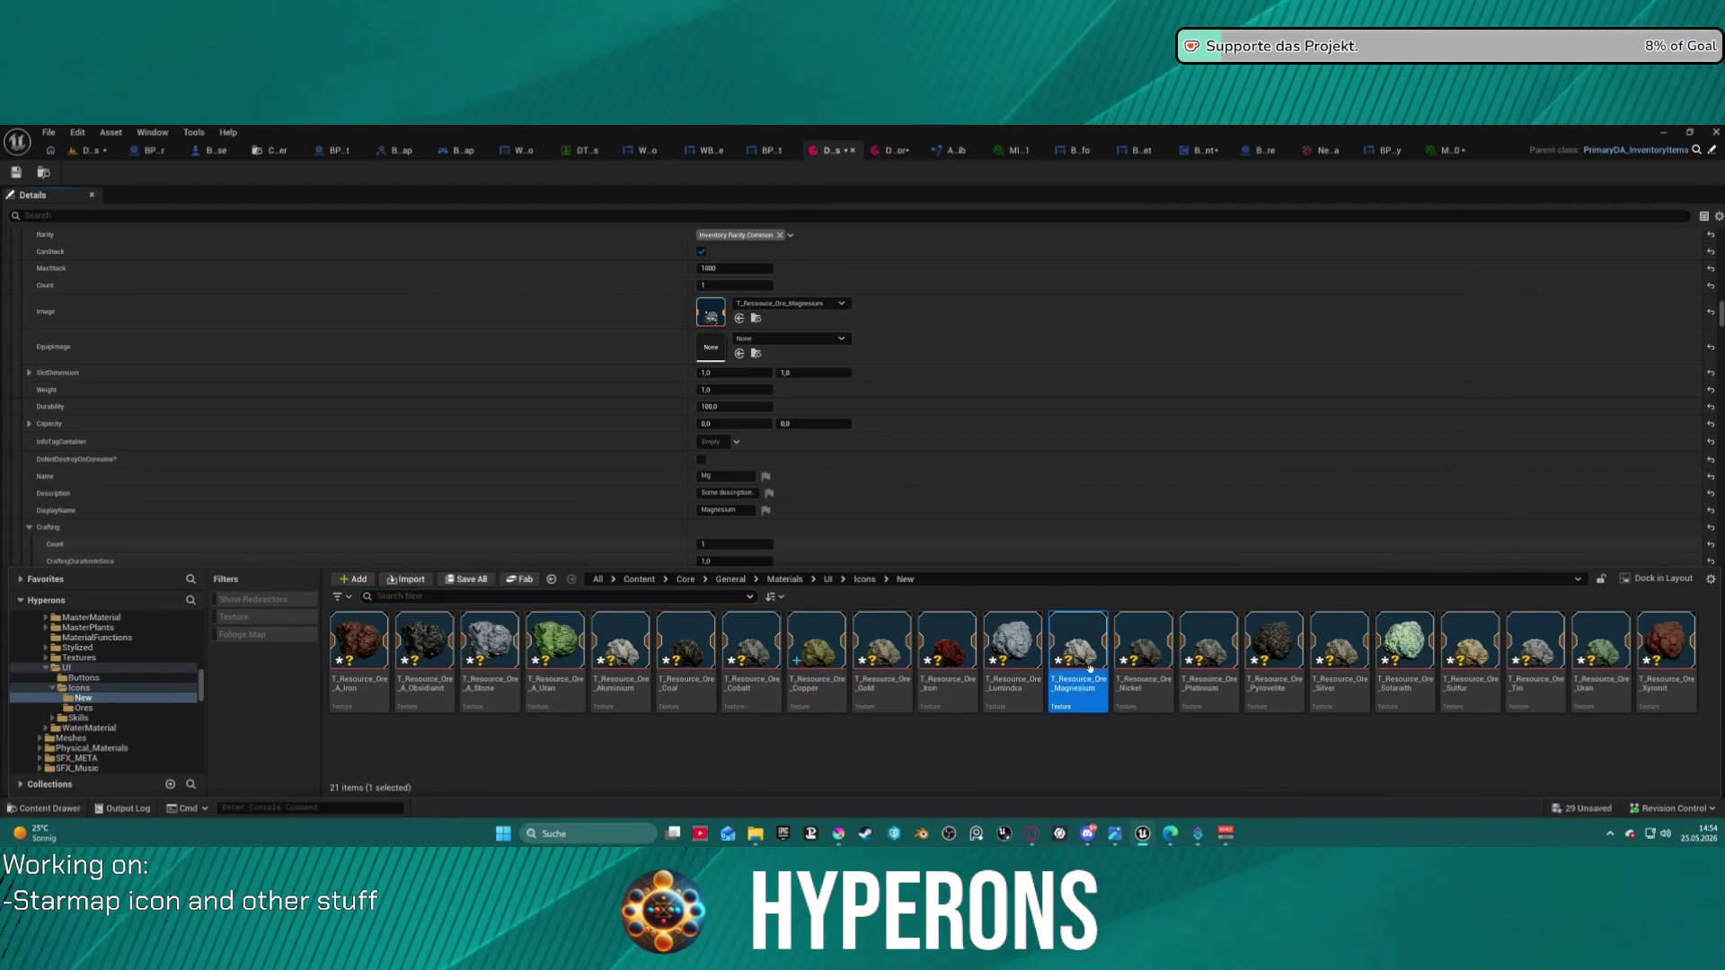
{"action": "left_click", "coordinate": [710, 310]}
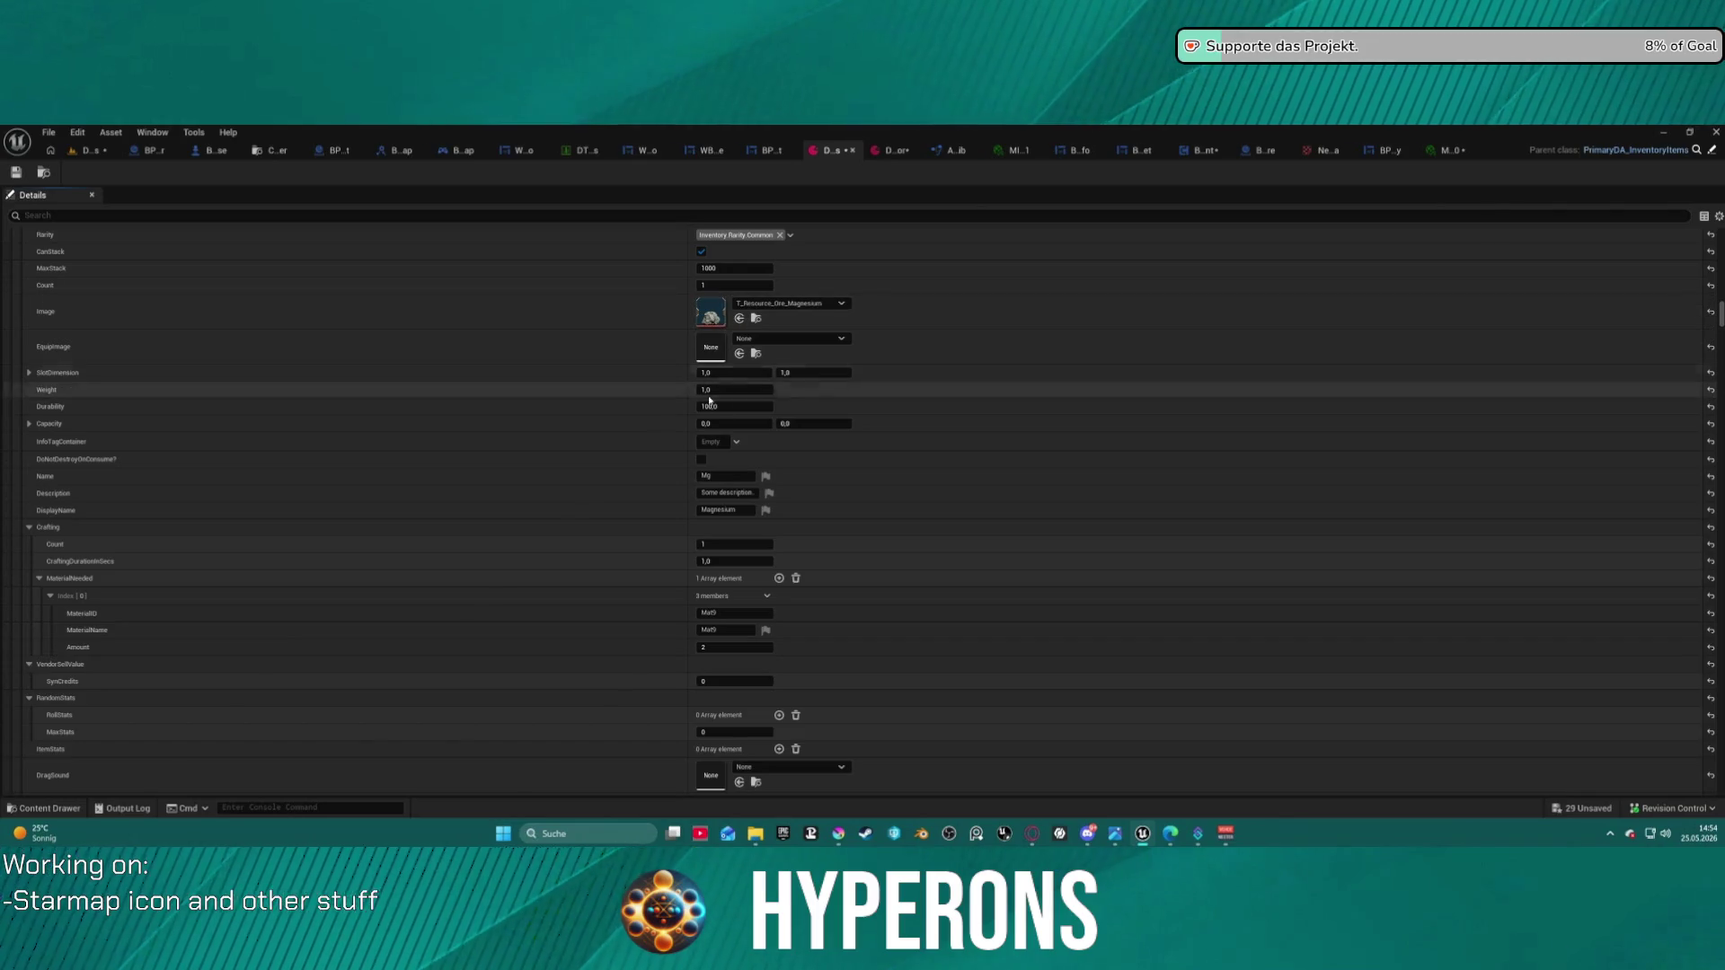
{"action": "key", "text": "ctrl+space"}
{"action": "scroll", "coordinate": [613, 419], "scroll_direction": "down", "scroll_amount": 10}
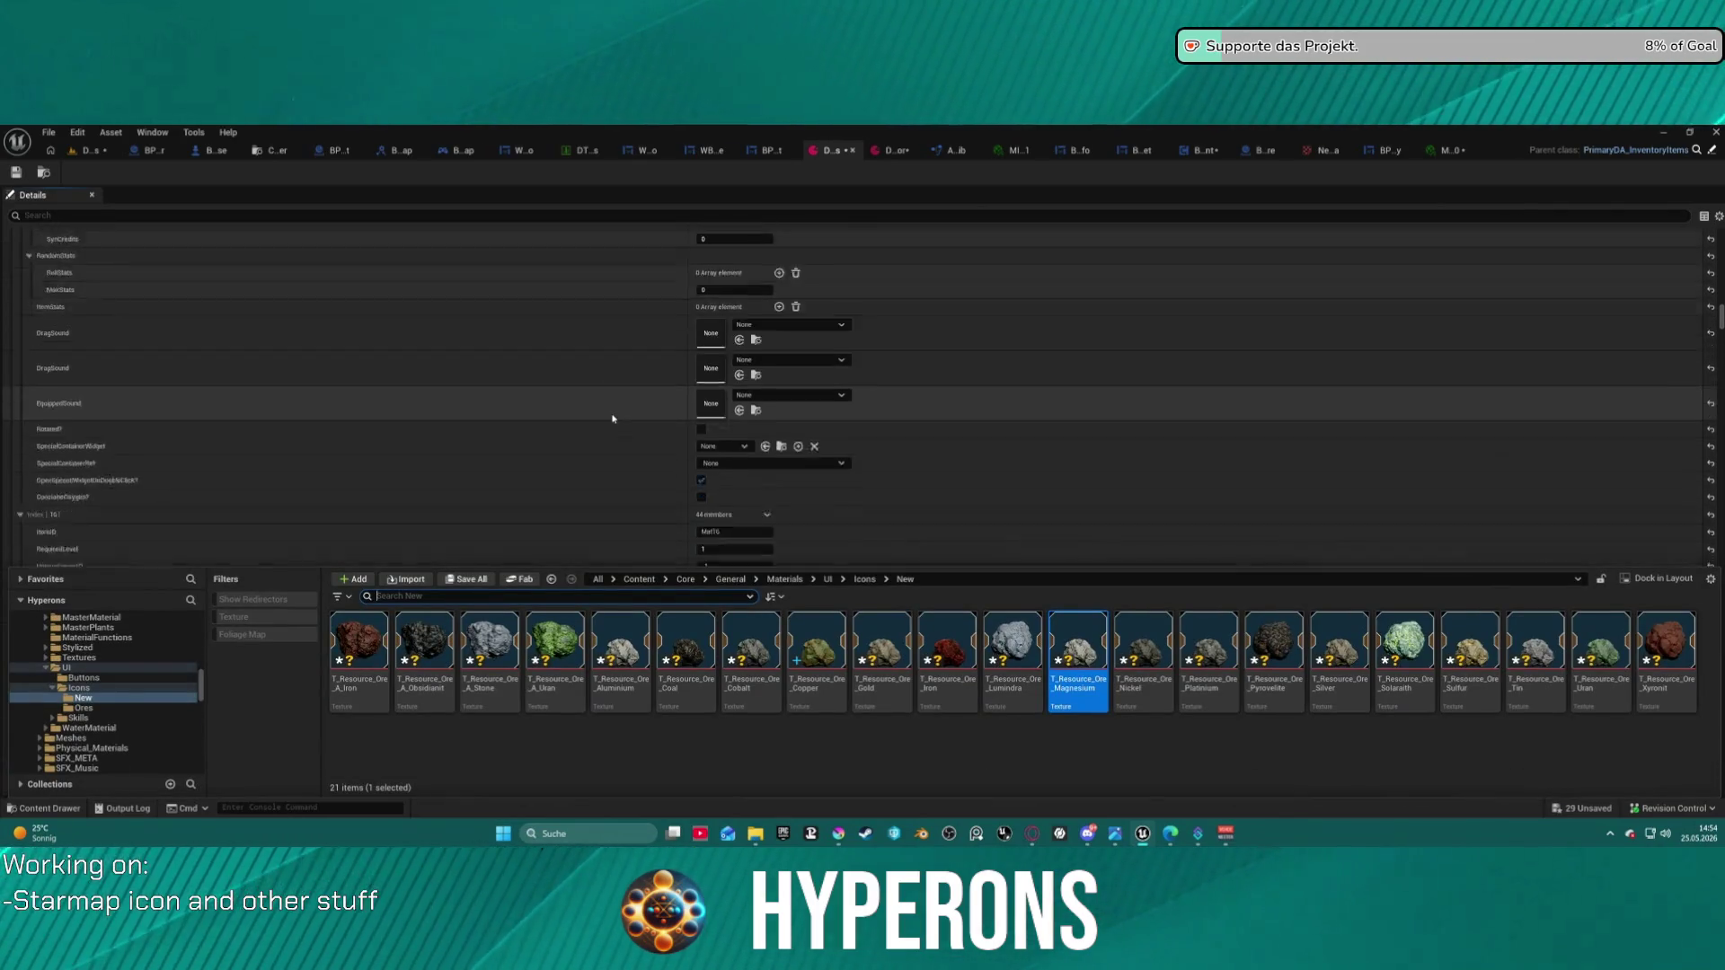
{"action": "scroll", "coordinate": [613, 418], "scroll_direction": "up", "scroll_amount": 10}
{"action": "scroll", "coordinate": [636, 369], "scroll_direction": "up", "scroll_amount": 2}
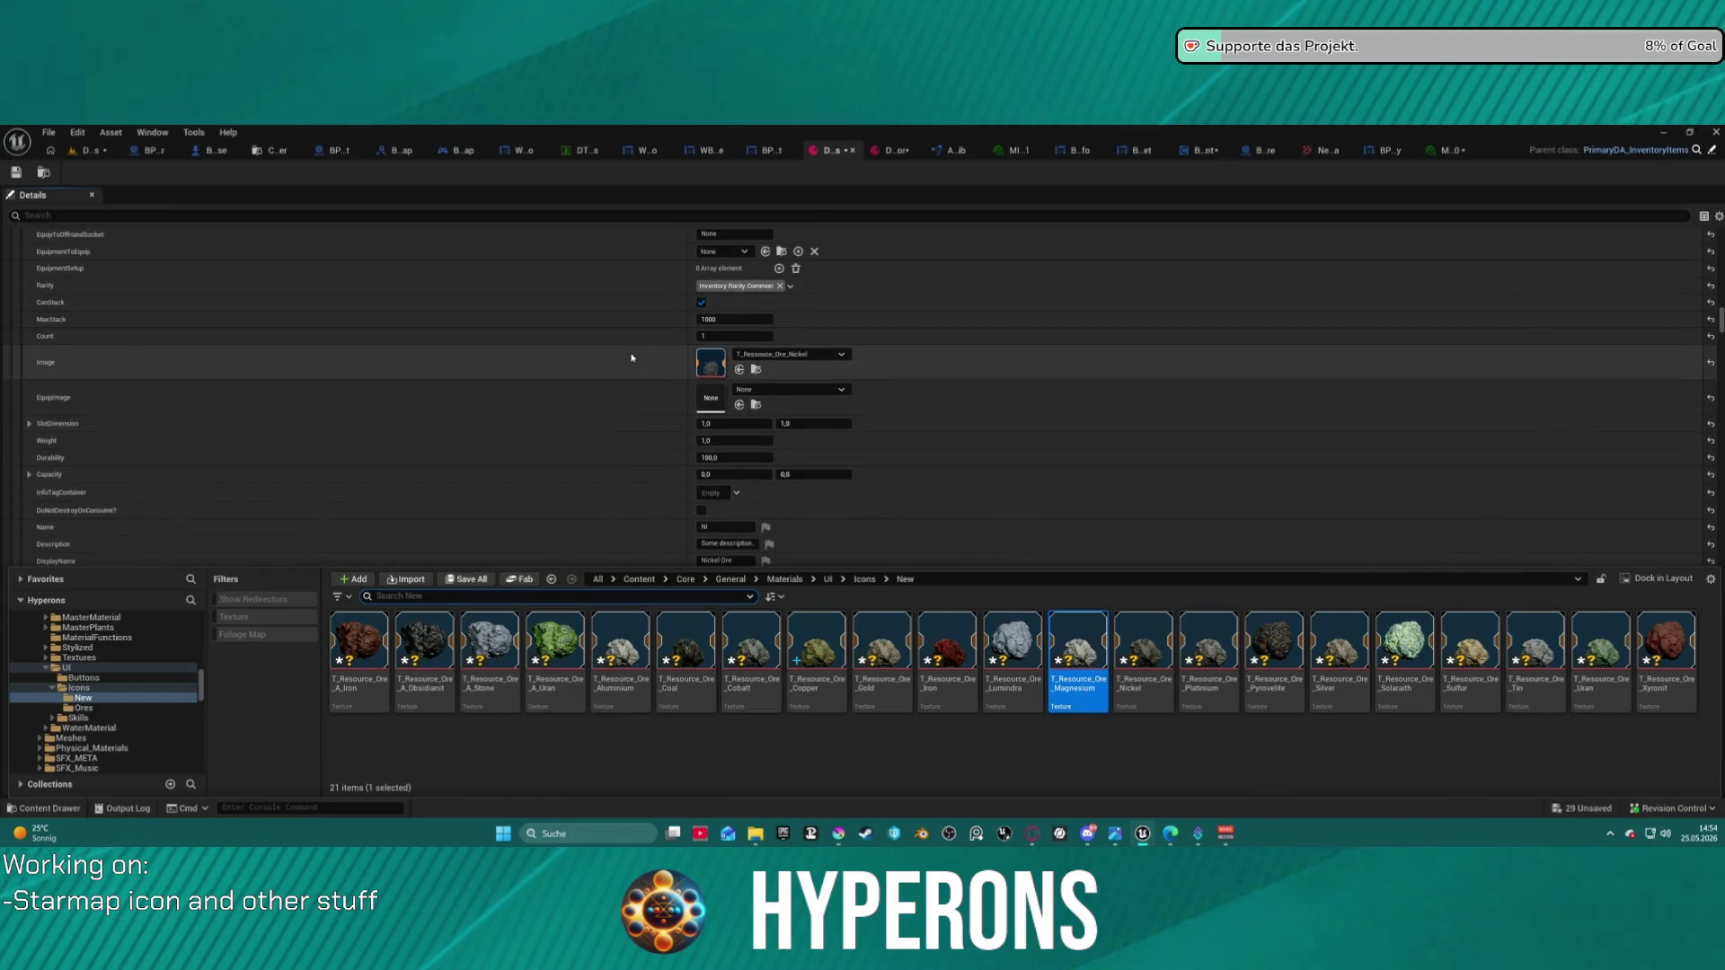
{"action": "left_click", "coordinate": [1149, 638]}
{"action": "left_click", "coordinate": [741, 370]}
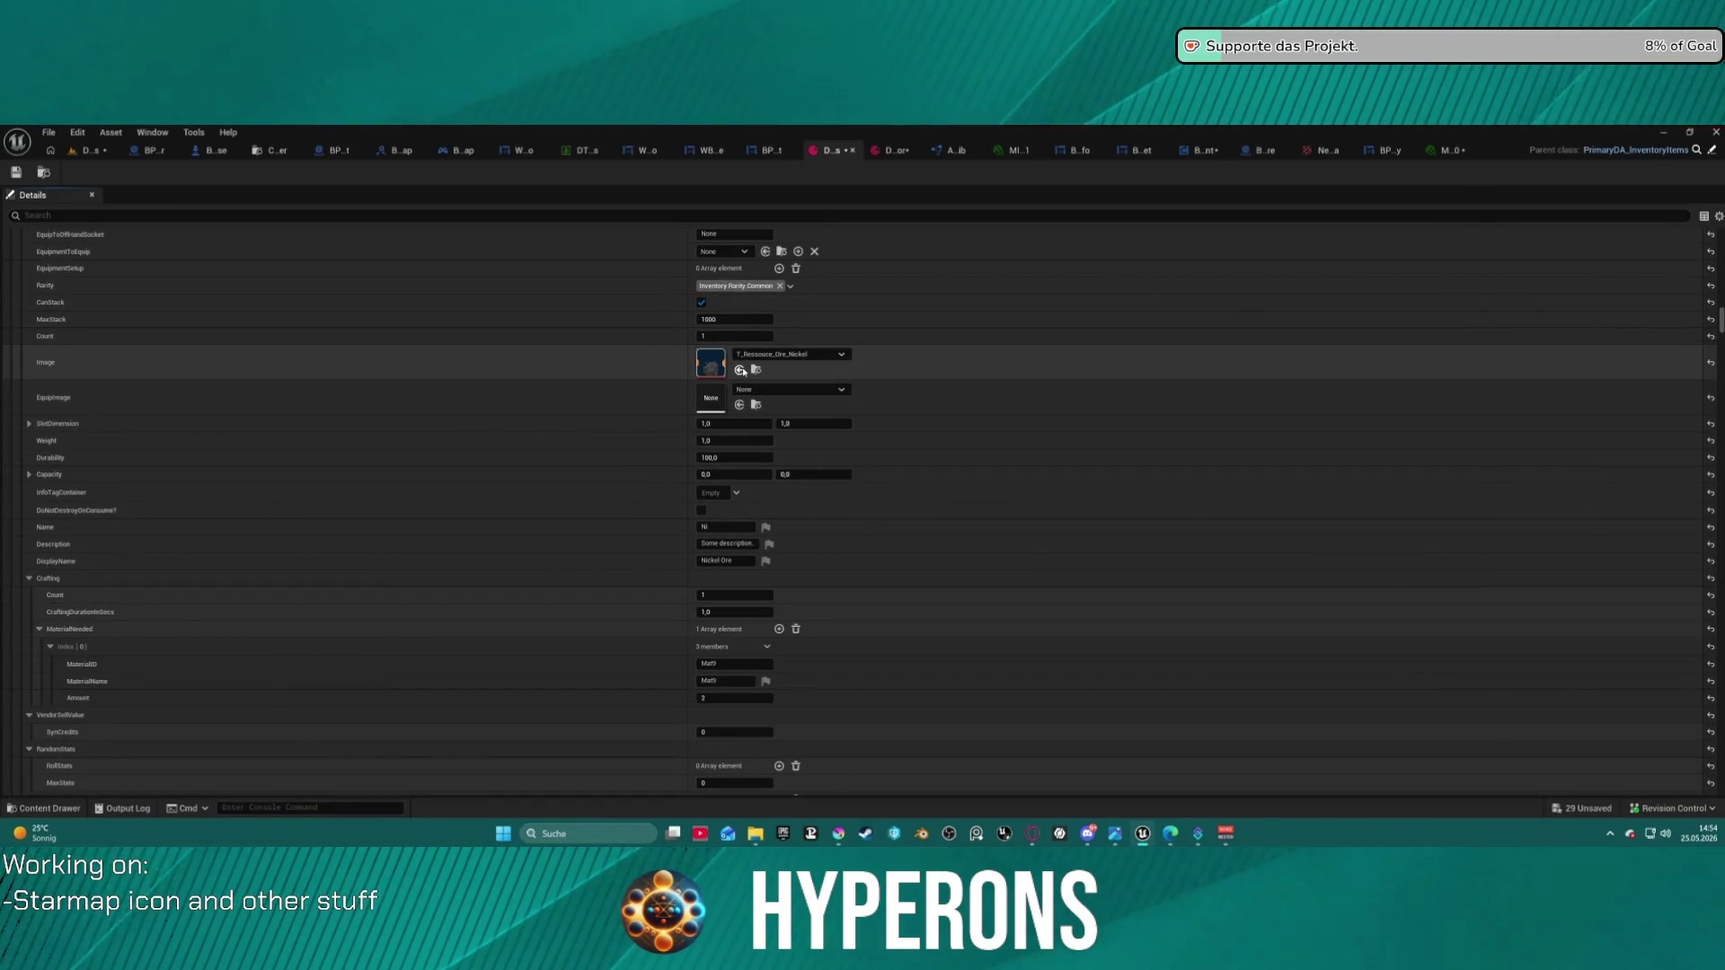
- Set Platinum Ore to T_Resource_Ore_Platinium and Silver Ore to T_Resource_Ore_Silver, undoing a stray change
{"action": "scroll", "coordinate": [690, 384], "scroll_direction": "up", "scroll_amount": 10}
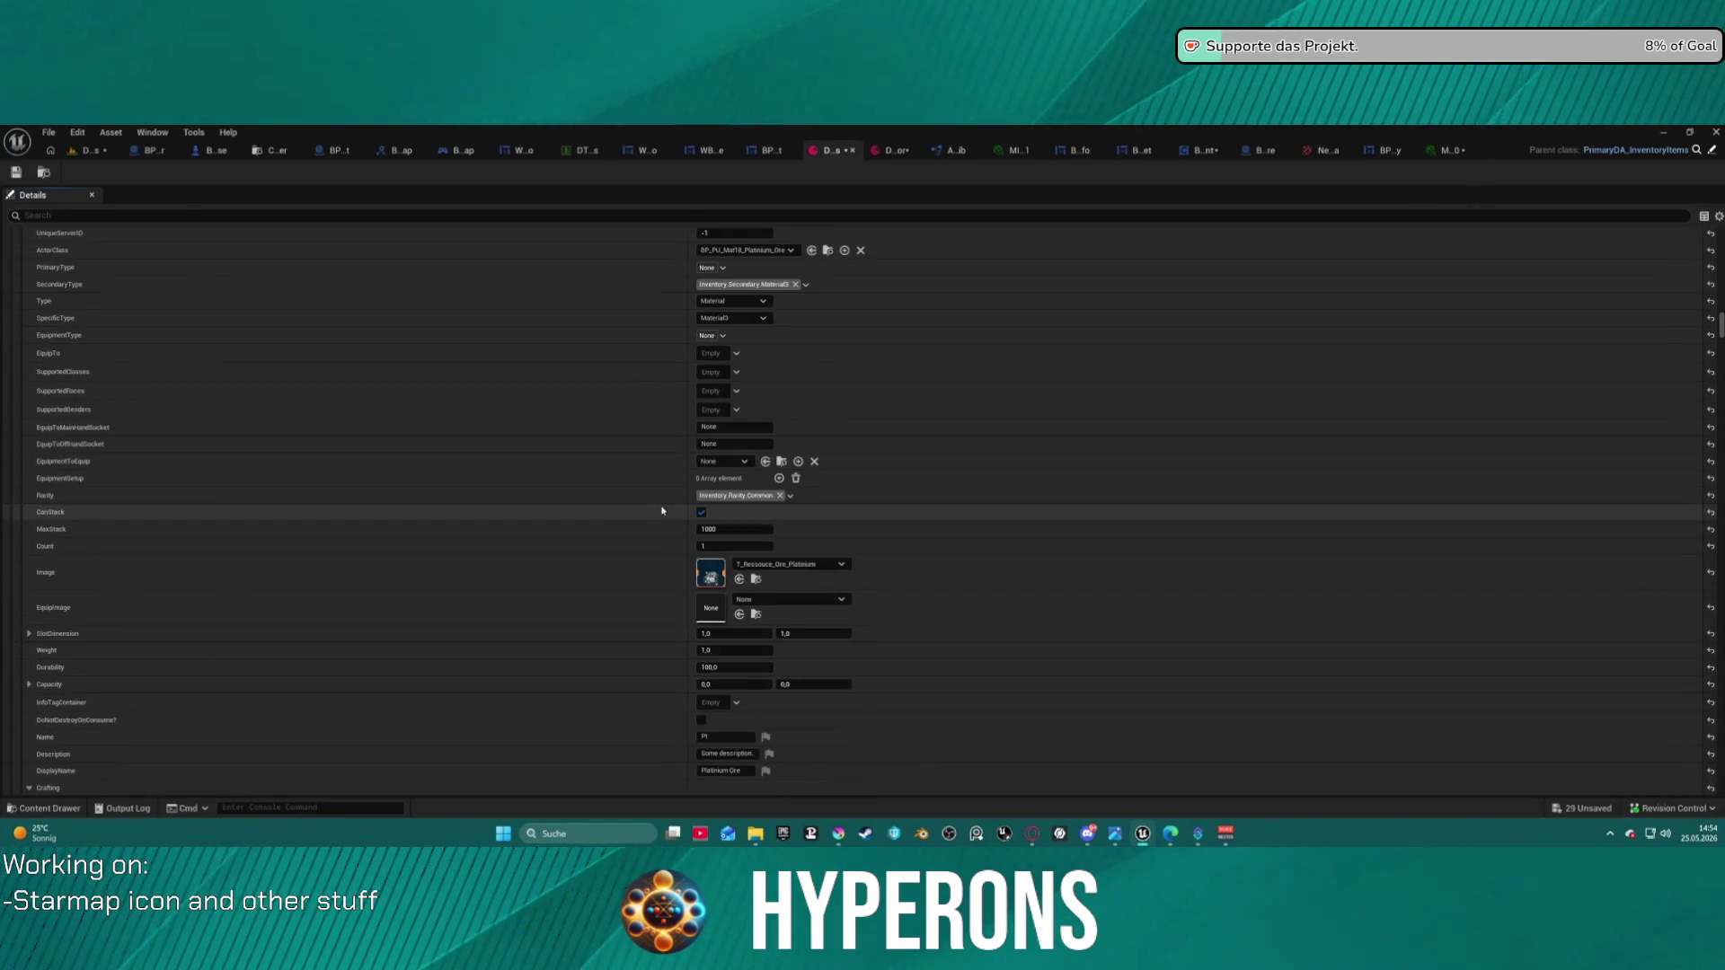
{"action": "key", "text": "ctrl+space"}
{"action": "left_click", "coordinate": [1205, 639]}
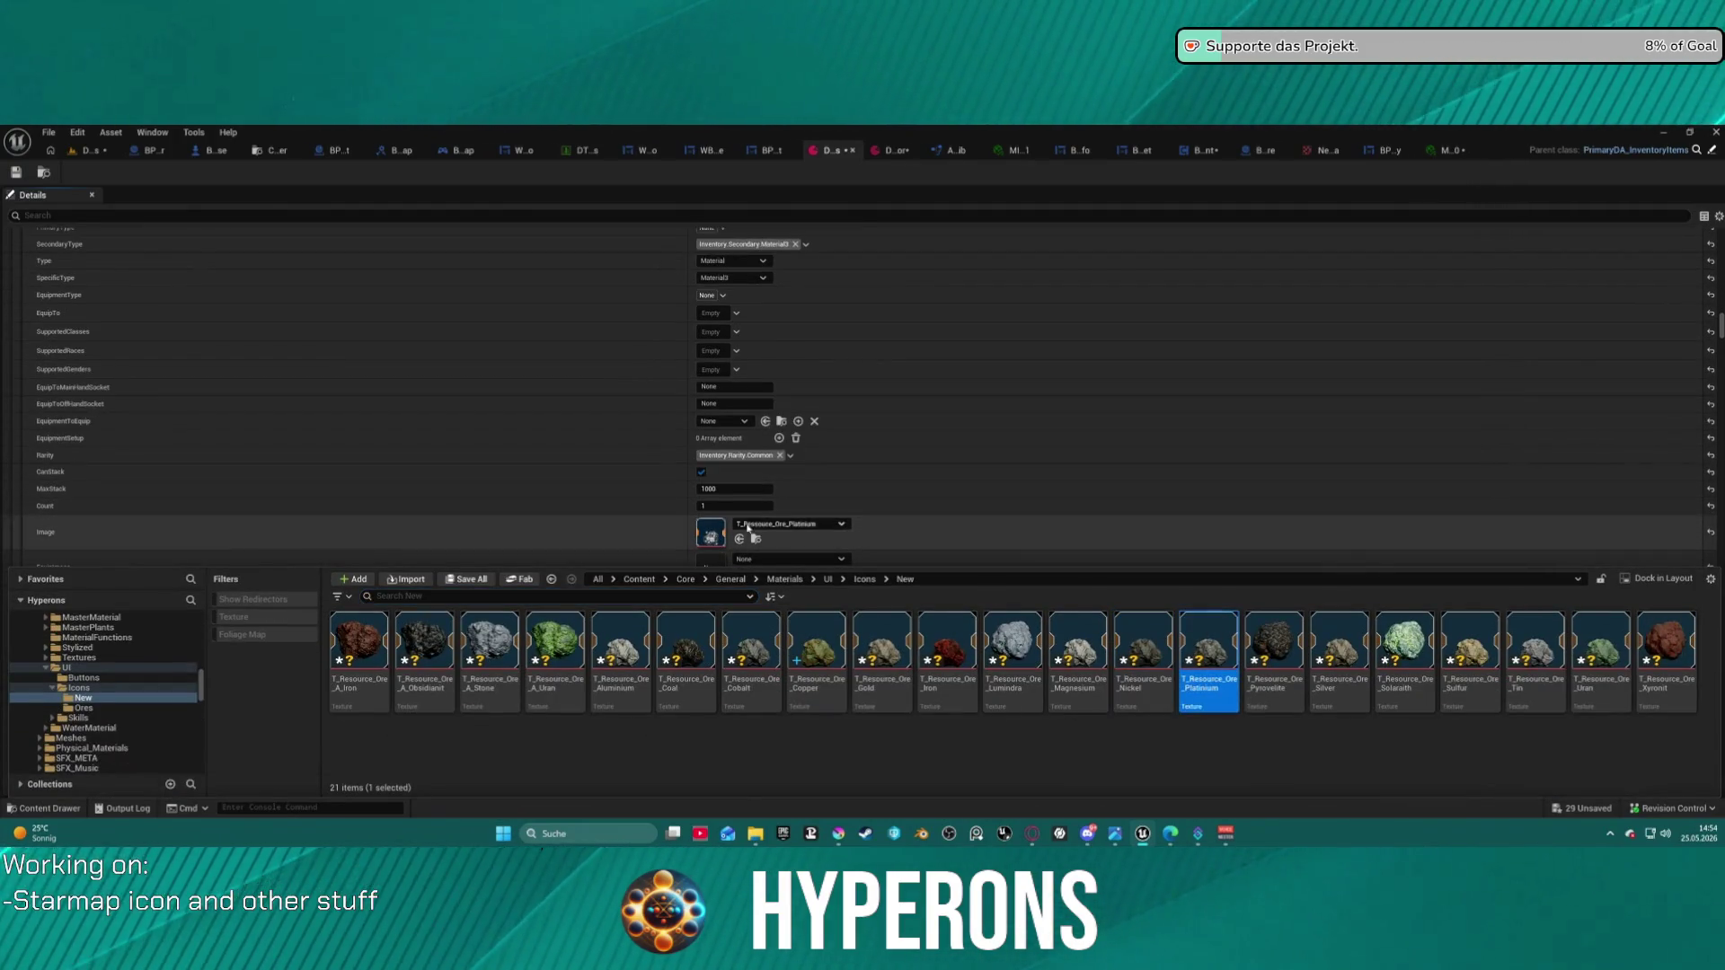
{"action": "left_click", "coordinate": [740, 540]}
{"action": "key", "text": "ctrl+space"}
{"action": "scroll", "coordinate": [557, 476], "scroll_direction": "down", "scroll_amount": 3}
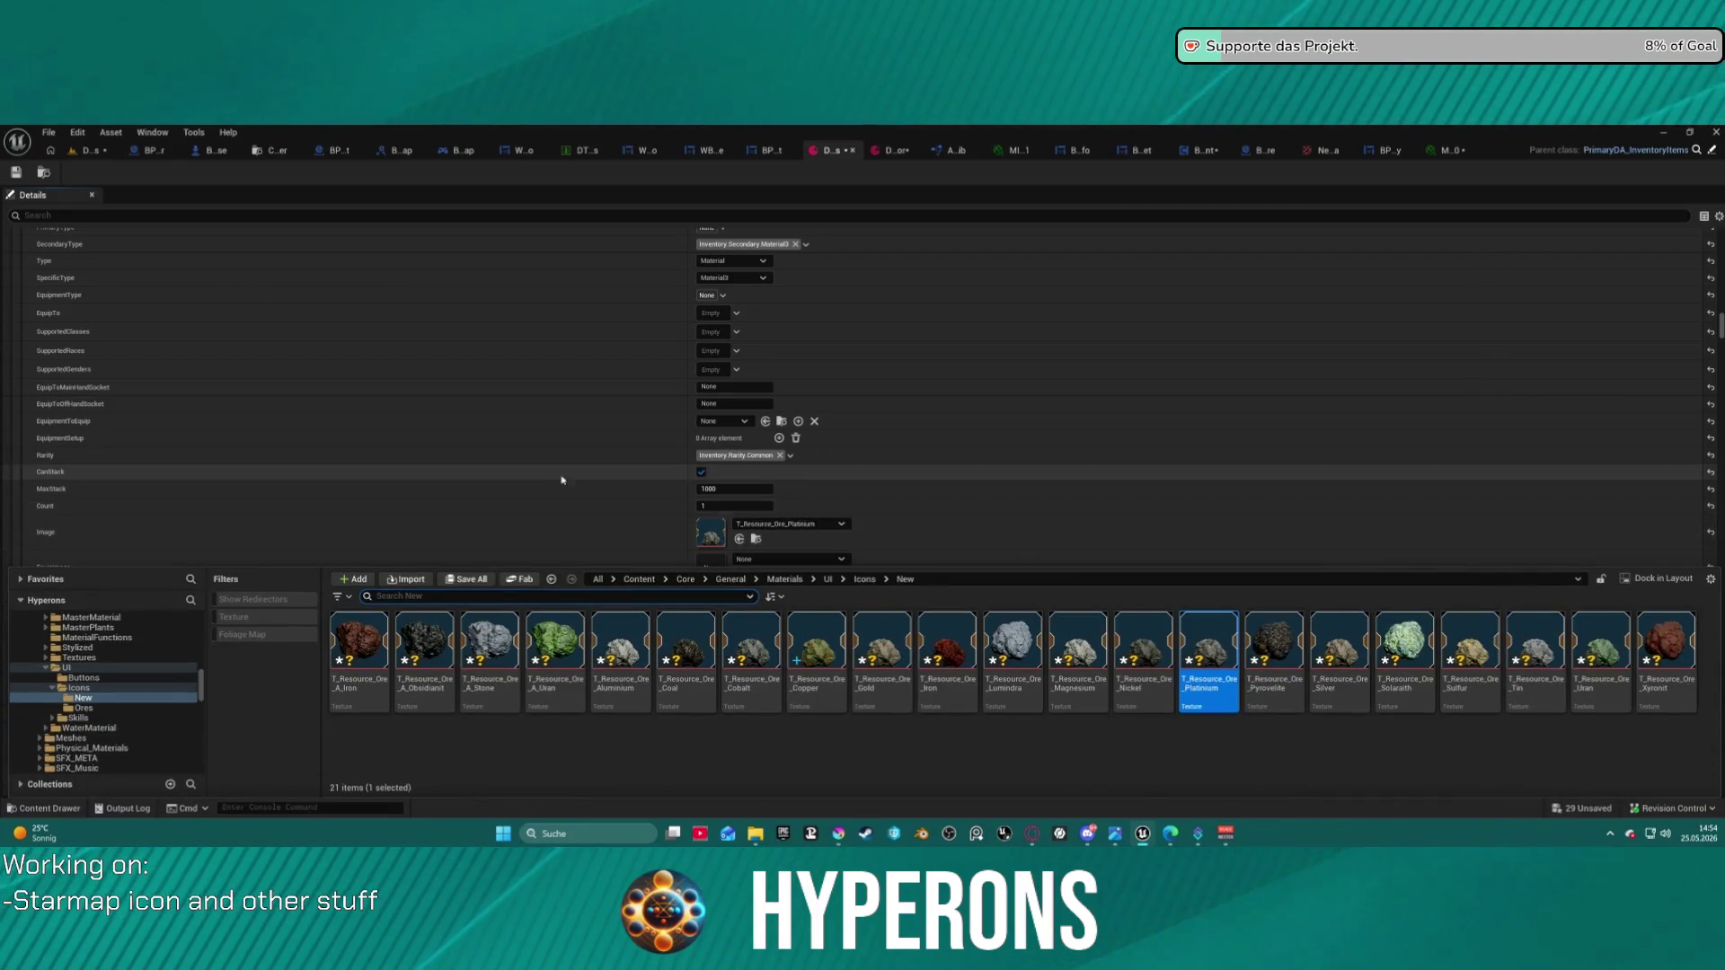
{"action": "key", "text": "ctrl+z"}
{"action": "key", "text": "ctrl+z"}
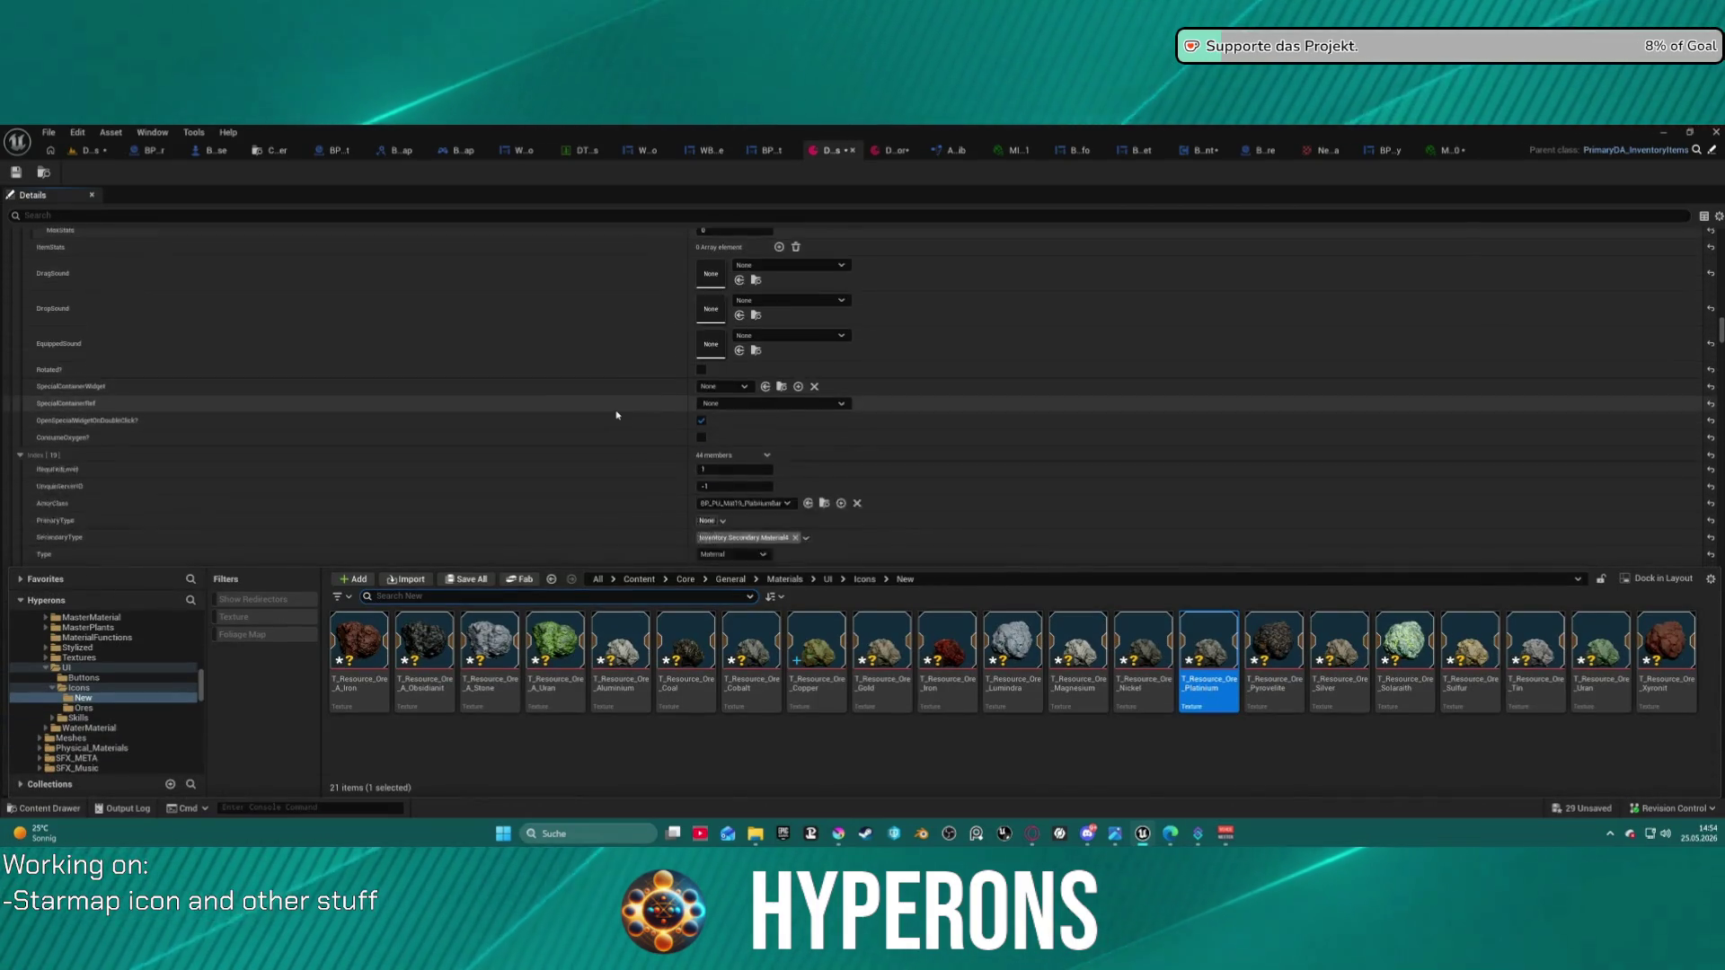
{"action": "key", "text": "ctrl+z"}
{"action": "key", "text": "ctrl+z"}
{"action": "key", "text": "ctrl+z"}
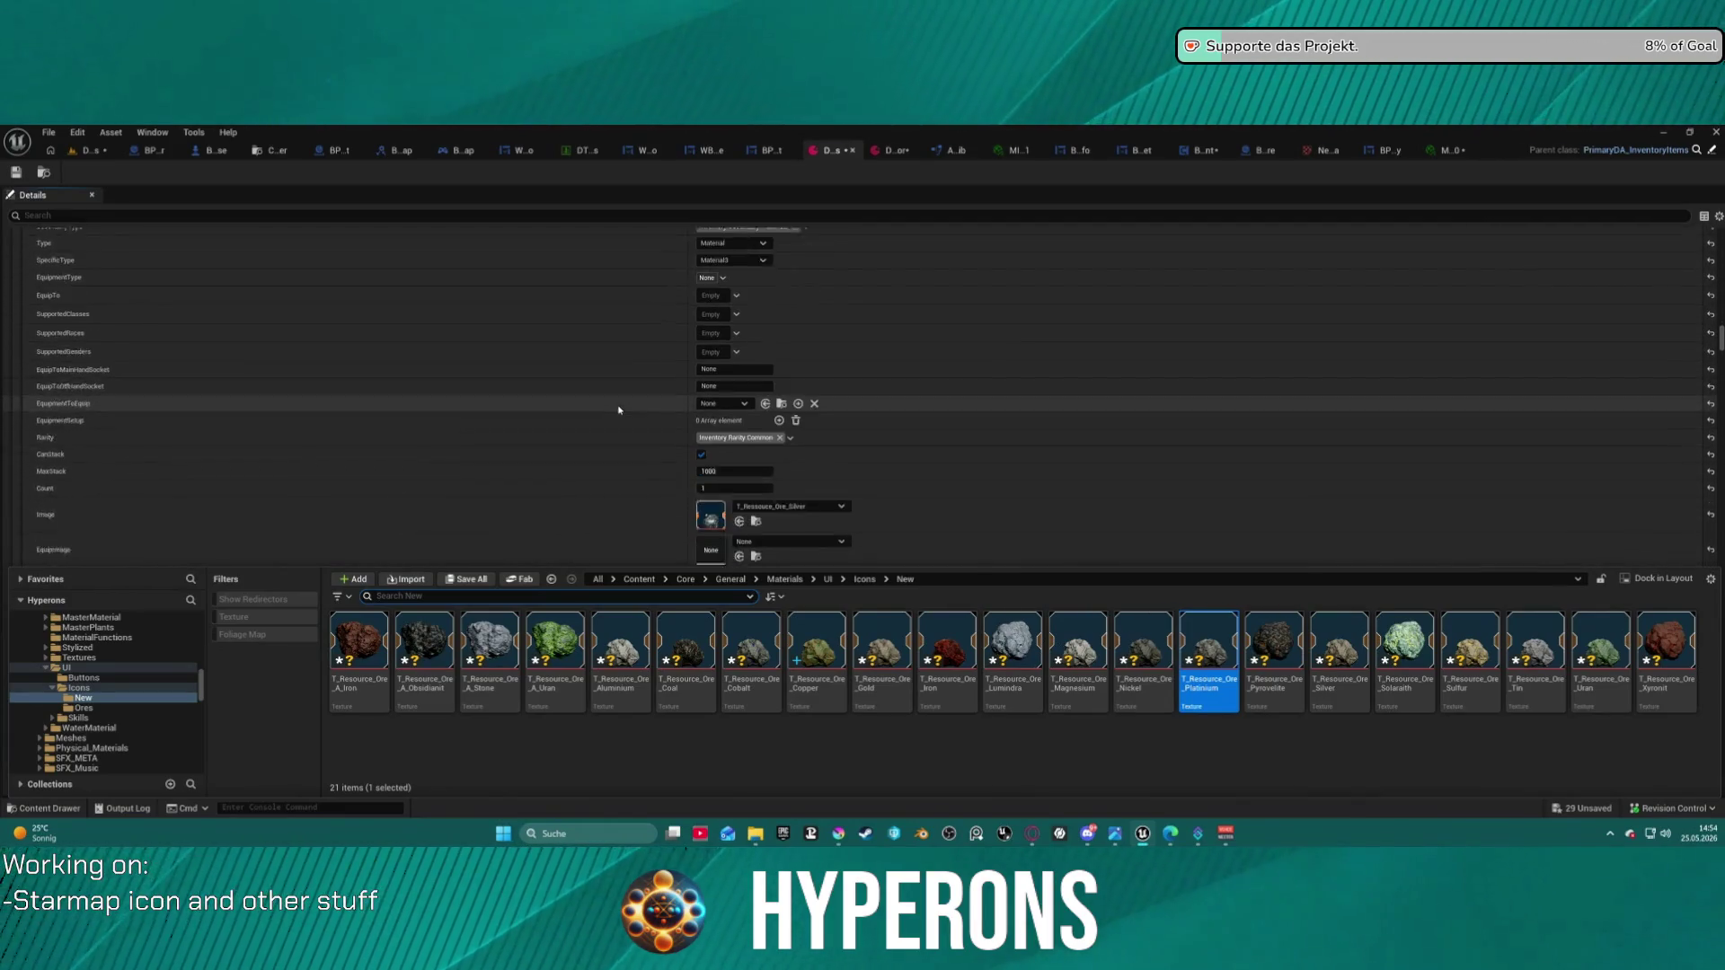
{"action": "scroll", "coordinate": [619, 410], "scroll_direction": "down", "scroll_amount": 2}
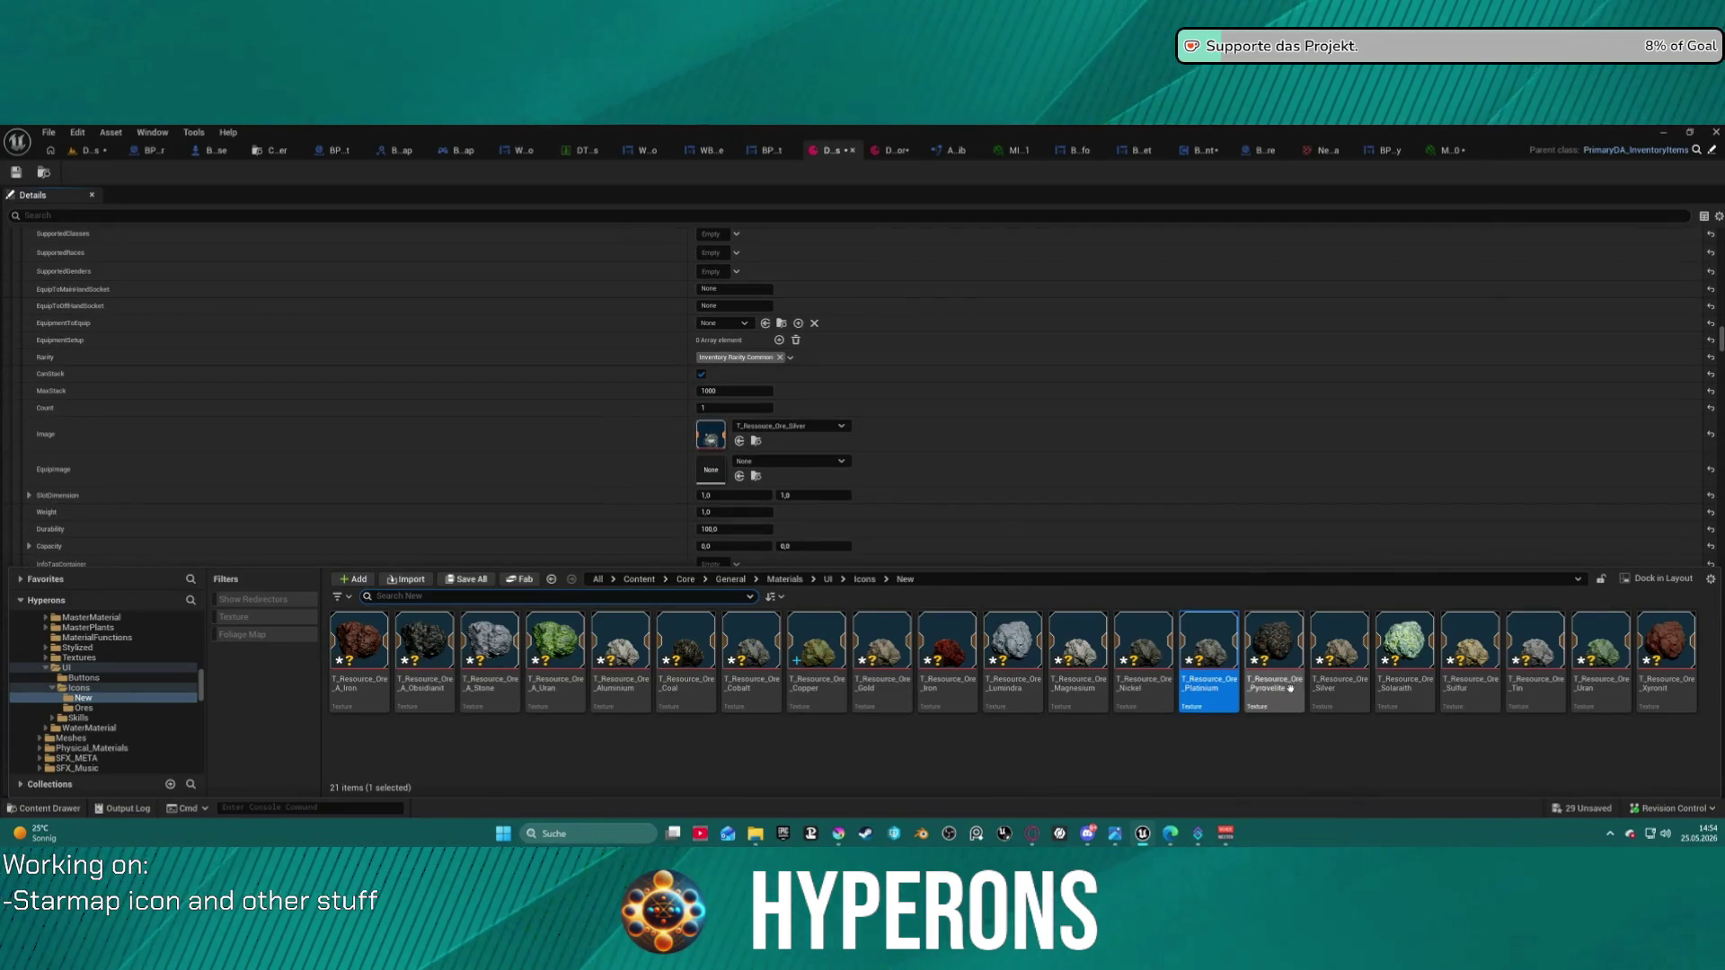
{"action": "mouse_move", "coordinate": [1334, 704]}
{"action": "left_mouse_down"}
{"action": "mouse_move", "coordinate": [791, 494]}
{"action": "mouse_move", "coordinate": [795, 450]}
{"action": "left_mouse_up"}
{"action": "key", "text": "ctrl+space"}
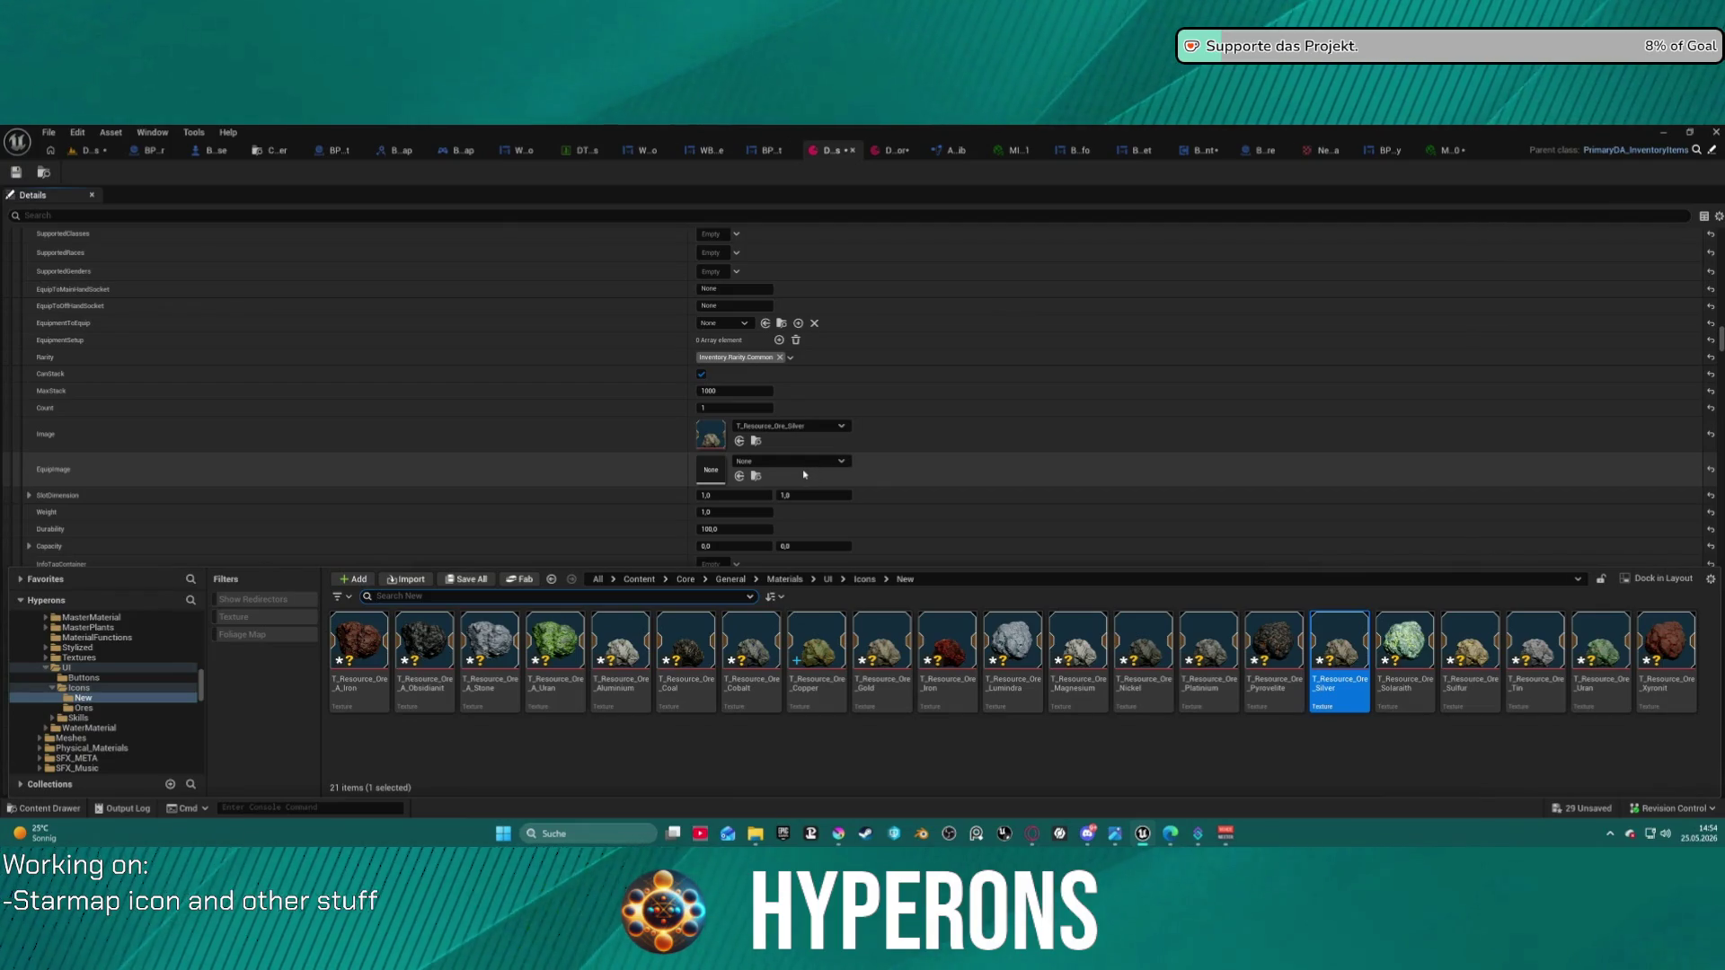
- Assign T_Resource_Ore_Tin to the Tin Ore Image and T_Resource_Ore_Uran to the Uran Ore Image
{"action": "scroll", "coordinate": [815, 473], "scroll_direction": "down", "scroll_amount": 5}
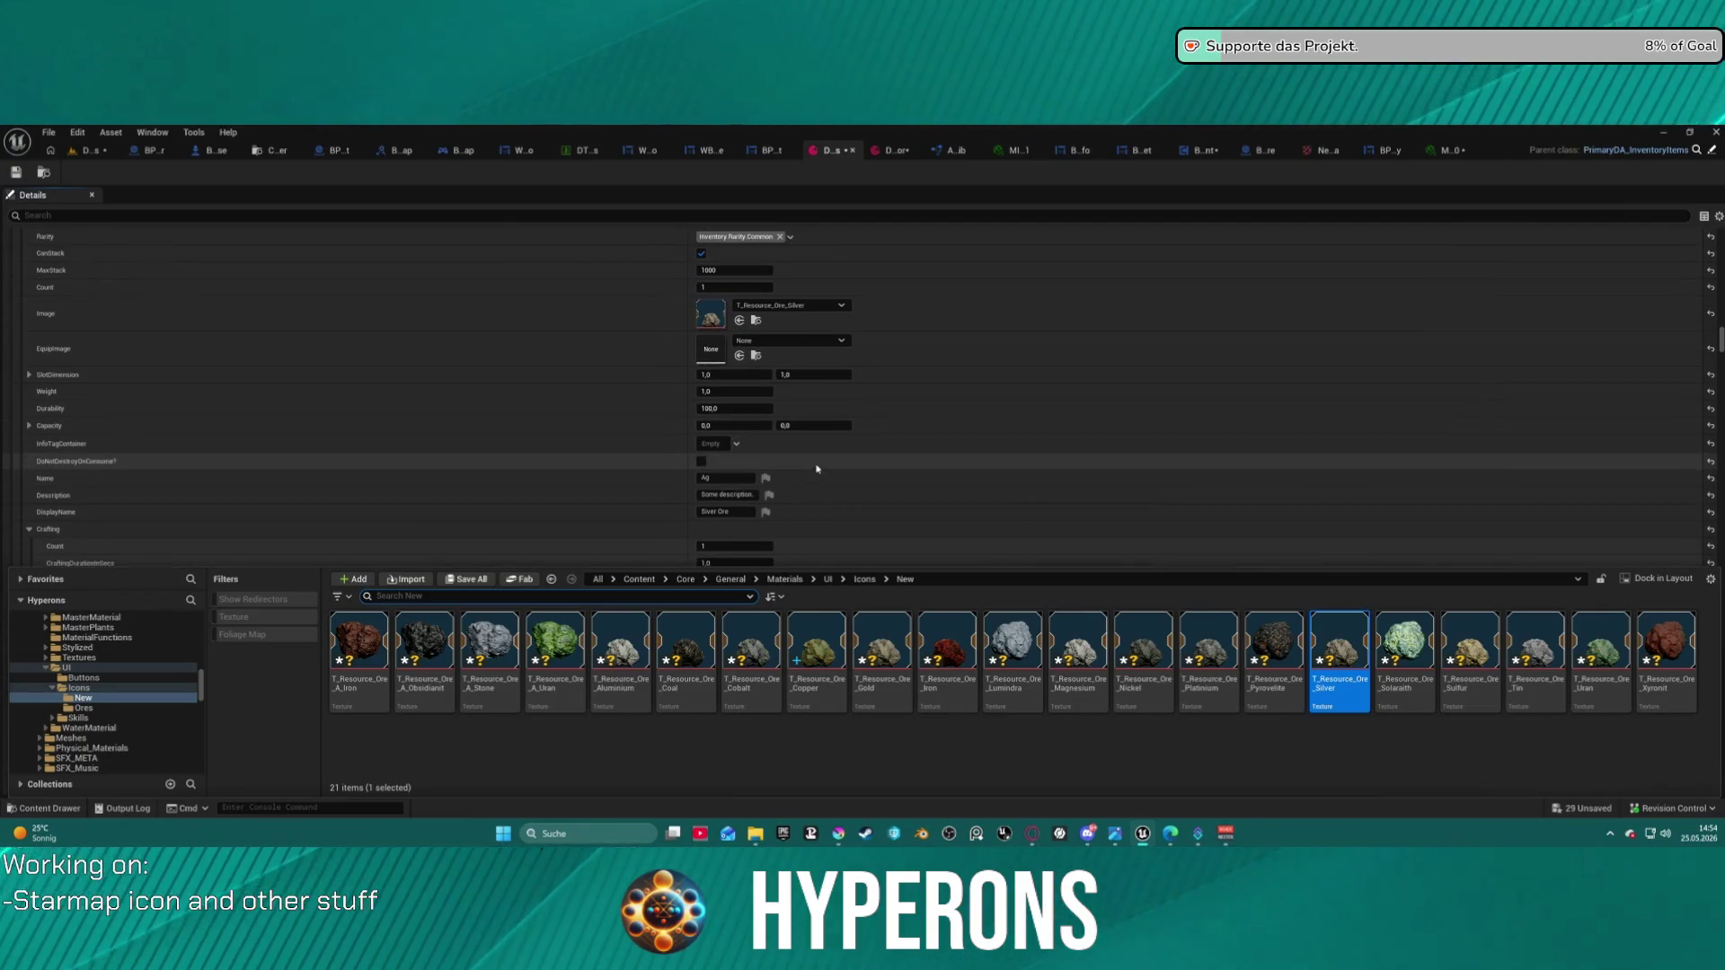
{"action": "scroll", "coordinate": [818, 468], "scroll_direction": "up", "scroll_amount": 7}
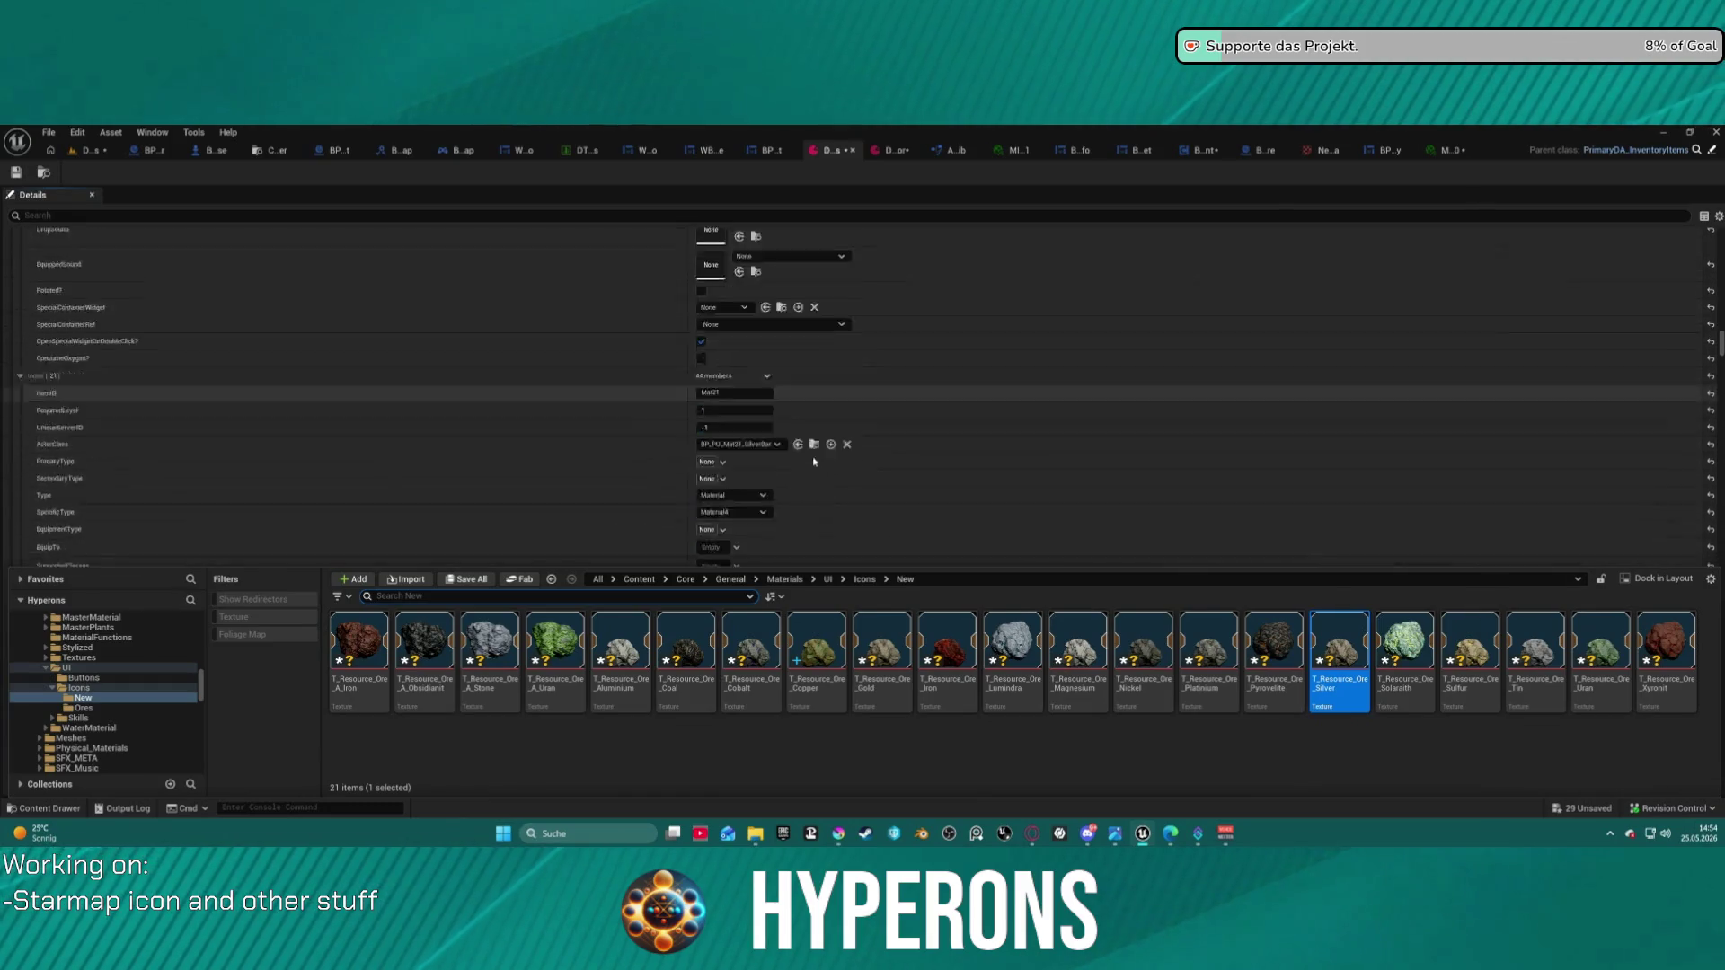
{"action": "scroll", "coordinate": [815, 461], "scroll_direction": "up", "scroll_amount": 20}
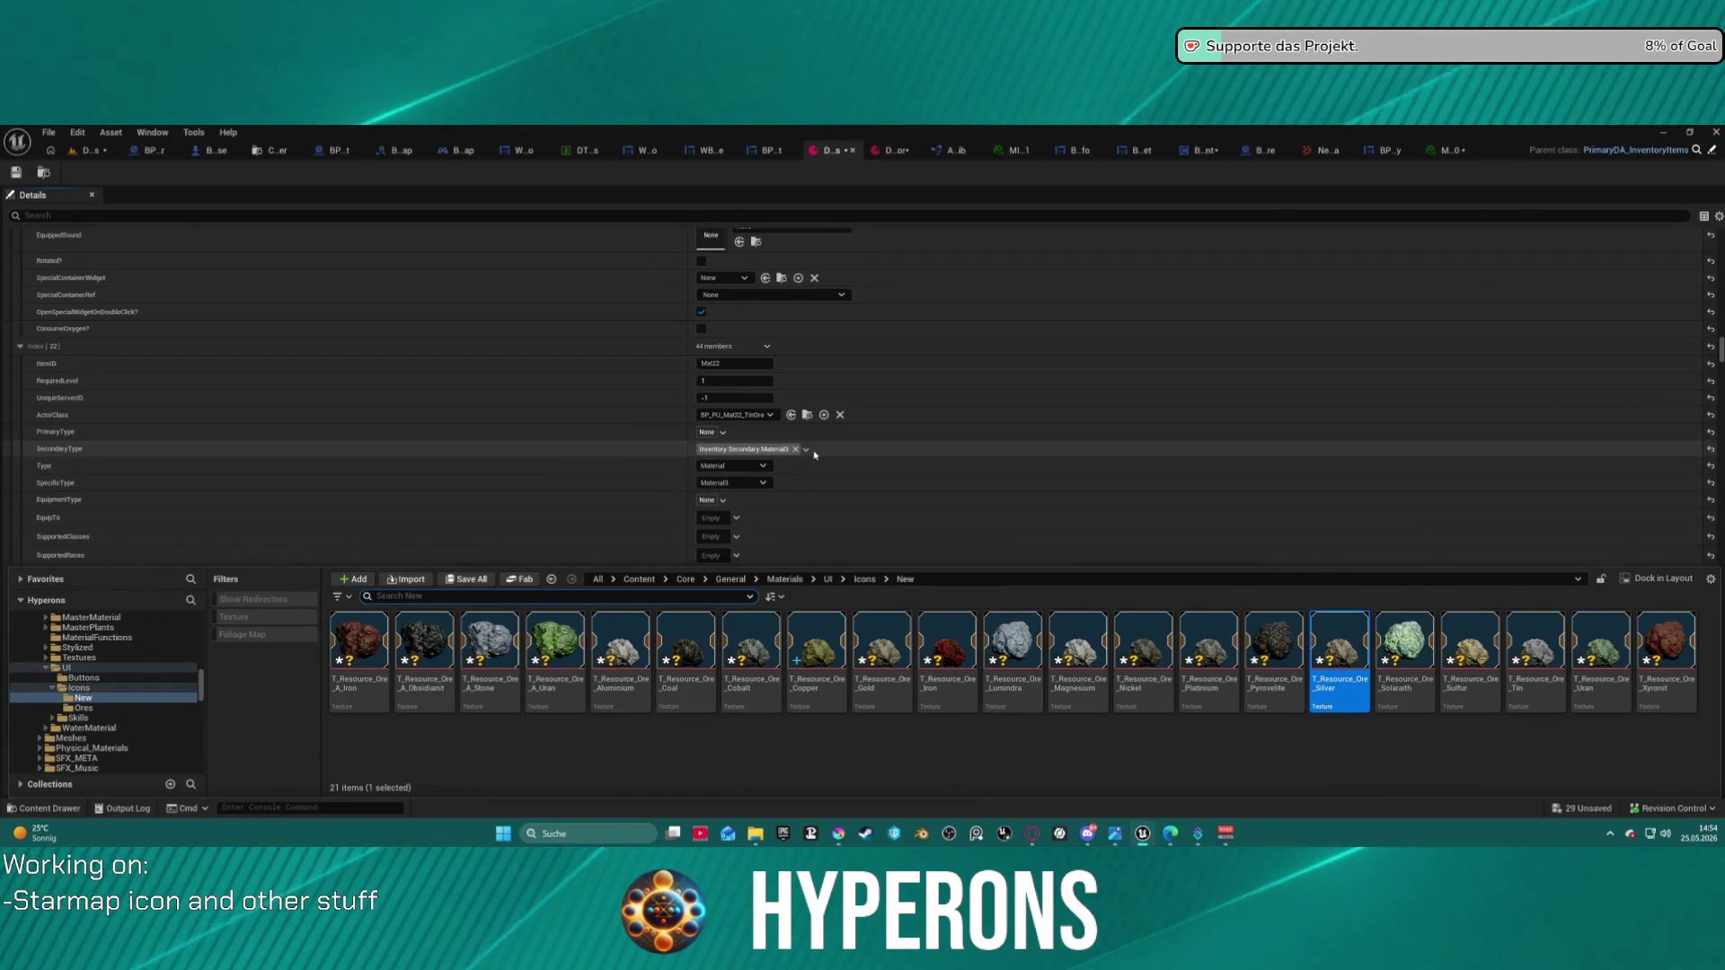
{"action": "scroll", "coordinate": [815, 451], "scroll_direction": "down", "scroll_amount": 11}
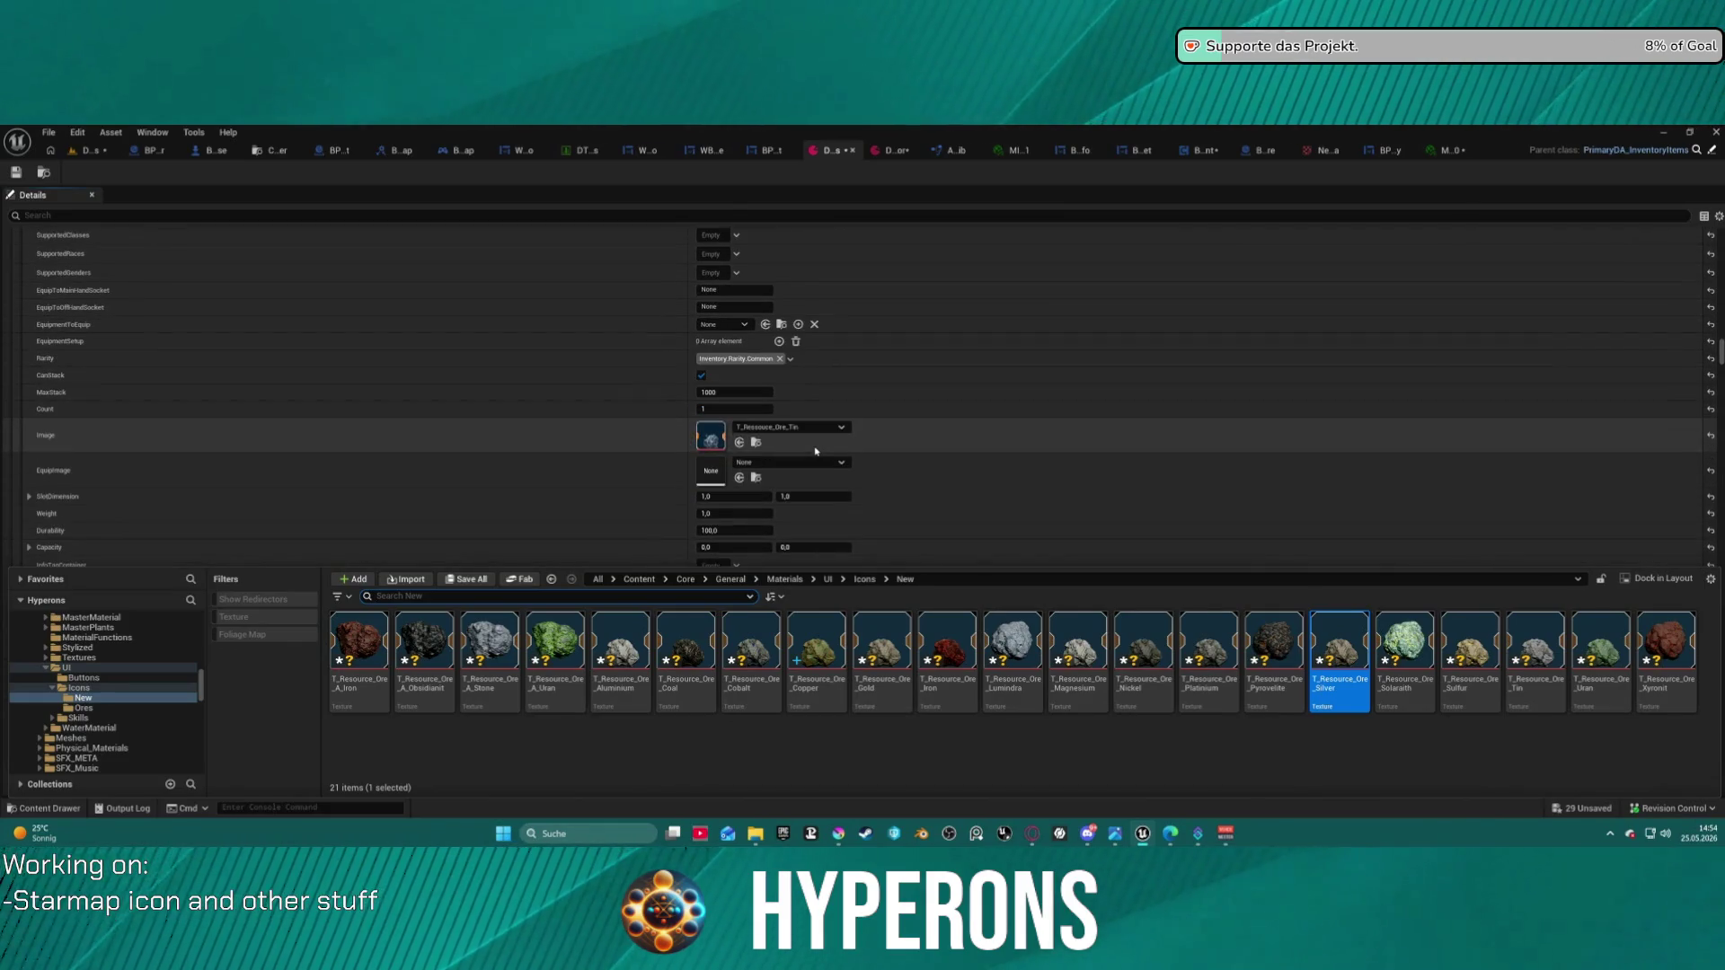
{"action": "left_click", "coordinate": [1563, 696]}
{"action": "left_click", "coordinate": [748, 444]}
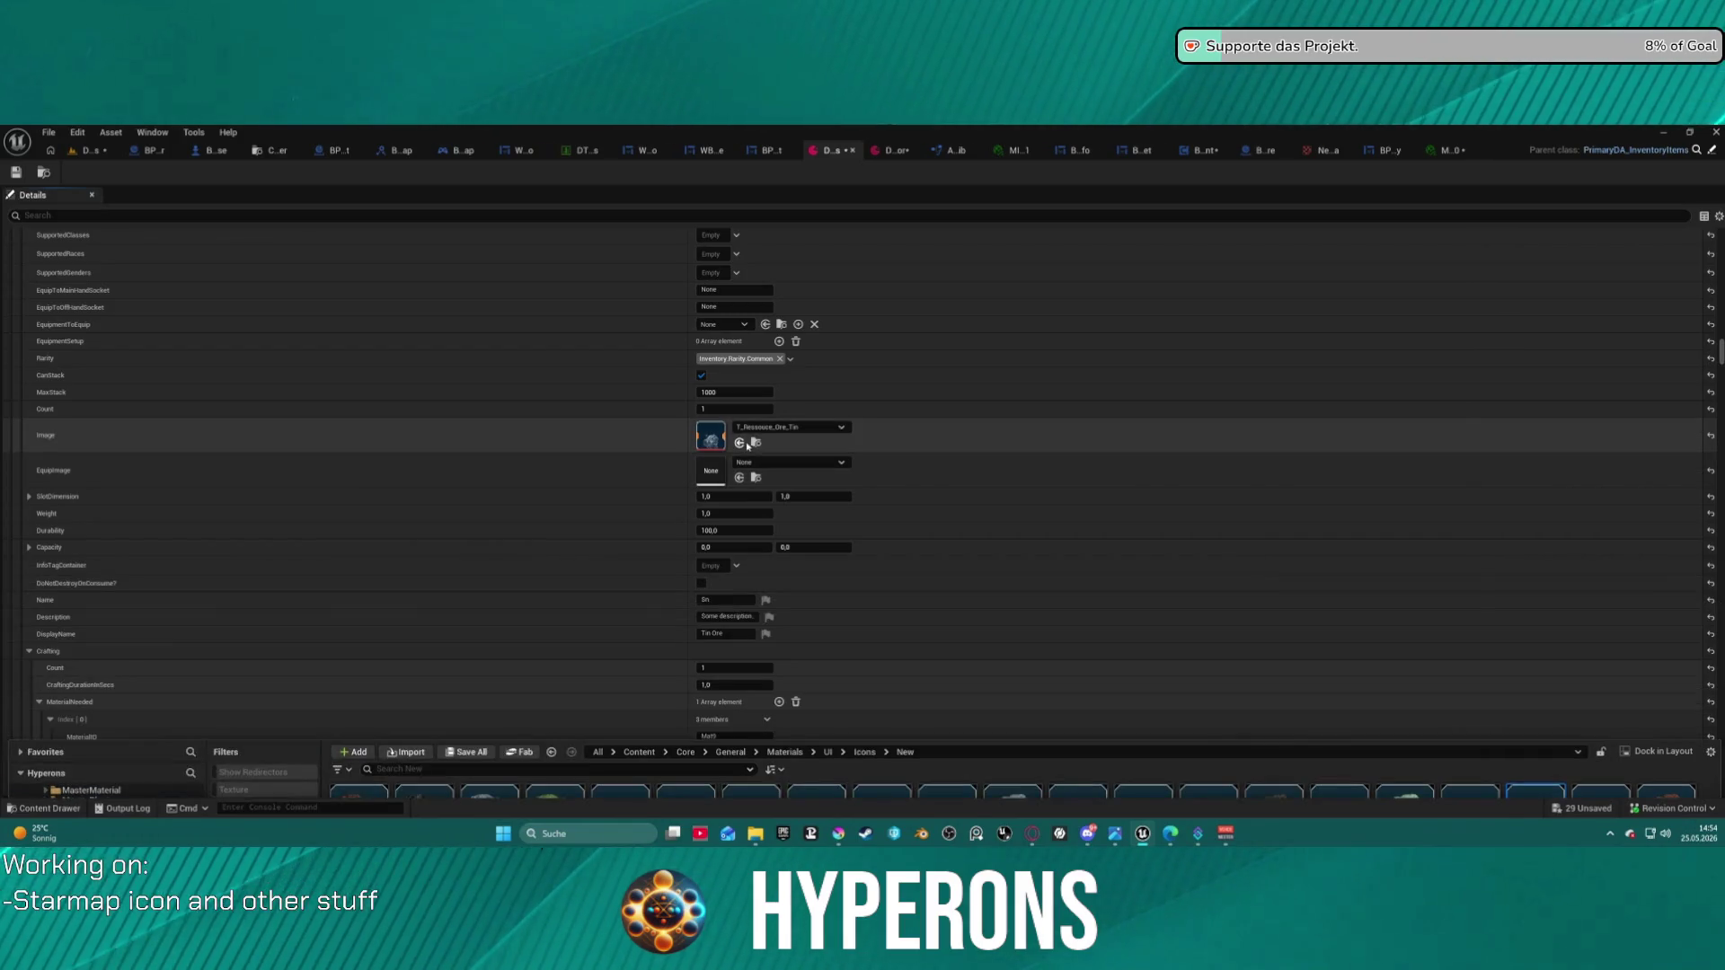
{"action": "scroll", "coordinate": [868, 467], "scroll_direction": "down", "scroll_amount": 15}
{"action": "scroll", "coordinate": [868, 472], "scroll_direction": "down", "scroll_amount": 20}
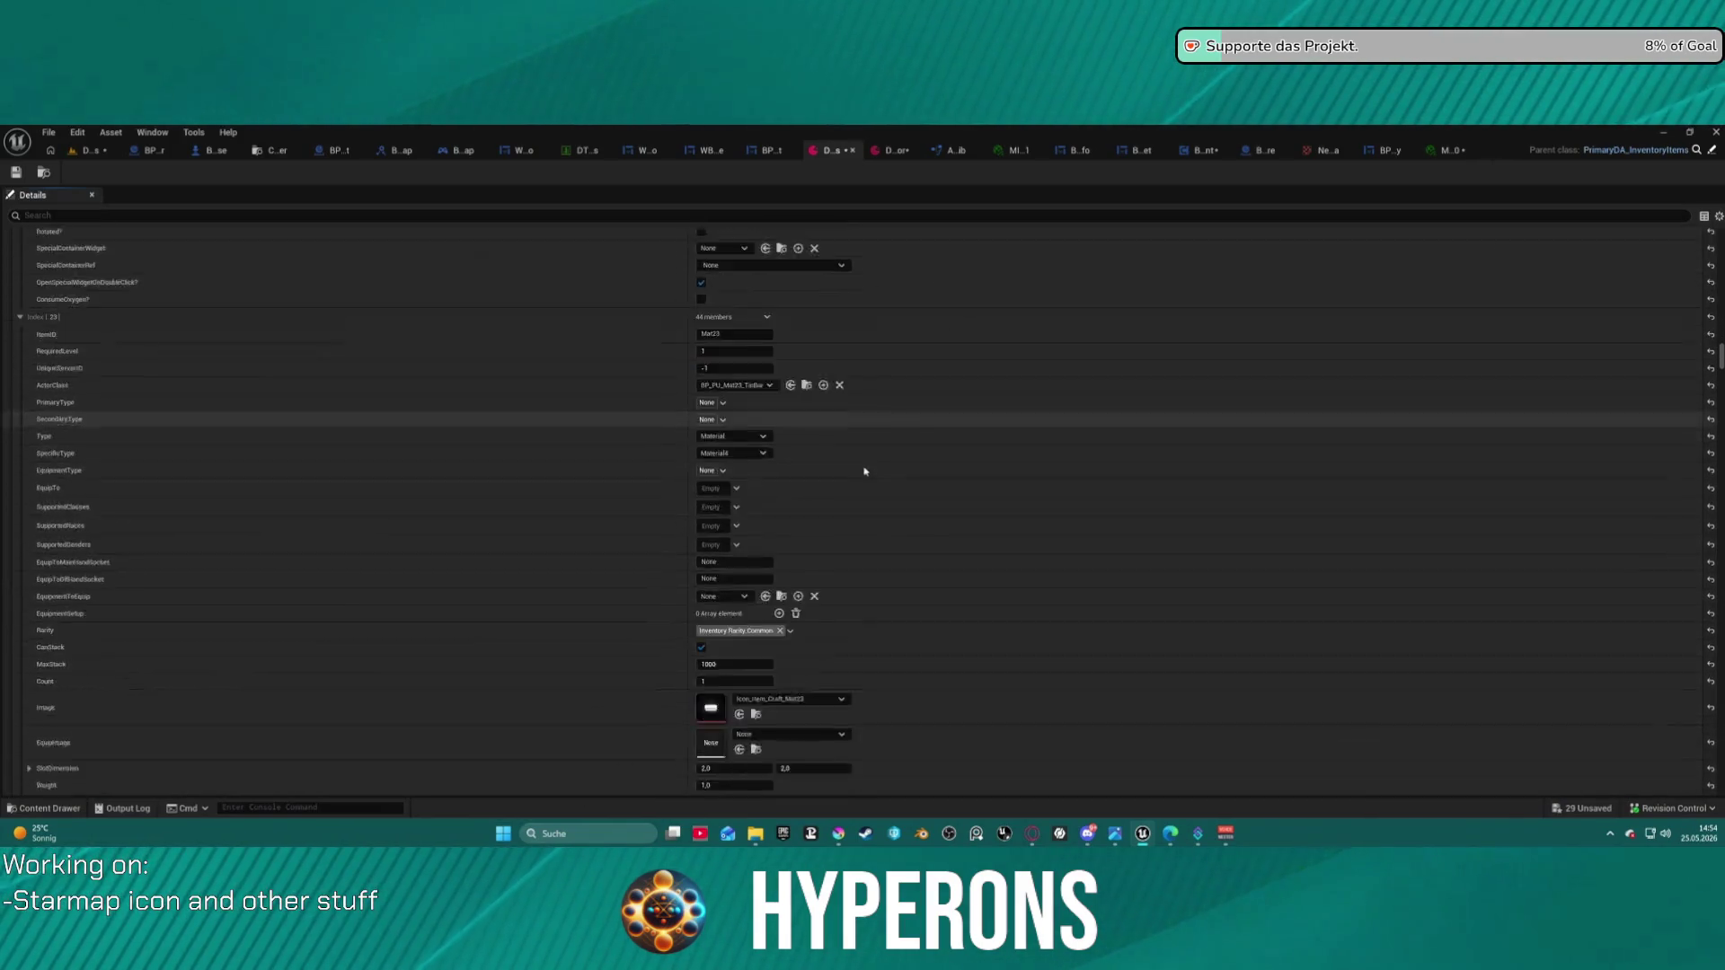
{"action": "scroll", "coordinate": [864, 460], "scroll_direction": "down", "scroll_amount": 10}
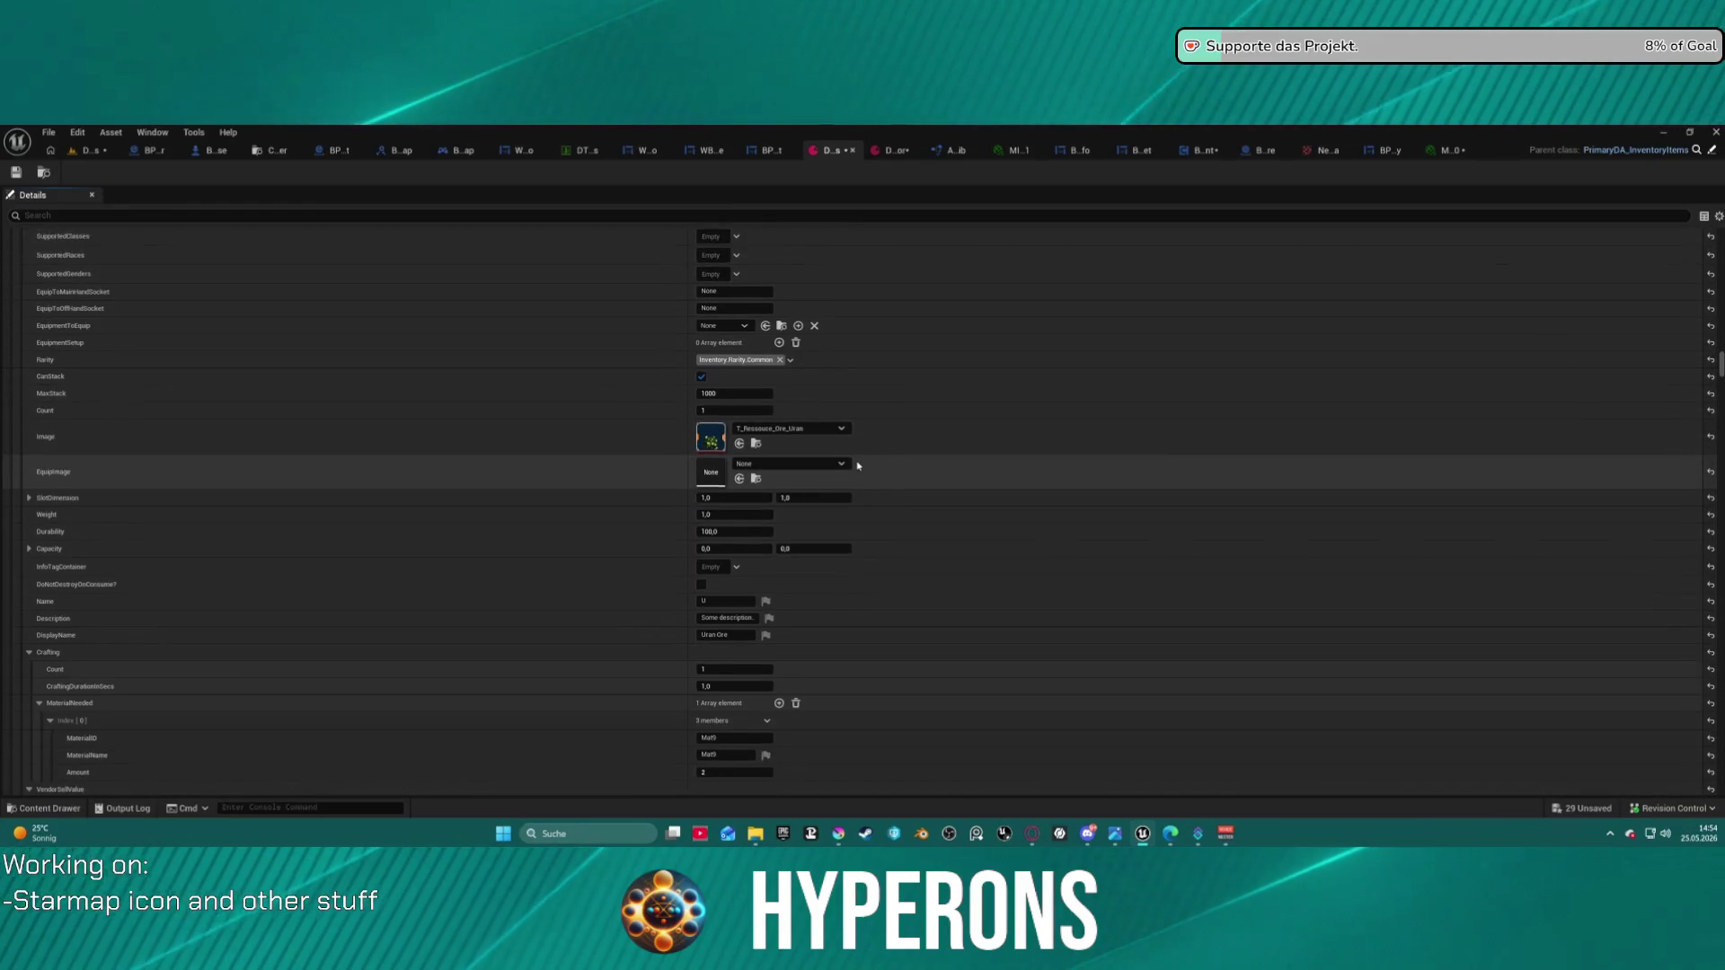
{"action": "key", "text": "ctrl+space"}
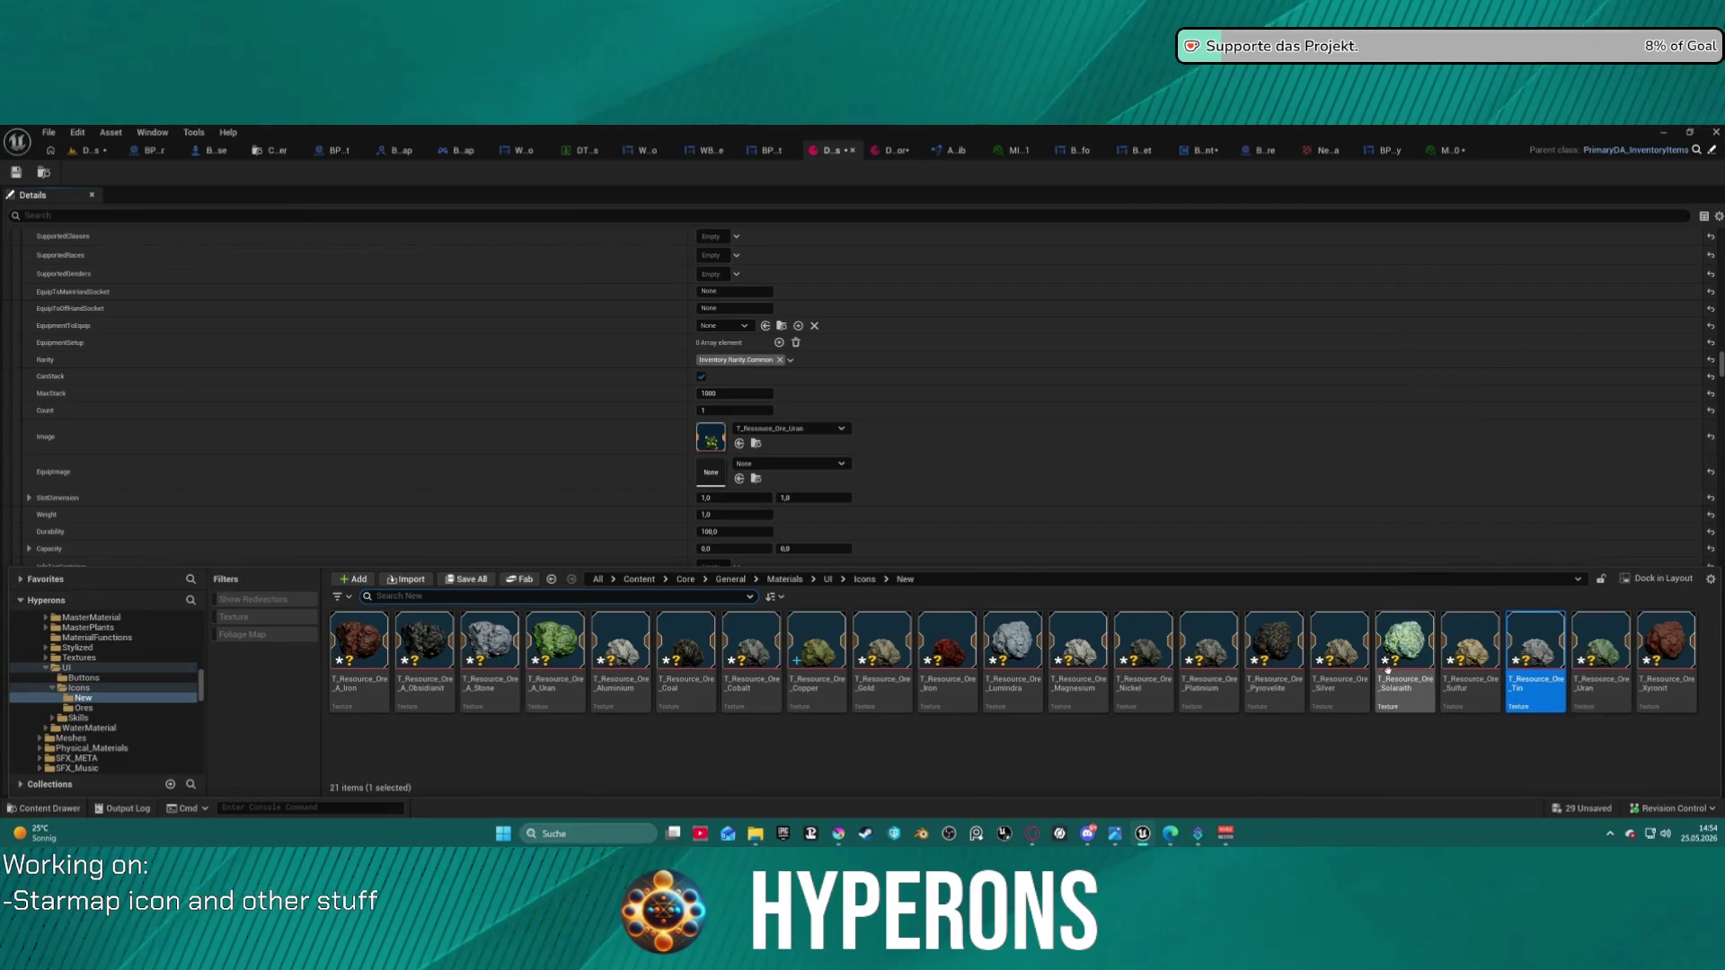
{"action": "left_click", "coordinate": [746, 440]}
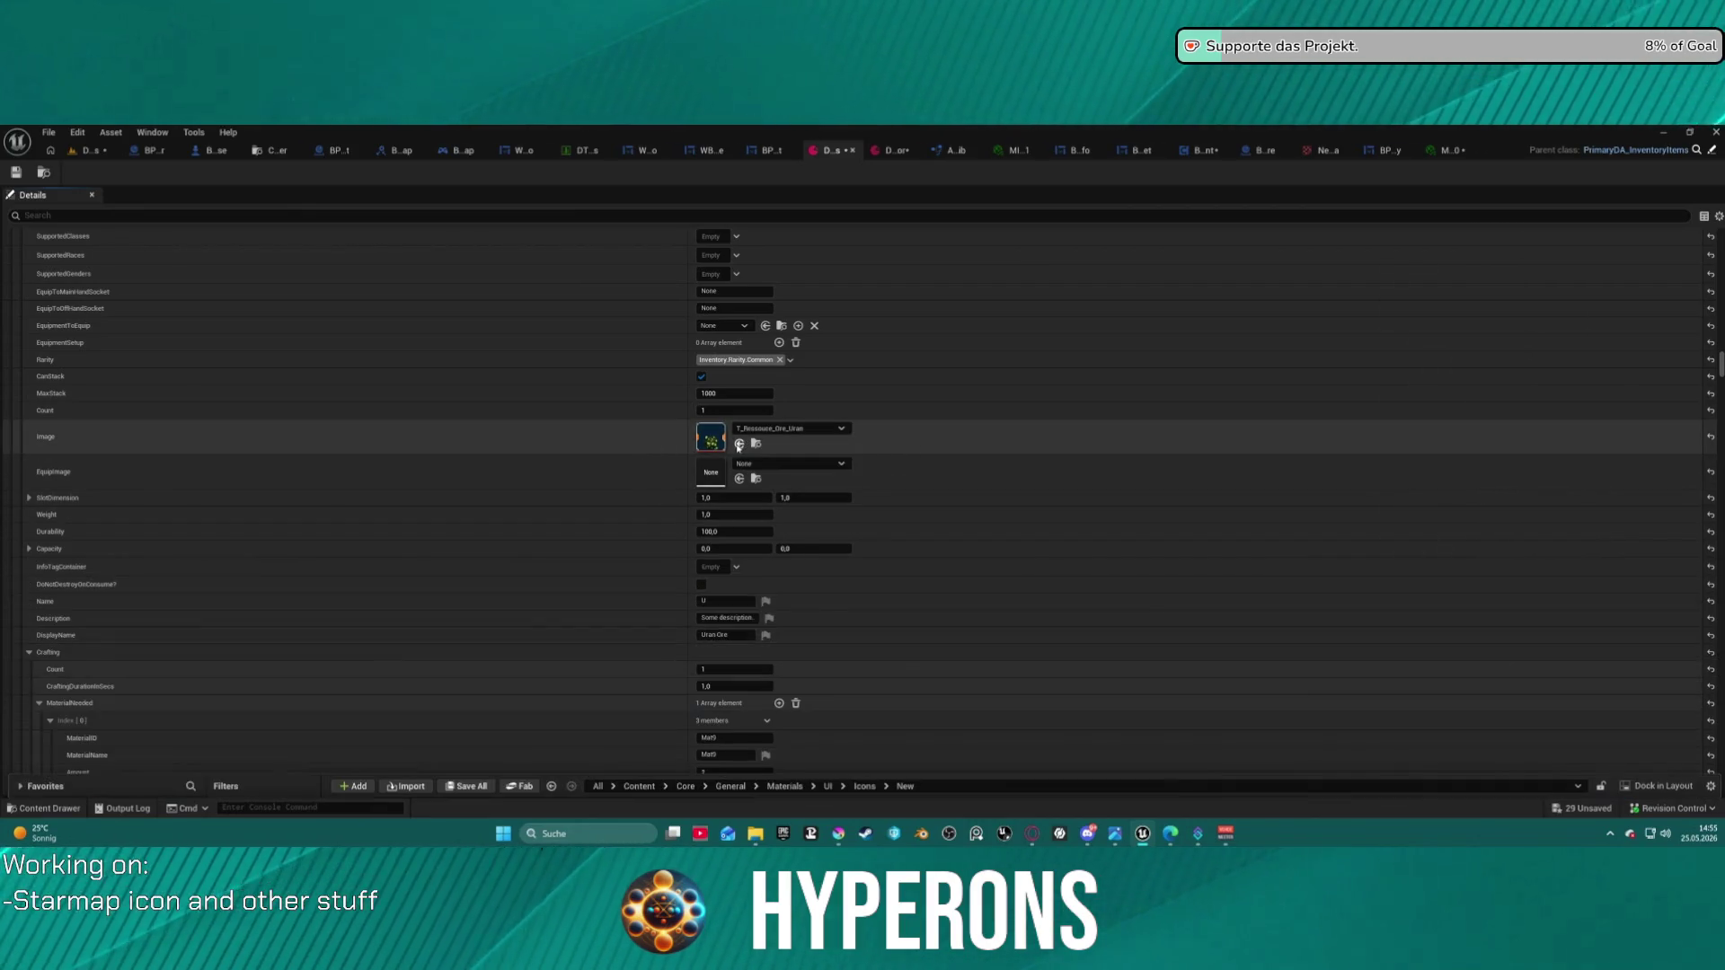
{"action": "key", "text": "ctrl+space"}
{"action": "scroll", "coordinate": [862, 477], "scroll_direction": "down", "scroll_amount": 10}
{"action": "scroll", "coordinate": [902, 461], "scroll_direction": "down", "scroll_amount": 10}
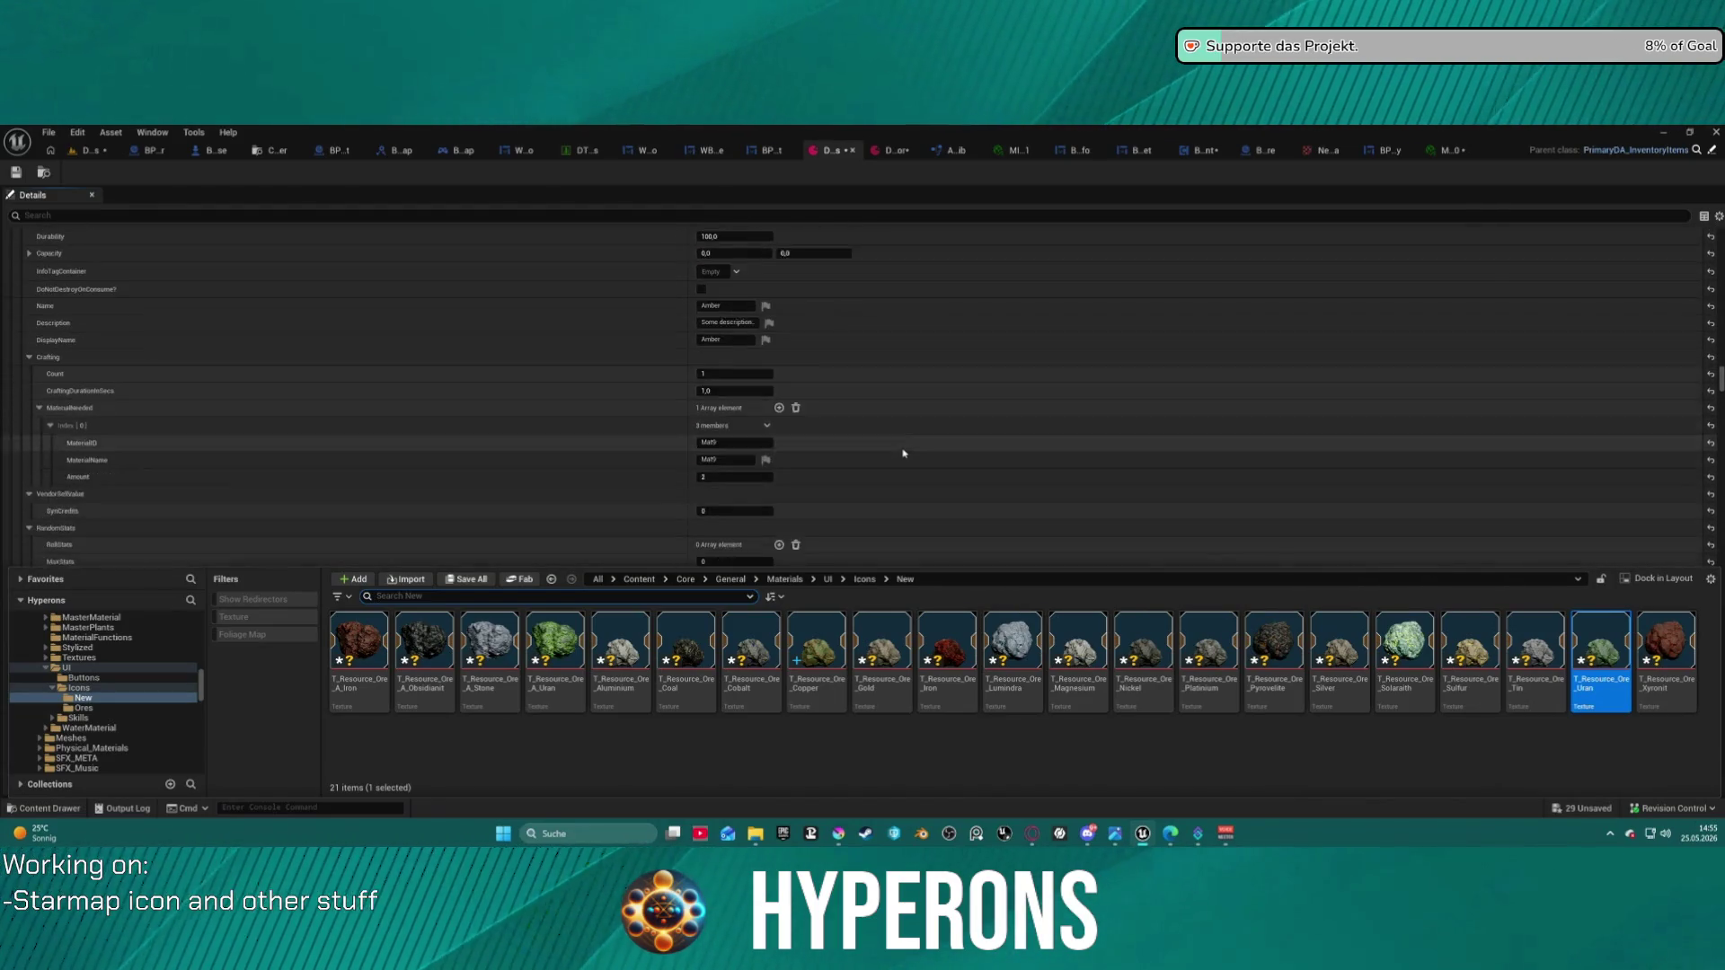
{"action": "scroll", "coordinate": [903, 453], "scroll_direction": "up", "scroll_amount": 3}
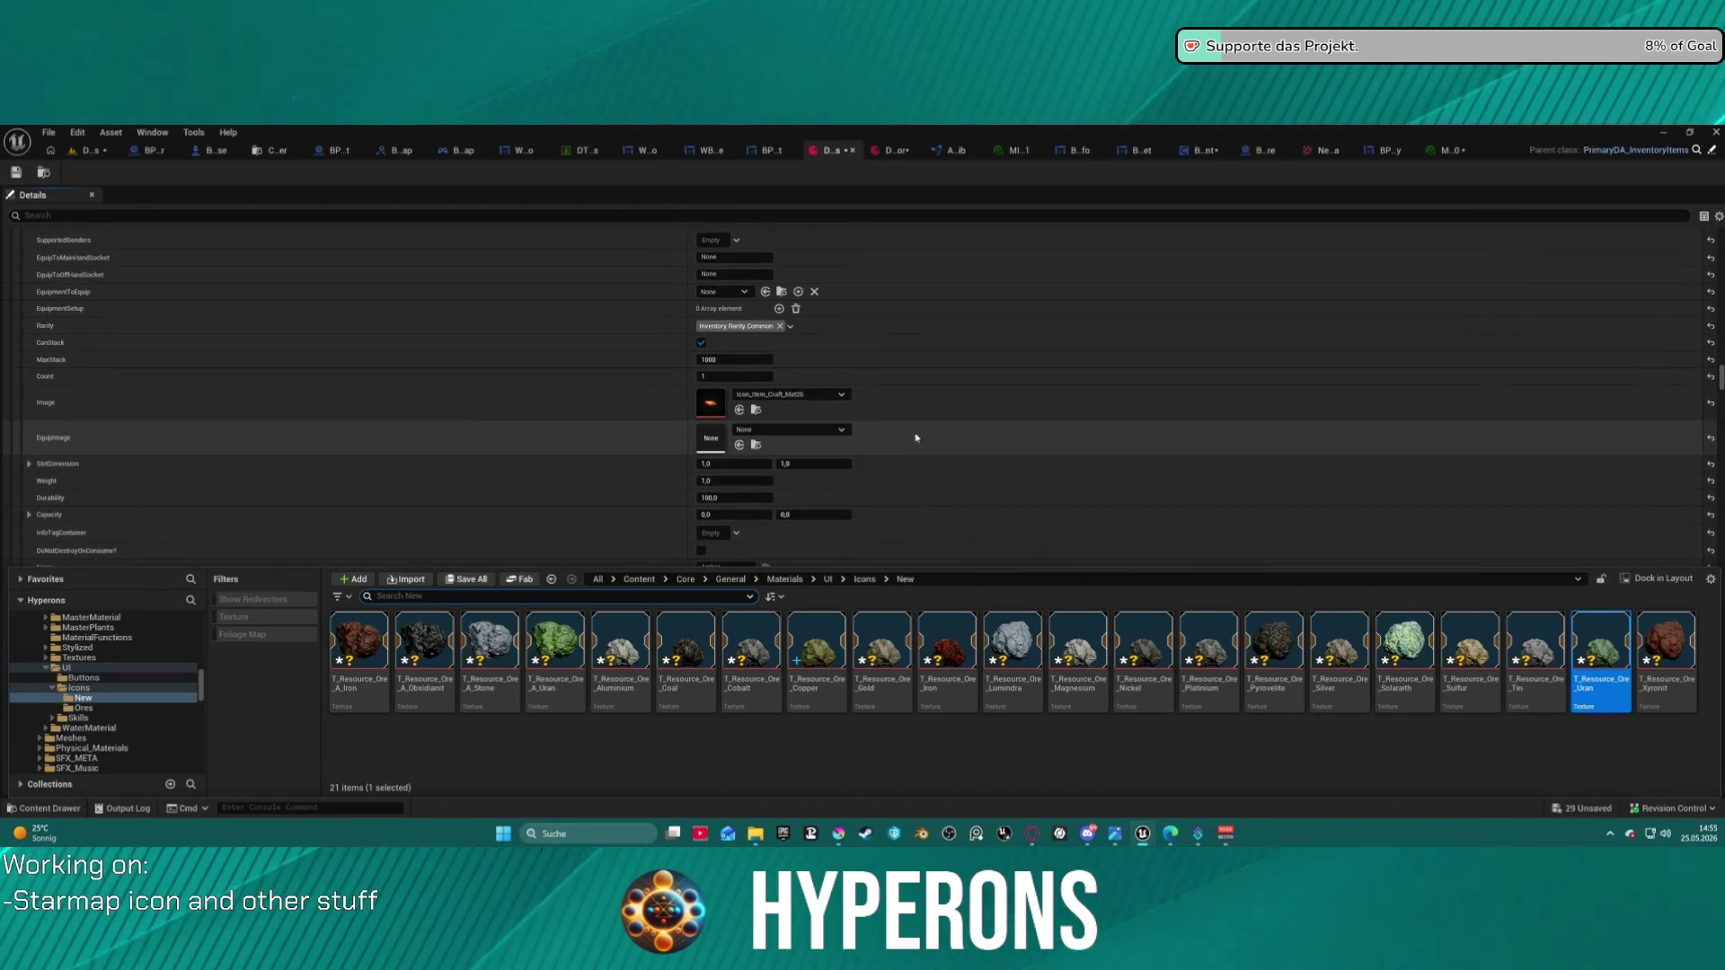
{"action": "scroll", "coordinate": [933, 427], "scroll_direction": "up", "scroll_amount": 8}
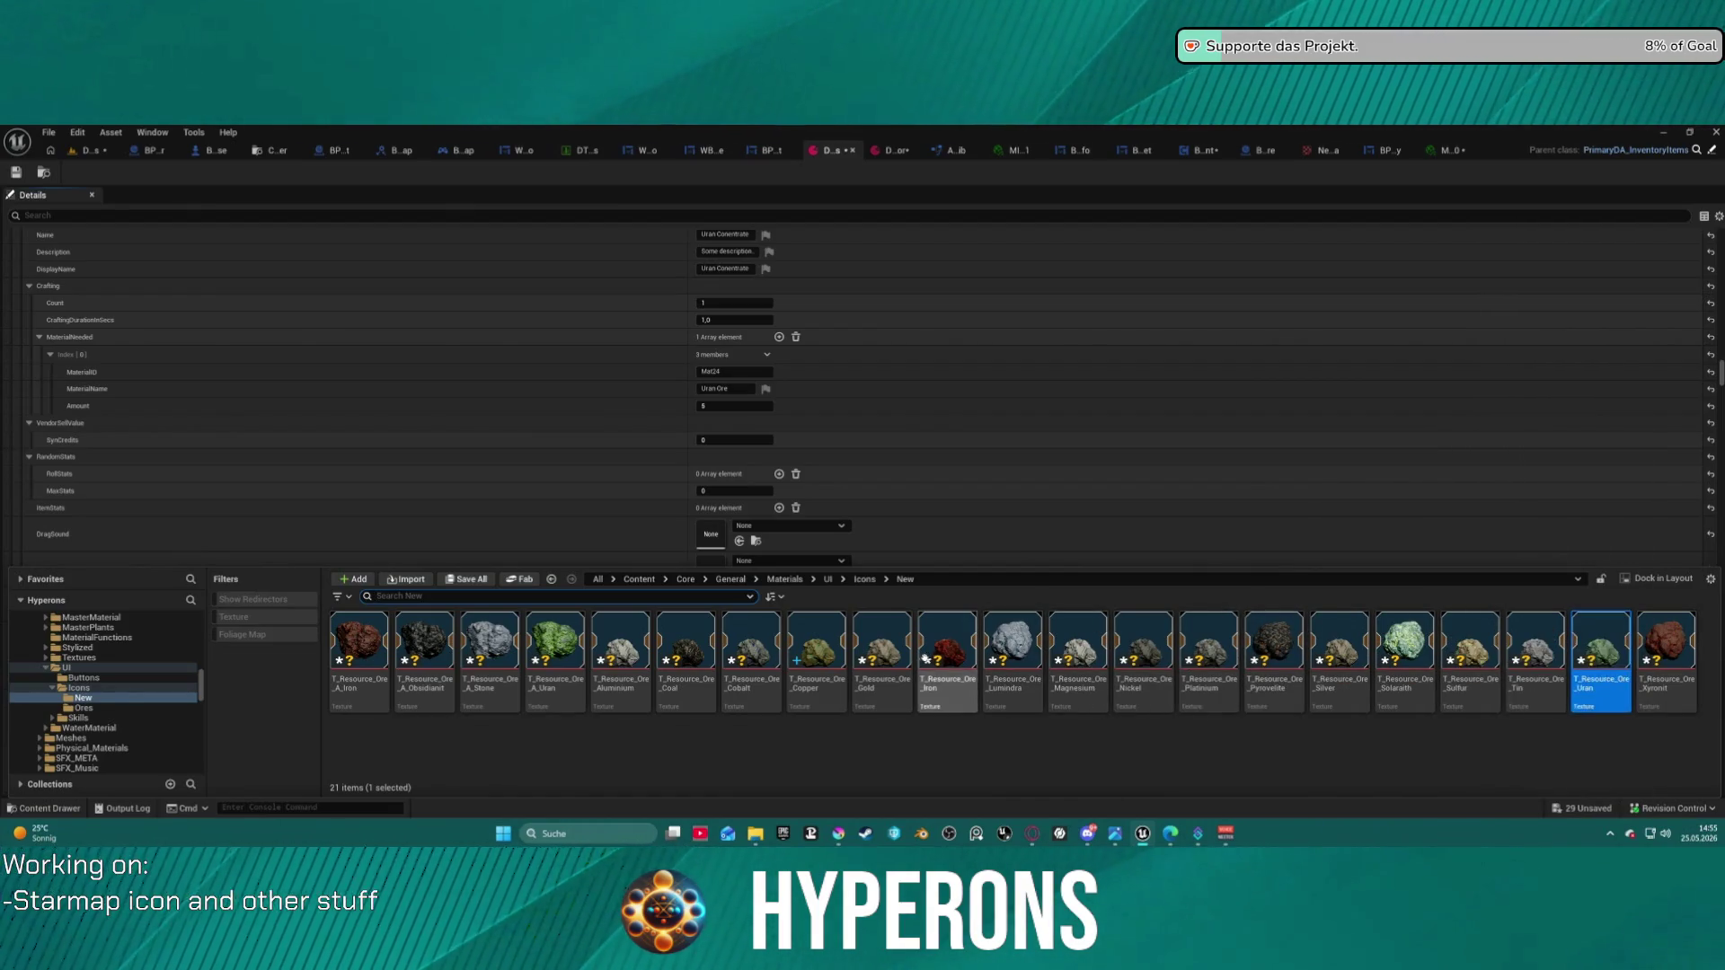
{"action": "scroll", "coordinate": [108, 312], "scroll_direction": "down", "scroll_amount": 5}
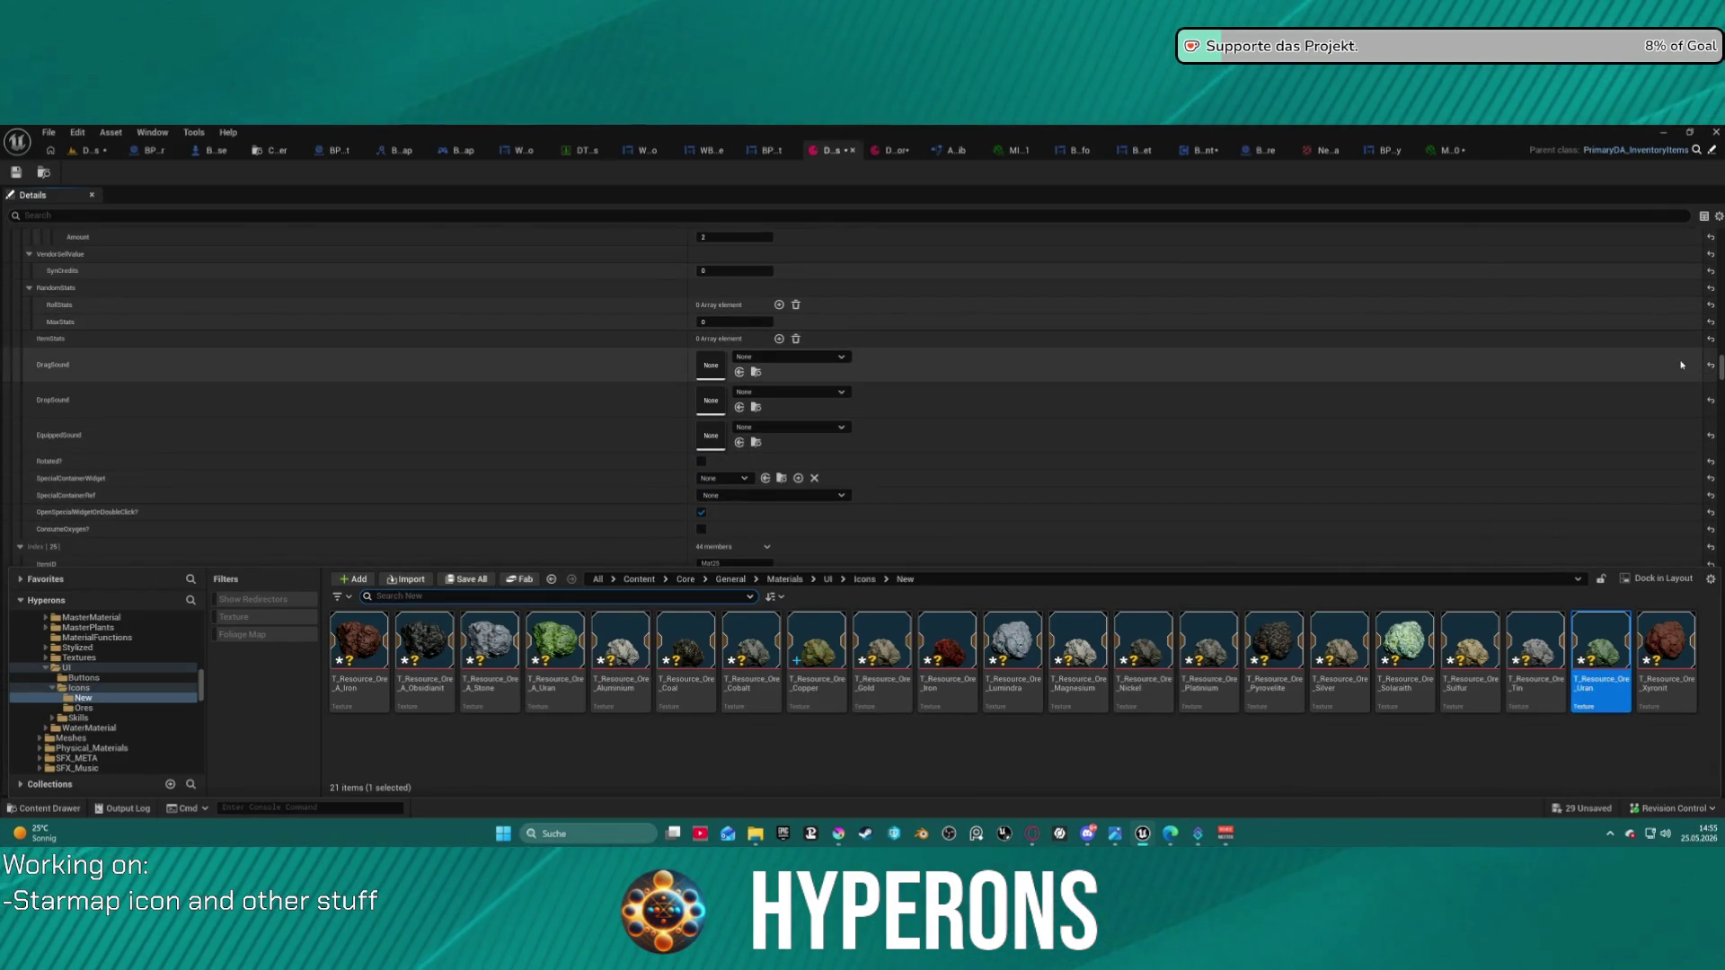
{"action": "mouse_move", "coordinate": [1720, 366]}
{"action": "left_mouse_down"}
{"action": "mouse_move", "coordinate": [1721, 598]}
{"action": "mouse_move", "coordinate": [1692, 764]}
{"action": "left_mouse_up"}
{"action": "scroll", "coordinate": [786, 452], "scroll_direction": "down", "scroll_amount": 5}
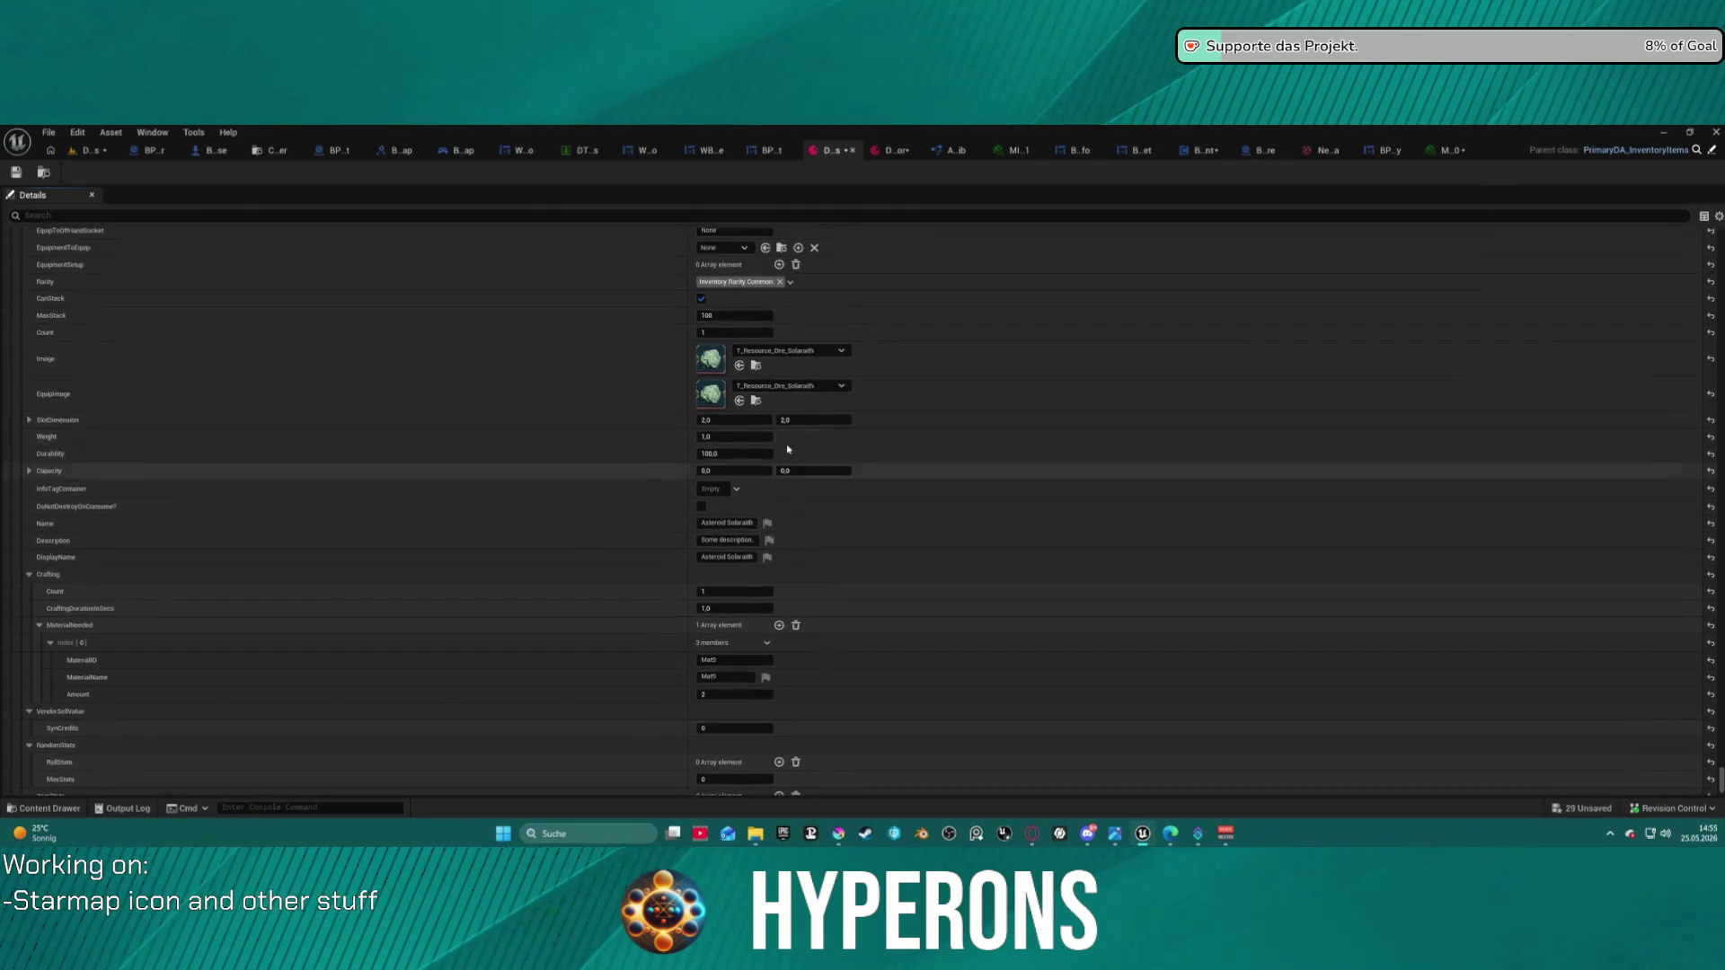
{"action": "scroll", "coordinate": [757, 543], "scroll_direction": "up", "scroll_amount": 1}
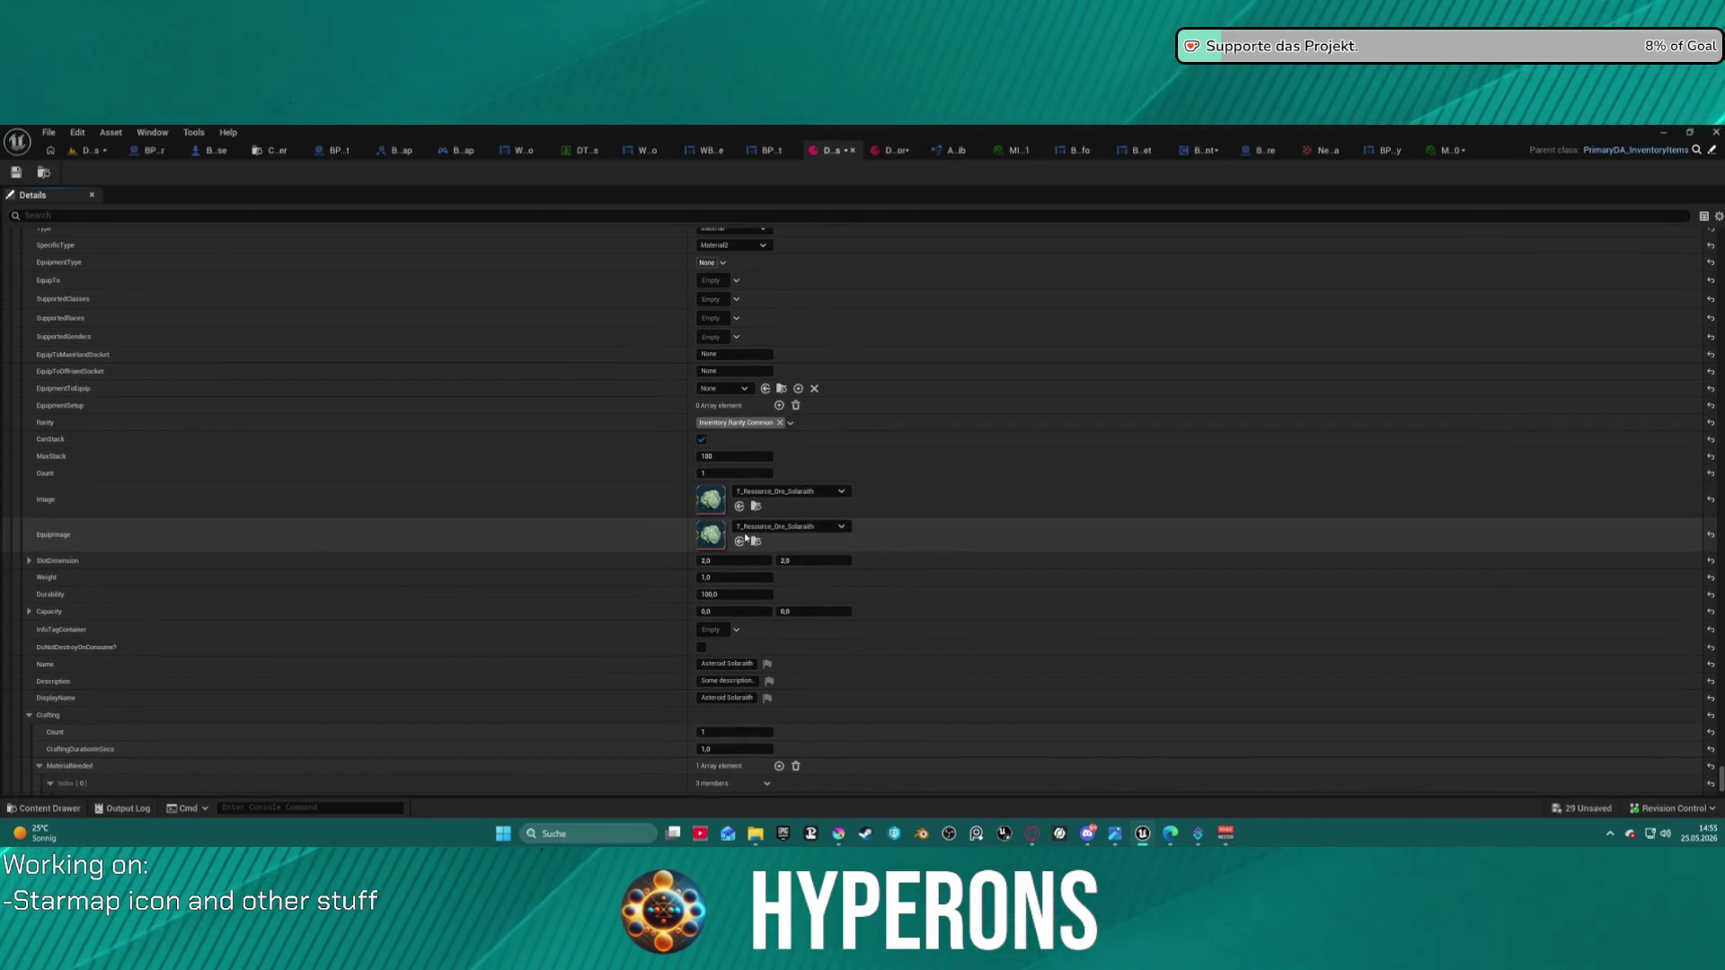
{"action": "scroll", "coordinate": [745, 537], "scroll_direction": "down", "scroll_amount": 9}
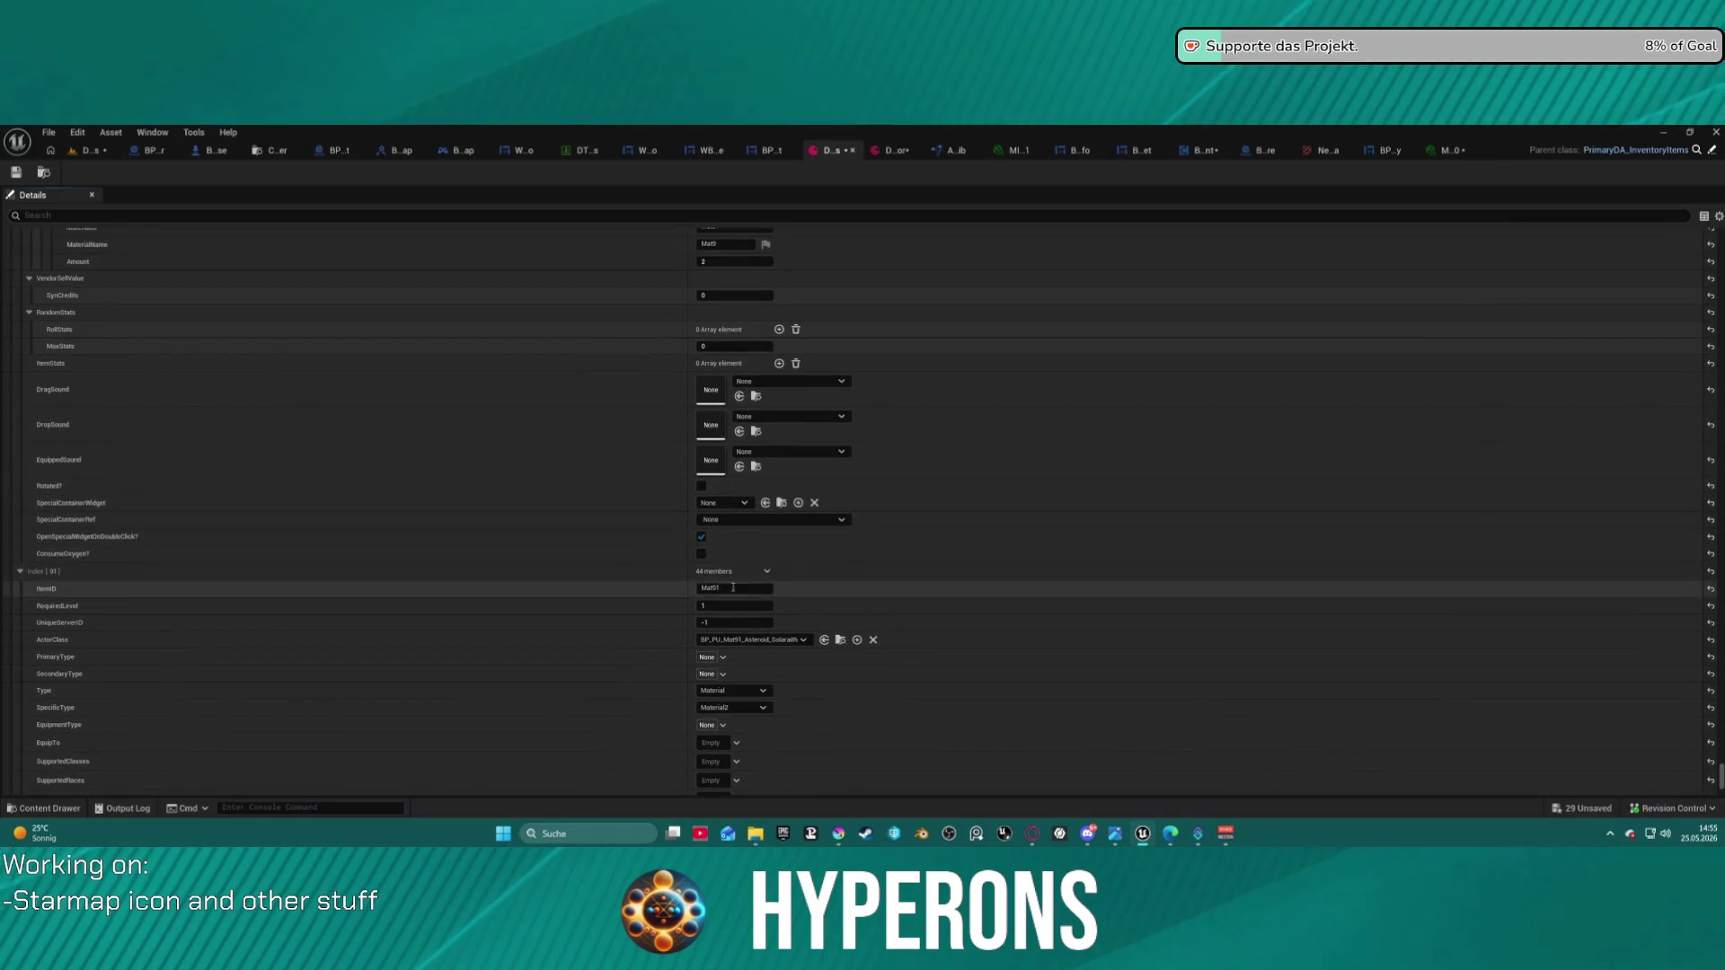
{"action": "scroll", "coordinate": [741, 579], "scroll_direction": "up", "scroll_amount": 8}
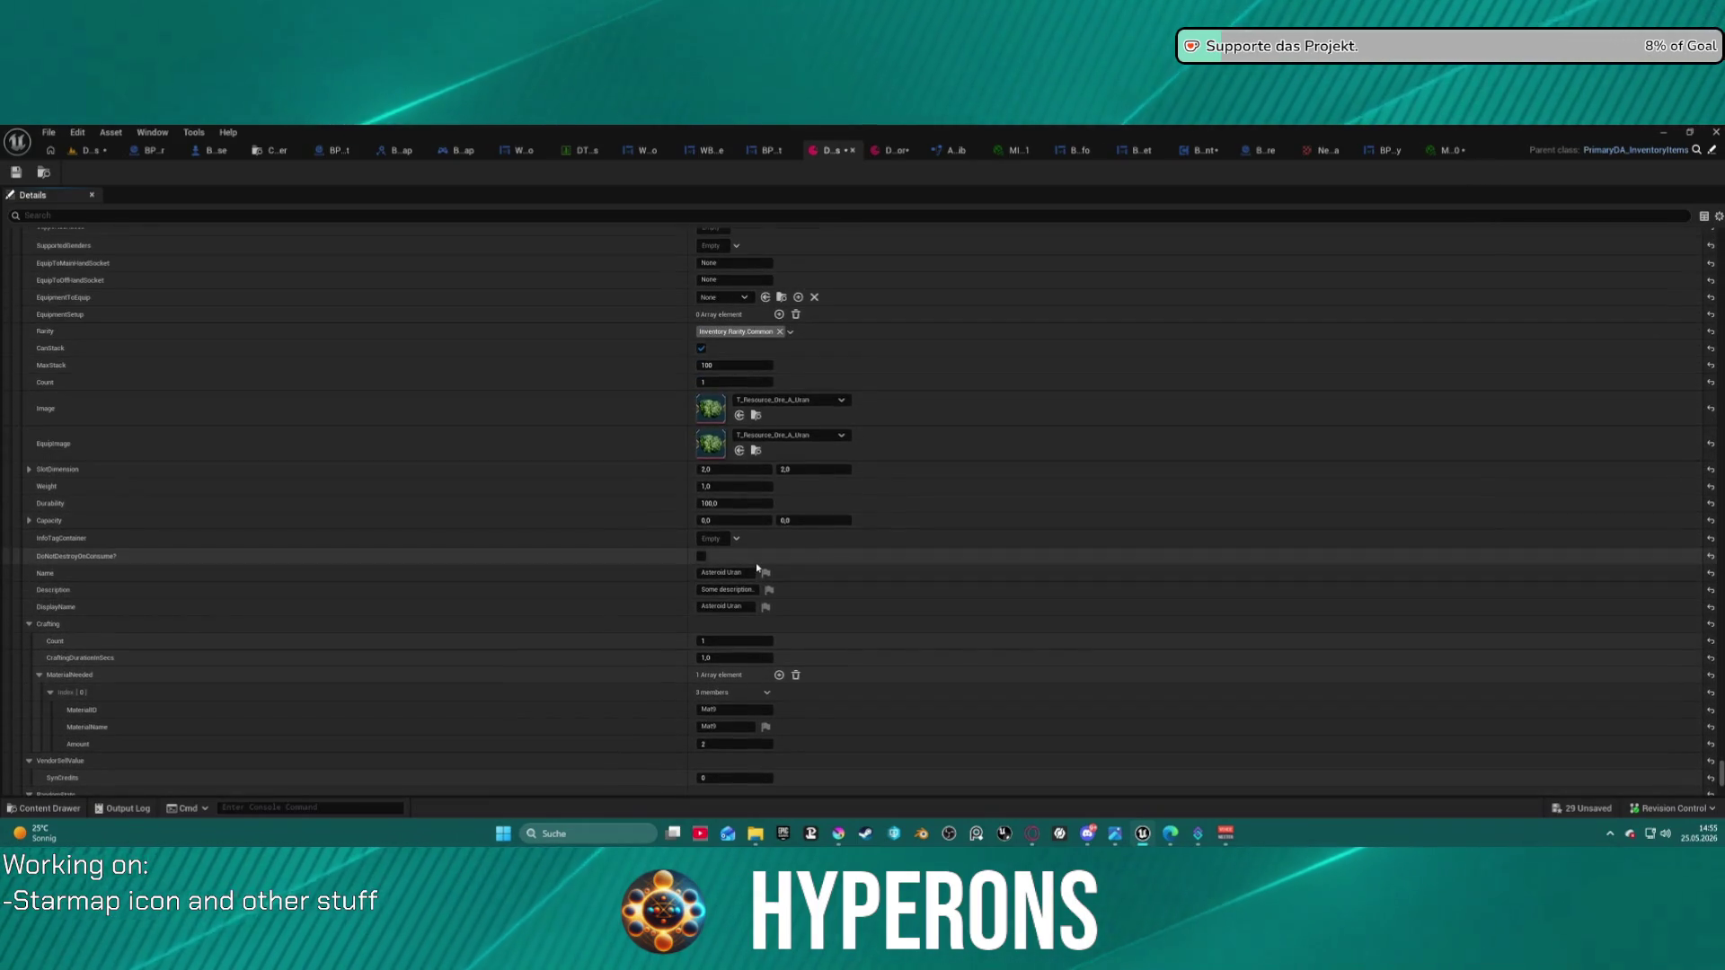
{"action": "scroll", "coordinate": [756, 568], "scroll_direction": "up", "scroll_amount": 11}
{"action": "scroll", "coordinate": [733, 427], "scroll_direction": "up", "scroll_amount": 11}
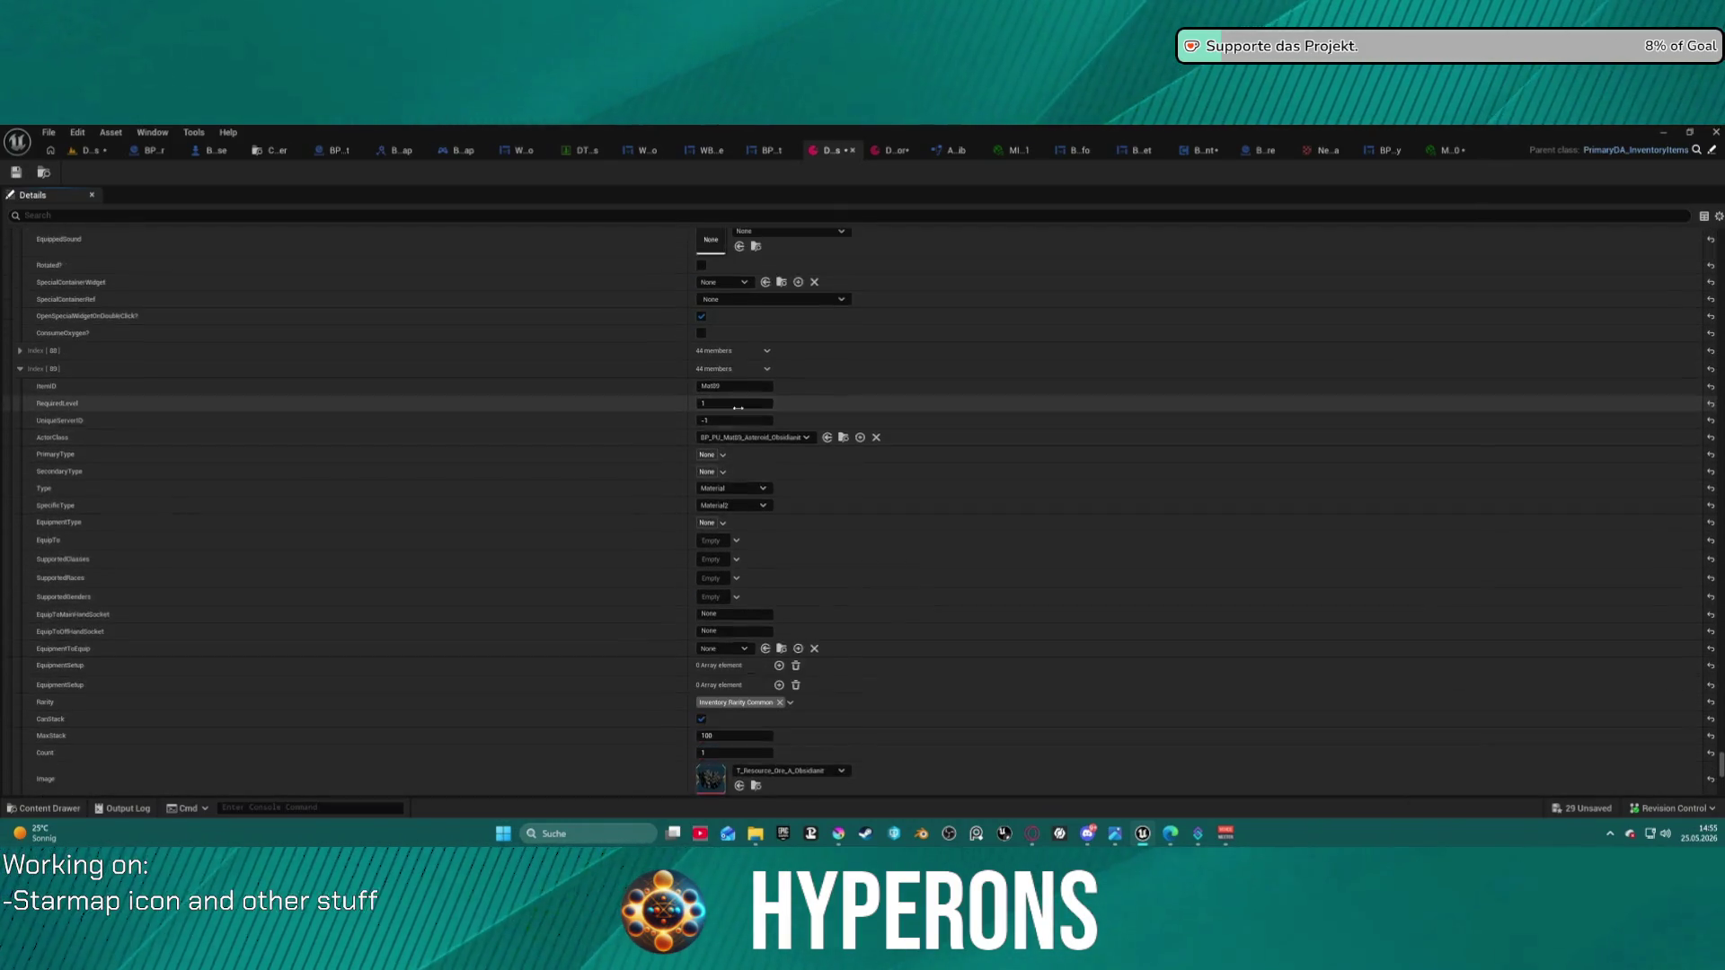
{"action": "scroll", "coordinate": [373, 431], "scroll_direction": "up", "scroll_amount": 2}
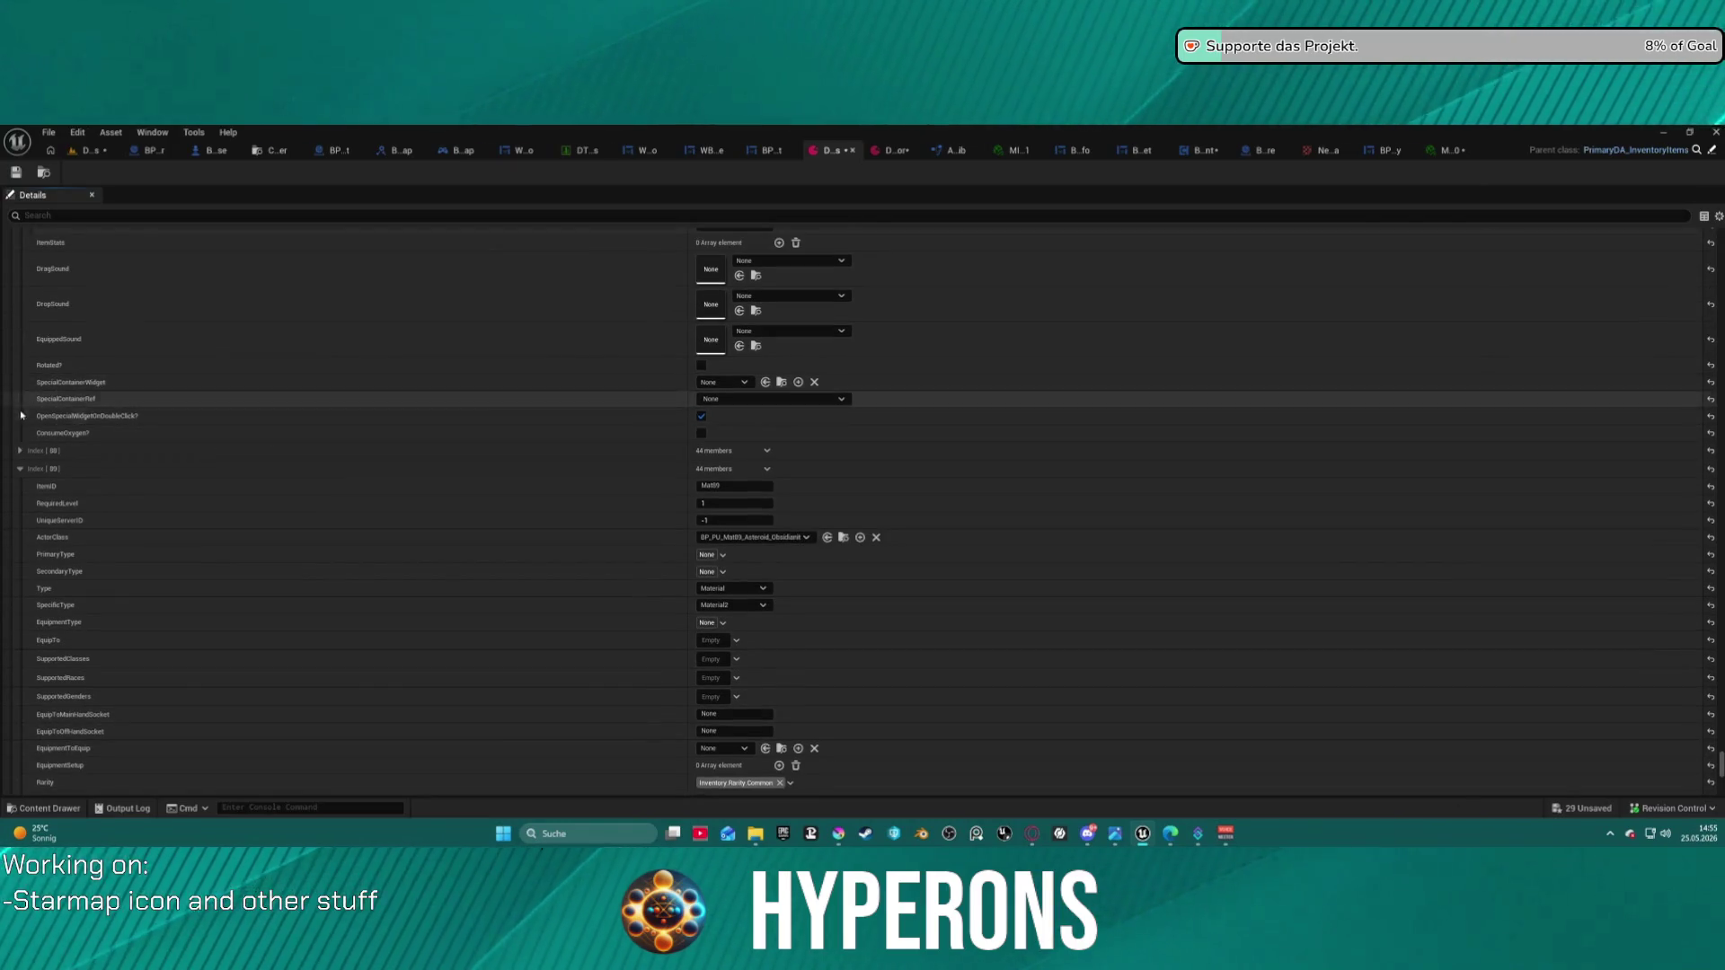
{"action": "left_click", "coordinate": [19, 500]}
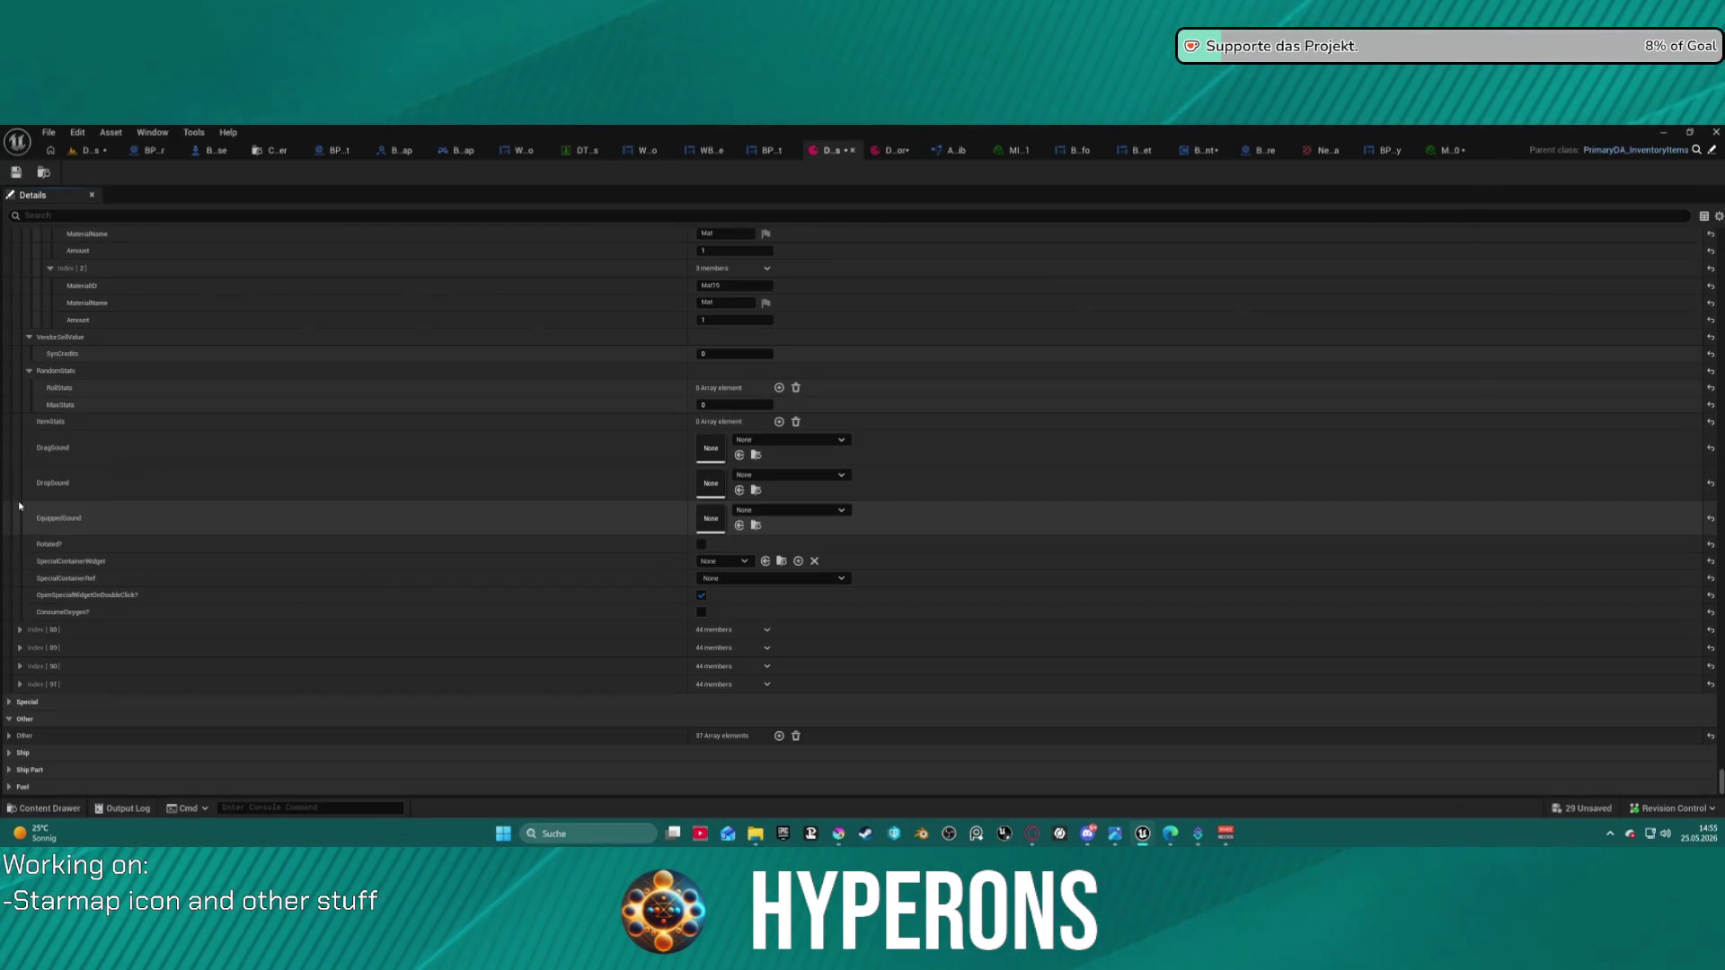
- Expand and review the Index [91] Mat91 Asteroid Solaraith entry, then collapse it
{"action": "left_click", "coordinate": [20, 685]}
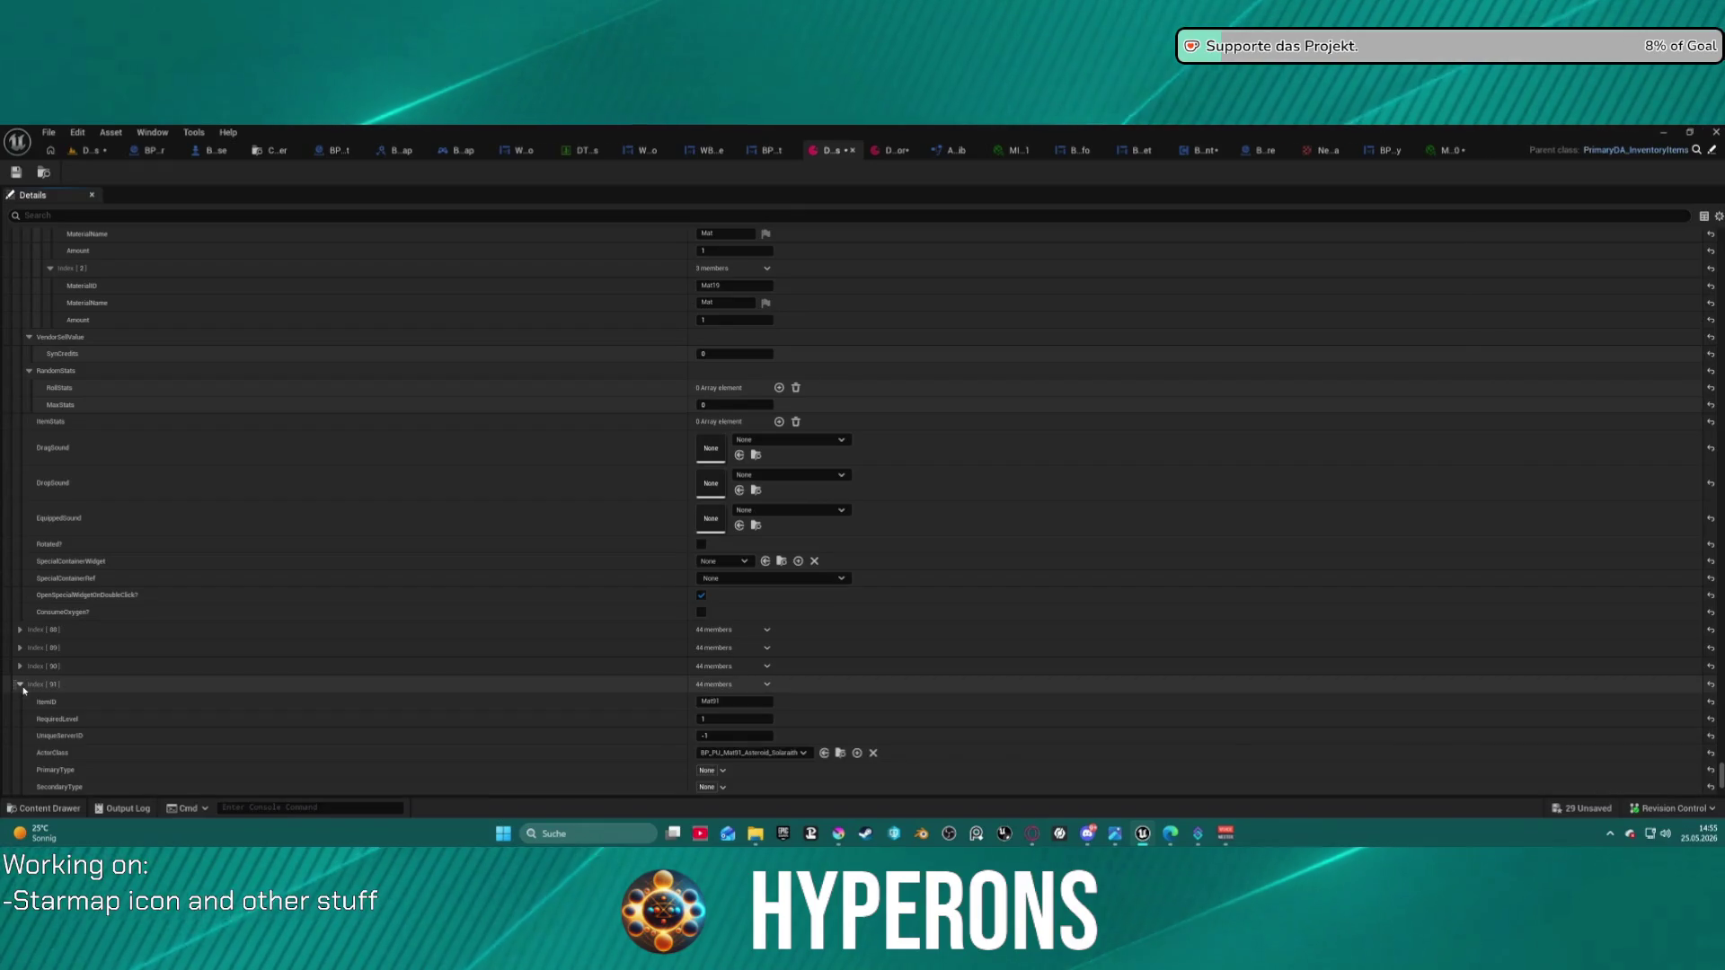
{"action": "scroll", "coordinate": [144, 634], "scroll_direction": "down", "scroll_amount": 5}
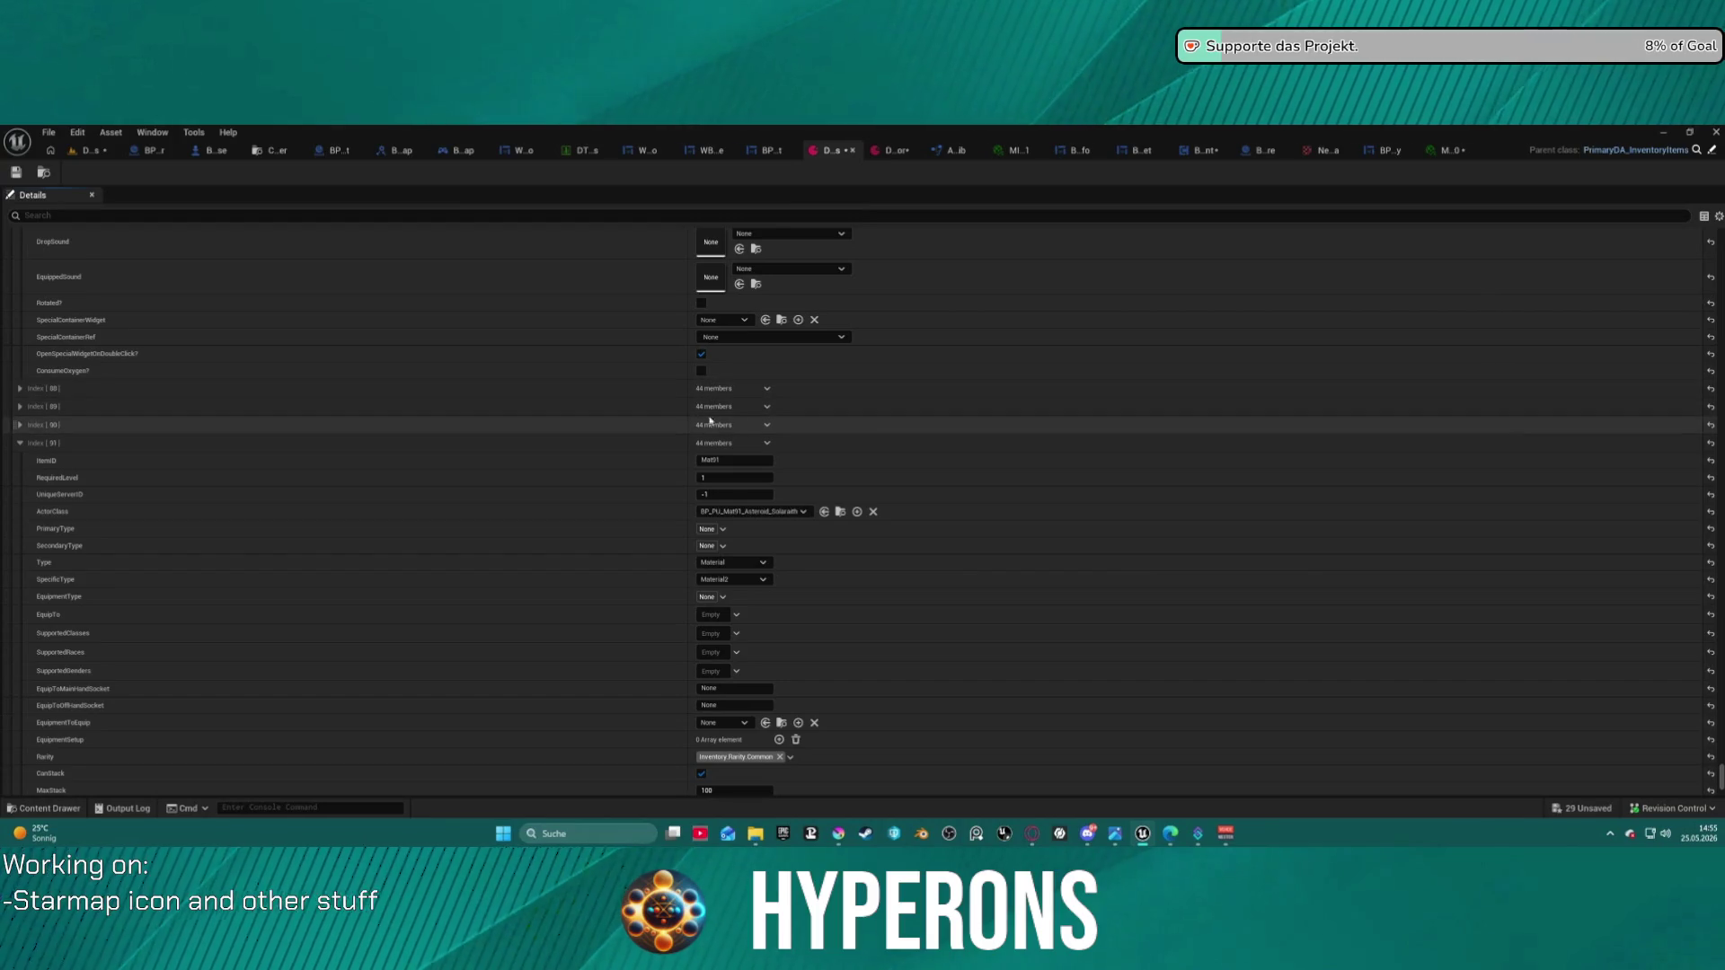
{"action": "key", "text": "ctrl+space"}
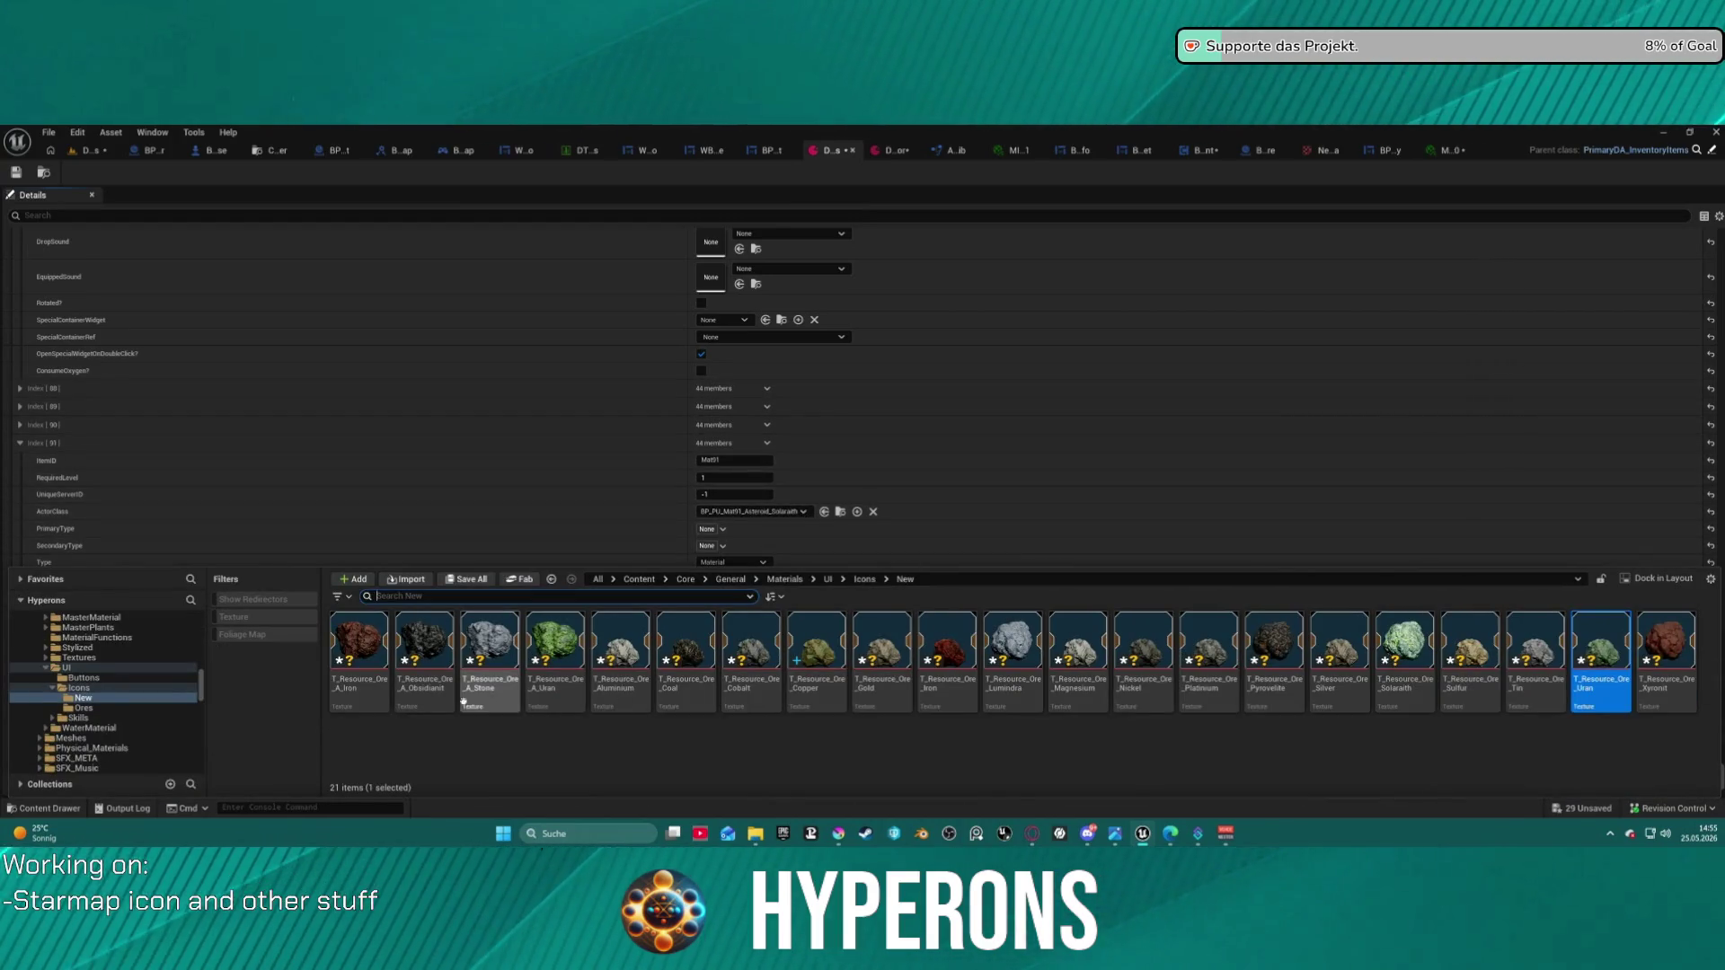
{"action": "mouse_move", "coordinate": [577, 702]}
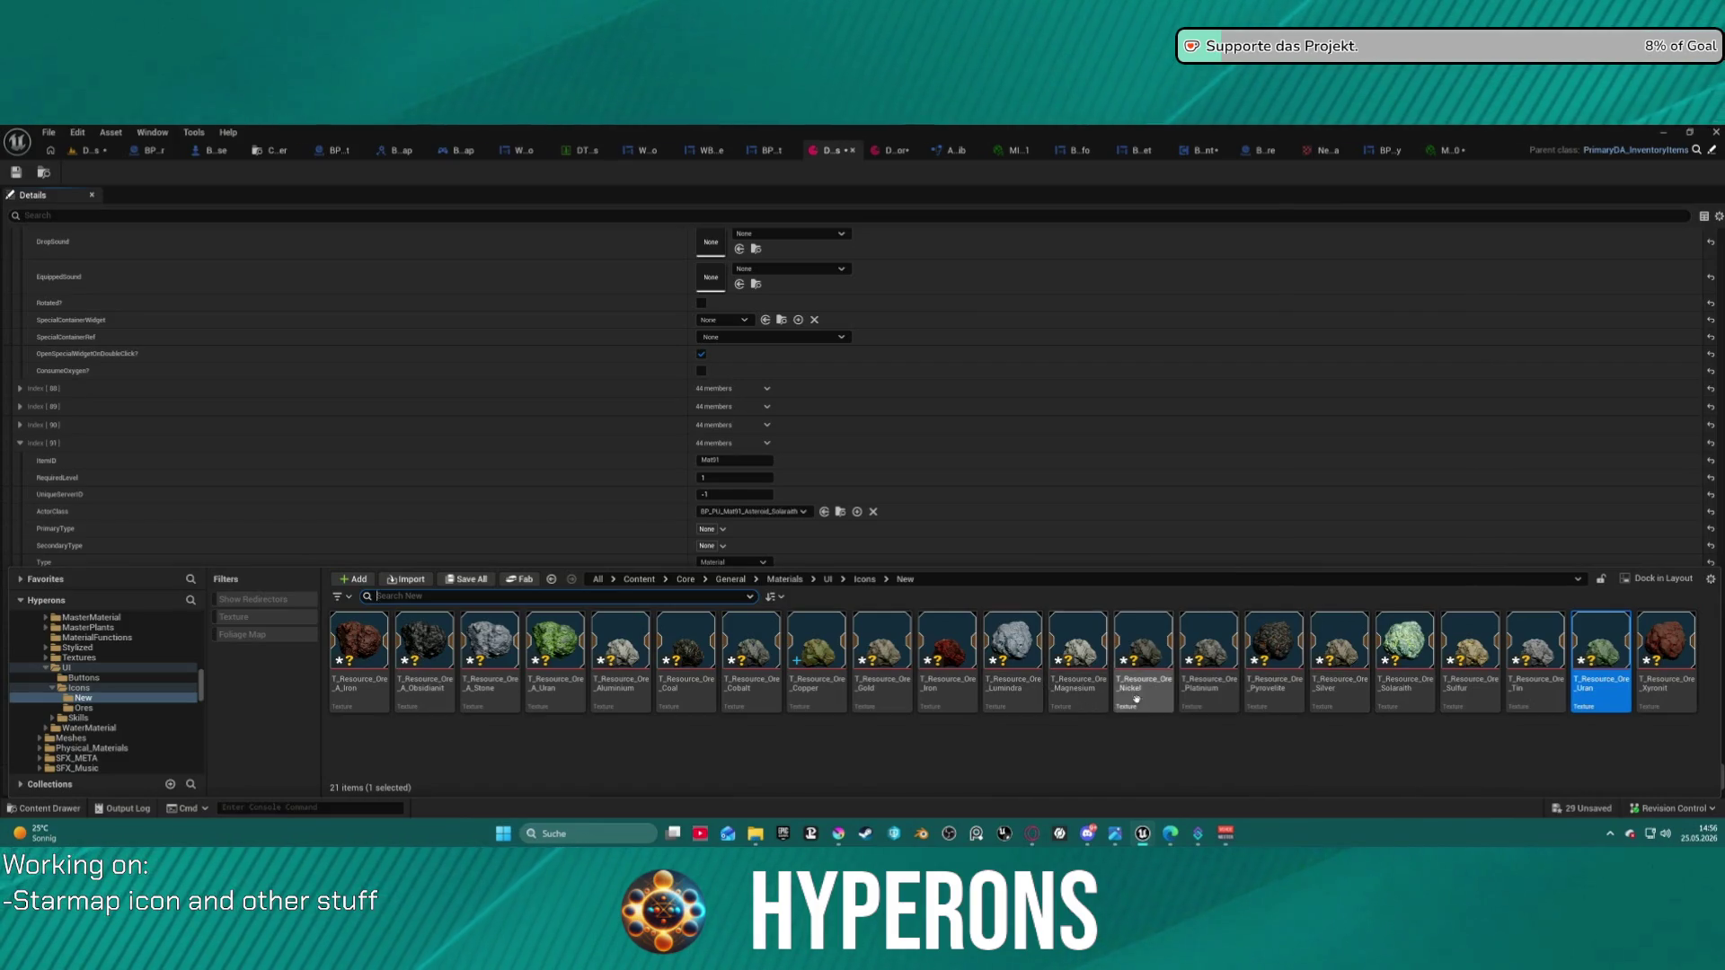
{"action": "scroll", "coordinate": [379, 454], "scroll_direction": "down", "scroll_amount": 10}
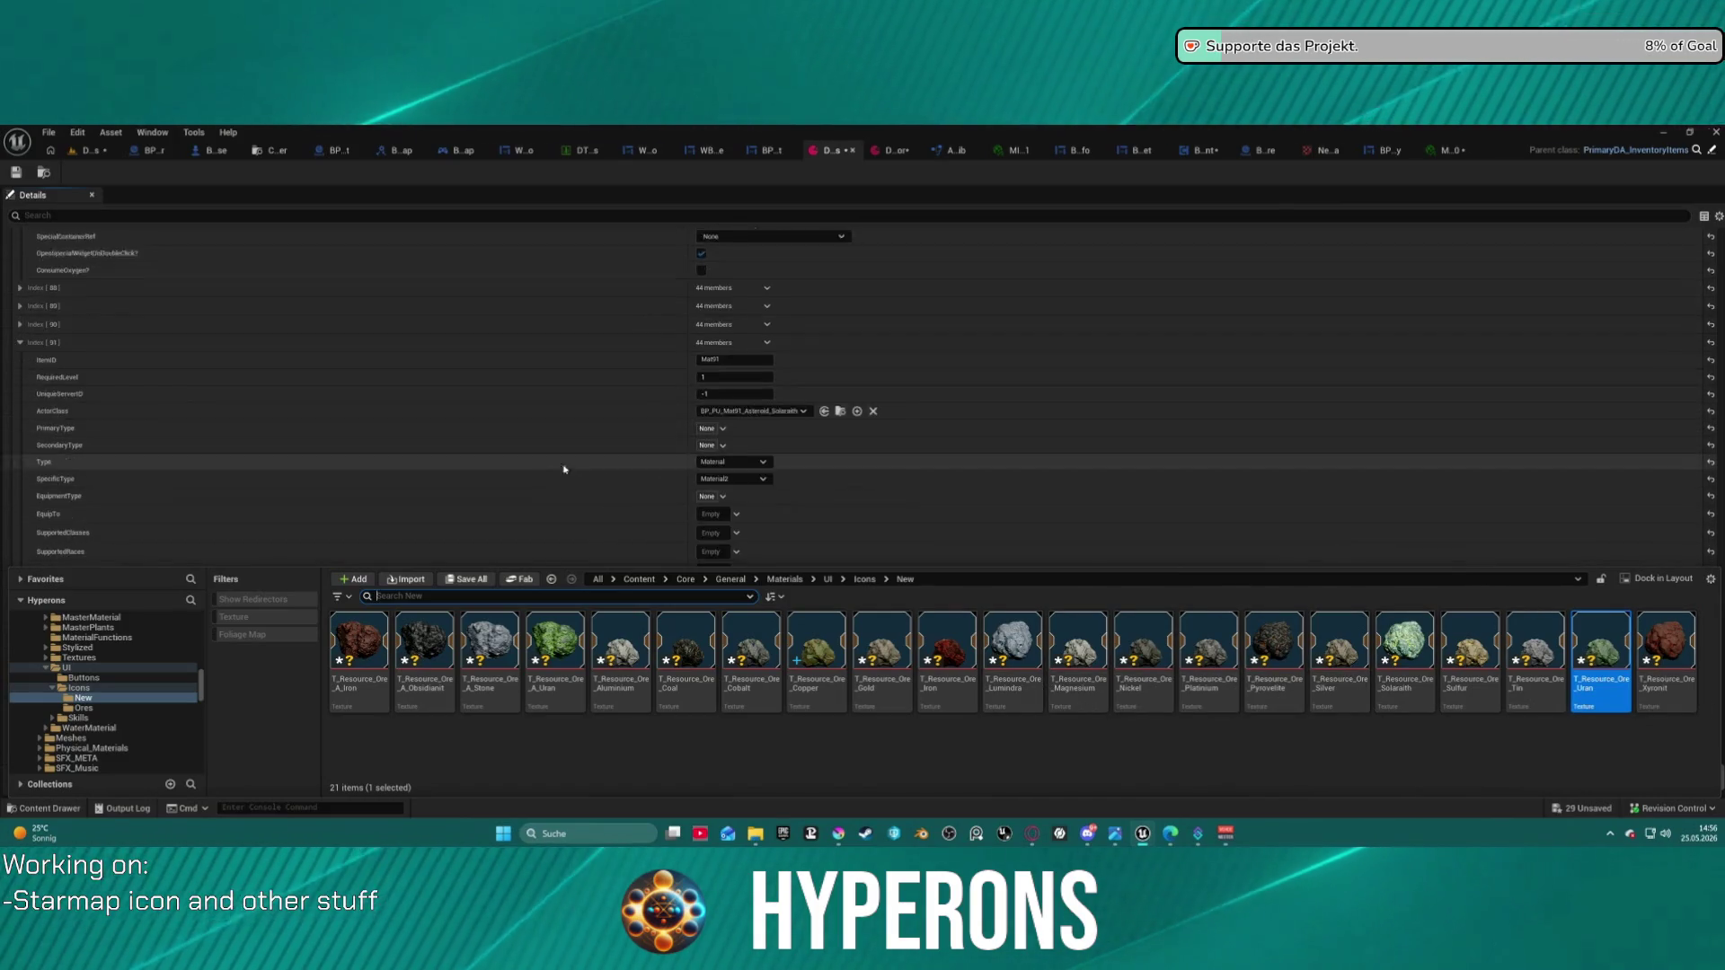
{"action": "scroll", "coordinate": [379, 454], "scroll_direction": "down", "scroll_amount": 5}
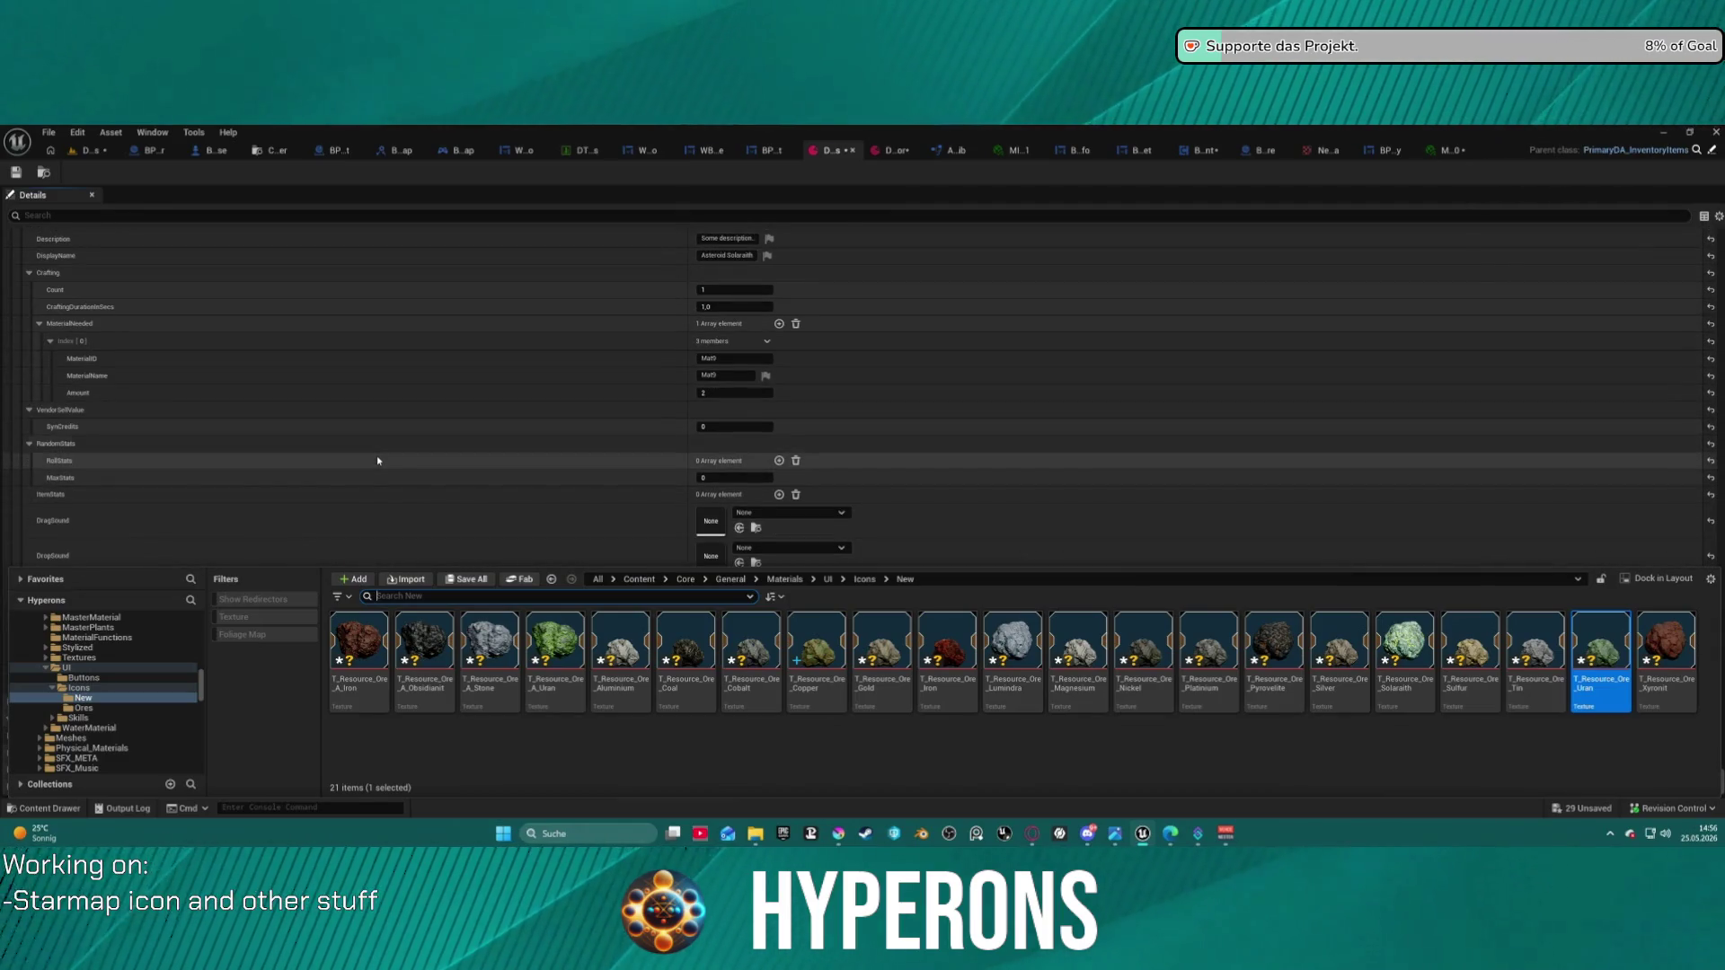
{"action": "scroll", "coordinate": [42, 507], "scroll_direction": "up", "scroll_amount": 15}
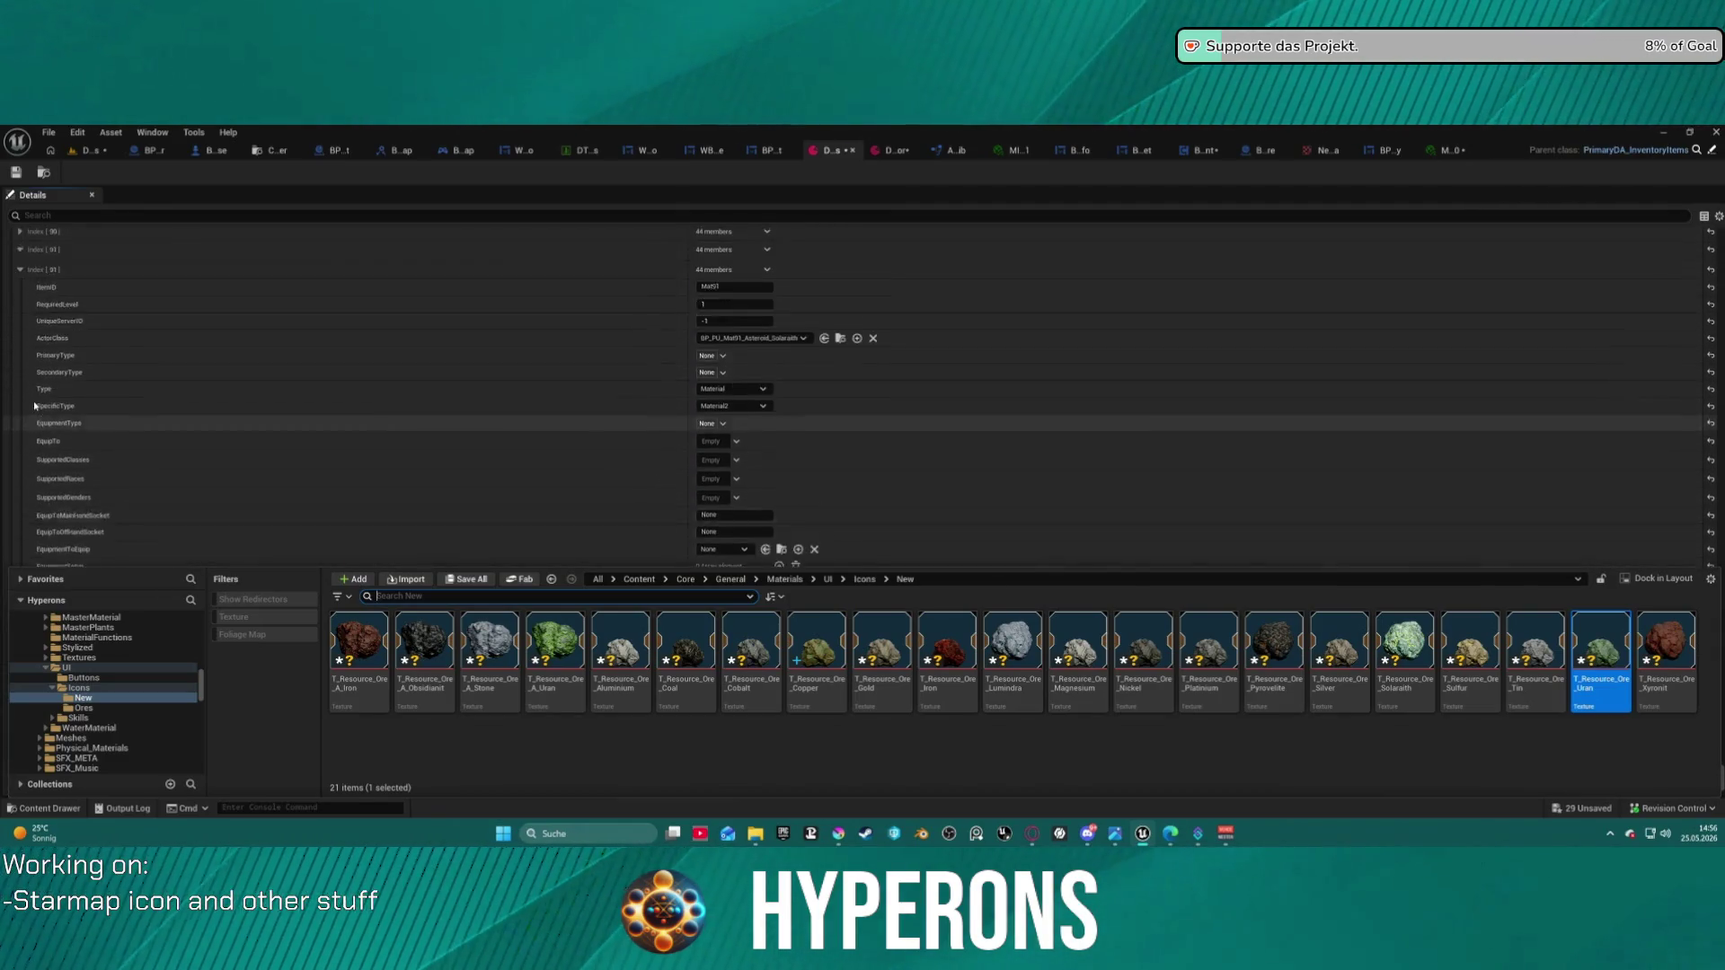
{"action": "left_click", "coordinate": [20, 410]}
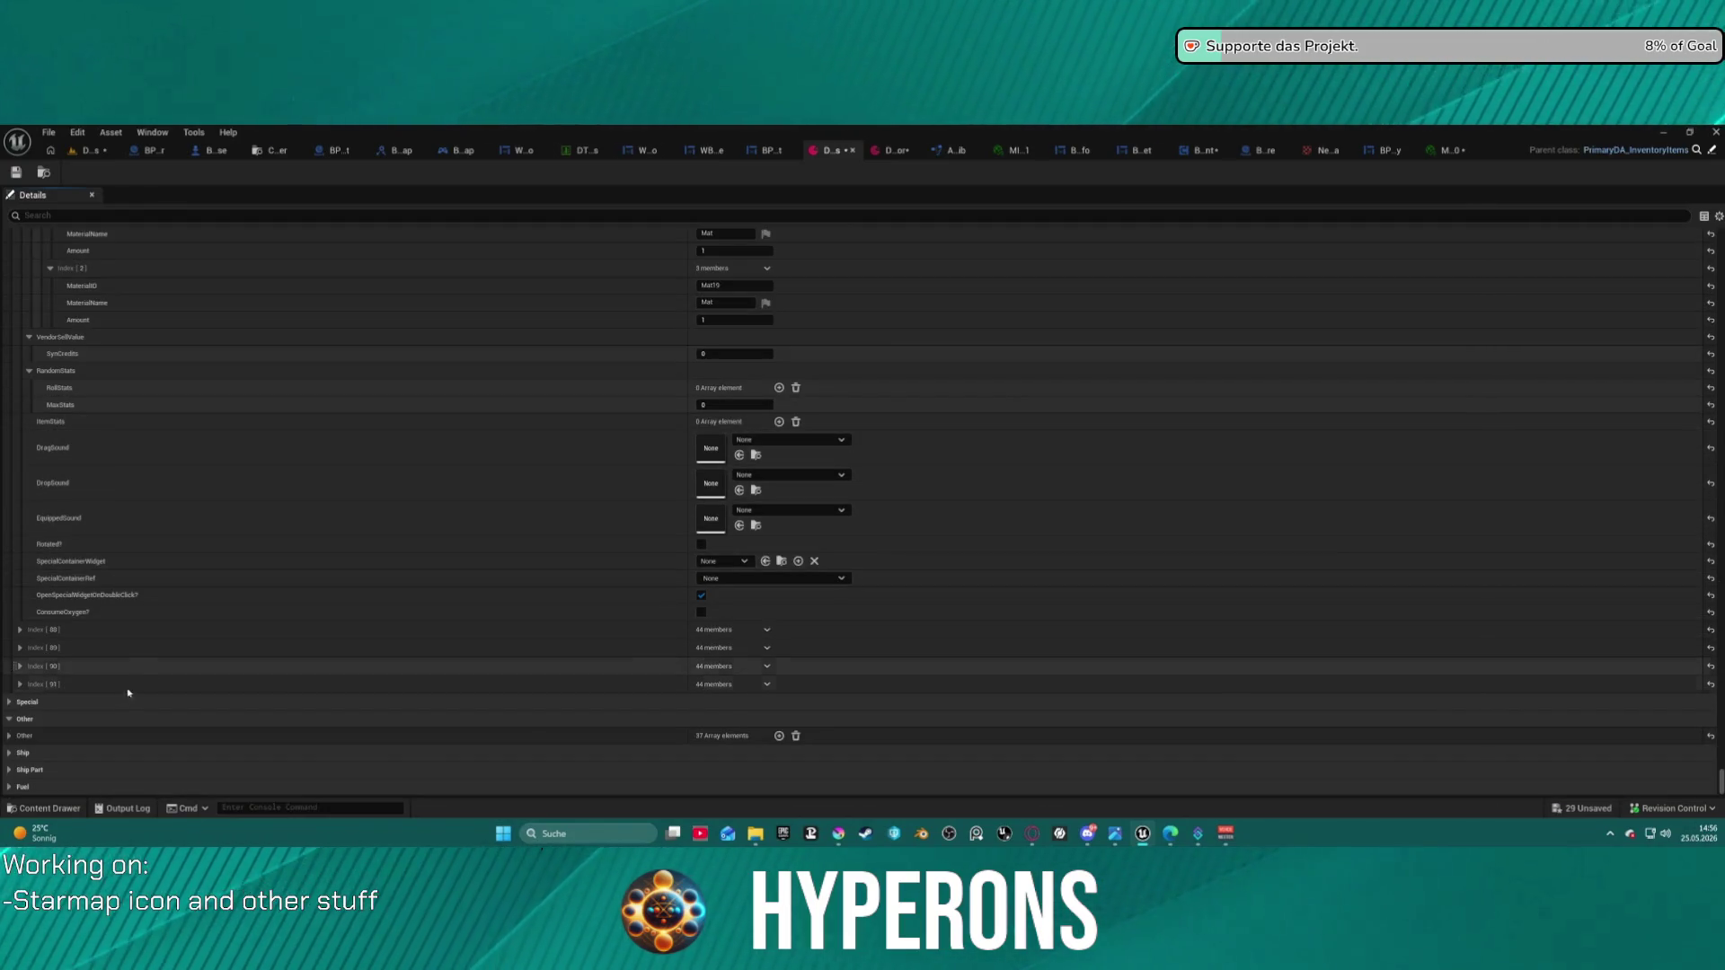
- Duplicate Mat91 into Index 92–94, change Index 92's ItemID to Mat92, and browse to its pickup
{"action": "left_click", "coordinate": [770, 705]}
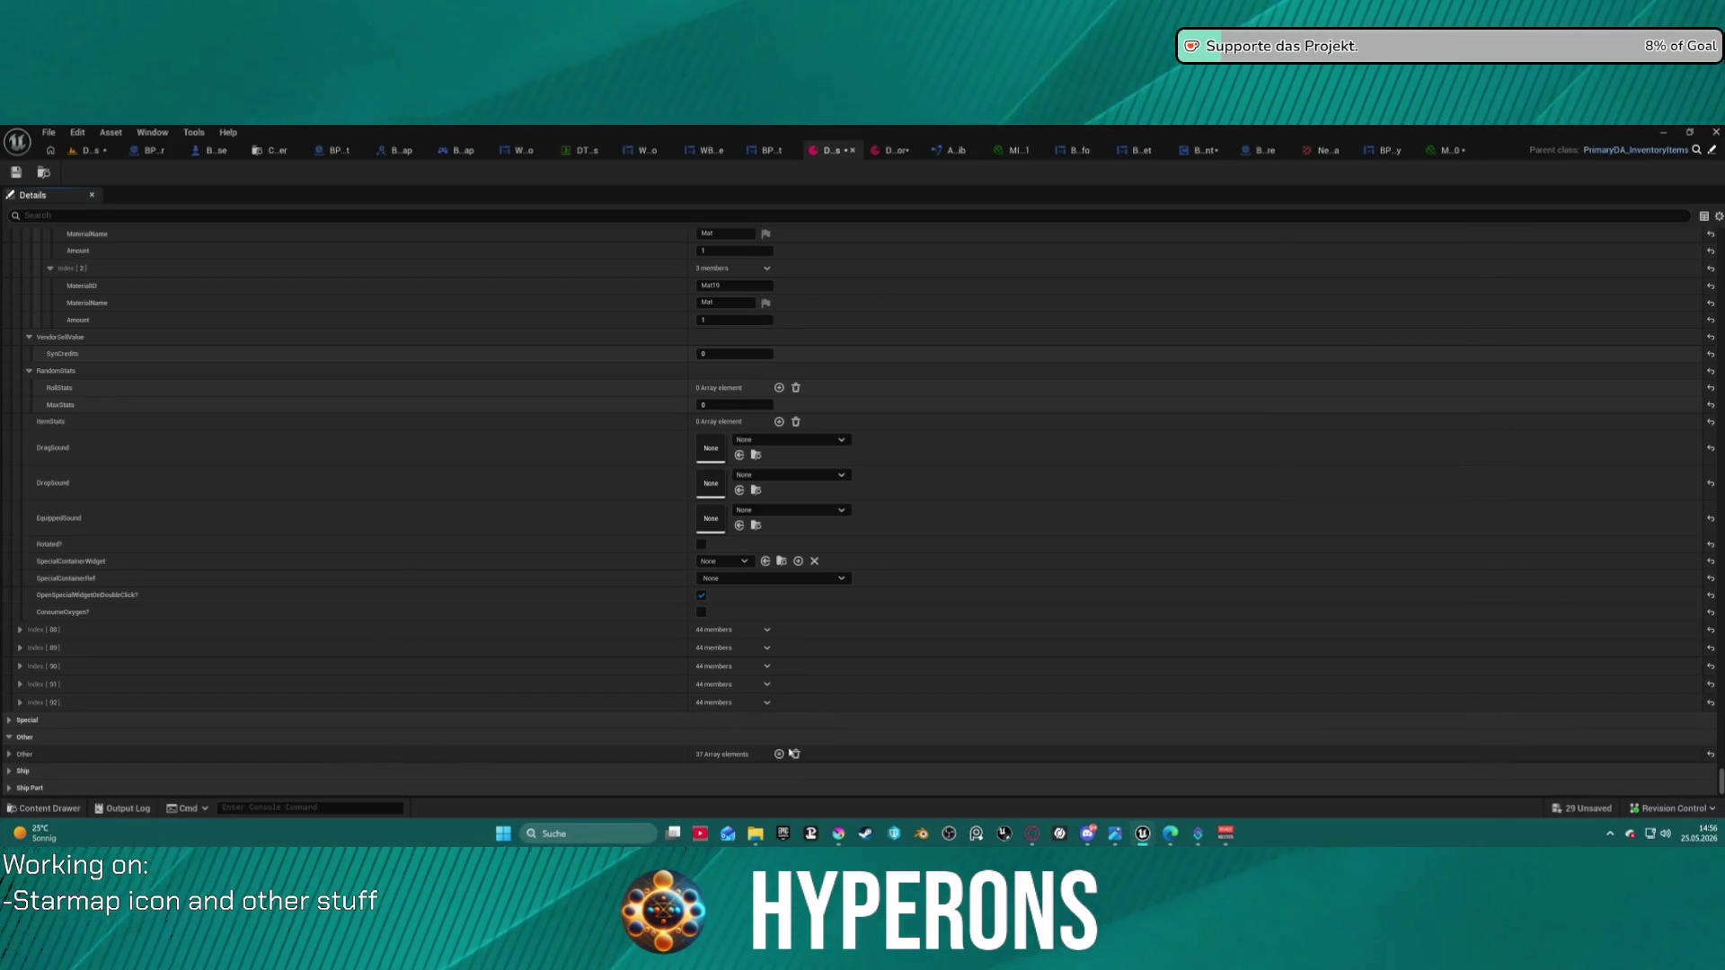
{"action": "left_click", "coordinate": [768, 721]}
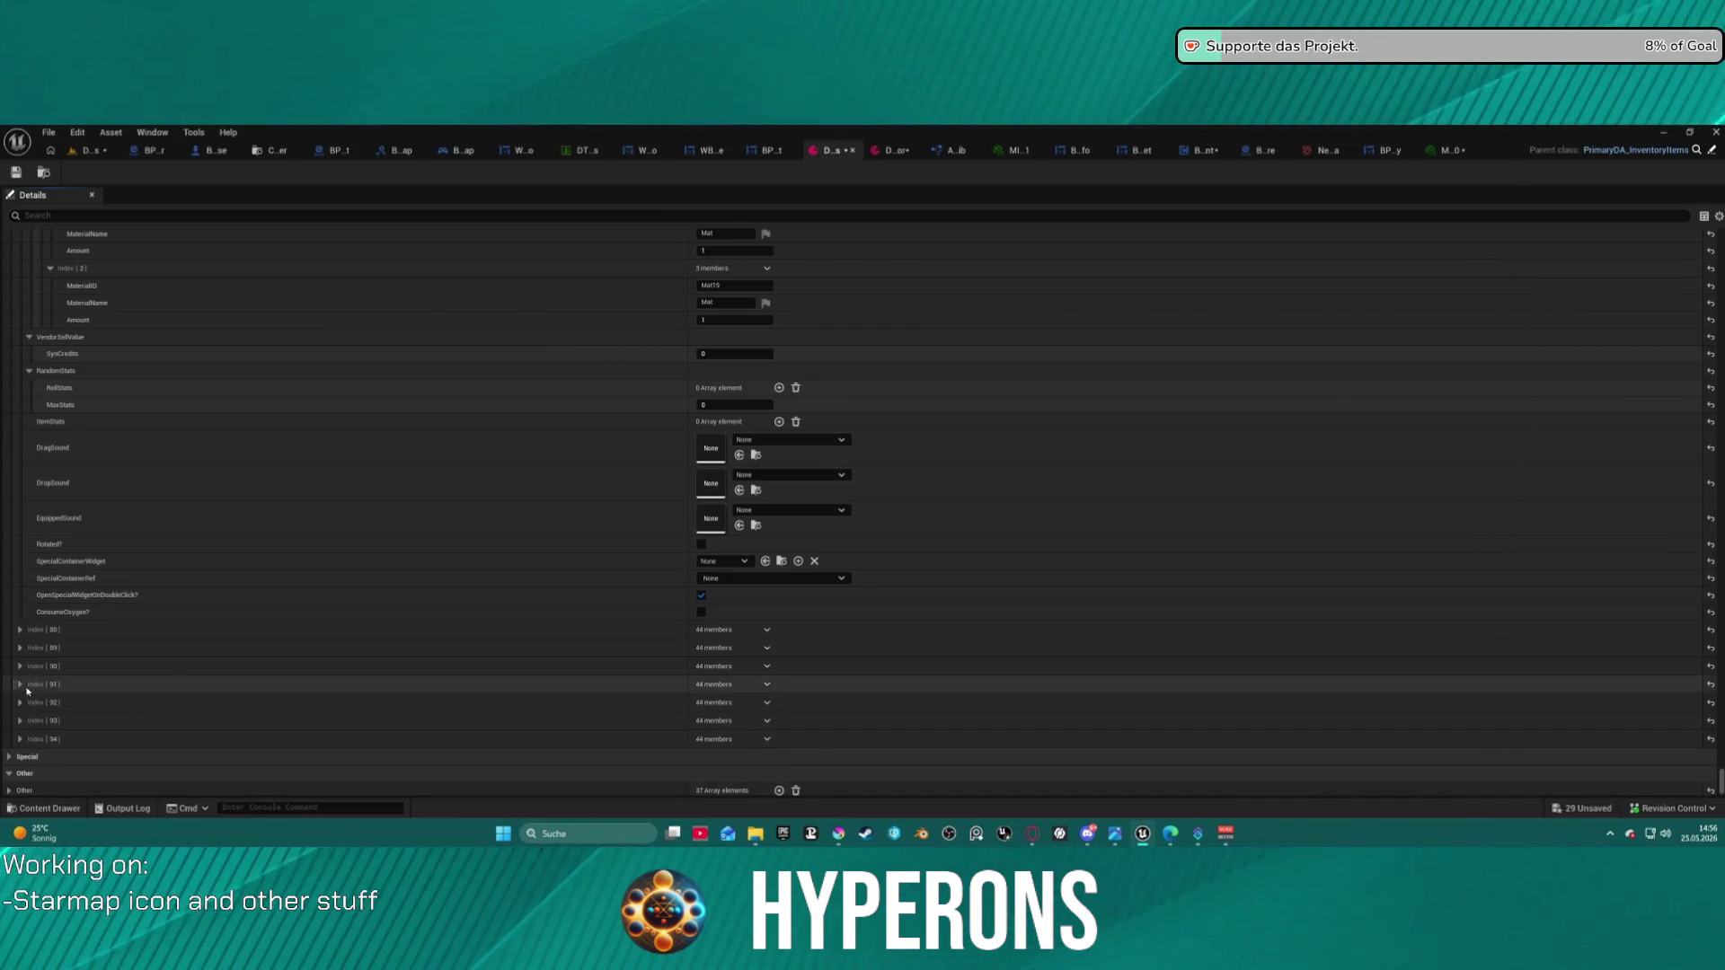
{"action": "left_click", "coordinate": [20, 684]}
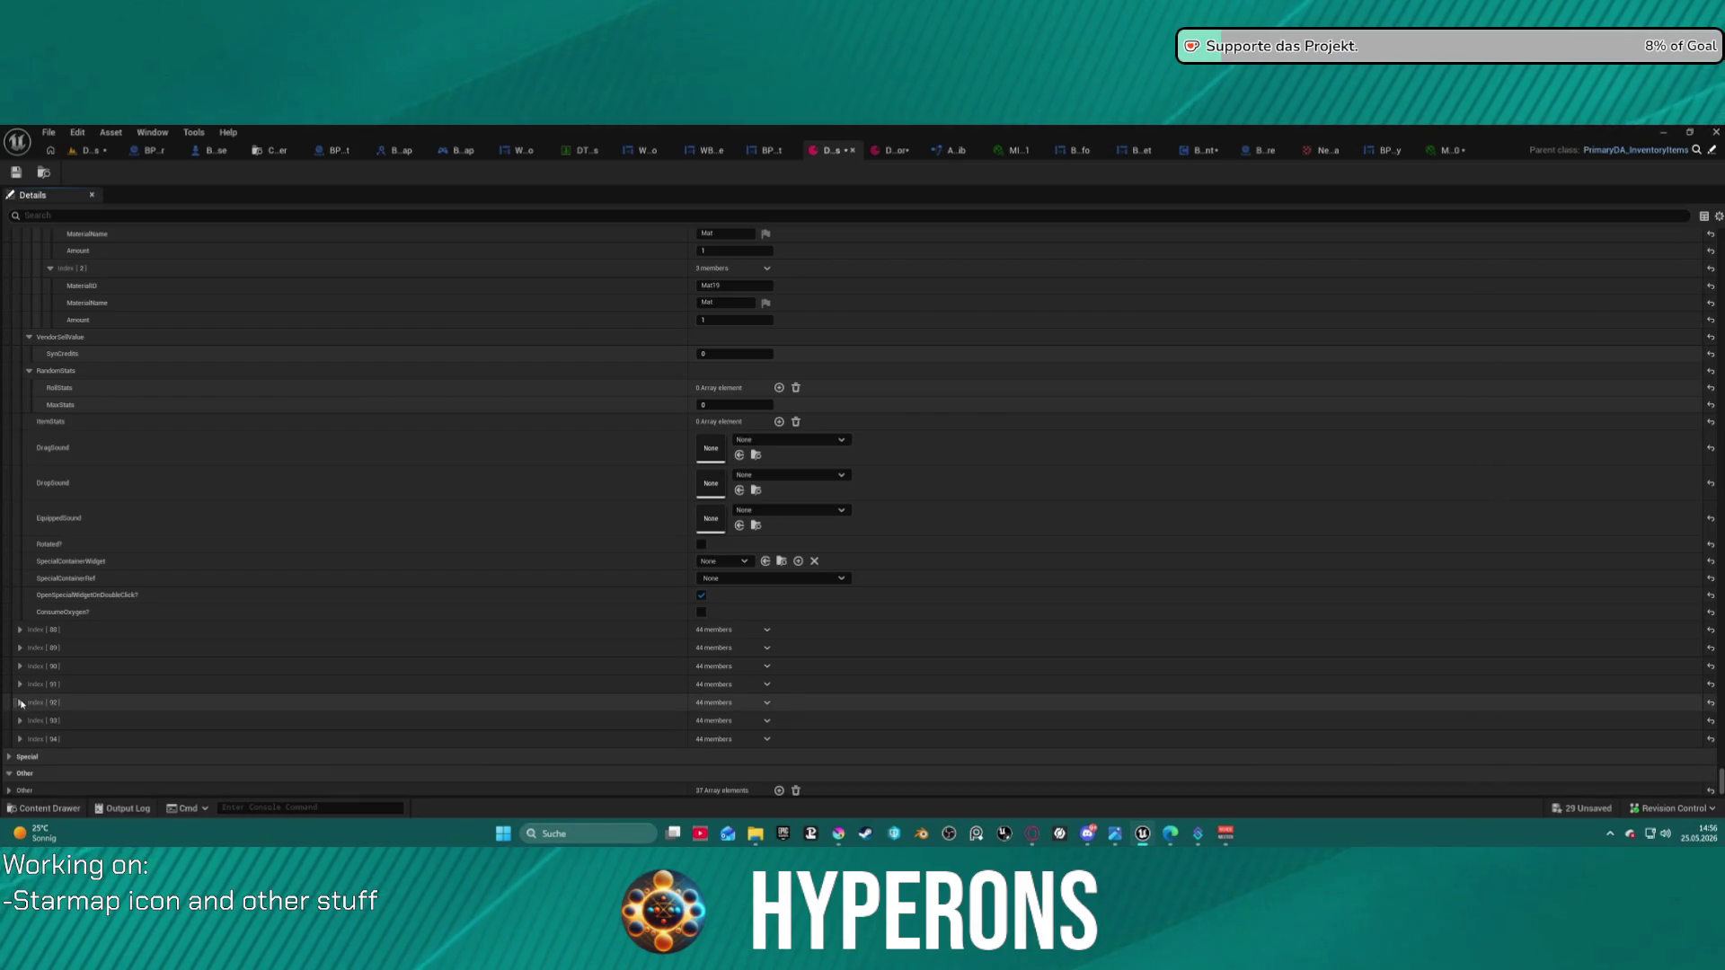
{"action": "left_click", "coordinate": [720, 718]}
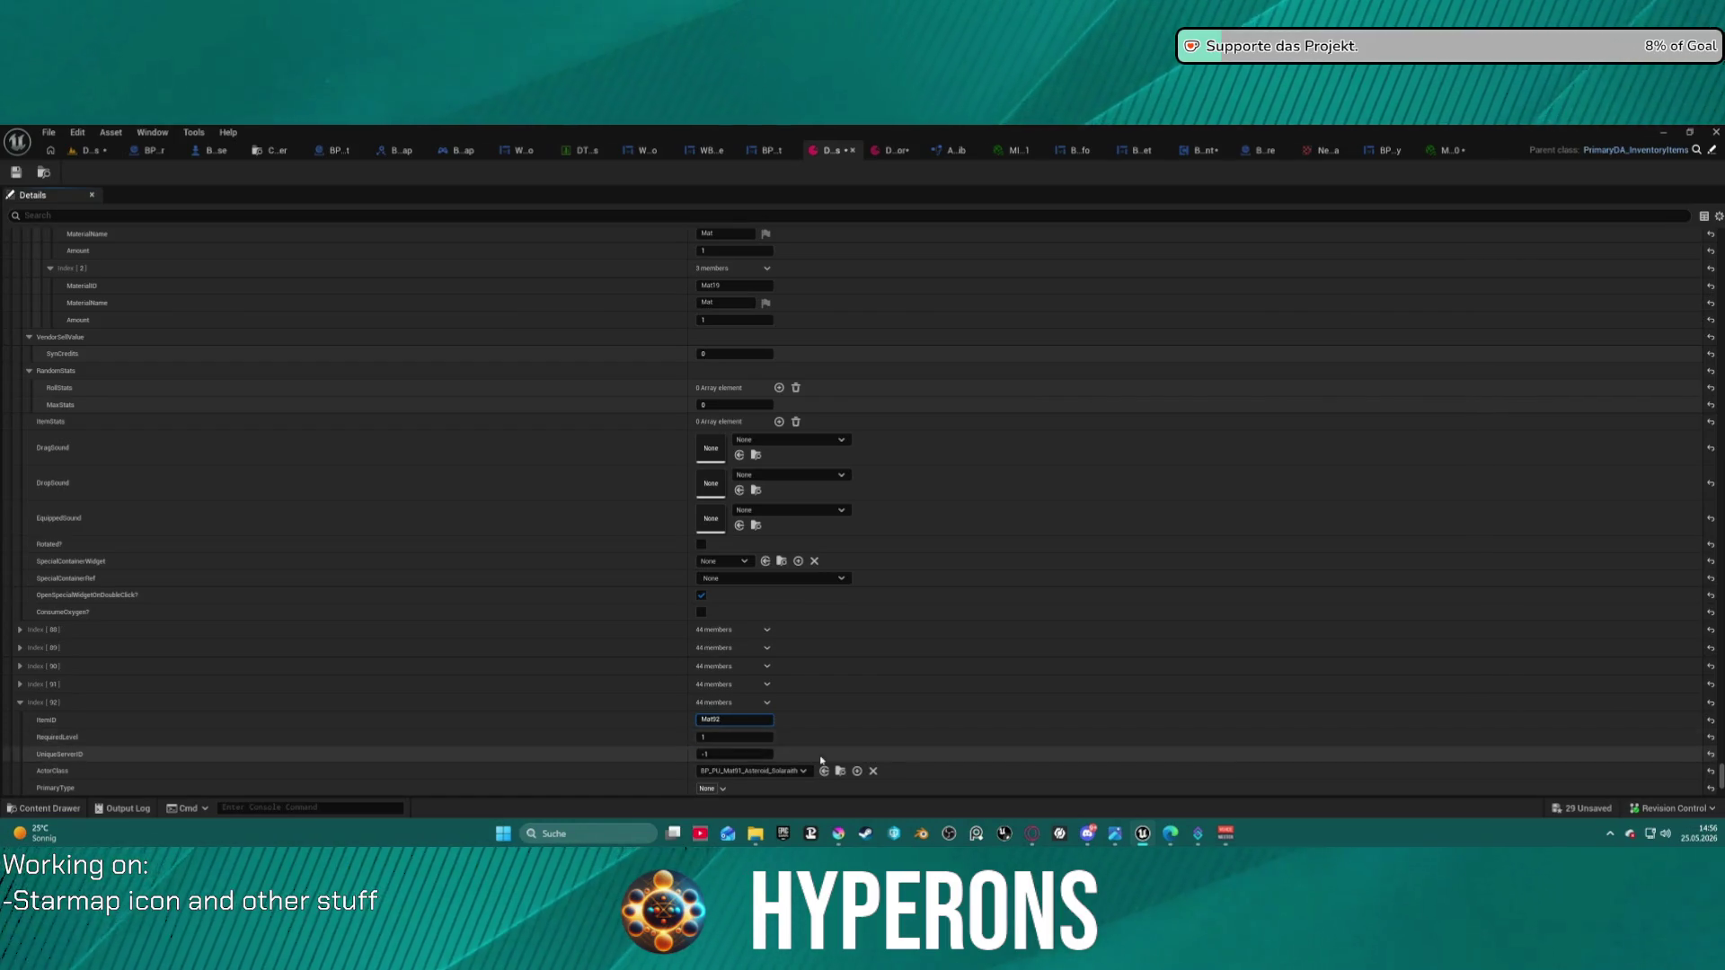
{"action": "scroll", "coordinate": [894, 736], "scroll_direction": "down", "scroll_amount": 5}
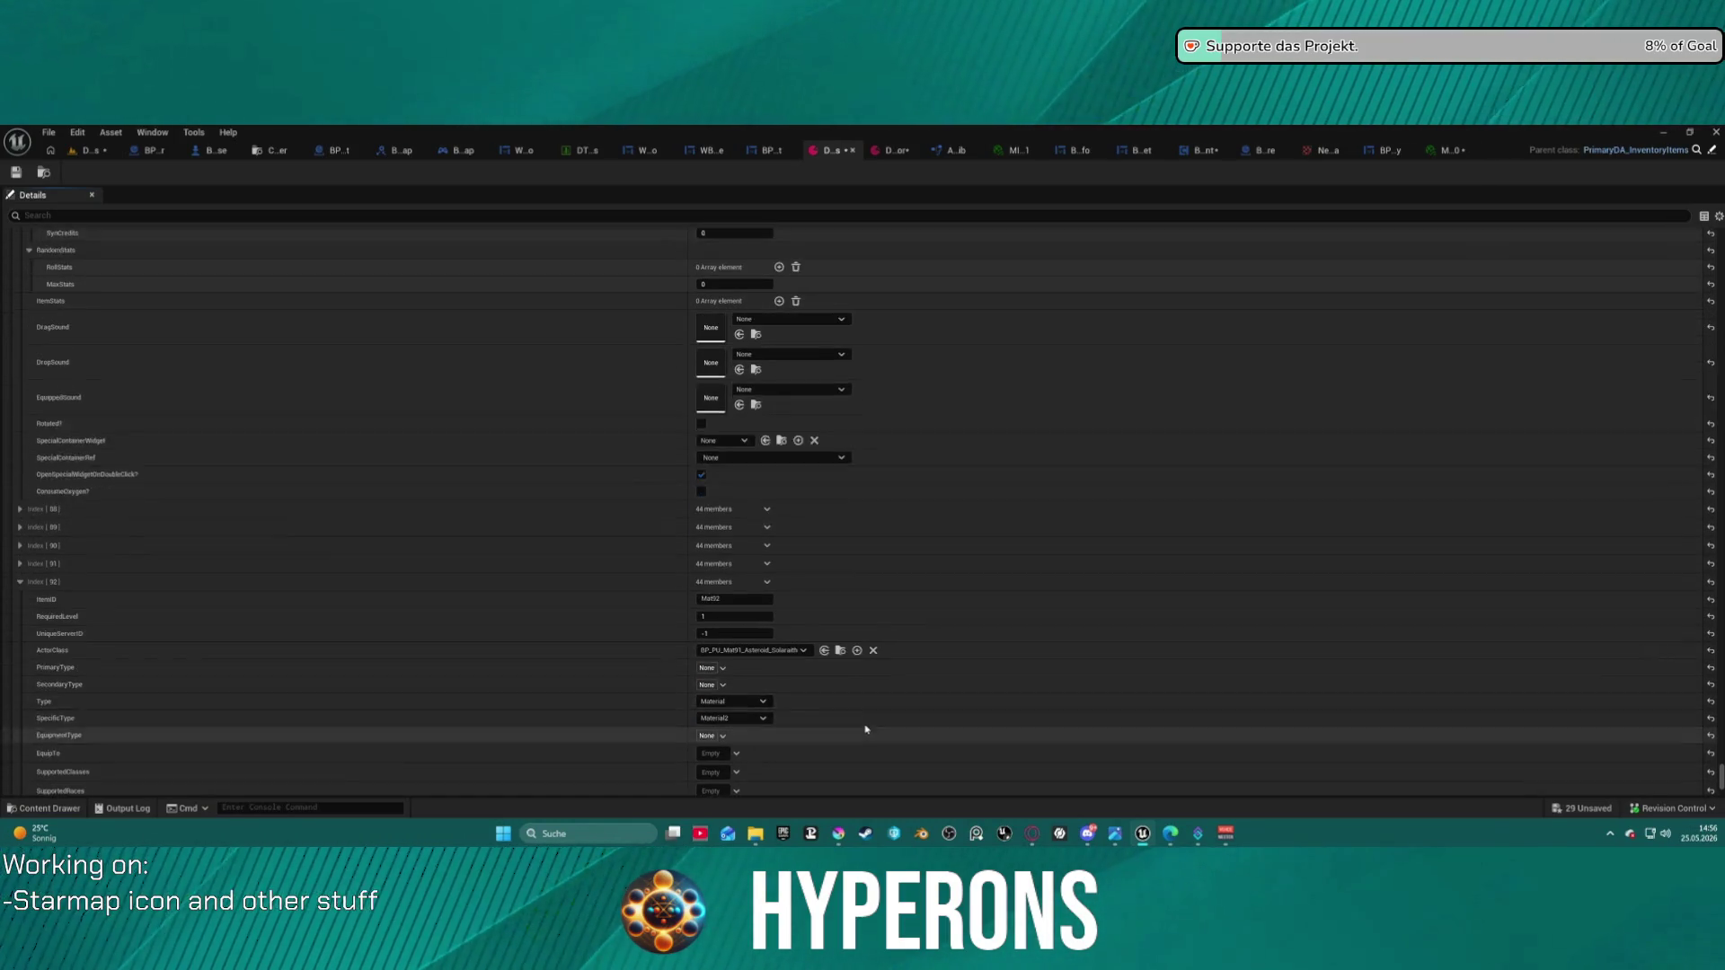
{"action": "left_click", "coordinate": [842, 634]}
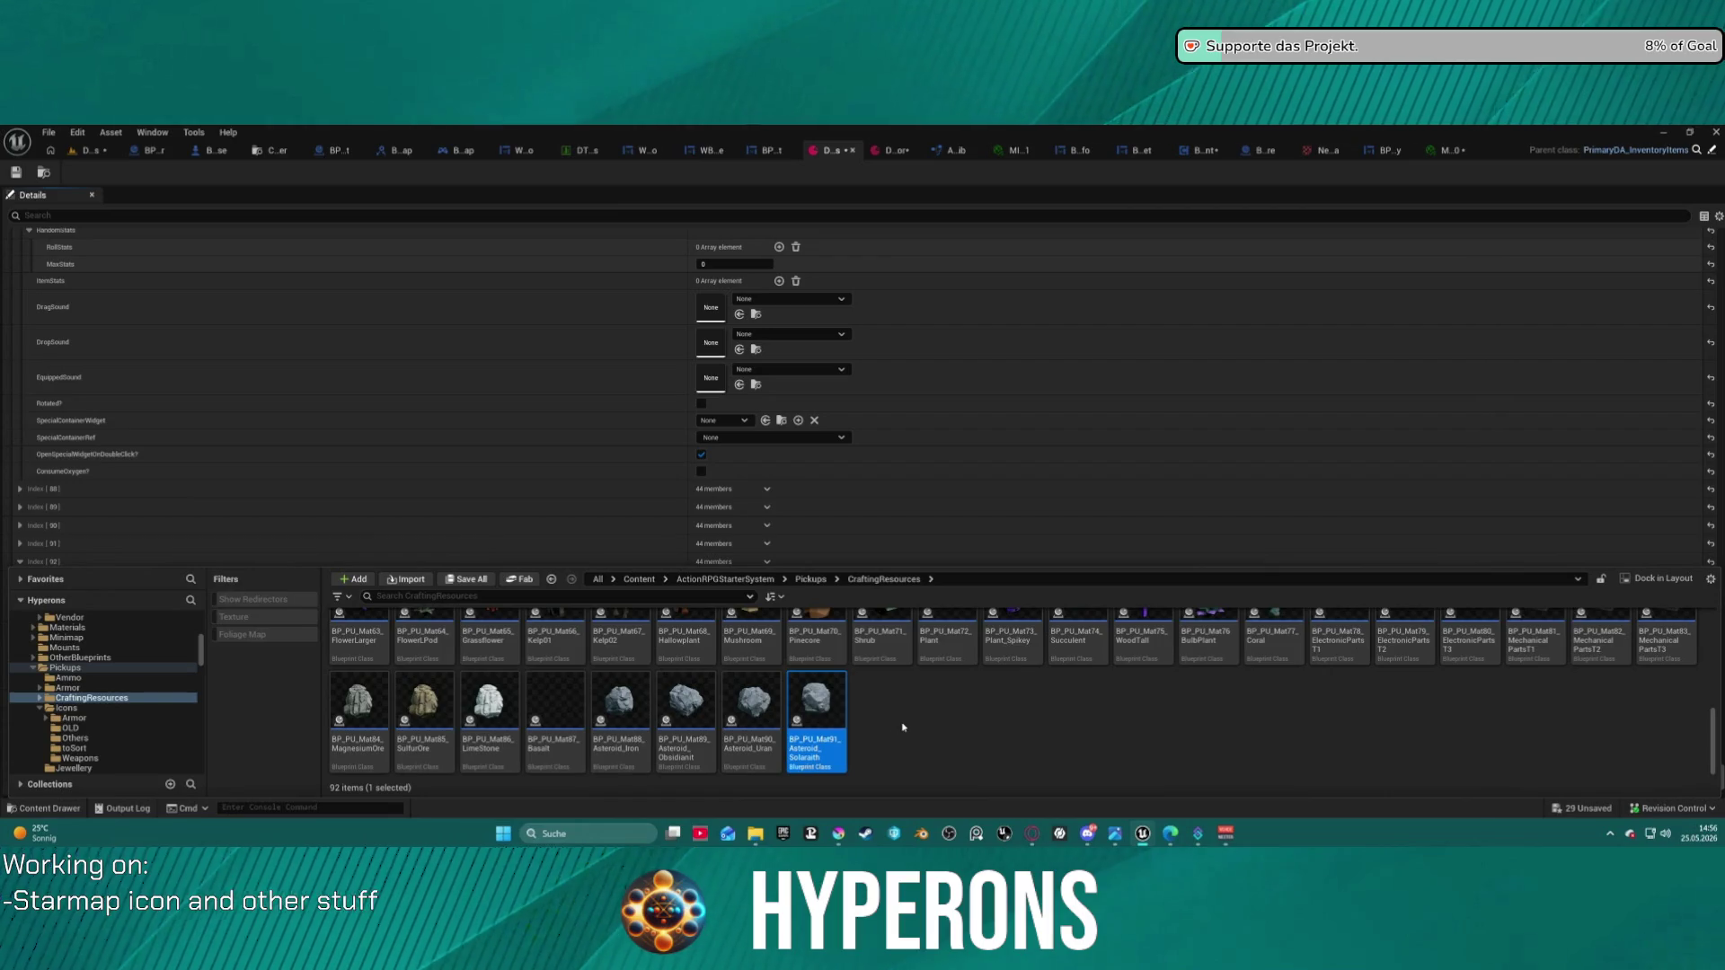
- Duplicate the Solaraith pickup and rename the copy BP_PU_Mat92_Asteroid_Pyrovelite
{"action": "key", "text": "ctrl+d"}
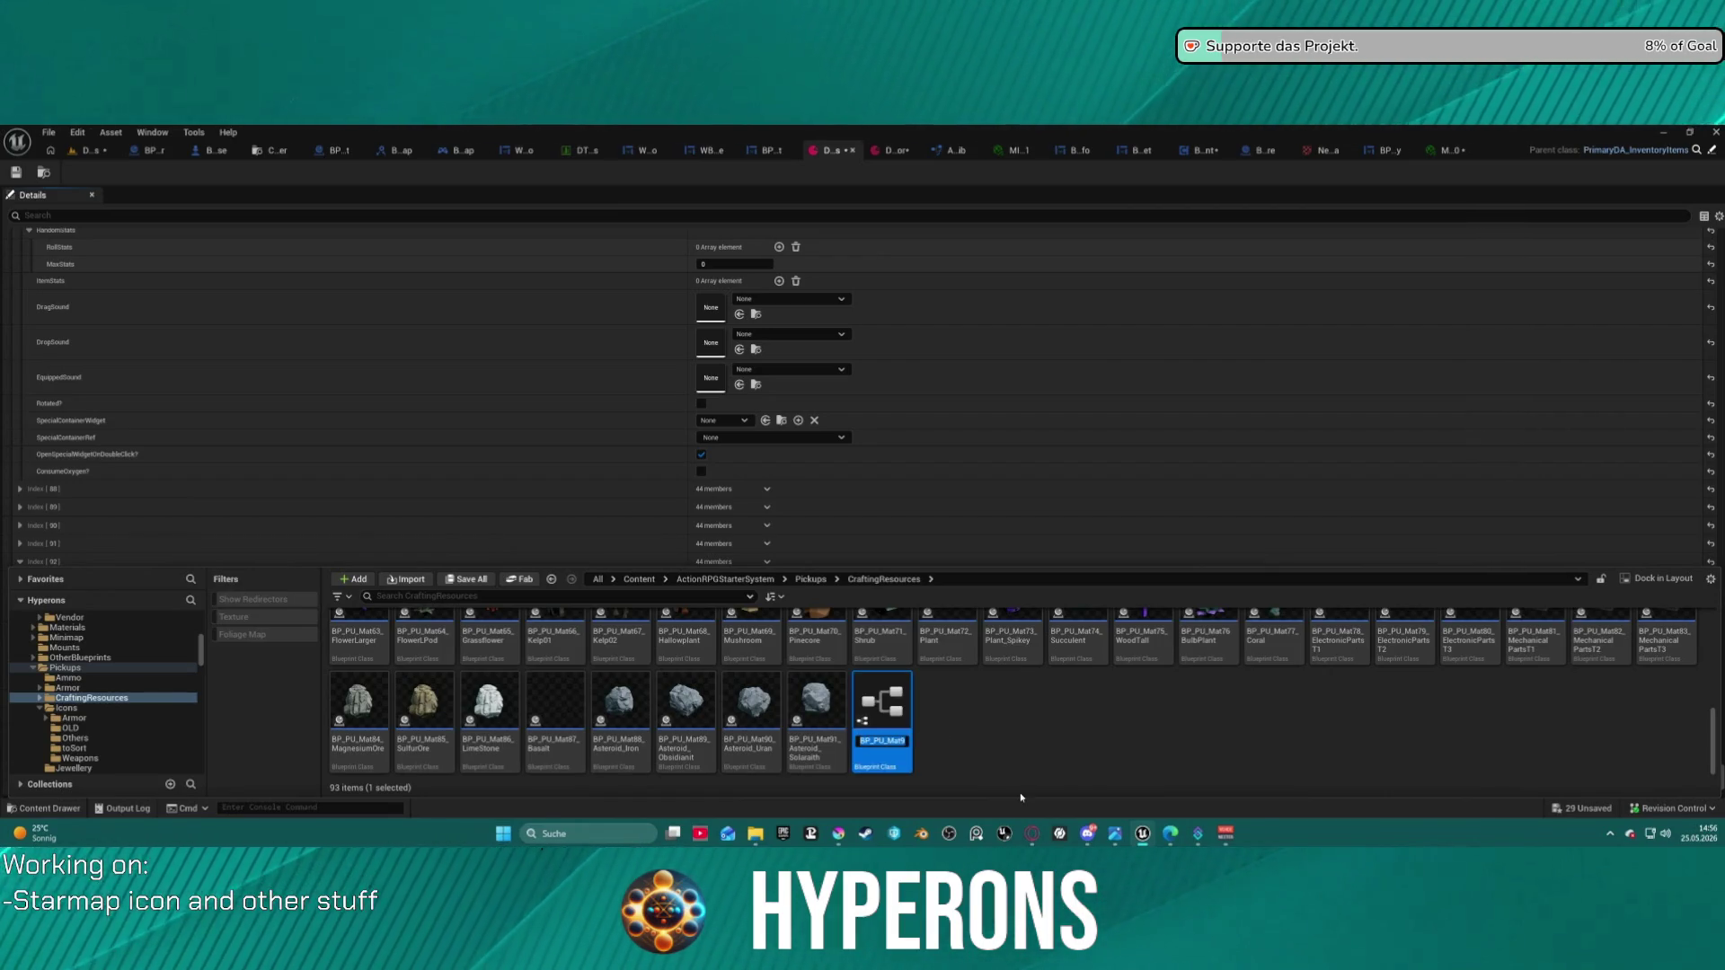
{"action": "key", "text": "End"}
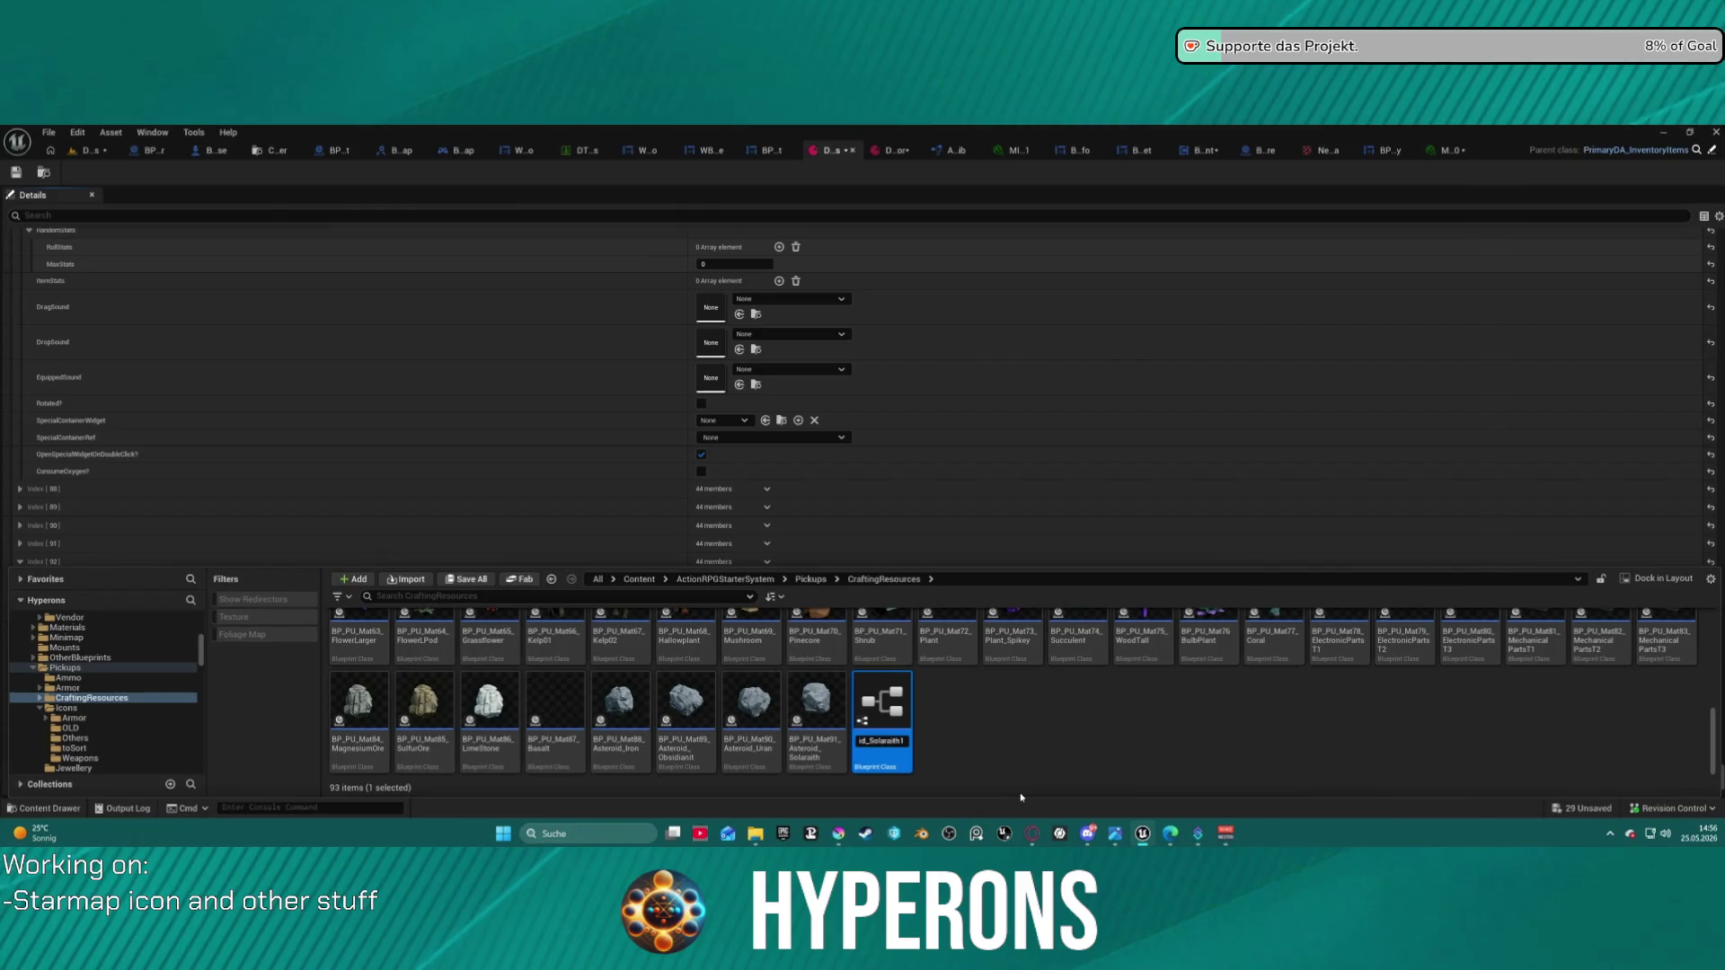
{"action": "key", "text": "BackSpace"}
{"action": "key", "text": "Left"}
{"action": "key", "text": "Left"}
{"action": "key", "text": "Left"}
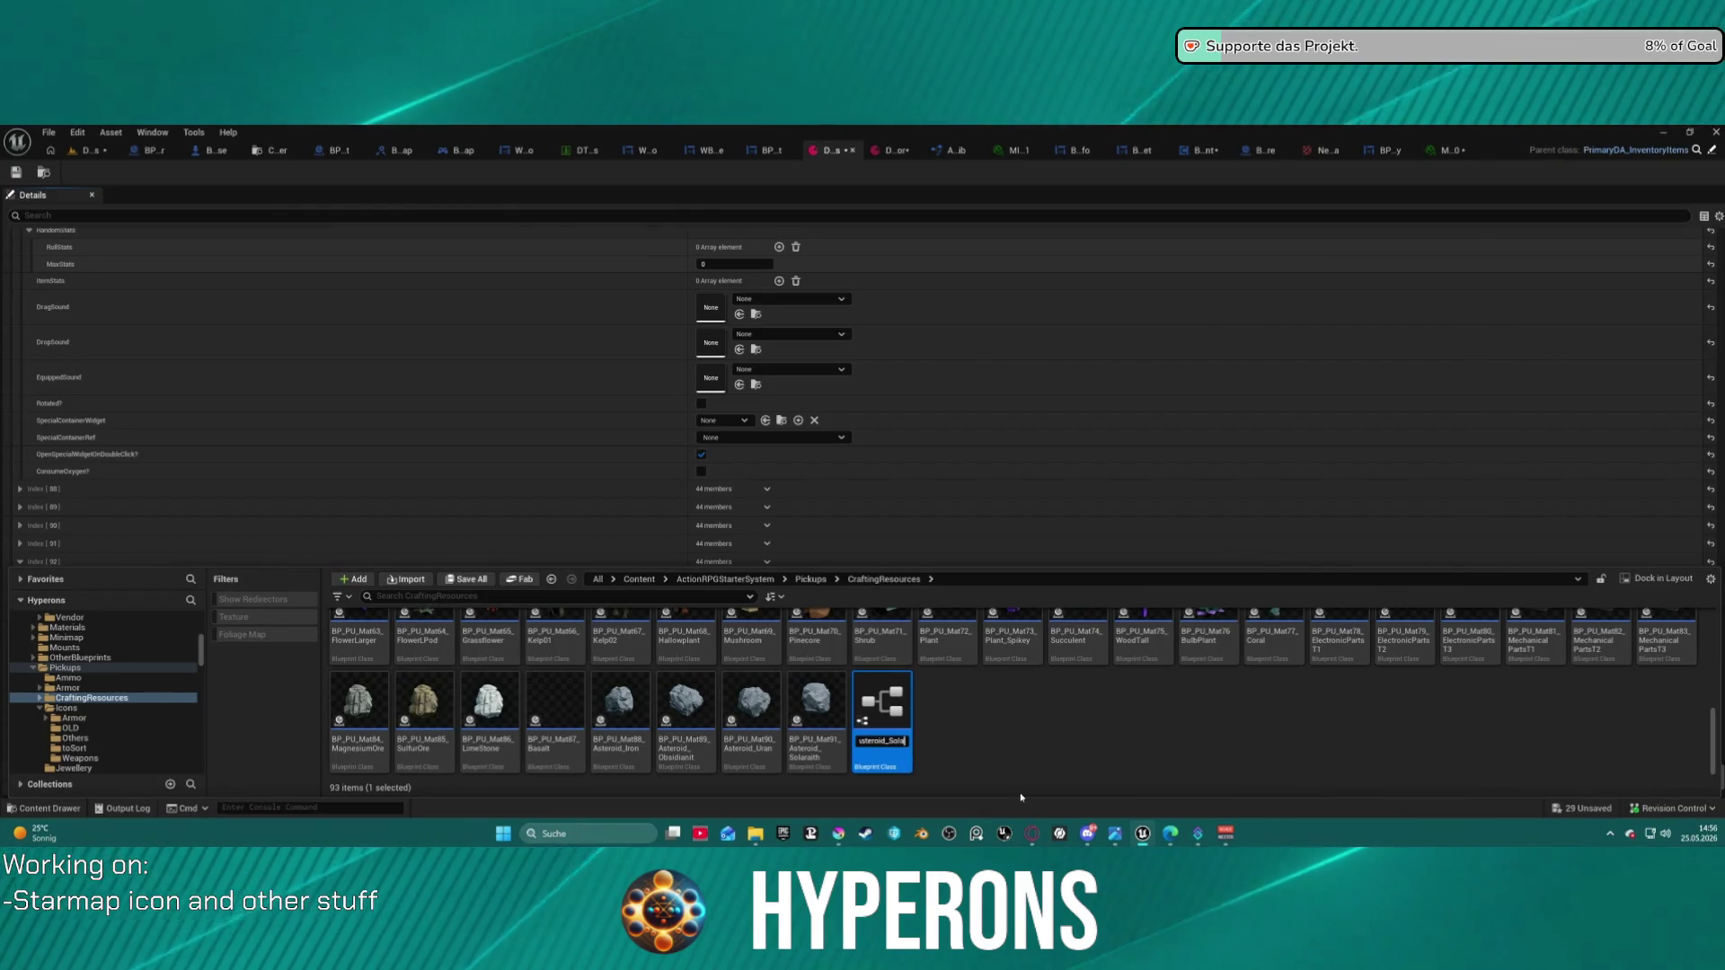
{"action": "key", "text": "BackSpace"}
{"action": "type", "text": "Pyr"}
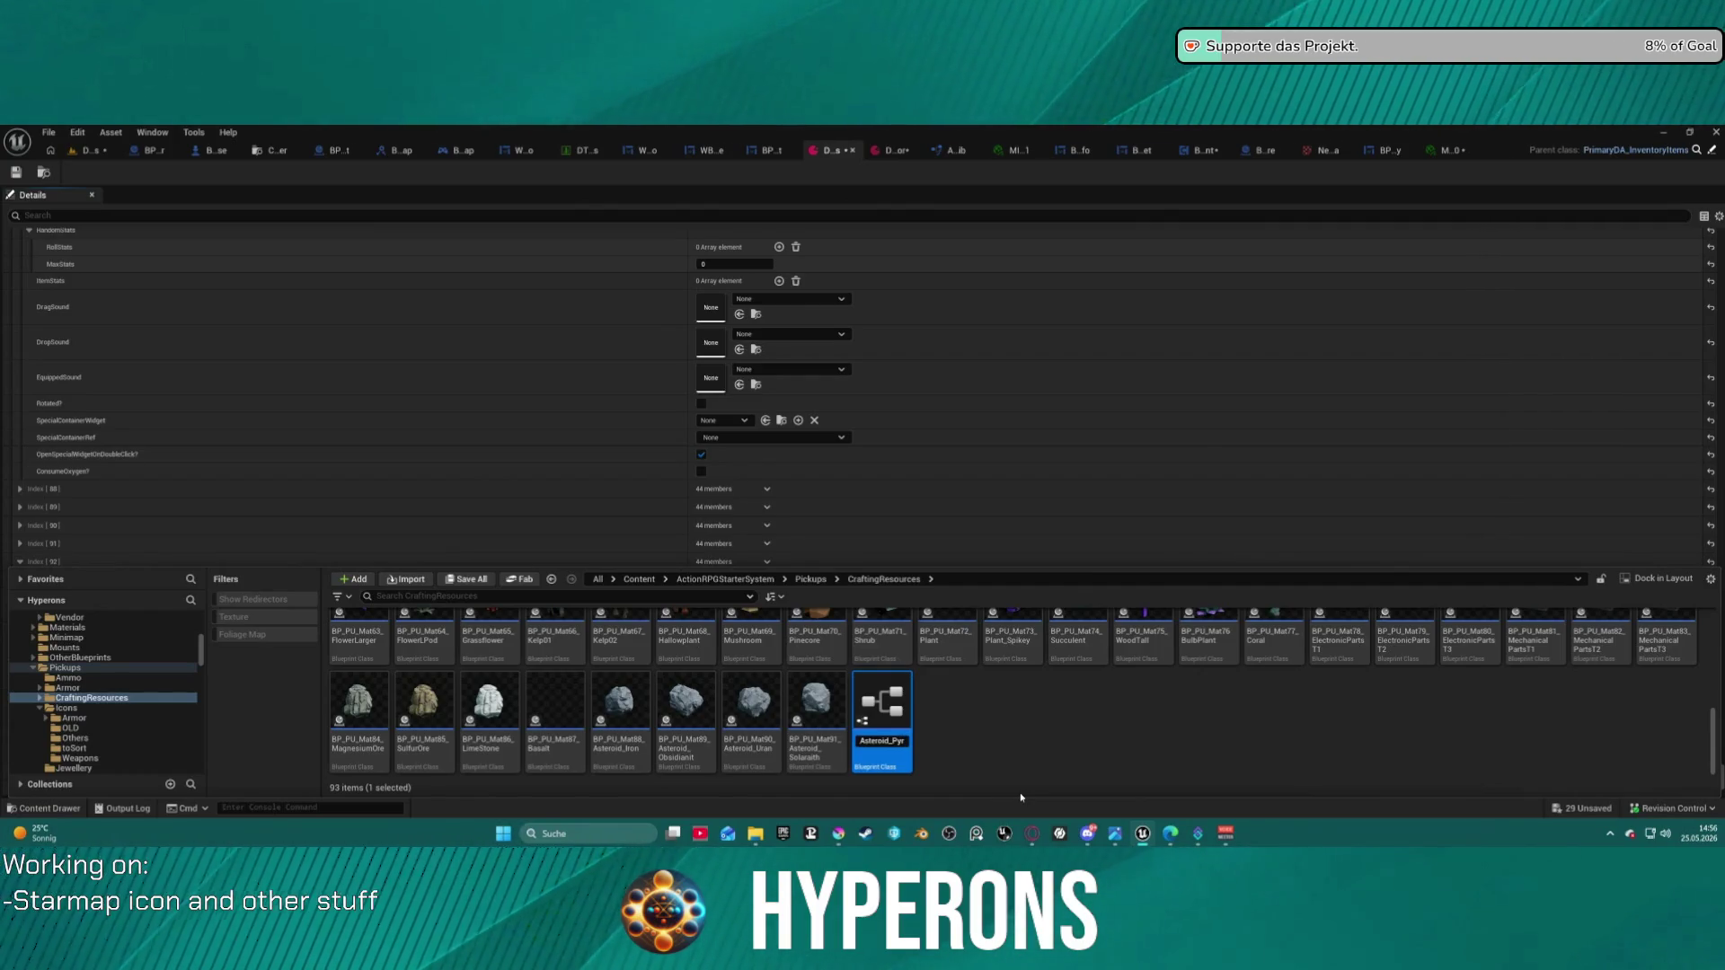
{"action": "type", "text": "ovelit"}
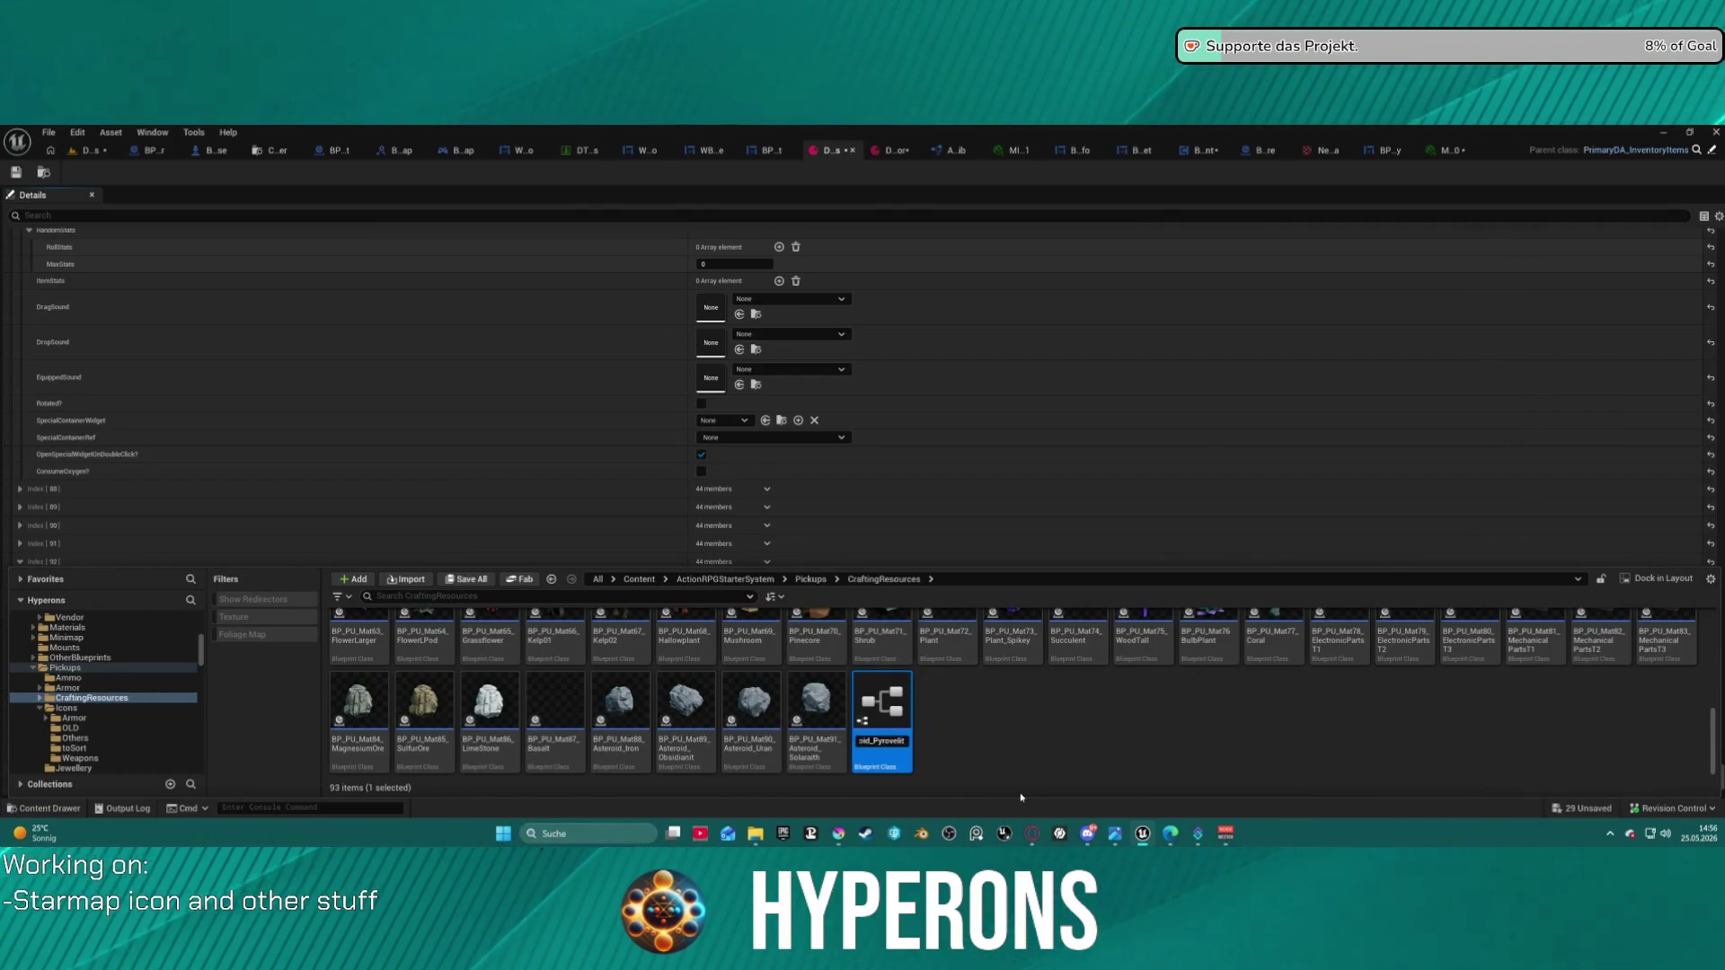
{"action": "type", "text": "e"}
{"action": "key", "text": "Return"}
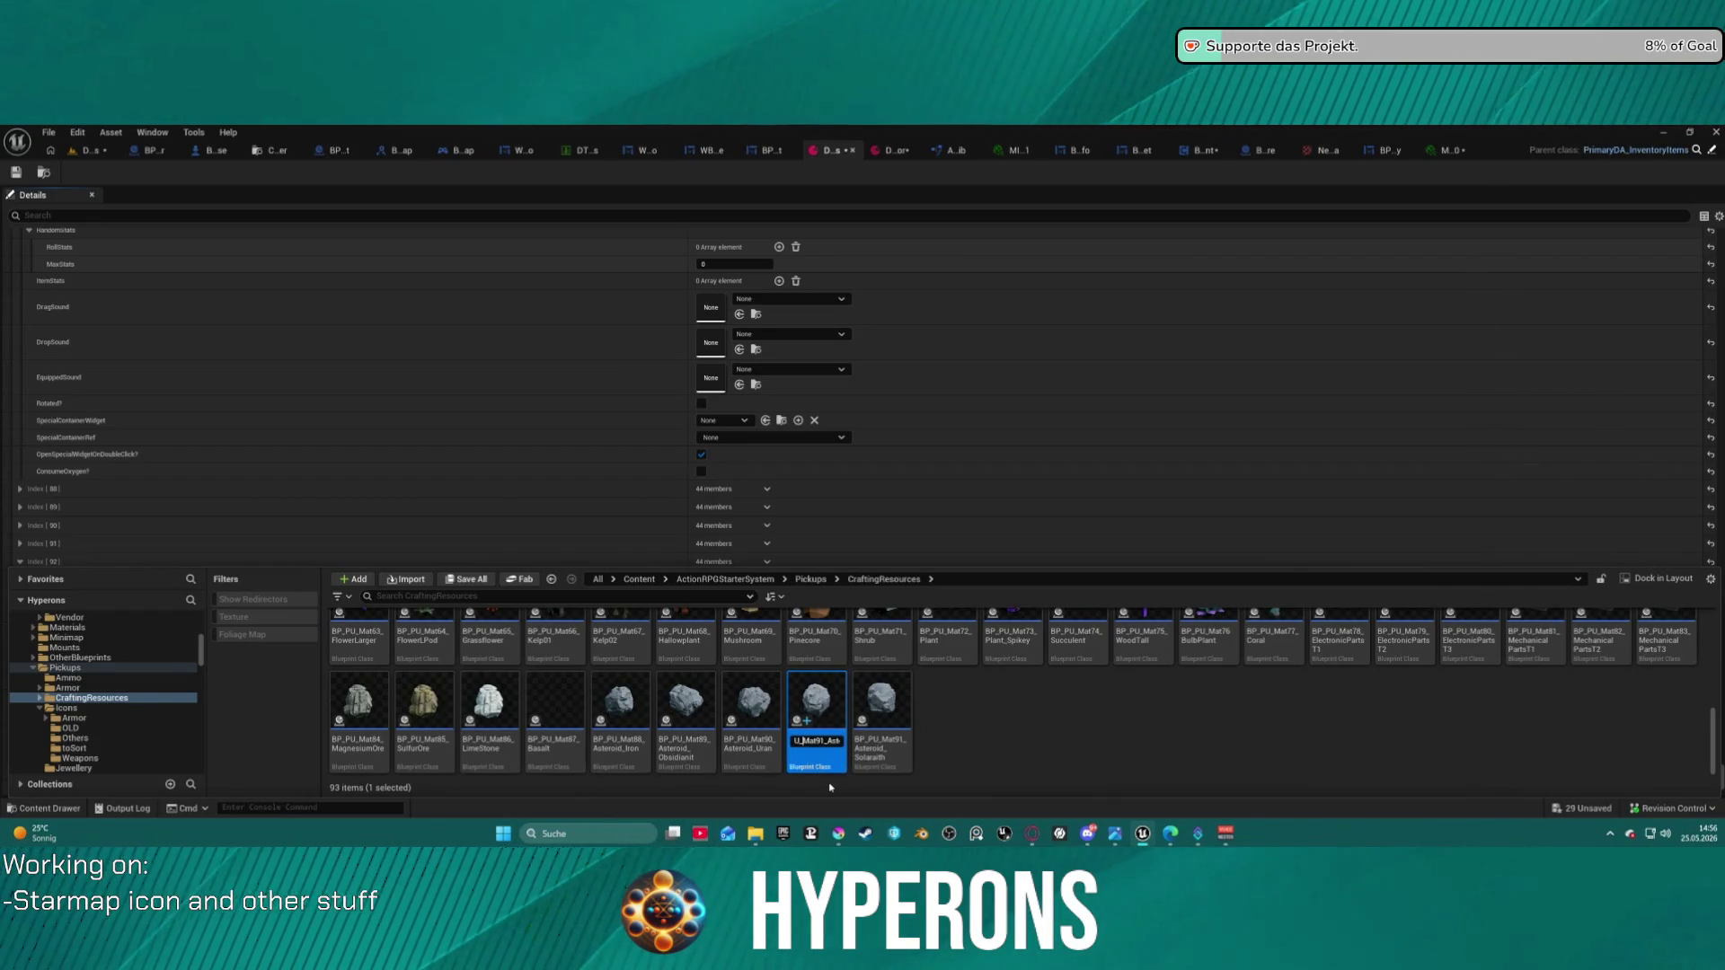
{"action": "type", "text": "2"}
{"action": "key", "text": "Return"}
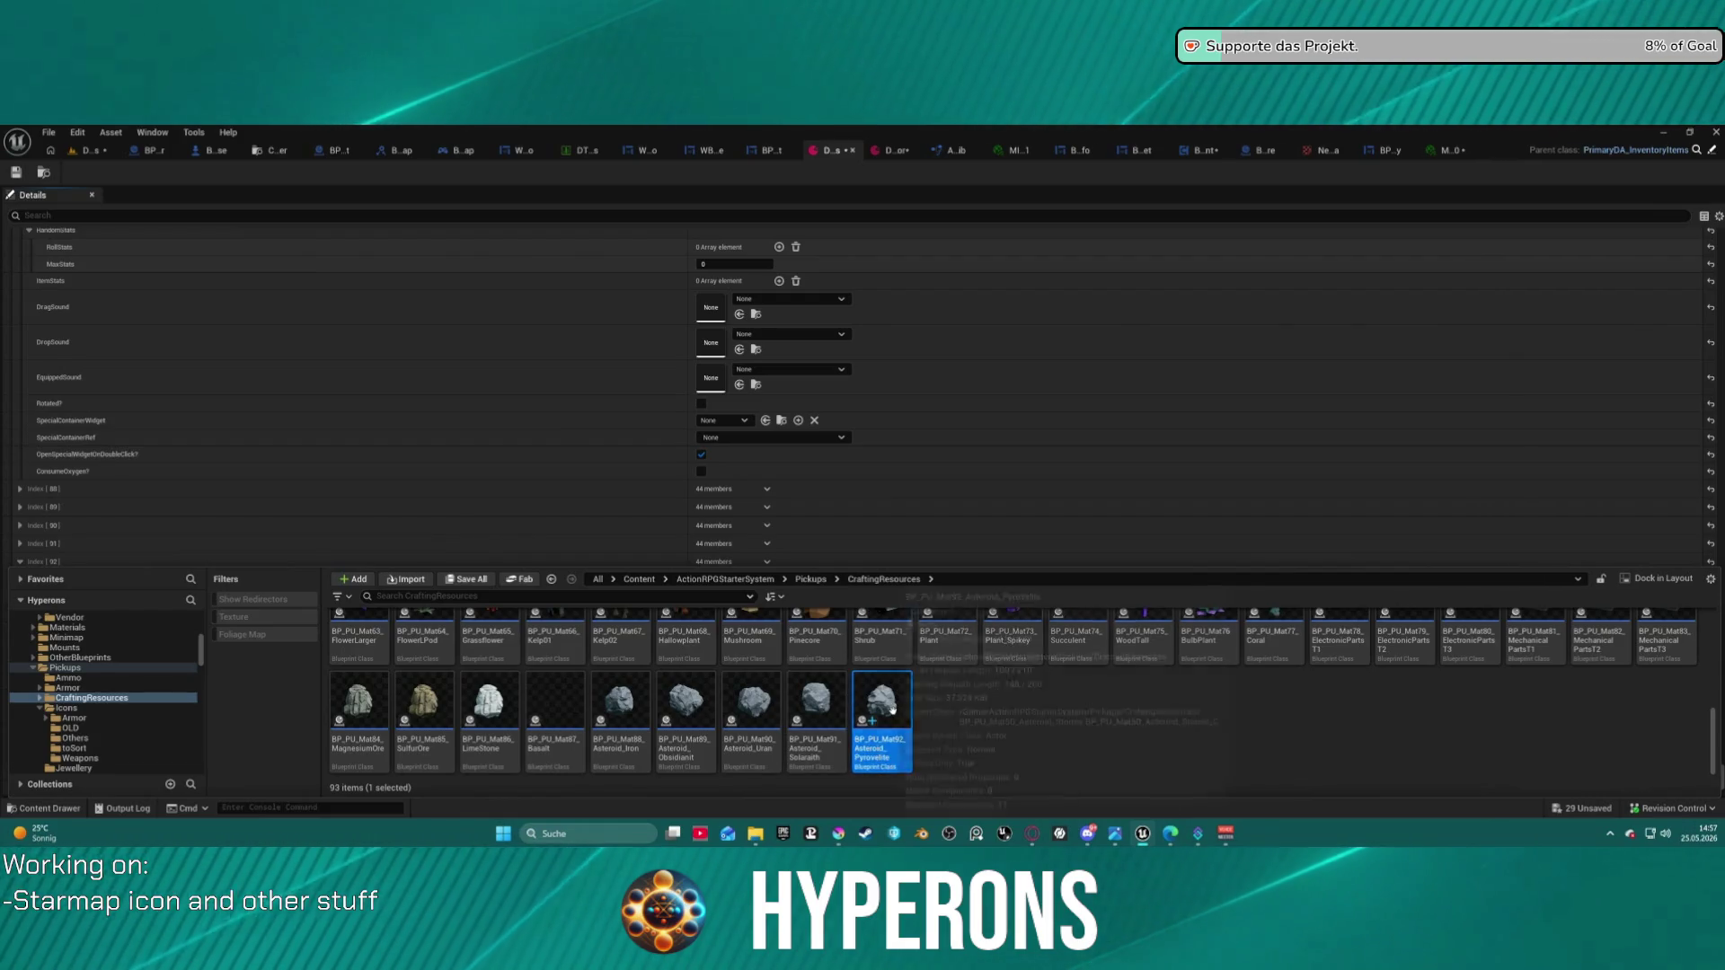
- Make two more copies, BP_PU_Mat93_Asteroid_Lumindra and BP_PU_Mat94_Asteroid_Xyronit, then select the Solaraith pickup
{"action": "key", "text": "ctrl+d"}
{"action": "type", "text": "BP_PU_Mat93_As"}
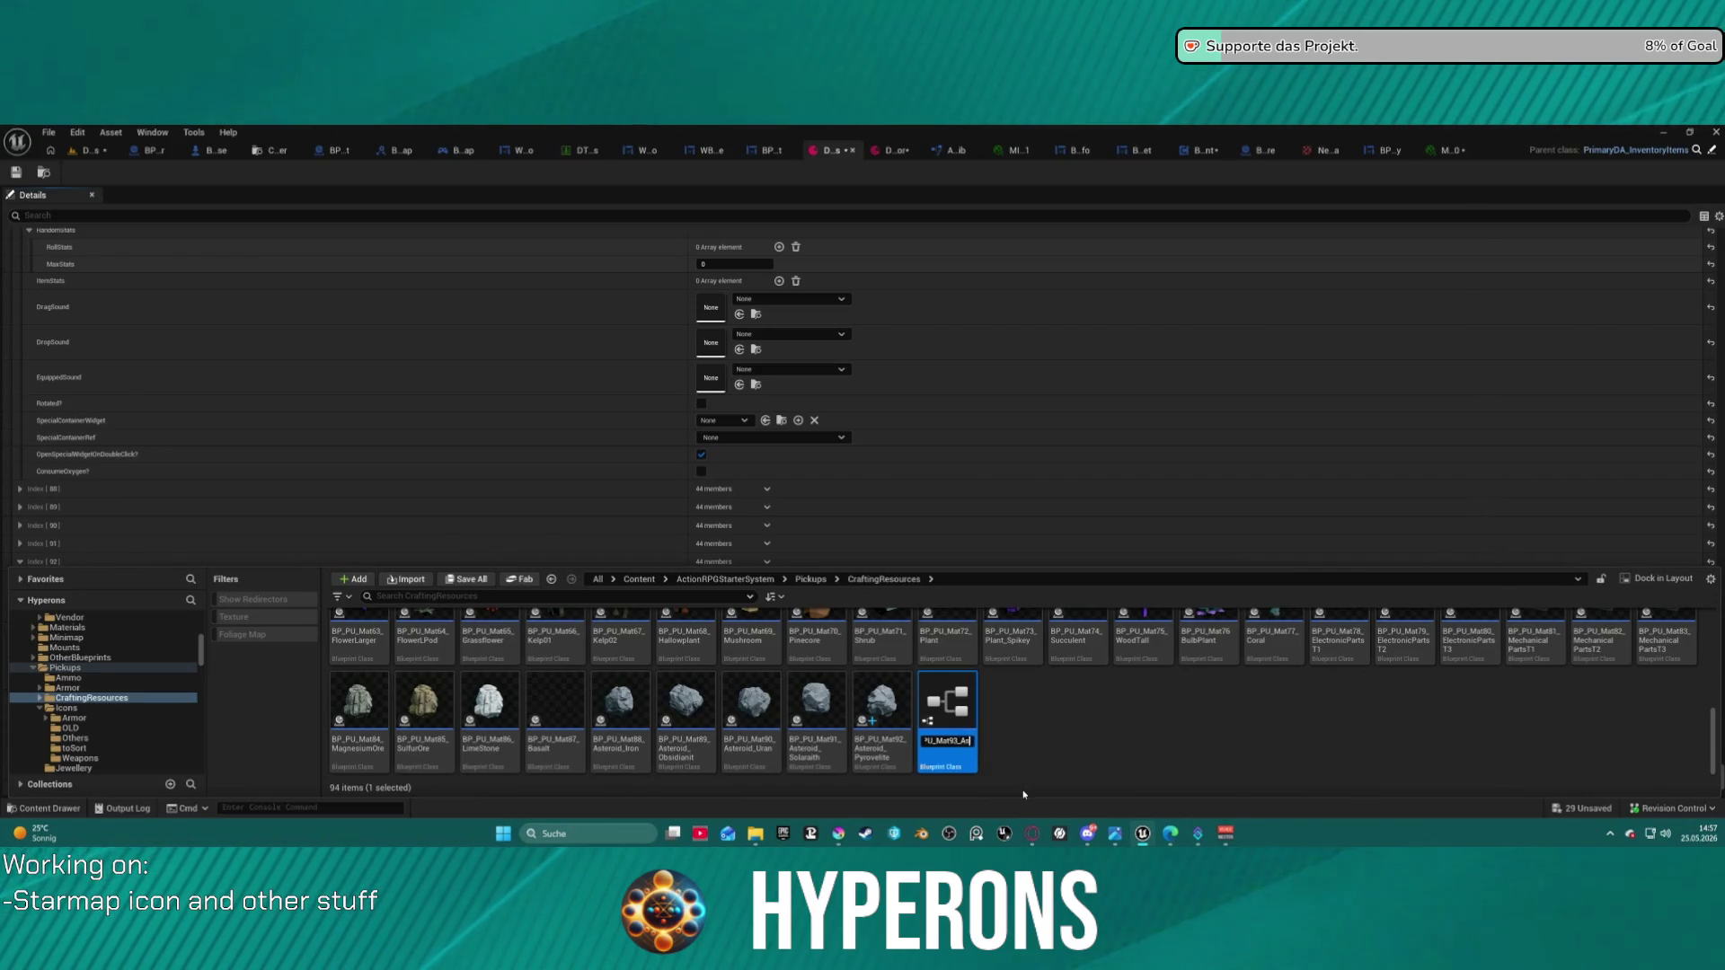
{"action": "type", "text": "teroid_Pyrovel"}
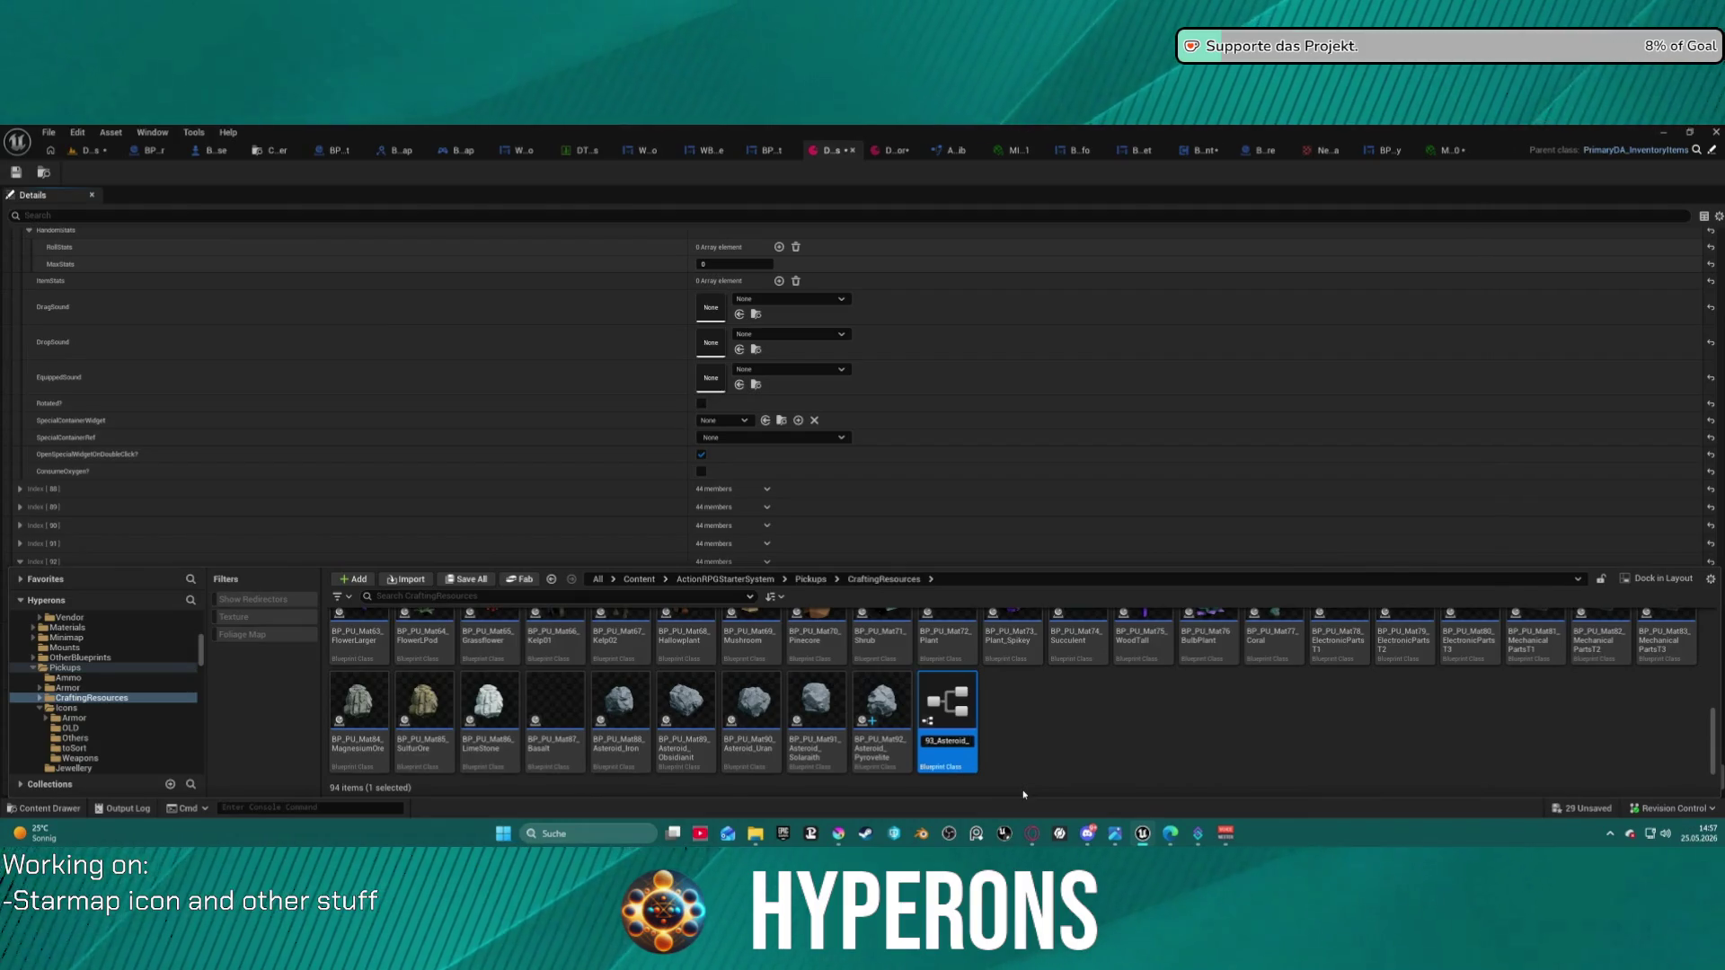
{"action": "type", "text": "Lumindra"}
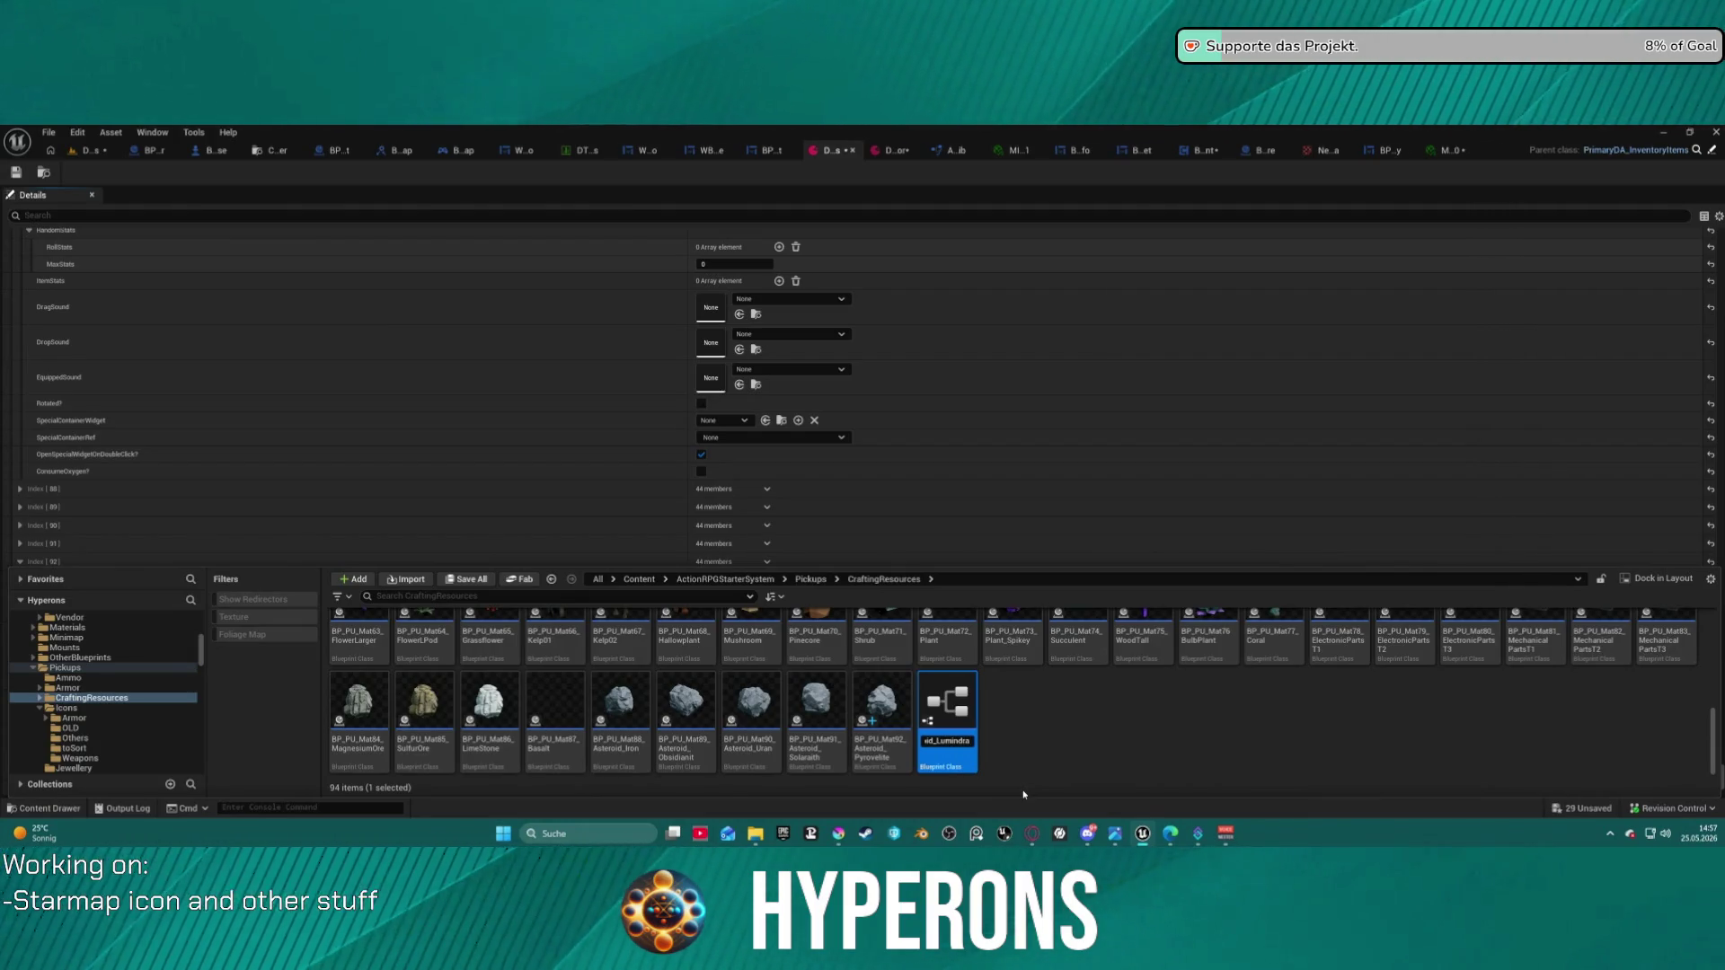
{"action": "key", "text": "ctrl+s"}
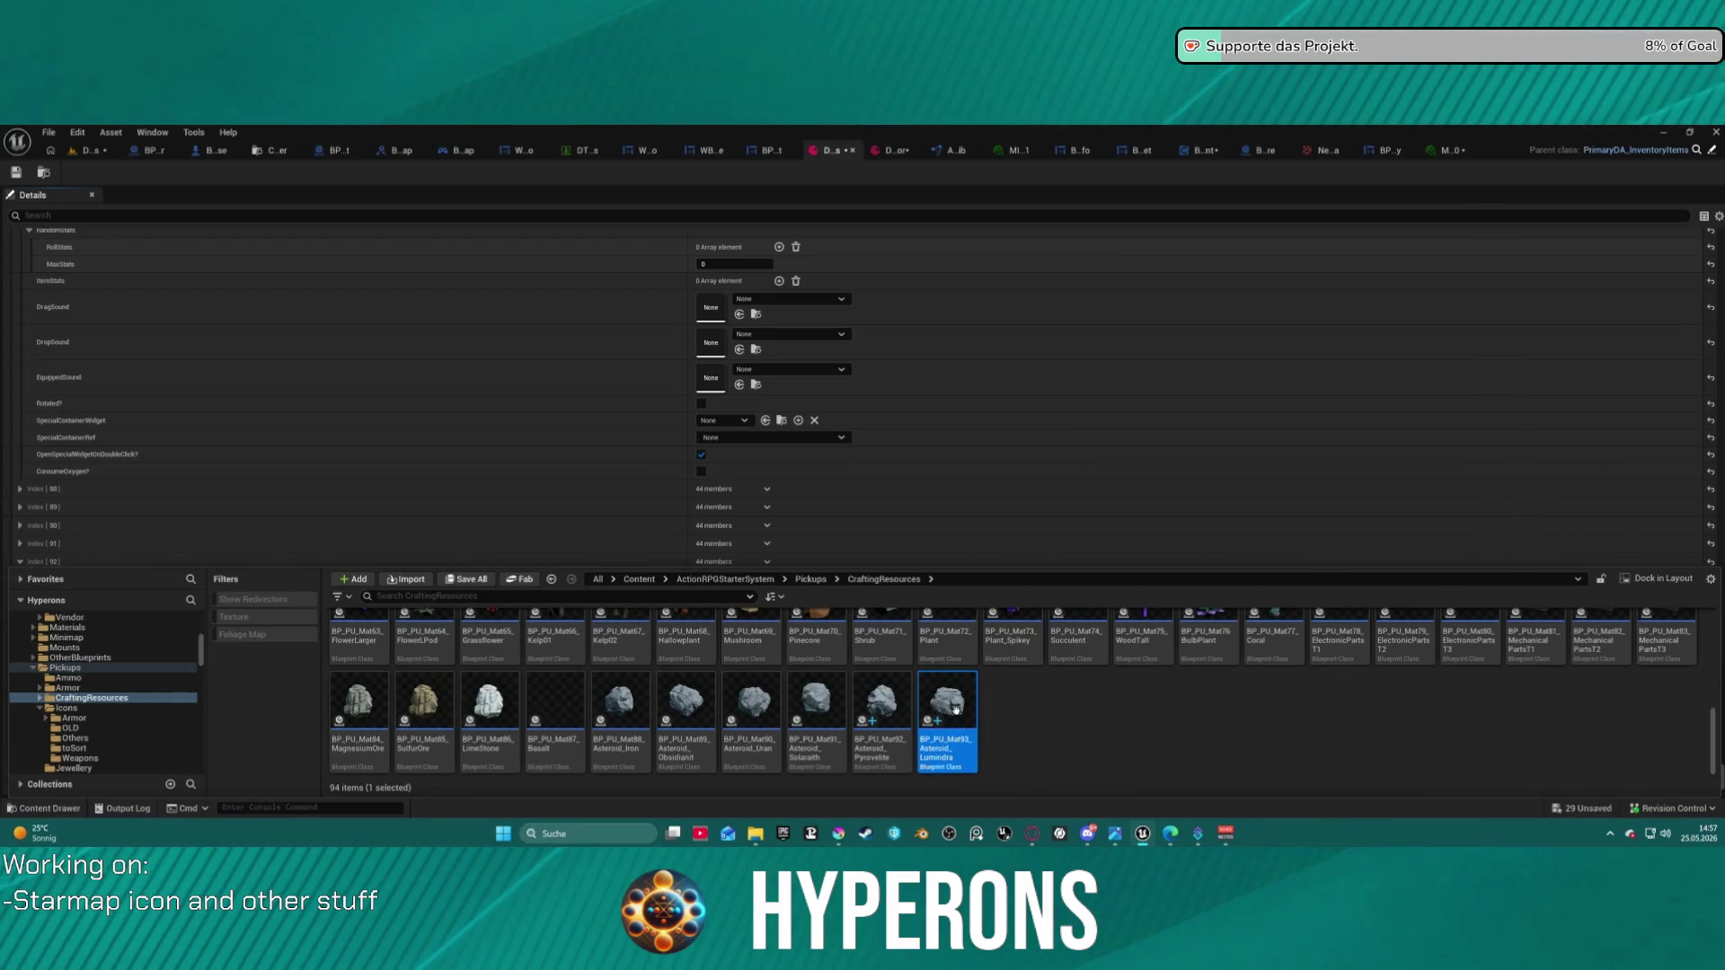
{"action": "key", "text": "ctrl+d"}
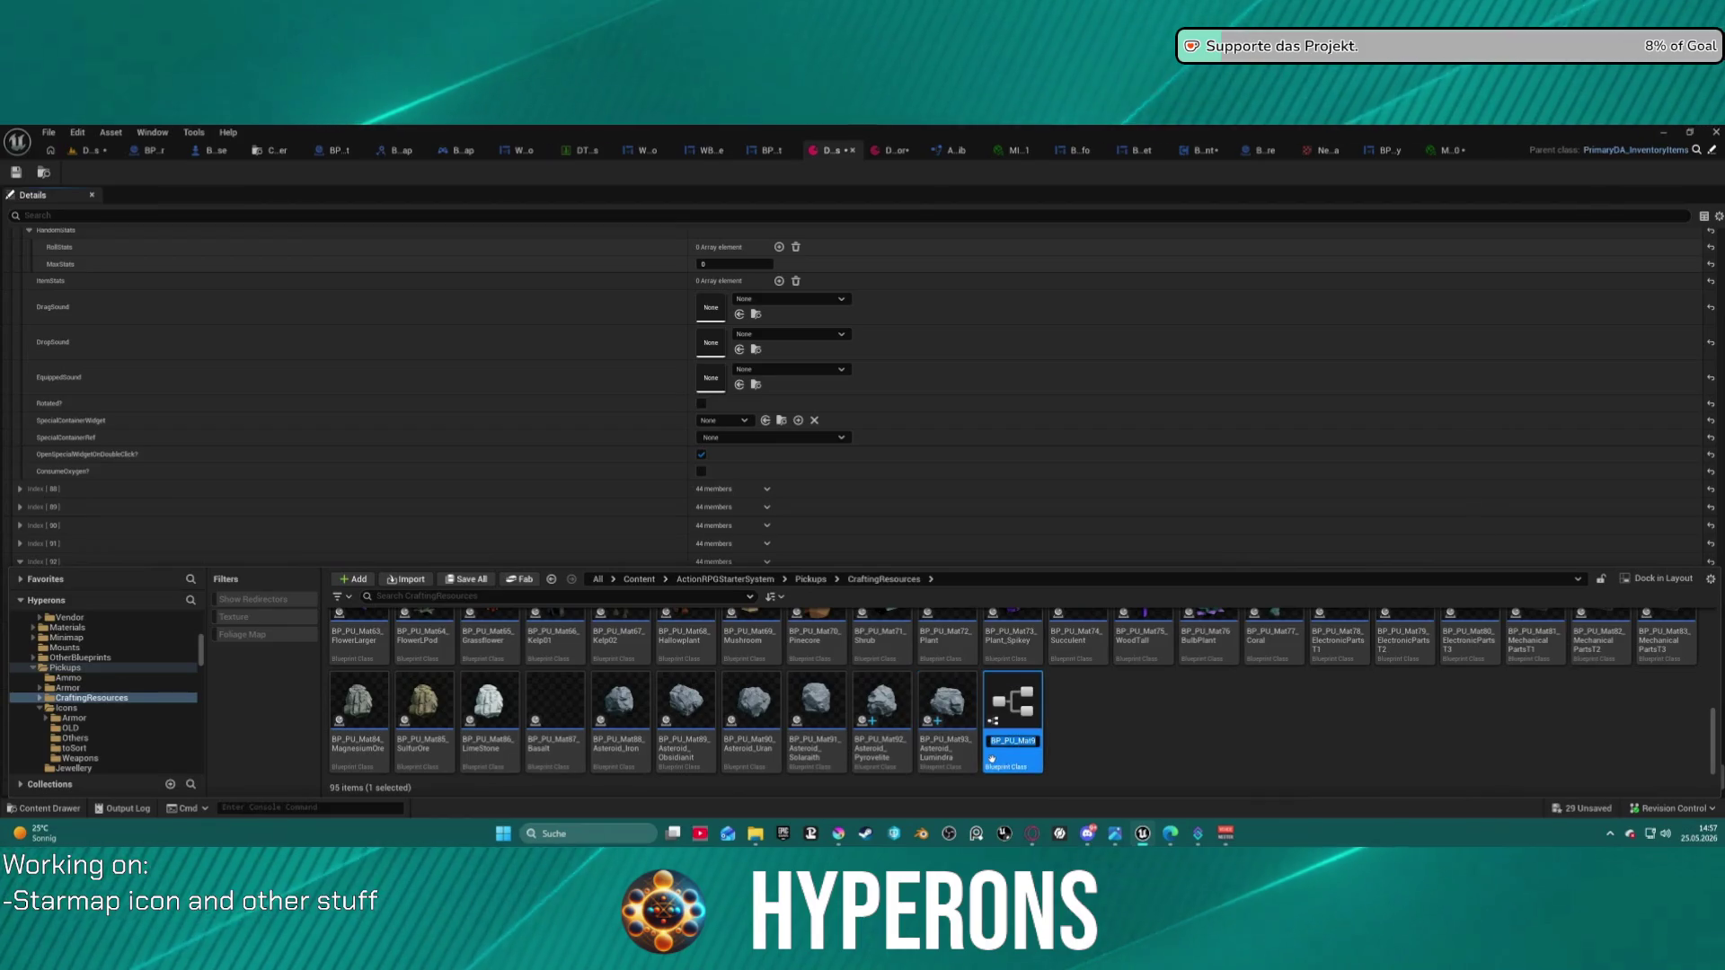
{"action": "type", "text": "3"}
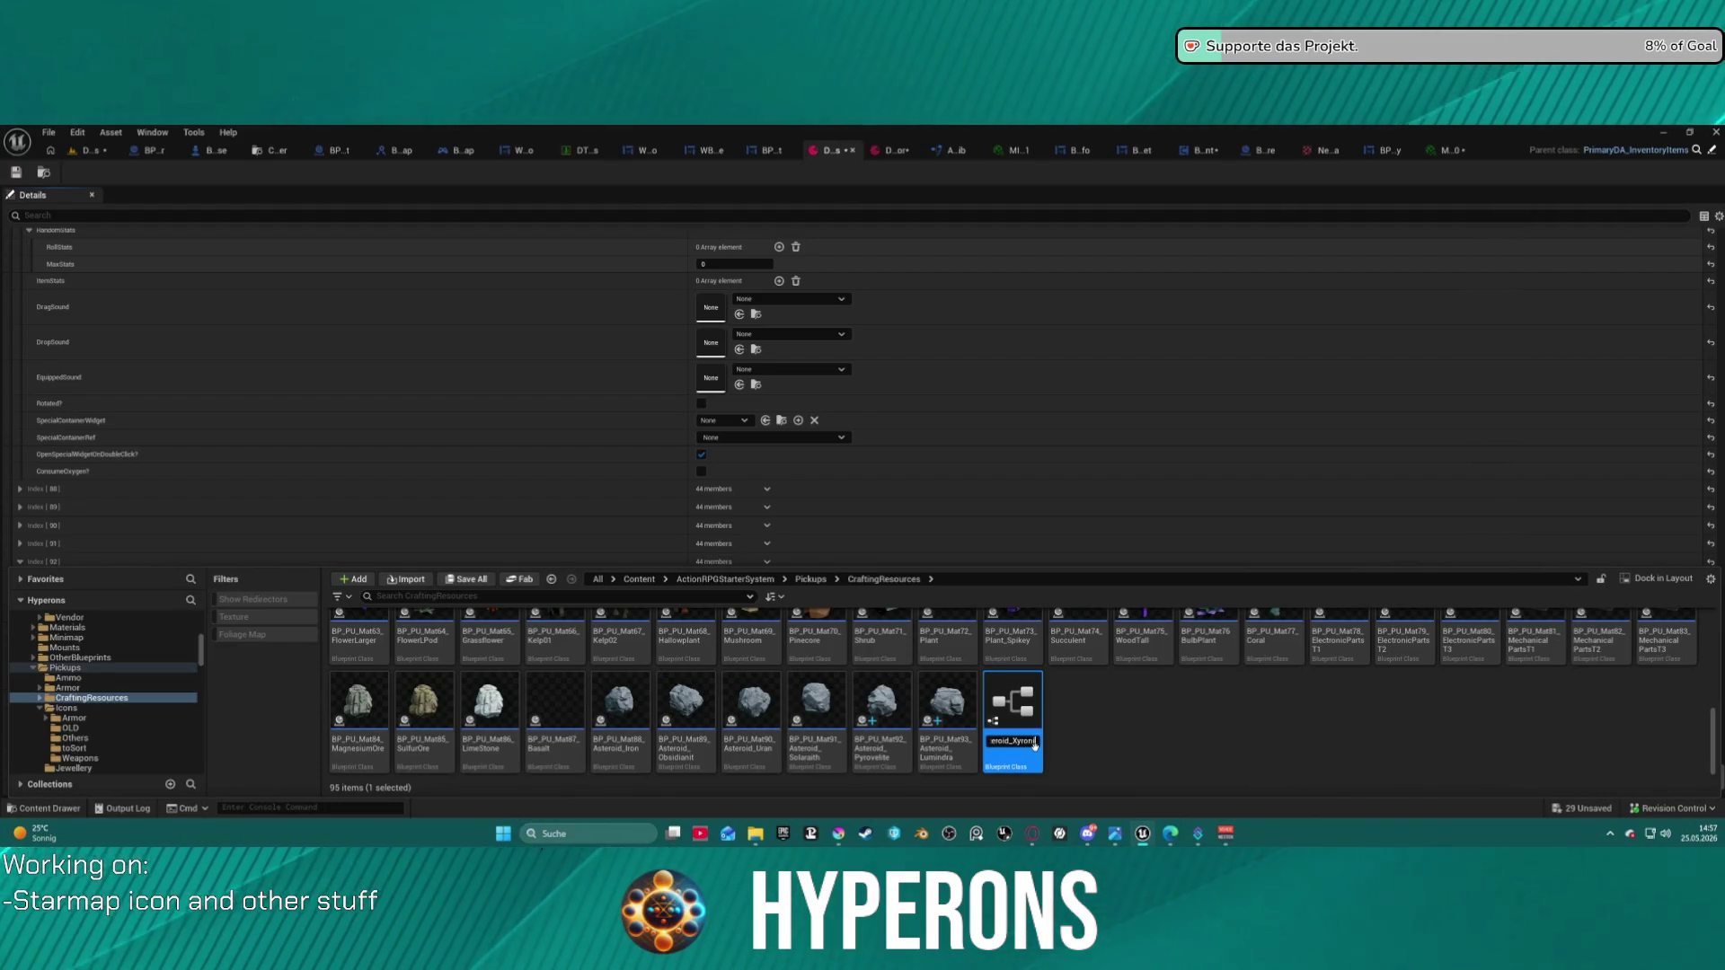
{"action": "key", "text": "ctrl+s"}
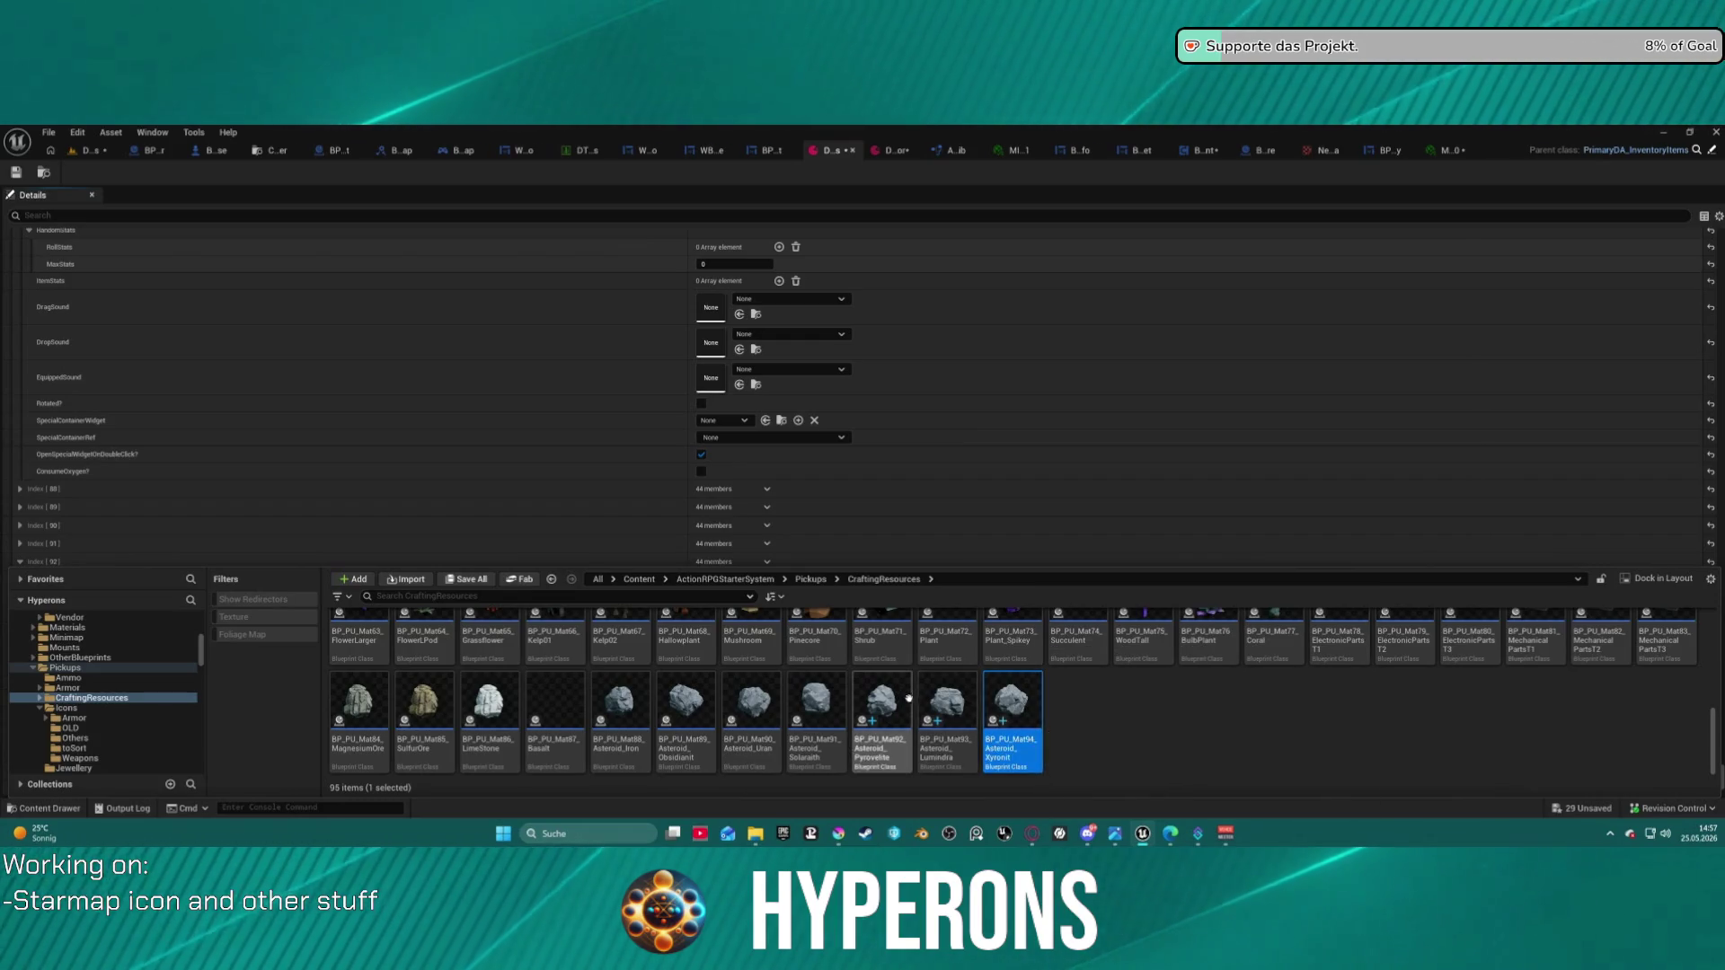
{"action": "left_click", "coordinate": [821, 707]}
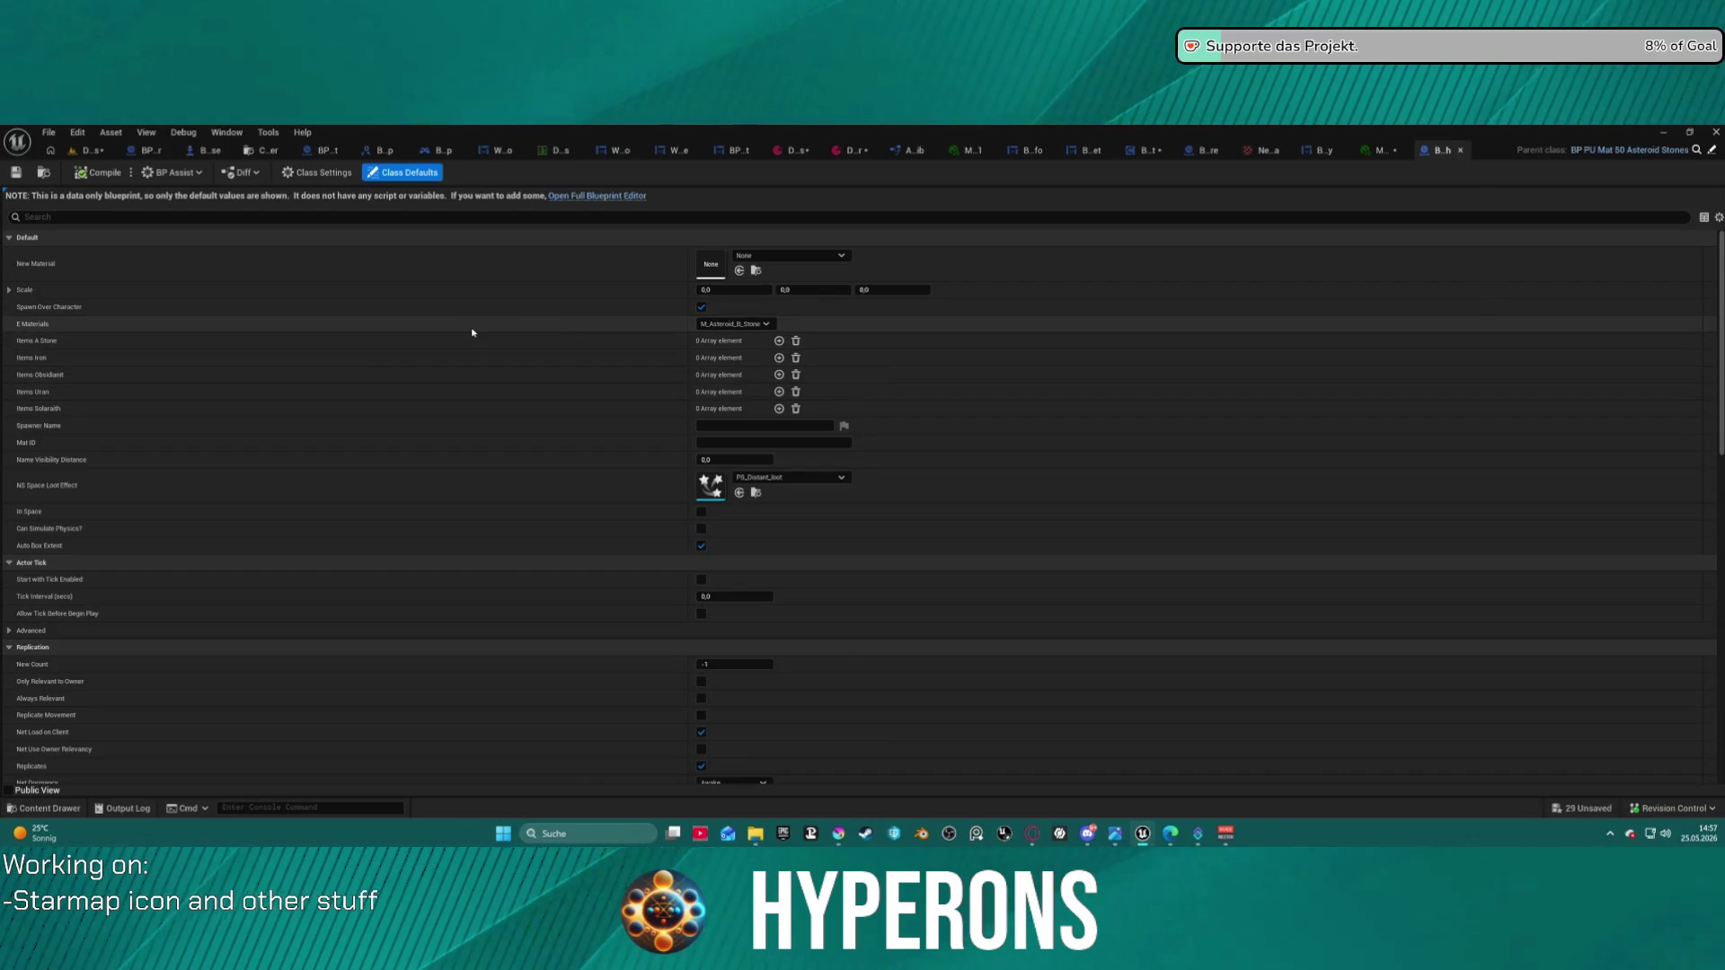
- Check the Solaraith pickup's E Materials list unchanged and select the Mat92 Pyrovelite pickup in CraftingResources
{"action": "left_click", "coordinate": [718, 325]}
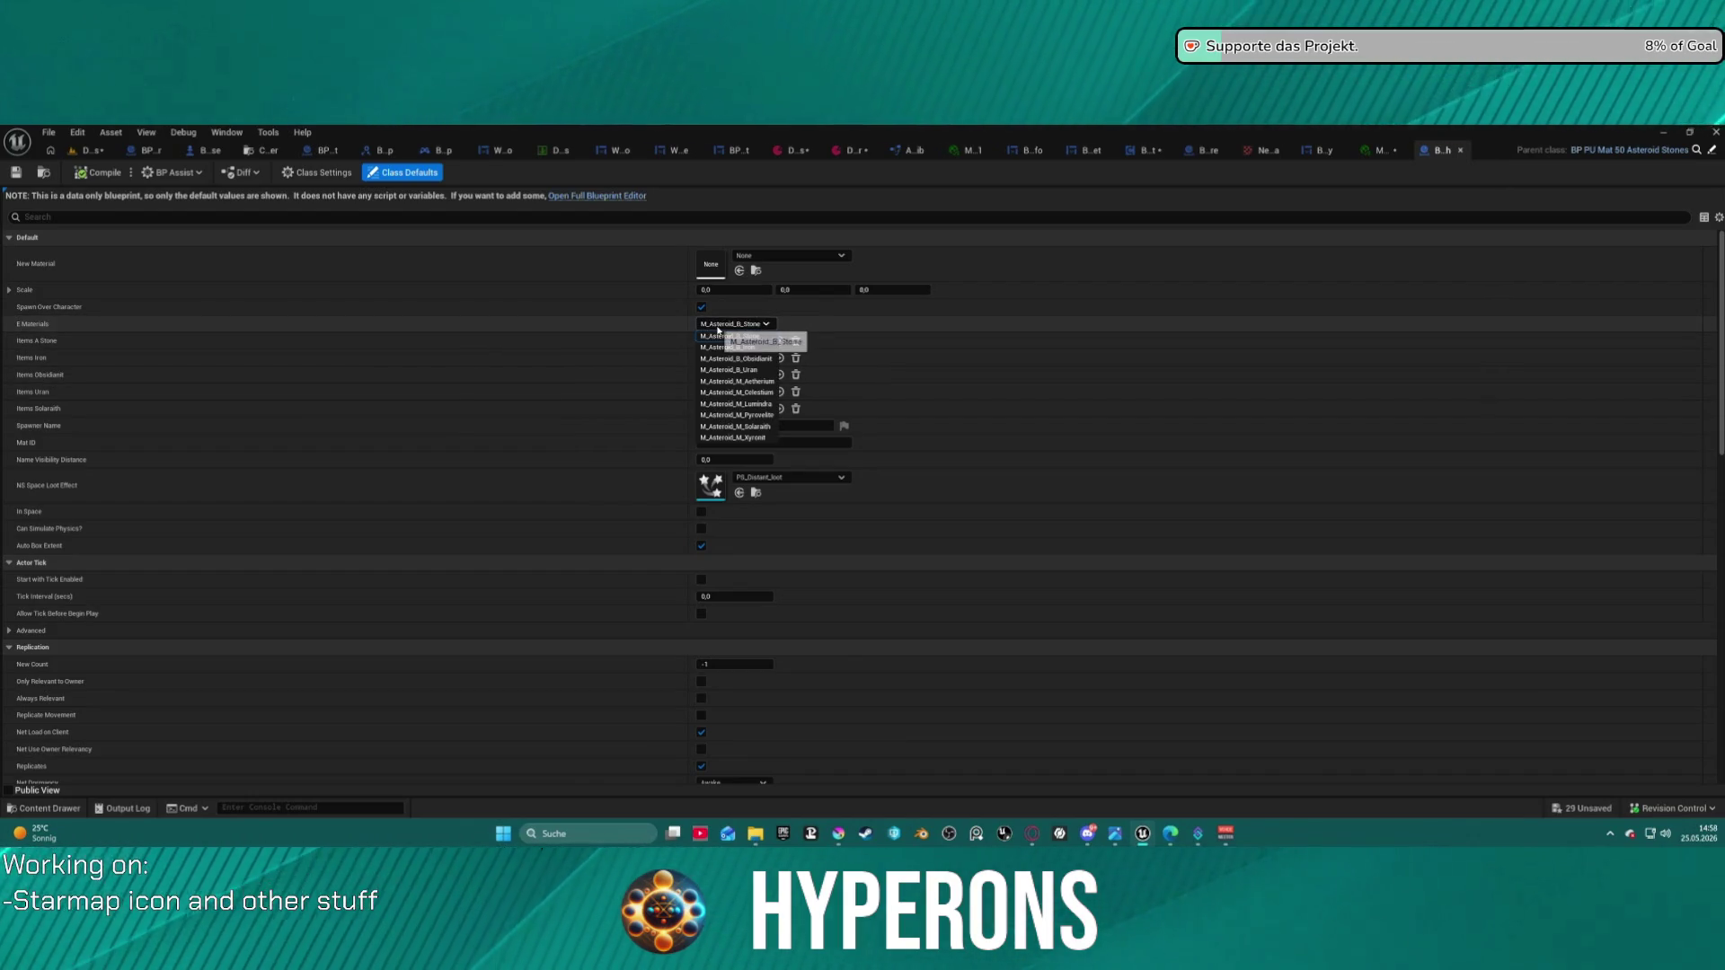
{"action": "left_click", "coordinate": [717, 332]}
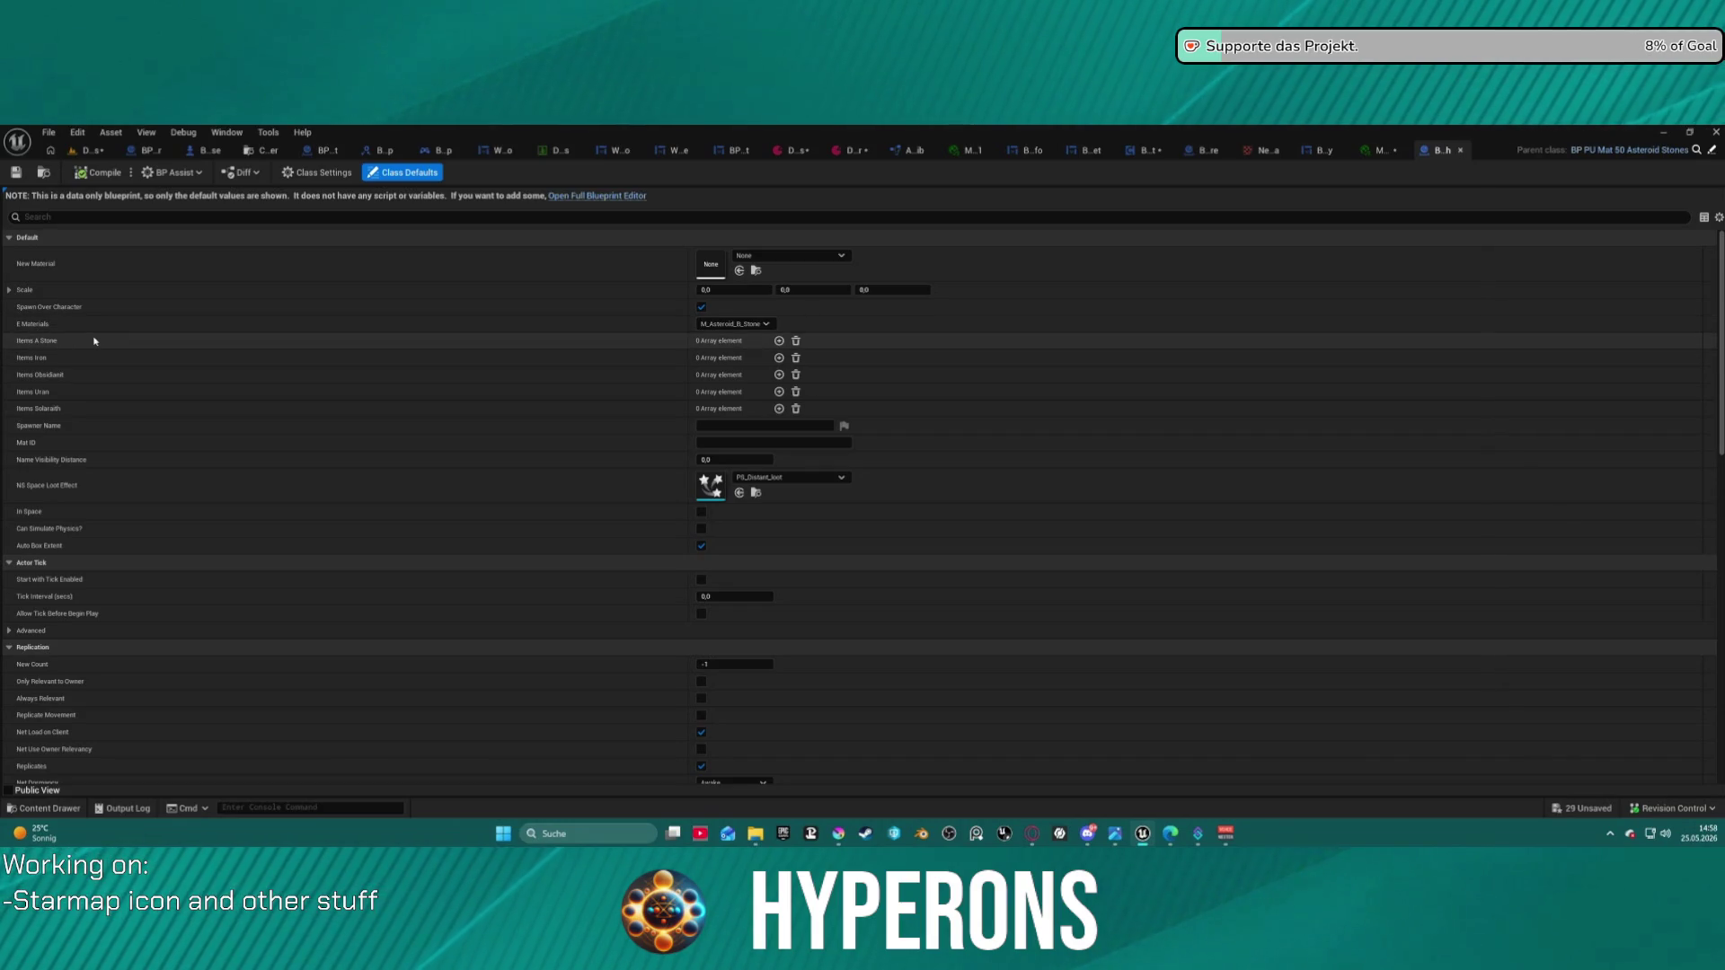
{"action": "key", "text": "ctrl+space"}
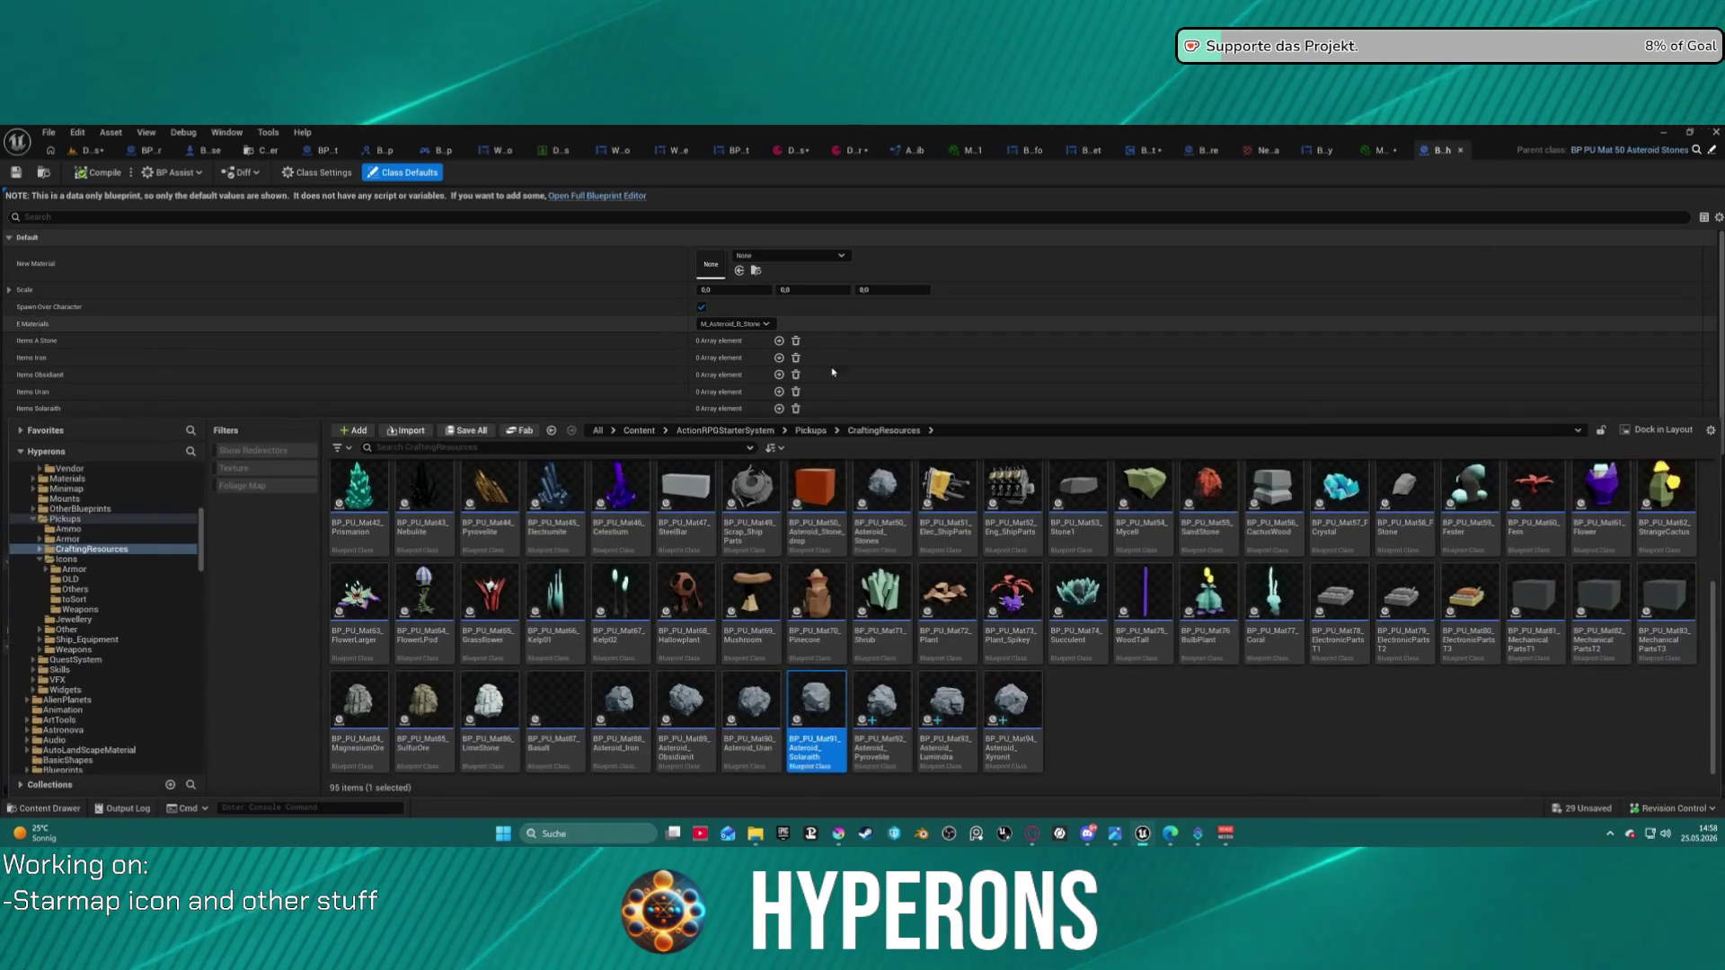
{"action": "left_click", "coordinate": [885, 702]}
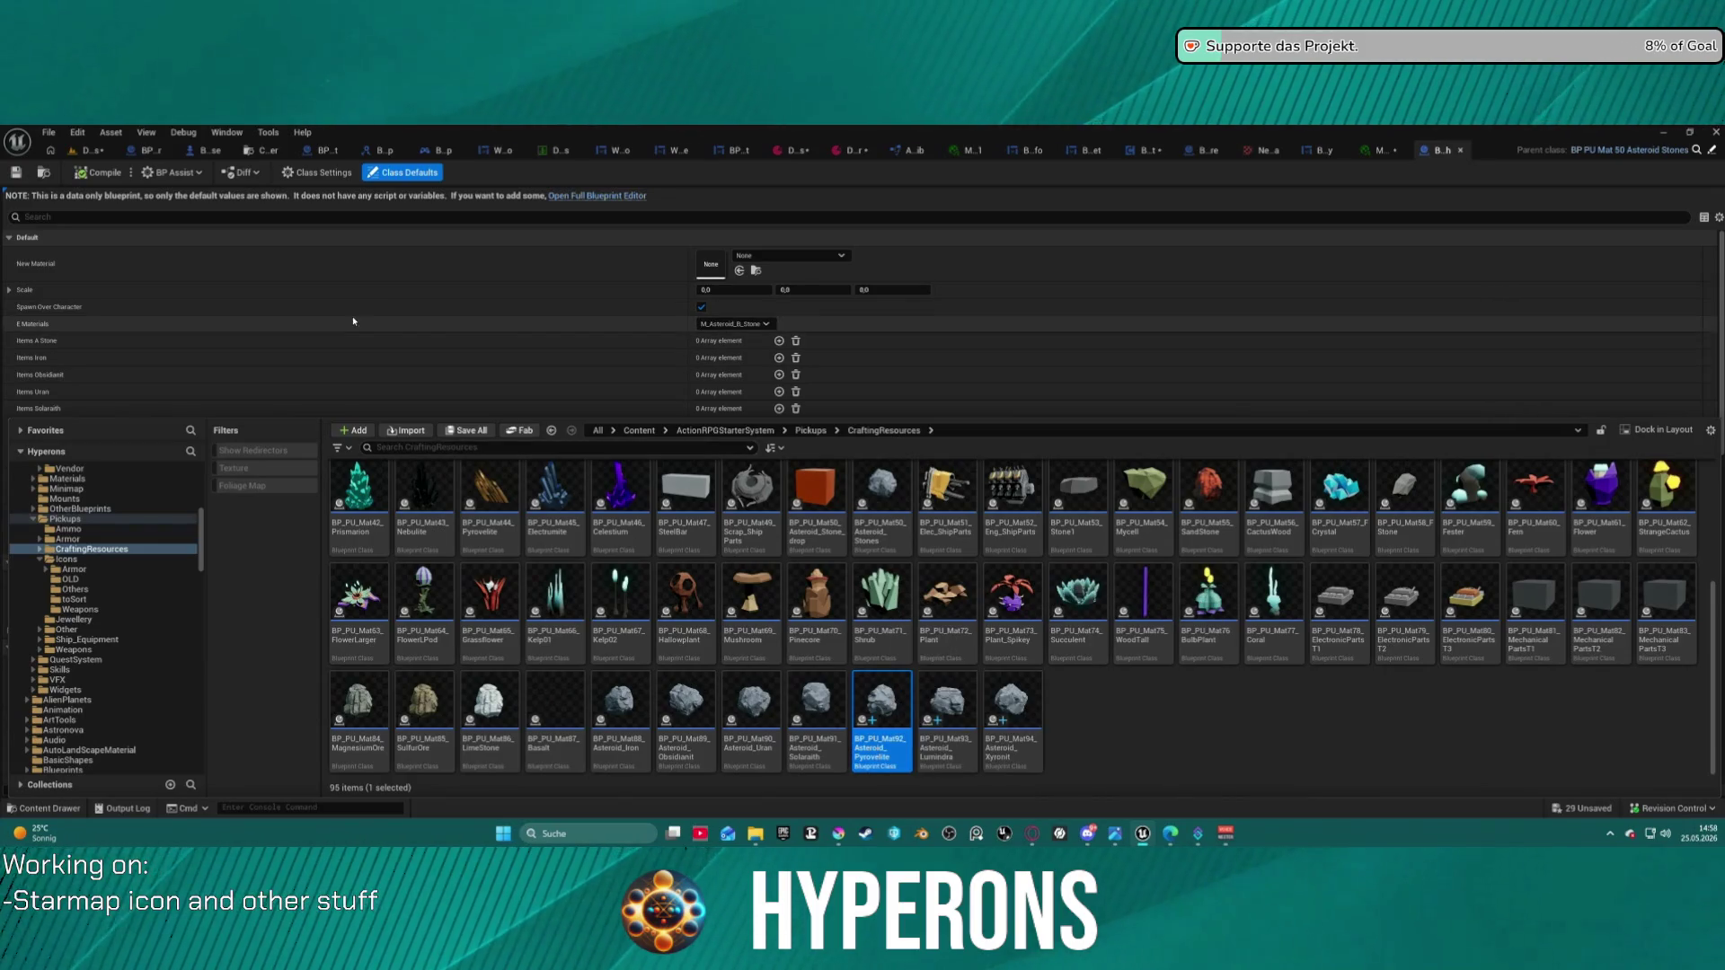
{"action": "left_click", "coordinate": [377, 326]}
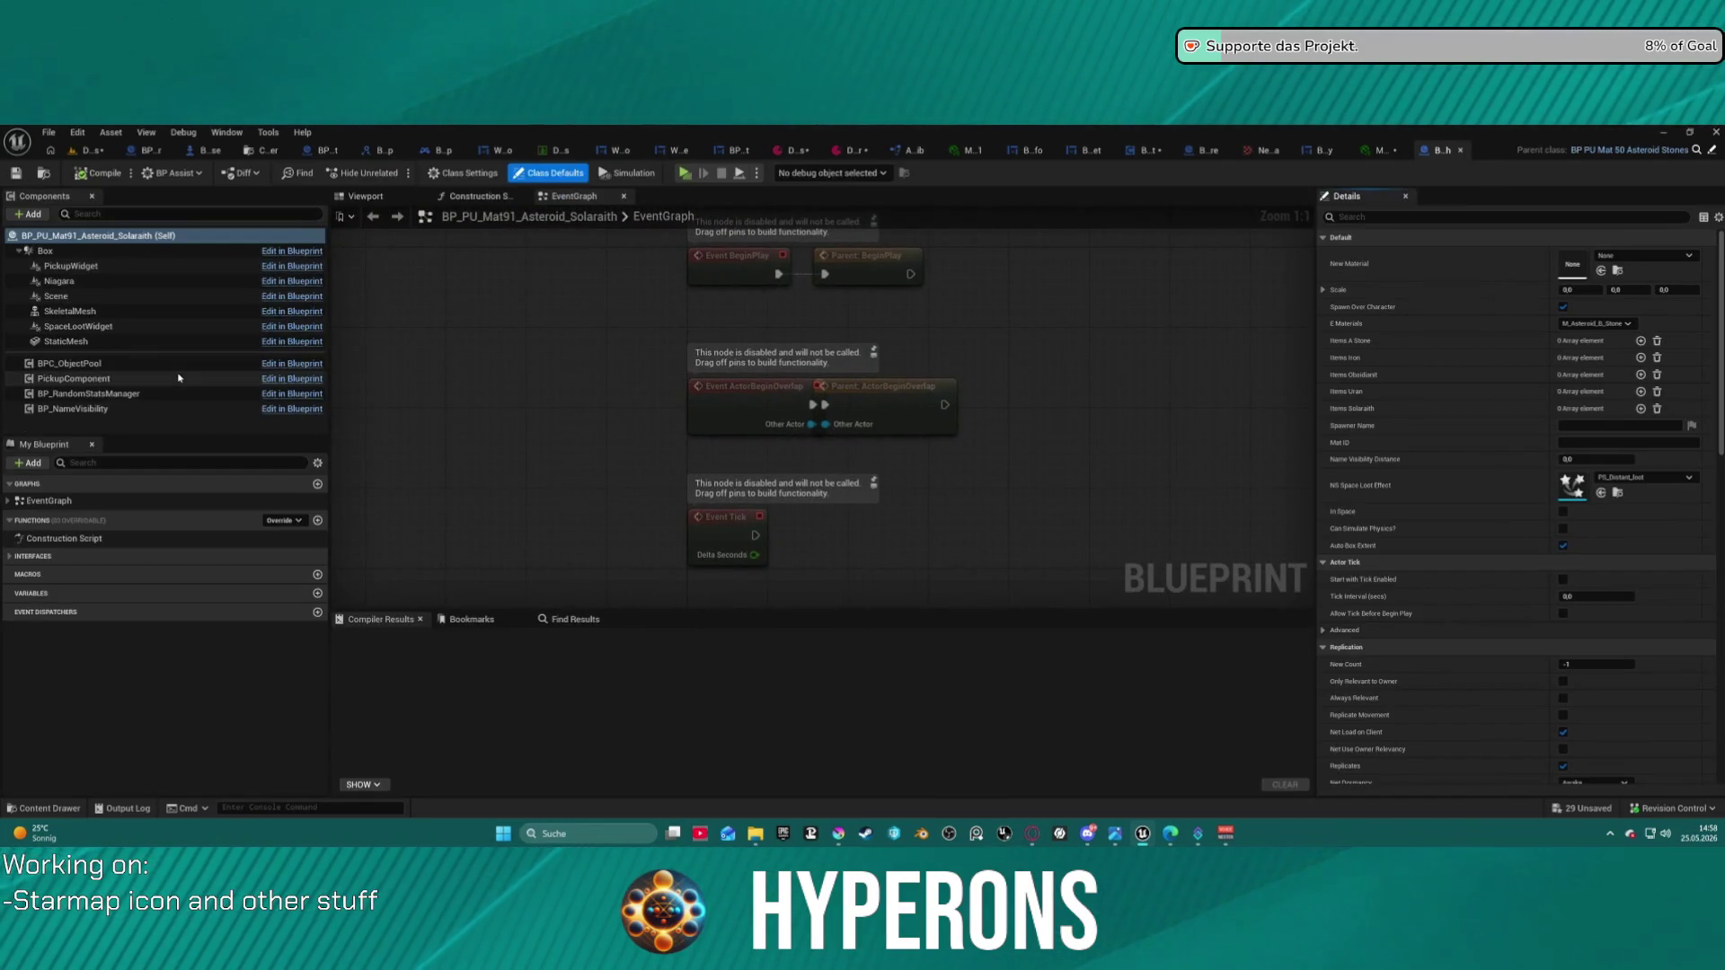
- Inspect the blueprint's construction script and its SpaceLootWidget and StaticMesh components
{"action": "left_click", "coordinate": [476, 196]}
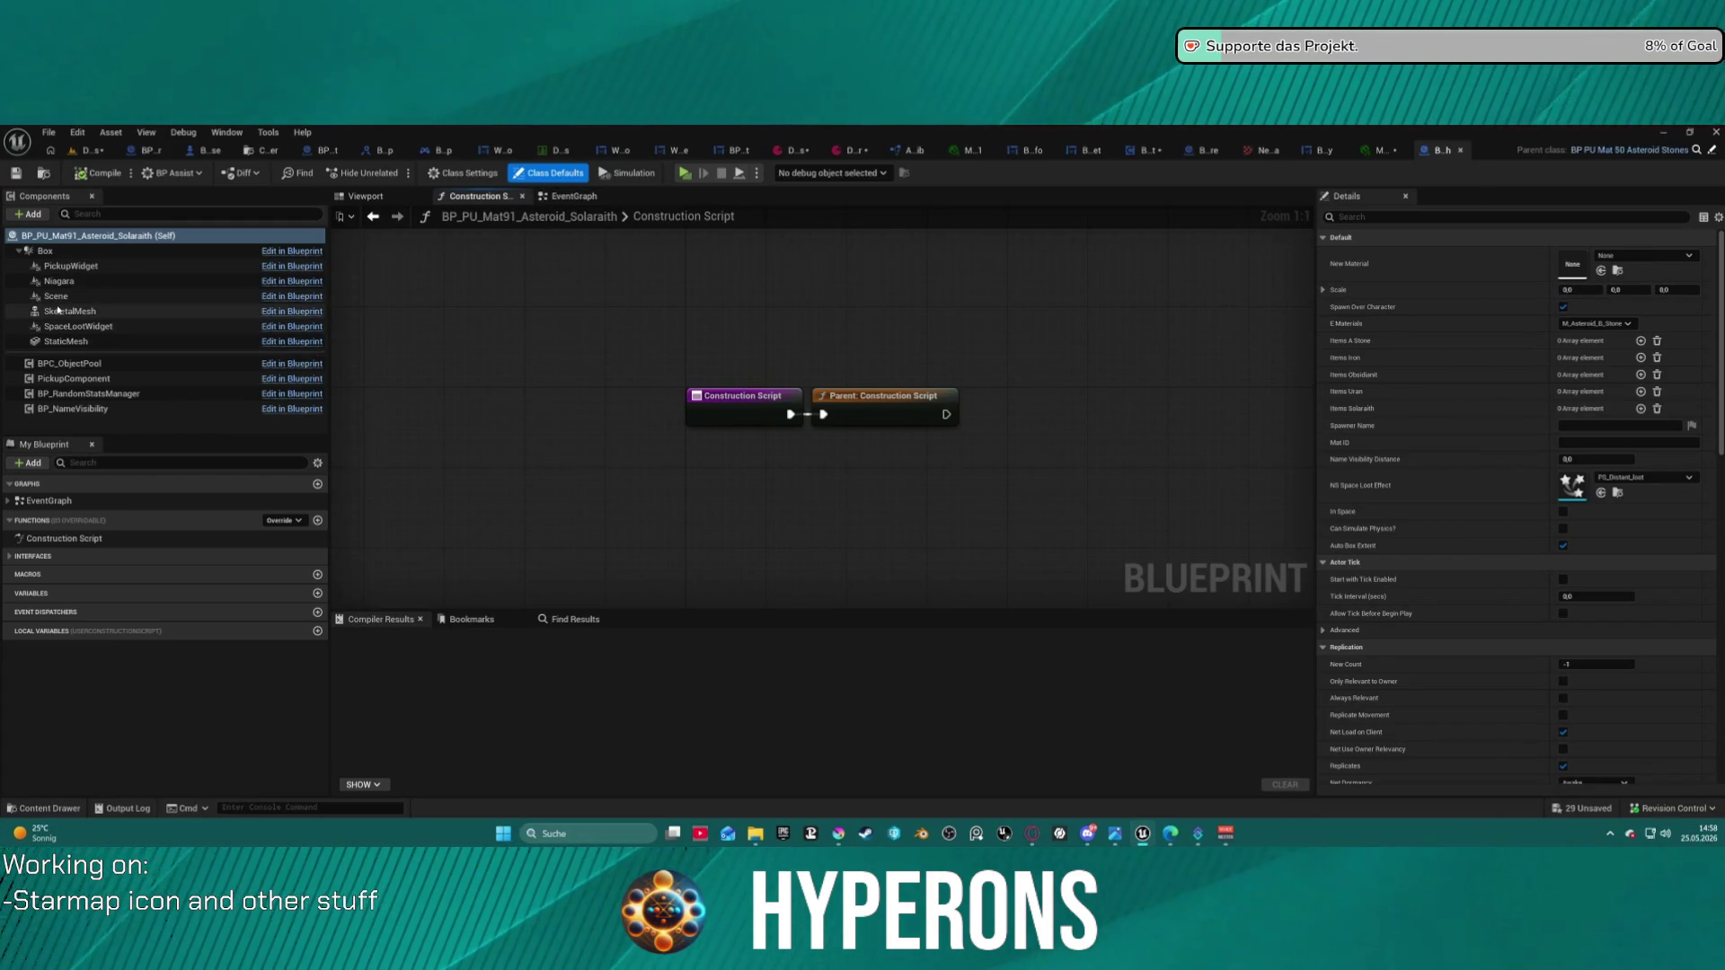
{"action": "left_click", "coordinate": [90, 327]}
{"action": "left_click", "coordinate": [103, 342]}
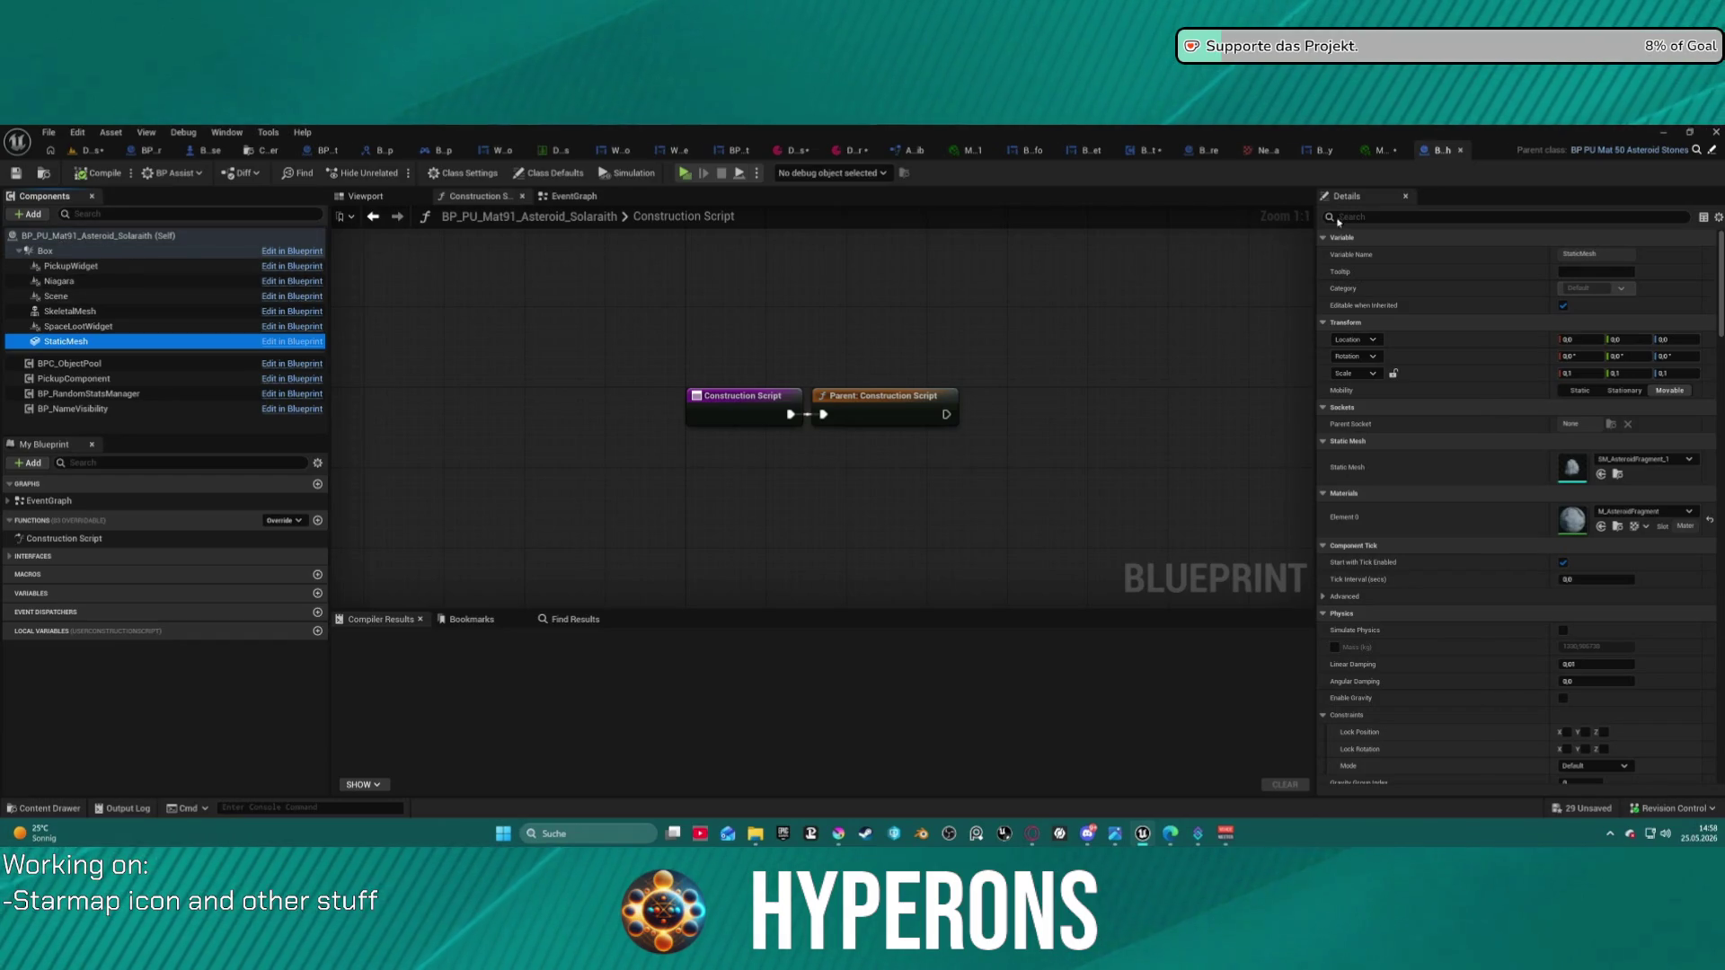
- Edit the Mat92–Mat94 asteroid pickups together and show Mat92 Pyrovelite in the full Blueprint Editor
{"action": "key", "text": "ctrl+space"}
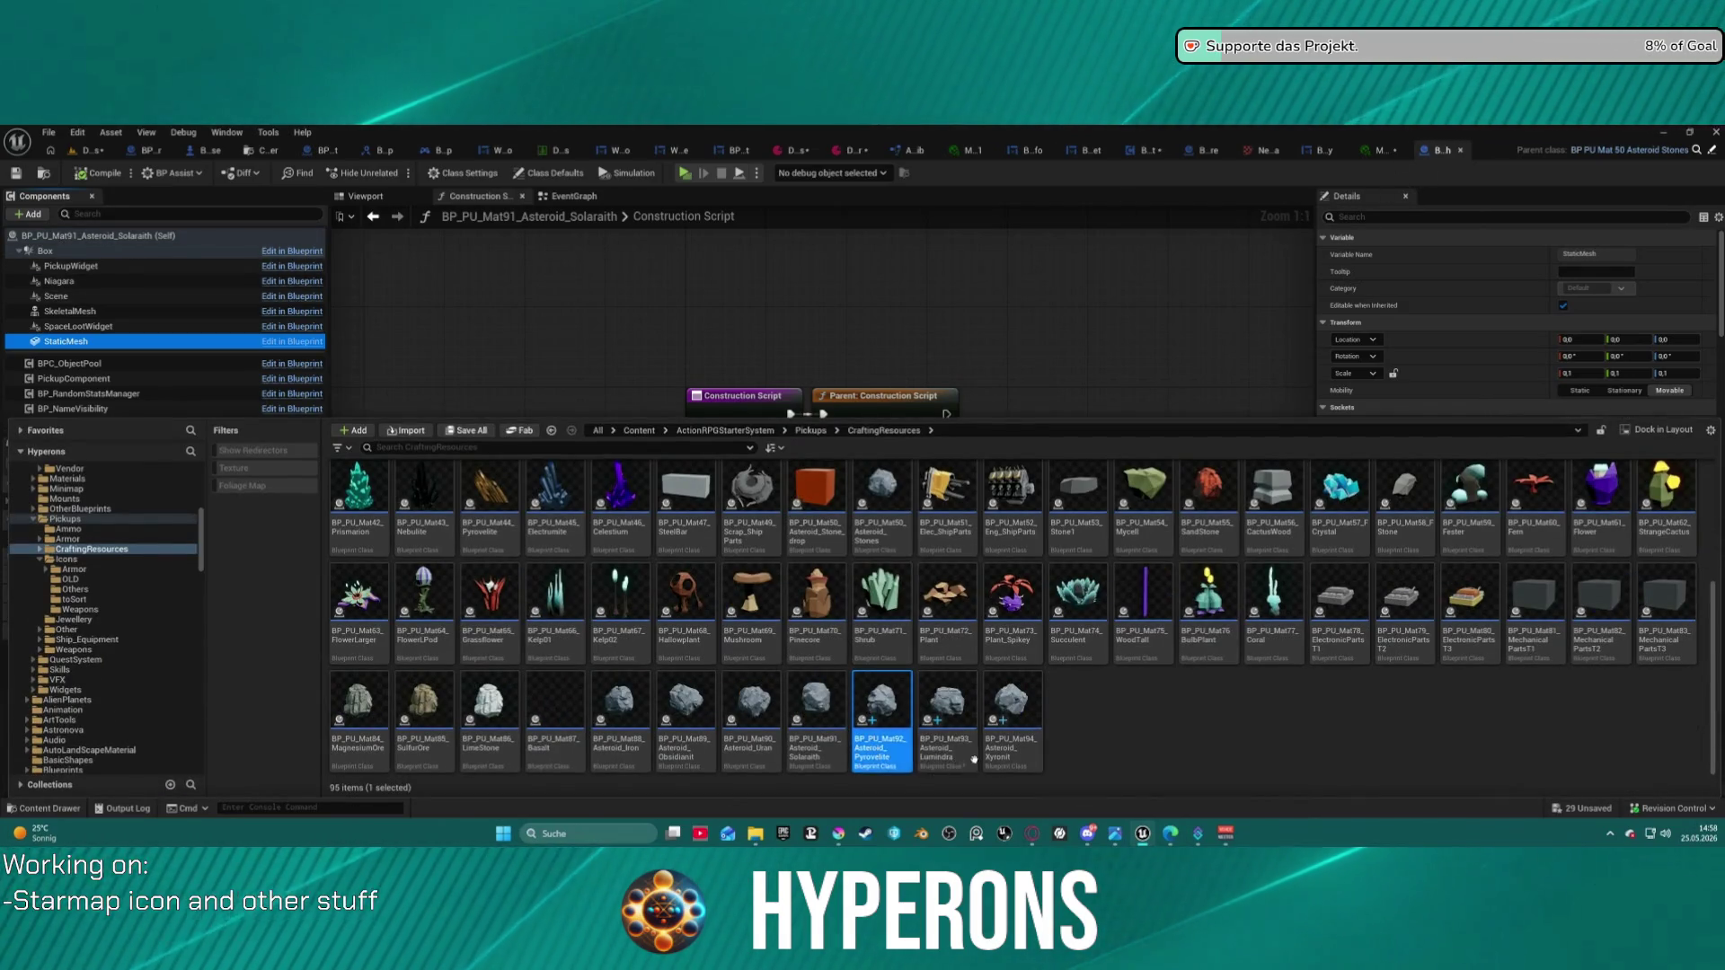
{"action": "left_click", "coordinate": [1006, 744], "text": "shift"}
{"action": "right_click", "coordinate": [1006, 744]}
{"action": "left_click", "coordinate": [1114, 391]}
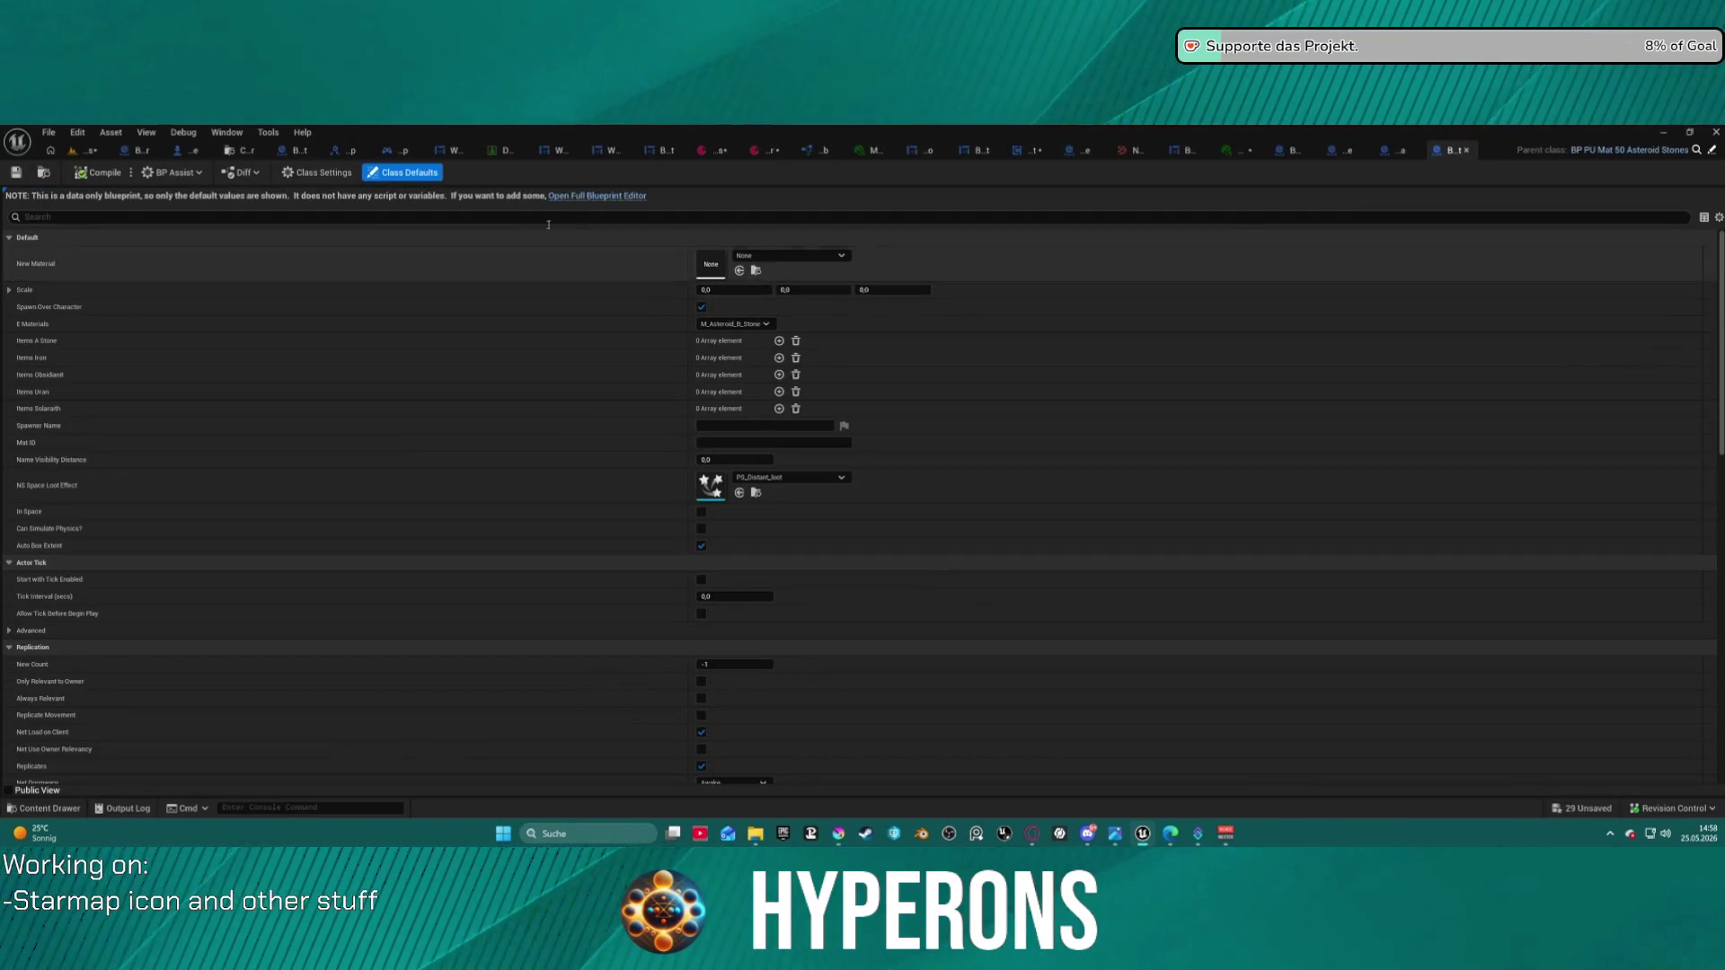
{"action": "scroll", "coordinate": [431, 443], "scroll_direction": "down", "scroll_amount": 10}
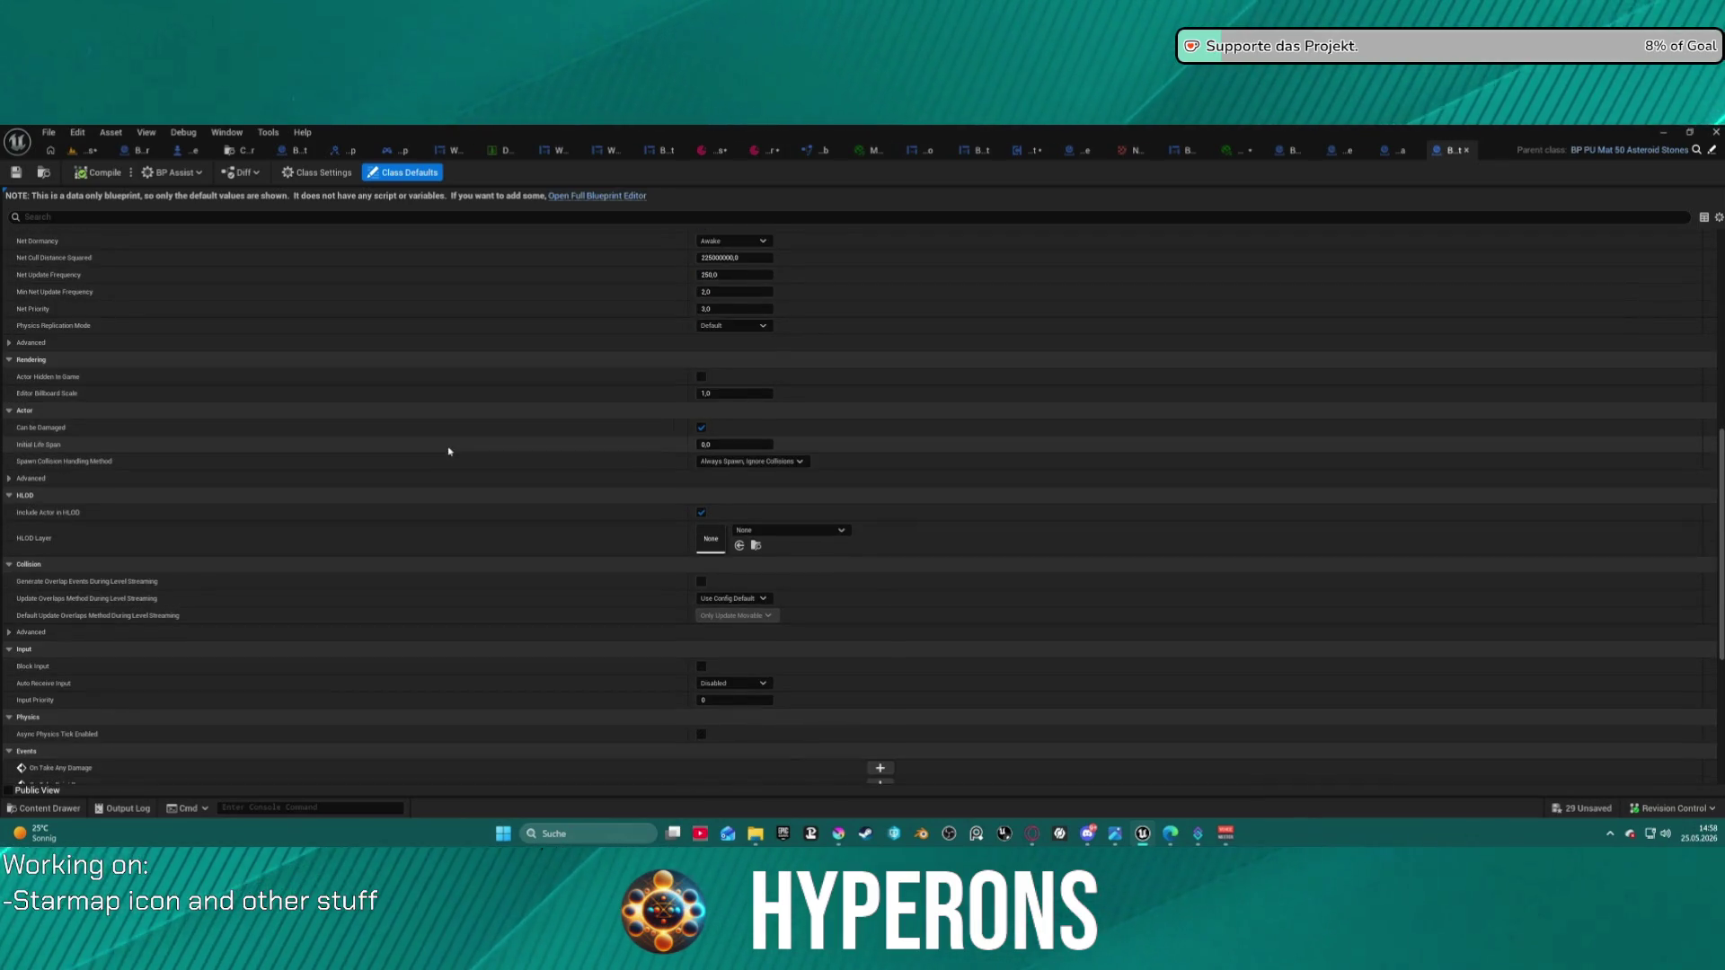
{"action": "scroll", "coordinate": [503, 396], "scroll_direction": "up", "scroll_amount": 3}
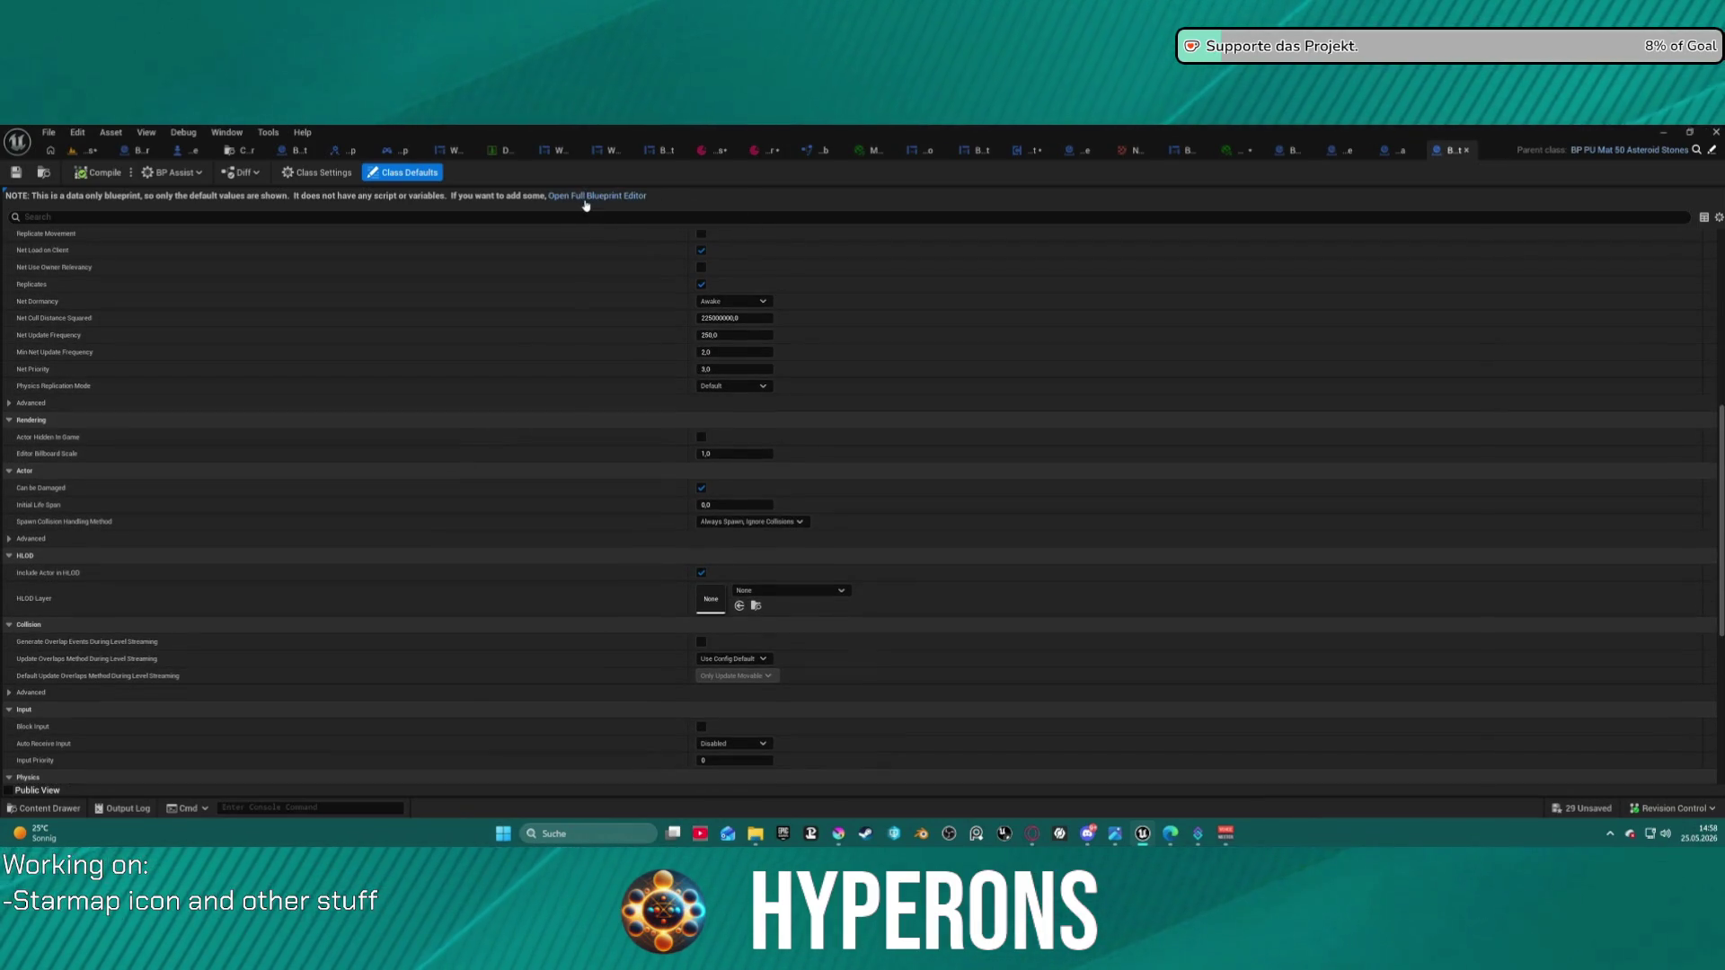
{"action": "left_click", "coordinate": [1386, 148]}
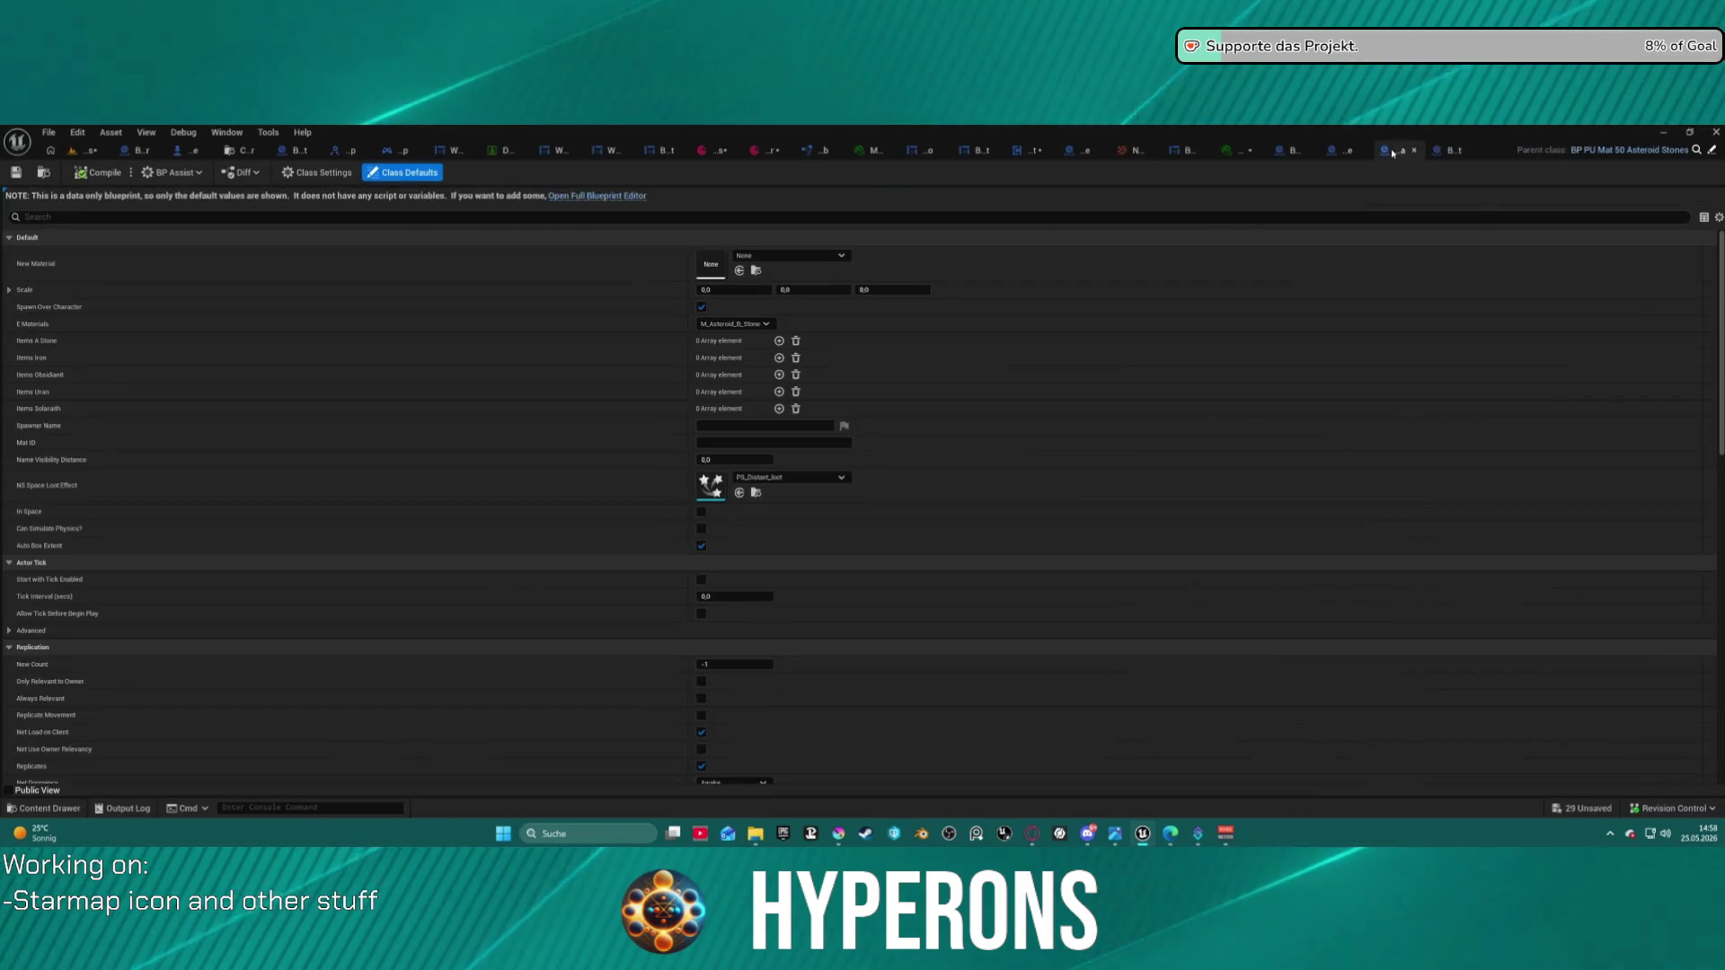
{"action": "left_click", "coordinate": [1333, 150]}
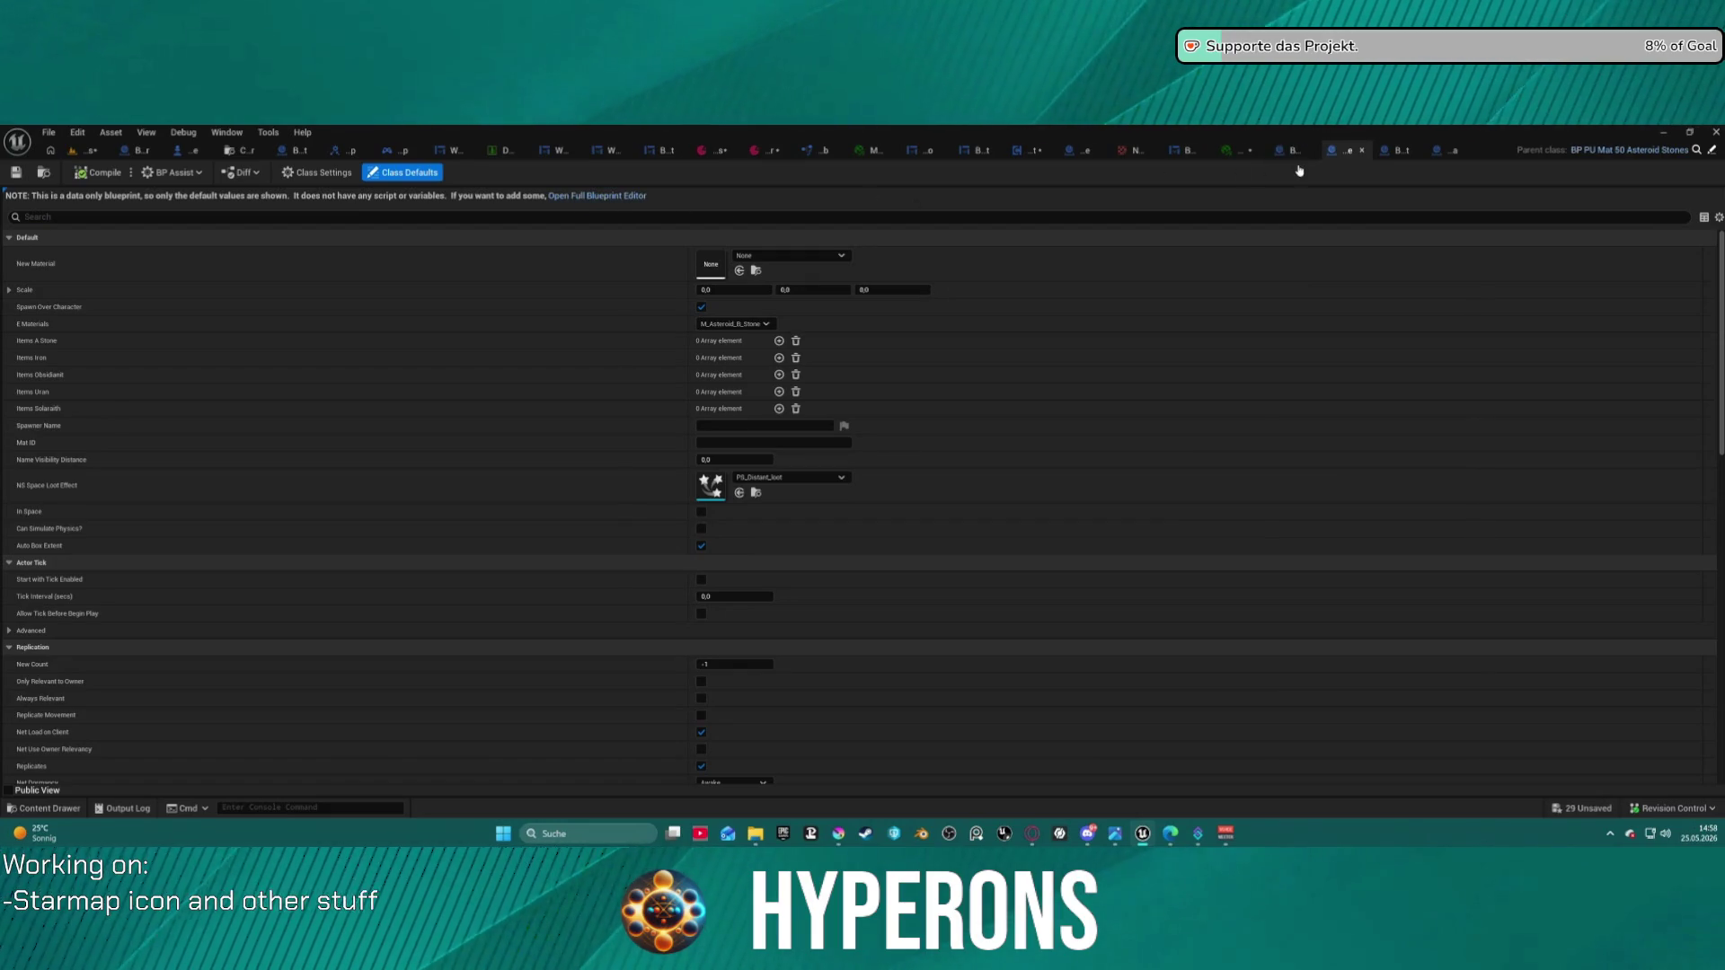
{"action": "left_click", "coordinate": [598, 195]}
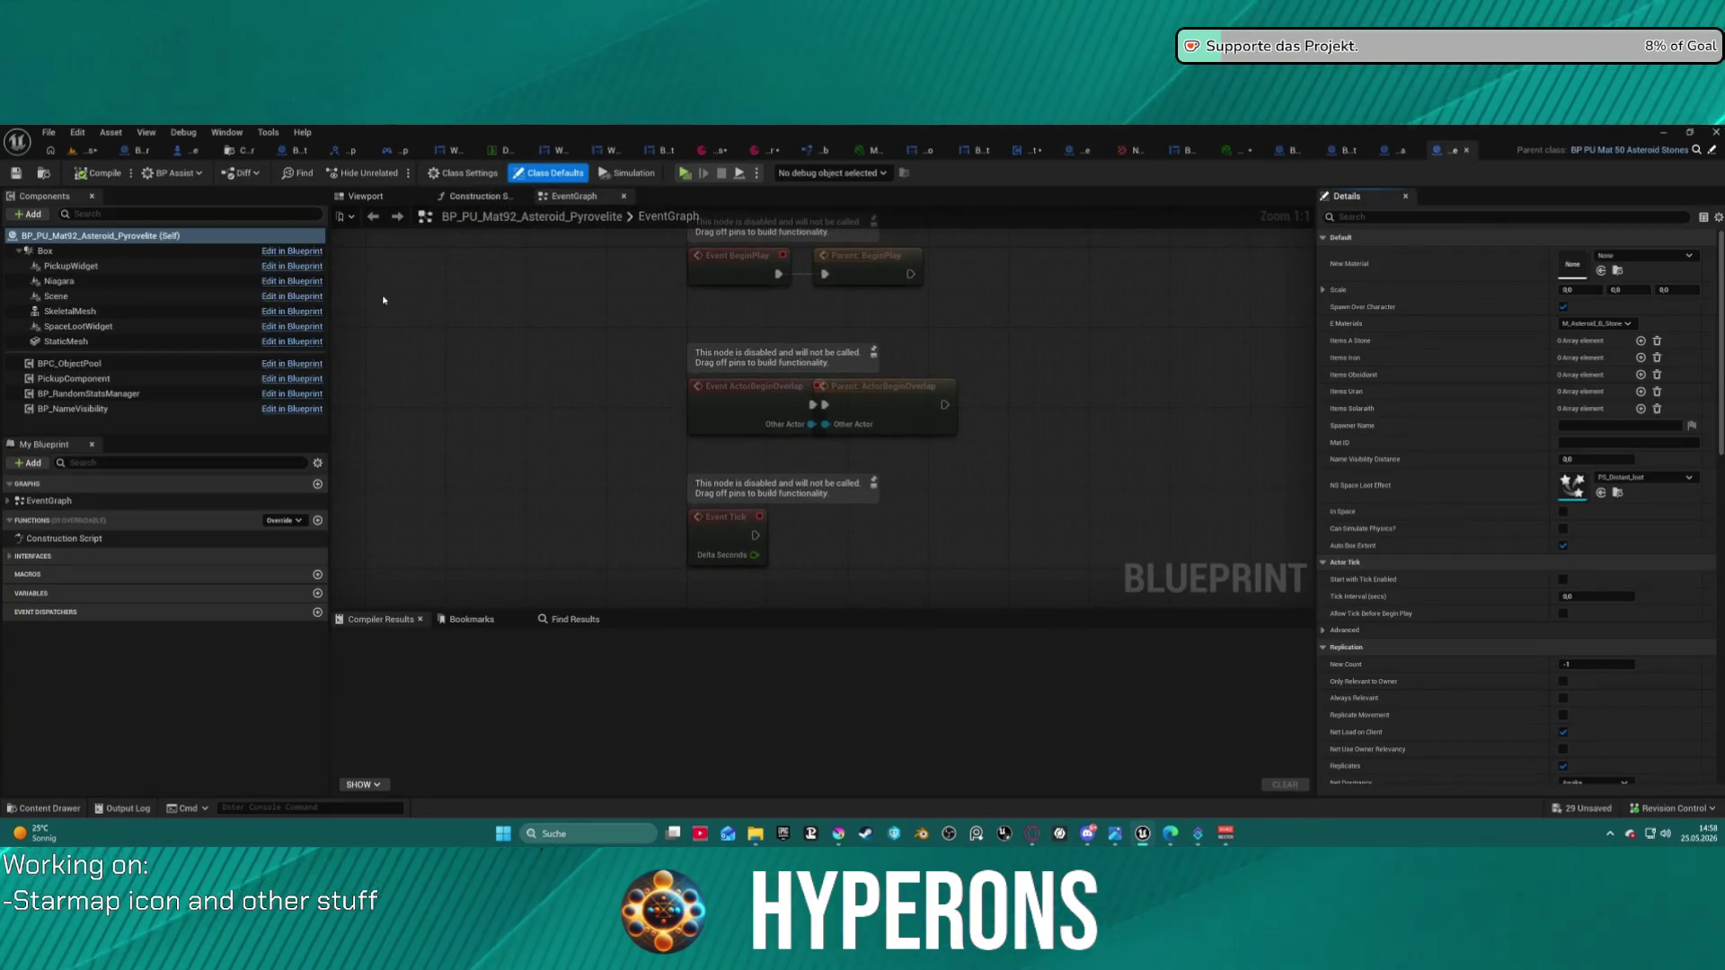
- Set the Pyrovelite blueprint's PickupComponent Item ID to Mat92
{"action": "left_click", "coordinate": [74, 378]}
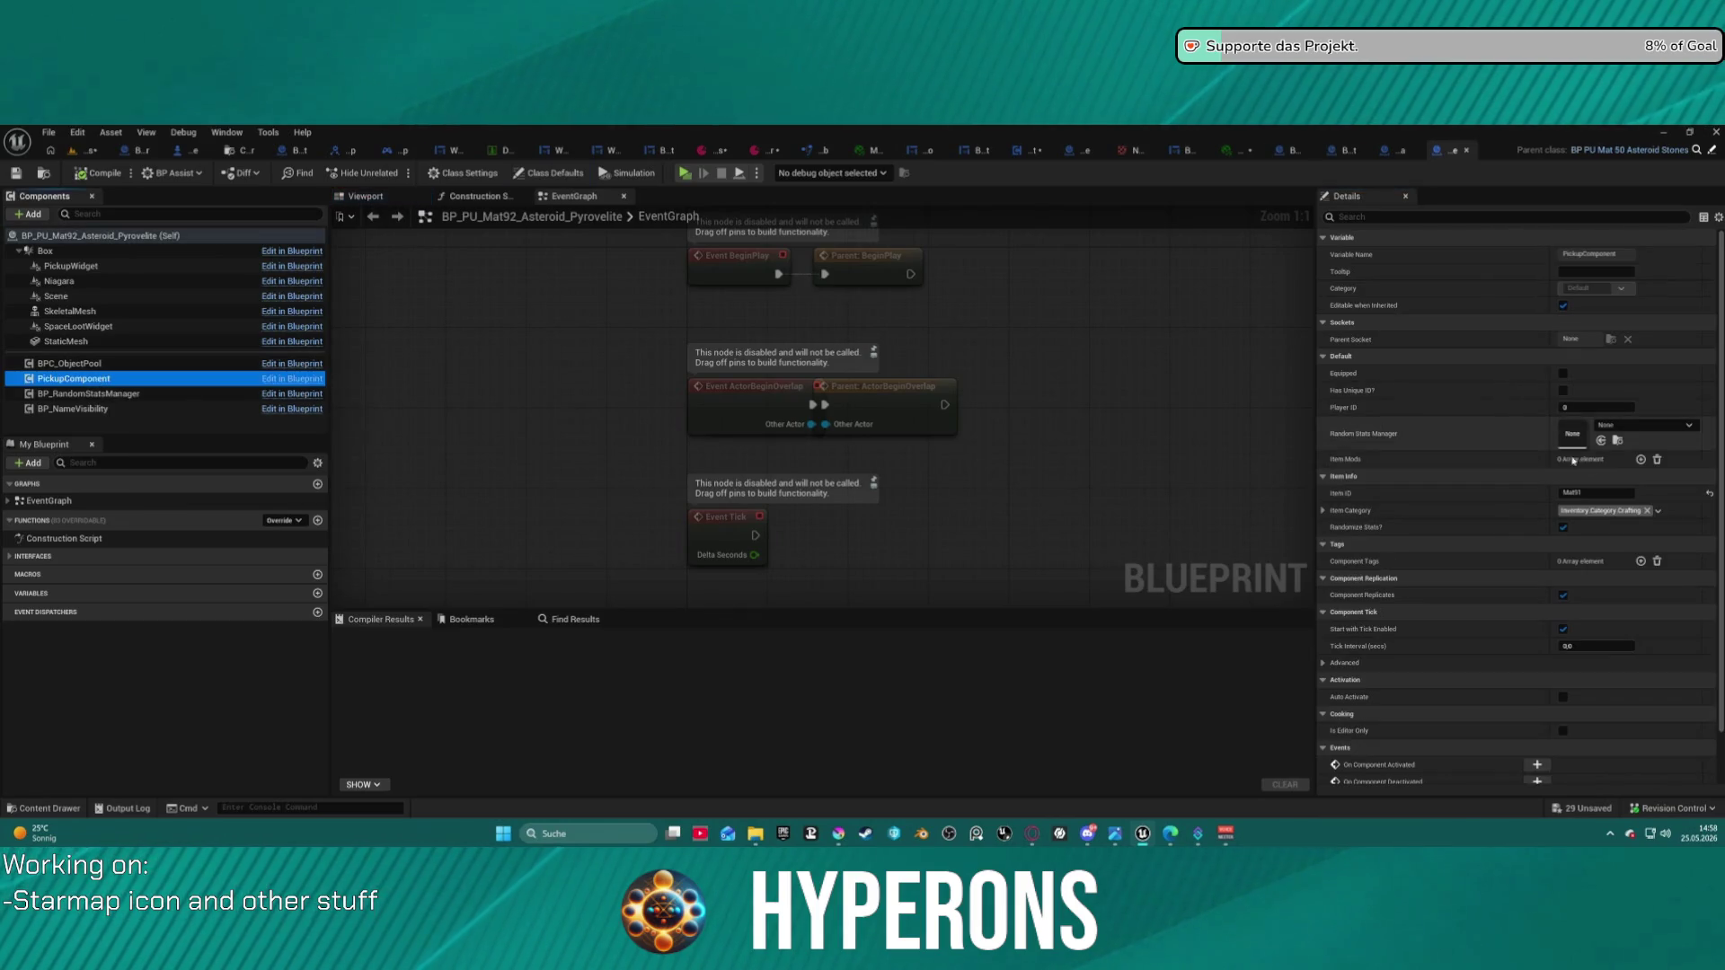
{"action": "left_click", "coordinate": [1604, 493]}
{"action": "type", "text": "Mat92"}
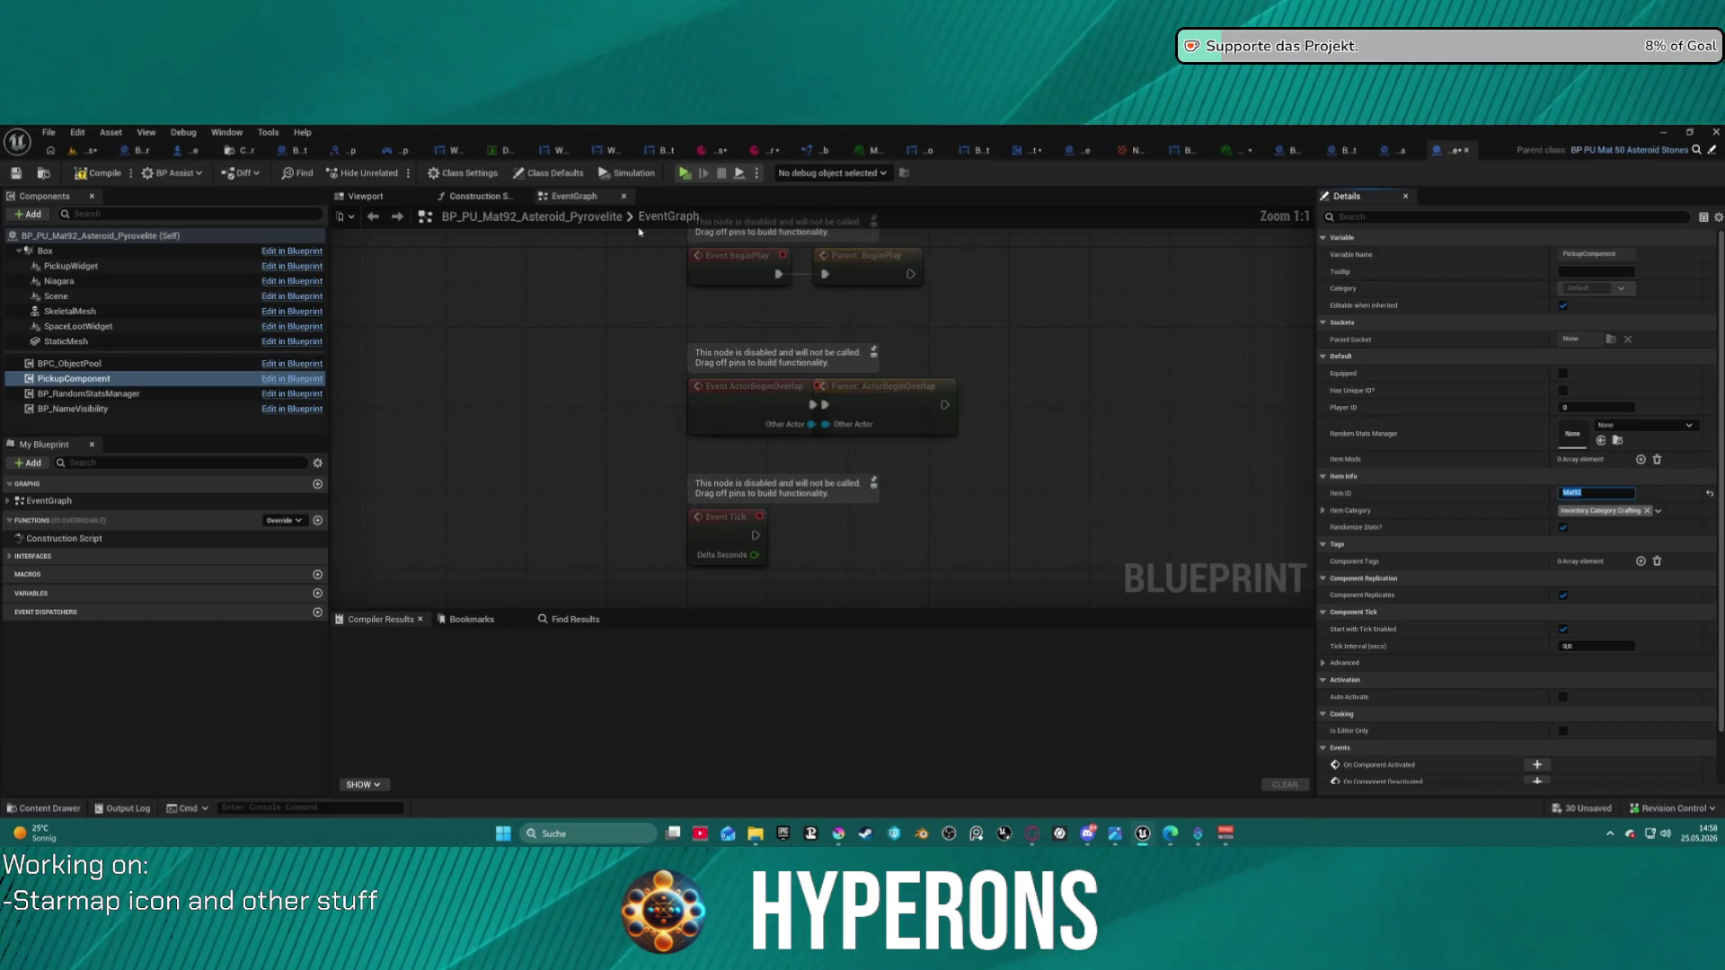
- Edit the PickupComponent Item ID in the Lumindra and Xyronit blueprints
{"action": "left_click", "coordinate": [1393, 151]}
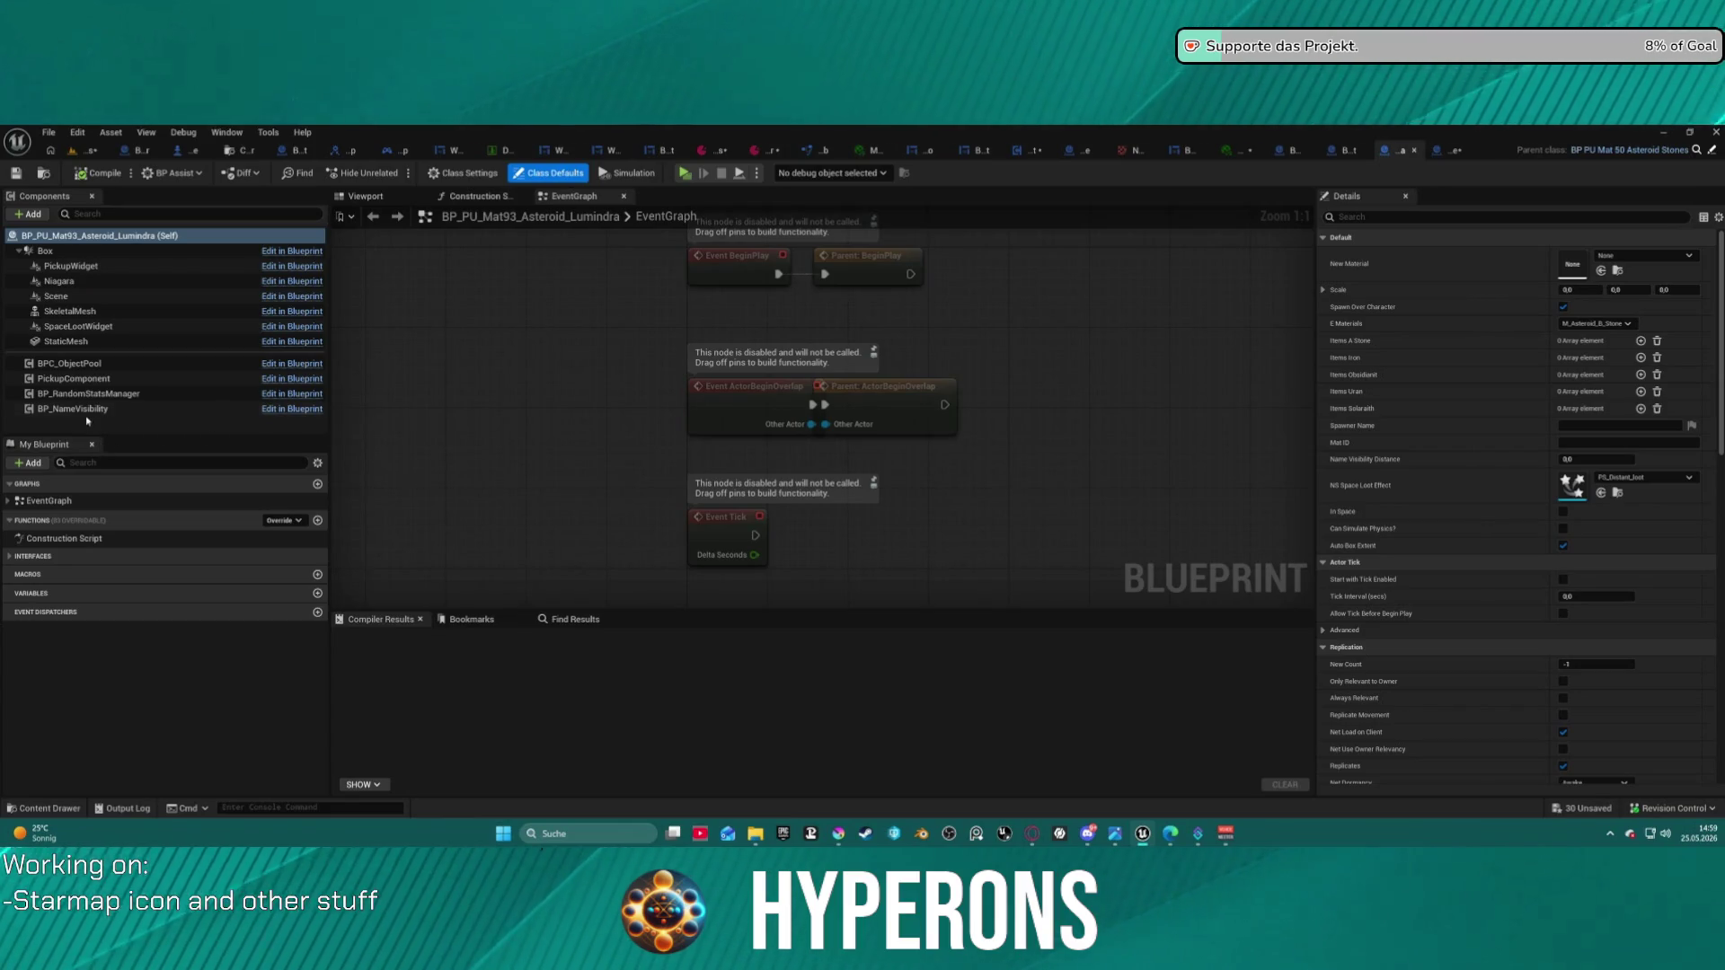
{"action": "left_click", "coordinate": [74, 378]}
{"action": "left_click", "coordinate": [1592, 494]}
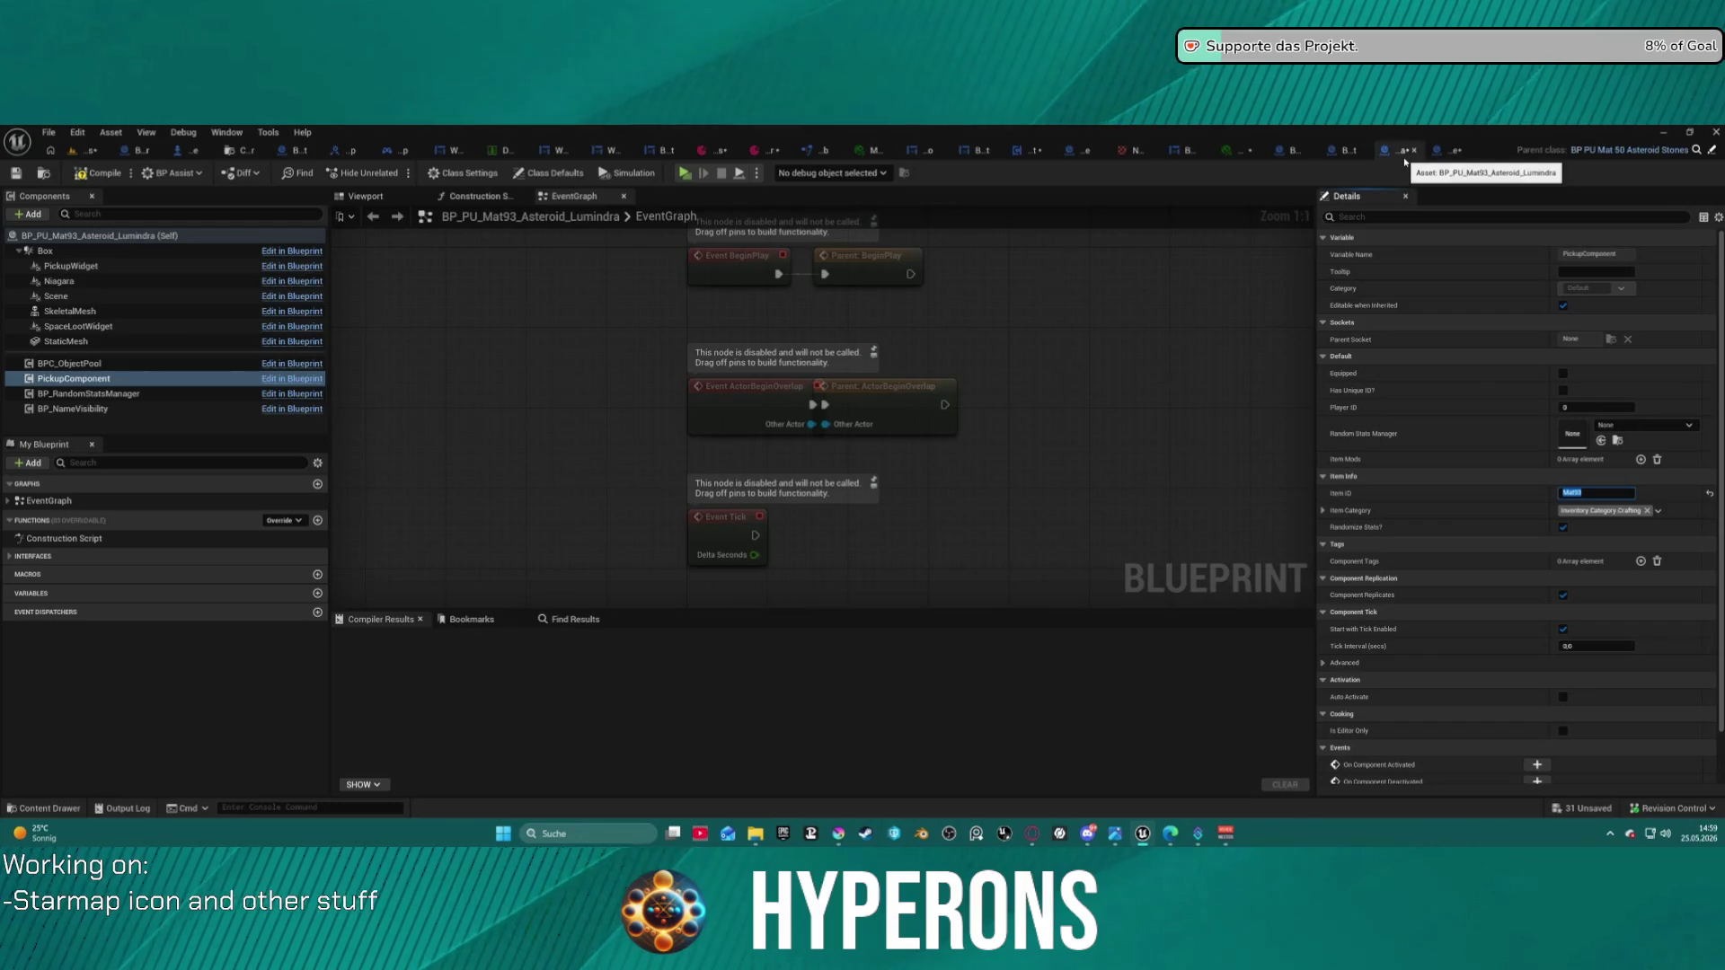
{"action": "left_click", "coordinate": [1348, 153]}
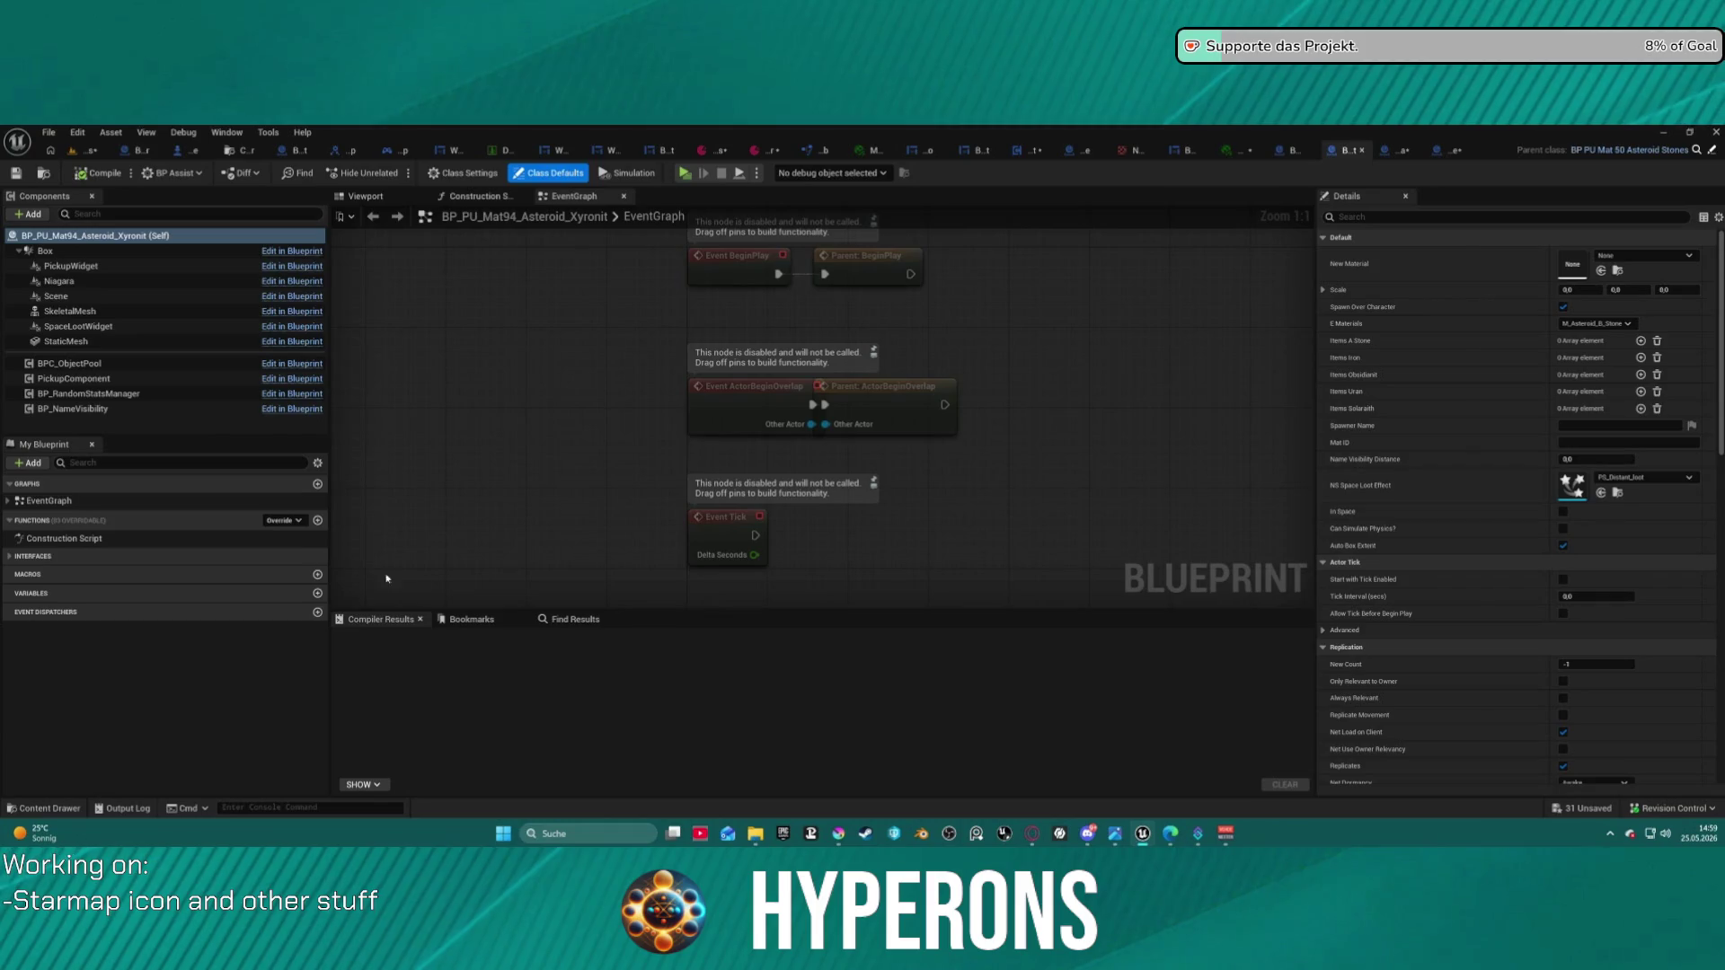
{"action": "left_click", "coordinate": [74, 379]}
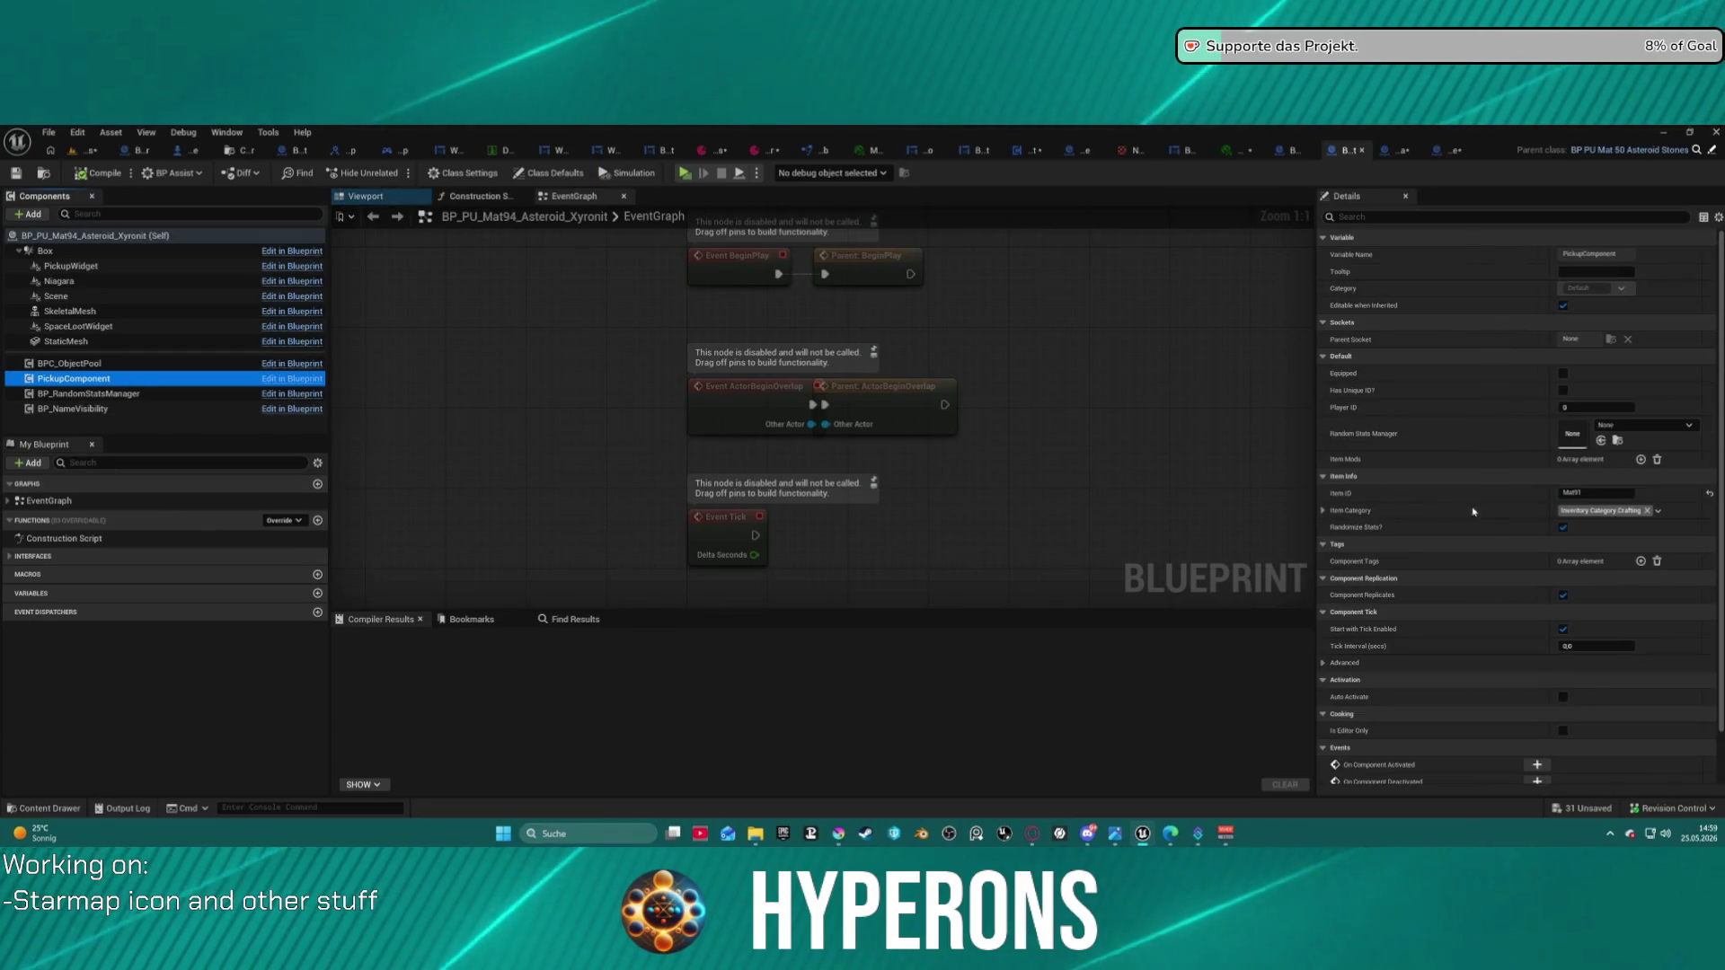
{"action": "left_click", "coordinate": [1604, 492]}
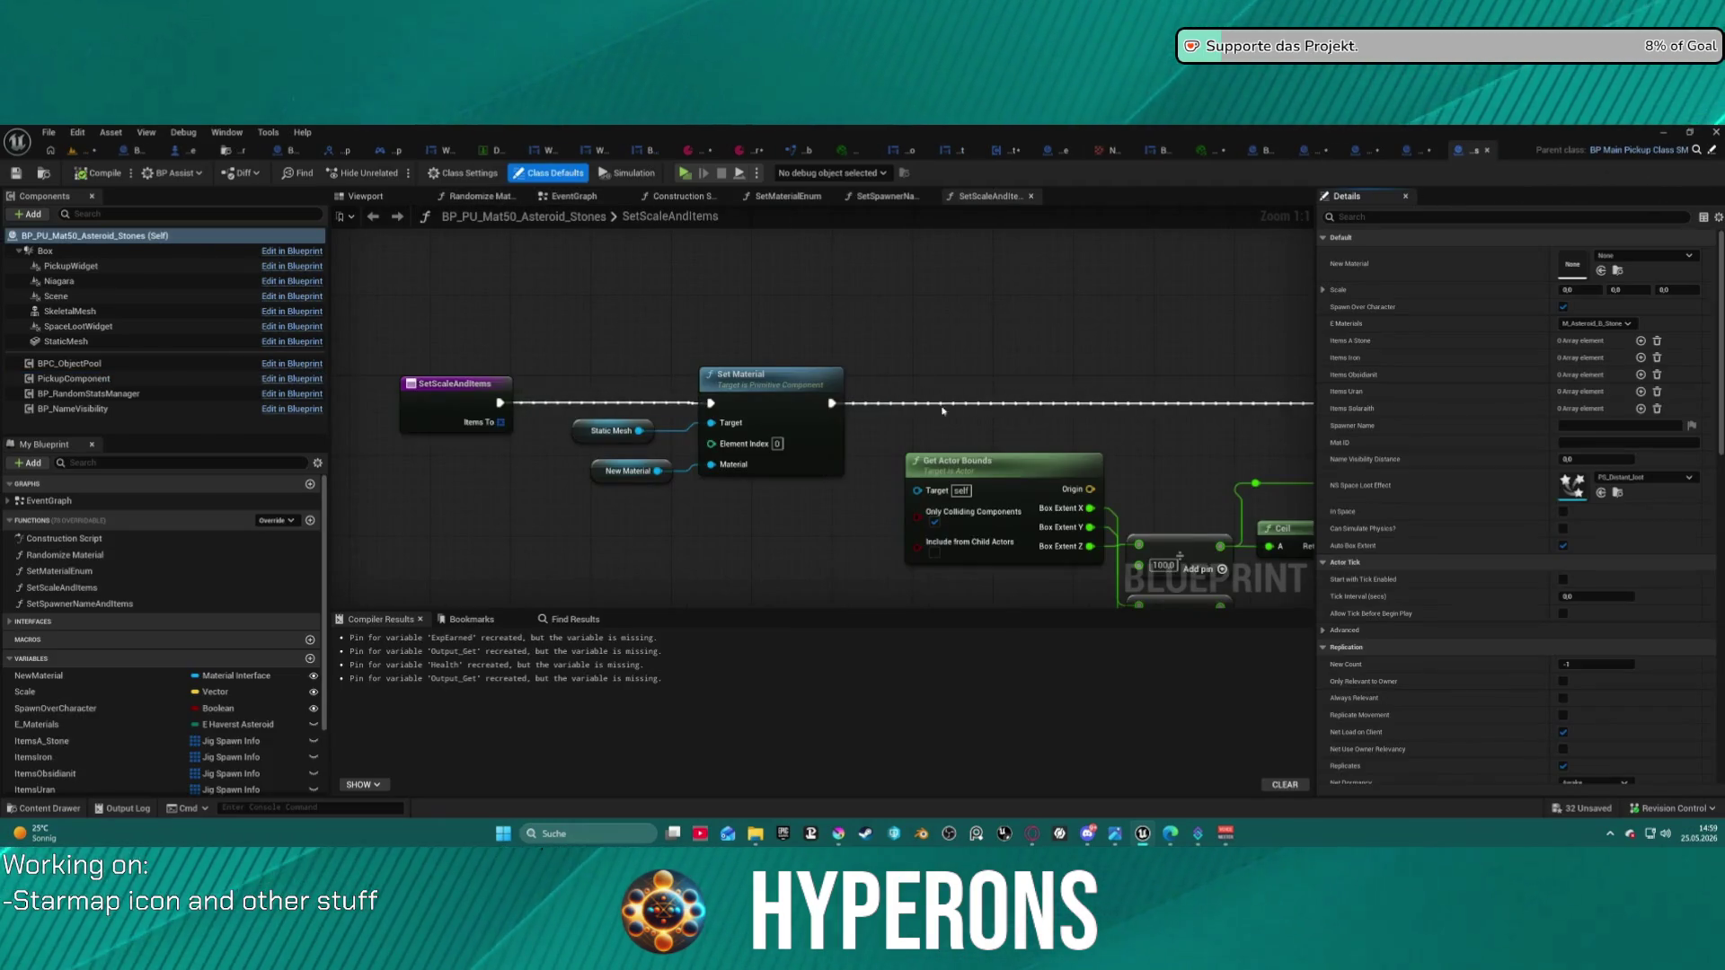
- Show the Asteroid Stones SetMaterialEnum graph and pan to the Crystals group of material checks
{"action": "left_click", "coordinate": [567, 198]}
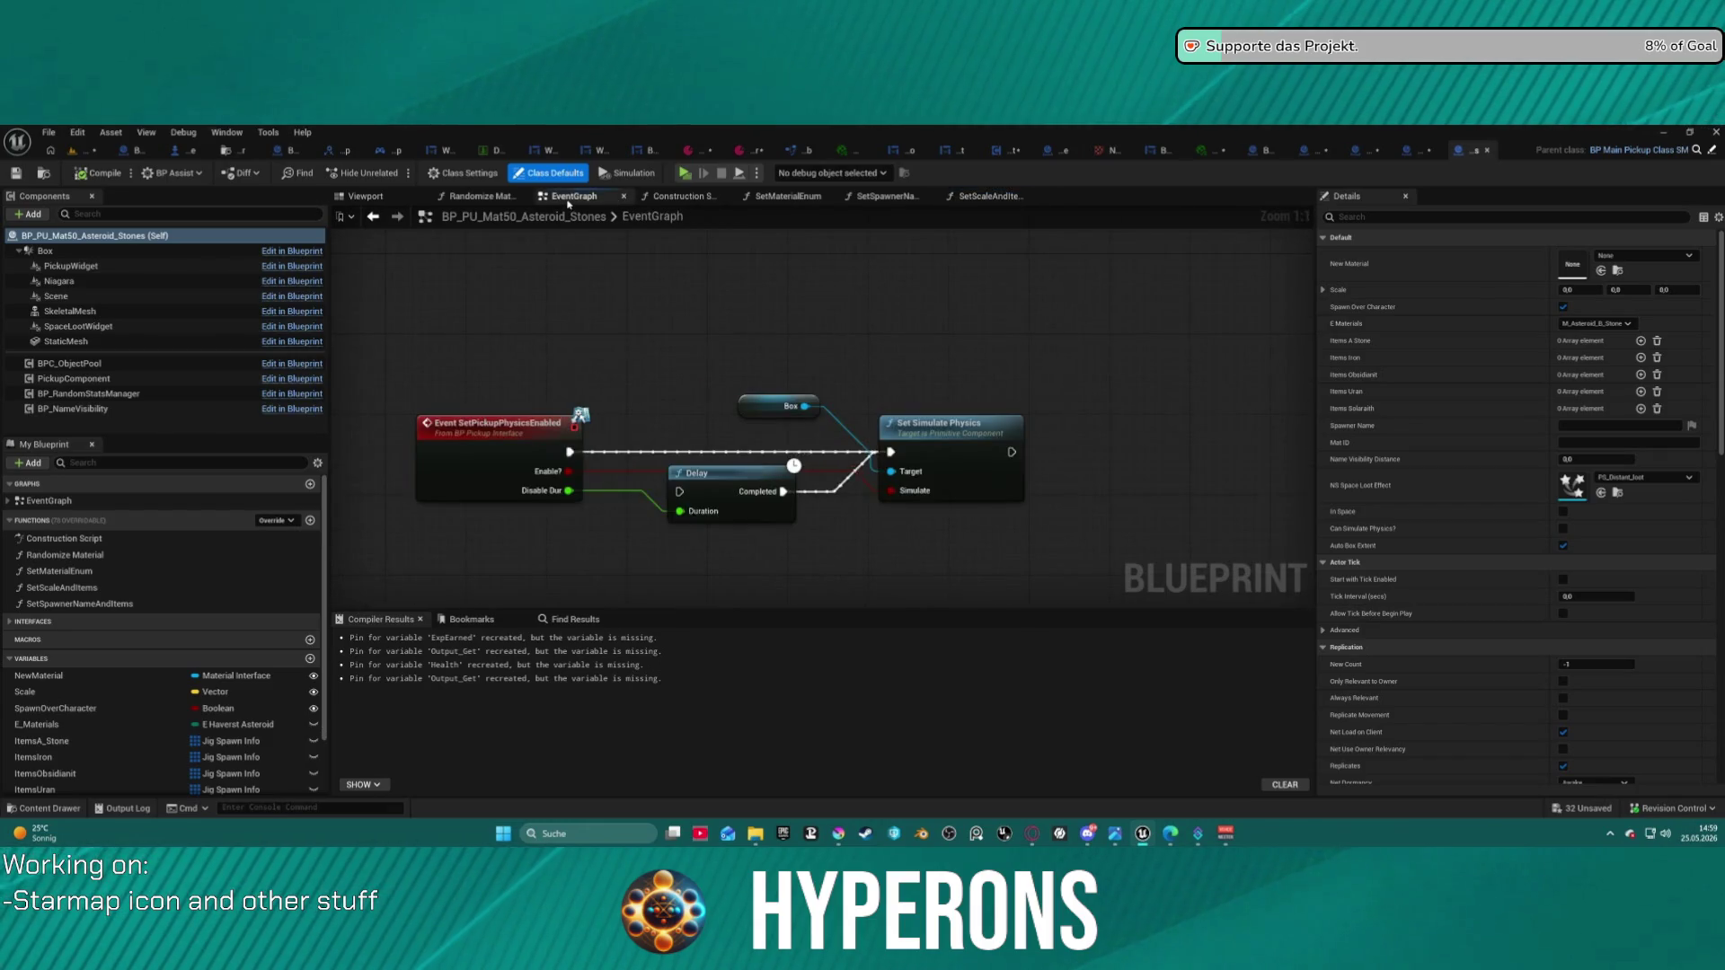
{"action": "left_click", "coordinate": [787, 197]}
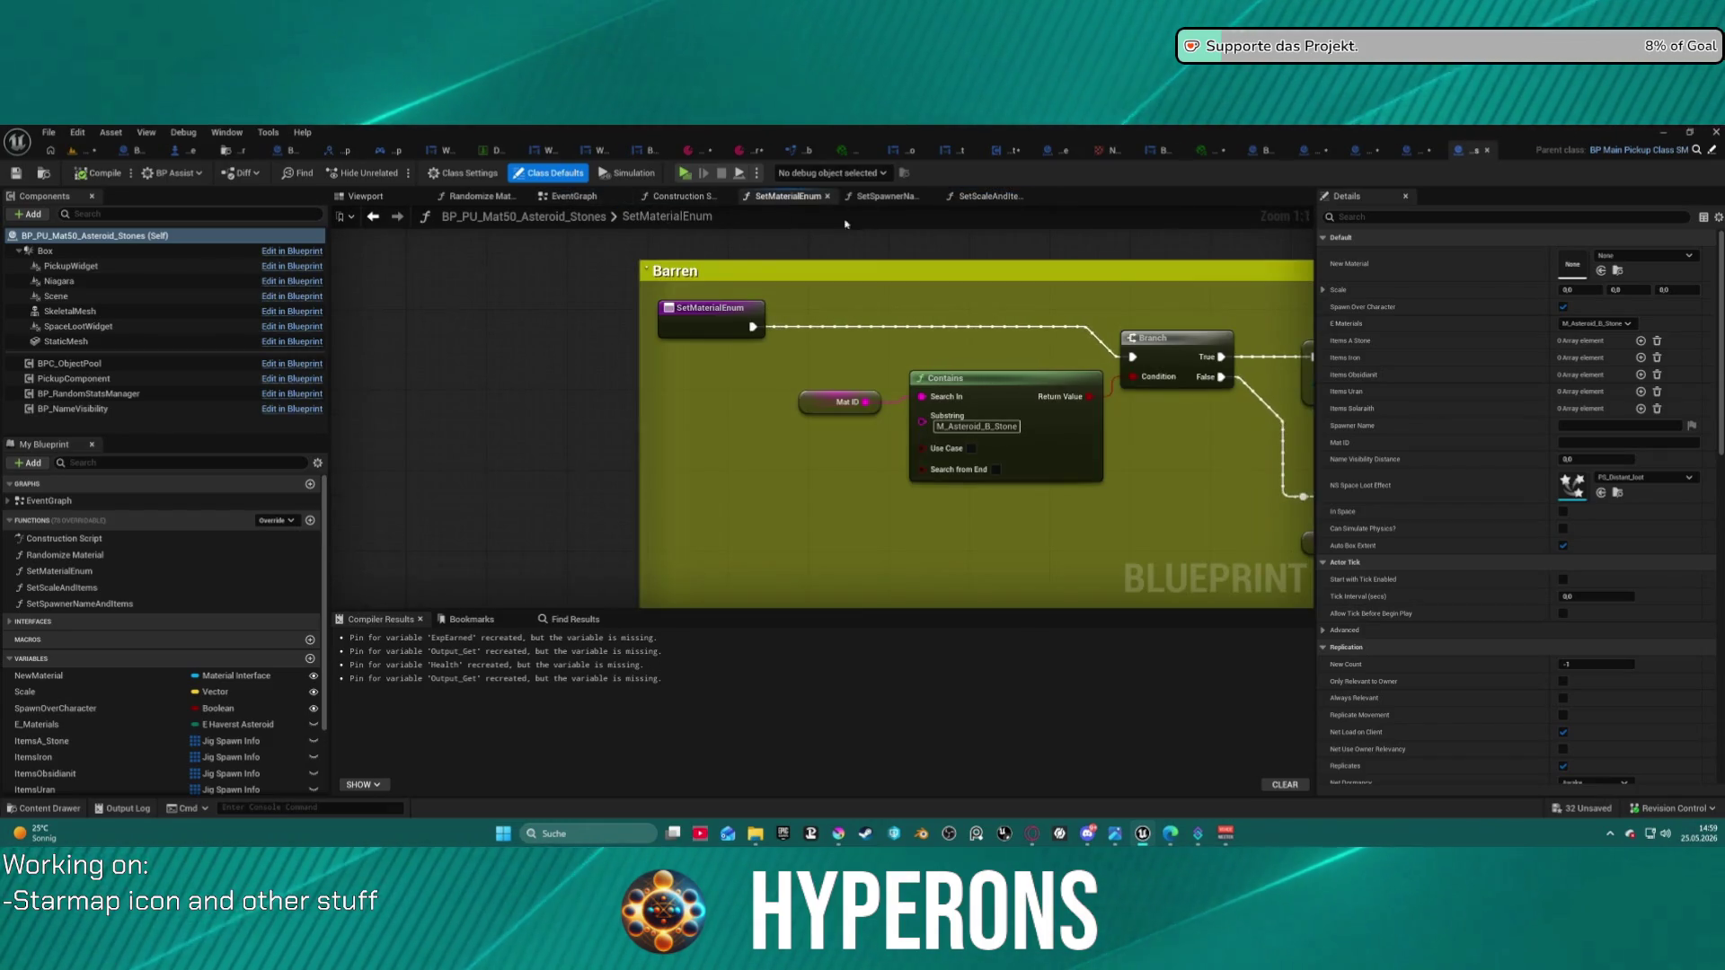
{"action": "scroll", "coordinate": [830, 218], "scroll_direction": "down", "scroll_amount": 5}
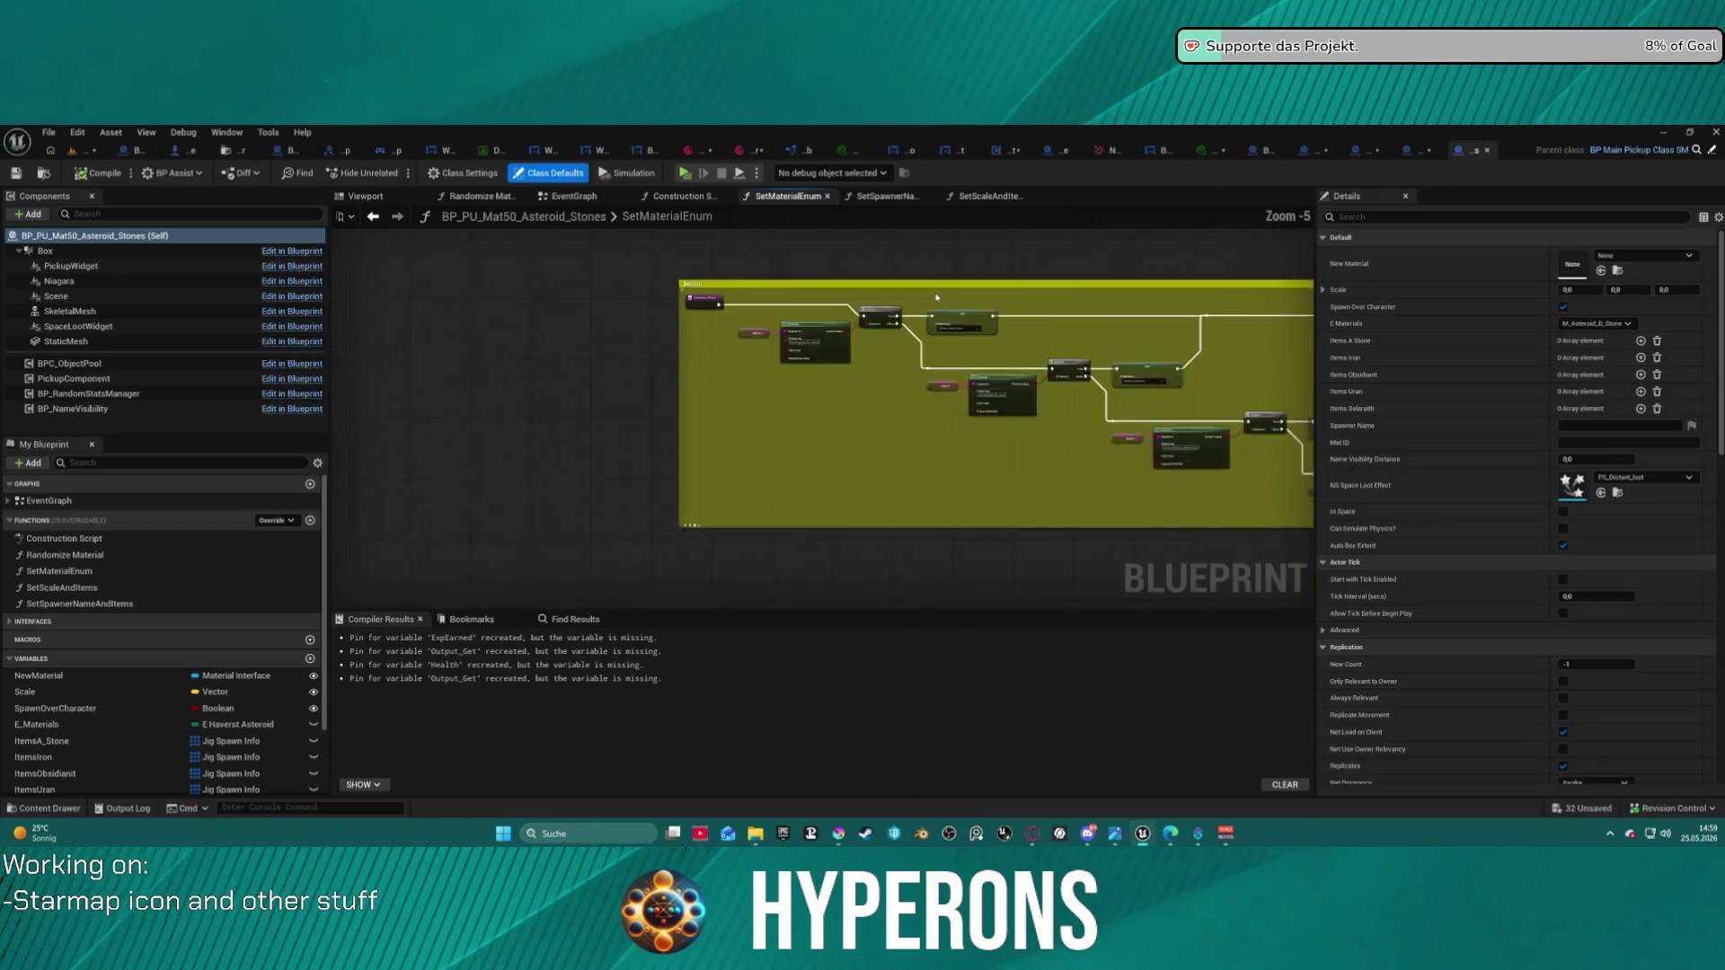
{"action": "scroll", "coordinate": [936, 296], "scroll_direction": "down", "scroll_amount": 1}
{"action": "scroll", "coordinate": [819, 360], "scroll_direction": "up", "scroll_amount": 6}
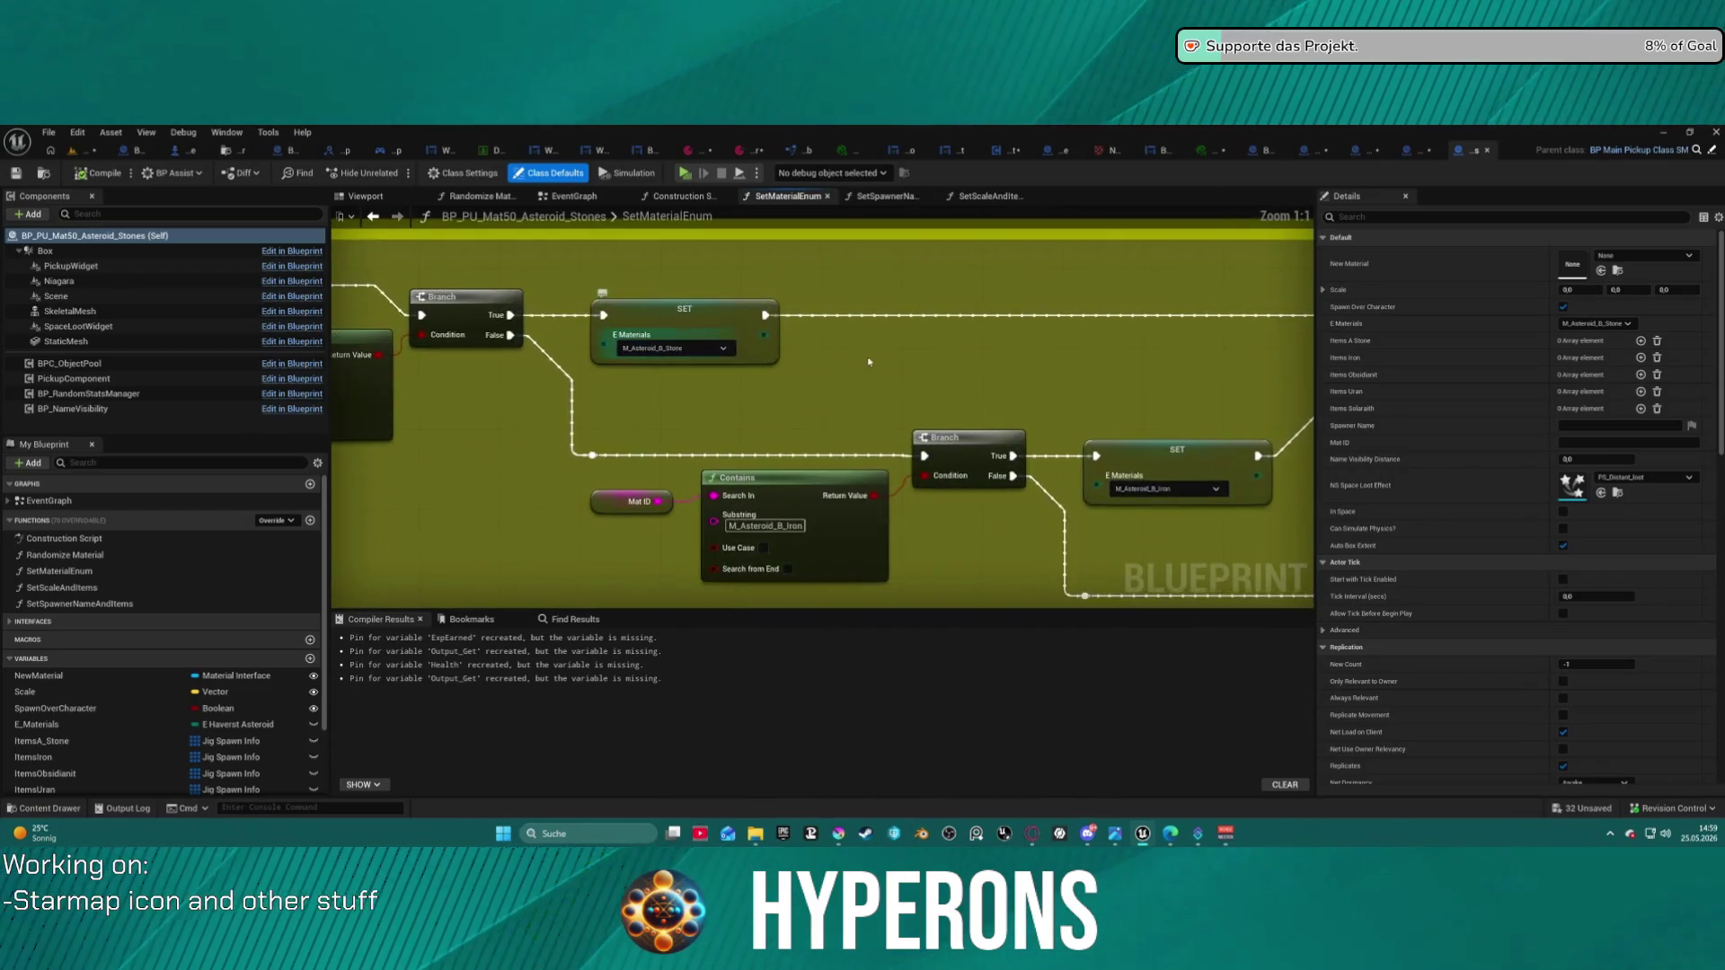
{"action": "scroll", "coordinate": [1214, 463], "scroll_direction": "down", "scroll_amount": 3}
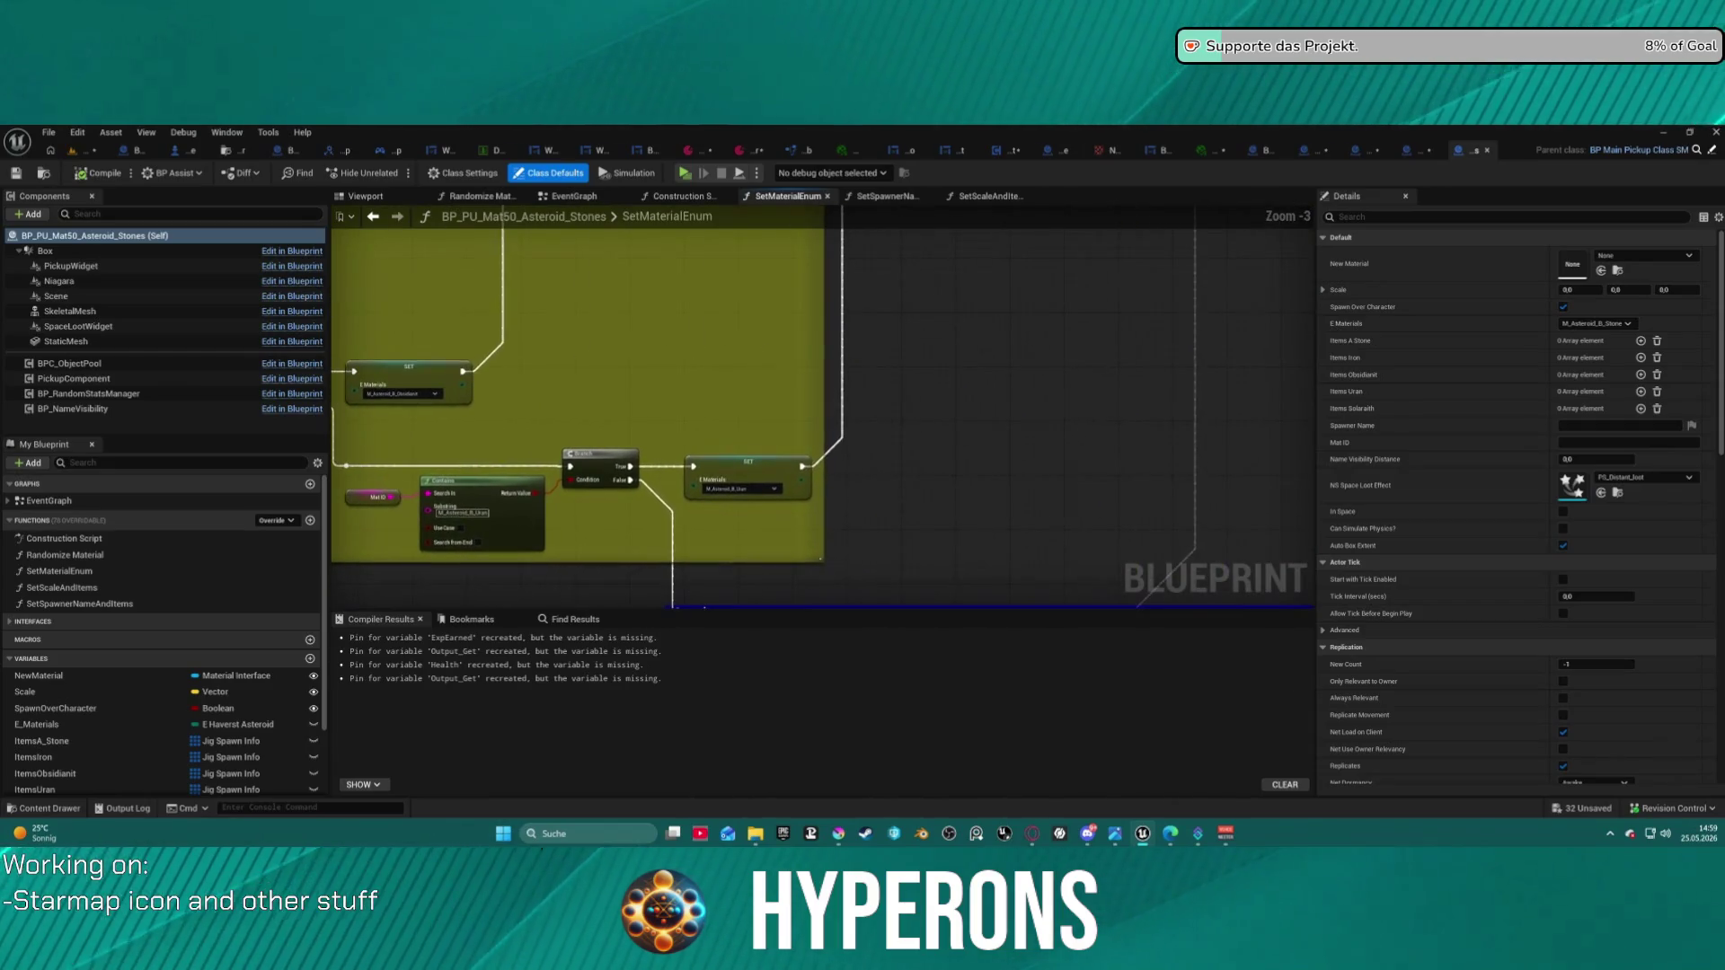
{"action": "scroll", "coordinate": [812, 339], "scroll_direction": "down", "scroll_amount": 5}
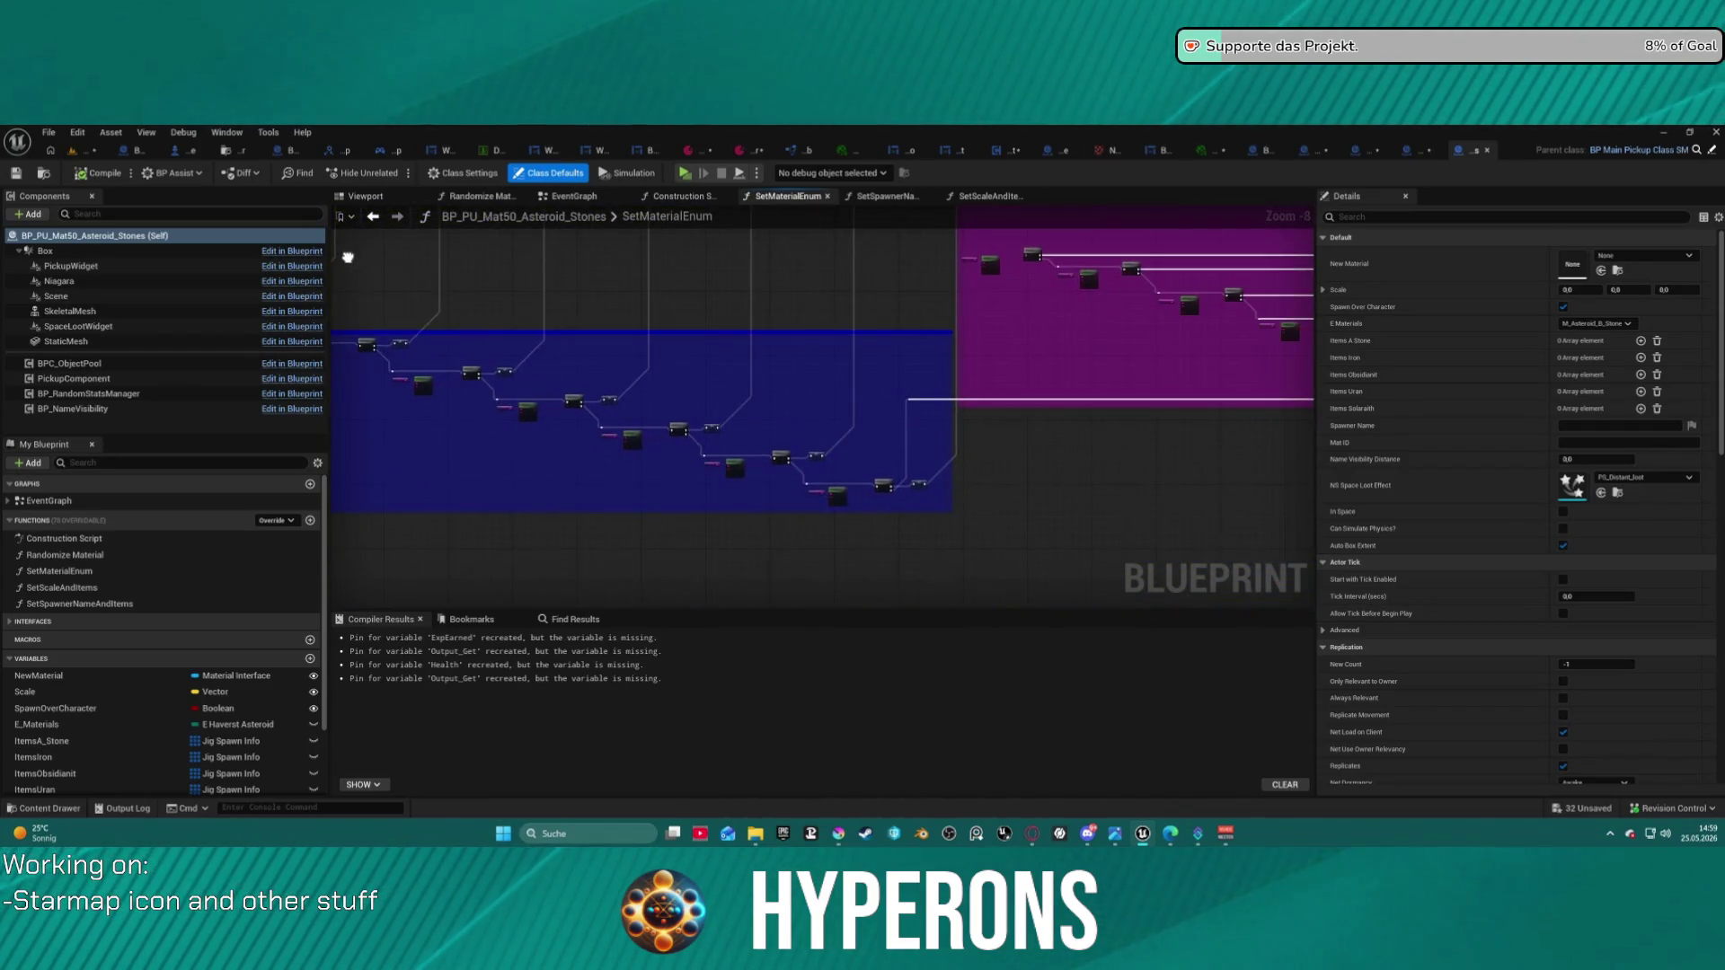
{"action": "mouse_move", "coordinate": [808, 360]}
{"action": "left_mouse_down"}
{"action": "mouse_move", "coordinate": [559, 395]}
{"action": "mouse_move", "coordinate": [790, 398]}
{"action": "left_mouse_up"}
{"action": "scroll", "coordinate": [778, 369], "scroll_direction": "up", "scroll_amount": 6}
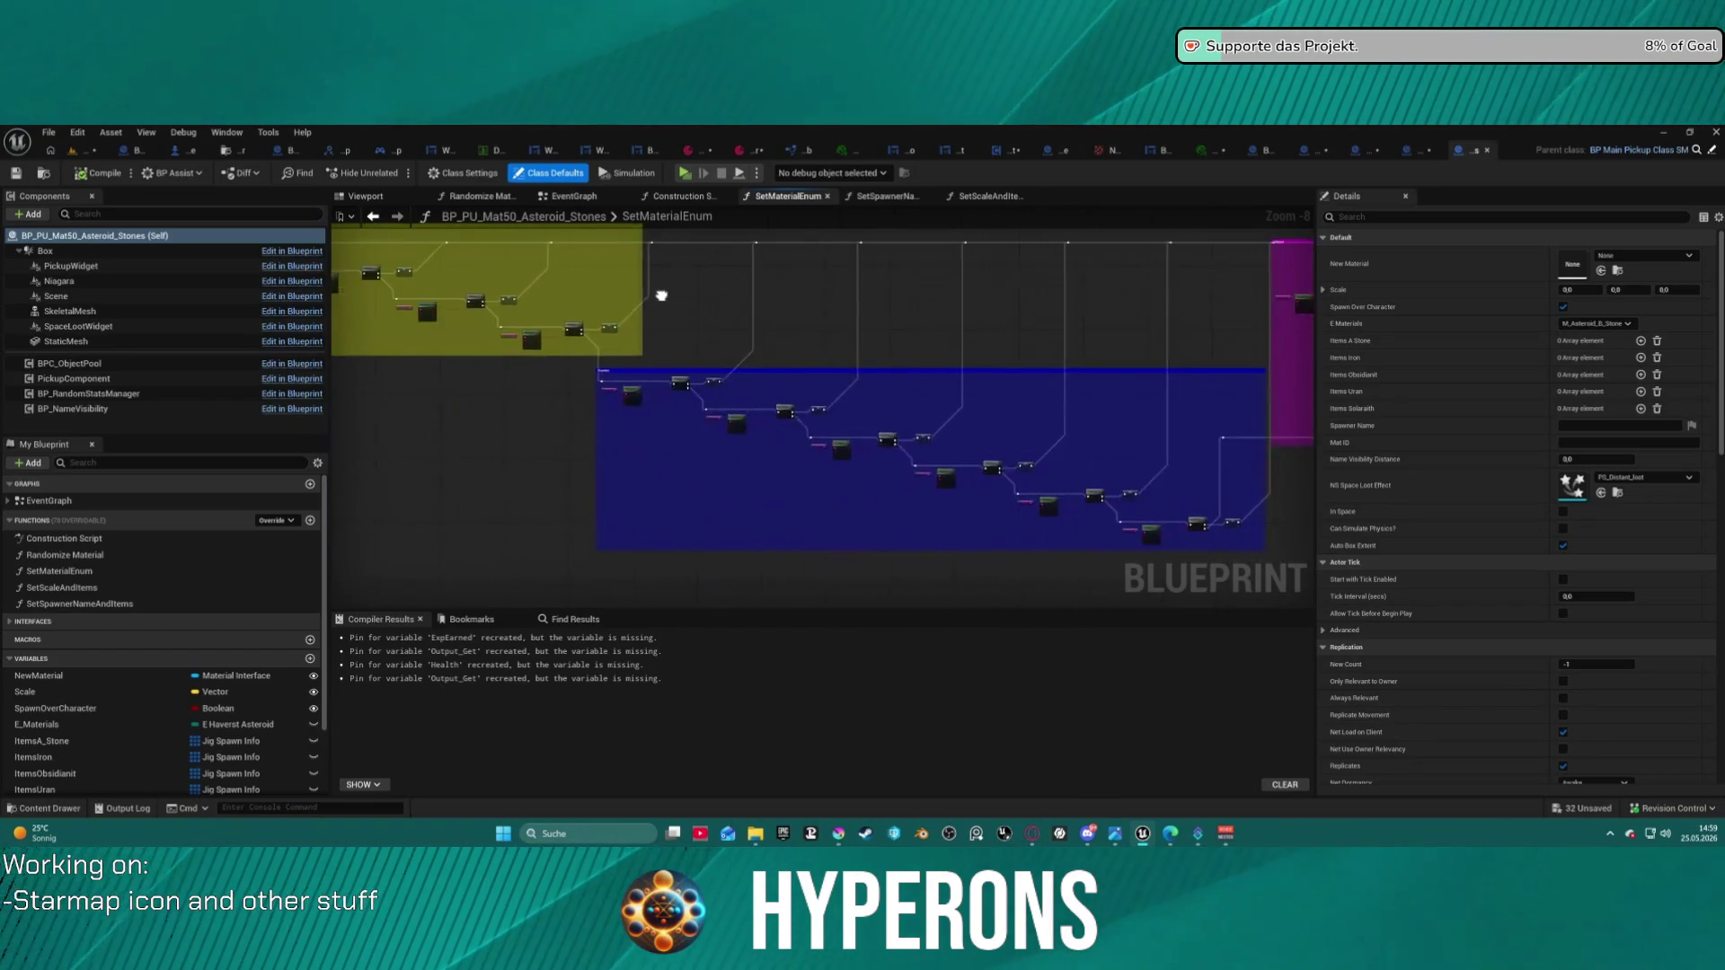
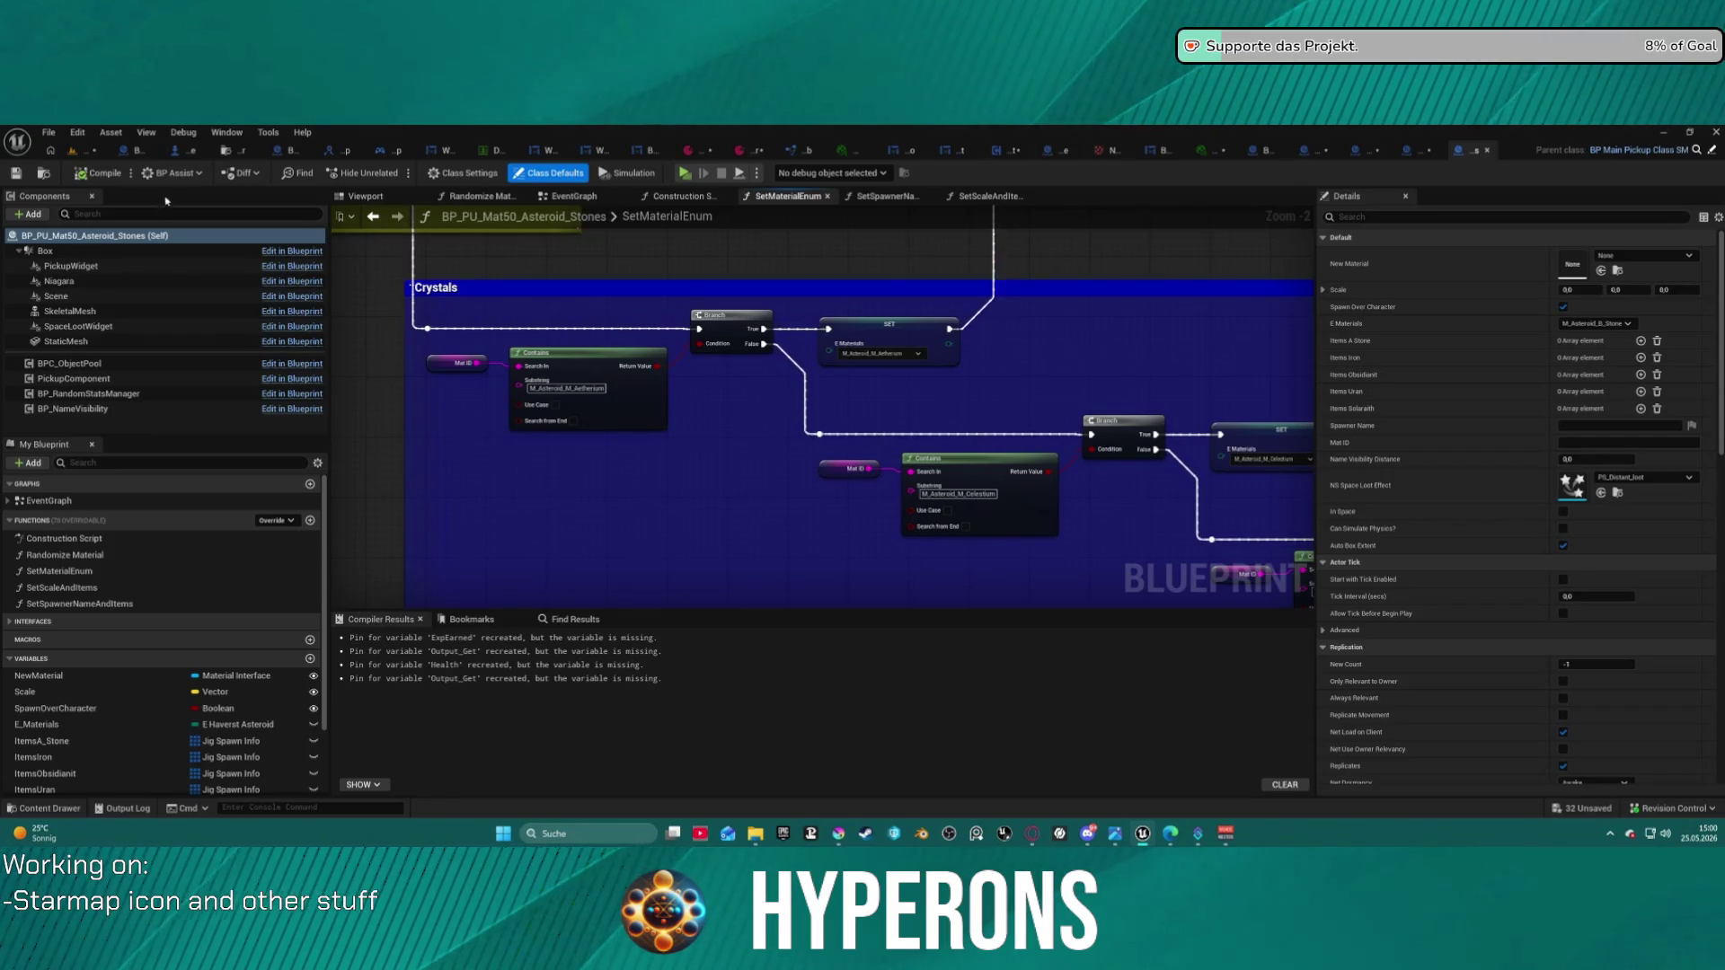
- Return to the level viewport and orbit the camera over the floating asteroid field
{"action": "left_click", "coordinate": [92, 152]}
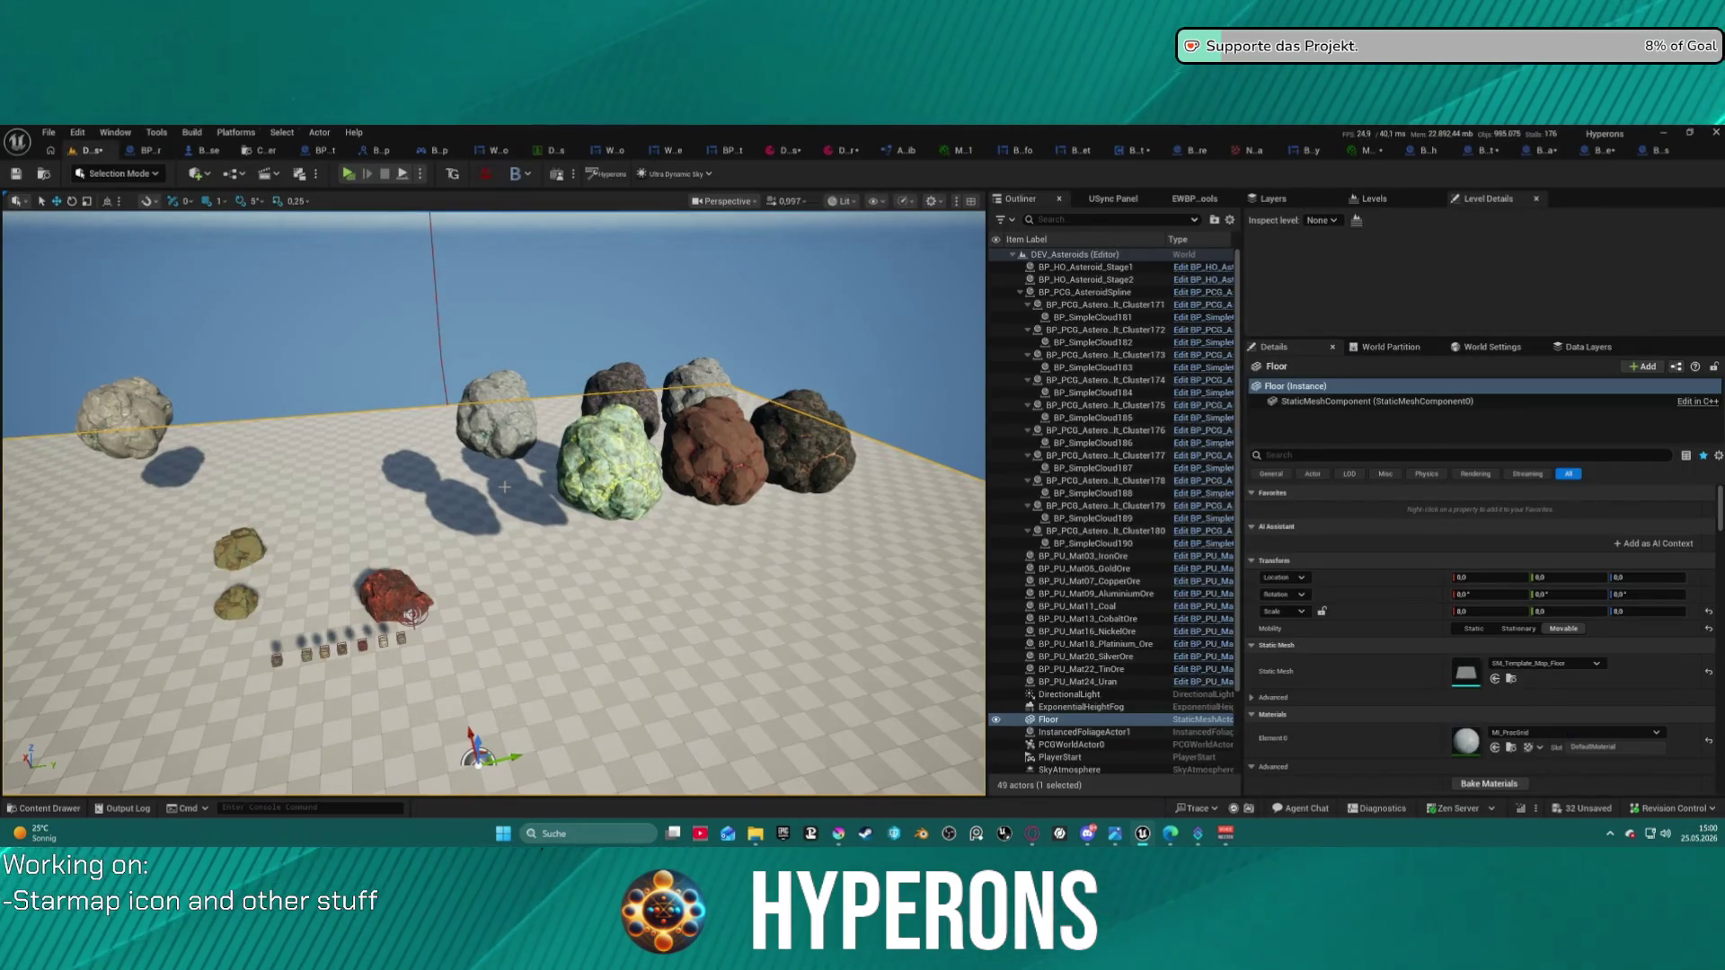
{"action": "left_click_drag", "start_coordinate": [688, 478], "coordinate": [672, 441]}
{"action": "mouse_move", "coordinate": [439, 288]}
{"action": "left_mouse_down"}
{"action": "mouse_move", "coordinate": [439, 225]}
{"action": "mouse_move", "coordinate": [438, 288]}
{"action": "left_mouse_up"}
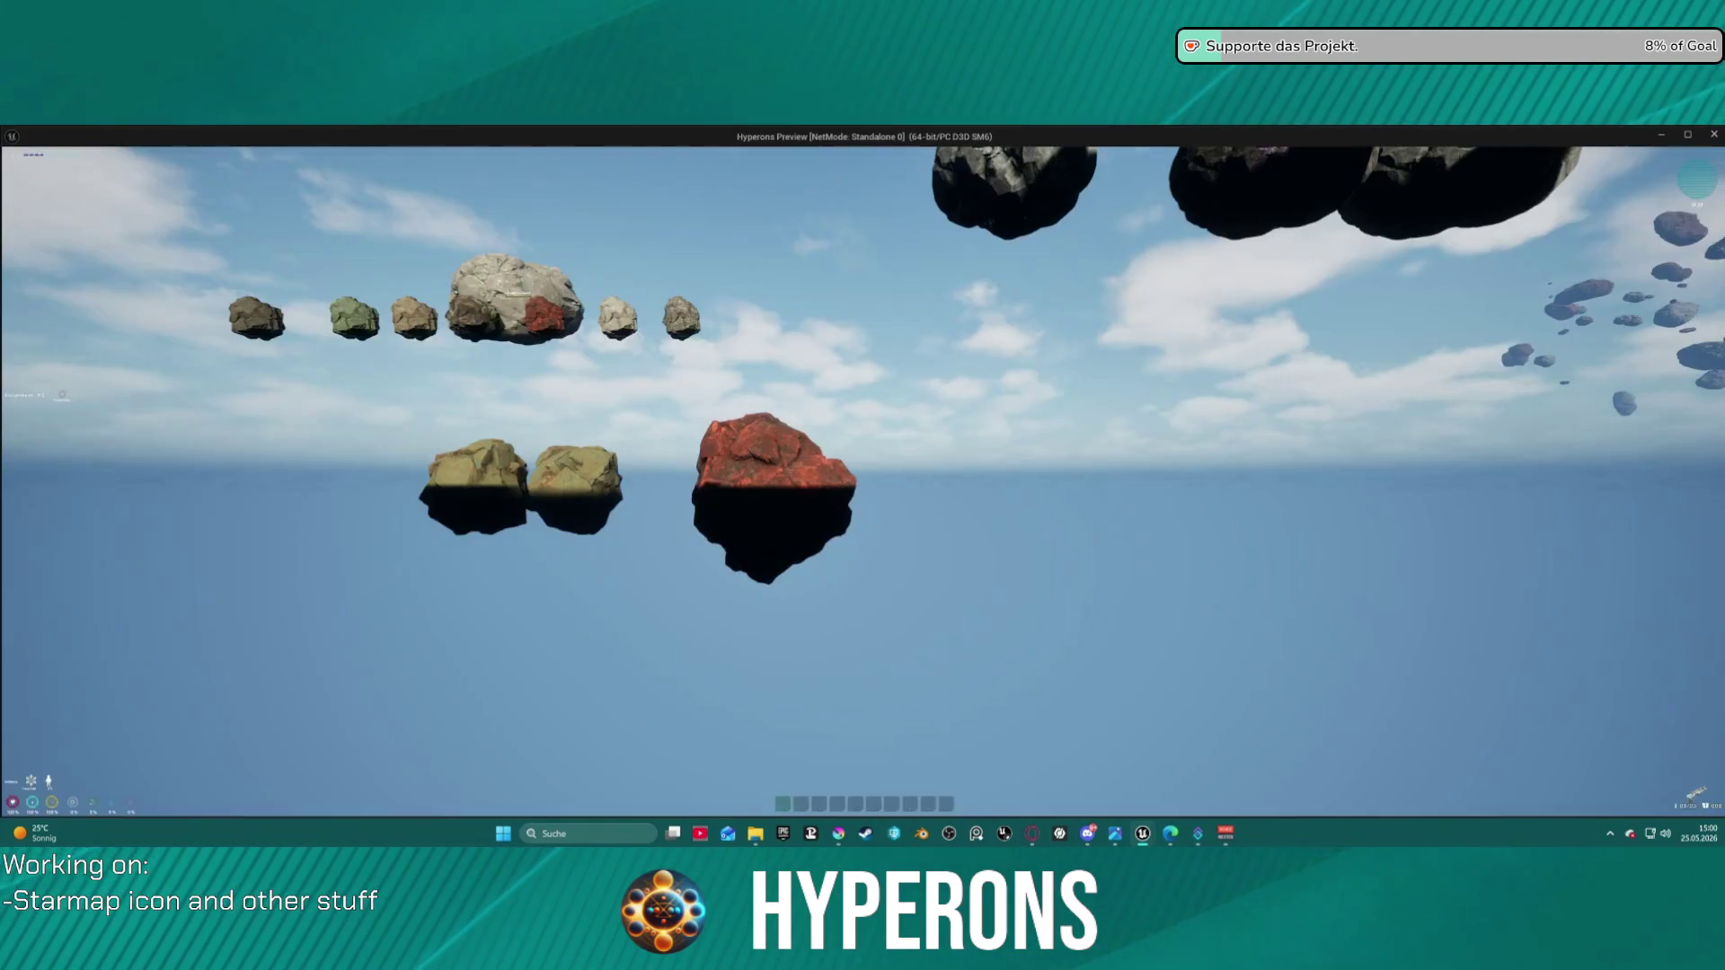
- Run the character to the ore rocks and check the inventory
{"action": "key", "text": "Escape"}
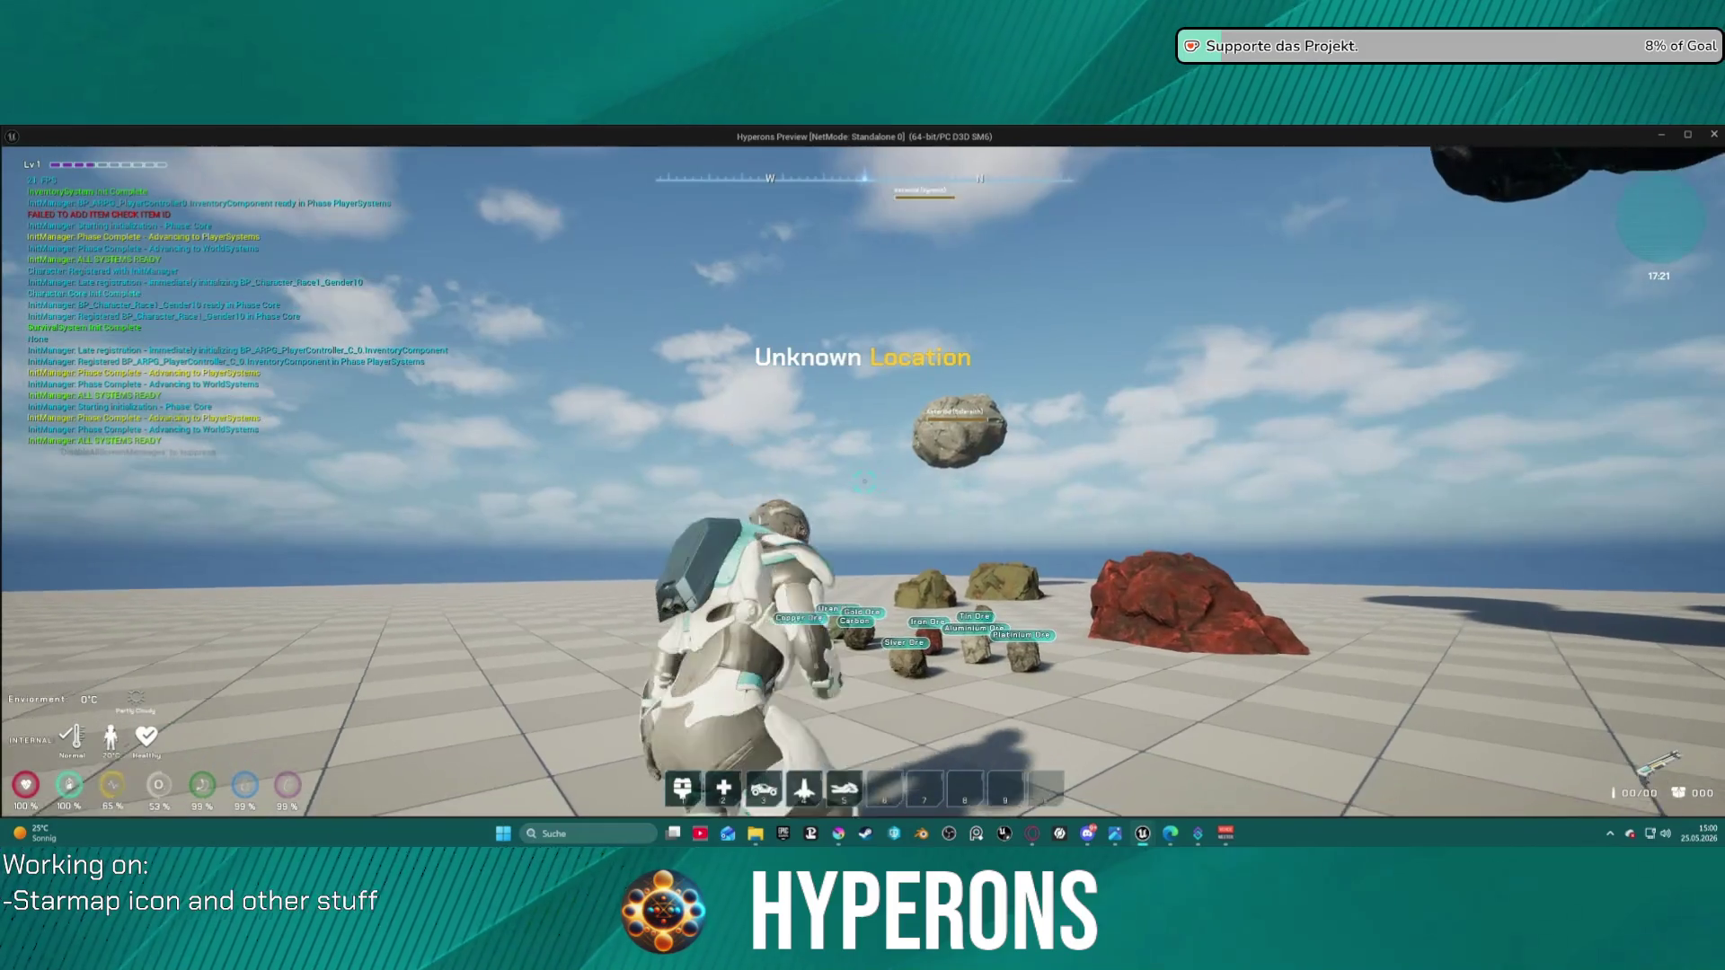
{"action": "key", "text": "w"}
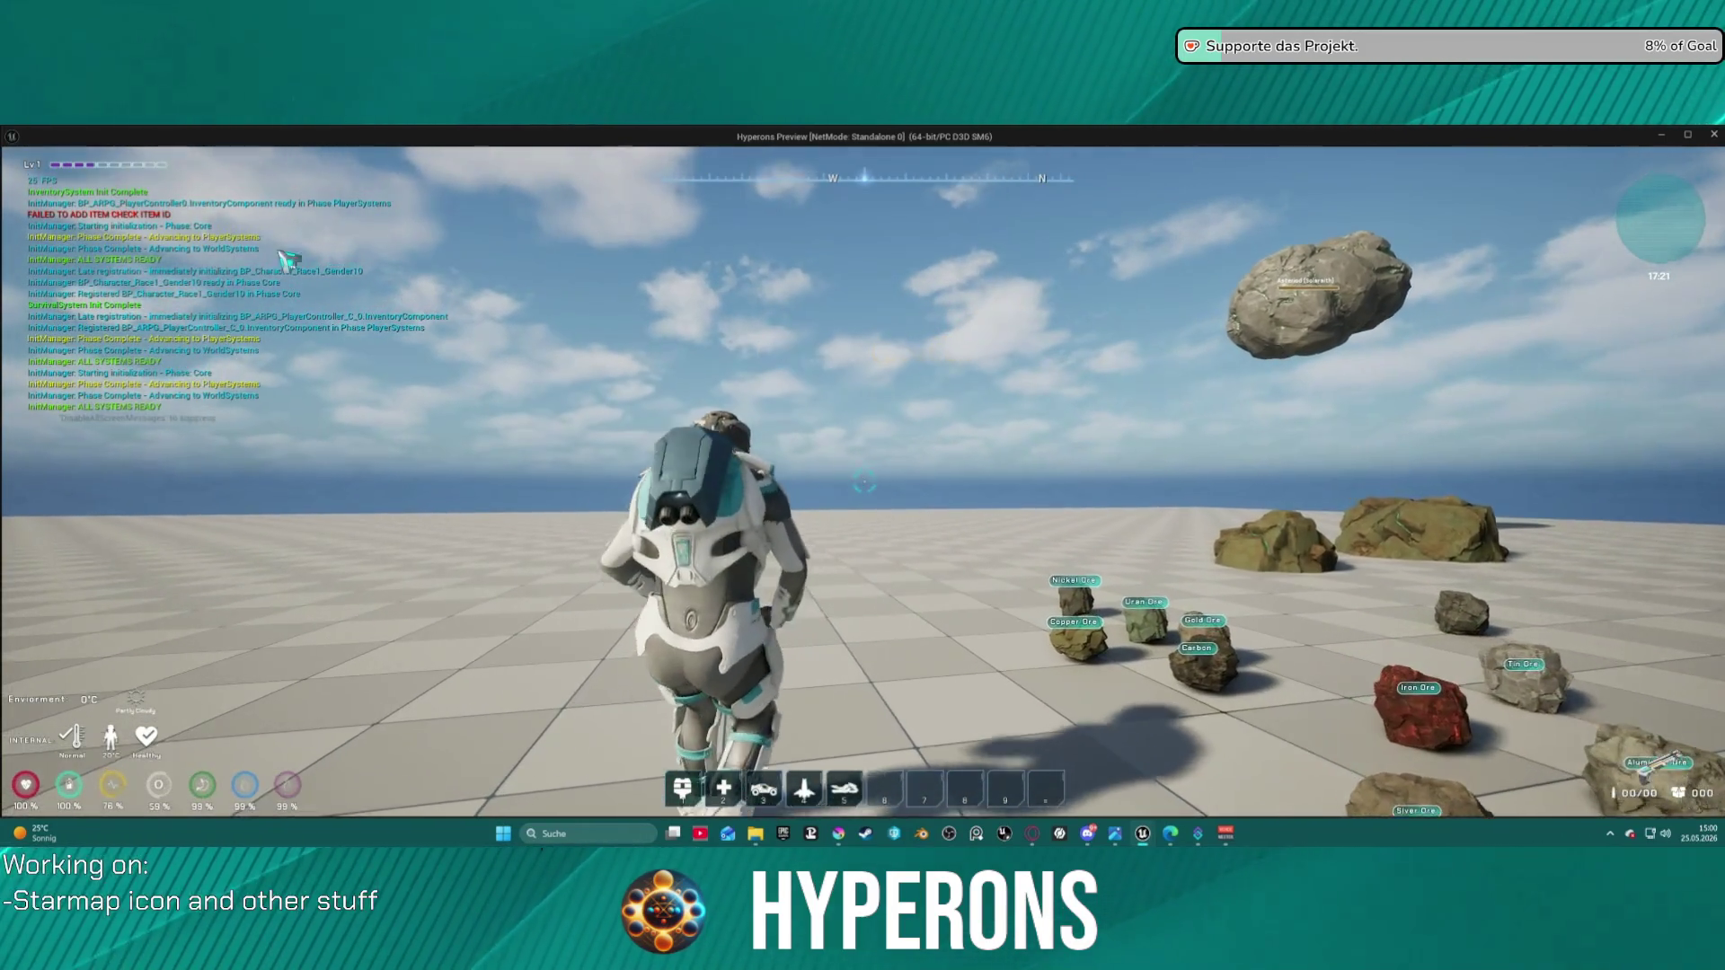
{"action": "key", "text": "i"}
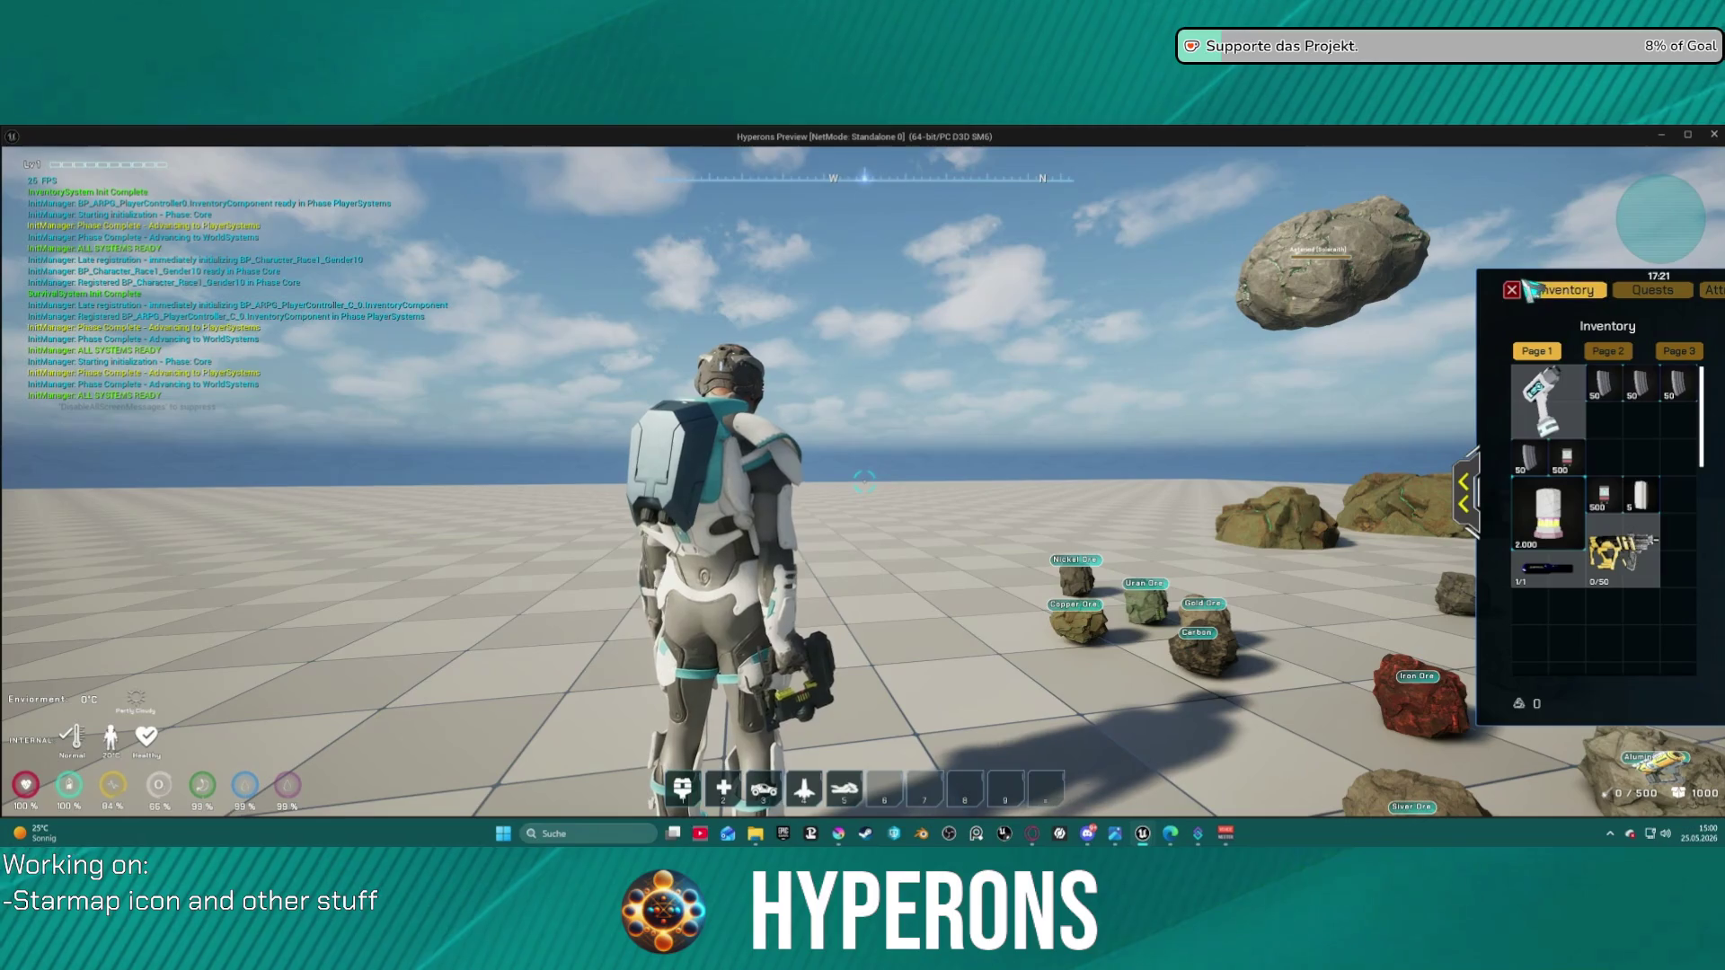
{"action": "left_click", "coordinate": [1518, 288]}
- Fly up to the floating asteroid, laser it down, and pick up the Asteroid Solaraith
{"action": "key", "text": "w"}
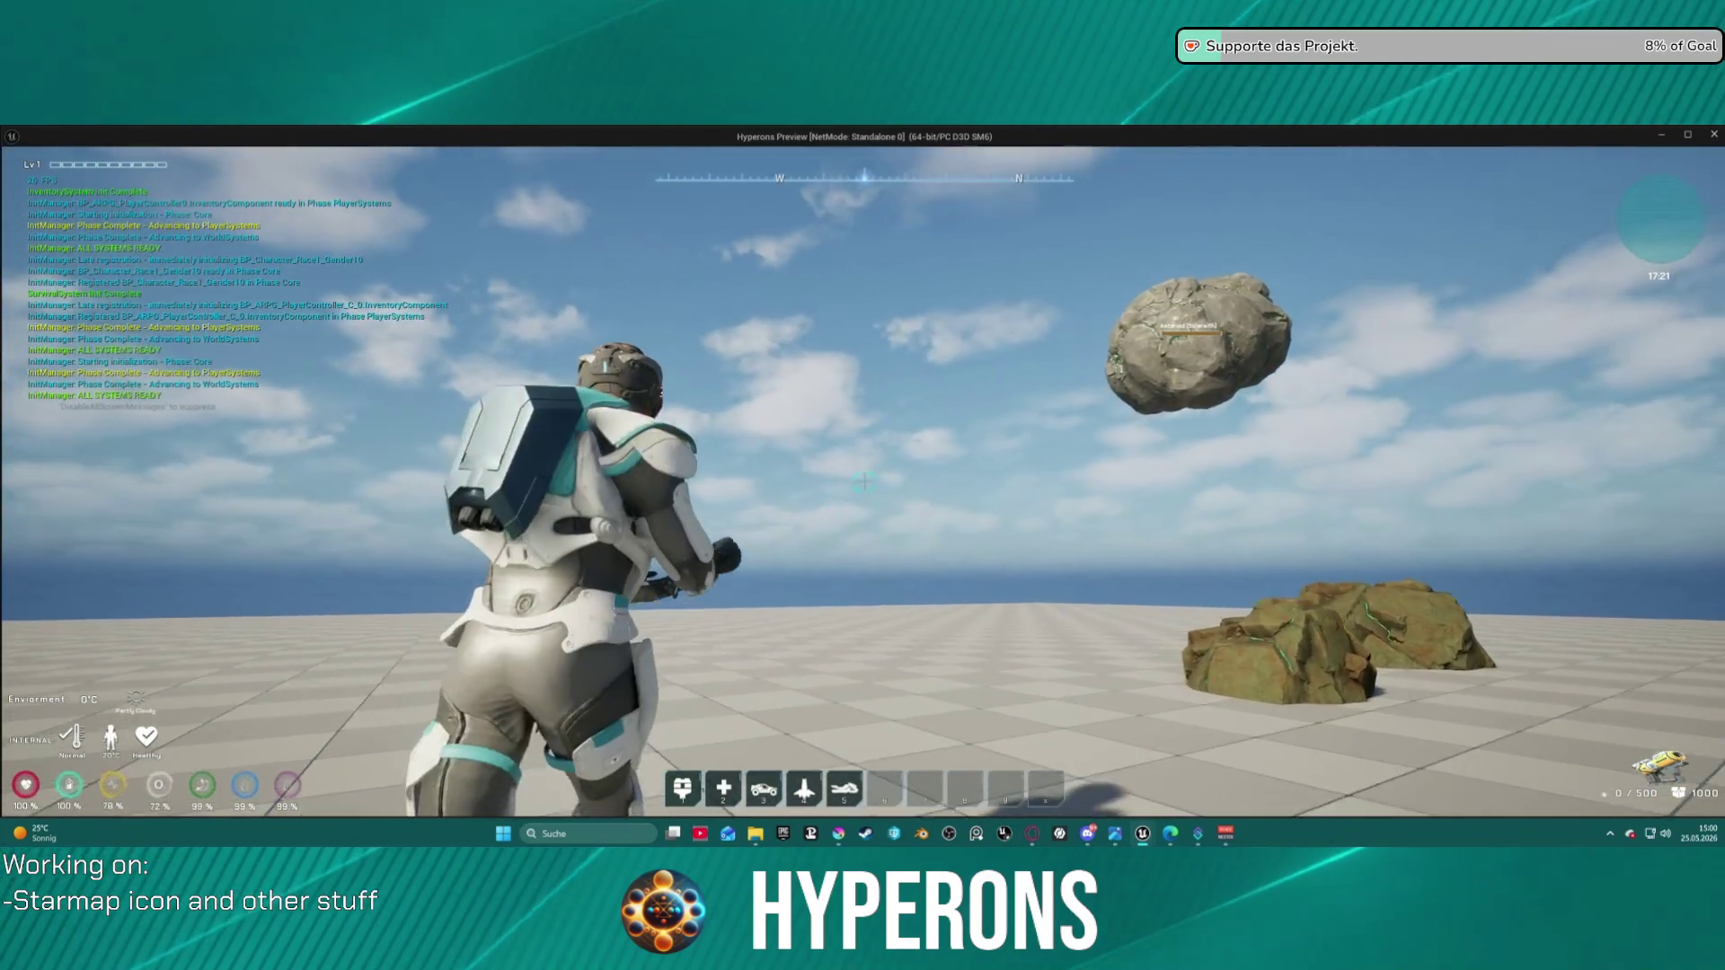
{"action": "key", "text": "space"}
{"action": "left_click", "coordinate": [863, 483]}
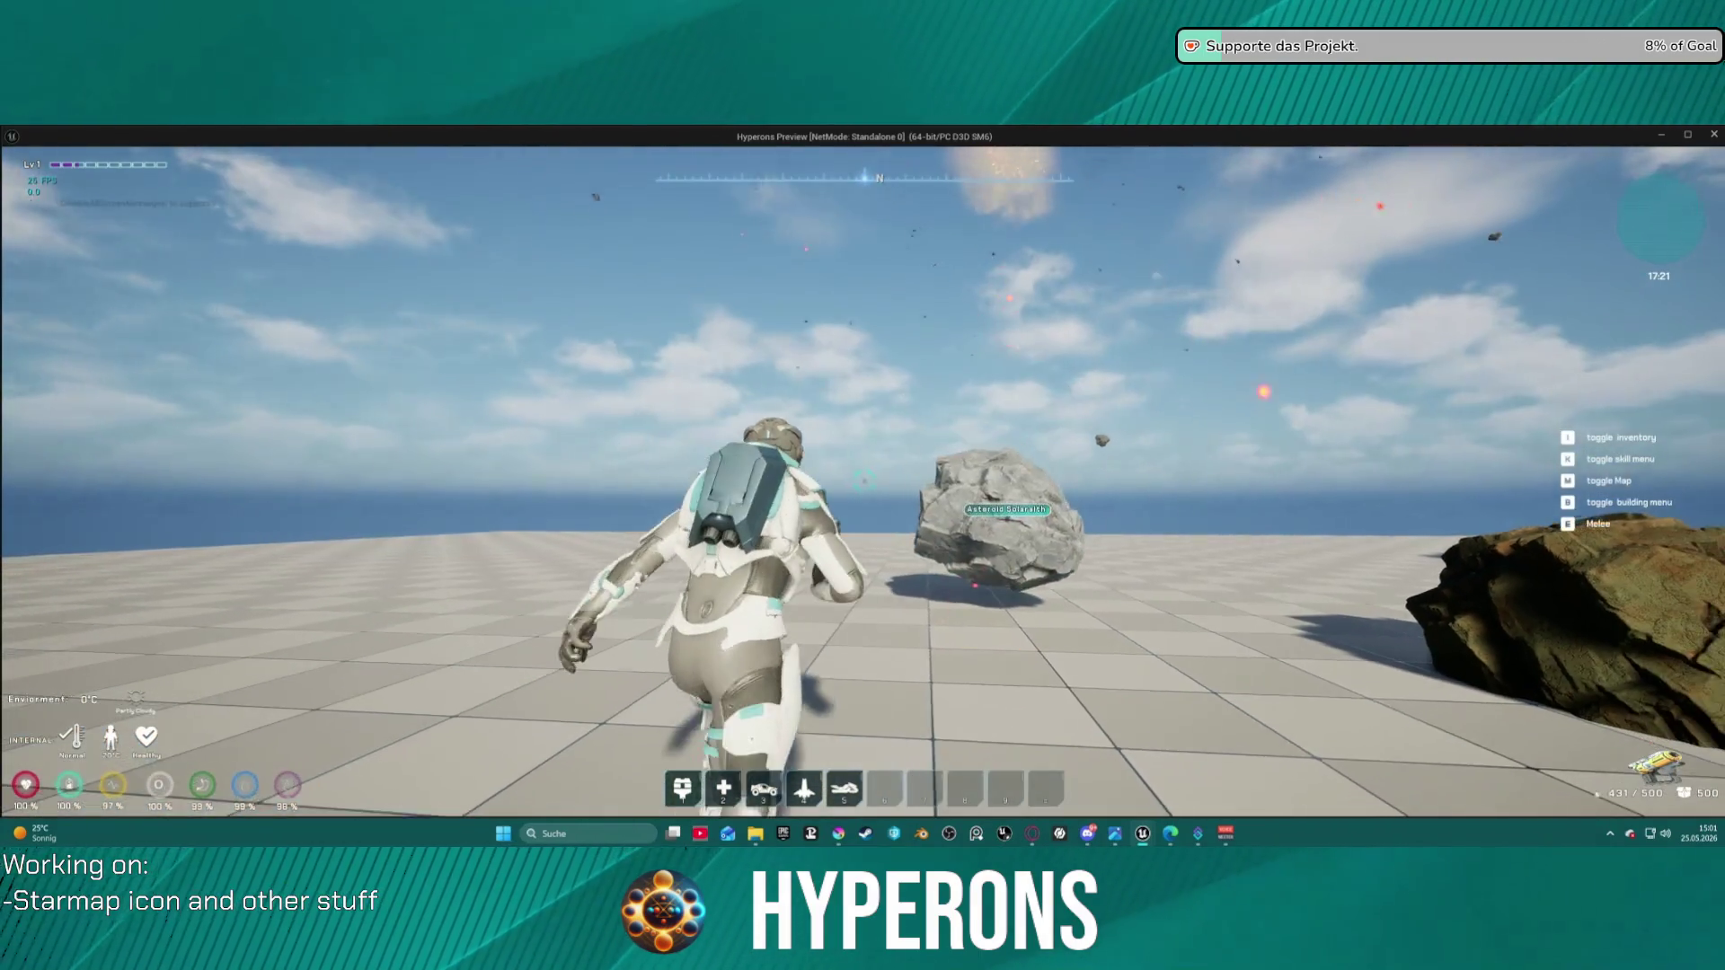
{"action": "key", "text": "w"}
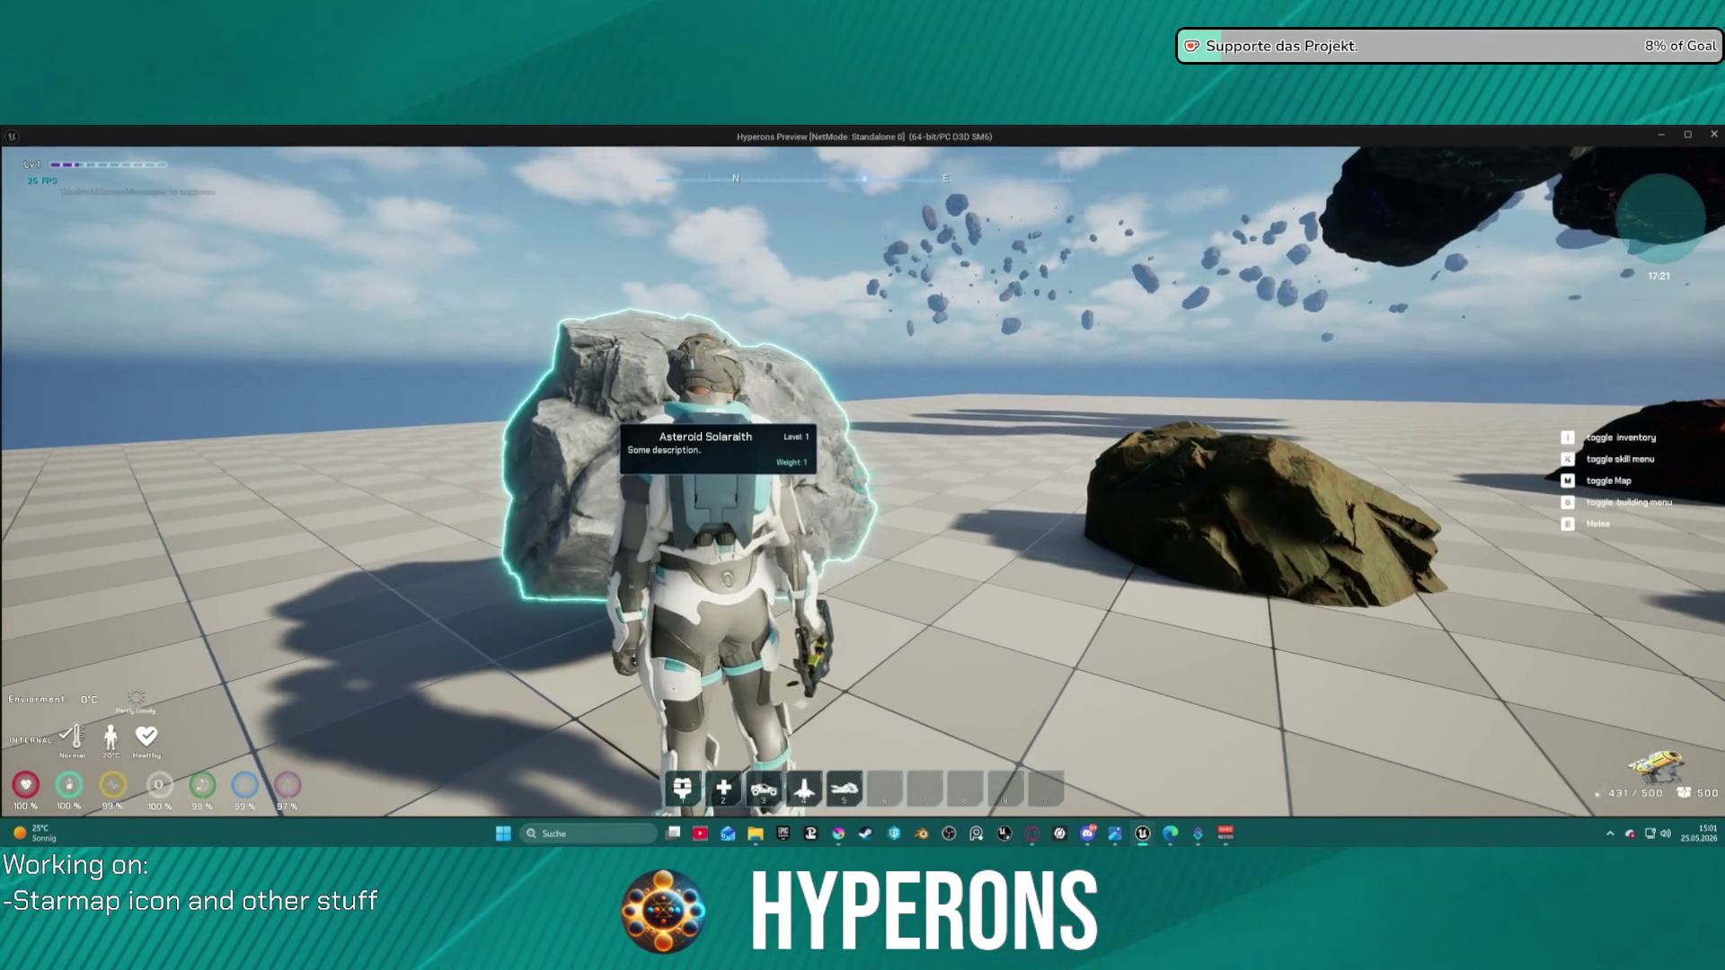
{"action": "key", "text": "f"}
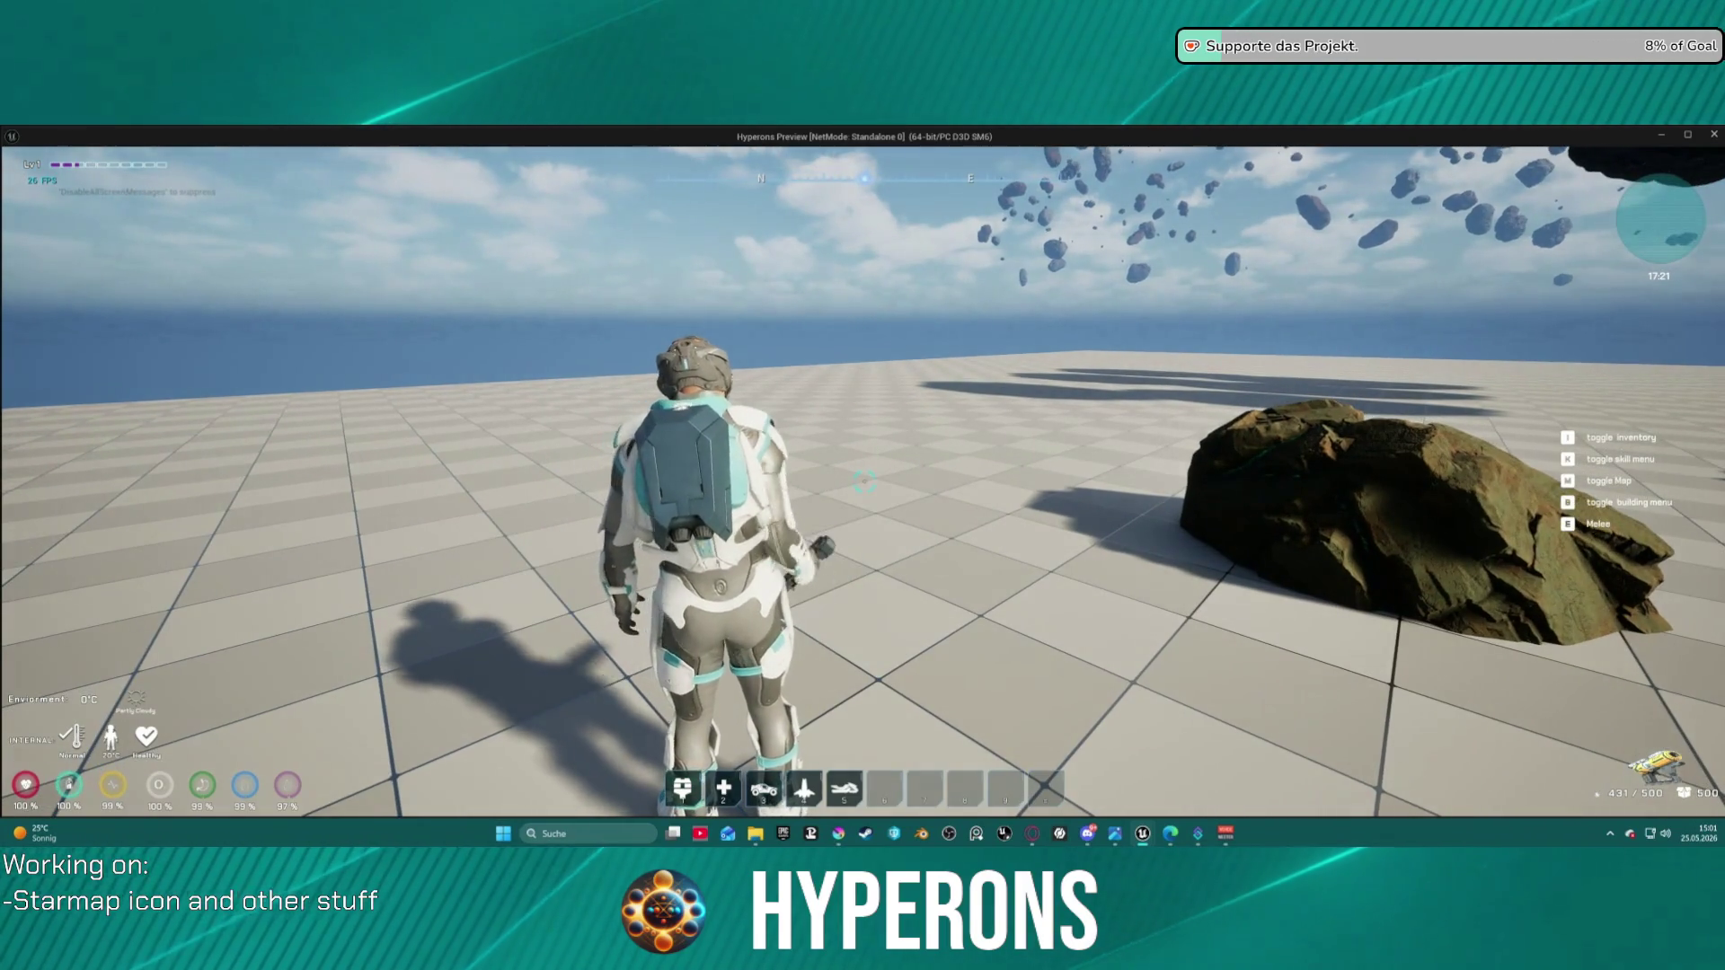
{"action": "key", "text": "i"}
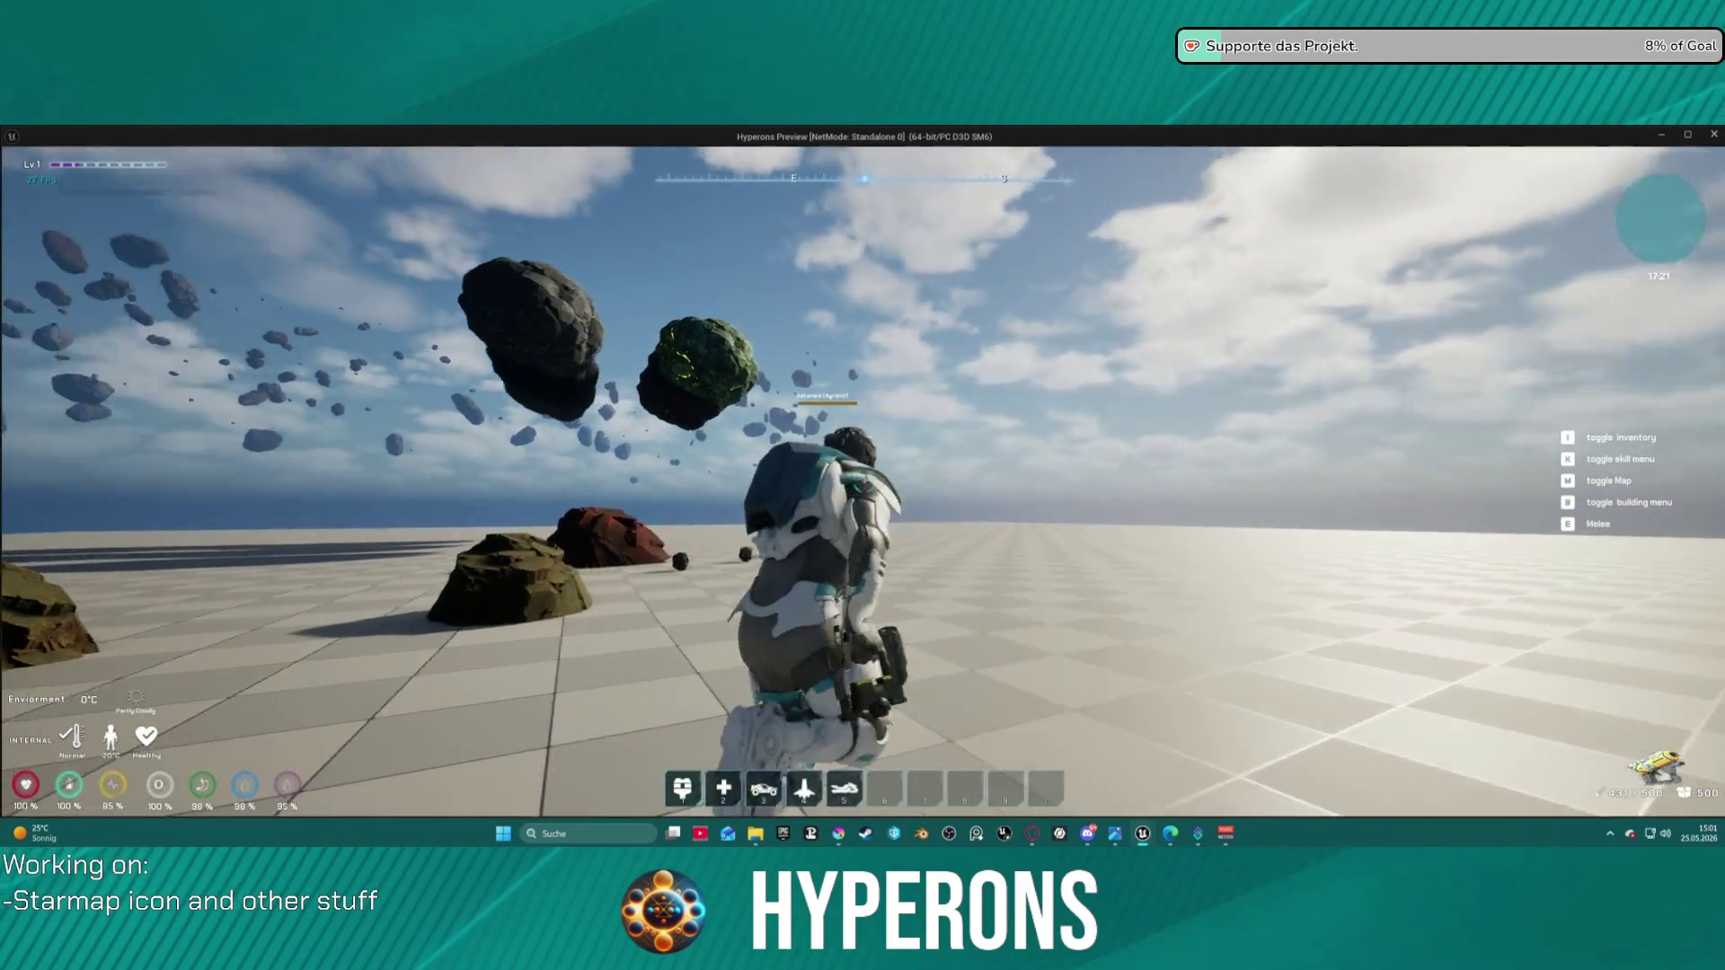
- Walk the character around the ore rocks, looking back at the floating asteroids
{"action": "key", "text": "w"}
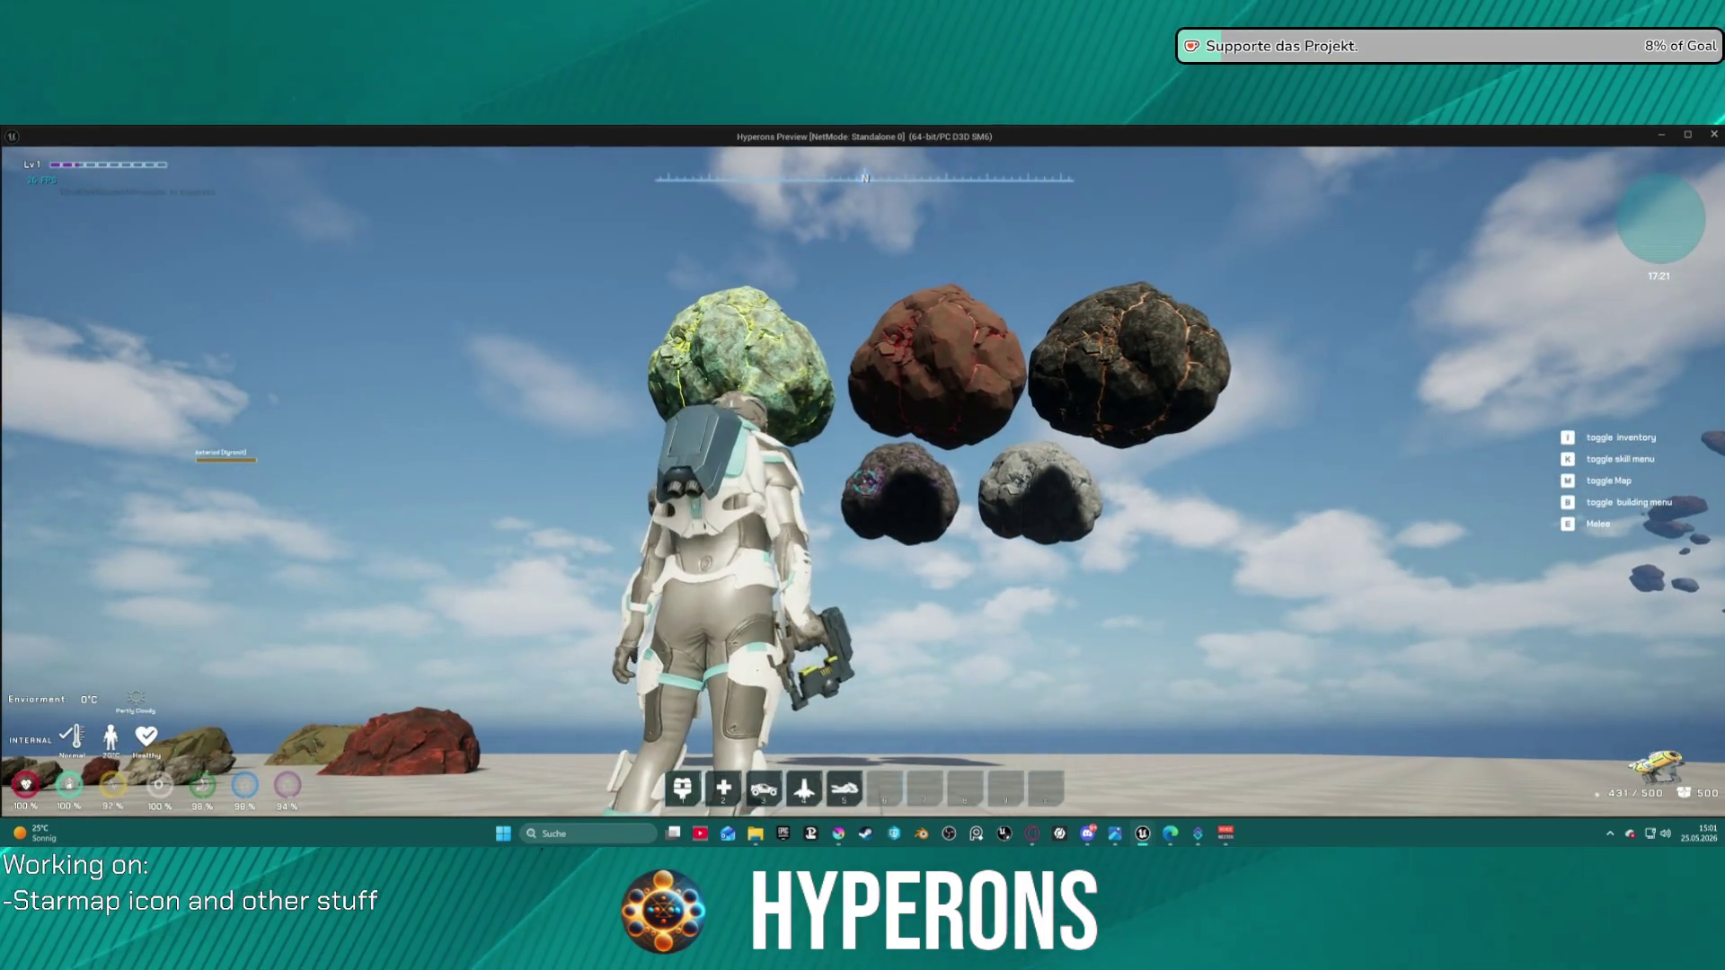
{"action": "key", "text": "w"}
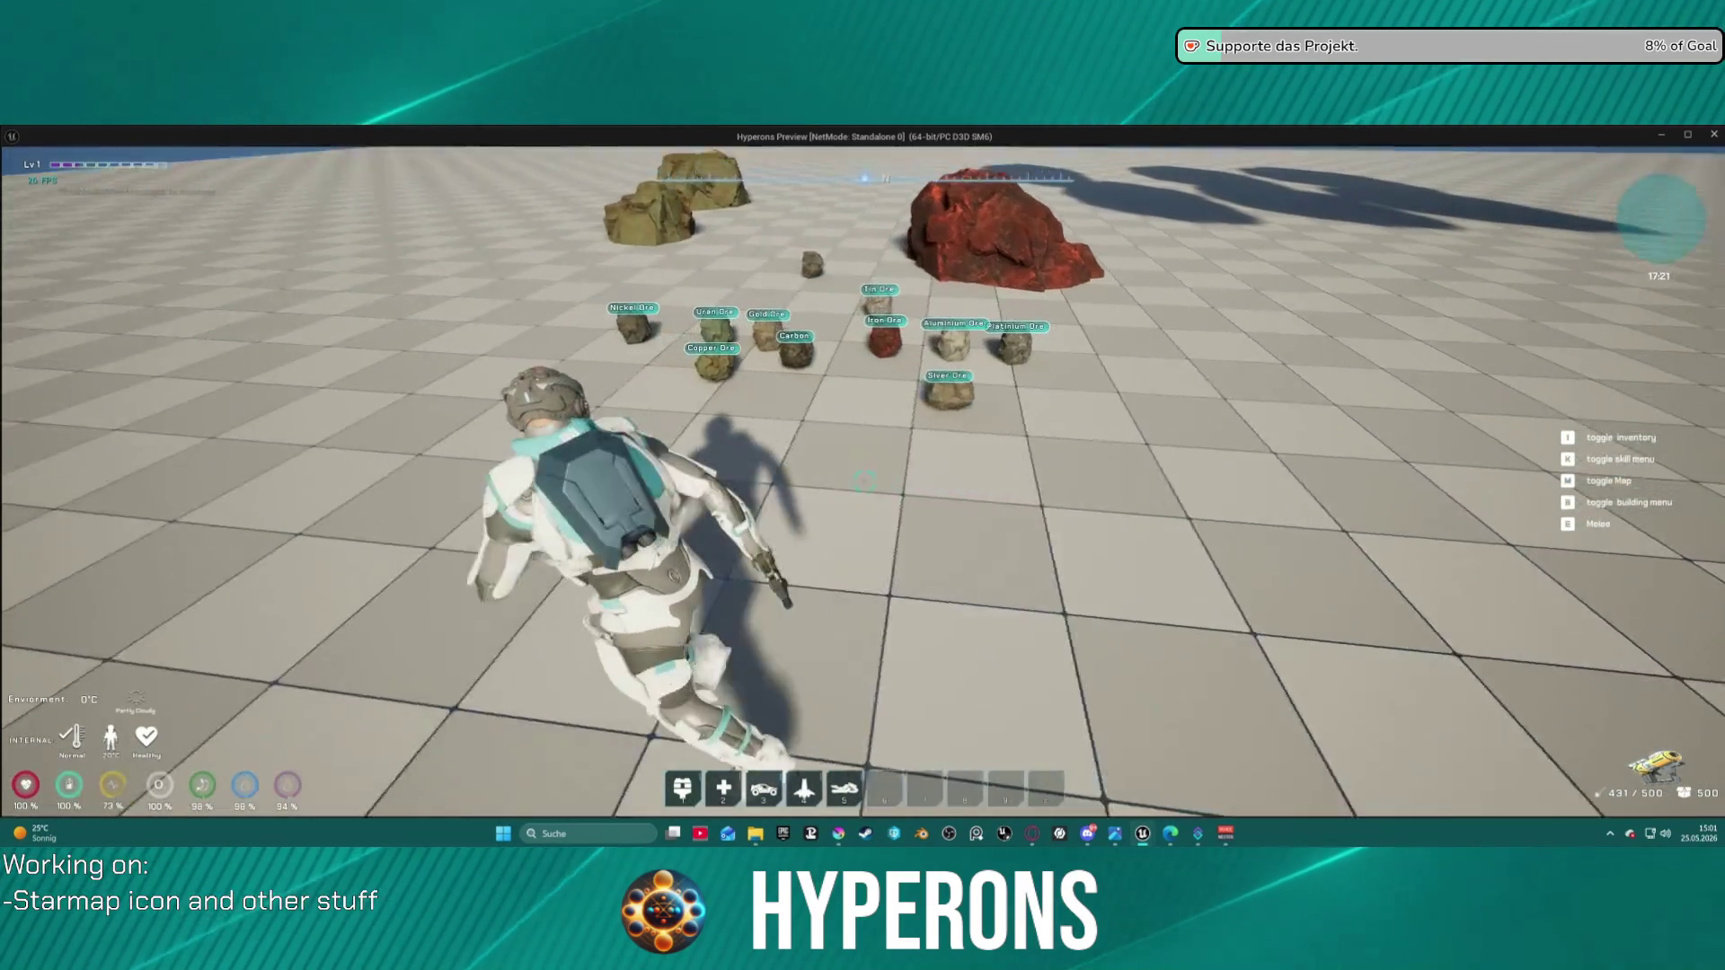
{"action": "key", "text": "s"}
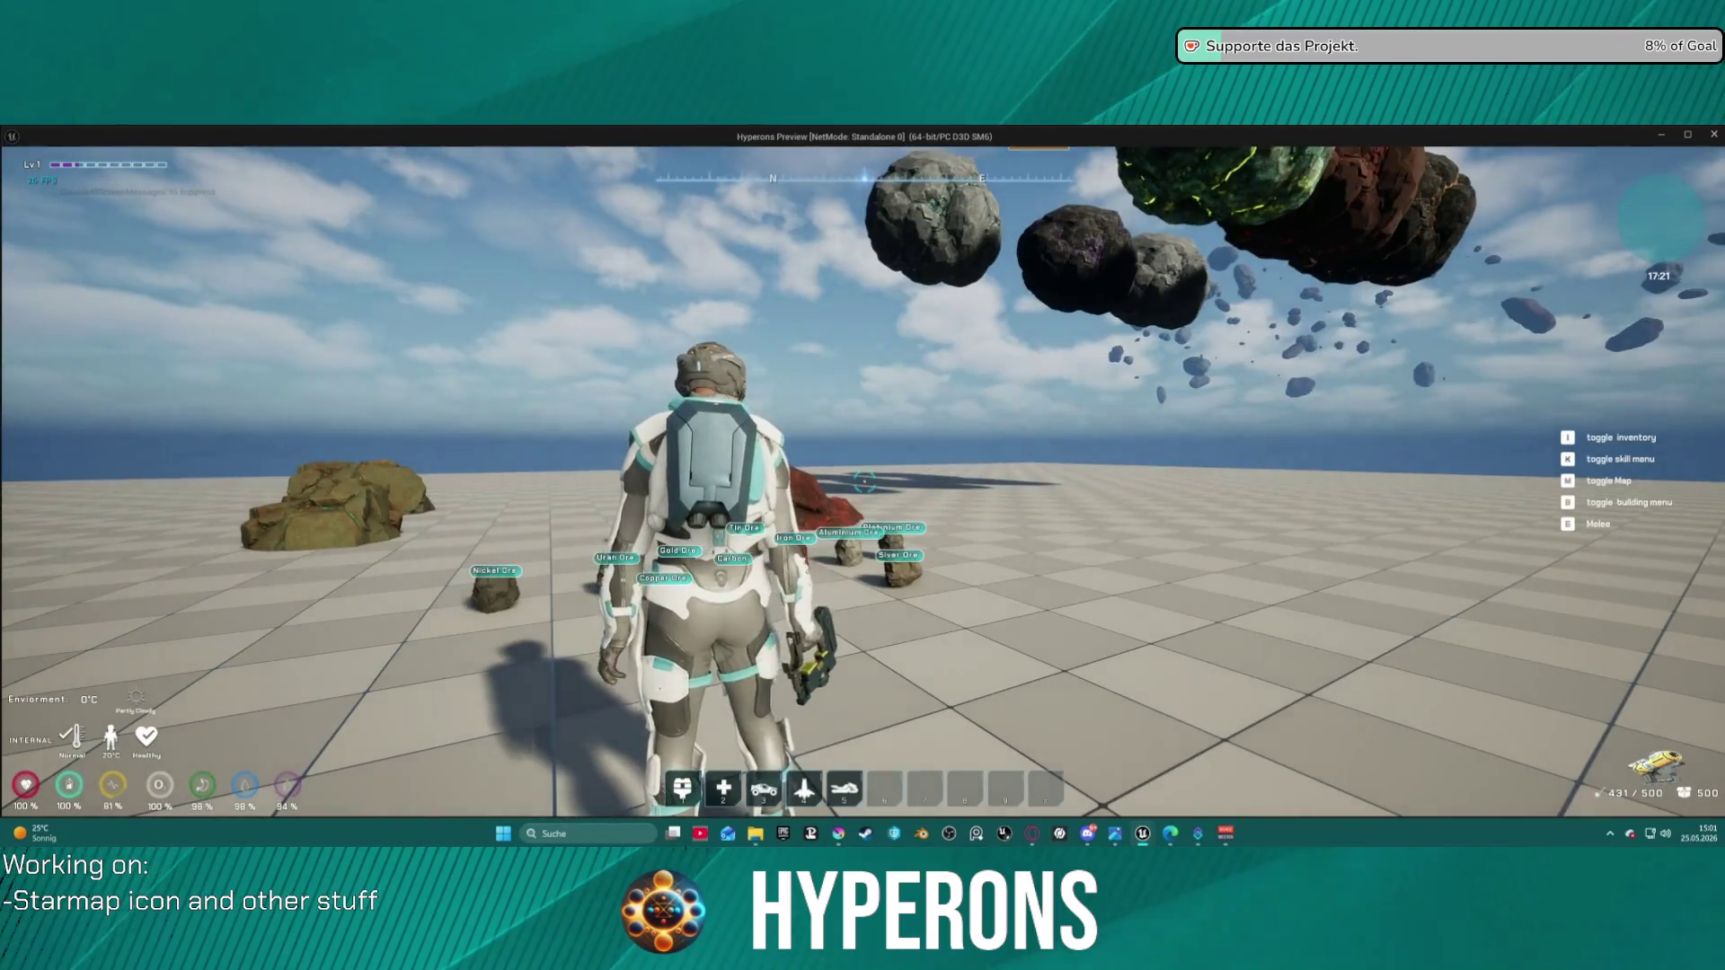
{"action": "key", "text": "w"}
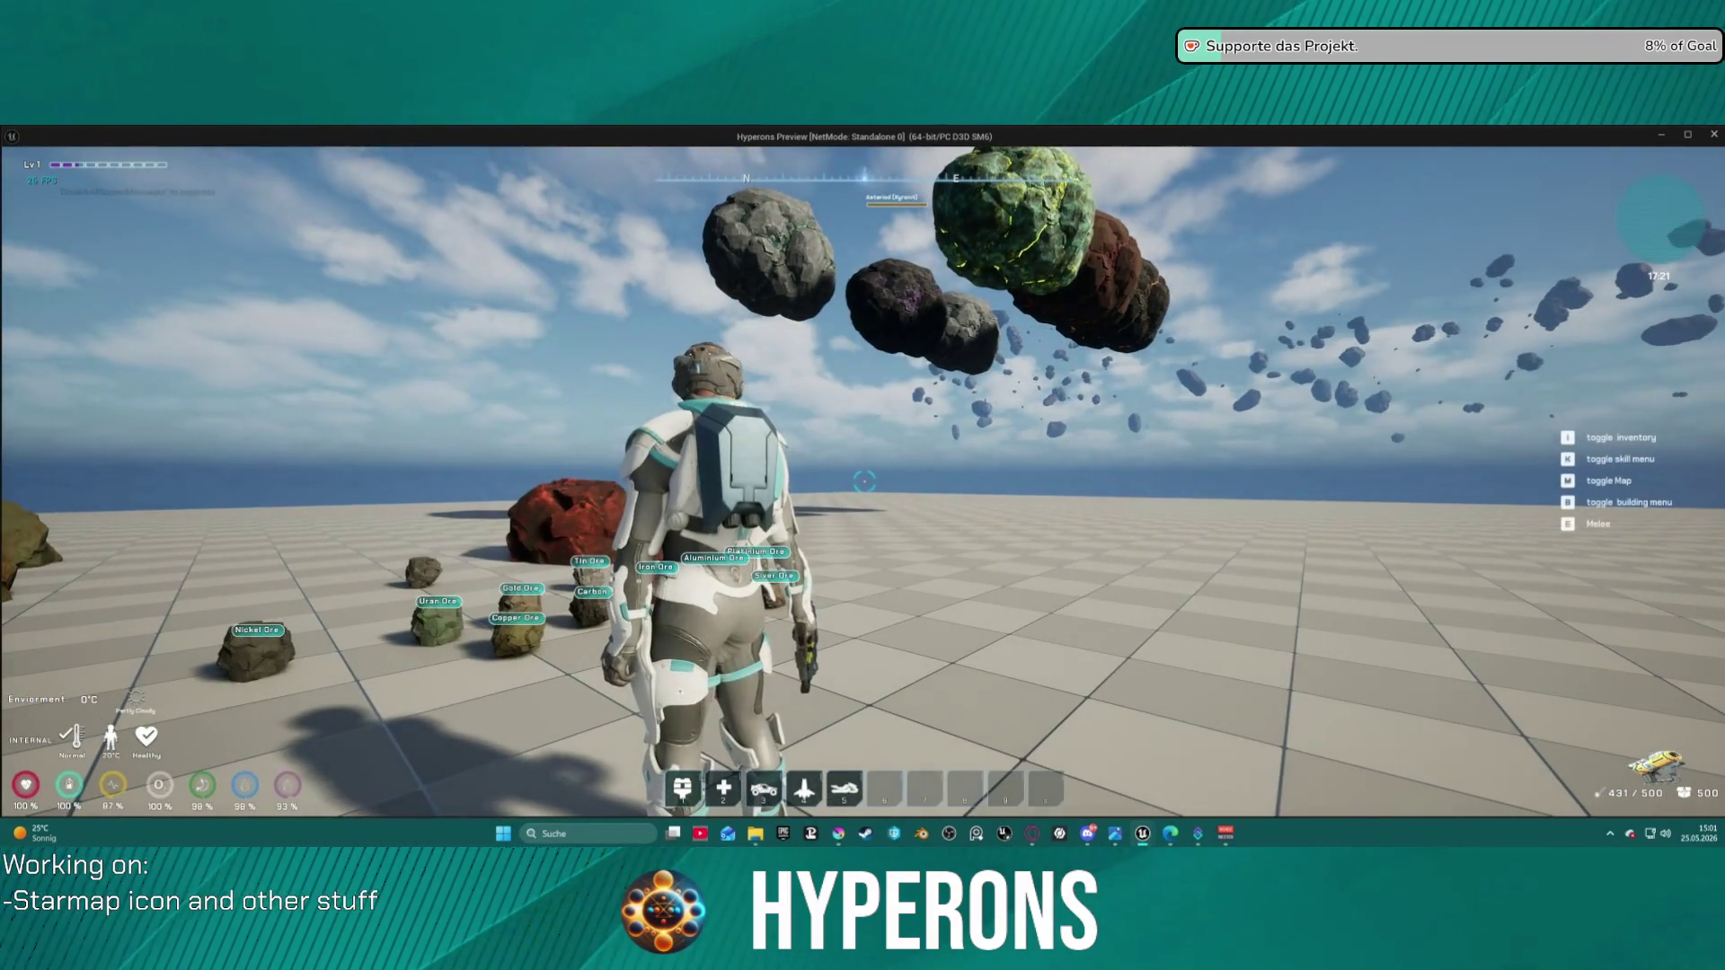
{"action": "key", "text": "w"}
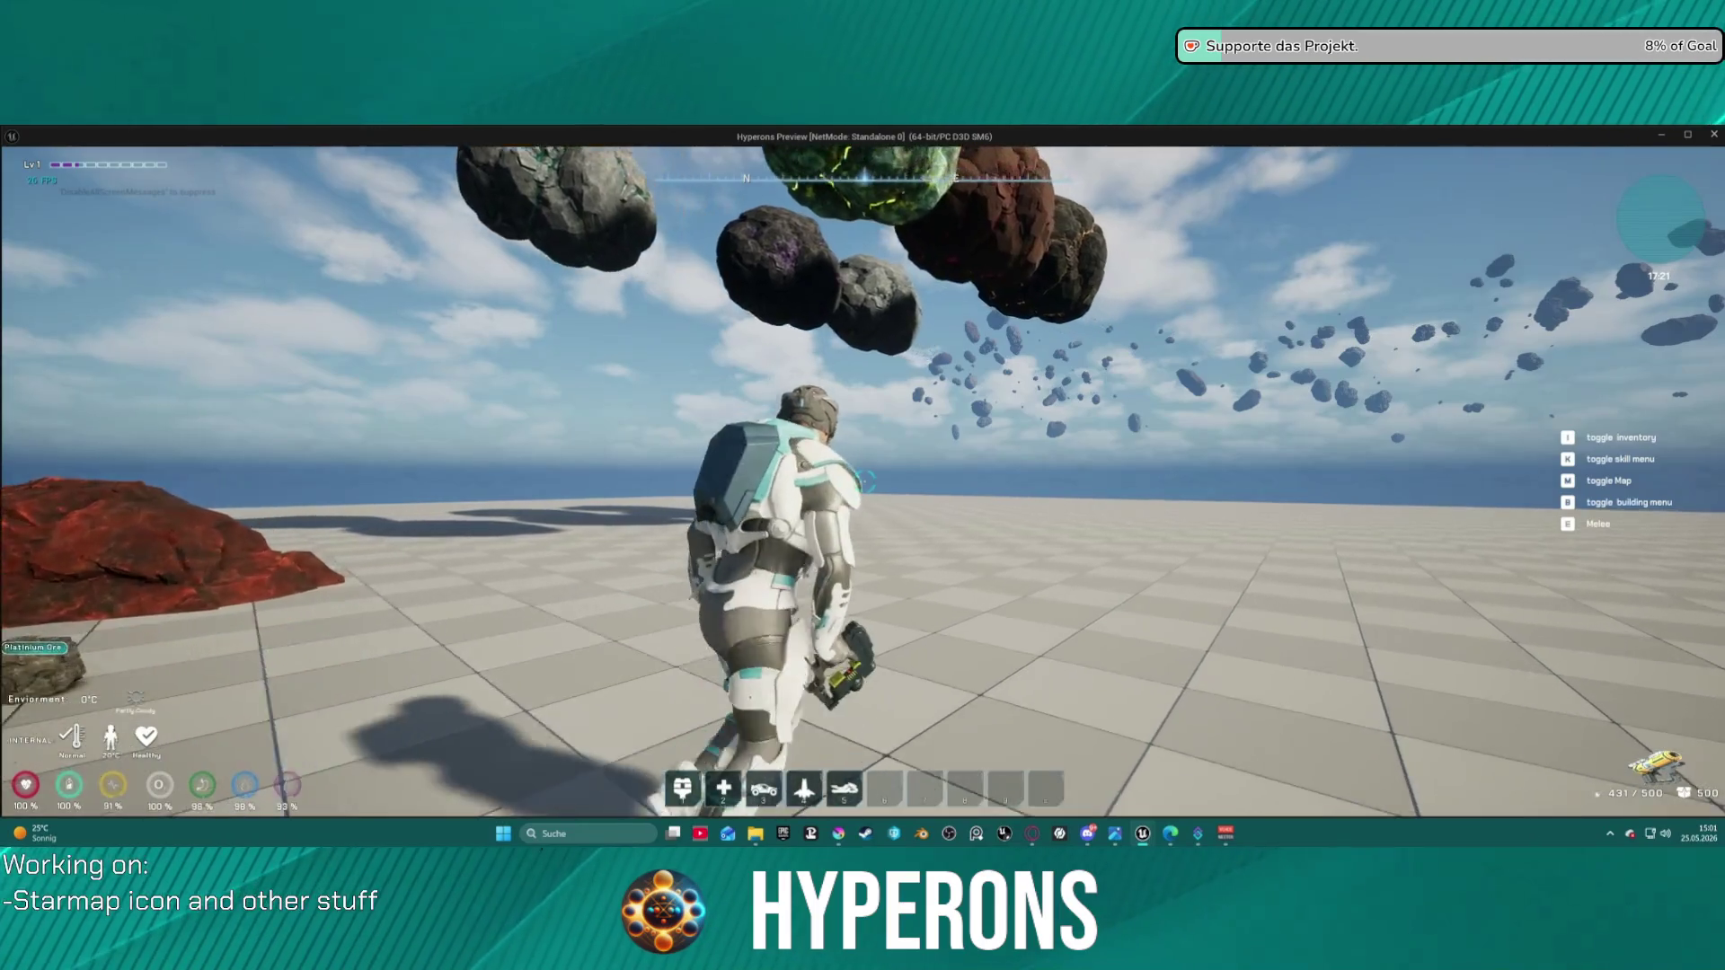
{"action": "key", "text": "w"}
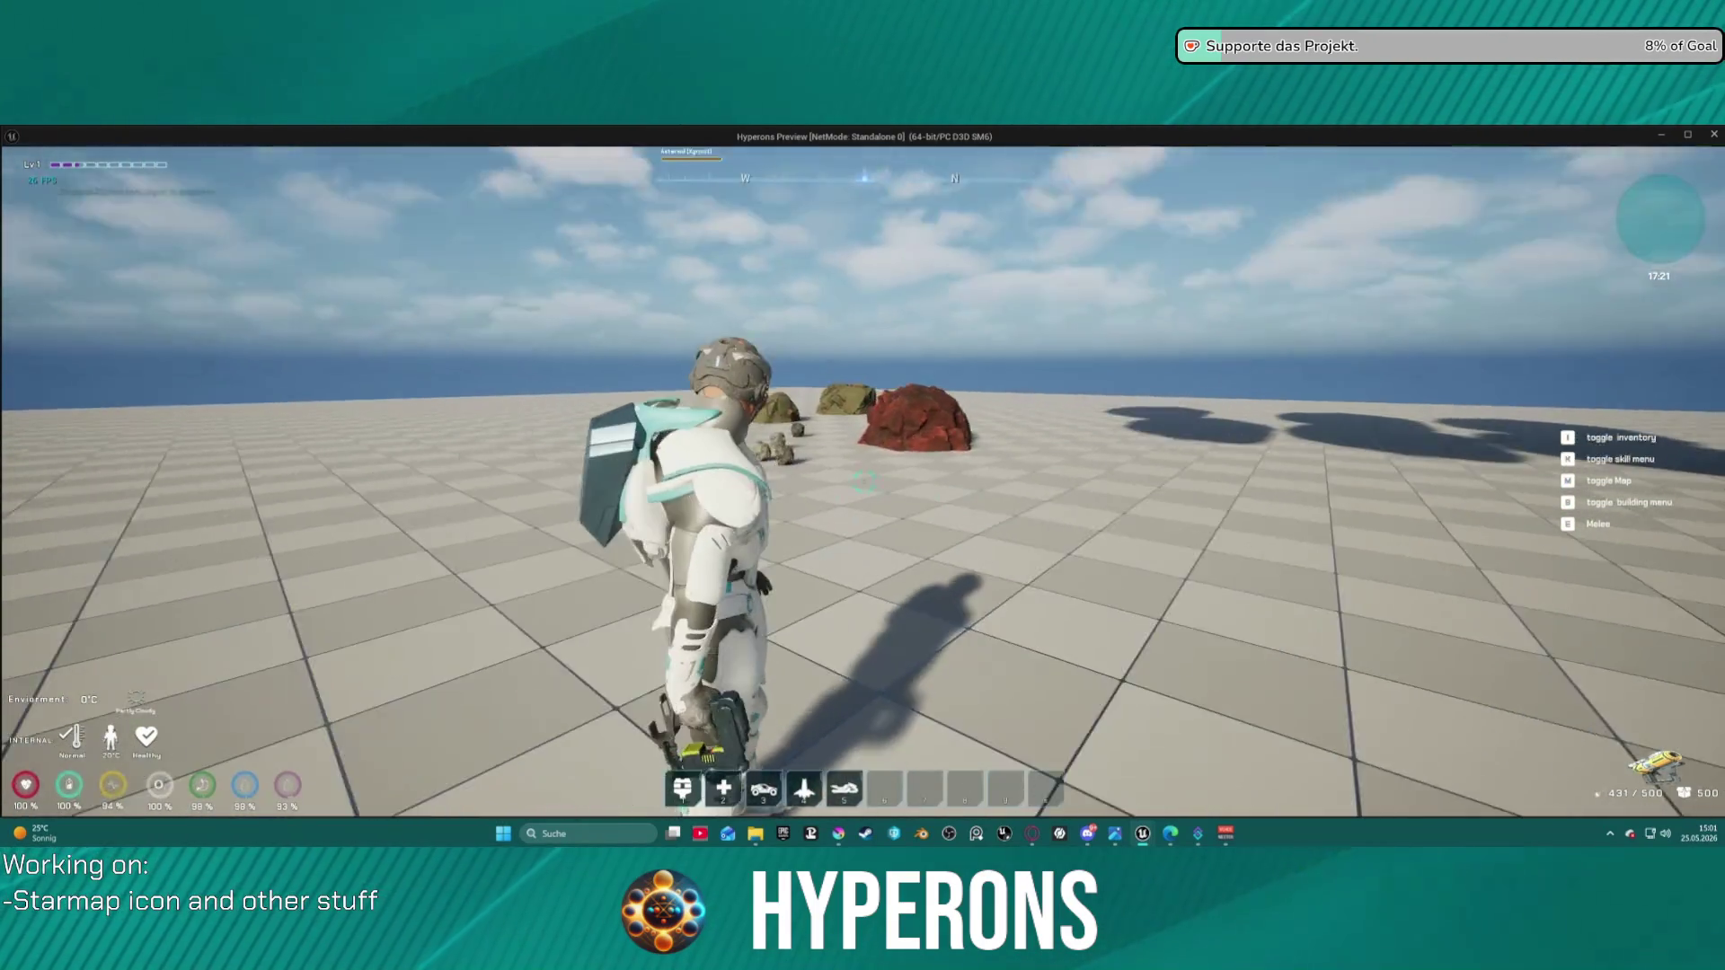
{"action": "key", "text": "w"}
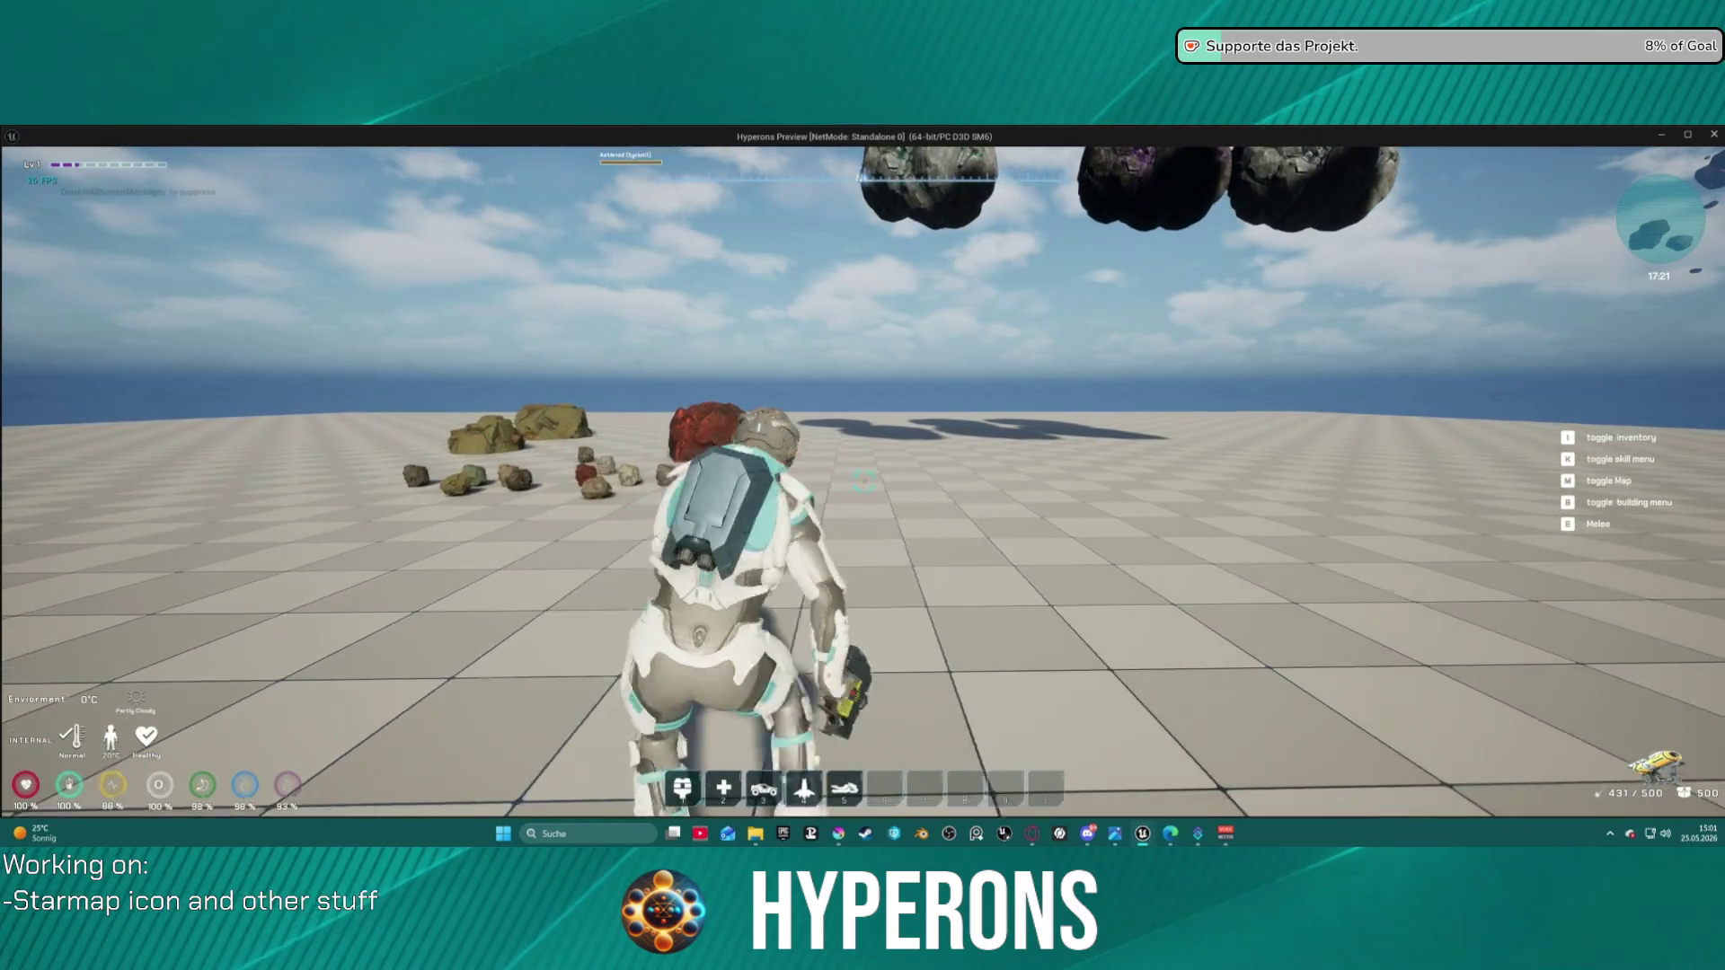
- Drop the Asteroid Solaraith item from the inventory onto the floor and stop playing
{"action": "key", "text": "i"}
{"action": "left_click_drag", "start_coordinate": [1638, 460], "coordinate": [1090, 470]}
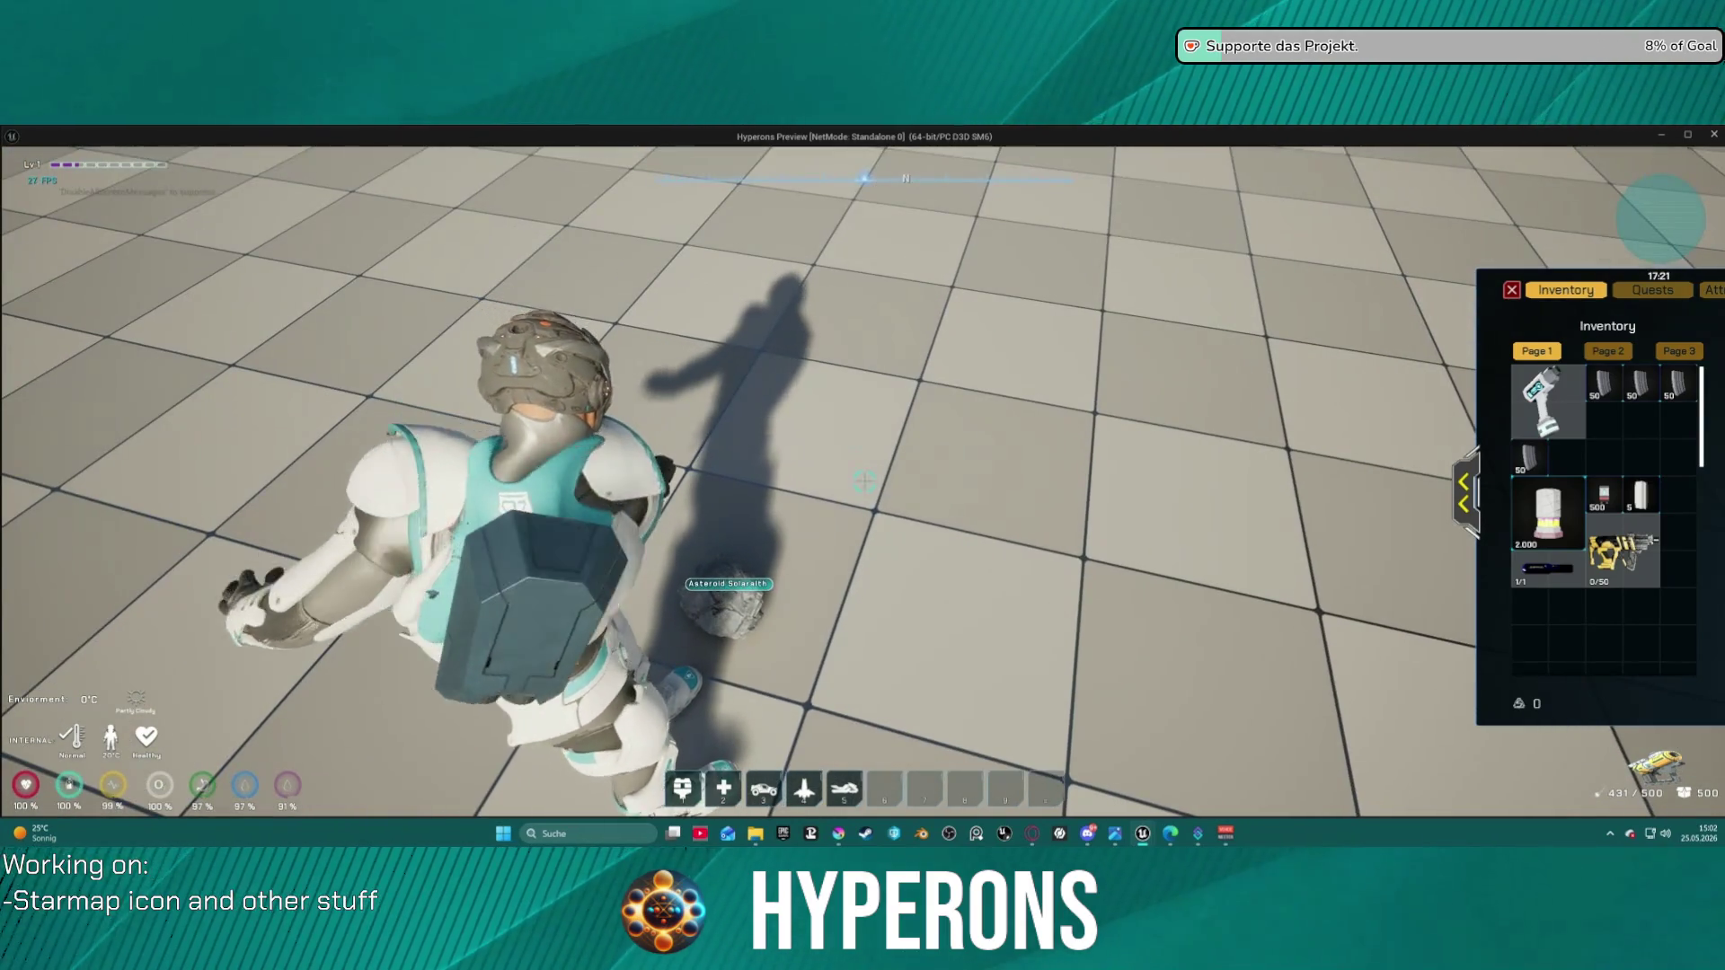
{"action": "key", "text": "Escape"}
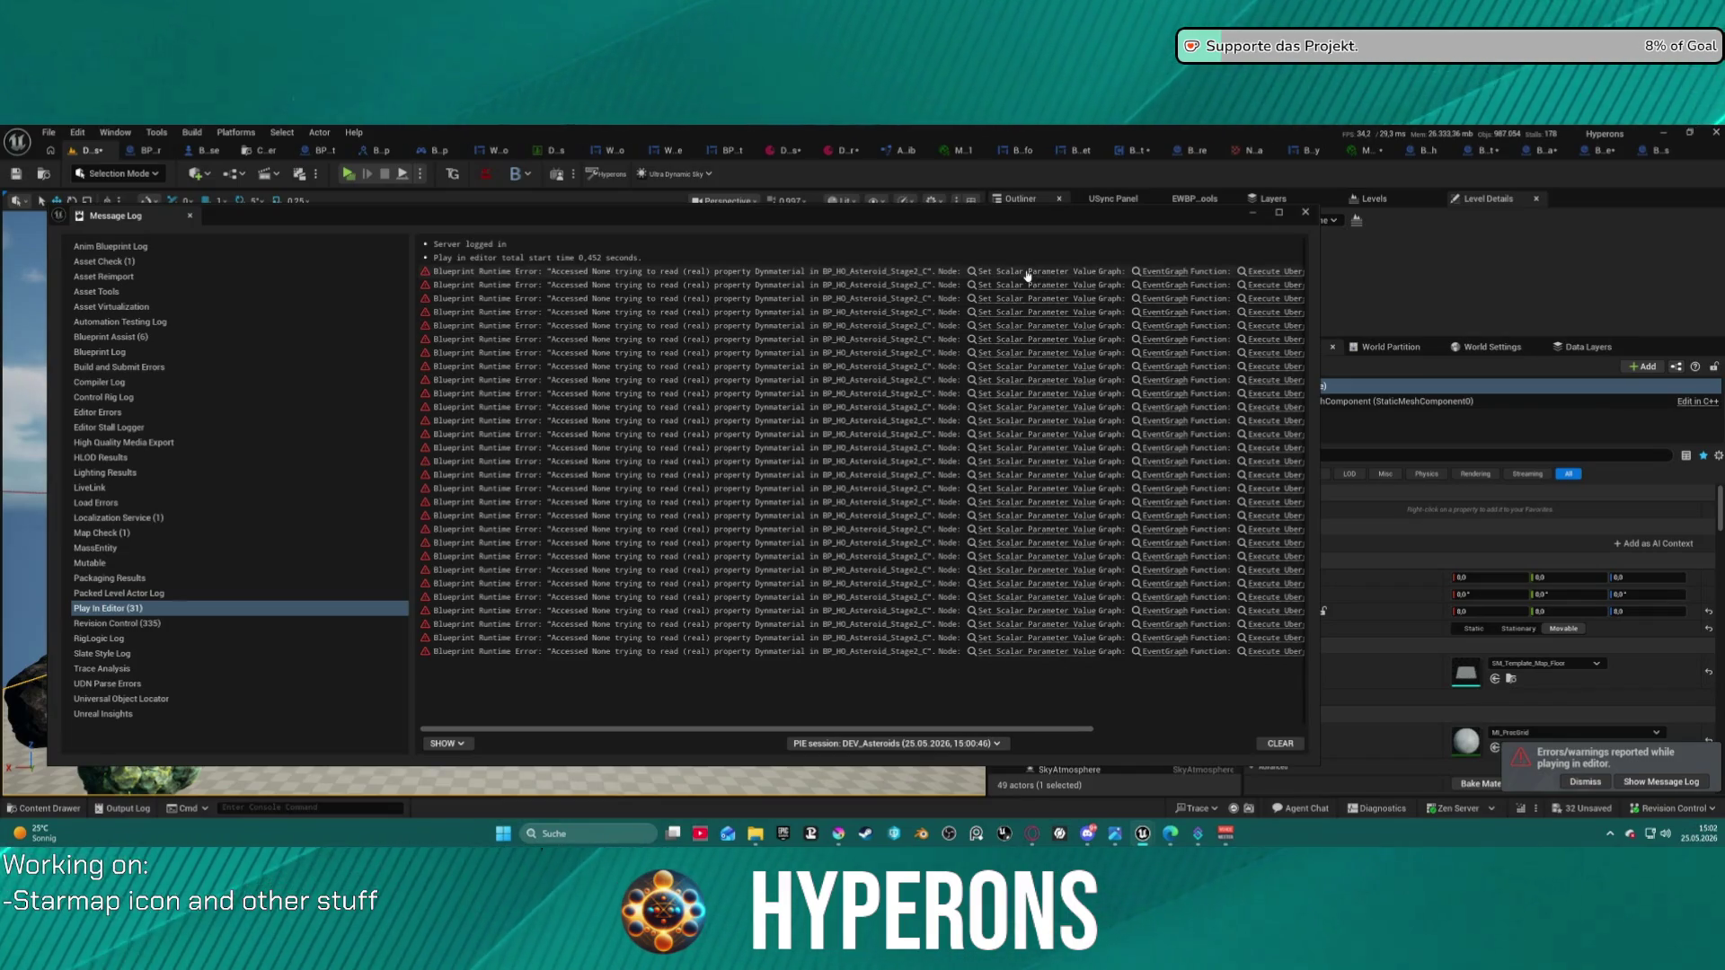
- Trace the 'Accessed None' DynMaterial error into BP_HO_Asteroid_Stage2's event graph and inspect its Branch and timer nodes
{"action": "left_click", "coordinate": [1298, 270]}
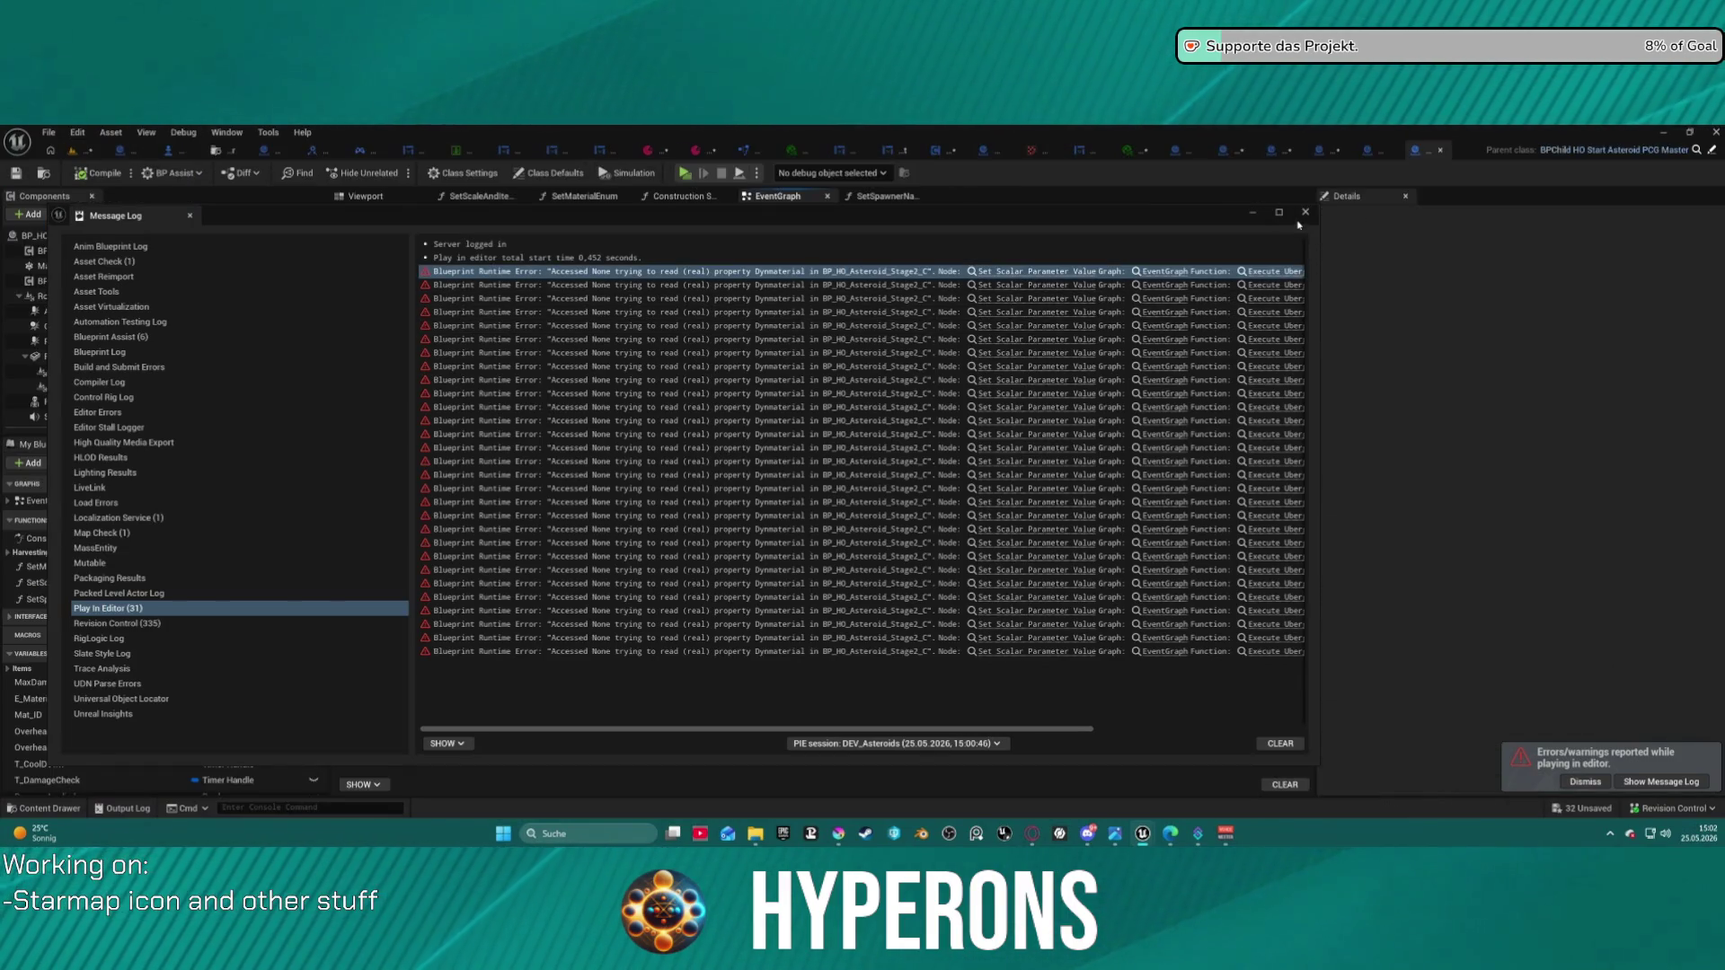
{"action": "left_click", "coordinate": [1306, 213]}
{"action": "mouse_move", "coordinate": [699, 557]}
{"action": "left_mouse_down"}
{"action": "mouse_move", "coordinate": [1312, 478]}
{"action": "mouse_move", "coordinate": [1294, 462]}
{"action": "mouse_move", "coordinate": [341, 489]}
{"action": "left_mouse_up"}
{"action": "scroll", "coordinate": [514, 562], "scroll_direction": "down", "scroll_amount": 2}
{"action": "mouse_move", "coordinate": [737, 539]}
{"action": "left_mouse_down"}
{"action": "mouse_move", "coordinate": [515, 562]}
{"action": "mouse_move", "coordinate": [671, 308]}
{"action": "mouse_move", "coordinate": [808, 405]}
{"action": "mouse_move", "coordinate": [898, 359]}
{"action": "mouse_move", "coordinate": [903, 404]}
{"action": "mouse_move", "coordinate": [624, 253]}
{"action": "mouse_move", "coordinate": [355, 287]}
{"action": "mouse_move", "coordinate": [879, 306]}
{"action": "mouse_move", "coordinate": [1105, 378]}
{"action": "mouse_move", "coordinate": [1113, 280]}
{"action": "left_mouse_up"}
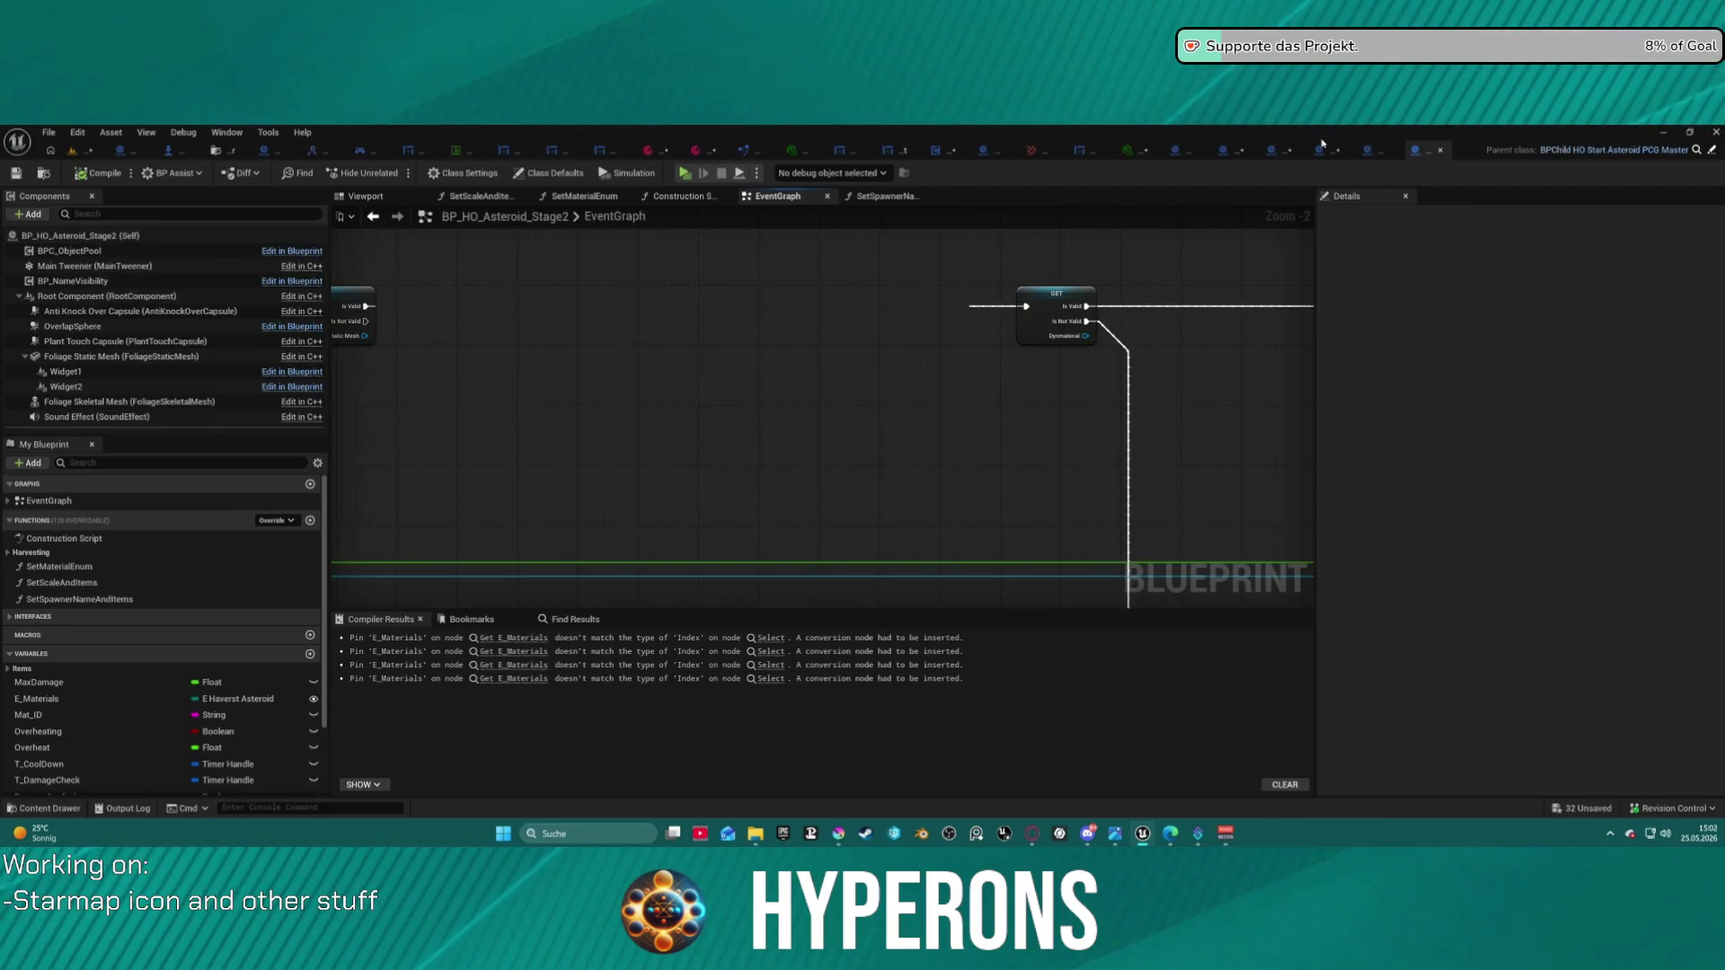
{"action": "left_click", "coordinate": [1359, 153]}
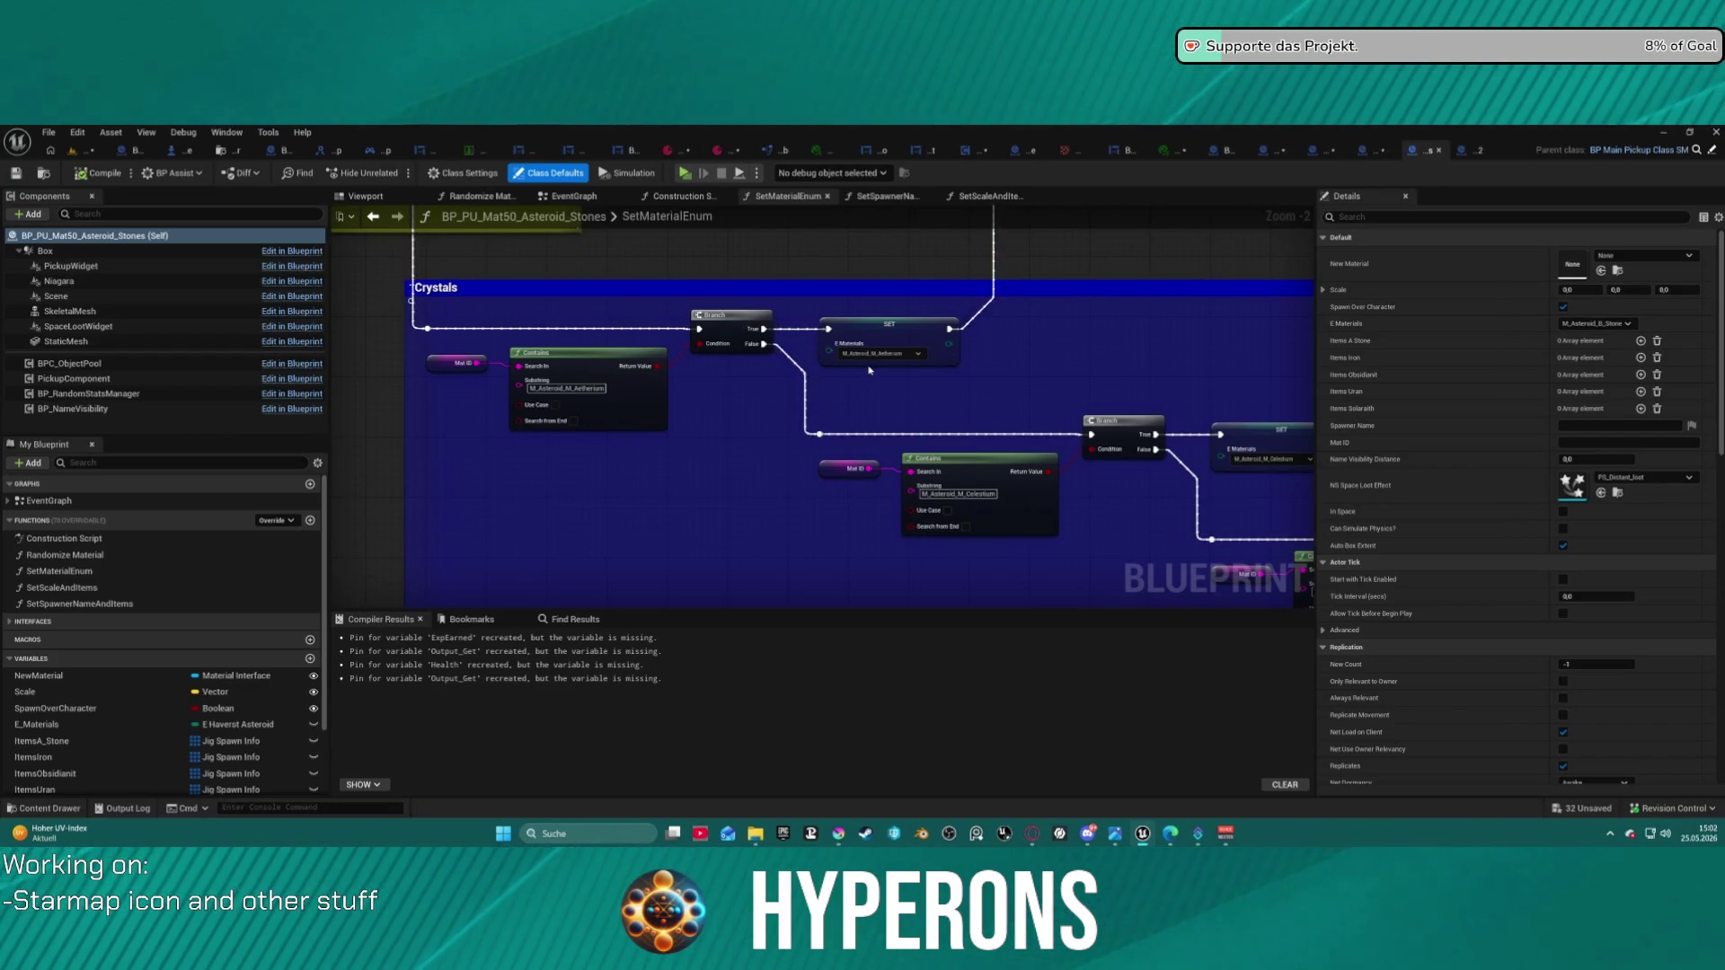
- Set BP_PU_Mat92_Asteroid_Pyrovelite's static mesh material to M_Asteroid_M_Pyrovelite_01
{"action": "left_click", "coordinate": [1367, 155]}
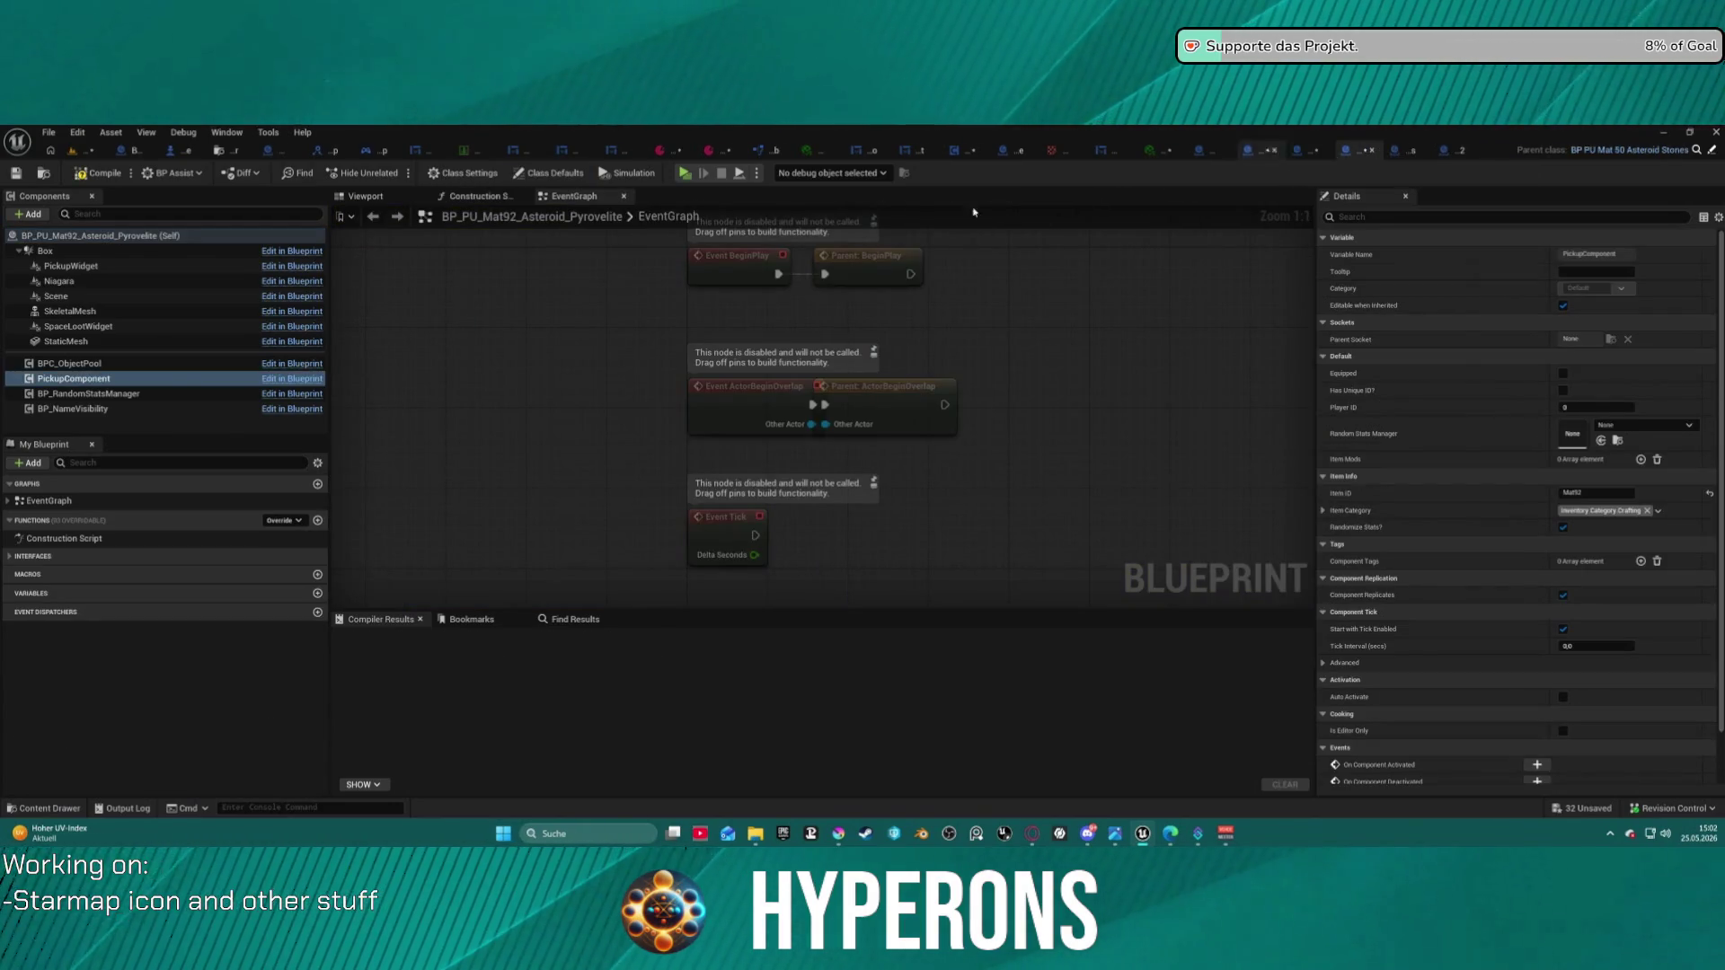
{"action": "left_click", "coordinate": [241, 340]}
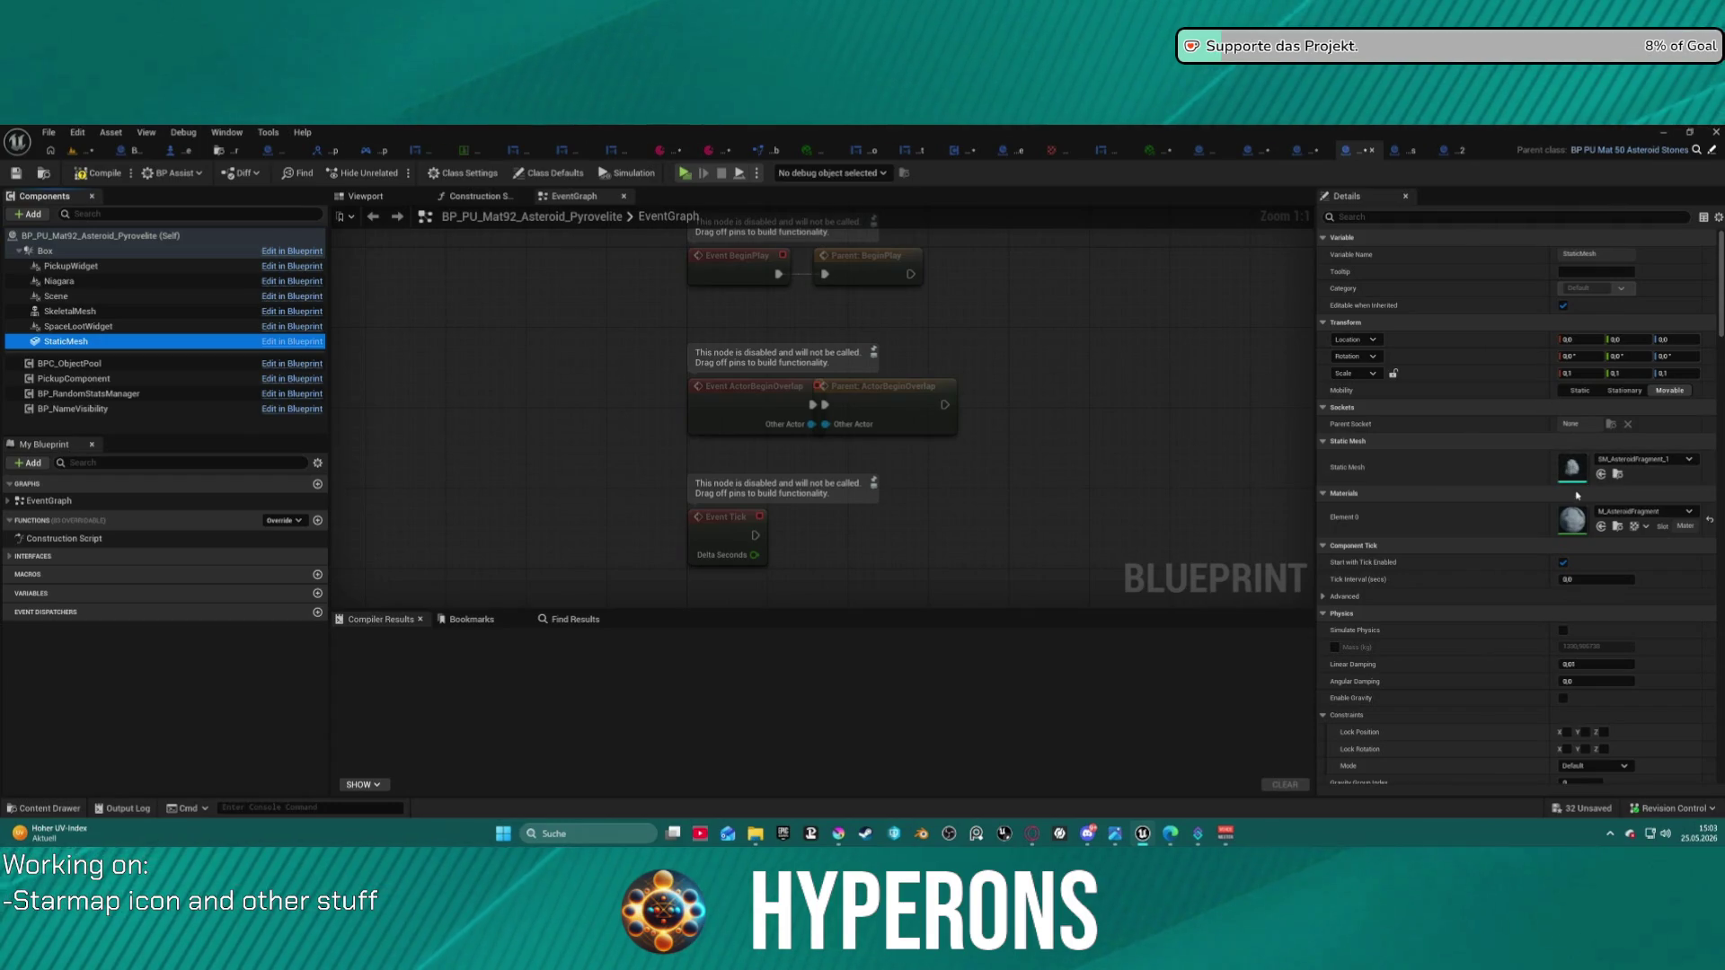
{"action": "left_click", "coordinate": [1629, 513]}
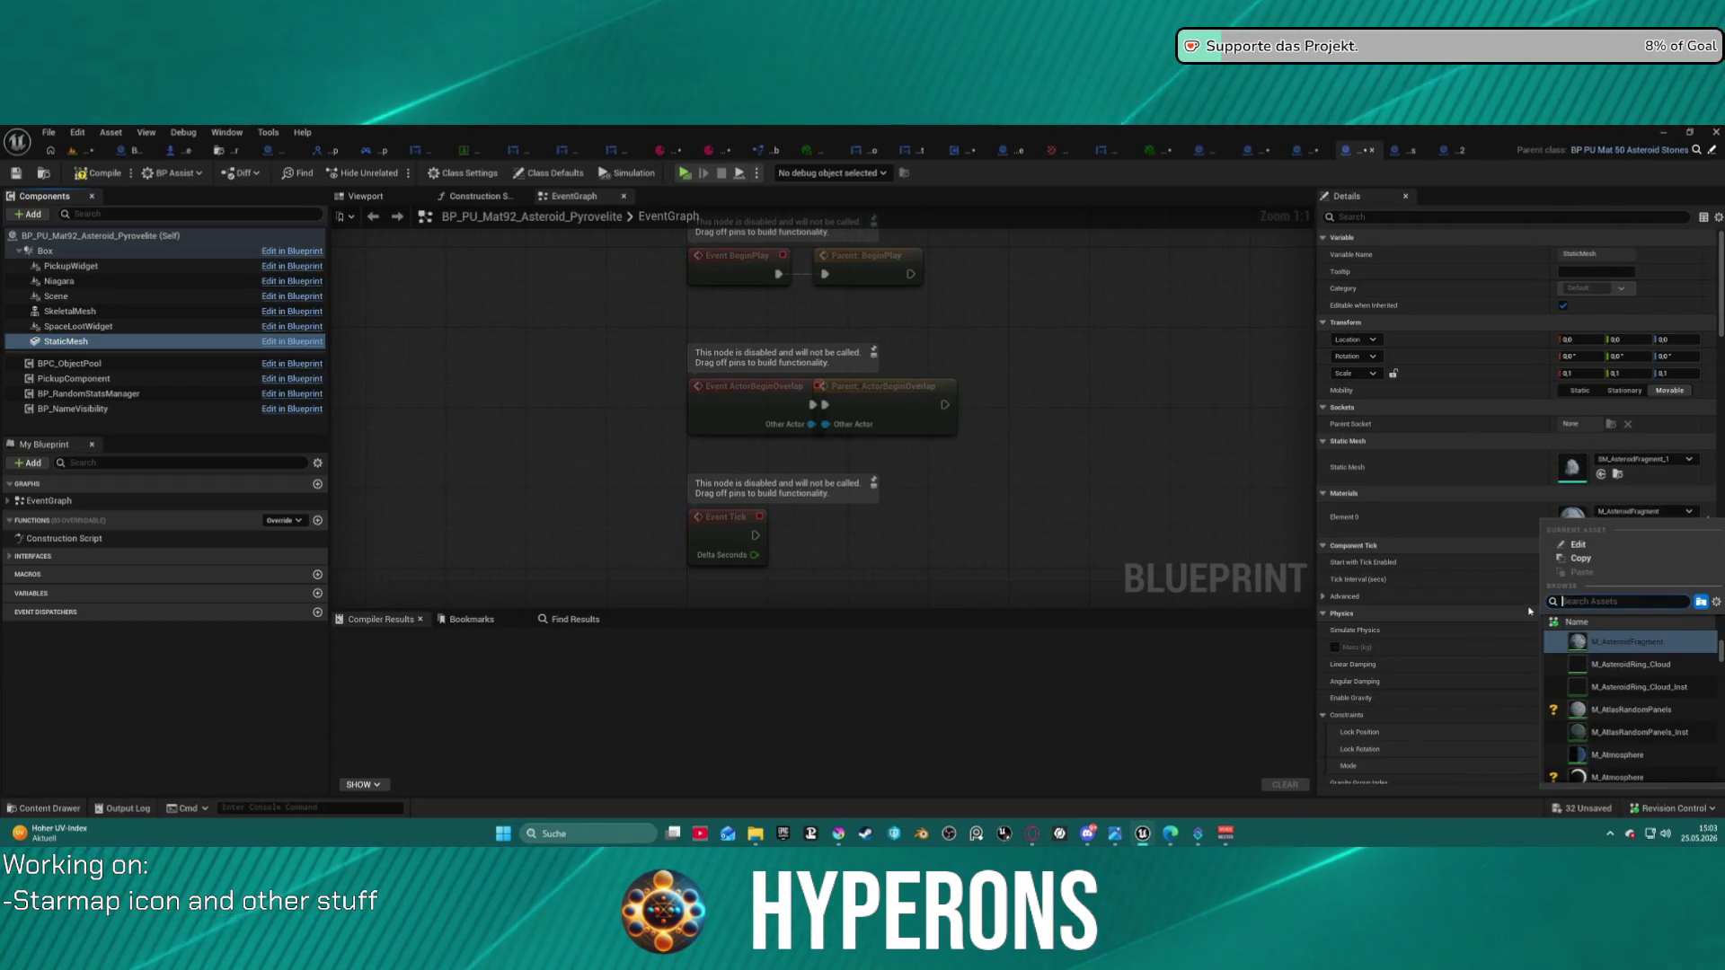
{"action": "type", "text": "pyr"}
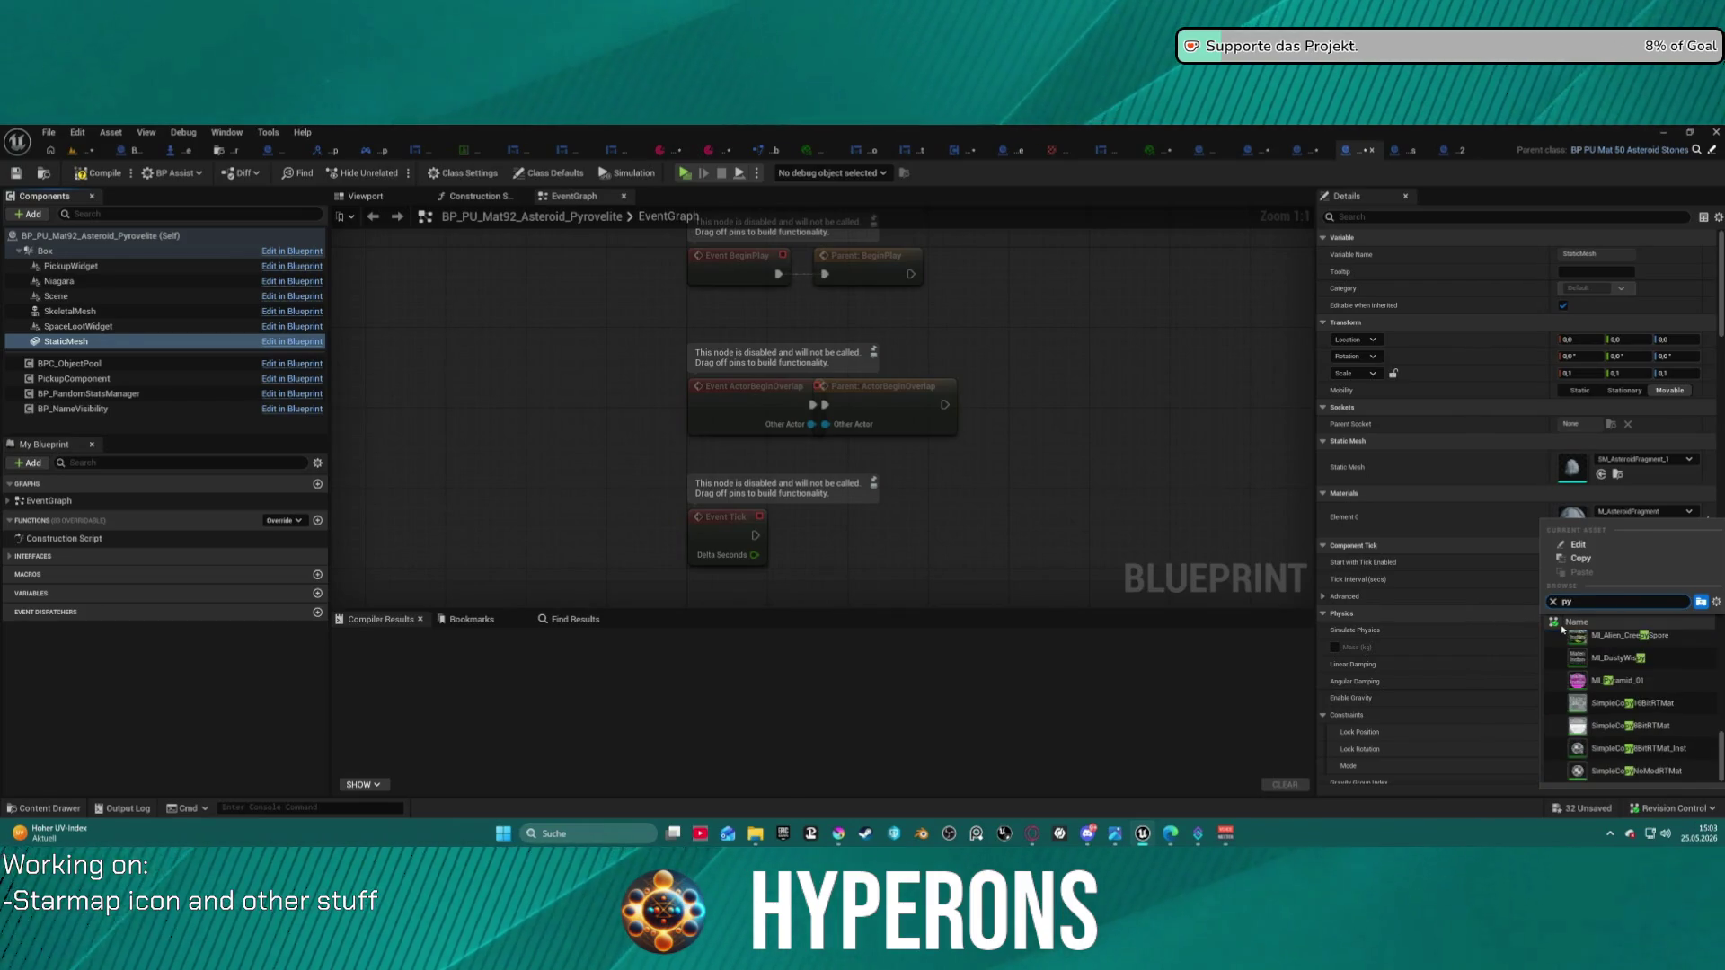
{"action": "type", "text": "ove"}
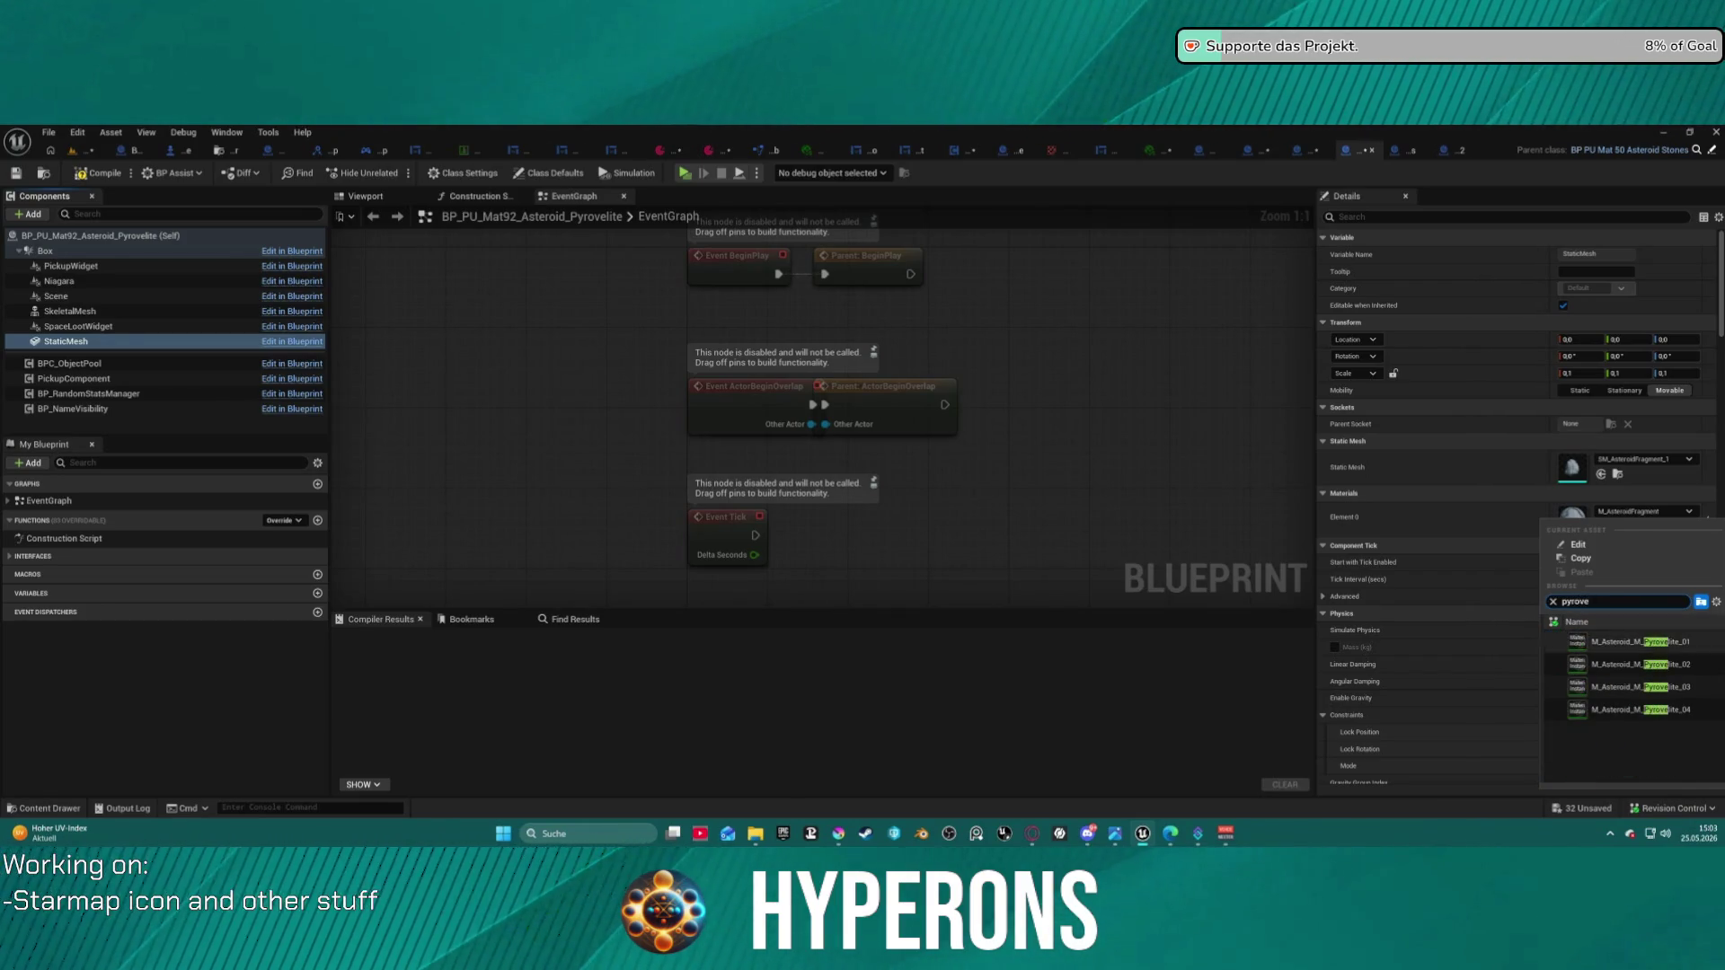
{"action": "left_click", "coordinate": [1628, 644]}
- Frame the asteroid in the Viewport preview and review the construction script's parent call
{"action": "left_click", "coordinate": [368, 197]}
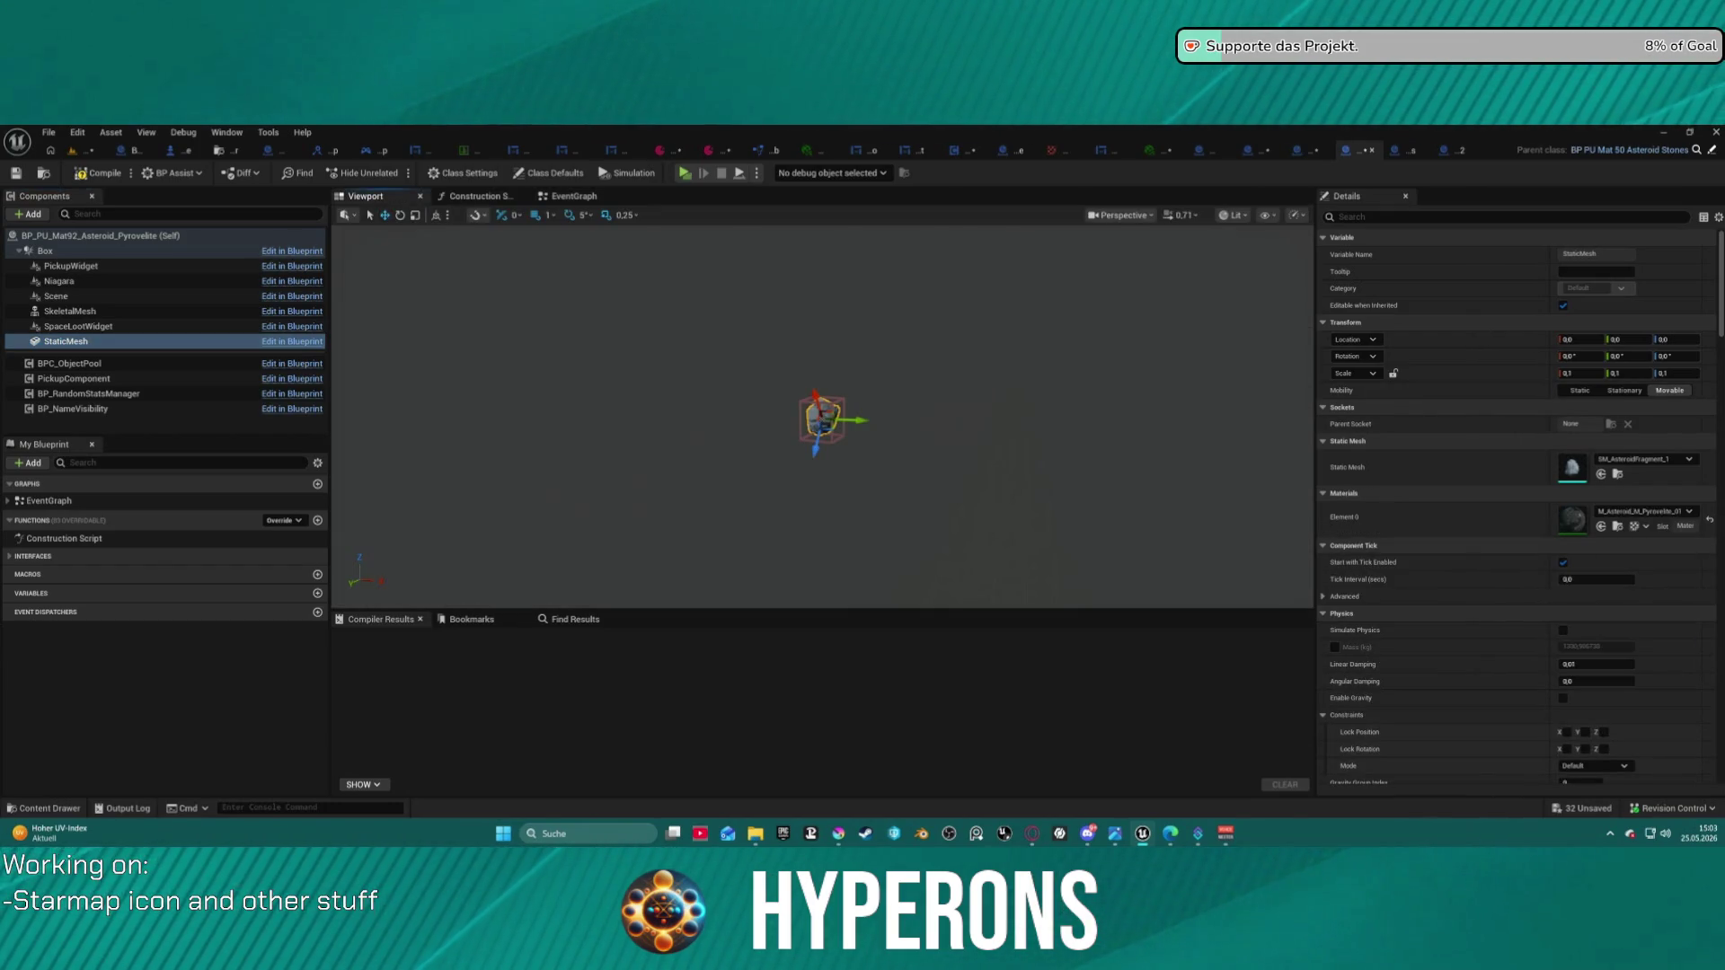
{"action": "key", "text": "f"}
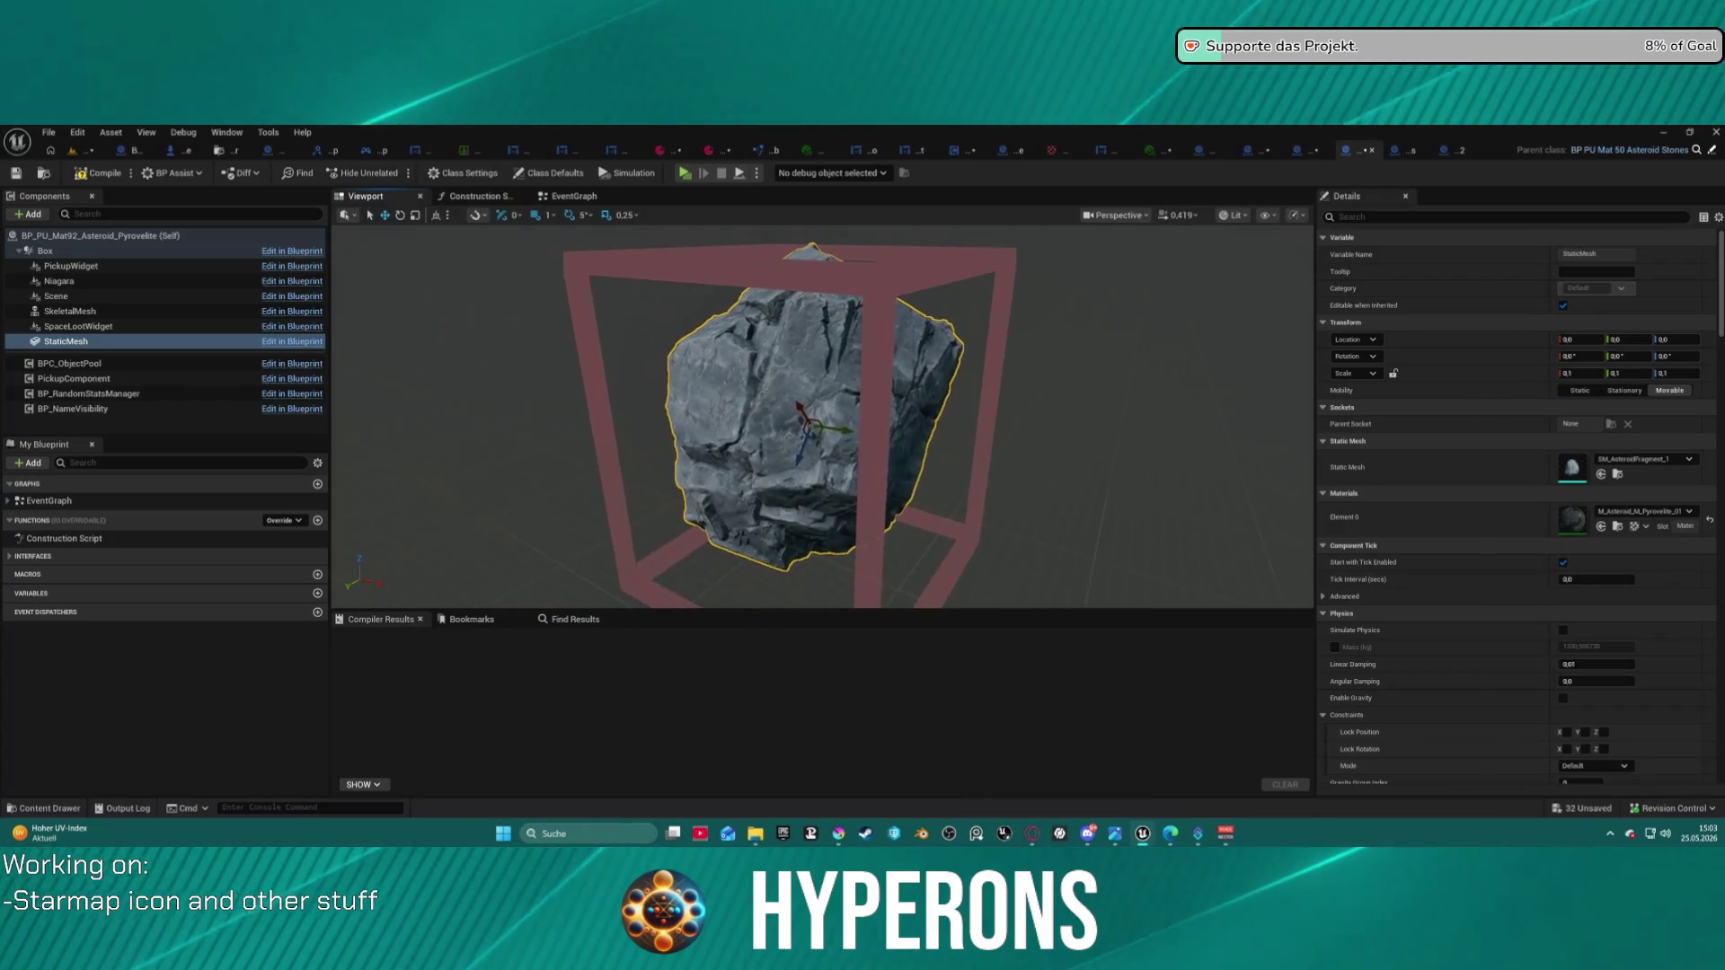
{"action": "left_click", "coordinate": [478, 197]}
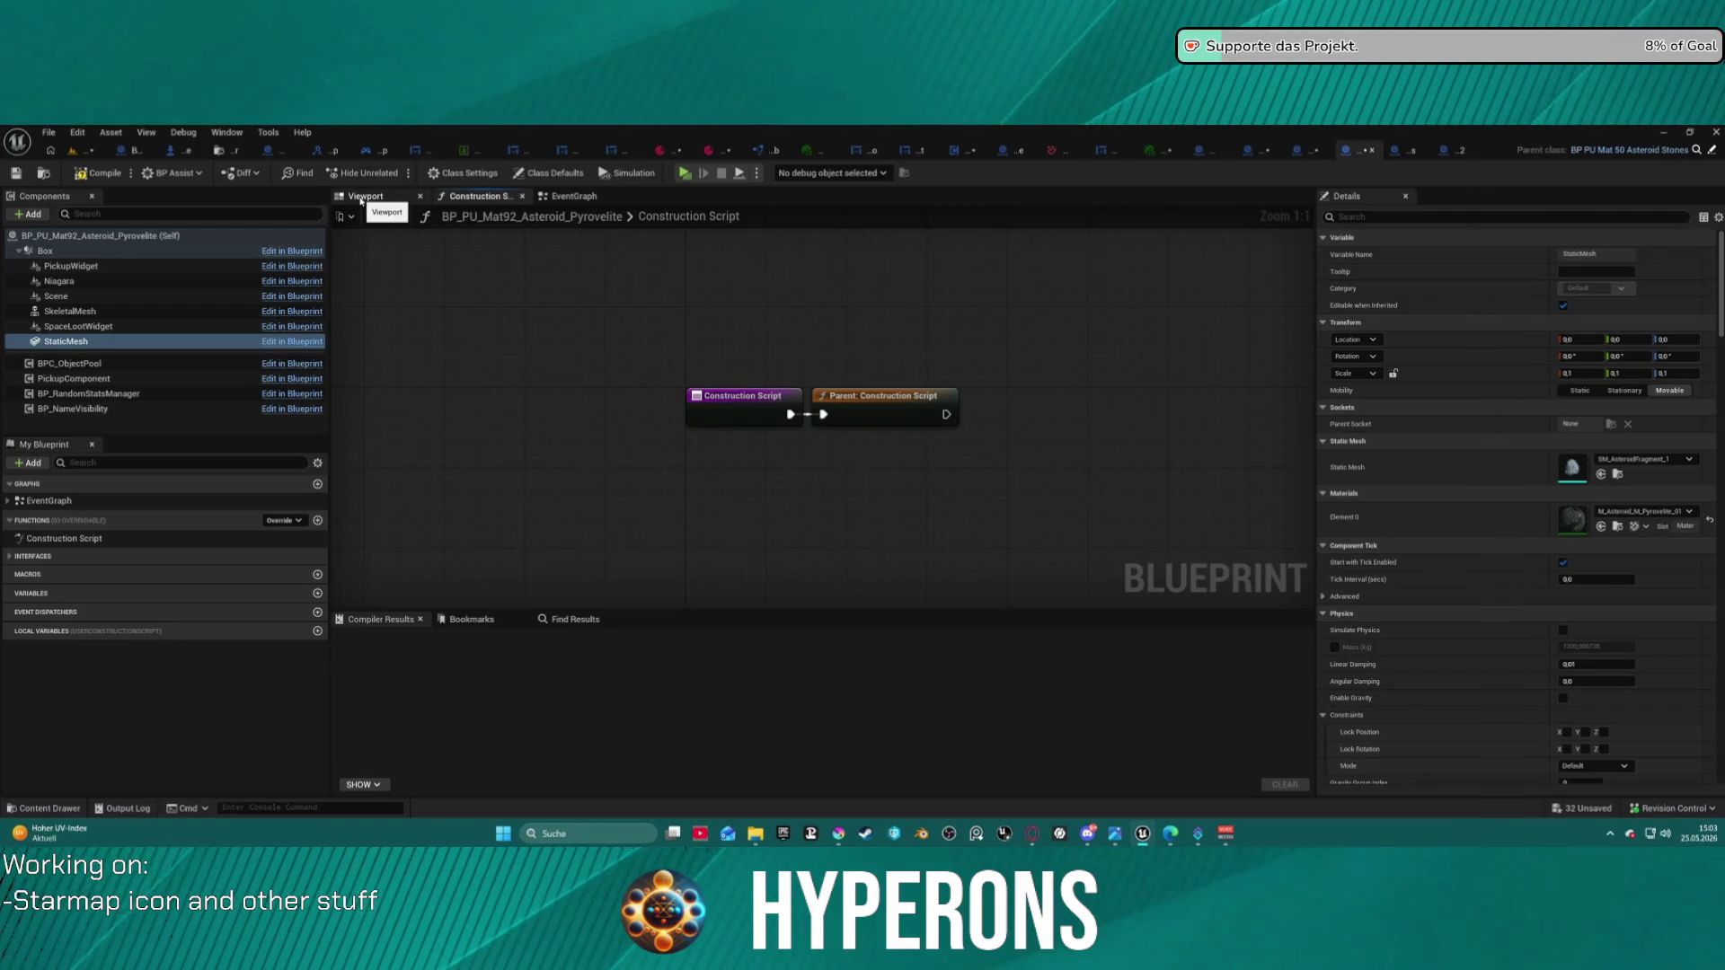
{"action": "left_click", "coordinate": [360, 197]}
{"action": "left_click", "coordinate": [502, 197]}
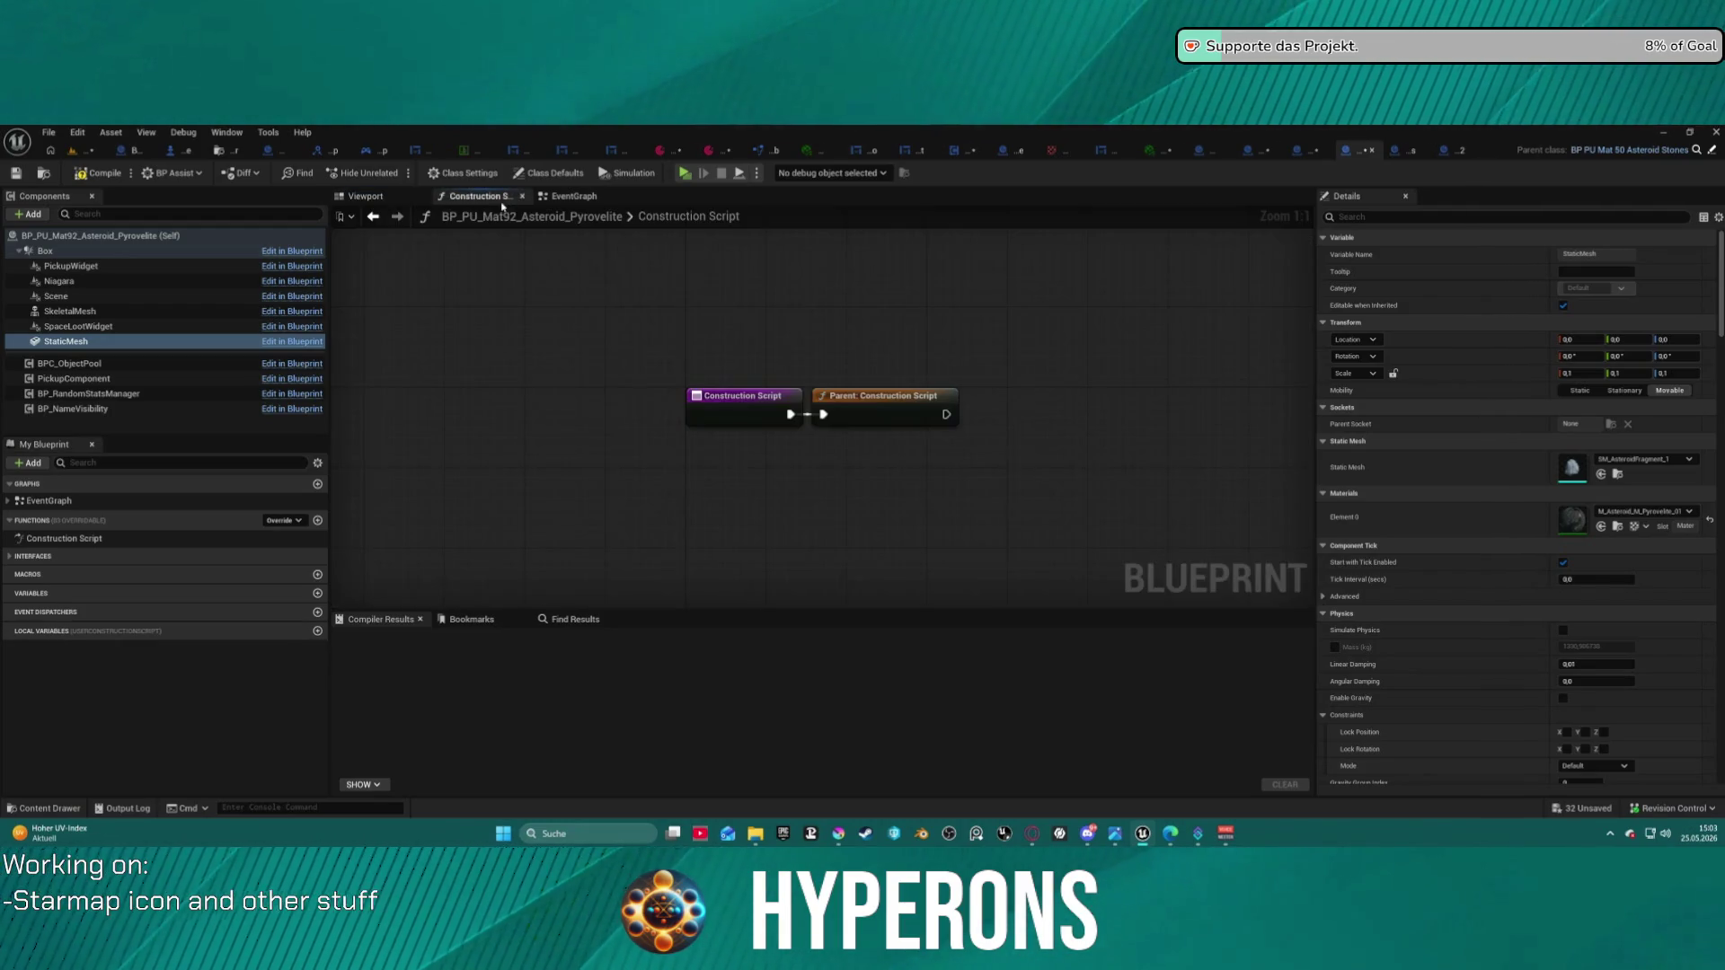
{"action": "left_click", "coordinate": [573, 197]}
{"action": "left_click", "coordinate": [477, 196]}
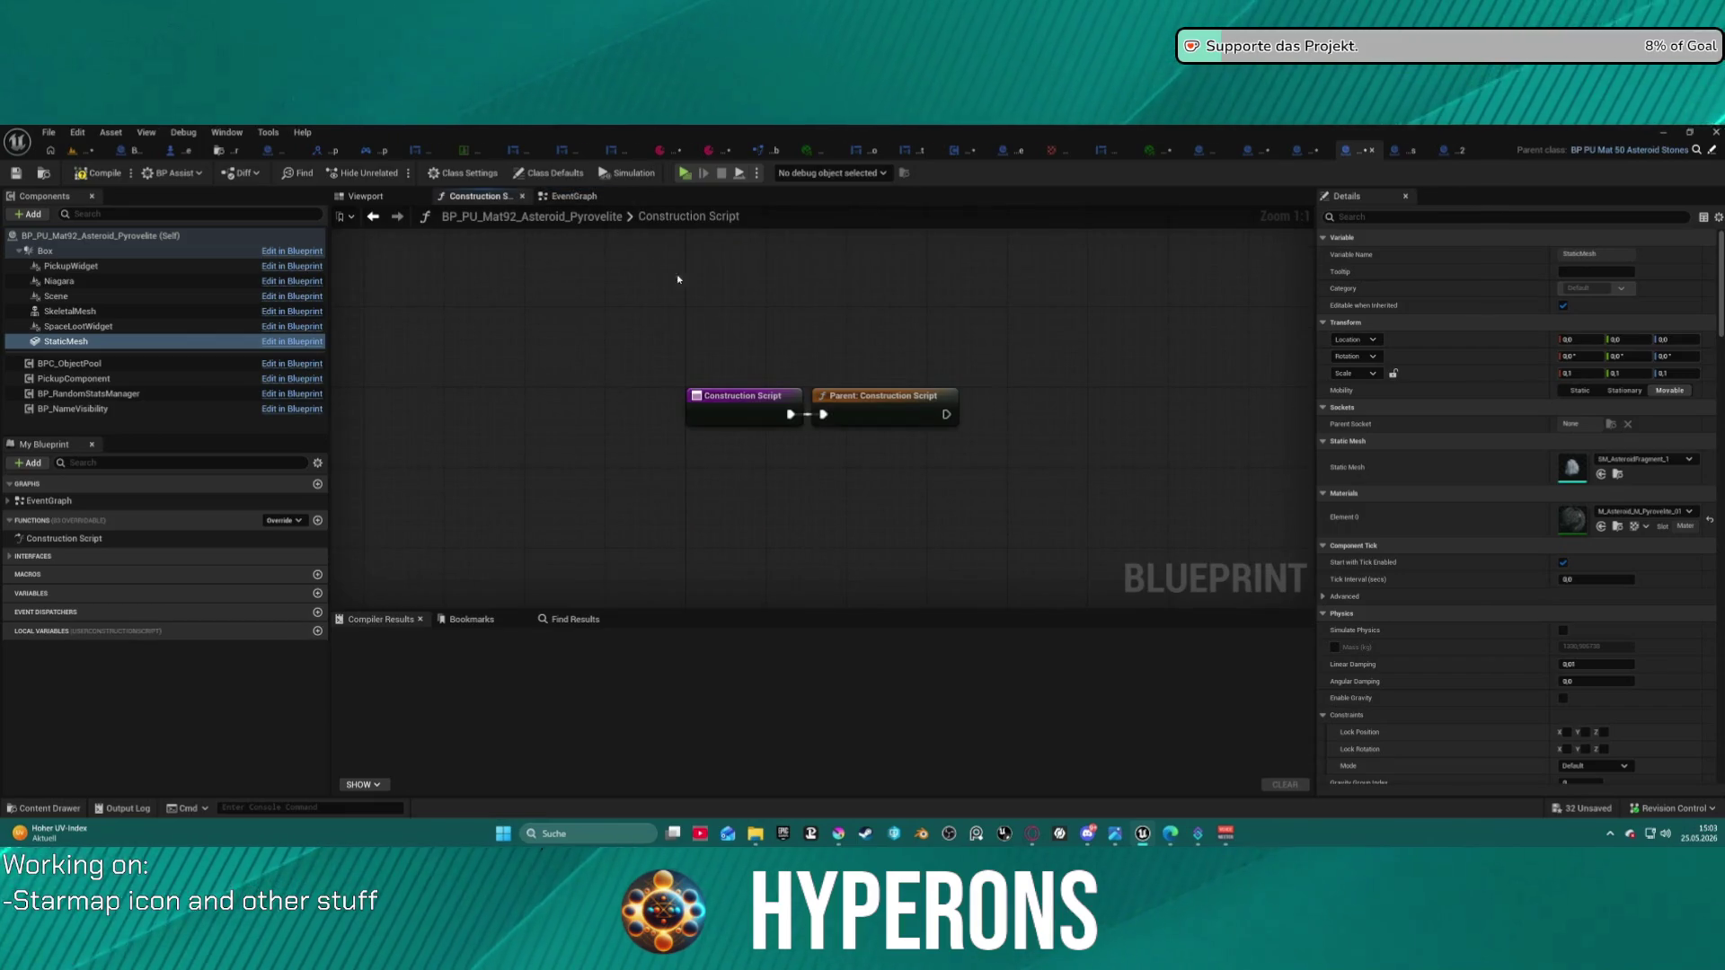
- Pan across BP_PU_Mat50_Asteroid_Stones' construction script: static mesh, scale, material and spawner name calls
{"action": "key", "text": "ctrl+Tab"}
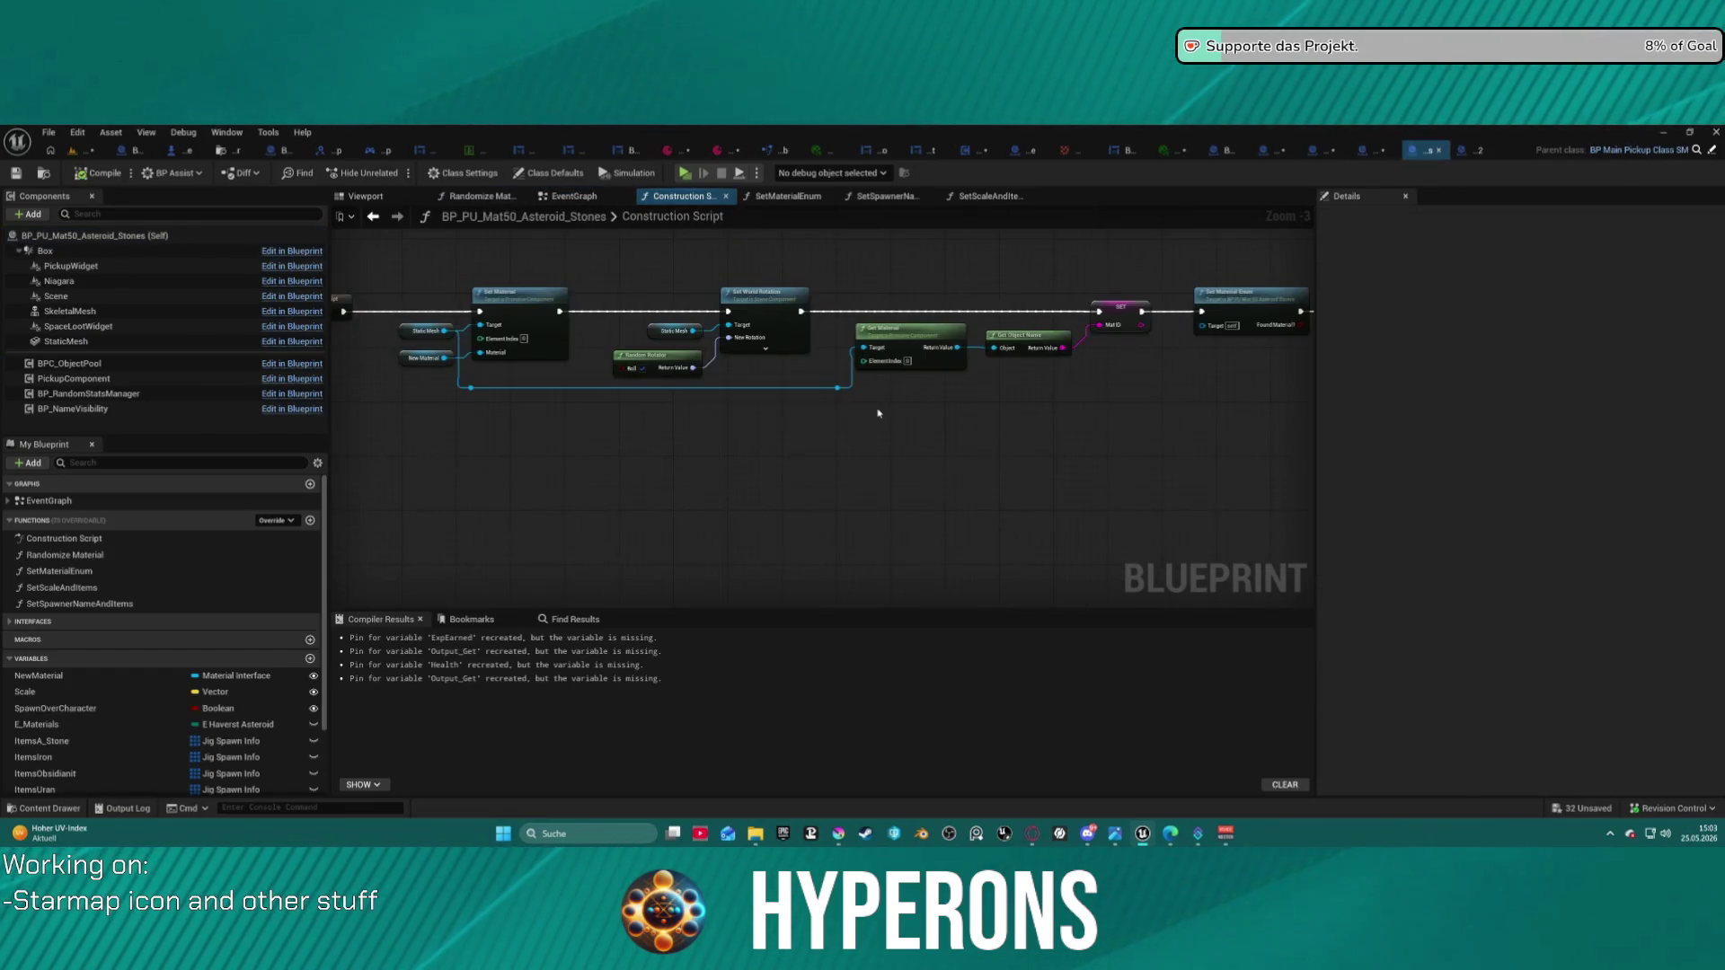
{"action": "mouse_move", "coordinate": [687, 426]}
{"action": "left_mouse_down"}
{"action": "mouse_move", "coordinate": [1058, 431]}
{"action": "mouse_move", "coordinate": [1133, 358]}
{"action": "mouse_move", "coordinate": [1297, 335]}
{"action": "mouse_move", "coordinate": [1402, 359]}
{"action": "left_mouse_up"}
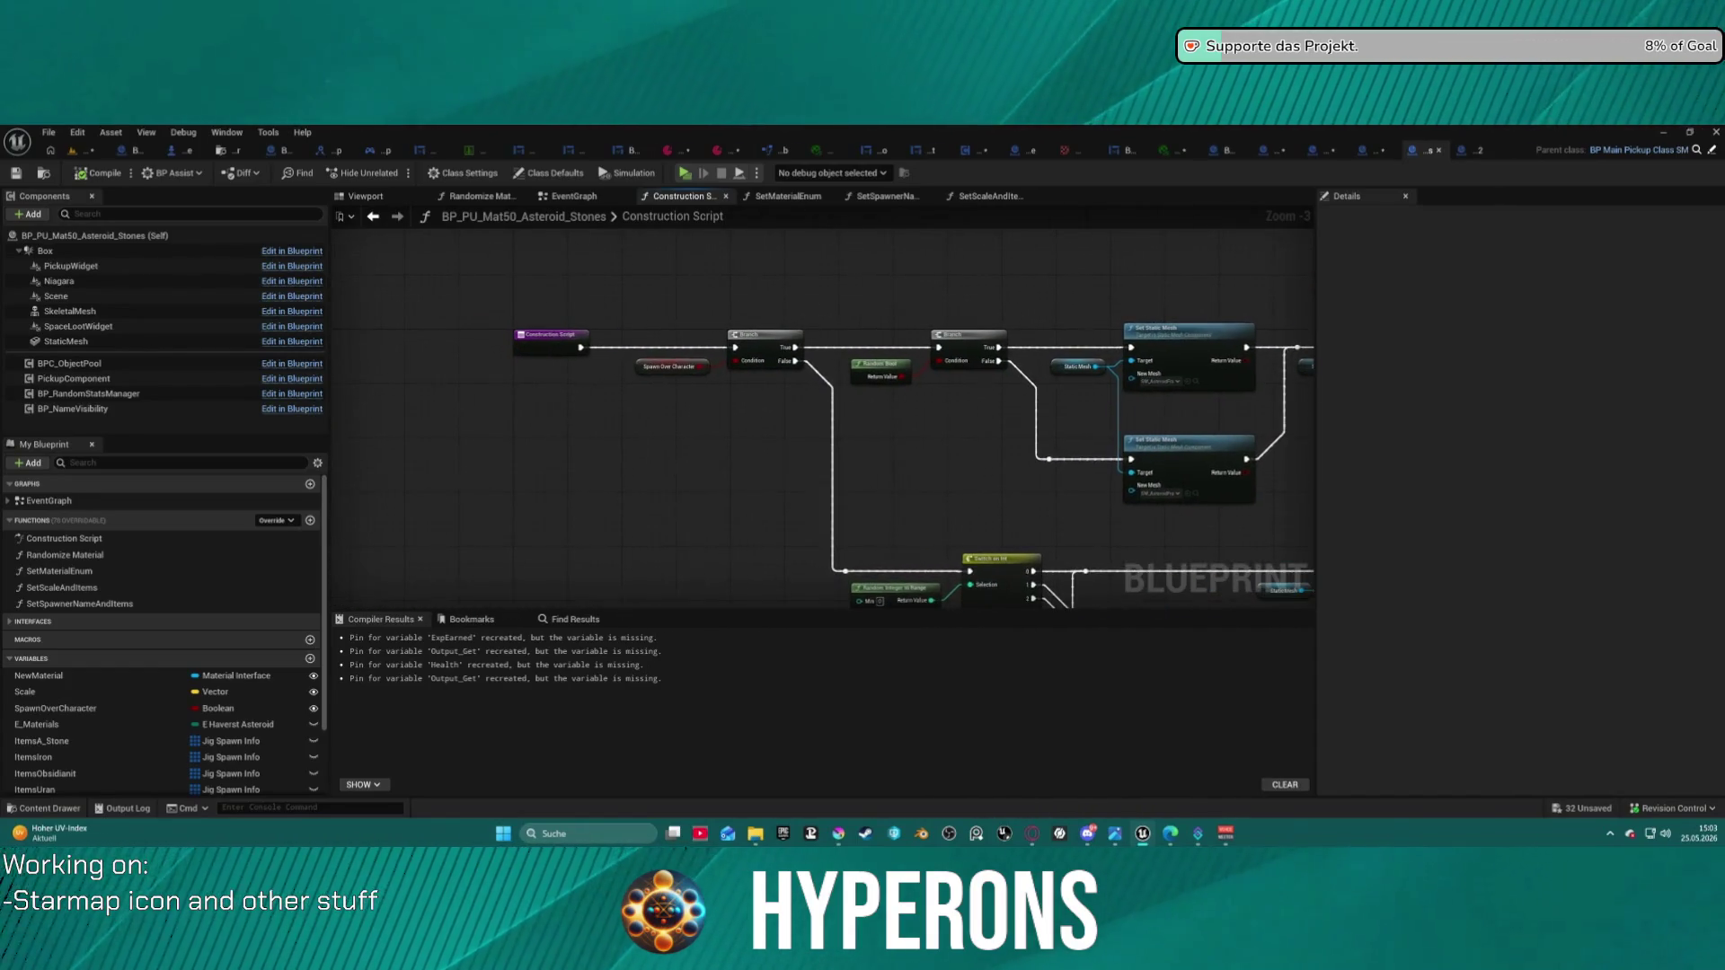
{"action": "mouse_move", "coordinate": [823, 413]}
{"action": "left_mouse_down"}
{"action": "mouse_move", "coordinate": [863, 409]}
{"action": "mouse_move", "coordinate": [622, 383]}
{"action": "mouse_move", "coordinate": [442, 311]}
{"action": "mouse_move", "coordinate": [336, 174]}
{"action": "left_mouse_up"}
{"action": "mouse_move", "coordinate": [629, 504]}
{"action": "left_mouse_down"}
{"action": "mouse_move", "coordinate": [572, 225]}
{"action": "mouse_move", "coordinate": [782, 306]}
{"action": "left_mouse_up"}
{"action": "mouse_move", "coordinate": [1258, 386]}
{"action": "left_mouse_down"}
{"action": "mouse_move", "coordinate": [998, 377]}
{"action": "mouse_move", "coordinate": [1109, 324]}
{"action": "mouse_move", "coordinate": [1076, 407]}
{"action": "mouse_move", "coordinate": [562, 384]}
{"action": "mouse_move", "coordinate": [1021, 374]}
{"action": "mouse_move", "coordinate": [152, 379]}
{"action": "left_mouse_up"}
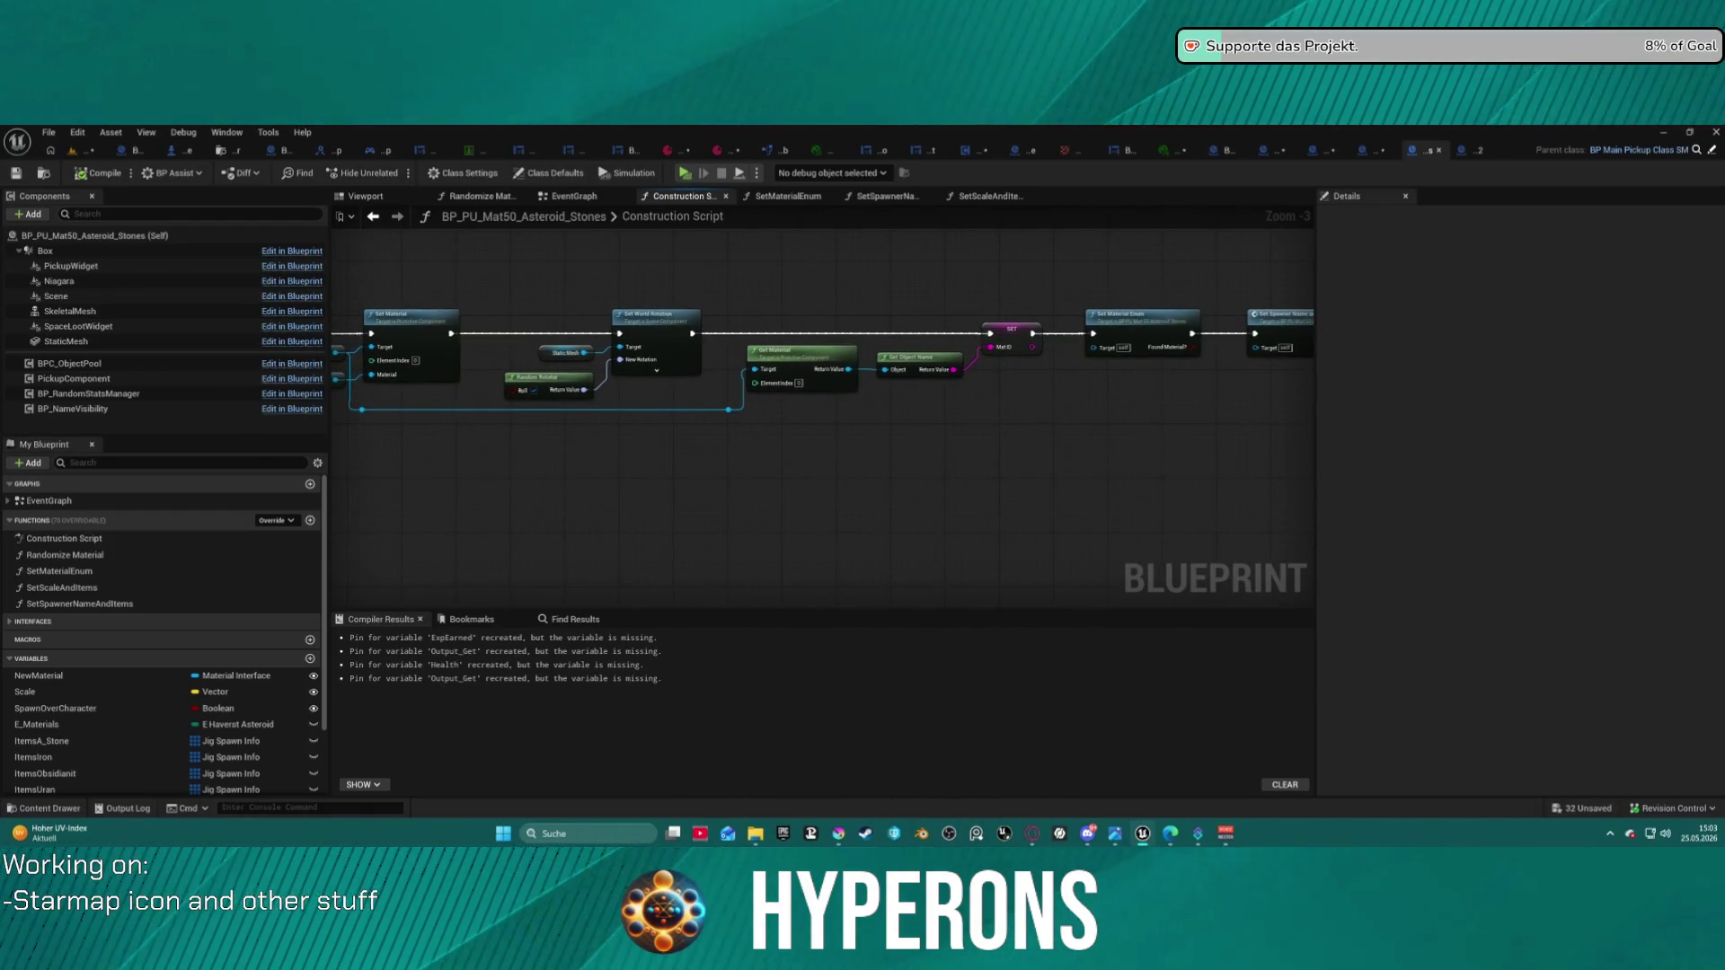
{"action": "left_click_drag", "start_coordinate": [822, 377], "coordinate": [593, 372]}
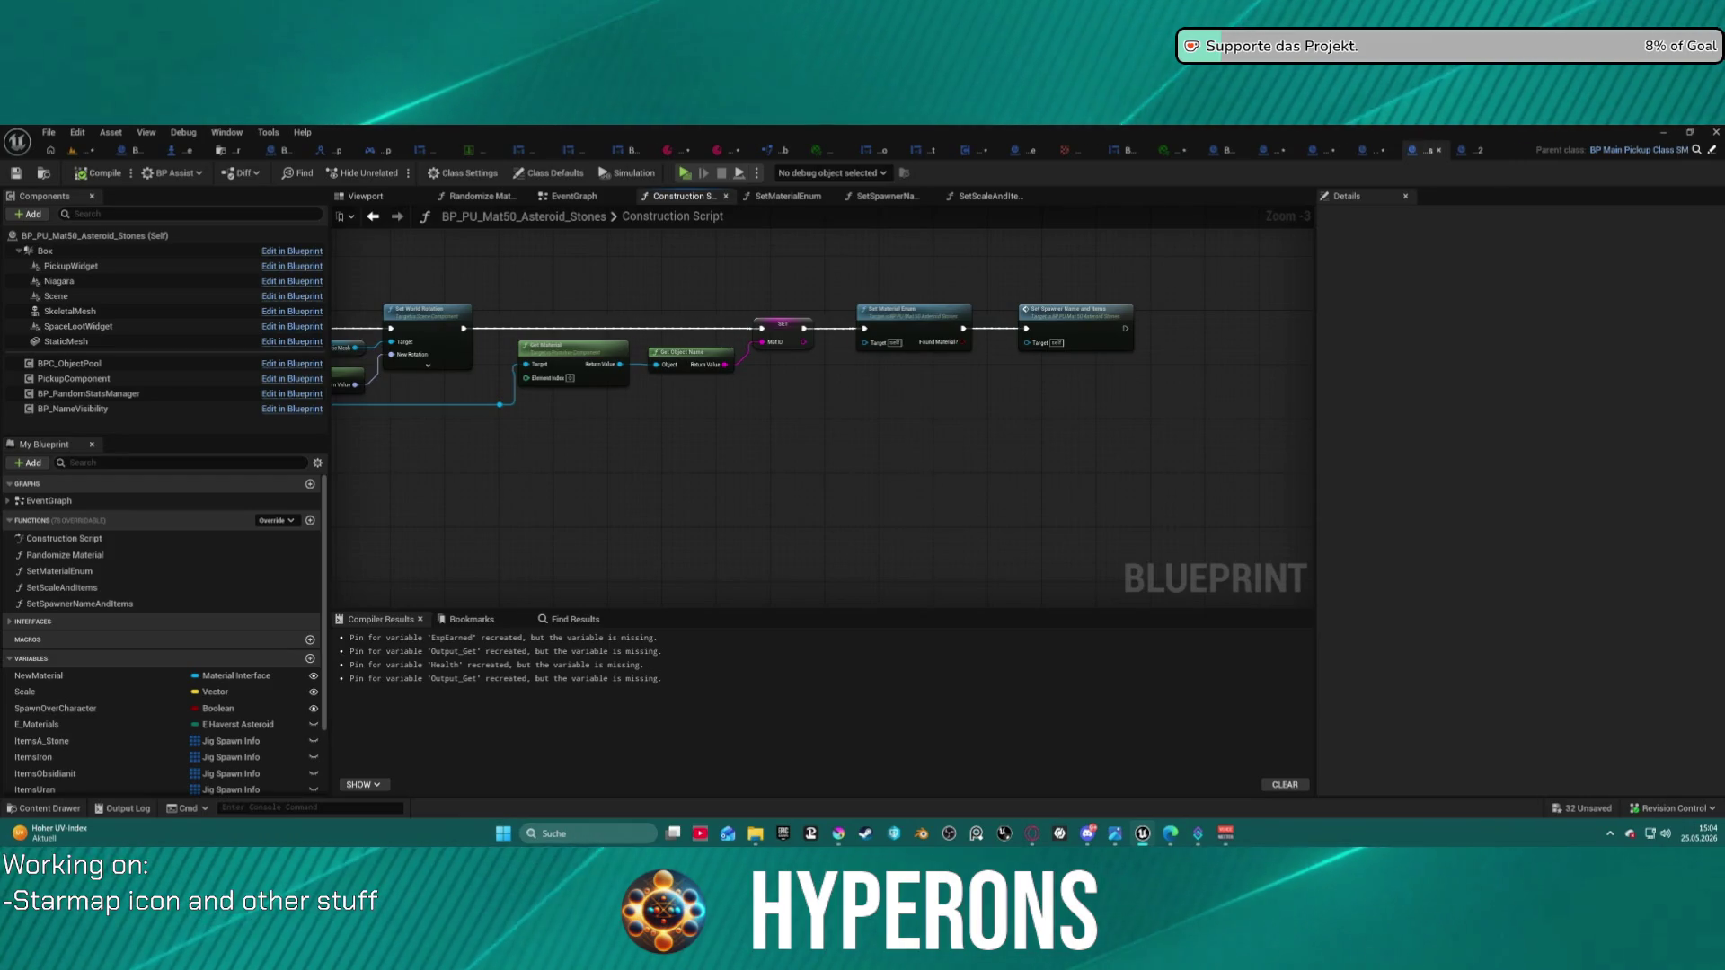
{"action": "mouse_move", "coordinate": [0, 375]}
{"action": "left_mouse_down"}
{"action": "mouse_move", "coordinate": [369, 357]}
{"action": "mouse_move", "coordinate": [1167, 373]}
{"action": "left_mouse_up"}
{"action": "mouse_move", "coordinate": [504, 378]}
{"action": "left_mouse_down"}
{"action": "mouse_move", "coordinate": [1078, 378]}
{"action": "mouse_move", "coordinate": [989, 378]}
{"action": "left_mouse_up"}
{"action": "mouse_move", "coordinate": [809, 404]}
{"action": "left_mouse_down"}
{"action": "mouse_move", "coordinate": [737, 378]}
{"action": "mouse_move", "coordinate": [372, 362]}
{"action": "mouse_move", "coordinate": [580, 369]}
{"action": "mouse_move", "coordinate": [335, 379]}
{"action": "left_mouse_up"}
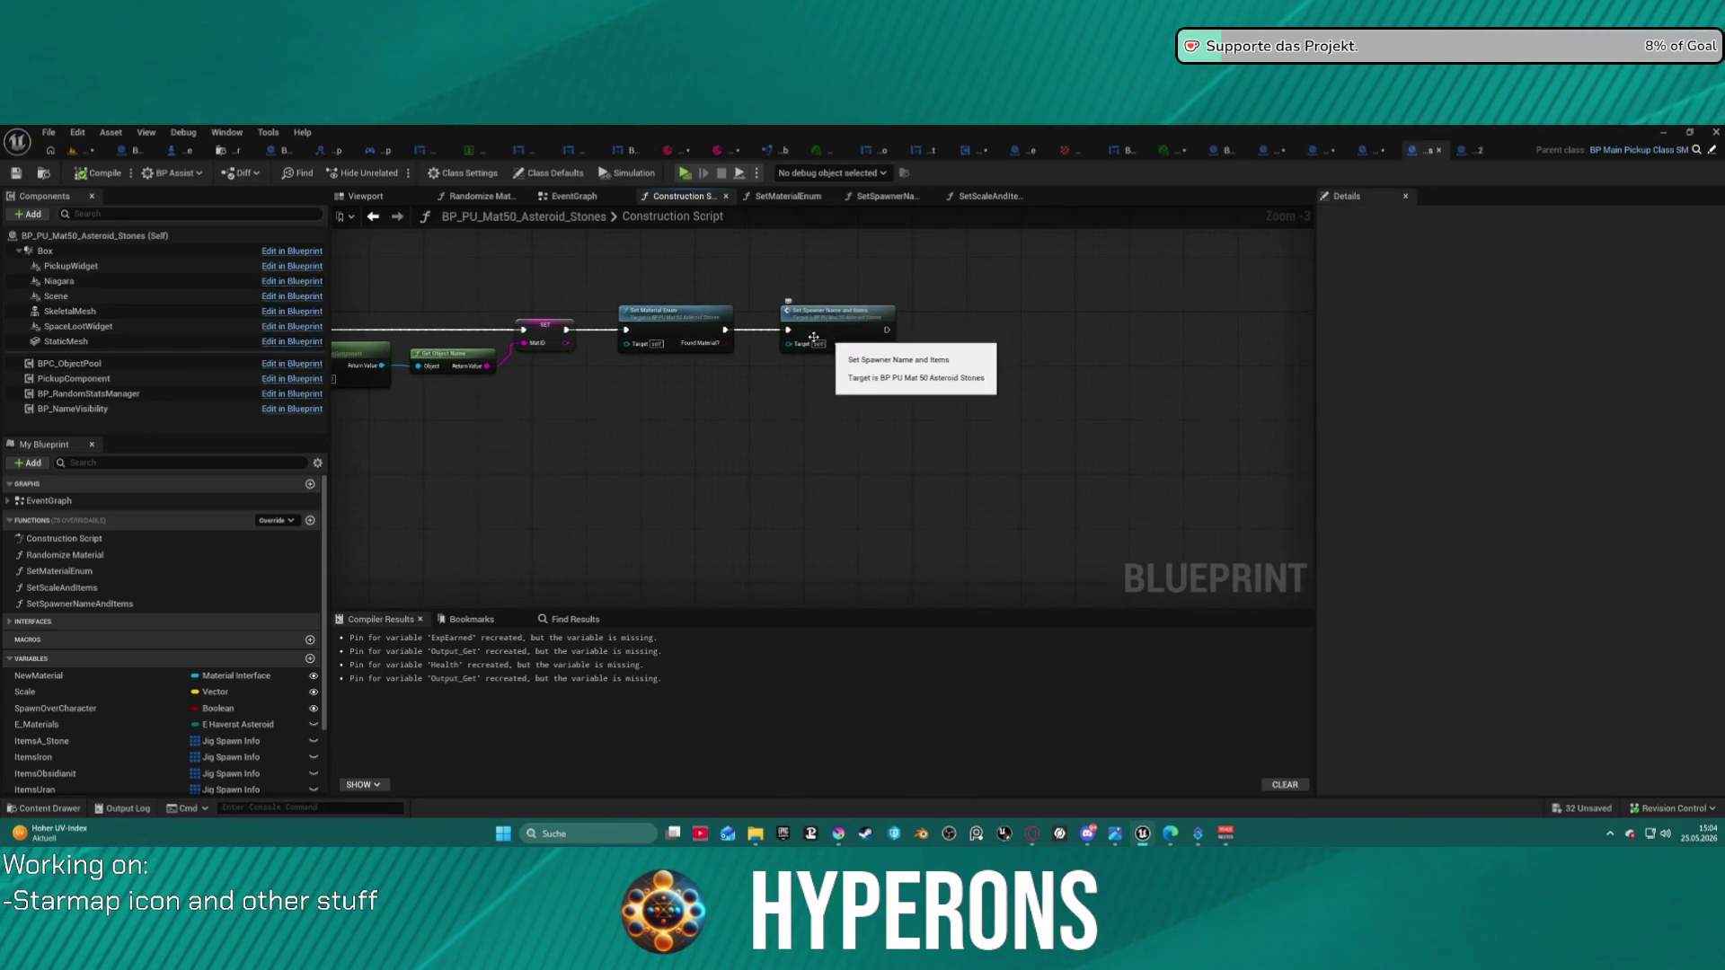
- Inspect the SetMaterialEnum function, then open SetSpawnerNameAndItems
{"action": "double_click", "coordinate": [681, 331]}
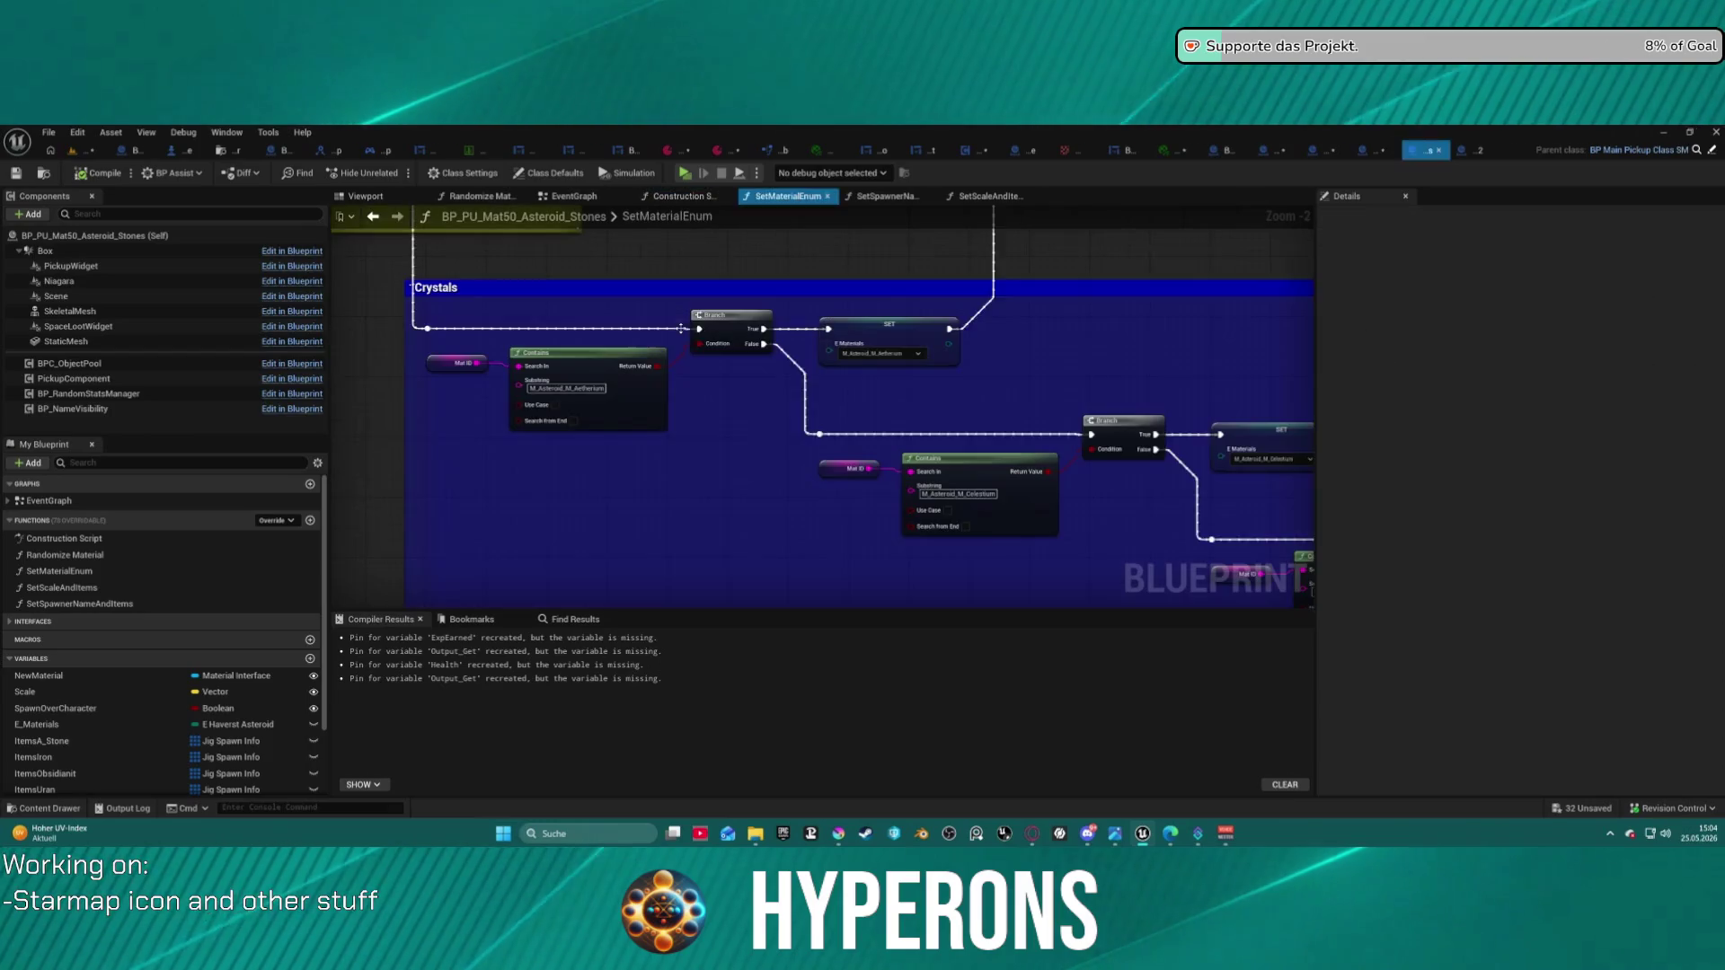
{"action": "scroll", "coordinate": [870, 399], "scroll_direction": "down", "scroll_amount": 4}
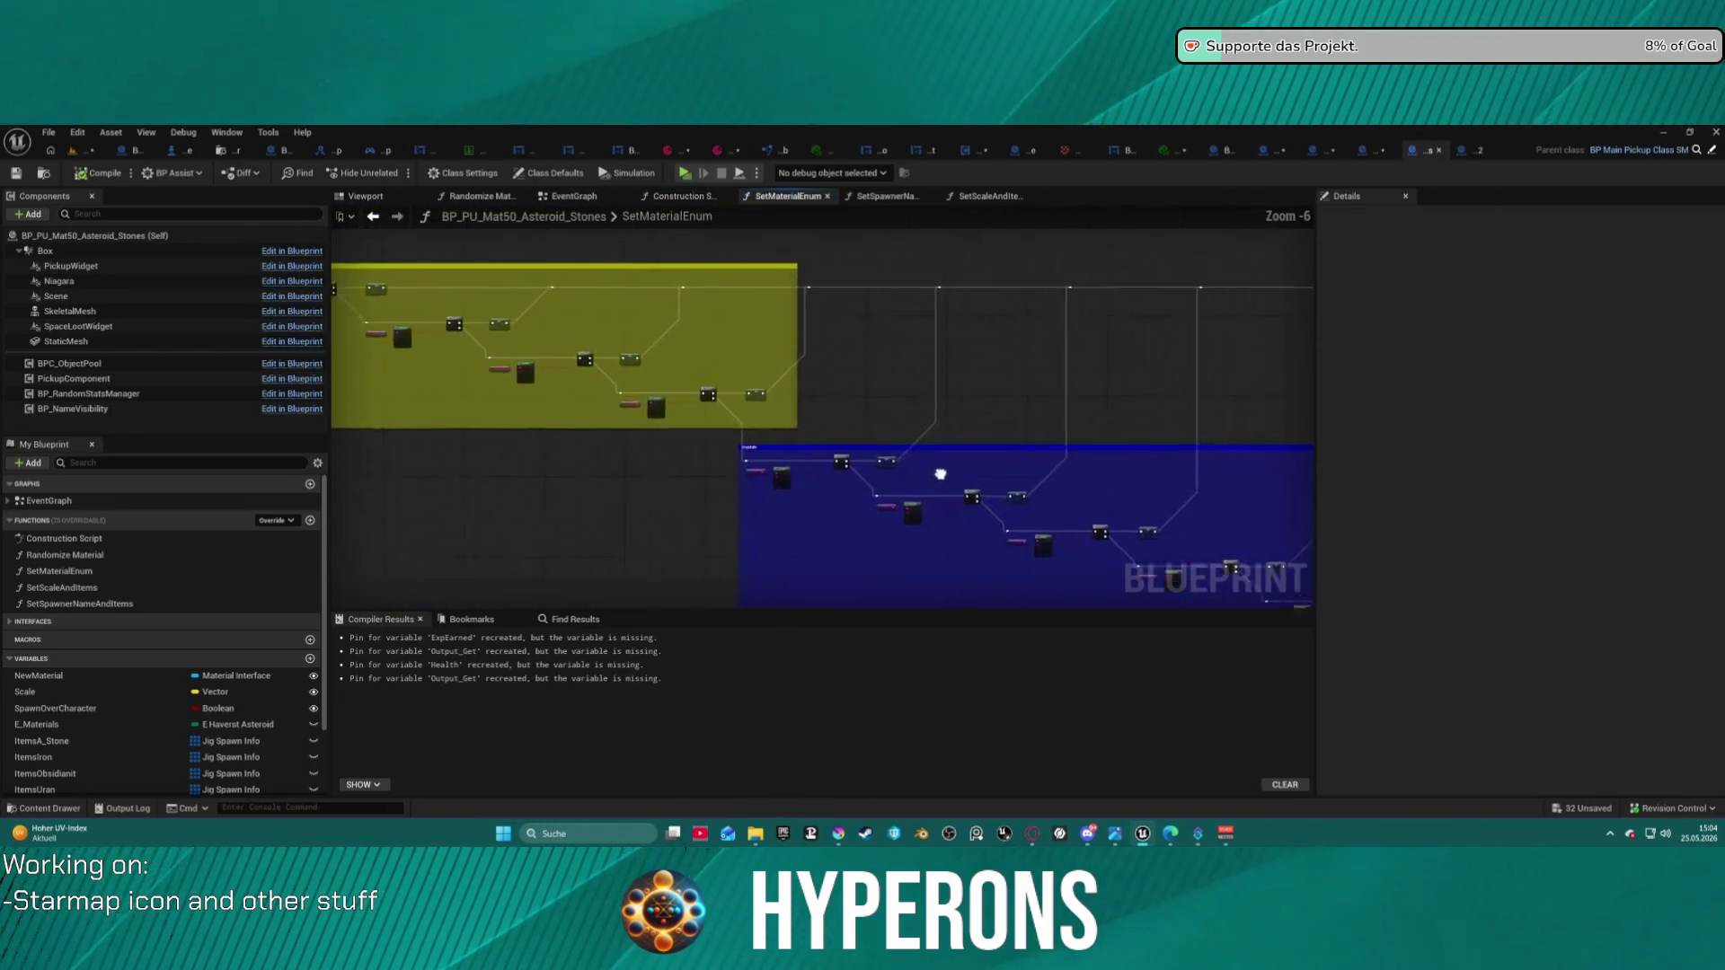
{"action": "scroll", "coordinate": [981, 268], "scroll_direction": "up", "scroll_amount": 7}
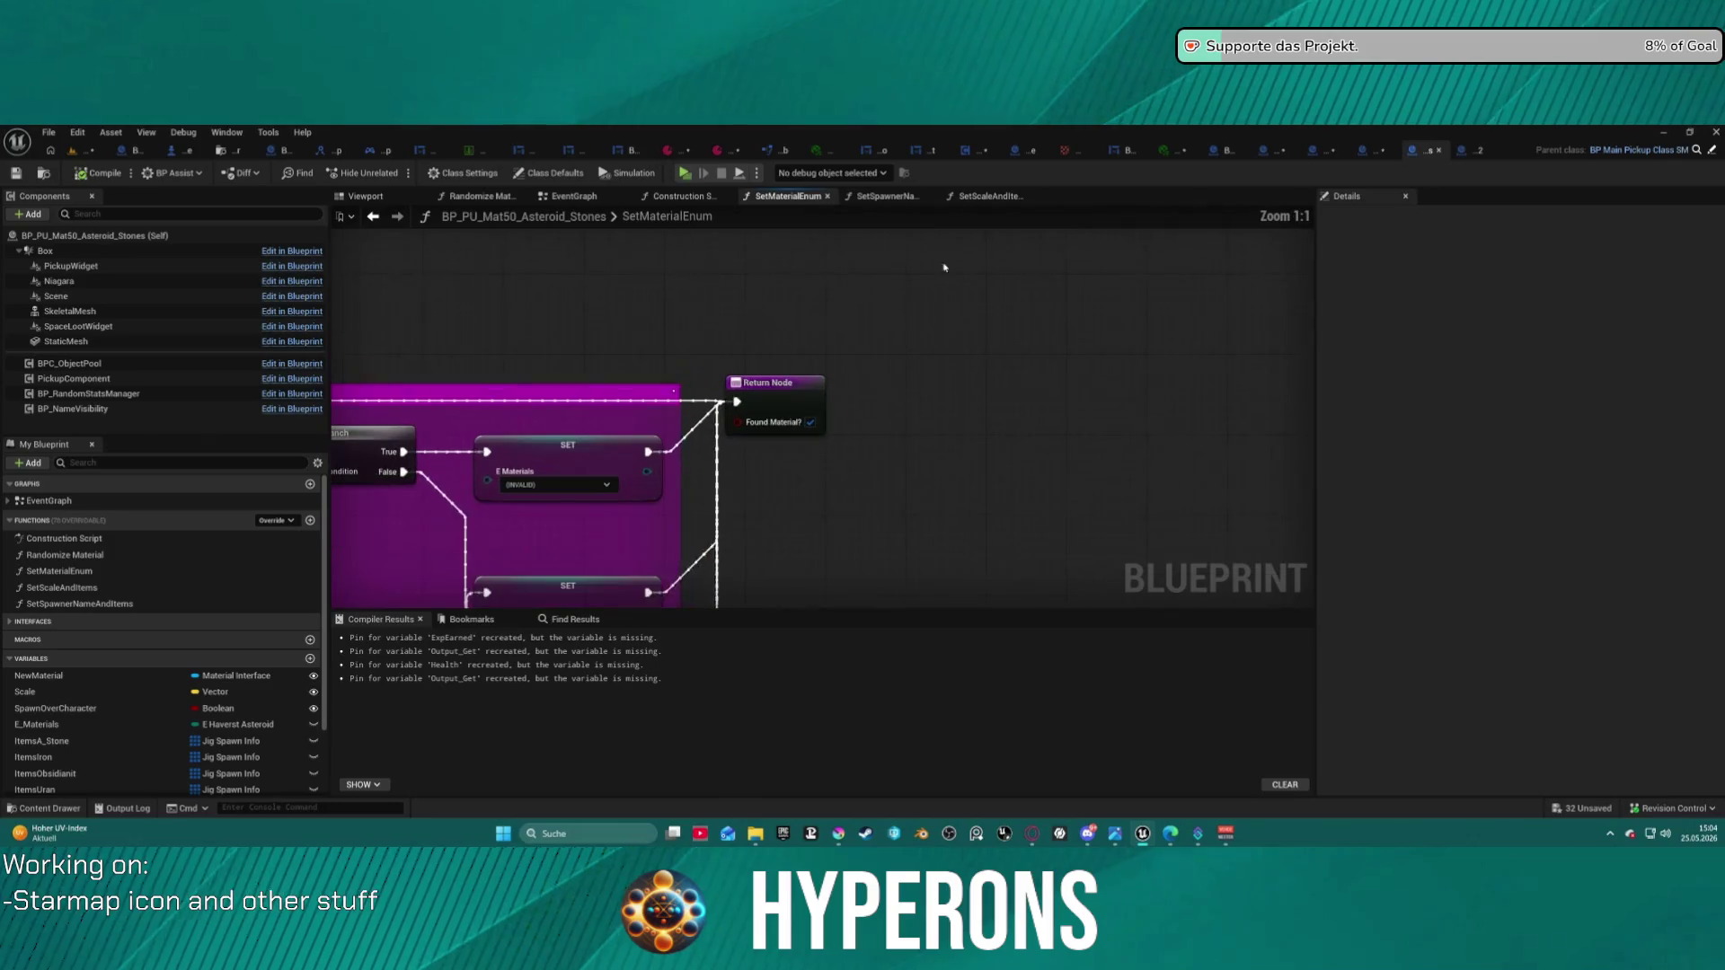
{"action": "left_click", "coordinate": [381, 220]}
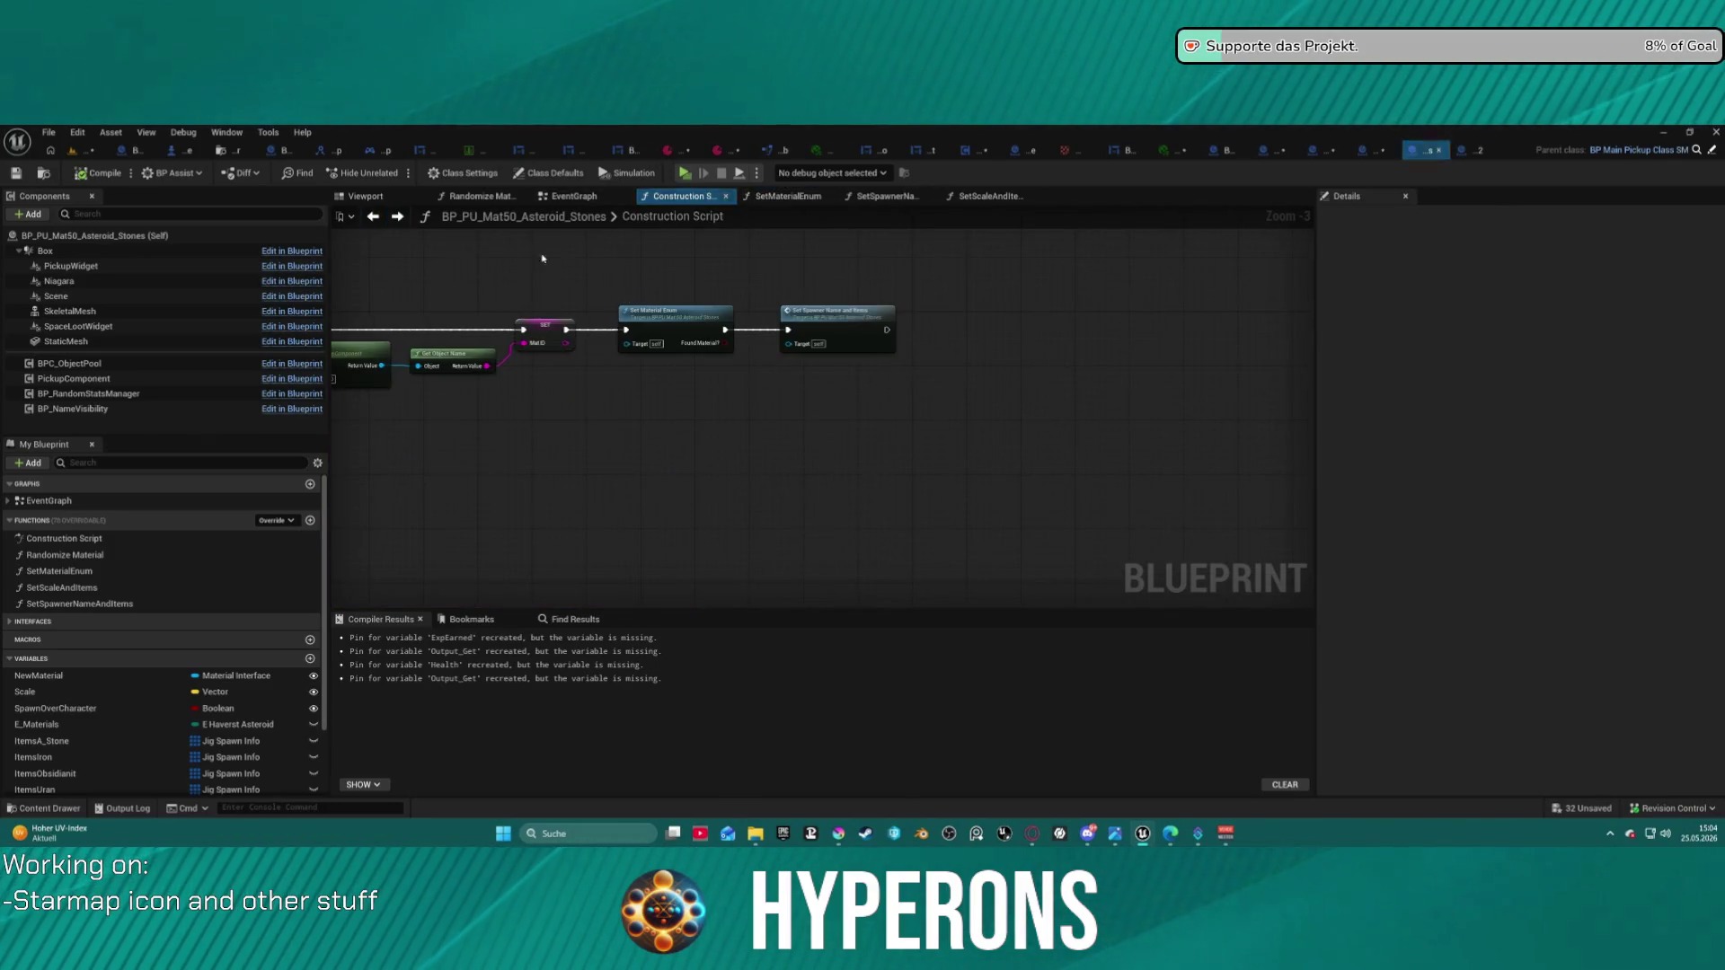
{"action": "double_click", "coordinate": [855, 324]}
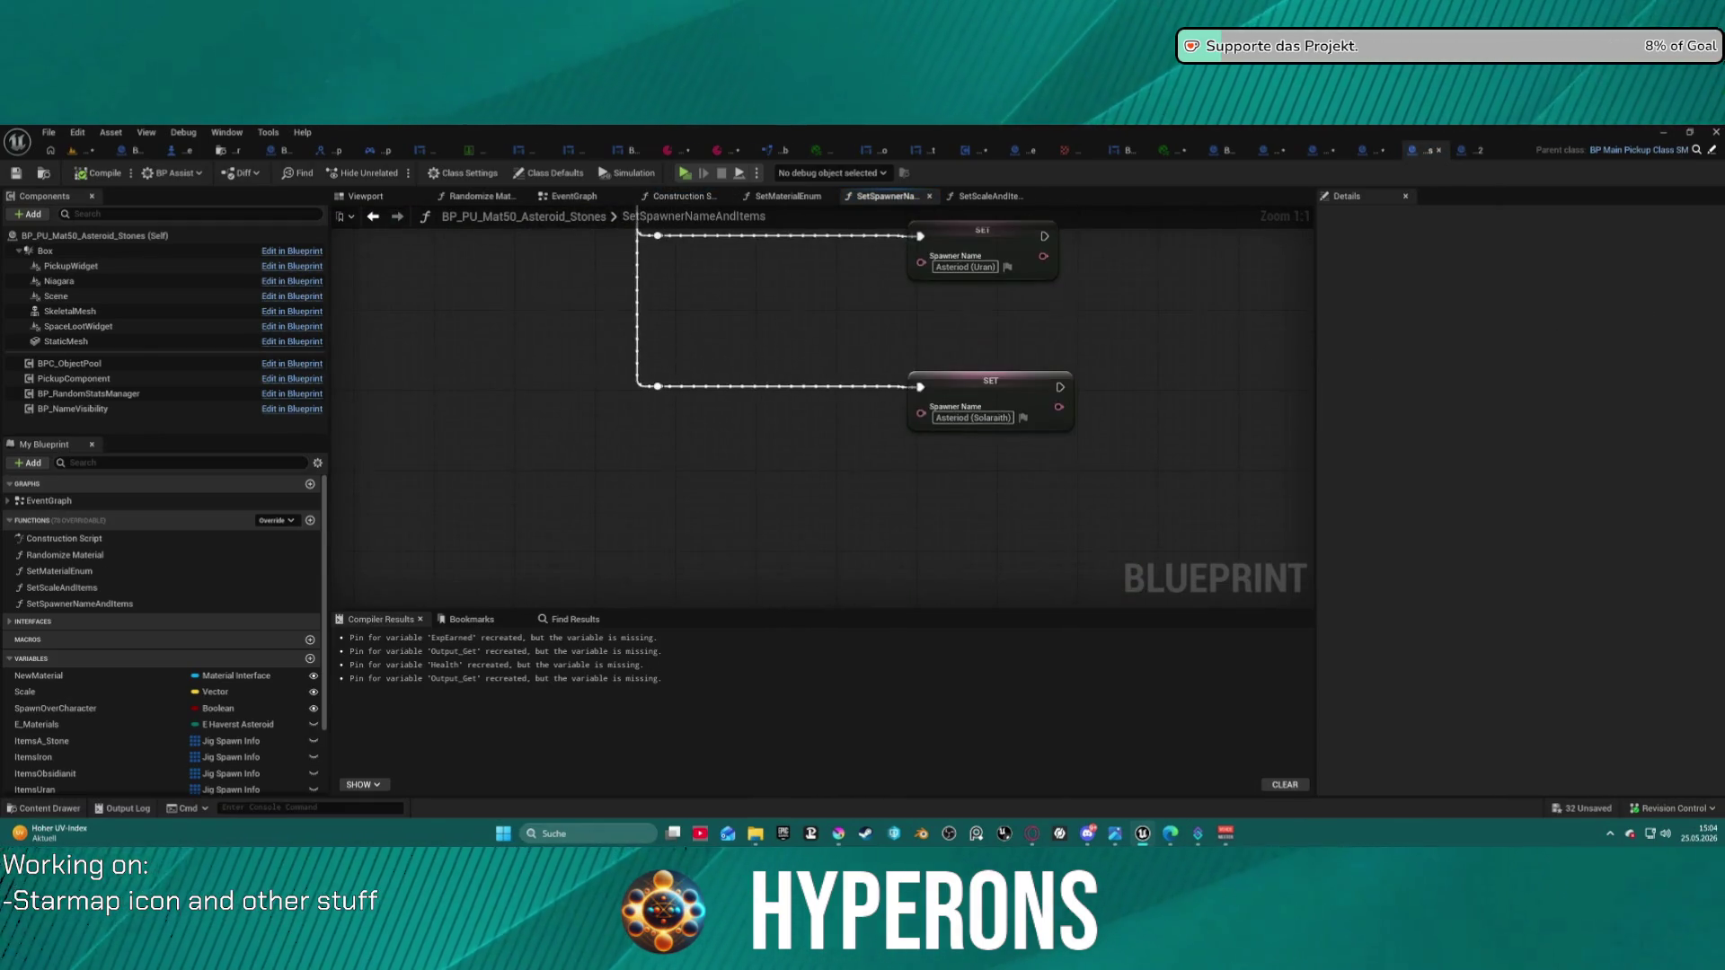
{"action": "scroll", "coordinate": [630, 270], "scroll_direction": "down", "scroll_amount": 1}
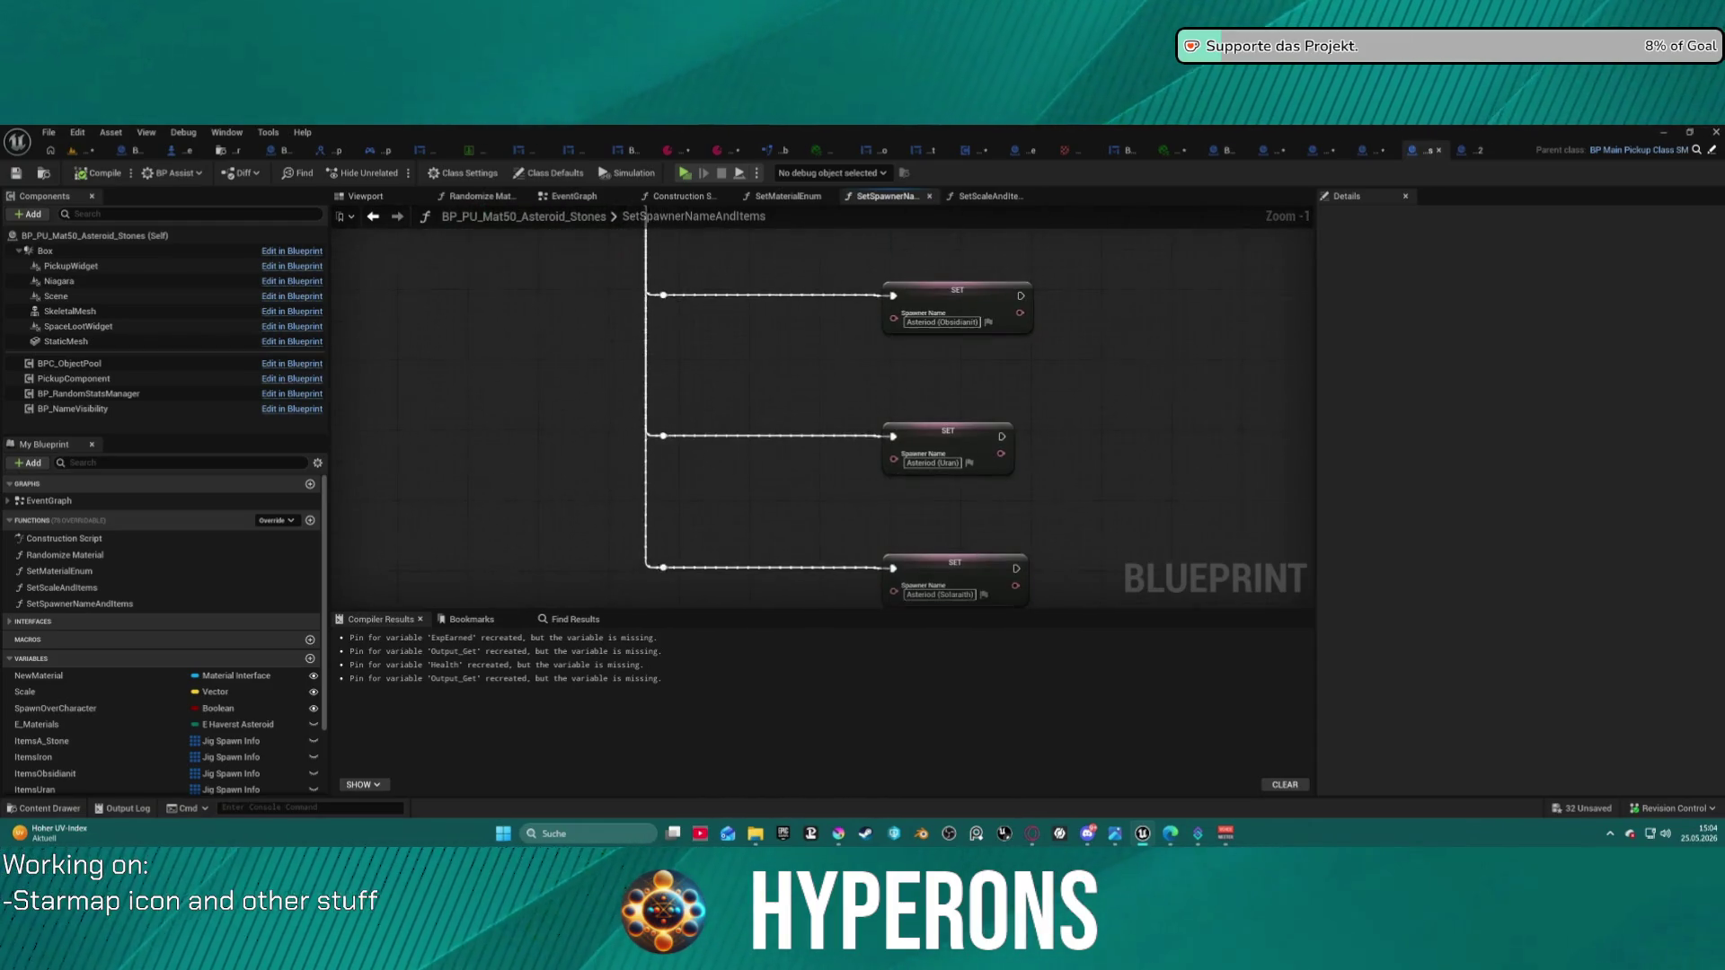
- Duplicate the Solaraith SET node, rename the copy to Asteroid (Pyrovelite), and wire it to its switch case
{"action": "left_click_drag", "start_coordinate": [724, 399], "coordinate": [938, 474]}
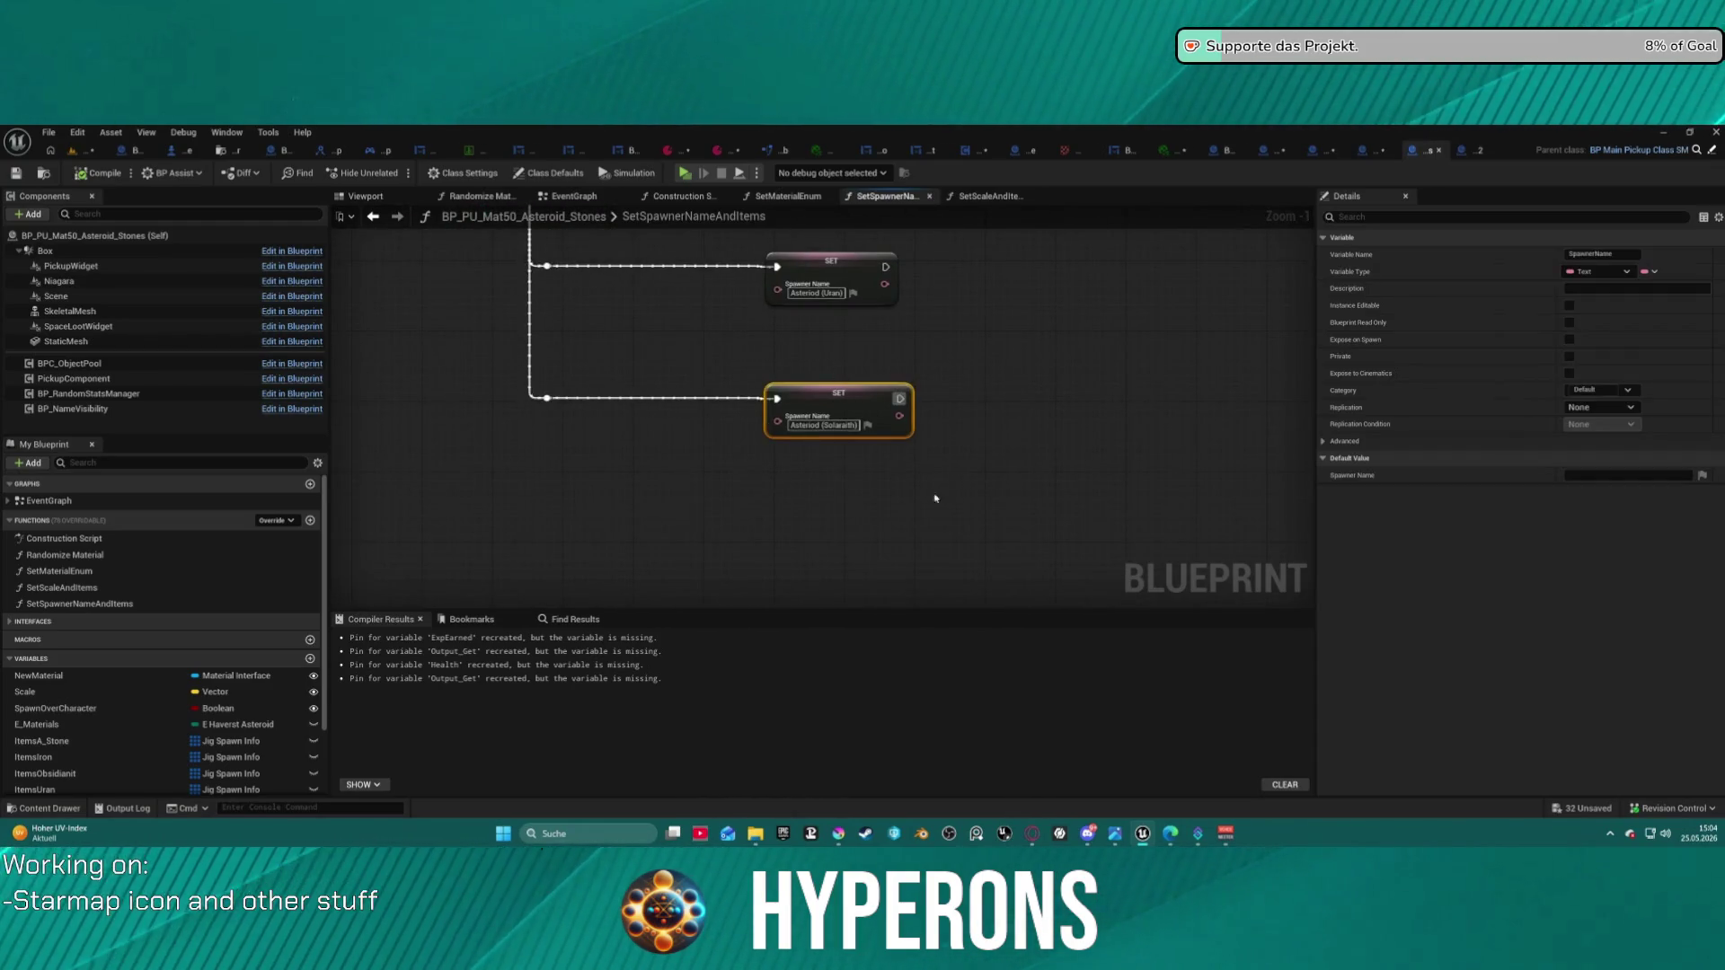
{"action": "key", "text": "ctrl+d"}
{"action": "mouse_move", "coordinate": [832, 494]}
{"action": "left_mouse_down"}
{"action": "mouse_move", "coordinate": [719, 443]}
{"action": "mouse_move", "coordinate": [838, 446]}
{"action": "mouse_move", "coordinate": [831, 530]}
{"action": "mouse_move", "coordinate": [823, 490]}
{"action": "left_mouse_up"}
{"action": "key", "text": "ctrl+d"}
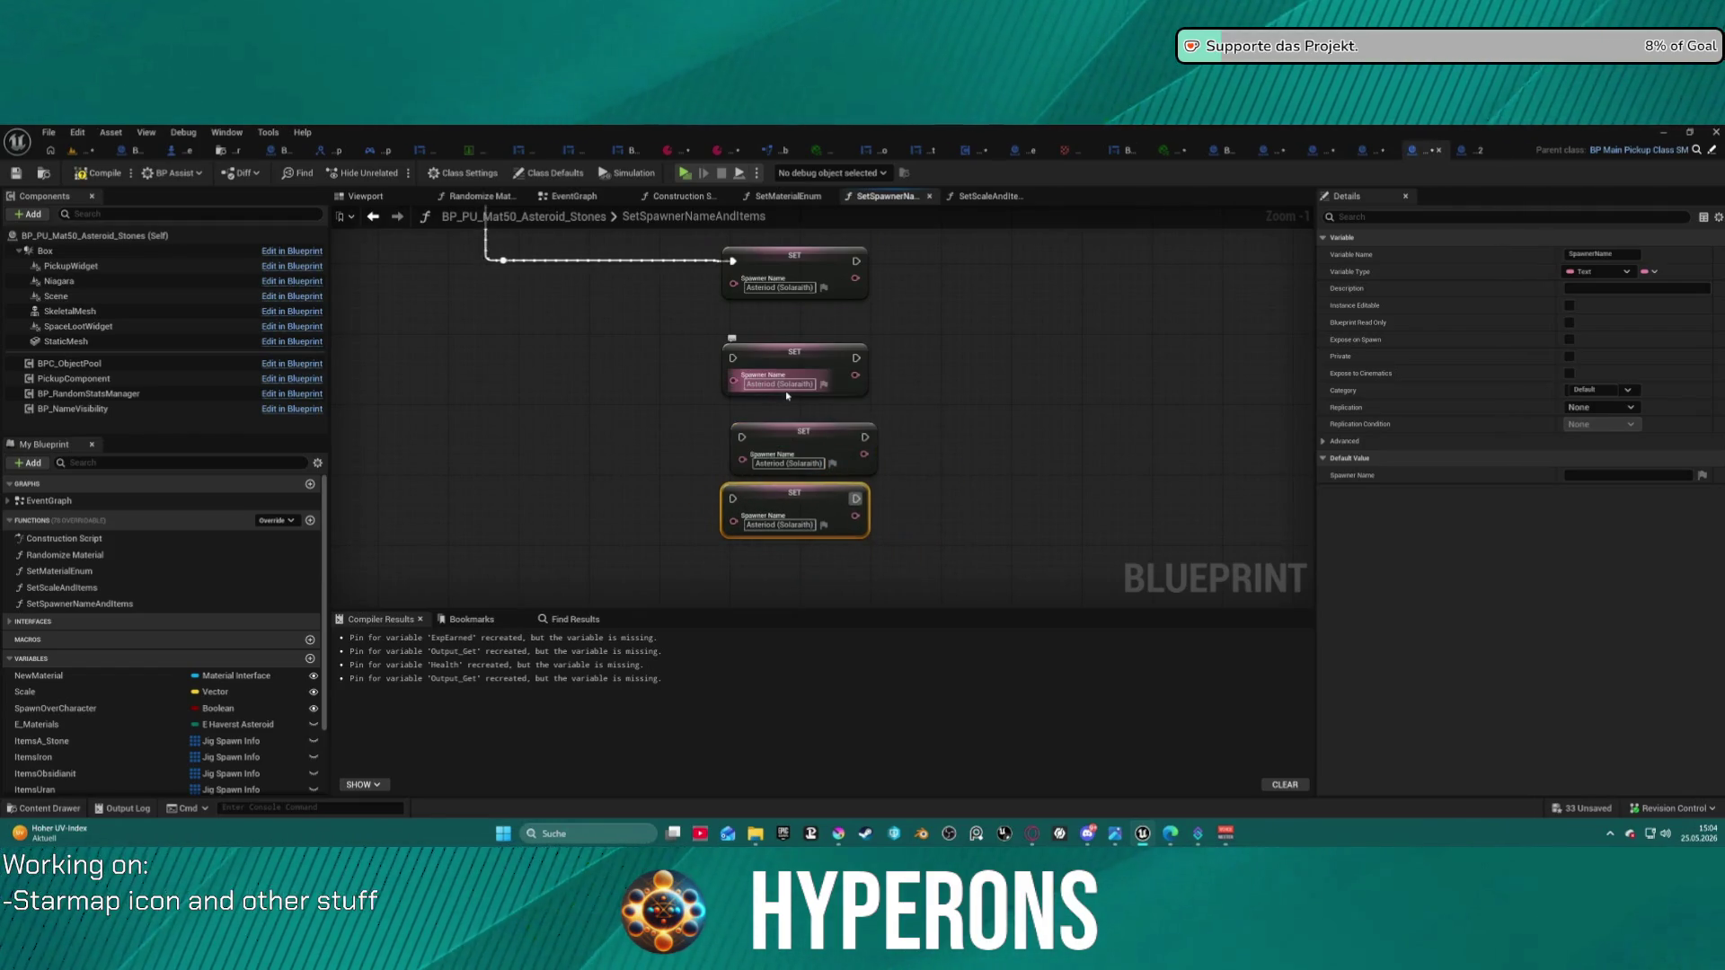
{"action": "left_click", "coordinate": [795, 352]}
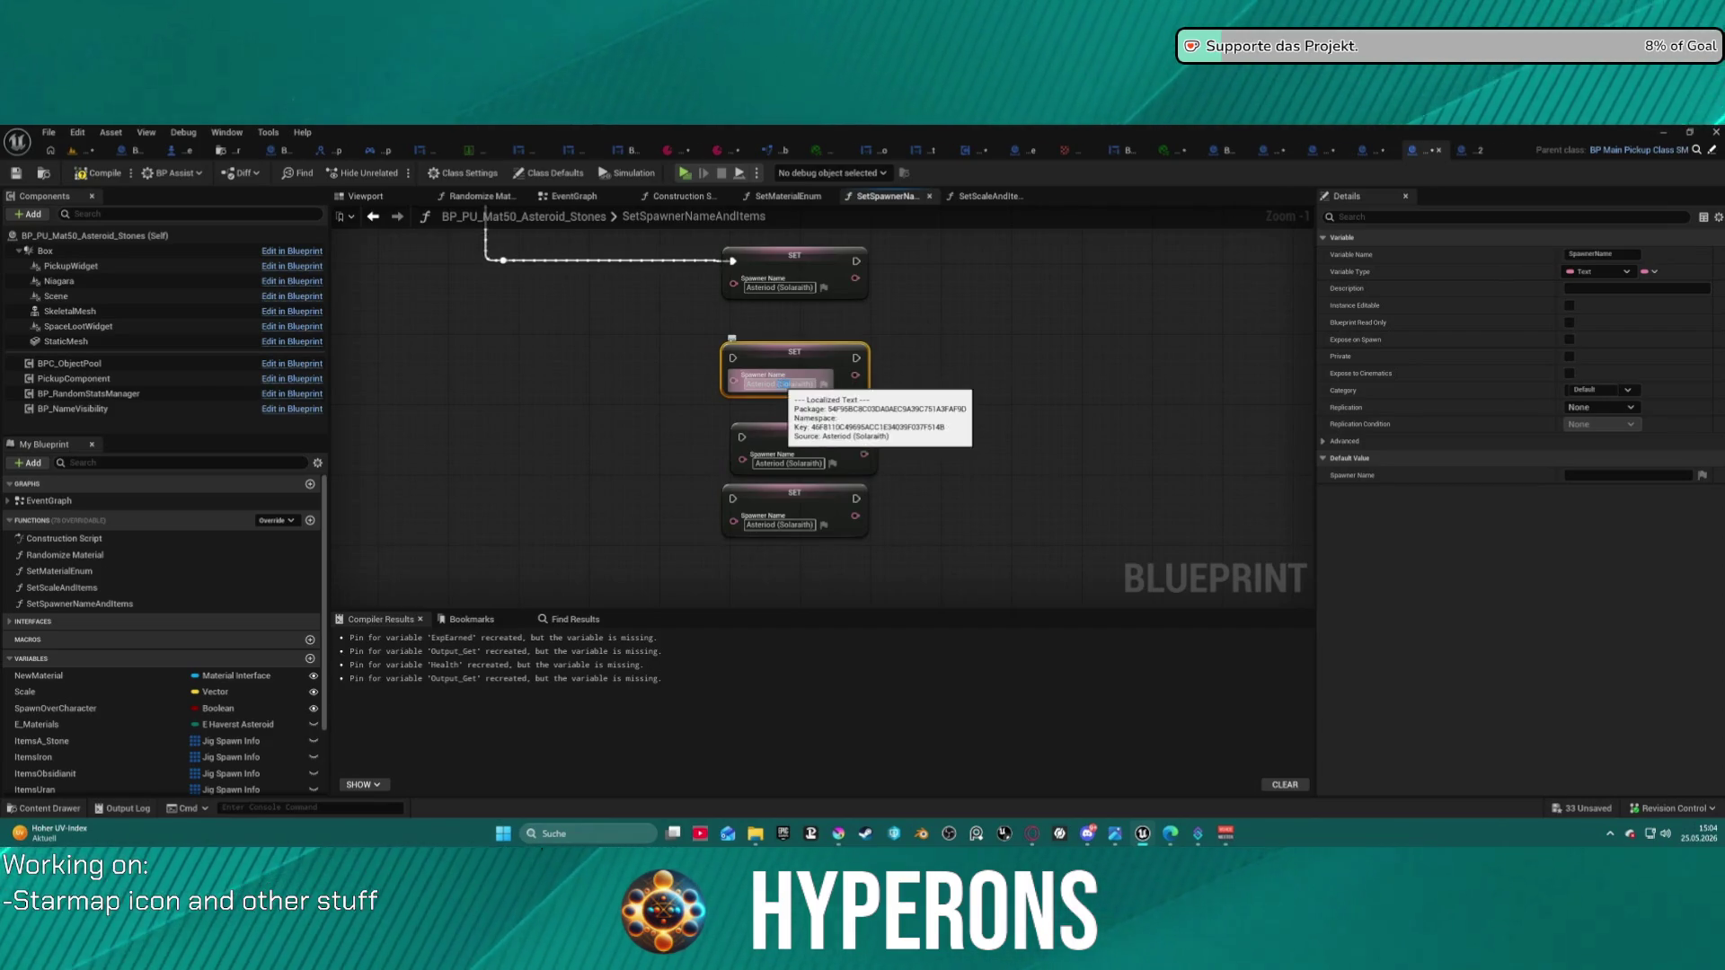
{"action": "left_click_drag", "start_coordinate": [779, 384], "coordinate": [793, 384]}
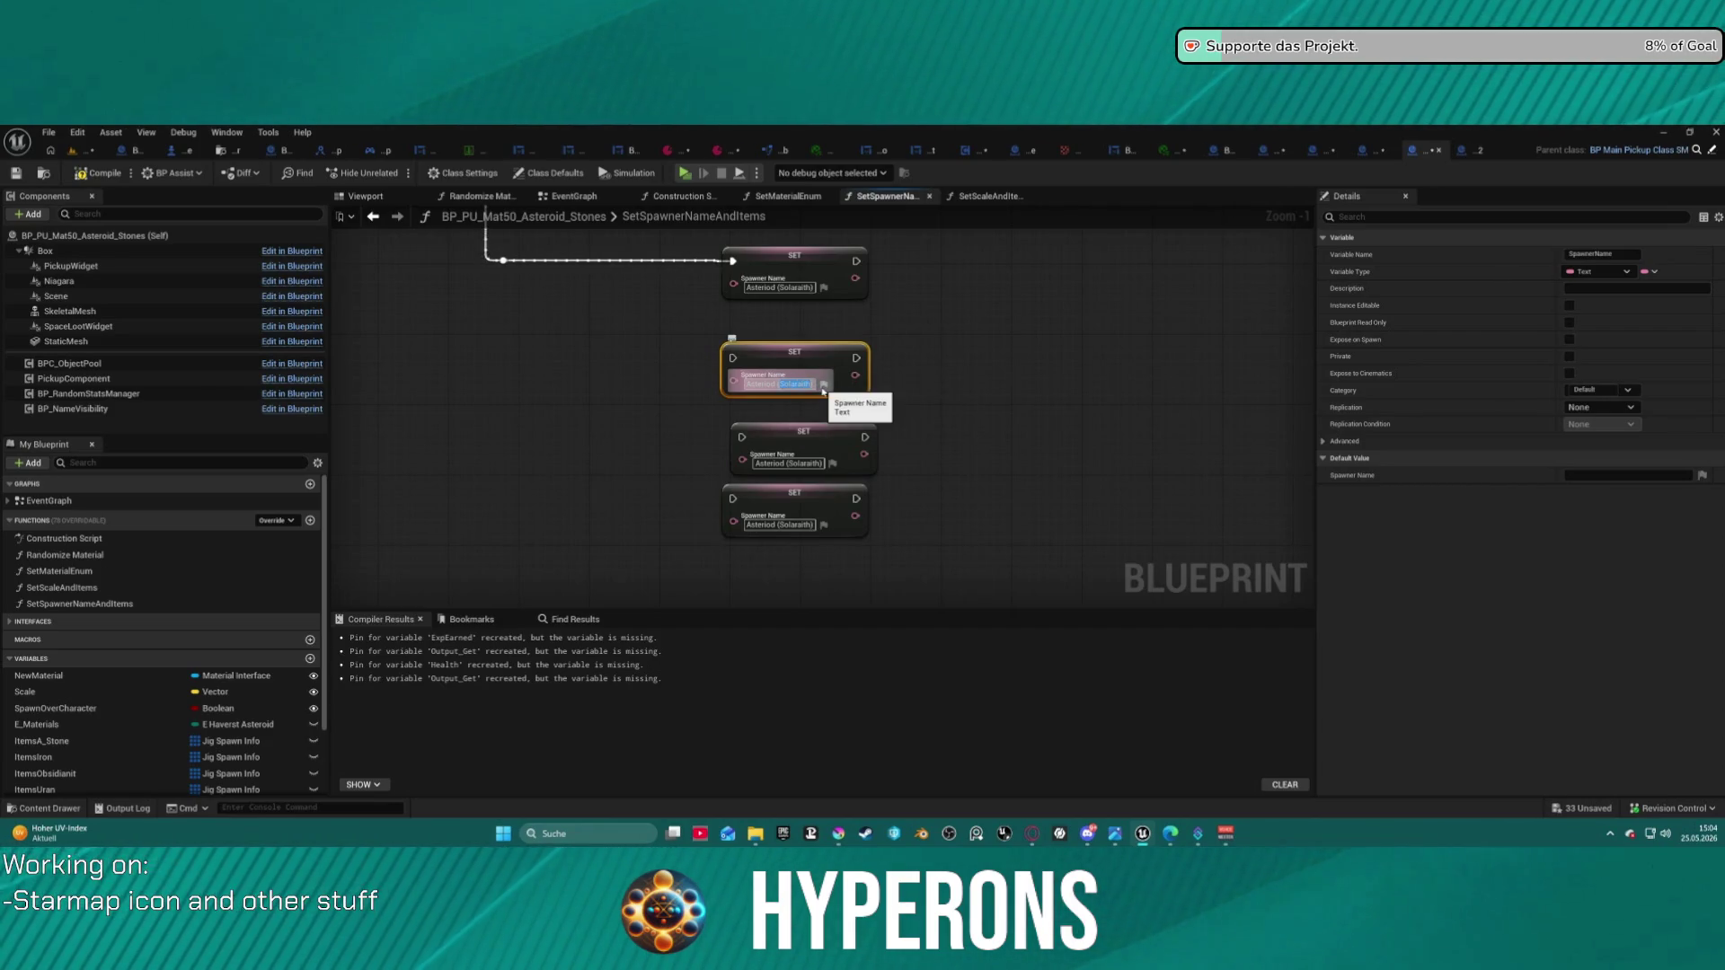
{"action": "type", "text": "Pyroxe"}
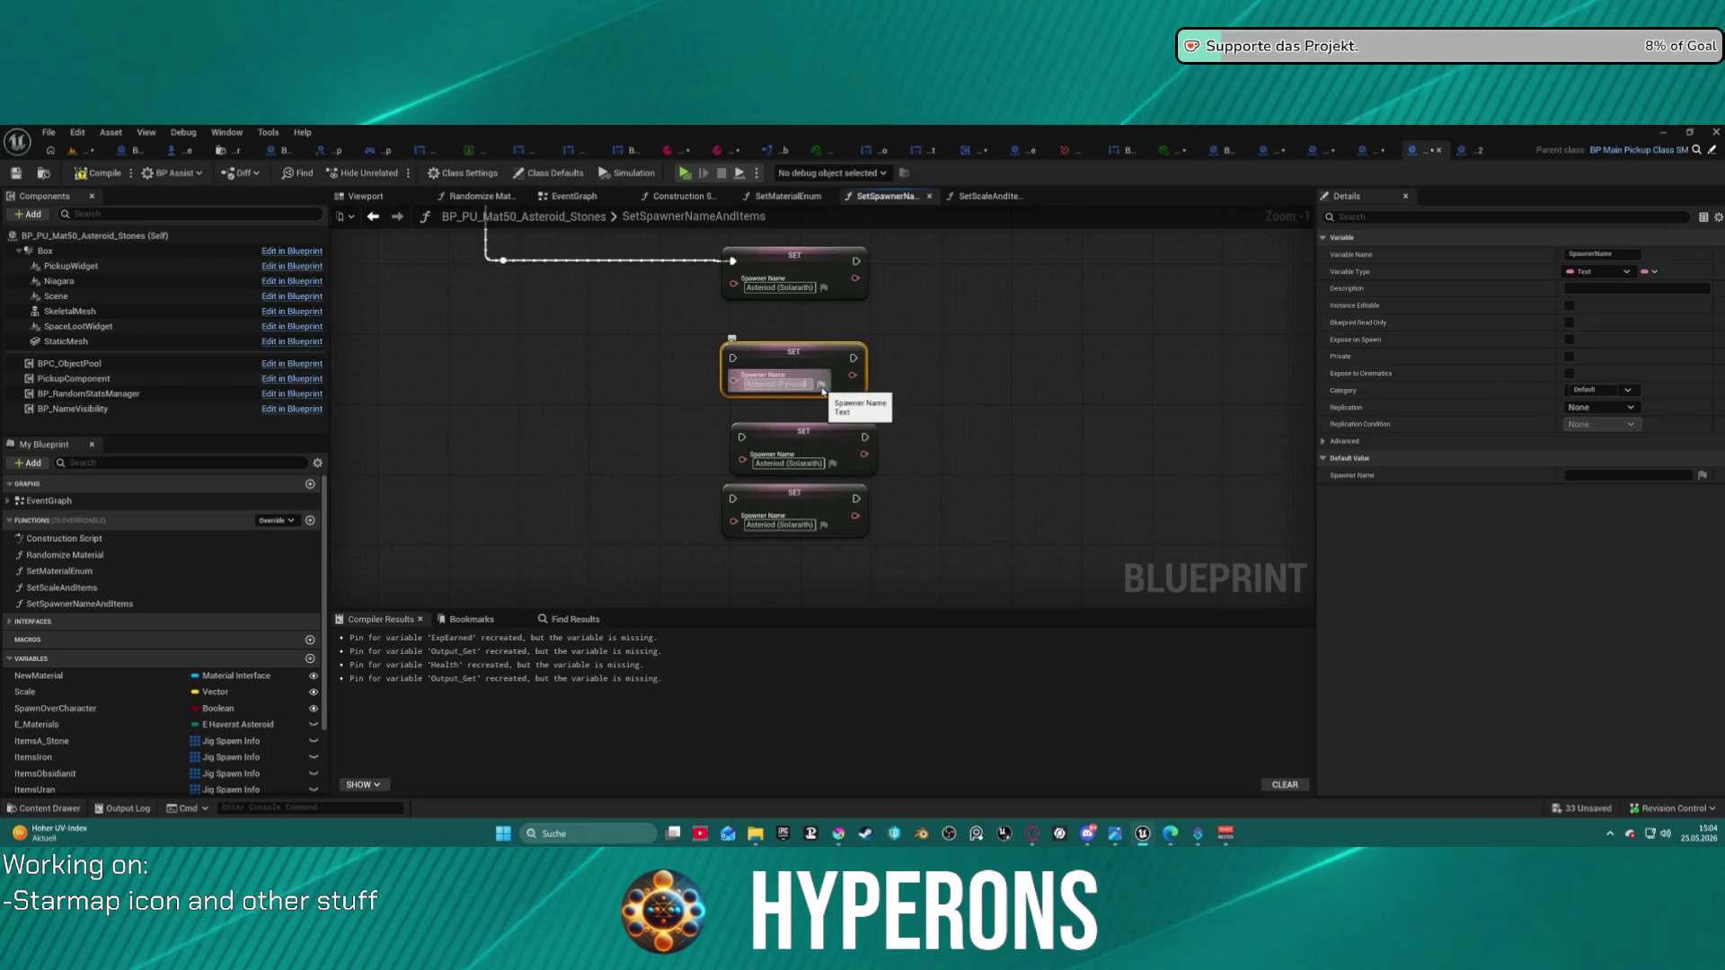
{"action": "type", "text": "thite"}
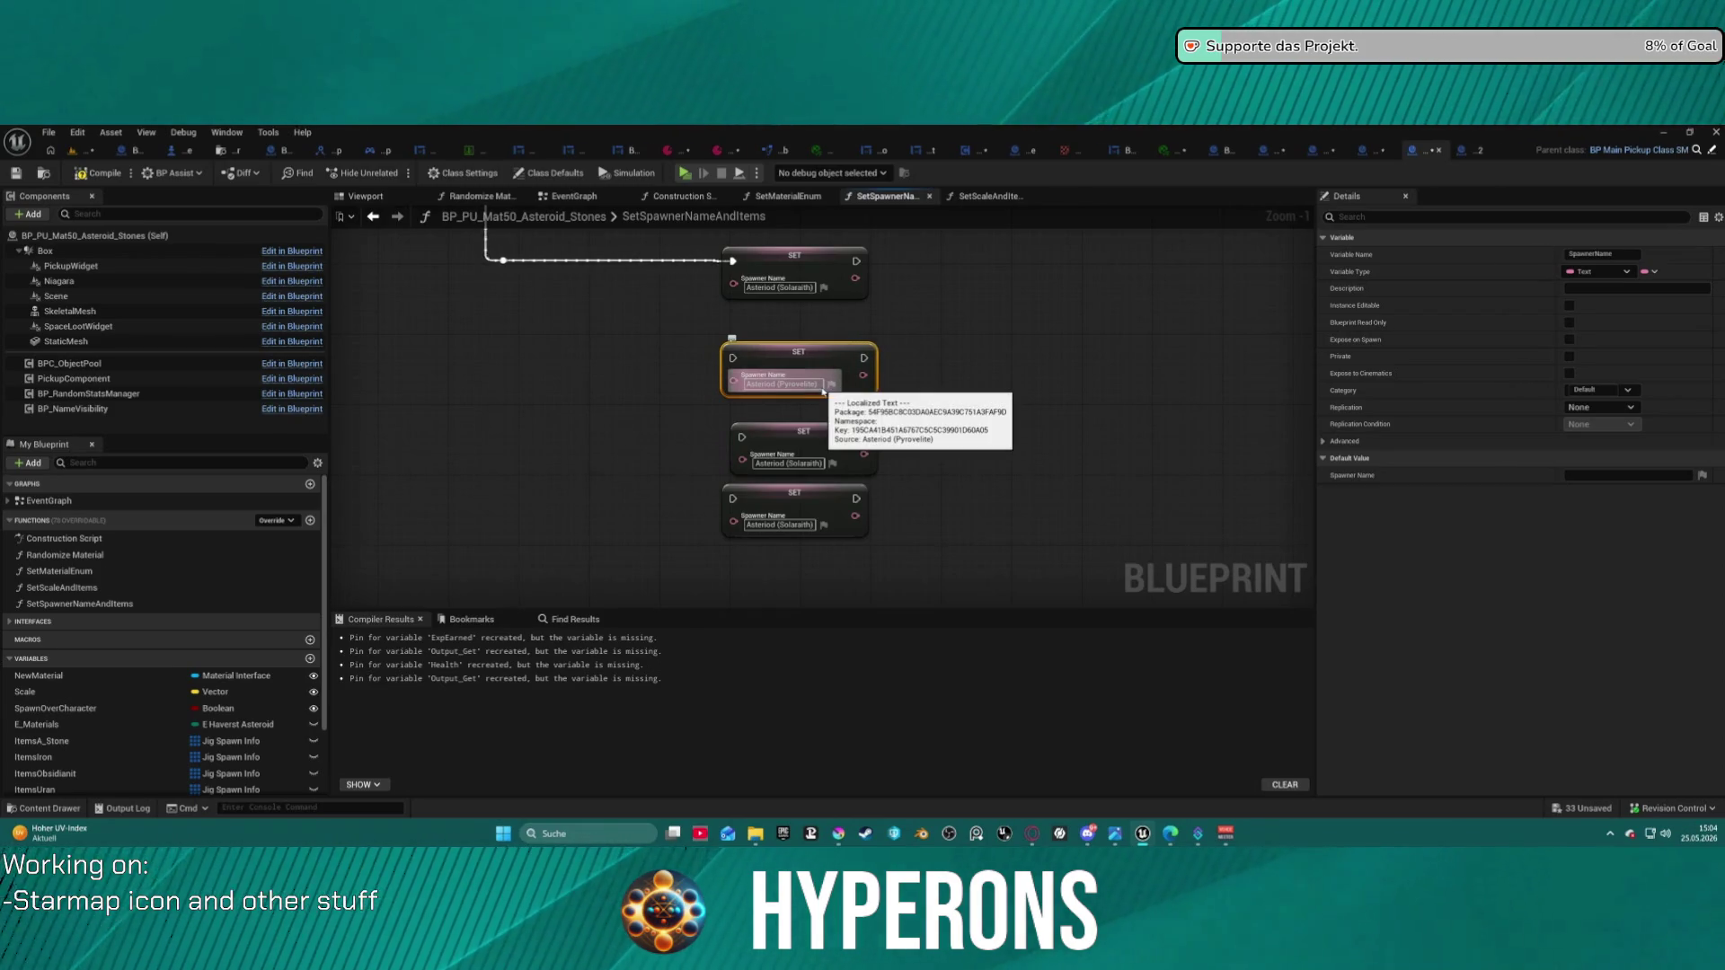
{"action": "mouse_move", "coordinate": [732, 359]}
{"action": "left_mouse_down"}
{"action": "mouse_move", "coordinate": [500, 354]}
{"action": "mouse_move", "coordinate": [578, 377]}
{"action": "mouse_move", "coordinate": [820, 374]}
{"action": "mouse_move", "coordinate": [923, 416]}
{"action": "mouse_move", "coordinate": [972, 405]}
{"action": "mouse_move", "coordinate": [892, 410]}
{"action": "left_mouse_up"}
{"action": "left_click_drag", "start_coordinate": [1055, 417], "coordinate": [800, 266]}
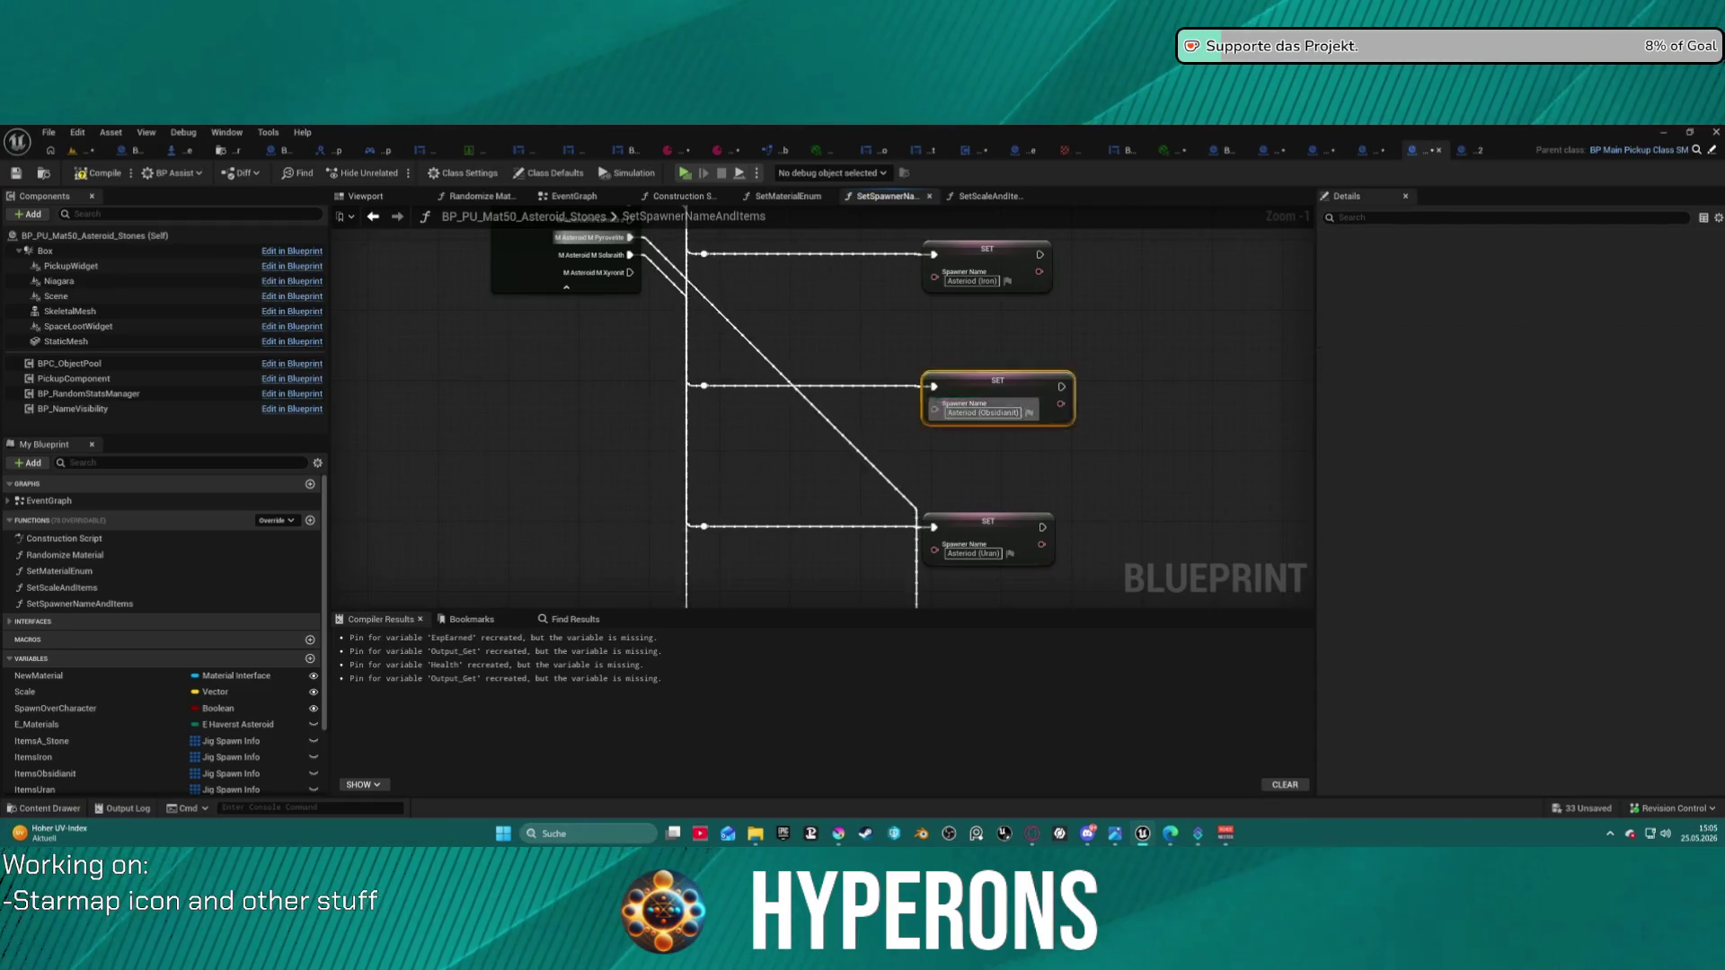
- Edit the asteroid name in the second copied SET node and wire it to its switch case
{"action": "left_click_drag", "start_coordinate": [1123, 575], "coordinate": [1047, 363]}
{"action": "left_click", "coordinate": [1071, 566]}
{"action": "left_click", "coordinate": [914, 546]}
{"action": "left_click_drag", "start_coordinate": [858, 544], "coordinate": [874, 453]}
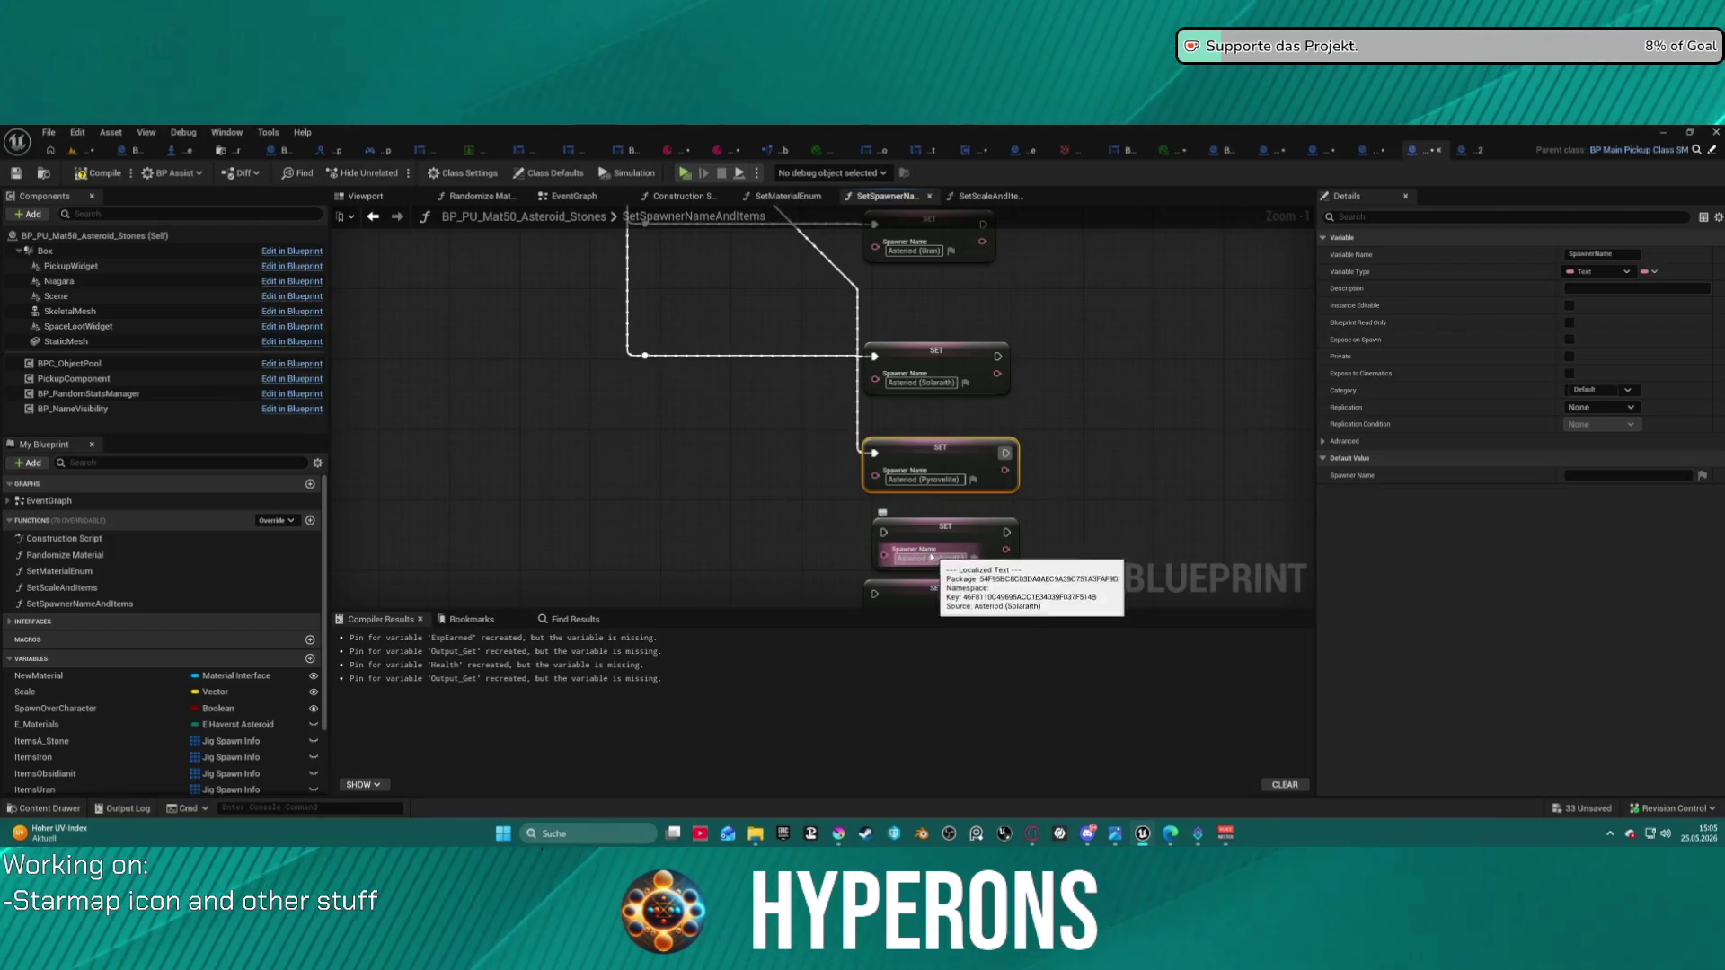
{"action": "double_click", "coordinate": [934, 558]}
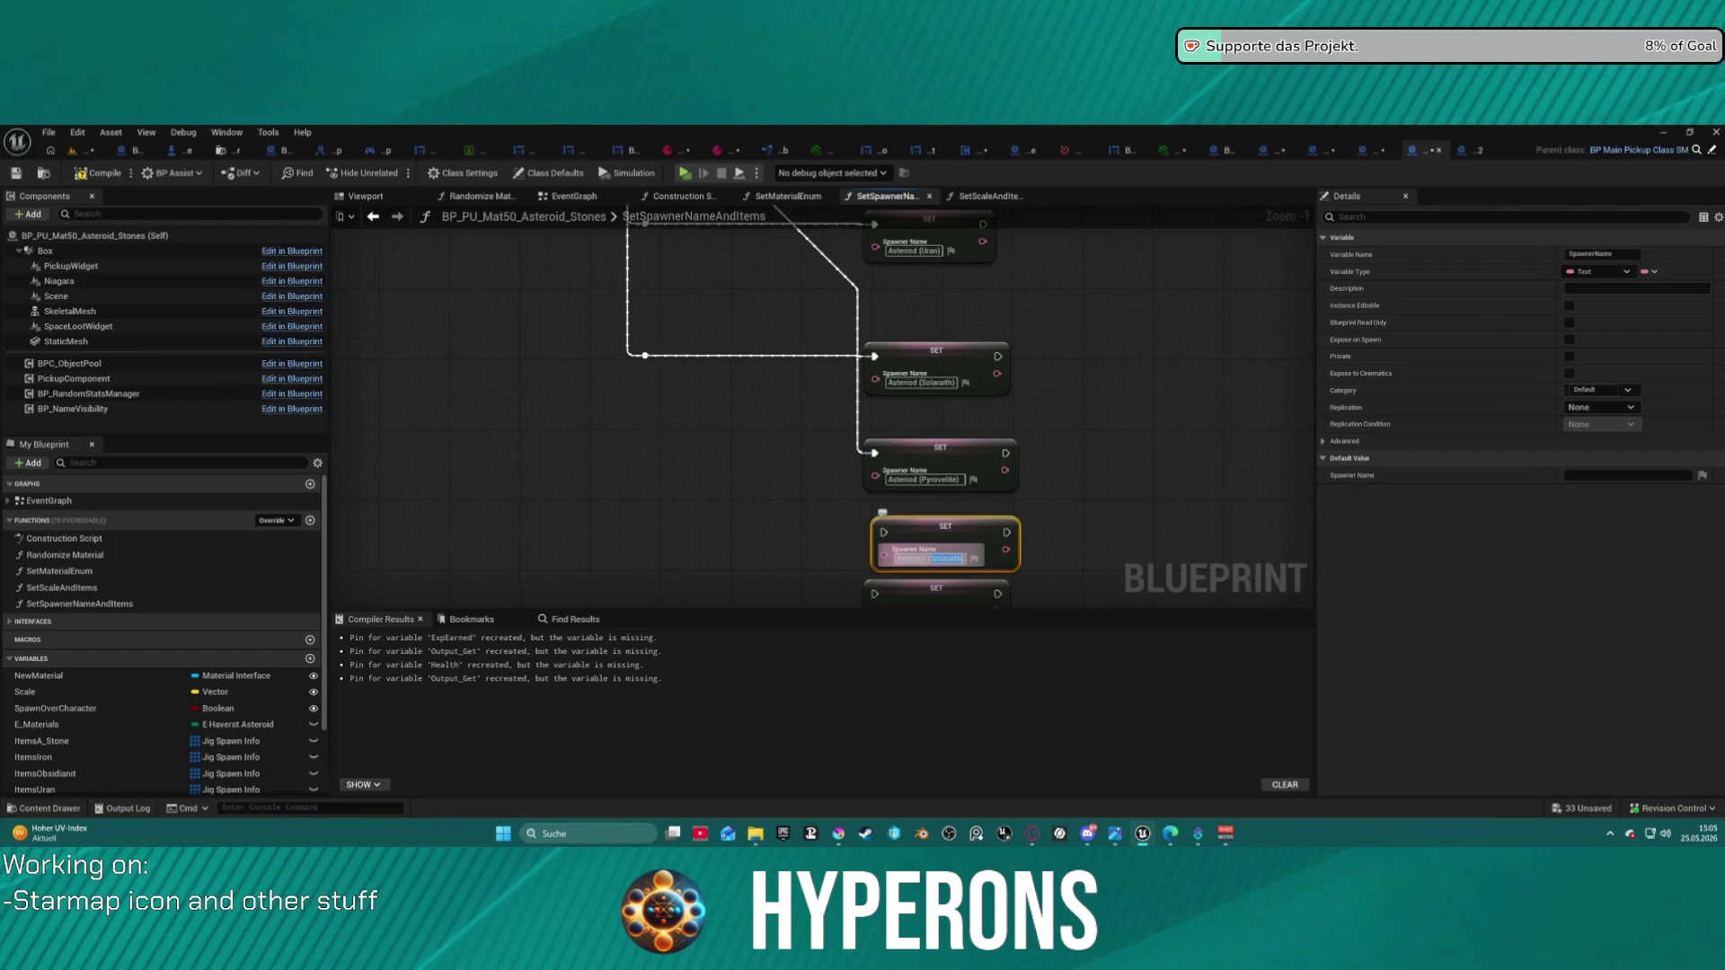
{"action": "type", "text": "Ily"}
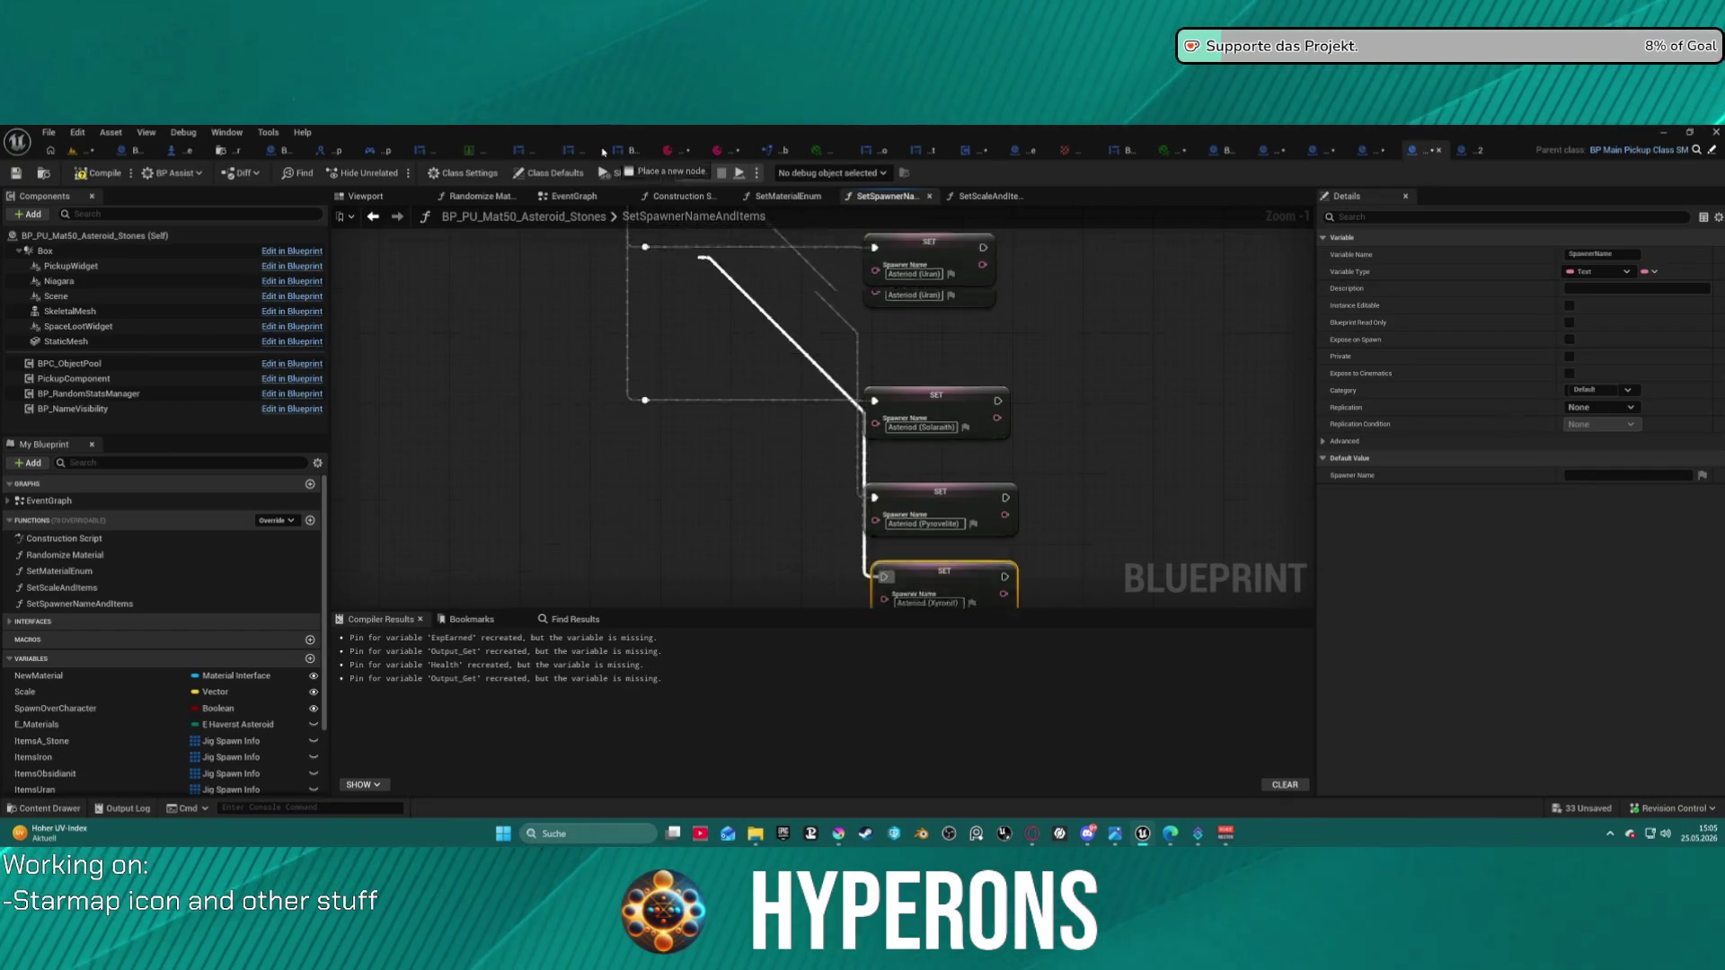
{"action": "scroll", "coordinate": [629, 405], "scroll_direction": "up", "scroll_amount": 5}
{"action": "mouse_move", "coordinate": [618, 461]}
{"action": "left_mouse_down"}
{"action": "mouse_move", "coordinate": [571, 466]}
{"action": "mouse_move", "coordinate": [652, 575]}
{"action": "mouse_move", "coordinate": [710, 559]}
{"action": "mouse_move", "coordinate": [803, 288]}
{"action": "mouse_move", "coordinate": [845, 225]}
{"action": "mouse_move", "coordinate": [873, 463]}
{"action": "left_mouse_up"}
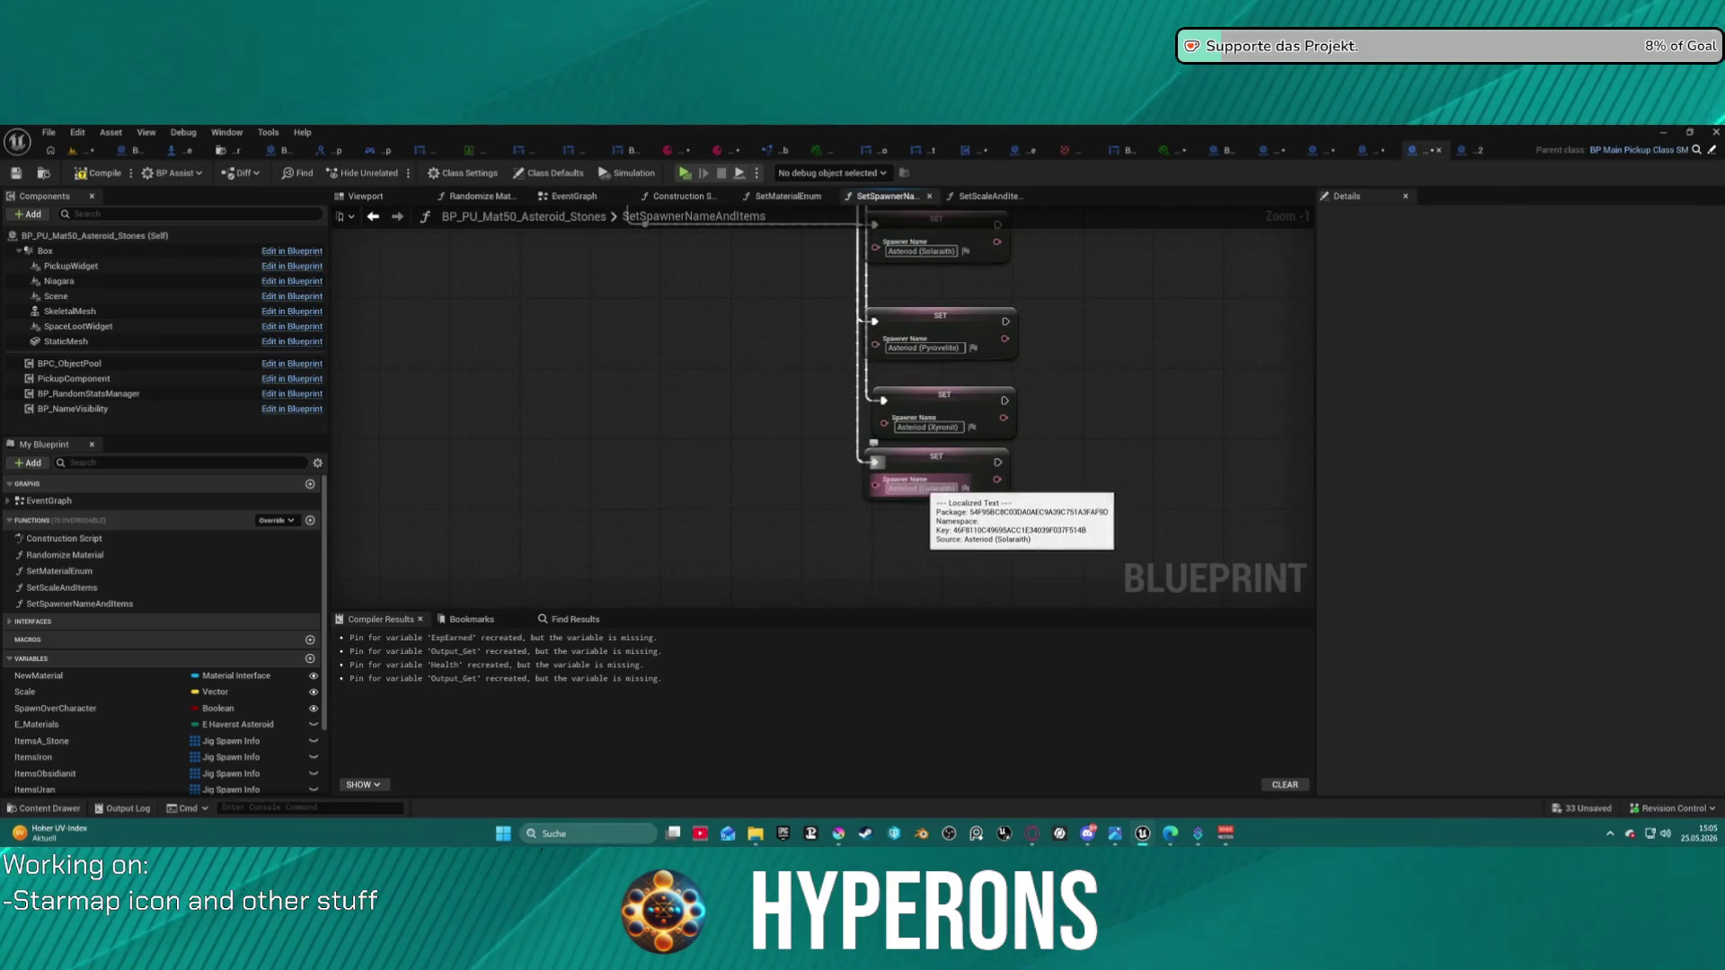
- Finish the bottom node's spawner name and paste copies of the Lumindra SET node below the chain
{"action": "left_click", "coordinate": [925, 488]}
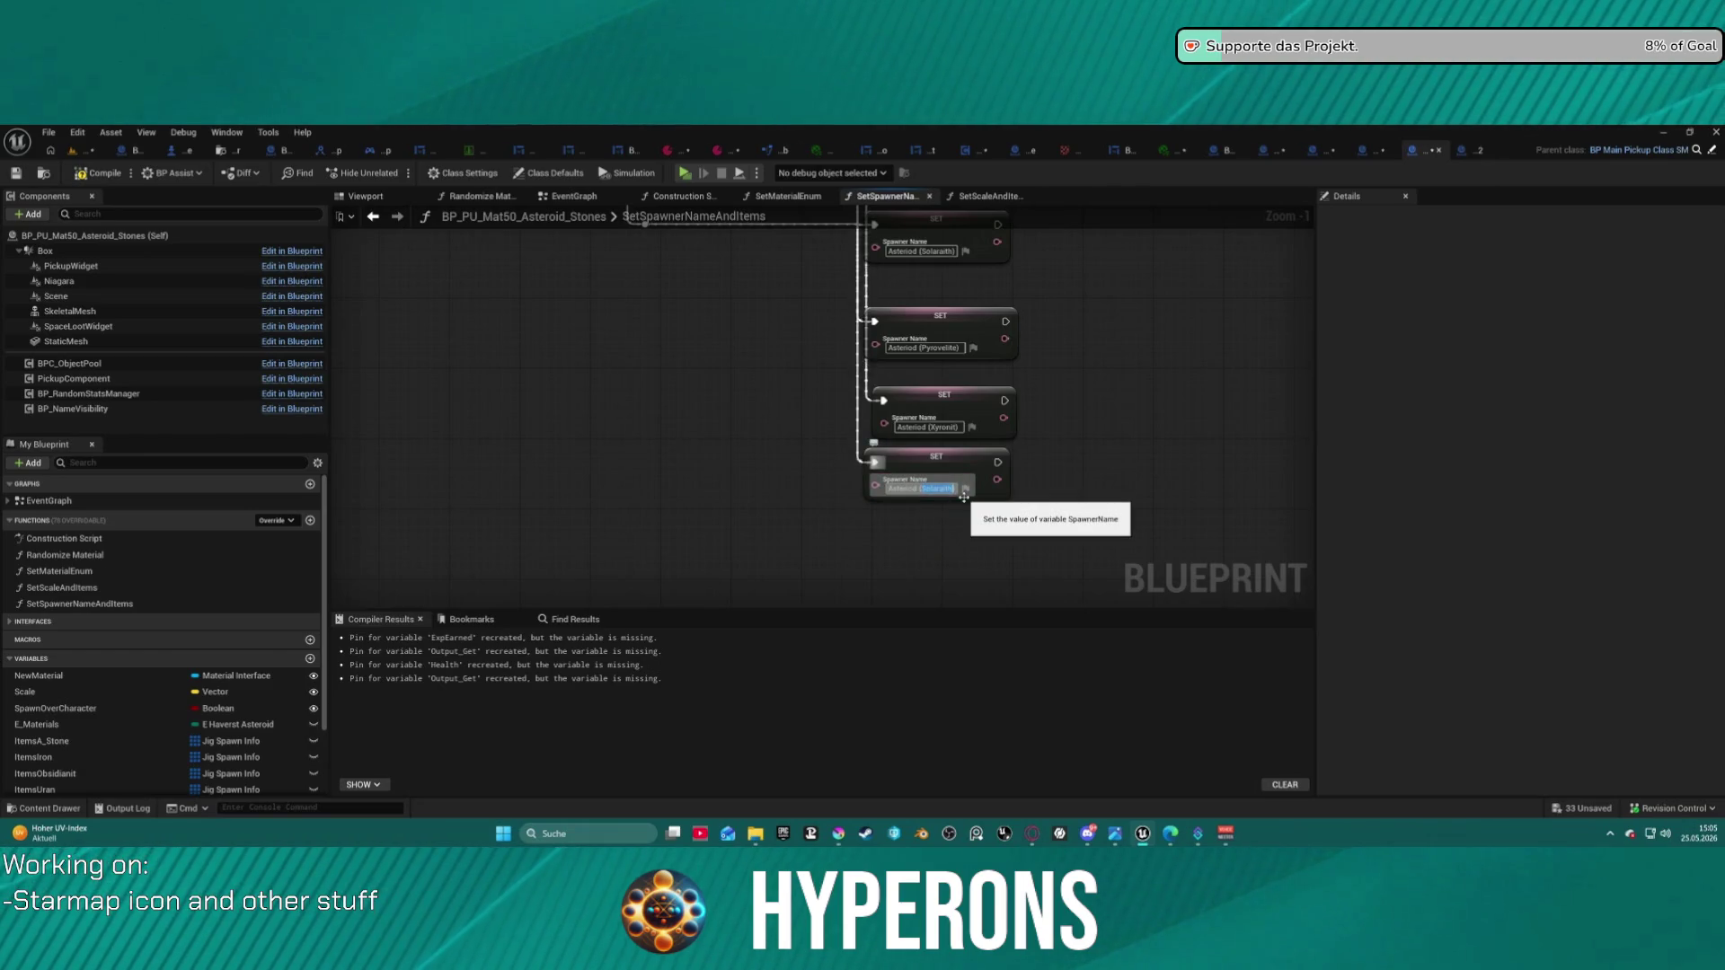
{"action": "type", "text": "endis)"}
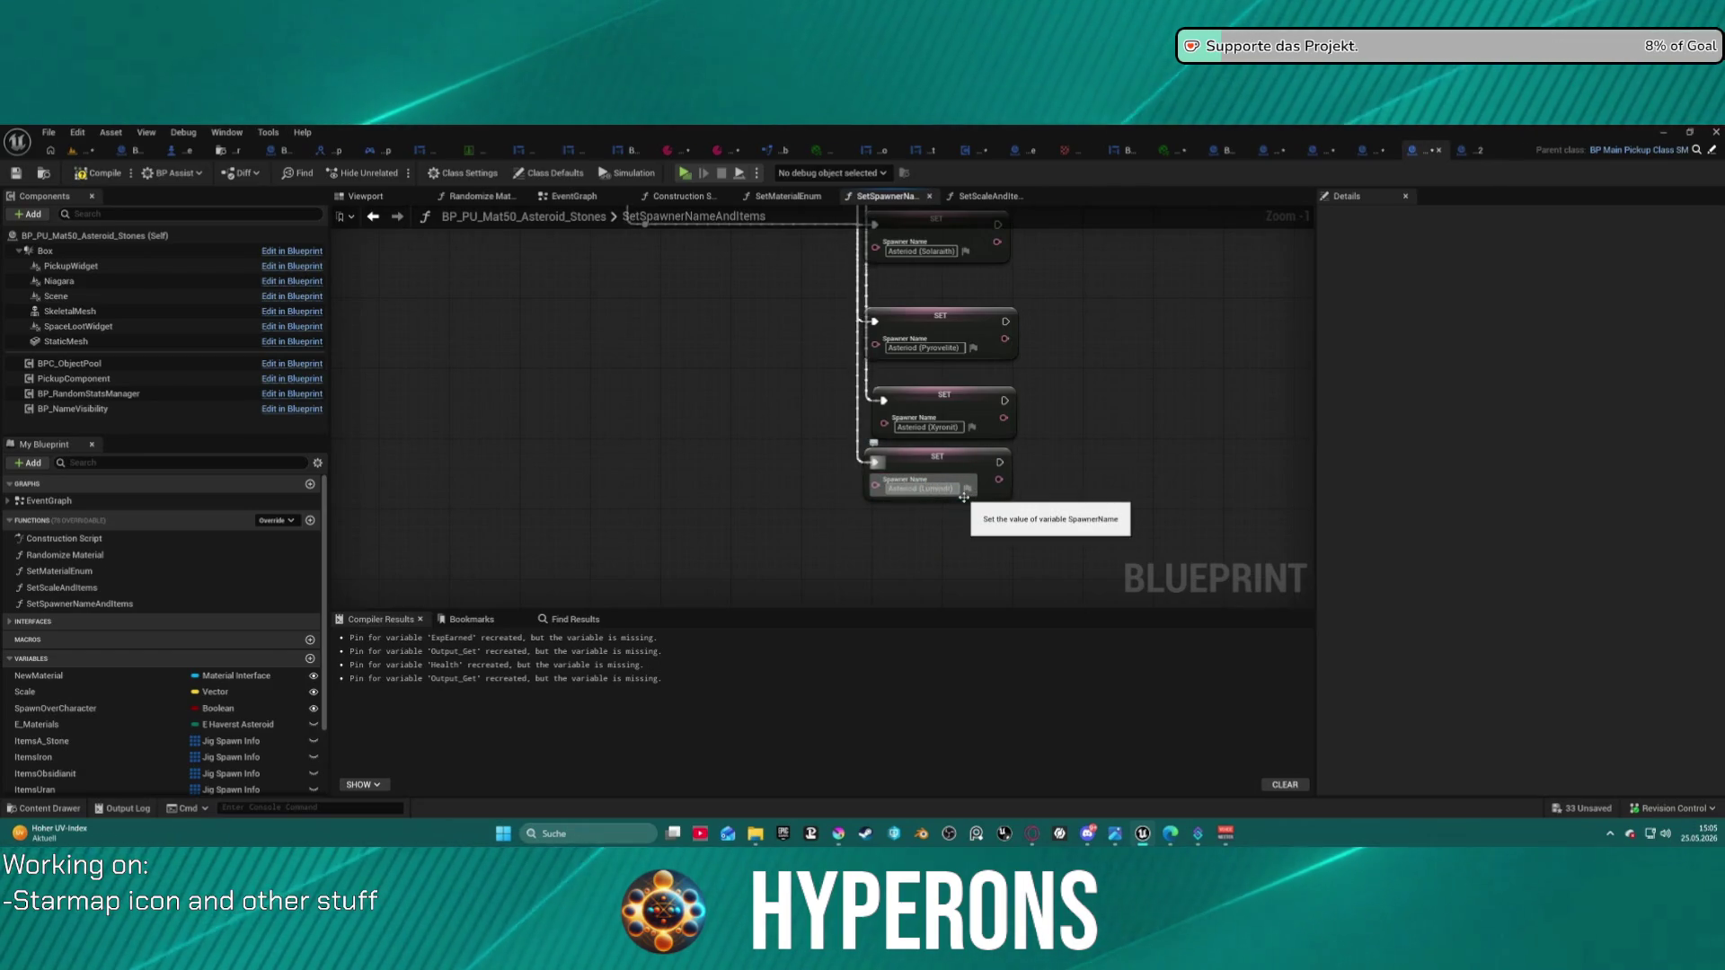
{"action": "left_click", "coordinate": [978, 456]}
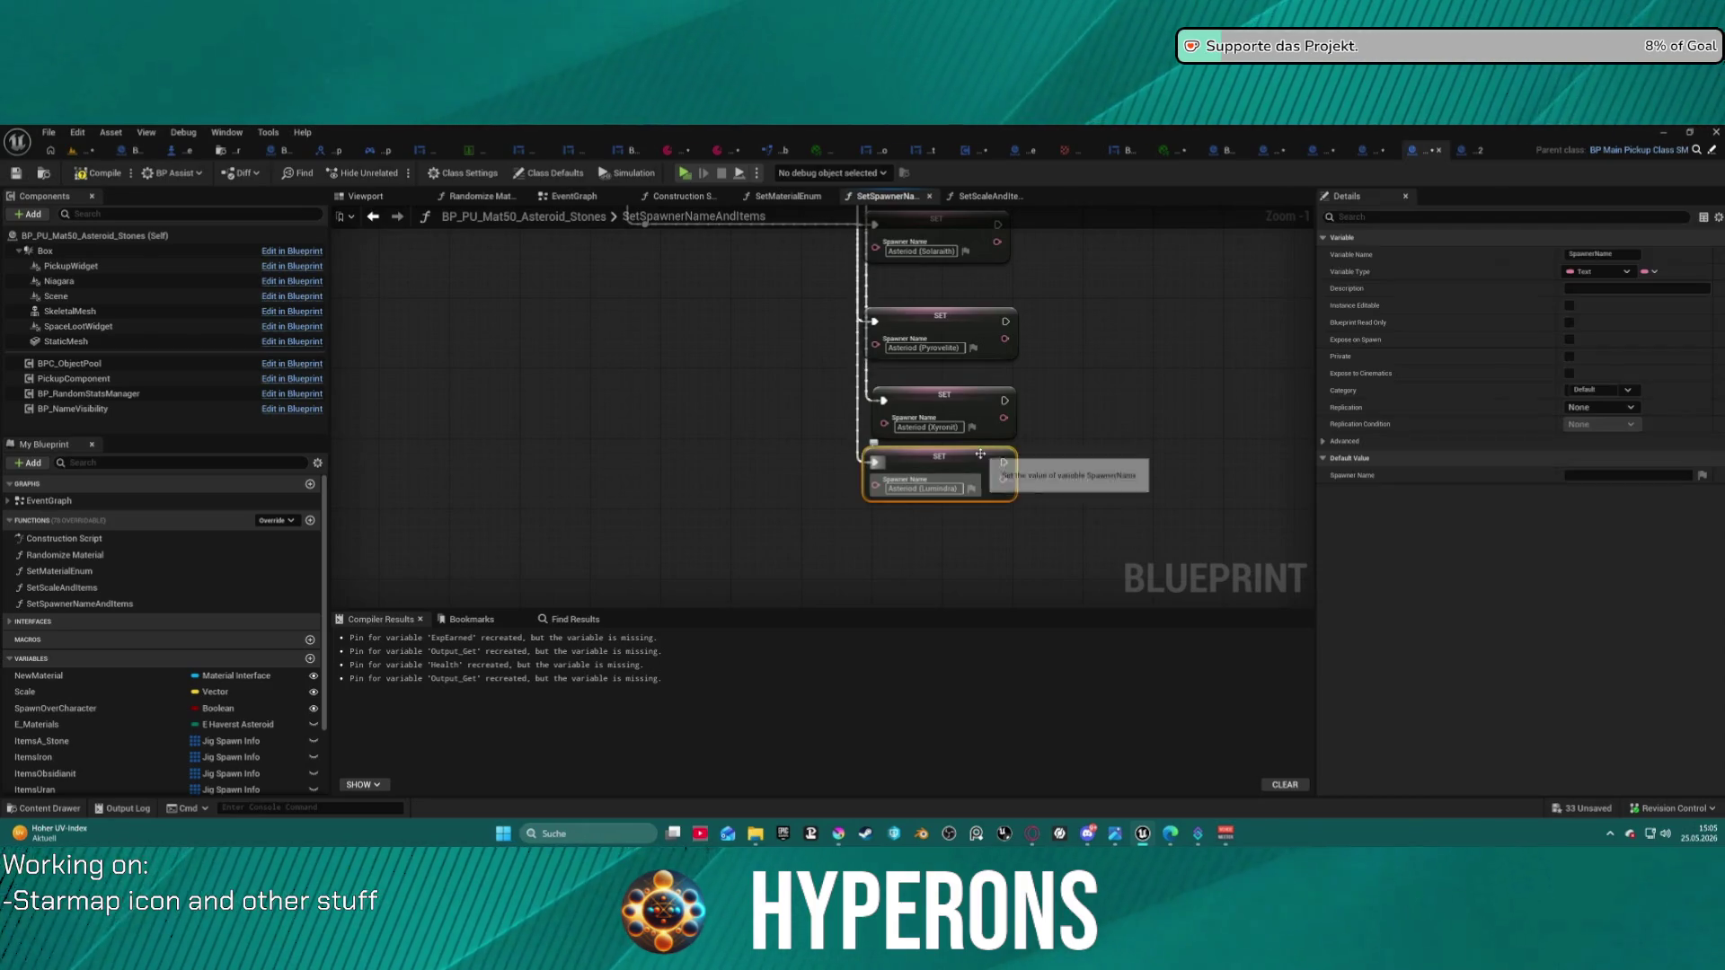
{"action": "left_click_drag", "start_coordinate": [988, 485], "coordinate": [1000, 515]}
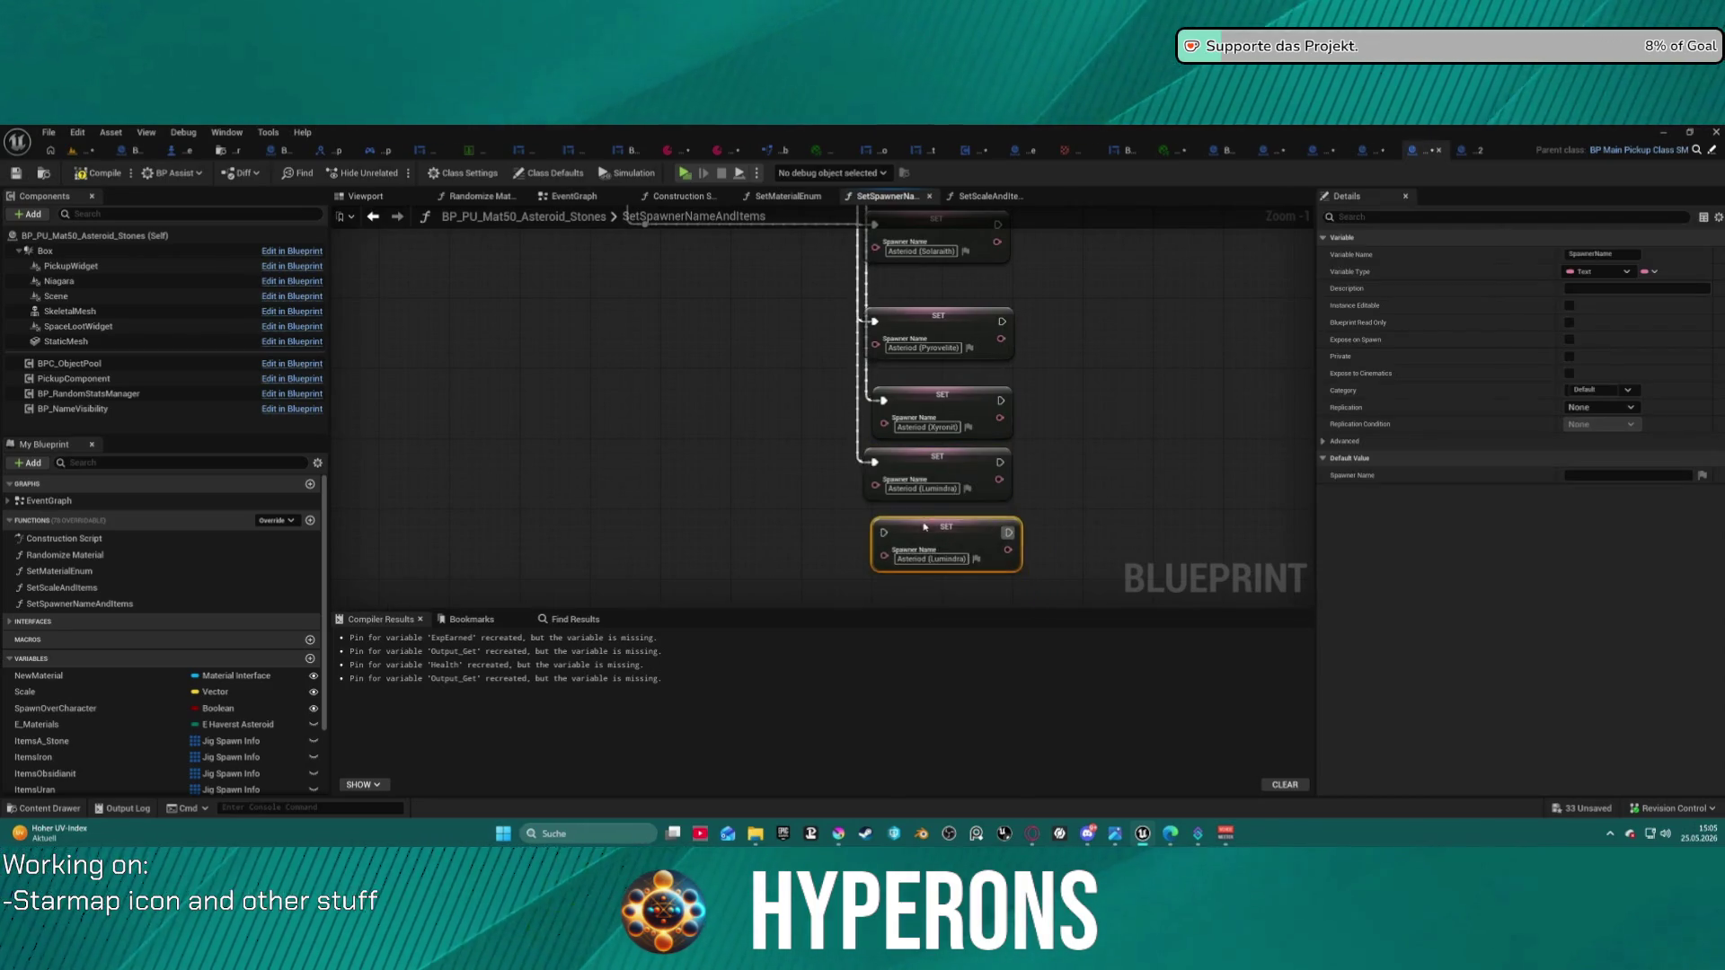
{"action": "key", "text": "ctrl+v"}
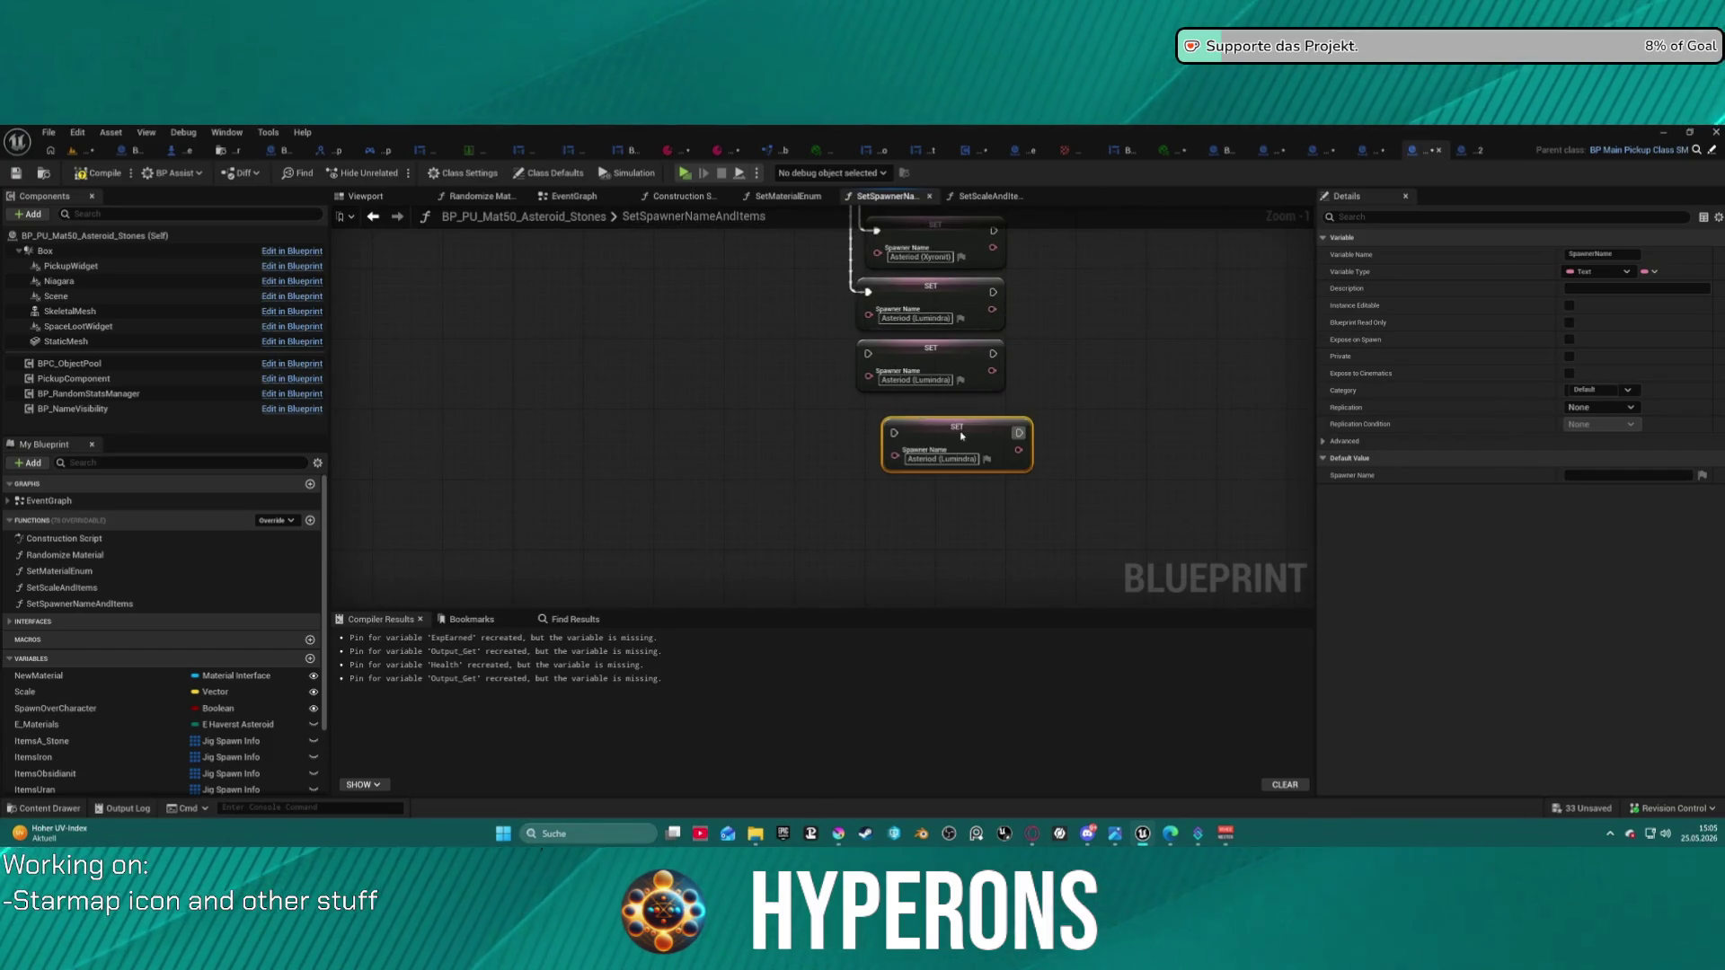
{"action": "left_click", "coordinate": [932, 357]}
{"action": "mouse_move", "coordinate": [932, 357]}
{"action": "left_mouse_down"}
{"action": "mouse_move", "coordinate": [797, 258]}
{"action": "mouse_move", "coordinate": [503, 297]}
{"action": "mouse_move", "coordinate": [566, 404]}
{"action": "mouse_move", "coordinate": [564, 452]}
{"action": "mouse_move", "coordinate": [751, 705]}
{"action": "mouse_move", "coordinate": [876, 470]}
{"action": "left_mouse_up"}
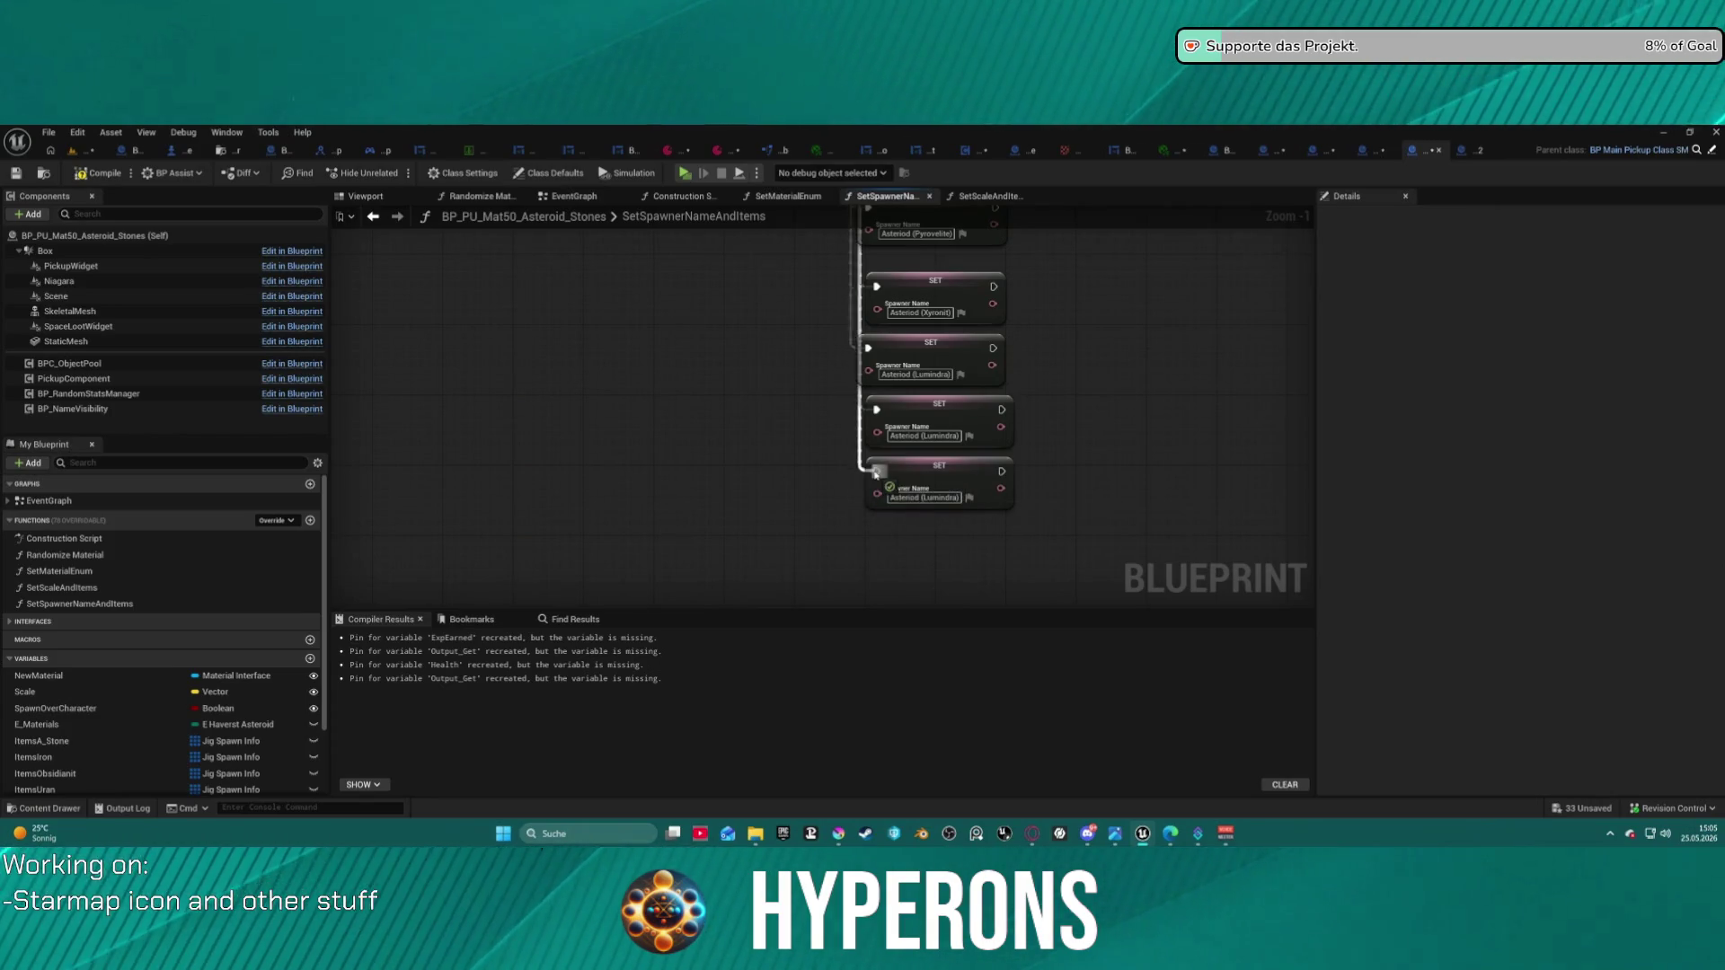
- Wire the new SET nodes and name them Asteroid (Aetherium) and Asteroid (Celestium)
{"action": "left_click", "coordinate": [916, 434]}
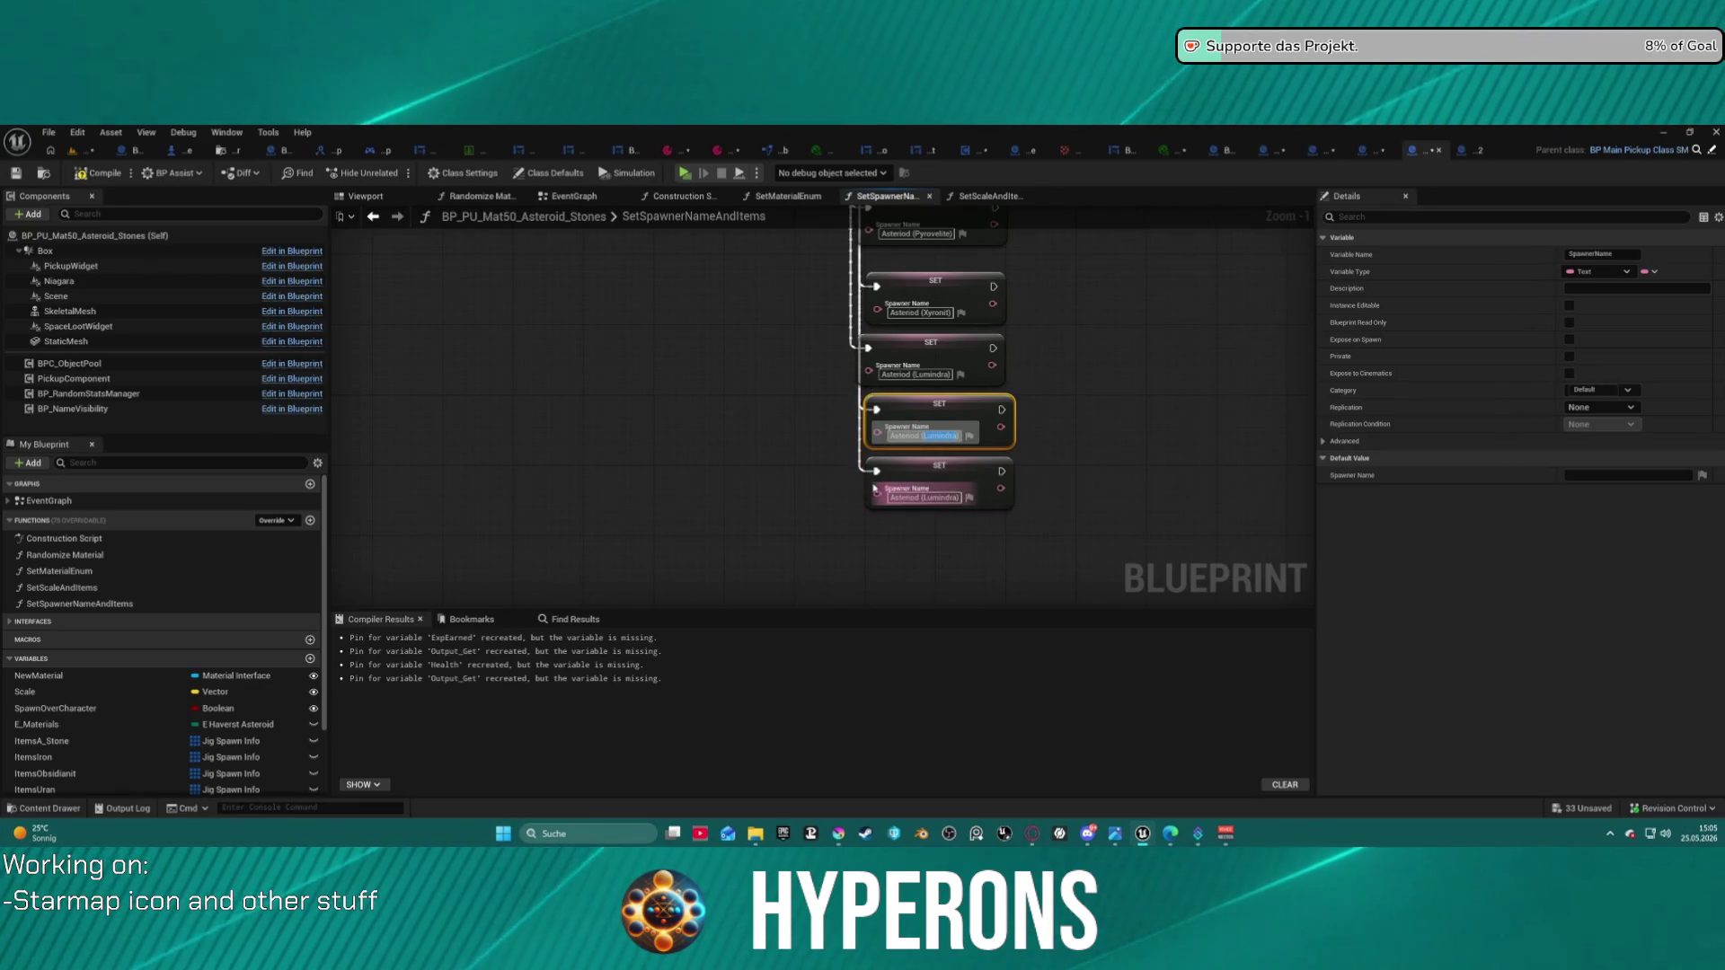
{"action": "type", "text": "A"}
{"action": "type", "text": "ium"}
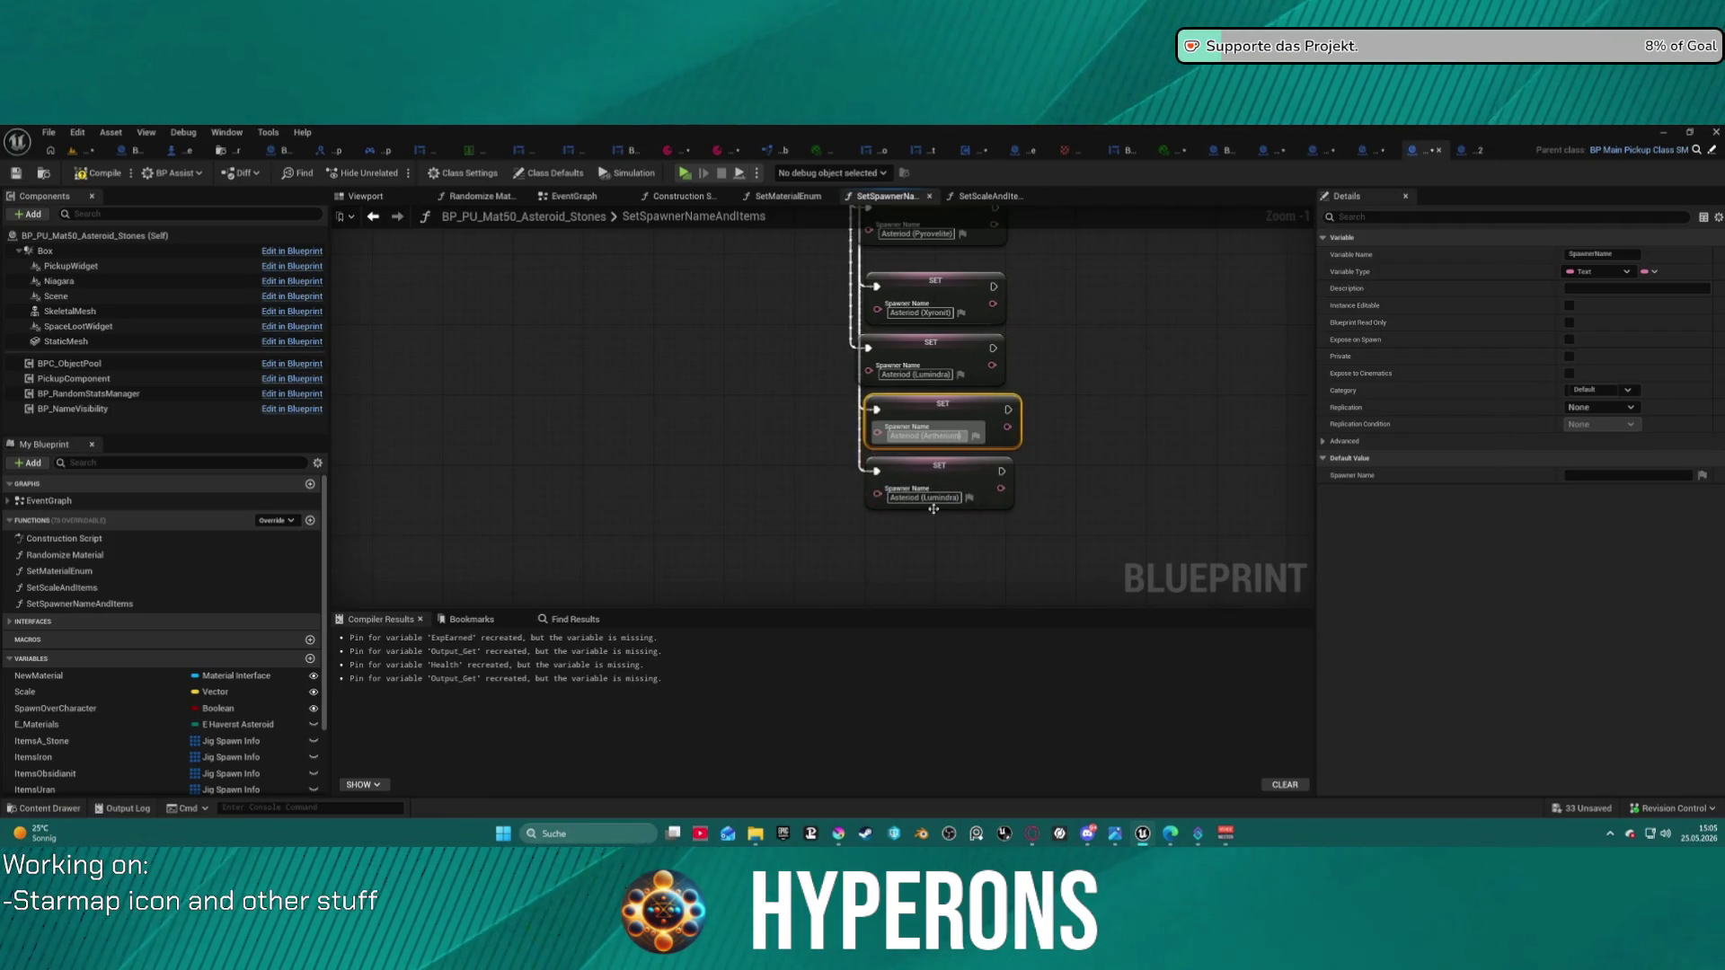
{"action": "left_click", "coordinate": [925, 498]}
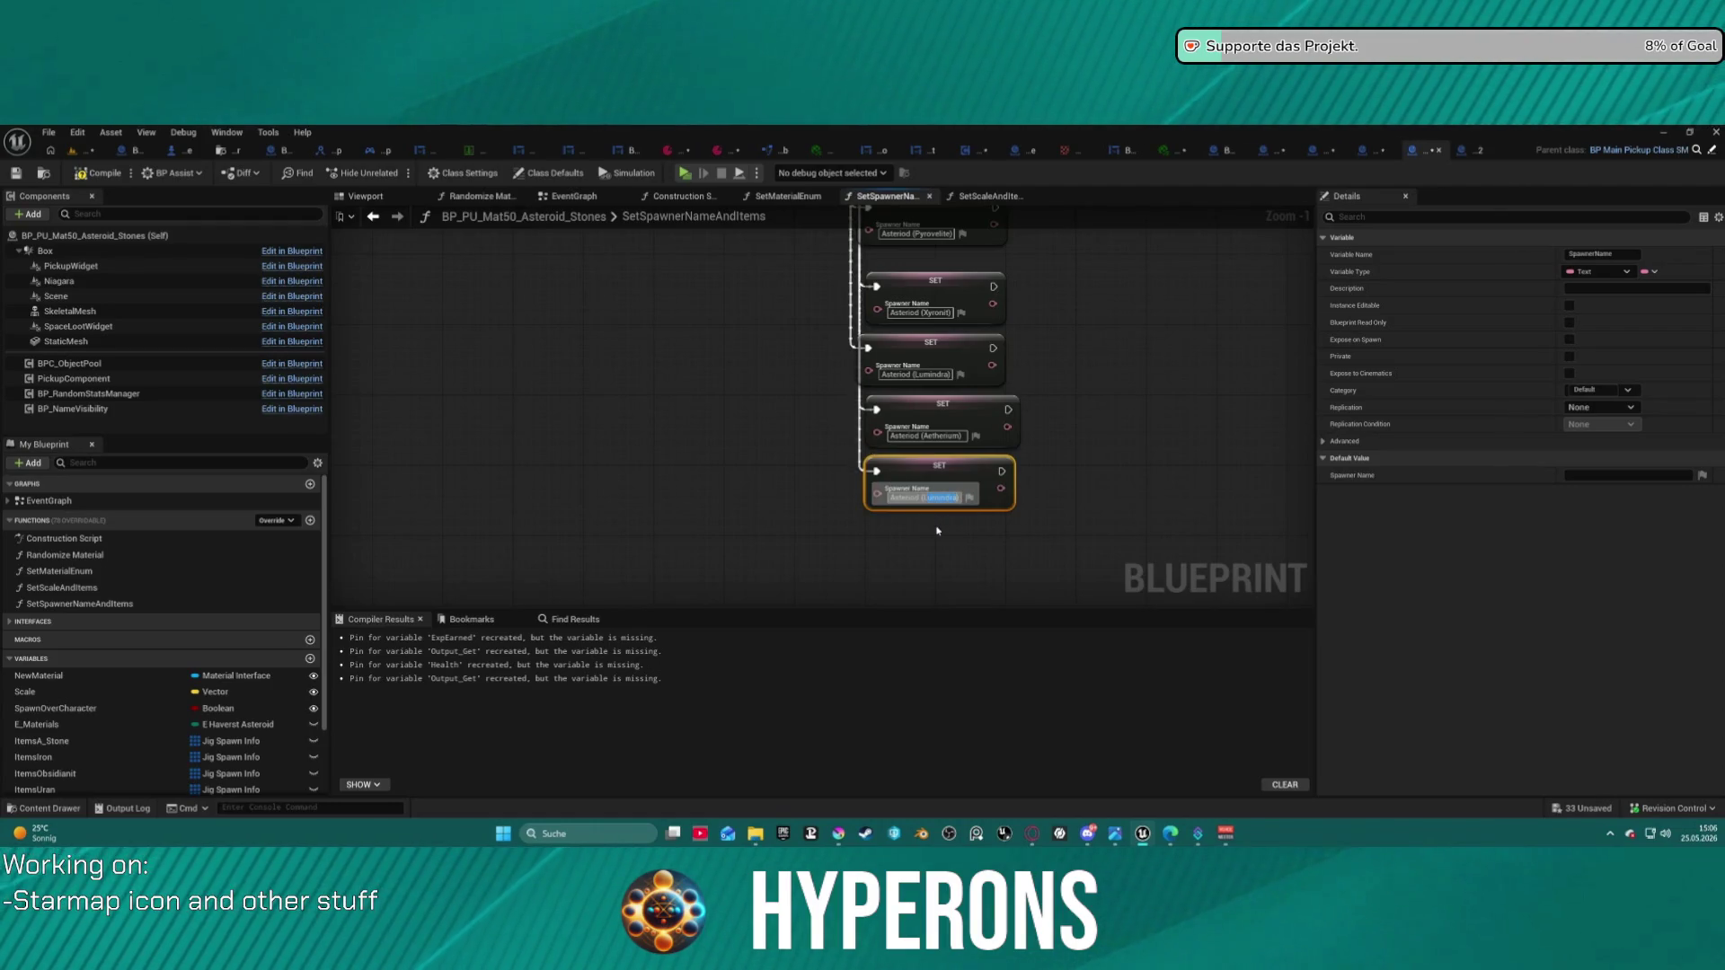
{"action": "type", "text": "Celesti"}
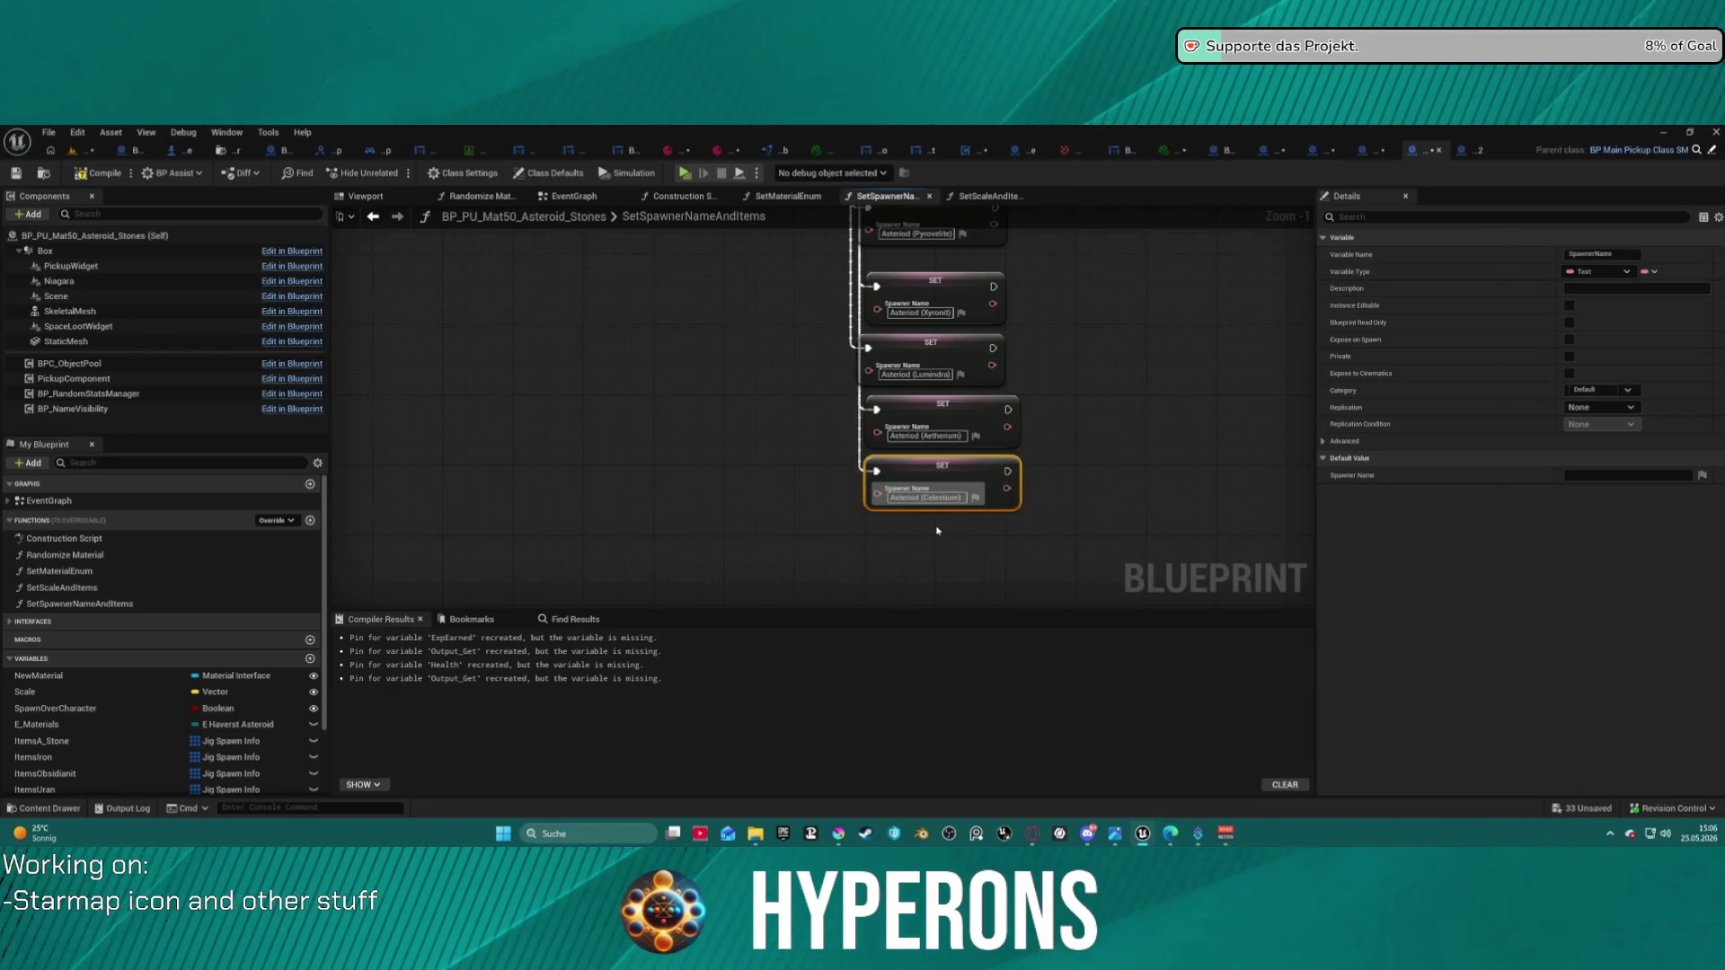
{"action": "left_click", "coordinate": [1085, 417]}
{"action": "left_click", "coordinate": [923, 369]}
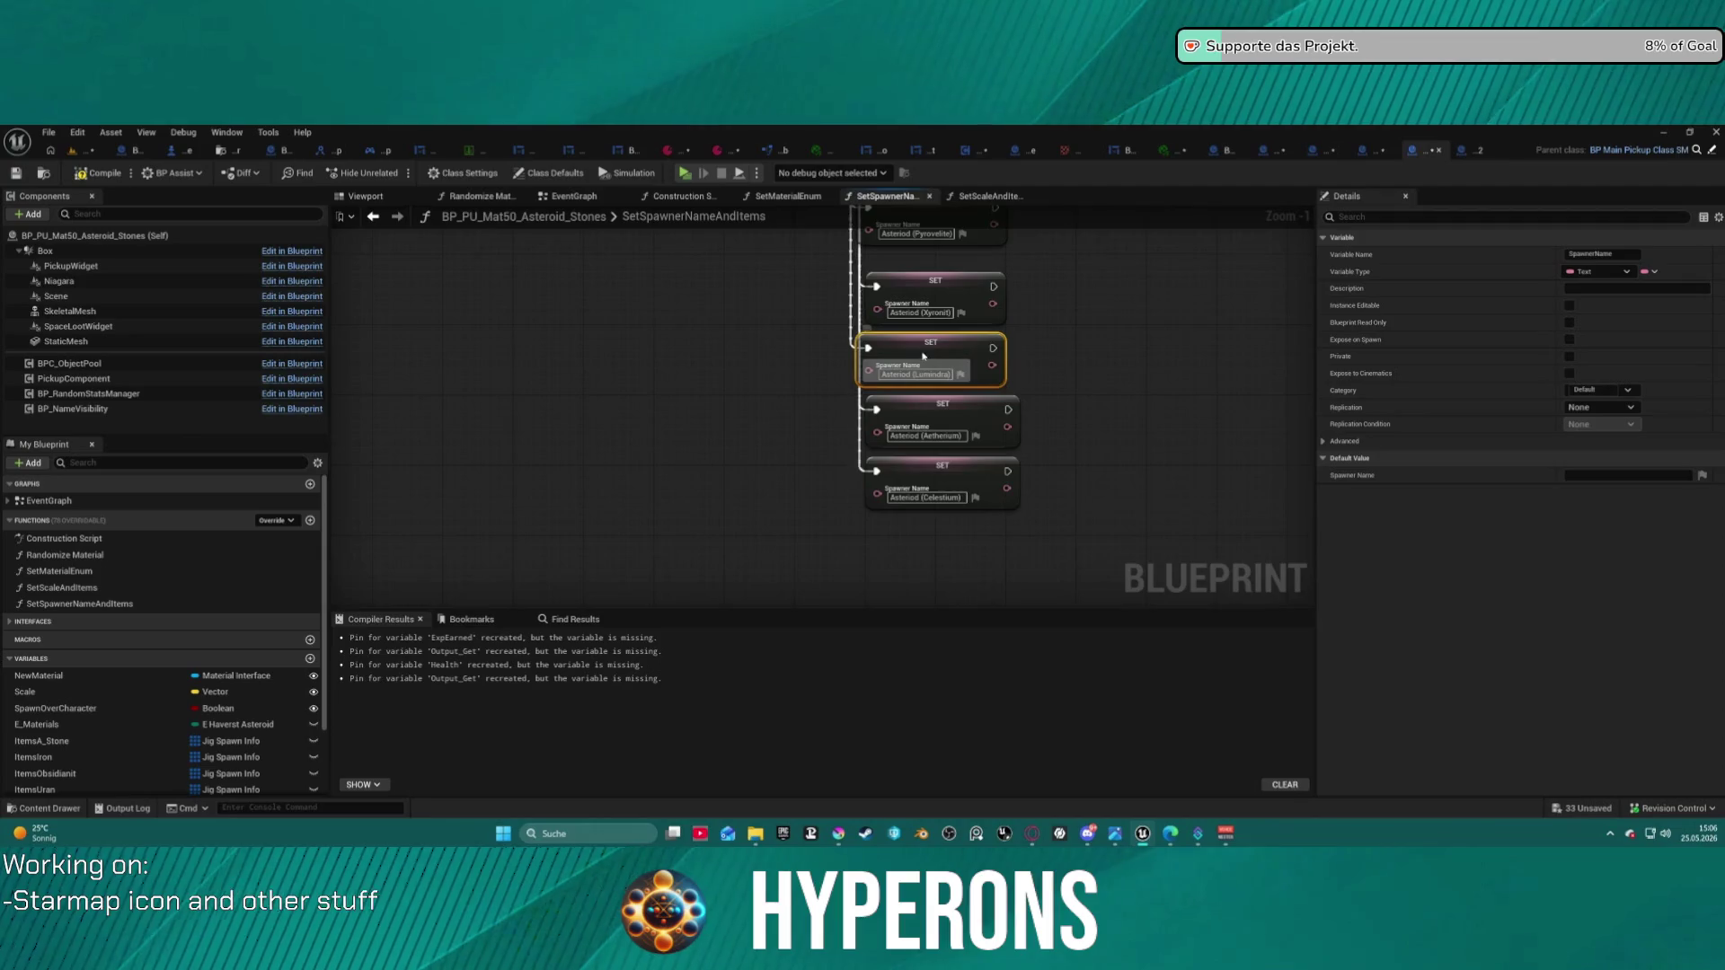
{"action": "scroll", "coordinate": [924, 369], "scroll_direction": "down", "scroll_amount": 5}
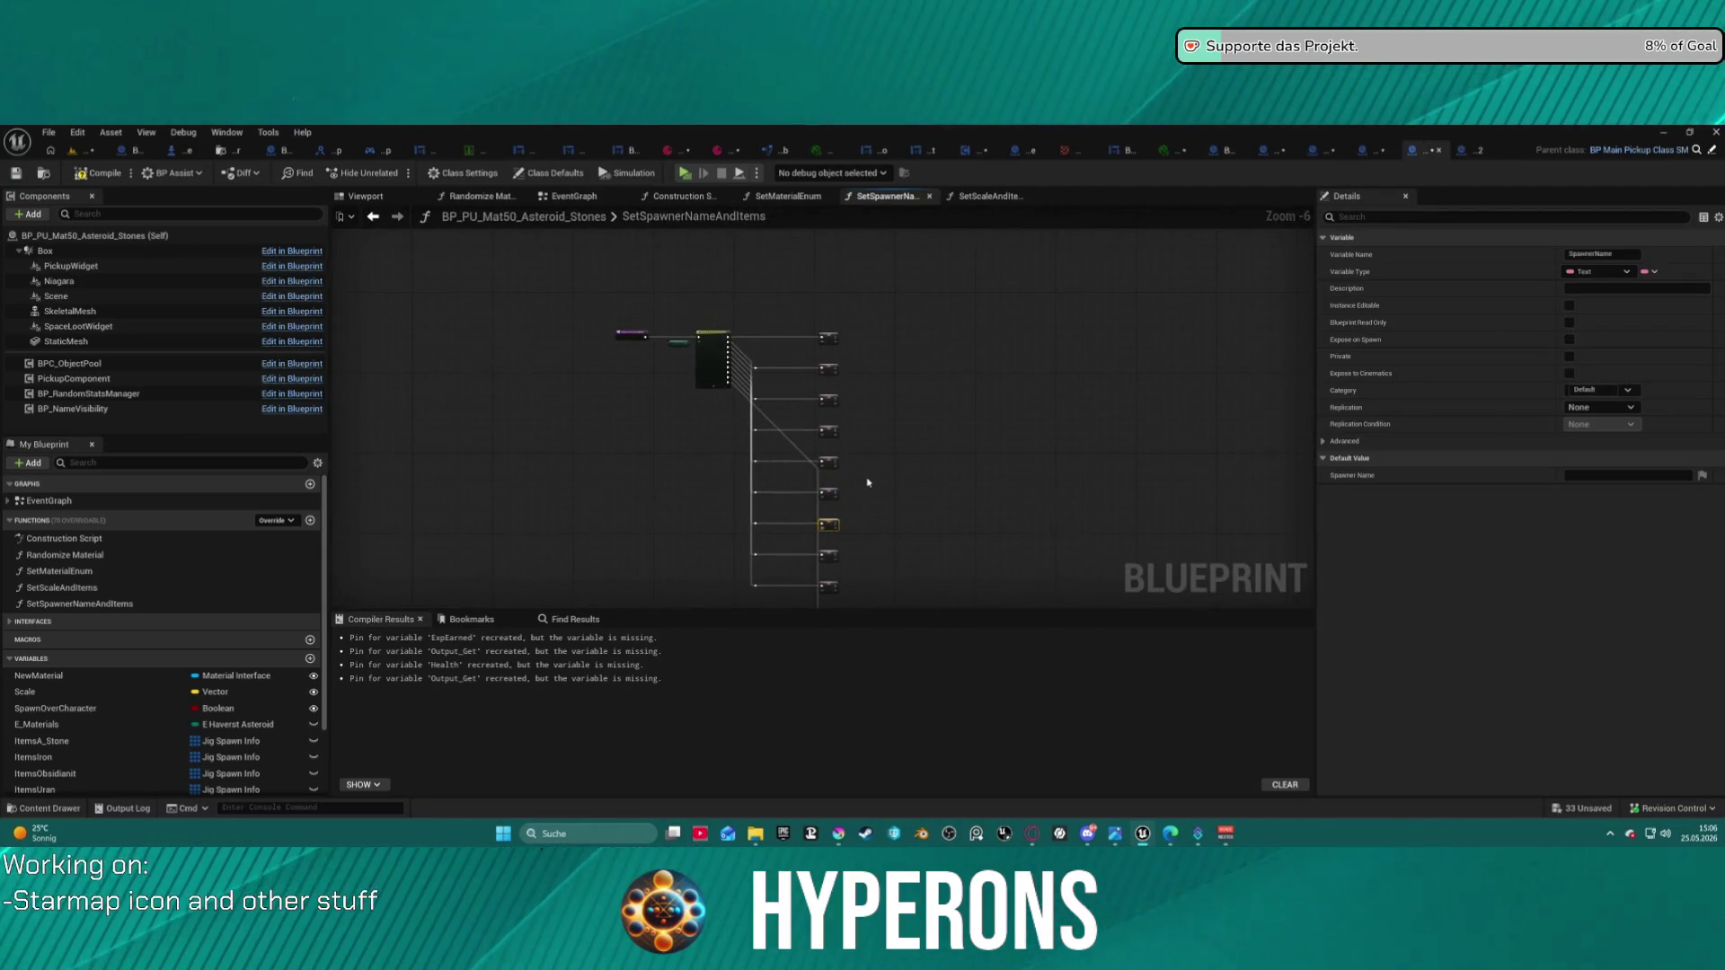
- Check the SET node wiring, compile BP_PU_Mat50_Asteroid_Stones, then revisit its EventGraph and function graphs
{"action": "scroll", "coordinate": [893, 462], "scroll_direction": "up", "scroll_amount": 3}
{"action": "left_click", "coordinate": [893, 462]}
{"action": "scroll", "coordinate": [897, 443], "scroll_direction": "down", "scroll_amount": 4}
{"action": "scroll", "coordinate": [890, 364], "scroll_direction": "up", "scroll_amount": 3}
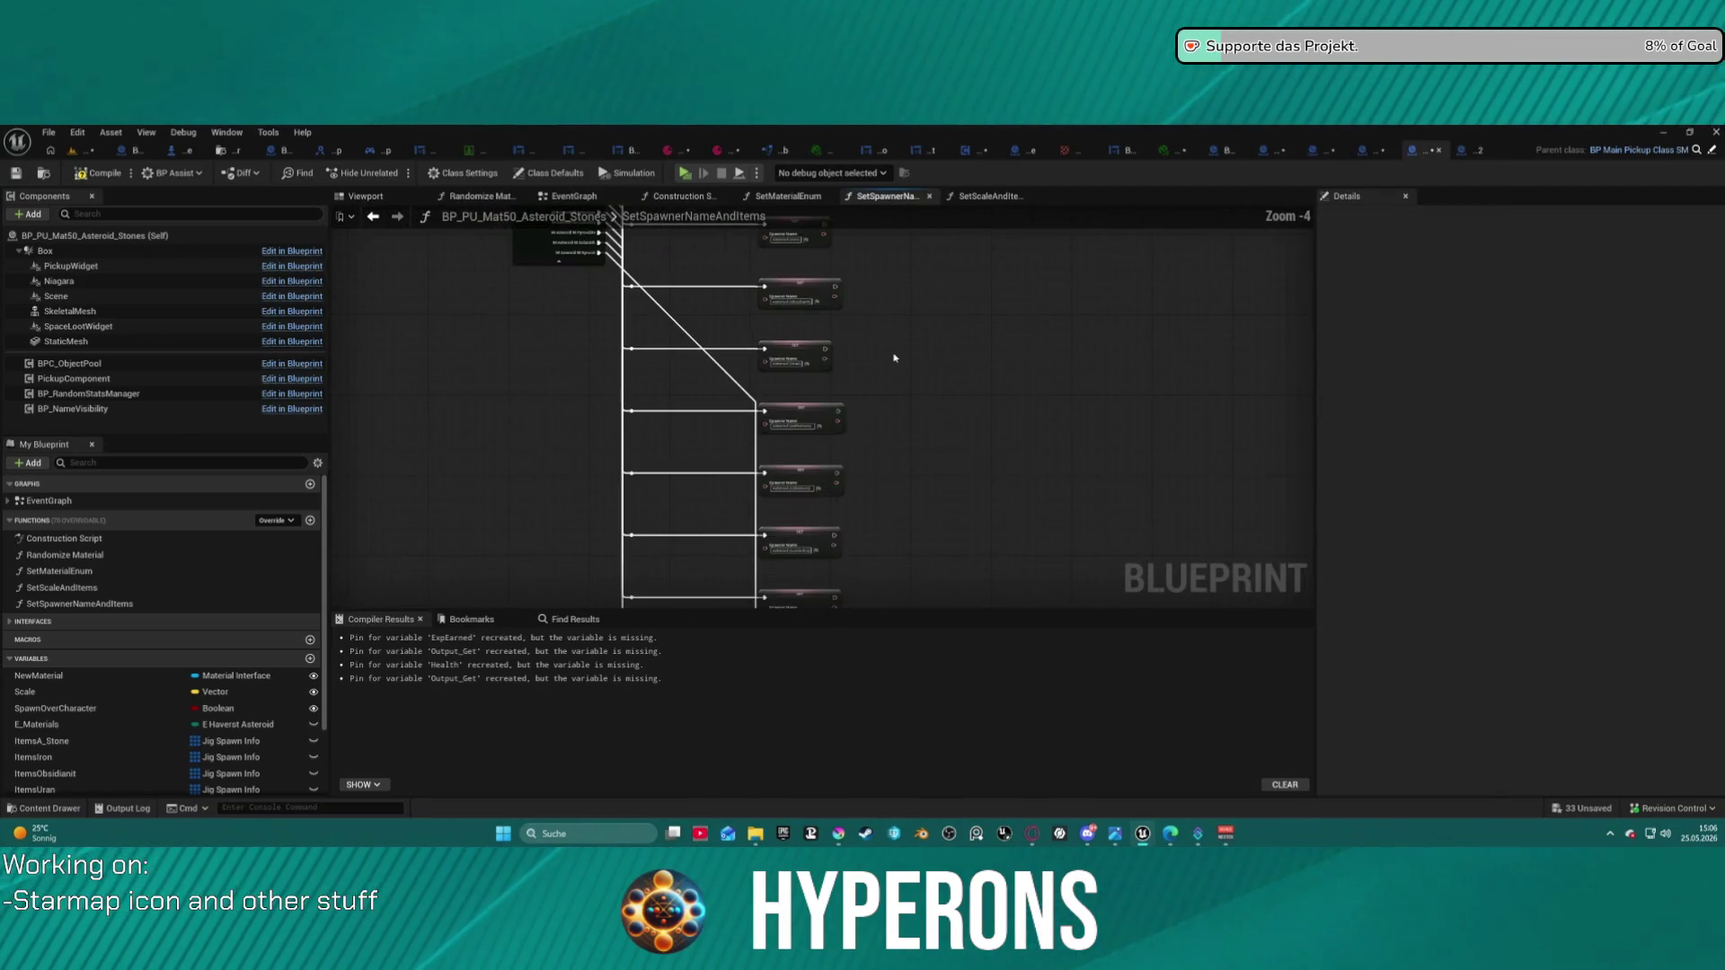
{"action": "scroll", "coordinate": [962, 447], "scroll_direction": "up", "scroll_amount": 2}
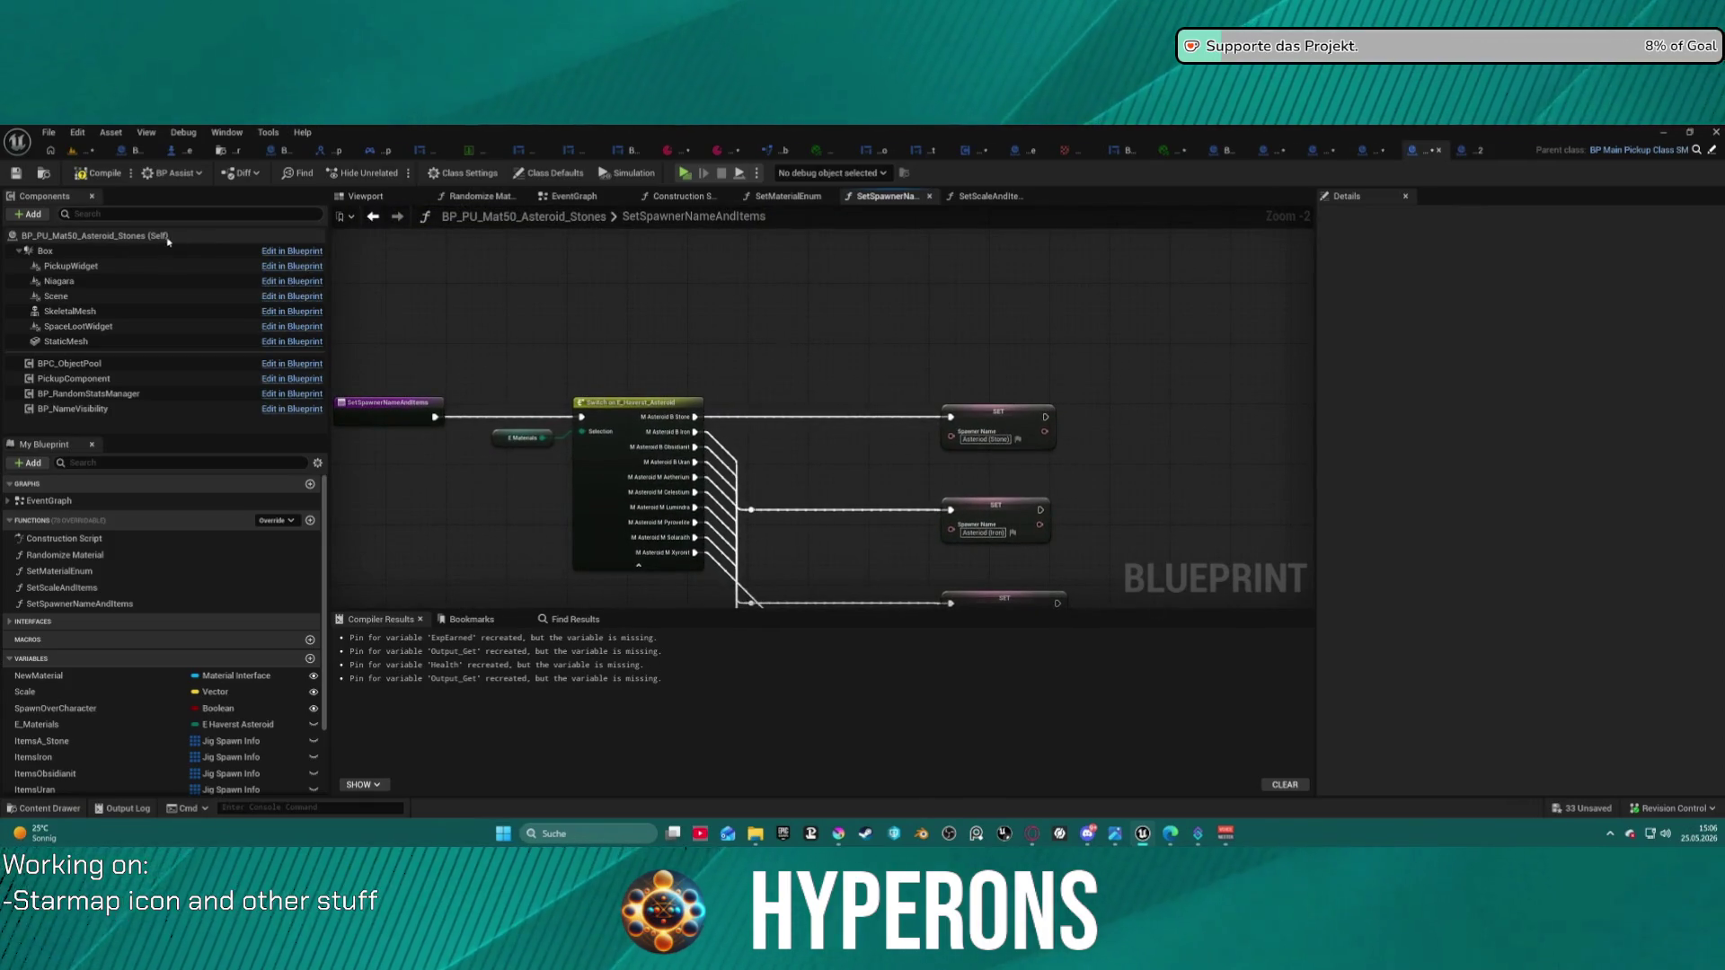
{"action": "left_click", "coordinate": [105, 174]}
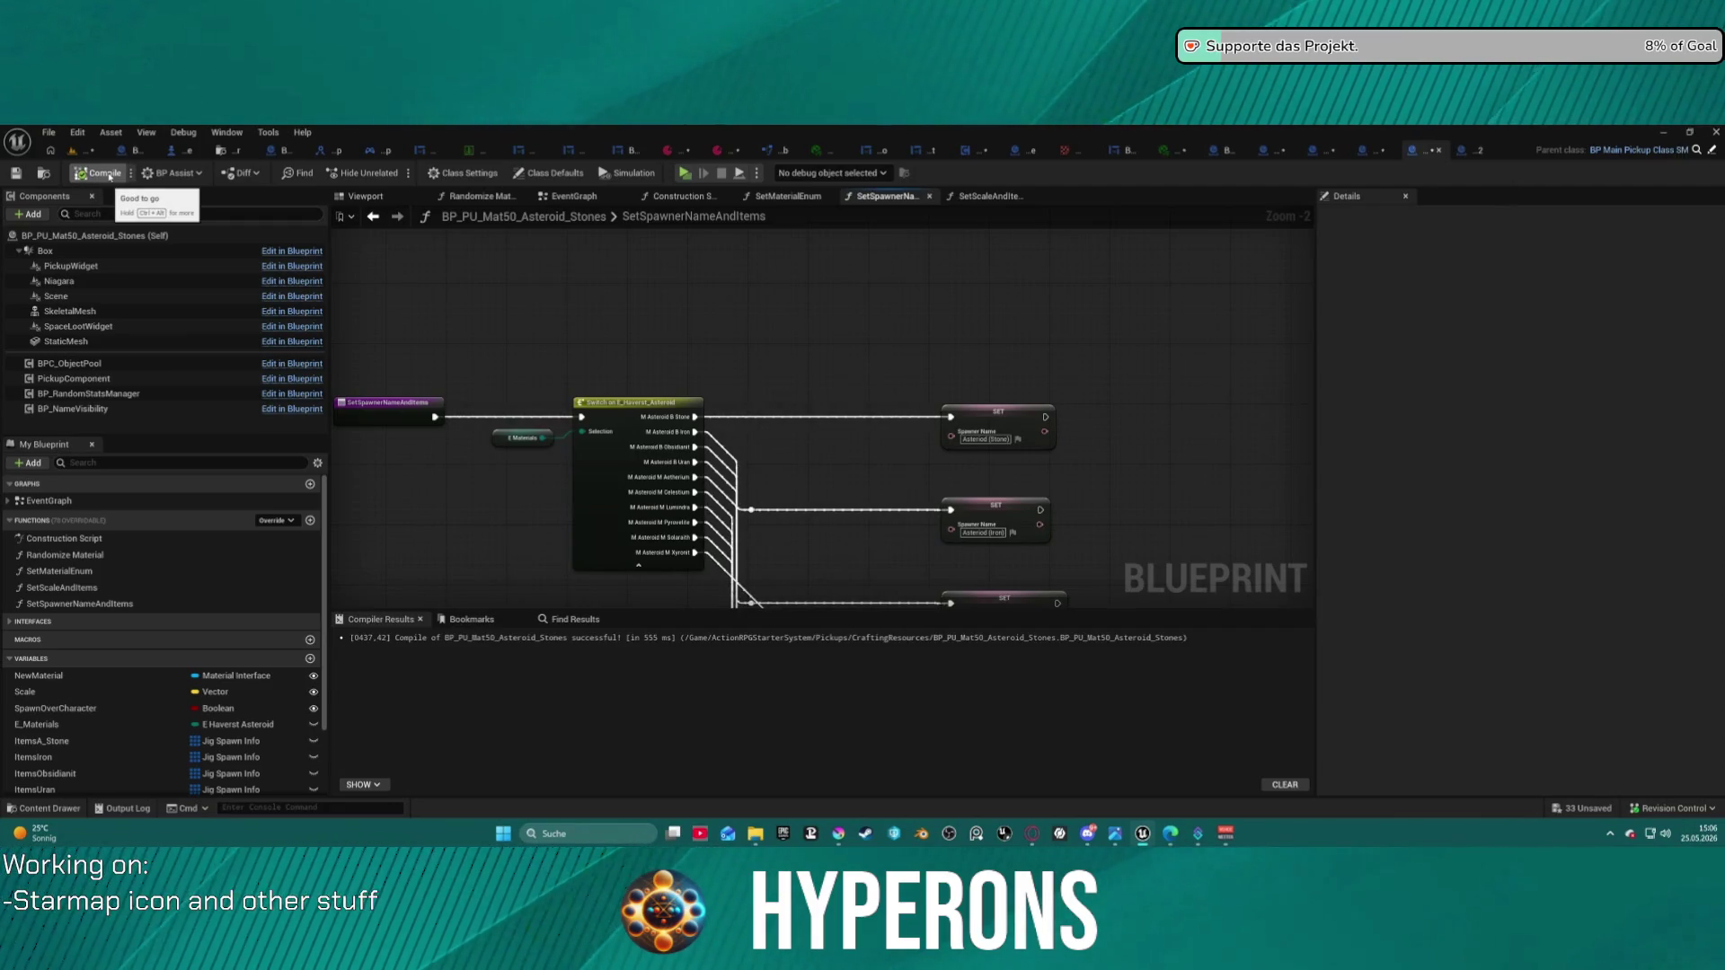
{"action": "left_click", "coordinate": [555, 197]}
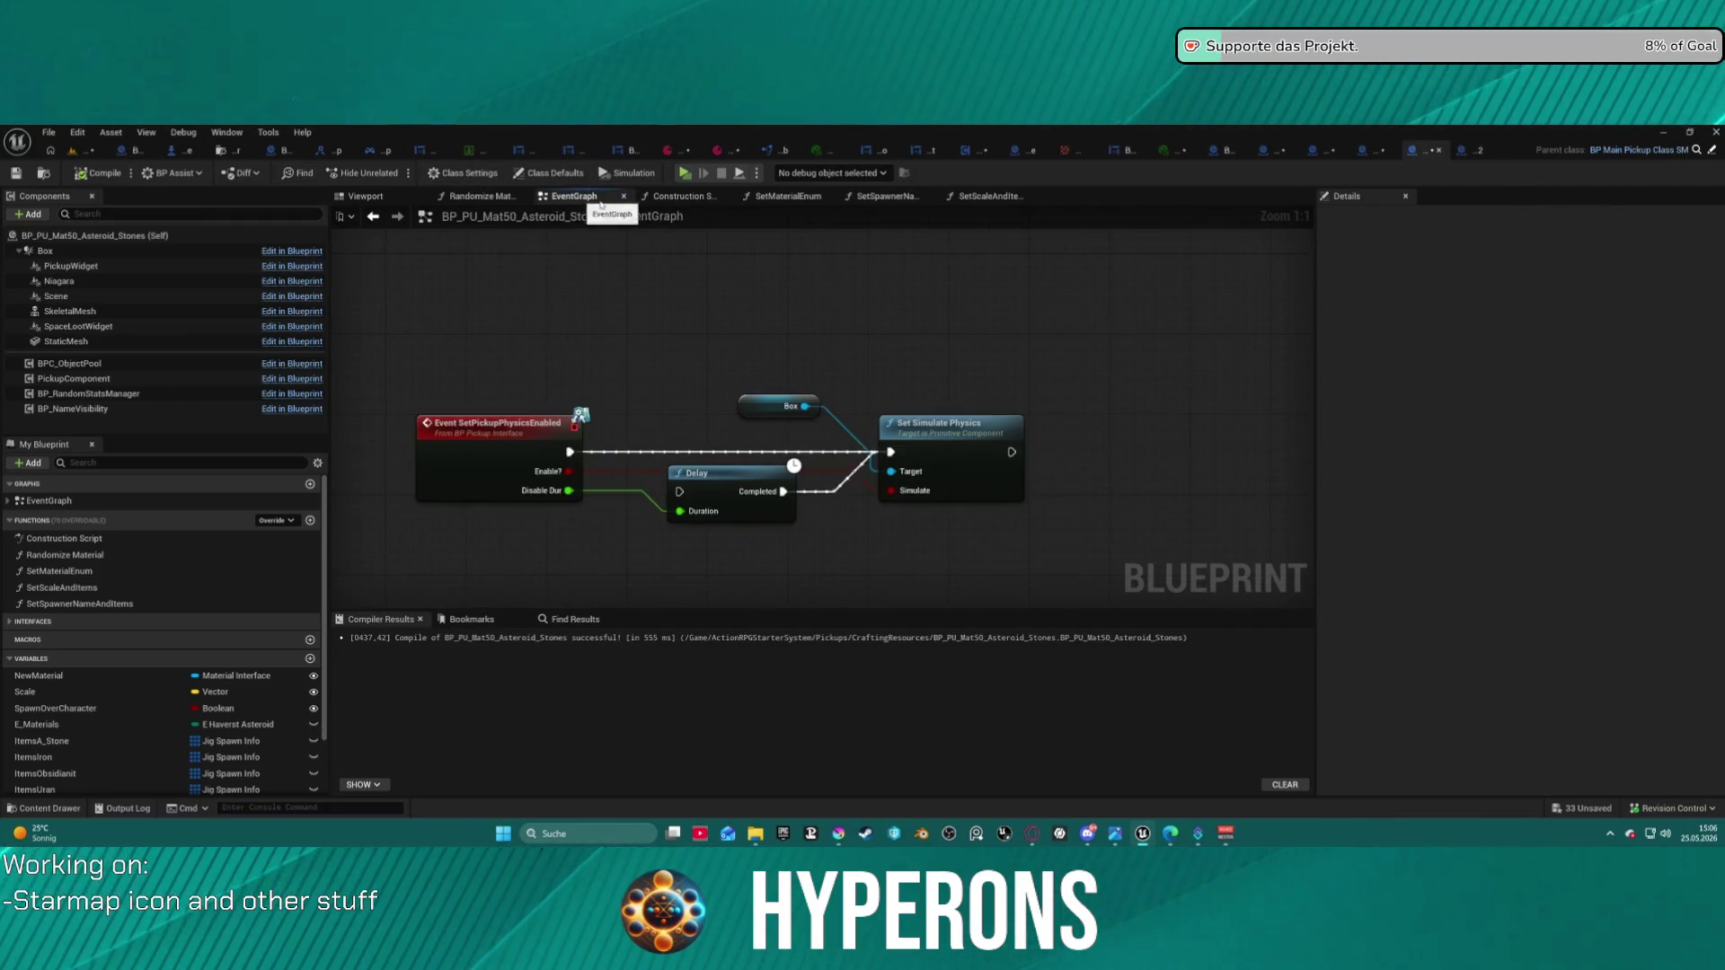
{"action": "left_click", "coordinate": [984, 197]}
{"action": "left_click", "coordinate": [788, 197]}
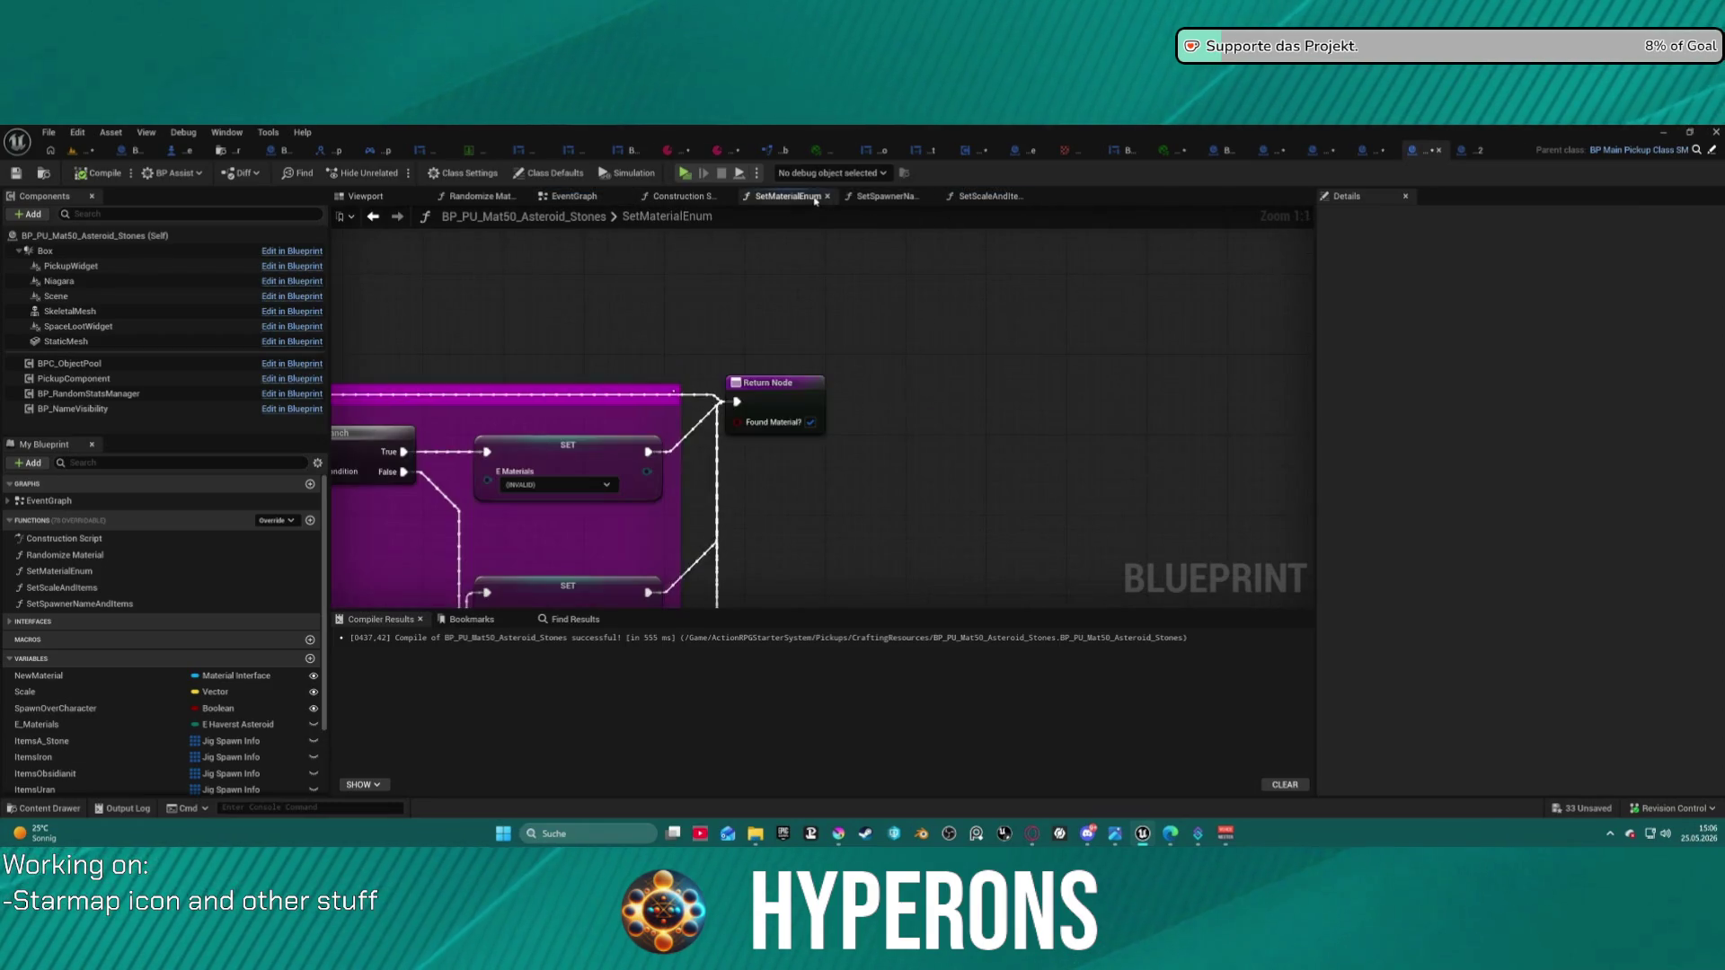
- Review the Construction Script's static mesh, world scale, Set Material and rotation nodes
{"action": "left_click", "coordinate": [683, 197]}
{"action": "scroll", "coordinate": [296, 629], "scroll_direction": "down", "scroll_amount": 2}
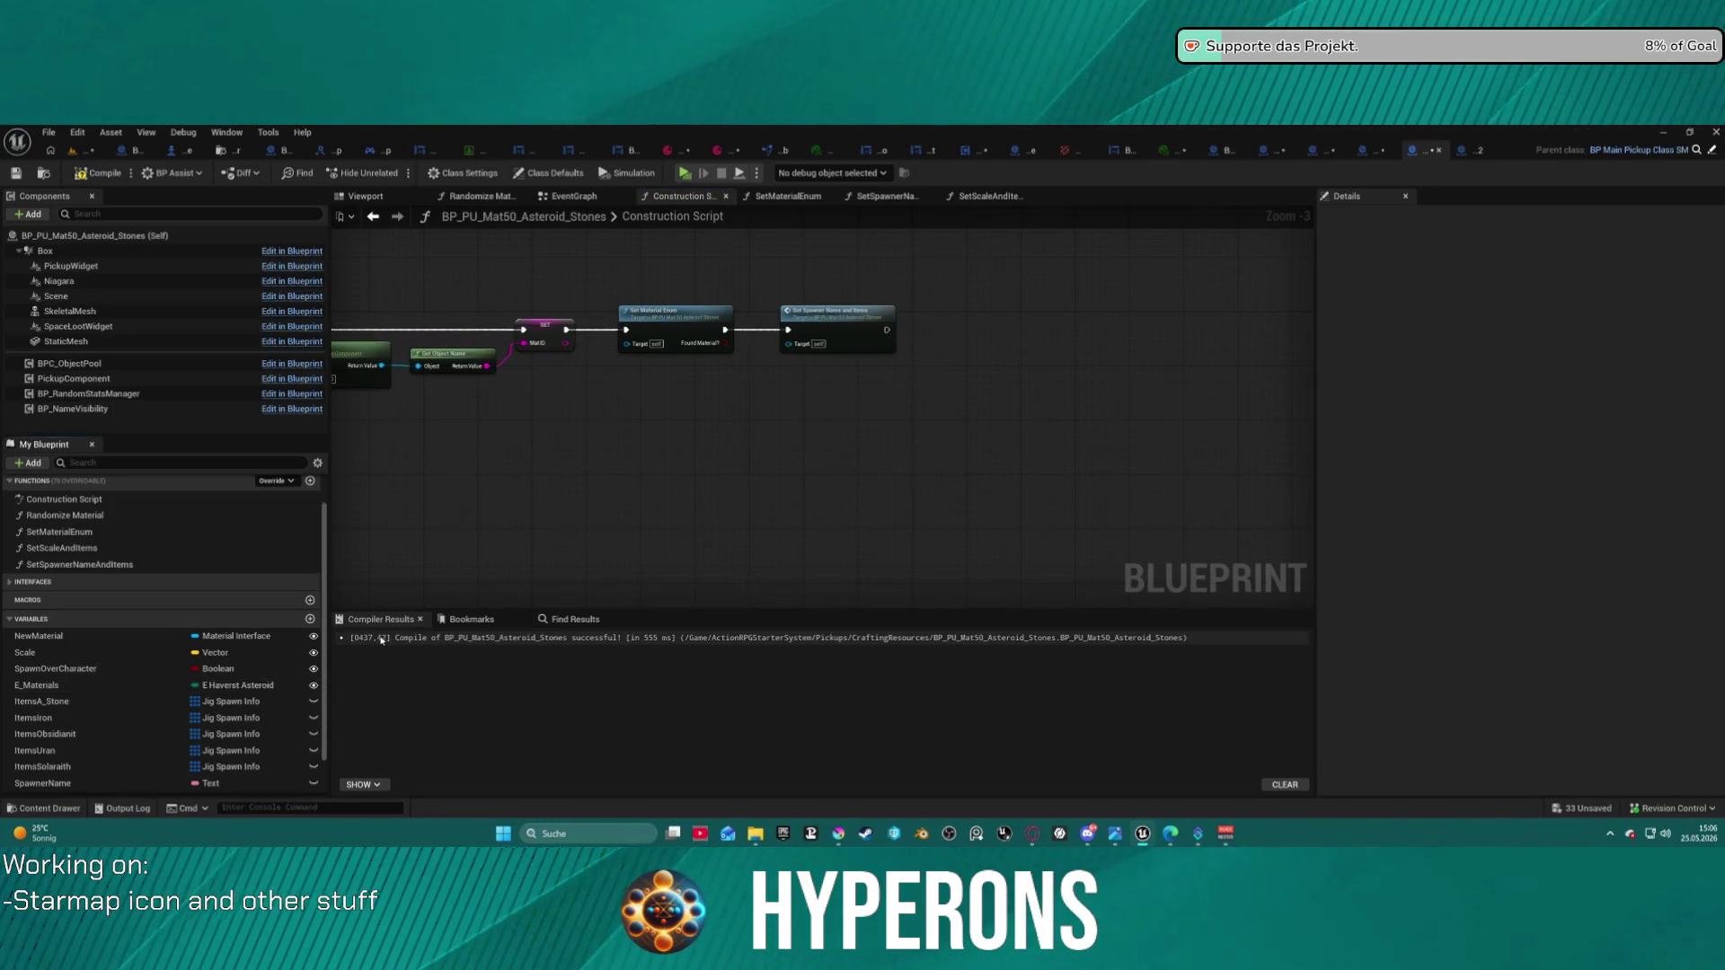
{"action": "left_click_drag", "start_coordinate": [555, 478], "coordinate": [724, 397]}
{"action": "scroll", "coordinate": [253, 731], "scroll_direction": "down", "scroll_amount": 2}
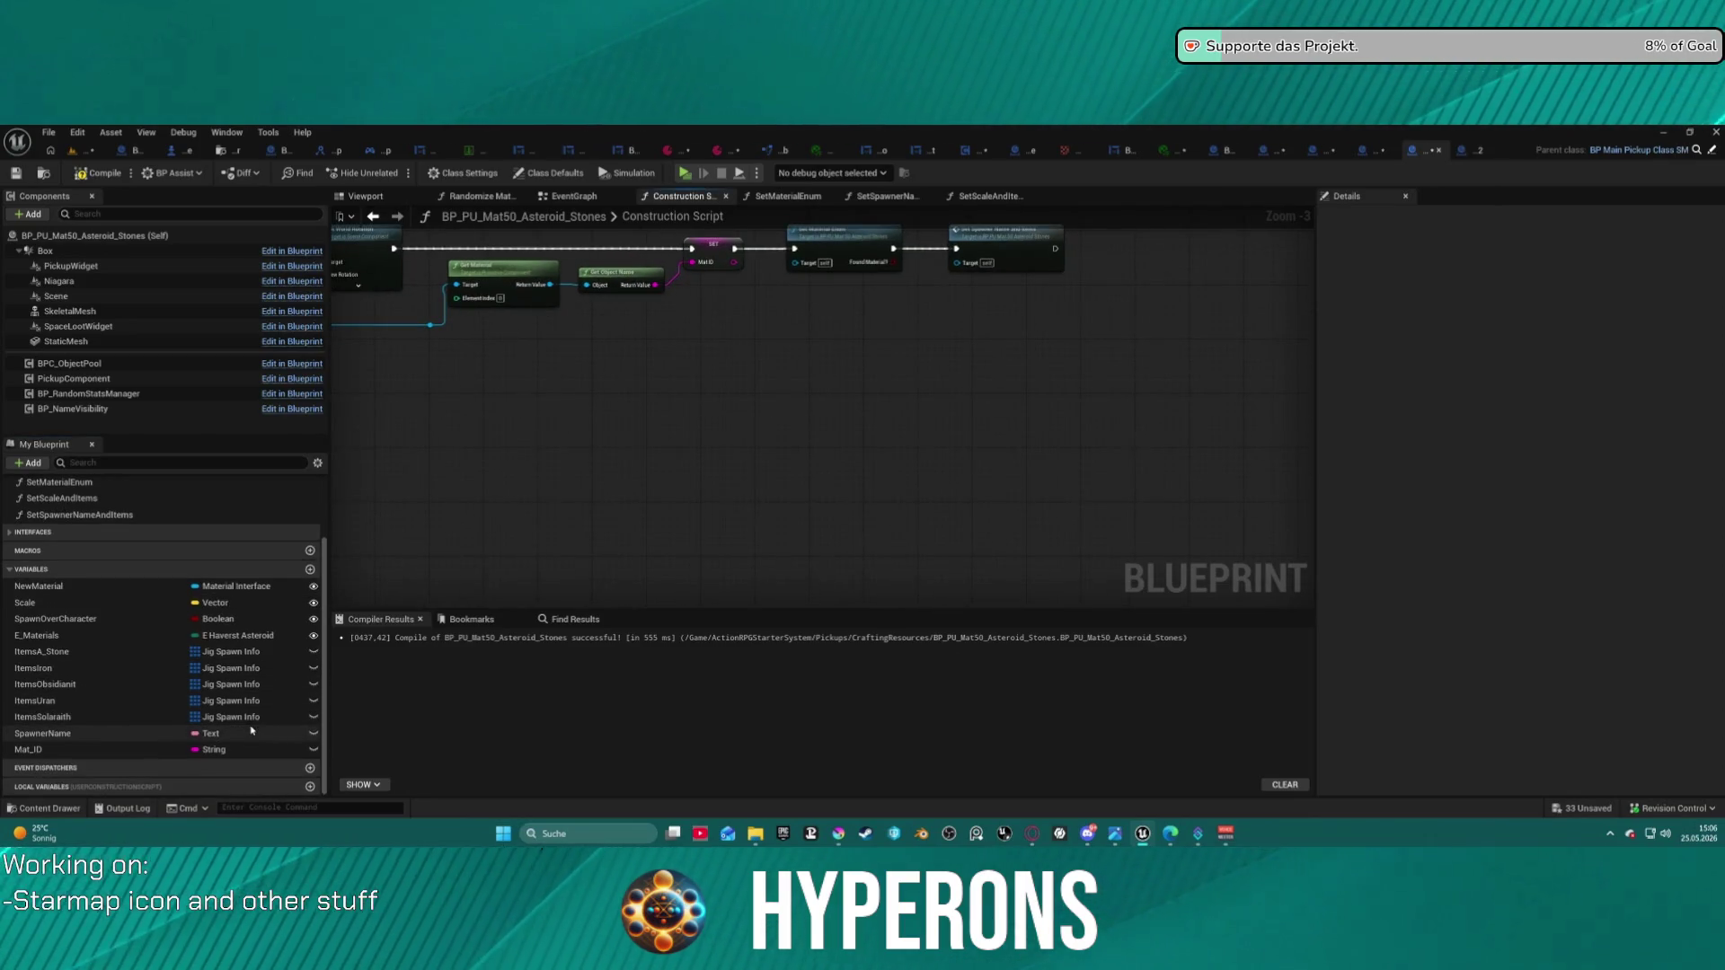
{"action": "key", "text": "Home"}
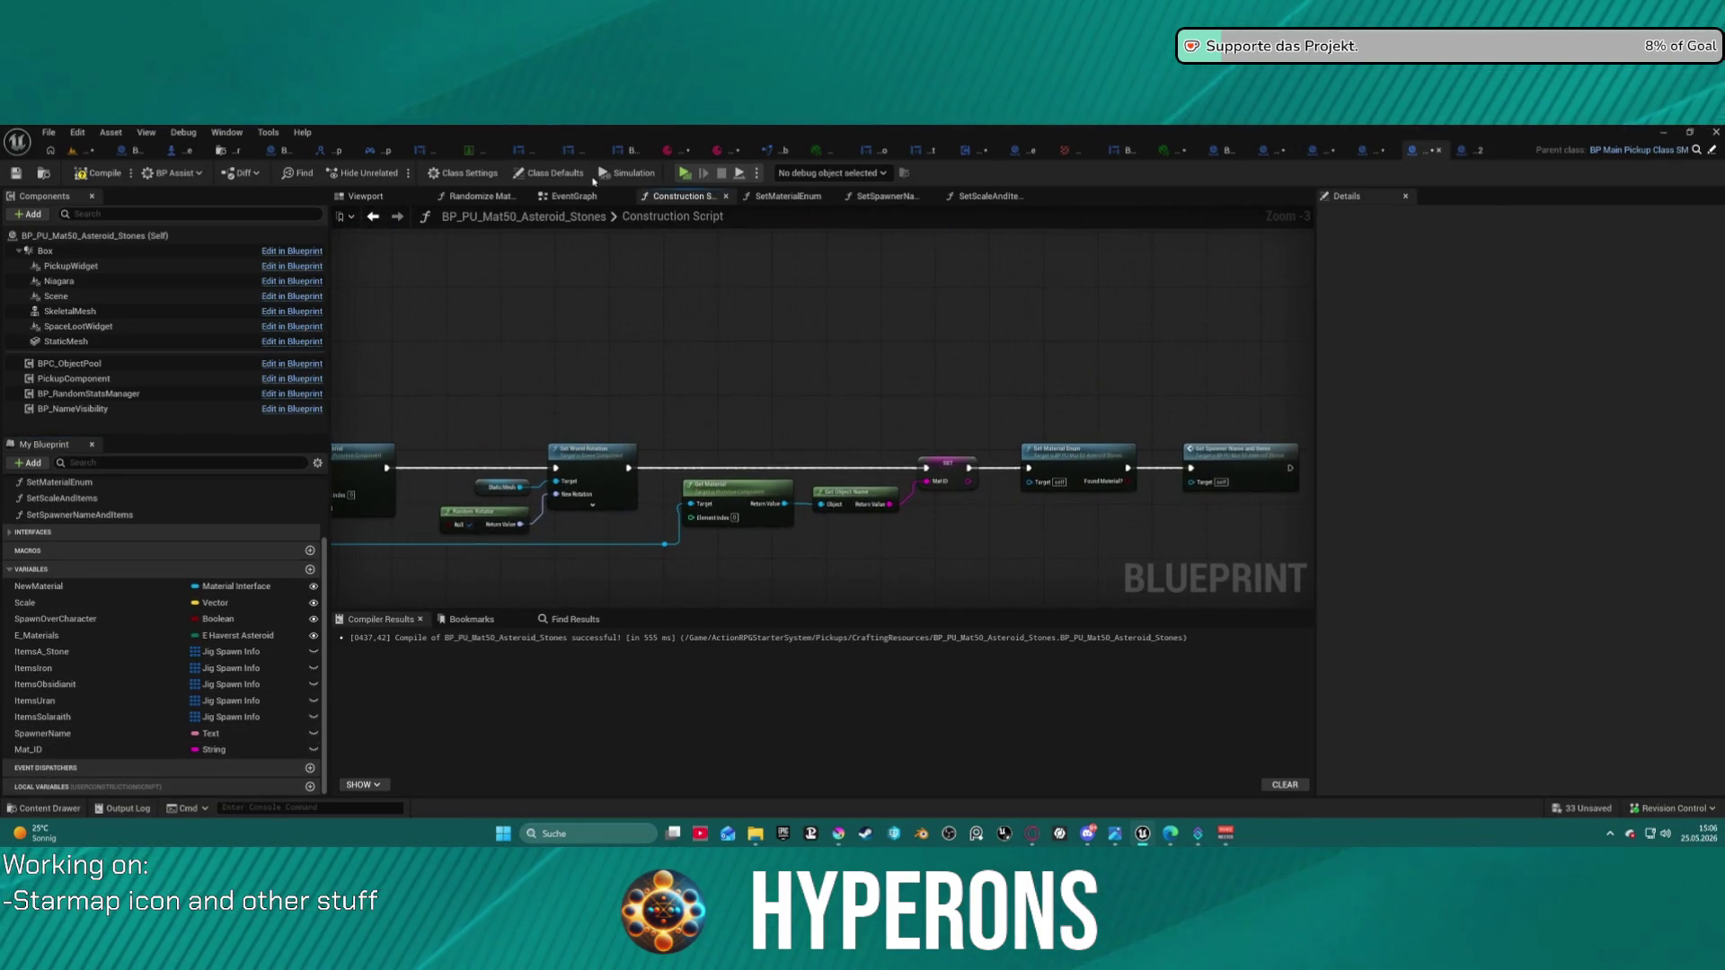
{"action": "left_click", "coordinate": [565, 197]}
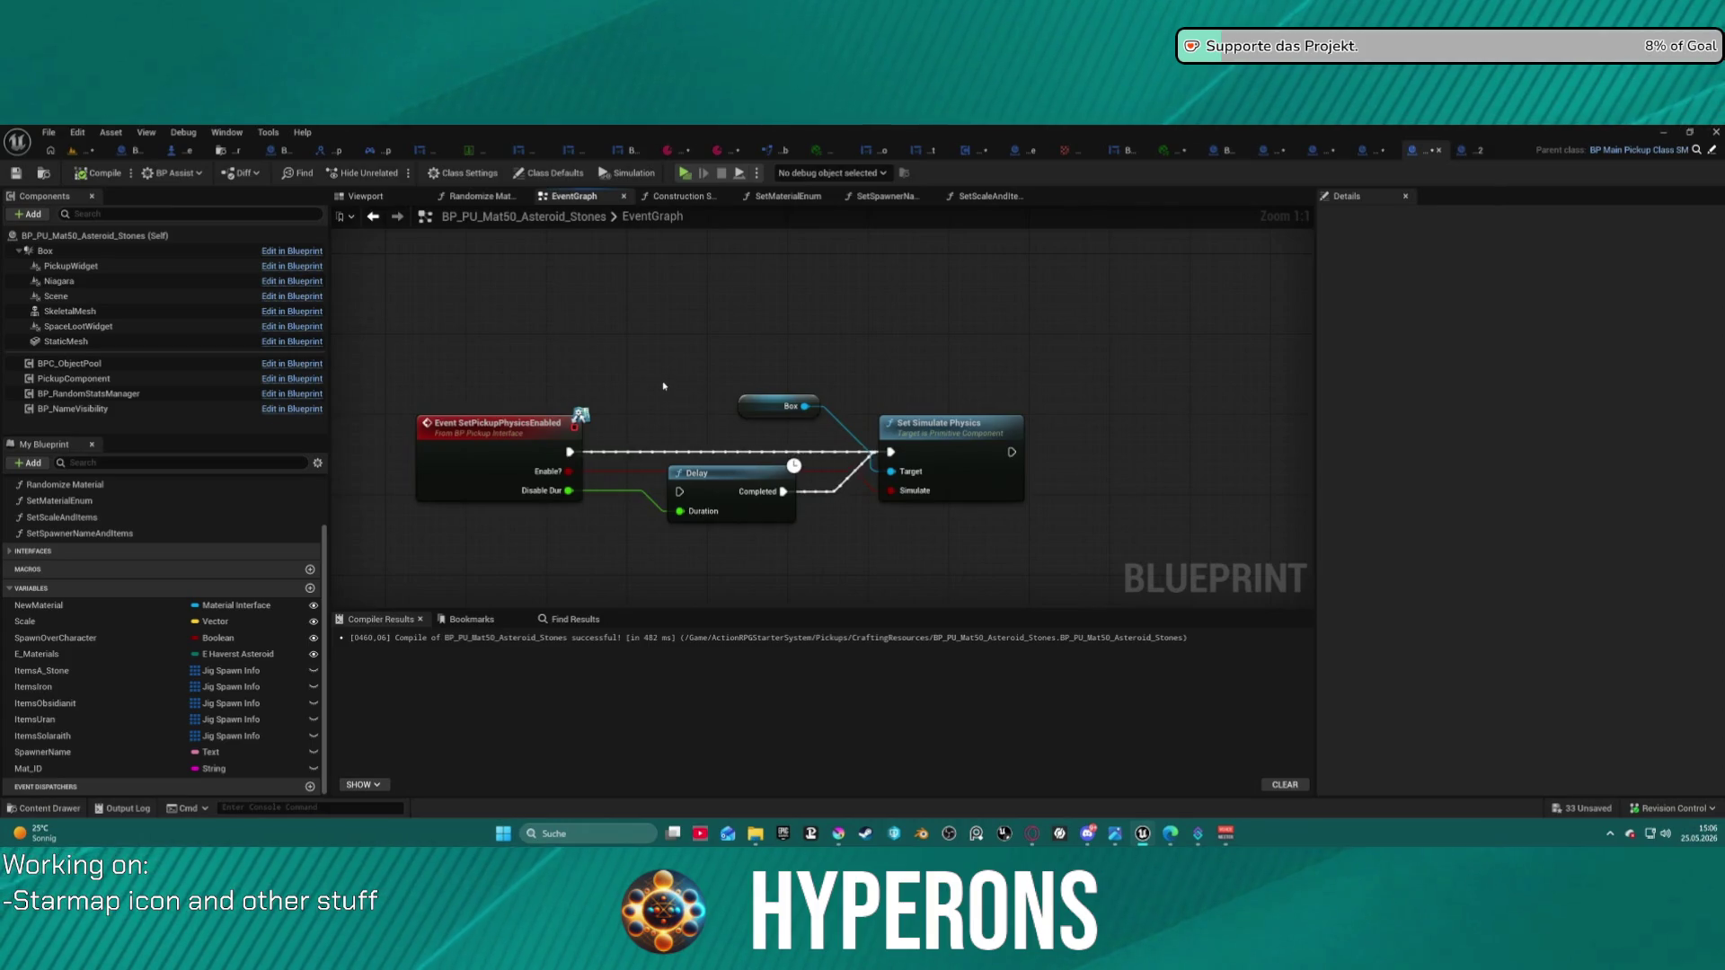
{"action": "left_click", "coordinate": [678, 196]}
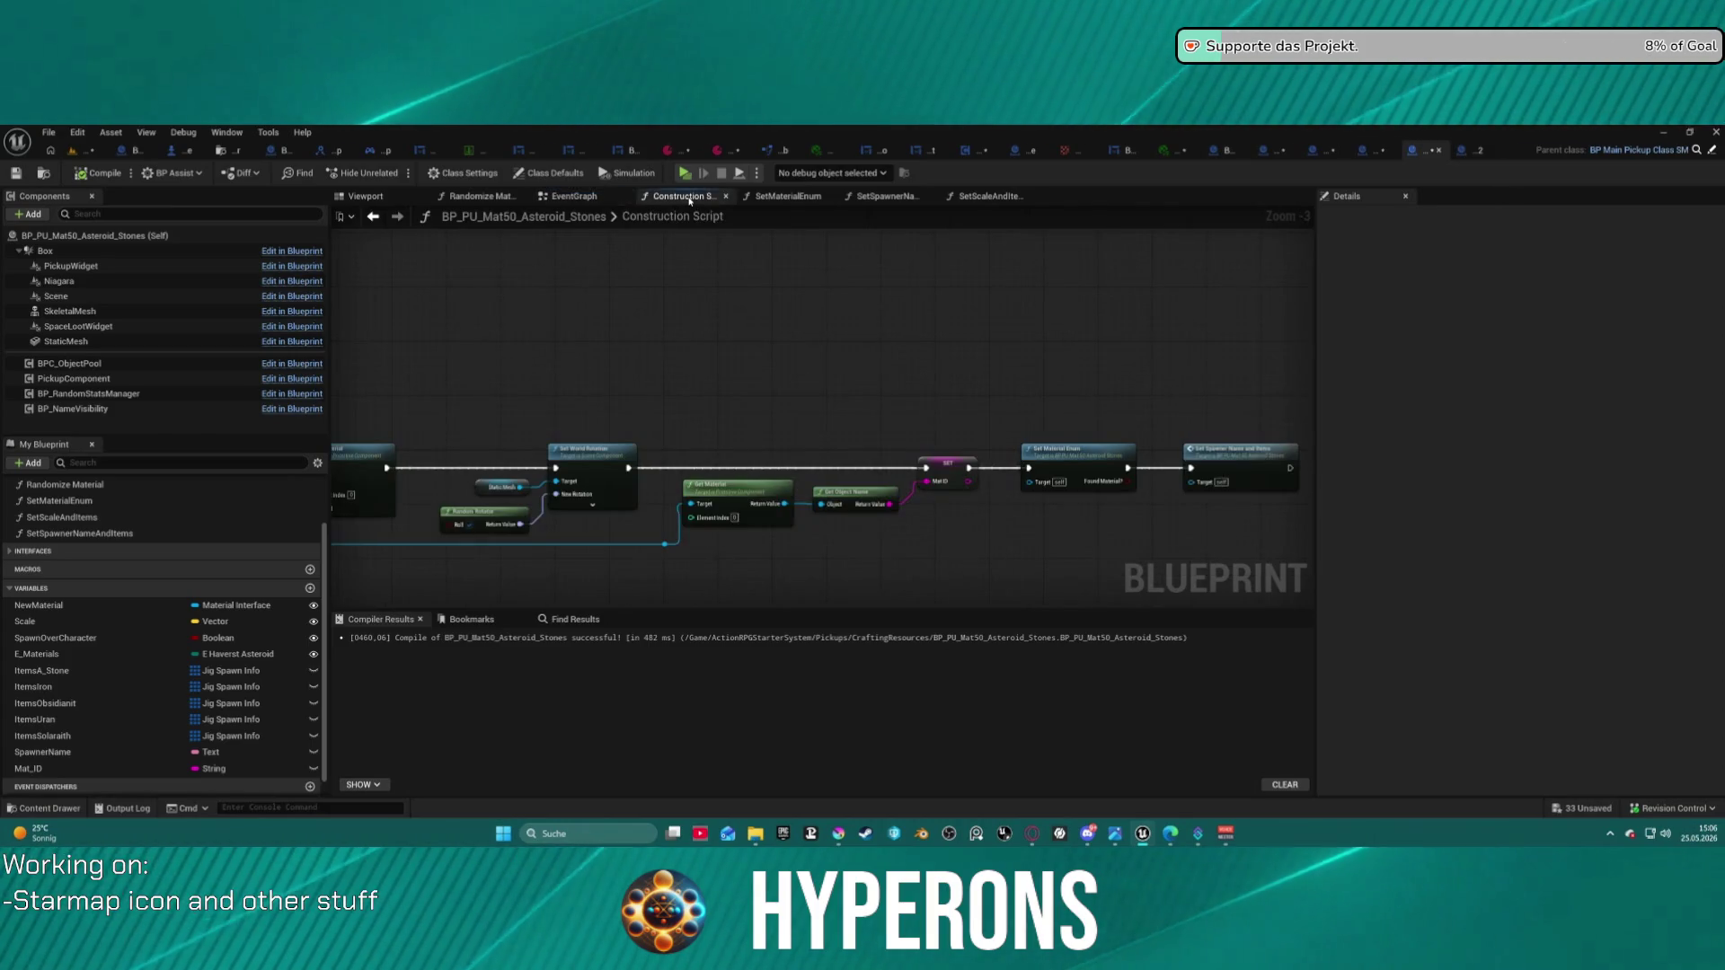
{"action": "left_click", "coordinate": [789, 197]}
{"action": "left_click", "coordinate": [678, 196]}
{"action": "scroll", "coordinate": [617, 423], "scroll_direction": "down", "scroll_amount": 3}
{"action": "scroll", "coordinate": [595, 432], "scroll_direction": "up", "scroll_amount": 5}
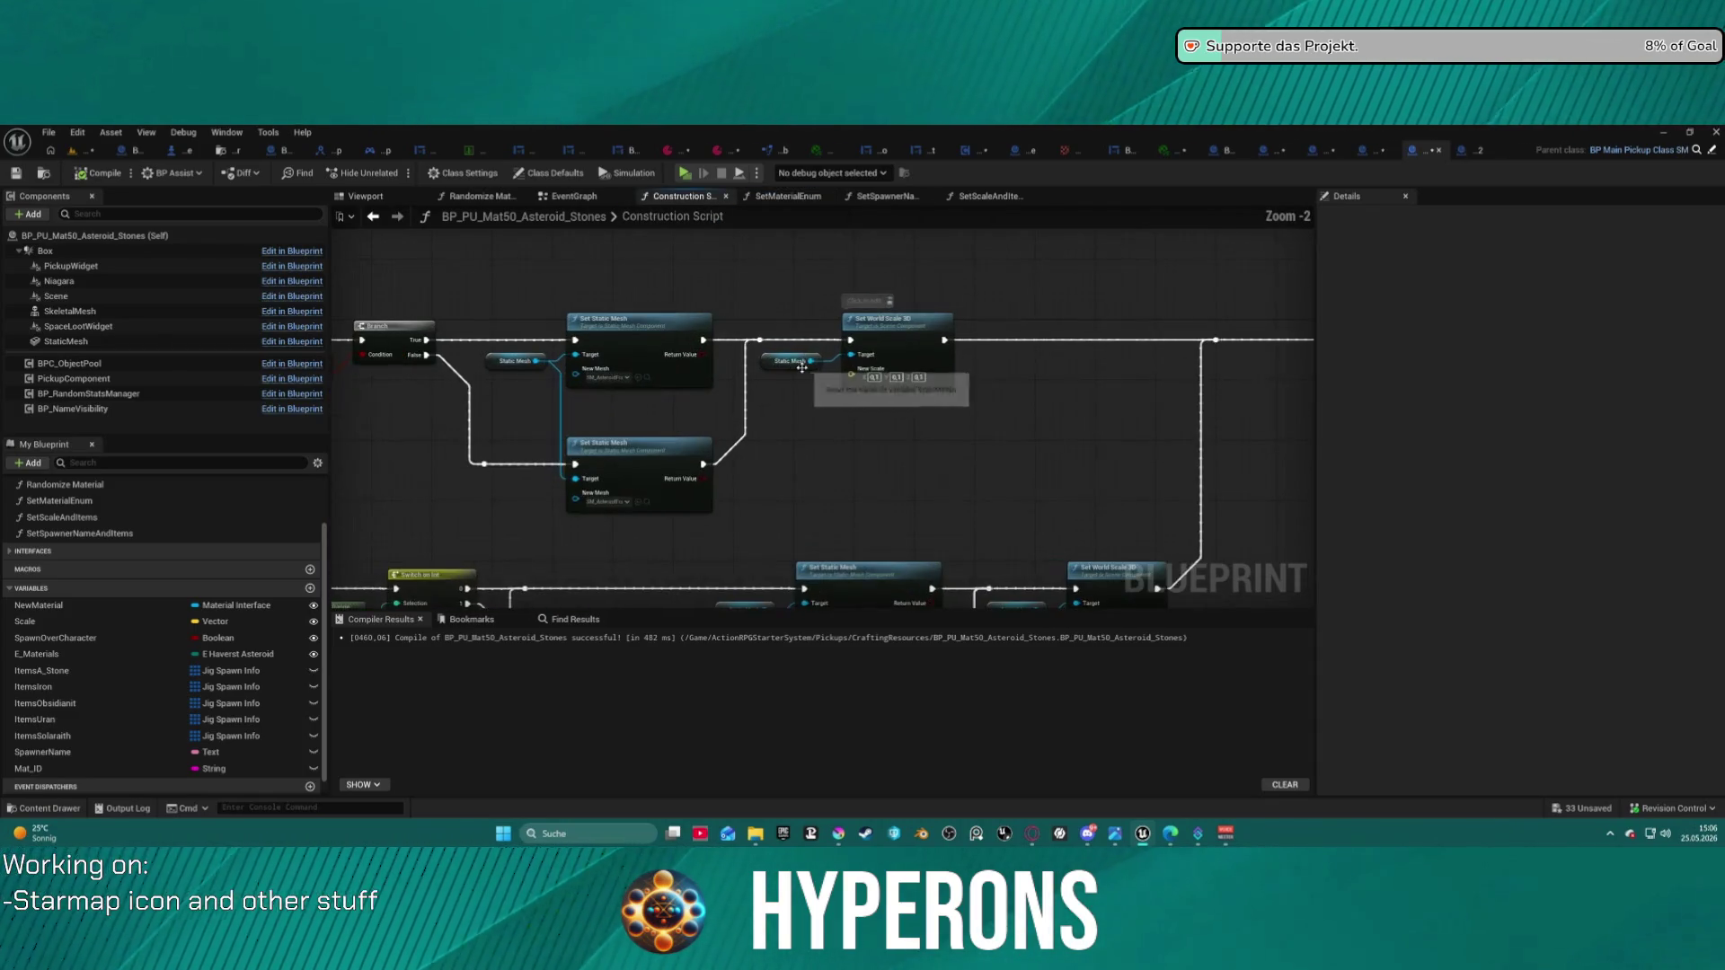
{"action": "mouse_move", "coordinate": [743, 418]}
{"action": "left_mouse_down"}
{"action": "mouse_move", "coordinate": [878, 431]}
{"action": "mouse_move", "coordinate": [1024, 400]}
{"action": "mouse_move", "coordinate": [341, 360]}
{"action": "mouse_move", "coordinate": [218, 405]}
{"action": "left_mouse_up"}
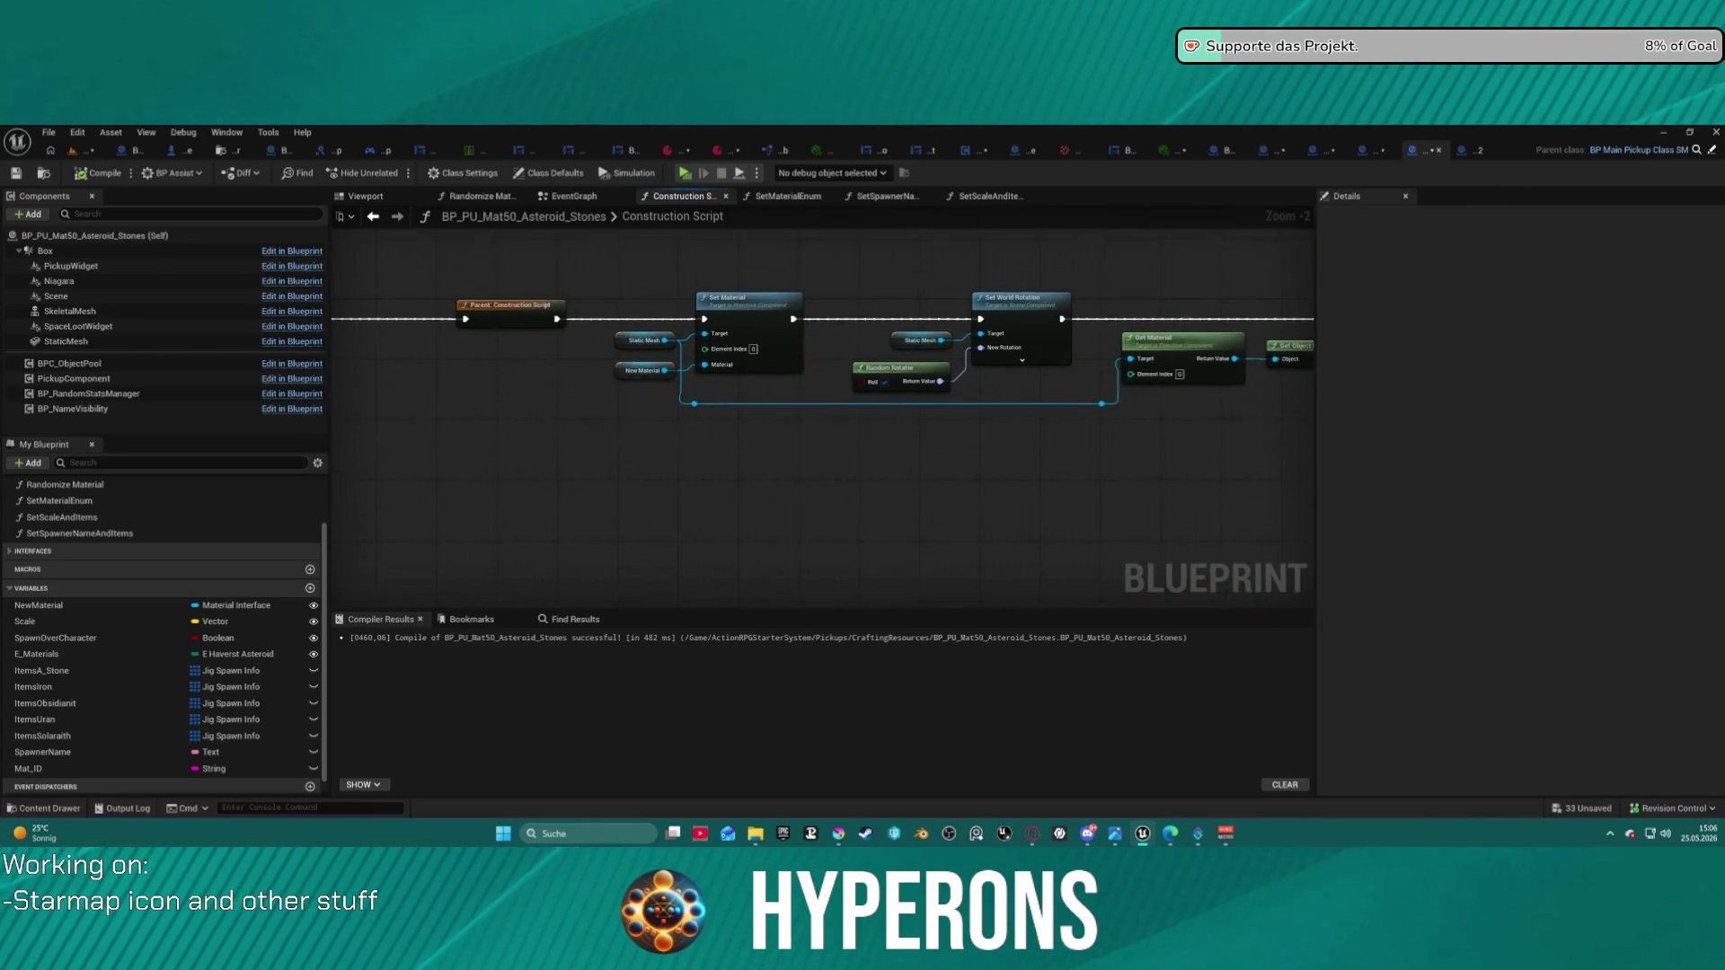
- Select the New Material node, then open BP_RandomSpawner from Pickups > OtherBlueprints > RandomSpawner
{"action": "left_click", "coordinate": [629, 373]}
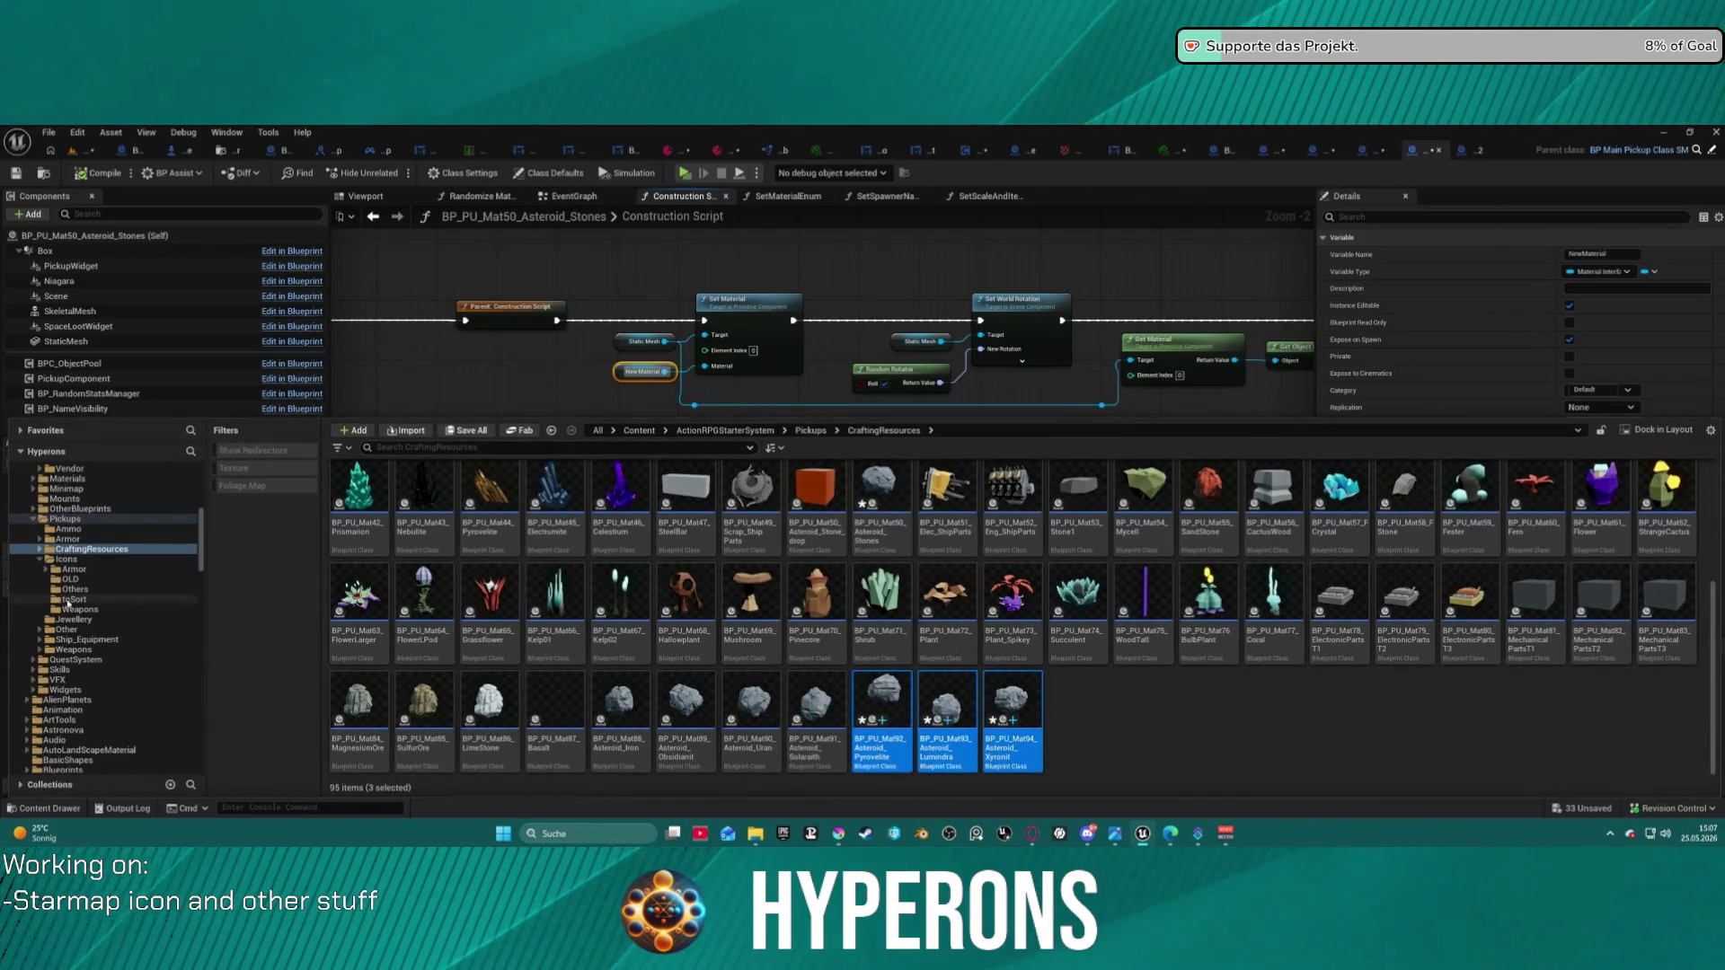
{"action": "scroll", "coordinate": [103, 598], "scroll_direction": "up", "scroll_amount": 2}
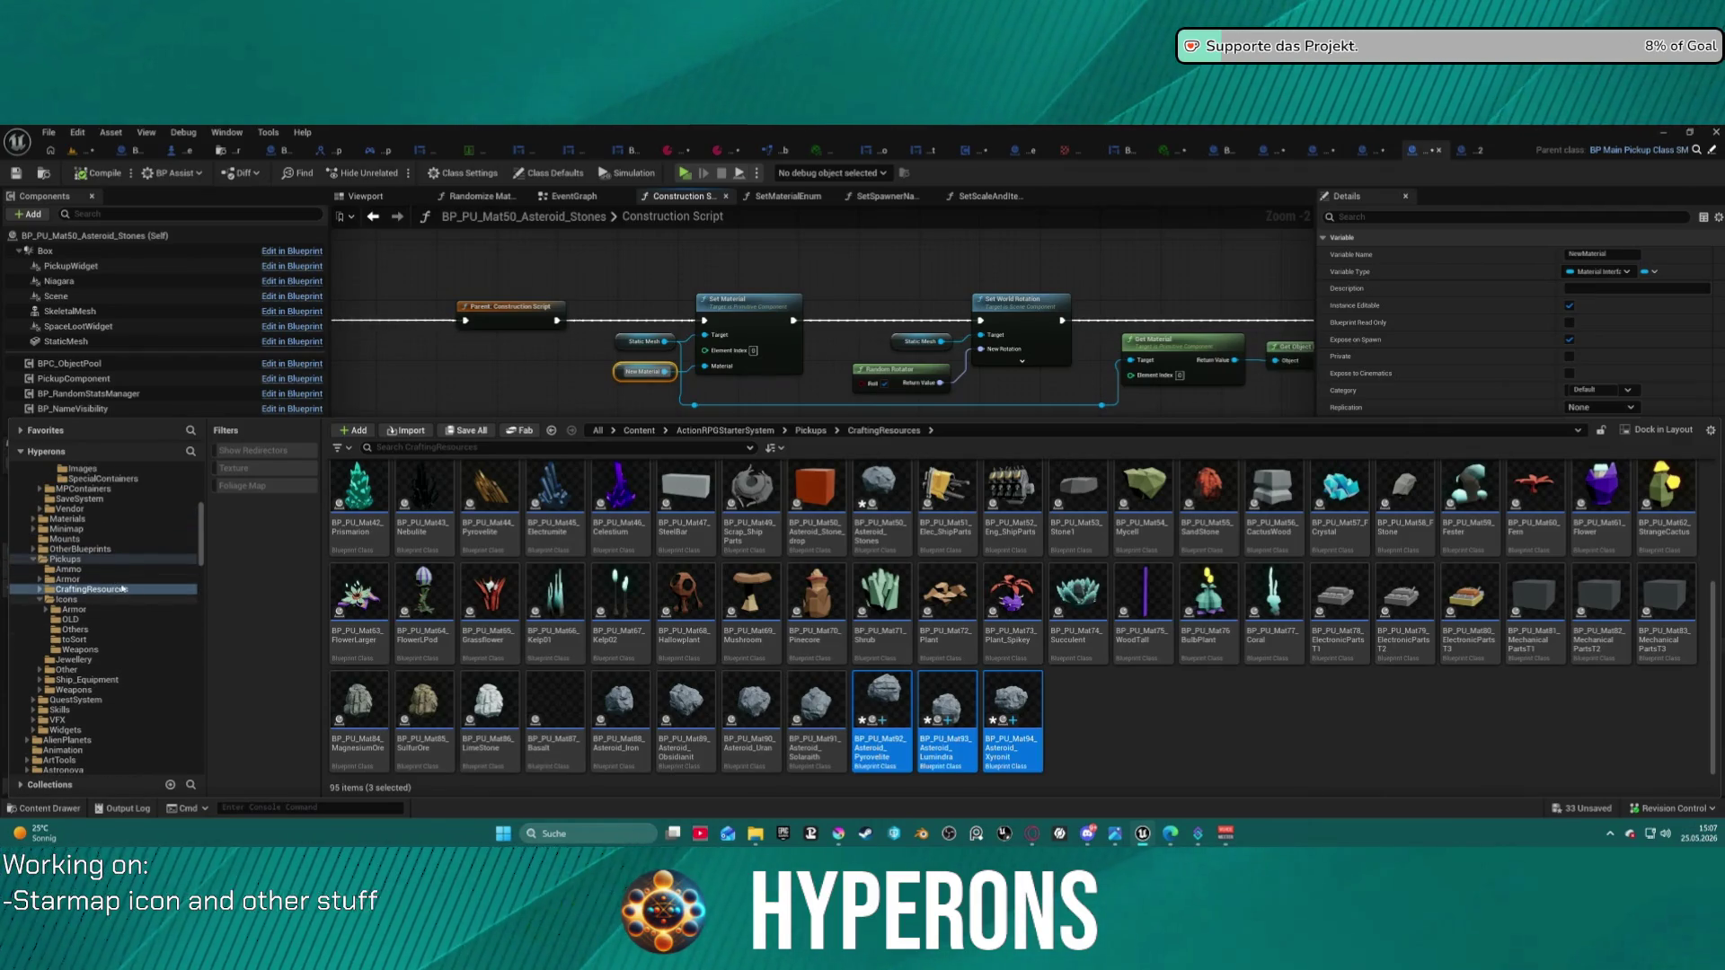
{"action": "left_click", "coordinate": [72, 559]}
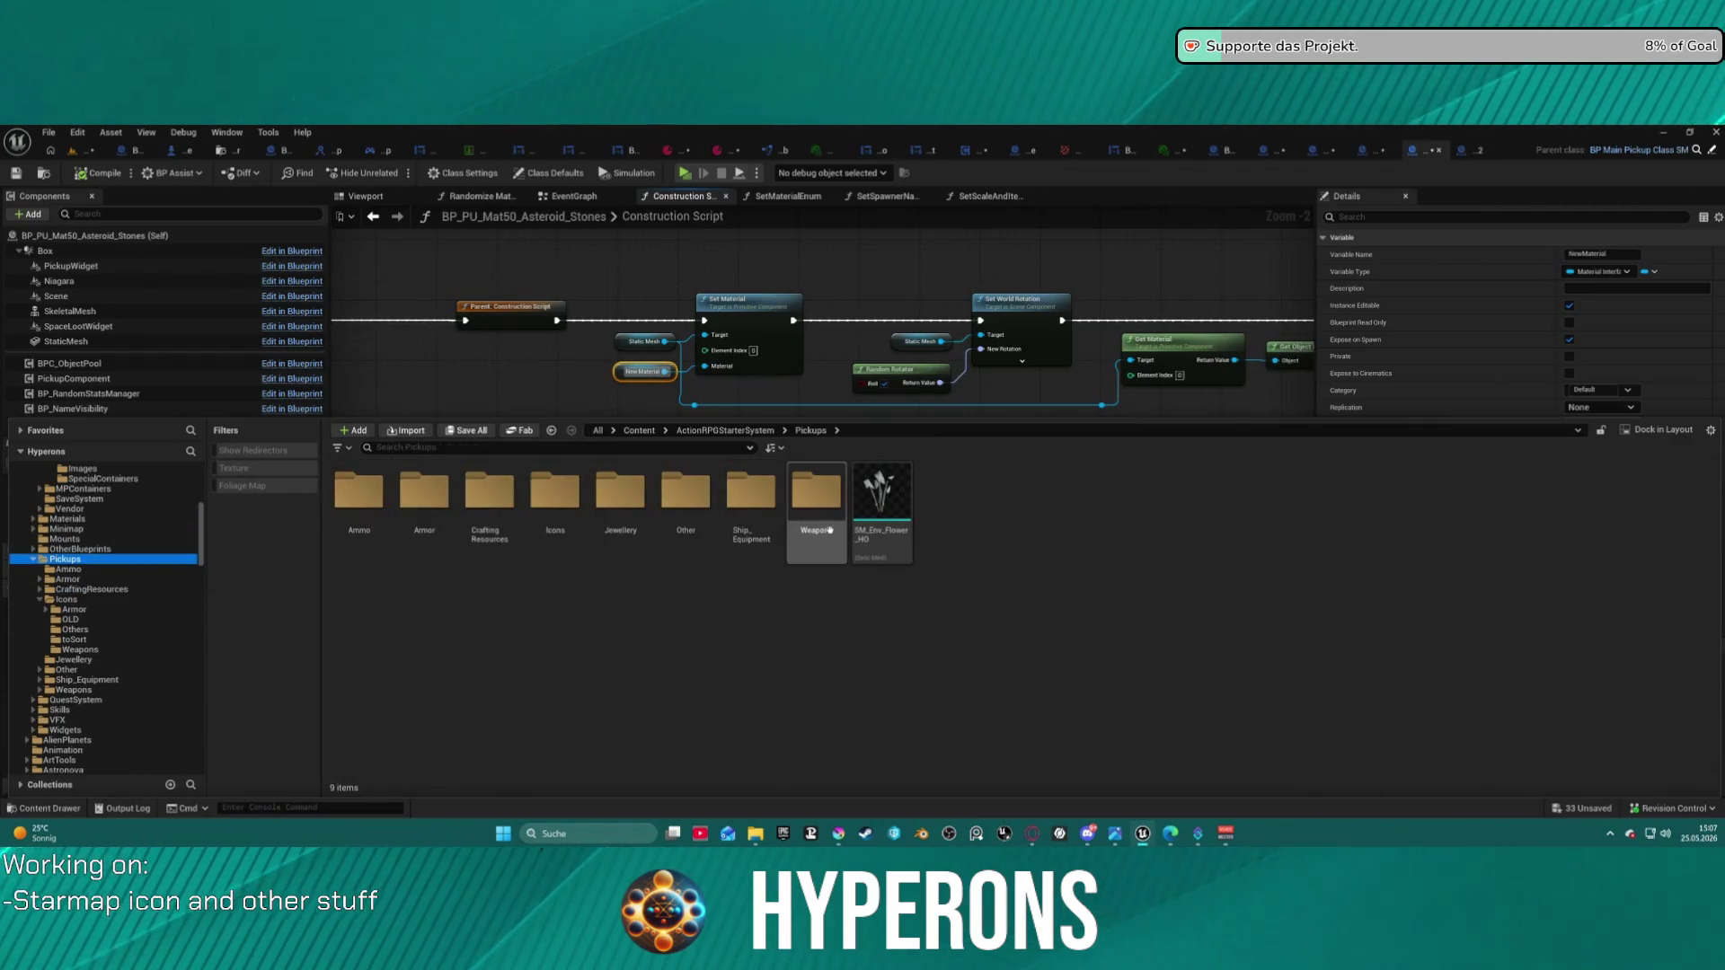
{"action": "left_click", "coordinate": [88, 549]}
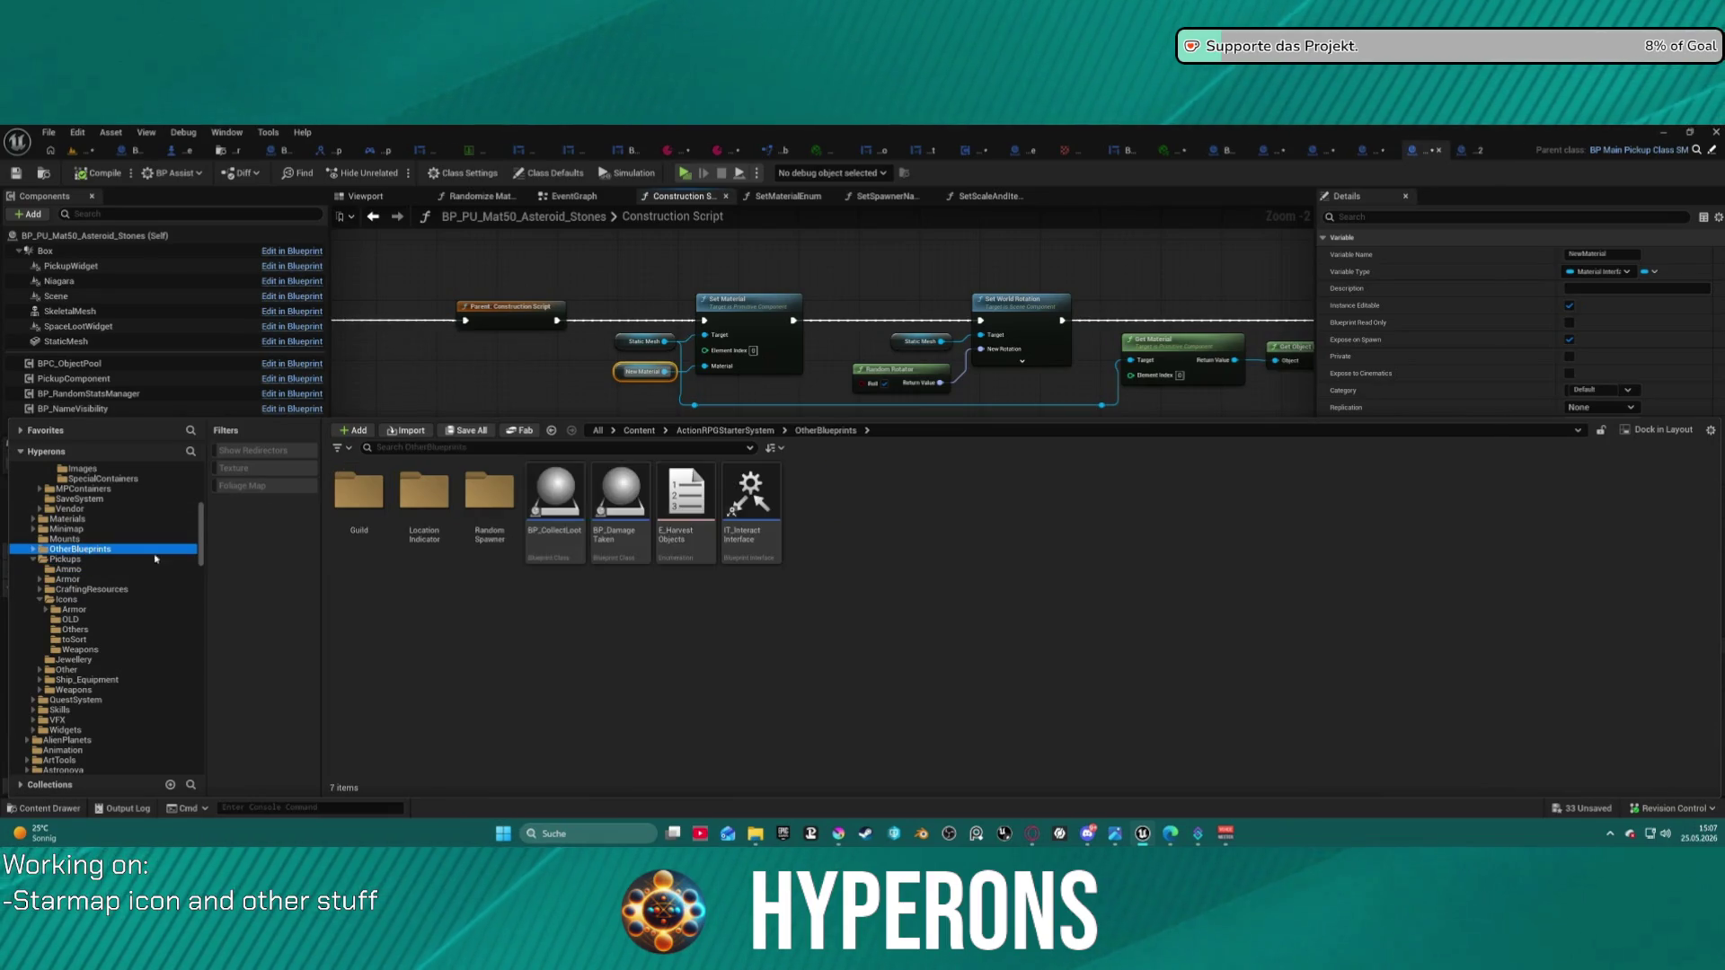
{"action": "double_click", "coordinate": [486, 502]}
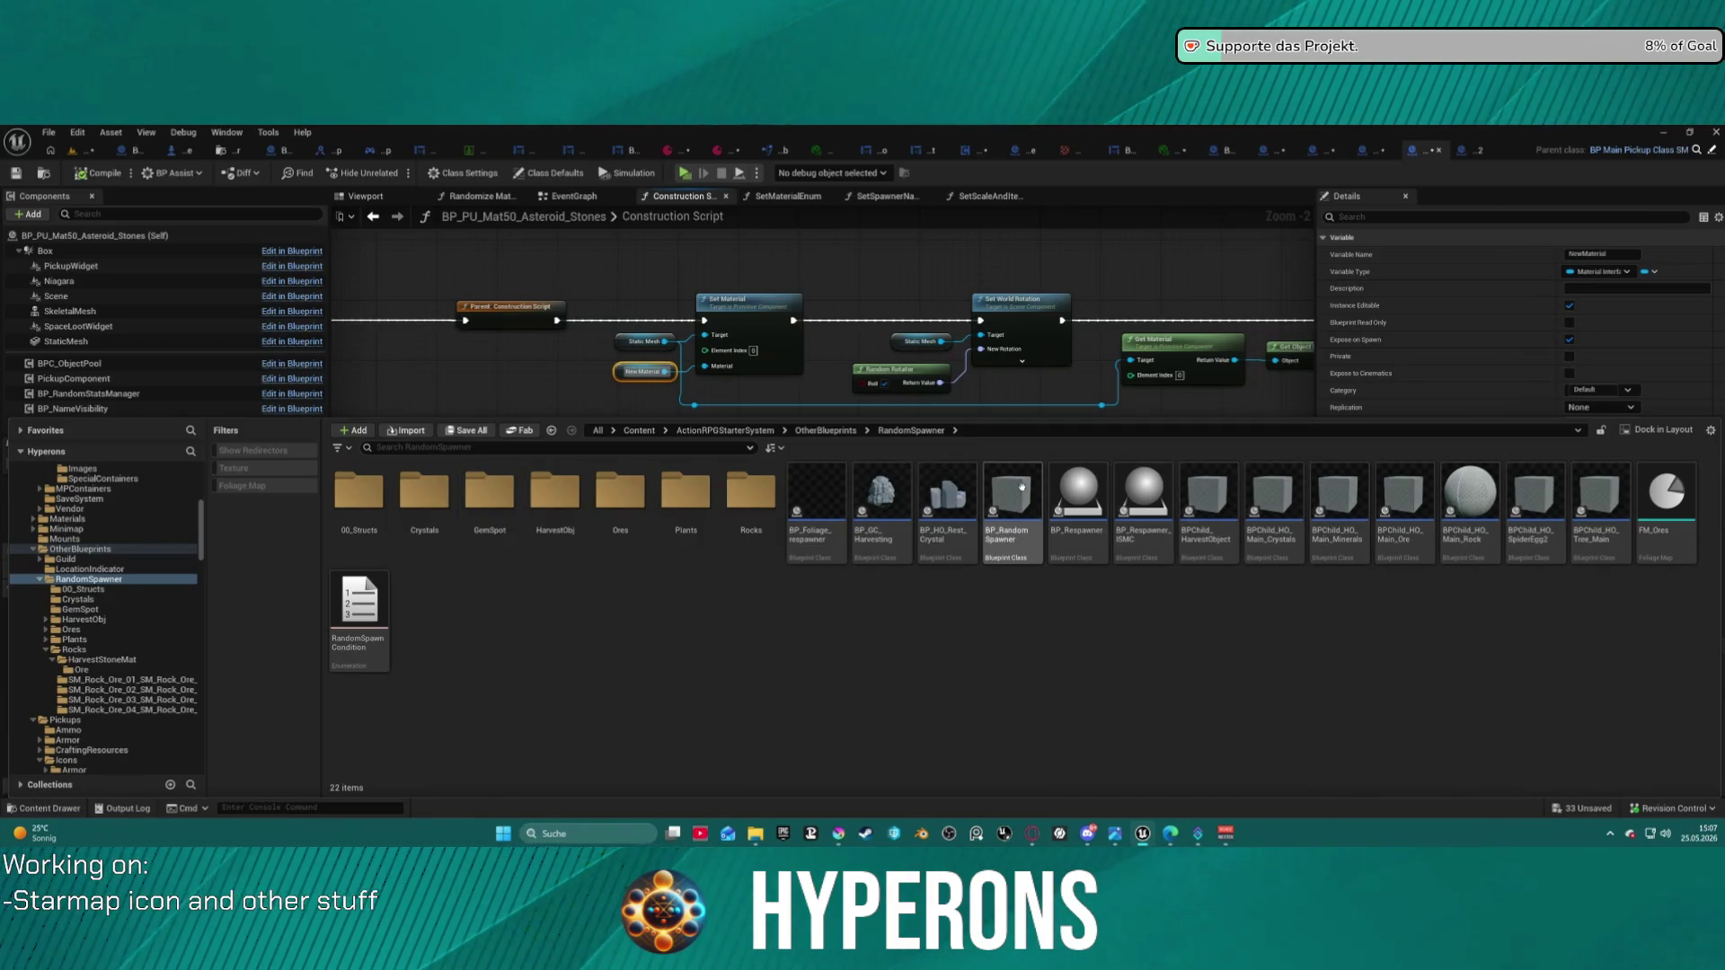
{"action": "double_click", "coordinate": [1033, 556]}
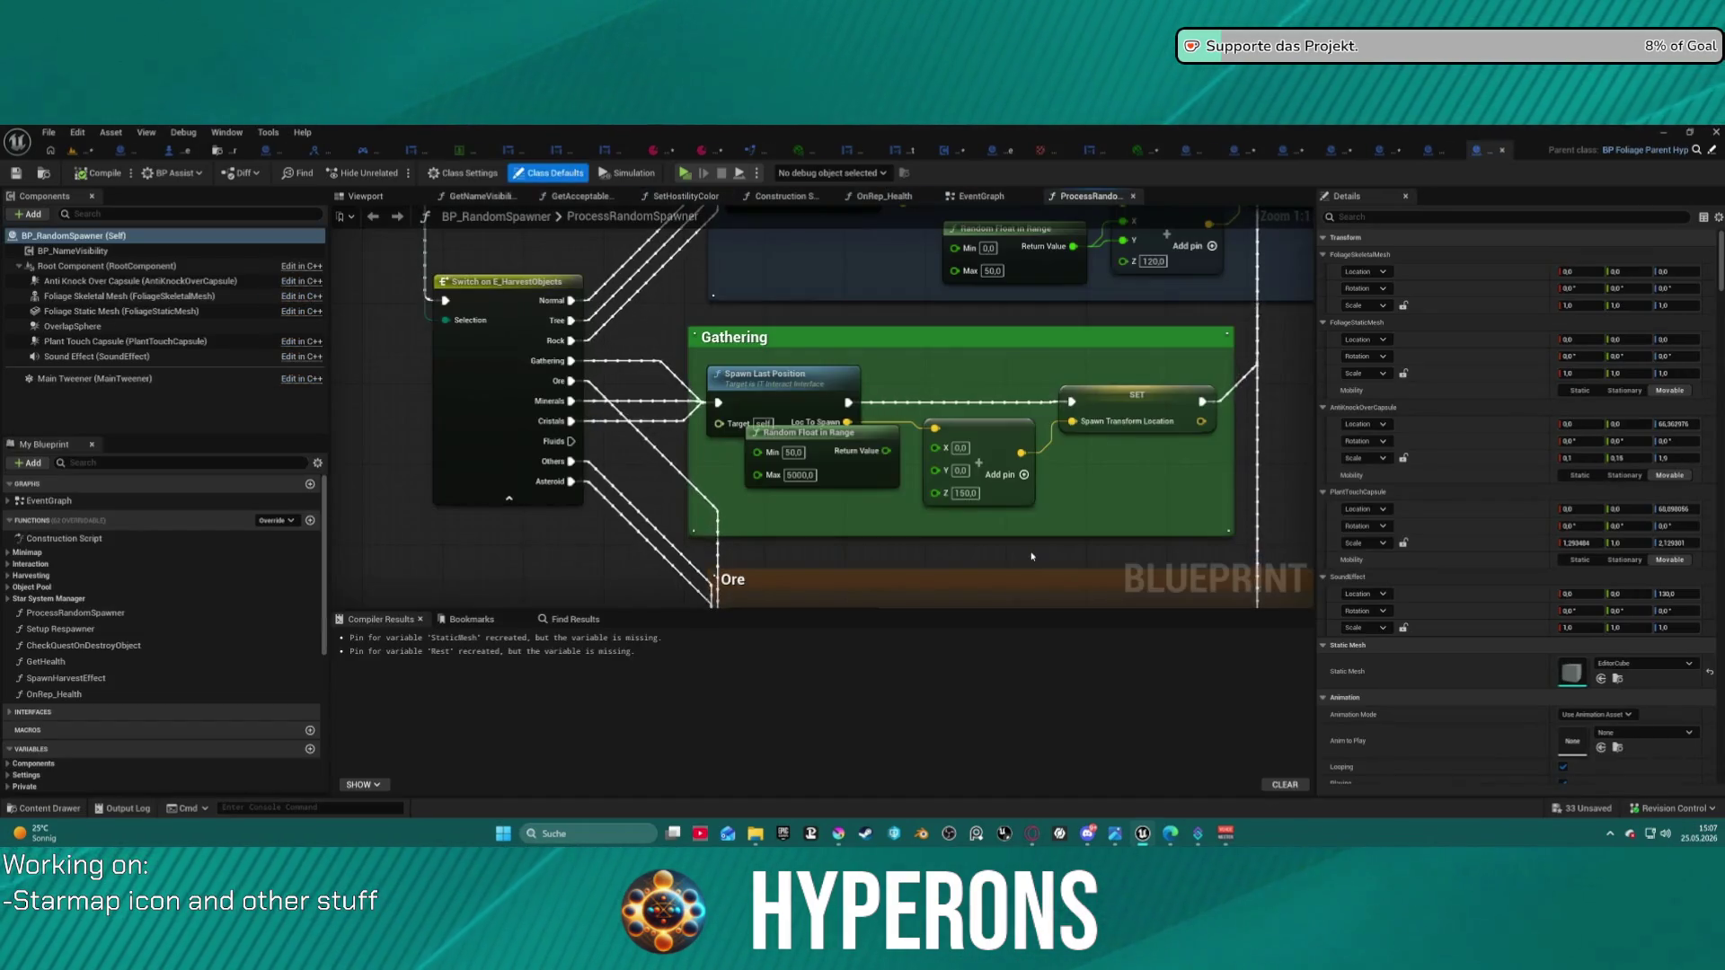
- Wire Get Material's Return Value into SpawnActor's New Material pin and start a play-test
{"action": "scroll", "coordinate": [958, 430], "scroll_direction": "down", "scroll_amount": 10}
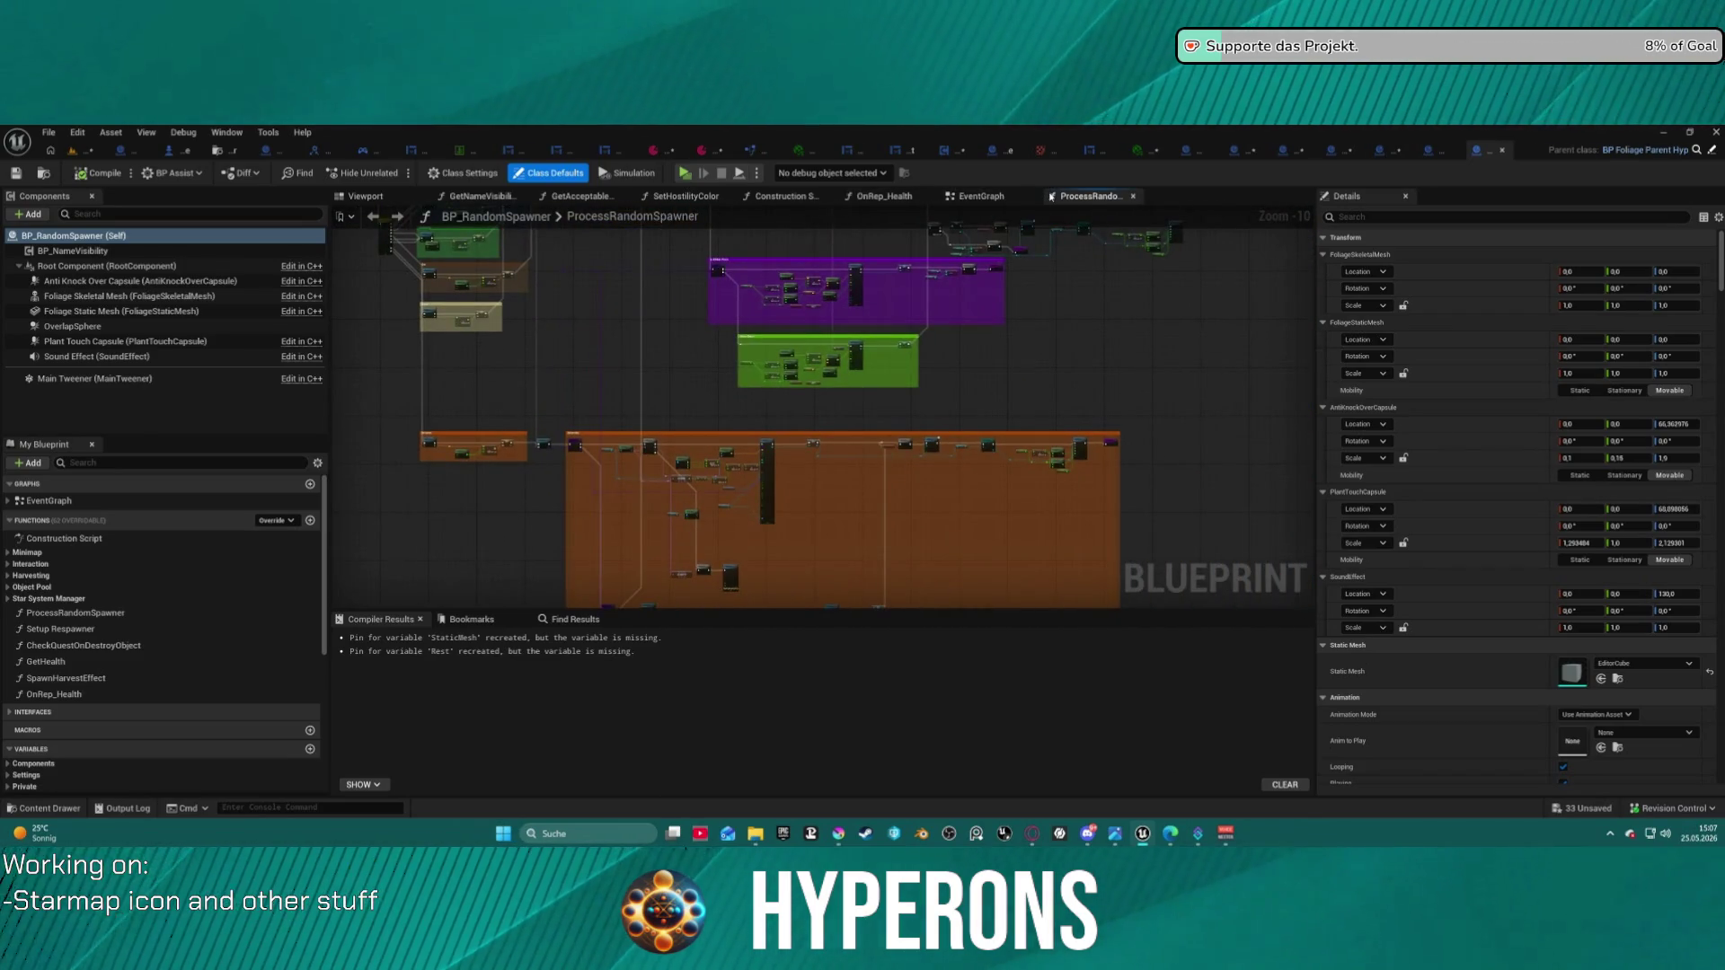
{"action": "scroll", "coordinate": [620, 449], "scroll_direction": "up", "scroll_amount": 10}
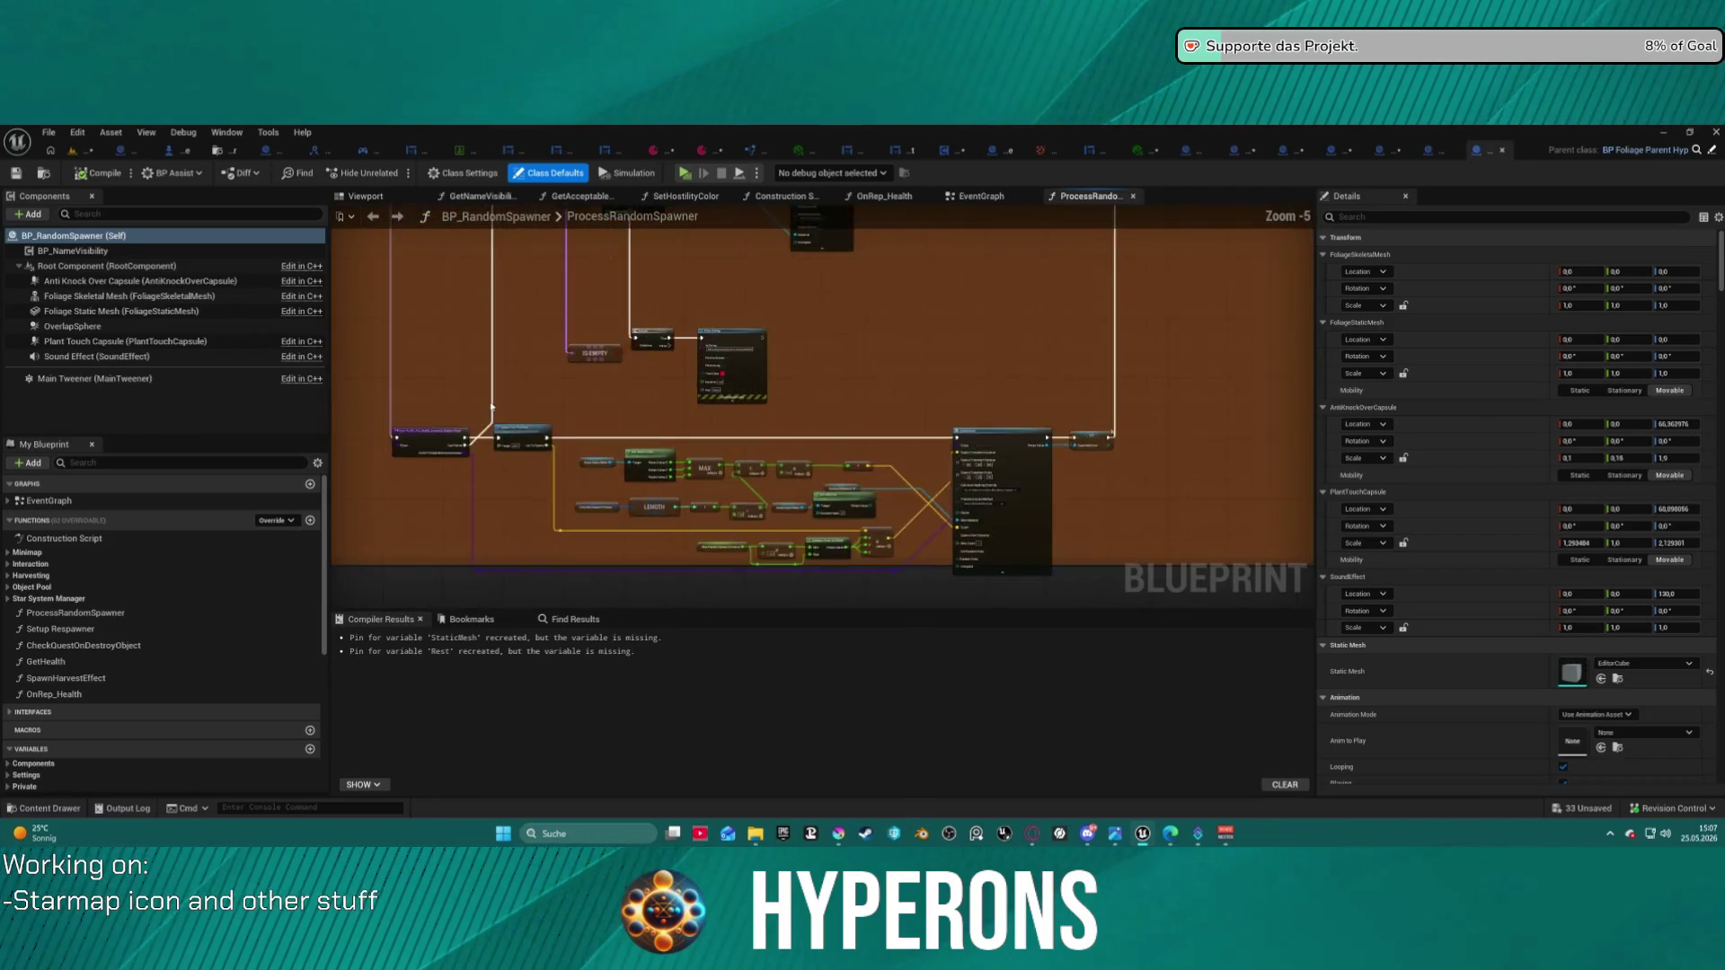
{"action": "left_click_drag", "start_coordinate": [569, 402], "coordinate": [341, 342]}
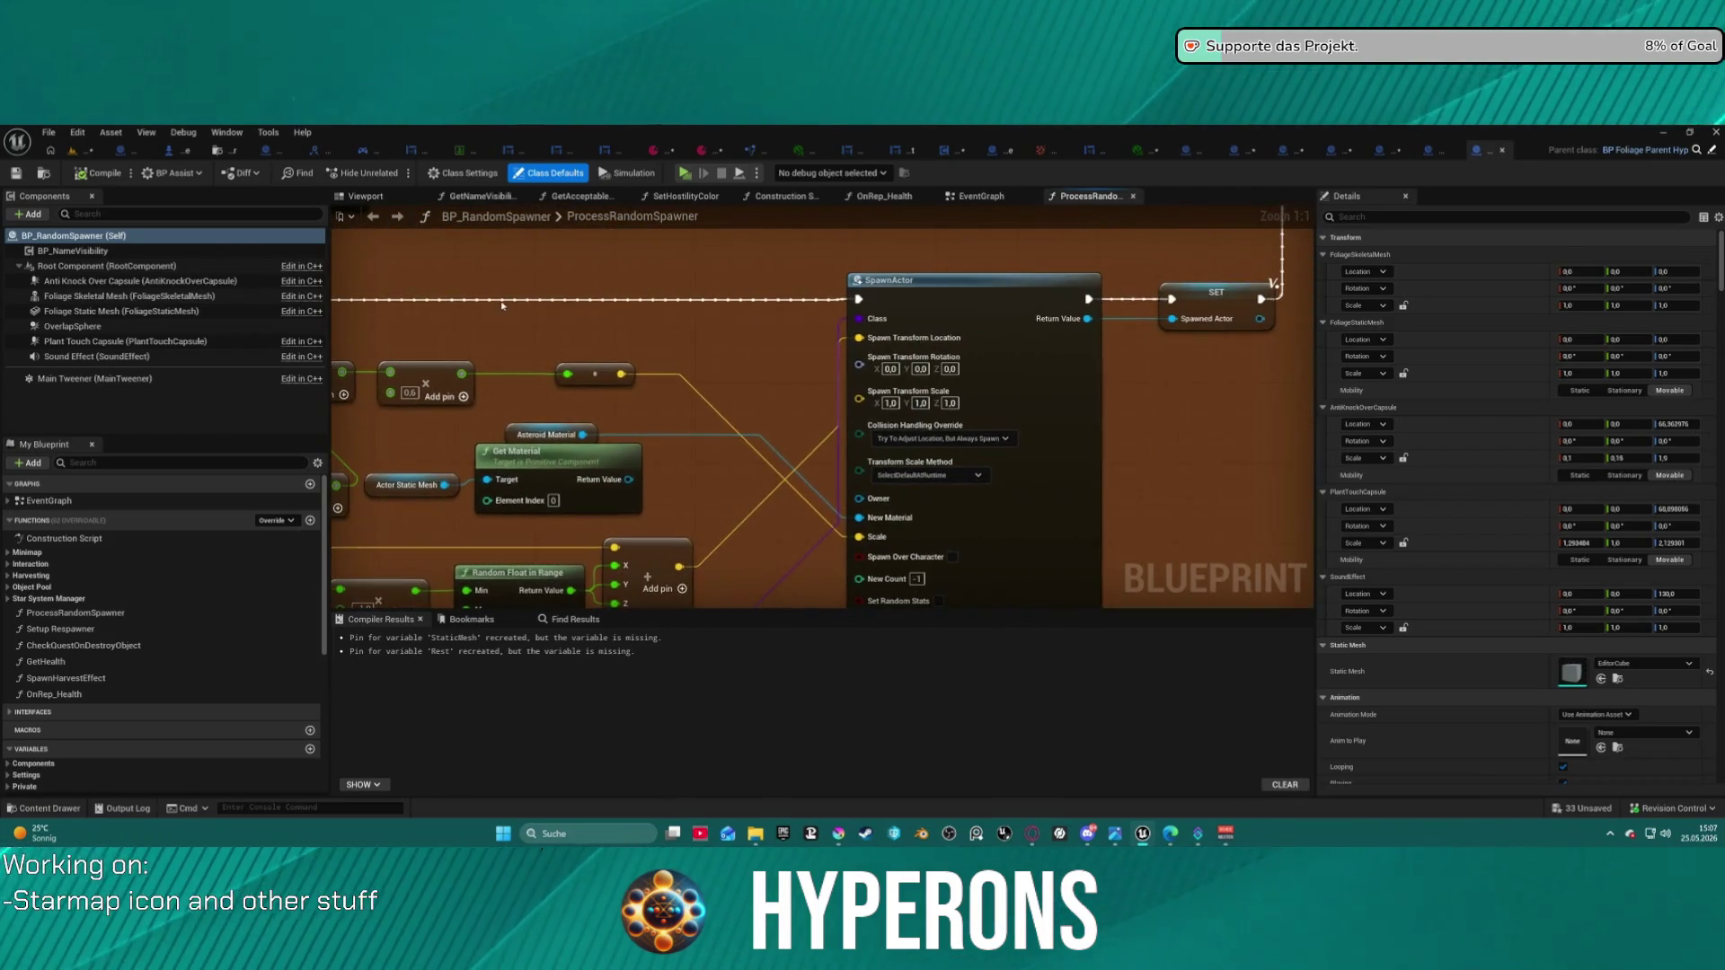
{"action": "mouse_move", "coordinate": [528, 285]}
{"action": "left_mouse_down"}
{"action": "mouse_move", "coordinate": [580, 388]}
{"action": "mouse_move", "coordinate": [855, 374]}
{"action": "mouse_move", "coordinate": [876, 402]}
{"action": "mouse_move", "coordinate": [775, 440]}
{"action": "left_mouse_up"}
{"action": "left_click", "coordinate": [579, 399]}
{"action": "scroll", "coordinate": [771, 431], "scroll_direction": "down", "scroll_amount": 4}
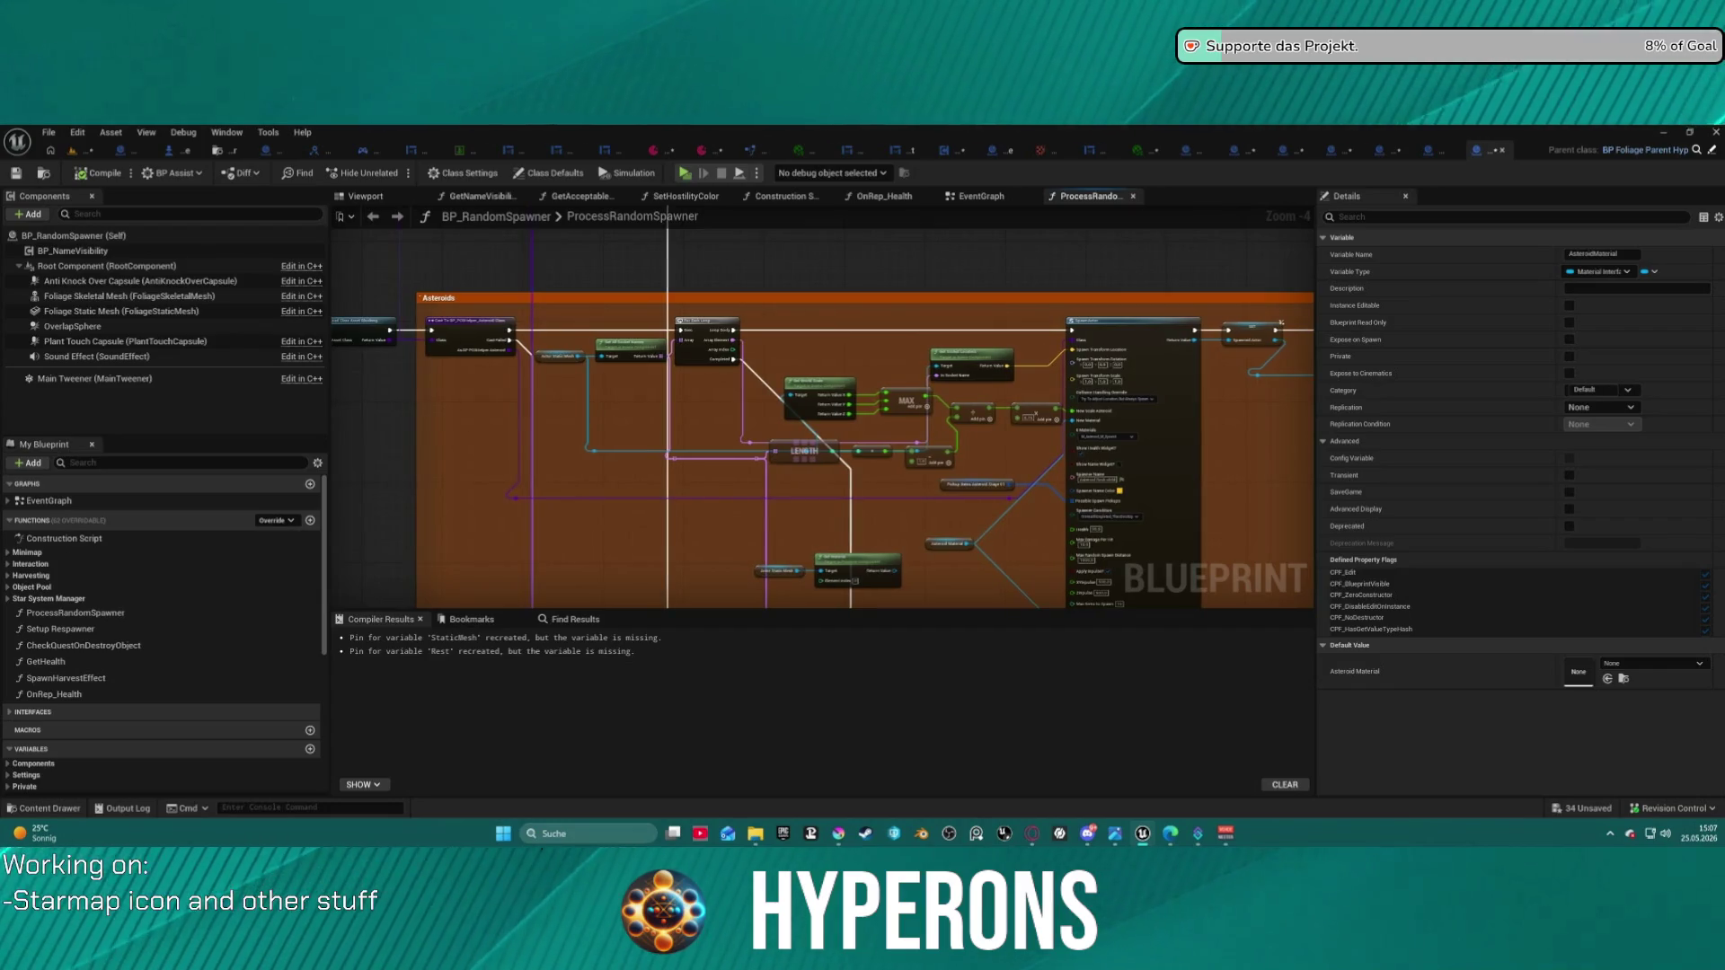
{"action": "scroll", "coordinate": [852, 416], "scroll_direction": "up", "scroll_amount": 4}
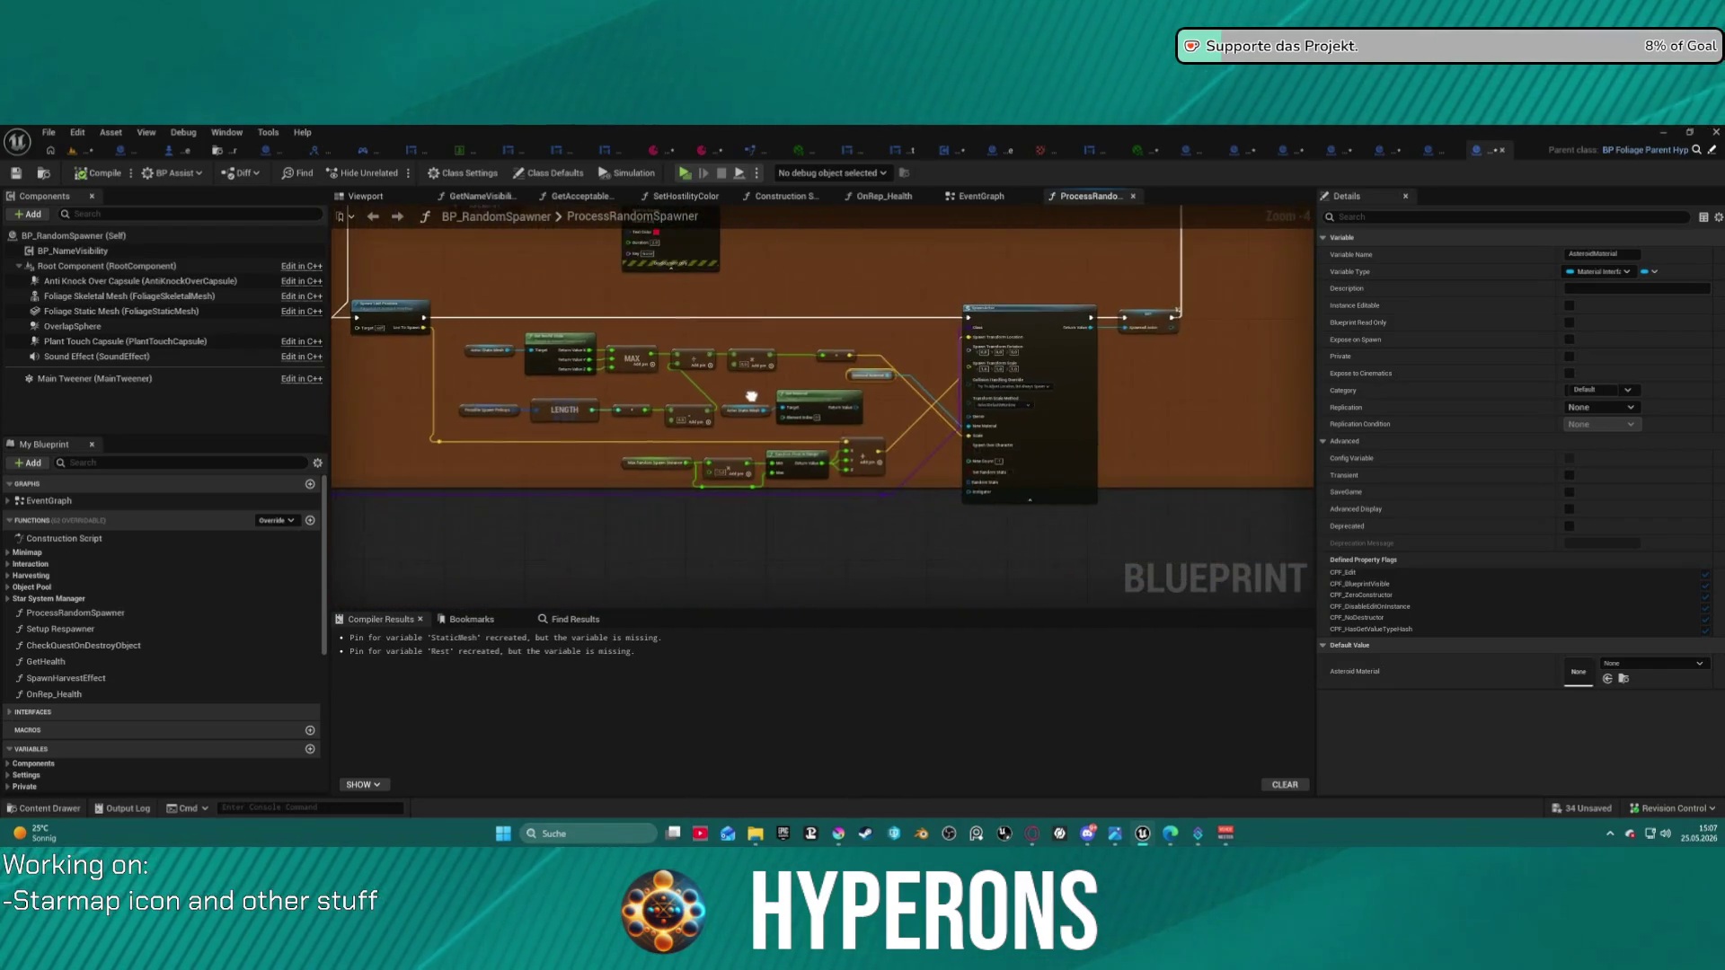
{"action": "left_click_drag", "start_coordinate": [828, 394], "coordinate": [918, 386]}
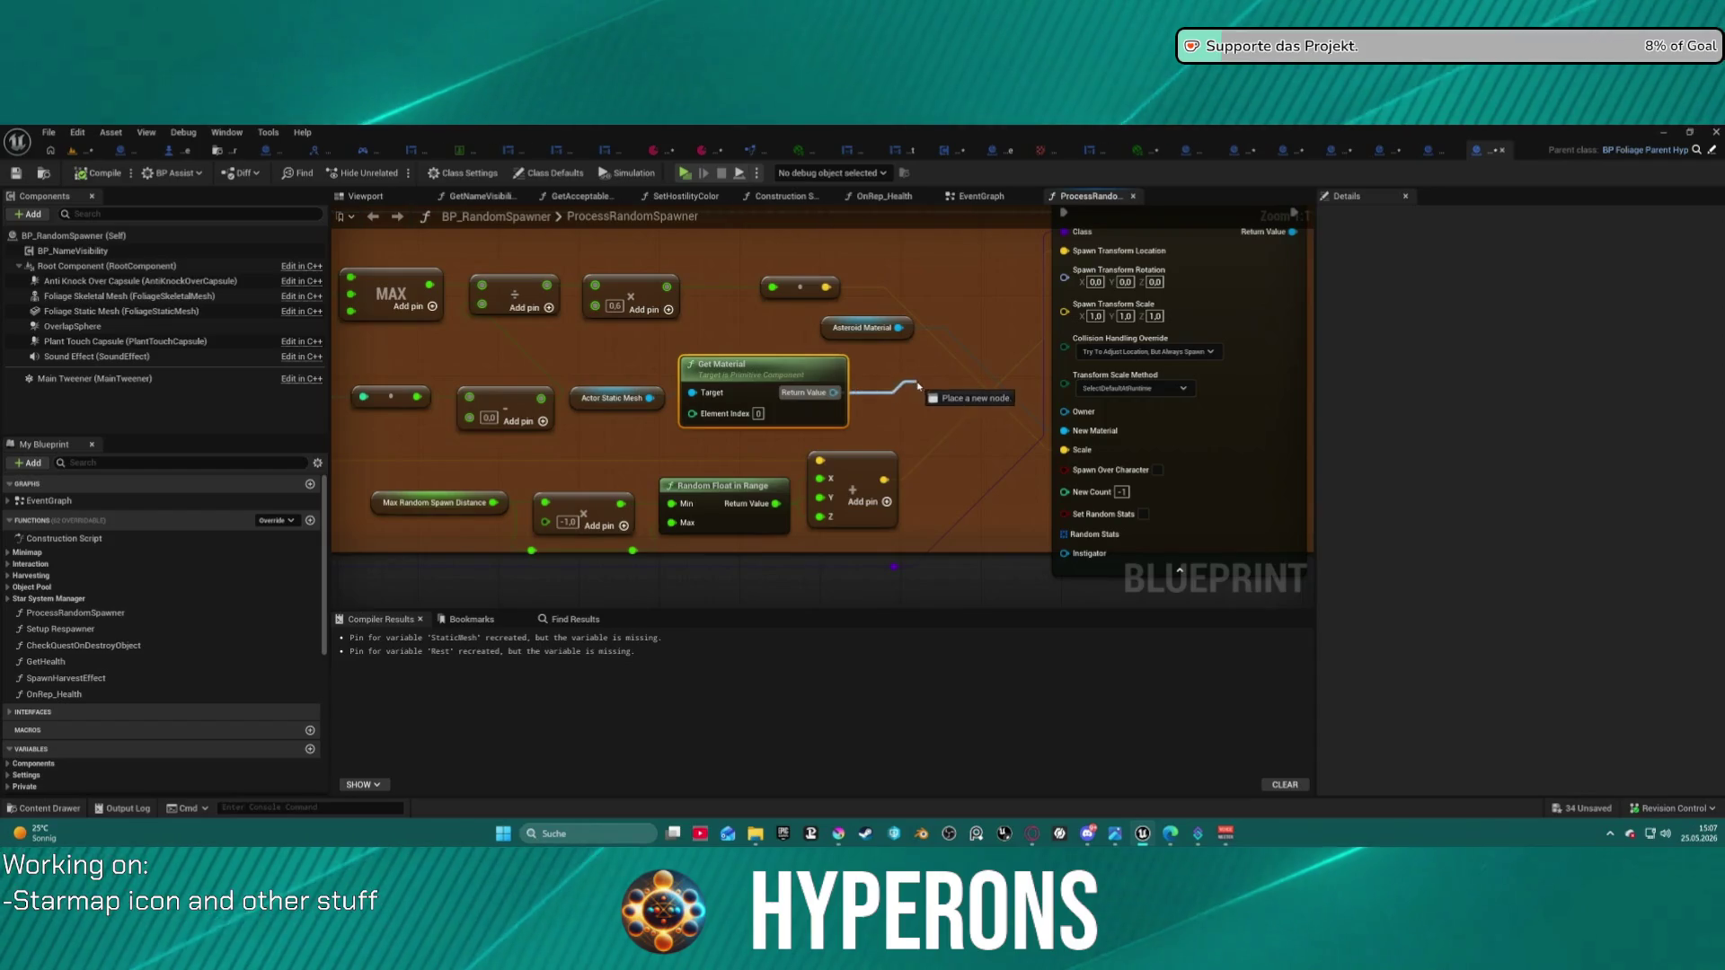
{"action": "left_click_drag", "start_coordinate": [1065, 431], "coordinate": [1066, 432]}
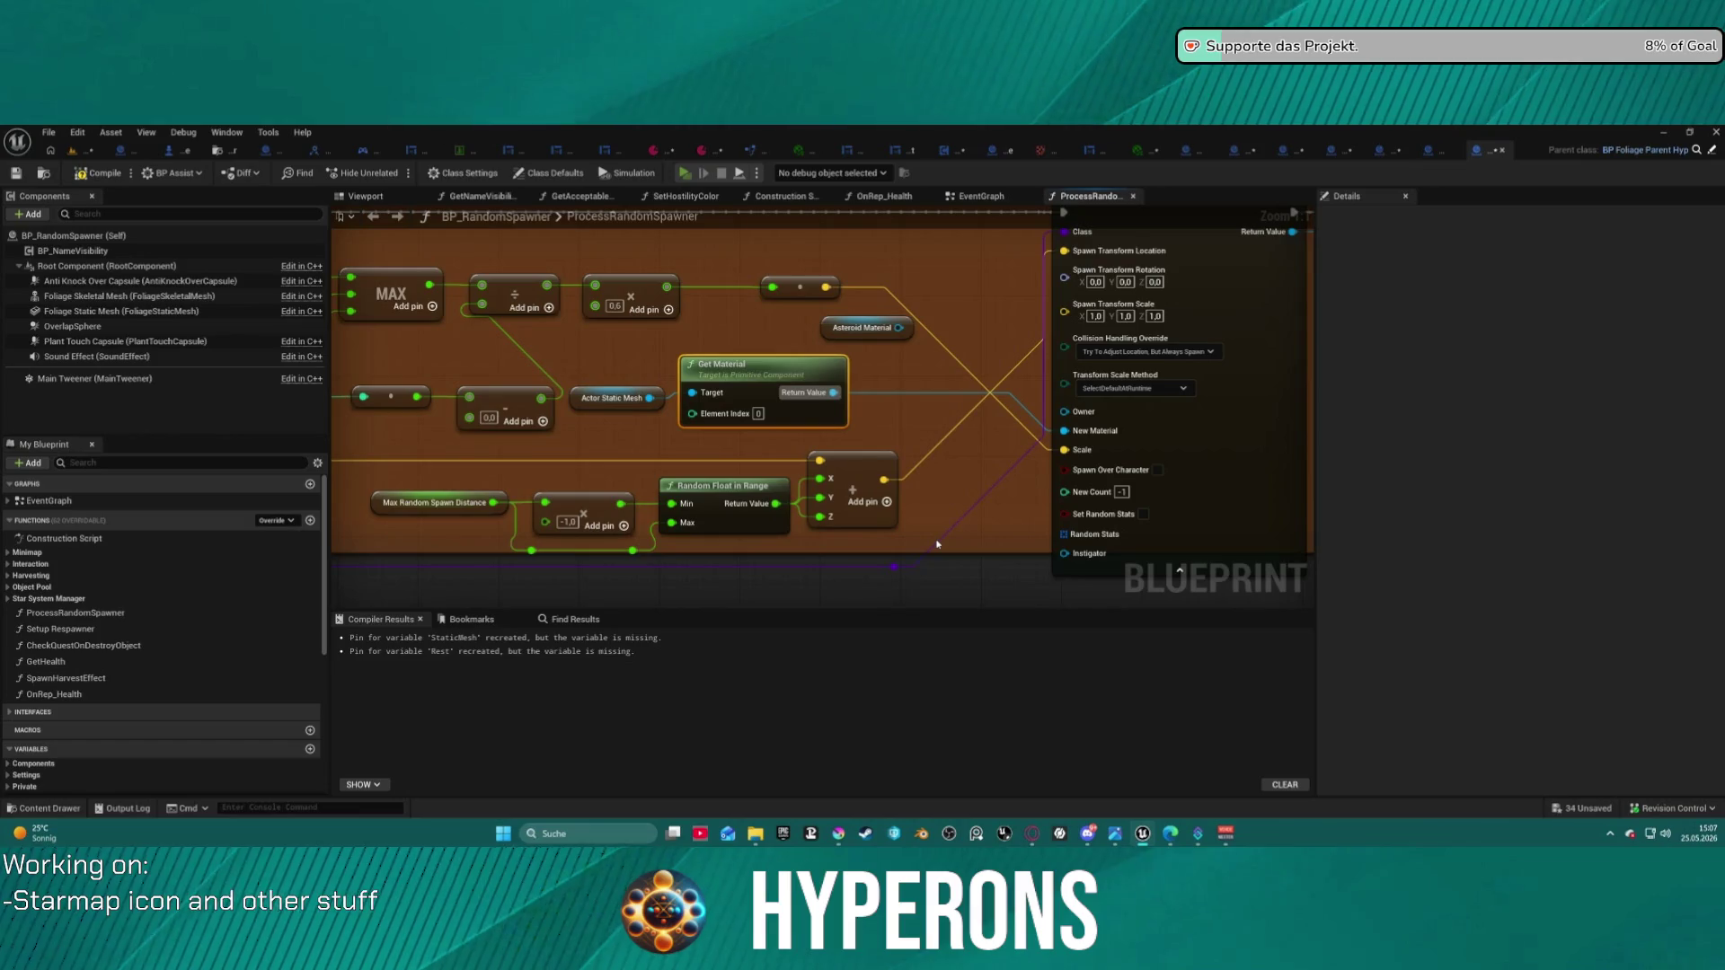
{"action": "key", "text": "alt+p"}
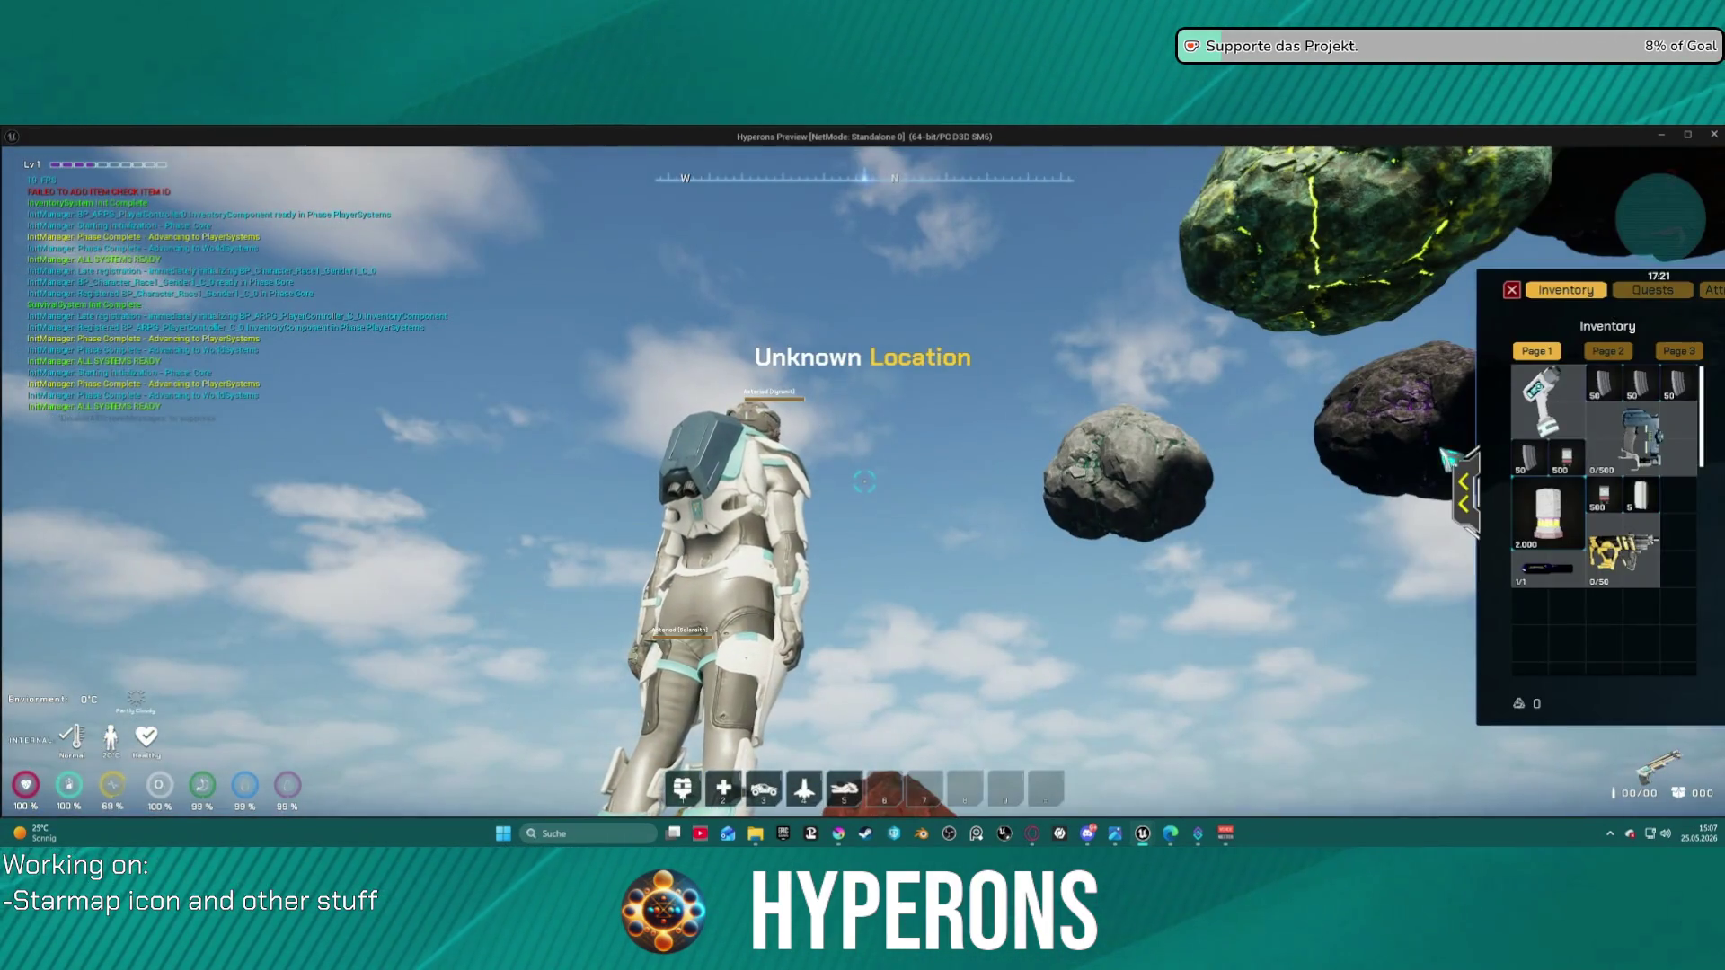
- Equip the harvester from the inventory, reload it, and fire at an asteroid
{"action": "right_click", "coordinate": [1670, 445]}
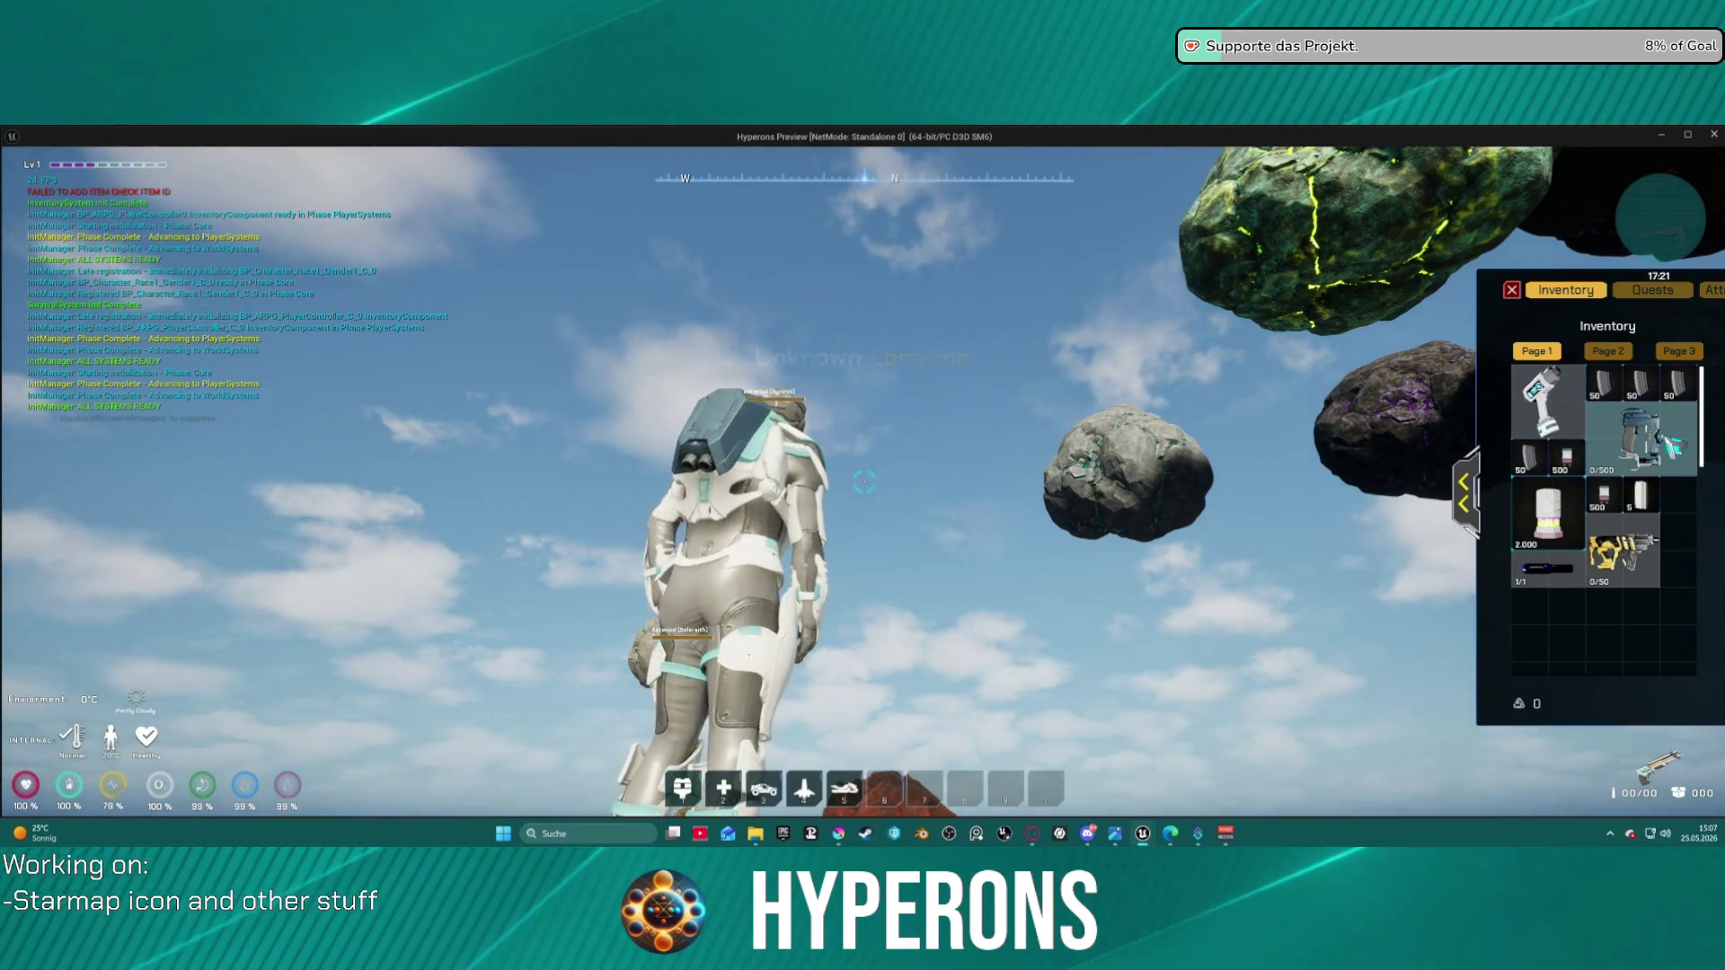
{"action": "key", "text": "i"}
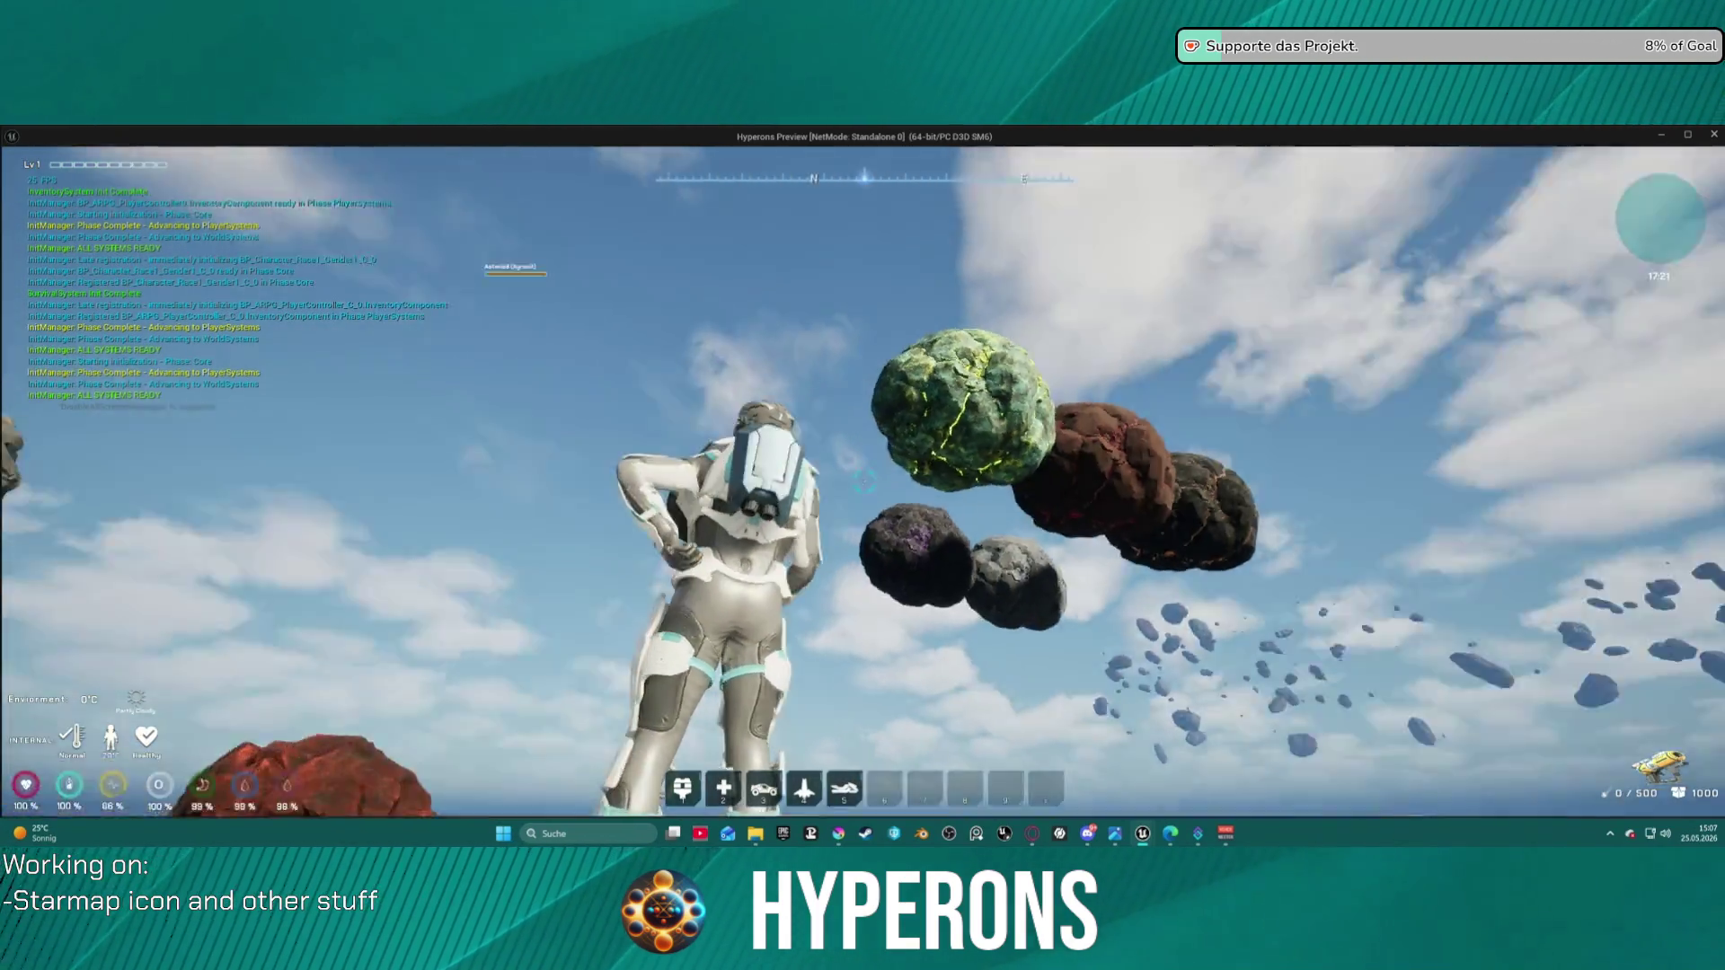
{"action": "key", "text": "r"}
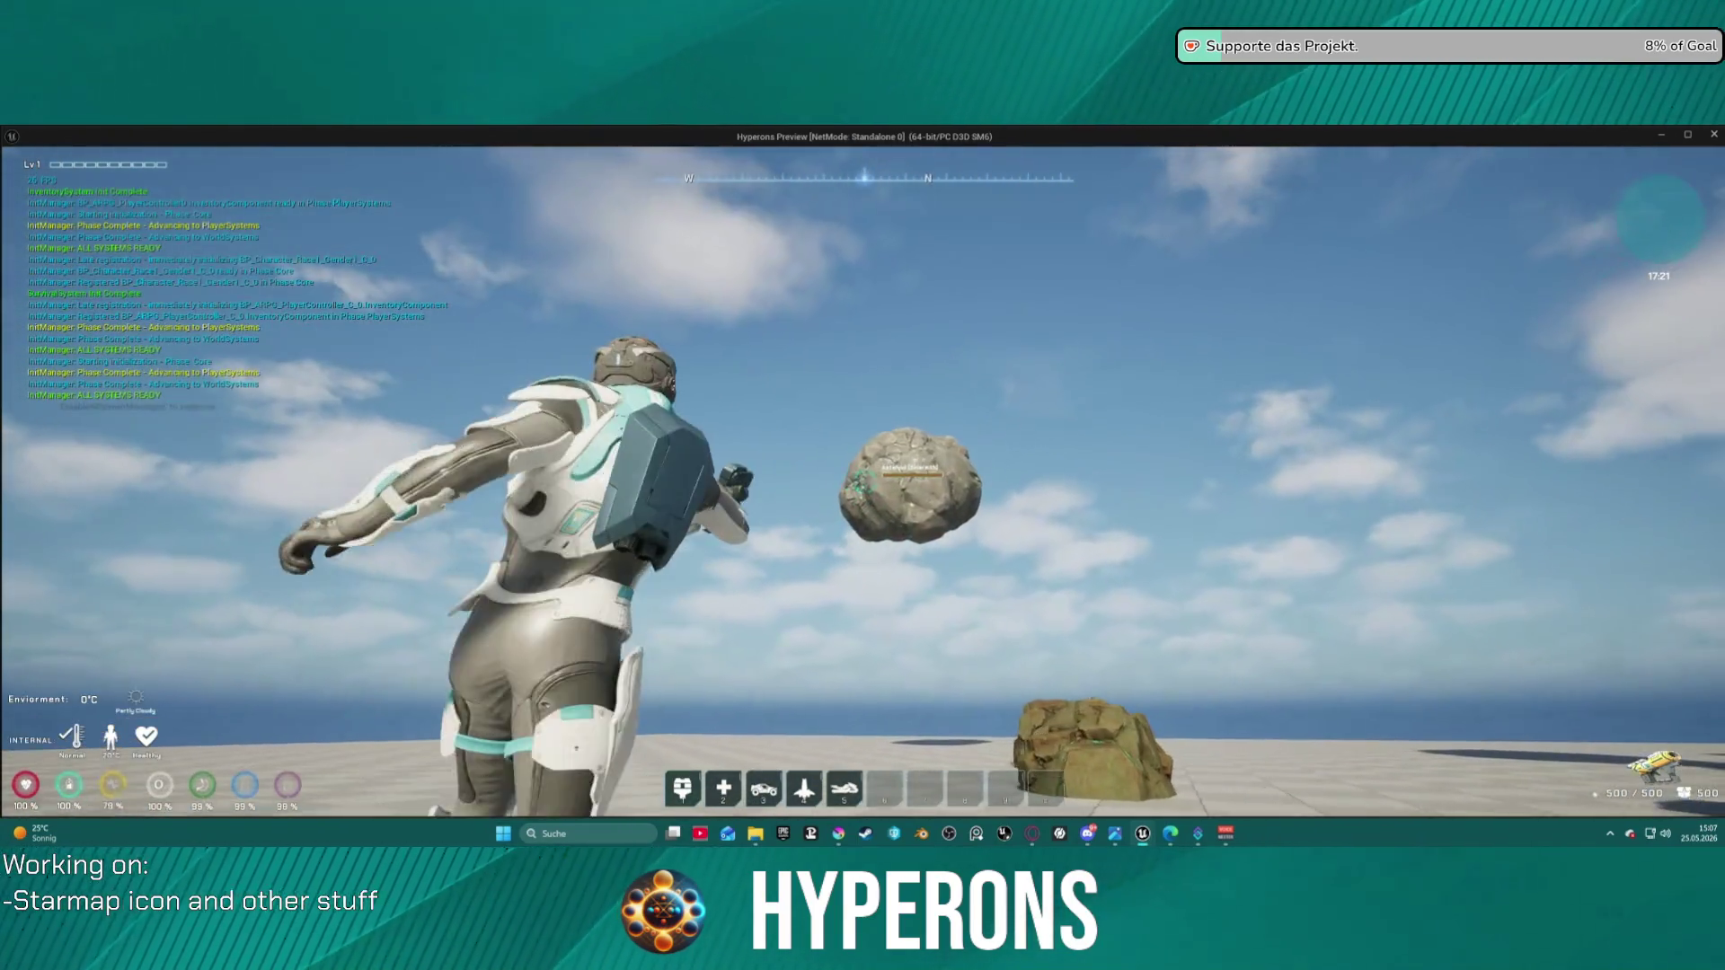
{"action": "left_click", "coordinate": [864, 482]}
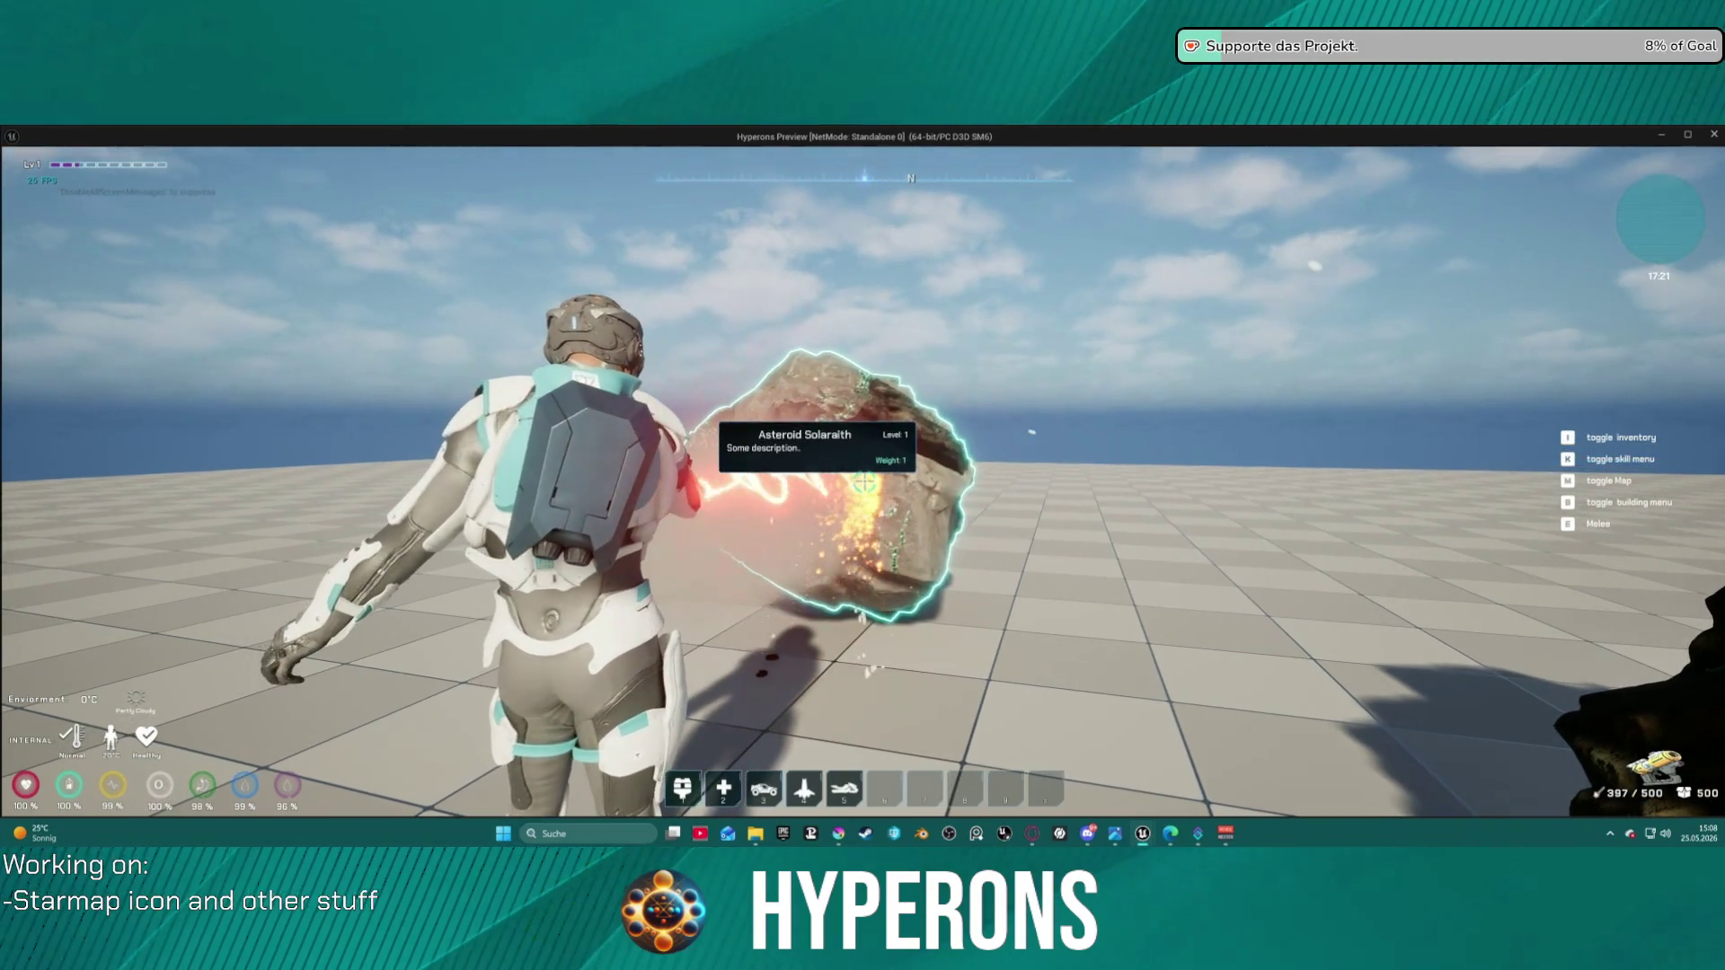
- Walk up to the Asteroid Solaraith, check the inventory, and end the play-test
{"action": "key", "text": "w"}
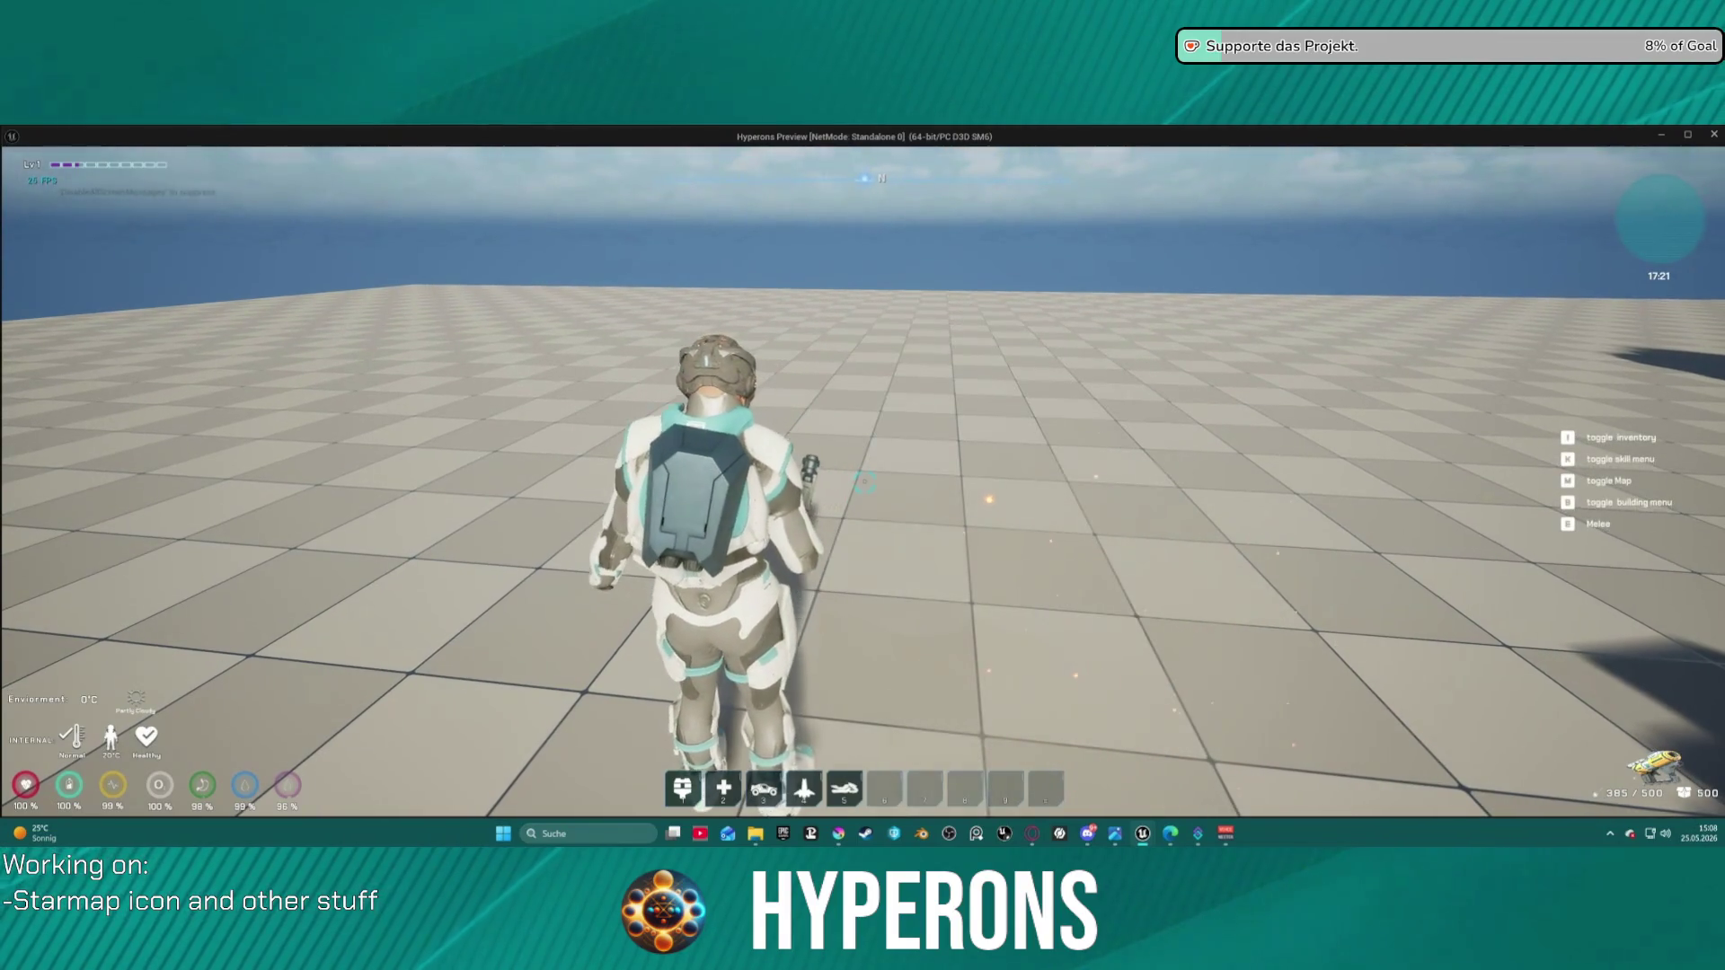
{"action": "key", "text": "i"}
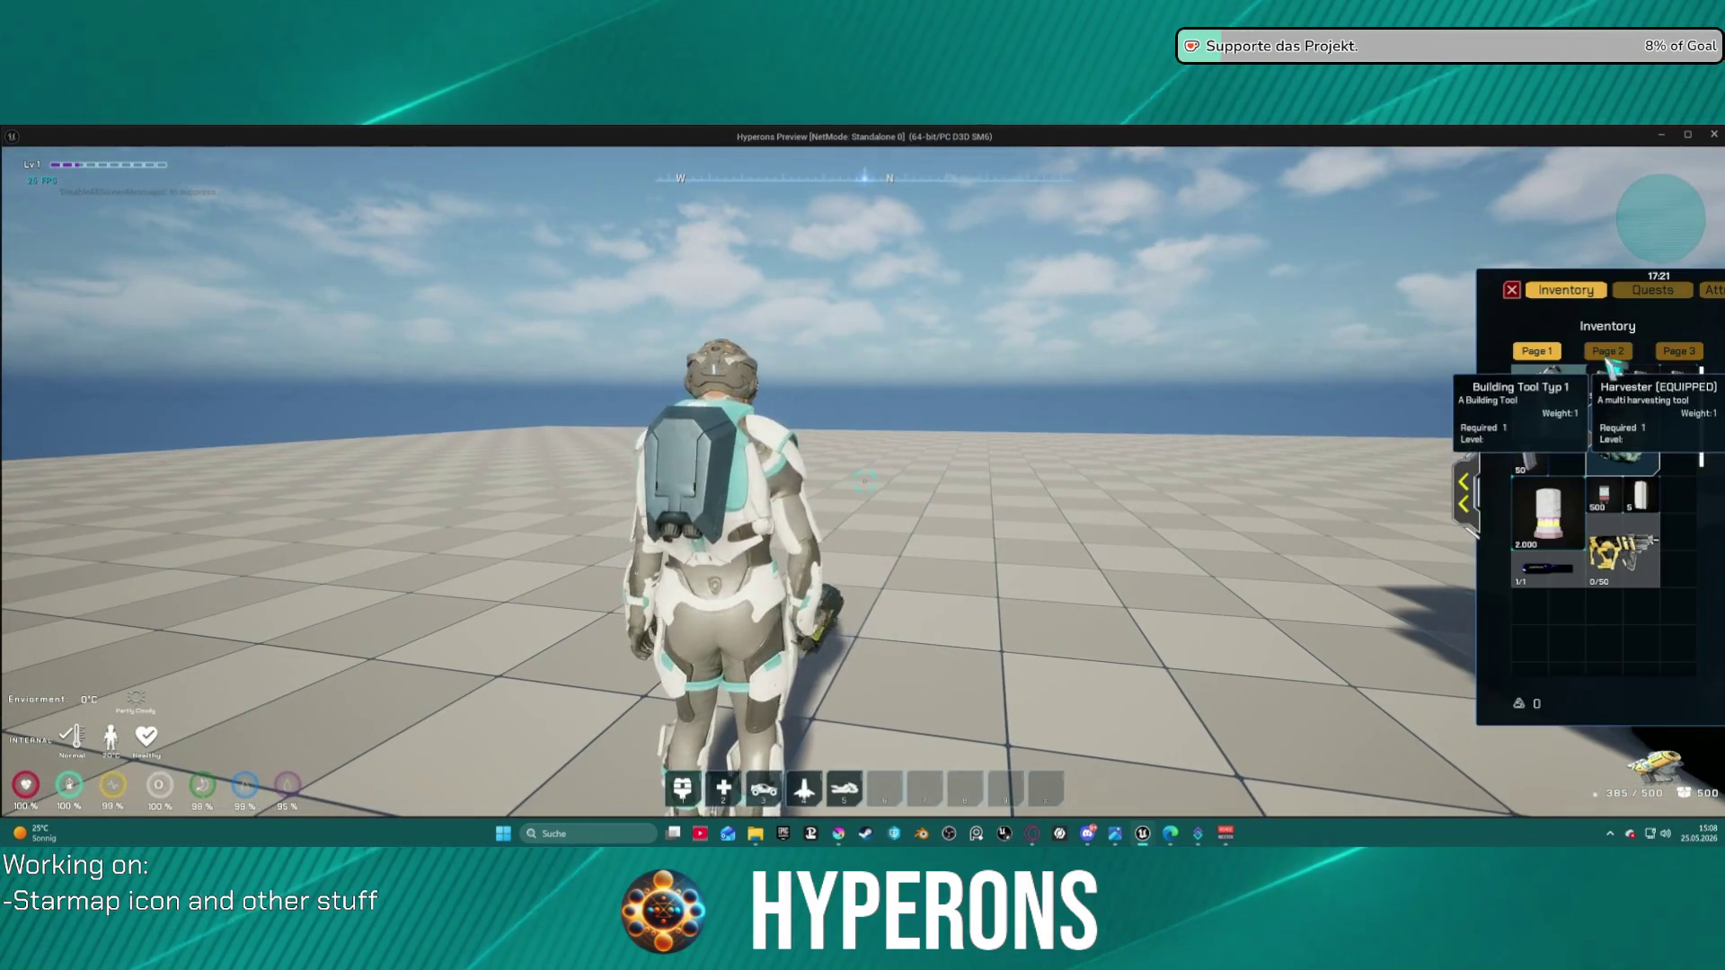
{"action": "key", "text": "i"}
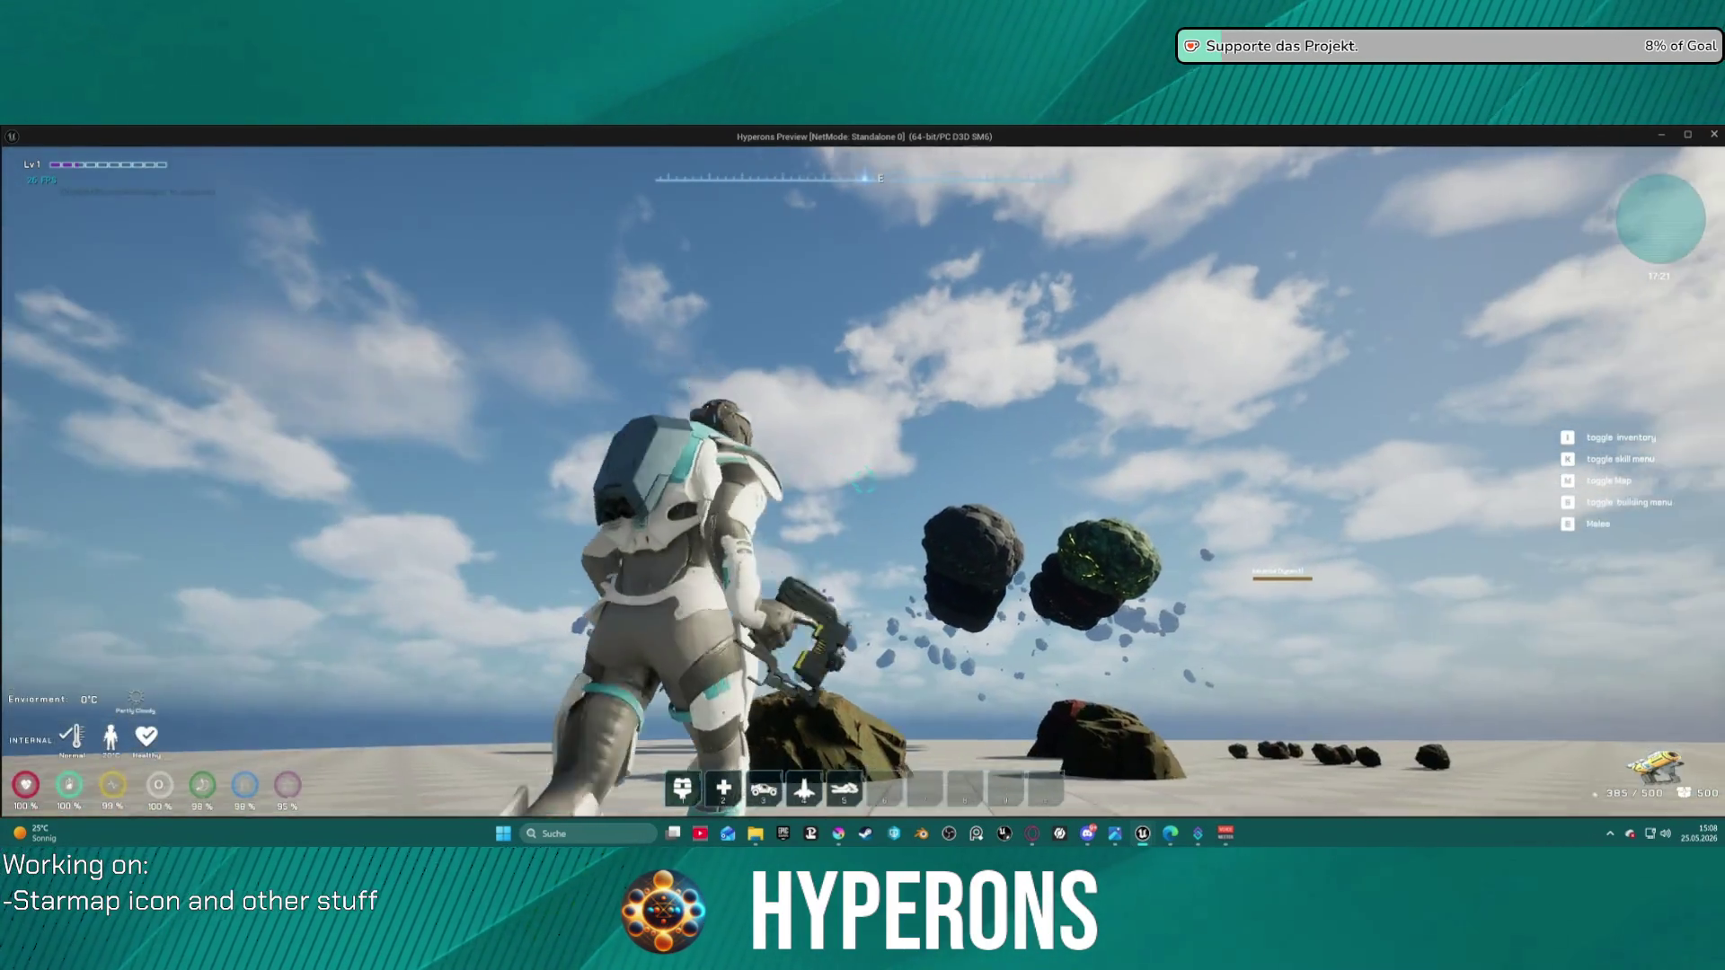
{"action": "key", "text": "Escape"}
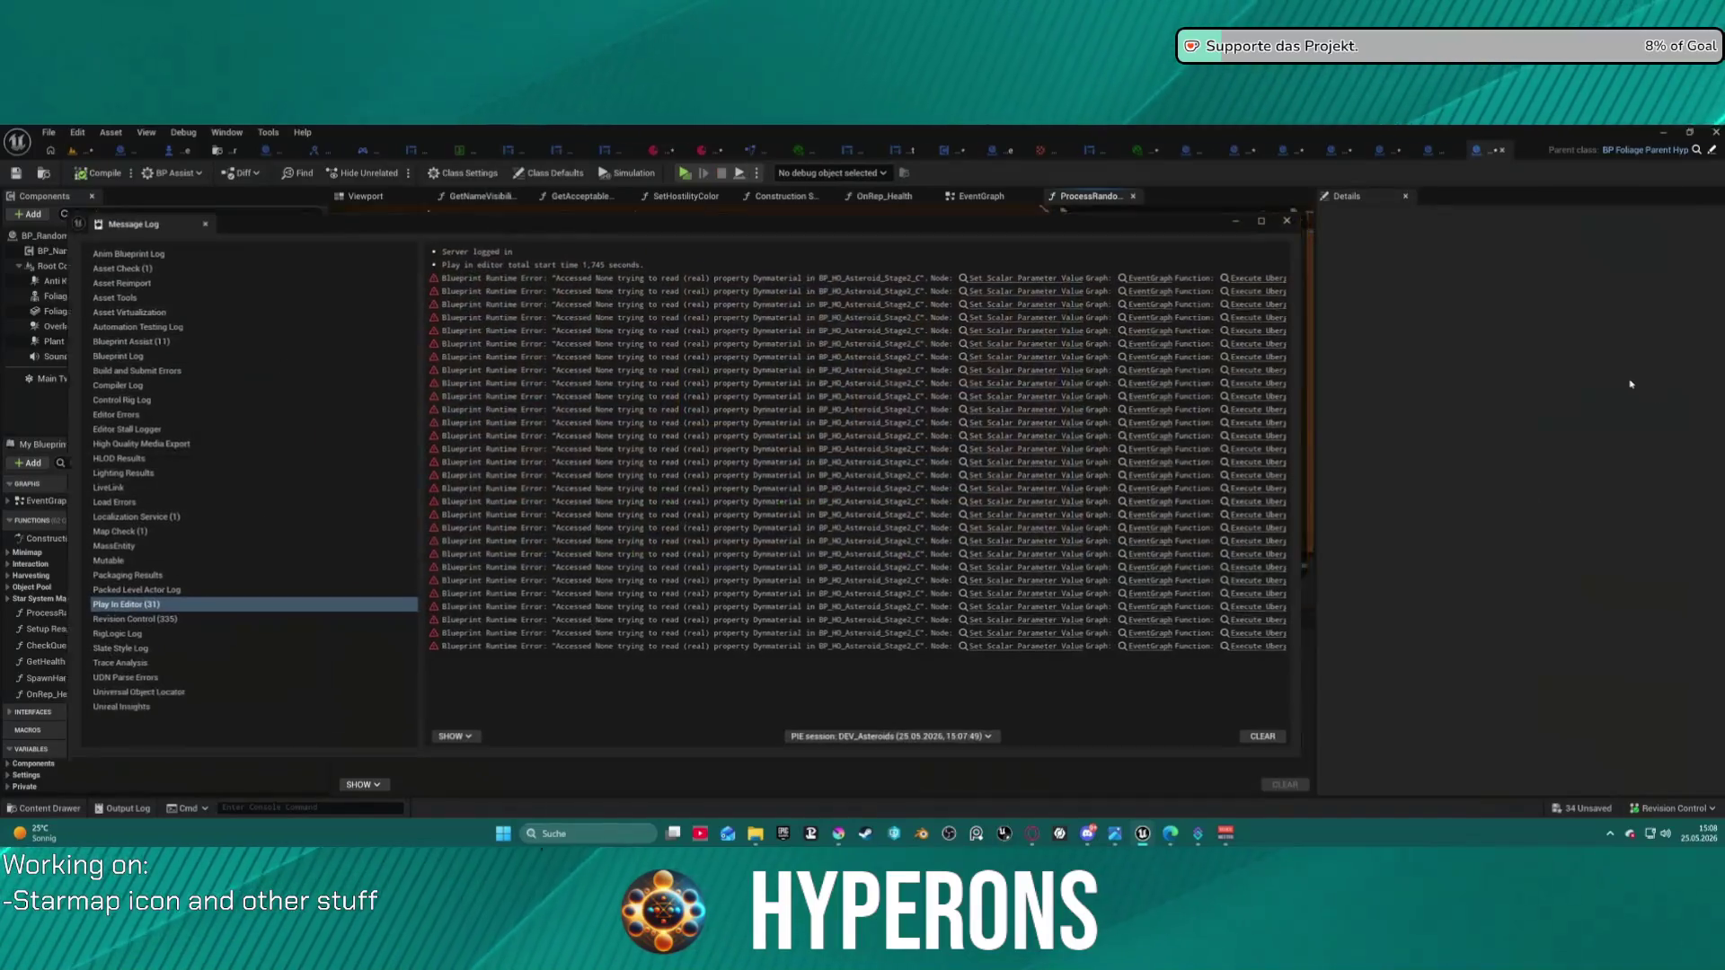
- Jump from the first DynMaterial error to its Set Scalar Parameter Value node and close the Message Log
{"action": "left_click", "coordinate": [1055, 272]}
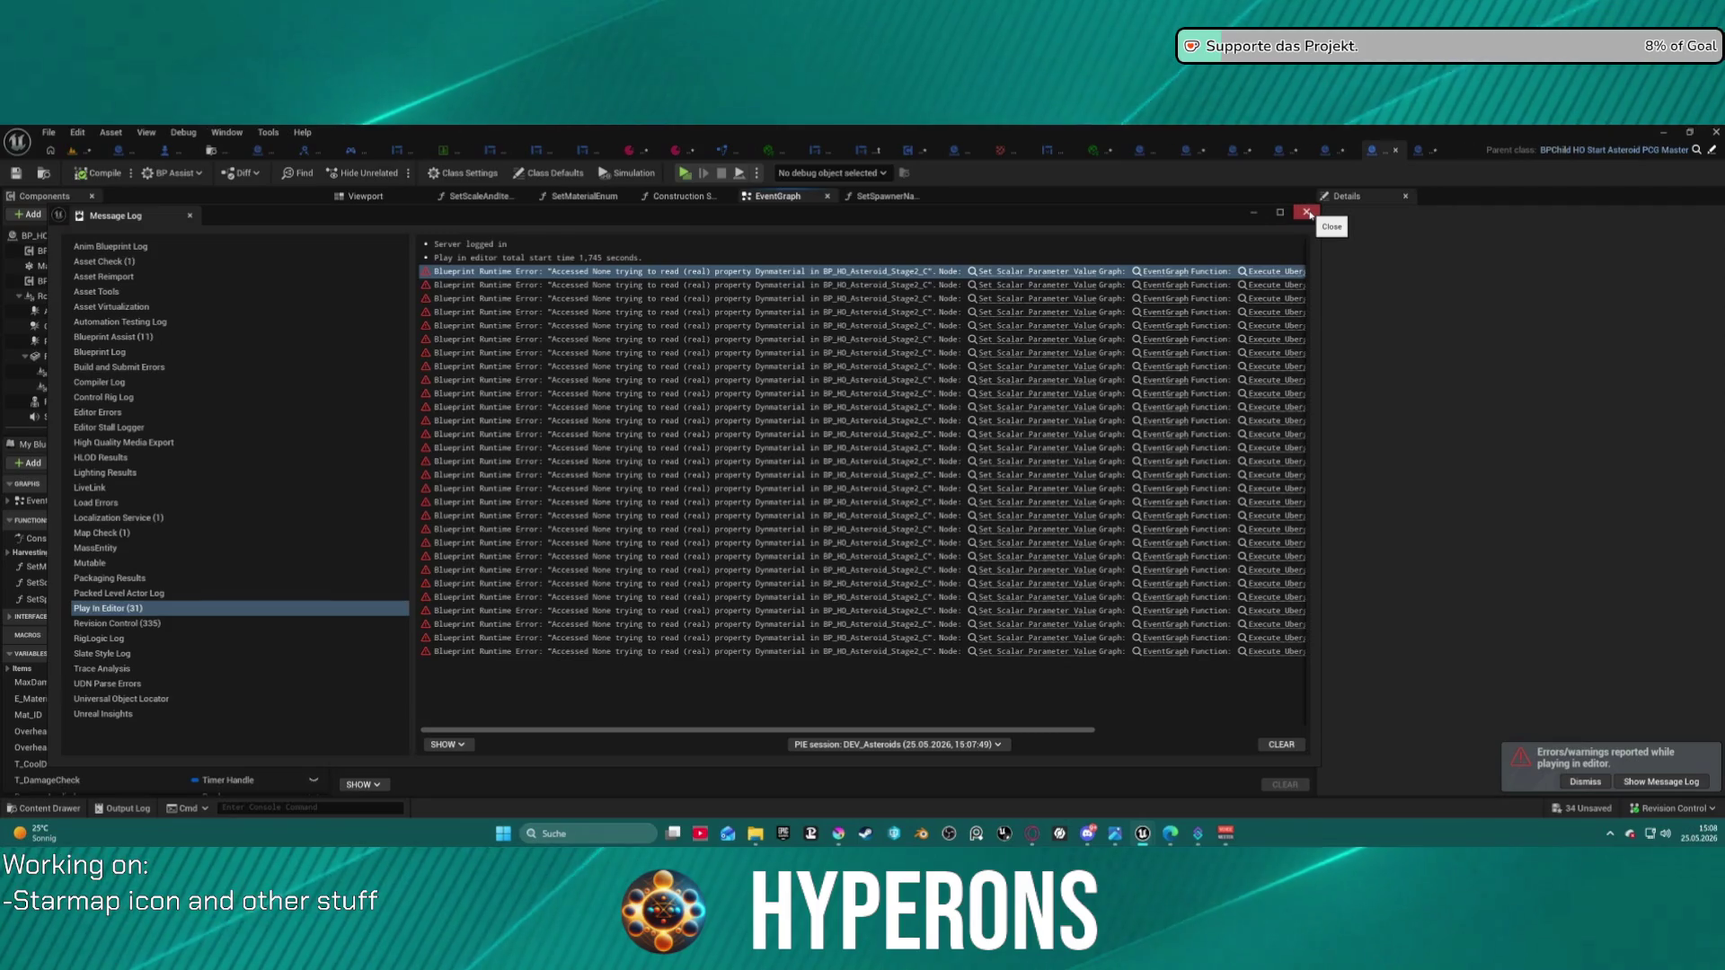
{"action": "left_click", "coordinate": [1133, 731]}
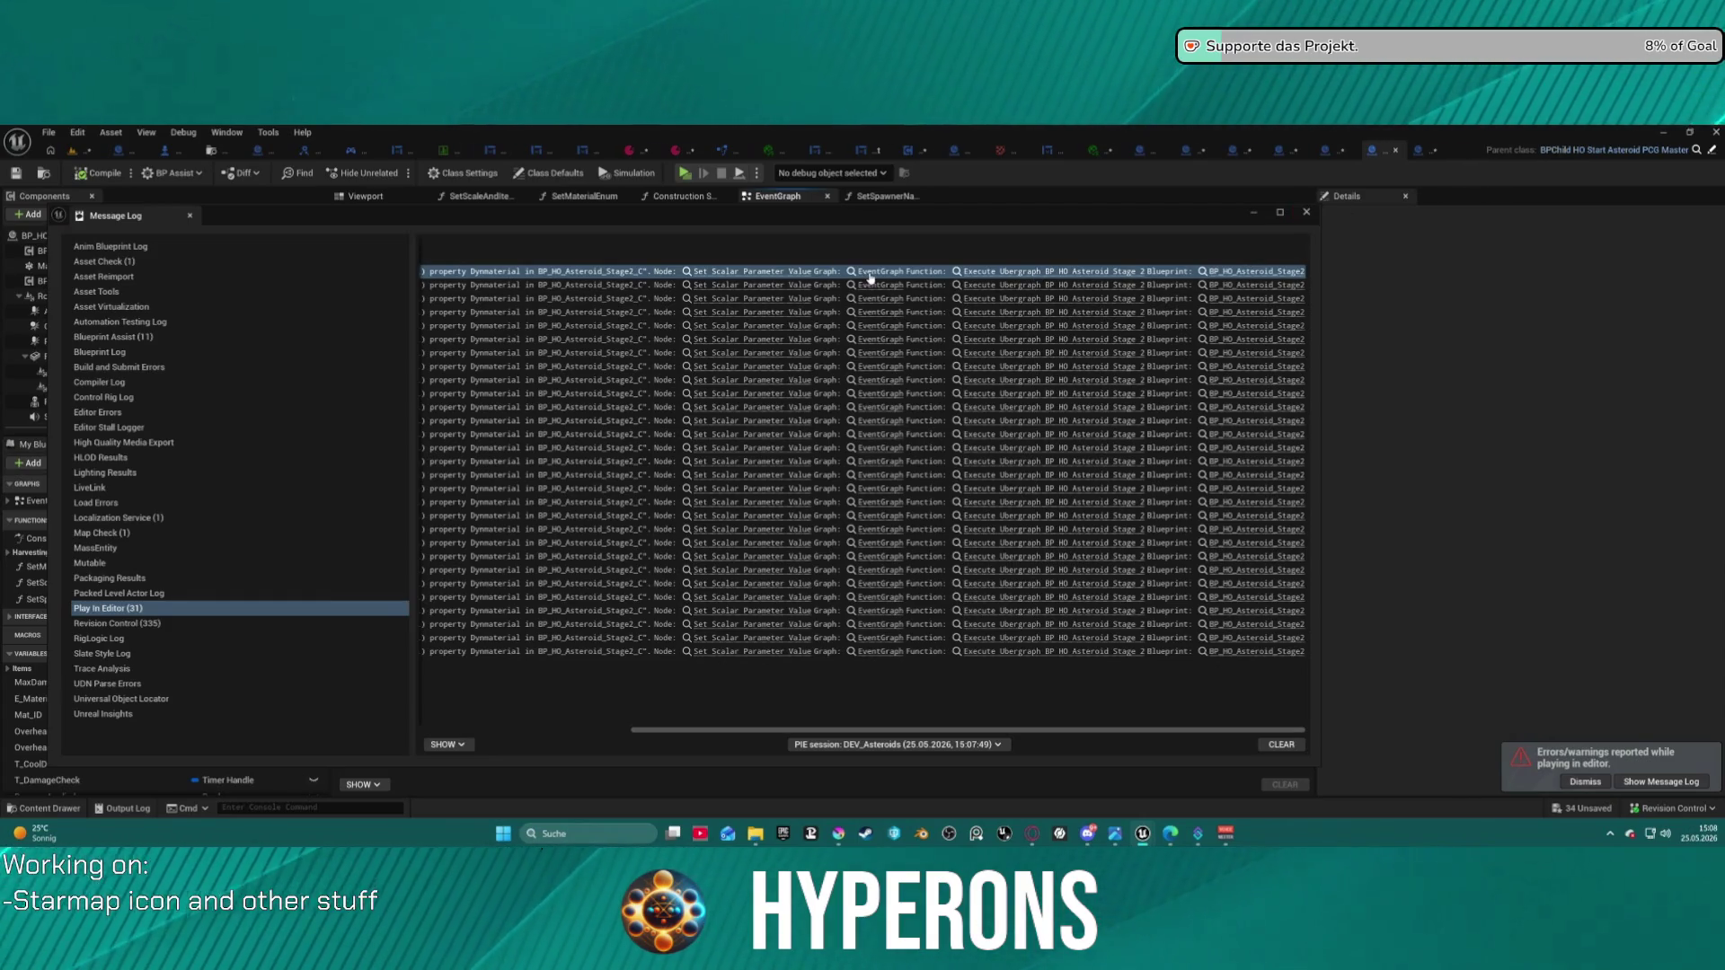
{"action": "left_click", "coordinate": [1304, 213]}
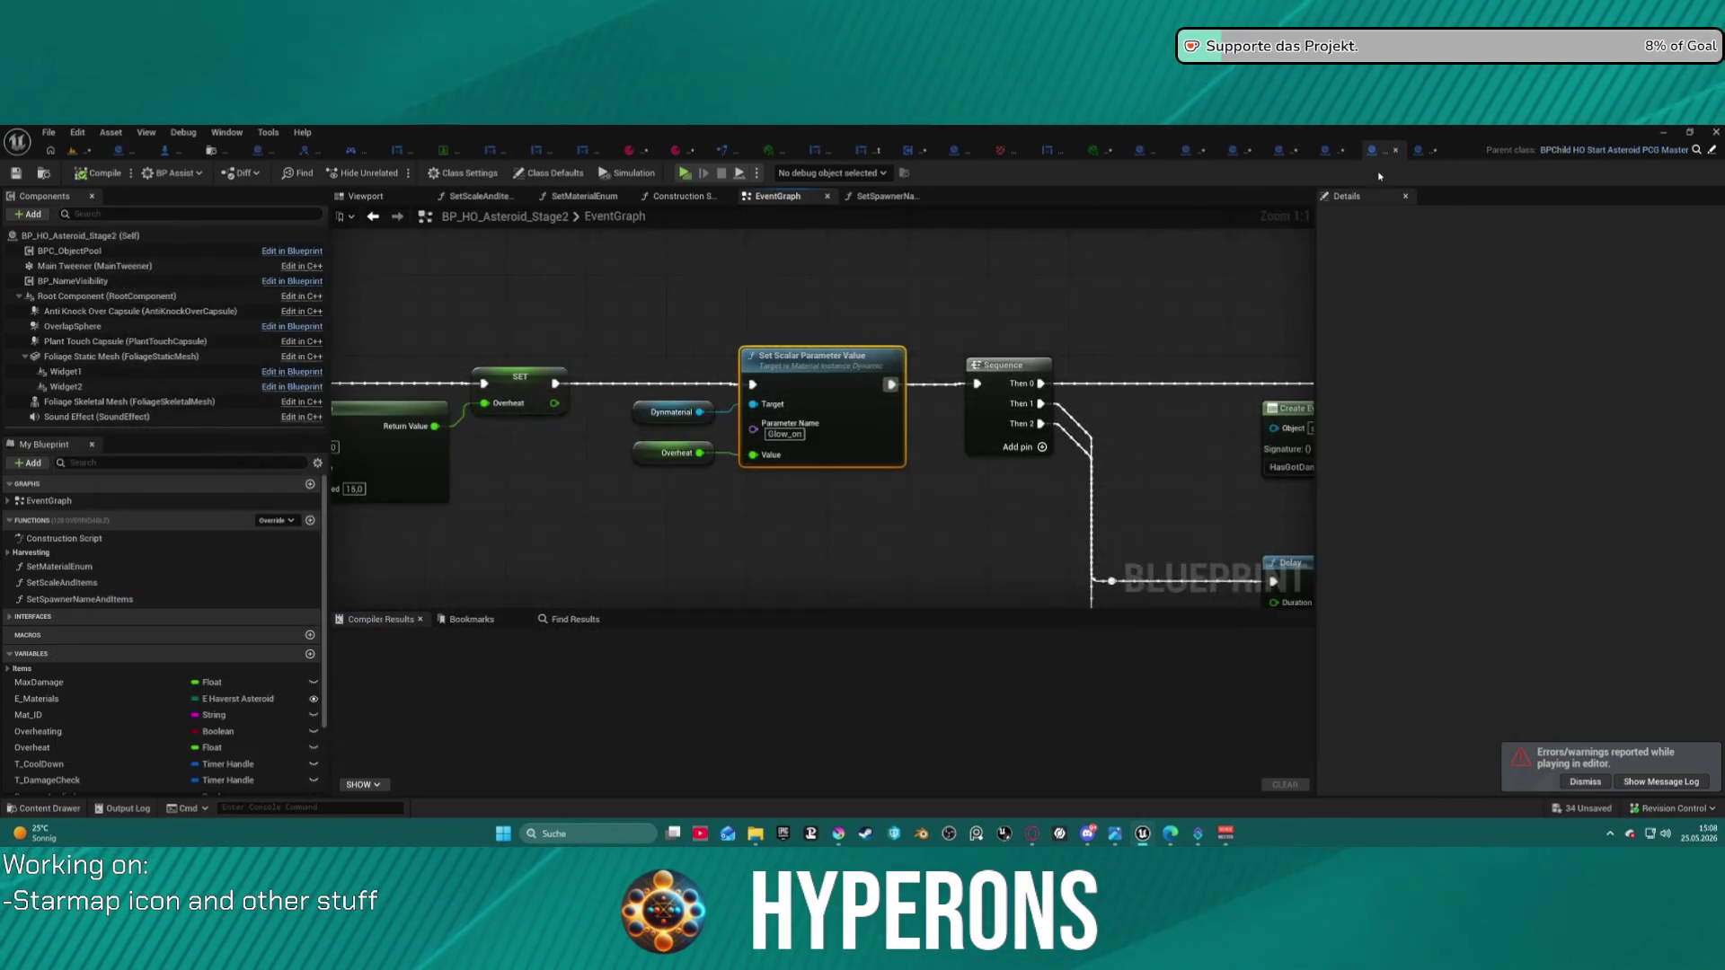
{"action": "scroll", "coordinate": [1136, 335], "scroll_direction": "down", "scroll_amount": 3}
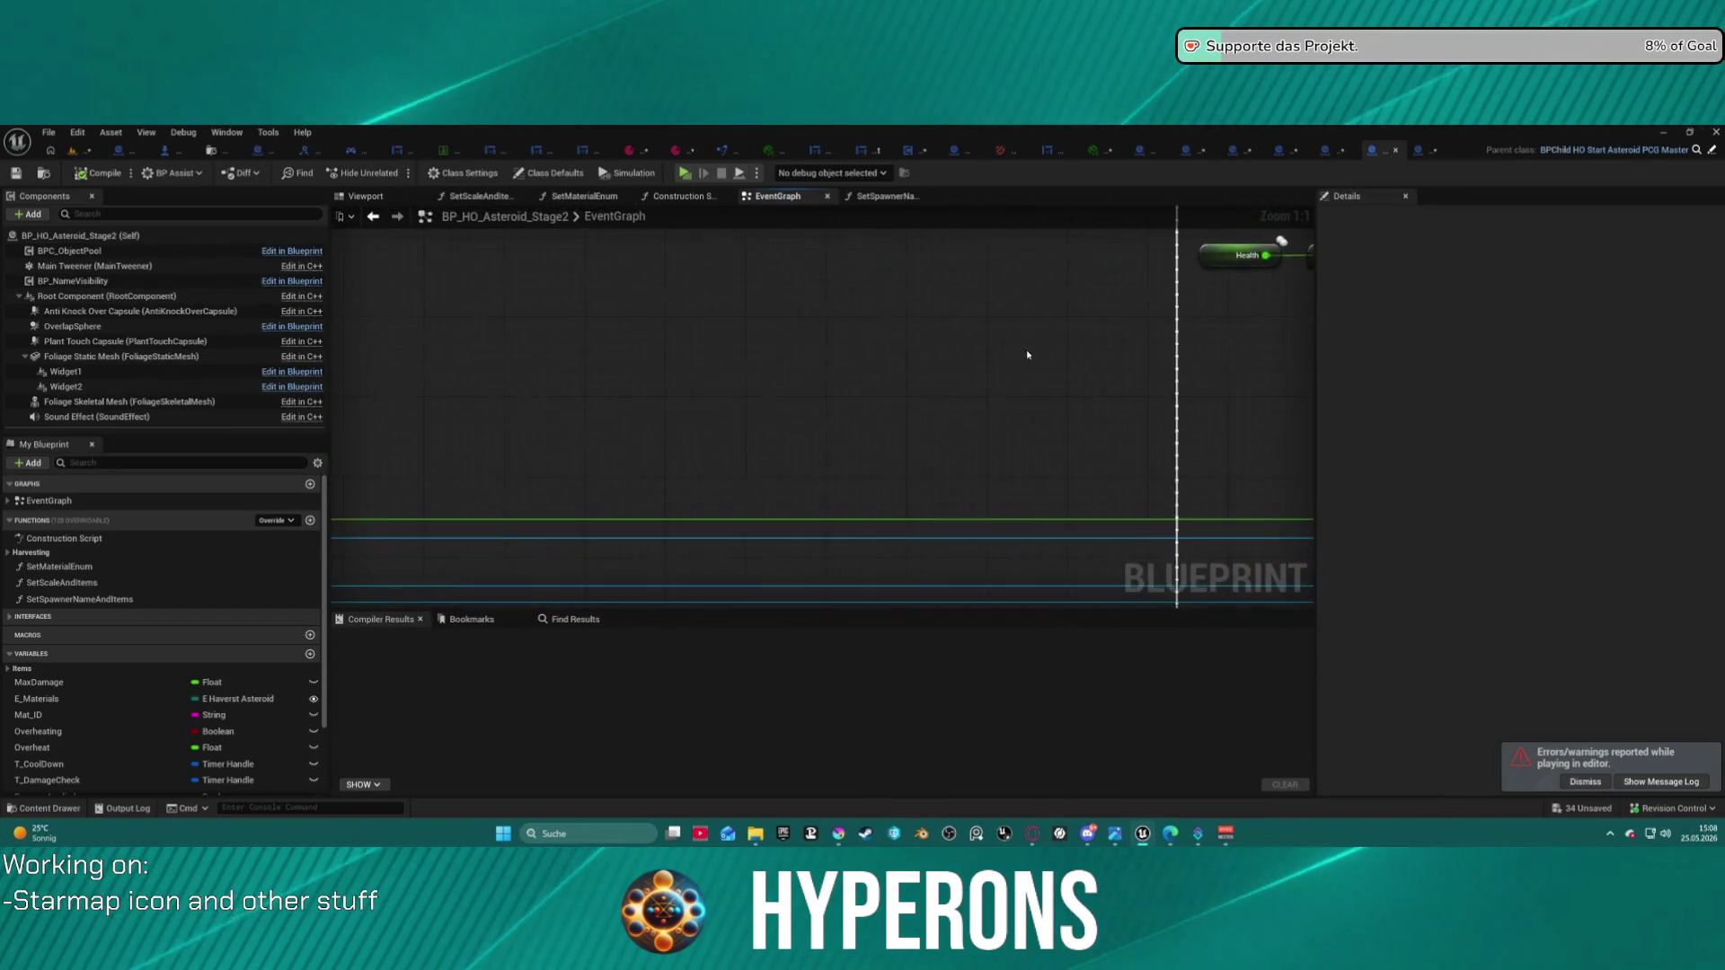
{"action": "scroll", "coordinate": [738, 425], "scroll_direction": "up", "scroll_amount": 3}
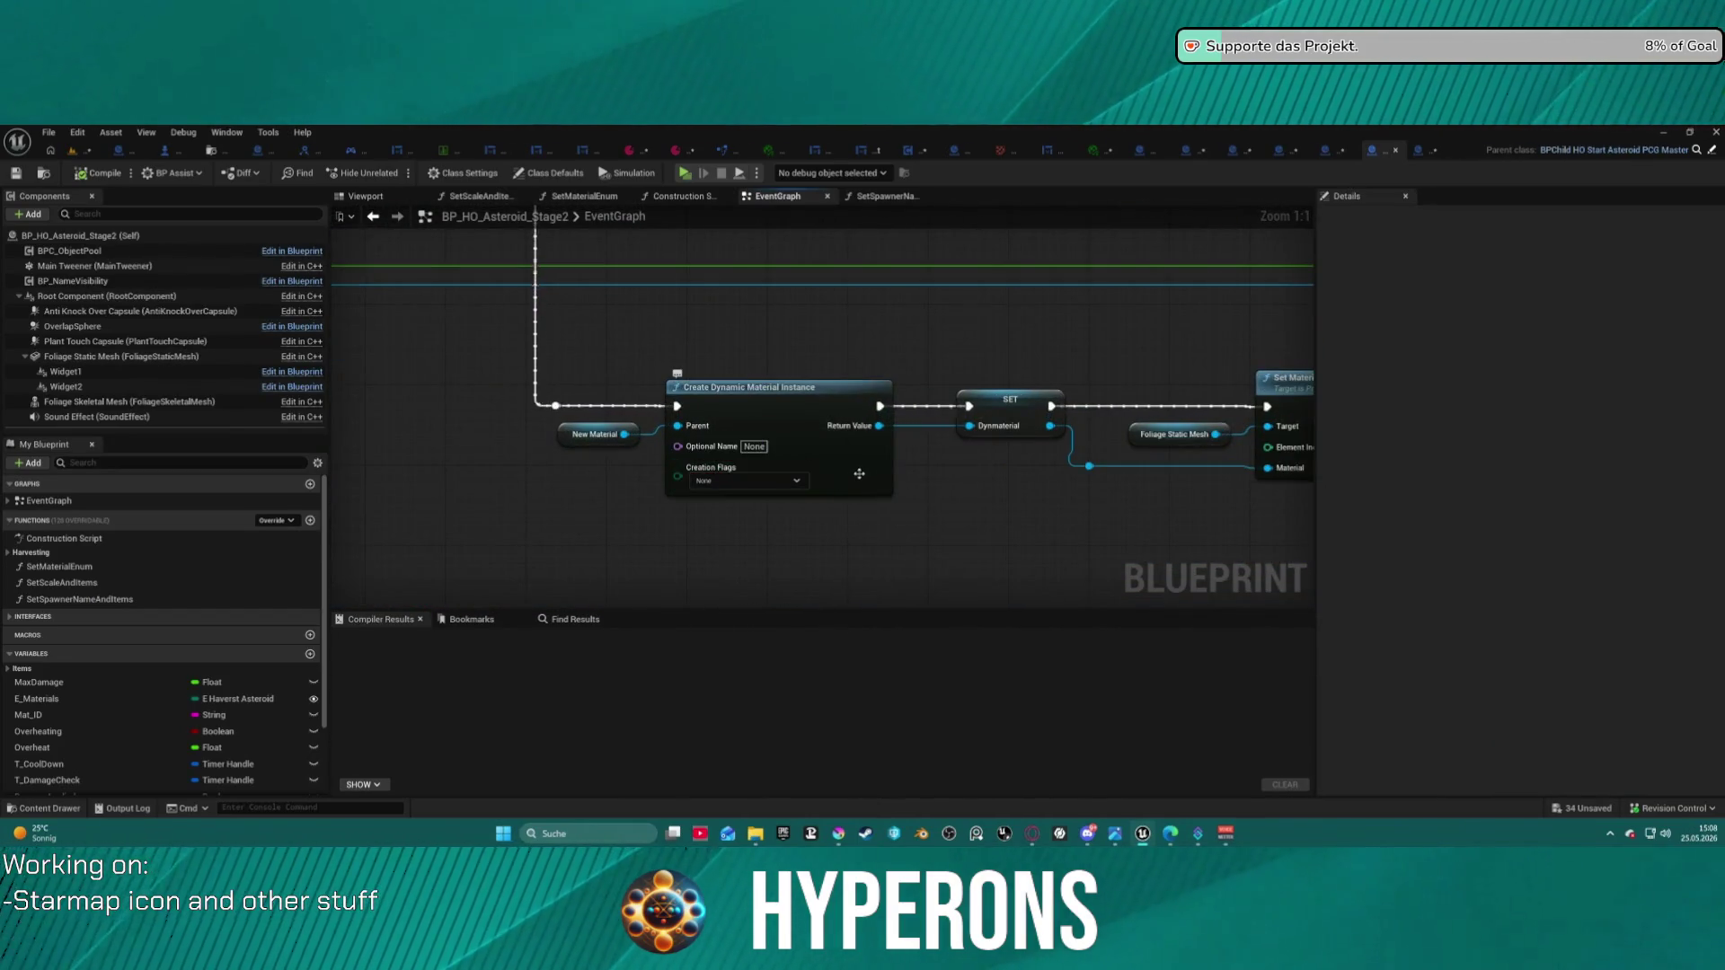
{"action": "mouse_move", "coordinate": [726, 316]}
{"action": "left_mouse_down"}
{"action": "mouse_move", "coordinate": [924, 692]}
{"action": "mouse_move", "coordinate": [1191, 616]}
{"action": "left_mouse_up"}
{"action": "scroll", "coordinate": [447, 542], "scroll_direction": "down", "scroll_amount": 2}
{"action": "mouse_move", "coordinate": [447, 542]}
{"action": "left_mouse_down"}
{"action": "mouse_move", "coordinate": [770, 350]}
{"action": "mouse_move", "coordinate": [751, 308]}
{"action": "left_mouse_up"}
{"action": "scroll", "coordinate": [618, 310], "scroll_direction": "down", "scroll_amount": 1}
{"action": "left_click_drag", "start_coordinate": [617, 310], "coordinate": [472, 313]}
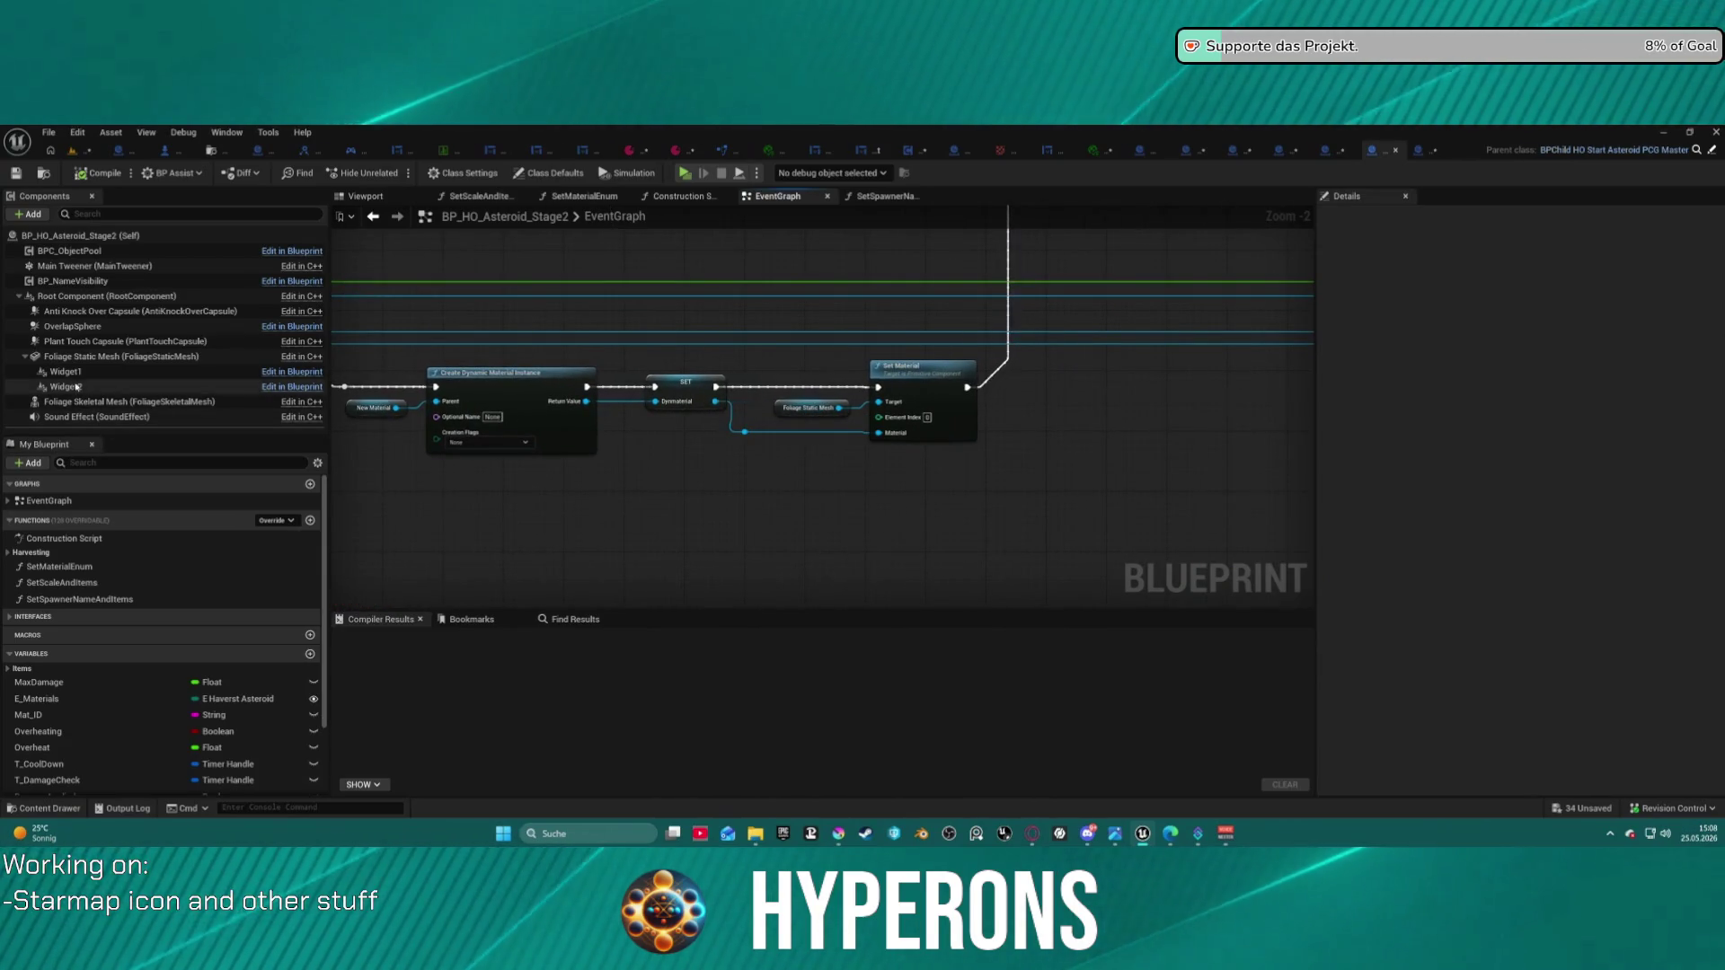
{"action": "left_click", "coordinate": [27, 357]}
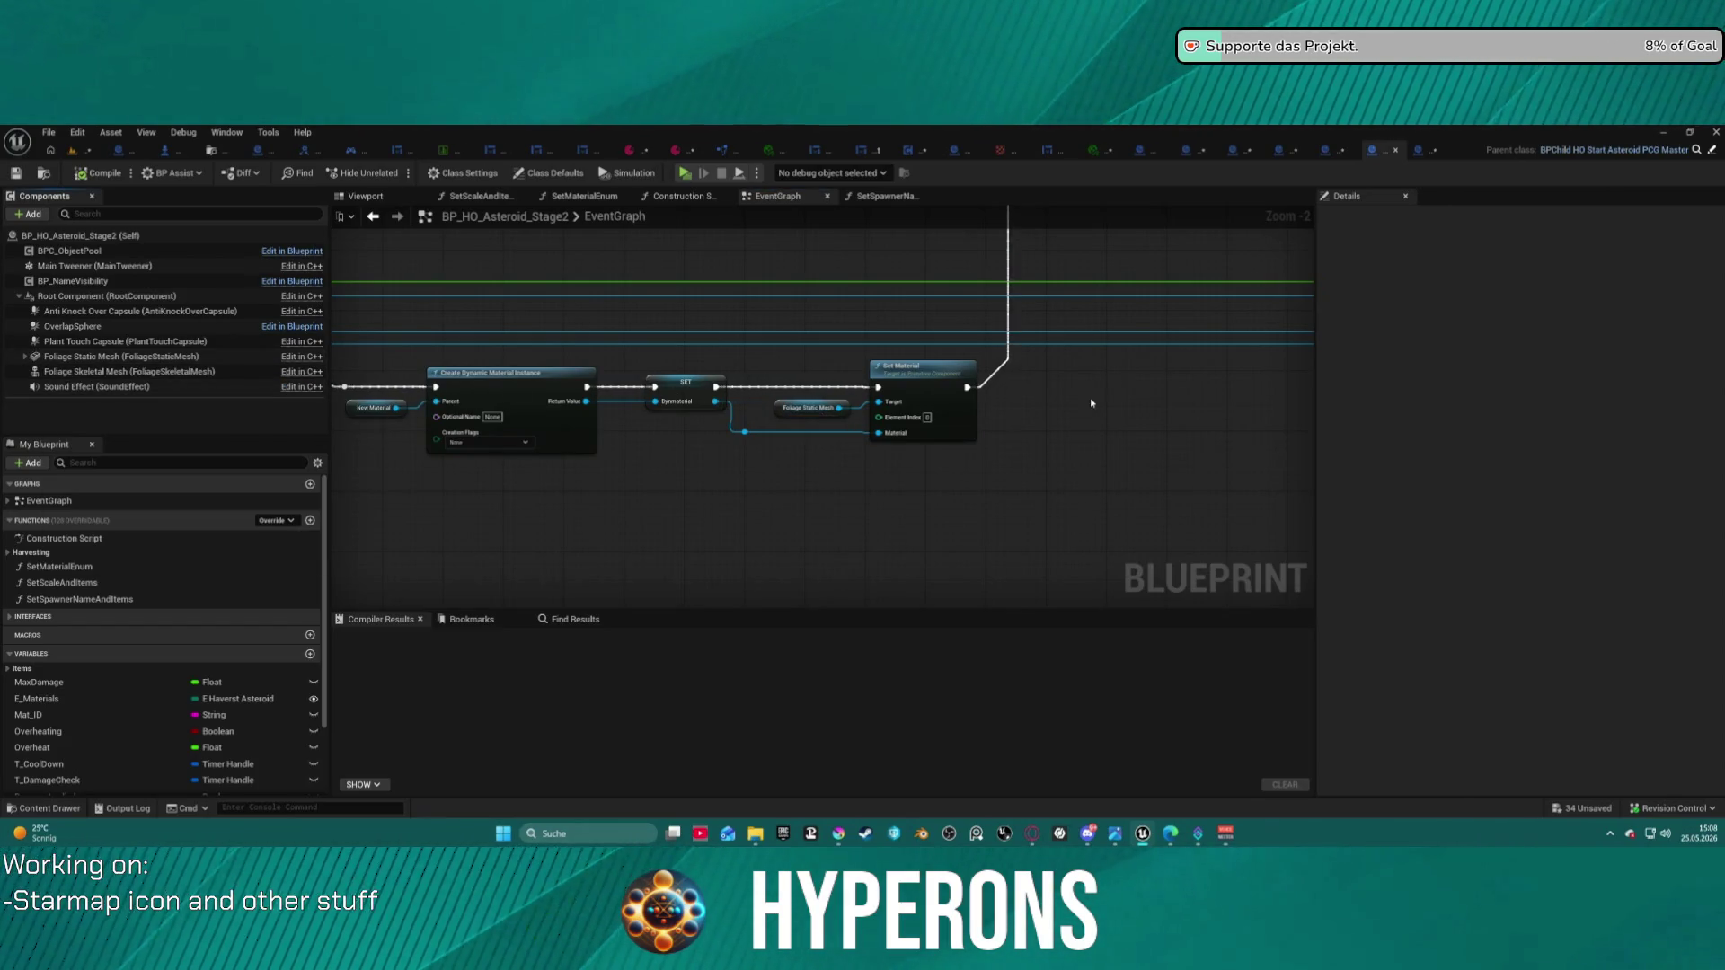
{"action": "scroll", "coordinate": [1090, 403], "scroll_direction": "down", "scroll_amount": 4}
{"action": "scroll", "coordinate": [680, 423], "scroll_direction": "up", "scroll_amount": 5}
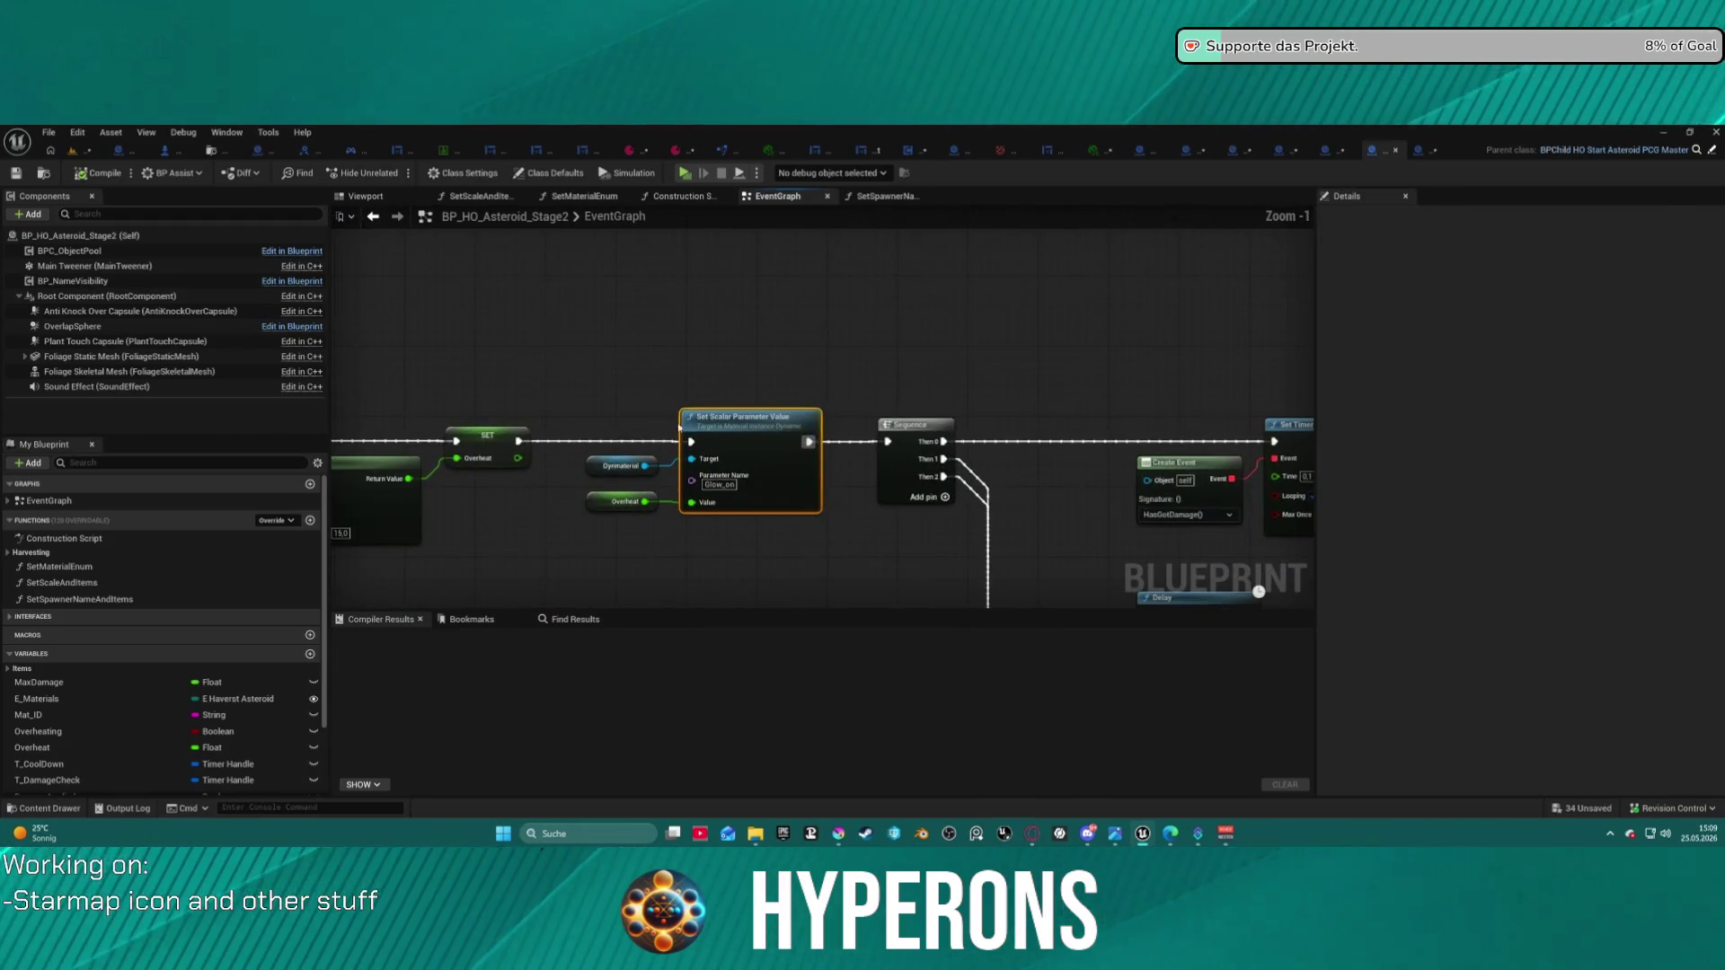
{"action": "mouse_move", "coordinate": [1258, 591]}
{"action": "left_mouse_down"}
{"action": "mouse_move", "coordinate": [1168, 377]}
{"action": "mouse_move", "coordinate": [1034, 288]}
{"action": "mouse_move", "coordinate": [1267, 270]}
{"action": "left_mouse_up"}
{"action": "mouse_move", "coordinate": [745, 400]}
{"action": "left_mouse_down"}
{"action": "mouse_move", "coordinate": [881, 400]}
{"action": "mouse_move", "coordinate": [820, 442]}
{"action": "mouse_move", "coordinate": [396, 276]}
{"action": "mouse_move", "coordinate": [356, 576]}
{"action": "mouse_move", "coordinate": [494, 504]}
{"action": "mouse_move", "coordinate": [632, 364]}
{"action": "left_mouse_up"}
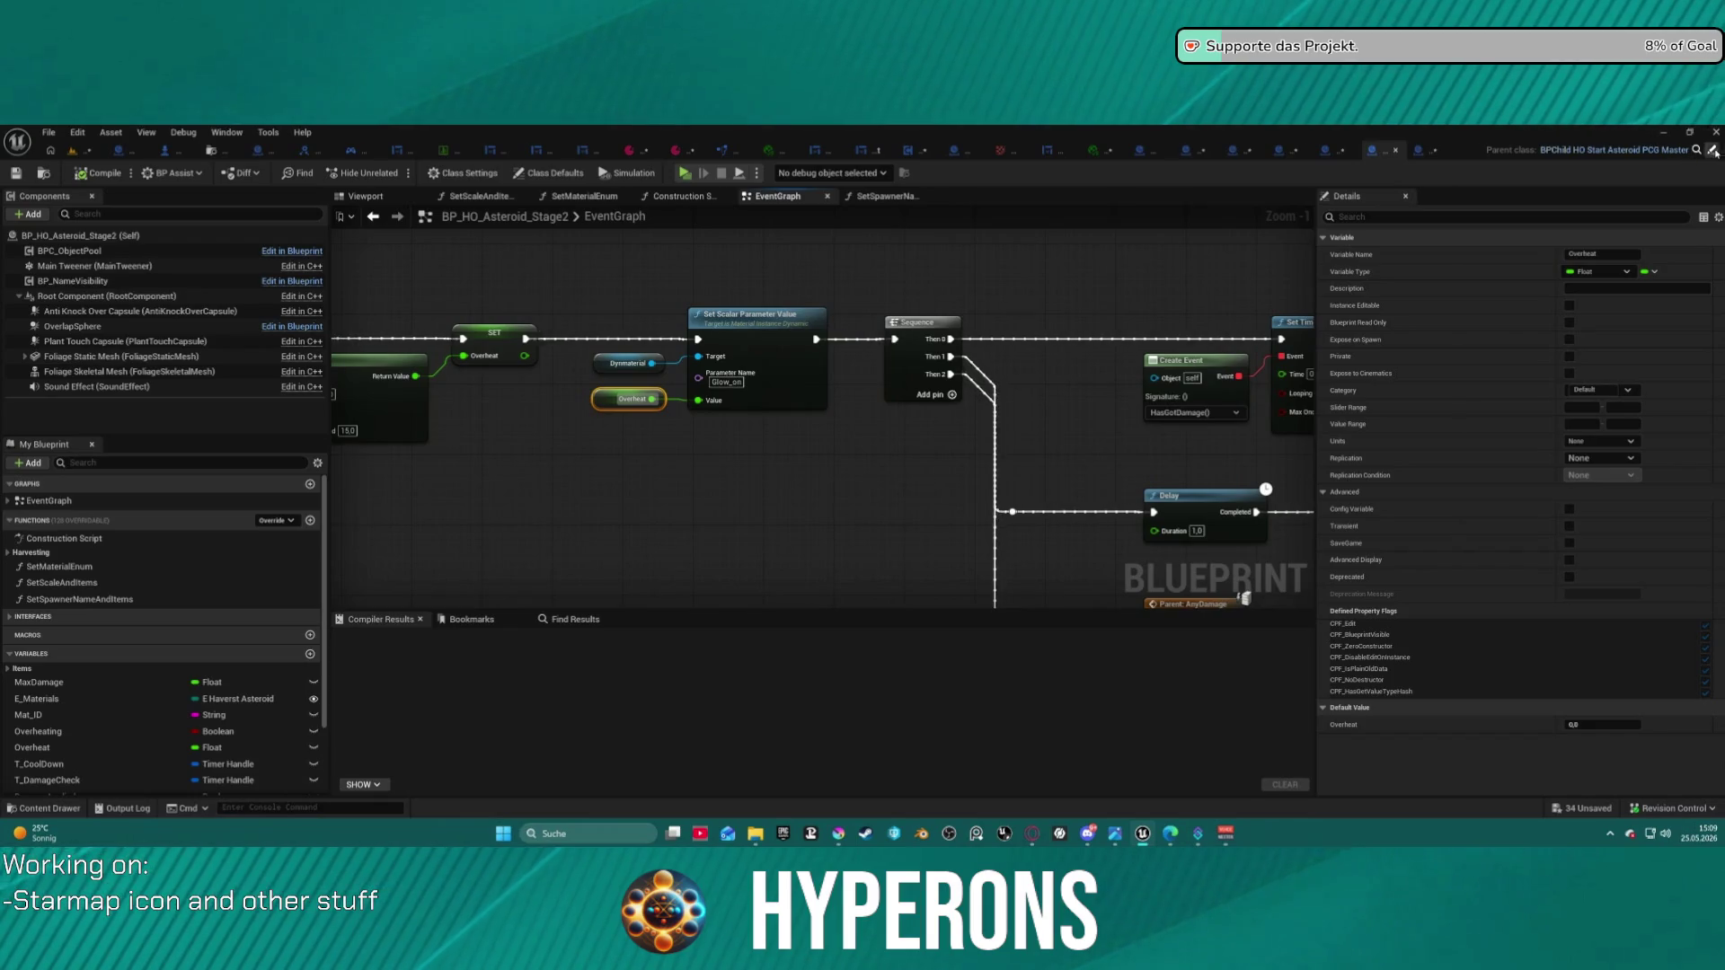
{"action": "left_click", "coordinate": [45, 173]}
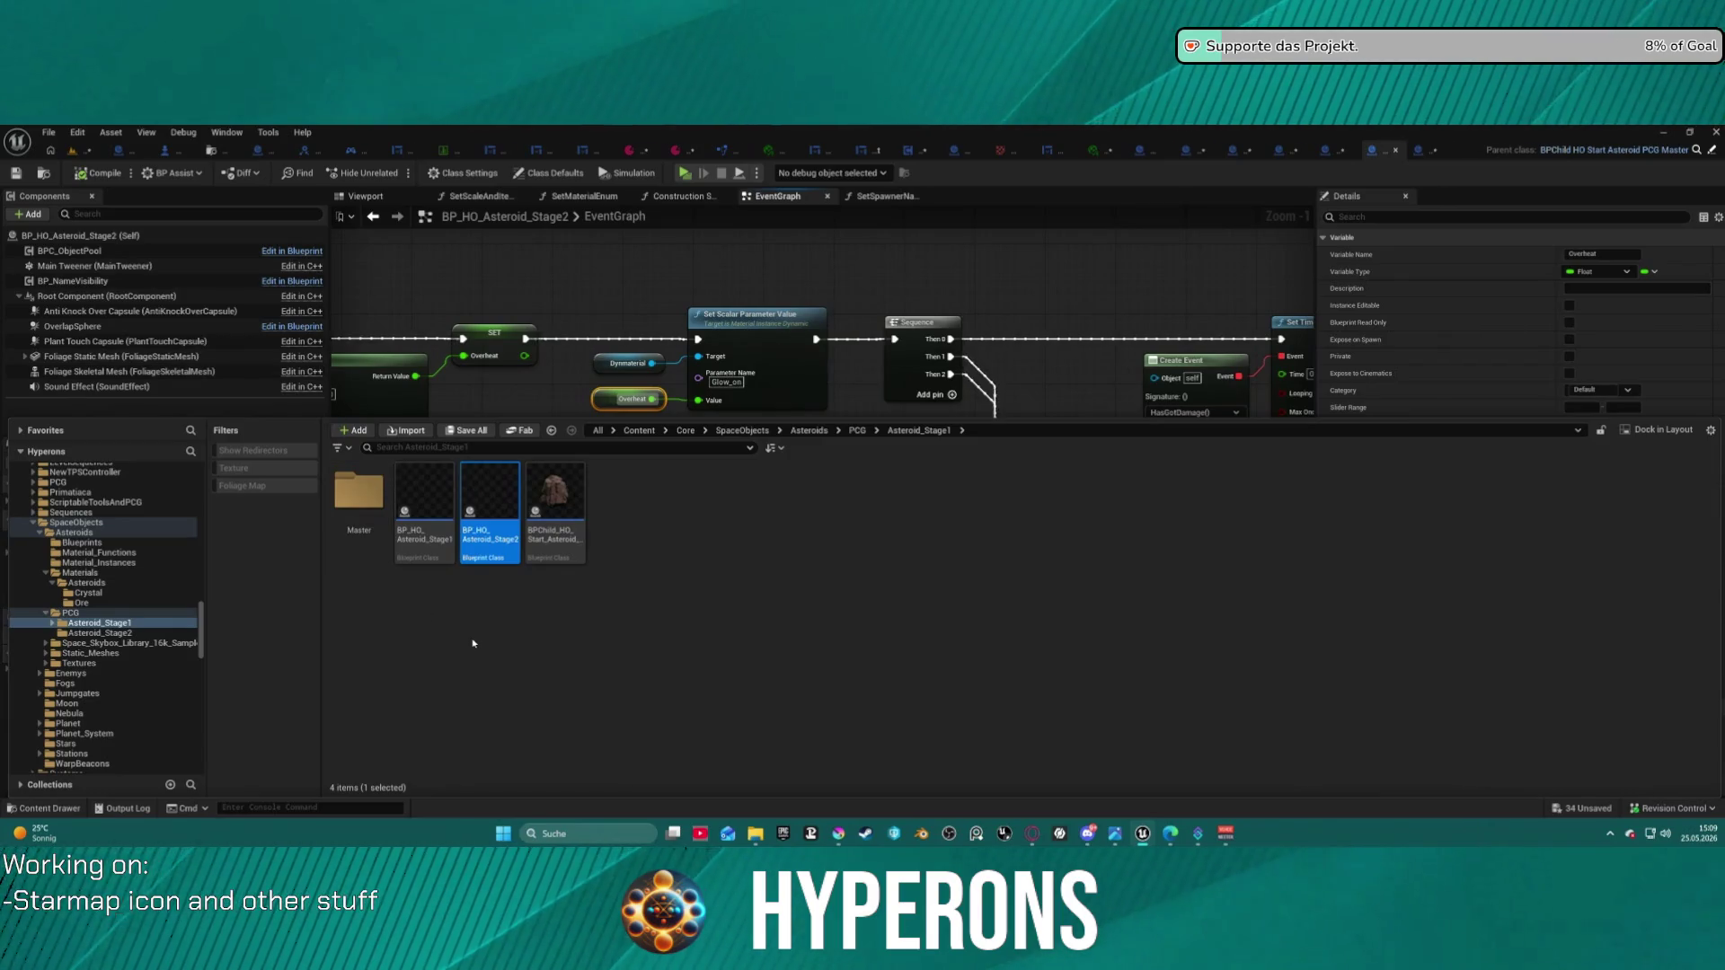
- Open BP_HO_Asteroid_Stage1 and view its EventGraph's validity checks and material nodes
{"action": "left_click", "coordinate": [438, 539]}
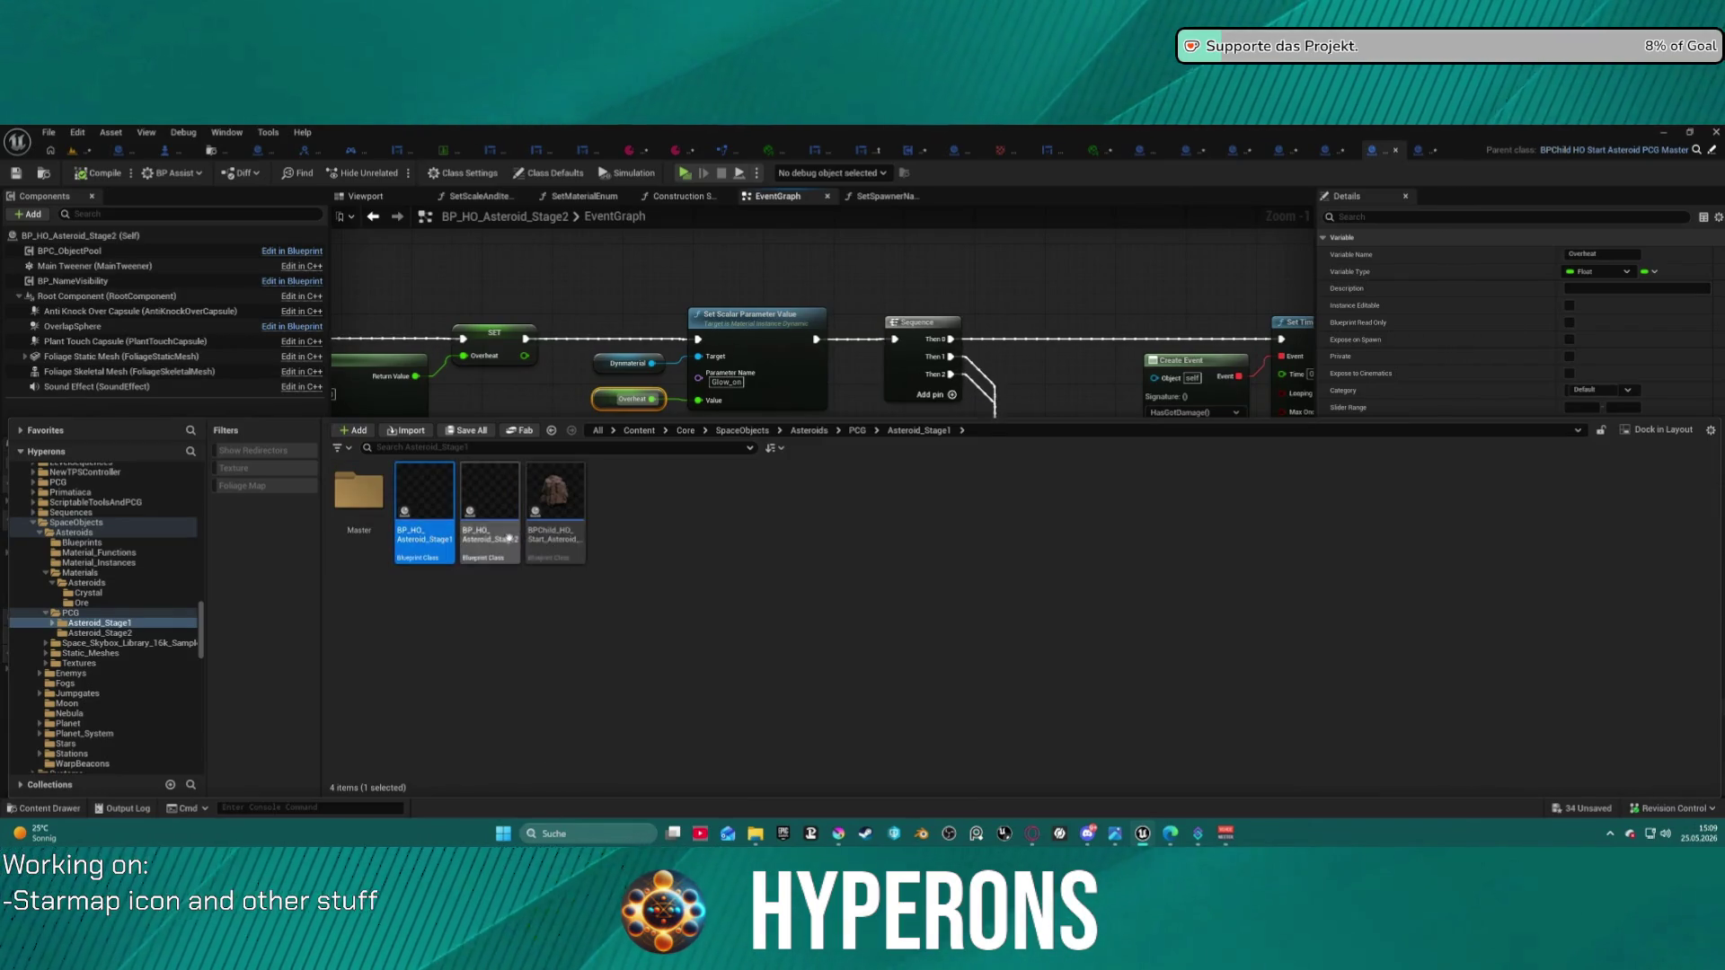
{"action": "double_click", "coordinate": [429, 539]}
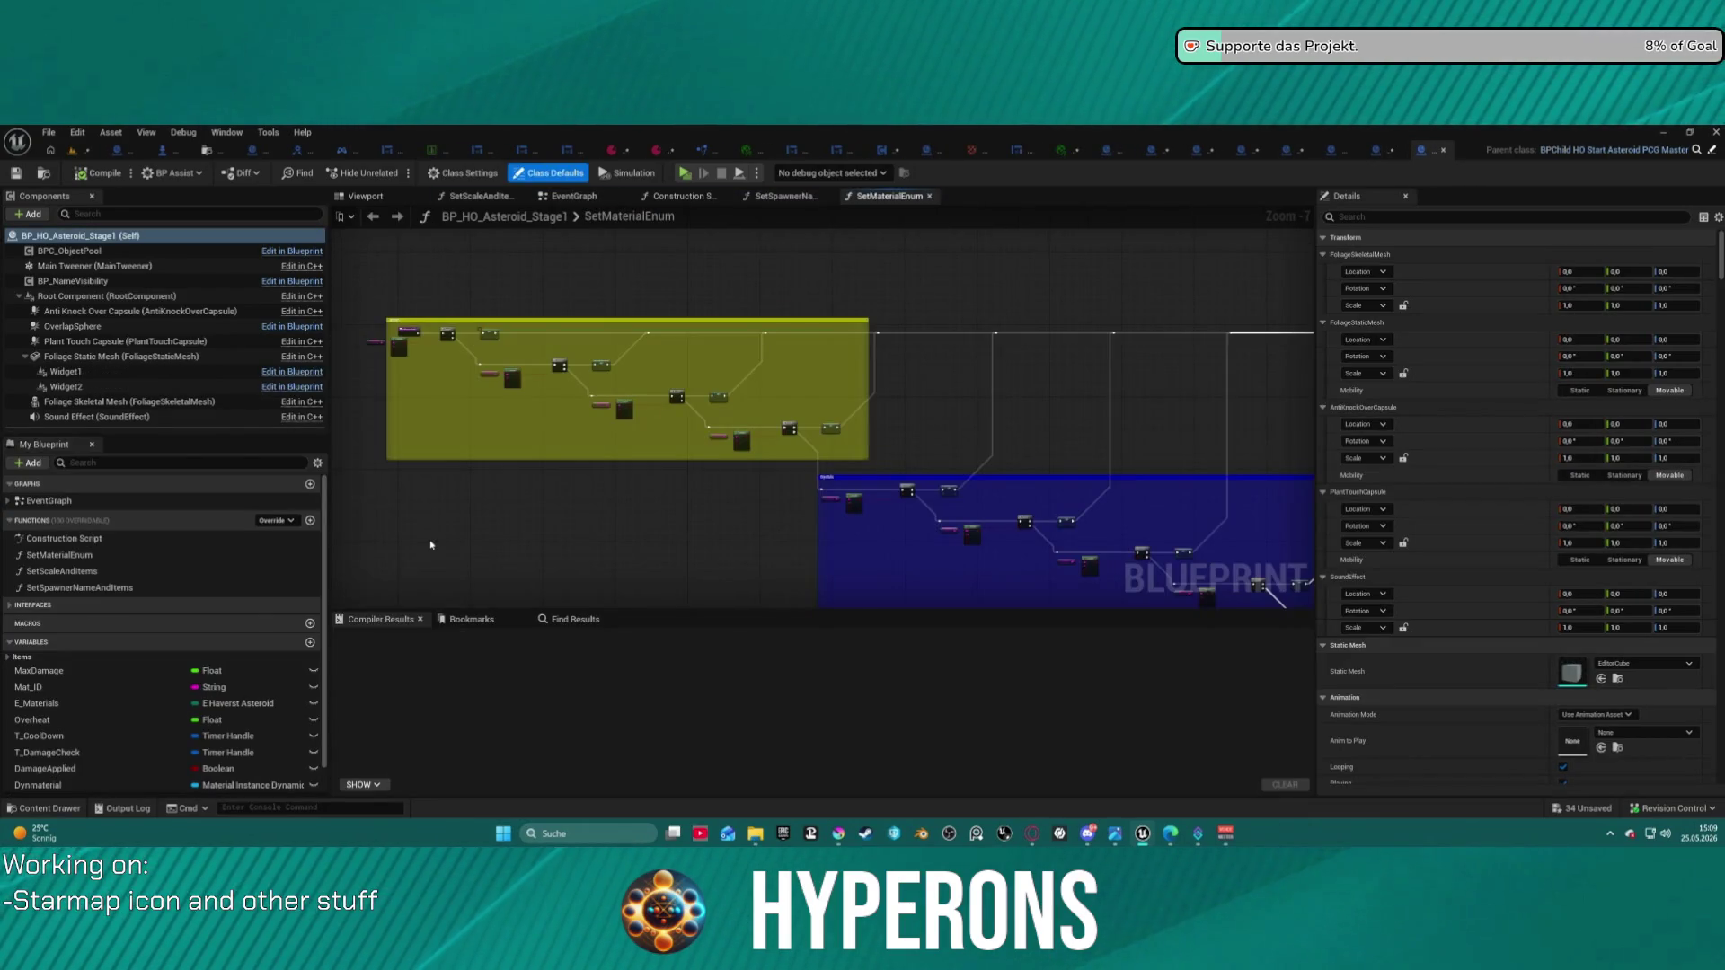
{"action": "left_click", "coordinate": [572, 197]}
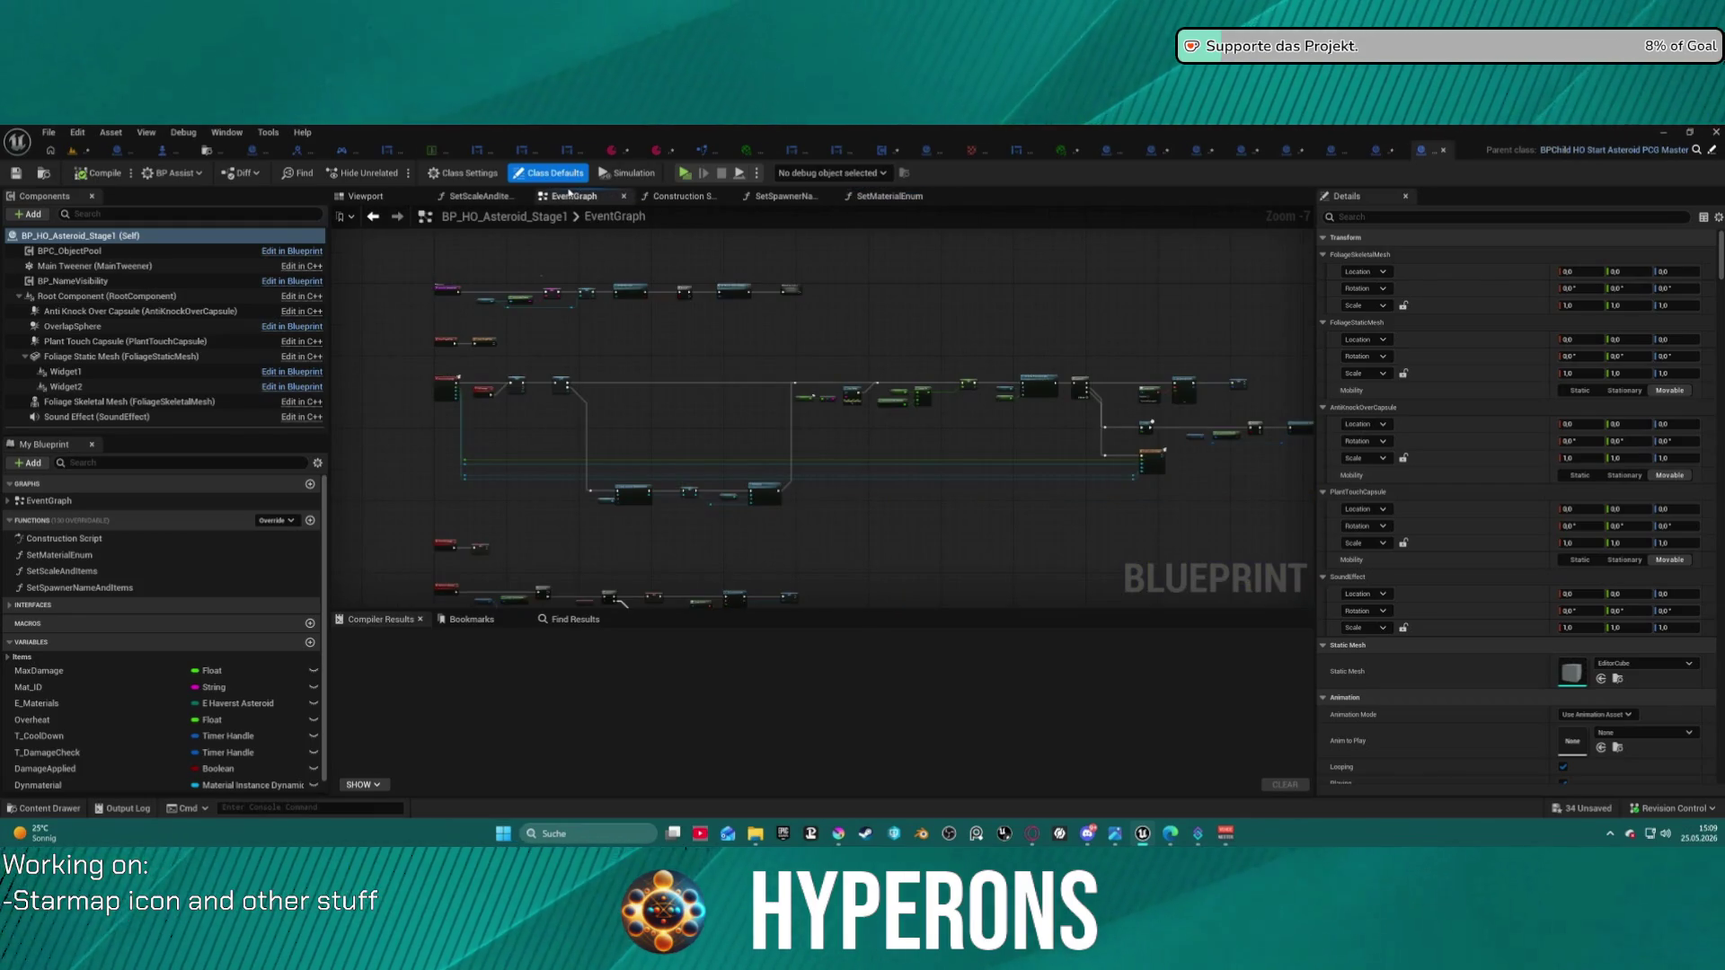
{"action": "scroll", "coordinate": [500, 357], "scroll_direction": "up", "scroll_amount": 3}
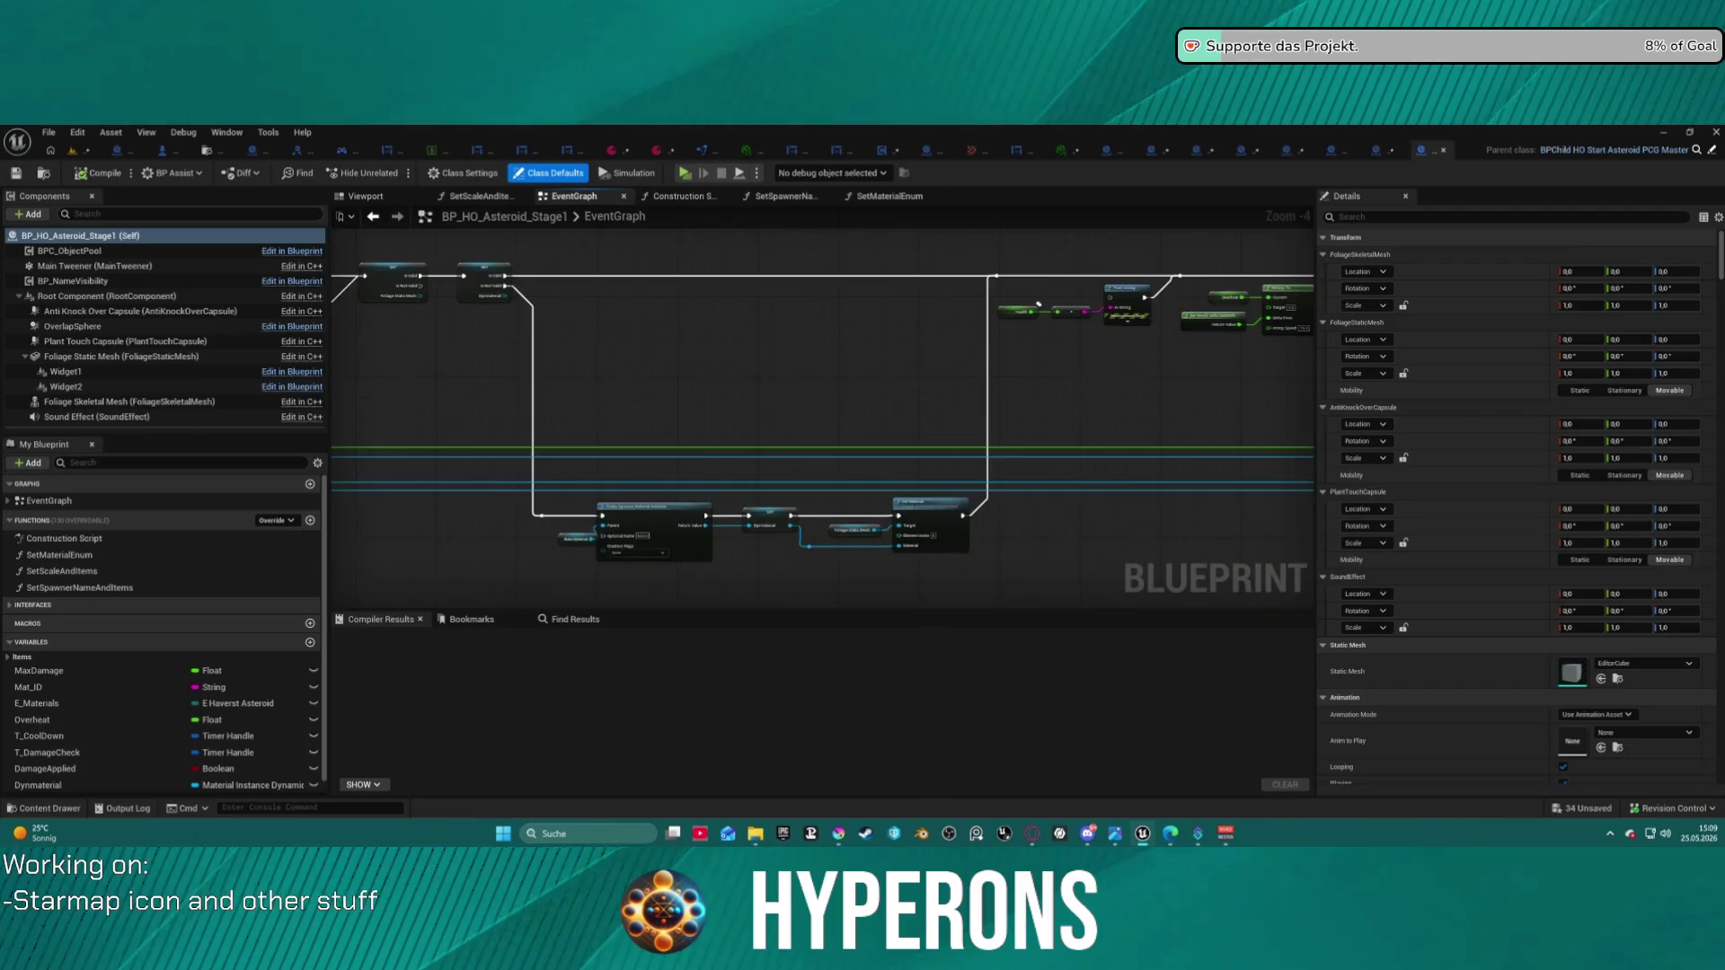
{"action": "mouse_move", "coordinate": [414, 404]}
{"action": "left_mouse_down"}
{"action": "mouse_move", "coordinate": [740, 389]}
{"action": "mouse_move", "coordinate": [871, 411]}
{"action": "mouse_move", "coordinate": [878, 435]}
{"action": "mouse_move", "coordinate": [415, 347]}
{"action": "mouse_move", "coordinate": [558, 461]}
{"action": "mouse_move", "coordinate": [904, 432]}
{"action": "mouse_move", "coordinate": [908, 456]}
{"action": "mouse_move", "coordinate": [836, 320]}
{"action": "left_mouse_up"}
{"action": "scroll", "coordinate": [871, 411], "scroll_direction": "up", "scroll_amount": 2}
{"action": "scroll", "coordinate": [416, 348], "scroll_direction": "down", "scroll_amount": 2}
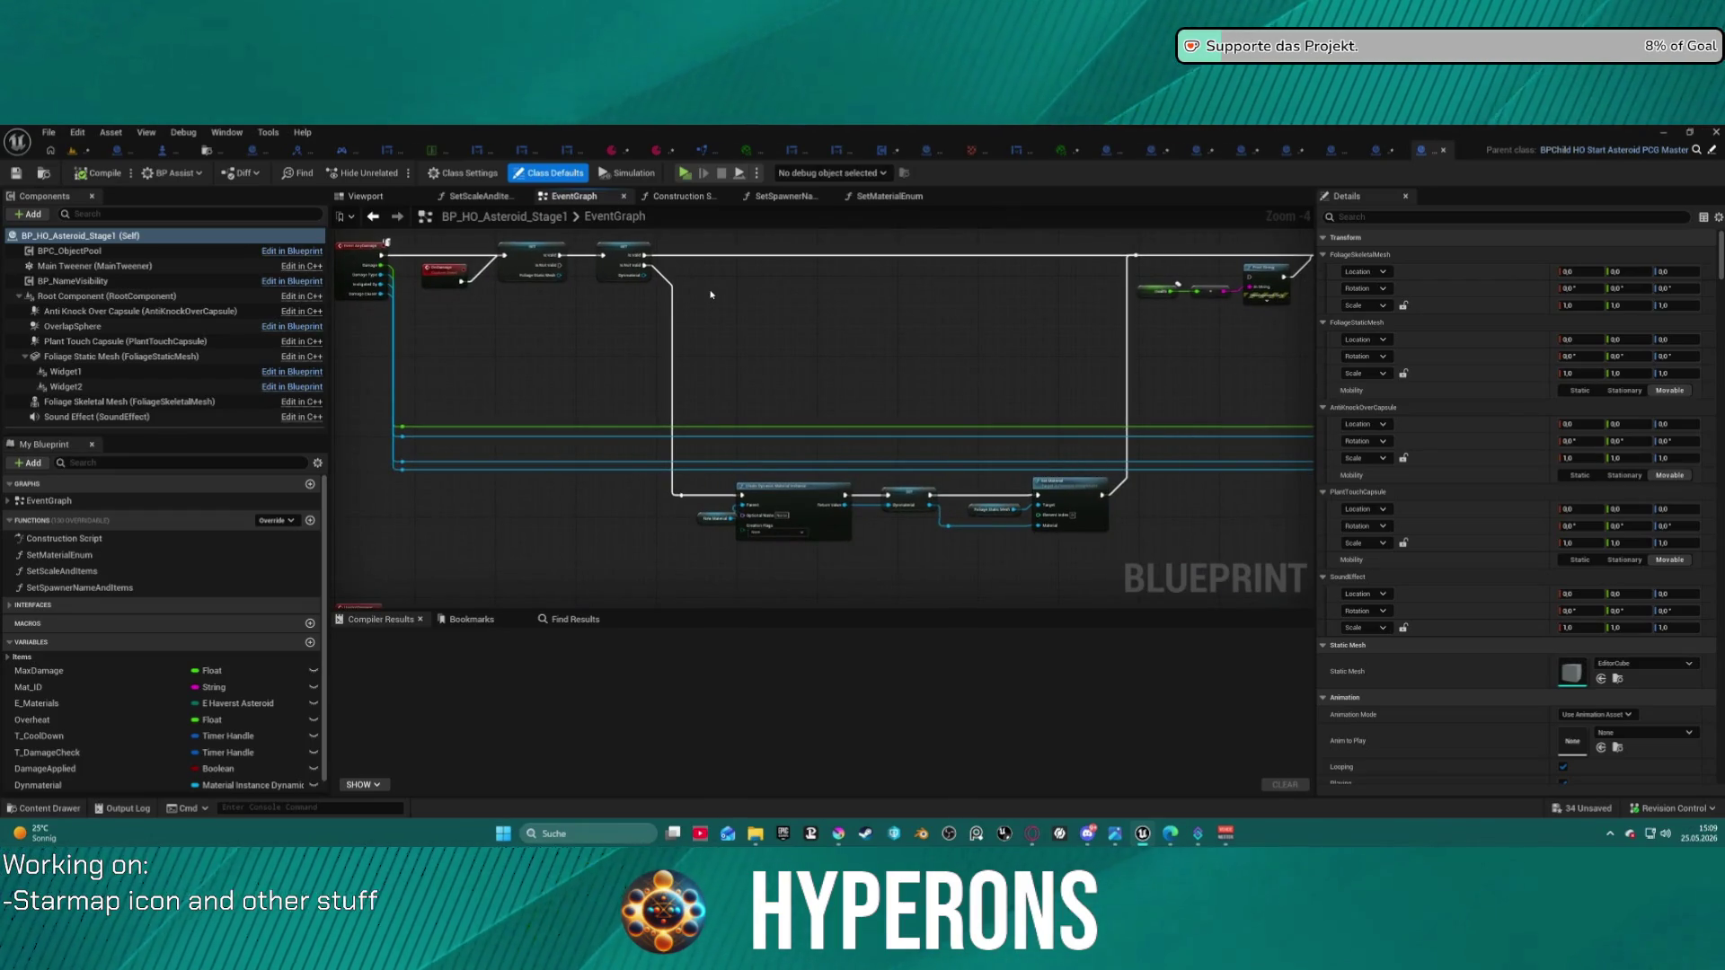